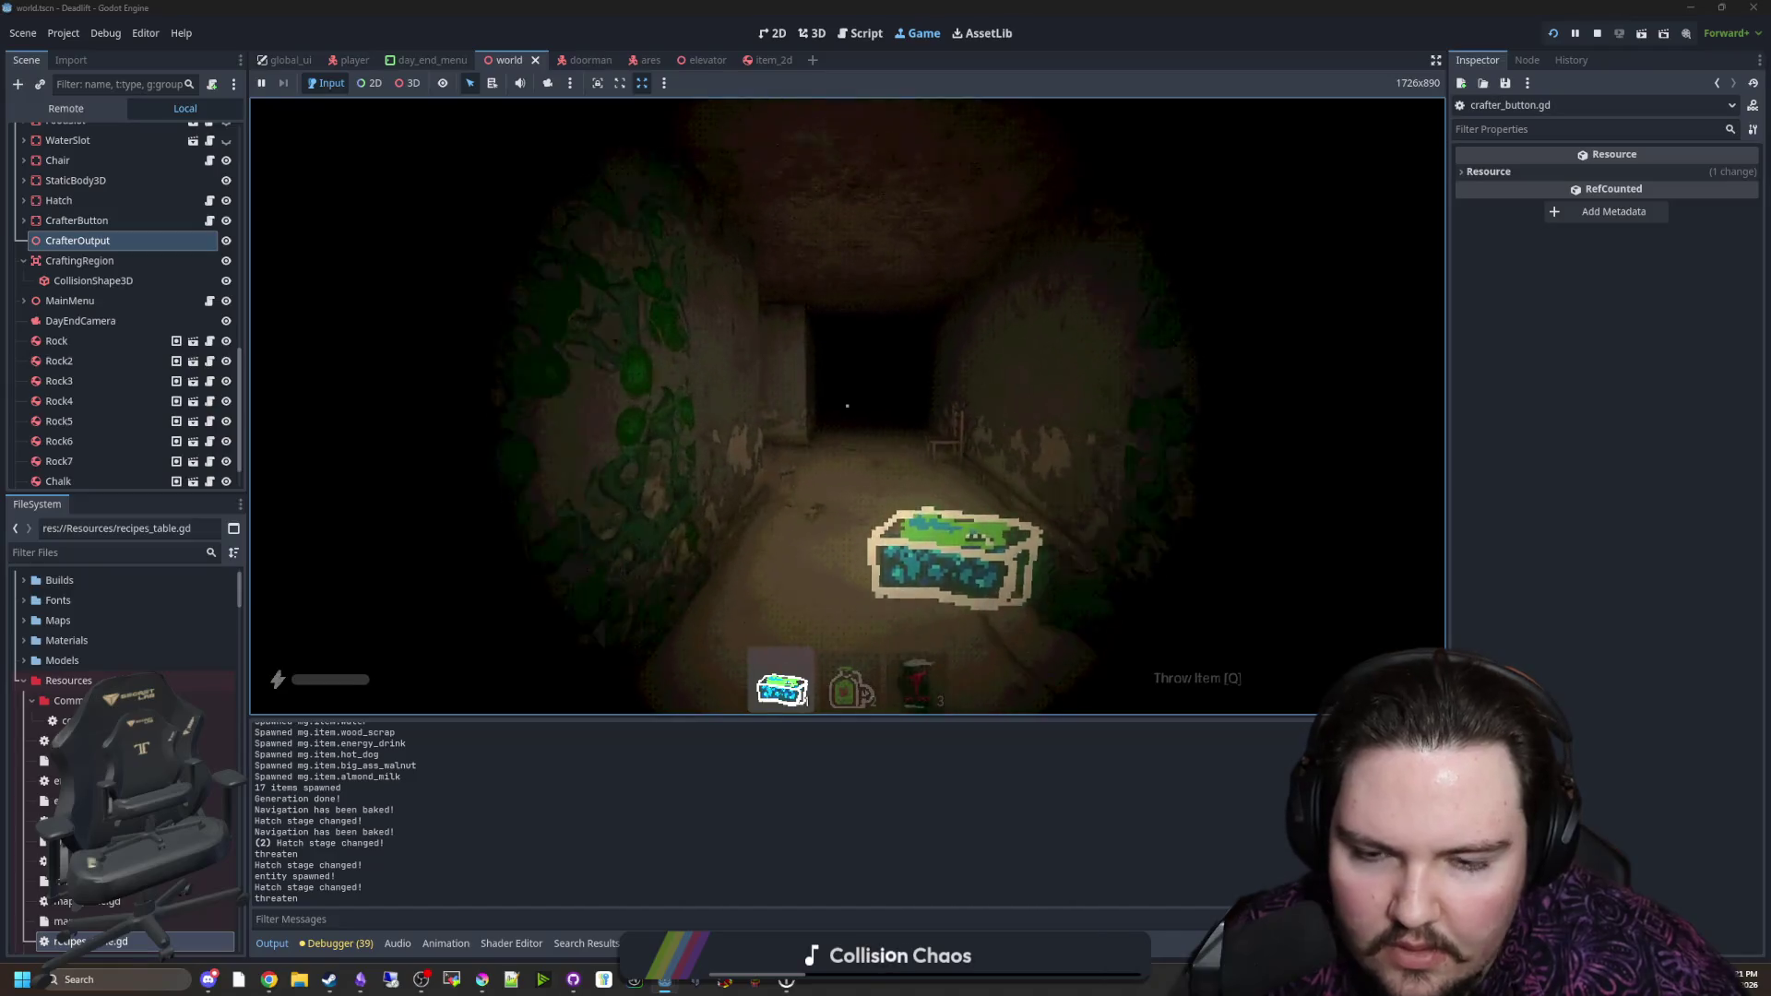
# Step: Walk the player down the corridor and through the doorway into the room
pyautogui.press('w')
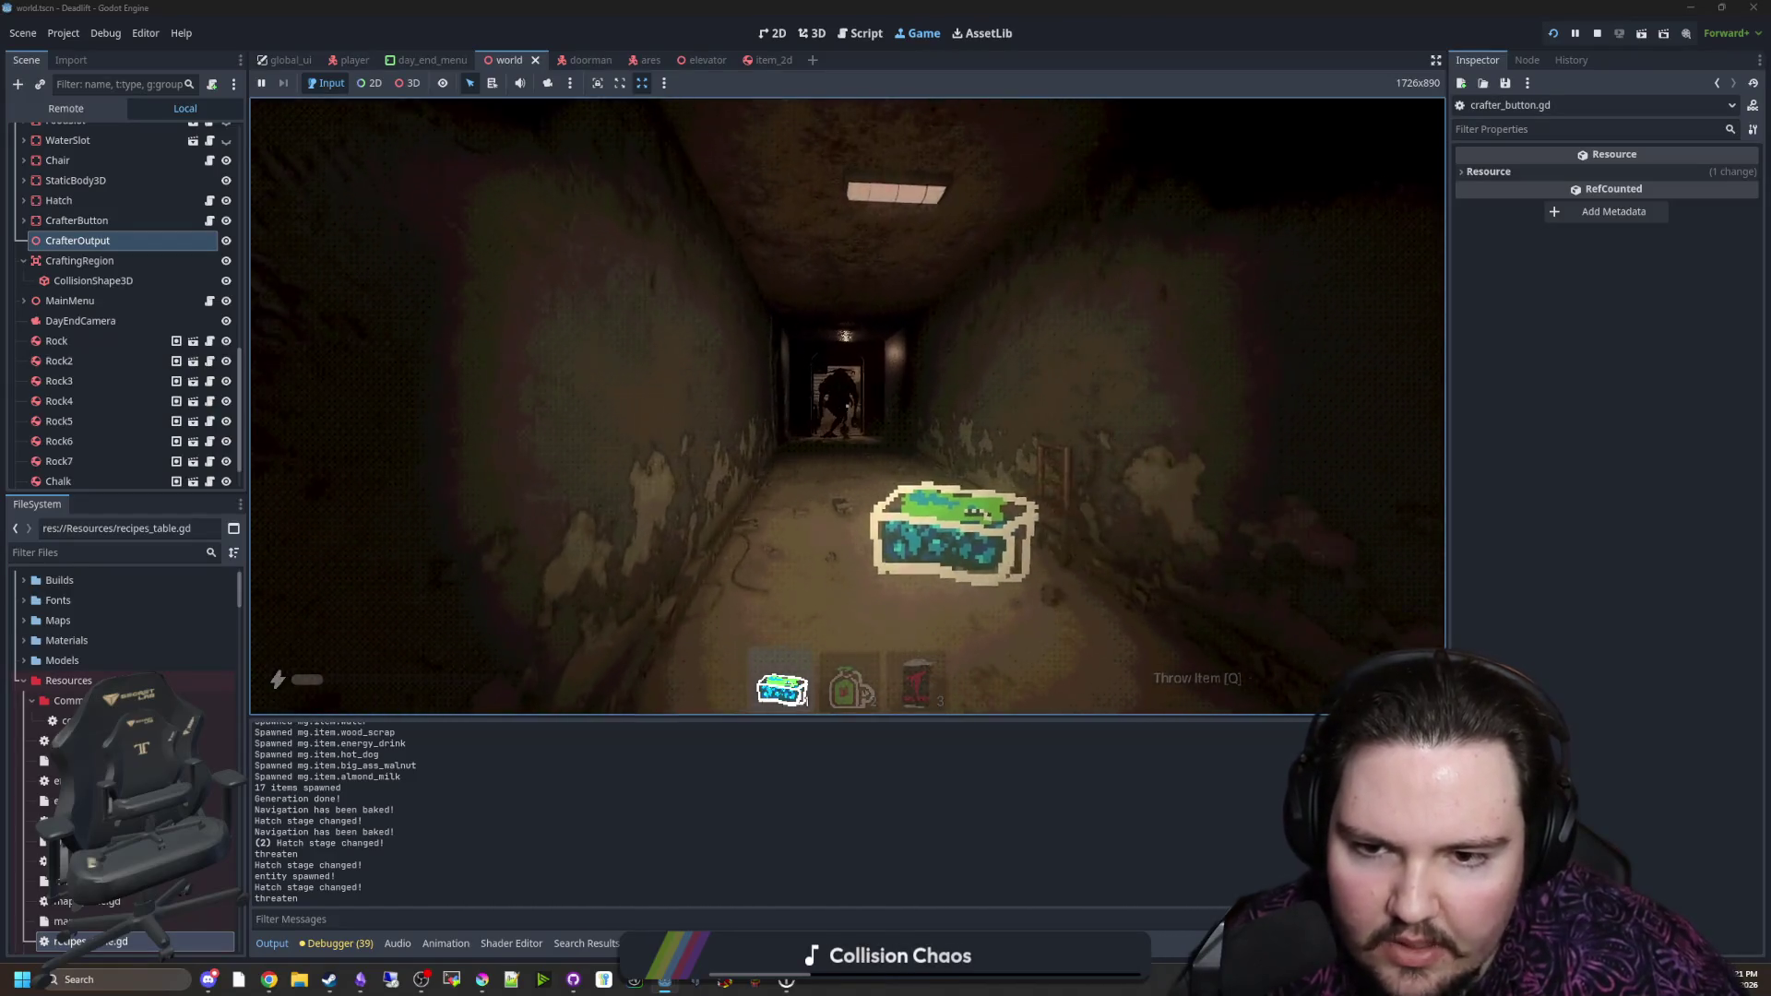
pyautogui.press('s')
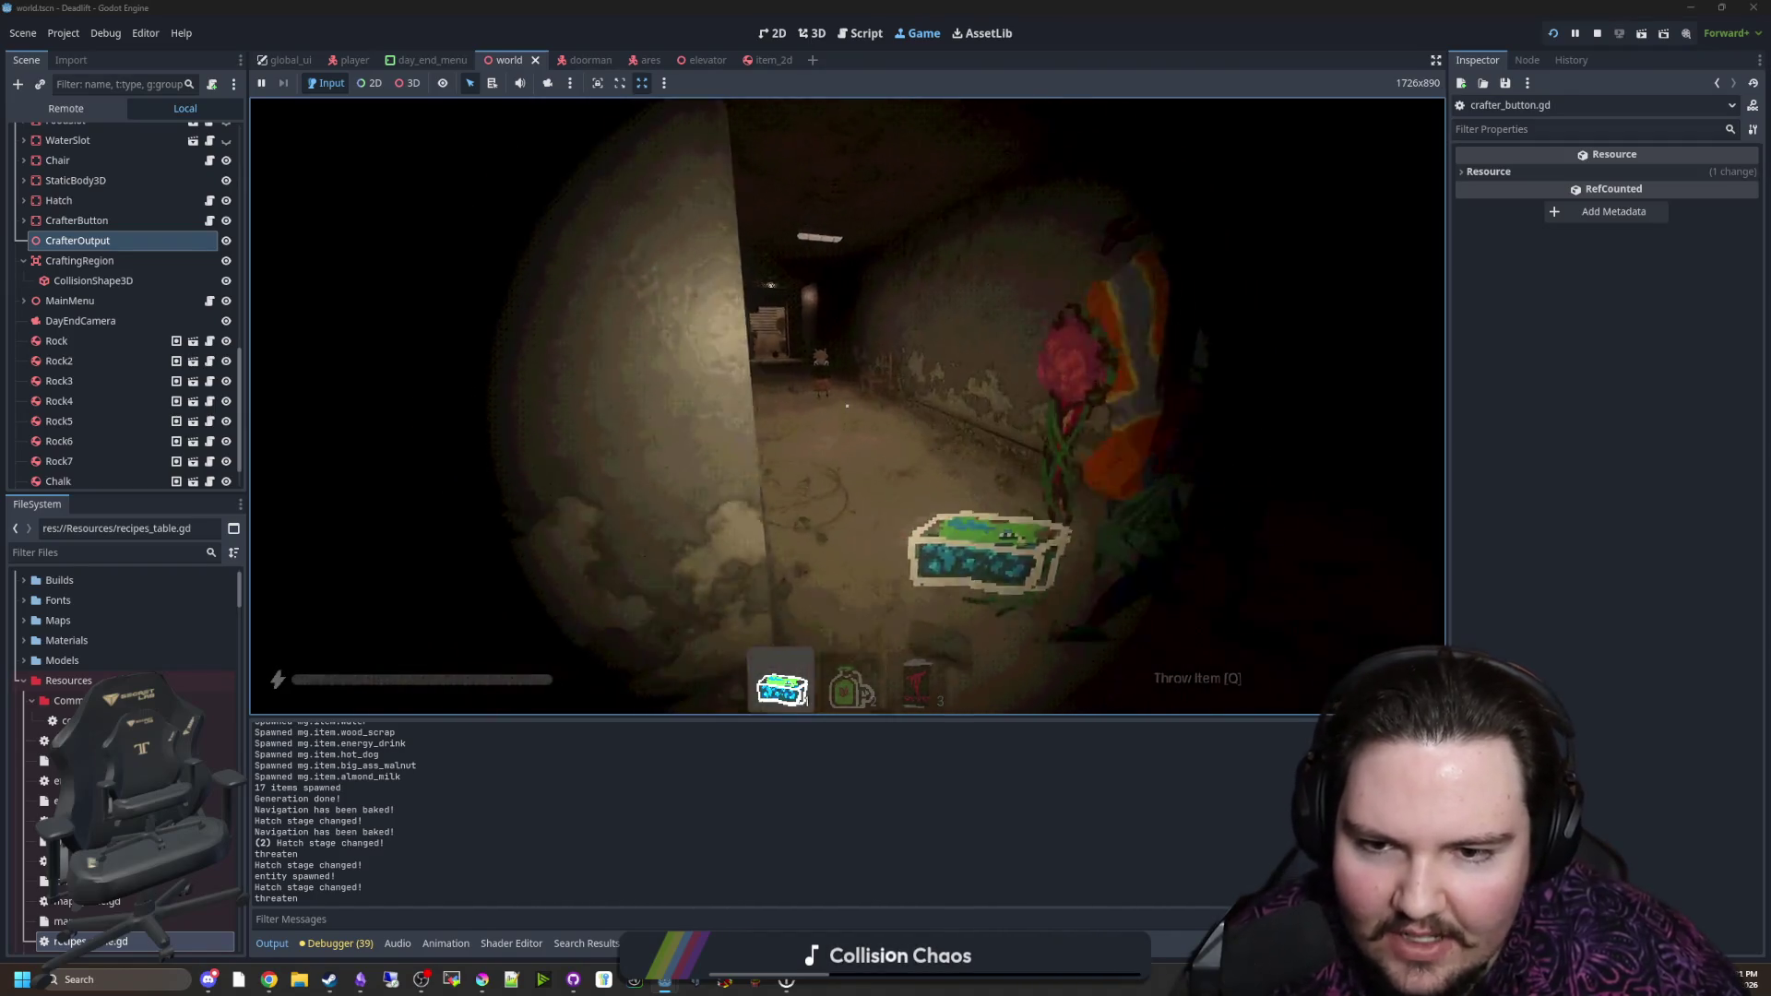
pyautogui.press('w')
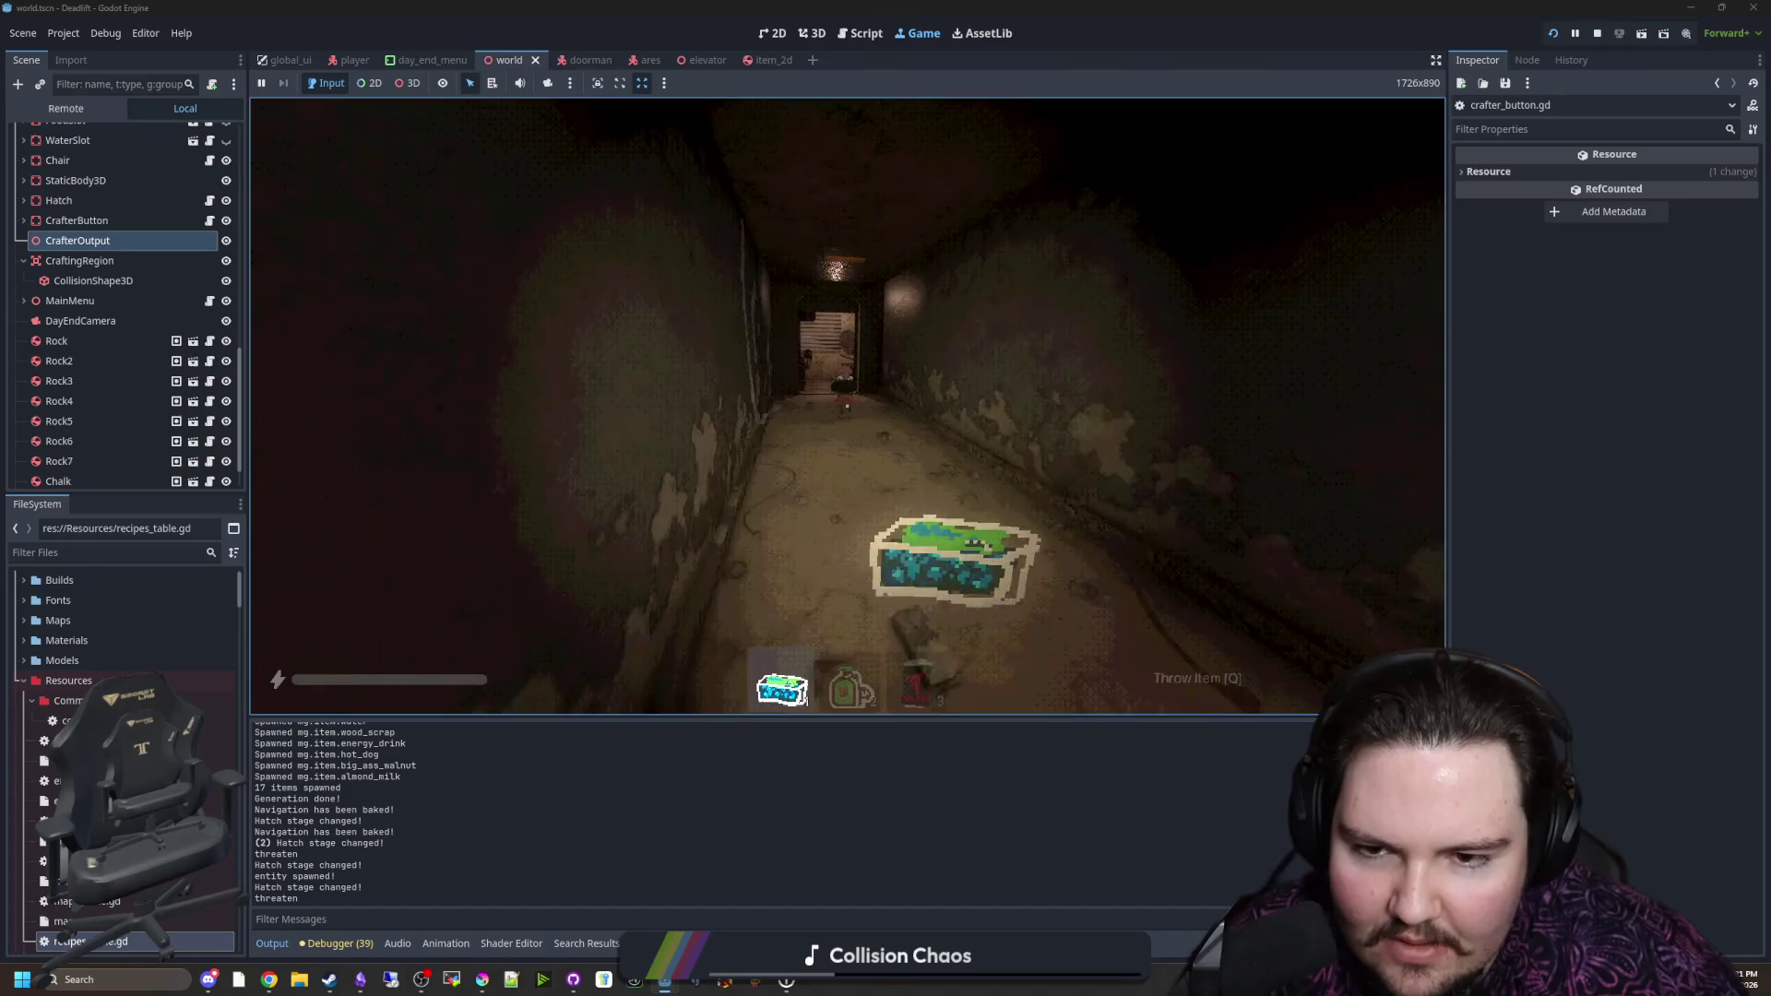
pyautogui.press('w')
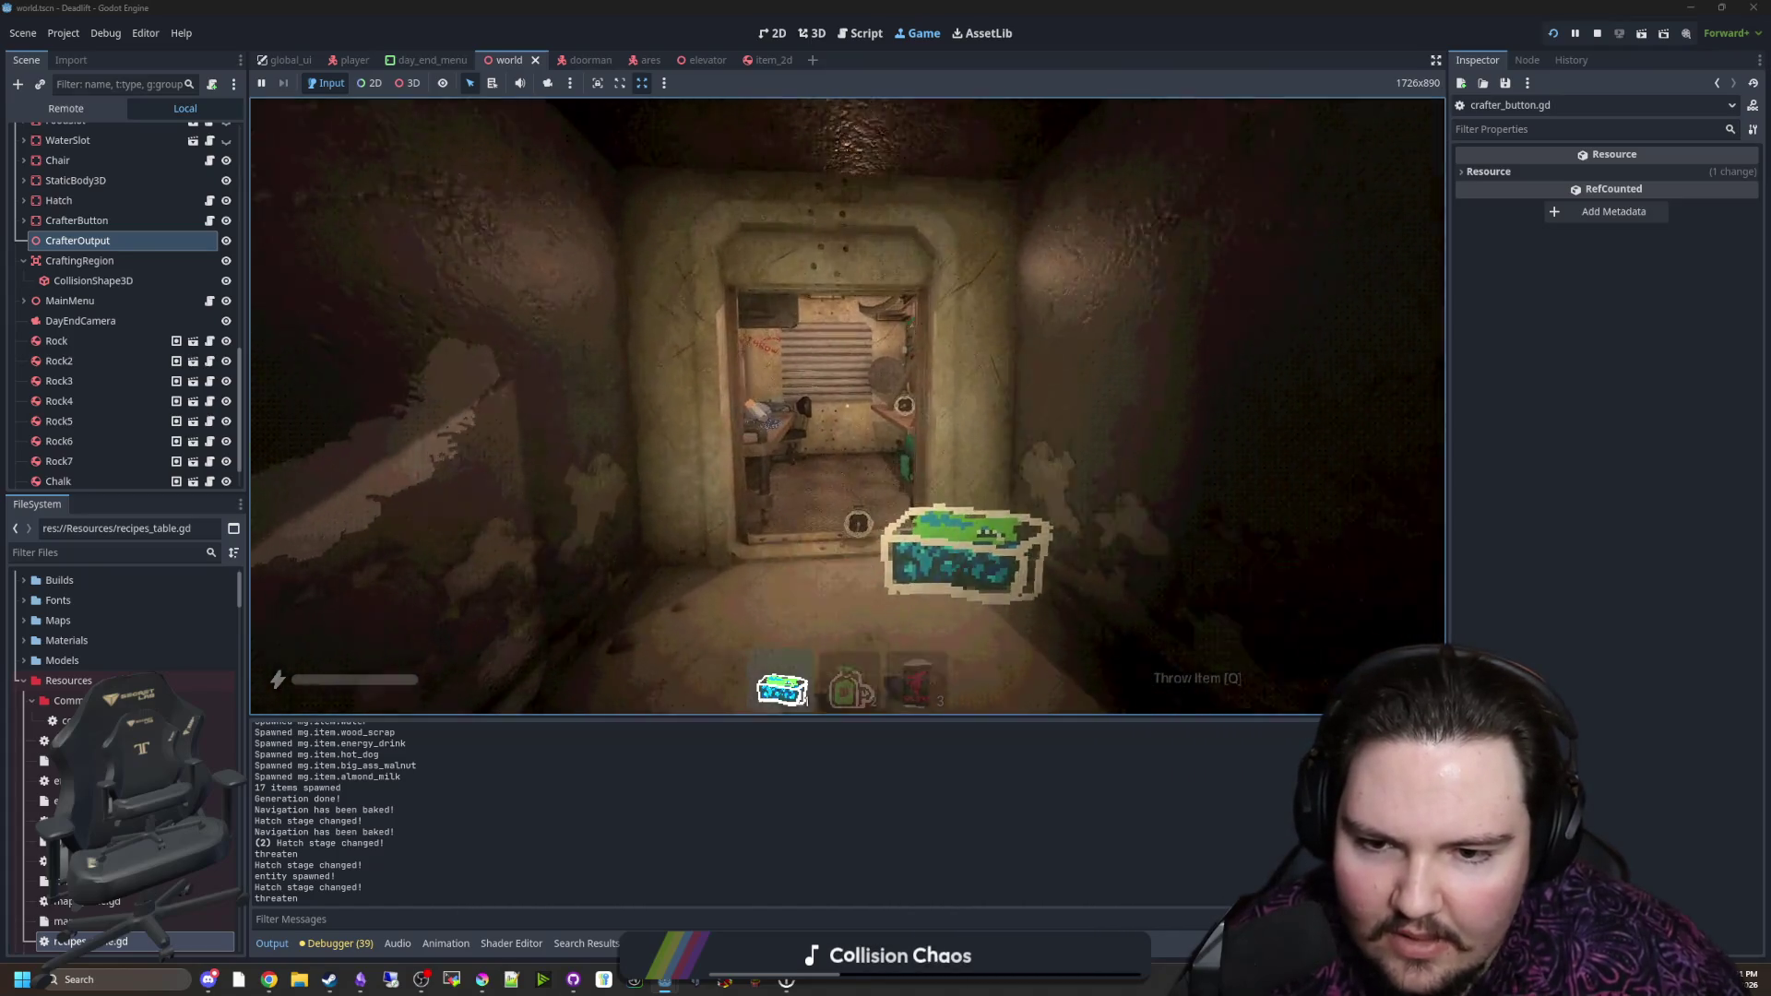
pyautogui.press('w')
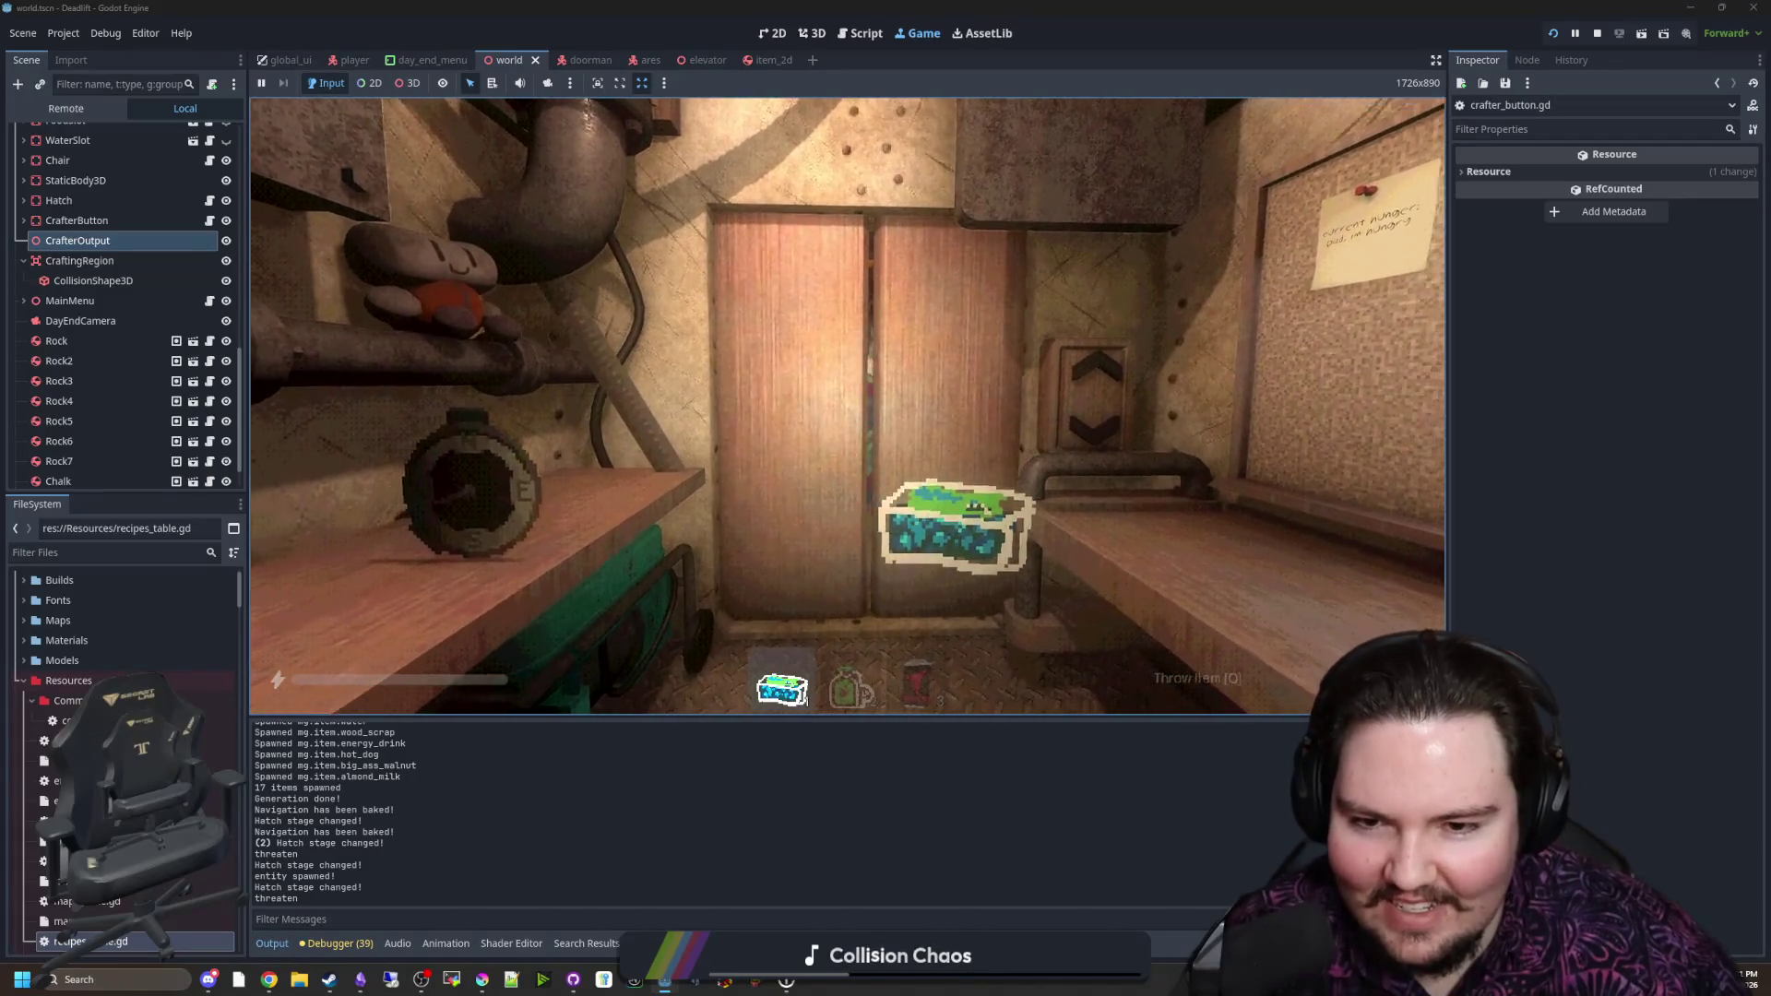
# Step: Drop the crate, cycle hotbar slots 2 and 3, take a rock, and pause the game
pyautogui.press('q')
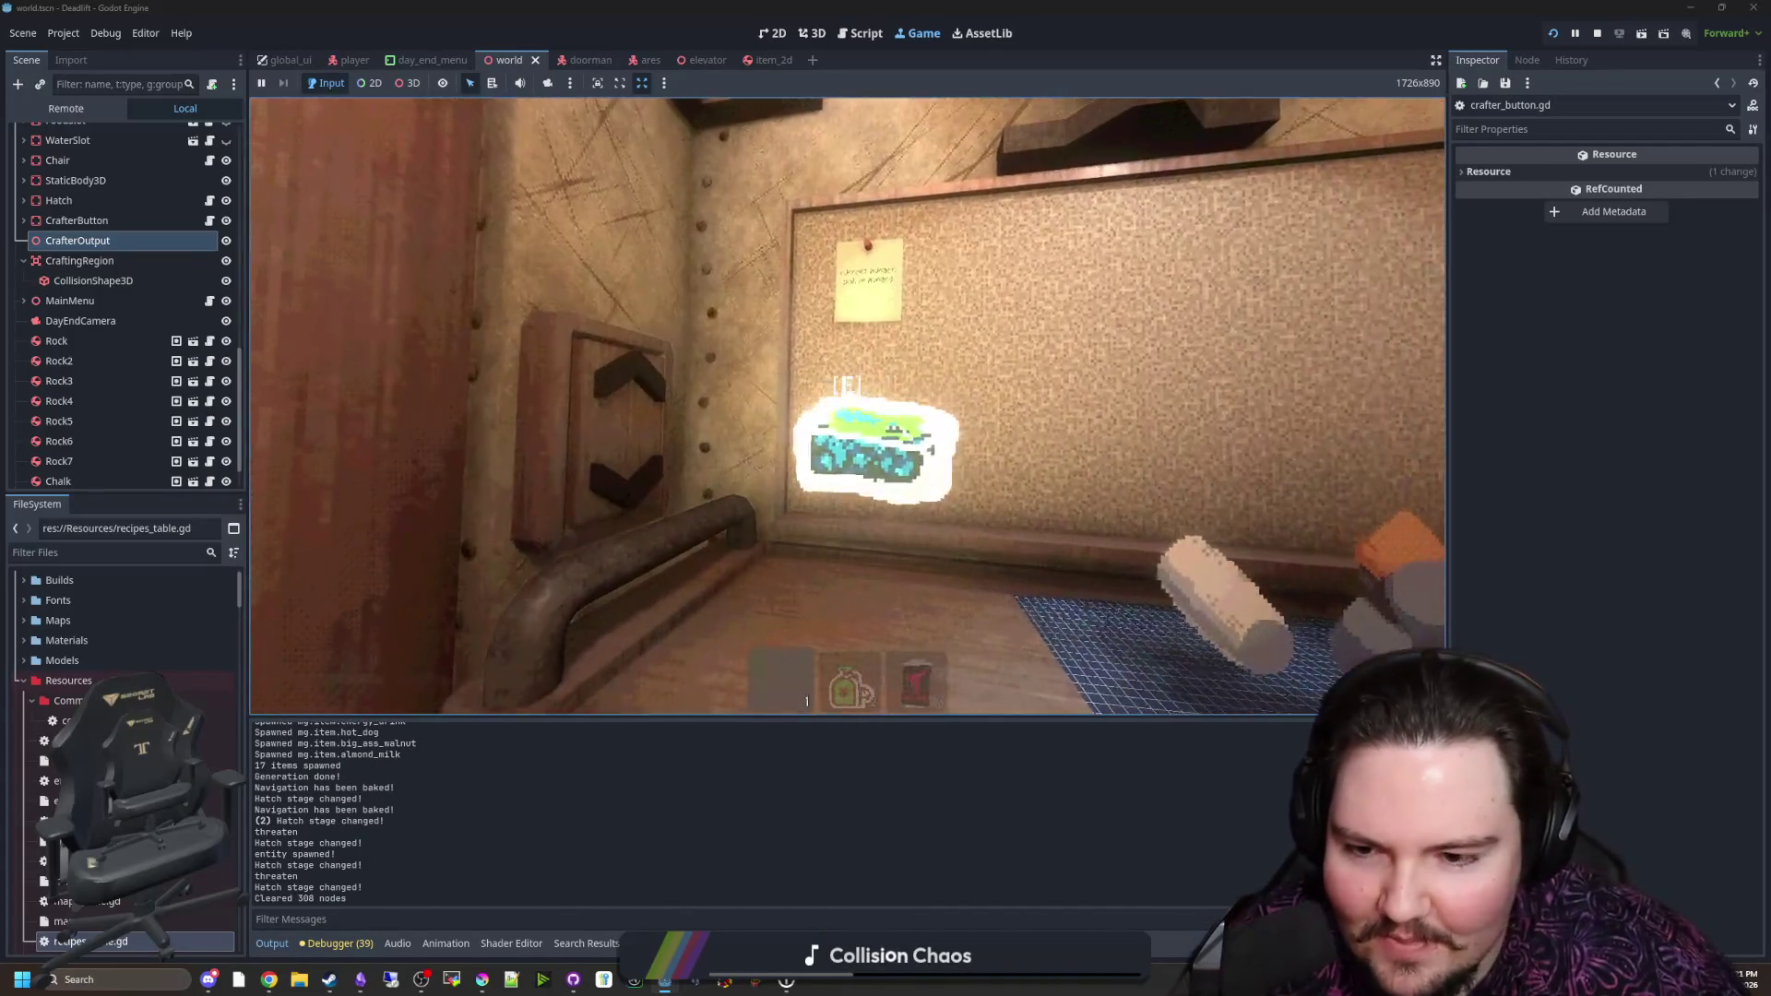
pyautogui.press('2')
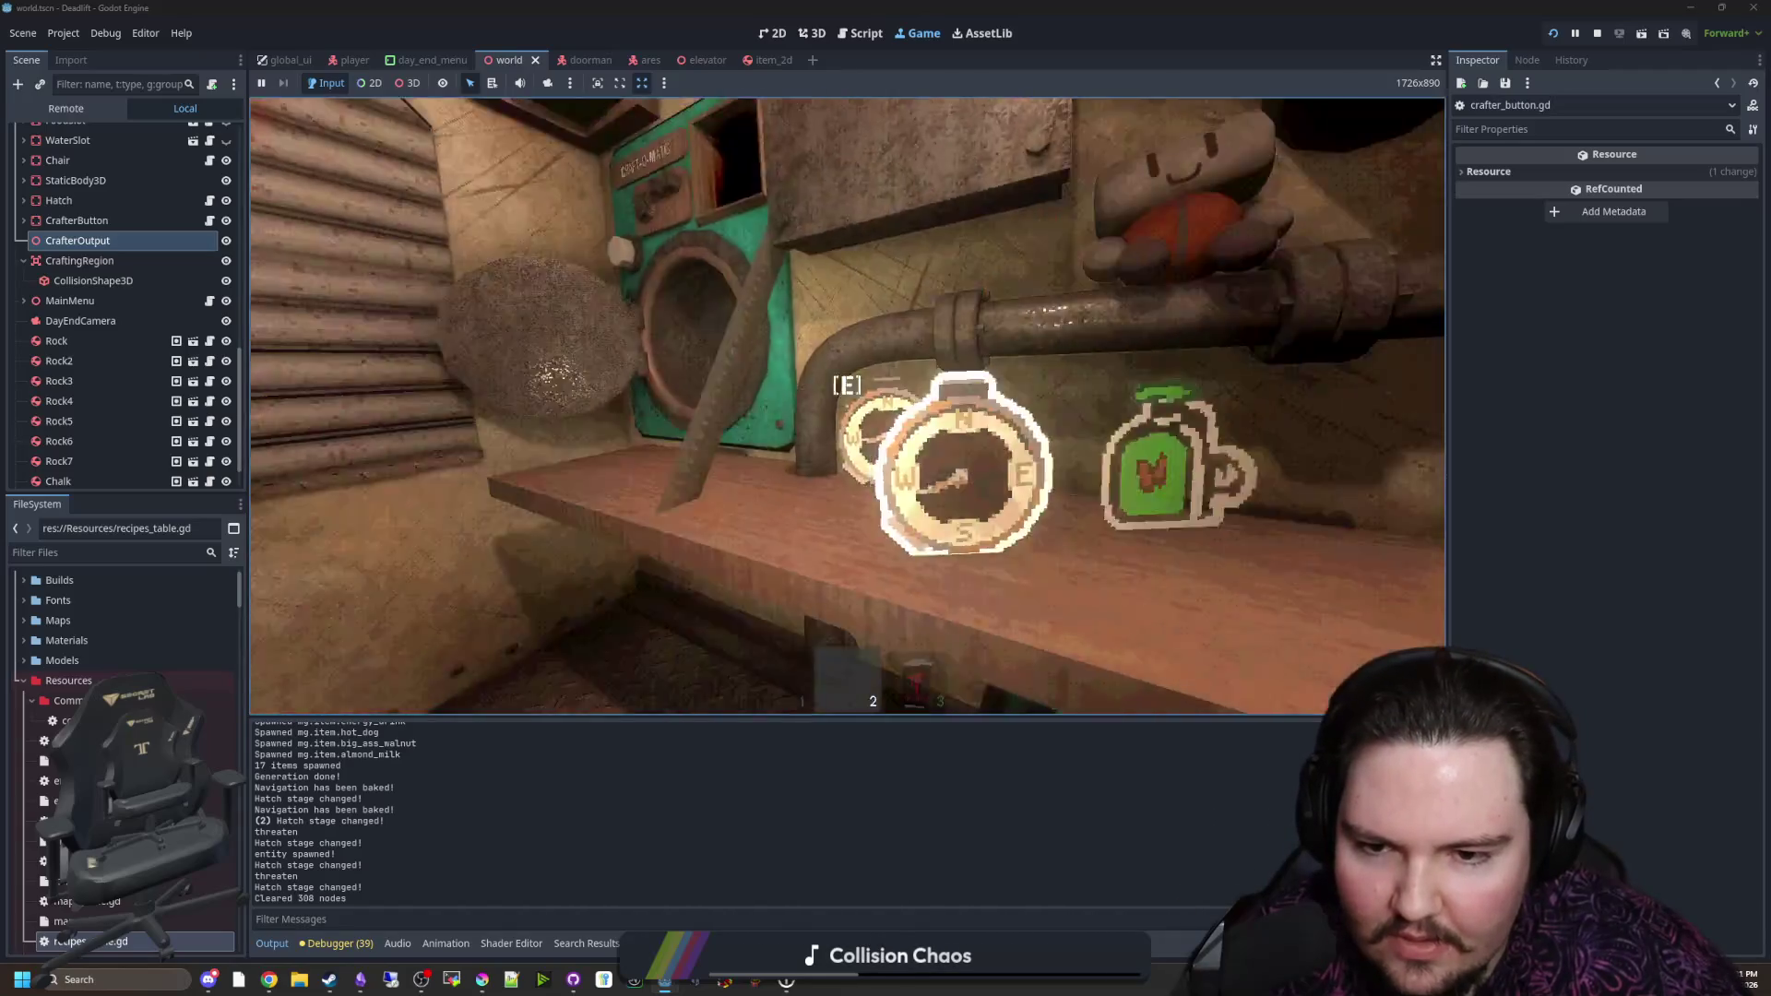
pyautogui.press('3')
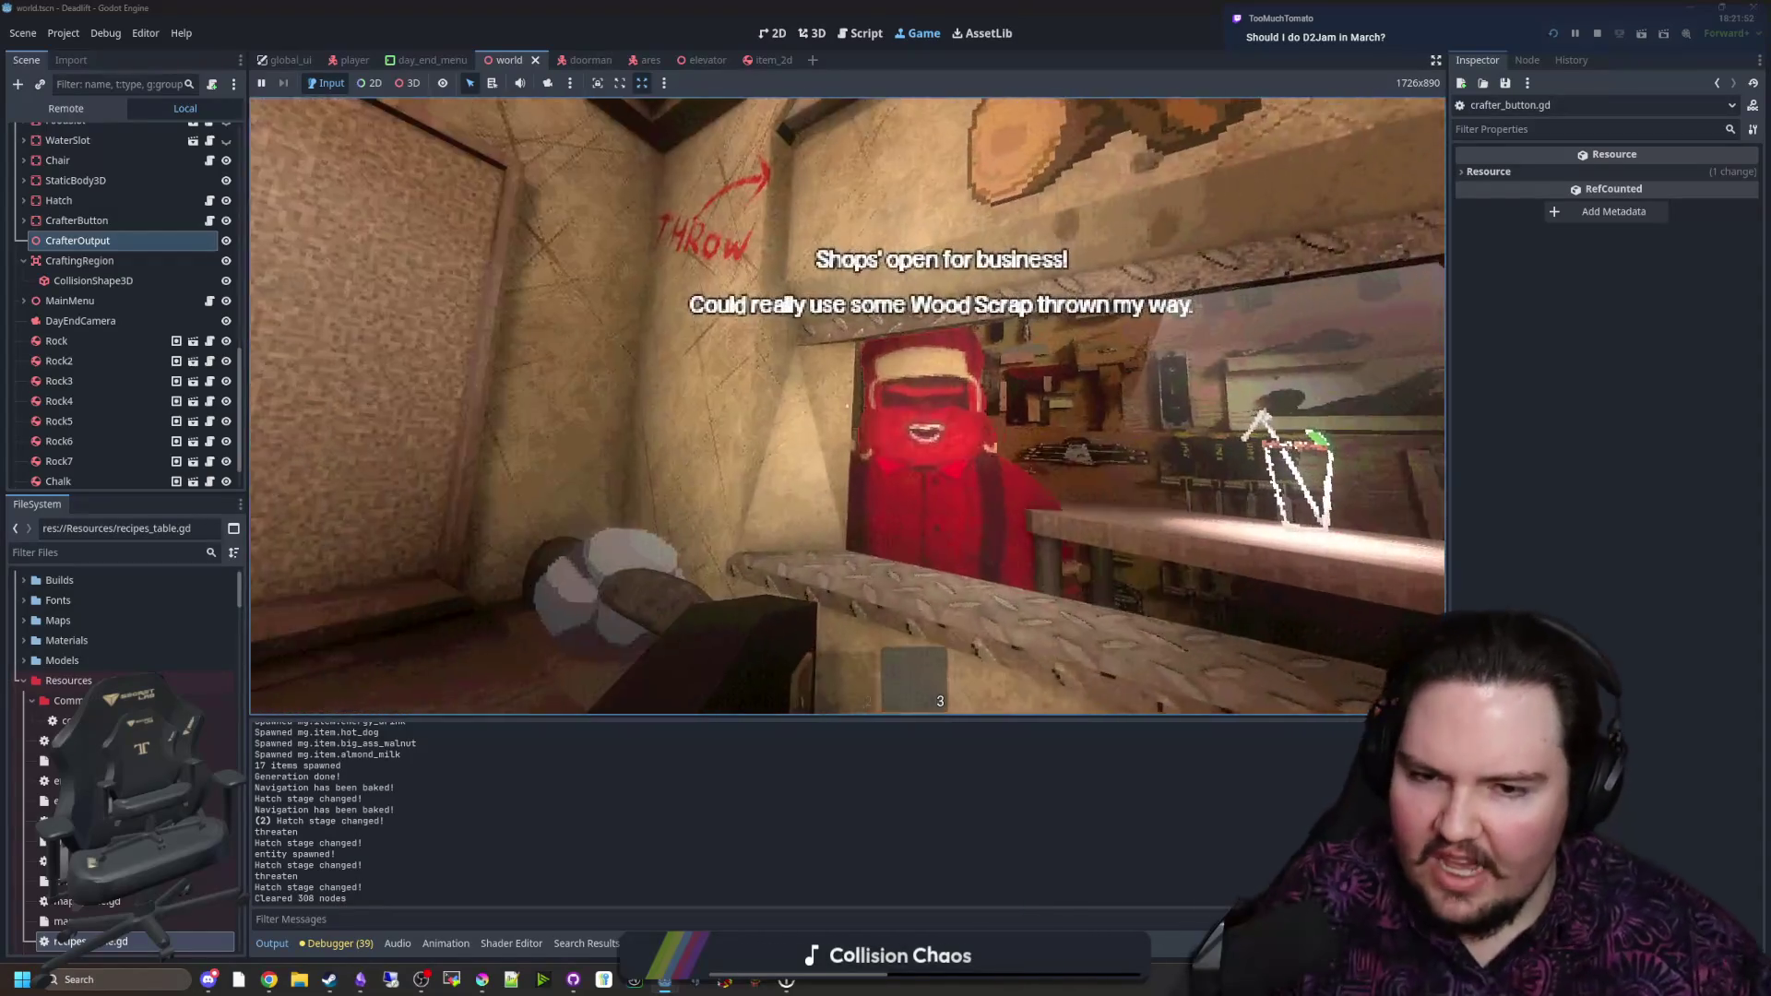
pyautogui.press('e')
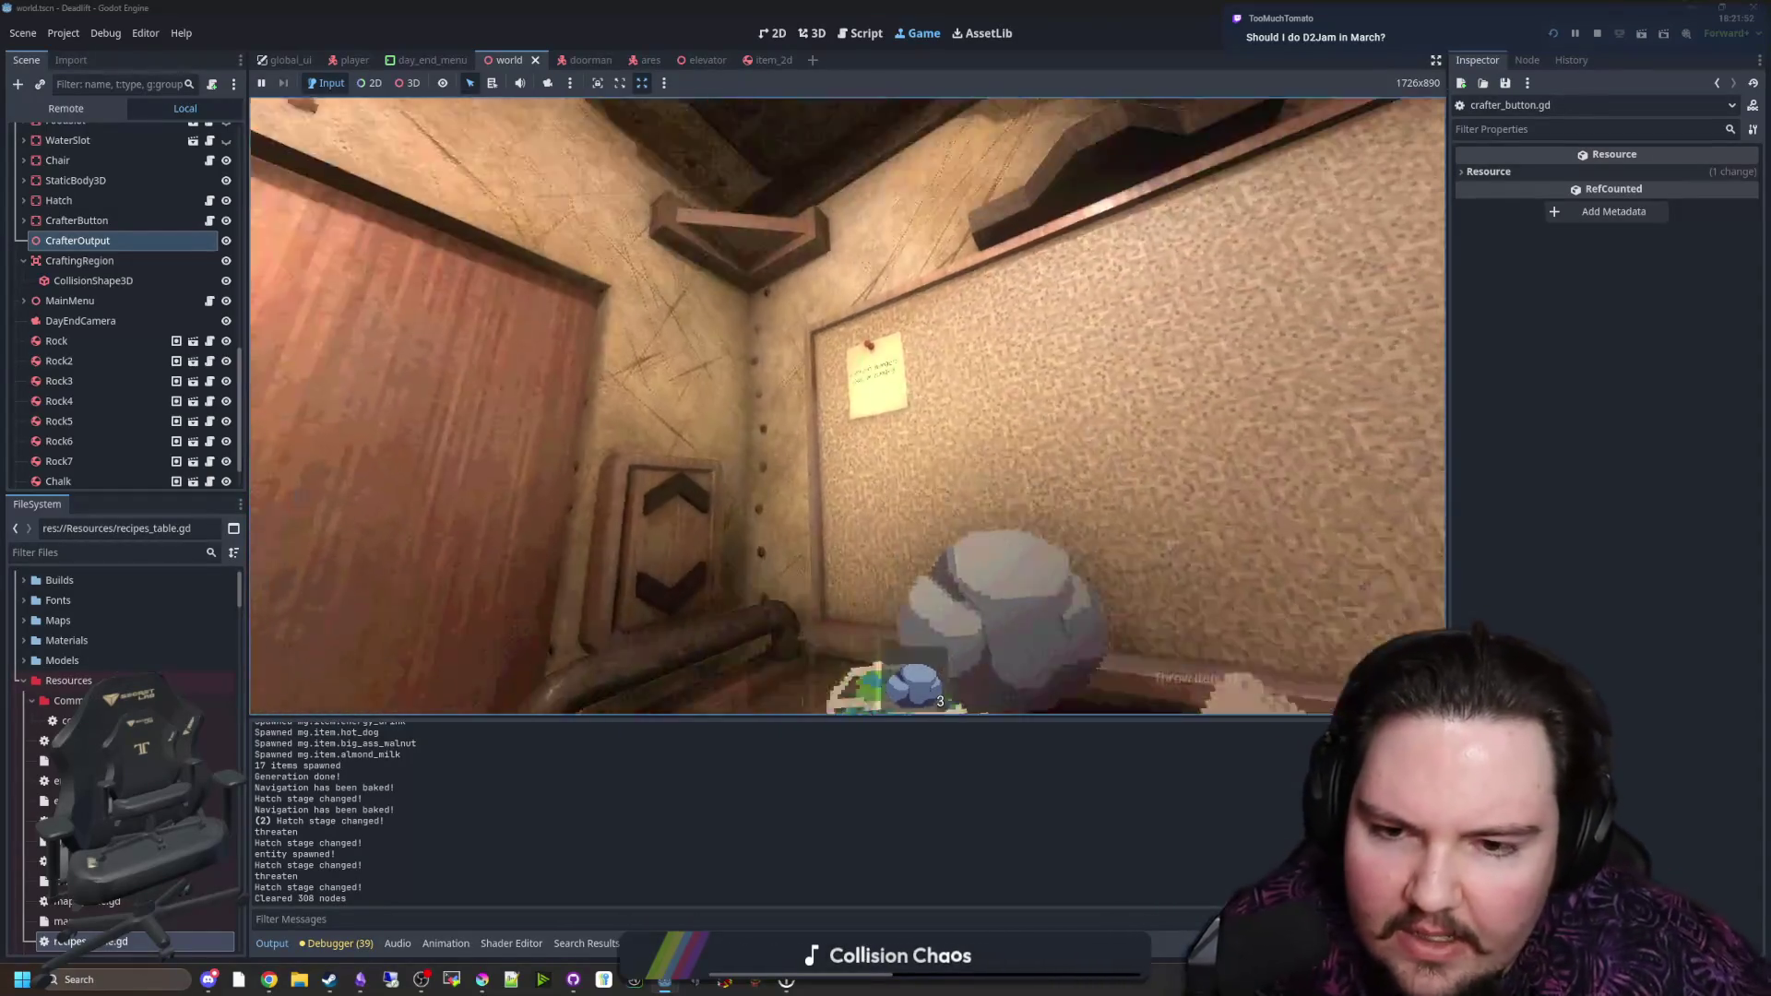
pyautogui.press('Escape')
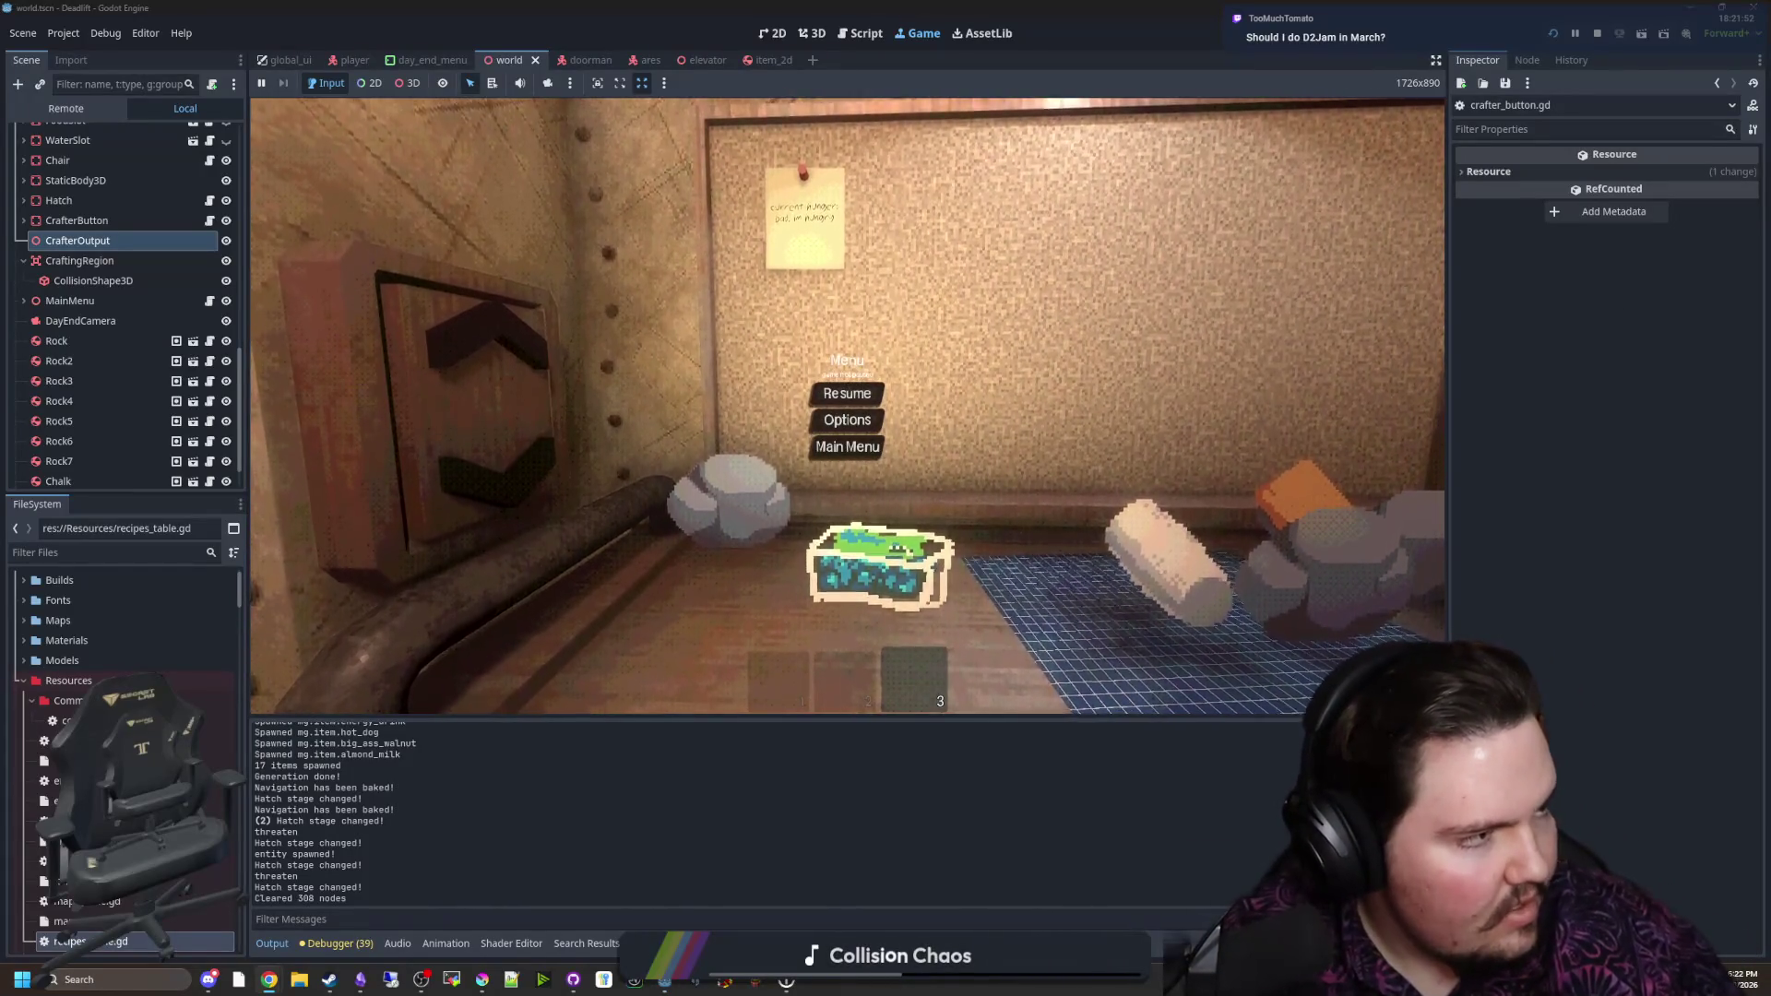
pyautogui.press('super+3')
# Step: Load the Down2Jam site and log in, then return to its home page after checking the game
pyautogui.write('down2j')
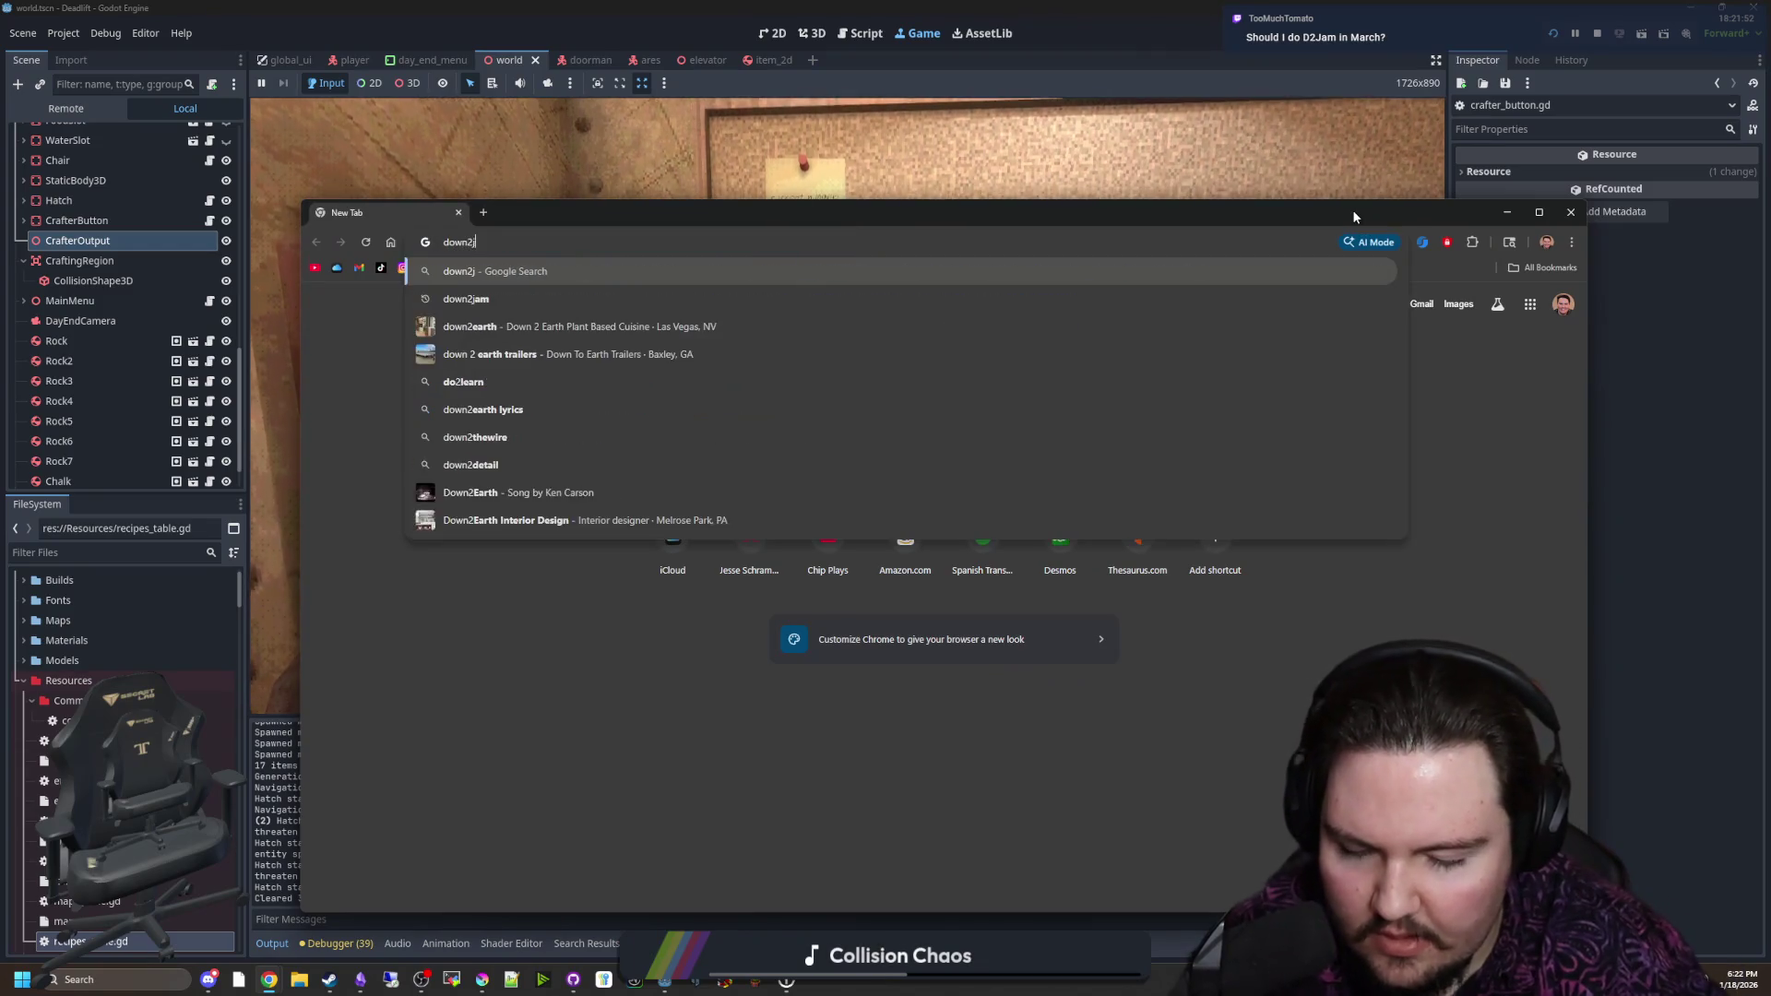
pyautogui.write('am')
pyautogui.press('Return')
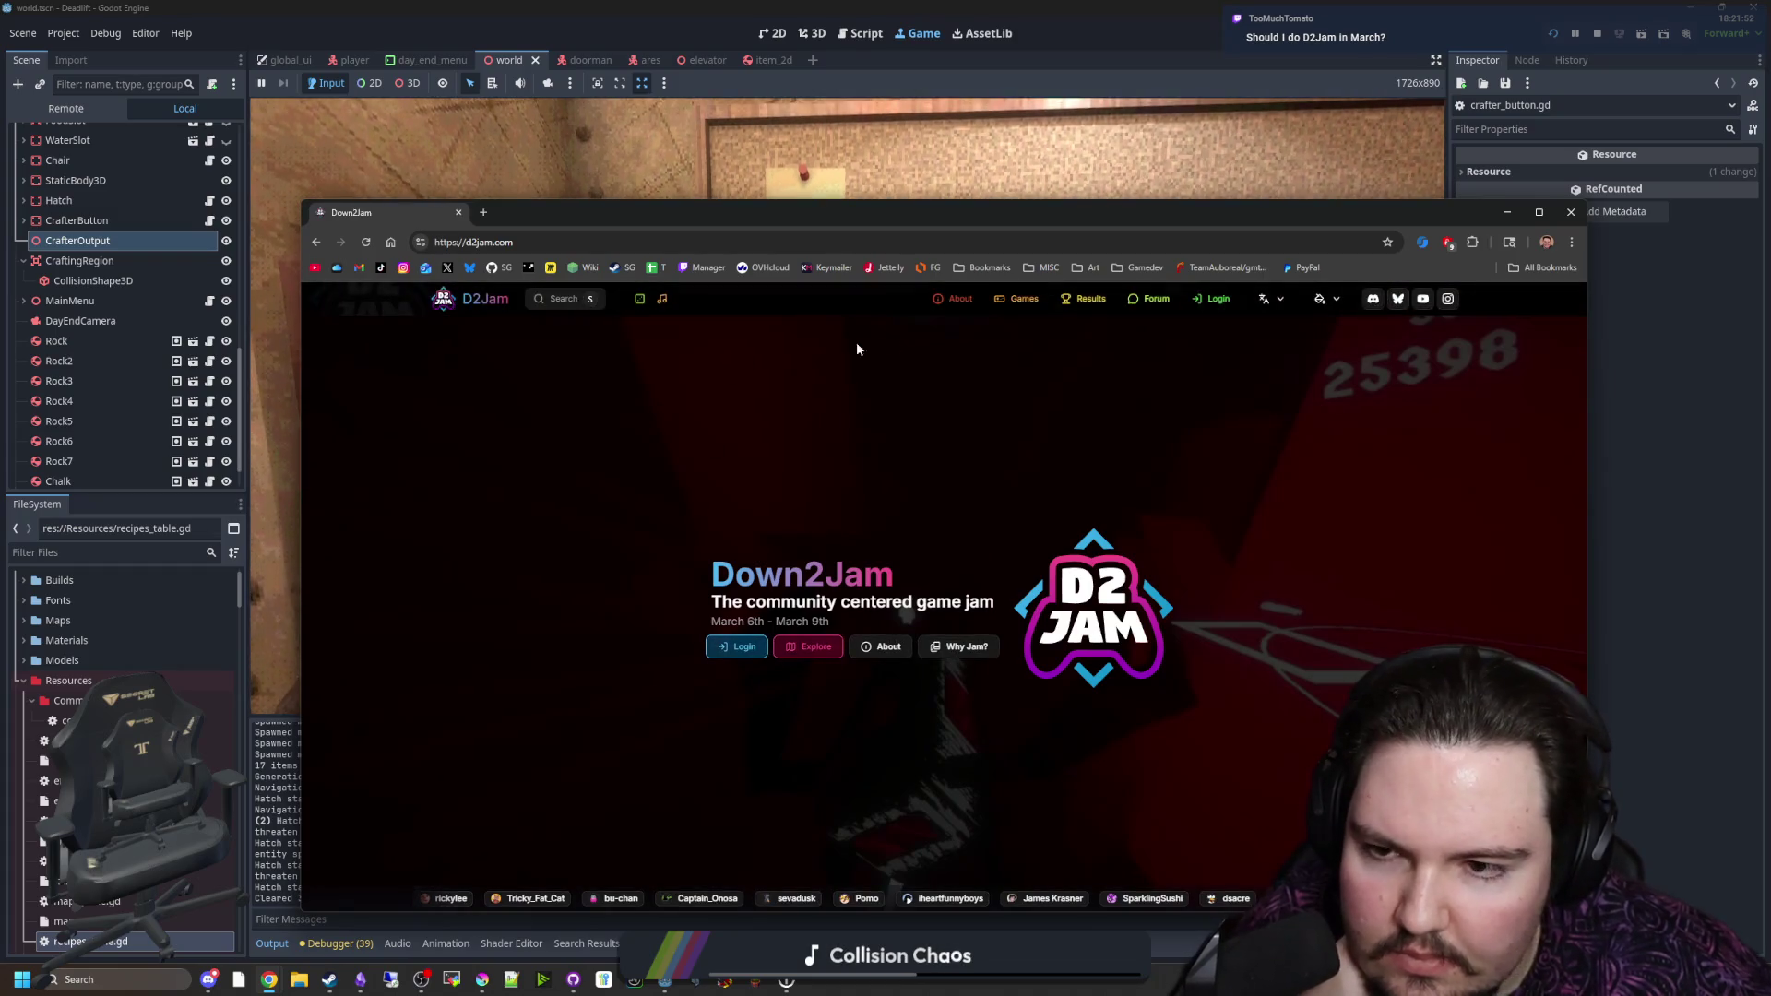
pyautogui.click(1321, 297)
pyautogui.click(736, 656)
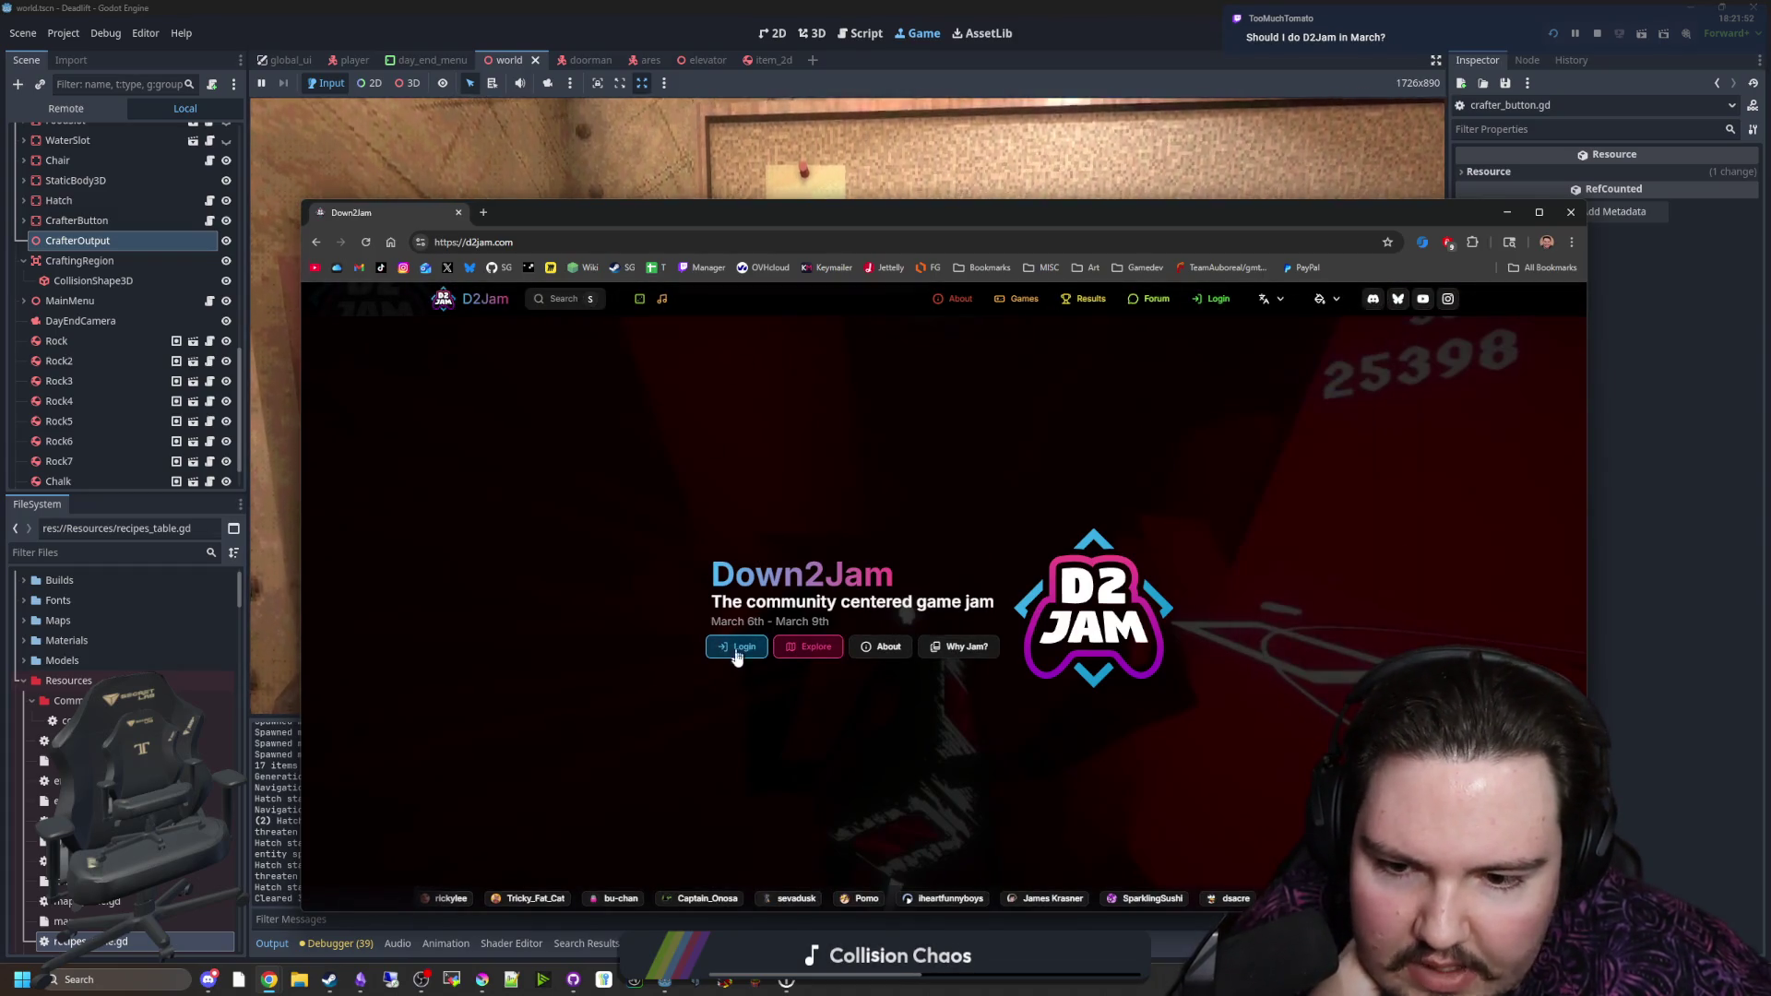
pyautogui.hotkey('alt', 'Tab')
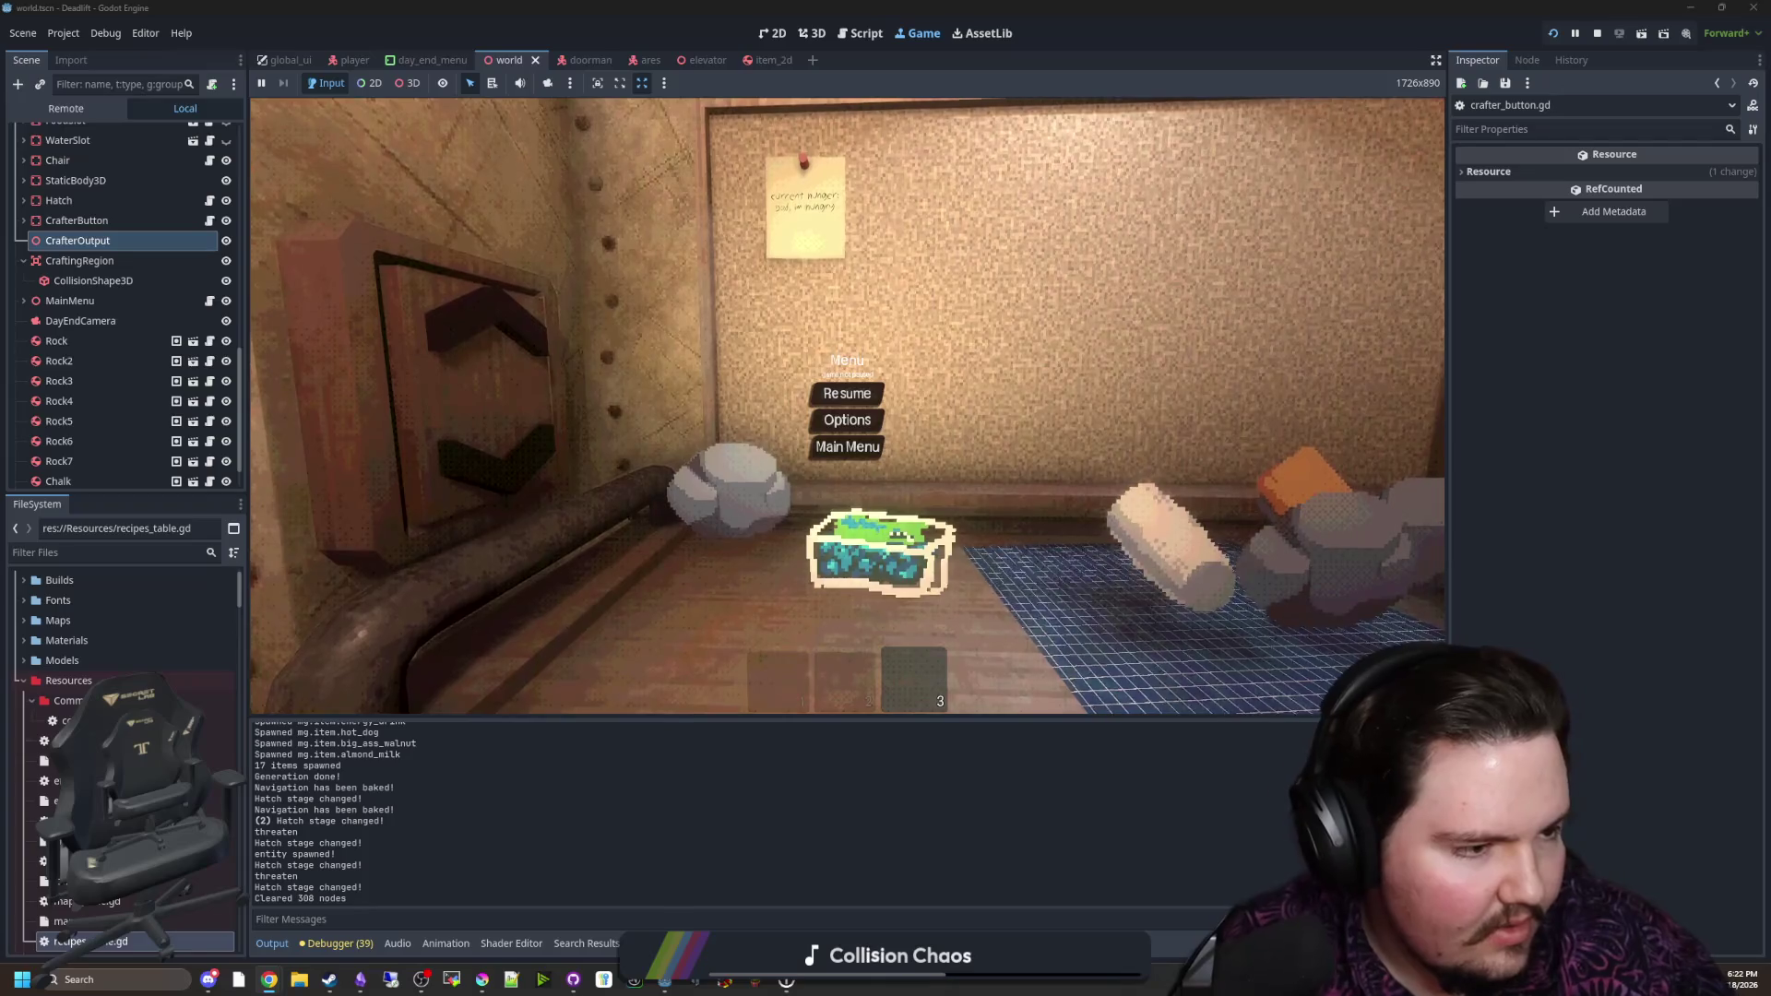
pyautogui.hotkey('alt', 'Tab')
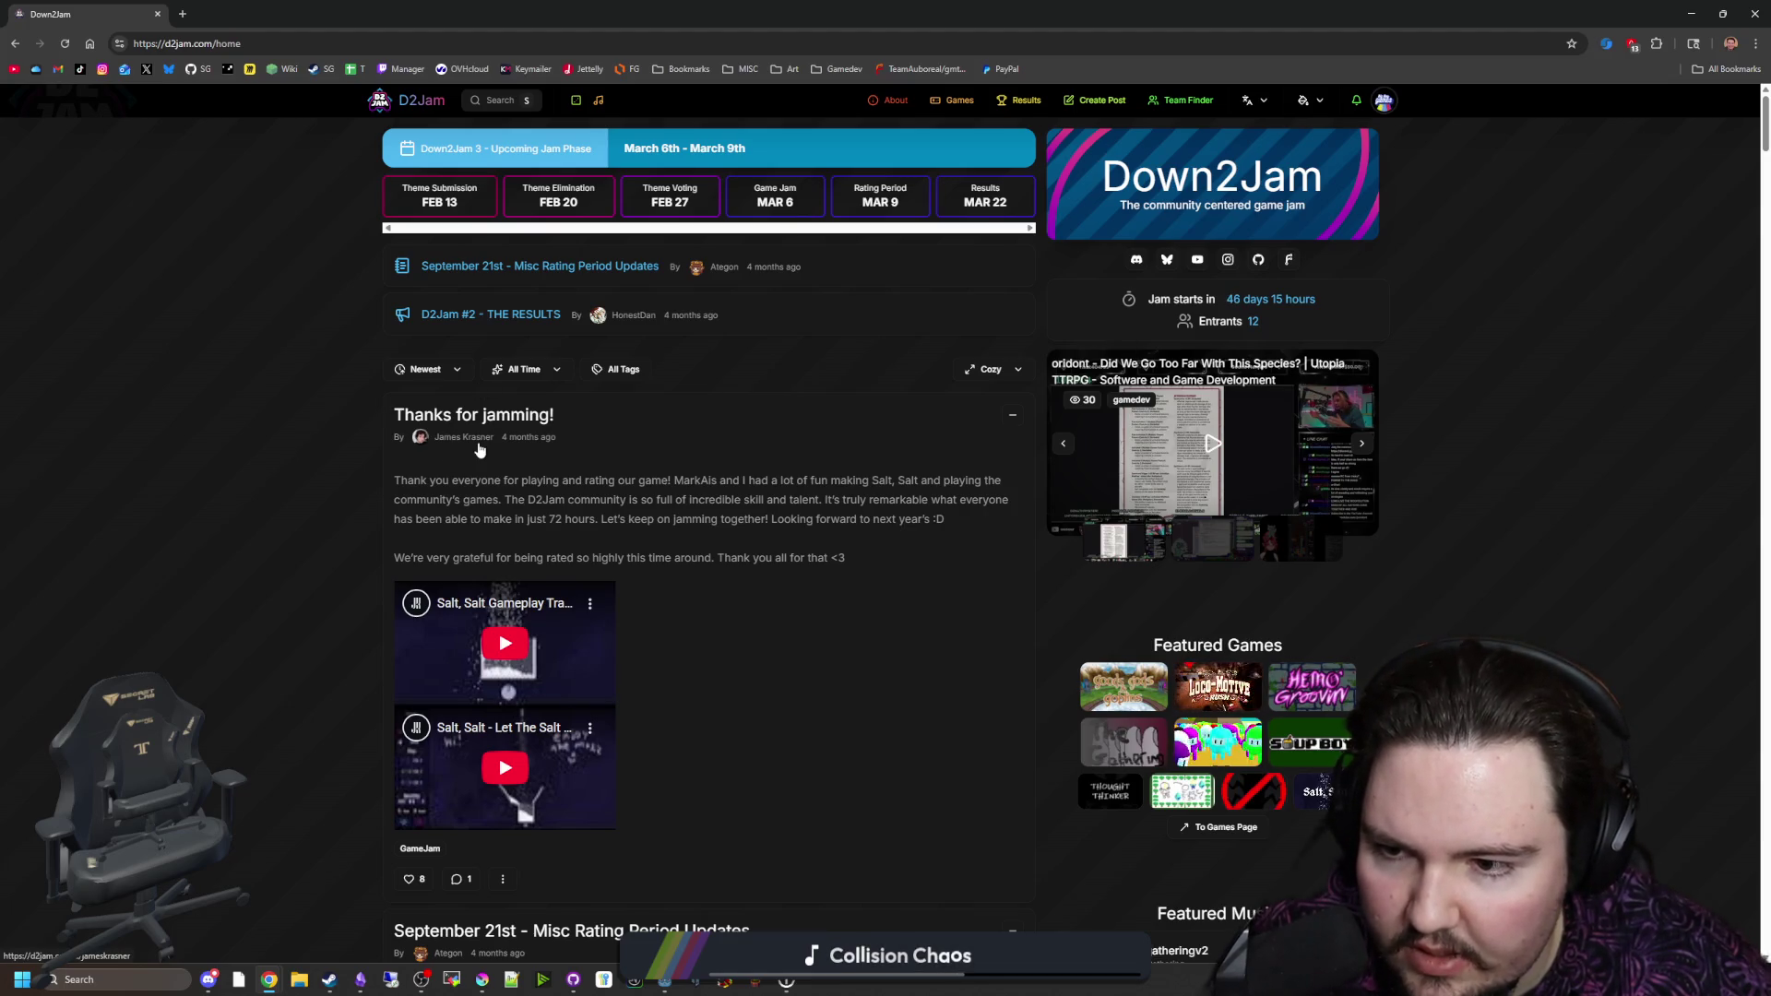
# Step: Scroll the Down2Jam home page, then go to the Games list
pyautogui.scroll(-1, 479, 449)
pyautogui.scroll(-6, 714, 489)
pyautogui.scroll(7, 833, 459)
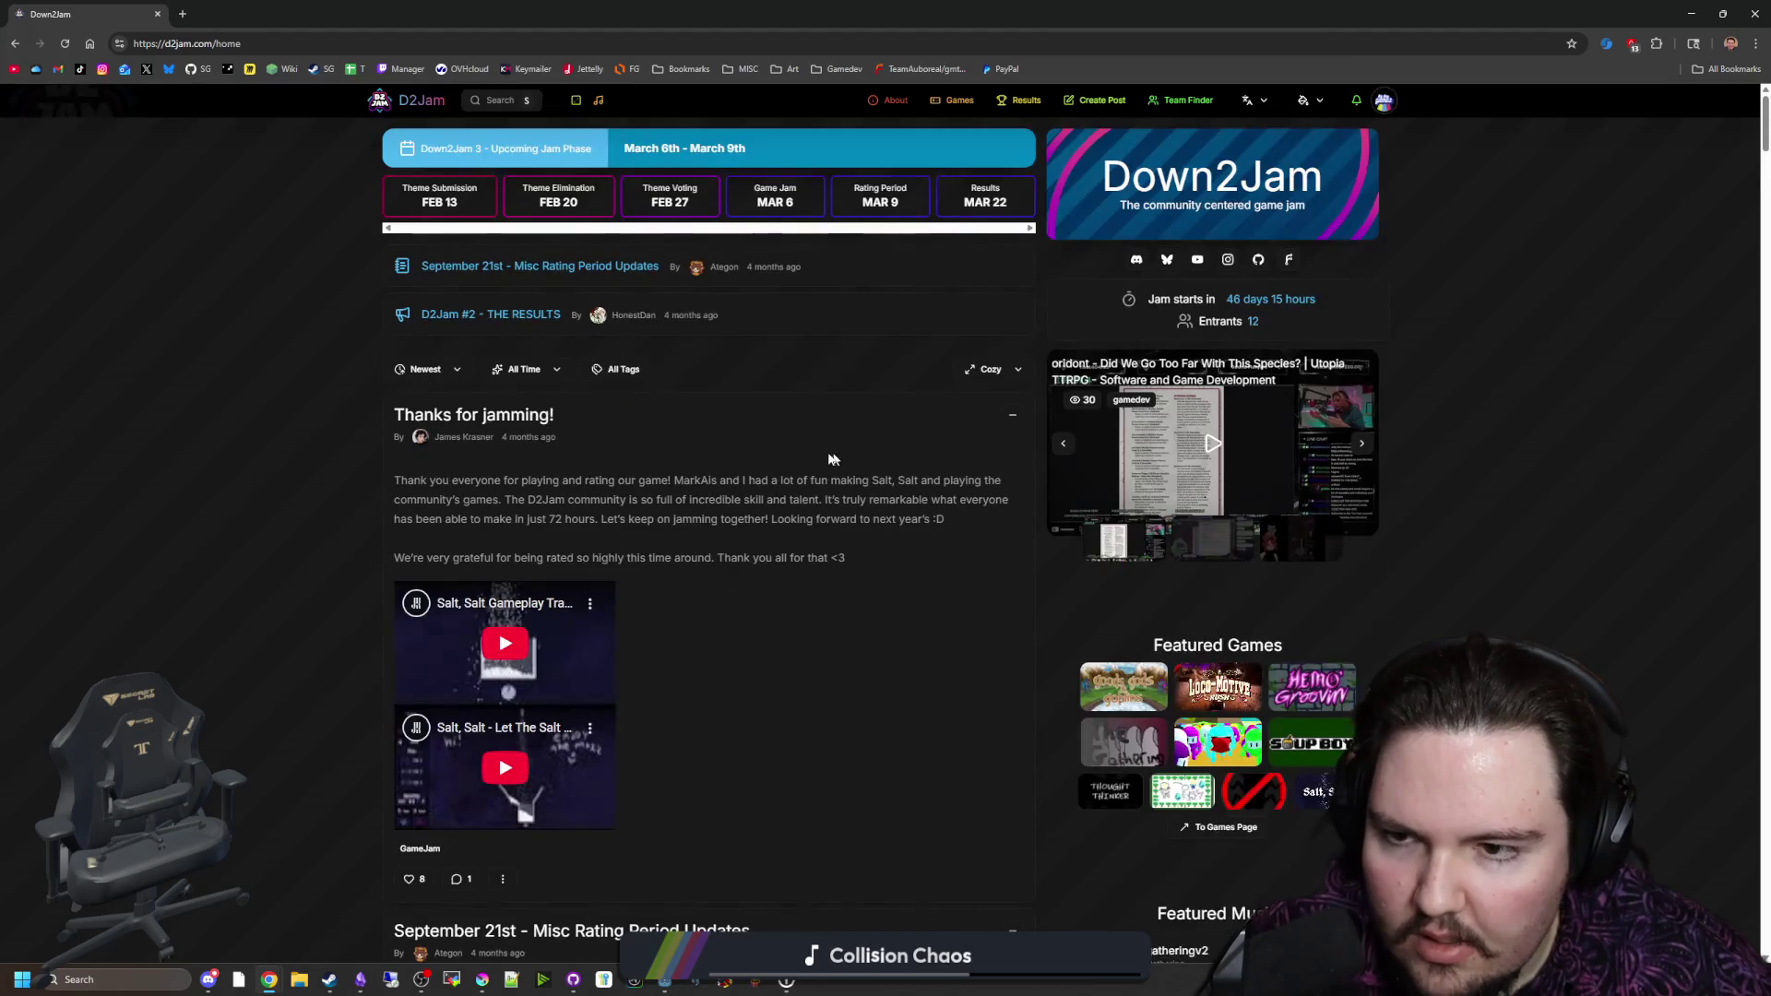
pyautogui.click(967, 107)
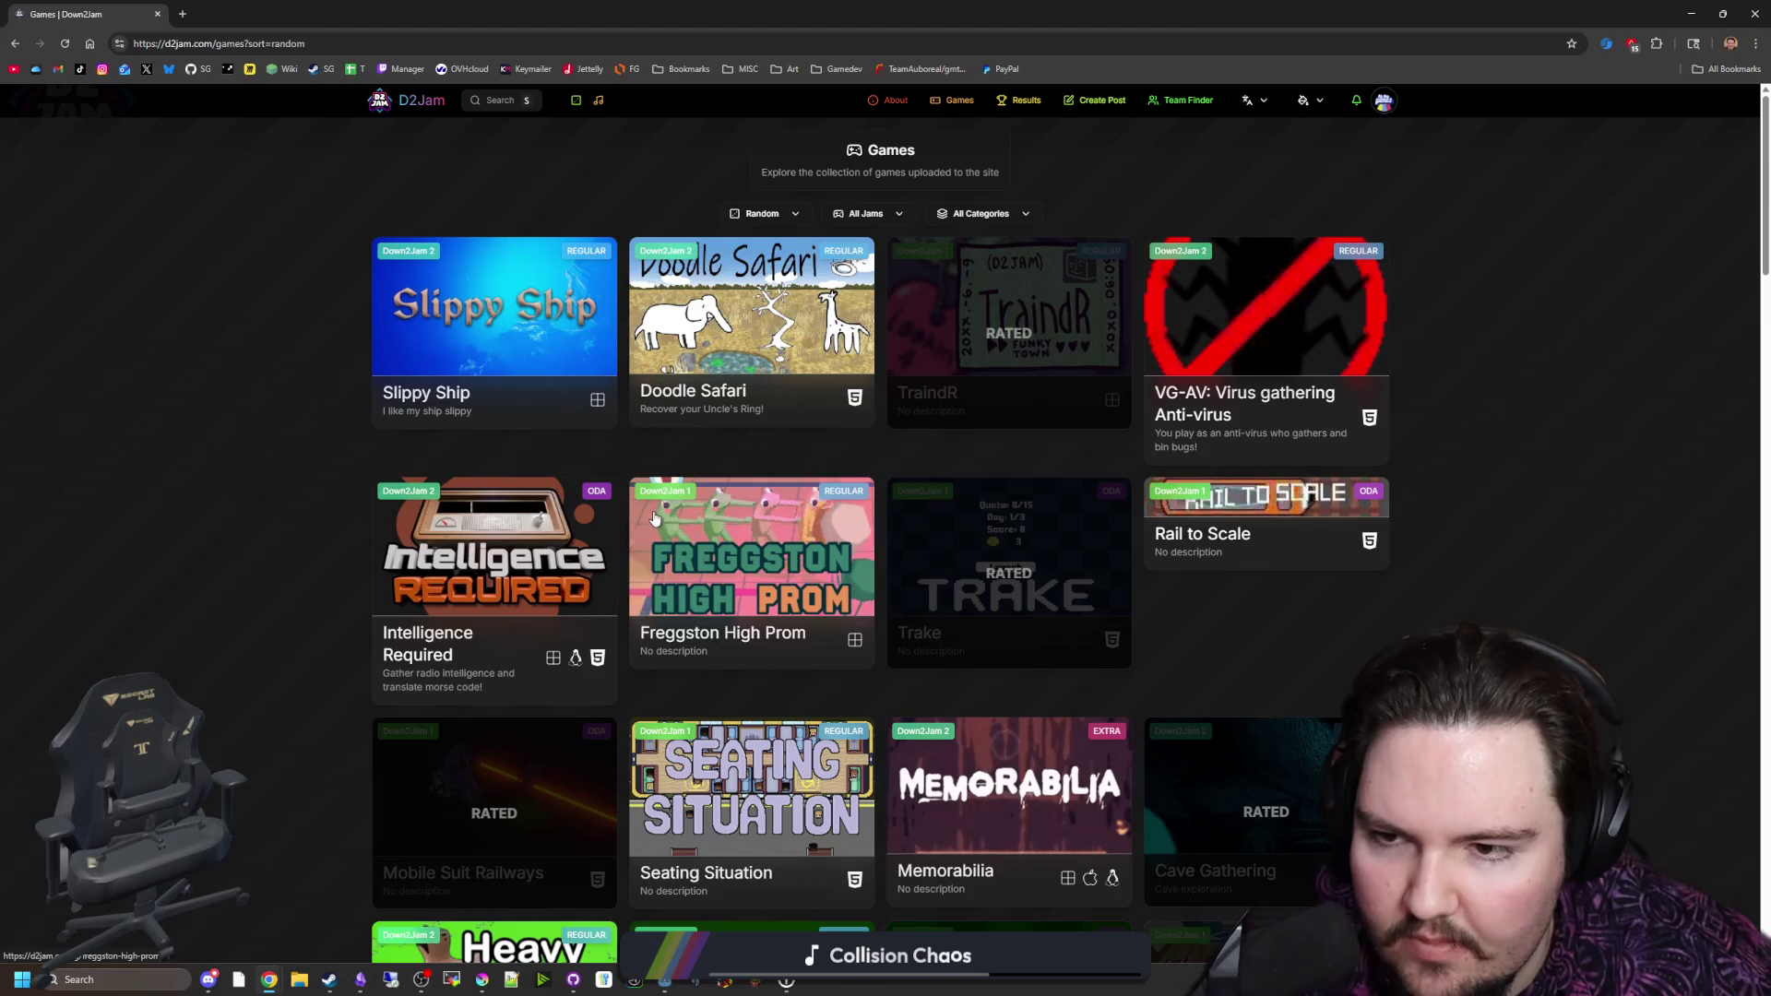
# Step: Browse the grid of jam games, then reload the Games list in default order
pyautogui.scroll(-5, 671, 463)
pyautogui.scroll(-10, 680, 498)
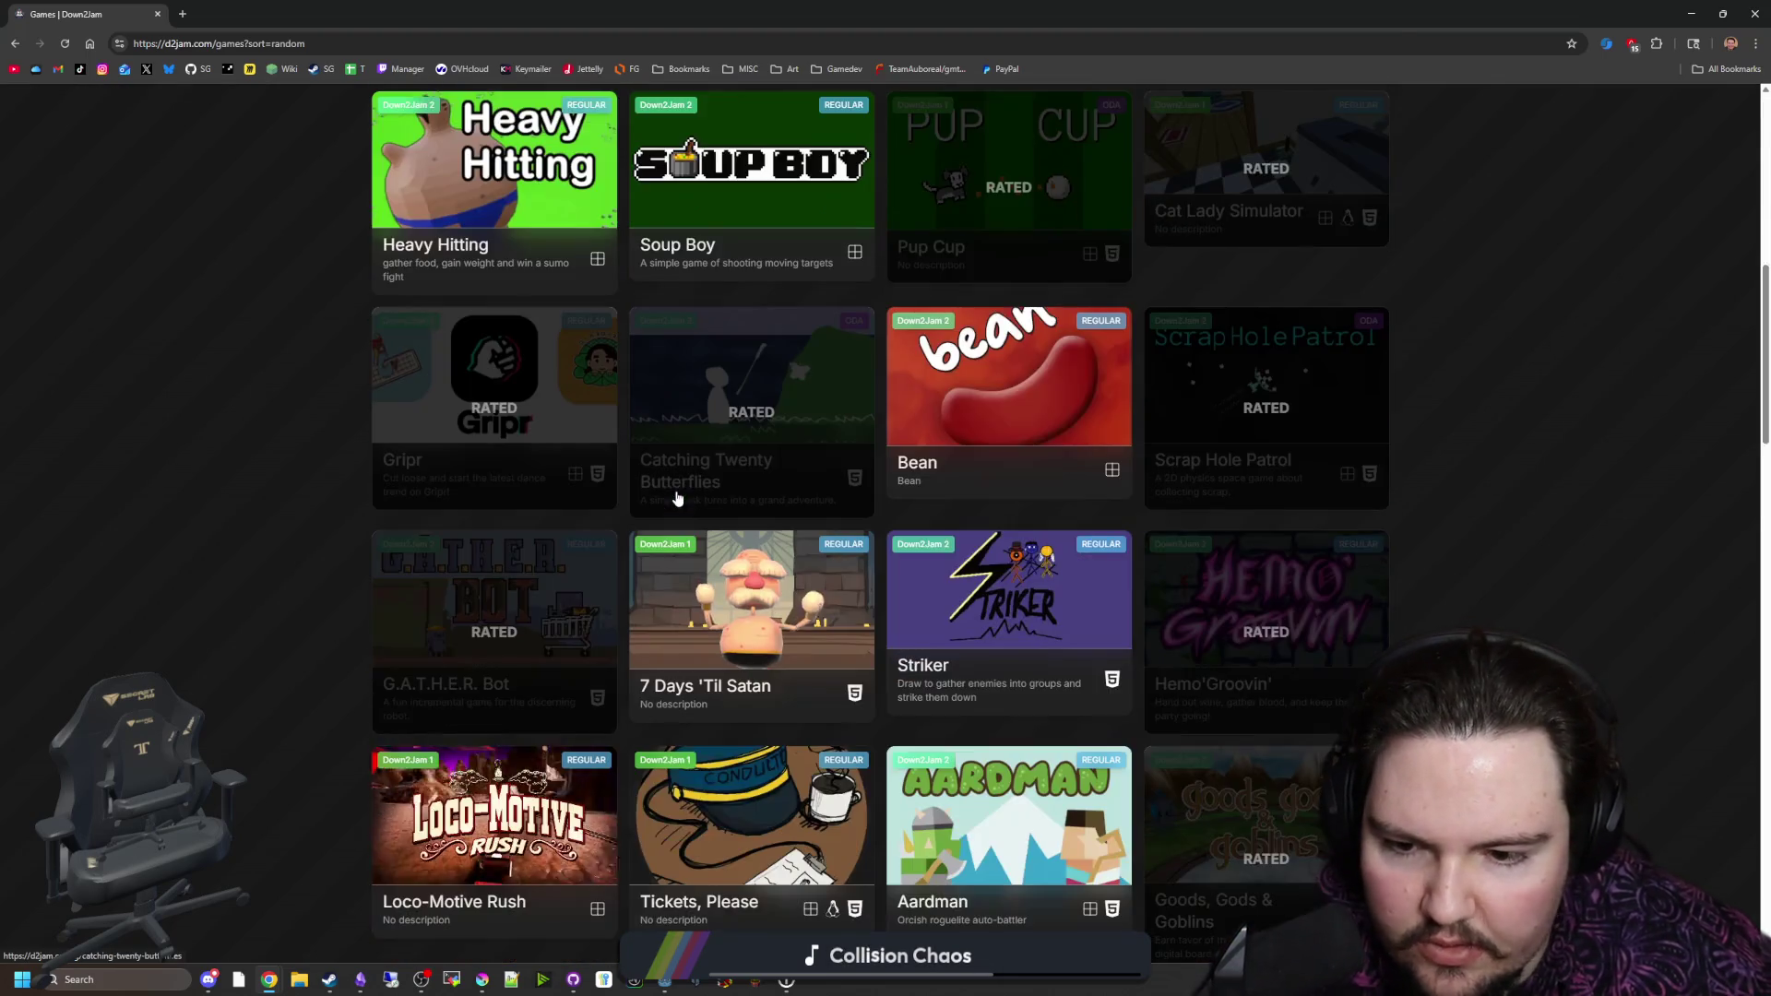
pyautogui.scroll(15, 683, 489)
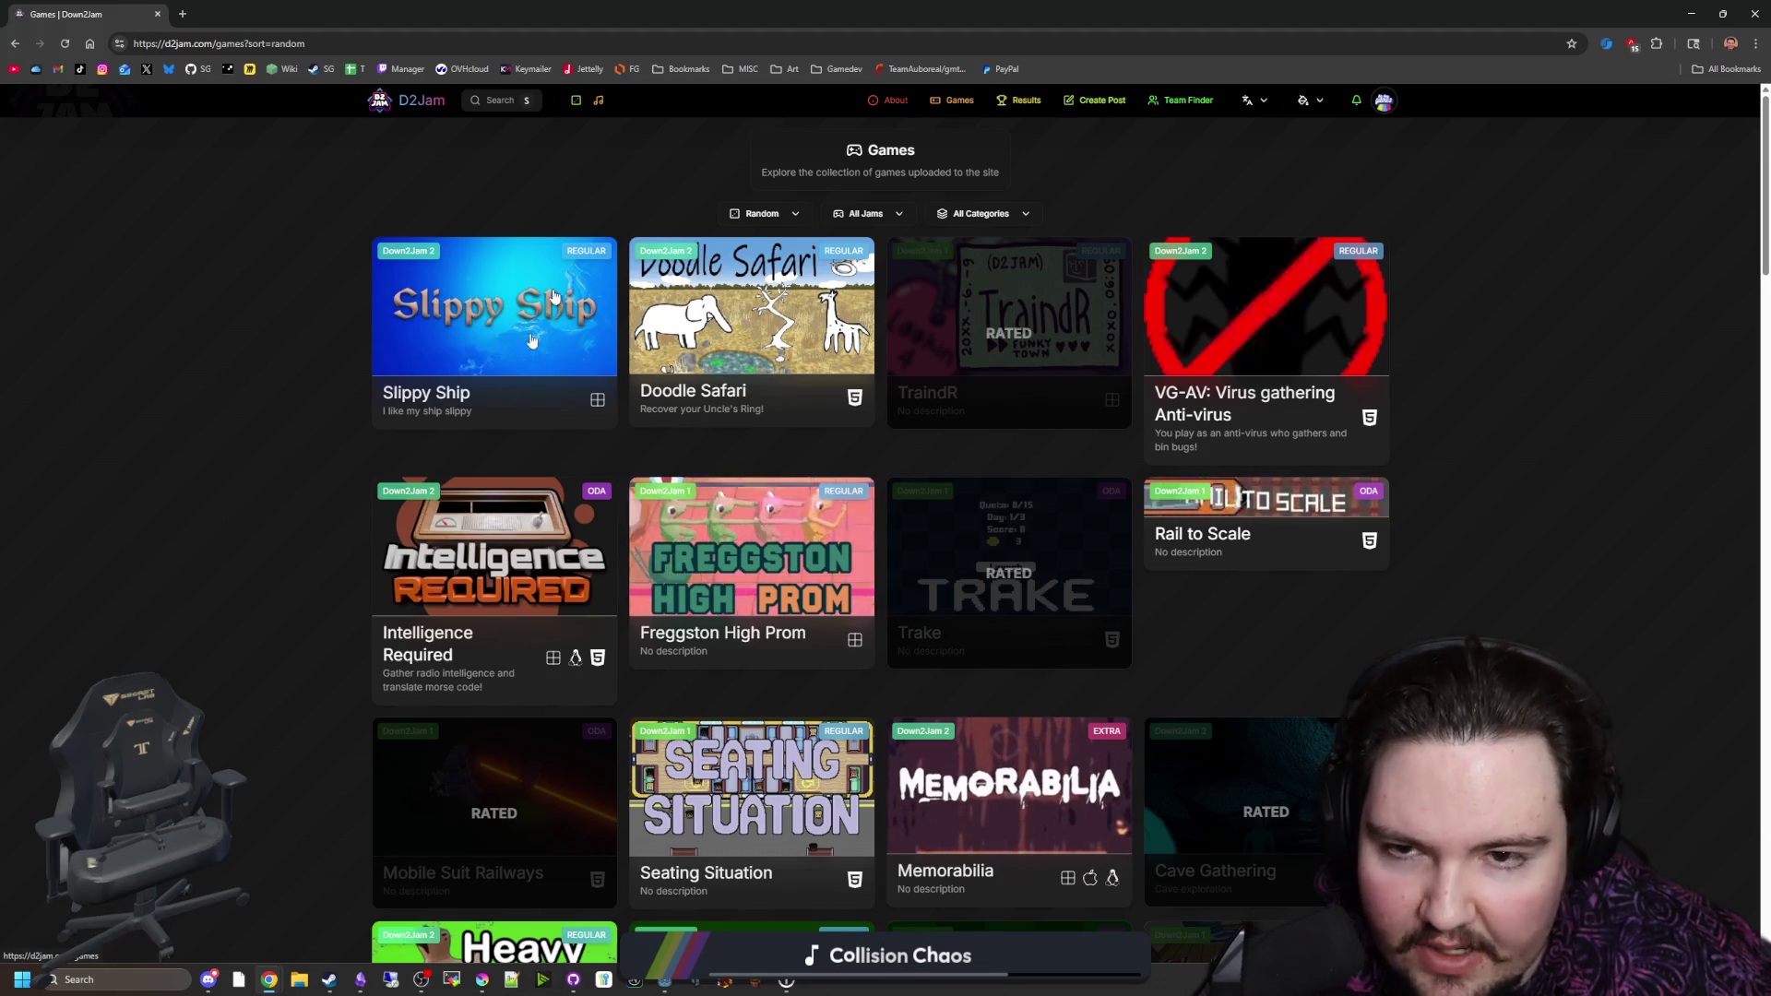
pyautogui.scroll(-13, 741, 636)
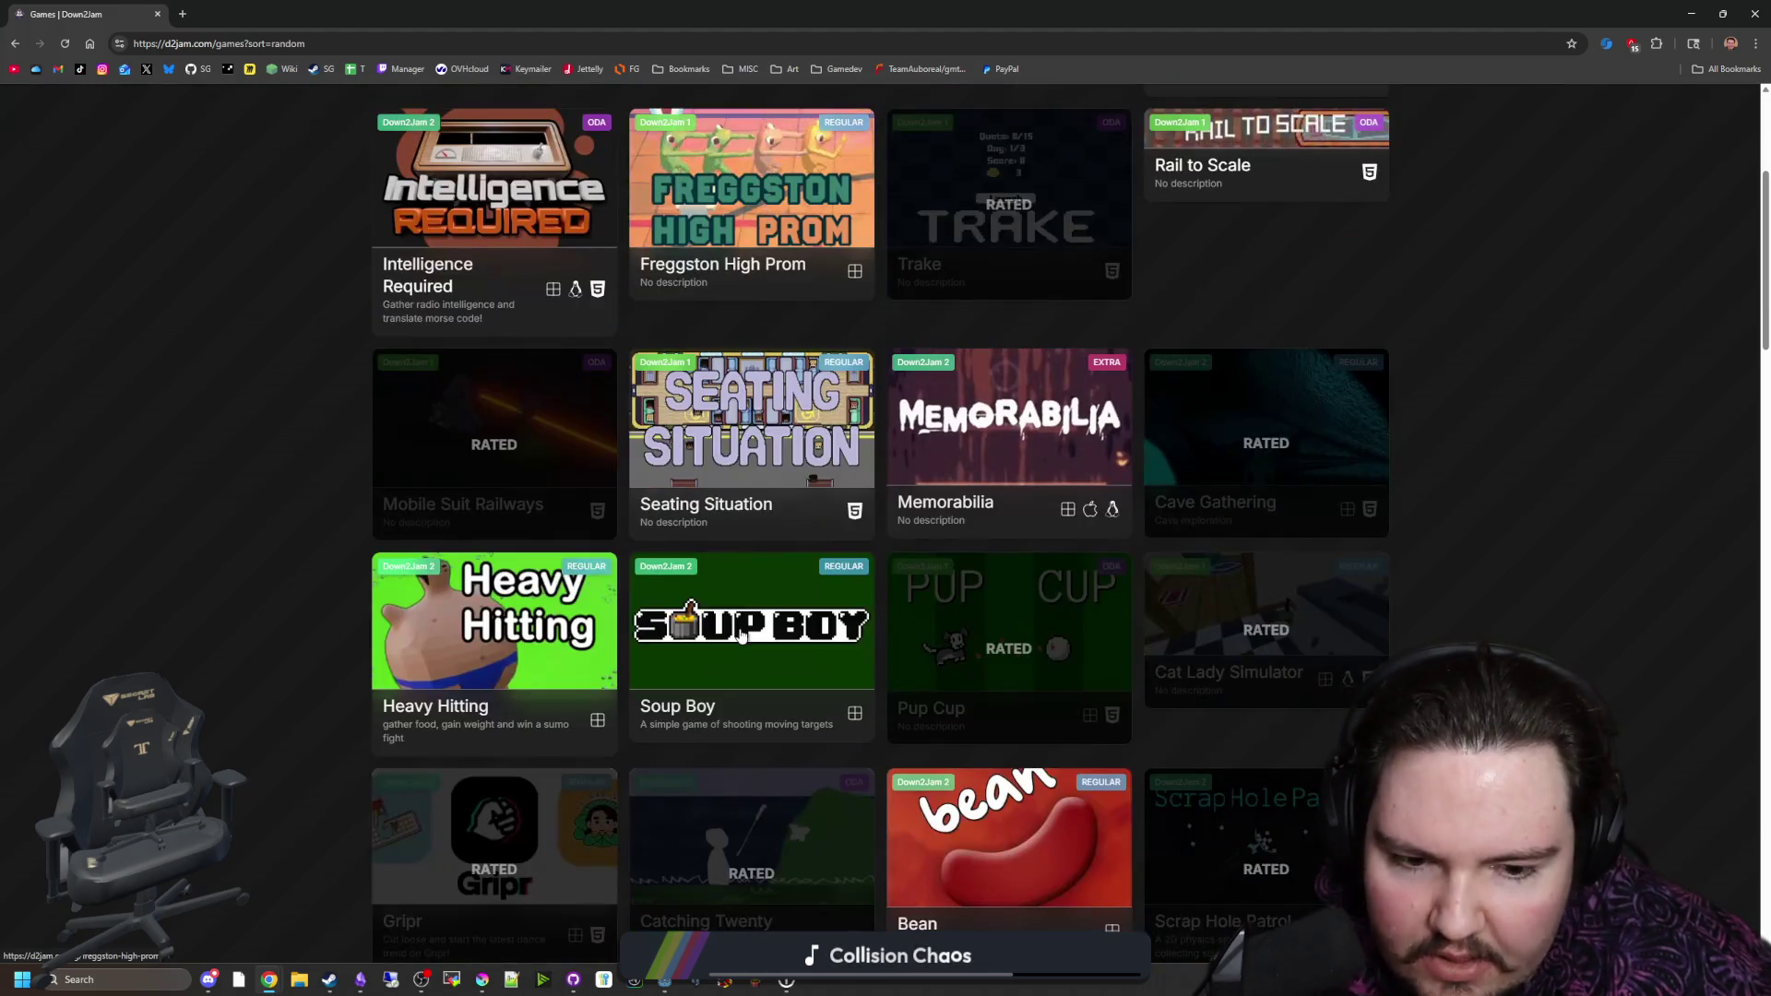
pyautogui.scroll(-6, 740, 636)
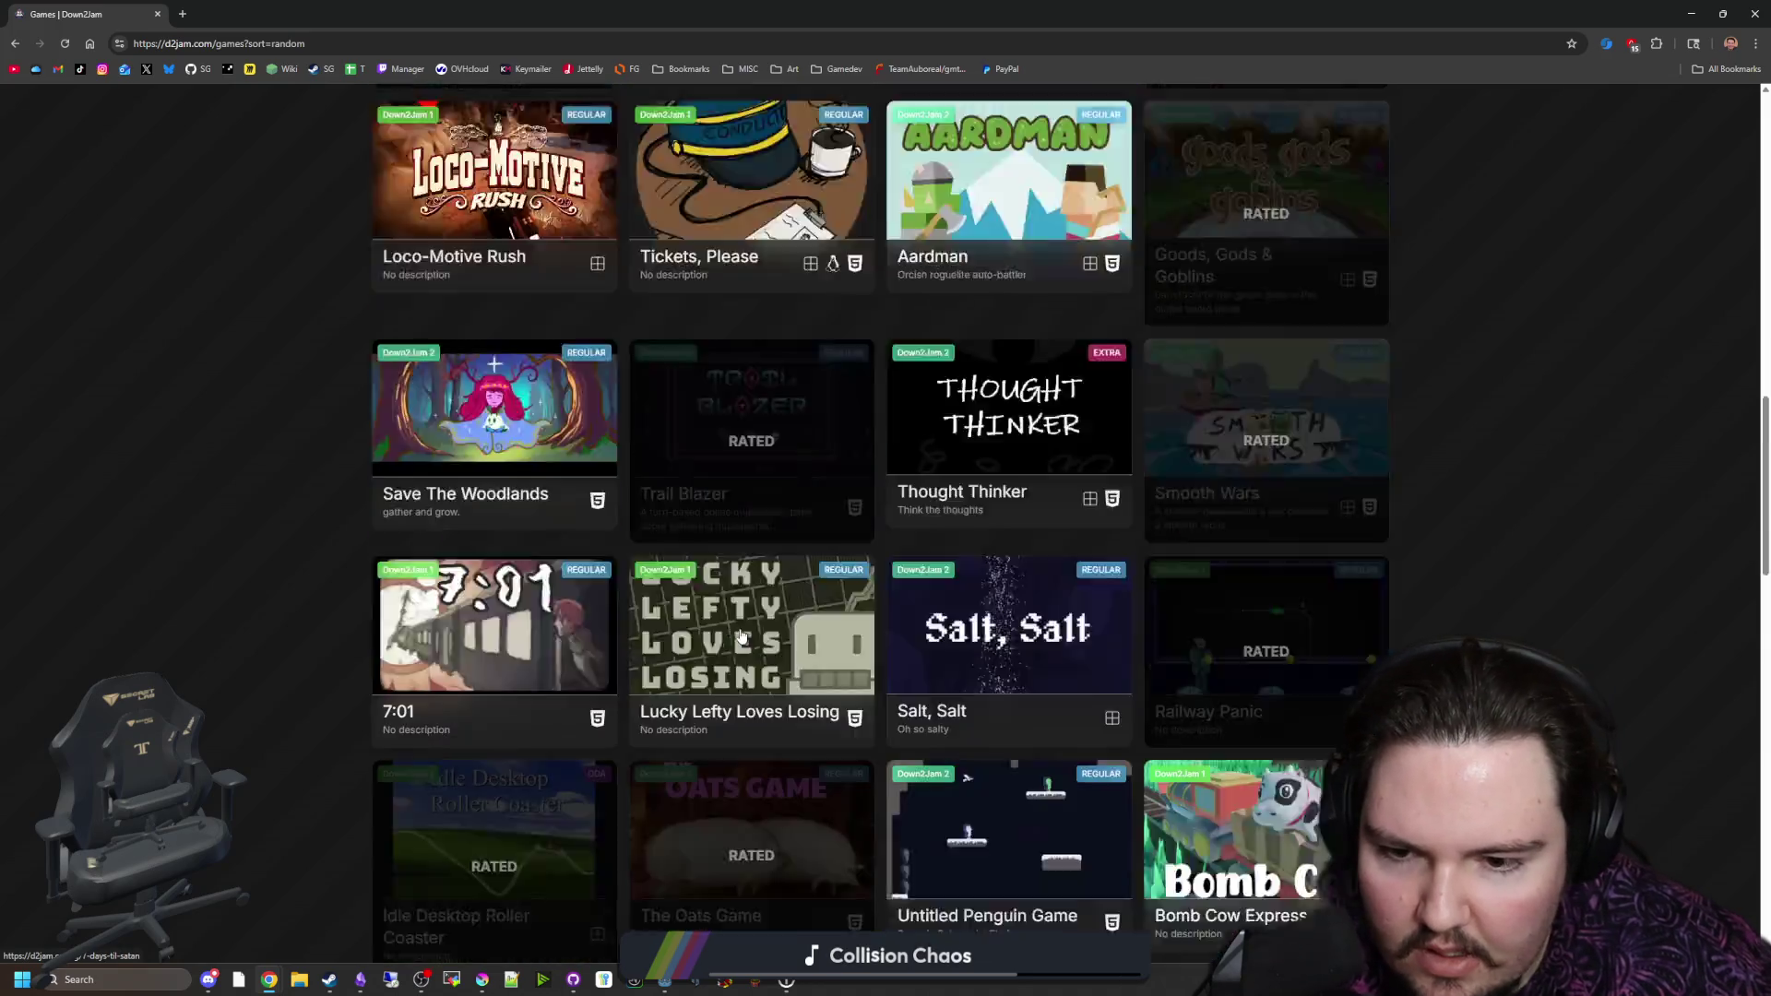
pyautogui.scroll(20, 741, 637)
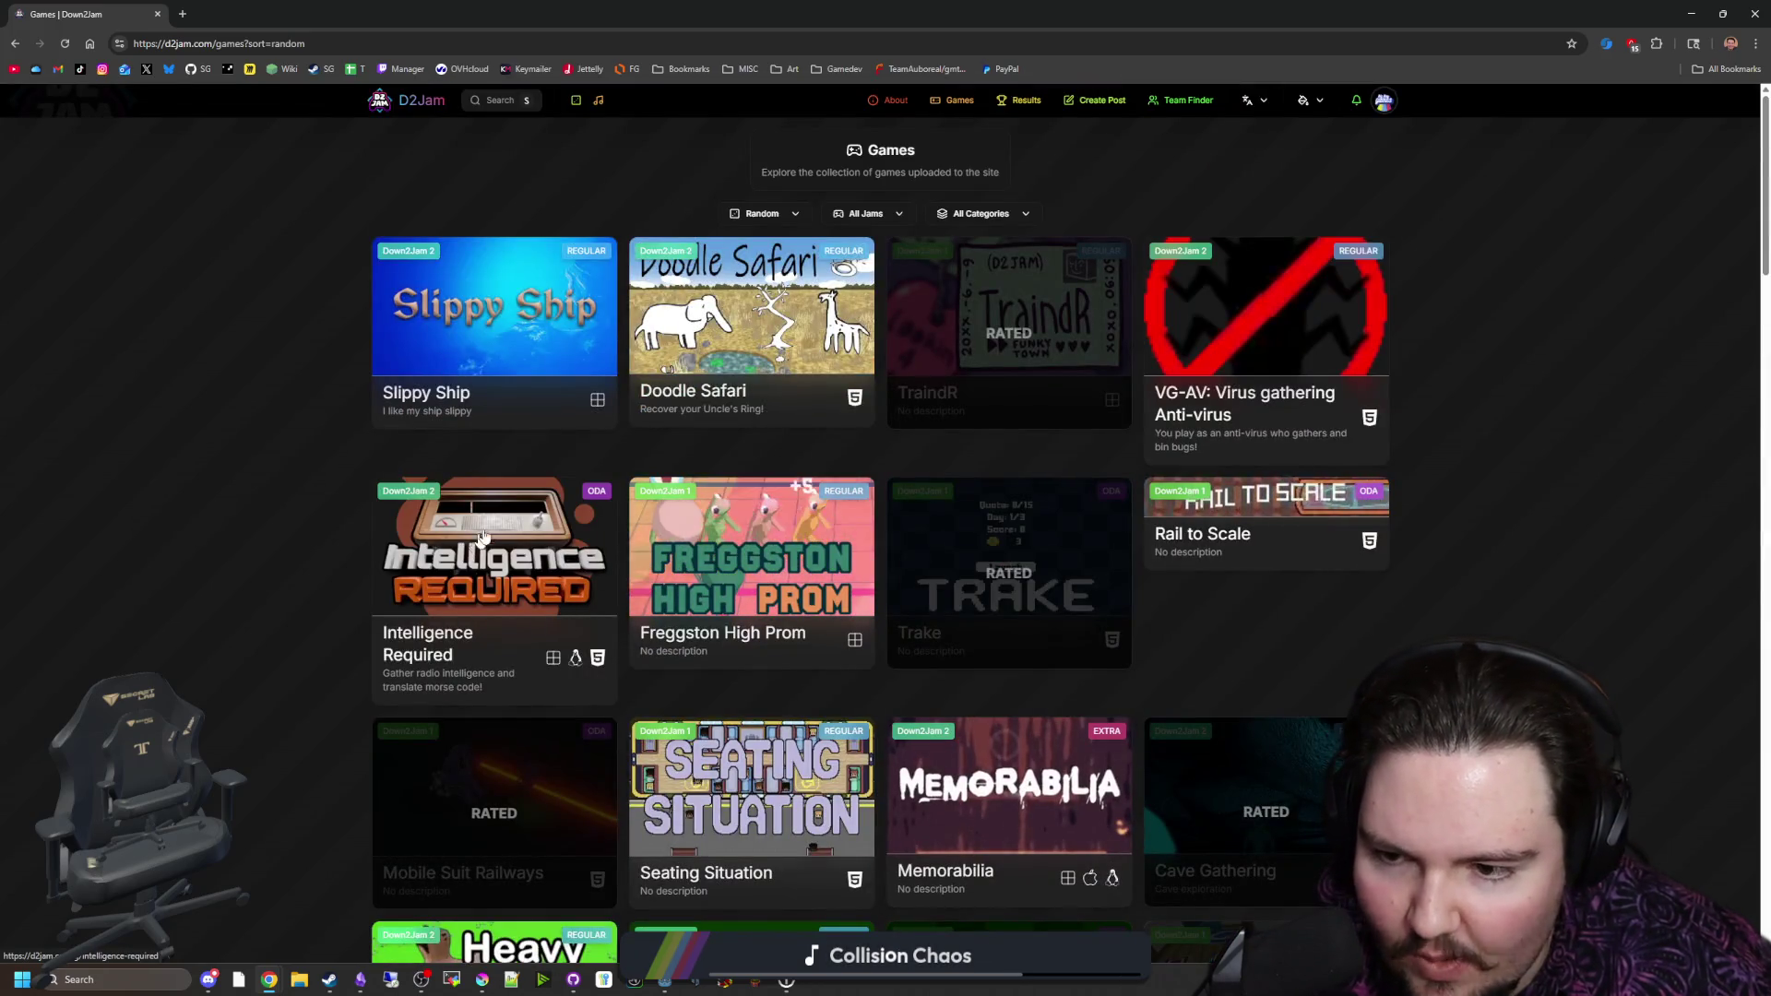
pyautogui.scroll(-15, 642, 486)
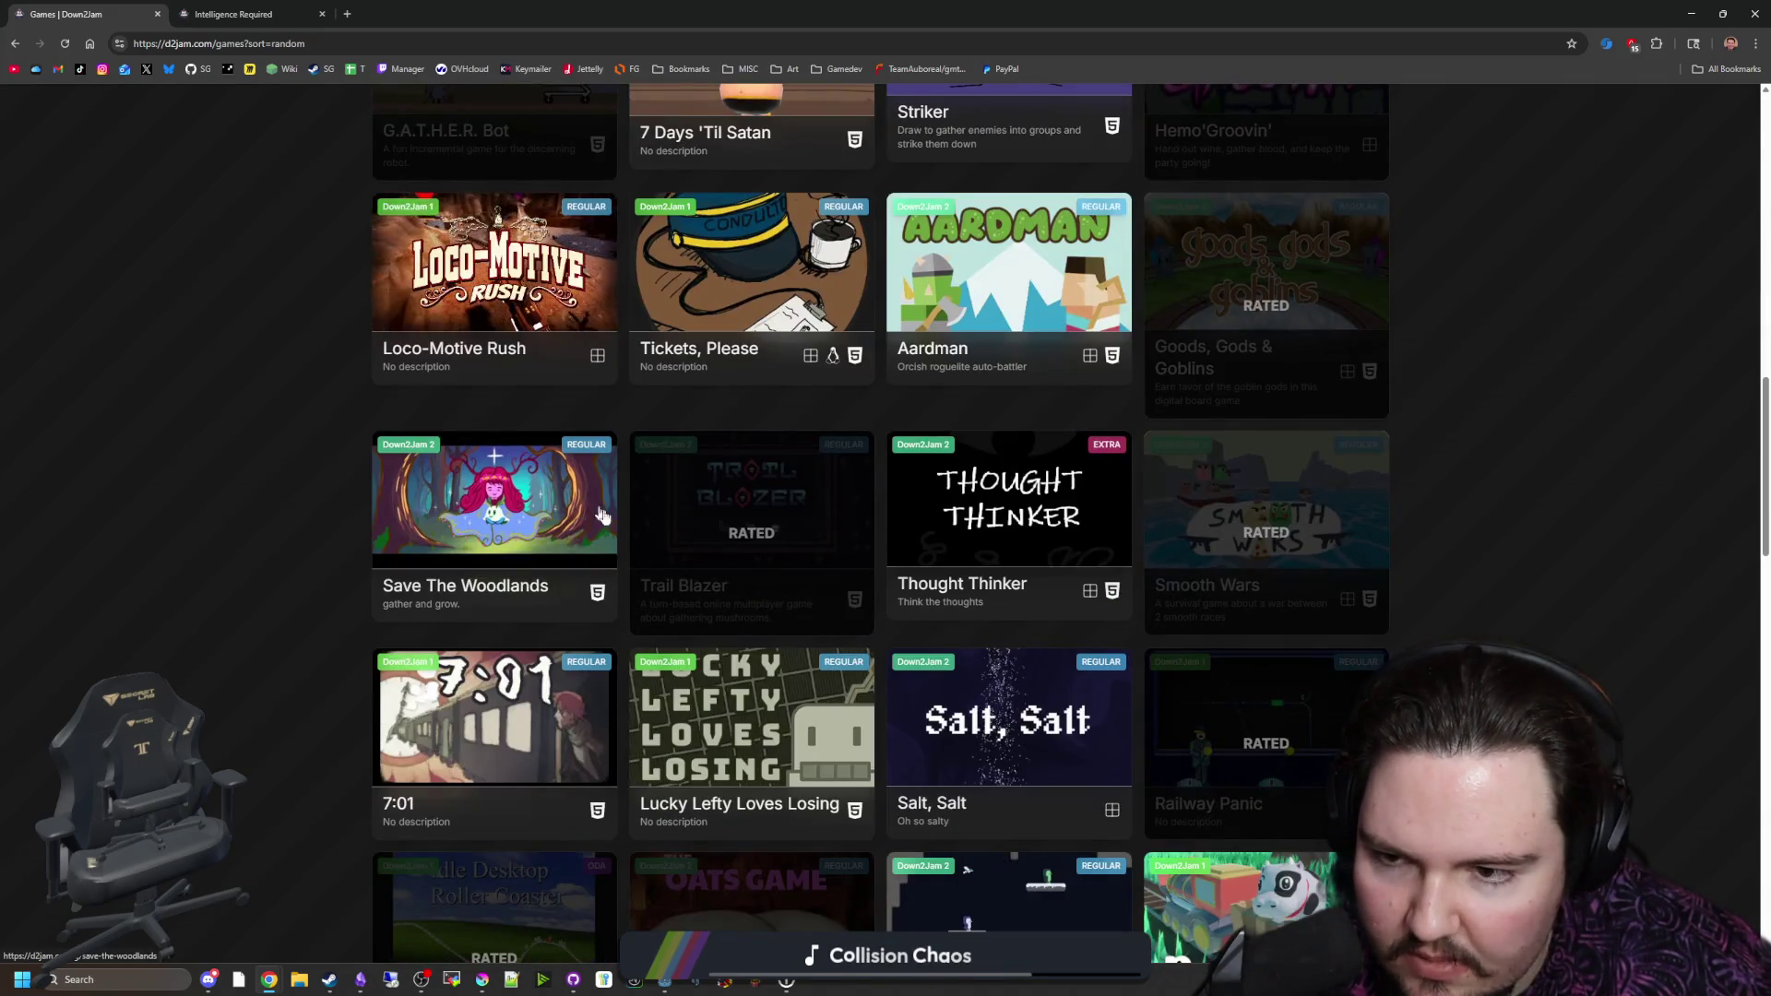
pyautogui.scroll(-7, 1237, 514)
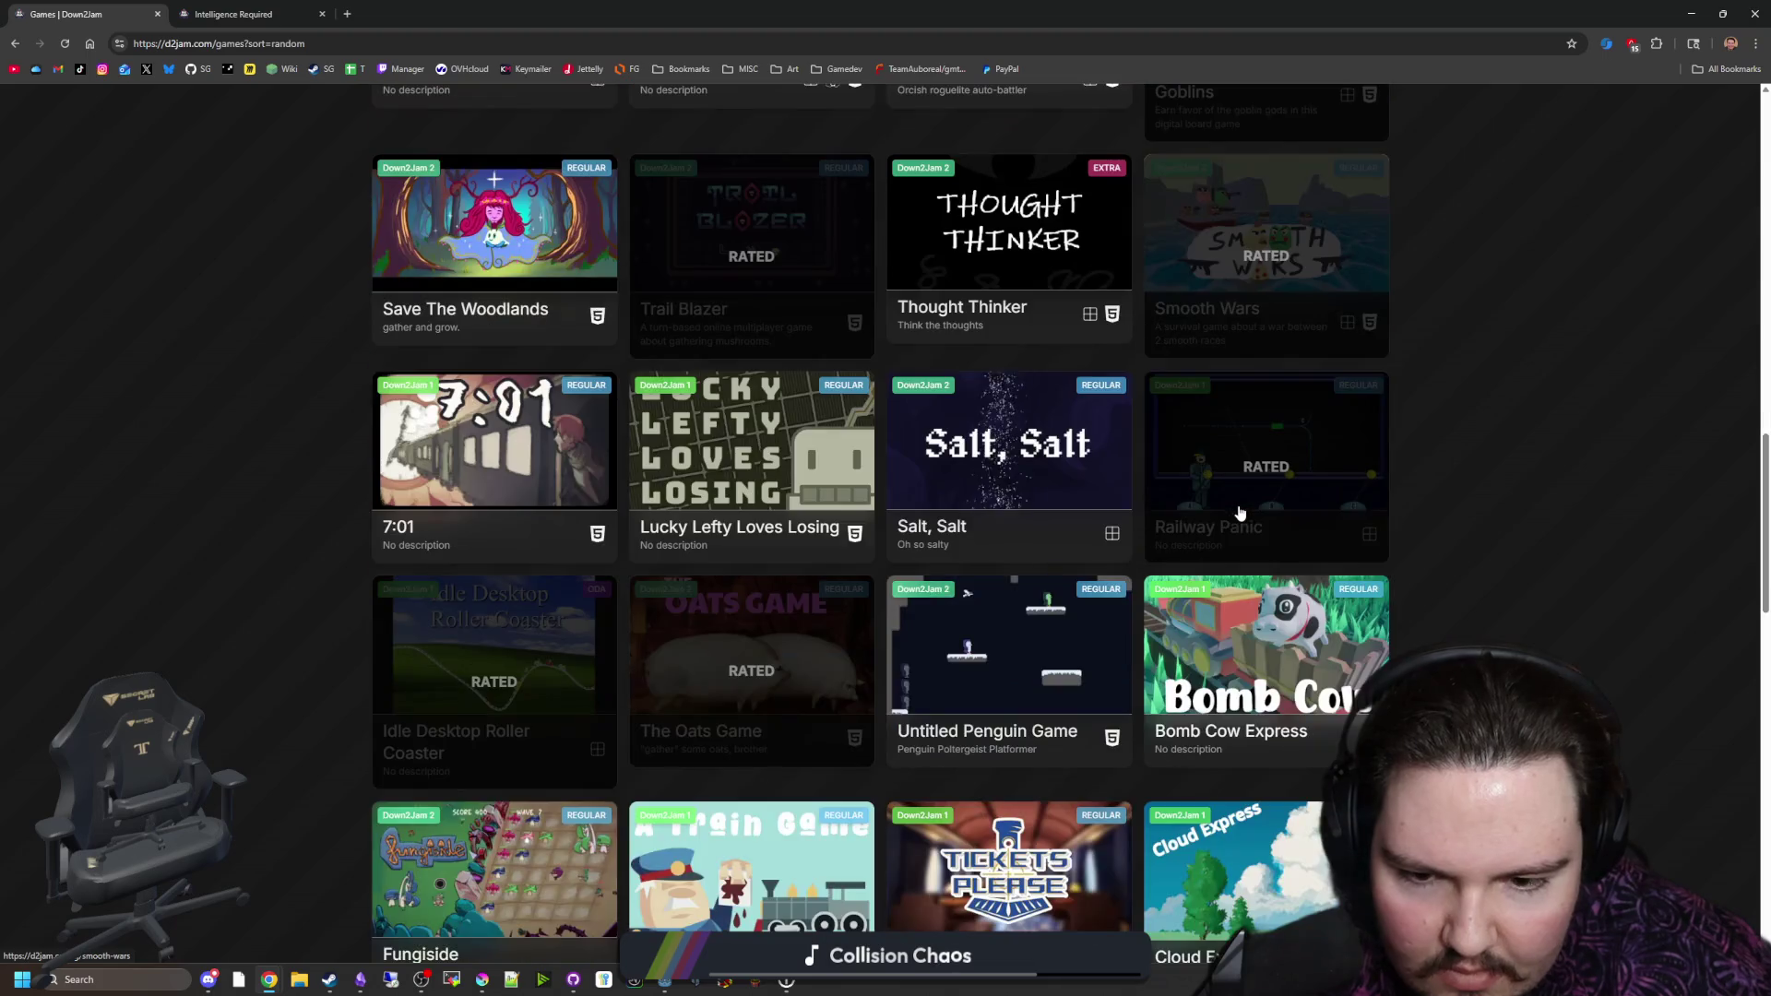
pyautogui.scroll(20, 748, 431)
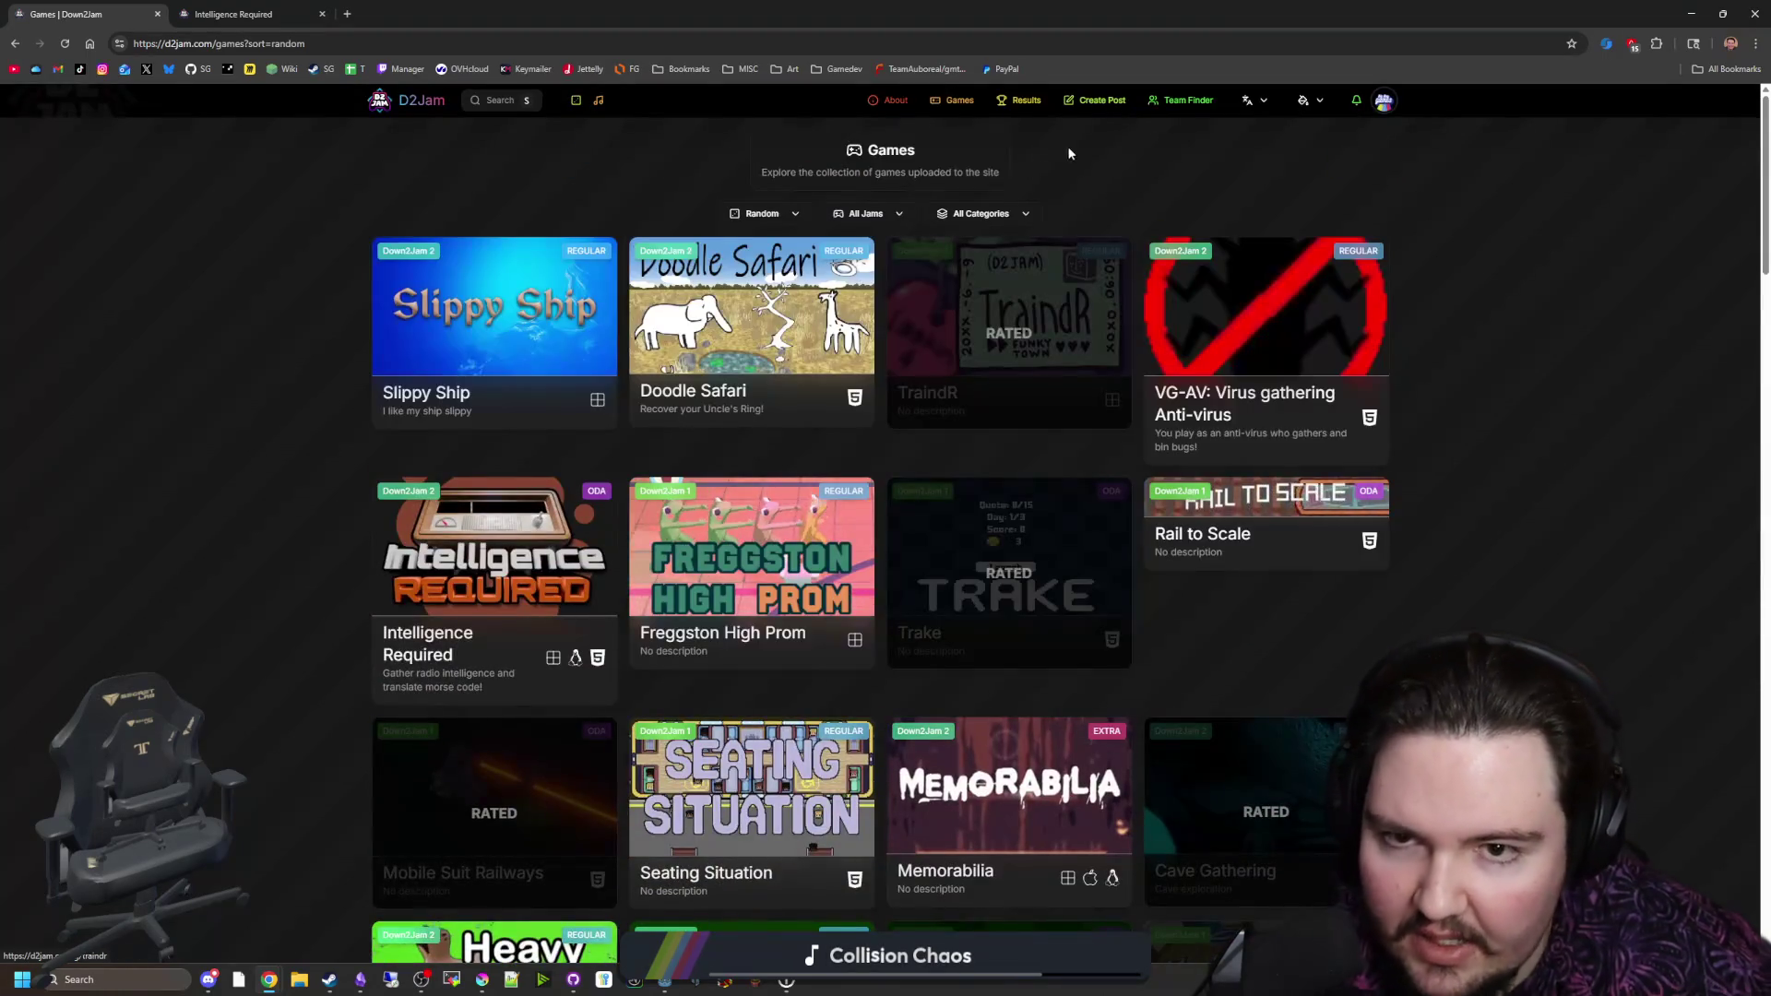
pyautogui.click(955, 100)
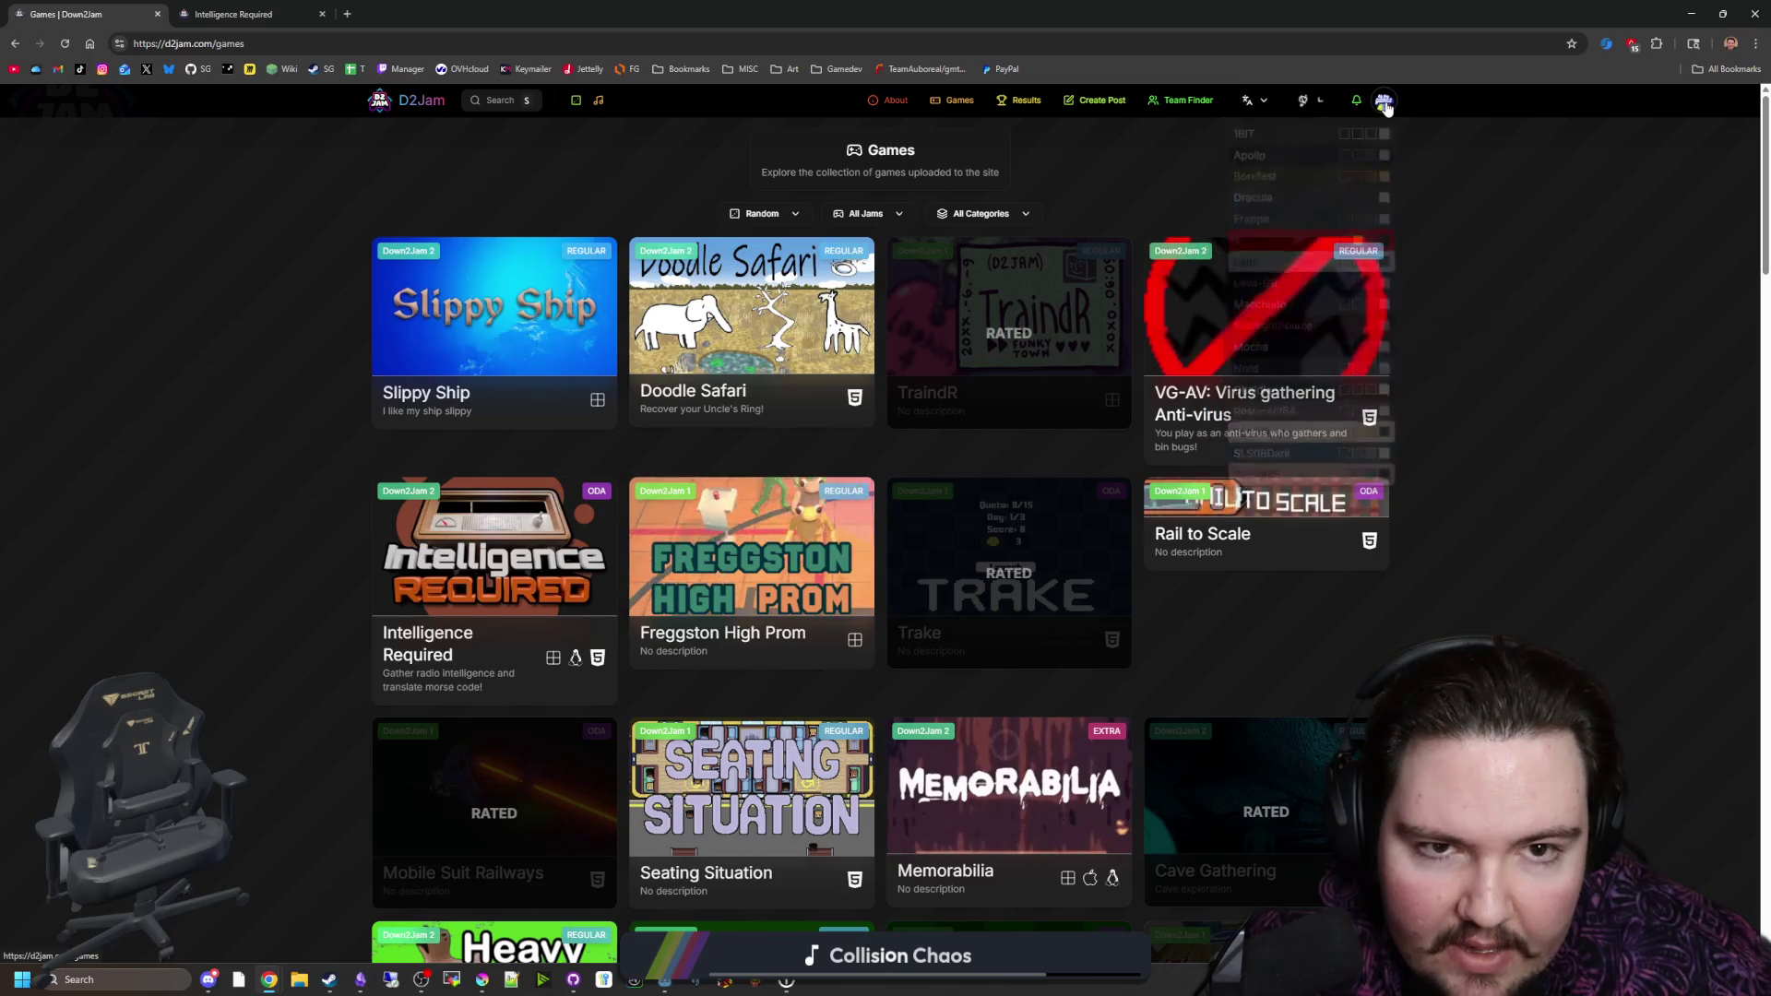
# Step: Go to the account's profile page and open Coal Keeper's card in a new tab
pyautogui.moveTo(1384, 100)
pyautogui.click(1363, 142)
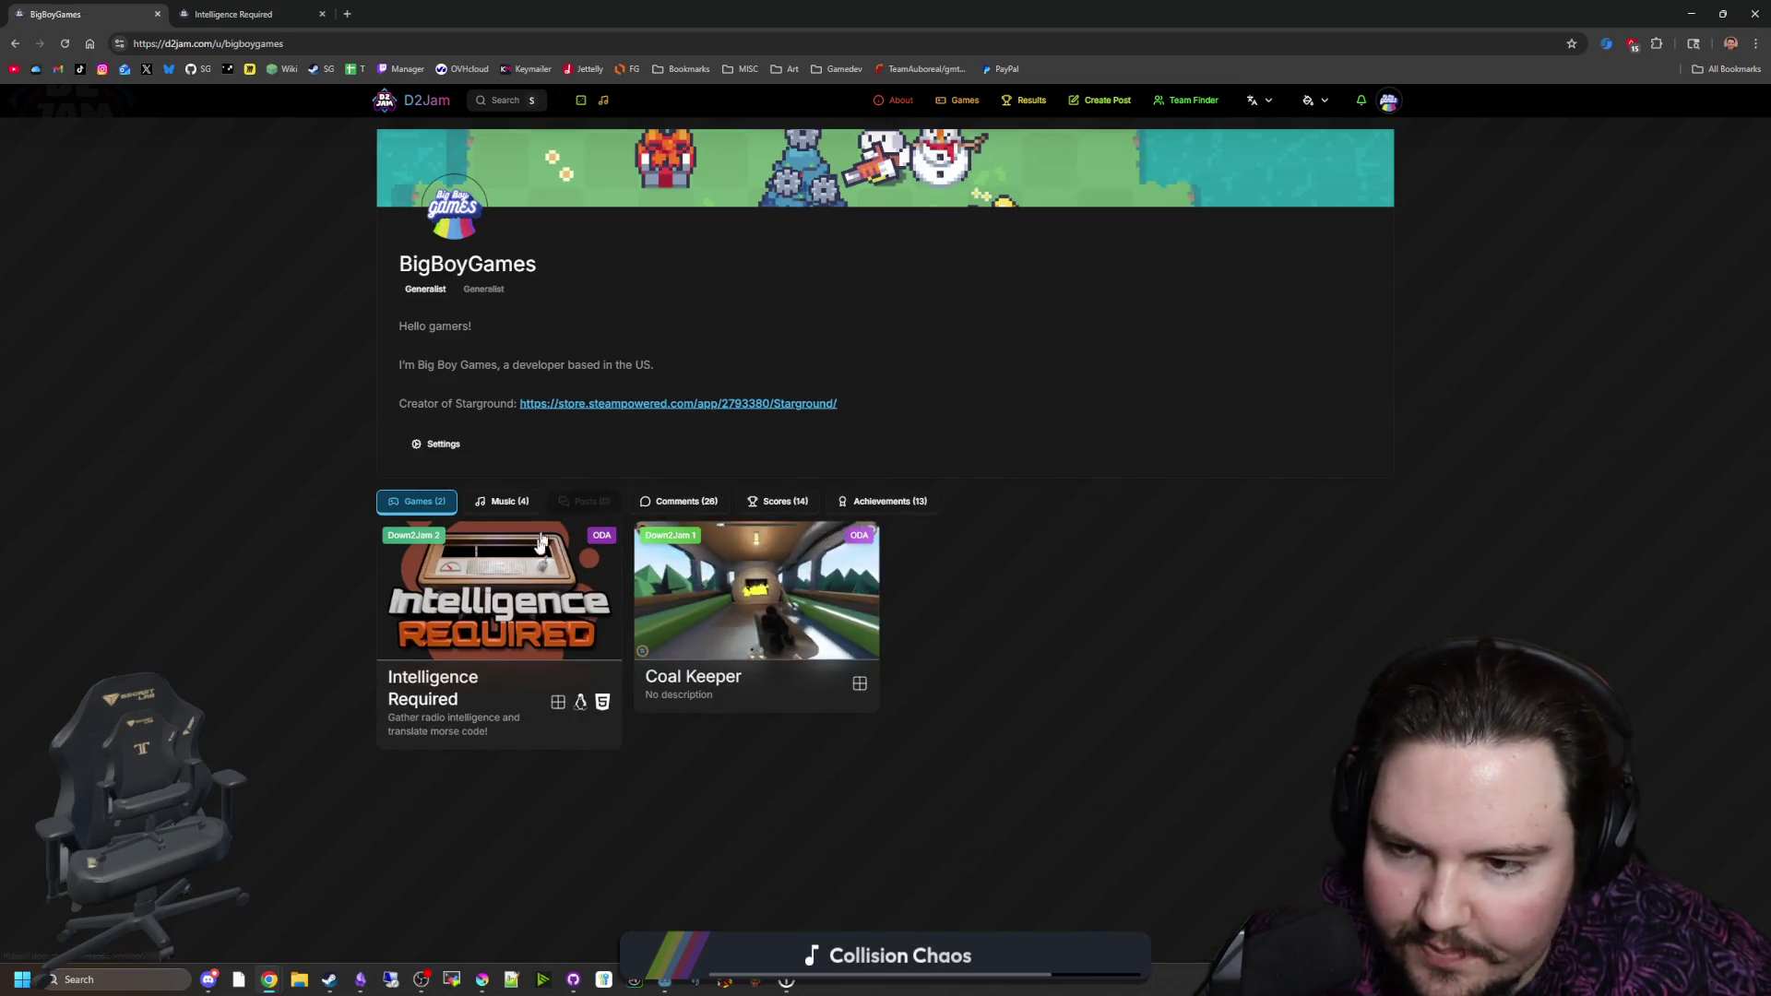
pyautogui.middleClick(756, 590)
# Step: Look over the Coal Keeper page, then return to the Intelligence Required tab
pyautogui.click(242, 14)
pyautogui.click(421, 9)
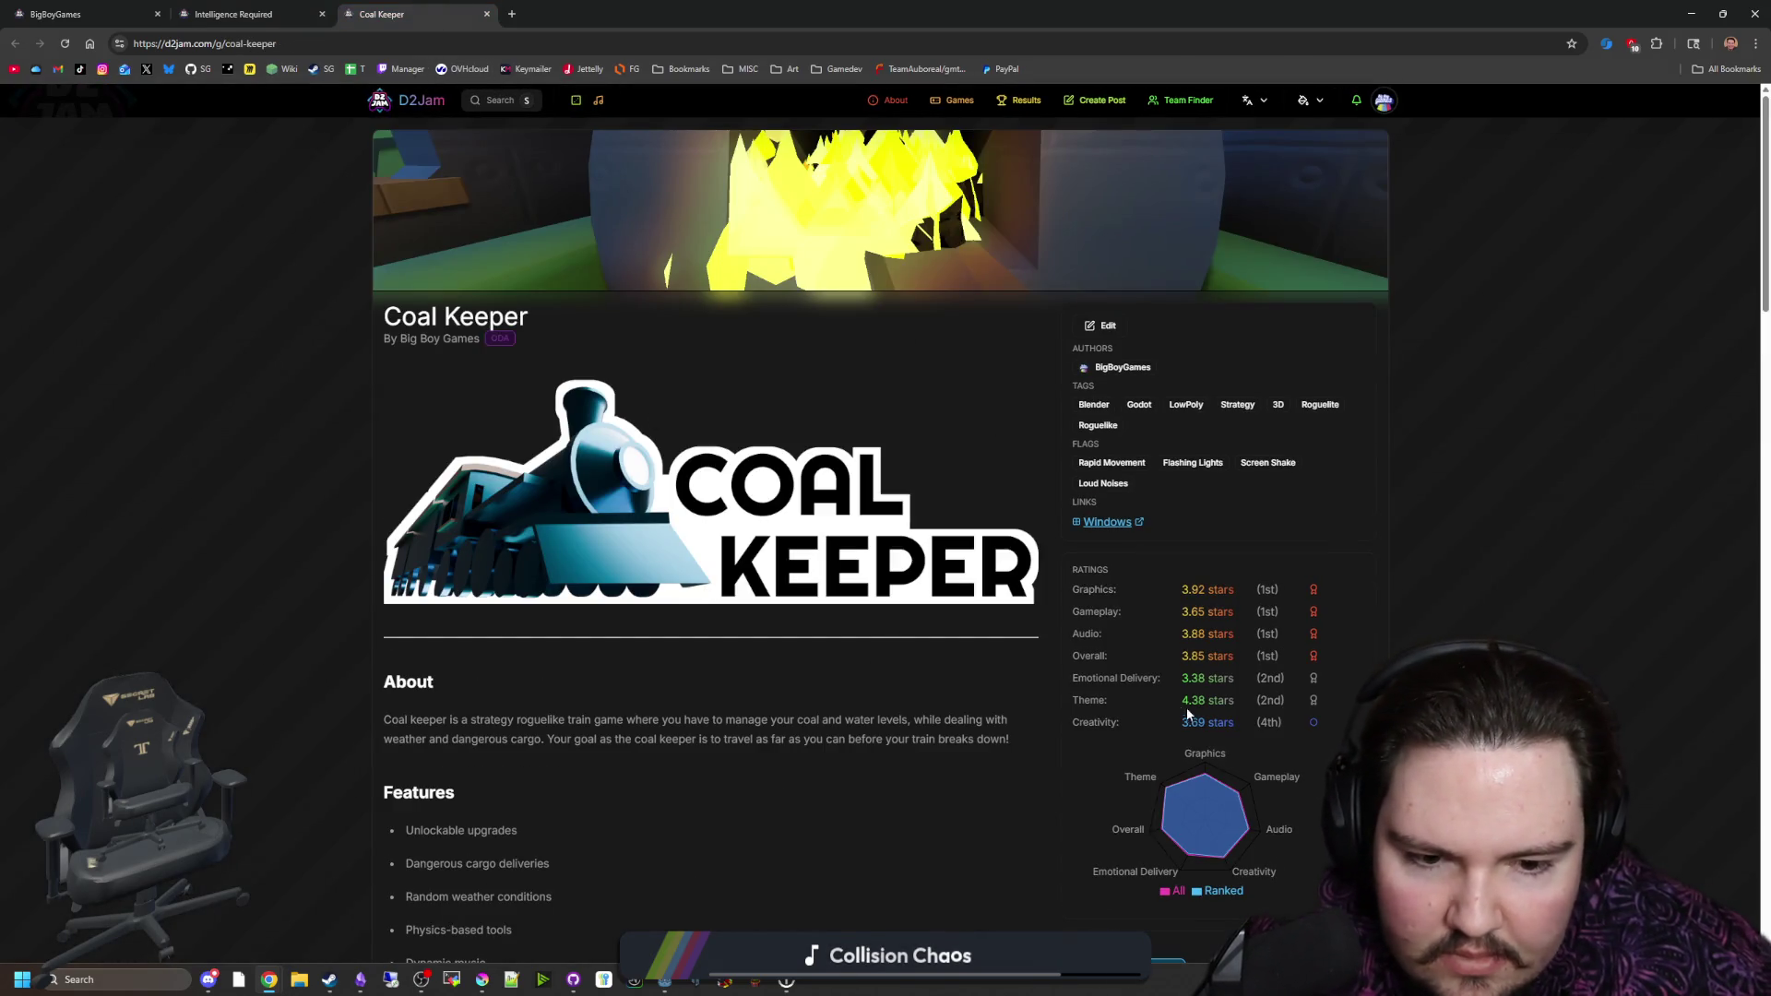
pyautogui.scroll(-15, 627, 490)
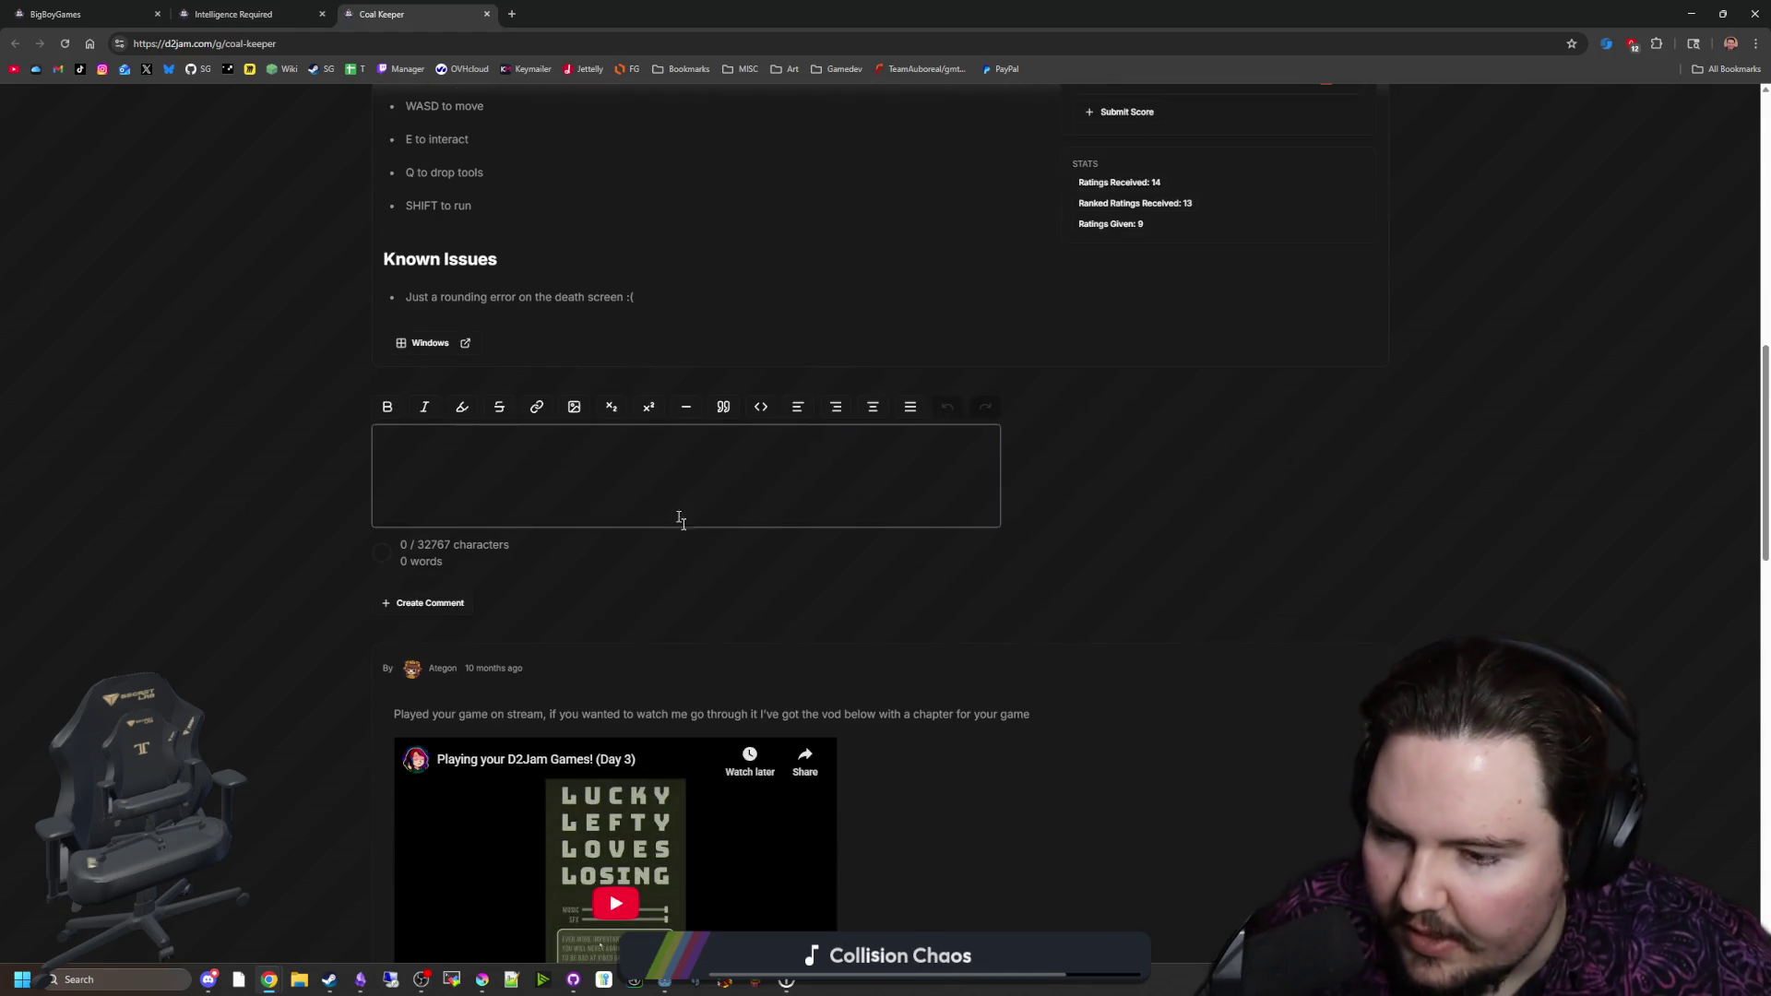
pyautogui.scroll(15, 789, 612)
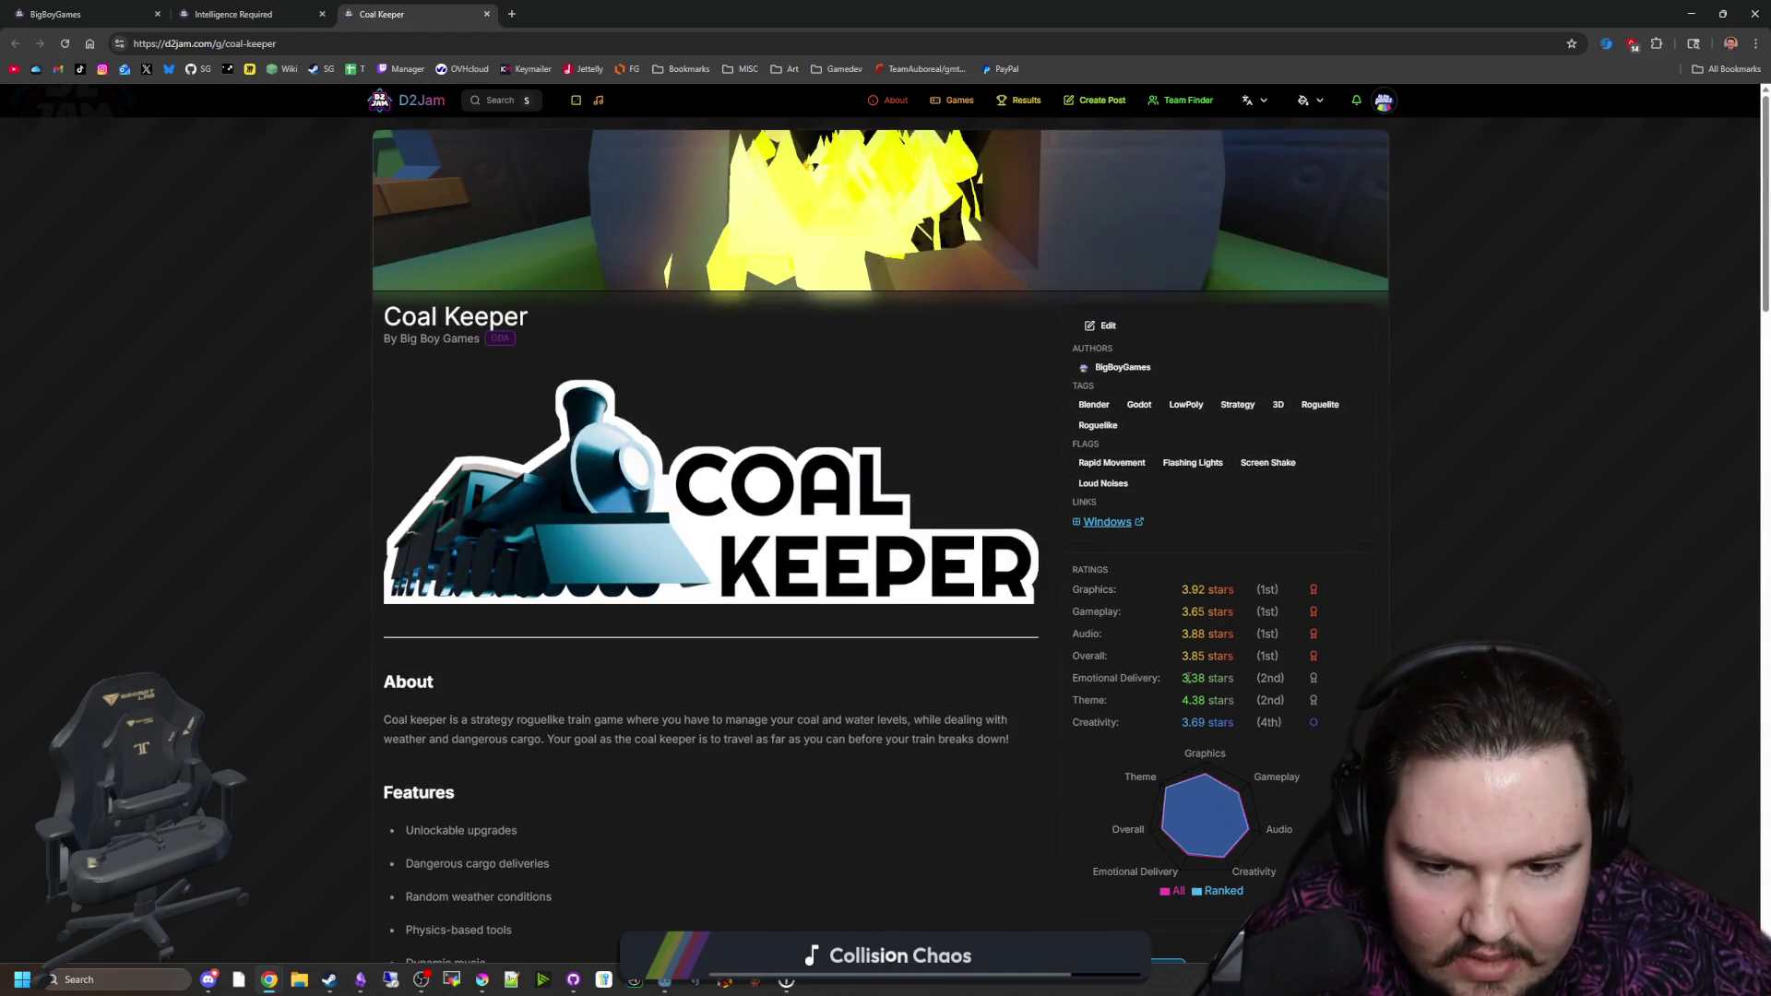
pyautogui.hotkey('ctrl', 'shift', 'Tab')
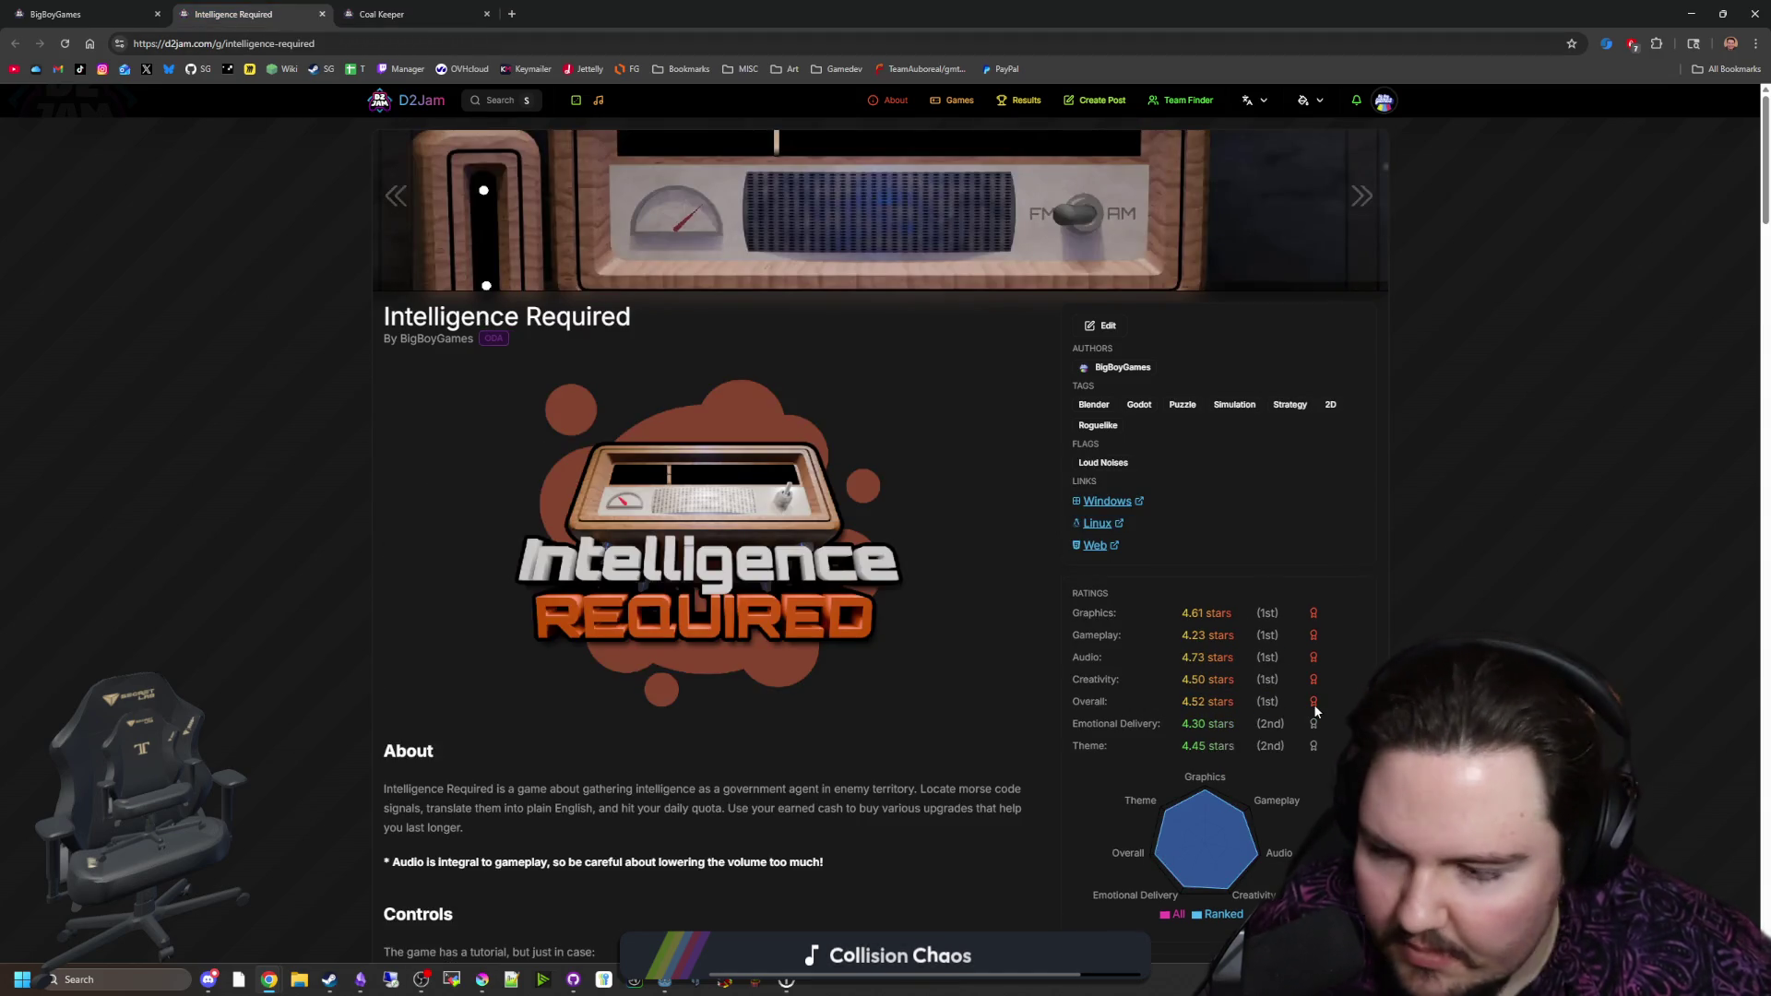
# Step: Deselect the ratings text and read through Intelligence Required's description and screenshots
pyautogui.click(817, 505)
pyautogui.scroll(-5, 817, 505)
pyautogui.scroll(-12, 817, 513)
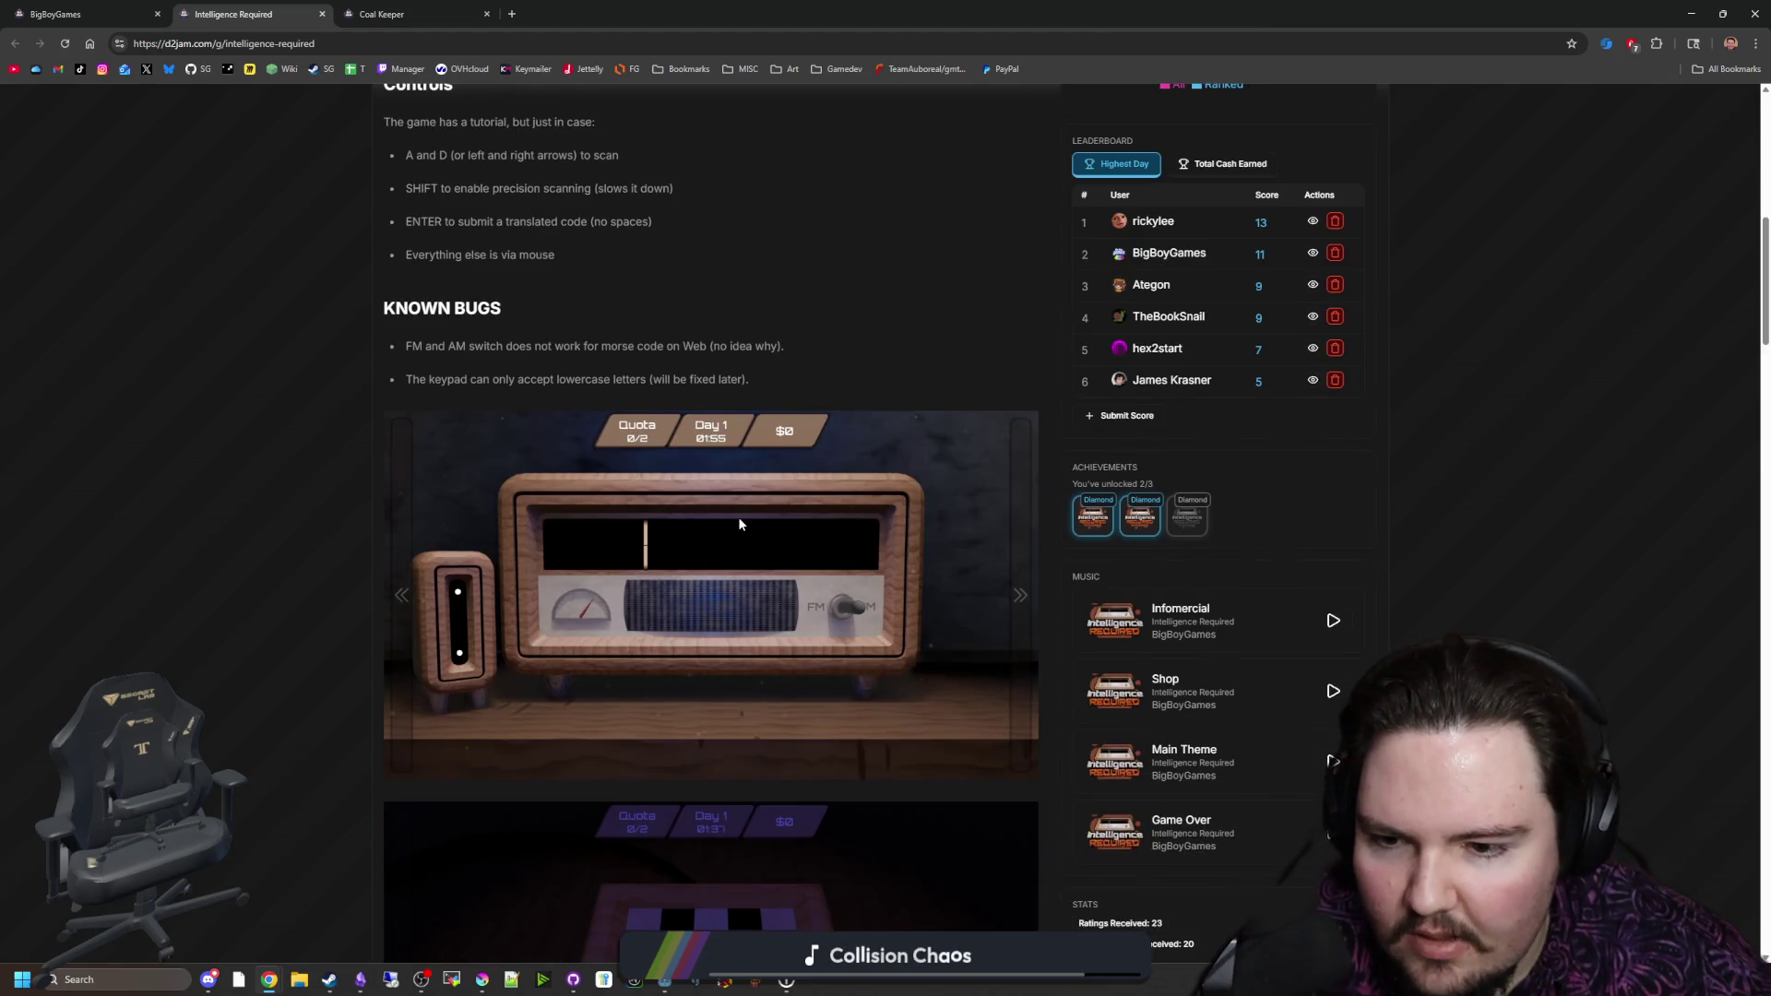
pyautogui.scroll(-6, 878, 519)
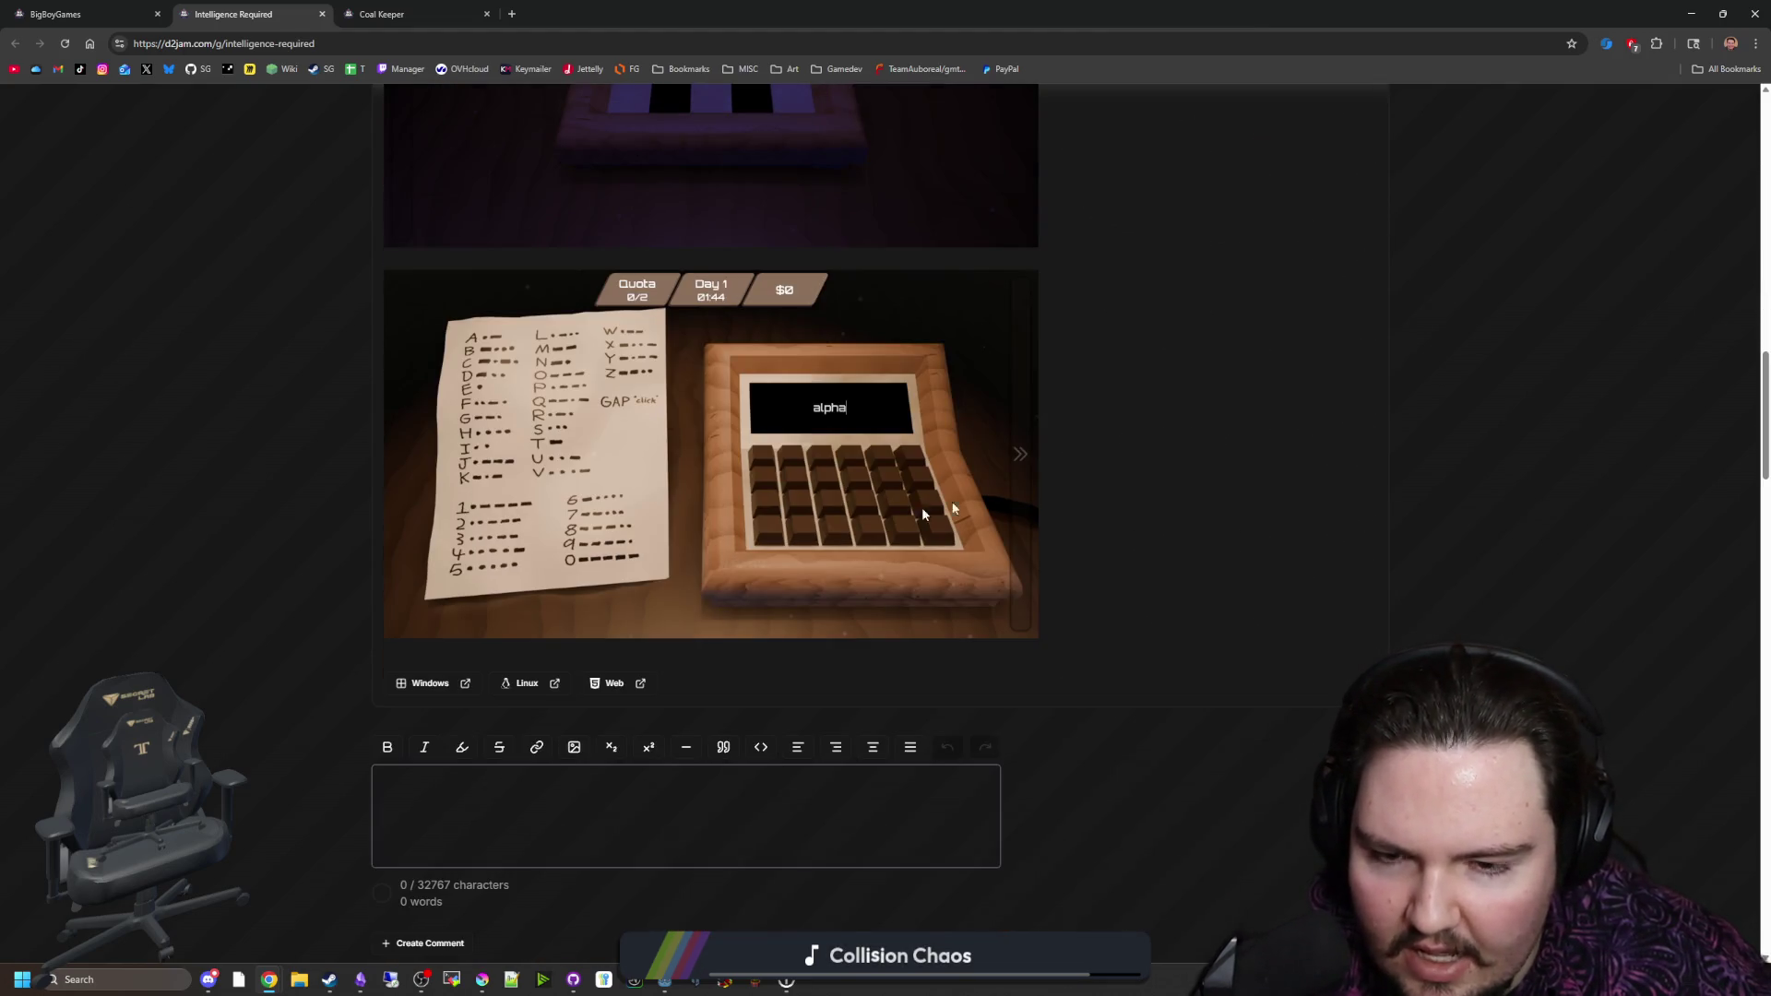
pyautogui.scroll(3, 1039, 417)
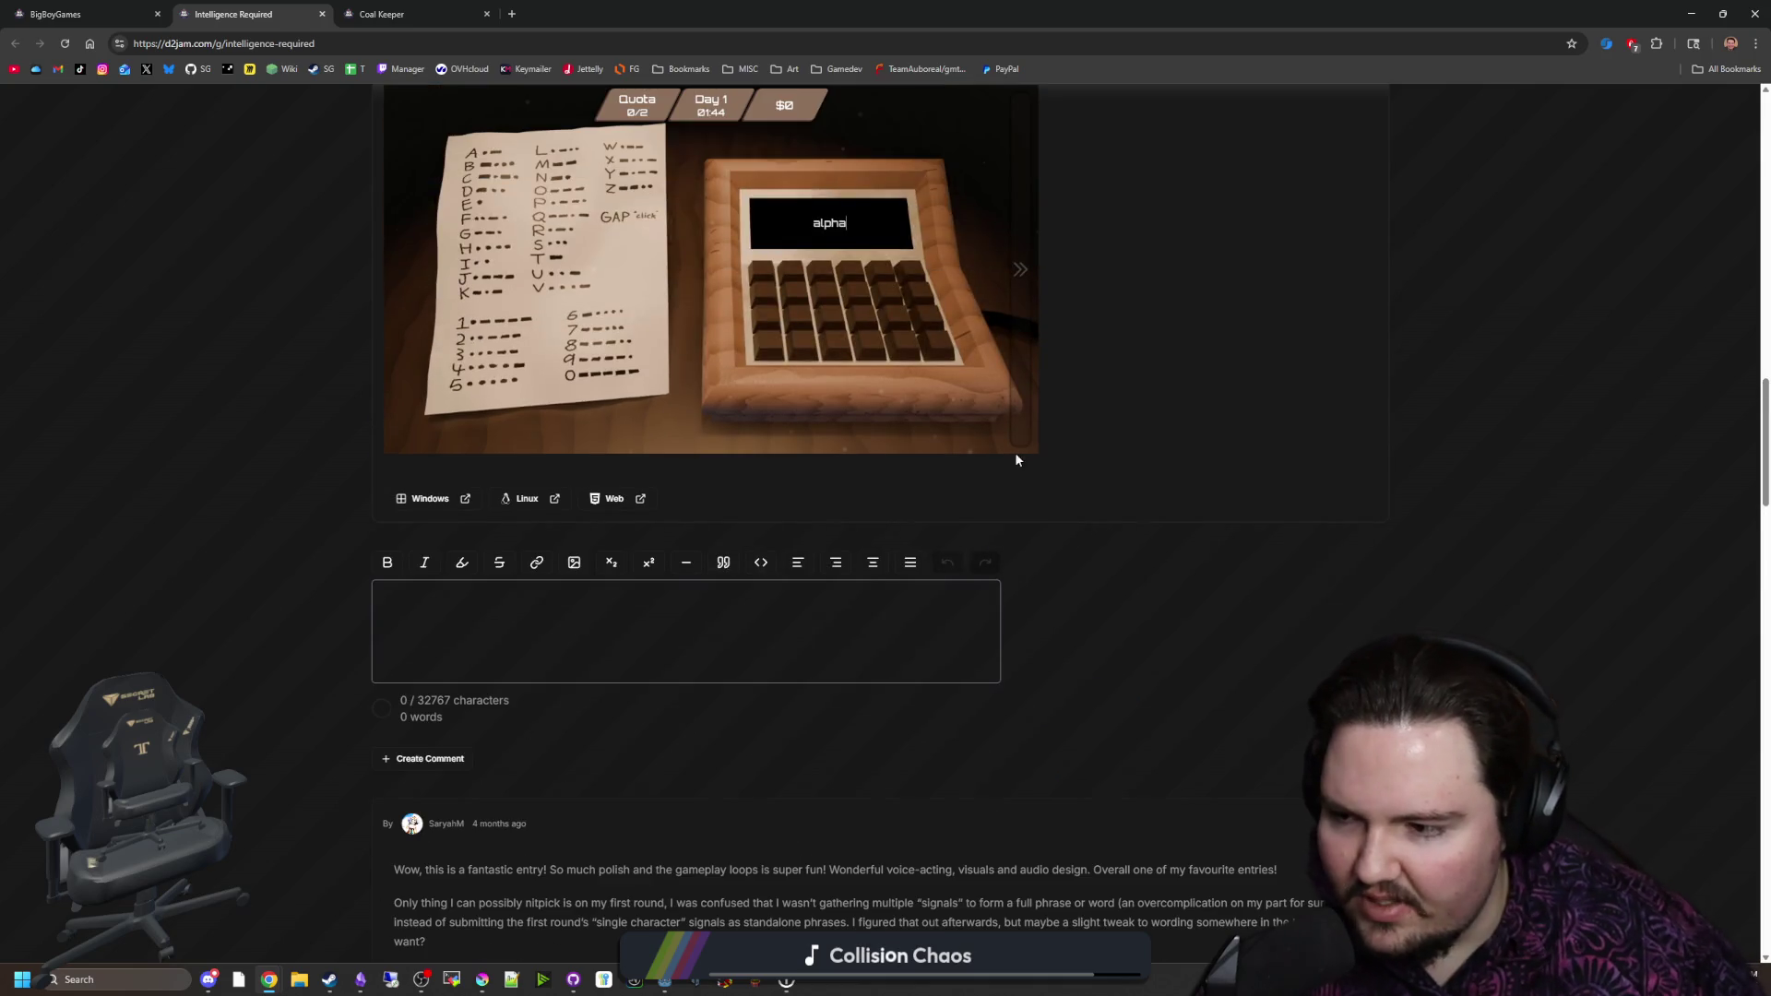
pyautogui.scroll(-3, 742, 433)
pyautogui.scroll(-20, 739, 428)
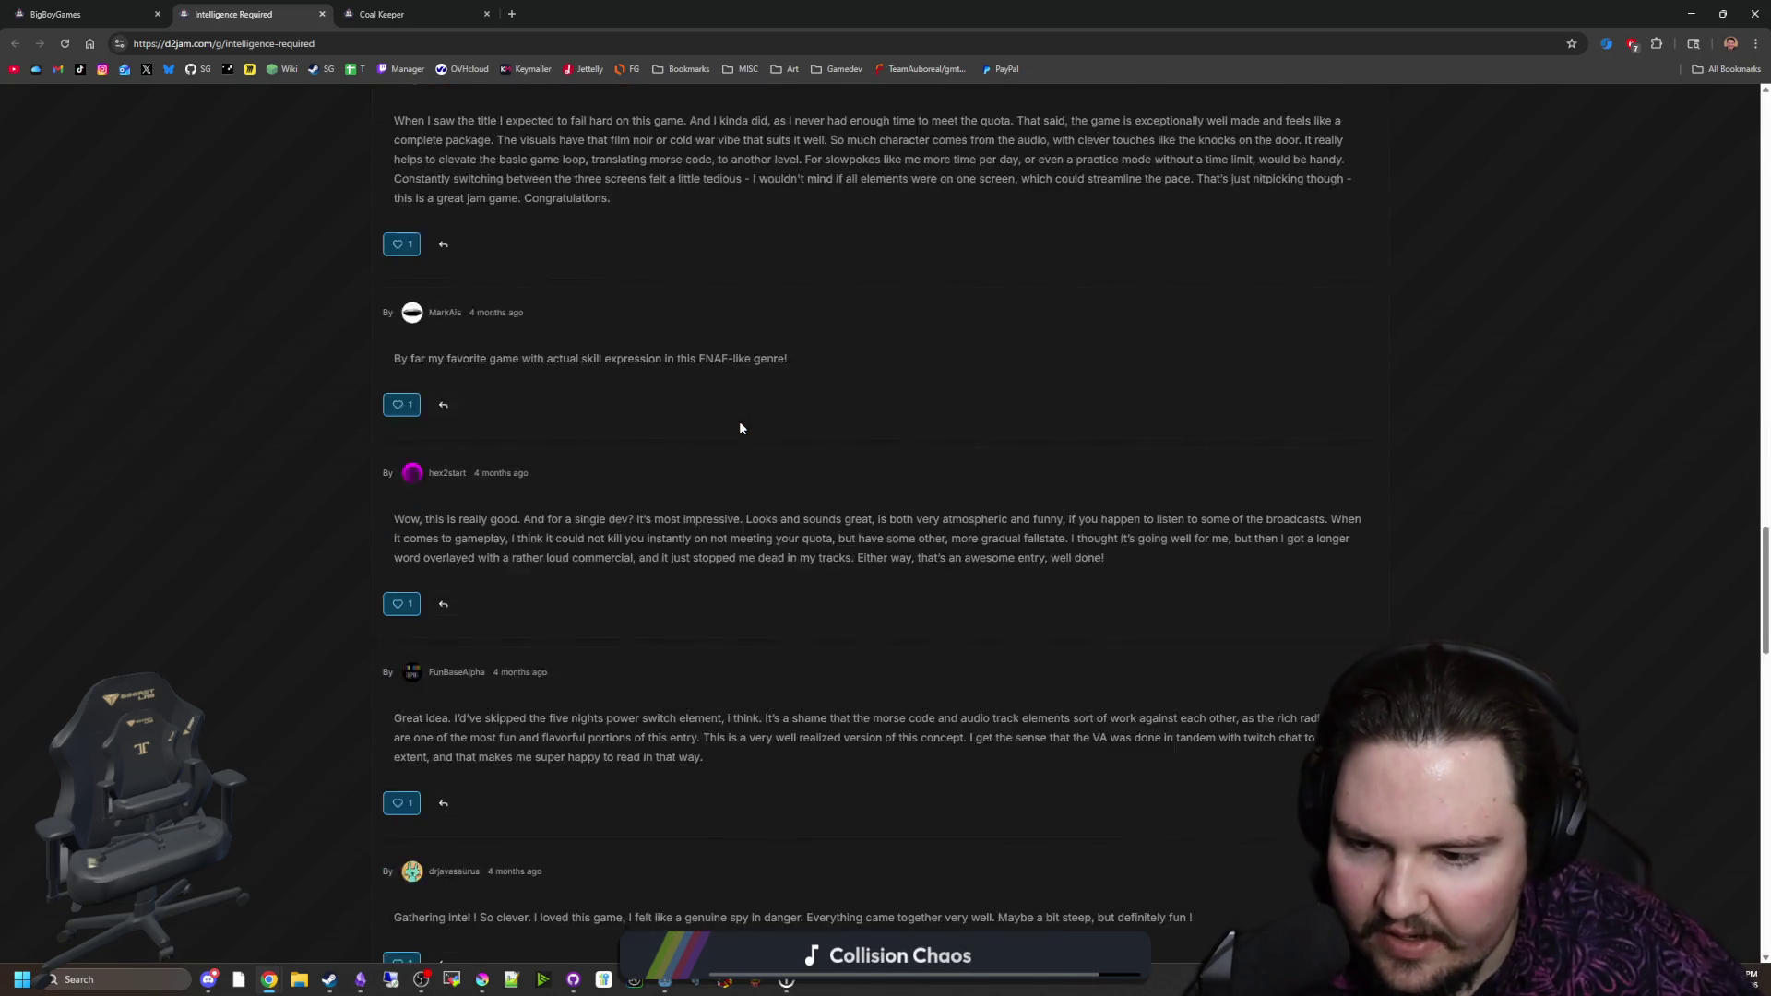
pyautogui.scroll(20, 874, 566)
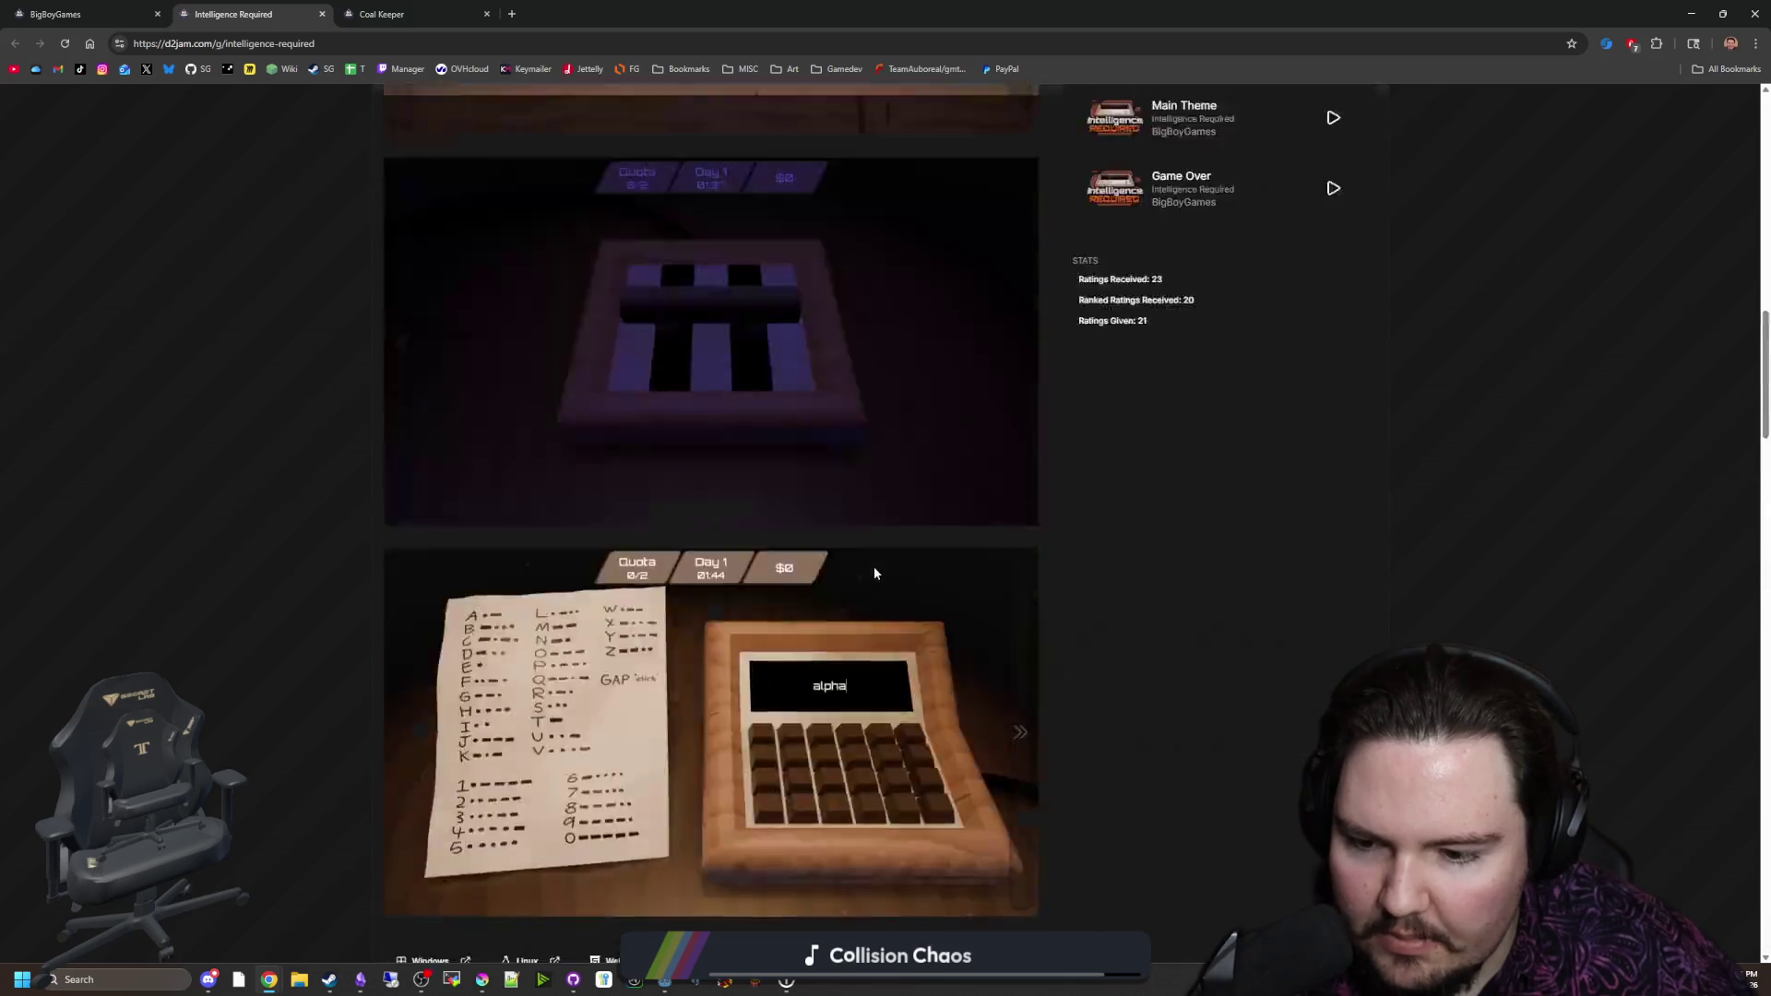
pyautogui.scroll(-5, 650, 495)
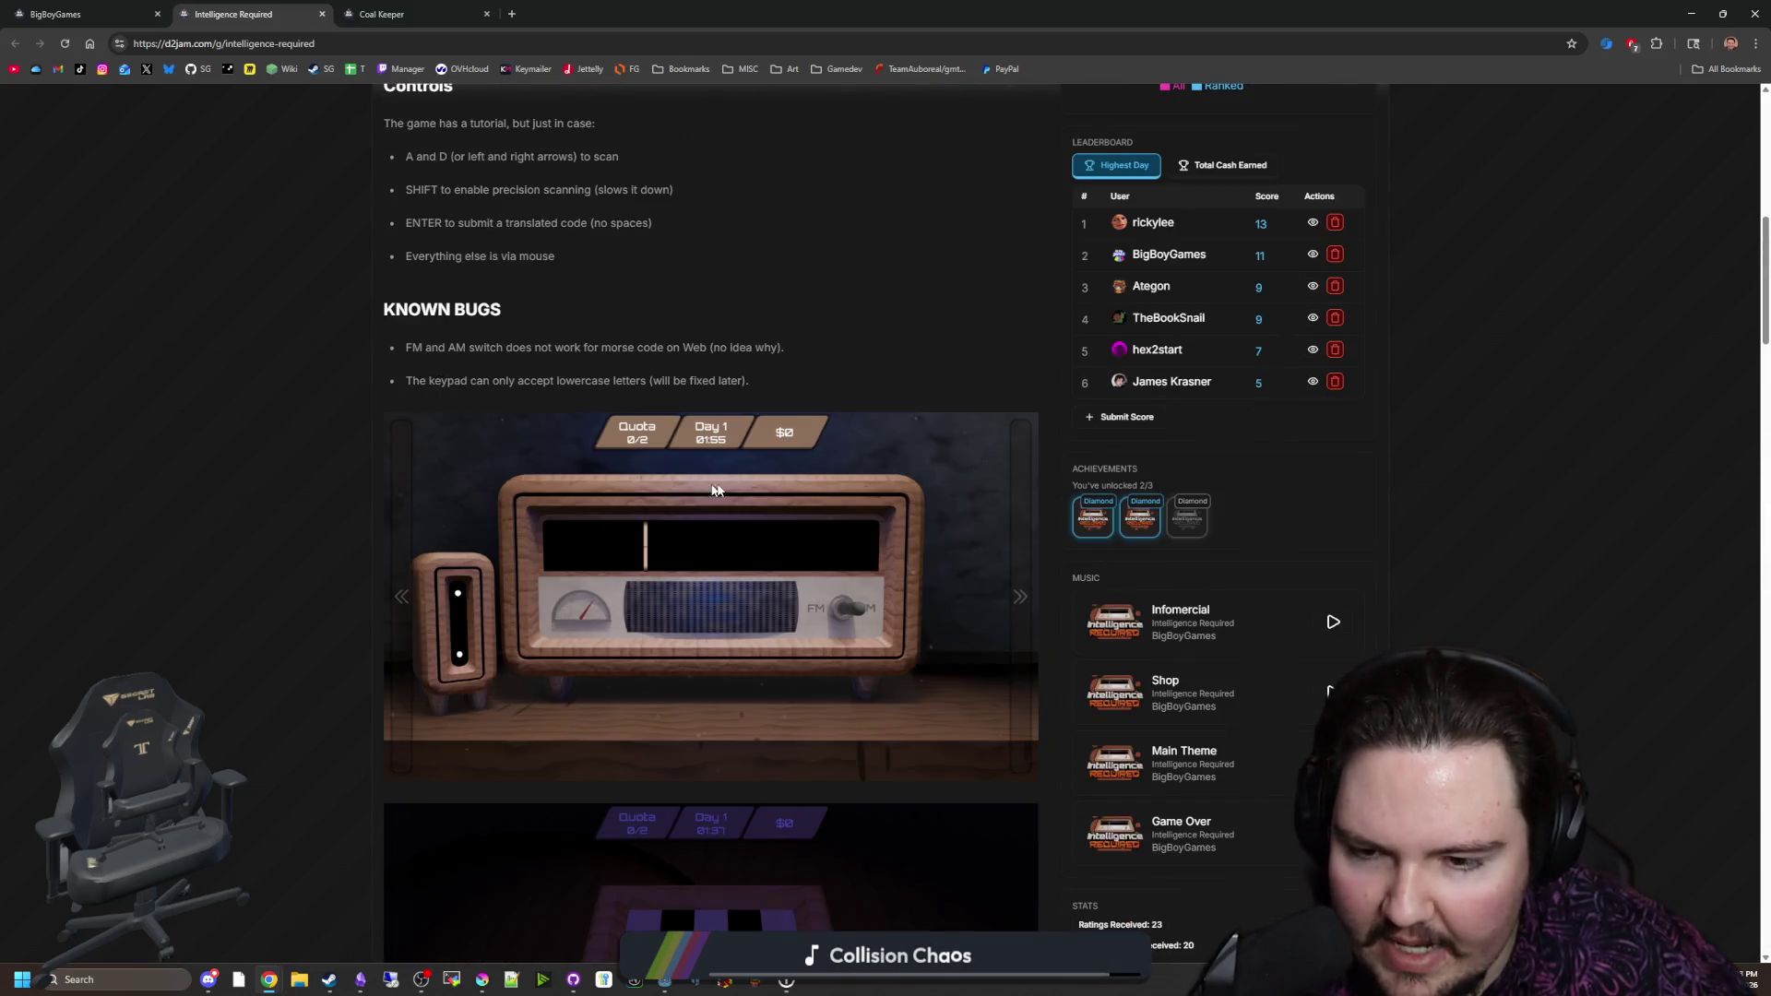
pyautogui.scroll(-5, 773, 510)
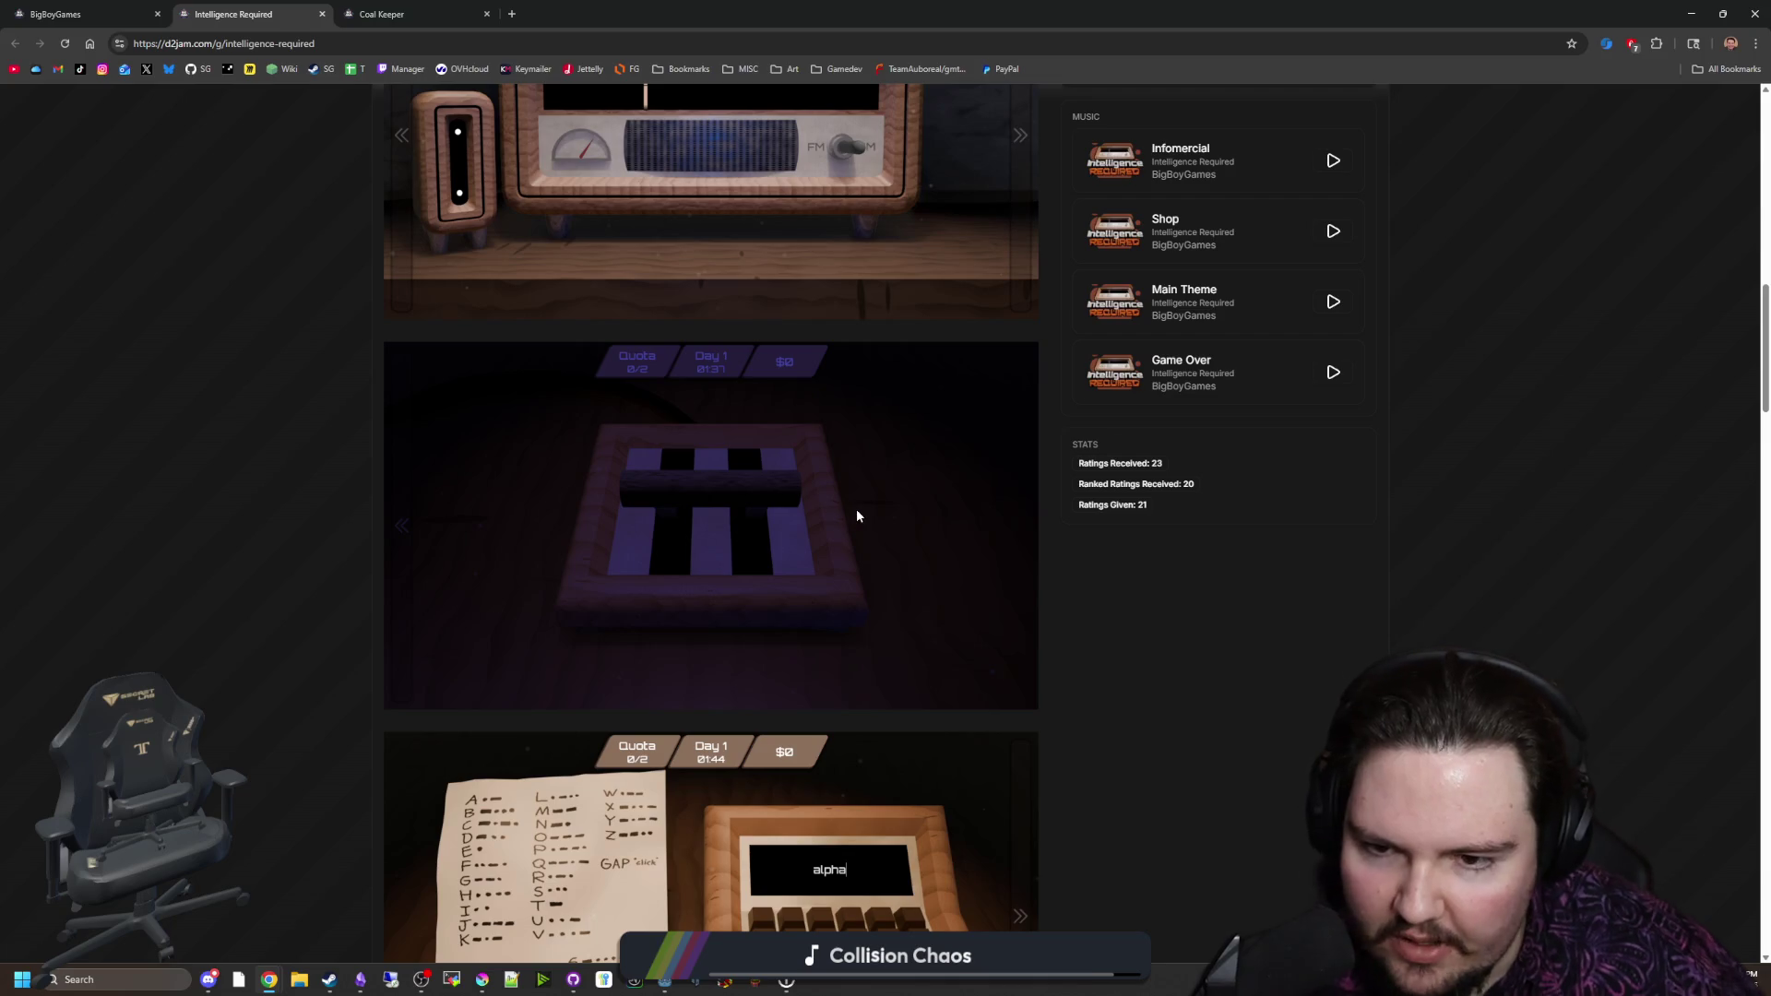
pyautogui.scroll(-3, 856, 509)
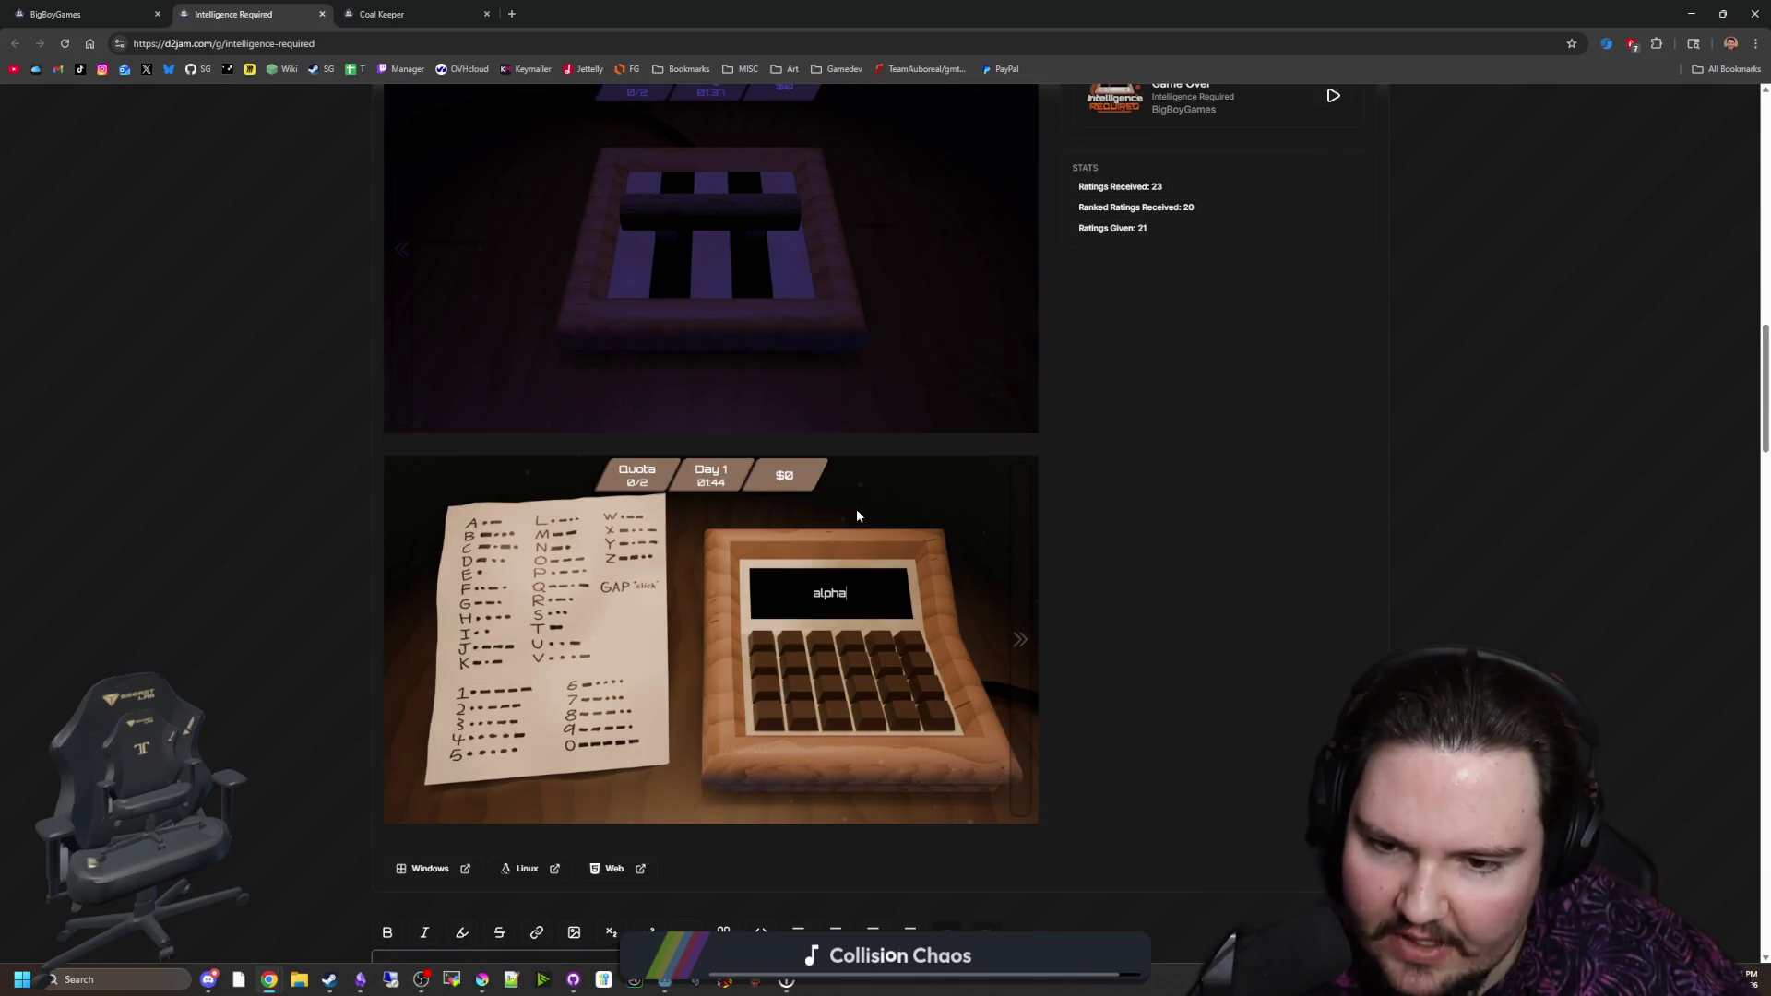
pyautogui.scroll(-3, 856, 516)
pyautogui.scroll(10, 858, 514)
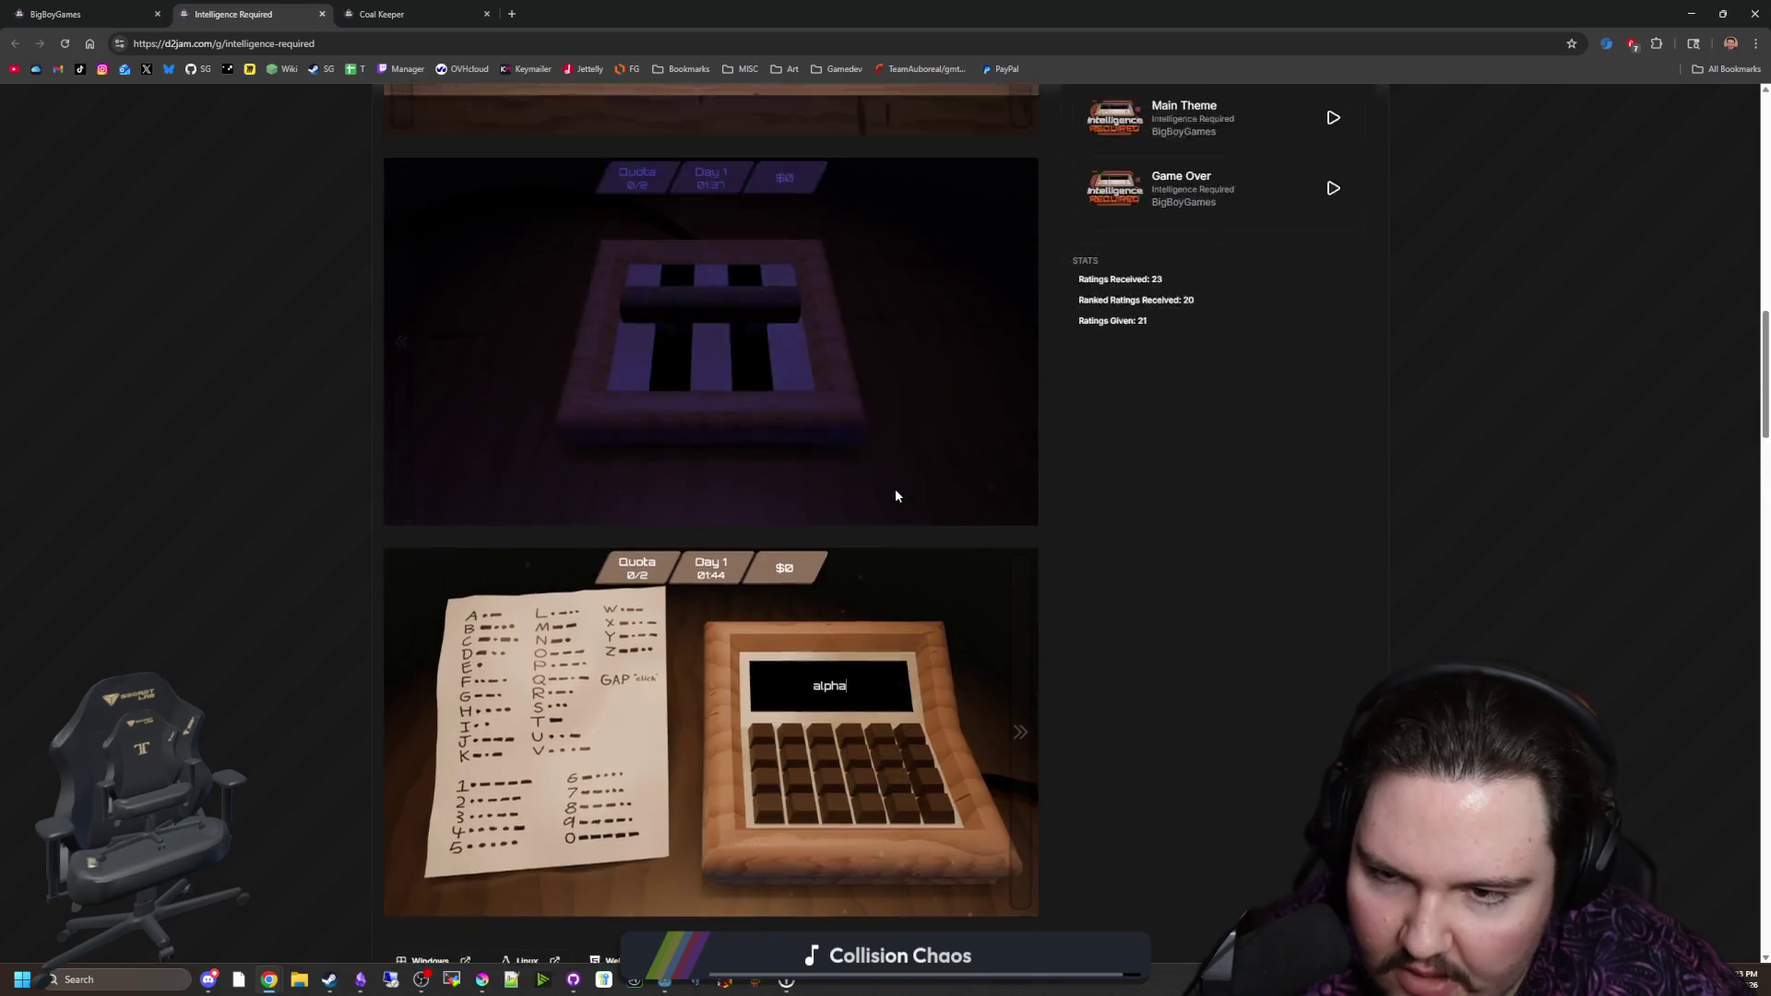
pyautogui.scroll(2, 900, 468)
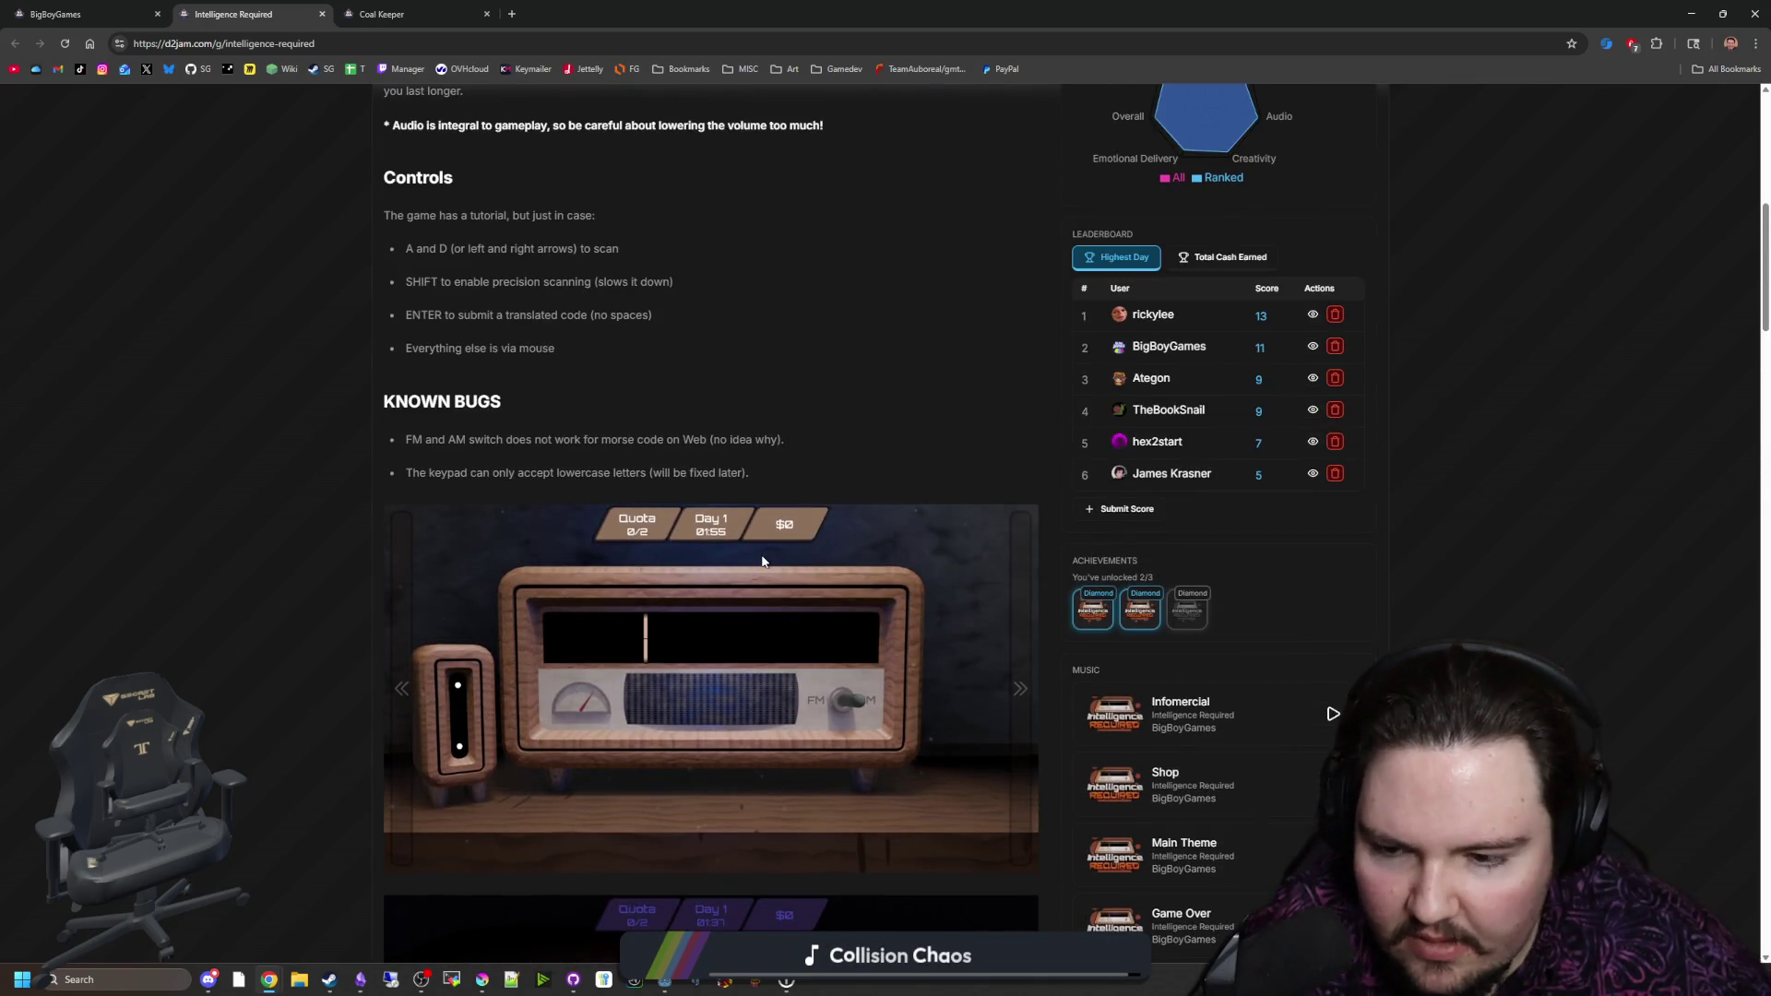
# Step: Scroll through the Intelligence Required comments, then switch to the Coal Keeper tab
pyautogui.scroll(-3, 761, 560)
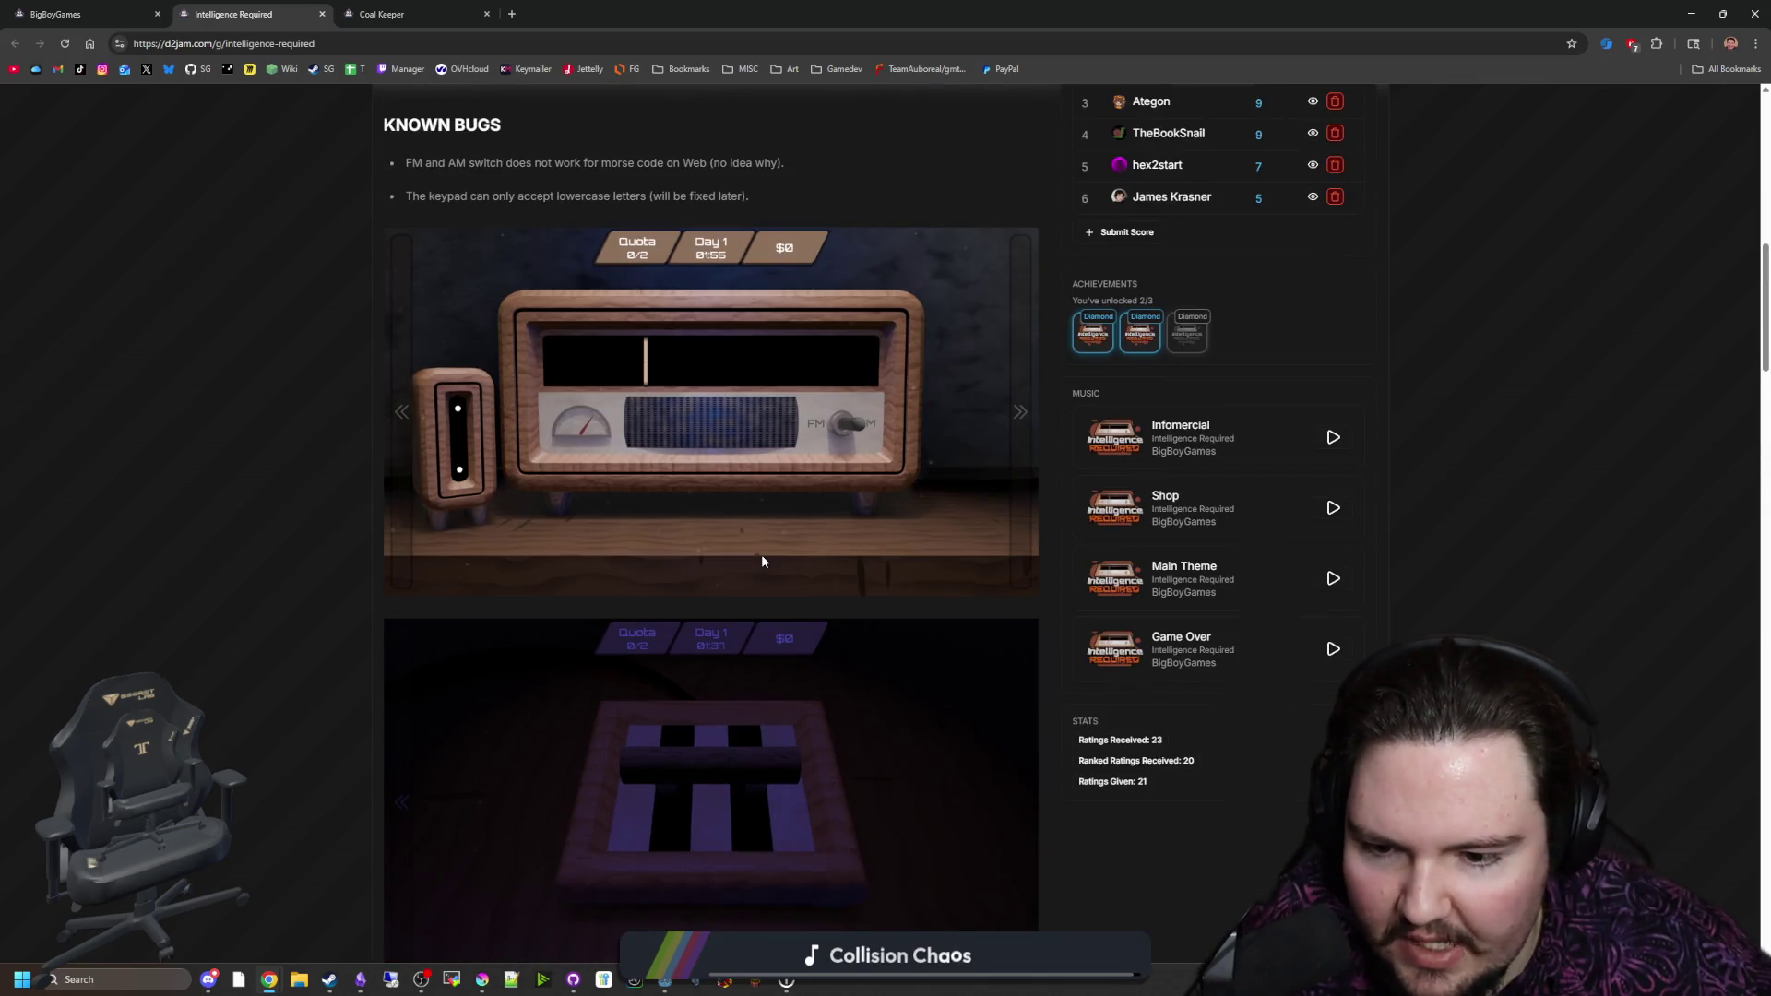
pyautogui.scroll(-3, 784, 544)
pyautogui.scroll(-3, 775, 566)
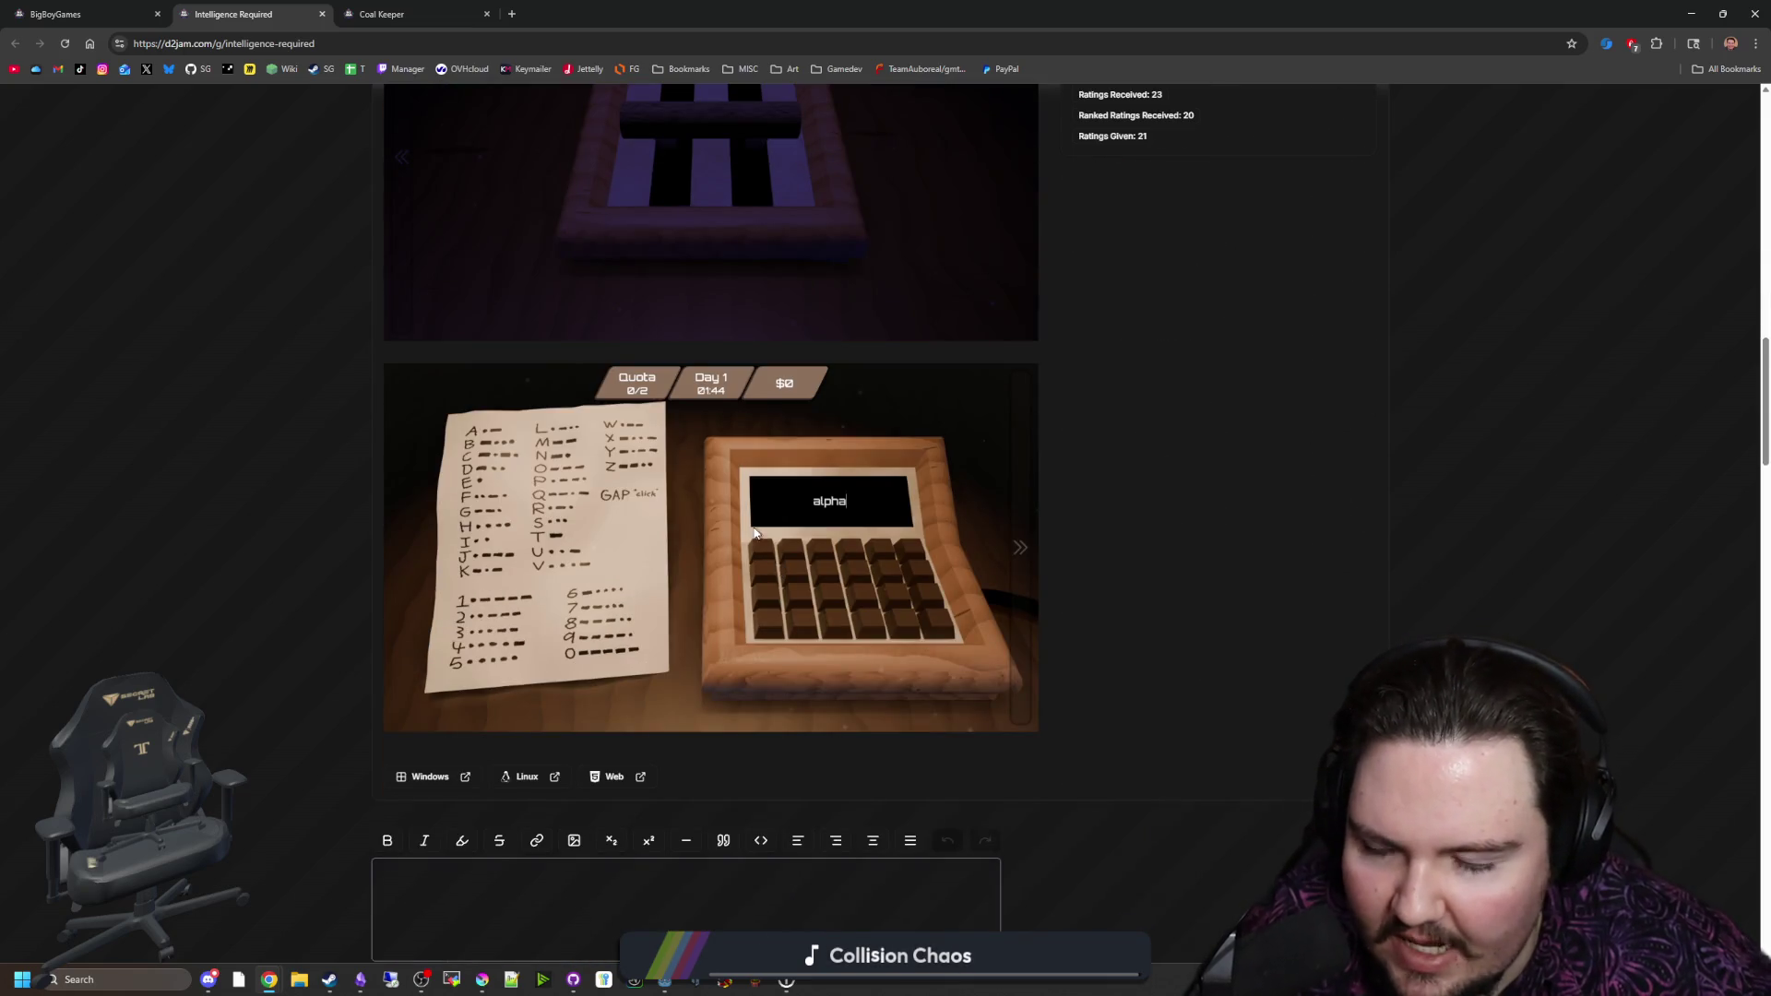
pyautogui.scroll(6, 791, 559)
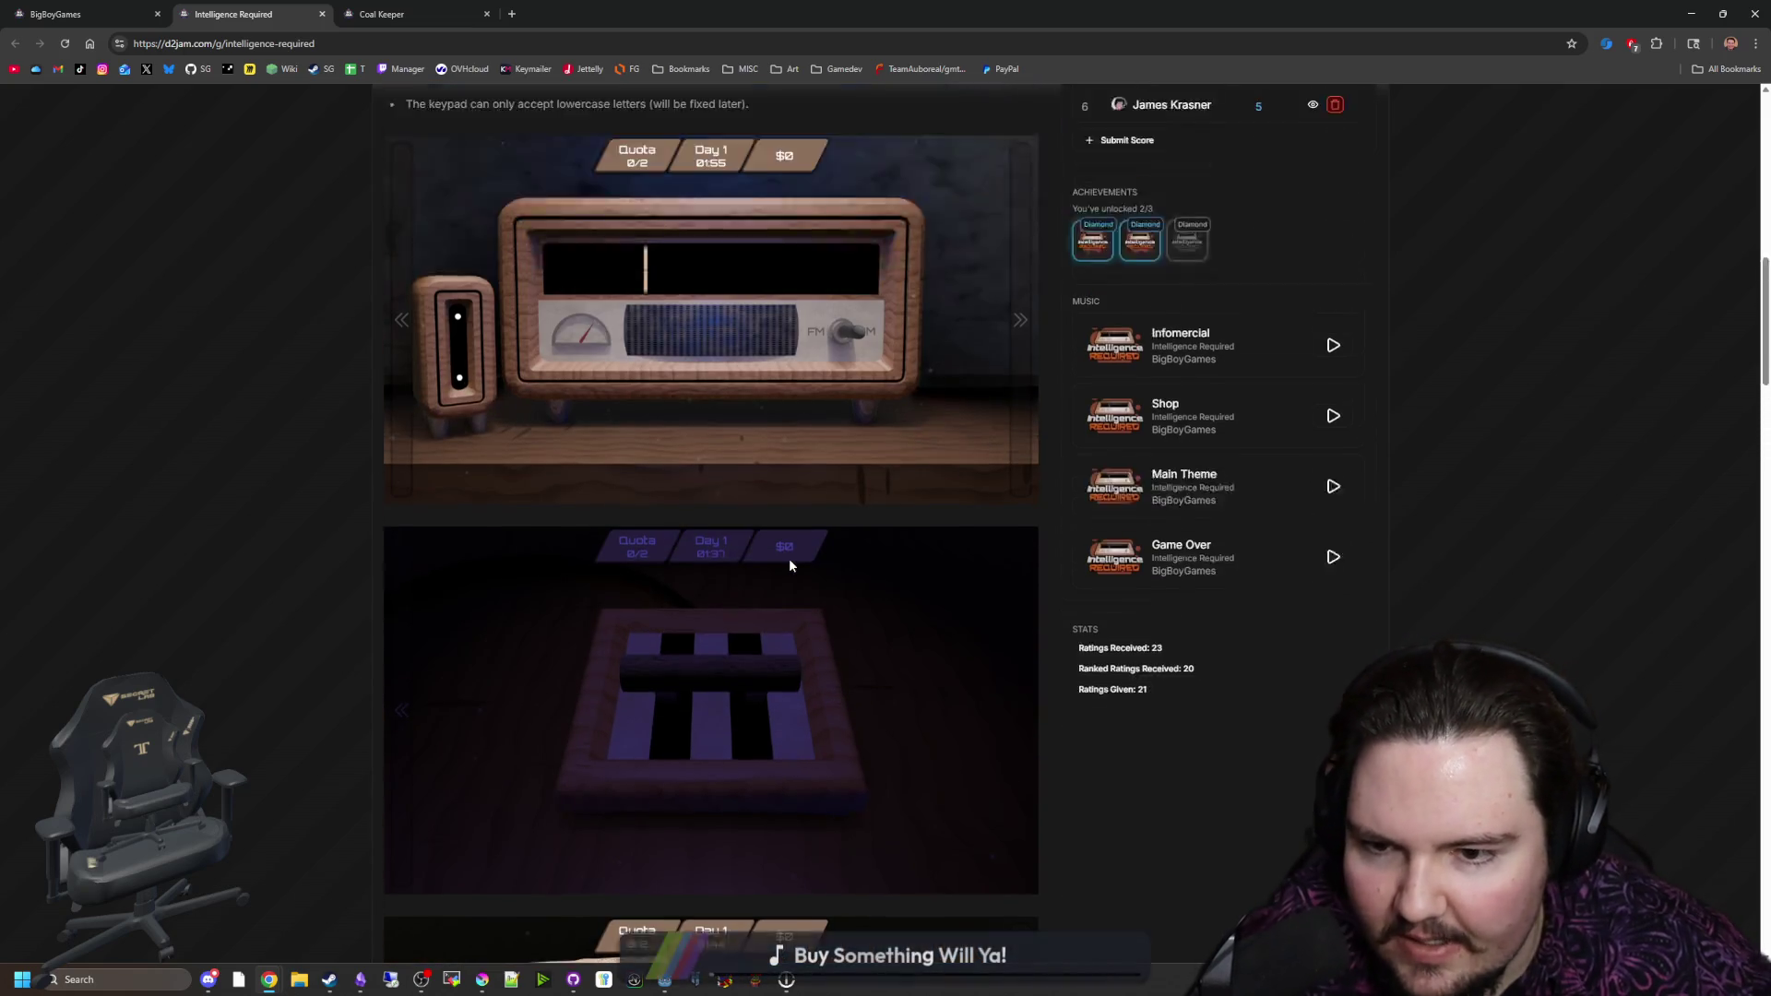
pyautogui.scroll(5, 793, 558)
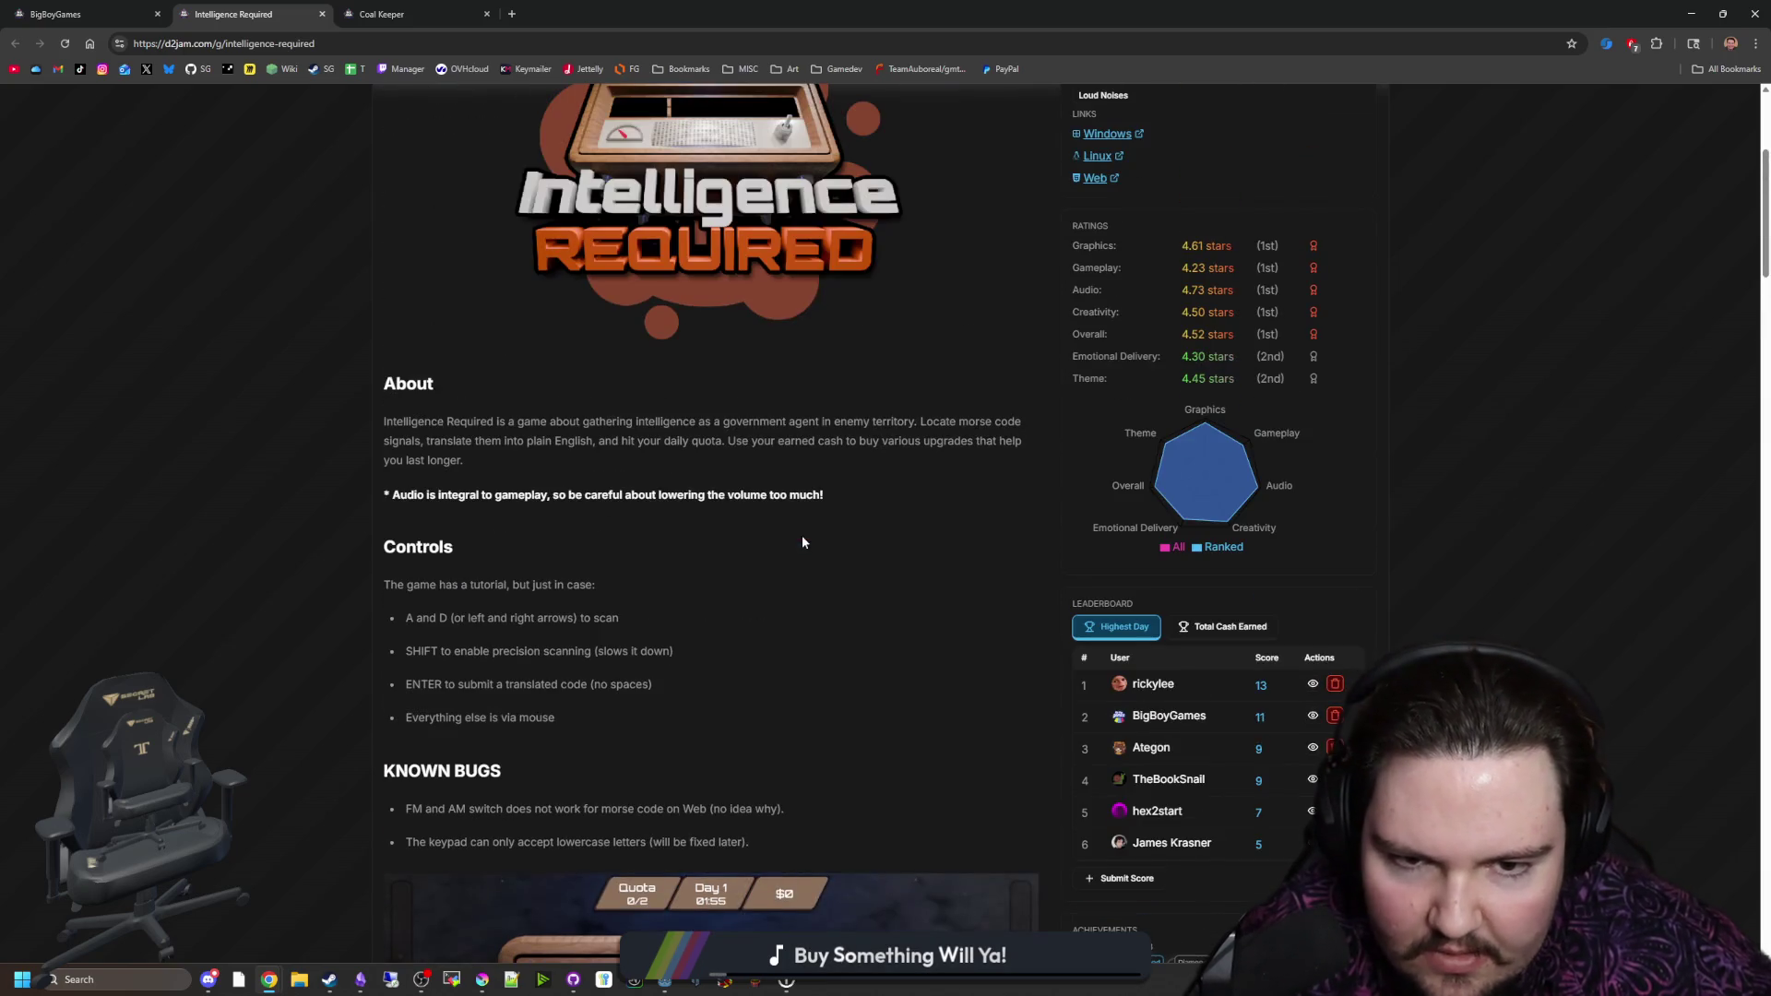
pyautogui.scroll(-5, 802, 542)
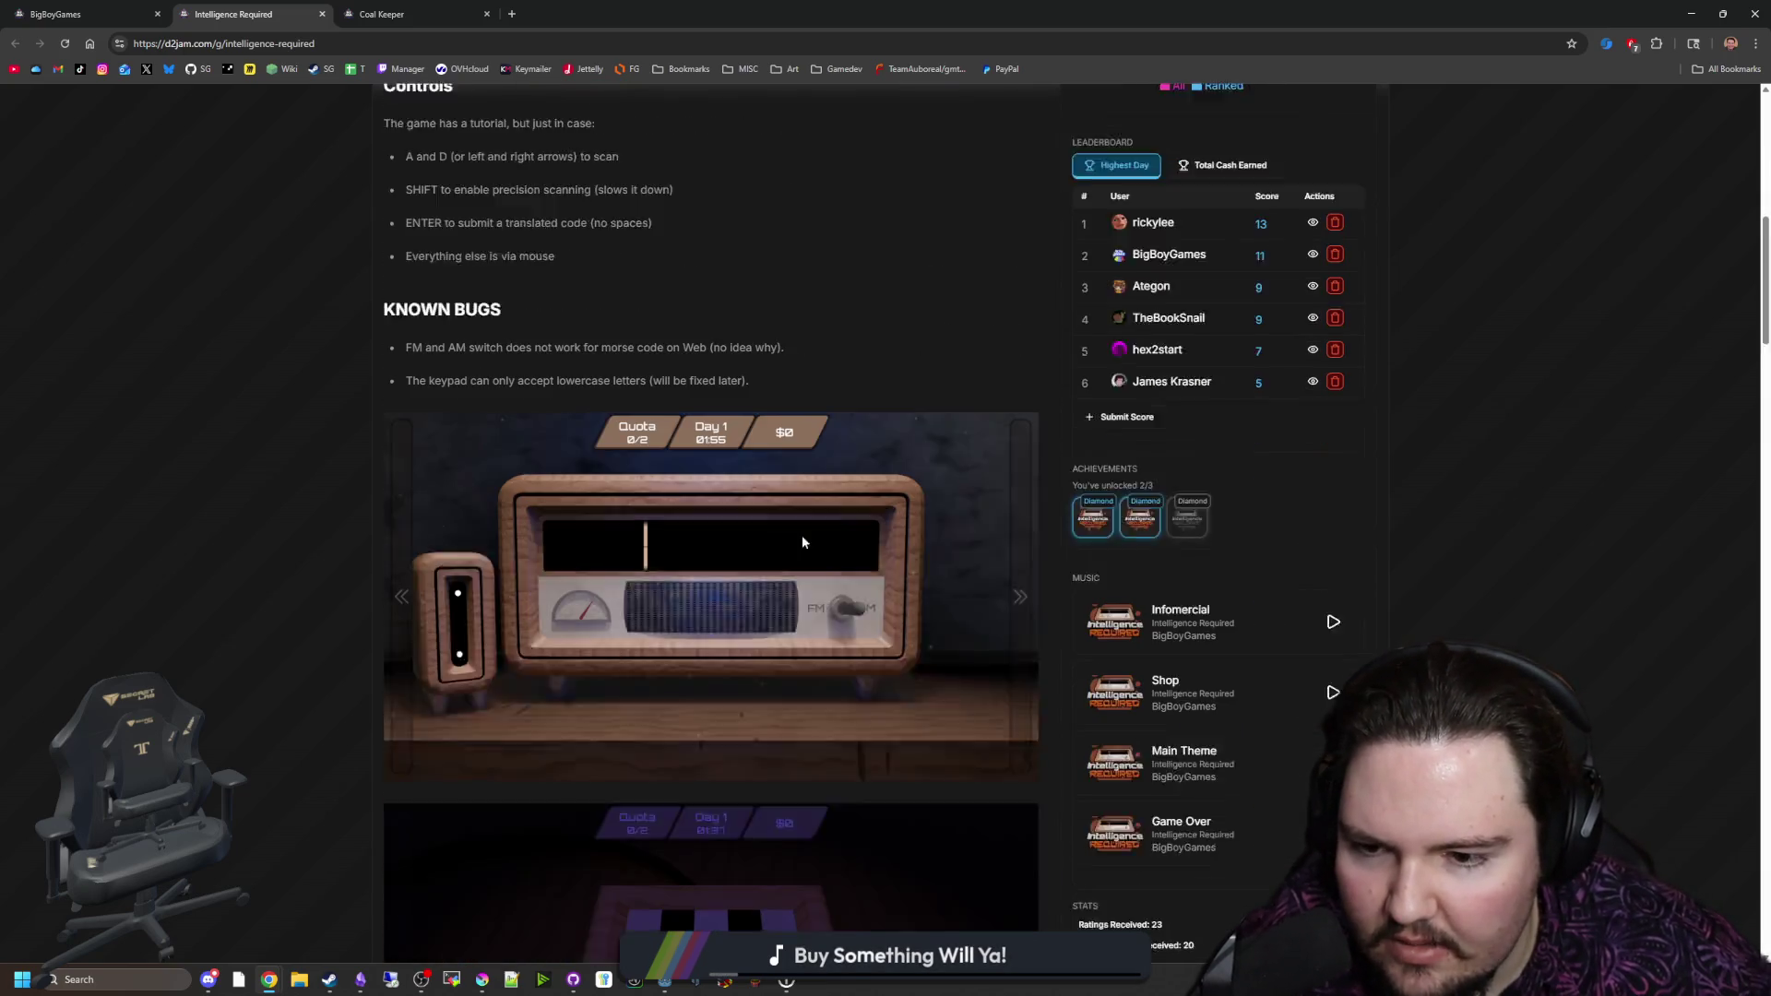
pyautogui.scroll(-3, 801, 528)
pyautogui.scroll(-3, 800, 523)
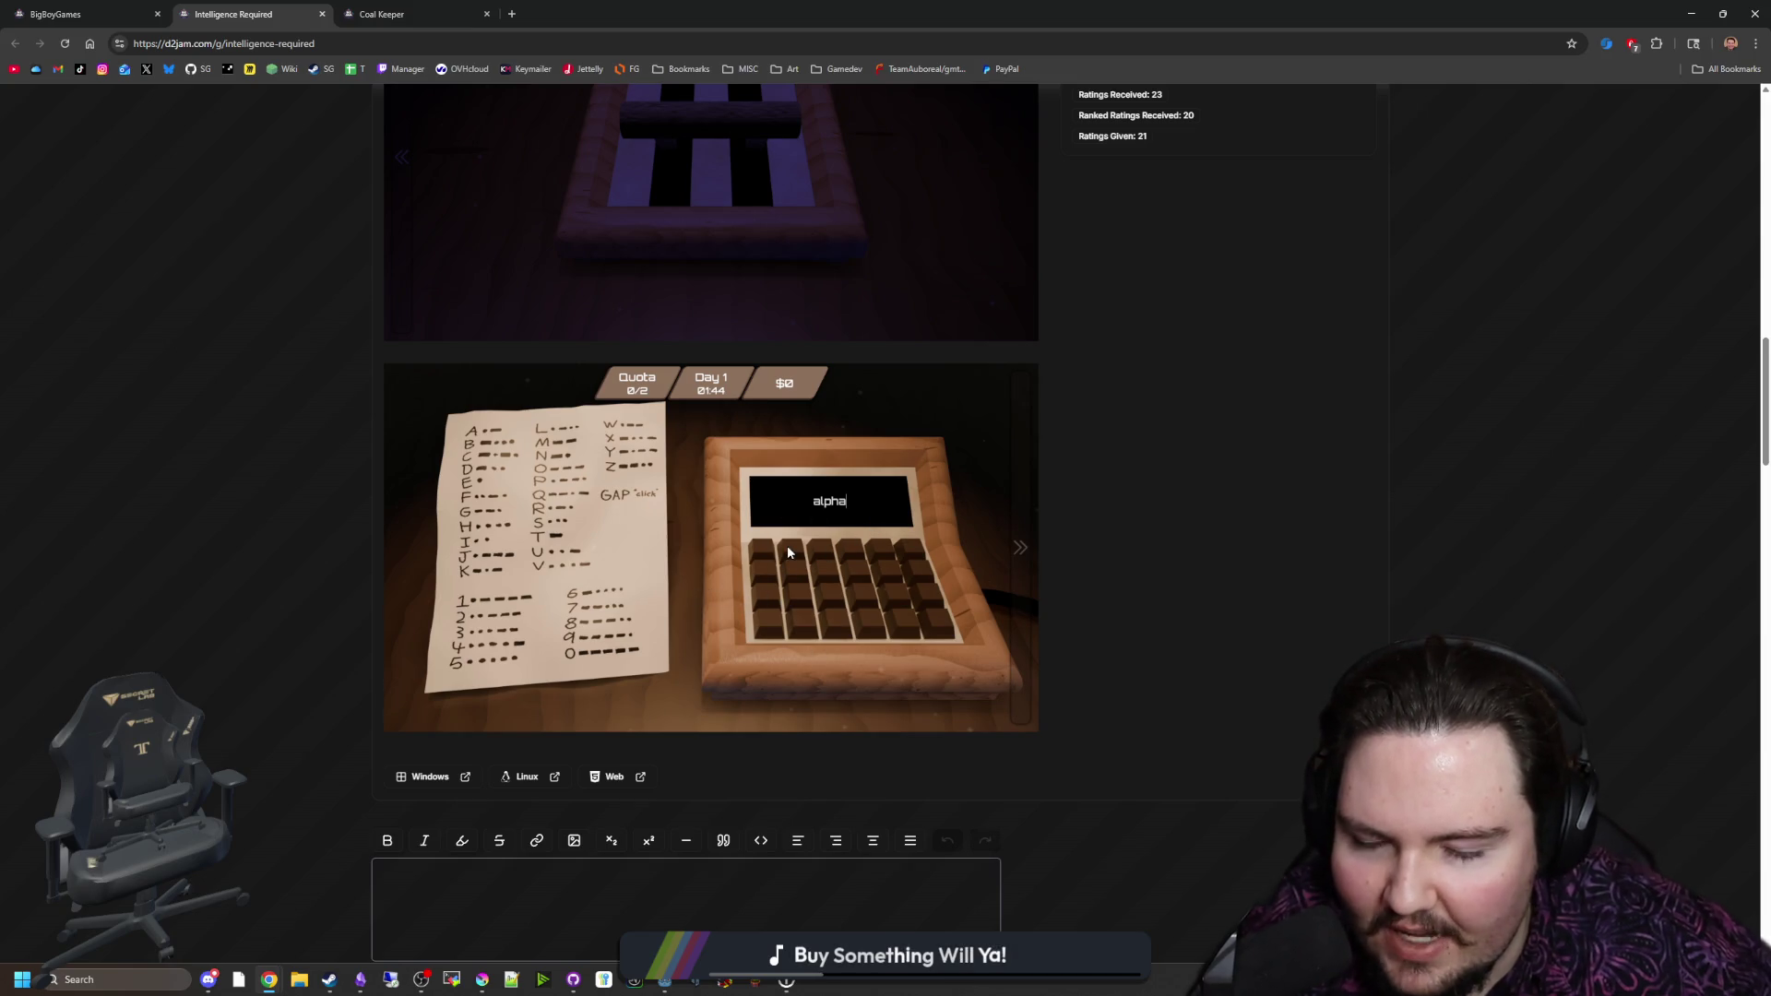
pyautogui.scroll(10, 788, 552)
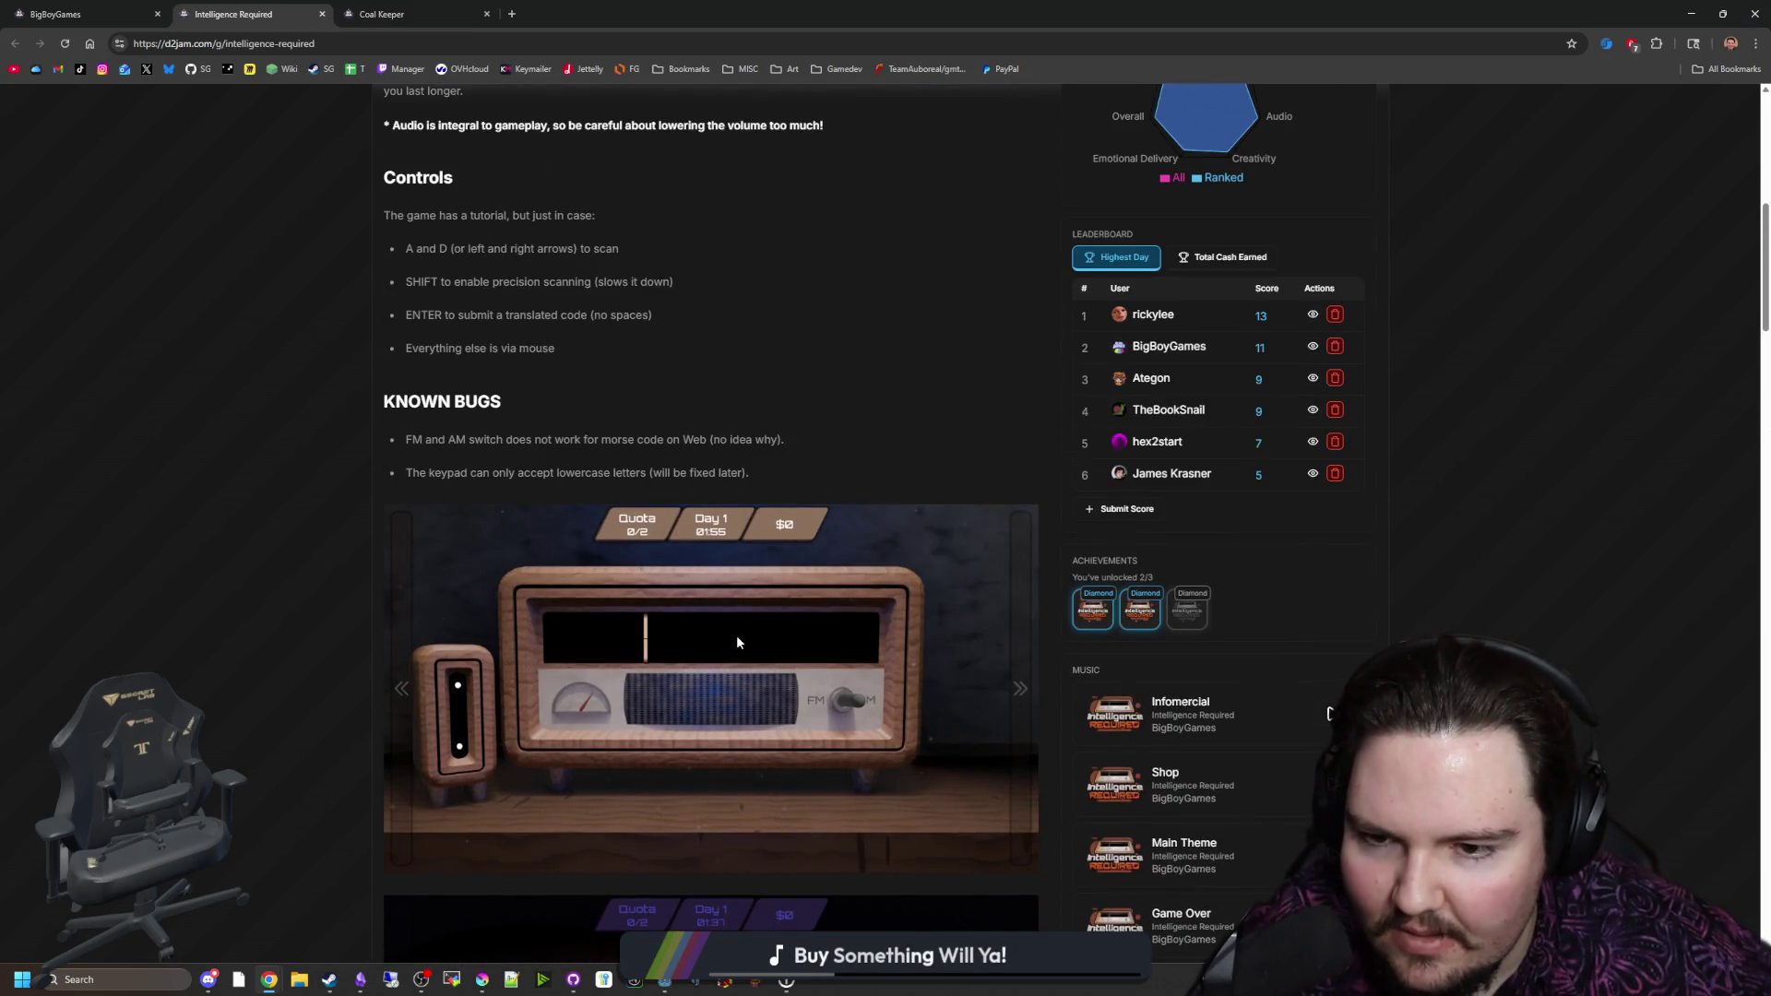
pyautogui.scroll(6, 676, 625)
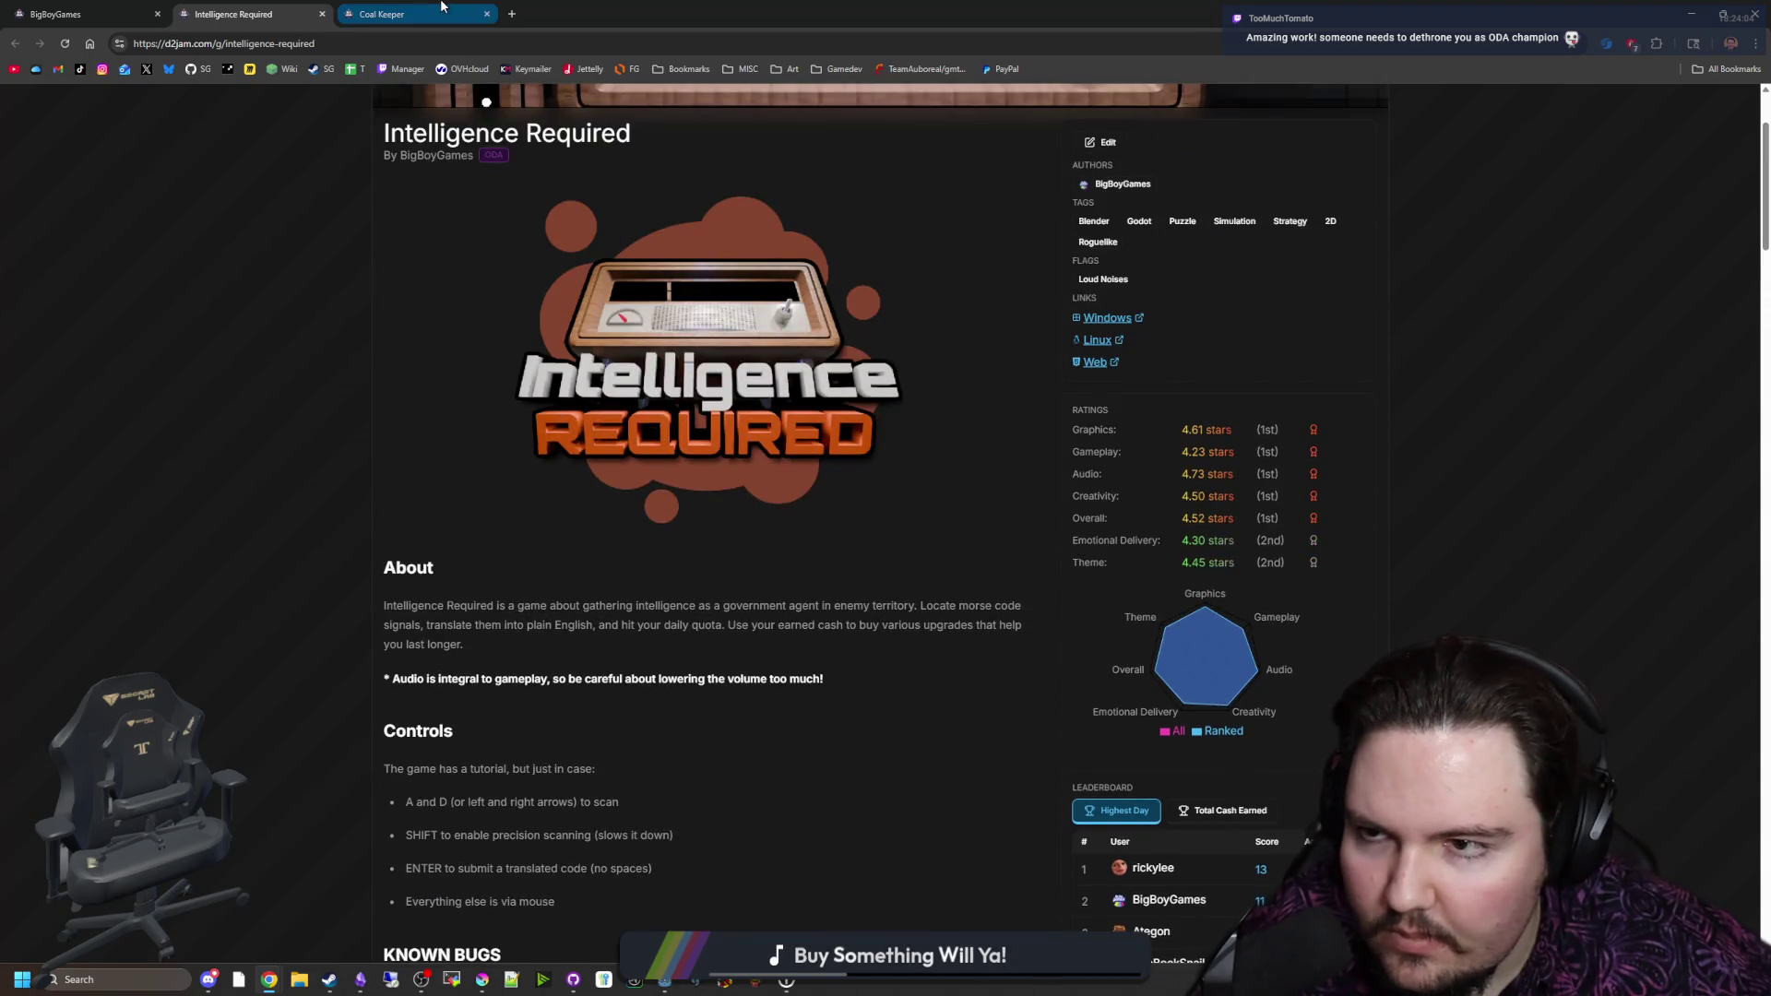
pyautogui.click(415, 14)
# Step: Open Coal Keeper's Windows download link in a new tab and bring up that itch.io page
pyautogui.scroll(-5, 795, 470)
pyautogui.scroll(-7, 932, 415)
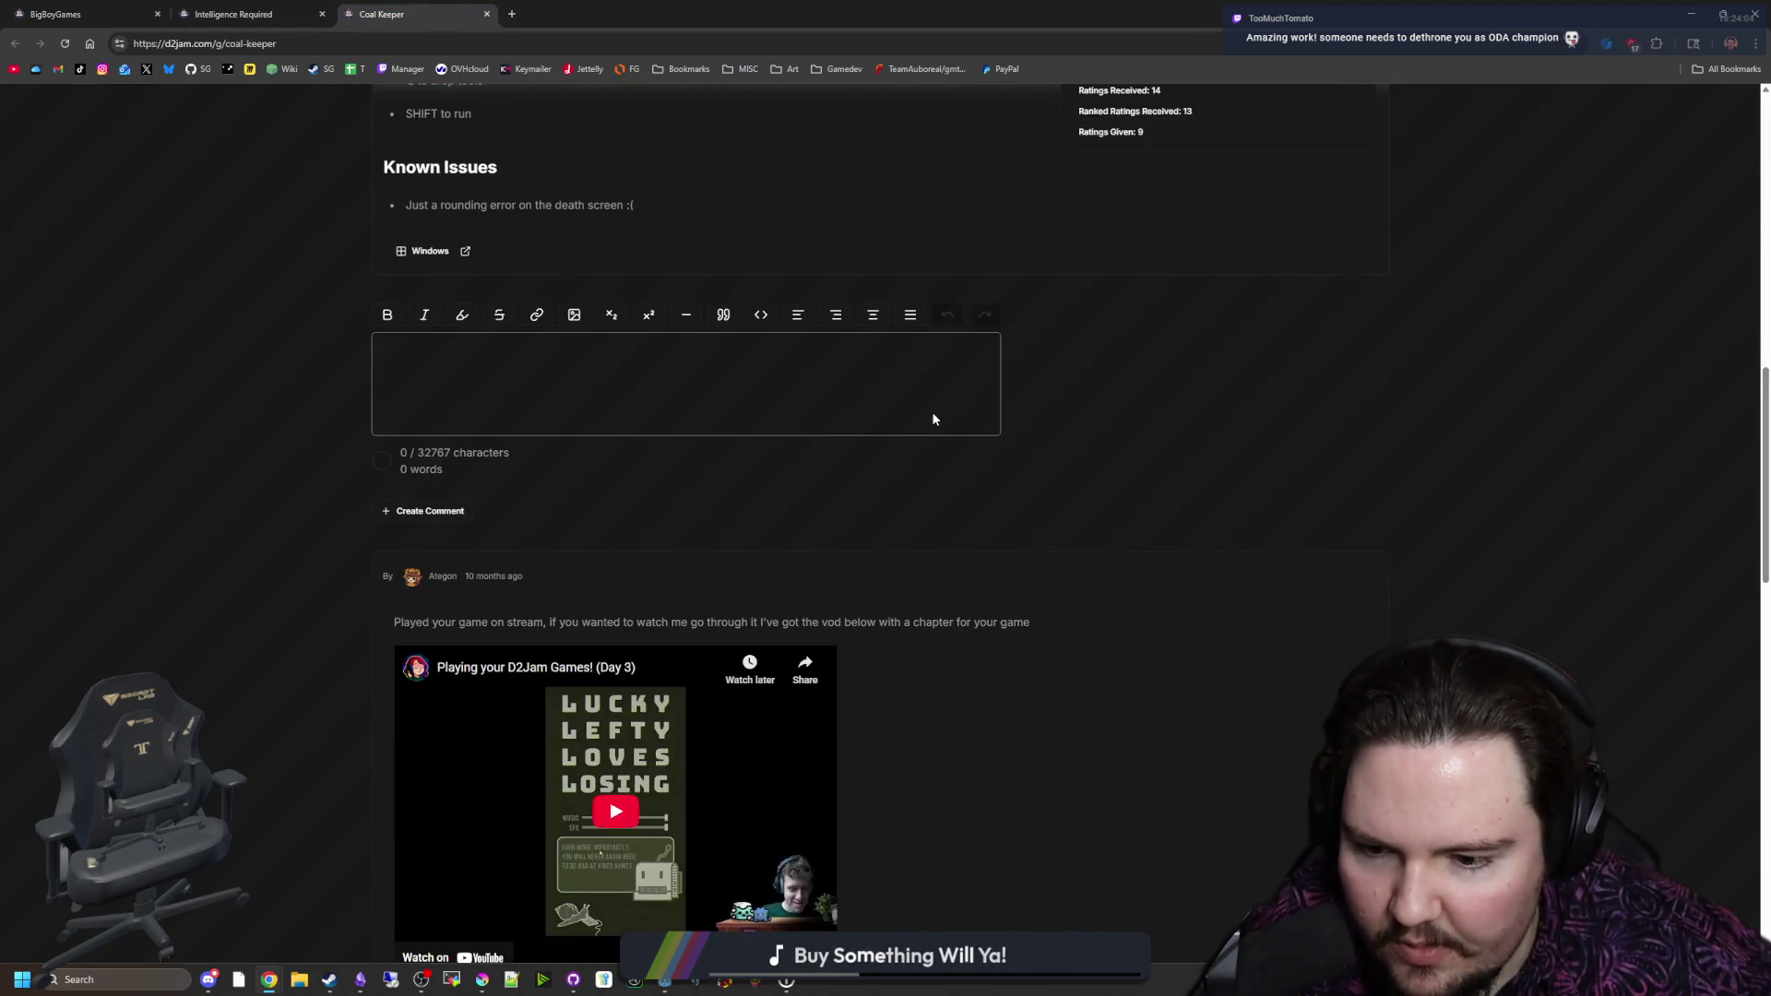
pyautogui.scroll(4, 481, 590)
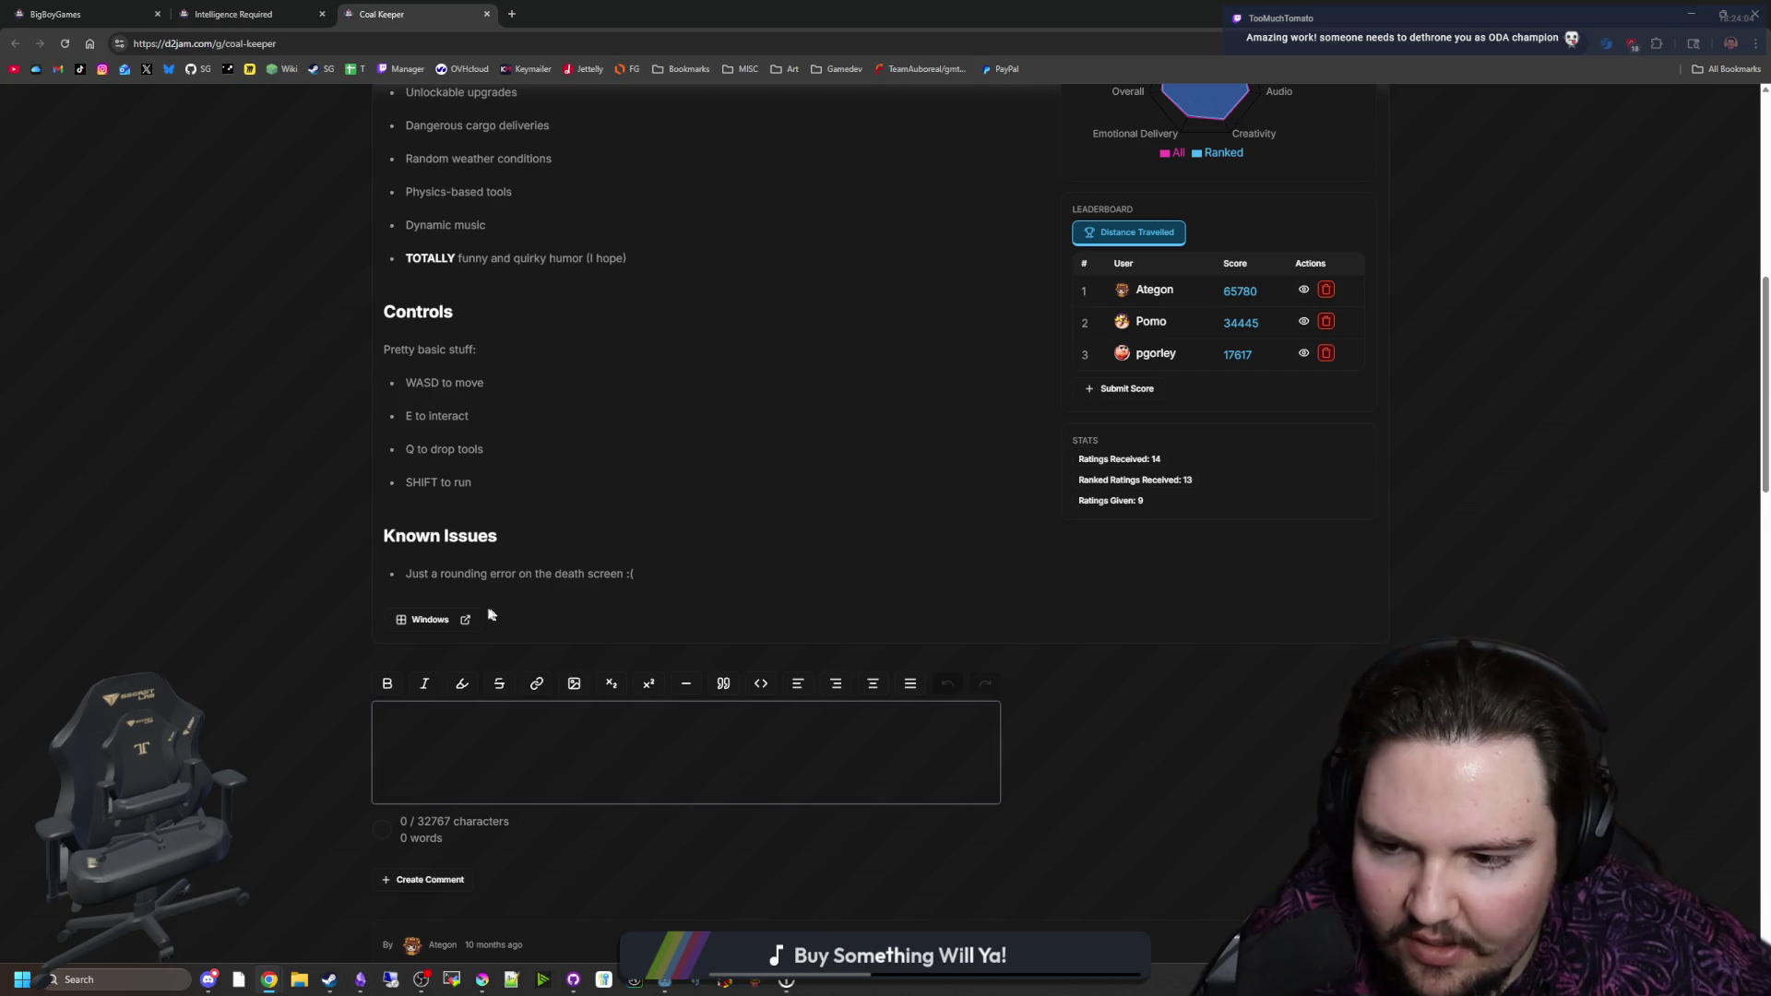
pyautogui.middleClick(430, 619)
pyautogui.scroll(8, 682, 452)
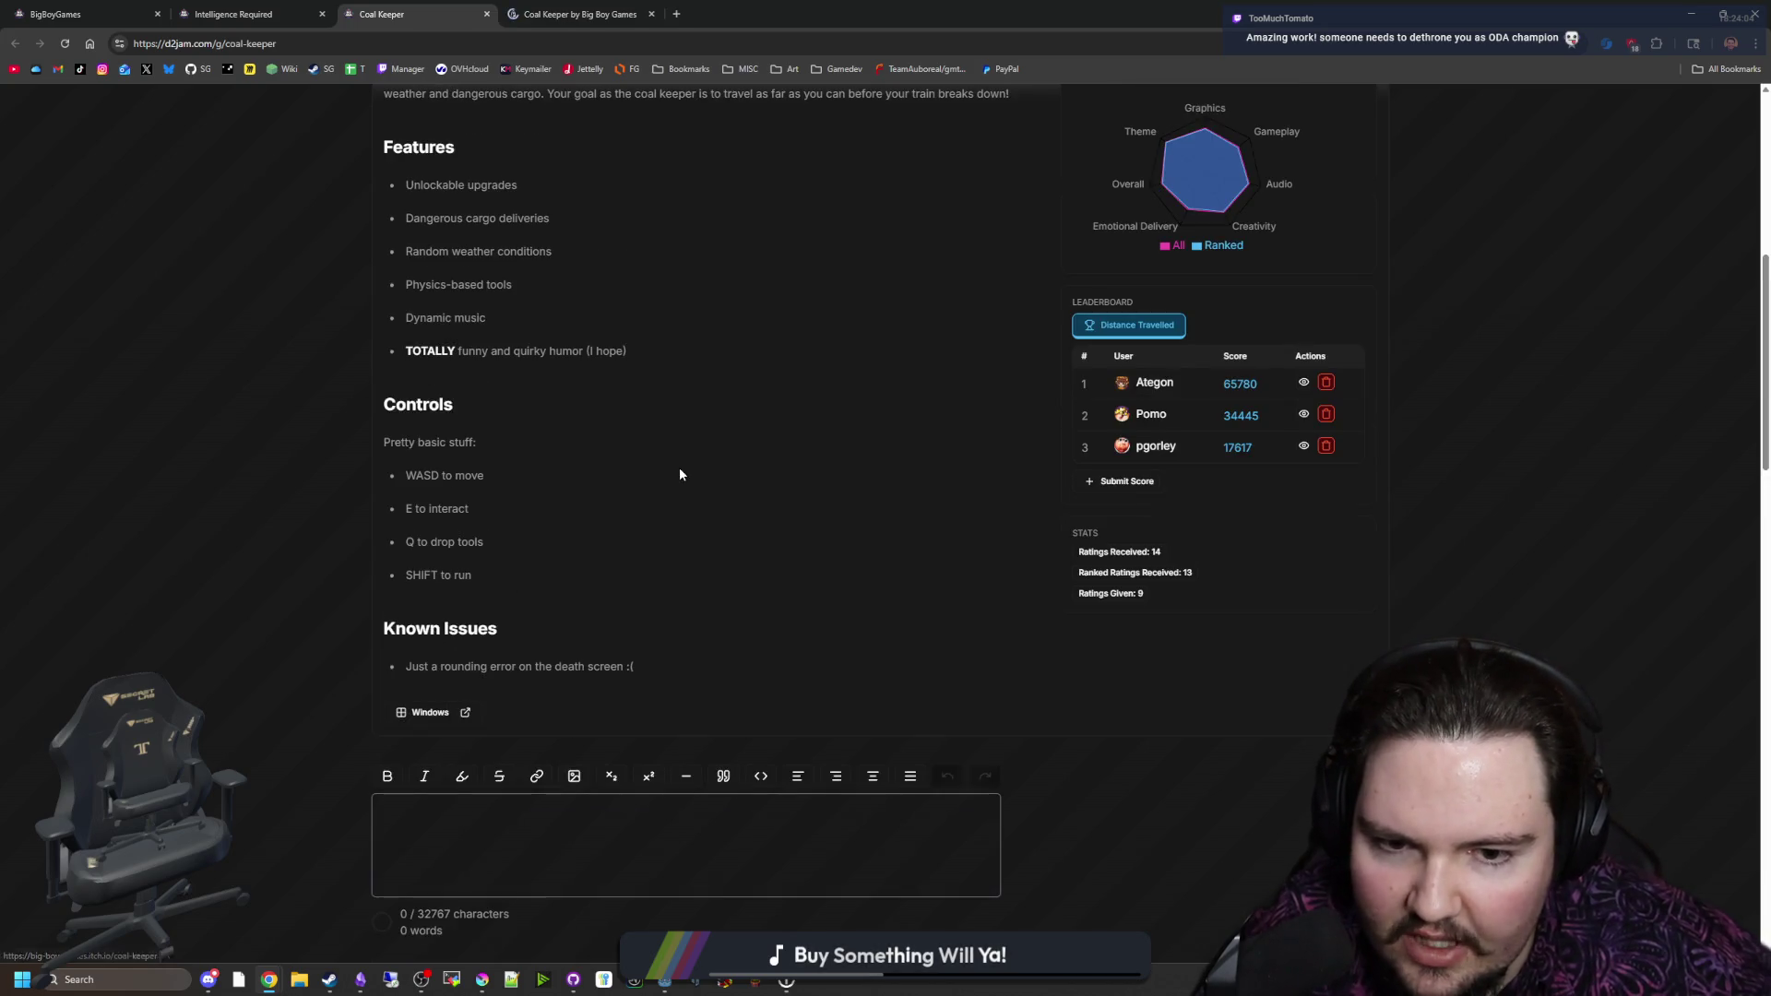
pyautogui.click(542, 8)
# Step: Enlarge the first Coal Keeper screenshot, page through four images, then close the view
pyautogui.click(1103, 536)
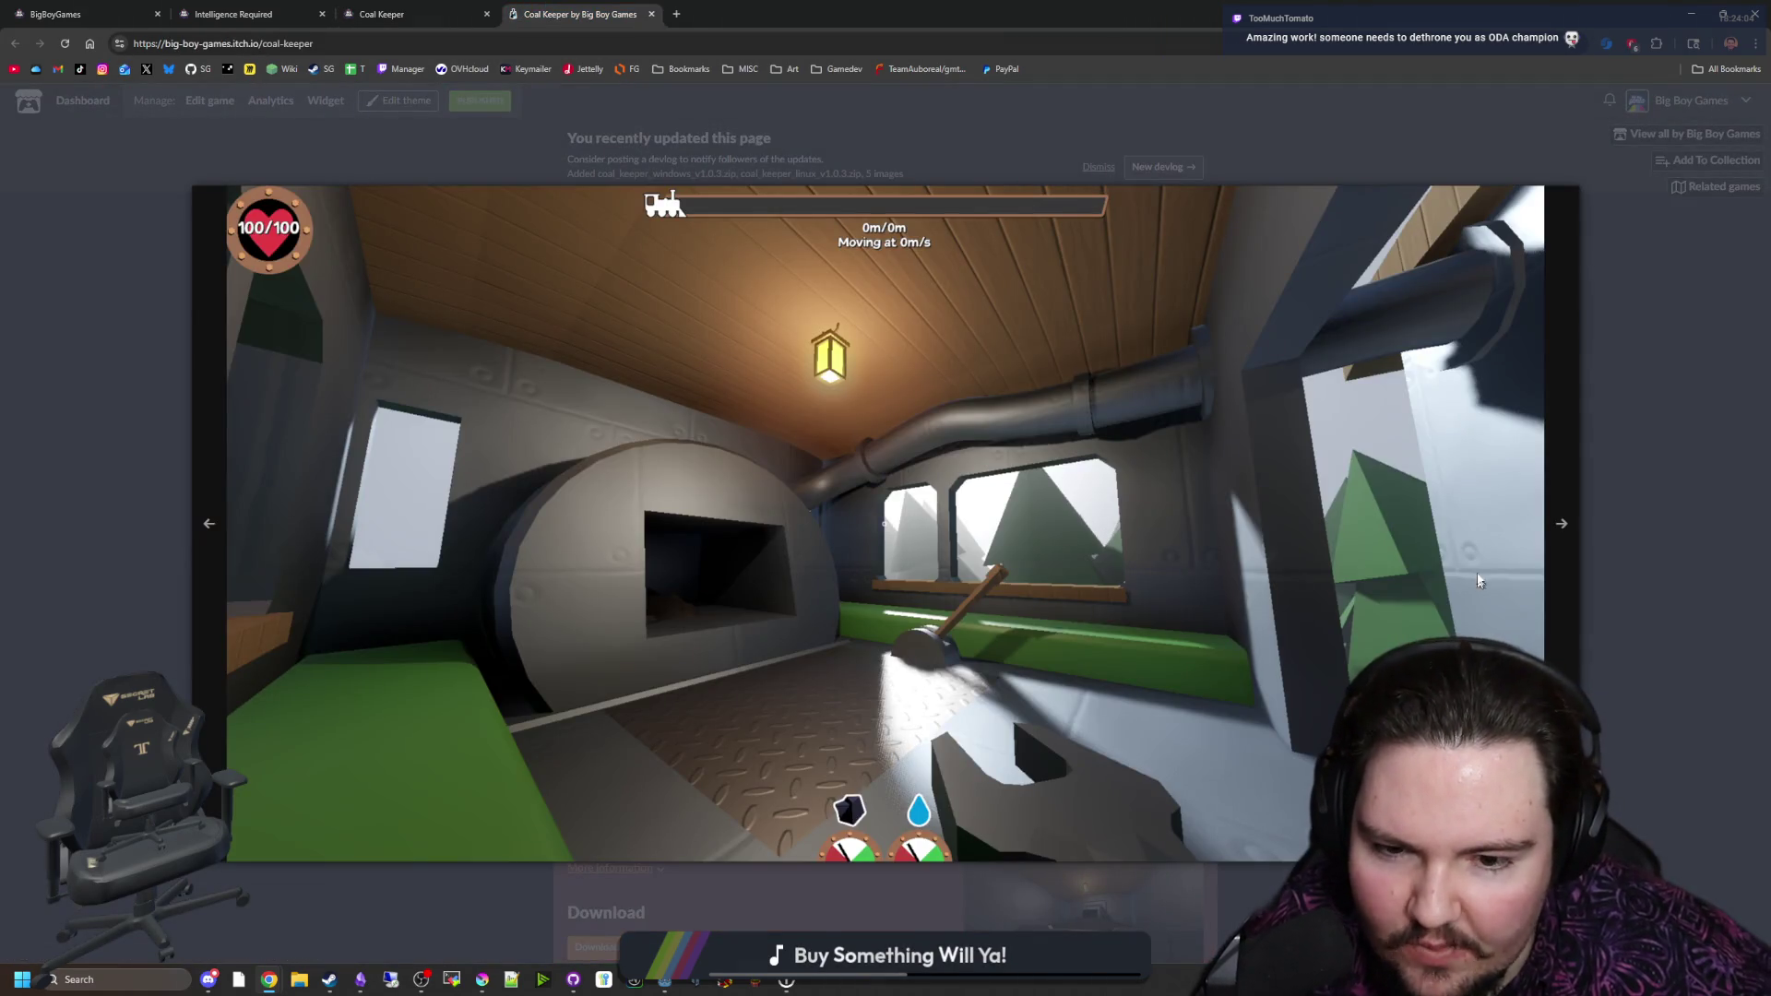
pyautogui.click(1566, 521)
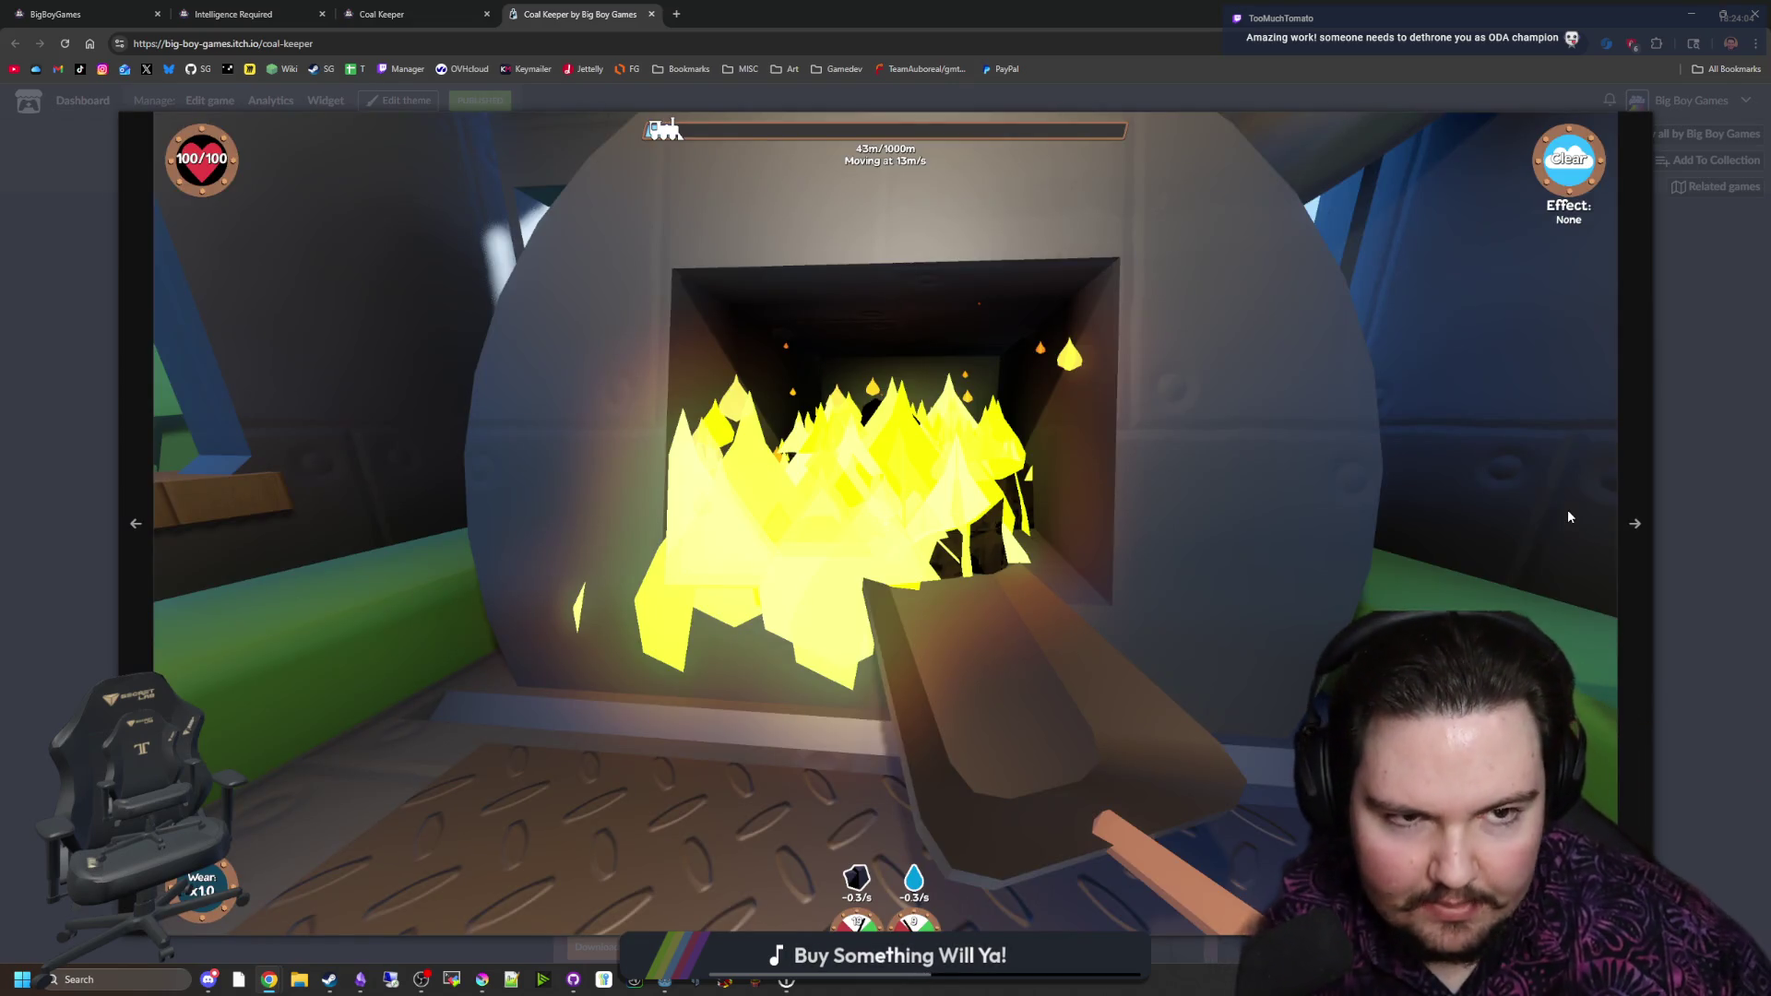
pyautogui.click(1628, 530)
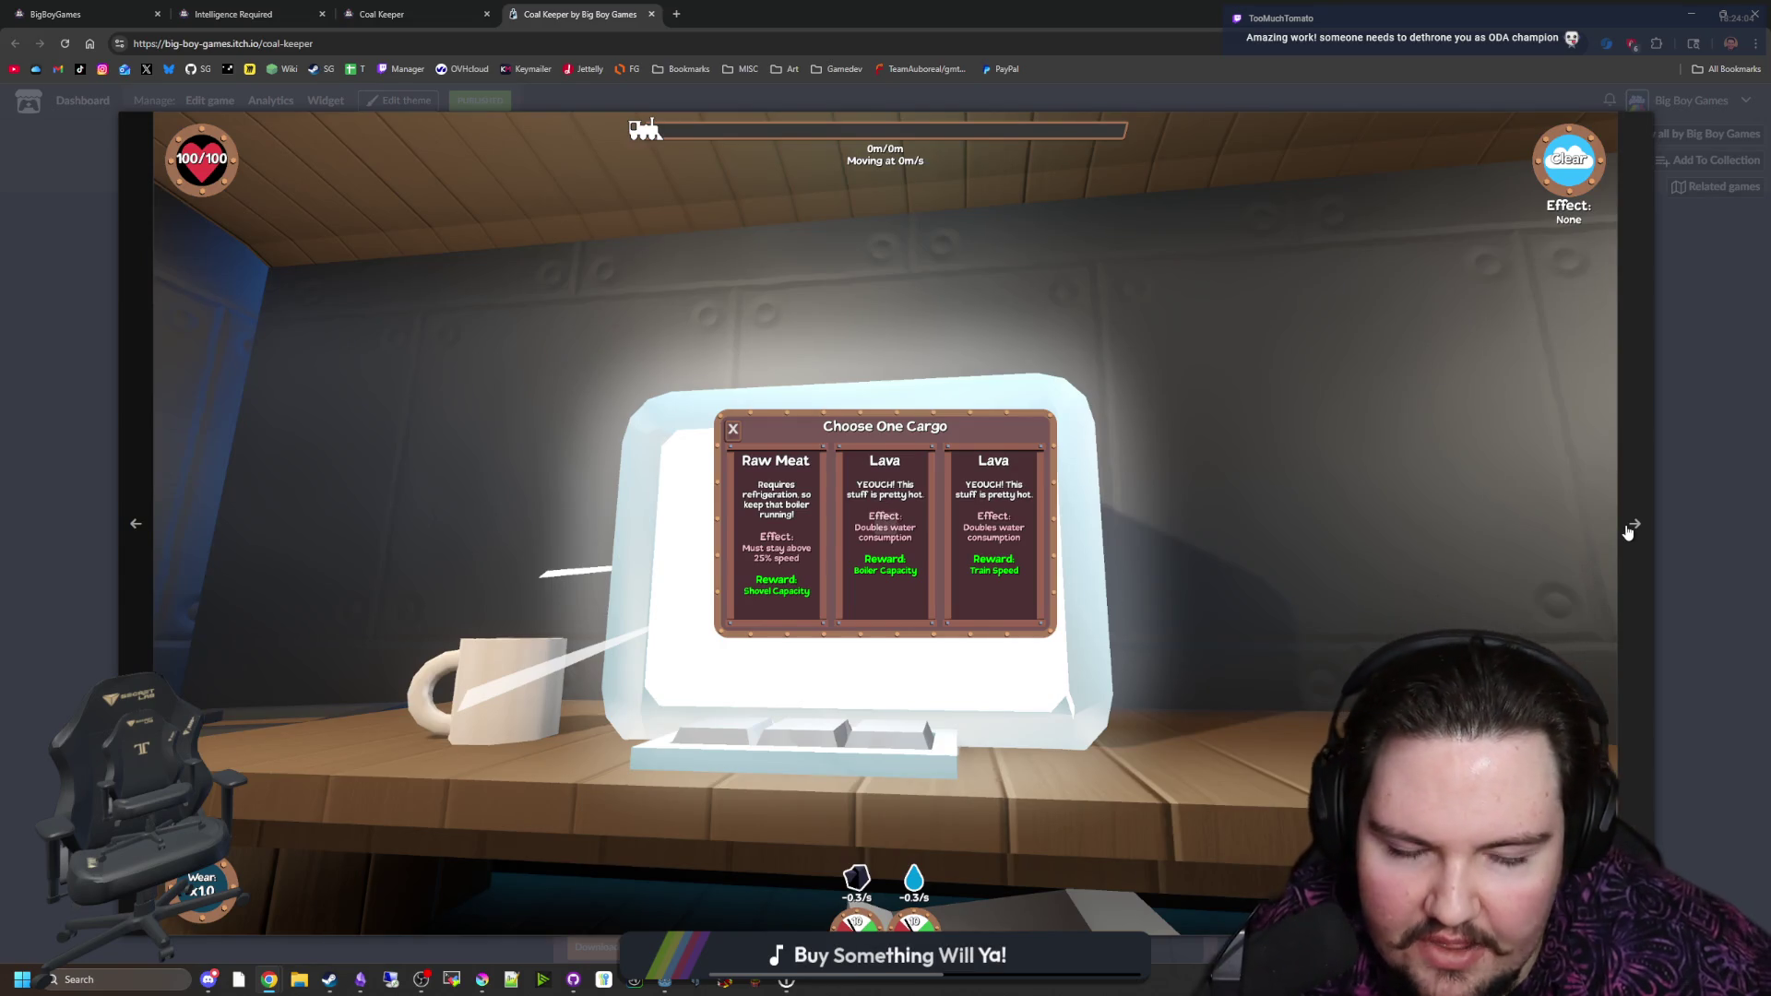
pyautogui.click(1628, 533)
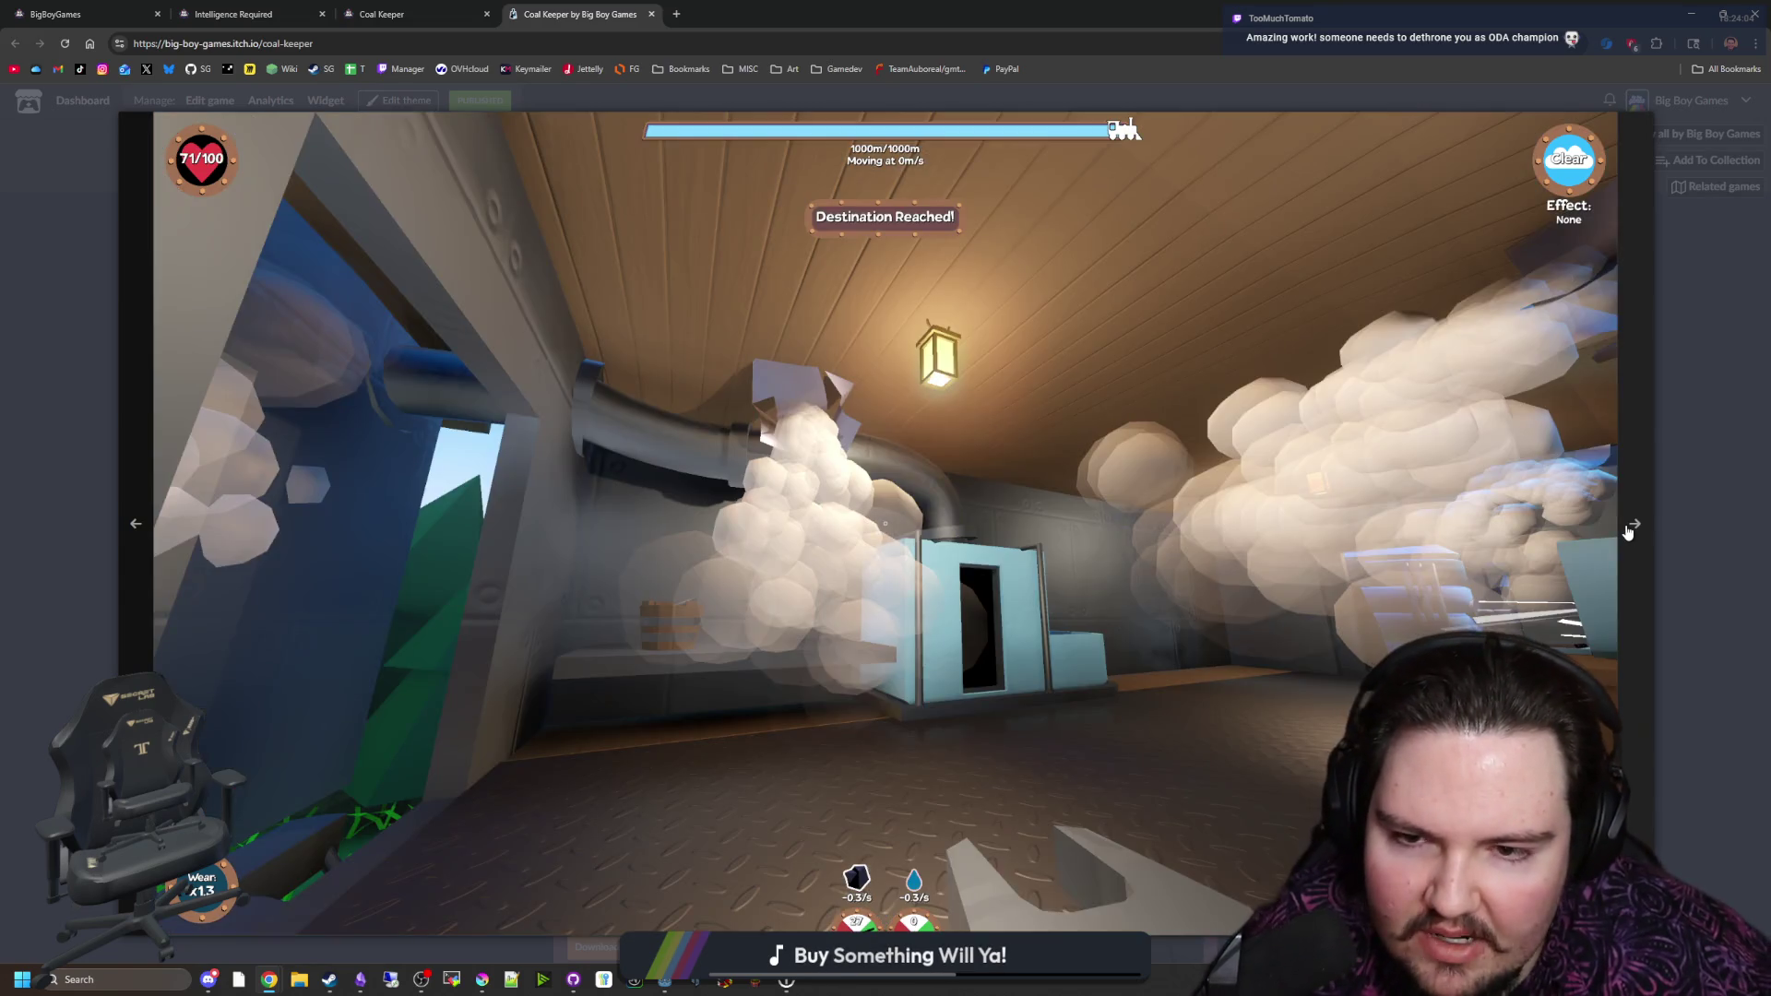
pyautogui.click(1627, 531)
pyautogui.press('Escape')
# Step: Reopen the train-interior screenshot and cycle through the whole gallery before closing it
pyautogui.click(1007, 552)
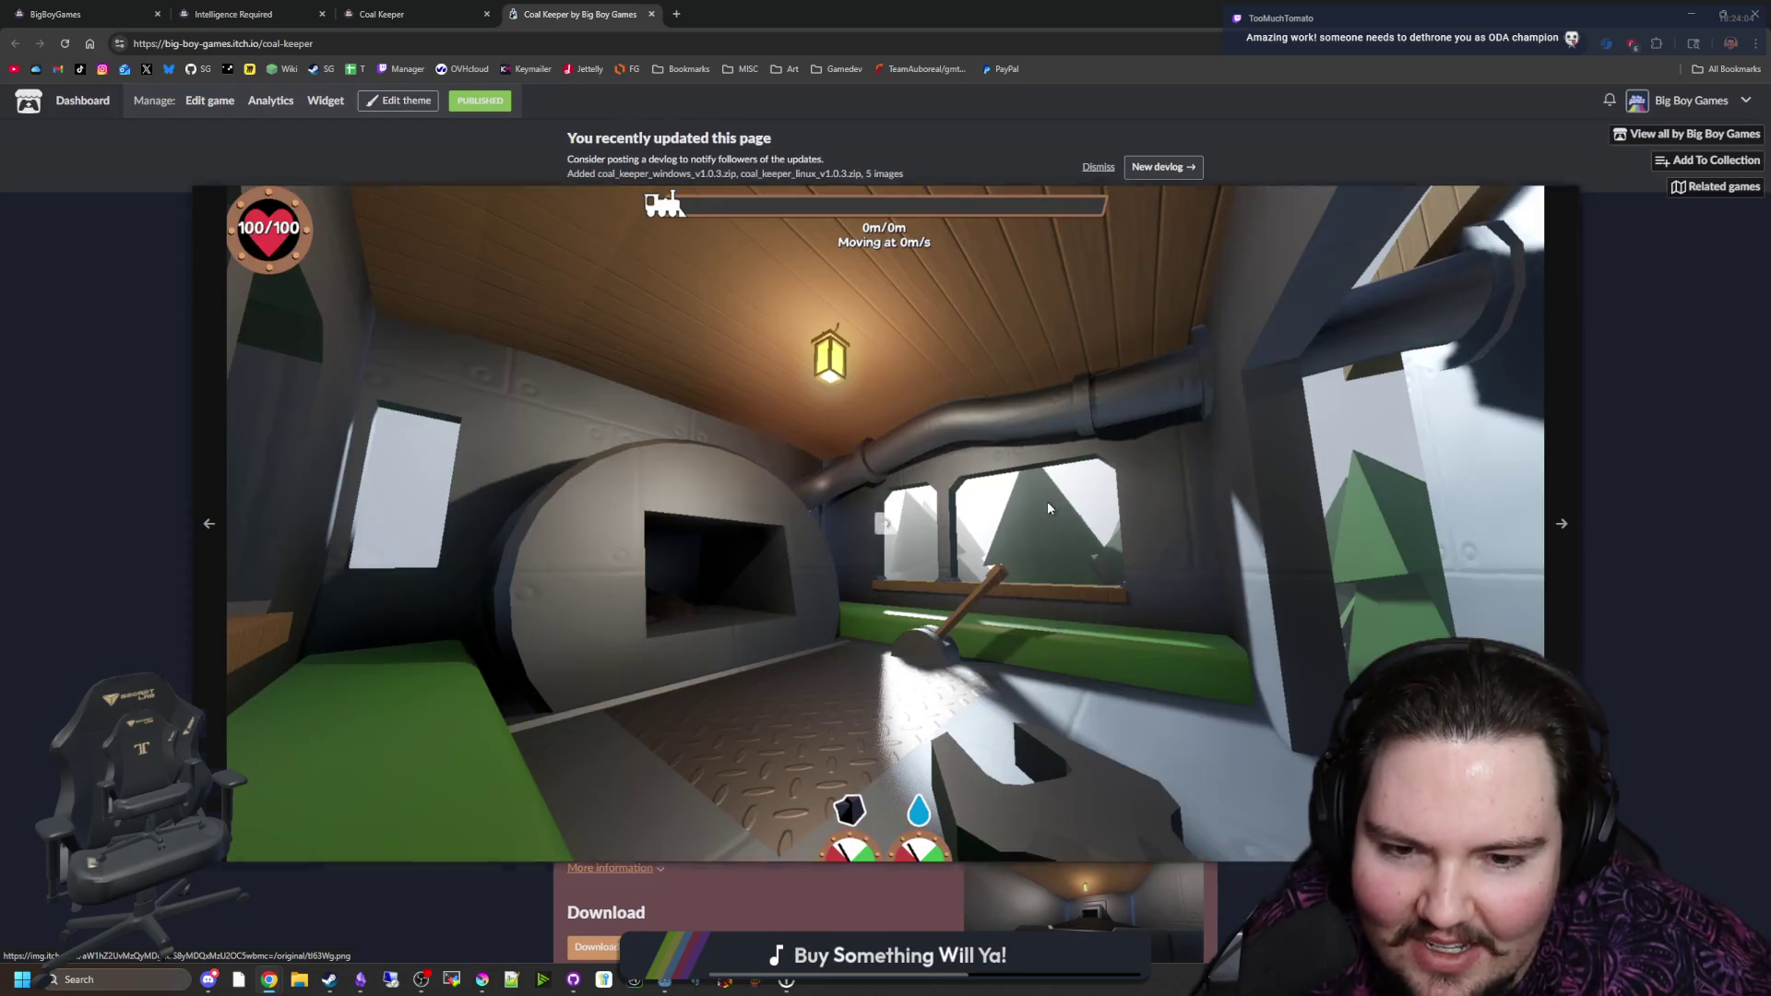
pyautogui.click(1548, 494)
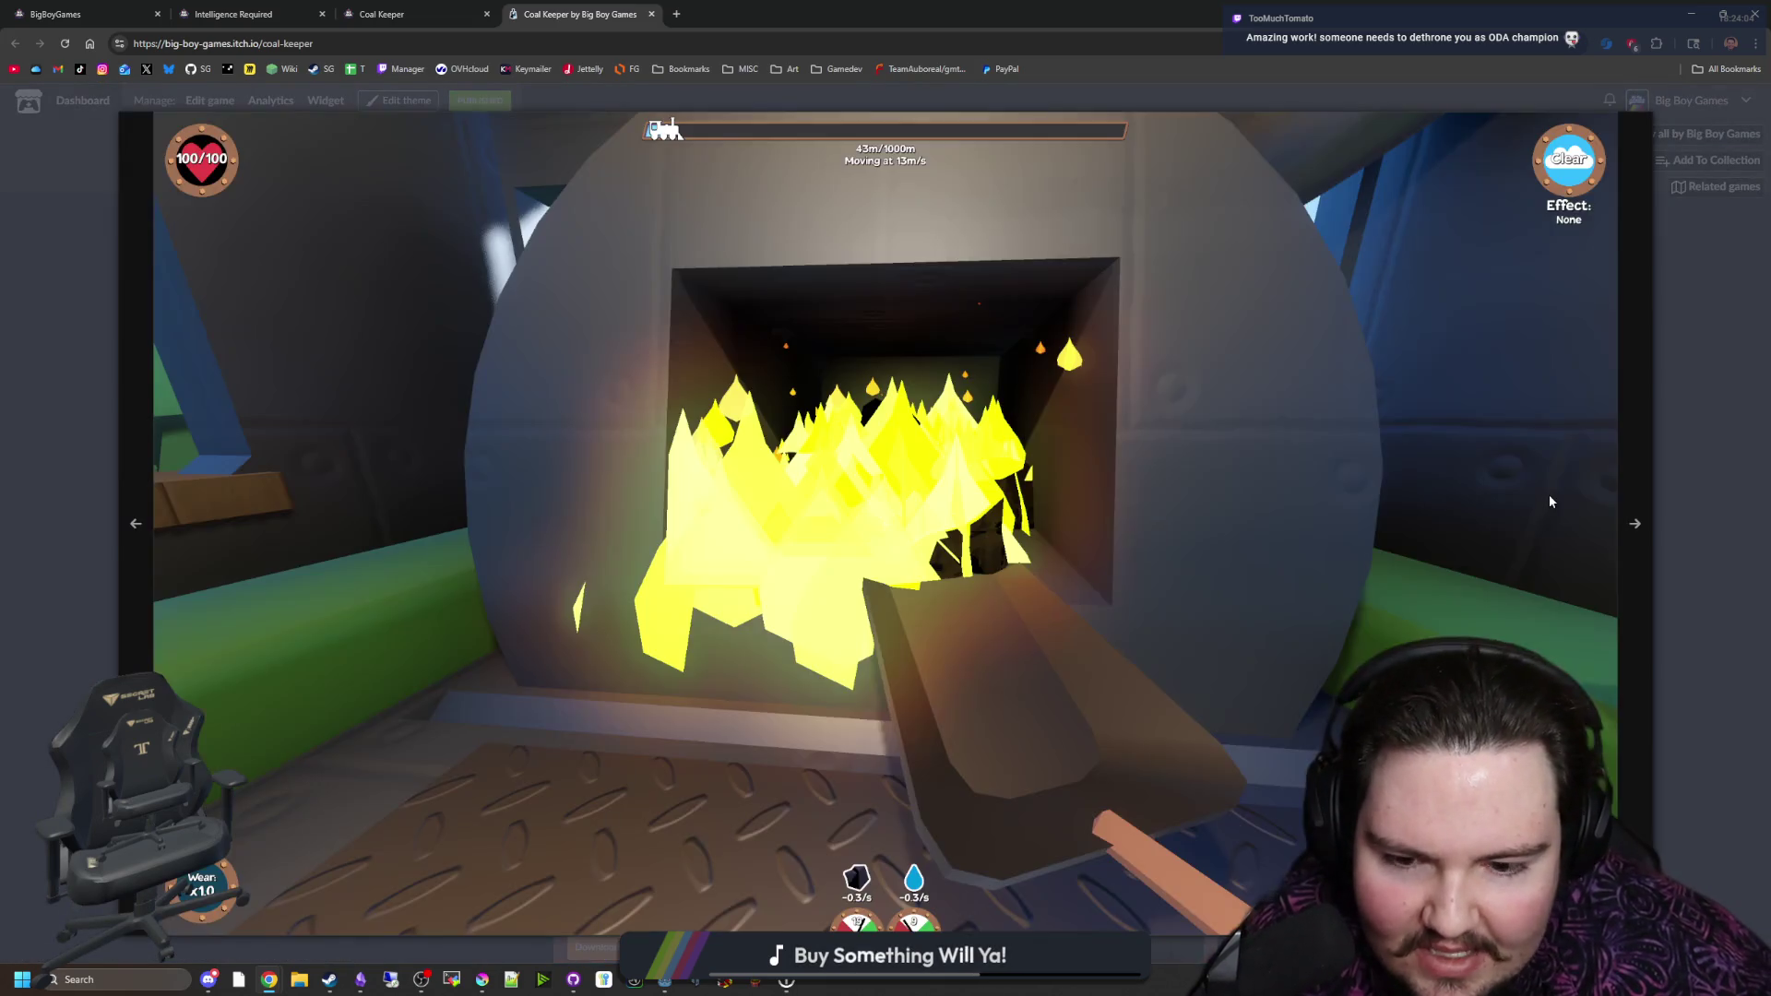
pyautogui.click(1547, 495)
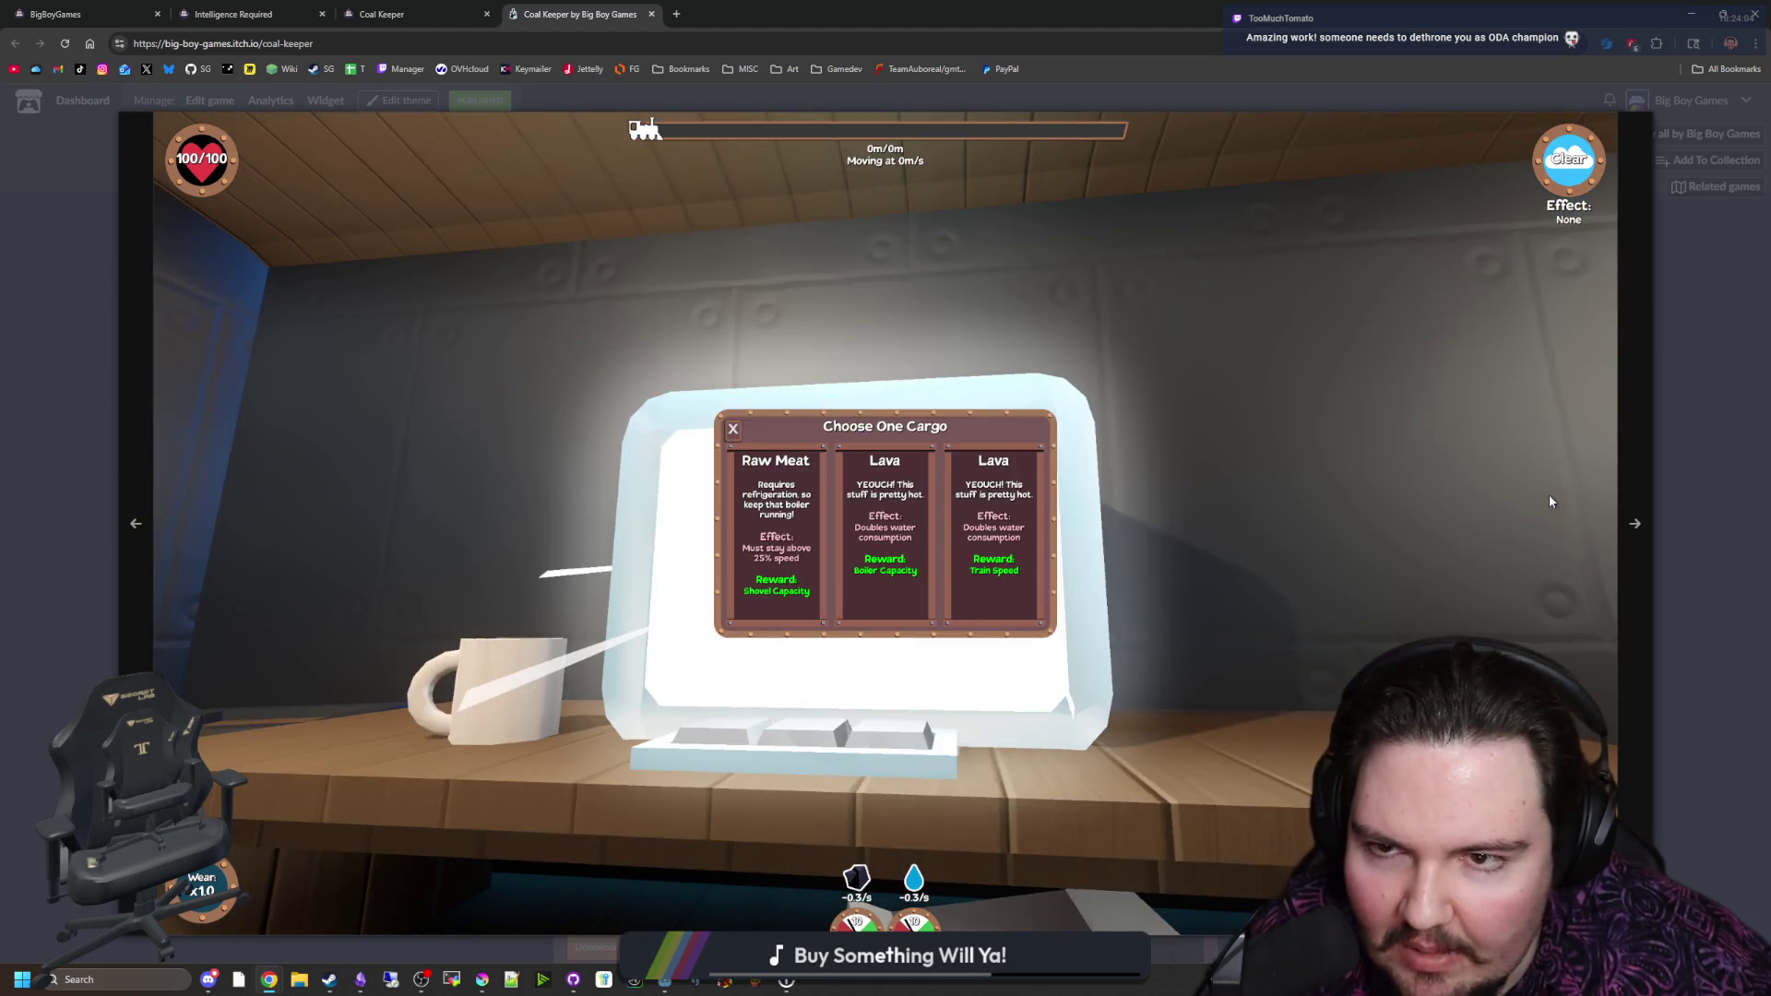
pyautogui.click(1548, 494)
pyautogui.click(1547, 494)
pyautogui.click(1550, 502)
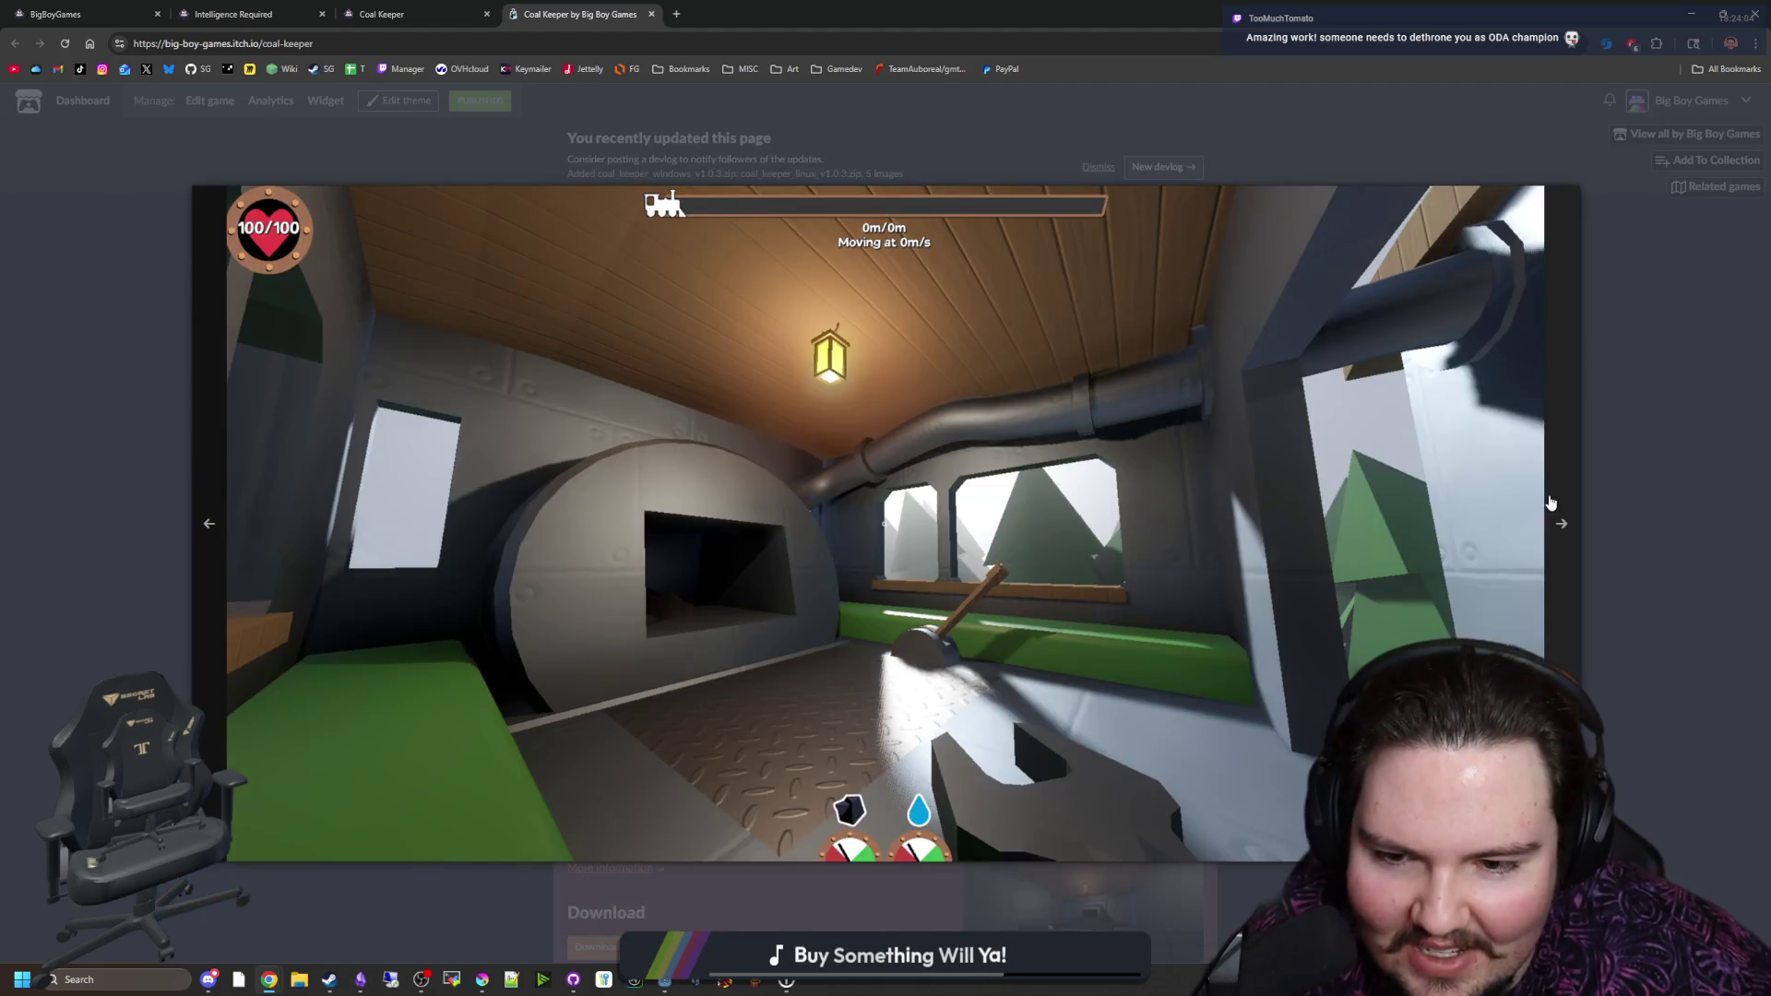
pyautogui.click(1551, 501)
pyautogui.click(1550, 501)
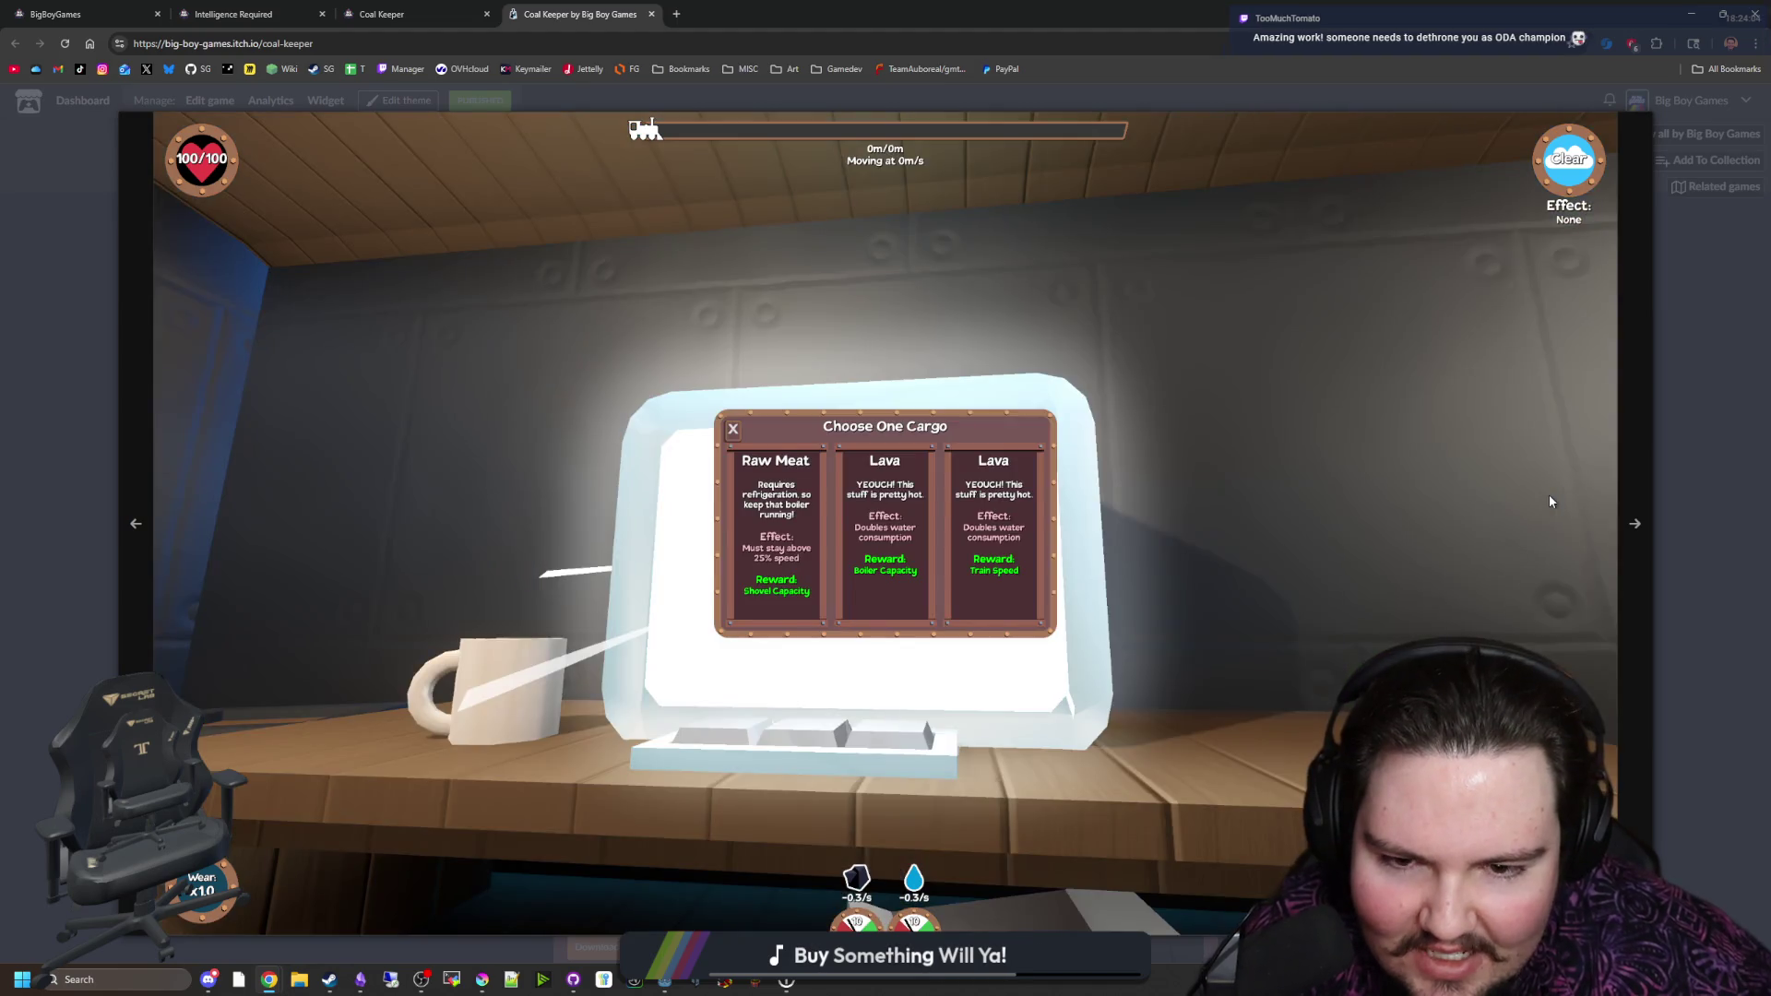
pyautogui.click(1549, 501)
pyautogui.click(1549, 501)
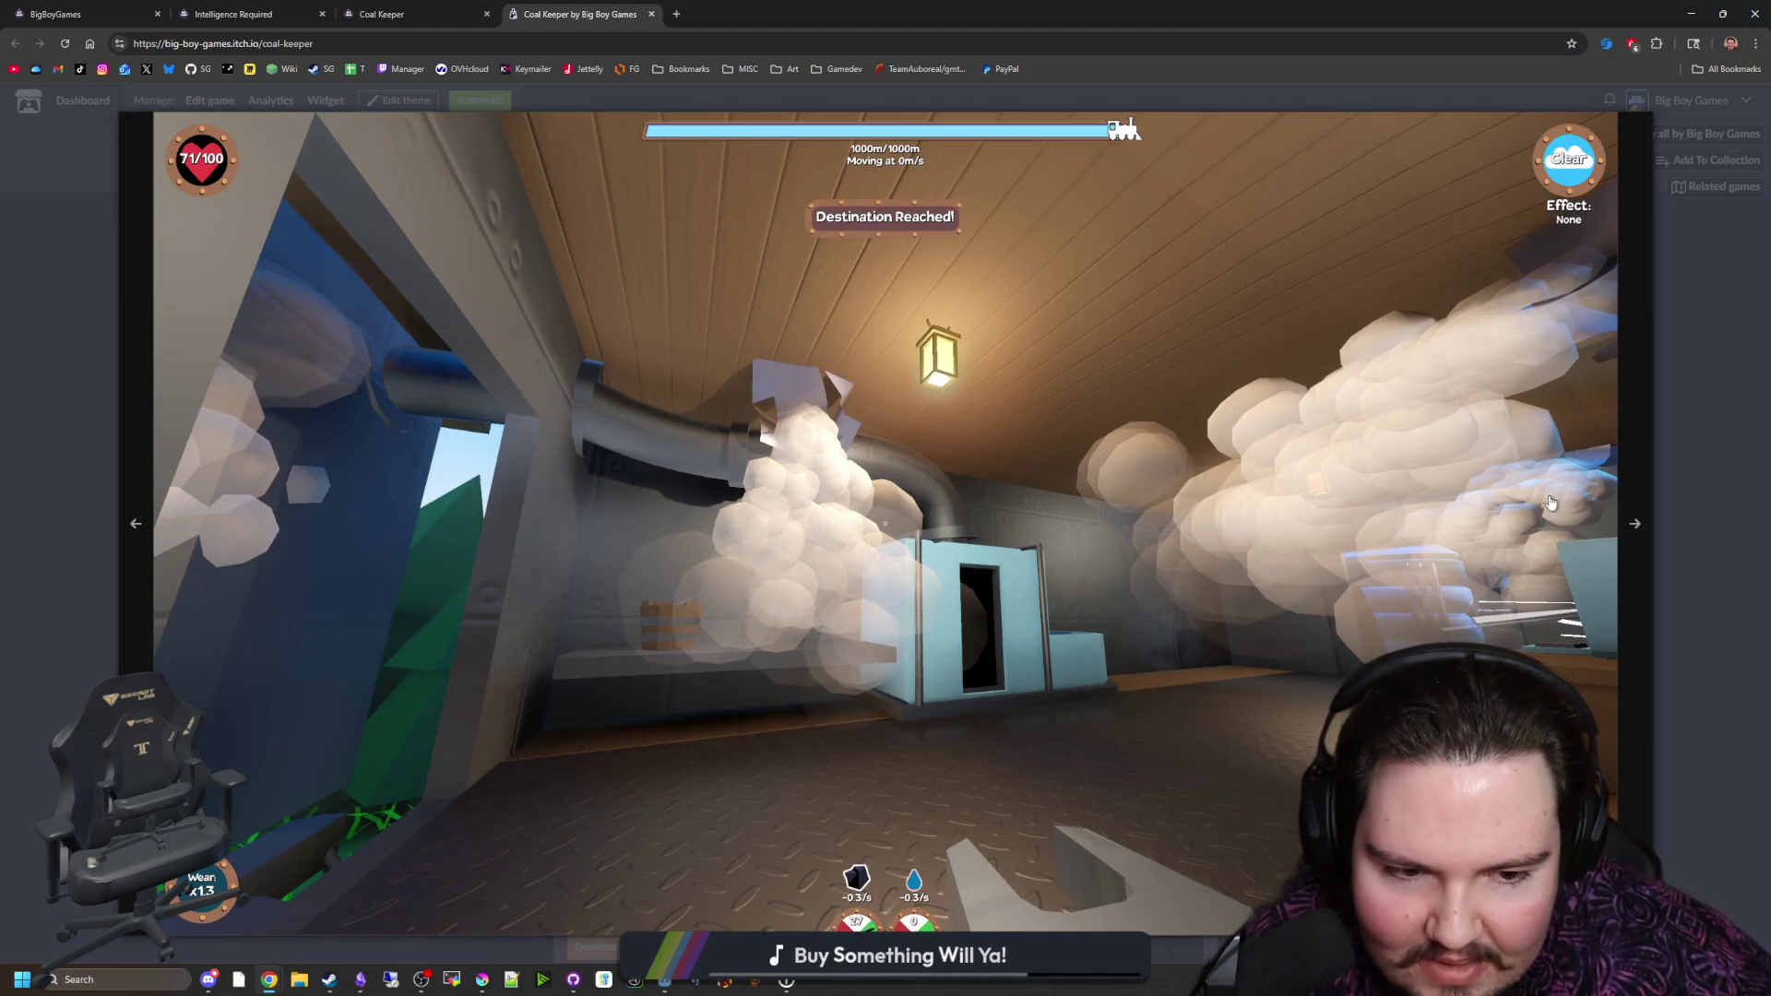
pyautogui.click(1550, 502)
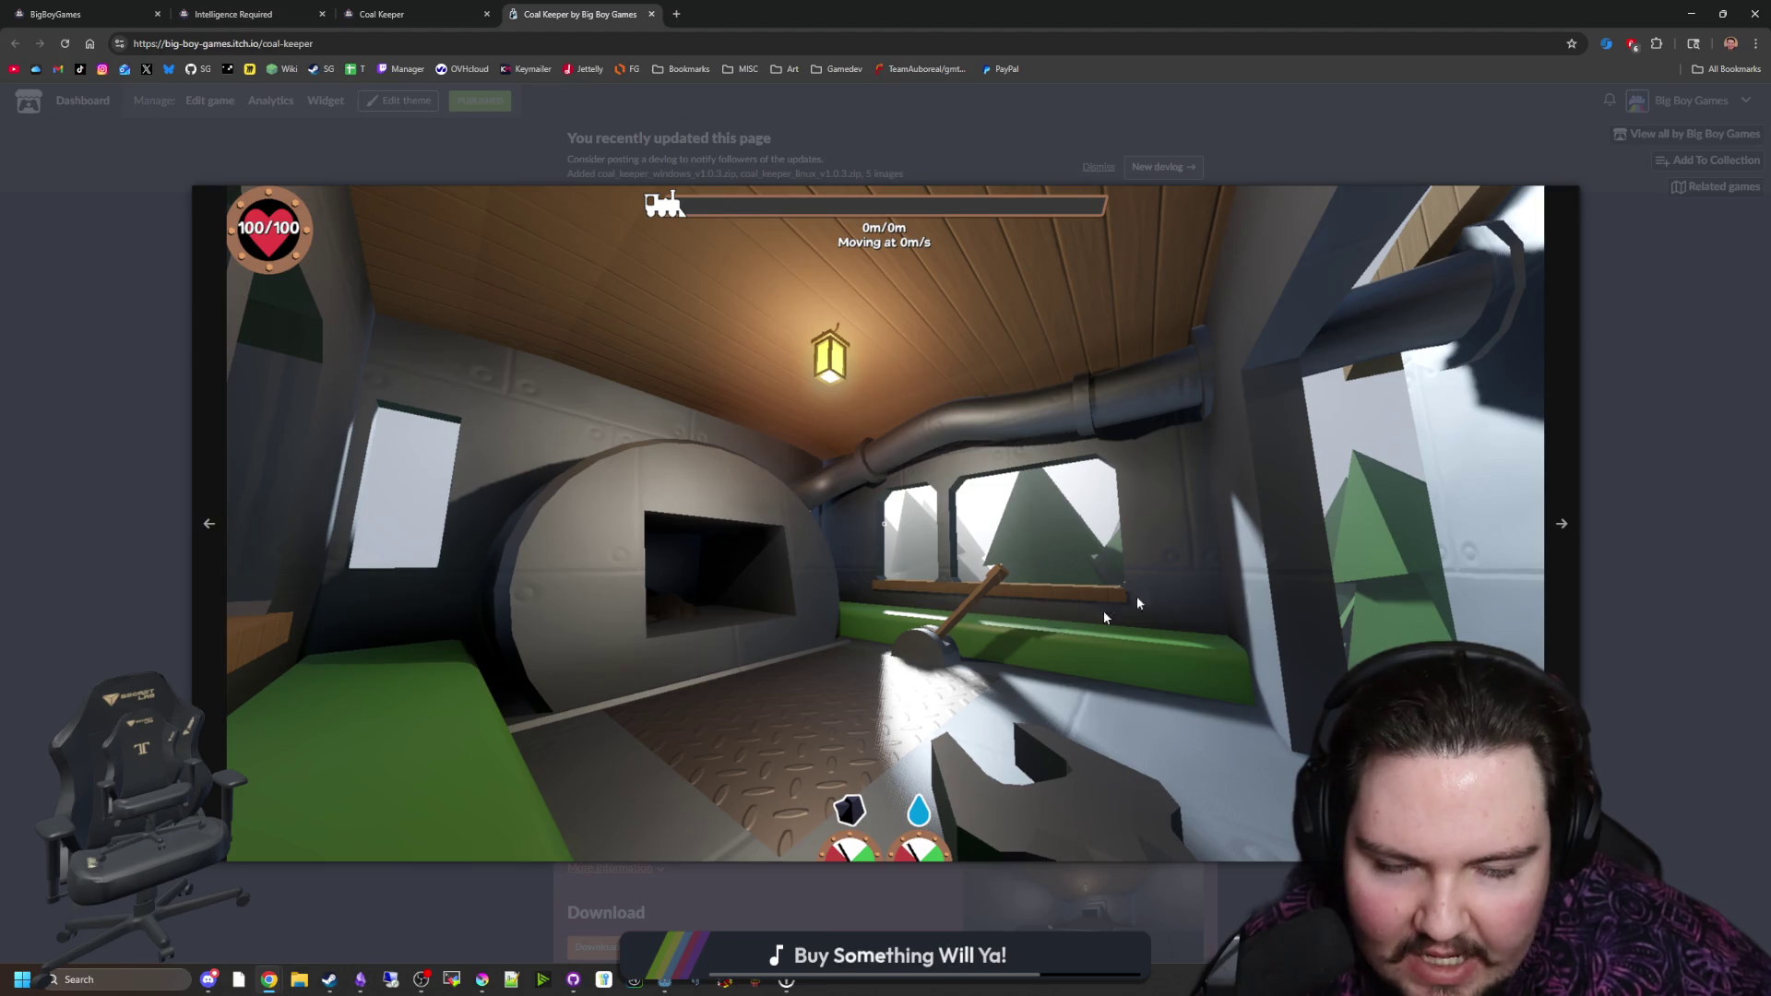
pyautogui.click(1562, 498)
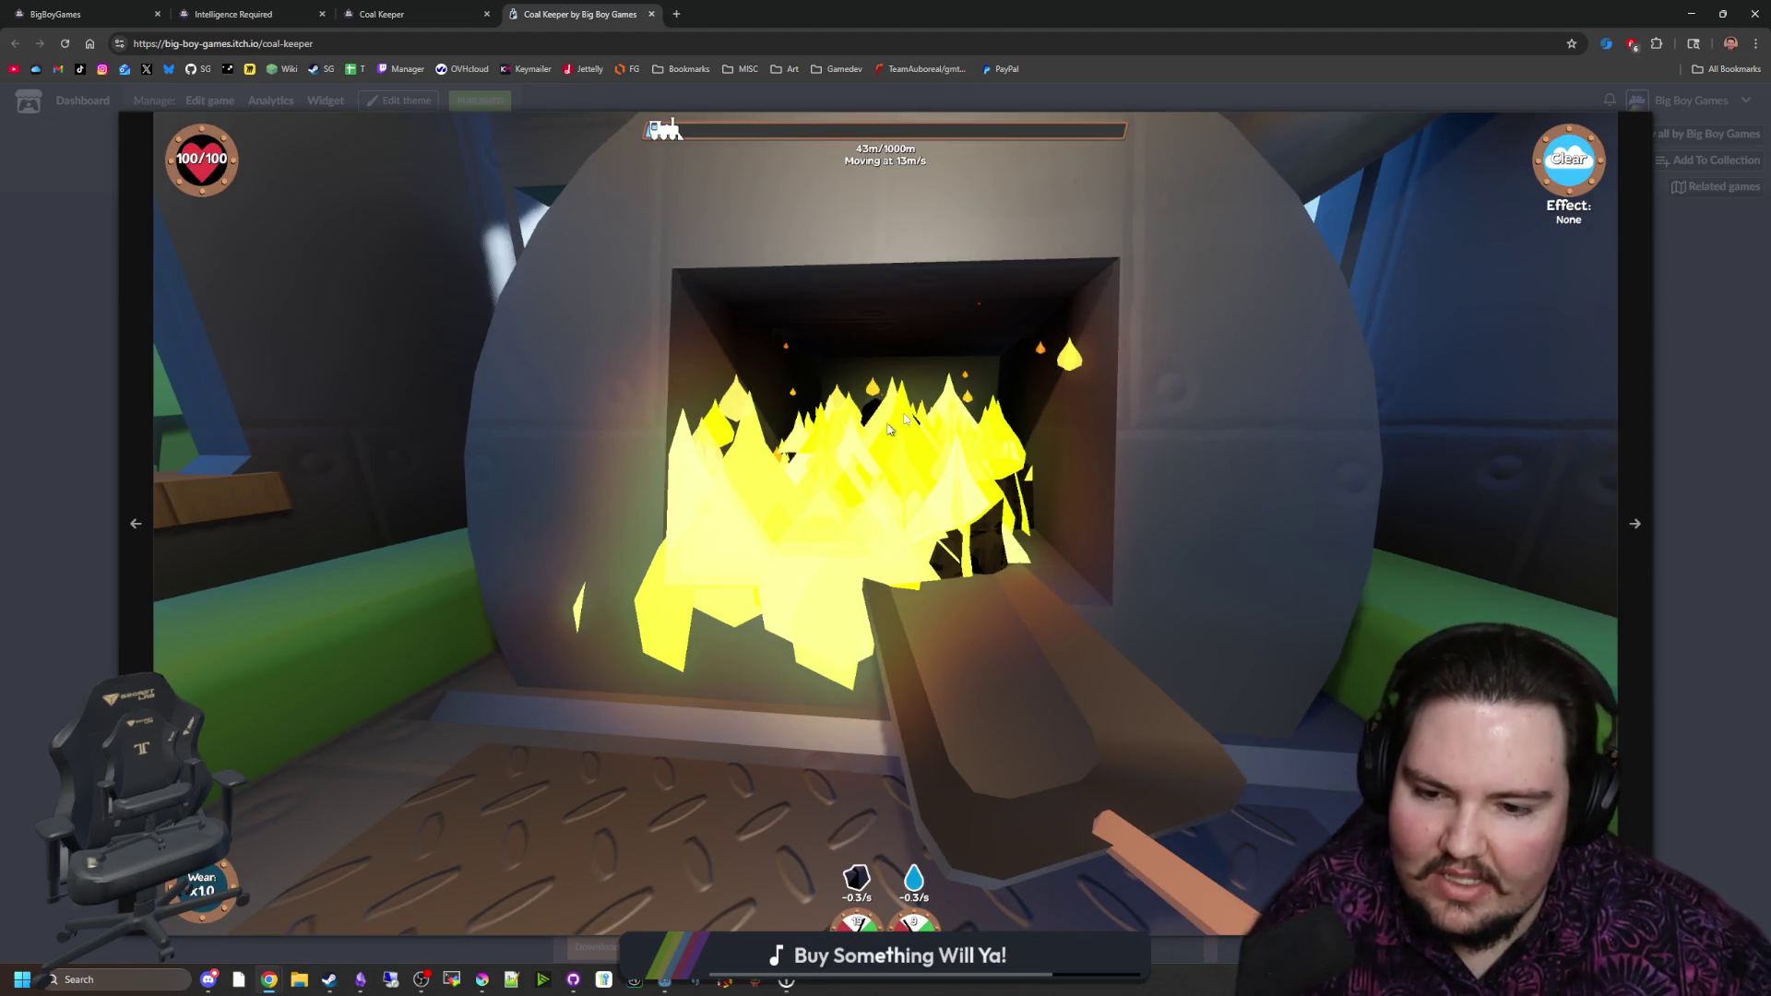
pyautogui.click(1623, 501)
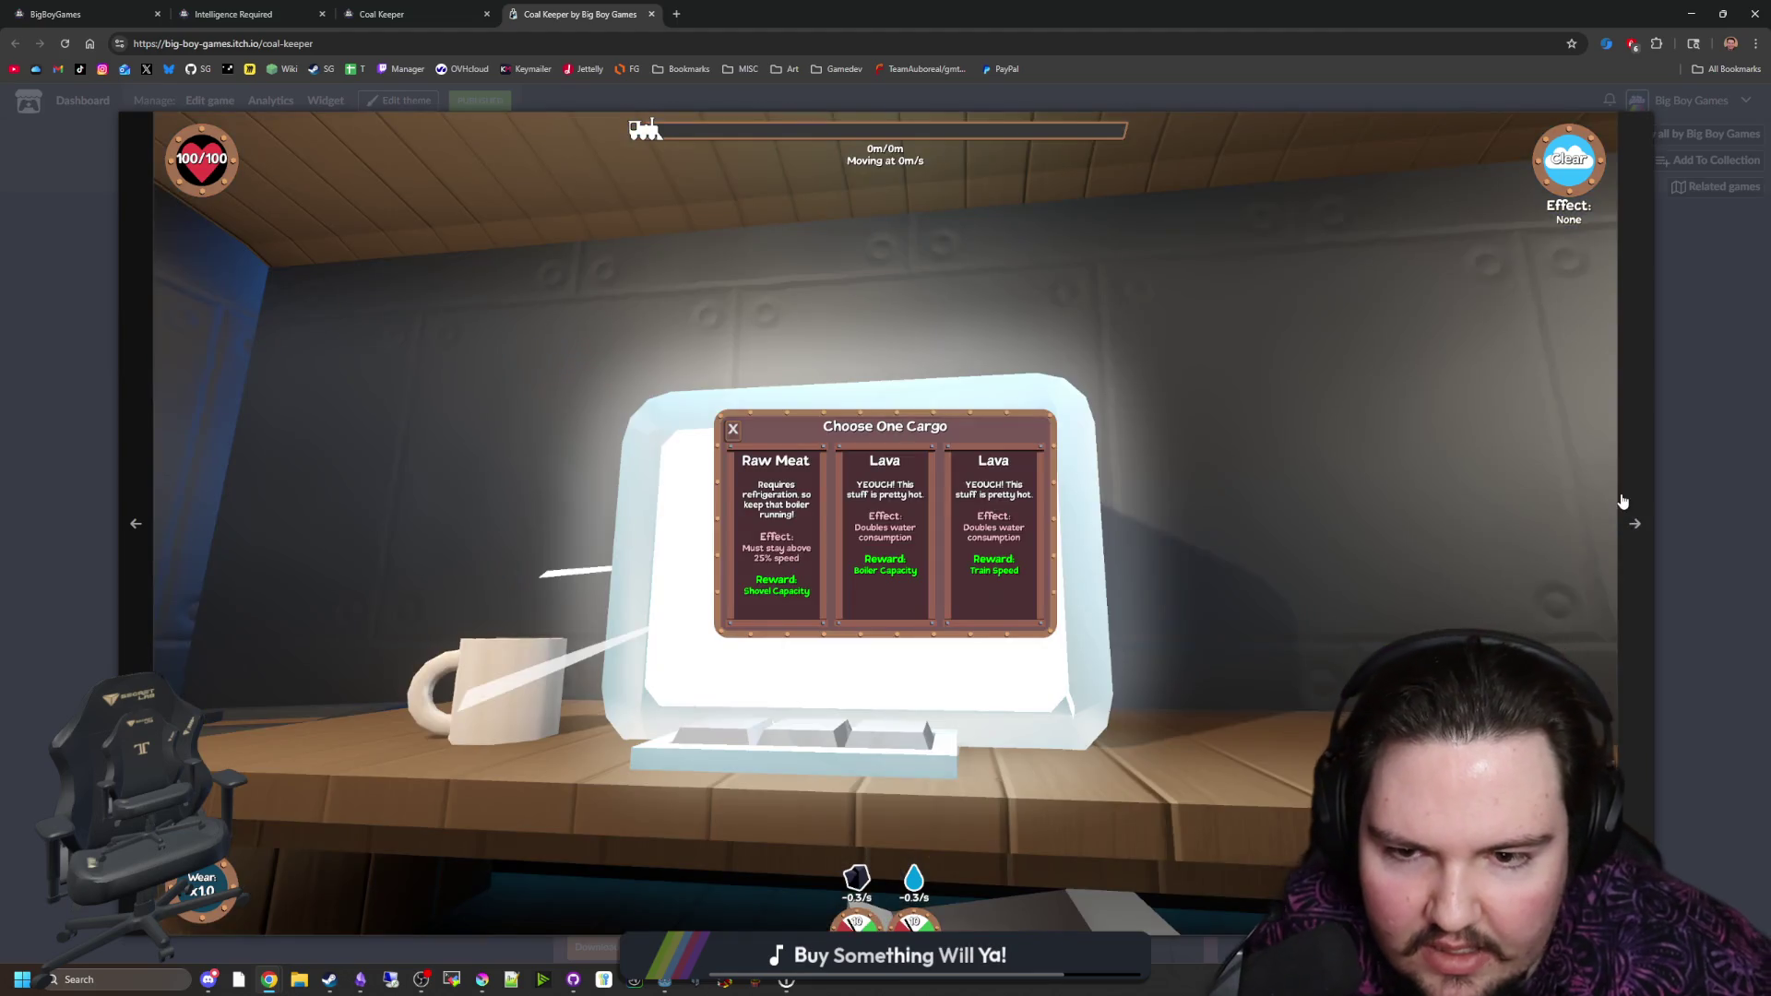
pyautogui.click(1623, 501)
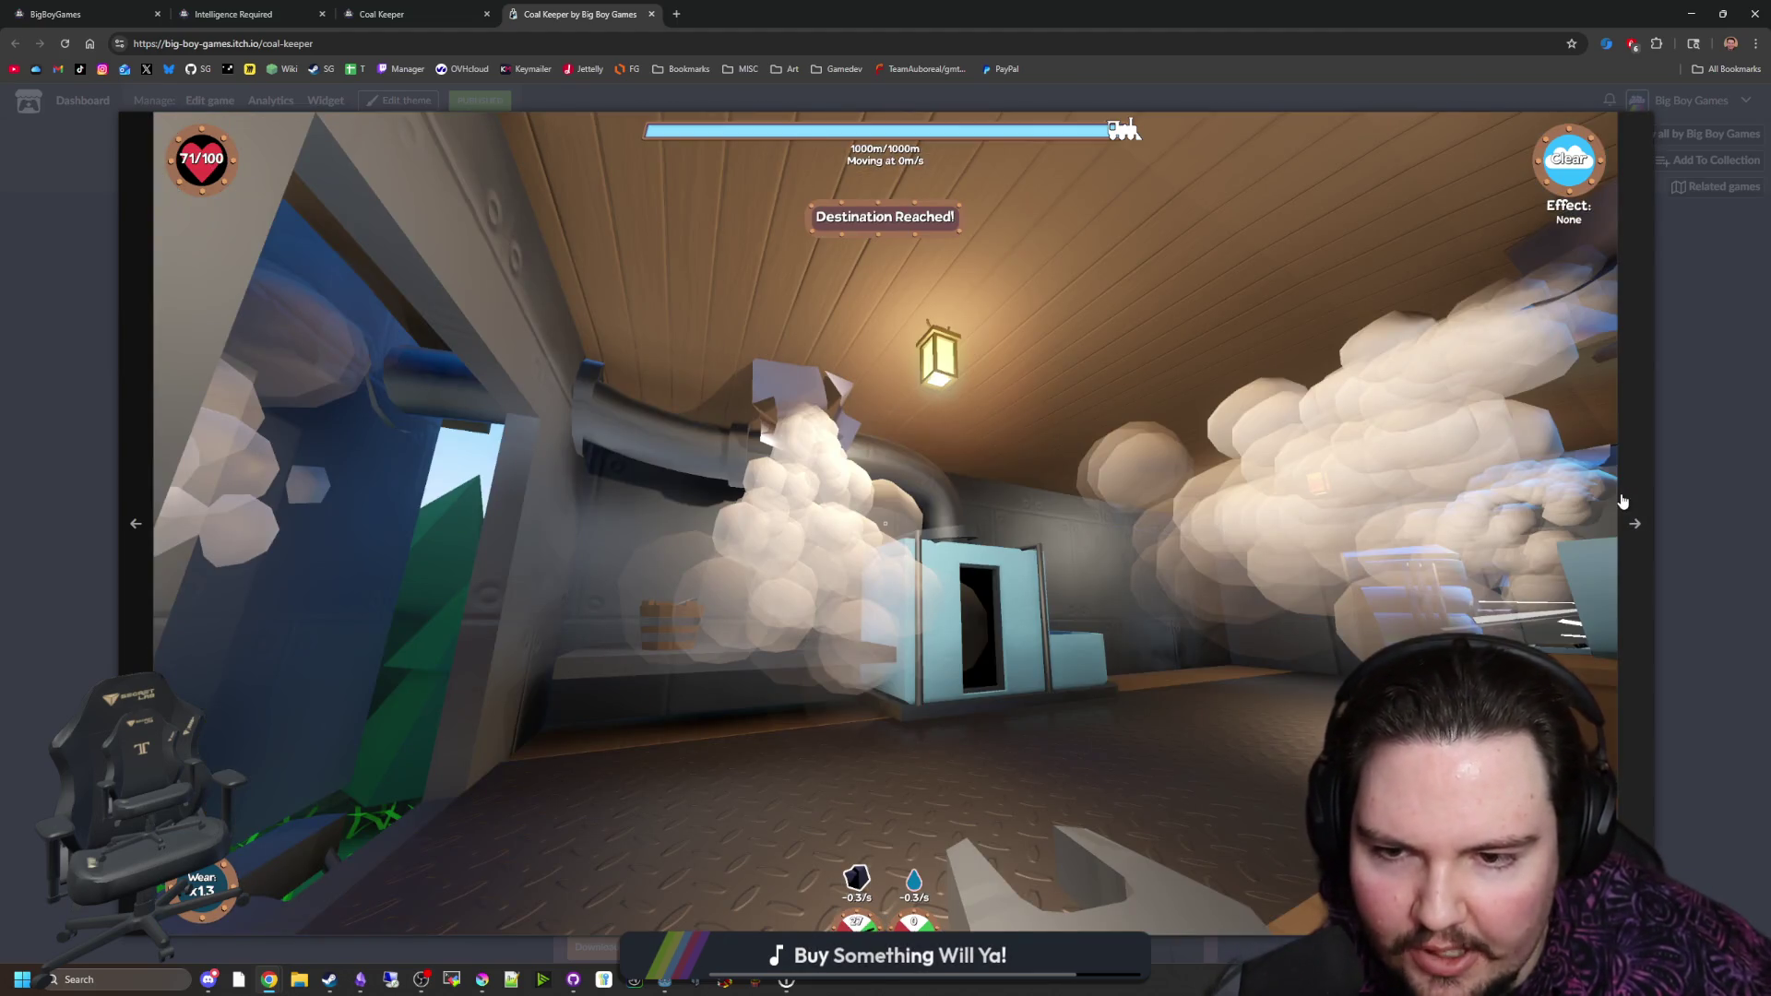
pyautogui.click(1622, 501)
pyautogui.click(1623, 501)
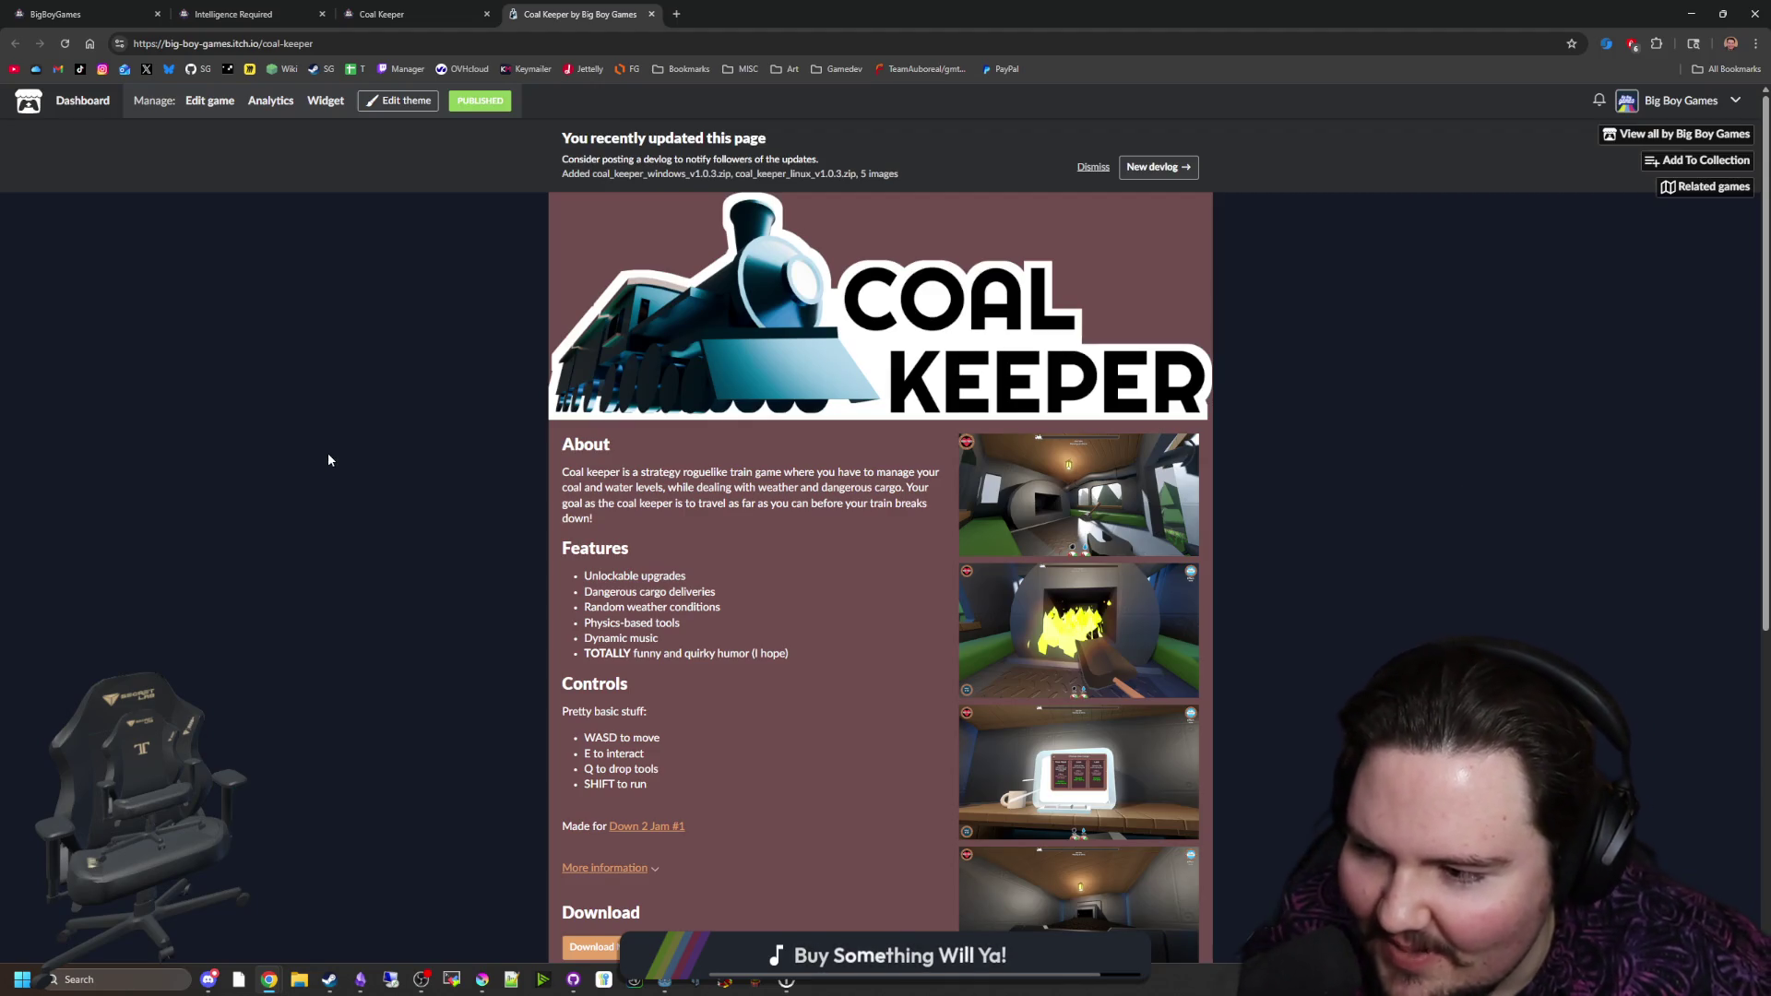
# Step: Flip between the Coal Keeper and Intelligence Required jam tabs
pyautogui.hotkey('ctrl', 'shift', 'Tab')
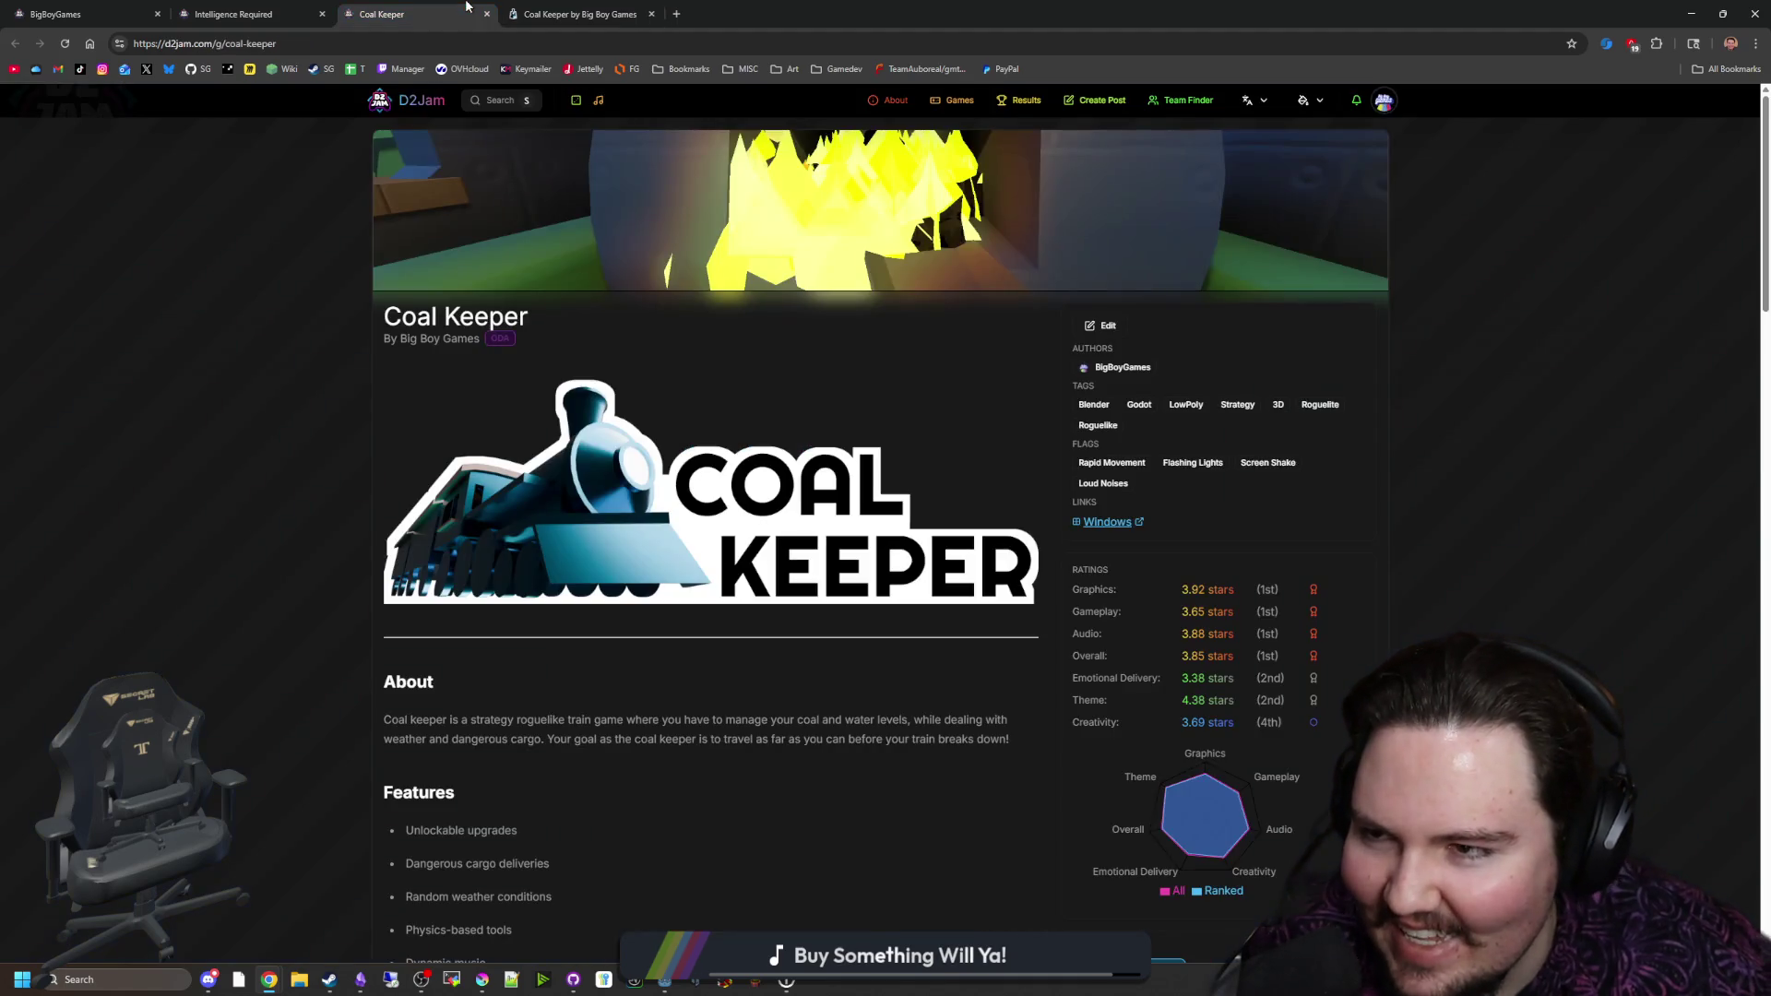
pyautogui.hotkey('ctrl', 'Tab')
pyautogui.hotkey('ctrl', 'shift', 'Tab')
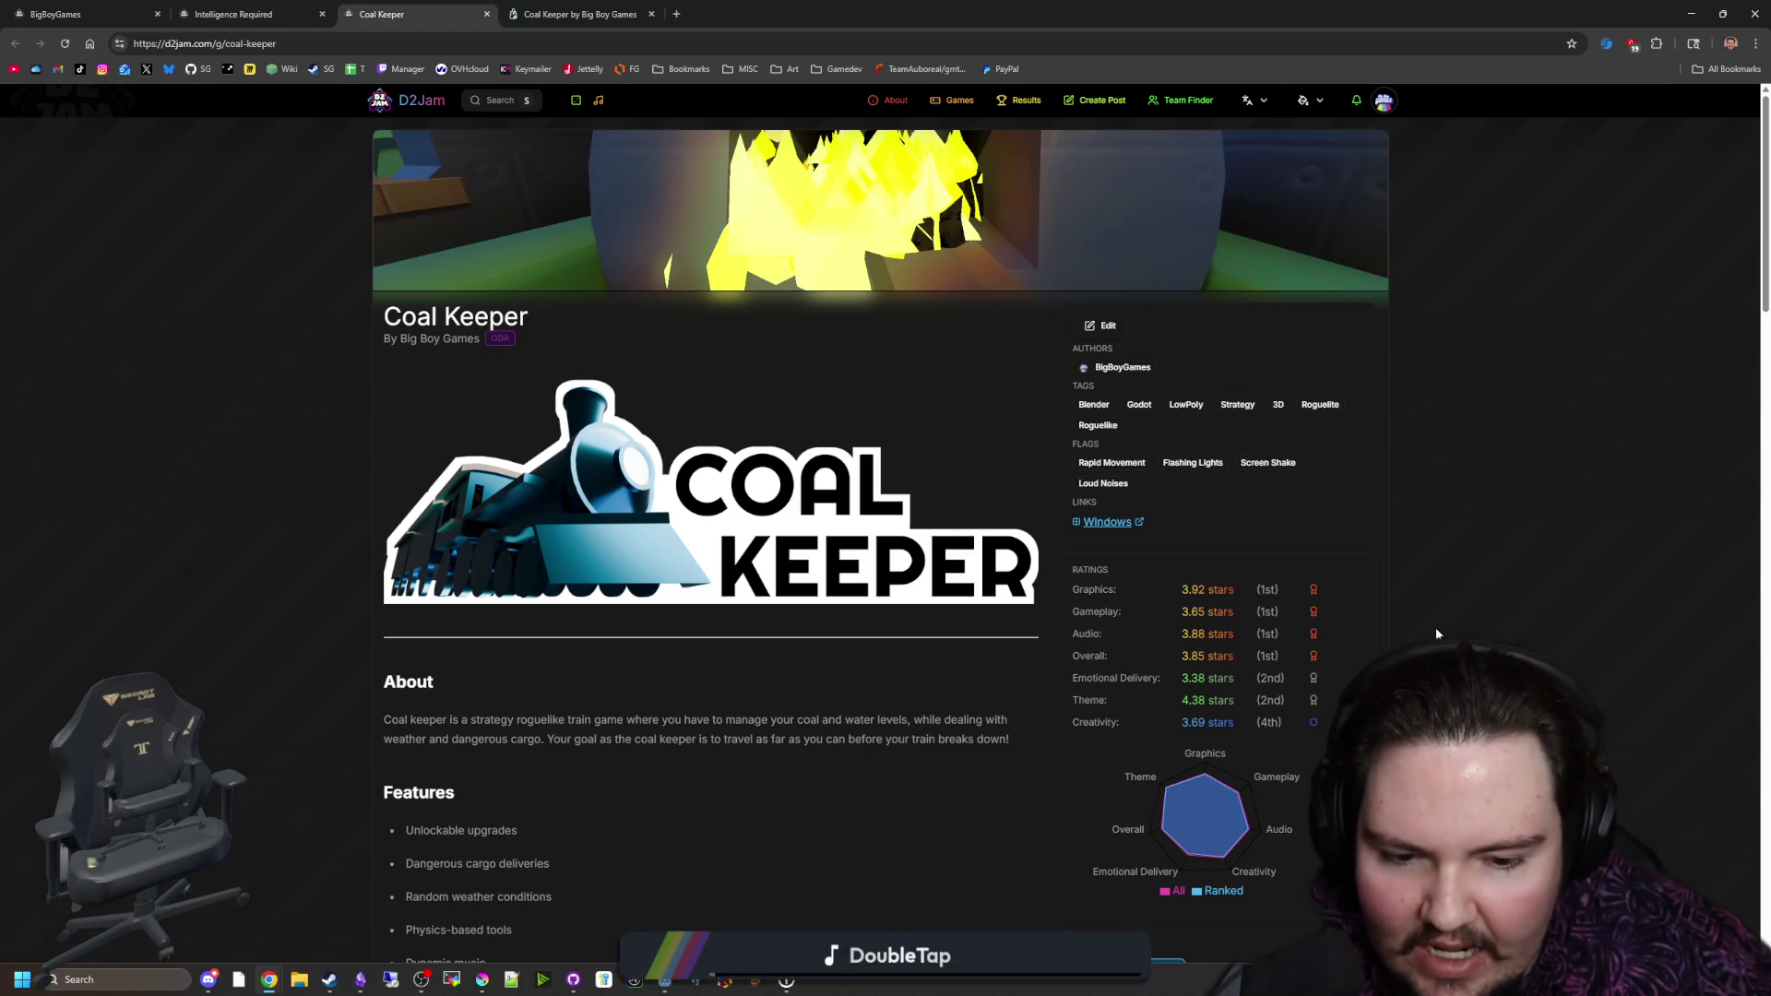
pyautogui.click(234, 14)
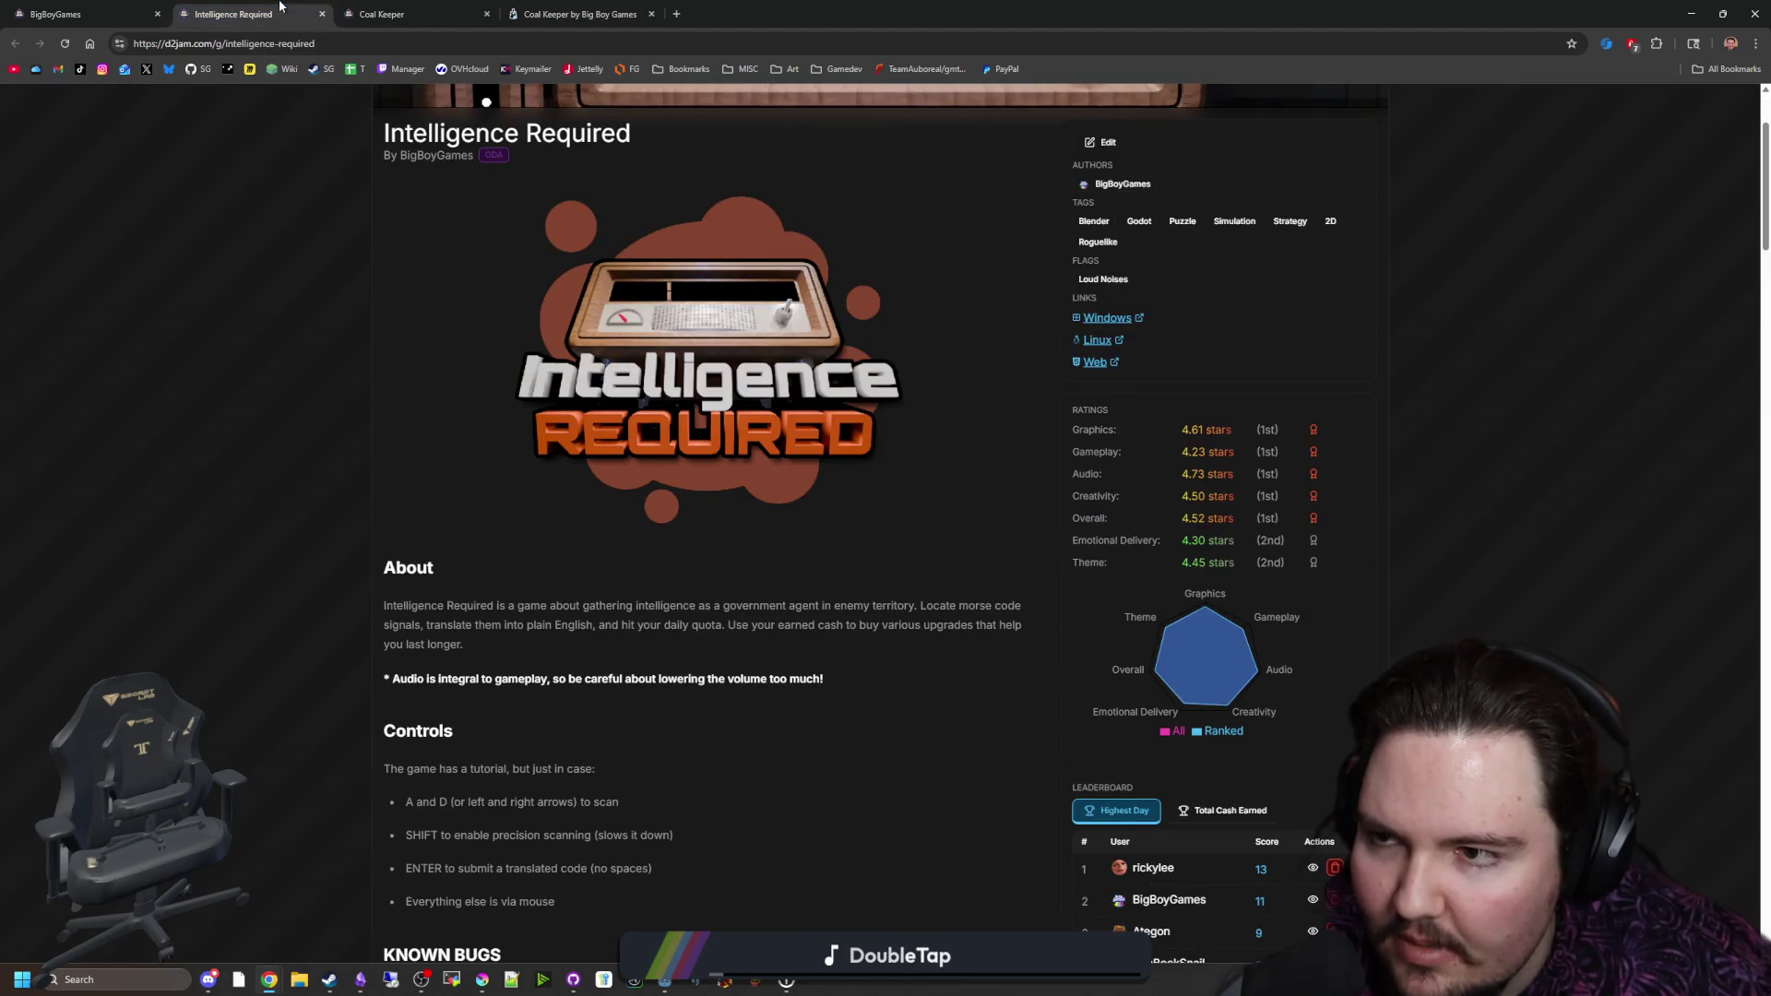
# Step: Unpause the game, bring up Lured In in the 2D view, save the aquarium scene, and open a new browser window
pyautogui.hotkey('alt', 'Tab')
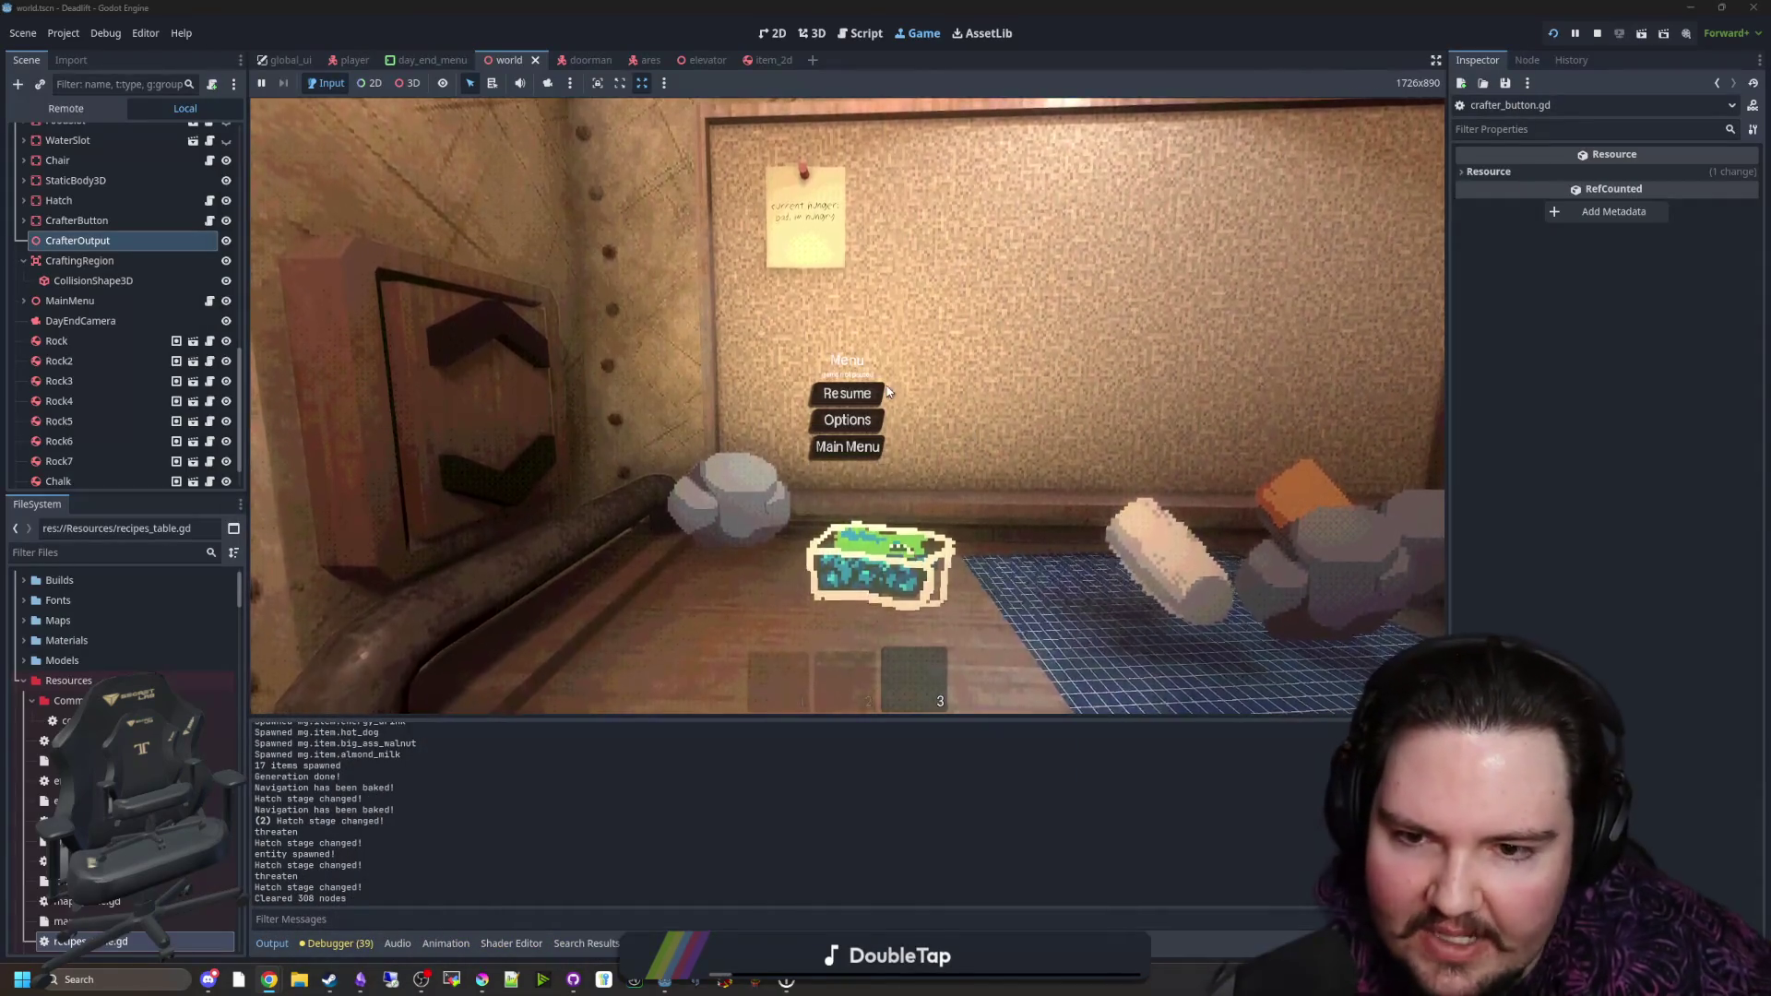
pyautogui.press('Escape')
pyautogui.press('Escape')
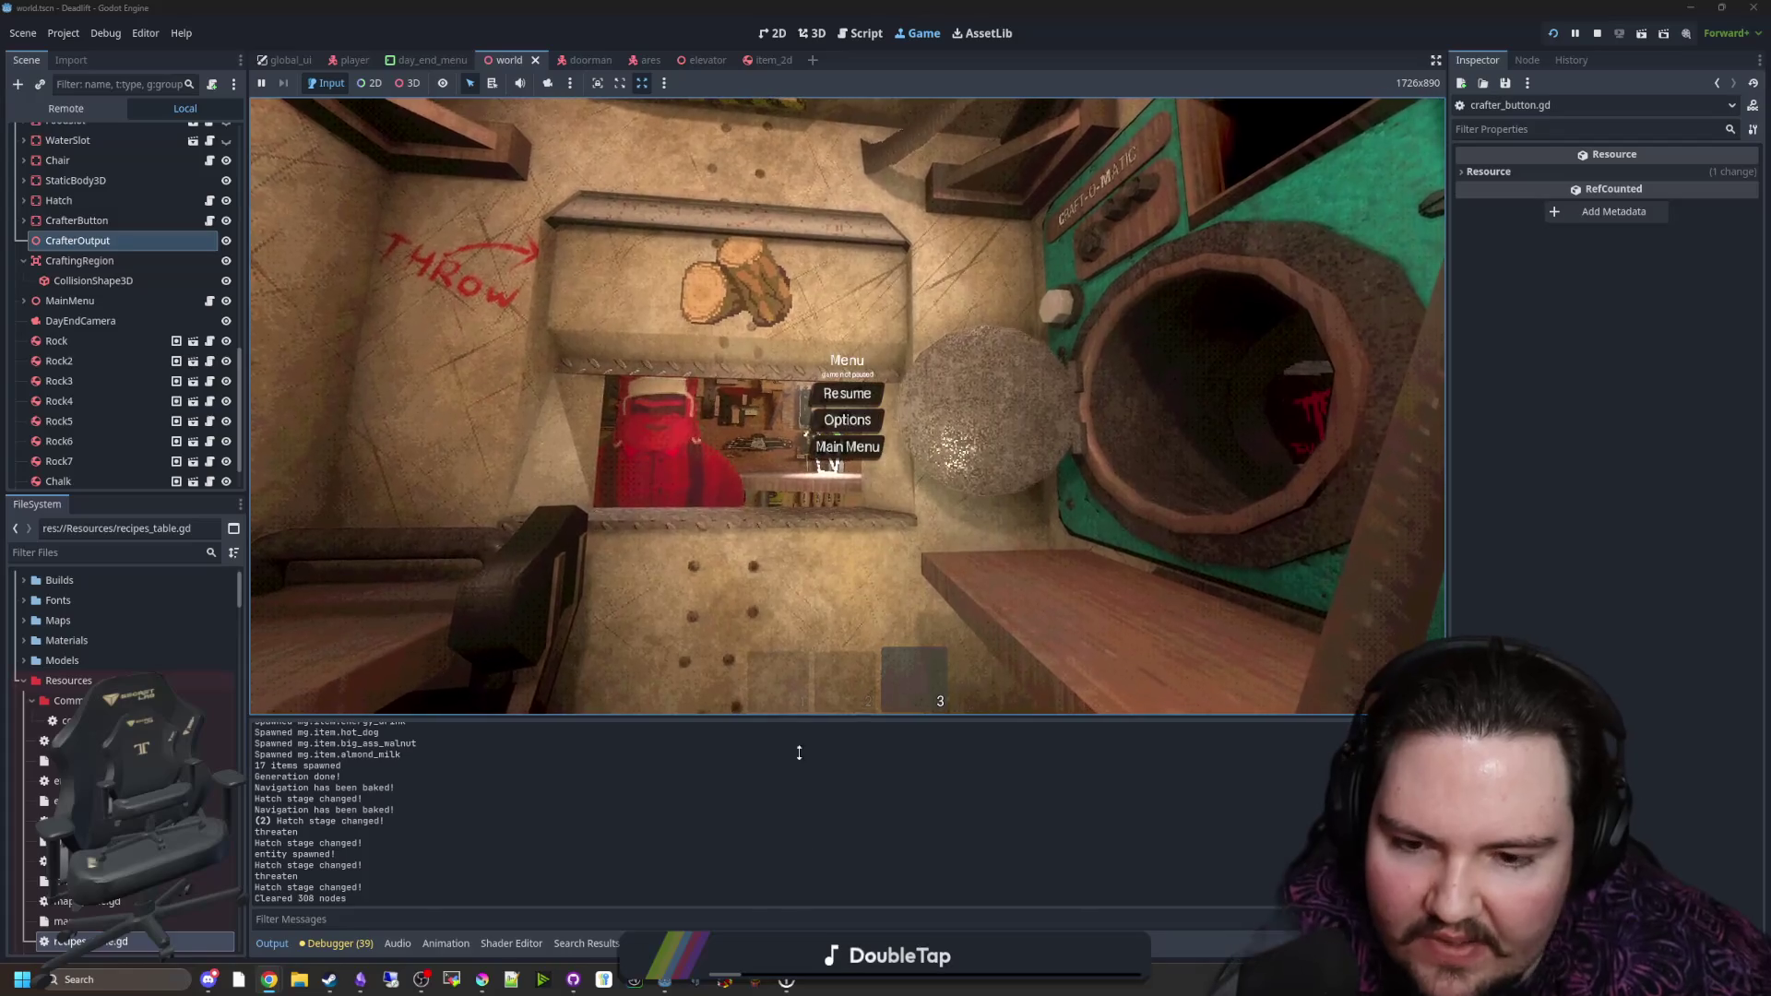
pyautogui.moveTo(664, 980)
pyautogui.click(649, 917)
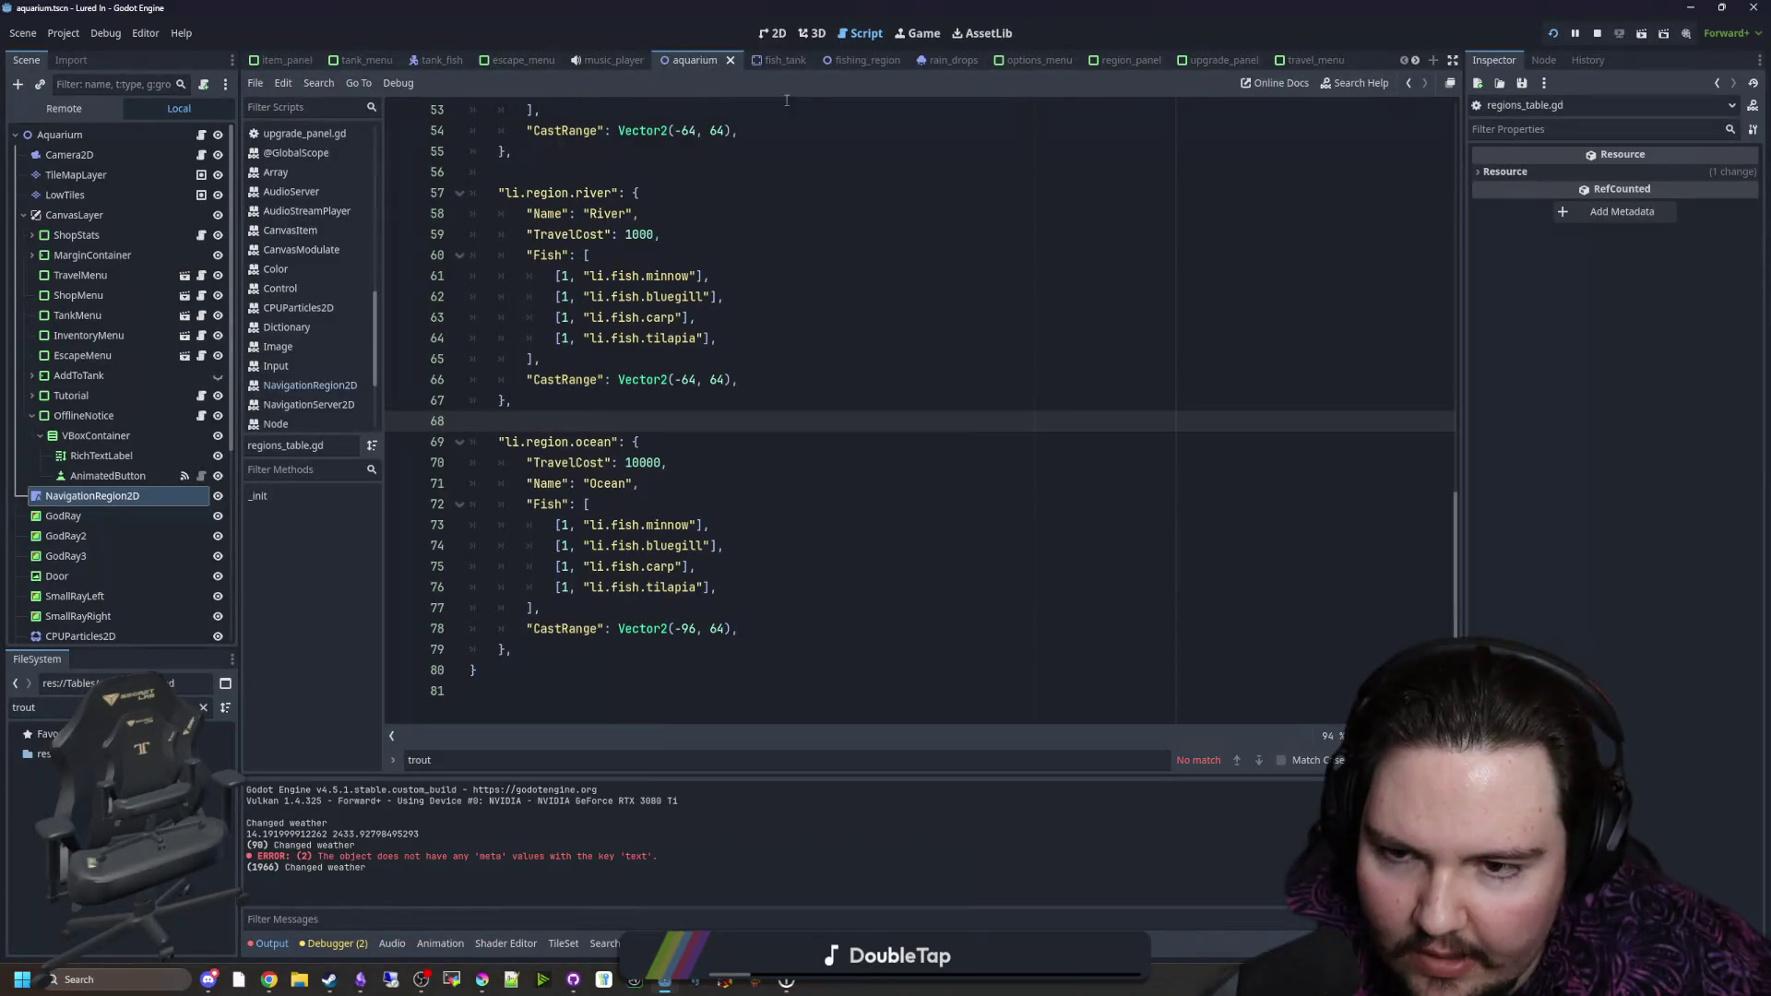
pyautogui.click(773, 32)
pyautogui.scroll(-5, 729, 409)
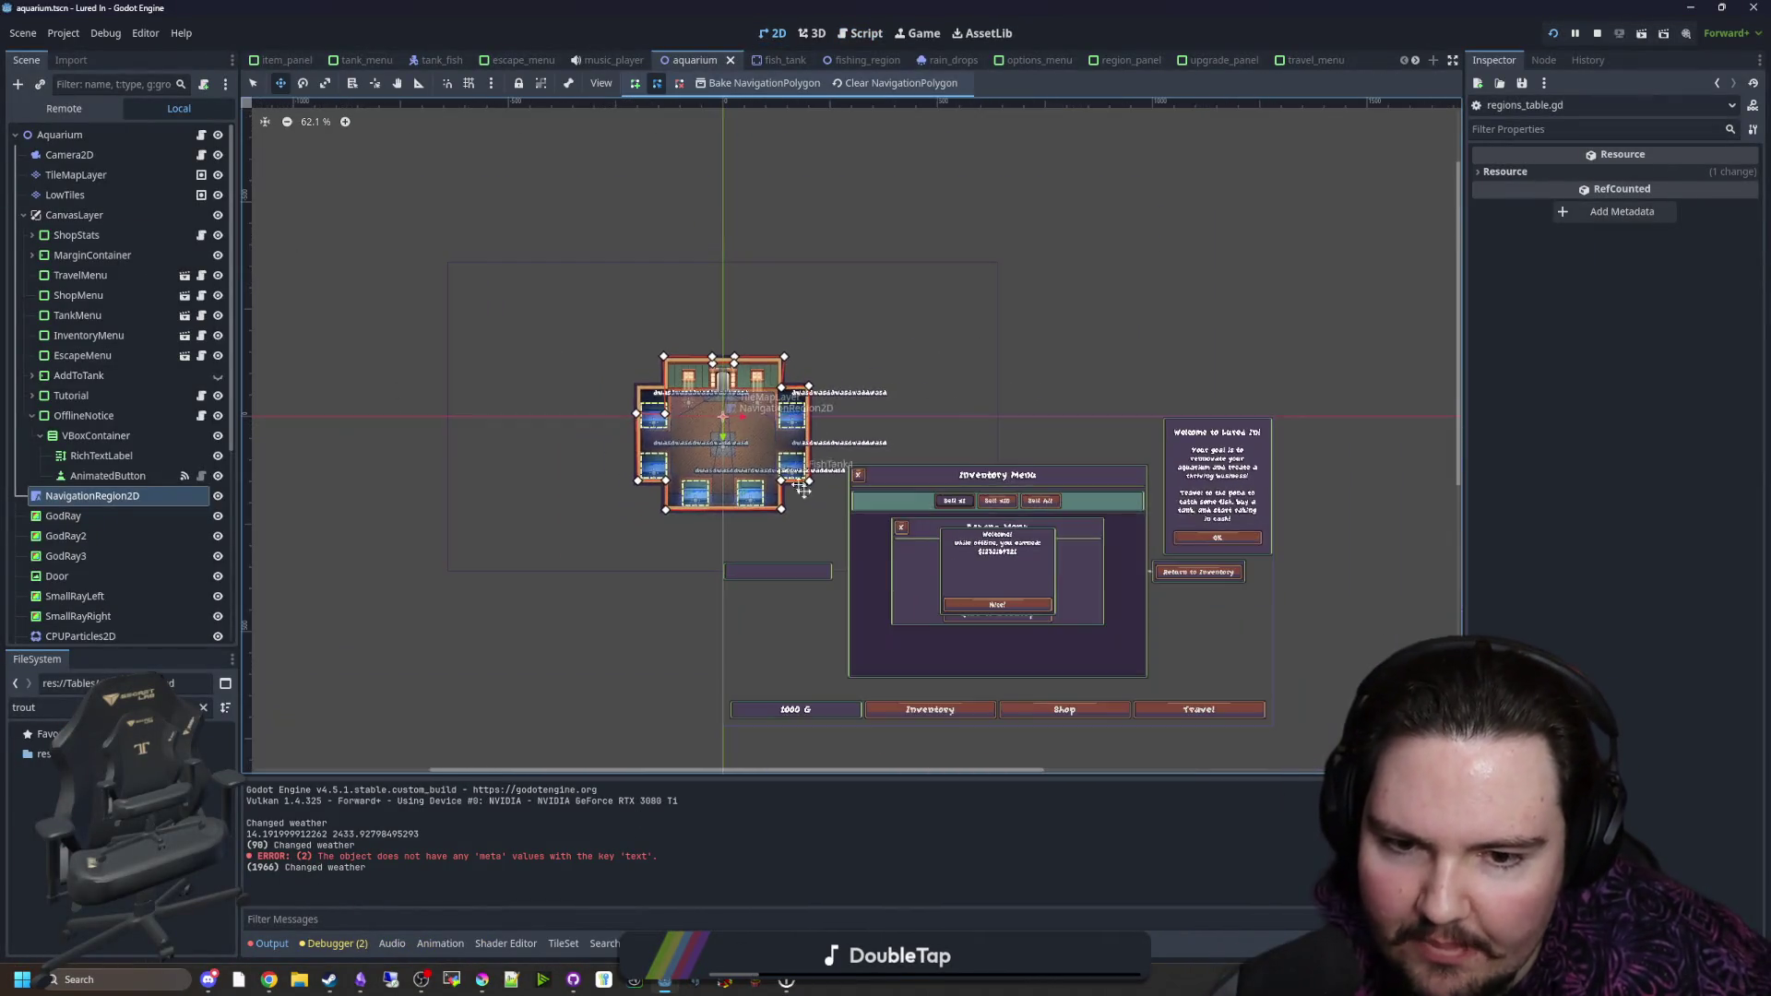
pyautogui.scroll(4, 922, 517)
pyautogui.hotkey('ctrl', 's')
pyautogui.hotkey('ctrl', 's')
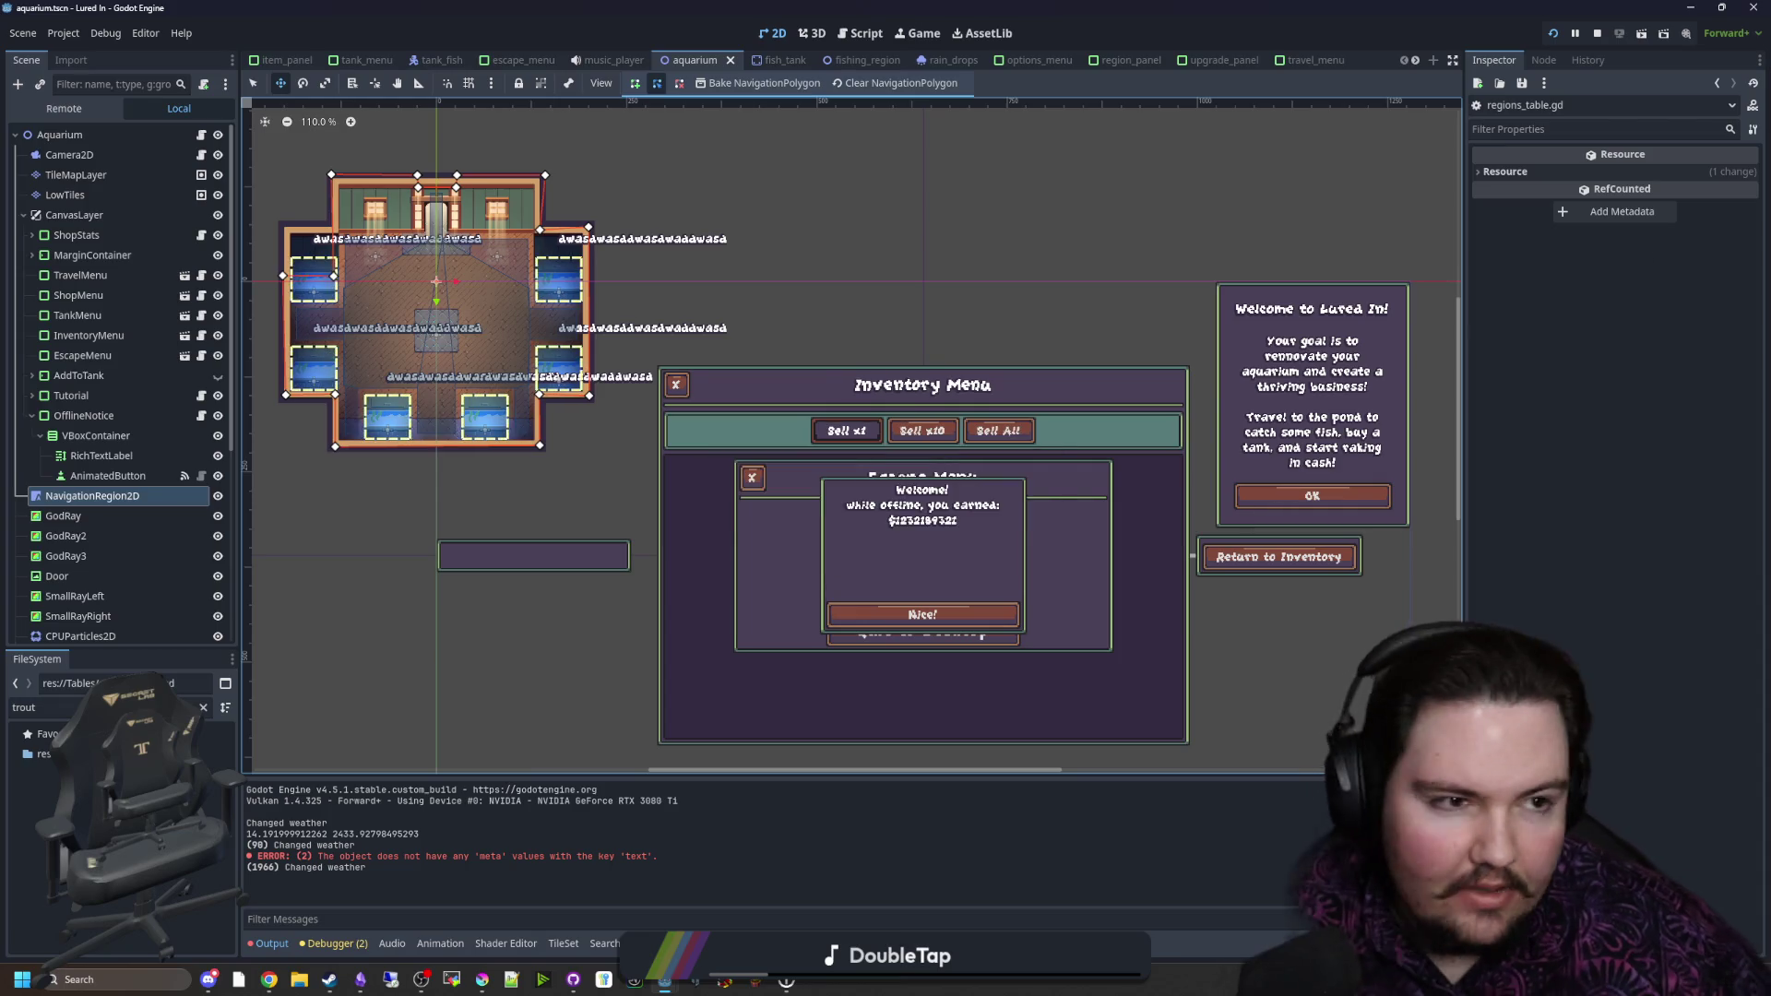
pyautogui.press('super+3')
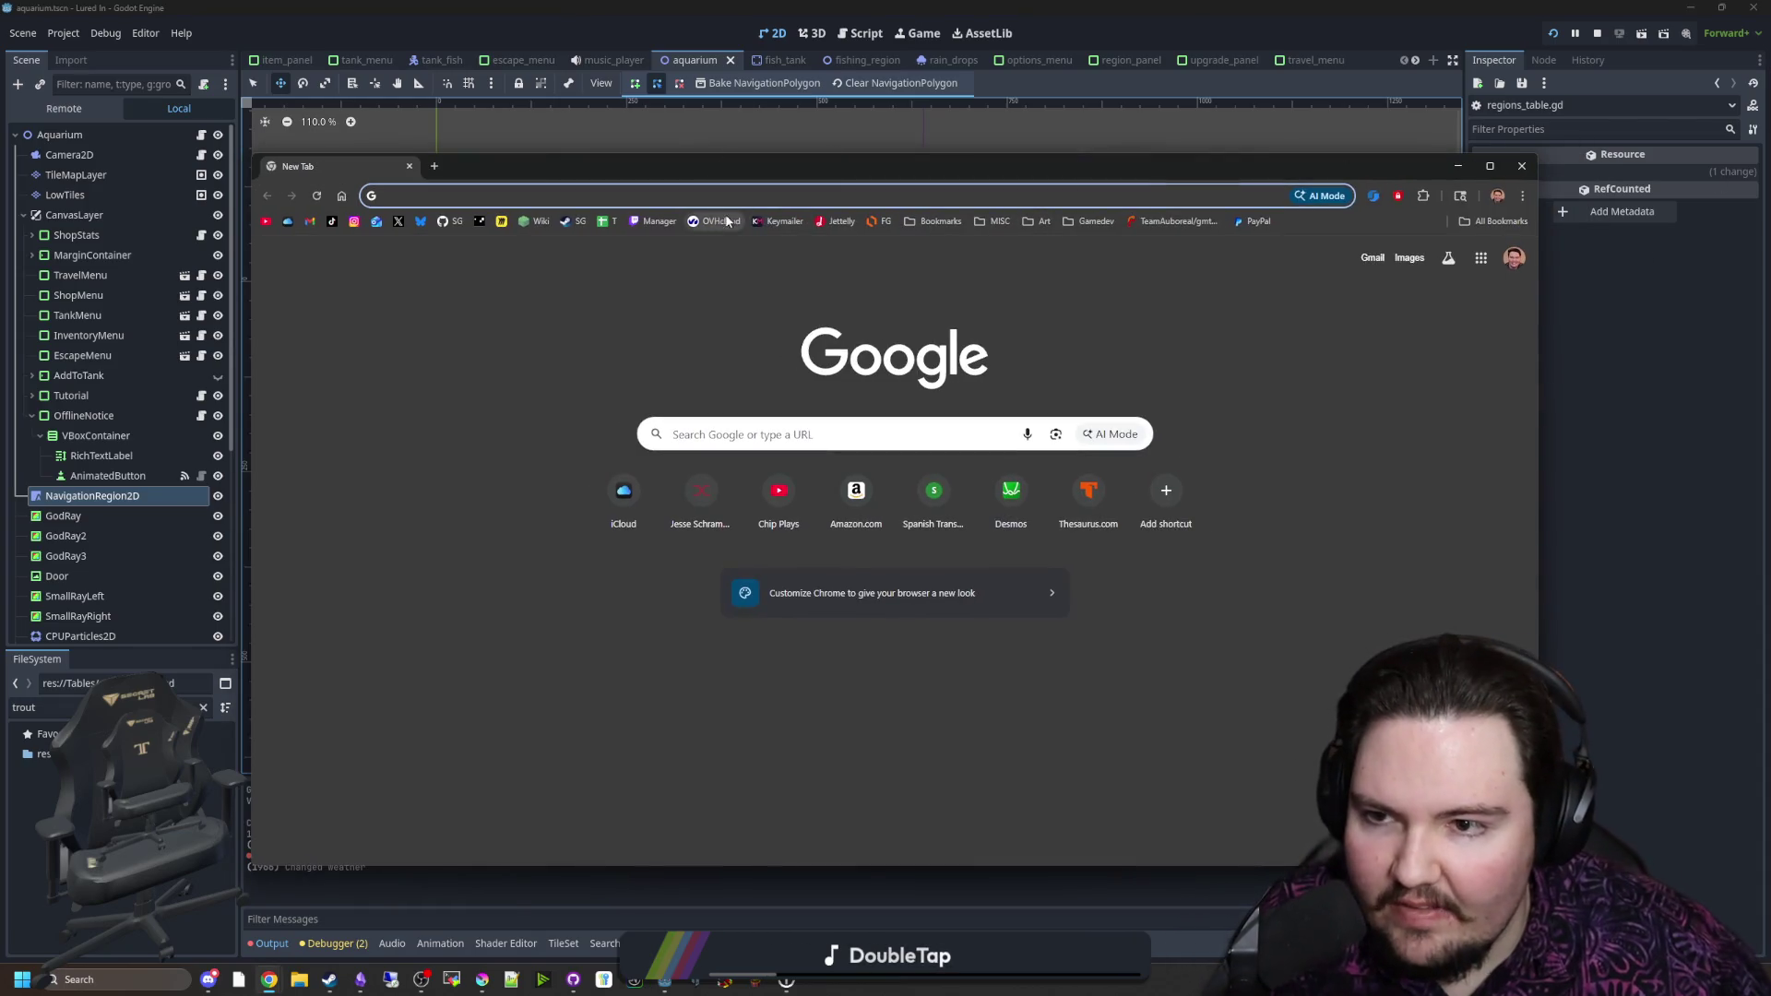
# Step: Load the Starground Steam store page, maximize the browser, and enlarge the starlauncher screenshot
pyautogui.write('https://store.steampowered.com/app/2793380/Starground/')
pyautogui.press('Return')
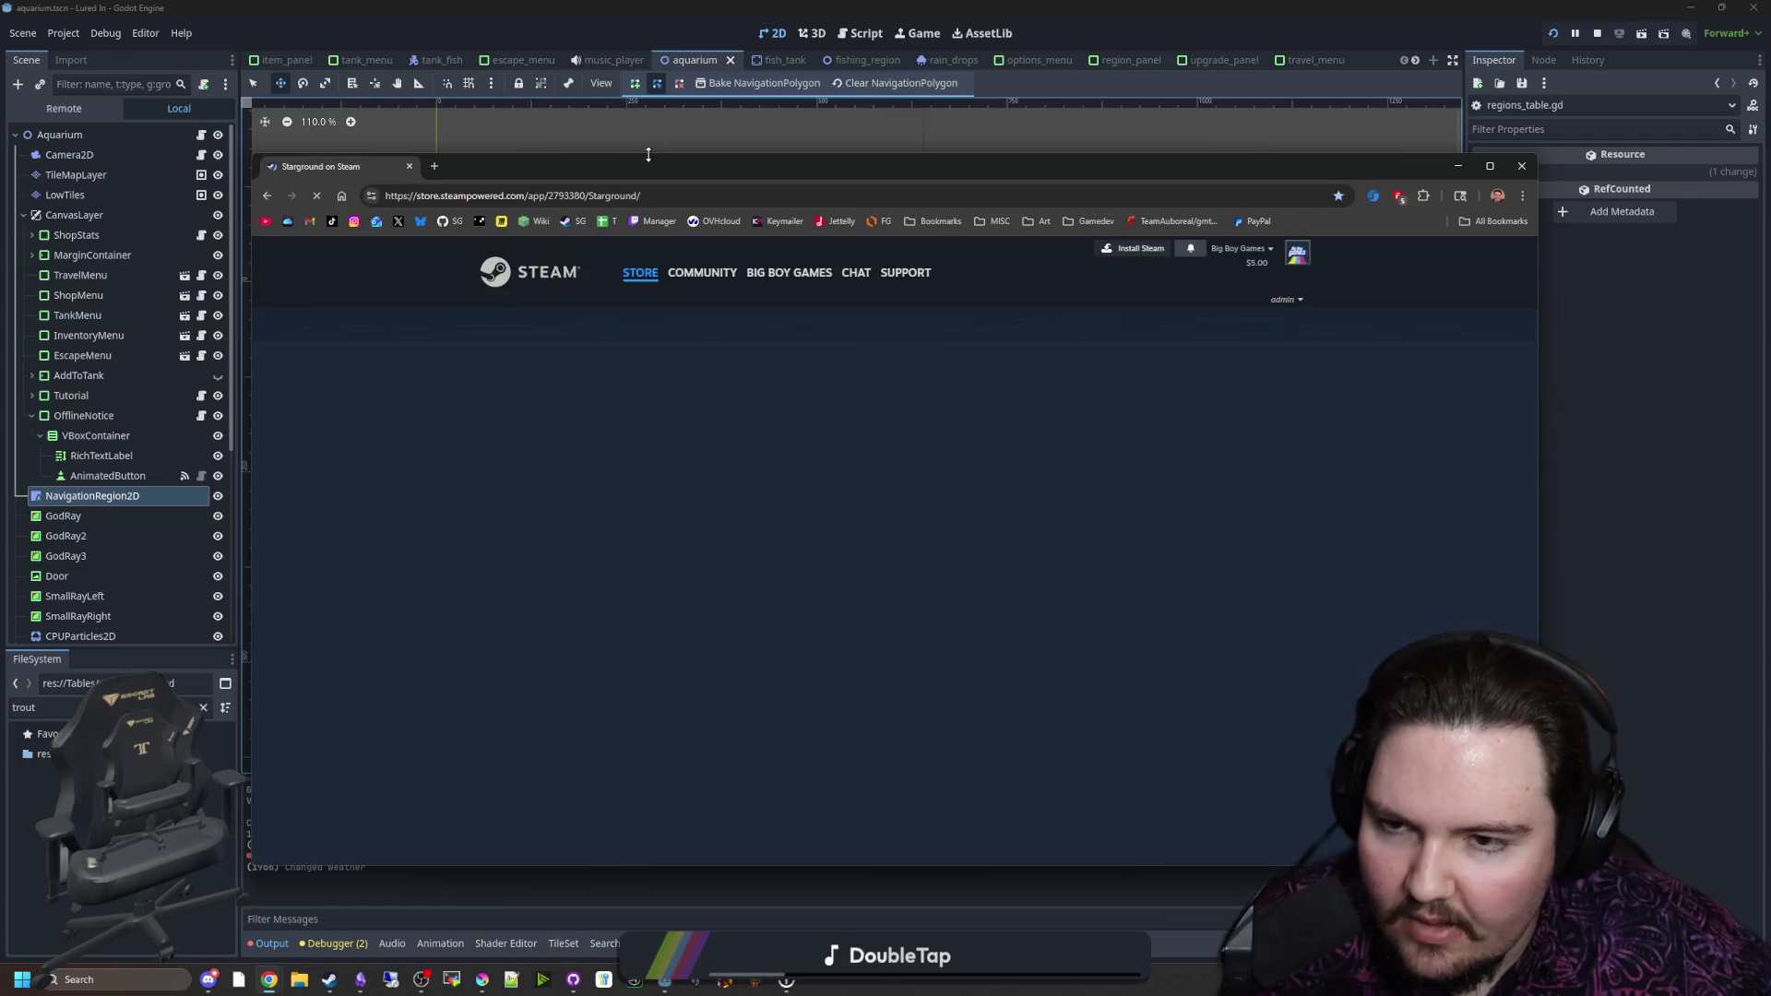
pyautogui.doubleClick(704, 162)
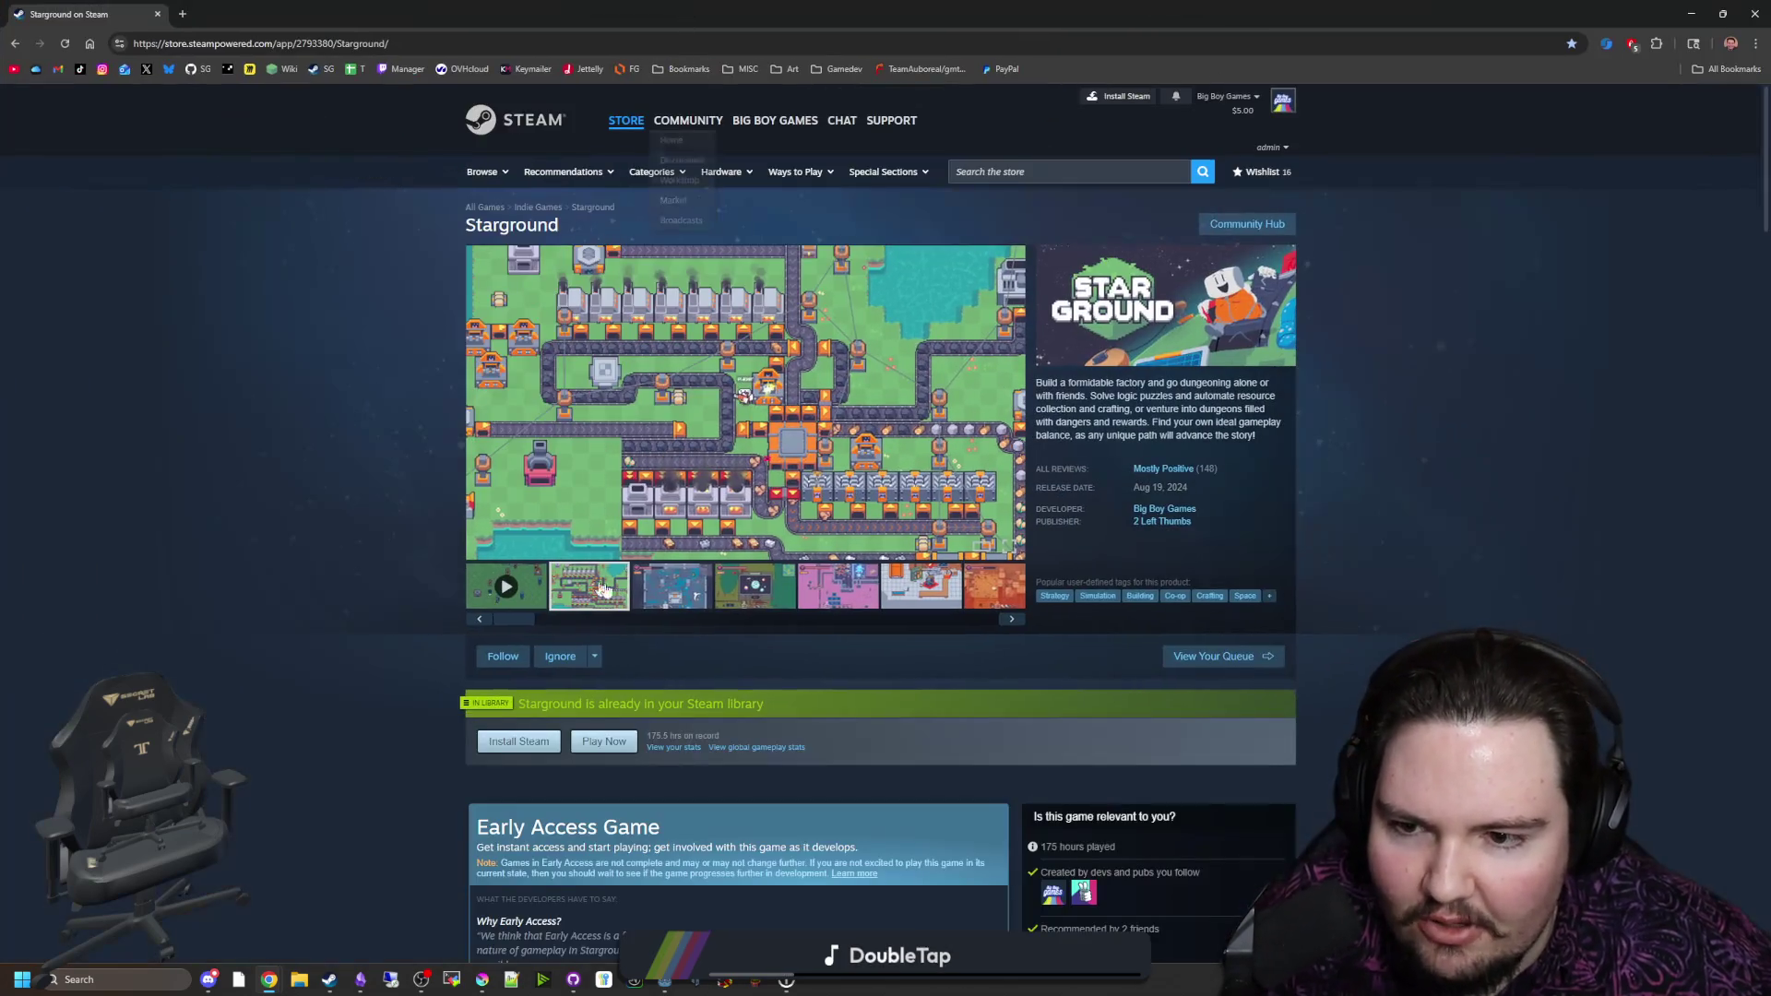
pyautogui.click(673, 588)
pyautogui.click(772, 602)
pyautogui.click(841, 513)
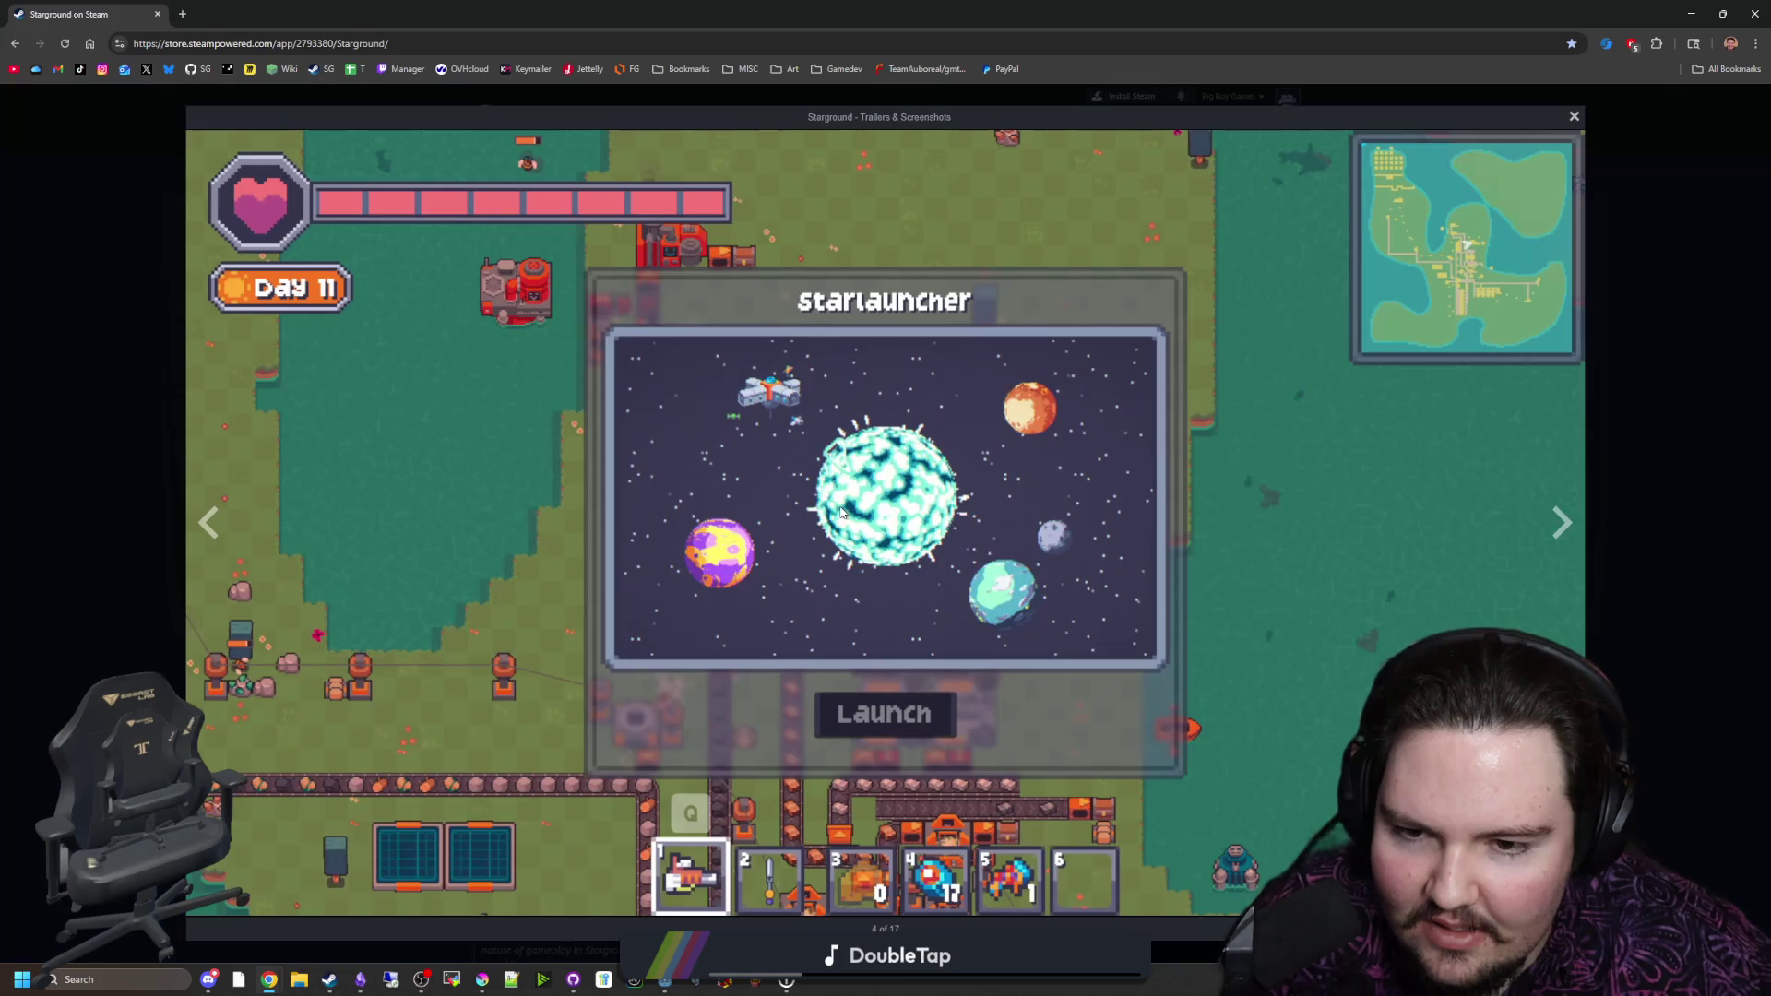
# Step: Page through the Starground screenshots, close the gallery, then close the browser window
pyautogui.click(1568, 521)
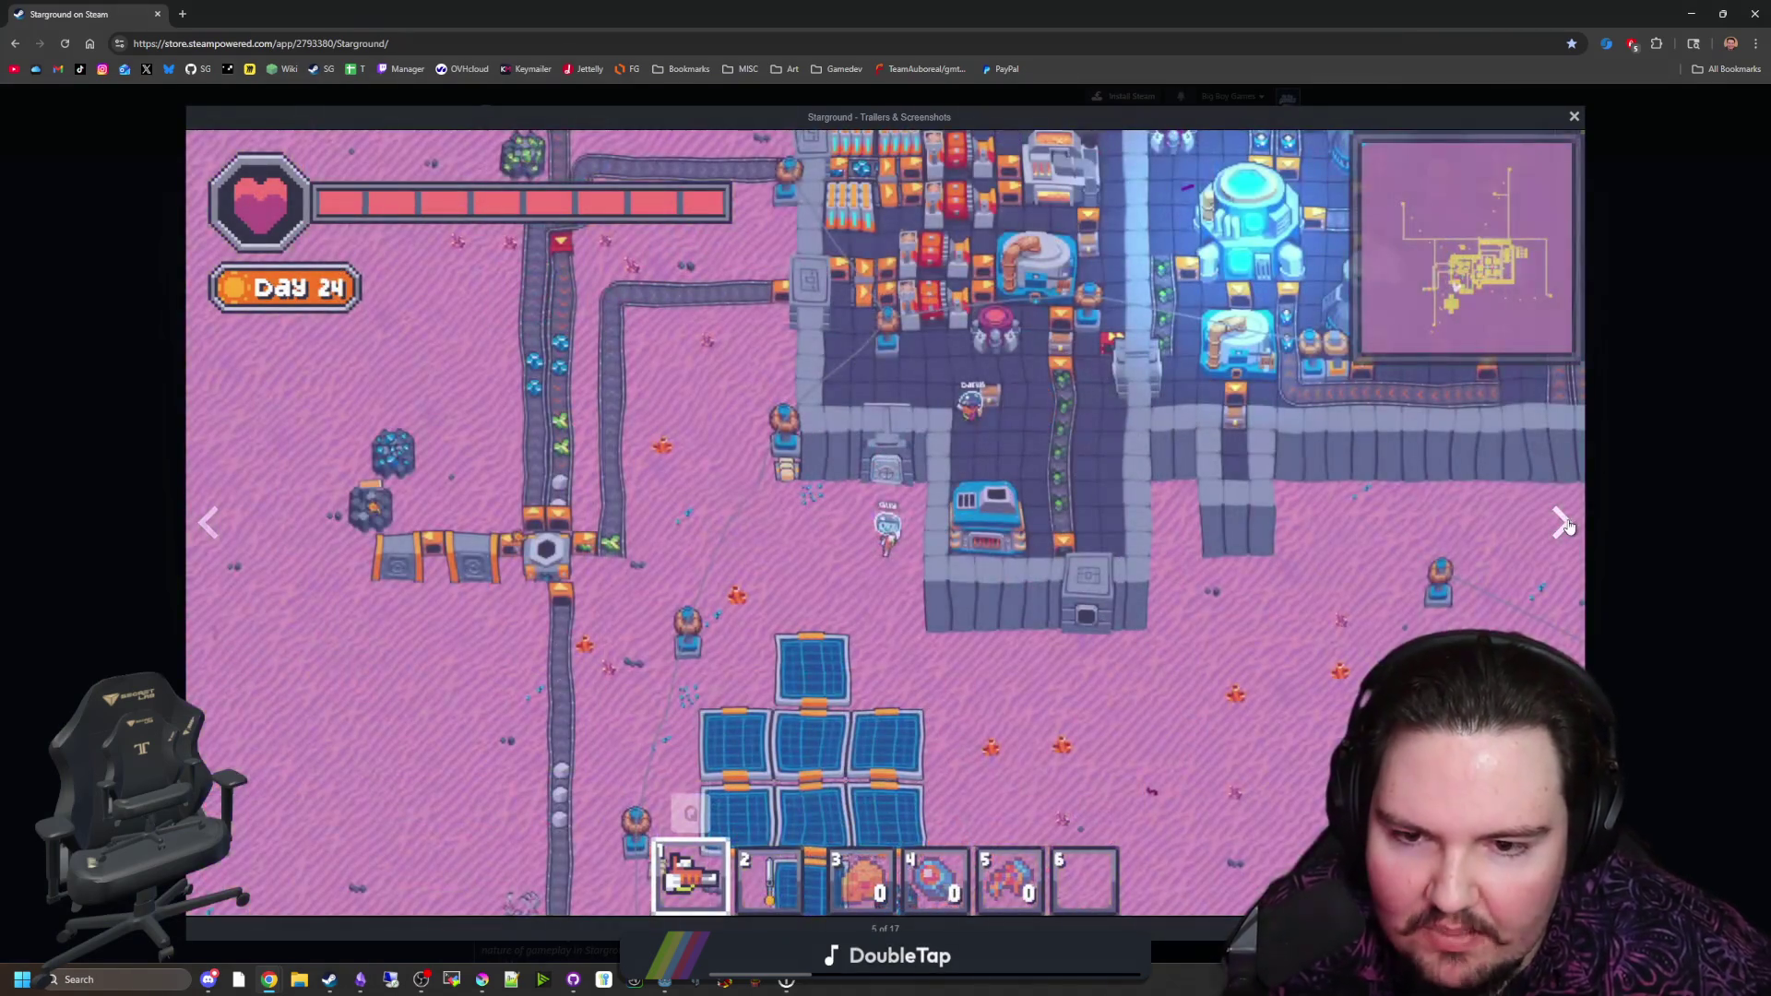
pyautogui.click(1556, 535)
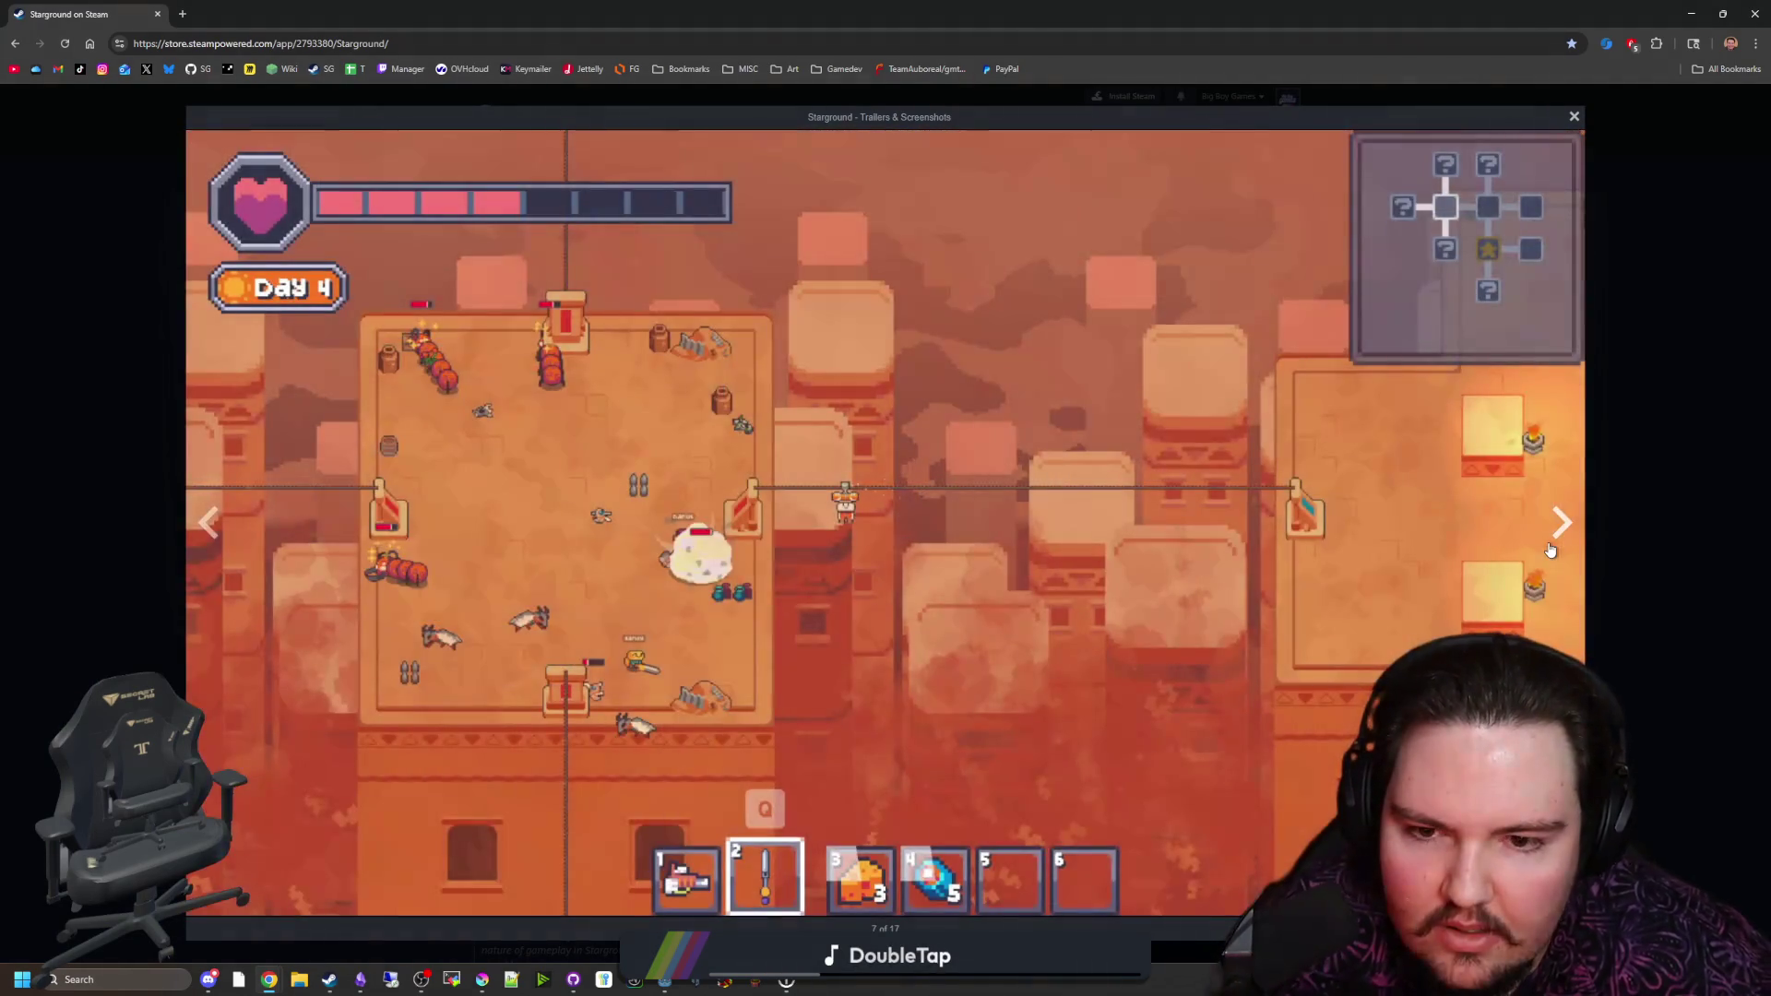
pyautogui.click(1549, 550)
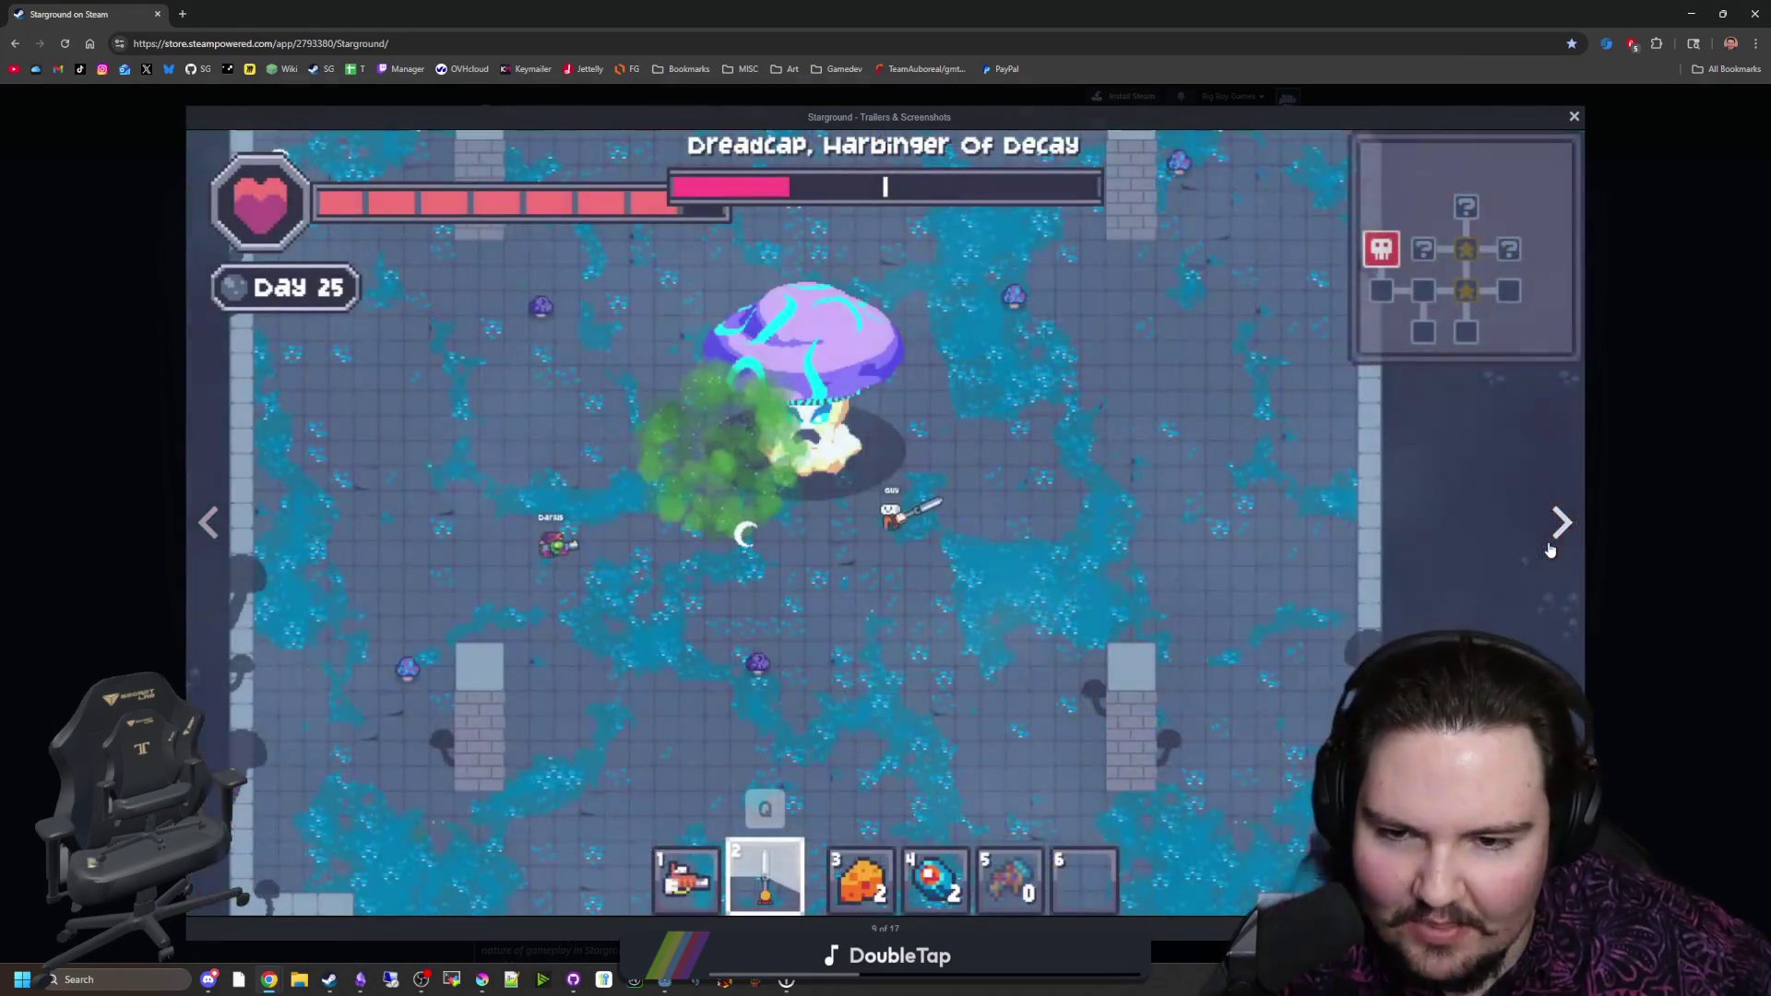
pyautogui.click(1550, 550)
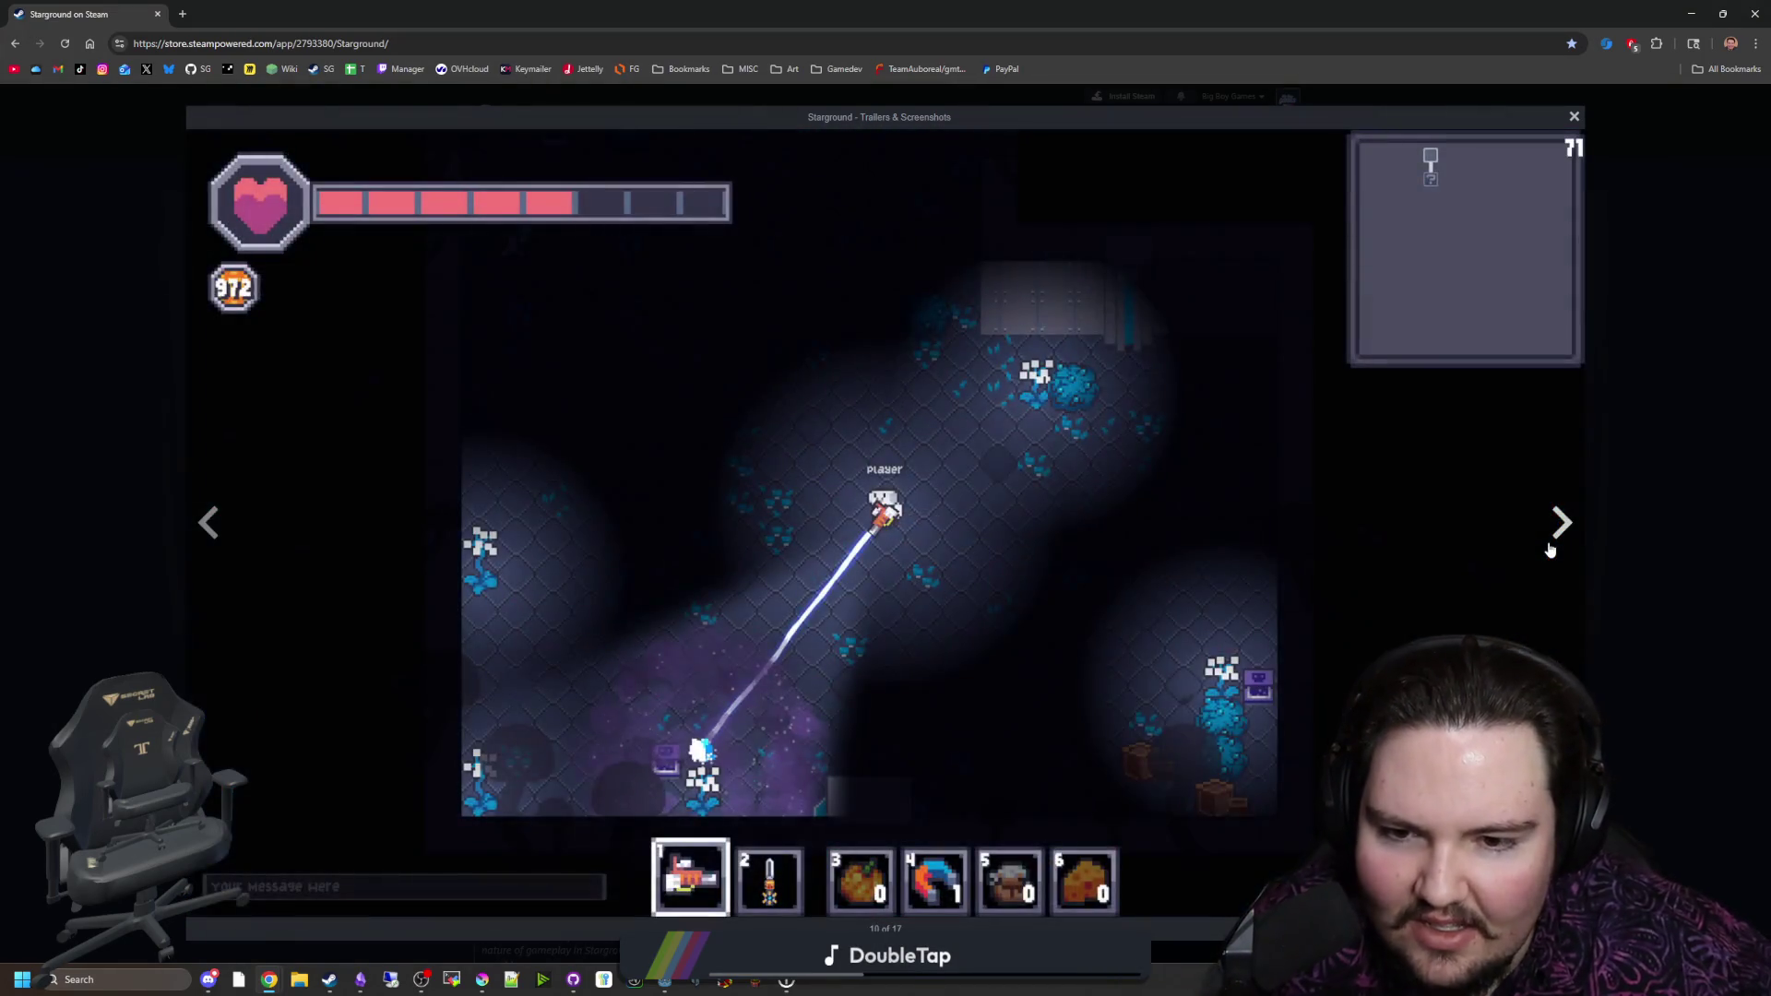
pyautogui.click(1549, 549)
pyautogui.click(1549, 550)
pyautogui.click(1549, 550)
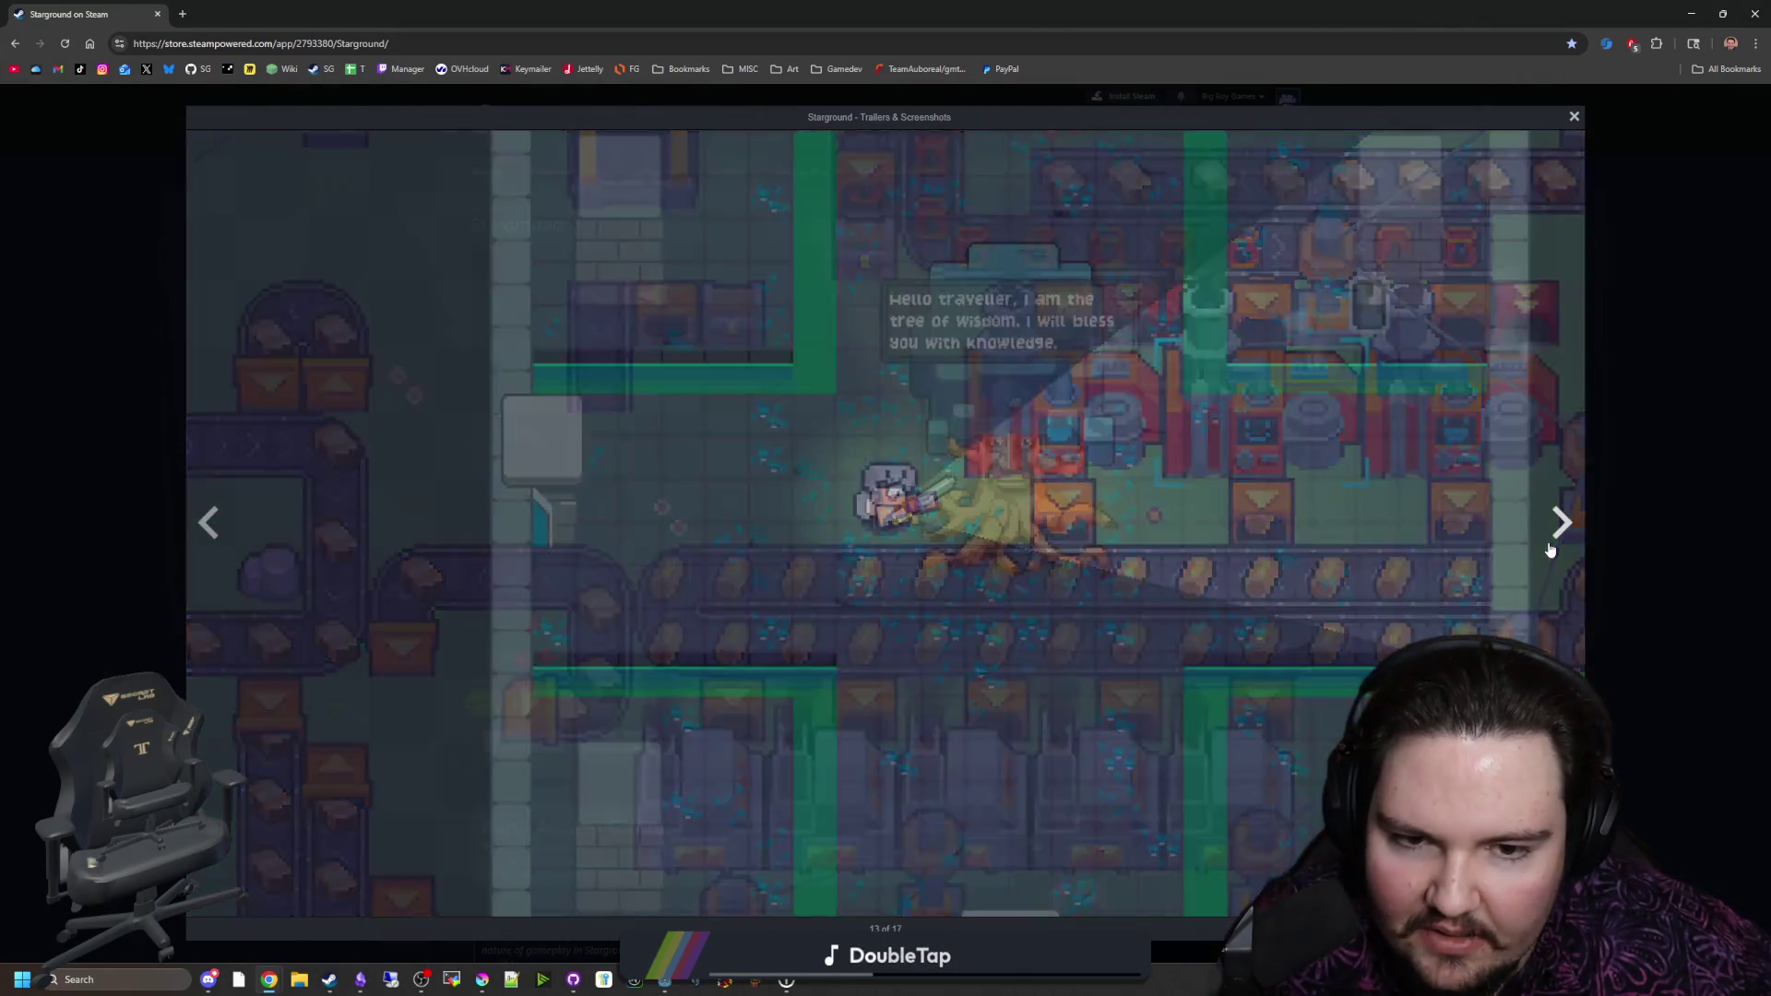
pyautogui.click(1549, 550)
pyautogui.click(1549, 549)
pyautogui.click(1549, 550)
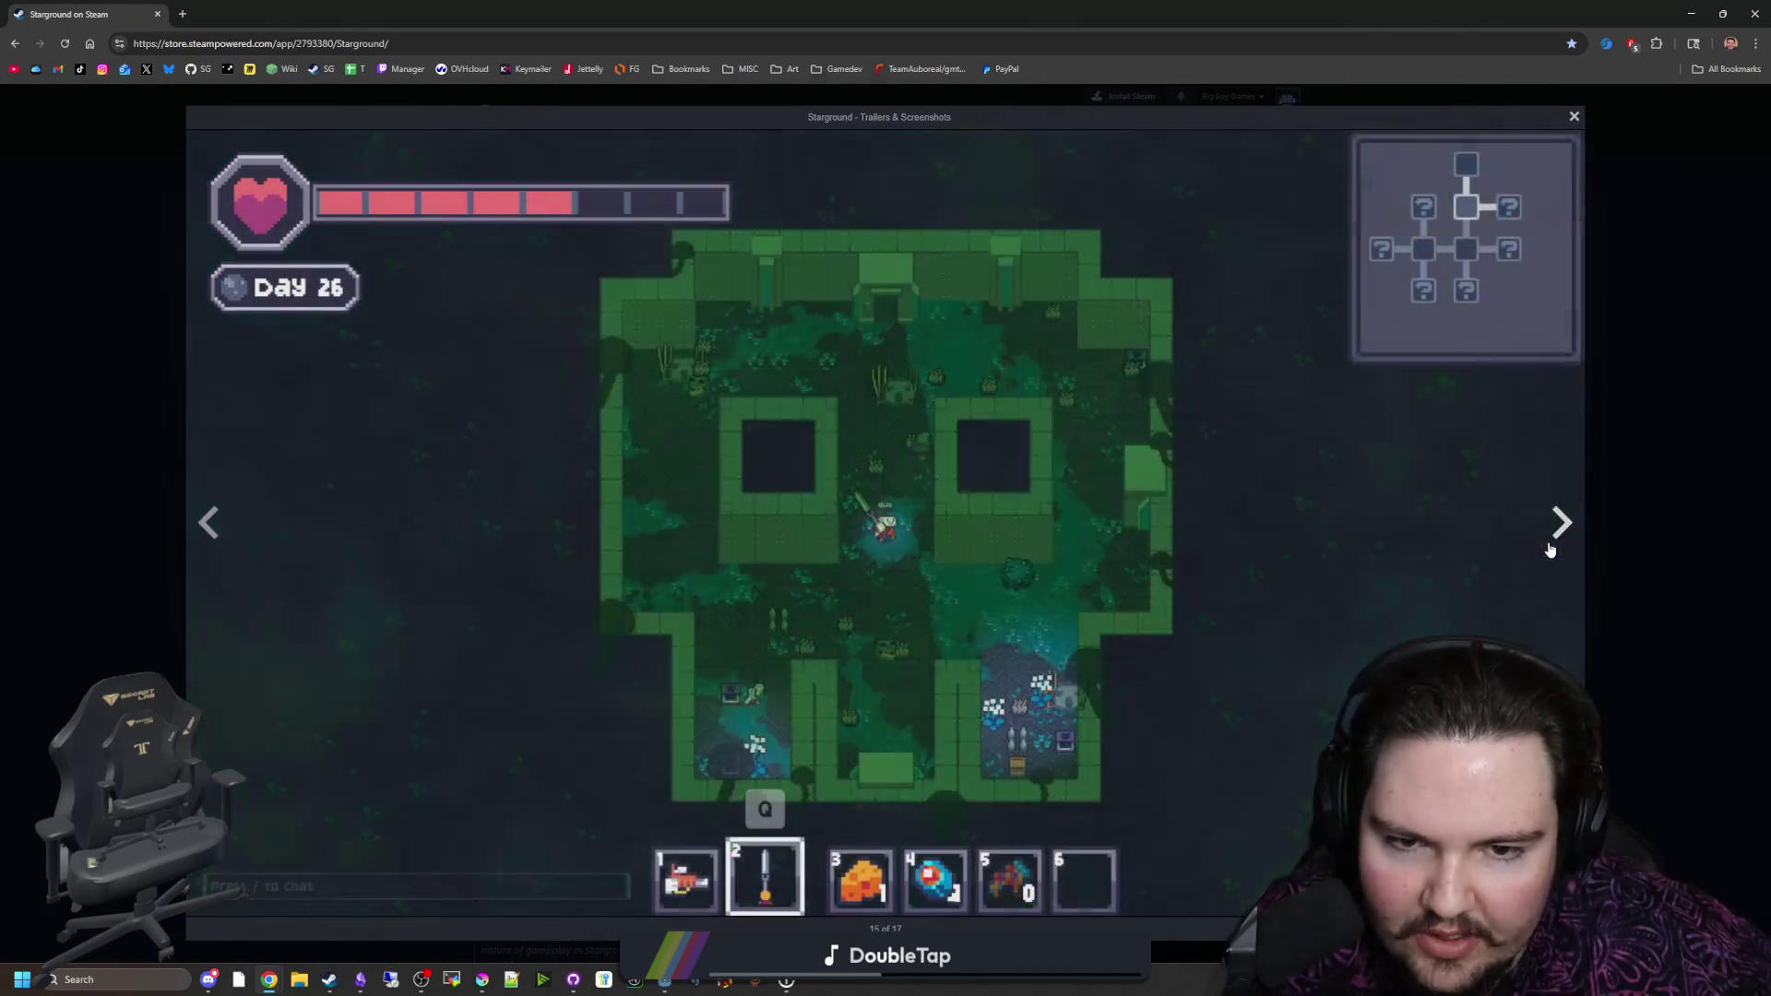
pyautogui.click(1550, 550)
pyautogui.click(1549, 550)
pyautogui.click(1549, 549)
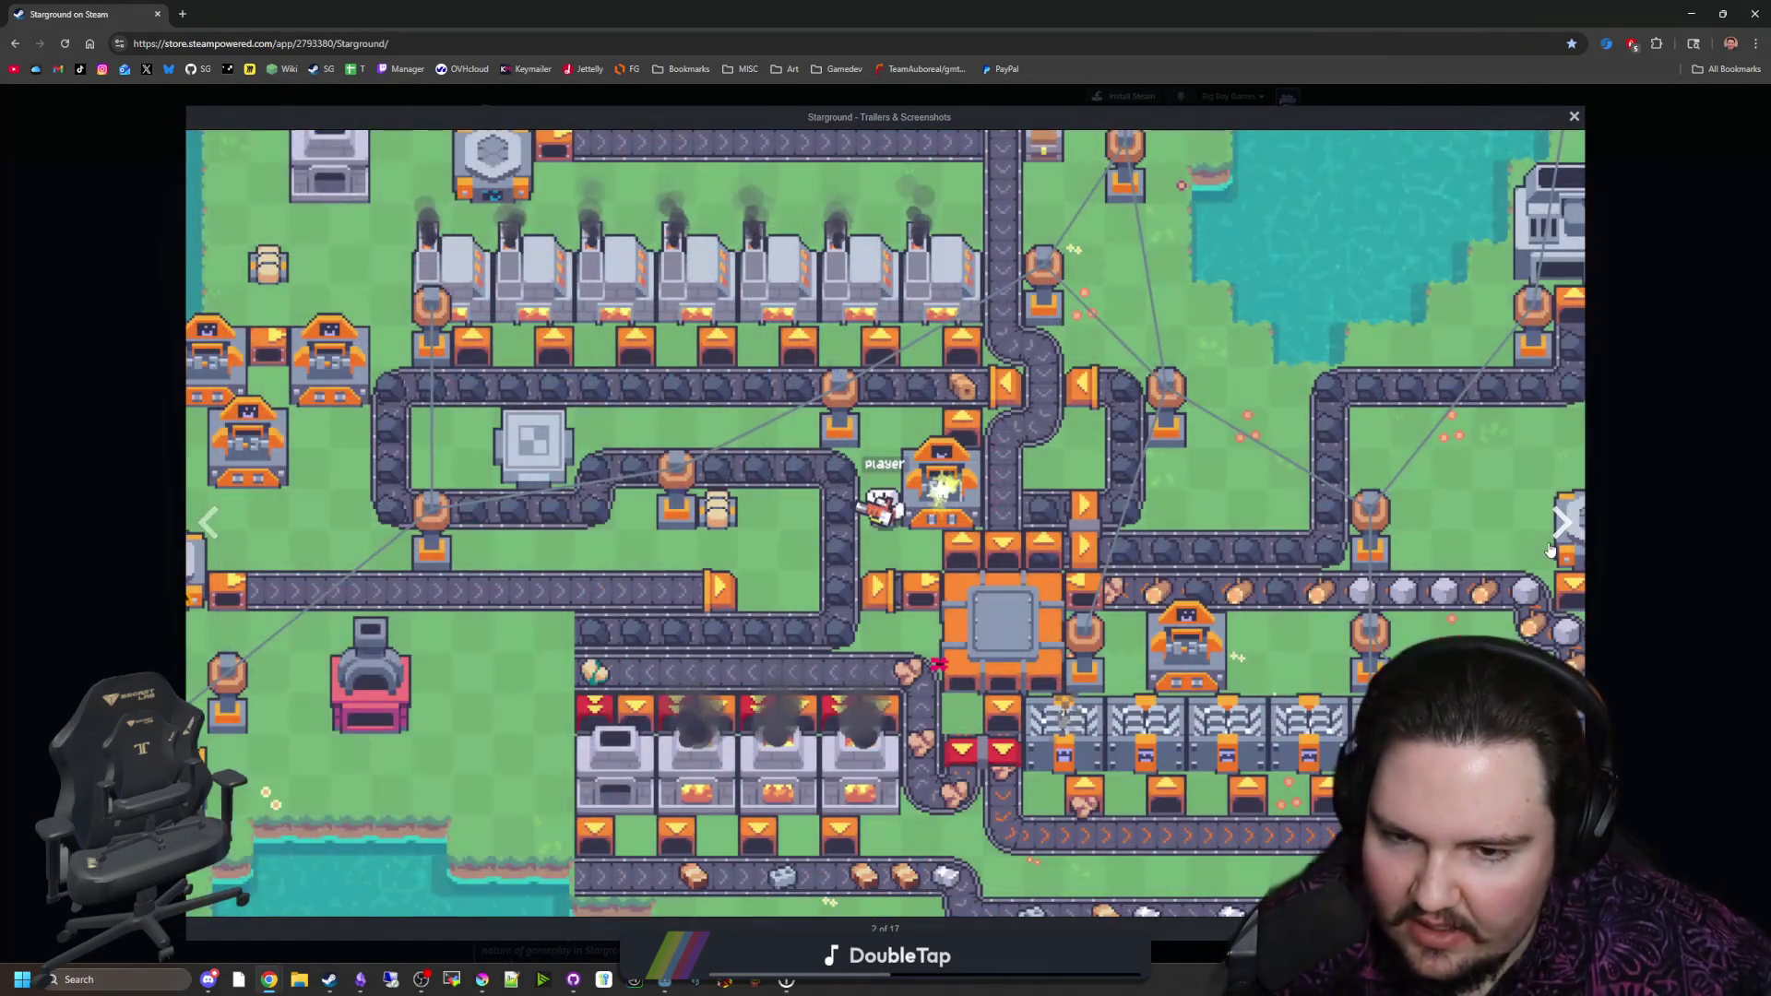
pyautogui.click(1602, 539)
pyautogui.moveTo(152, 14)
pyautogui.mouseDown()
pyautogui.moveTo(838, 719)
pyautogui.moveTo(838, 560)
pyautogui.mouseUp()
pyautogui.click(842, 554)
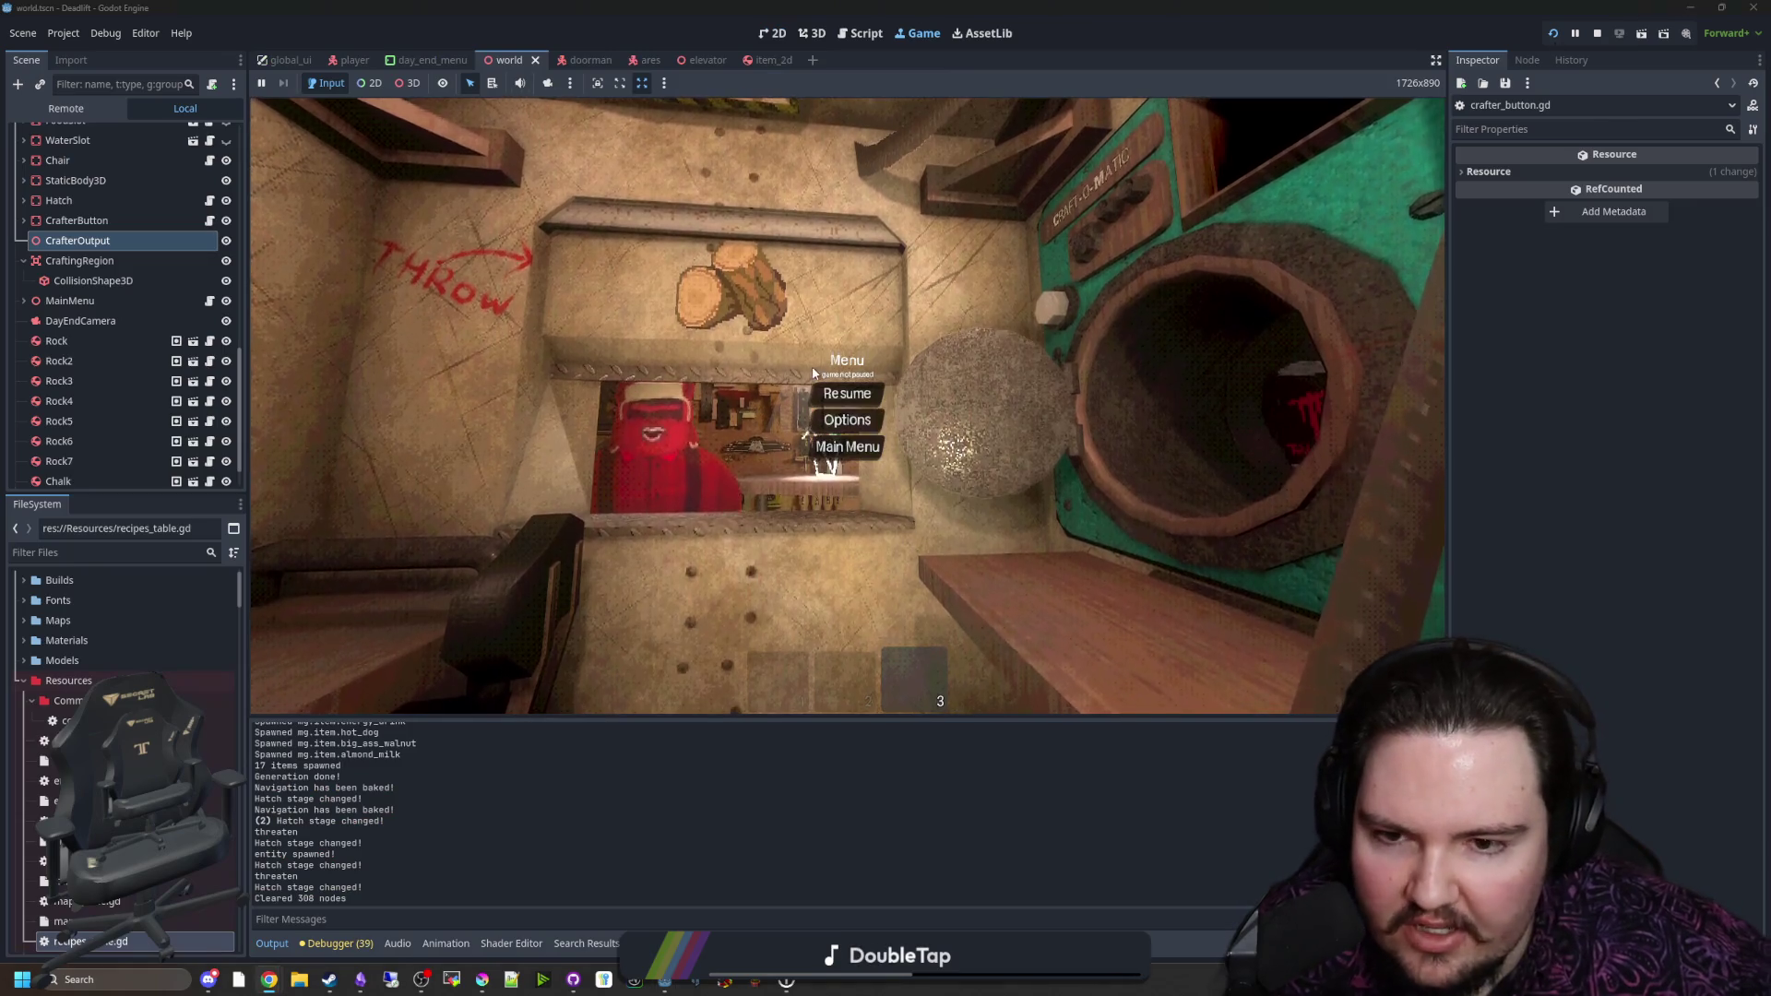
# Step: Unpause and re-pause the Deadlift game, then return to the Intelligence Required jam page
pyautogui.press('Escape')
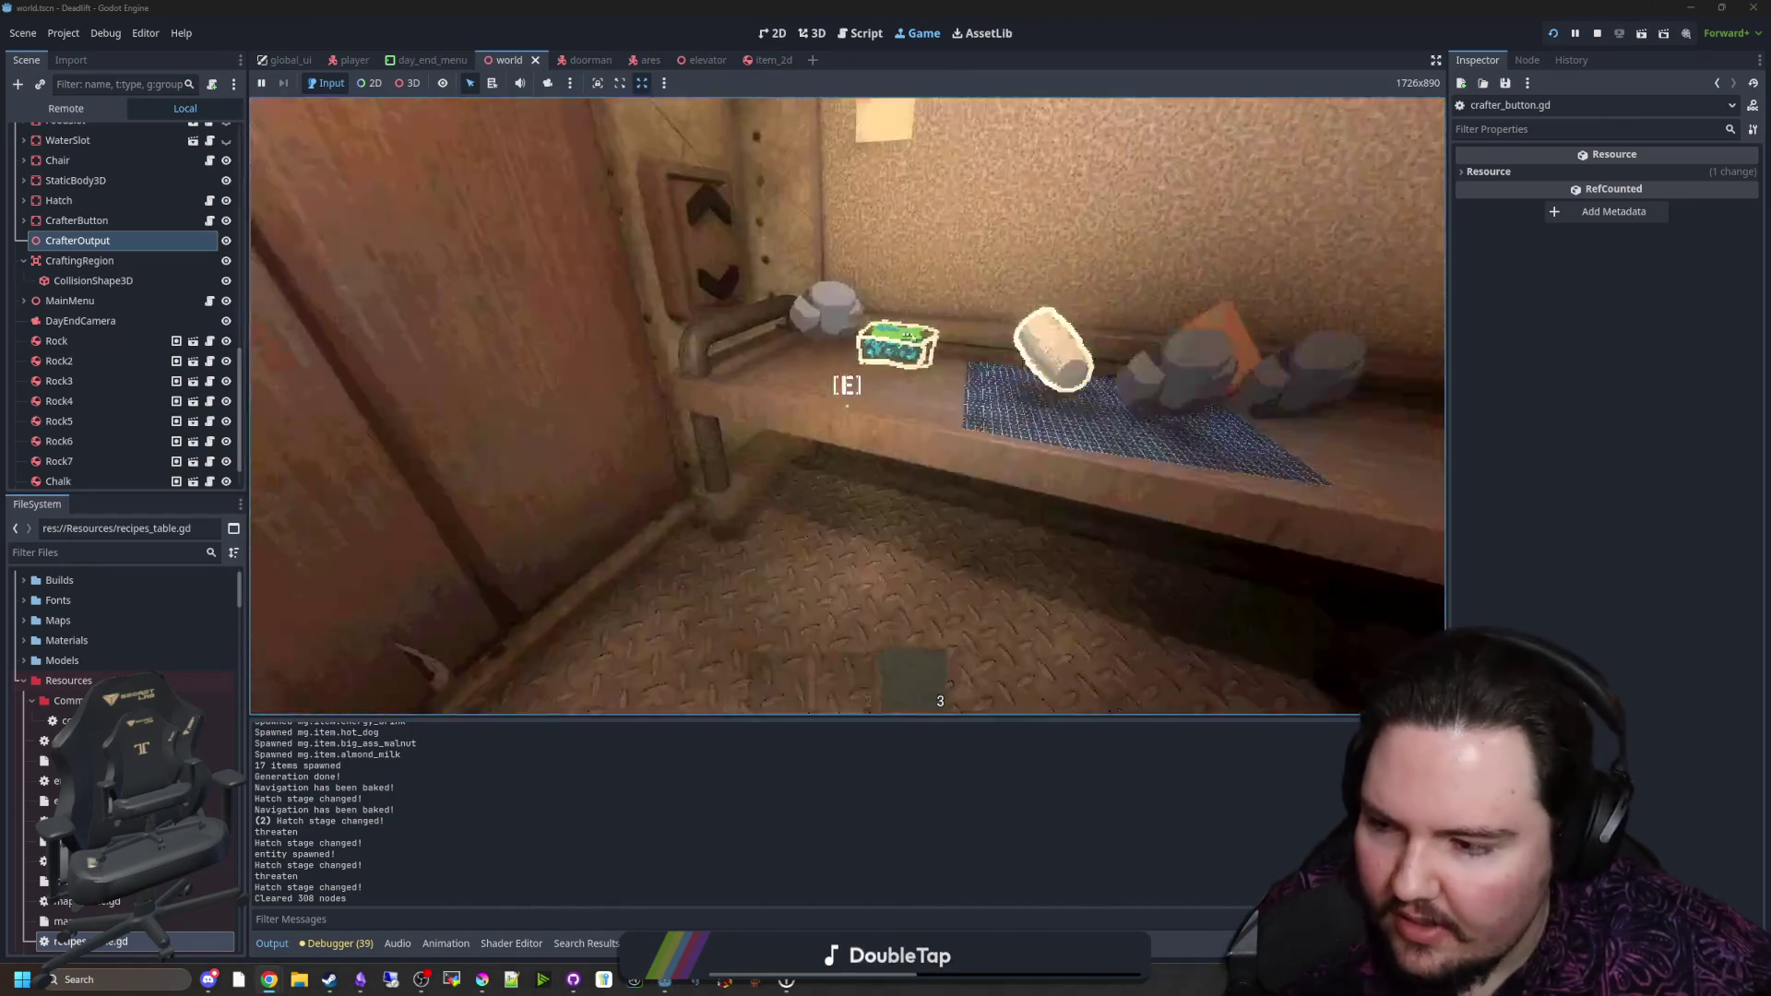
pyautogui.press('Escape')
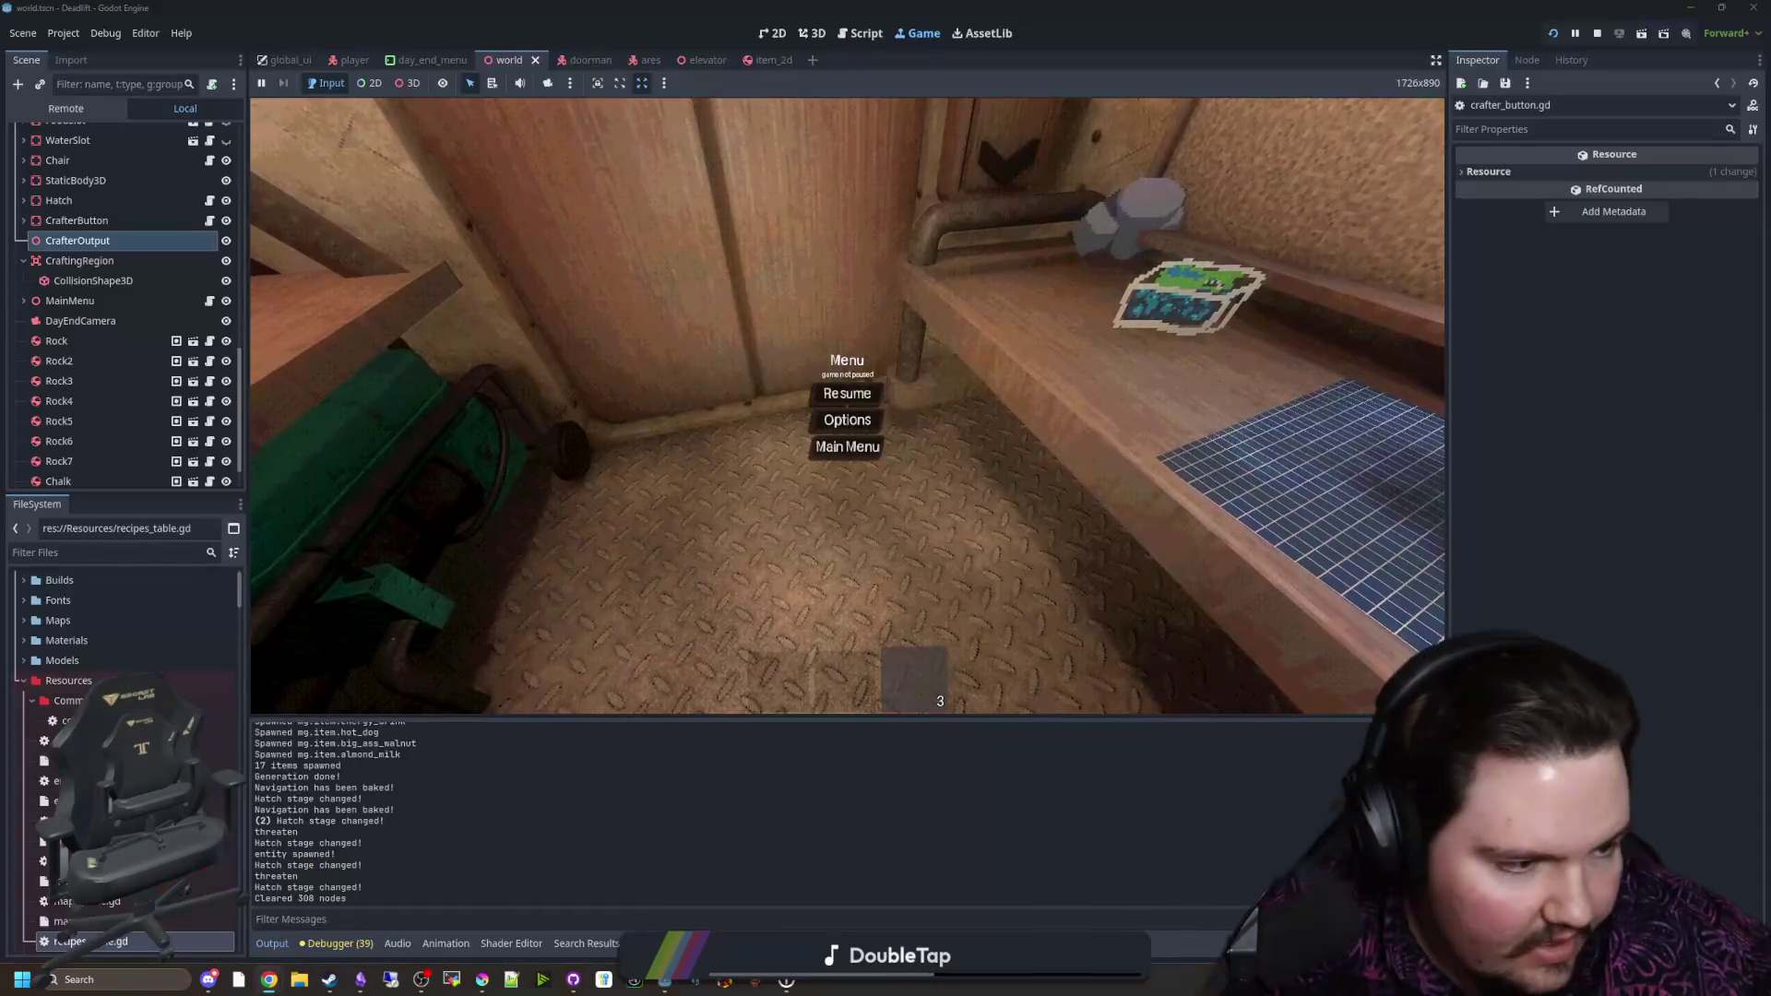
pyautogui.hotkey('alt', 'Tab')
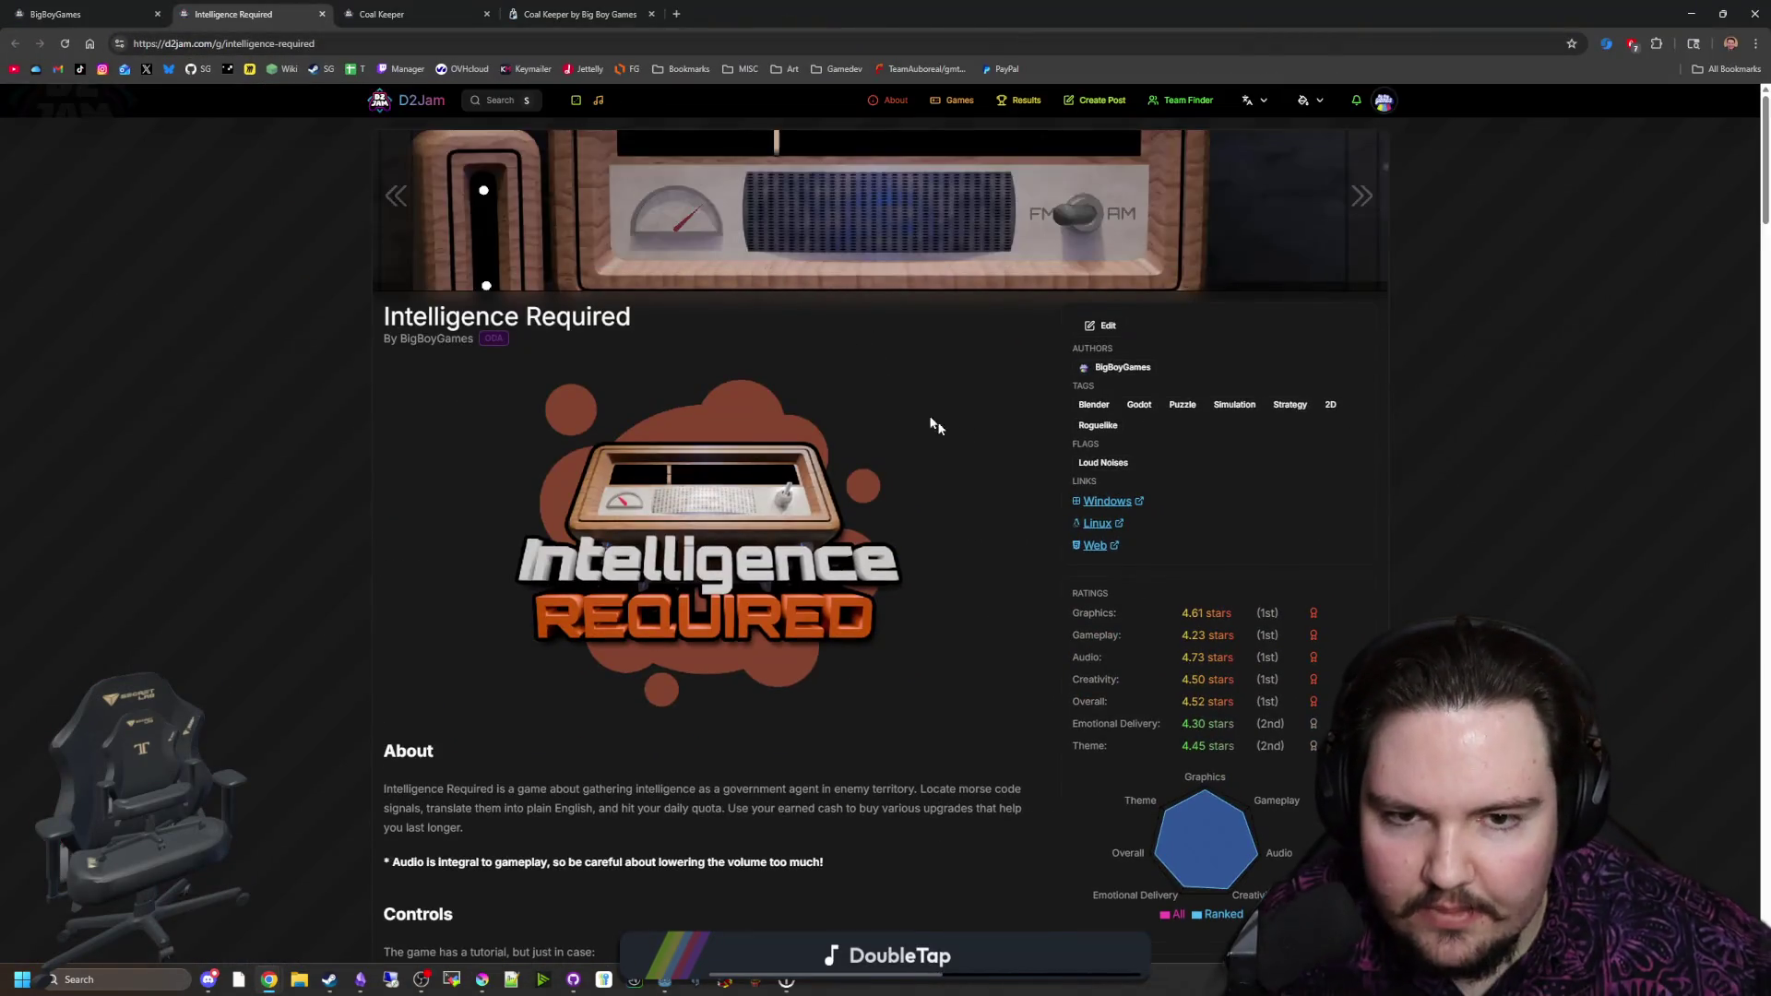
# Step: Return to the D2Jam home page, skim its posts, then go to the Games listing
pyautogui.scroll(1, 450, 143)
pyautogui.click(403, 106)
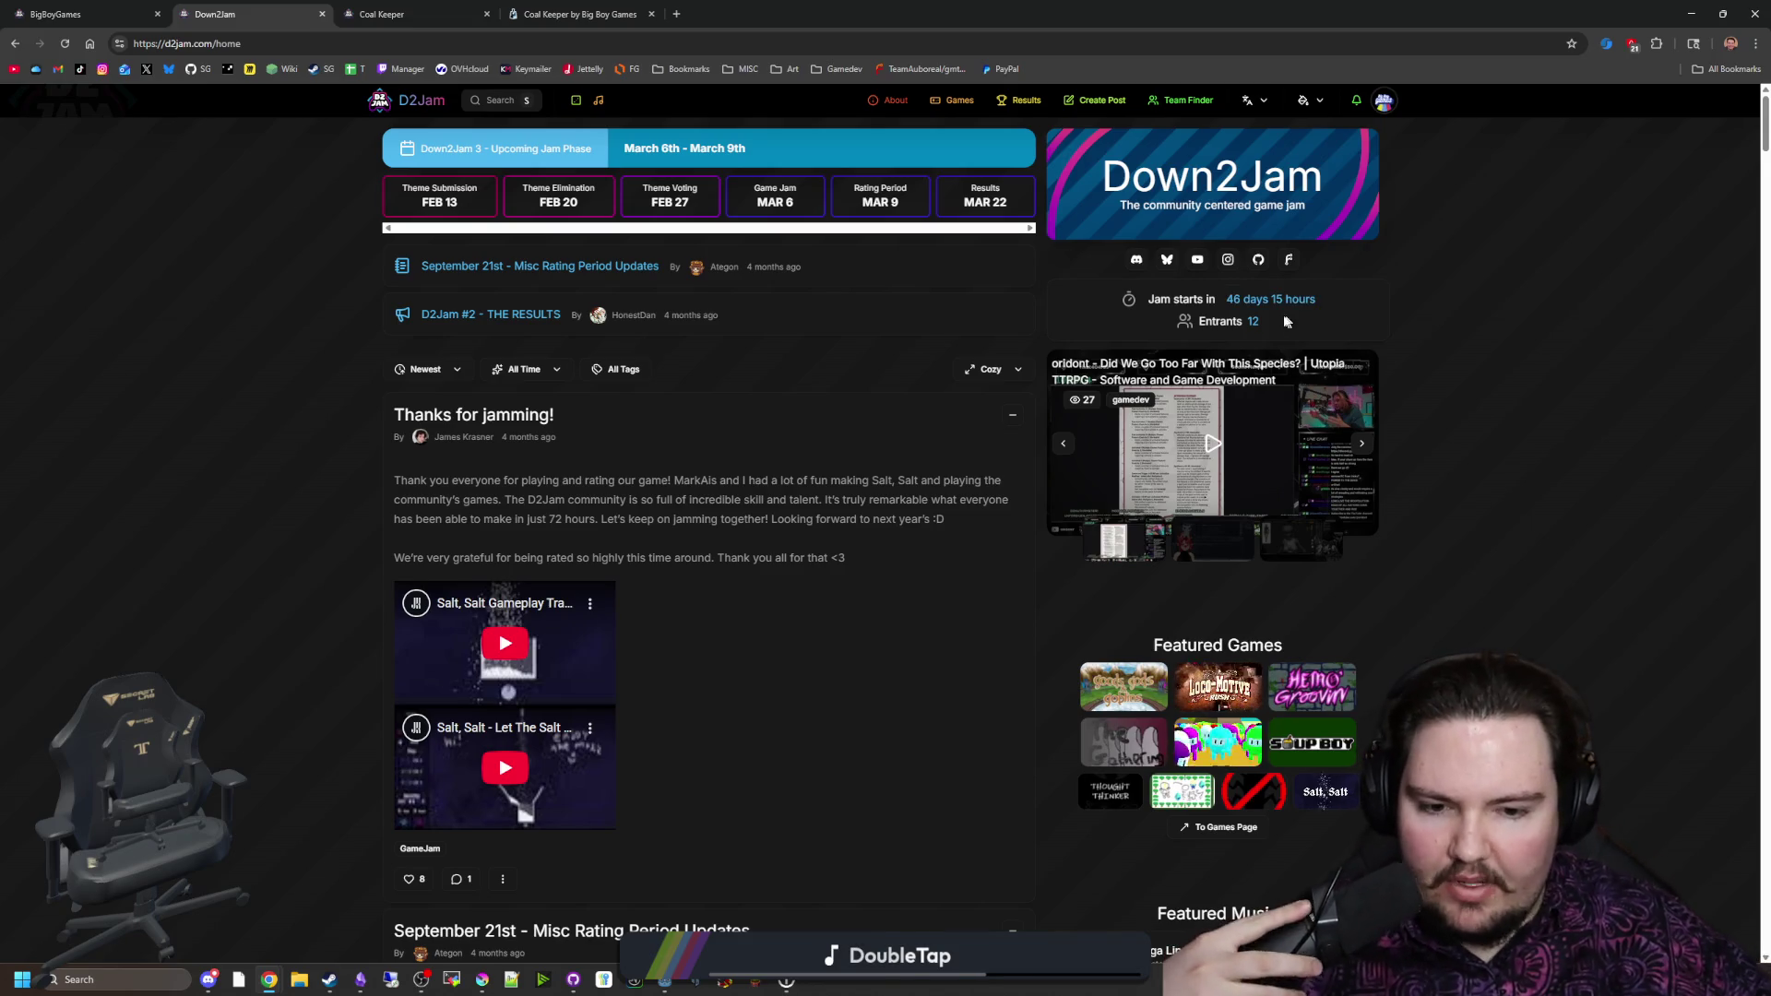
pyautogui.scroll(-15, 1494, 418)
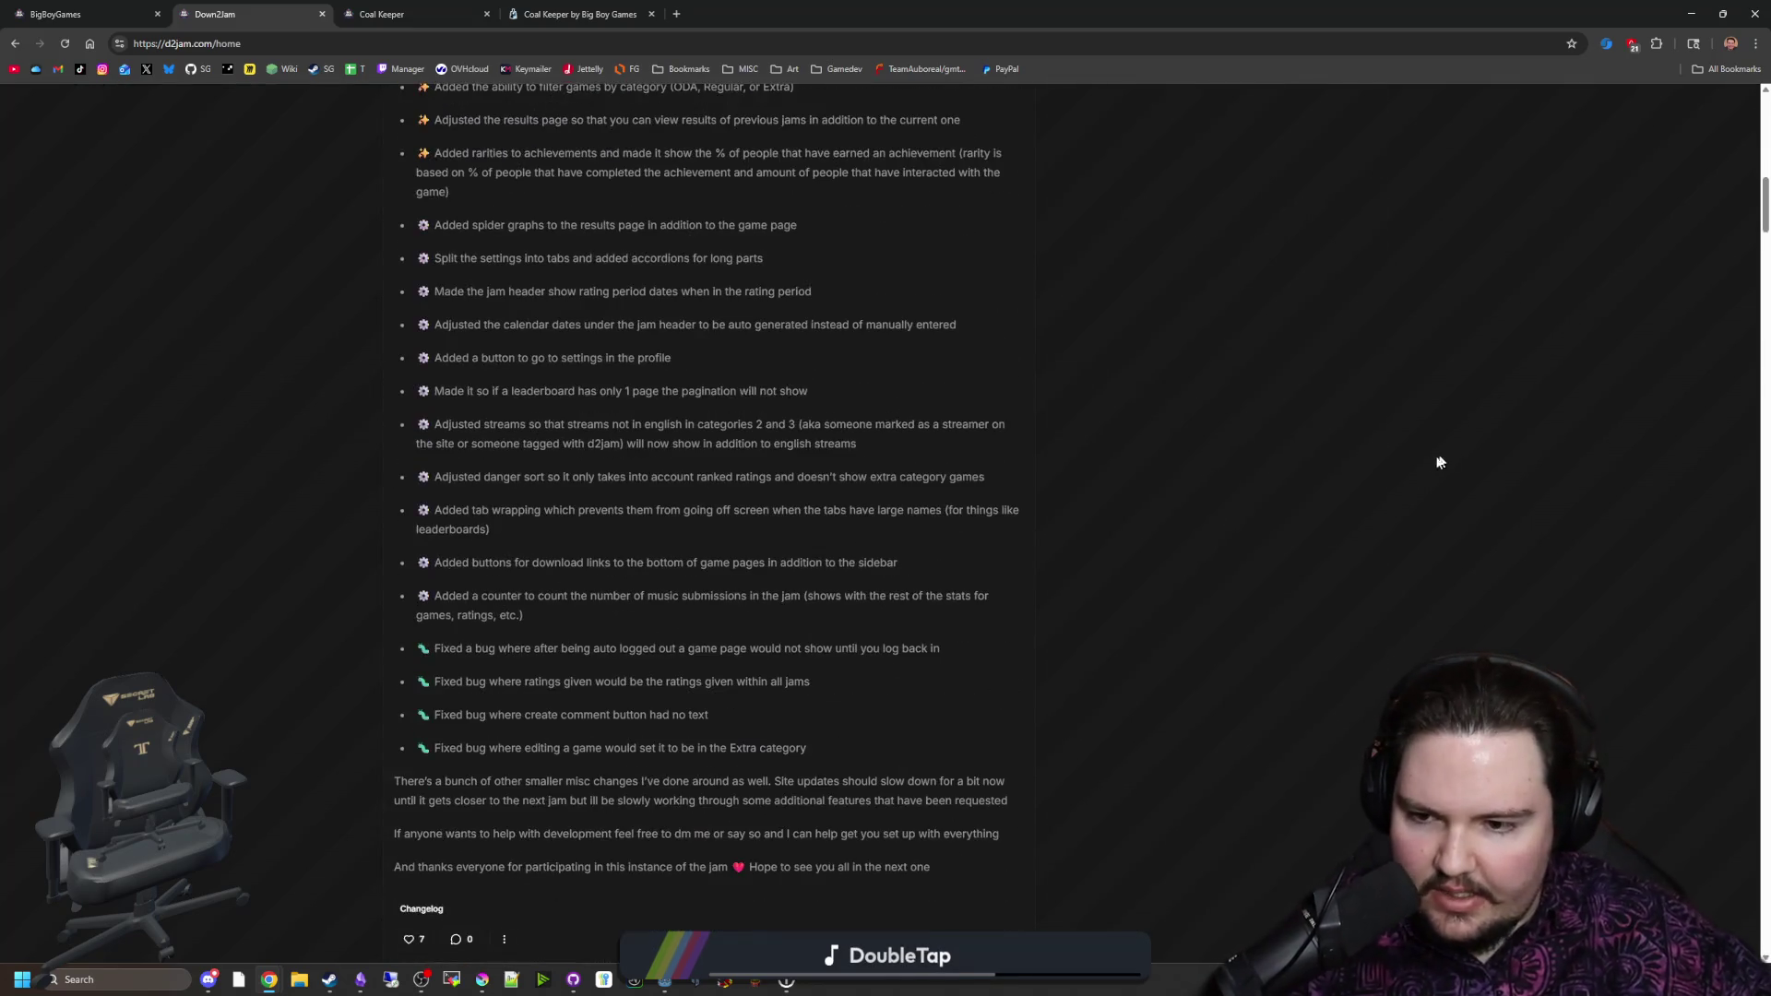
pyautogui.scroll(-20, 1439, 461)
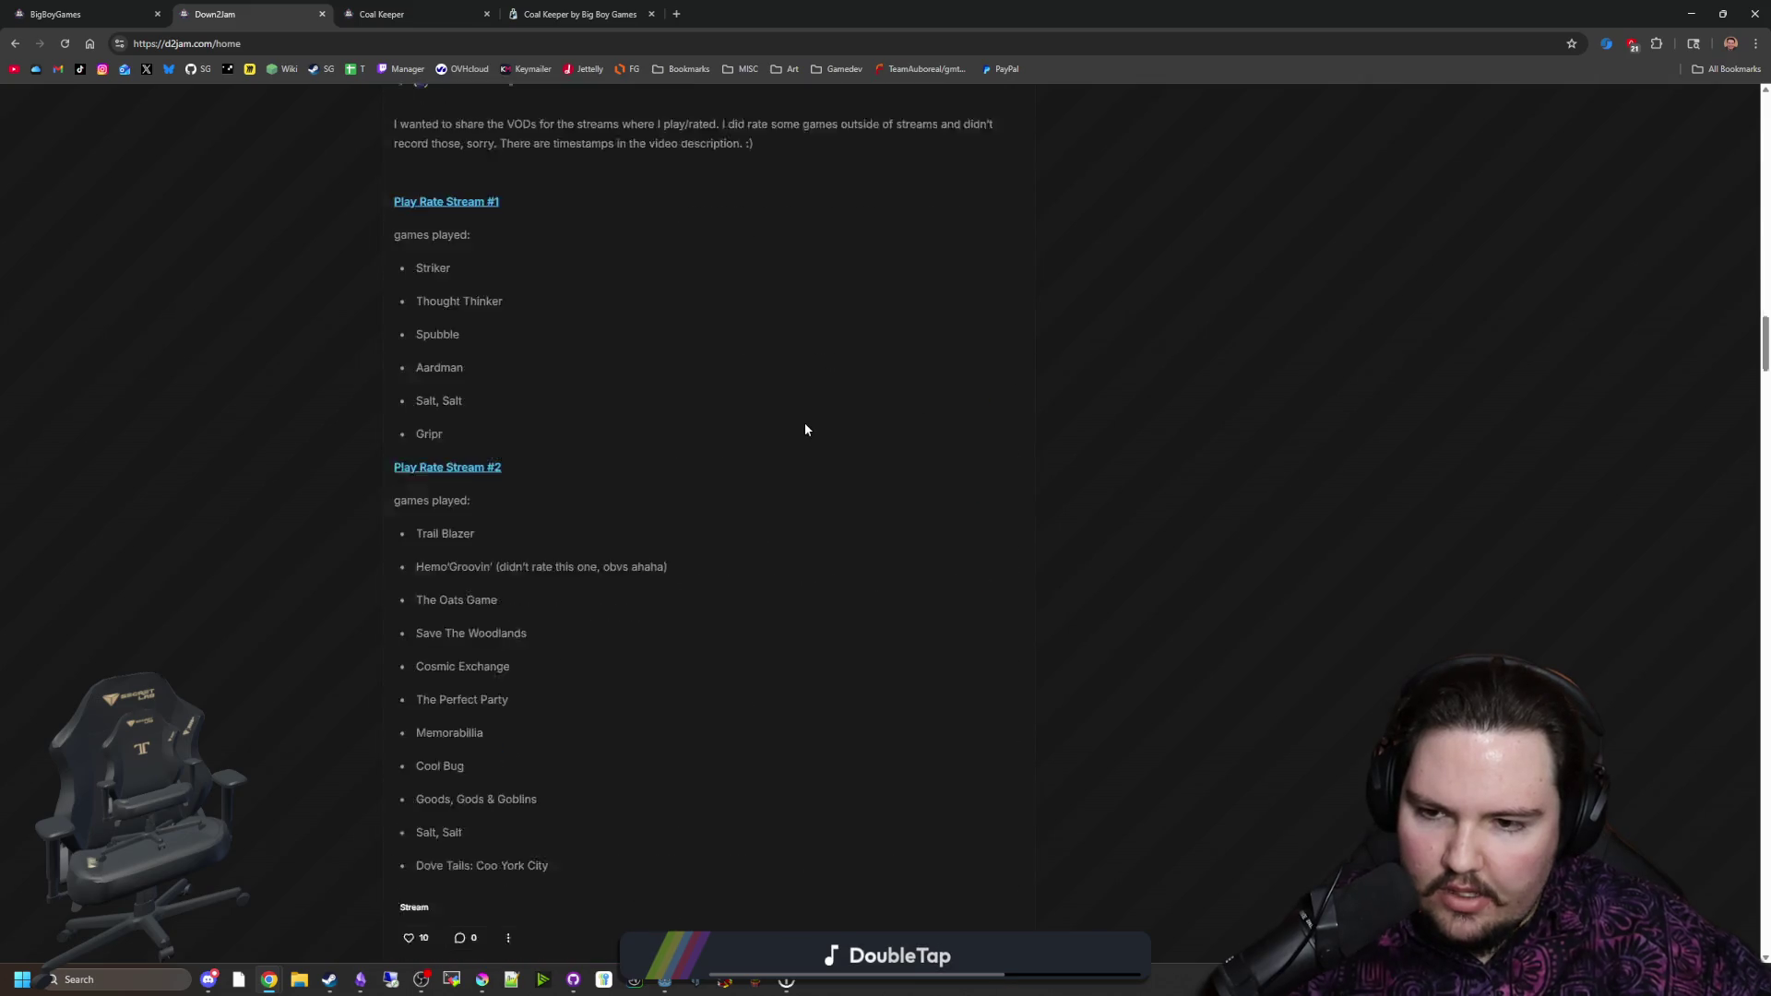
pyautogui.scroll(20, 804, 429)
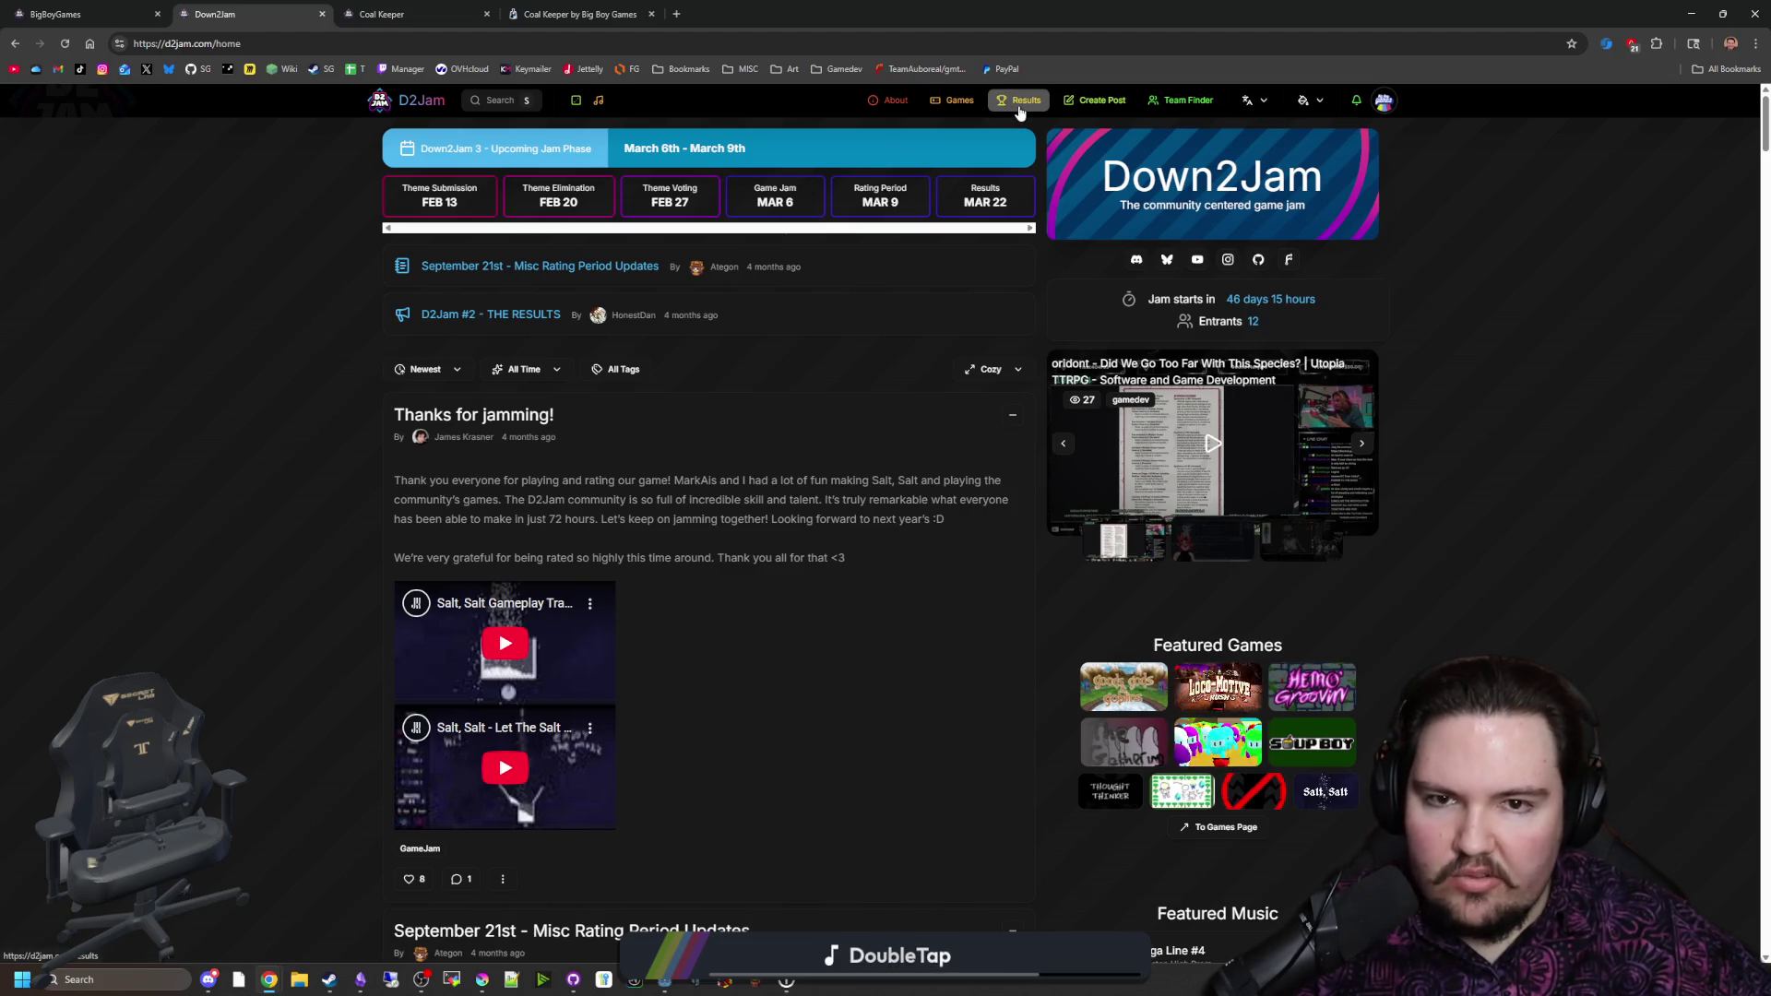
pyautogui.scroll(-2, 1521, 498)
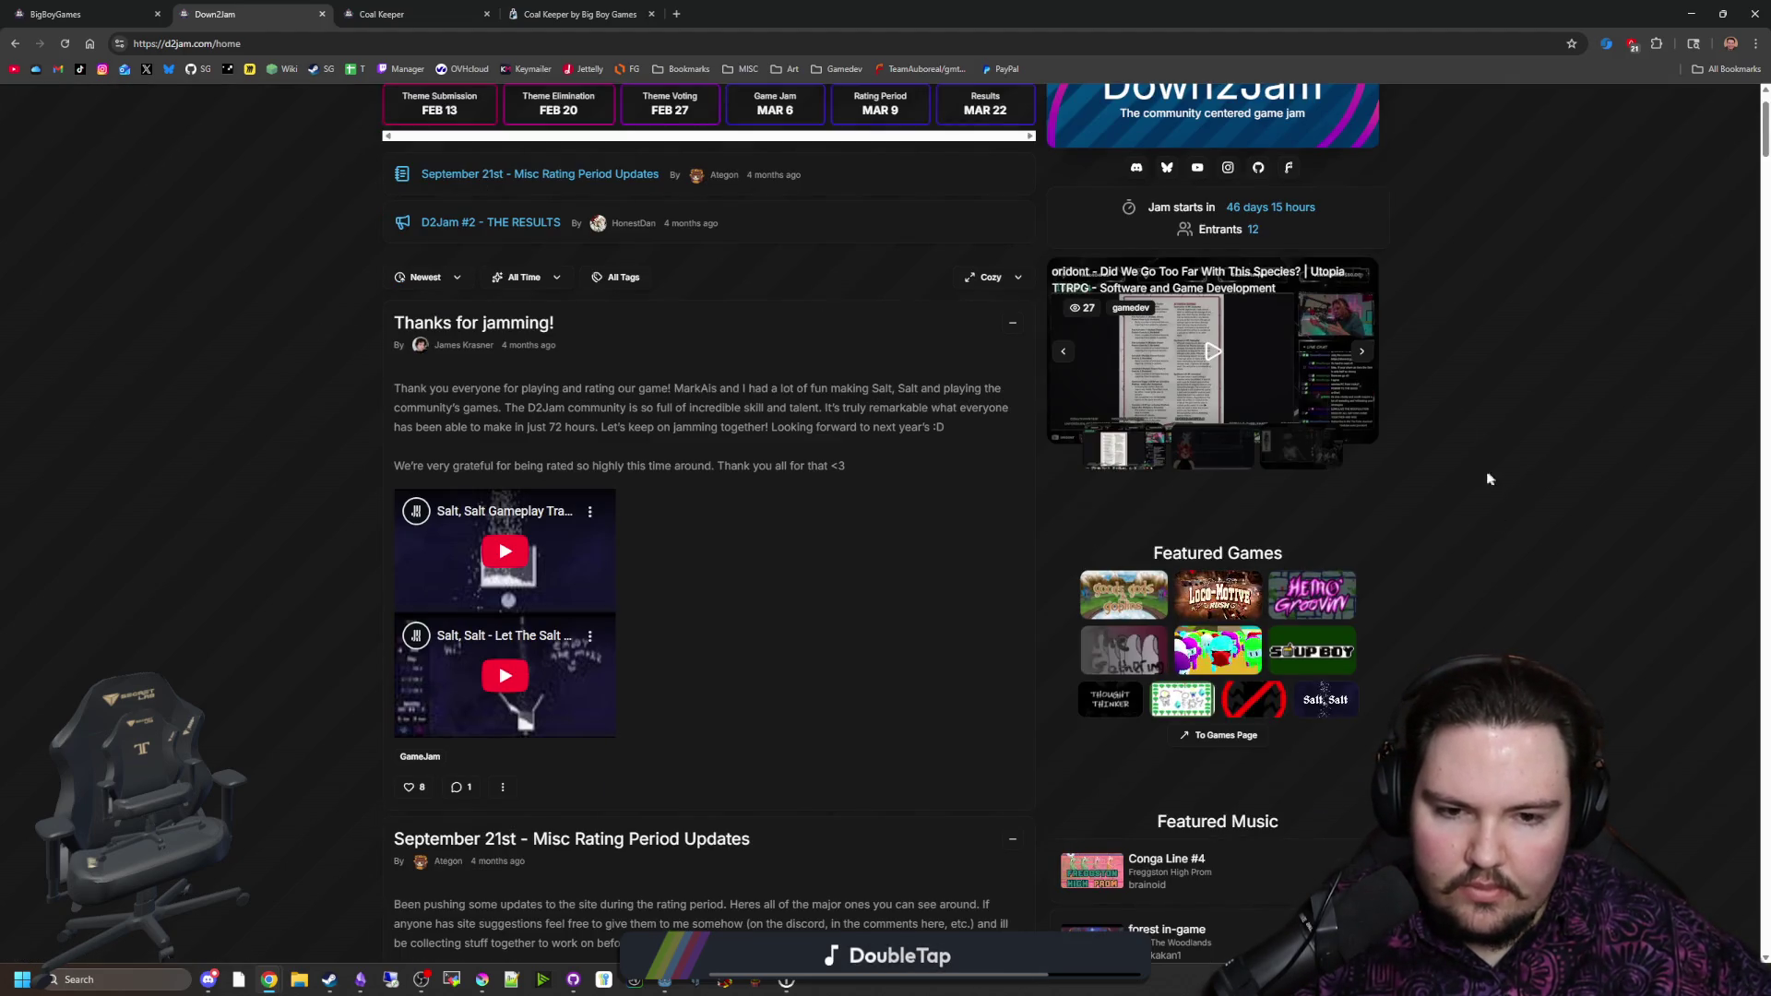
pyautogui.scroll(-2, 1455, 490)
pyautogui.scroll(4, 1455, 490)
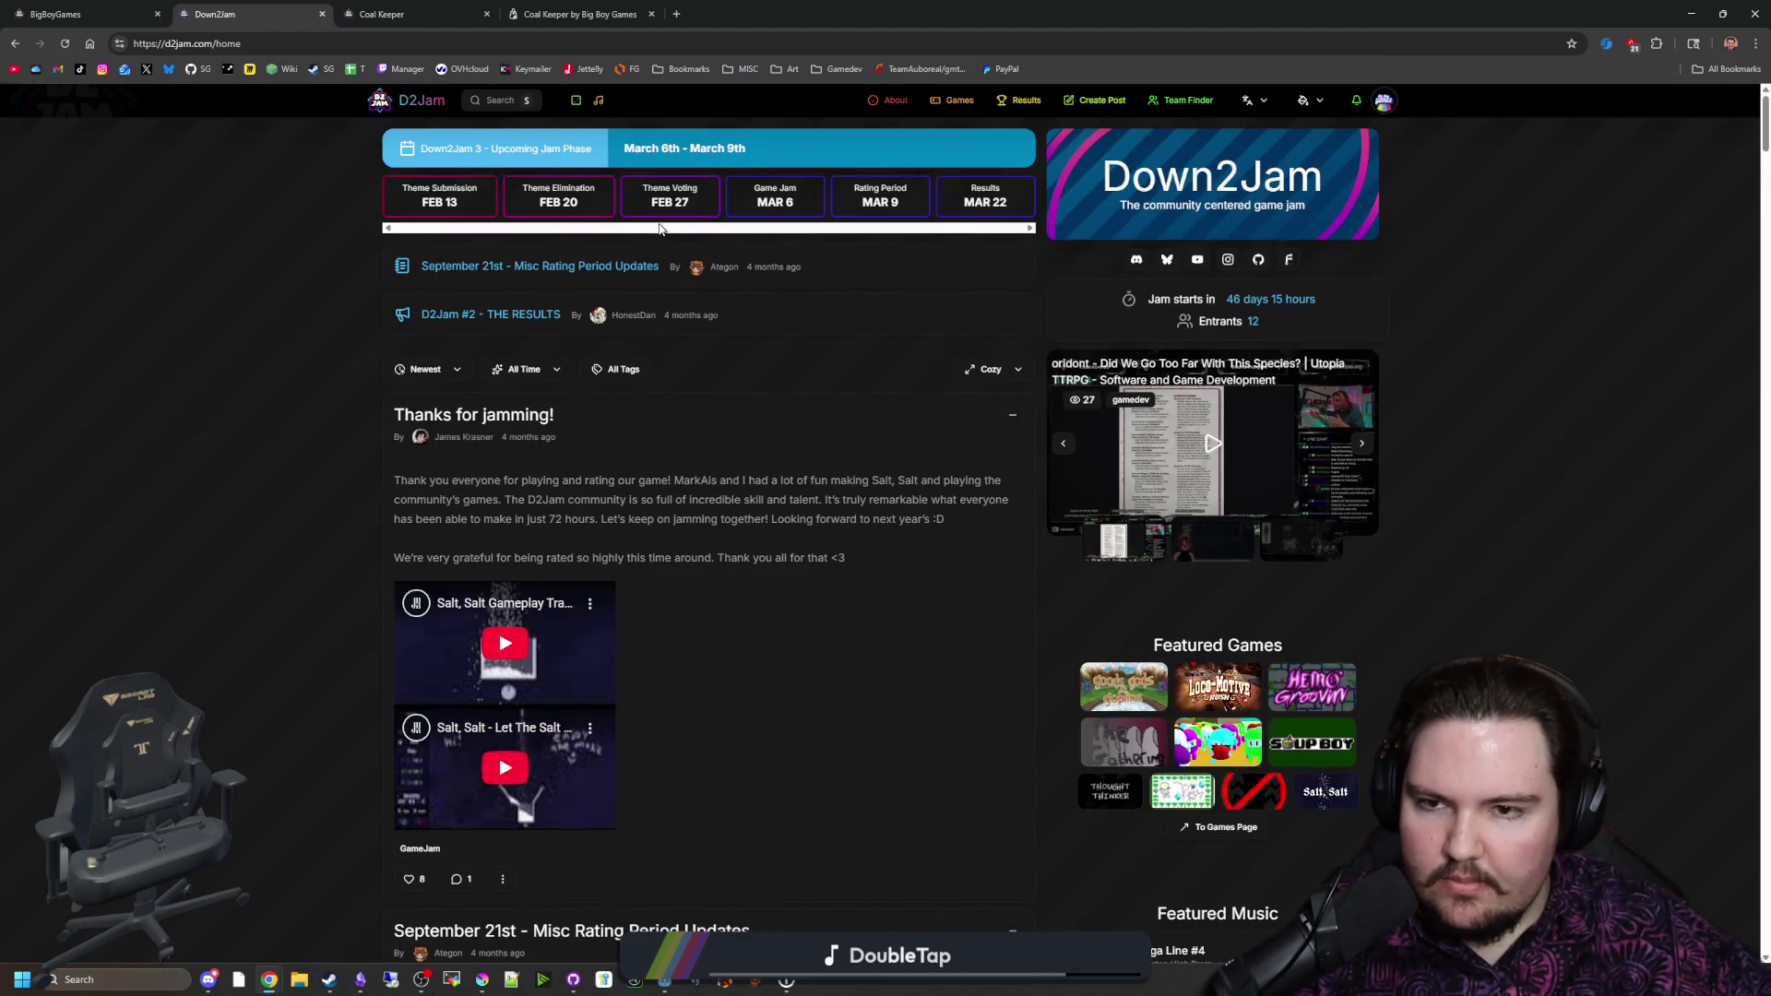
pyautogui.click(955, 104)
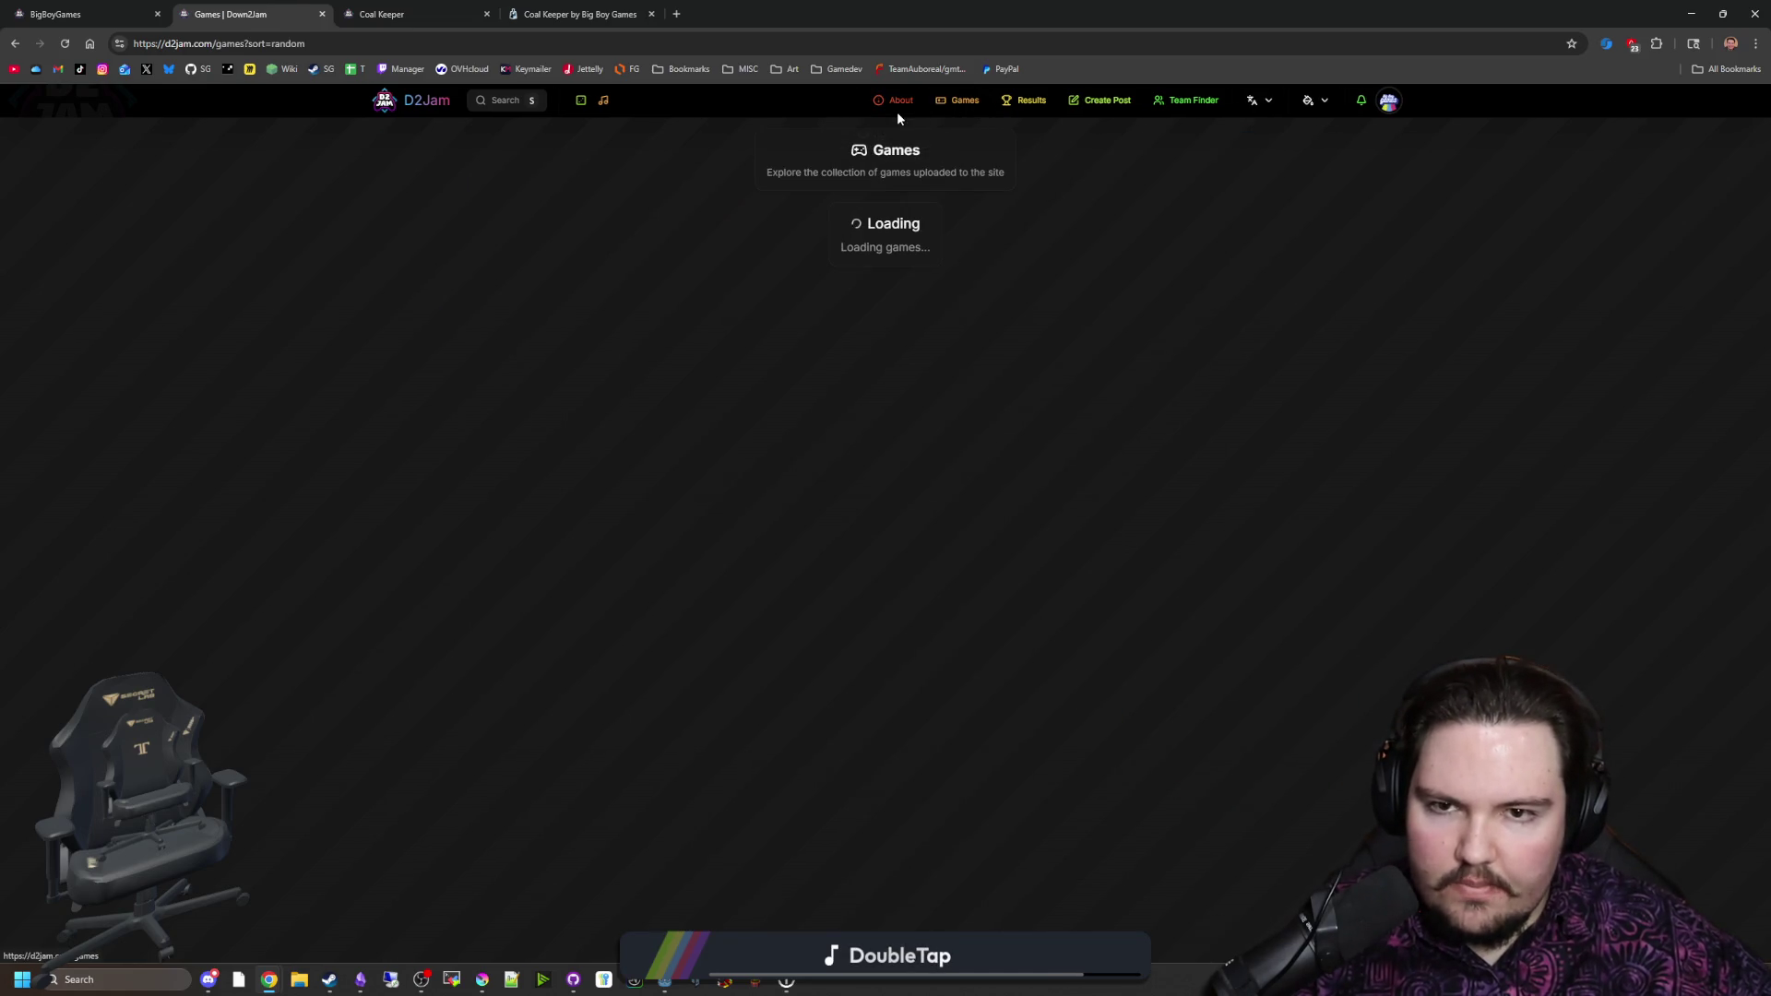
pyautogui.click(894, 102)
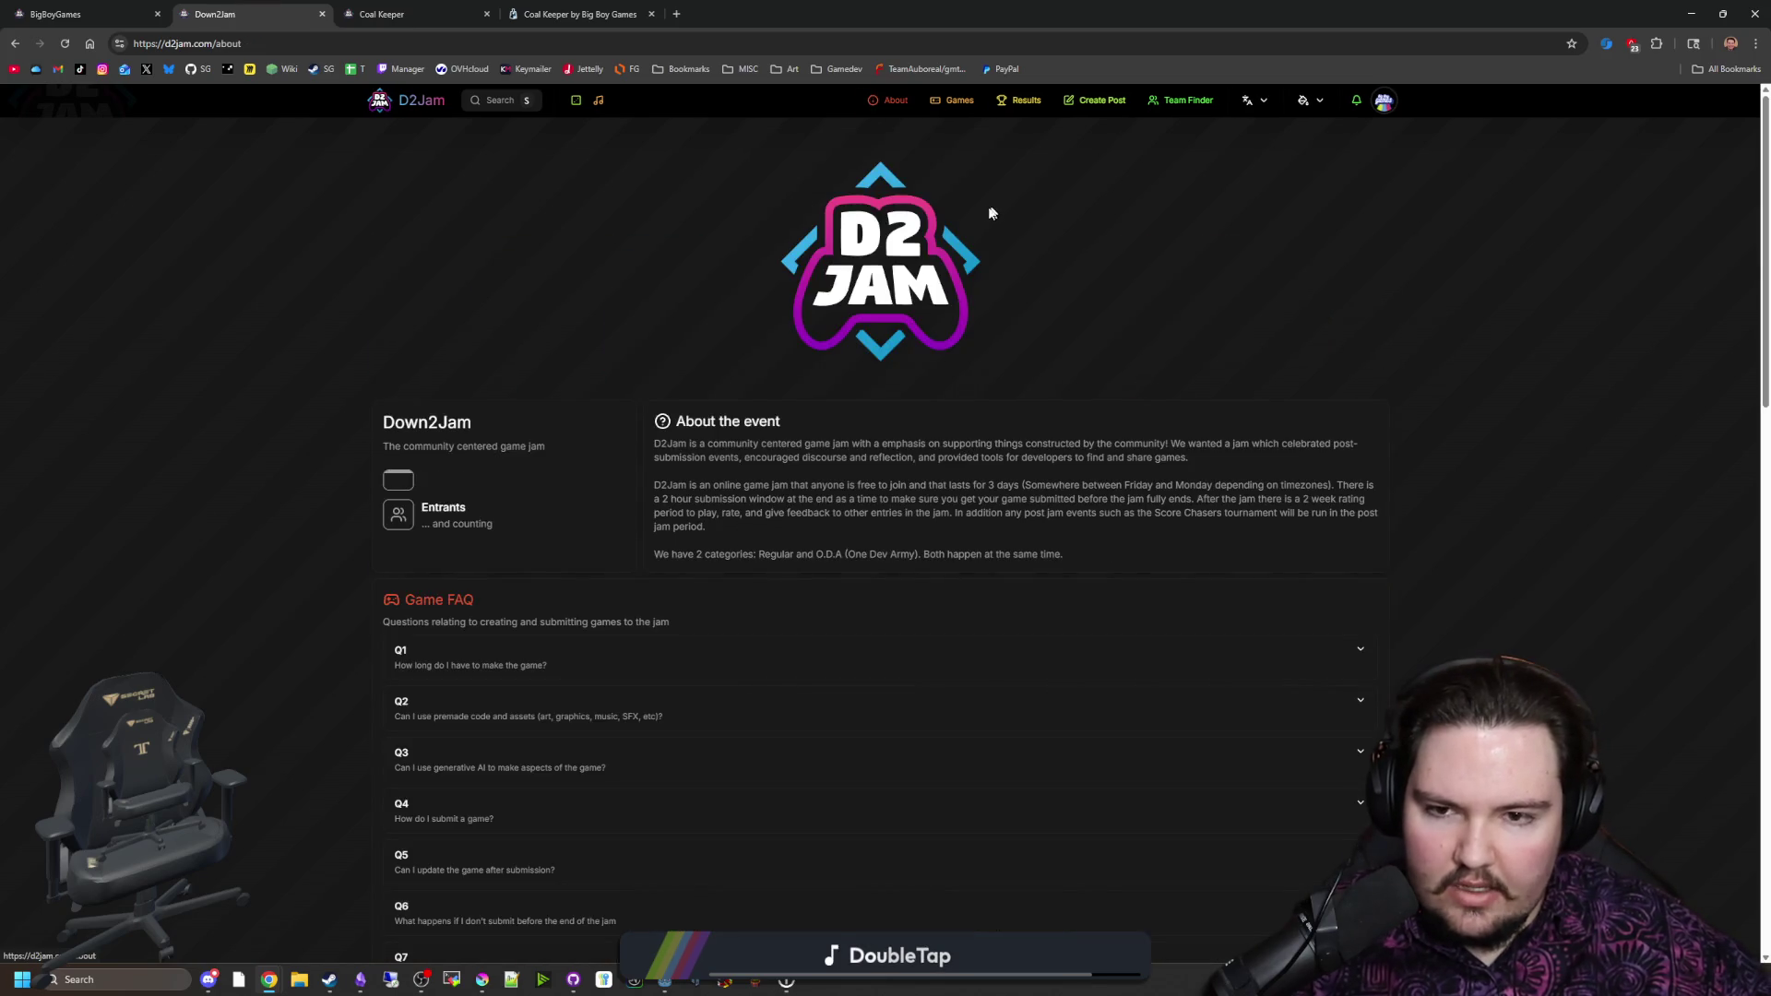
pyautogui.scroll(-9, 809, 476)
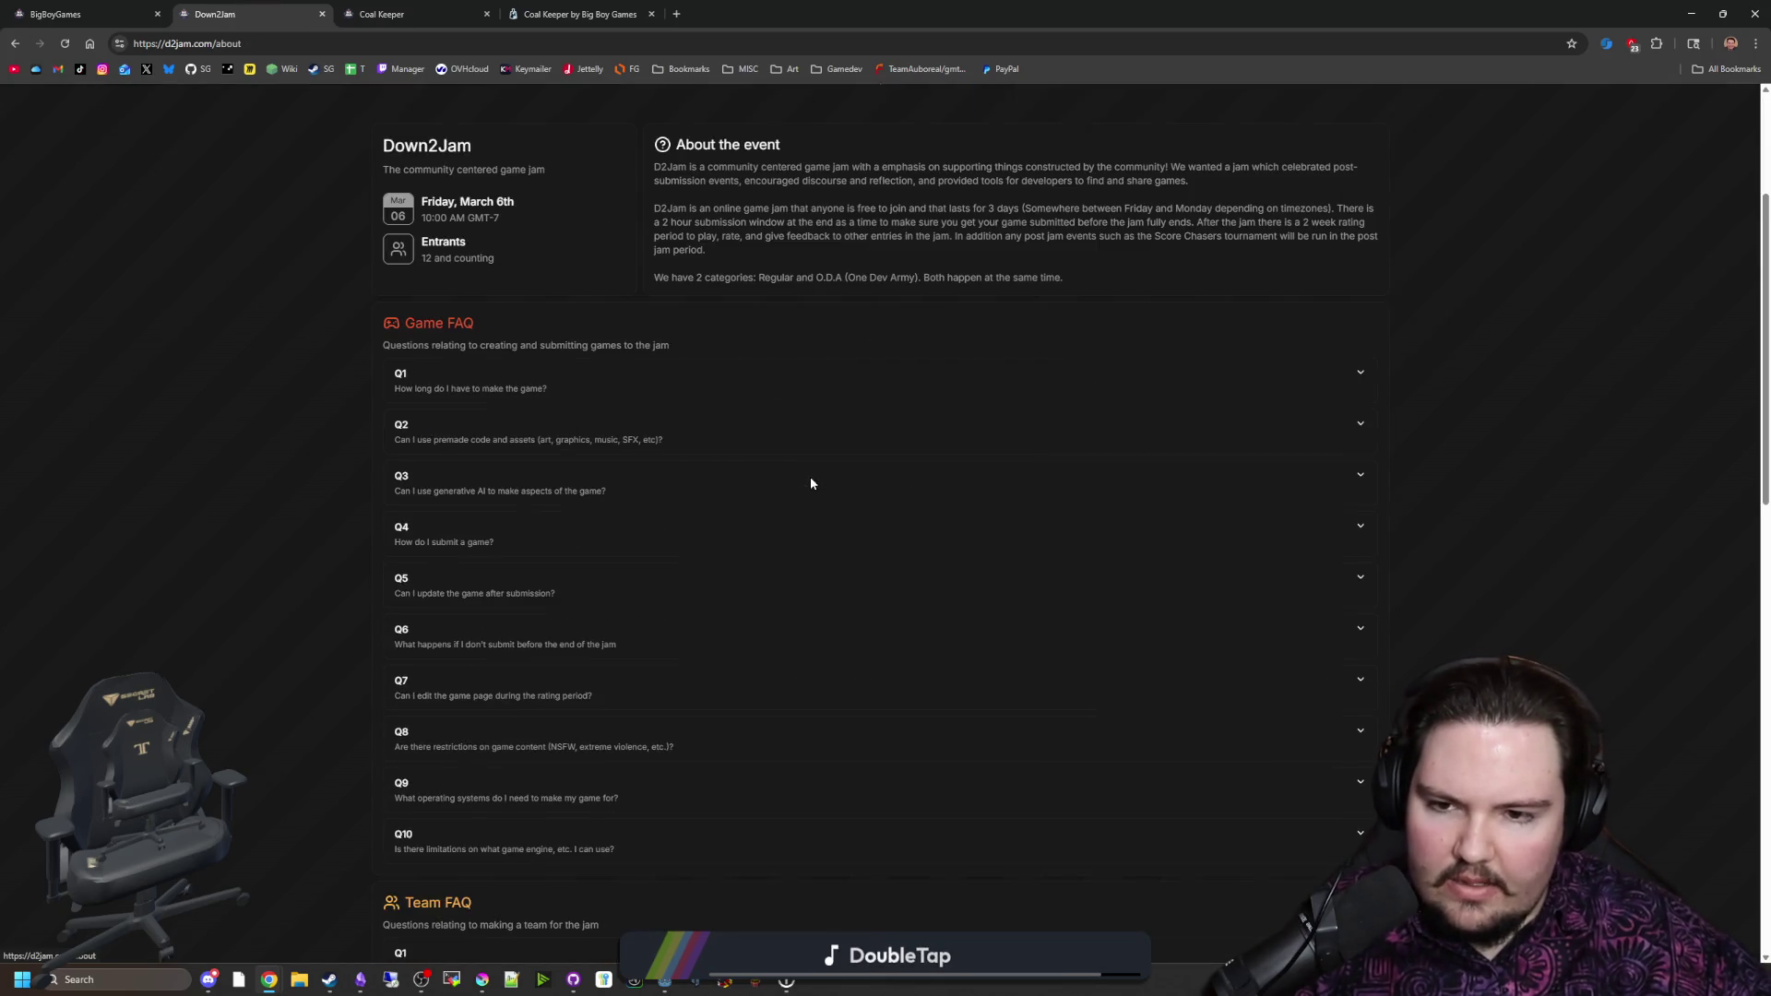
pyautogui.scroll(-2, 808, 227)
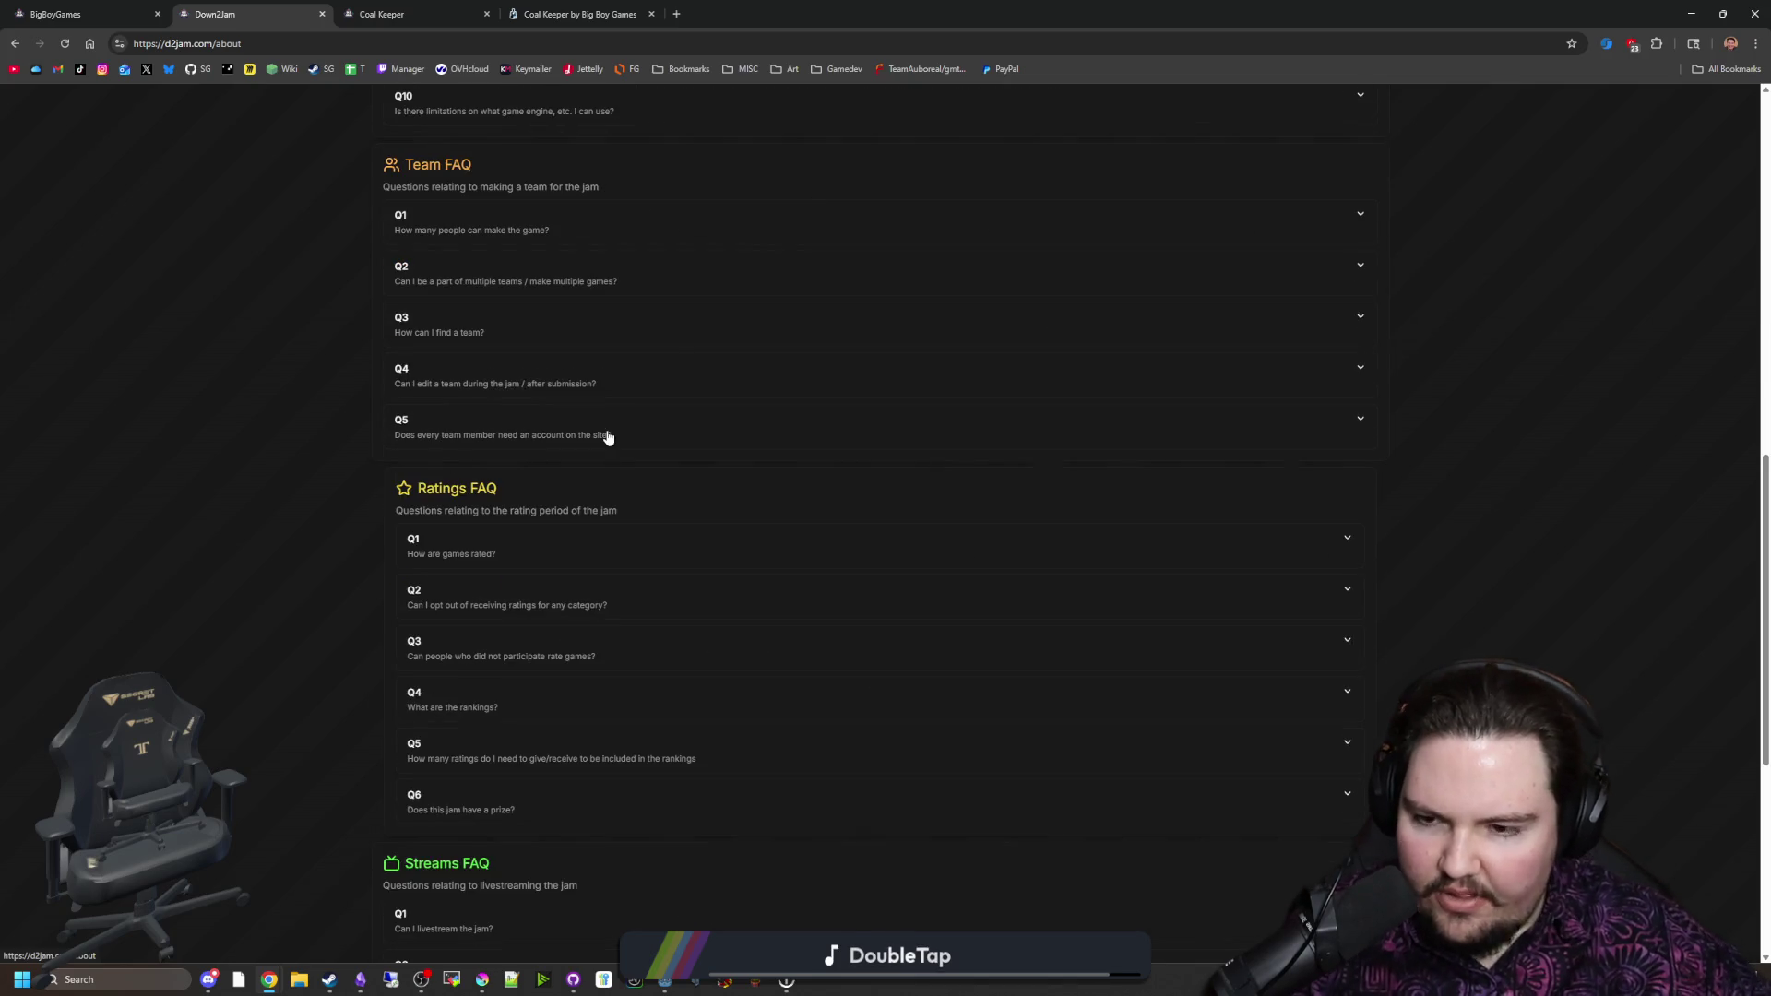
pyautogui.scroll(-6, 328, 415)
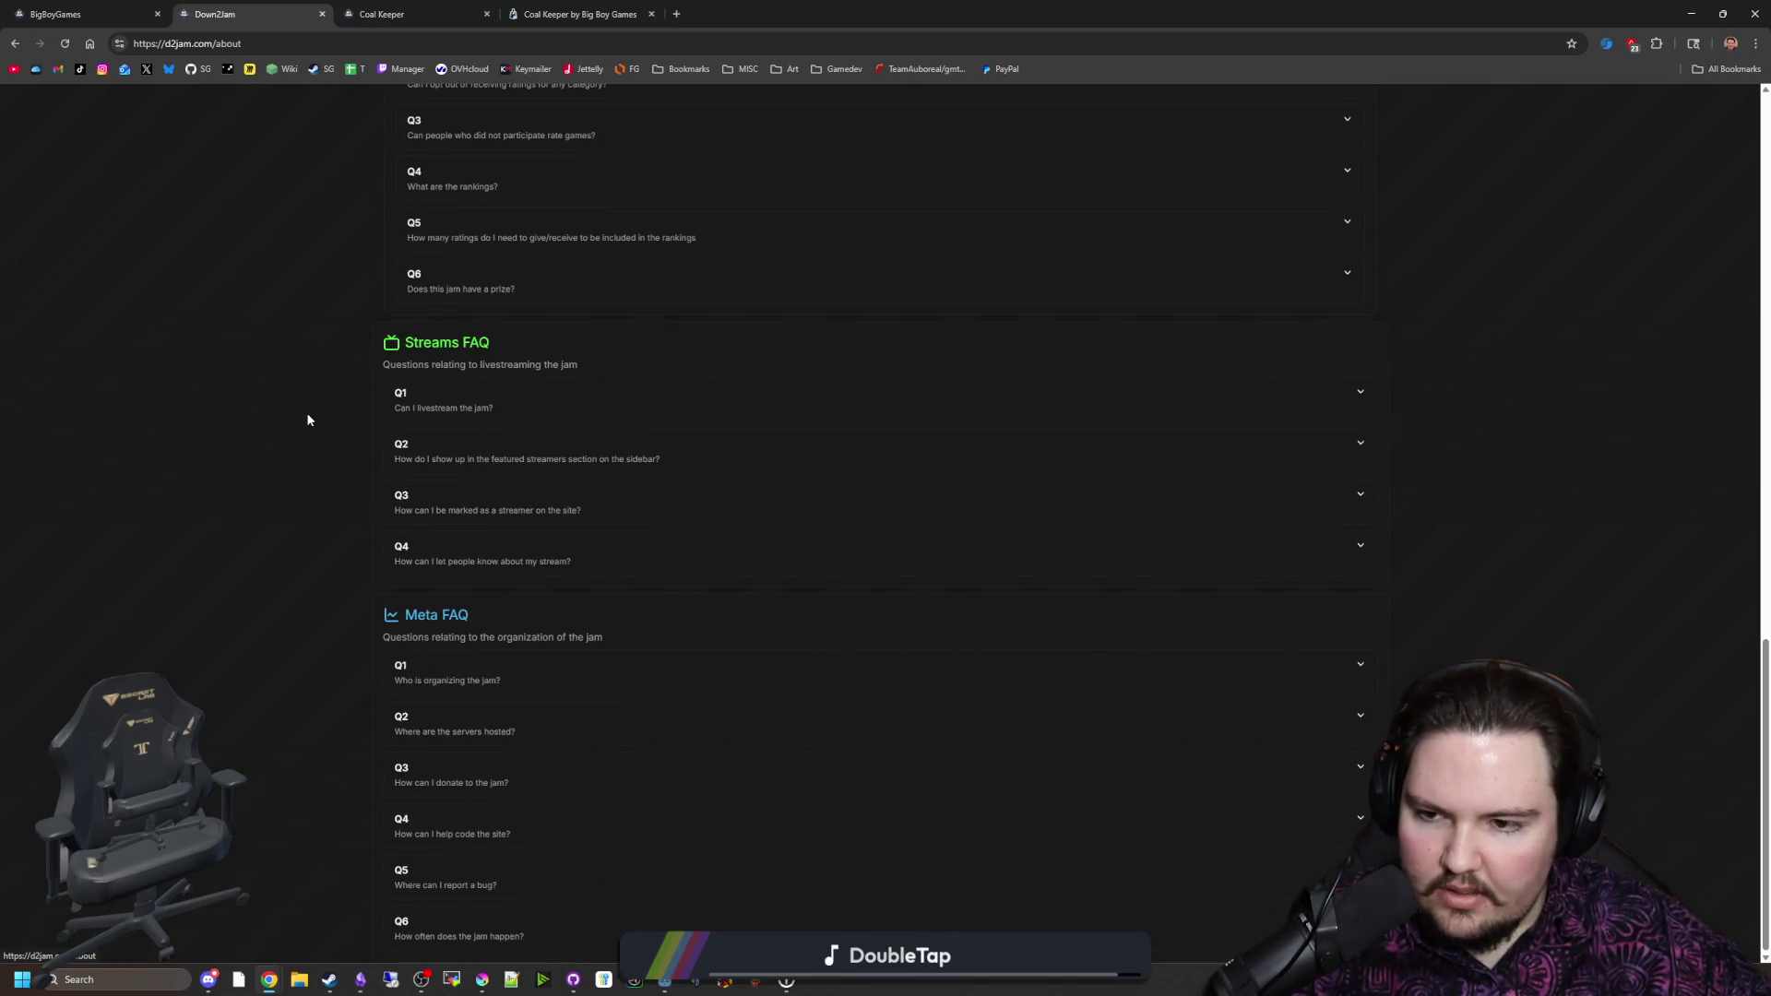
pyautogui.press('Home')
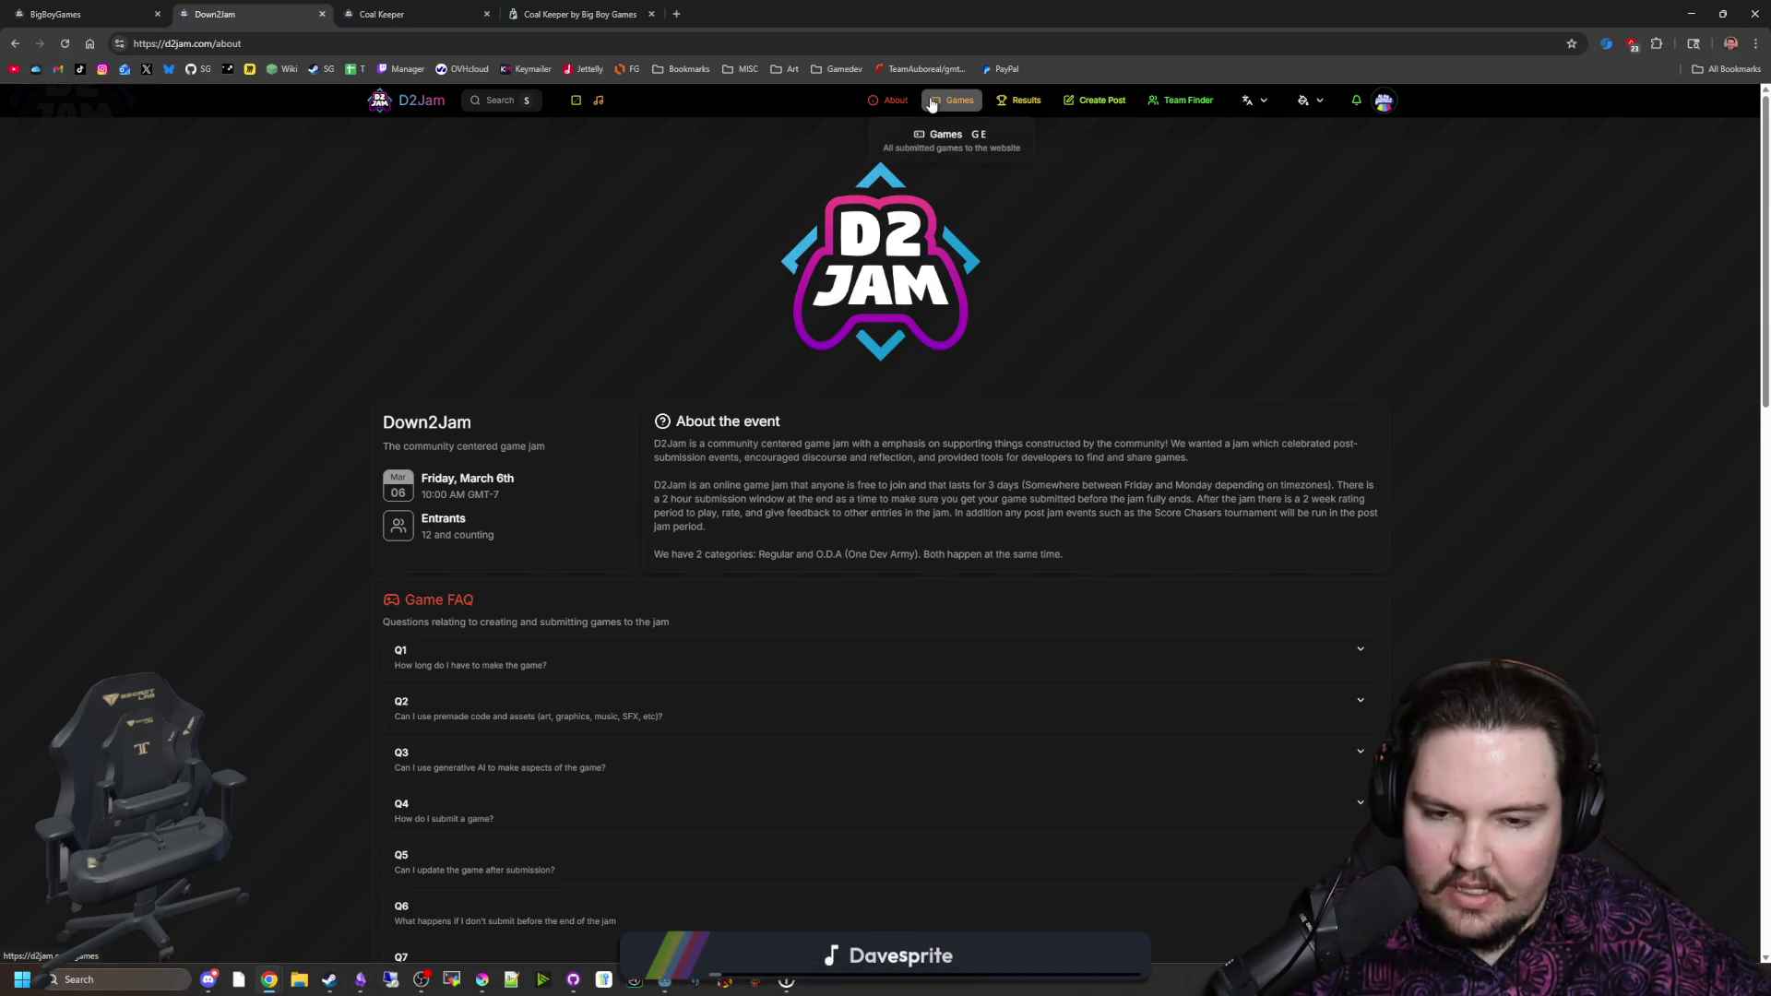
pyautogui.click(932, 104)
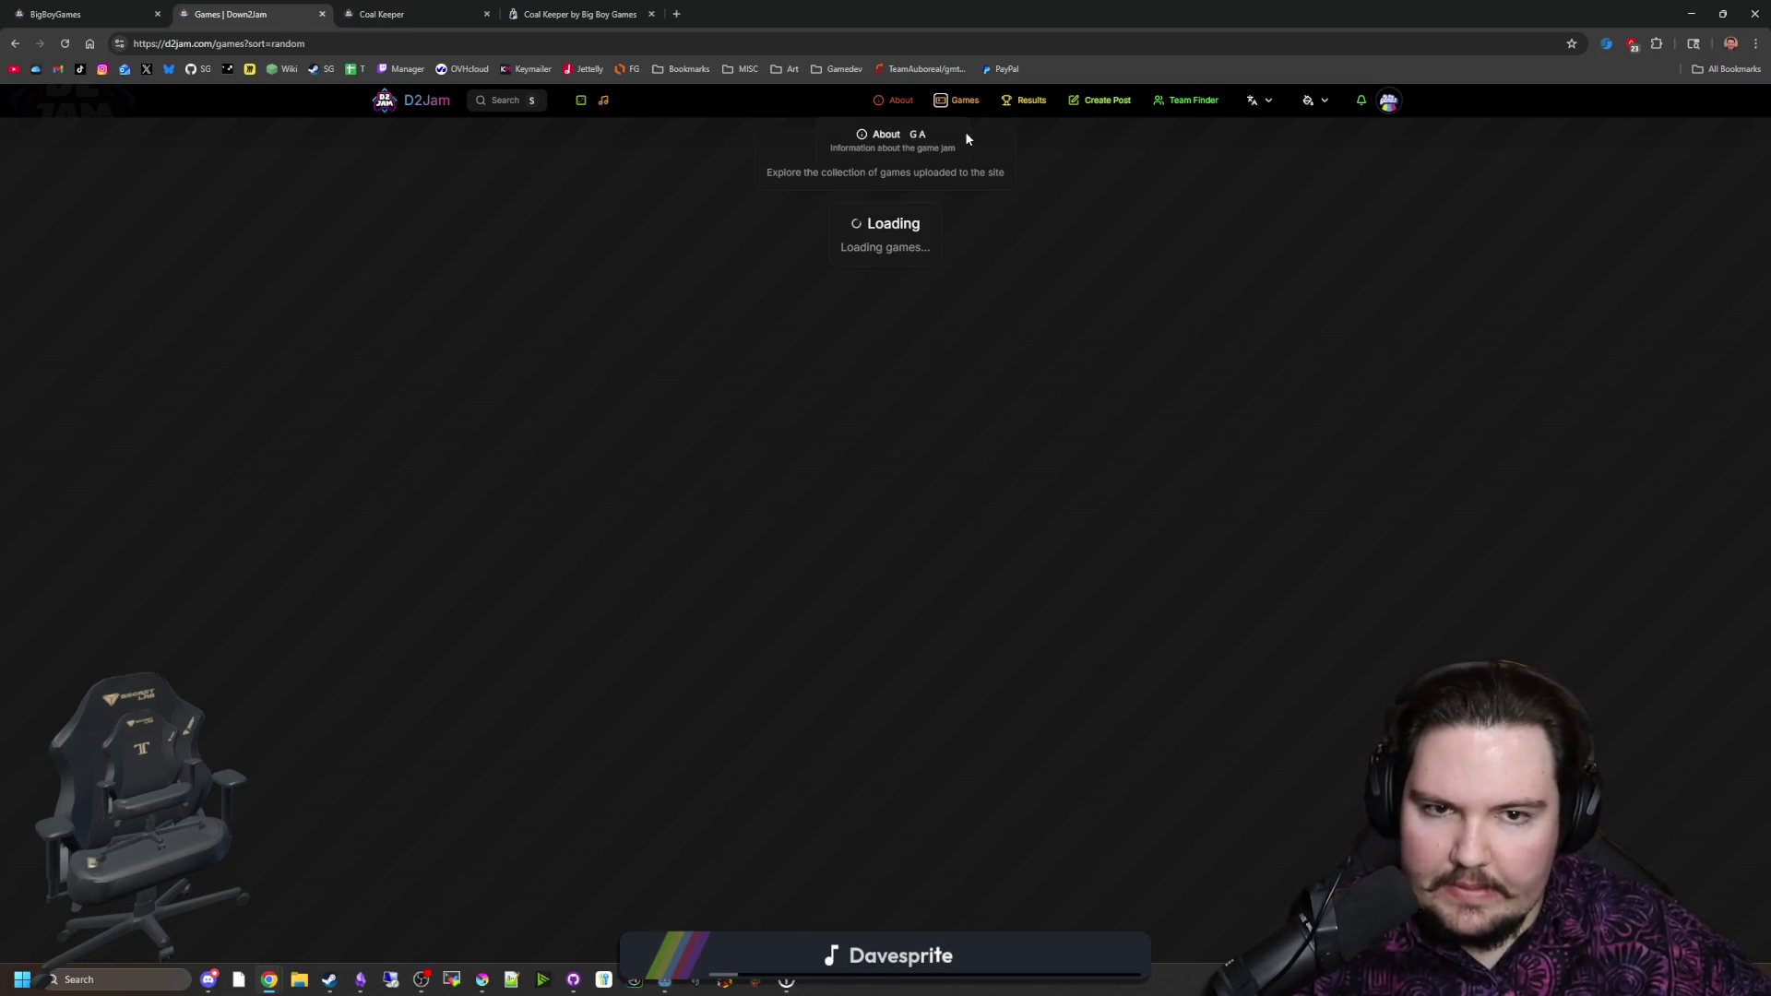
# Step: Check the site's language choices, scroll the games grid, and drag the browser down to reveal Godot
pyautogui.click(1254, 100)
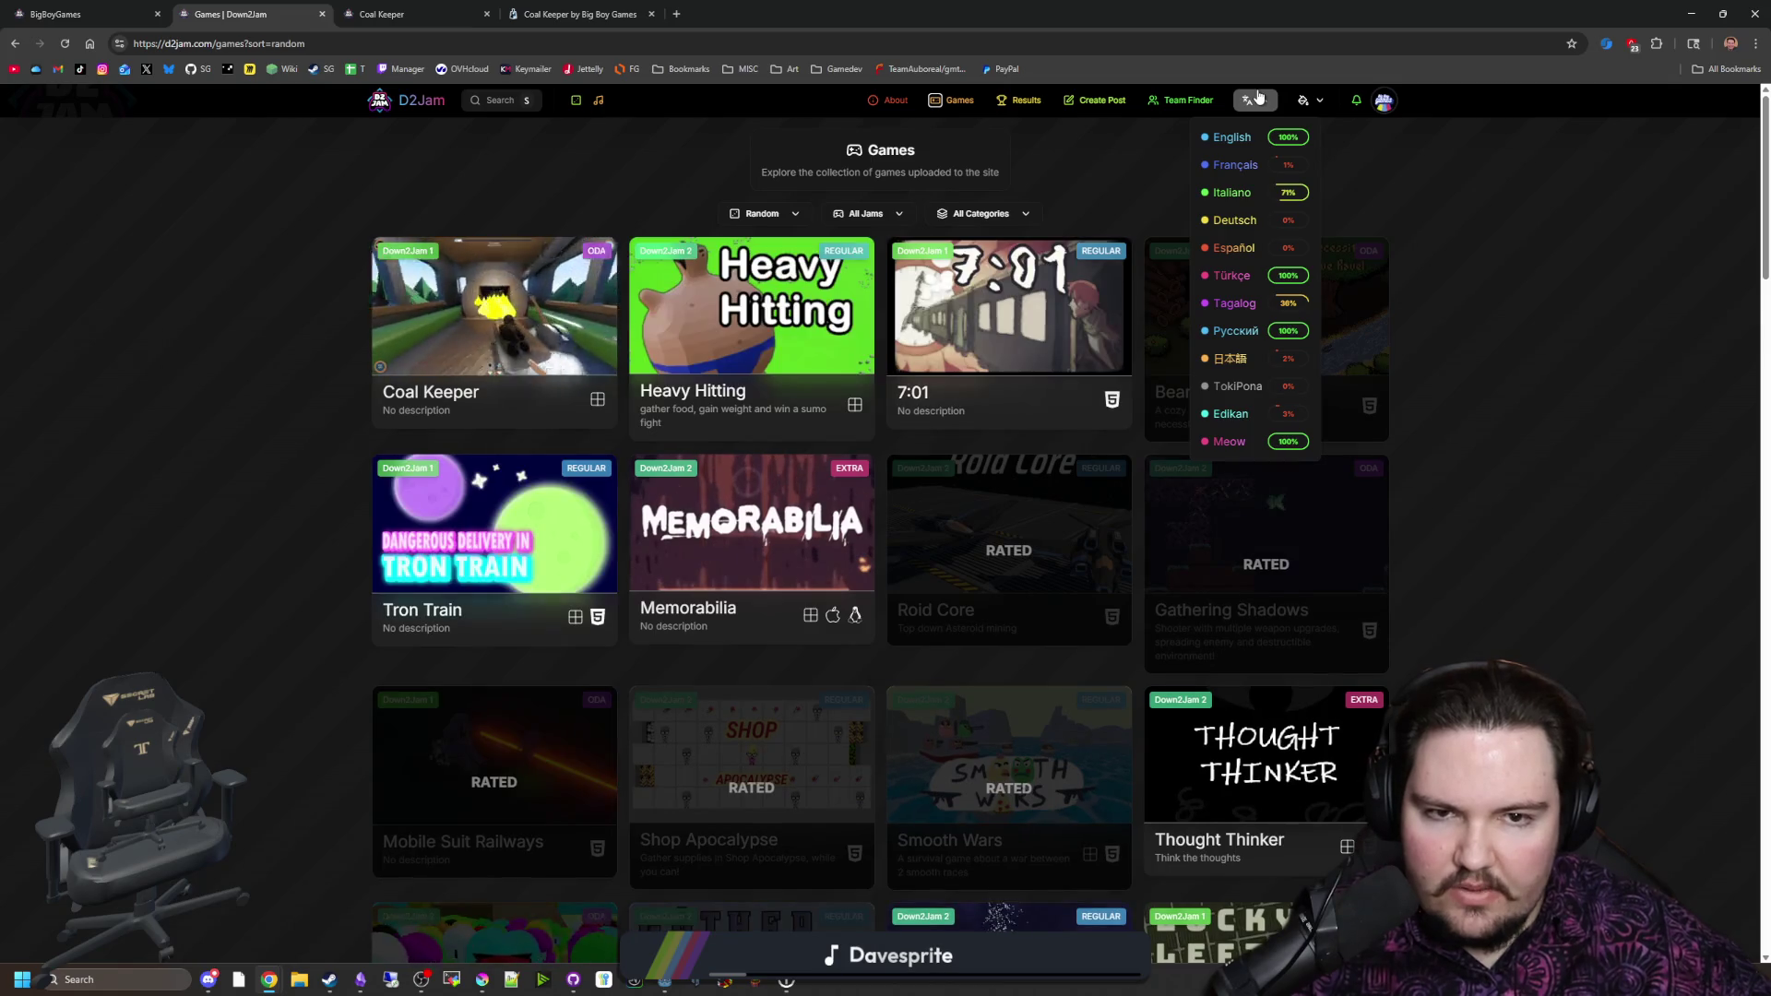
pyautogui.click(1286, 87)
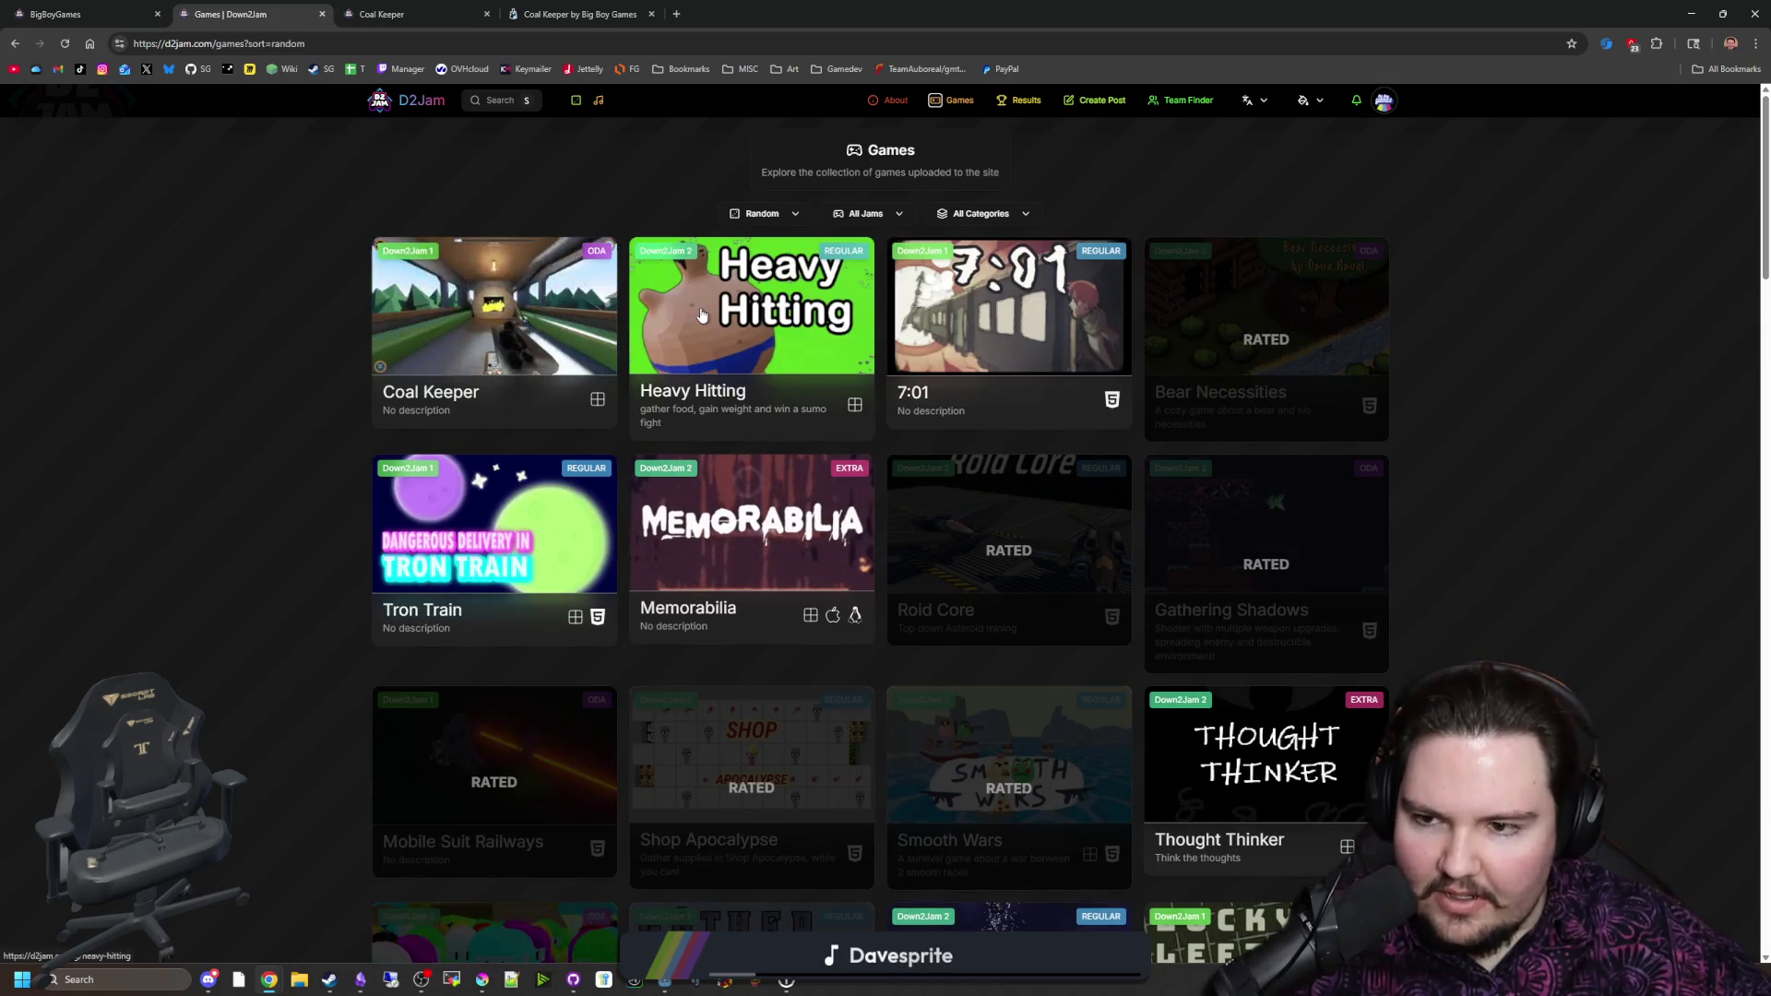
pyautogui.scroll(-20, 336, 324)
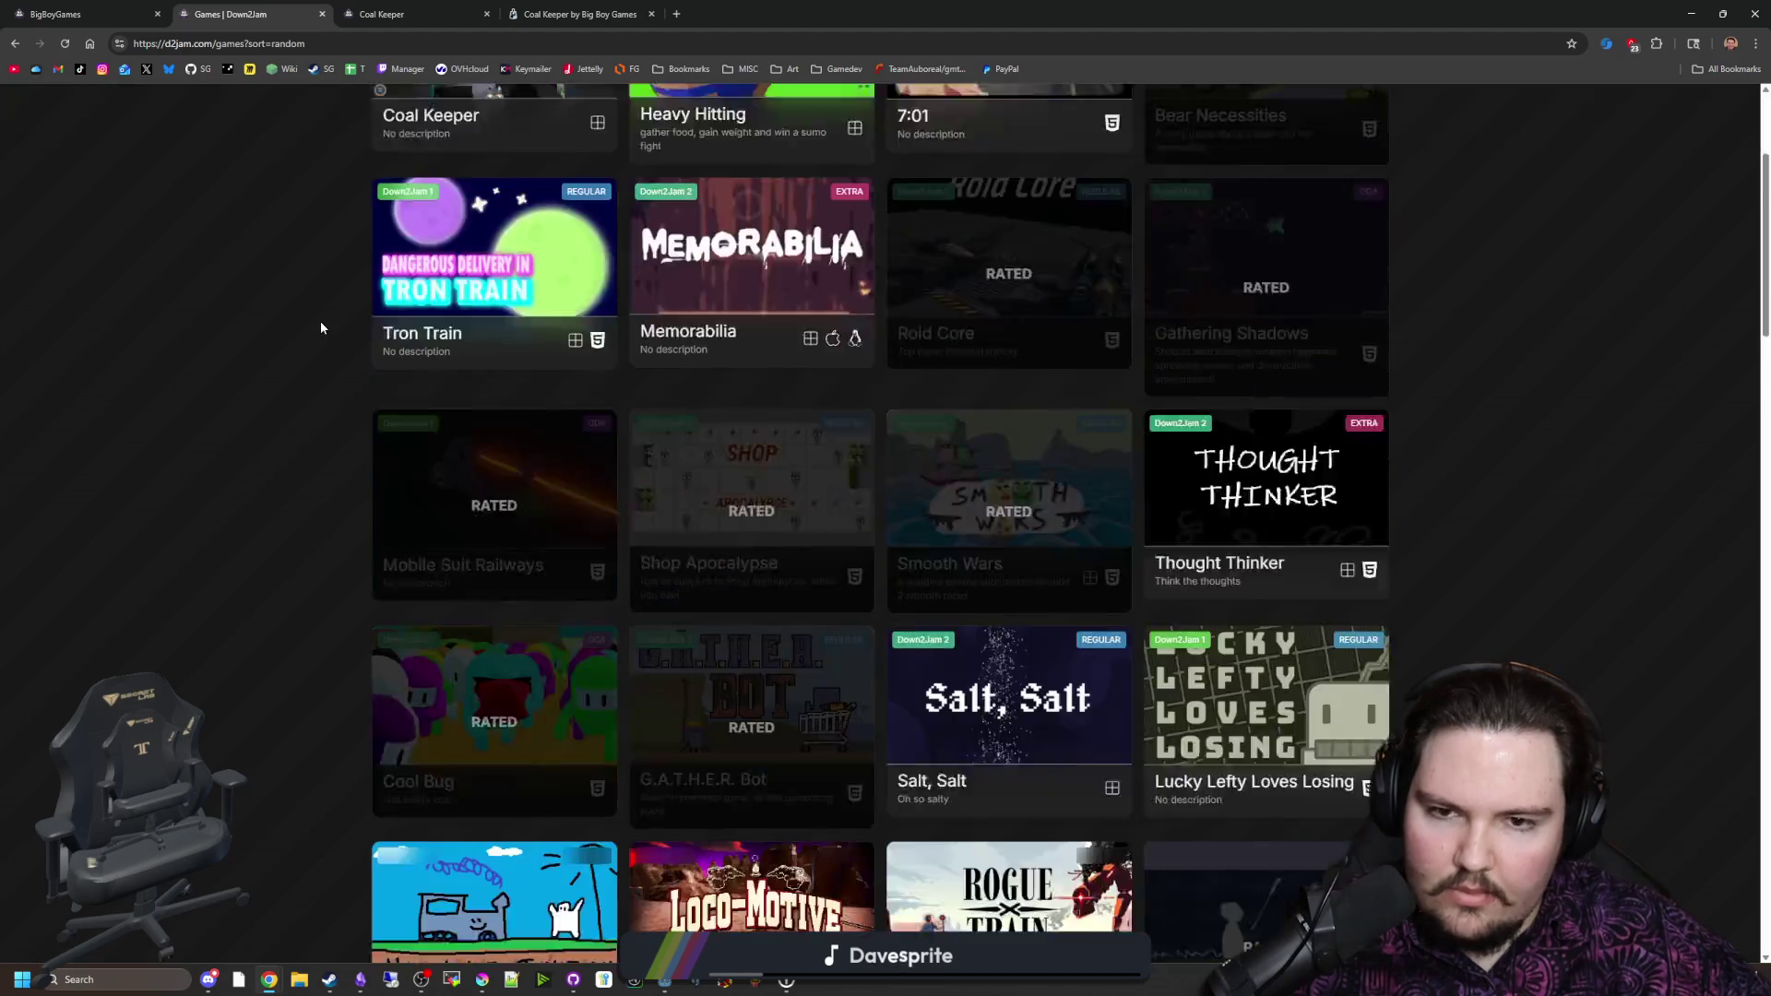
pyautogui.scroll(-5, 338, 315)
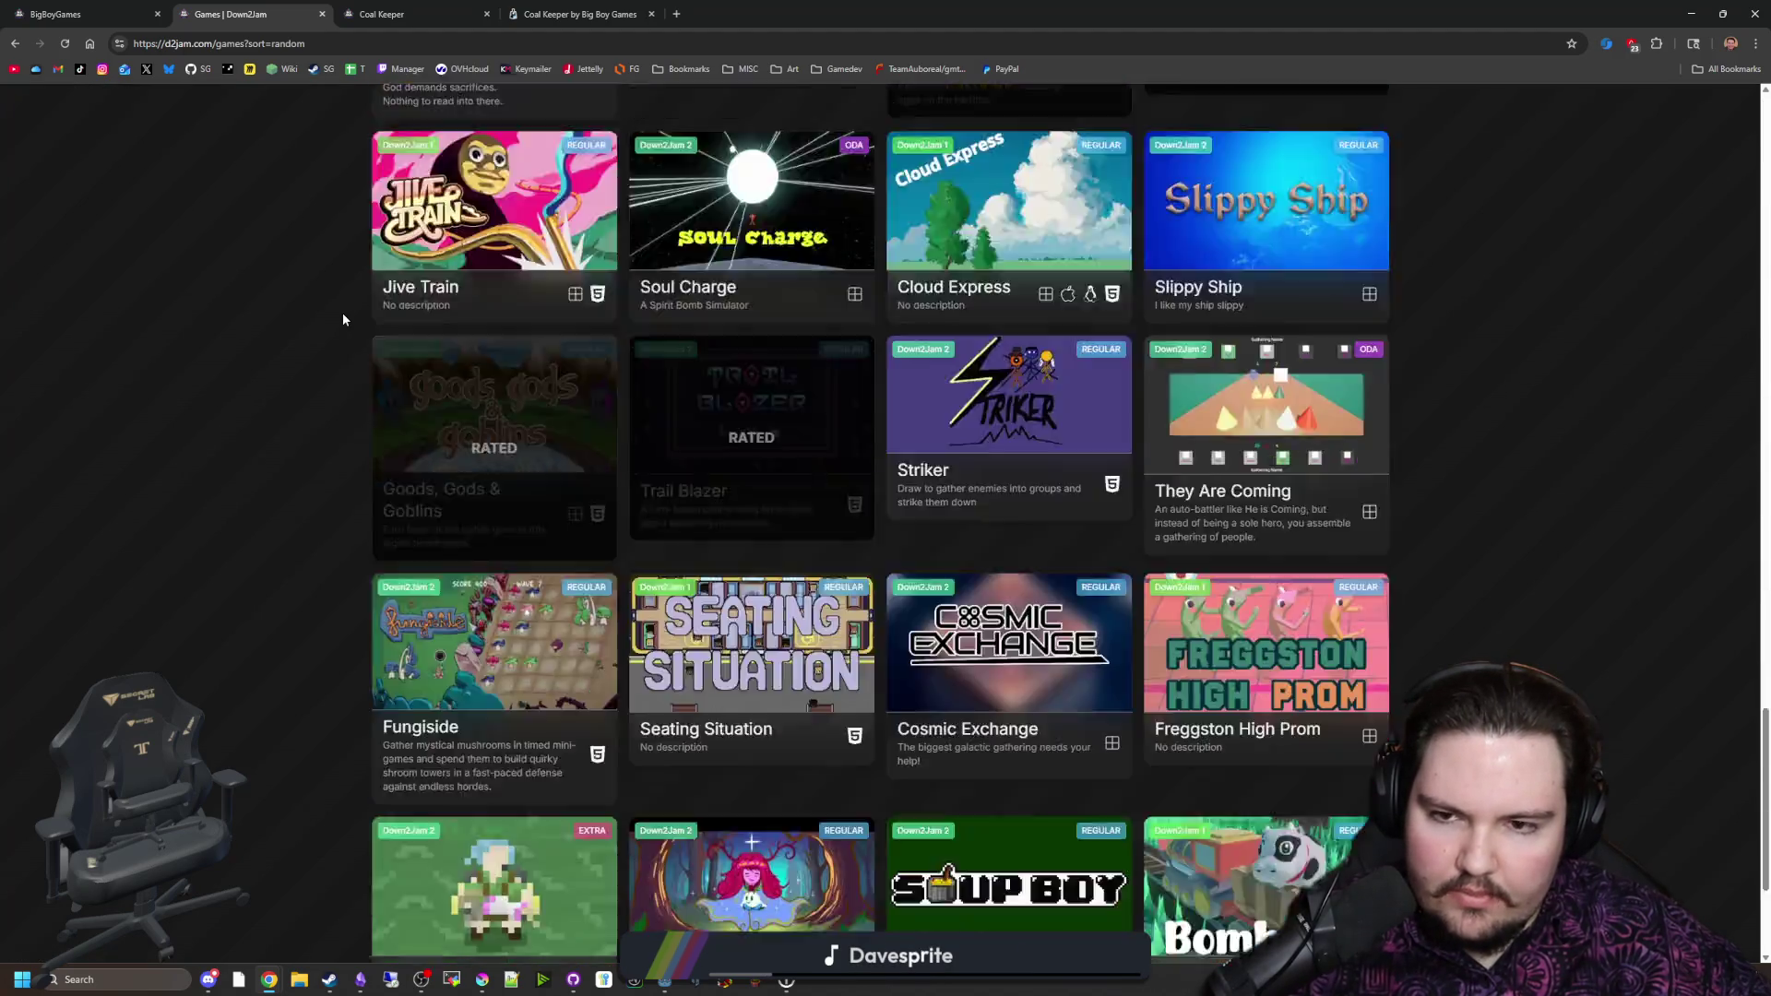
pyautogui.scroll(20, 305, 411)
pyautogui.moveTo(1199, 14)
pyautogui.mouseDown()
pyautogui.moveTo(1129, 178)
pyautogui.moveTo(1185, 606)
pyautogui.mouseUp()
# Step: Close the browser, resume the game, pick up and throw the white cylinder, then grab the green box
pyautogui.click(1584, 608)
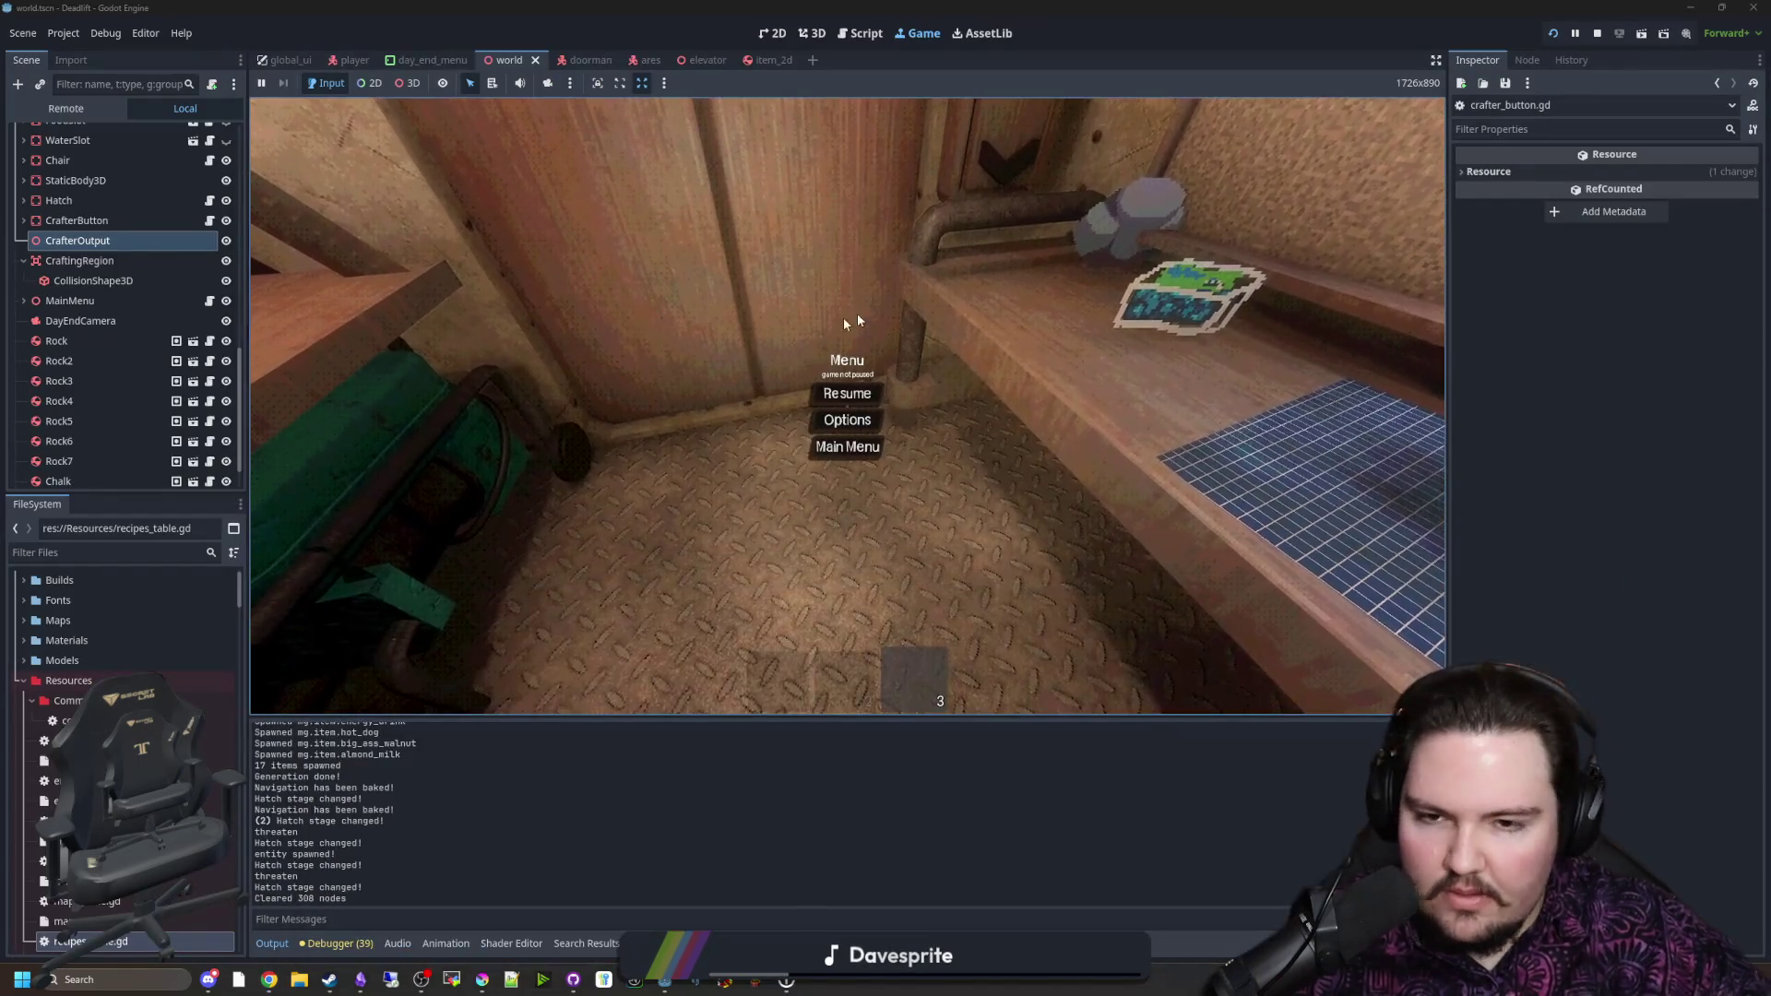
pyautogui.click(845, 394)
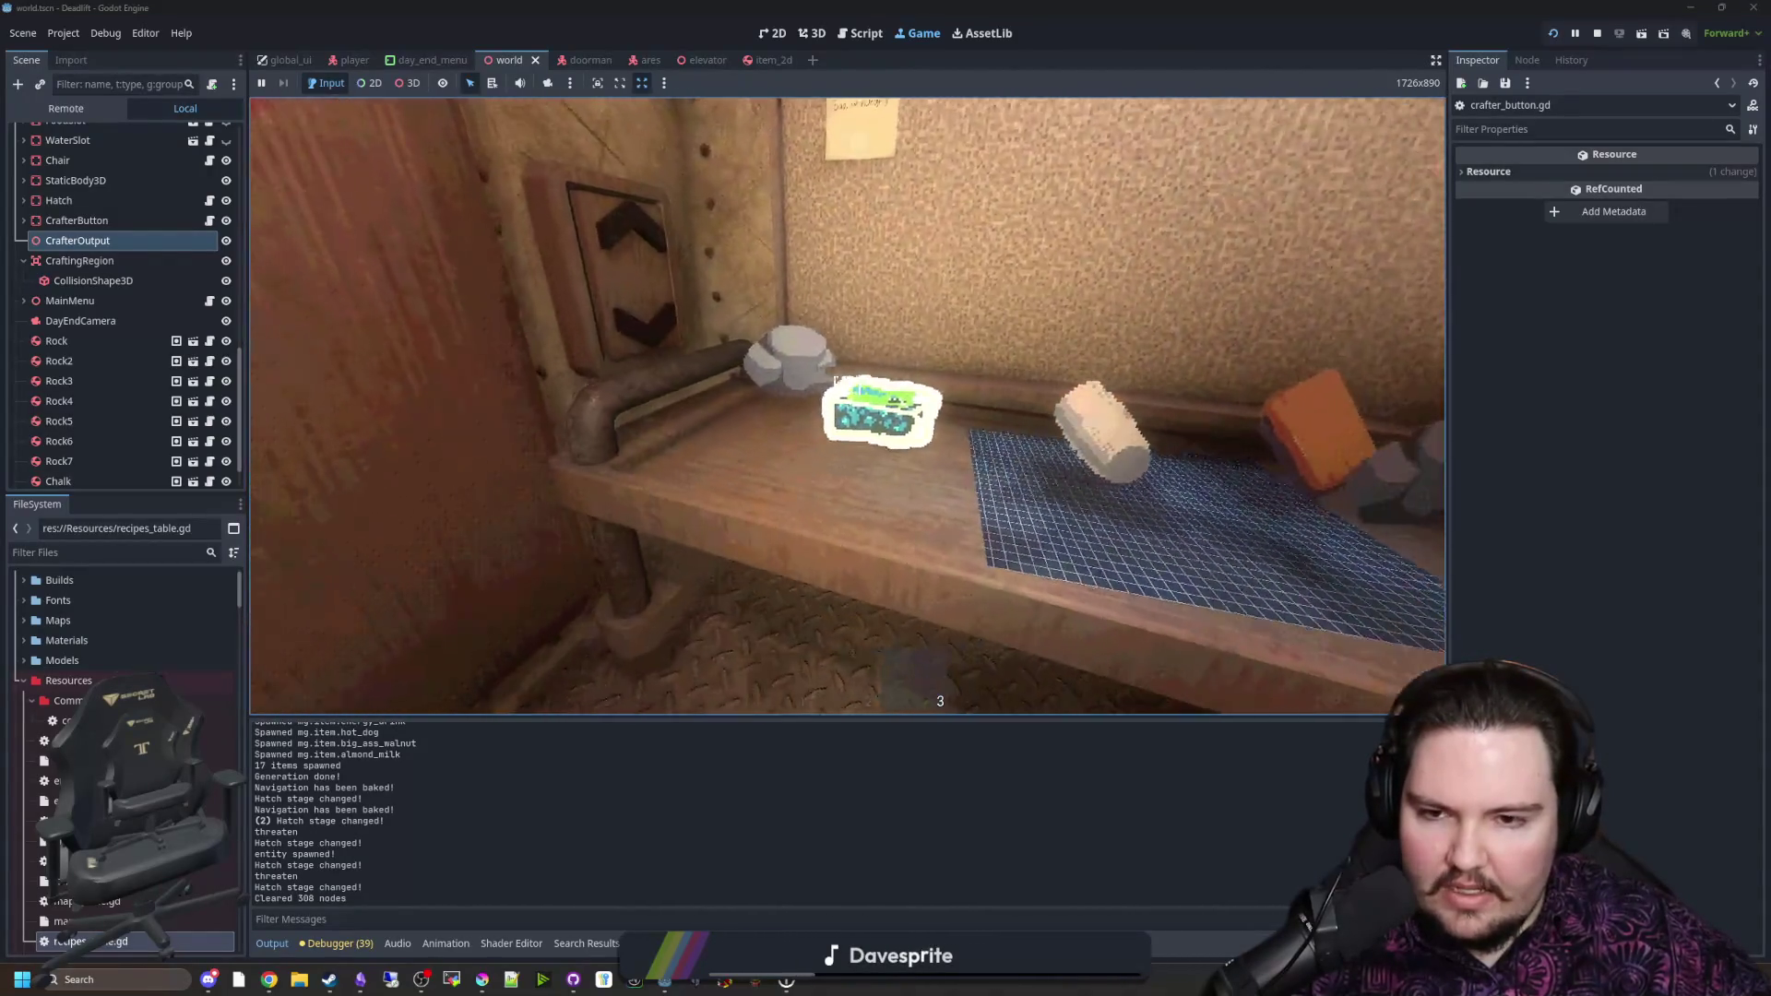
pyautogui.click(846, 387)
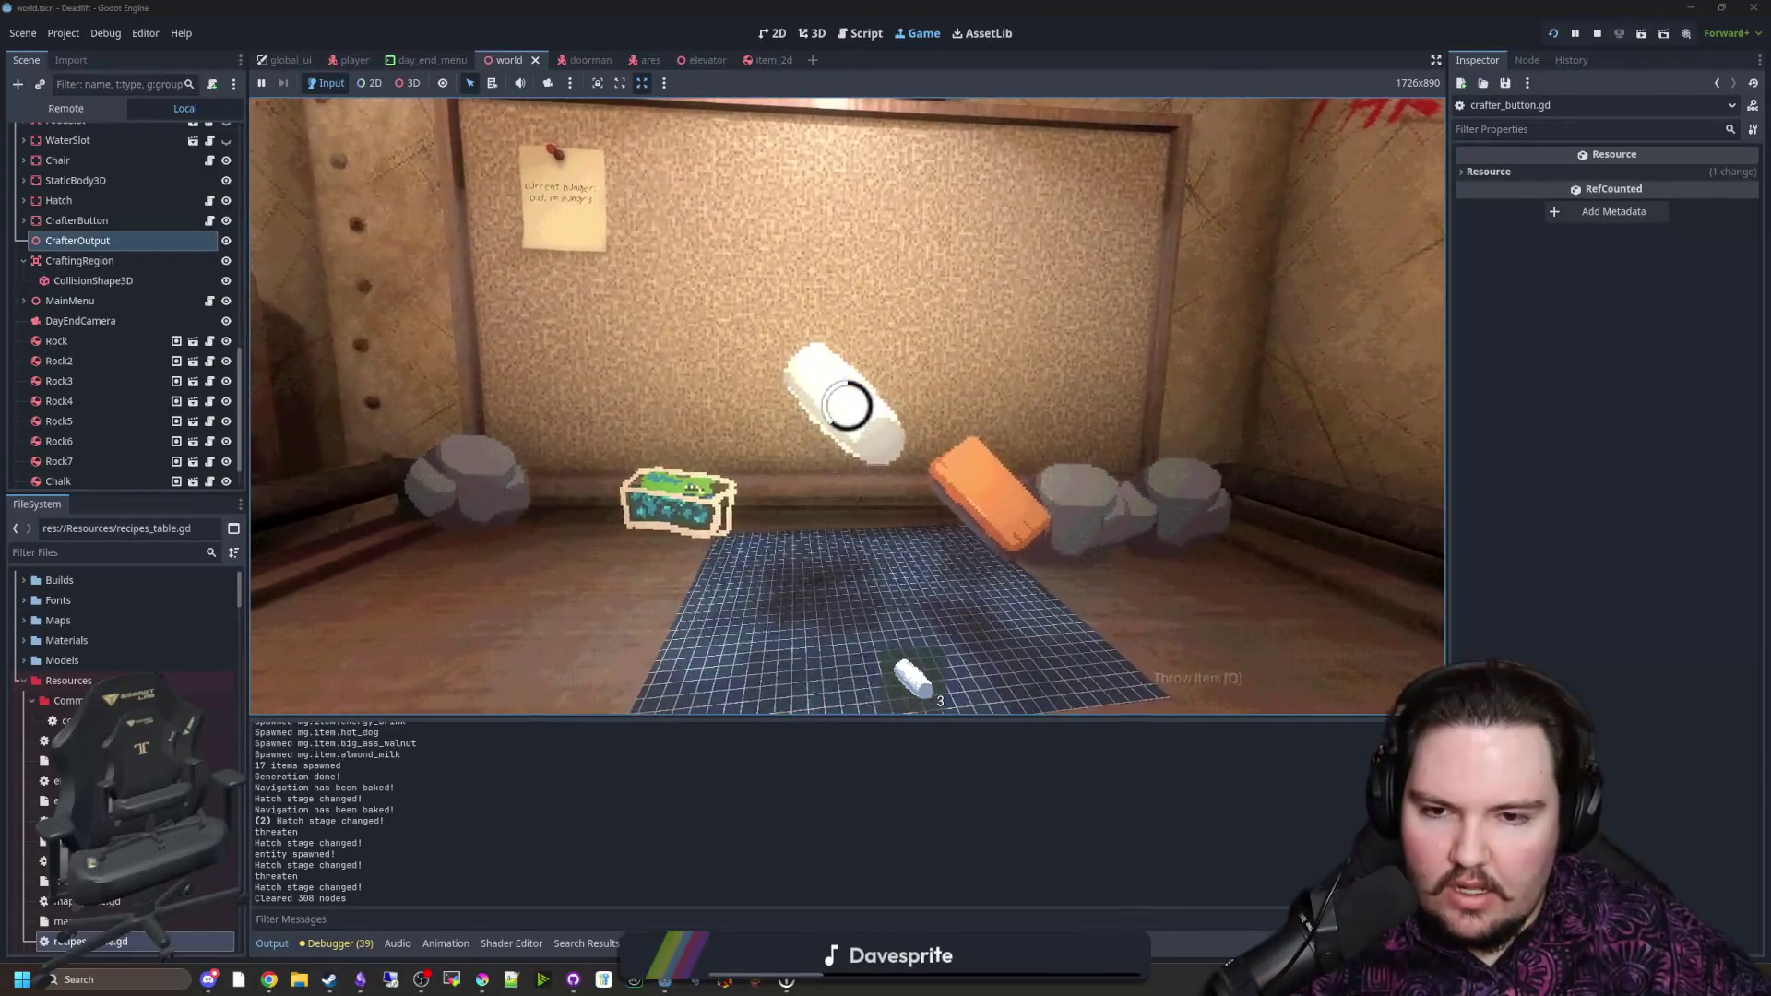
pyautogui.press('q')
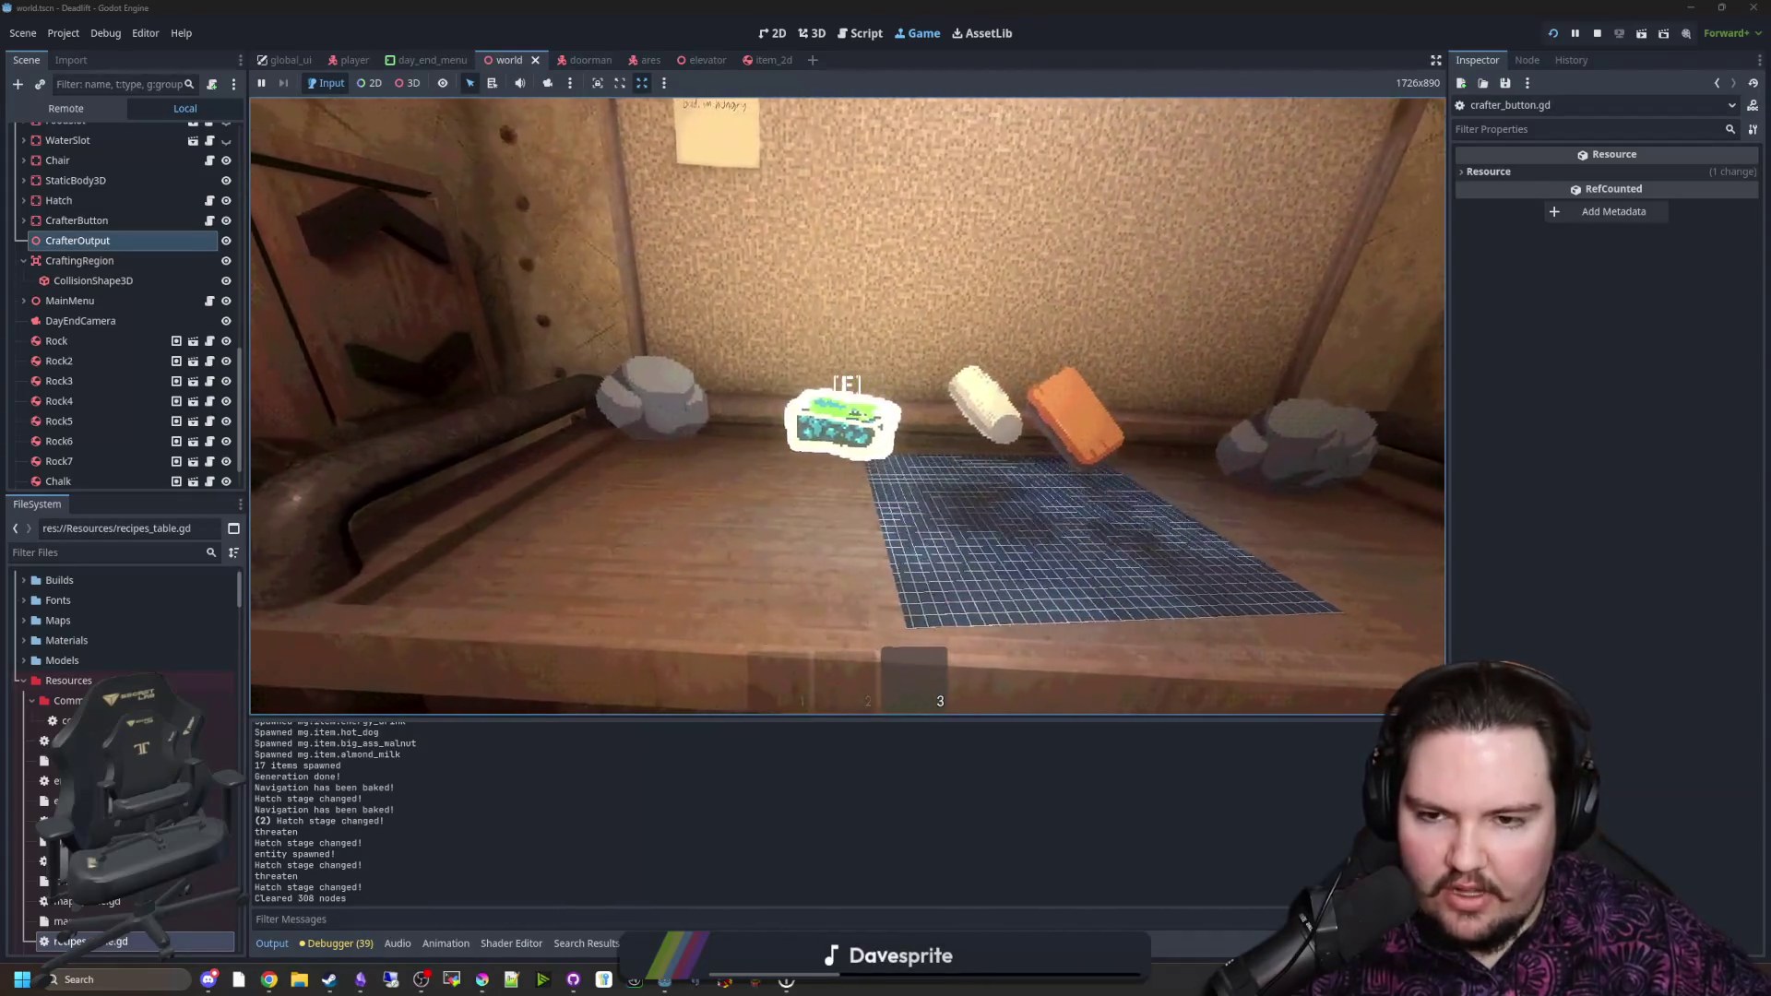
pyautogui.click(846, 406)
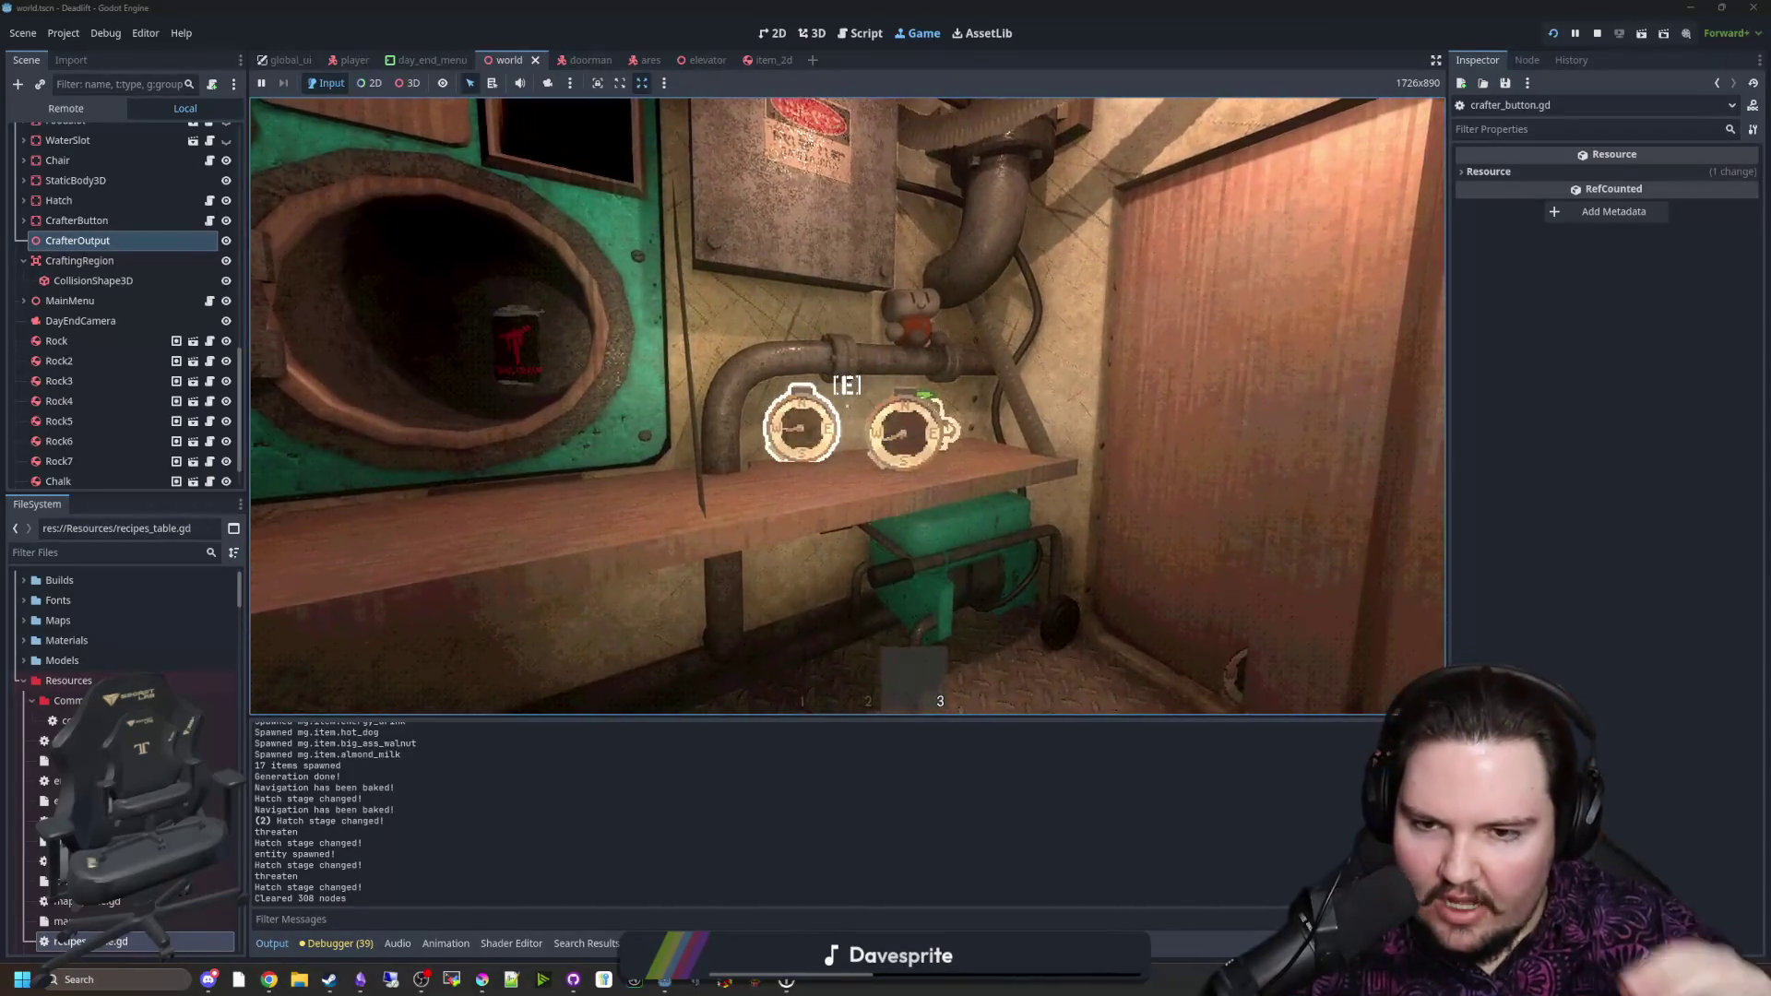
# Step: Walk along the workbench, swap the jar for the rock, and set the compass on the shelf
pyautogui.press('w')
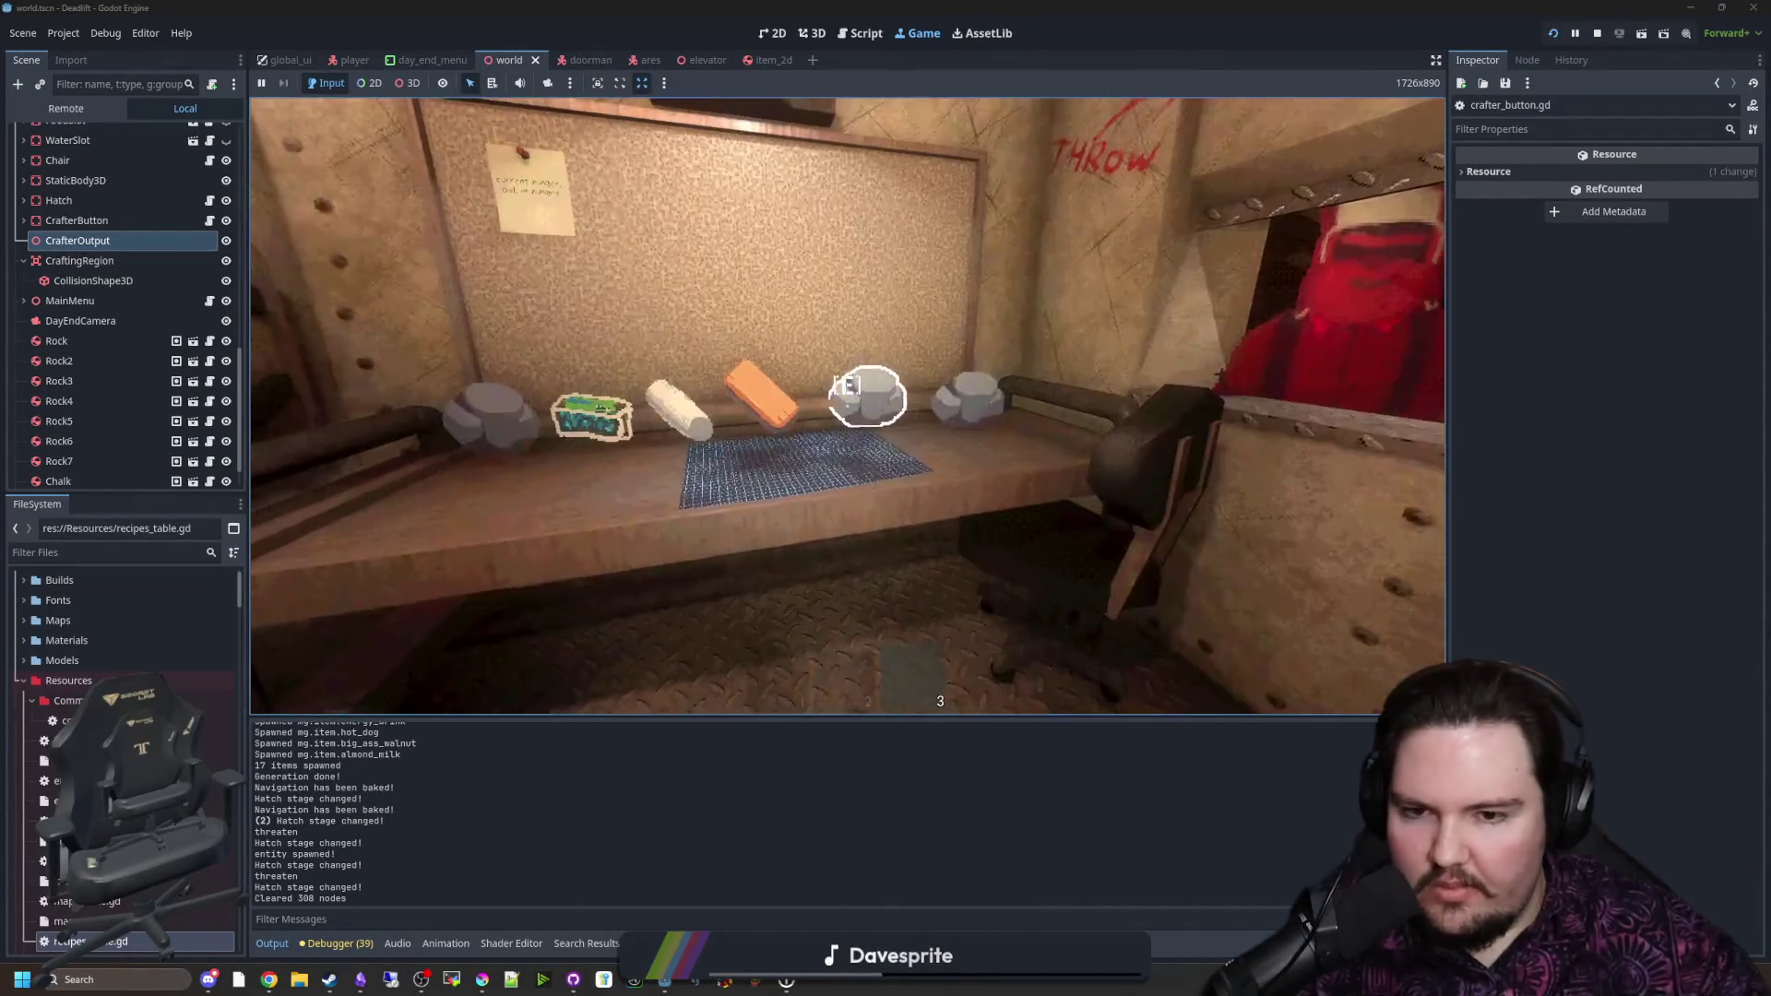
pyautogui.press('a')
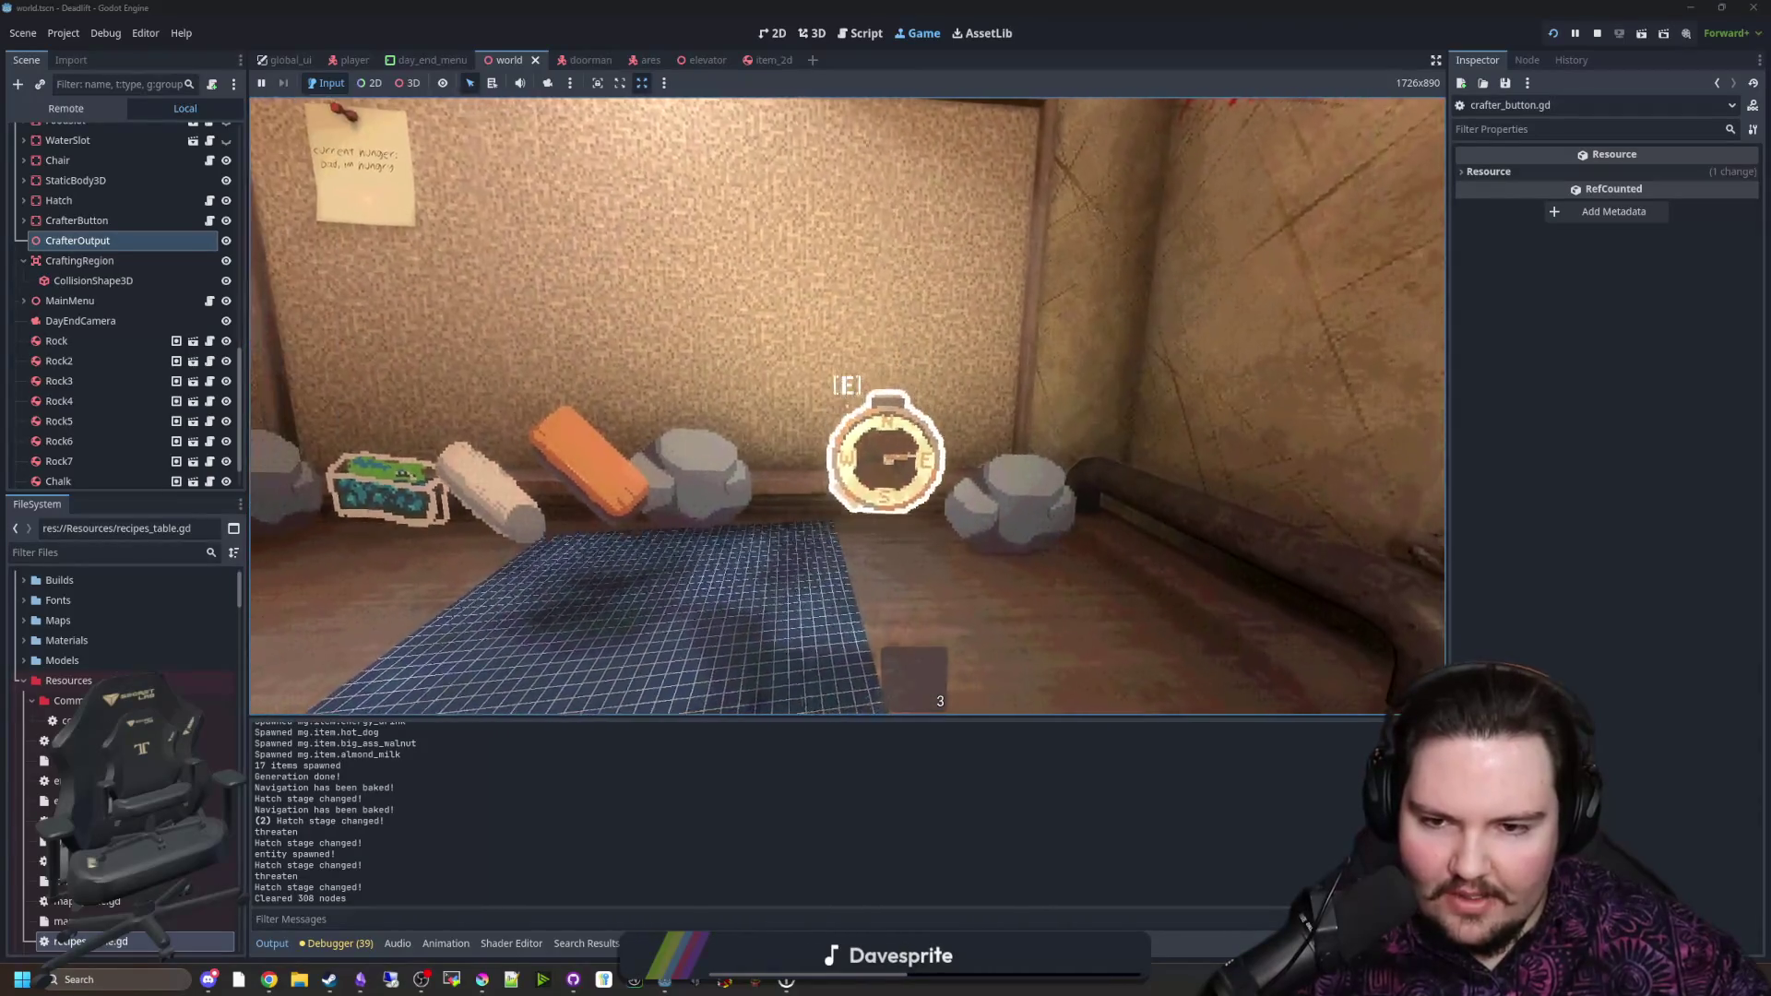
pyautogui.press('a')
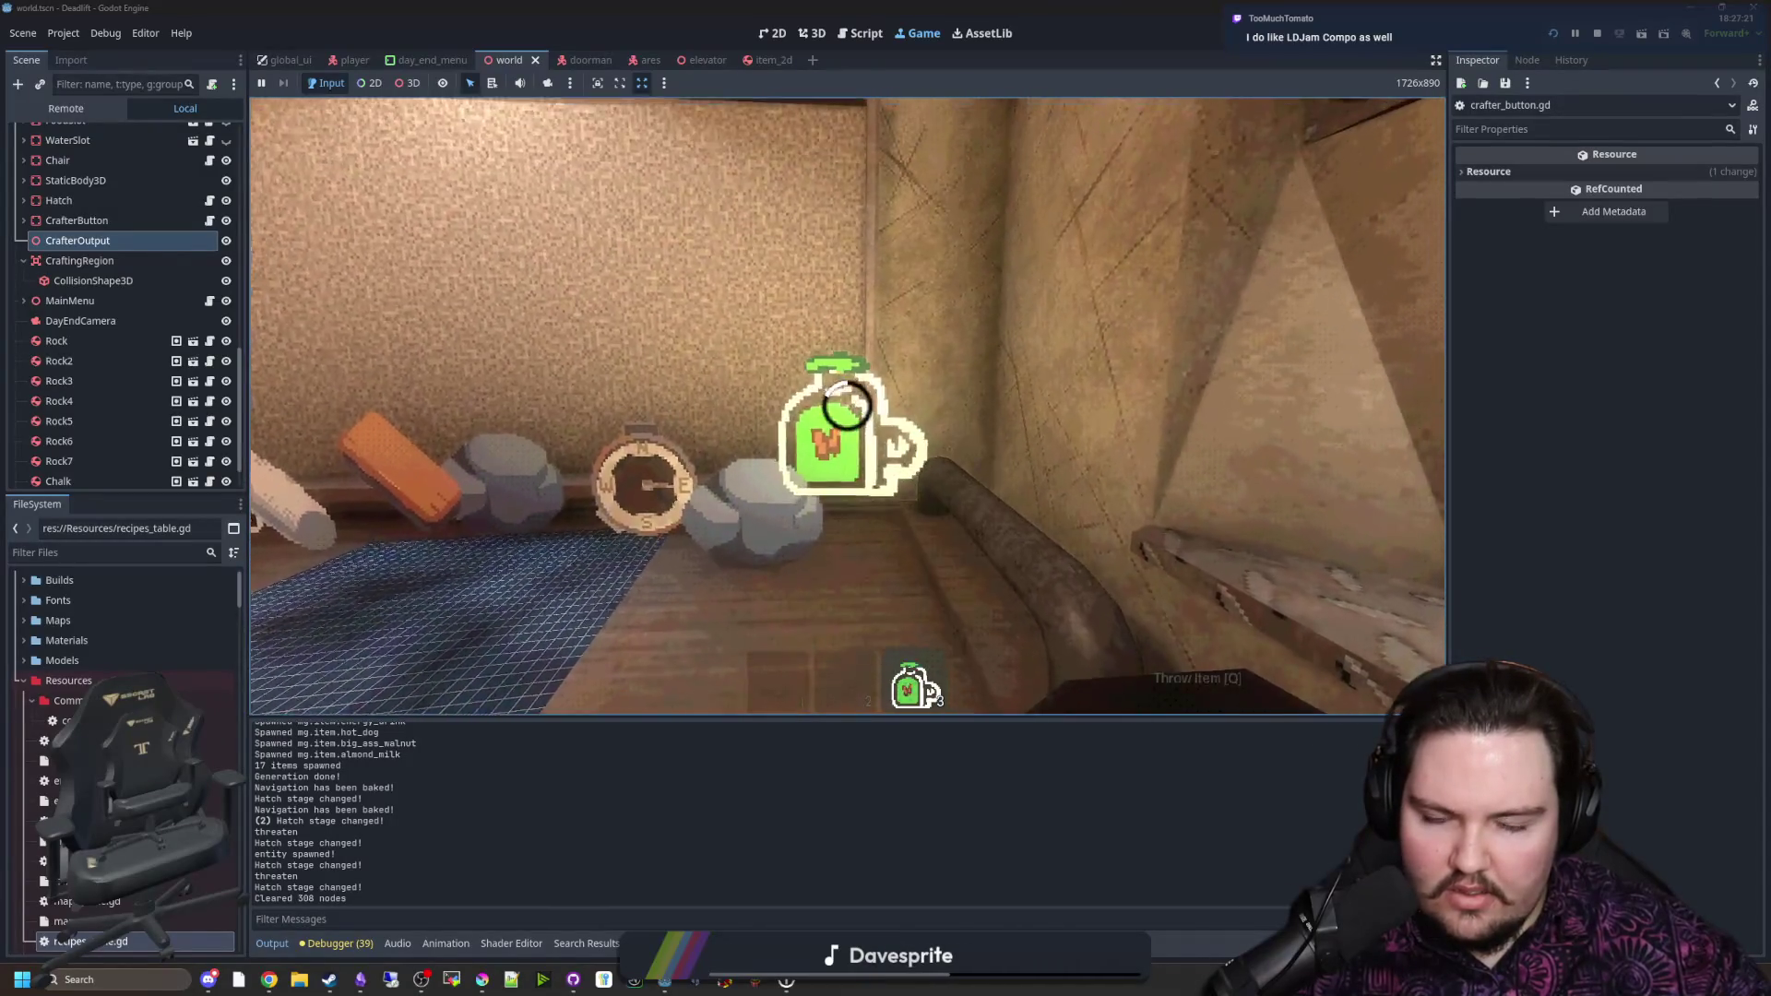
pyautogui.press('e')
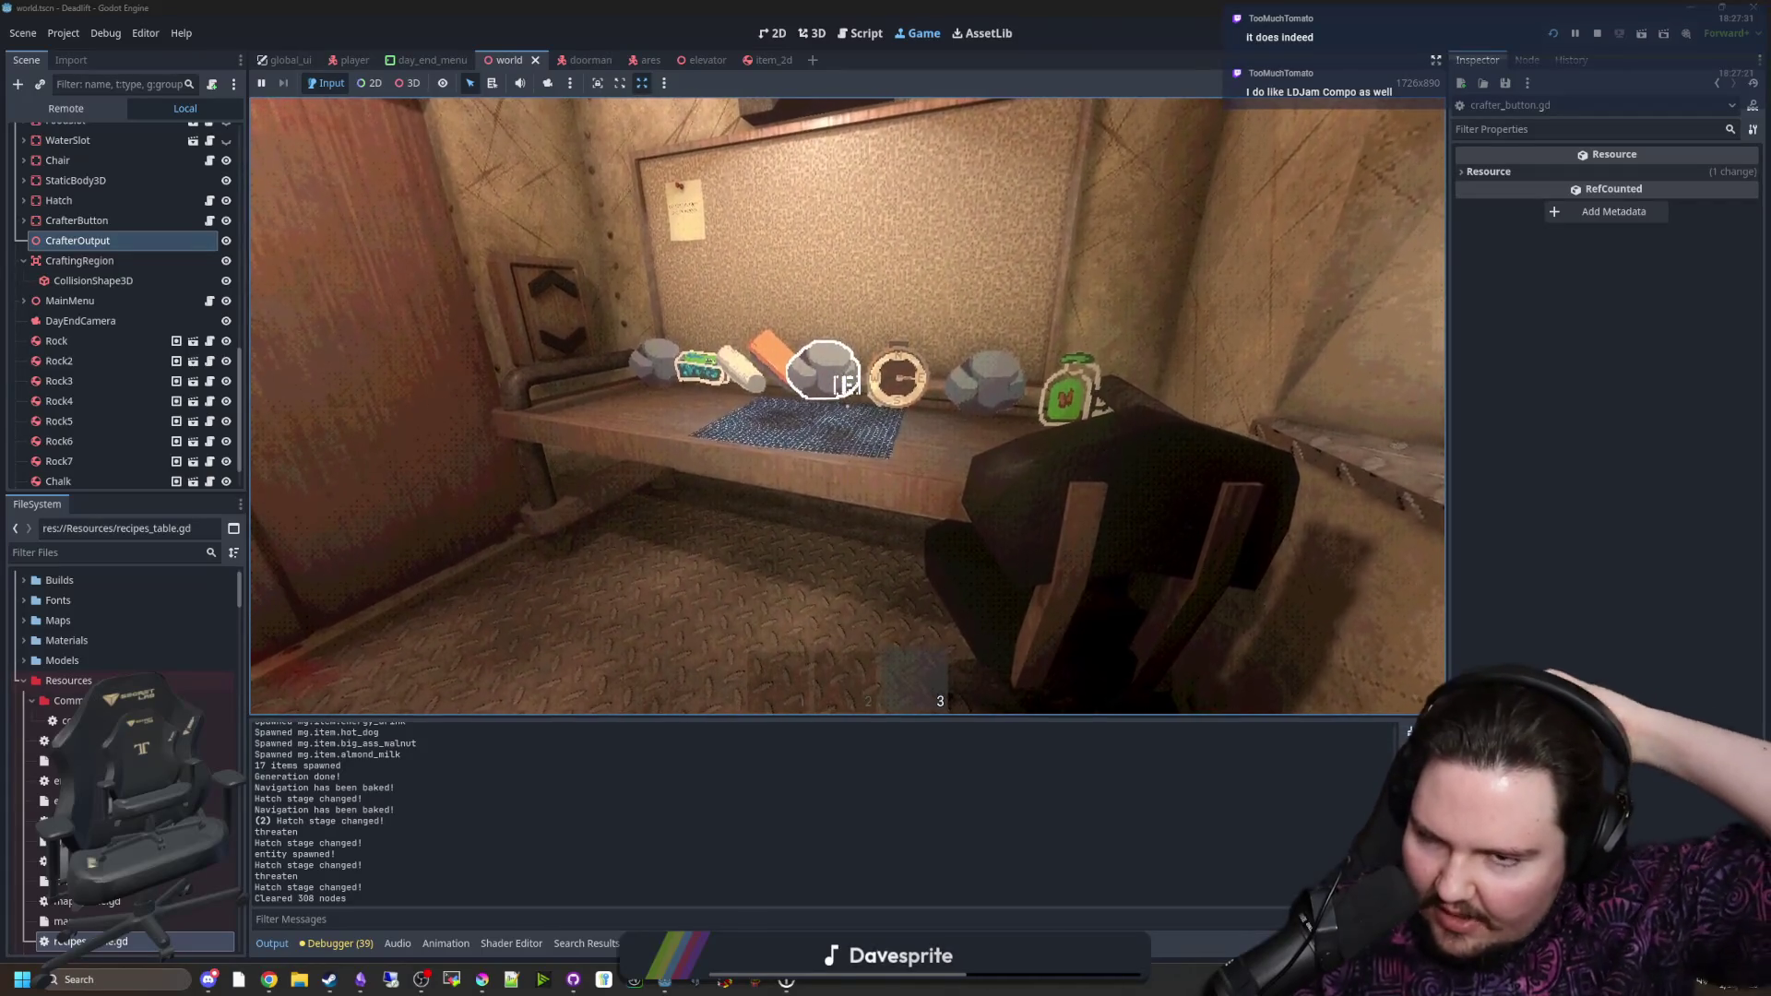
pyautogui.press('w')
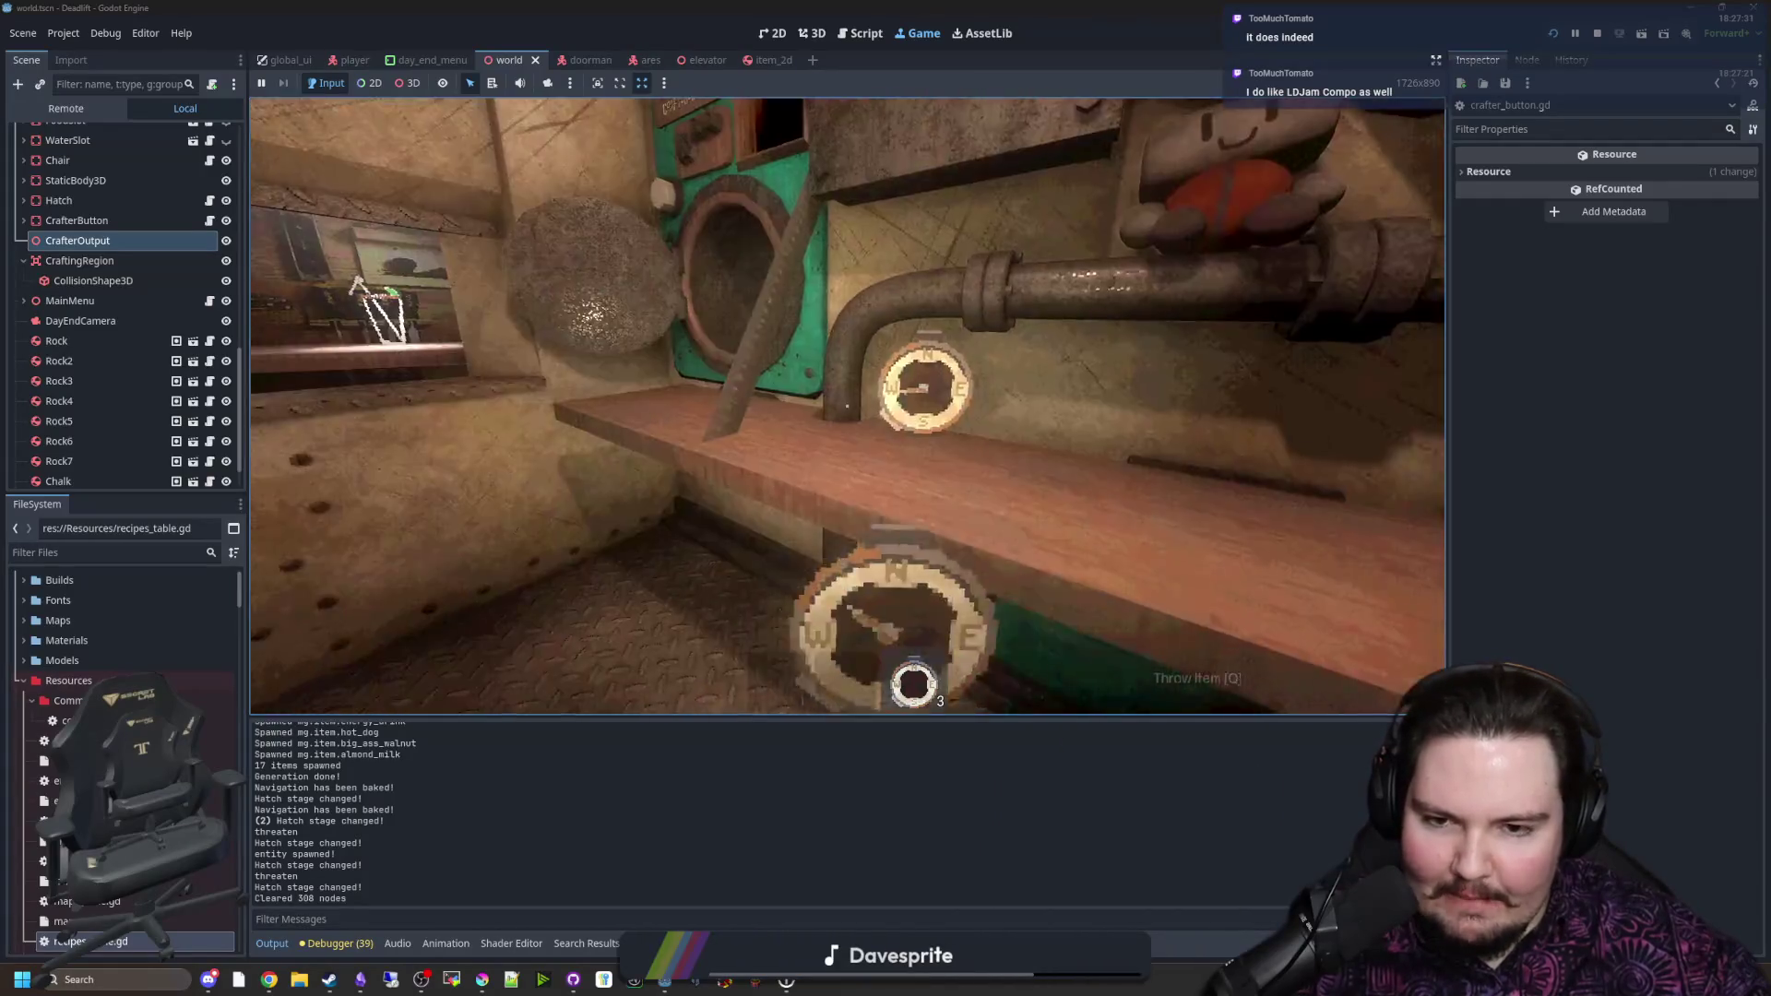
pyautogui.press('q')
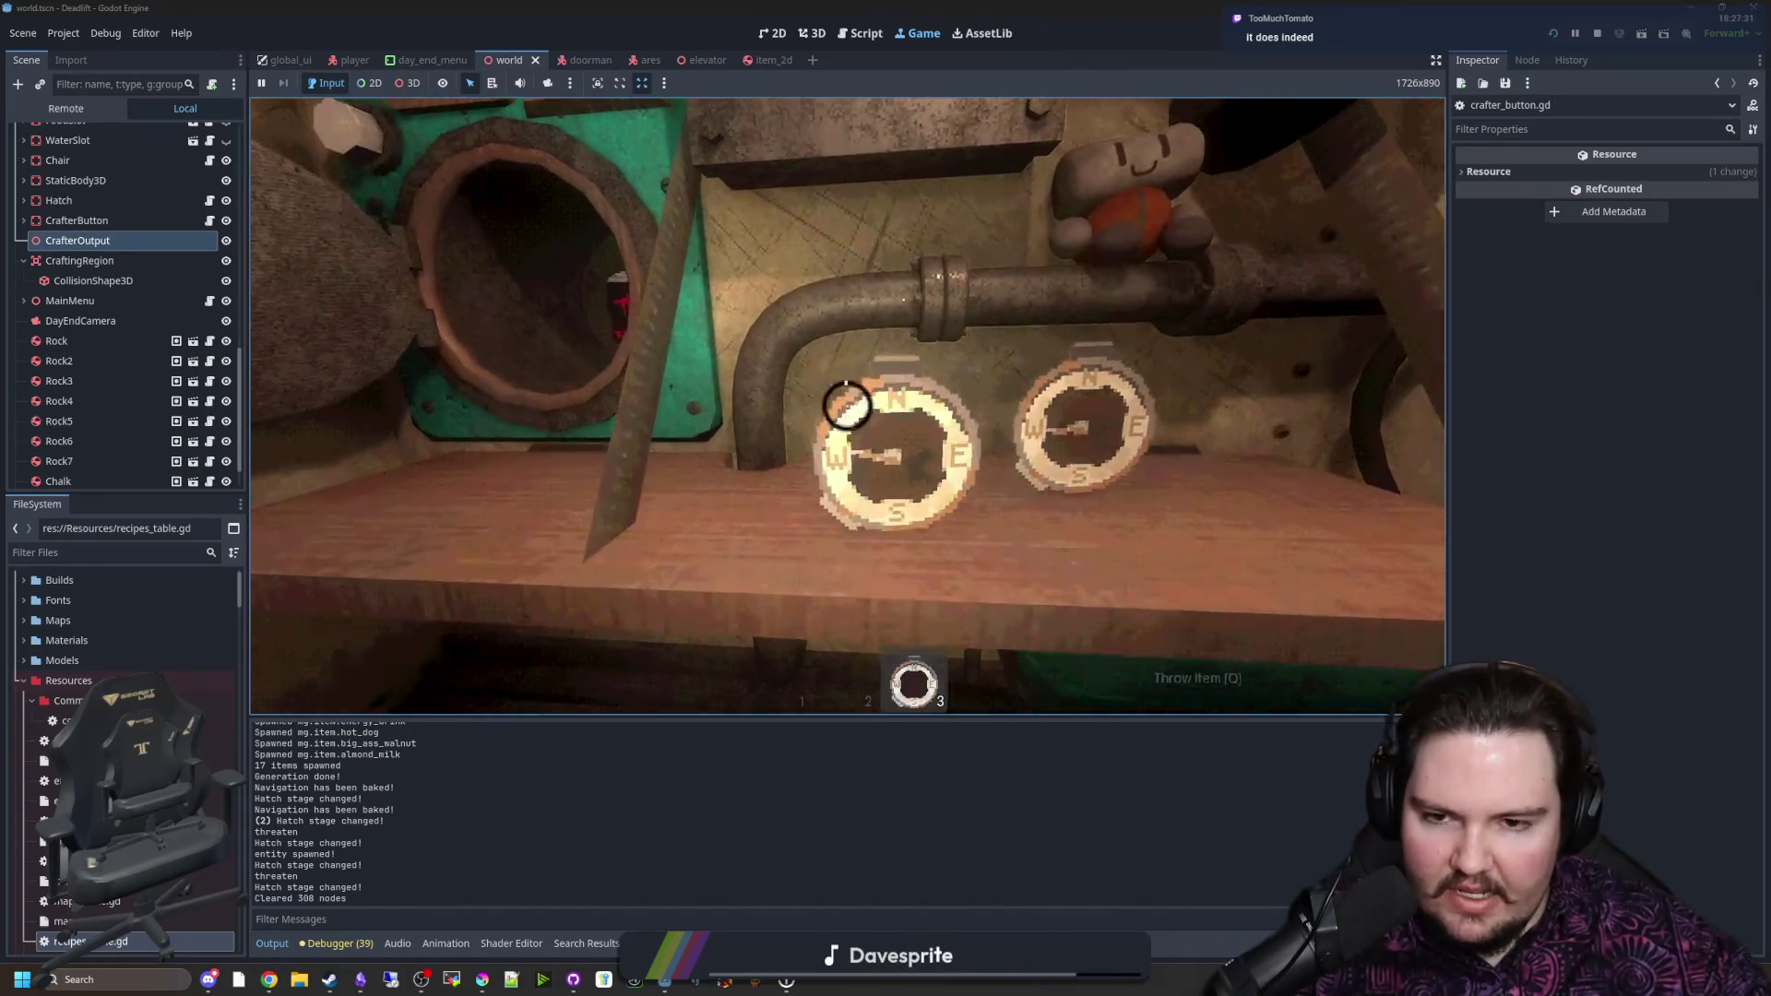
pyautogui.click(846, 404)
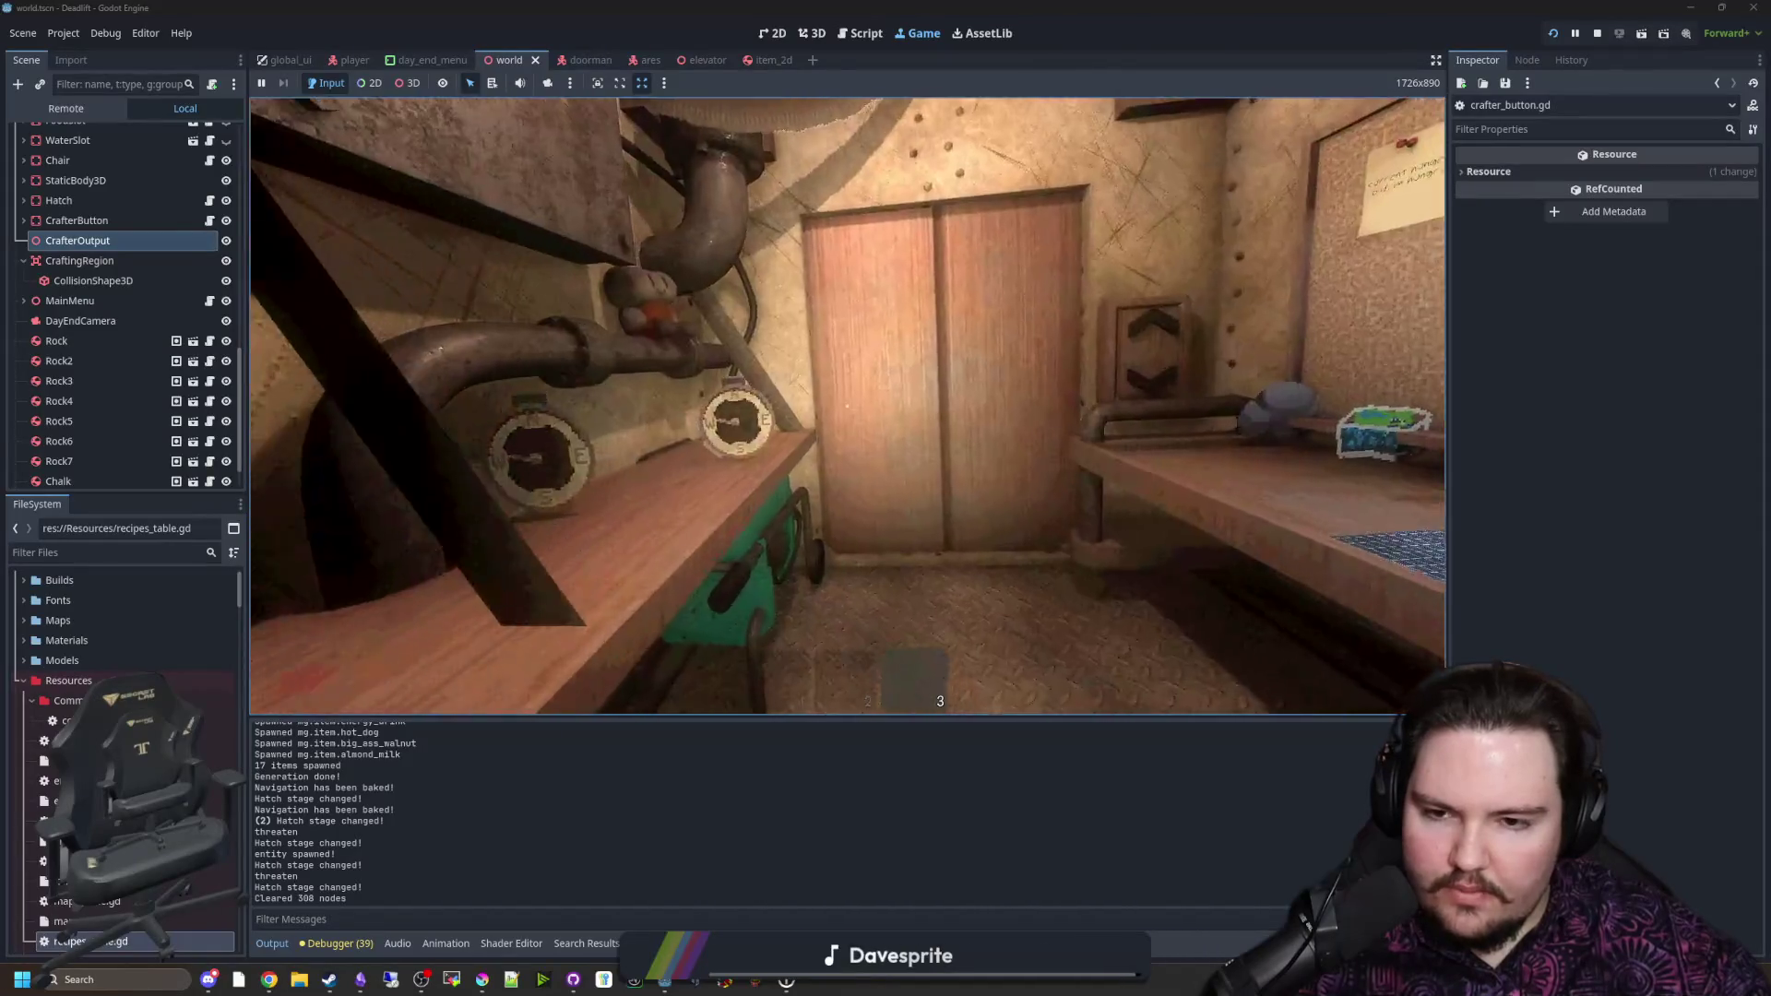
# Step: Walk back to the crafting machine, pause, and stop the playtest
pyautogui.press('w')
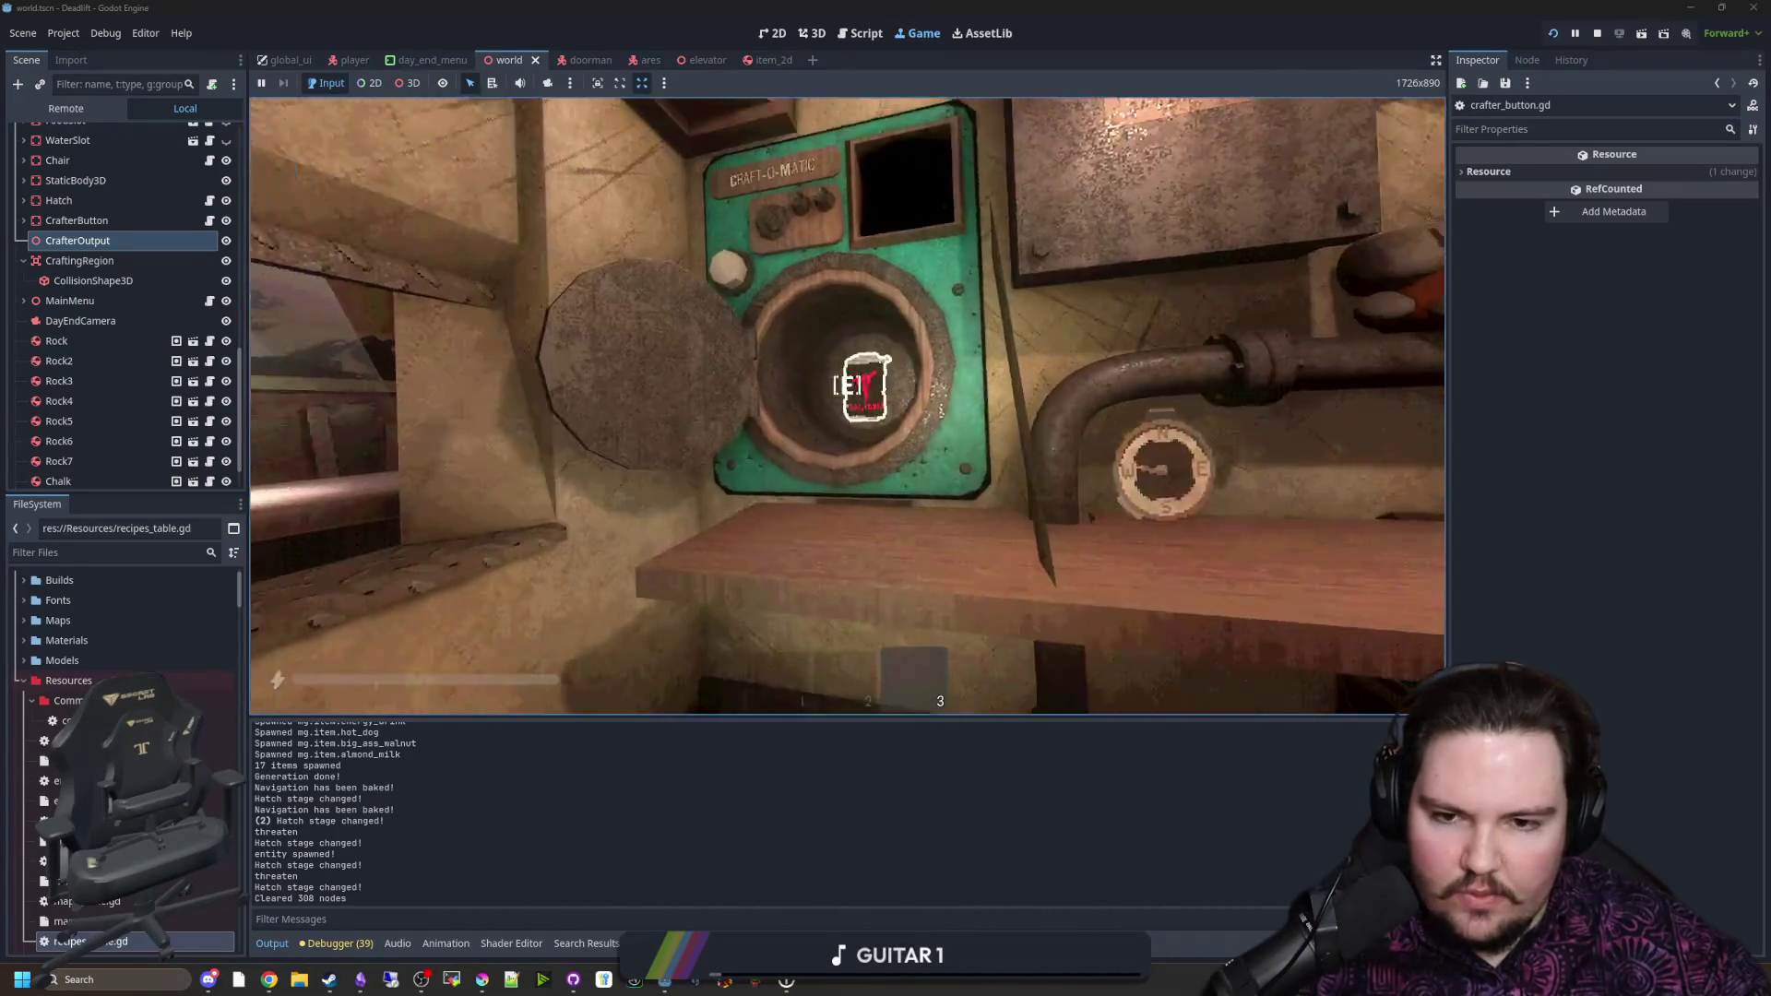
pyautogui.press('Escape')
pyautogui.click(1596, 33)
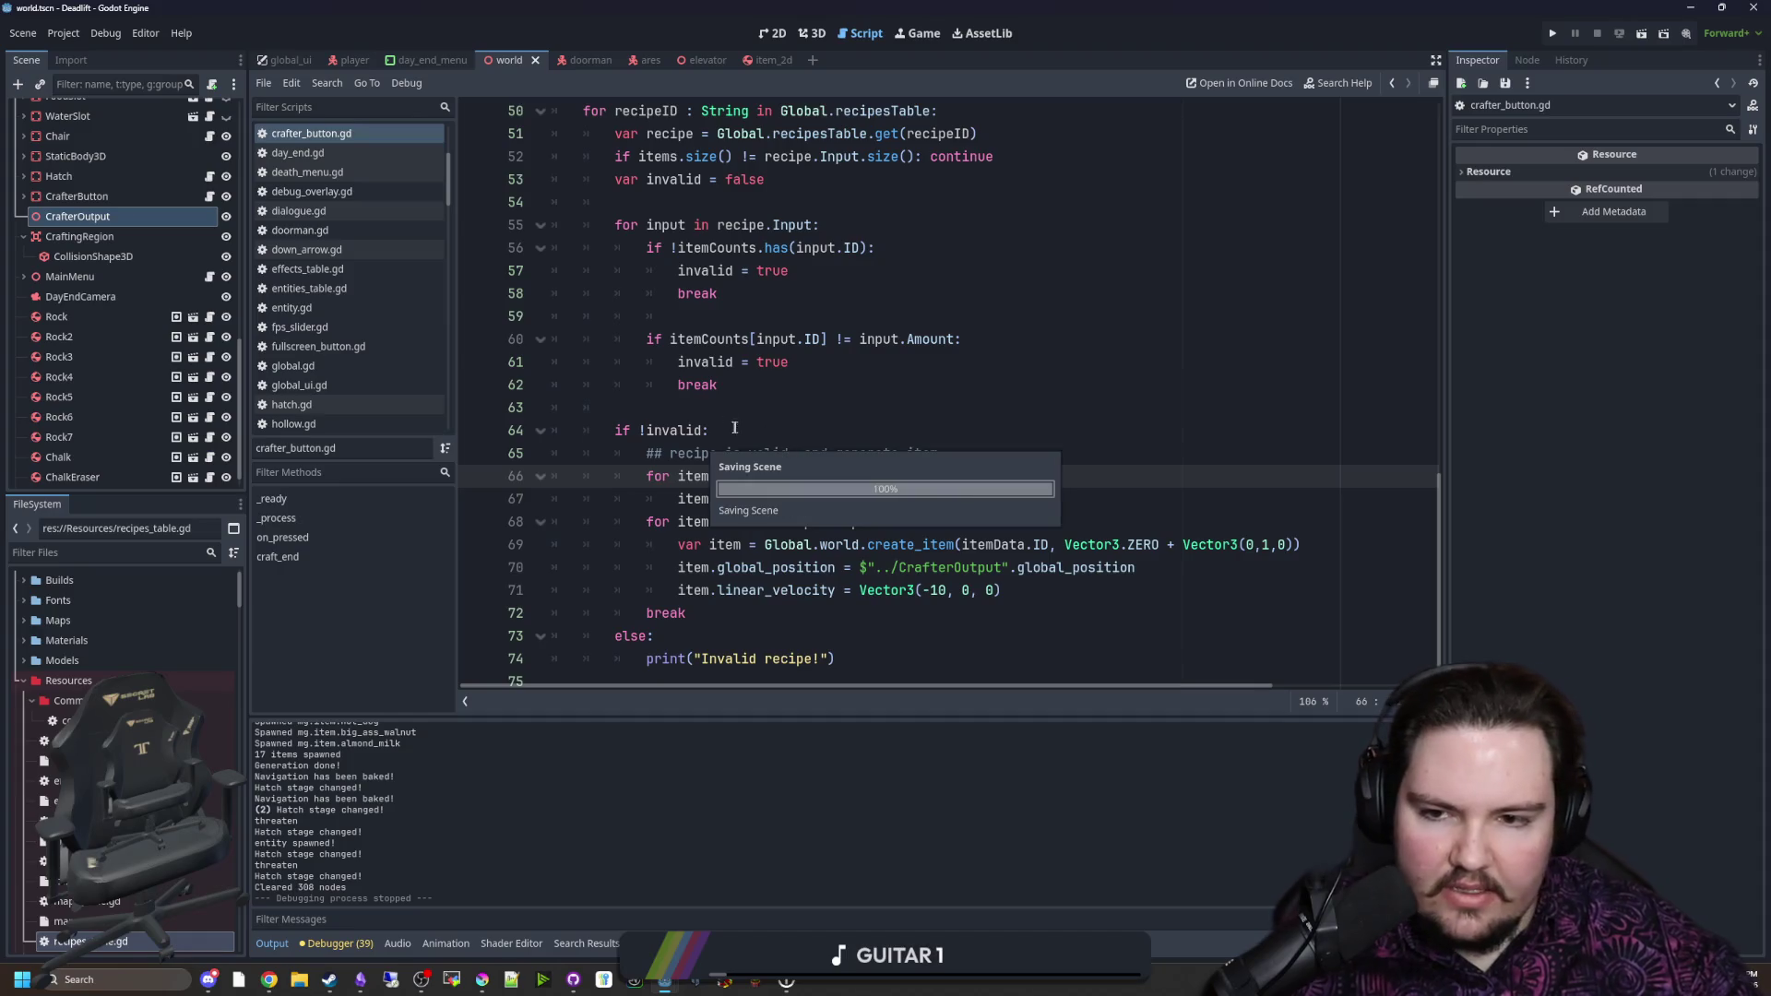
# Step: Focus line 63 of crafter_button.gd, then switch from 2D to the 3D world view
pyautogui.click(718, 407)
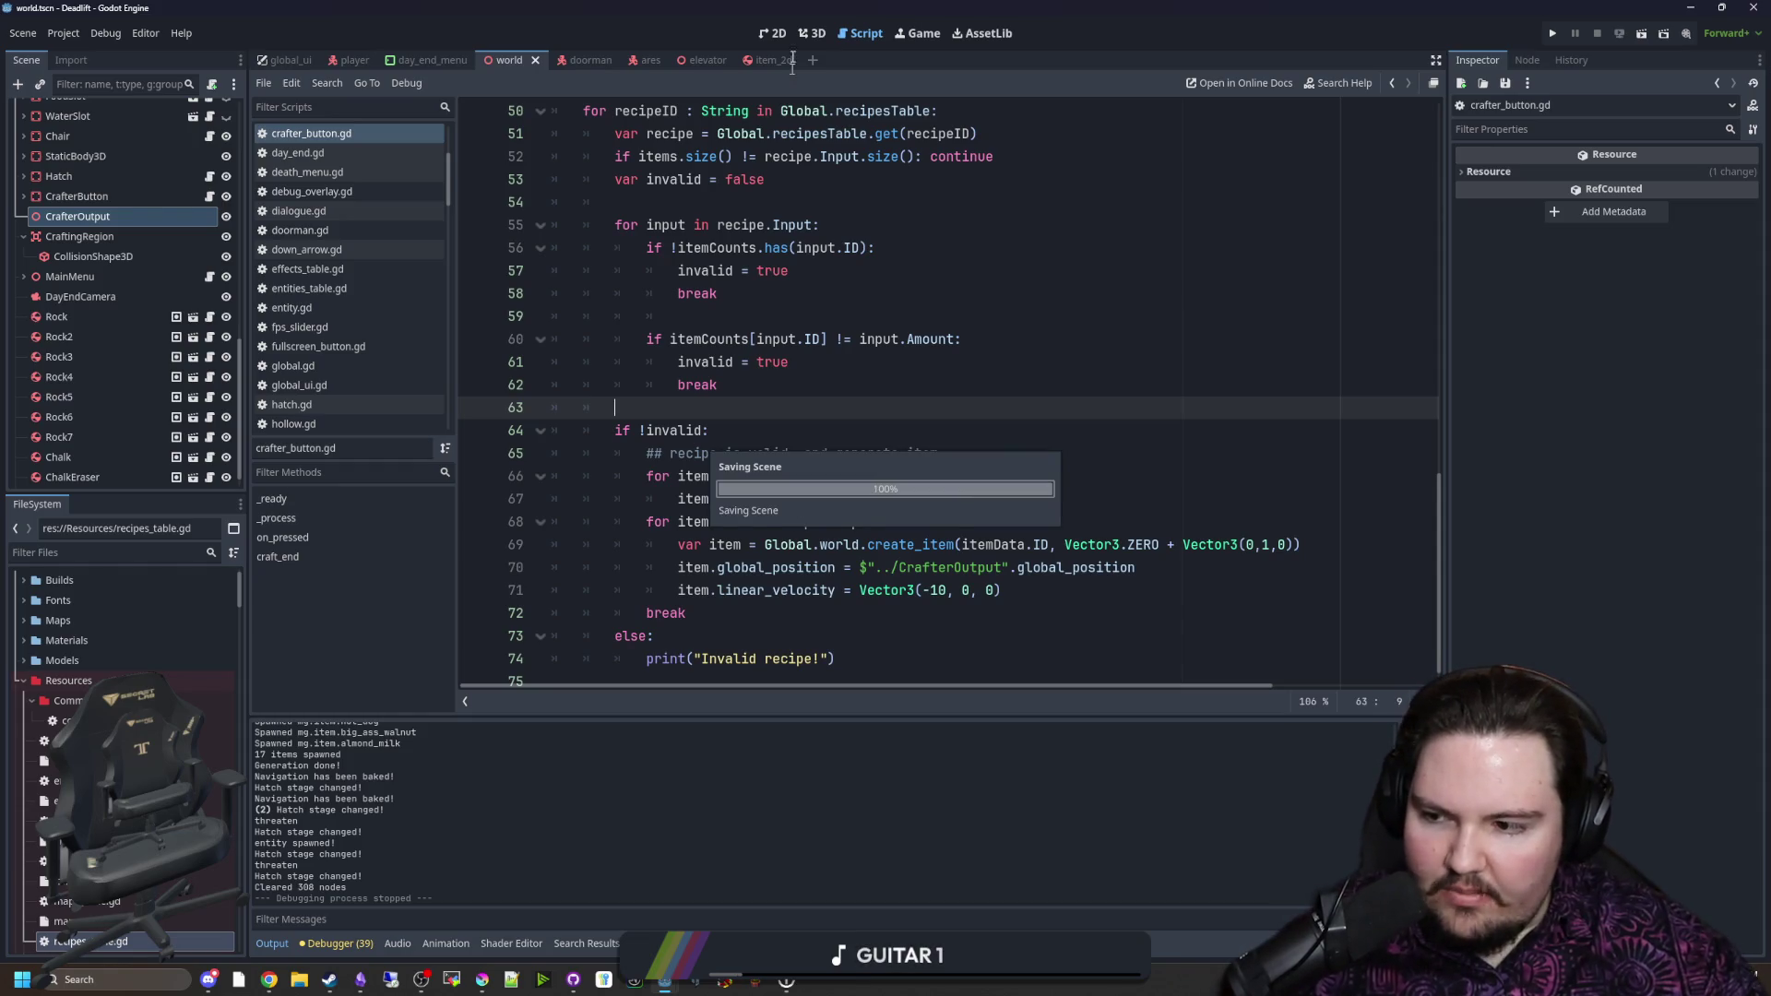
pyautogui.click(786, 33)
pyautogui.click(812, 33)
pyautogui.hotkey('ctrl', 's')
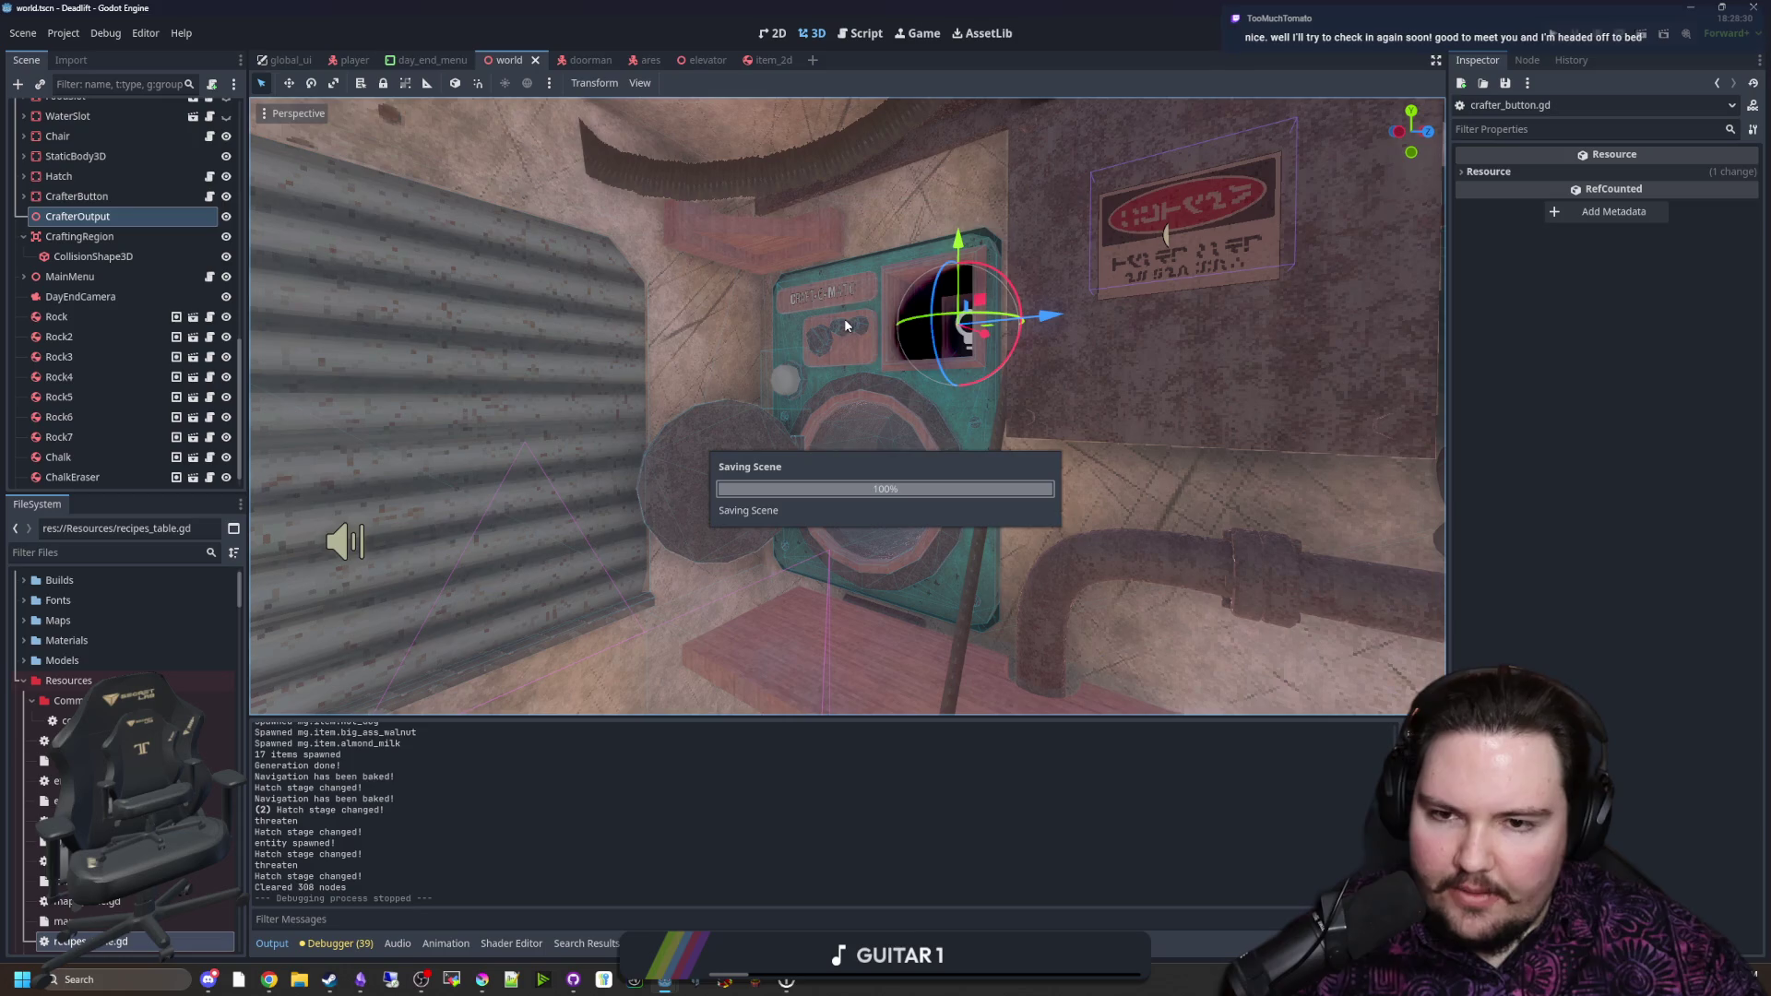
pyautogui.rightClick(954, 425)
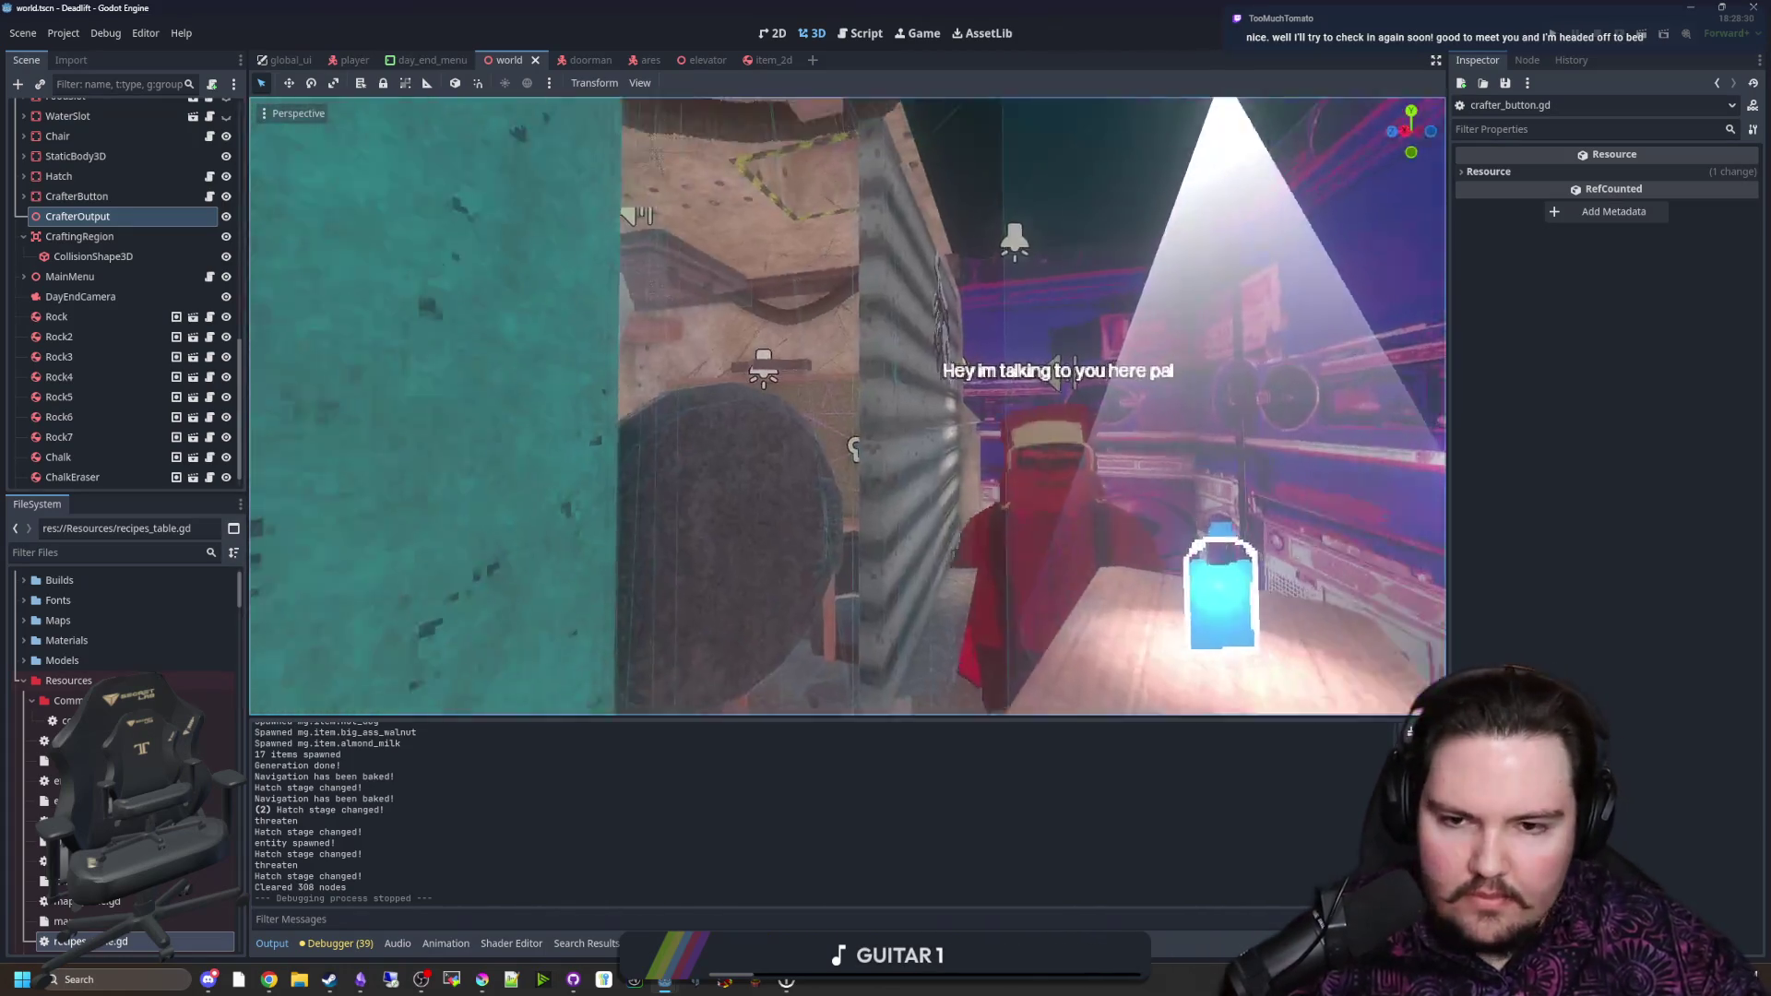
pyautogui.press('w')
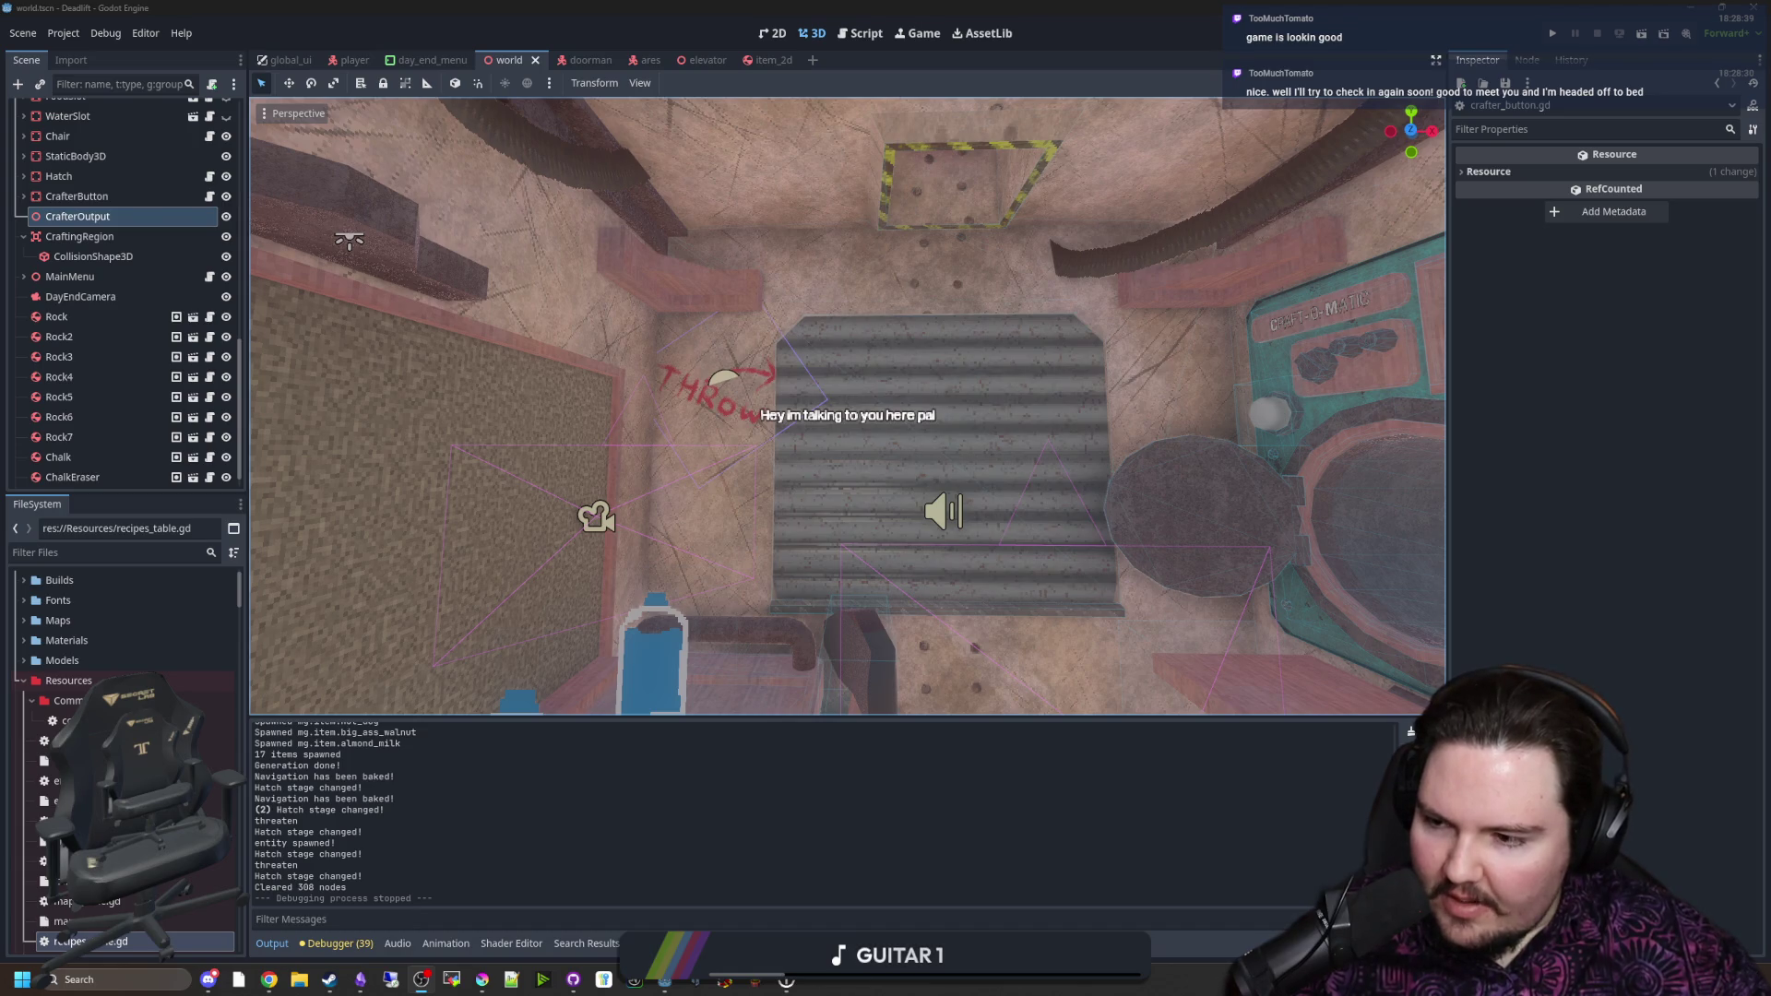
pyautogui.moveTo(904, 495); pyautogui.dragTo(904, 495)
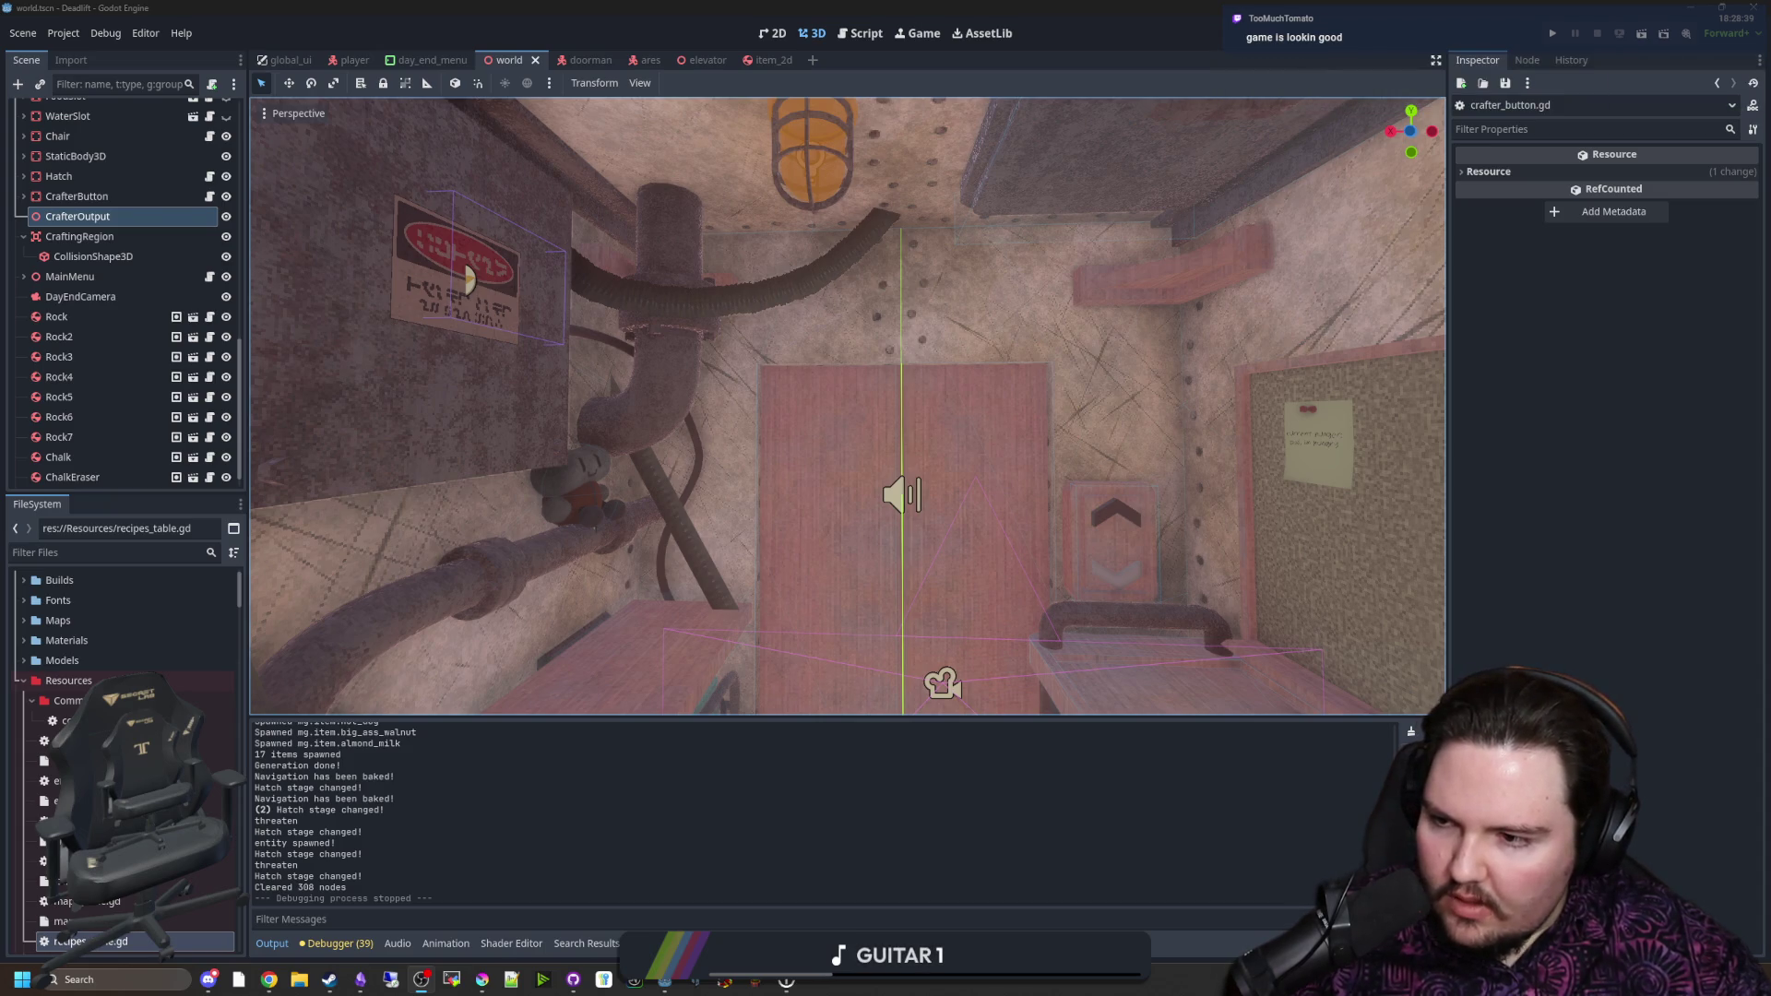
pyautogui.scroll(3, 714, 509)
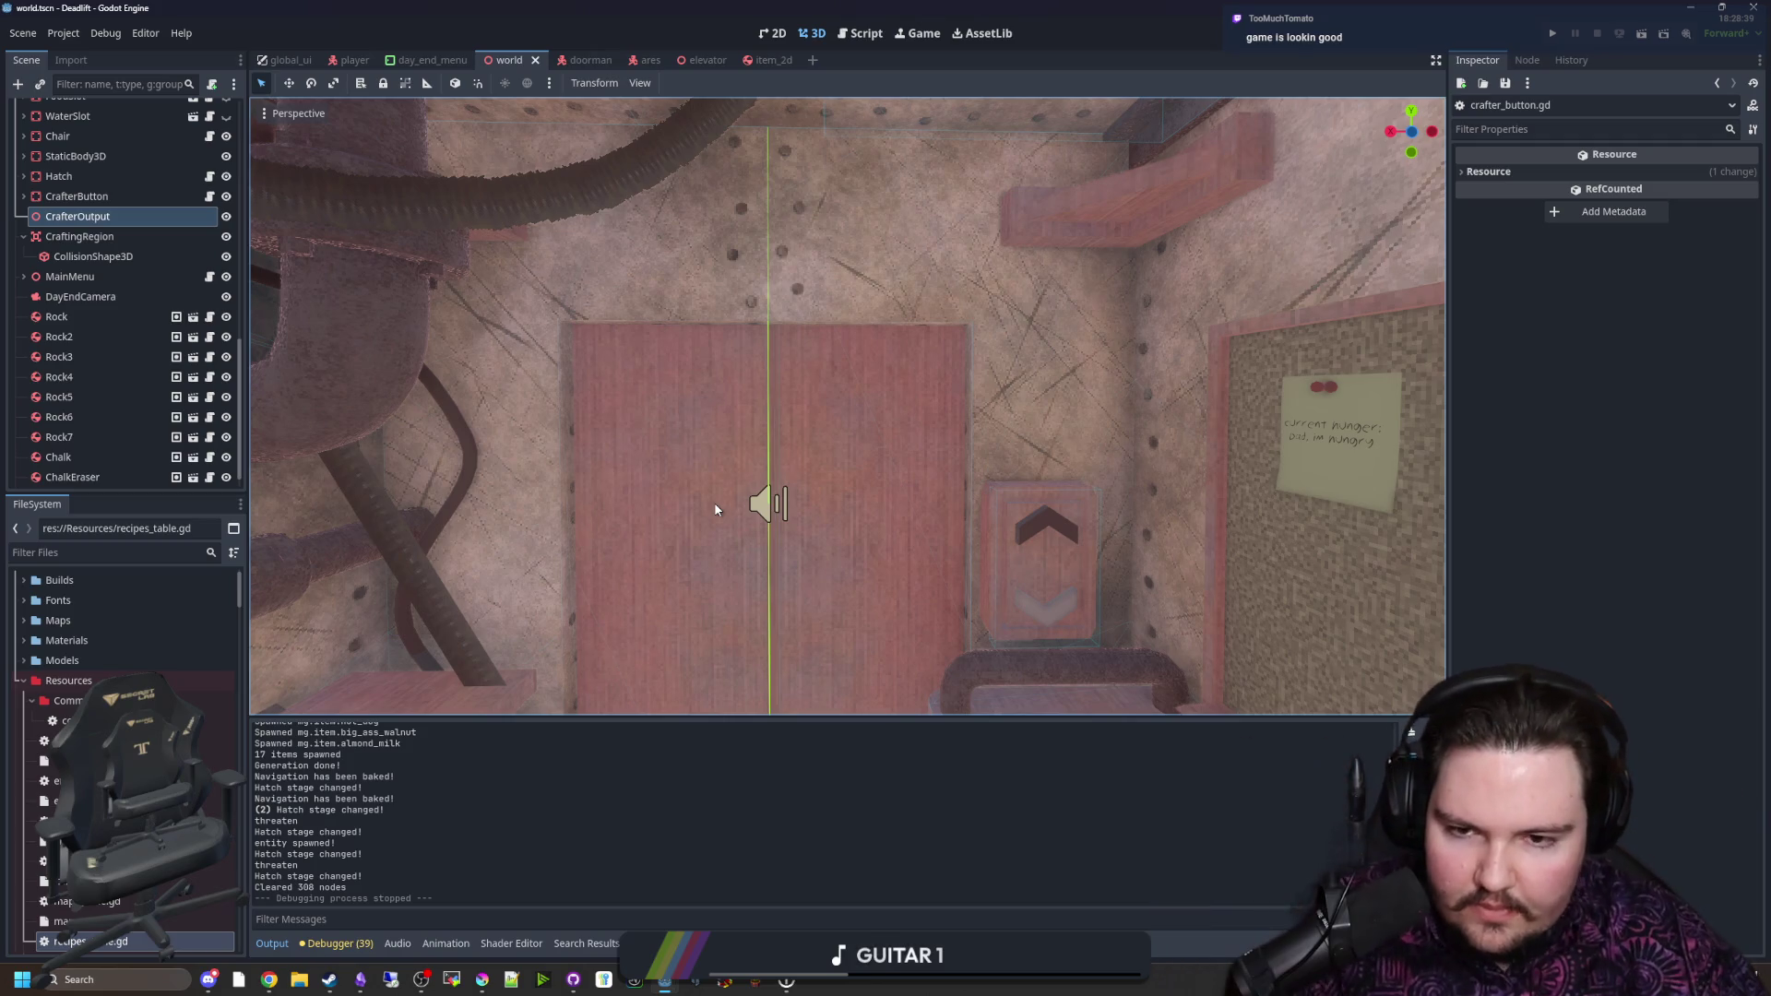
# Step: Look around the room and outdoor fence, then drag the left dock edge to widen the Scene and FileSystem docks
pyautogui.moveTo(714, 501)
pyautogui.mouseDown()
pyautogui.moveTo(1033, 484)
pyautogui.moveTo(978, 461)
pyautogui.moveTo(922, 470)
pyautogui.moveTo(950, 452)
pyautogui.moveTo(1070, 469)
pyautogui.moveTo(778, 490)
pyautogui.mouseUp()
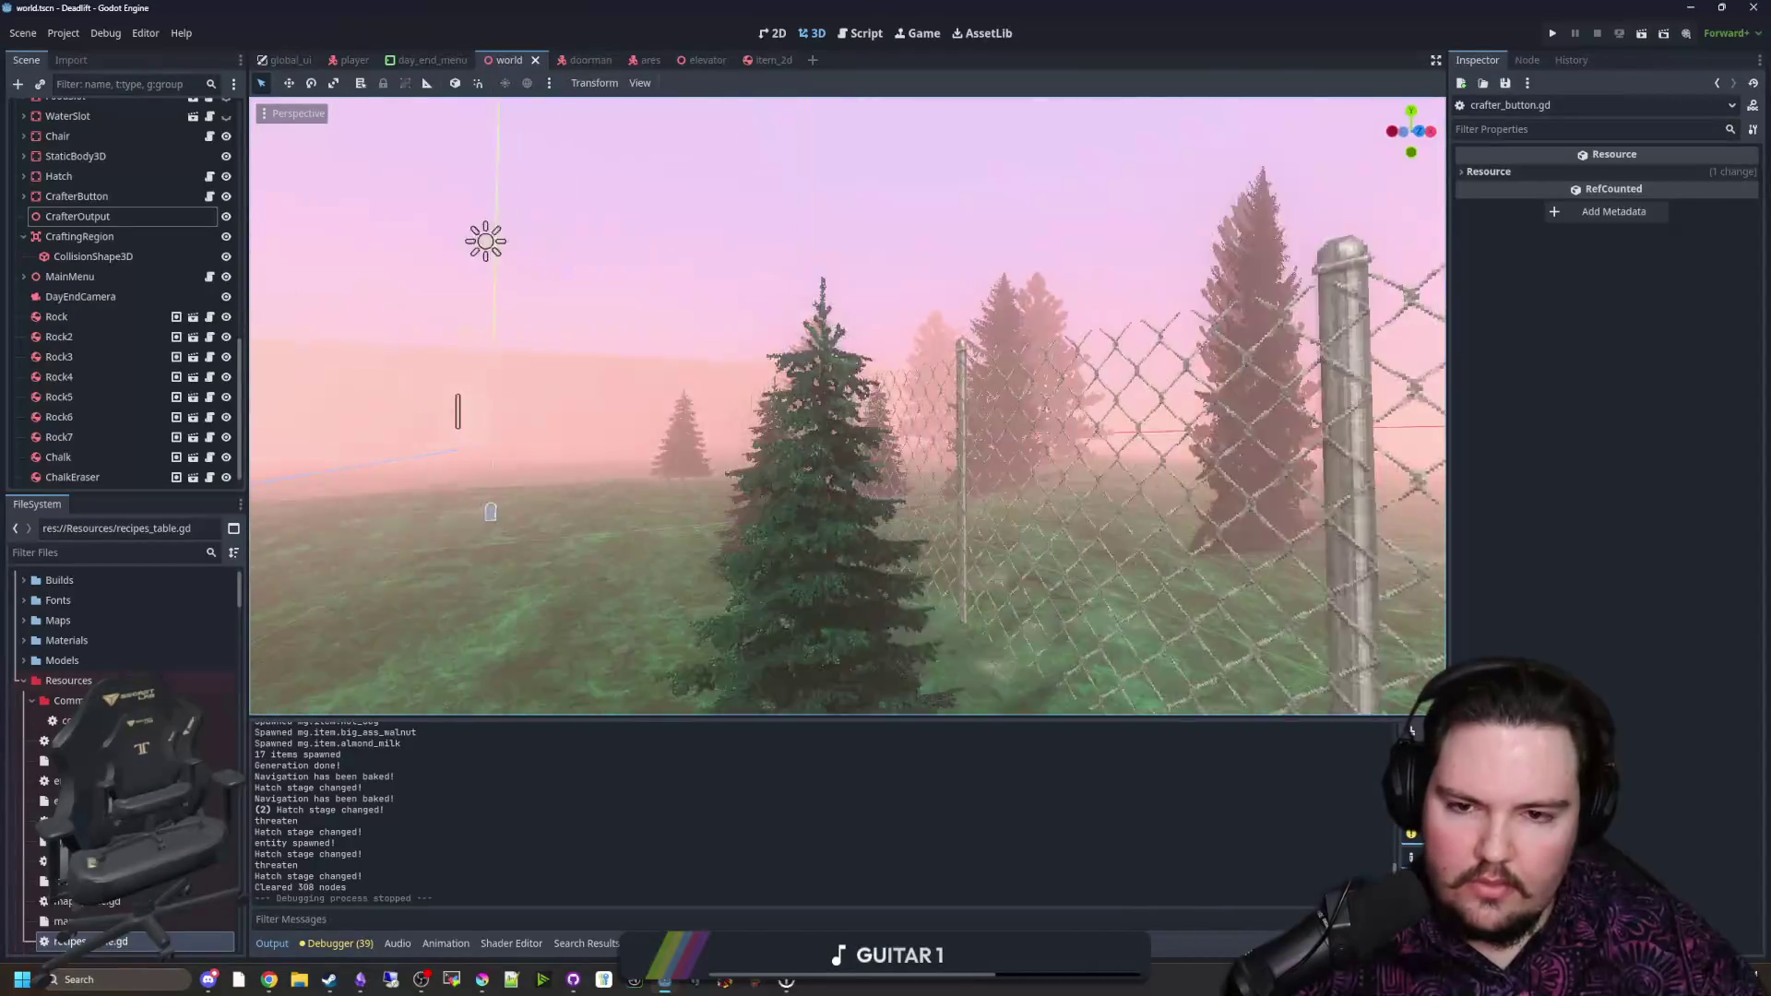
pyautogui.moveTo(778, 490); pyautogui.dragTo(779, 490)
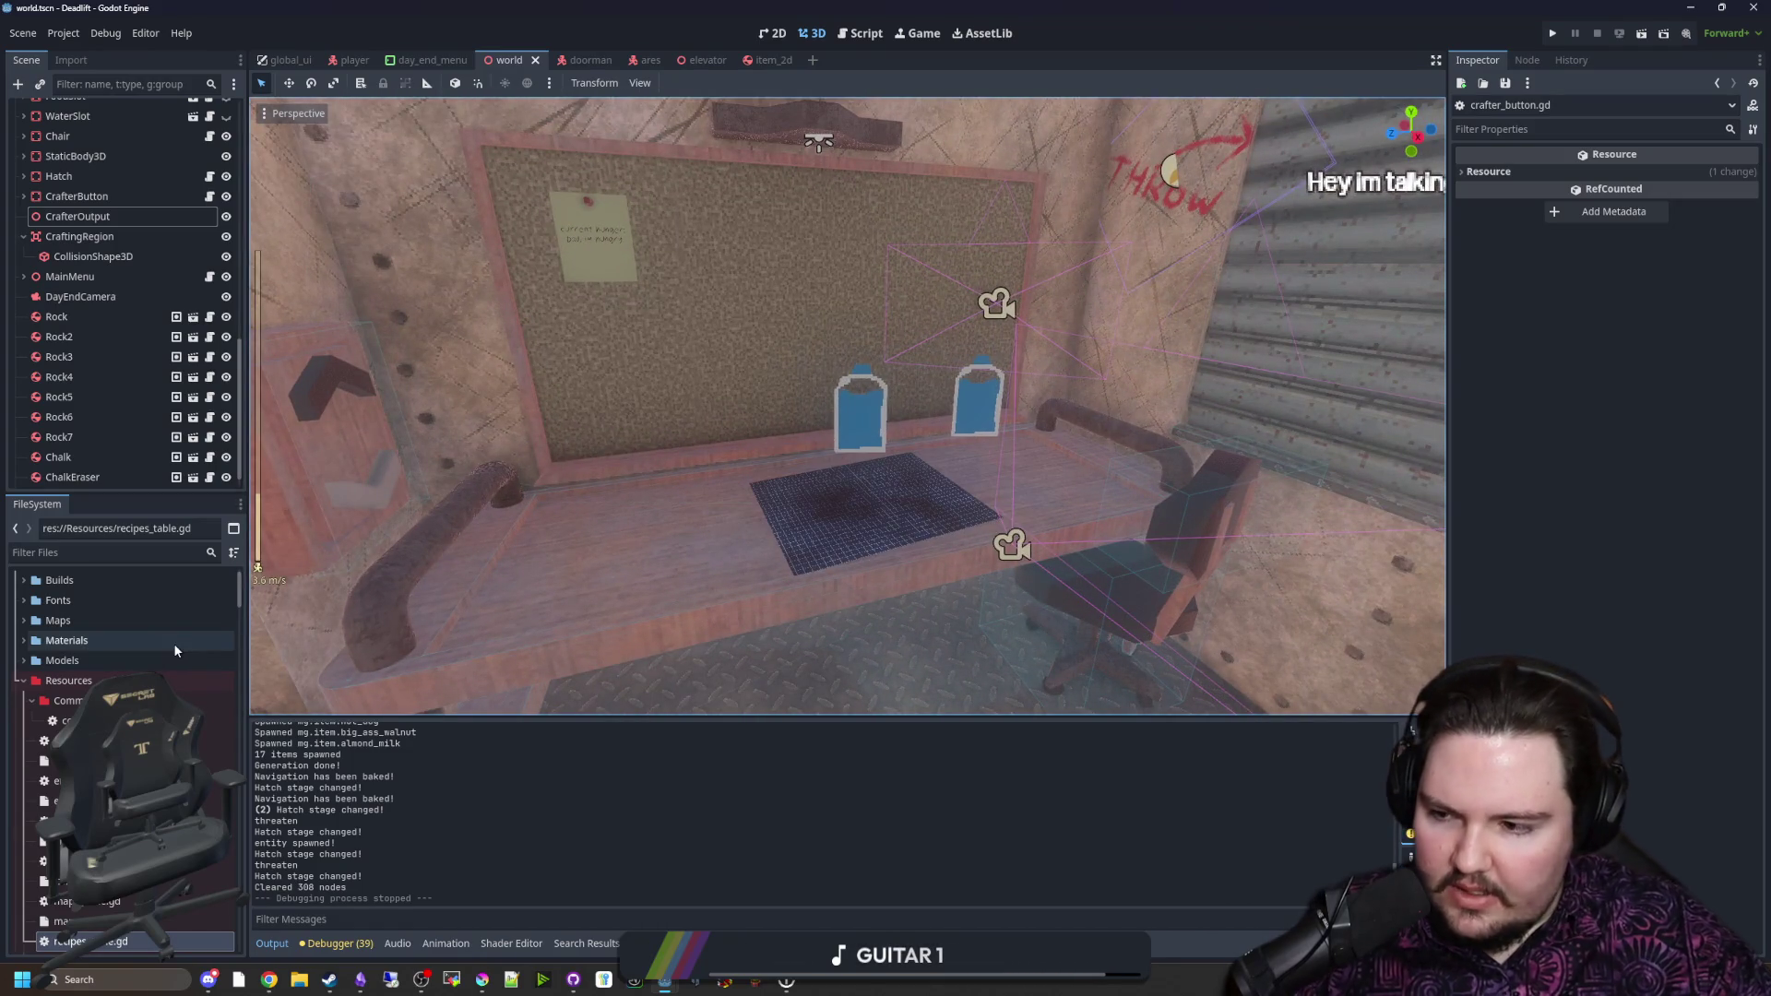
pyautogui.click(166, 550)
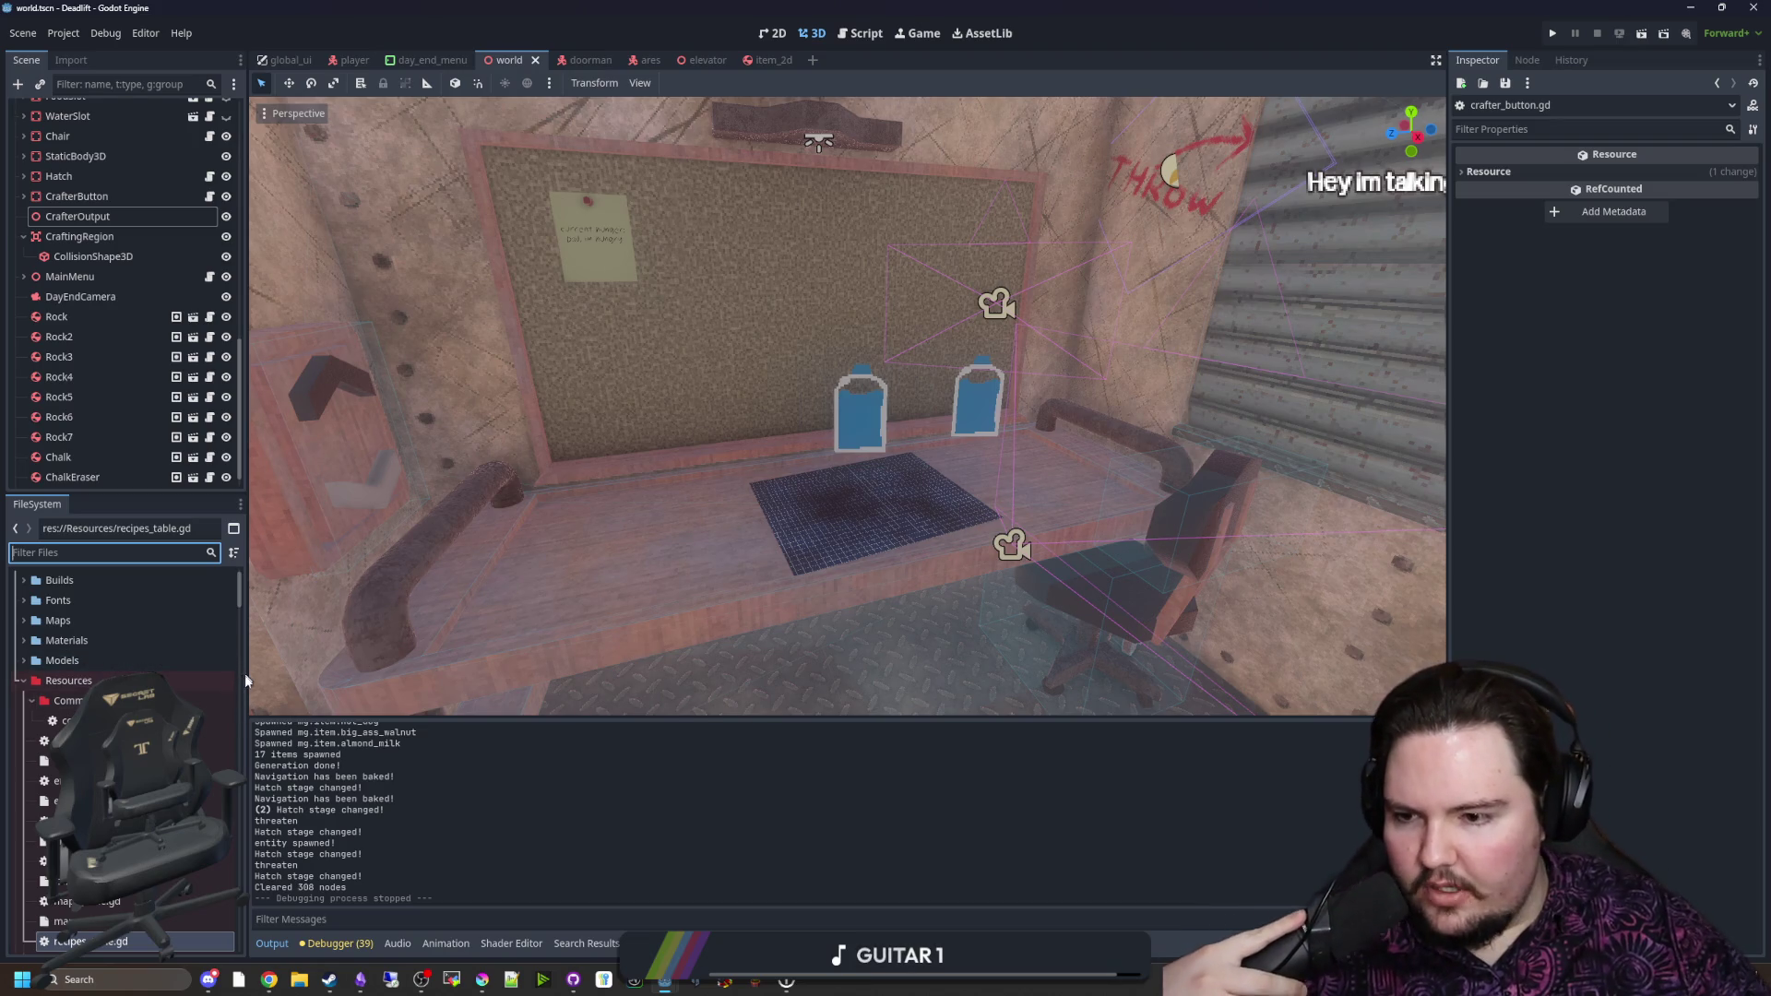
pyautogui.moveTo(244, 675); pyautogui.dragTo(416, 675)
pyautogui.moveTo(486, 985)
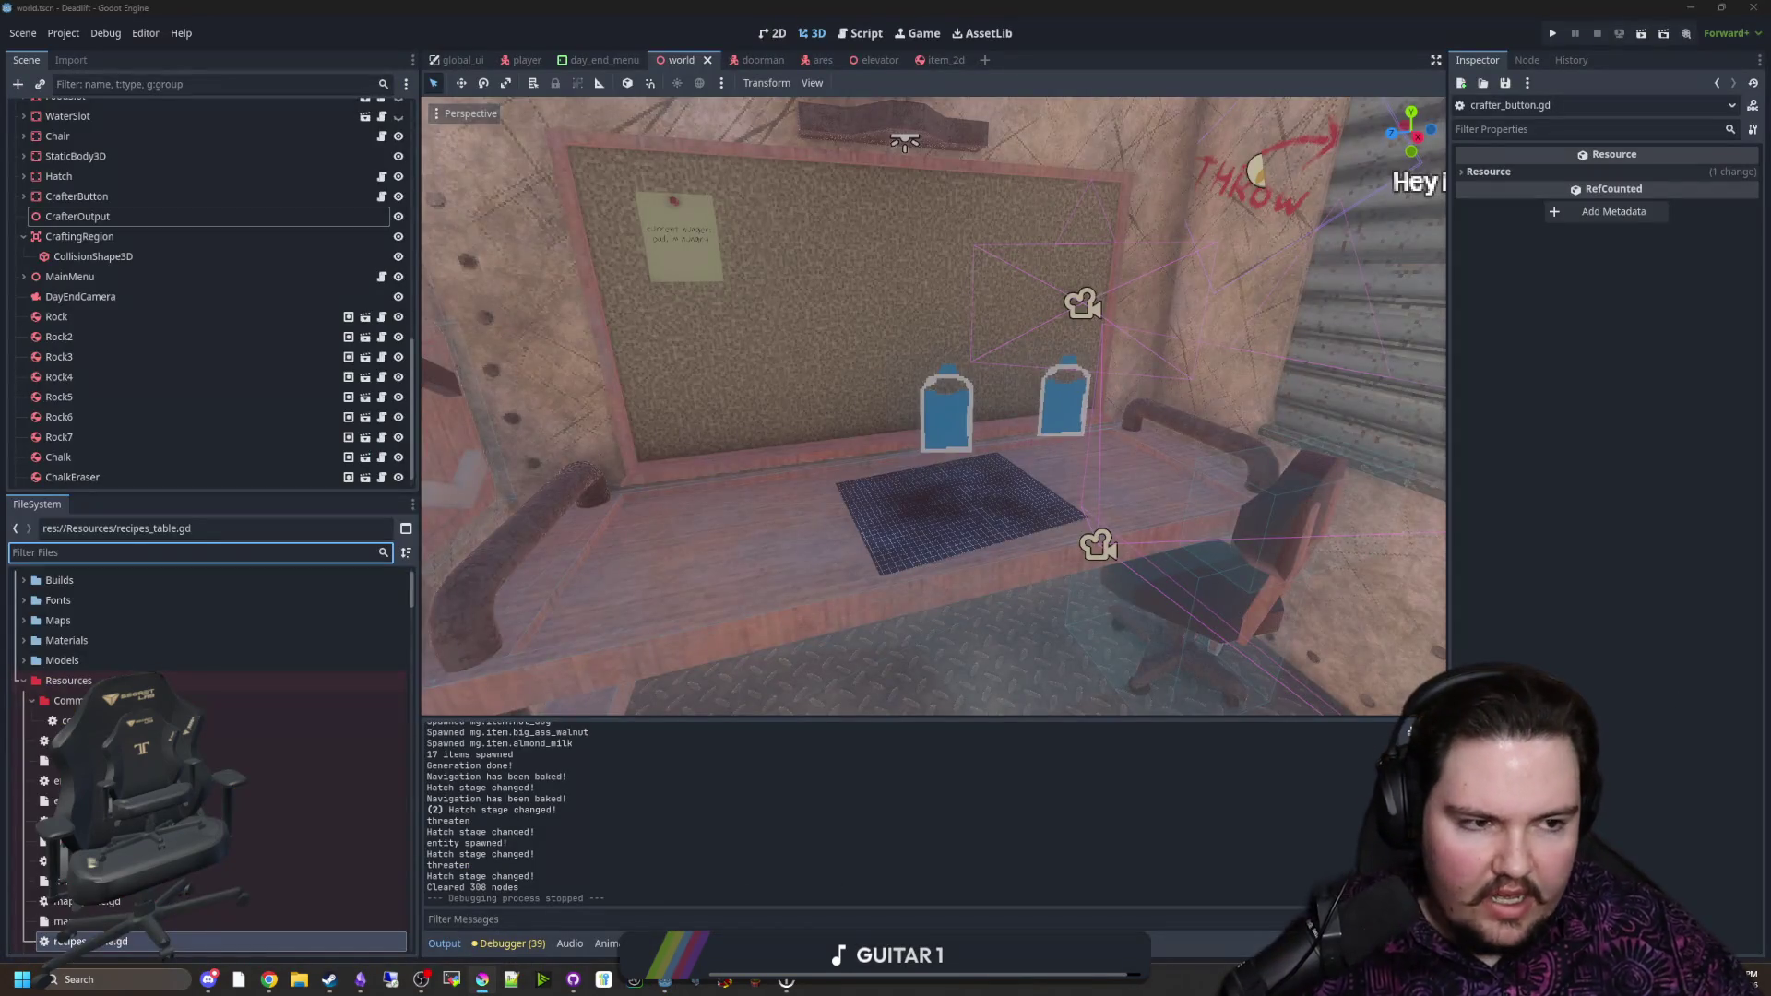
# Step: In Krita, create a new custom 50 by 50 pixel document
pyautogui.hotkey('alt', 'Tab')
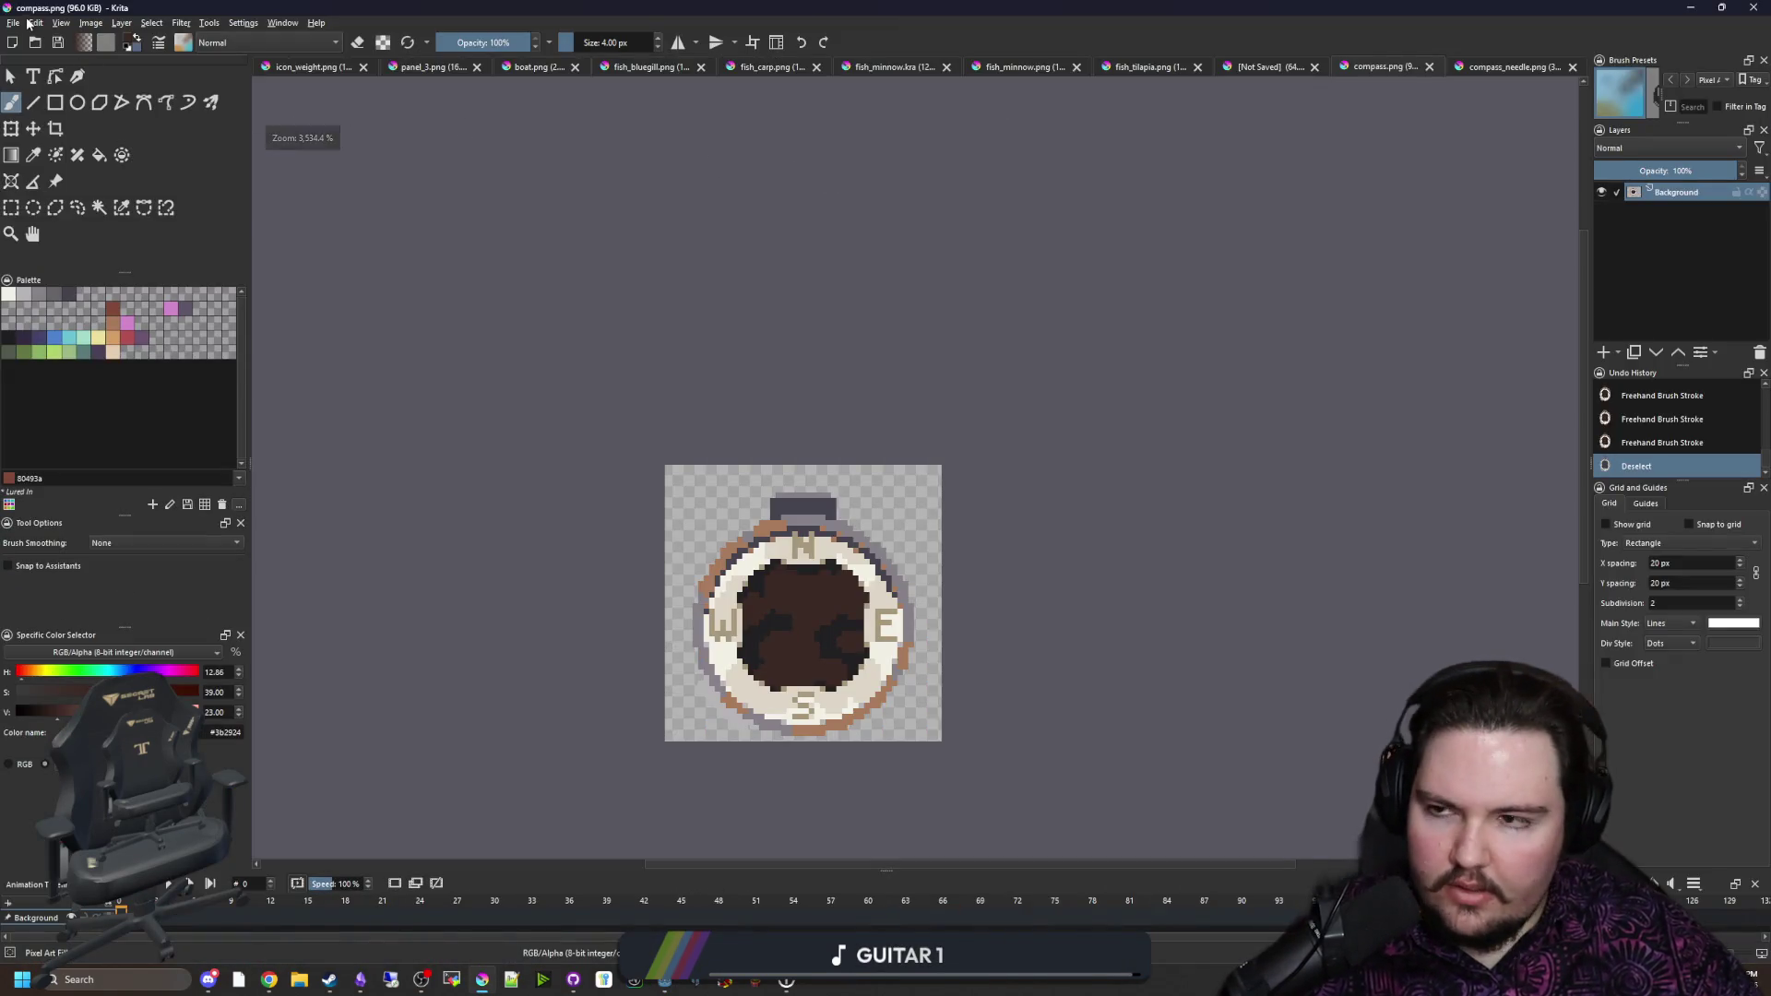
pyautogui.click(17, 22)
pyautogui.click(42, 38)
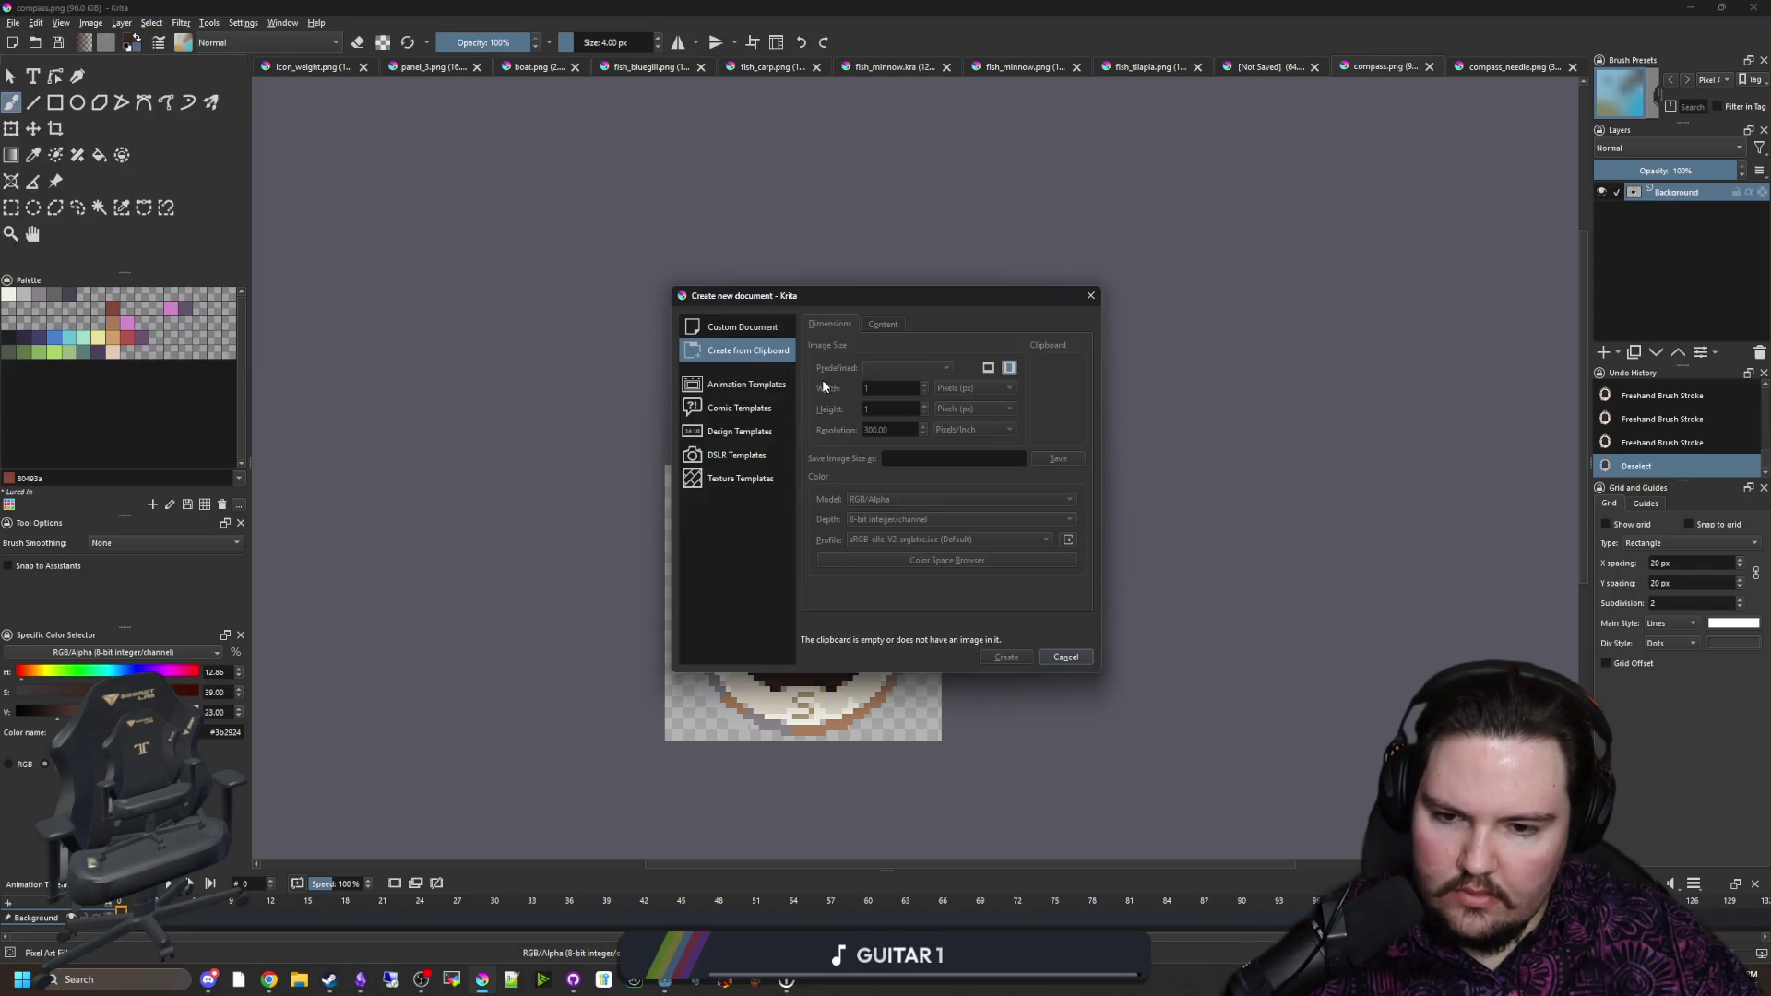
pyautogui.click(738, 326)
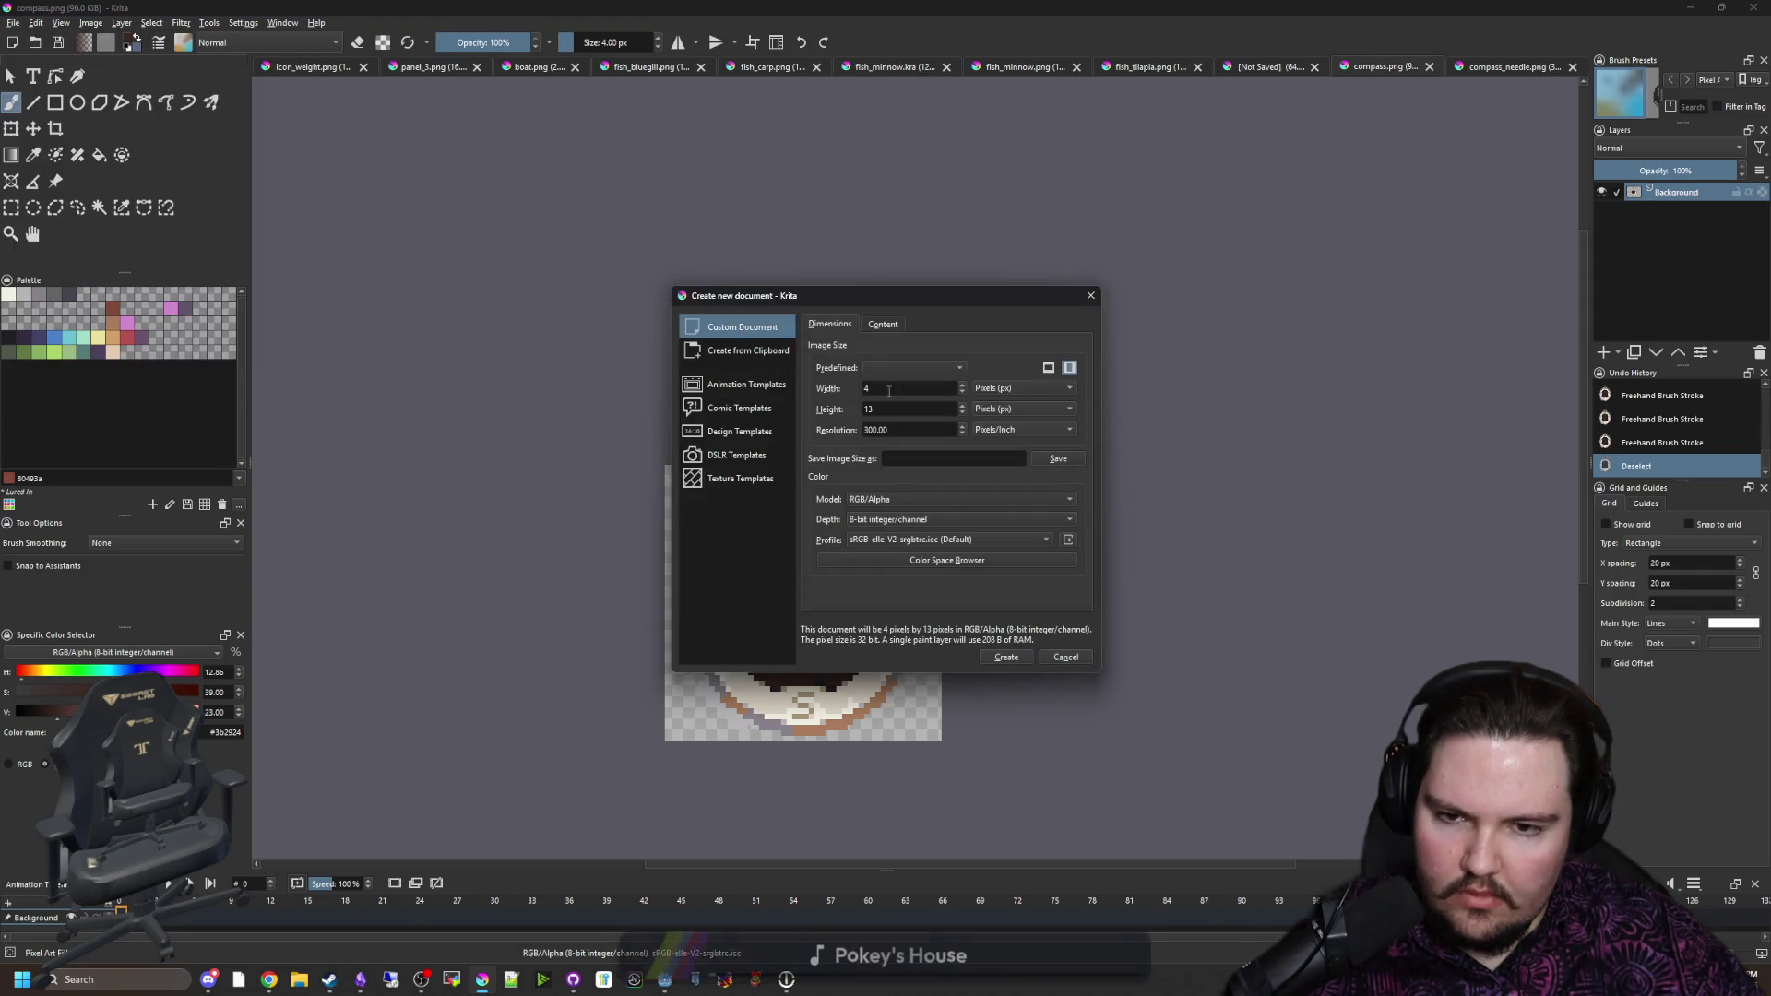
pyautogui.write('50')
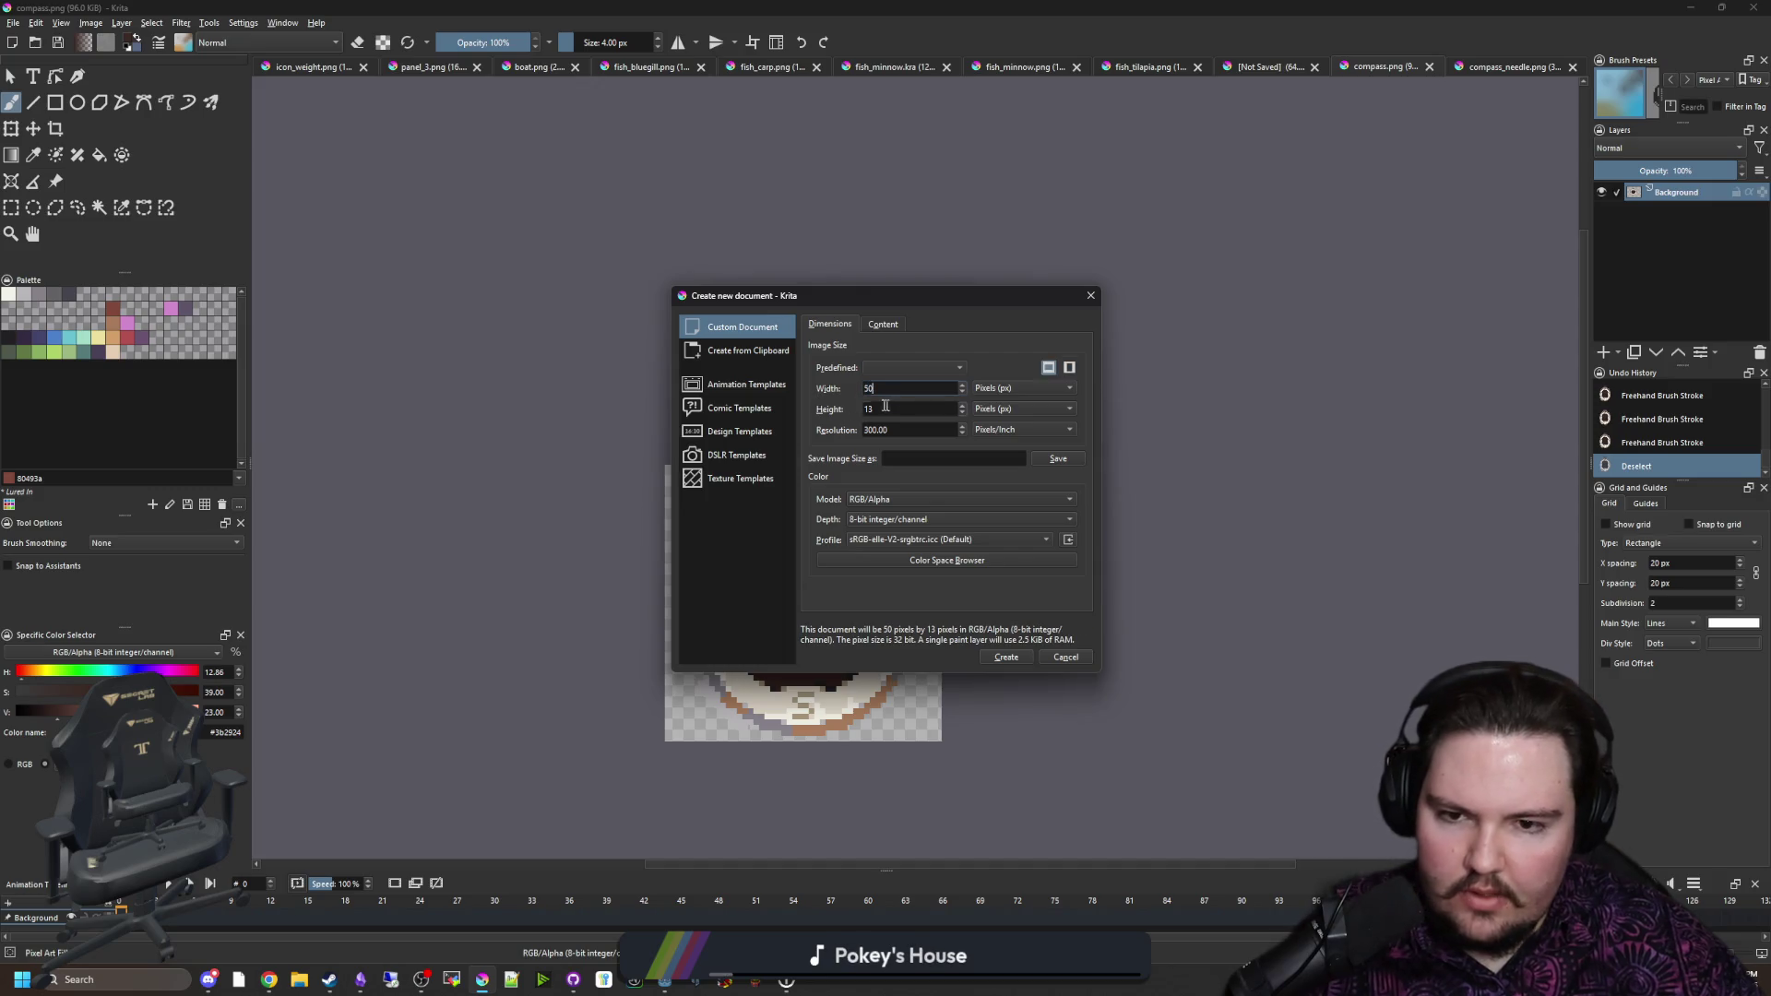
pyautogui.press('Return')
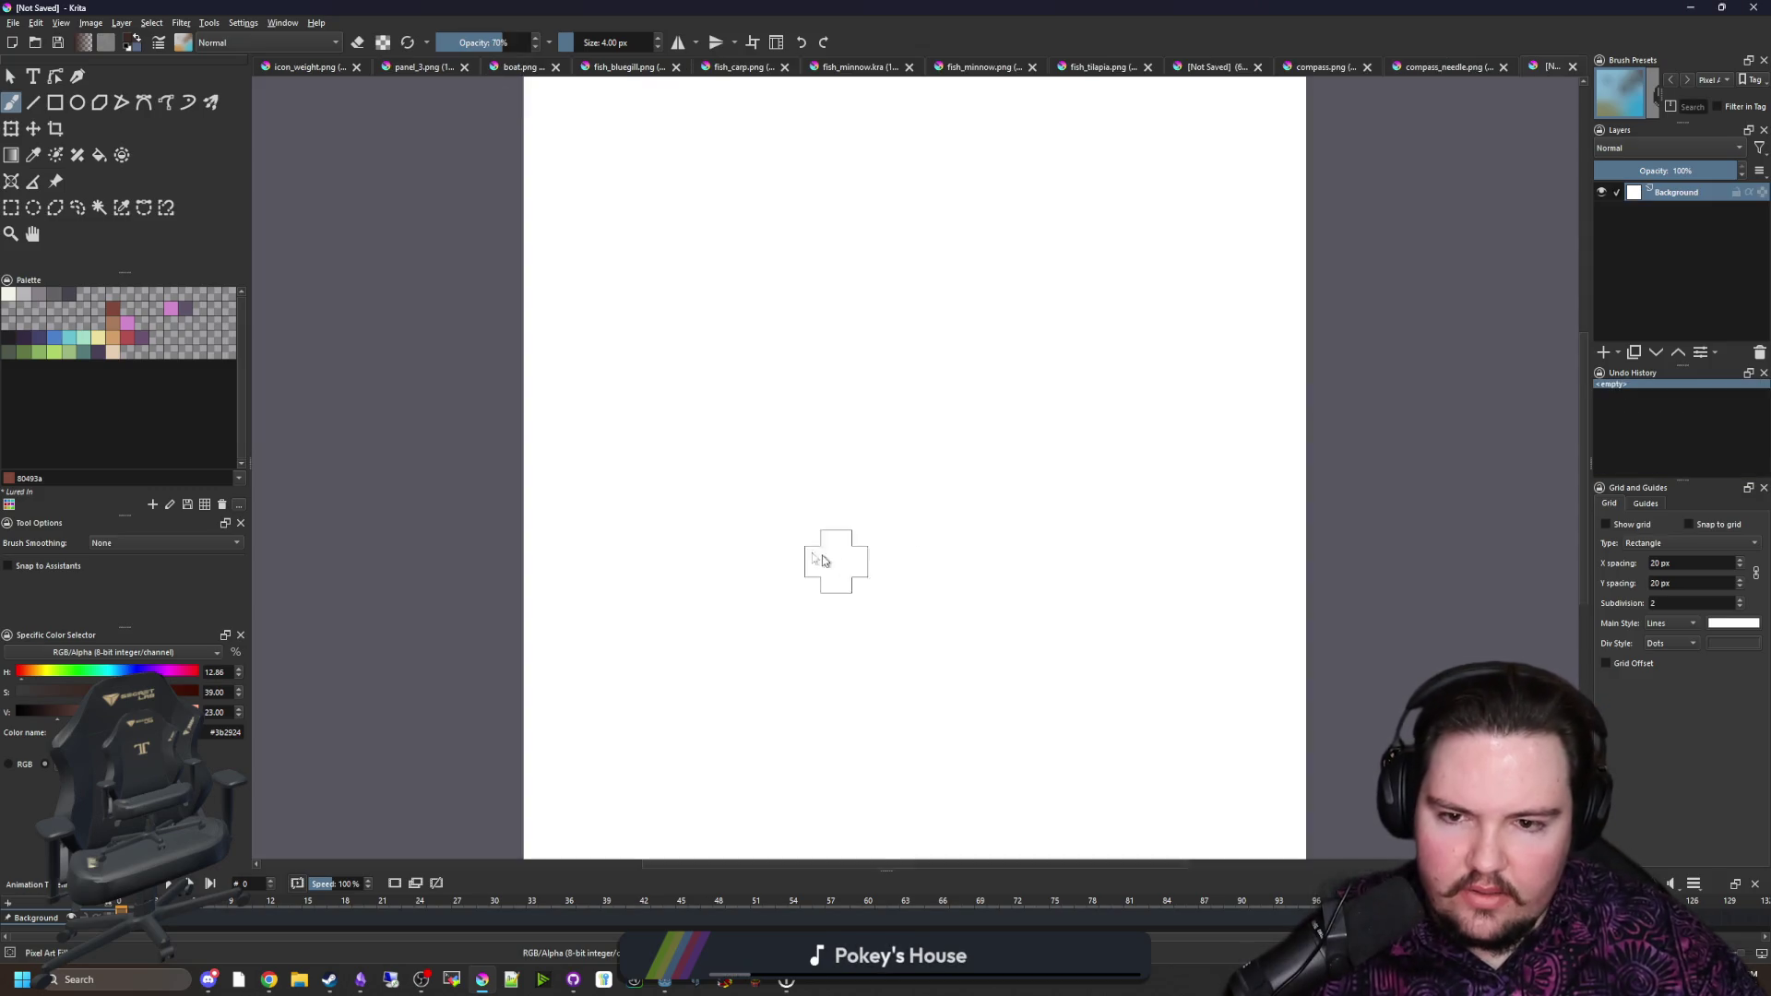
pyautogui.press('-')
pyautogui.press('-')
# Step: Select the whole canvas, delete the white background to transparency, and deselect
pyautogui.click(11, 208)
pyautogui.moveTo(404, 196); pyautogui.dragTo(986, 749)
pyautogui.press('Delete')
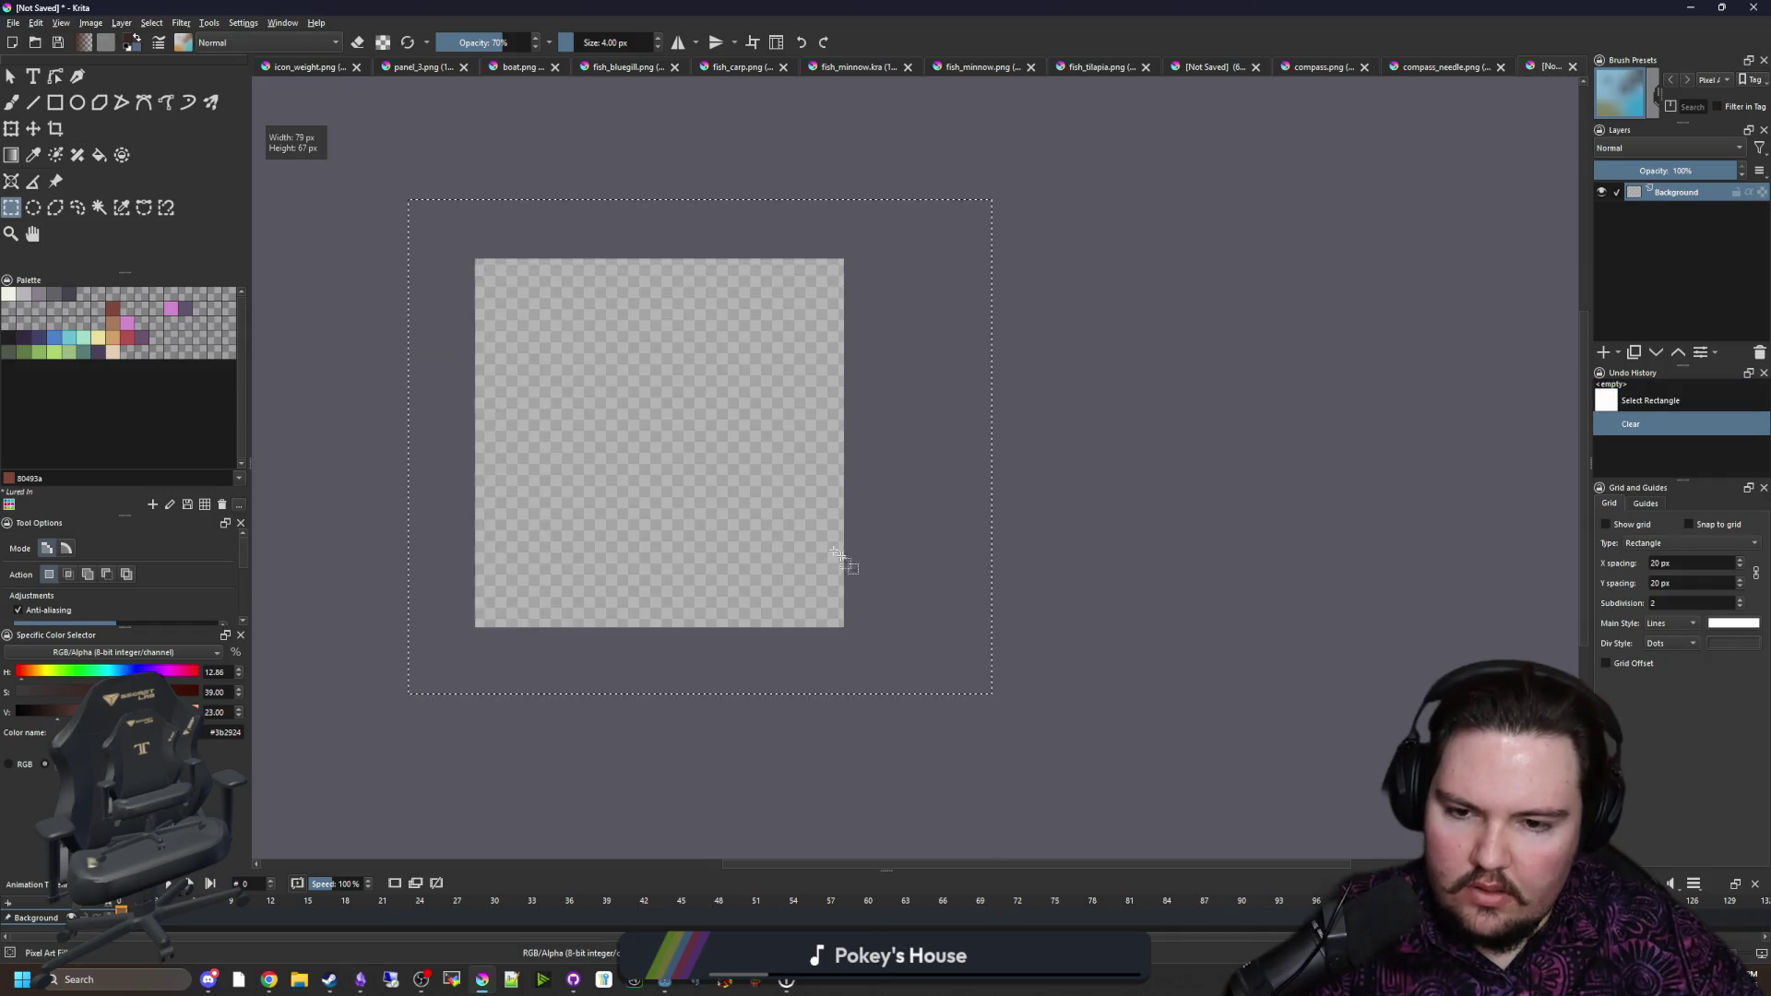
pyautogui.press('+')
pyautogui.hotkey('ctrl', 'shift', 'a')
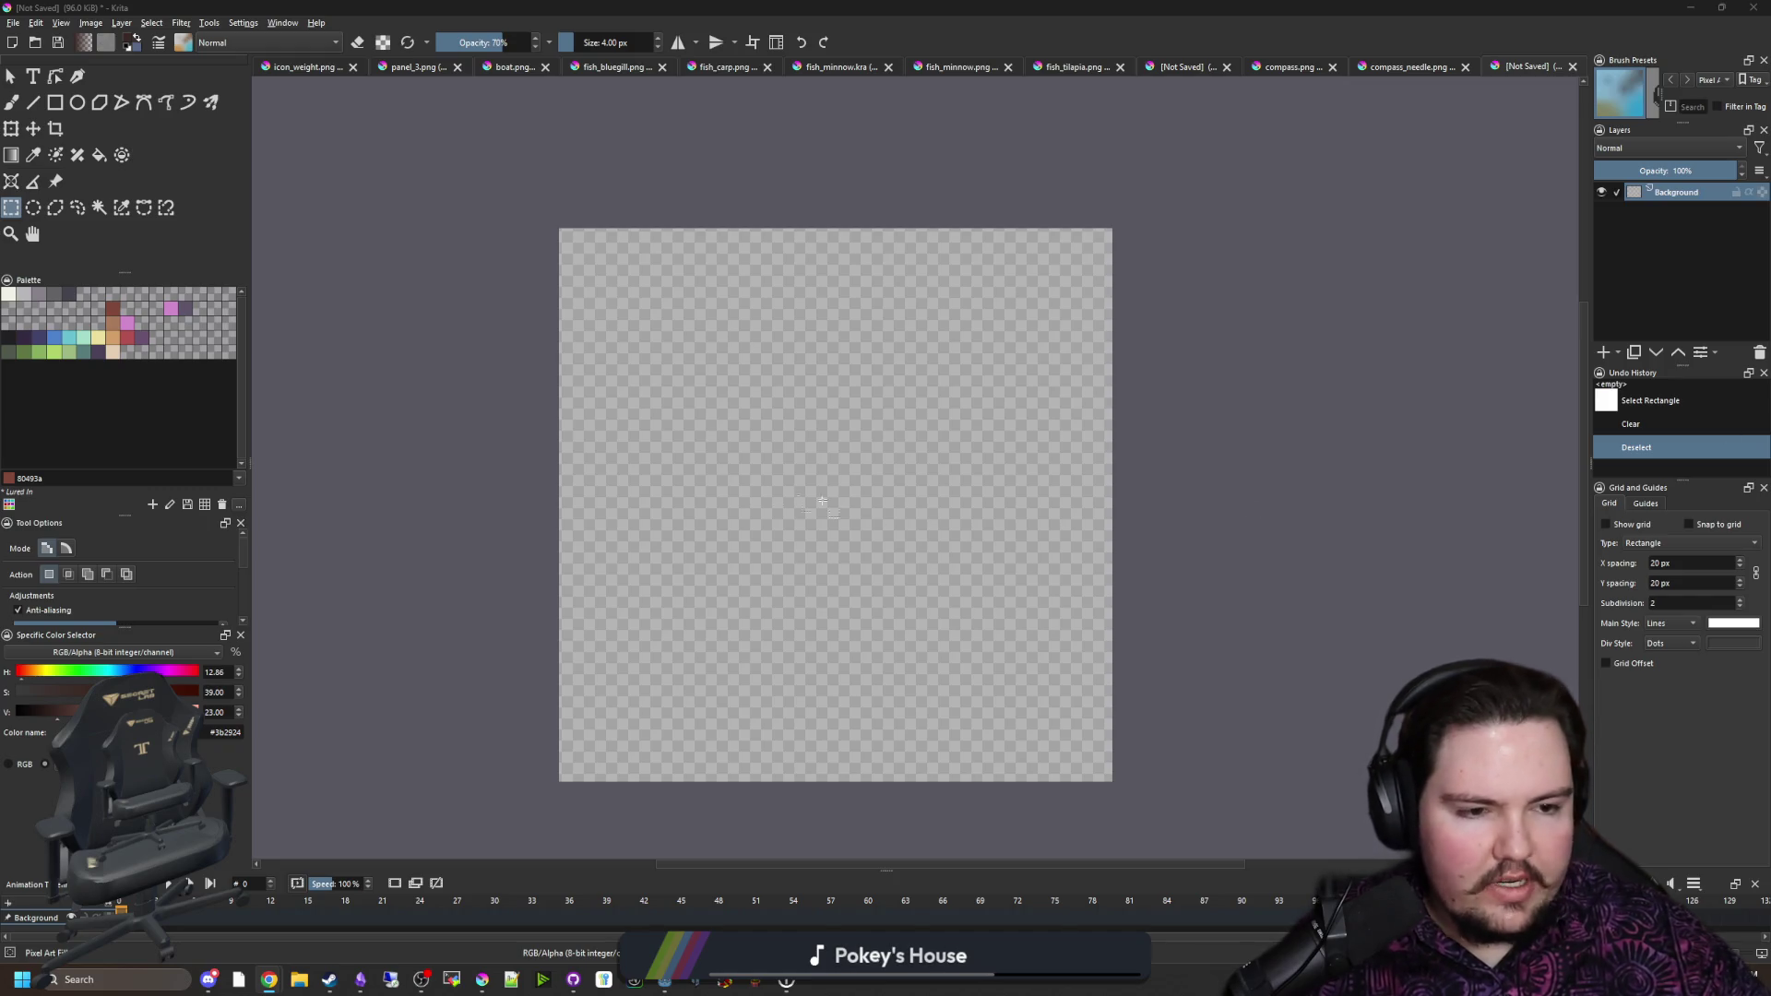
pyautogui.scroll(1, 822, 501)
pyautogui.scroll(-1, 821, 501)
# Step: With beige e5ceb4, paint the note's top edge outline after undoing two trial strokes
pyautogui.press('b')
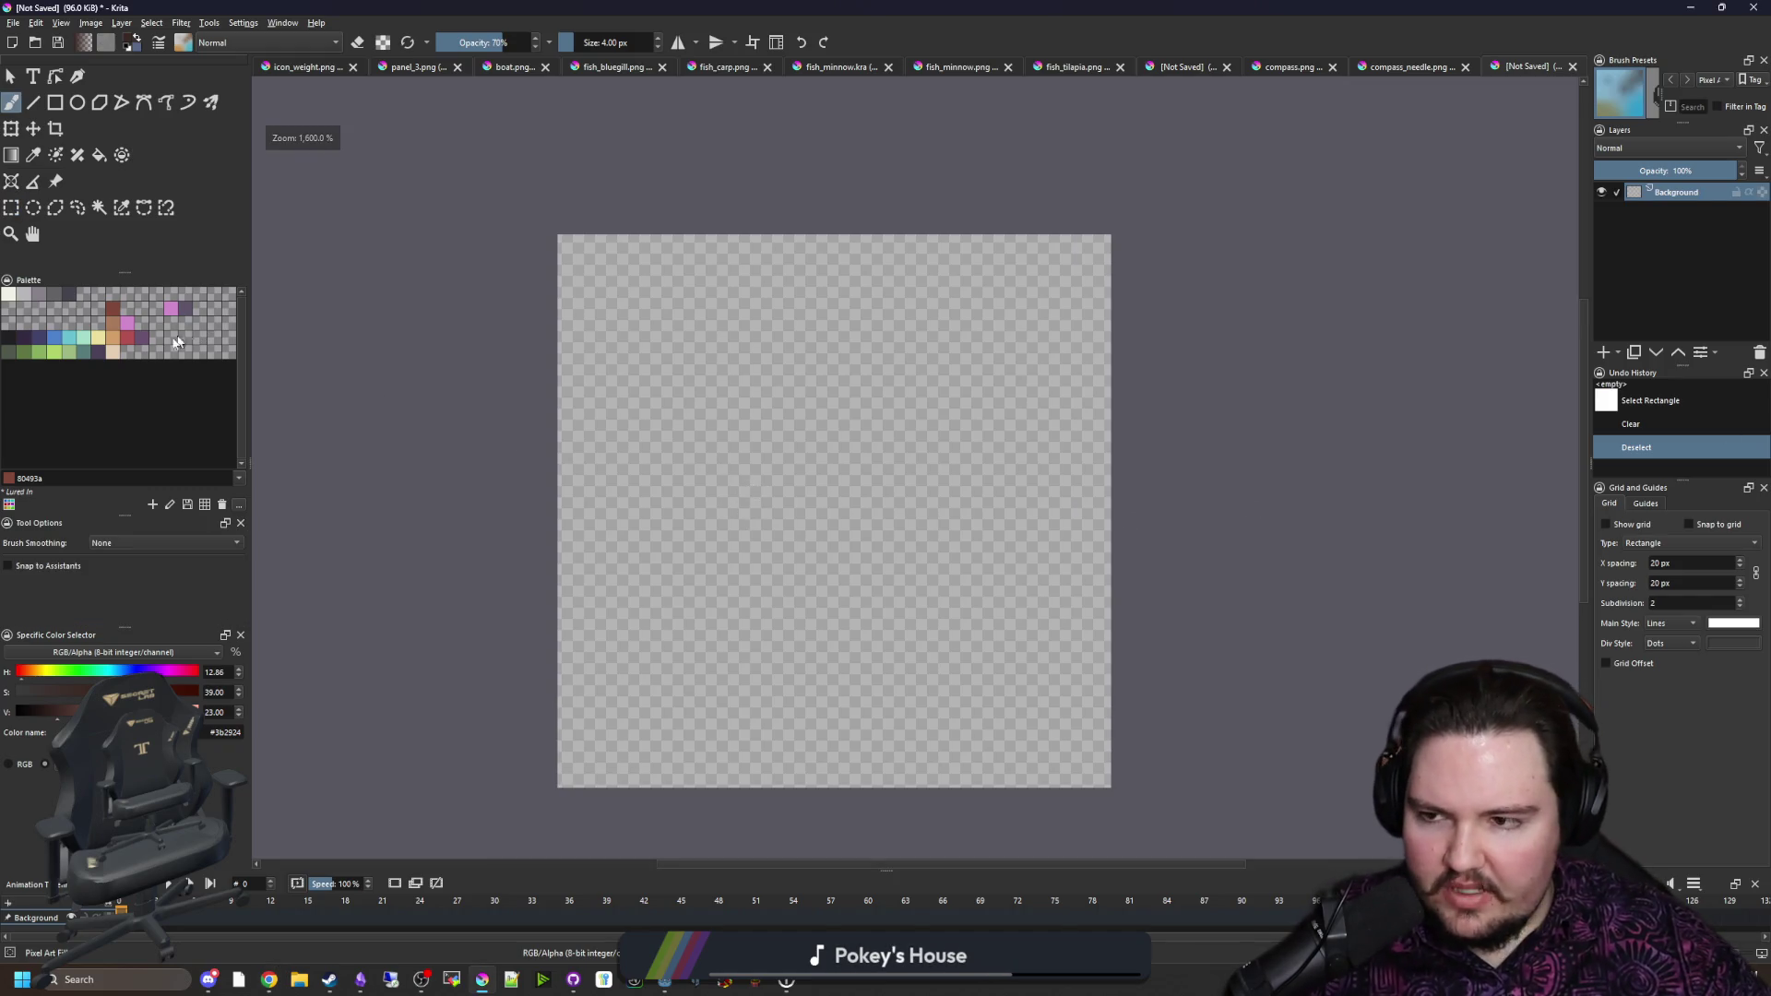
pyautogui.click(113, 352)
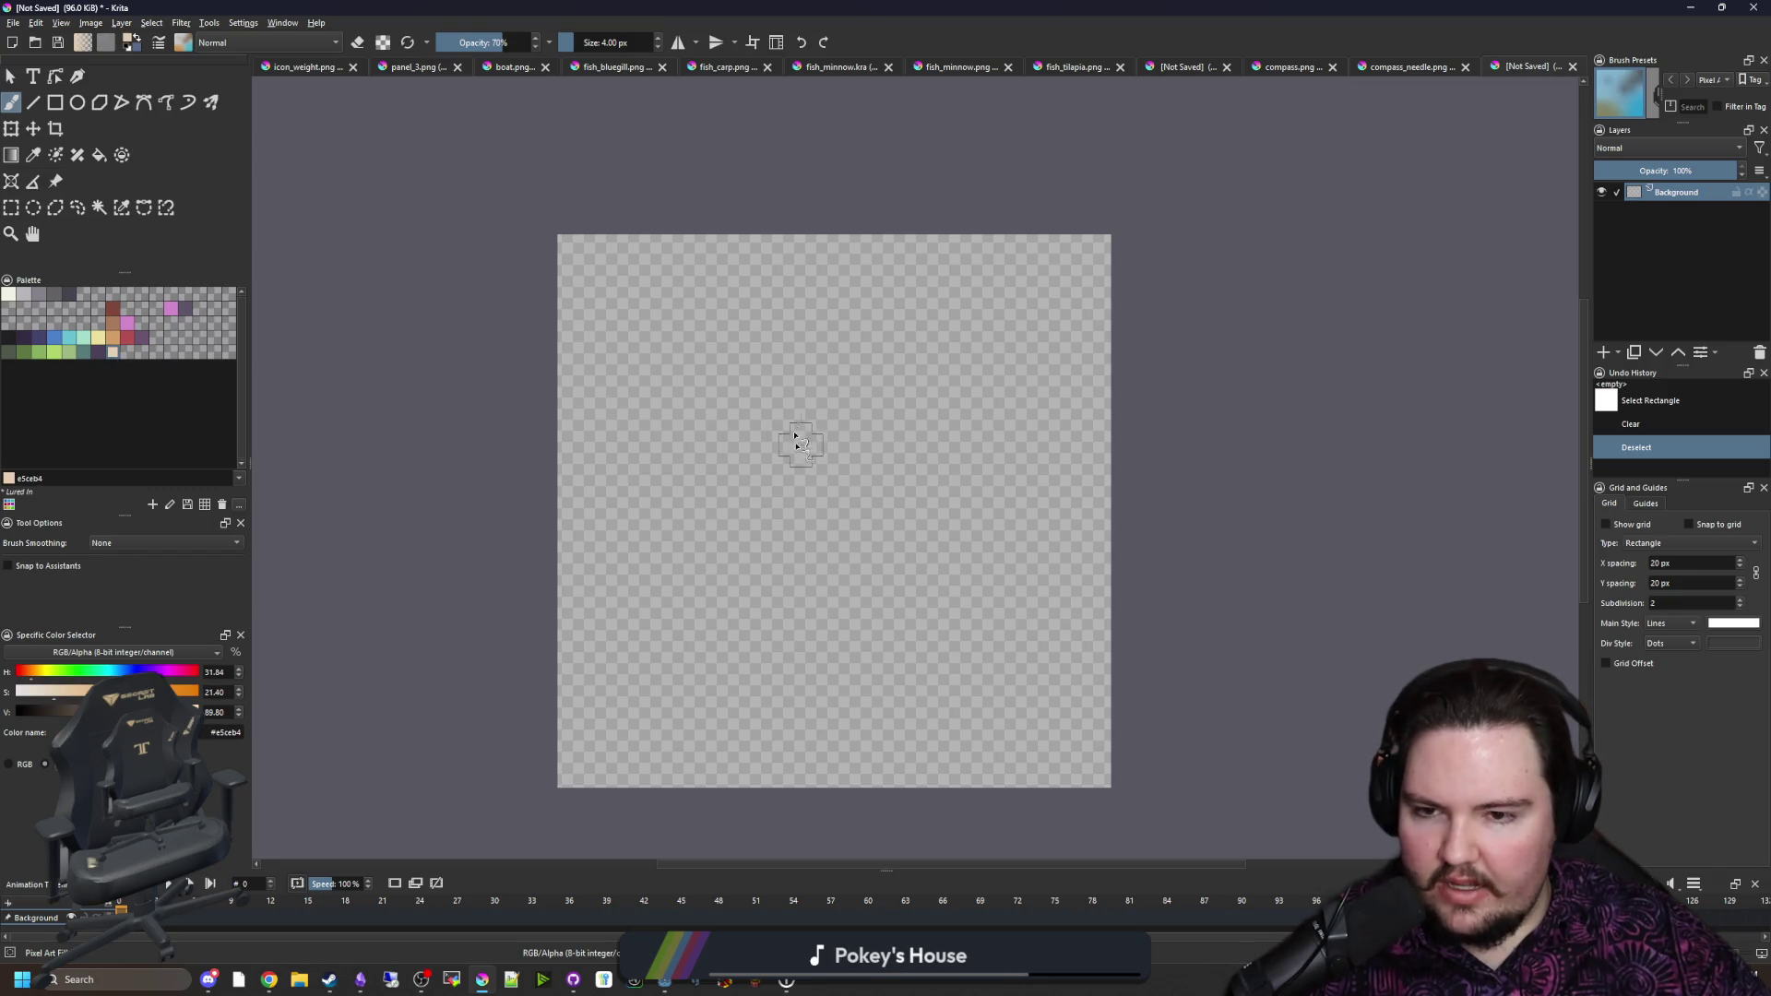
pyautogui.moveTo(821, 364); pyautogui.dragTo(698, 552)
pyautogui.hotkey('ctrl', 'z')
pyautogui.moveTo(977, 318); pyautogui.dragTo(722, 353)
pyautogui.hotkey('ctrl', 'z')
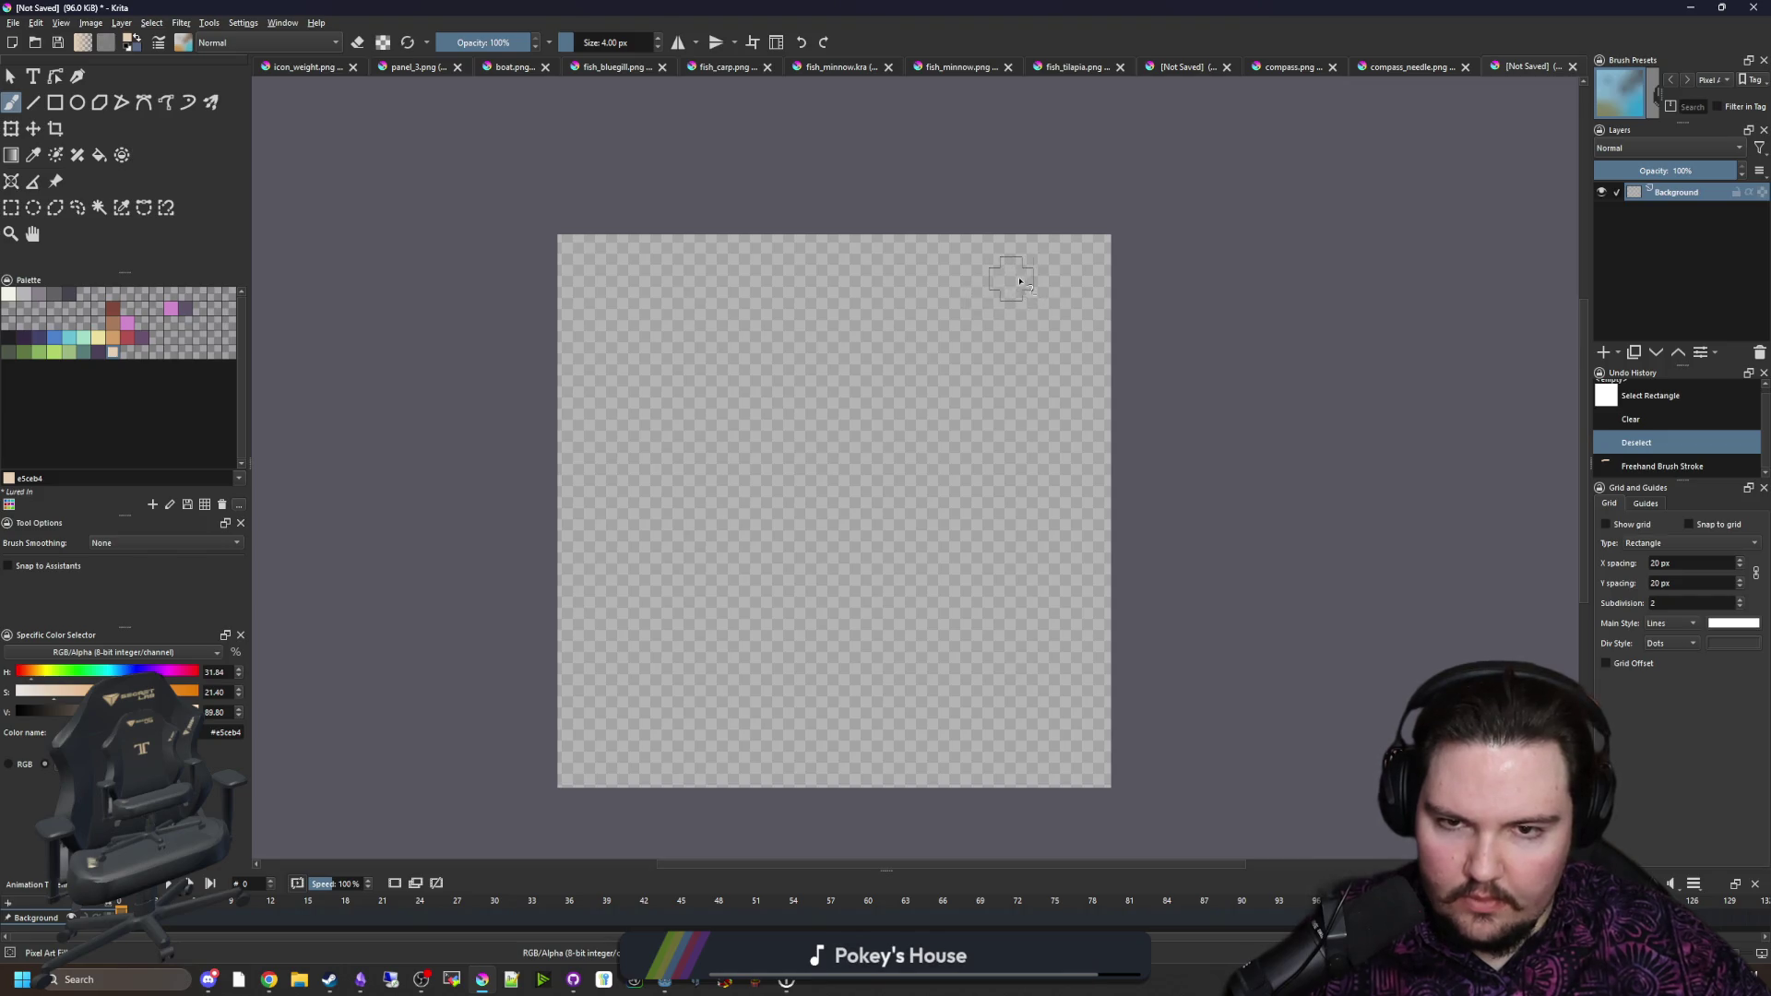
pyautogui.moveTo(1035, 281)
pyautogui.mouseDown()
pyautogui.moveTo(811, 296)
pyautogui.moveTo(635, 281)
pyautogui.moveTo(634, 489)
pyautogui.moveTo(600, 755)
pyautogui.moveTo(769, 738)
pyautogui.moveTo(1047, 754)
pyautogui.moveTo(1060, 673)
pyautogui.moveTo(1028, 428)
pyautogui.moveTo(1049, 321)
pyautogui.mouseUp()
# Step: Flood-fill the note's interior with beige
pyautogui.press('f')
pyautogui.click(905, 462)
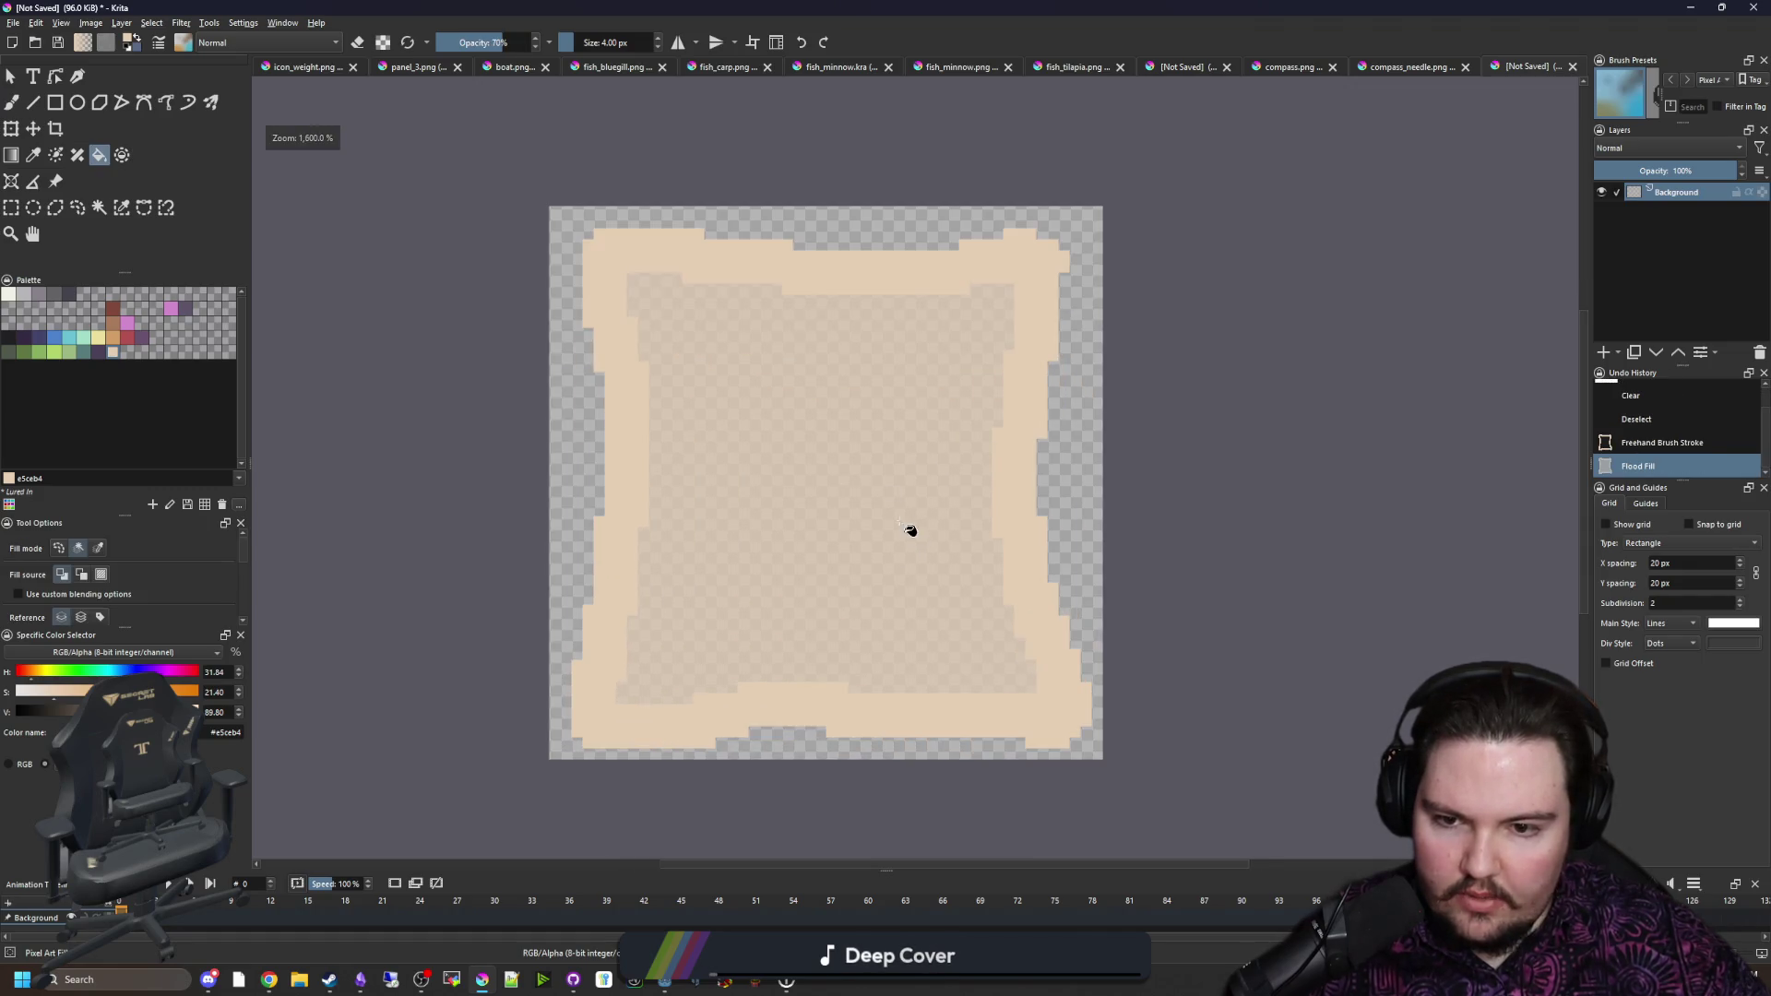
pyautogui.hotkey('ctrl', 'z')
pyautogui.click(822, 422)
pyautogui.scroll(1, 802, 672)
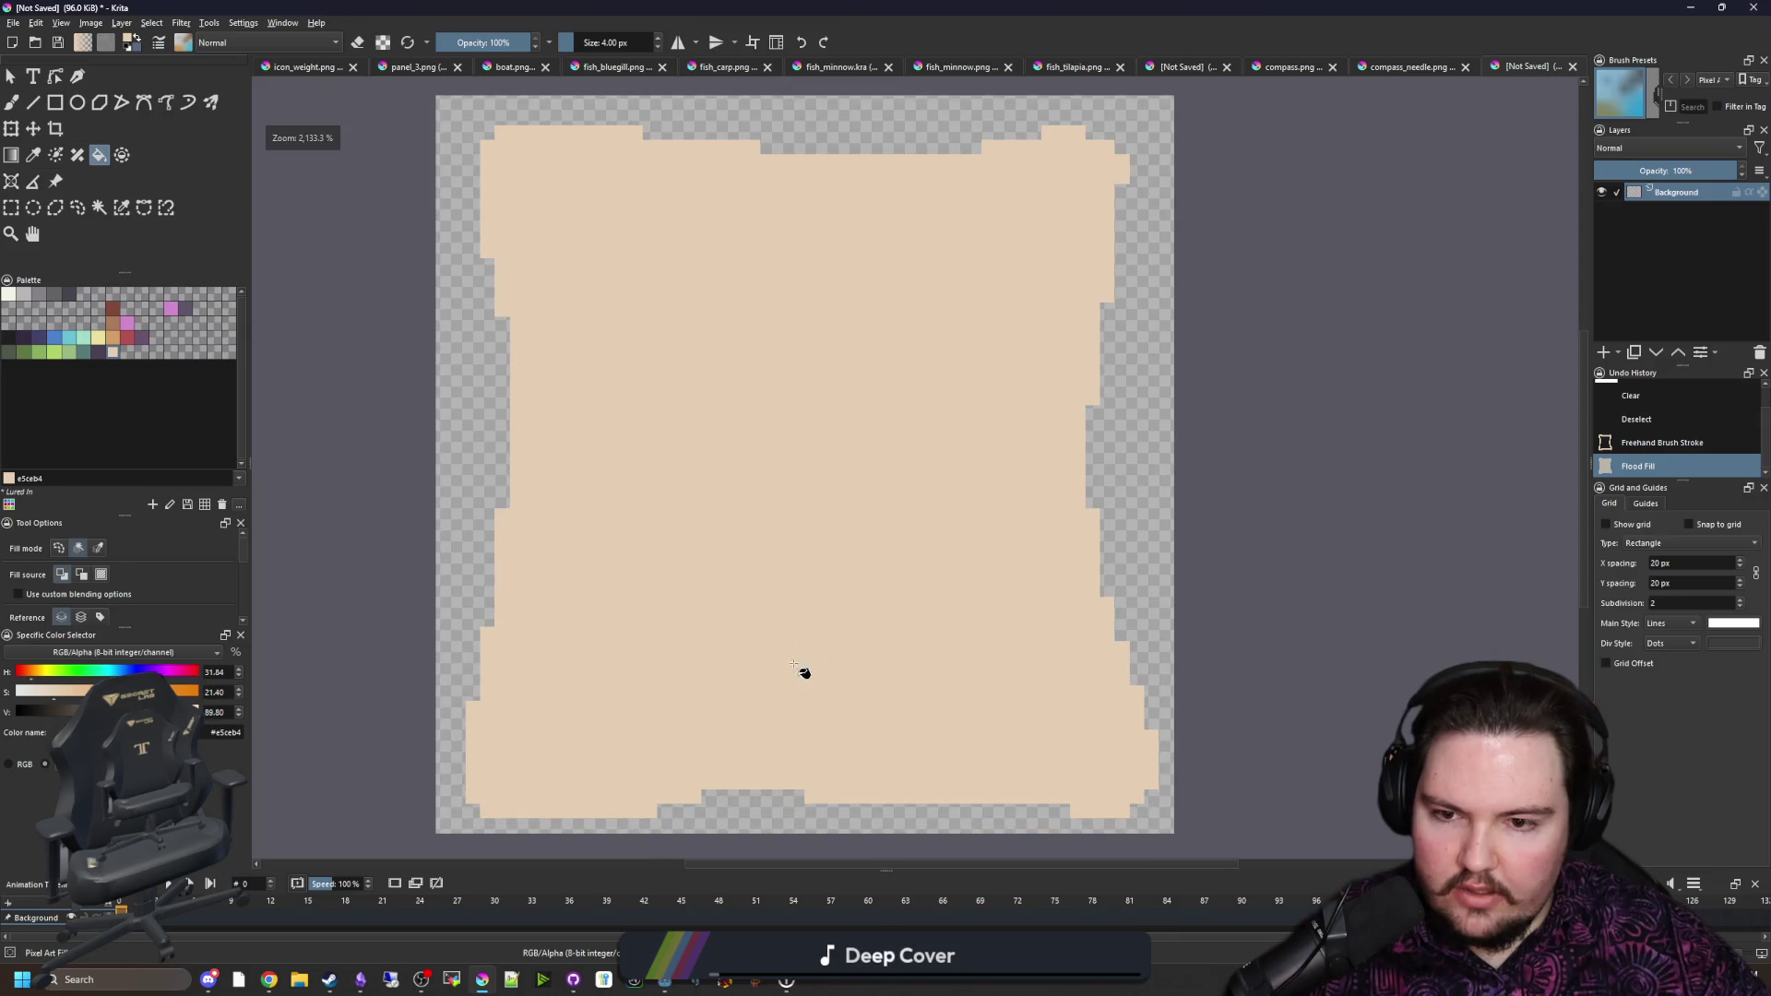
pyautogui.press('b')
pyautogui.scroll(1, 633, 687)
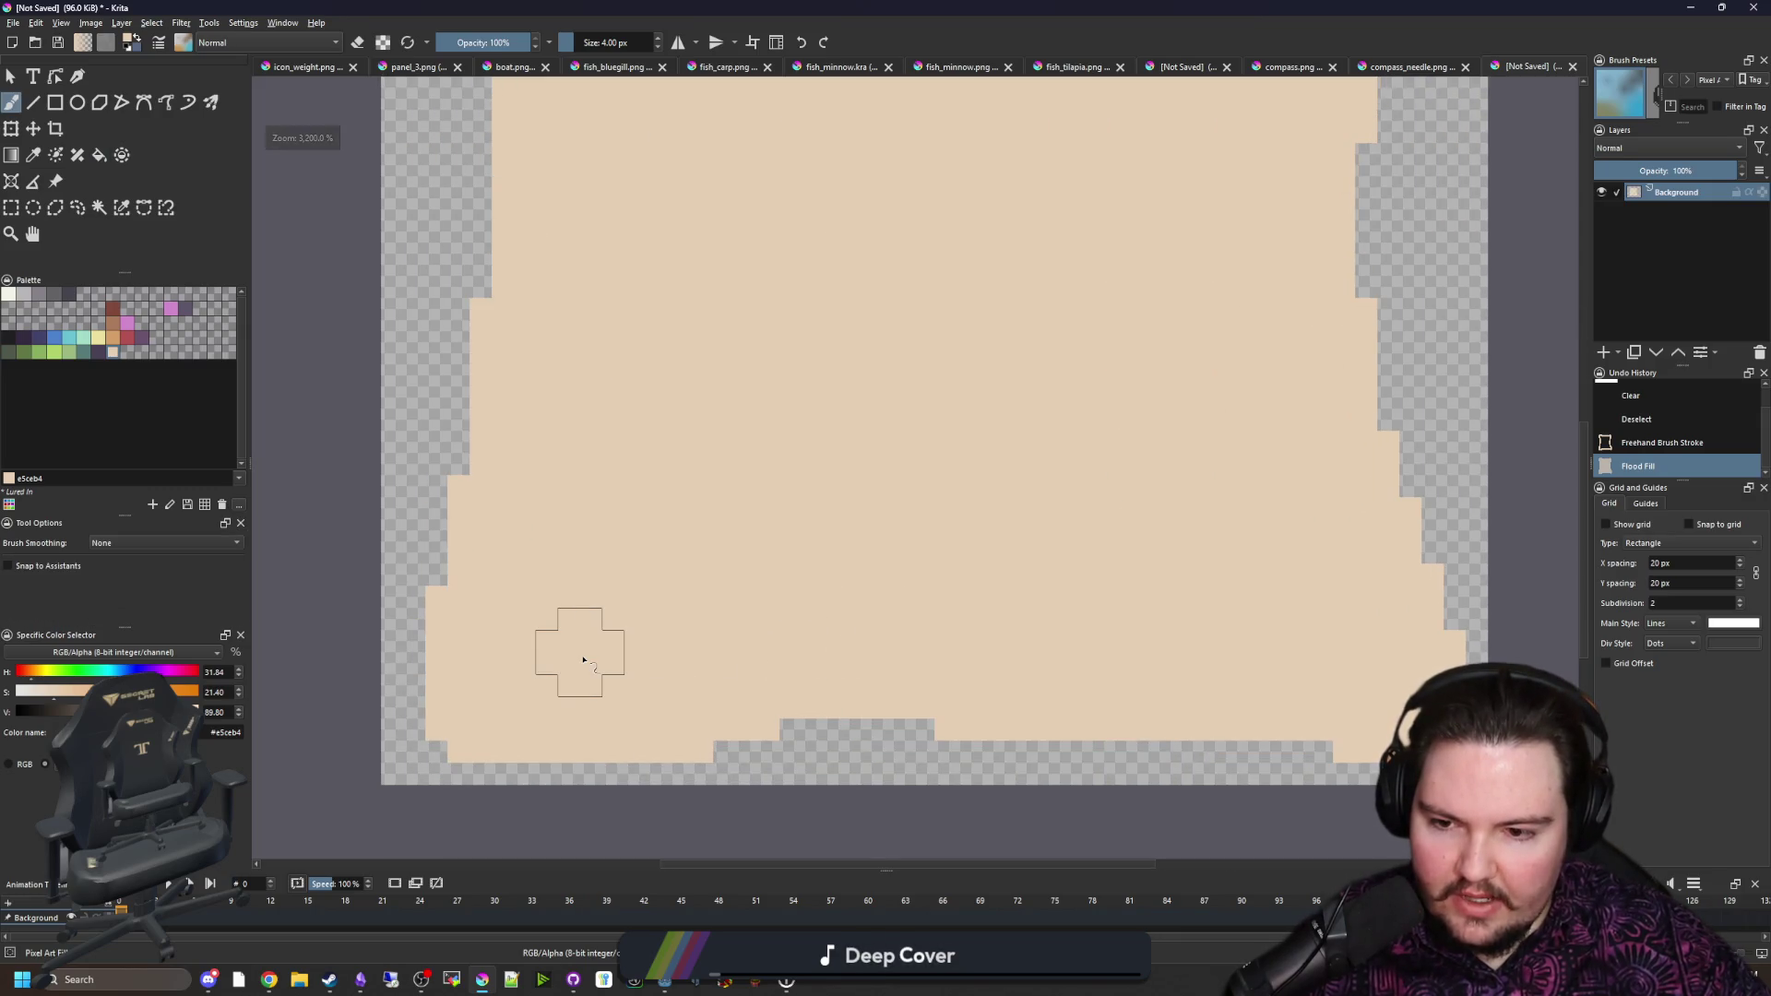
pyautogui.scroll(1, 756, 668)
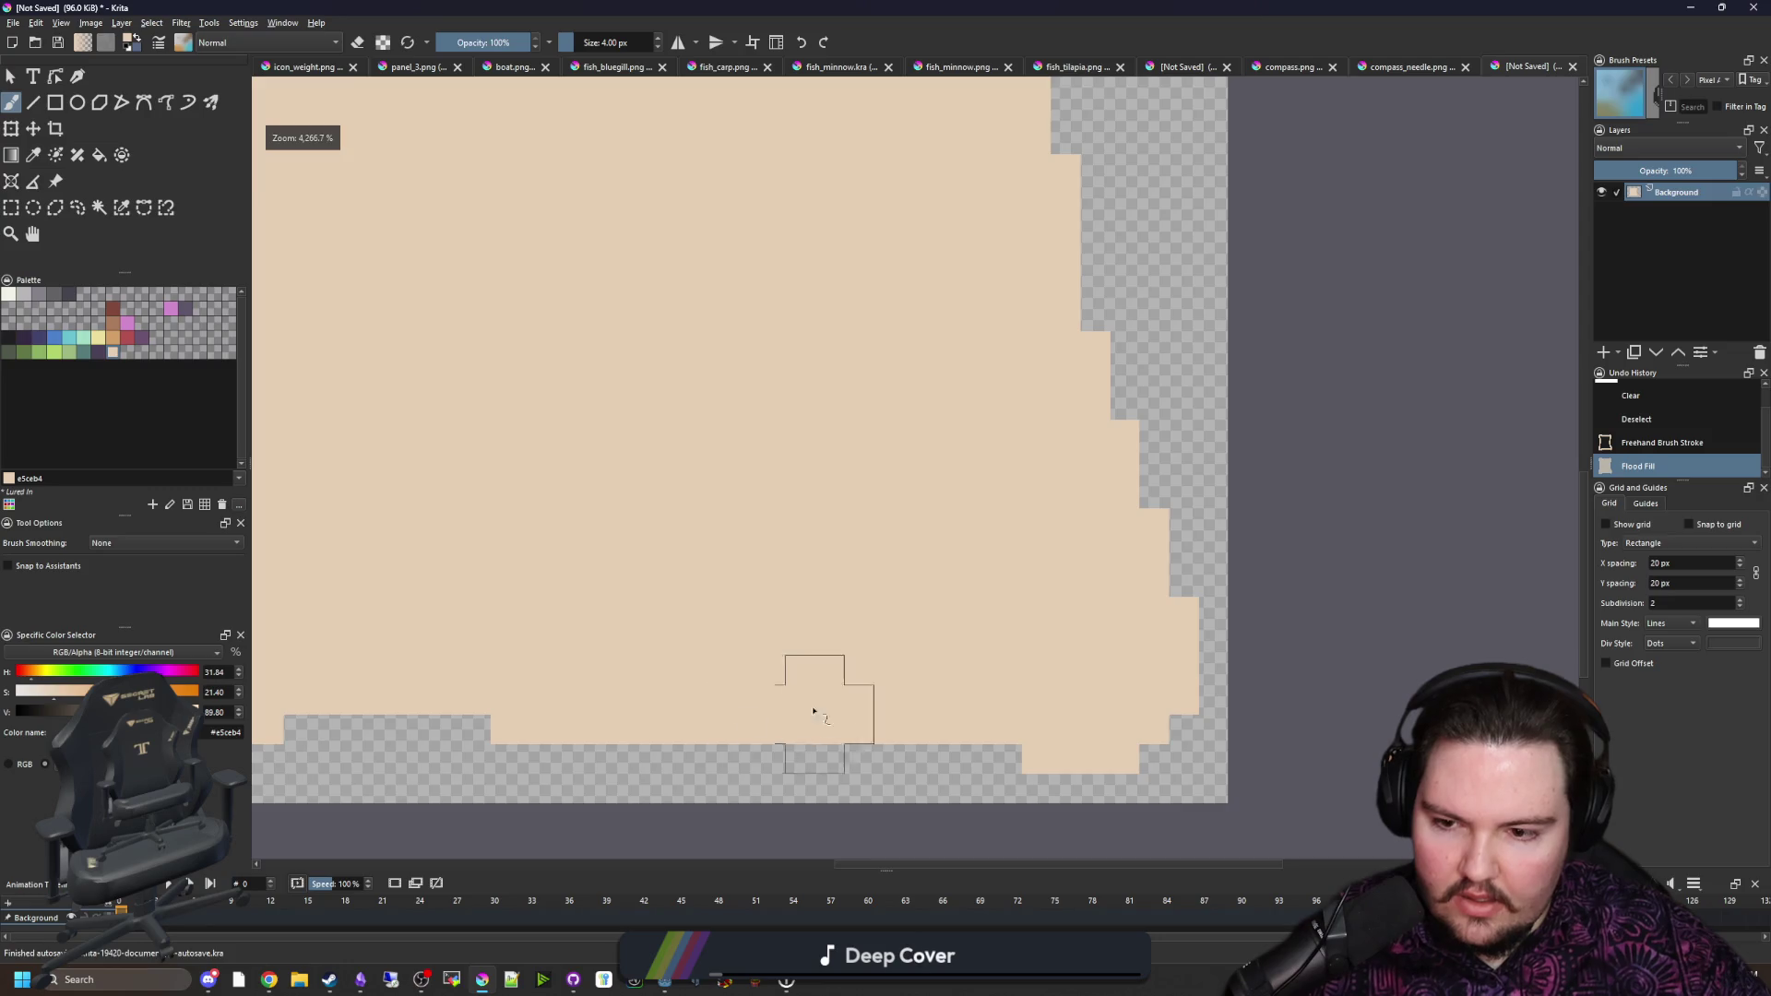
# Step: Erase the note's bottom-right edge pixels
pyautogui.press('p')
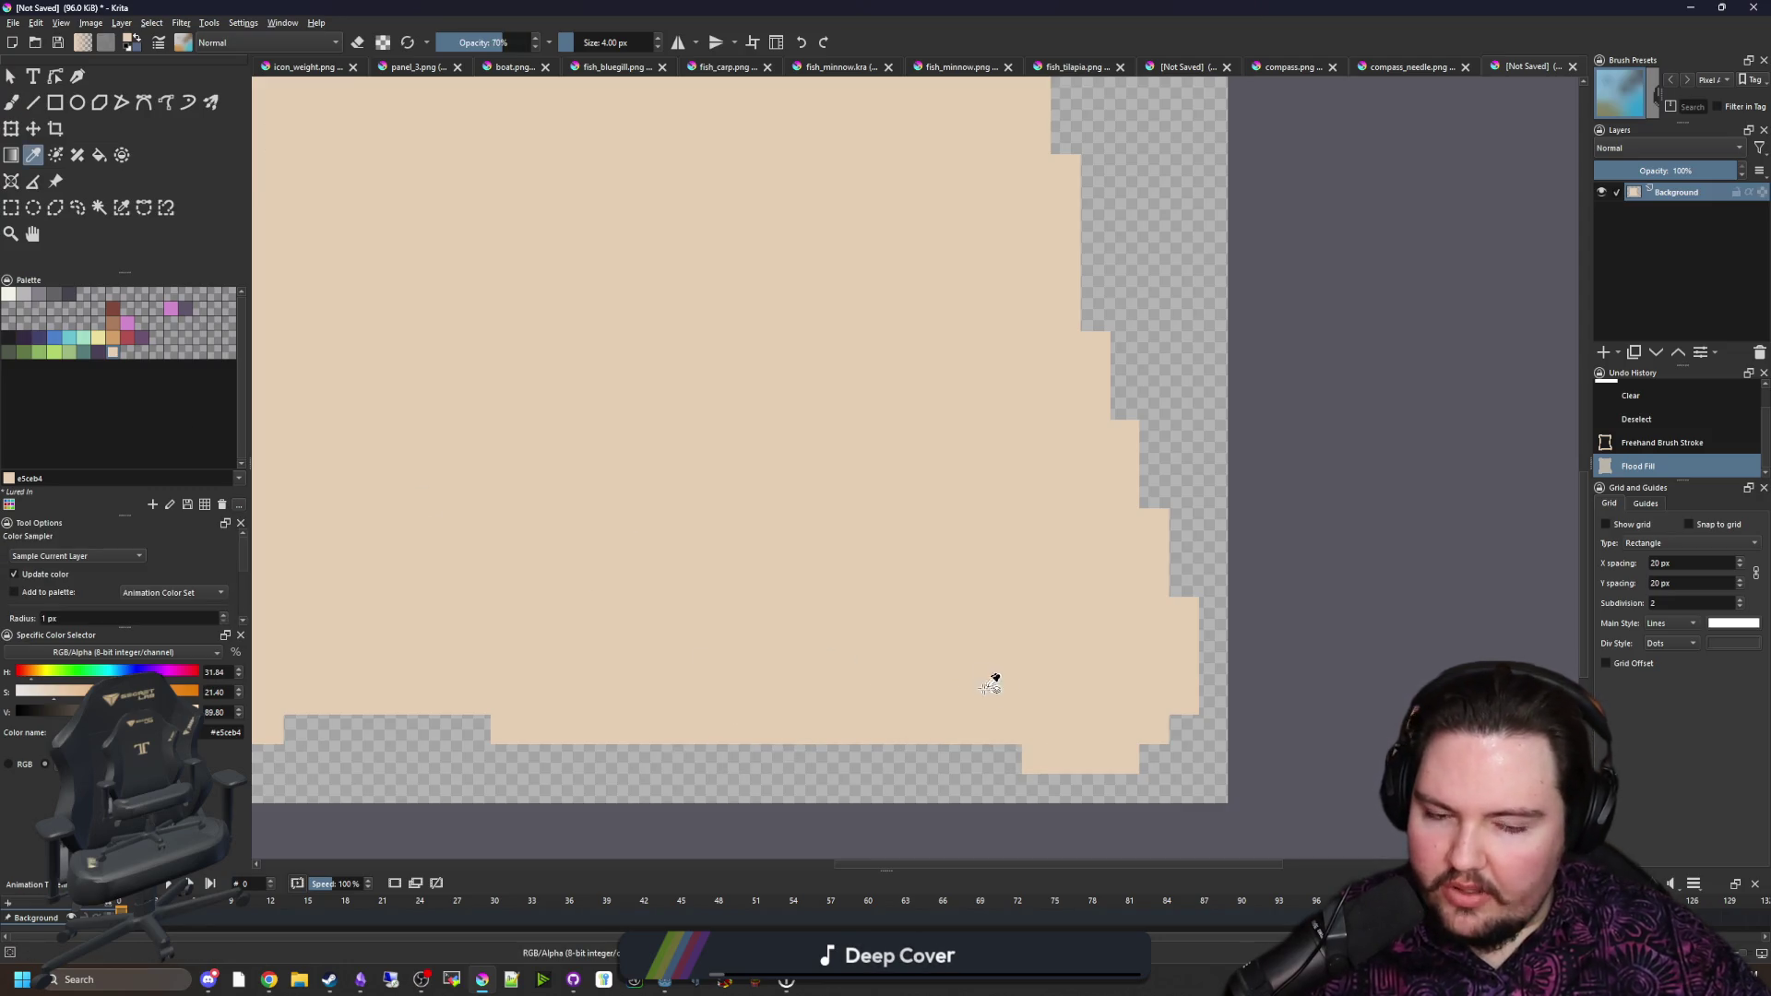
pyautogui.press('b')
pyautogui.press('e')
pyautogui.moveTo(1046, 737)
pyautogui.mouseDown()
pyautogui.moveTo(842, 749)
pyautogui.moveTo(1146, 744)
pyautogui.moveTo(929, 770)
pyautogui.moveTo(1277, 744)
pyautogui.mouseUp()
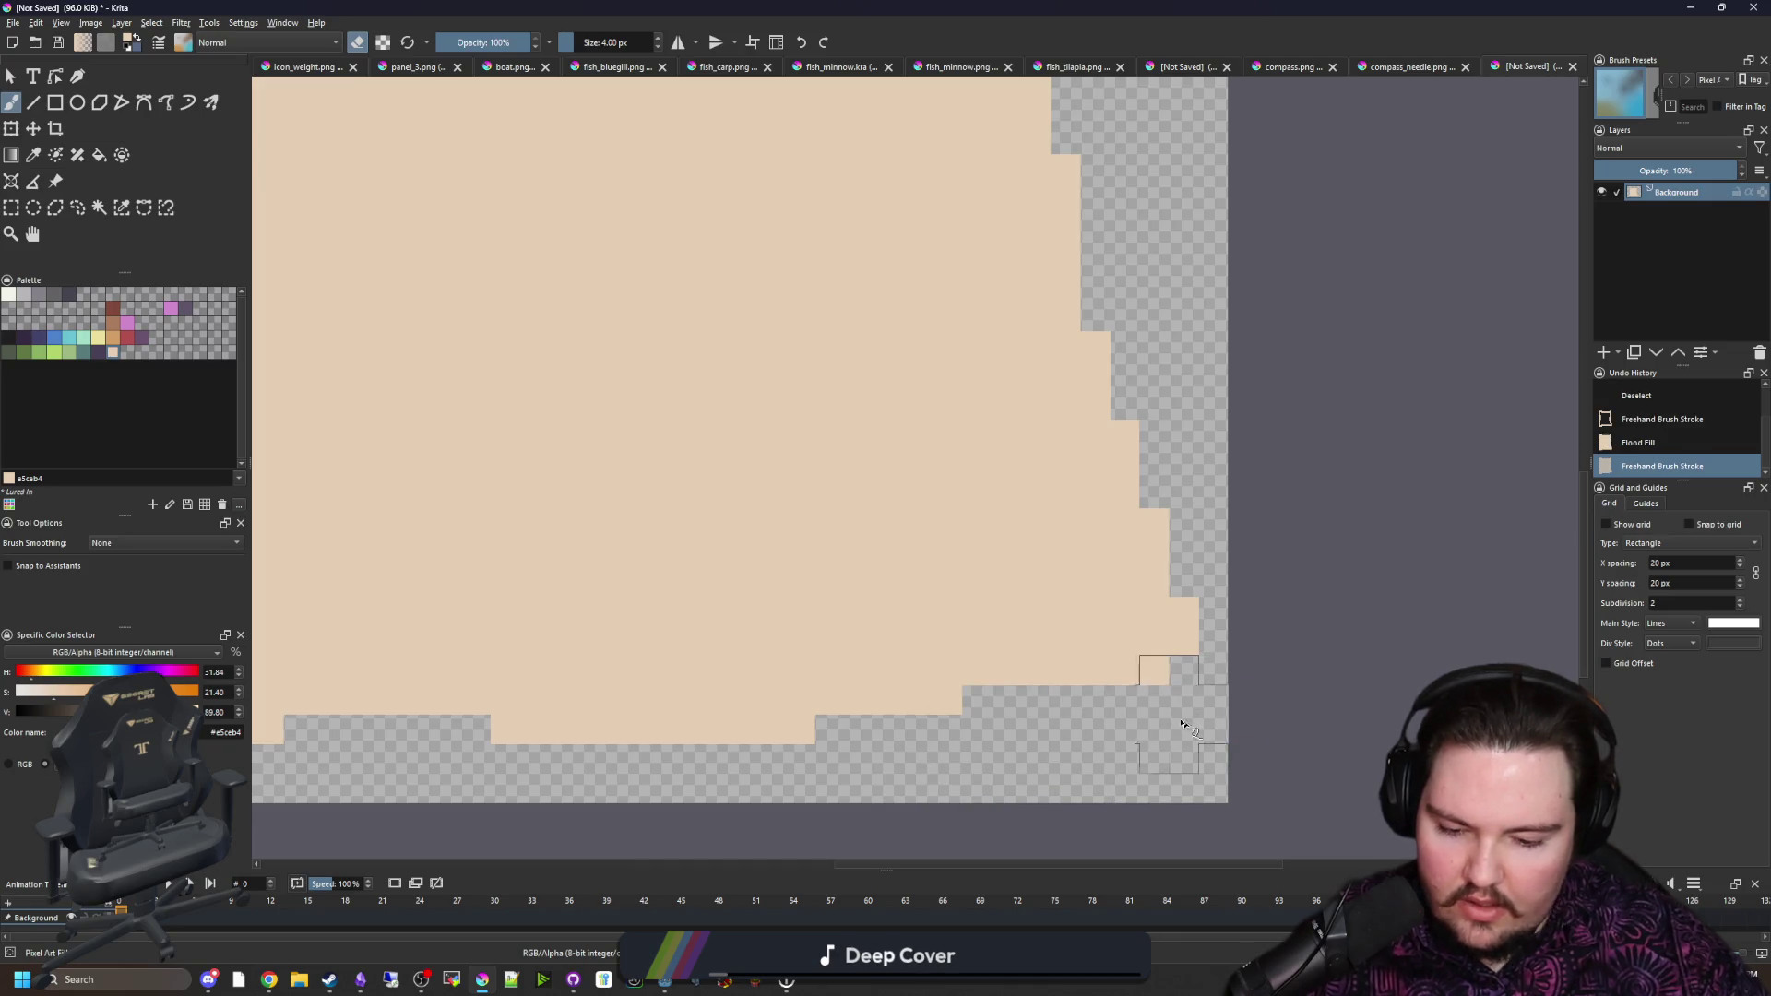
# Step: Flood-fill the note shape with darker tan d3a068, then reselect the light beige
pyautogui.press('p')
pyautogui.click(114, 343)
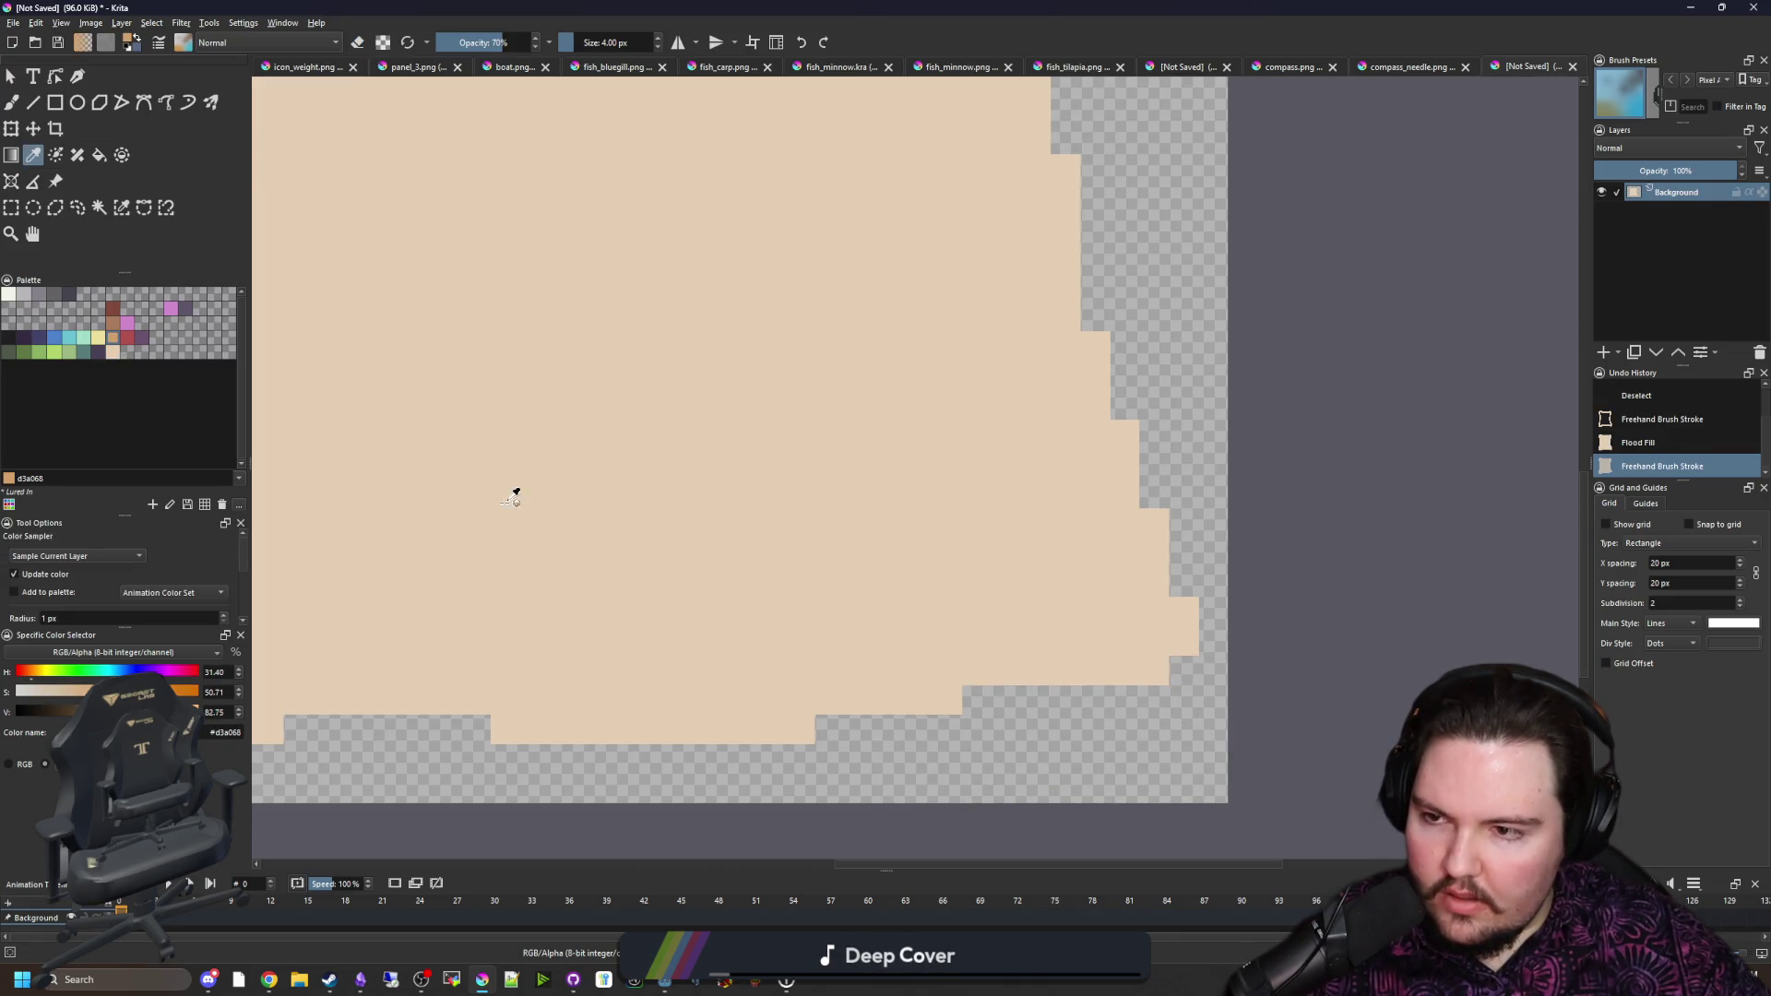
pyautogui.press('f')
pyautogui.click(676, 537)
pyautogui.click(113, 352)
# Step: With a 1-pixel brush, draw a light beige fold line rising to the right edge
pyautogui.press('b')
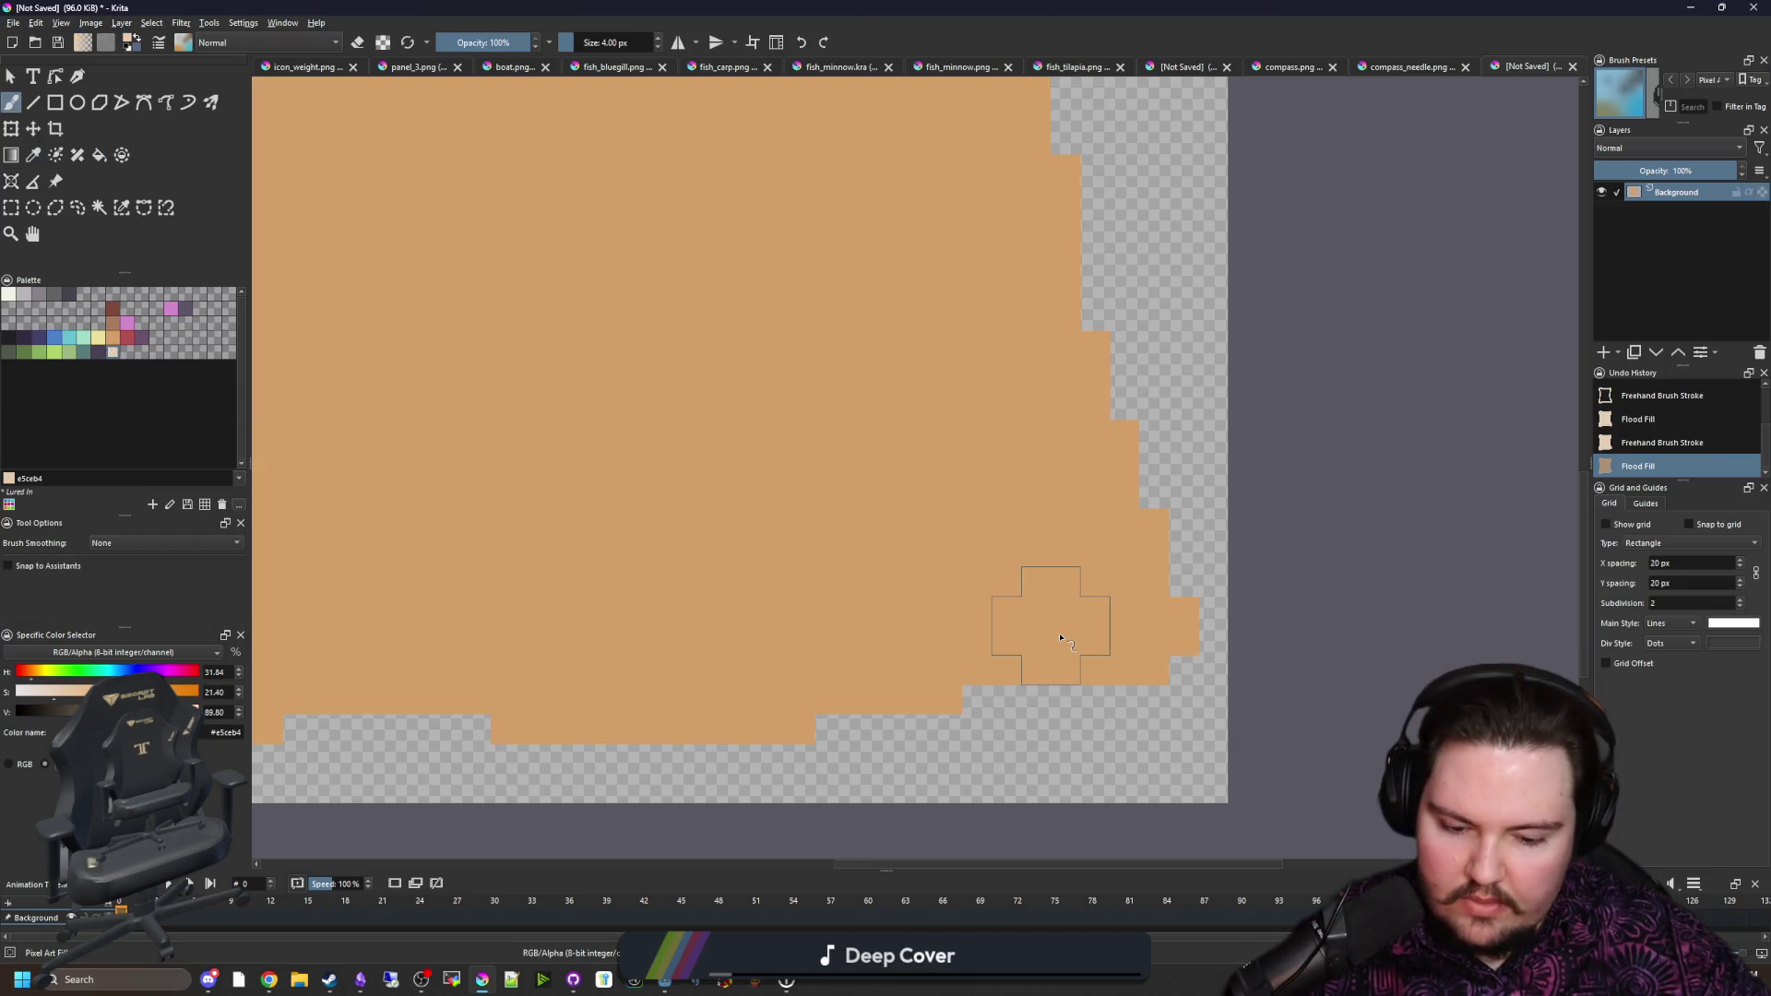
pyautogui.press('[')
pyautogui.press('[')
pyautogui.moveTo(1152, 522)
pyautogui.mouseDown()
pyautogui.moveTo(913, 551)
pyautogui.moveTo(673, 549)
pyautogui.moveTo(795, 581)
pyautogui.moveTo(1042, 553)
pyautogui.mouseUp()
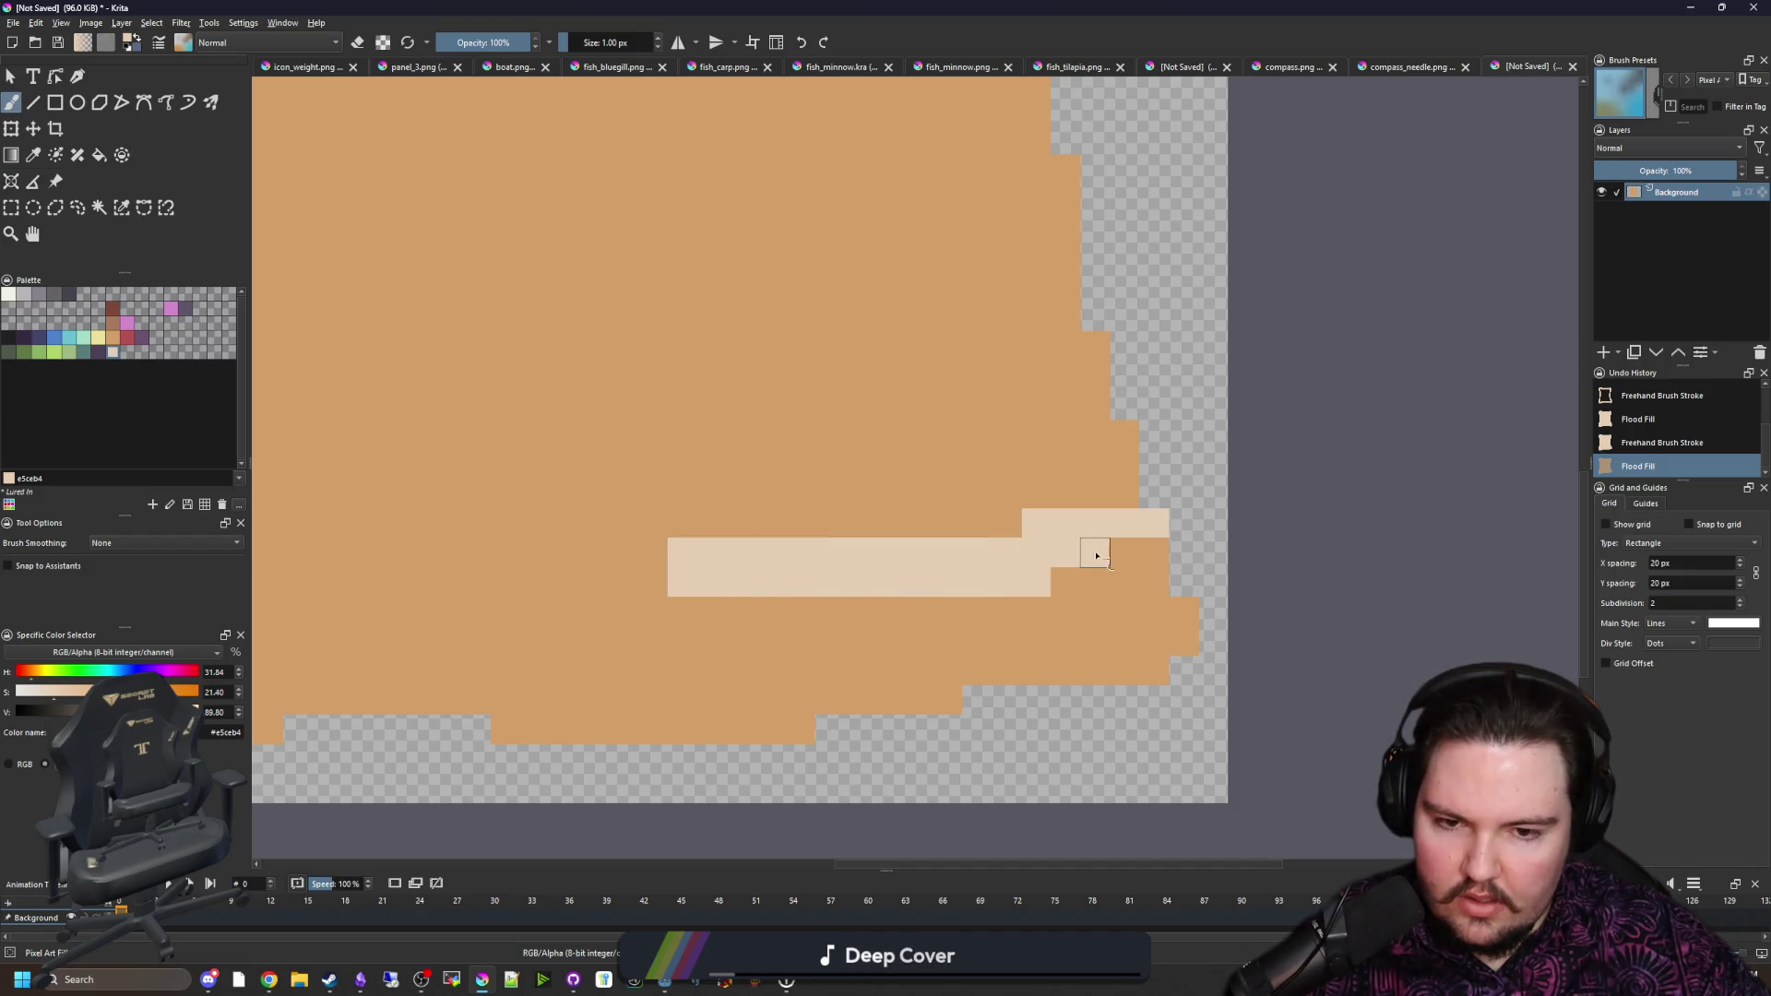
pyautogui.hotkey('ctrl', 'z')
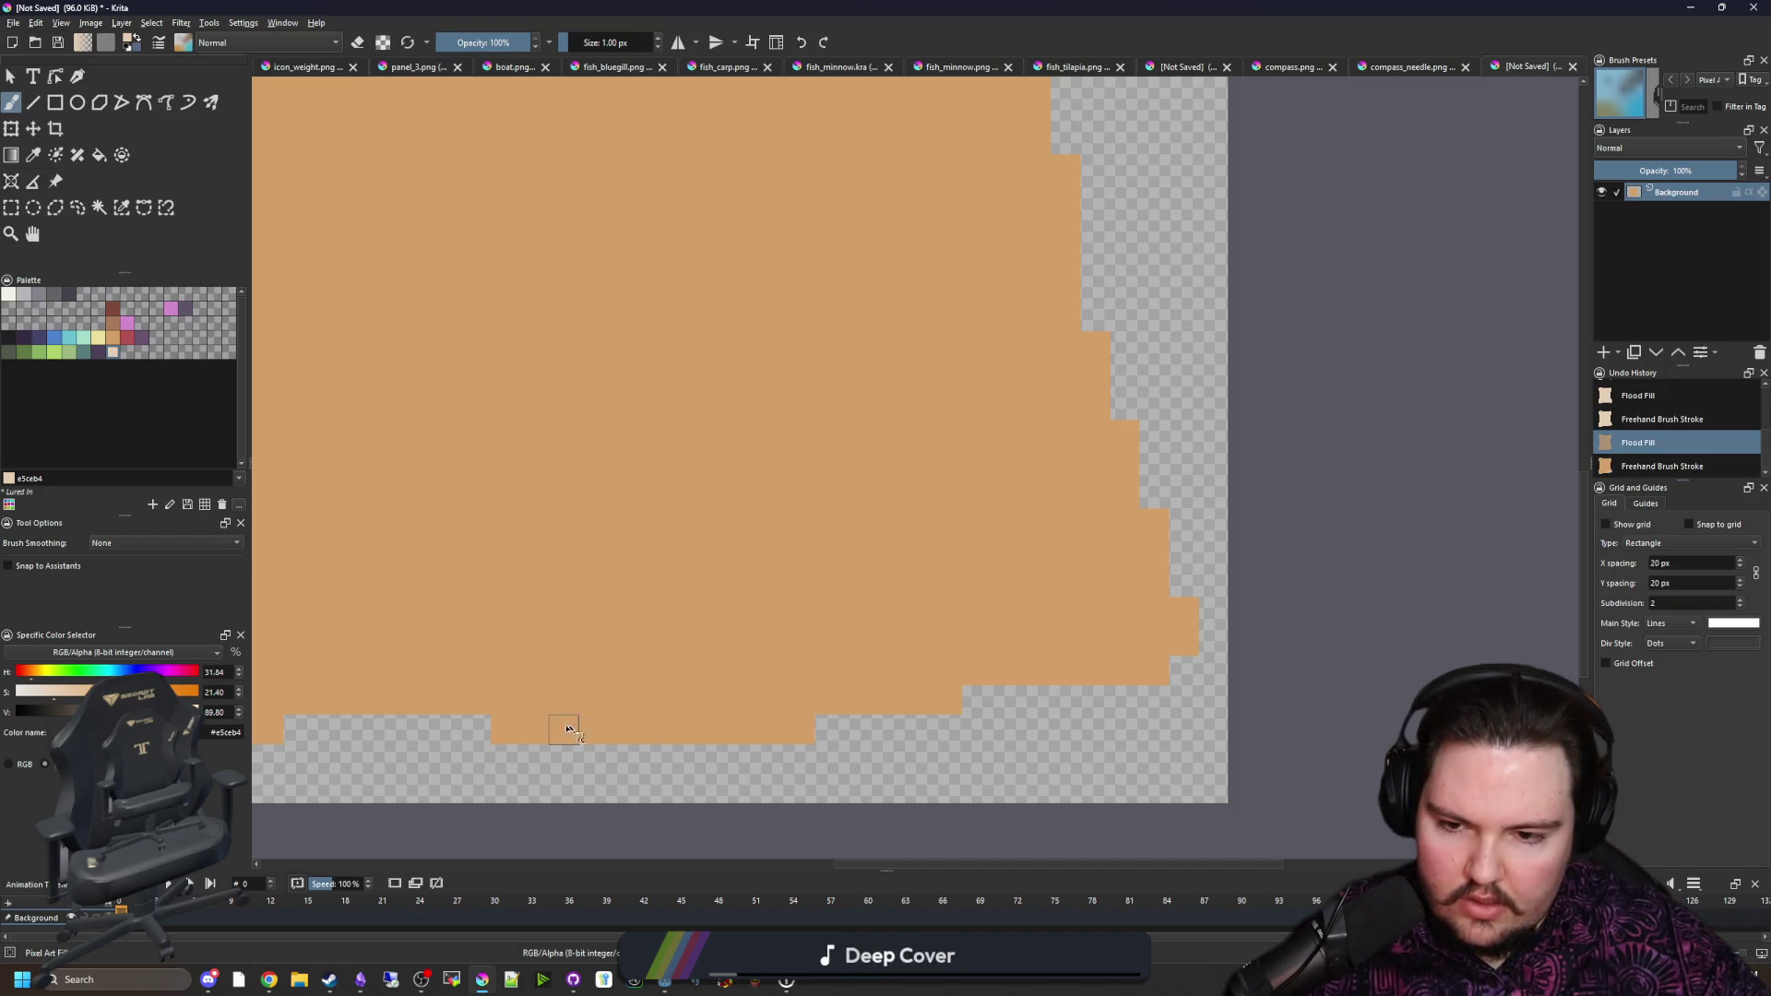
pyautogui.moveTo(466, 703)
pyautogui.mouseDown()
pyautogui.moveTo(680, 664)
pyautogui.moveTo(1039, 518)
pyautogui.moveTo(1123, 546)
pyautogui.moveTo(1185, 612)
pyautogui.mouseUp()
pyautogui.moveTo(1098, 498)
pyautogui.mouseDown()
pyautogui.moveTo(1074, 500)
pyautogui.moveTo(1121, 522)
pyautogui.mouseUp()
pyautogui.keyDown('ctrl'); pyautogui.click(1142, 471); pyautogui.keyUp('ctrl')
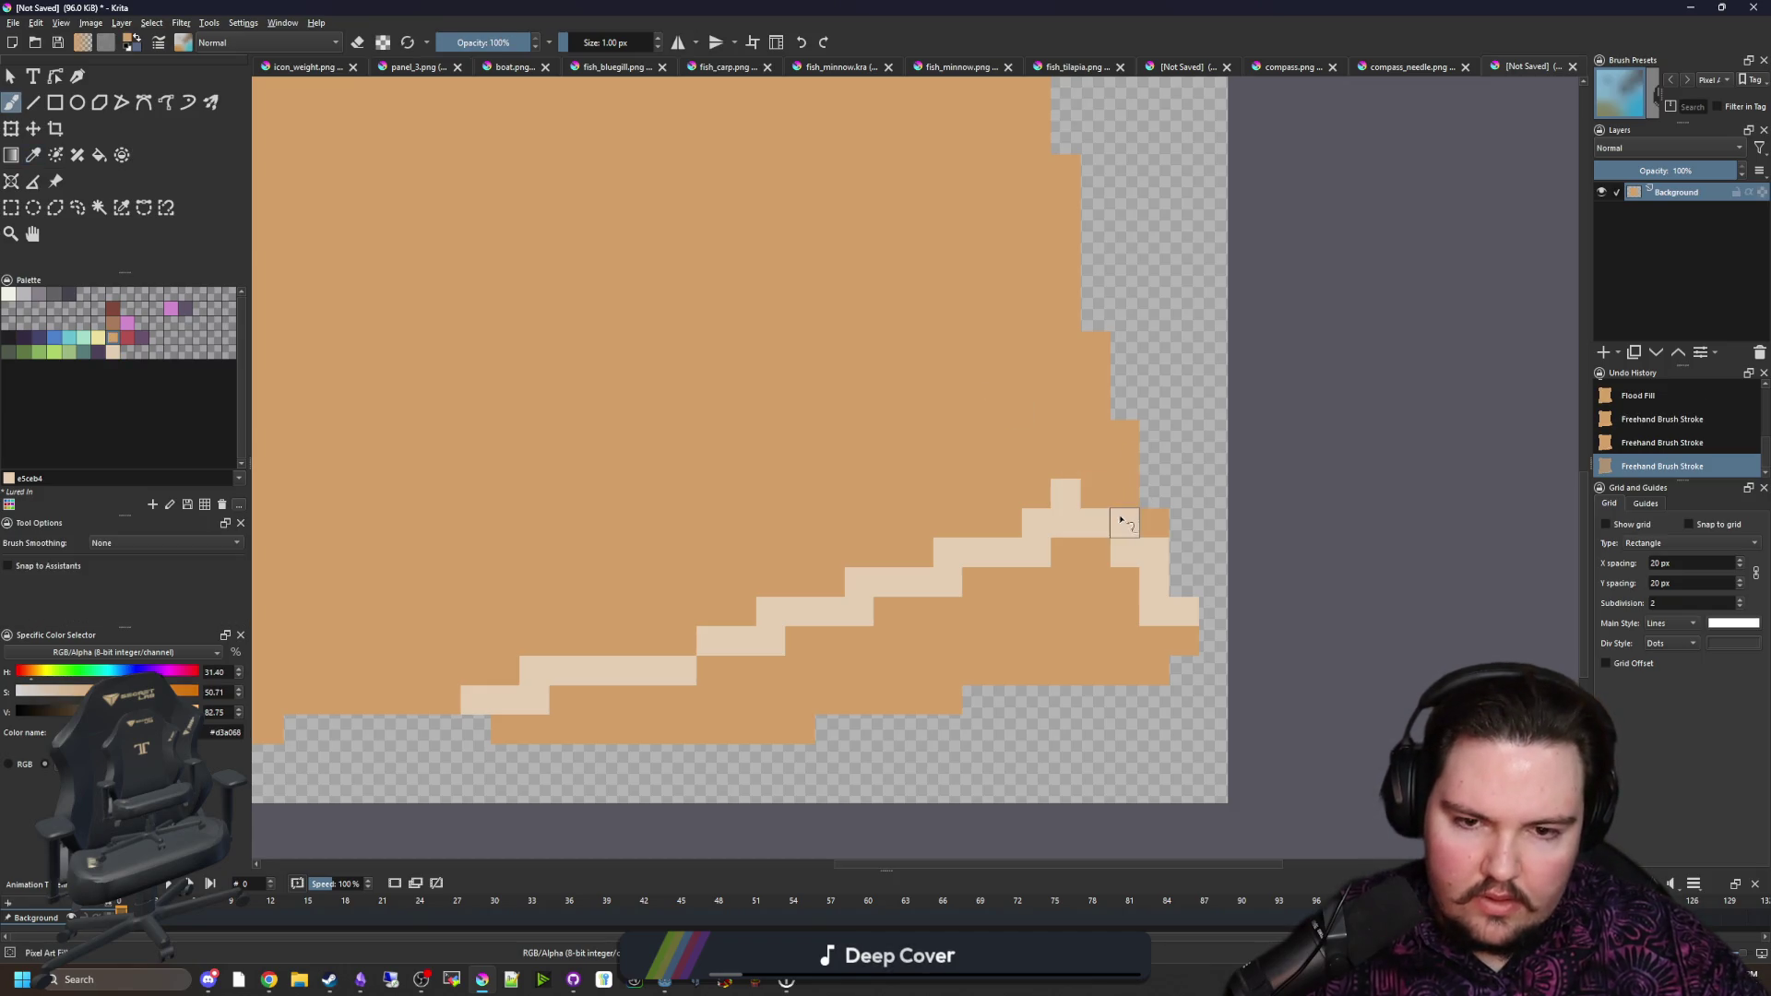
# Step: Flood-fill the curled corner below the fold with light beige
pyautogui.press('f')
pyautogui.keyDown('ctrl'); pyautogui.click(1063, 517); pyautogui.keyUp('ctrl')
pyautogui.click(1015, 624)
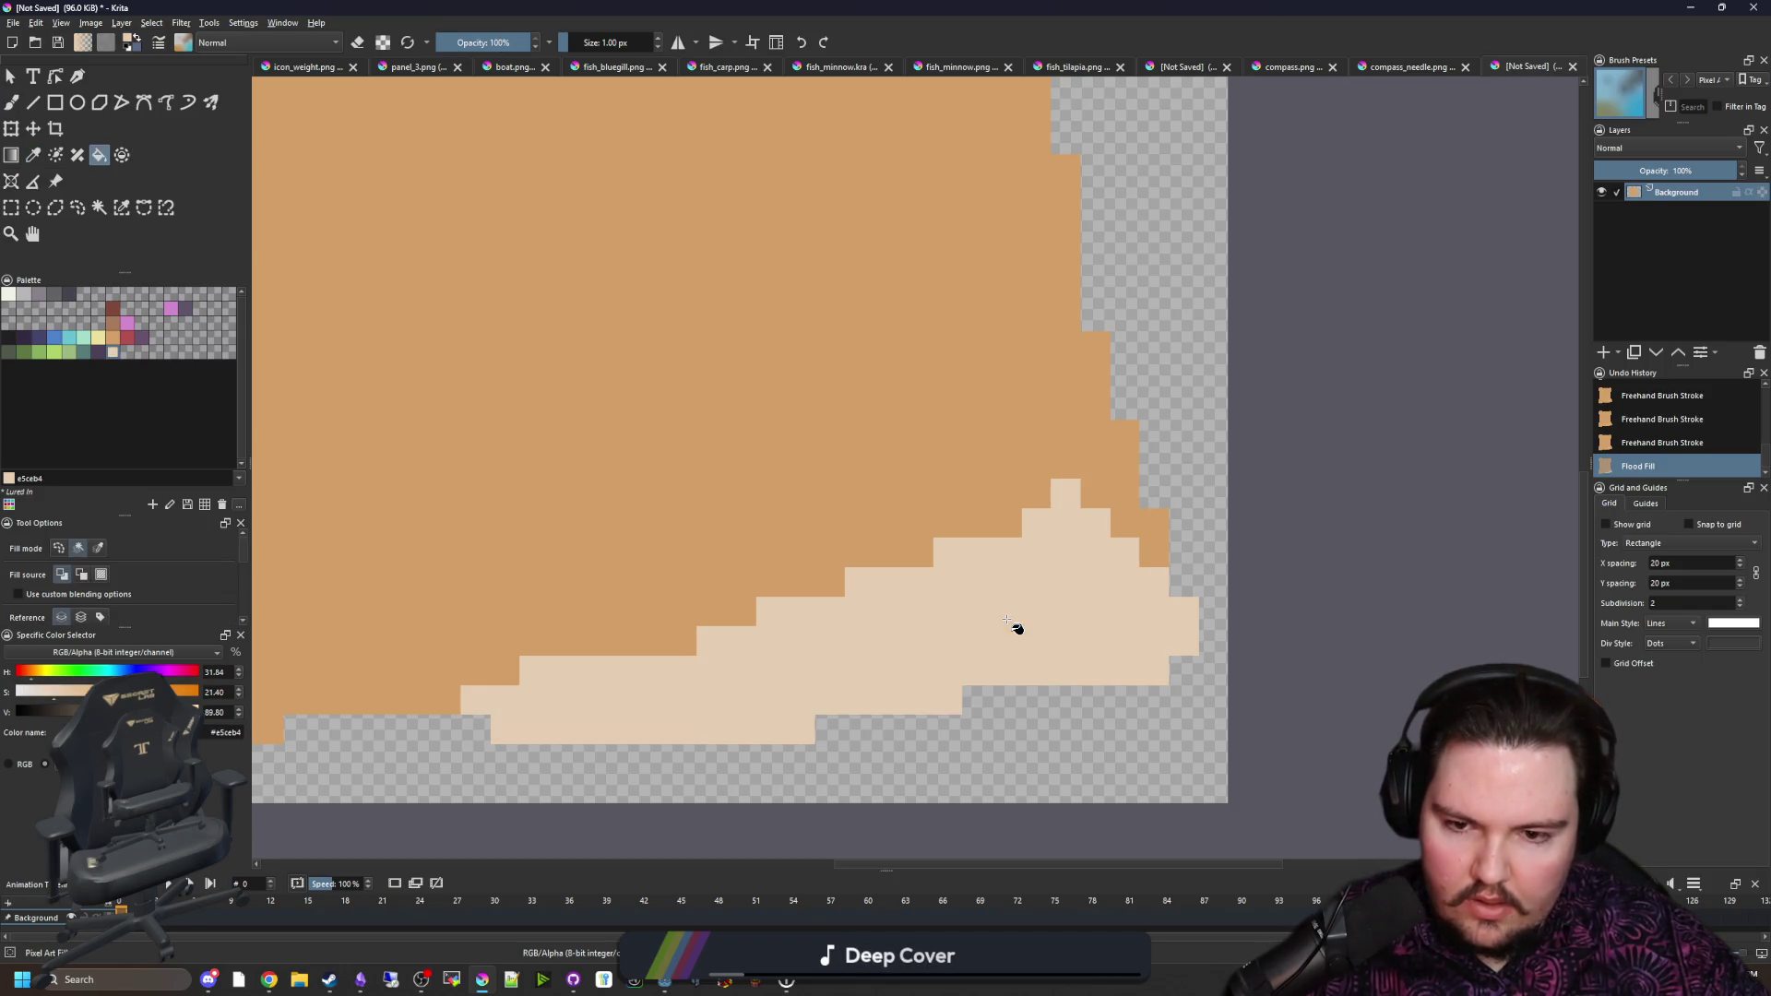
pyautogui.scroll(-3, 1019, 604)
pyautogui.scroll(2, 1059, 595)
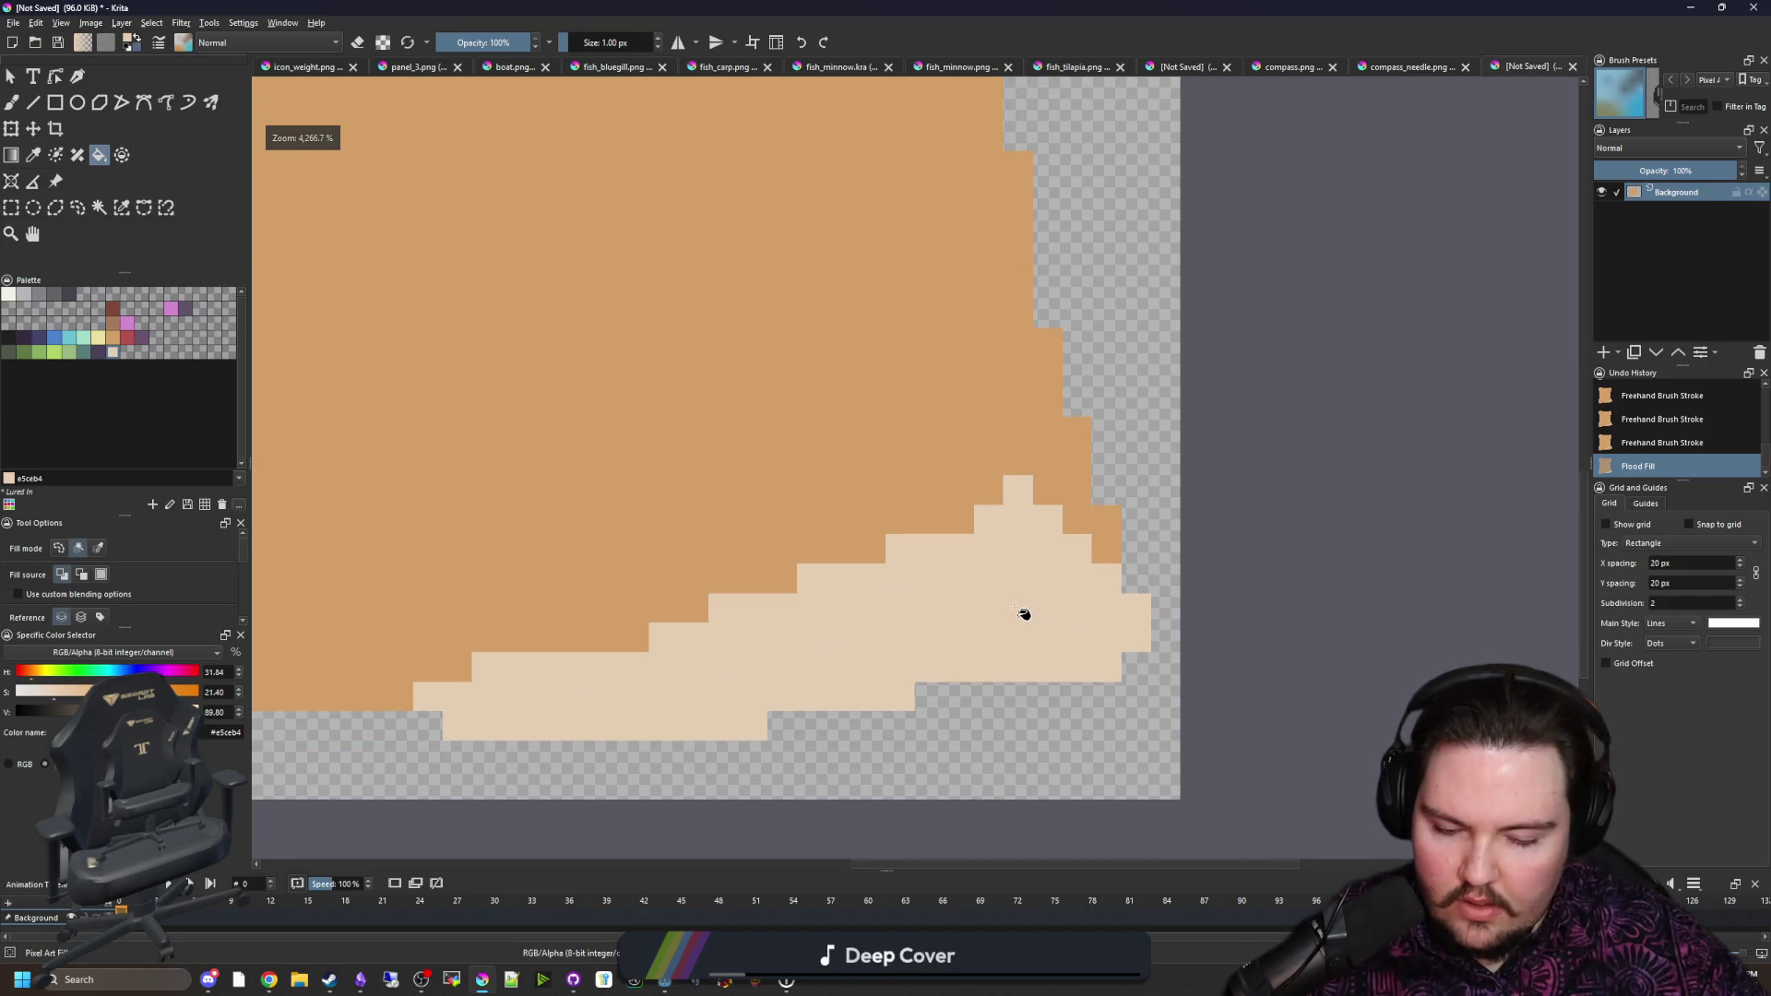
# Step: Sample the tan and repaint stray light pixels along the fold edge
pyautogui.keyDown('ctrl'); pyautogui.click(1070, 517); pyautogui.keyUp('ctrl')
pyautogui.press('b')
pyautogui.moveTo(1112, 656)
pyautogui.mouseDown()
pyautogui.moveTo(1138, 637)
pyautogui.moveTo(1048, 664)
pyautogui.moveTo(922, 668)
pyautogui.mouseUp()
pyautogui.moveTo(811, 701)
pyautogui.mouseDown()
pyautogui.moveTo(1067, 637)
pyautogui.moveTo(1043, 608)
pyautogui.mouseUp()
pyautogui.moveTo(832, 704)
pyautogui.mouseDown()
pyautogui.moveTo(692, 696)
pyautogui.moveTo(560, 708)
pyautogui.moveTo(732, 723)
pyautogui.moveTo(452, 725)
pyautogui.mouseUp()
pyautogui.scroll(-1, 735, 679)
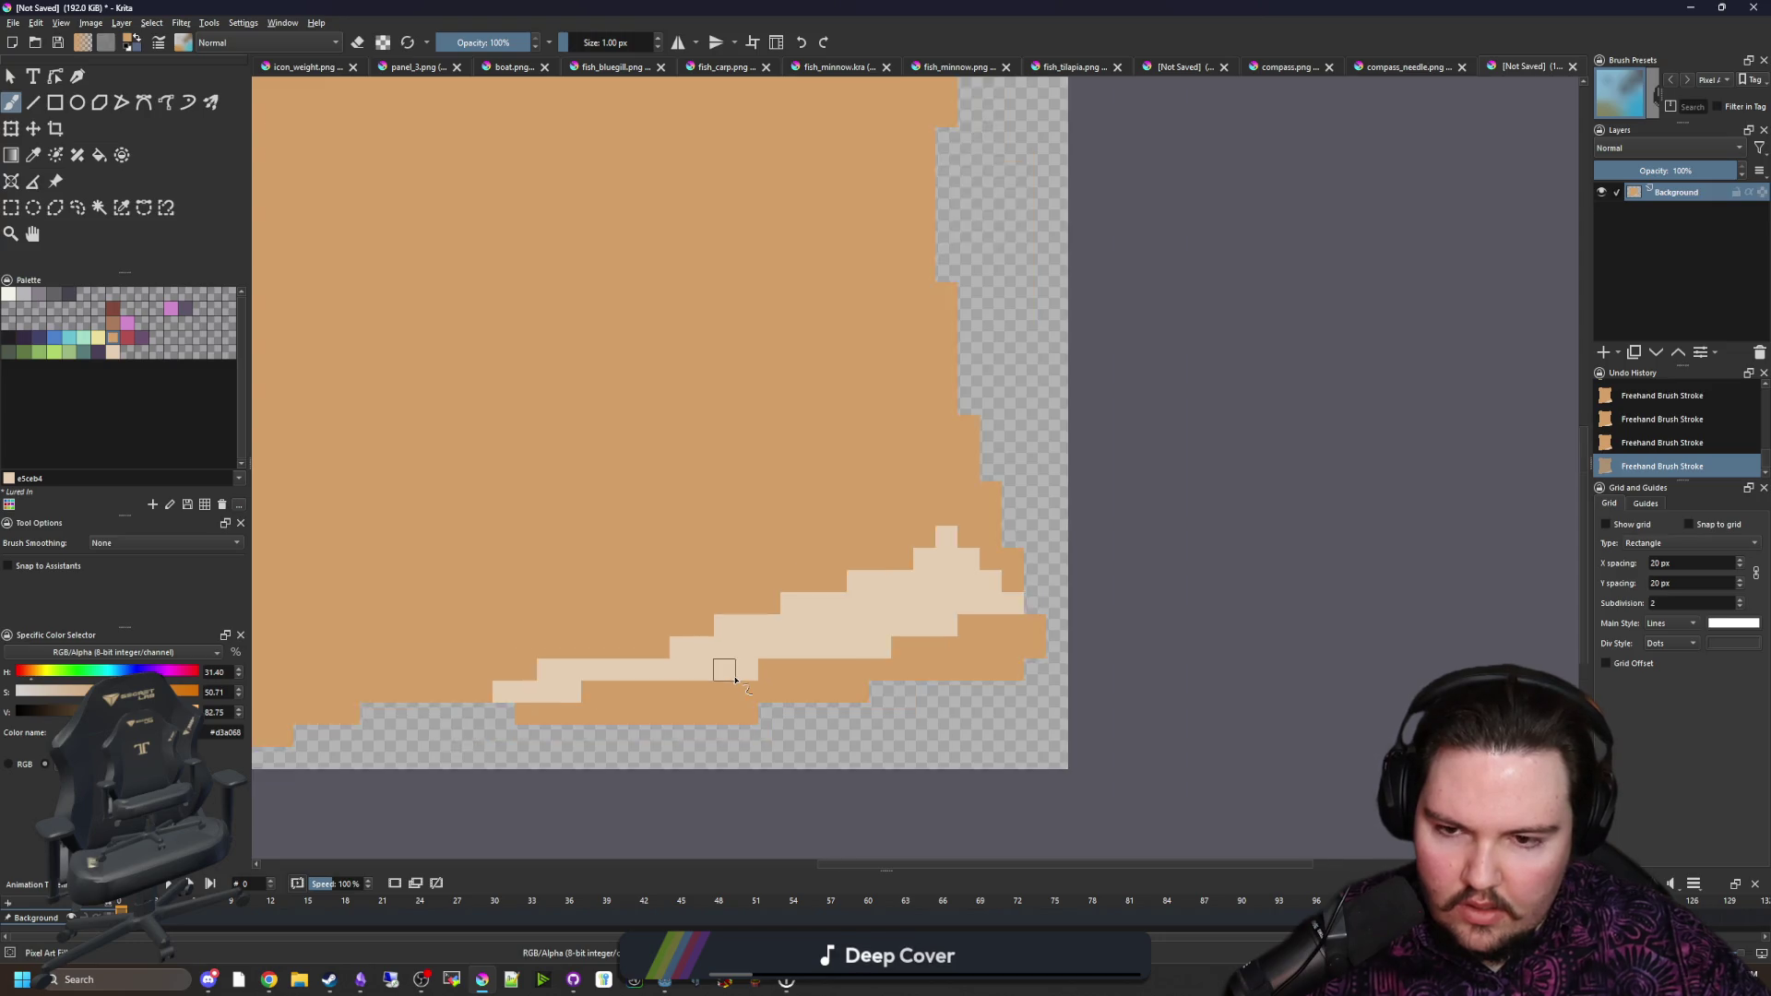
pyautogui.scroll(-1, 735, 679)
pyautogui.scroll(2, 446, 478)
# Step: Paint dark brown shadow beneath the curl and along the bottom edge to its tip
pyautogui.click(113, 341)
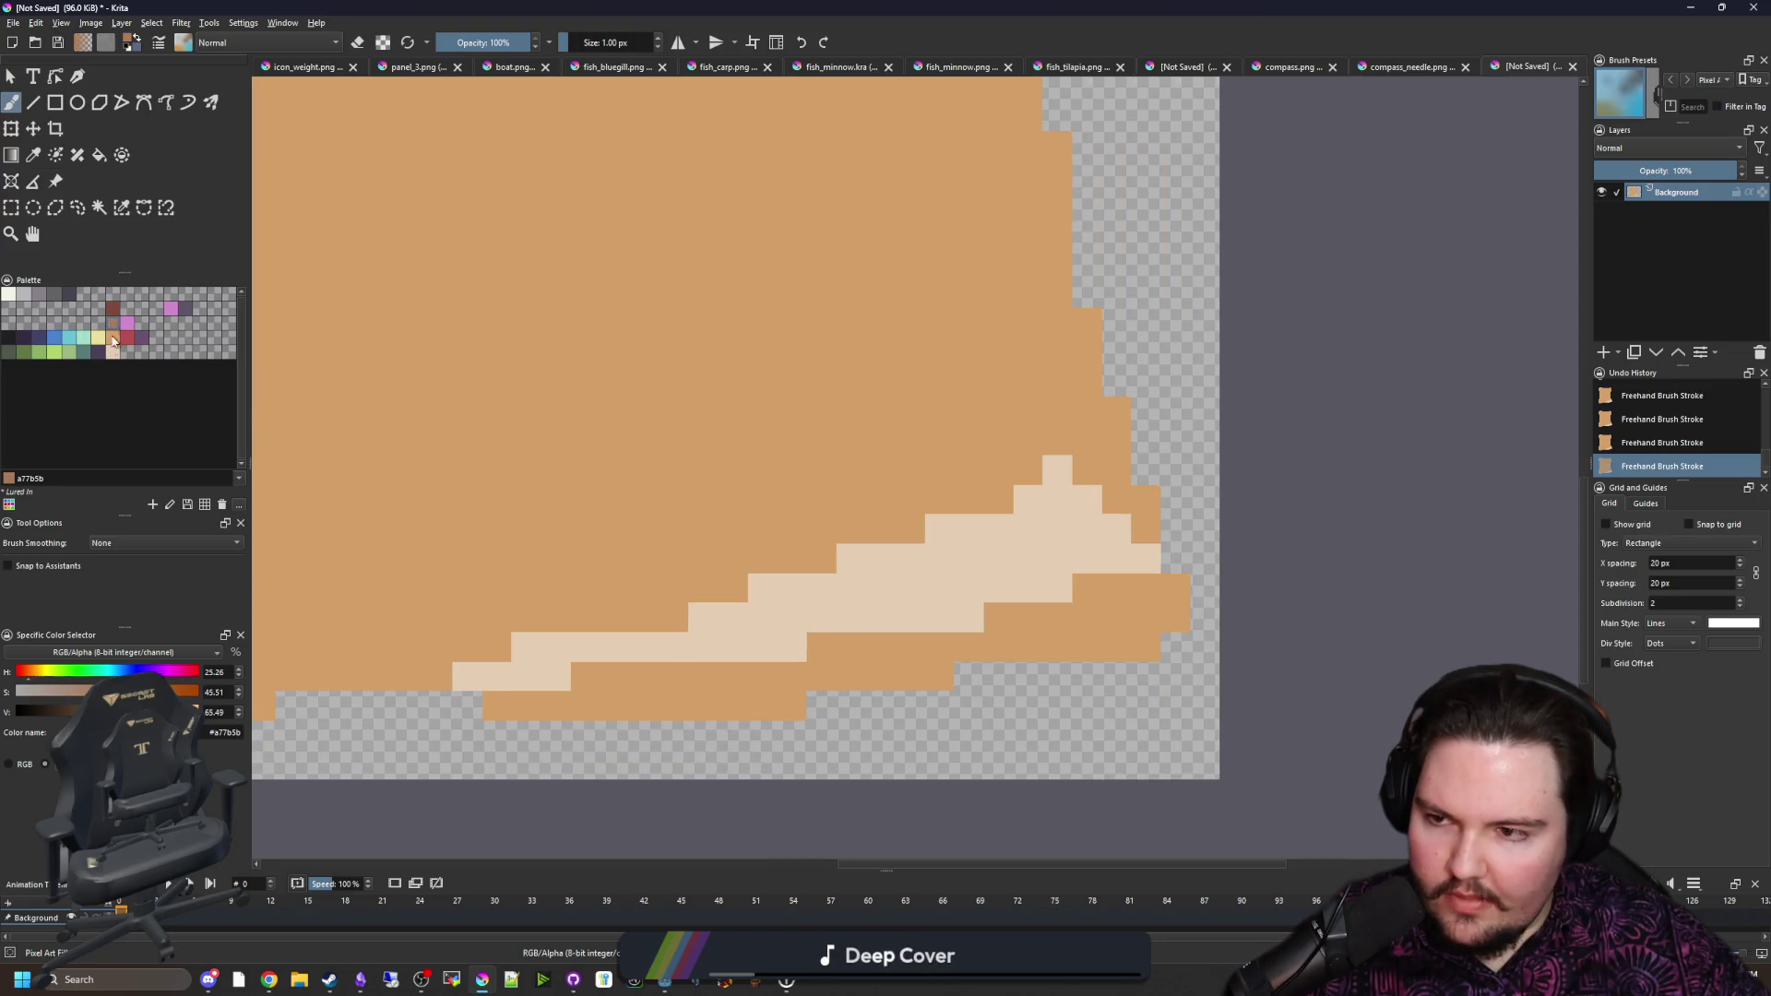
pyautogui.moveTo(784, 694); pyautogui.dragTo(744, 690)
pyautogui.moveTo(913, 673); pyautogui.dragTo(941, 676)
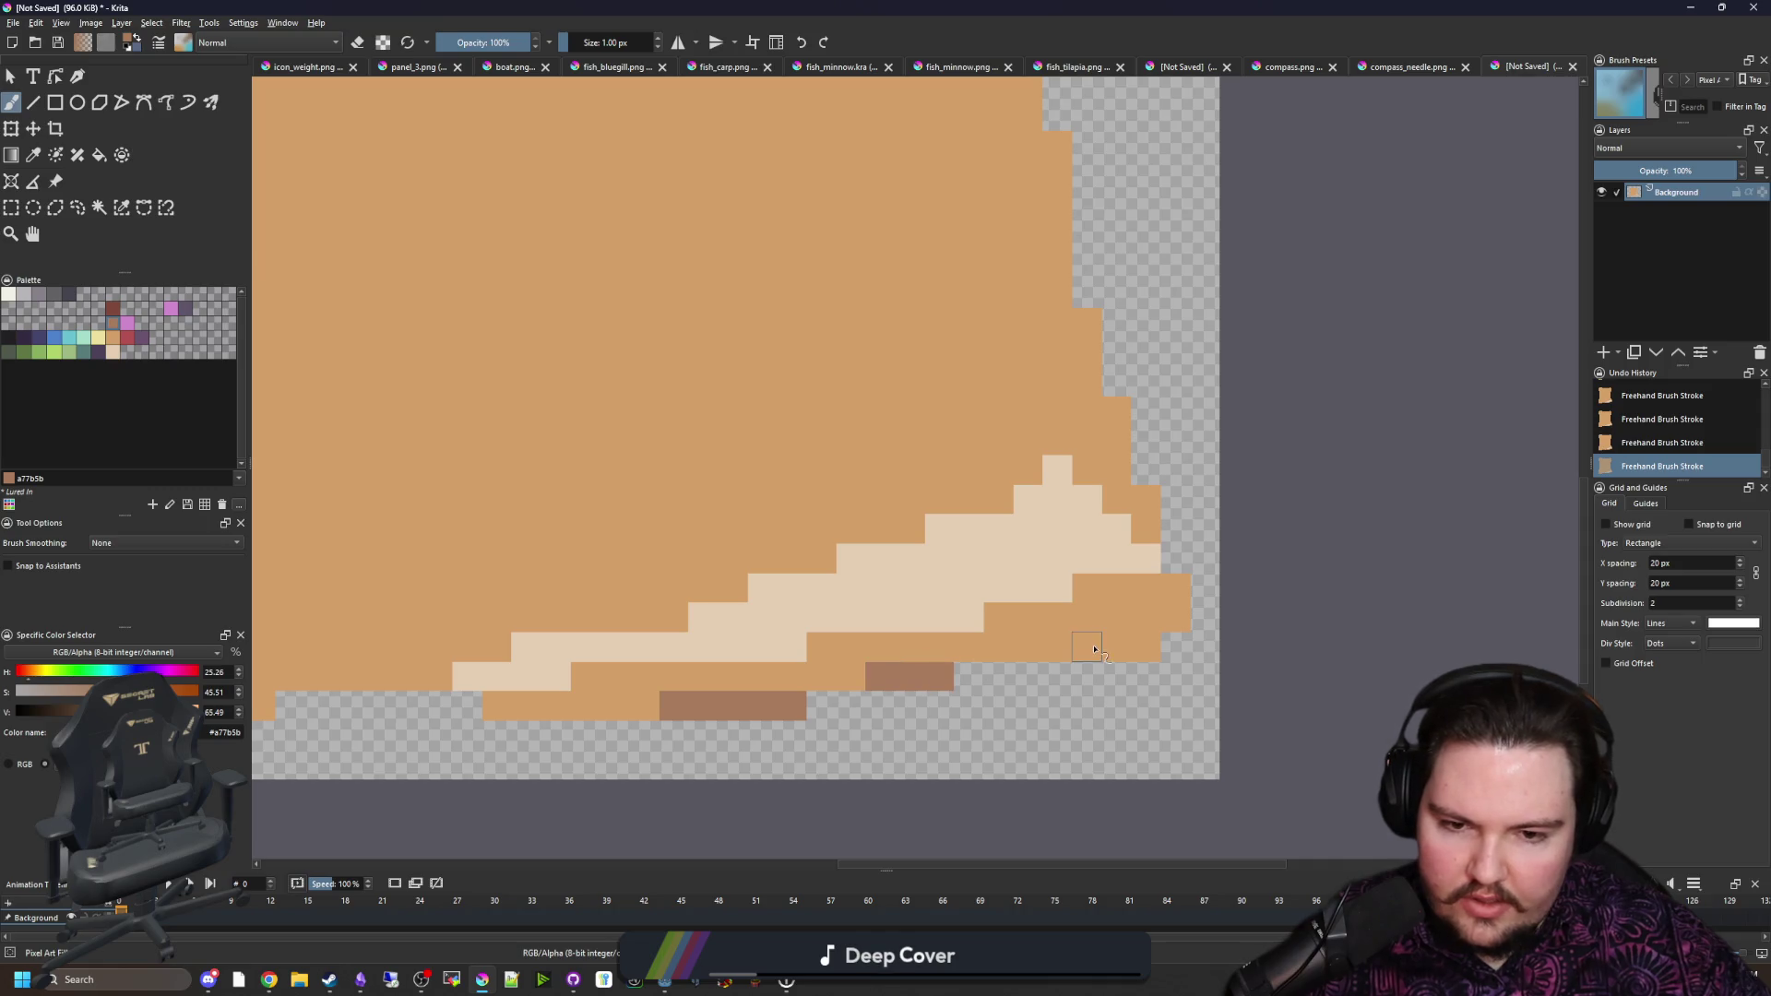
pyautogui.moveTo(1145, 645); pyautogui.dragTo(936, 645)
pyautogui.moveTo(859, 687)
pyautogui.mouseDown()
pyautogui.moveTo(751, 678)
pyautogui.moveTo(579, 708)
pyautogui.mouseUp()
pyautogui.moveTo(727, 681); pyautogui.dragTo(699, 678)
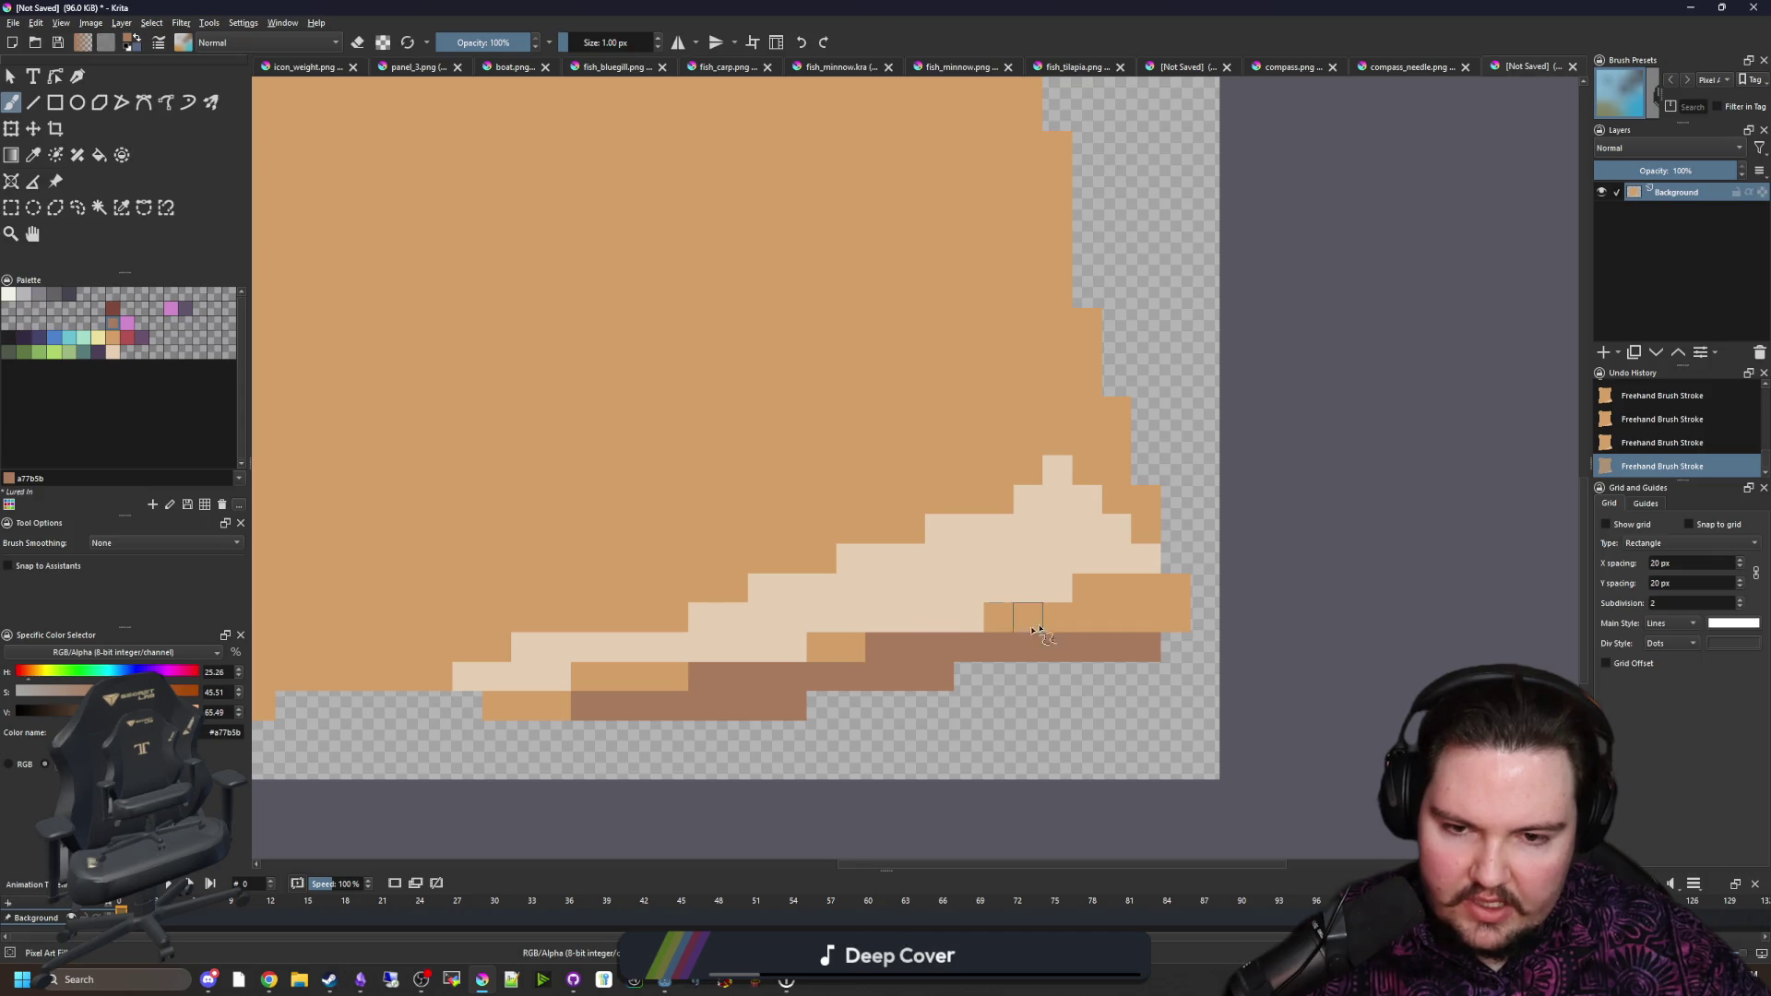
pyautogui.moveTo(1051, 617)
pyautogui.mouseDown()
pyautogui.moveTo(1148, 618)
pyautogui.moveTo(1112, 590)
pyautogui.mouseUp()
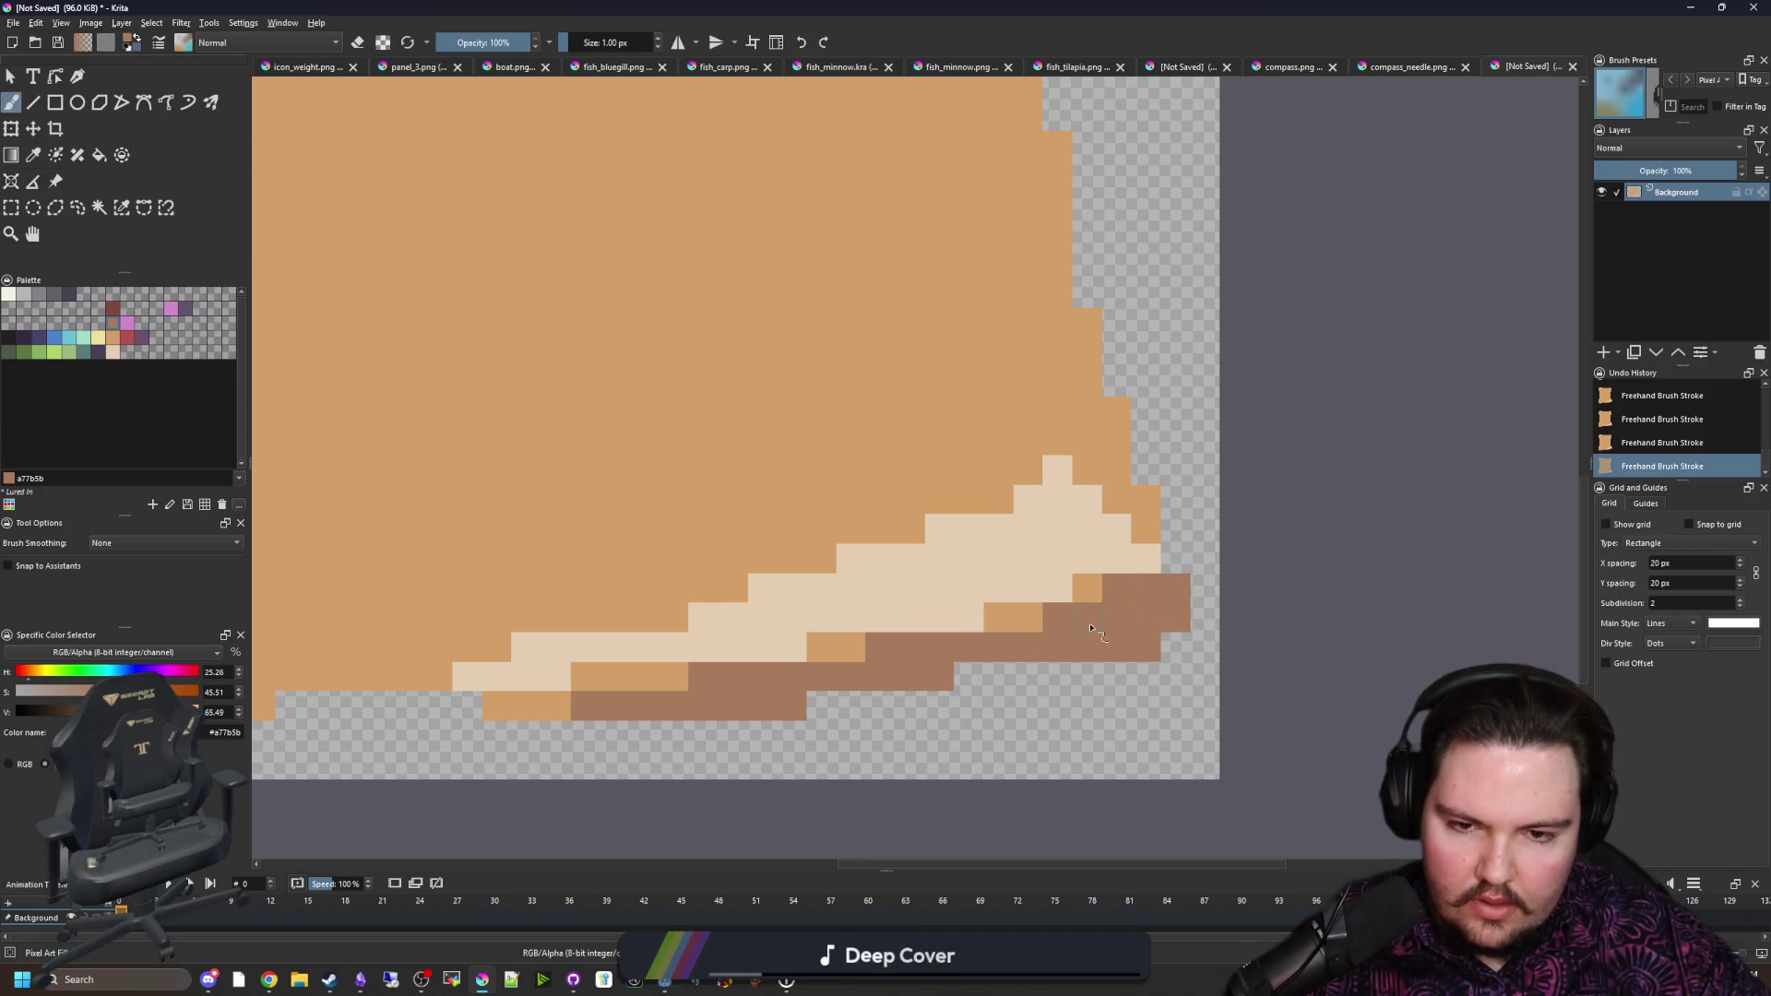
pyautogui.moveTo(842, 509); pyautogui.dragTo(936, 501)
# Step: Sample the dark brown from the canvas and paint a shadow down the parchment's left edge
pyautogui.press('p')
pyautogui.click(866, 474)
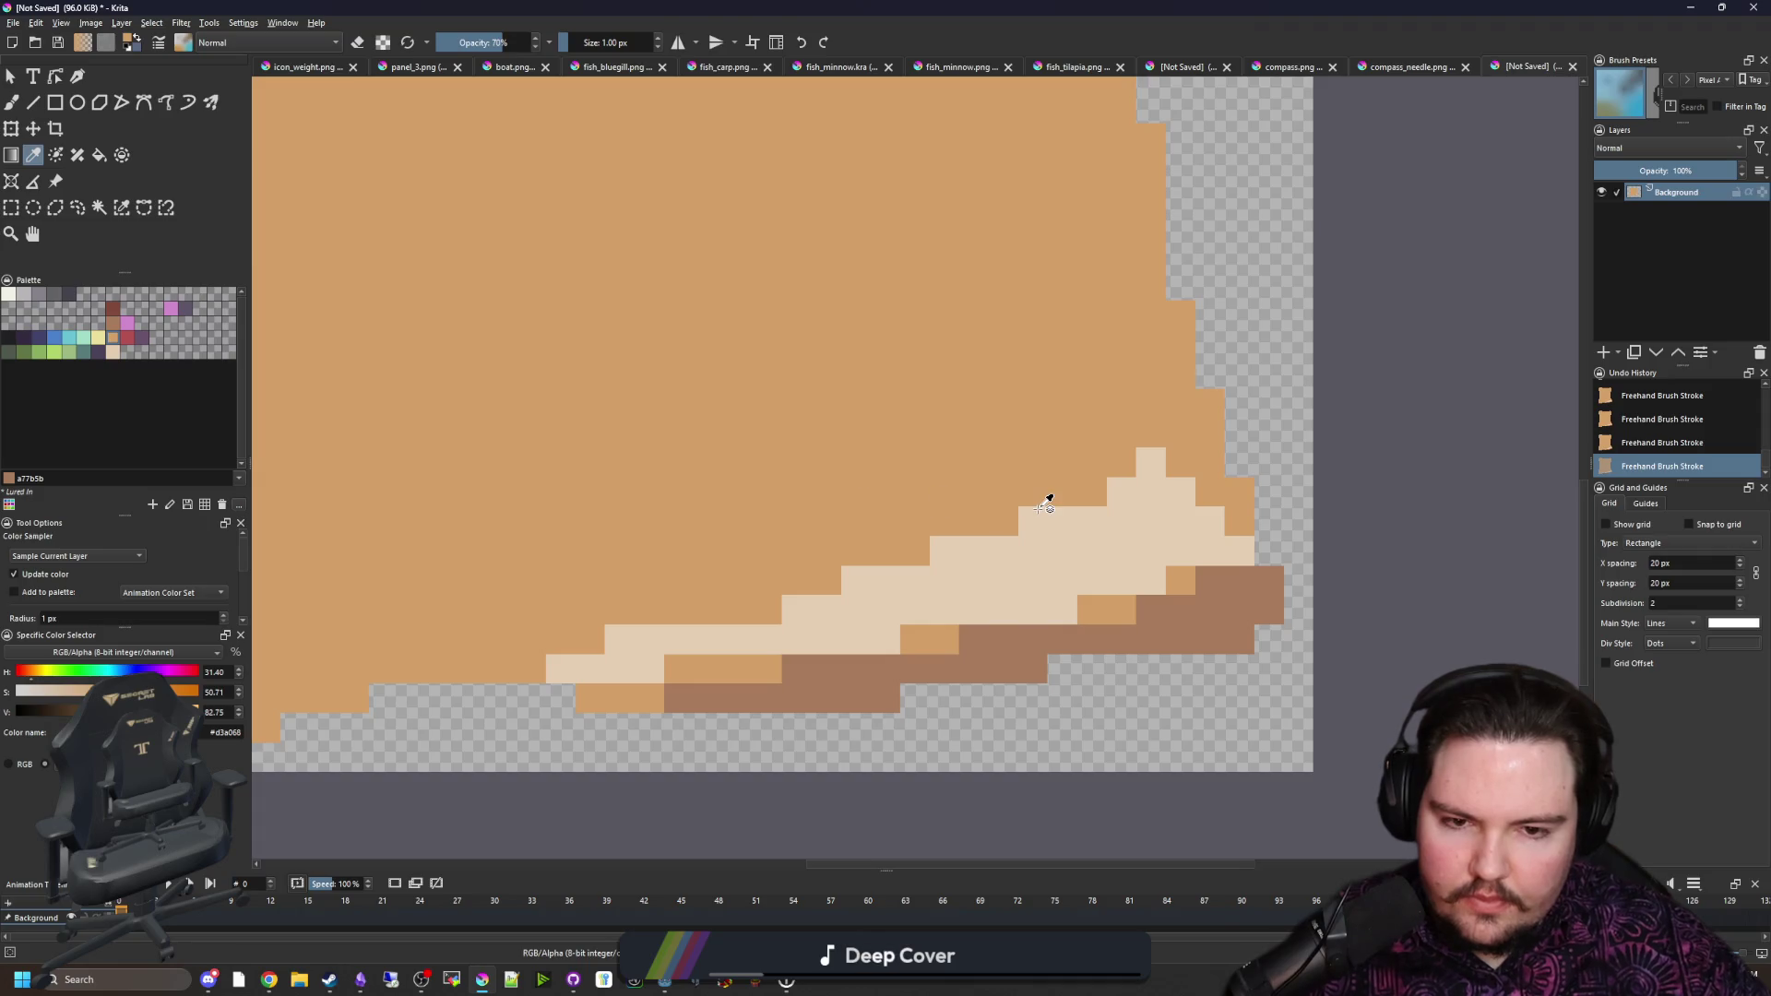
pyautogui.scroll(-5, 989, 581)
pyautogui.scroll(6, 932, 572)
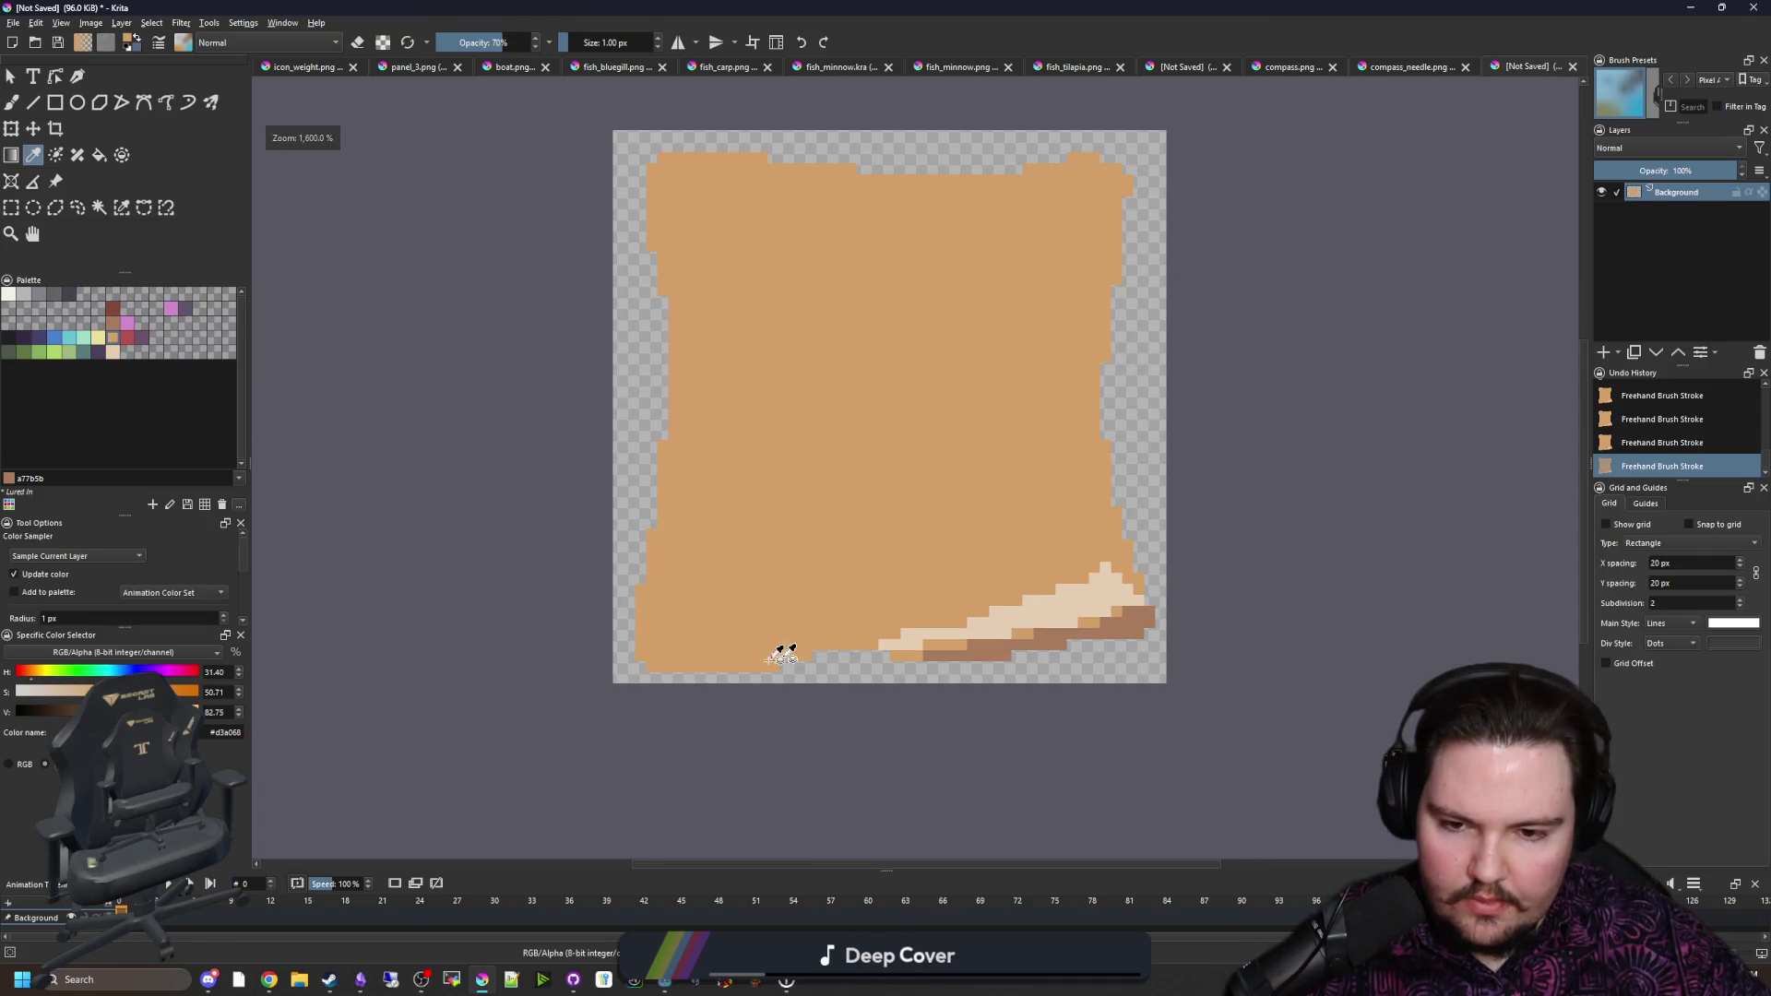
pyautogui.click(1383, 635)
pyautogui.scroll(-2, 751, 621)
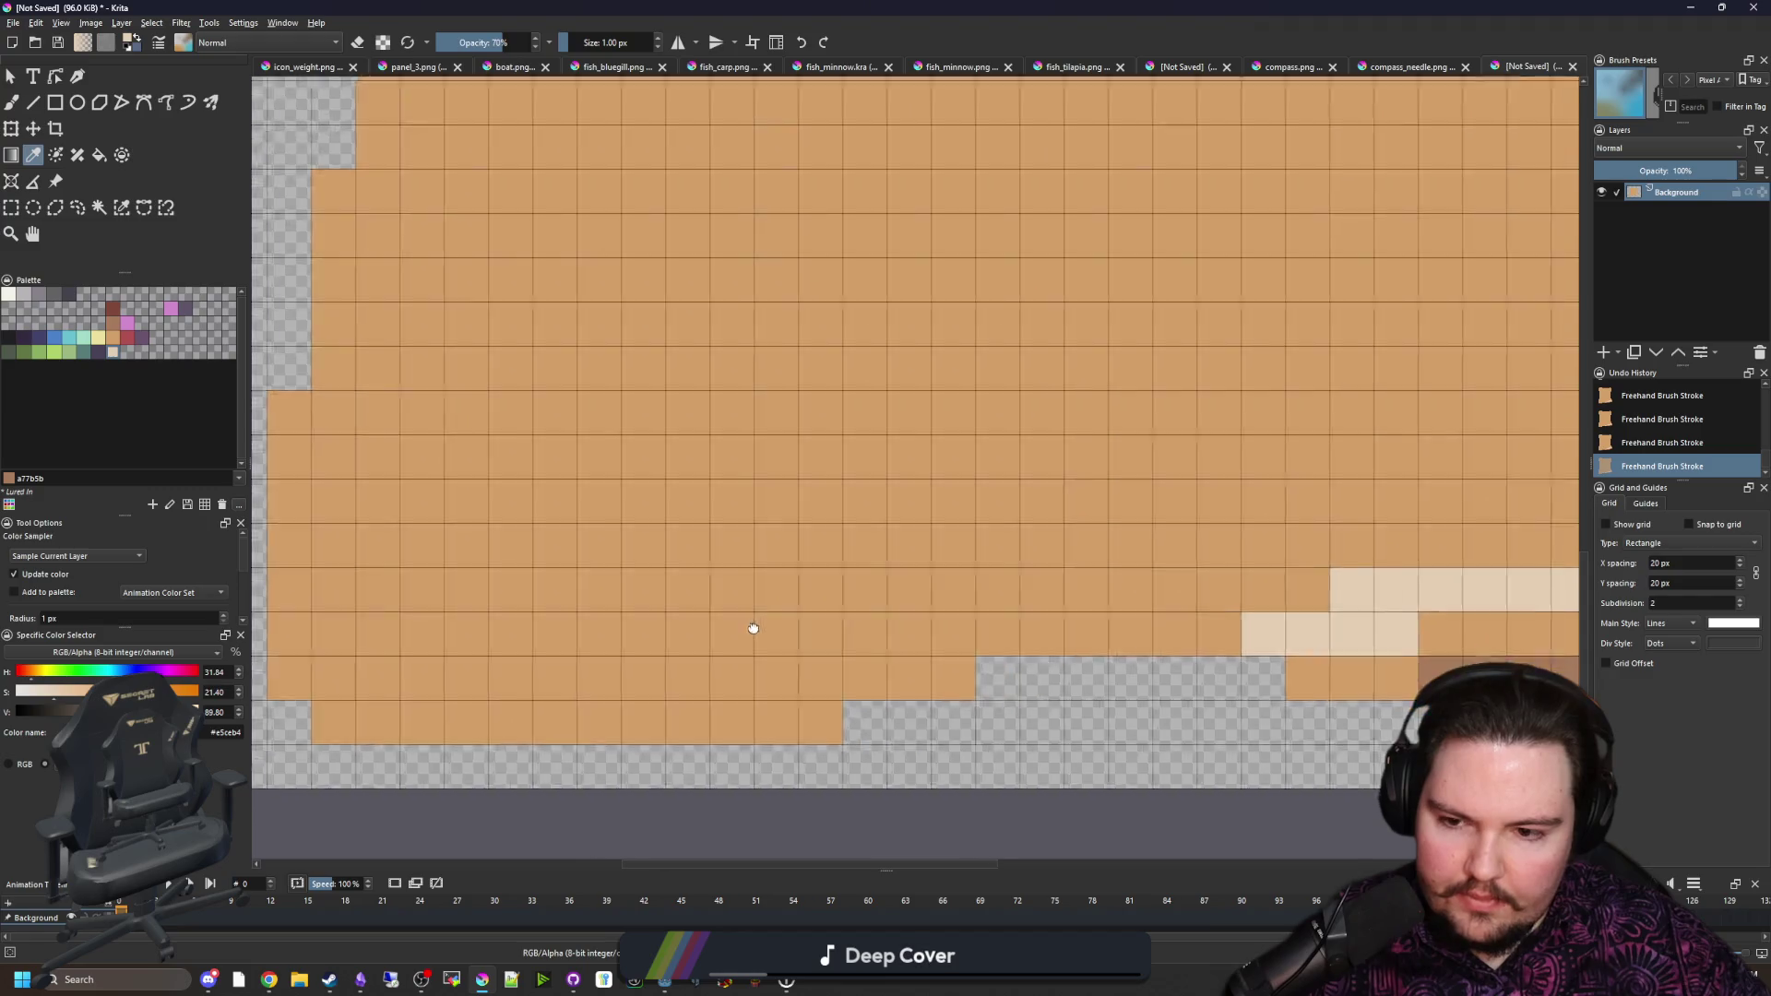
pyautogui.keyDown('ctrl'); pyautogui.click(466, 636); pyautogui.keyUp('ctrl')
pyautogui.scroll(-1, 465, 621)
pyautogui.scroll(1, 446, 620)
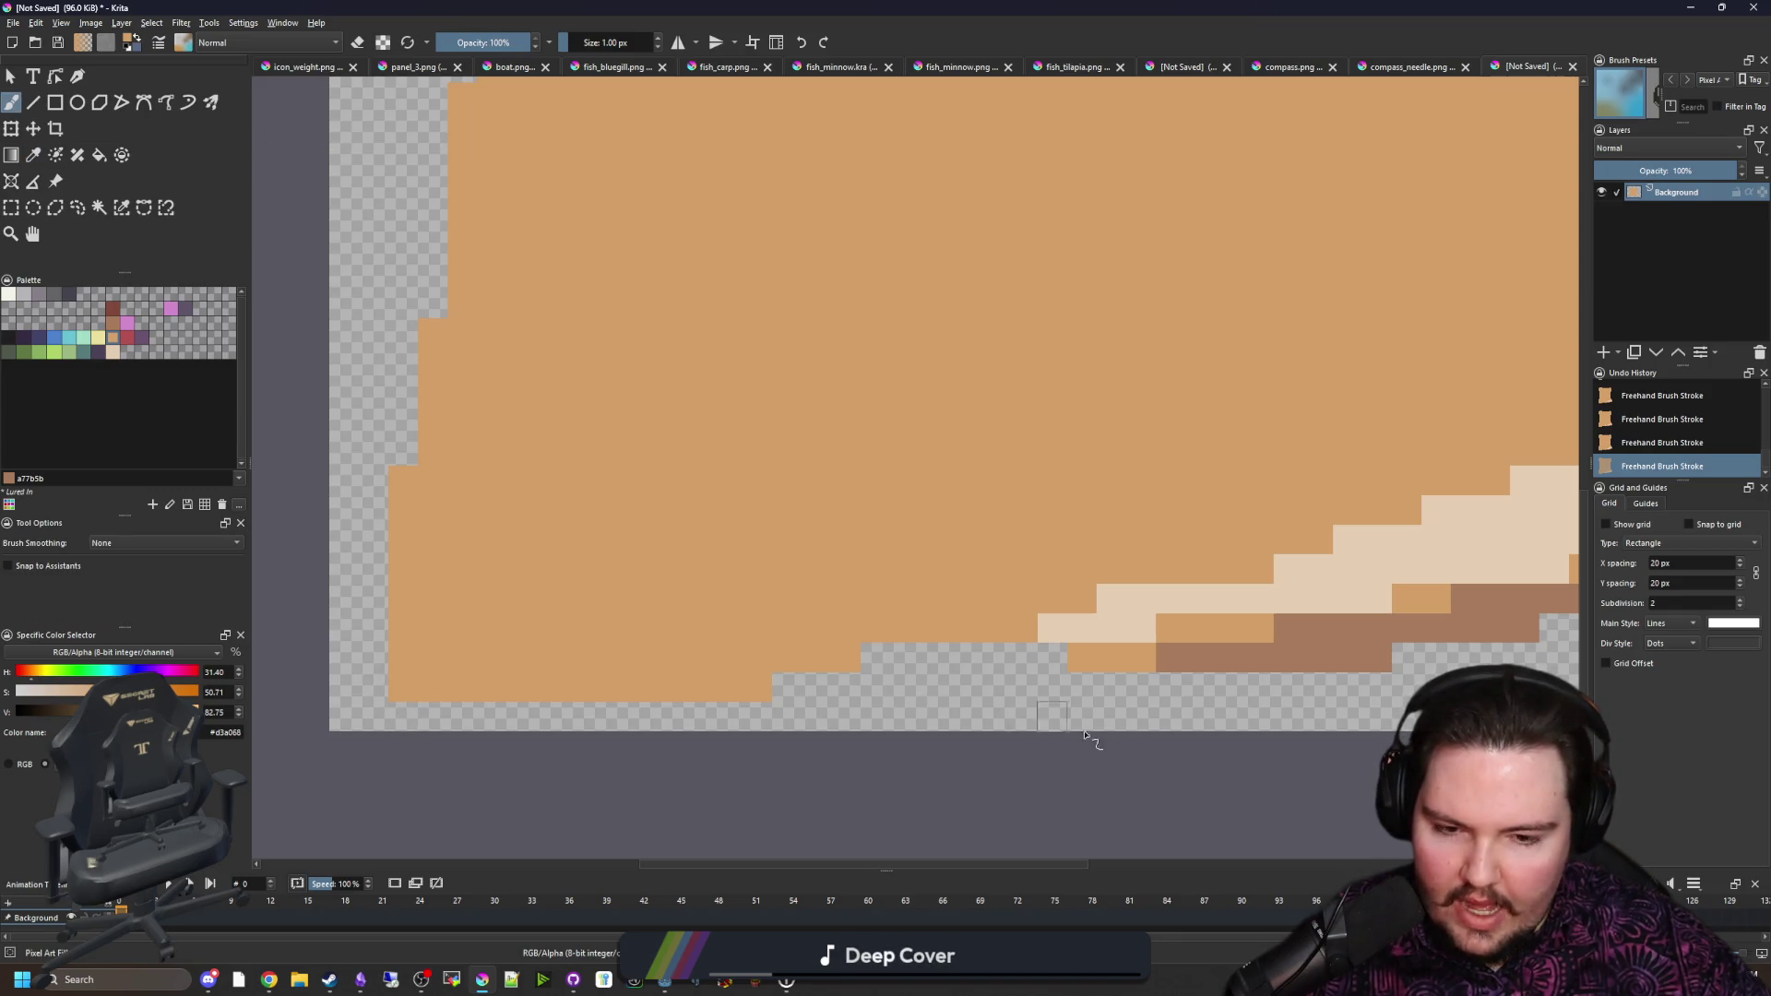
pyautogui.keyDown('ctrl'); pyautogui.click(1272, 640); pyautogui.keyUp('ctrl')
pyautogui.scroll(-2, 664, 379)
pyautogui.scroll(1, 646, 544)
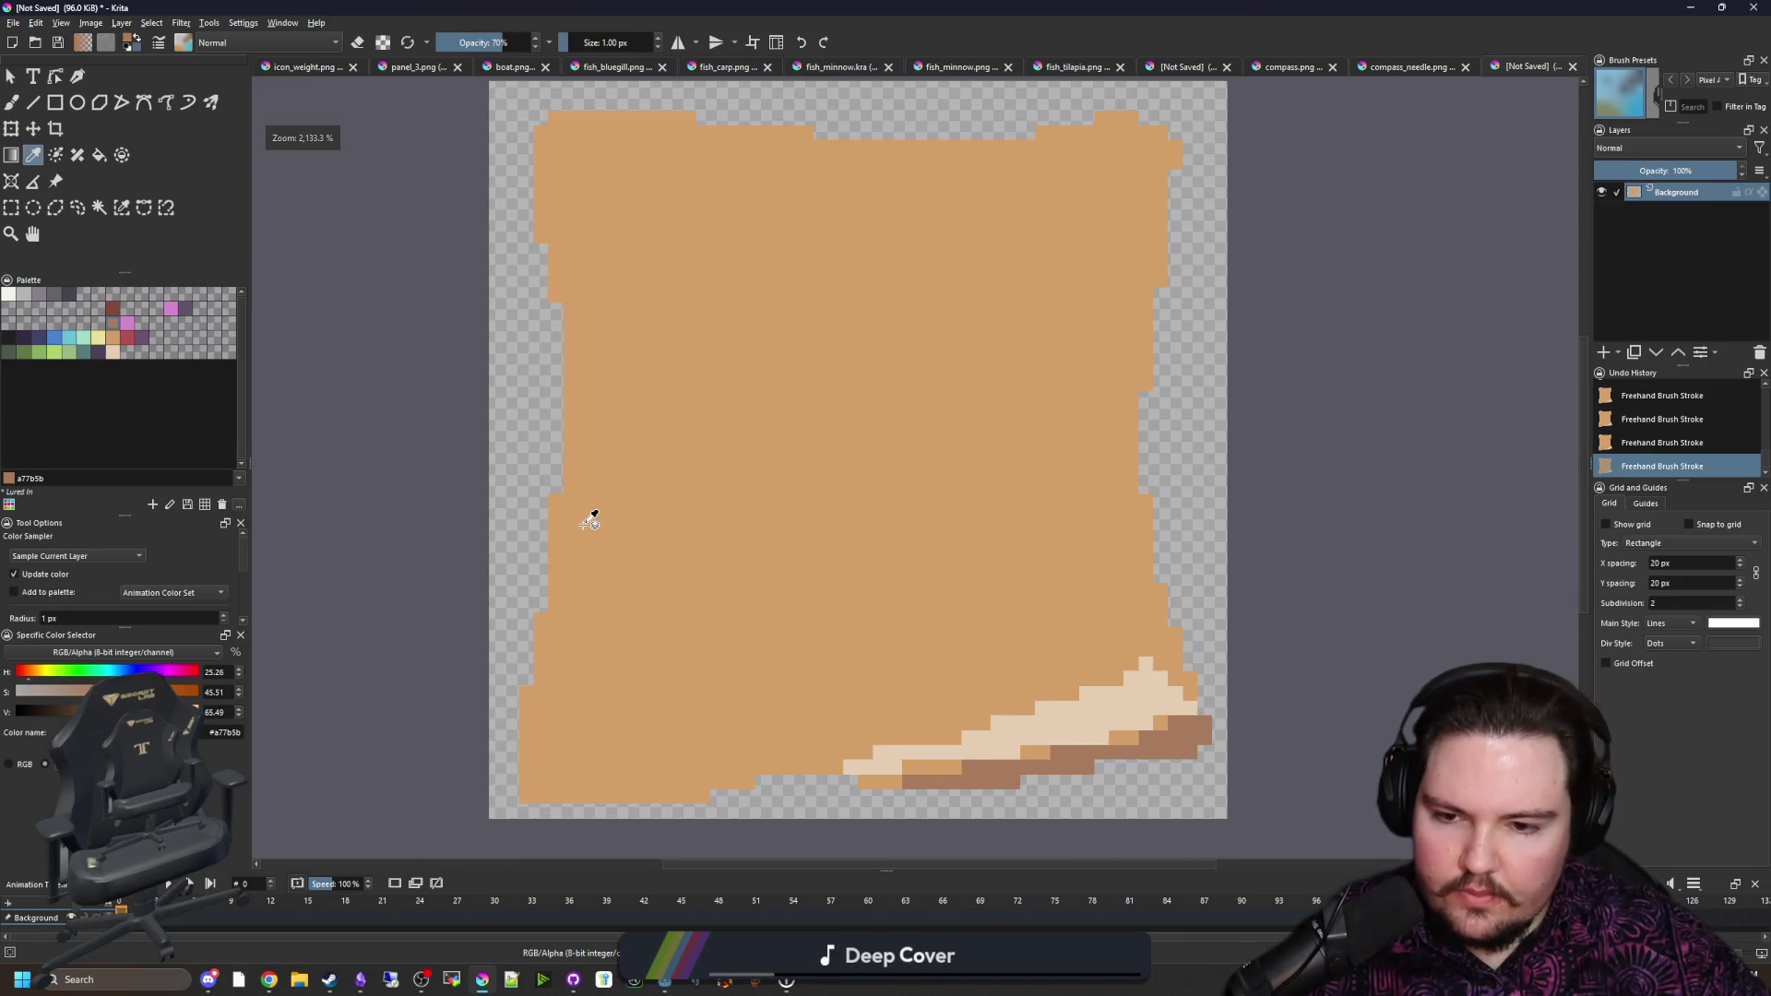
pyautogui.scroll(1, 590, 521)
pyautogui.moveTo(543, 697)
pyautogui.mouseDown()
pyautogui.moveTo(563, 613)
pyautogui.moveTo(565, 418)
pyautogui.moveTo(513, 622)
pyautogui.mouseUp()
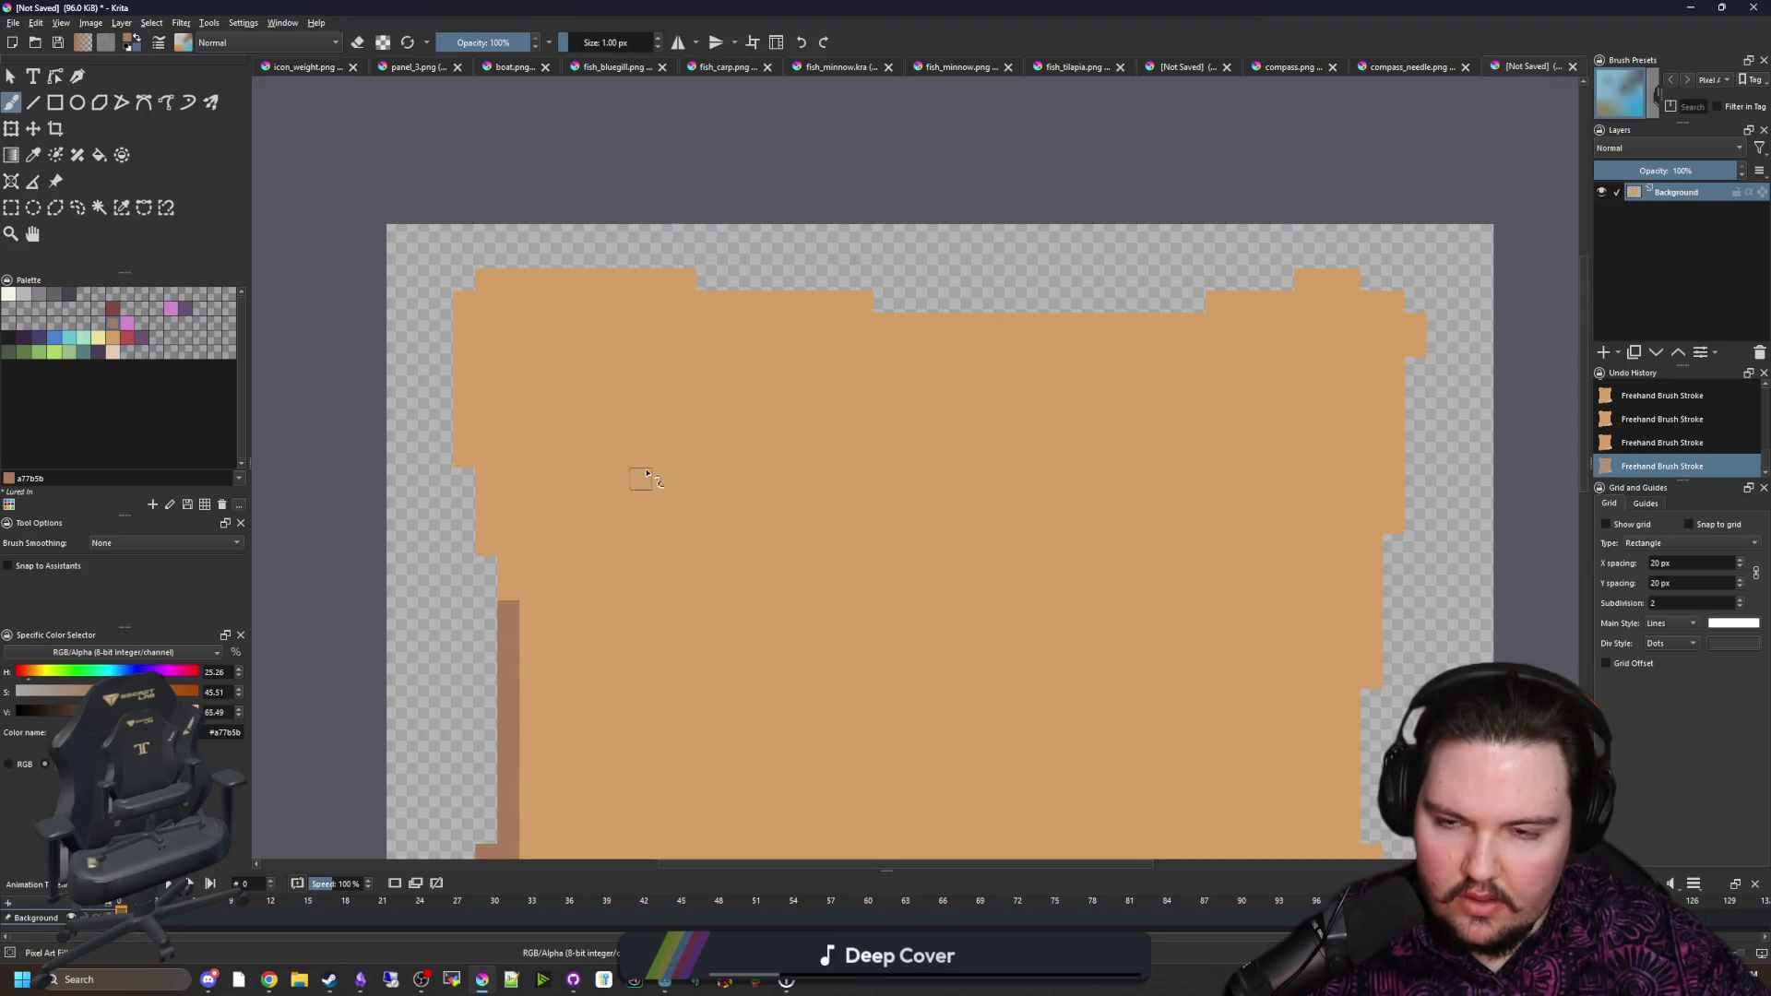
# Step: Erase a stepped diagonal staircase into the top-left corner, undoing one extra row
pyautogui.scroll(-2, 870, 411)
pyautogui.scroll(4, 558, 461)
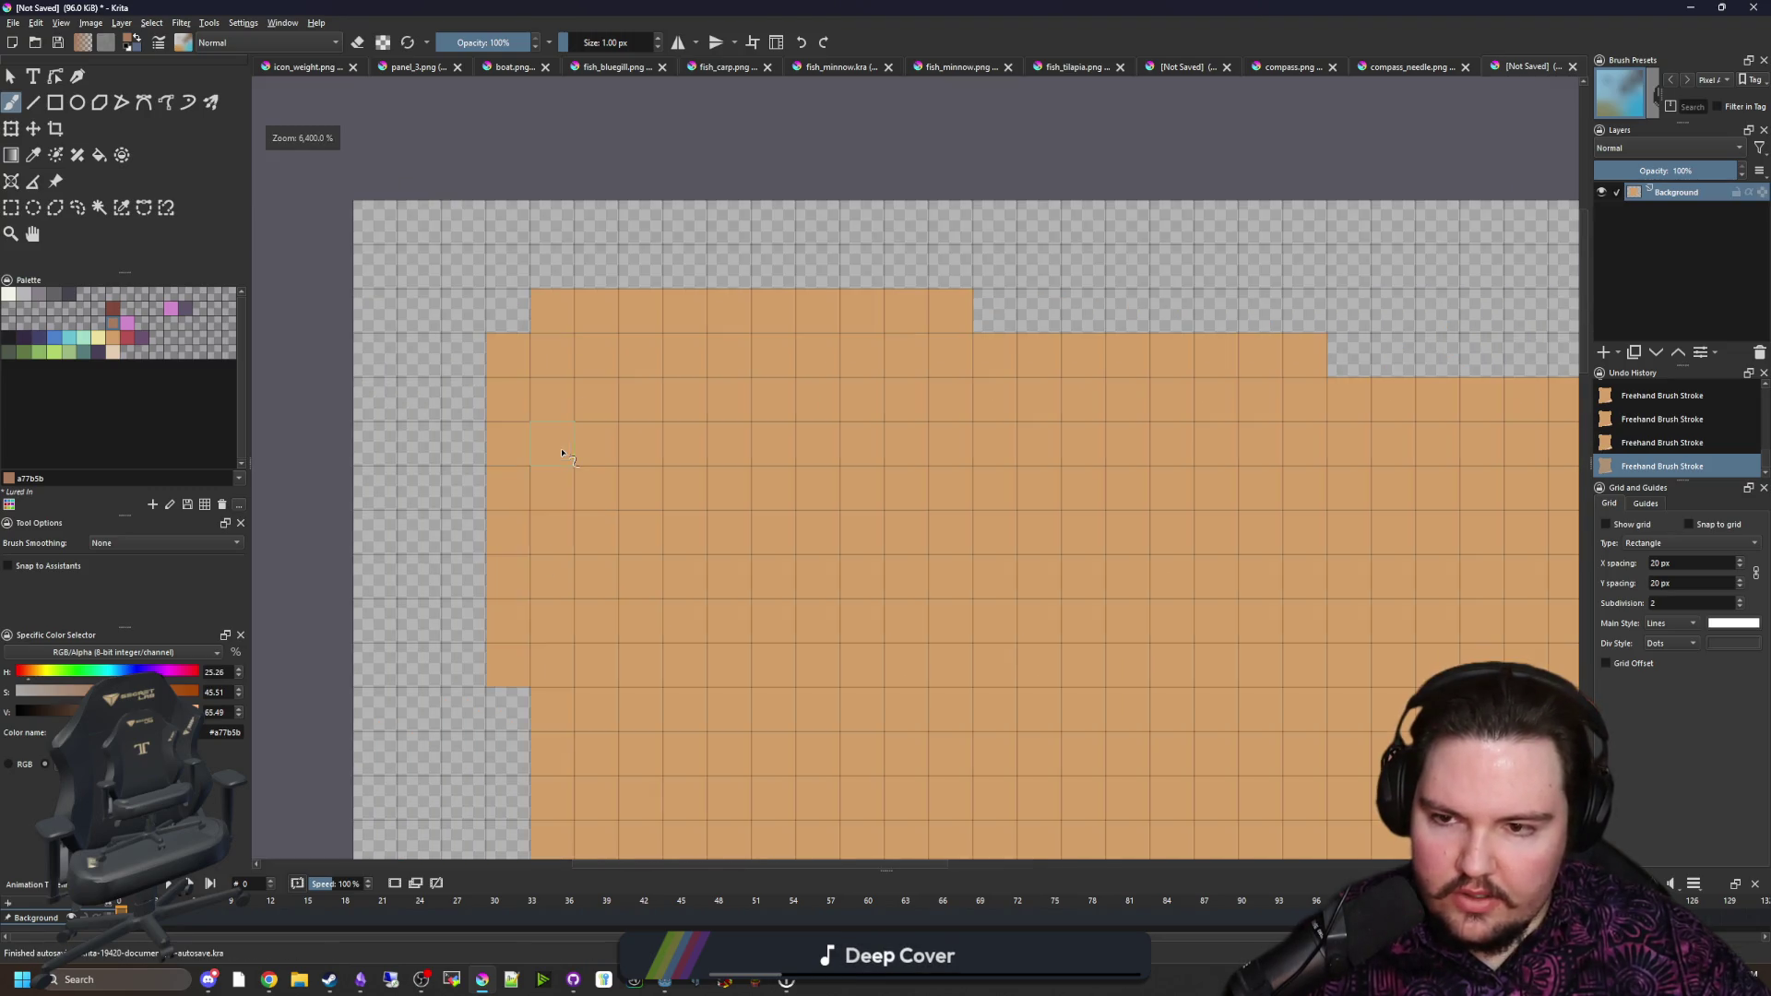
pyautogui.scroll(-3, 552, 486)
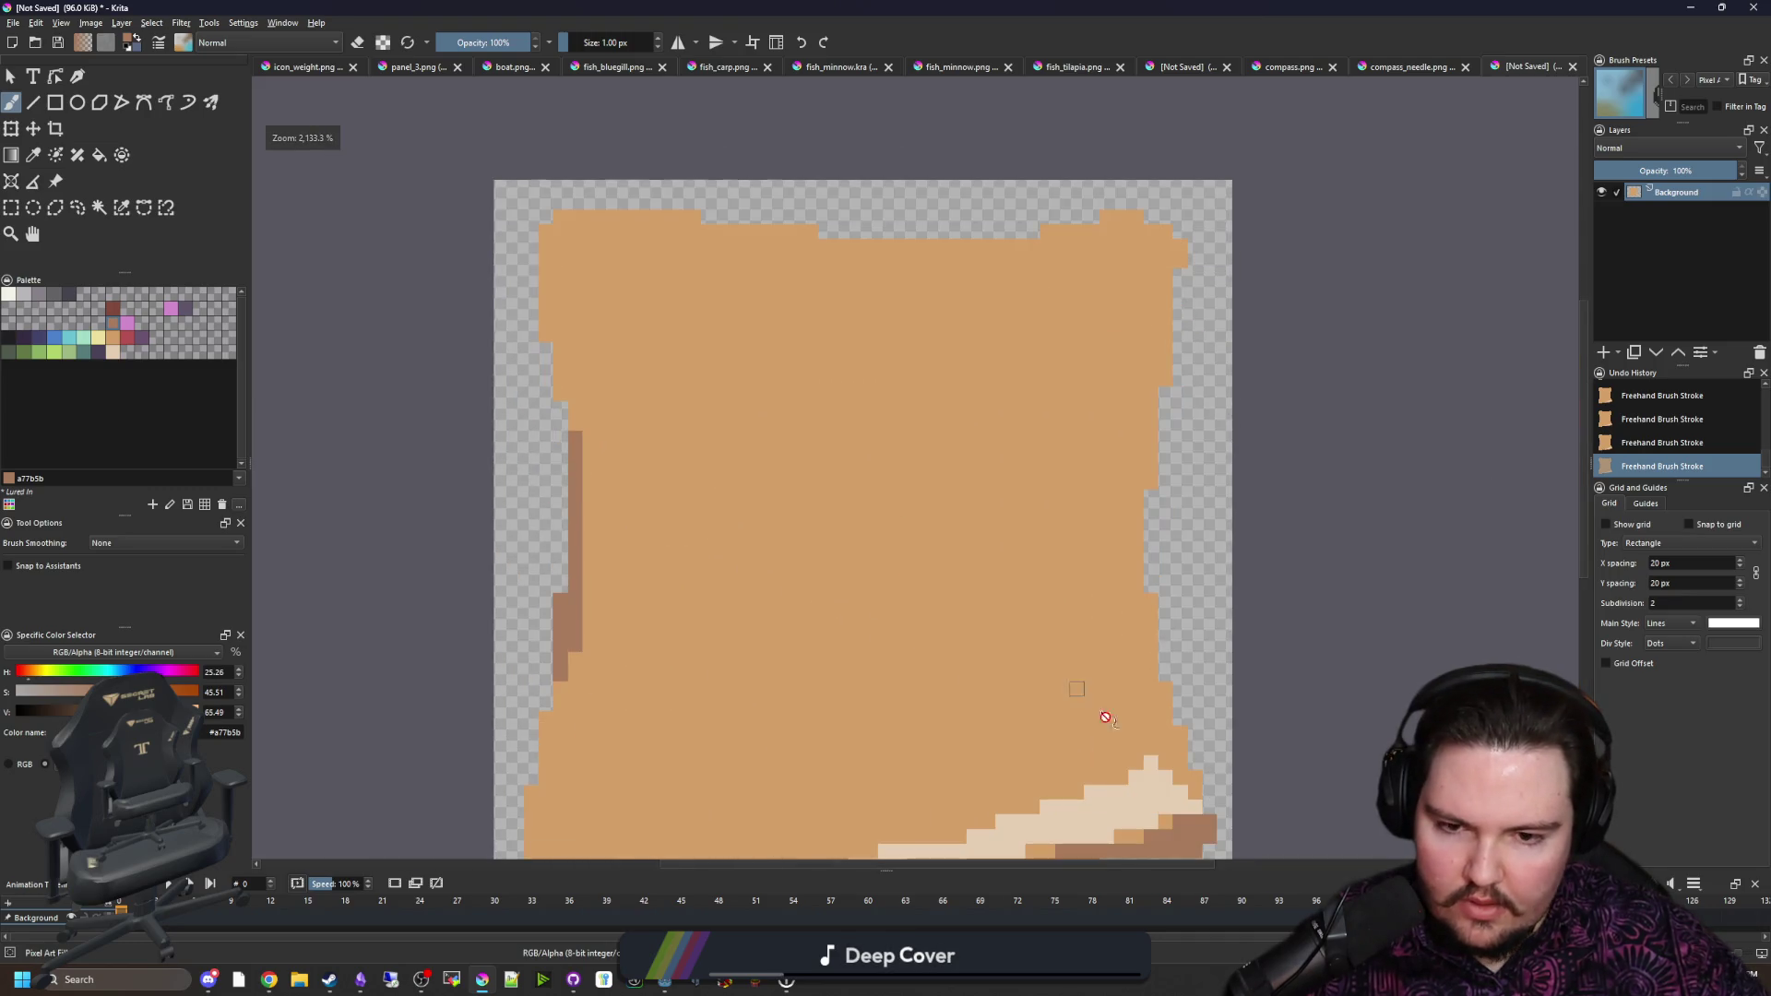
pyautogui.press('p')
pyautogui.click(1060, 750)
pyautogui.scroll(3, 581, 384)
pyautogui.press('b')
pyautogui.press('e')
pyautogui.moveTo(512, 444)
pyautogui.mouseDown()
pyautogui.moveTo(706, 256)
pyautogui.moveTo(594, 247)
pyautogui.mouseUp()
pyautogui.moveTo(720, 295); pyautogui.dragTo(515, 488)
pyautogui.moveTo(744, 532); pyautogui.dragTo(625, 387)
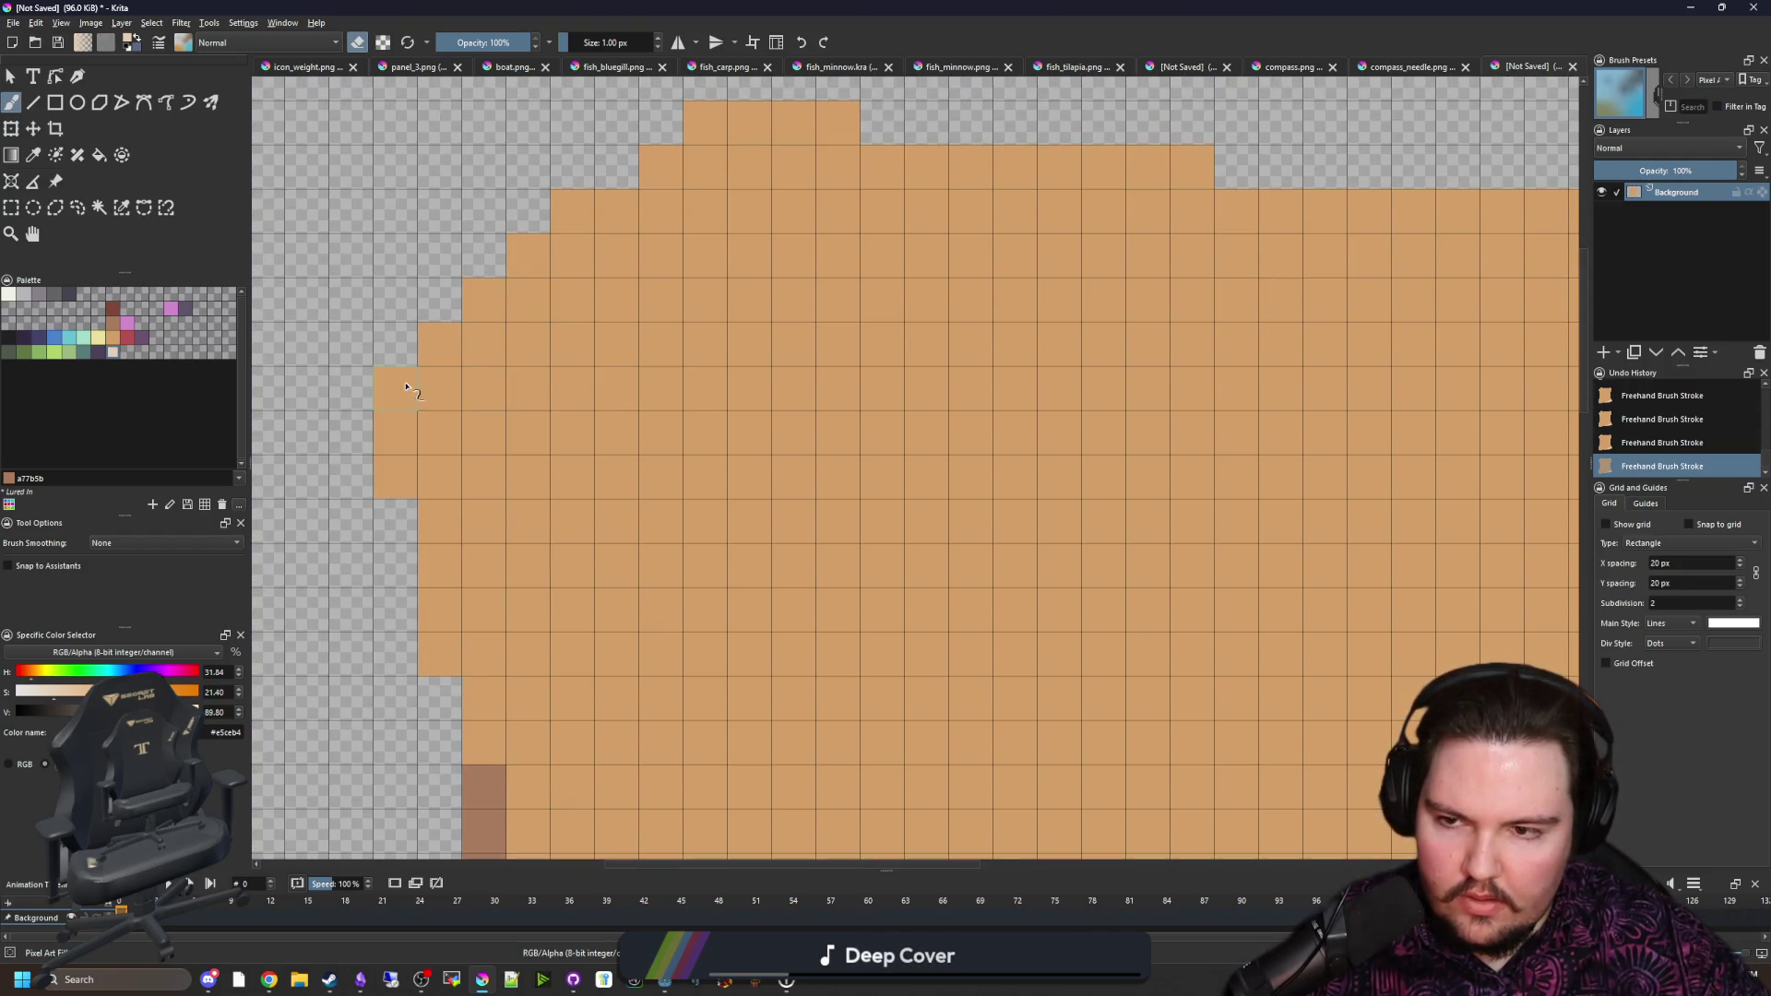
pyautogui.moveTo(405, 388); pyautogui.dragTo(581, 388)
pyautogui.hotkey('ctrl', 'z')
# Step: Restore the erased row, then paint a light row and column marking the corner fold
pyautogui.scroll(-3, 661, 597)
pyautogui.press('p')
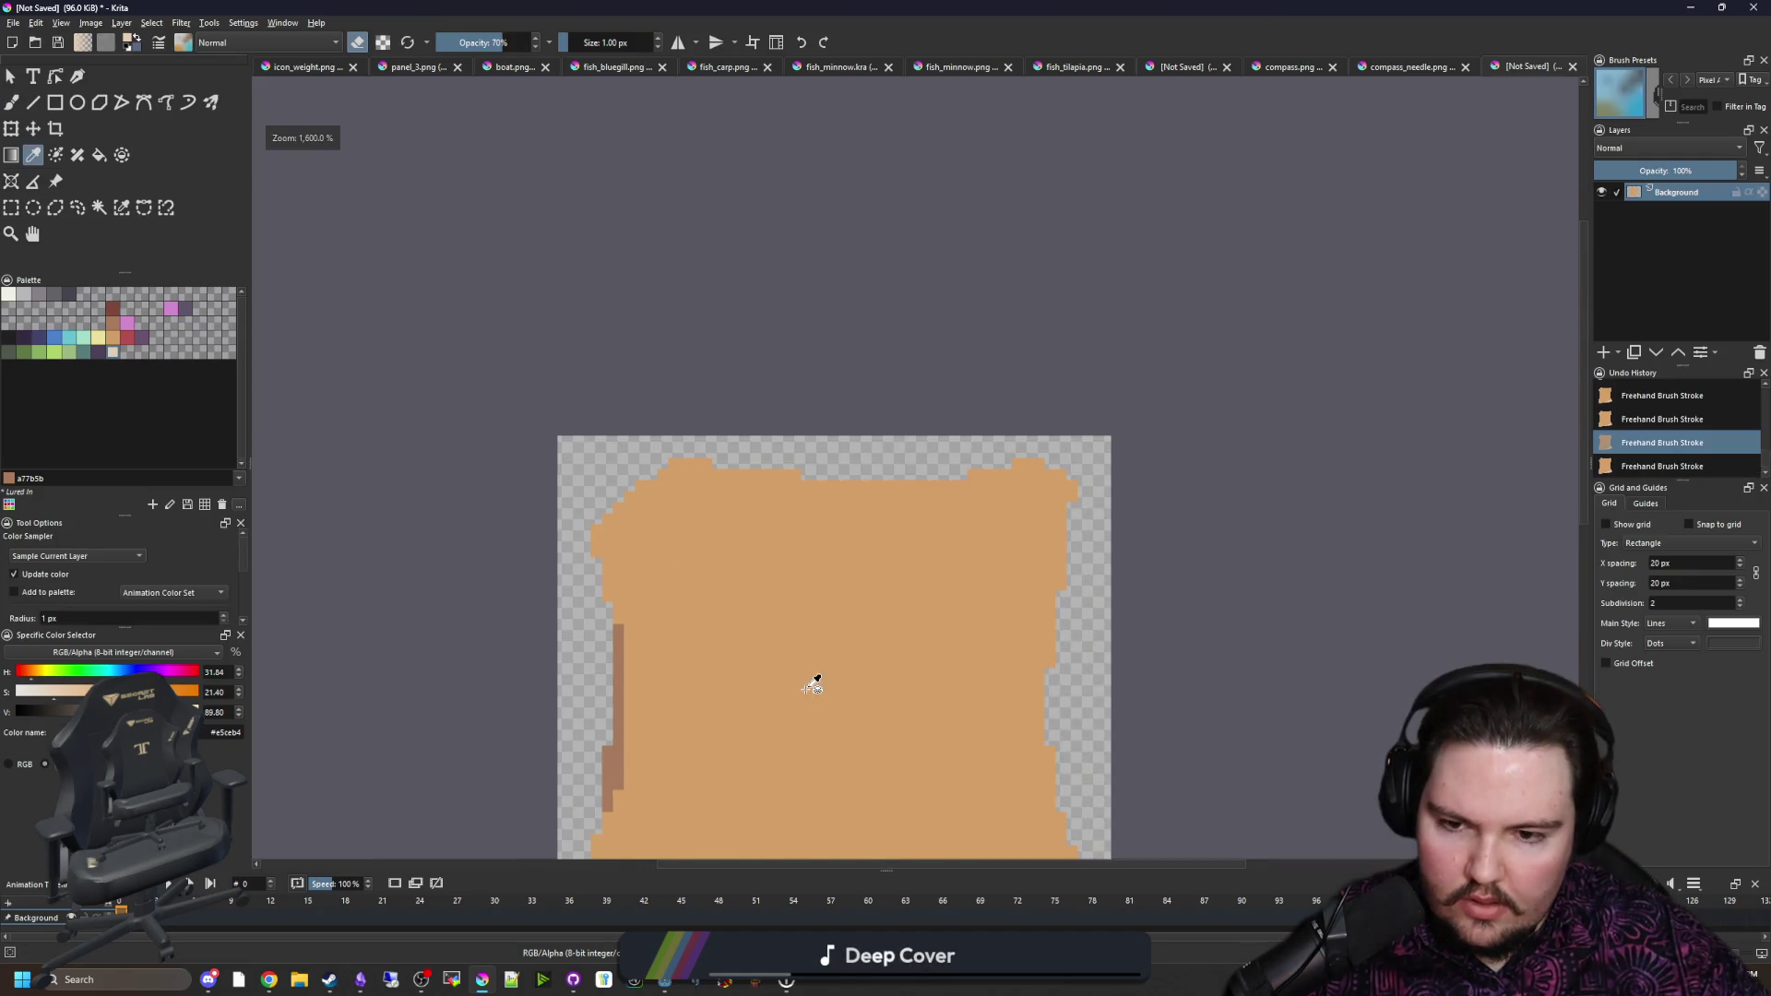
pyautogui.hotkey('ctrl', 'shift', 'z')
pyautogui.press('e')
pyautogui.scroll(4, 538, 447)
pyautogui.press('b')
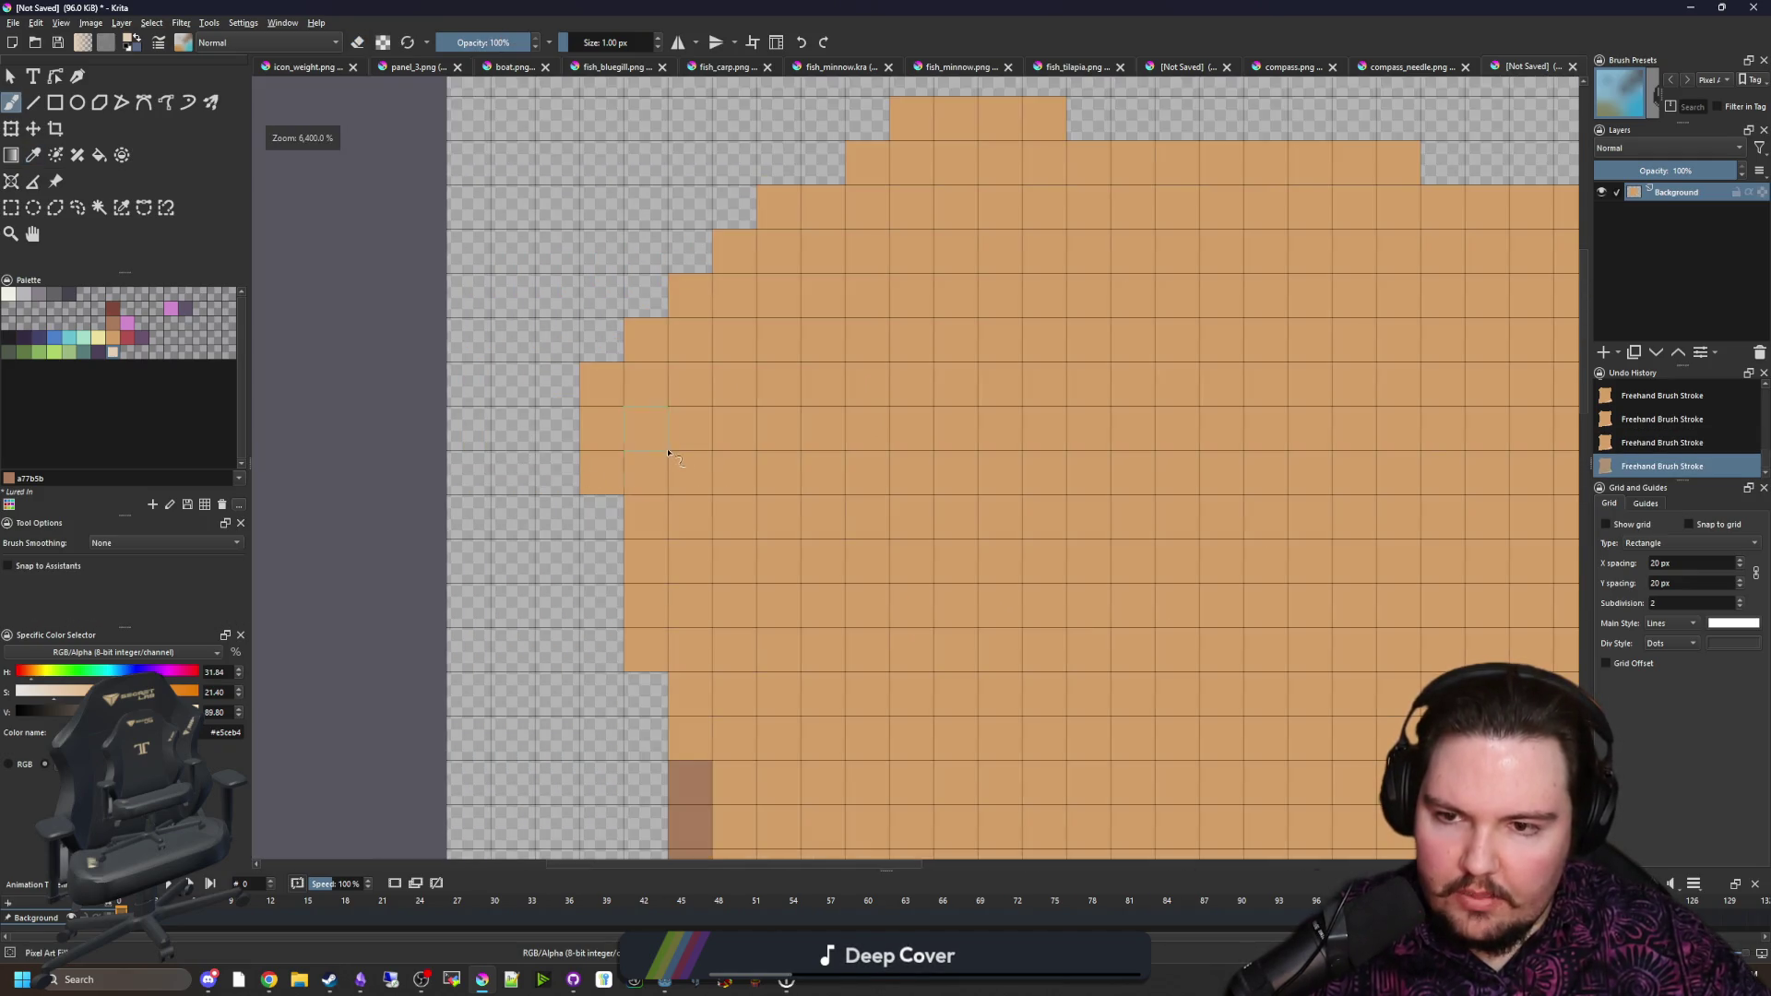
pyautogui.moveTo(470, 533); pyautogui.dragTo(784, 533)
pyautogui.moveTo(870, 178); pyautogui.dragTo(805, 546)
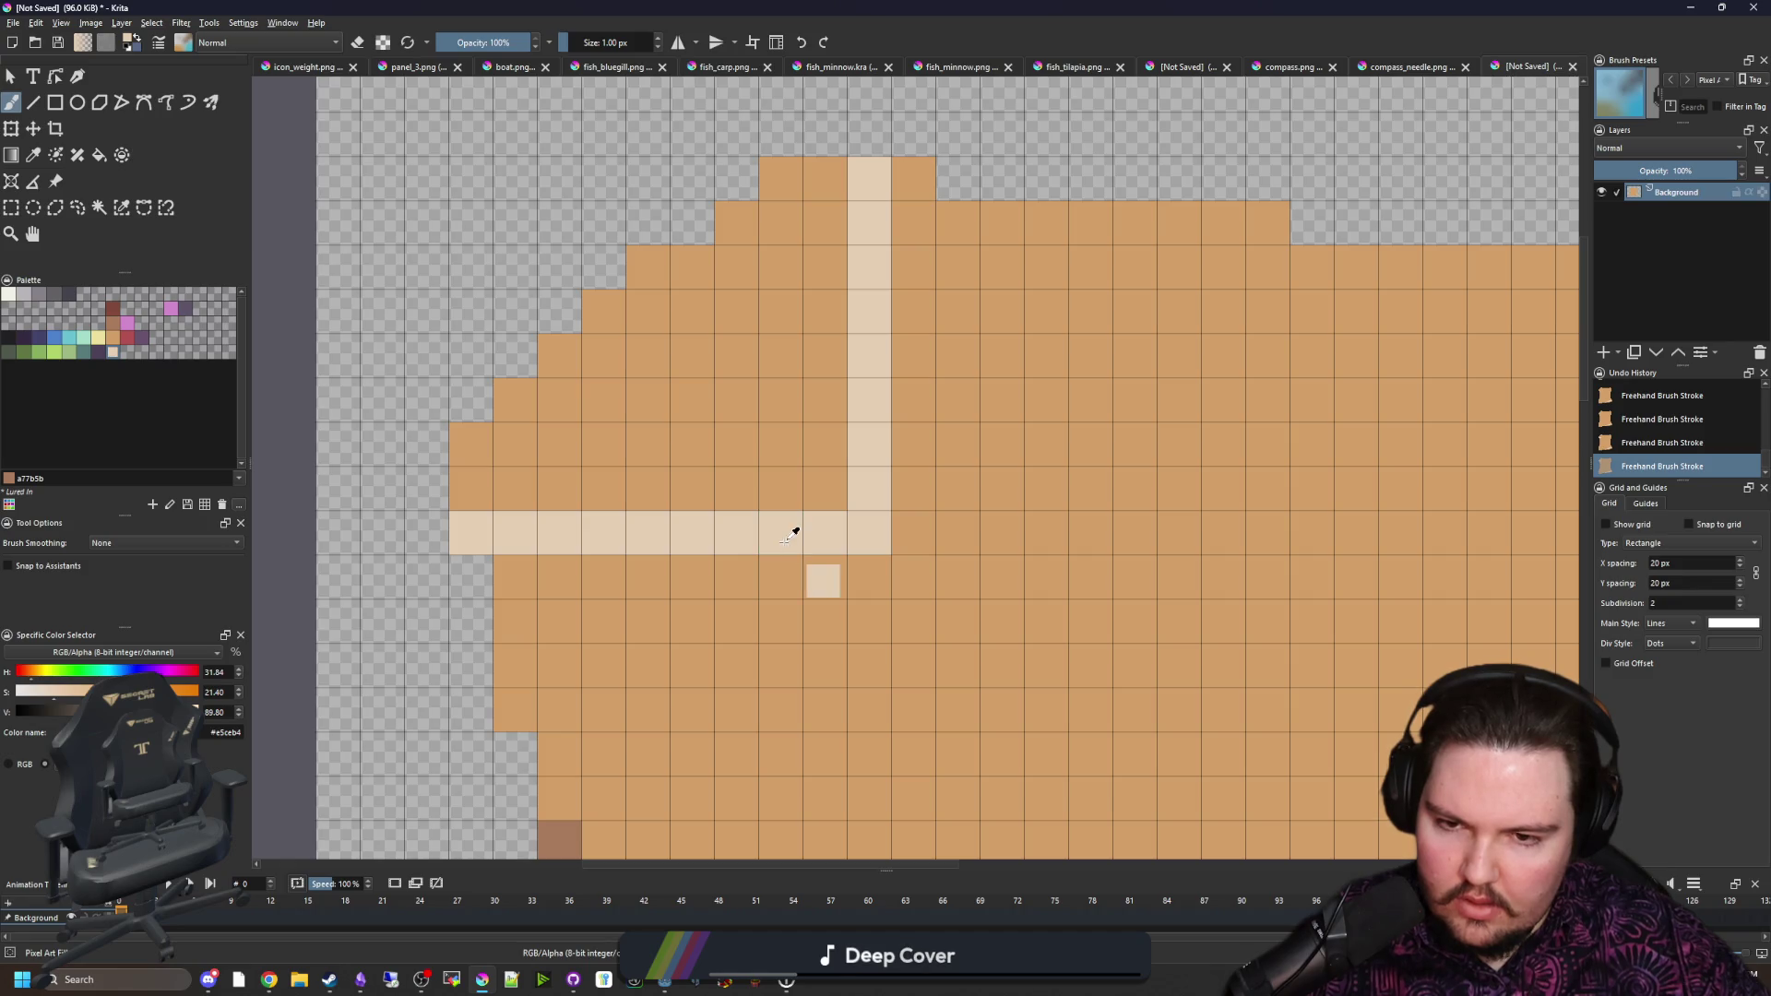
# Step: Try cream diagonal fold lines and a corner fill at top-left, then undo them
pyautogui.hotkey('ctrl', 'z')
pyautogui.hotkey('ctrl', 'z')
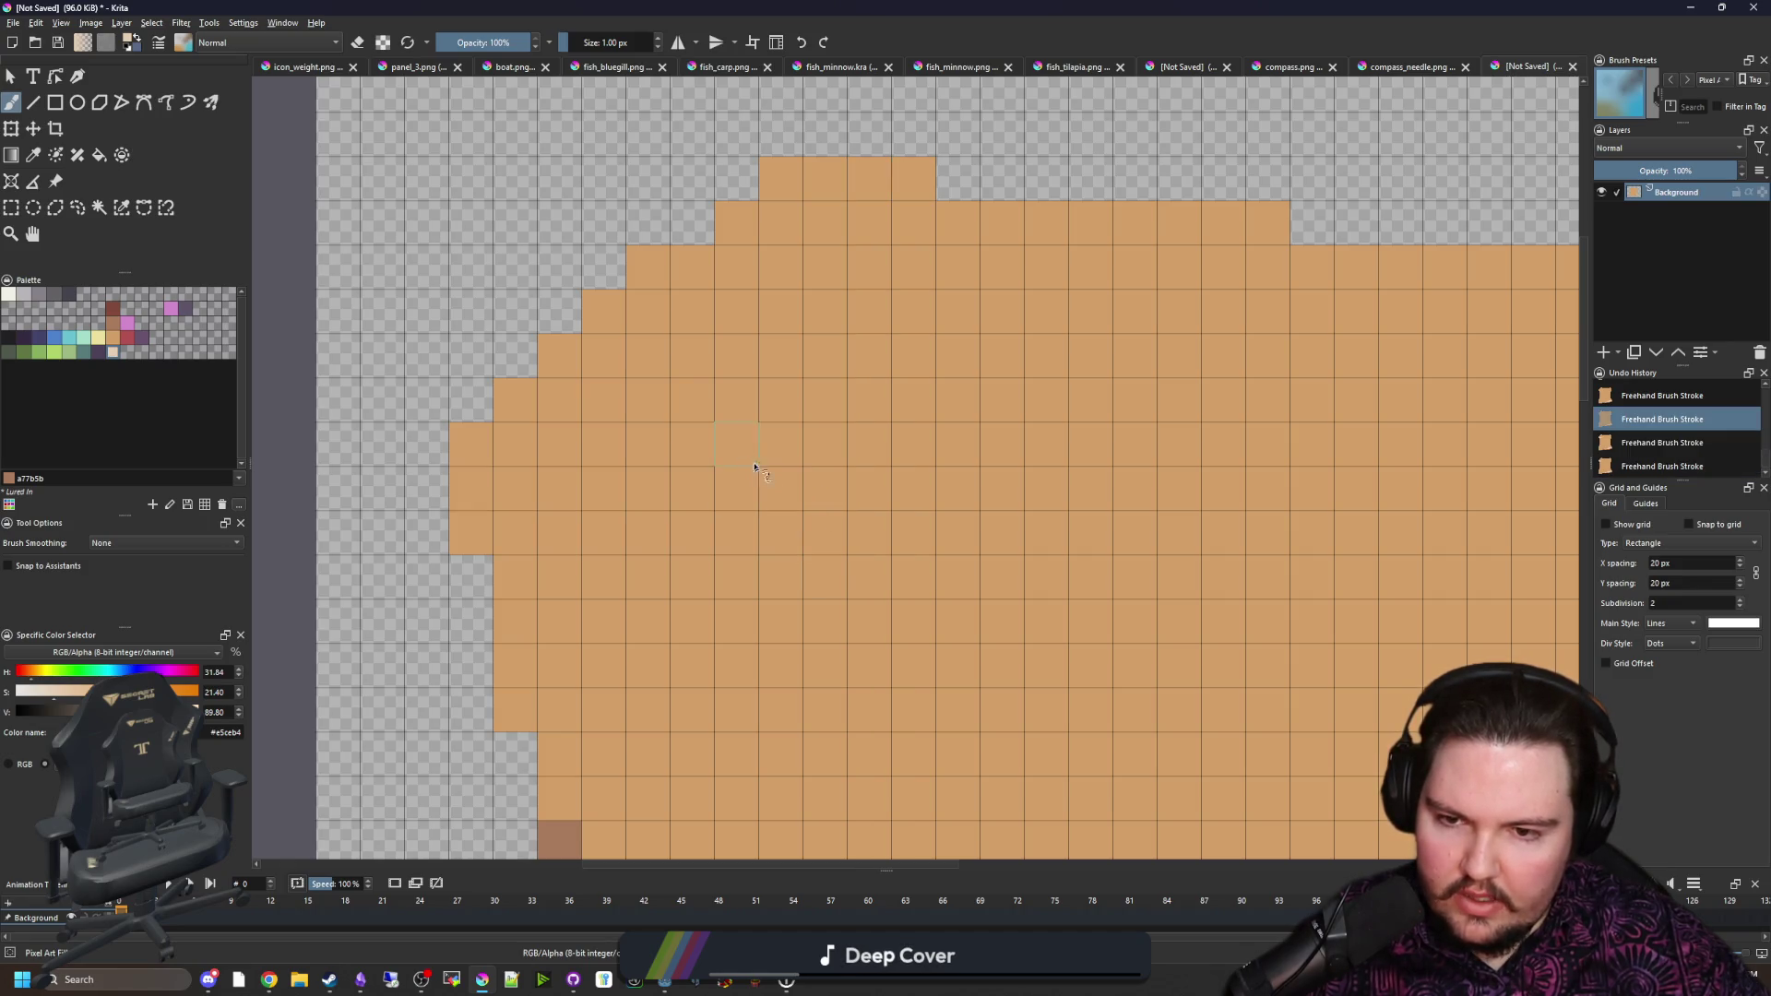
pyautogui.moveTo(754, 467)
pyautogui.mouseDown()
pyautogui.moveTo(841, 295)
pyautogui.moveTo(878, 168)
pyautogui.mouseUp()
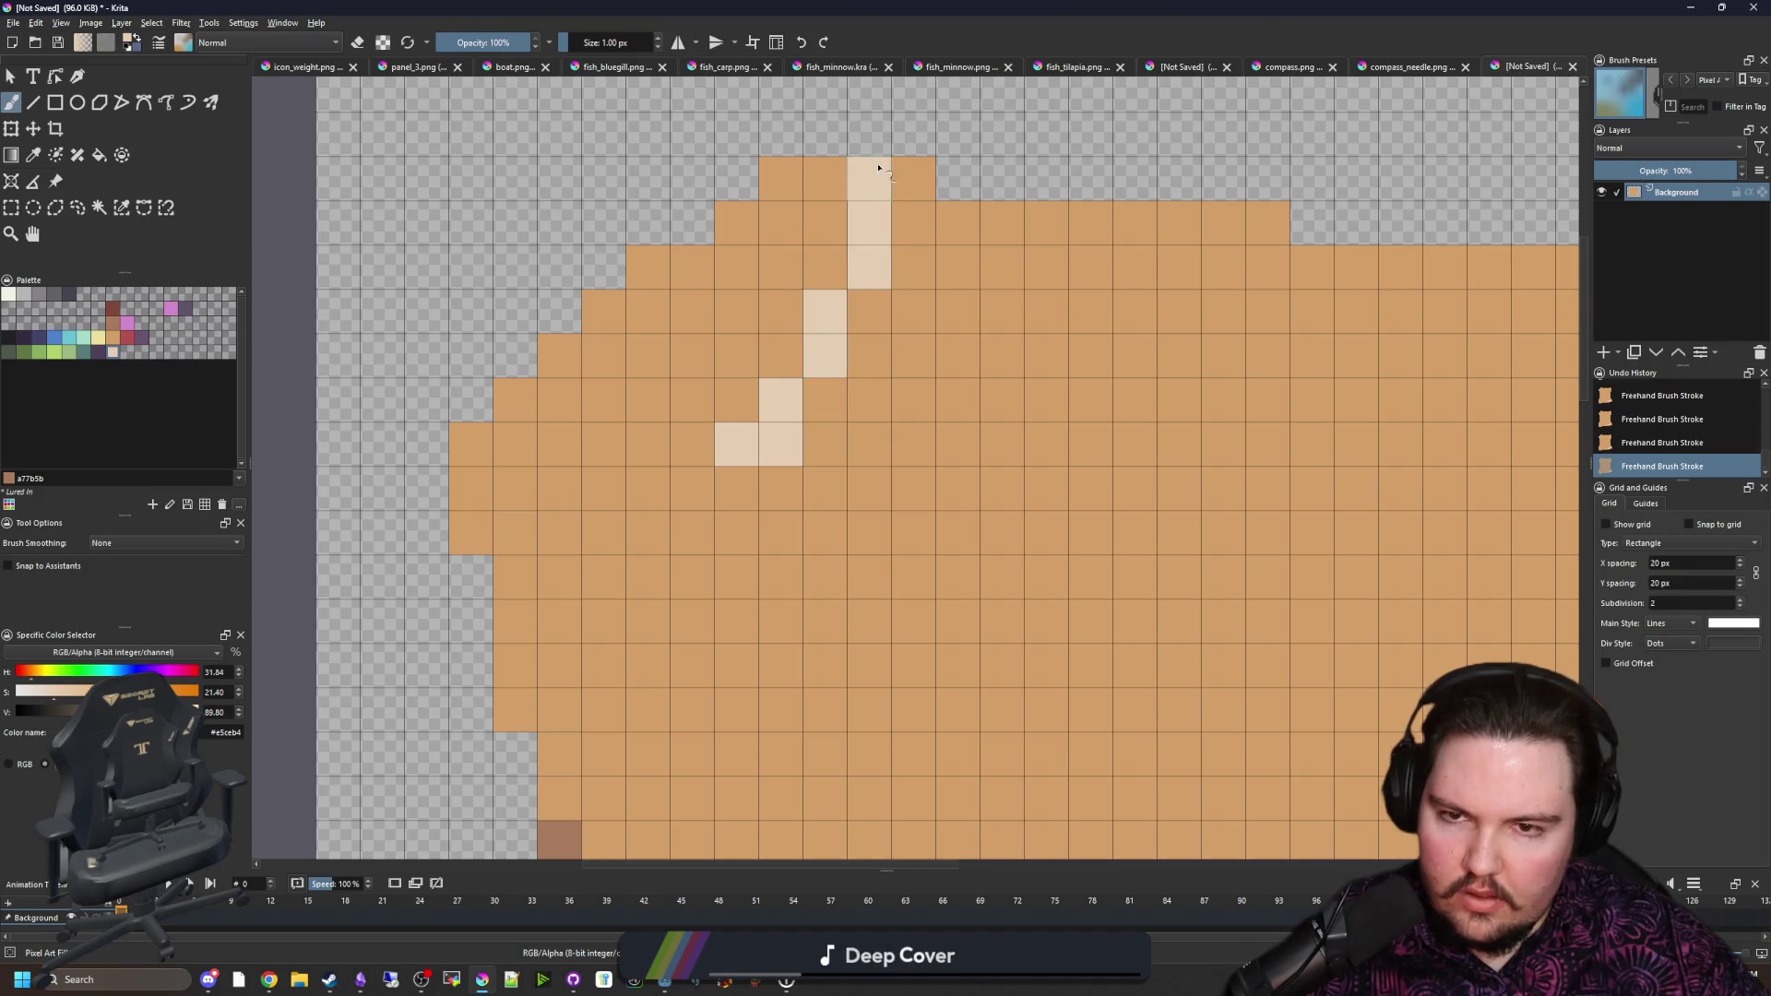
pyautogui.moveTo(678, 496)
pyautogui.mouseDown()
pyautogui.moveTo(621, 490)
pyautogui.moveTo(490, 533)
pyautogui.mouseUp()
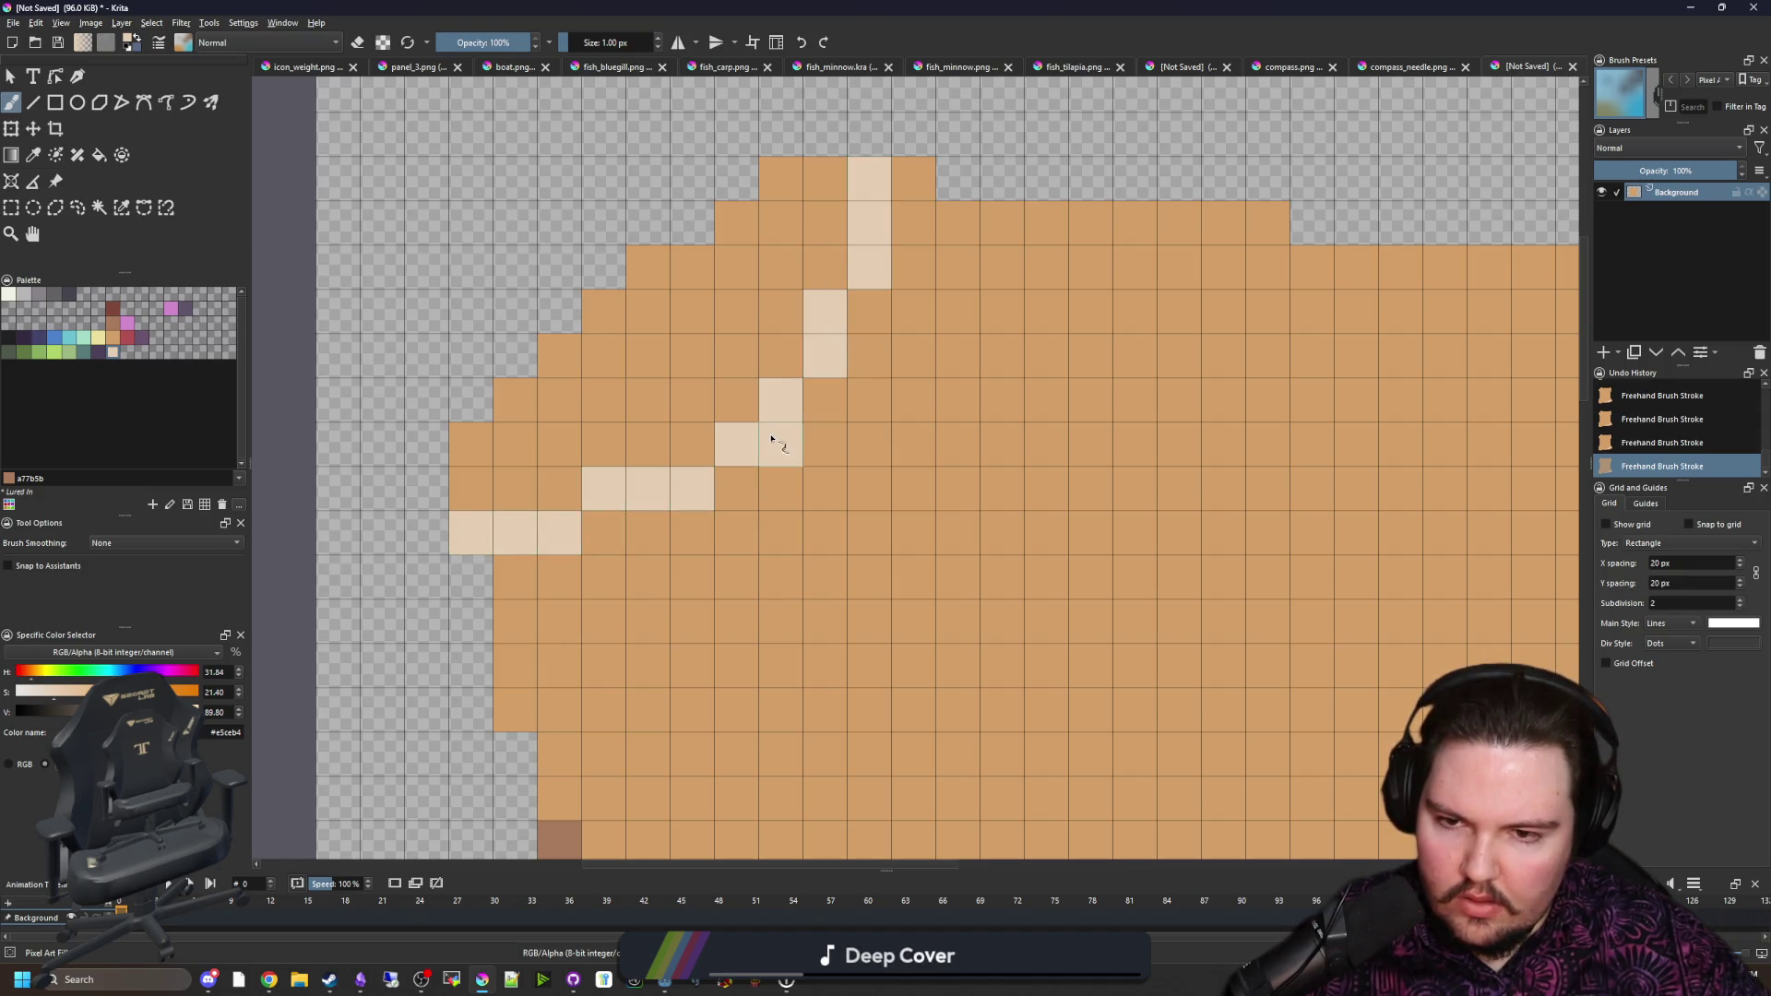
pyautogui.press('f')
pyautogui.click(708, 420)
pyautogui.scroll(-5, 664, 452)
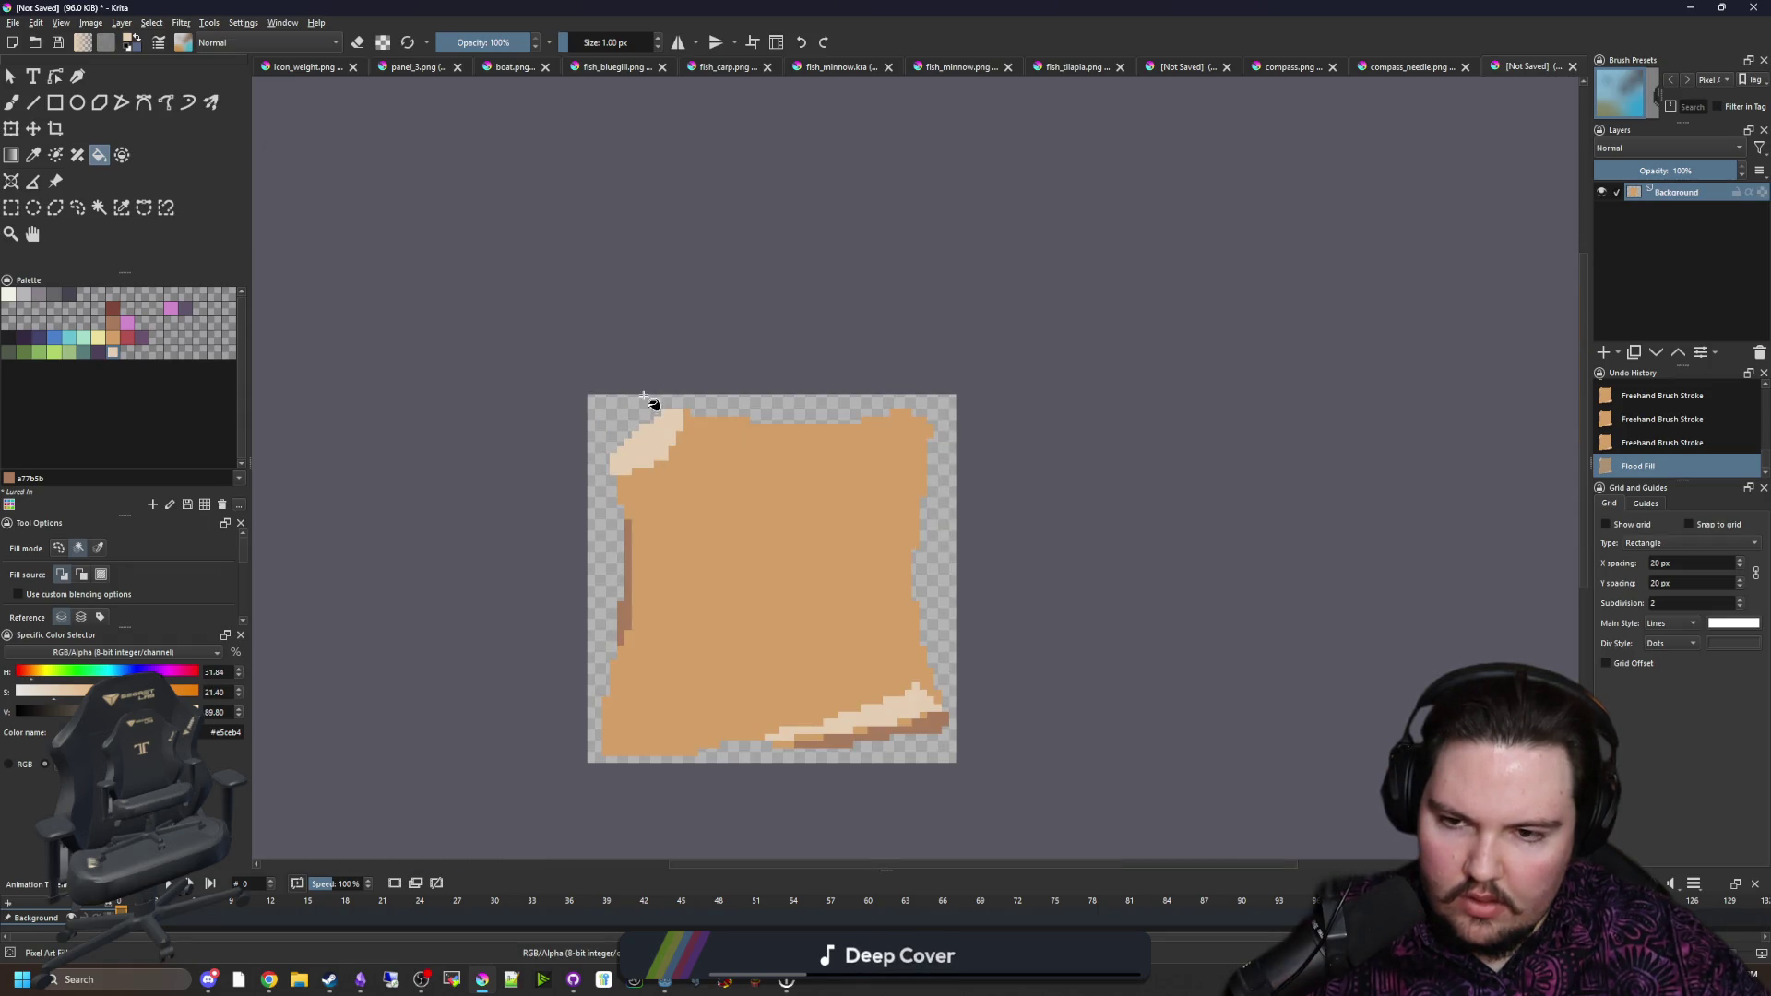
pyautogui.scroll(5, 653, 403)
pyautogui.hotkey('ctrl', 'z')
pyautogui.hotkey('ctrl', 'z')
pyautogui.hotkey('ctrl', 'z')
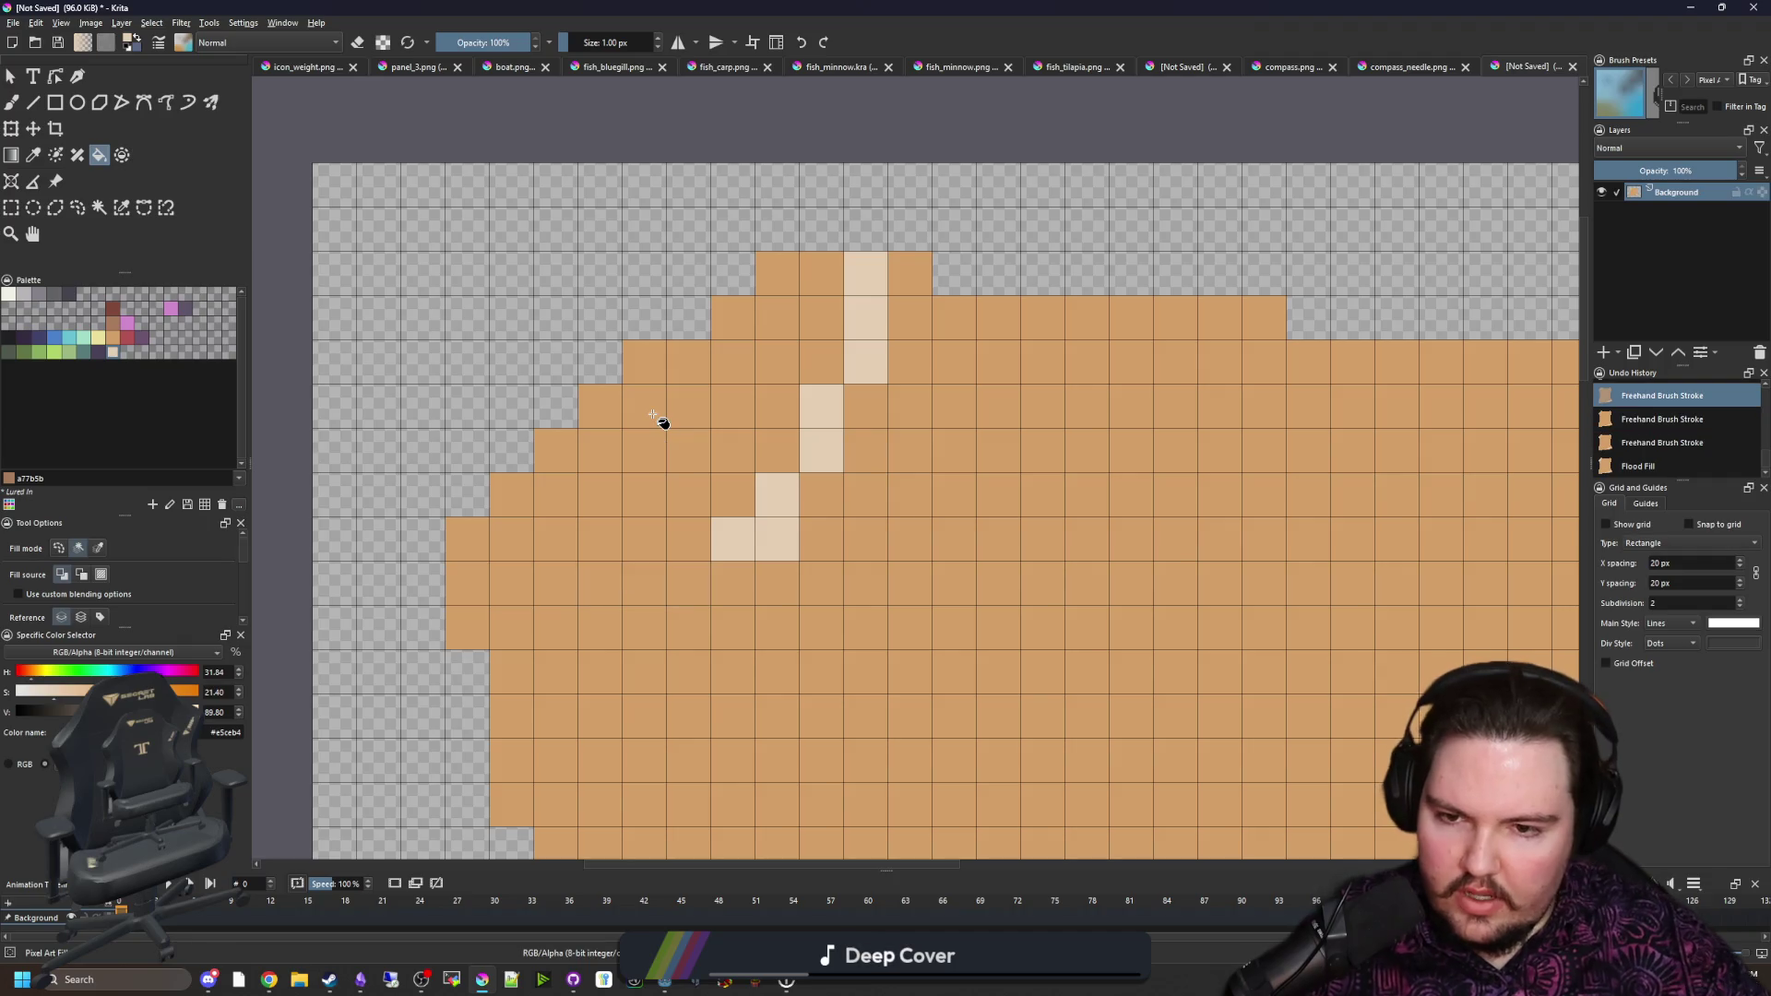
pyautogui.hotkey('ctrl', 'z')
pyautogui.hotkey('ctrl', 'z')
pyautogui.hotkey('ctrl', 'z')
pyautogui.press('b')
# Step: Erase the top-left orange edge cells and paint light vertical and horizontal flap edges
pyautogui.press('e')
pyautogui.moveTo(449, 466); pyautogui.dragTo(449, 558)
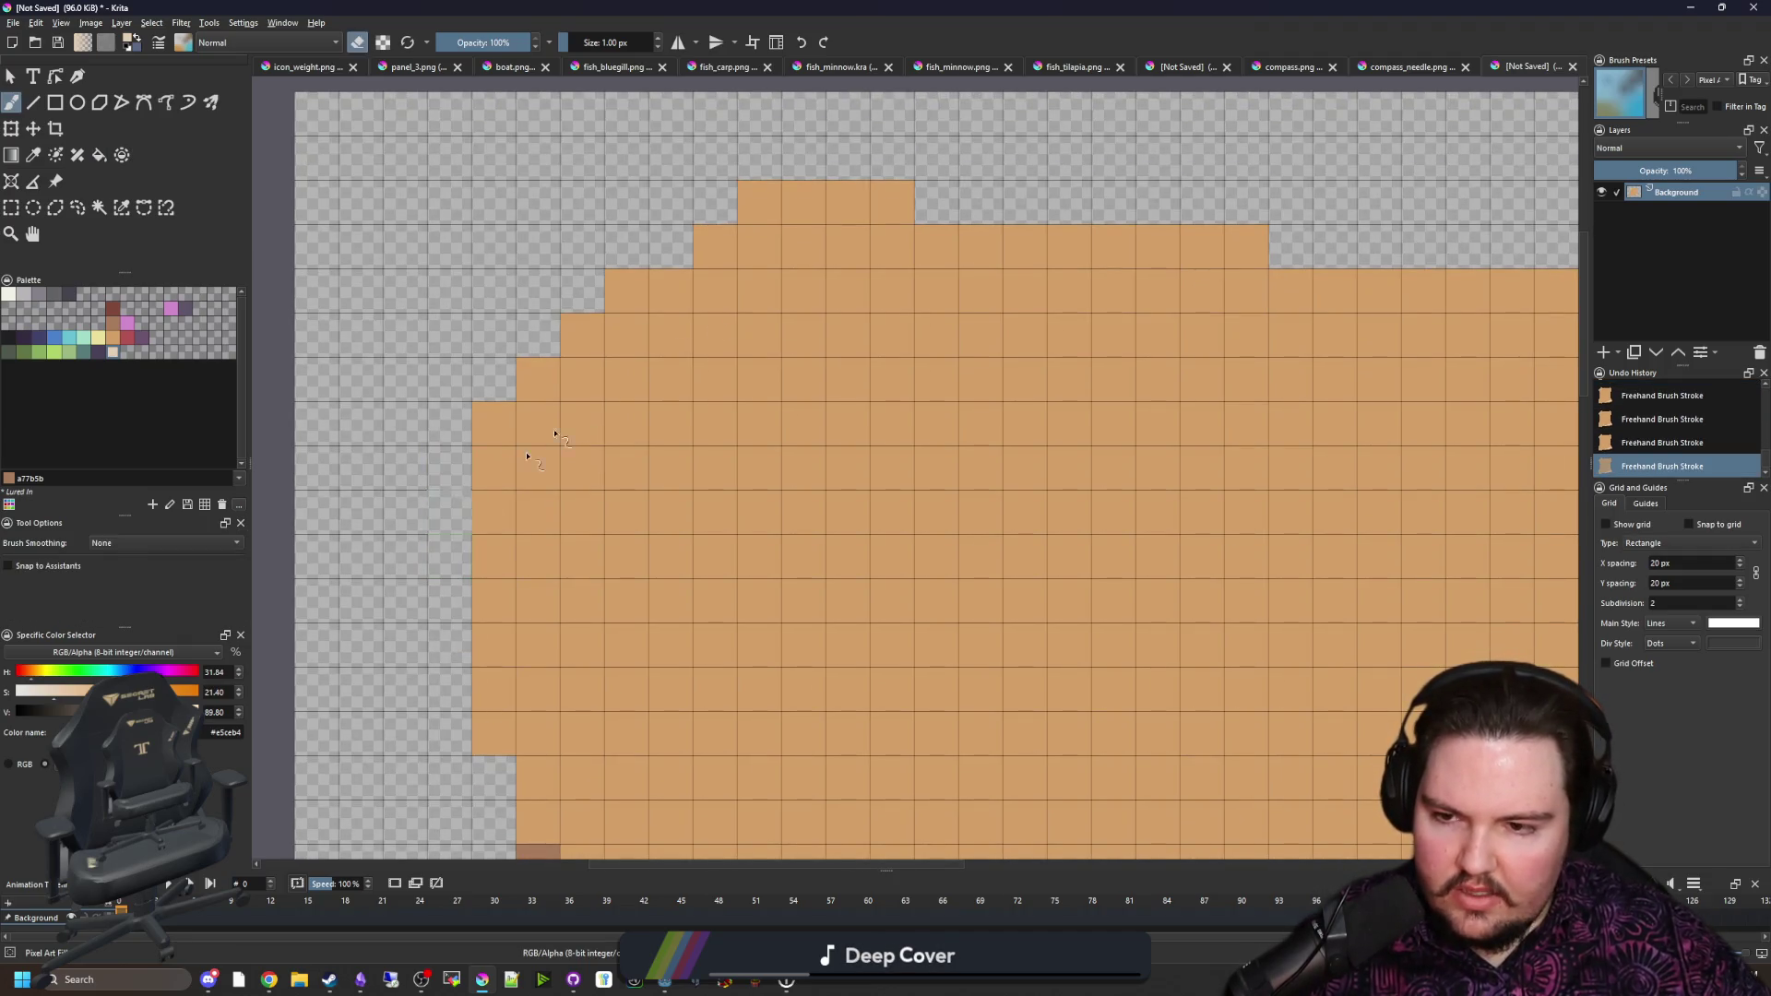
pyautogui.moveTo(848, 203); pyautogui.dragTo(747, 203)
pyautogui.press('e')
pyautogui.moveTo(806, 263); pyautogui.dragTo(805, 387)
pyautogui.moveTo(493, 467)
pyautogui.mouseDown()
pyautogui.moveTo(584, 470)
pyautogui.moveTo(798, 423)
pyautogui.mouseUp()
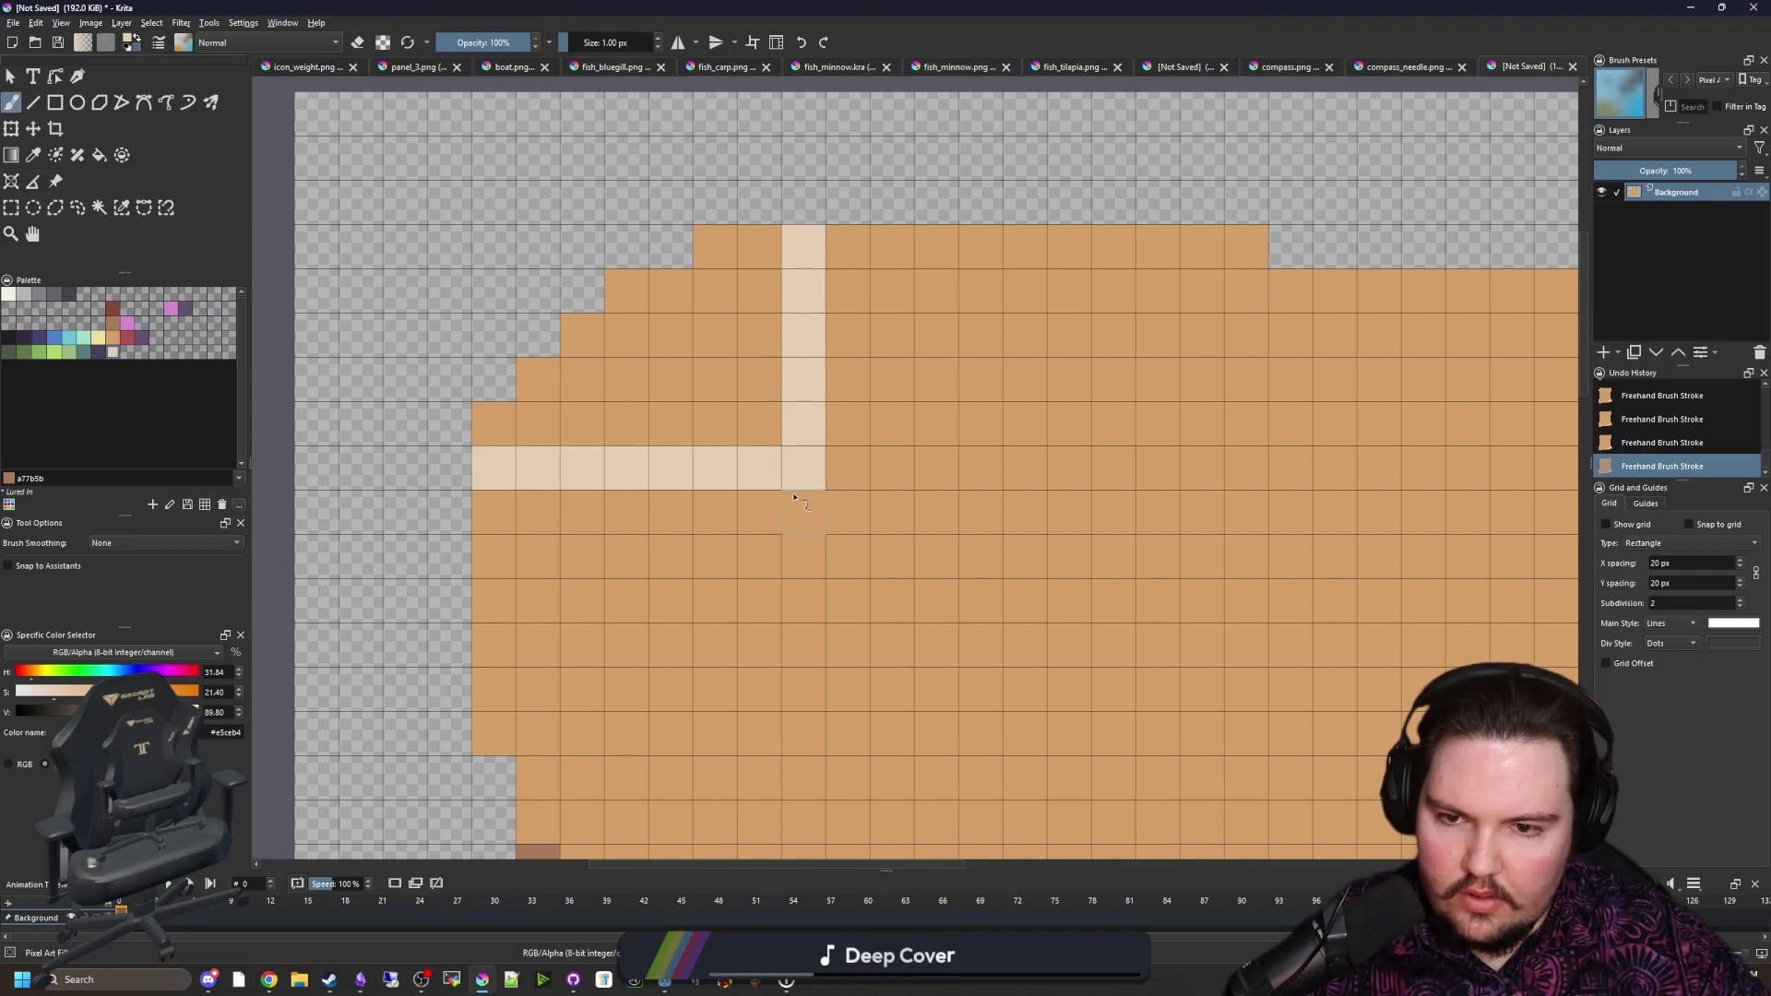
pyautogui.moveTo(793, 502)
pyautogui.mouseDown()
pyautogui.moveTo(498, 513)
pyautogui.moveTo(711, 513)
pyautogui.mouseUp()
# Step: Flood-fill the corner cream and erase a four-step diagonal staircase for the flap edge
pyautogui.press('f')
pyautogui.click(749, 445)
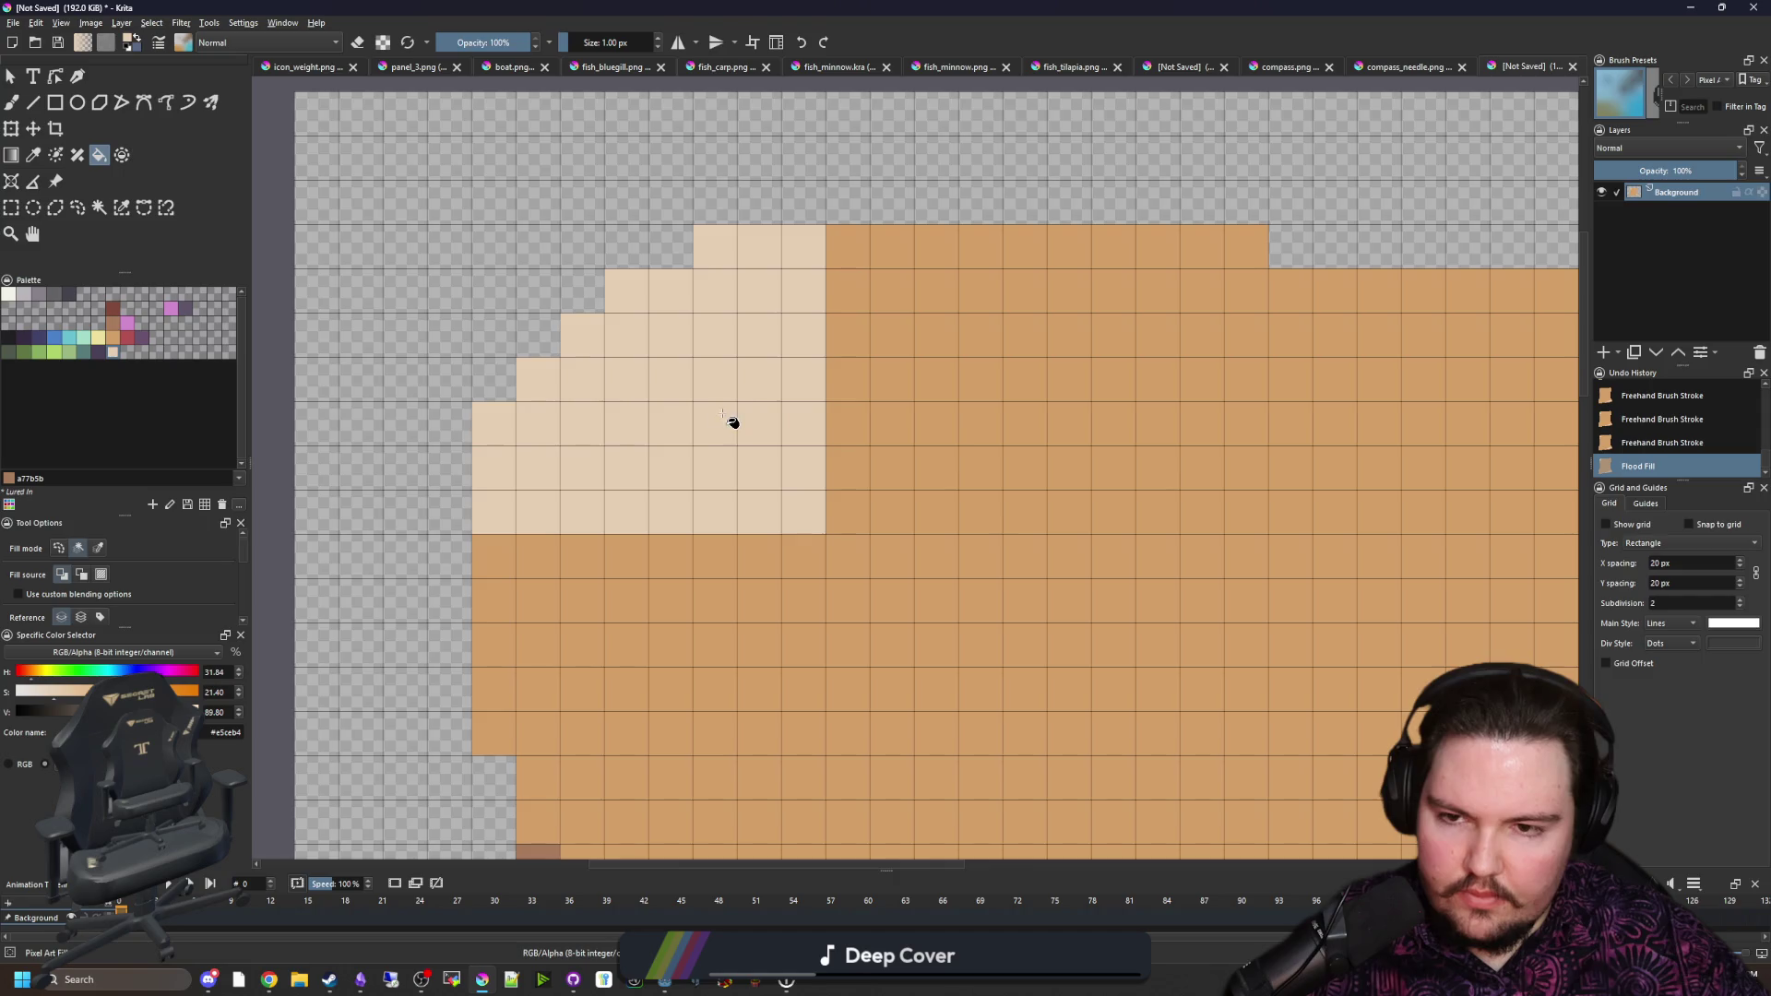
pyautogui.scroll(-5, 731, 418)
pyautogui.scroll(5, 715, 411)
pyautogui.press('b')
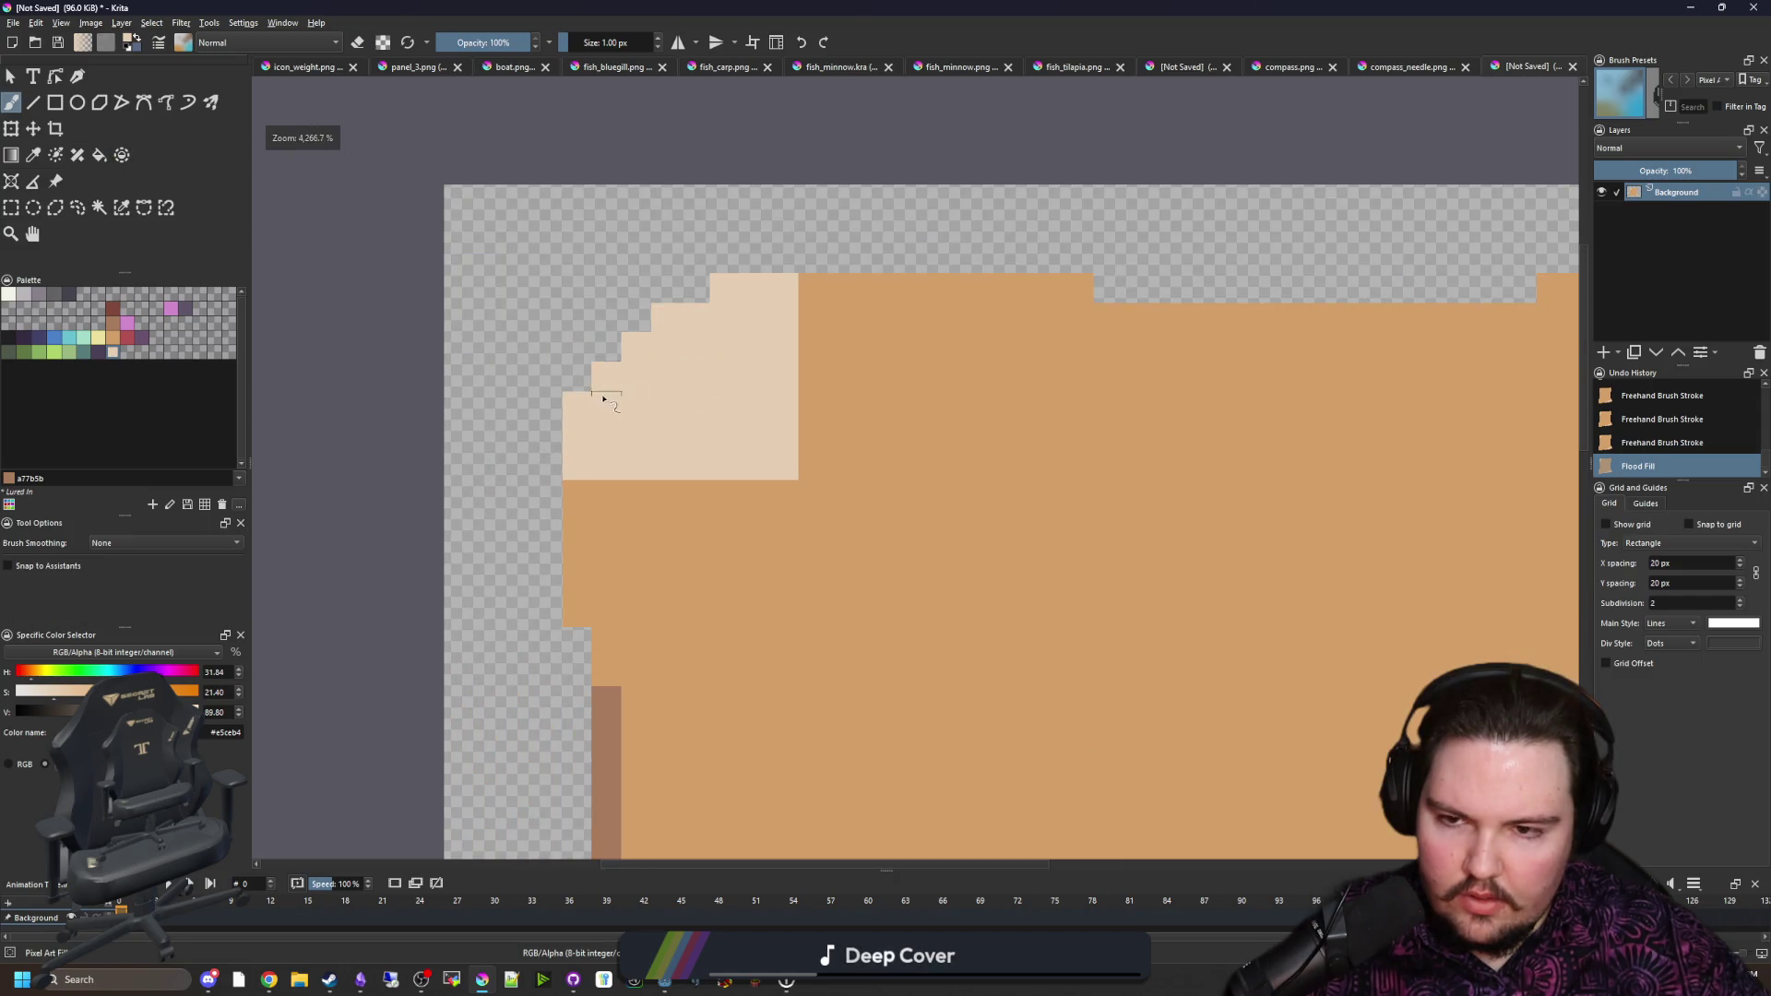
pyautogui.press('e')
pyautogui.click(577, 405)
pyautogui.click(607, 376)
pyautogui.click(636, 346)
pyautogui.click(678, 316)
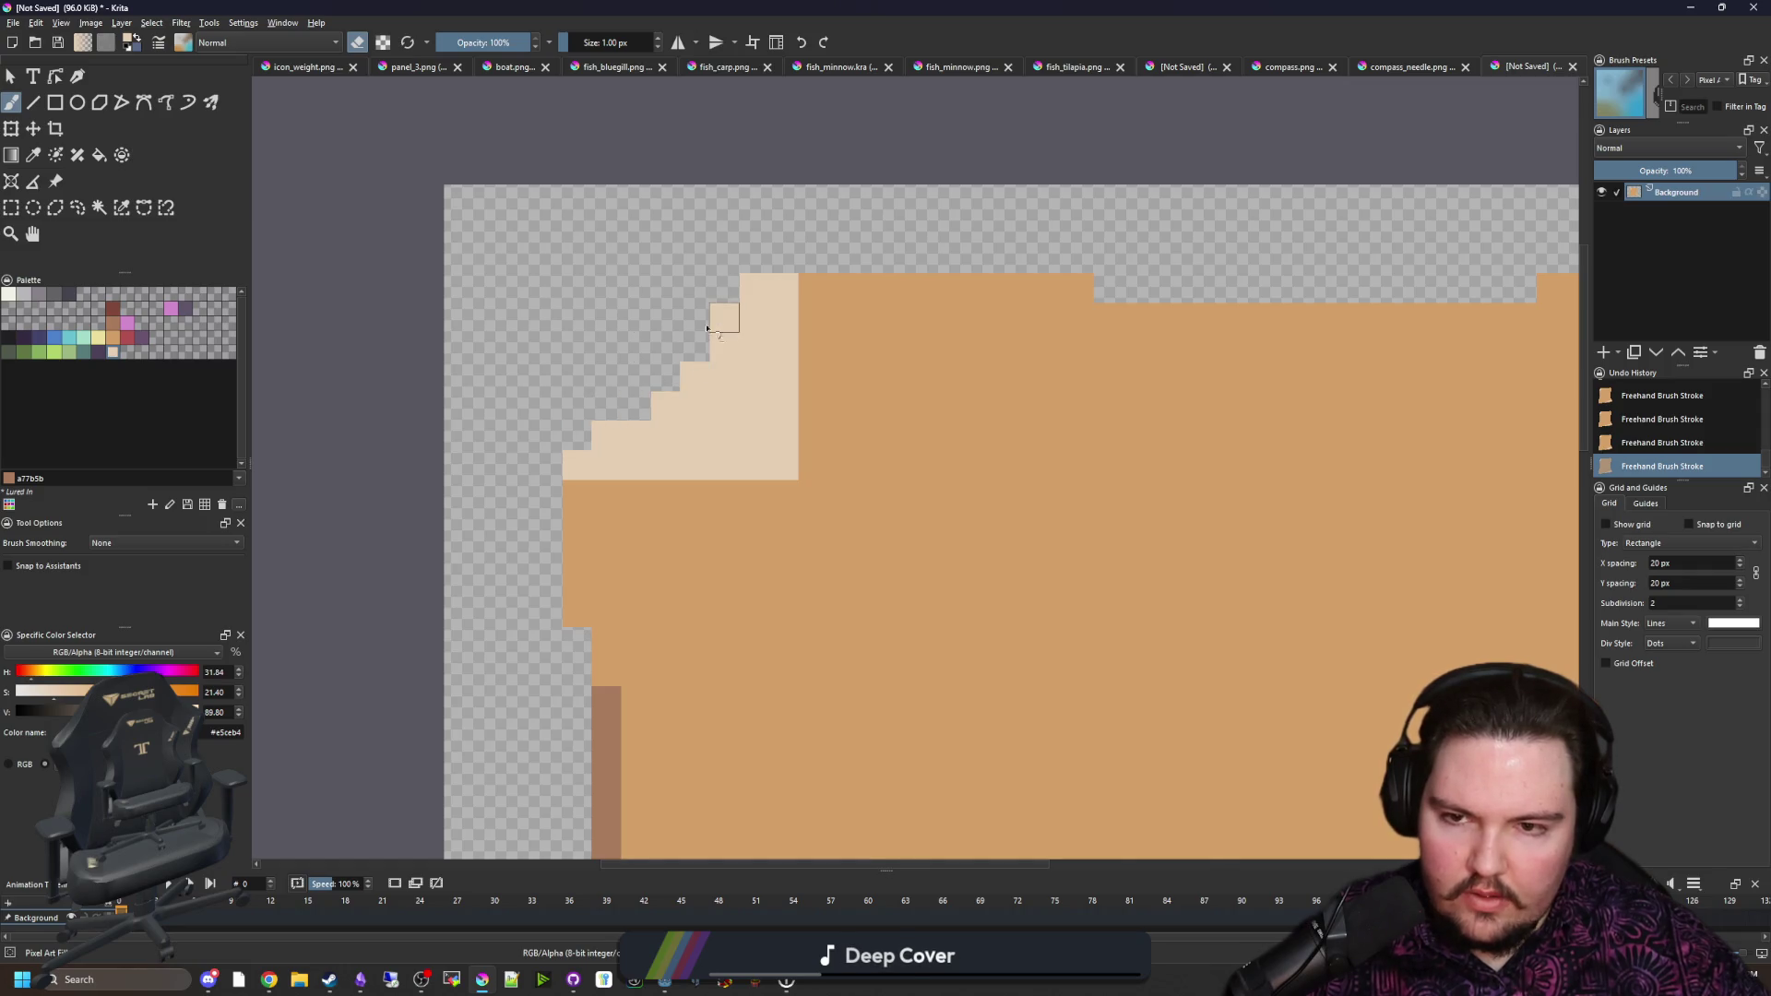
pyautogui.scroll(-4, 590, 504)
# Step: Sample the parchment orange and repaint two cream columns back to orange
pyautogui.press('p')
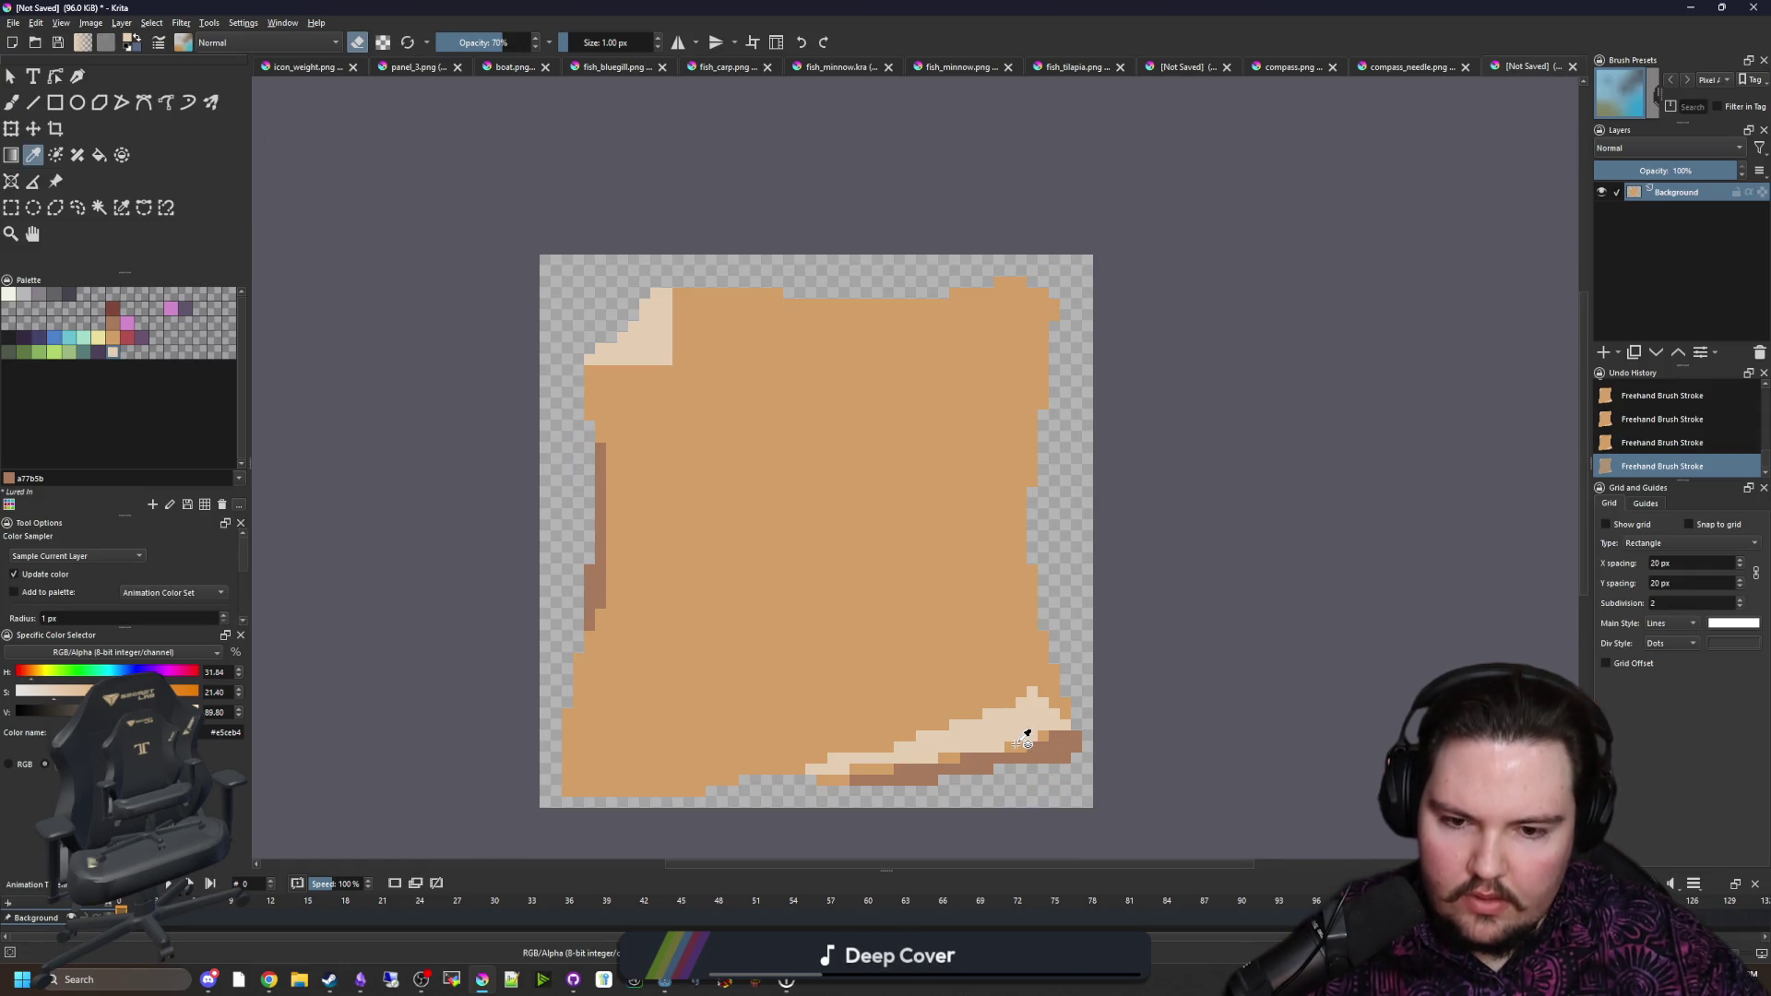
pyautogui.click(1027, 735)
pyautogui.press('e')
pyautogui.scroll(4, 628, 258)
pyautogui.press('b')
pyautogui.moveTo(811, 364); pyautogui.dragTo(812, 461)
pyautogui.moveTo(765, 556); pyautogui.dragTo(694, 427)
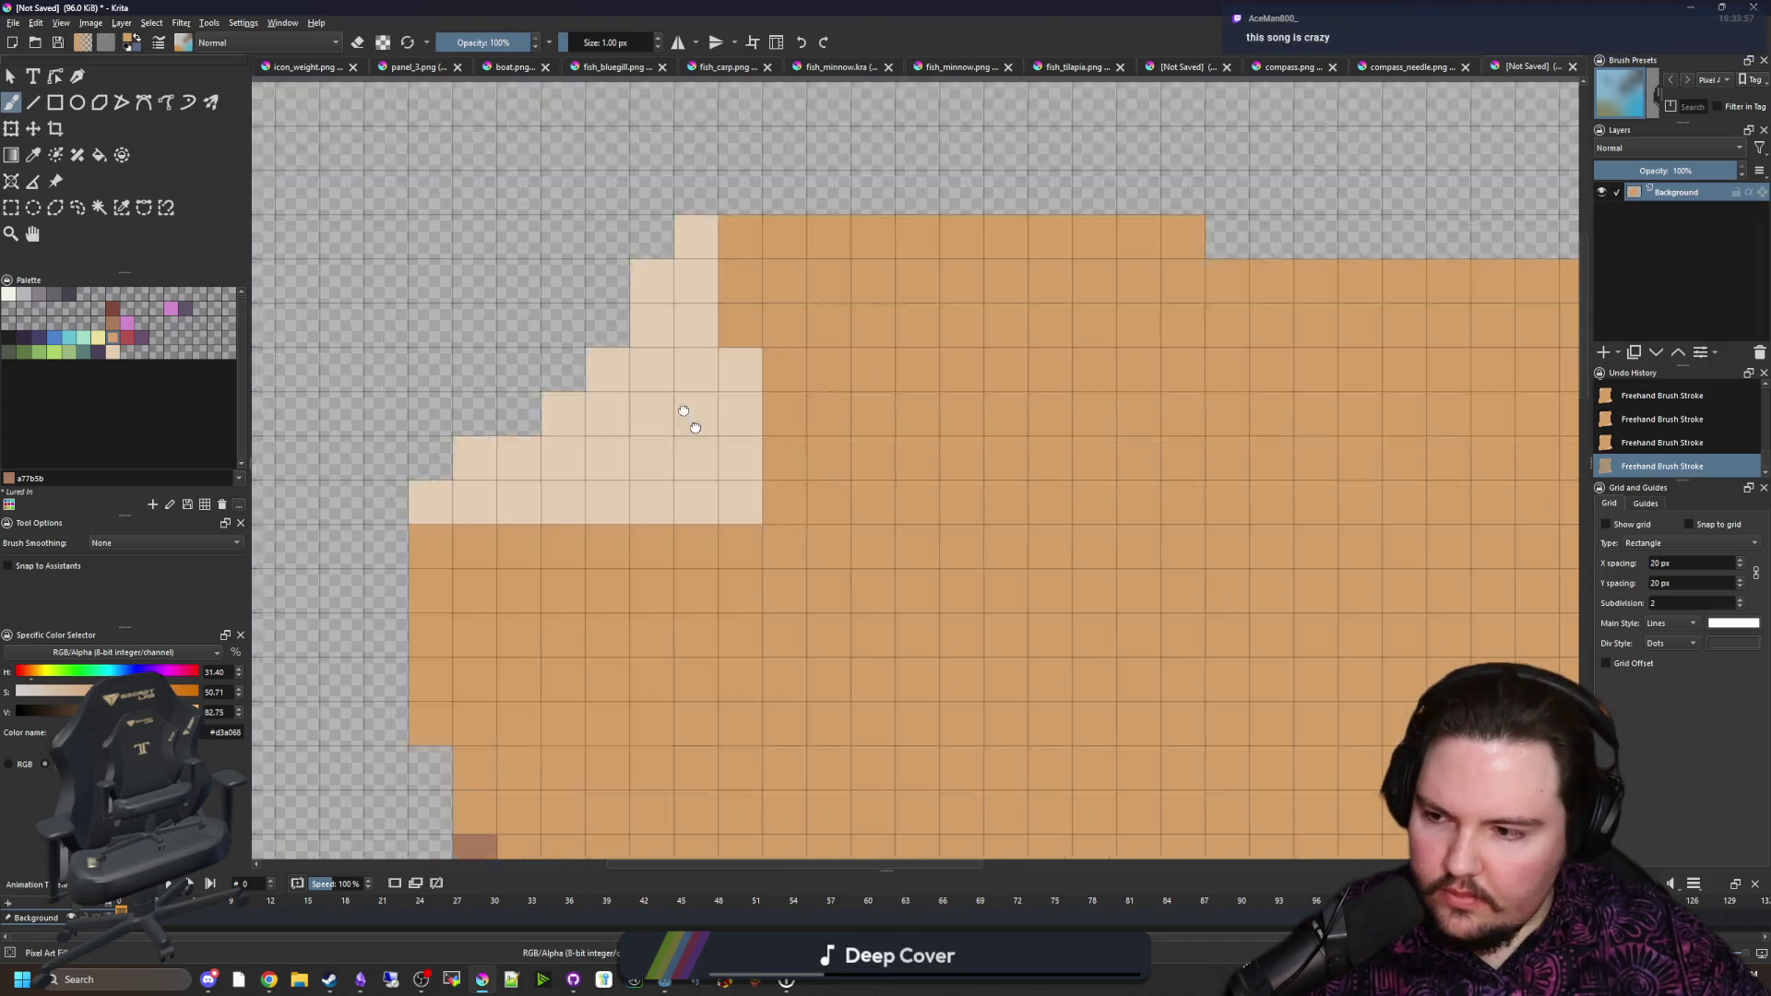
pyautogui.scroll(-5, 695, 427)
# Step: Paint a dark brown shadow under the flap and along its right edge
pyautogui.press('p')
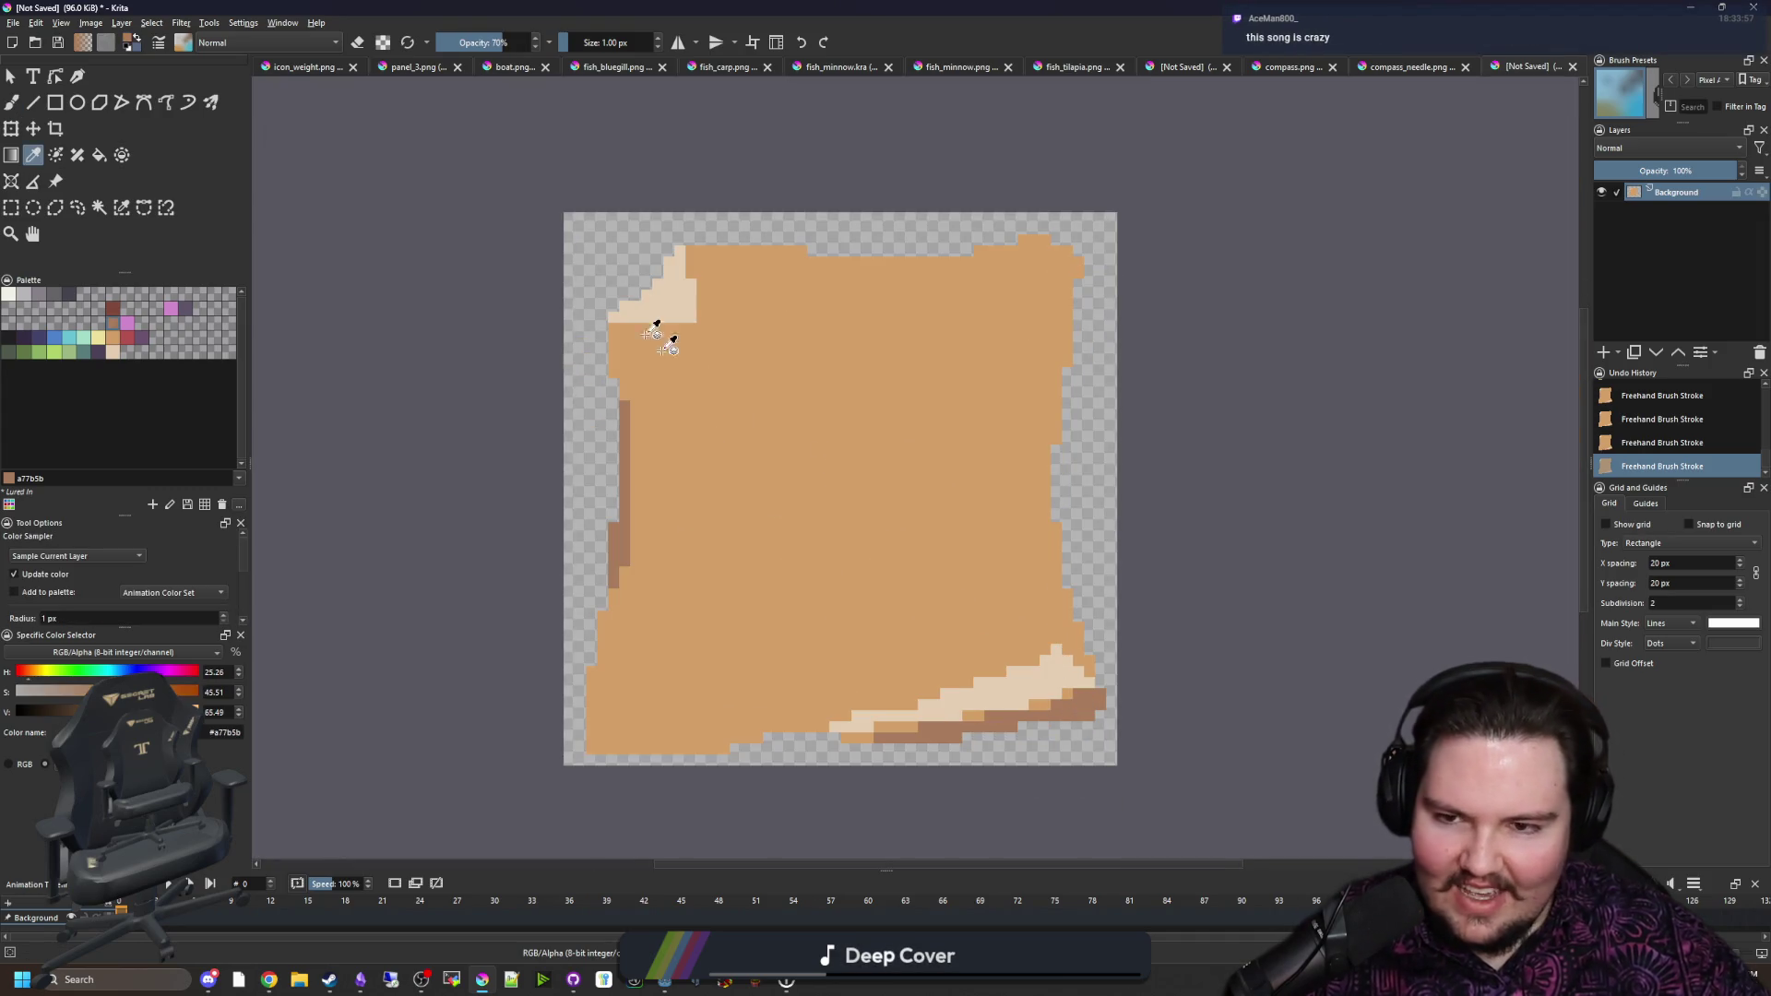
pyautogui.scroll(4, 654, 332)
pyautogui.press('b')
pyautogui.moveTo(687, 477)
pyautogui.mouseDown()
pyautogui.moveTo(950, 484)
pyautogui.moveTo(687, 522)
pyautogui.mouseUp()
pyautogui.scroll(-3, 680, 530)
pyautogui.scroll(3, 728, 327)
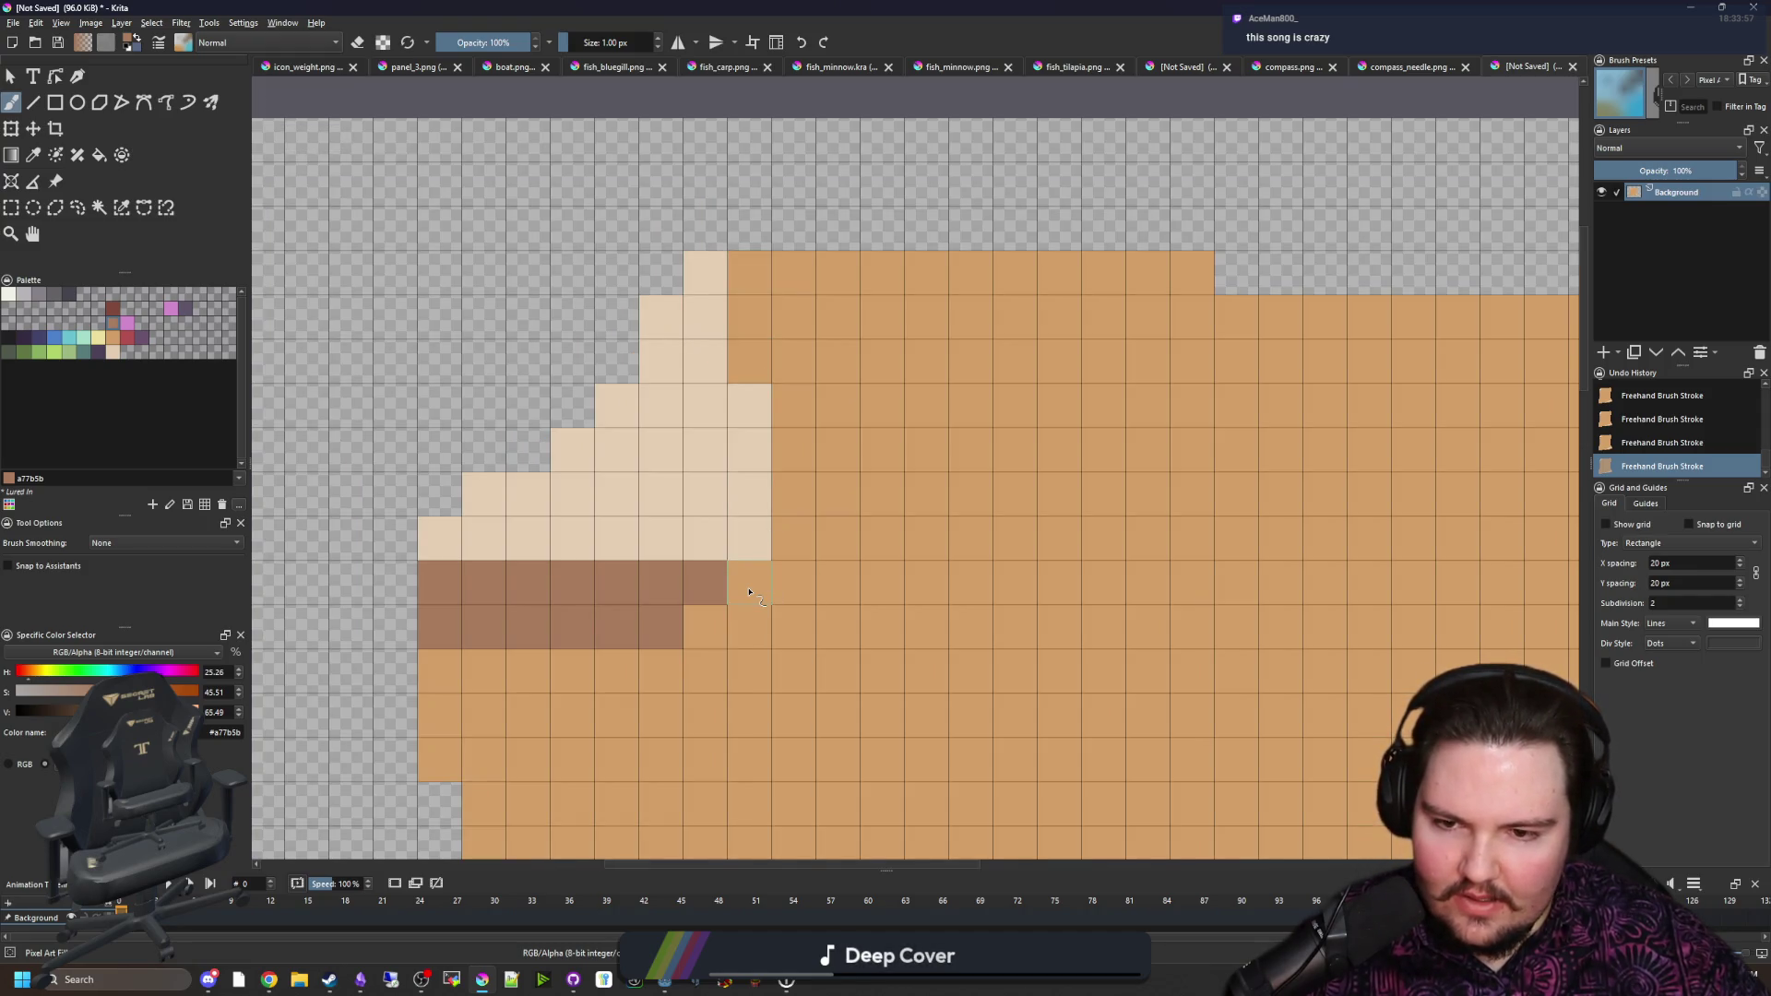
pyautogui.moveTo(711, 625)
pyautogui.mouseDown()
pyautogui.moveTo(765, 562)
pyautogui.moveTo(793, 447)
pyautogui.mouseUp()
pyautogui.scroll(-5, 659, 521)
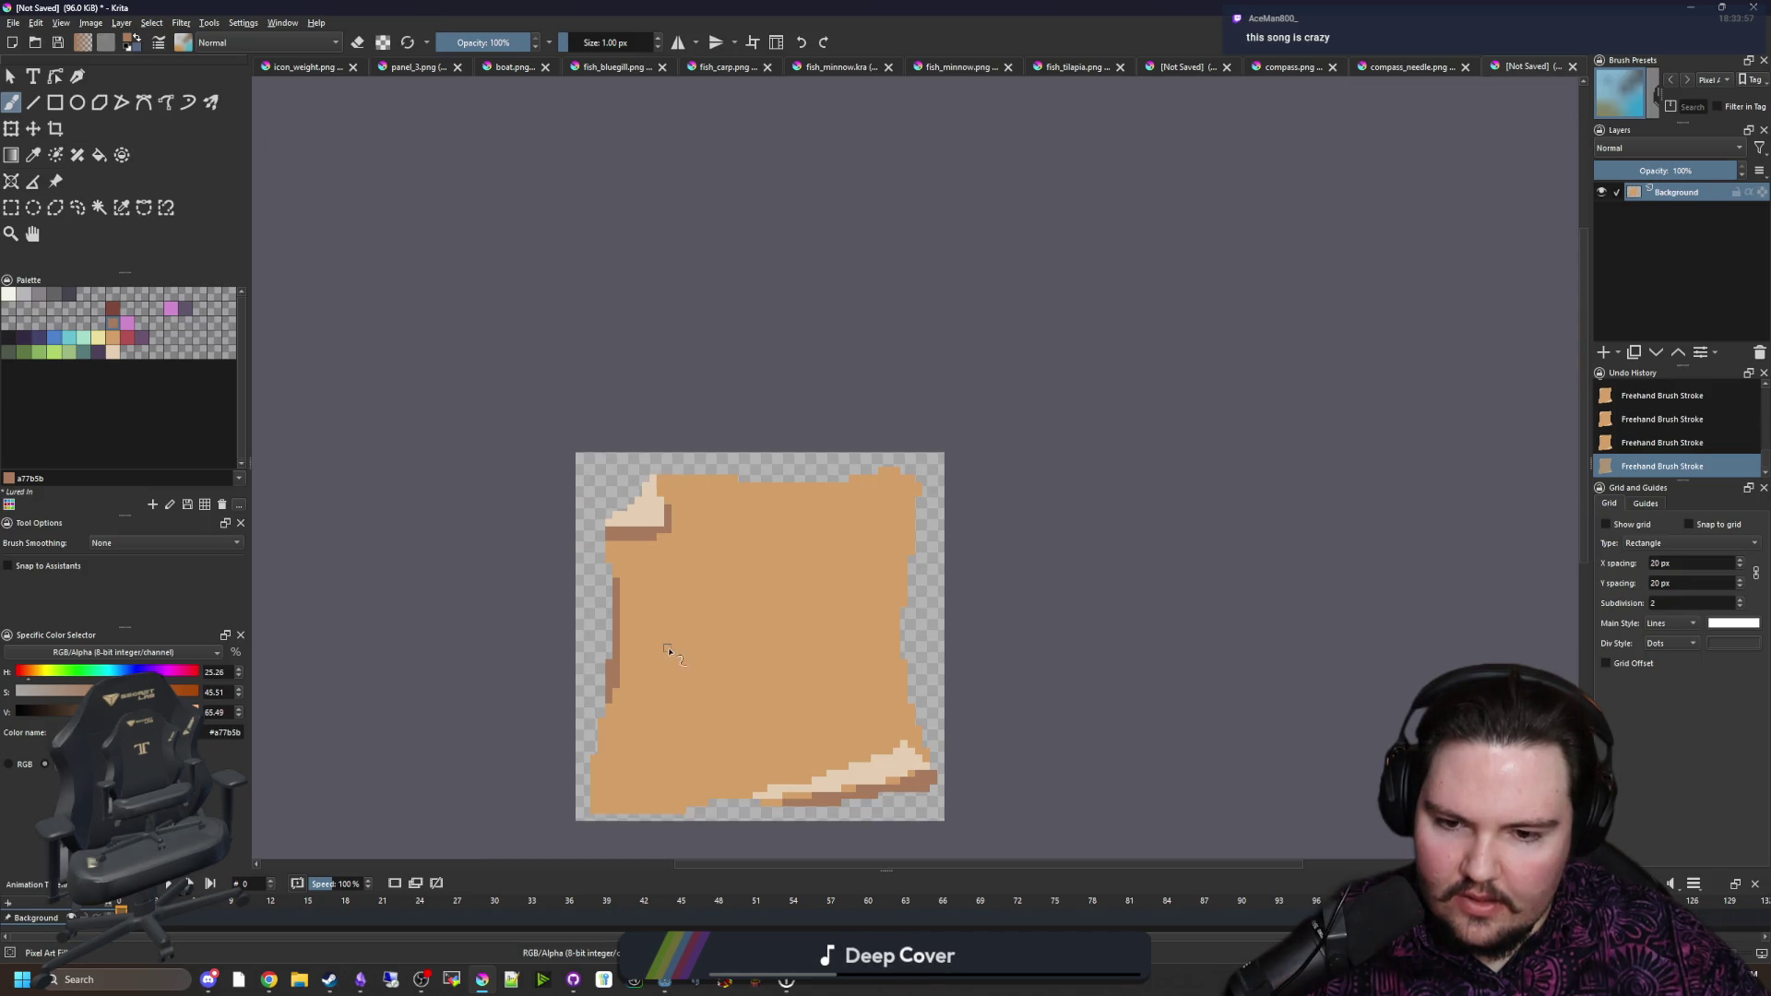
pyautogui.scroll(2, 670, 642)
pyautogui.scroll(1, 584, 376)
# Step: Repaint the curl's cream staircase cells in sampled parchment orange
pyautogui.keyDown('ctrl'); pyautogui.click(810, 329); pyautogui.keyUp('ctrl')
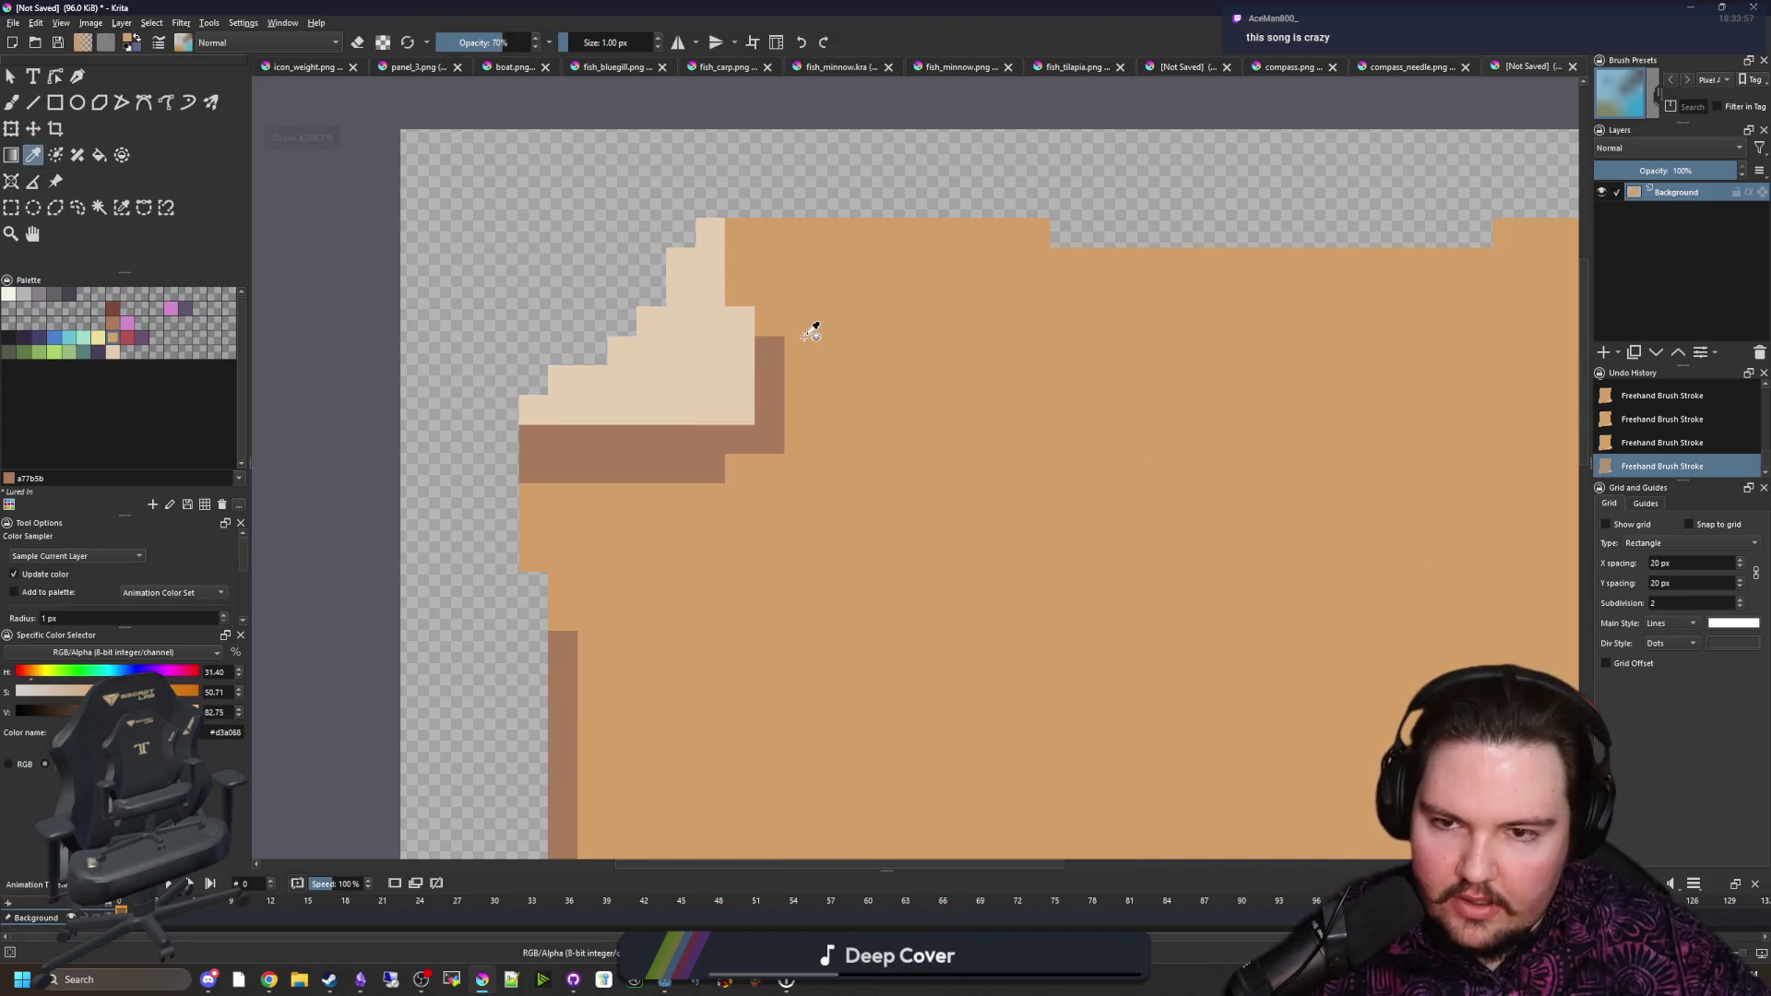
pyautogui.scroll(2, 809, 328)
pyautogui.click(655, 261)
pyautogui.moveTo(470, 463)
pyautogui.mouseDown()
pyautogui.moveTo(476, 427)
pyautogui.moveTo(566, 395)
pyautogui.moveTo(658, 299)
pyautogui.mouseUp()
pyautogui.click(658, 300)
pyautogui.scroll(-4, 657, 299)
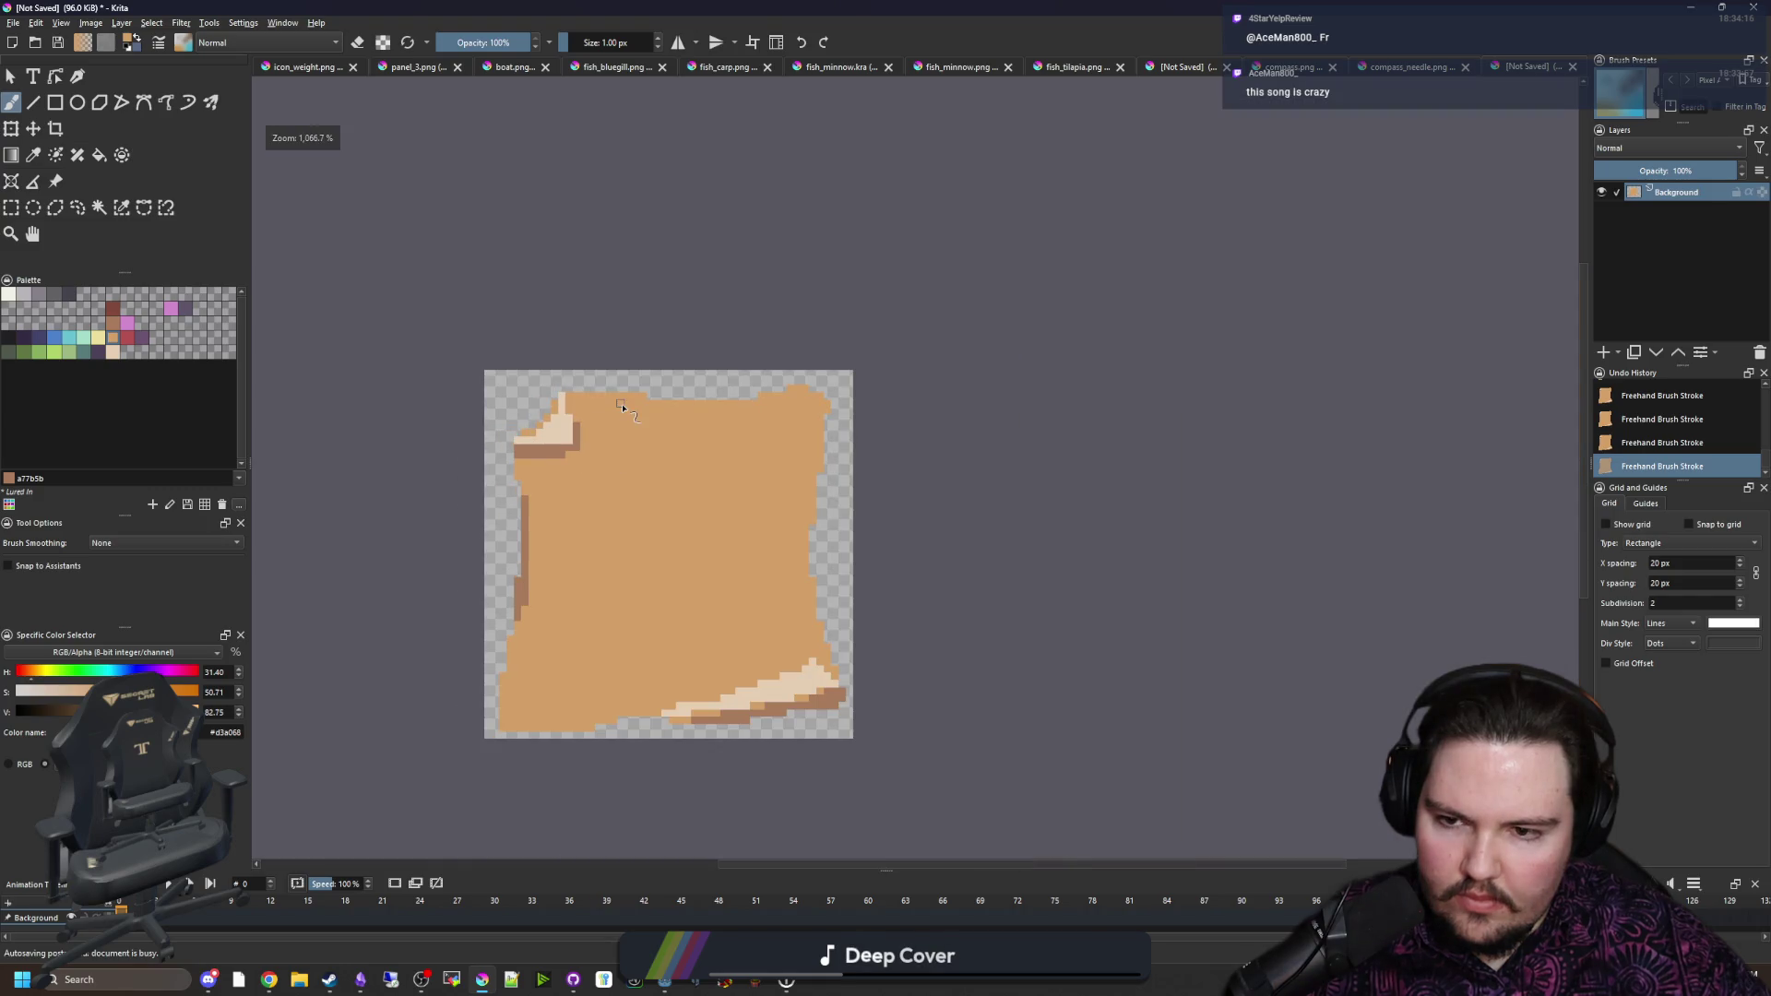
pyautogui.scroll(2, 644, 426)
pyautogui.scroll(-2, 679, 604)
pyautogui.scroll(1, 679, 613)
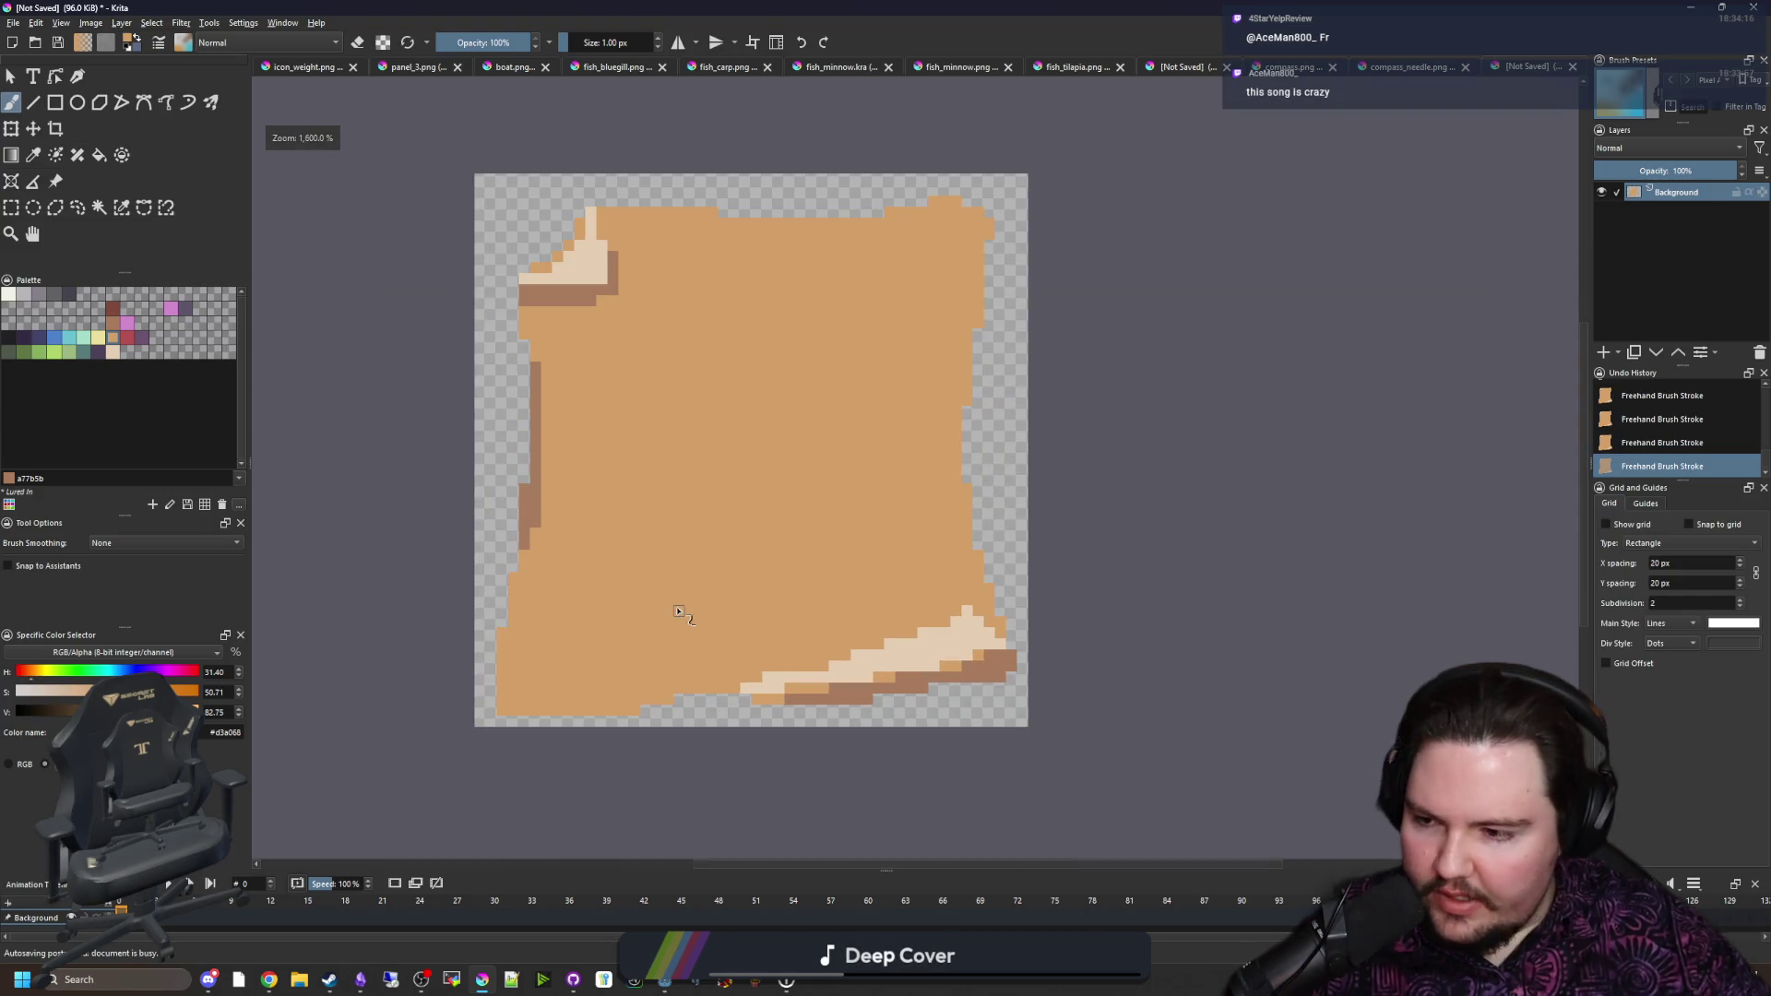
# Step: Fill the gap along the parchment's top edge with orange
pyautogui.scroll(2, 870, 842)
pyautogui.scroll(-4, 968, 708)
pyautogui.scroll(1, 931, 652)
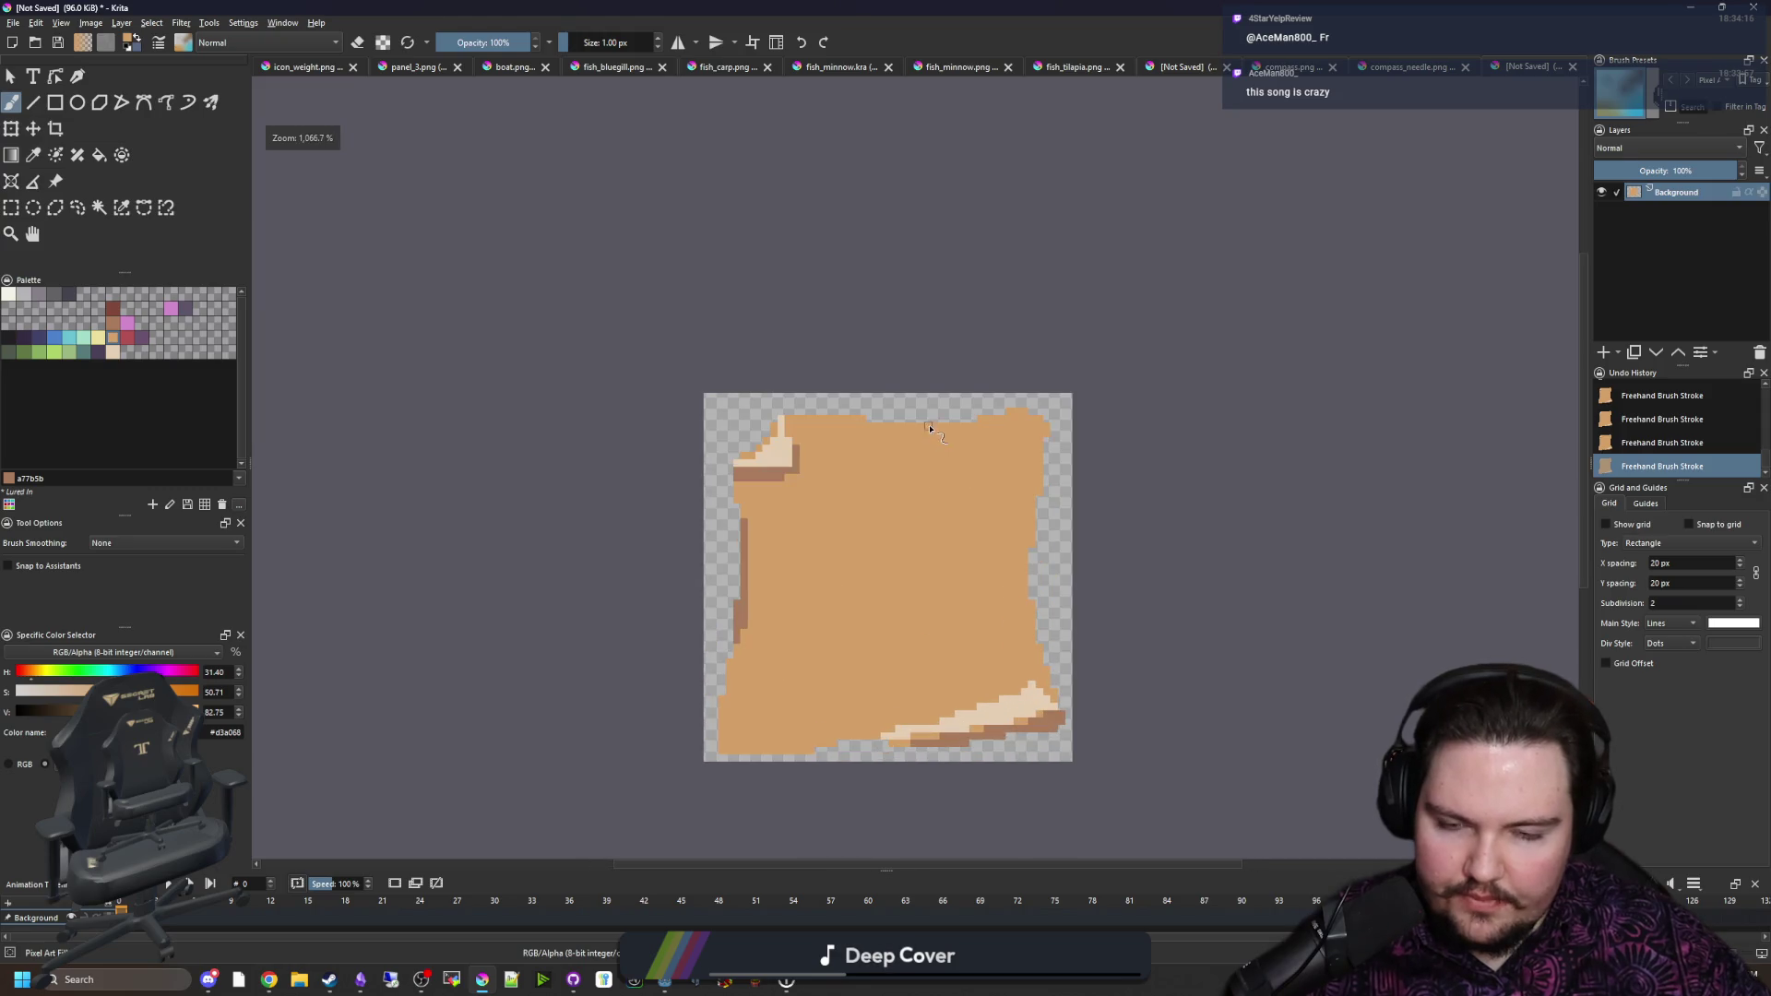
pyautogui.scroll(3, 922, 438)
pyautogui.scroll(-3, 885, 452)
pyautogui.scroll(4, 834, 458)
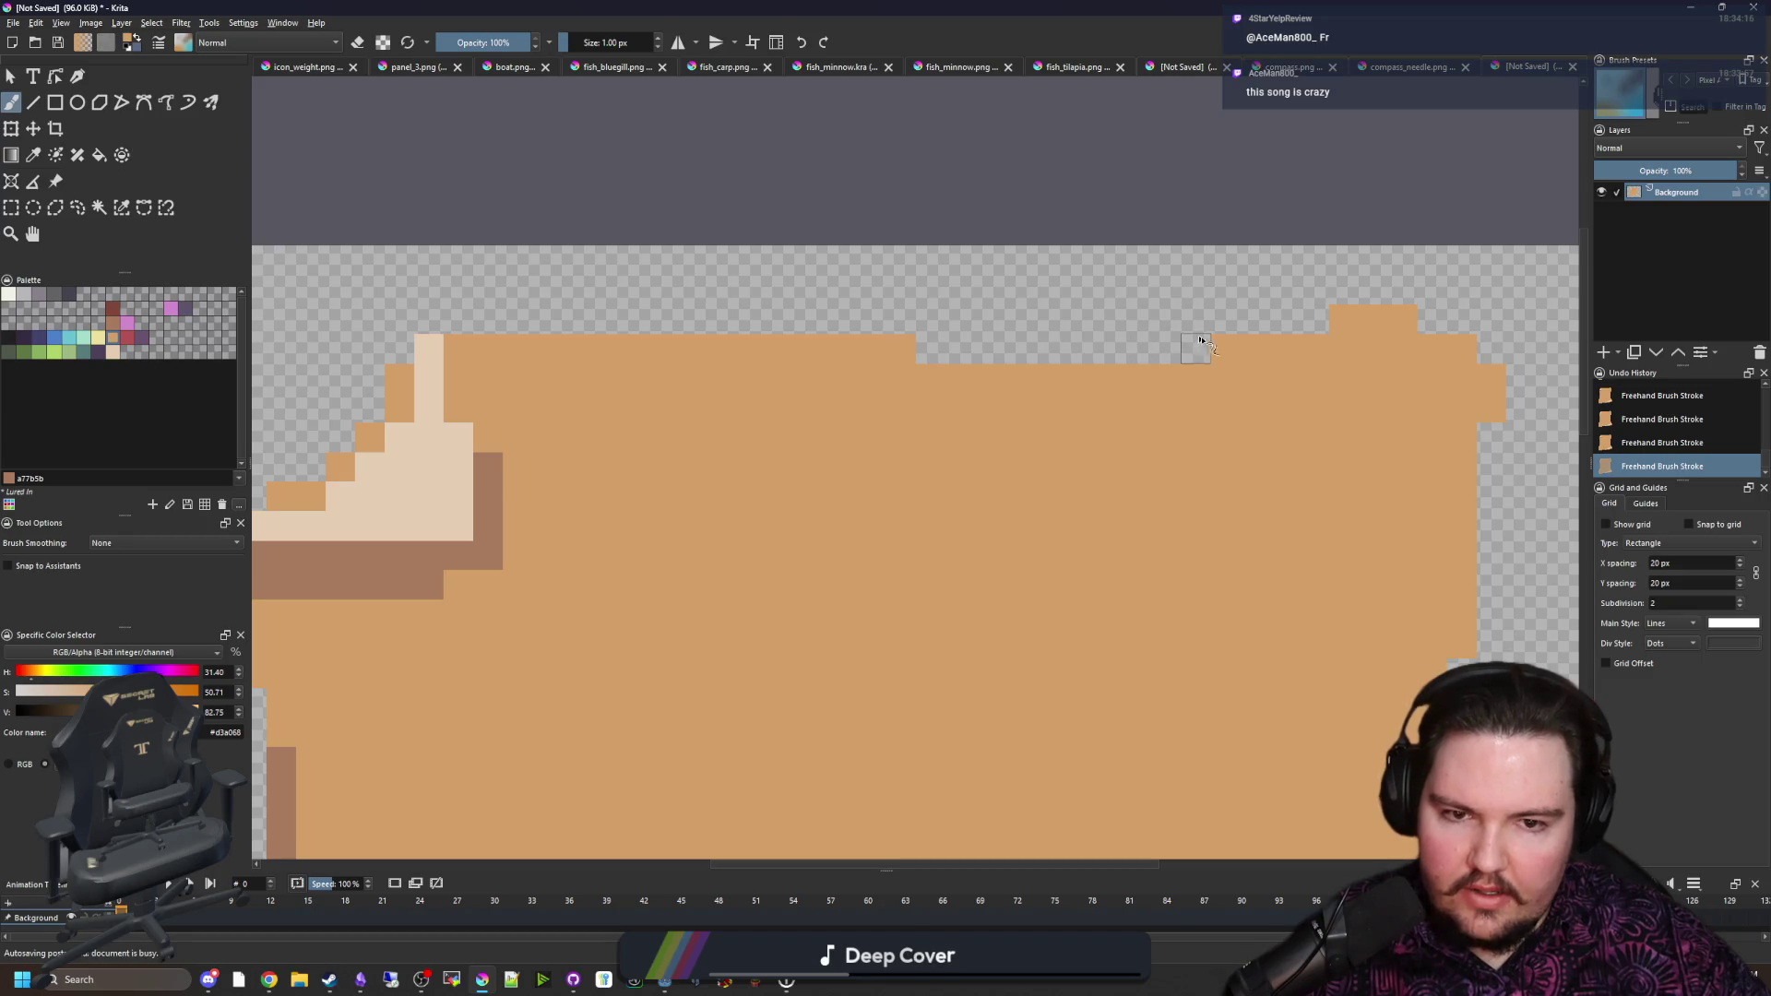
pyautogui.moveTo(1199, 341)
pyautogui.mouseDown()
pyautogui.moveTo(927, 348)
pyautogui.moveTo(1199, 319)
pyautogui.moveTo(1137, 320)
pyautogui.mouseUp()
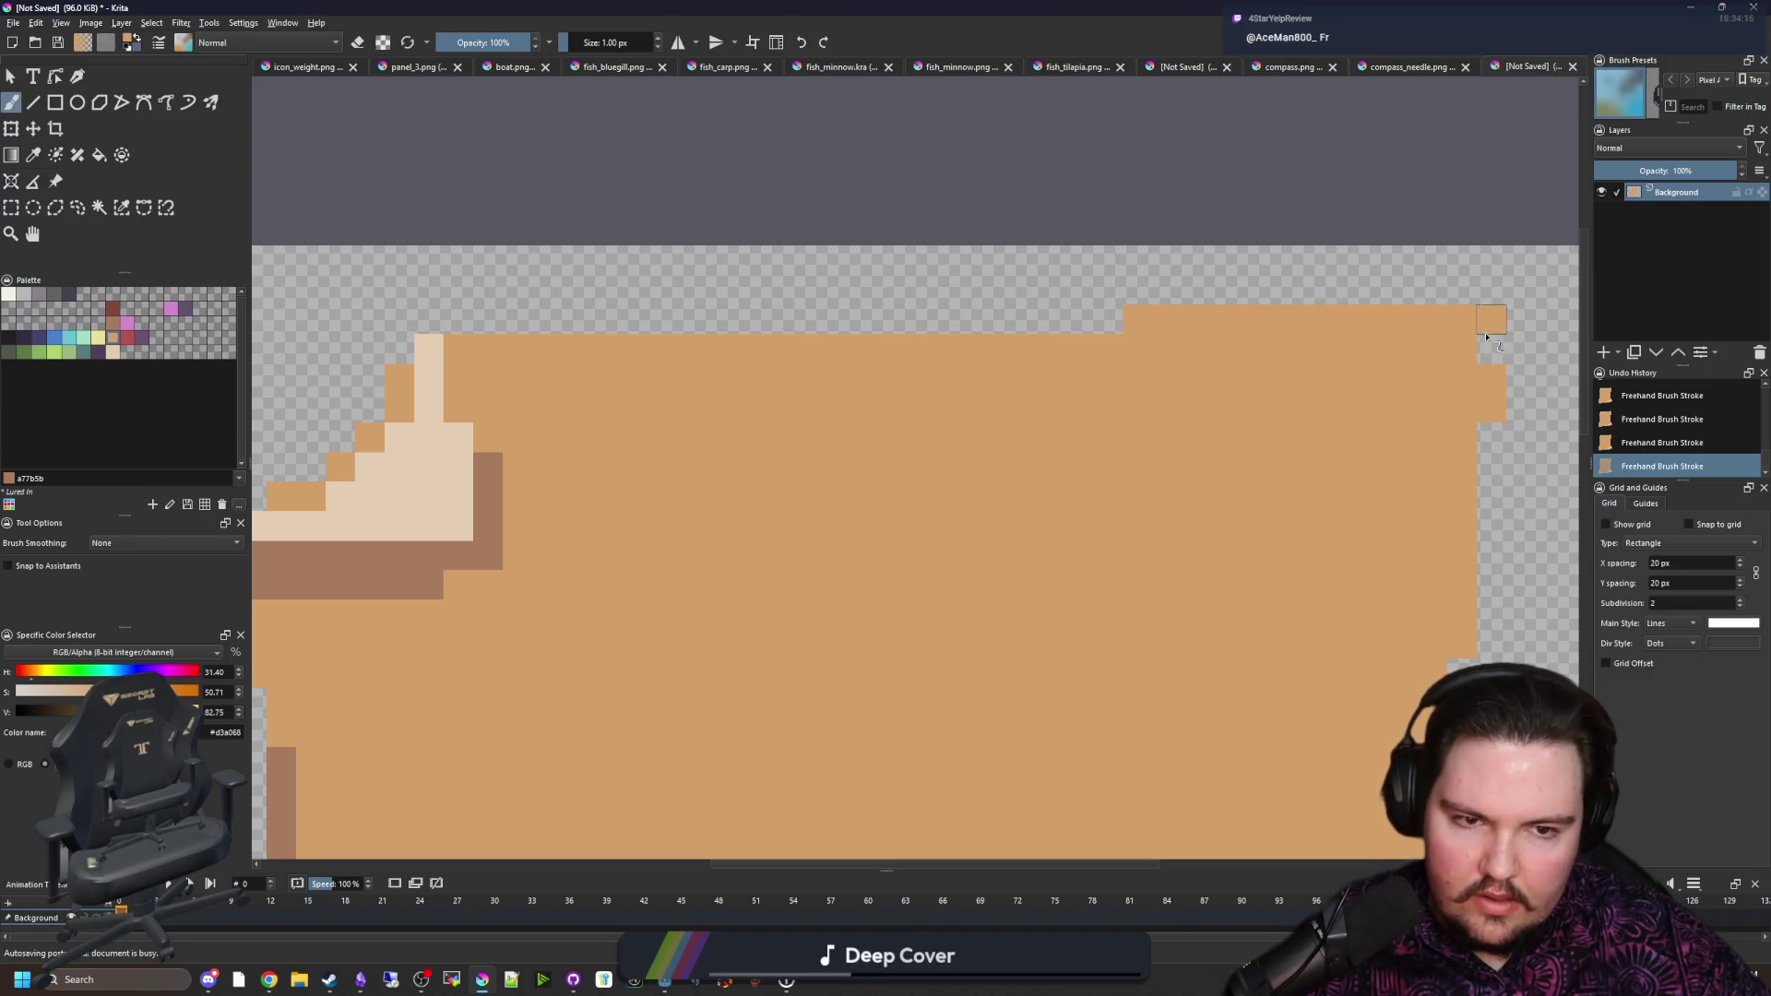
pyautogui.scroll(-5, 957, 383)
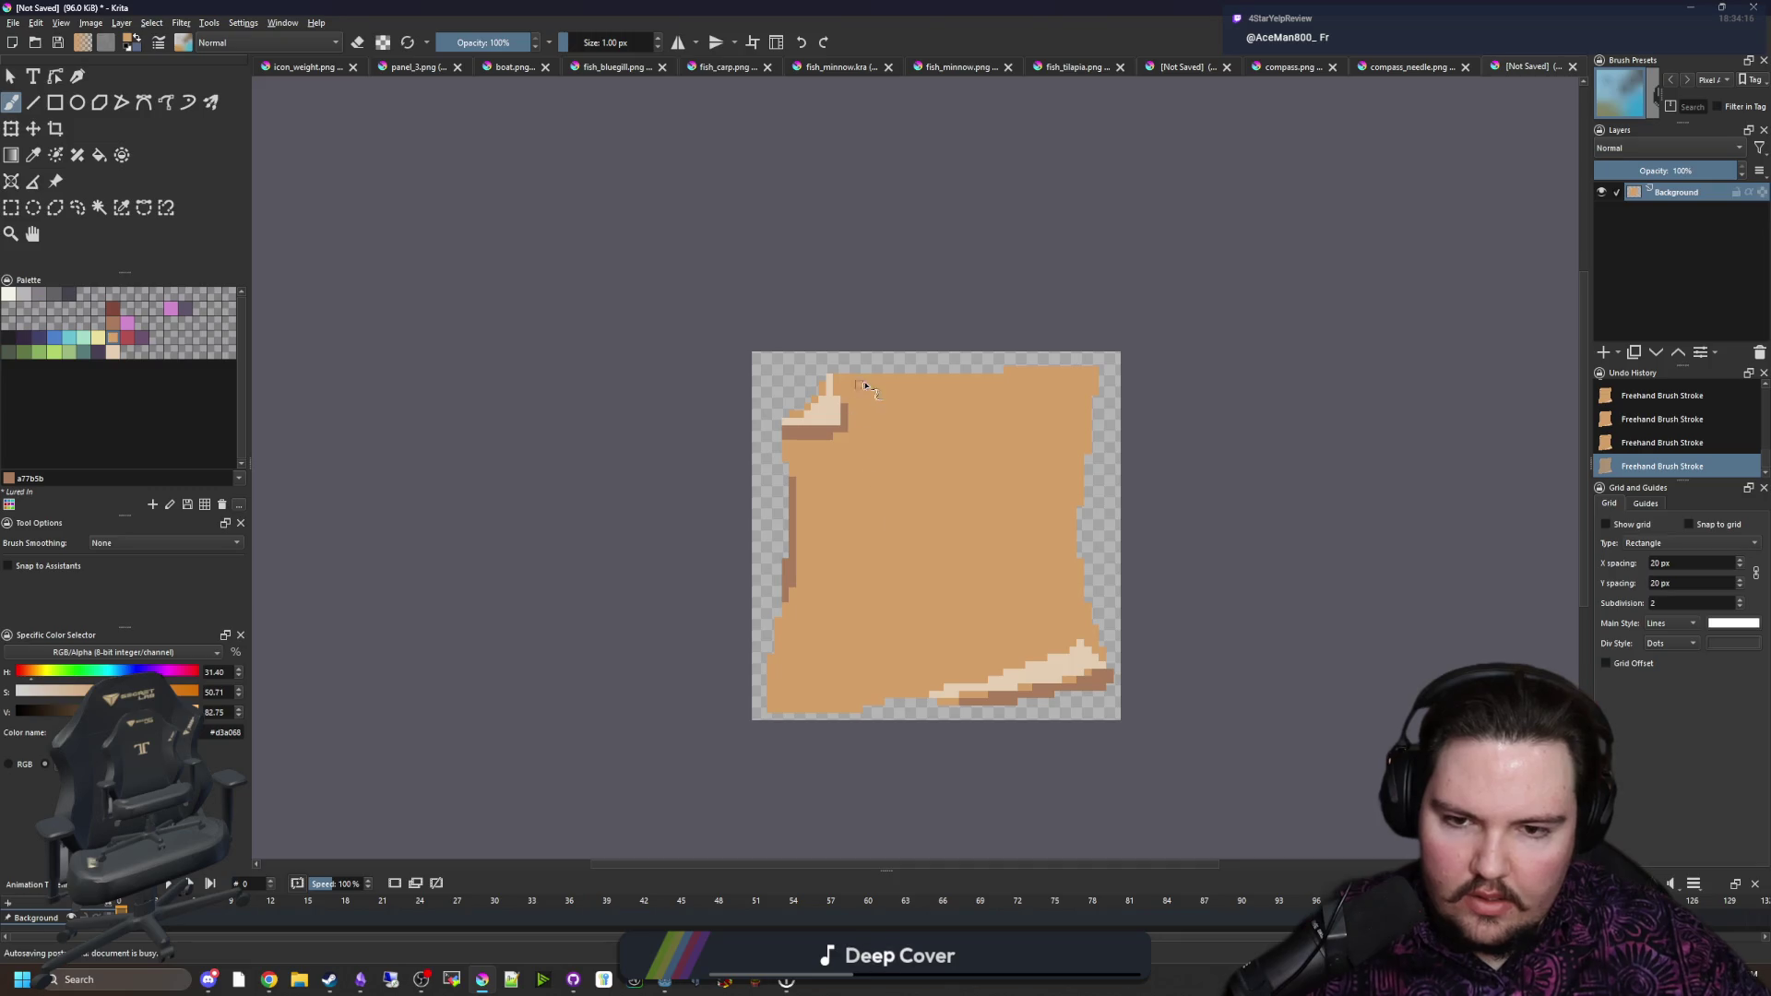
pyautogui.scroll(3, 865, 385)
# Step: Switch to red and turn on a 10 px grid overlay
pyautogui.click(127, 336)
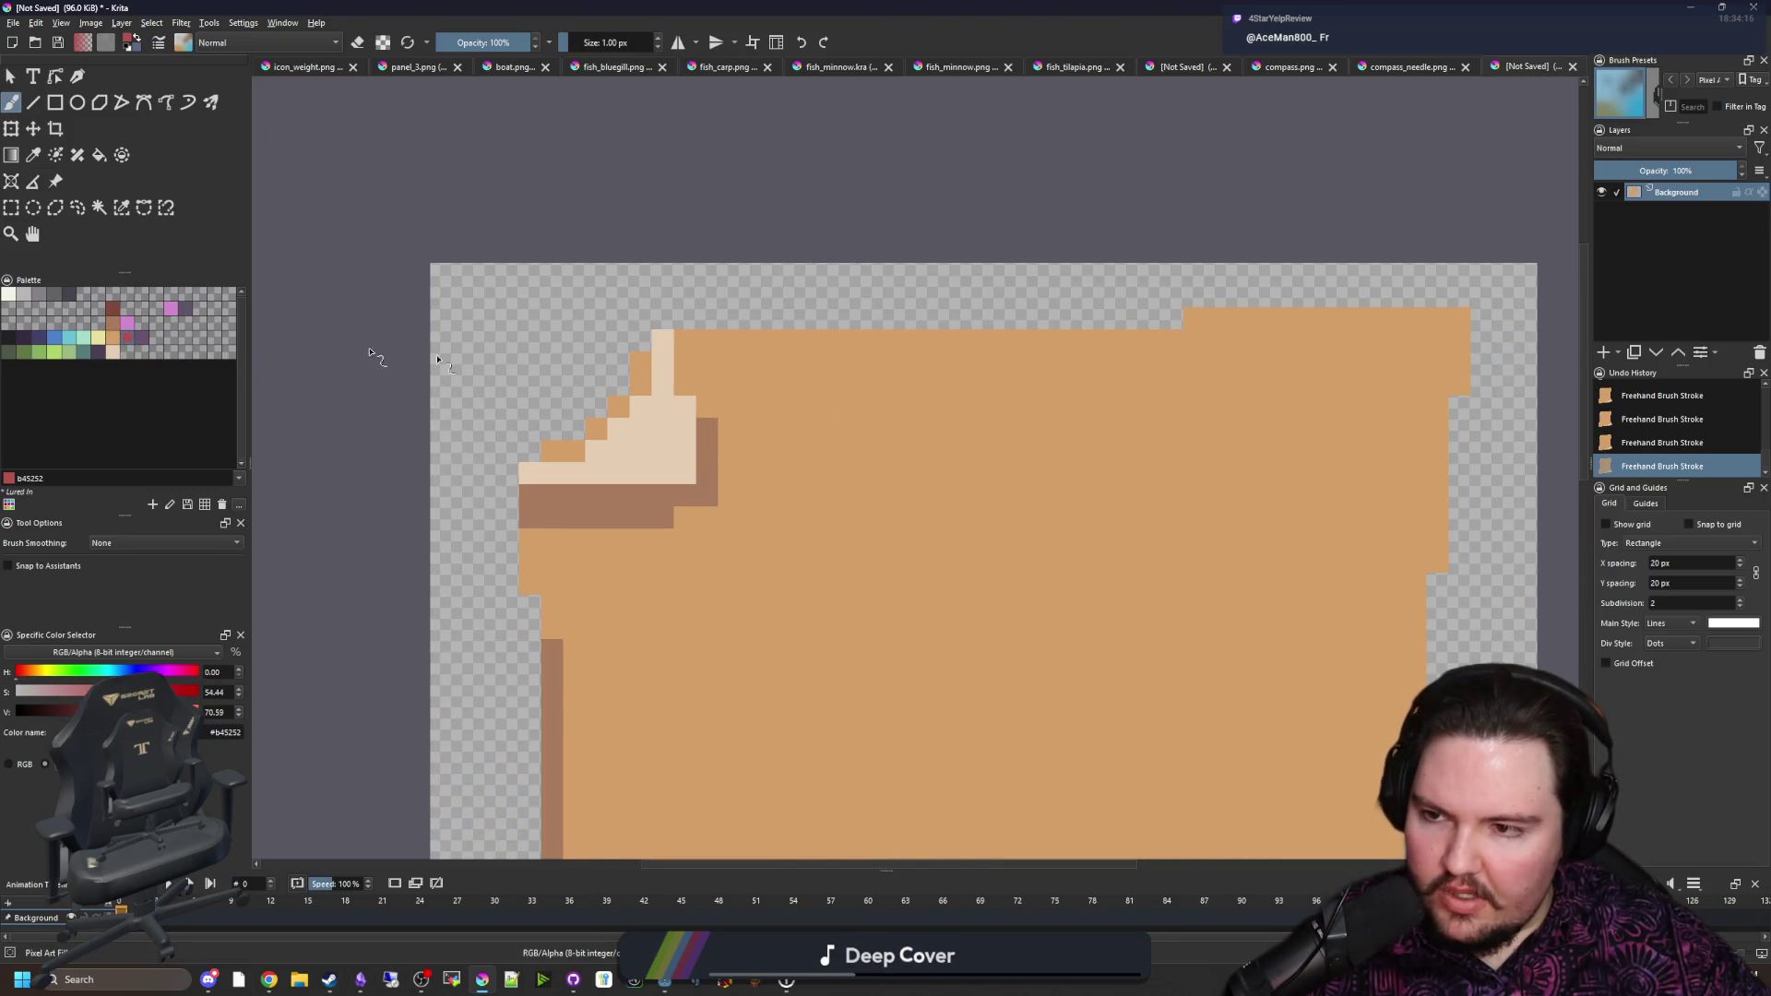
pyautogui.scroll(-3, 746, 384)
pyautogui.press(']')
pyautogui.press(']')
pyautogui.press(']')
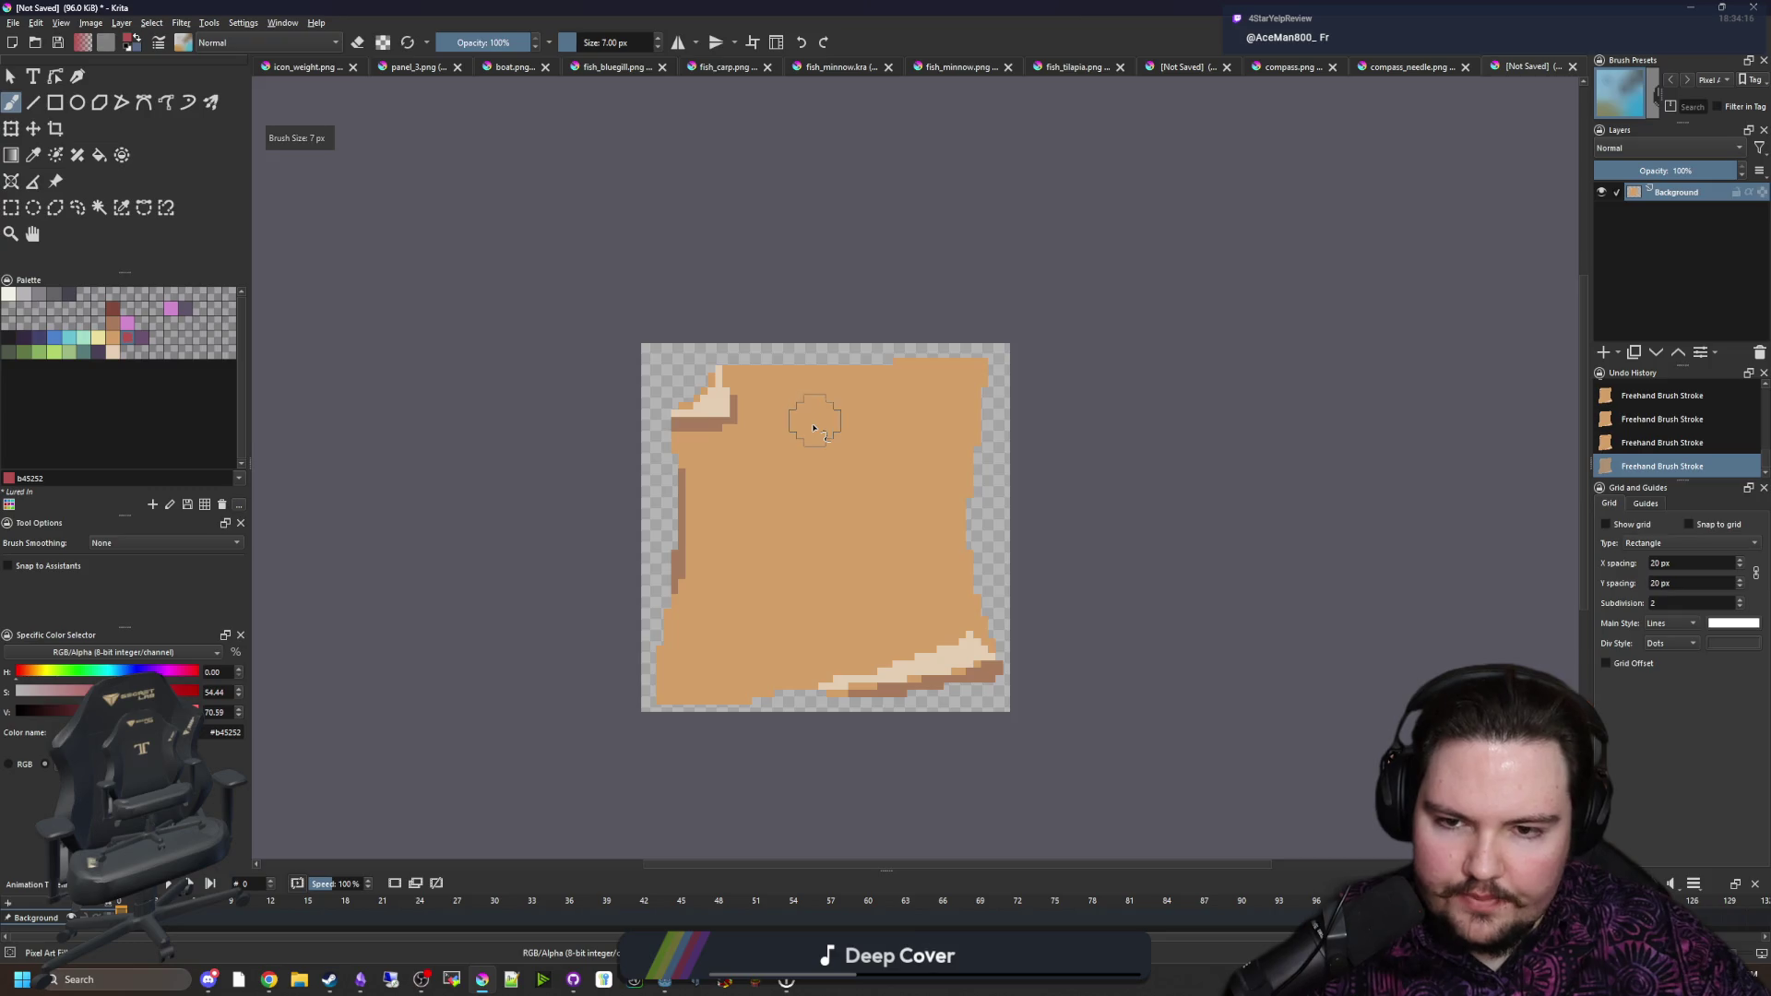
pyautogui.doubleClick(1668, 565)
pyautogui.write('1')
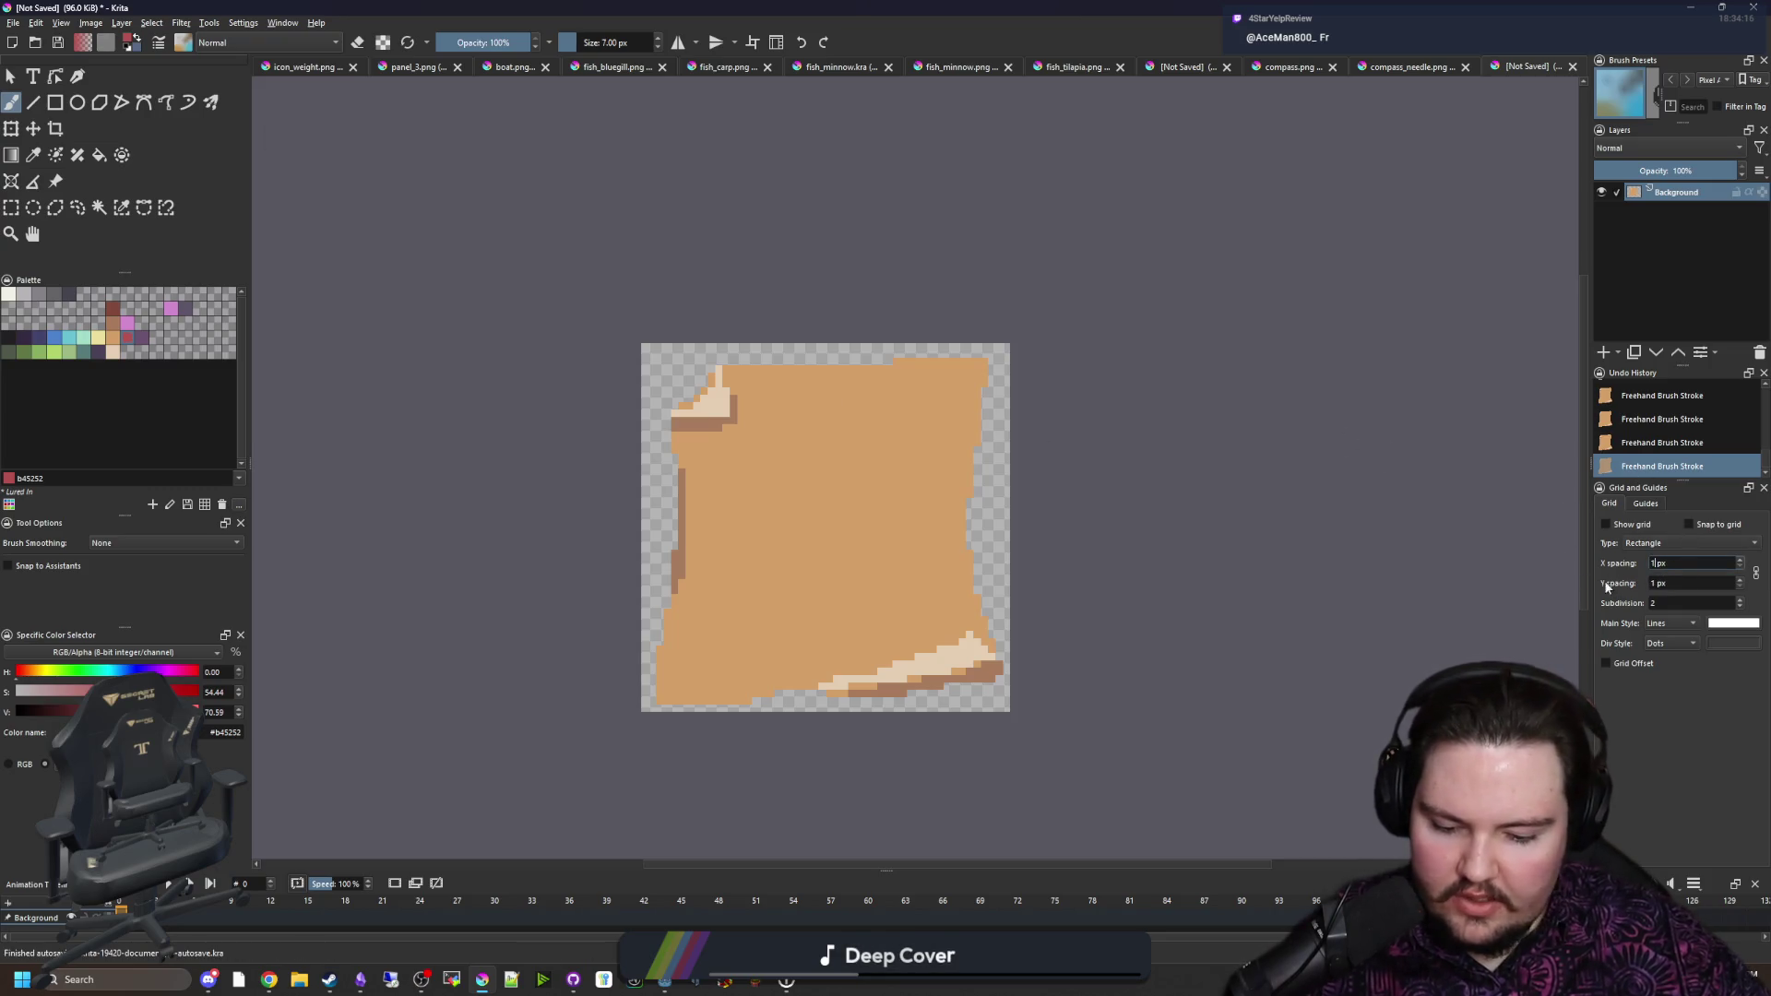
pyautogui.write('0')
pyautogui.click(1605, 524)
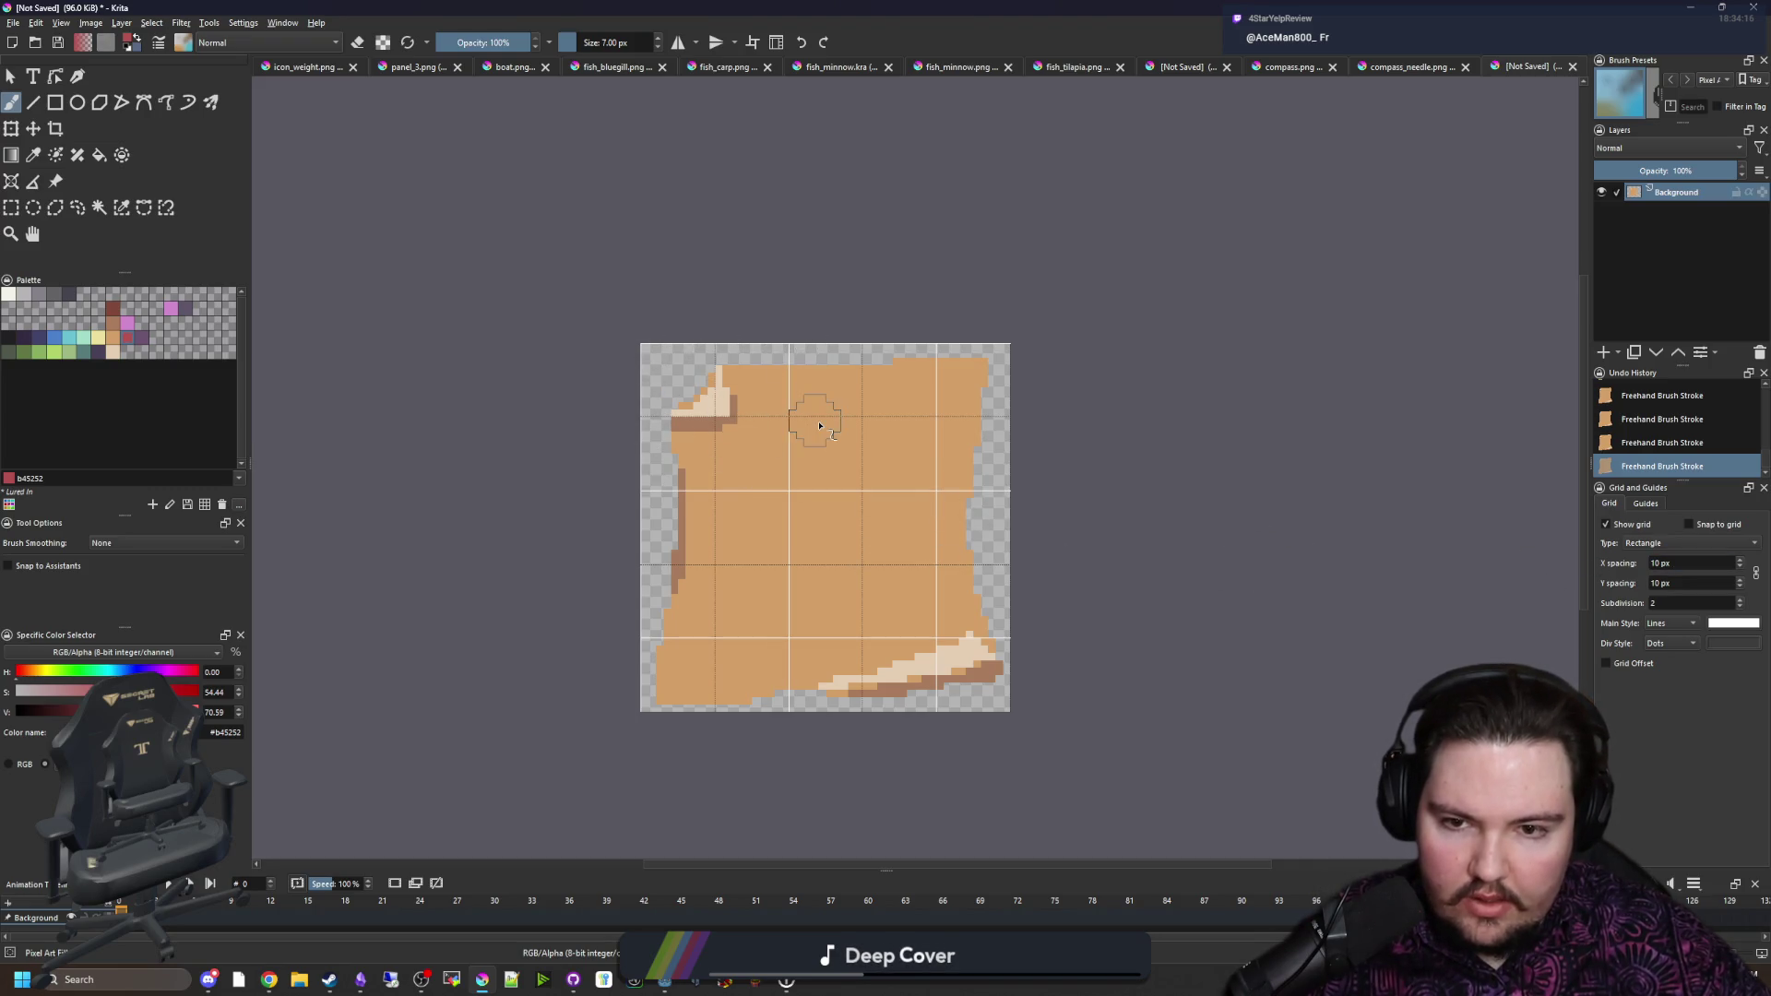
pyautogui.scroll(3, 820, 425)
# Step: Paint a red round seal blob near the parchment's top centre
pyautogui.press(']')
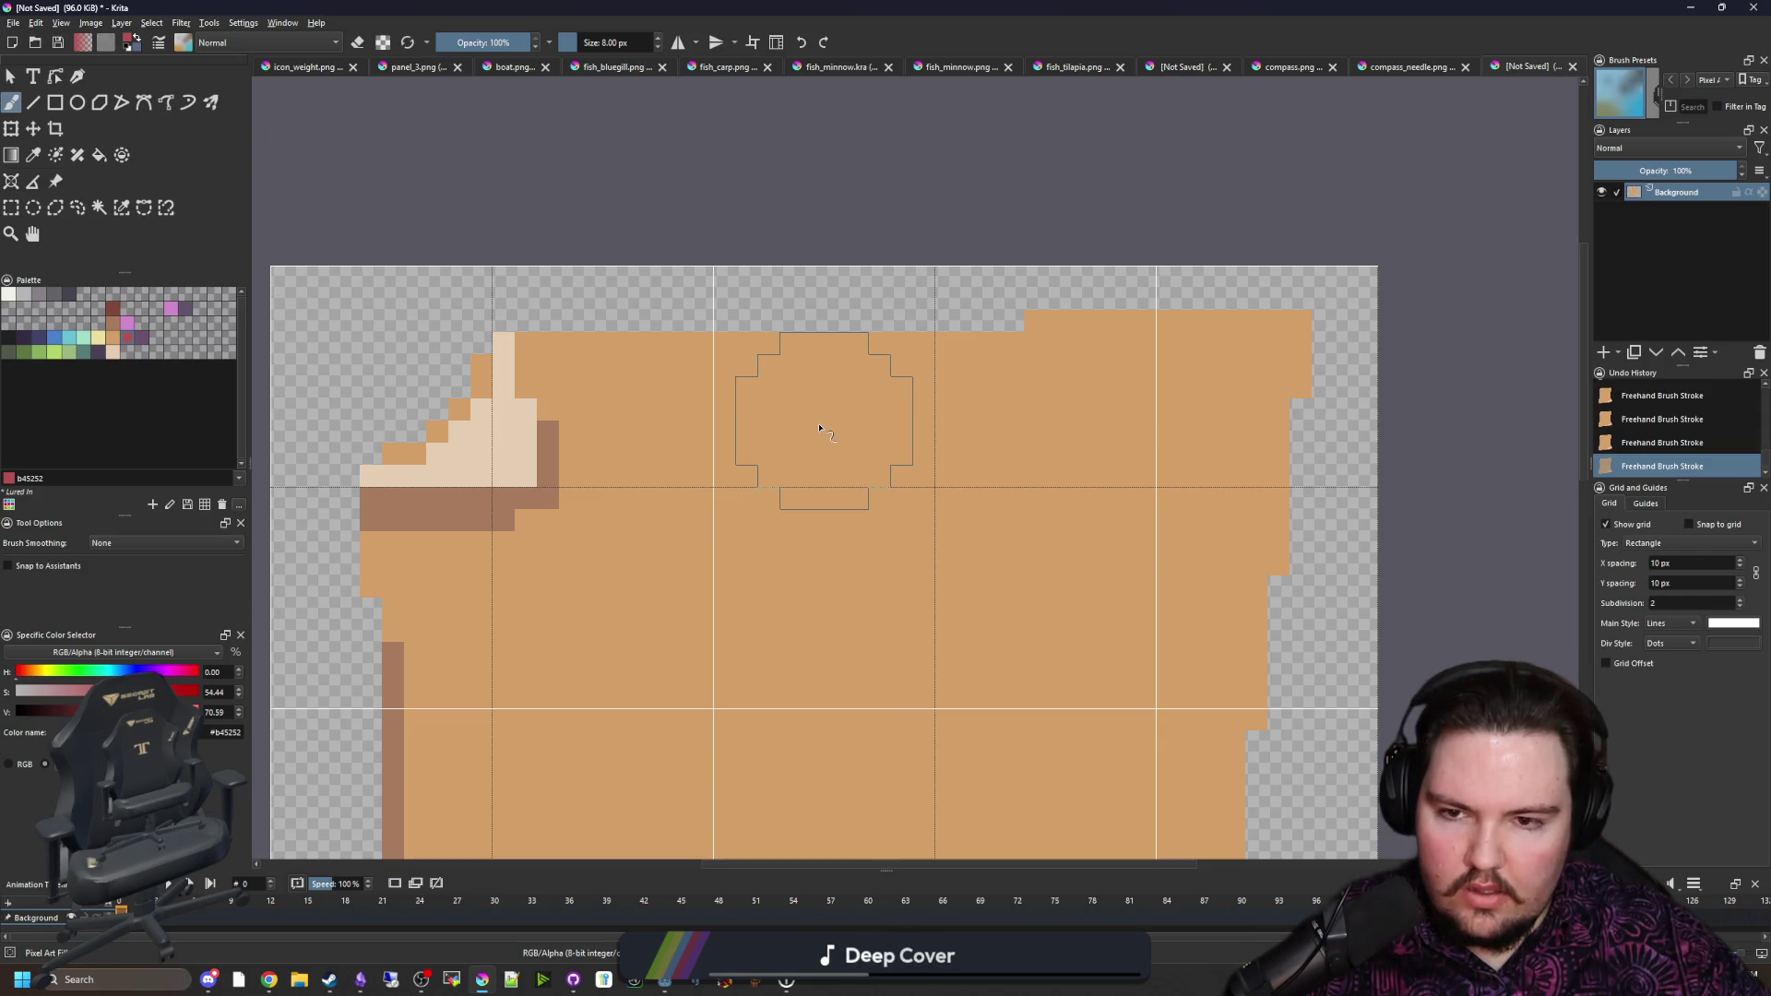
pyautogui.scroll(-4, 820, 429)
pyautogui.scroll(3, 760, 437)
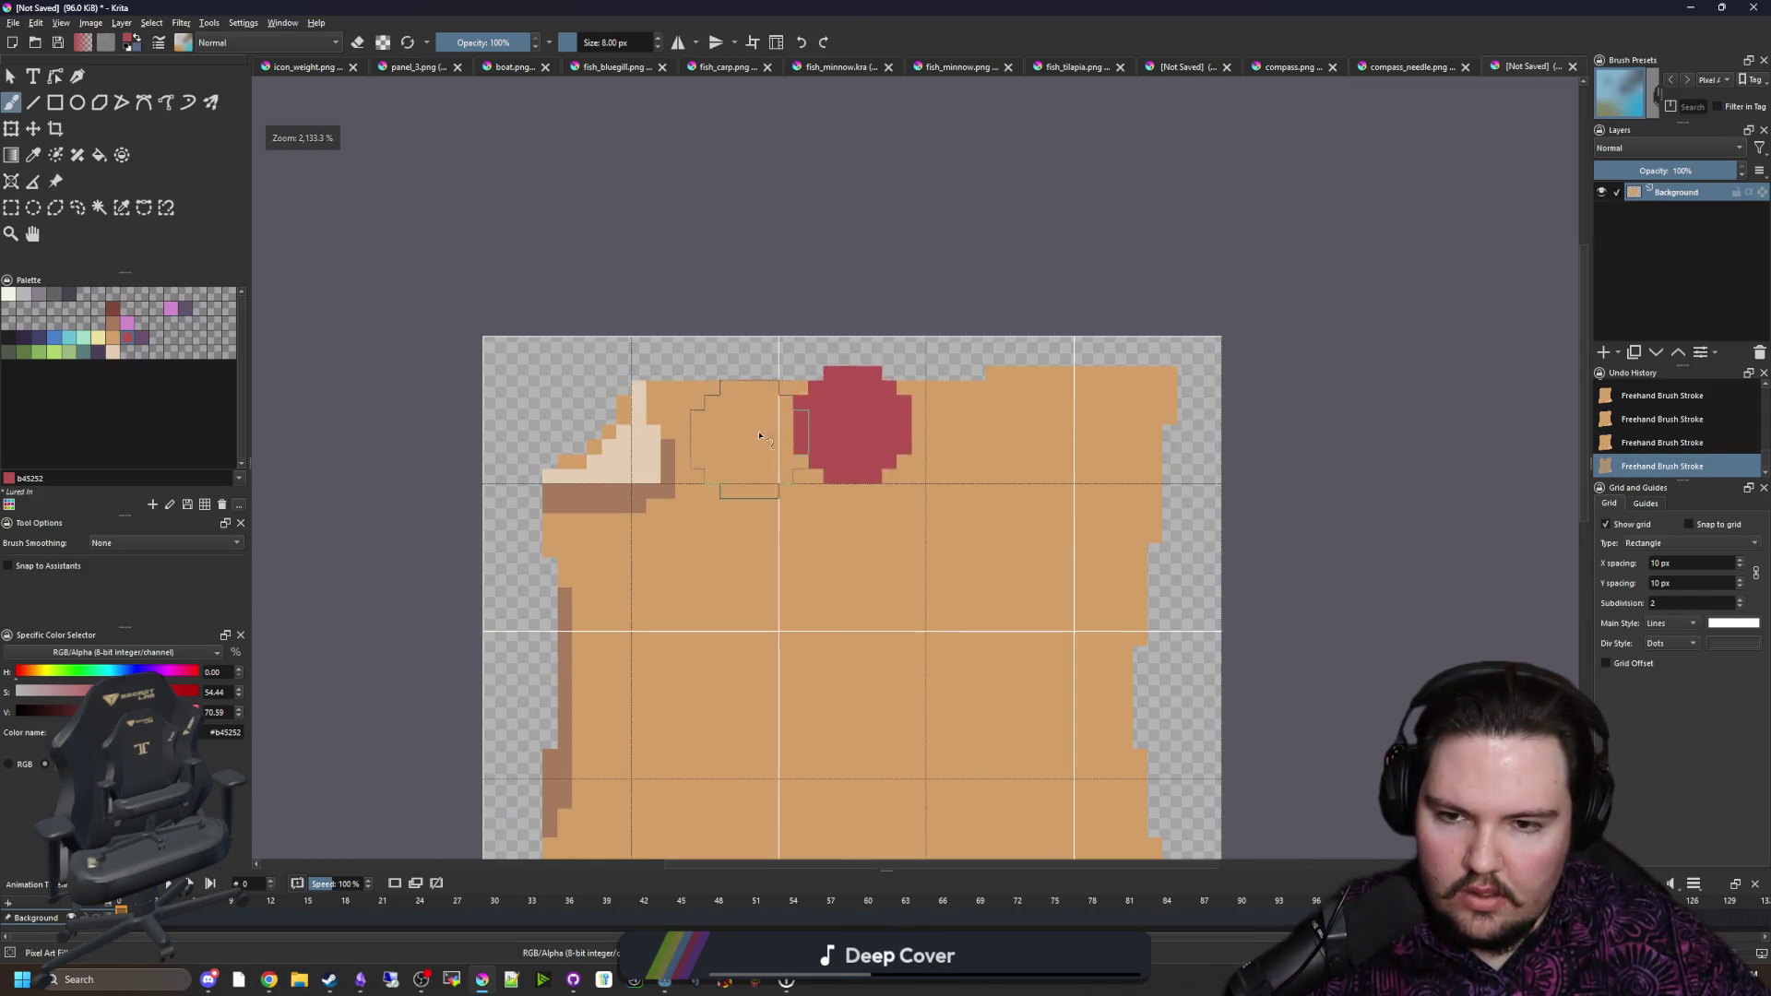
pyautogui.hotkey('ctrl', 'z')
pyautogui.press('[')
pyautogui.press('[')
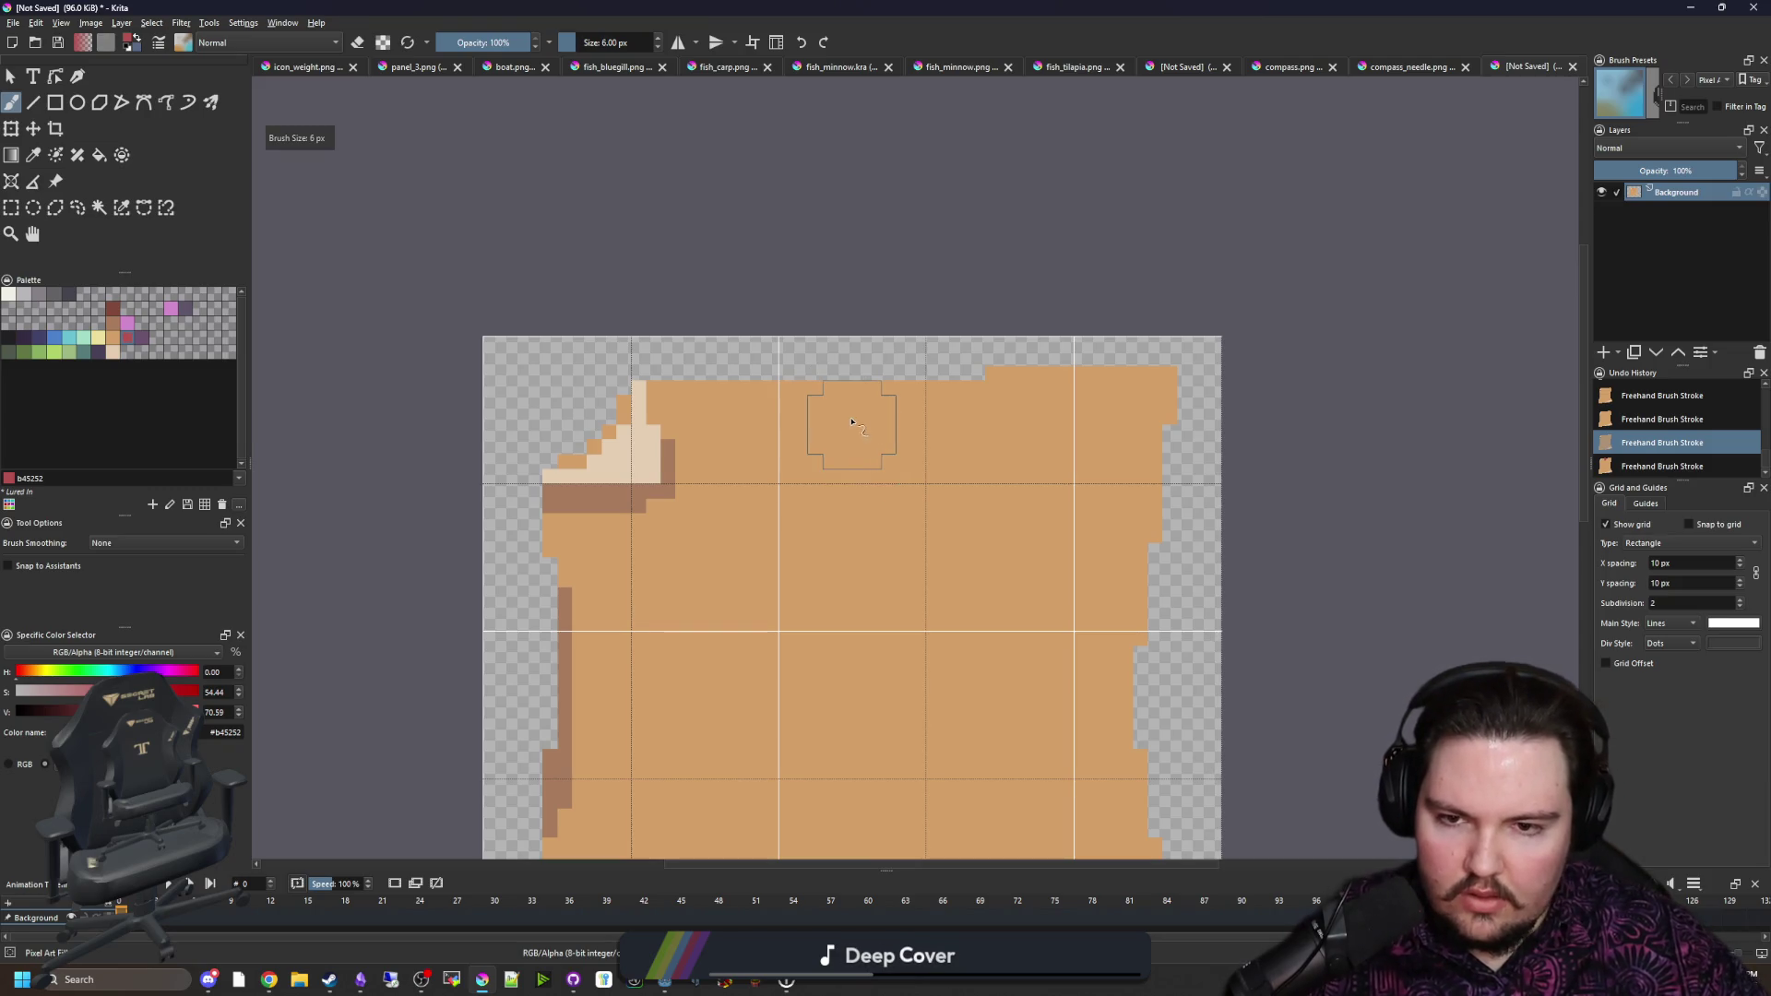
pyautogui.click(852, 421)
pyautogui.scroll(-3, 849, 424)
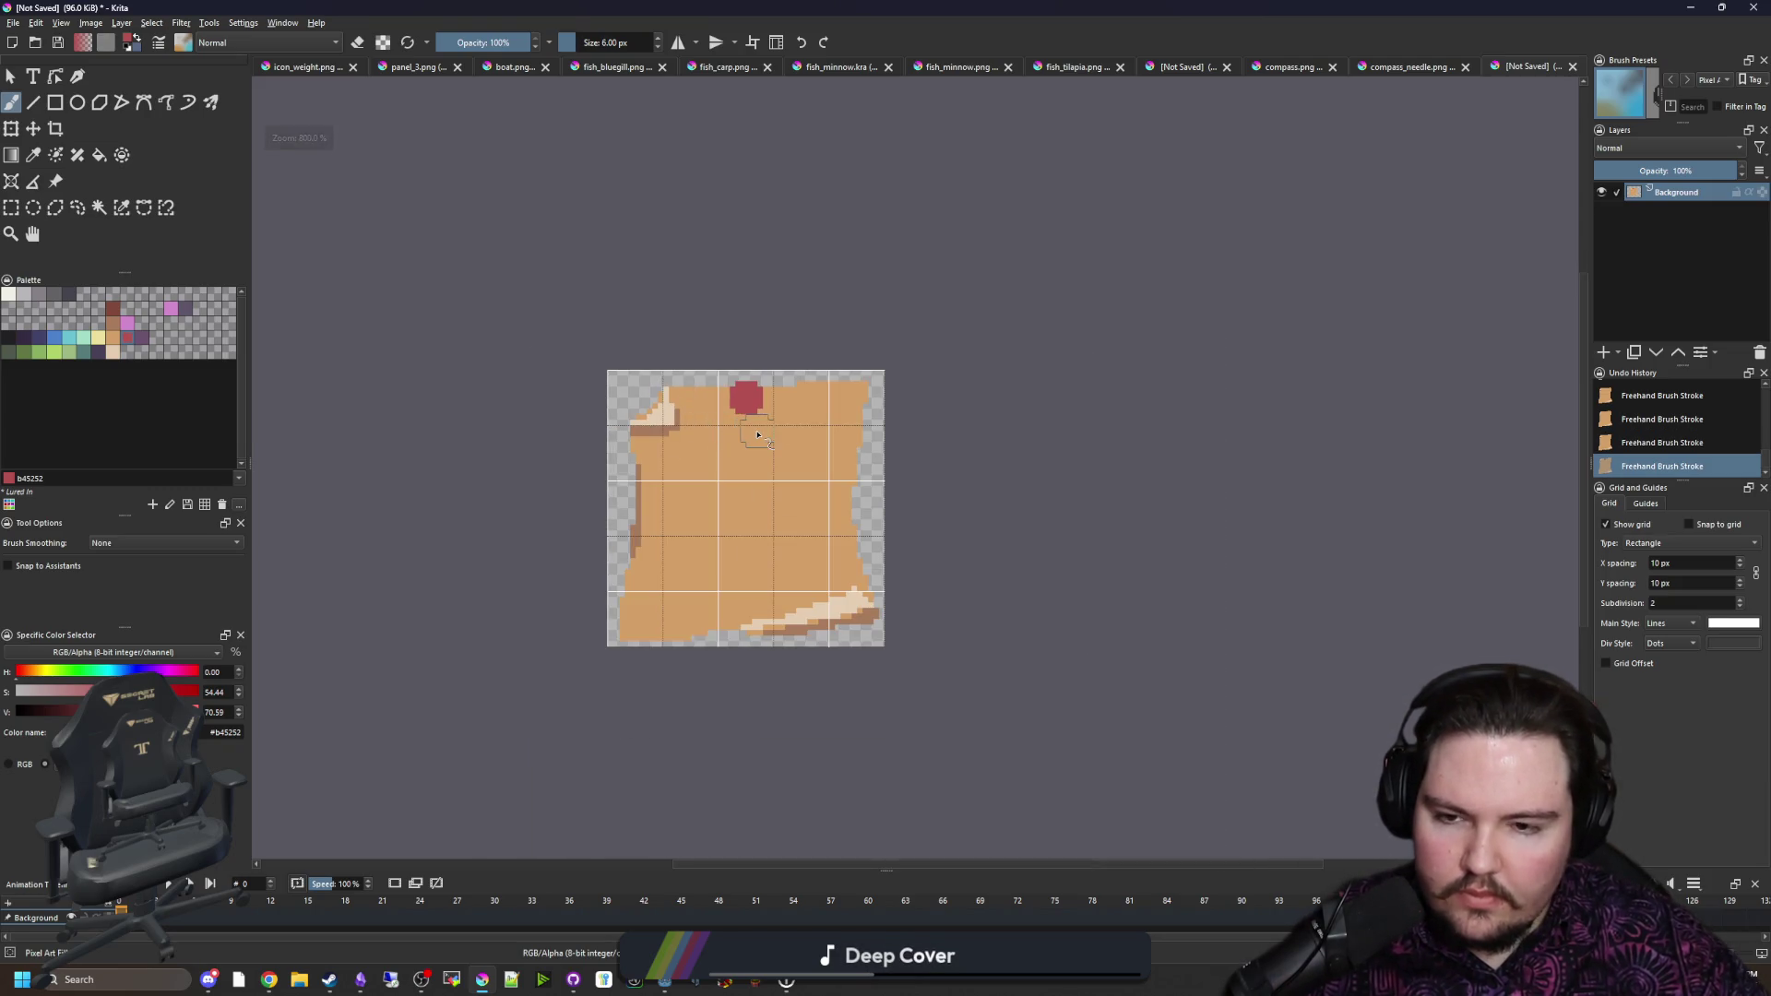
pyautogui.scroll(4, 757, 434)
pyautogui.scroll(-1, 783, 470)
pyautogui.press('[')
pyautogui.press('[')
pyautogui.click(783, 470)
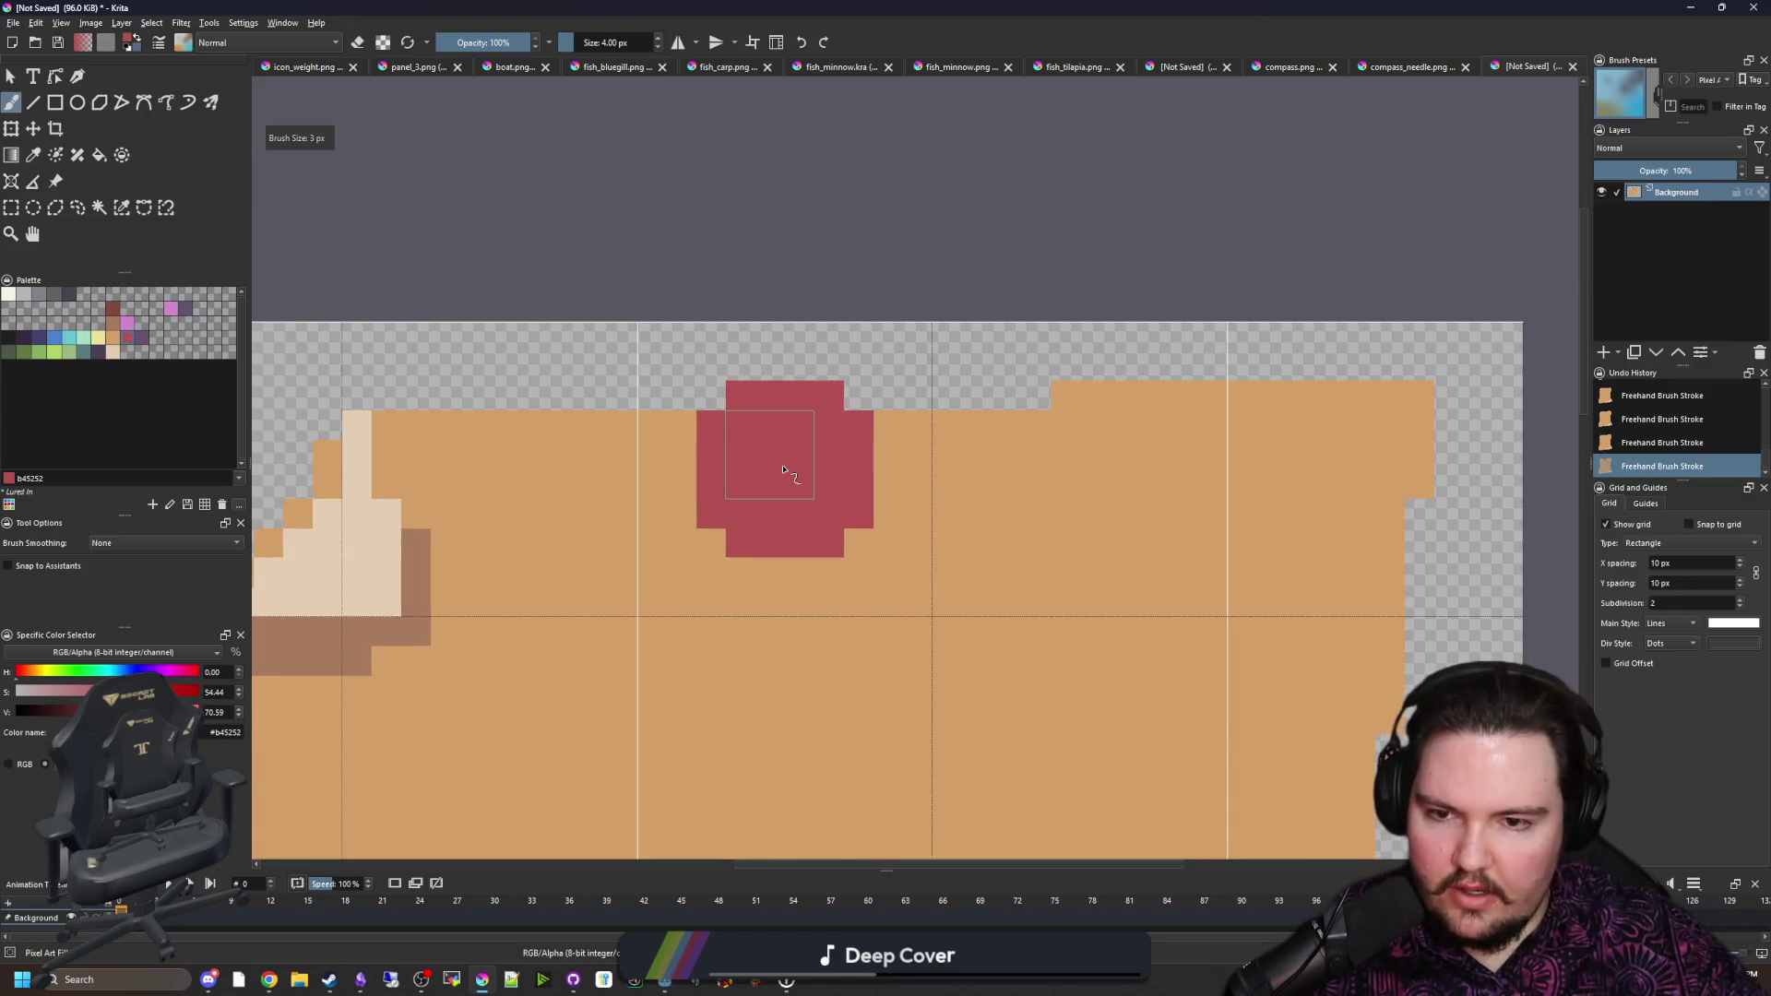
pyautogui.scroll(1, 783, 470)
# Step: Add single-pixel tan highlights inside the red seal
pyautogui.press('[')
pyautogui.press('[')
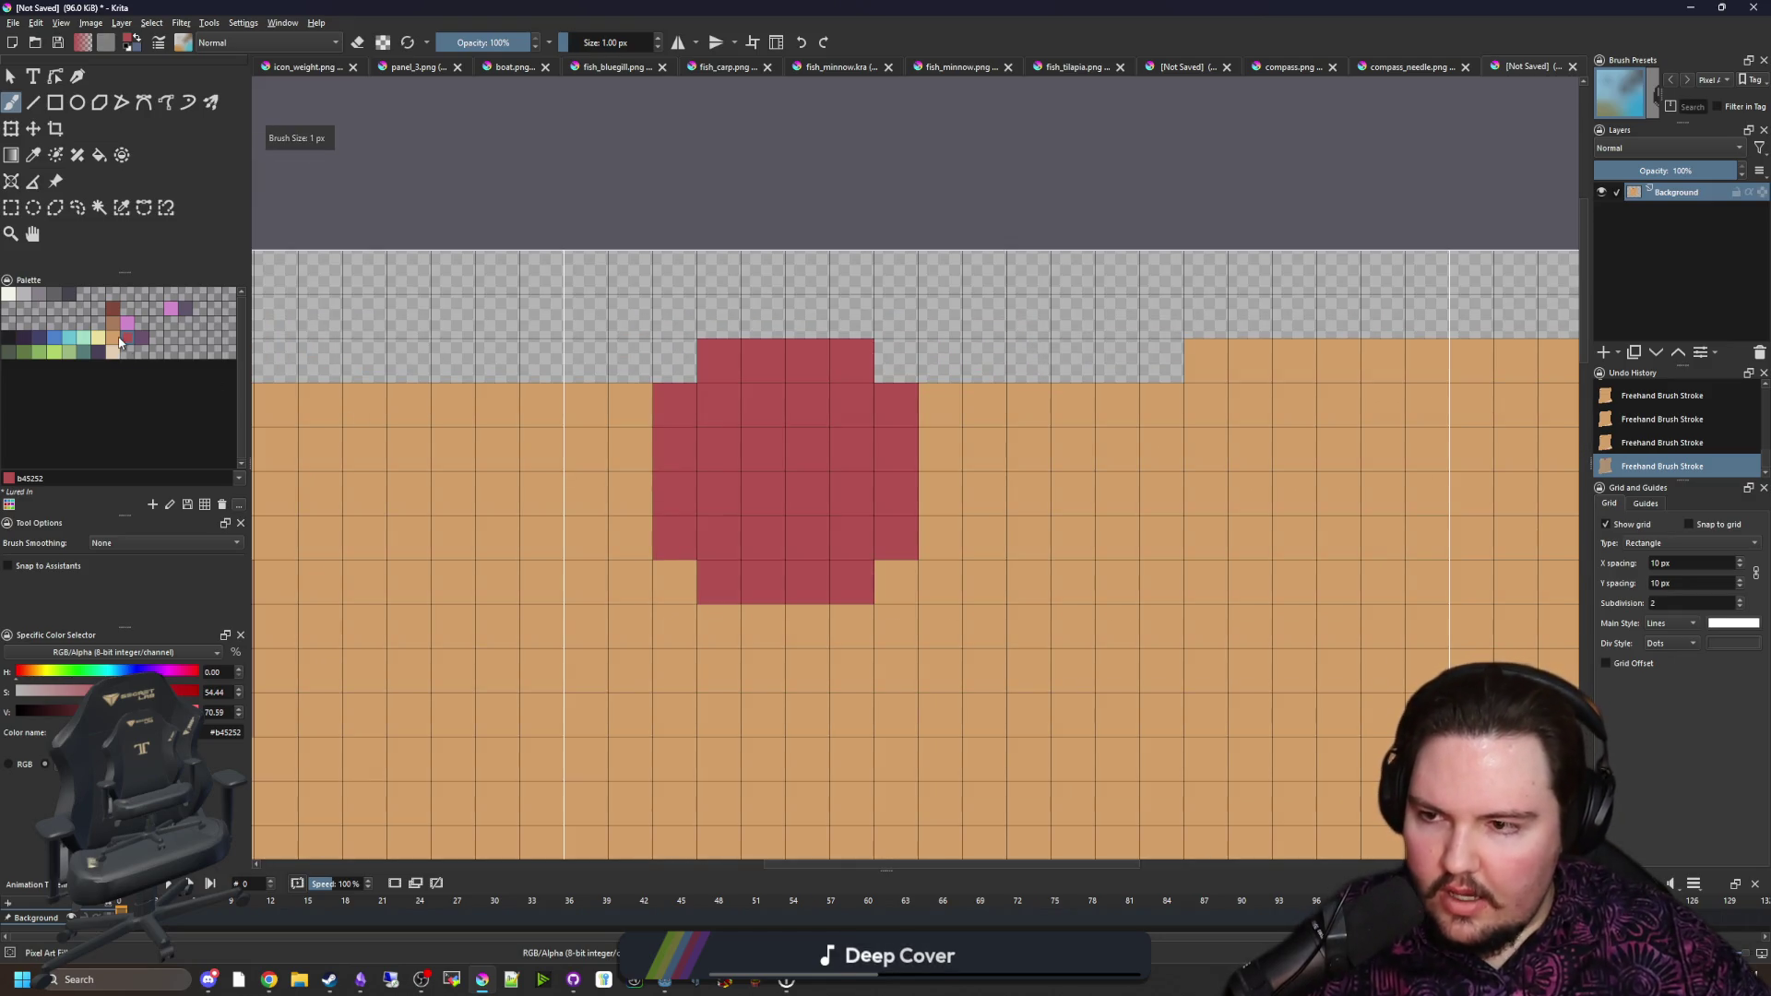
pyautogui.click(118, 341)
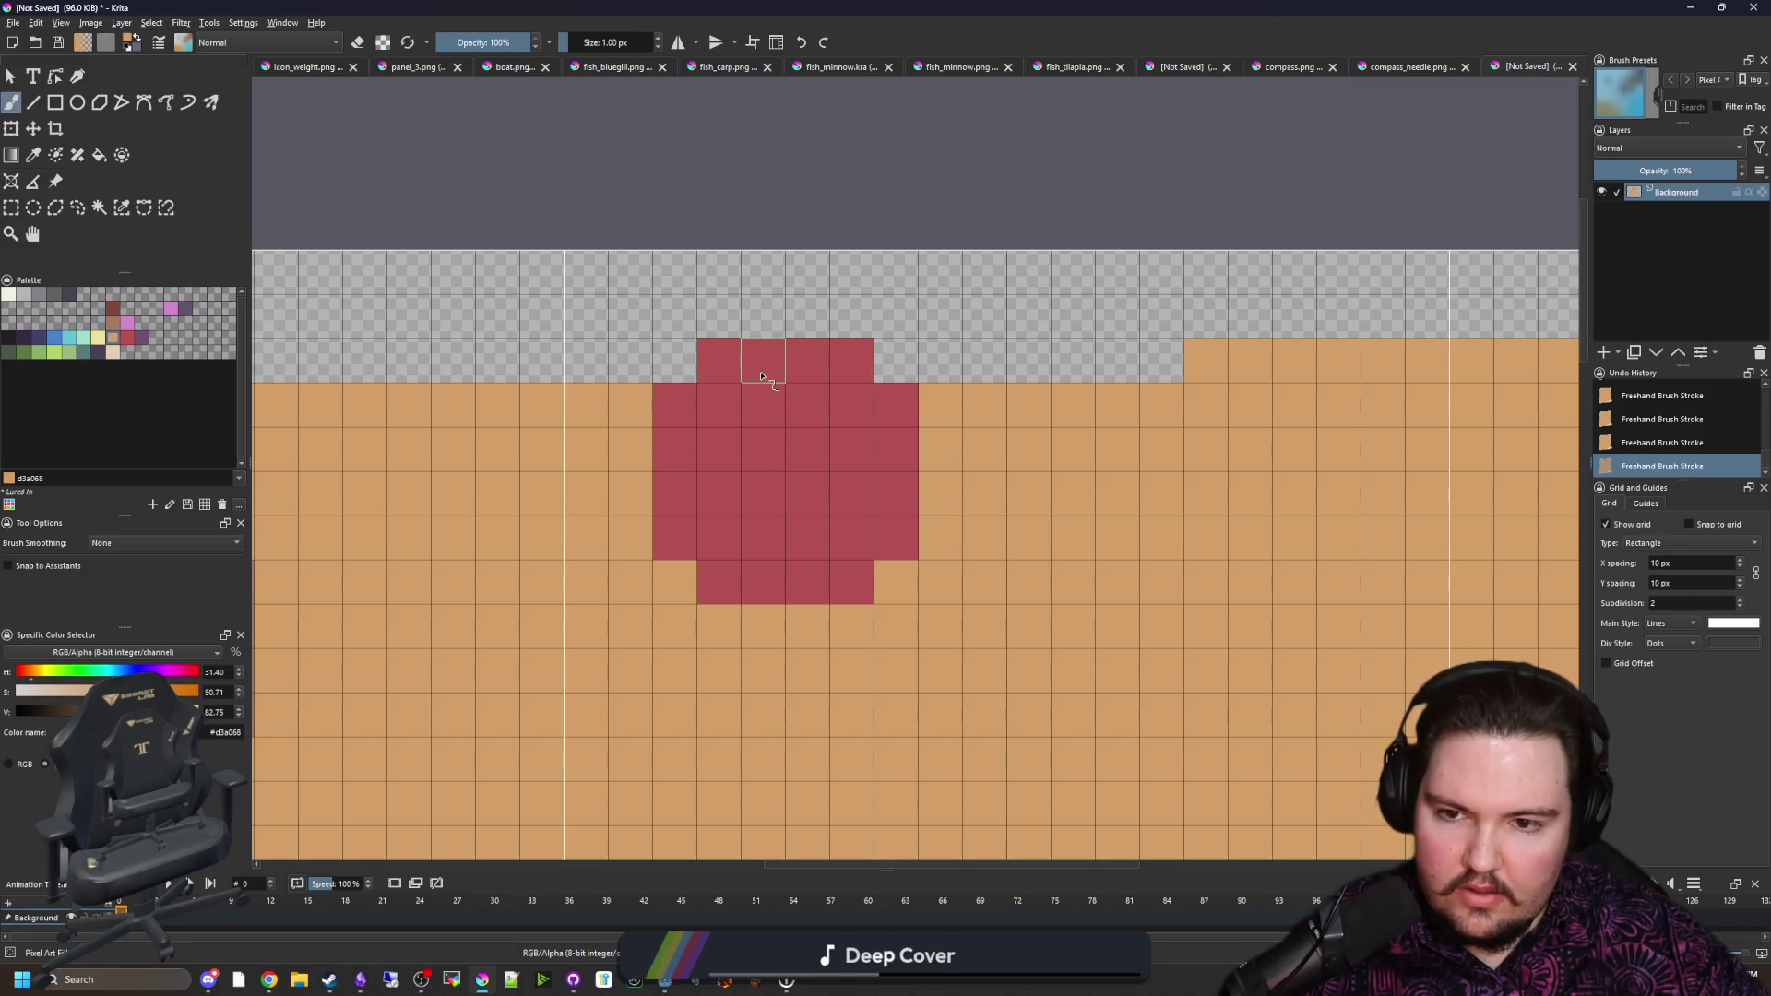
pyautogui.moveTo(764, 404); pyautogui.dragTo(808, 404)
pyautogui.click(719, 449)
pyautogui.click(852, 448)
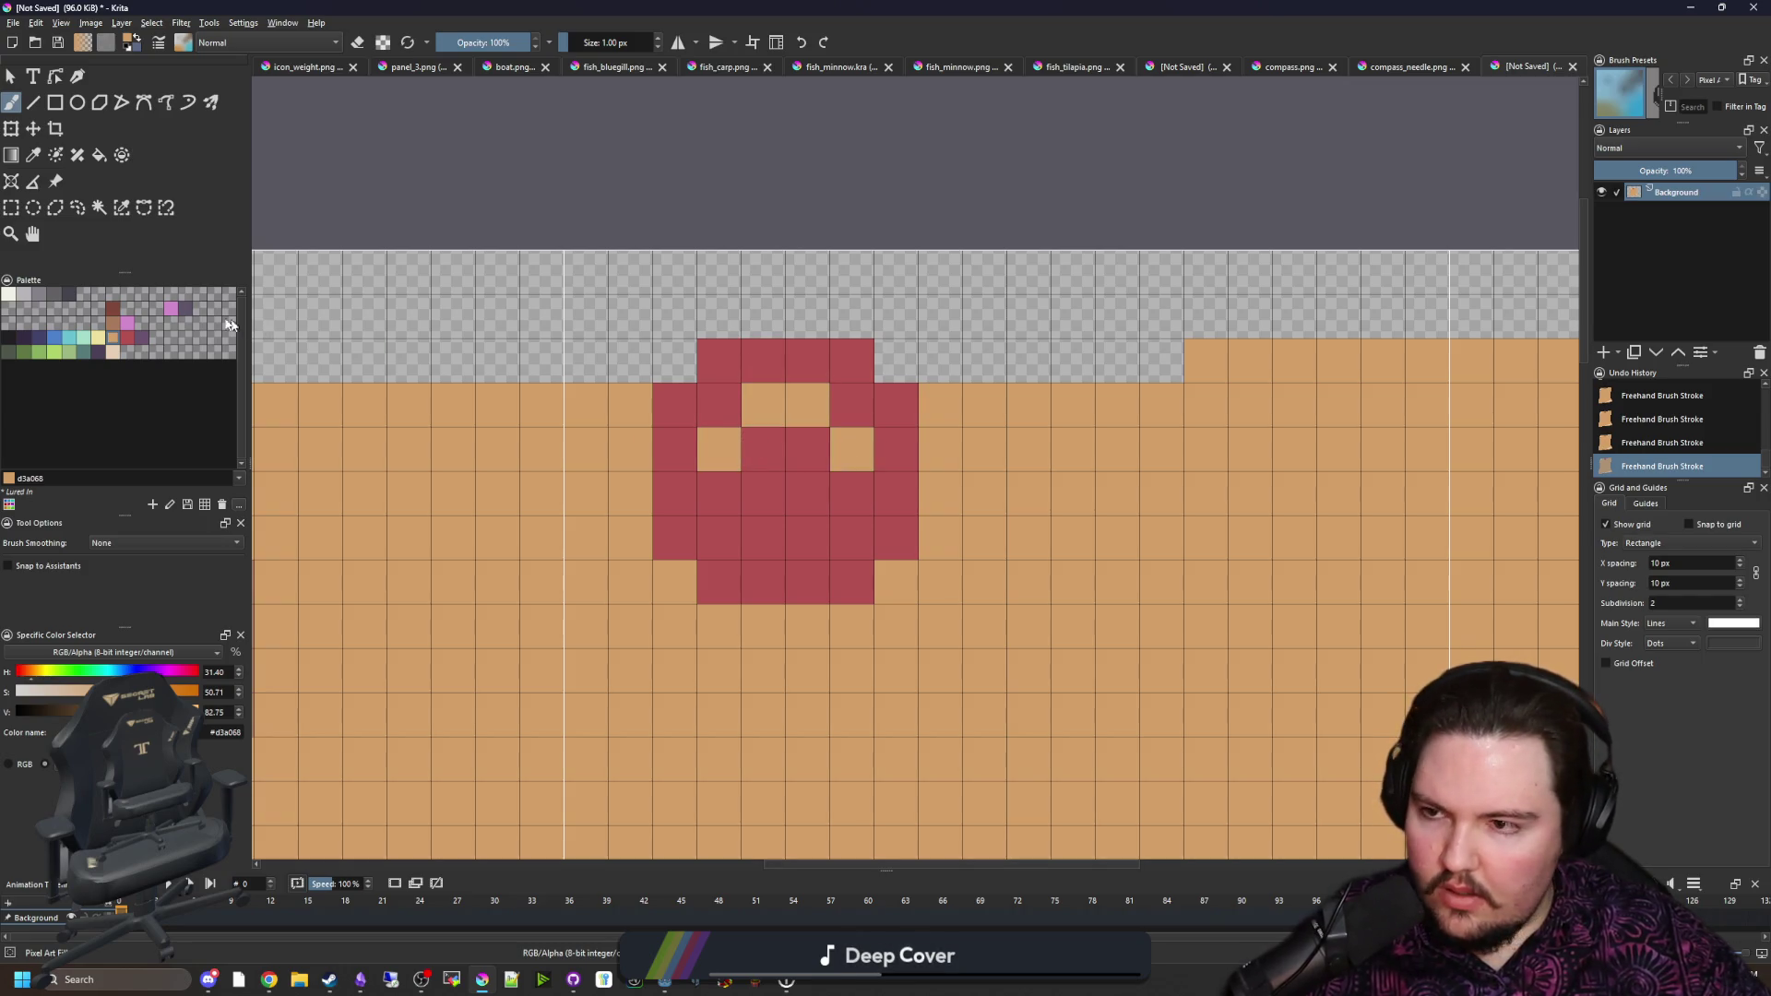
# Step: Shade the seal's bottom and lower-left pixels dark grey, replacing trial purple pixels
pyautogui.click(141, 339)
pyautogui.click(720, 537)
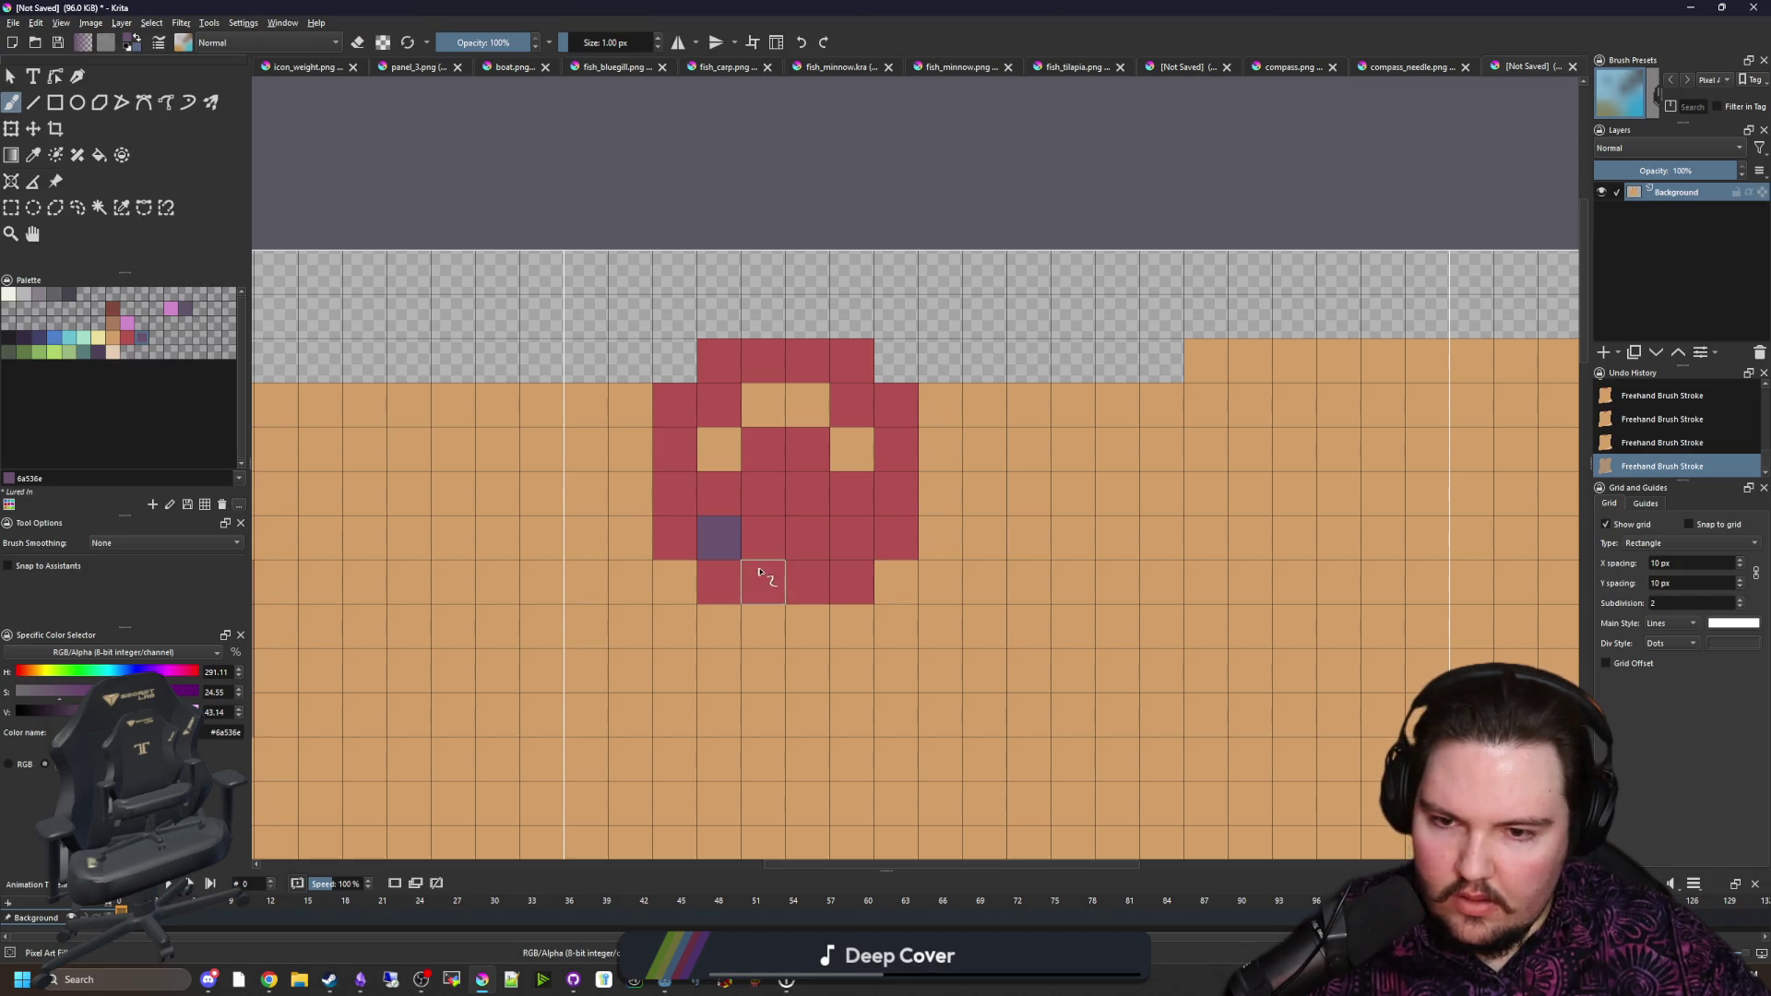
pyautogui.moveTo(764, 581)
pyautogui.mouseDown()
pyautogui.moveTo(808, 581)
pyautogui.moveTo(764, 581)
pyautogui.mouseUp()
pyautogui.click(852, 537)
pyautogui.click(69, 293)
pyautogui.click(852, 536)
pyautogui.click(719, 537)
pyautogui.moveTo(673, 506); pyautogui.dragTo(719, 581)
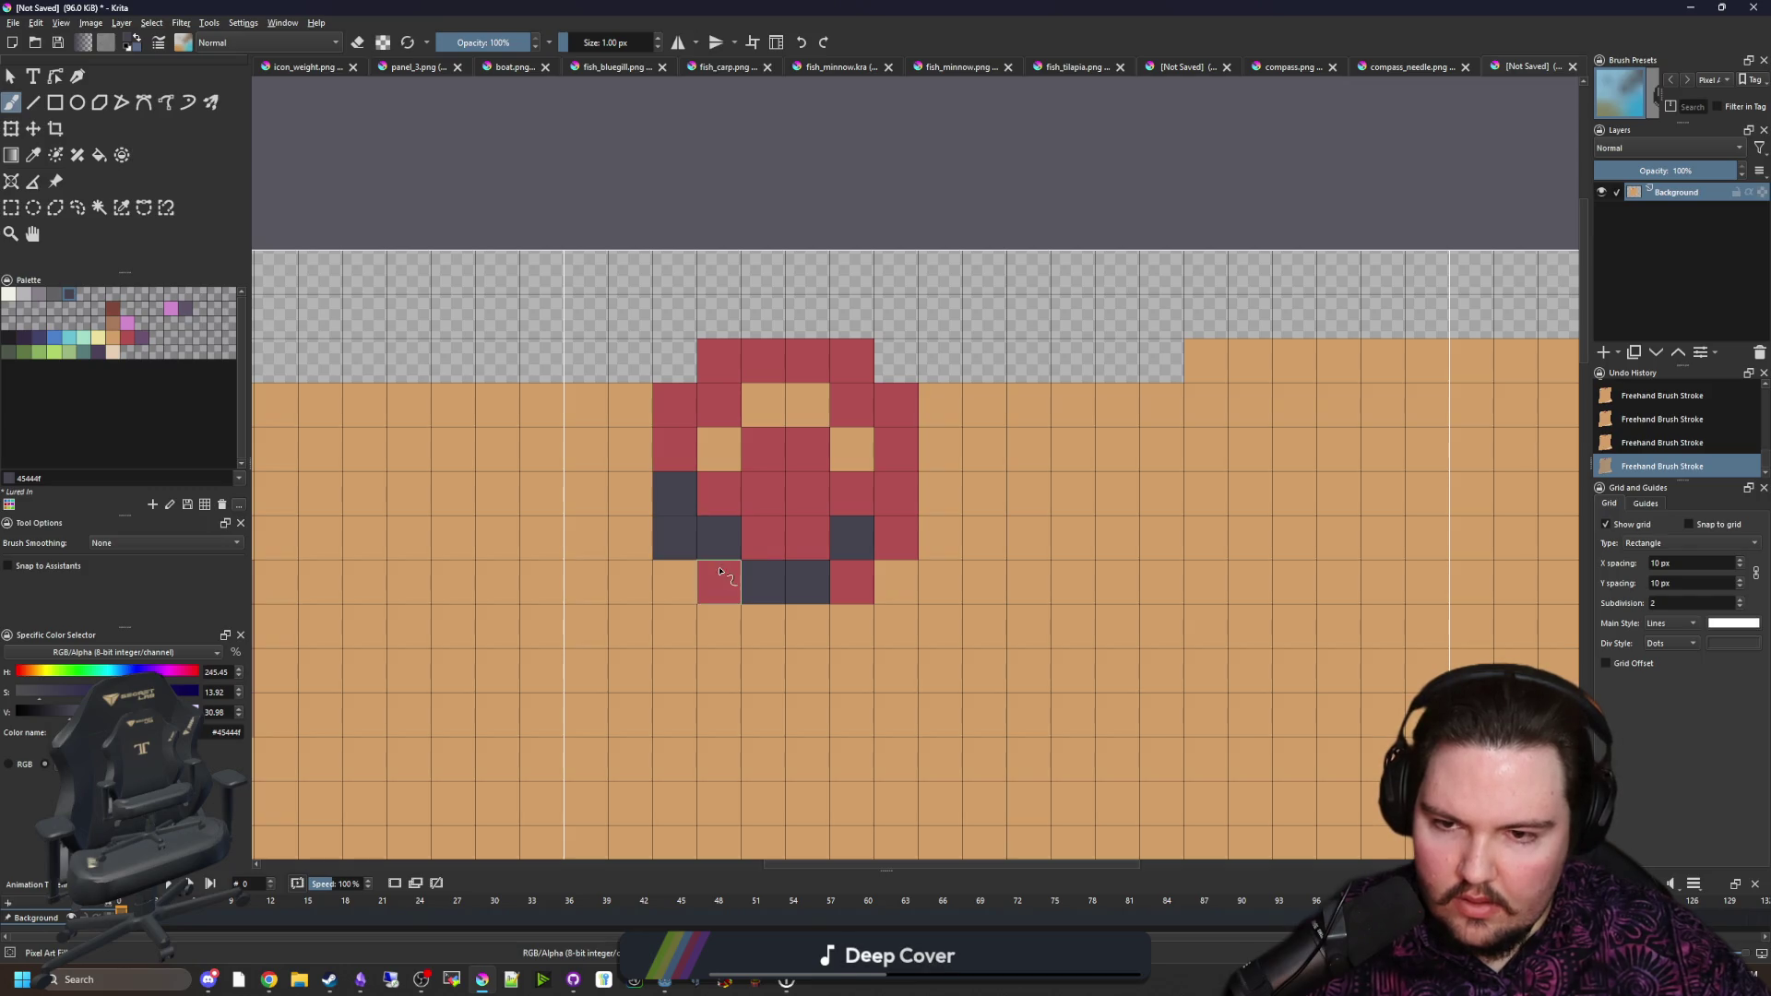
pyautogui.scroll(-5, 738, 461)
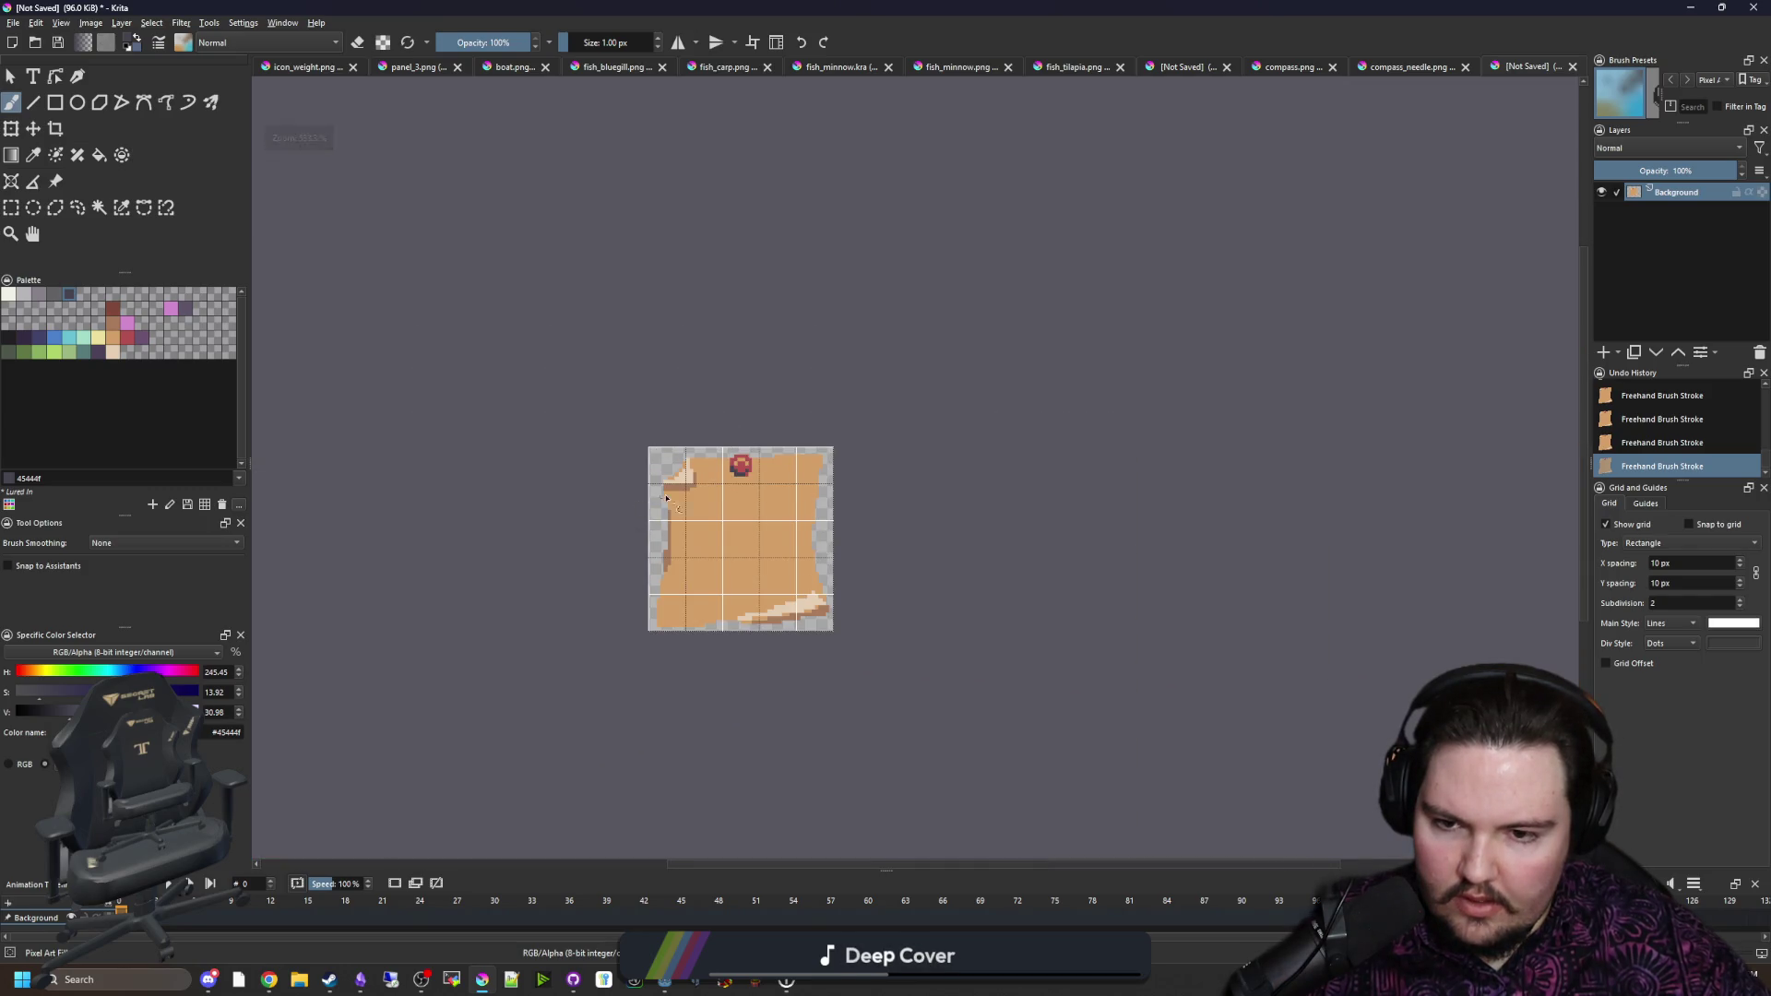
pyautogui.scroll(6, 733, 476)
pyautogui.scroll(-6, 695, 513)
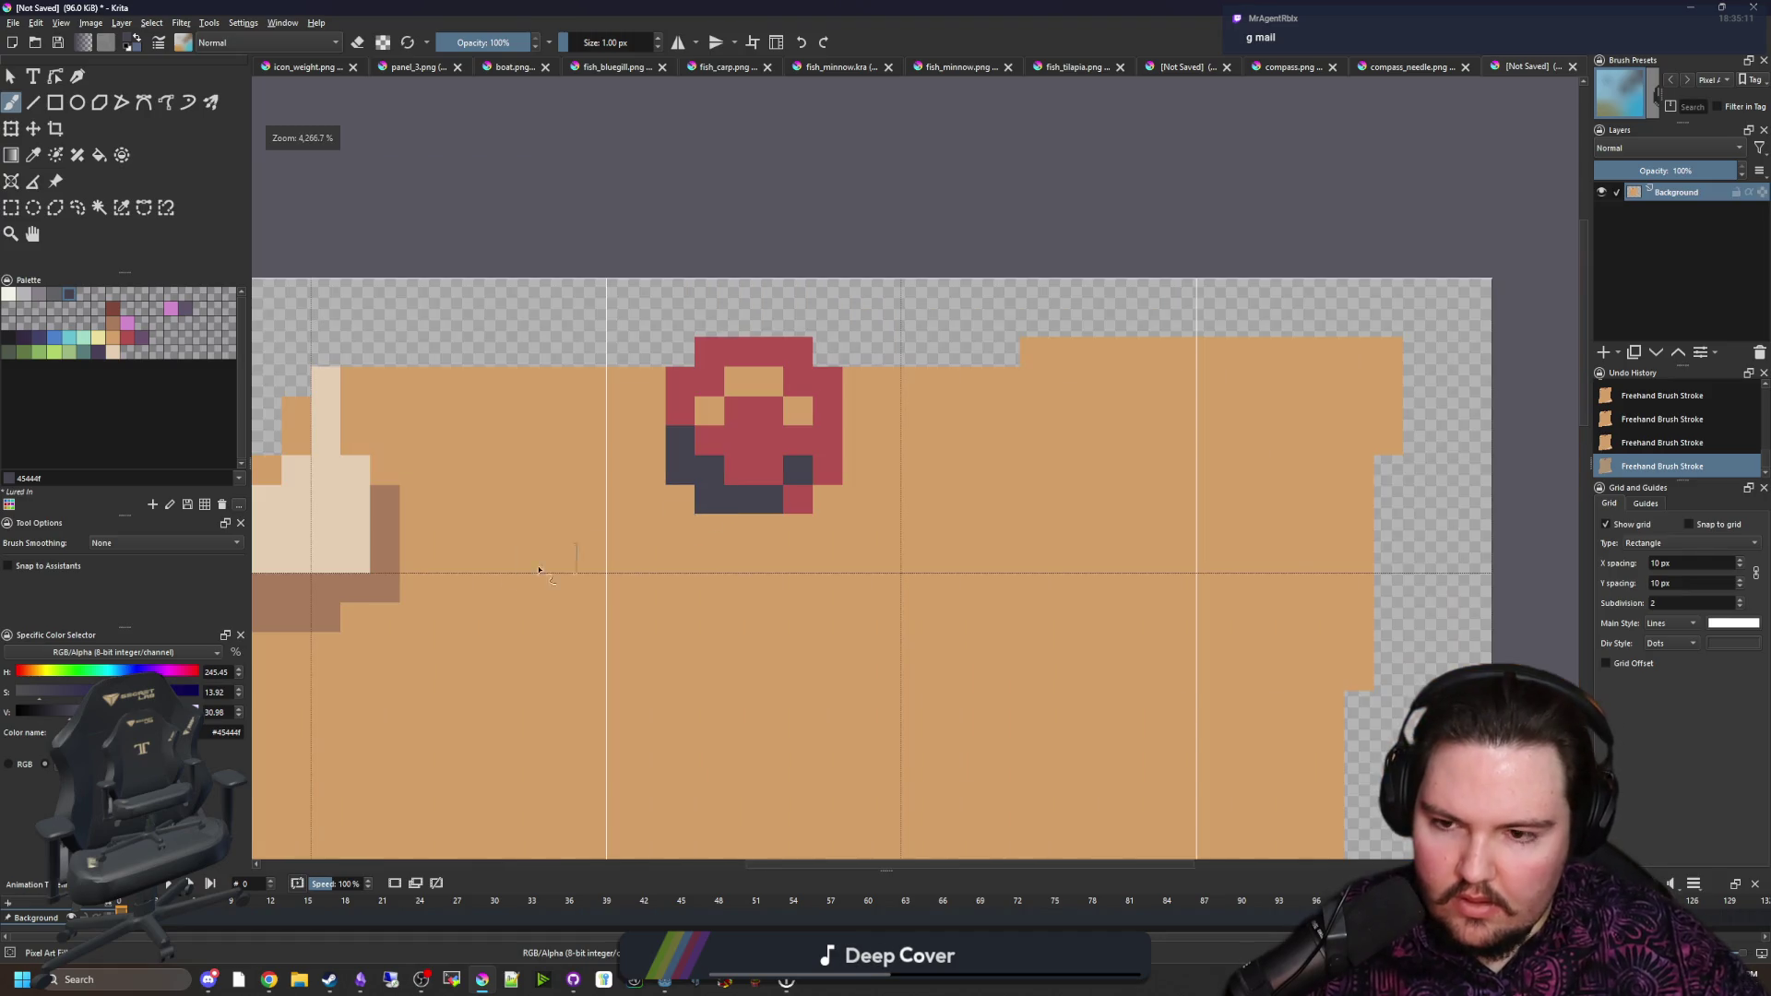
# Step: Sample the curl's brown and paint shadow pixels under and left of the seal
pyautogui.keyDown('ctrl'); pyautogui.click(399, 561); pyautogui.keyUp('ctrl')
pyautogui.scroll(6, 553, 553)
pyautogui.moveTo(836, 544)
pyautogui.mouseDown()
pyautogui.moveTo(742, 553)
pyautogui.moveTo(660, 498)
pyautogui.moveTo(660, 367)
pyautogui.mouseUp()
pyautogui.click(881, 544)
pyautogui.scroll(-6, 608, 369)
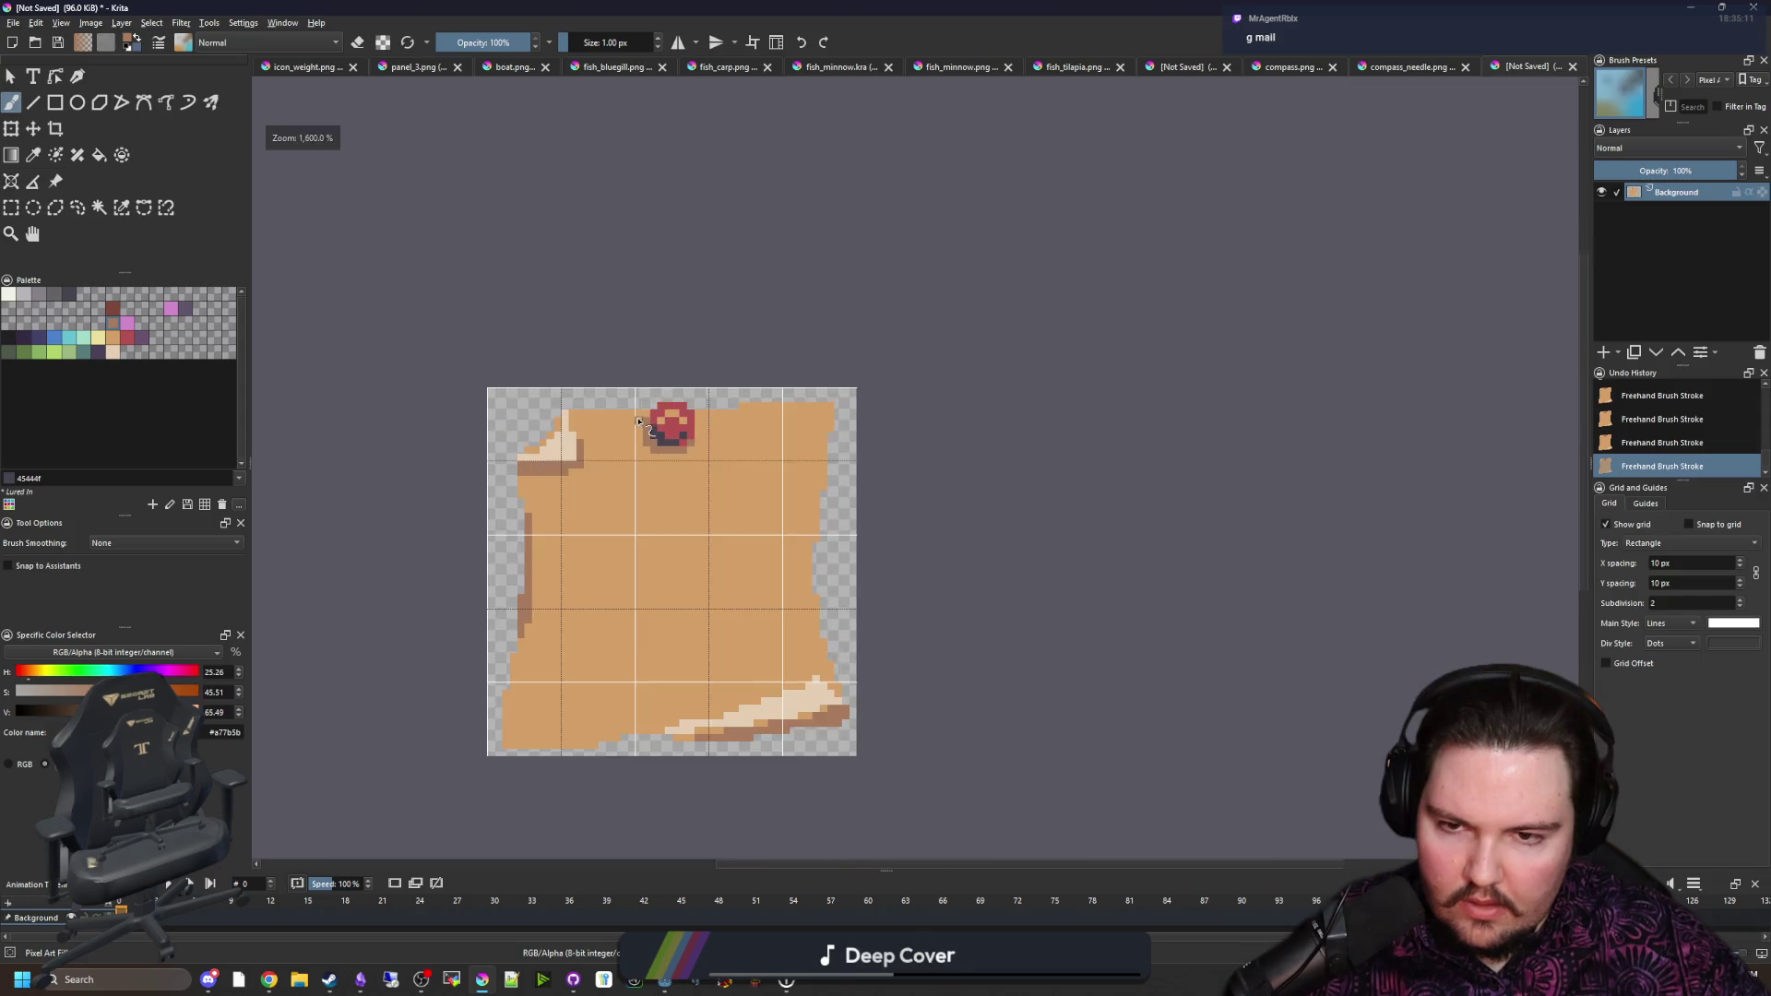
pyautogui.scroll(6, 535, 466)
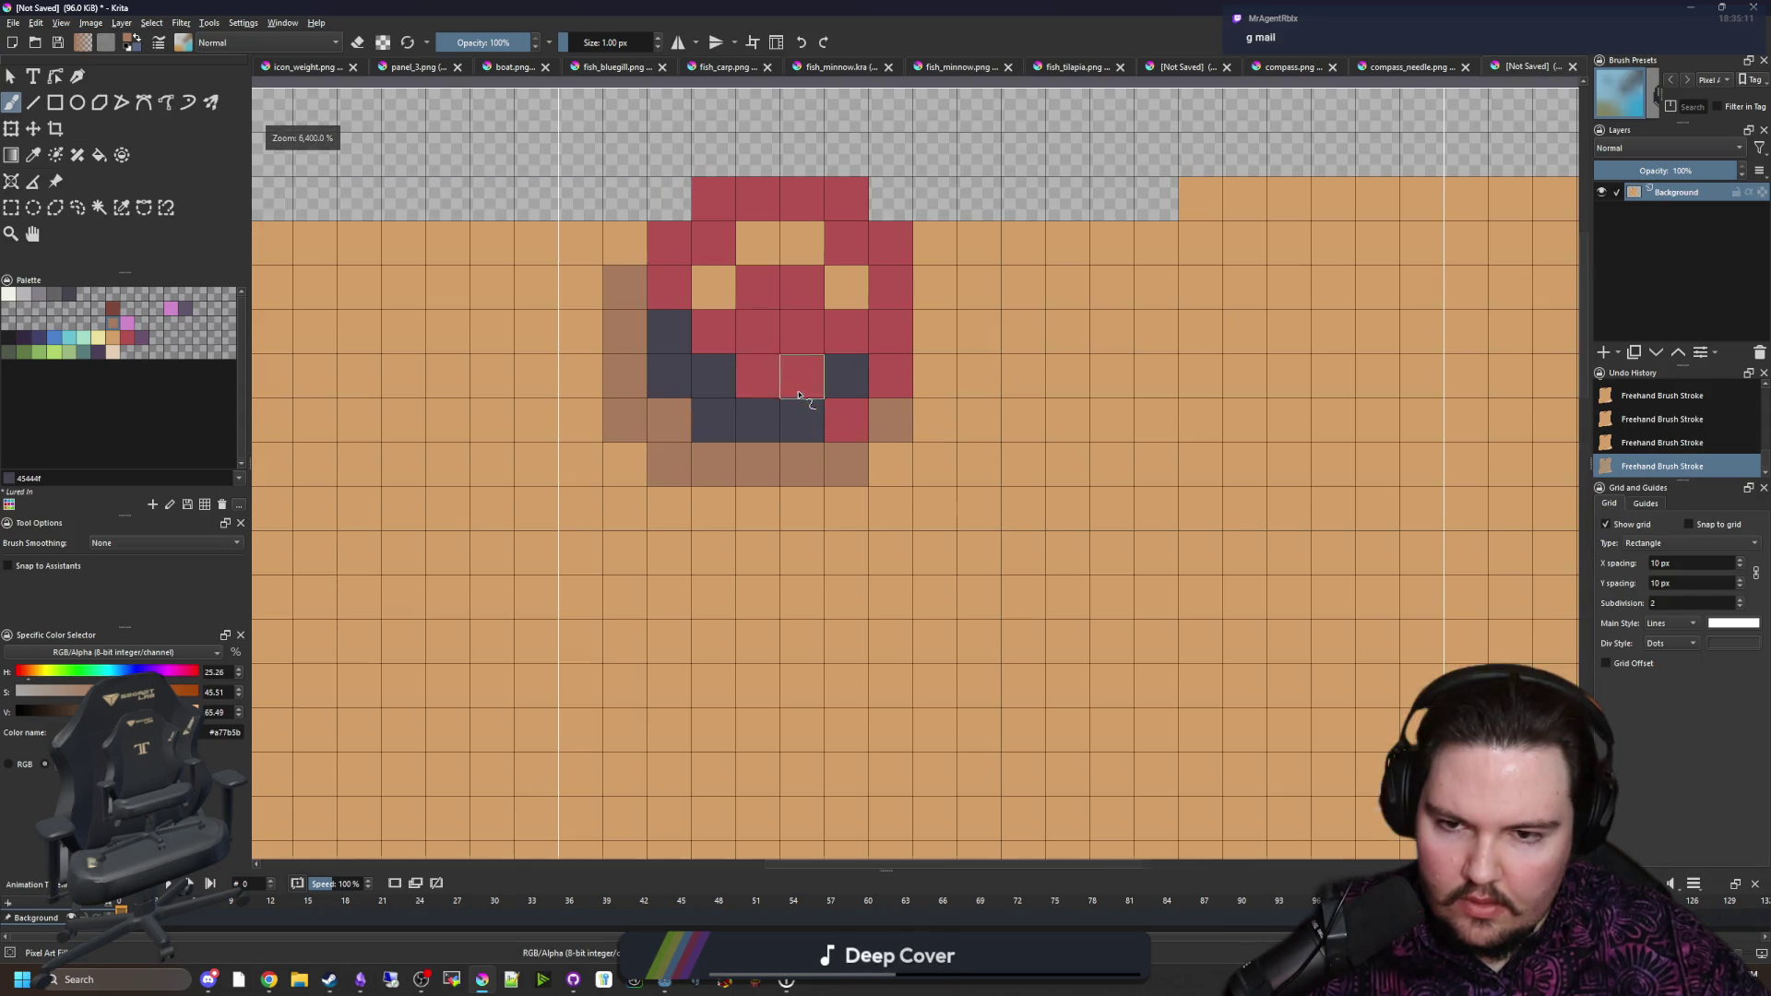
# Step: Add a brown shadow row and extra pixels beneath the seal
pyautogui.moveTo(803, 509)
pyautogui.mouseDown()
pyautogui.moveTo(714, 512)
pyautogui.moveTo(802, 551)
pyautogui.mouseUp()
pyautogui.click(669, 554)
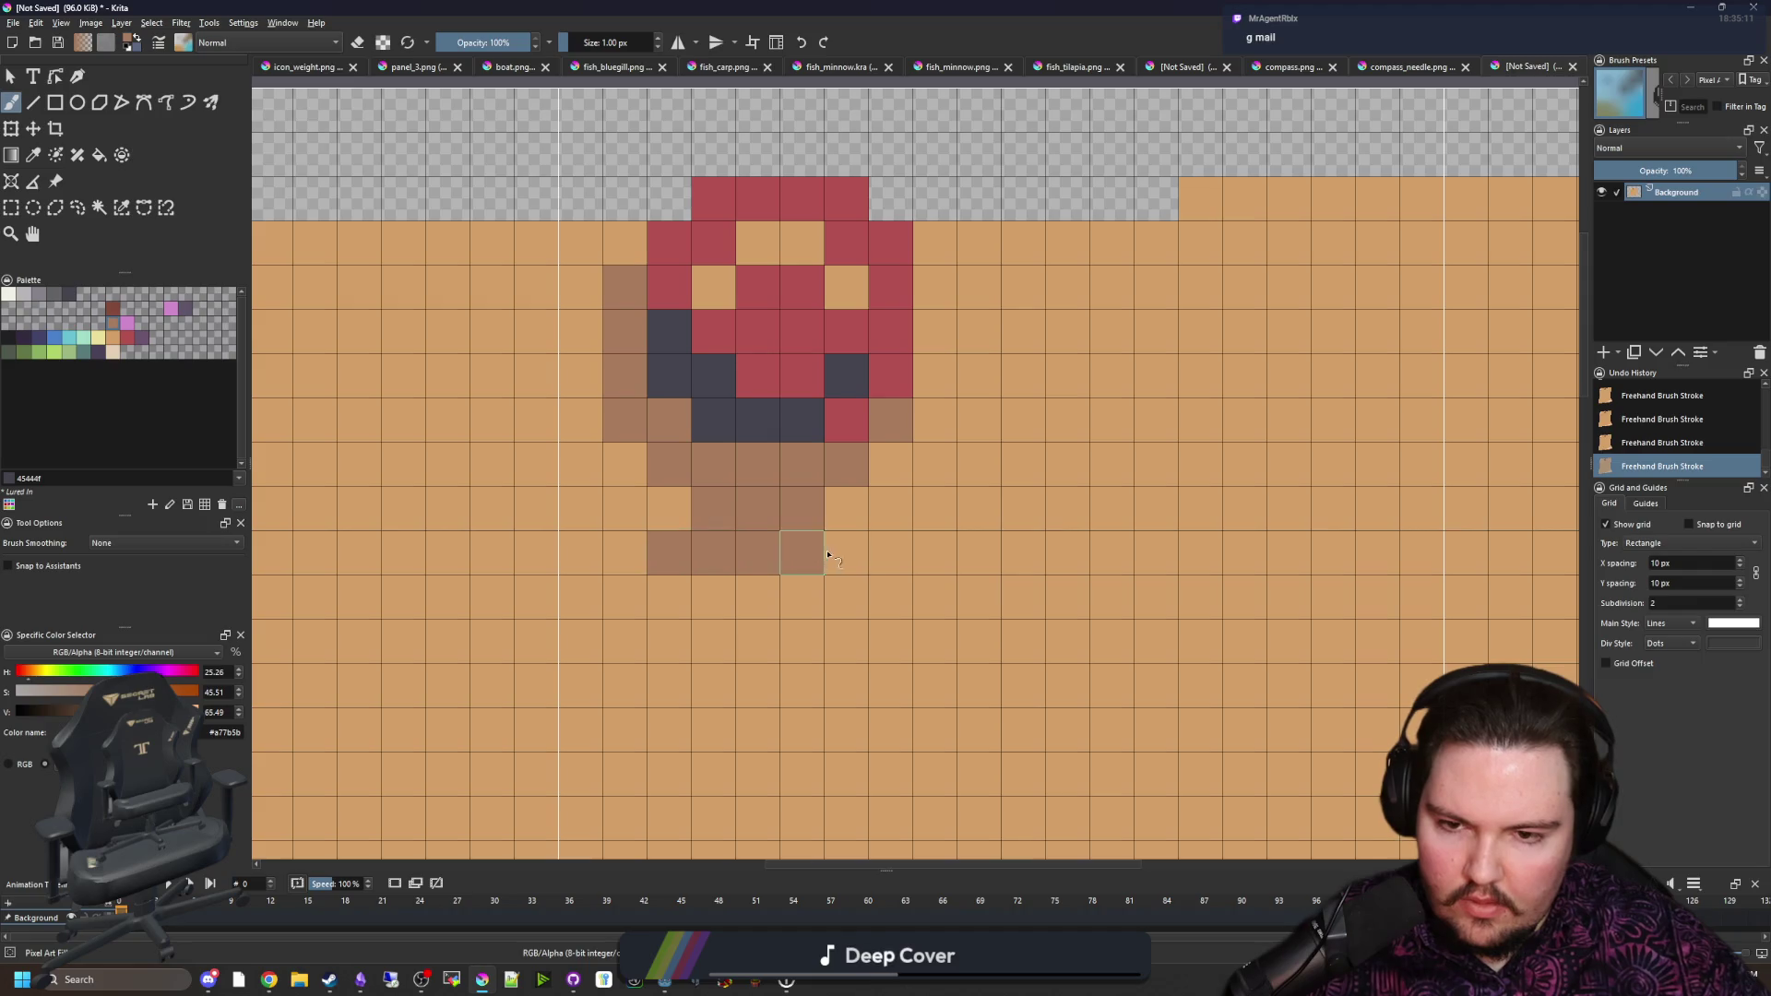
pyautogui.click(847, 554)
pyautogui.scroll(-6, 661, 475)
pyautogui.scroll(4, 646, 571)
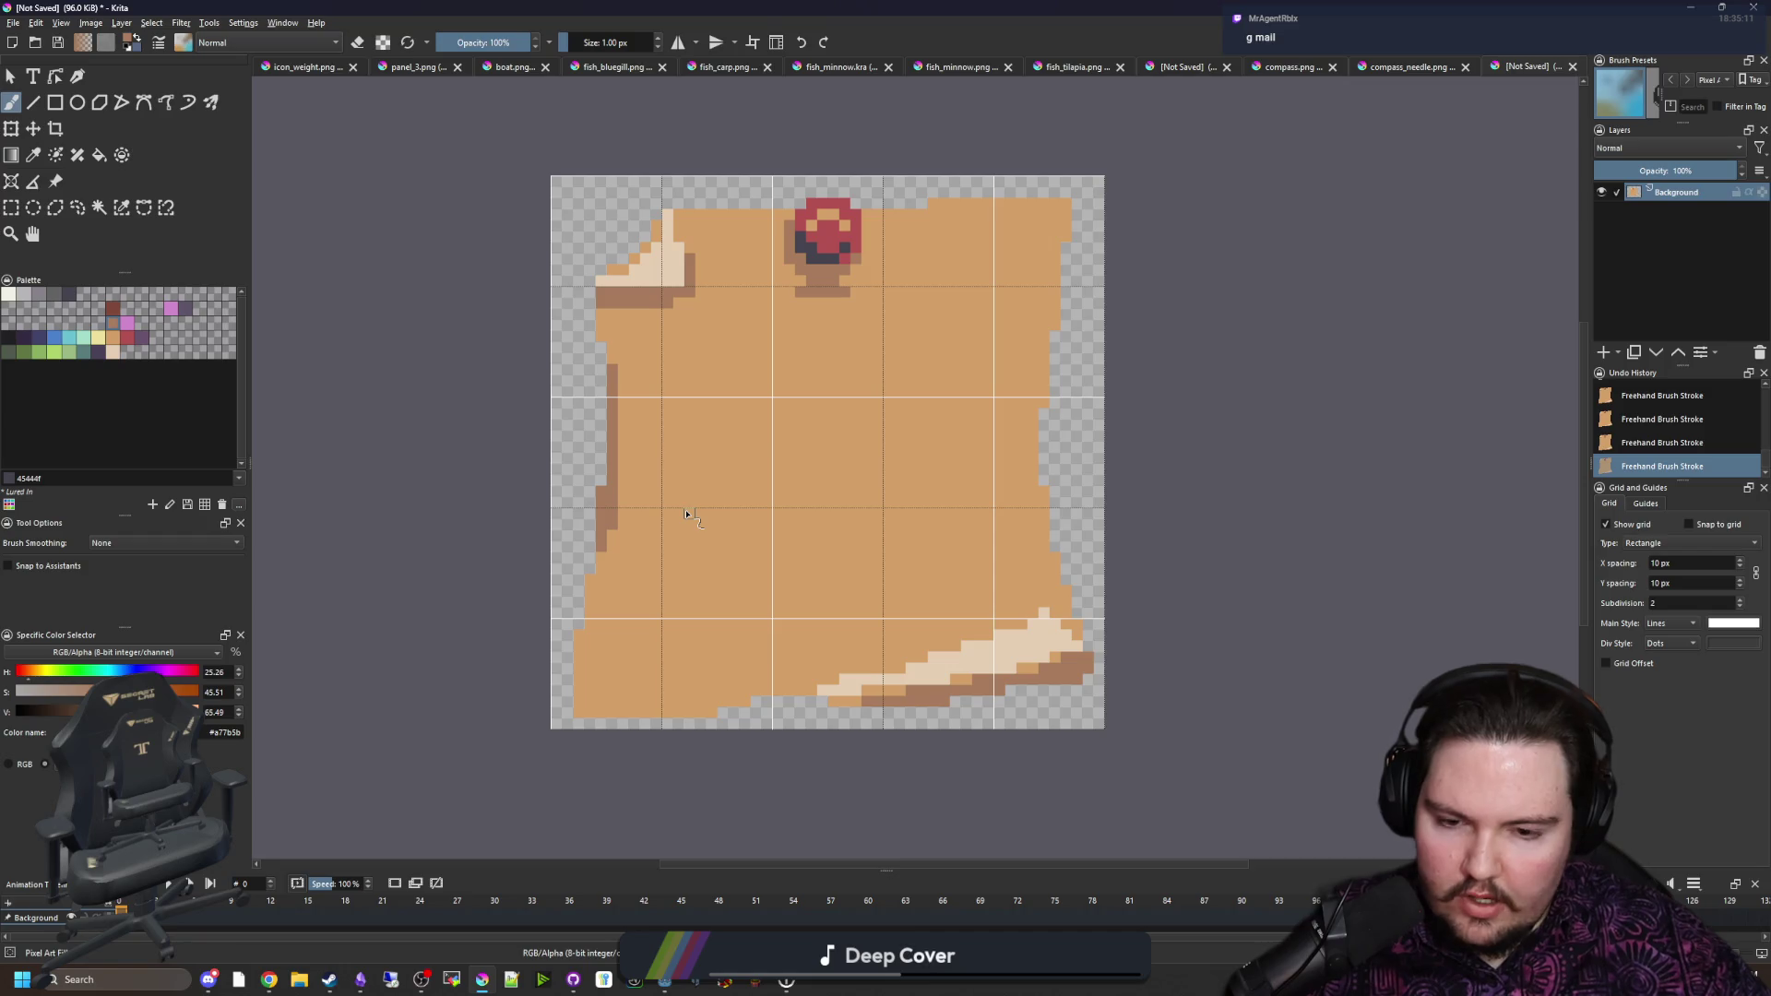
pyautogui.scroll(2, 756, 395)
pyautogui.scroll(3, 664, 427)
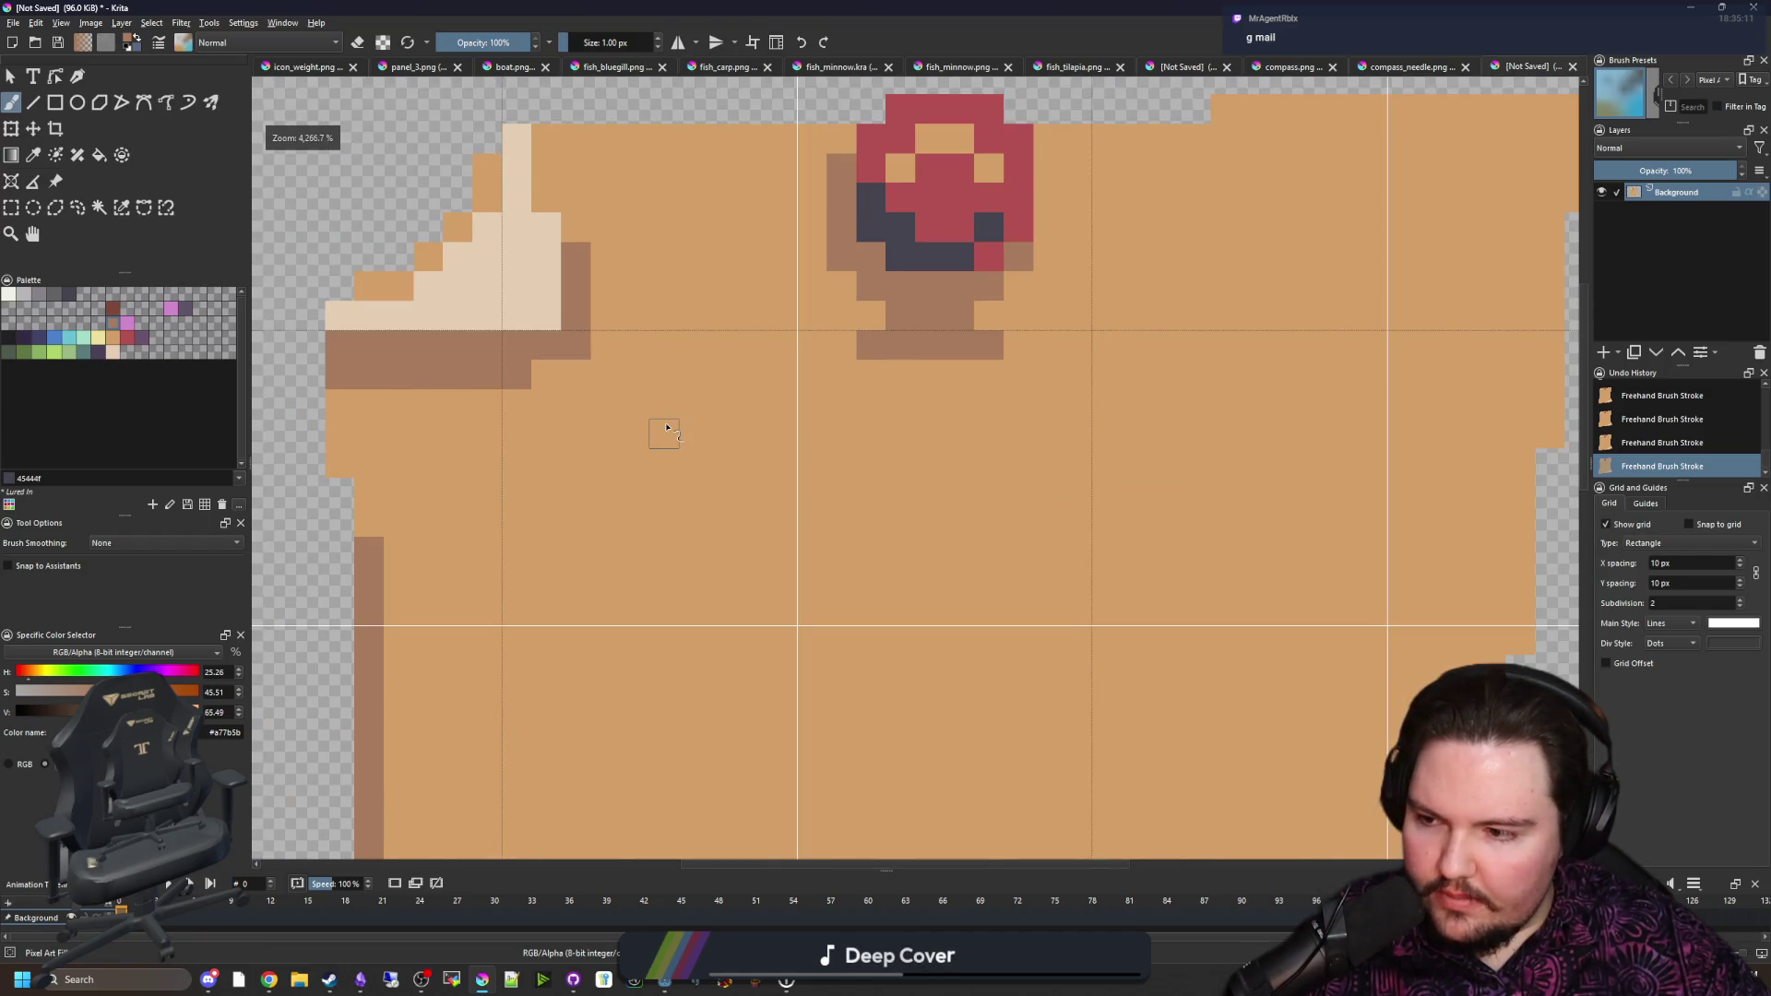
pyautogui.scroll(-1, 685, 501)
pyautogui.scroll(1, 605, 479)
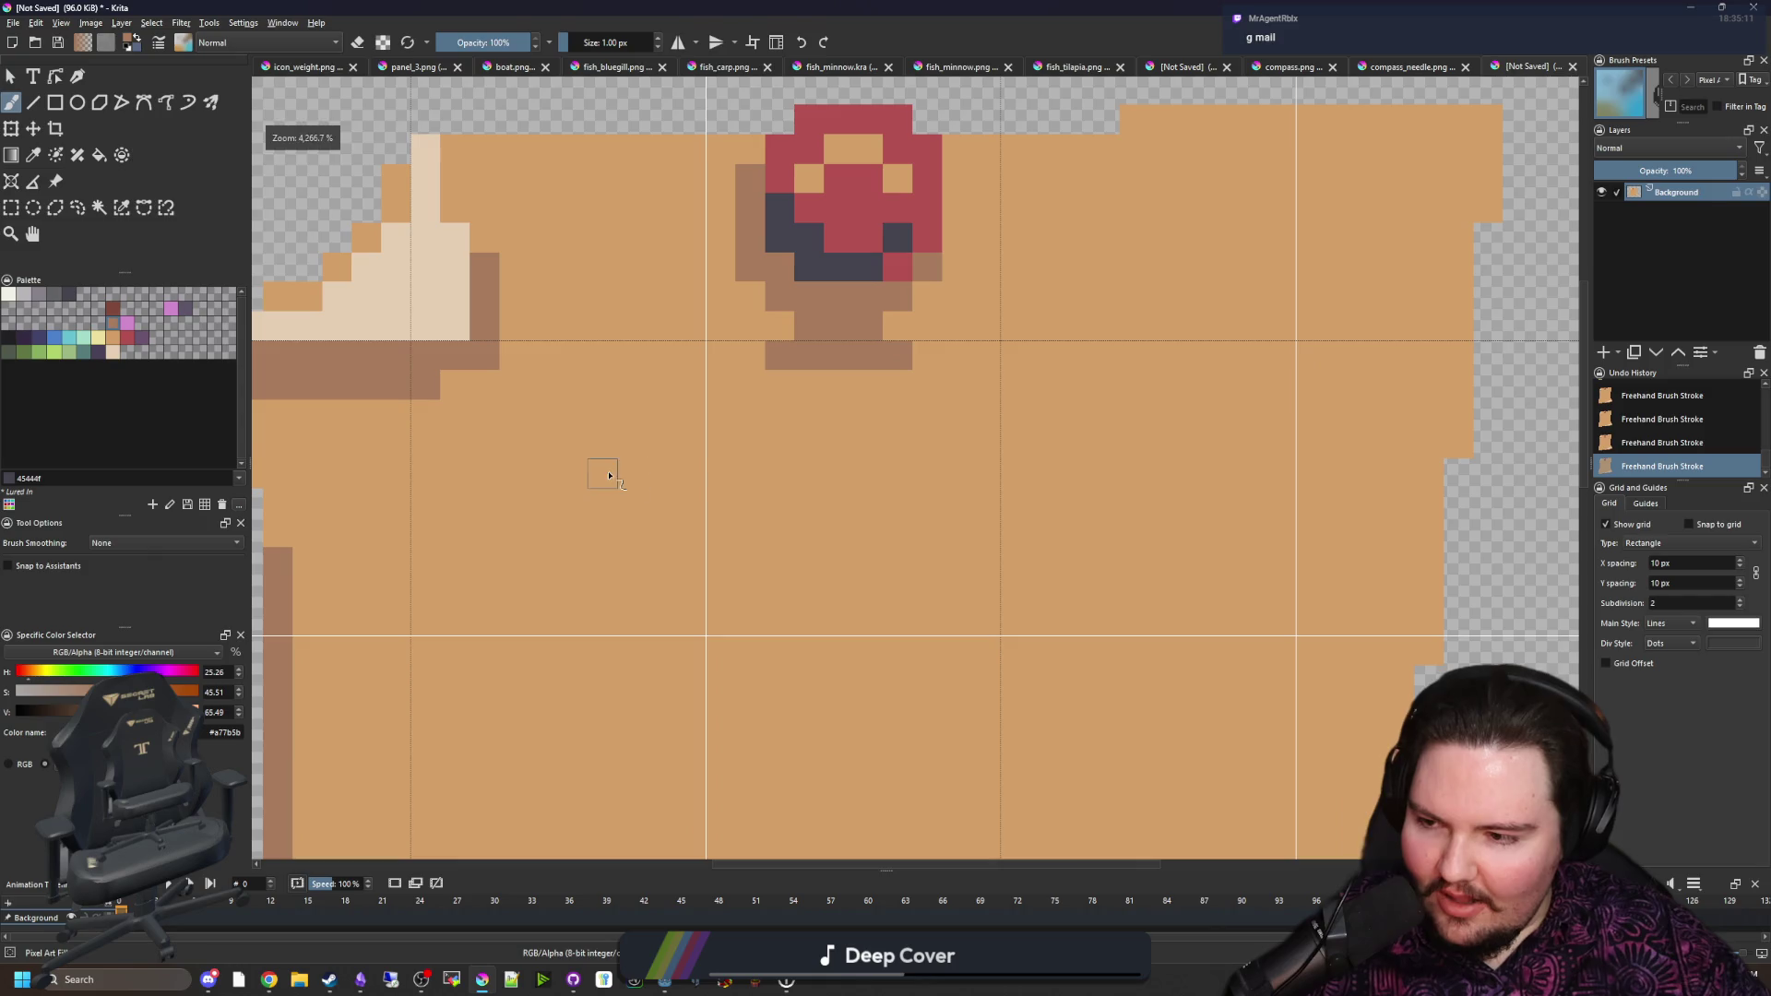
pyautogui.scroll(-2, 731, 479)
pyautogui.scroll(-1, 747, 498)
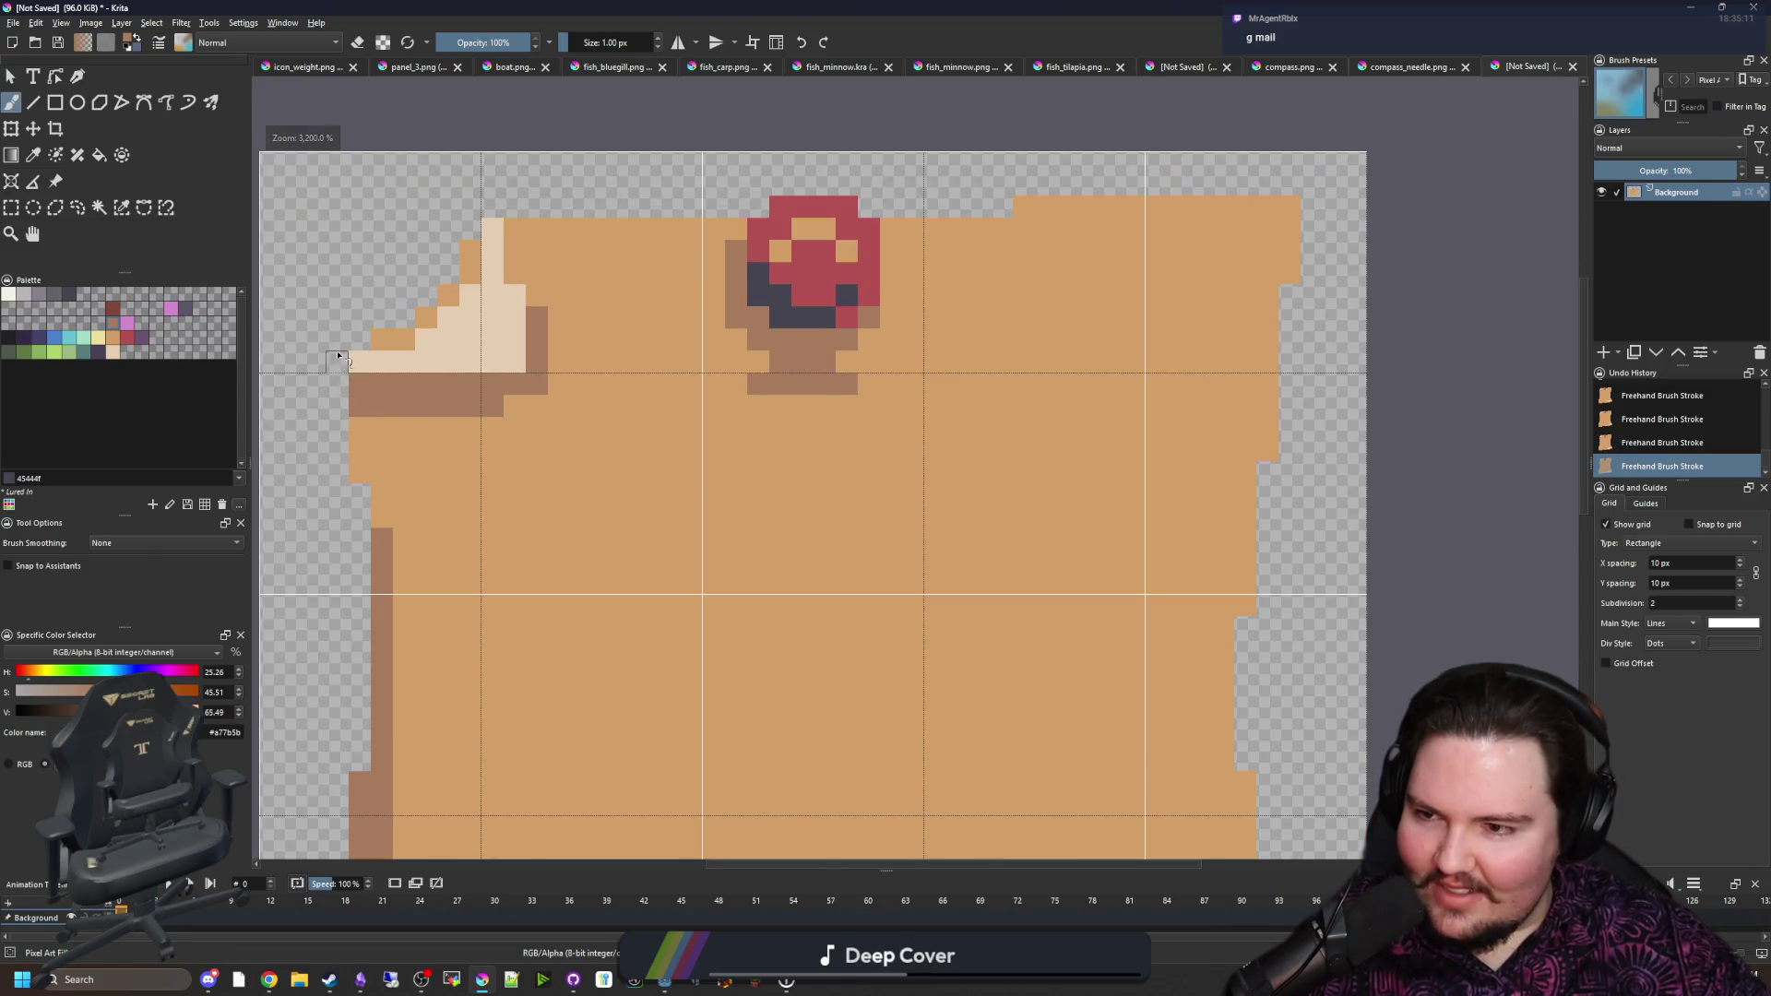
pyautogui.scroll(3, 339, 362)
# Step: Pick tan d3a068 and try flood-filling the parchment, then undo the fills
pyautogui.click(112, 351)
pyautogui.press('f')
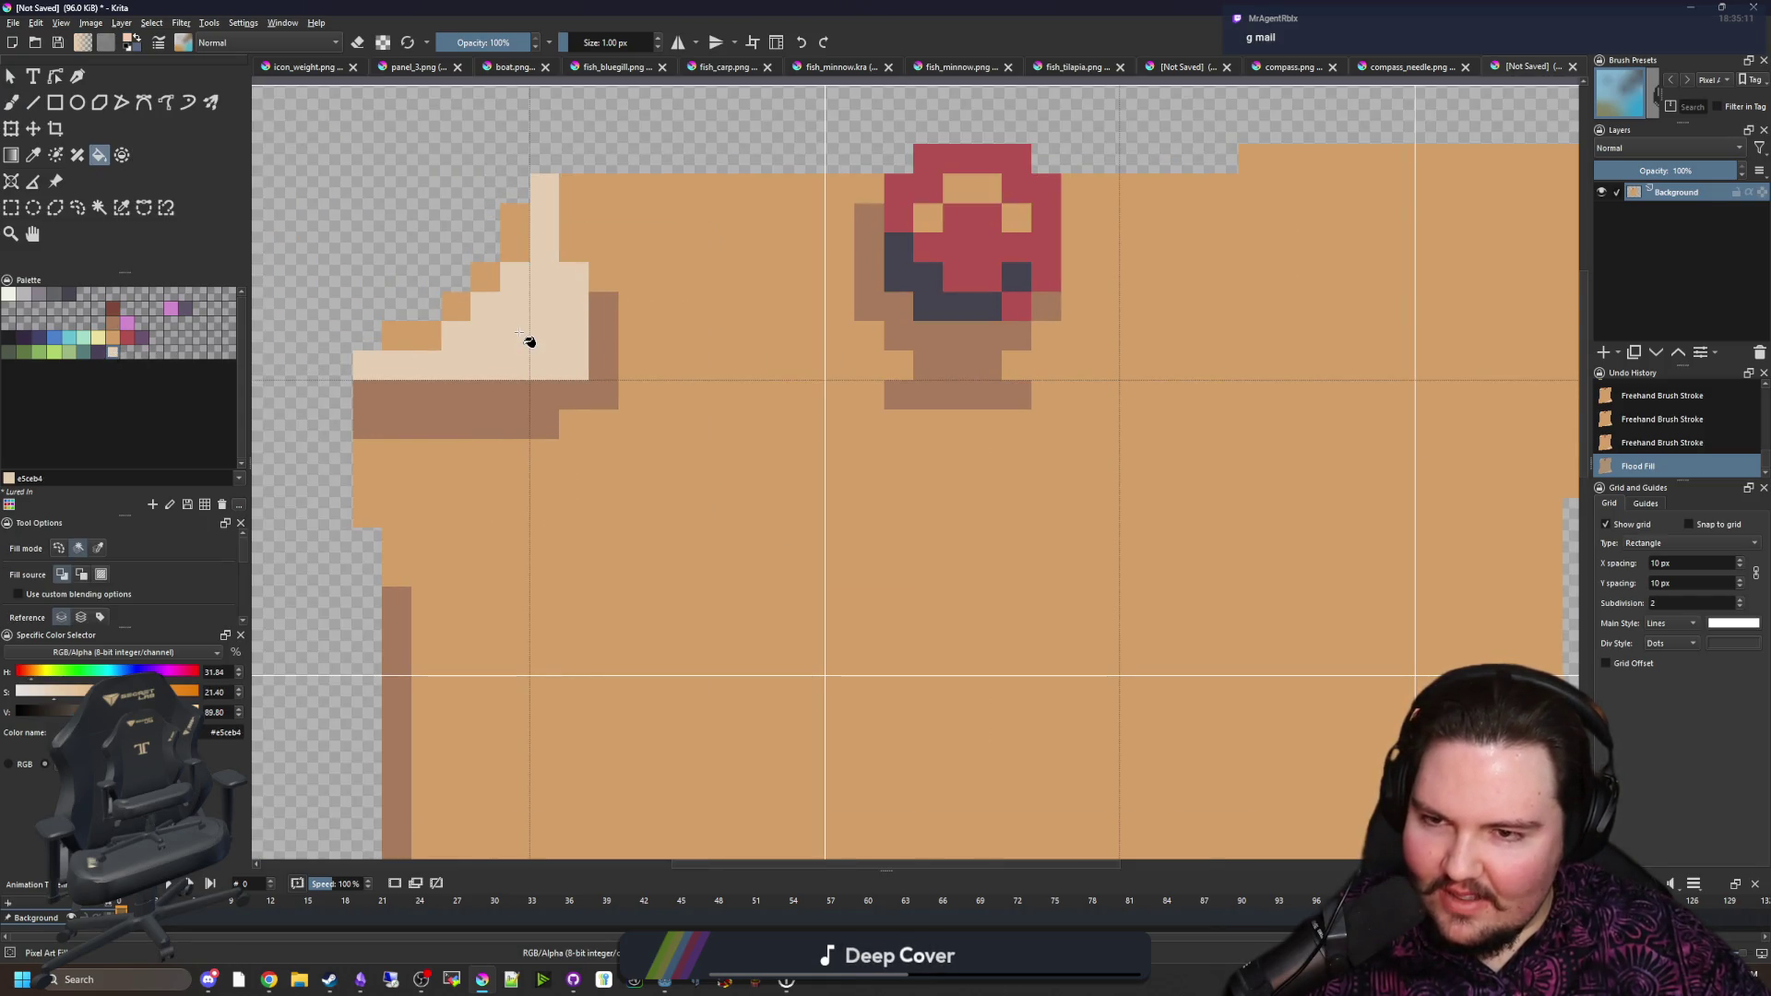
pyautogui.click(113, 338)
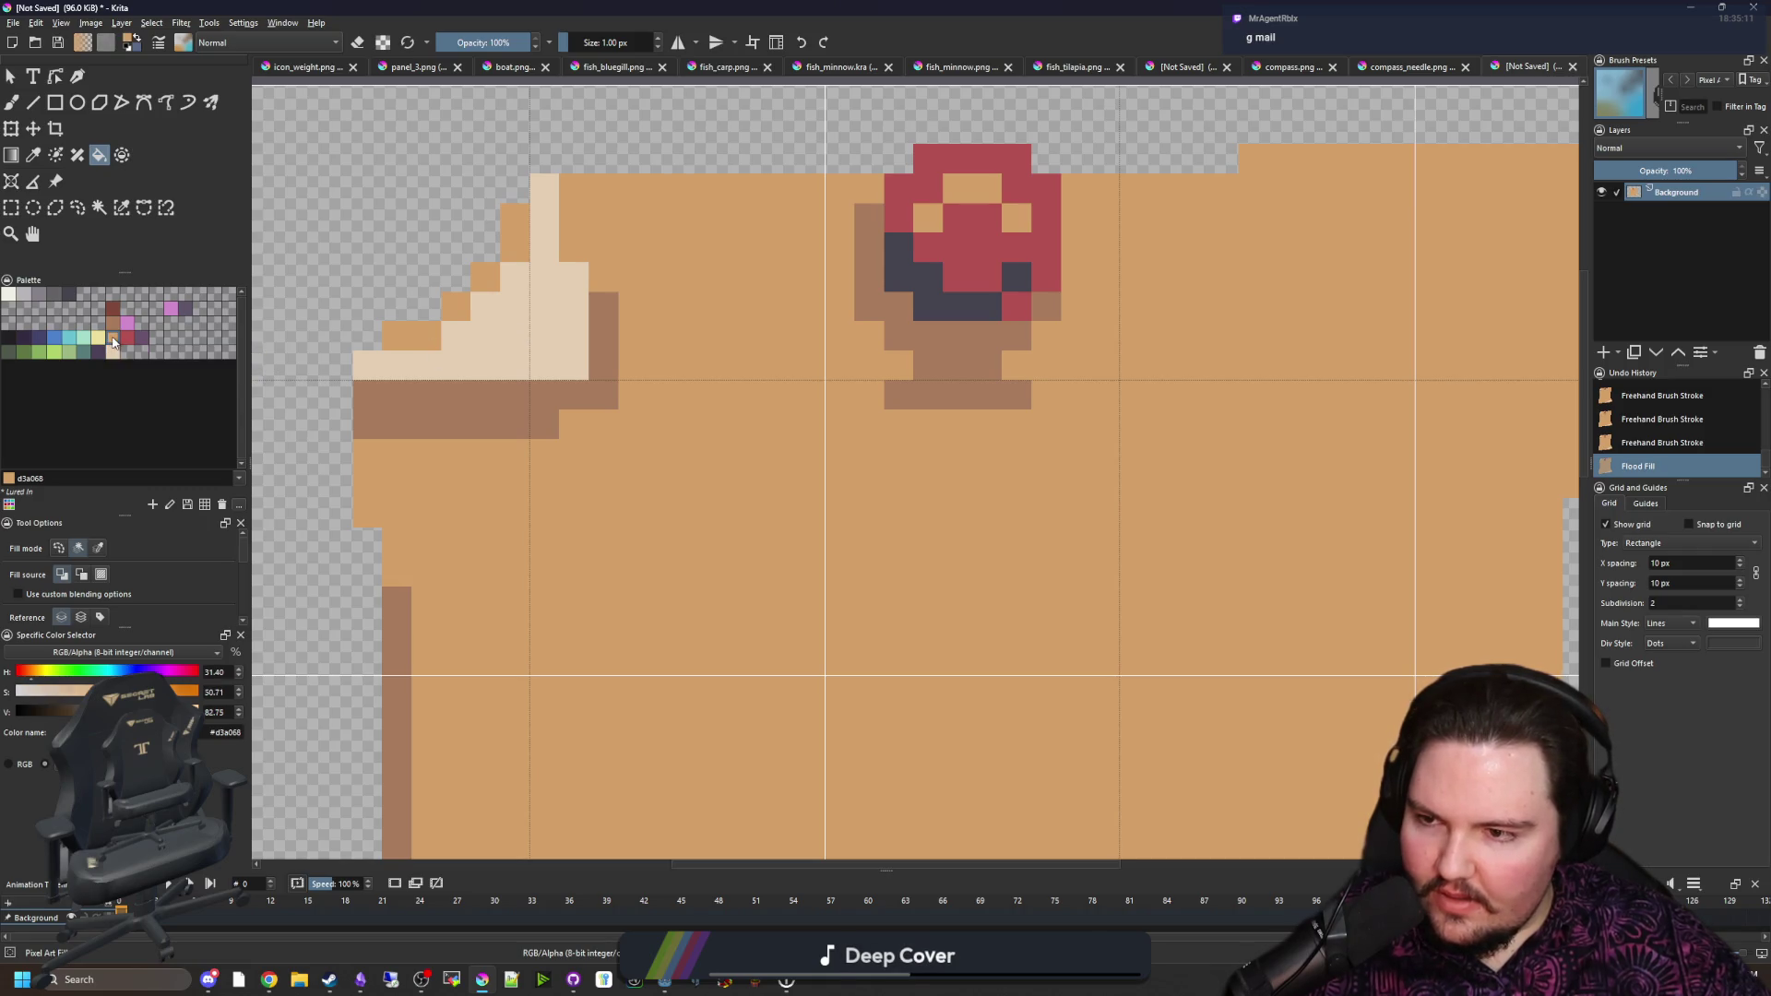
pyautogui.press('p')
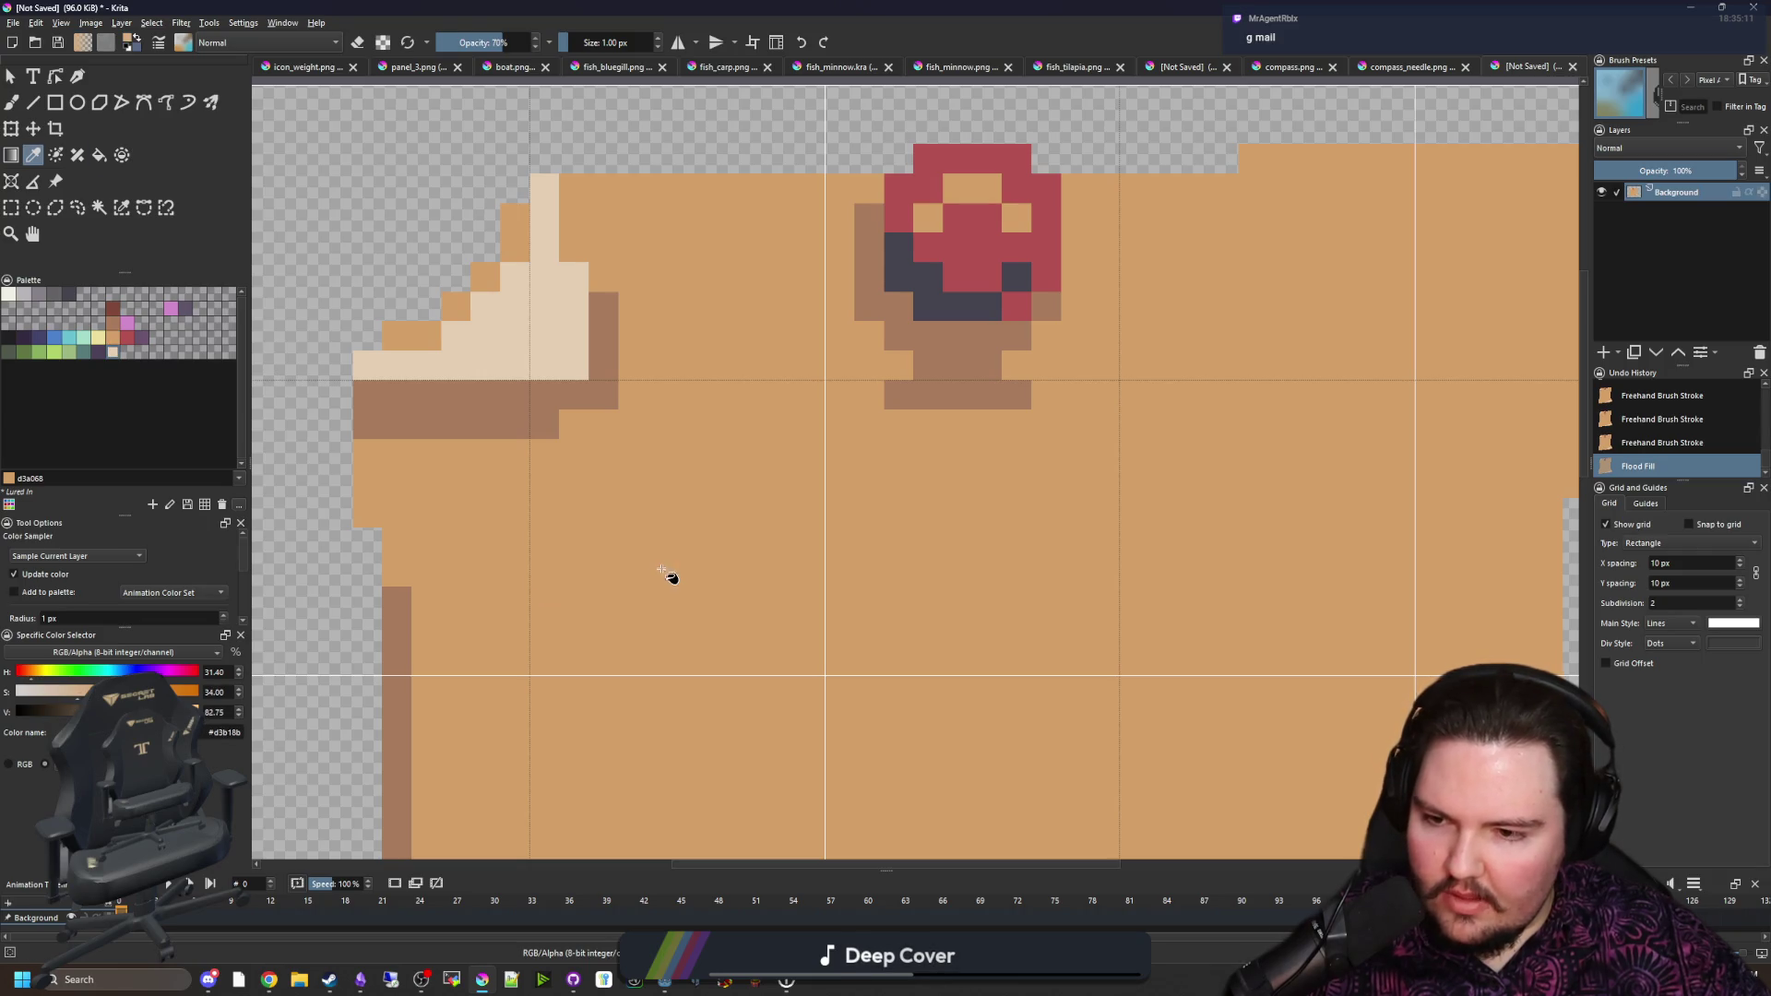
pyautogui.press('f')
pyautogui.click(656, 564)
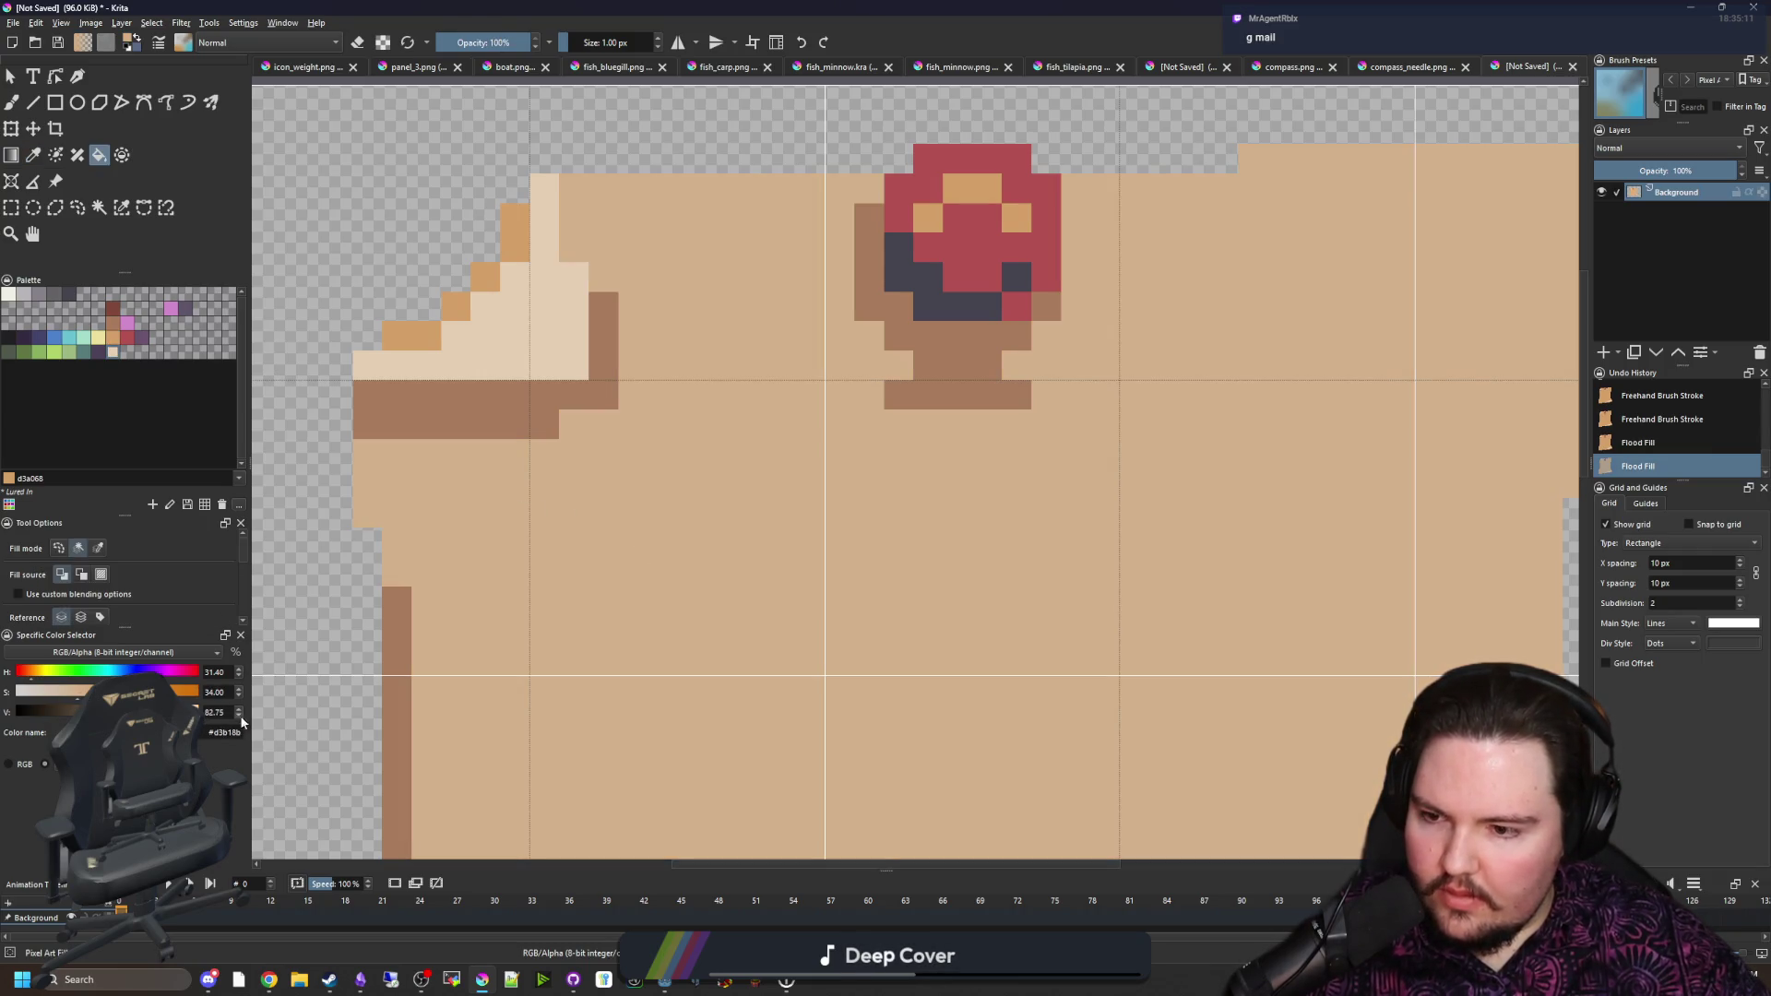
pyautogui.hotkey('ctrl', 'z')
pyautogui.hotkey('ctrl', 'z')
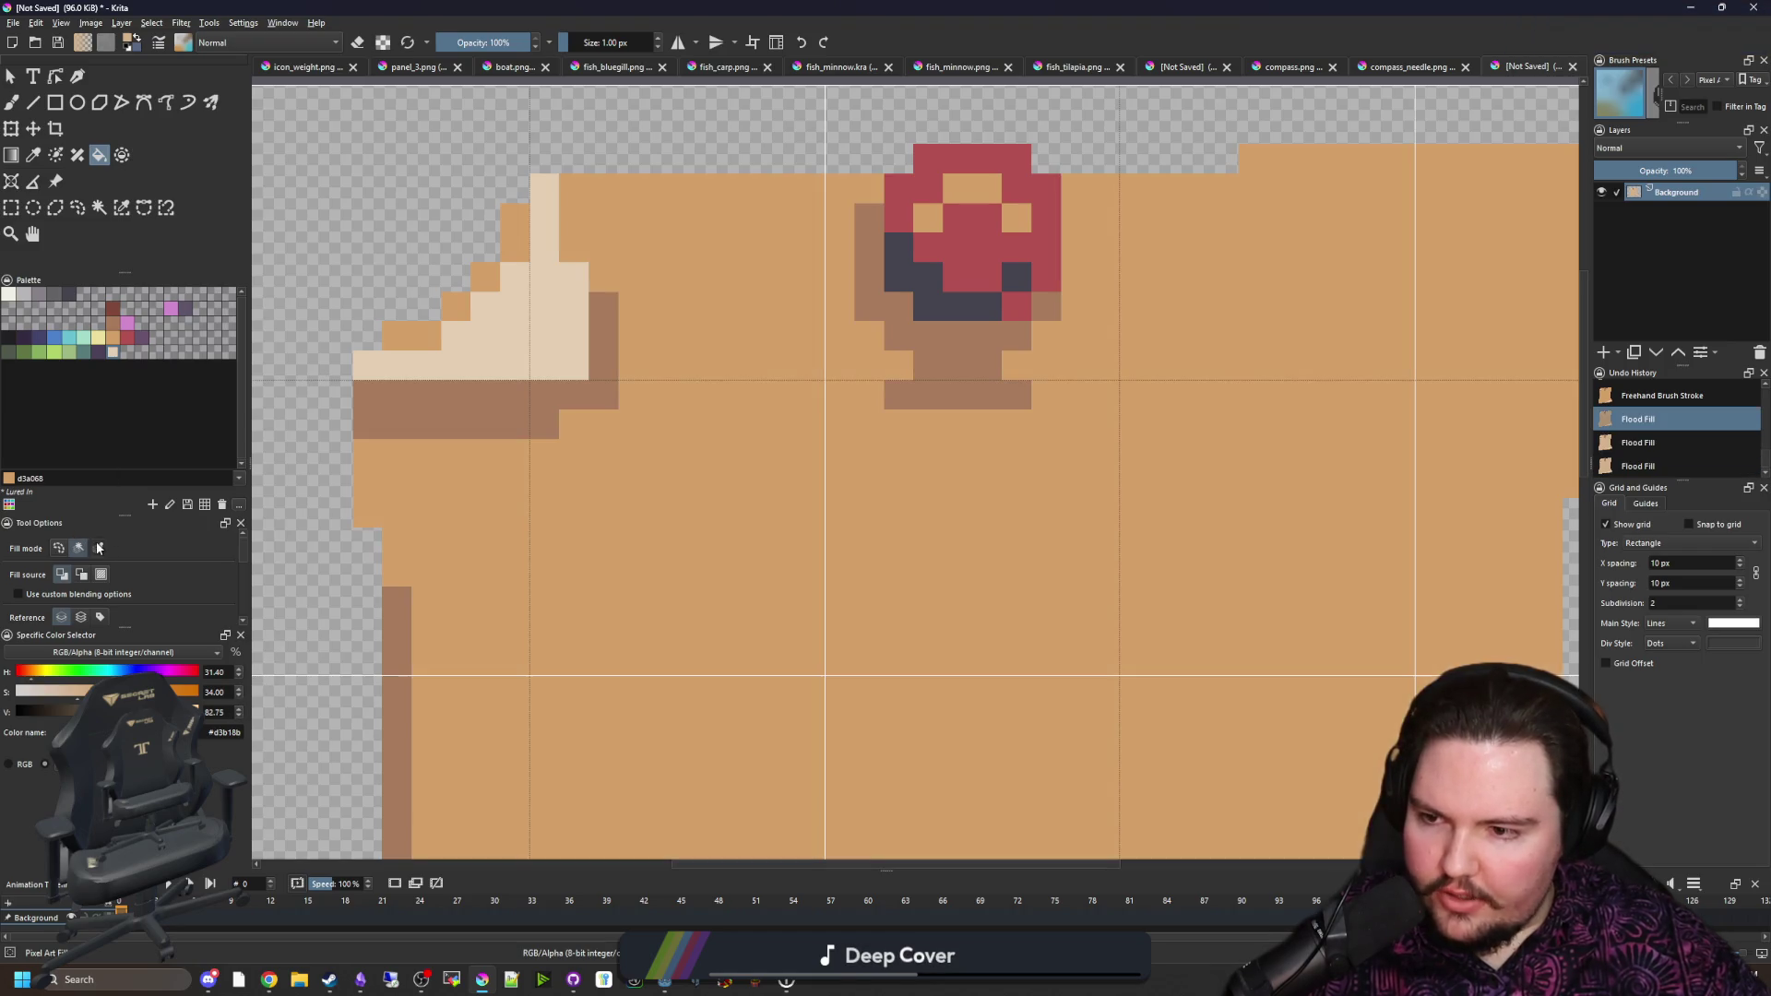
# Step: Change the fill's area mode and refill the parchment body in a slightly darker pale tan
pyautogui.click(99, 548)
pyautogui.click(624, 513)
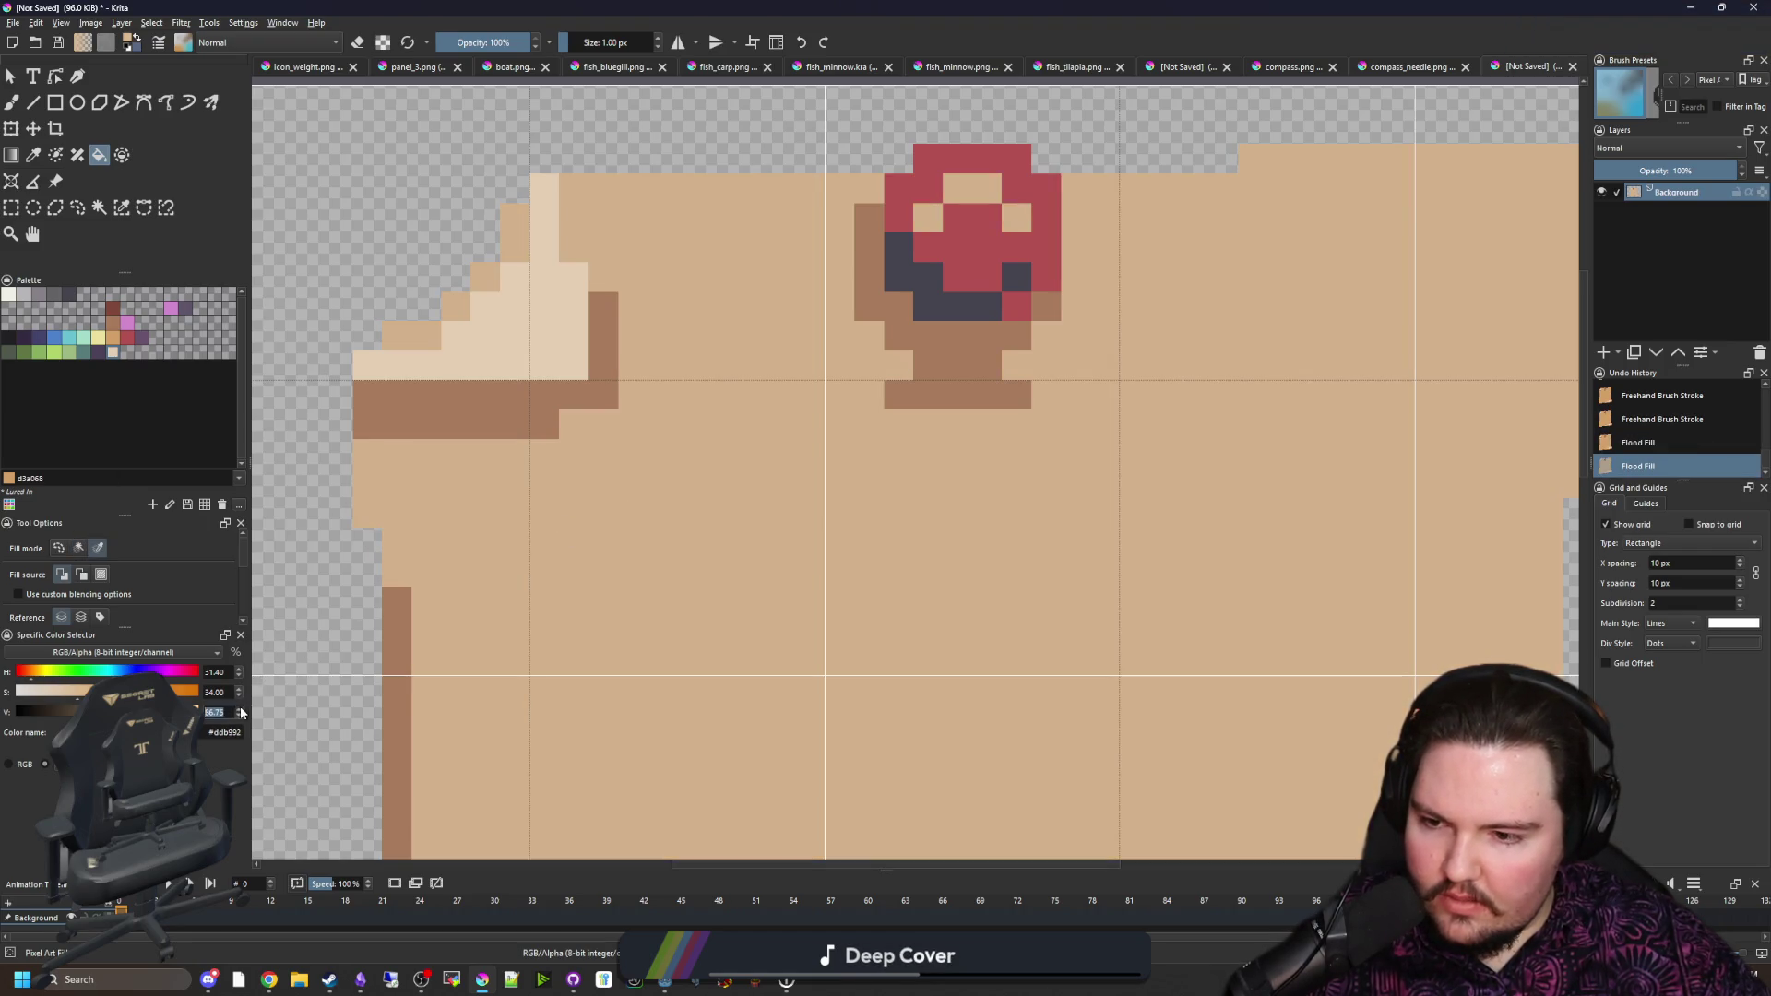
pyautogui.click(803, 567)
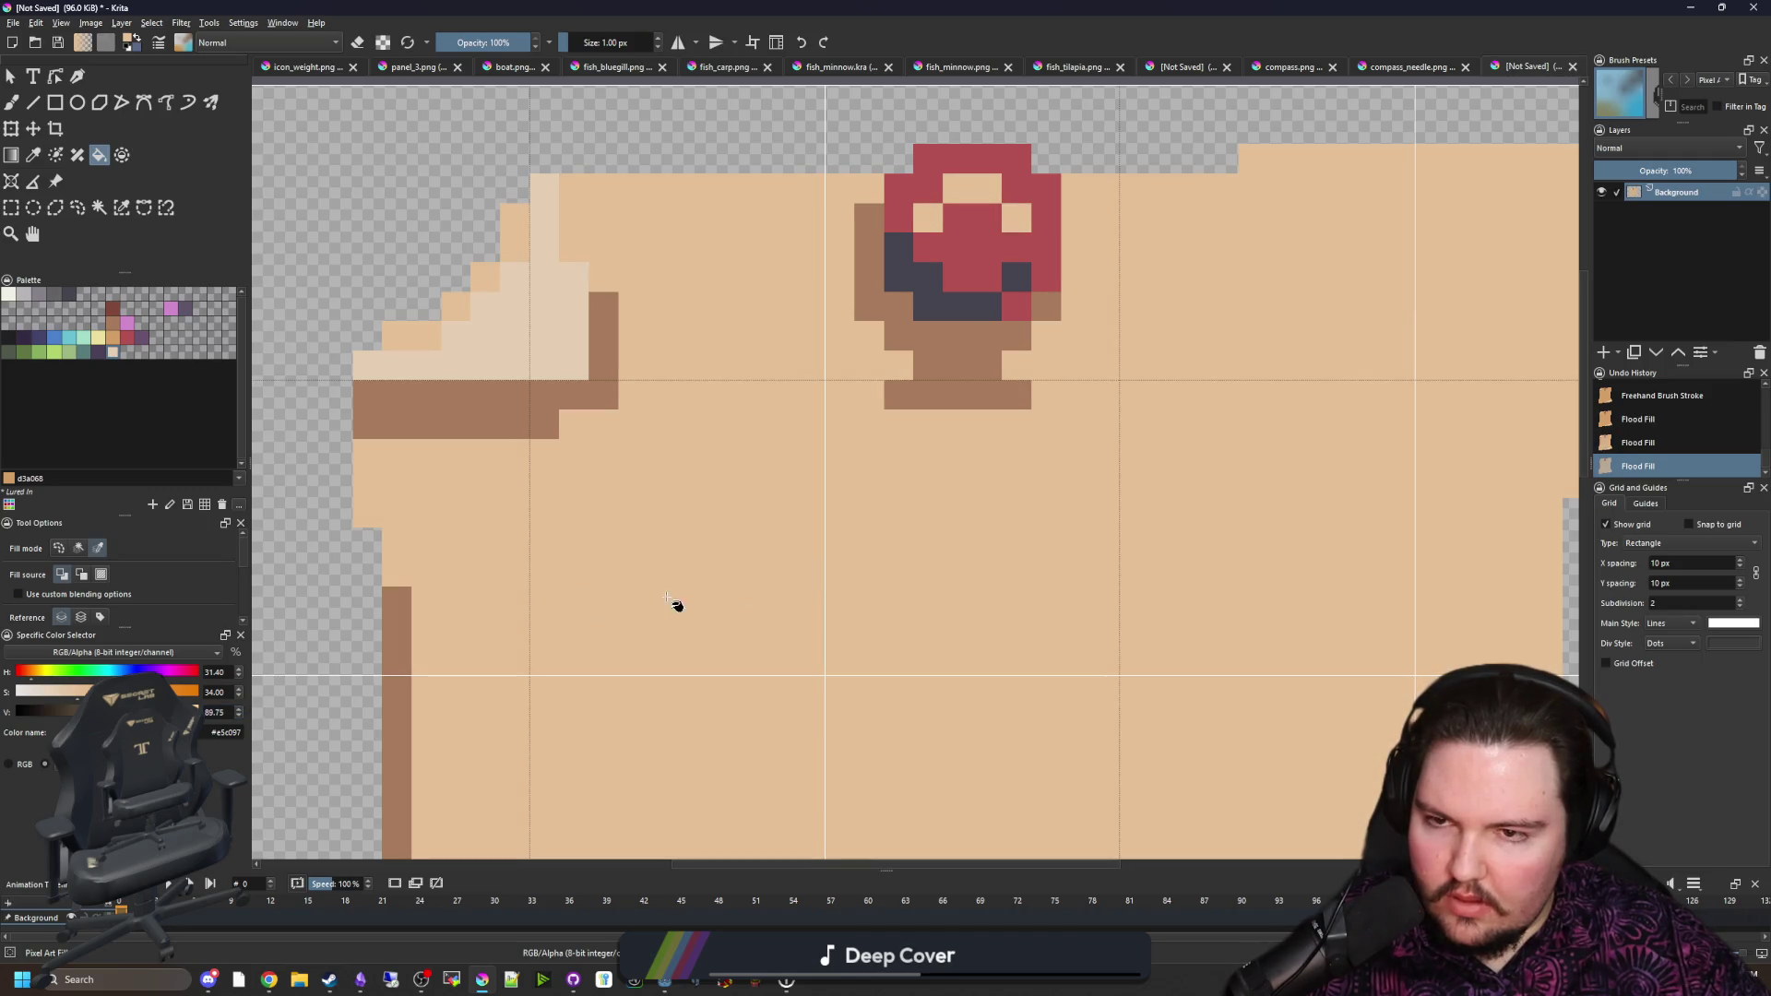
pyautogui.click(239, 716)
pyautogui.click(672, 621)
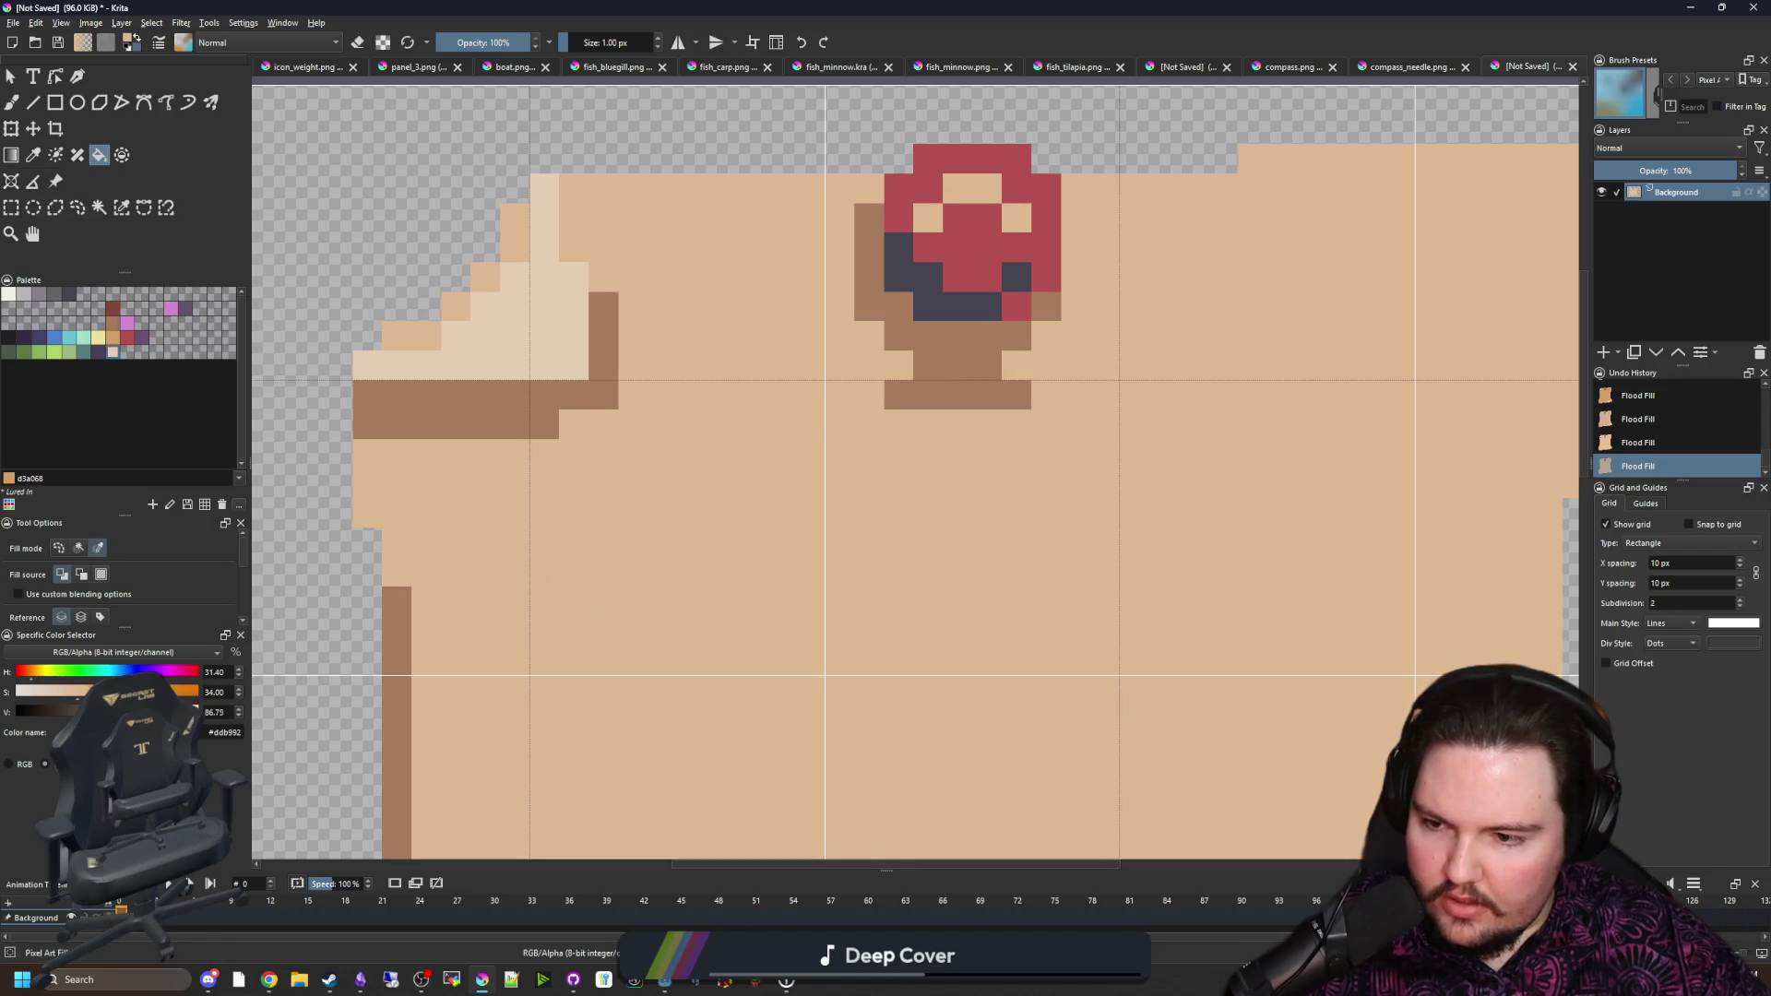
pyautogui.keyDown('ctrl'); pyautogui.click(545, 400); pyautogui.keyUp('ctrl')
pyautogui.scroll(-4, 593, 448)
# Step: Paint a darker tan shadow band along the parchment's right edge near the top
pyautogui.scroll(3, 593, 448)
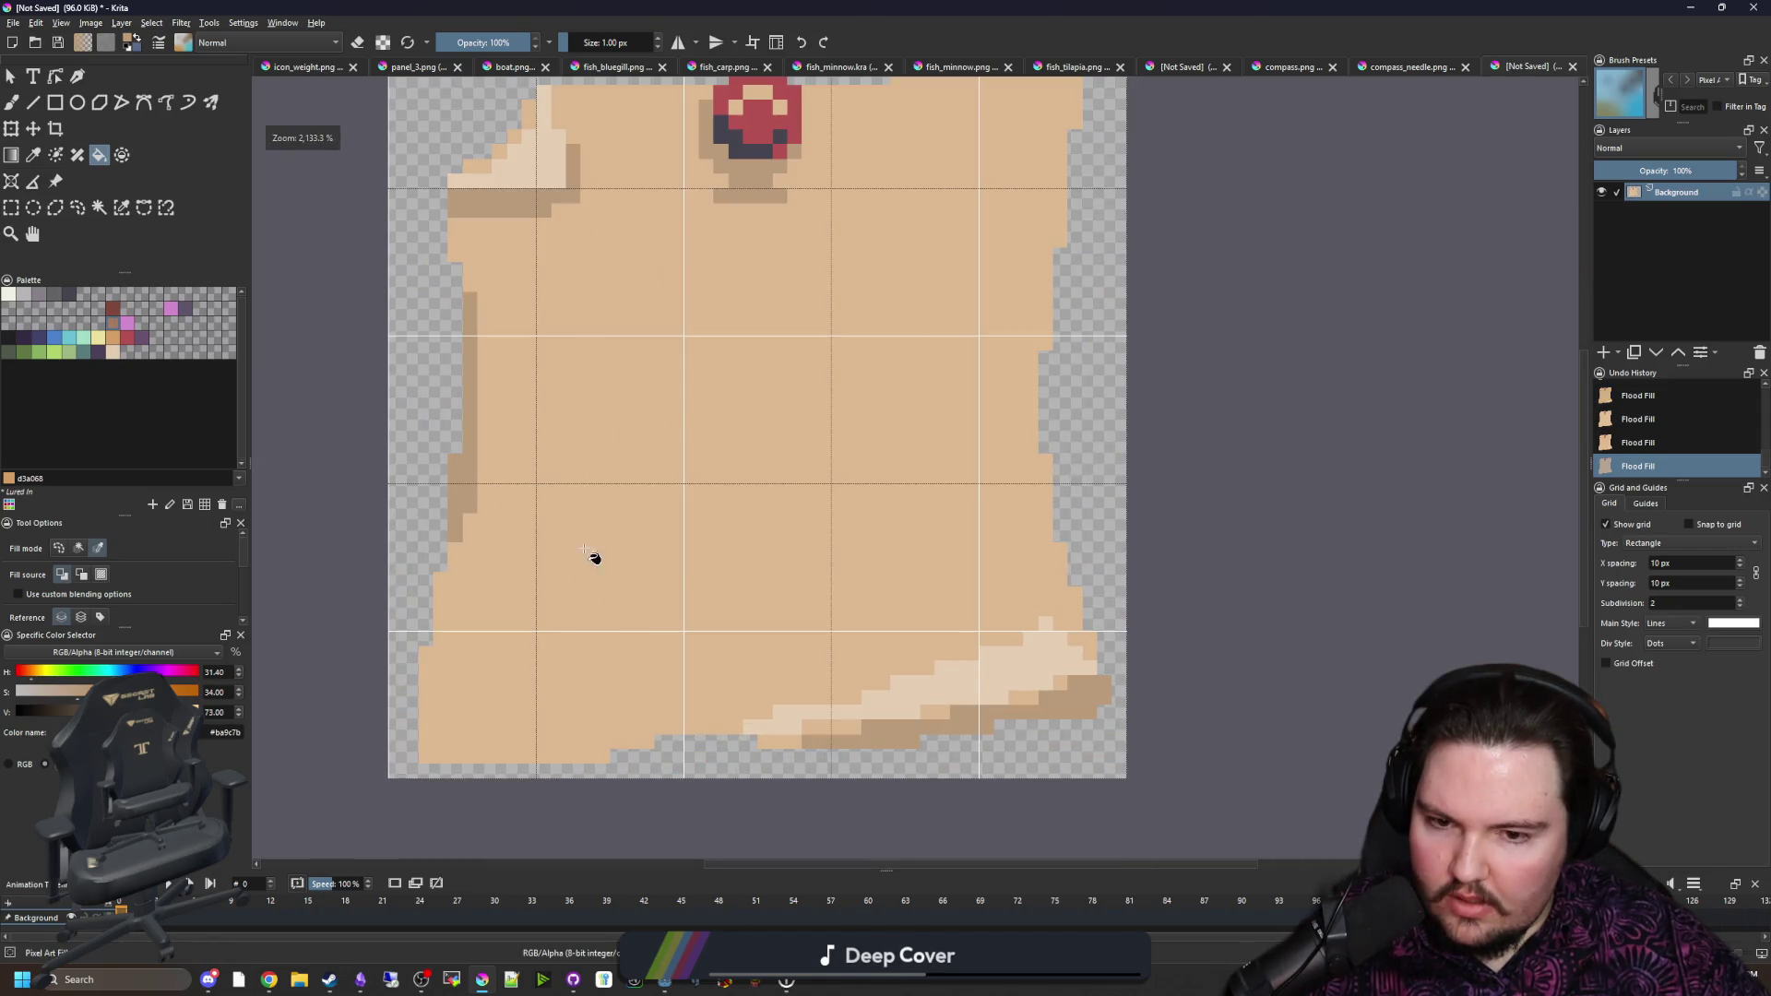
pyautogui.scroll(-2, 585, 596)
pyautogui.scroll(1, 715, 489)
pyautogui.press('b')
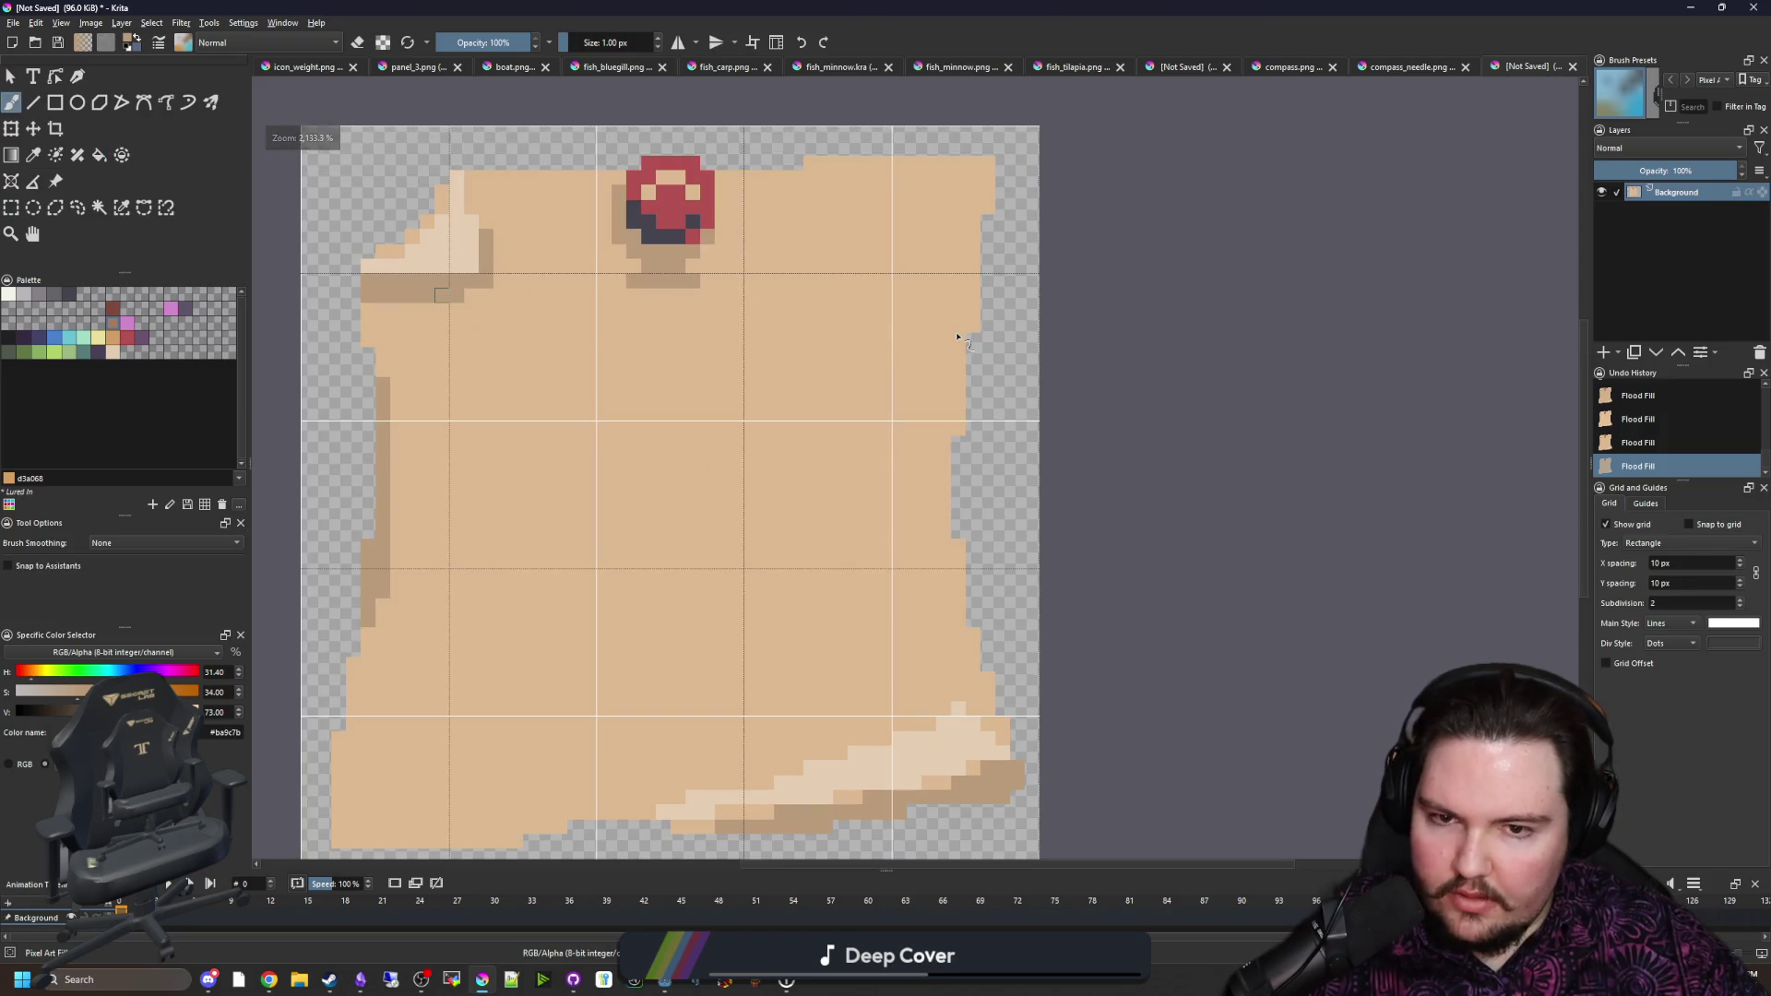
pyautogui.scroll(2, 934, 415)
pyautogui.scroll(-1, 930, 493)
pyautogui.scroll(1, 988, 454)
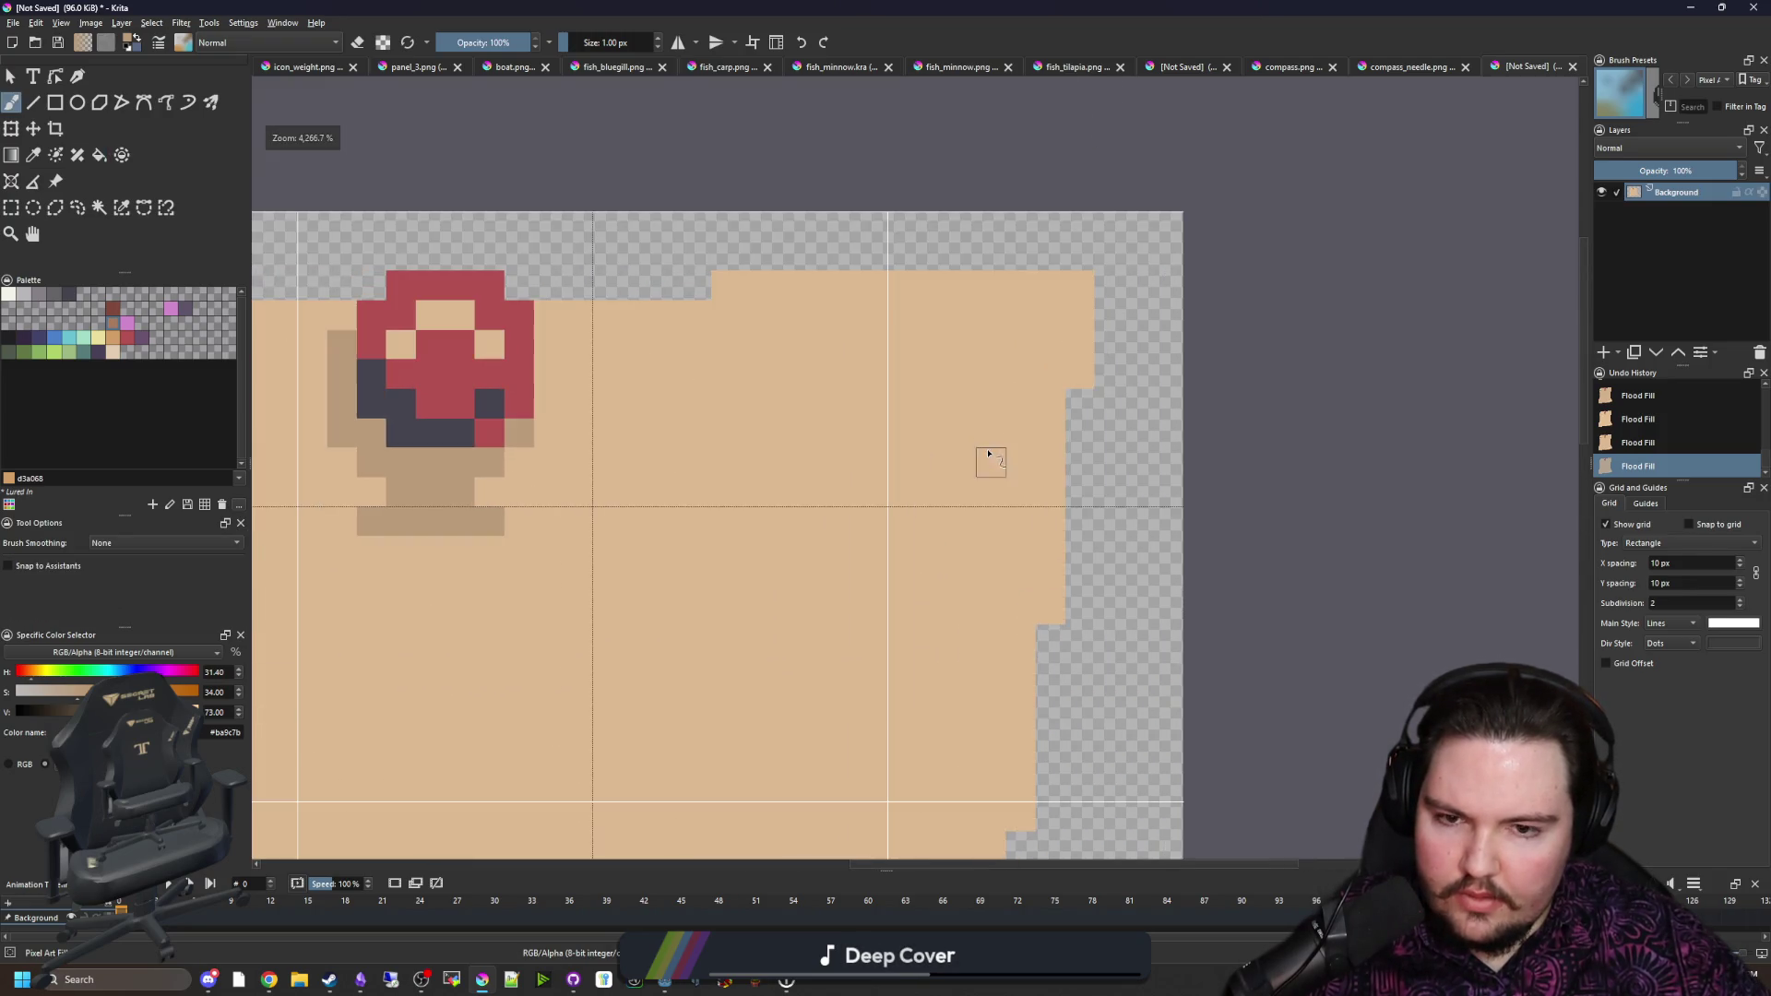
pyautogui.moveTo(1047, 600)
pyautogui.mouseDown()
pyautogui.moveTo(894, 605)
pyautogui.moveTo(1027, 580)
pyautogui.moveTo(788, 578)
pyautogui.mouseUp()
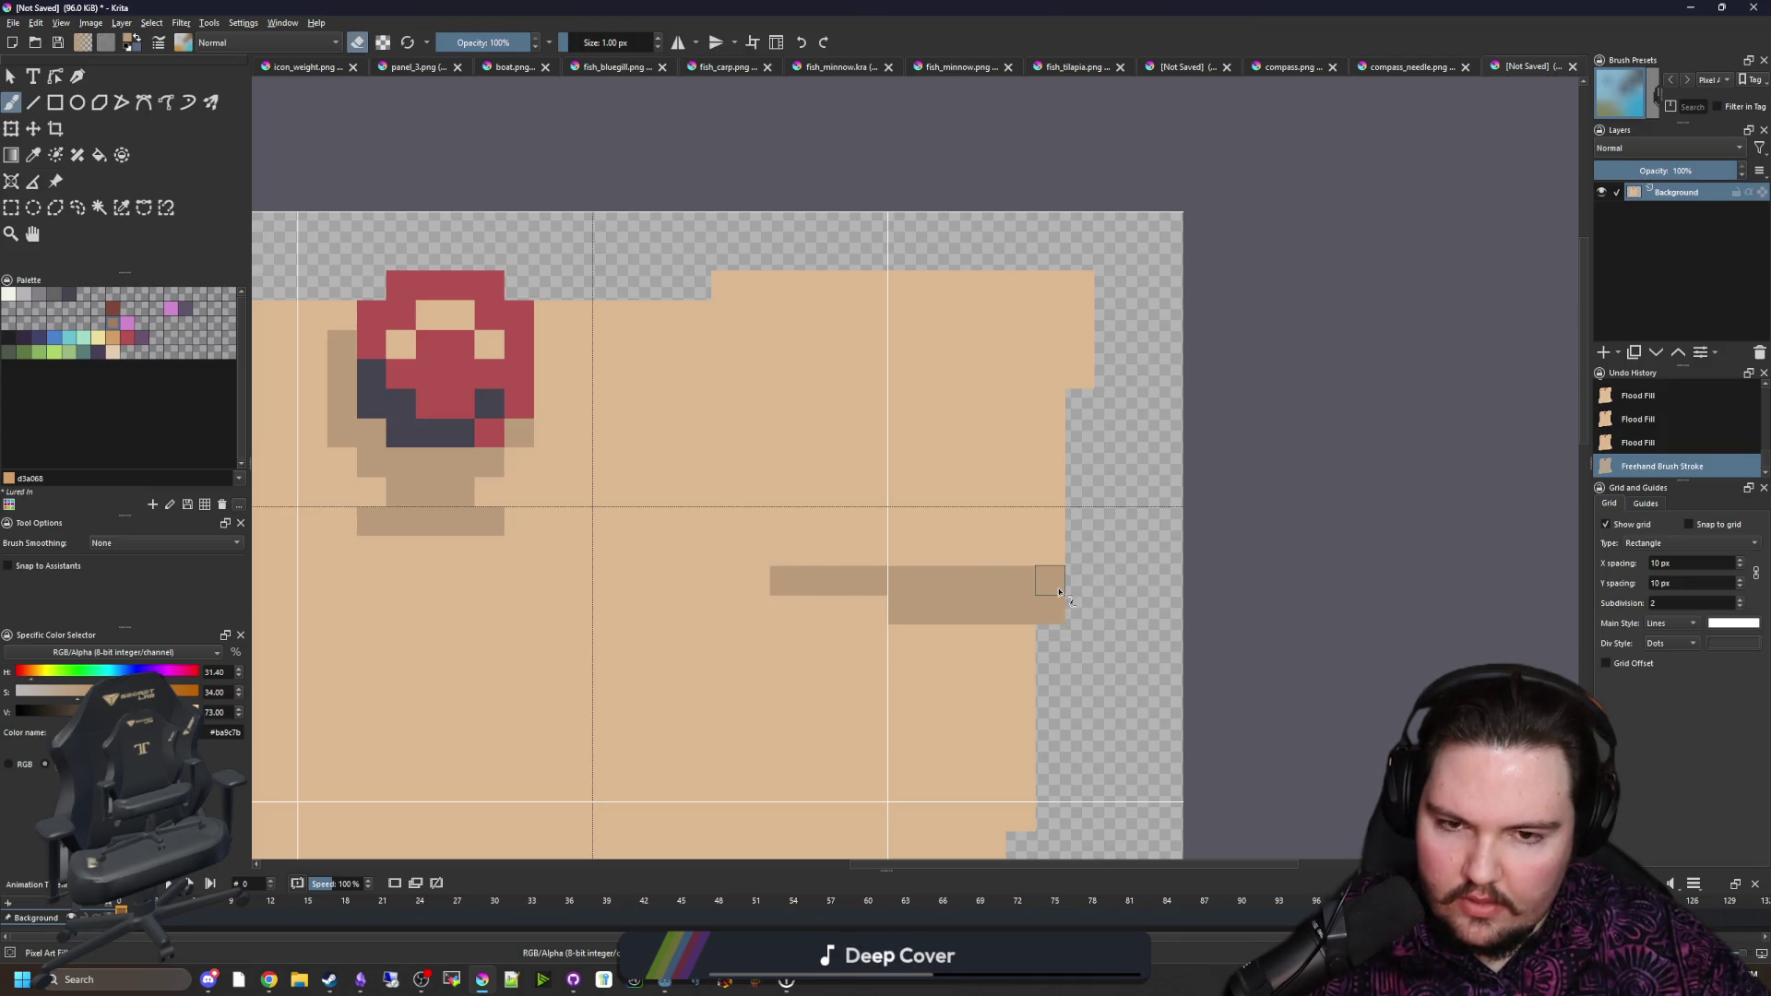
# Step: Sample the parchment's light tan and erase a column of stray pixels on the right edge
pyautogui.press('p')
pyautogui.click(733, 334)
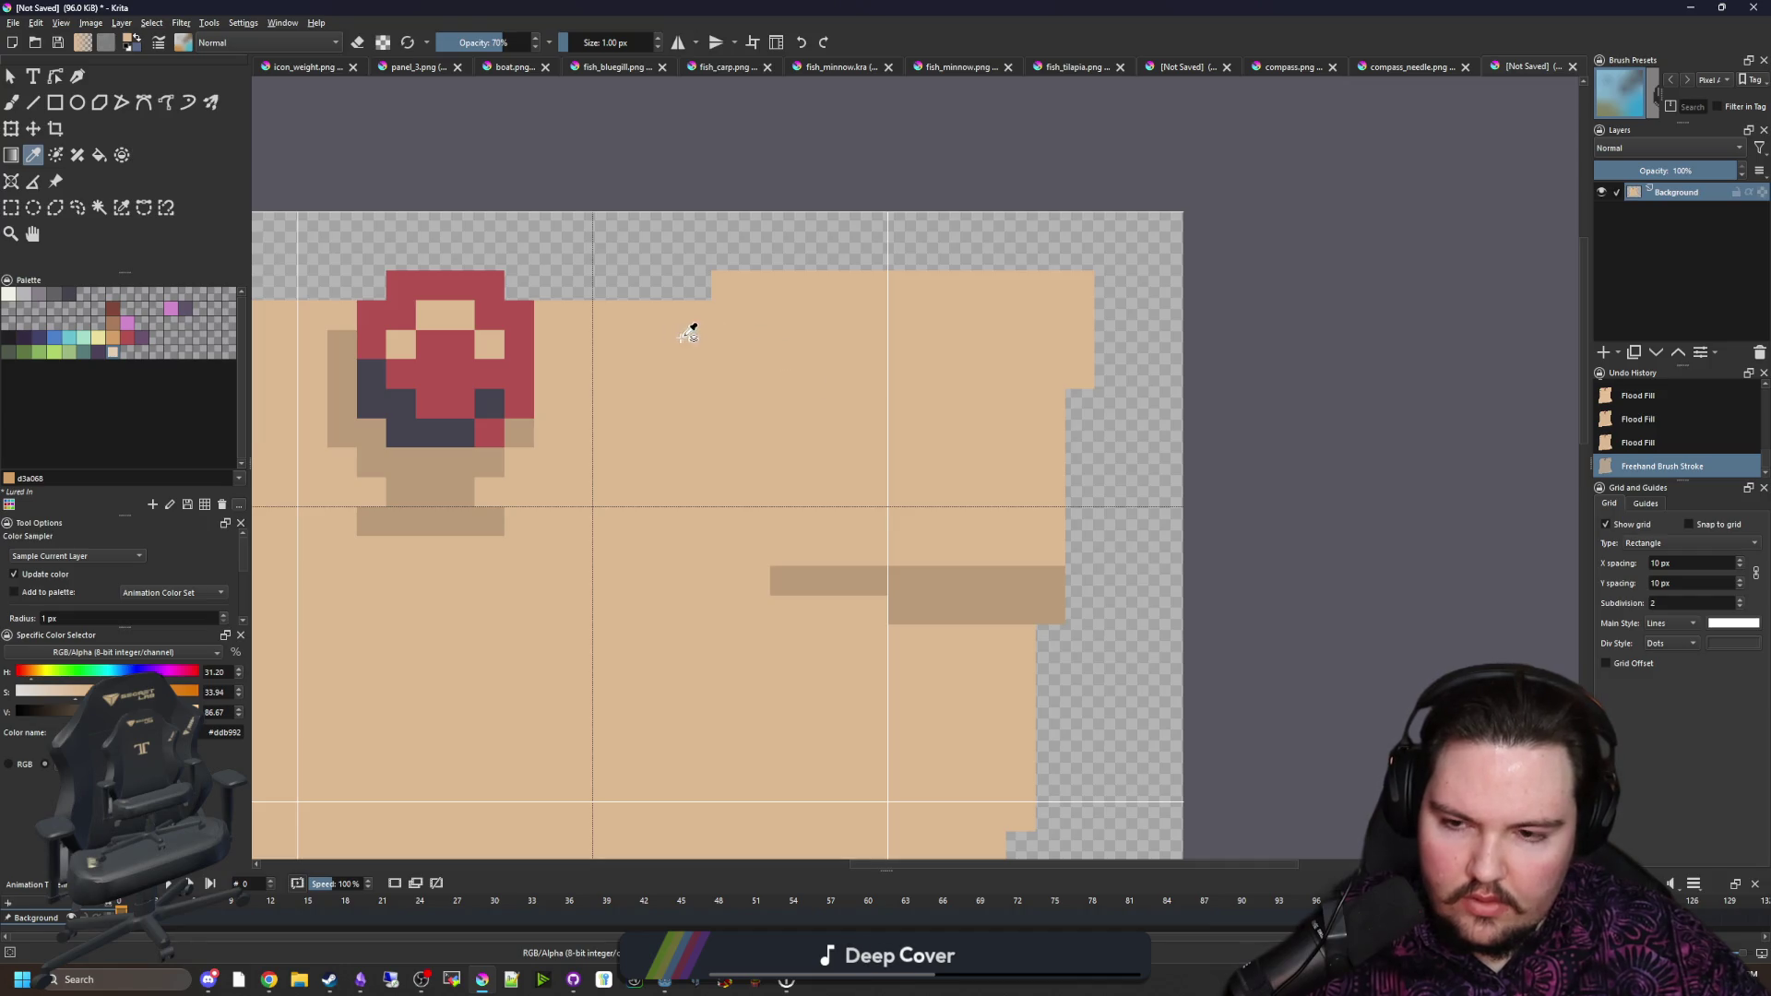
pyautogui.scroll(-2, 983, 519)
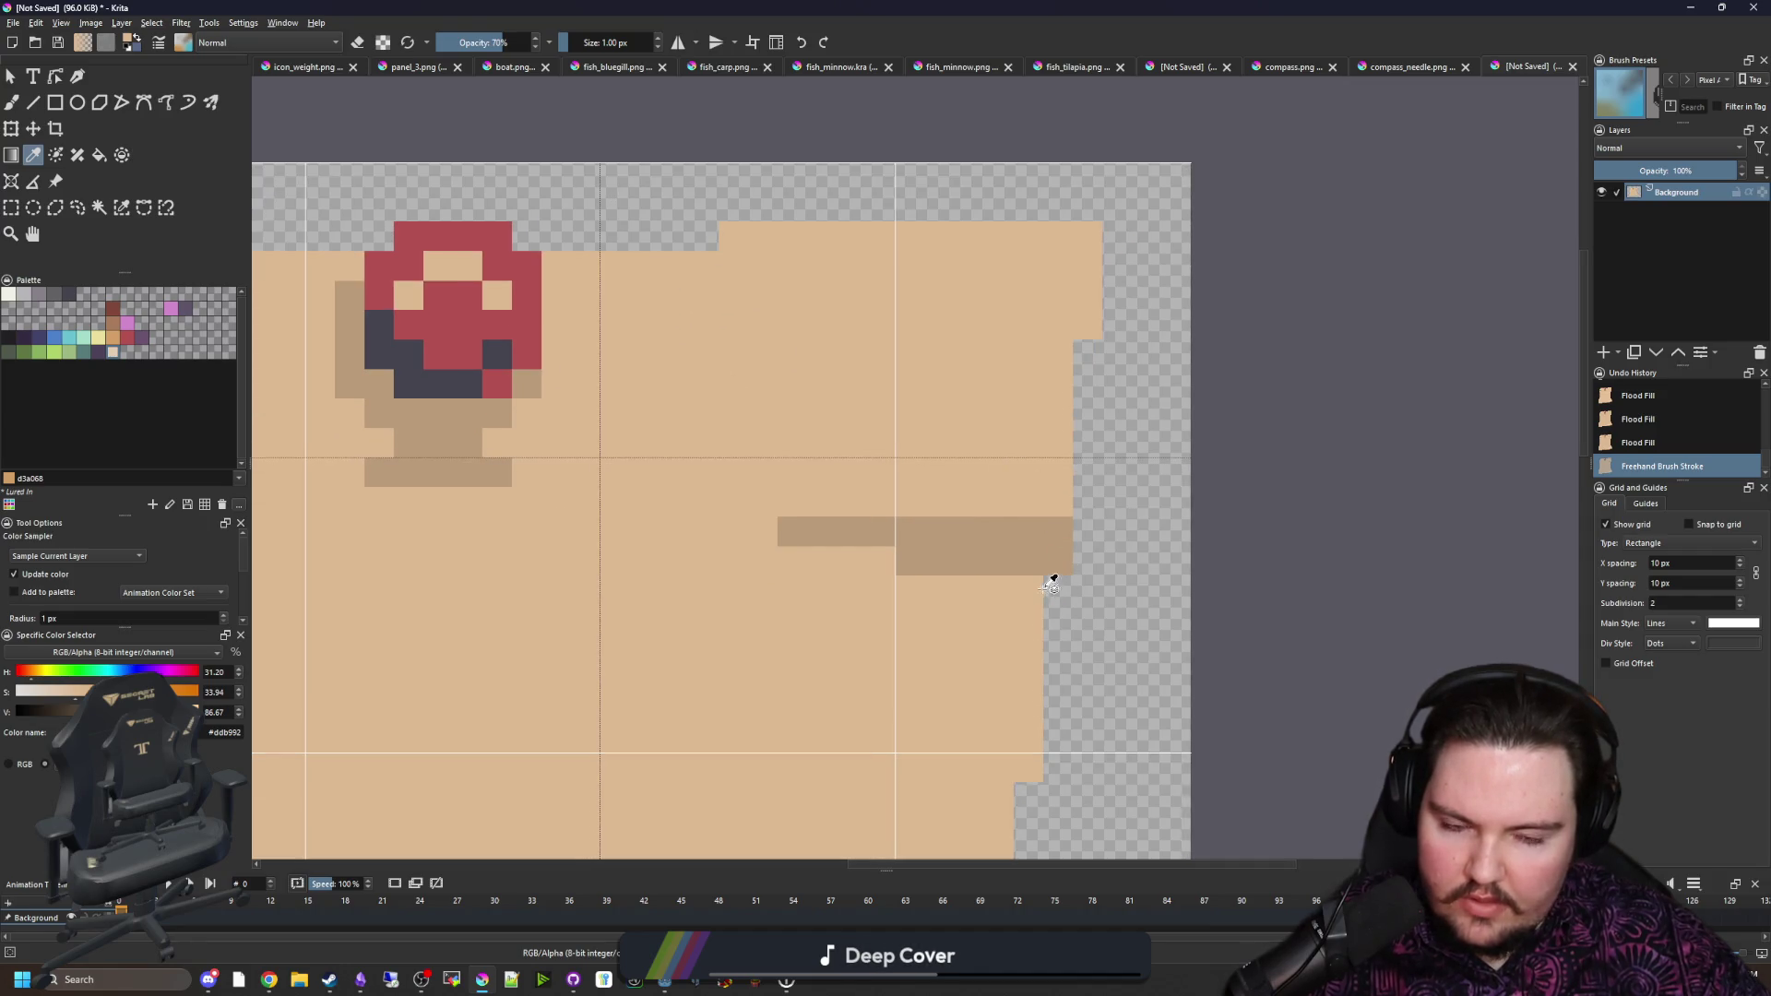
pyautogui.scroll(1, 1051, 598)
pyautogui.press('b')
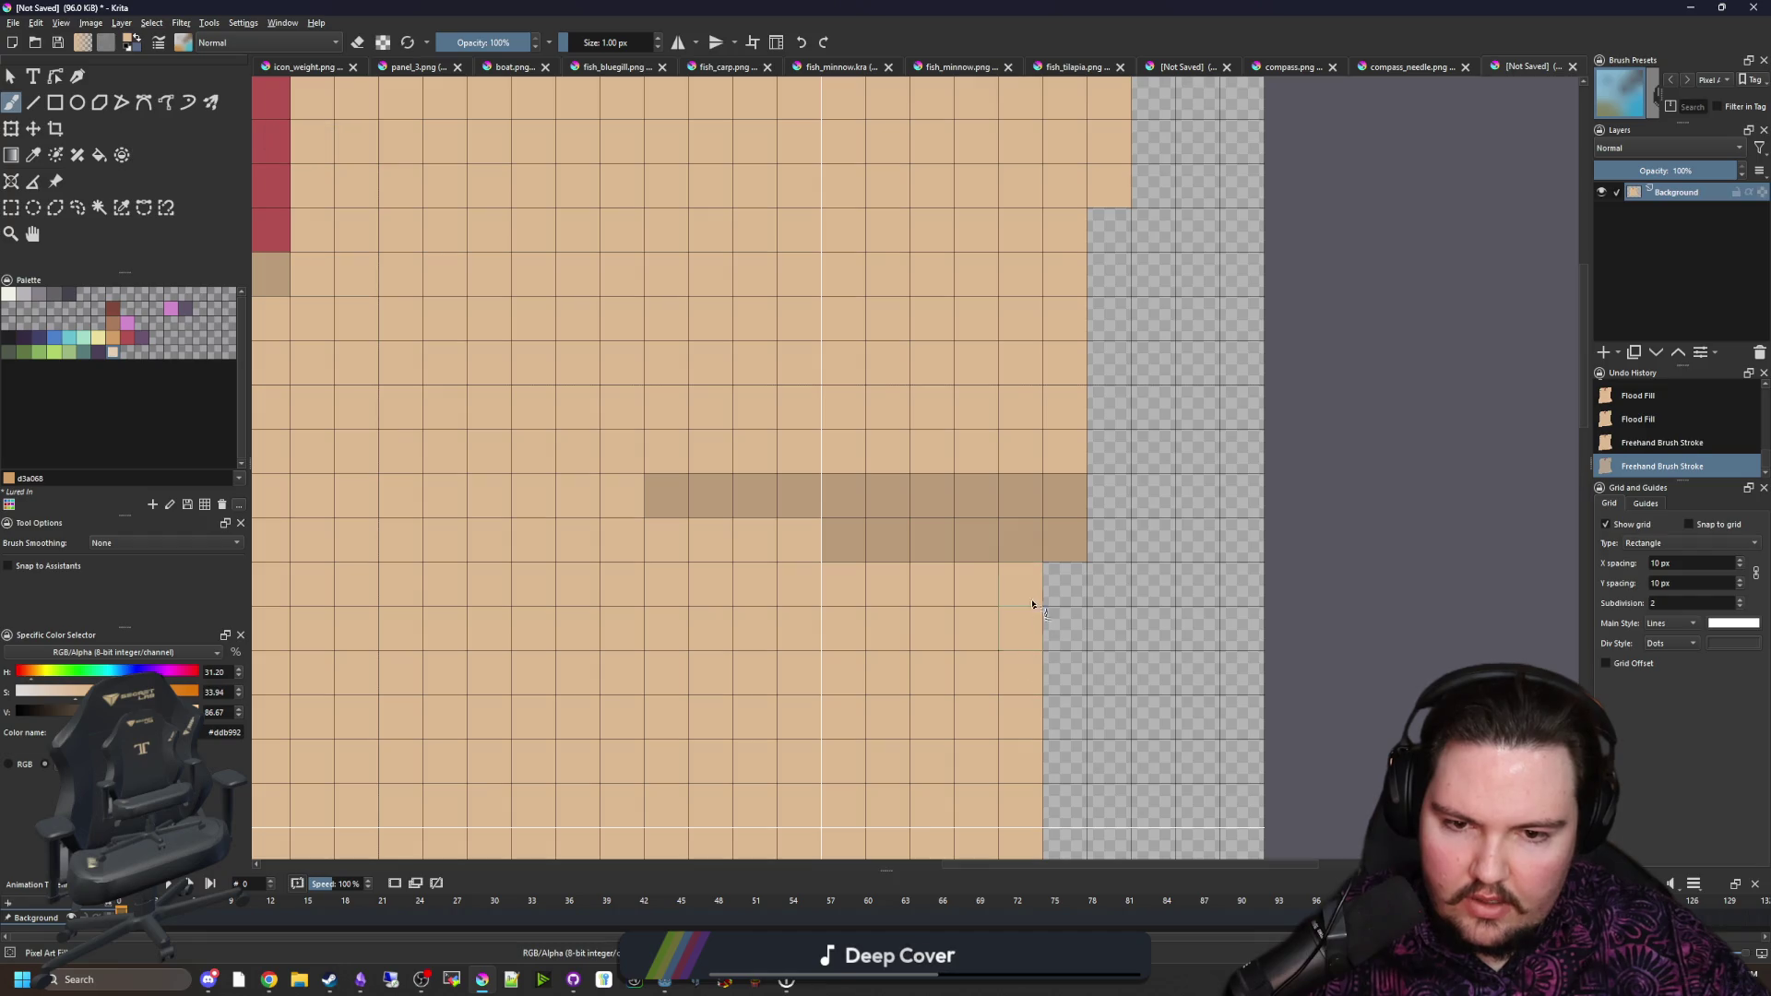
pyautogui.press('e')
pyautogui.moveTo(1024, 581); pyautogui.dragTo(1027, 664)
# Step: With the sampled base tan, fill the right-edge notch and shorten the shadow rows' left ends
pyautogui.scroll(-6, 783, 553)
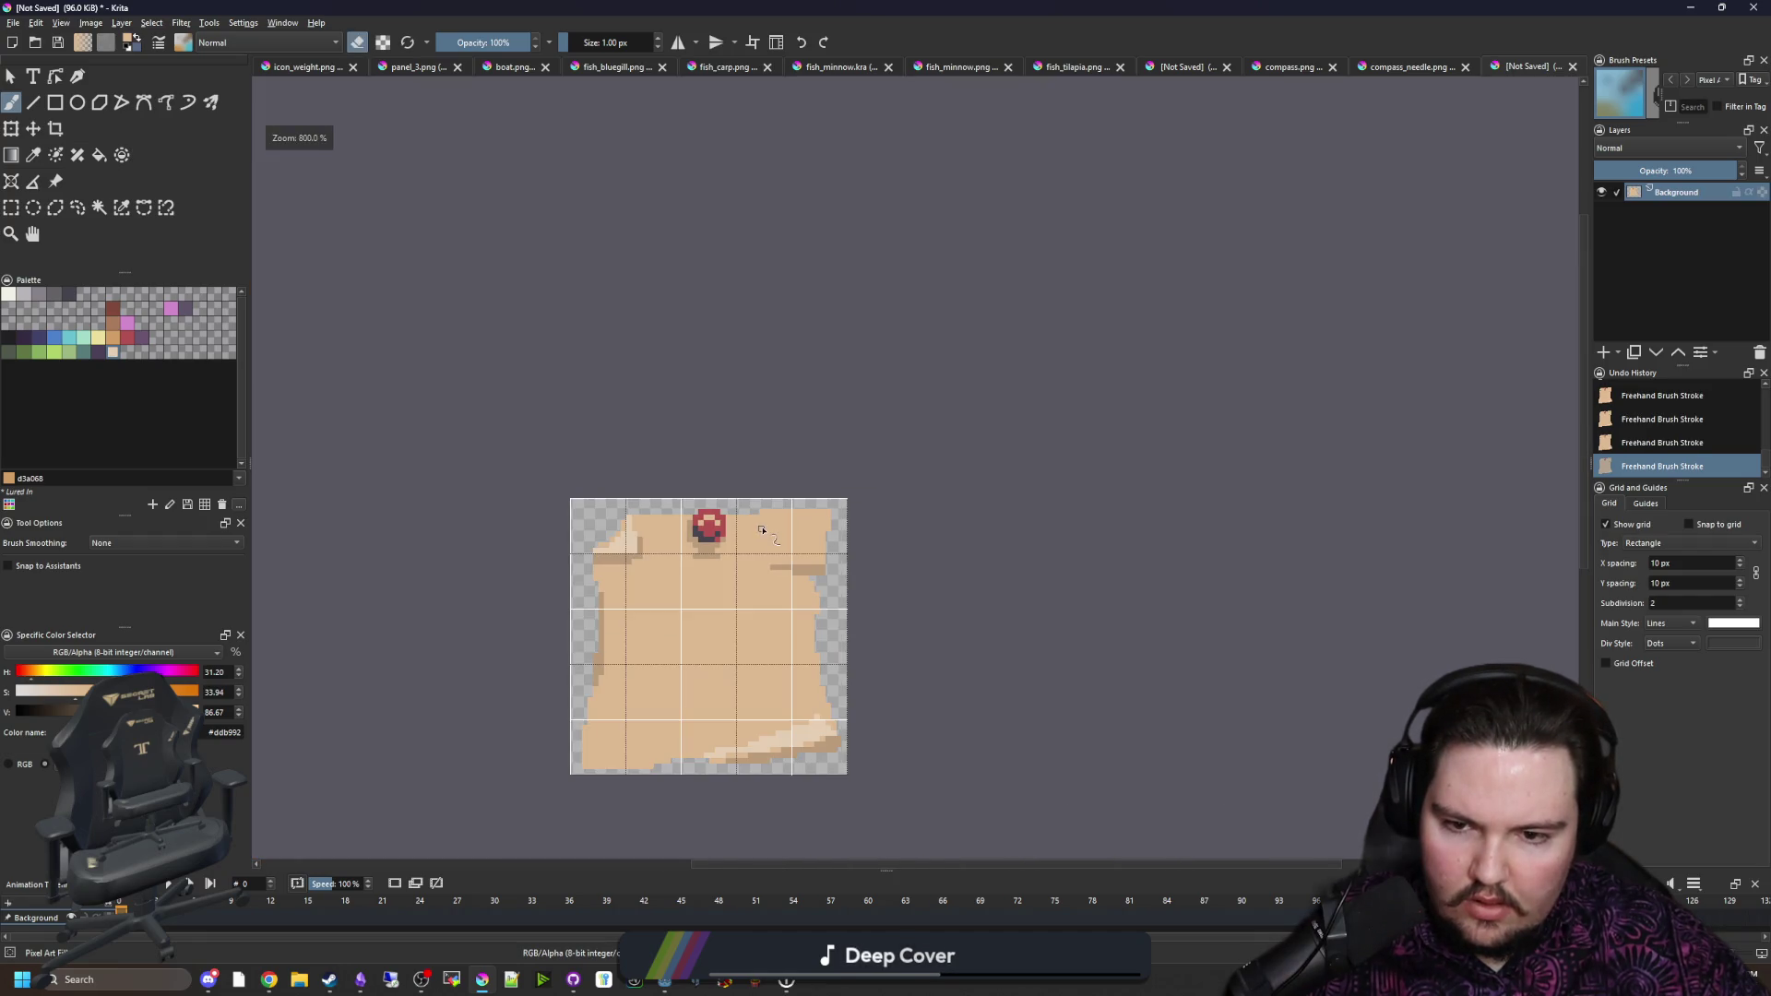
pyautogui.scroll(6, 905, 565)
pyautogui.press('e')
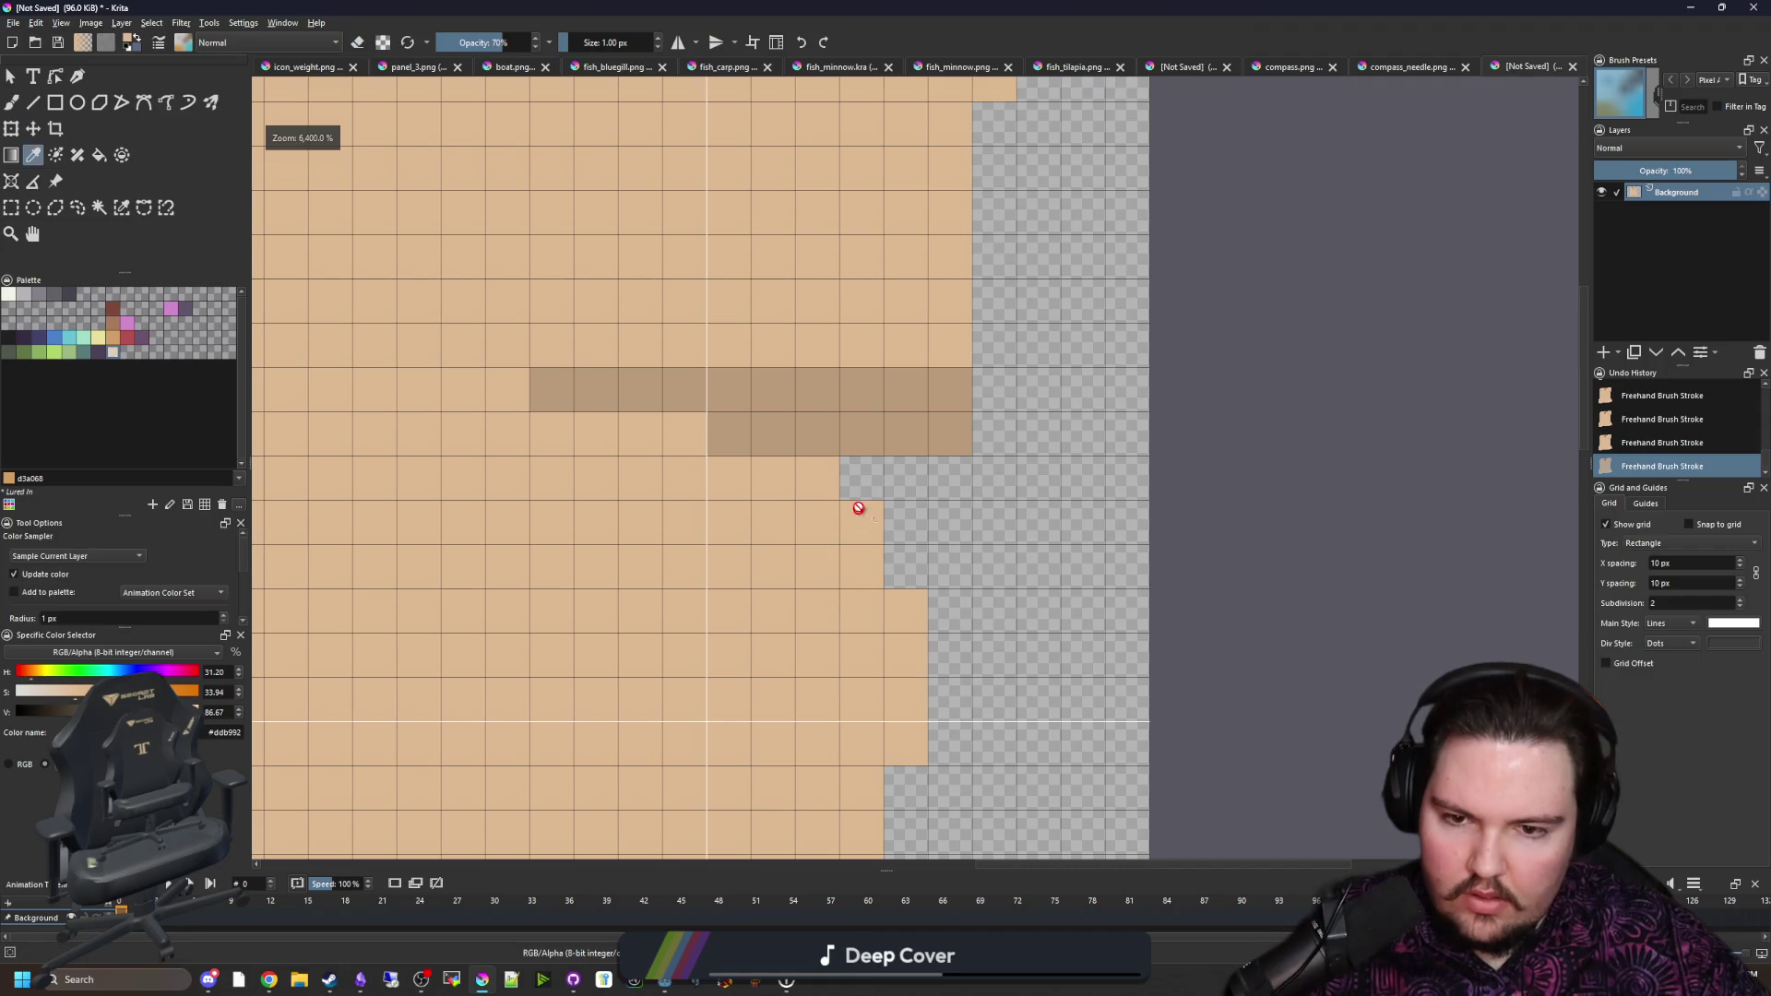
pyautogui.click(904, 565)
pyautogui.moveTo(655, 389); pyautogui.dragTo(539, 389)
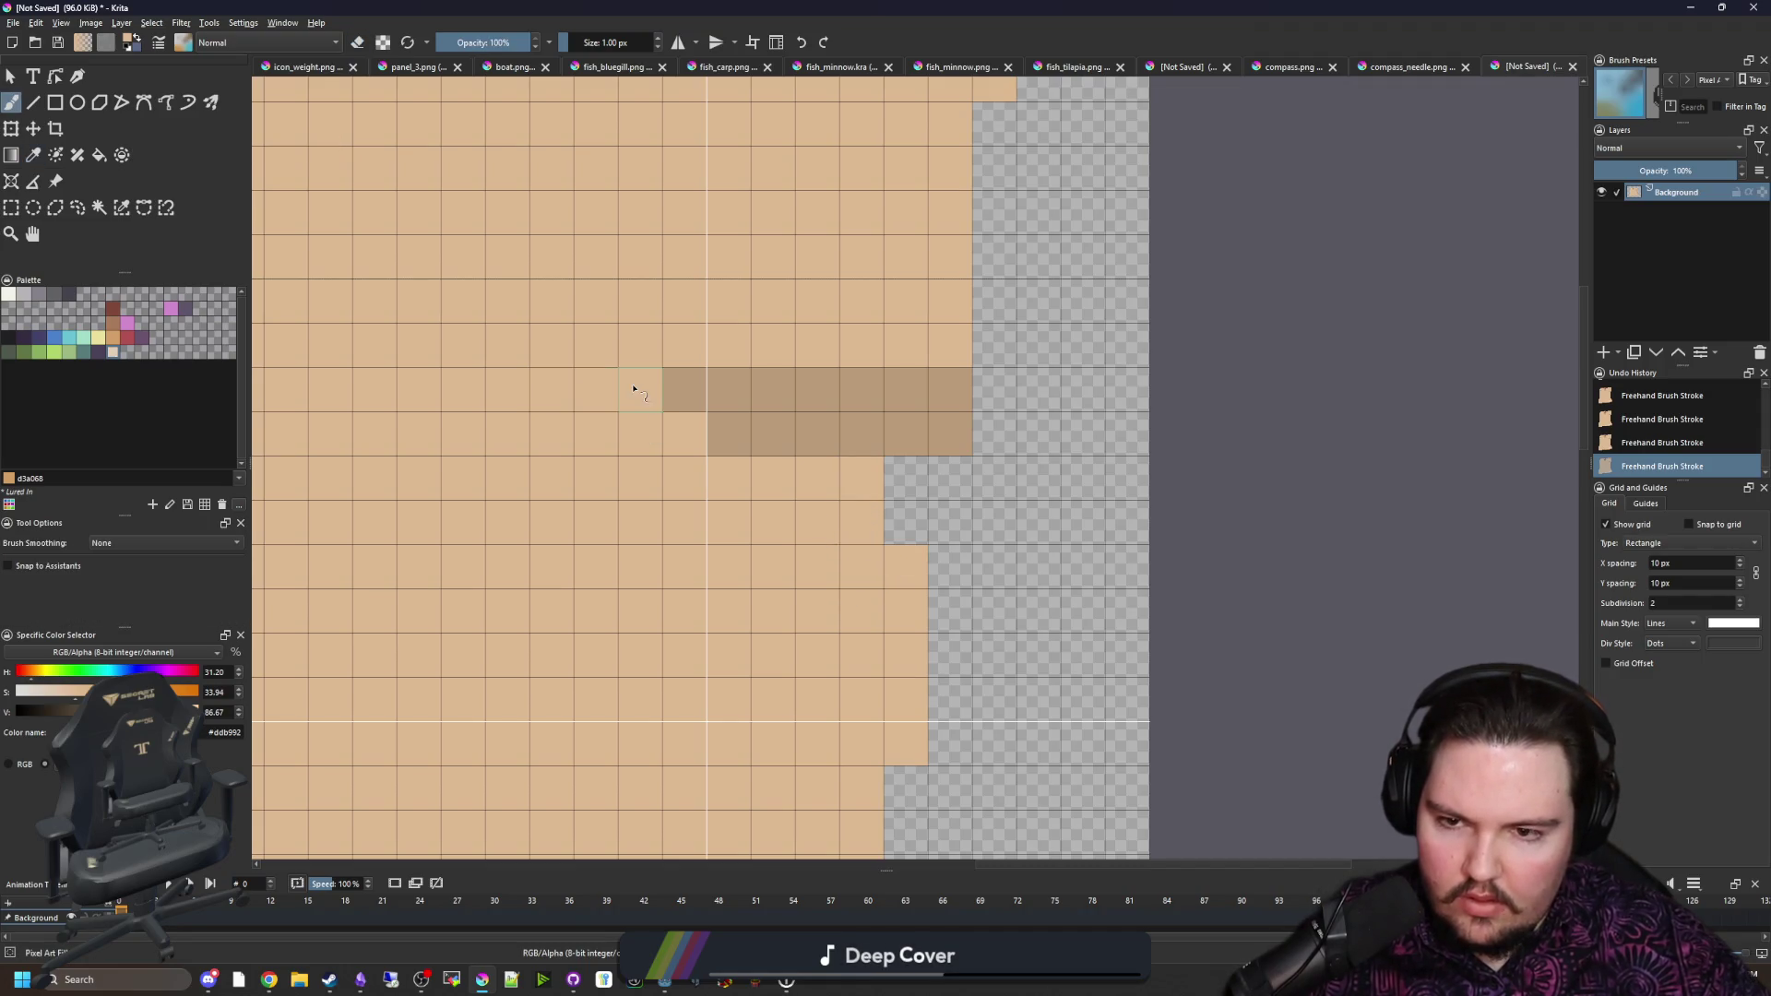
pyautogui.moveTo(715, 434); pyautogui.dragTo(811, 439)
pyautogui.scroll(-5, 879, 493)
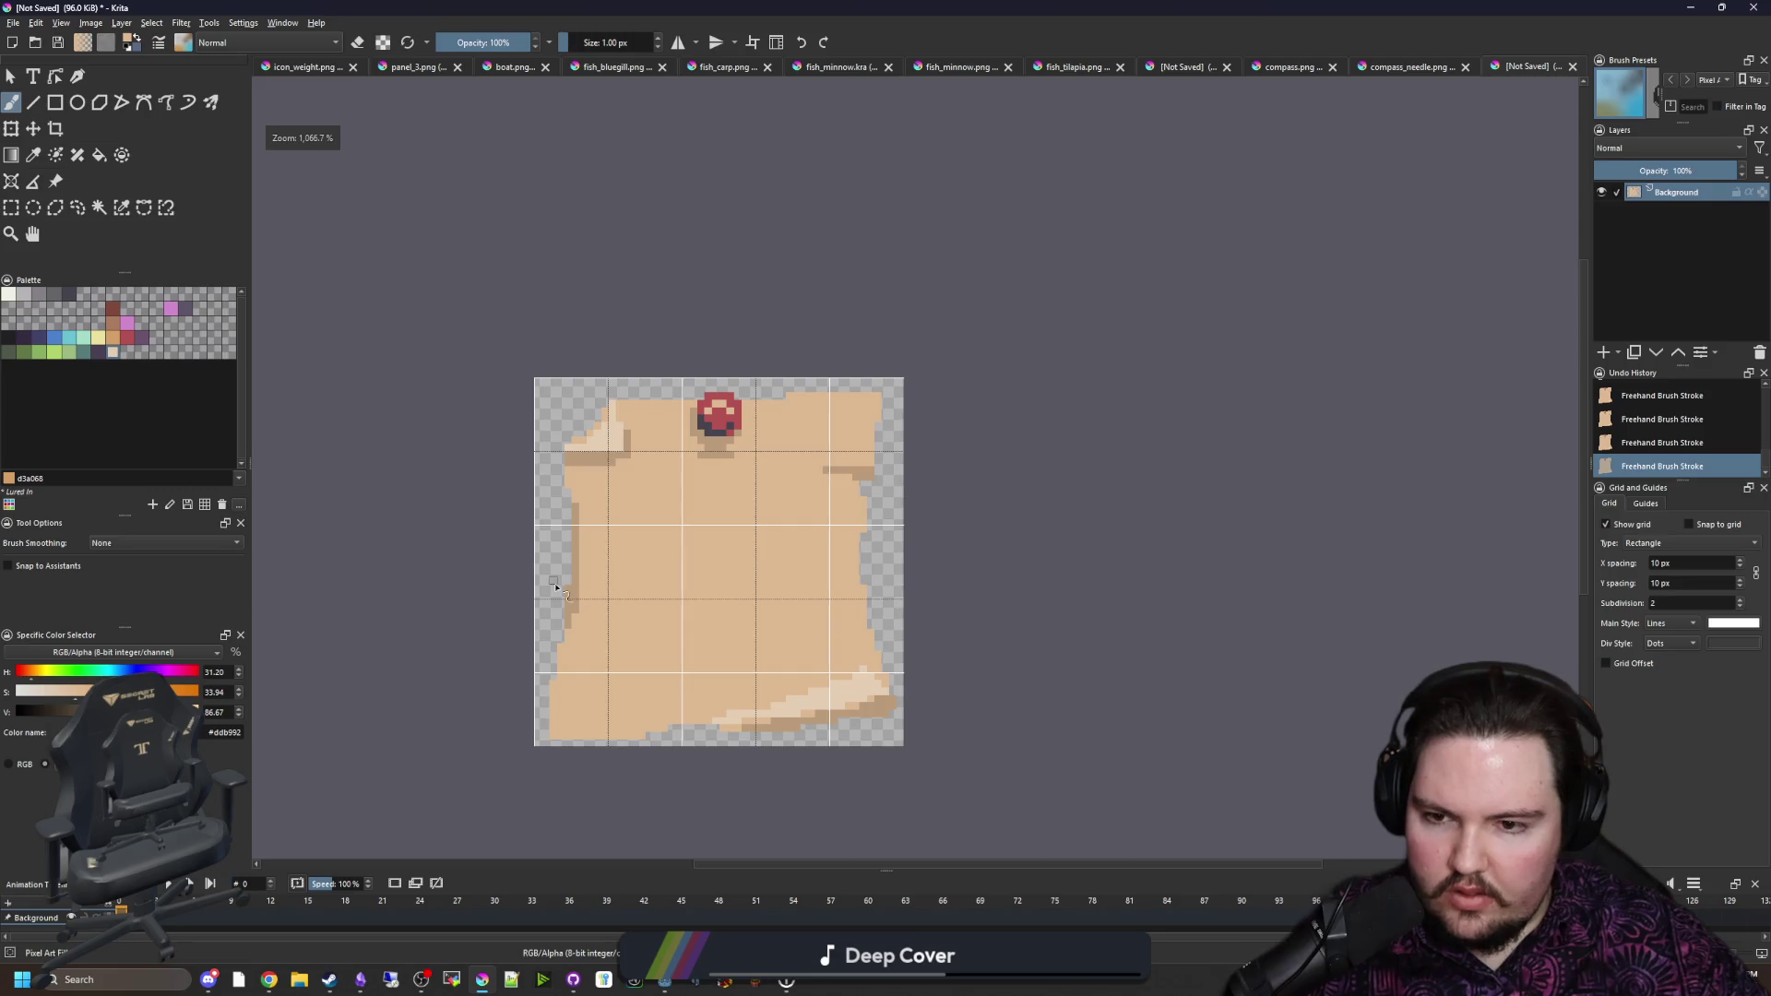
pyautogui.scroll(2, 555, 587)
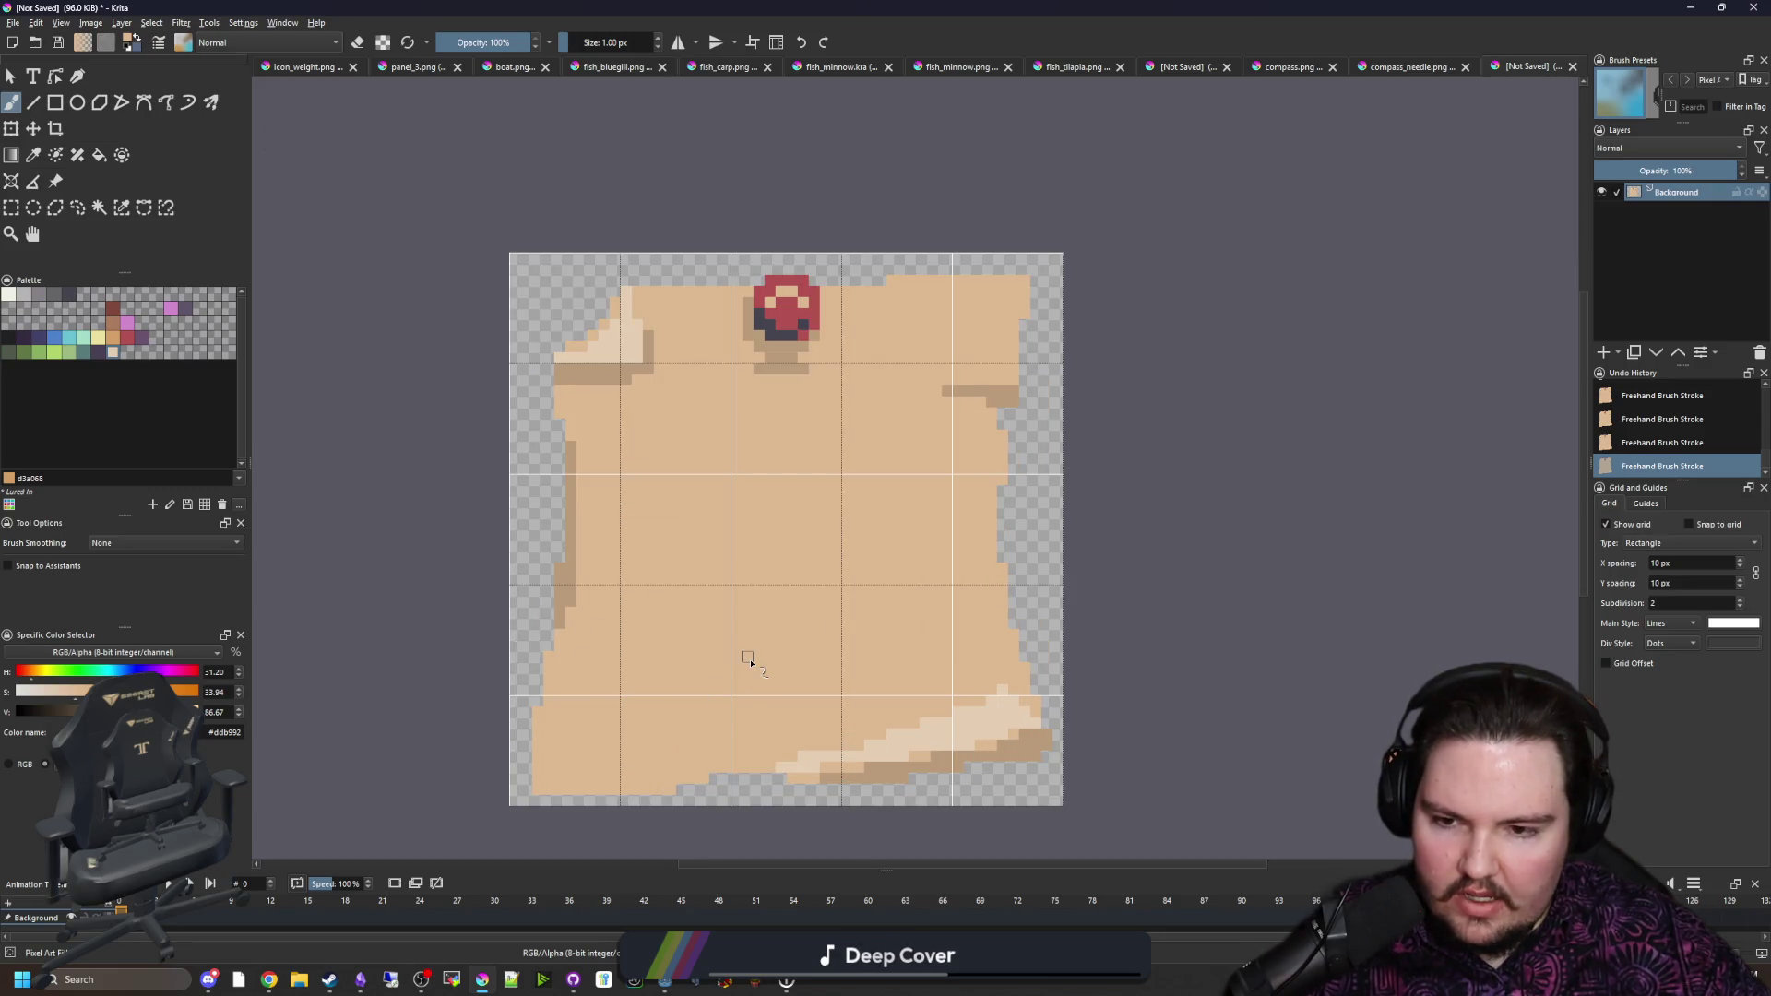
pyautogui.scroll(-4, 750, 660)
pyautogui.scroll(3, 764, 637)
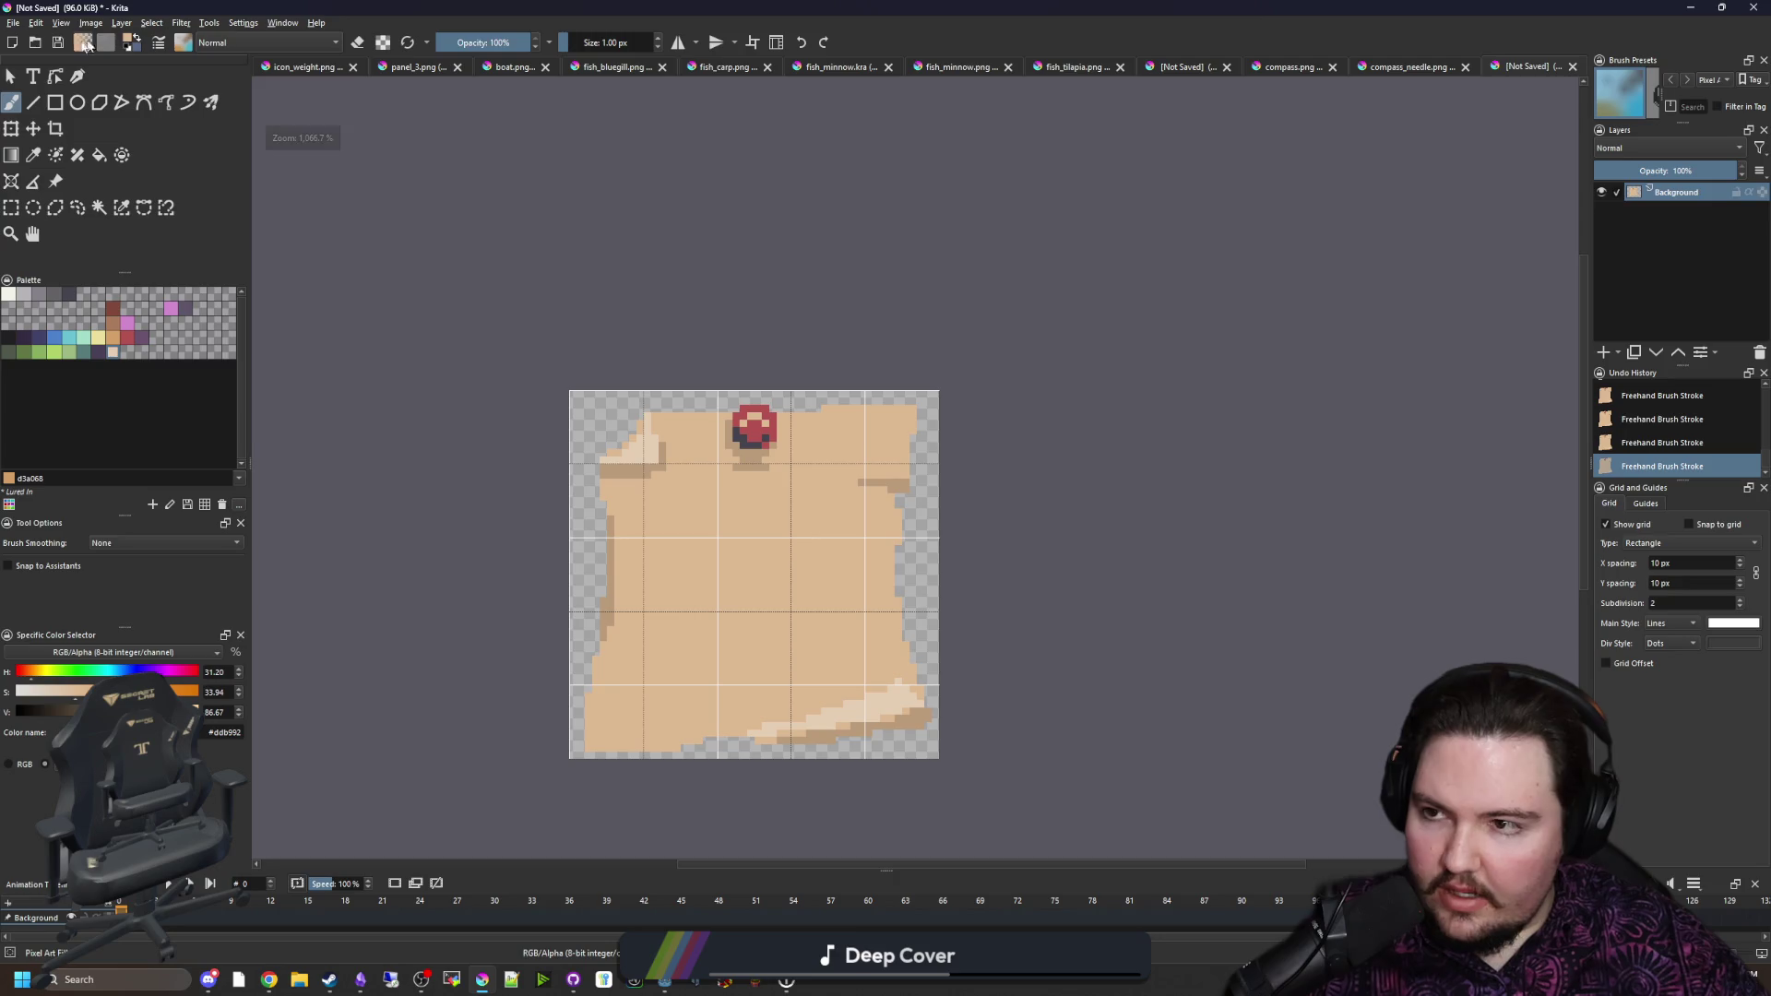
pyautogui.click(13, 23)
# Step: Save the drawing as note.png (PNG image) in Sprites/Items, accept export settings, and minimize Krita
pyautogui.click(52, 102)
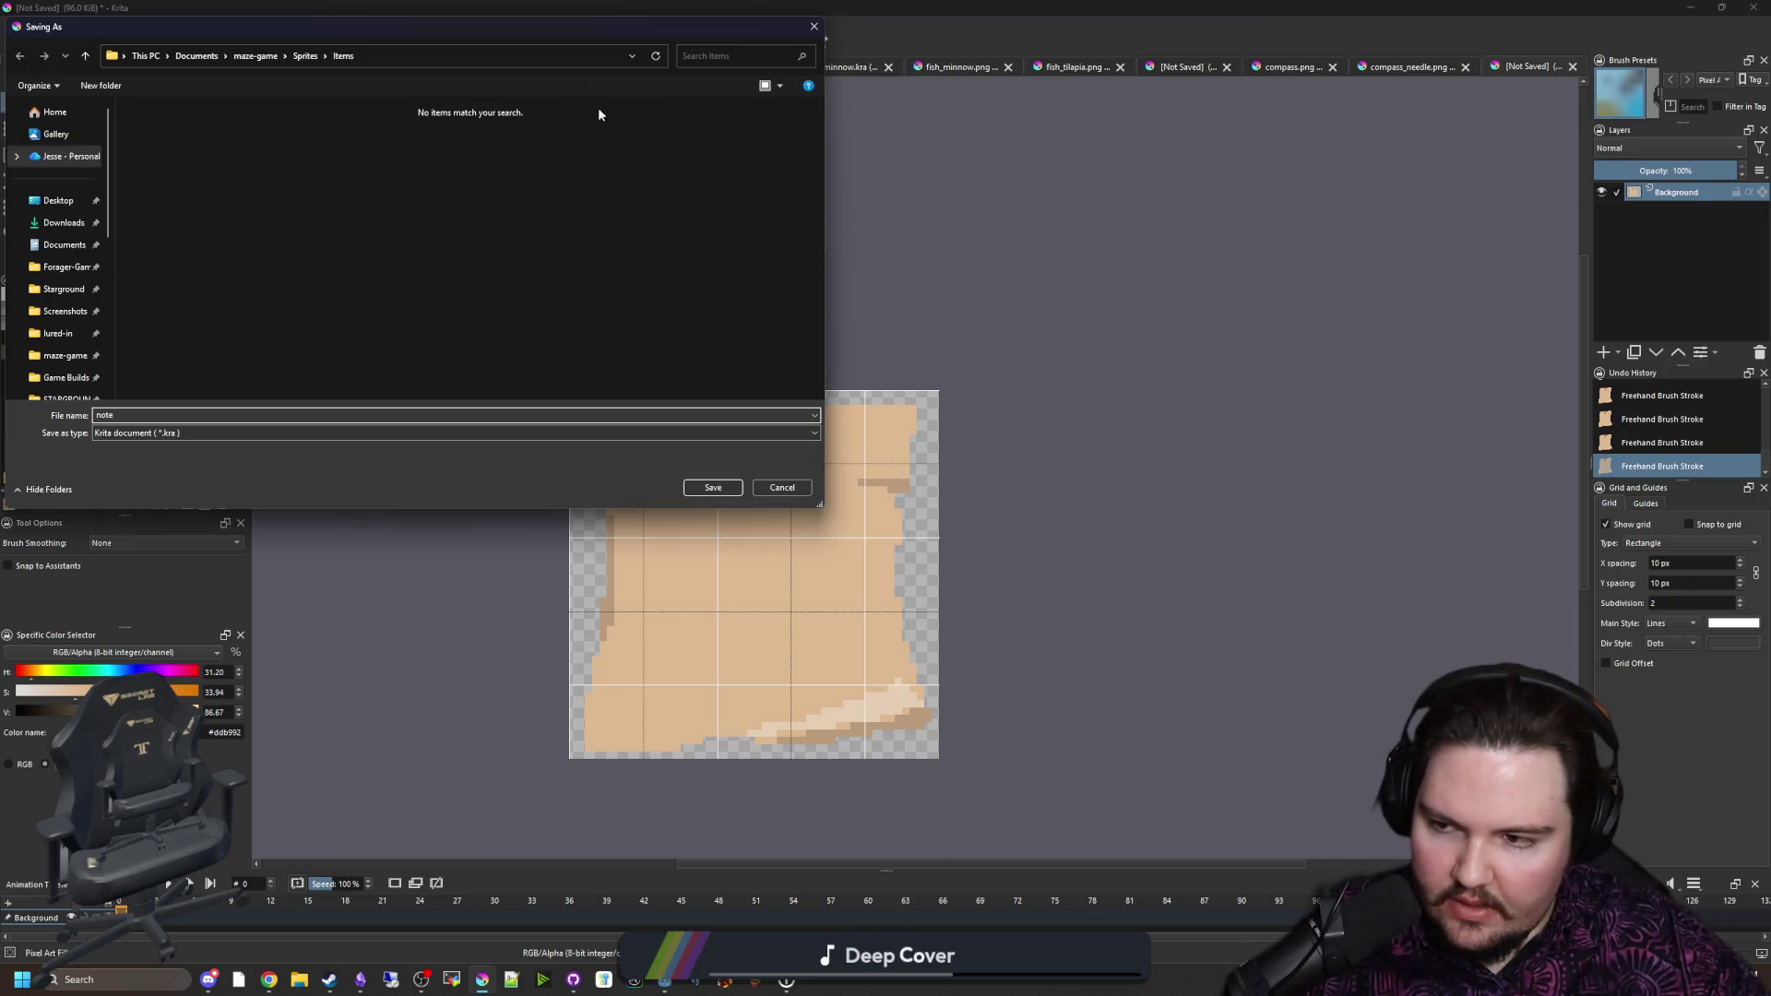
pyautogui.click(184, 431)
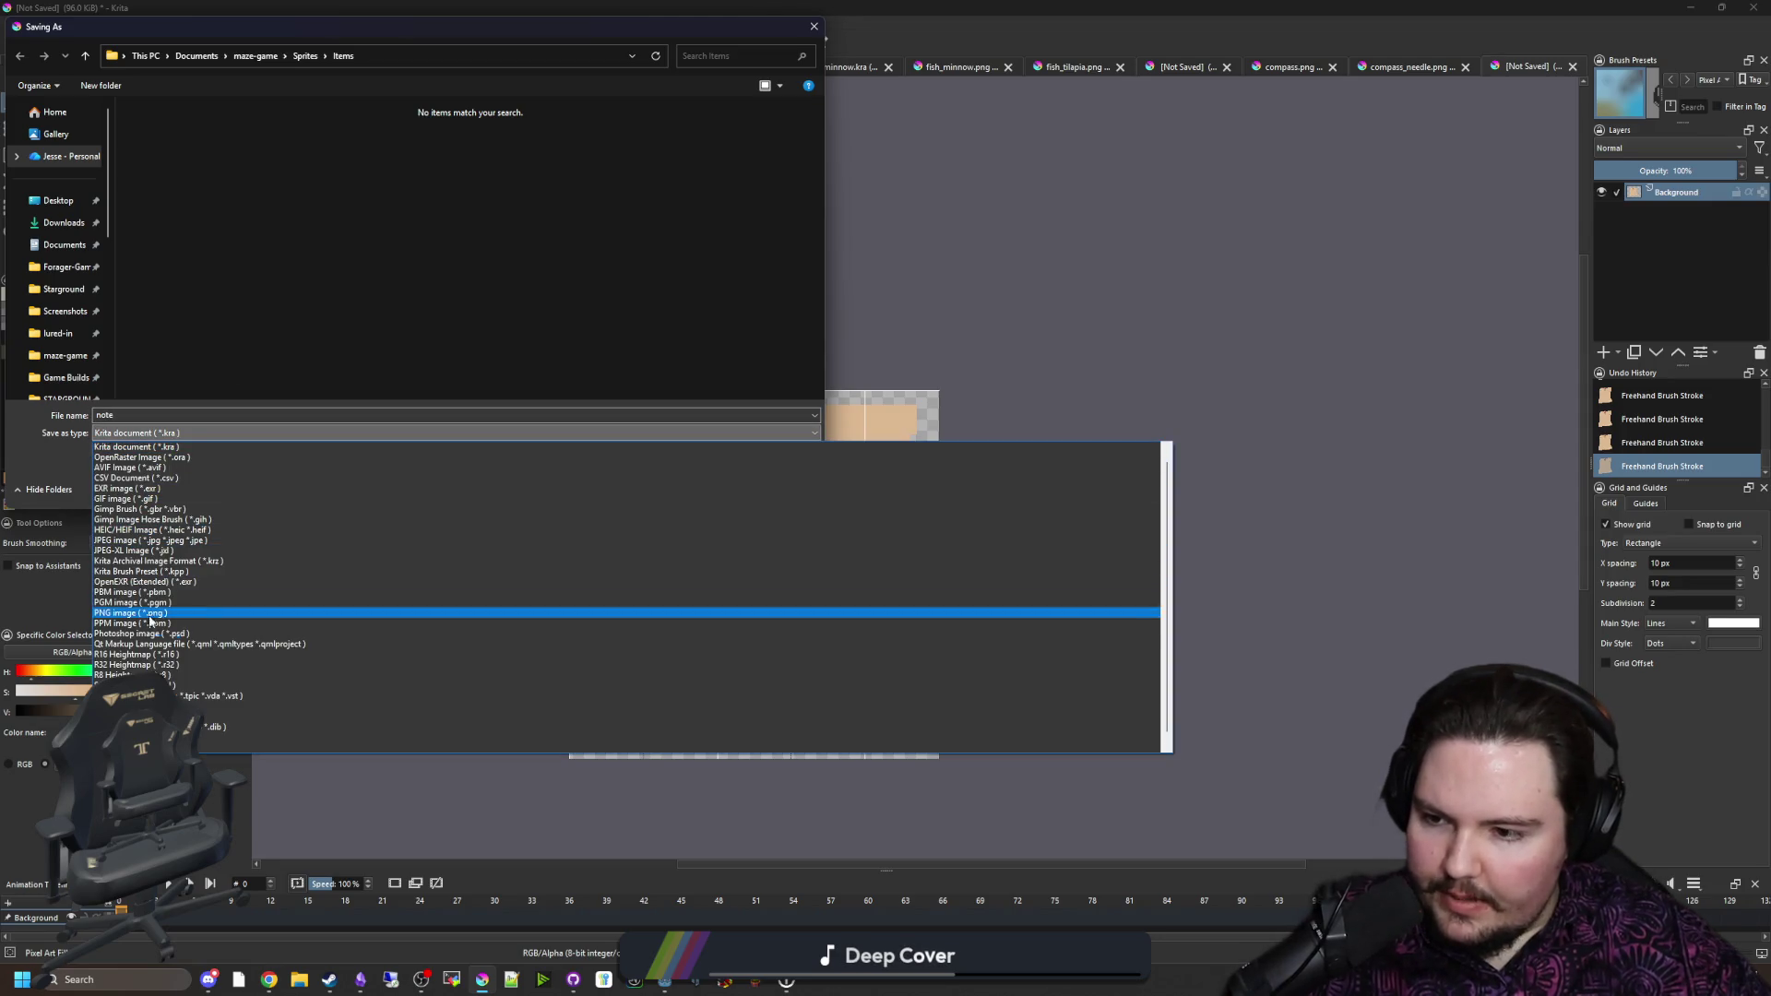
pyautogui.click(369, 613)
pyautogui.click(724, 479)
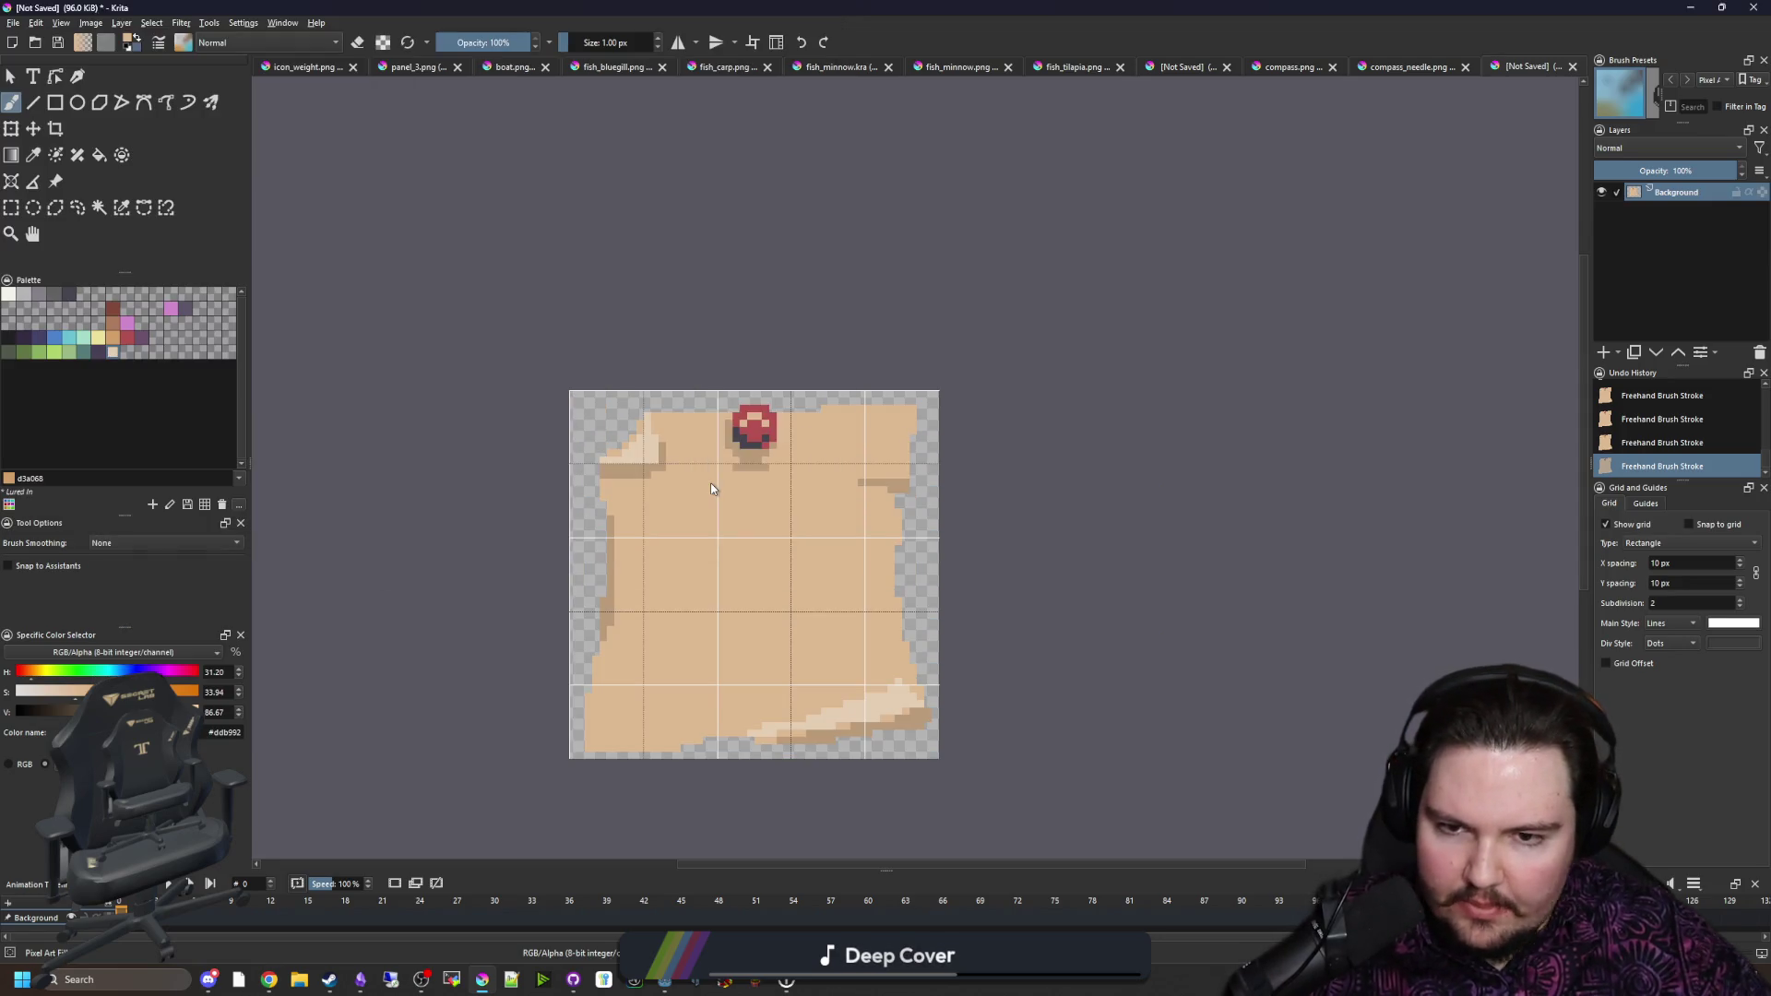
pyautogui.click(953, 635)
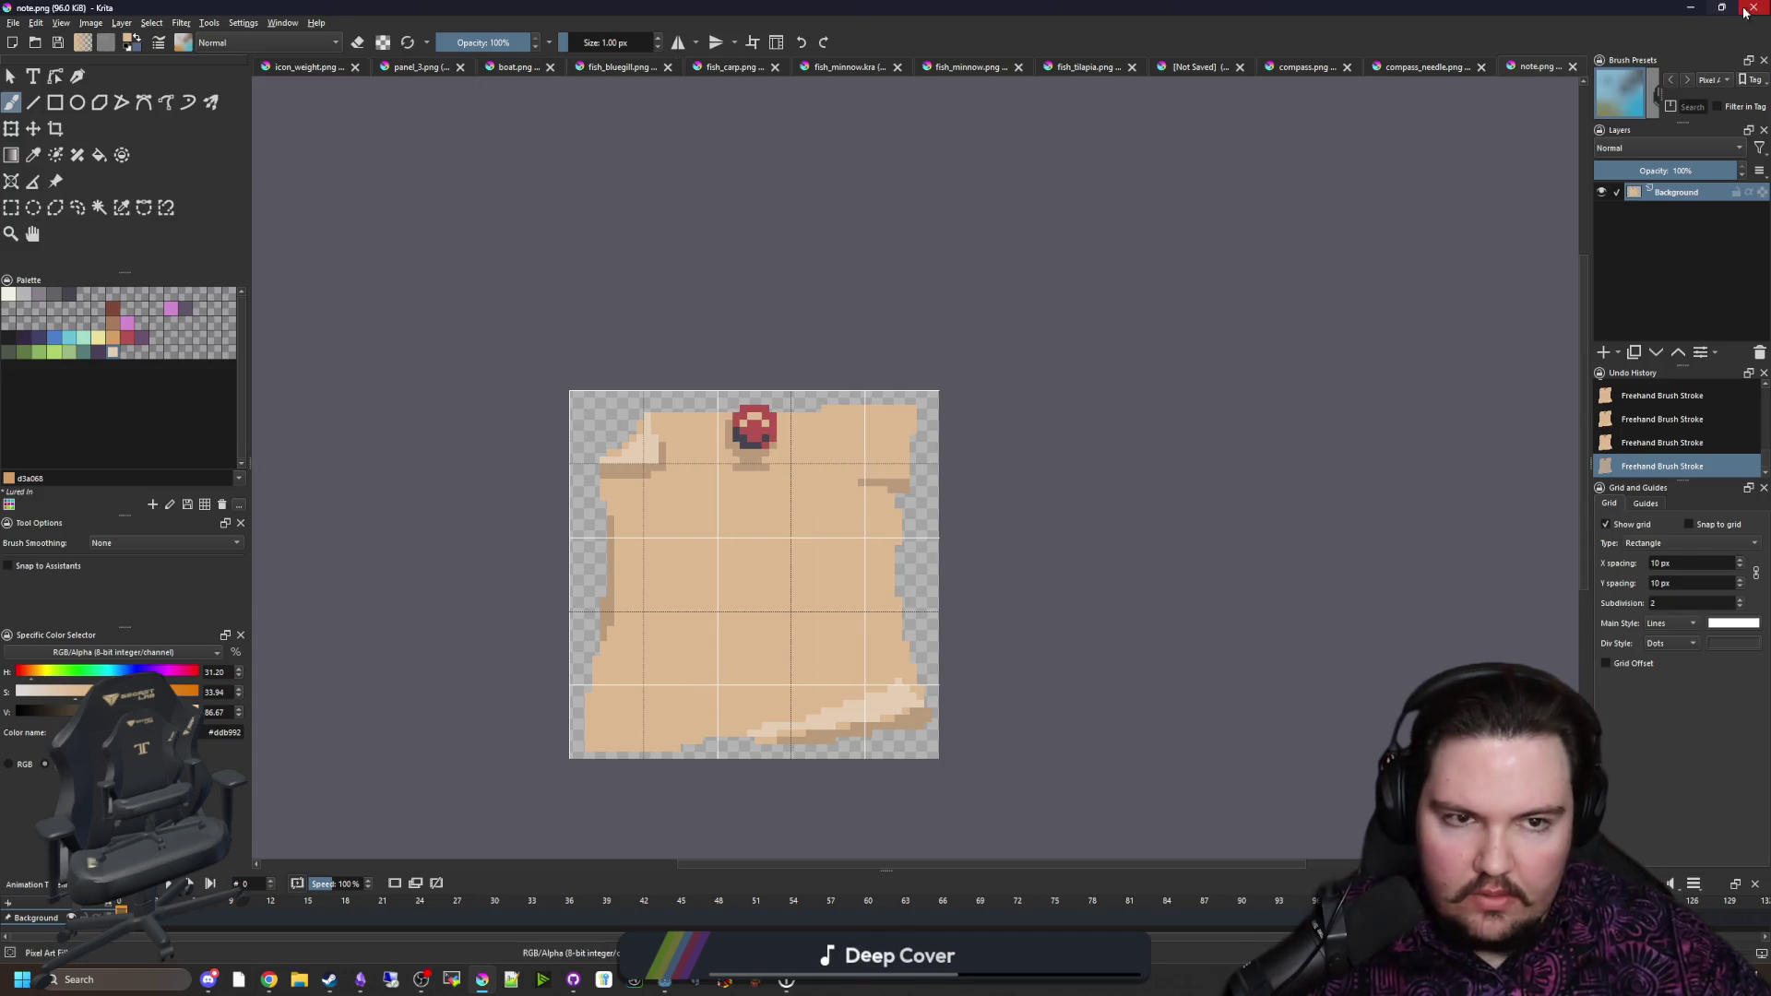
pyautogui.click(1690, 8)
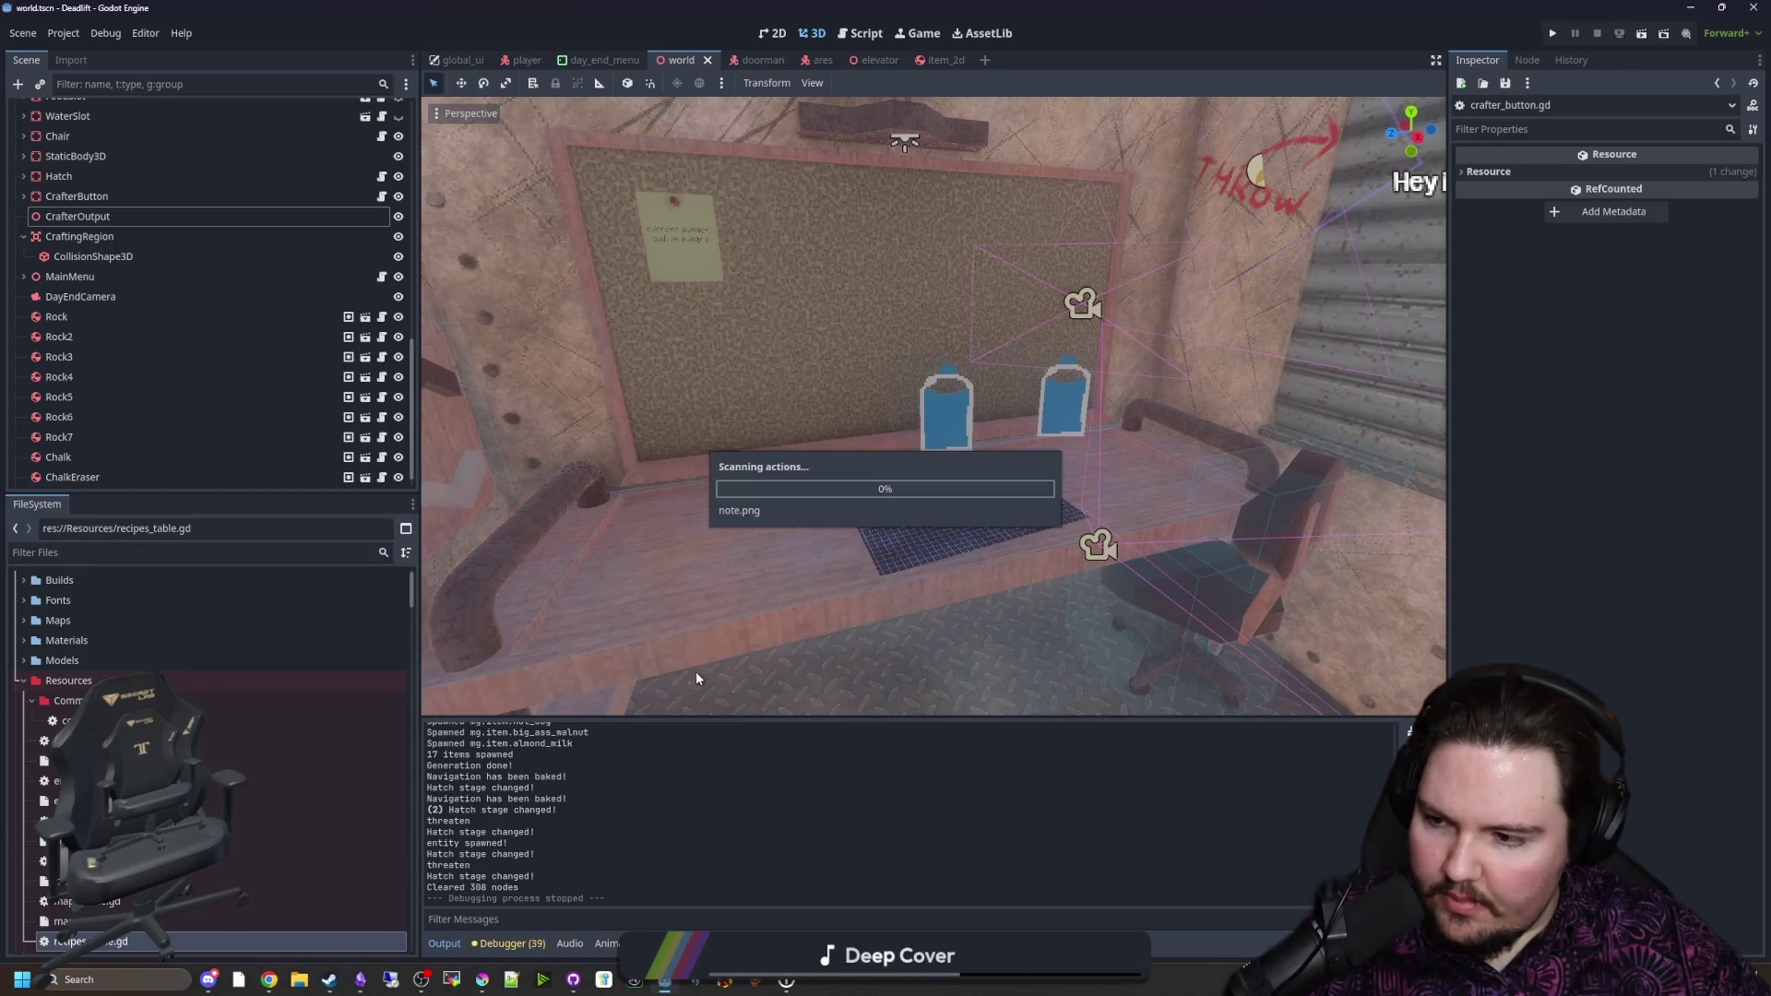
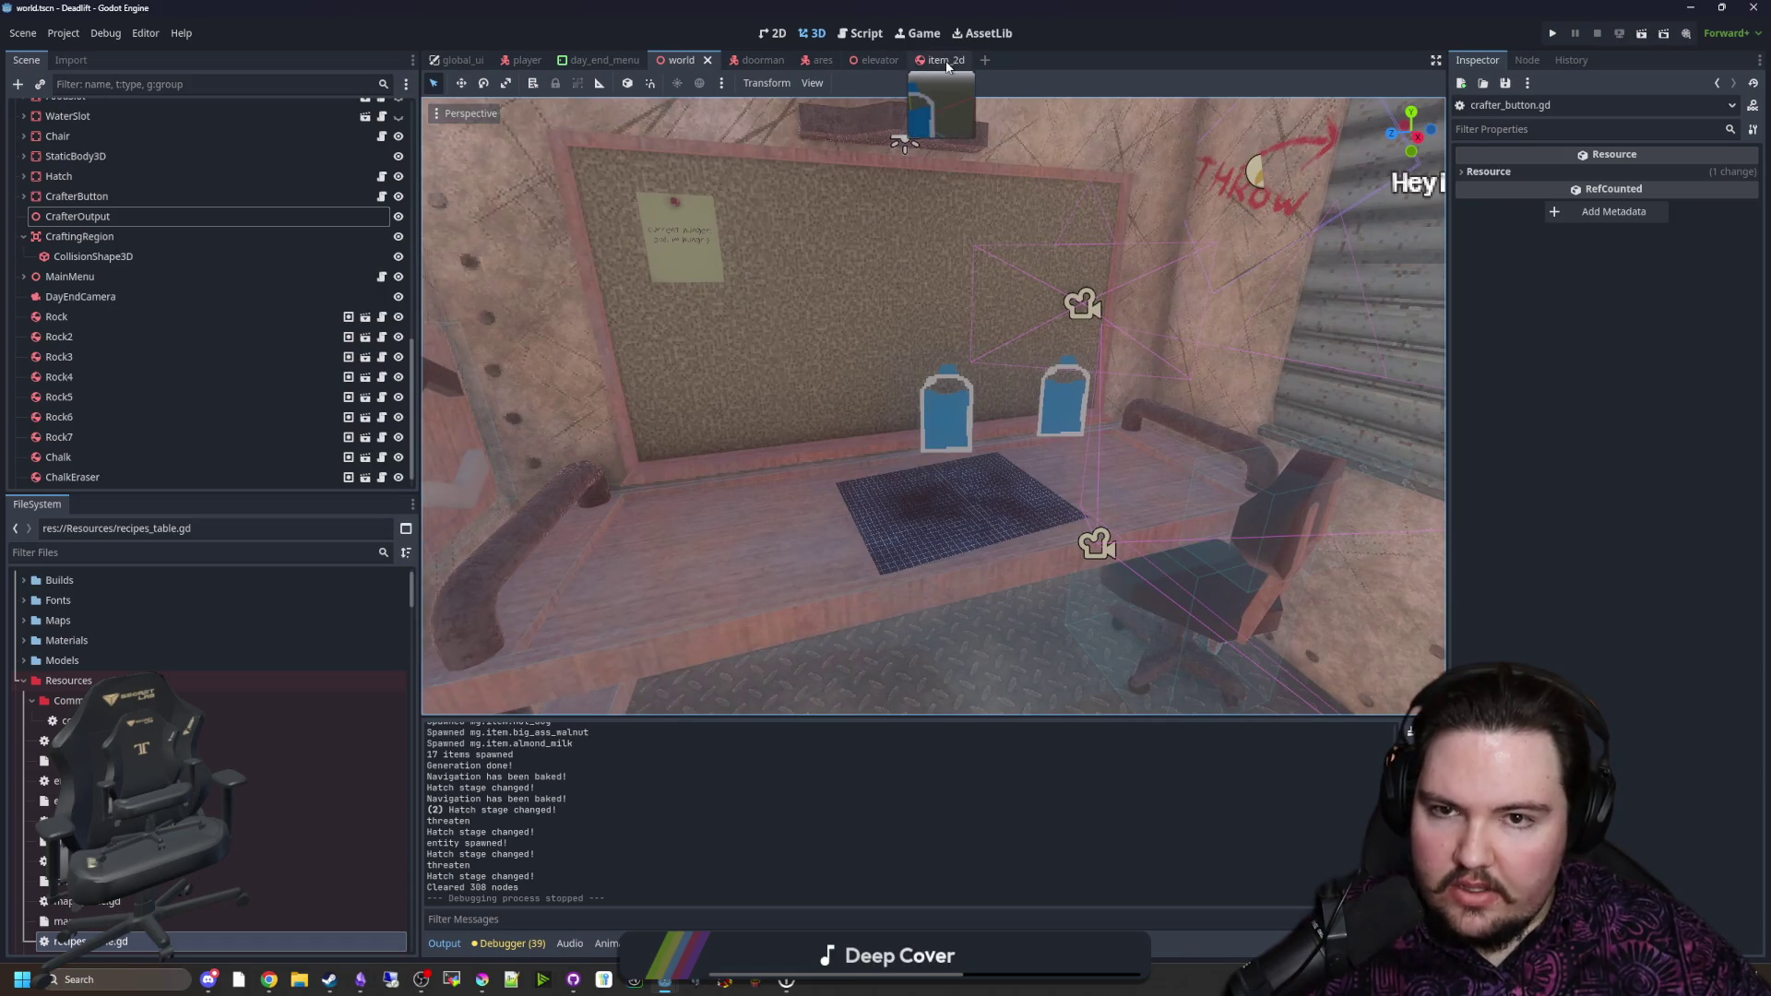
# Step: Rename the item_2d scene's SubViewport node to Compass and open its item_2d.gd script
pyautogui.click(938, 60)
pyautogui.click(84, 191)
pyautogui.doubleClick(84, 191)
pyautogui.write('Compass')
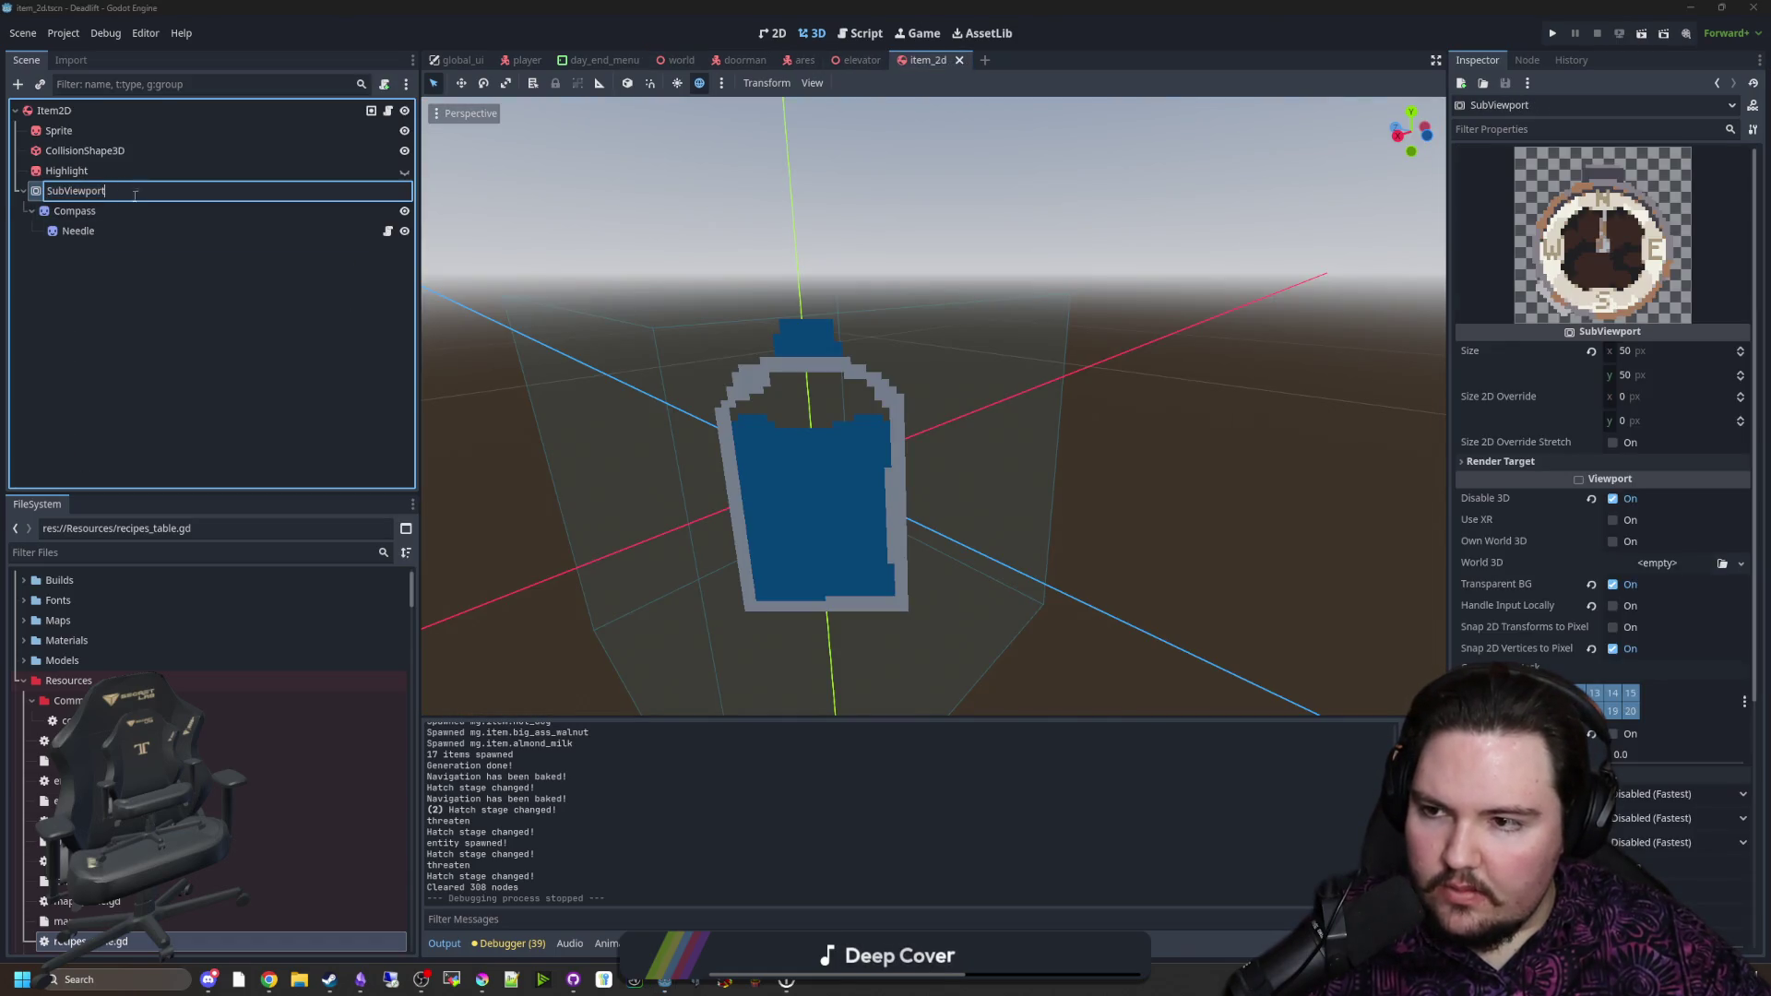
pyautogui.press('Return')
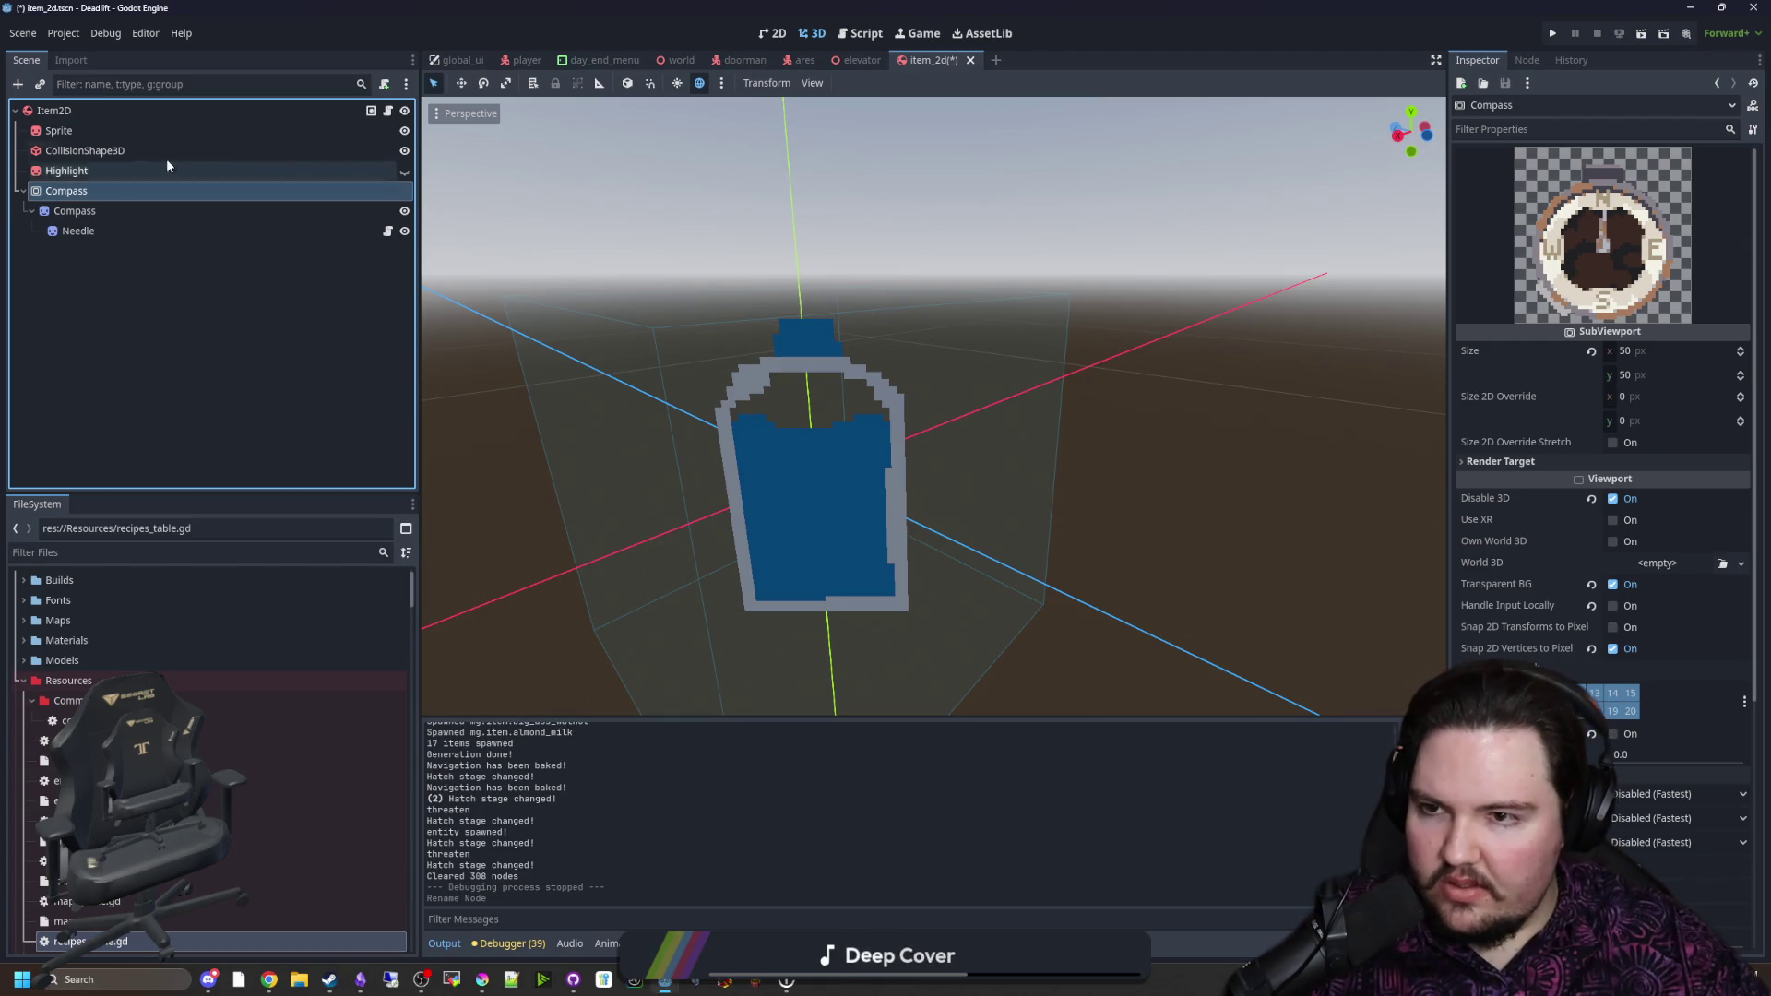
pyautogui.click(387, 109)
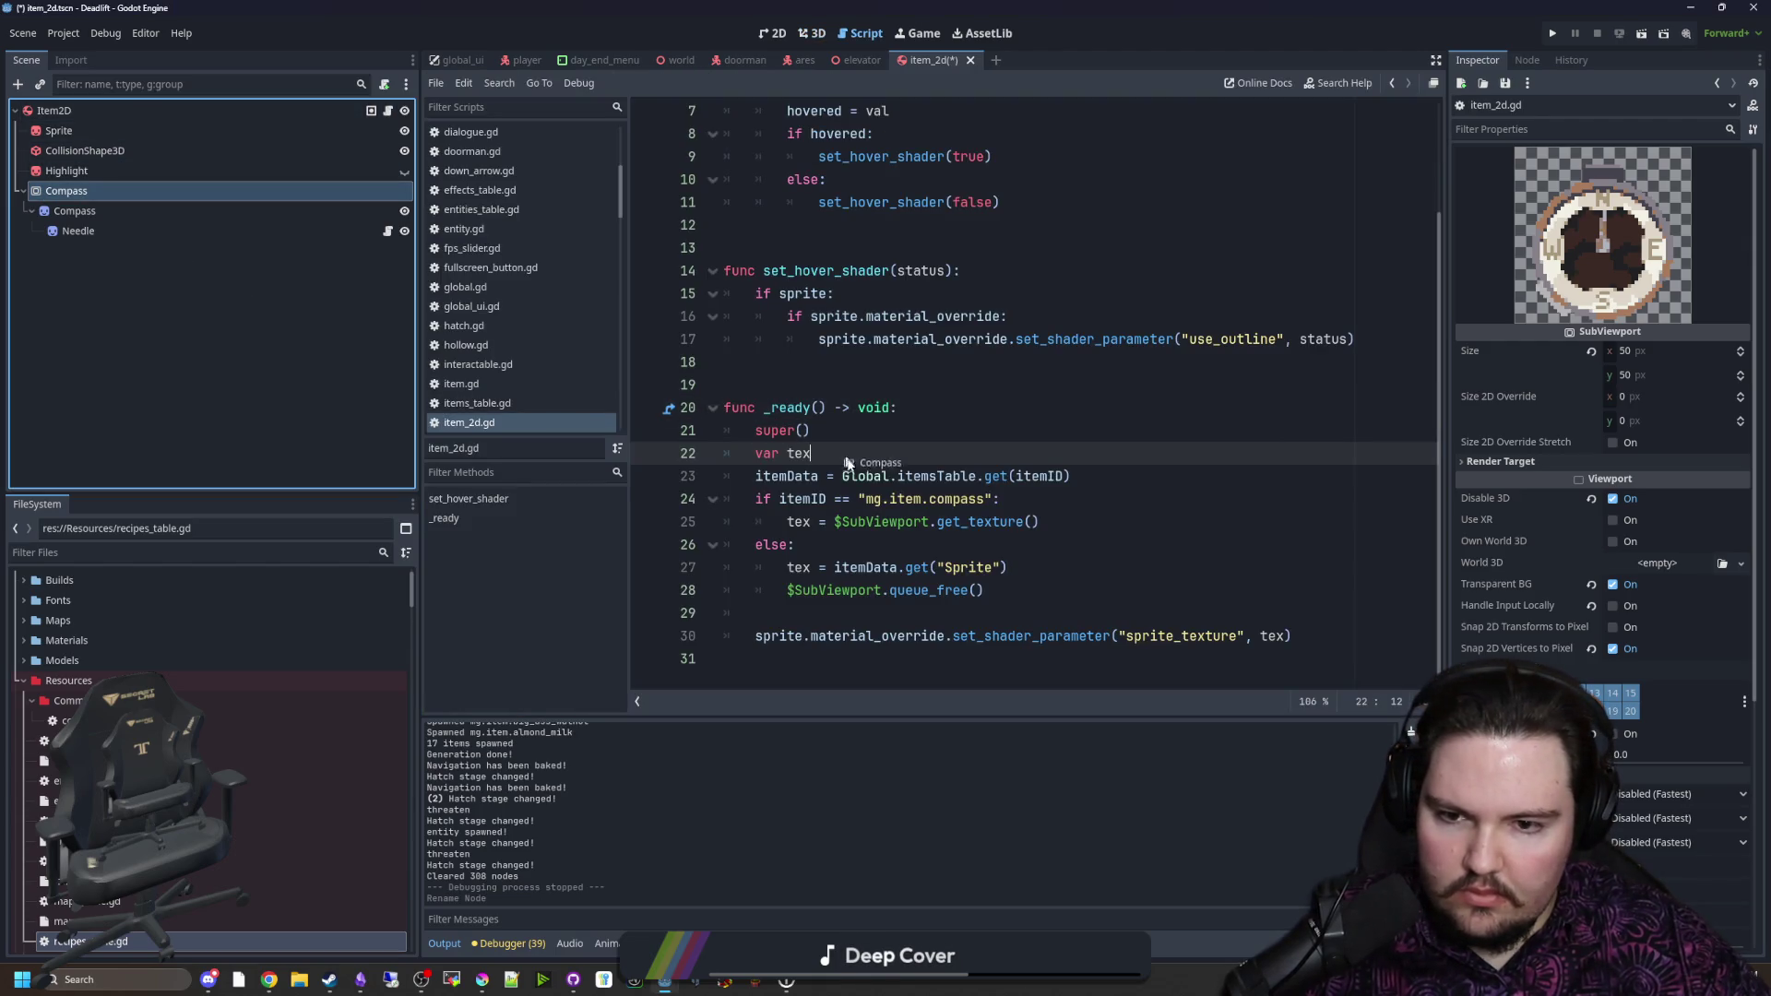
# Step: Remove the stray text after var tex and change both $SubViewport references to $Compass
pyautogui.write('ture')
pyautogui.press('BackSpace')
pyautogui.press('BackSpace')
pyautogui.press('BackSpace')
pyautogui.doubleClick(927, 521)
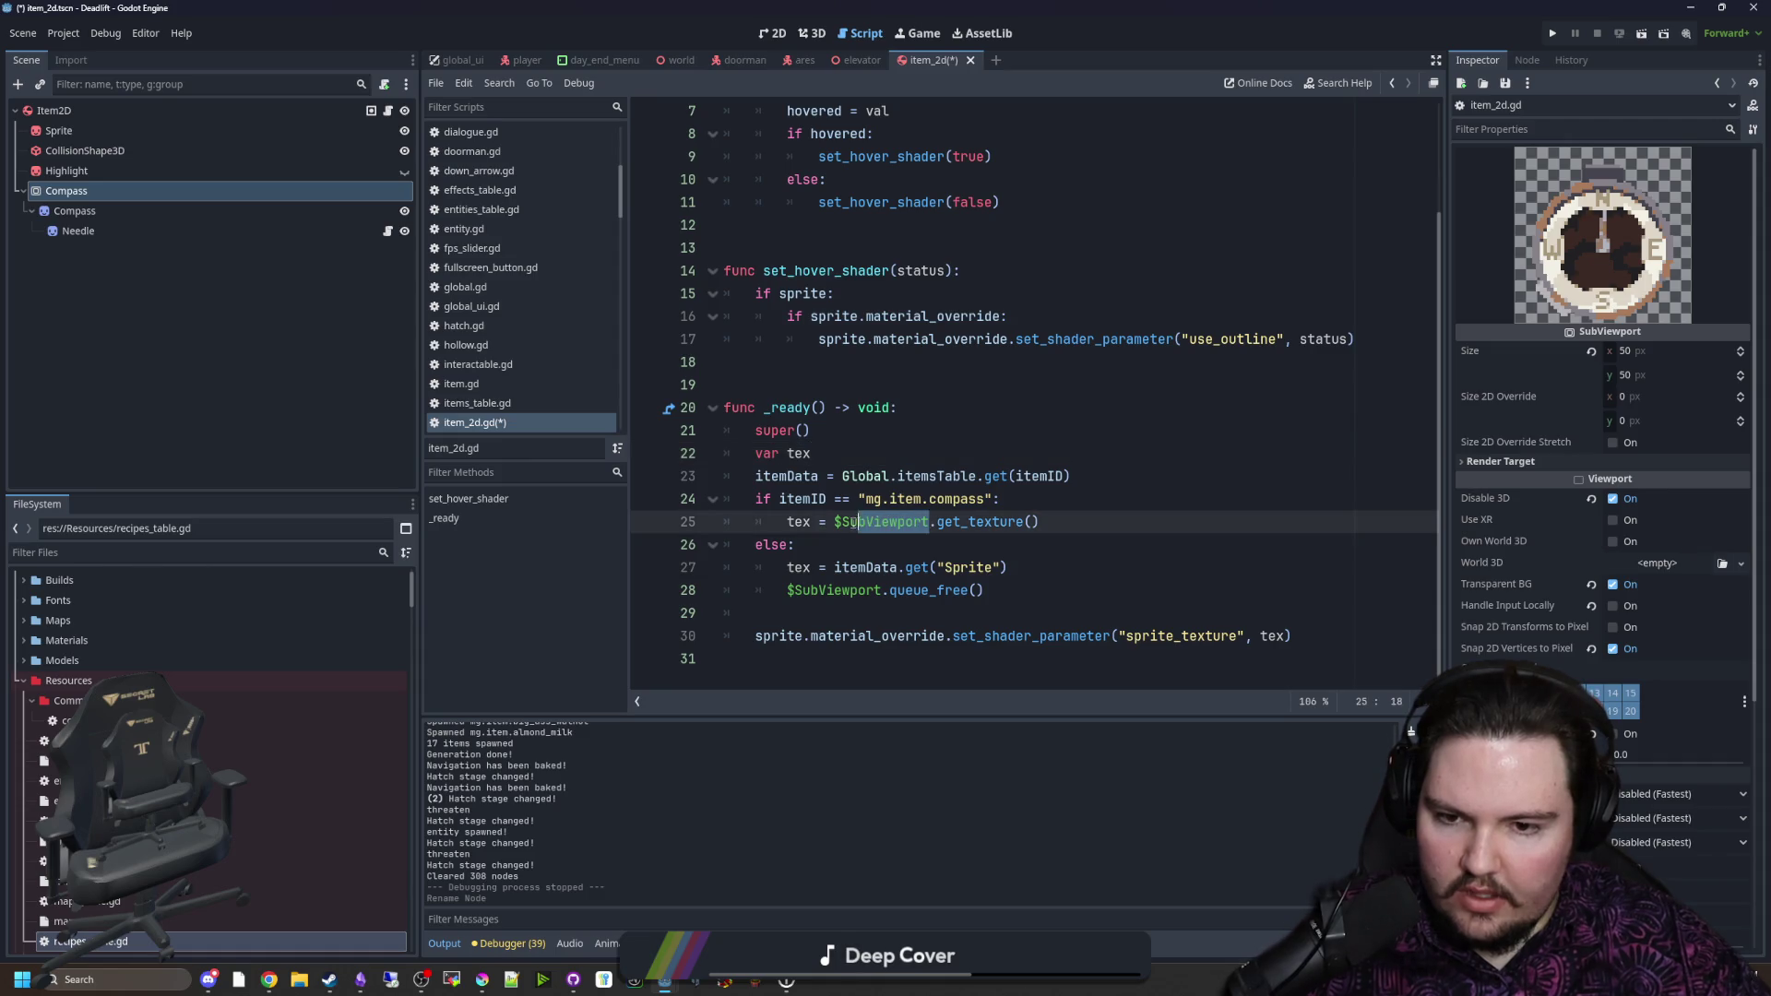
pyautogui.write('Compass')
pyautogui.doubleClick(858, 590)
pyautogui.write('Compass')
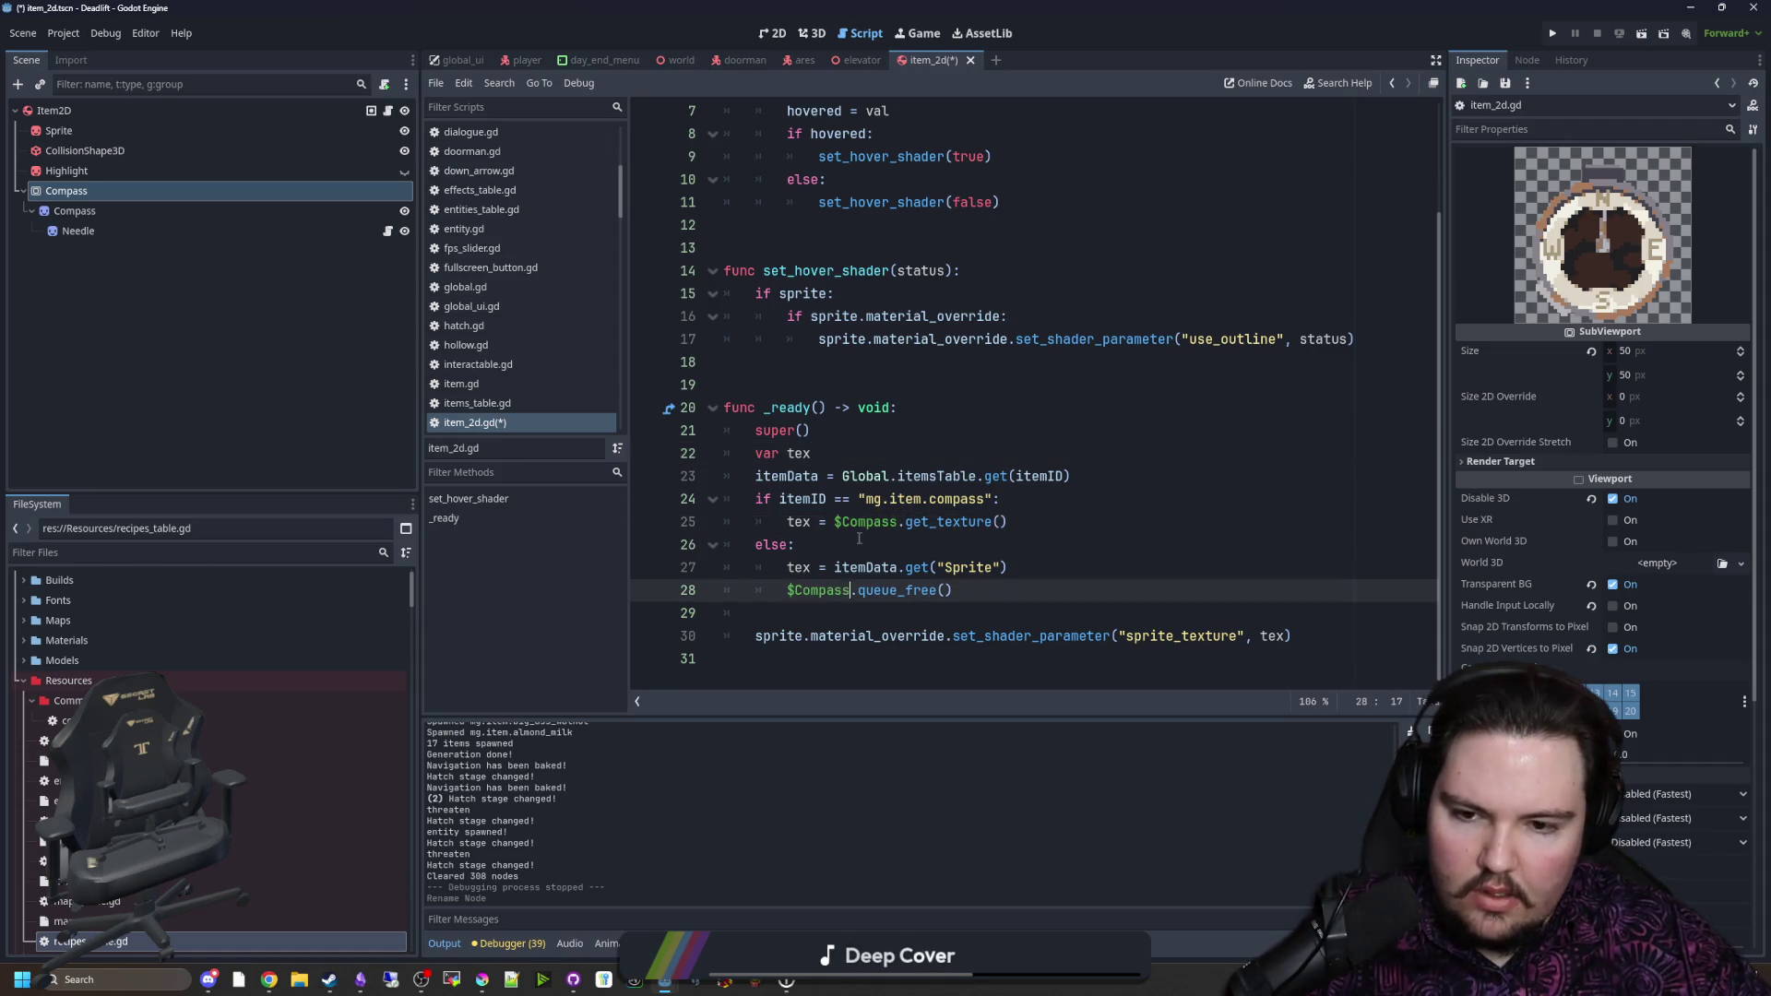
# Step: Insert blank lines above the compass check in _ready
pyautogui.press('Up')
pyautogui.press('Up')
pyautogui.click(1079, 476)
pyautogui.press('Return')
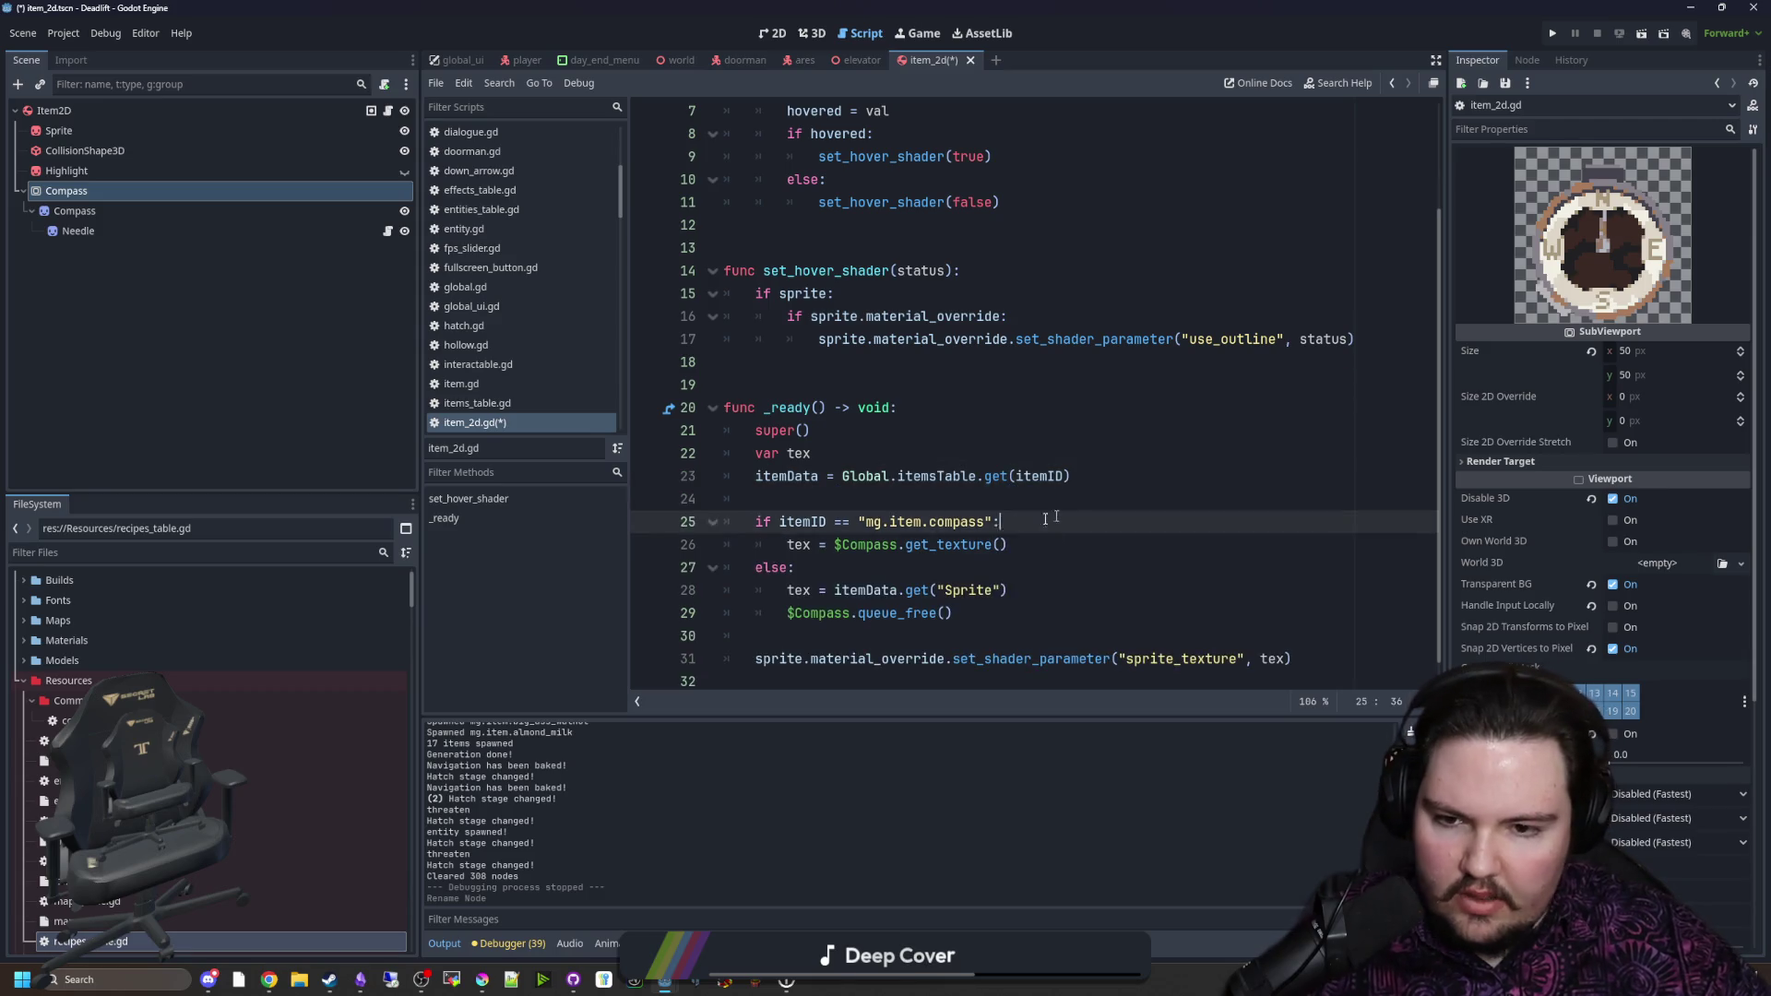
pyautogui.moveTo(1000, 522); pyautogui.dragTo(745, 526)
pyautogui.click(842, 498)
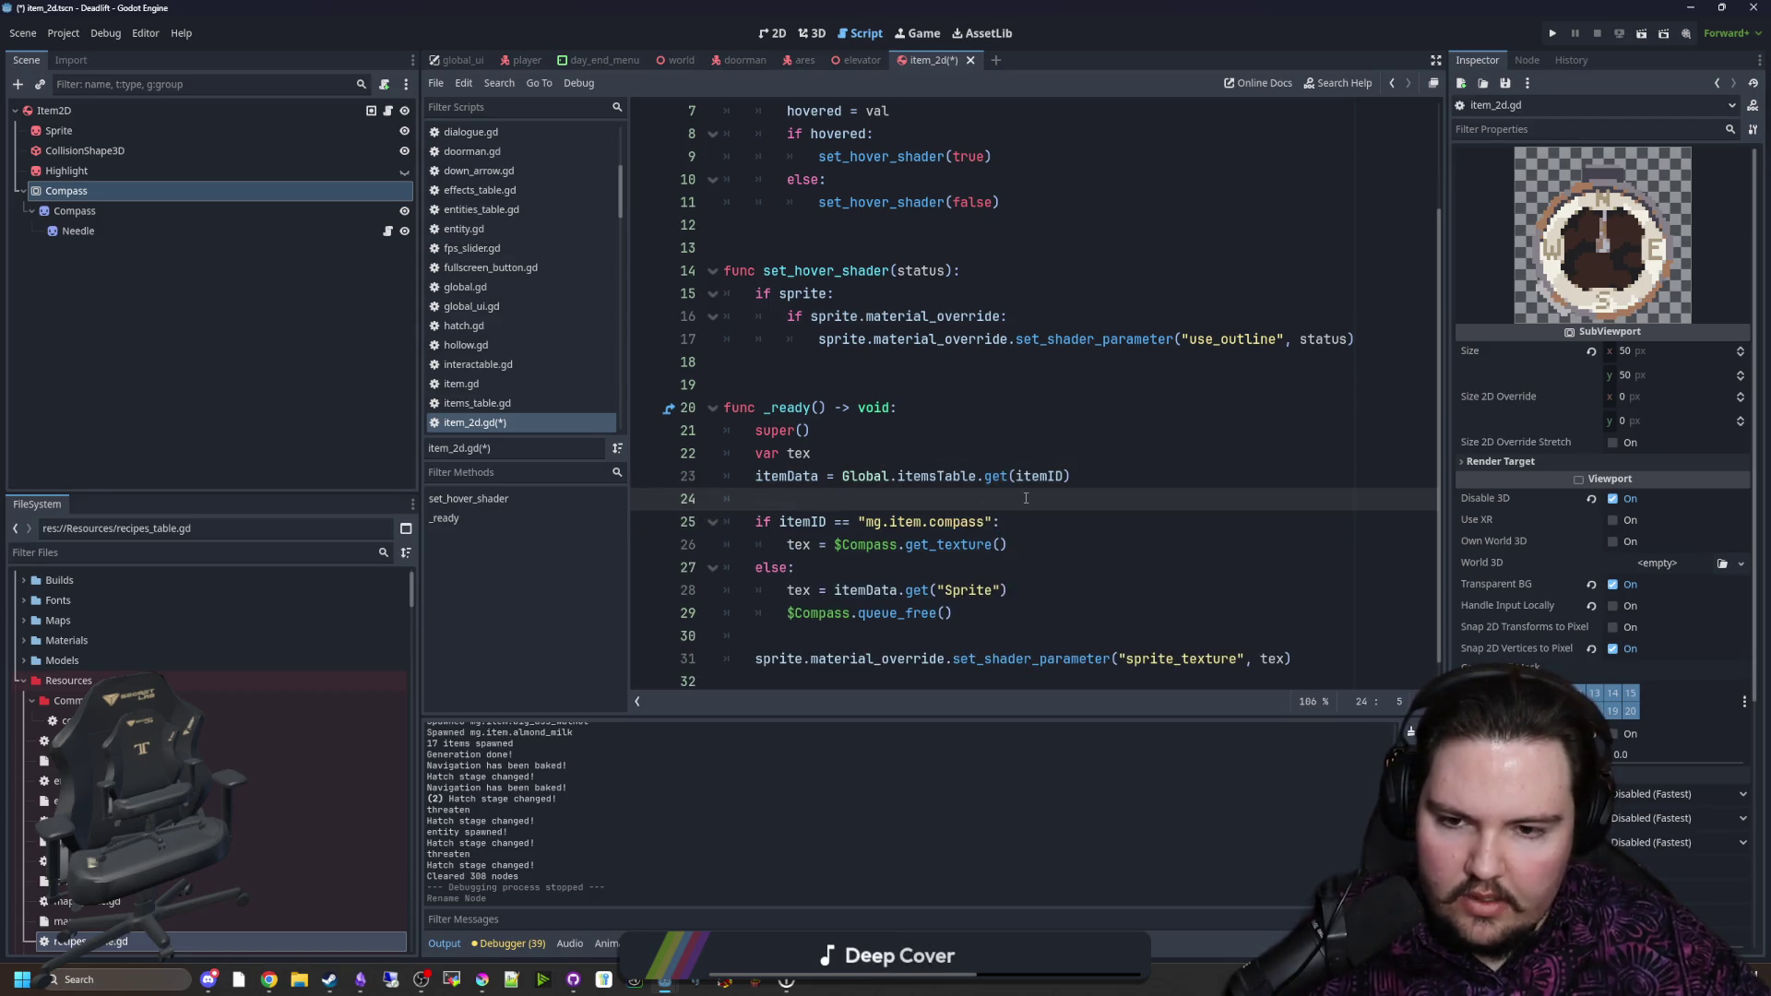
pyautogui.scroll(-1, 916, 615)
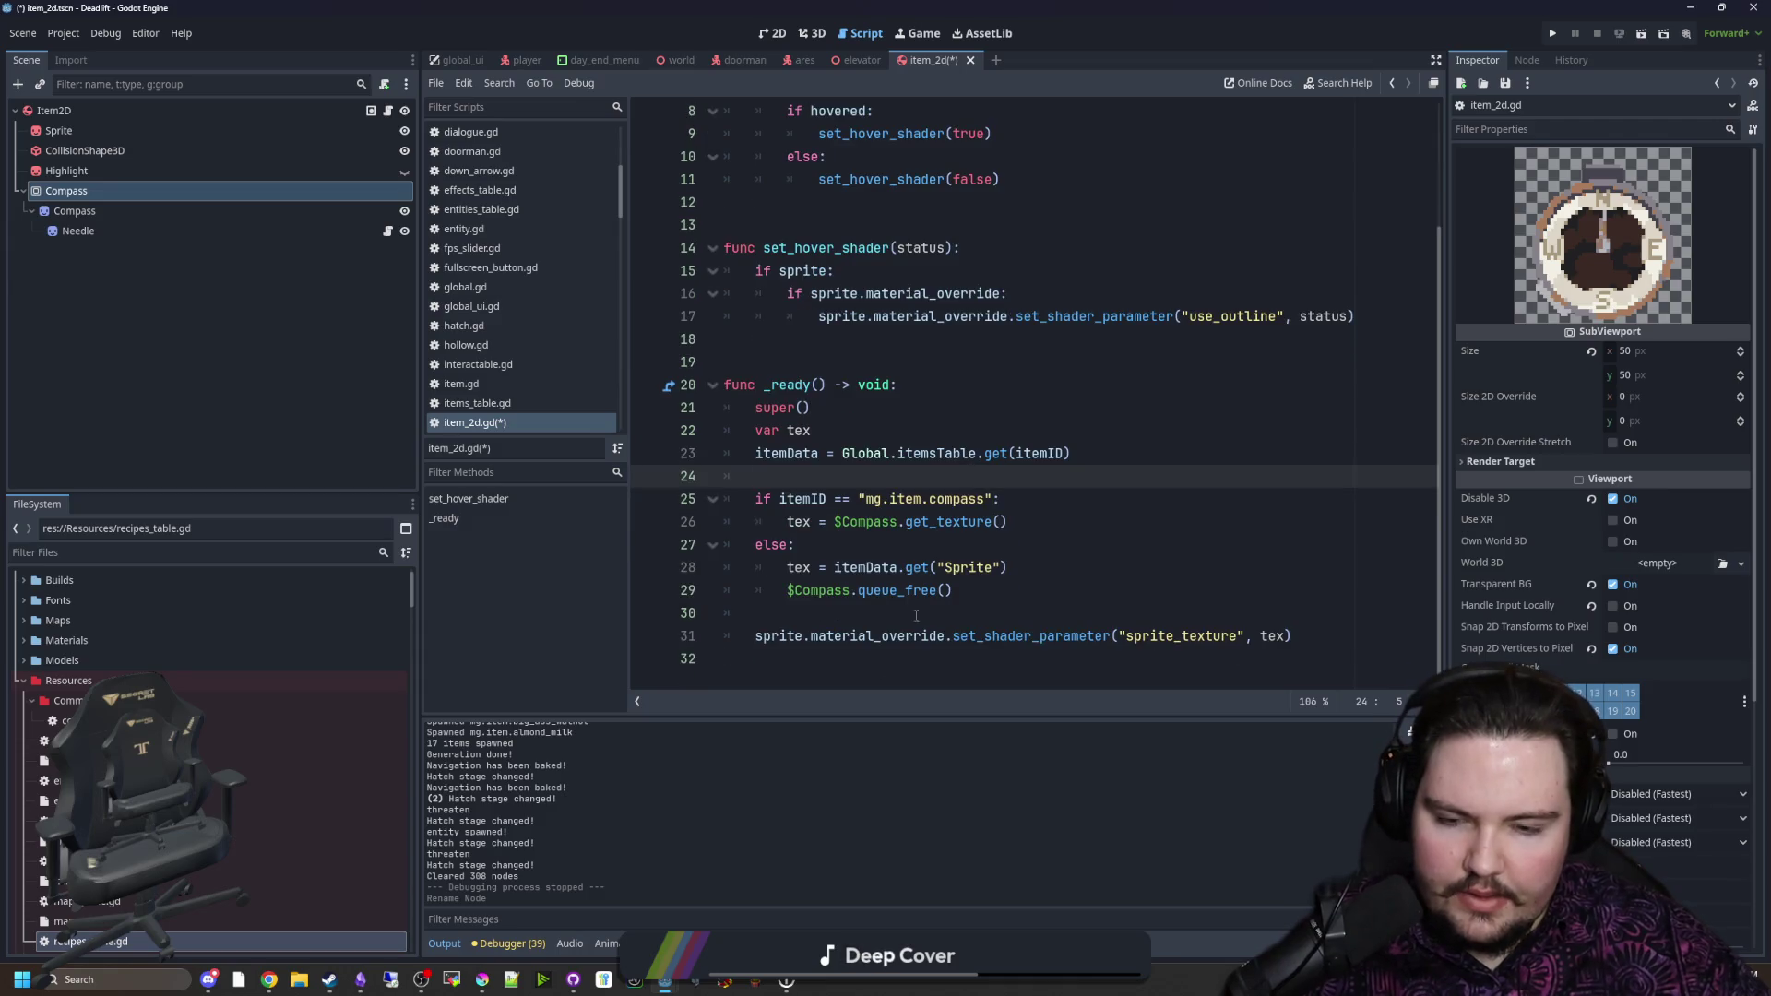
pyautogui.moveTo(988, 590); pyautogui.dragTo(787, 591)
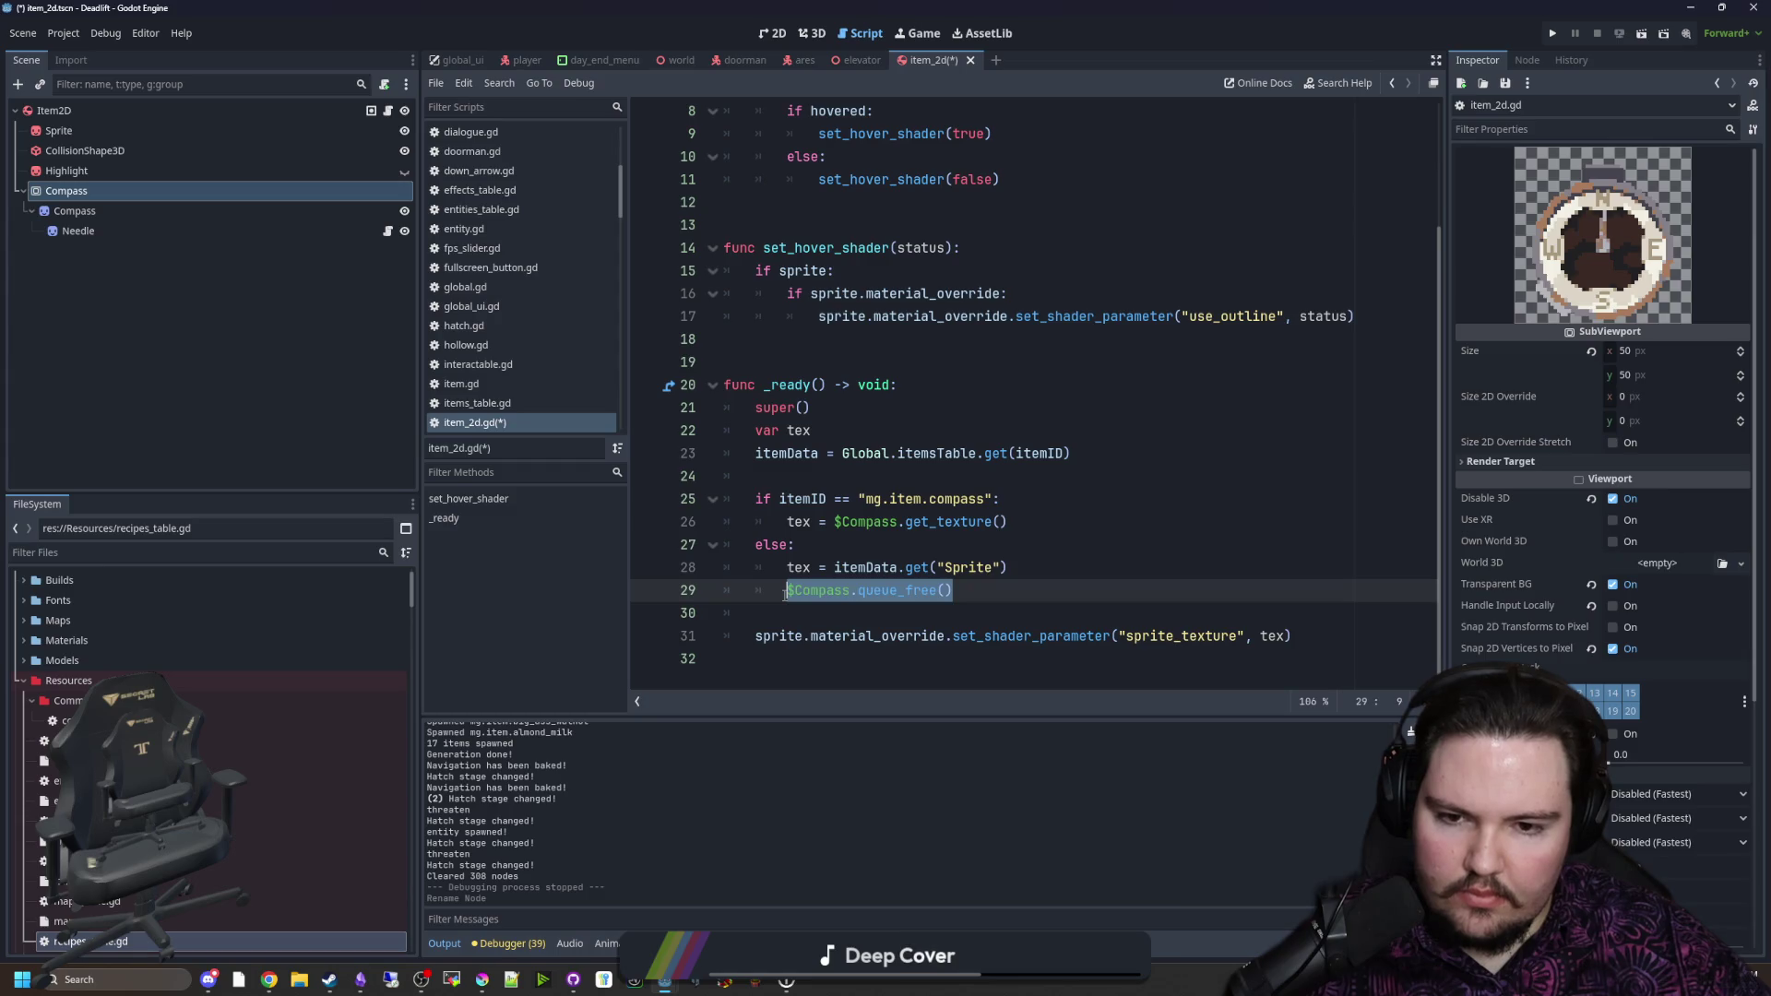
pyautogui.click(835, 472)
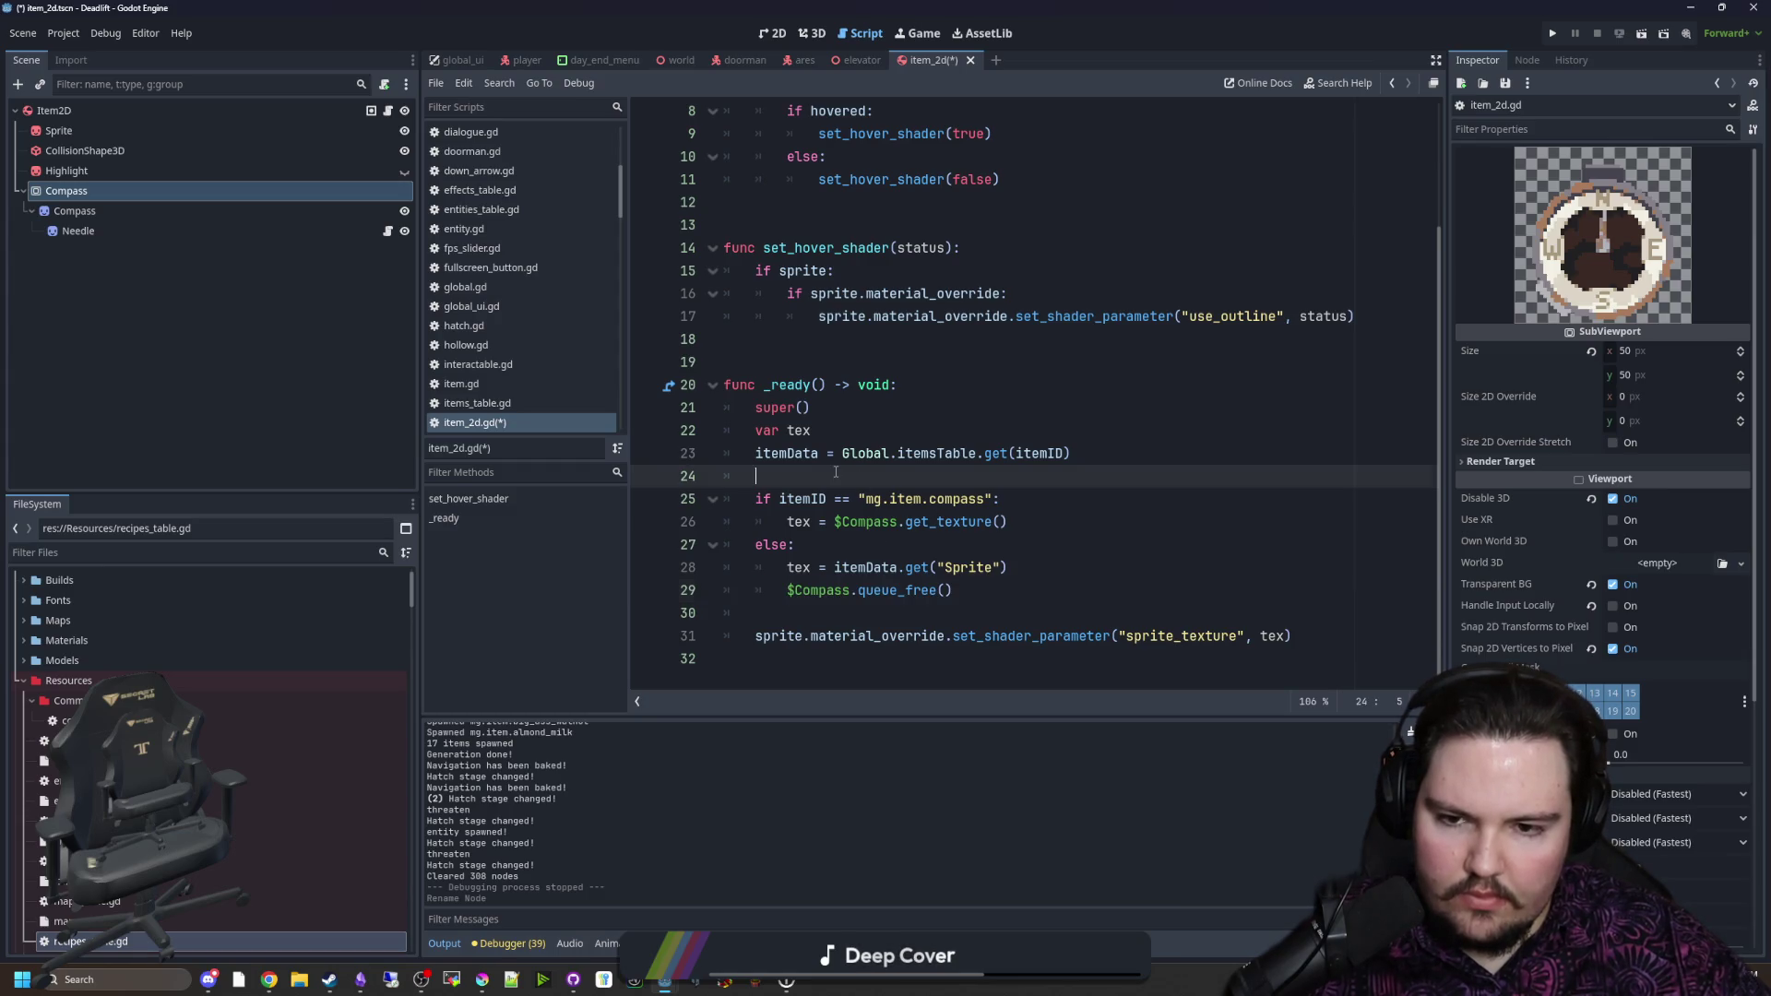
pyautogui.press('Return')
pyautogui.press('Return')
pyautogui.press('Up')
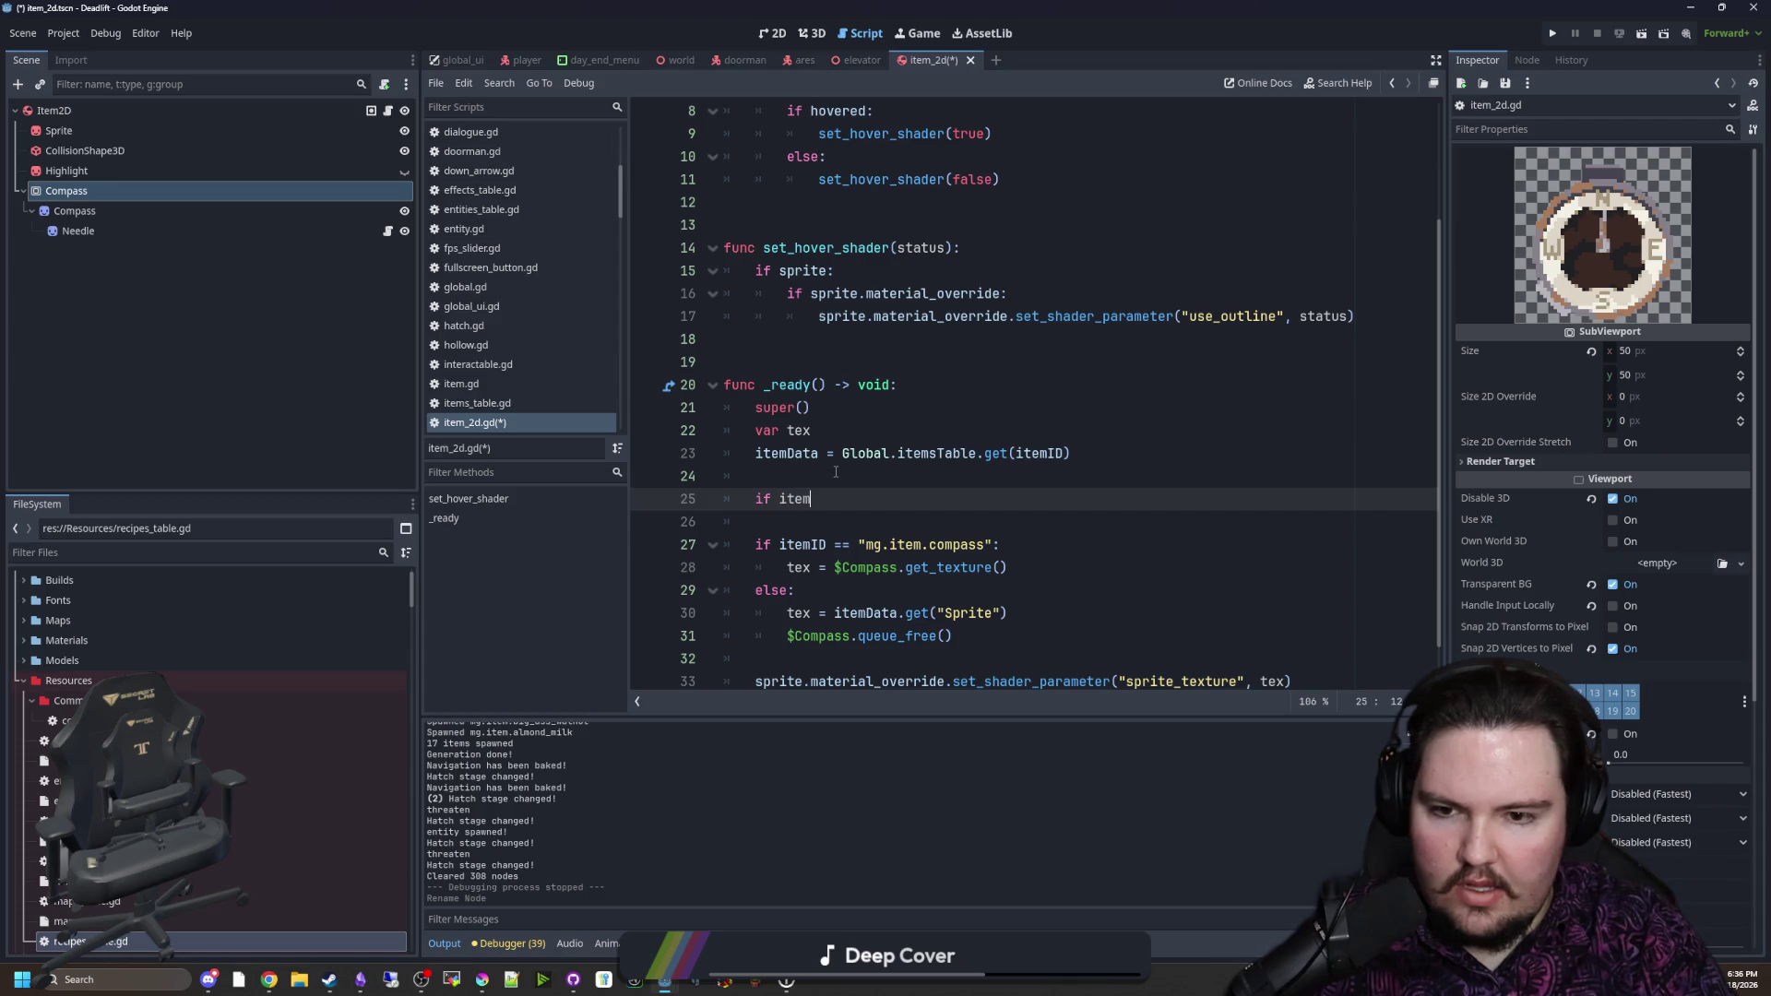
# Step: Write the if itemID == "mg.item.note": condition with an indented body line
pyautogui.write('ID == "mg.item.not')
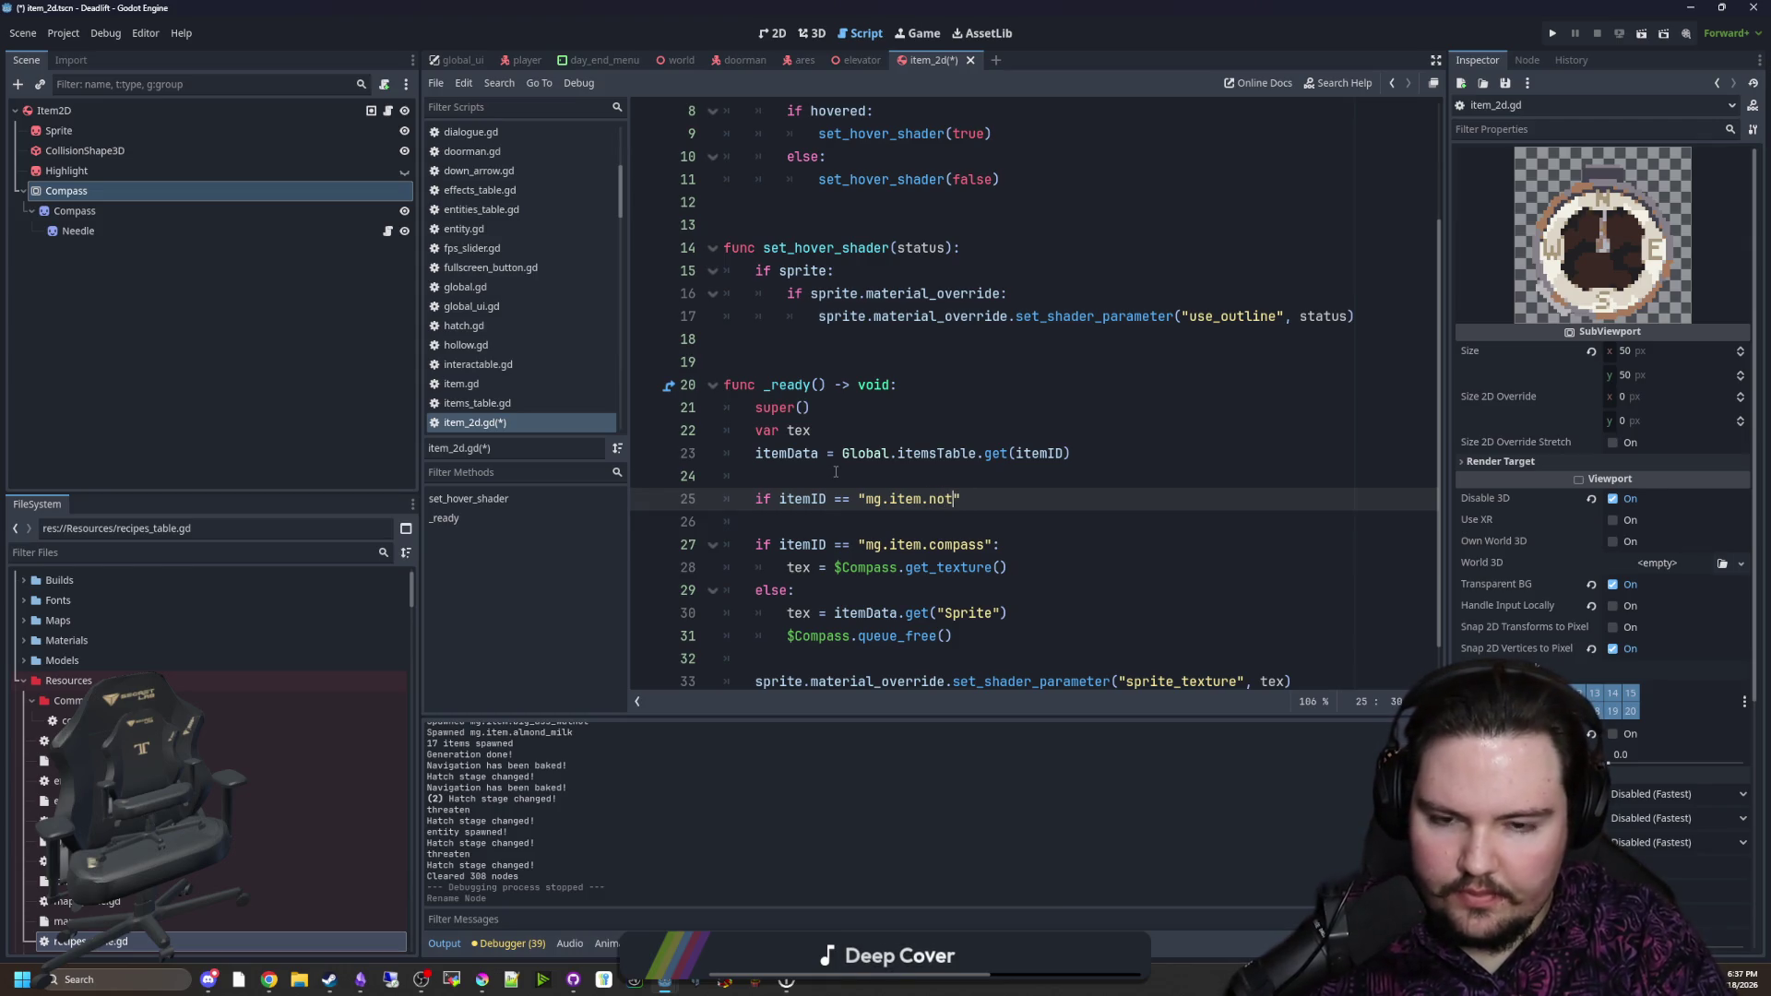
pyautogui.write(':')
pyautogui.press('Return')
pyautogui.write('te')
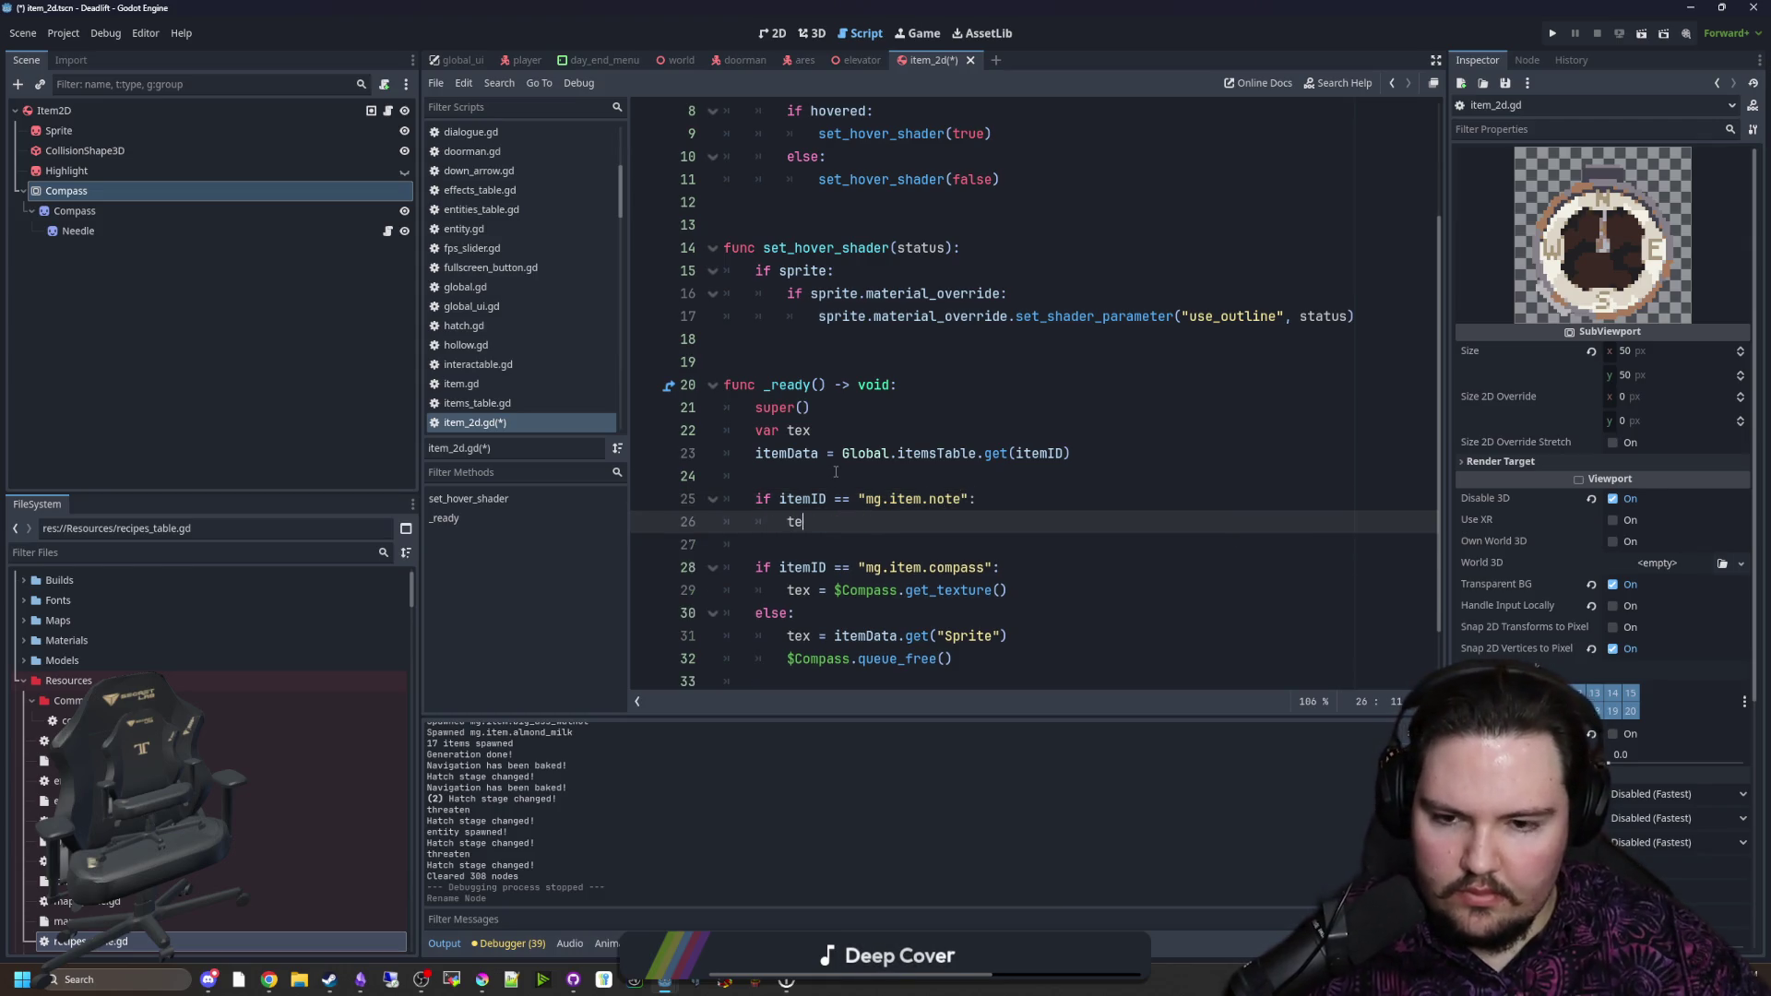
pyautogui.write('x')
# Step: Copy $Compass.queue_free() into the note branch's body
pyautogui.moveTo(1008, 590); pyautogui.dragTo(834, 591)
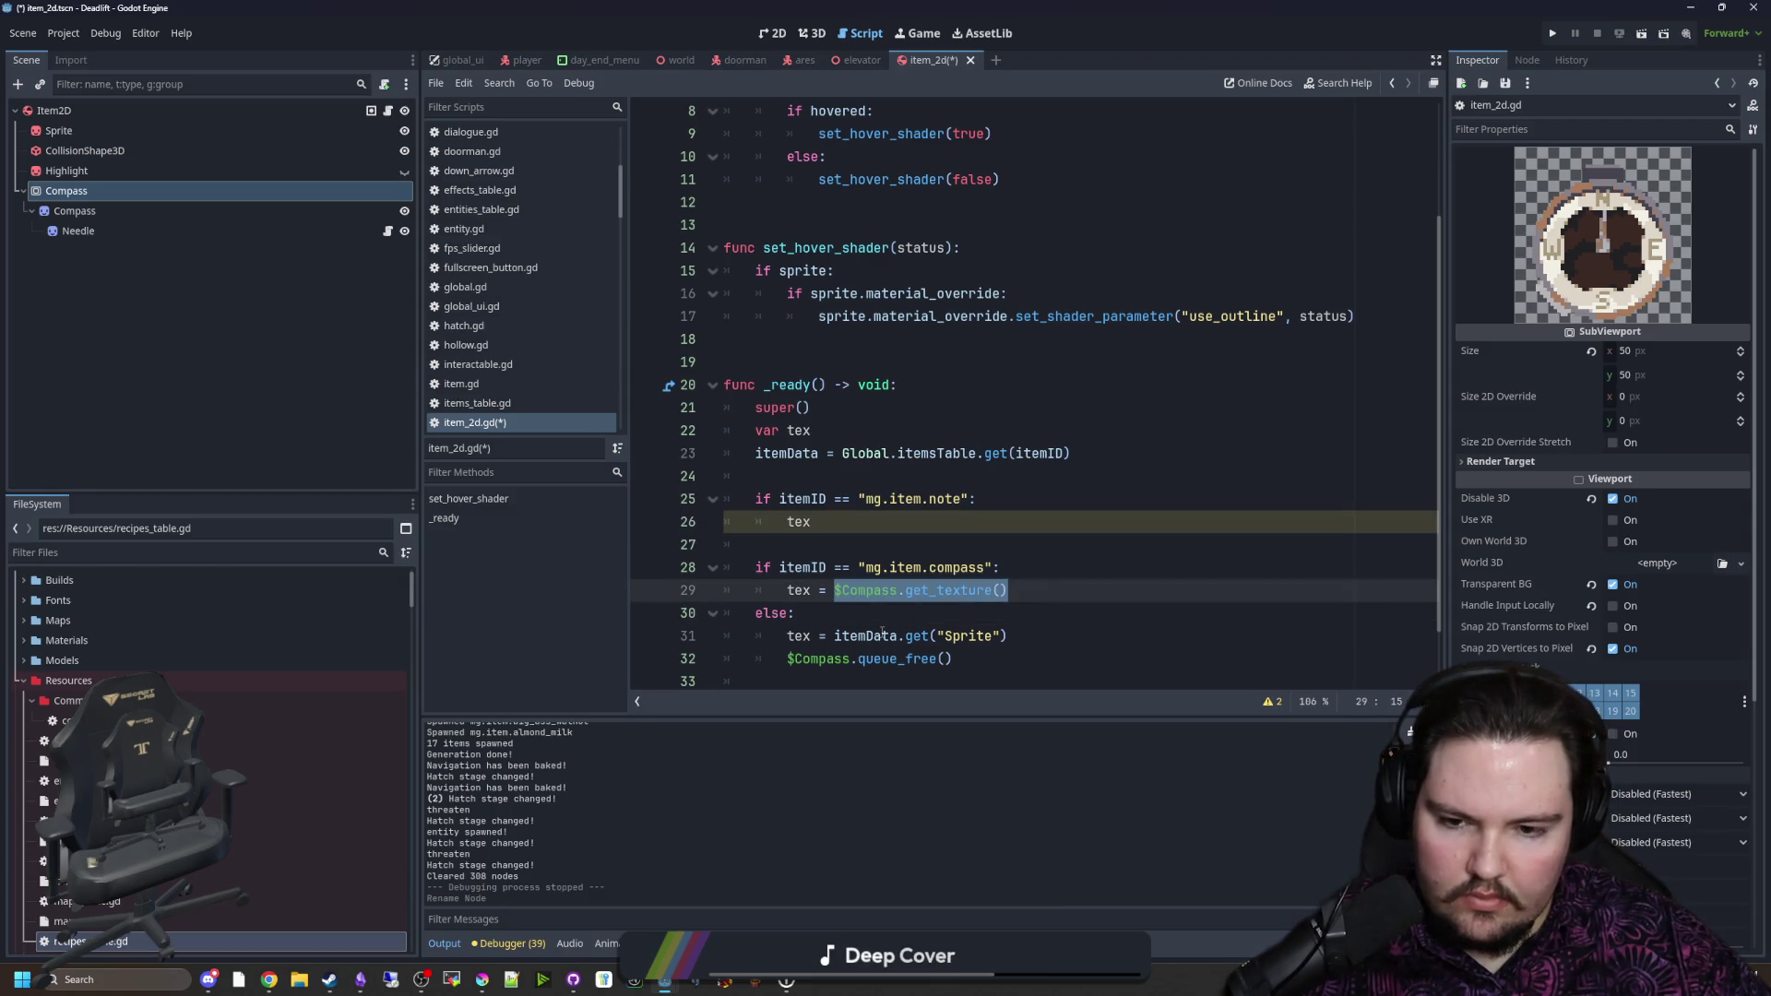
pyautogui.moveTo(953, 680); pyautogui.dragTo(783, 682)
pyautogui.hotkey('ctrl', 'c')
pyautogui.doubleClick(798, 545)
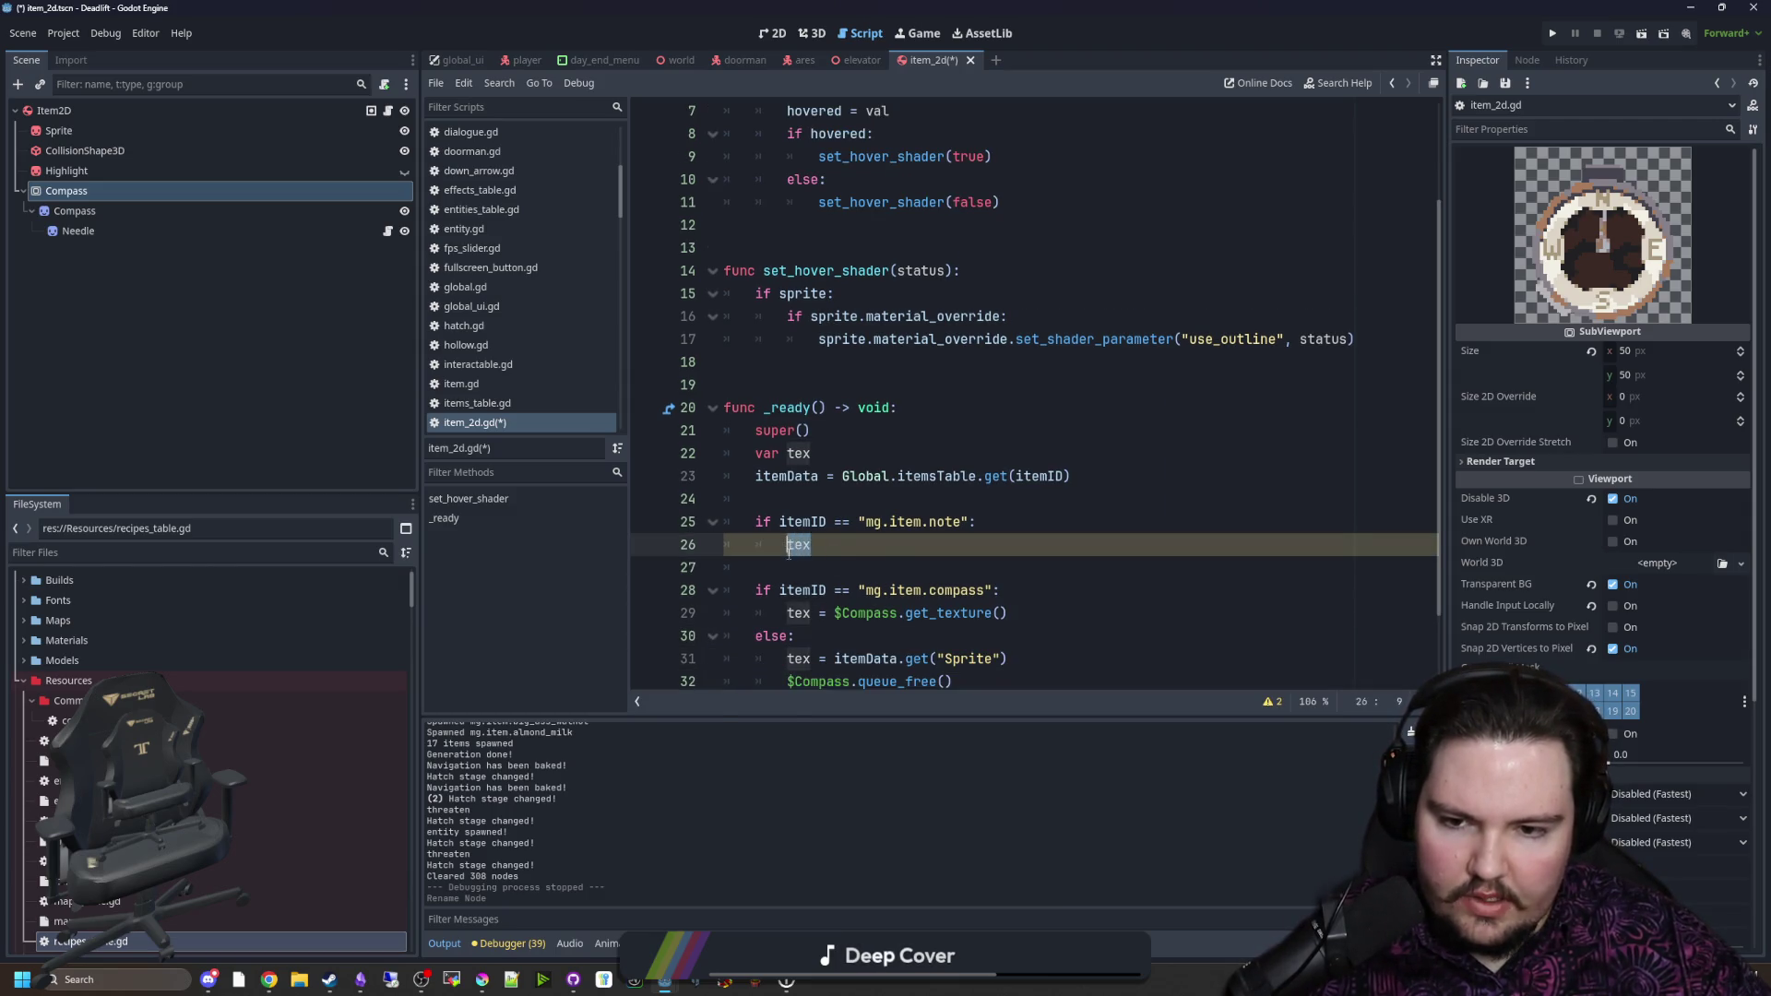
pyautogui.hotkey('ctrl', 'v')
pyautogui.doubleClick(825, 545)
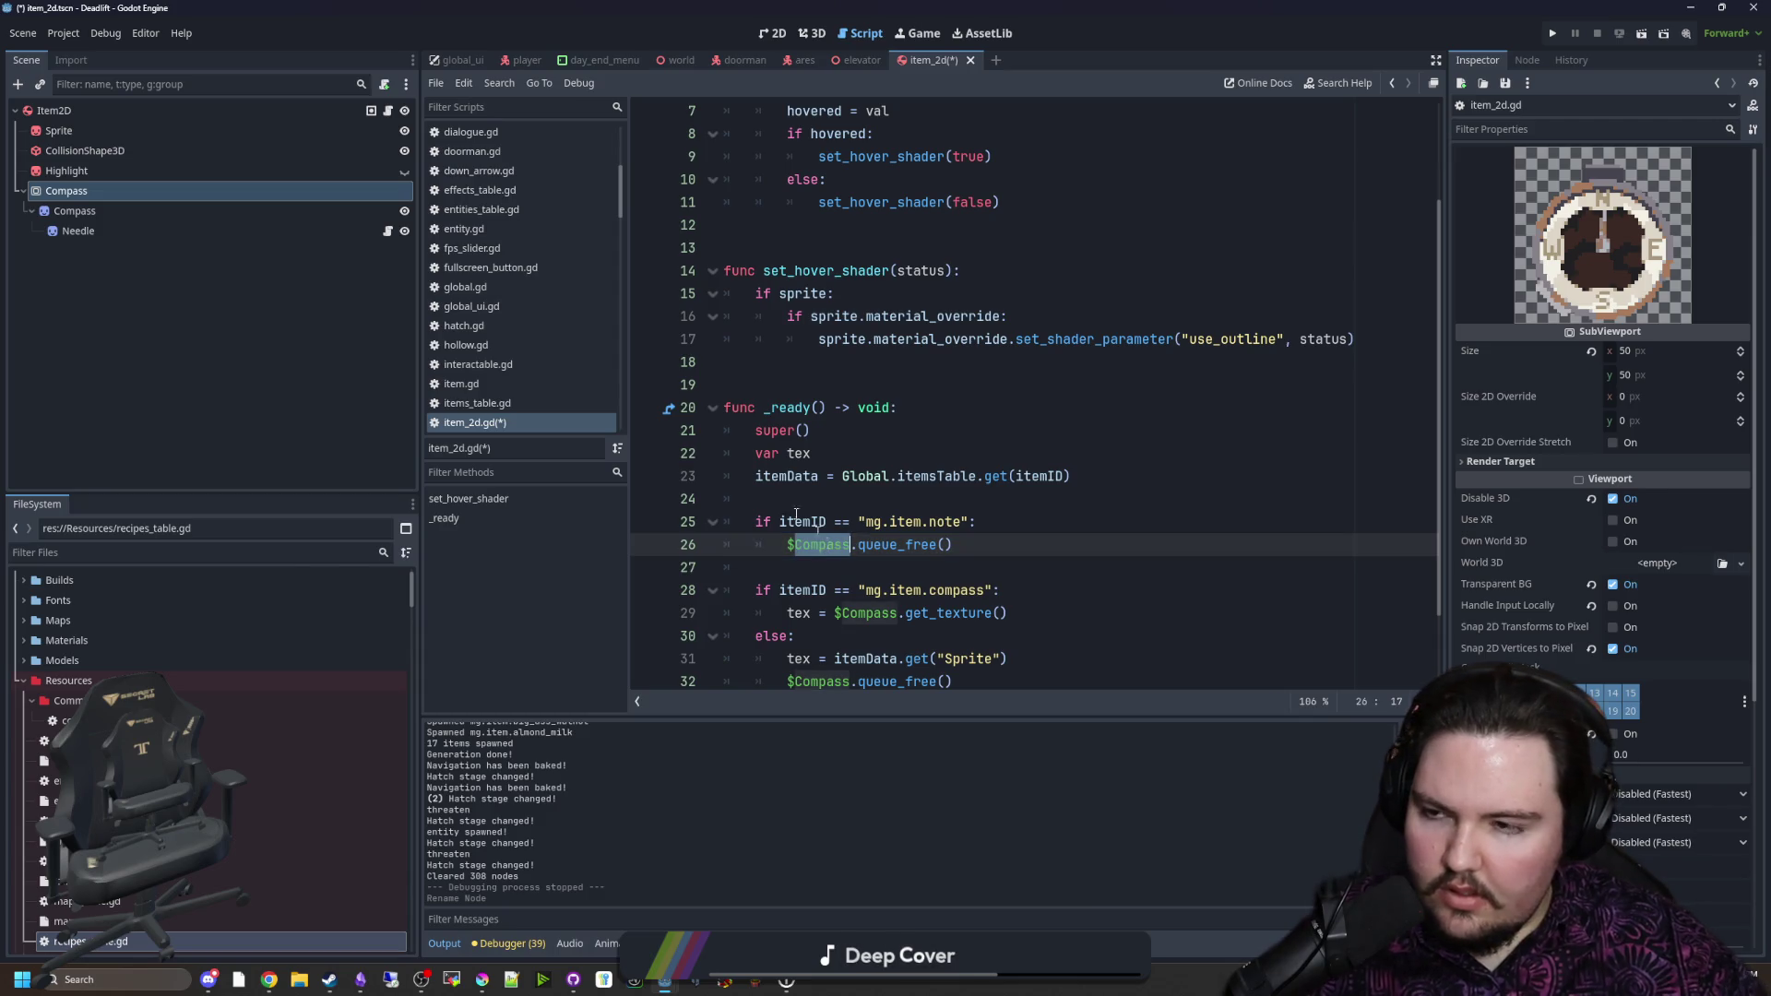
pyautogui.click(80, 194)
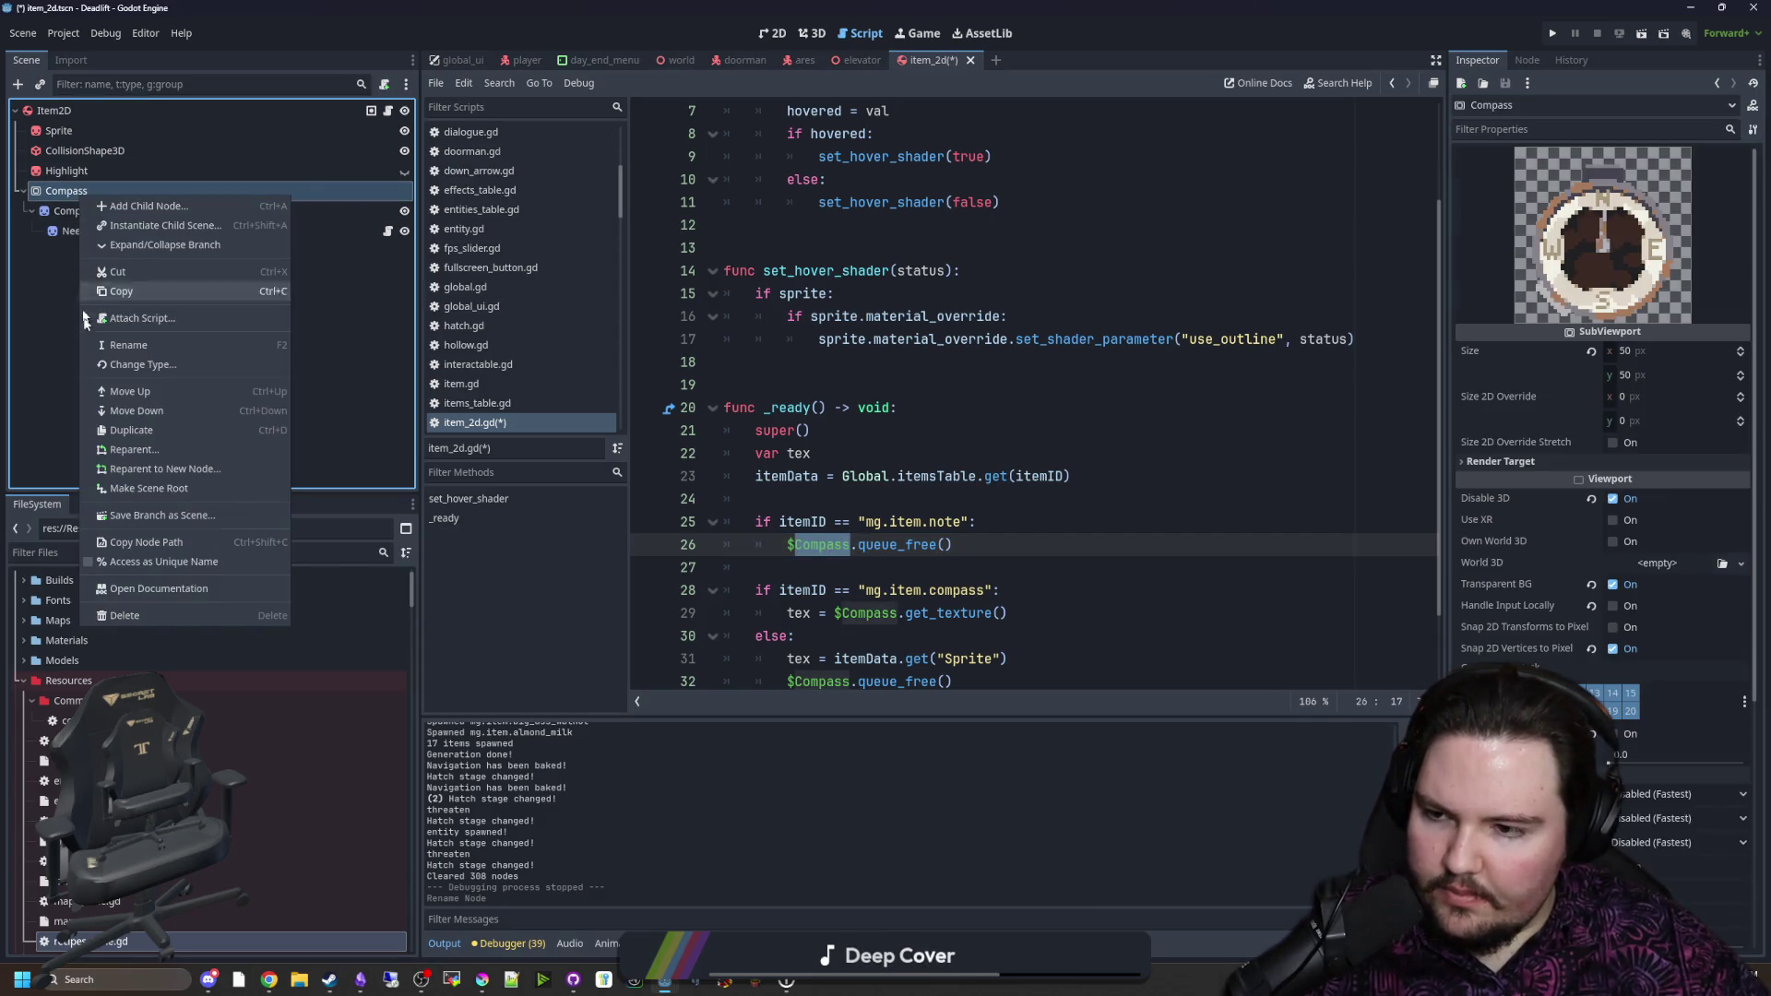
# Step: Duplicate the Compass node and rename both the copy and its child to Note
pyautogui.click(111, 430)
pyautogui.doubleClick(100, 252)
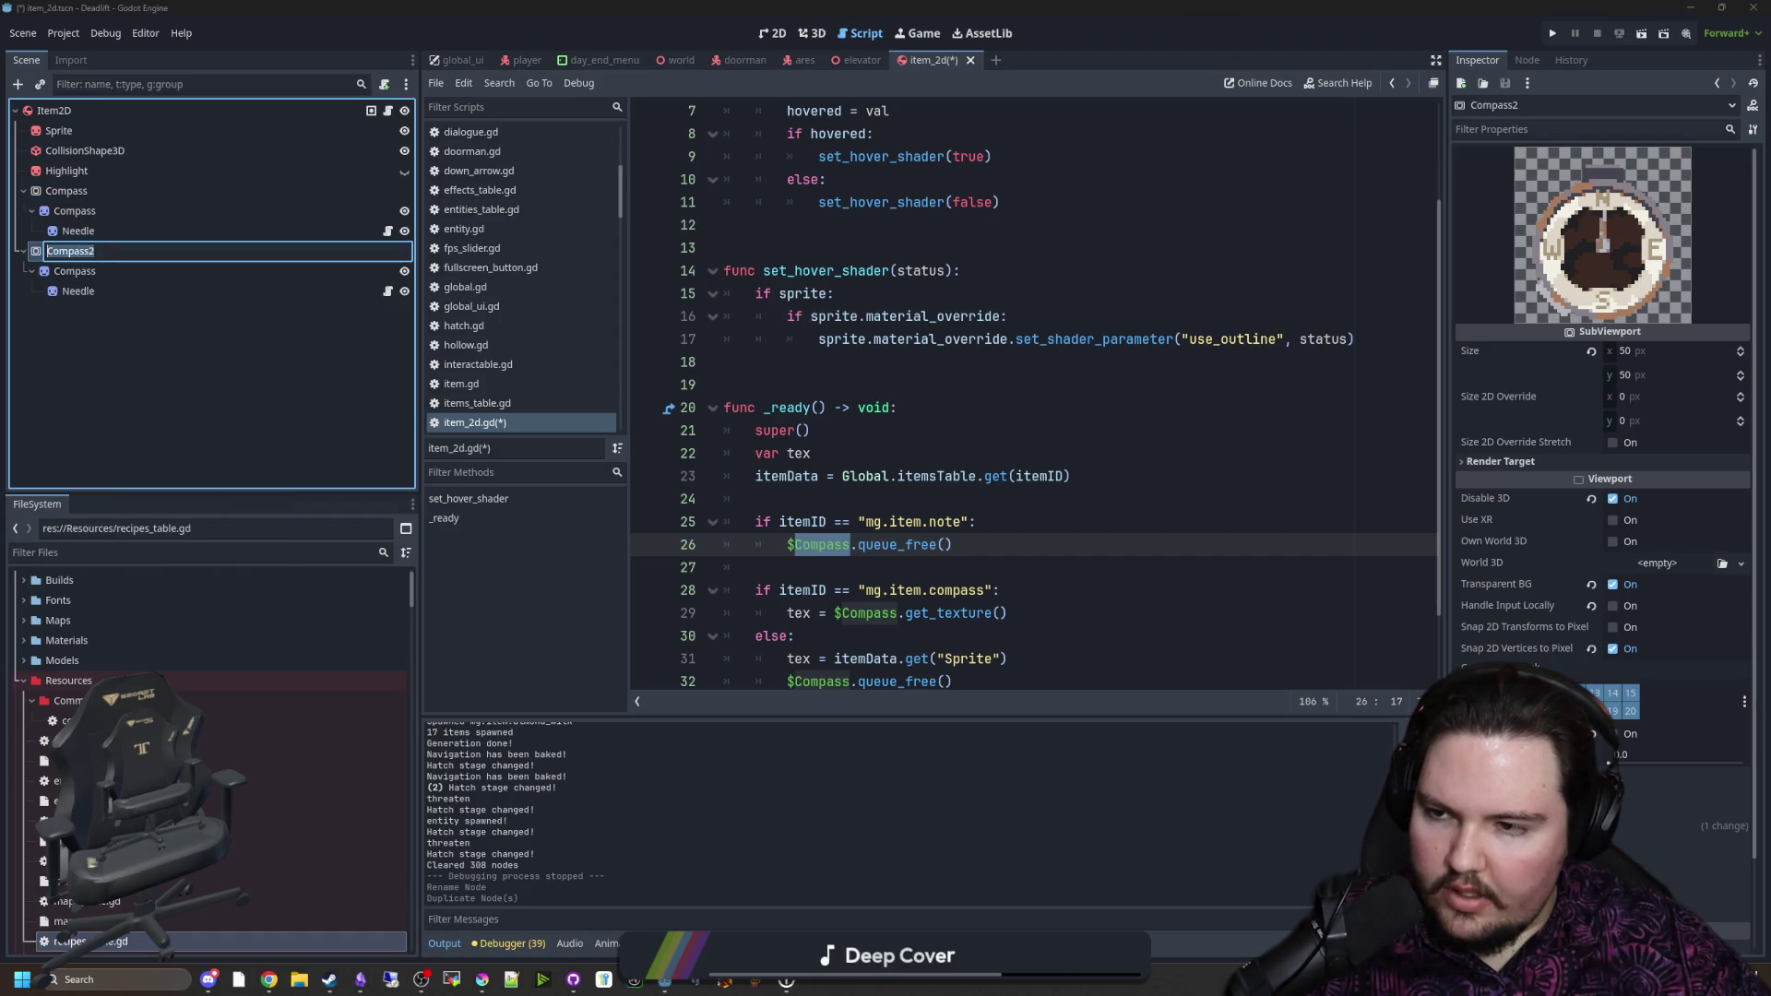
pyautogui.write('ote')
pyautogui.press('Return')
pyautogui.doubleClick(75, 271)
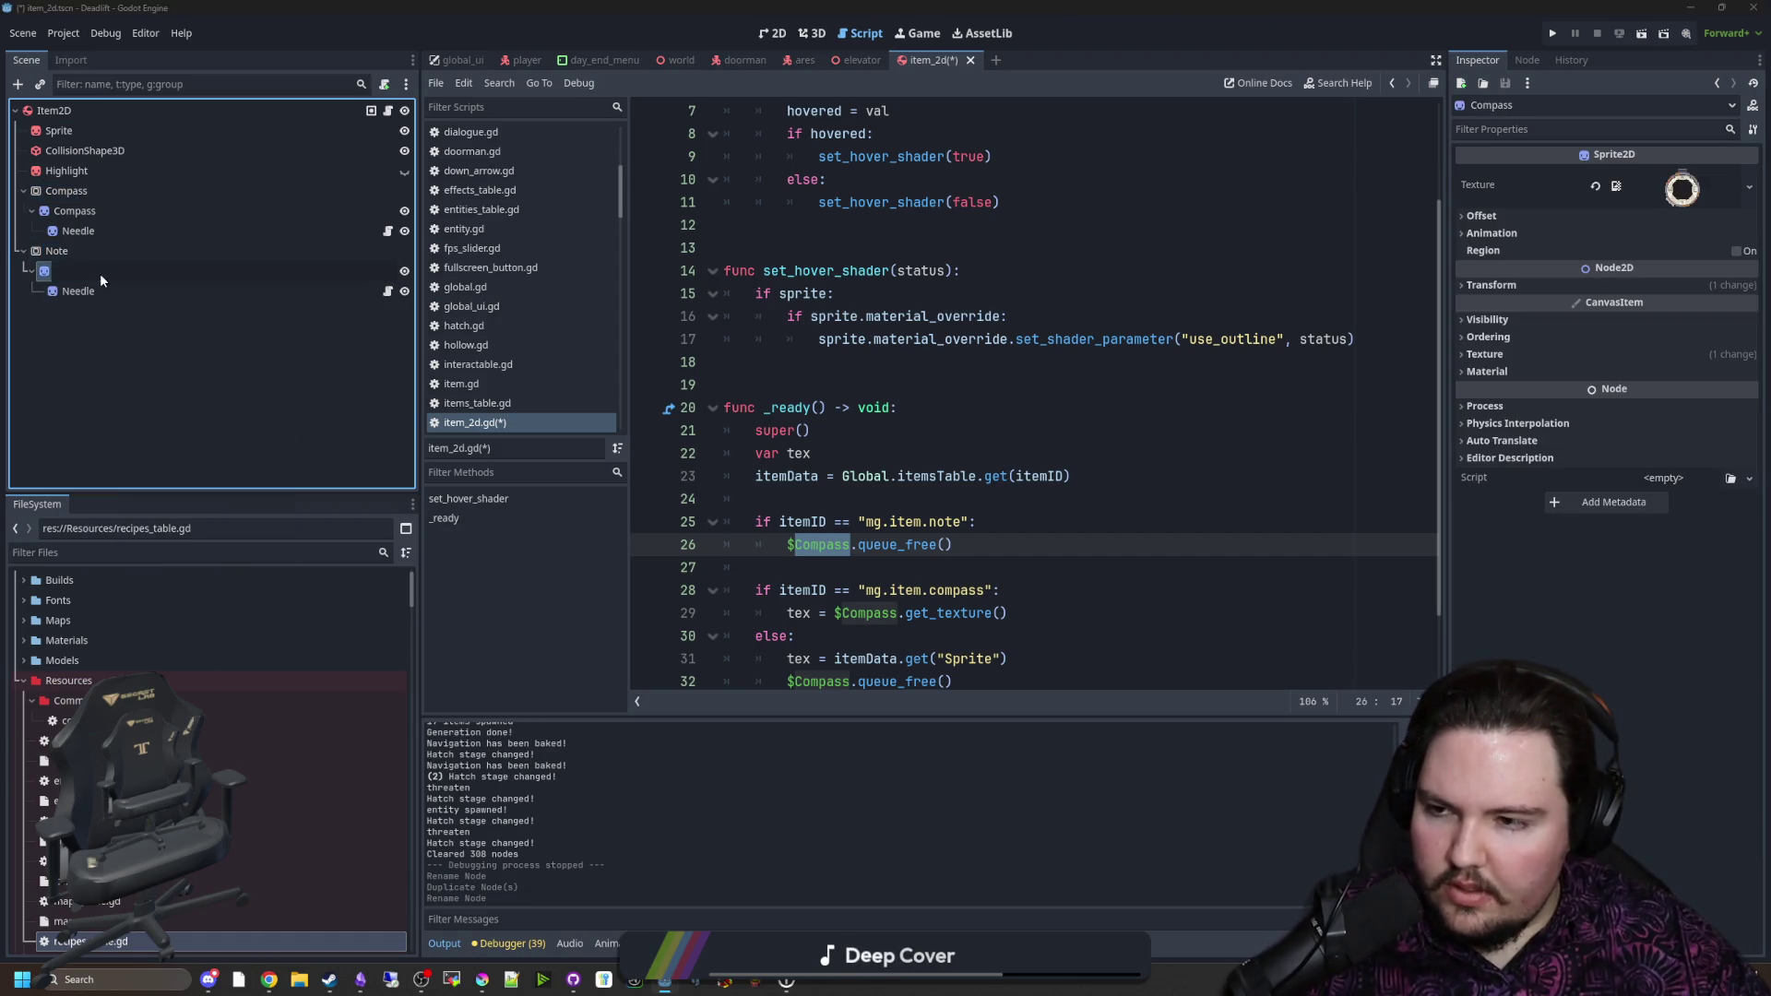
pyautogui.write('Note')
pyautogui.press('Return')
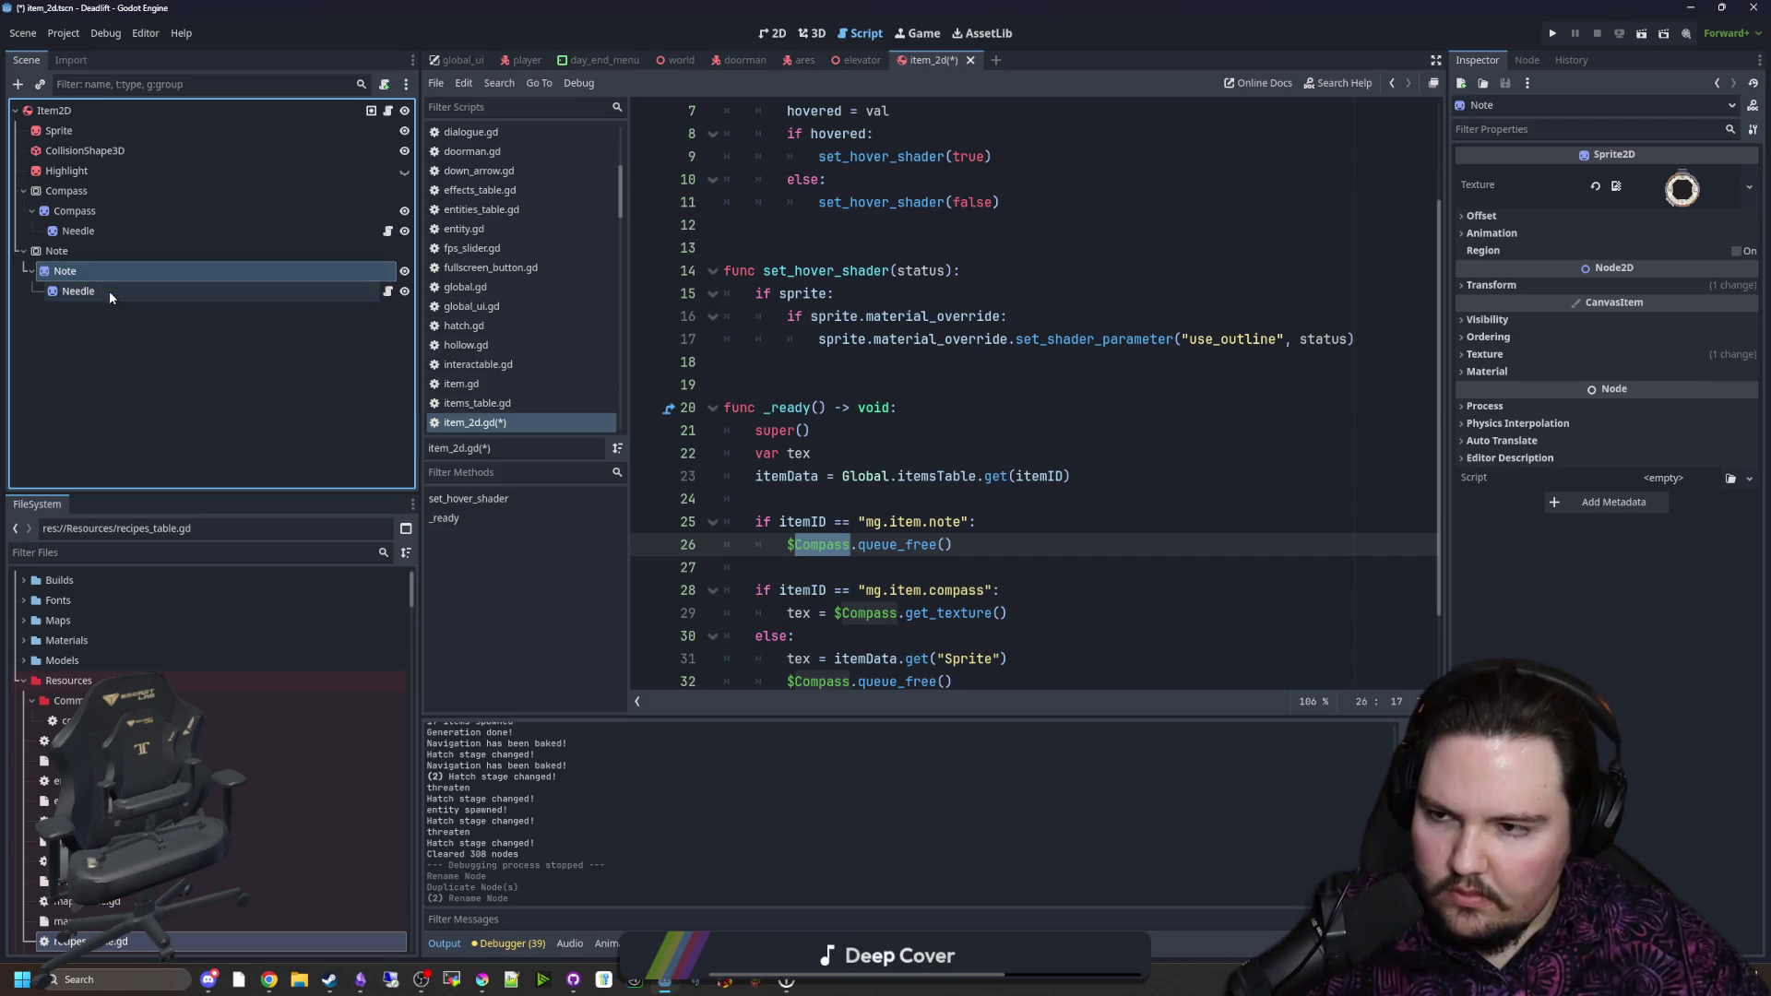
# Step: Delete the copy's Needle node and add a RichTextLabel child under Note
pyautogui.rightClick(109, 290)
pyautogui.press('Delete')
pyautogui.press('Return')
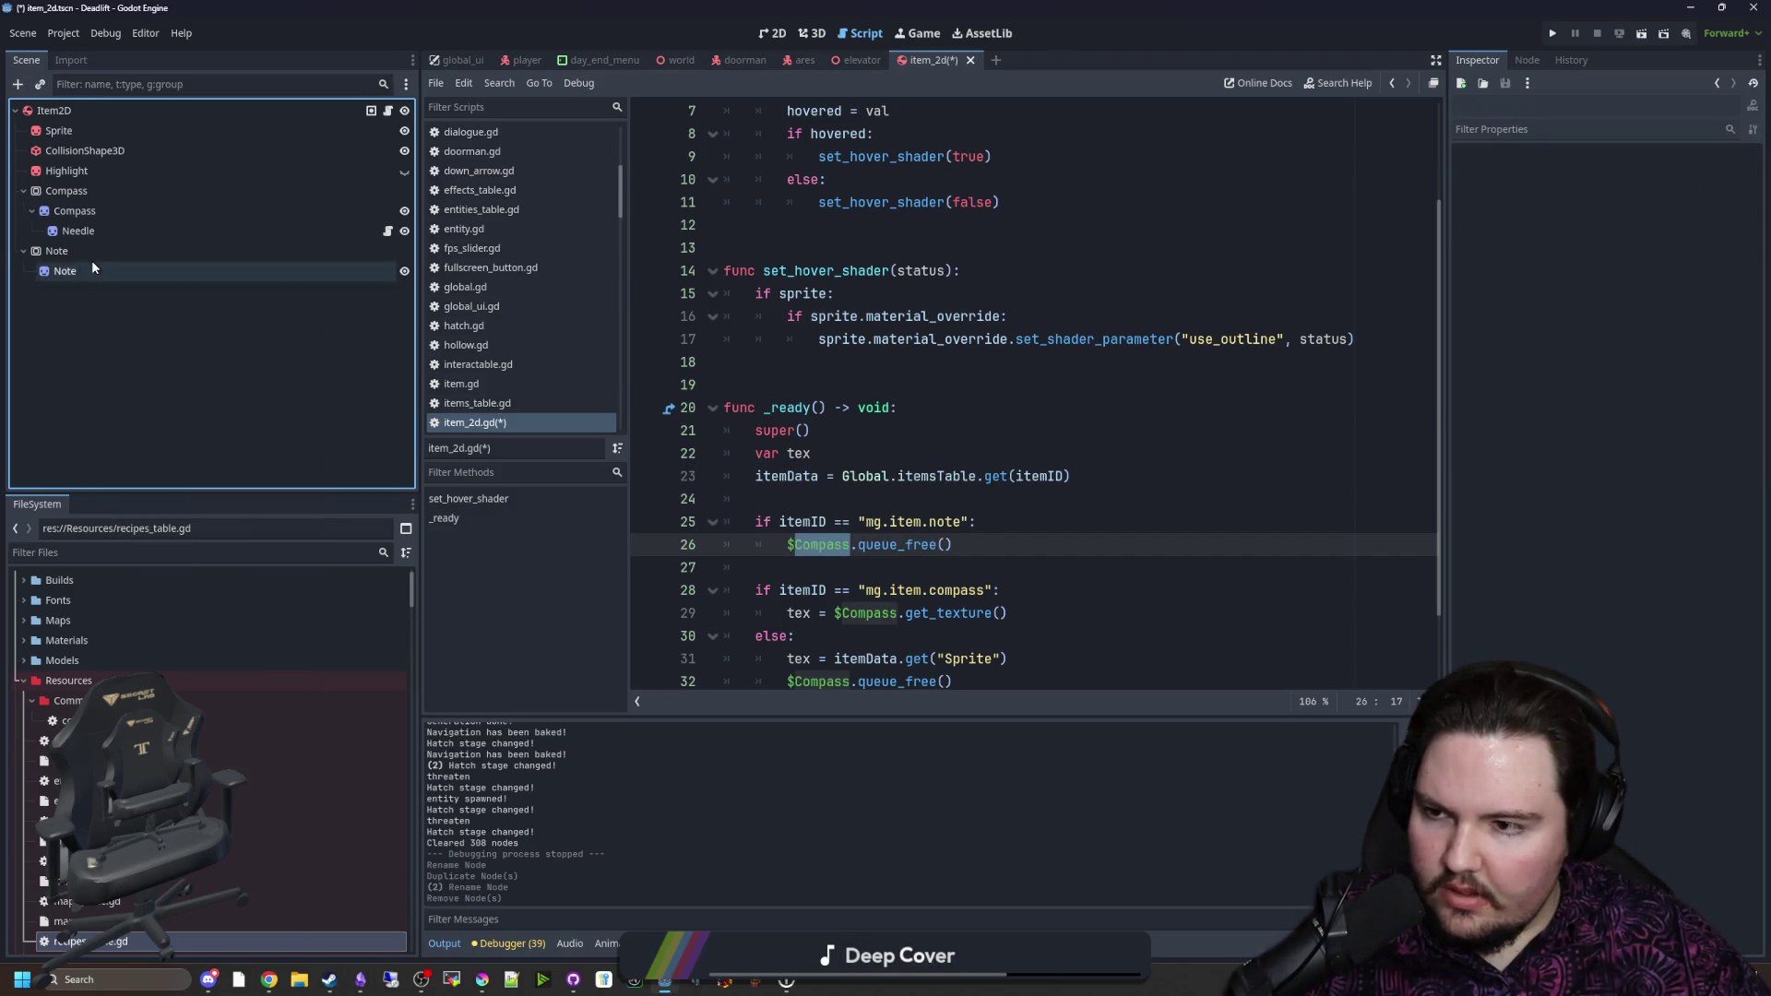
pyautogui.click(111, 251)
pyautogui.hotkey('ctrl', 'a')
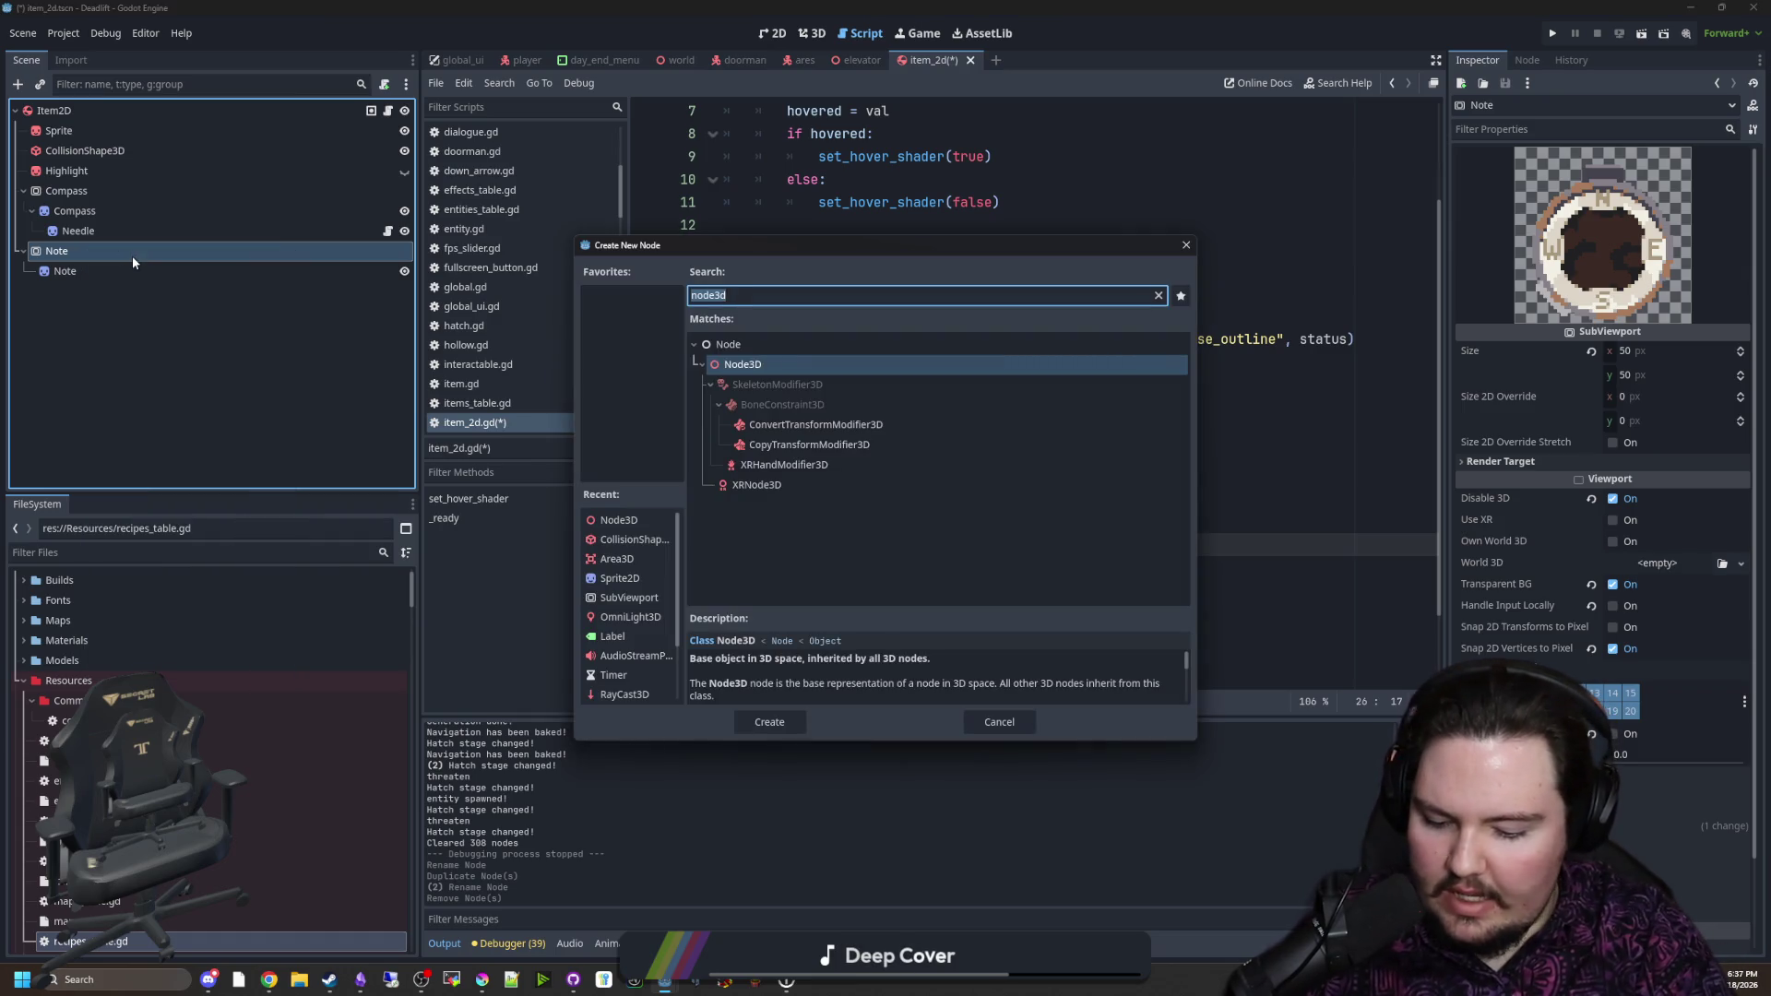
pyautogui.write('rich')
pyautogui.press('Return')
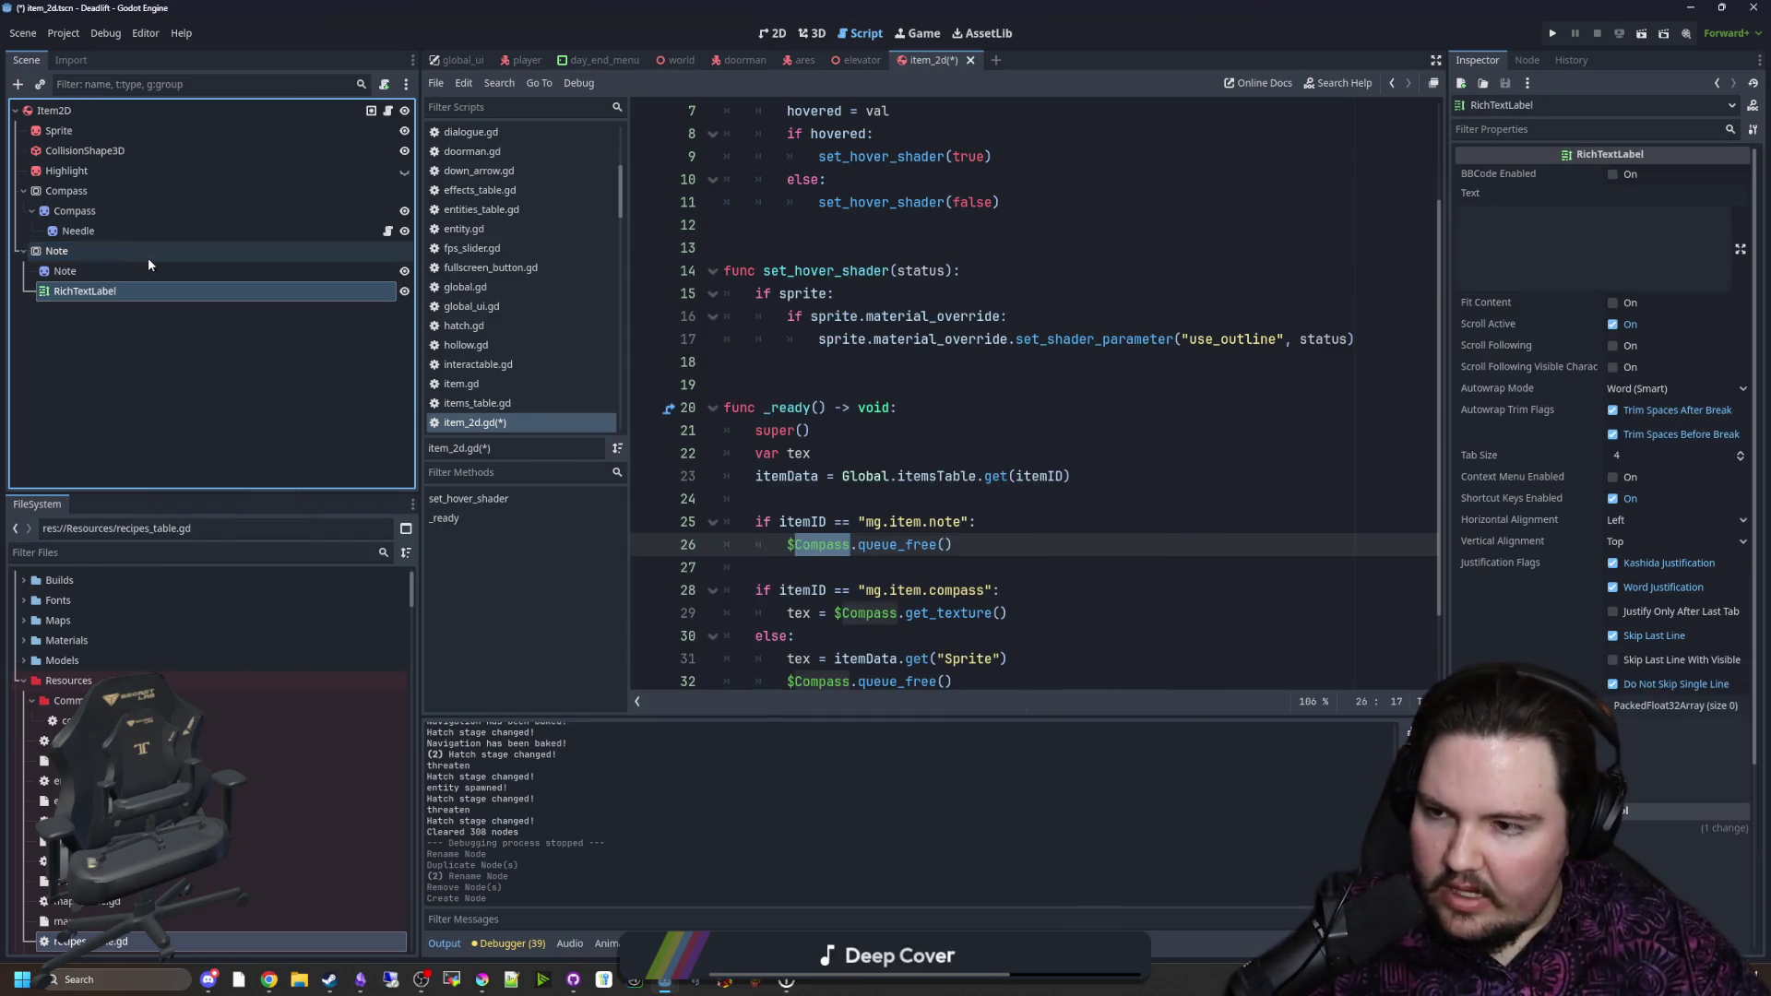
pyautogui.scroll(-2, 785, 388)
pyautogui.click(906, 472)
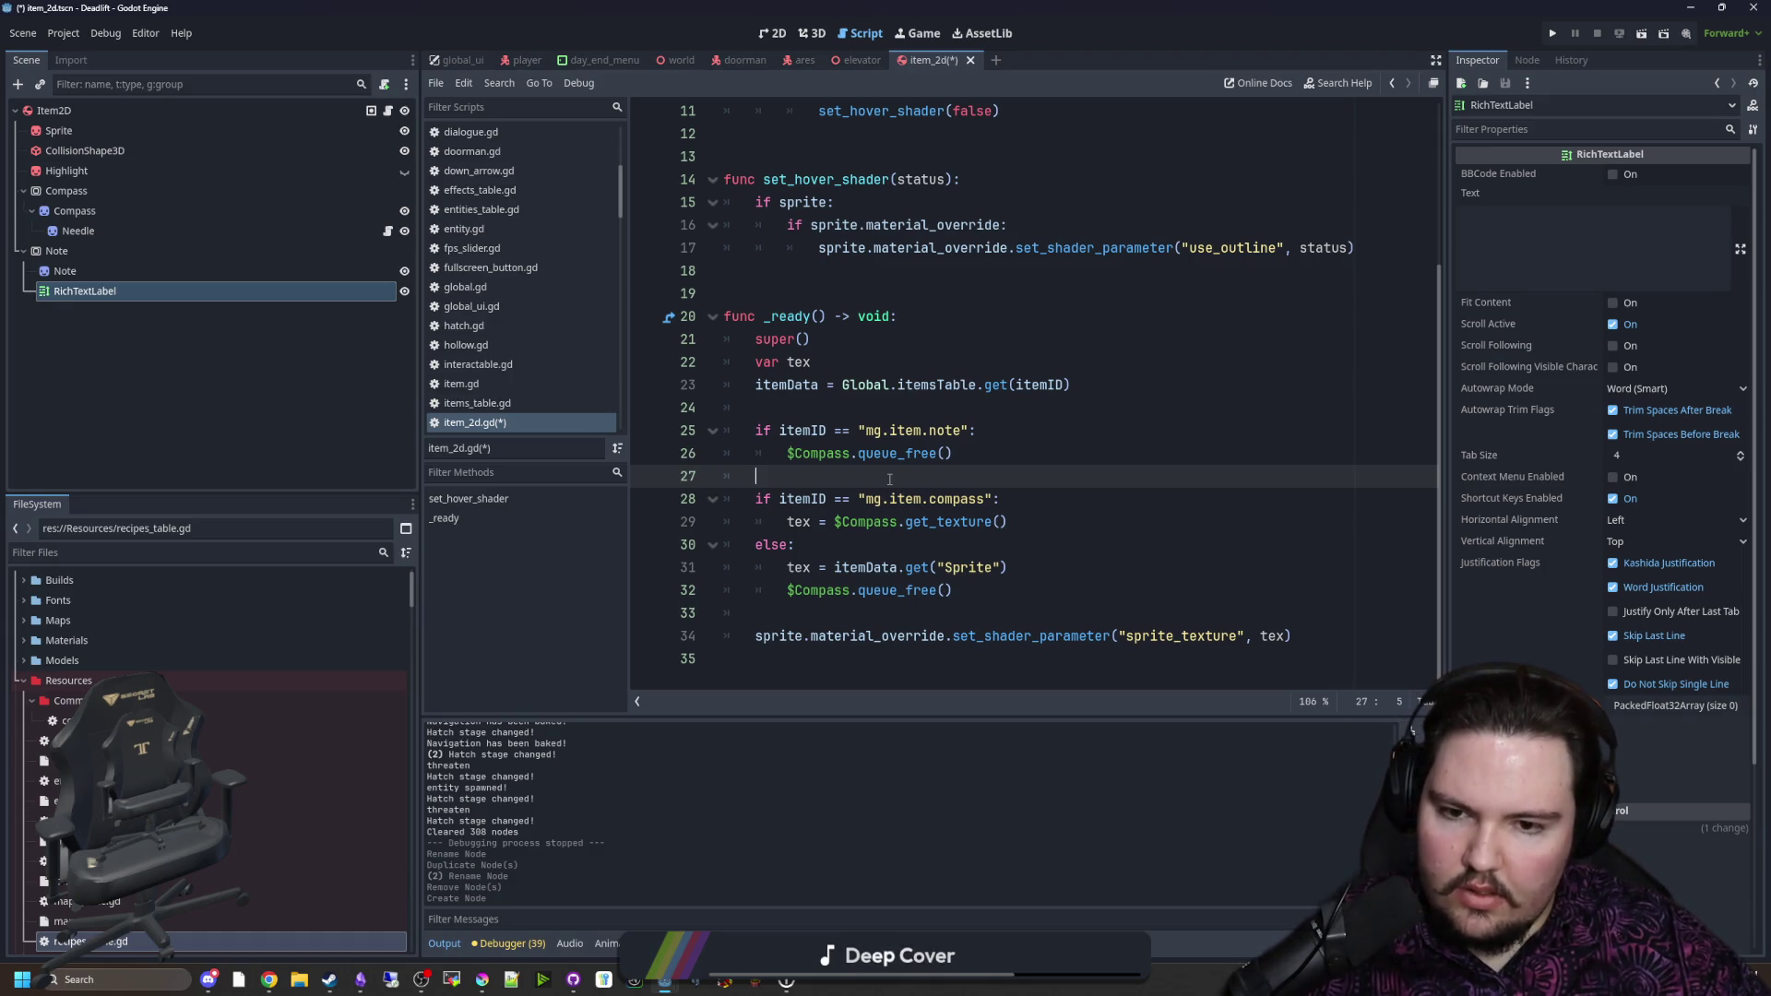
pyautogui.press('Tab')
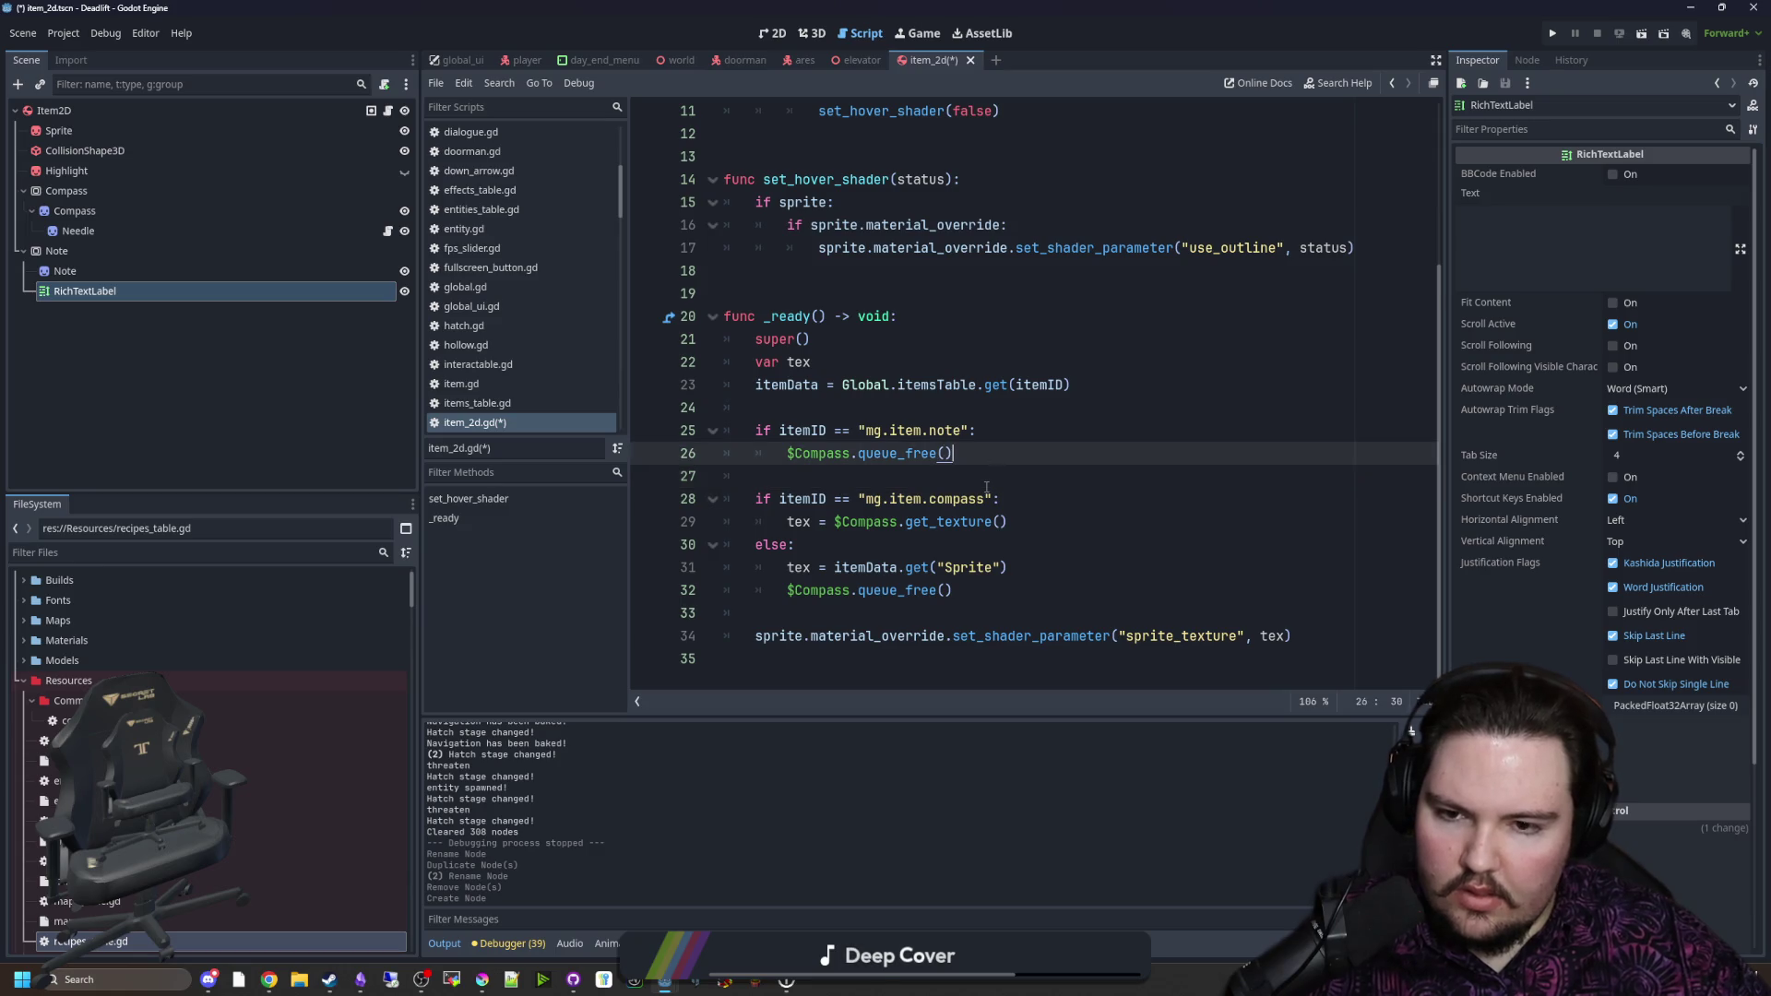
pyautogui.press('Return')
pyautogui.write('else:')
pyautogui.press('Return')
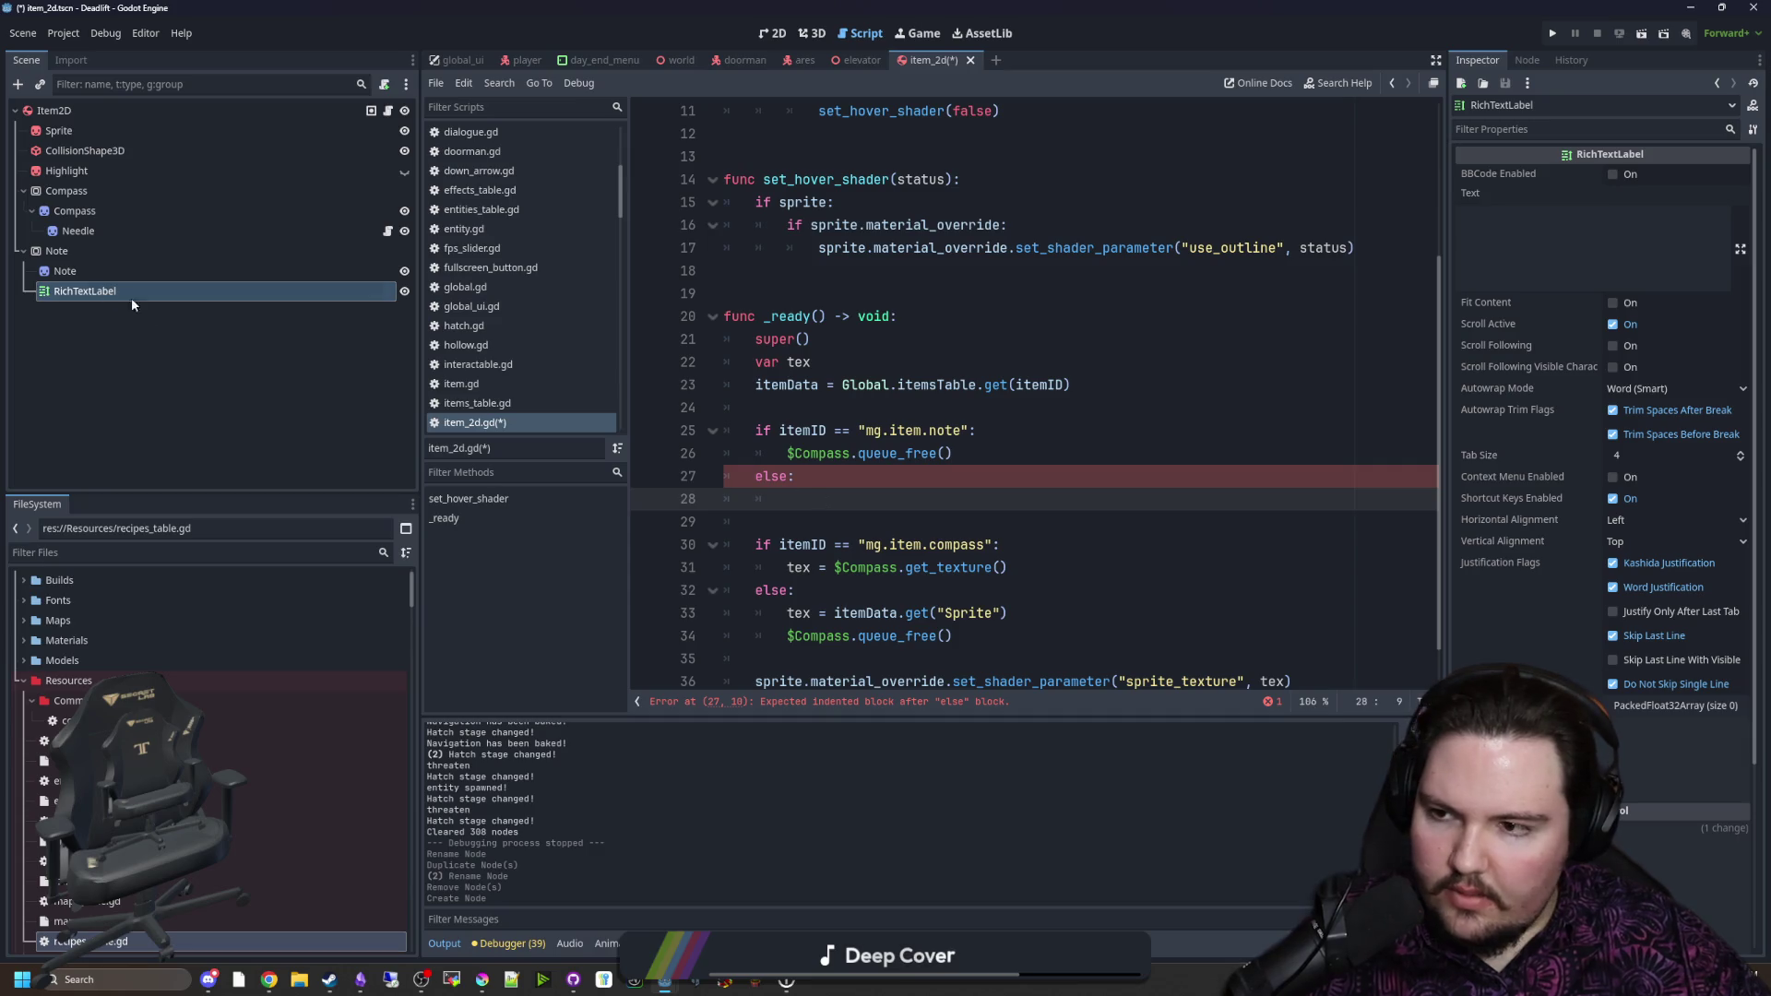
pyautogui.moveTo(83, 251); pyautogui.dragTo(885, 498)
pyautogui.press('BackSpace')
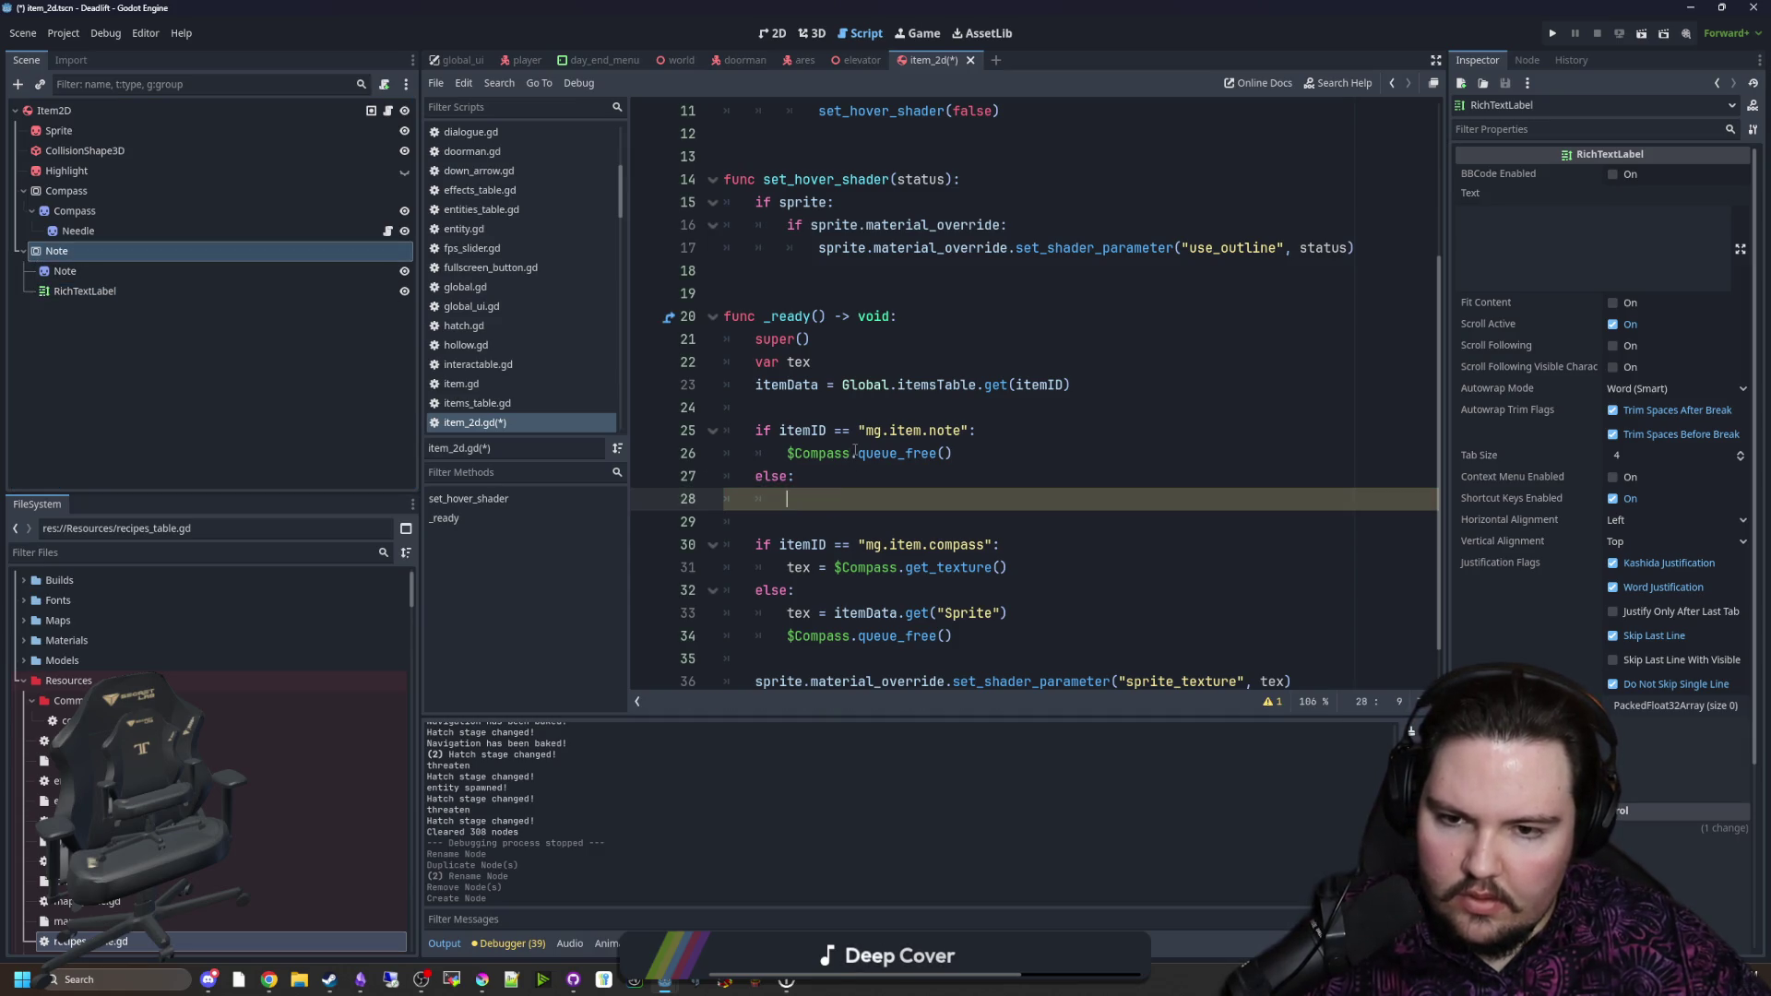
pyautogui.doubleClick(851, 453)
pyautogui.write('Note')
pyautogui.moveTo(935, 461)
pyautogui.mouseDown()
pyautogui.moveTo(787, 453)
pyautogui.moveTo(787, 499)
pyautogui.mouseUp()
pyautogui.hotkey('ctrl', 'c')
pyautogui.click(851, 453)
pyautogui.write('tex =')
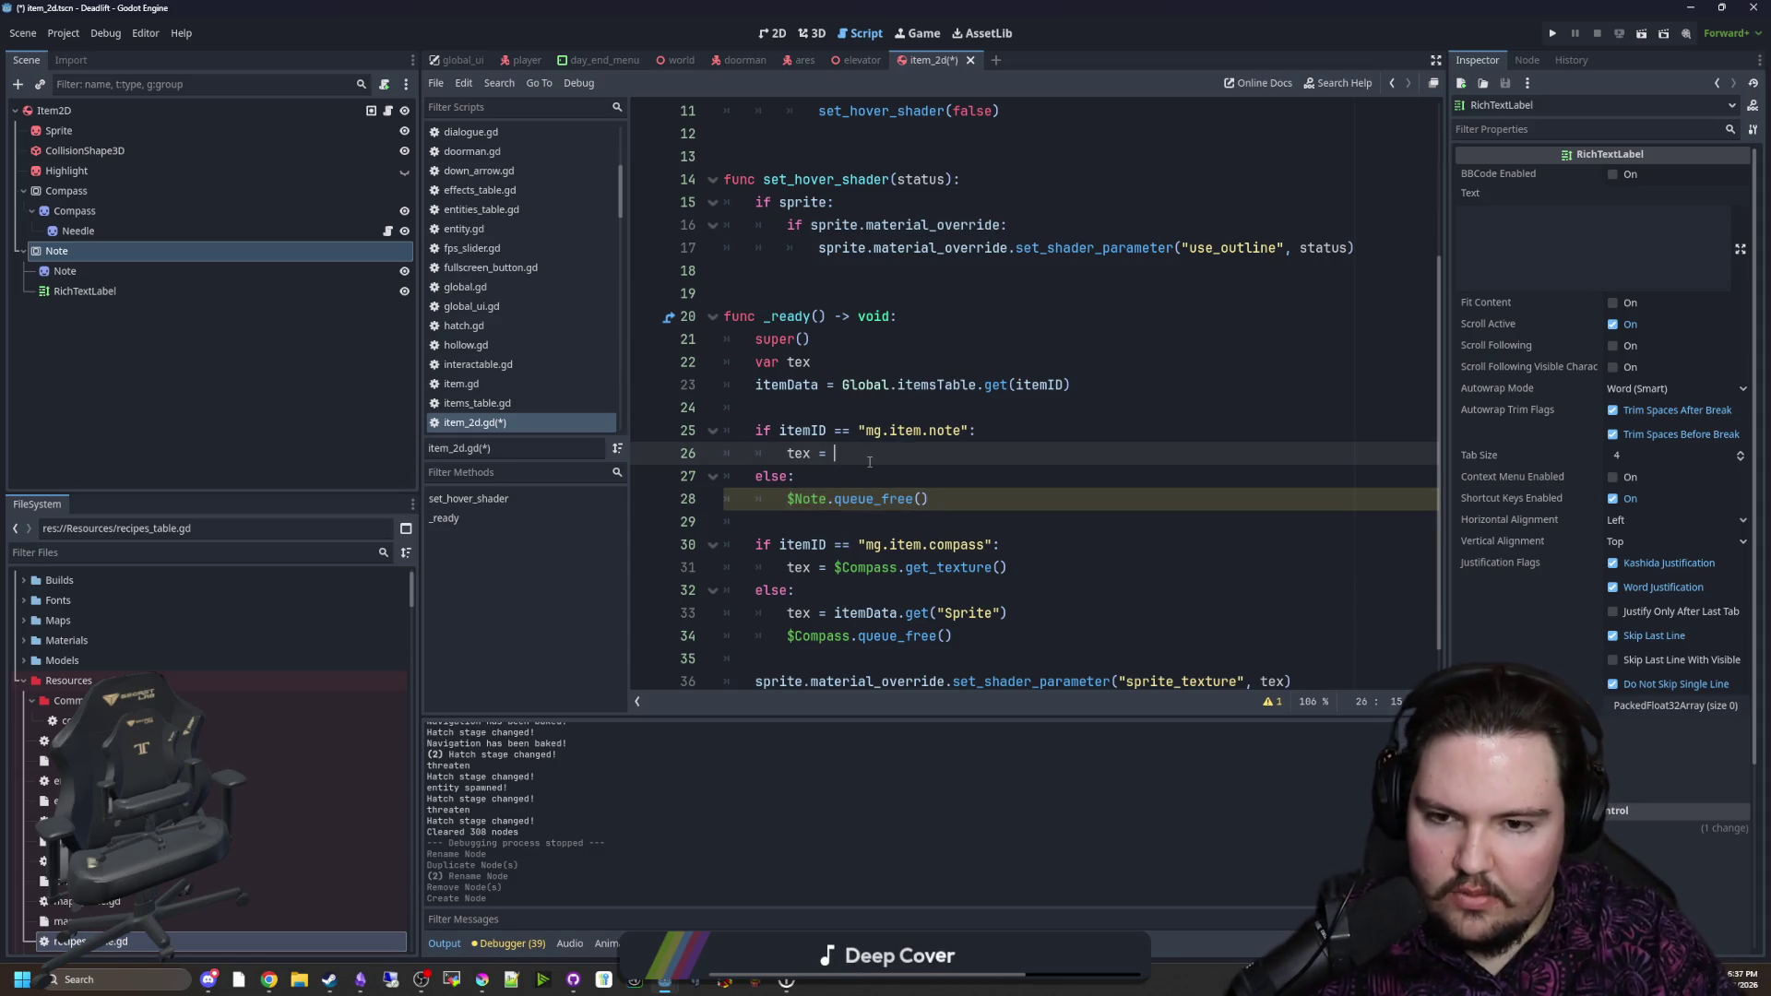
pyautogui.hotkey('ctrl', 'v')
pyautogui.doubleClick(925, 452)
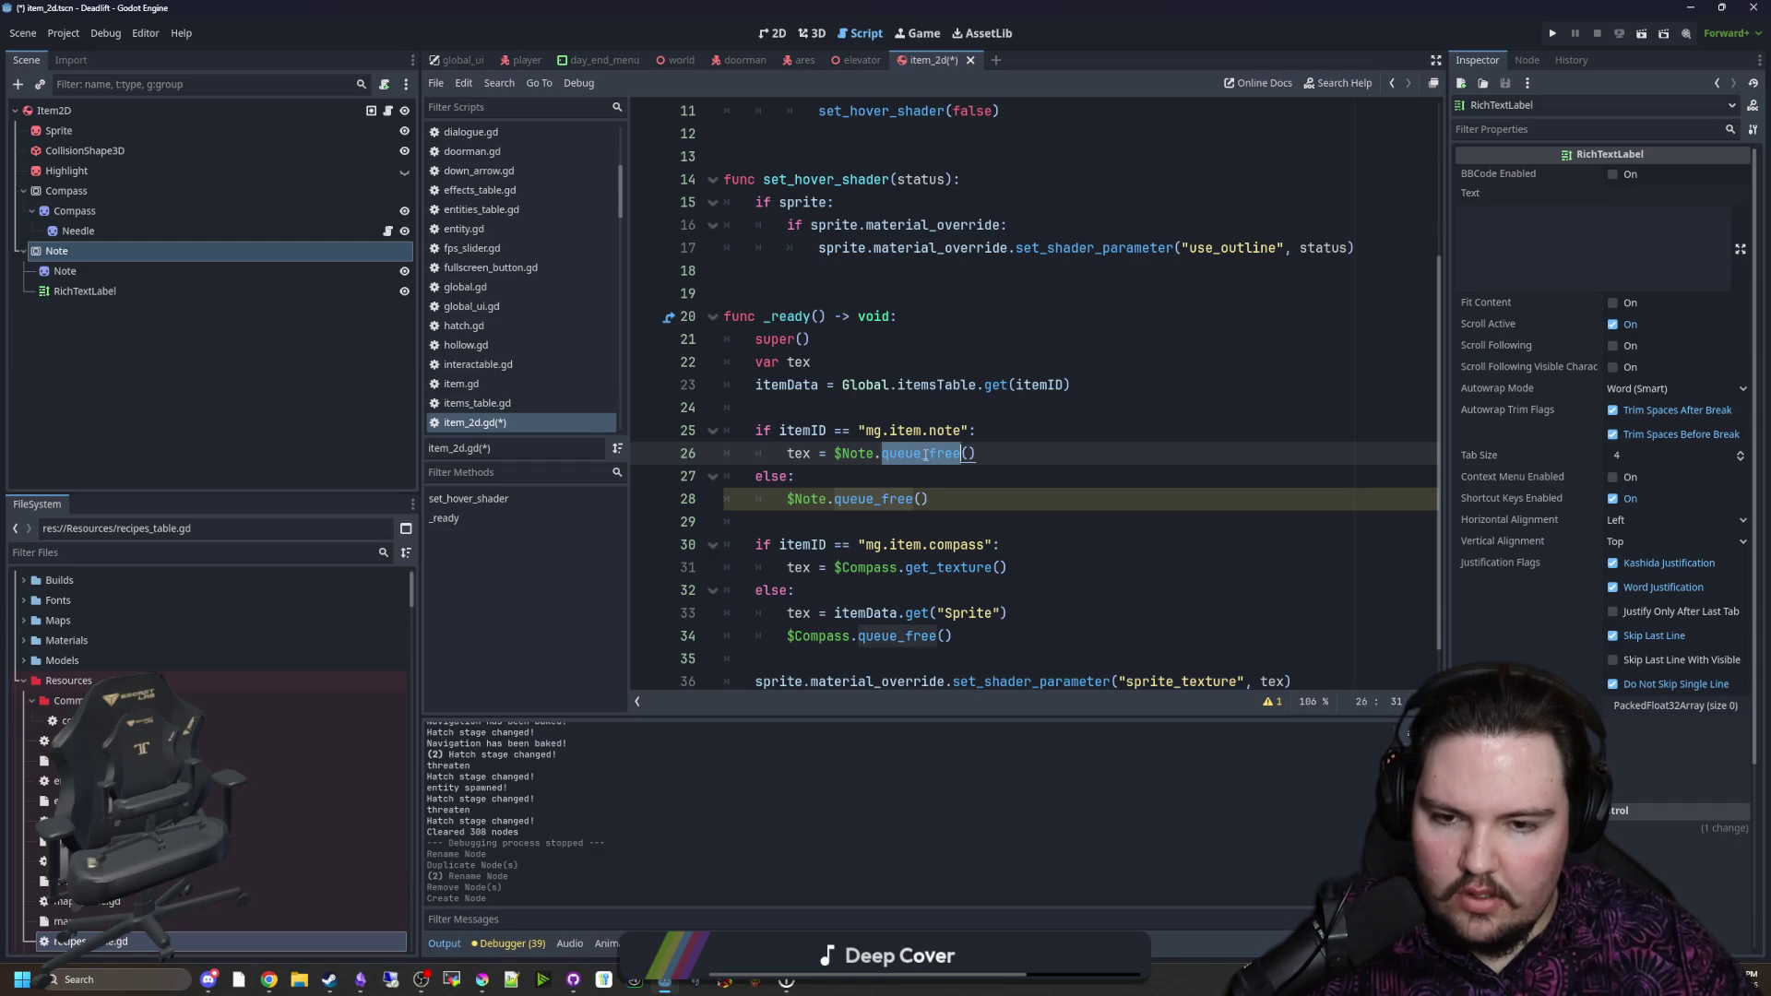
pyautogui.write('get_text')
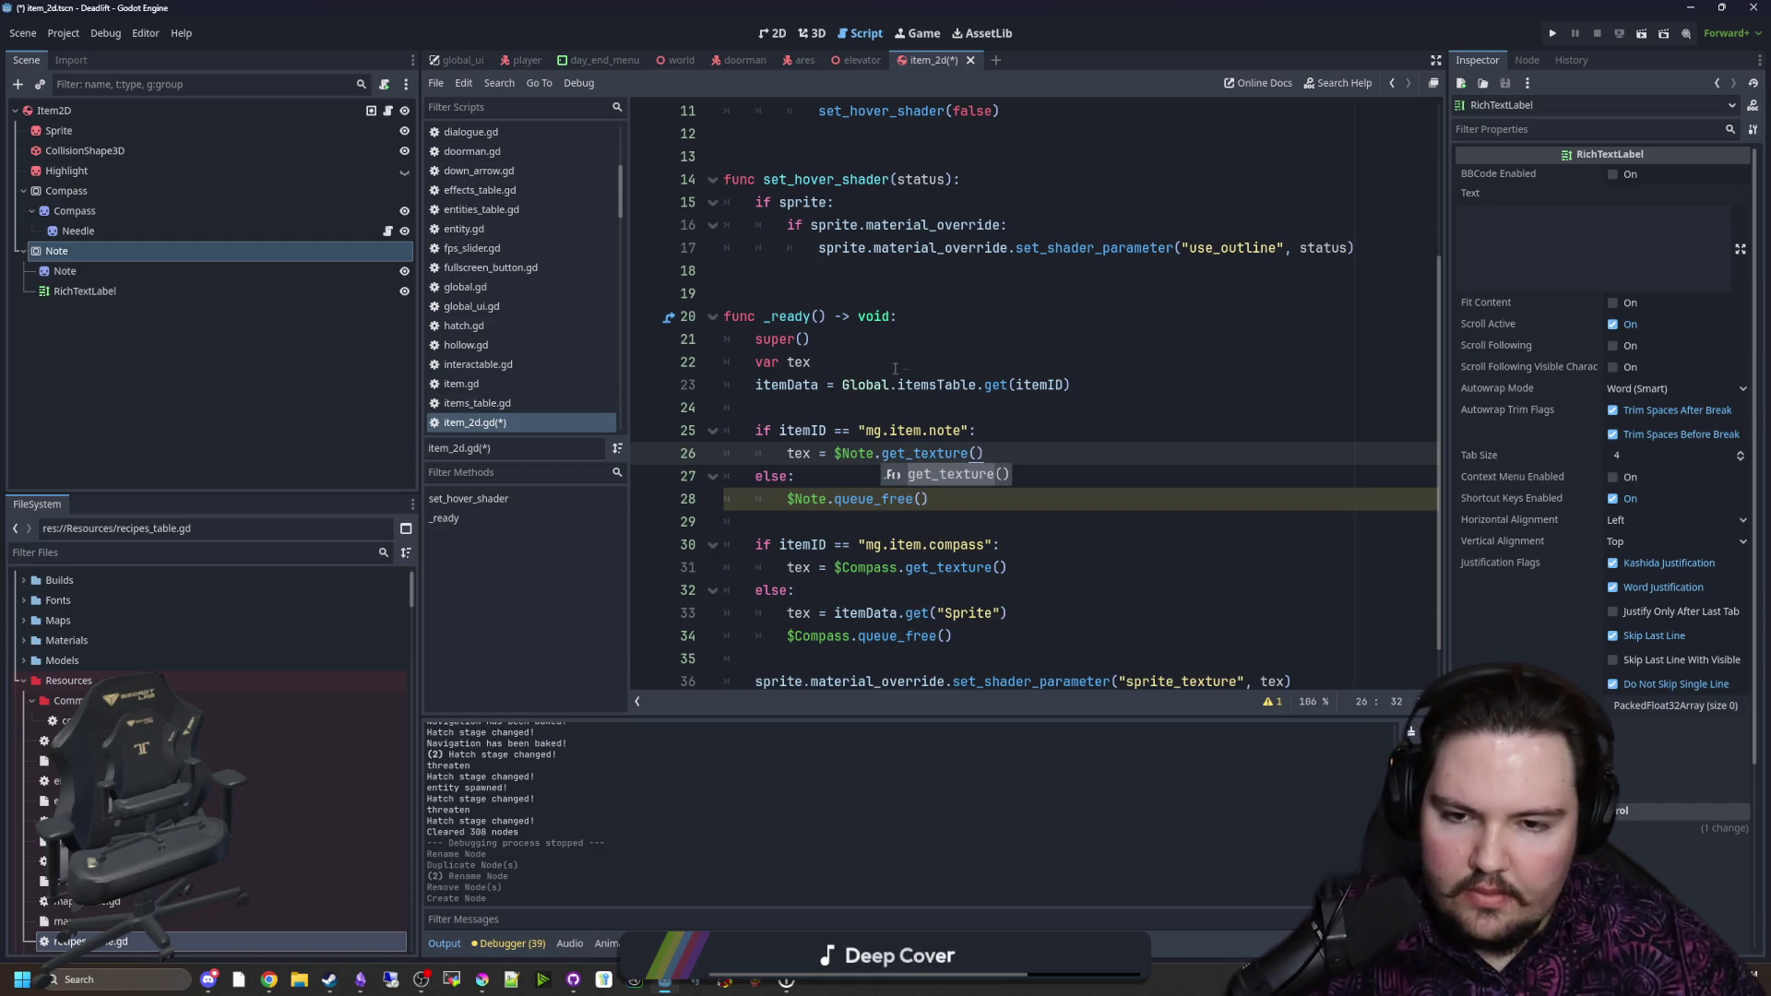
pyautogui.press('Down')
pyautogui.scroll(-1, 930, 414)
pyautogui.hotkey('ctrl', 's')
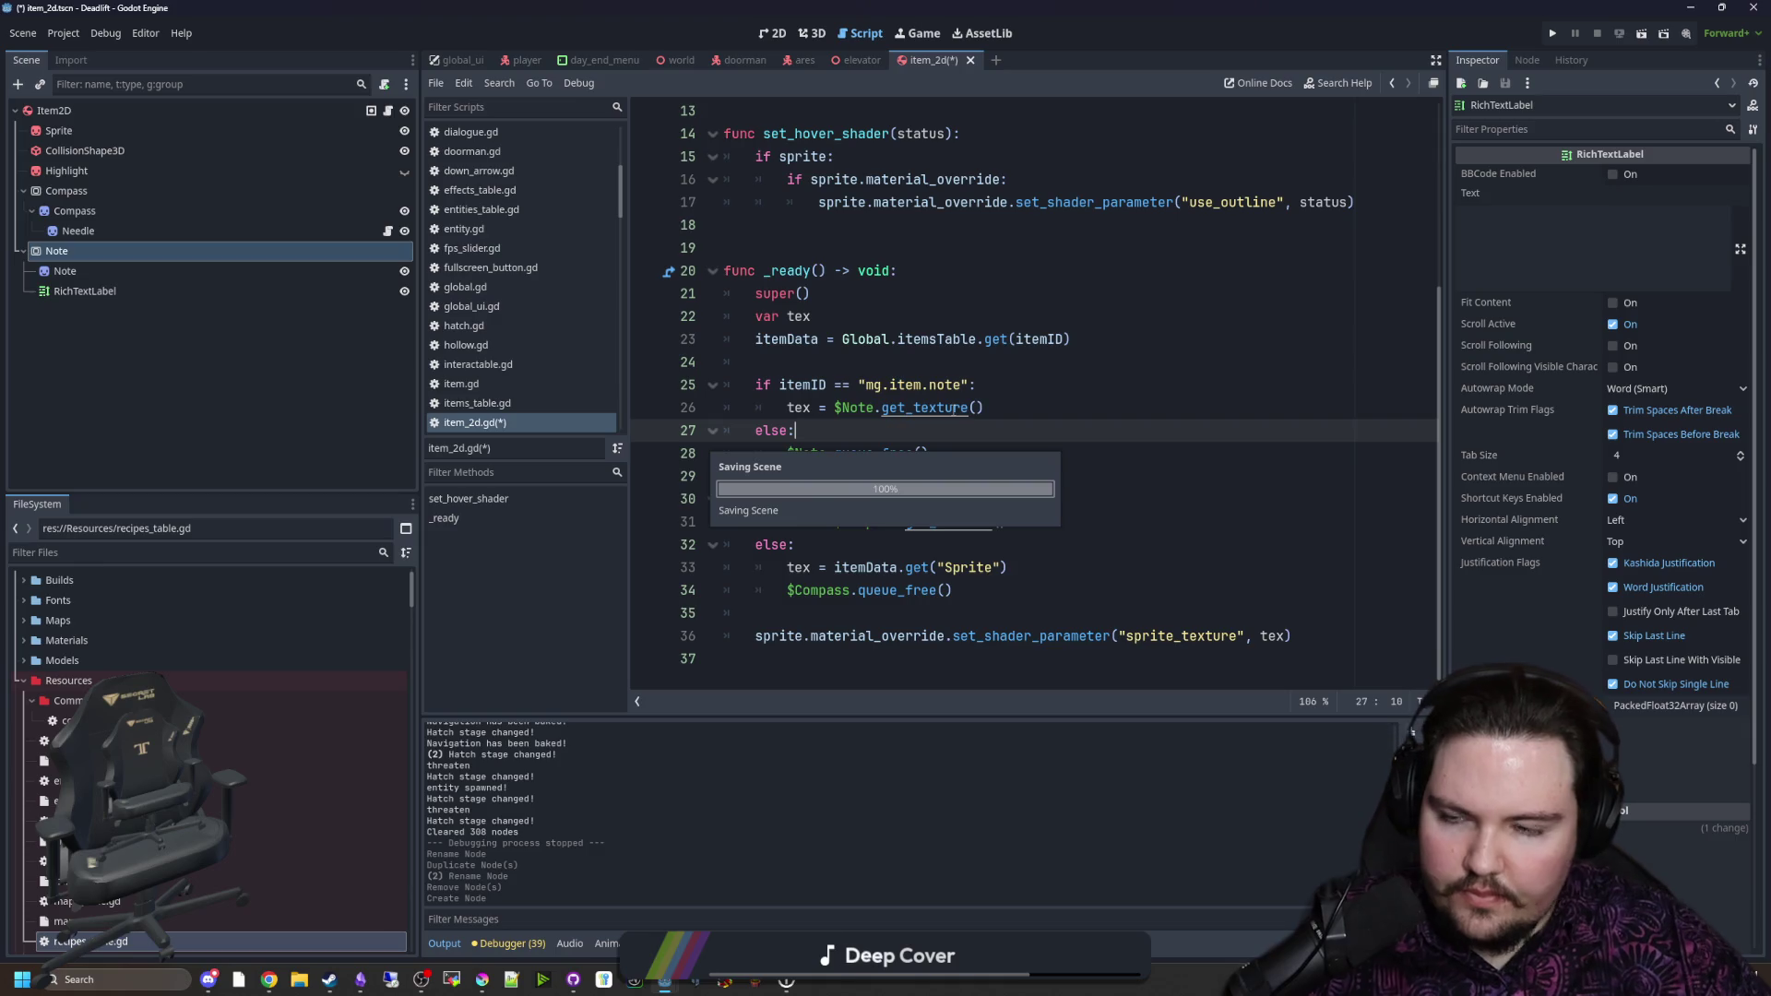
pyautogui.click(839, 359)
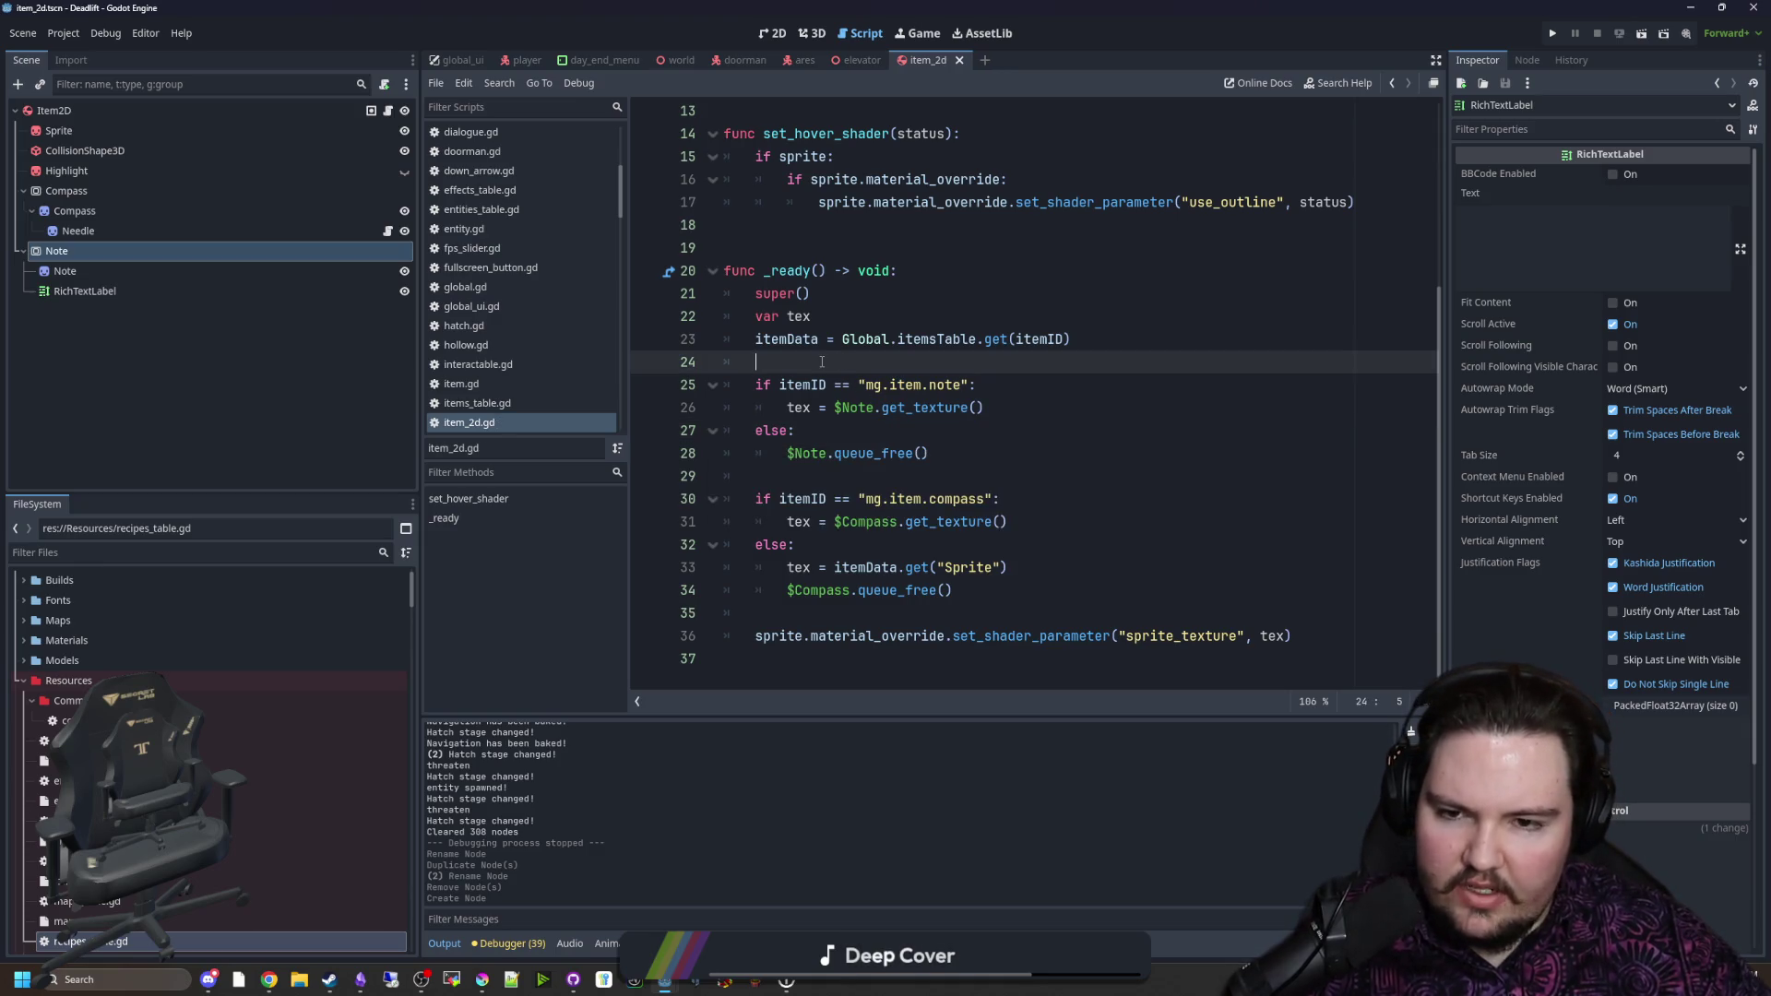
pyautogui.scroll(4, 816, 396)
pyautogui.click(830, 499)
pyautogui.scroll(-4, 835, 489)
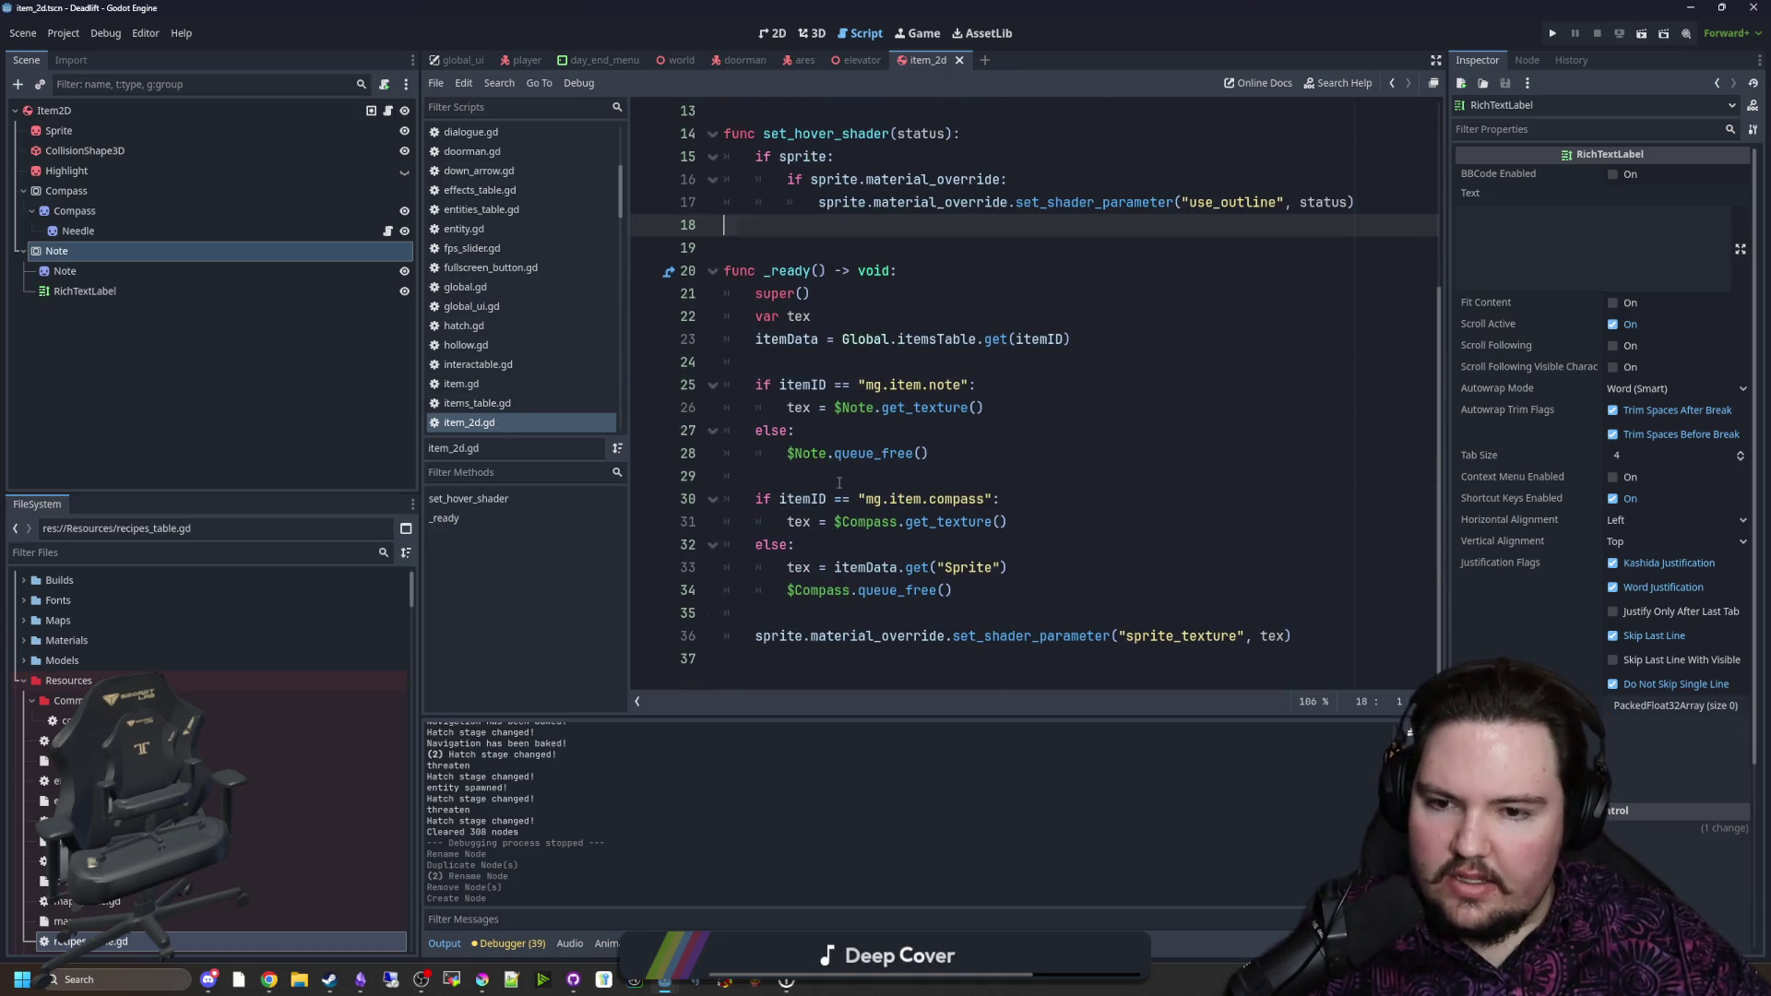
pyautogui.click(848, 362)
pyautogui.scroll(4, 849, 369)
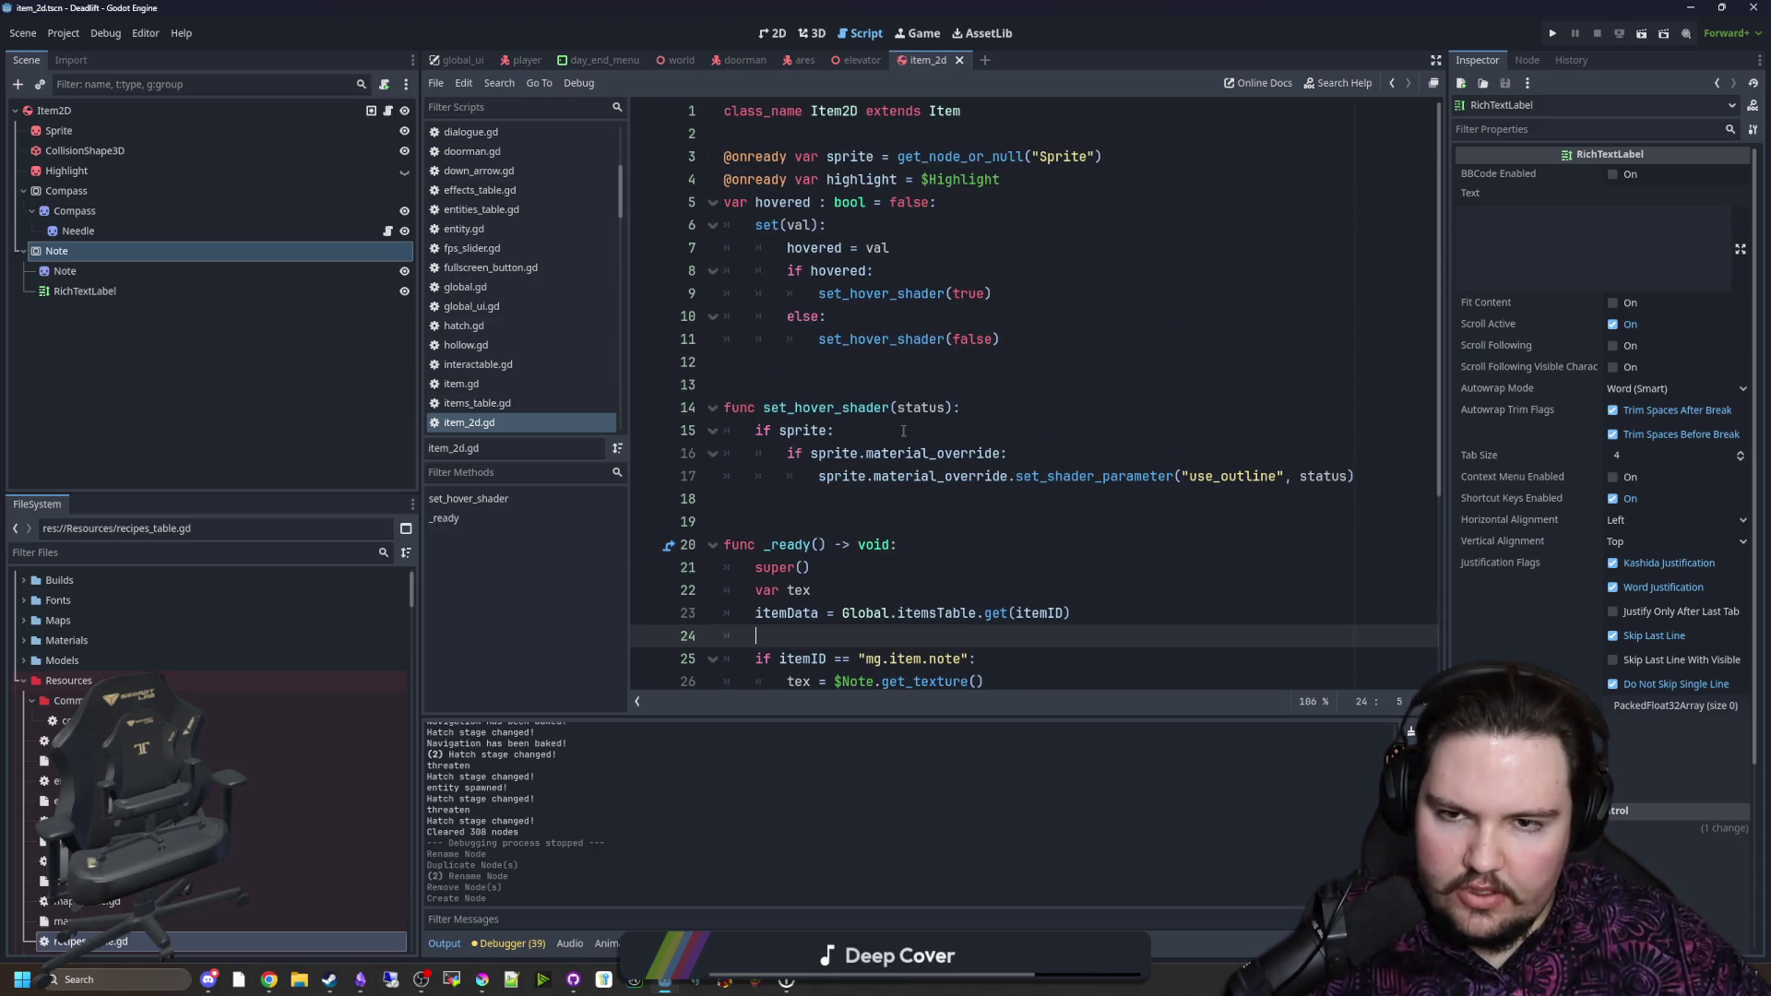
# Step: Below the highlight declaration, start a var data : Dictionary = { declaration
pyautogui.click(880, 393)
pyautogui.click(876, 361)
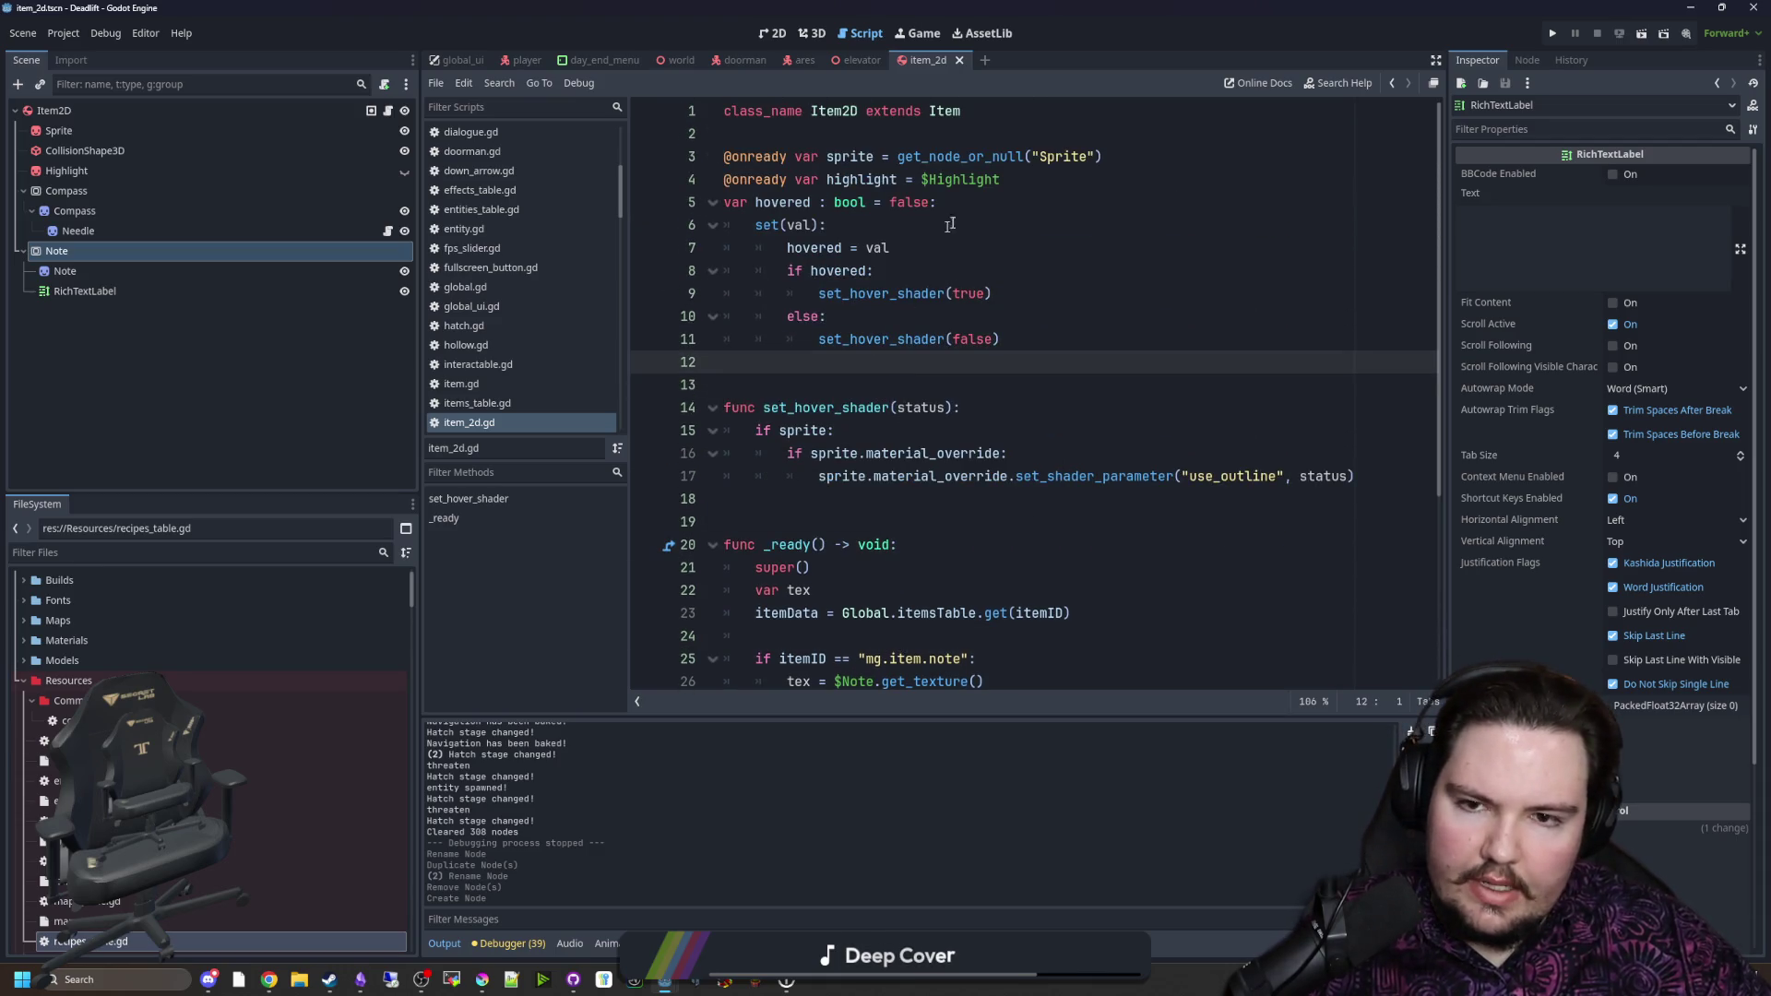
pyautogui.click(1013, 185)
pyautogui.press('Return')
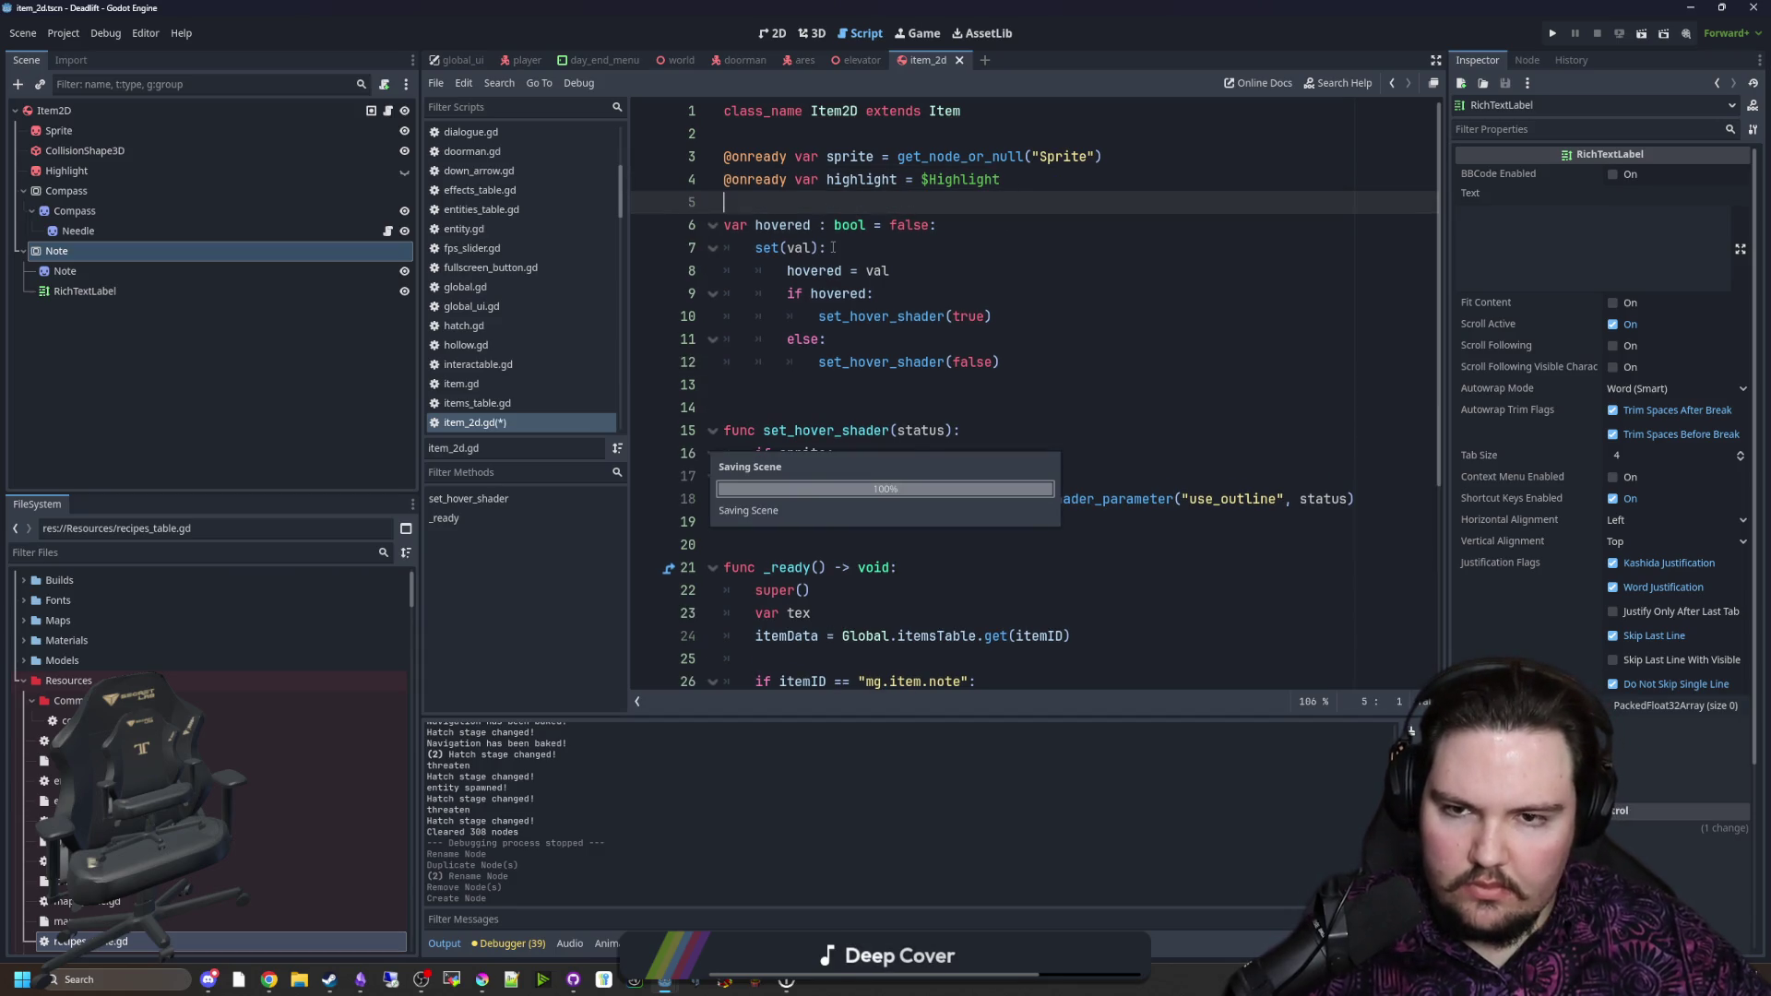
pyautogui.click(1052, 170)
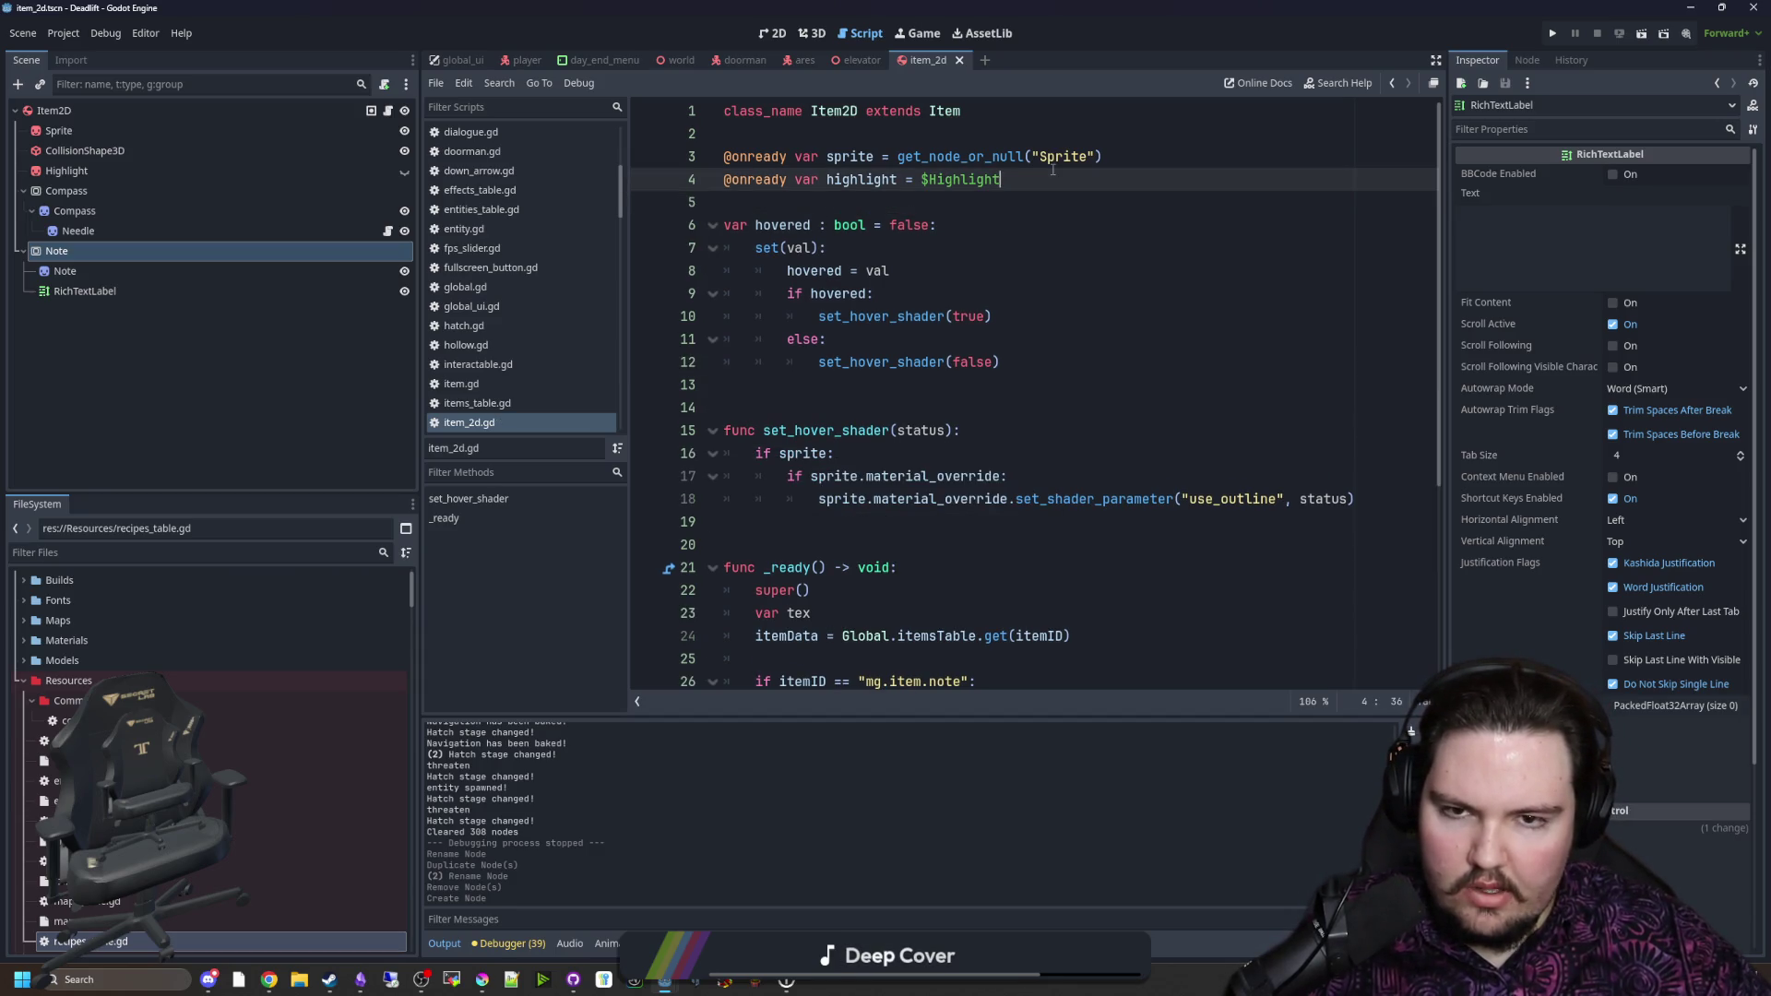
pyautogui.press('Return')
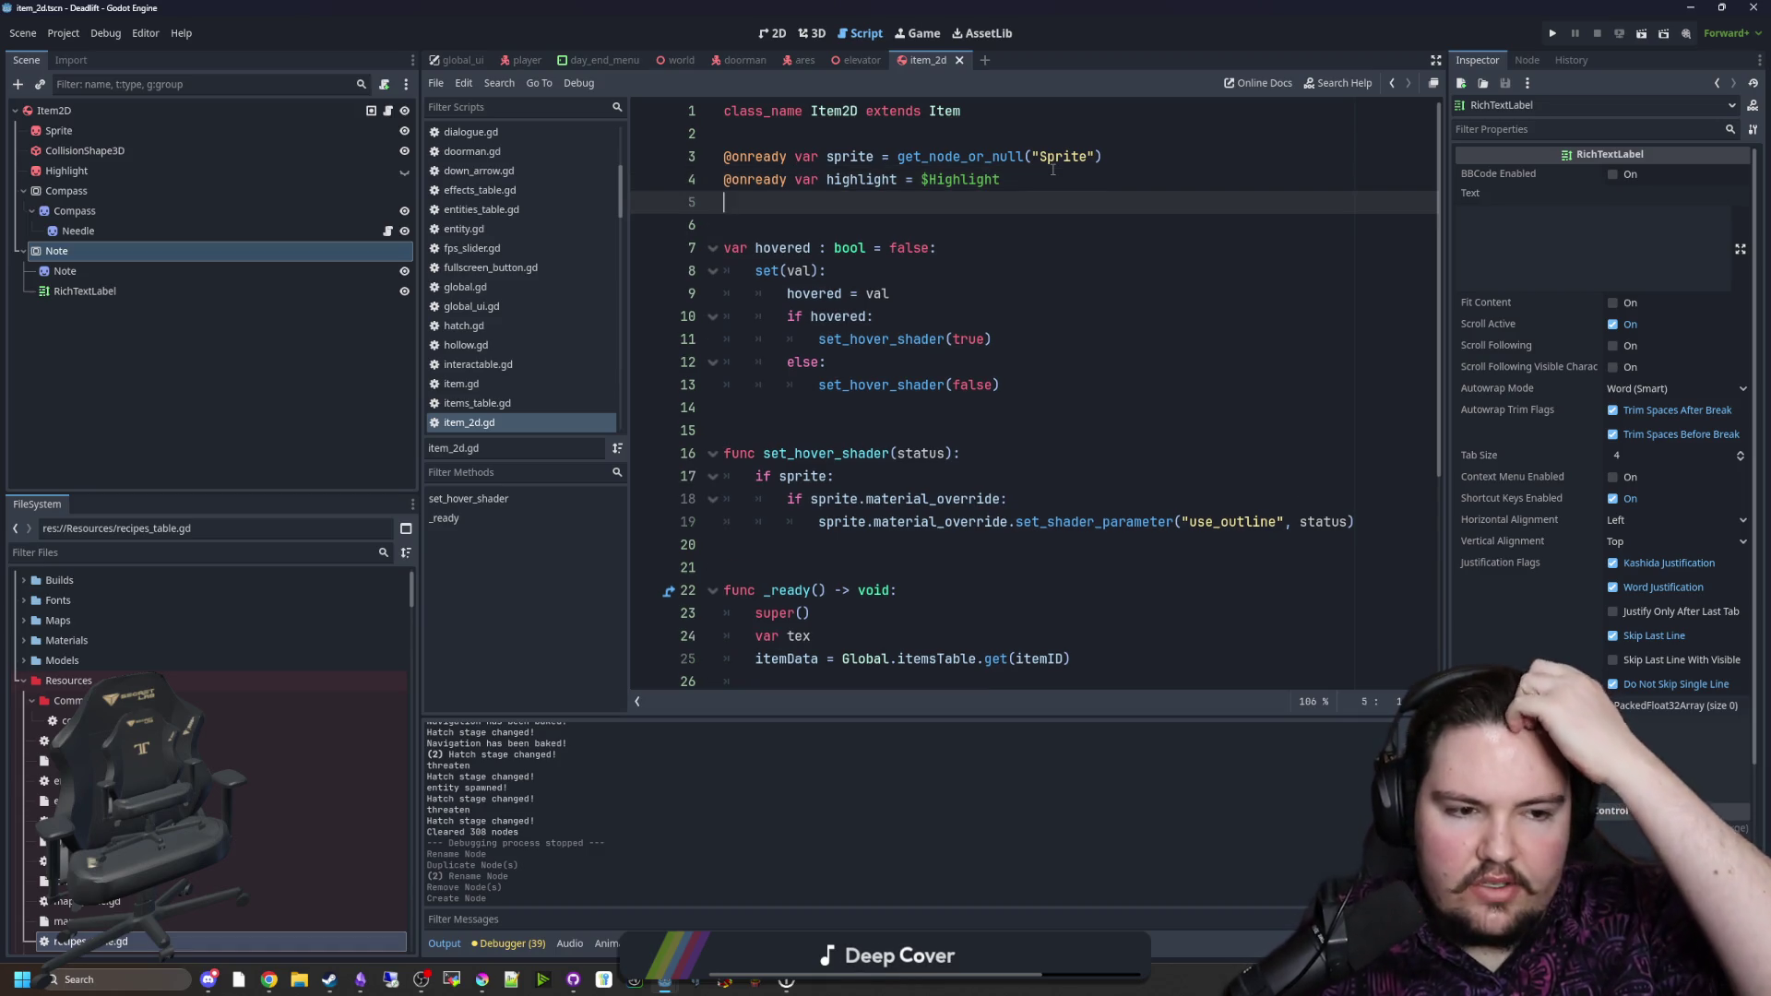
pyautogui.write('var data : Dictionary')
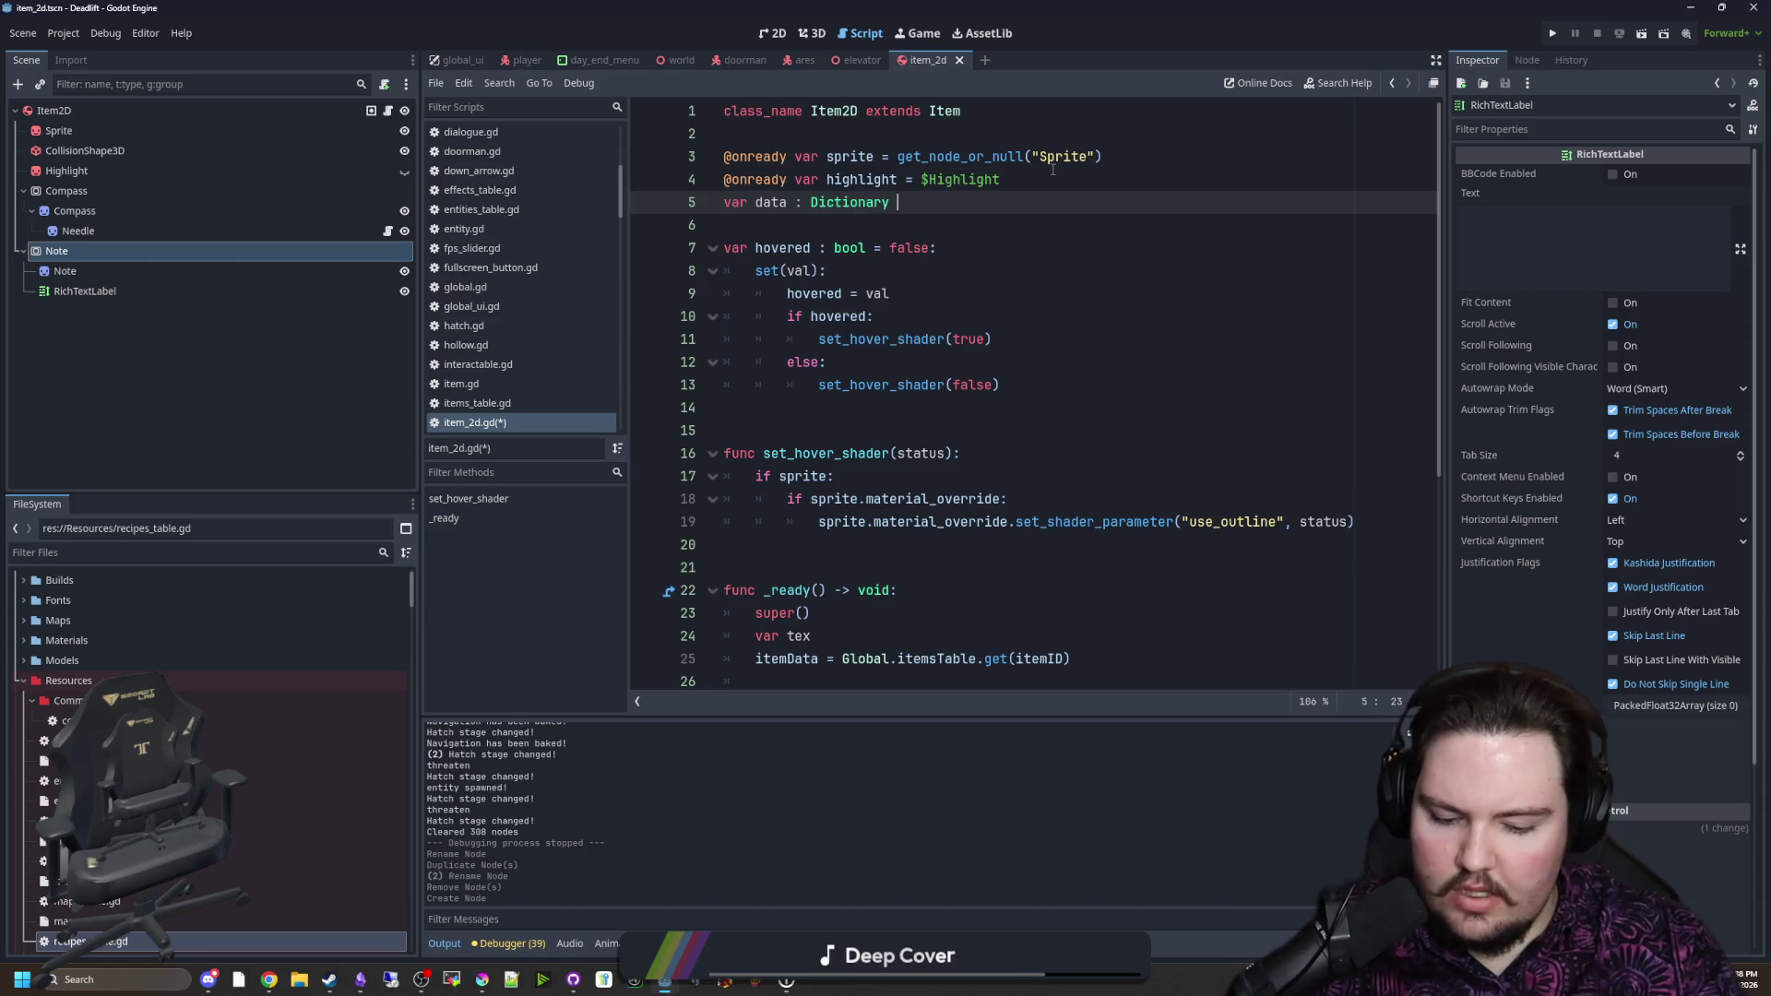
pyautogui.write('= {')
pyautogui.press('Return')
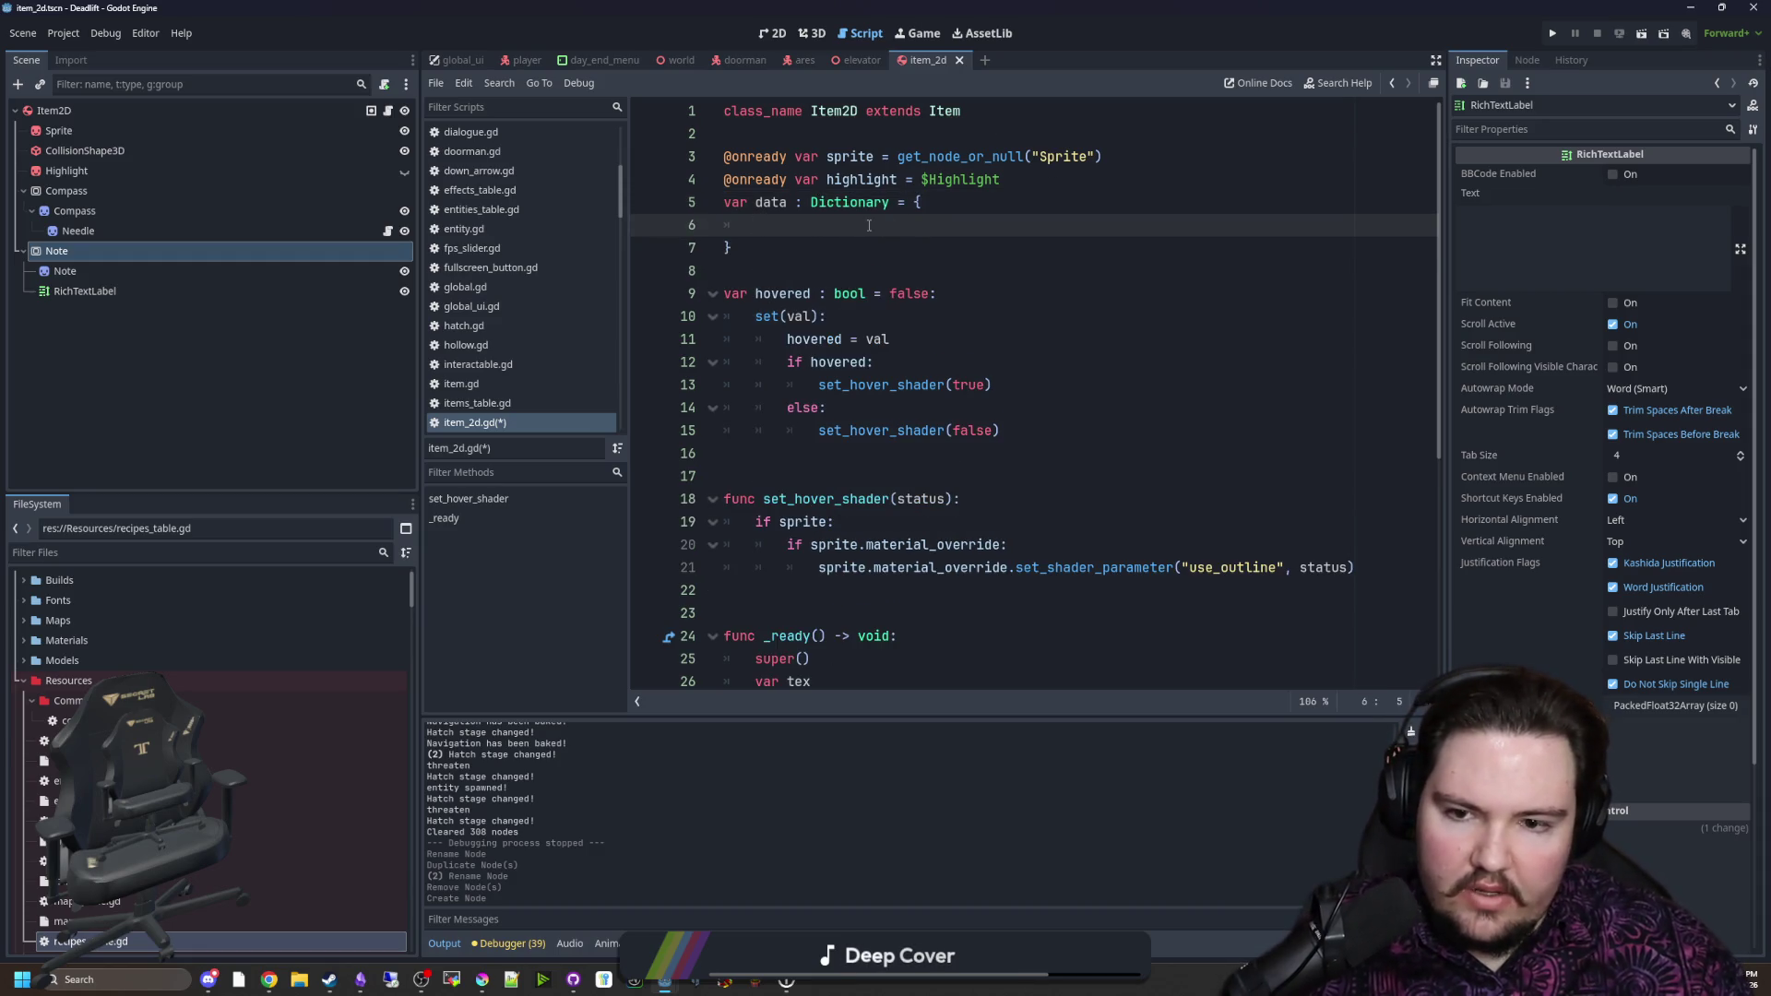
# Step: Collapse data to an empty {} on one line, save the script, and show the 2D view
pyautogui.scroll(-6, 869, 225)
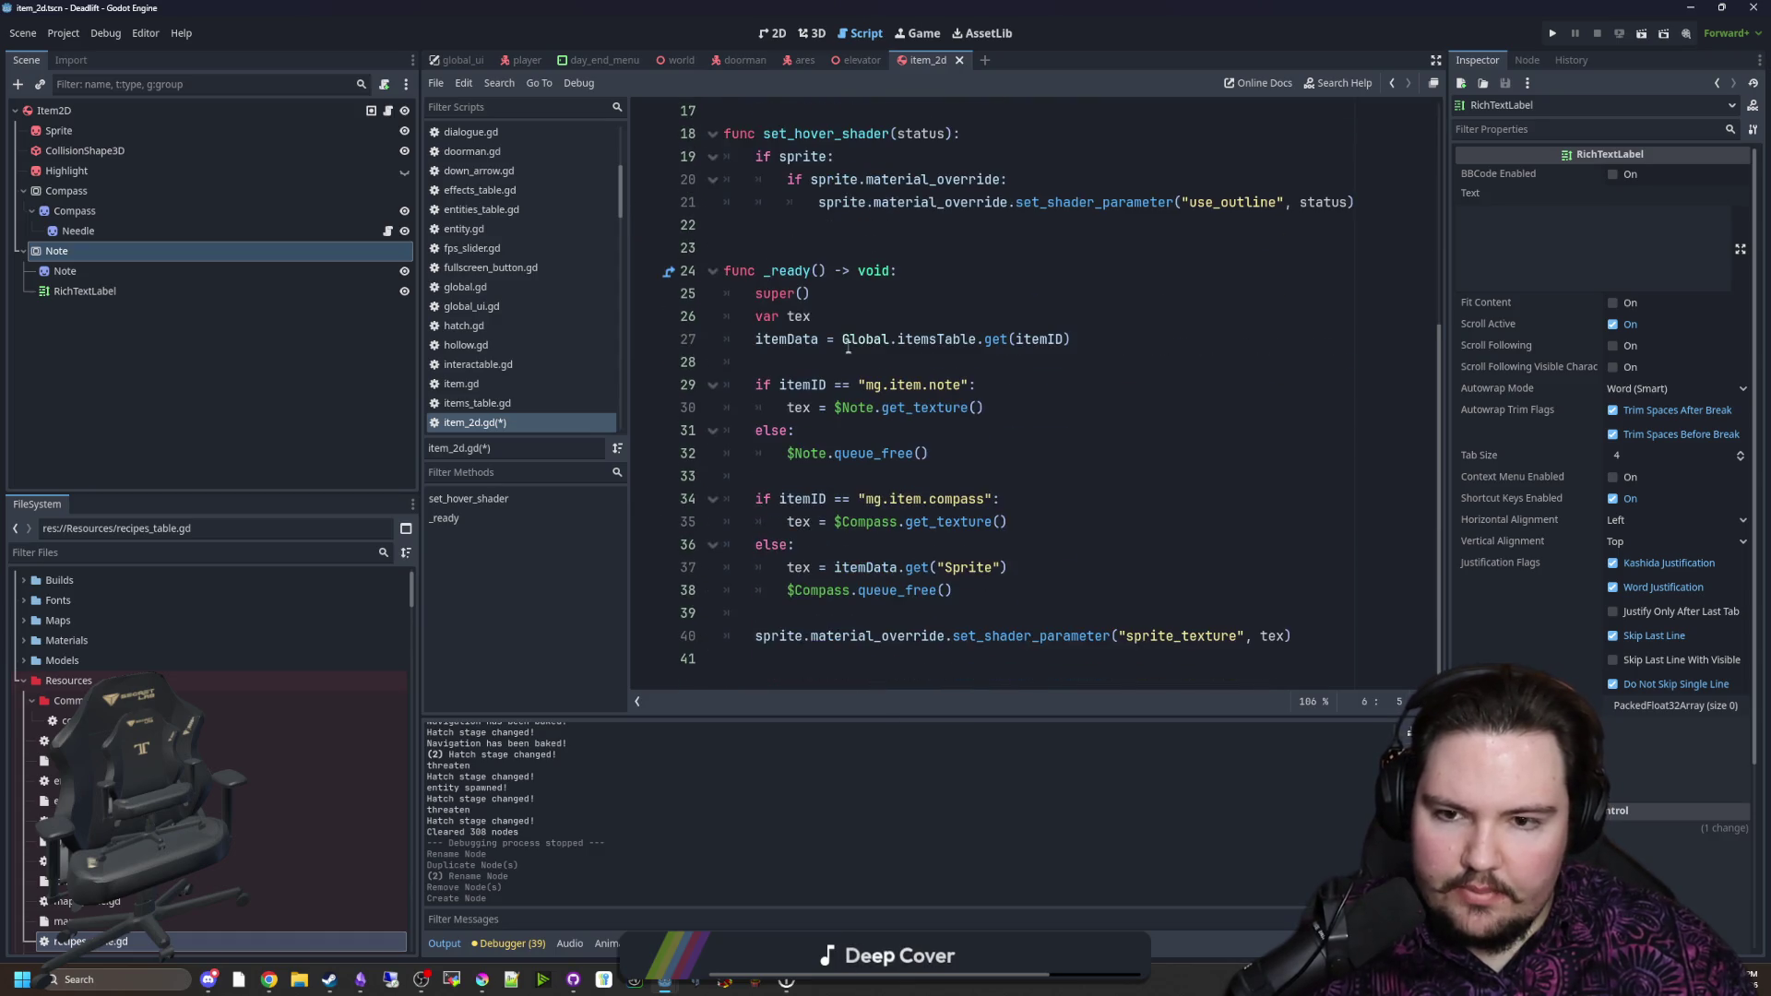
pyautogui.scroll(6, 844, 300)
pyautogui.click(735, 254)
pyautogui.hotkey('ctrl', 's')
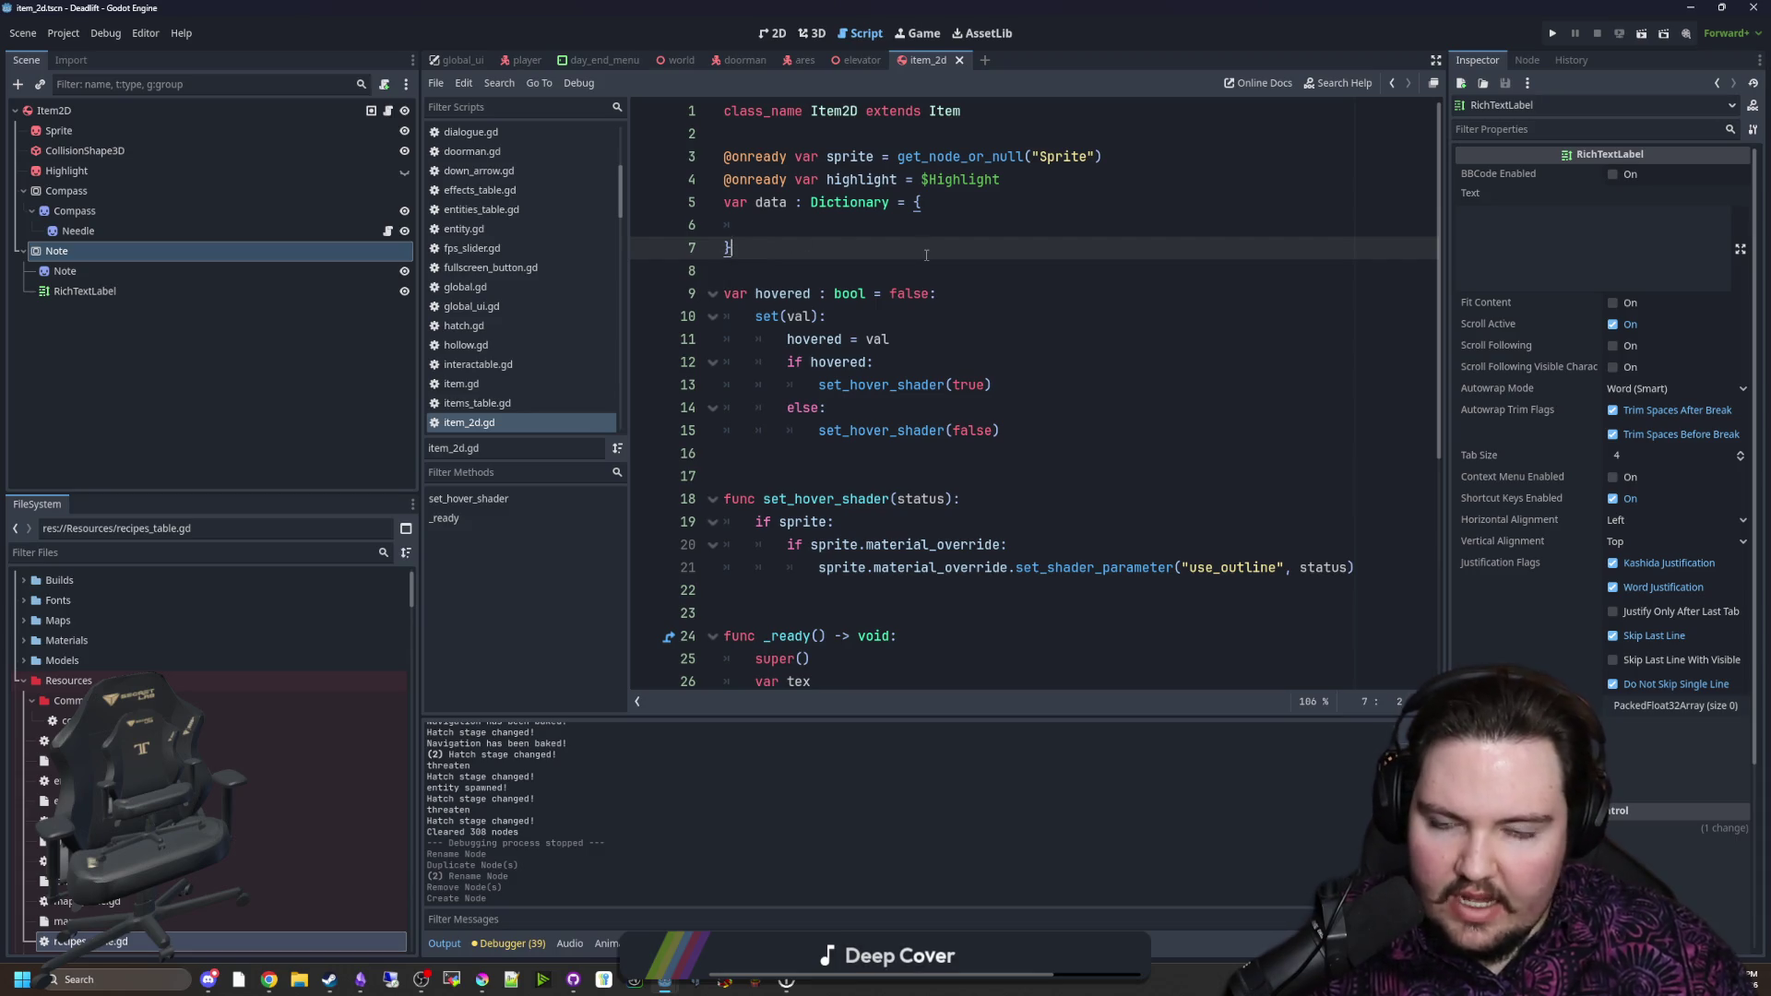
pyautogui.press('BackSpace')
pyautogui.press('BackSpace')
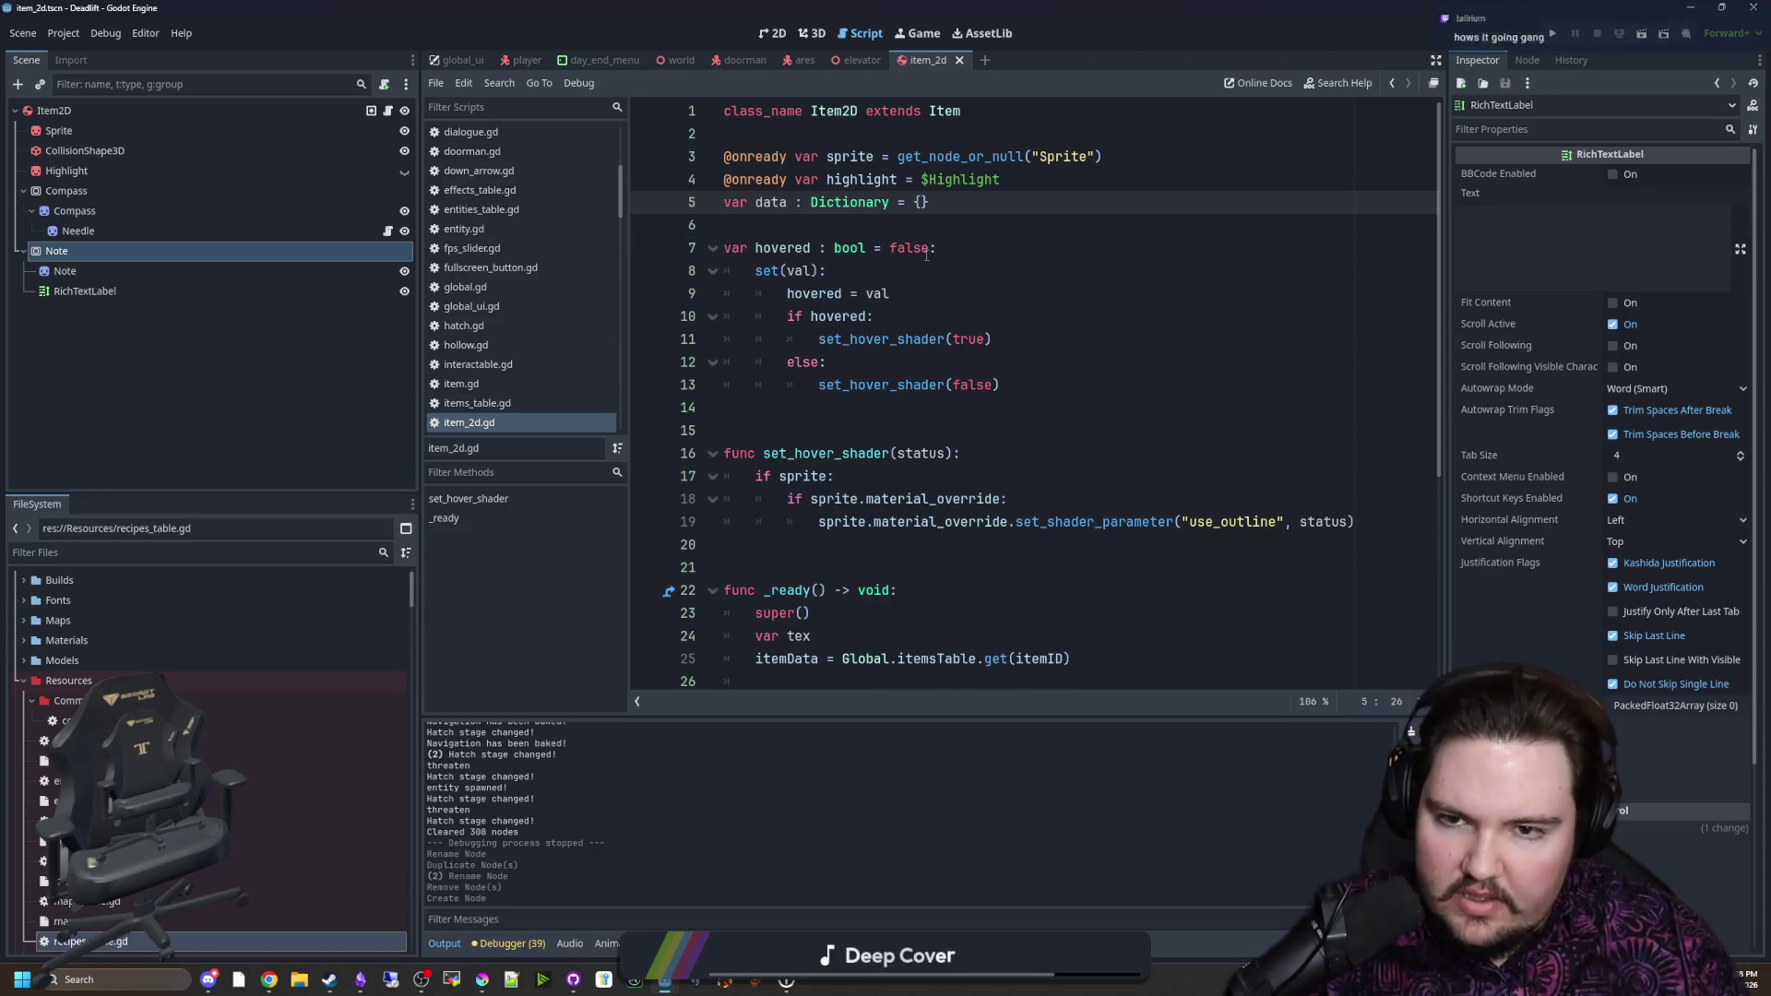
pyautogui.click(867, 233)
pyautogui.scroll(-5, 867, 233)
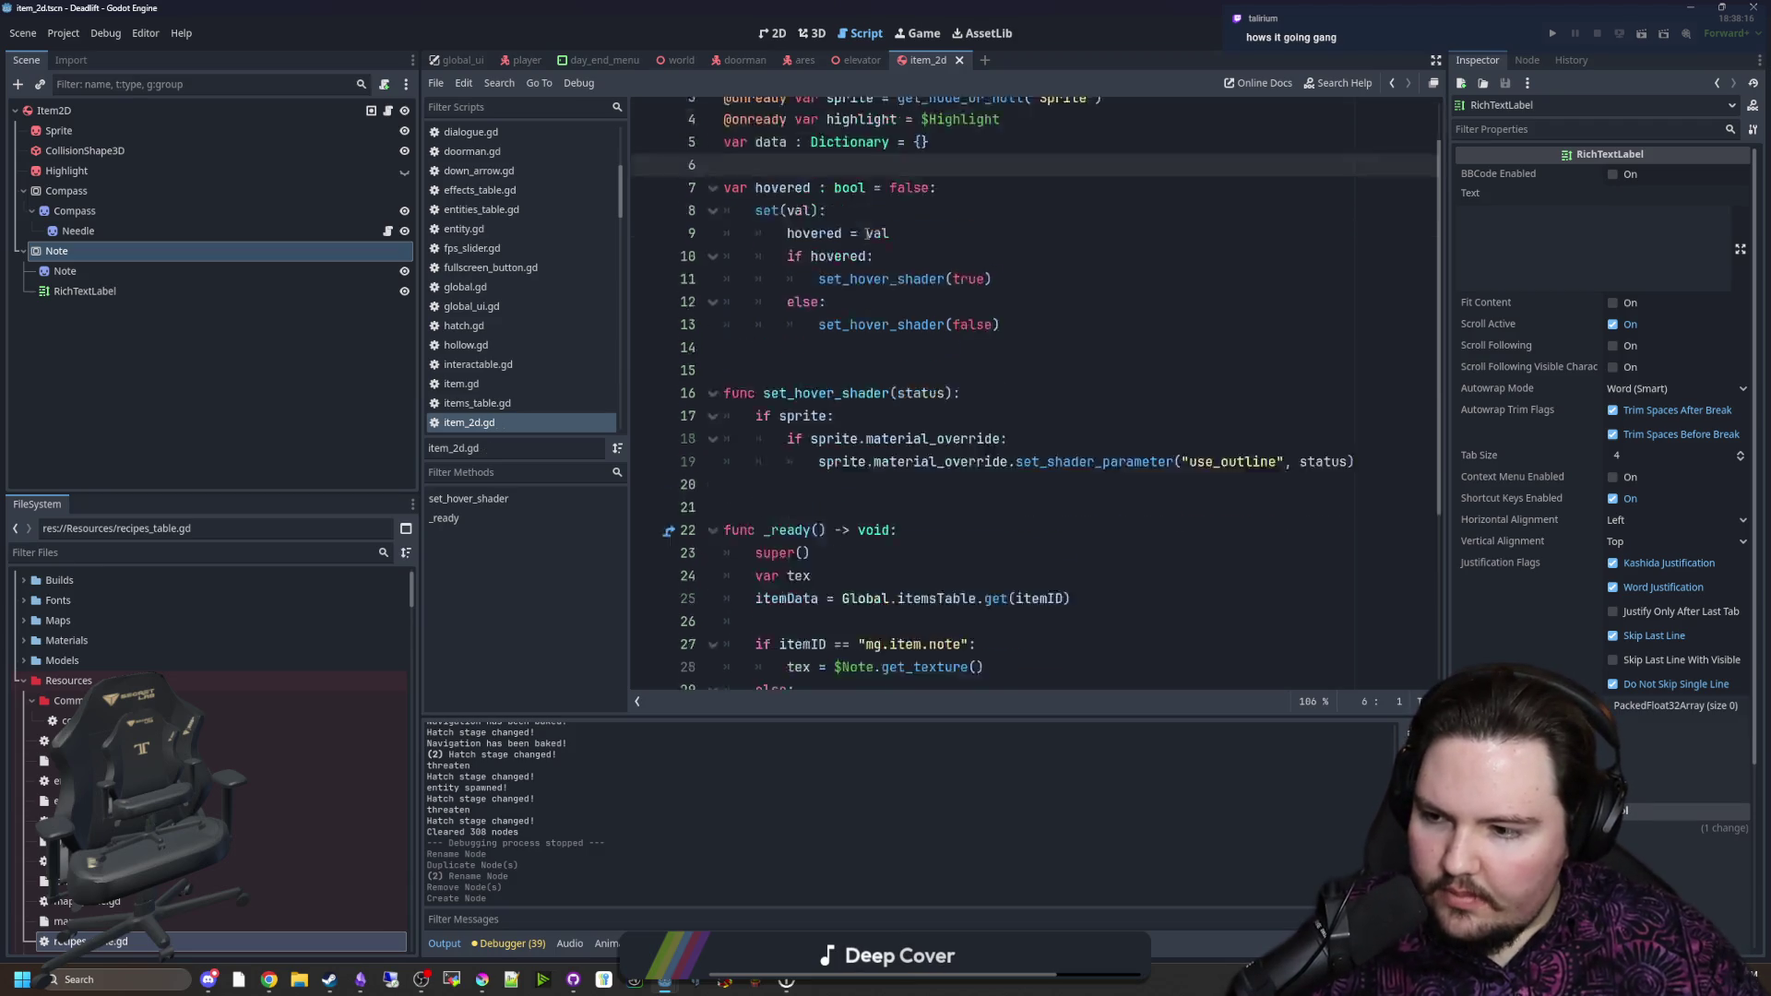
pyautogui.click(816, 274)
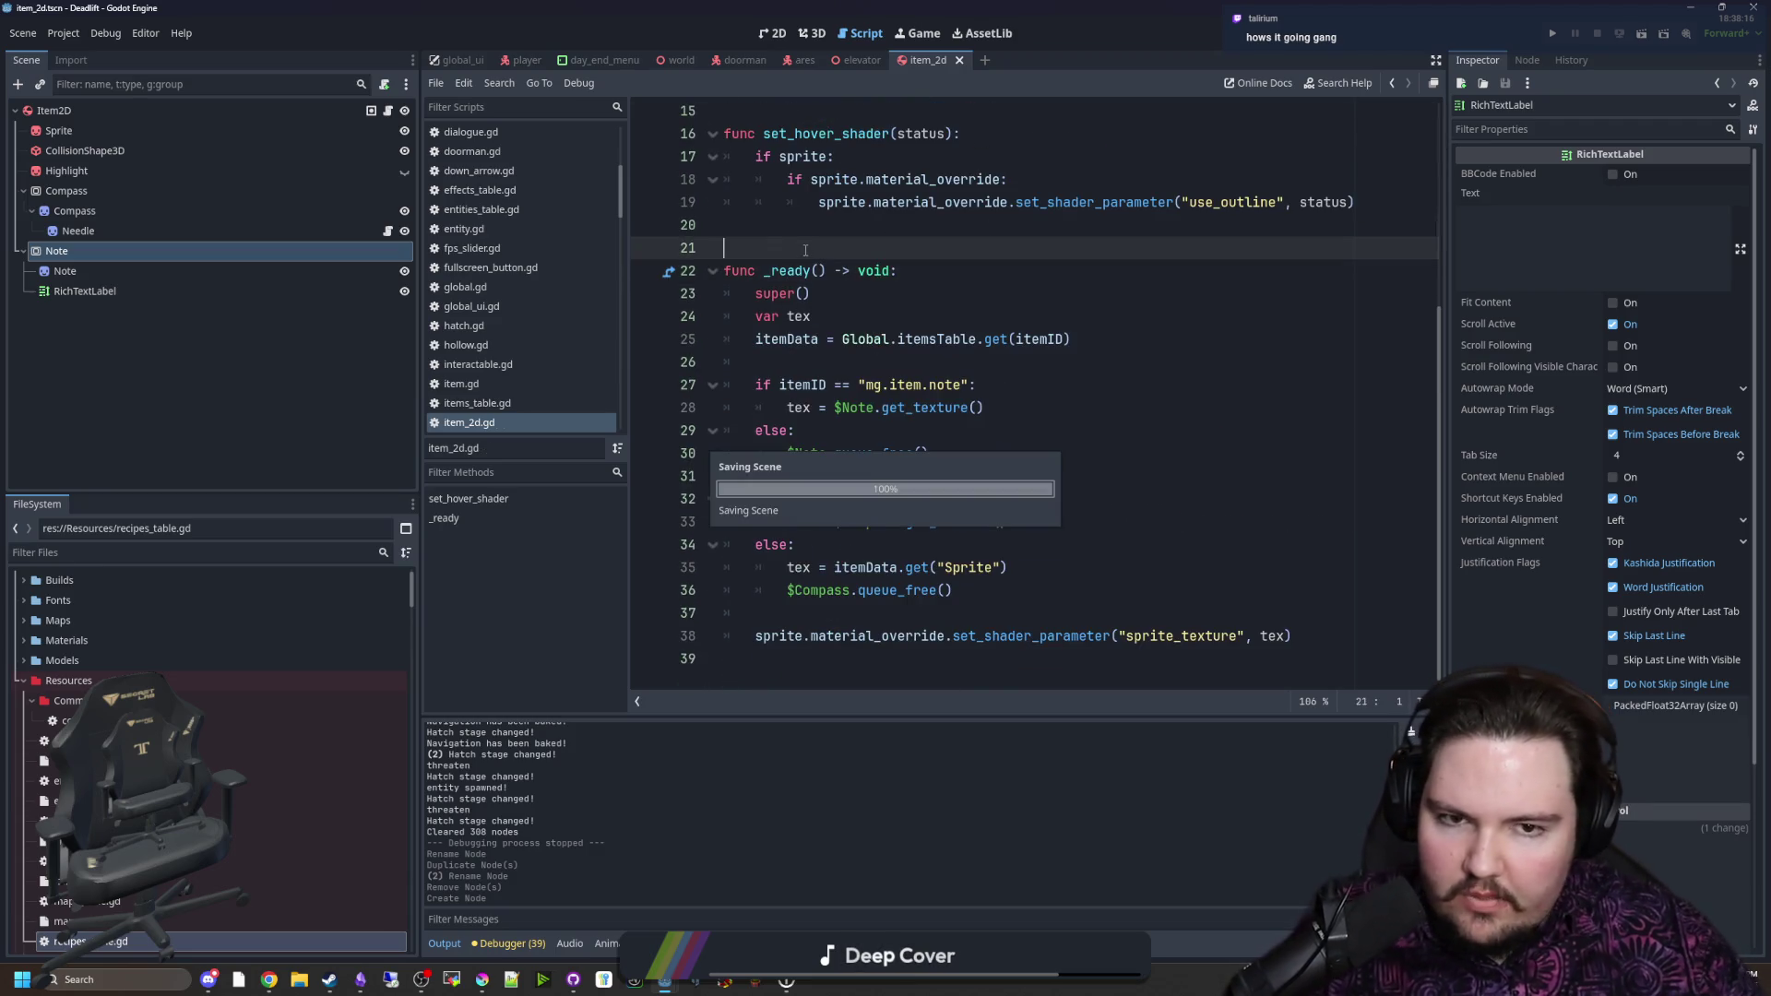
pyautogui.scroll(3, 818, 286)
pyautogui.click(817, 286)
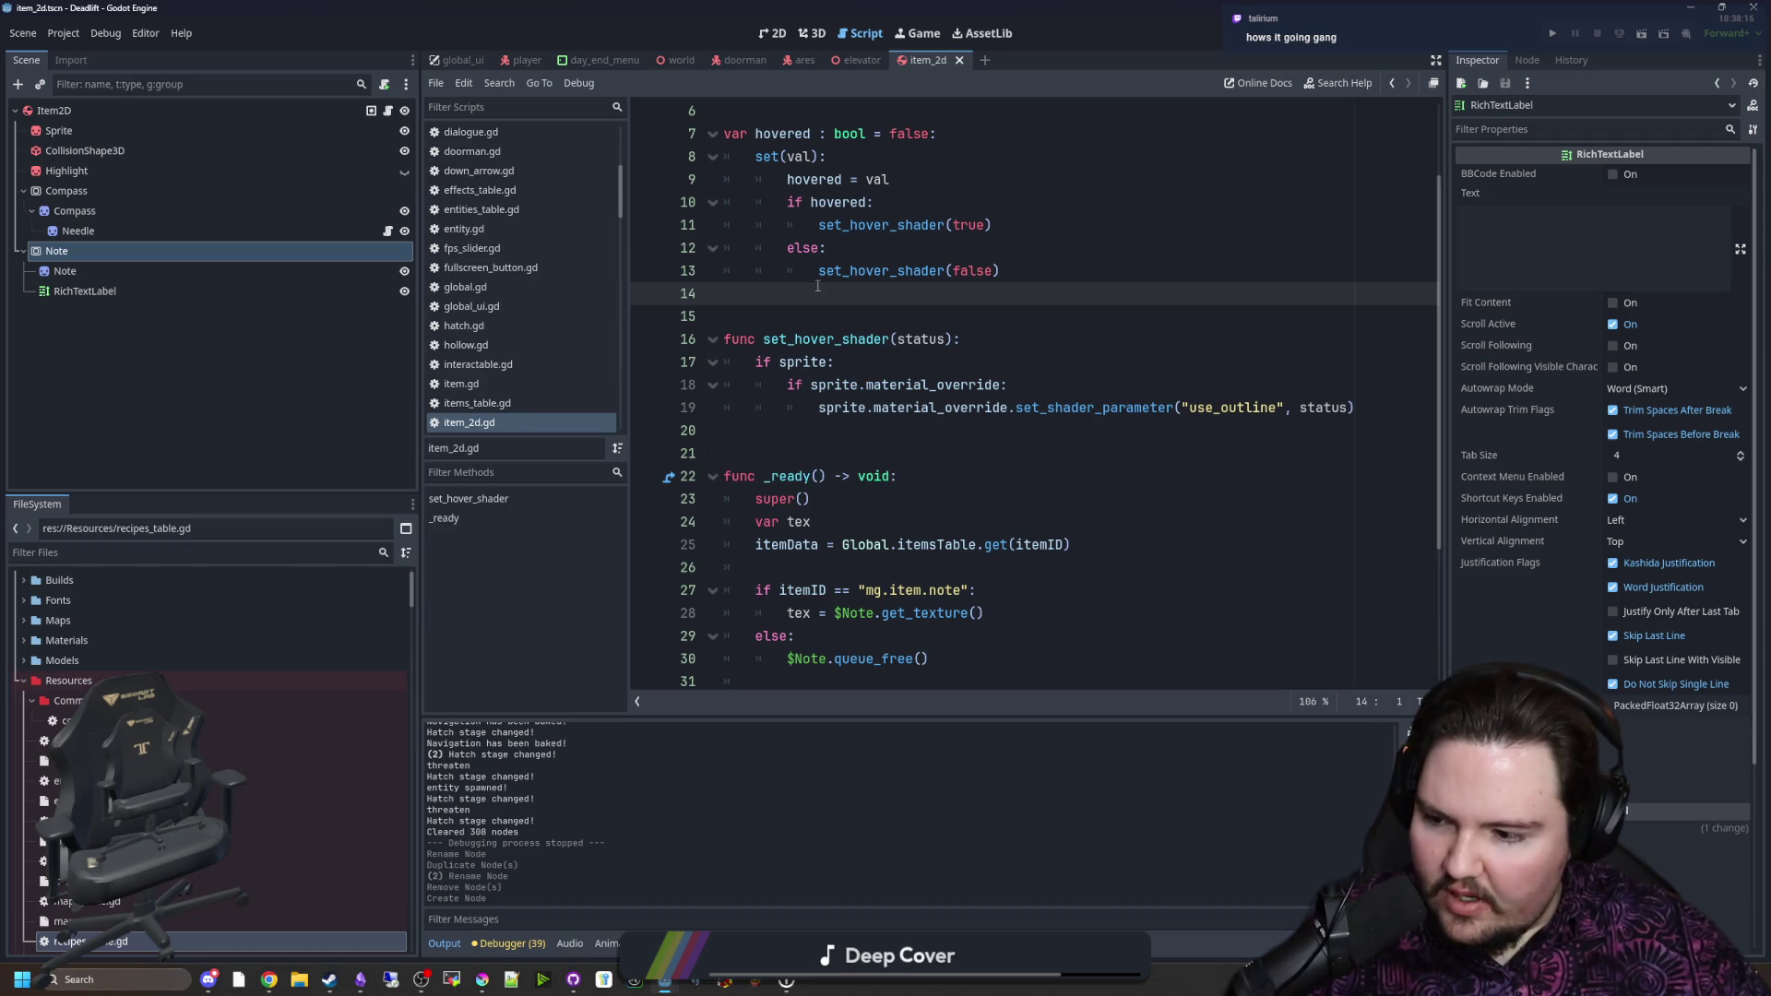
pyautogui.click(765, 35)
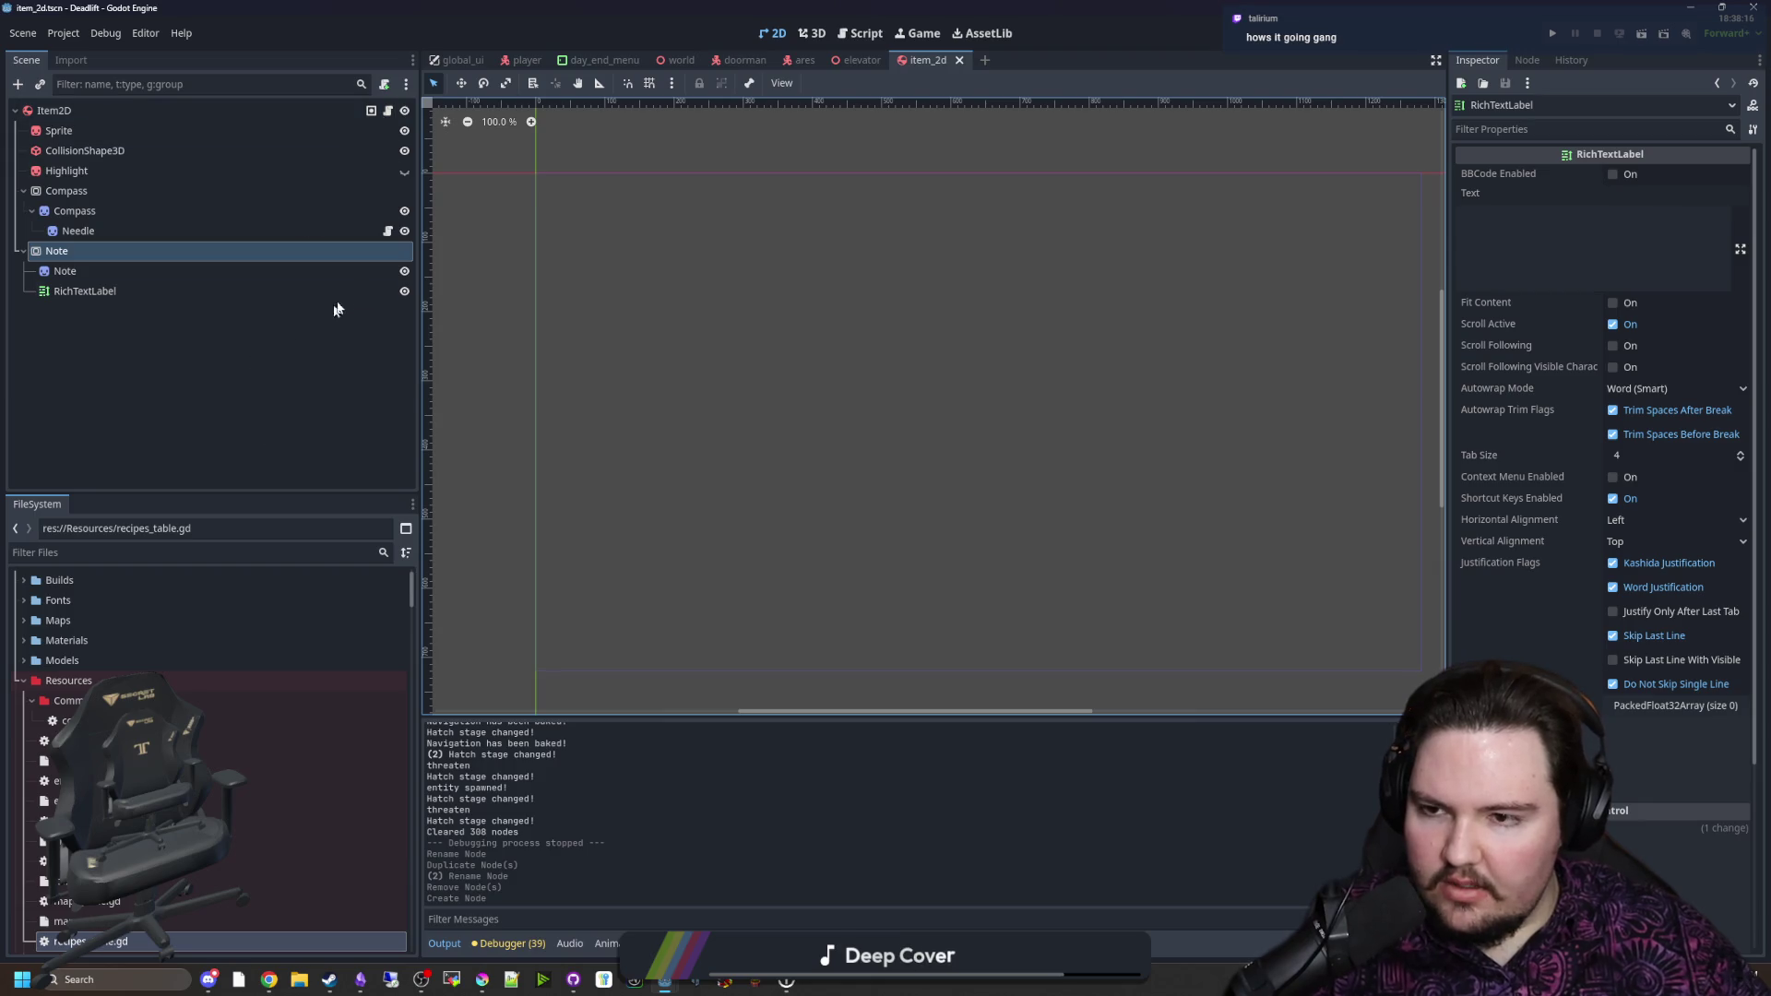
# Step: Assign note.png as the Note sprite's texture via Quick Load
pyautogui.hotkey('ctrl', 'F3')
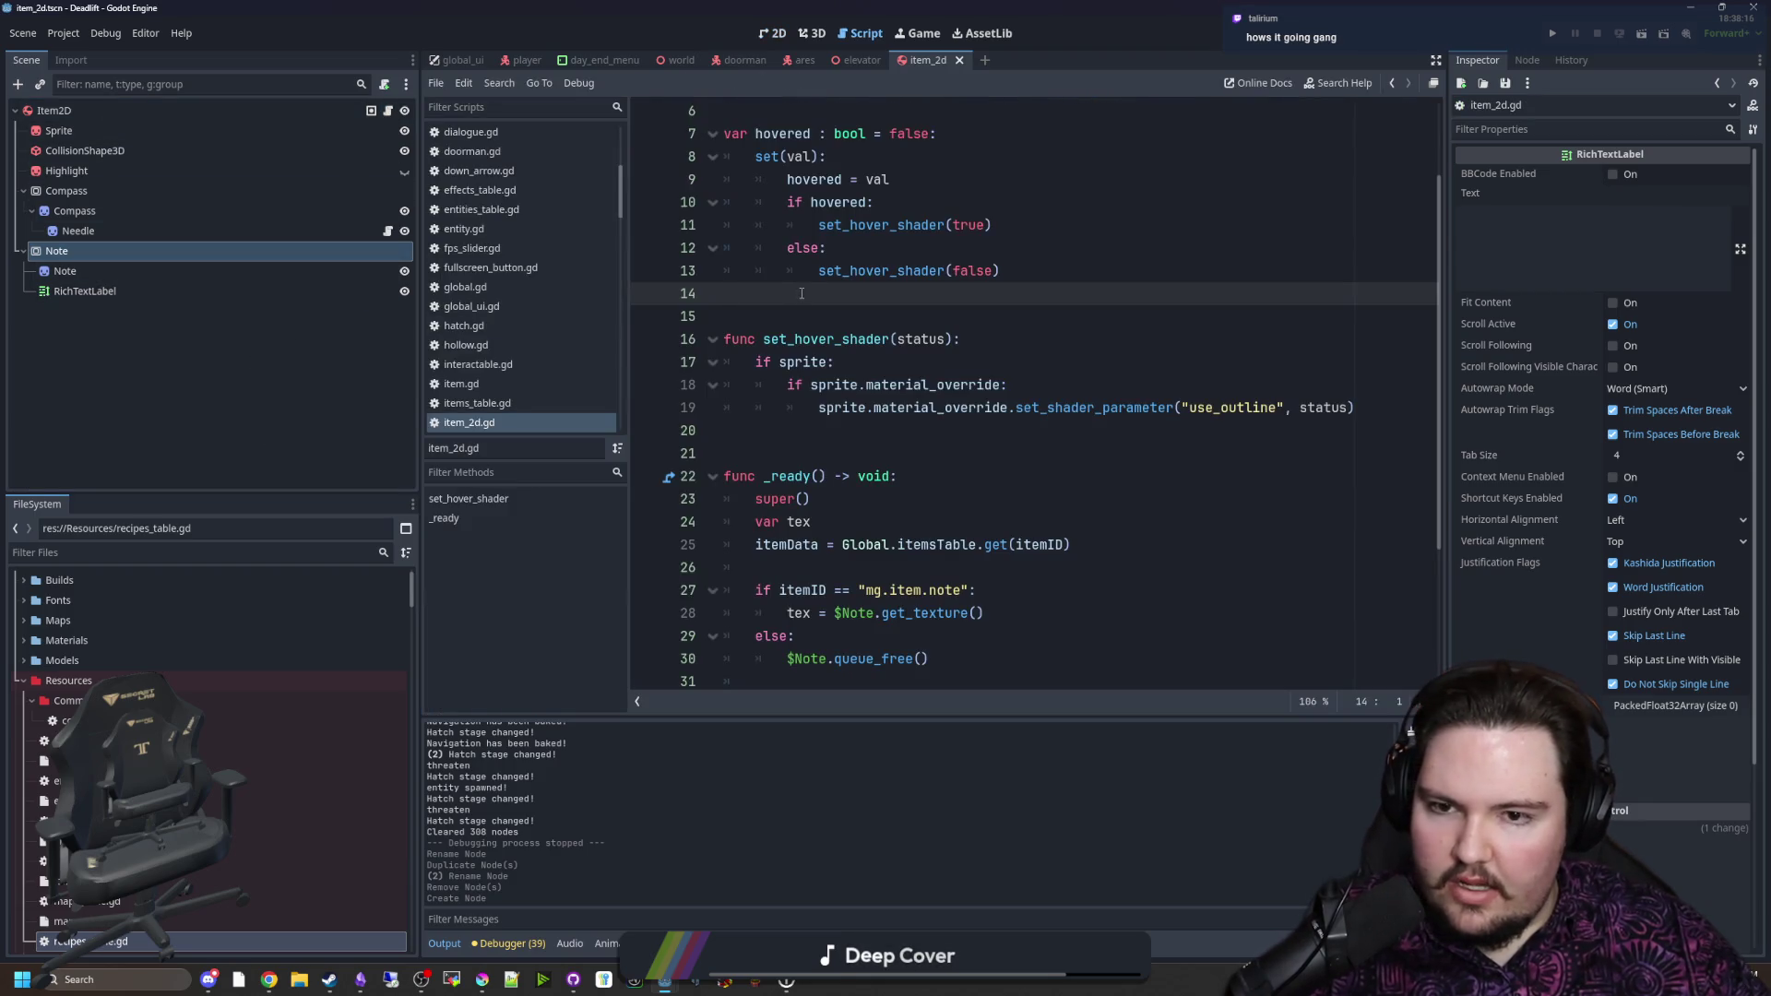
pyautogui.scroll(-3, 807, 286)
pyautogui.click(738, 248)
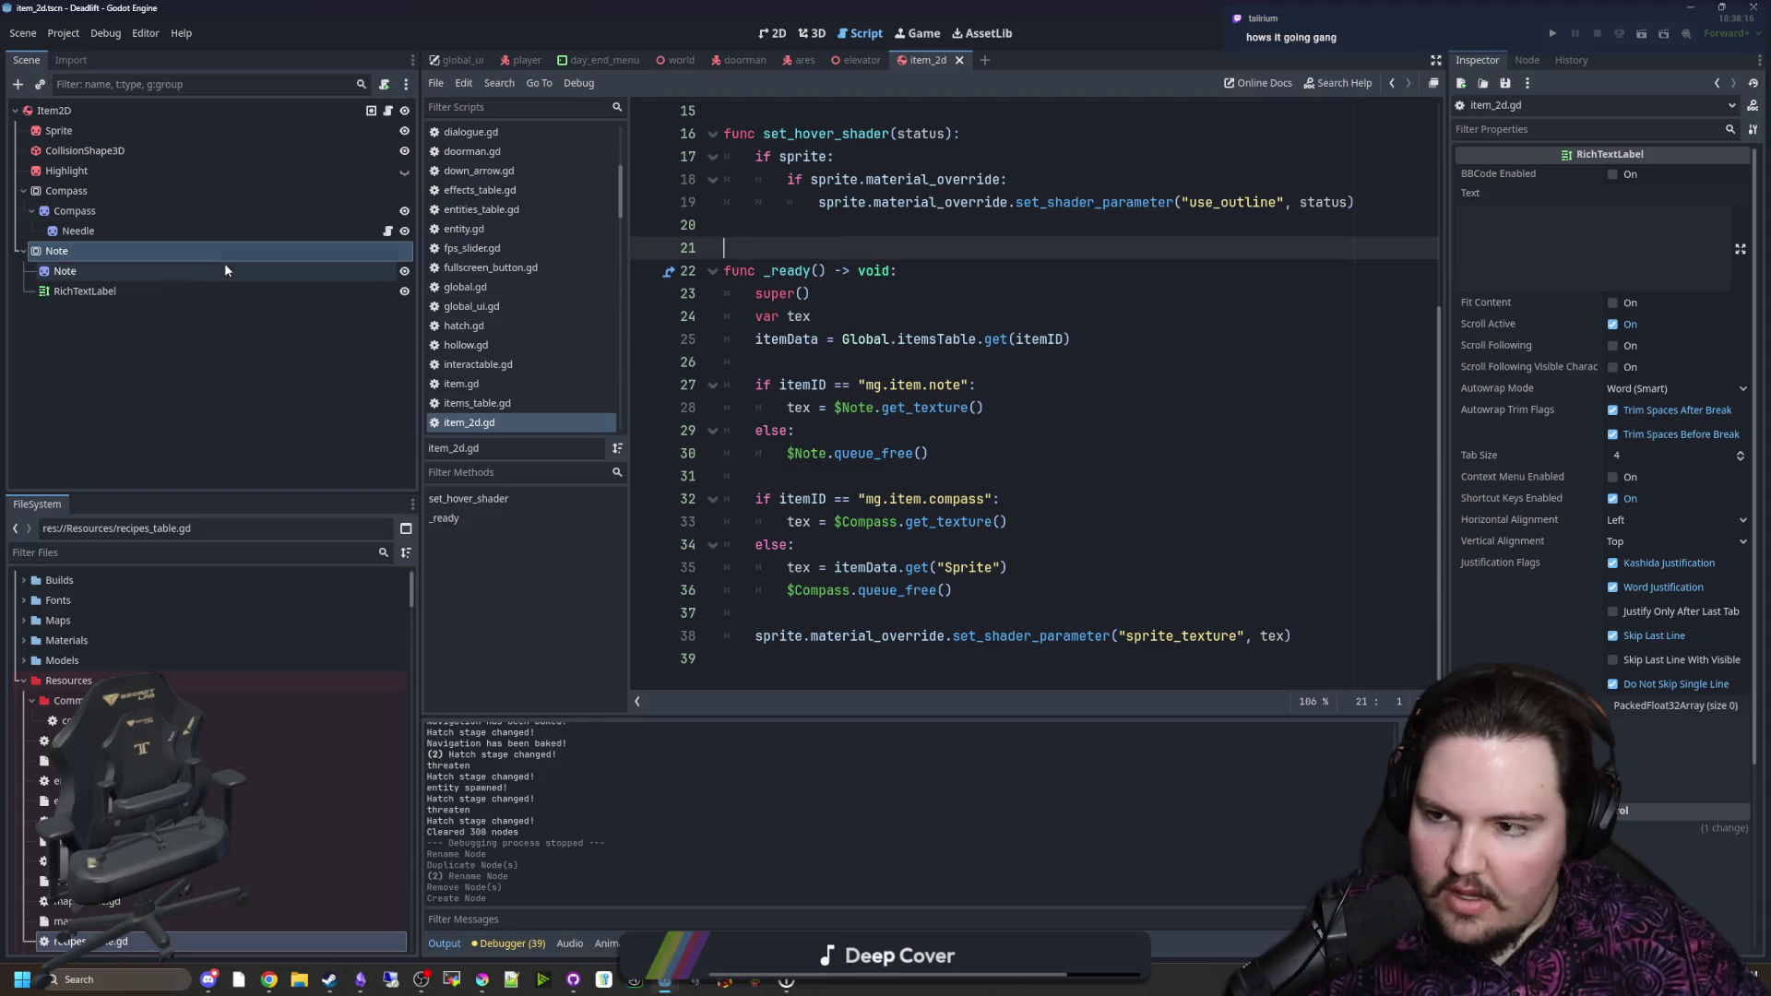
pyautogui.click(177, 293)
pyautogui.hotkey('ctrl', 'F2')
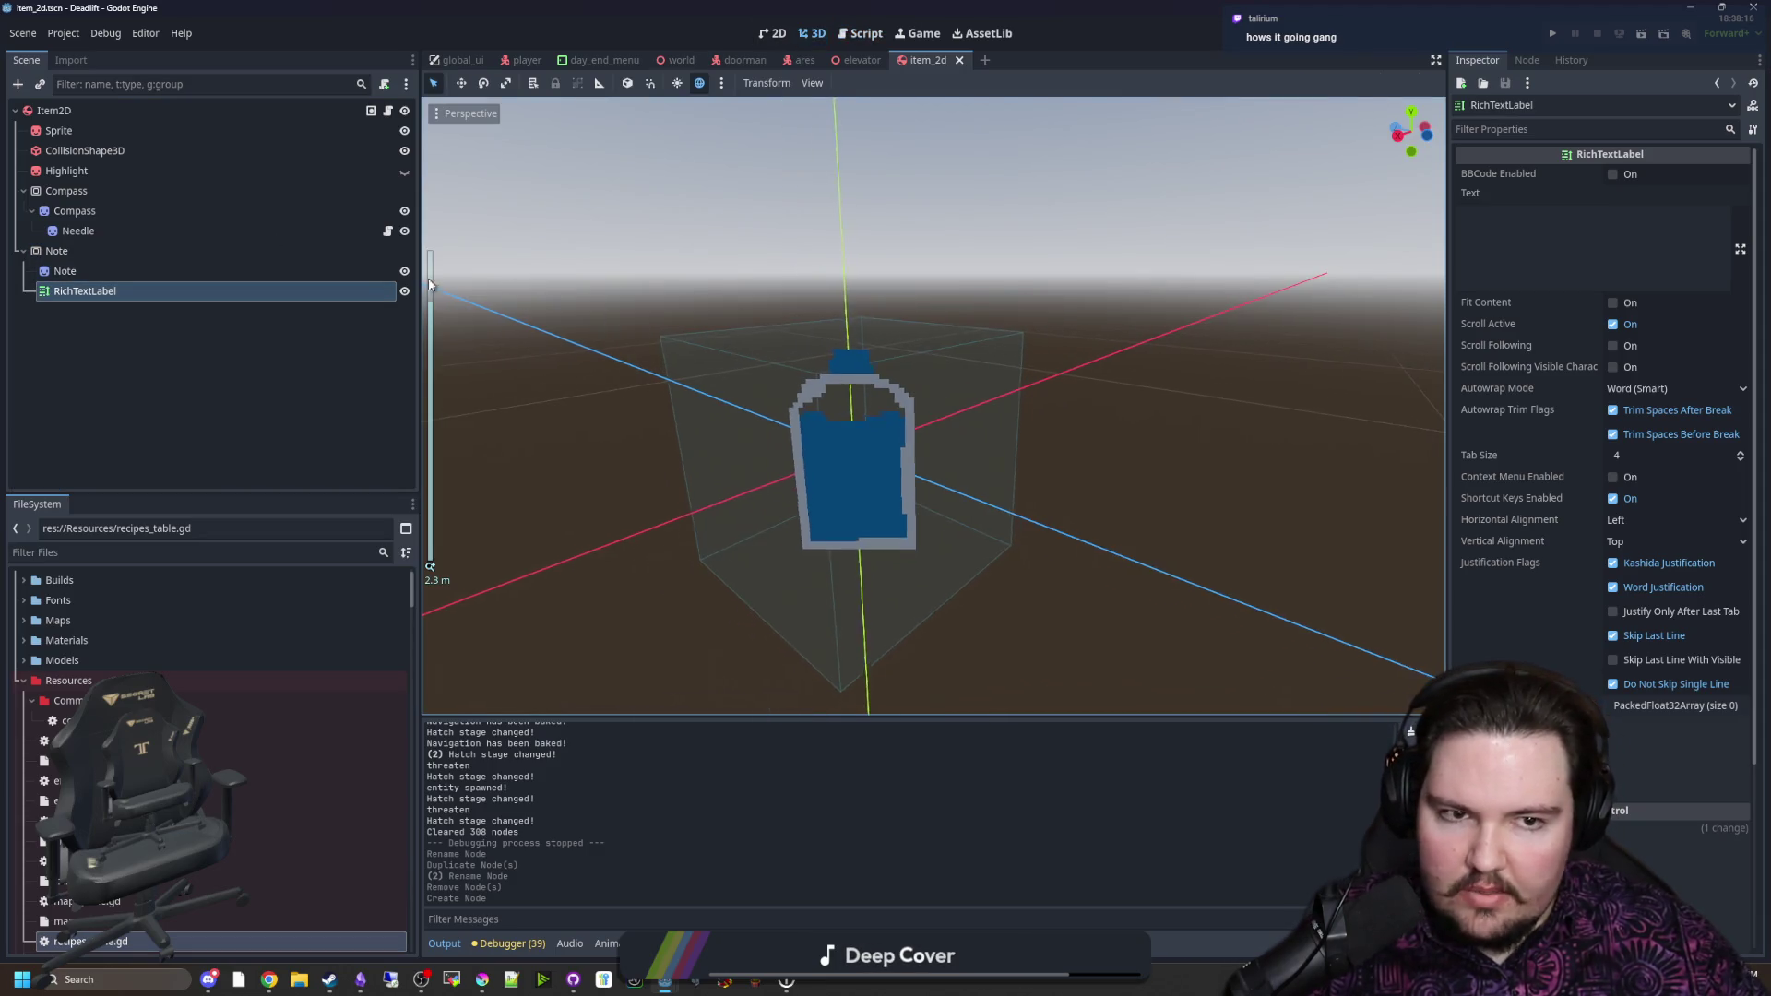
pyautogui.click(83, 270)
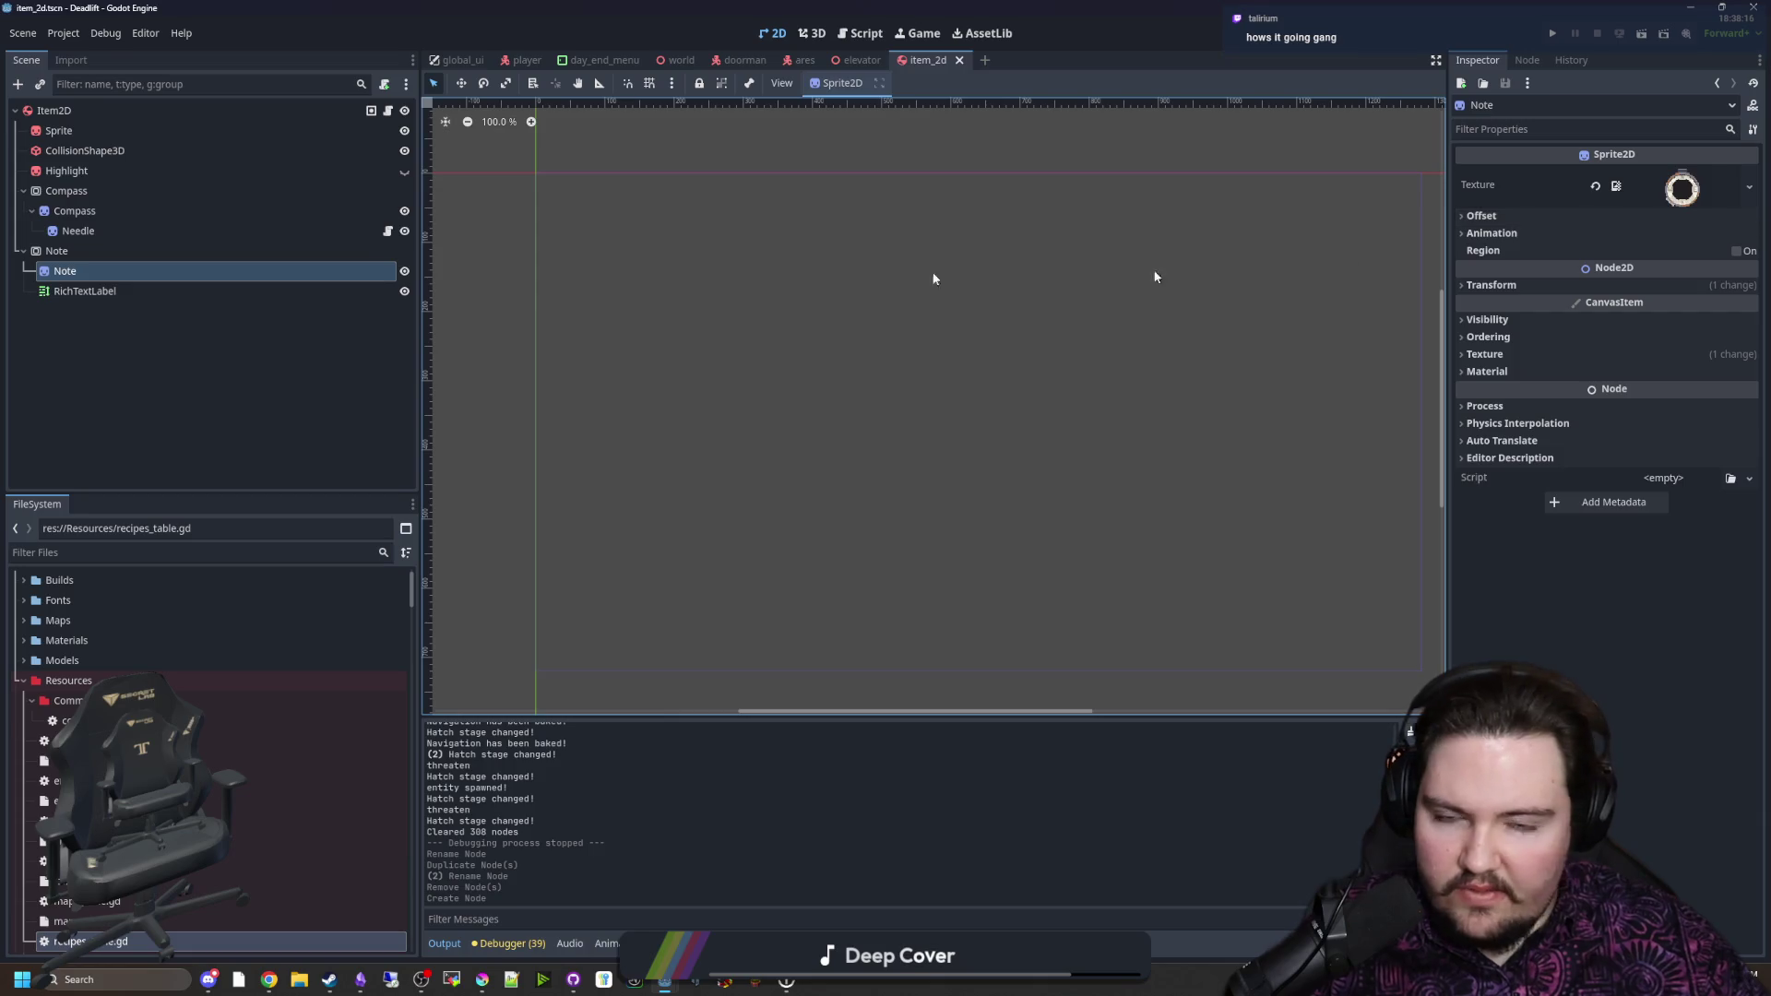
pyautogui.click(103, 252)
pyautogui.click(343, 271)
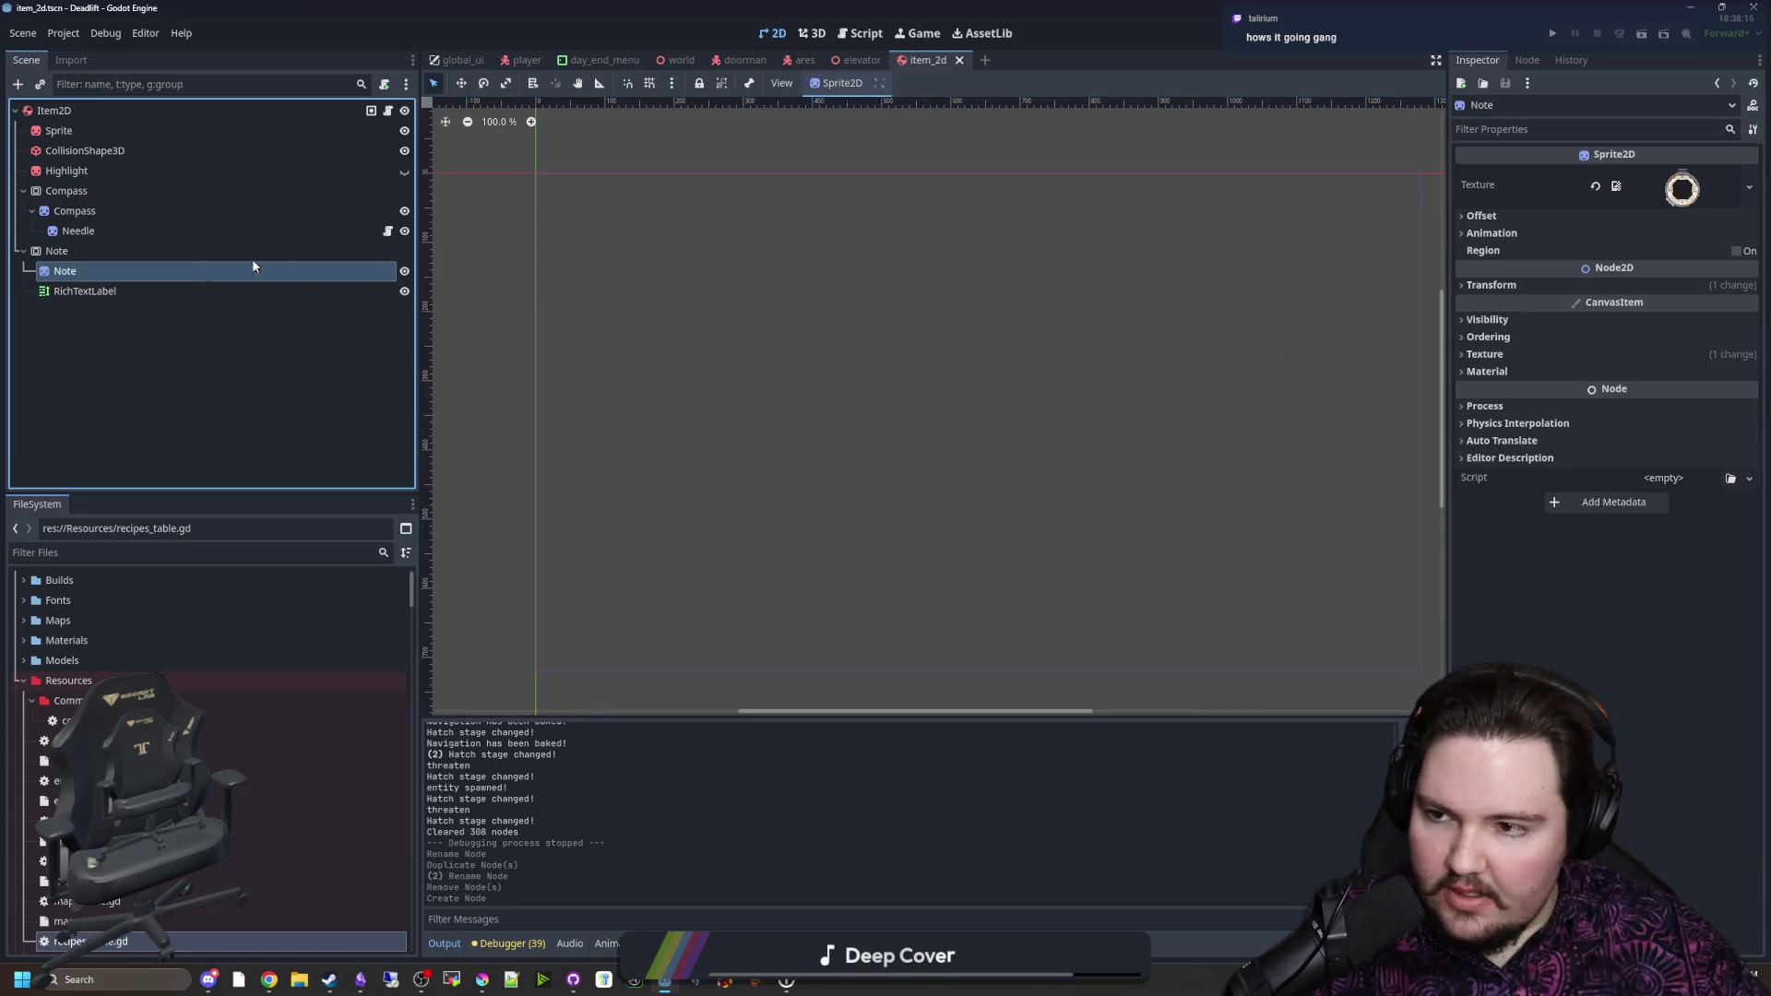
pyautogui.click(1749, 187)
pyautogui.click(1669, 564)
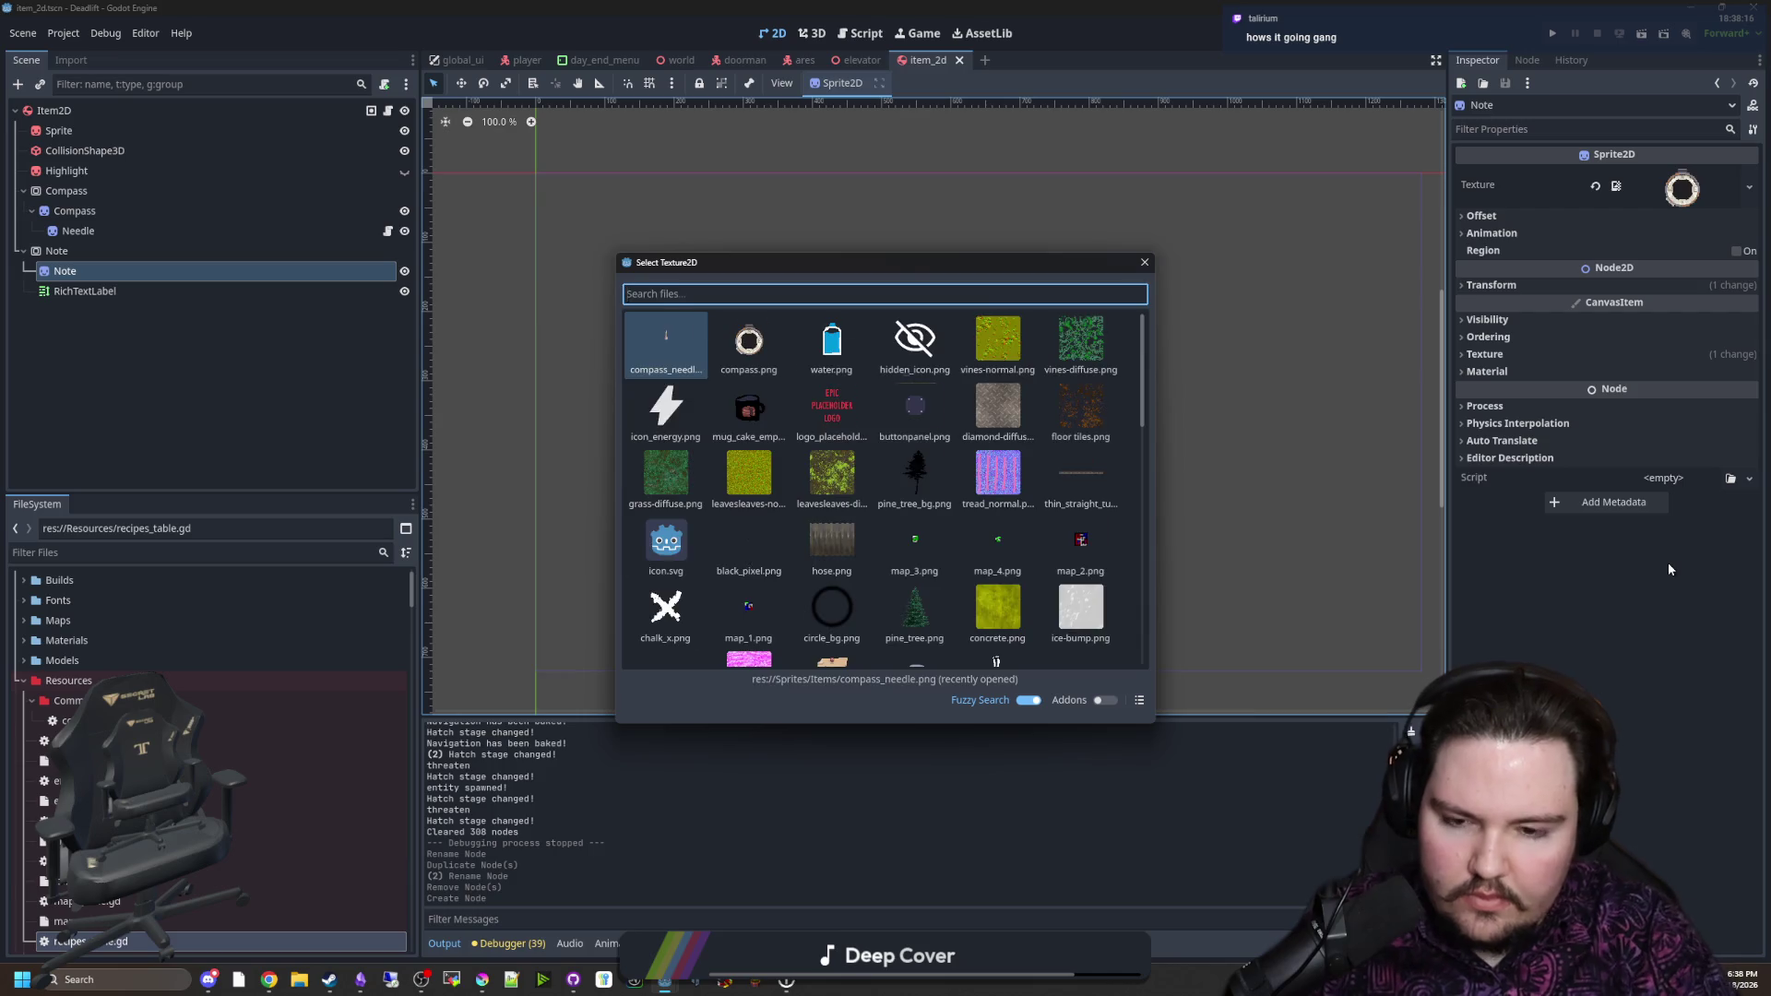
pyautogui.write('note')
pyautogui.press('Return')
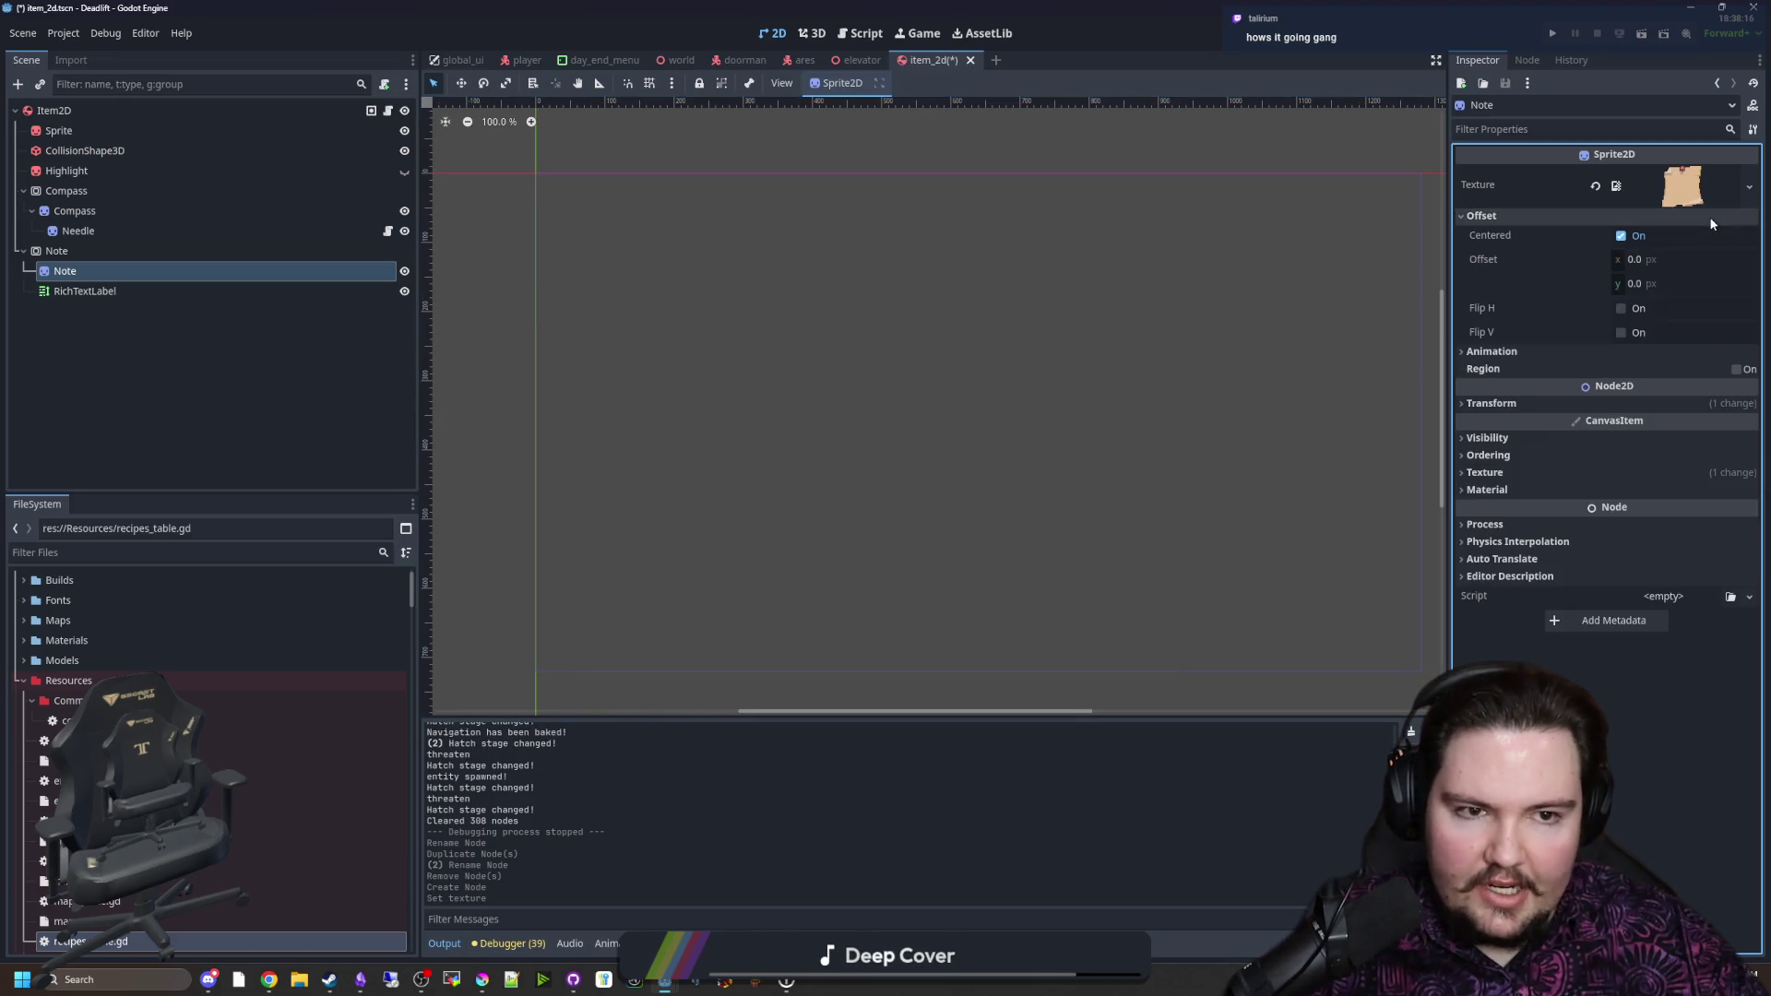
# Step: Reimport note.png with Lossless compression from the Import tab
pyautogui.click(369, 552)
pyautogui.write('no')
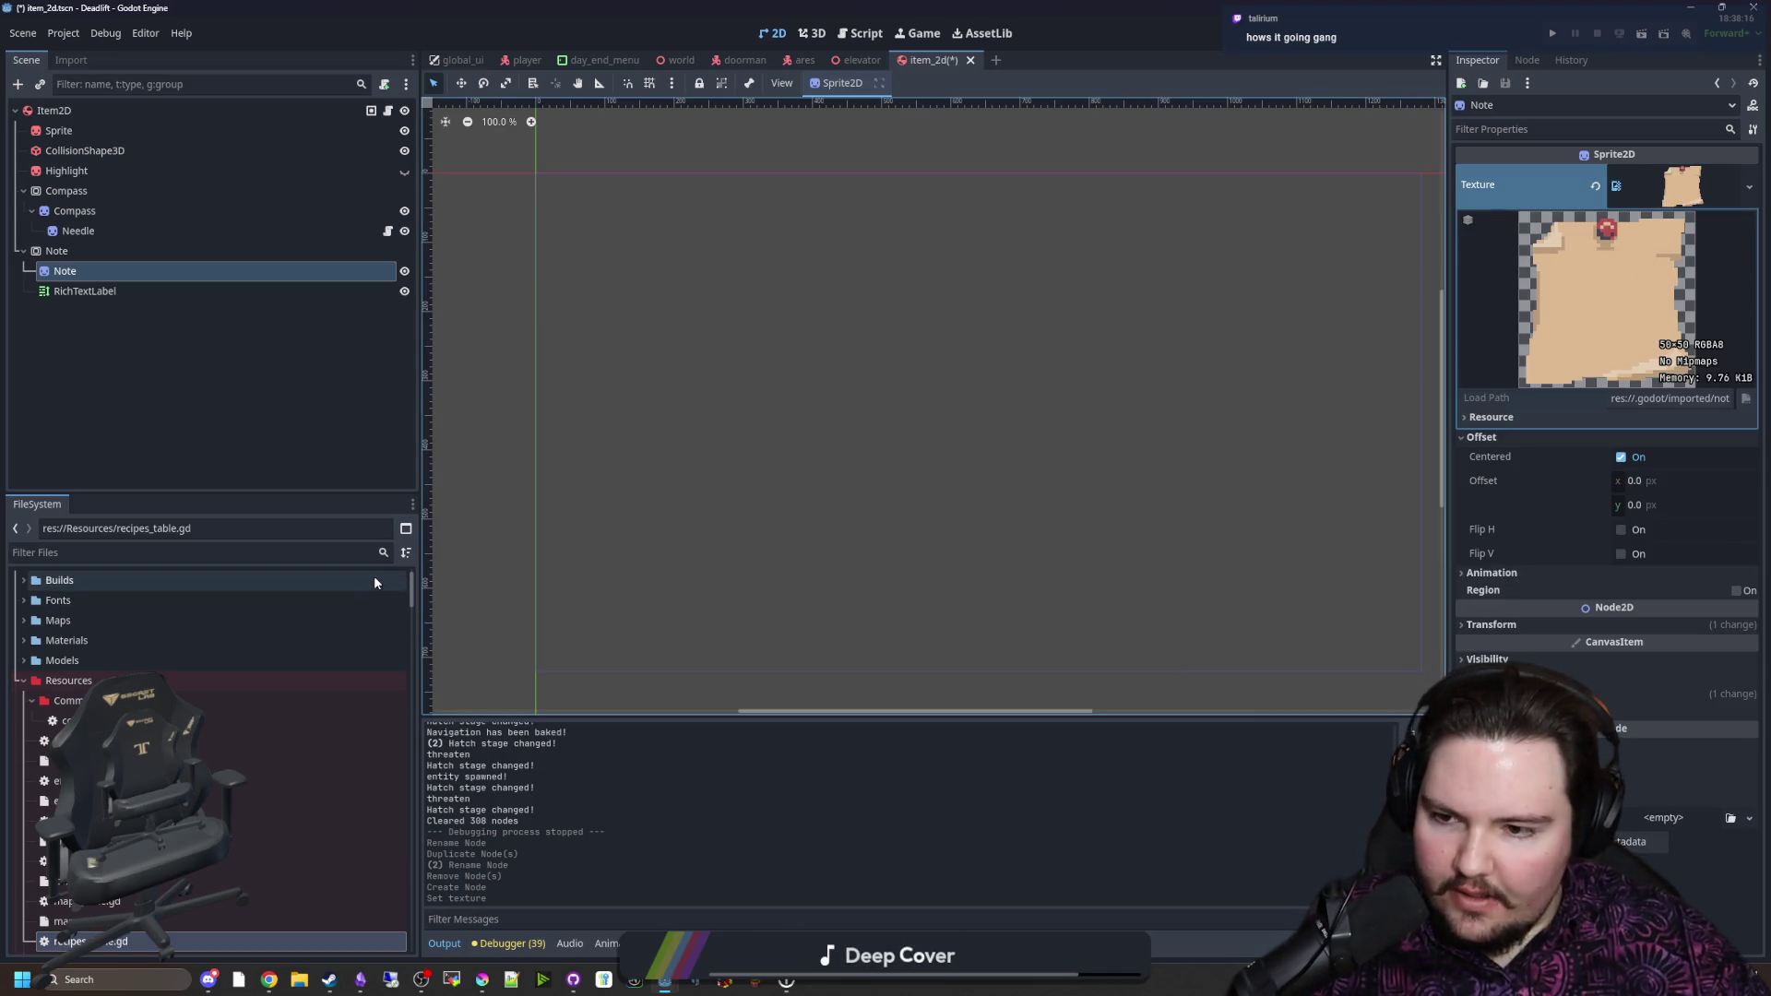
pyautogui.write('te')
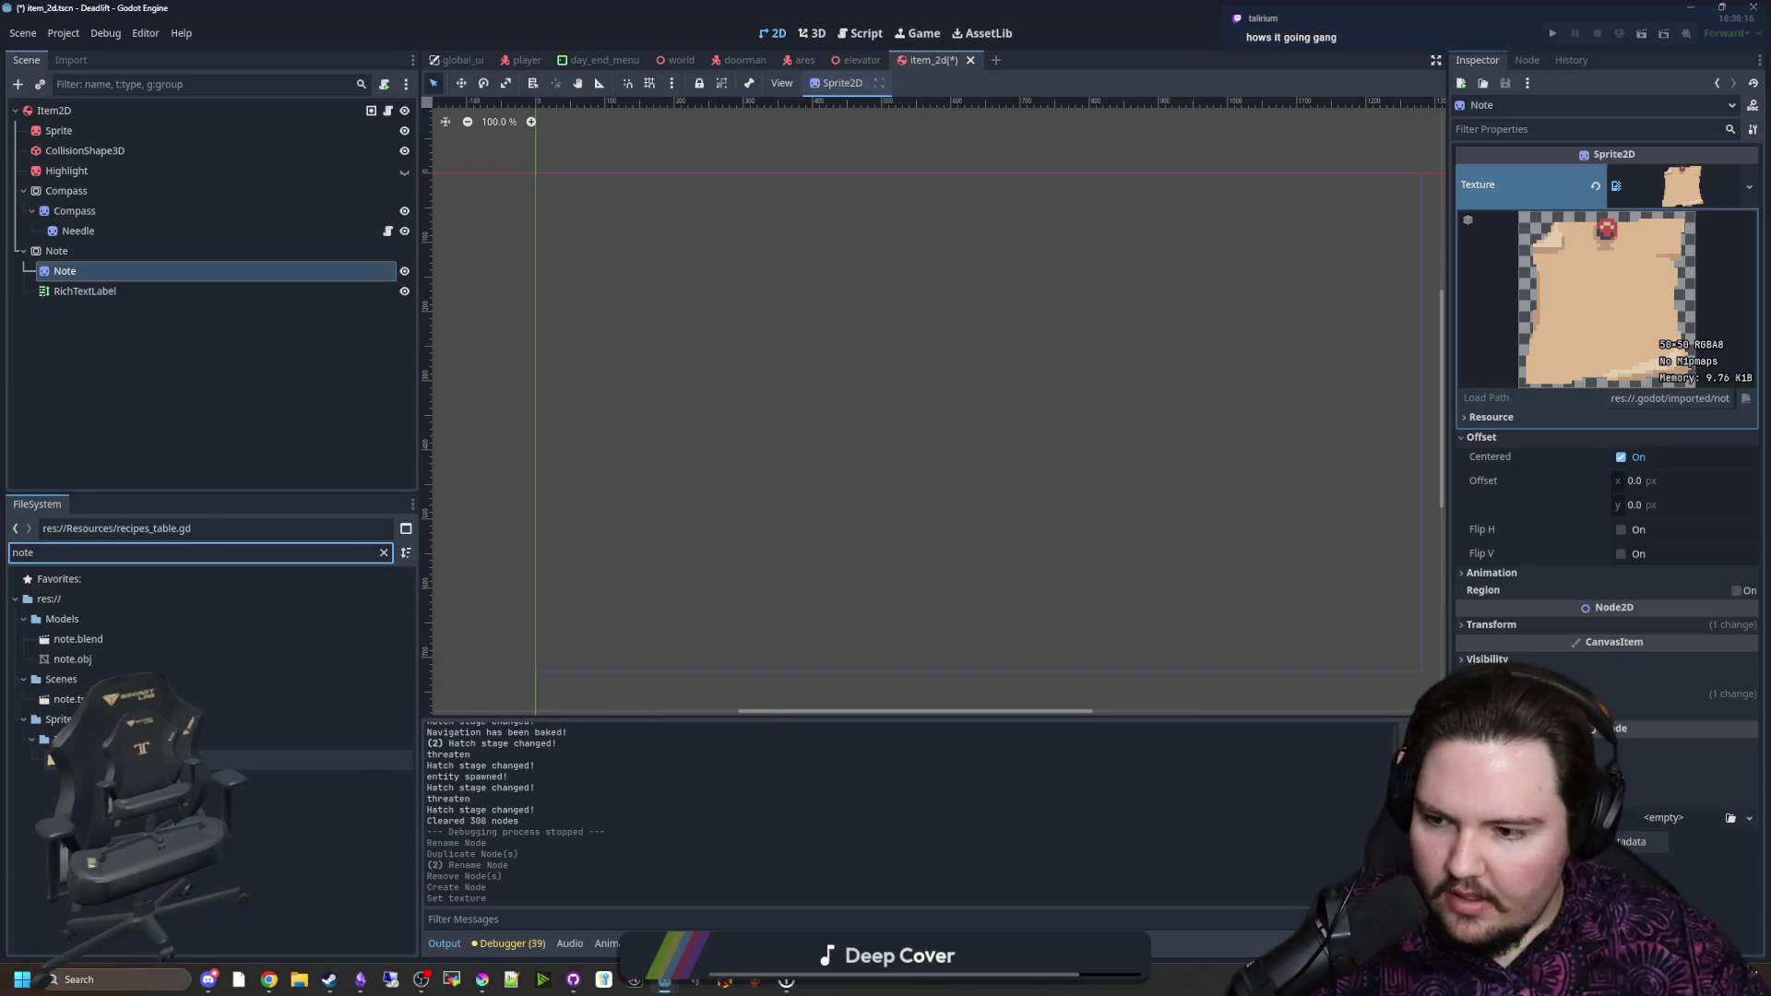
pyautogui.click(231, 759)
pyautogui.click(70, 60)
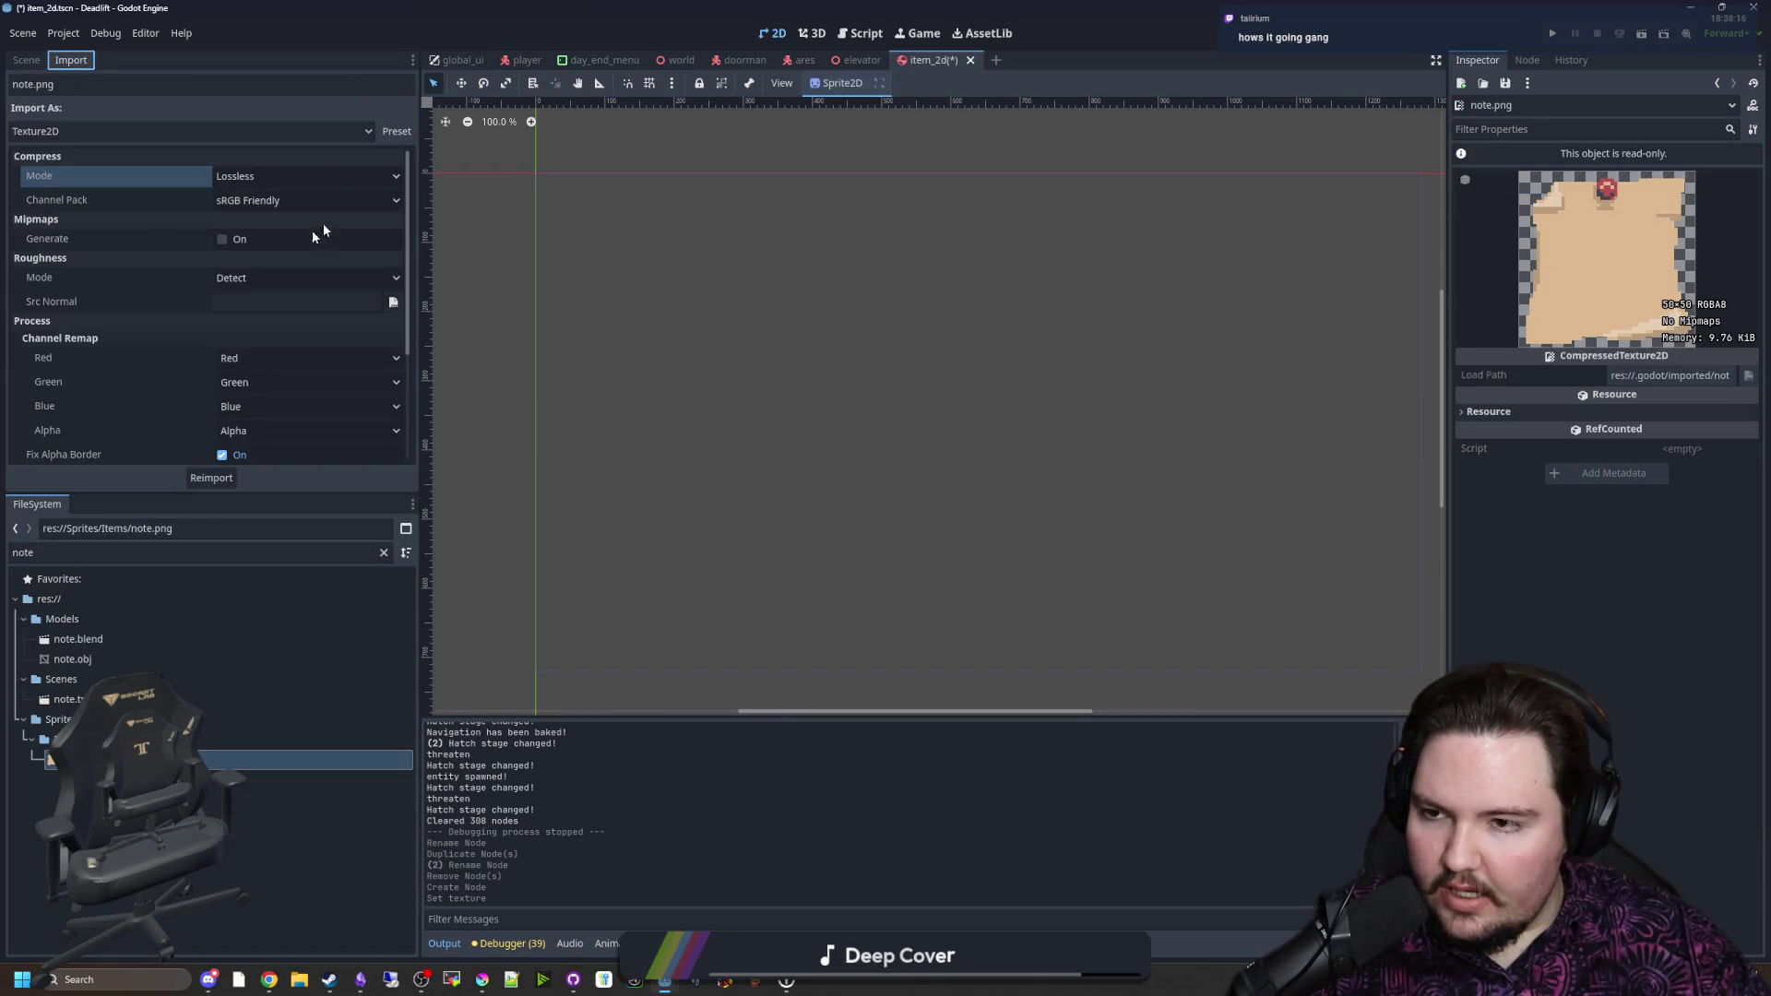
pyautogui.click(306, 176)
pyautogui.click(306, 176)
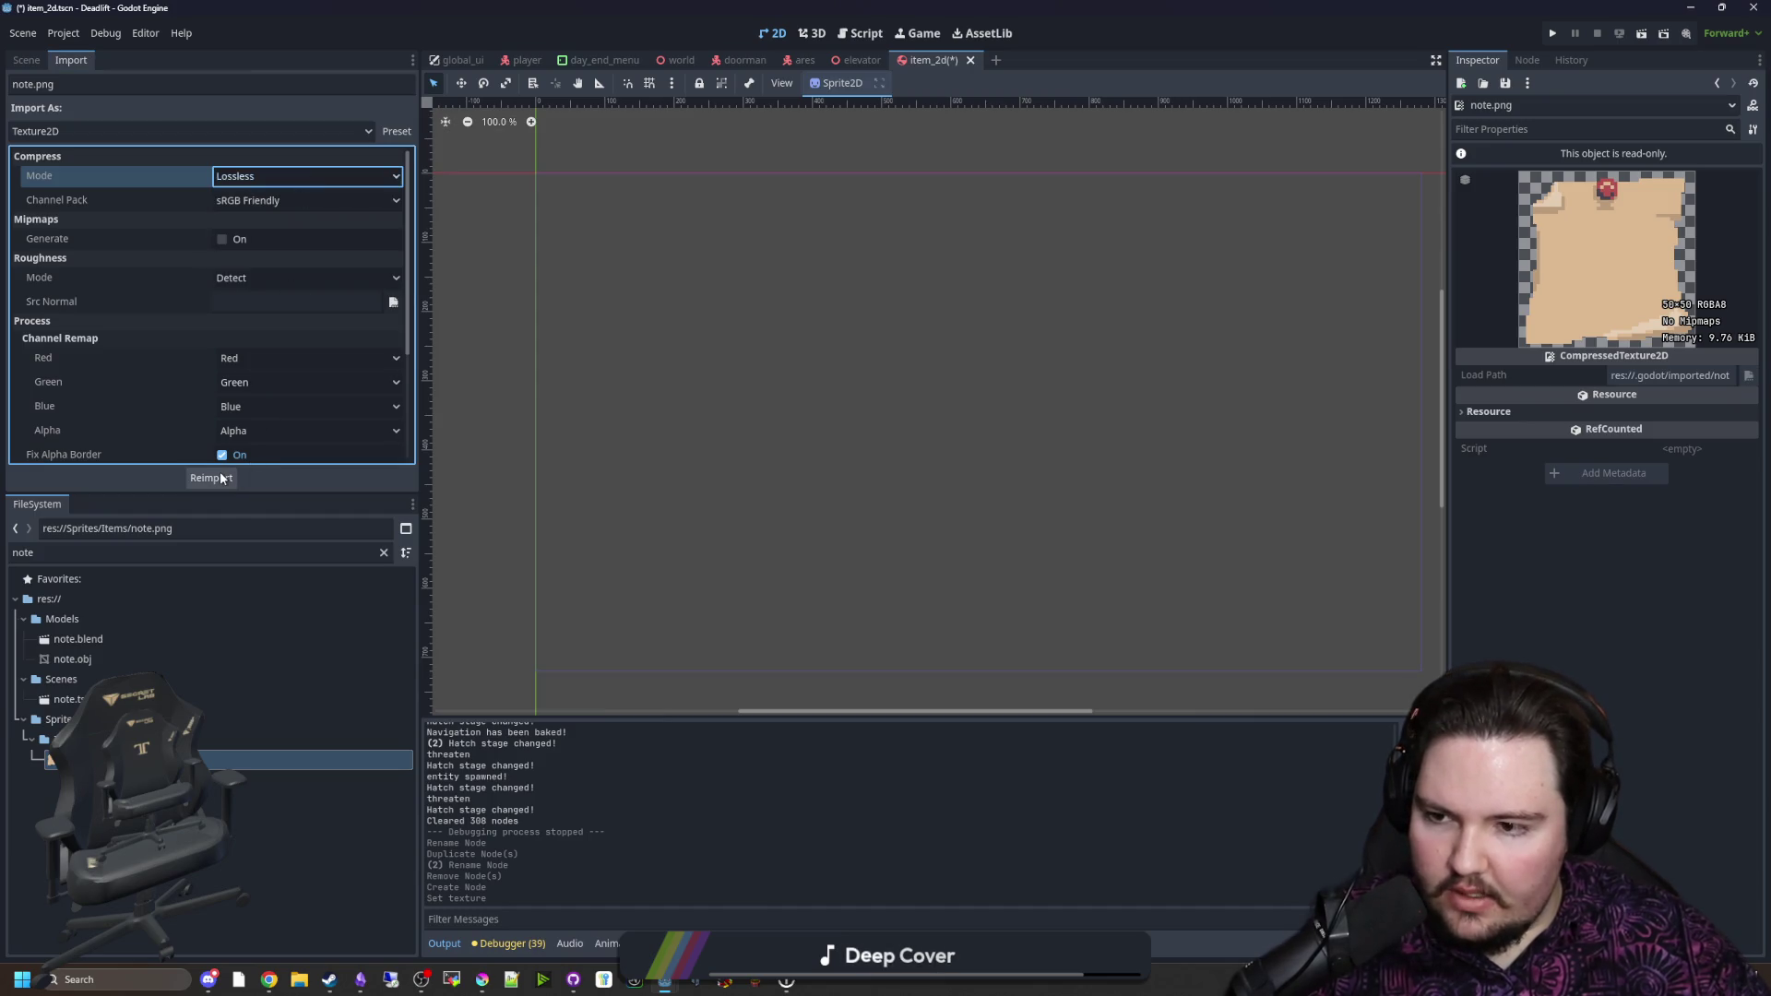
pyautogui.click(222, 477)
# Step: Switch the item_2d scene to the 3D view and save it
pyautogui.click(40, 66)
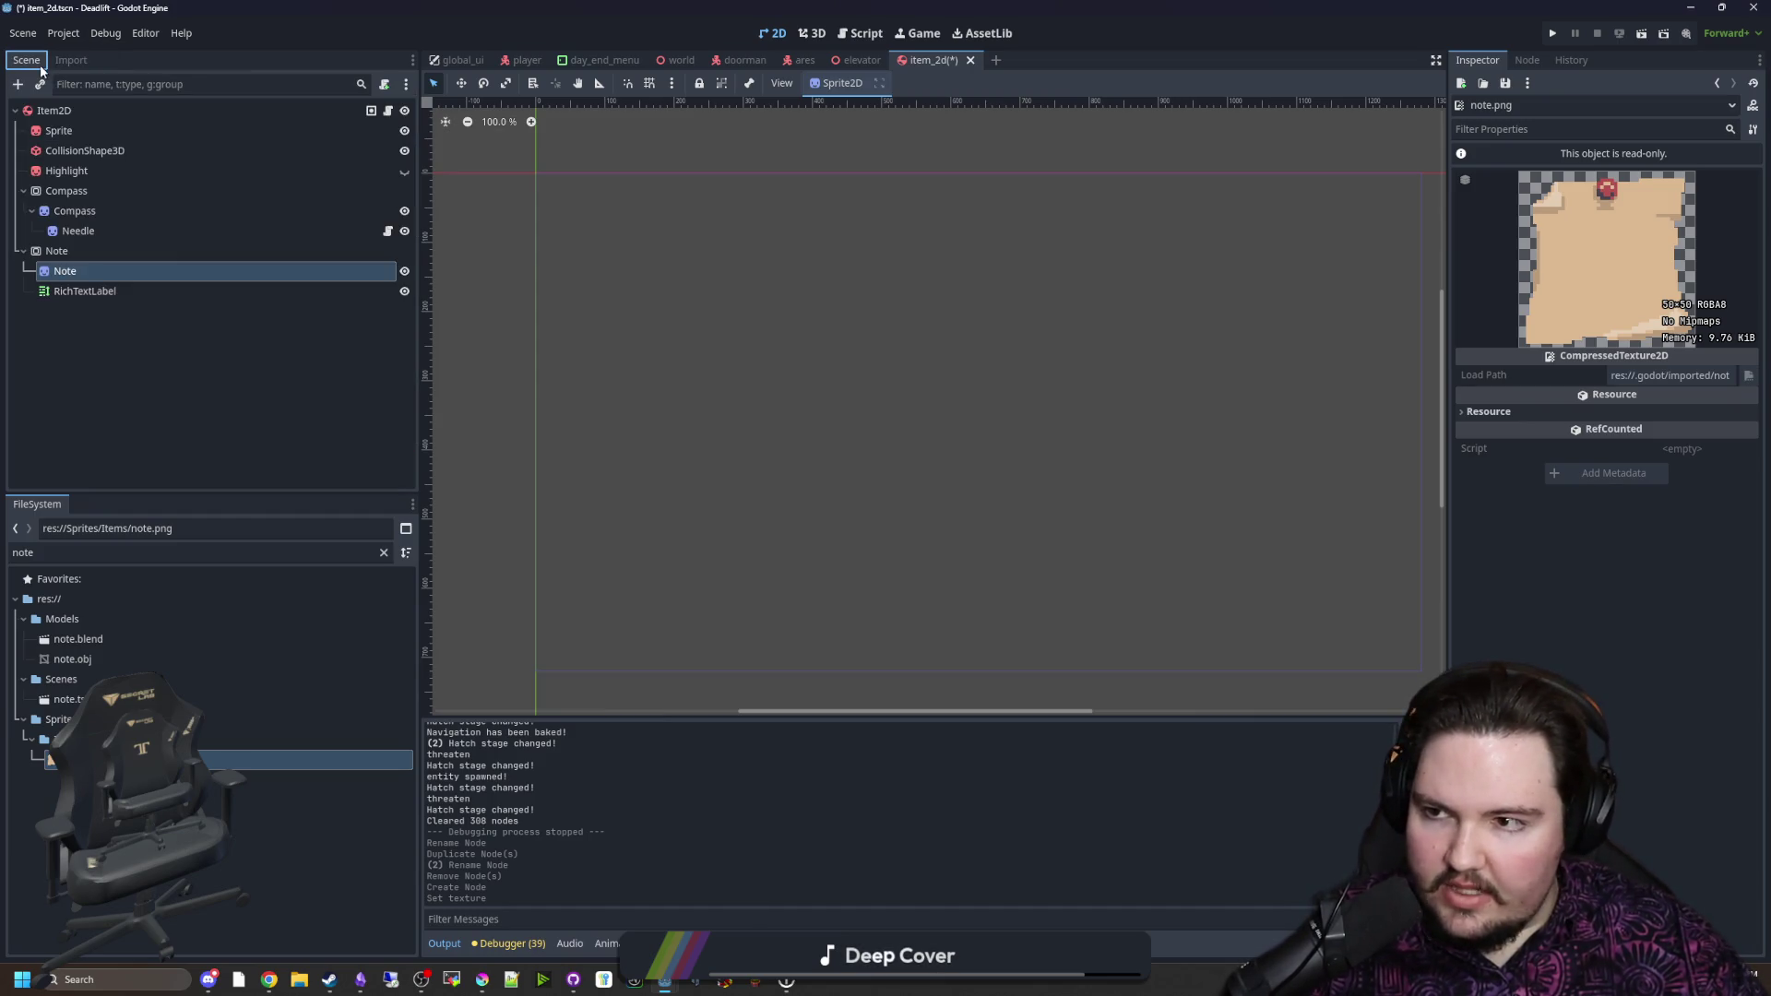
pyautogui.click(109, 249)
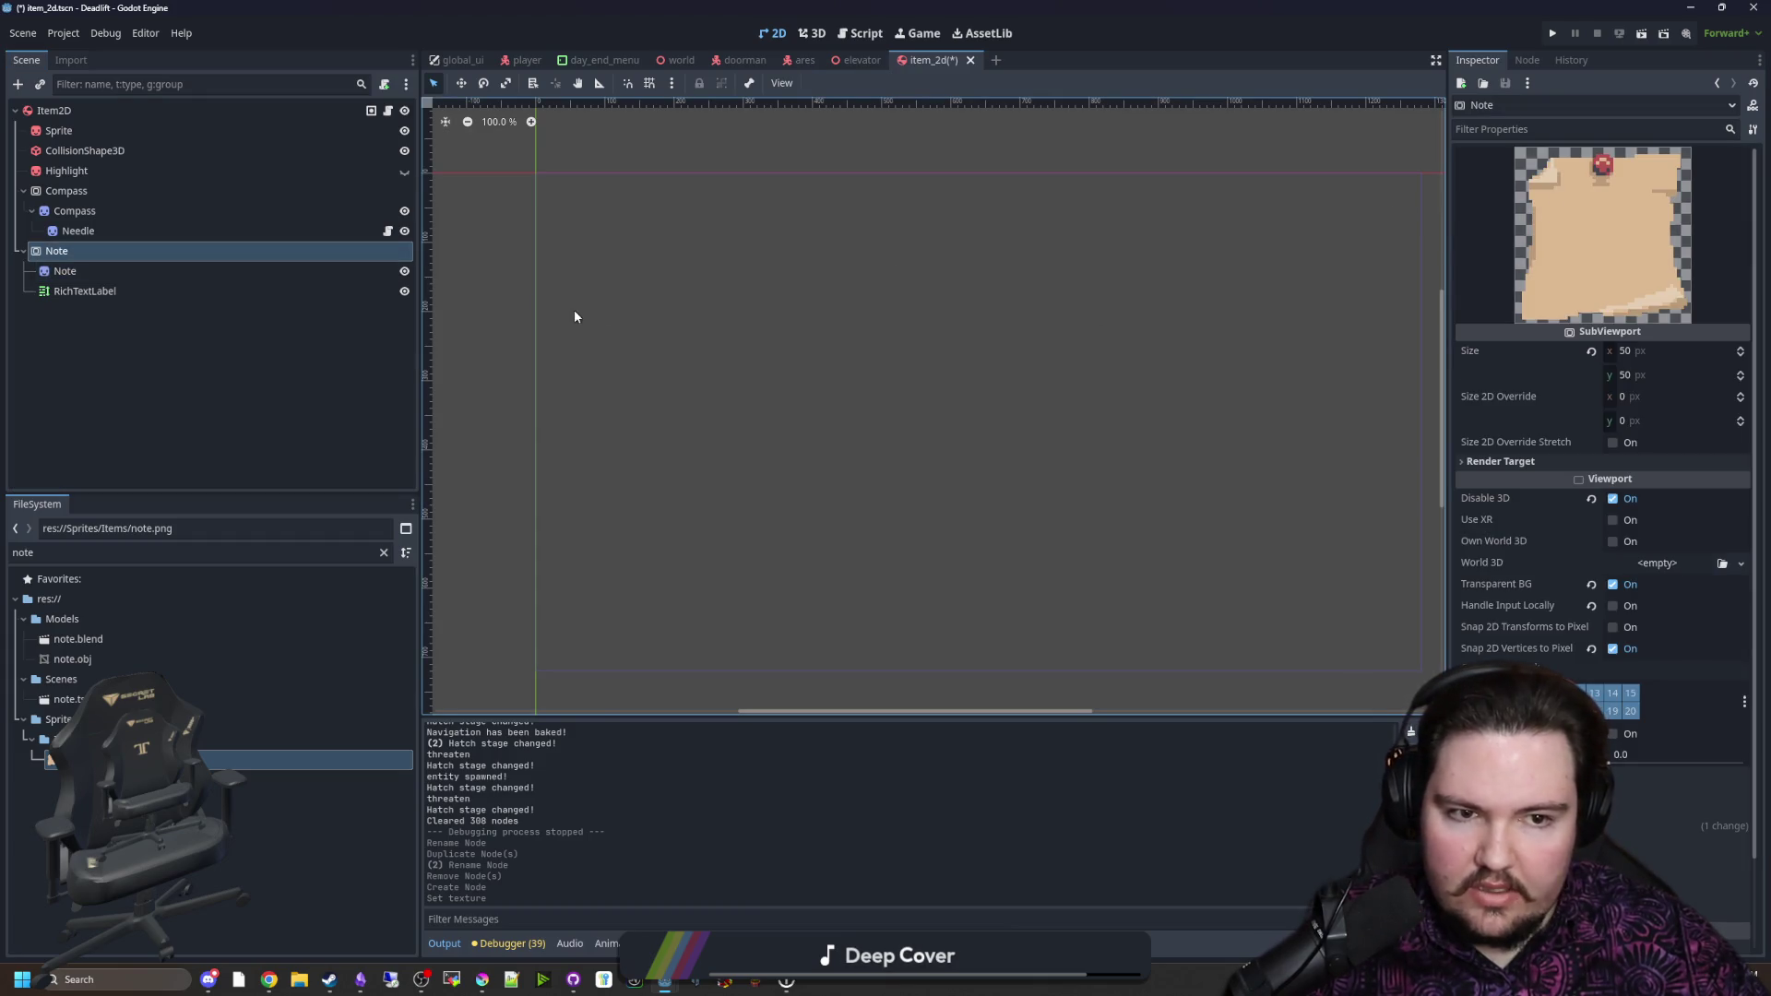
pyautogui.click(779, 34)
pyautogui.click(802, 33)
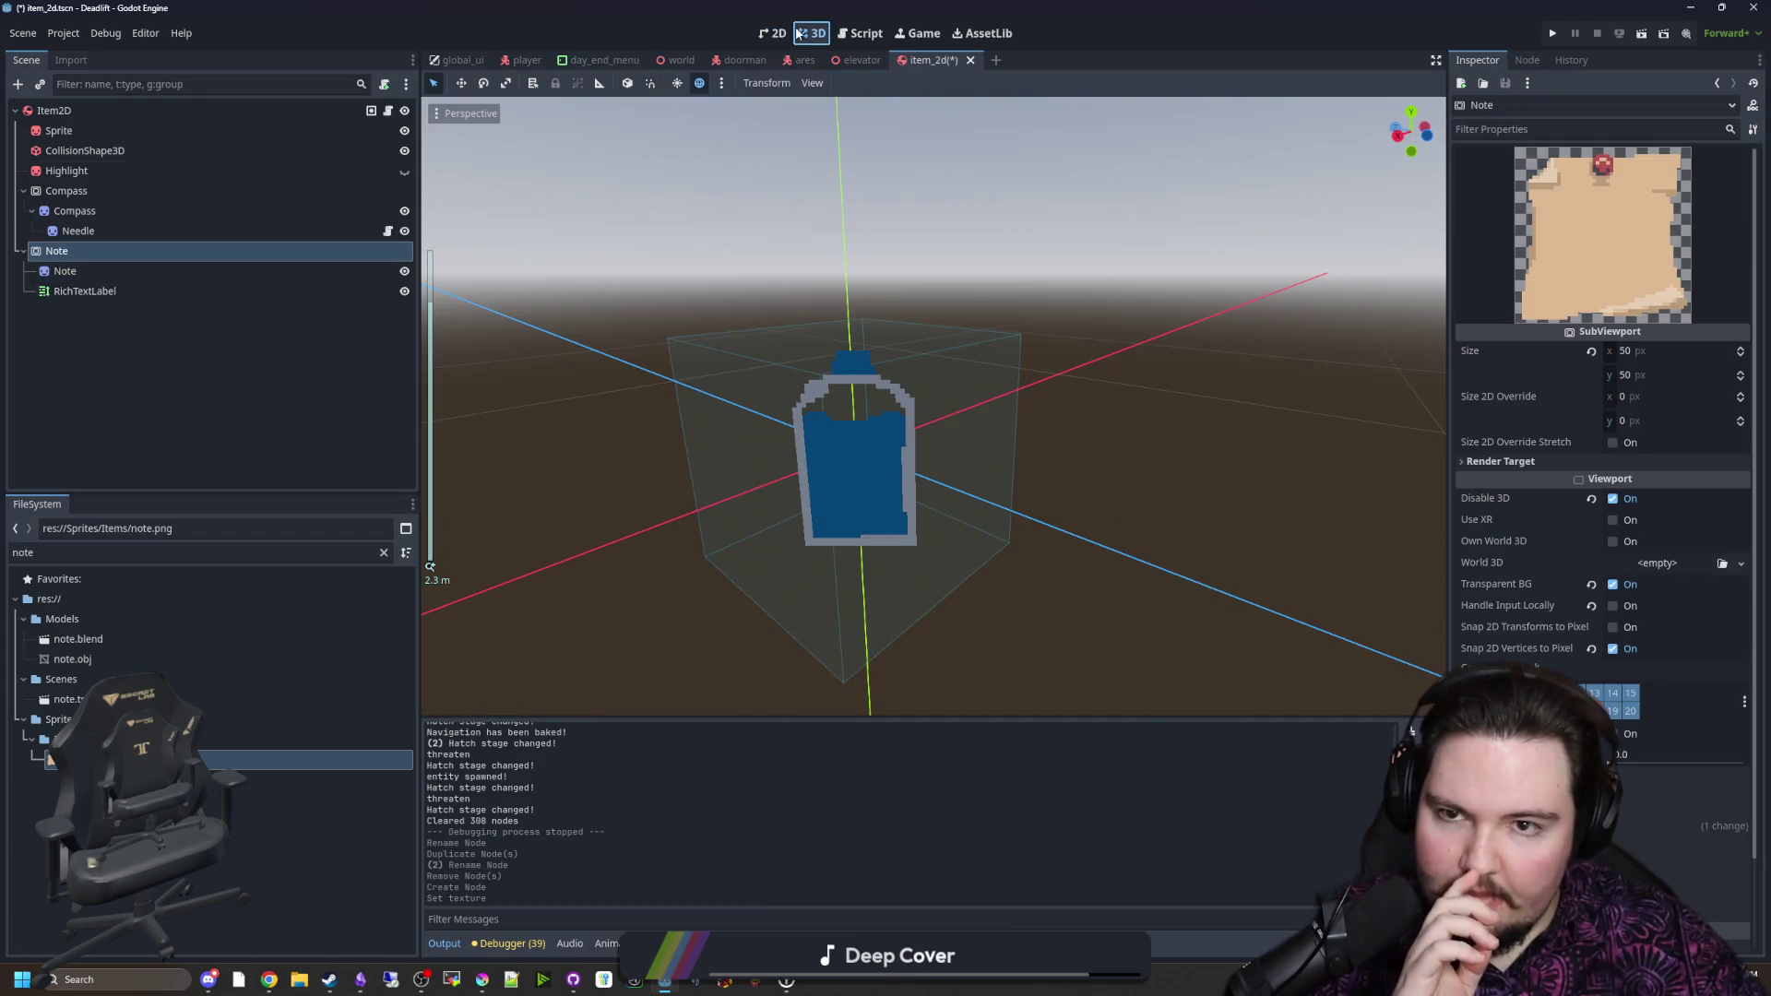
pyautogui.scroll(-5, 682, 313)
pyautogui.hotkey('ctrl', 's')
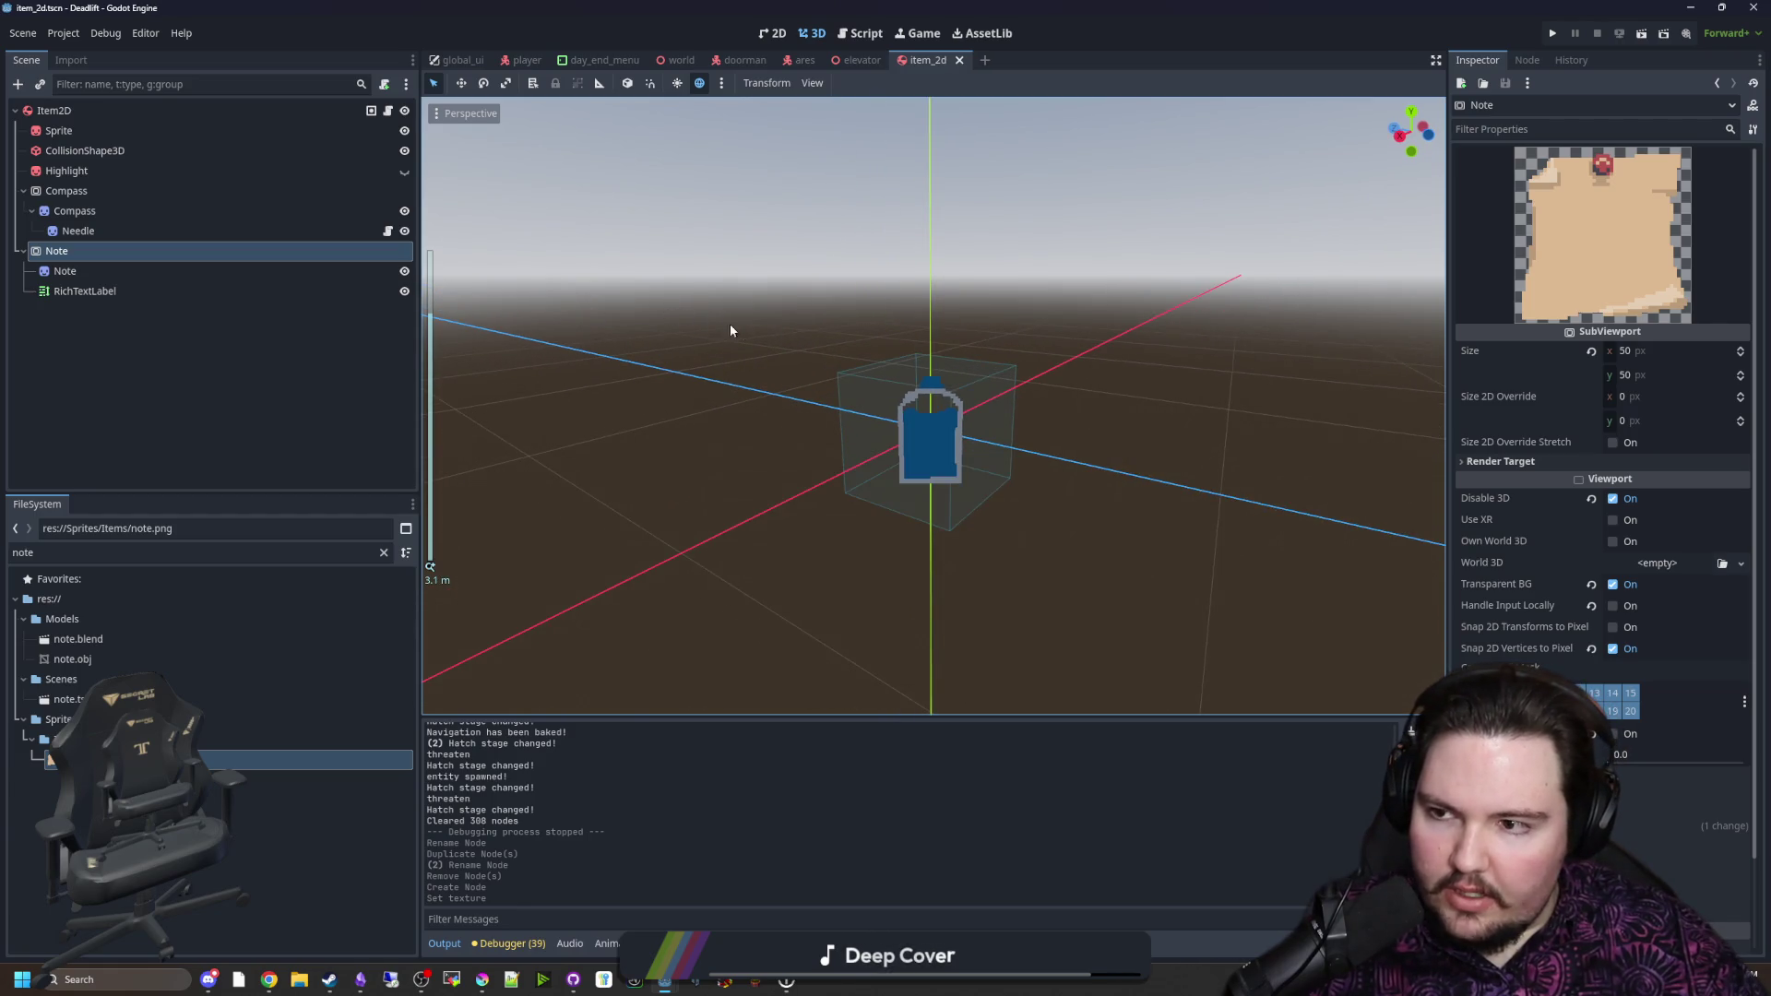
pyautogui.scroll(2, 738, 332)
pyautogui.hotkey('ctrl', 's')
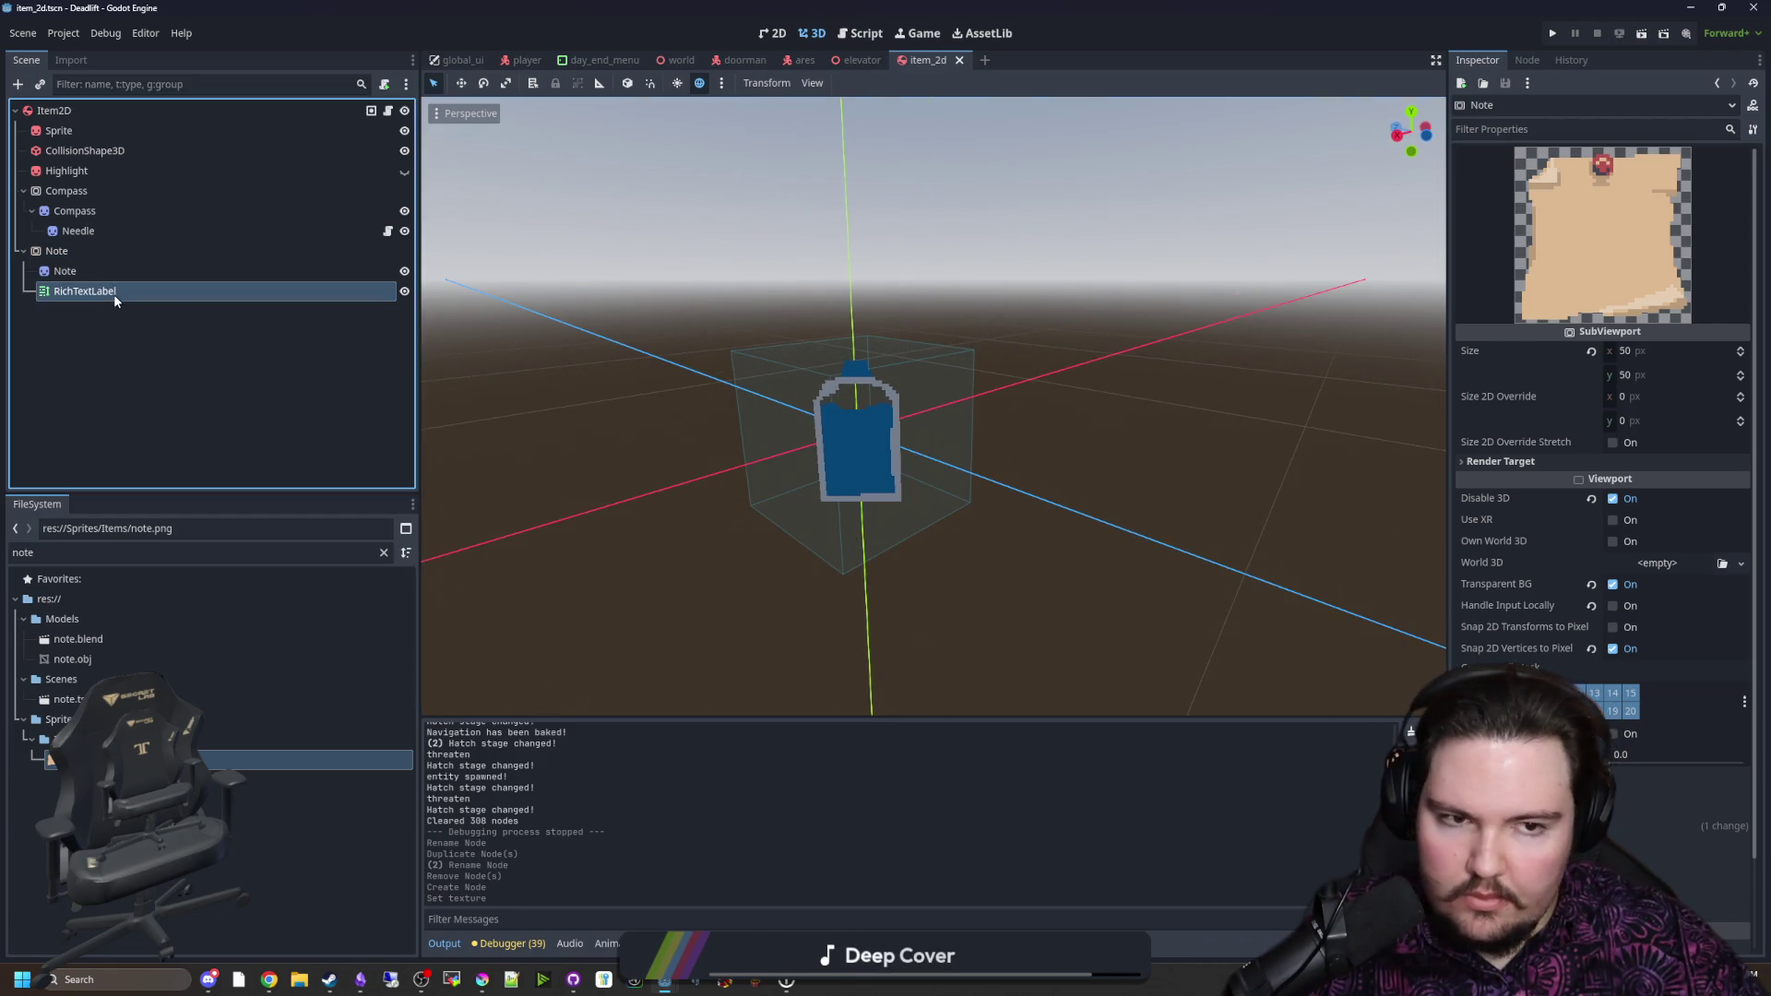
pyautogui.click(113, 295)
# Step: Enable BBCode and Fit Content and disable Scroll Active on the note's RichTextLabel
pyautogui.click(1651, 174)
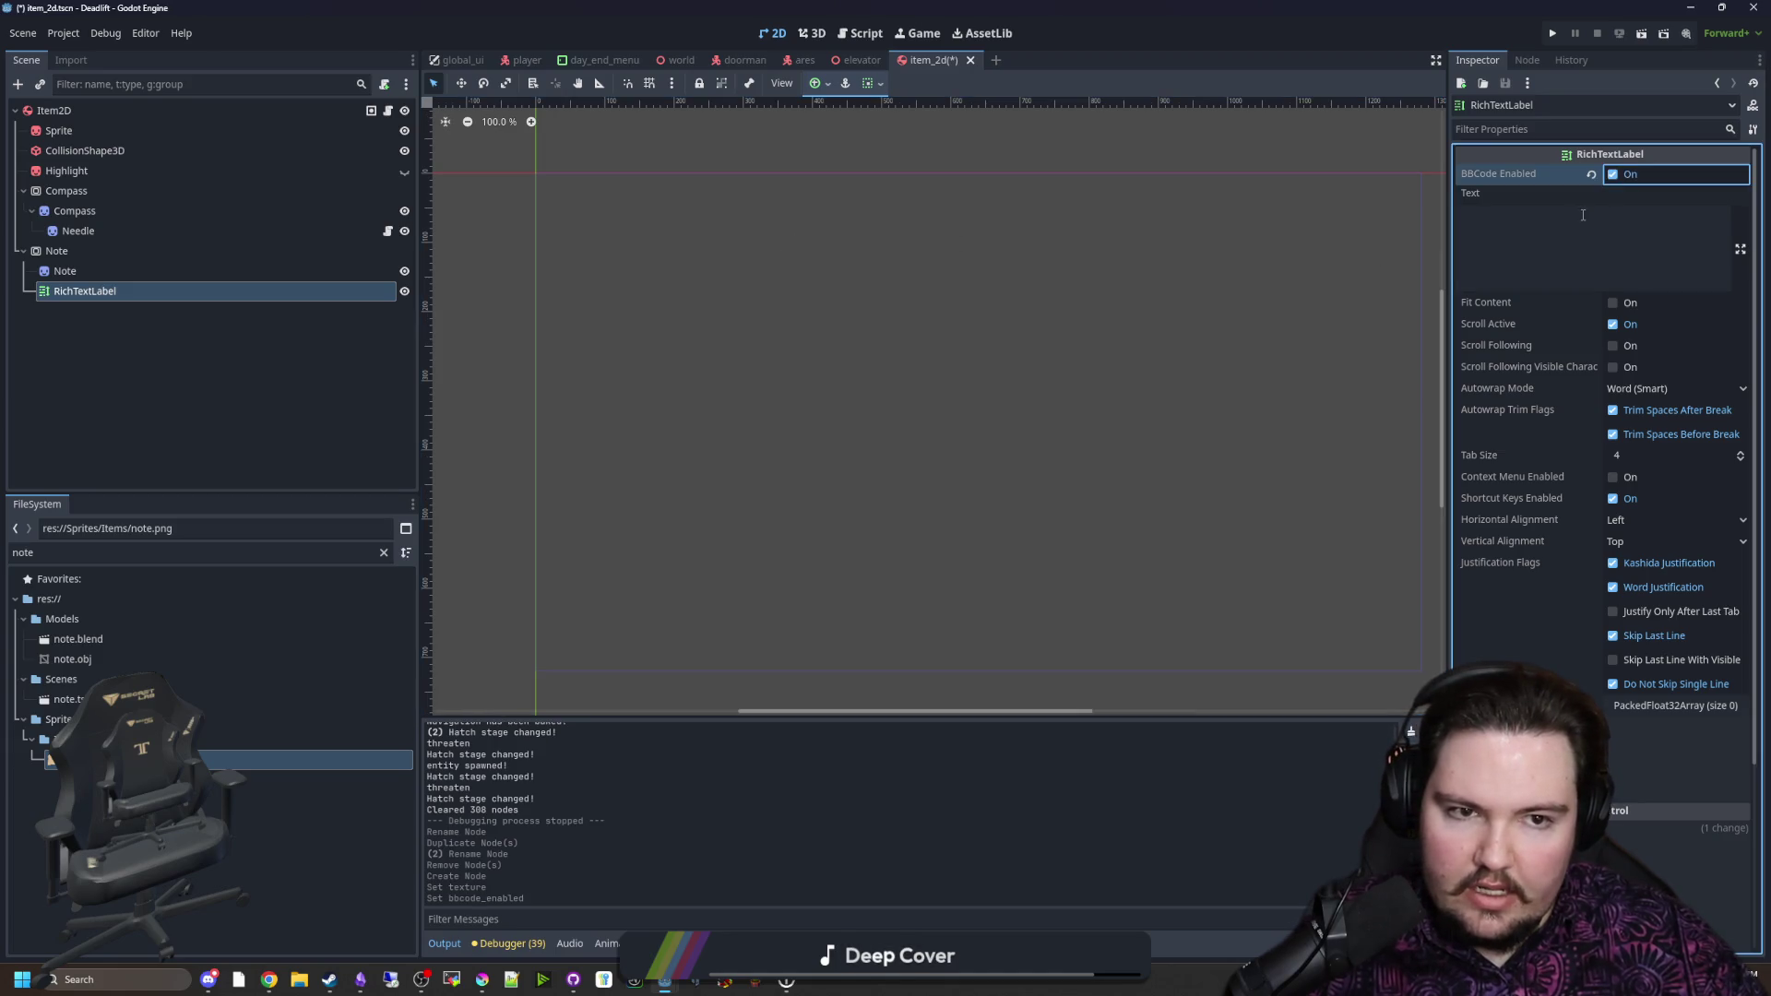
pyautogui.click(113, 253)
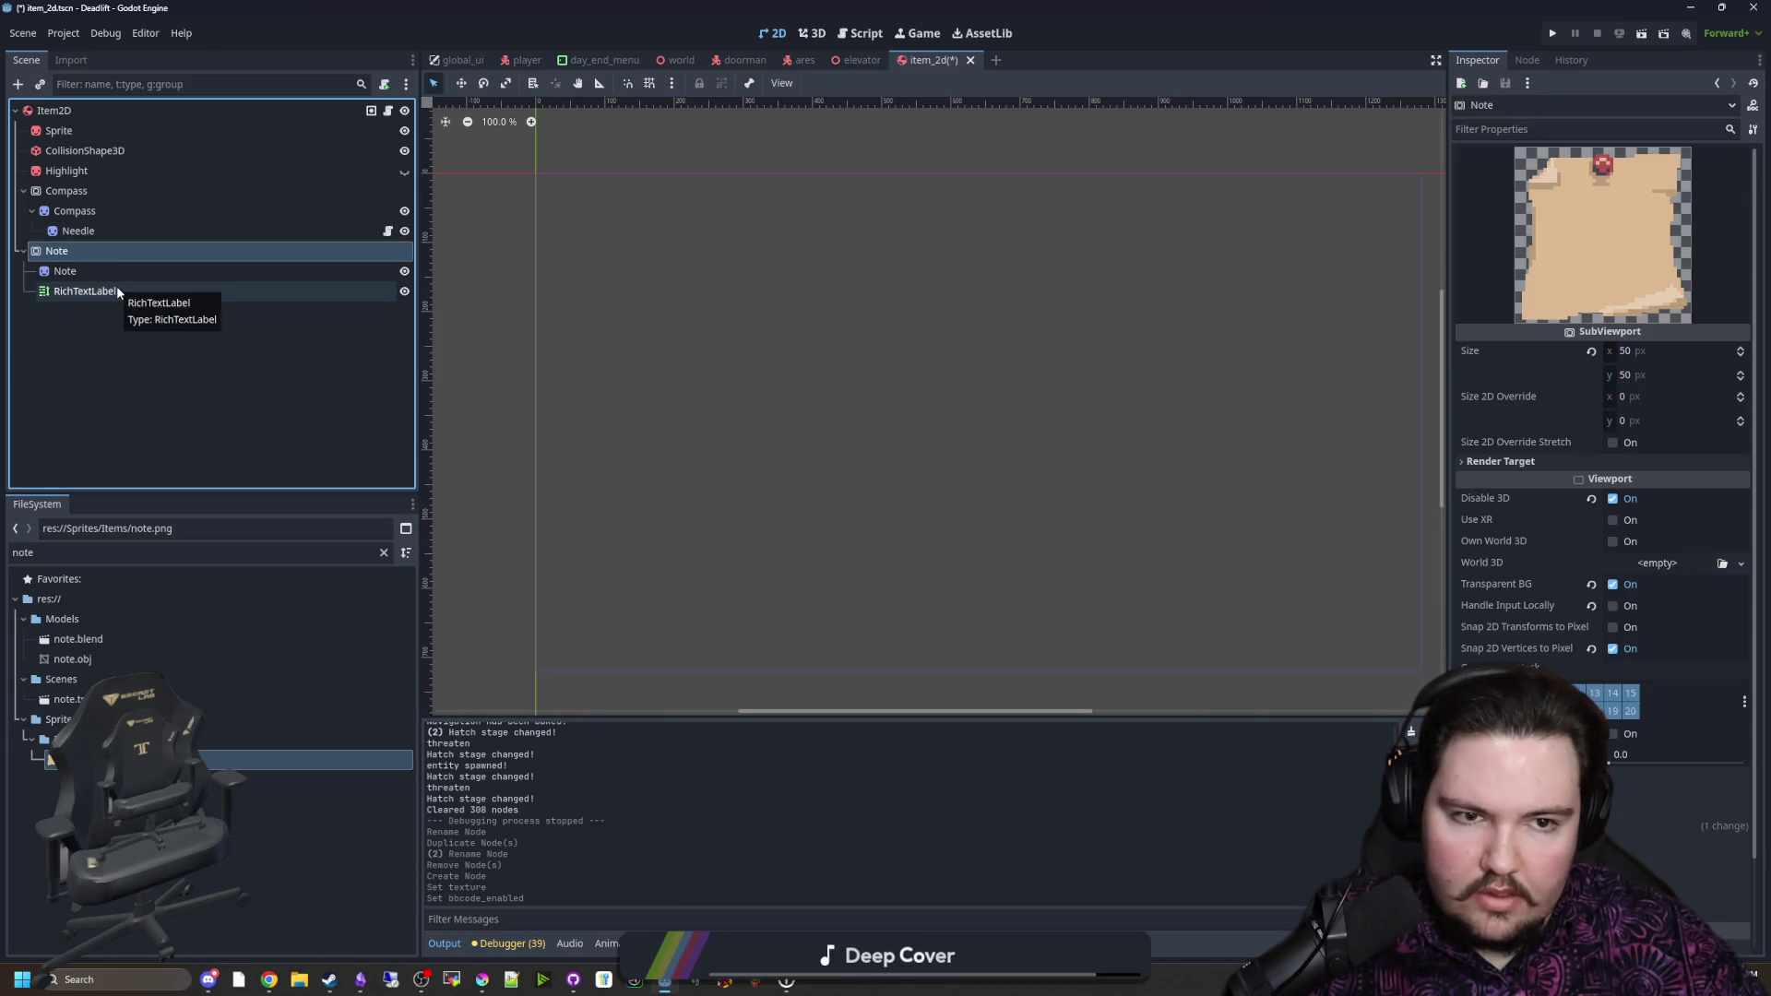
pyautogui.click(116, 291)
pyautogui.click(1533, 230)
pyautogui.write('dwasdw')
pyautogui.click(1612, 302)
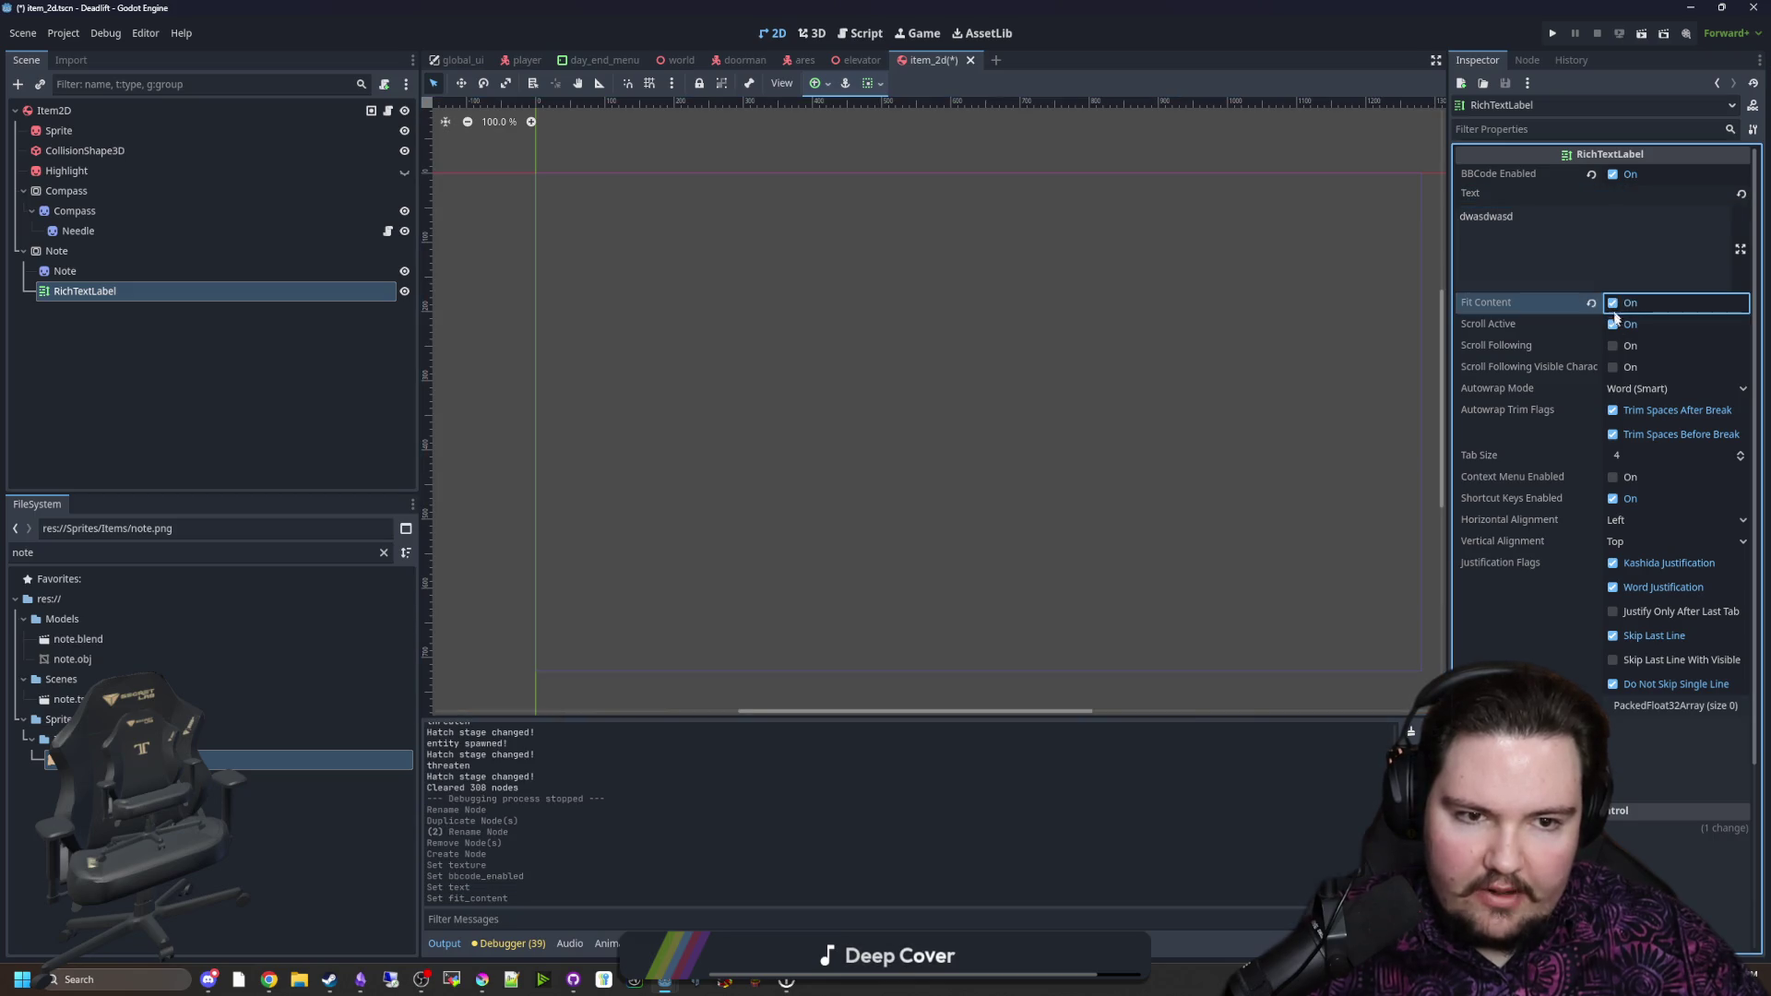
pyautogui.click(1612, 323)
# Step: Override the label's normal font size to 4
pyautogui.click(56, 251)
pyautogui.press('Down')
pyautogui.press('Down')
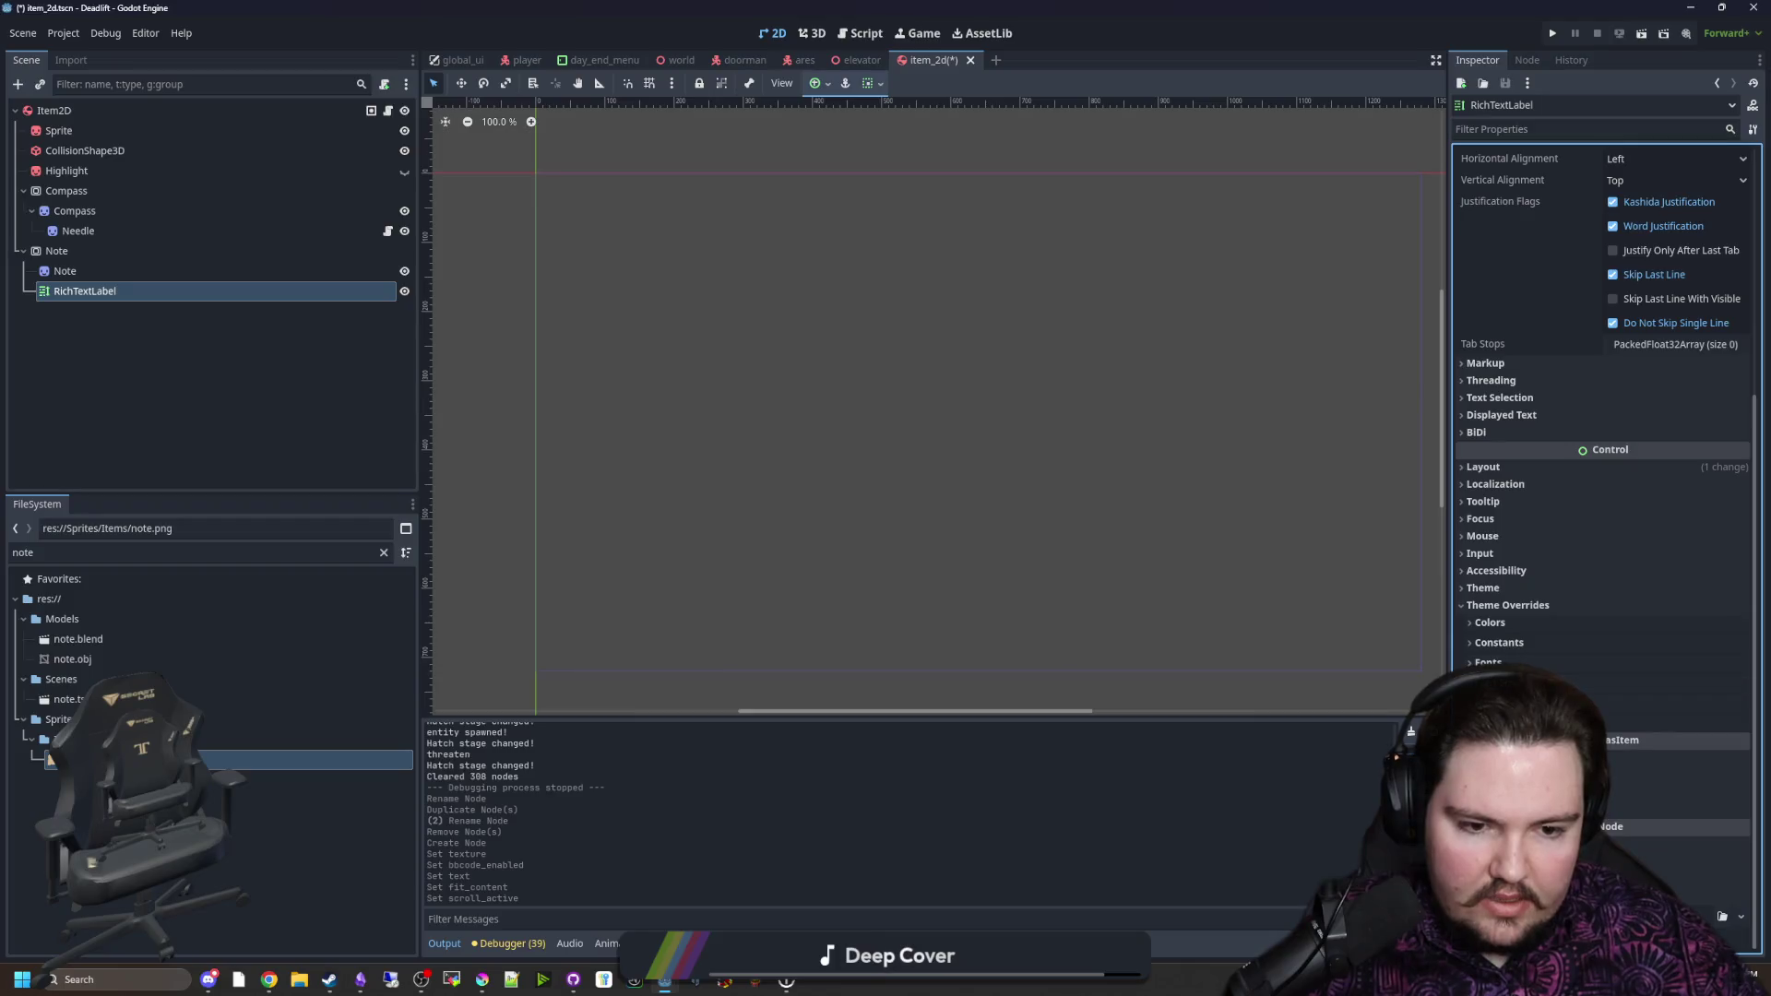
pyautogui.click(1647, 699)
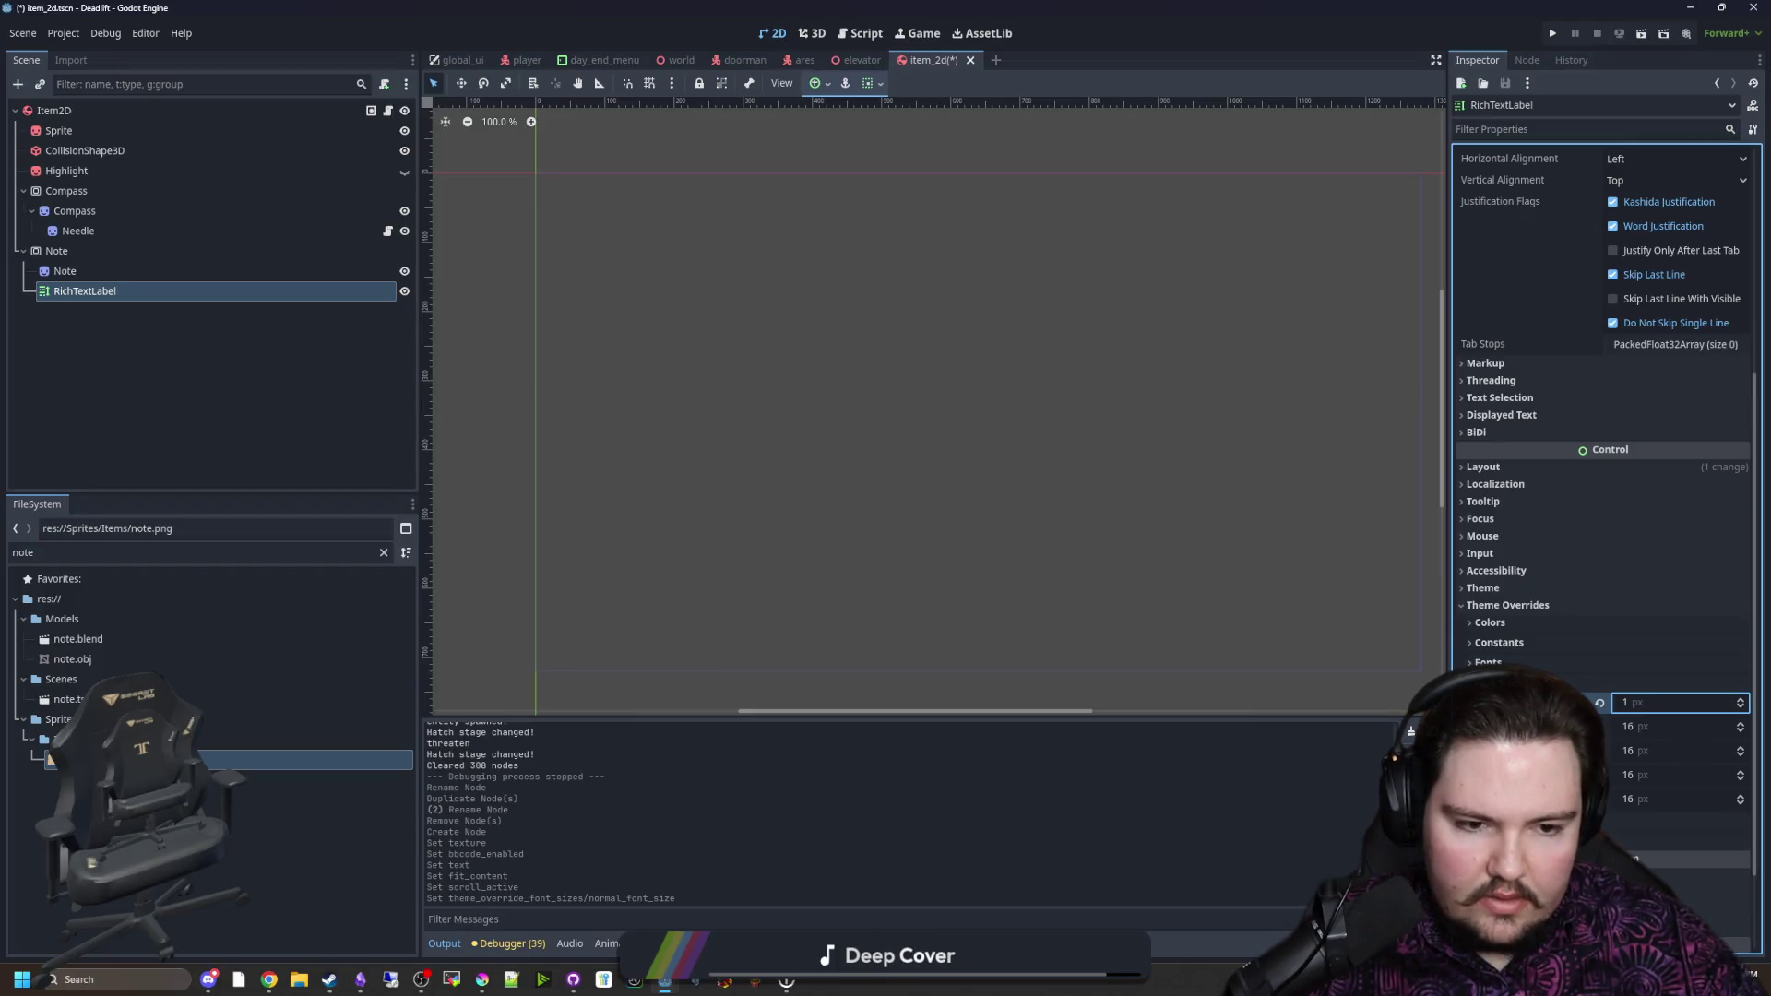
pyautogui.write('2')
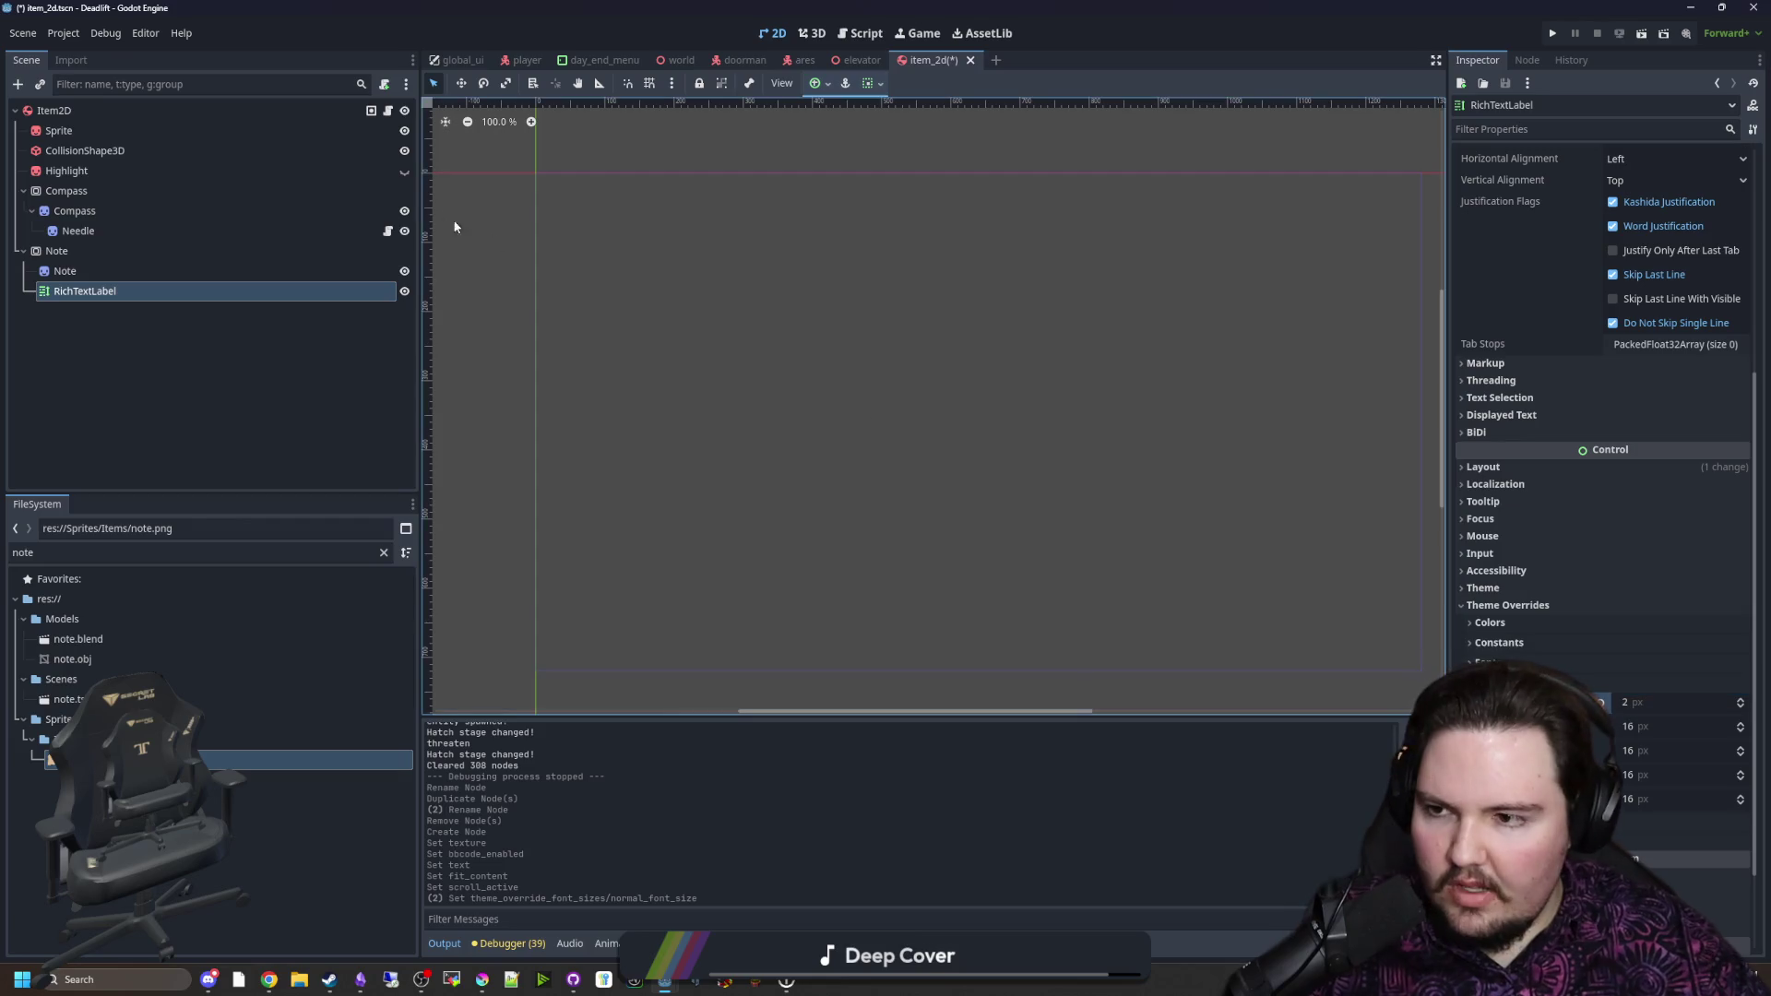
pyautogui.click(221, 250)
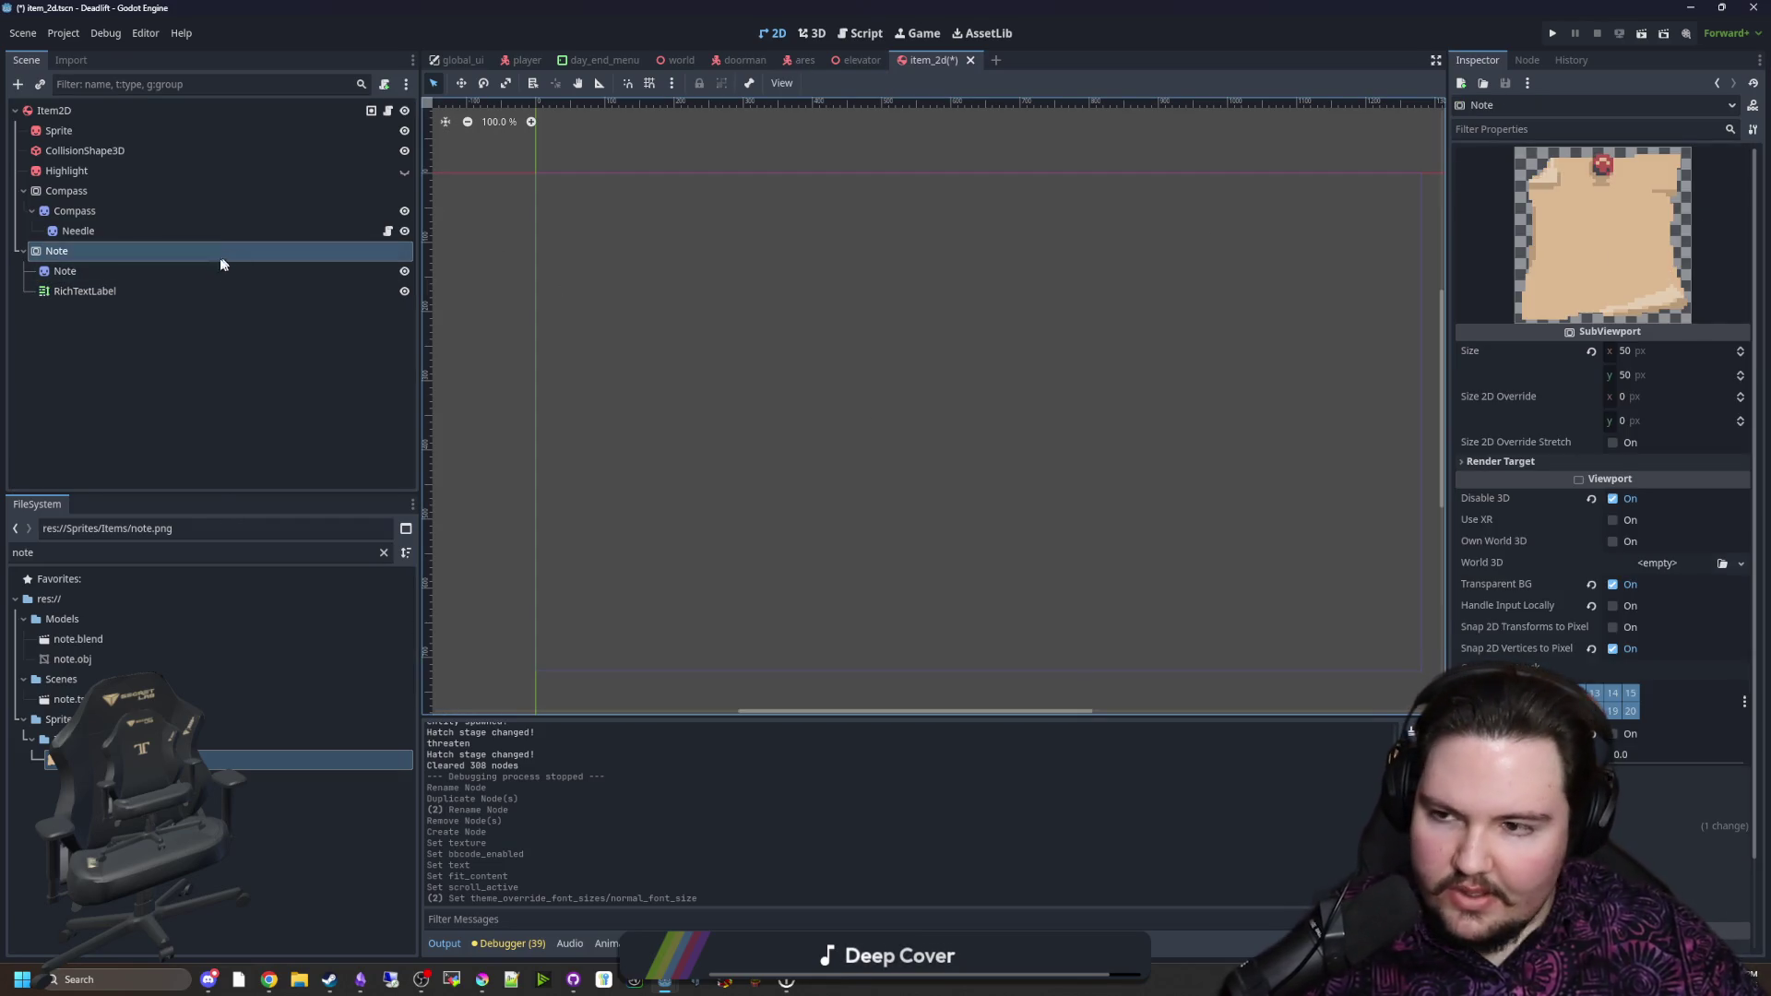
pyautogui.click(221, 290)
pyautogui.click(1647, 702)
pyautogui.write('4')
pyautogui.press('Return')
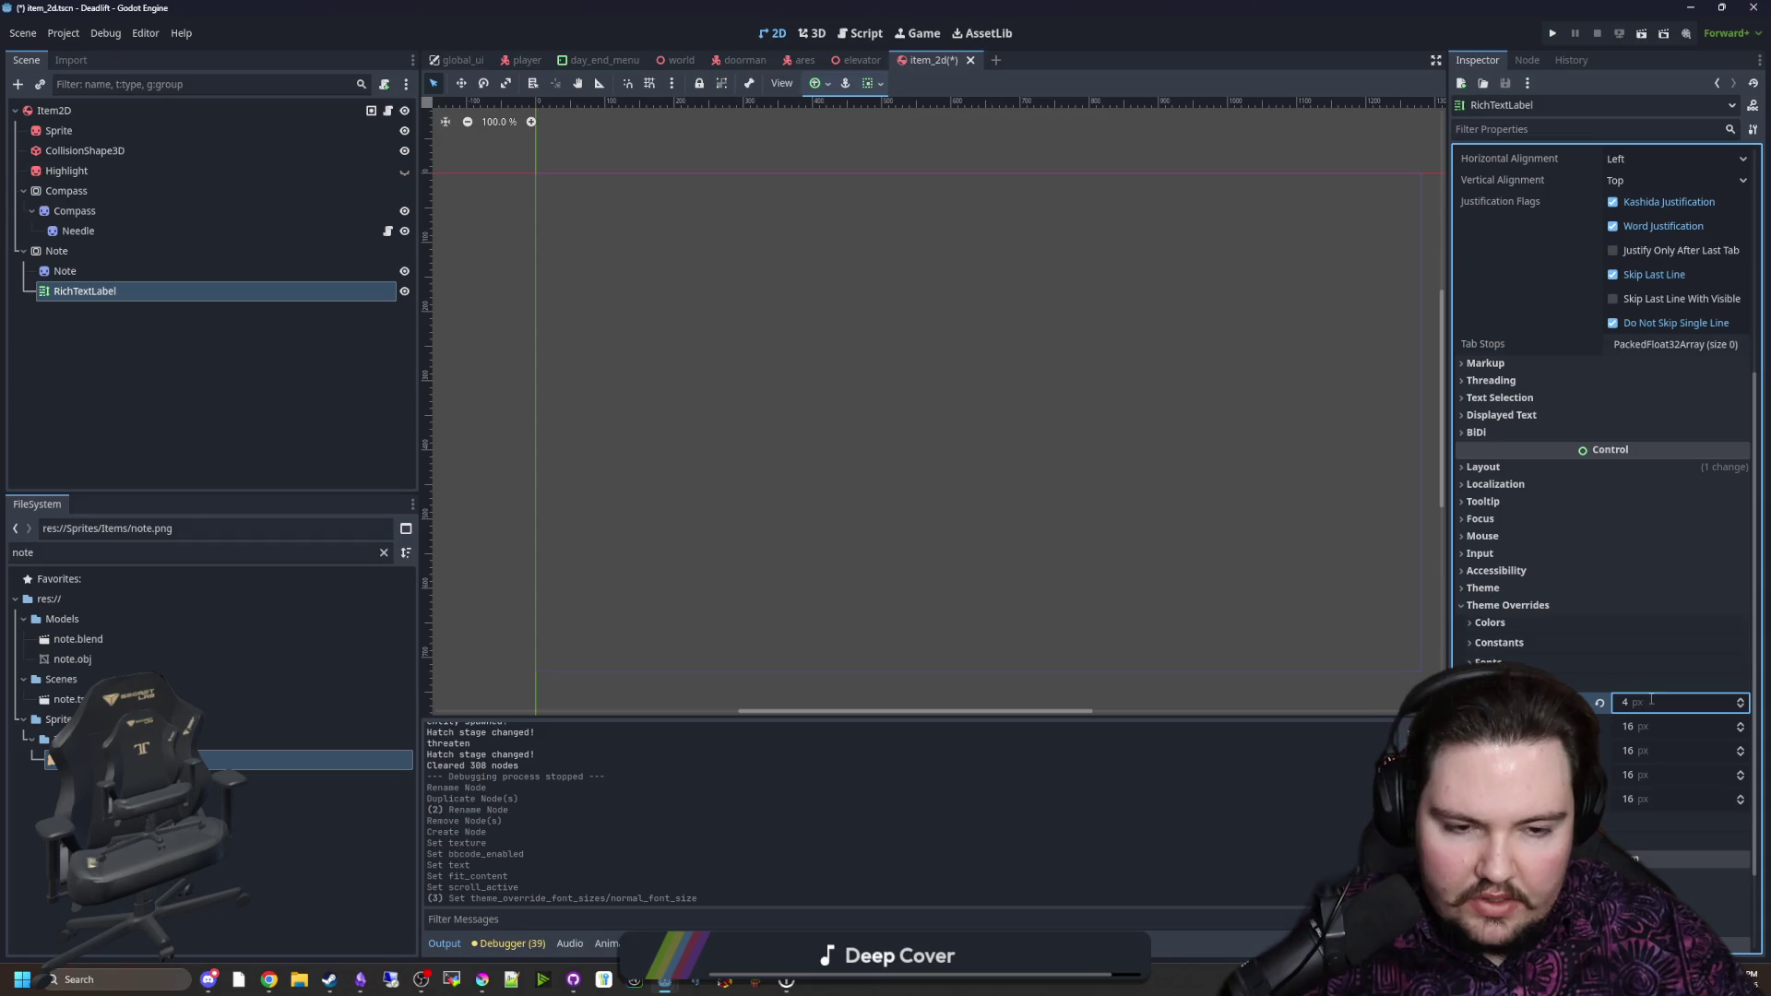
# Step: Set the label's Transform Scale to 0.1 and check the Note preview
pyautogui.scroll(-3, 1633, 553)
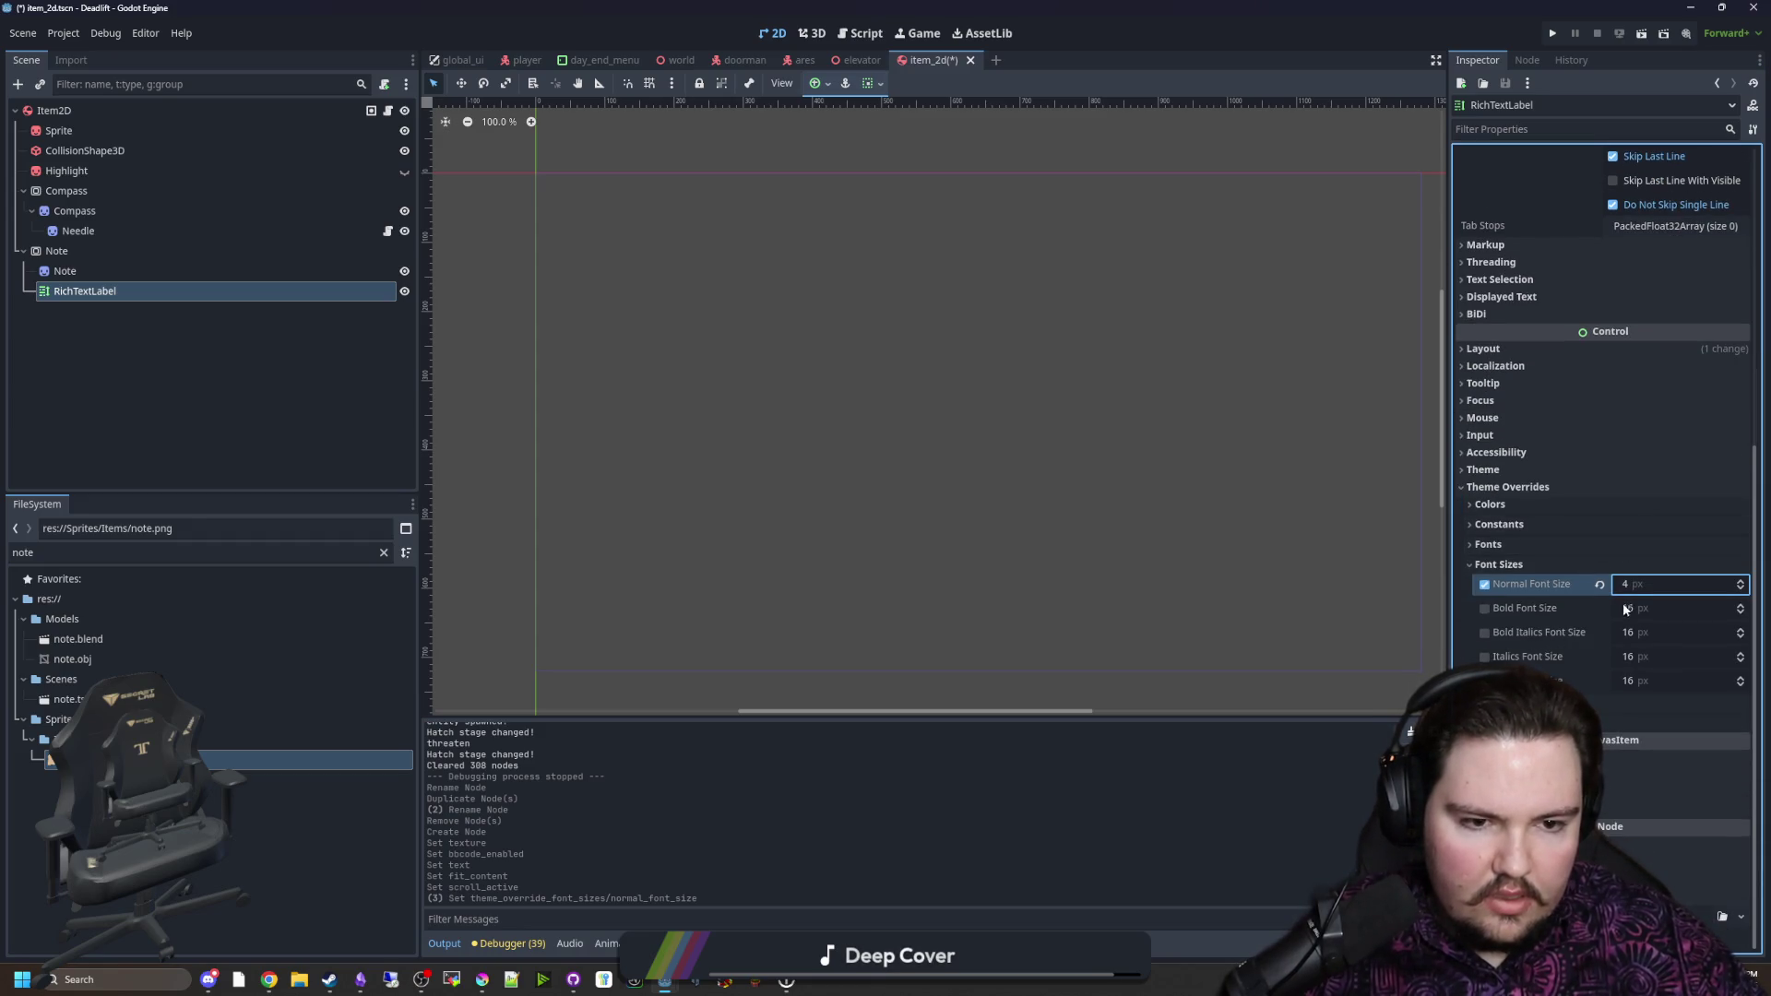
pyautogui.scroll(5, 1492, 585)
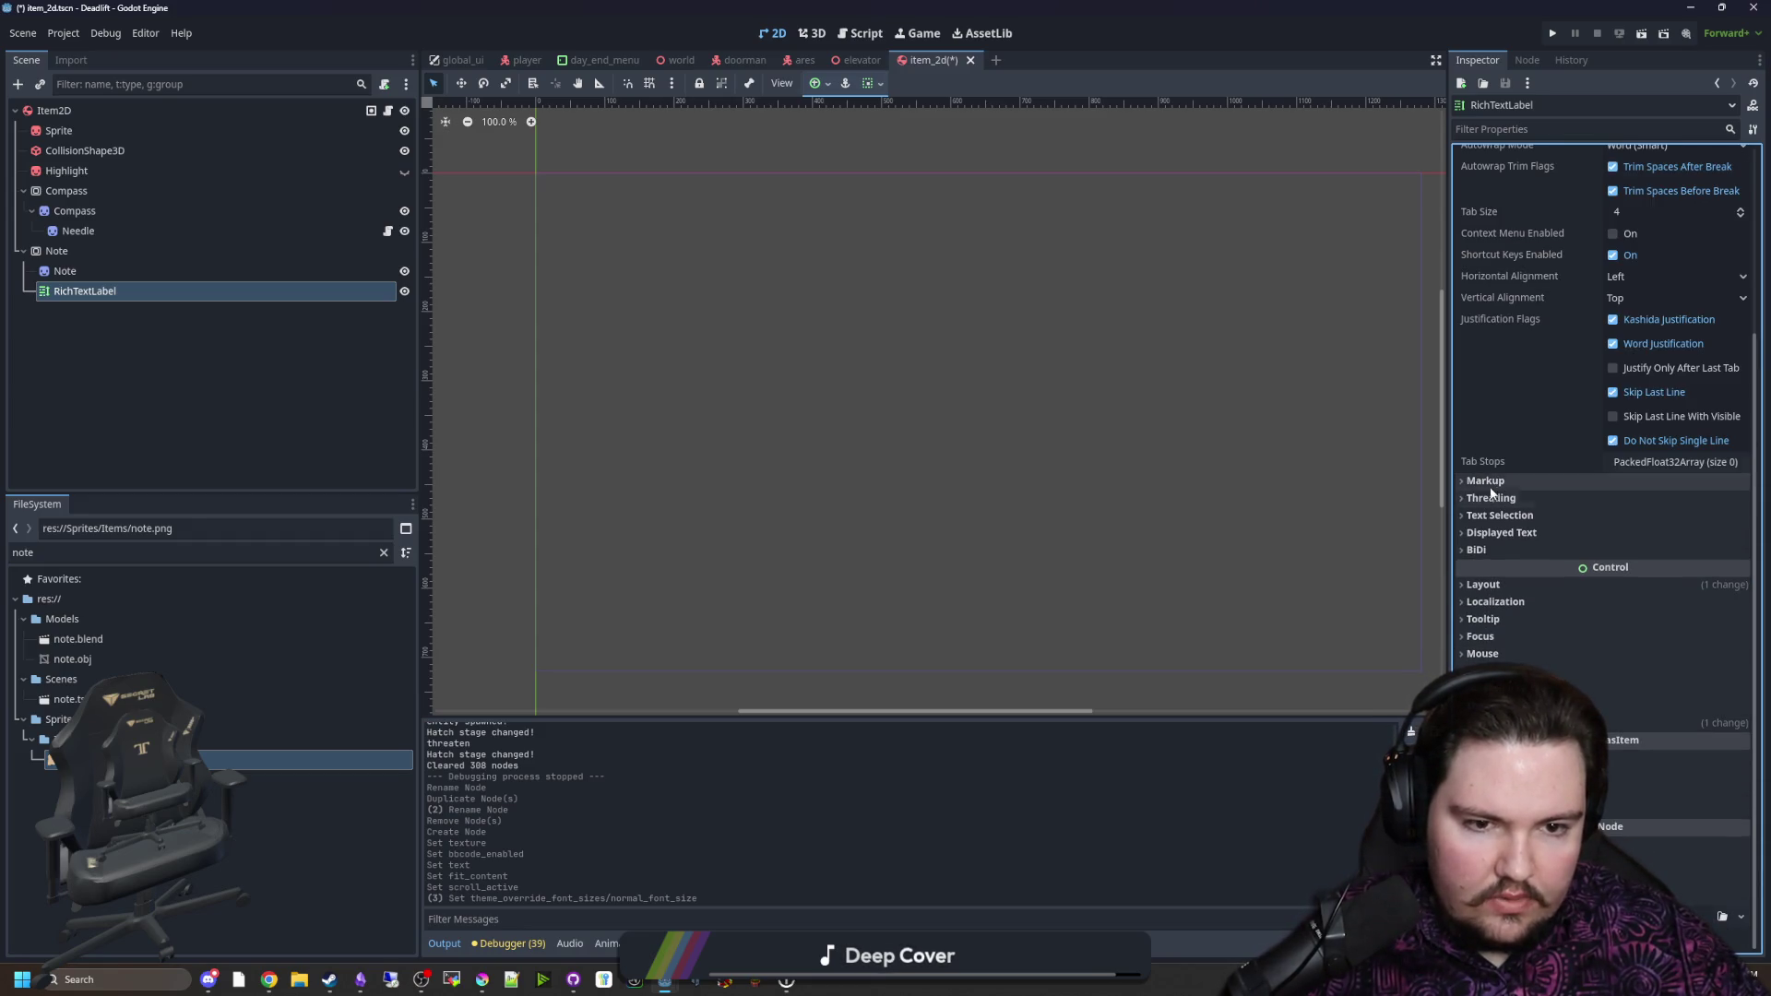
pyautogui.click(1492, 584)
pyautogui.scroll(-2, 1568, 819)
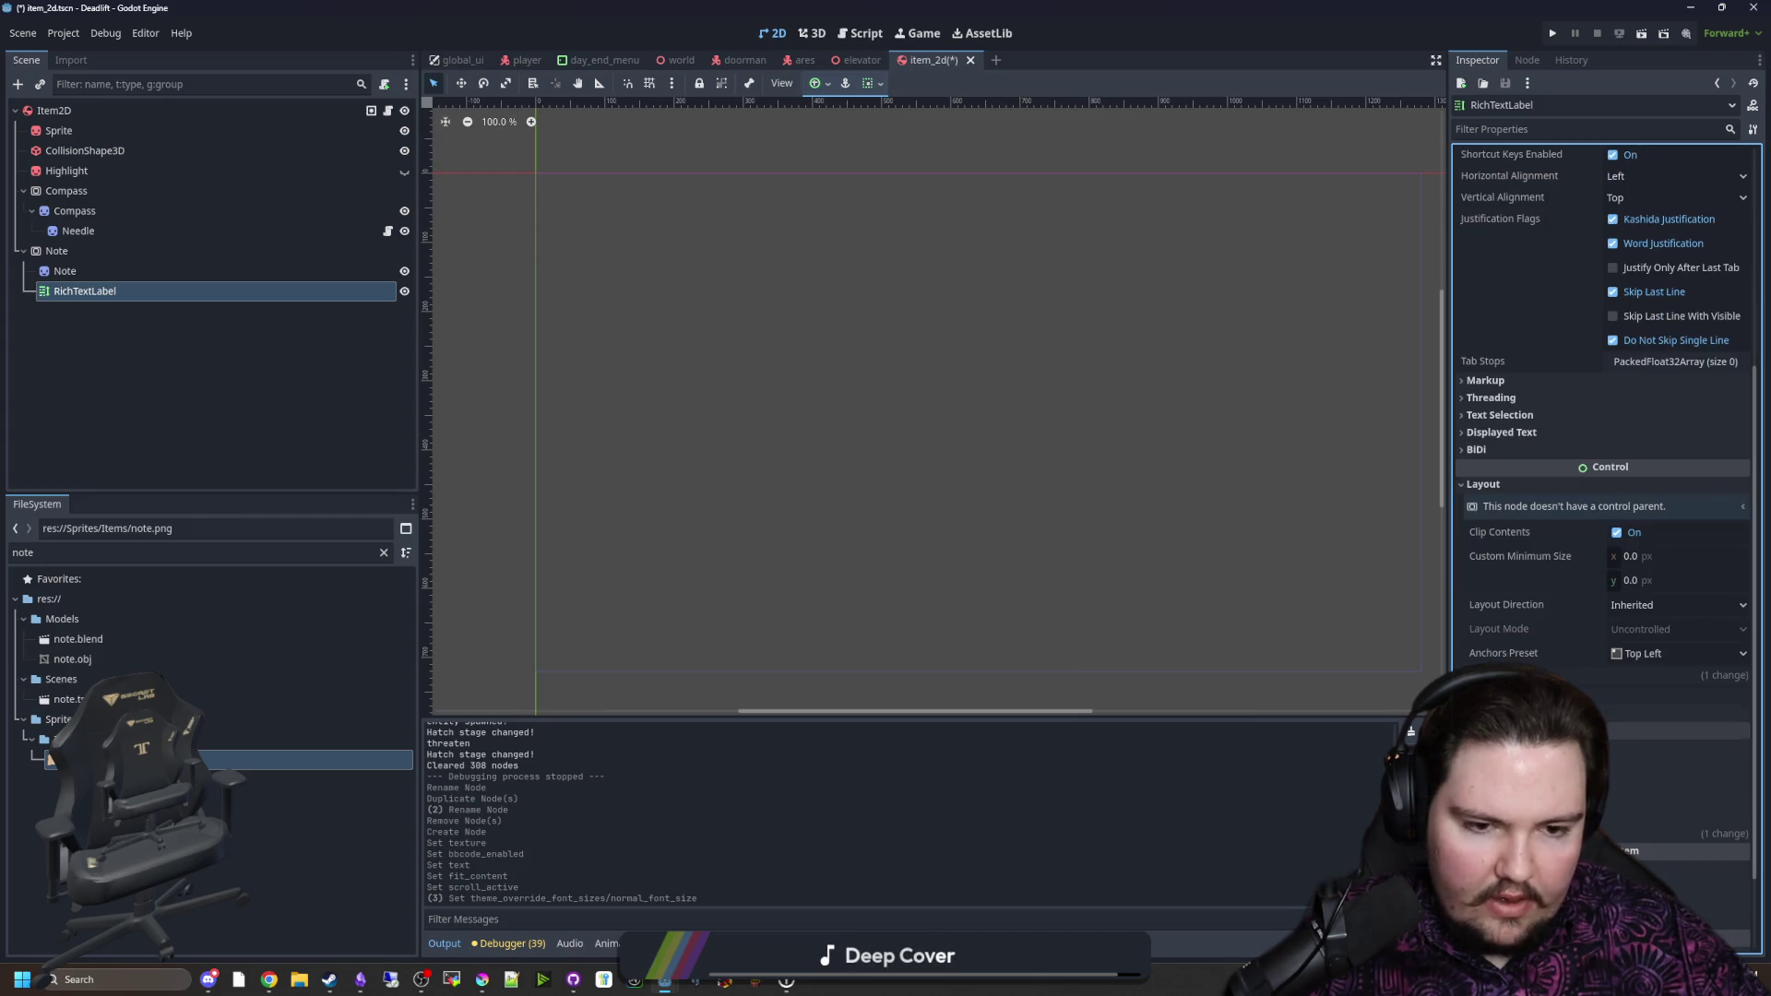
pyautogui.write('0.1')
pyautogui.press('Return')
pyautogui.scroll(-7, 1490, 652)
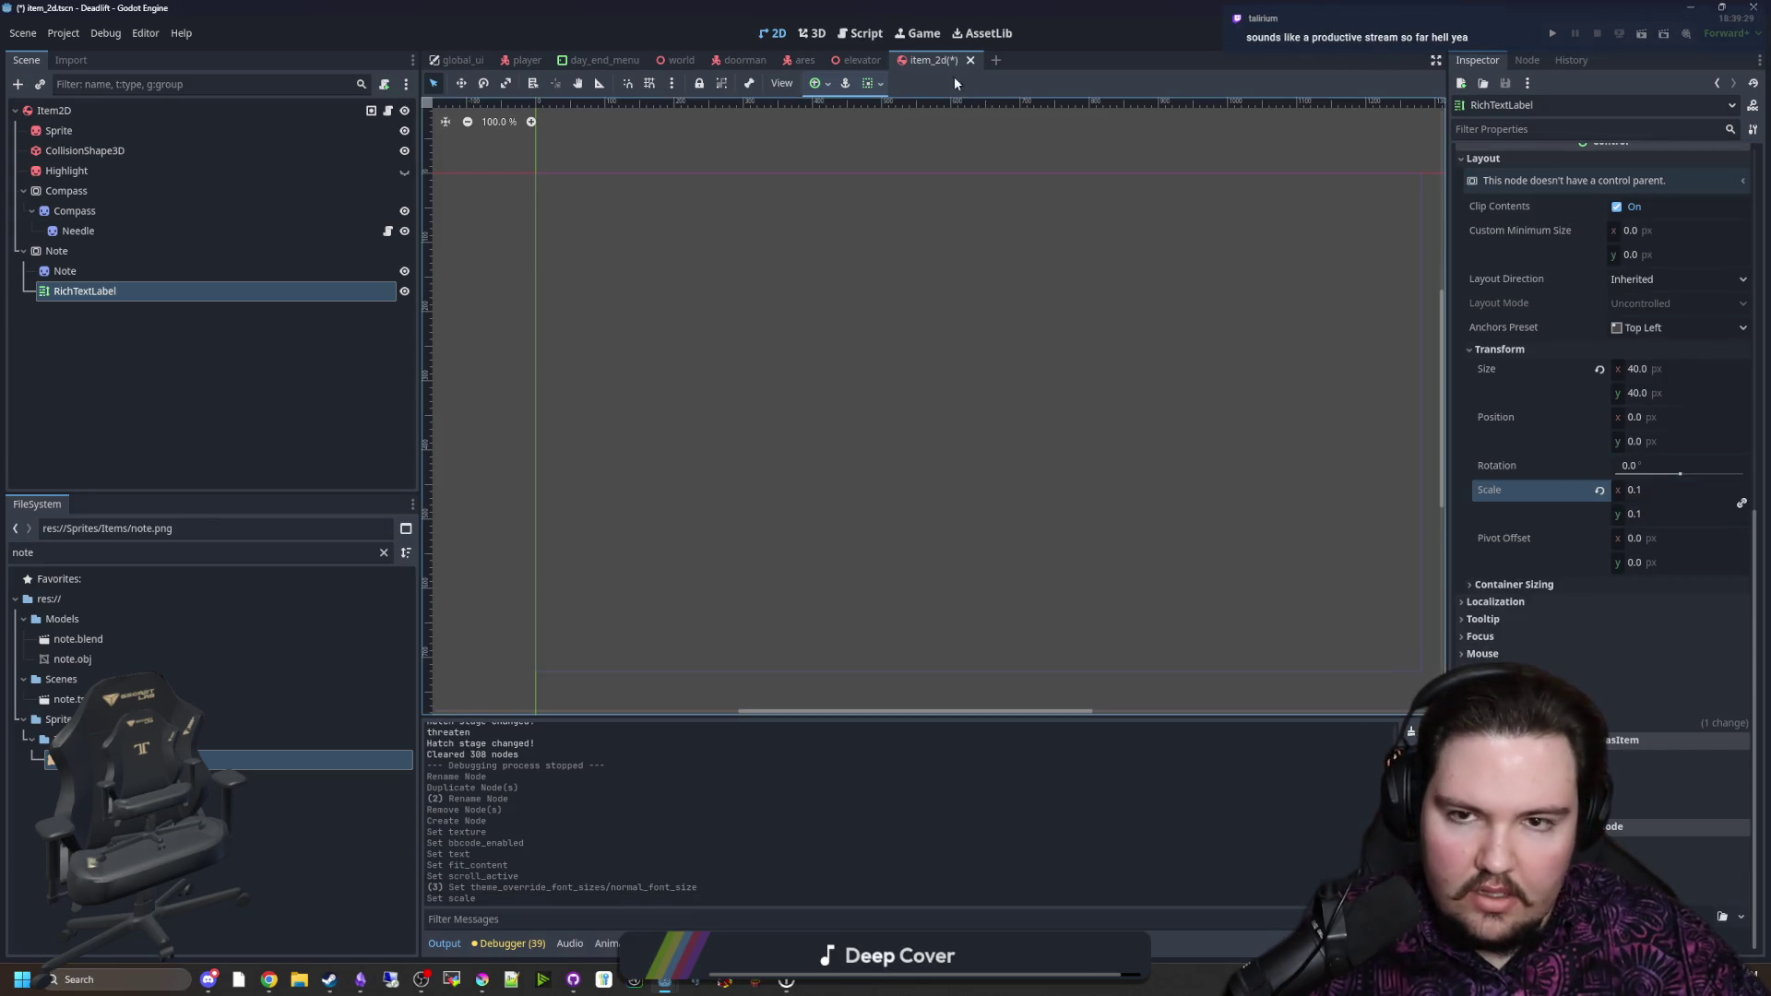
pyautogui.click(111, 251)
pyautogui.press('Down')
pyautogui.press('Down')
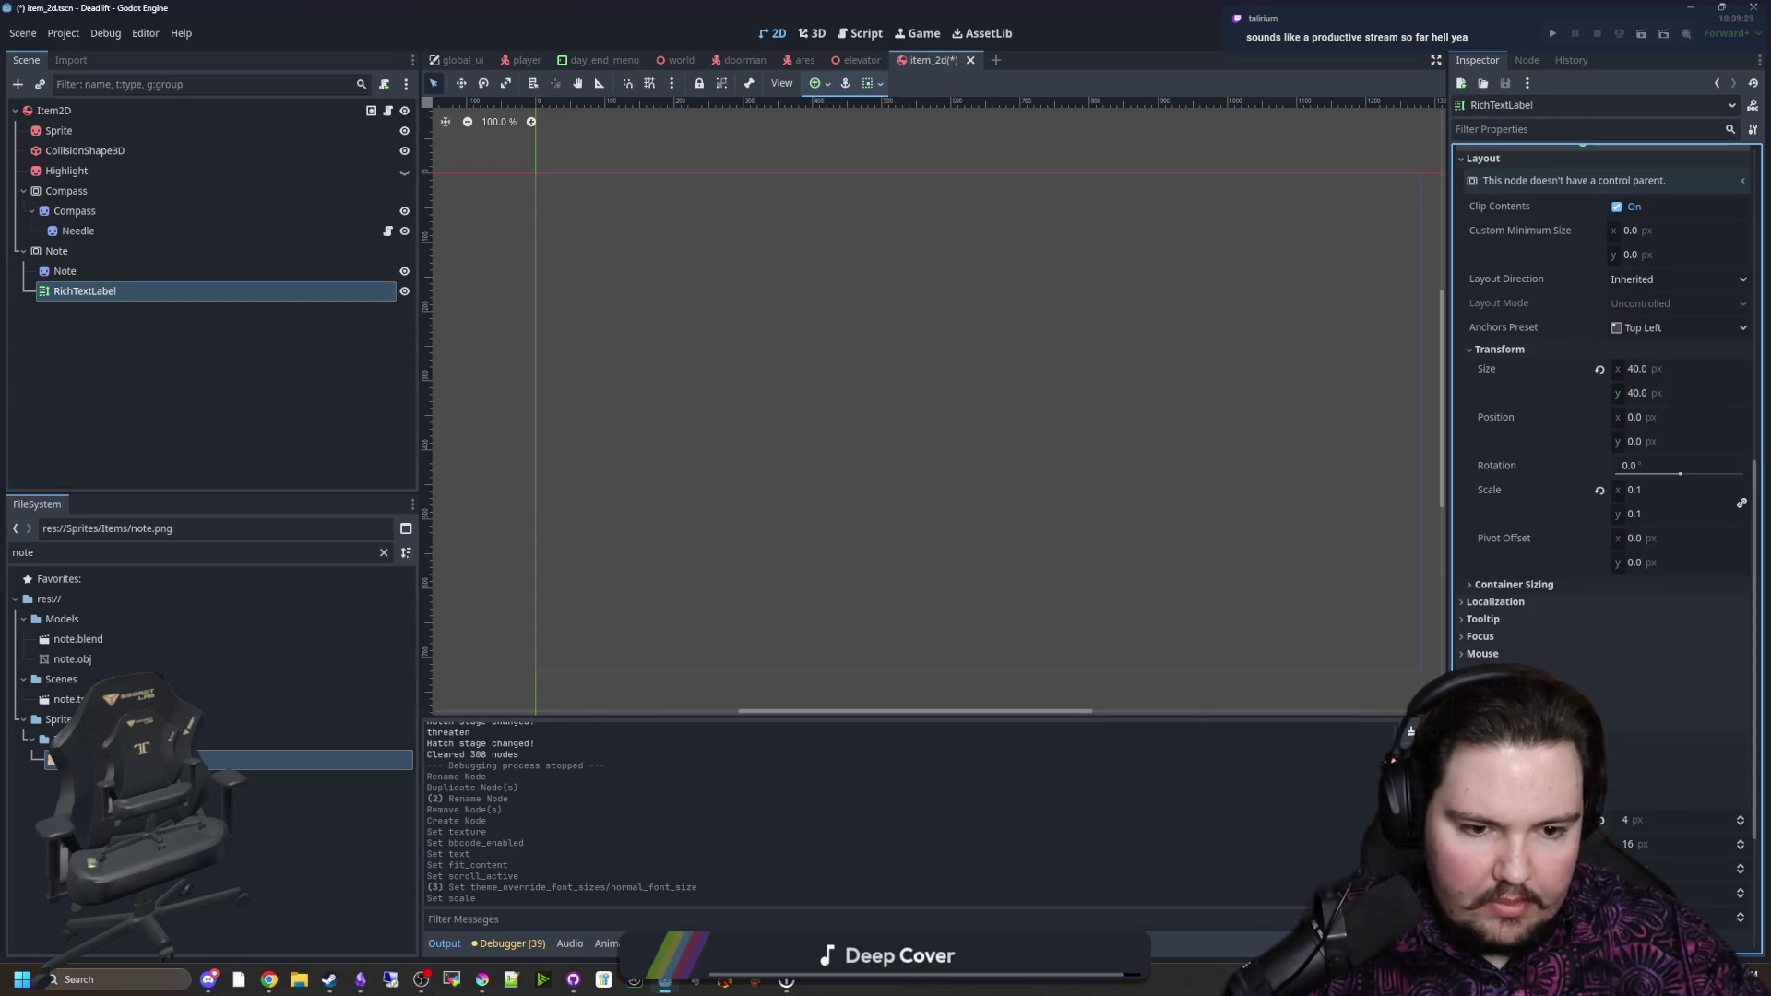
pyautogui.click(96, 250)
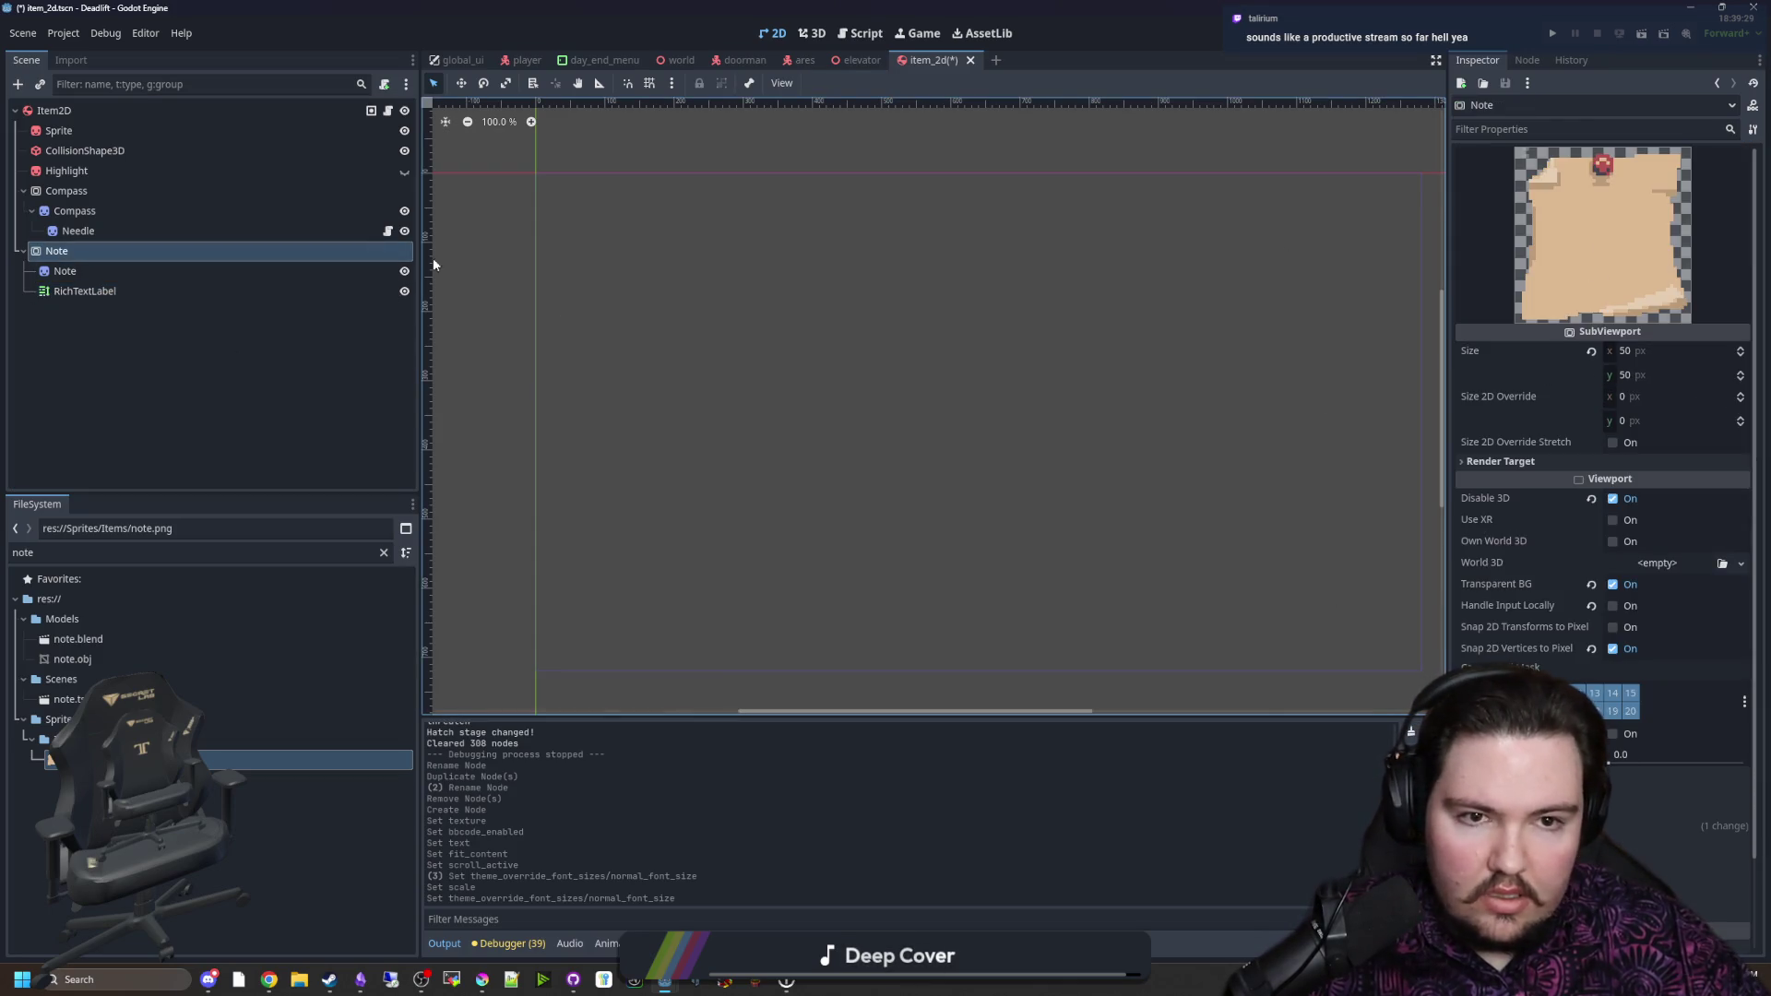
pyautogui.click(157, 289)
# Step: Replace the RichTextLabel's placeholder text with 'Hey bro, hows it going?'
pyautogui.scroll(5, 1623, 276)
pyautogui.click(1568, 249)
pyautogui.hotkey('ctrl', 'a')
pyautogui.write('Hey bro, hows it going>')
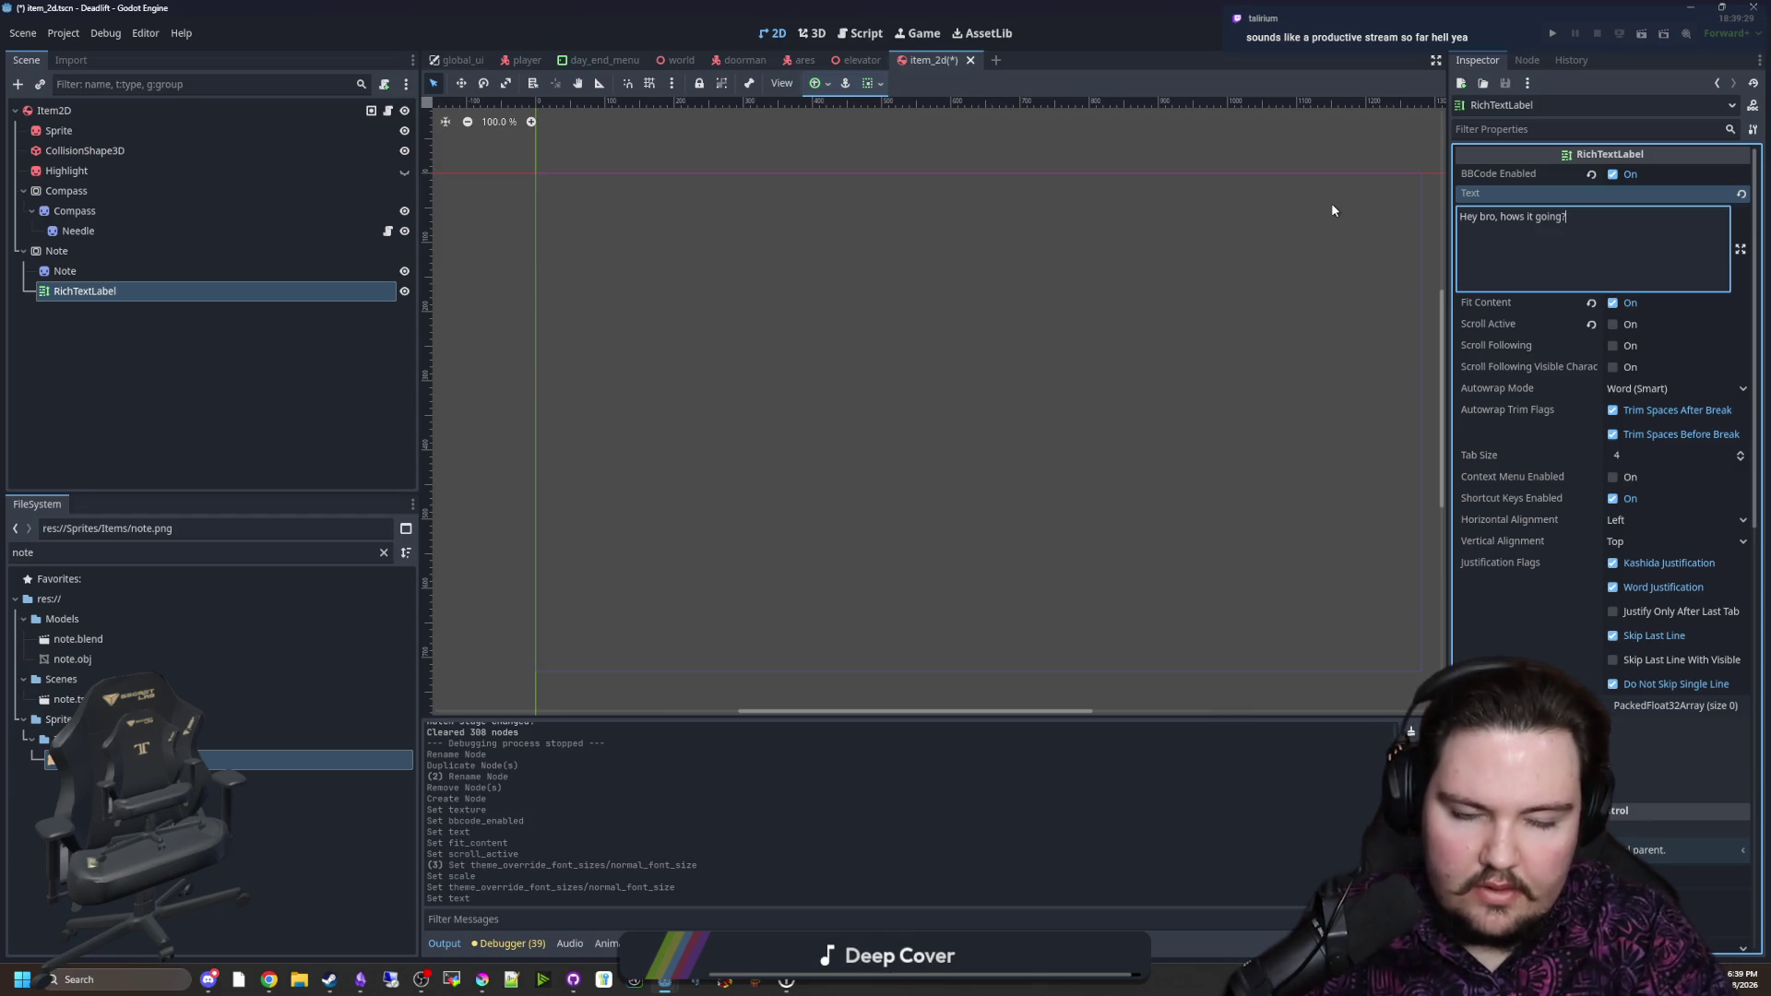
# Step: Preview the Note node and save the item_2d scene with the new label text
pyautogui.click(79, 259)
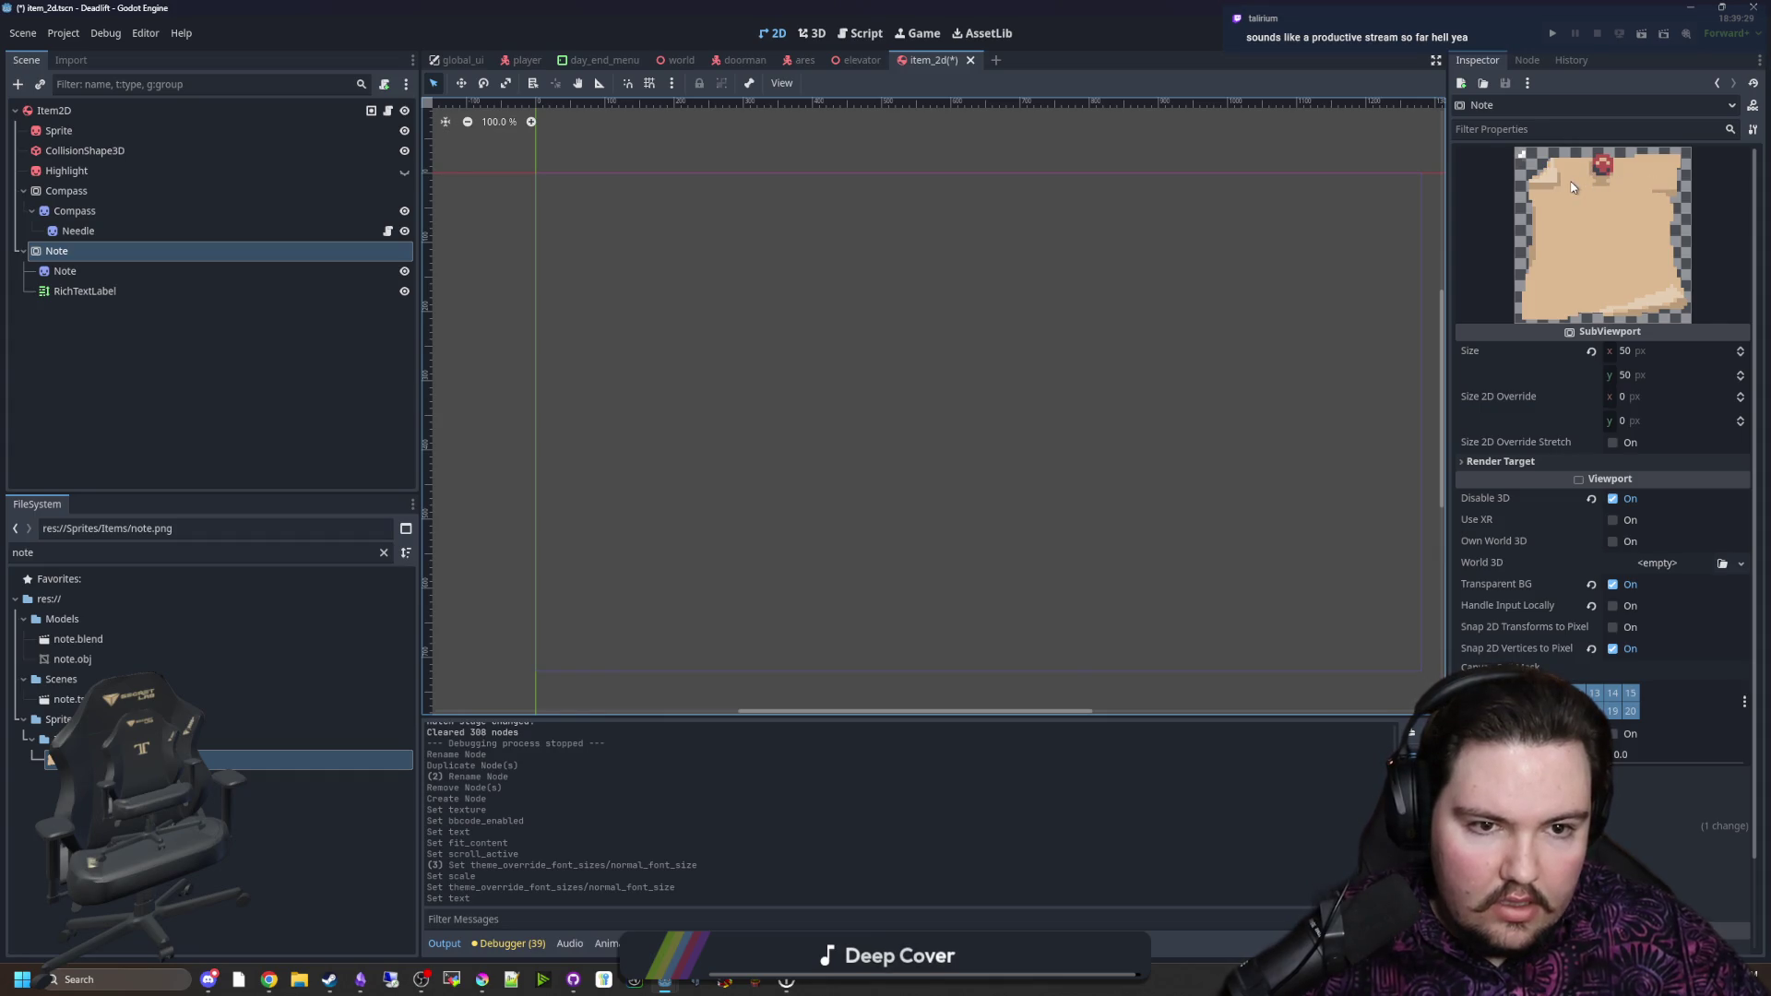
pyautogui.hotkey('ctrl', 's')
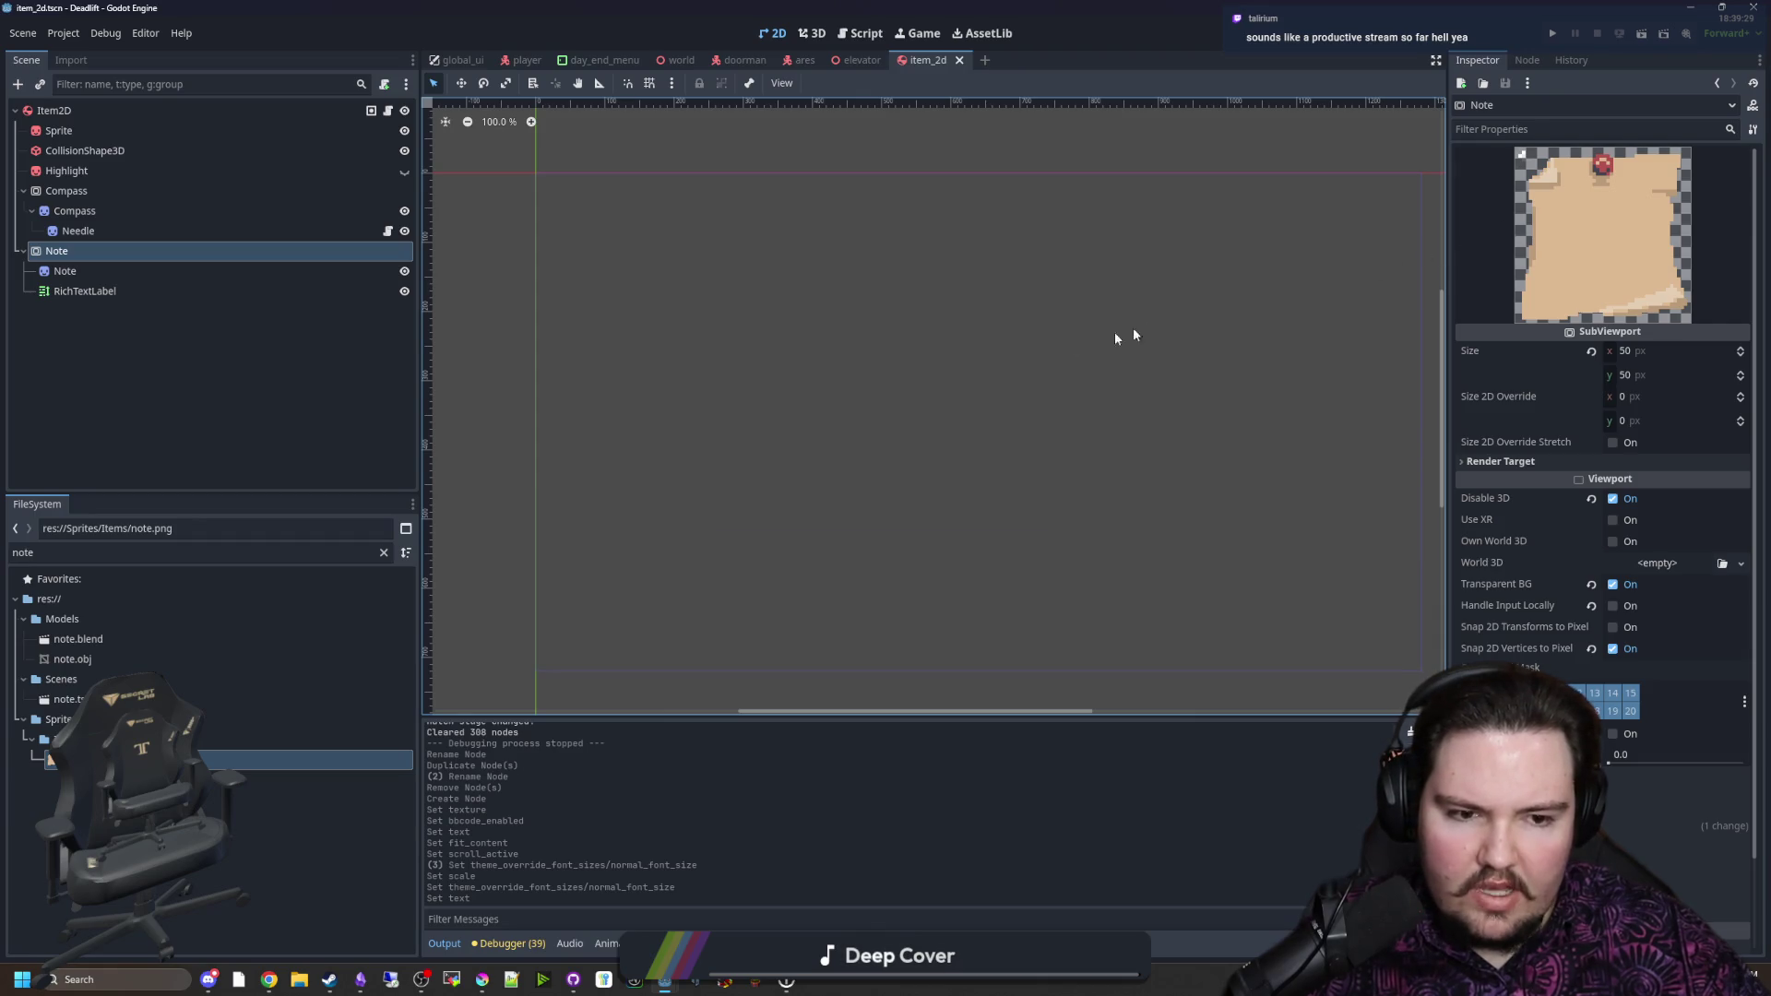
pyautogui.click(83, 290)
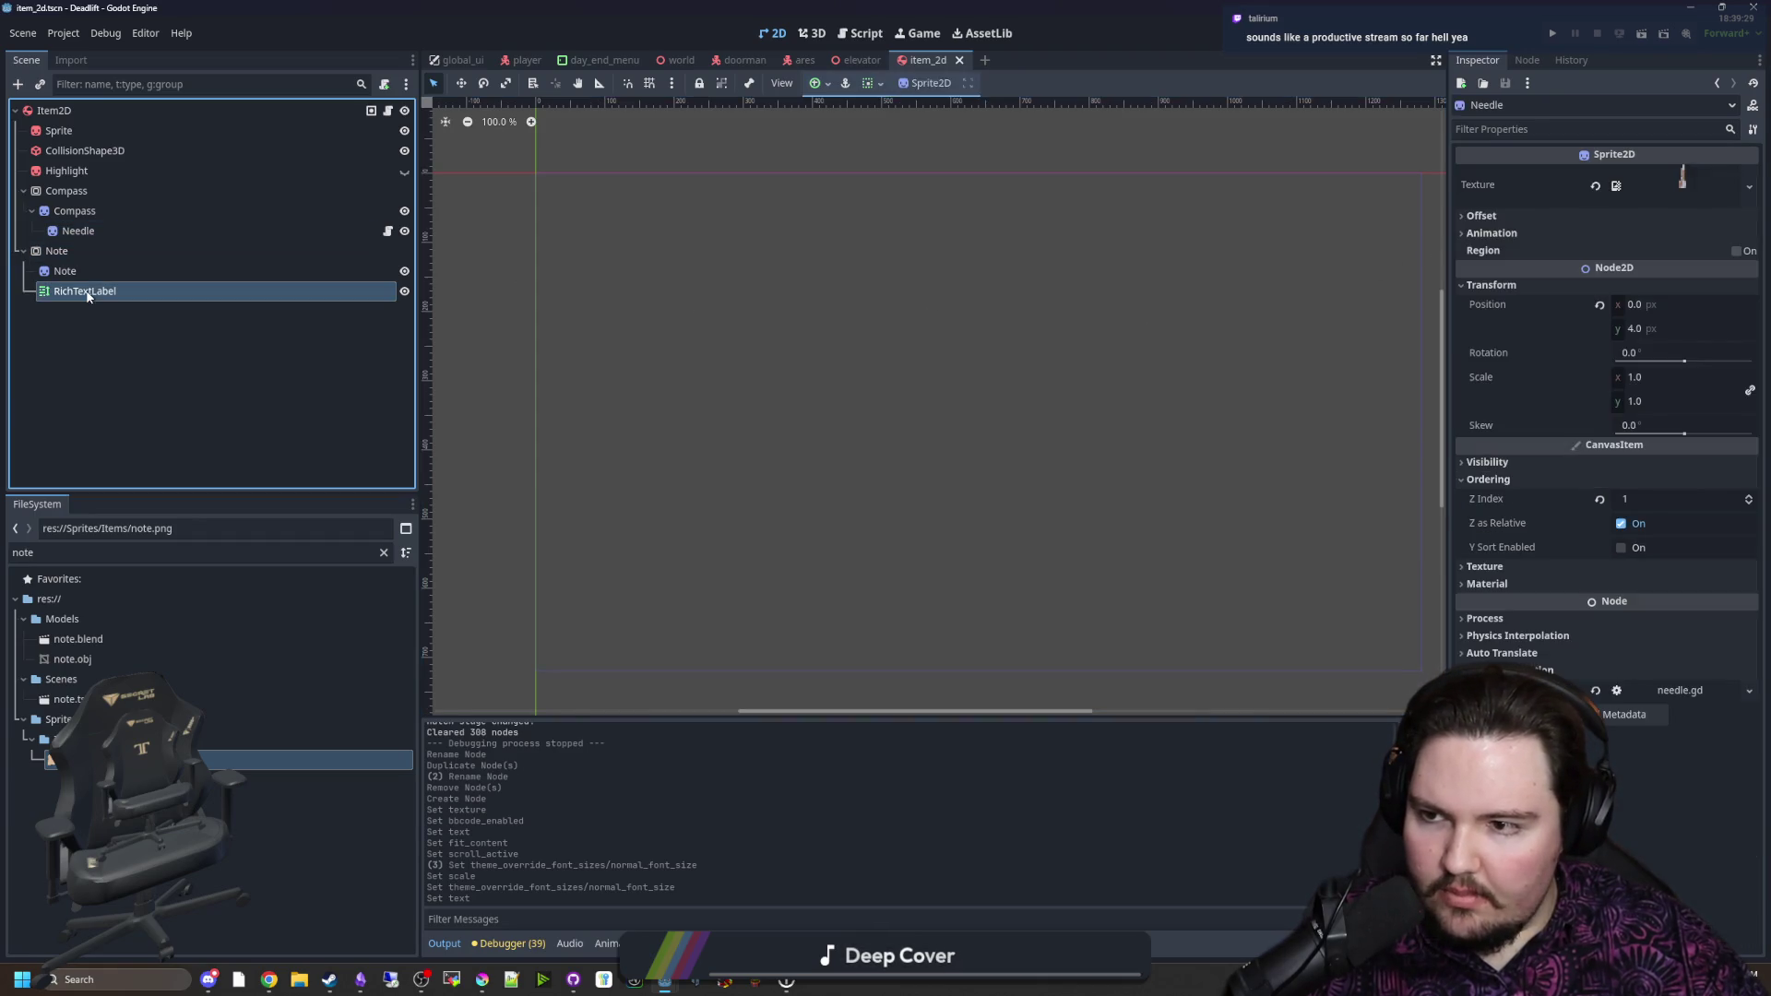
pyautogui.hotkey('ctrl', 's')
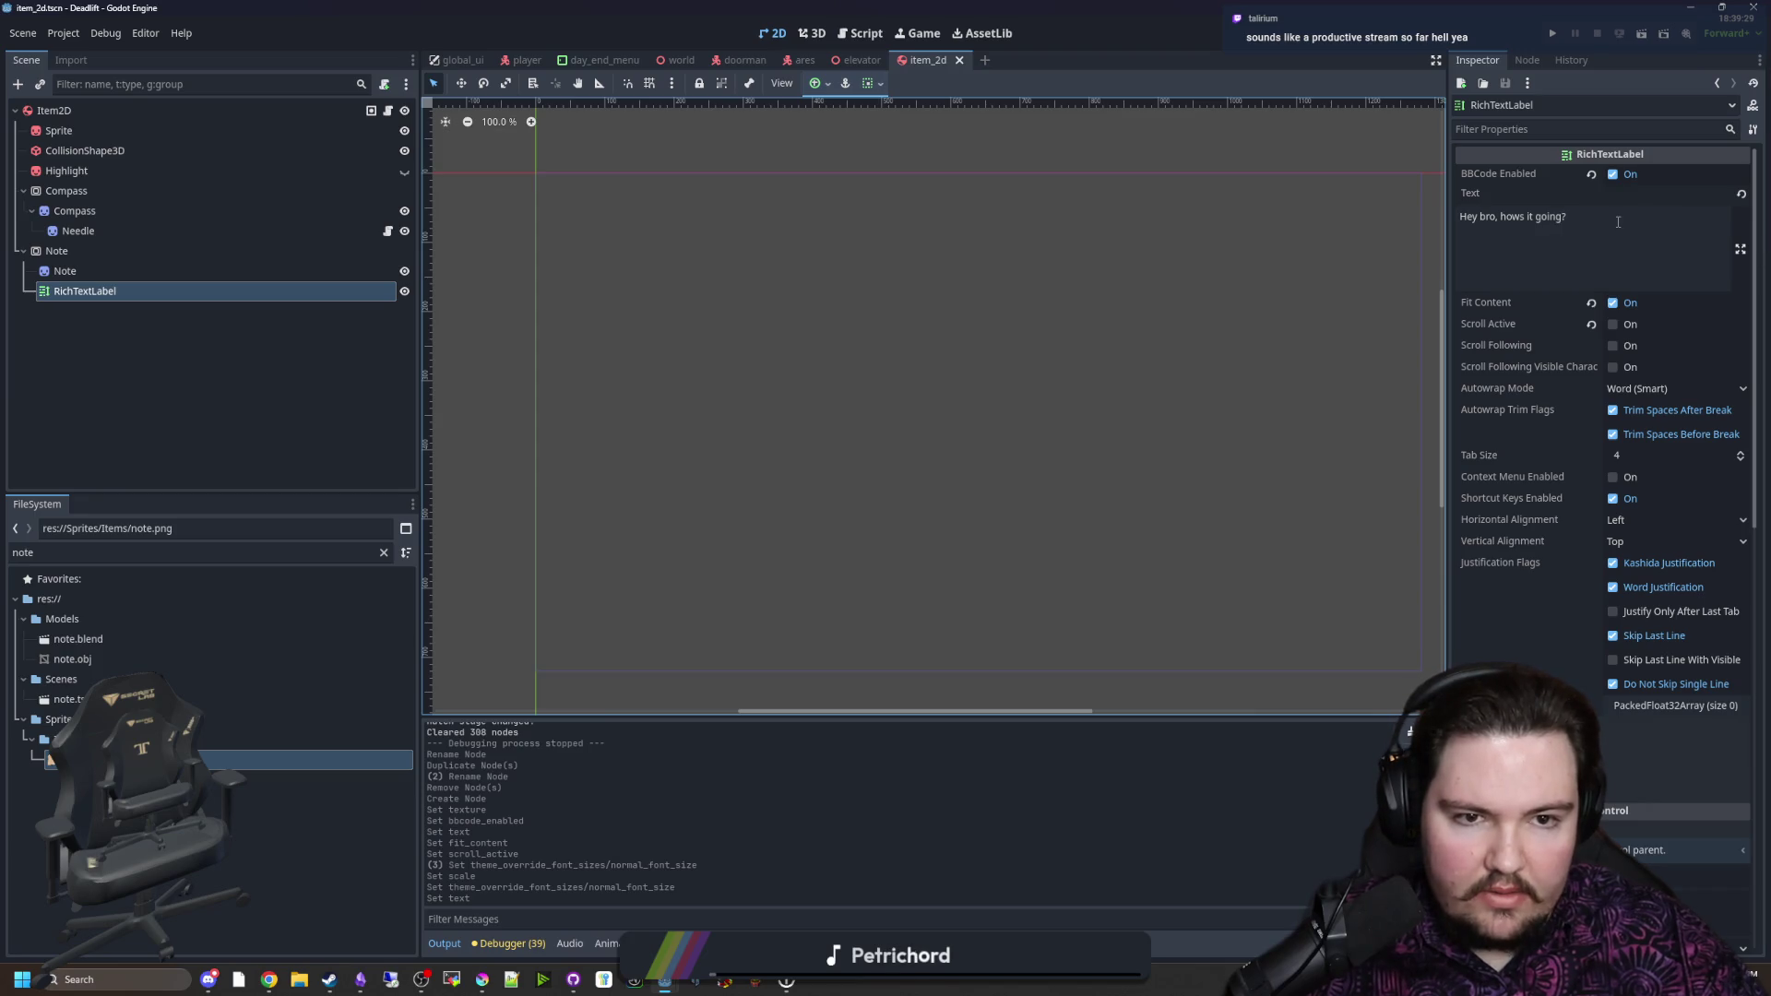
# Step: Review the label's autowrap choices, keeping Word (Smart) wrapping
pyautogui.click(1663, 395)
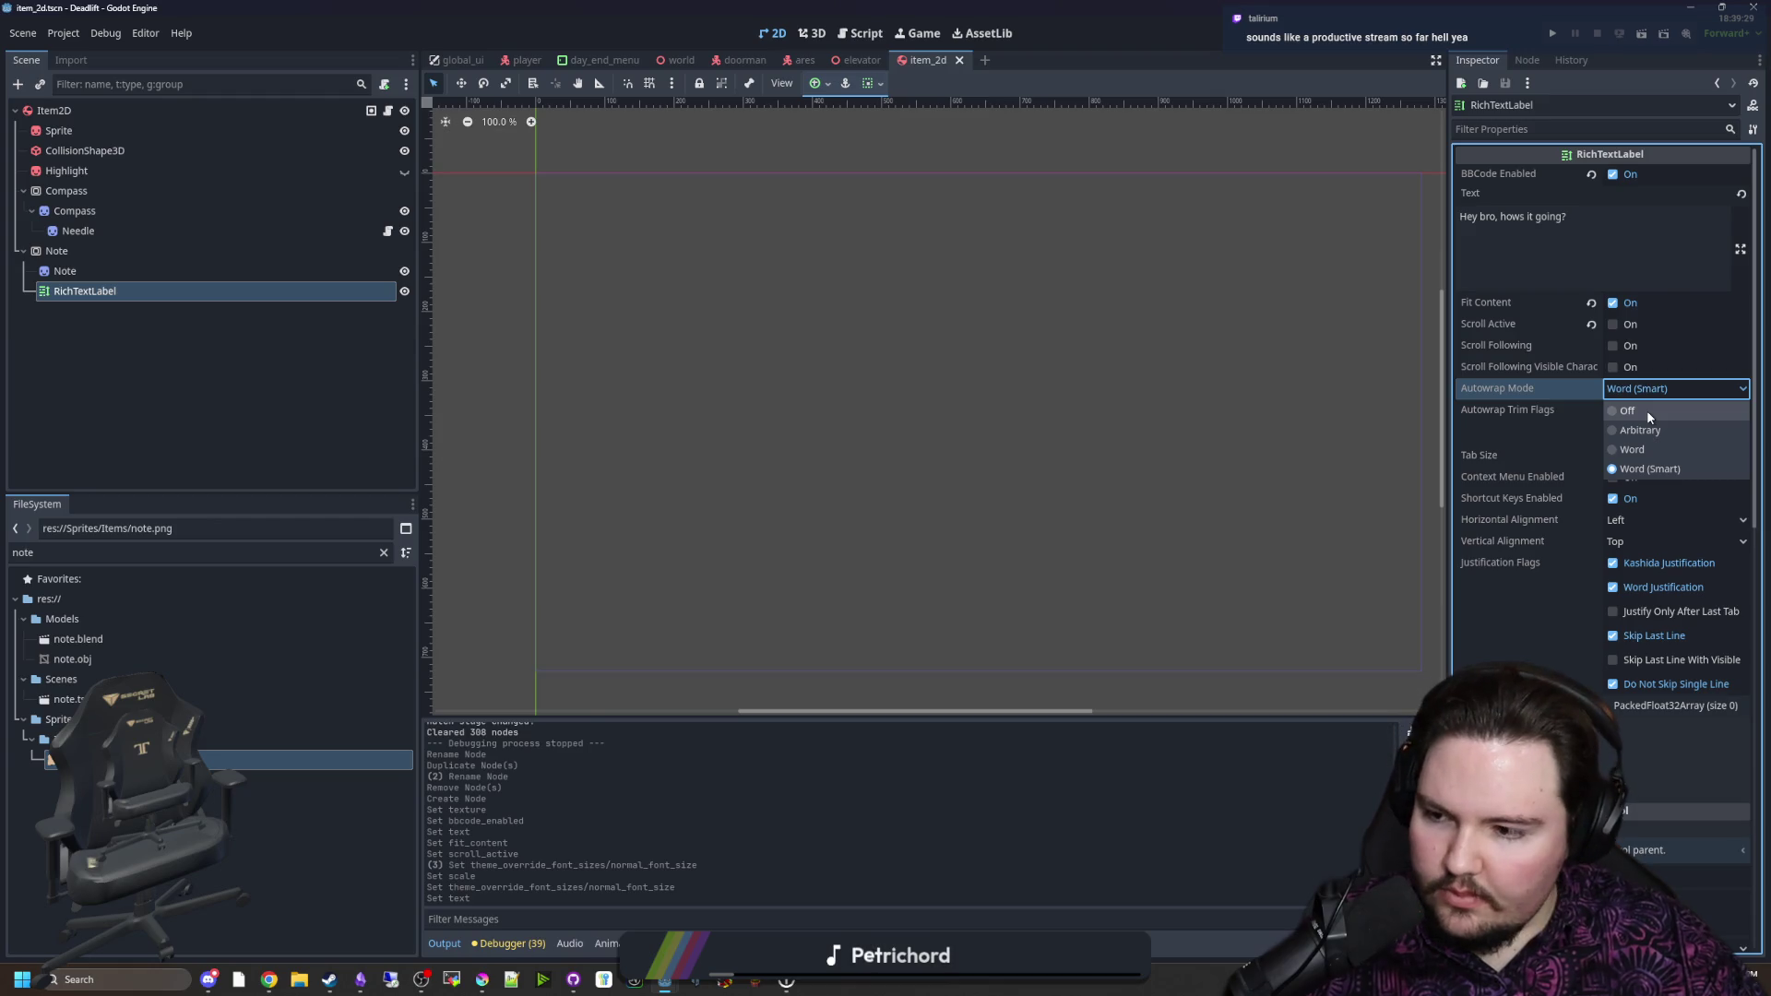
pyautogui.press('Escape')
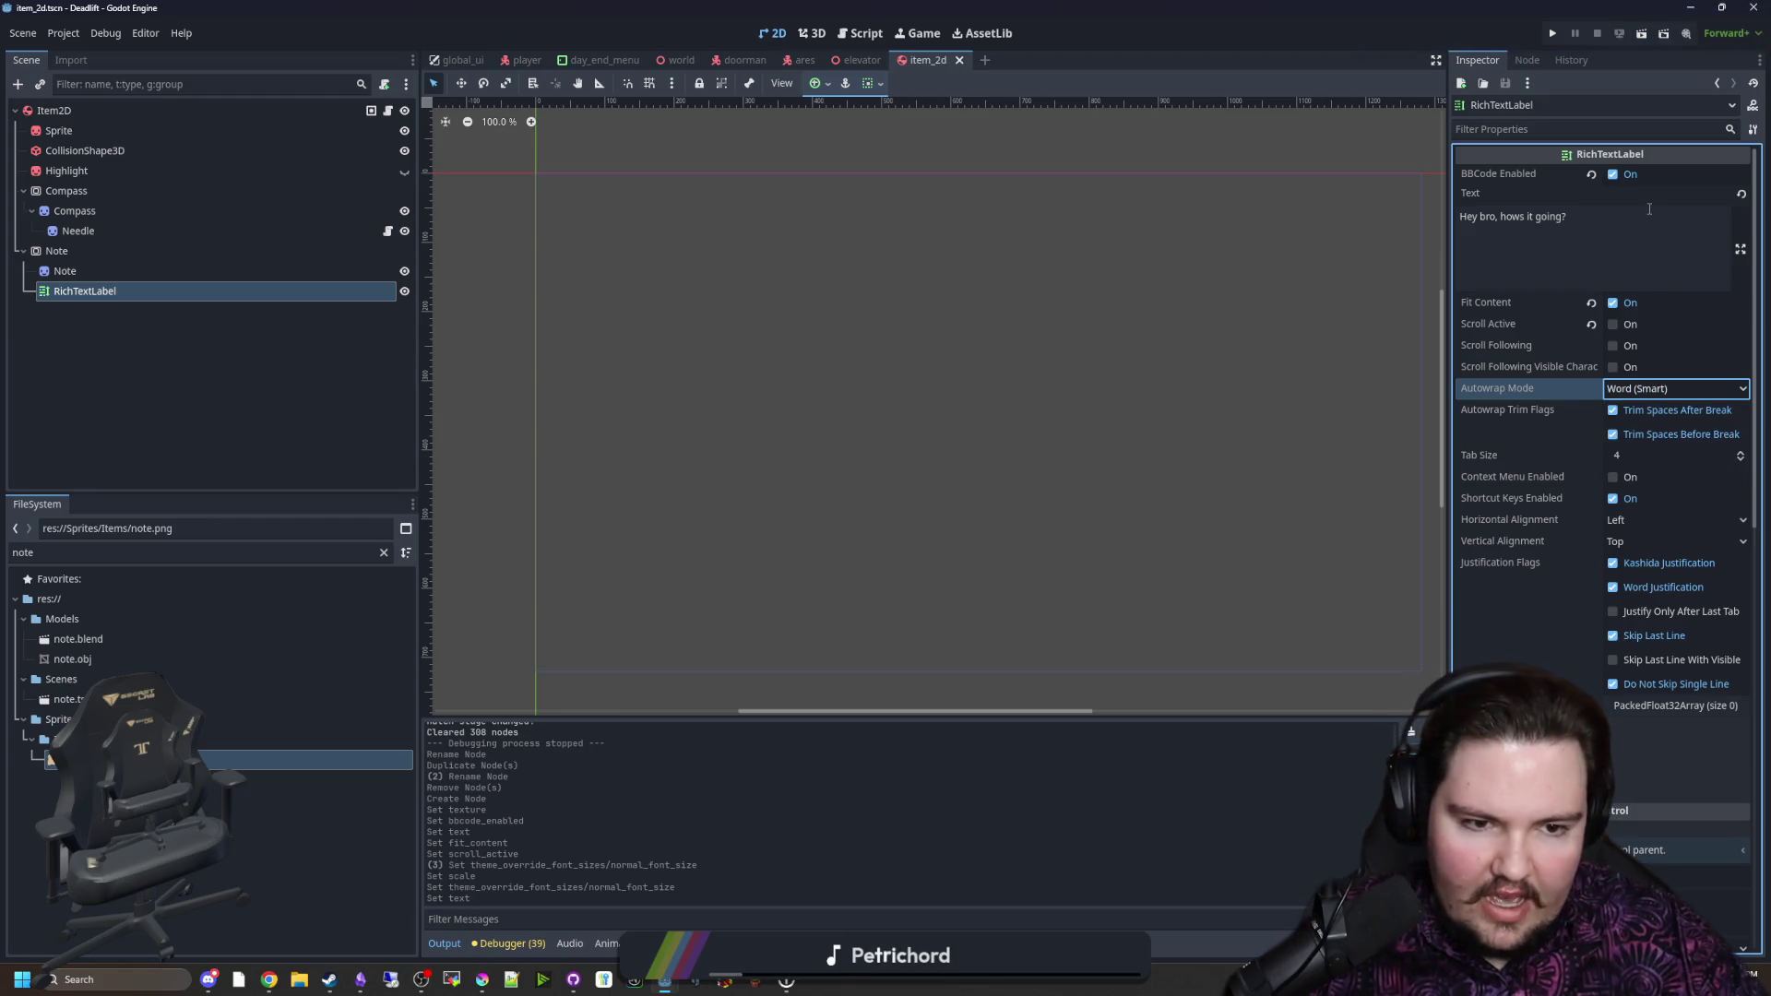
pyautogui.click(1568, 218)
pyautogui.scroll(-6, 830, 420)
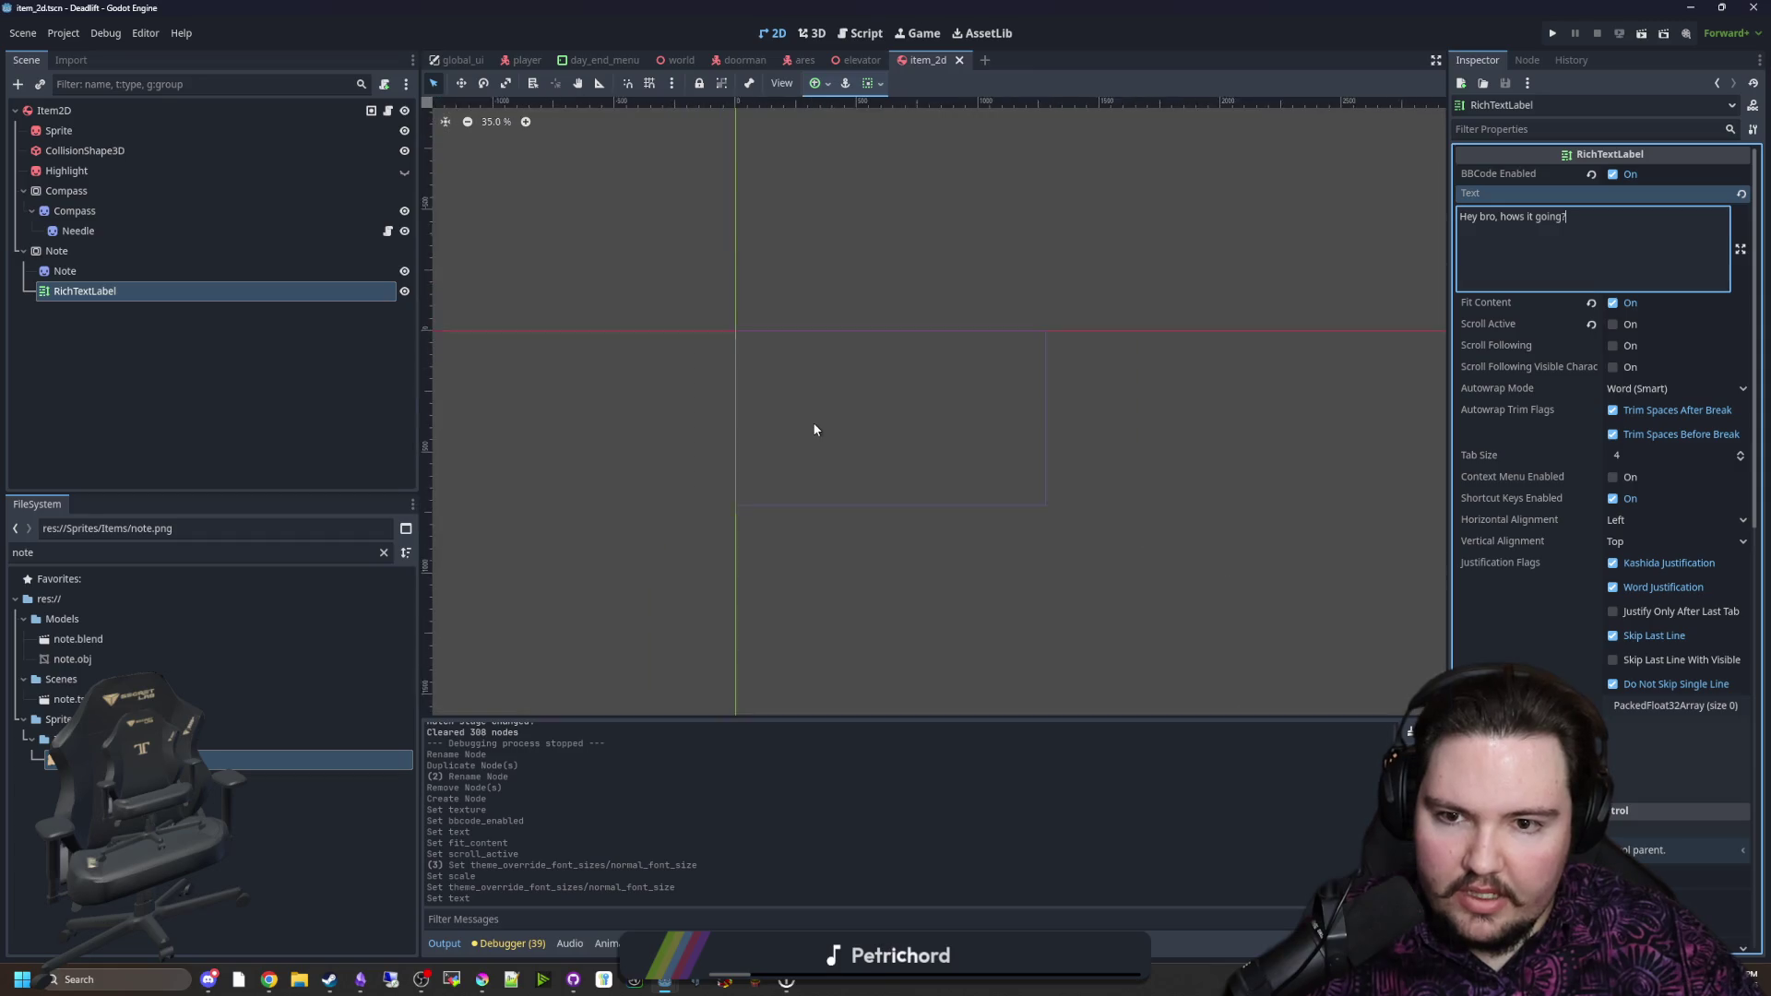
# Step: Leave only the RichTextLabel selected in the Scene tree
pyautogui.click(96, 269)
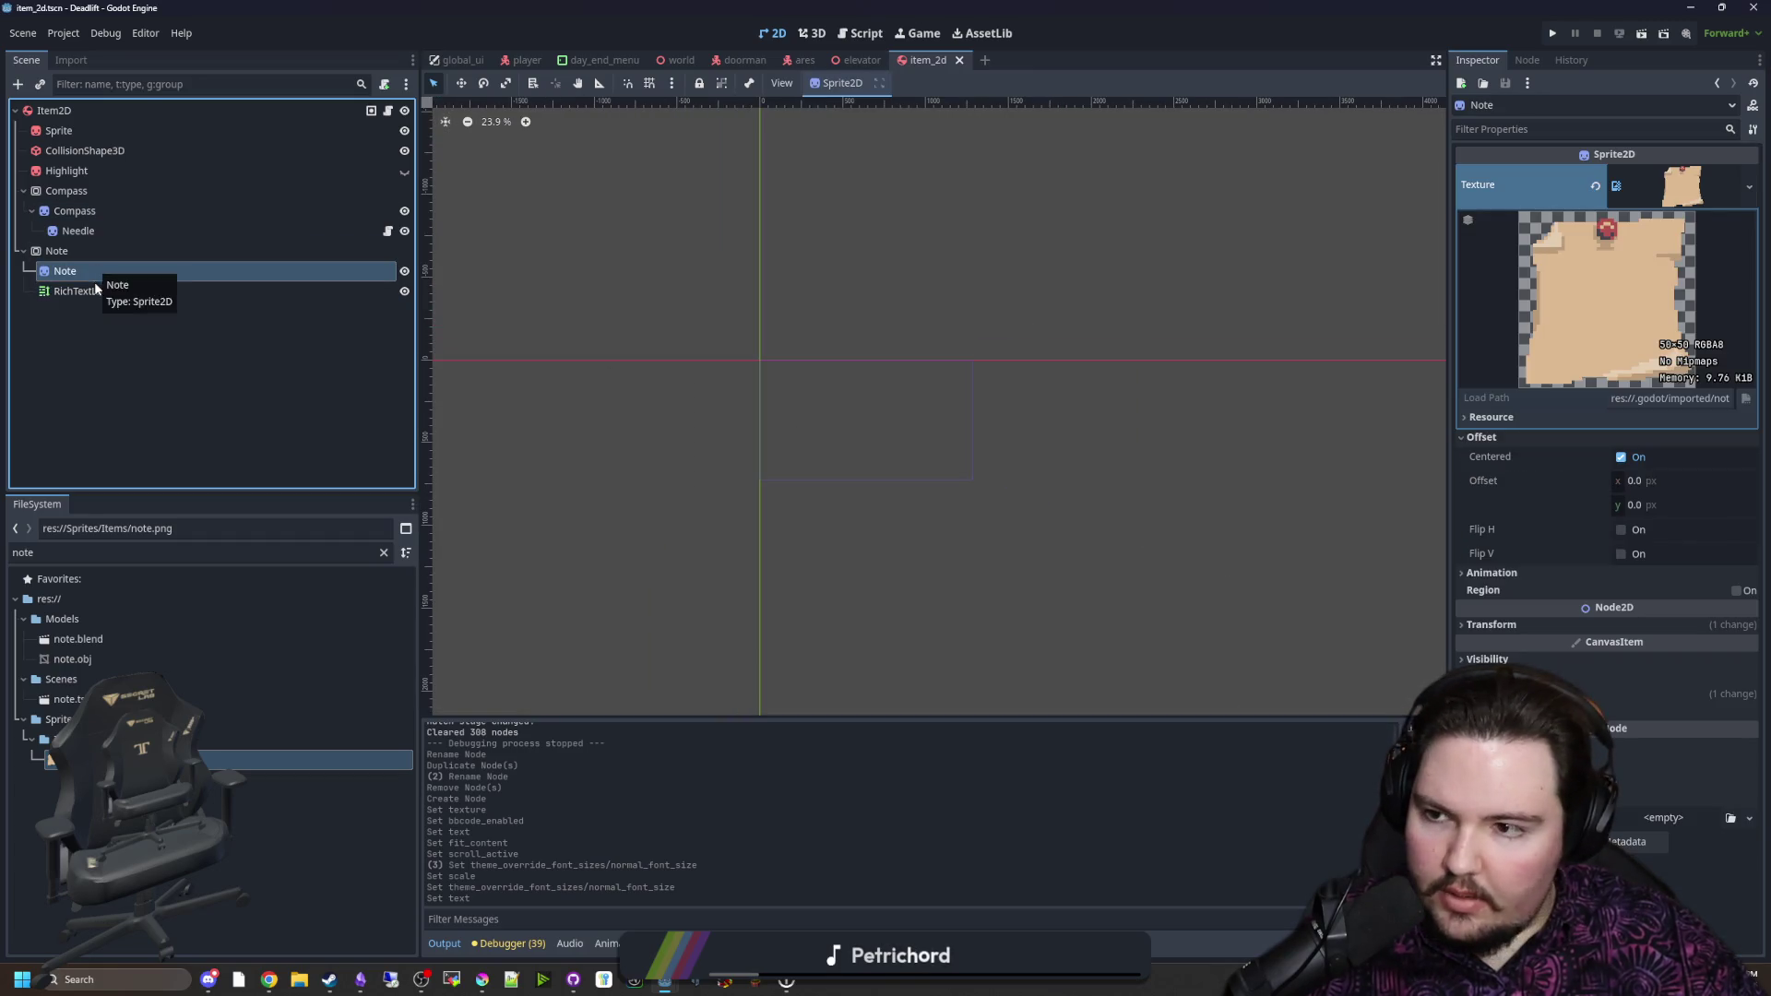
pyautogui.click(97, 292)
pyautogui.scroll(3, 812, 445)
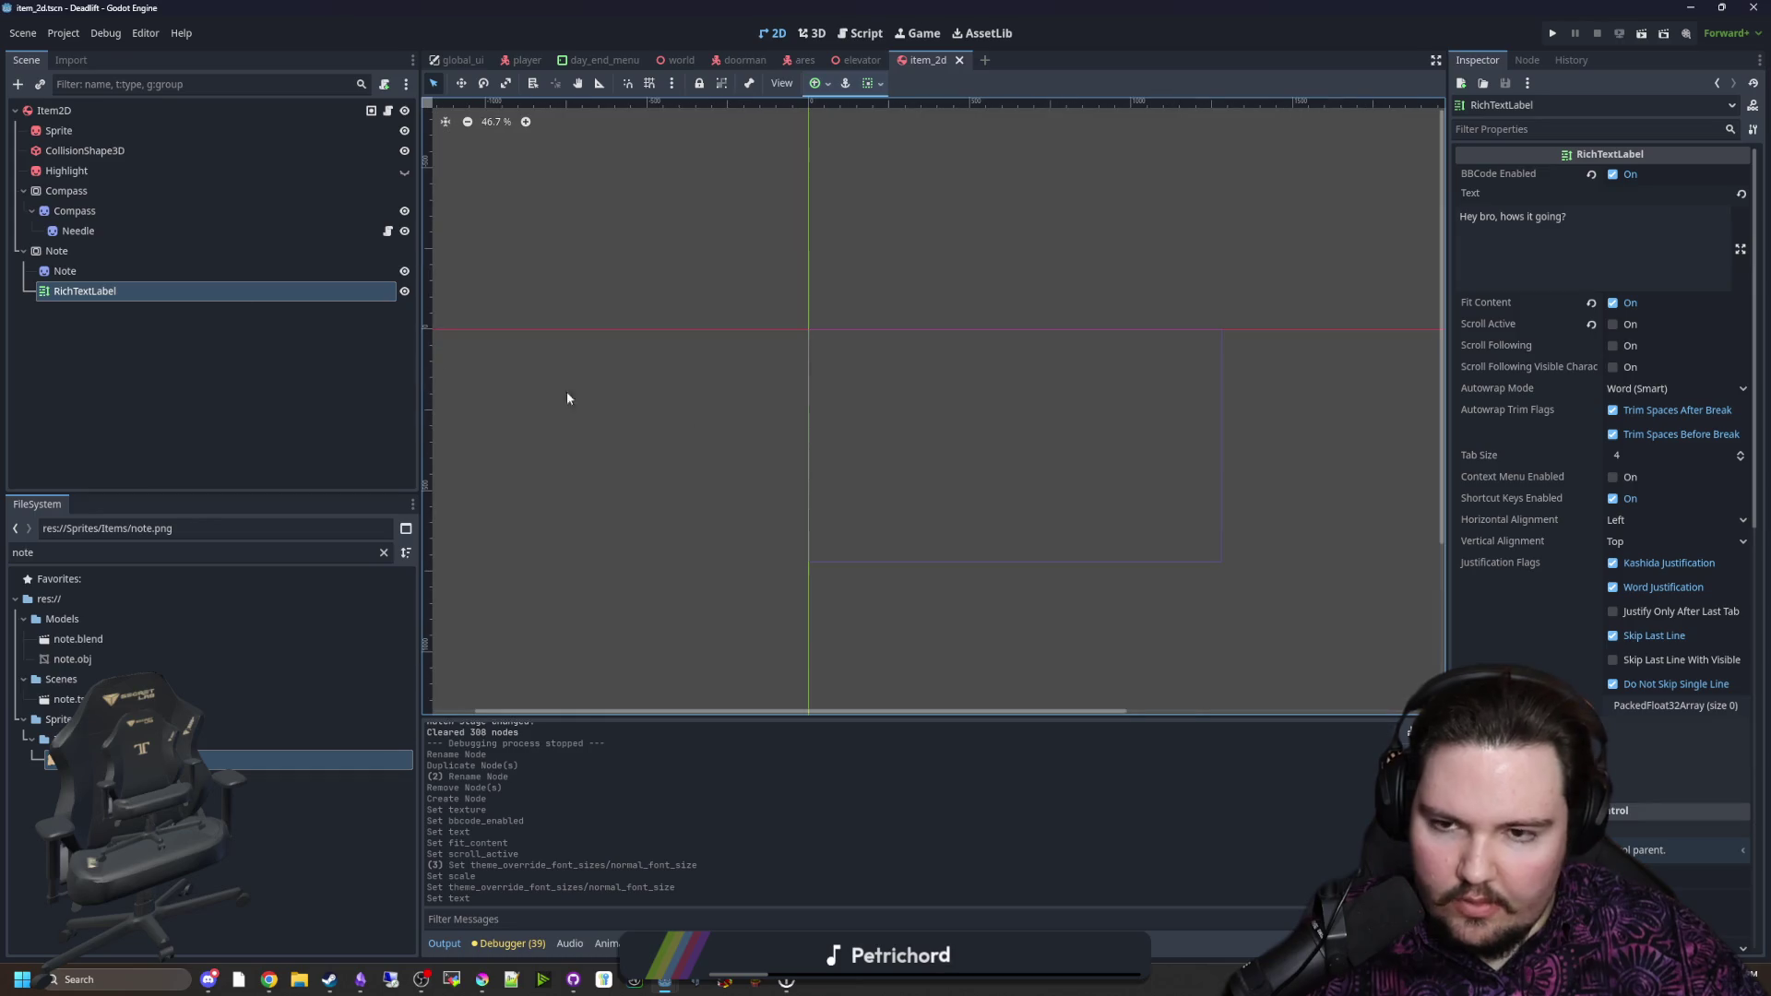
pyautogui.click(64, 270)
pyautogui.keyDown('ctrl'); pyautogui.click(72, 289); pyautogui.keyUp('ctrl')
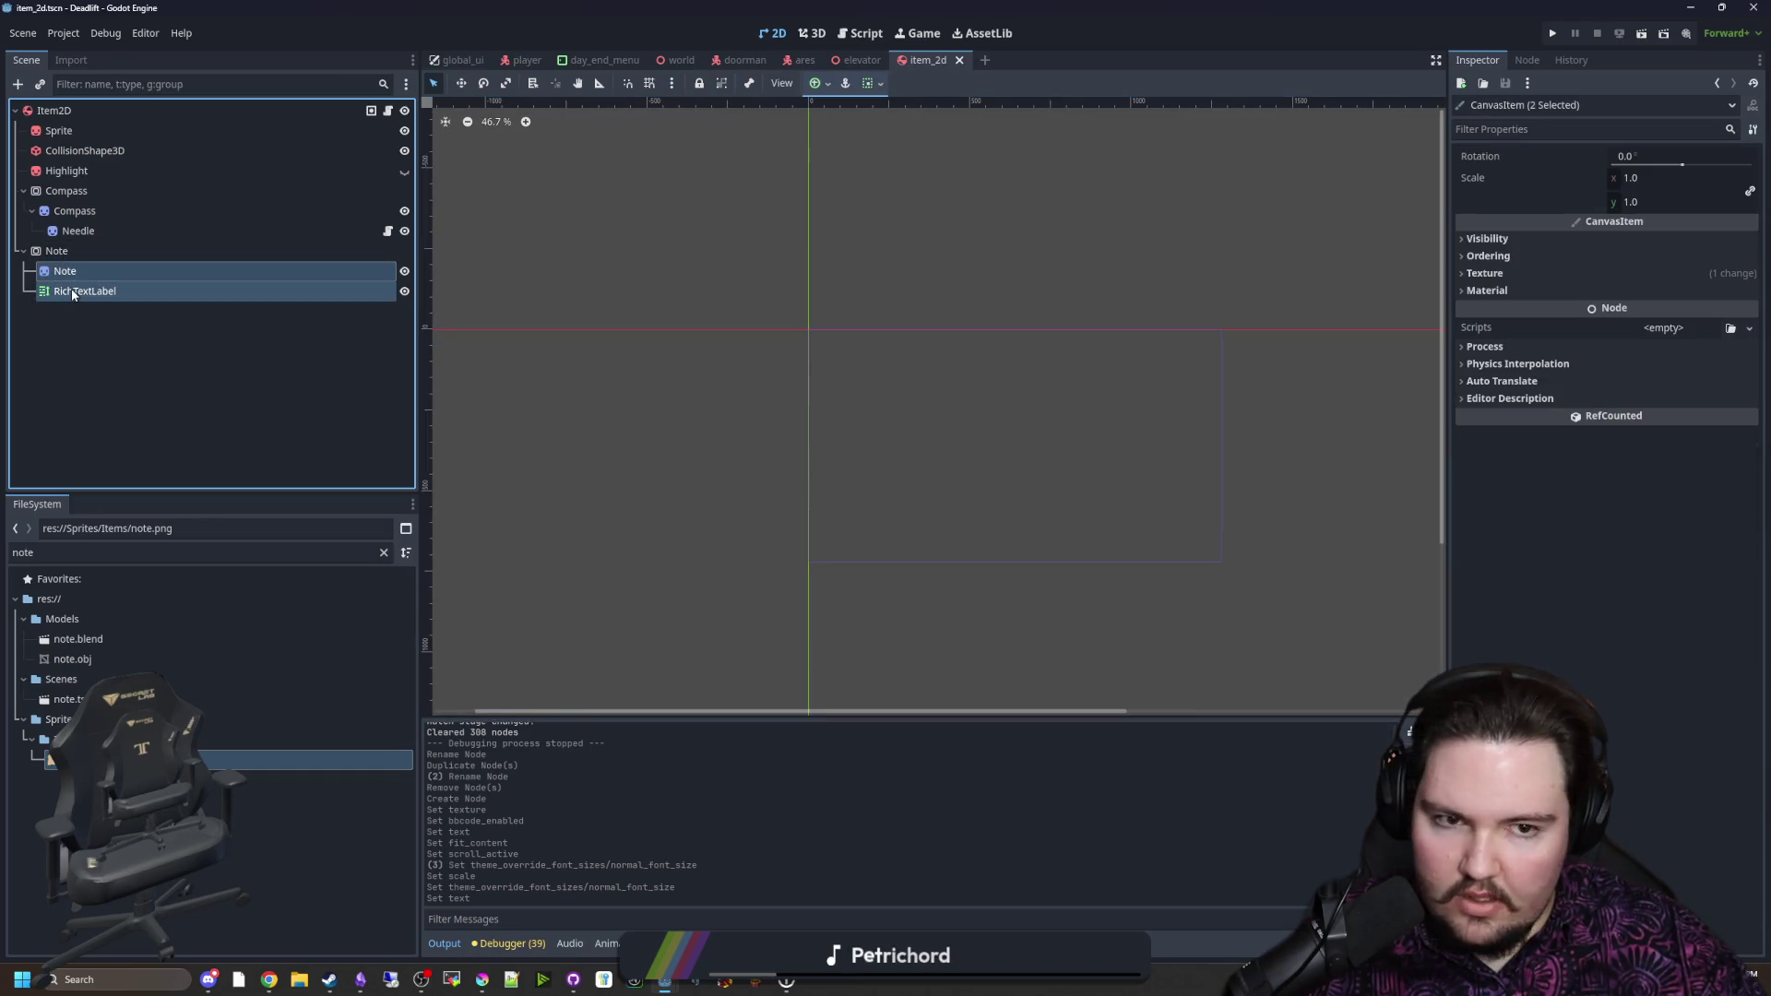
pyautogui.keyDown('ctrl'); pyautogui.click(84, 292); pyautogui.keyUp('ctrl')
pyautogui.click(85, 293)
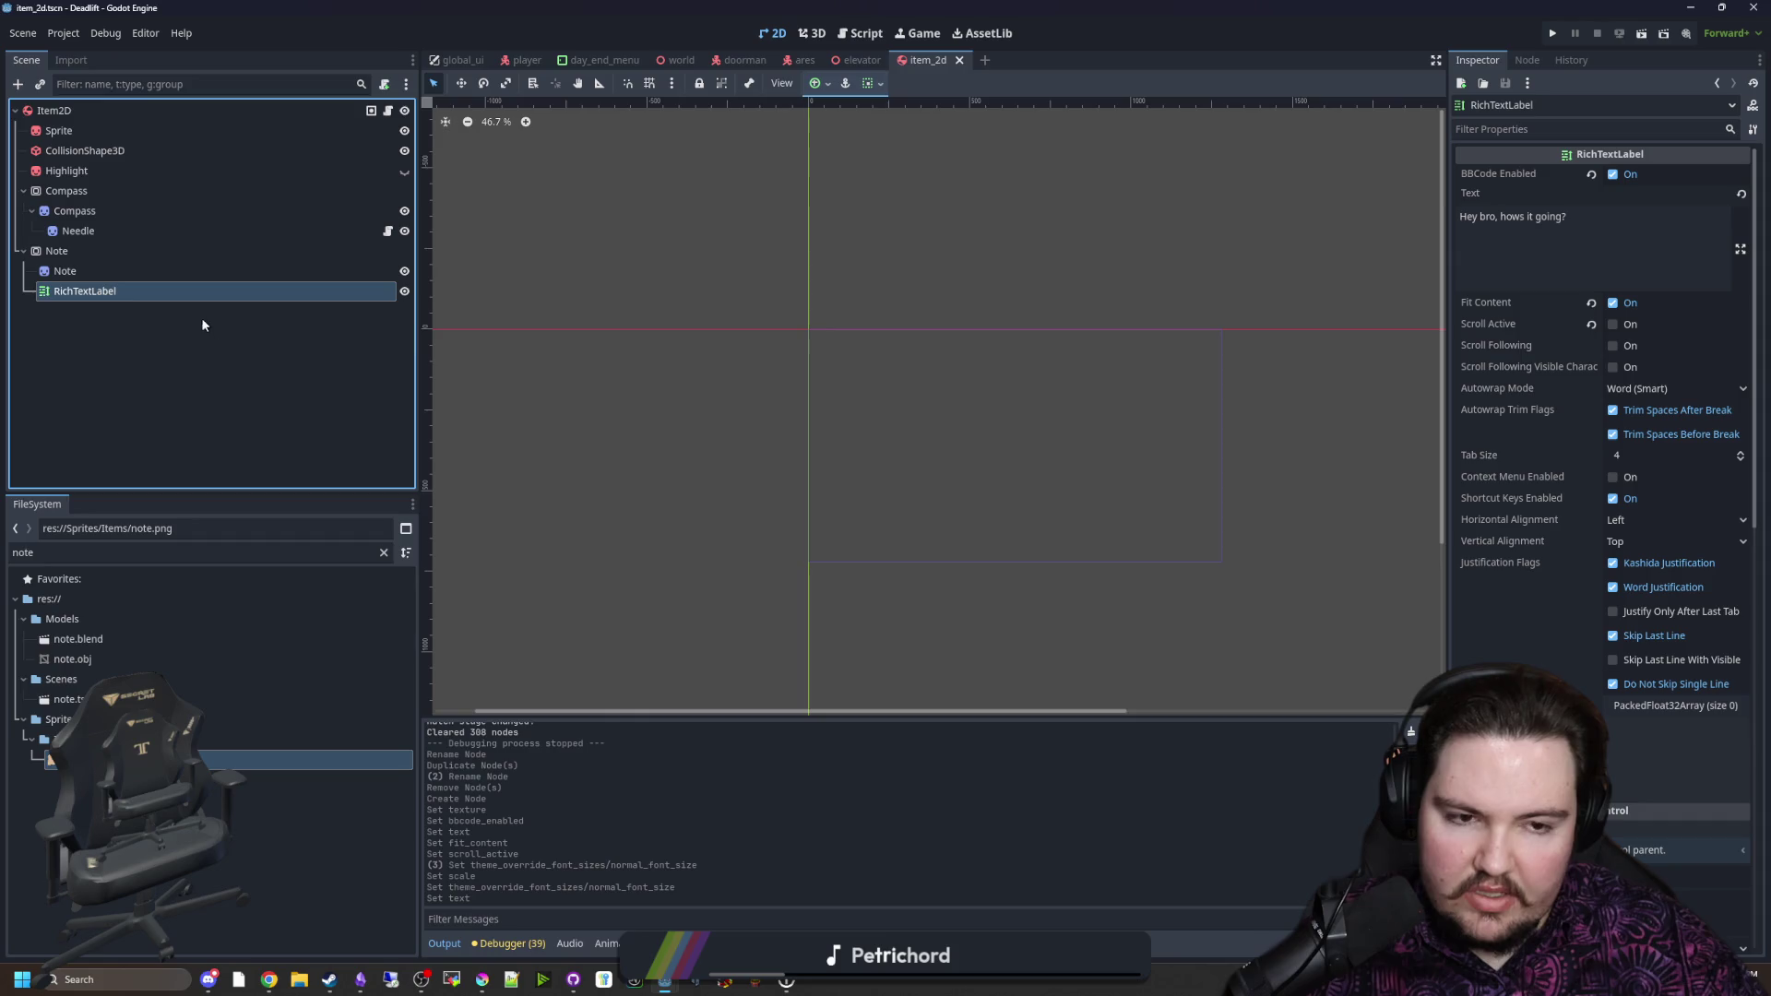
pyautogui.scroll(-5, 1590, 564)
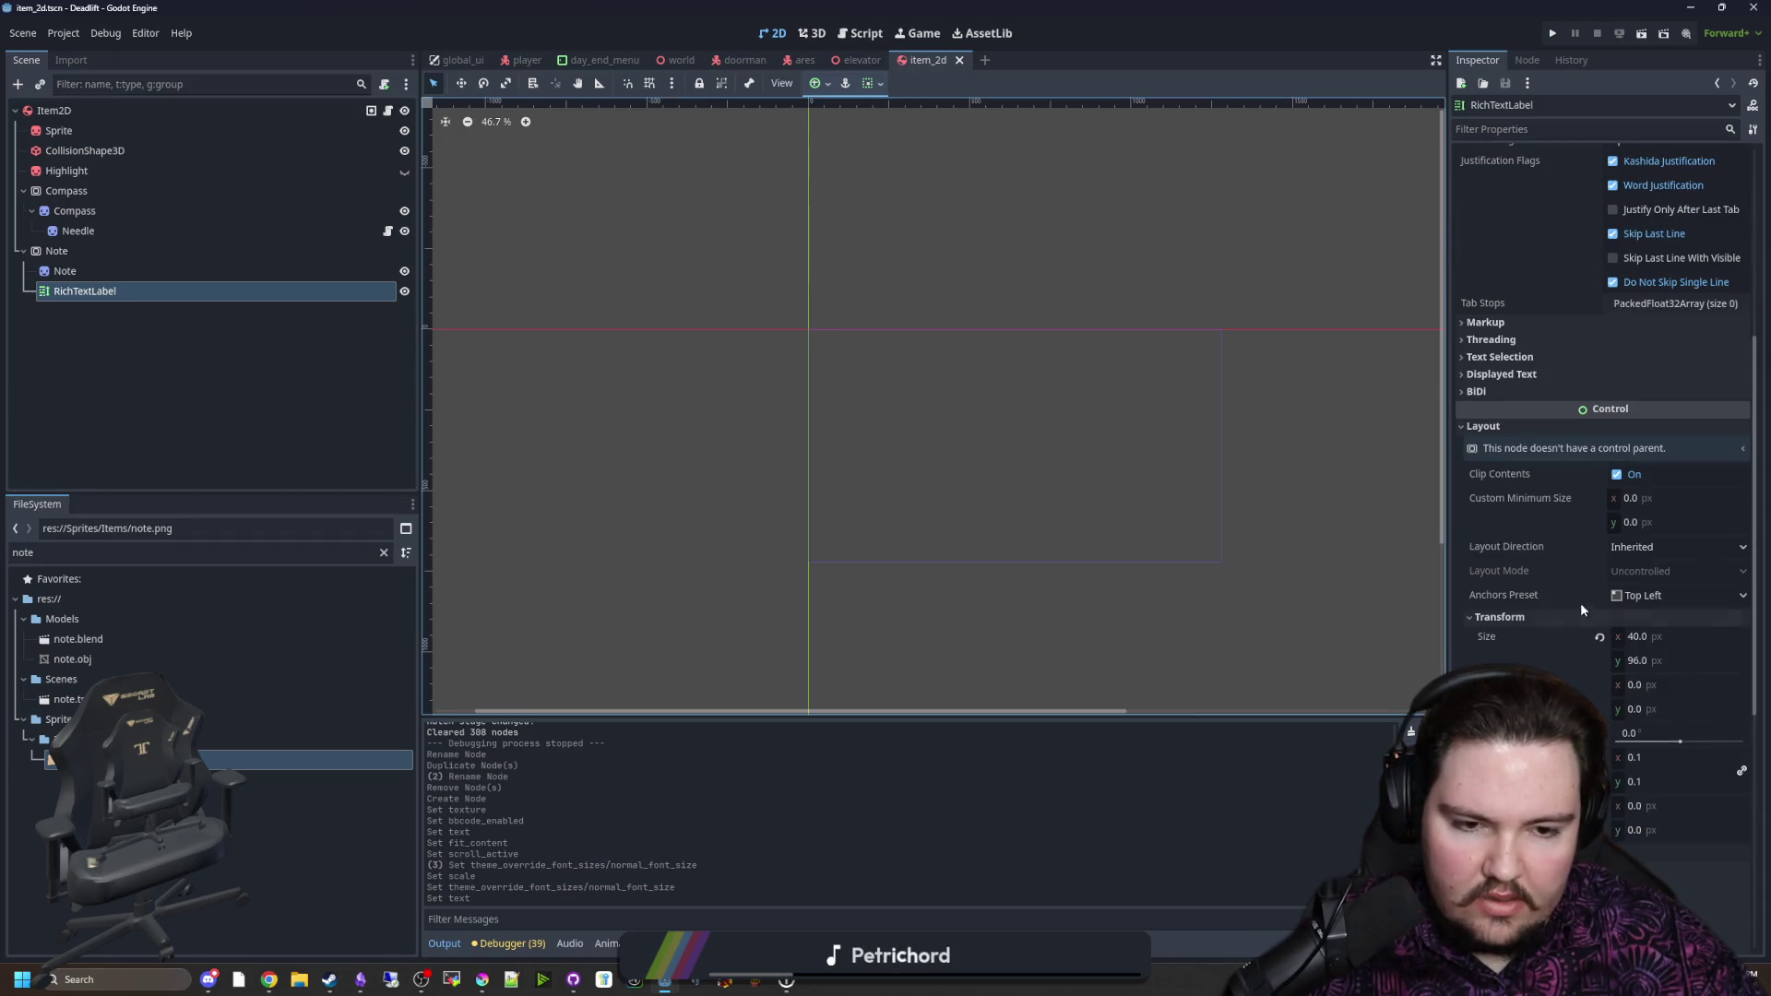
# Step: Set the label width to 50, turn off Fit Content, and set height to 100
pyautogui.click(1651, 640)
pyautogui.write('50')
pyautogui.press('Return')
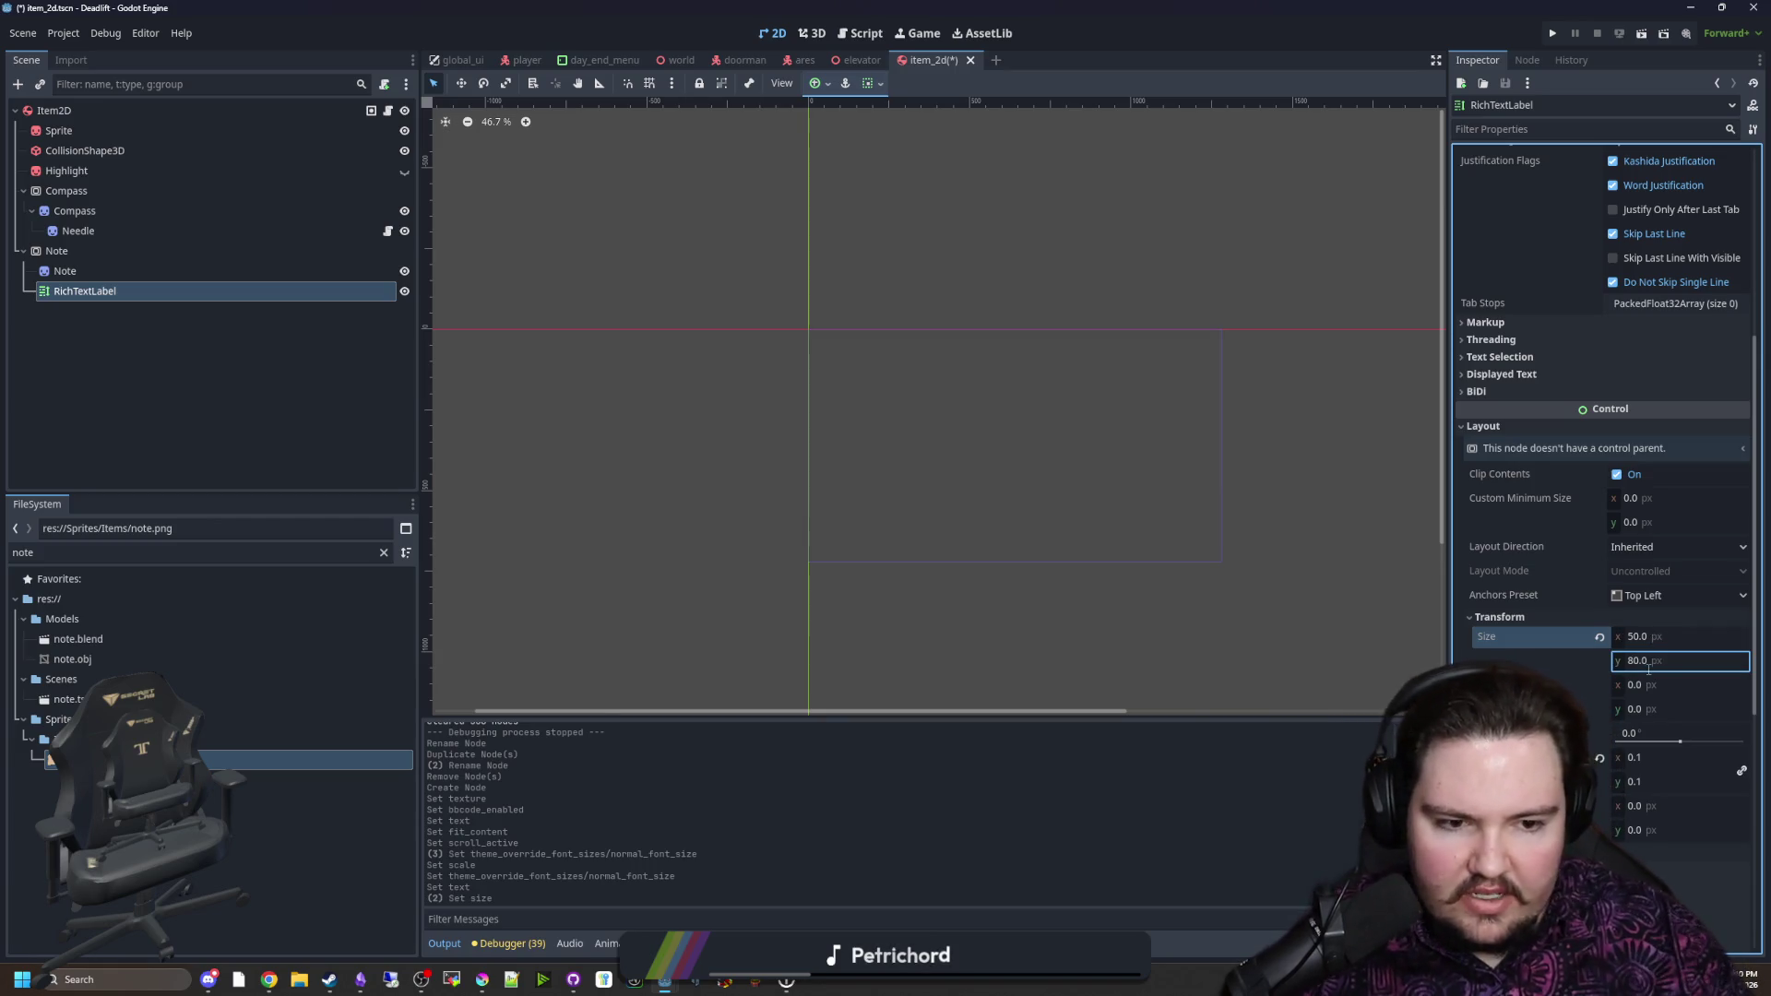
pyautogui.scroll(5, 1561, 470)
pyautogui.click(1612, 304)
pyautogui.scroll(-7, 1553, 556)
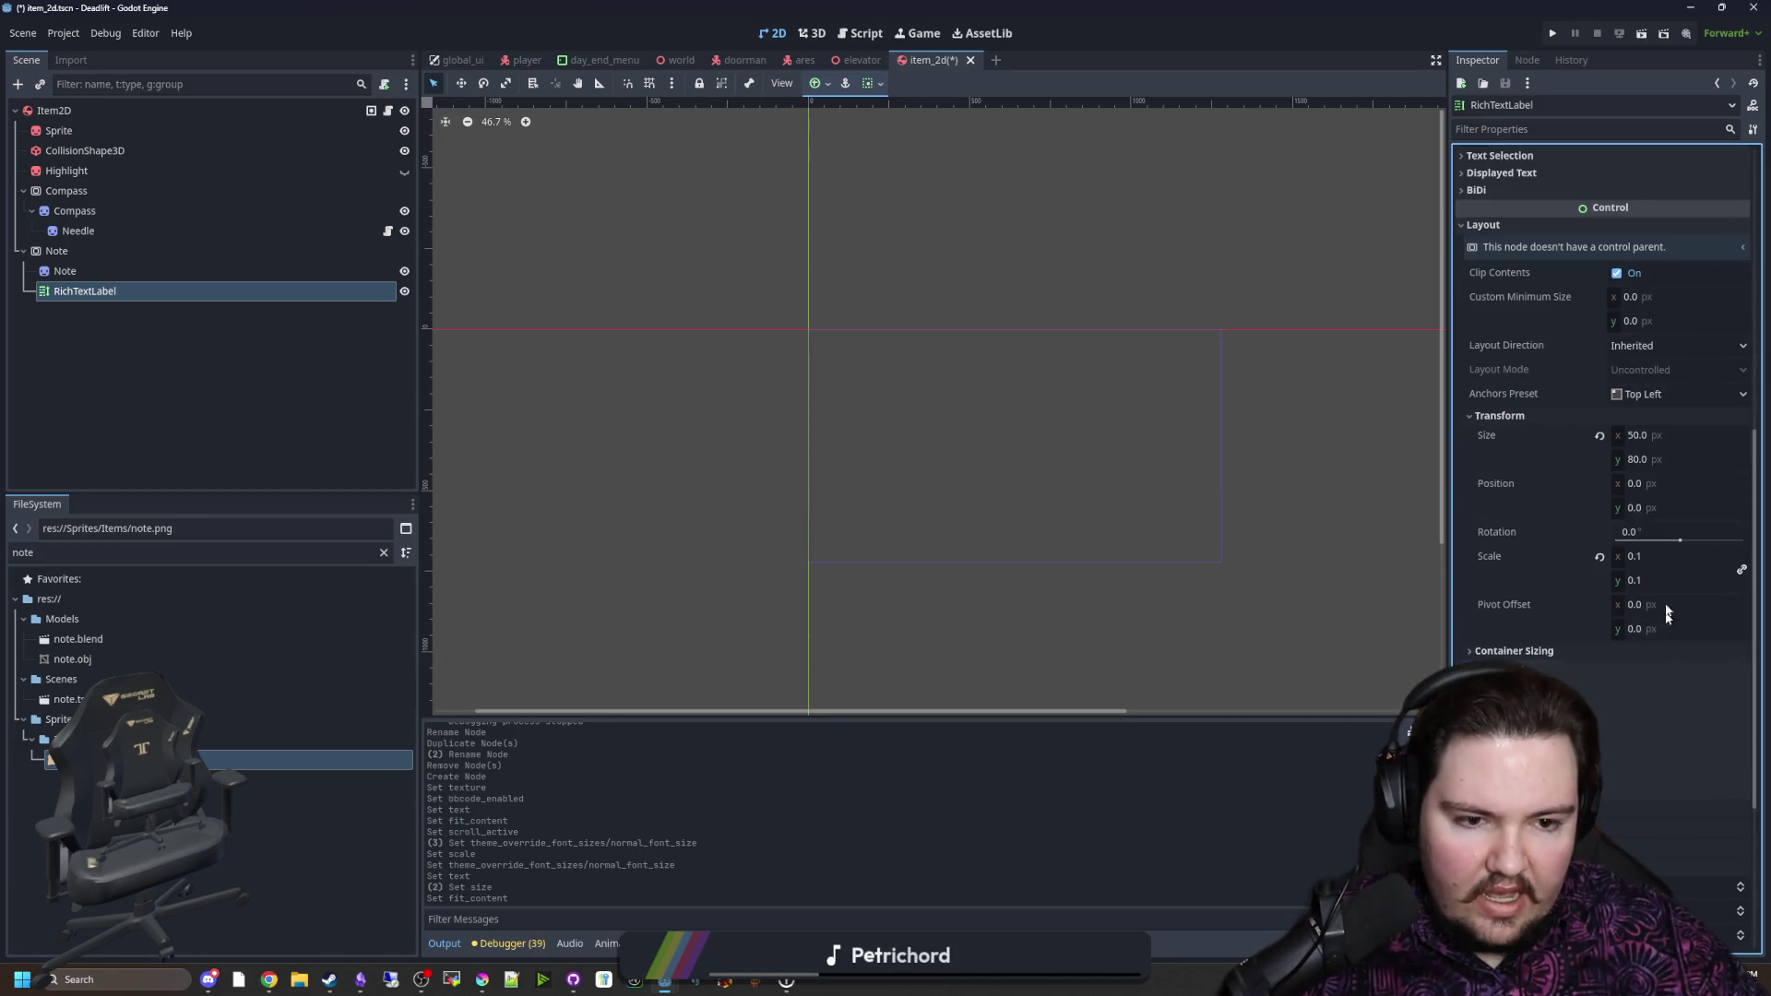
pyautogui.click(1637, 458)
pyautogui.write('100')
pyautogui.press('Return')
# Step: Position the label at x 25, y 25
pyautogui.scroll(7, 1585, 483)
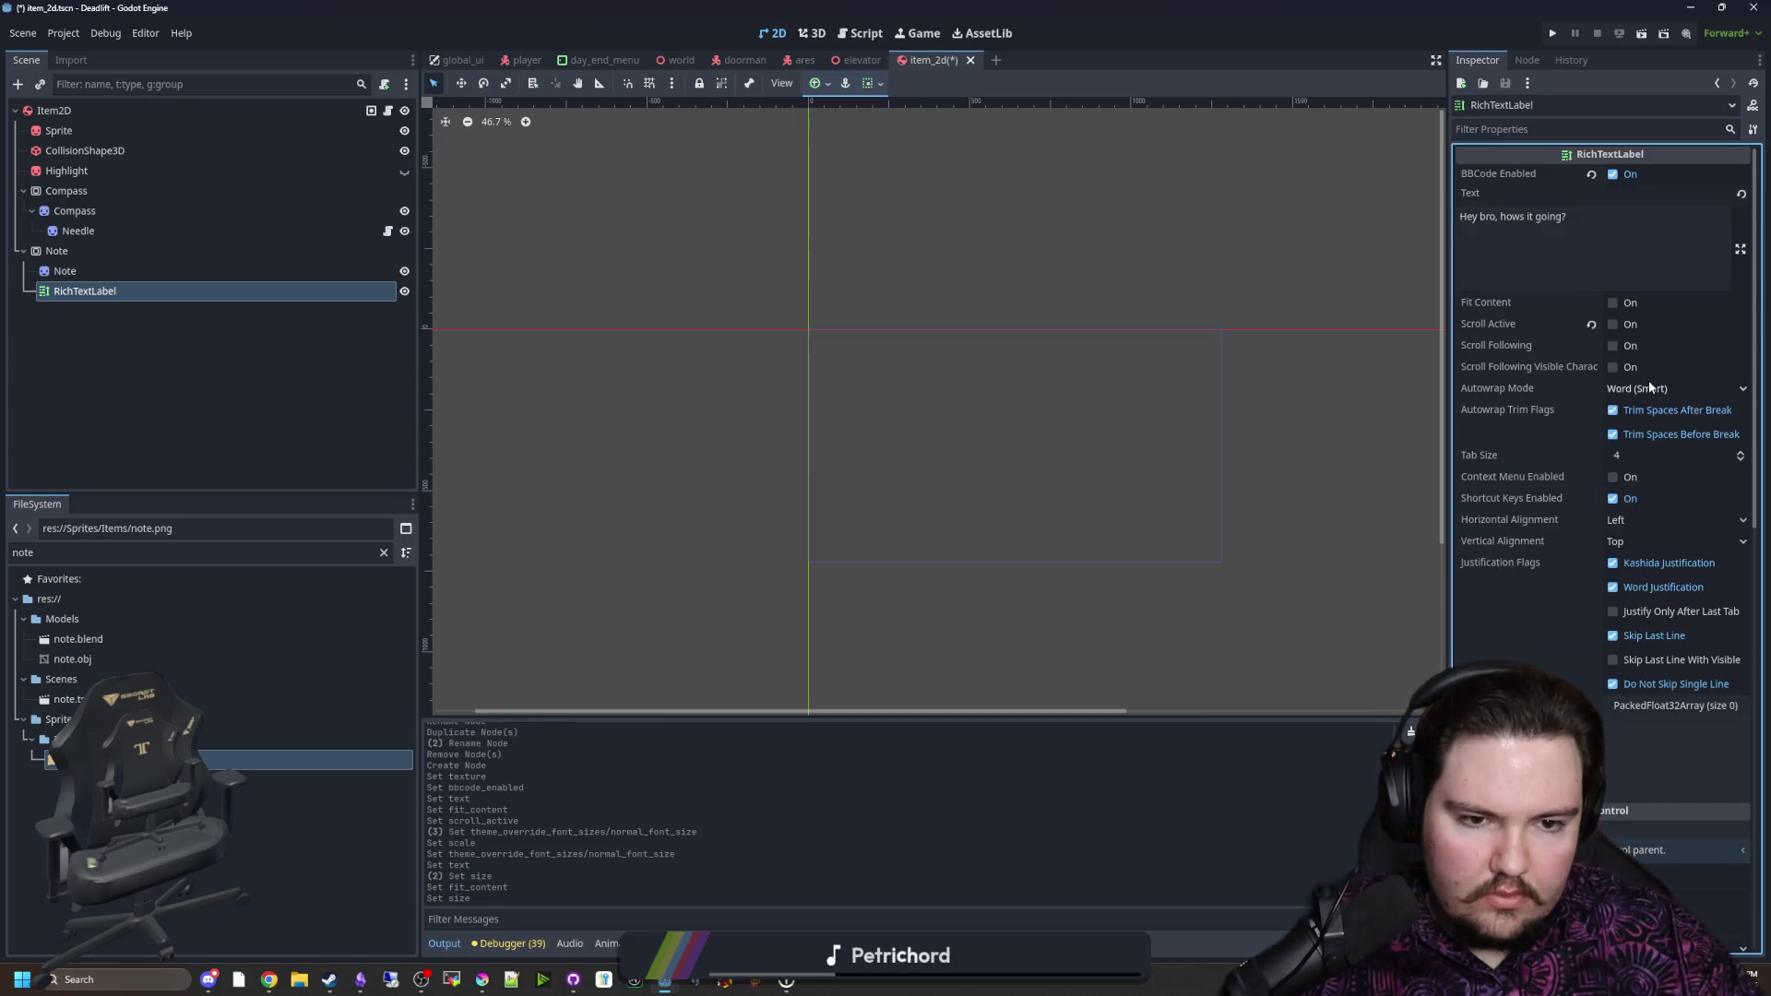
pyautogui.scroll(-7, 1568, 505)
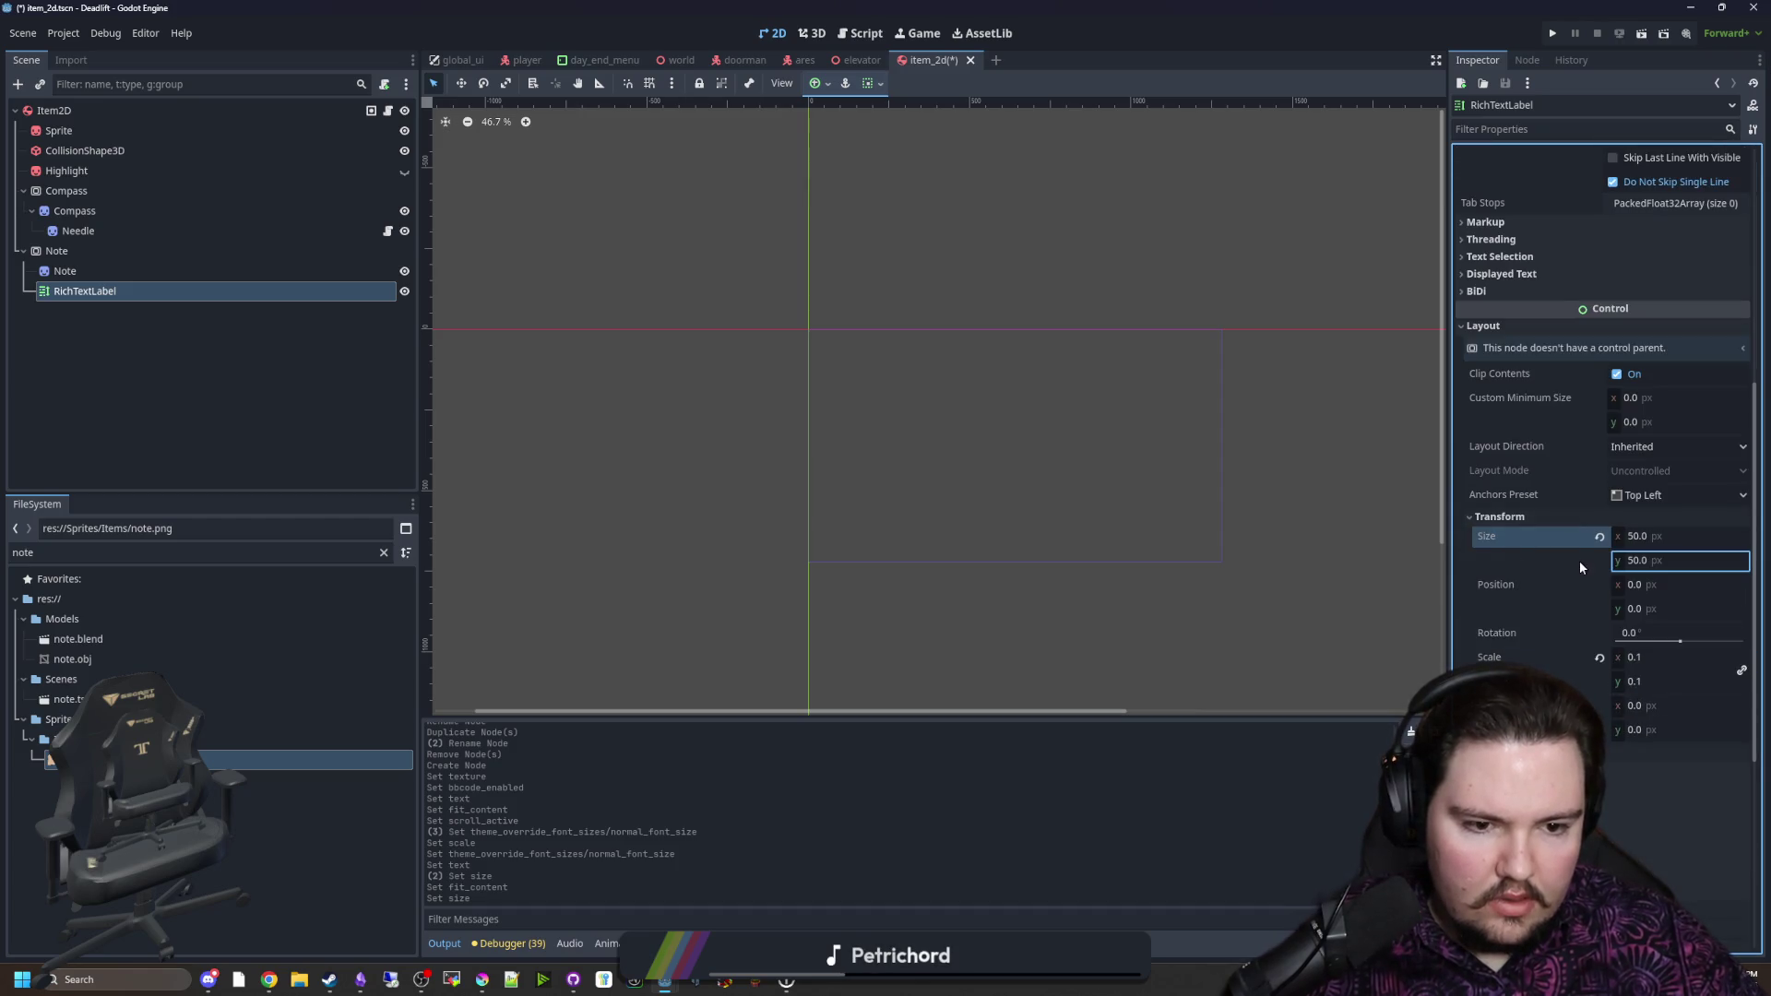
pyautogui.click(1676, 584)
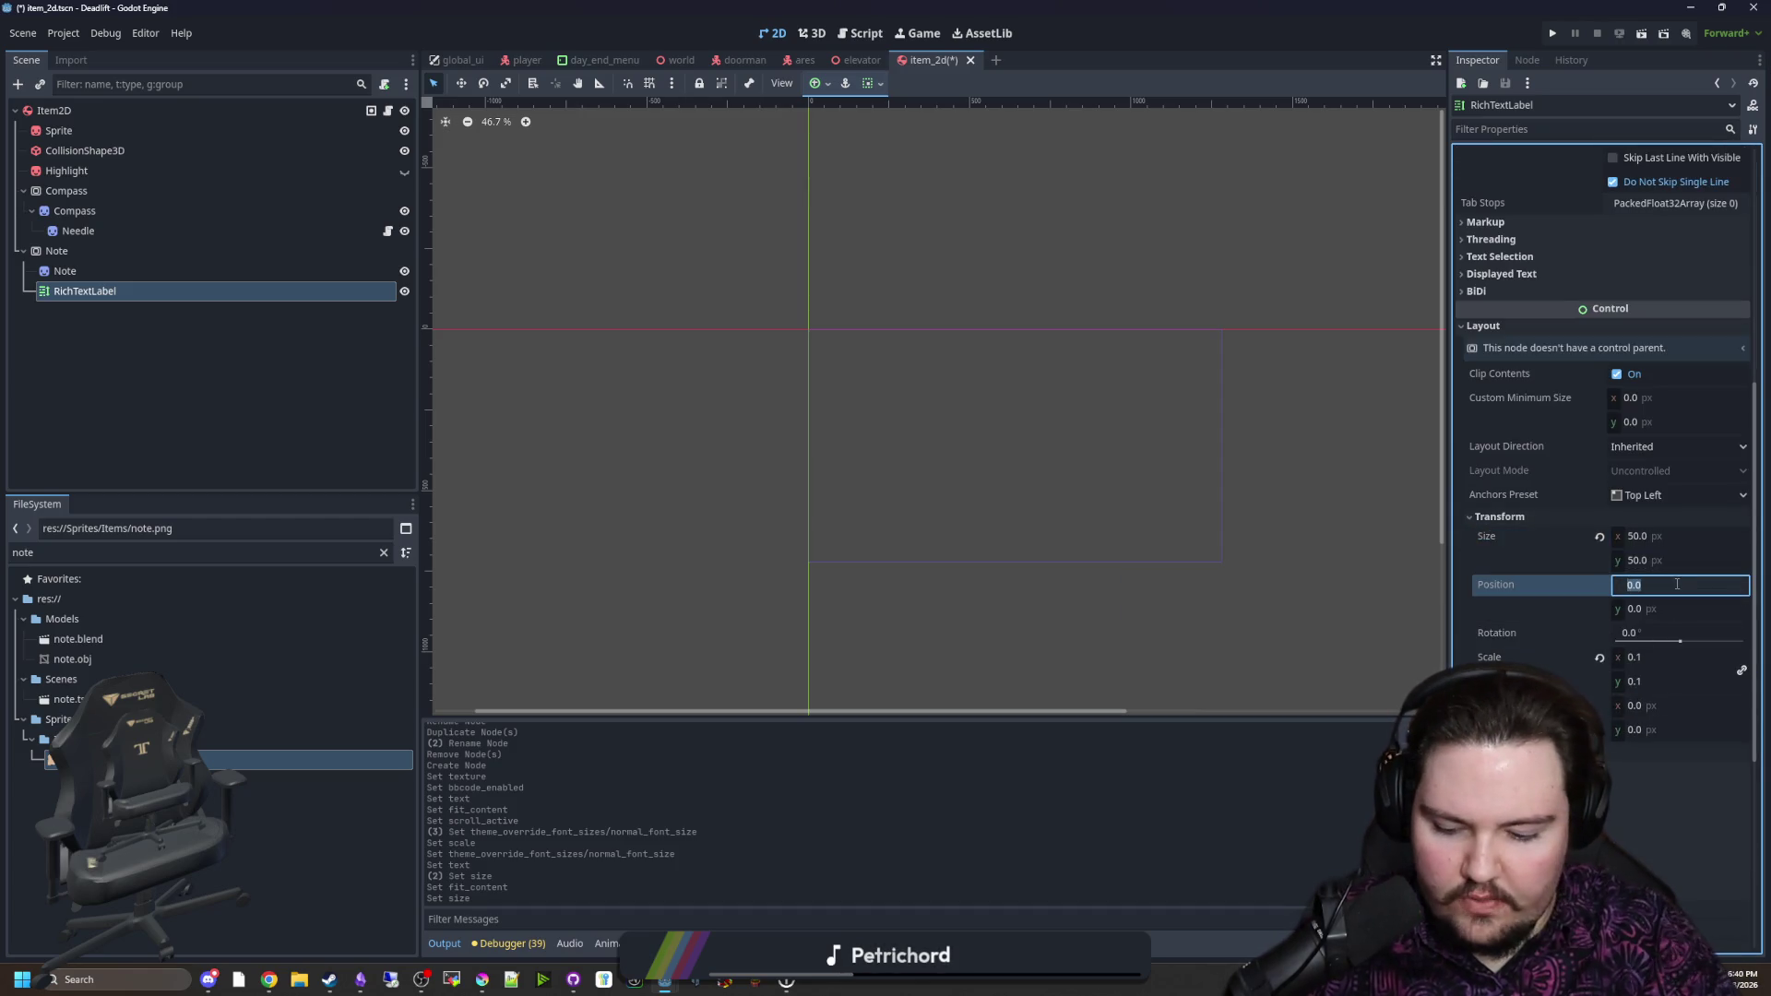
pyautogui.write('25')
pyautogui.click(1680, 609)
pyautogui.write('25')
pyautogui.press('Return')
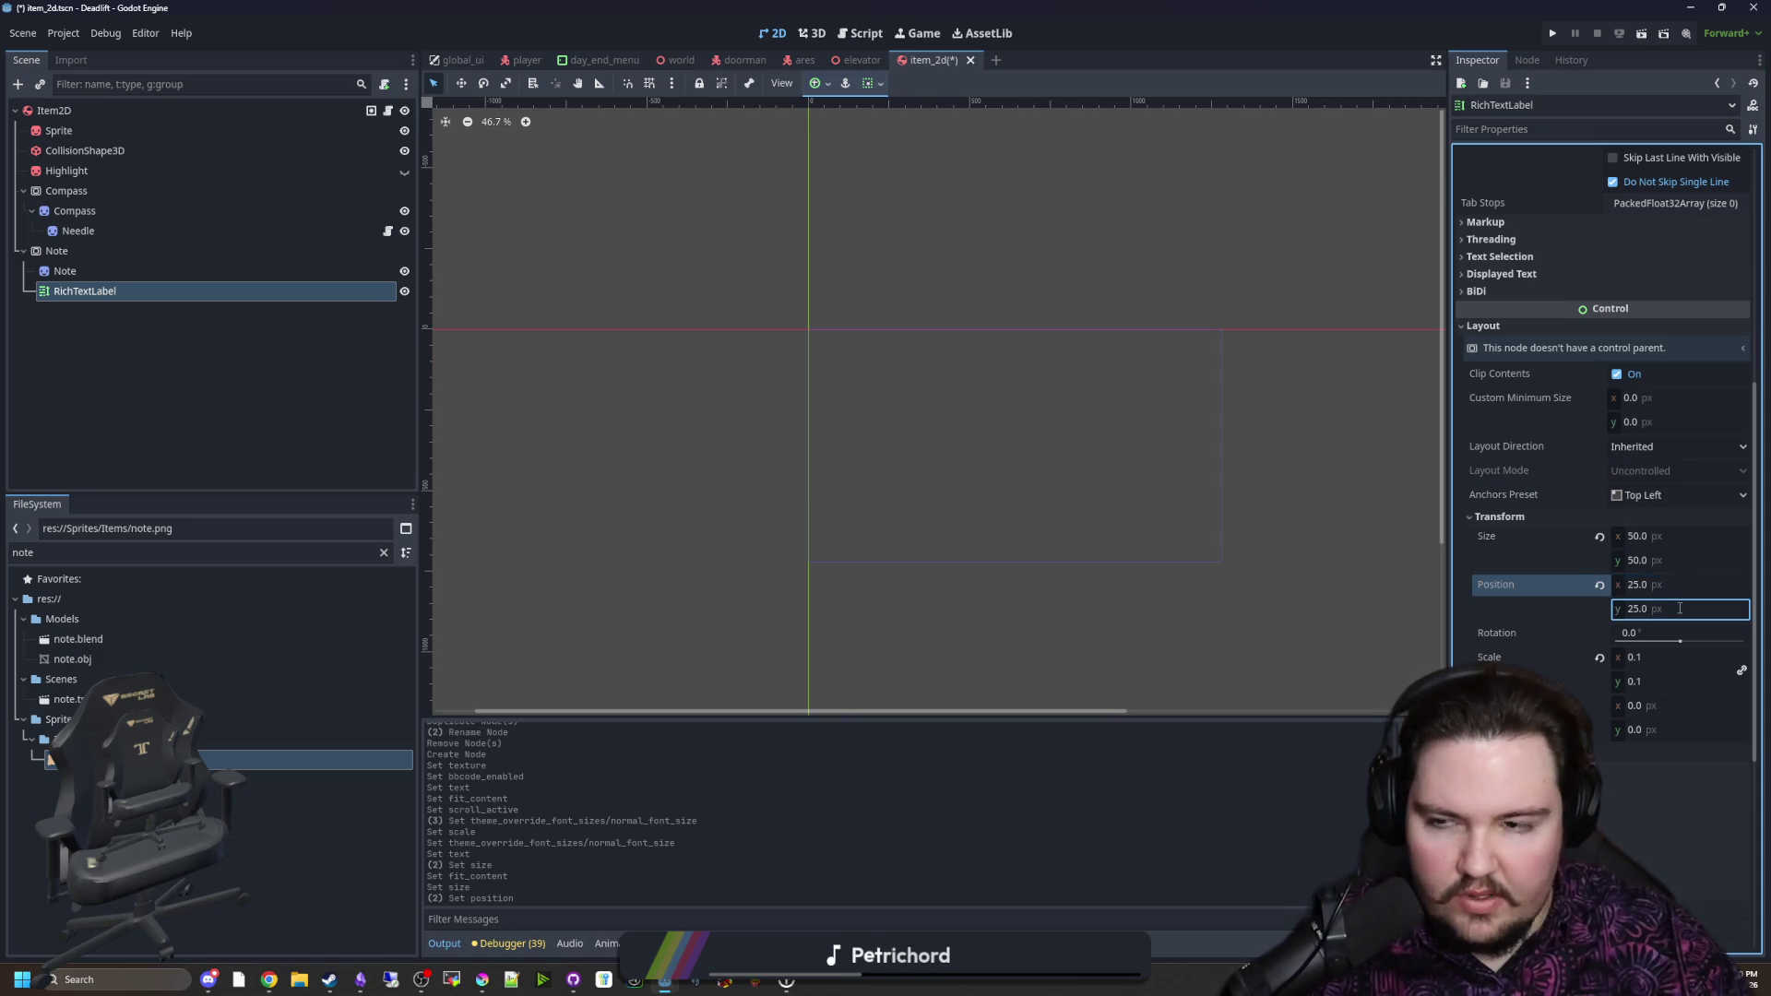
# Step: Check the scene in the 2D view and reselect the RichTextLabel
pyautogui.click(810, 34)
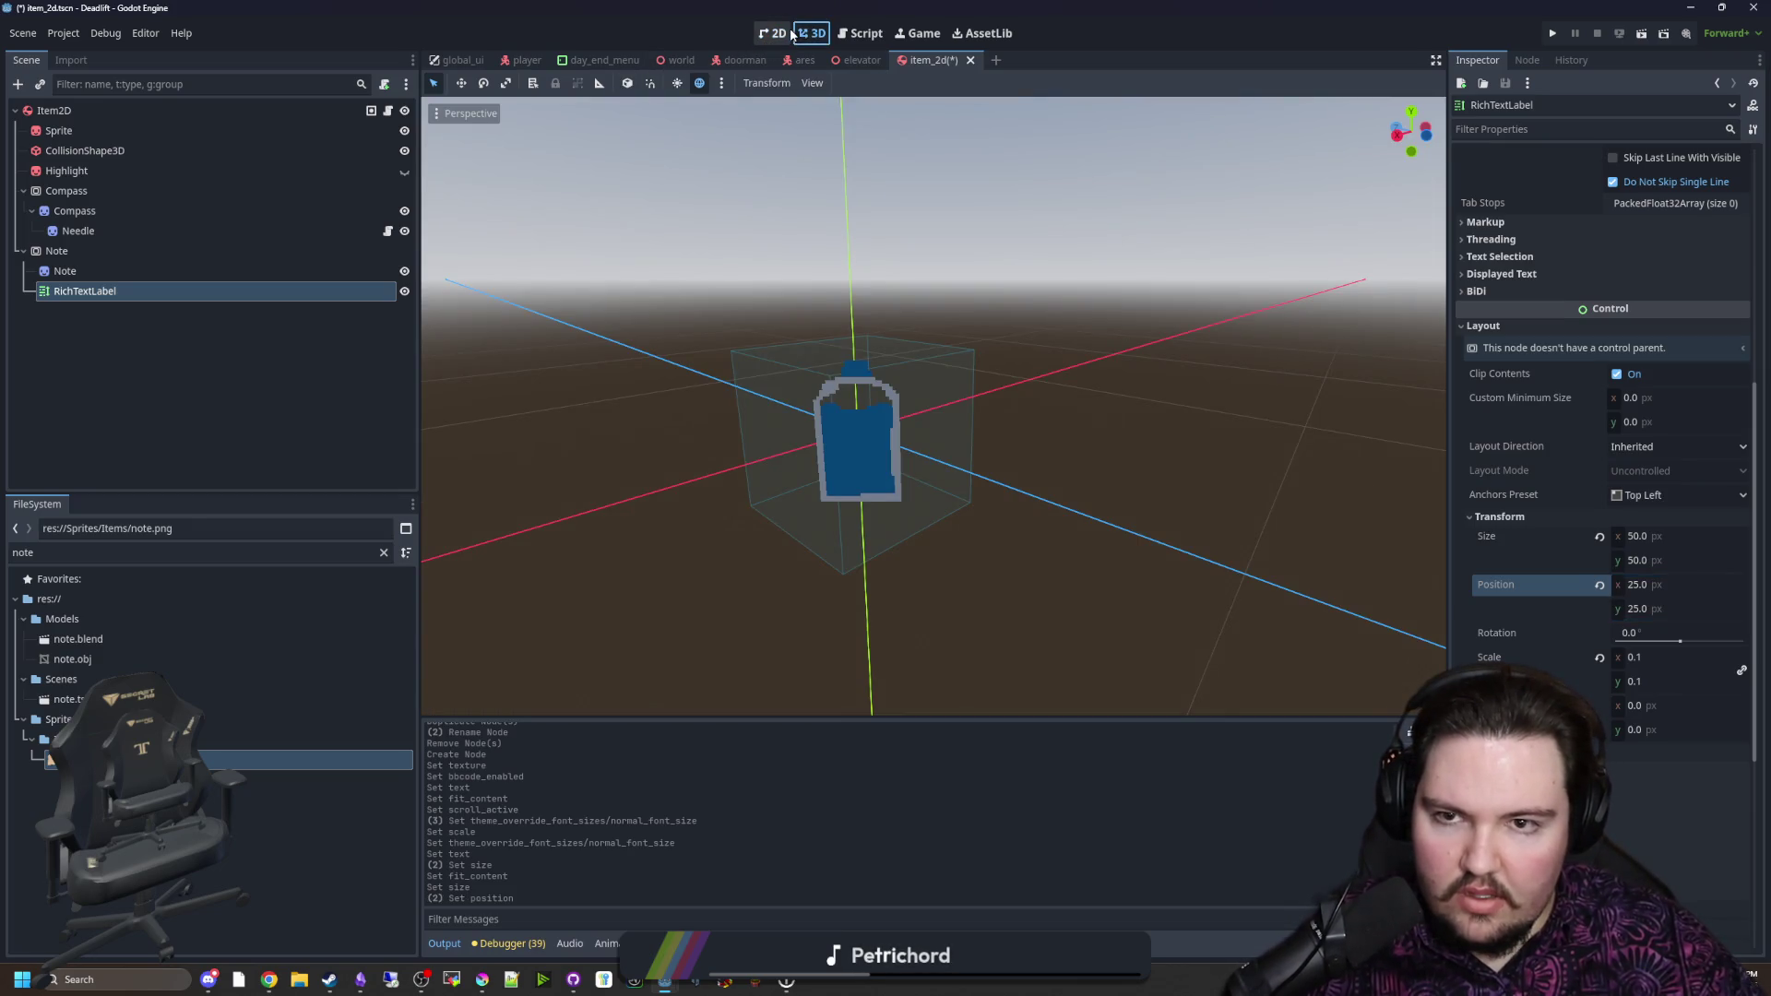
pyautogui.click(780, 33)
pyautogui.click(72, 247)
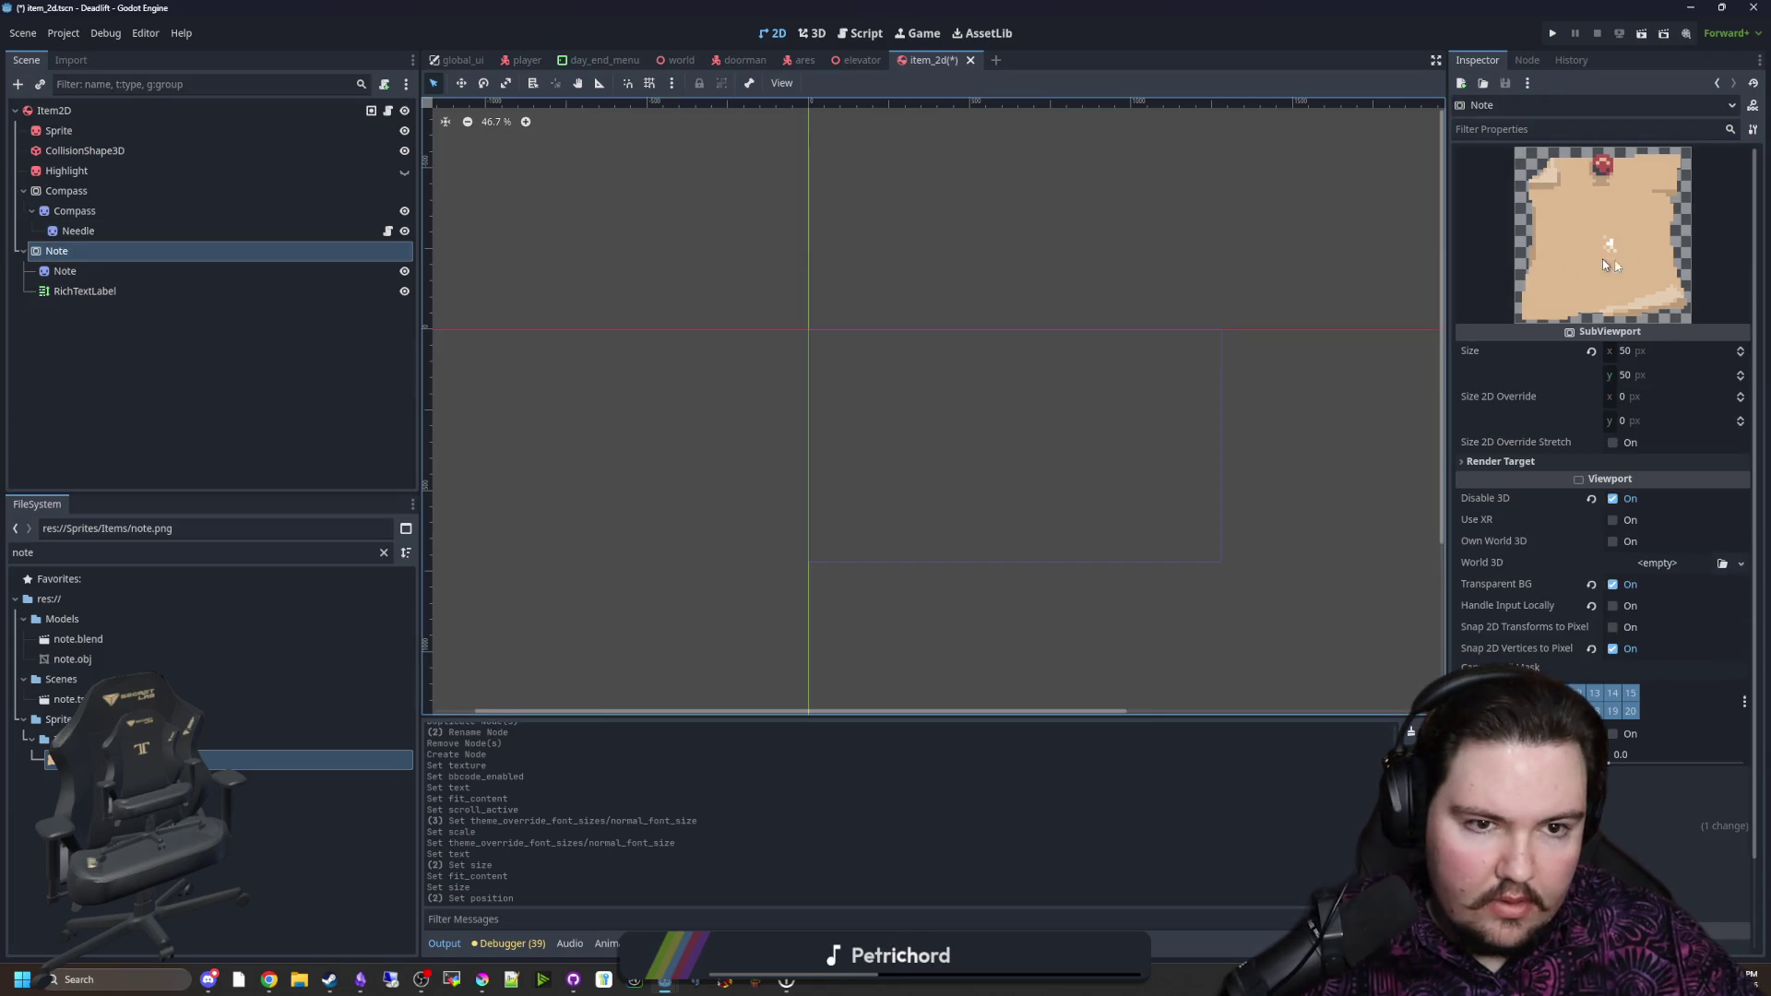
pyautogui.press('Down')
pyautogui.press('Down')
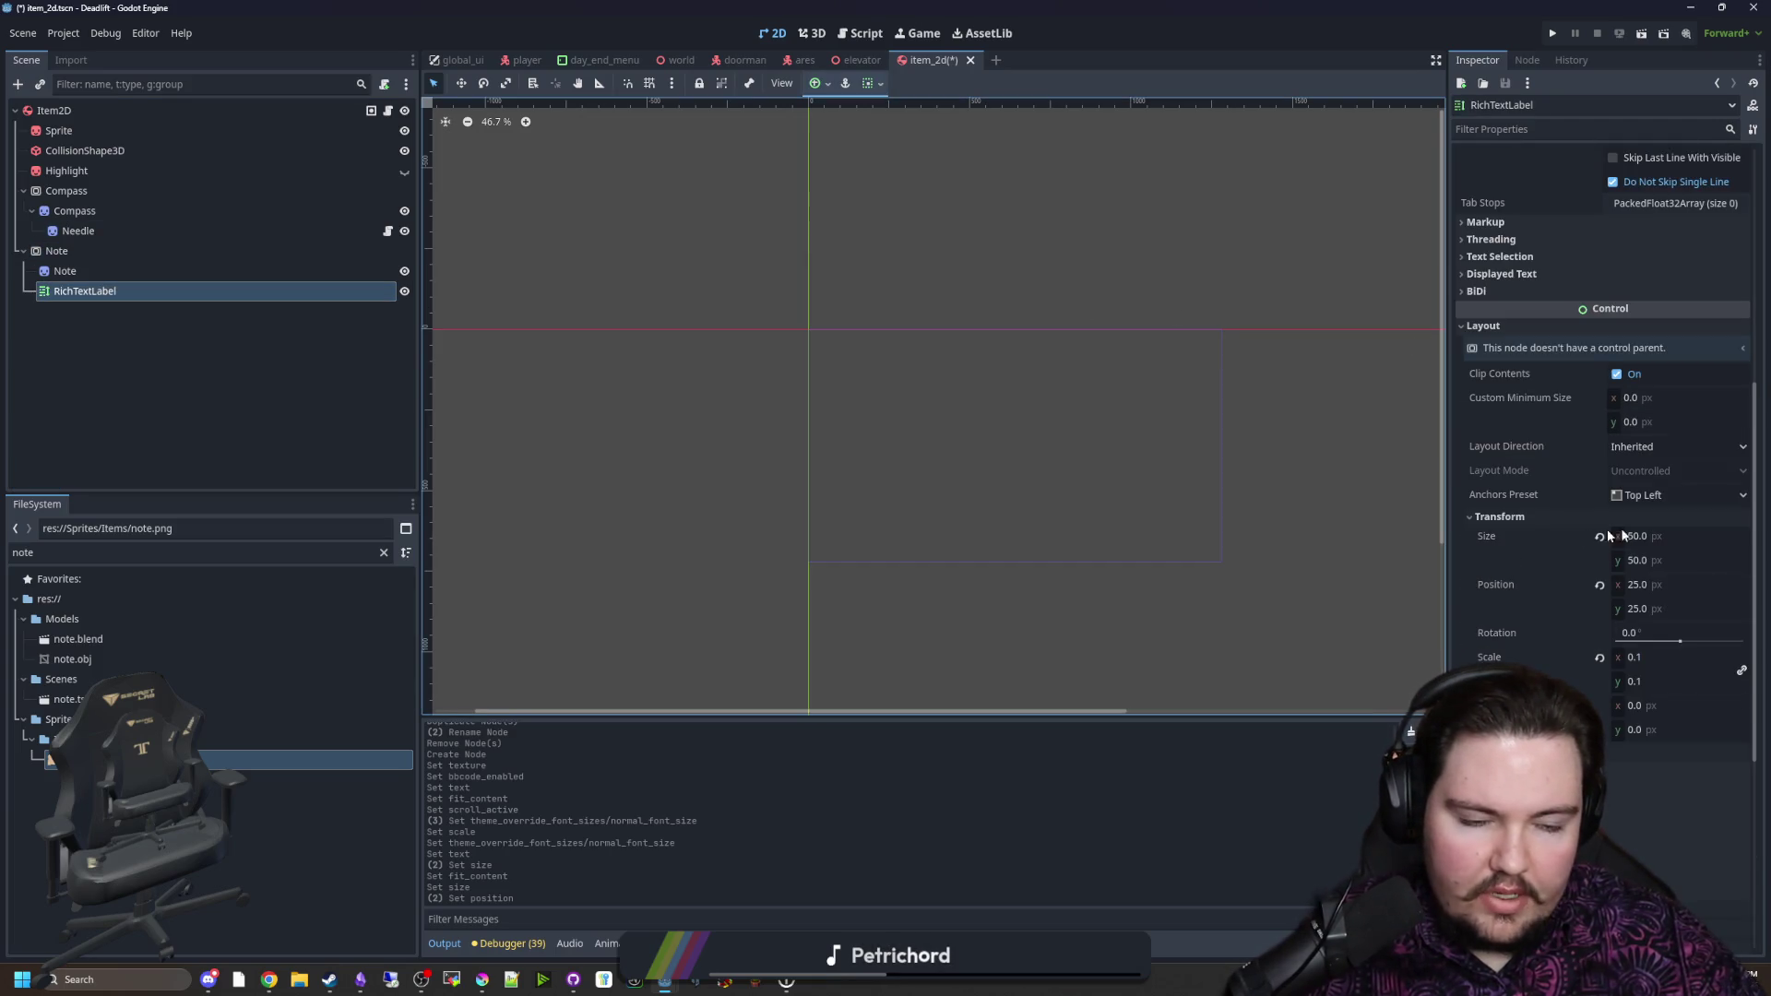
# Step: Widen the label to 500, move it to x 250, and save the scene
pyautogui.click(1667, 535)
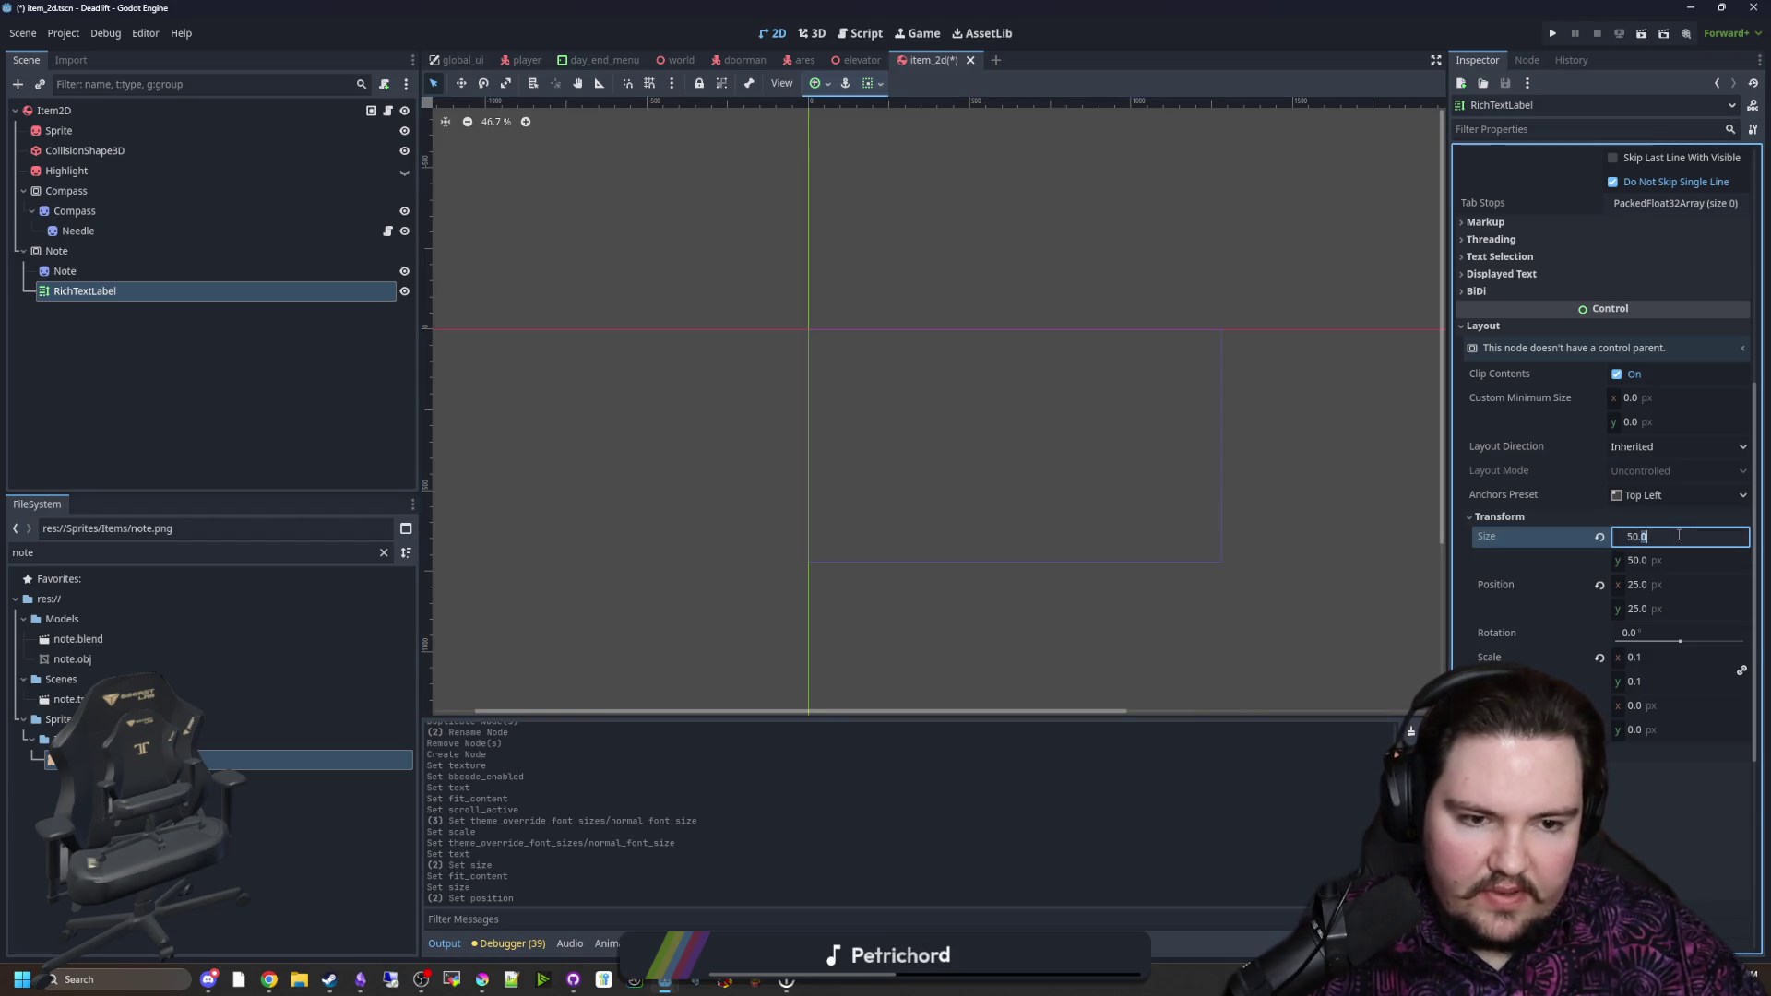
pyautogui.write('0')
pyautogui.press('Return')
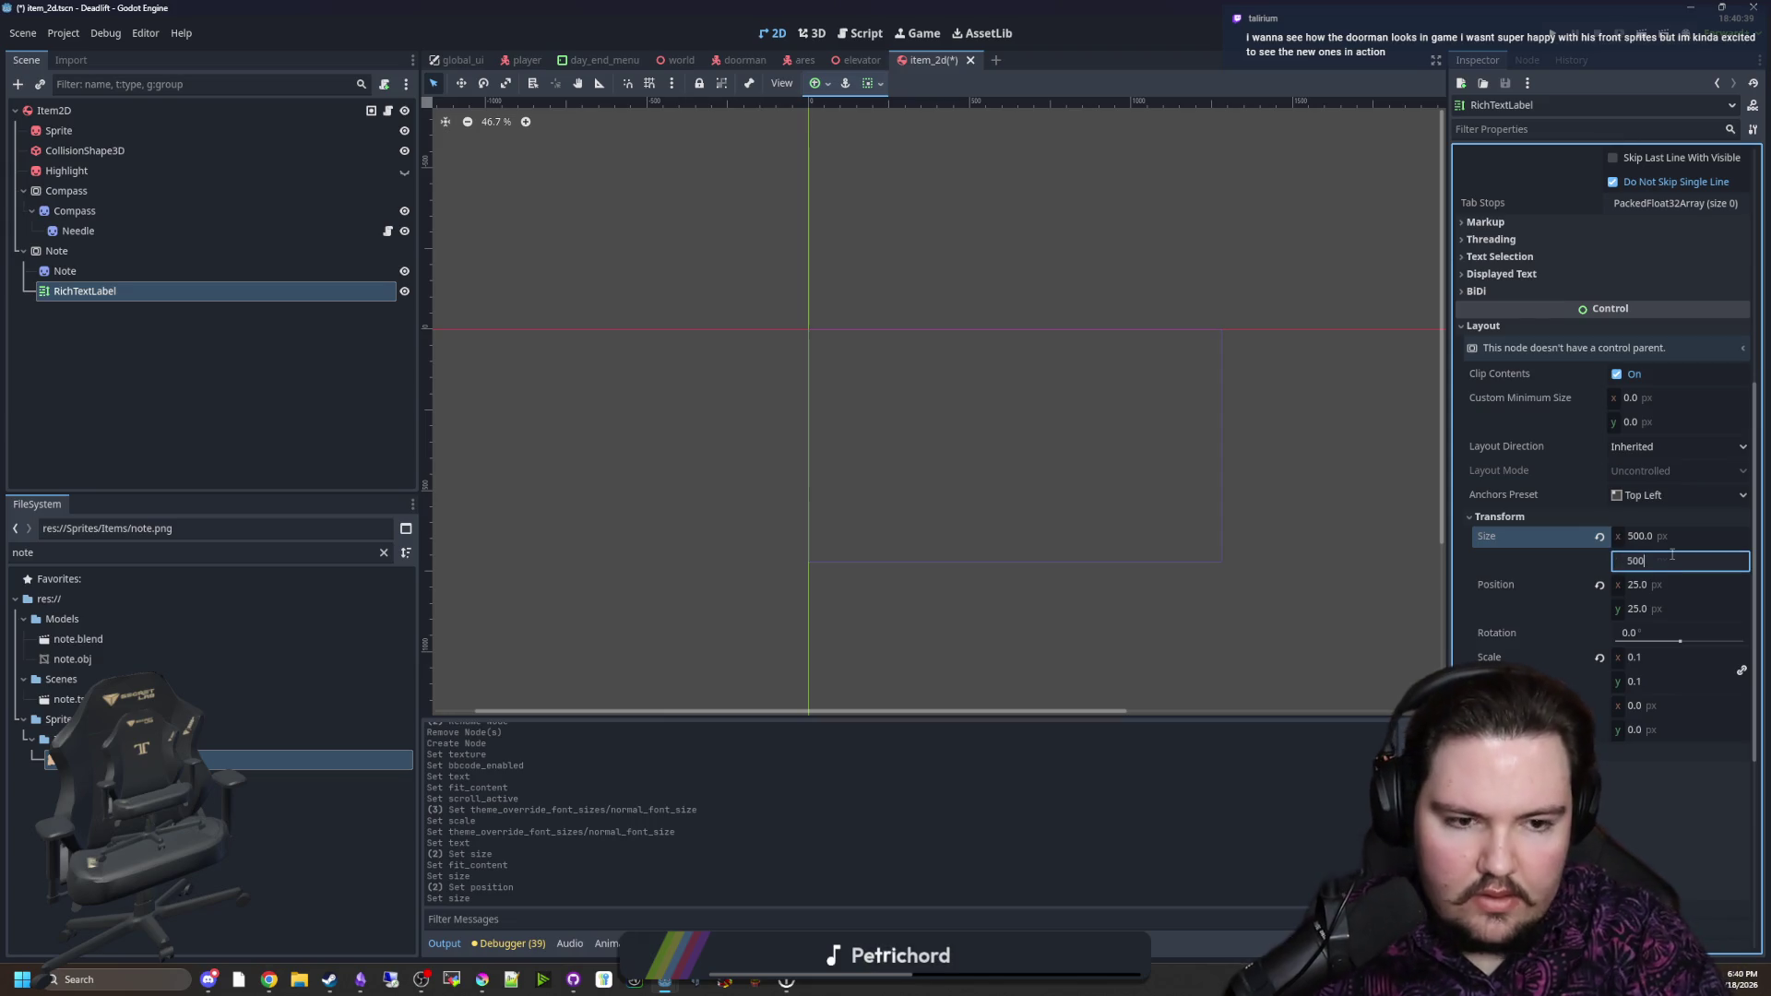
pyautogui.click(1667, 583)
pyautogui.write('250')
pyautogui.press('Return')
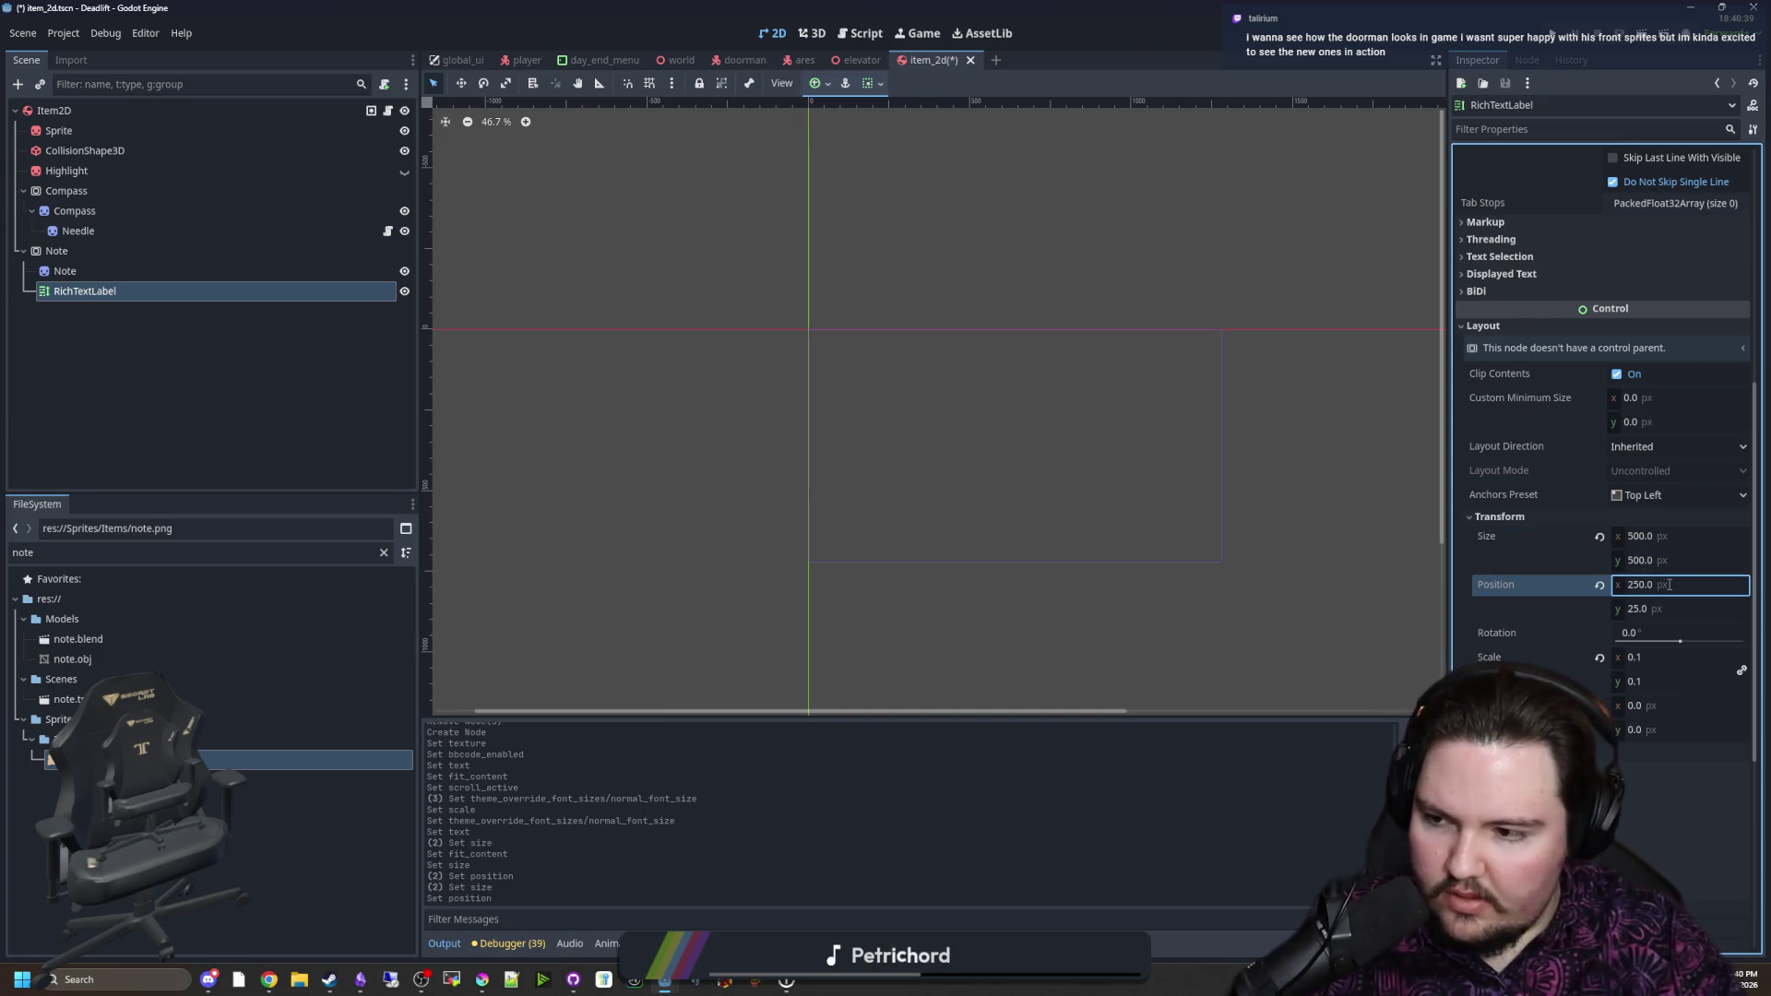
pyautogui.click(1679, 608)
pyautogui.write('25')
pyautogui.hotkey('ctrl', 's')
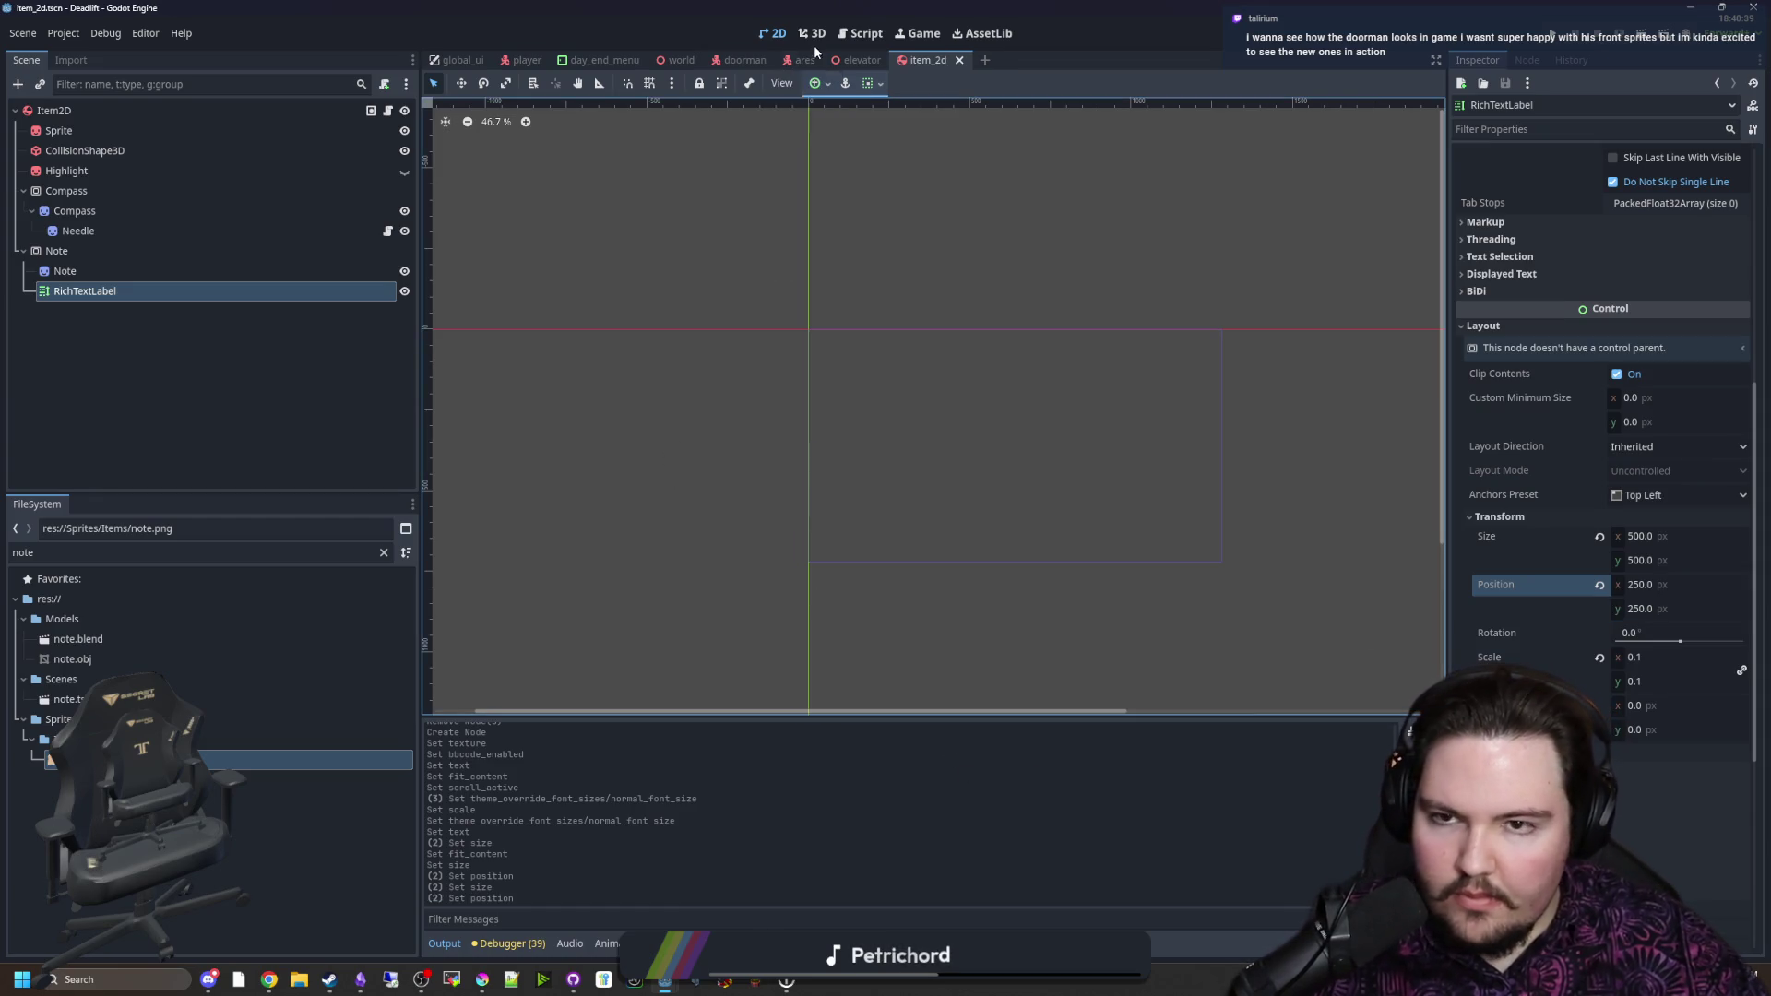
# Step: Toggle to 3D and back to 2D, then reselect the note's RichTextLabel
pyautogui.click(804, 34)
pyautogui.click(771, 34)
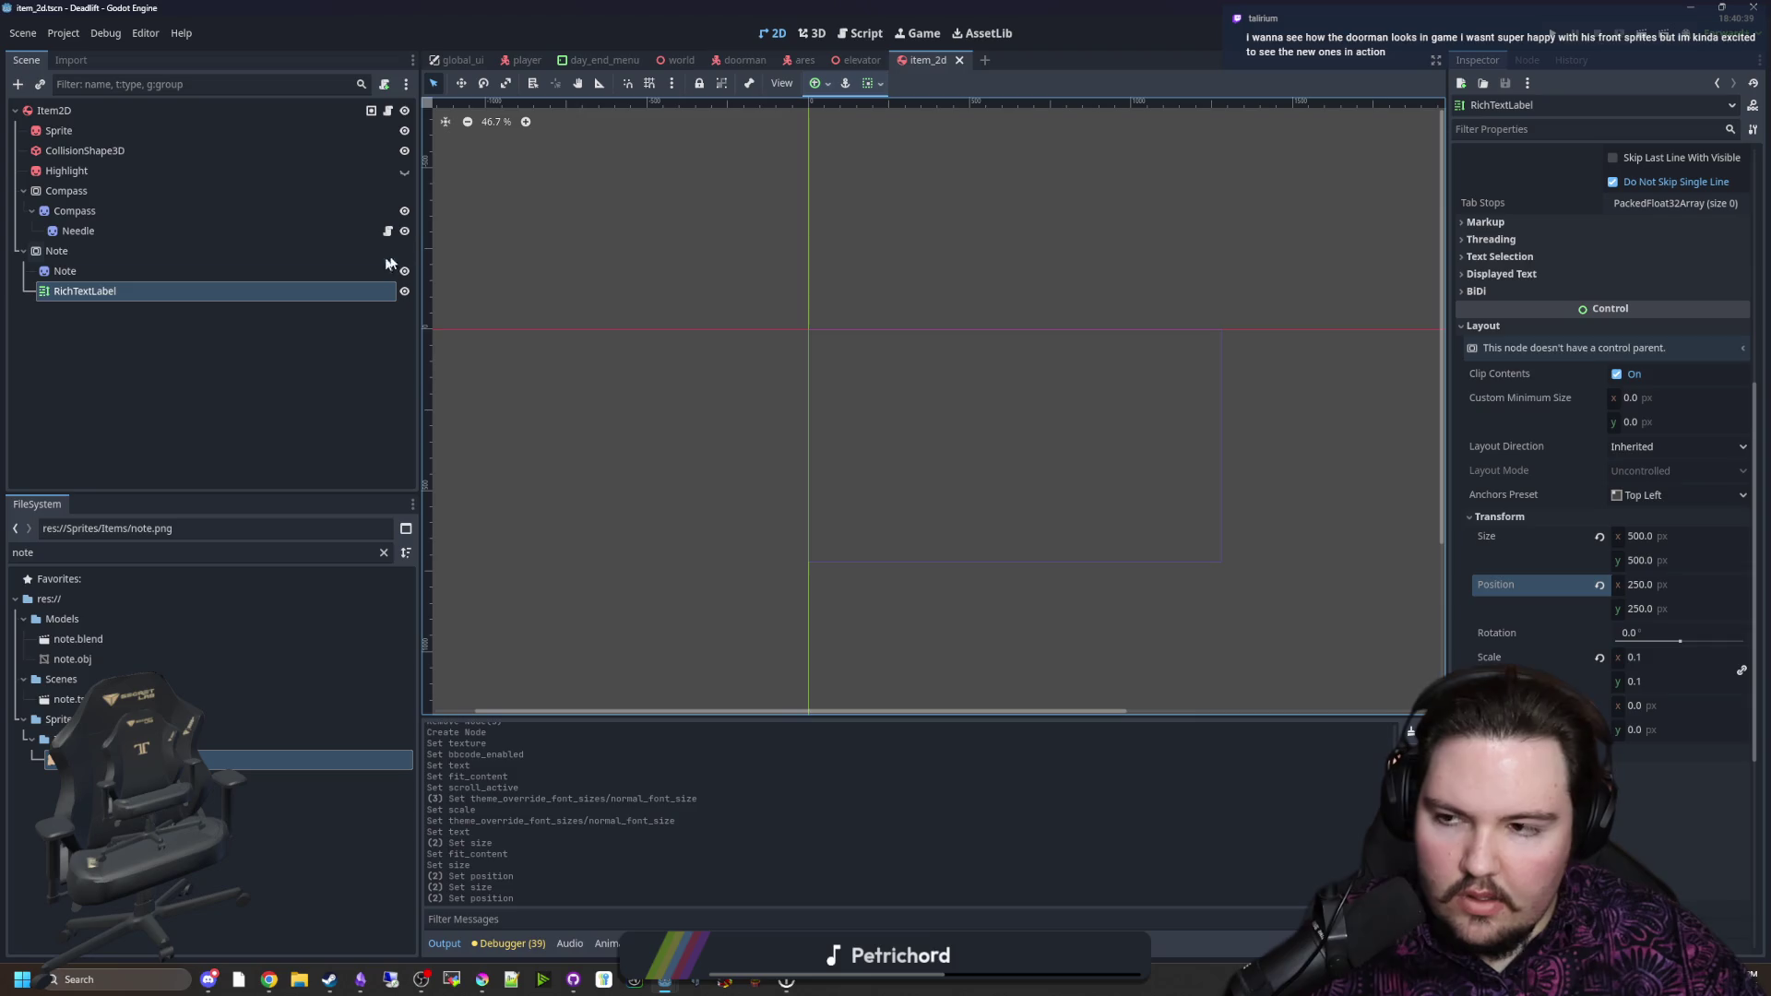
pyautogui.click(73, 251)
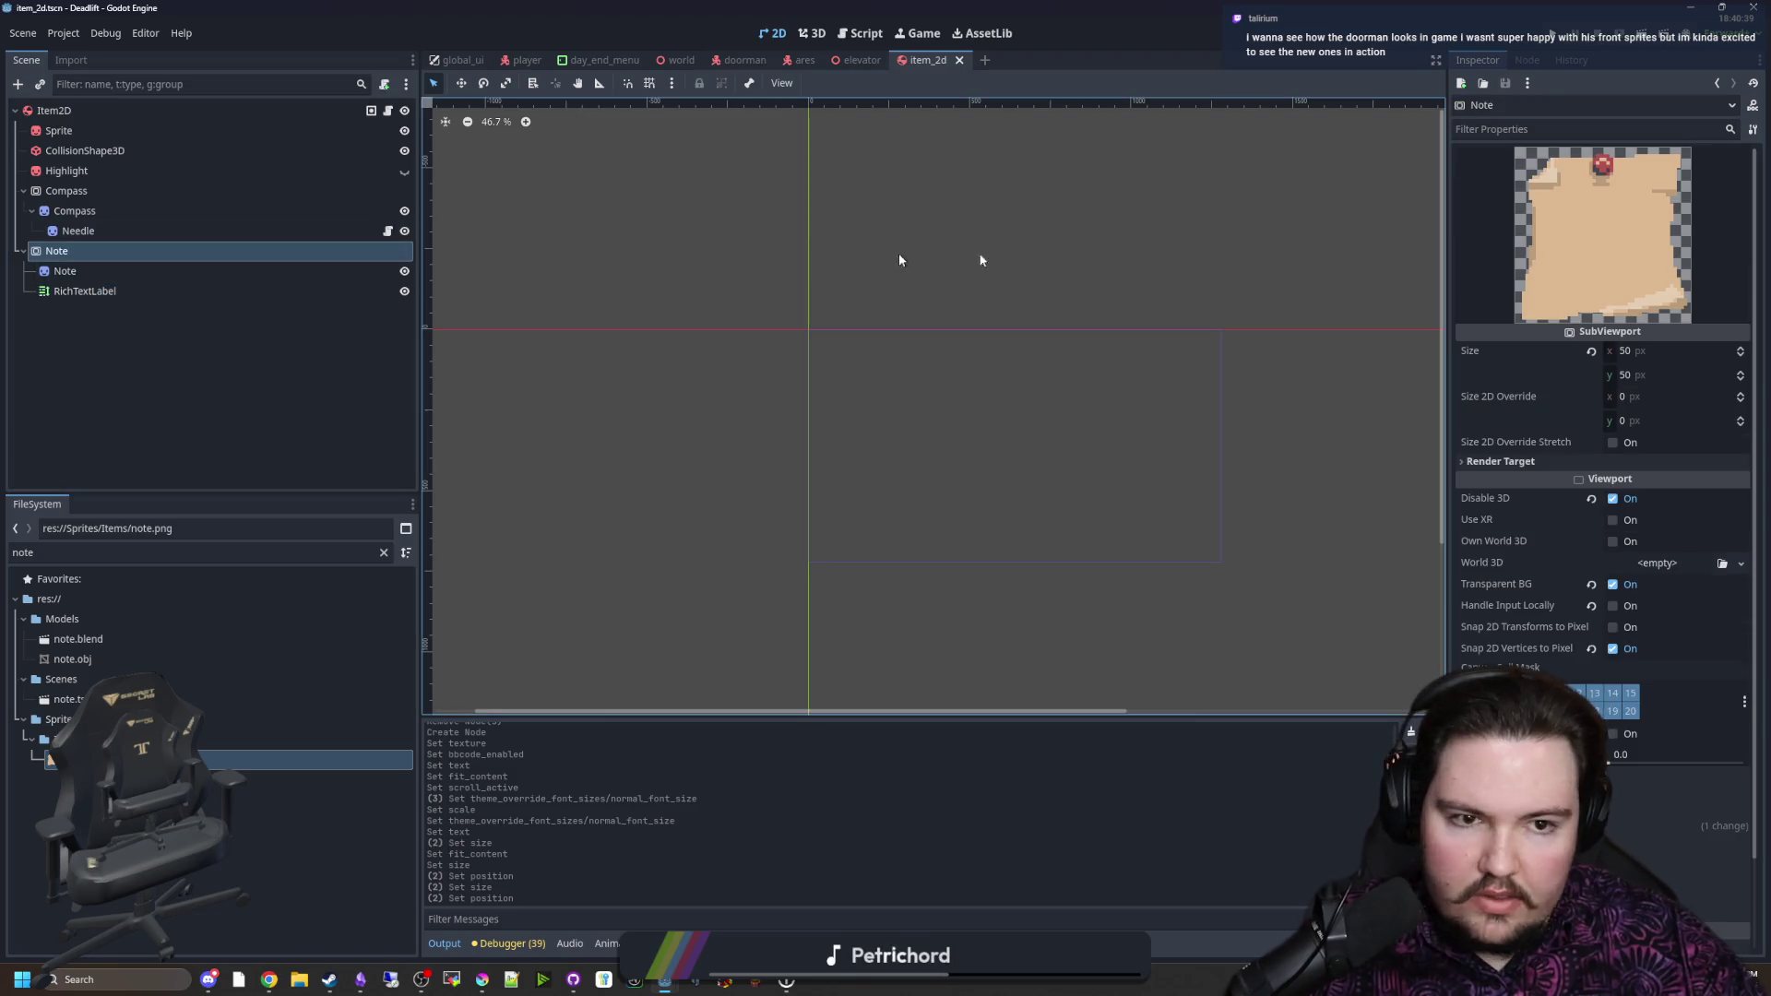
pyautogui.click(163, 286)
# Step: Paste several extra copies of the greeting into the label text and save
pyautogui.scroll(2, 1591, 231)
pyautogui.scroll(3, 1591, 232)
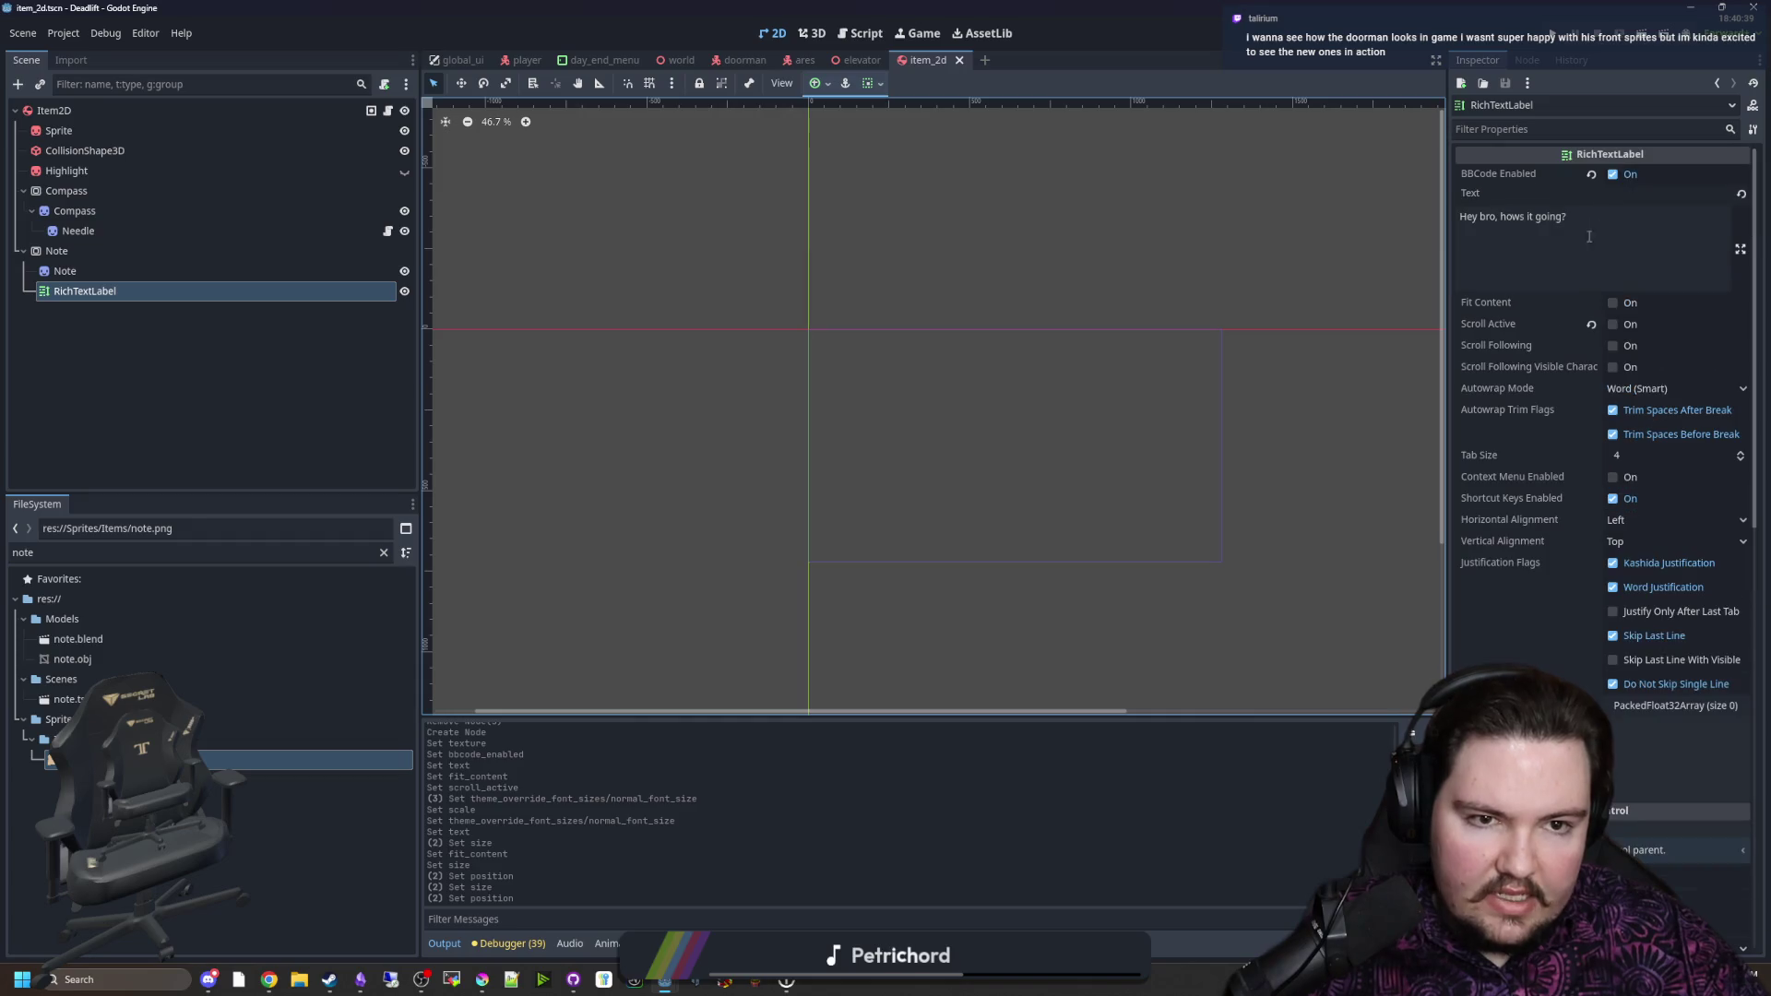
pyautogui.hotkey('ctrl', 'a')
pyautogui.hotkey('ctrl', 'c')
pyautogui.hotkey('ctrl', 'v')
pyautogui.hotkey('ctrl', 'v')
pyautogui.hotkey('ctrl', 'v')
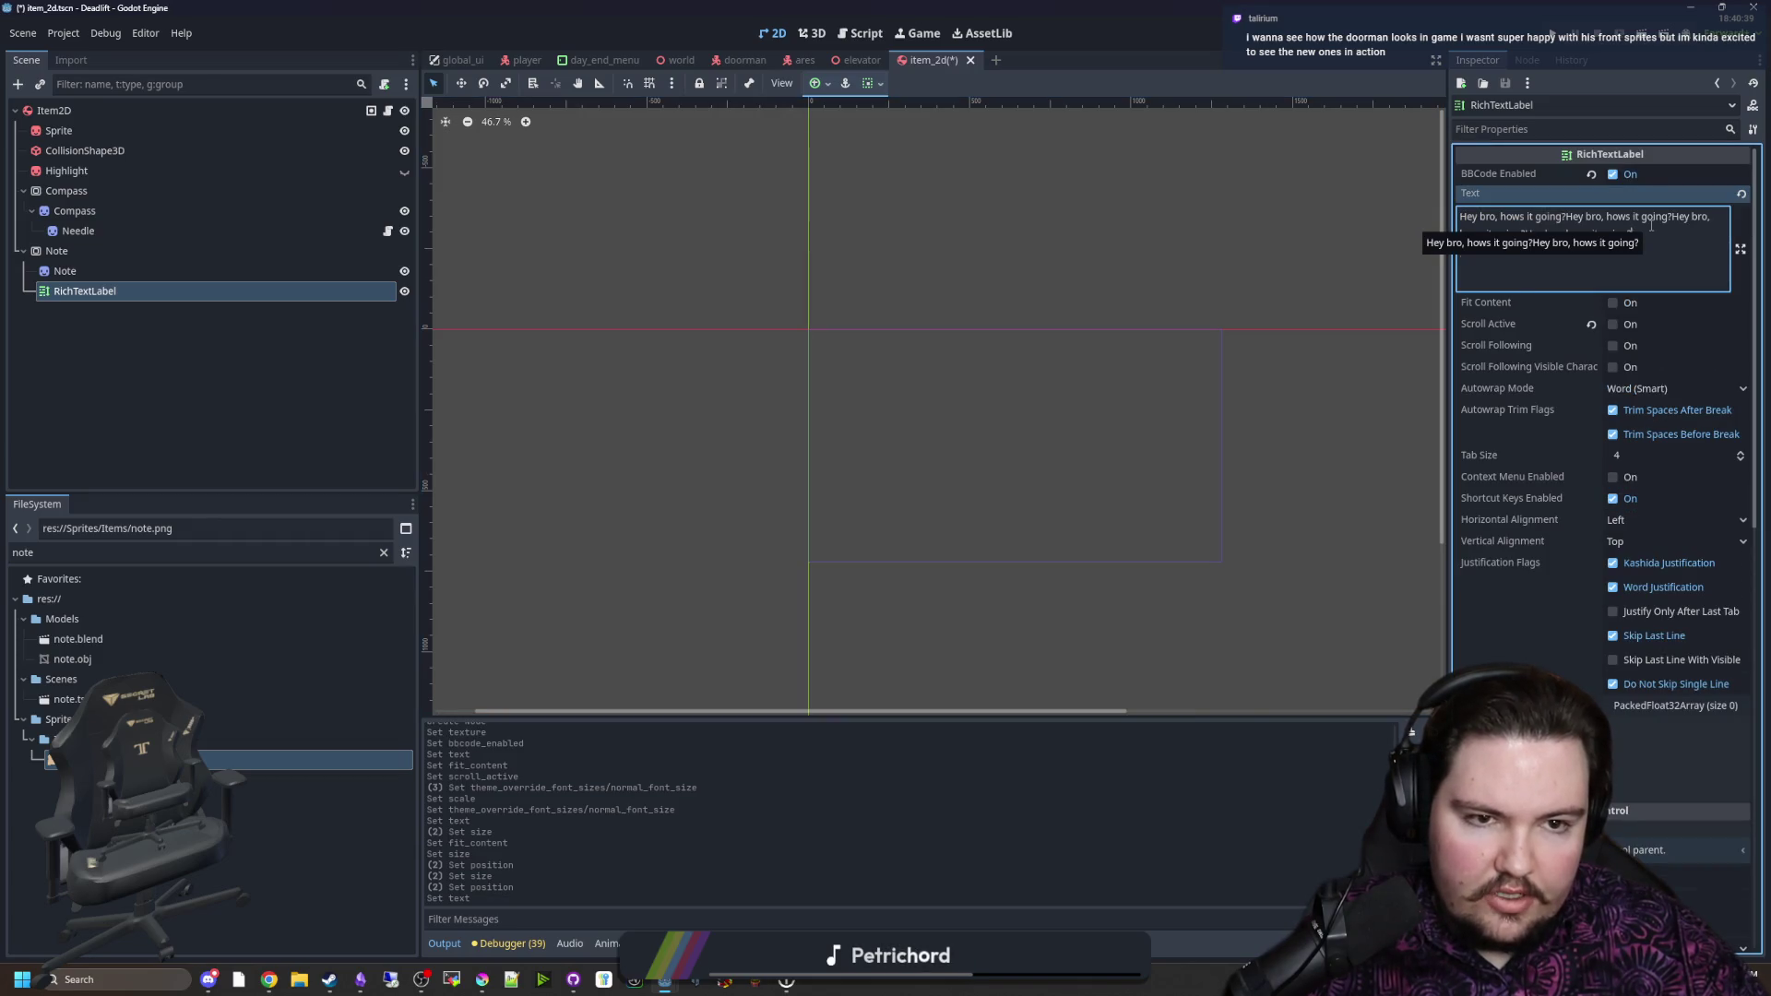
pyautogui.hotkey('ctrl', 'v')
pyautogui.hotkey('ctrl', 's')
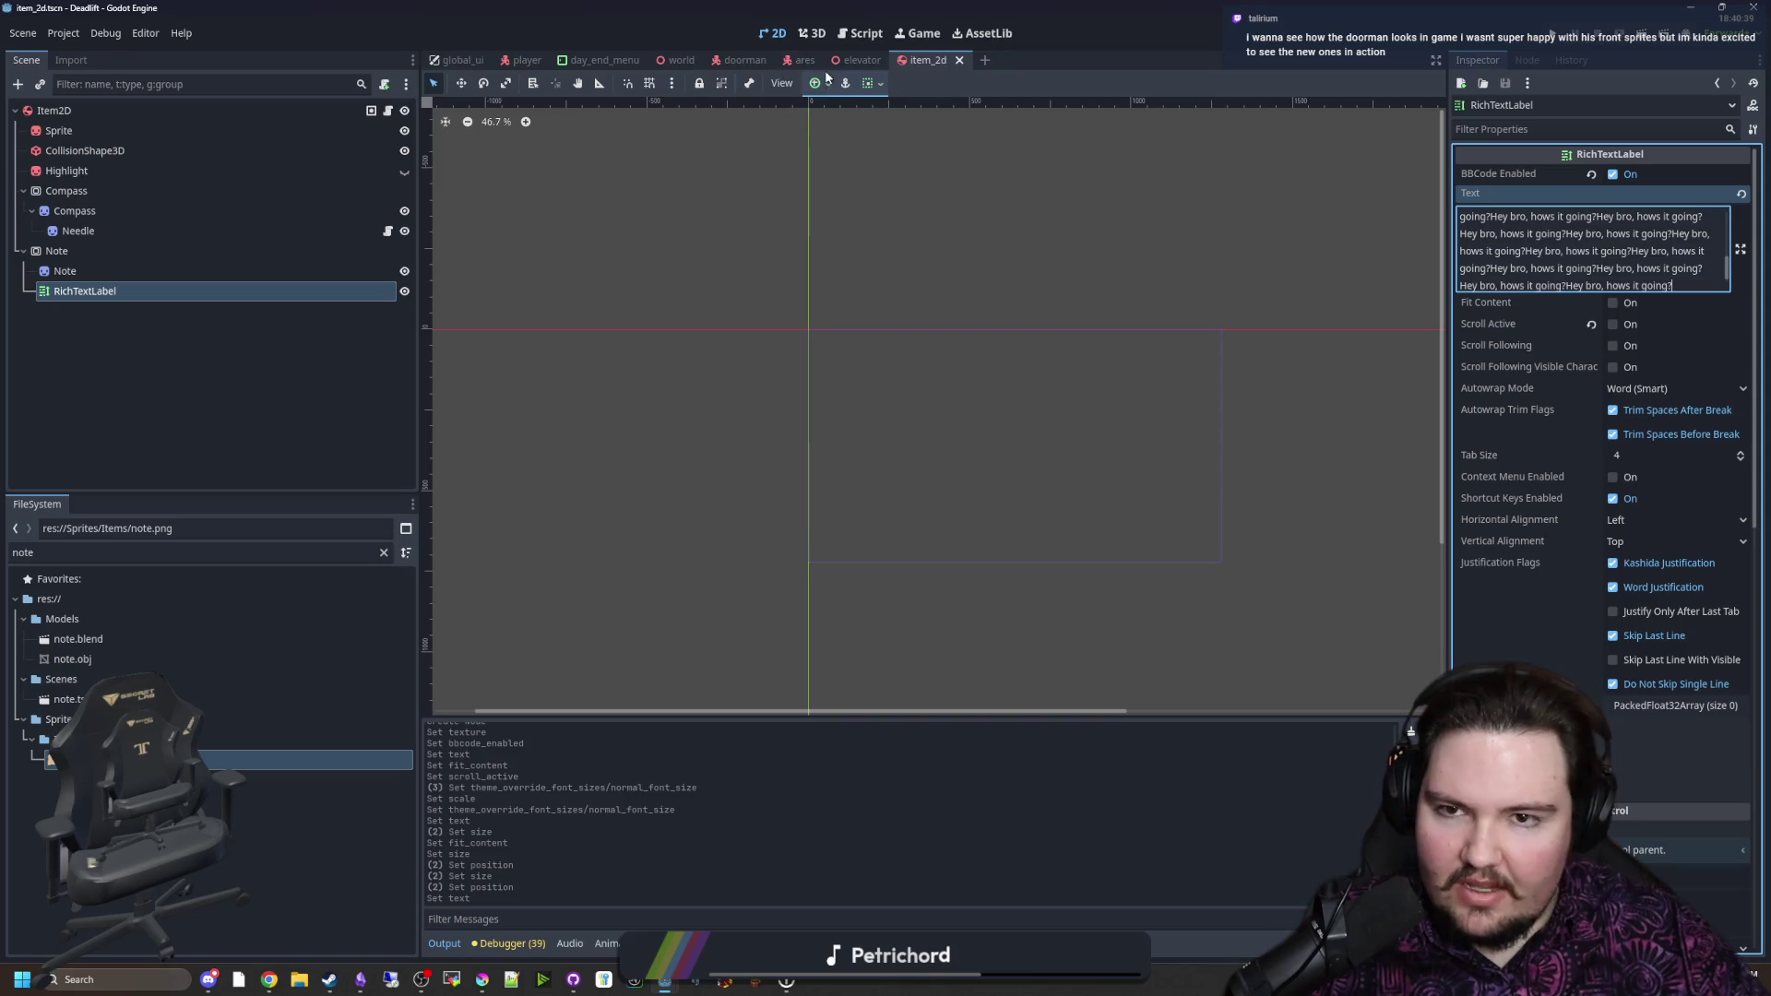
pyautogui.scroll(-5, 1529, 514)
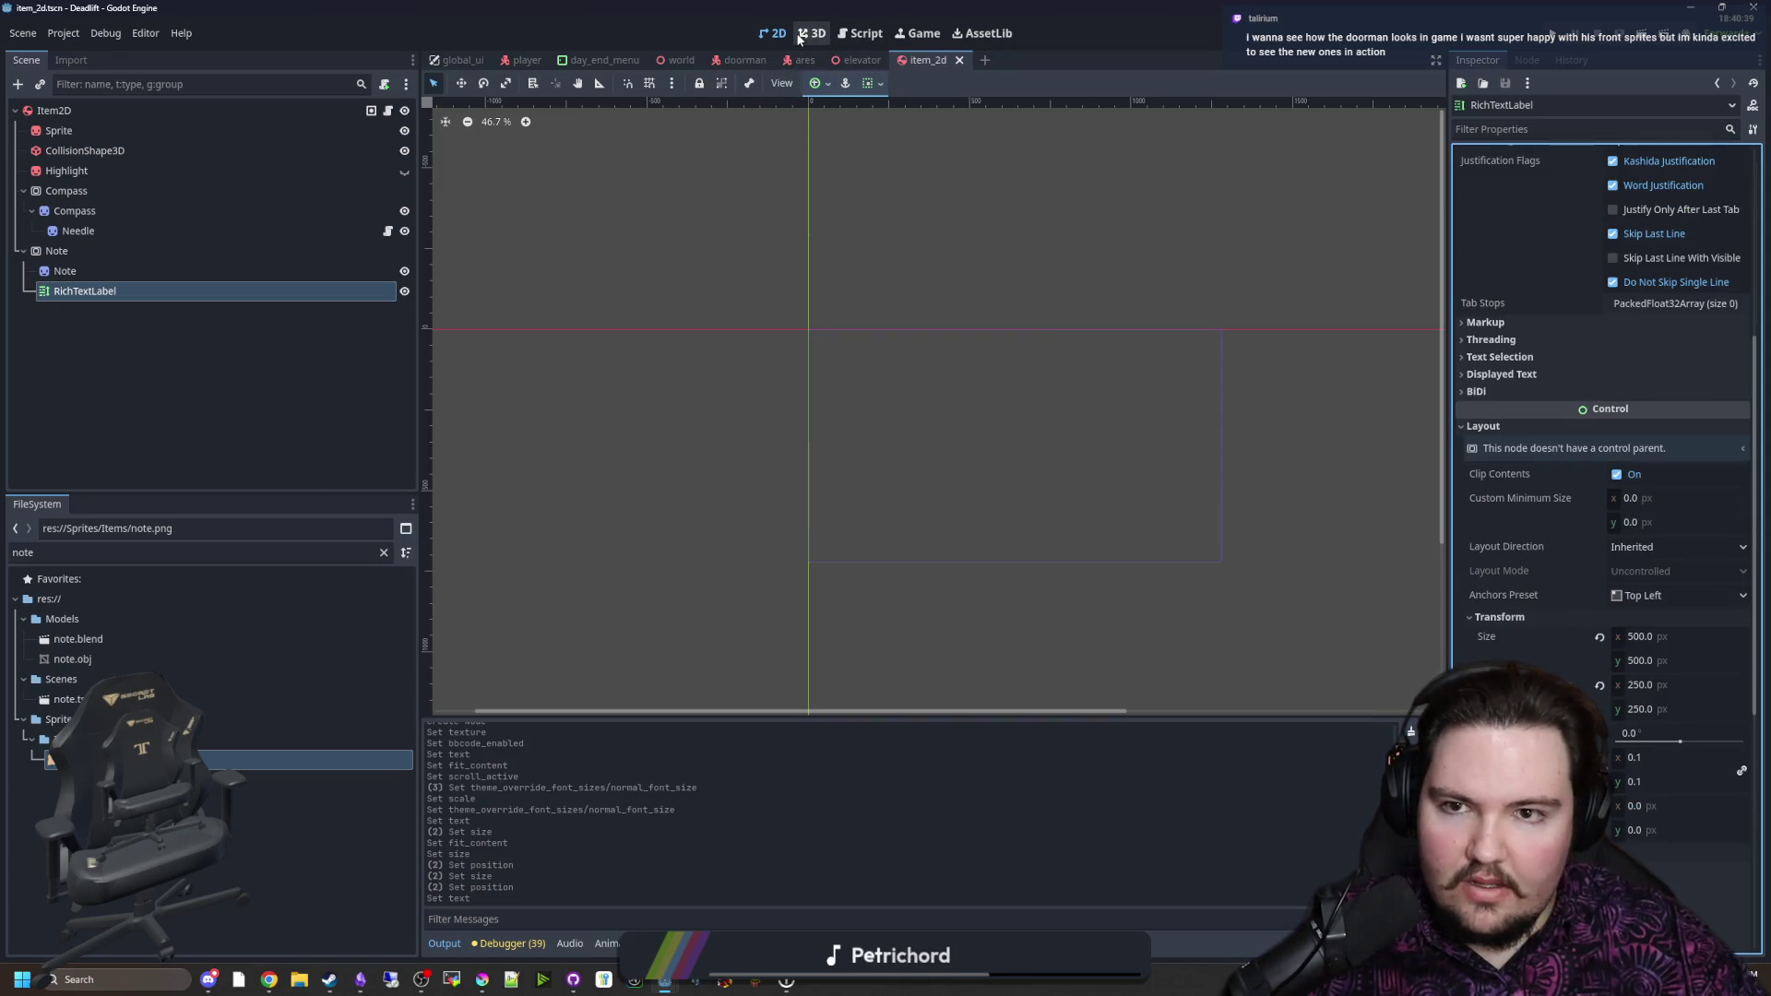
# Step: Select the Note node in the 3D view, save again, and run the game
pyautogui.click(799, 37)
pyautogui.click(57, 251)
pyautogui.hotkey('ctrl', 's')
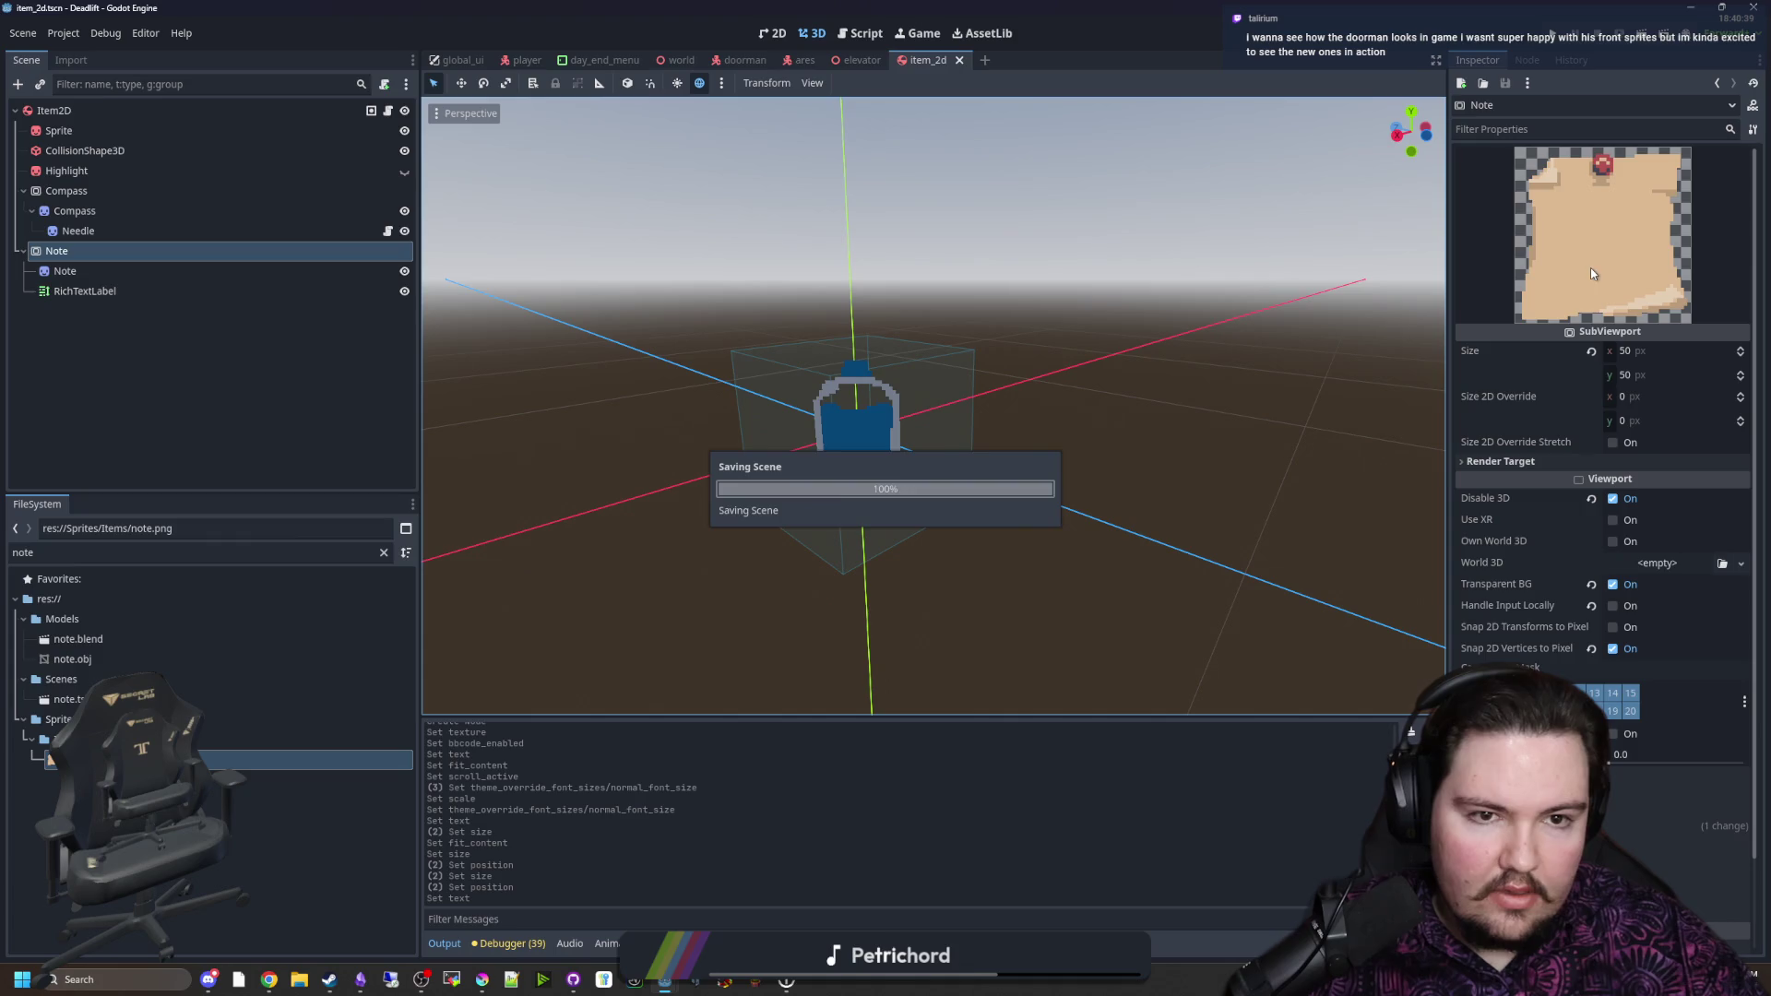
pyautogui.click(1552, 42)
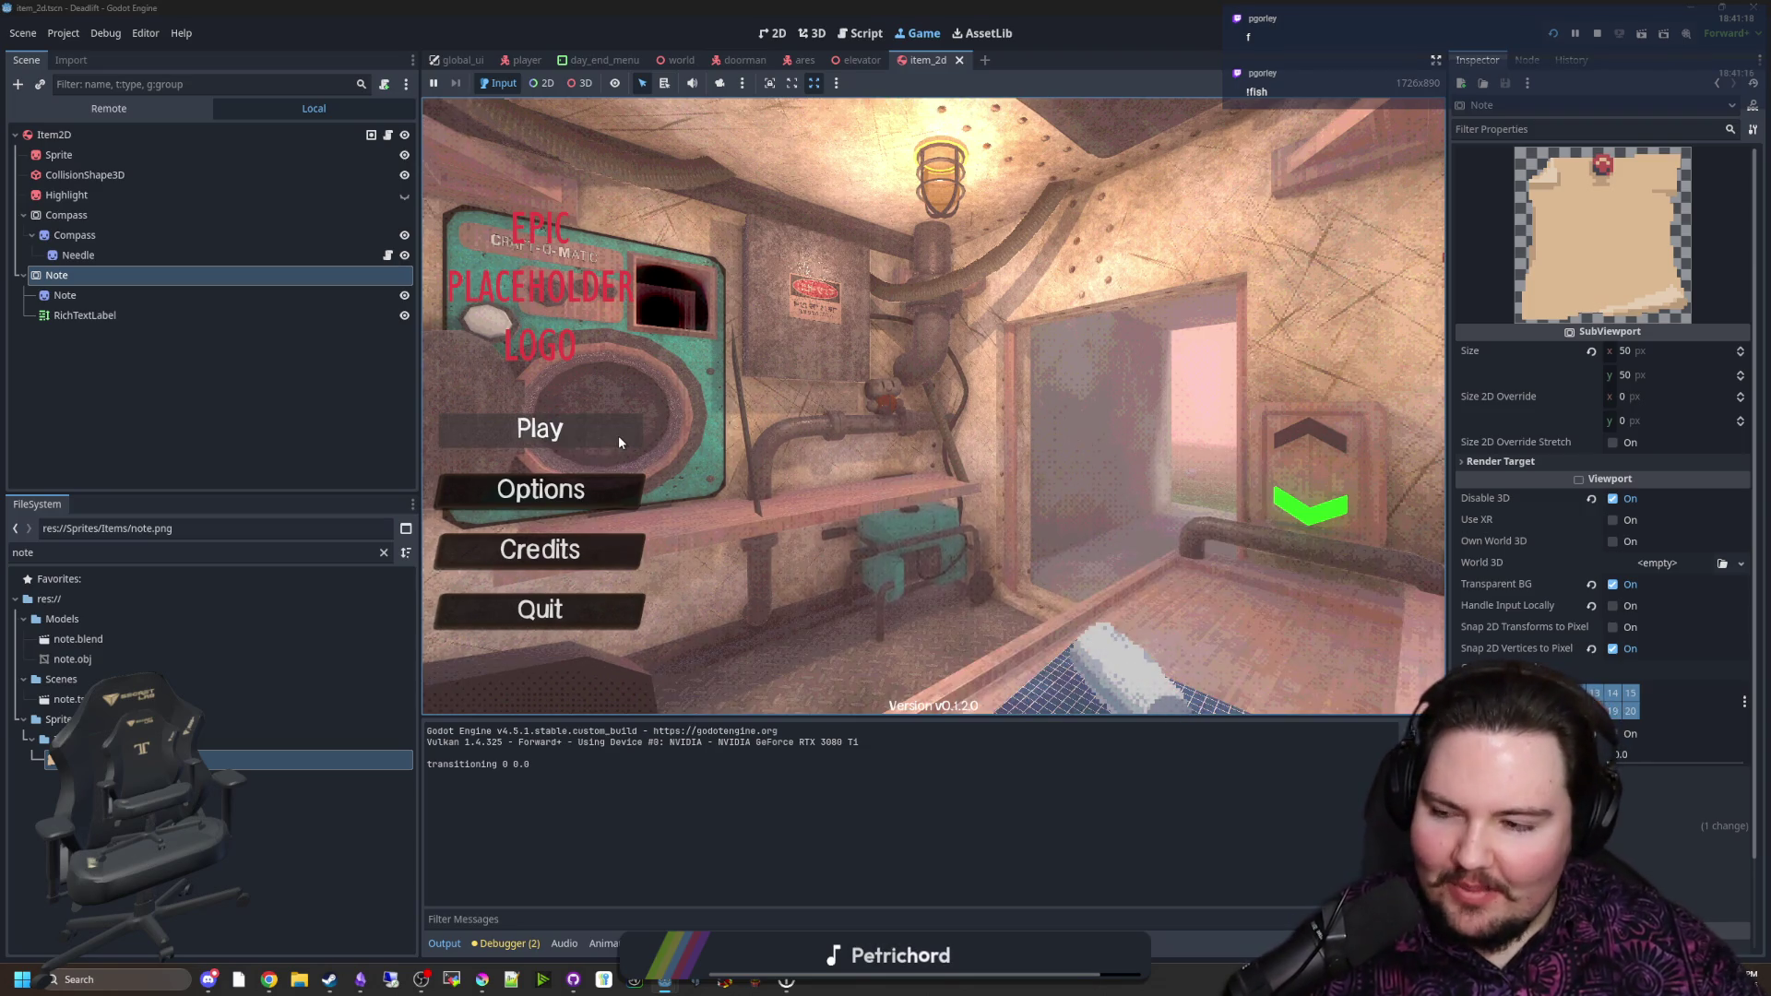
pyautogui.click(618, 441)
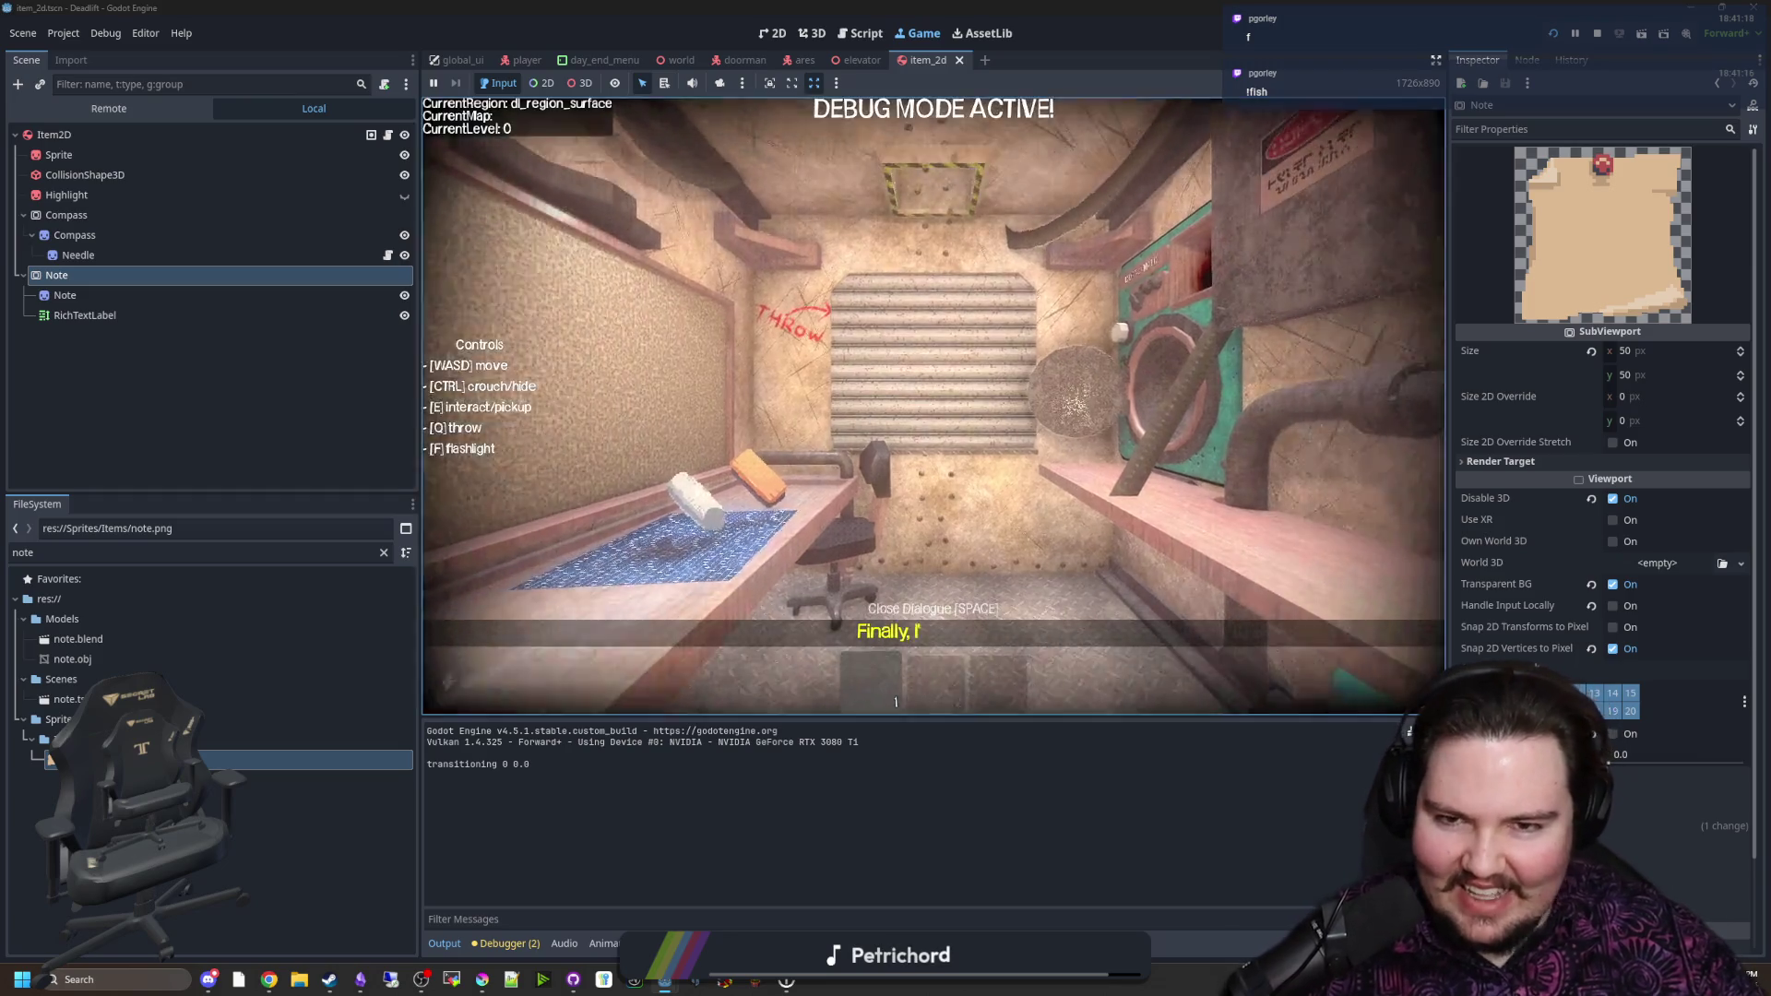
pyautogui.press('w')
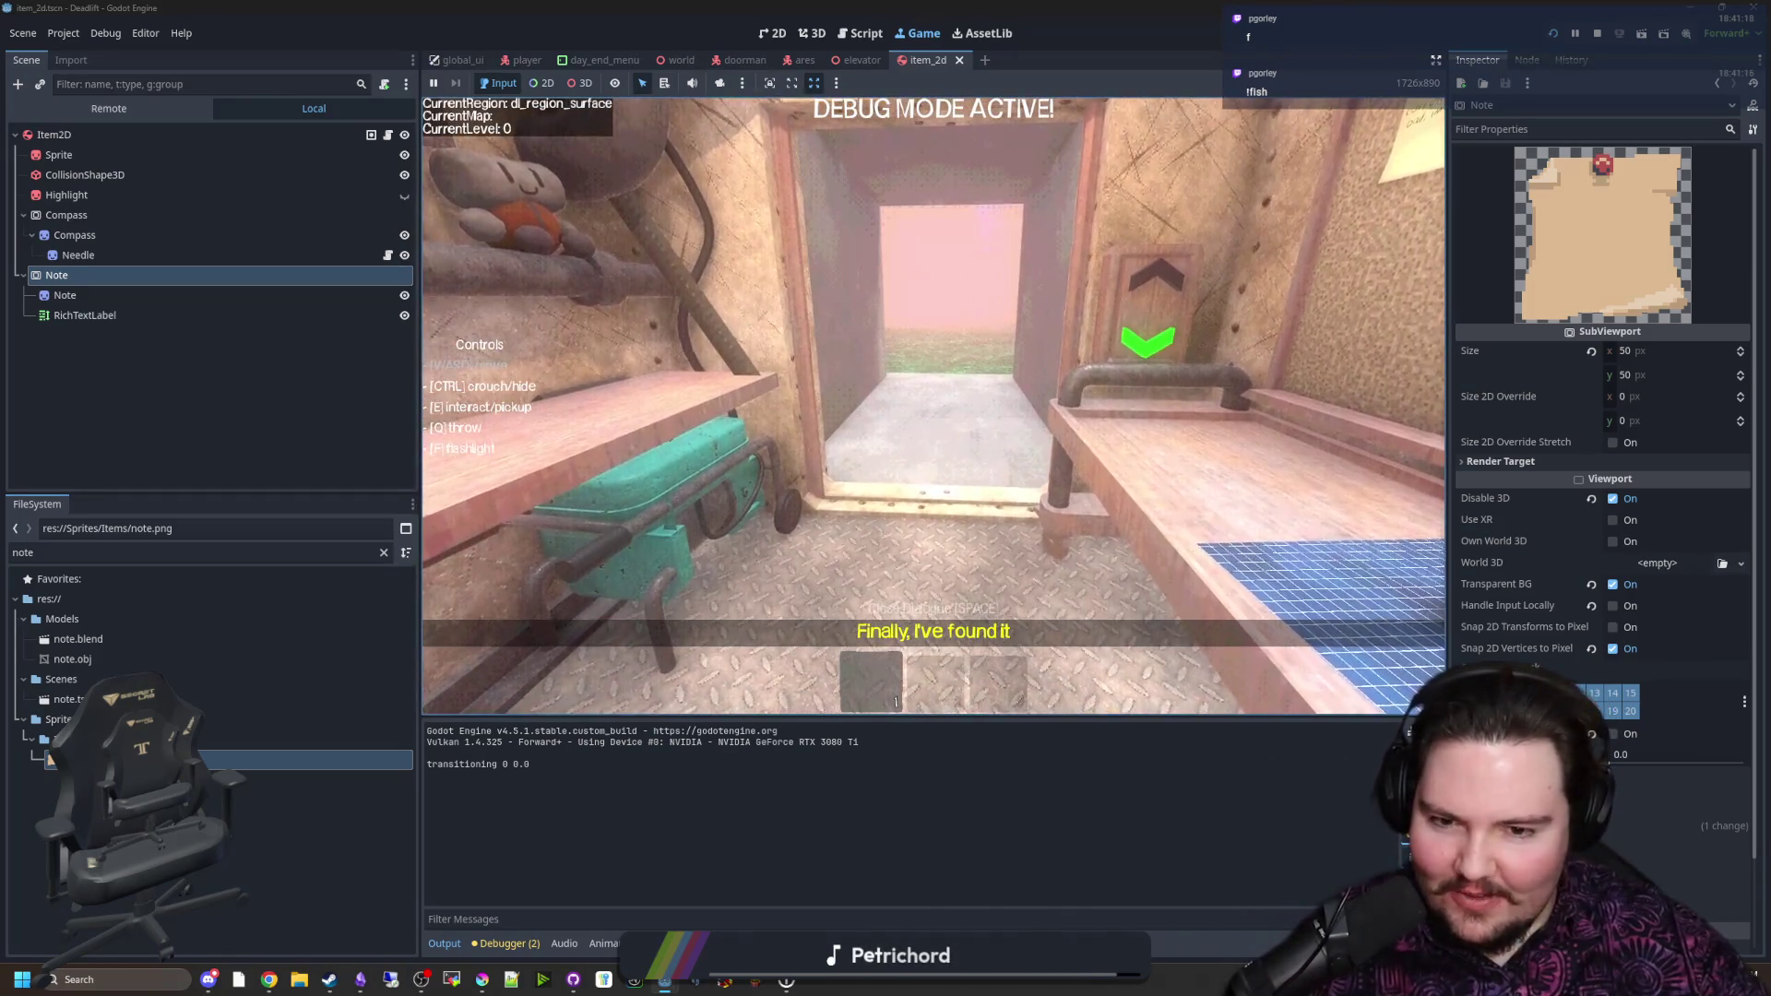
pyautogui.press('`')
pyautogui.press('F8')
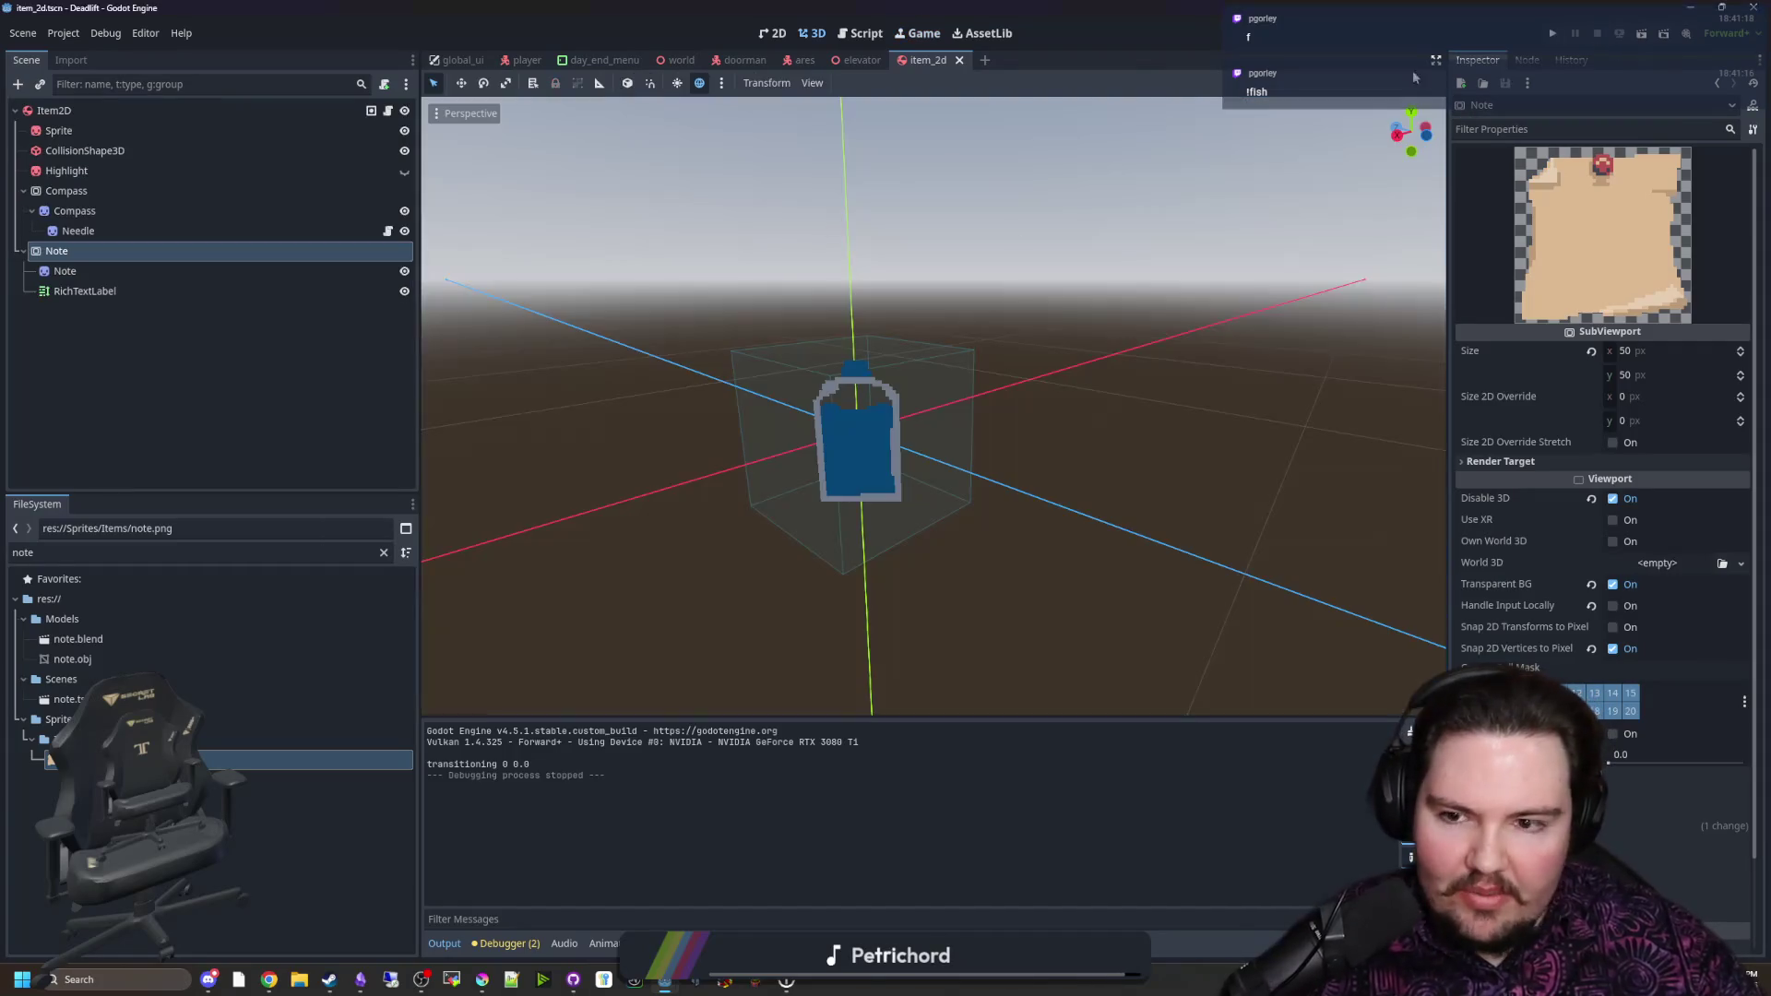
# Step: Filter the FileSystem for 'item' and open items_table.gd
pyautogui.click(382, 552)
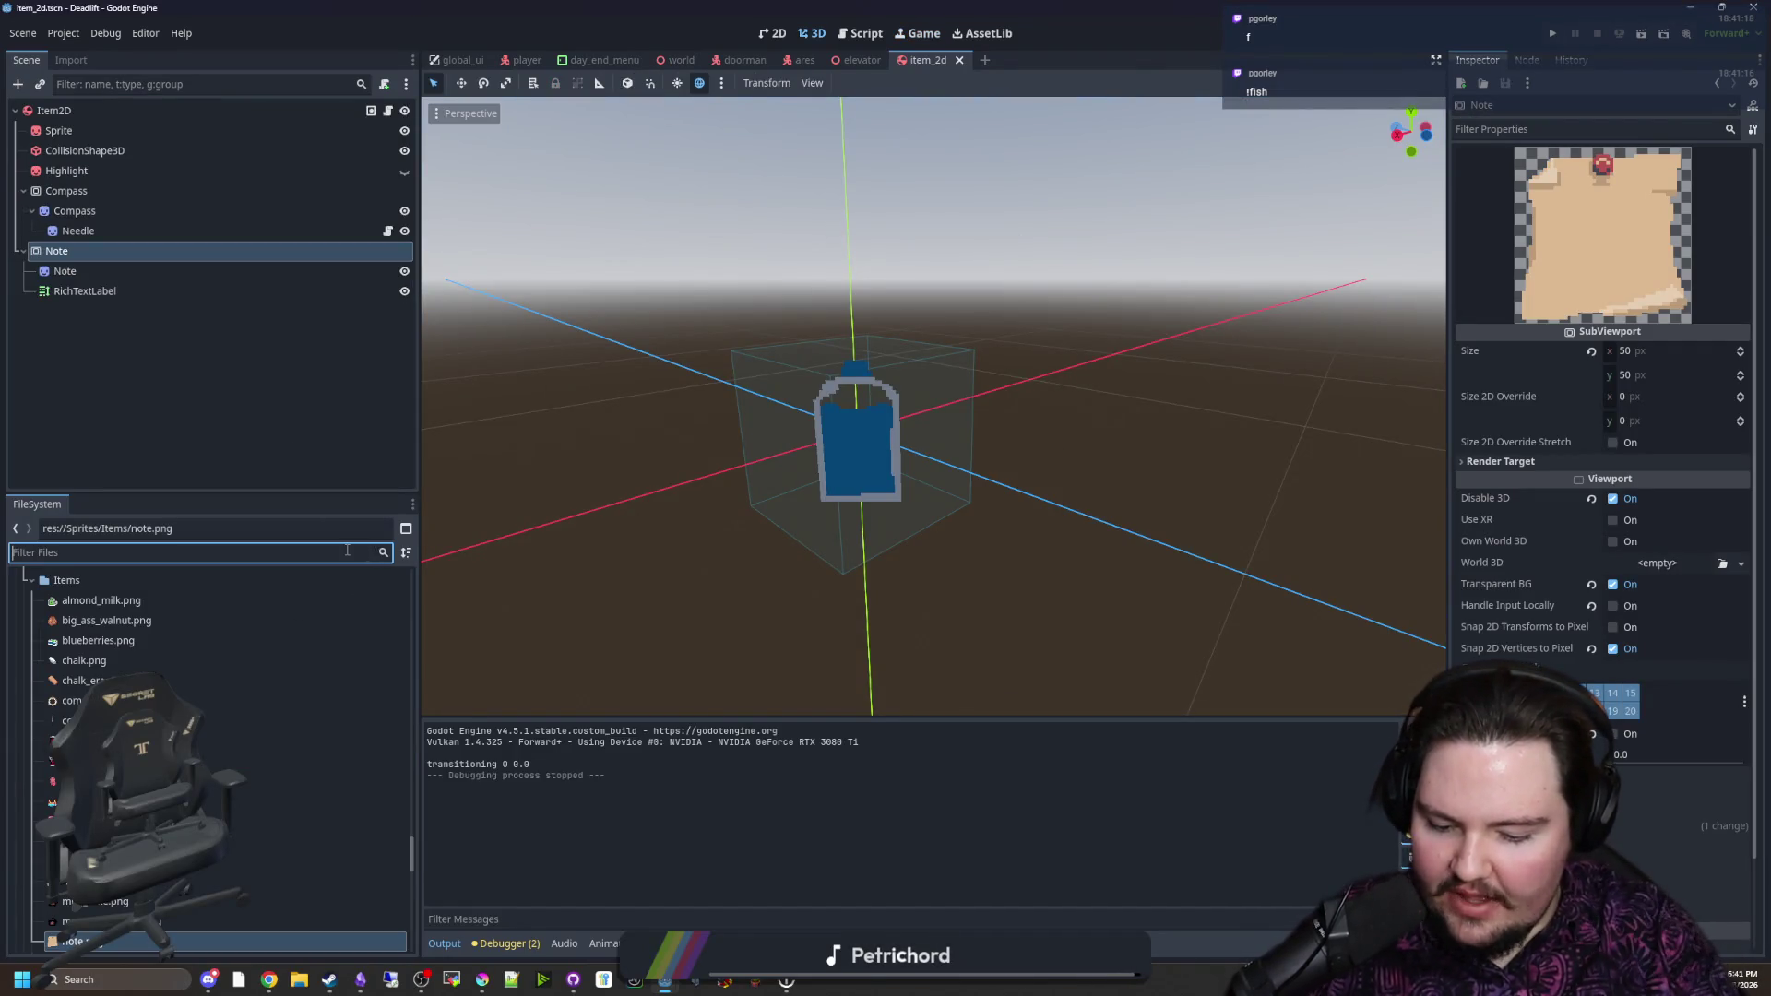
pyautogui.write('item')
pyautogui.doubleClick(156, 640)
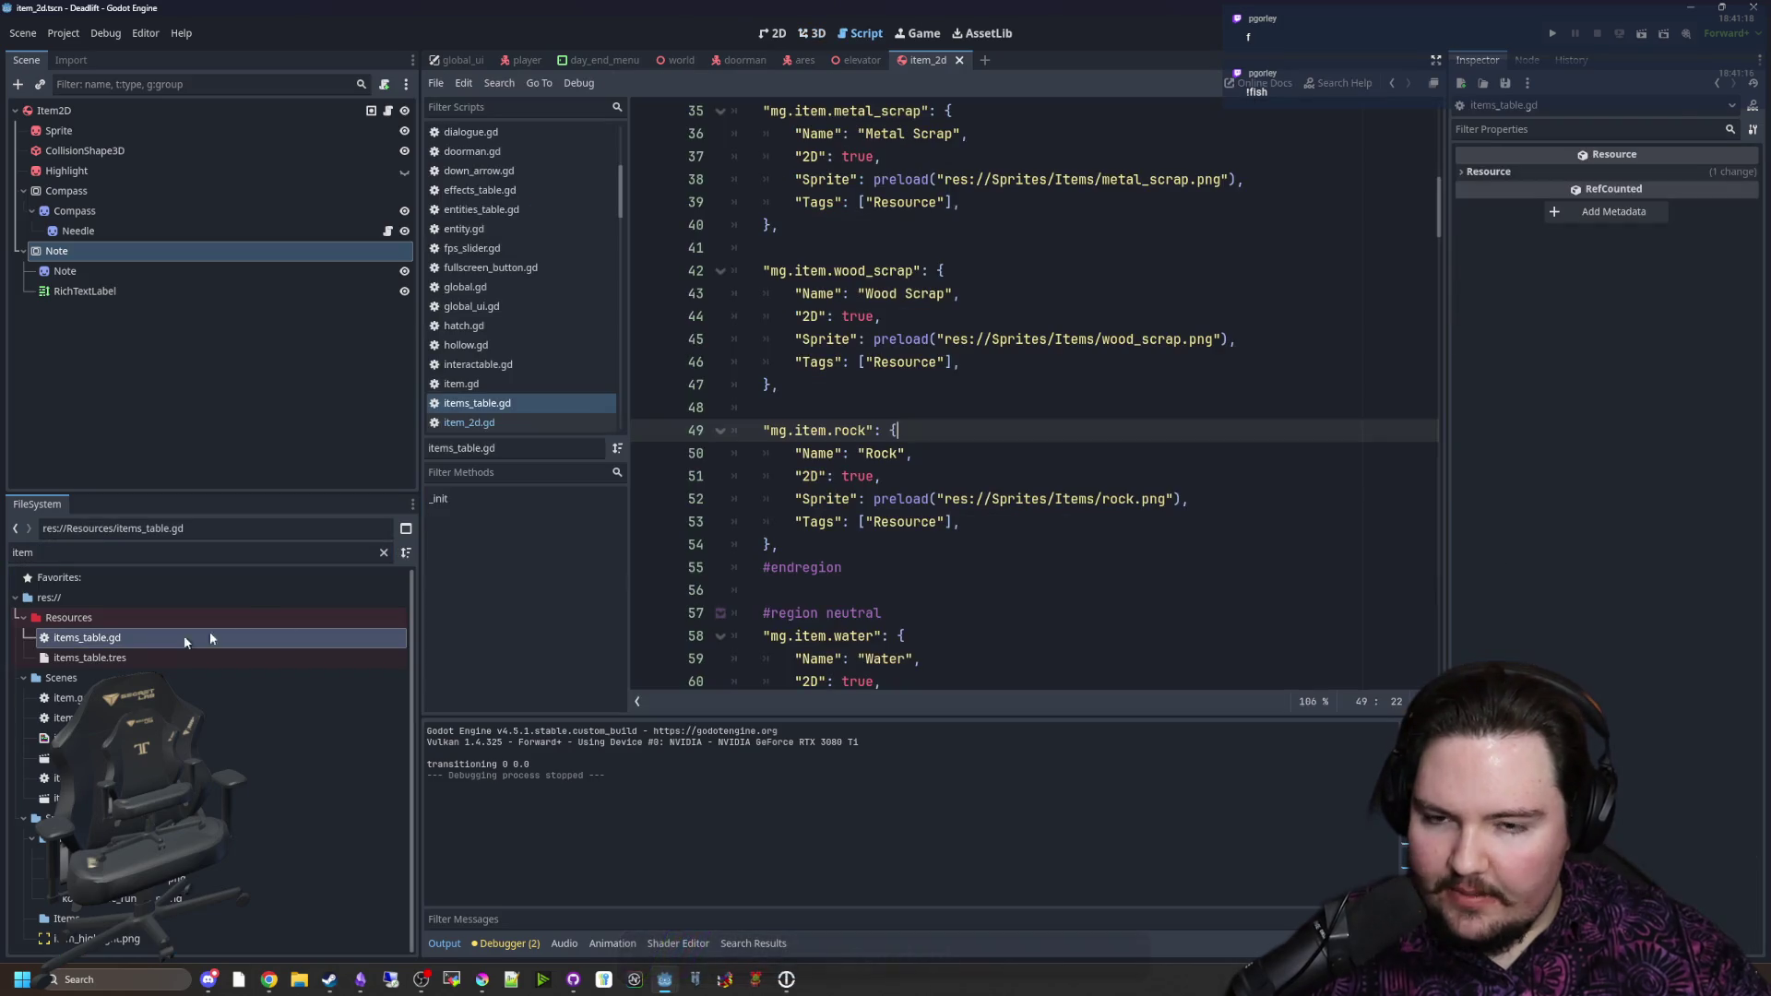
# Step: Duplicate the mg.item.rock entry directly below itself
pyautogui.moveTo(899, 430)
pyautogui.mouseDown()
pyautogui.moveTo(818, 452)
pyautogui.moveTo(763, 430)
pyautogui.mouseUp()
pyautogui.scroll(-3, 830, 369)
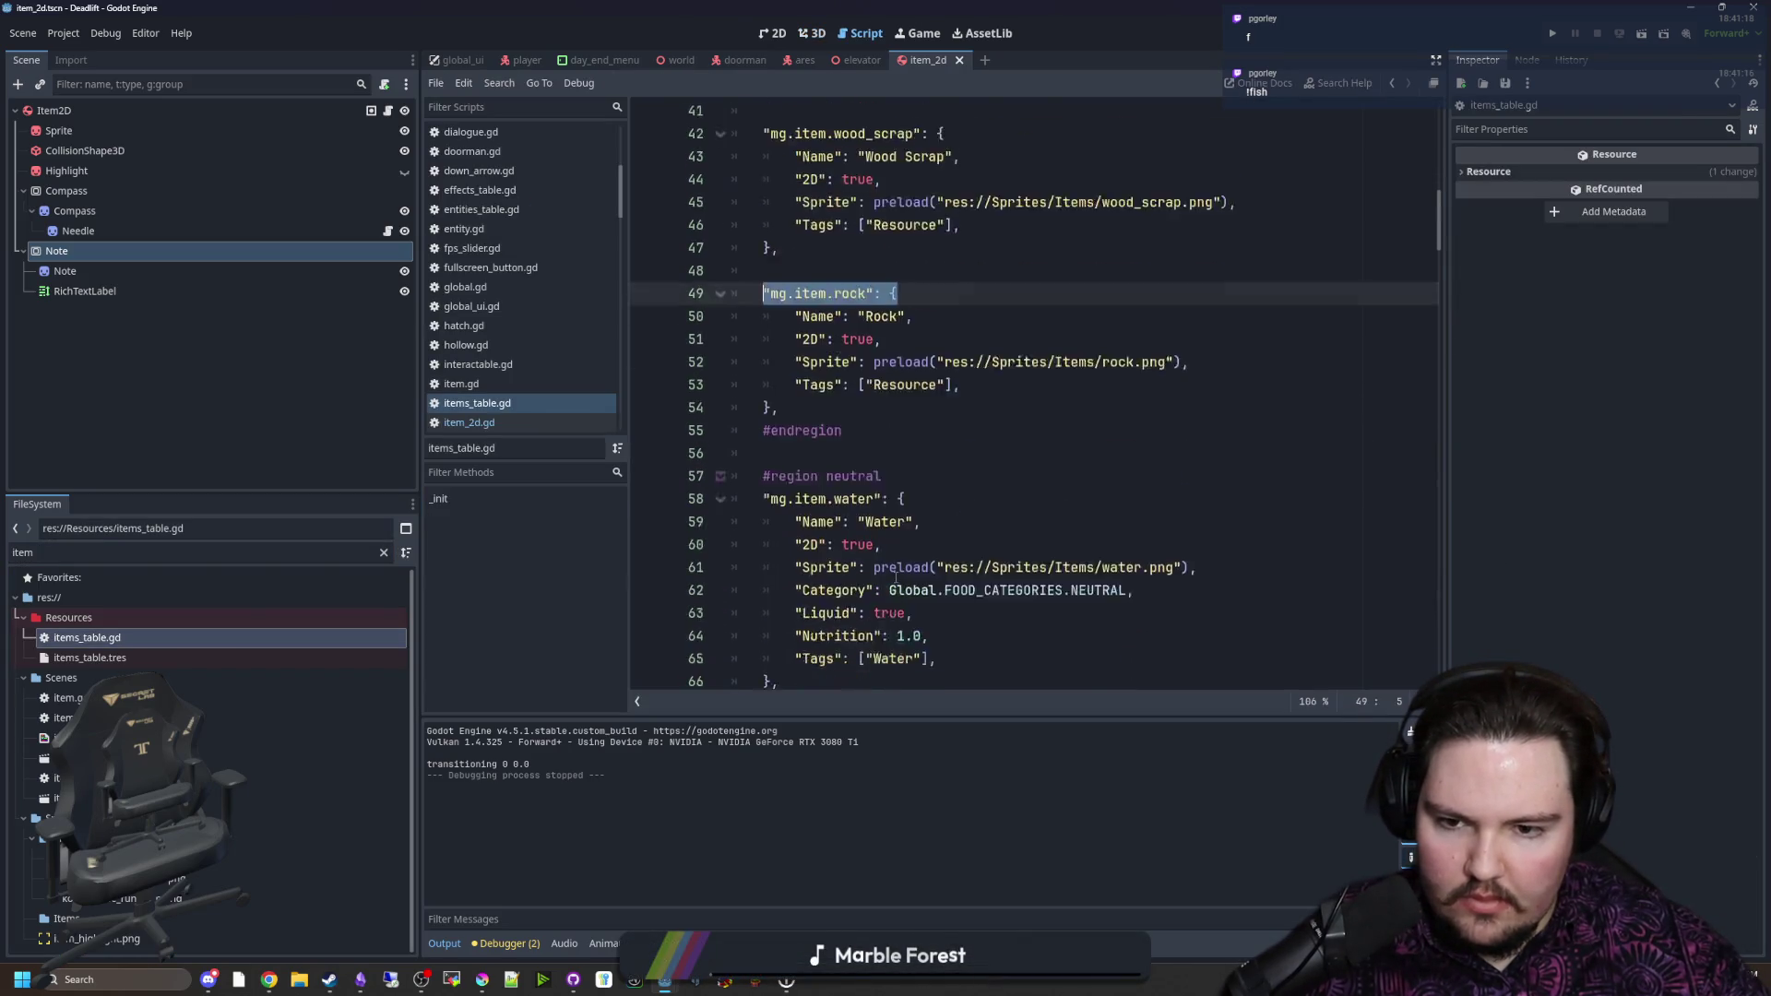
pyautogui.click(830, 344)
pyautogui.moveTo(830, 344); pyautogui.dragTo(656, 227)
pyautogui.hotkey('ctrl', 'c')
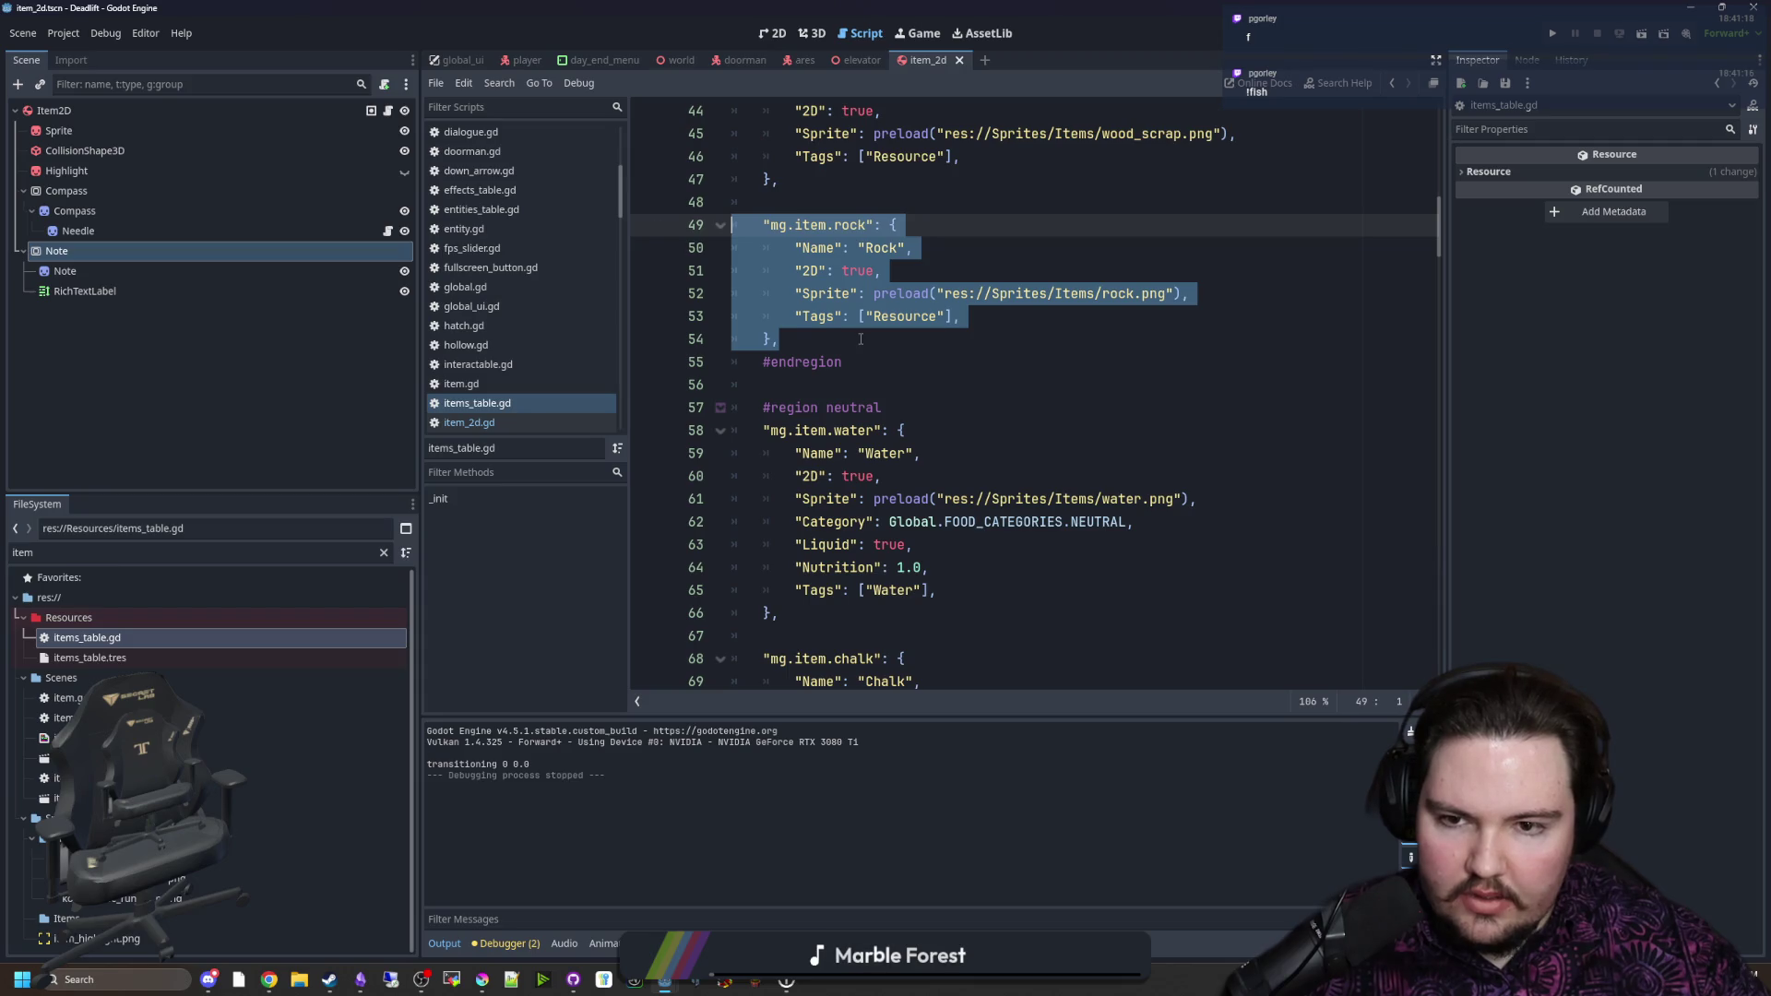
pyautogui.click(860, 339)
pyautogui.press('Return')
pyautogui.press('Return')
pyautogui.hotkey('ctrl', 'v')
pyautogui.press('Return')
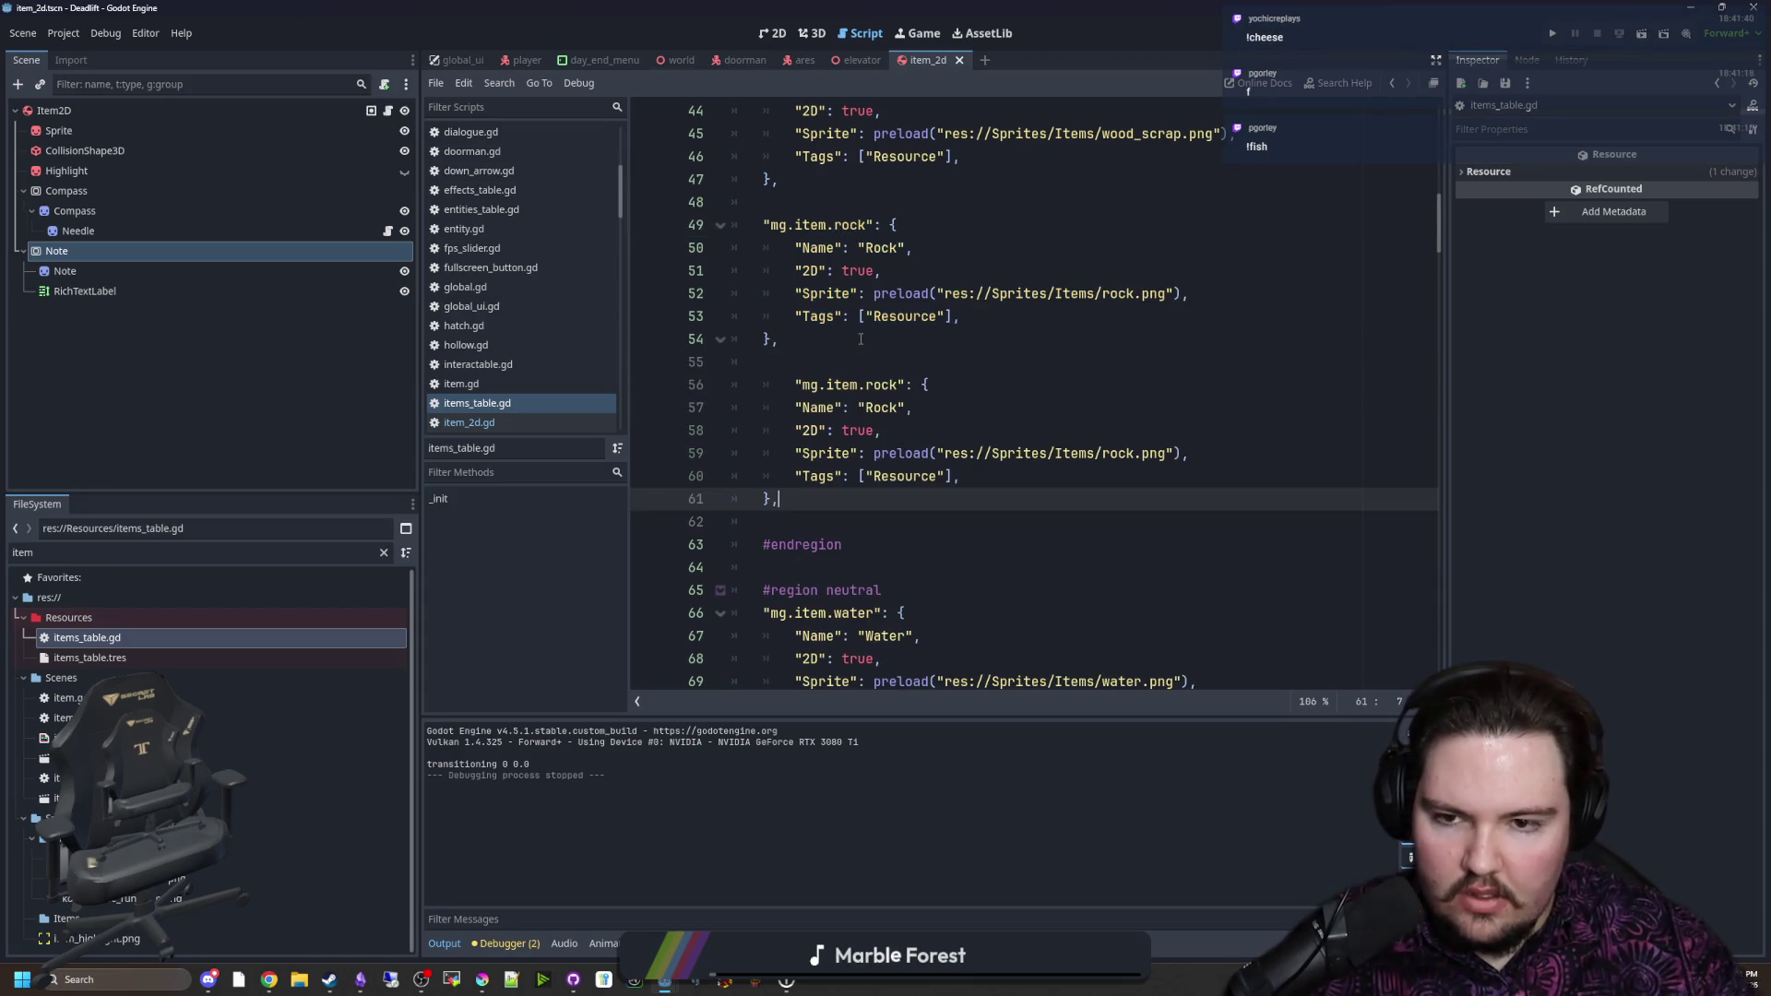
pyautogui.press('Up')
pyautogui.press('Up')
pyautogui.press('Up')
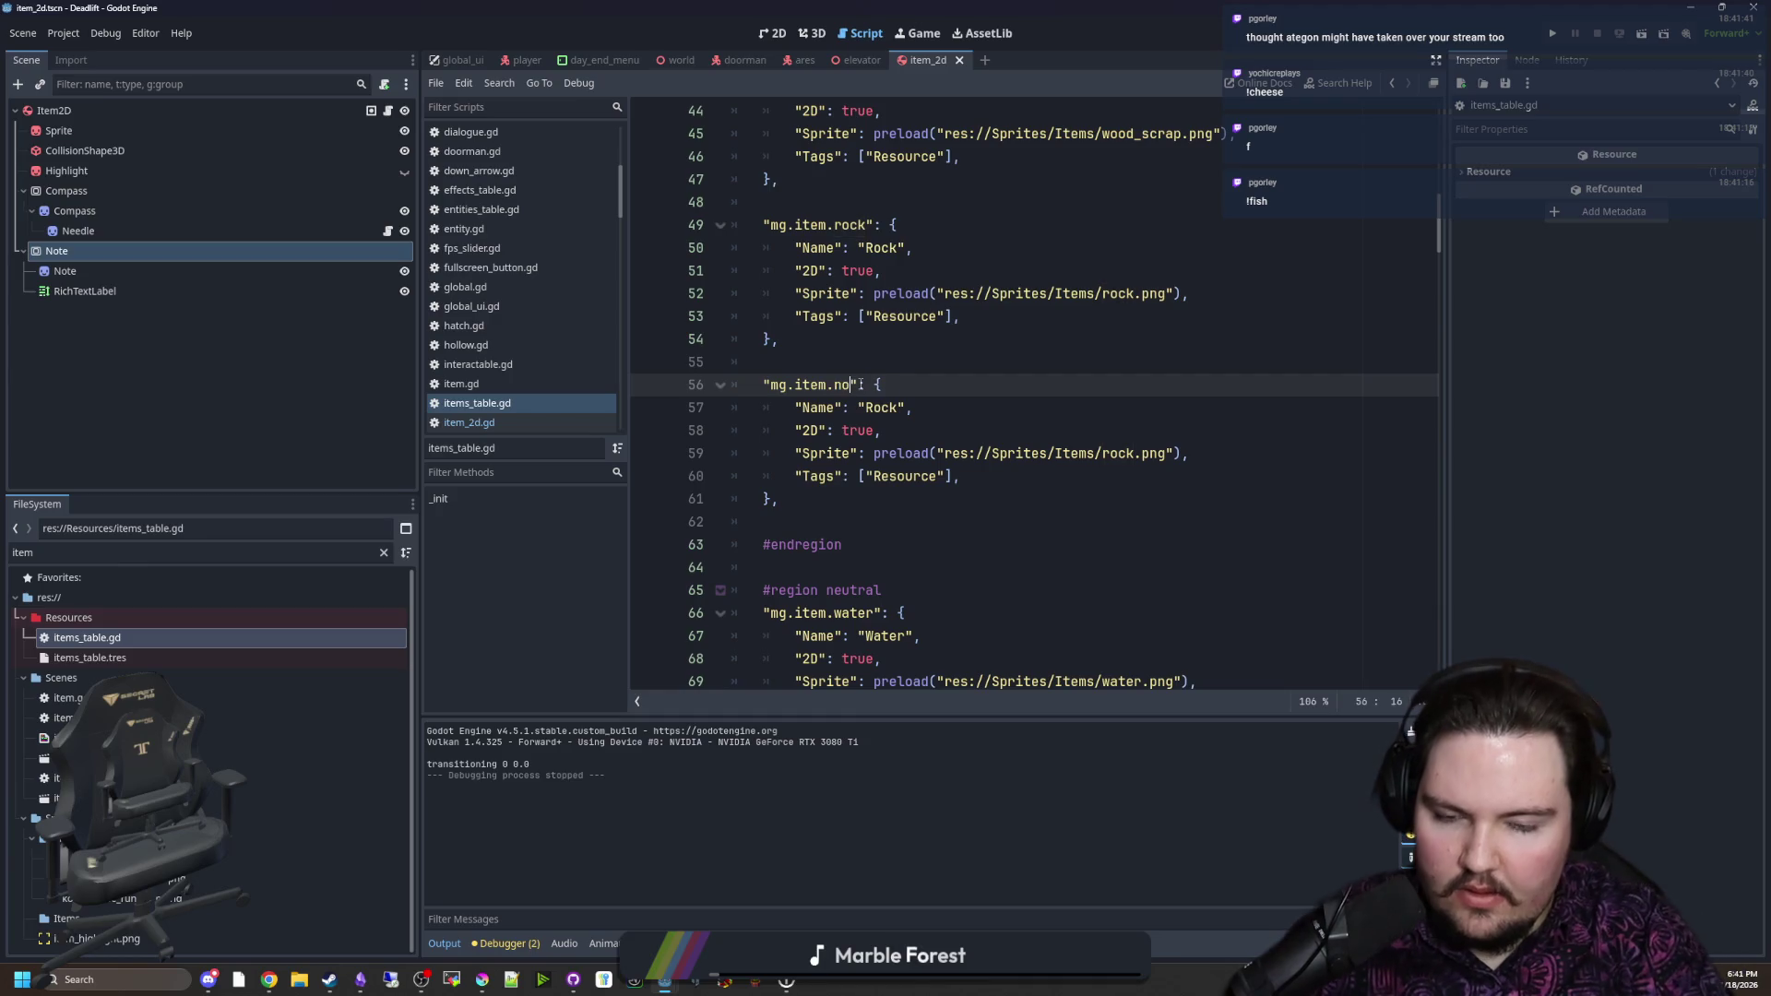
# Step: Rename the copy to note with the note.png sprite path, tidy spacing, and save
pyautogui.moveTo(865, 406); pyautogui.dragTo(896, 408)
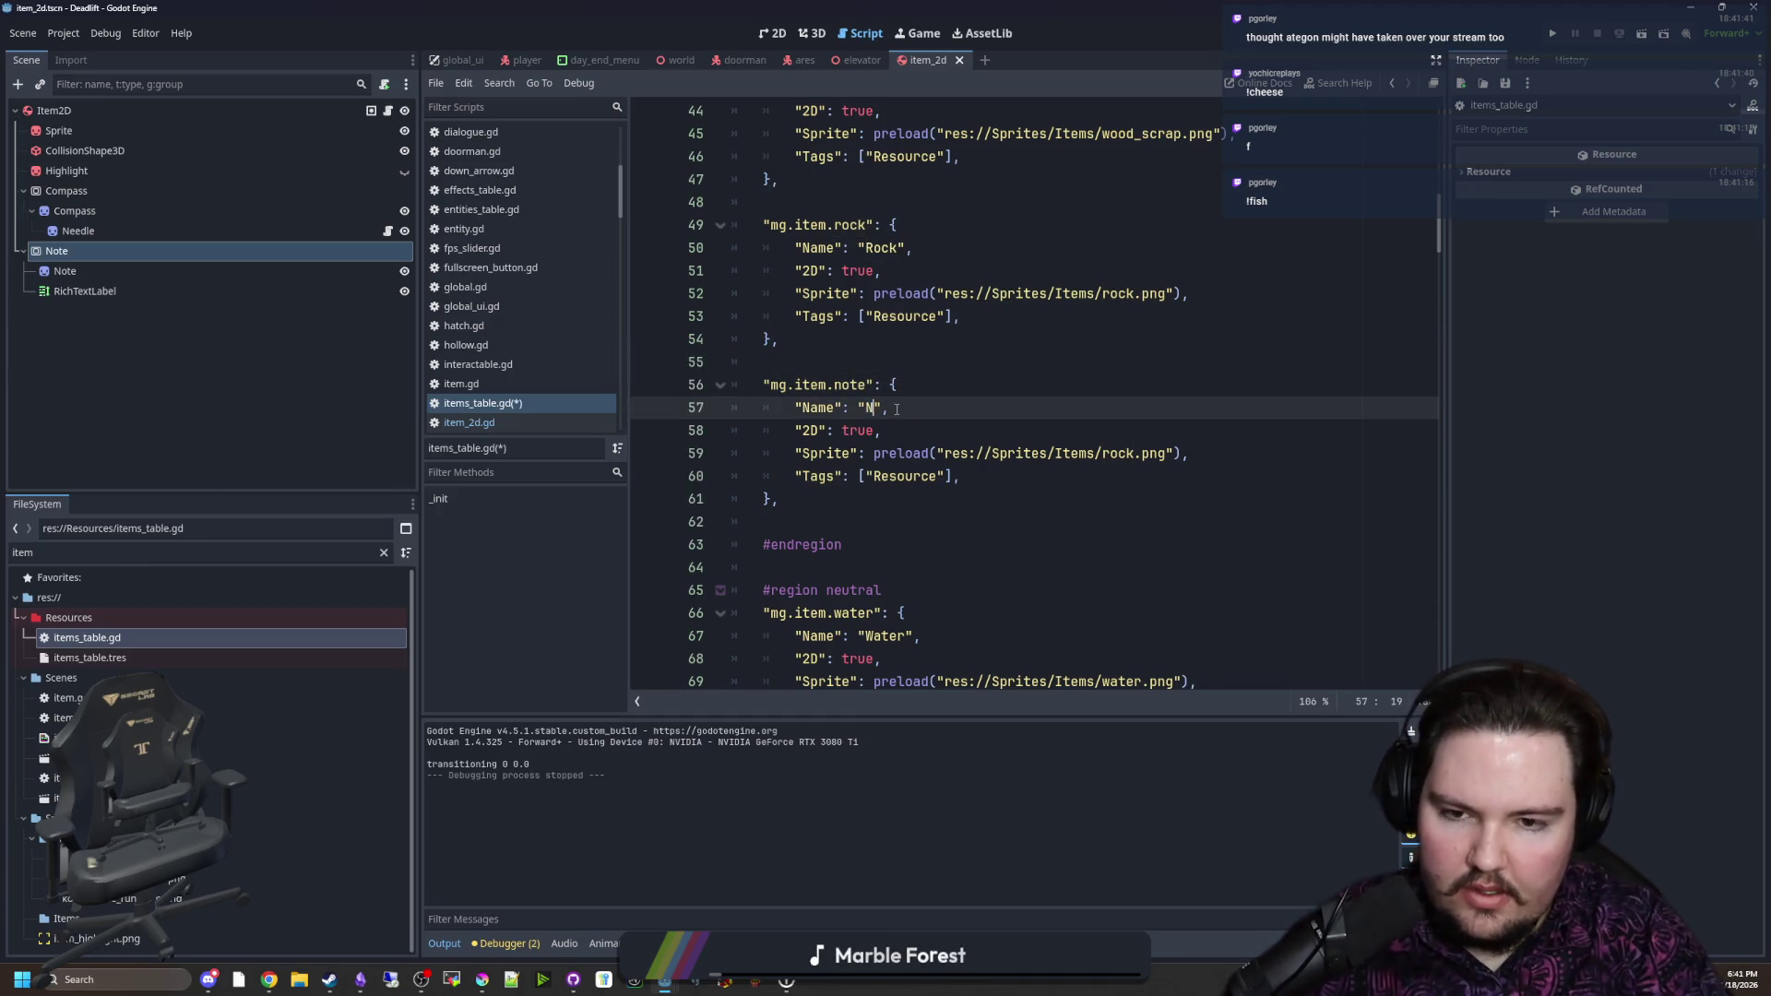
pyautogui.write('ote')
pyautogui.click(1058, 470)
pyautogui.moveTo(1136, 457); pyautogui.dragTo(1104, 456)
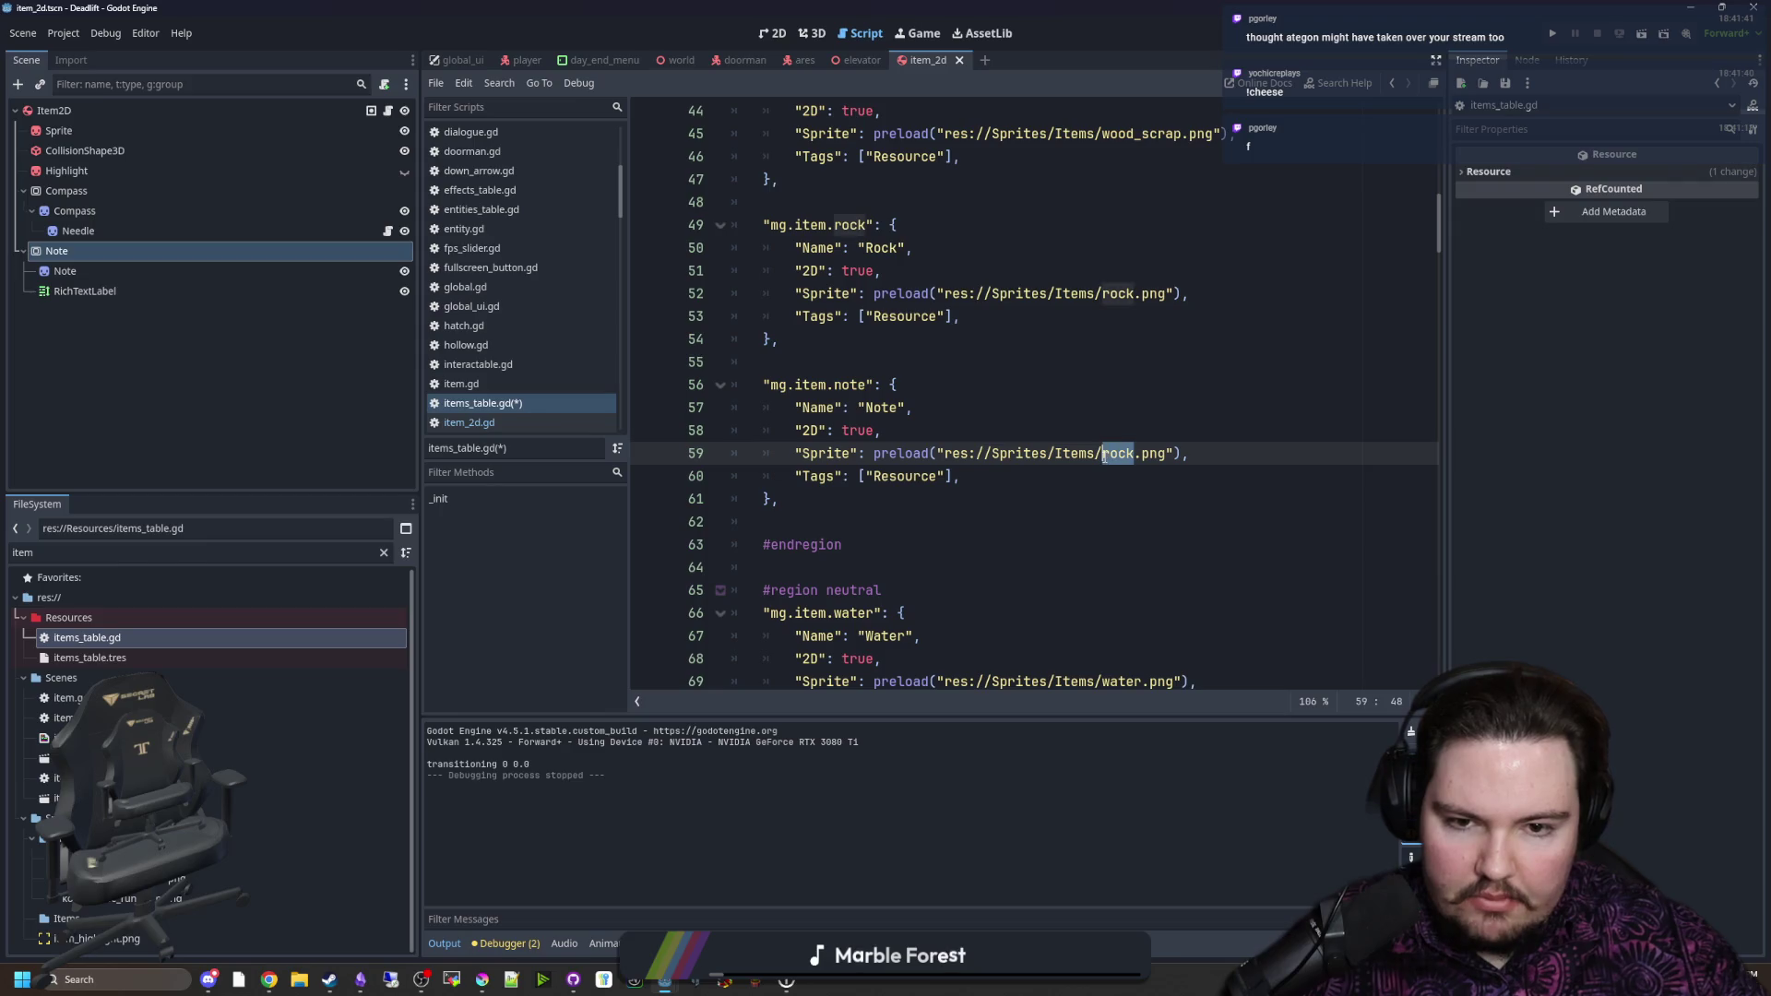
pyautogui.write('note')
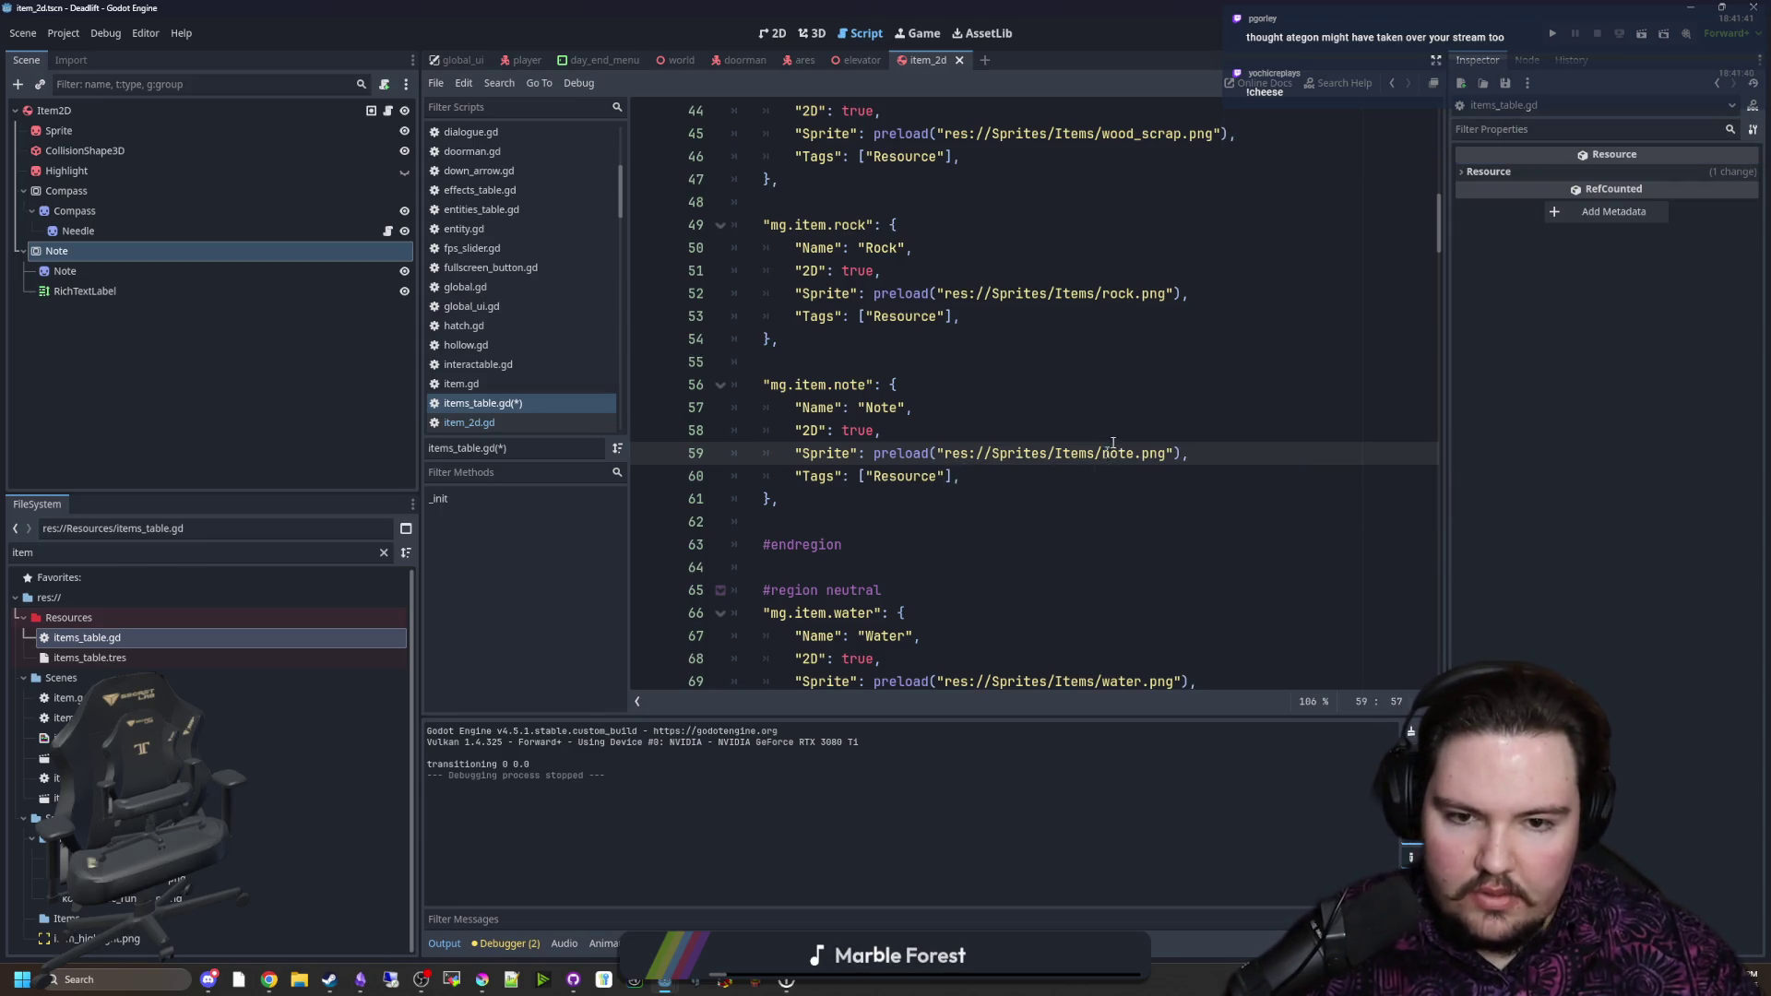
pyautogui.click(1099, 429)
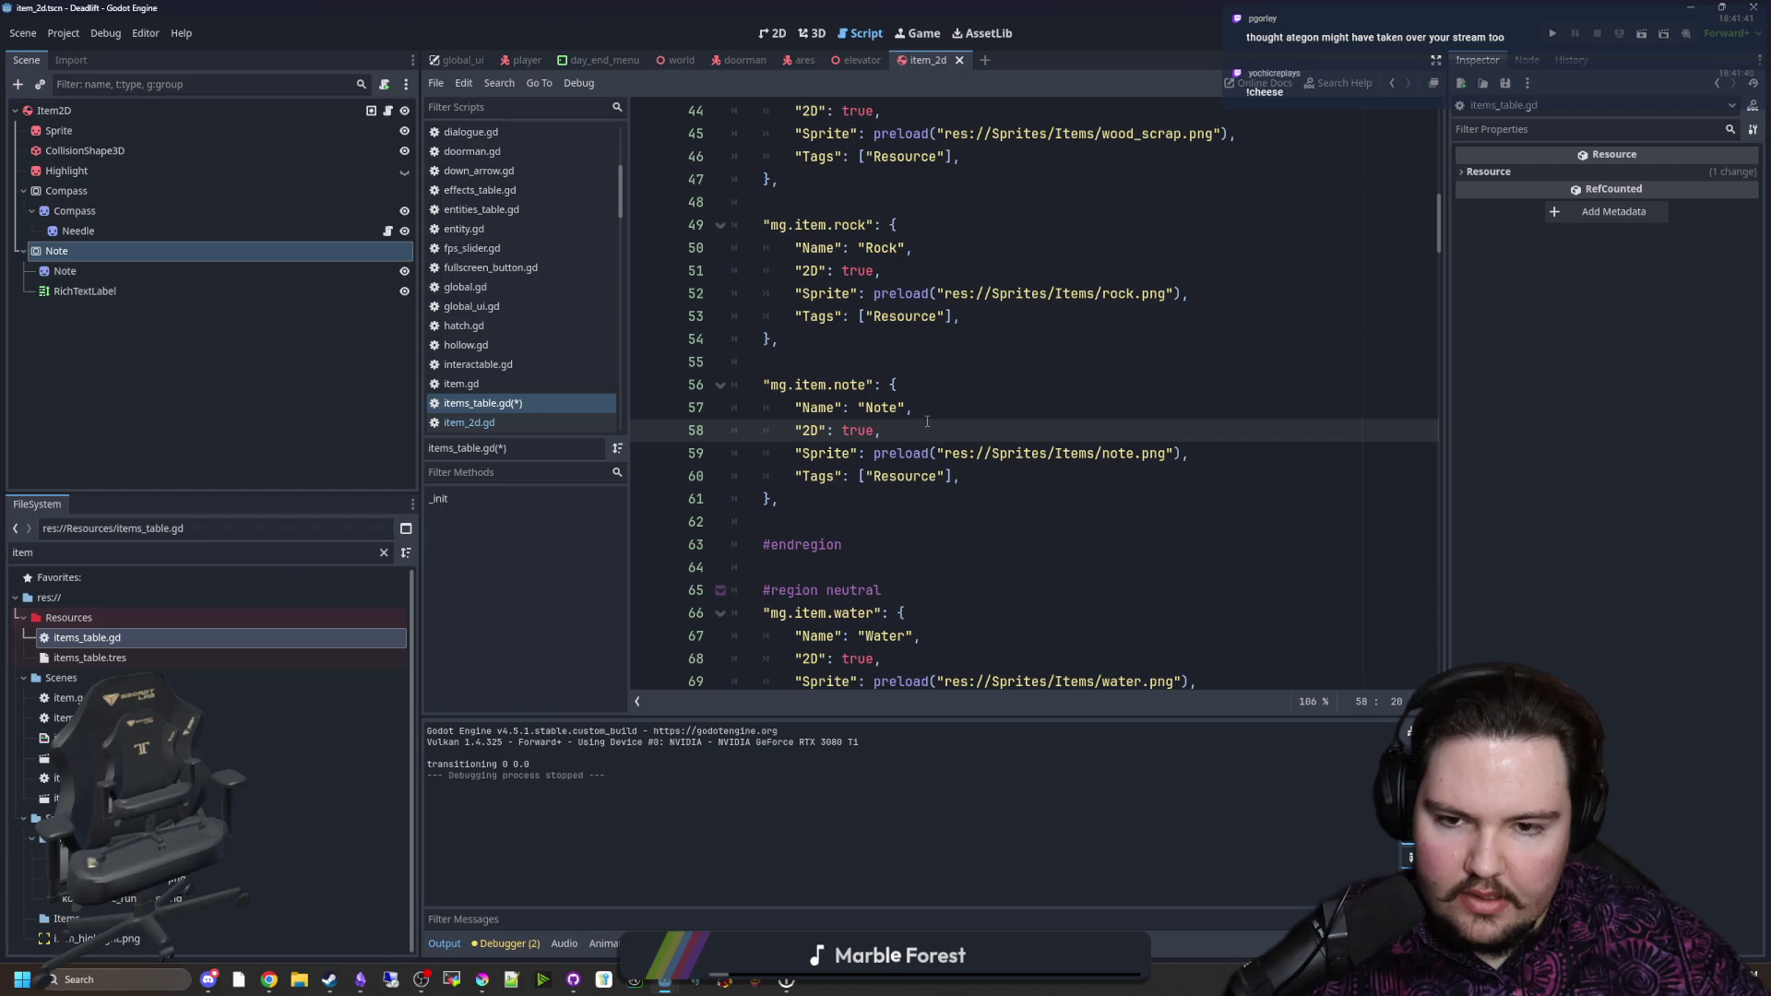
pyautogui.doubleClick(913, 476)
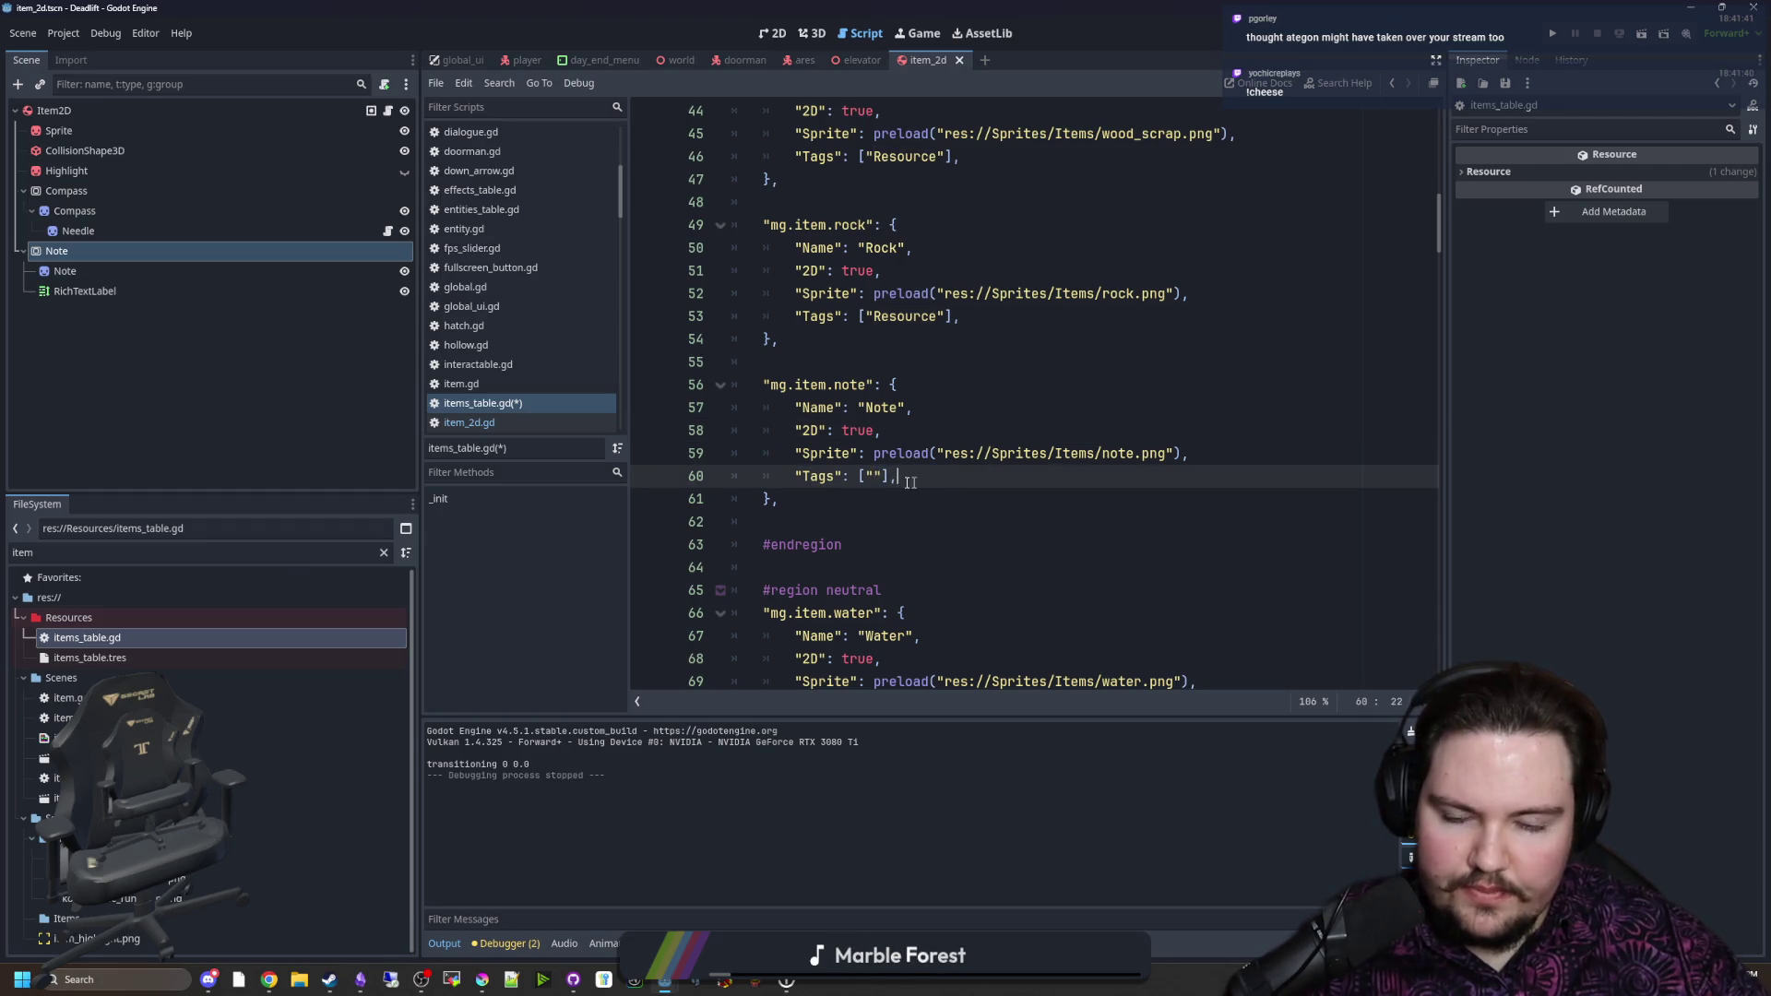
pyautogui.press('BackSpace')
pyautogui.press('Up')
pyautogui.hotkey('ctrl', 's')
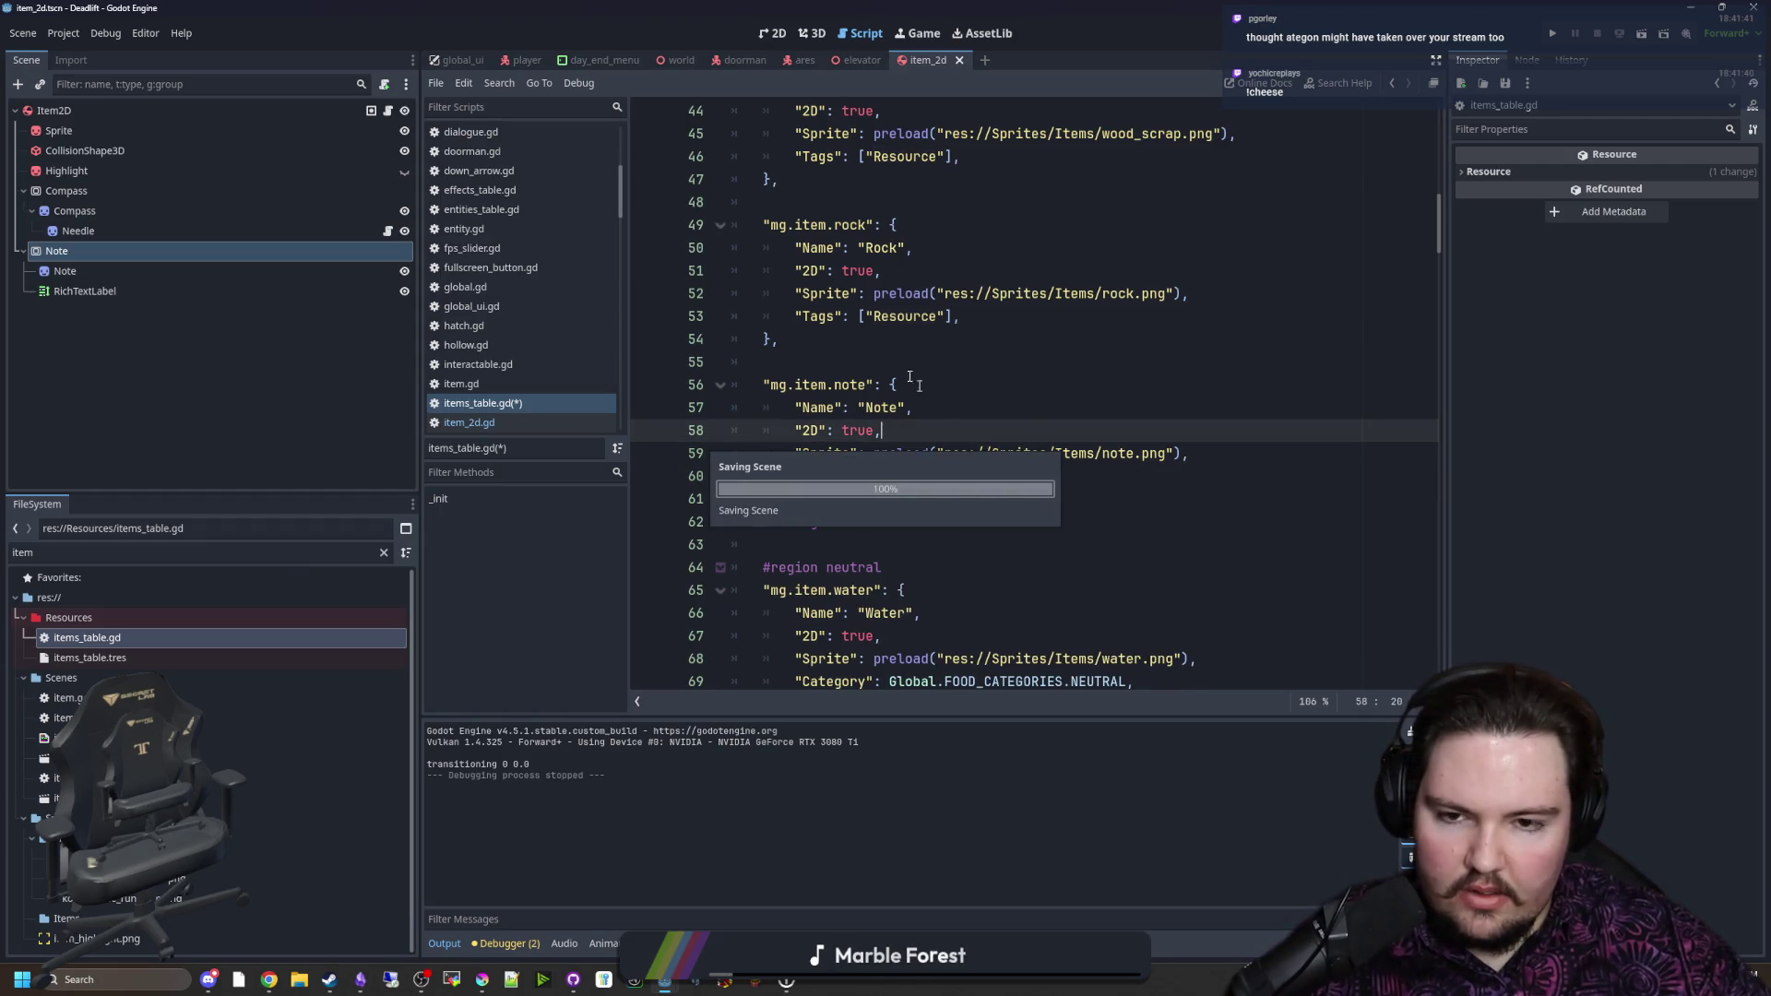
# Step: Run the game, spawn a note with /give note, and drop it on the table
pyautogui.click(1553, 34)
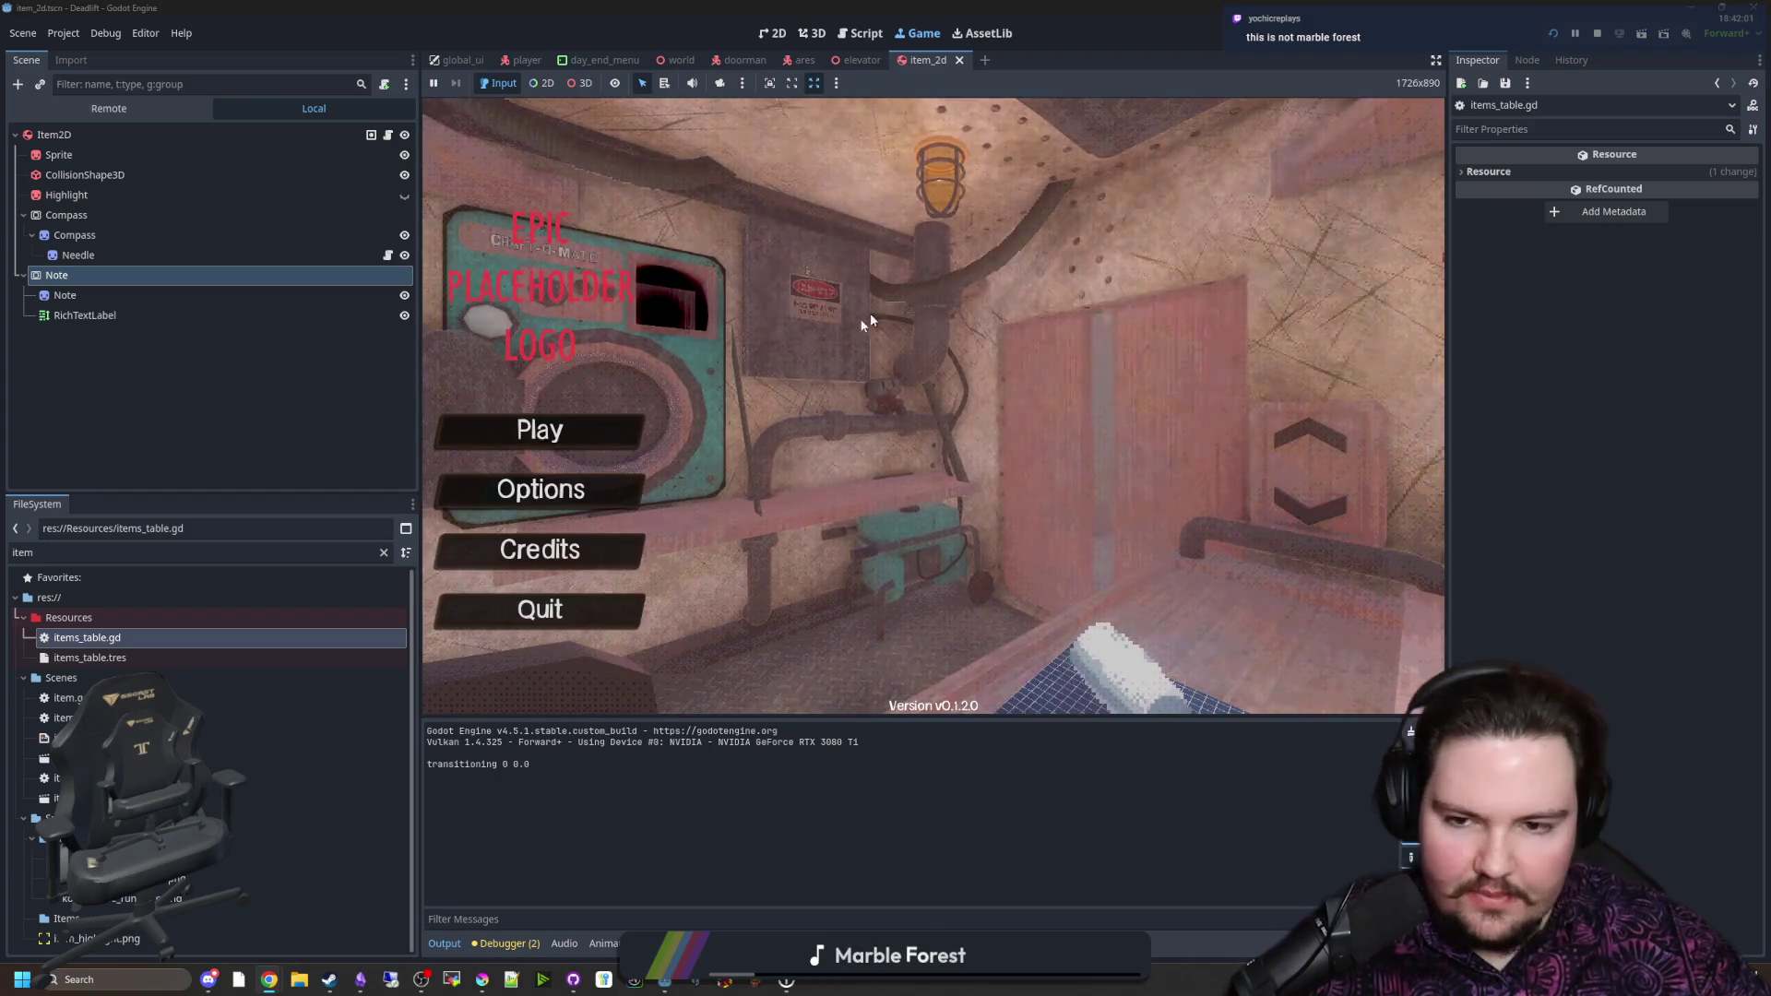
pyautogui.click(621, 424)
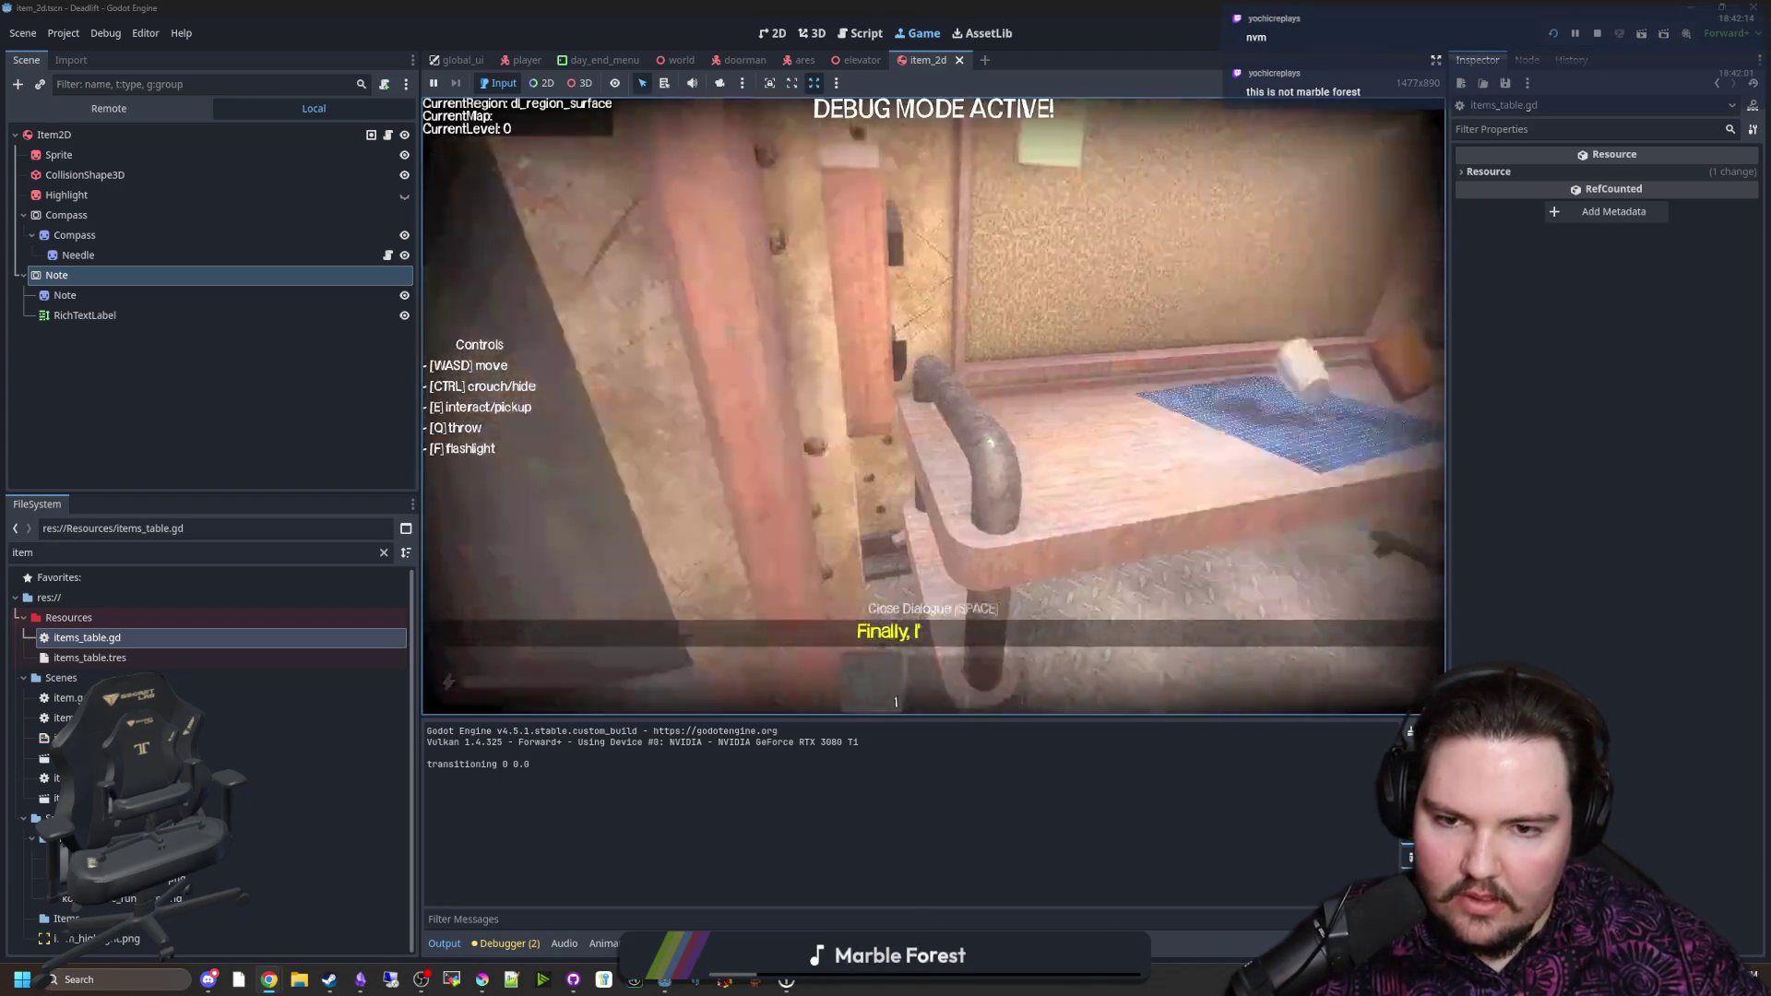
pyautogui.press('w')
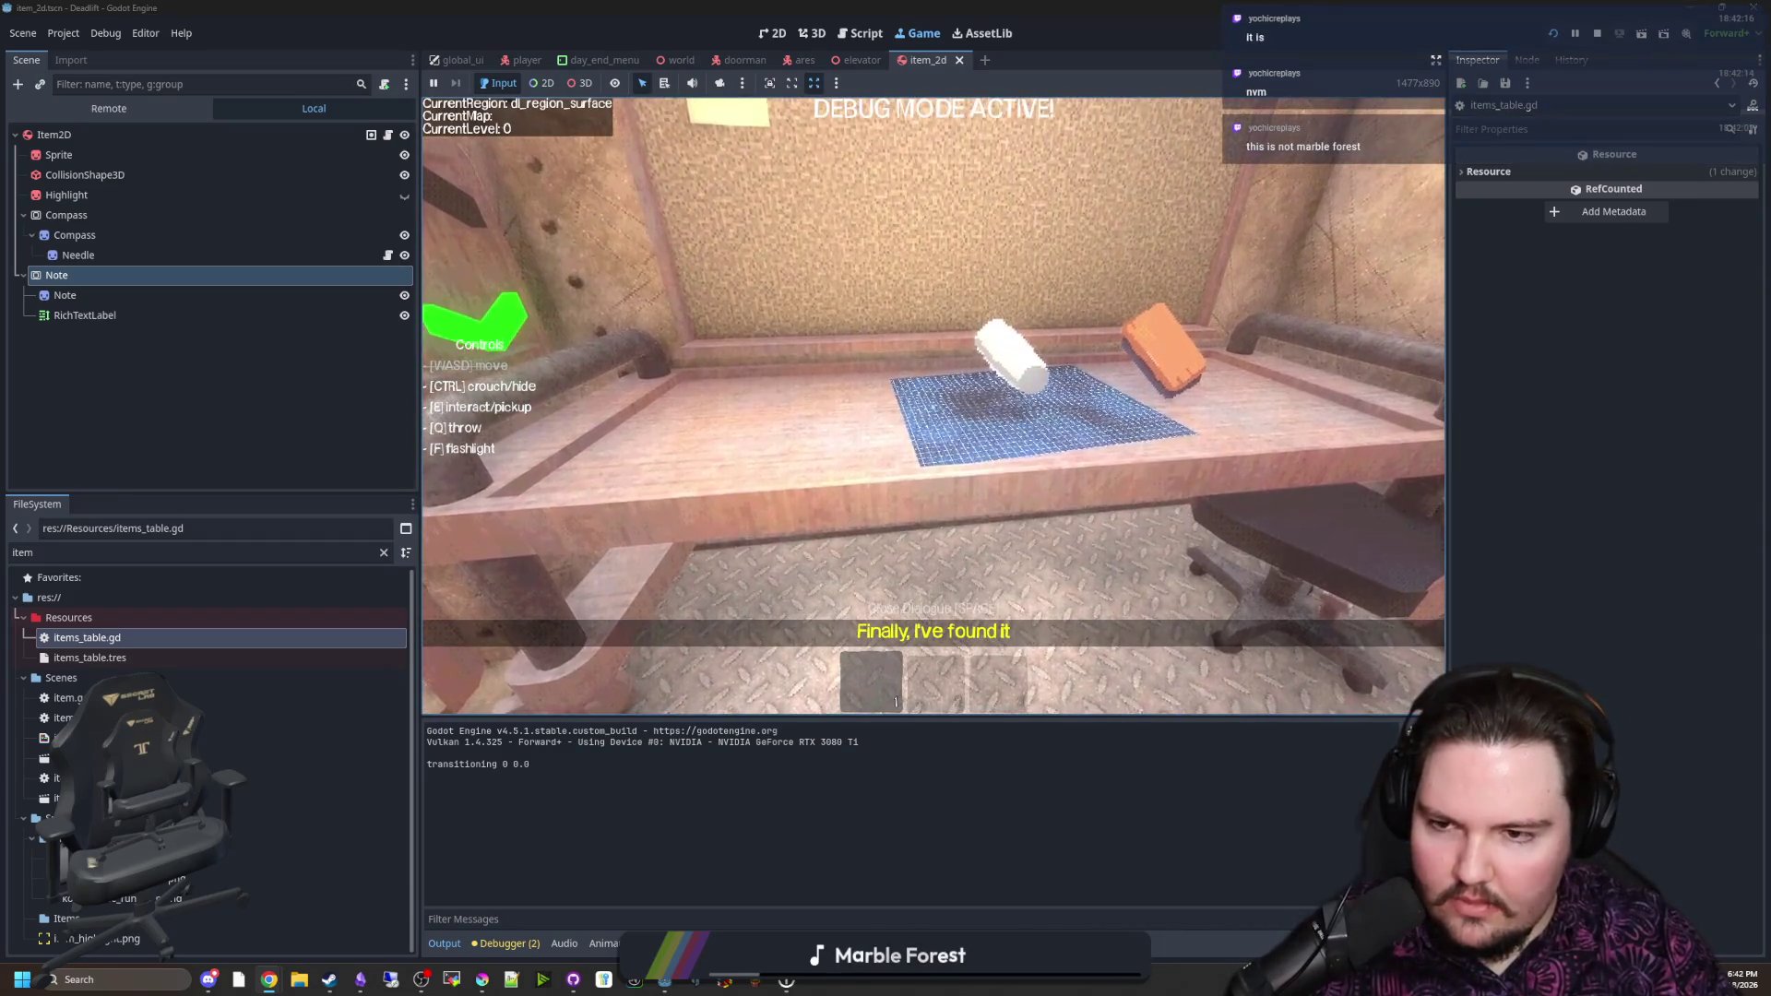
pyautogui.write('/give ')
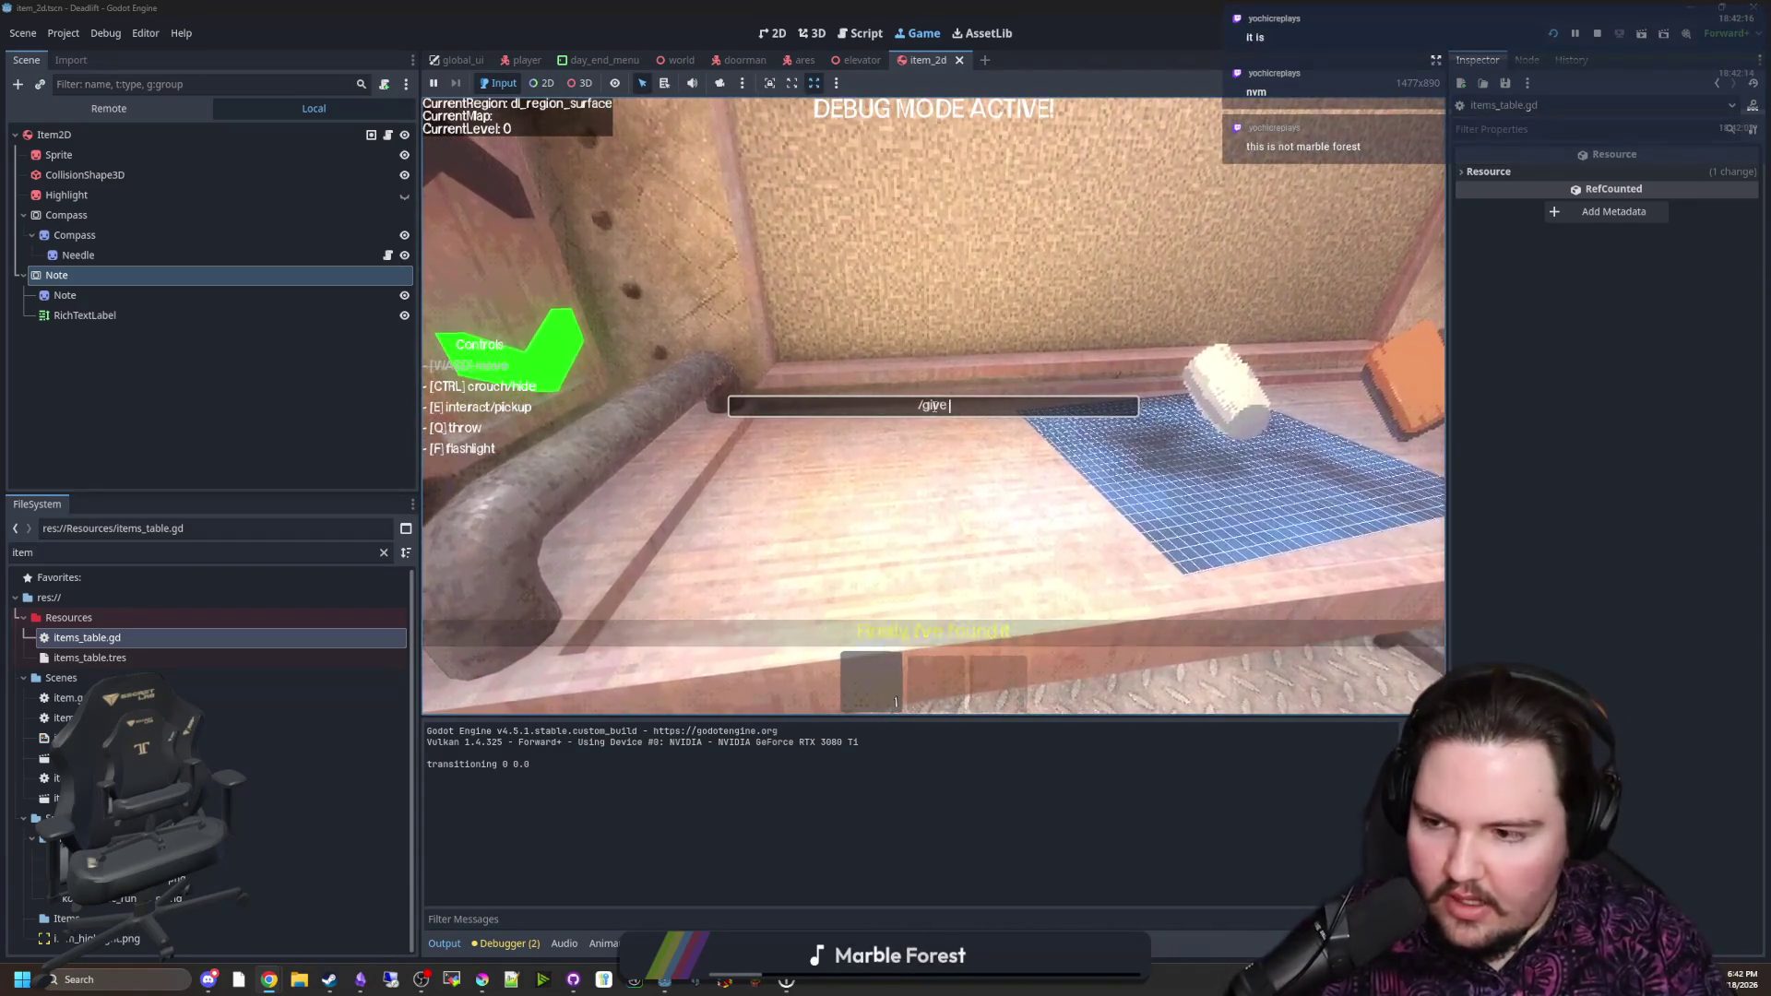
pyautogui.write('note')
pyautogui.press('Return')
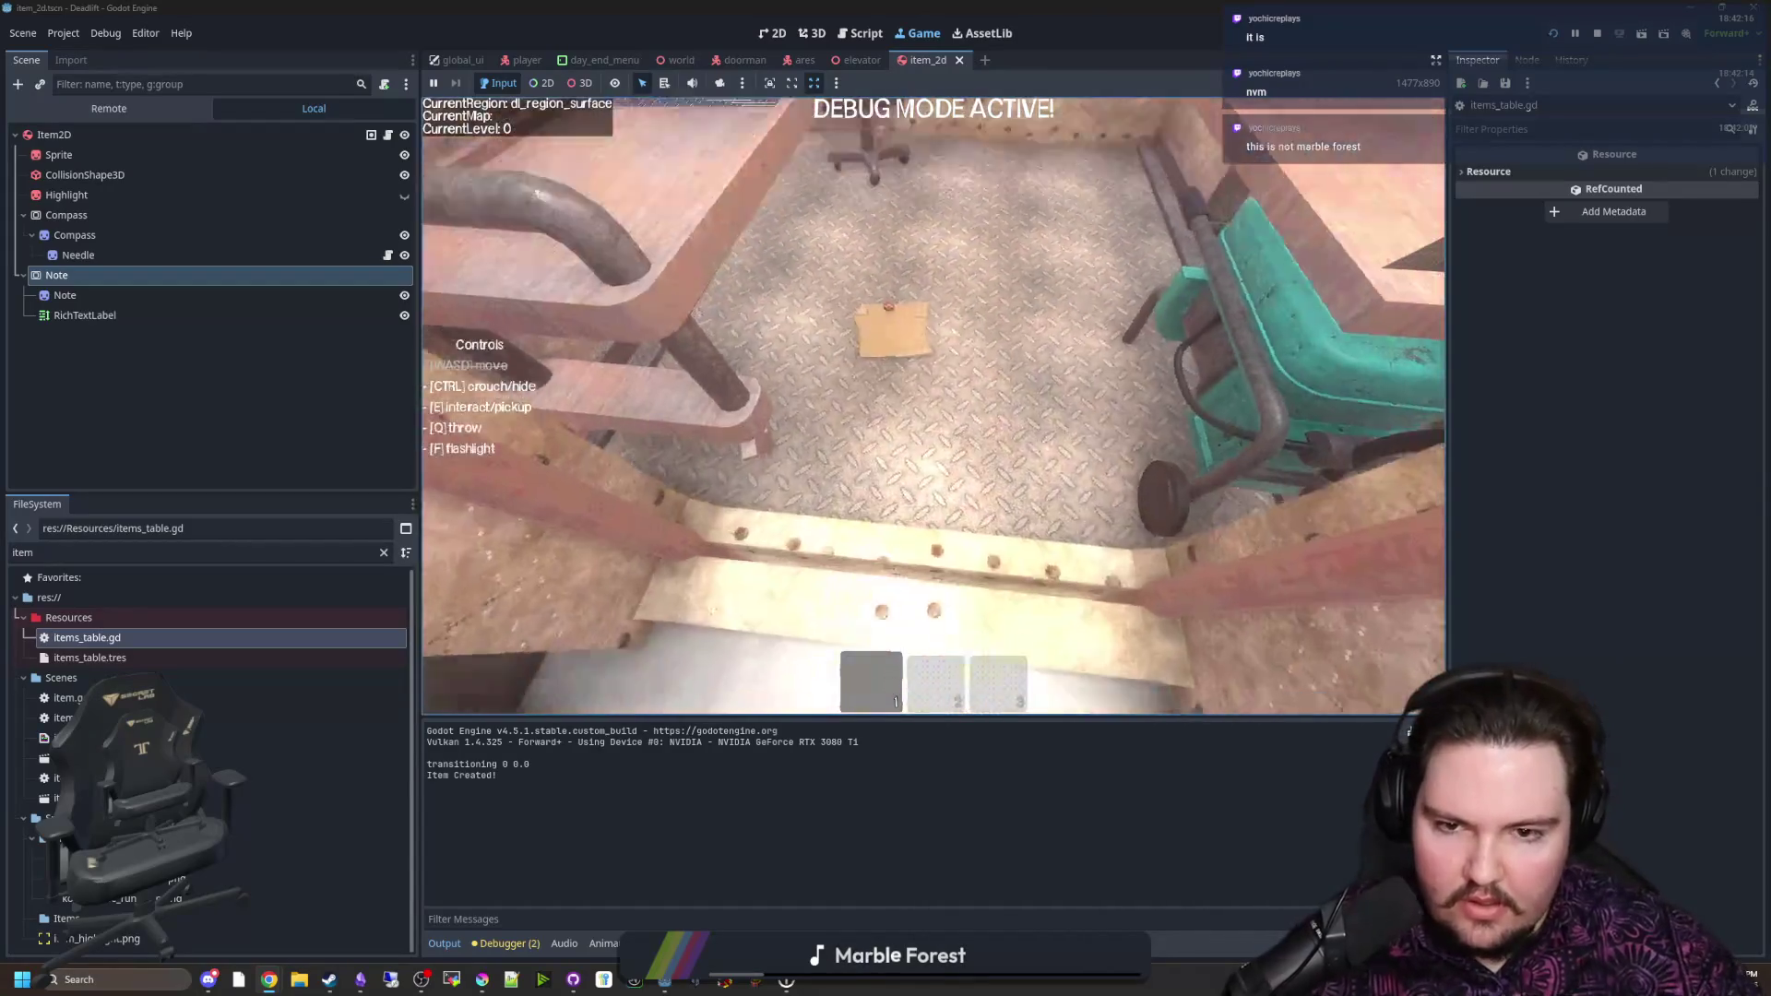
pyautogui.press('q')
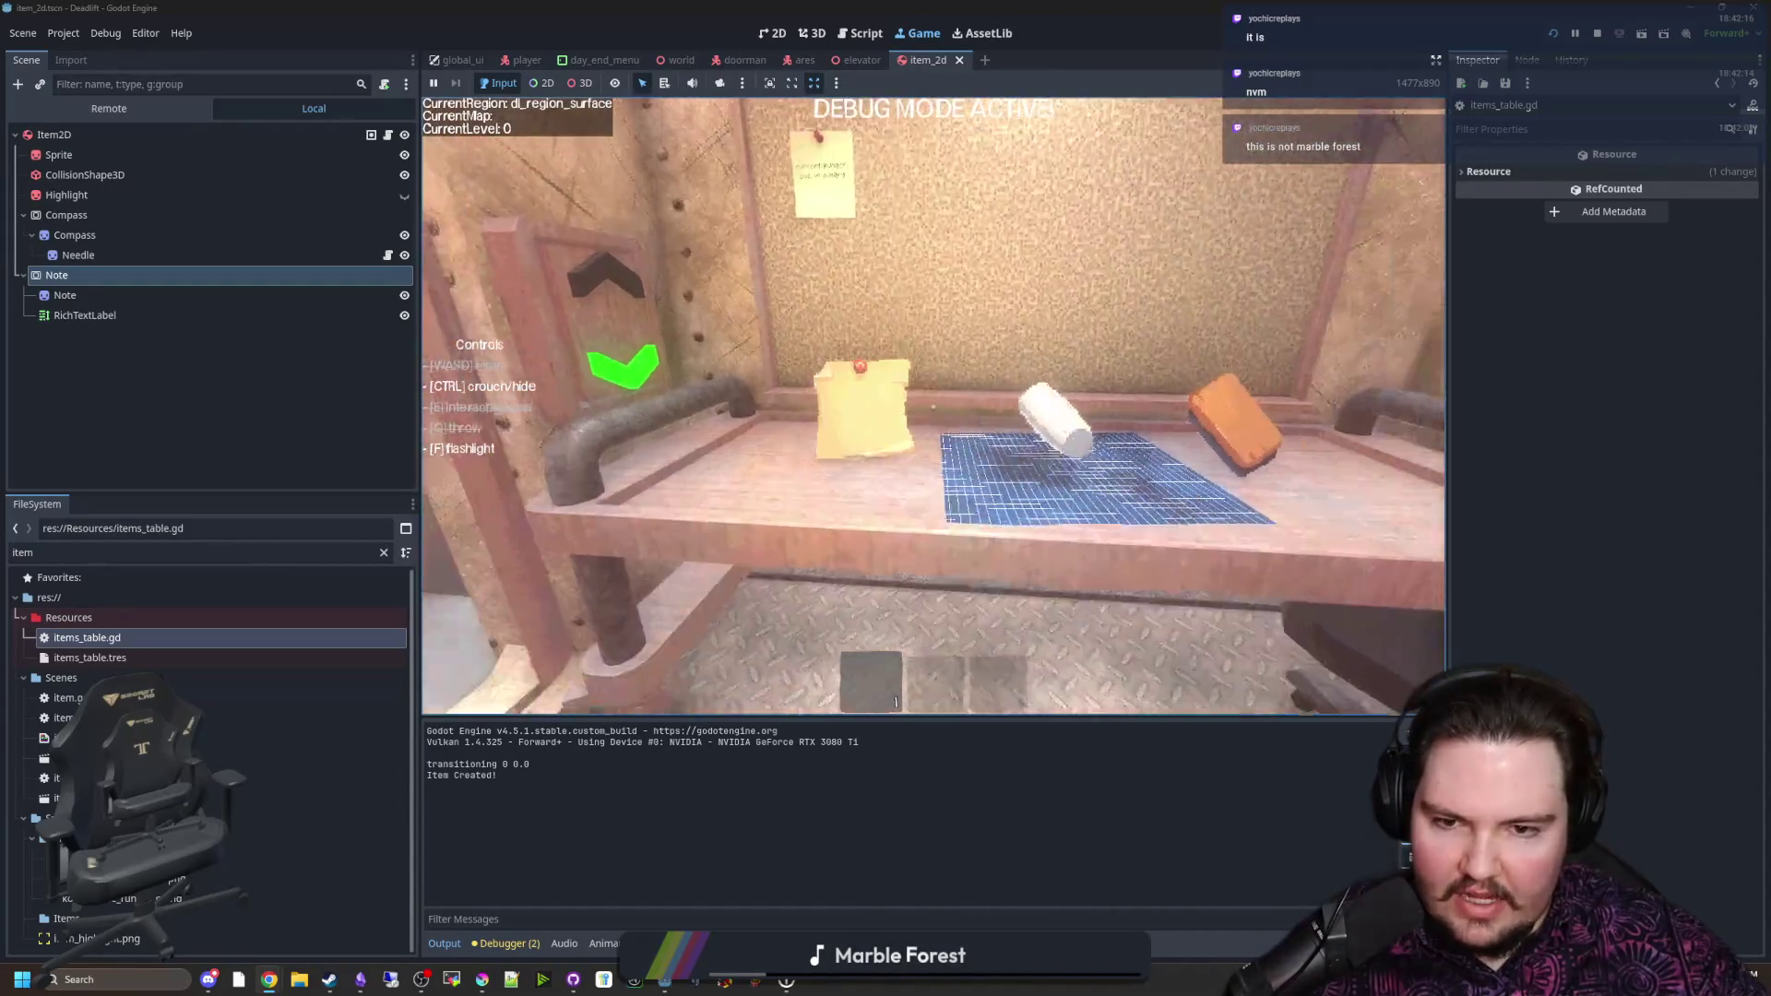
pyautogui.press('w')
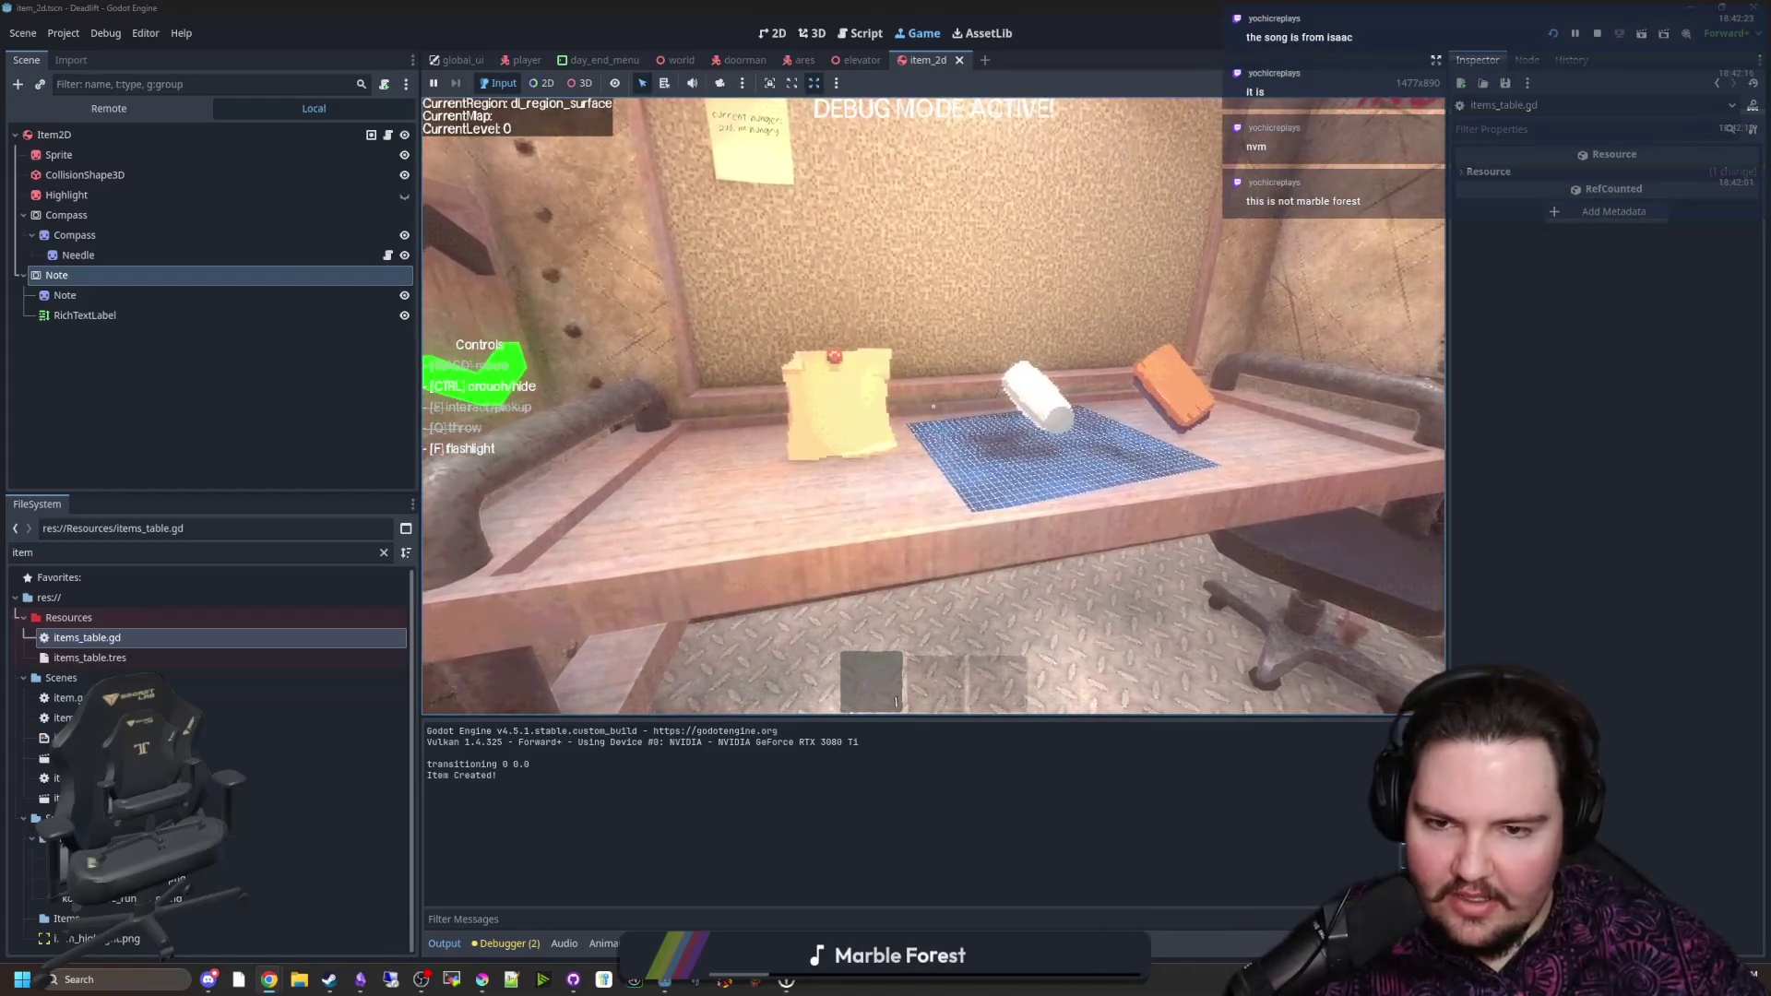
# Step: Pause the game and select the note's RichTextLabel in the Scene tree
pyautogui.press('Escape')
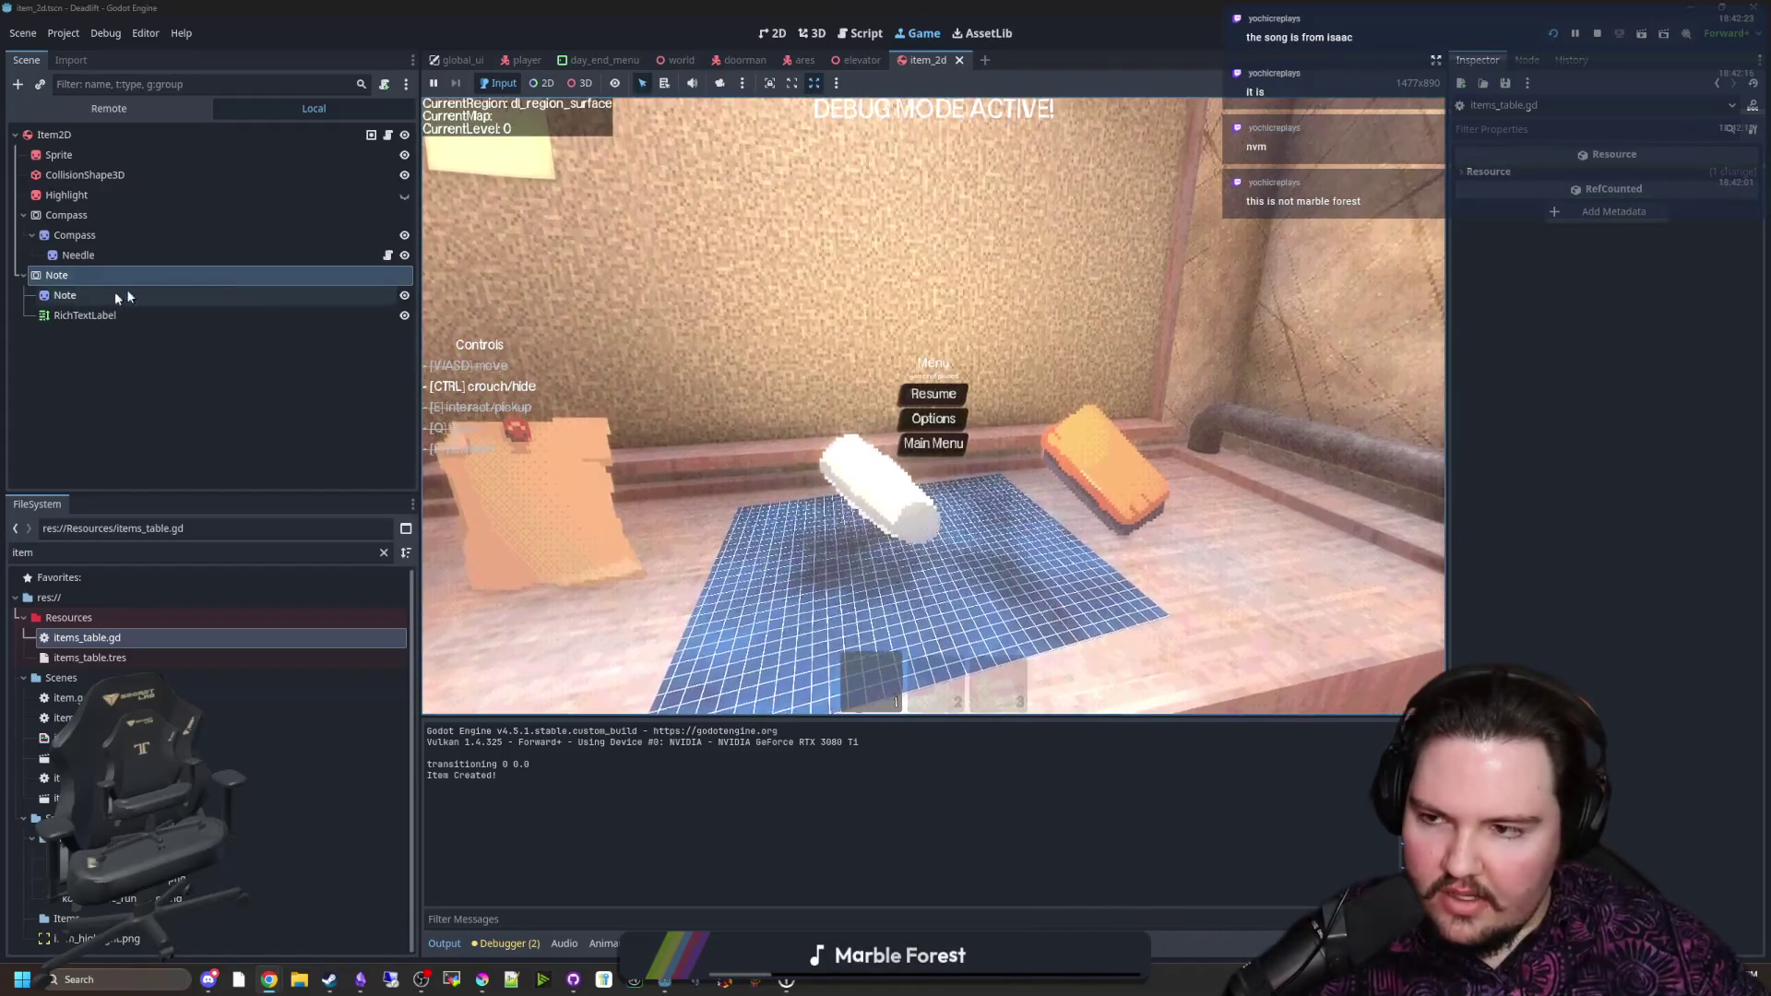
pyautogui.click(146, 292)
pyautogui.click(85, 314)
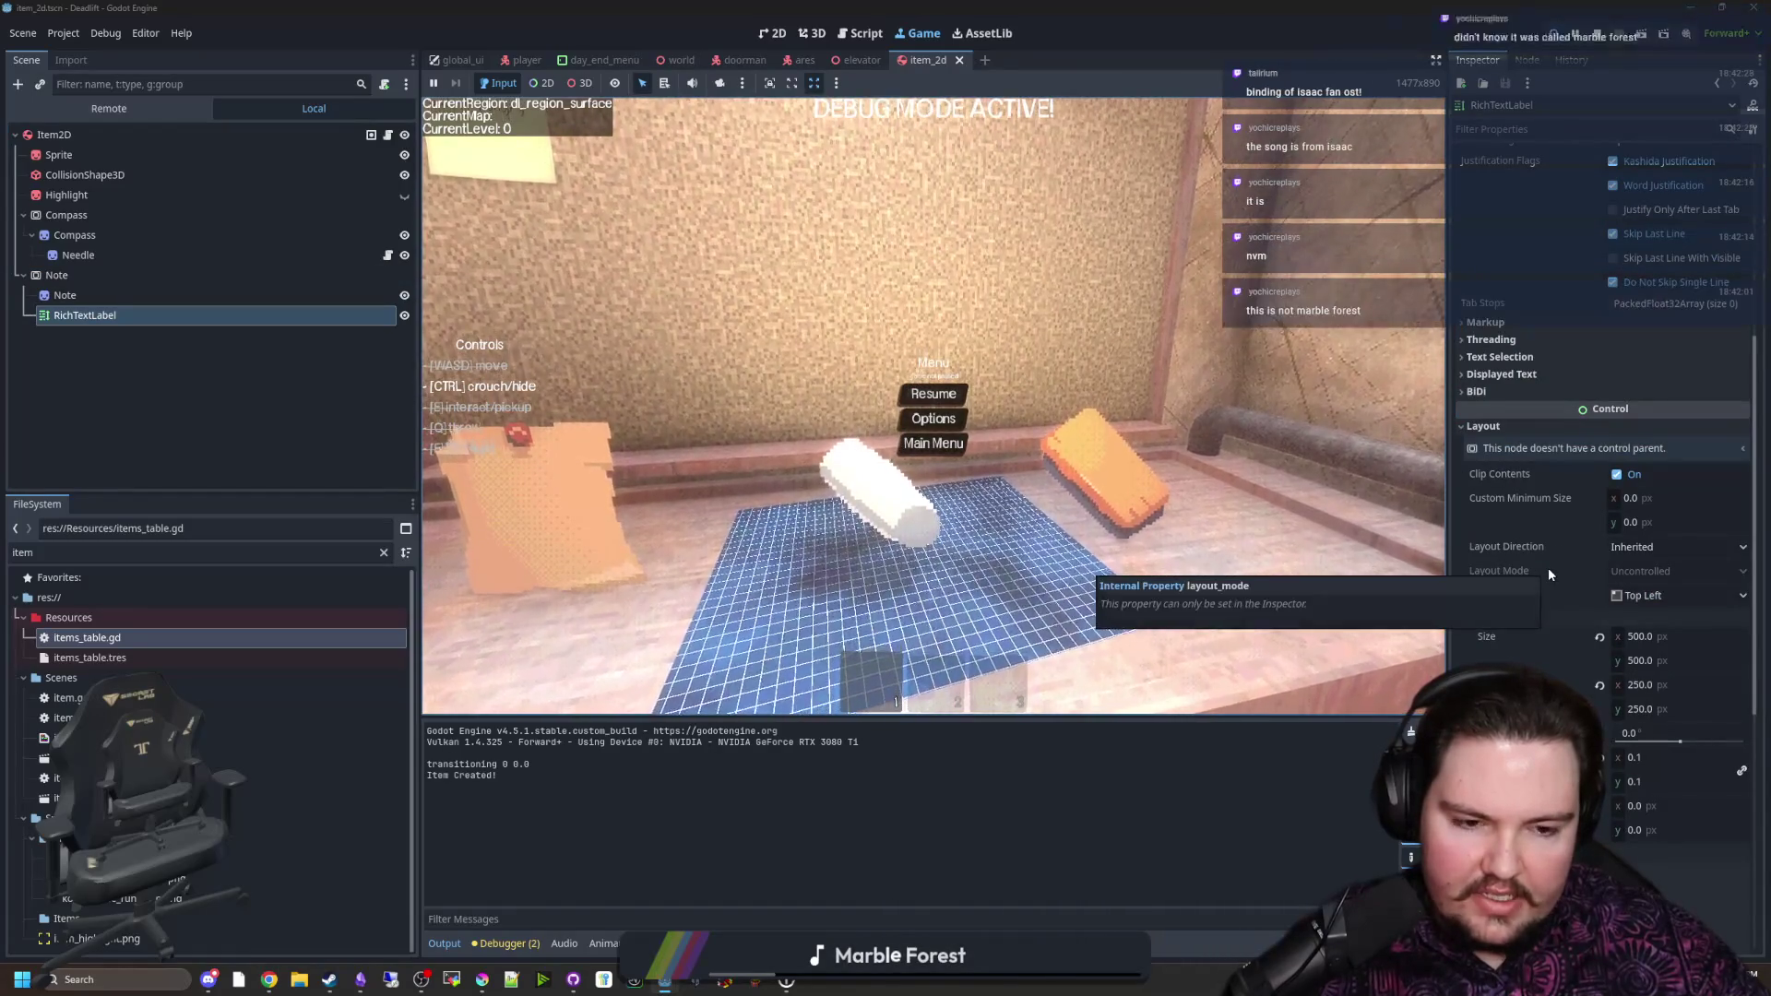
# Step: Revert the RichTextLabel's position to 0, 0 and view the Note viewport in 3D
pyautogui.scroll(5, 1559, 572)
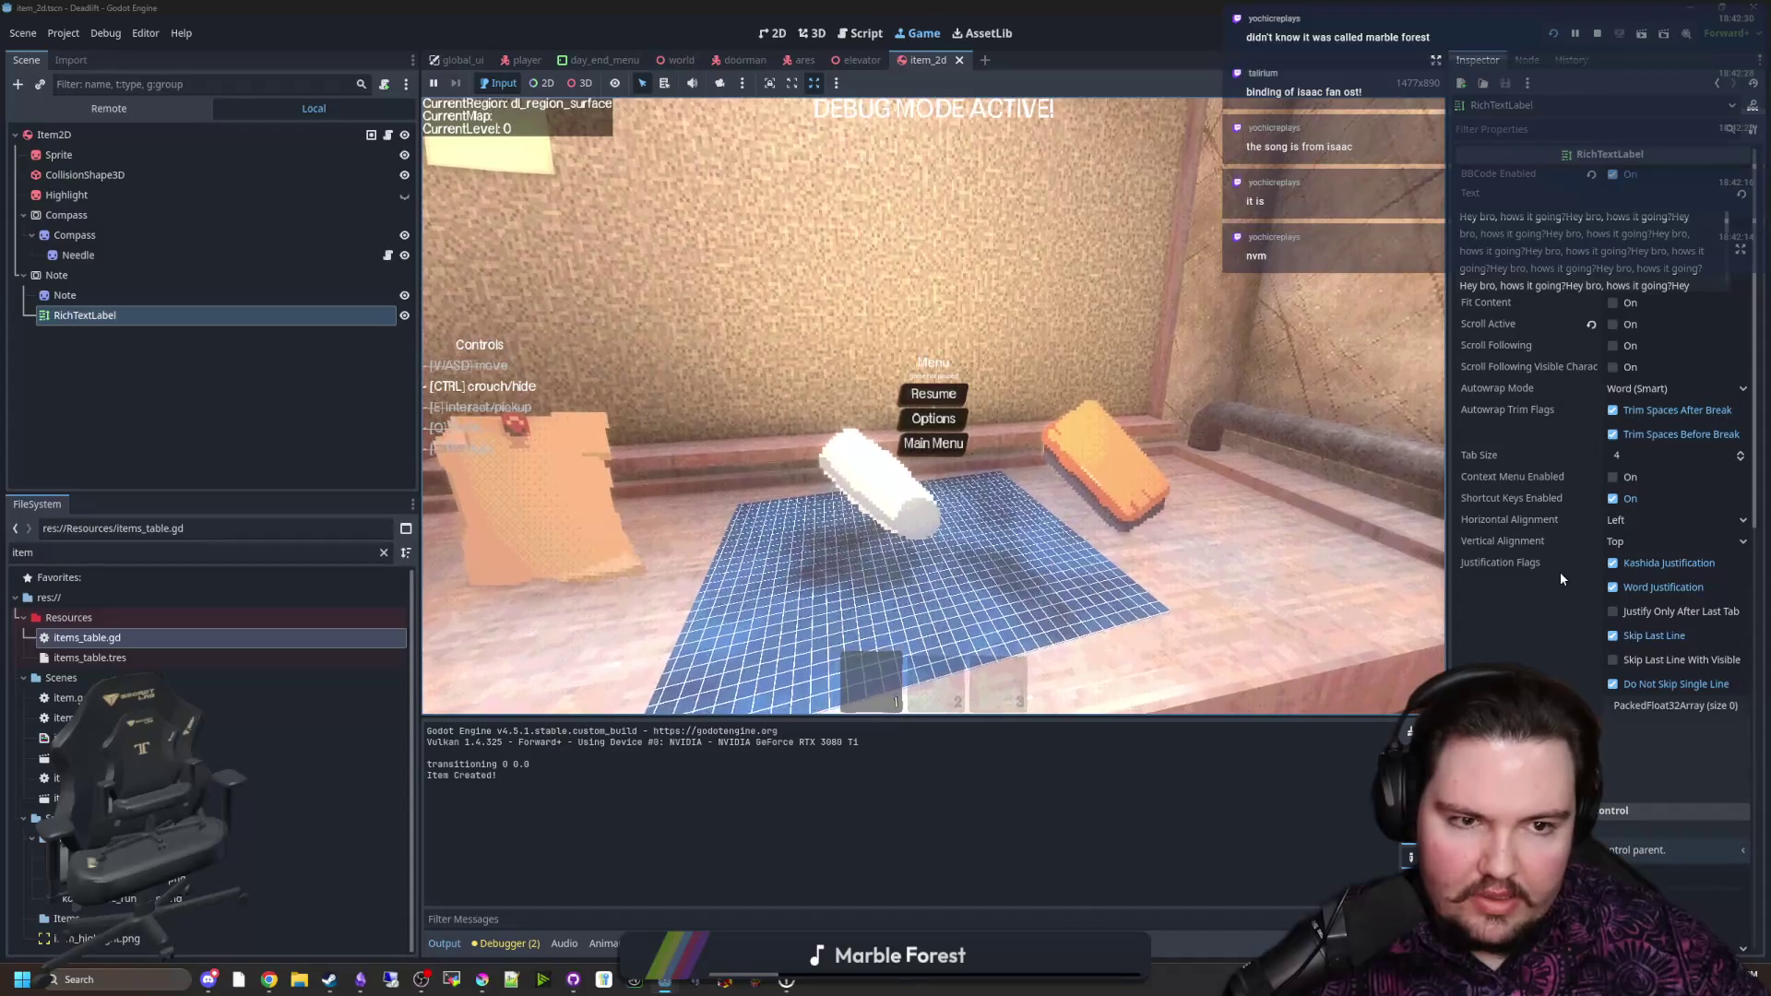
pyautogui.scroll(-6, 1558, 571)
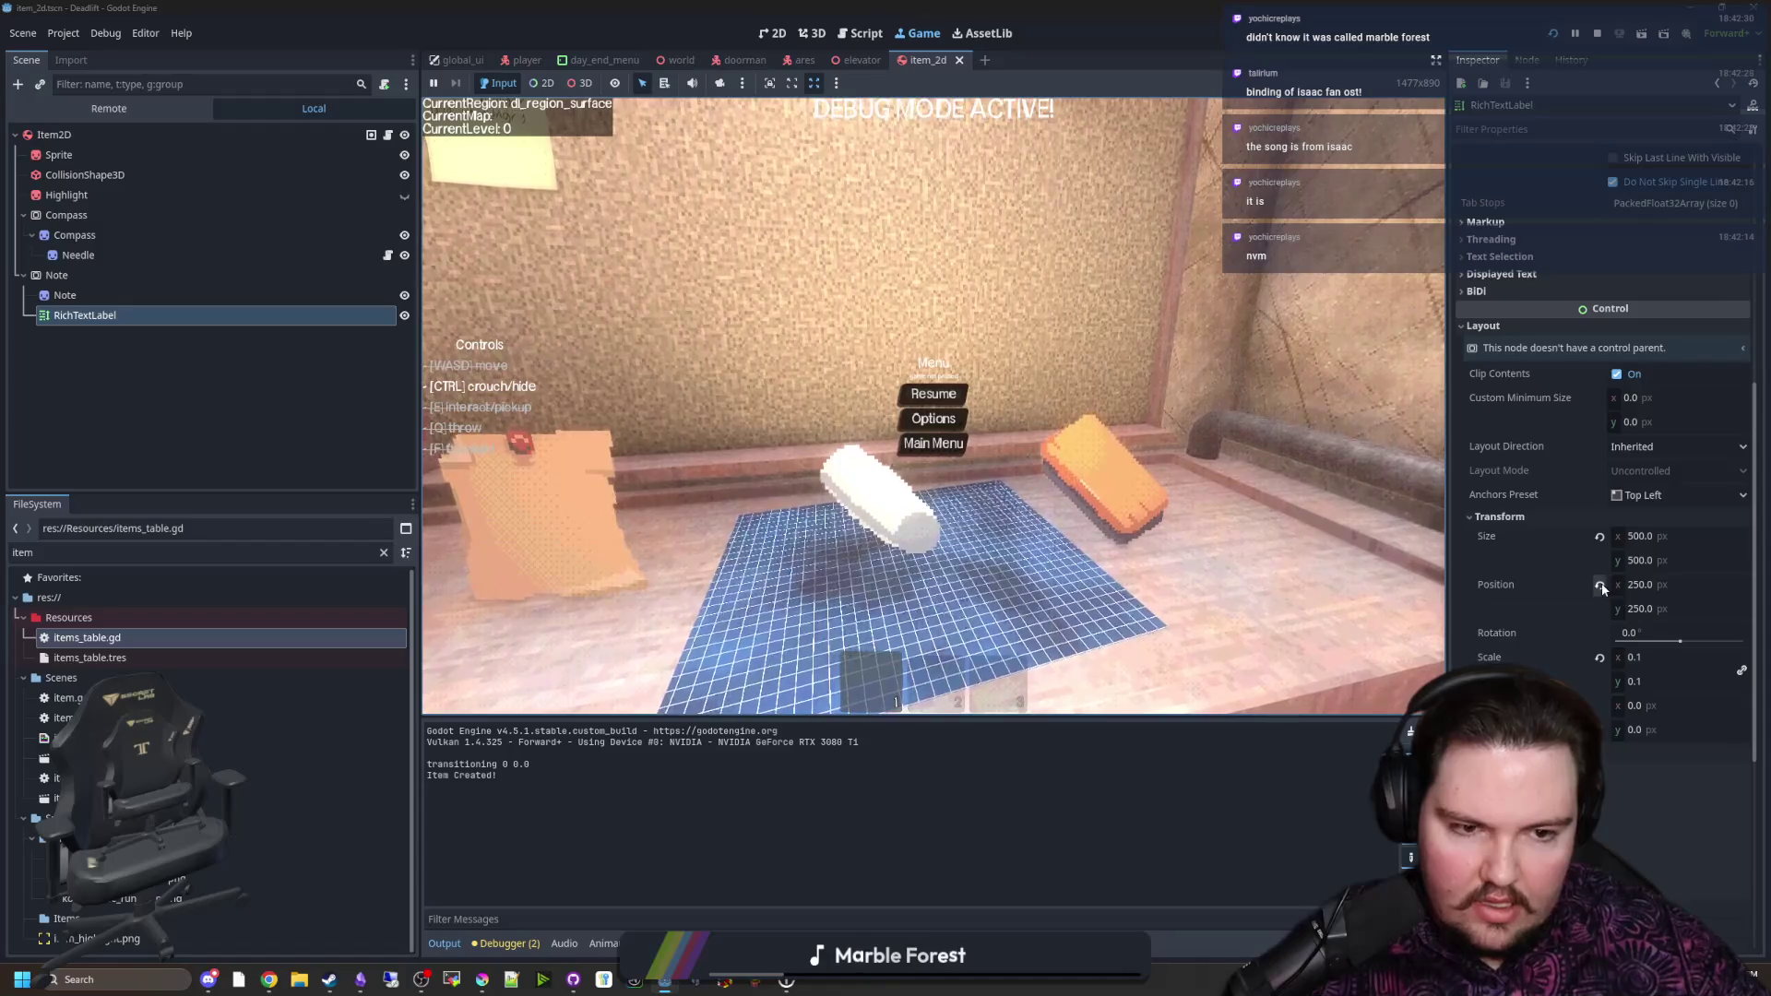
pyautogui.click(1599, 584)
pyautogui.click(800, 40)
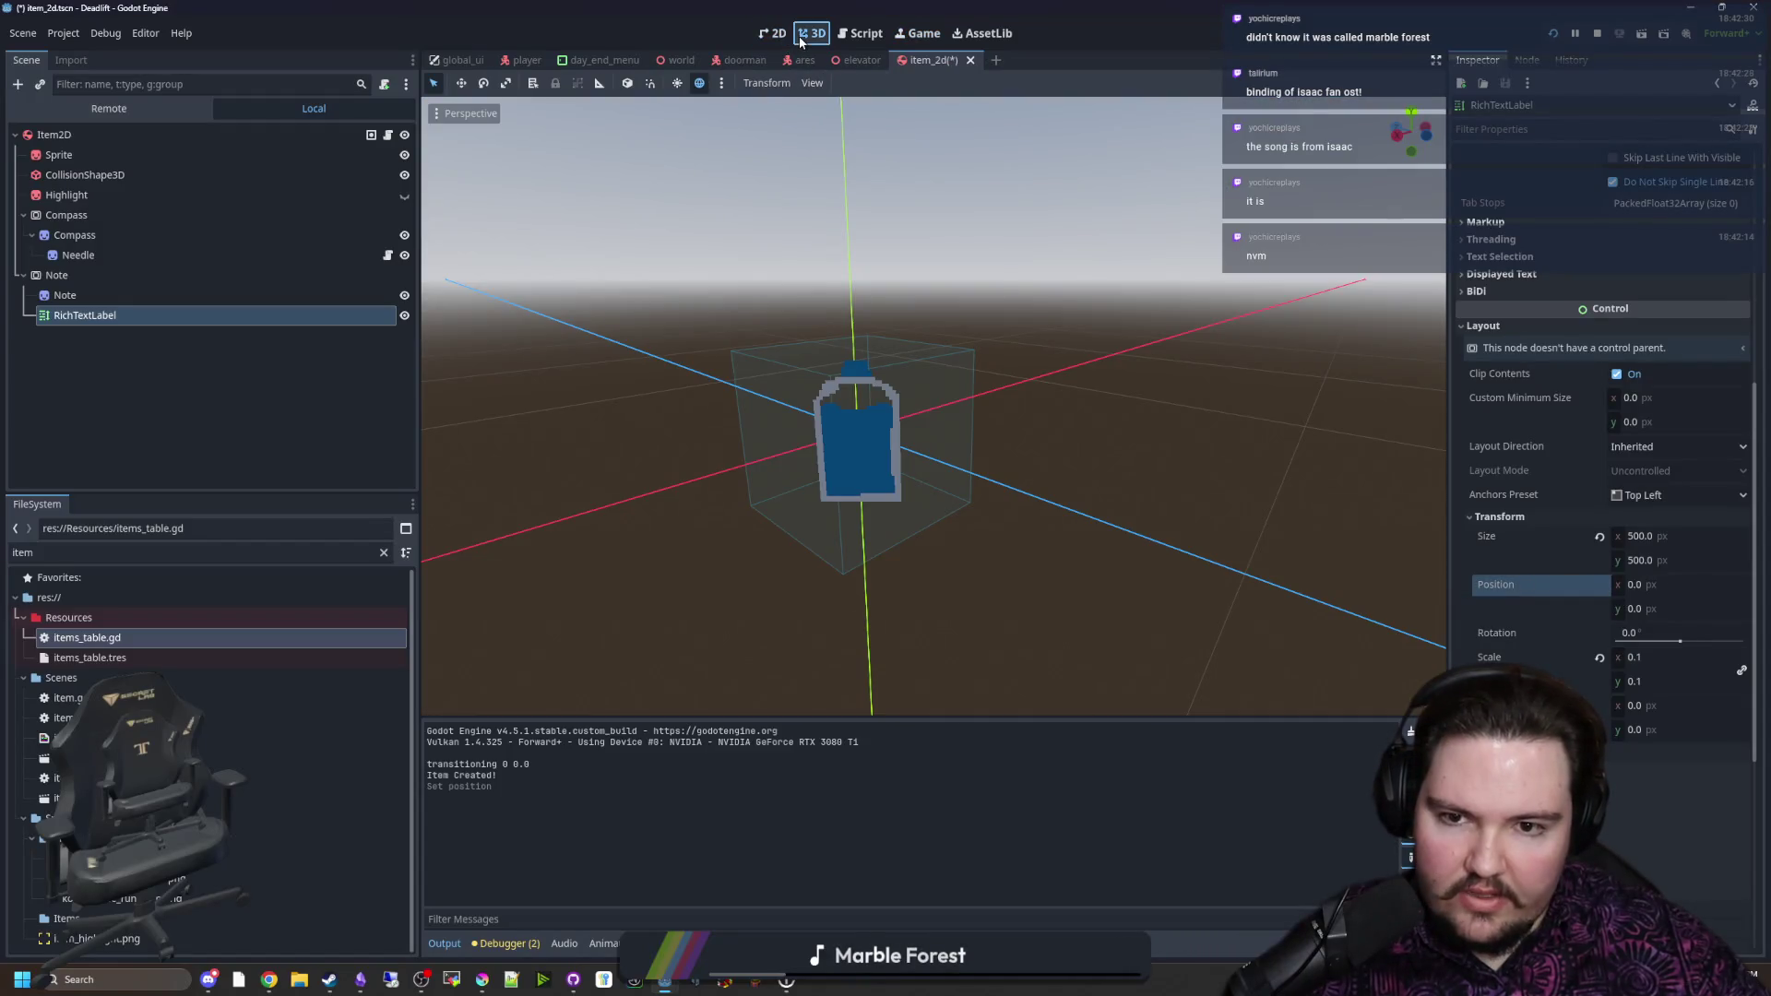
pyautogui.click(214, 280)
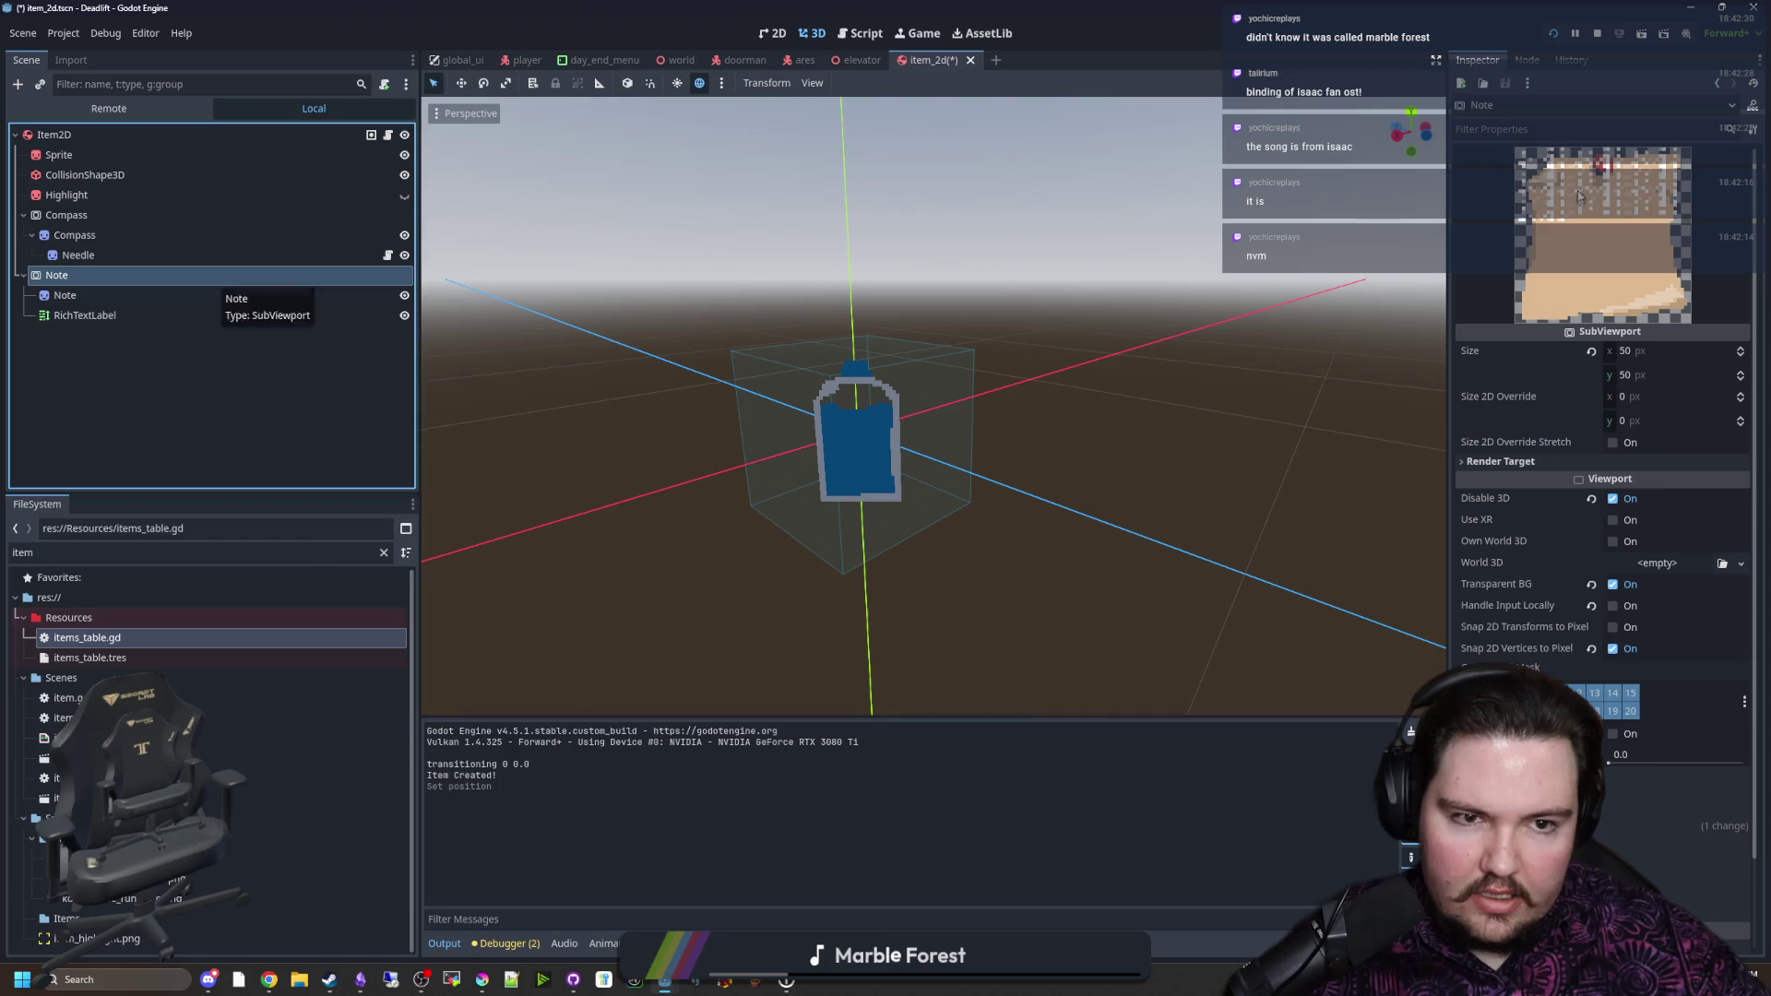
# Step: Restart the game, spawn another note with /give note, and drop it
pyautogui.click(915, 30)
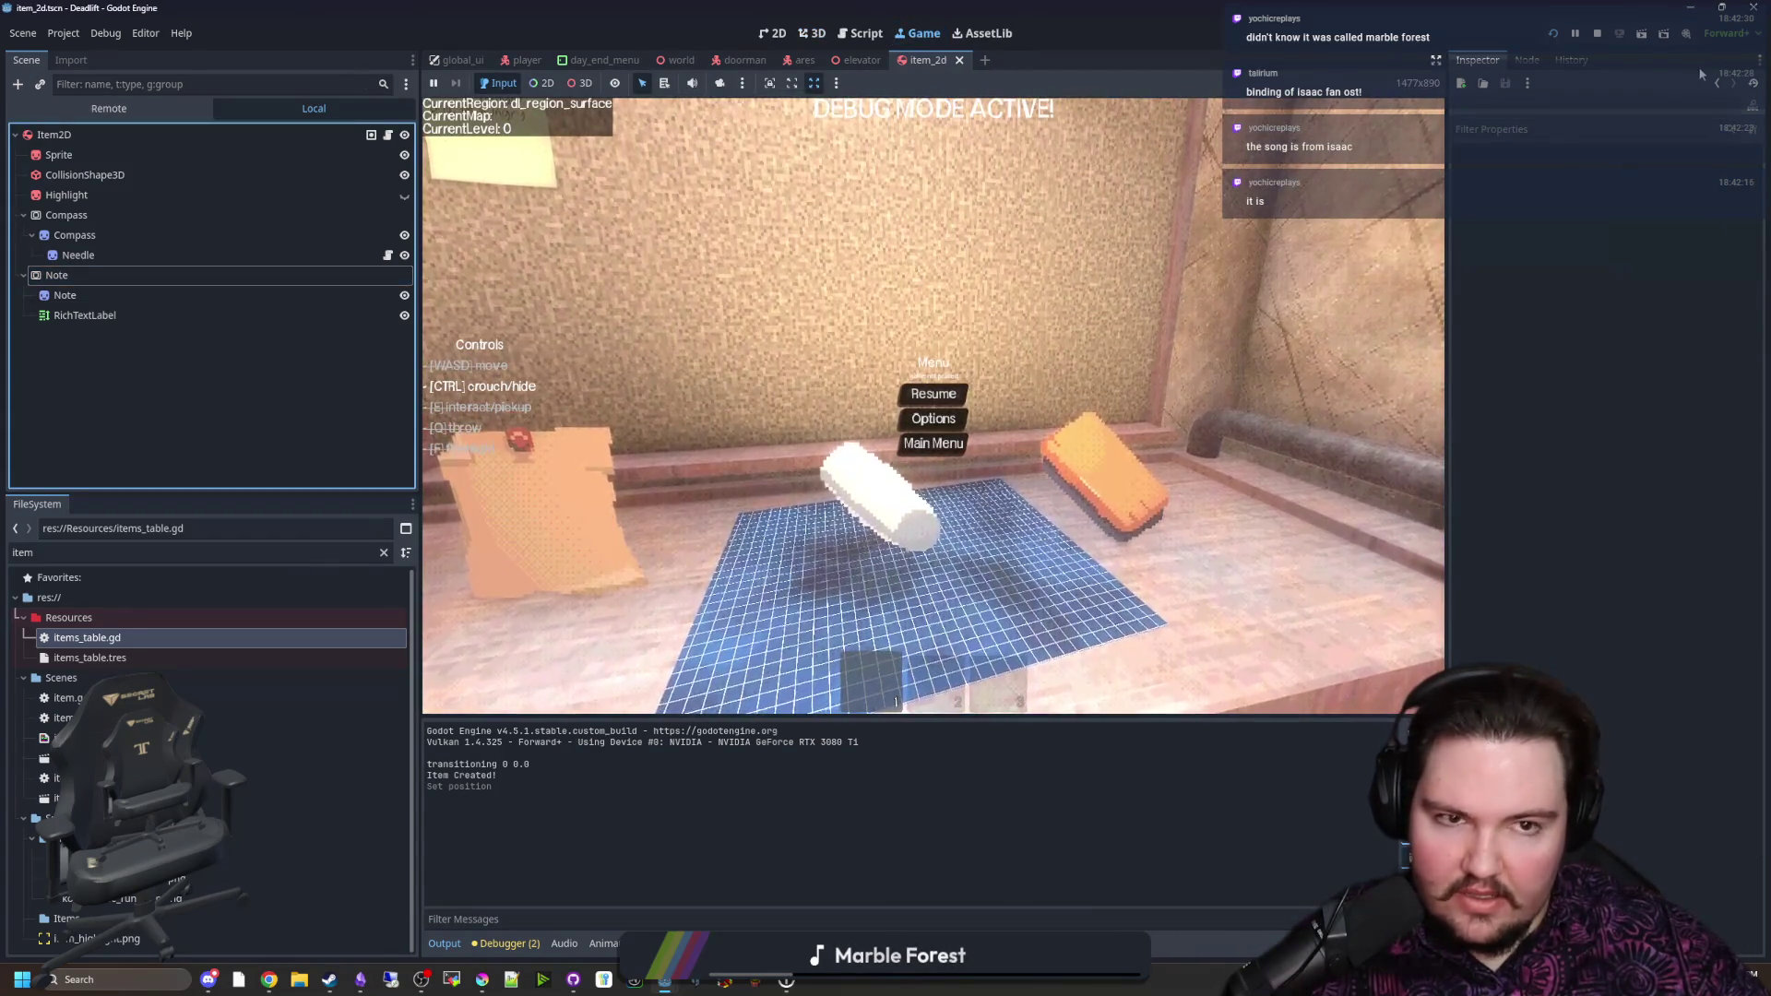
pyautogui.press('F8')
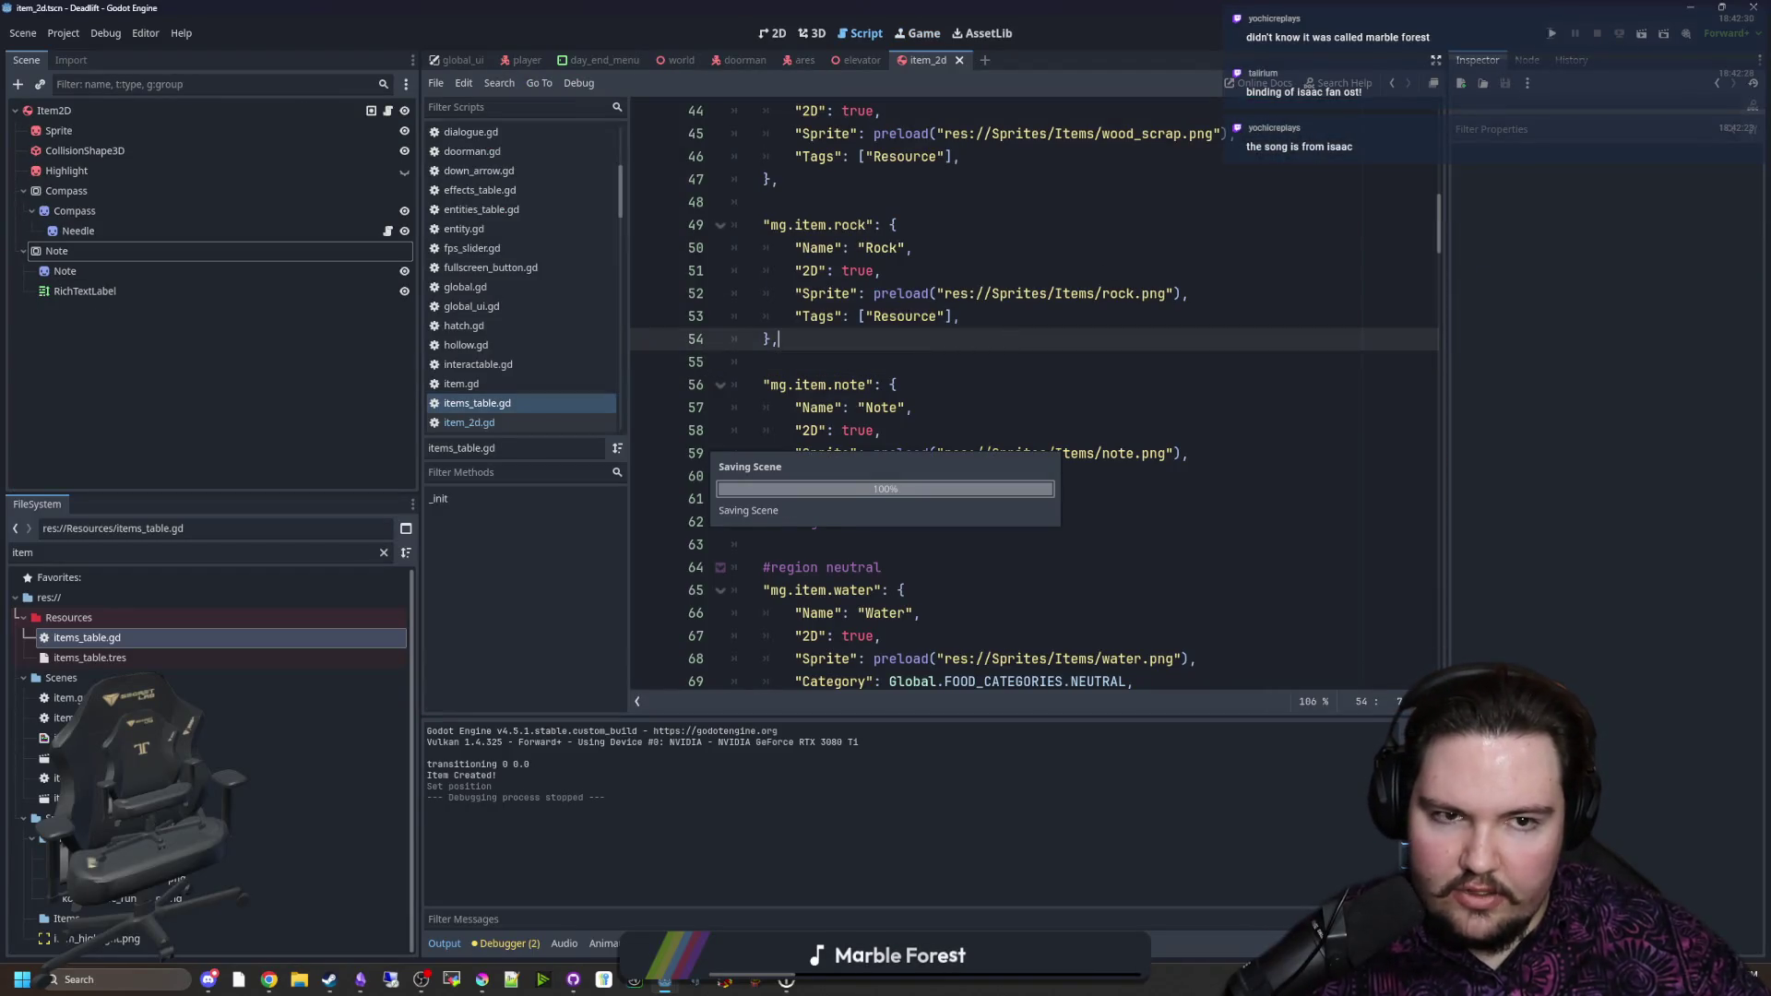
pyautogui.click(1555, 35)
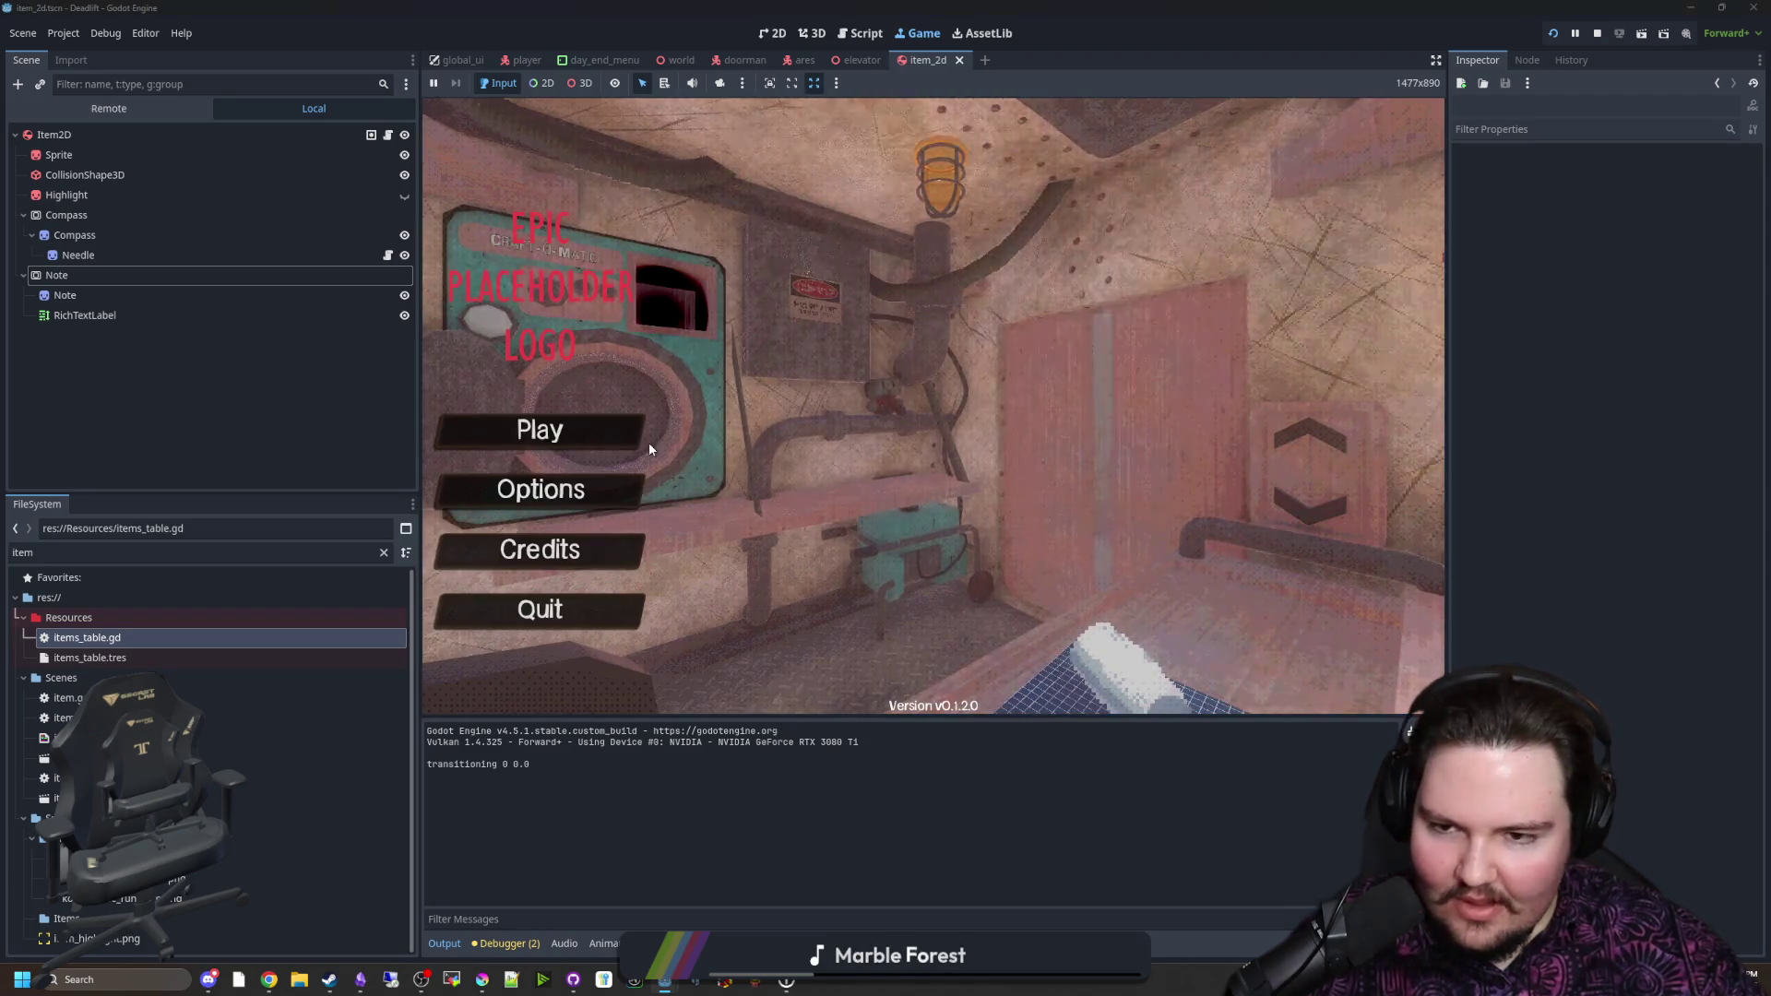
pyautogui.click(625, 439)
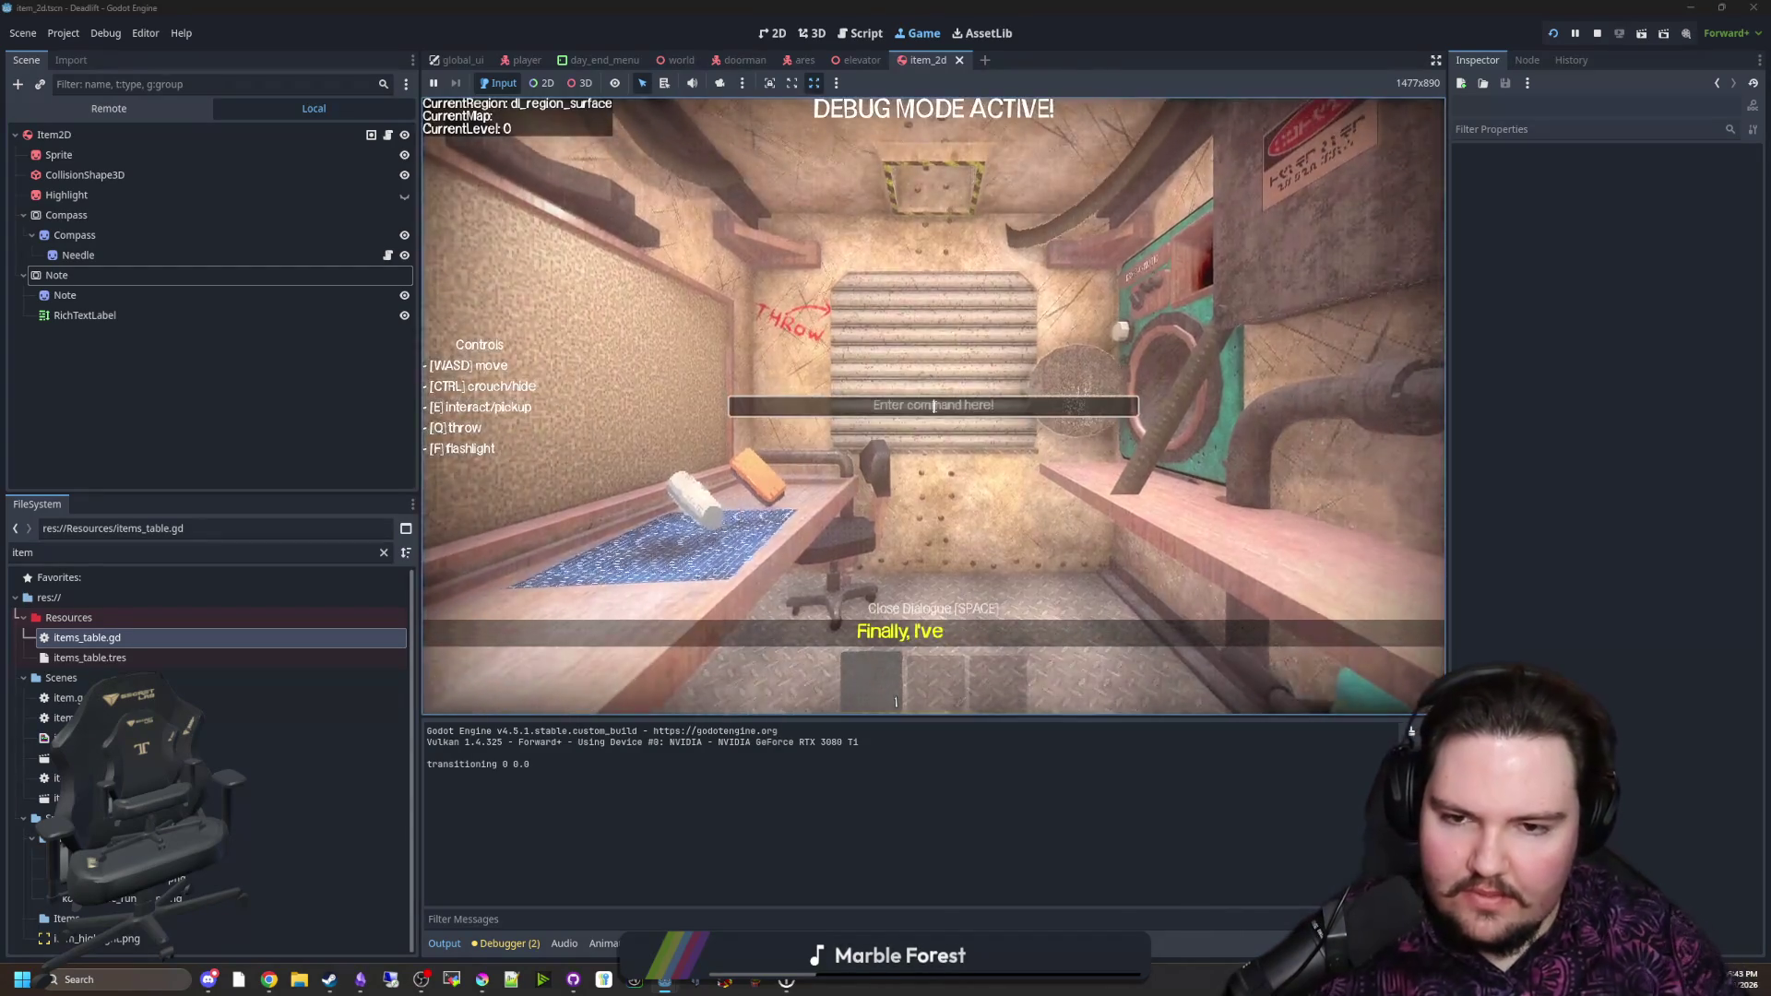
pyautogui.write('/give note')
pyautogui.press('Return')
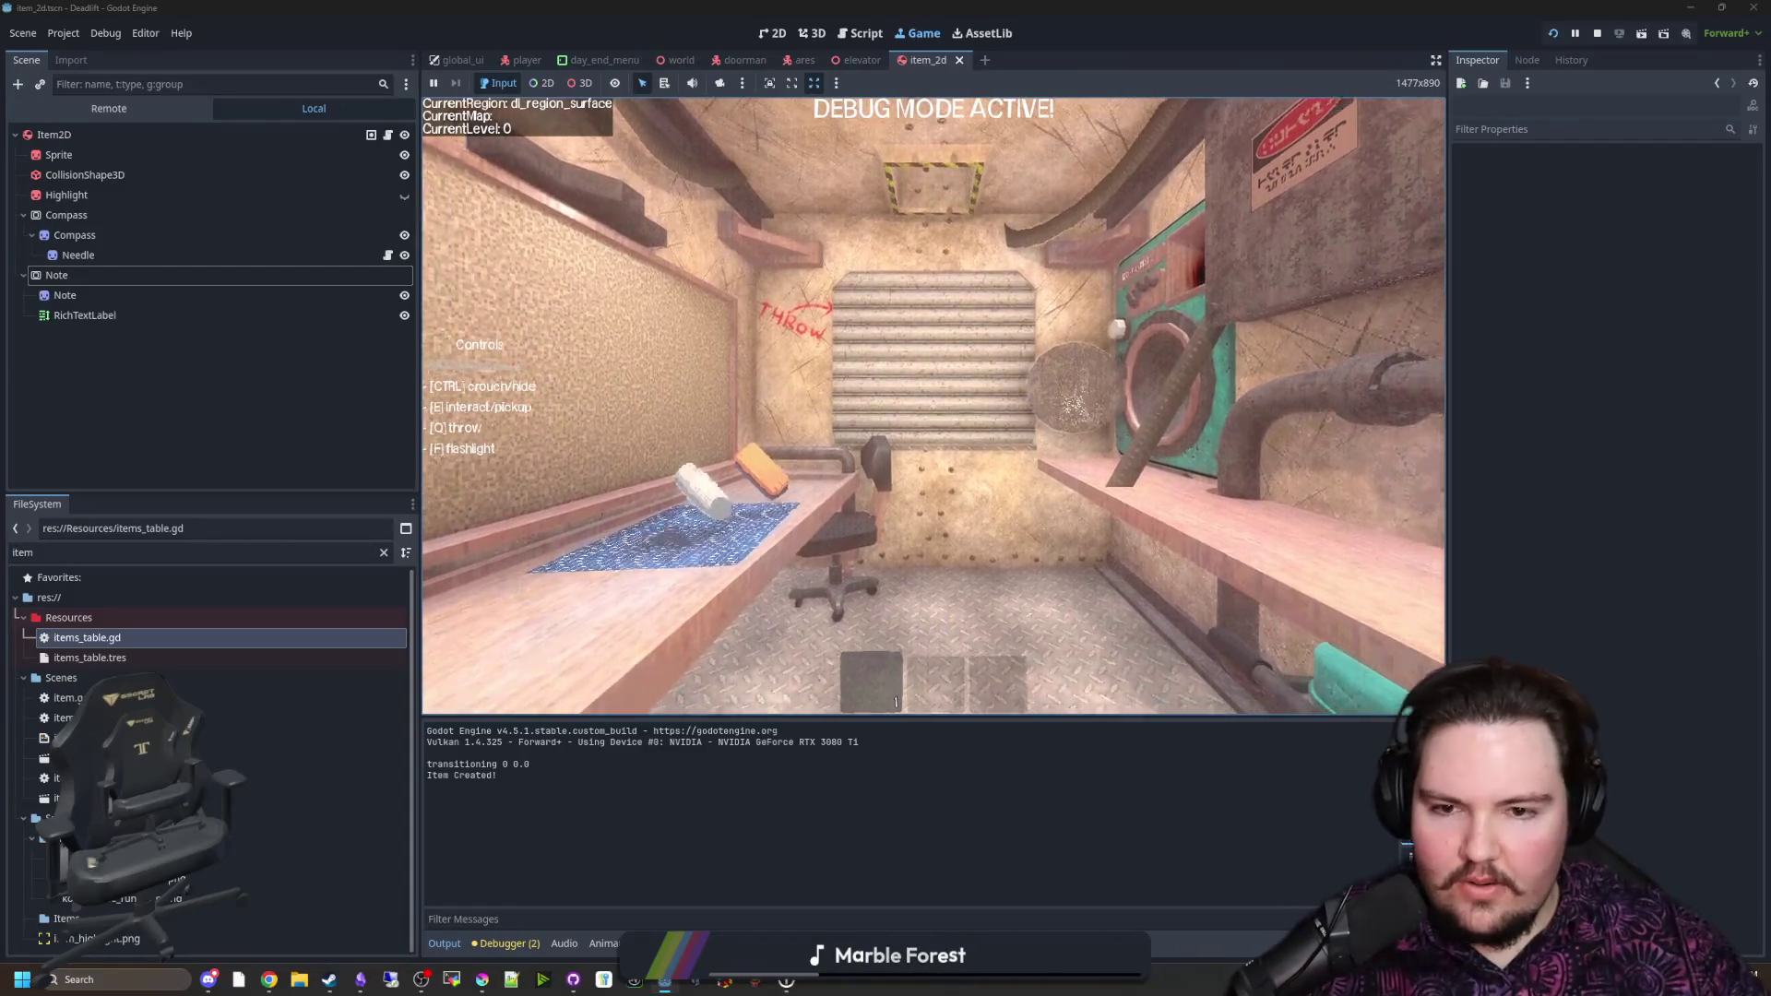
pyautogui.press('q')
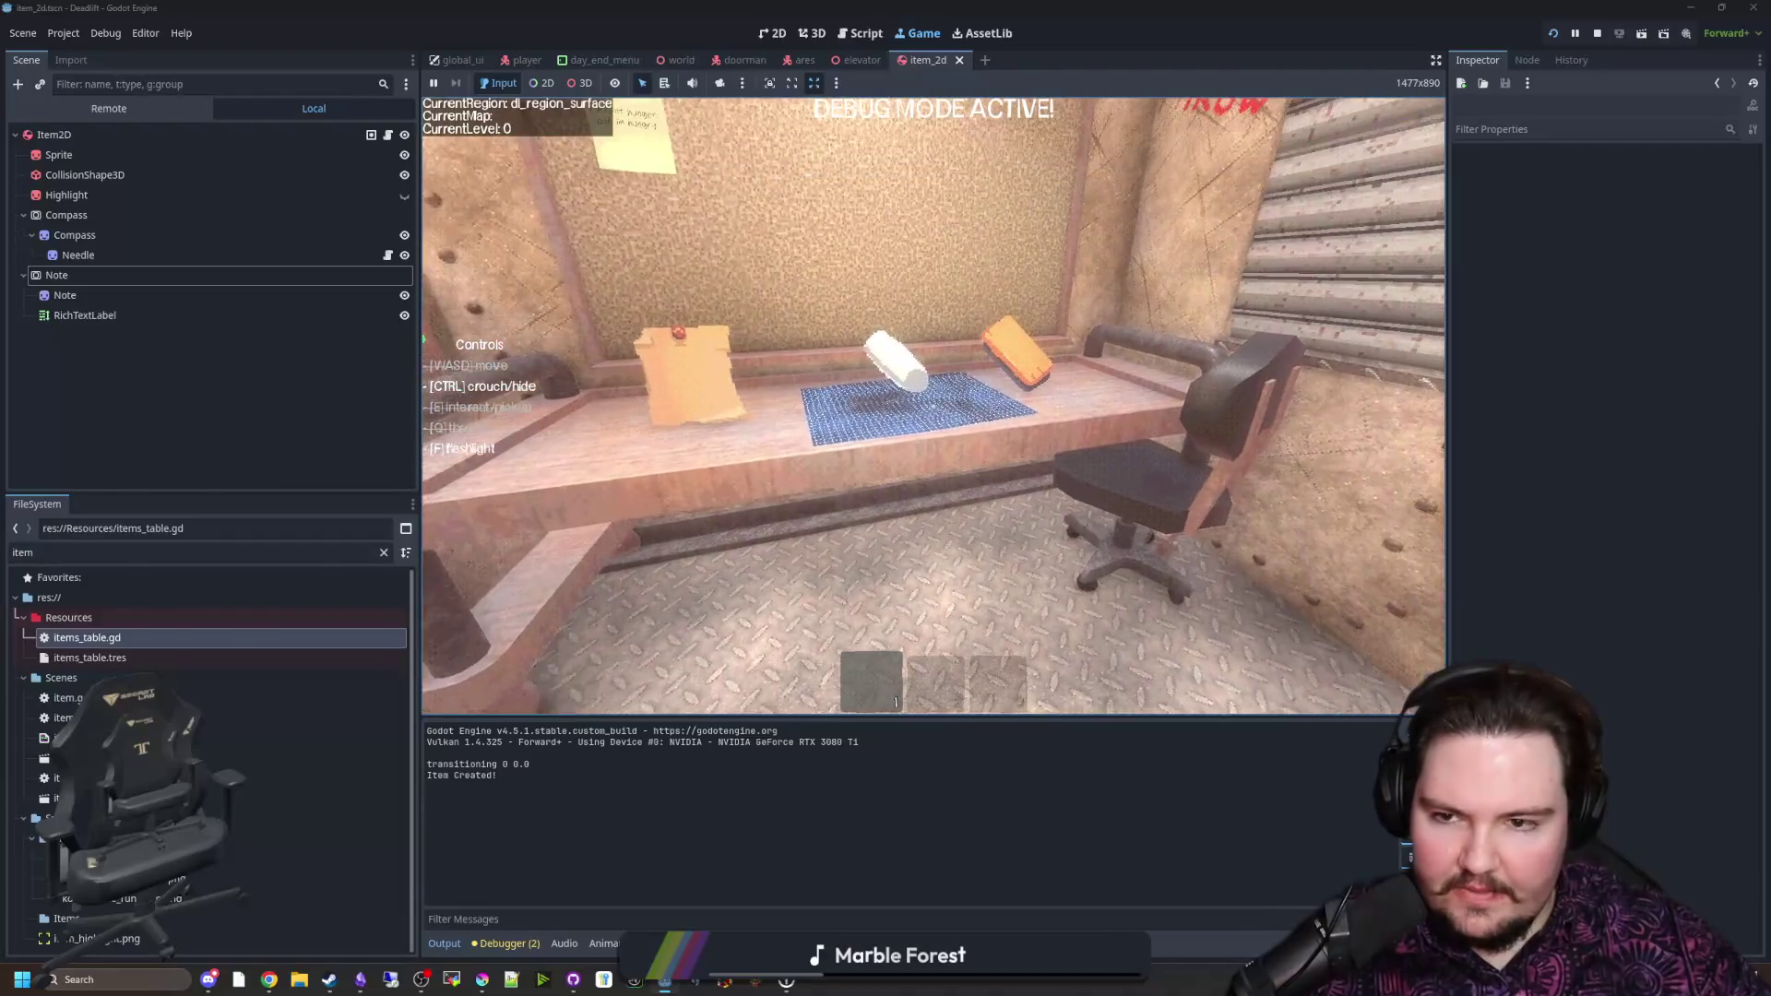
# Step: Pause, check the RichTextLabel, then select the Note SubViewport in the 3D editor
pyautogui.press('super')
pyautogui.click(125, 306)
pyautogui.click(127, 312)
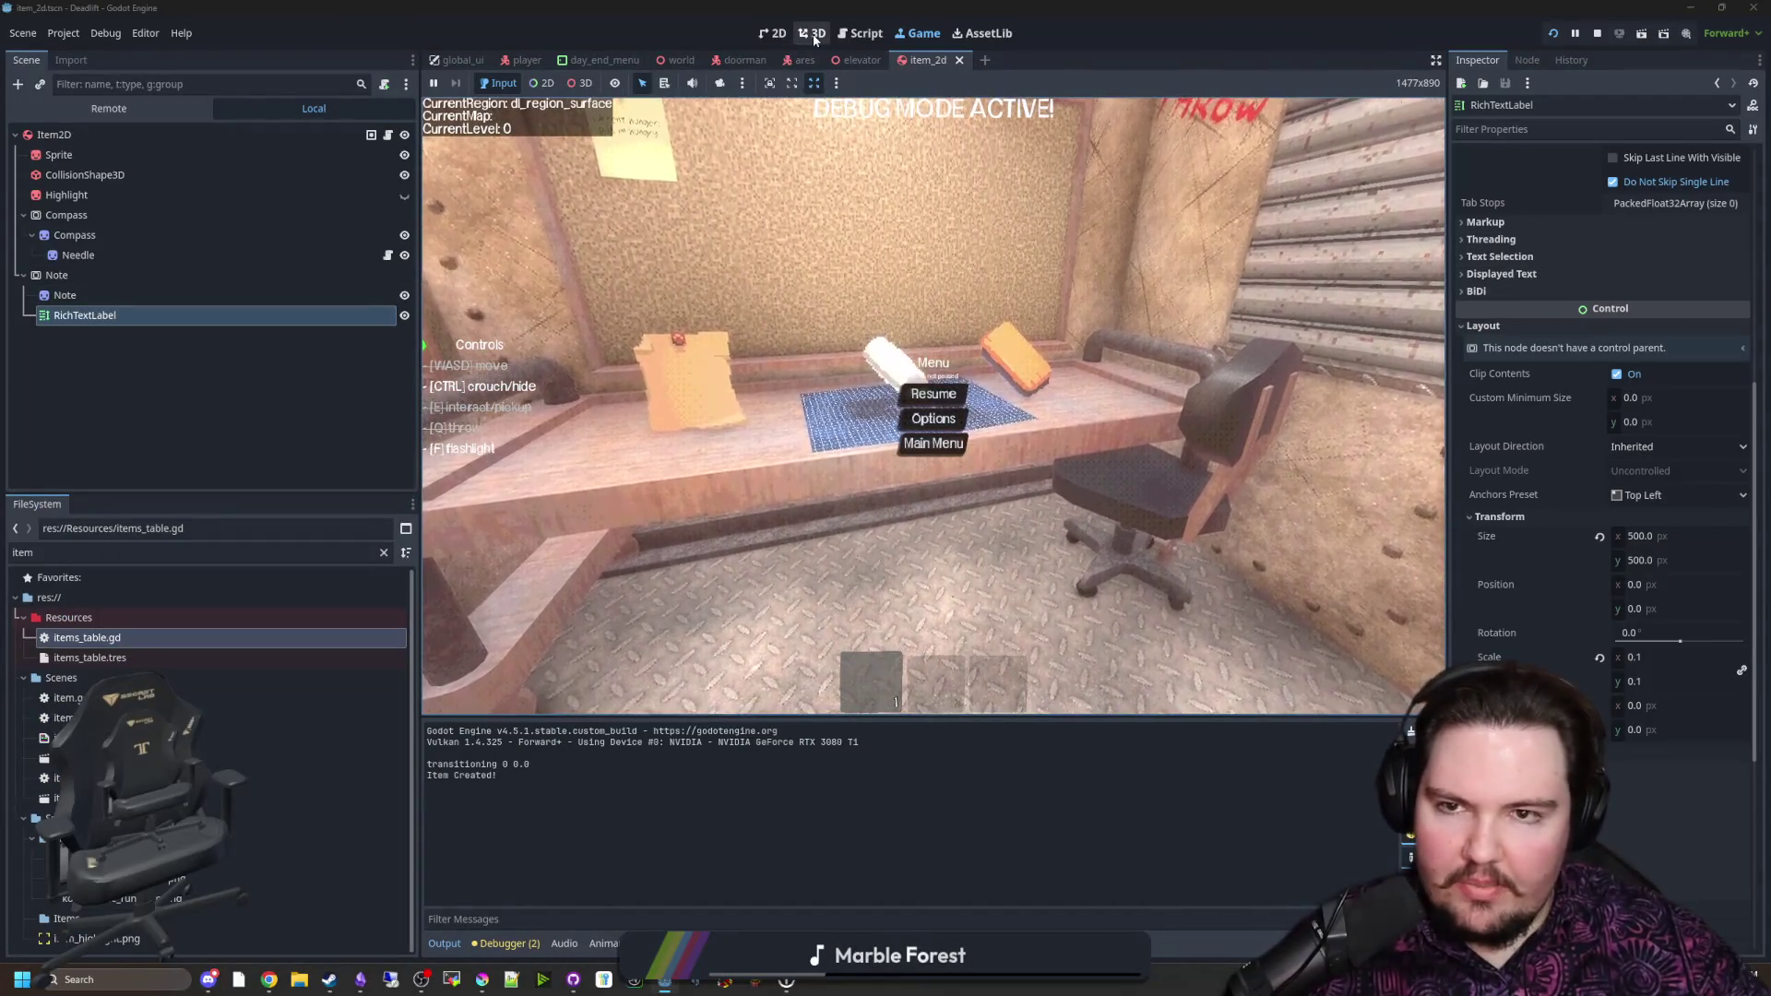
pyautogui.click(811, 34)
pyautogui.click(771, 35)
pyautogui.click(811, 33)
pyautogui.click(56, 274)
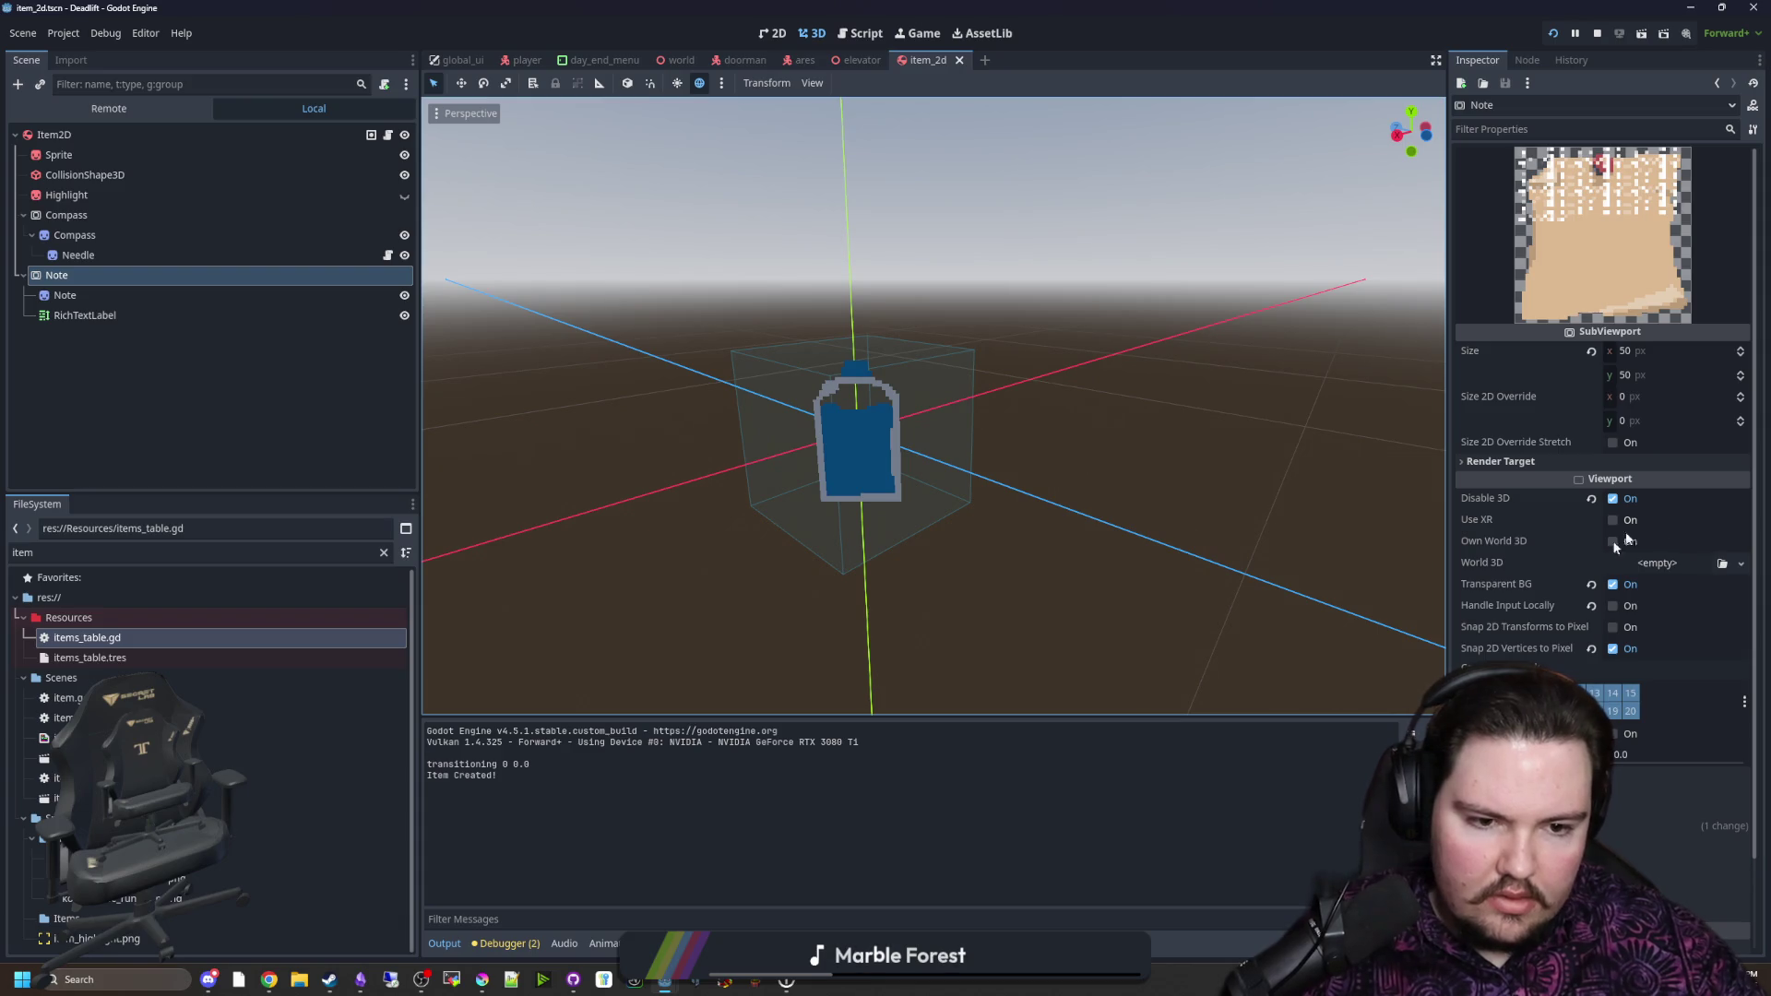
# Step: Set the Note viewport's oversampling to 10 and save the item scene
pyautogui.click(1614, 734)
pyautogui.write('10')
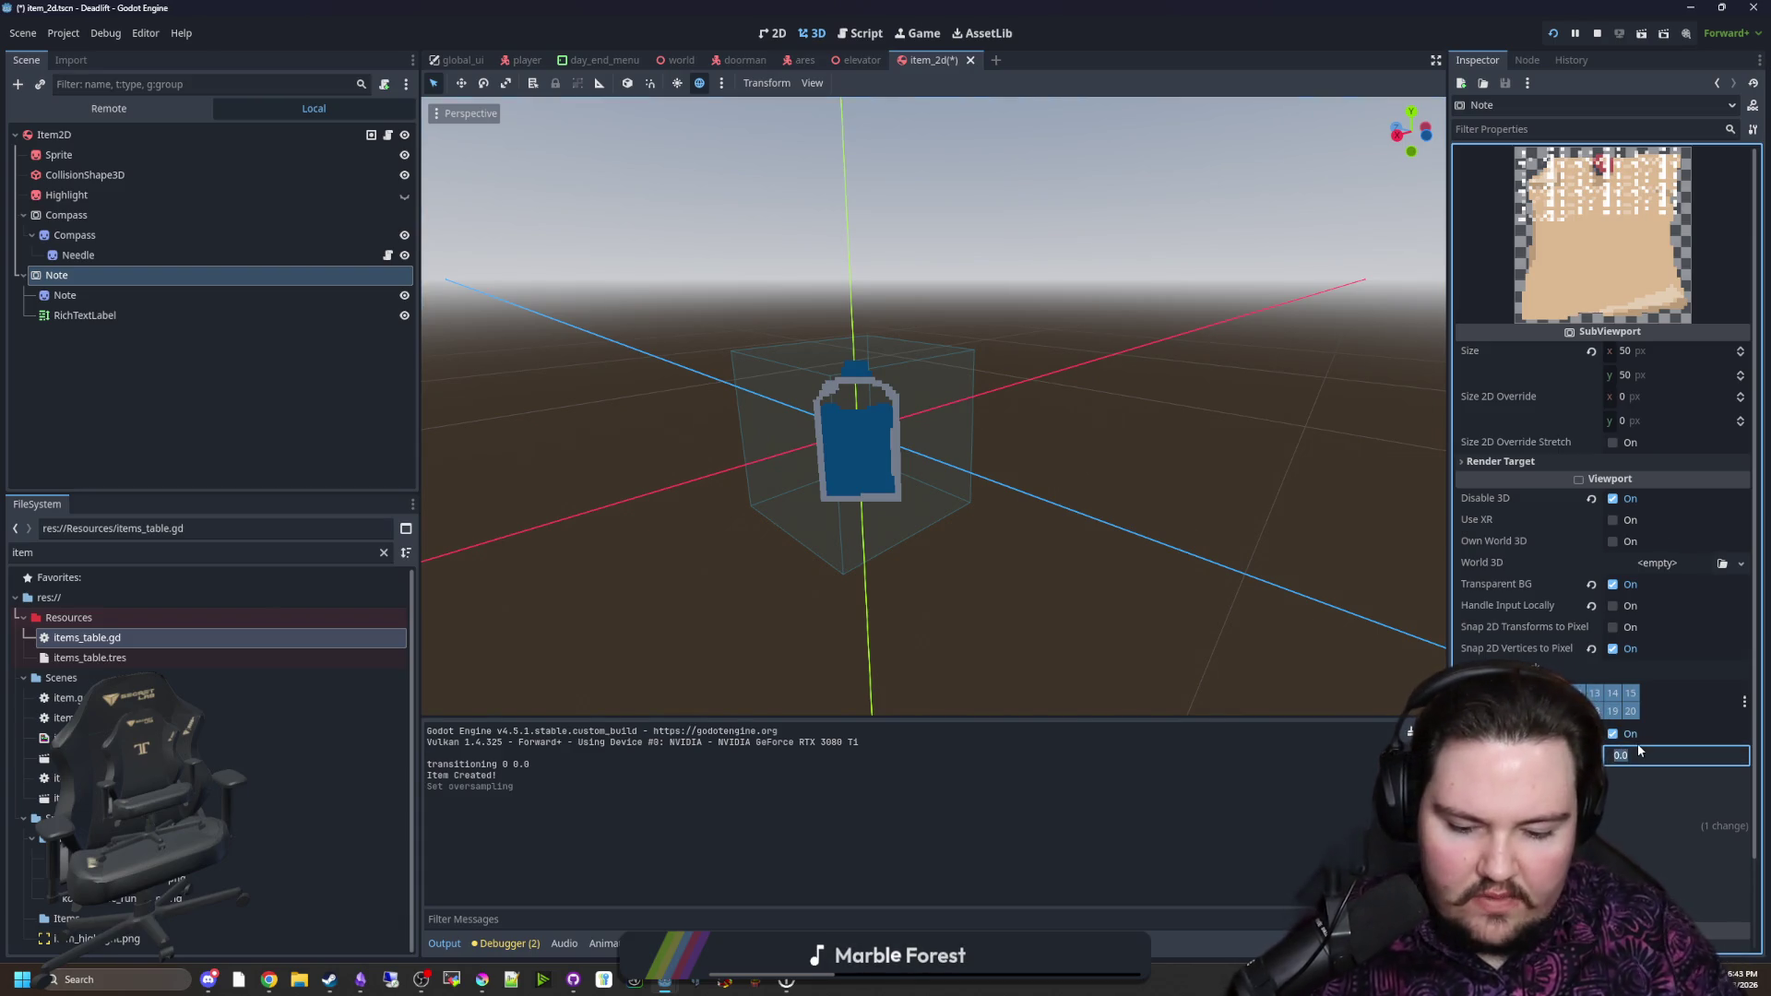
pyautogui.press('Return')
pyautogui.hotkey('ctrl', 's')
# Step: Run the game with F5, walk toward the note on the table, and pause
pyautogui.press('F5')
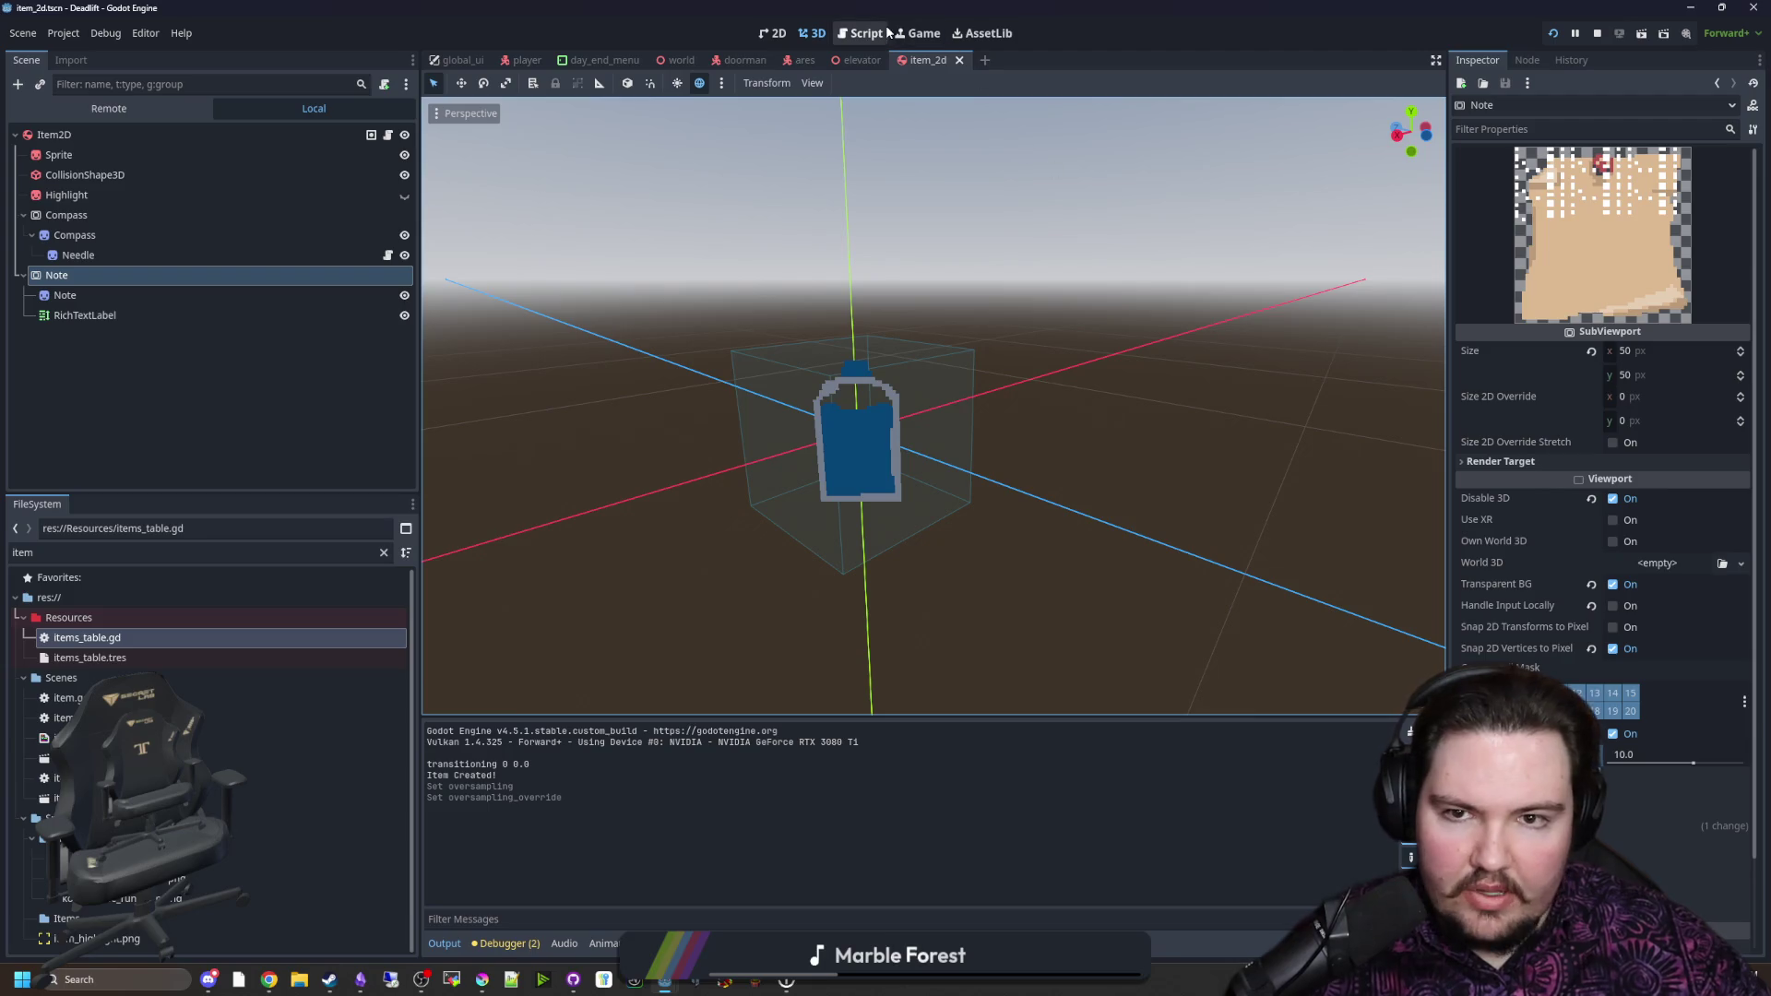
pyautogui.press('w')
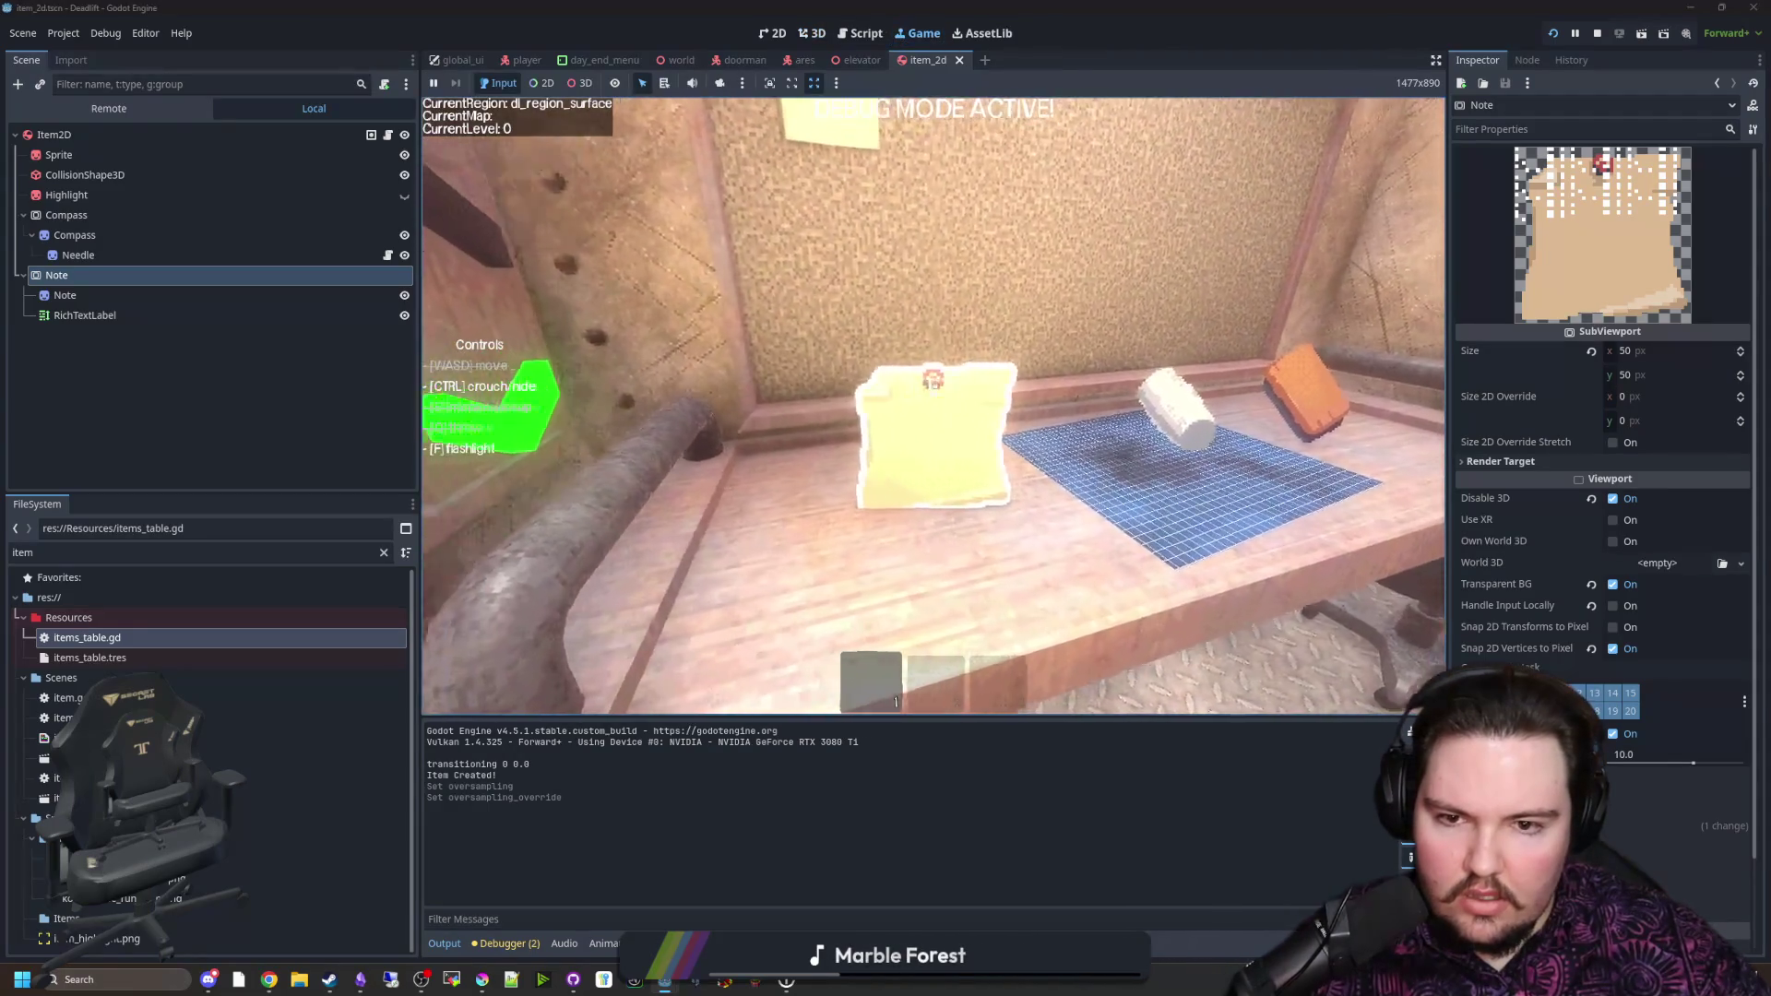
pyautogui.press('w')
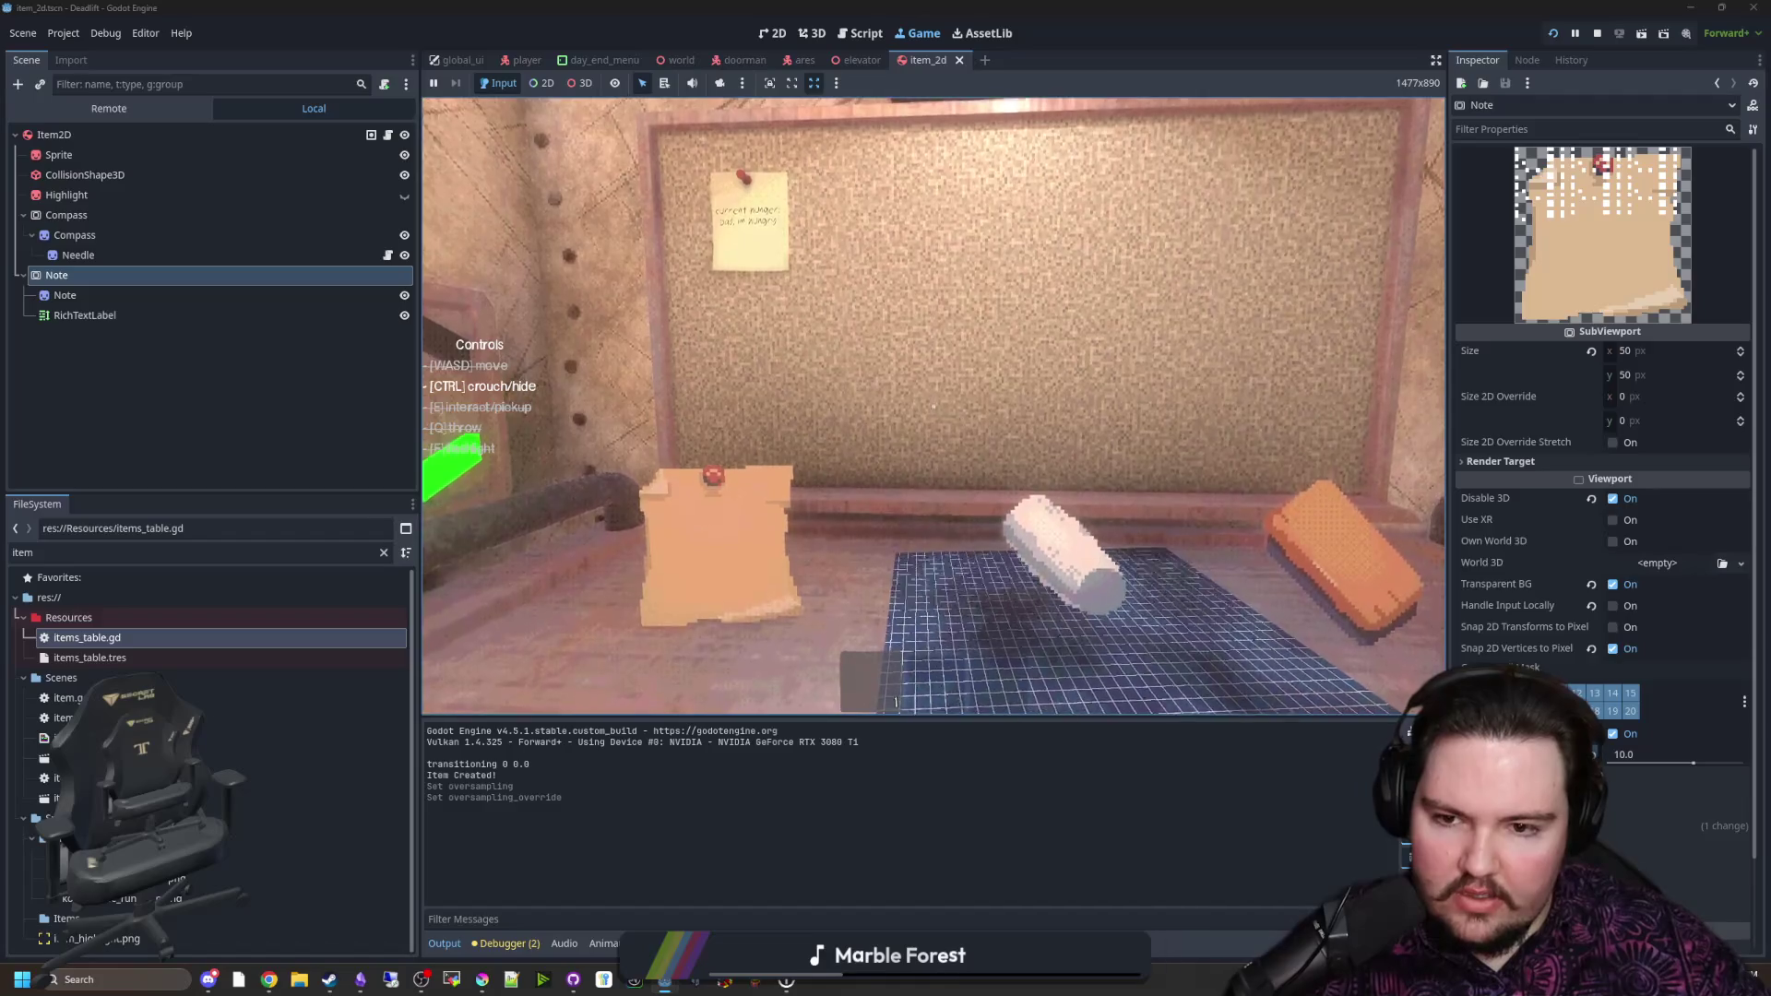
pyautogui.press('Escape')
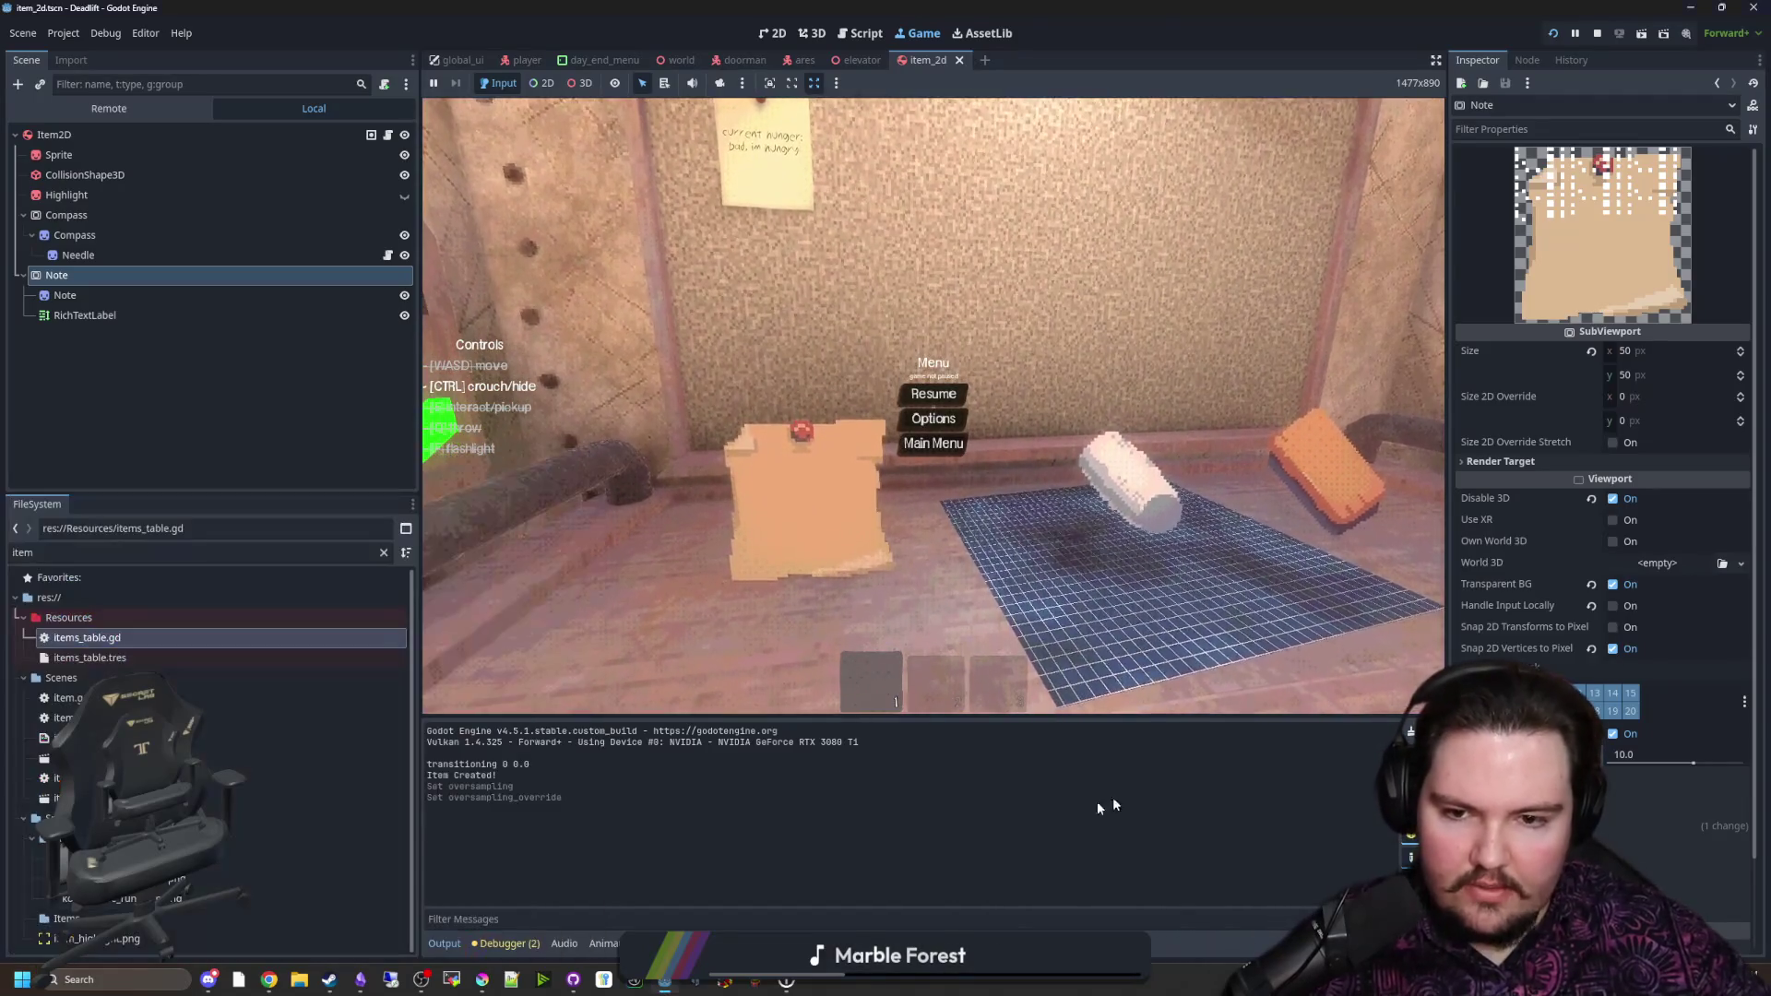
# Step: Set the RichTextLabel's width and height to 500 each
pyautogui.click(98, 316)
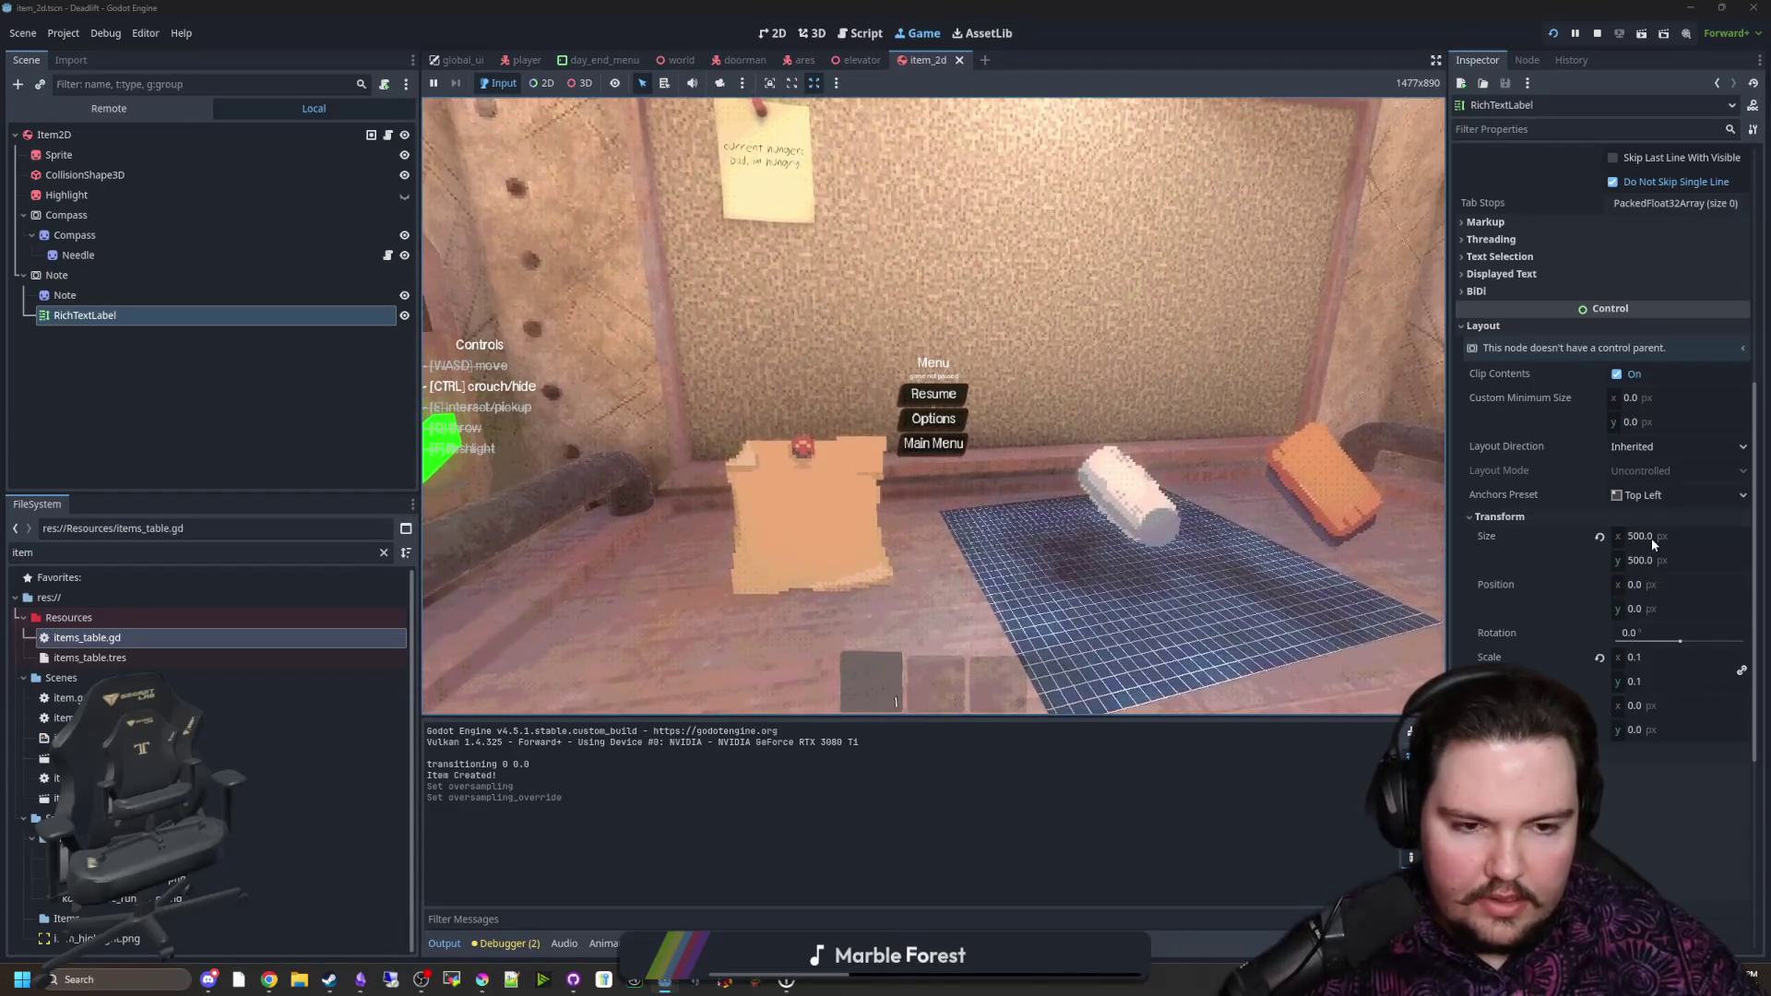
pyautogui.moveTo(1627, 538); pyautogui.dragTo(1625, 544)
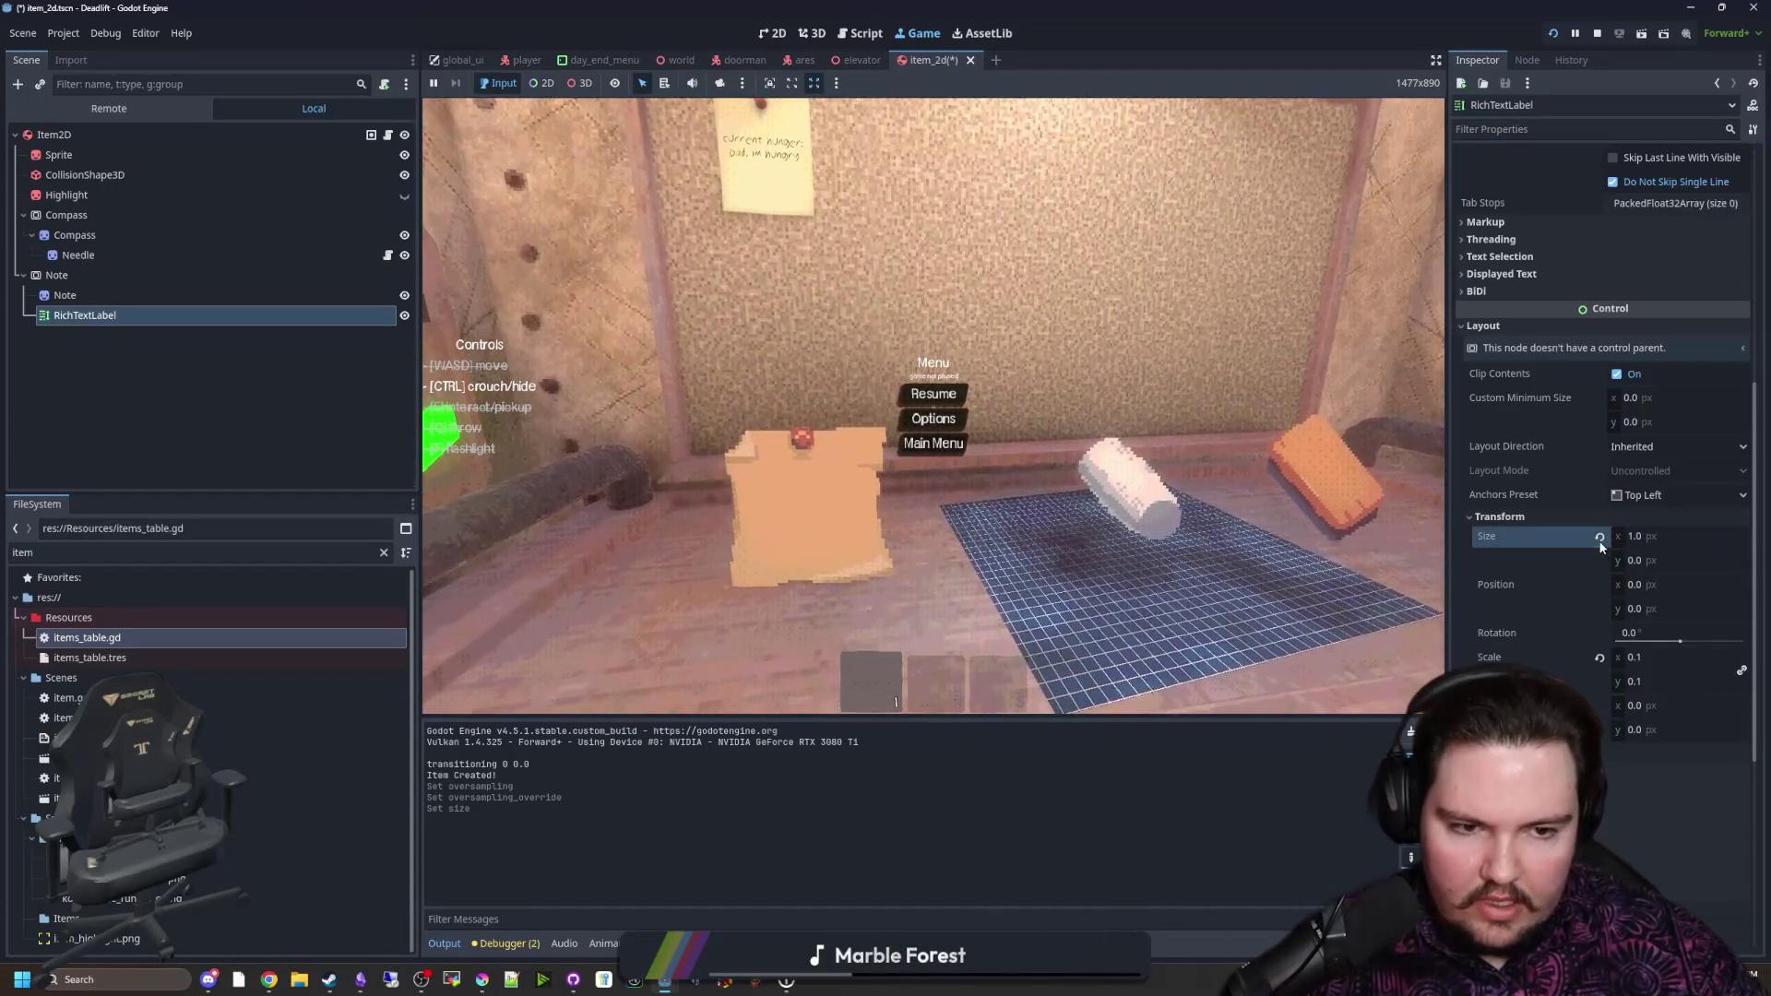
pyautogui.click(1651, 537)
pyautogui.write('500')
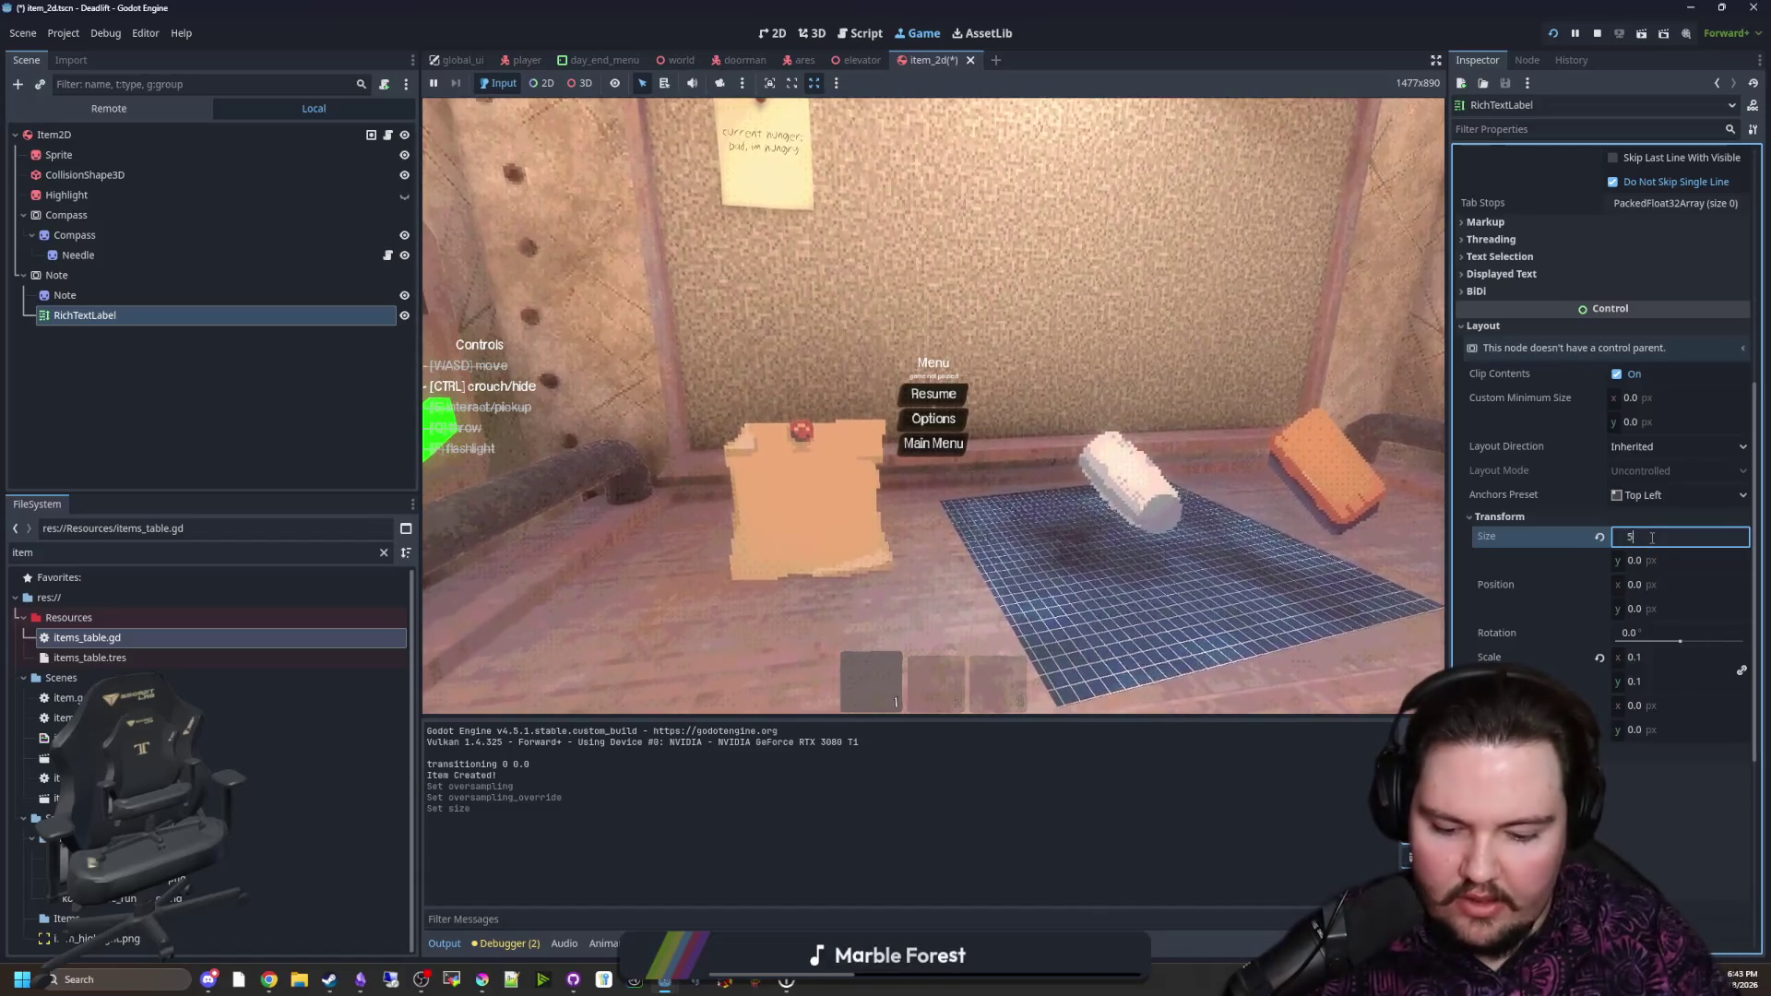
pyautogui.click(1657, 560)
pyautogui.write('500')
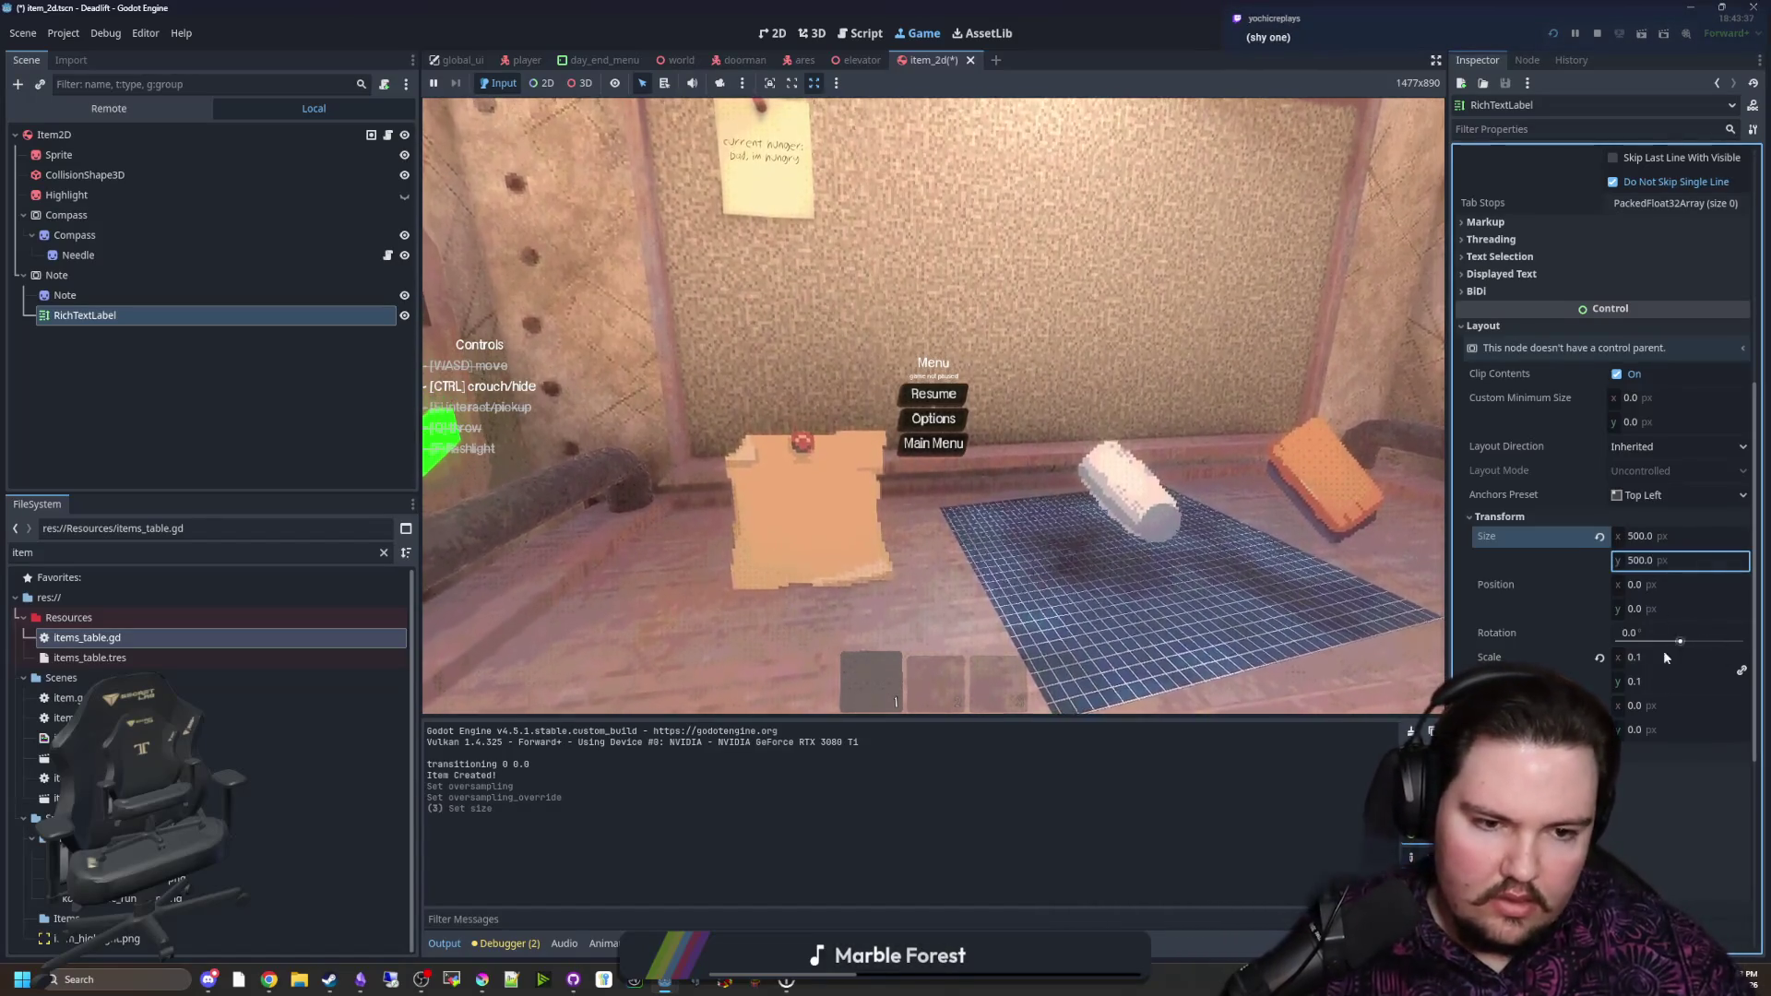
# Step: Try label scale values 3.04, 1.375, 1.85, 0.415 and 0.11, settling on 0.1
pyautogui.click(1660, 681)
pyautogui.write('3.04')
pyautogui.press('Return')
pyautogui.write('1.375')
pyautogui.press('Return')
pyautogui.click(1690, 681)
pyautogui.write('1.85')
pyautogui.press('Return')
pyautogui.click(1688, 682)
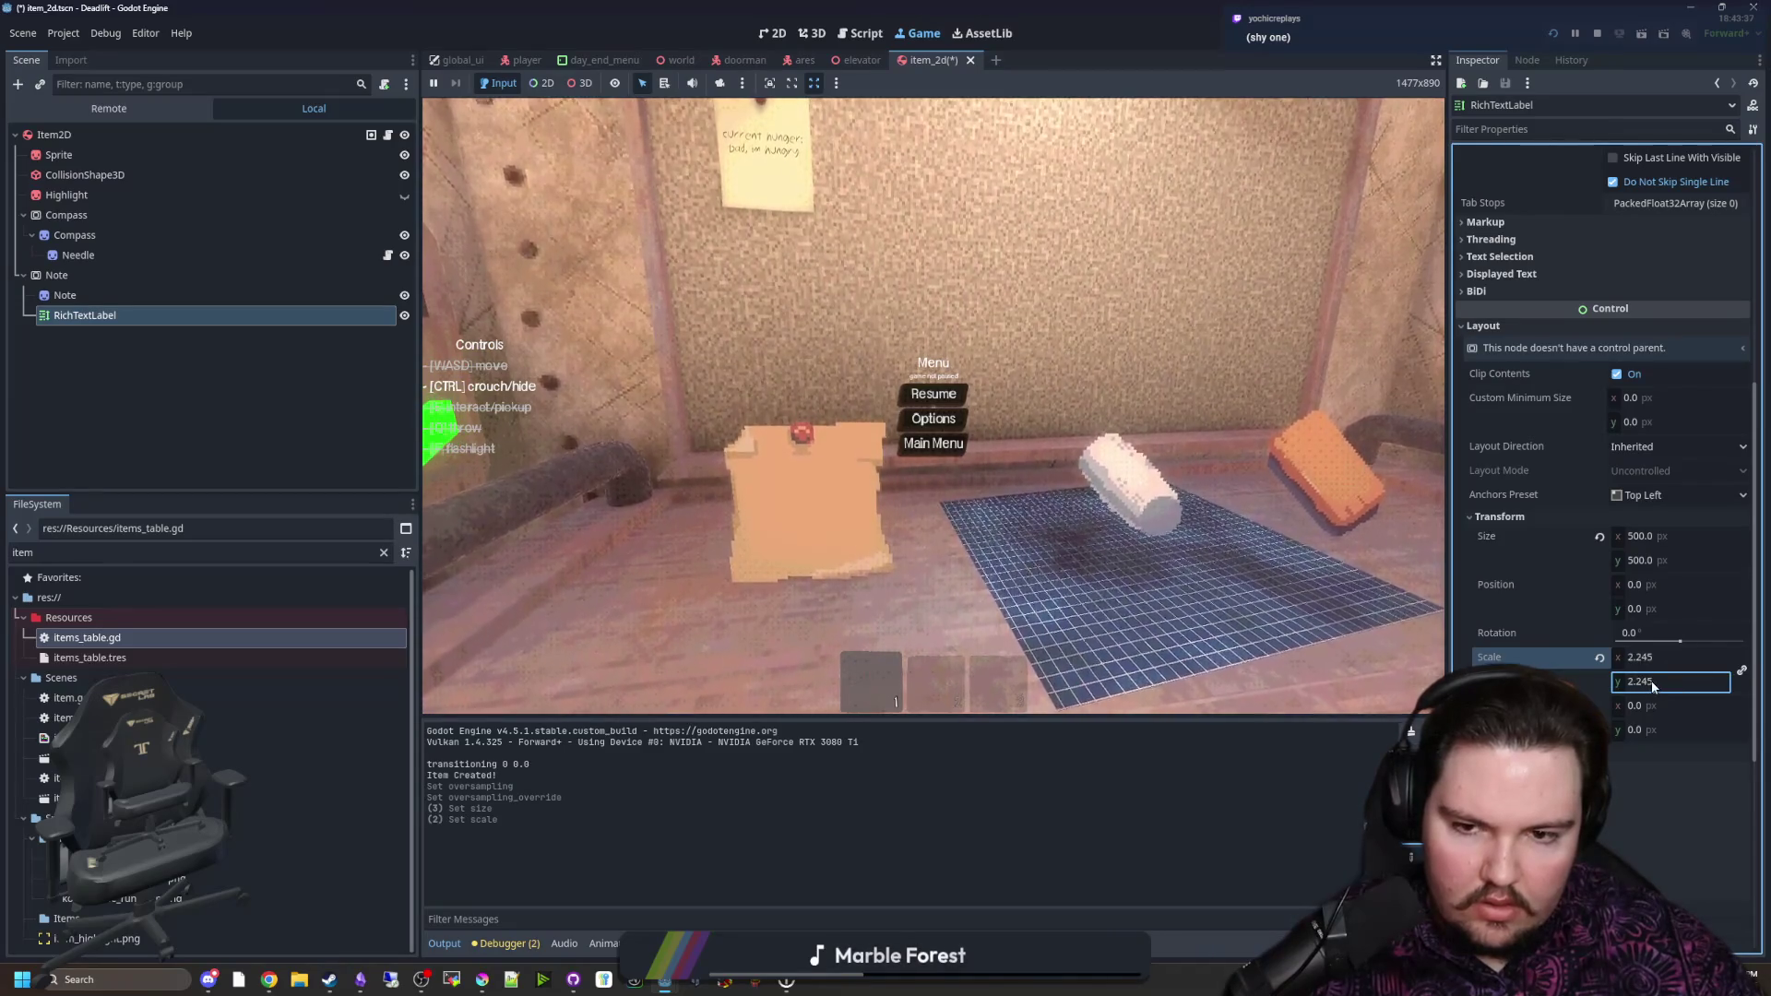
pyautogui.write('0.415')
pyautogui.press('Return')
pyautogui.click(1650, 683)
pyautogui.write('0.11')
pyautogui.press('Return')
pyautogui.write('0.1')
pyautogui.press('Return')
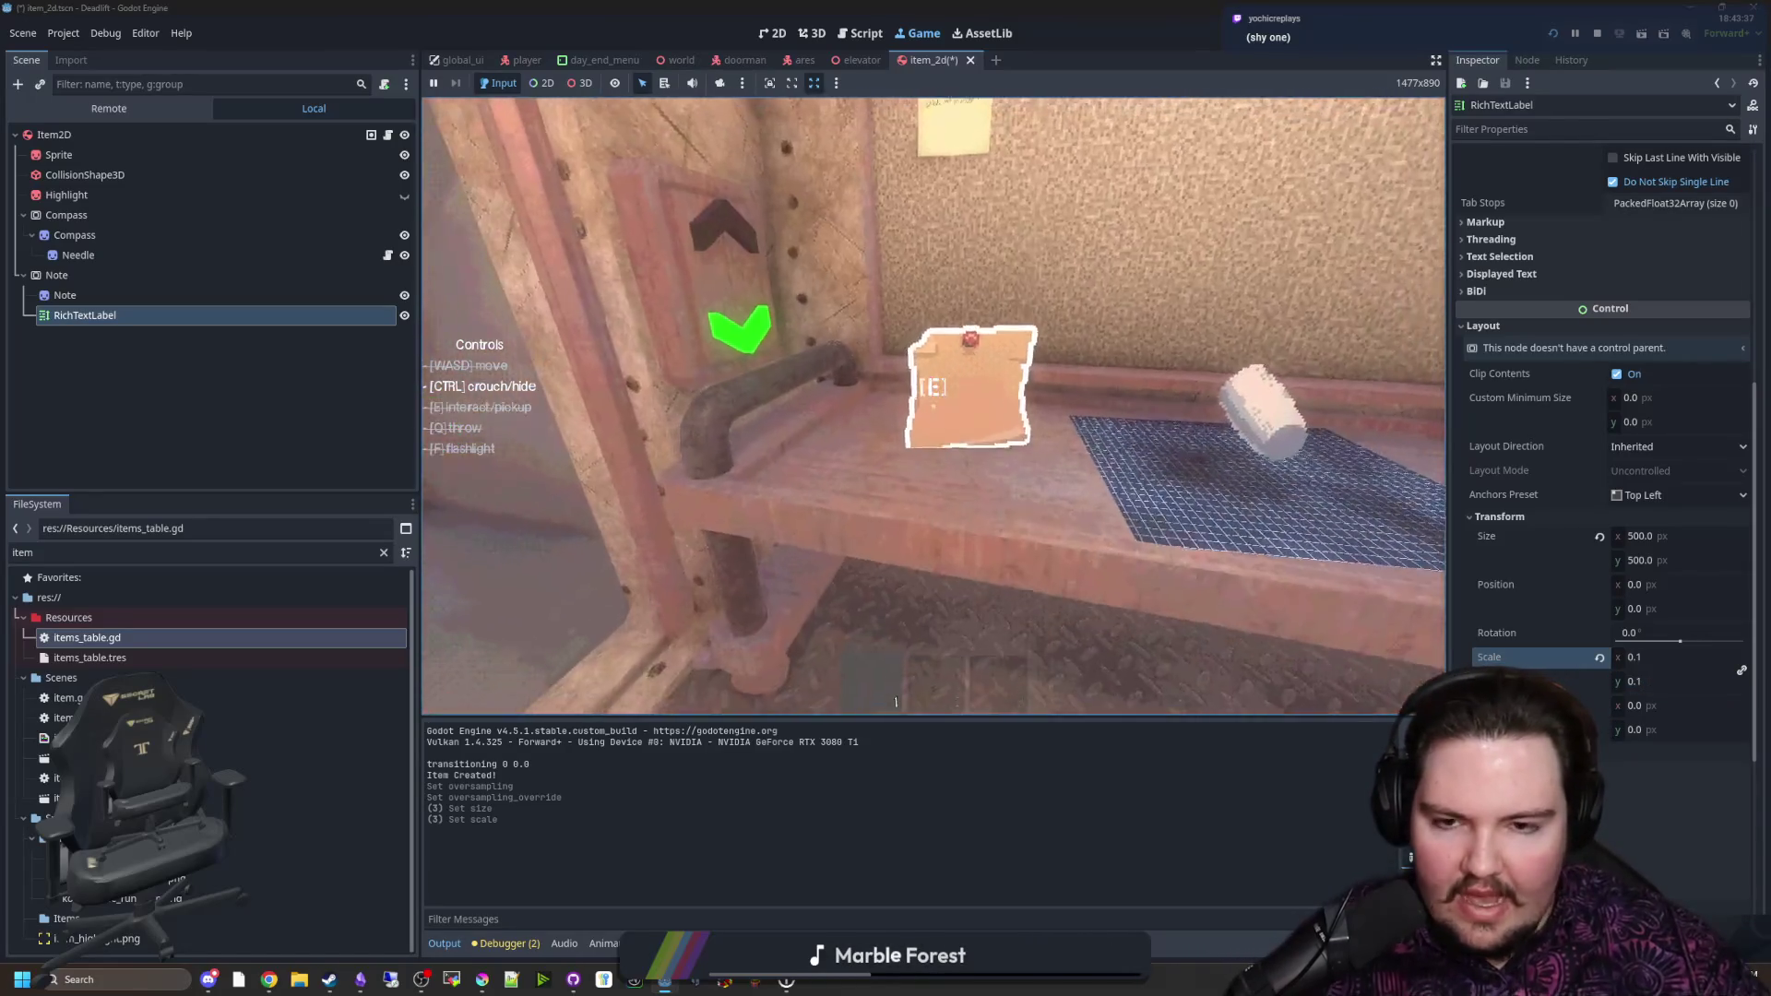
# Step: Resume the game, pick up the note and set it back on the board, then return to the script editor
pyautogui.press('super')
pyautogui.scroll(5, 1590, 438)
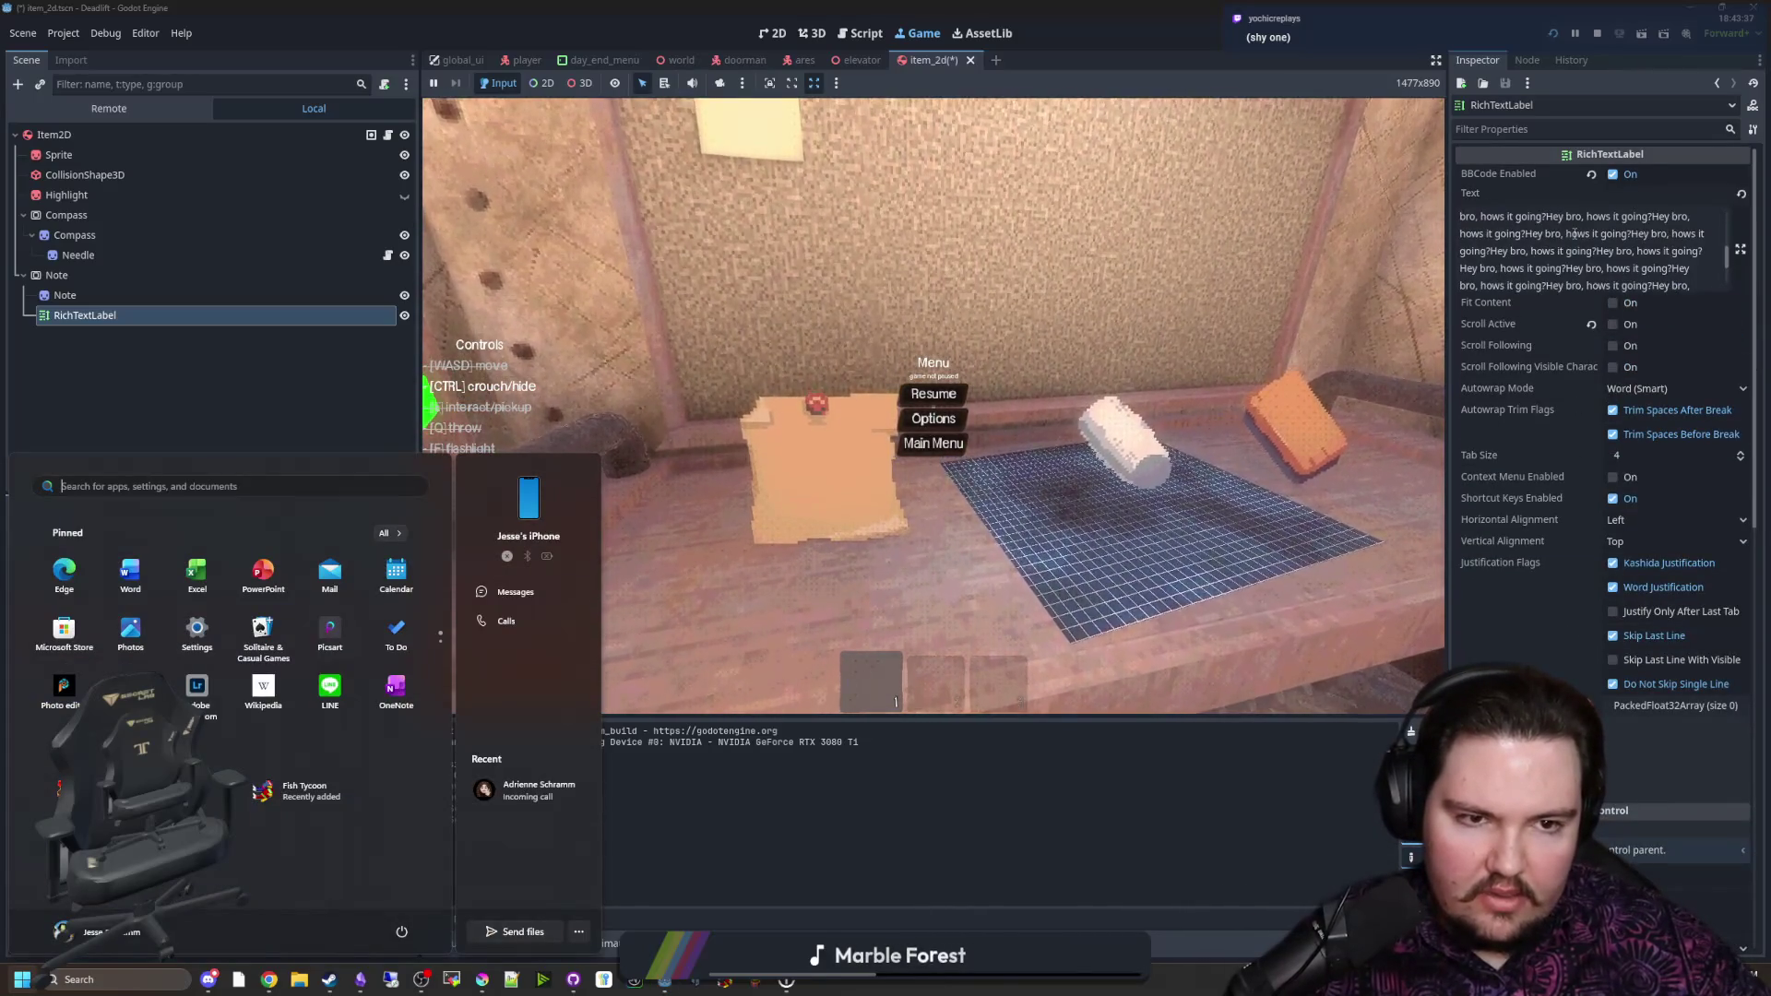
pyautogui.scroll(2, 1568, 249)
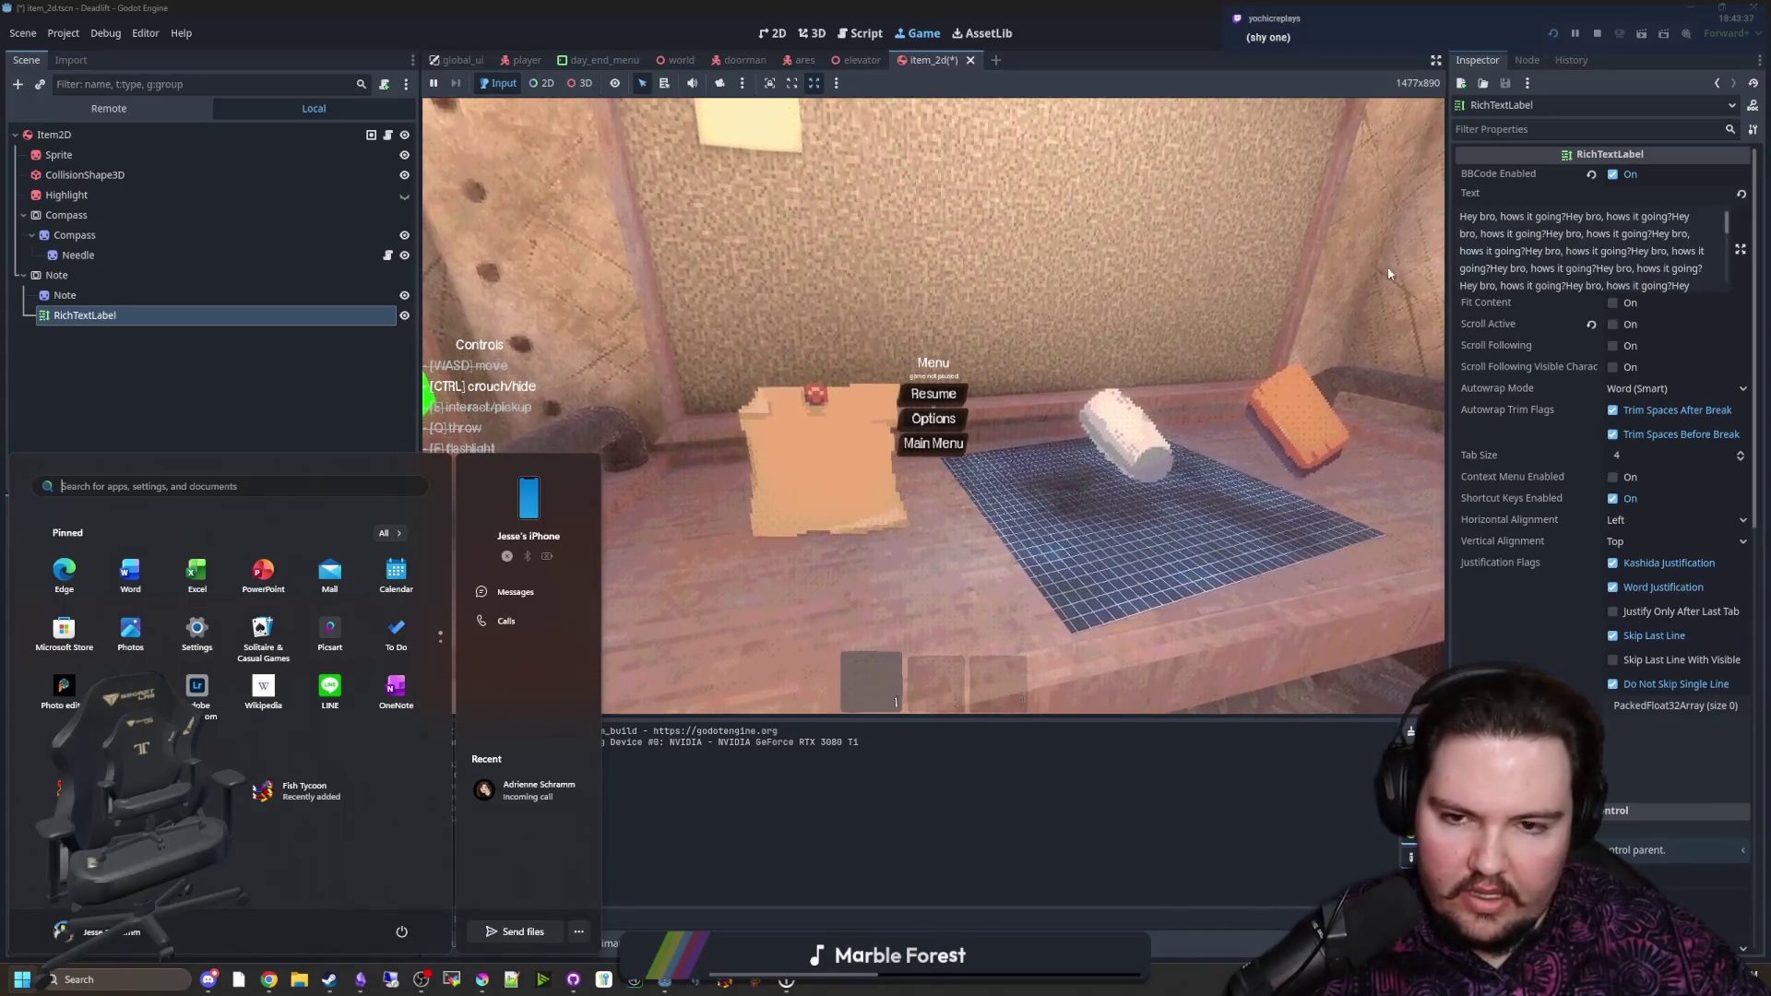
pyautogui.click(898, 341)
pyautogui.press('Escape')
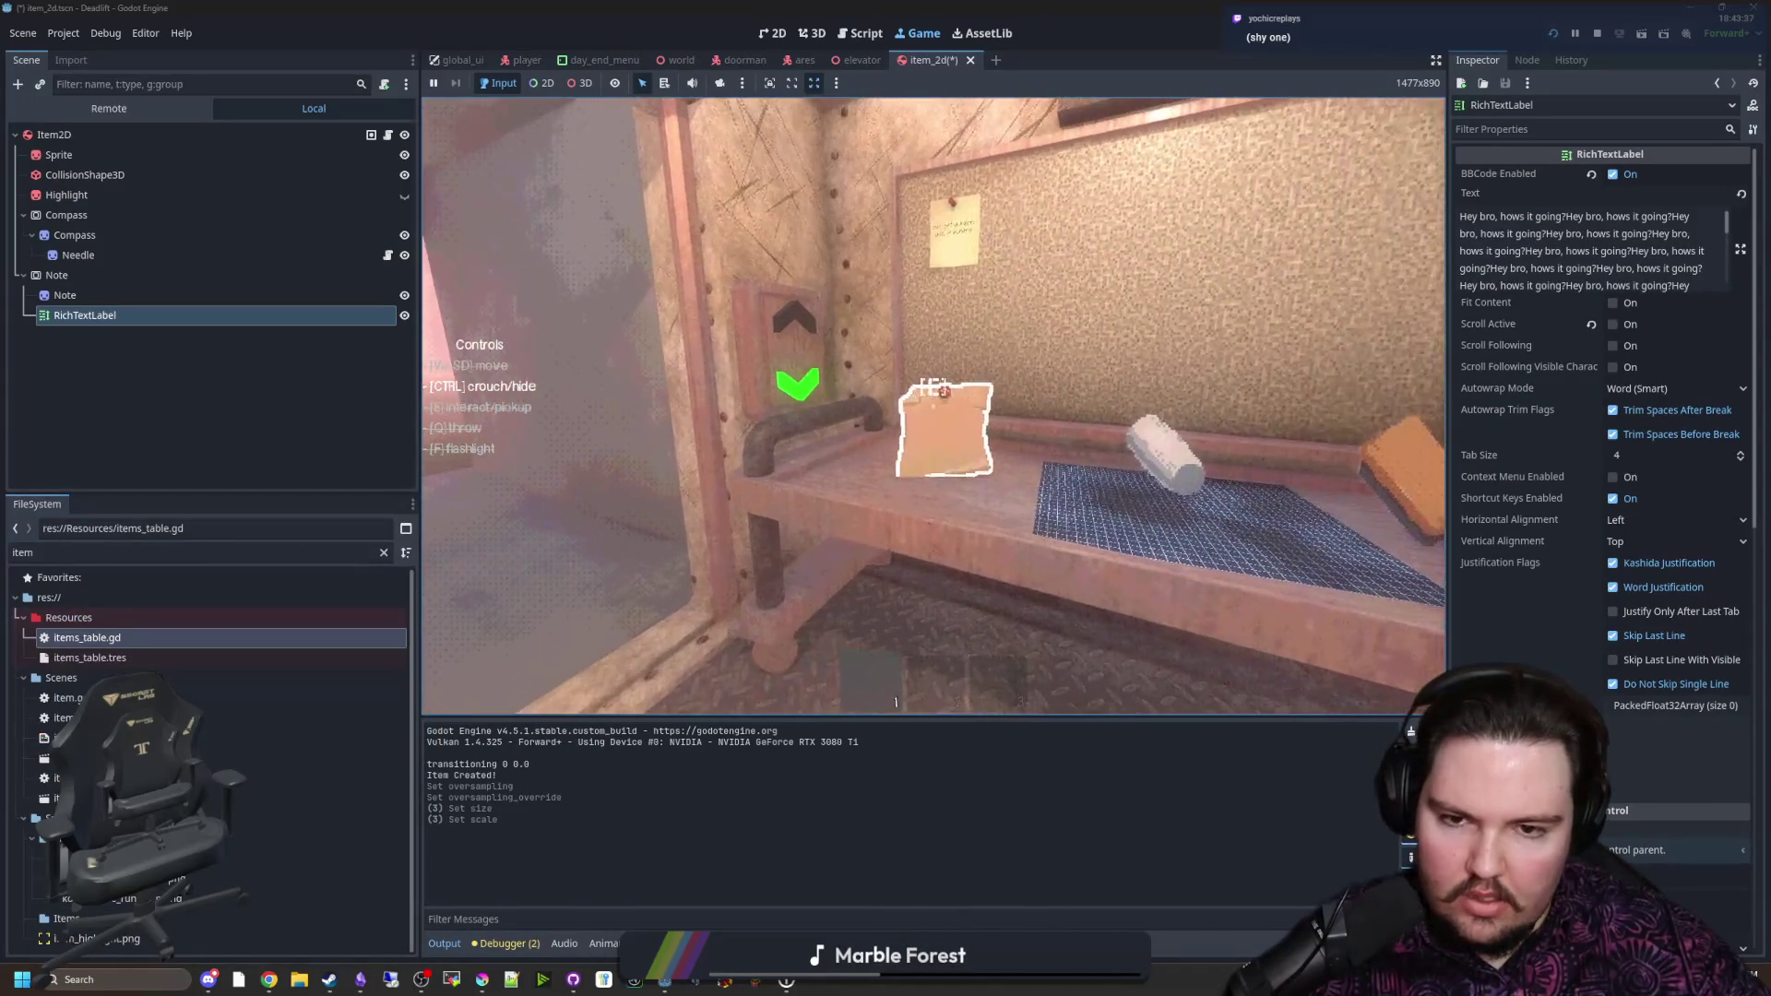
pyautogui.press('e')
pyautogui.press('q')
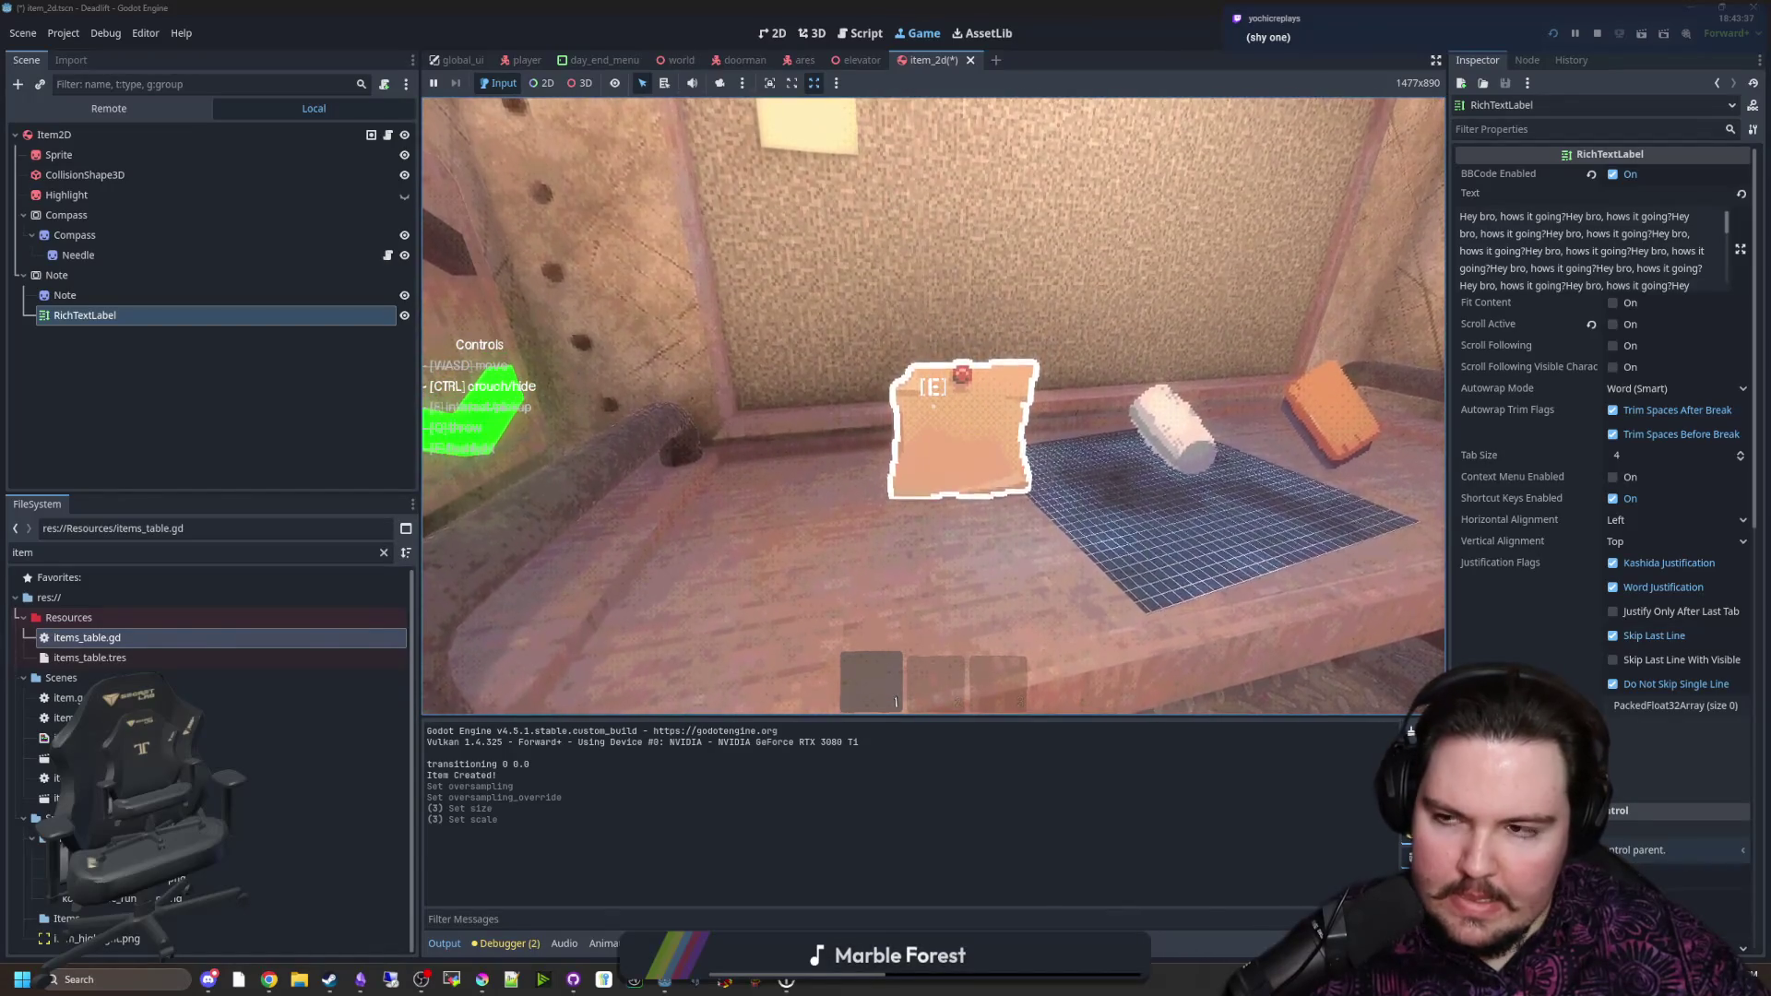
pyautogui.press('super')
pyautogui.click(859, 33)
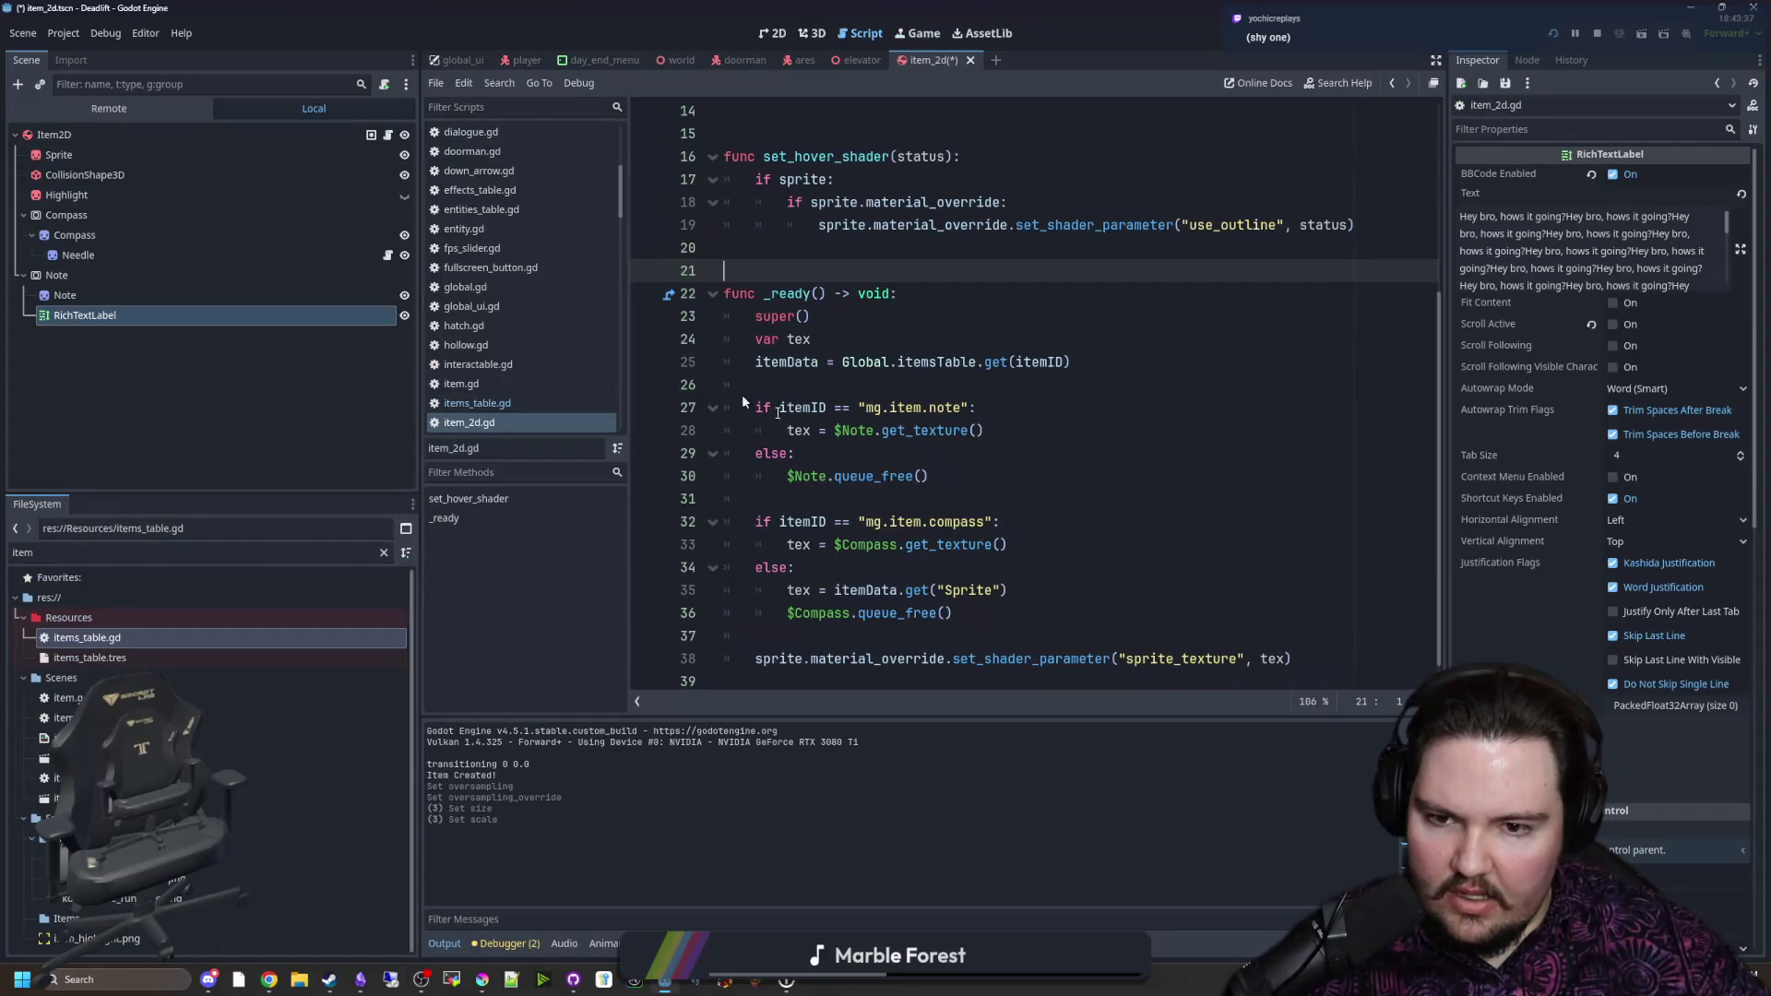
# Step: Copy the note's id mg.item.note from items_table.gd
pyautogui.click(912, 451)
pyautogui.doubleClick(917, 407)
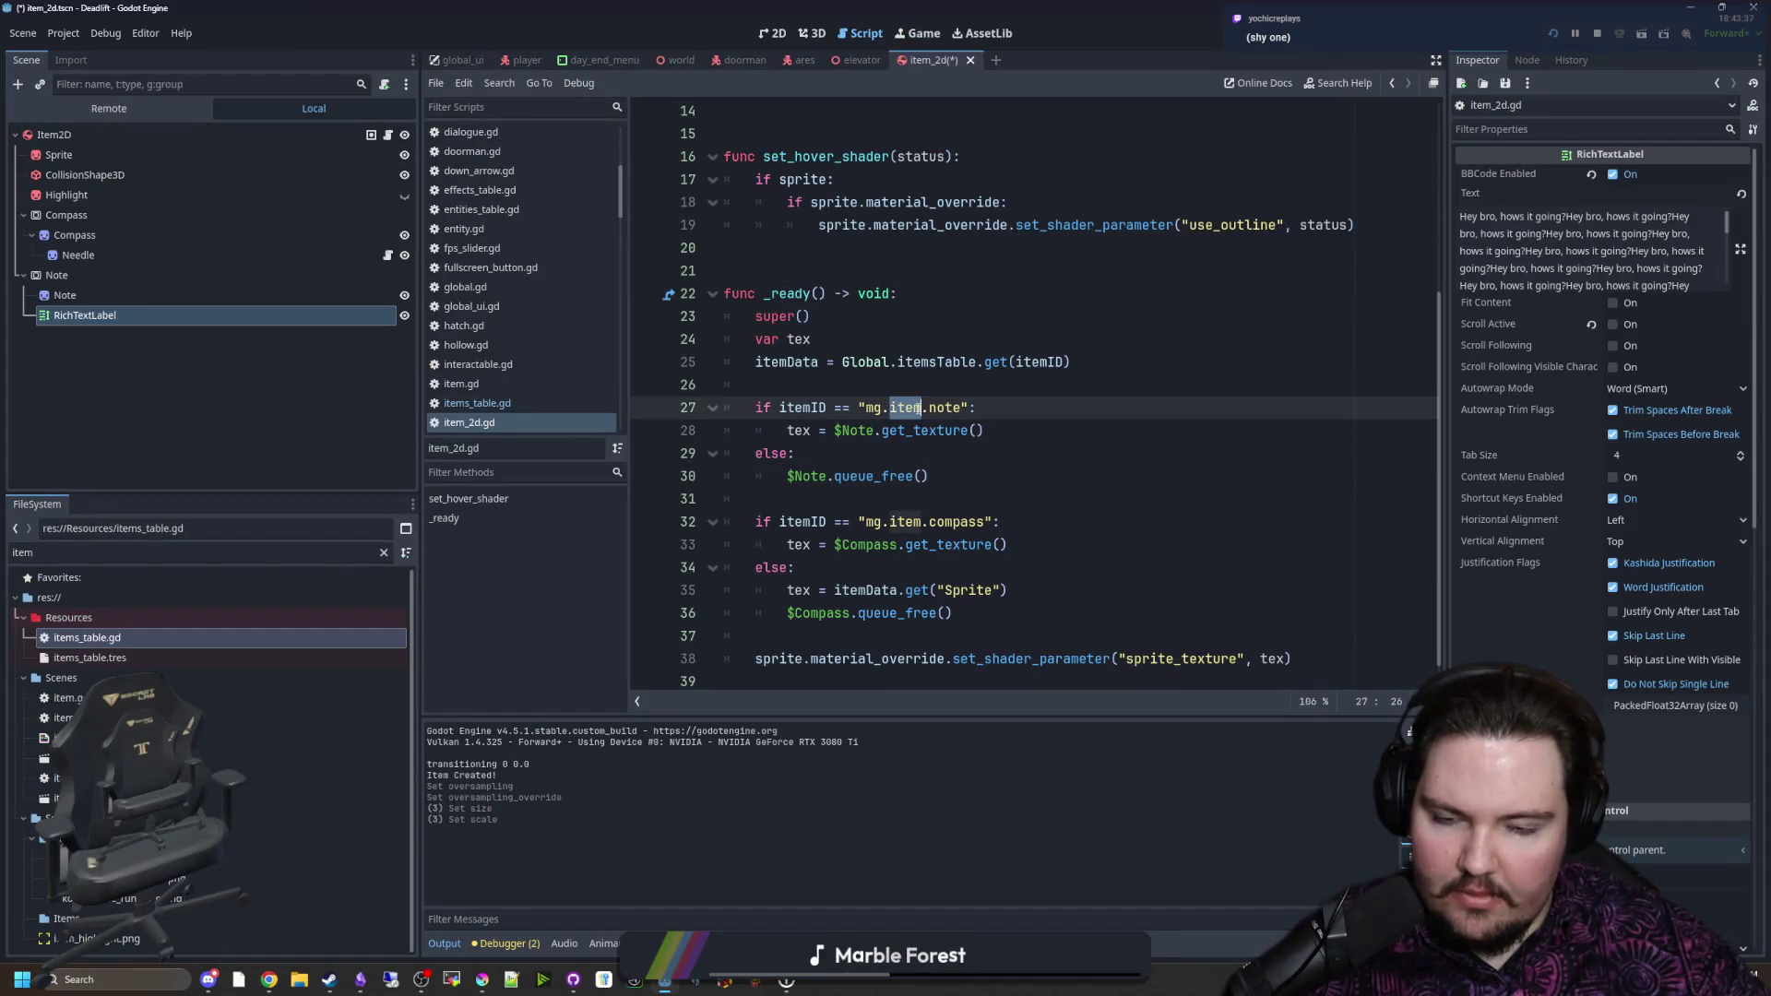
pyautogui.click(882, 362)
pyautogui.click(498, 403)
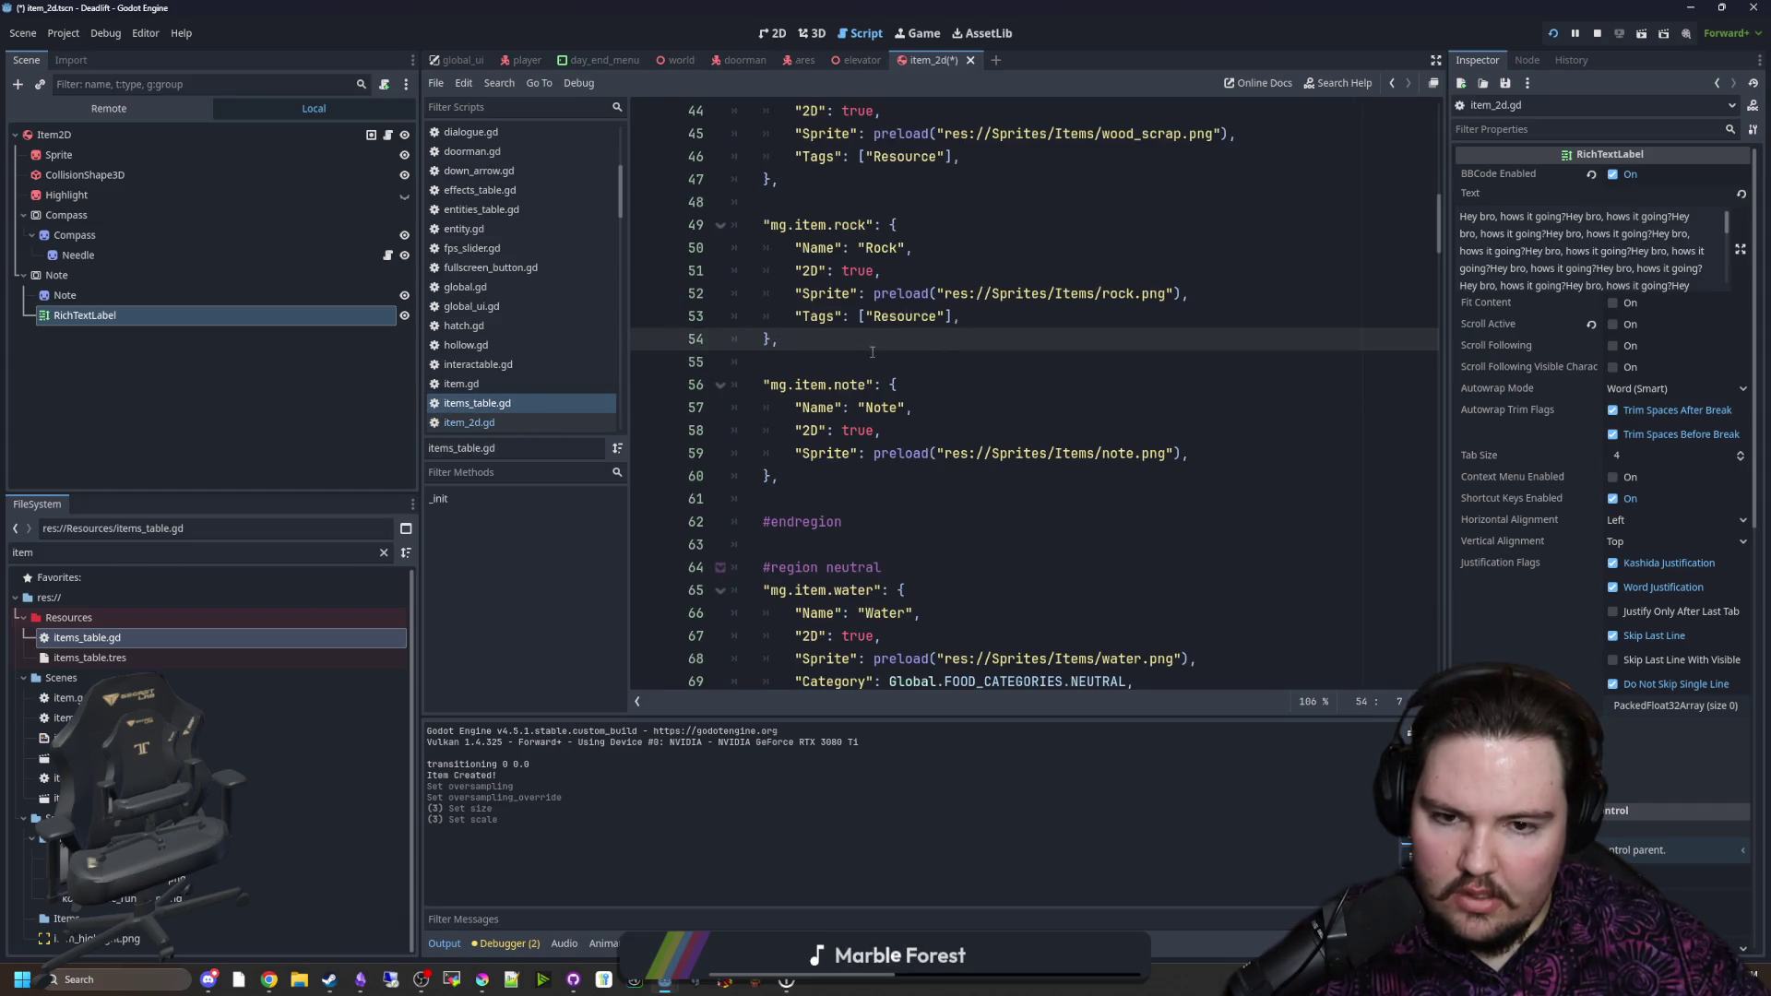
pyautogui.click(948, 439)
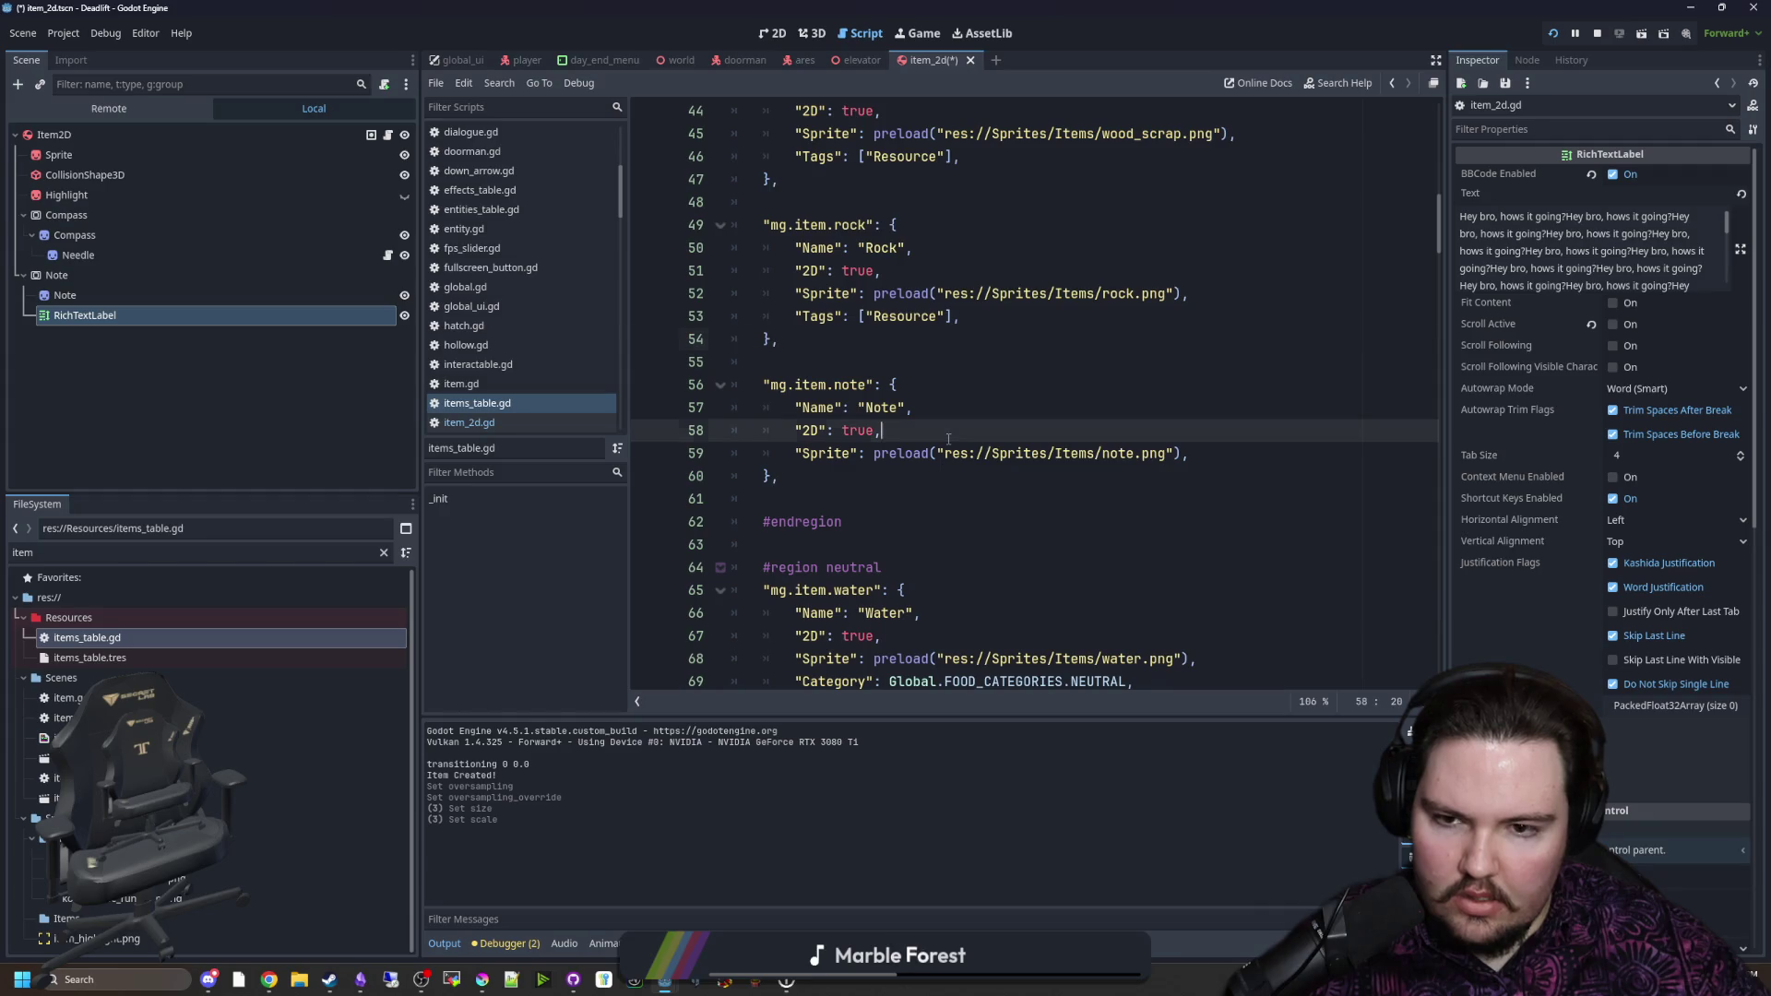
pyautogui.doubleClick(779, 386)
pyautogui.moveTo(851, 378); pyautogui.dragTo(782, 385)
pyautogui.hotkey('ctrl', 'c')
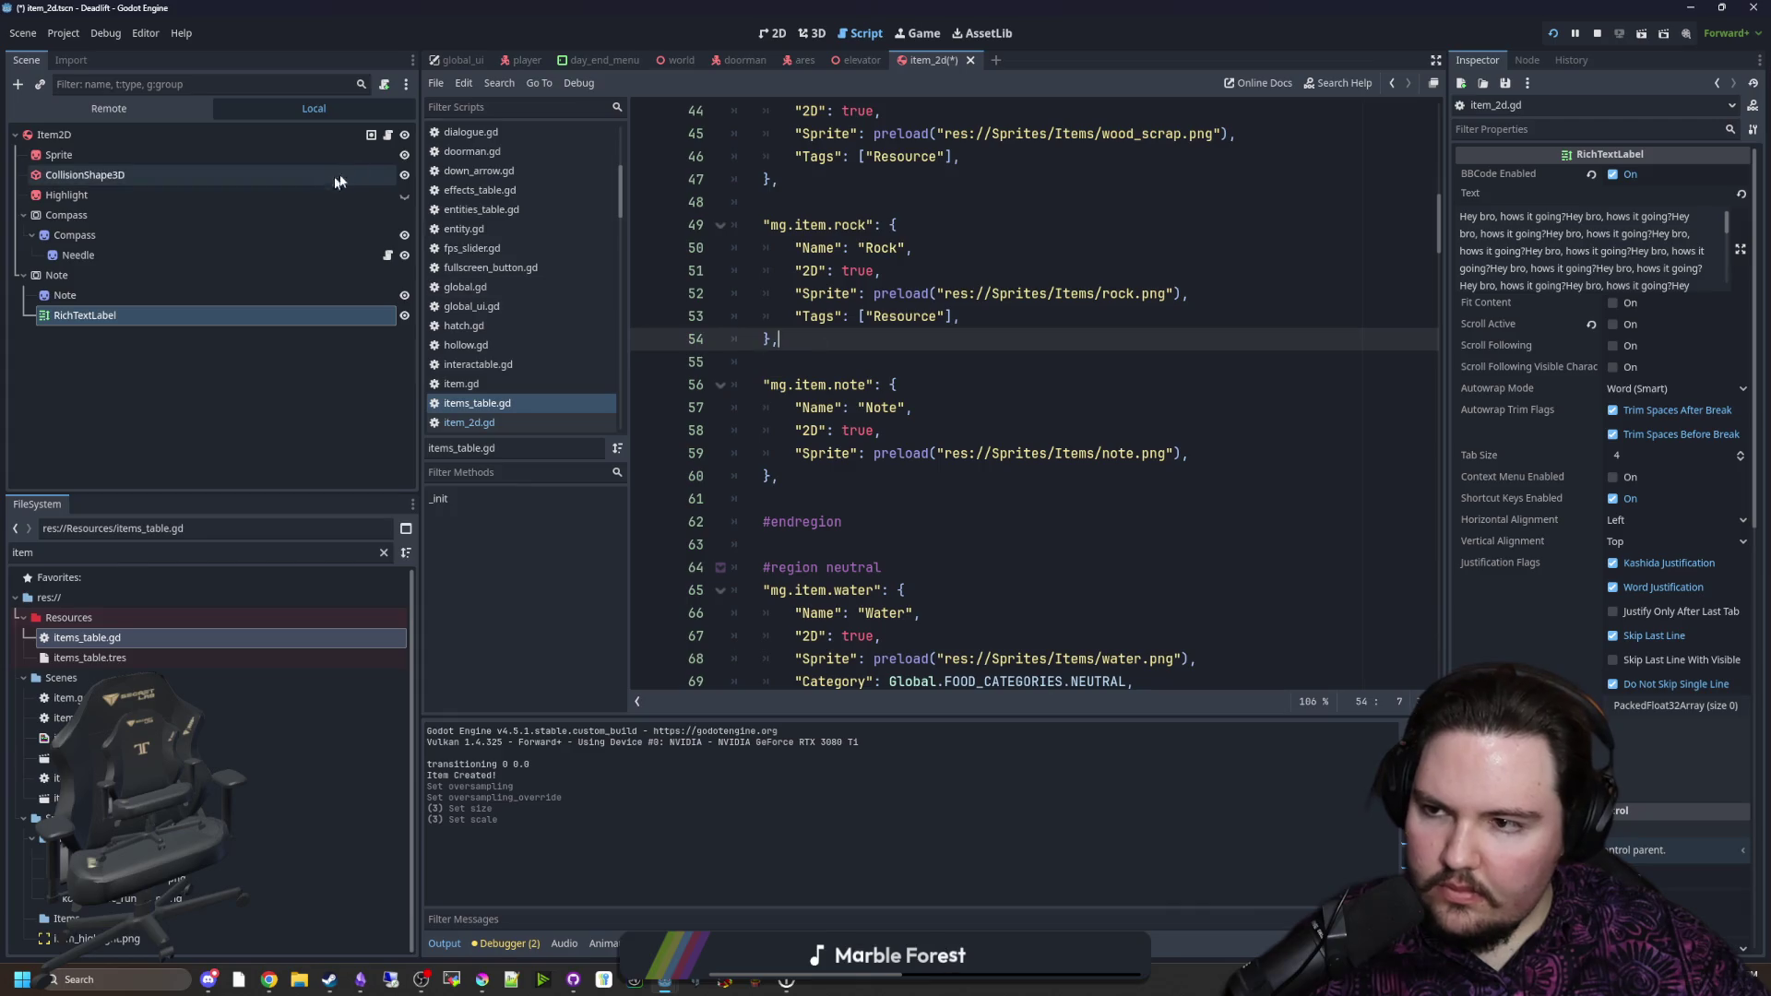
# Step: Back in item_2d.gd, paste the note id, undo it, and save the script
pyautogui.click(387, 134)
pyautogui.click(891, 384)
pyautogui.hotkey('ctrl', 'v')
pyautogui.hotkey('ctrl', 'z')
pyautogui.hotkey('ctrl', 's')
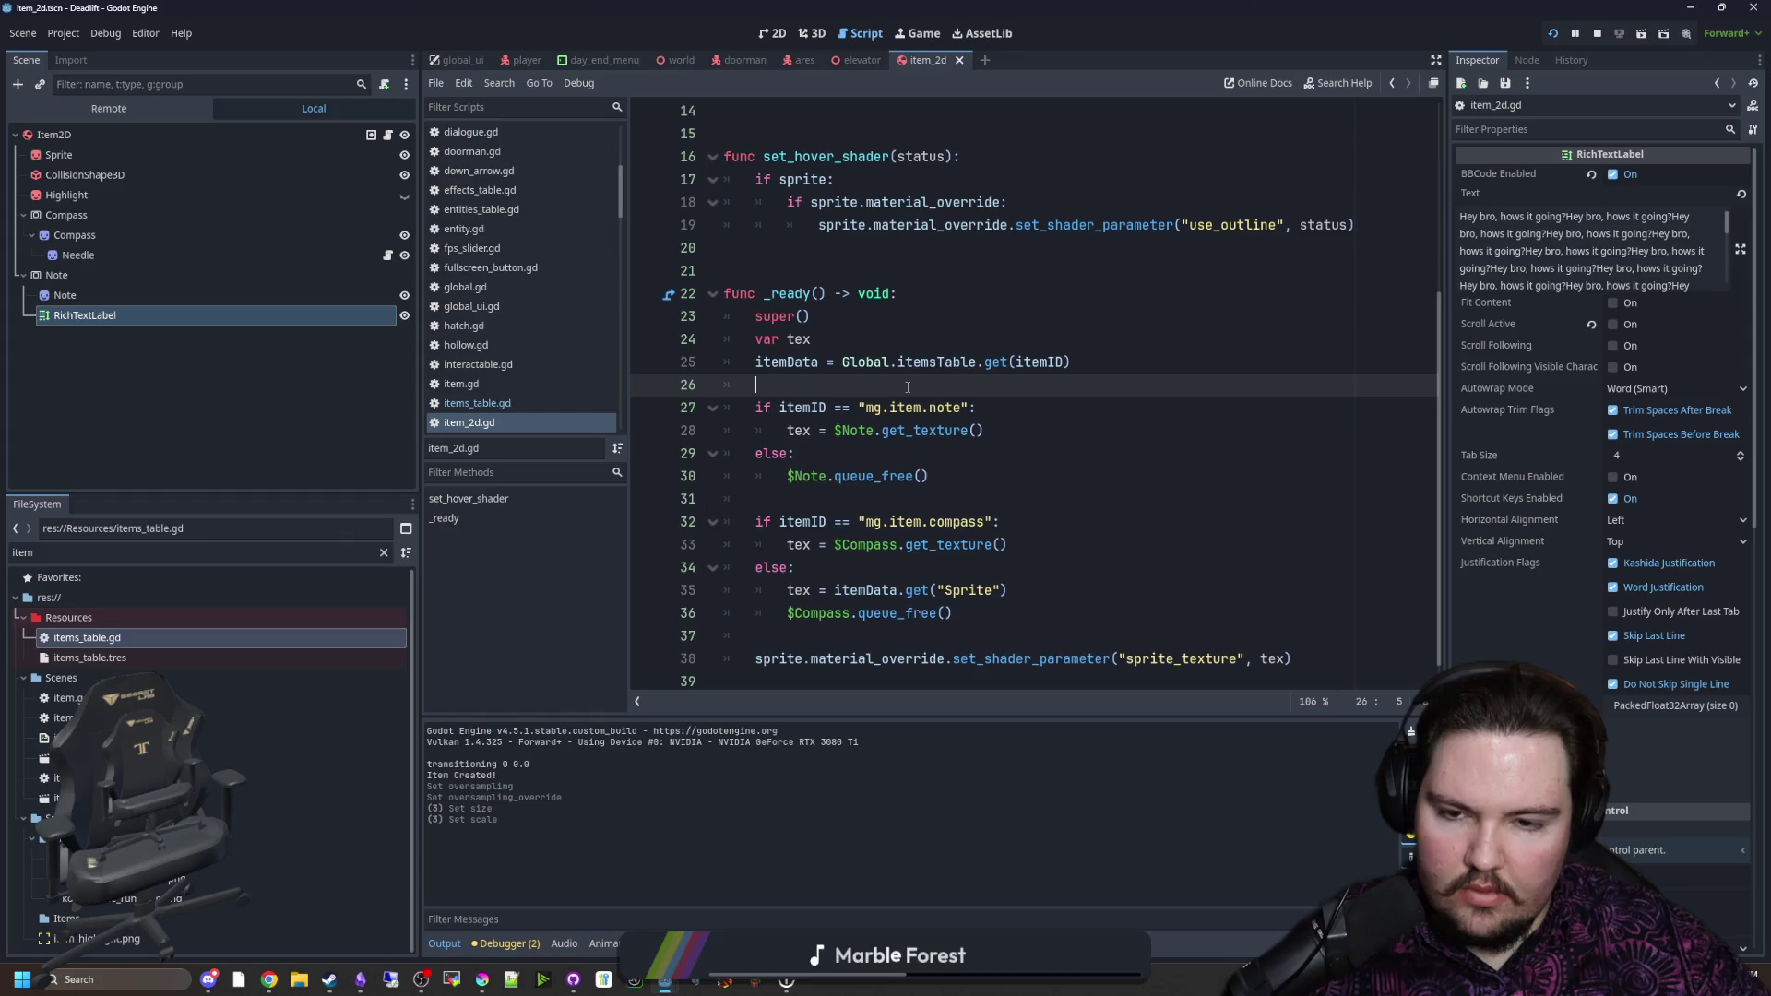
pyautogui.scroll(-1, 854, 445)
pyautogui.click(811, 430)
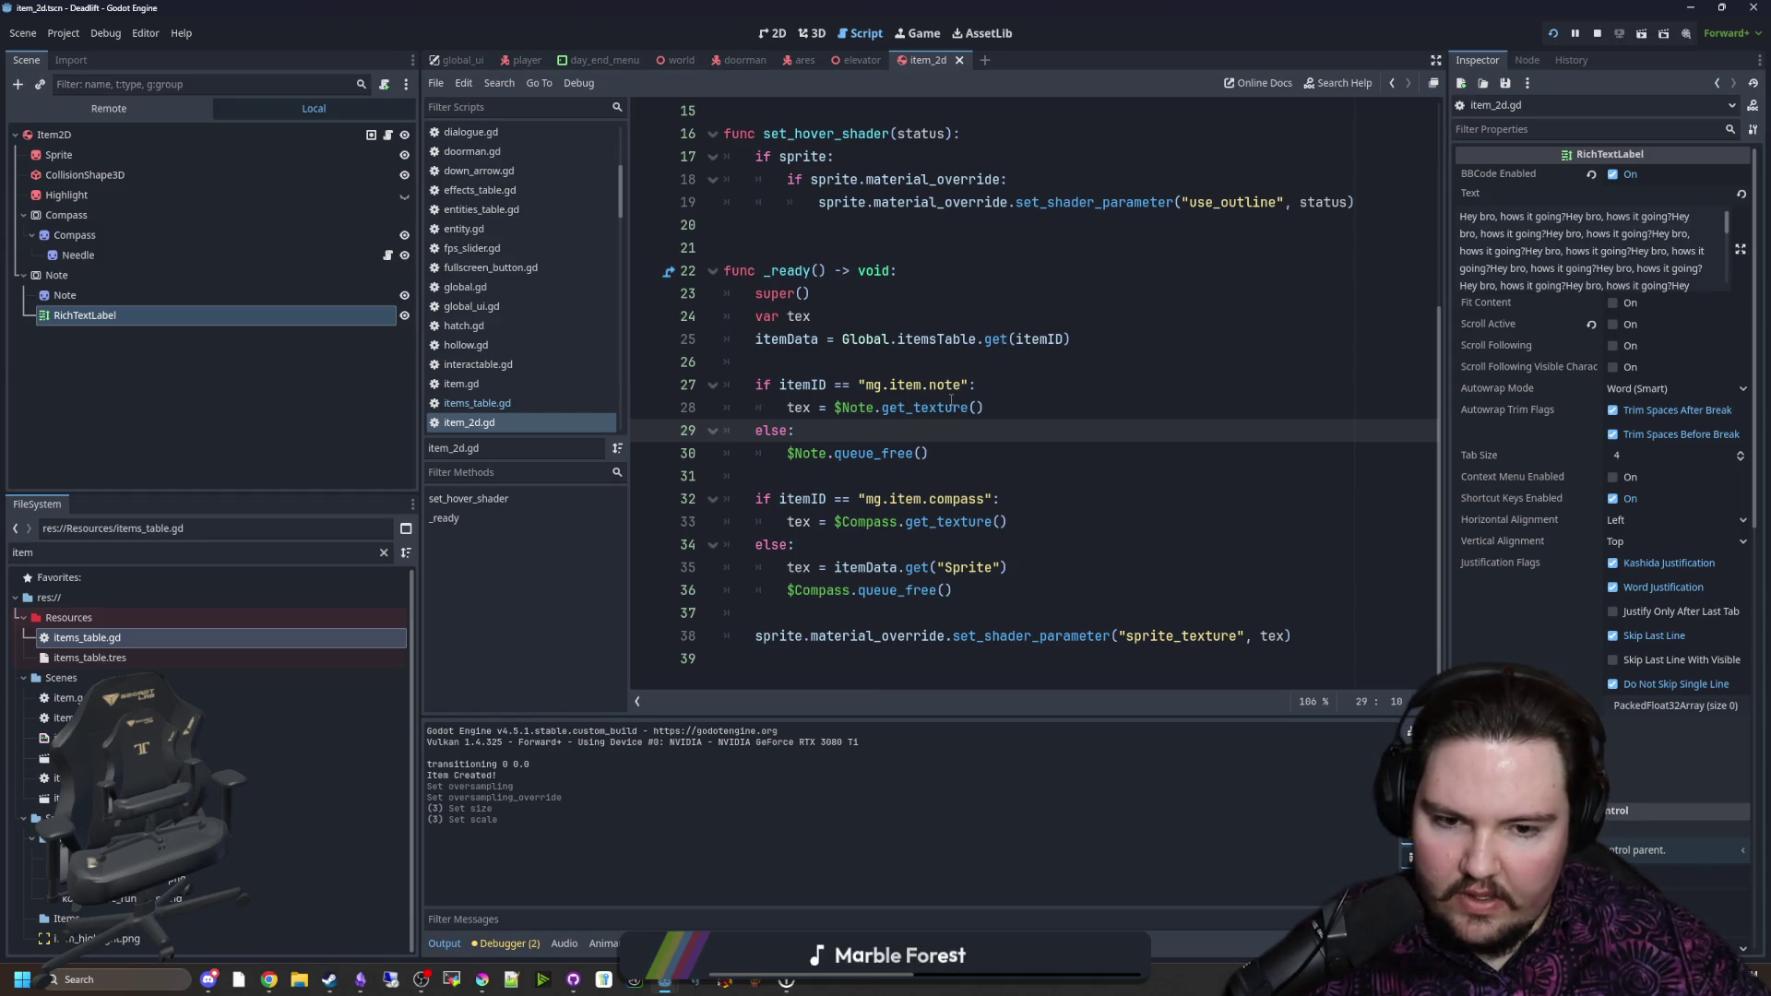
pyautogui.hotkey('ctrl', 's')
pyautogui.click(834, 365)
pyautogui.hotkey('ctrl', 's')
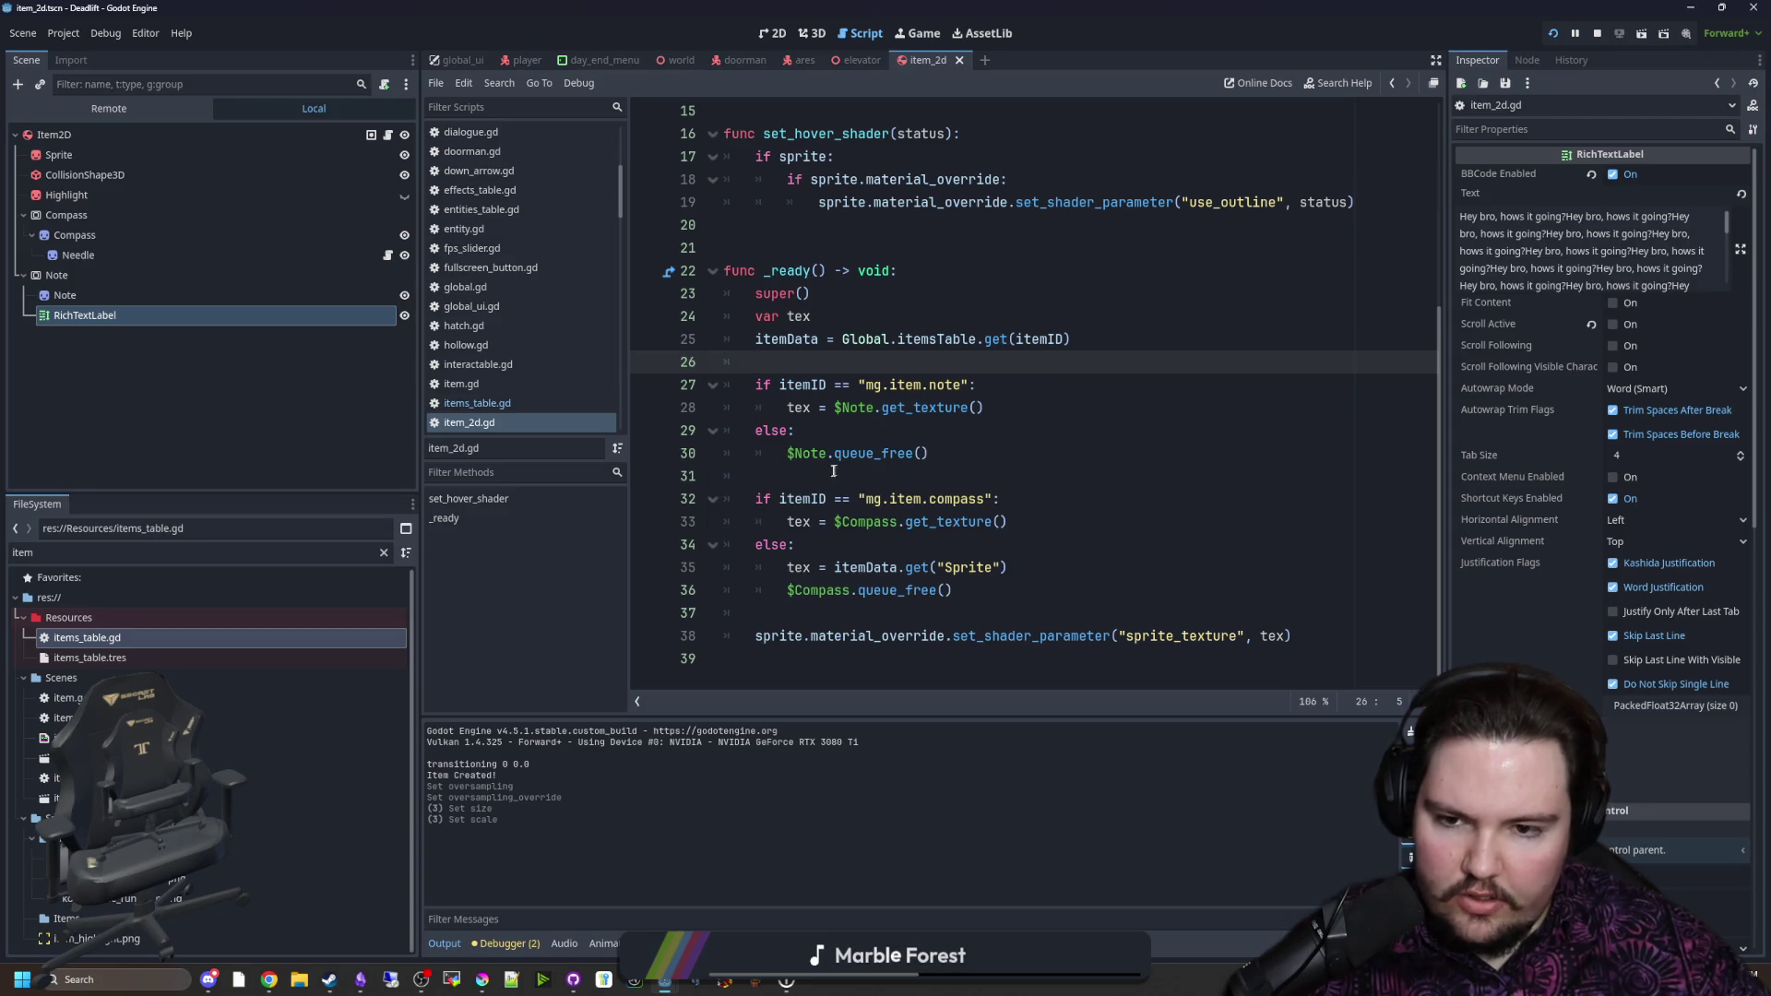
# Step: Add print("Note!") on a new line under the note check on line 27, then save and run
pyautogui.click(835, 469)
pyautogui.click(1014, 393)
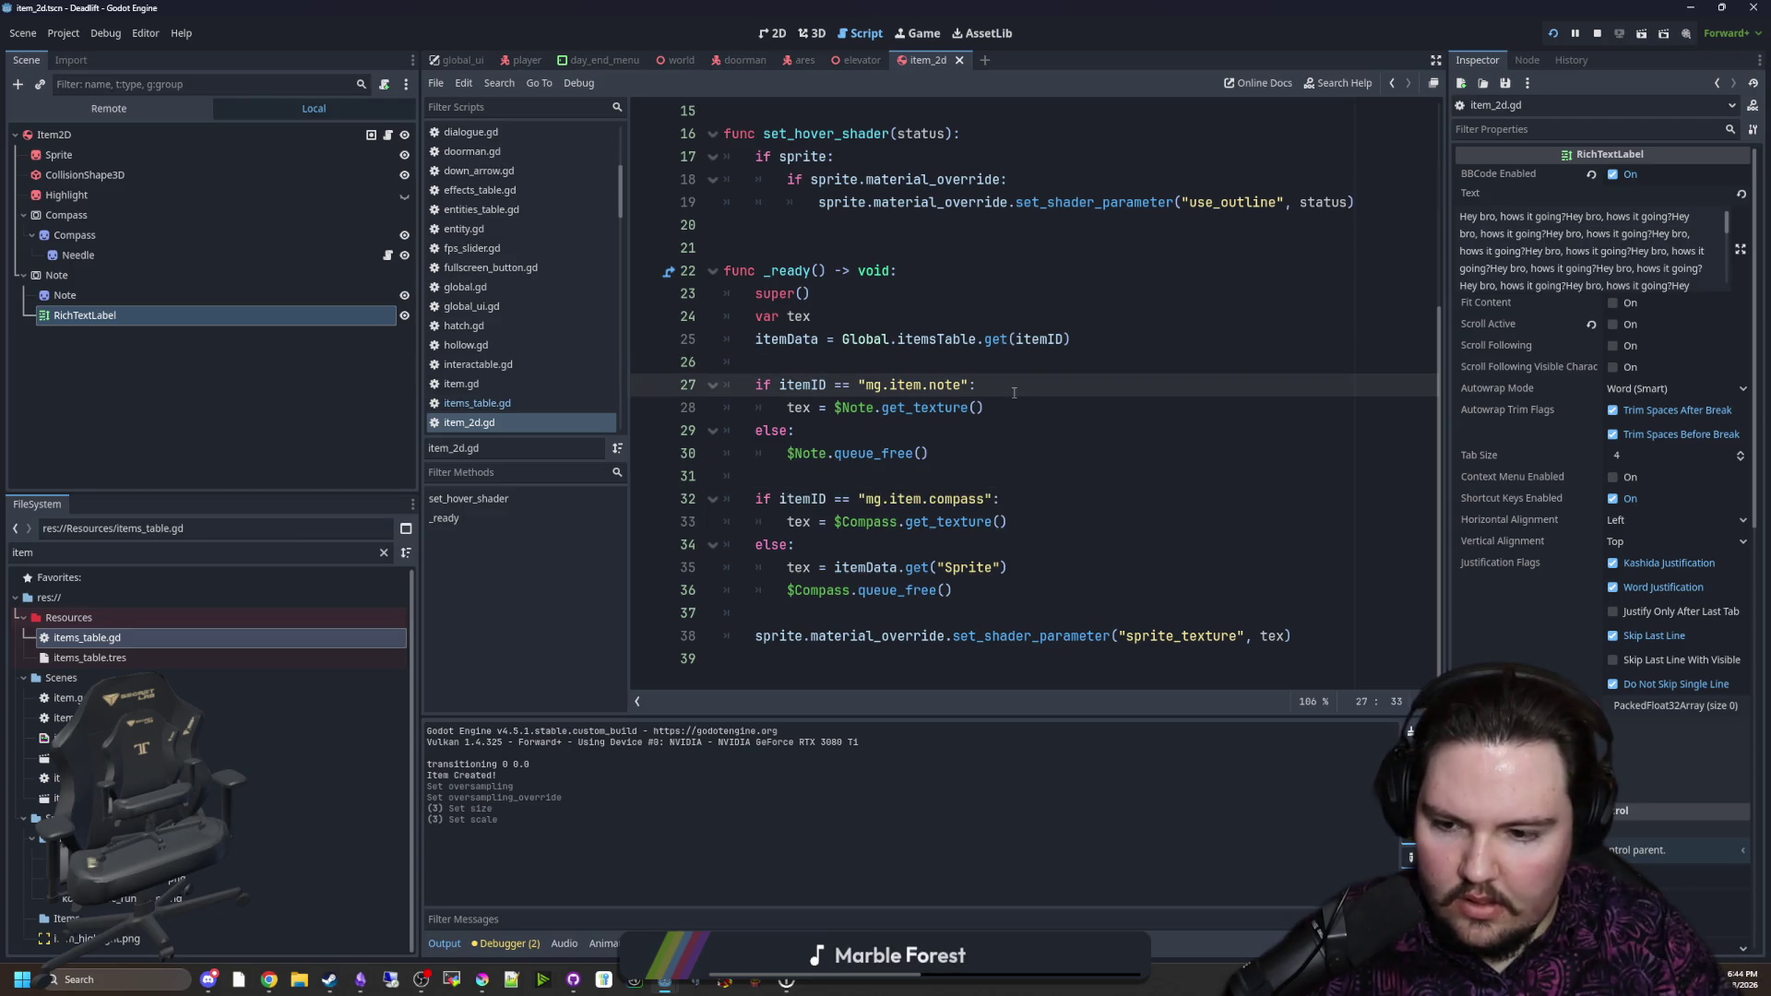
pyautogui.press('Return')
pyautogui.write('print("Note')
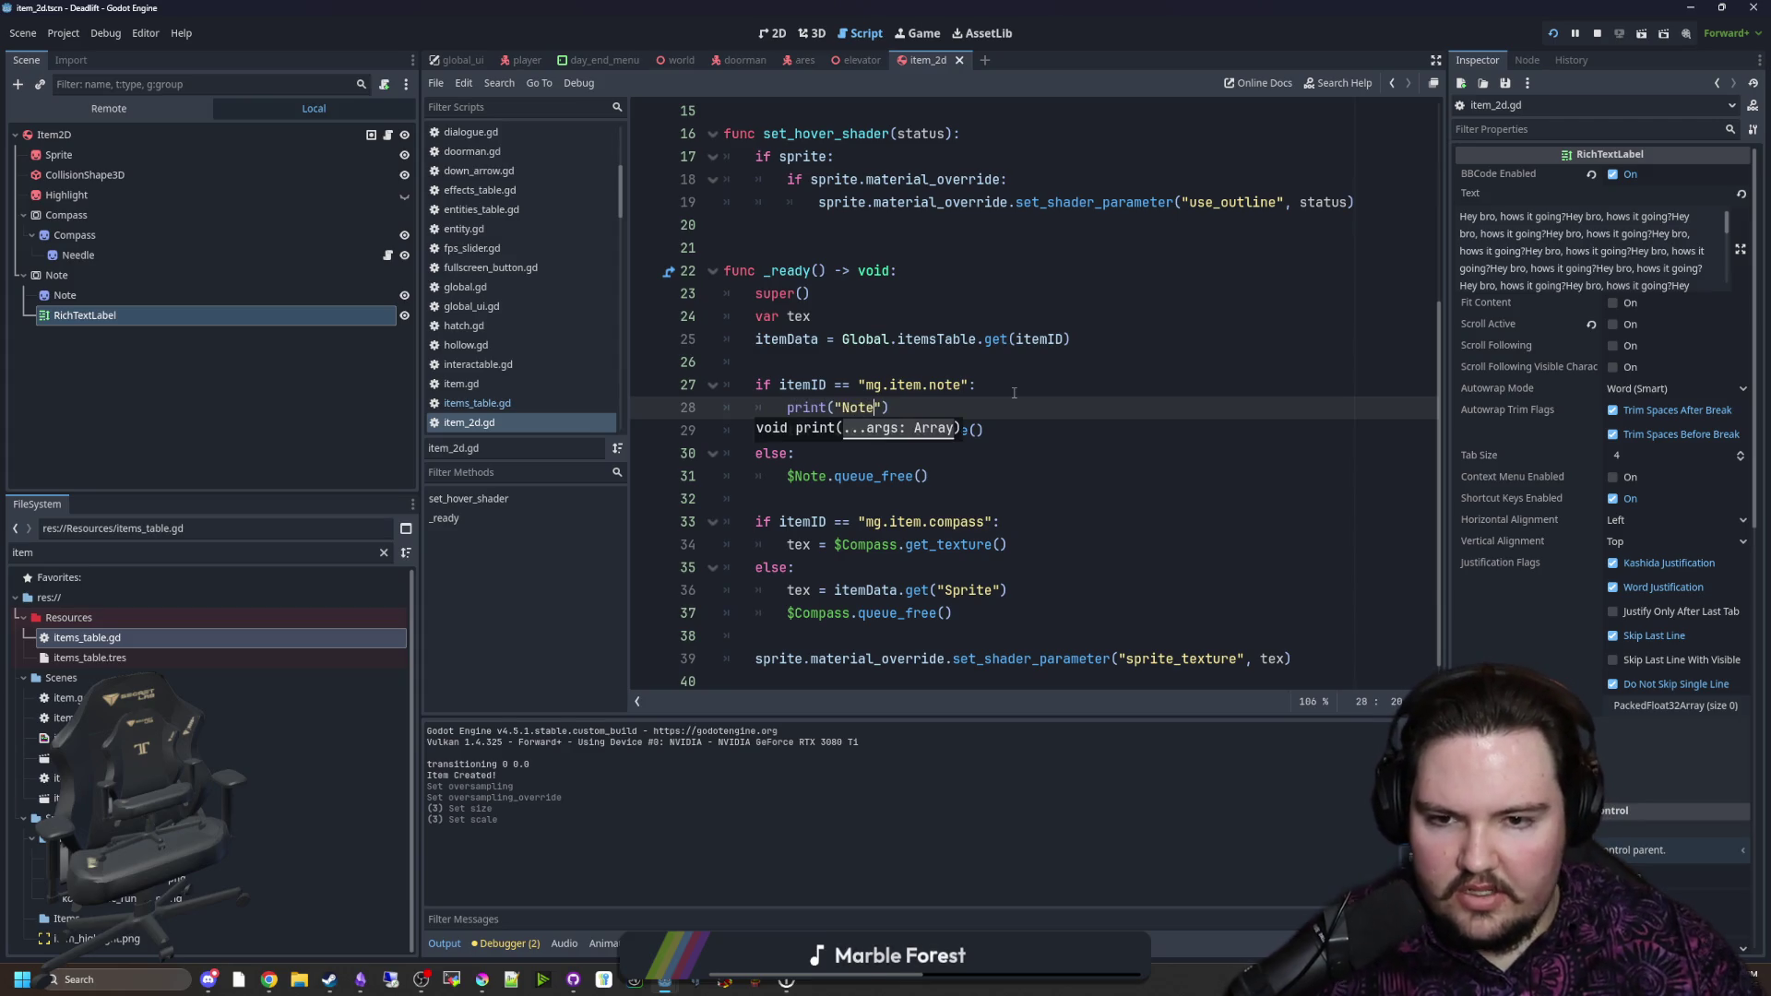
pyautogui.write('!')
pyautogui.click(1014, 393)
pyautogui.hotkey('ctrl', 's')
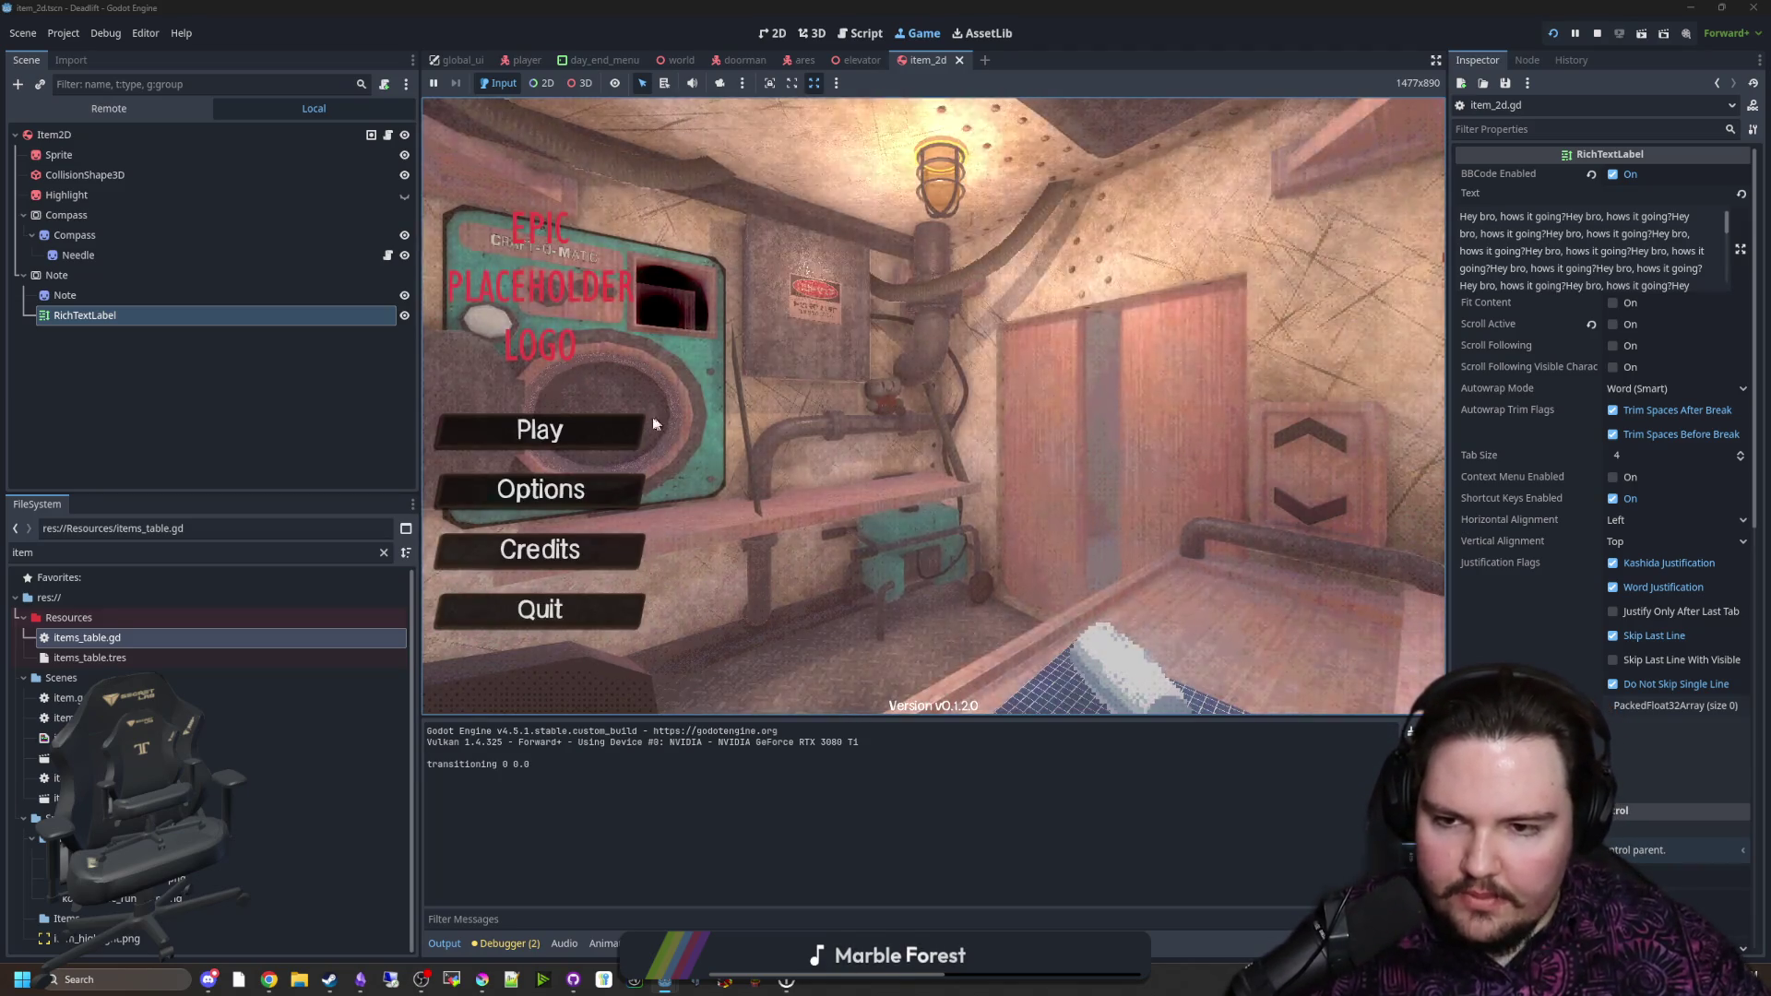
# Step: Start the game, spawn a note with /give note, pick it up and stow it
pyautogui.click(539, 429)
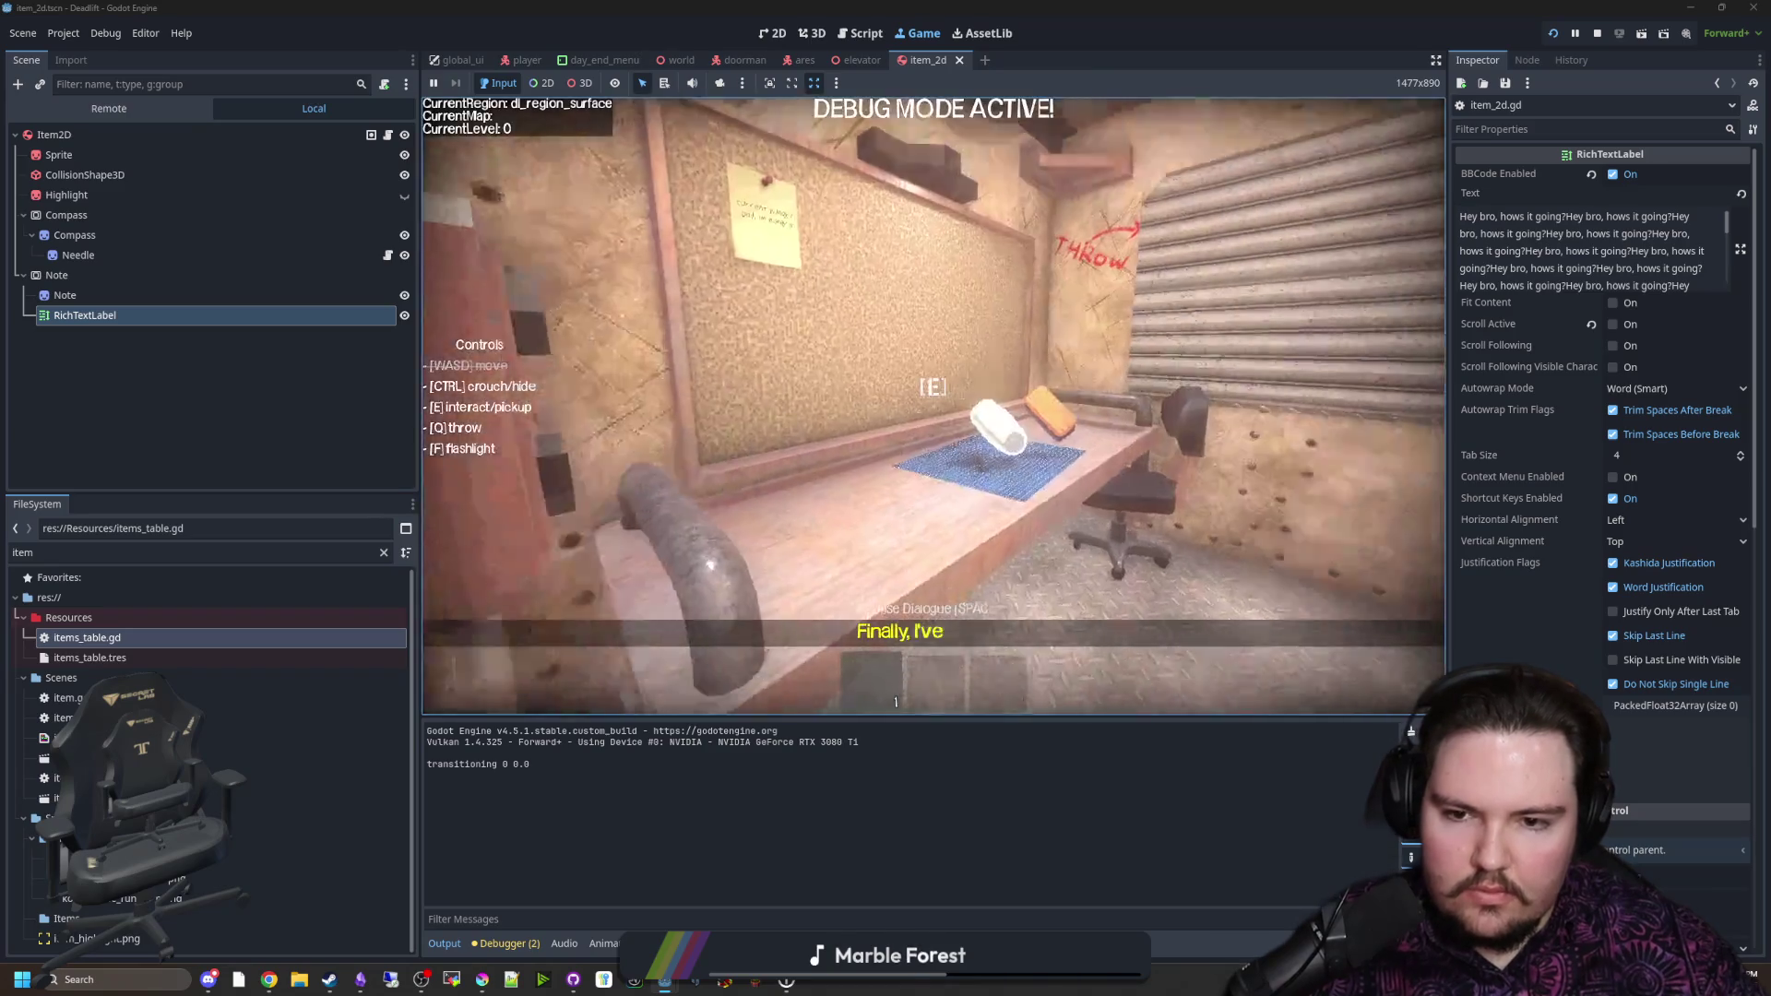
pyautogui.write('/give note')
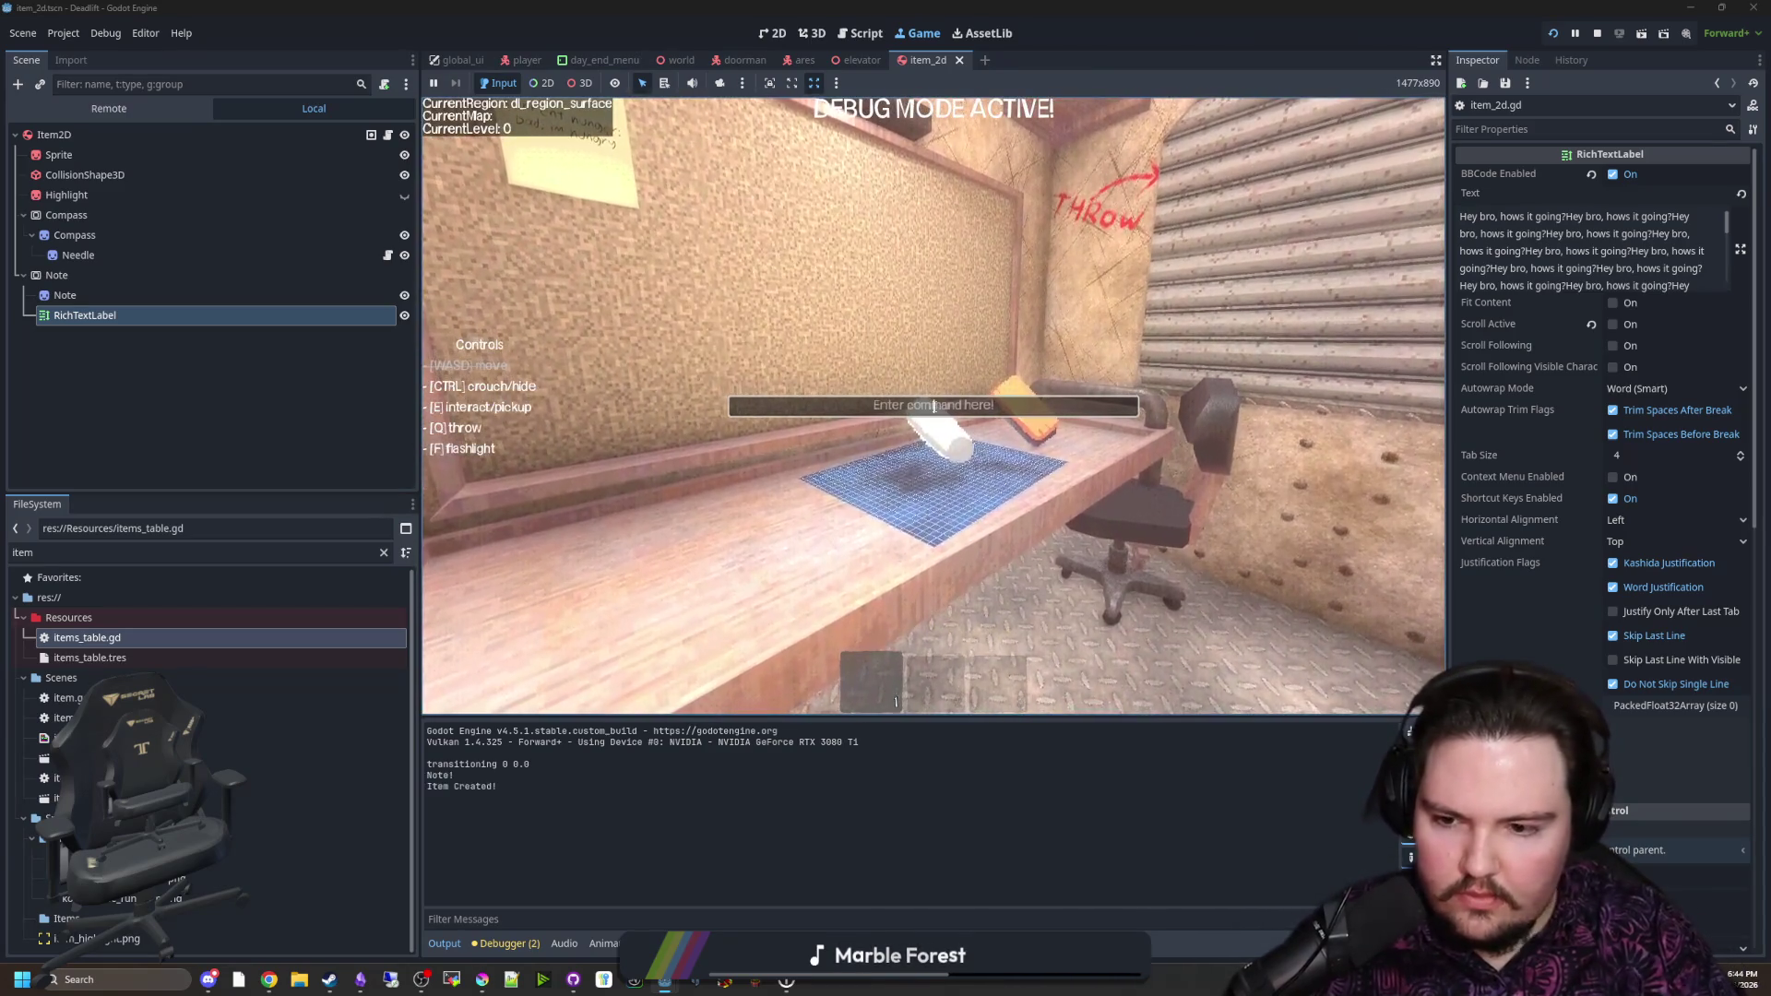
pyautogui.press('Return')
pyautogui.press('e')
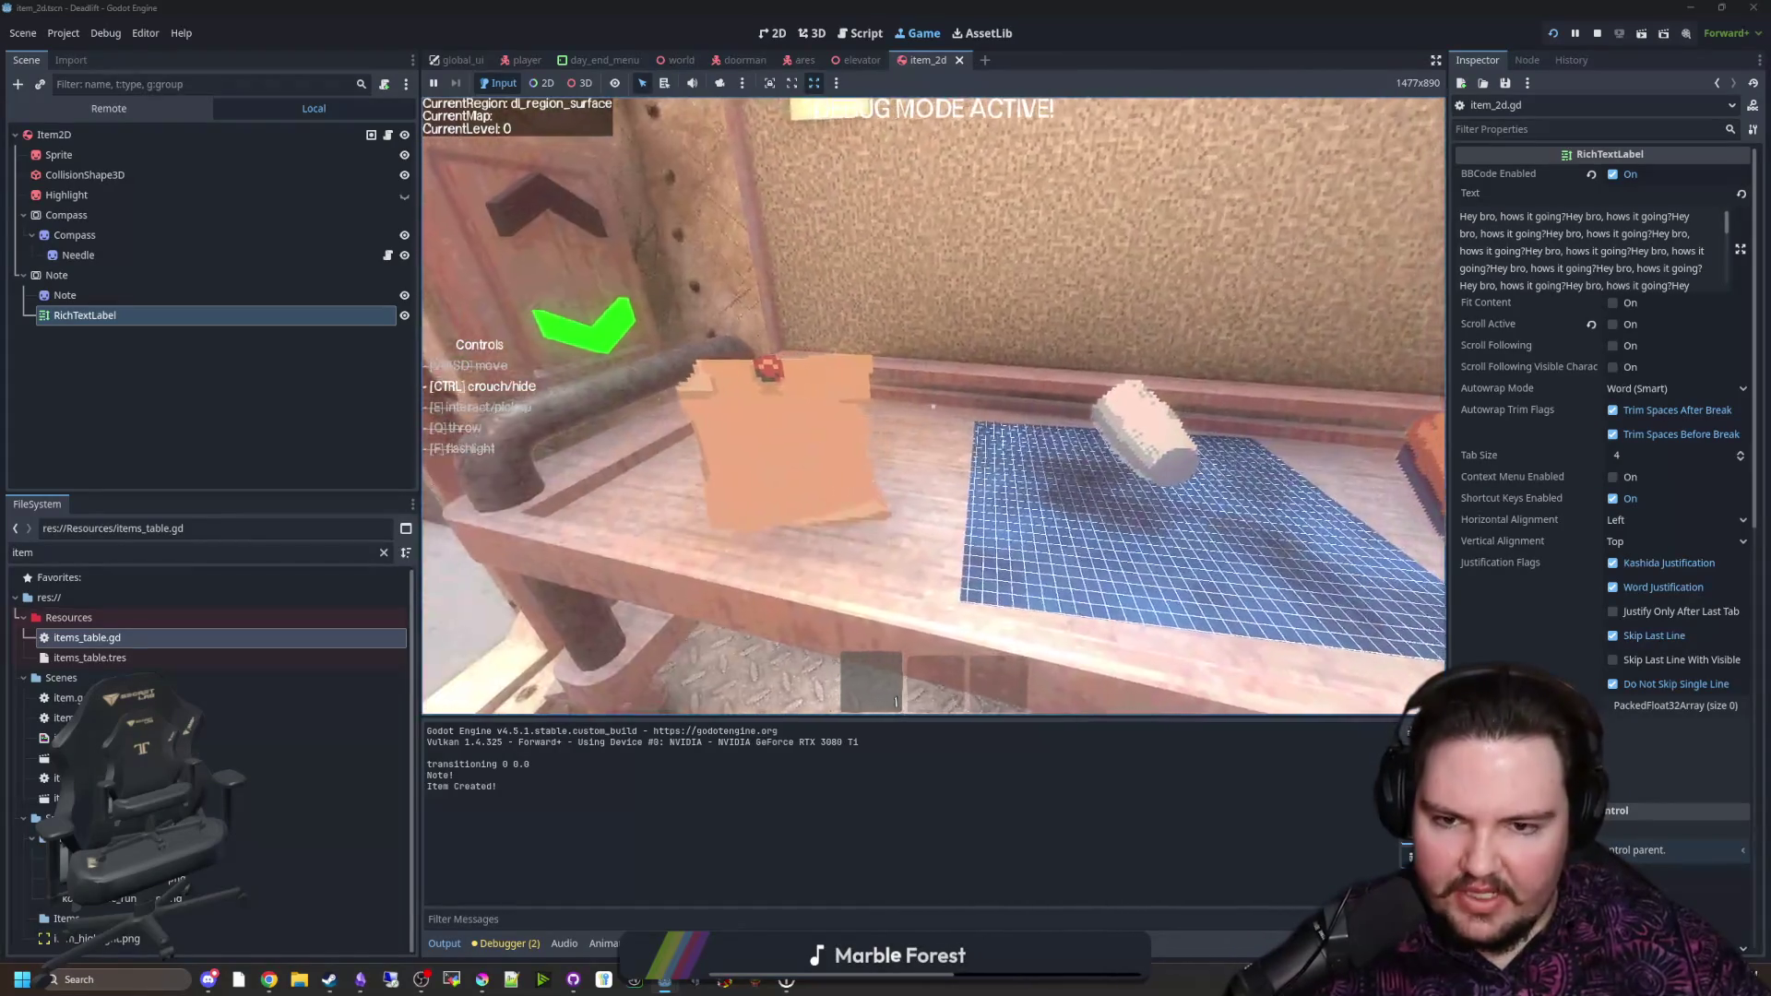
pyautogui.press('f')
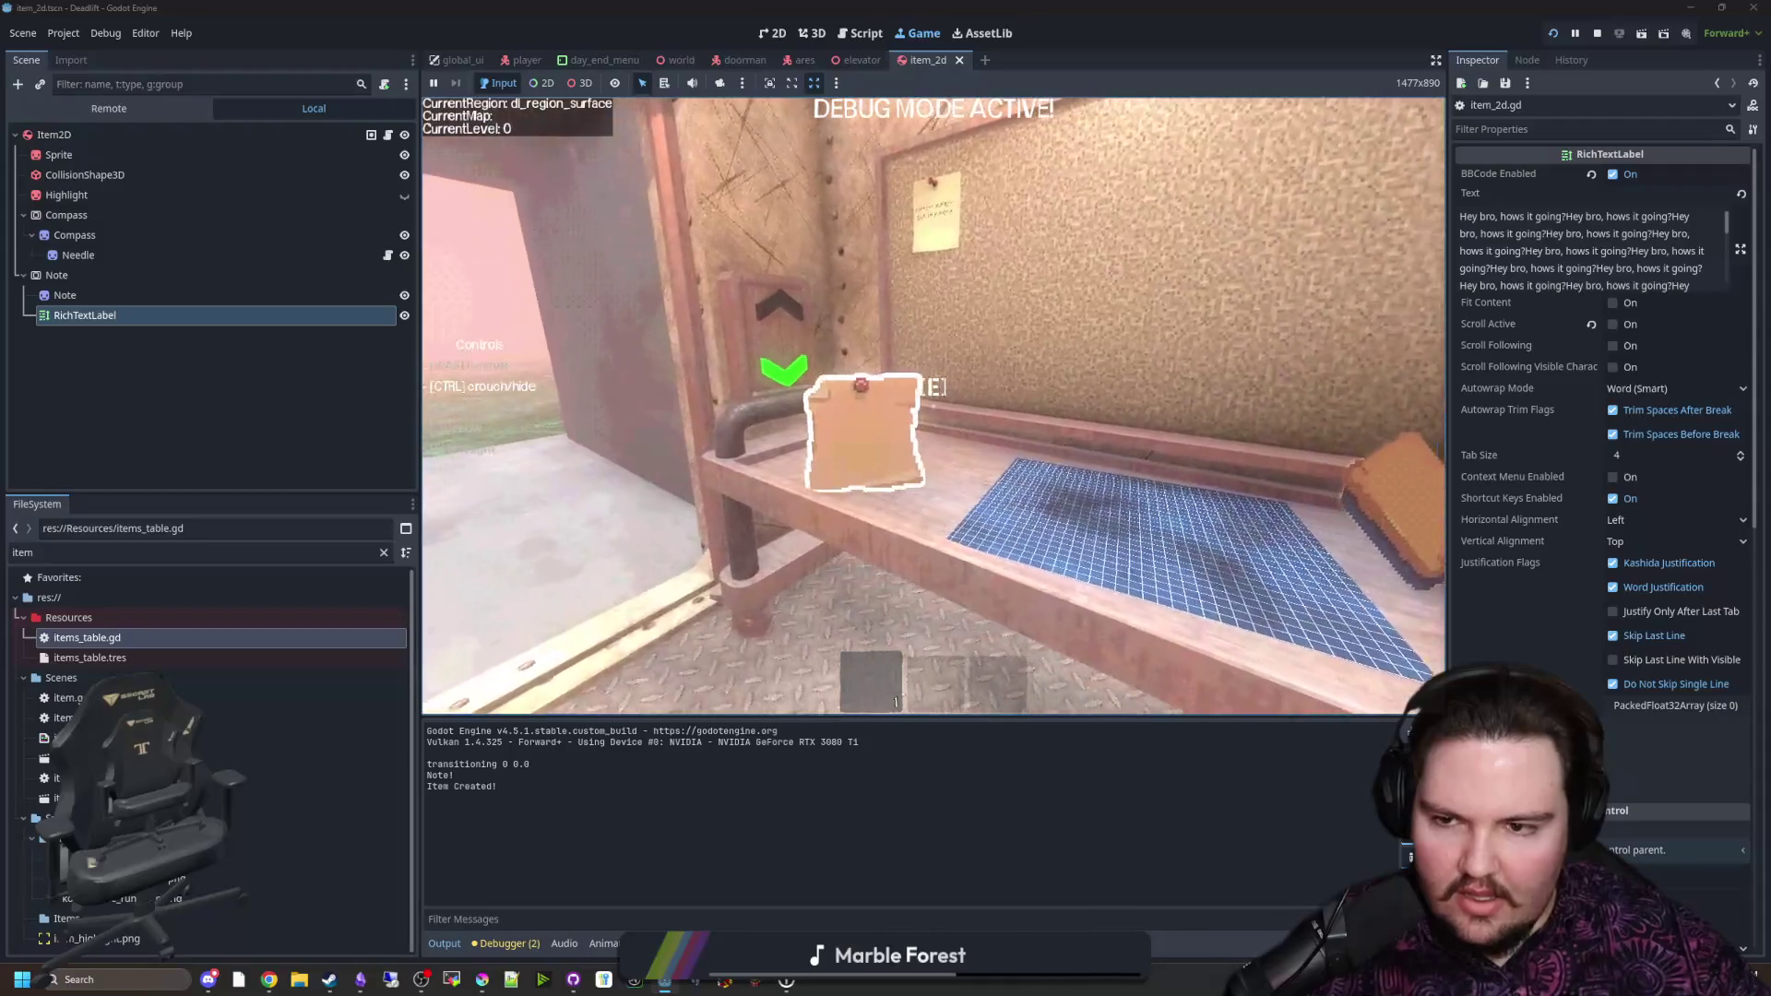
# Step: Carry the note from the bench, out into the hallway and through the doorway to the desk
pyautogui.press('w')
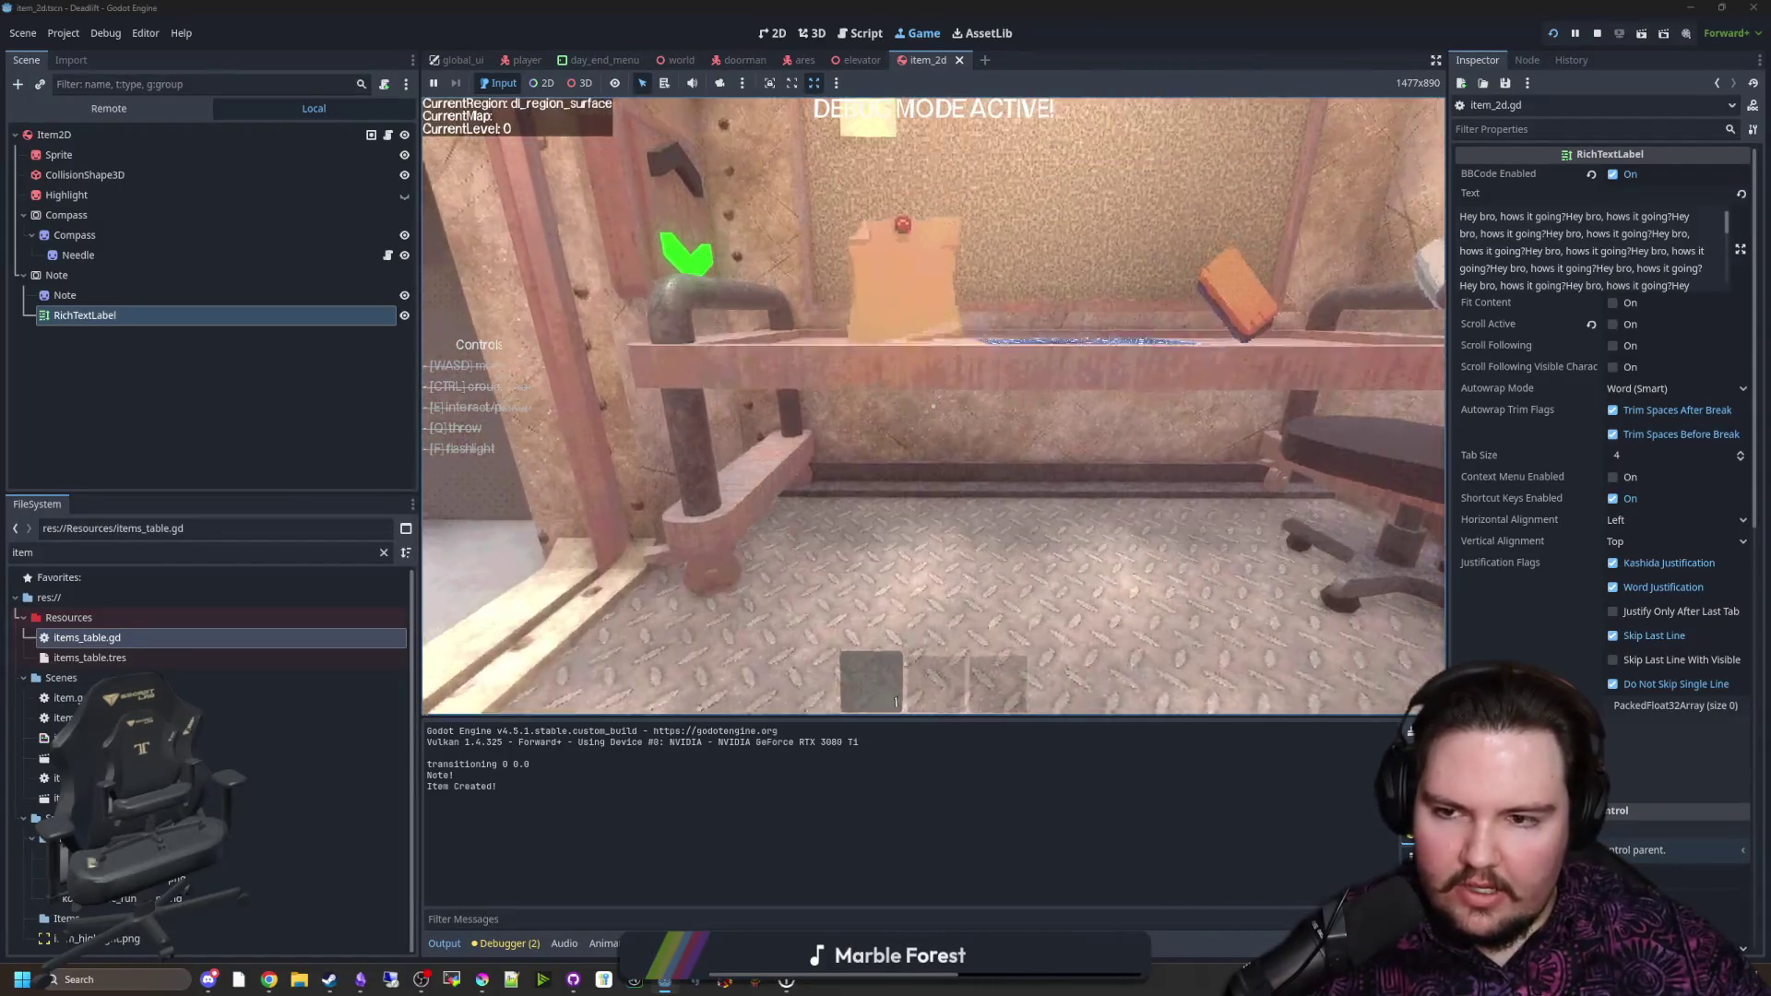
pyautogui.press('e')
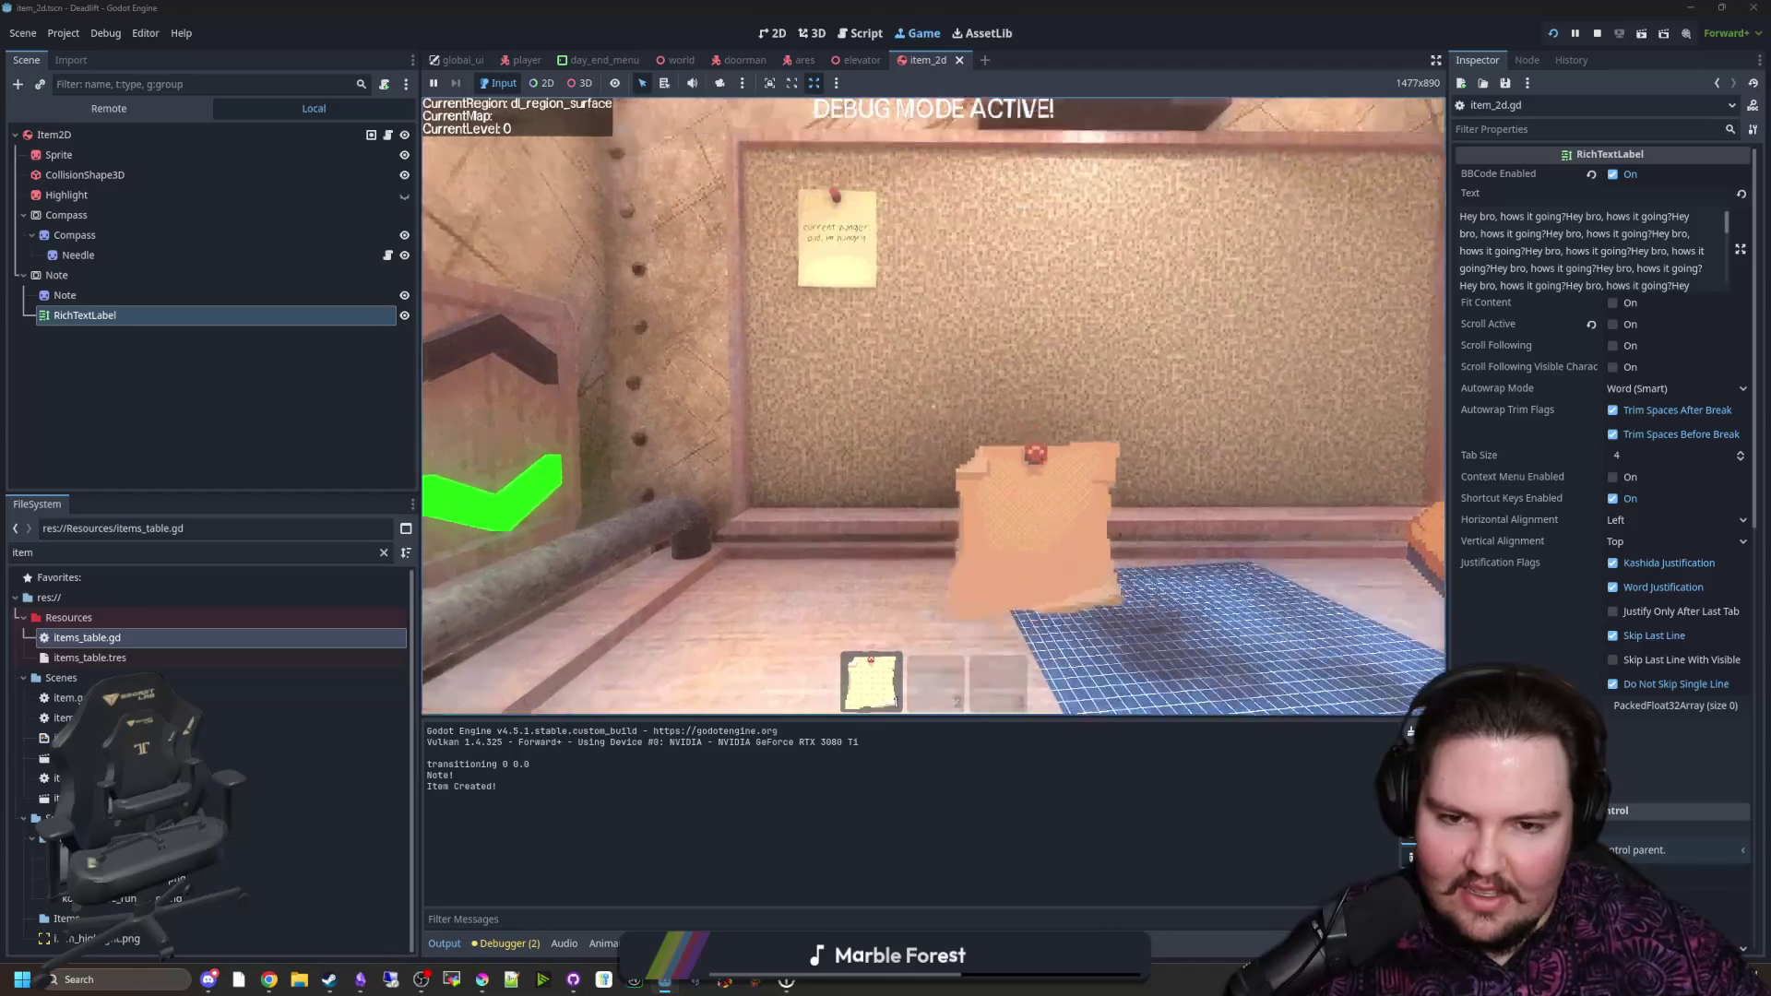
pyautogui.press('s')
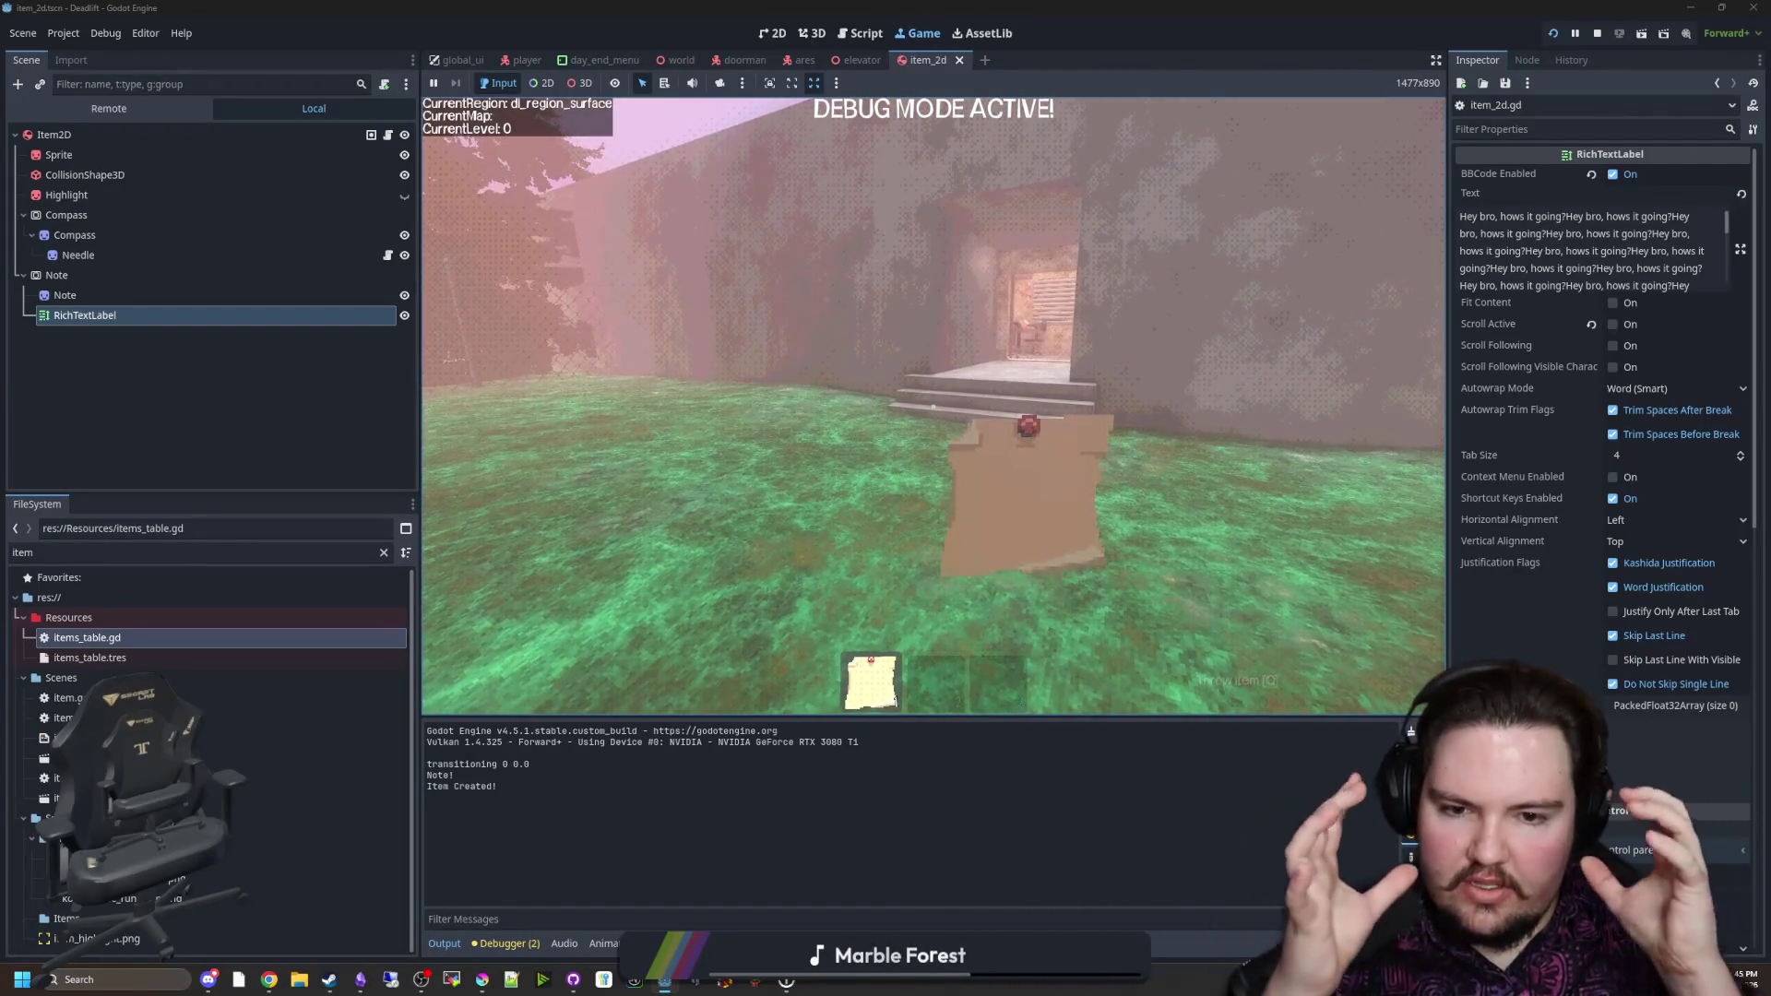
pyautogui.press('w')
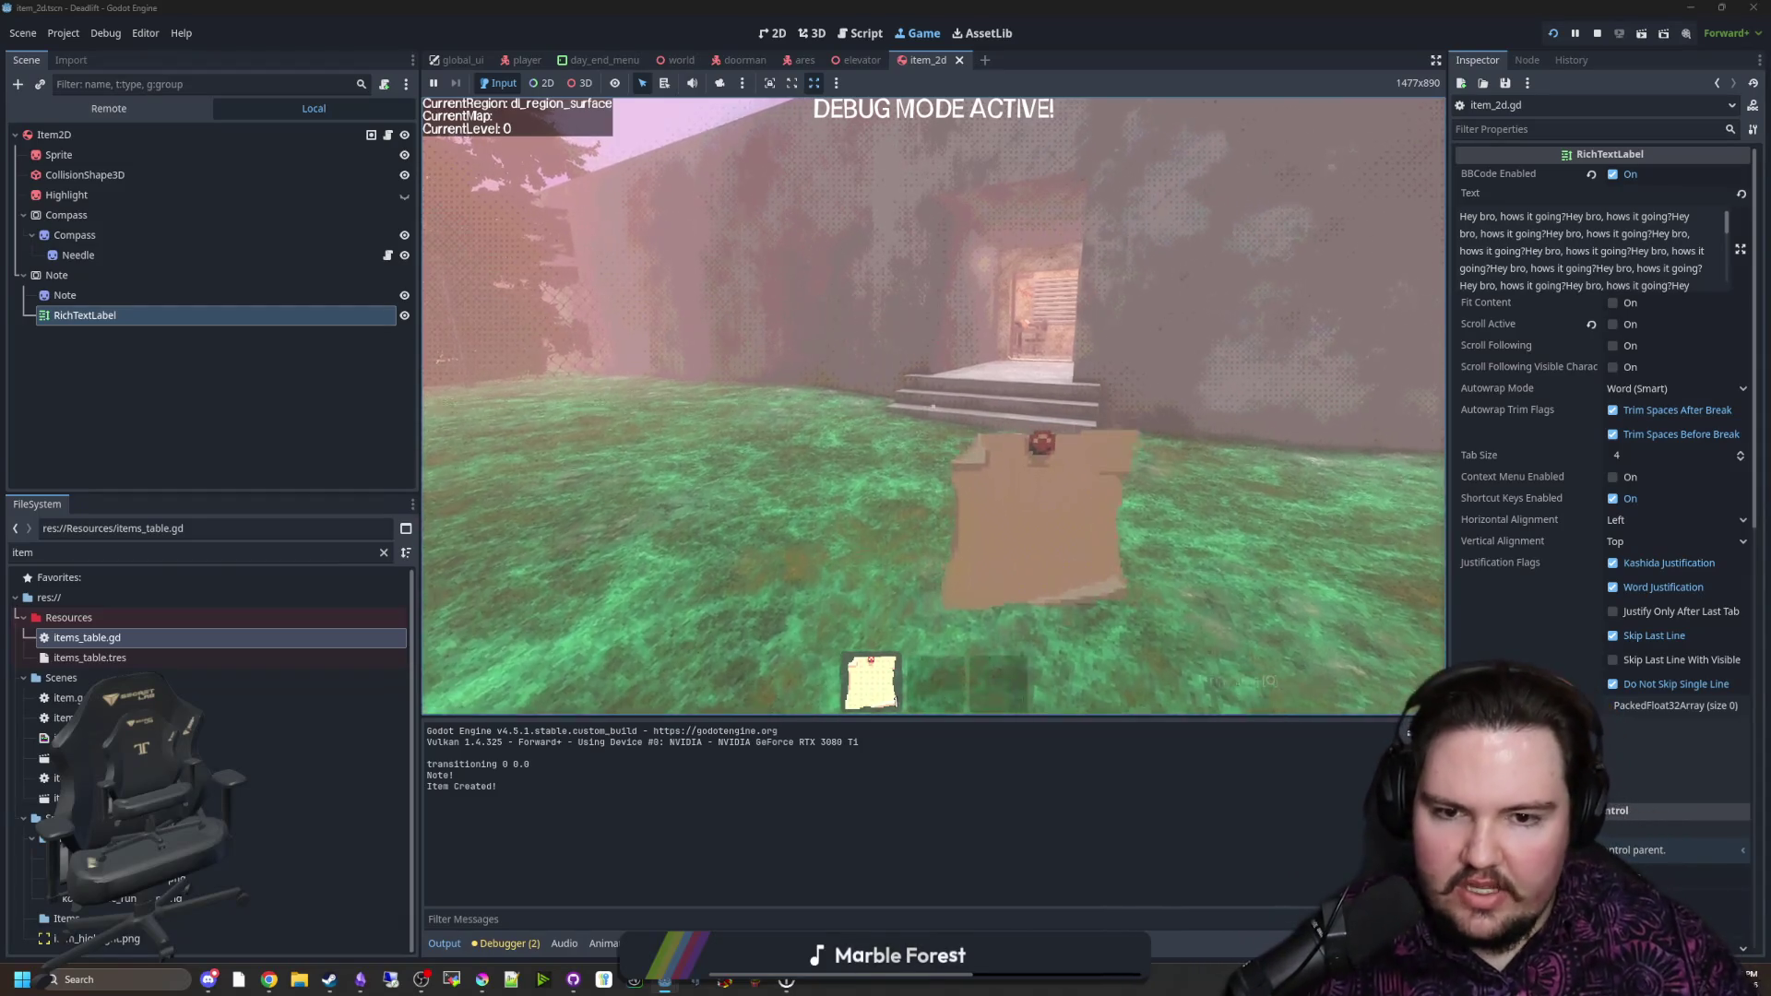
pyautogui.press('w')
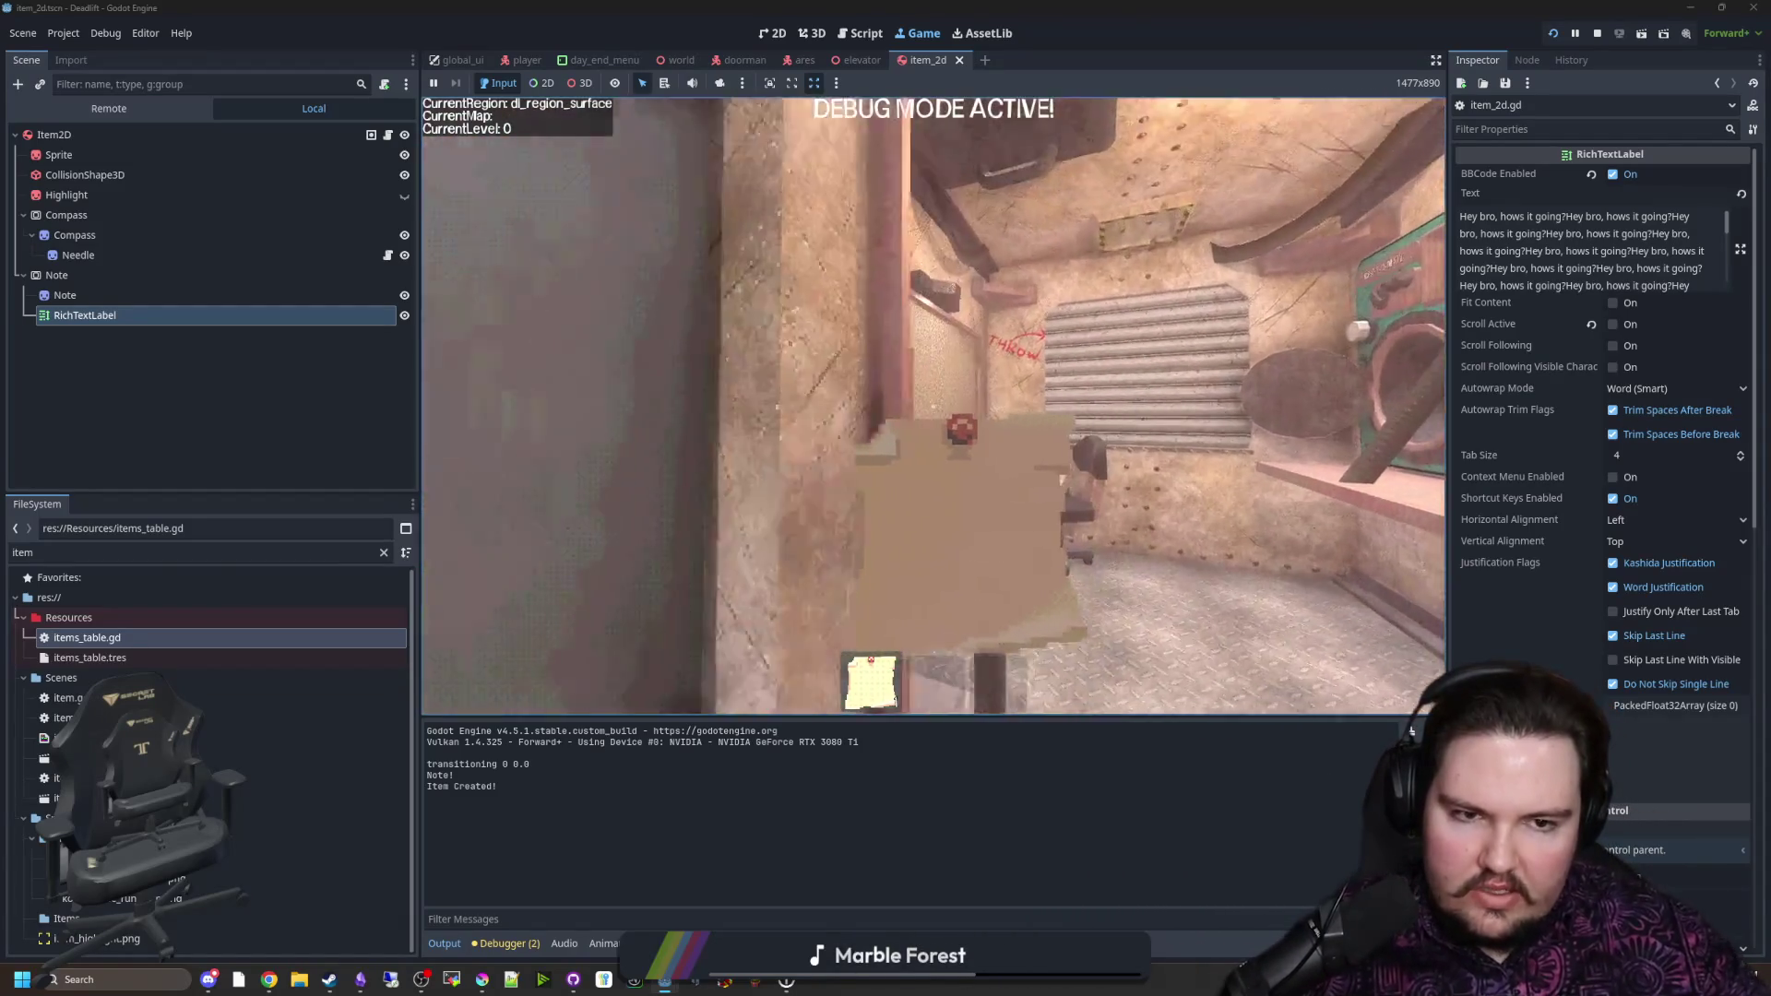
# Step: Drop the note on the desk and take the elevator down to the next level
pyautogui.press('q')
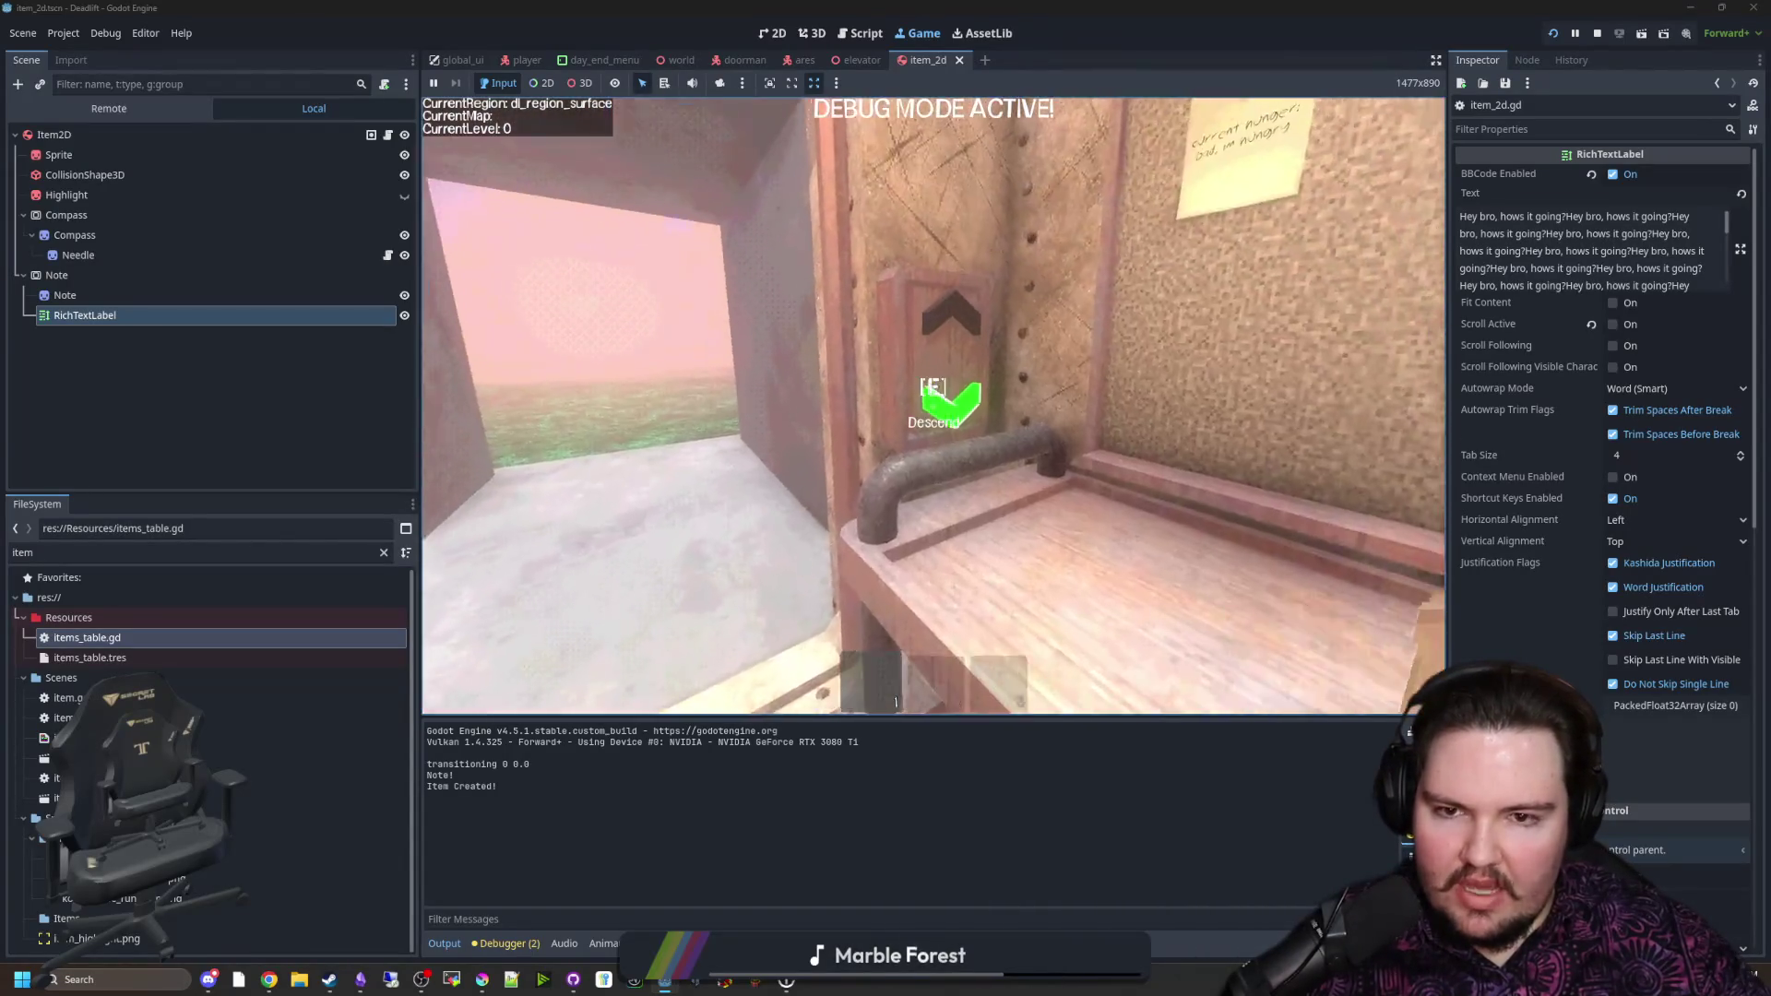
pyautogui.press('e')
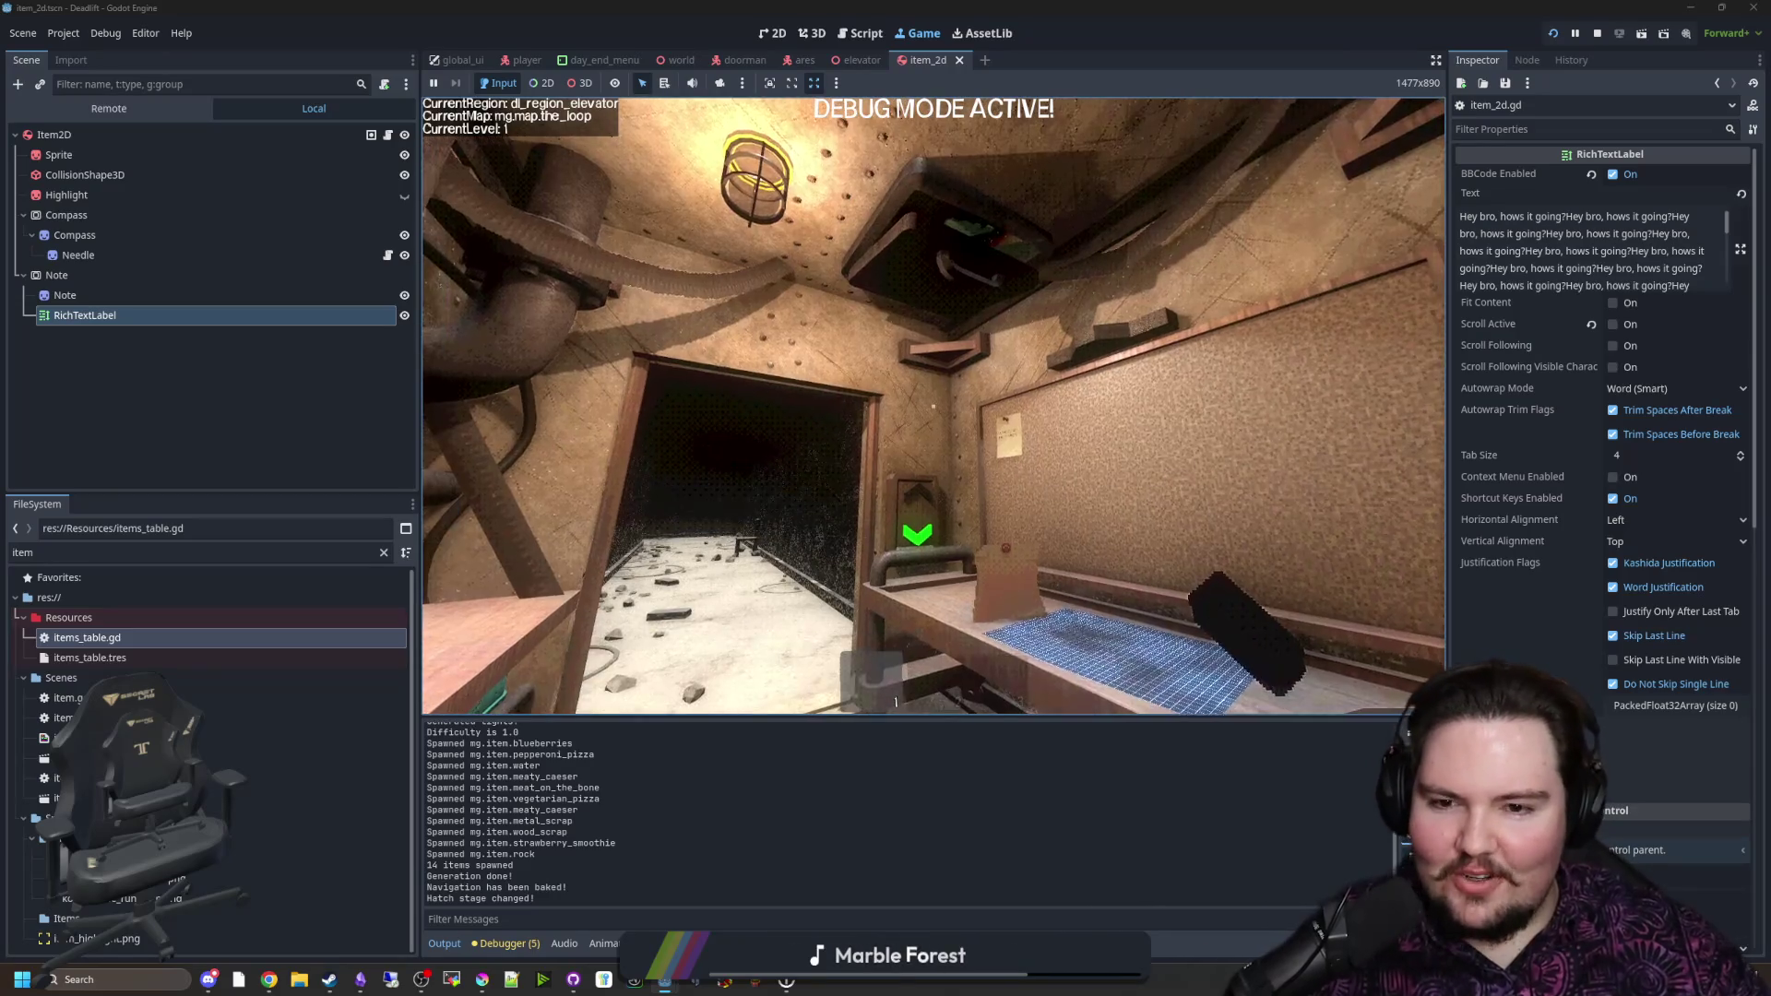
# Step: Step out of the elevator and back, then pick up the pizza from the table
pyautogui.press('w')
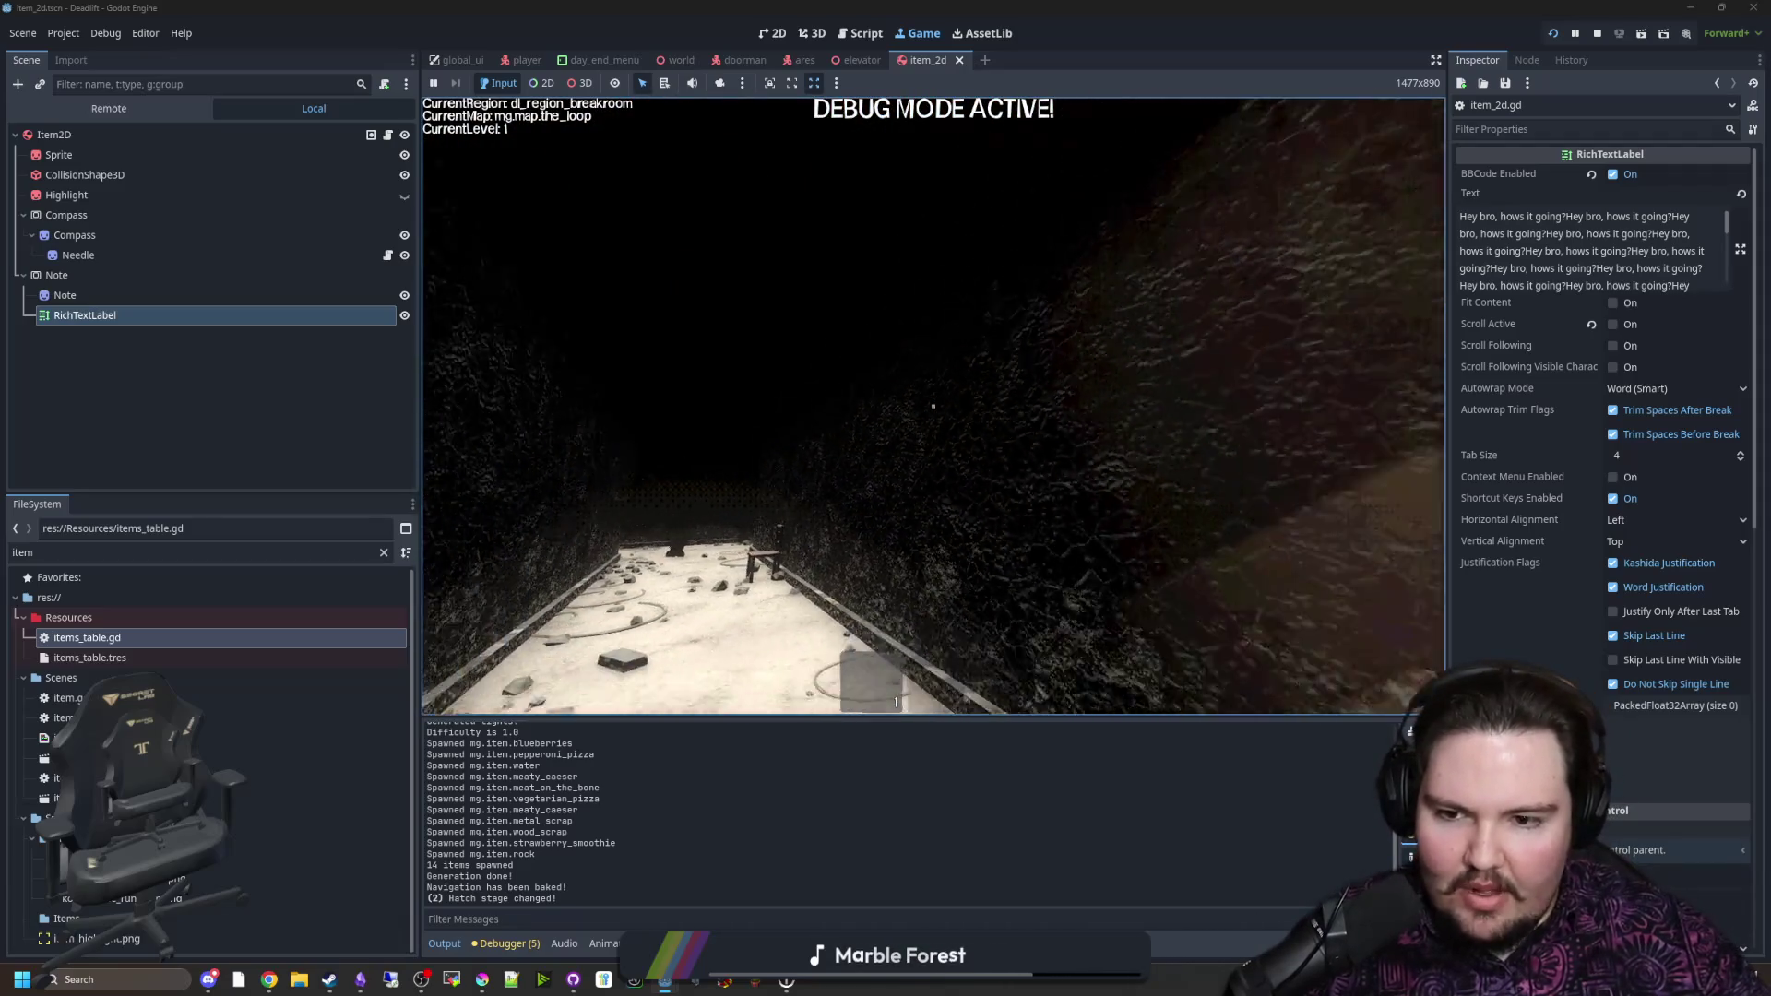
pyautogui.press('w')
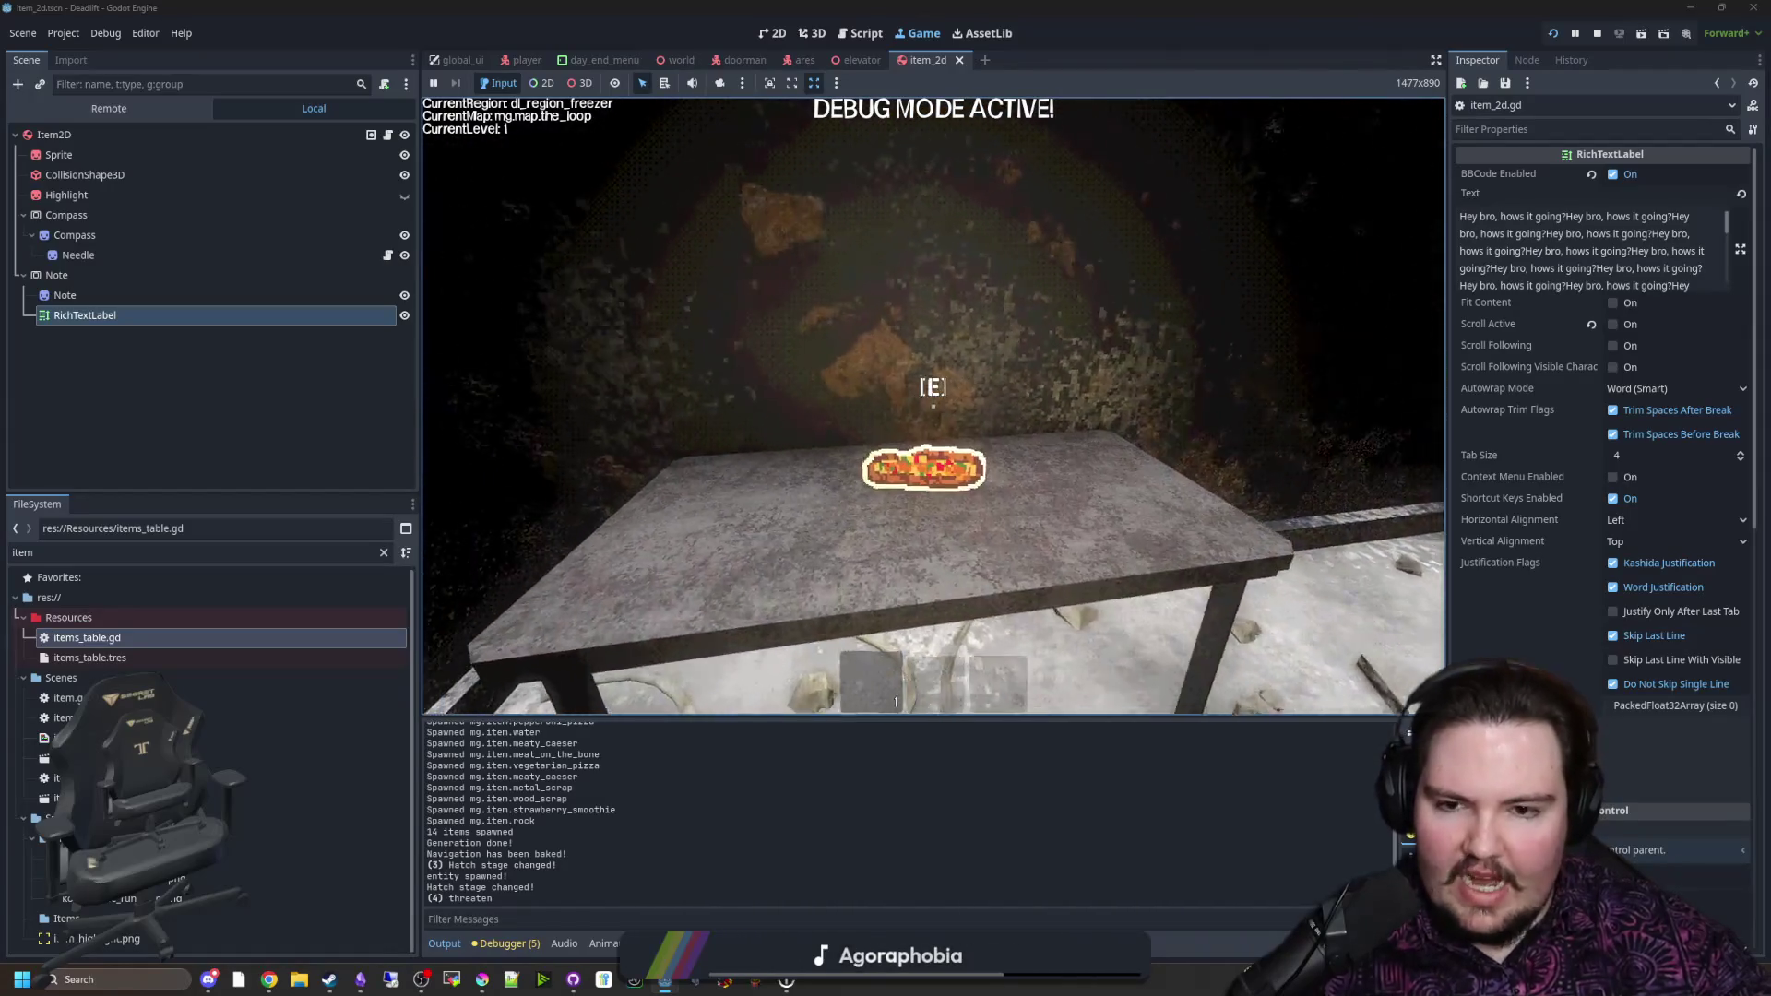
pyautogui.press('e')
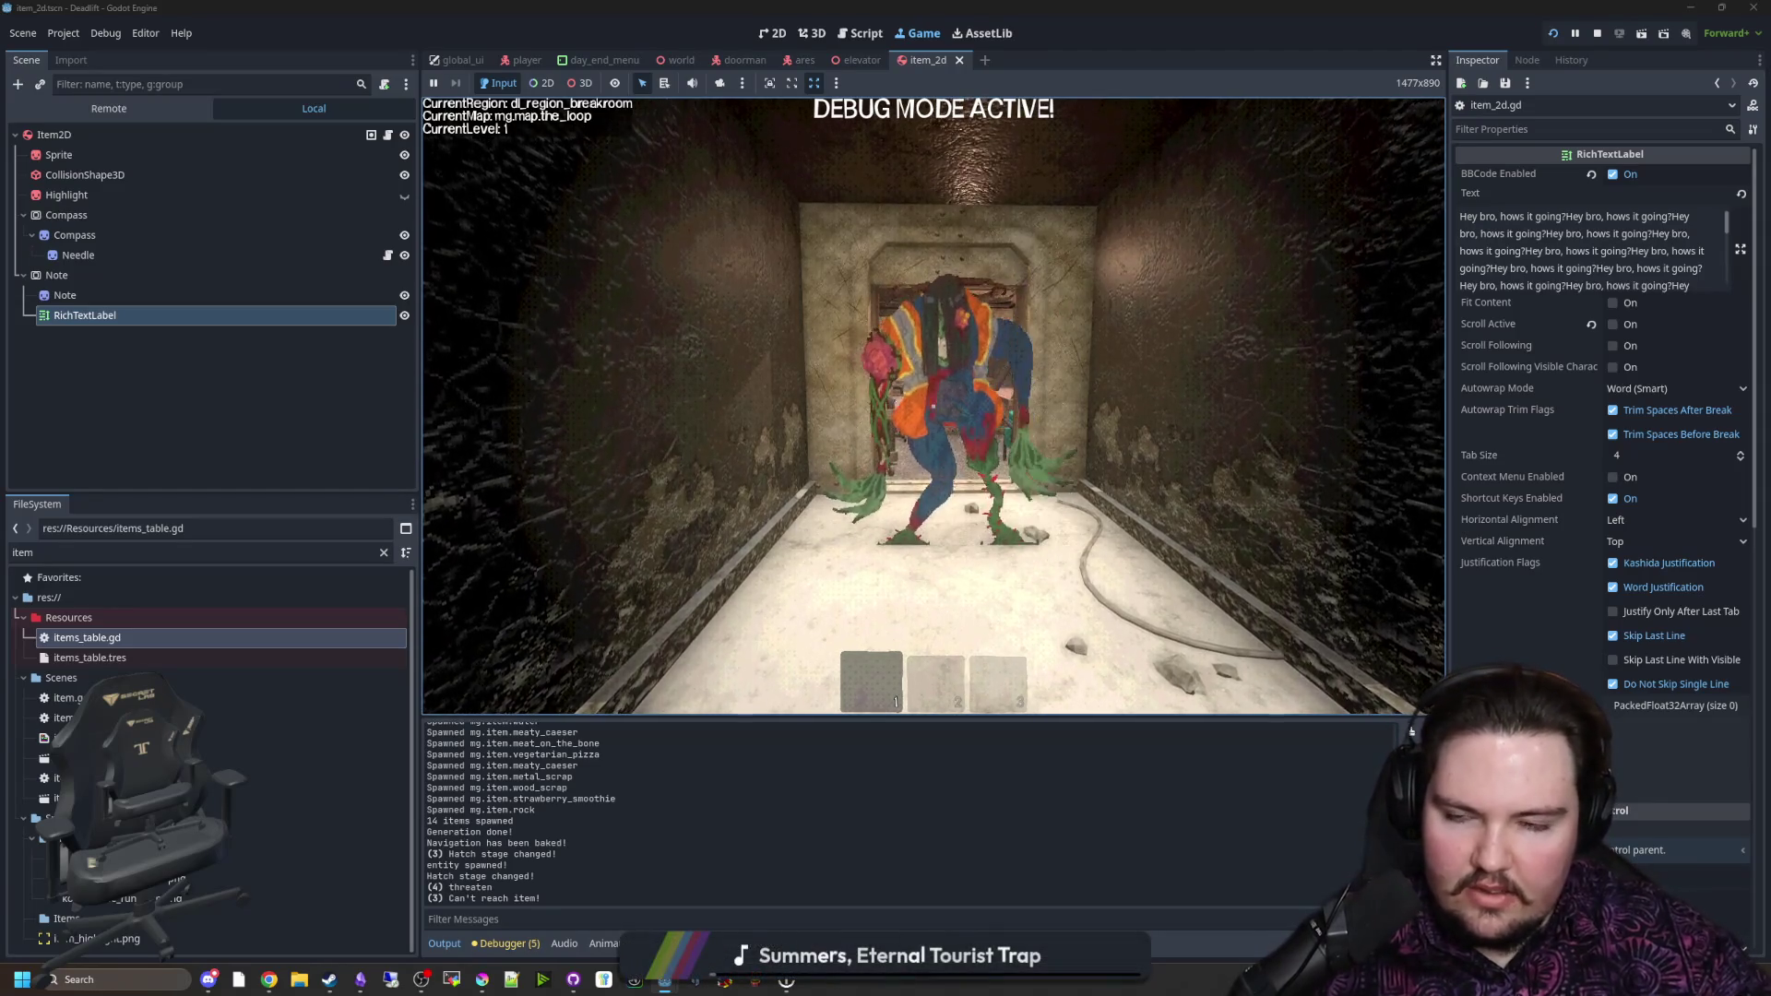
# Step: Holding the pizza, walk and sprint down the breakroom corridor, backing away from the monster
pyautogui.press('s')
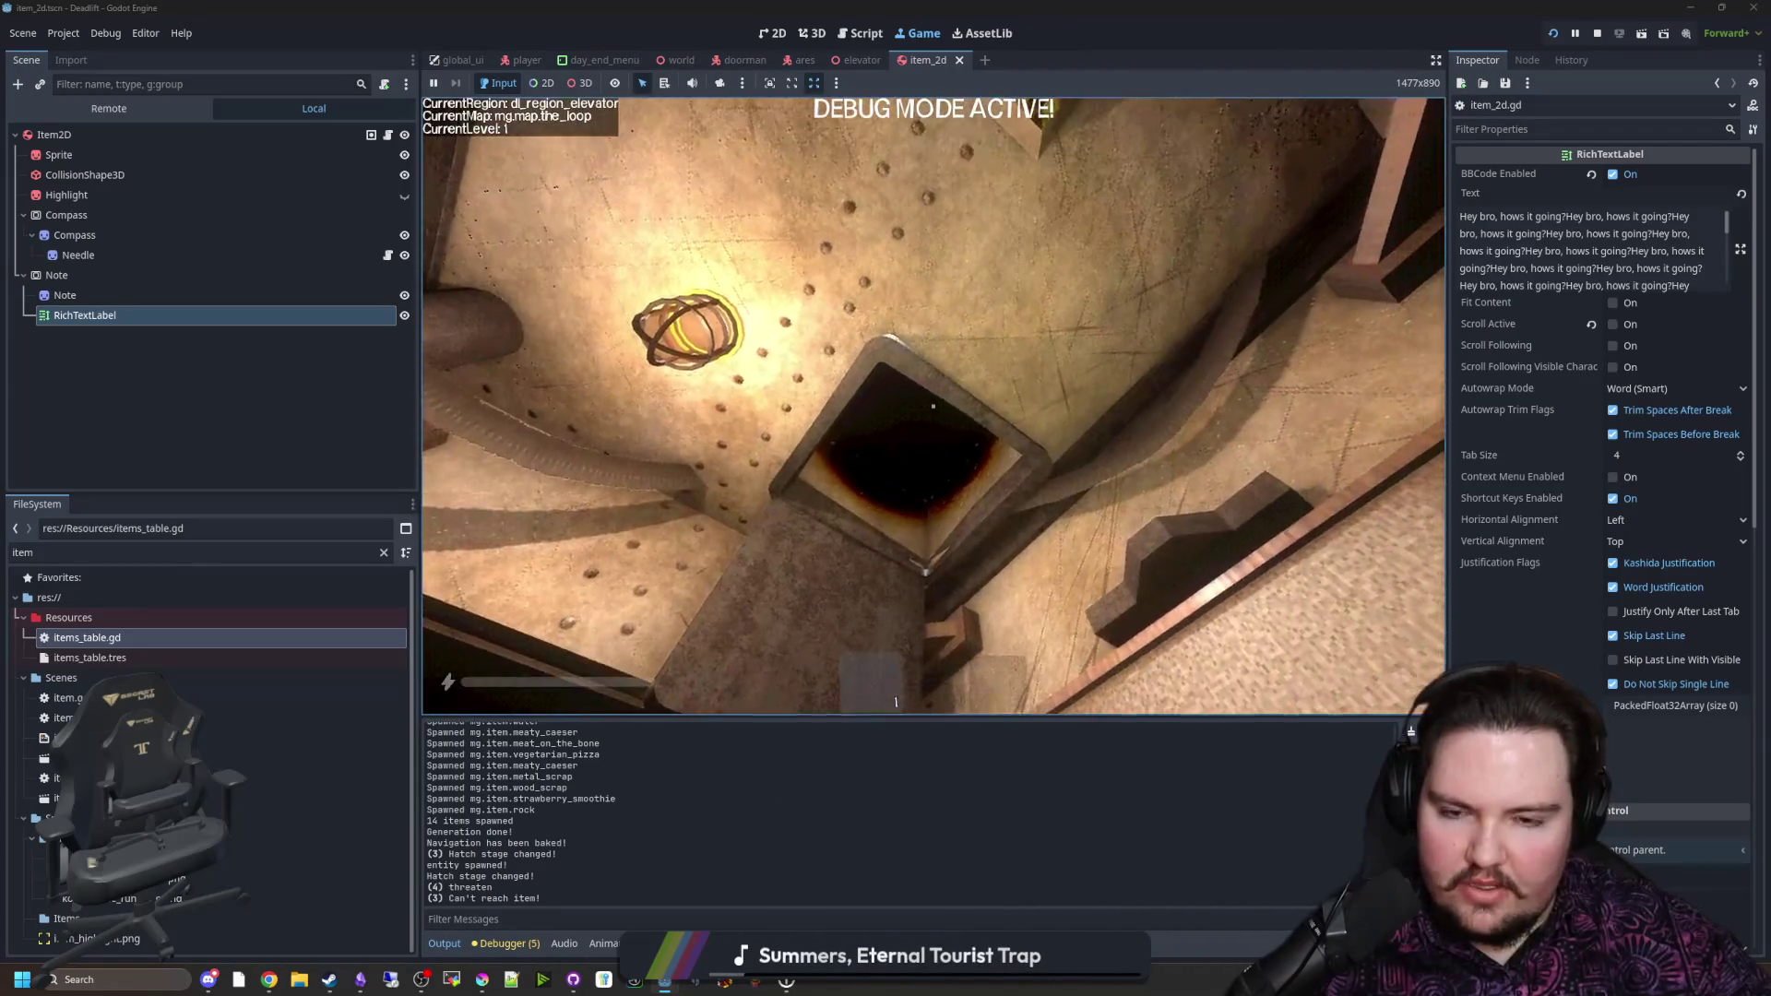
pyautogui.press('s')
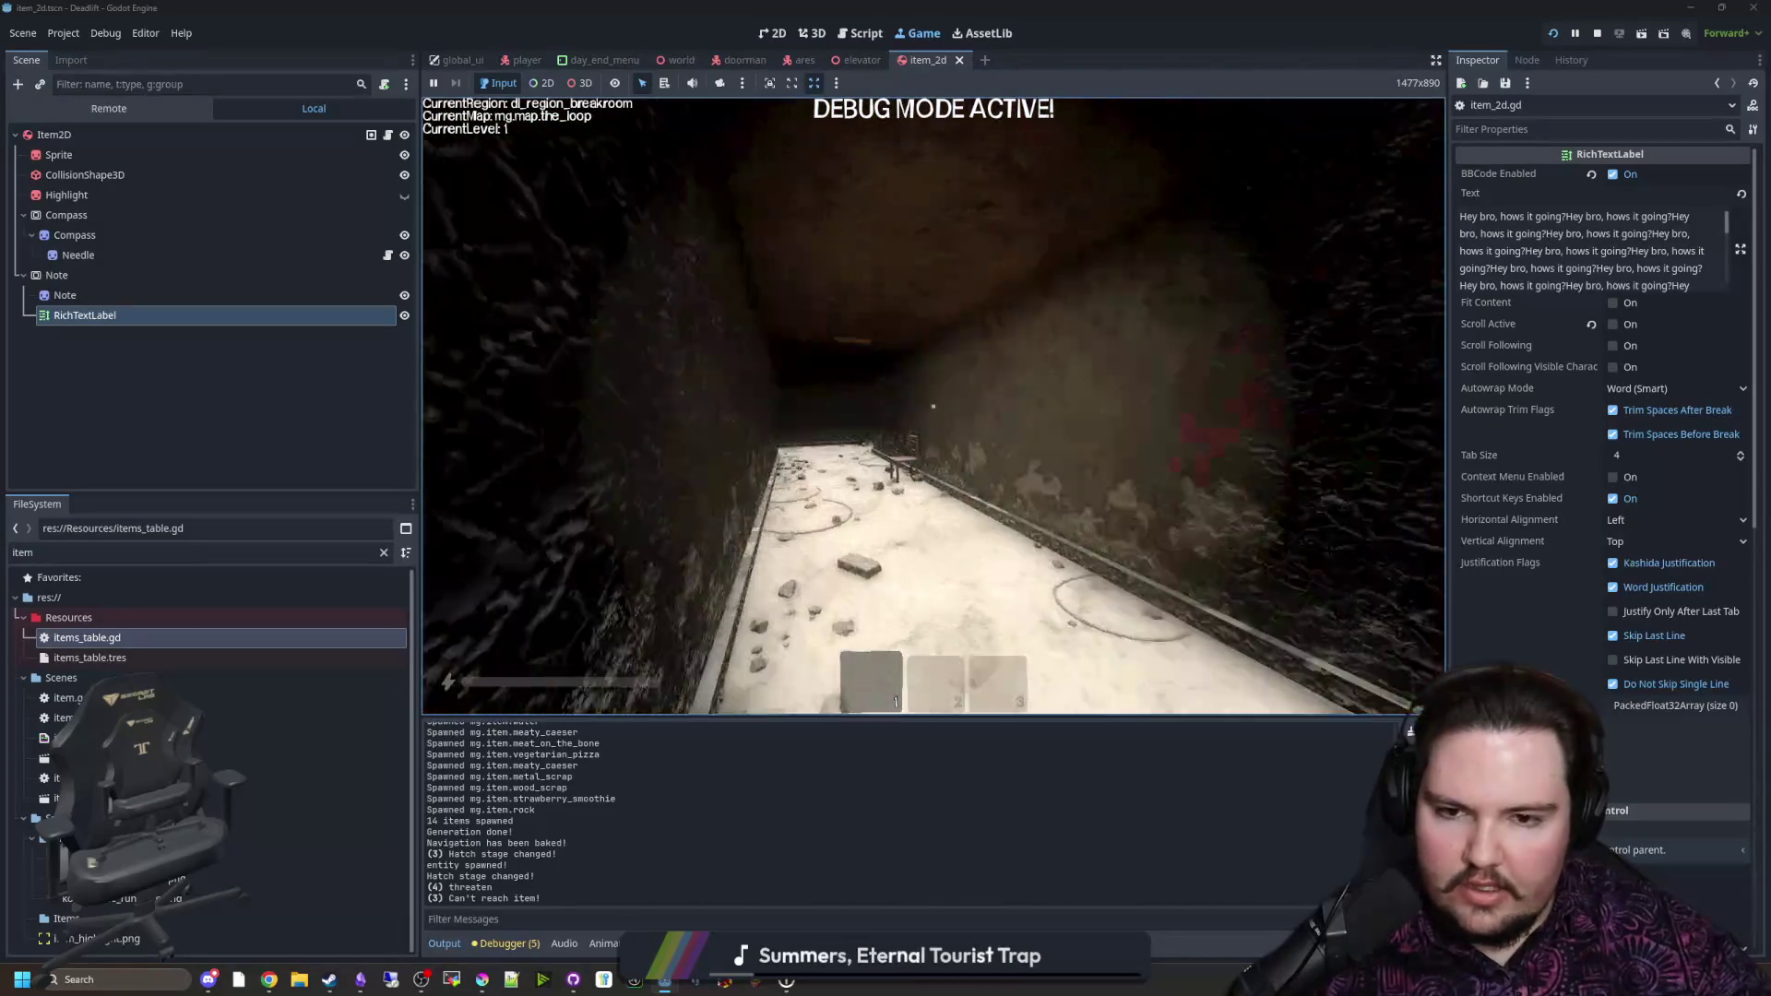
pyautogui.press('w')
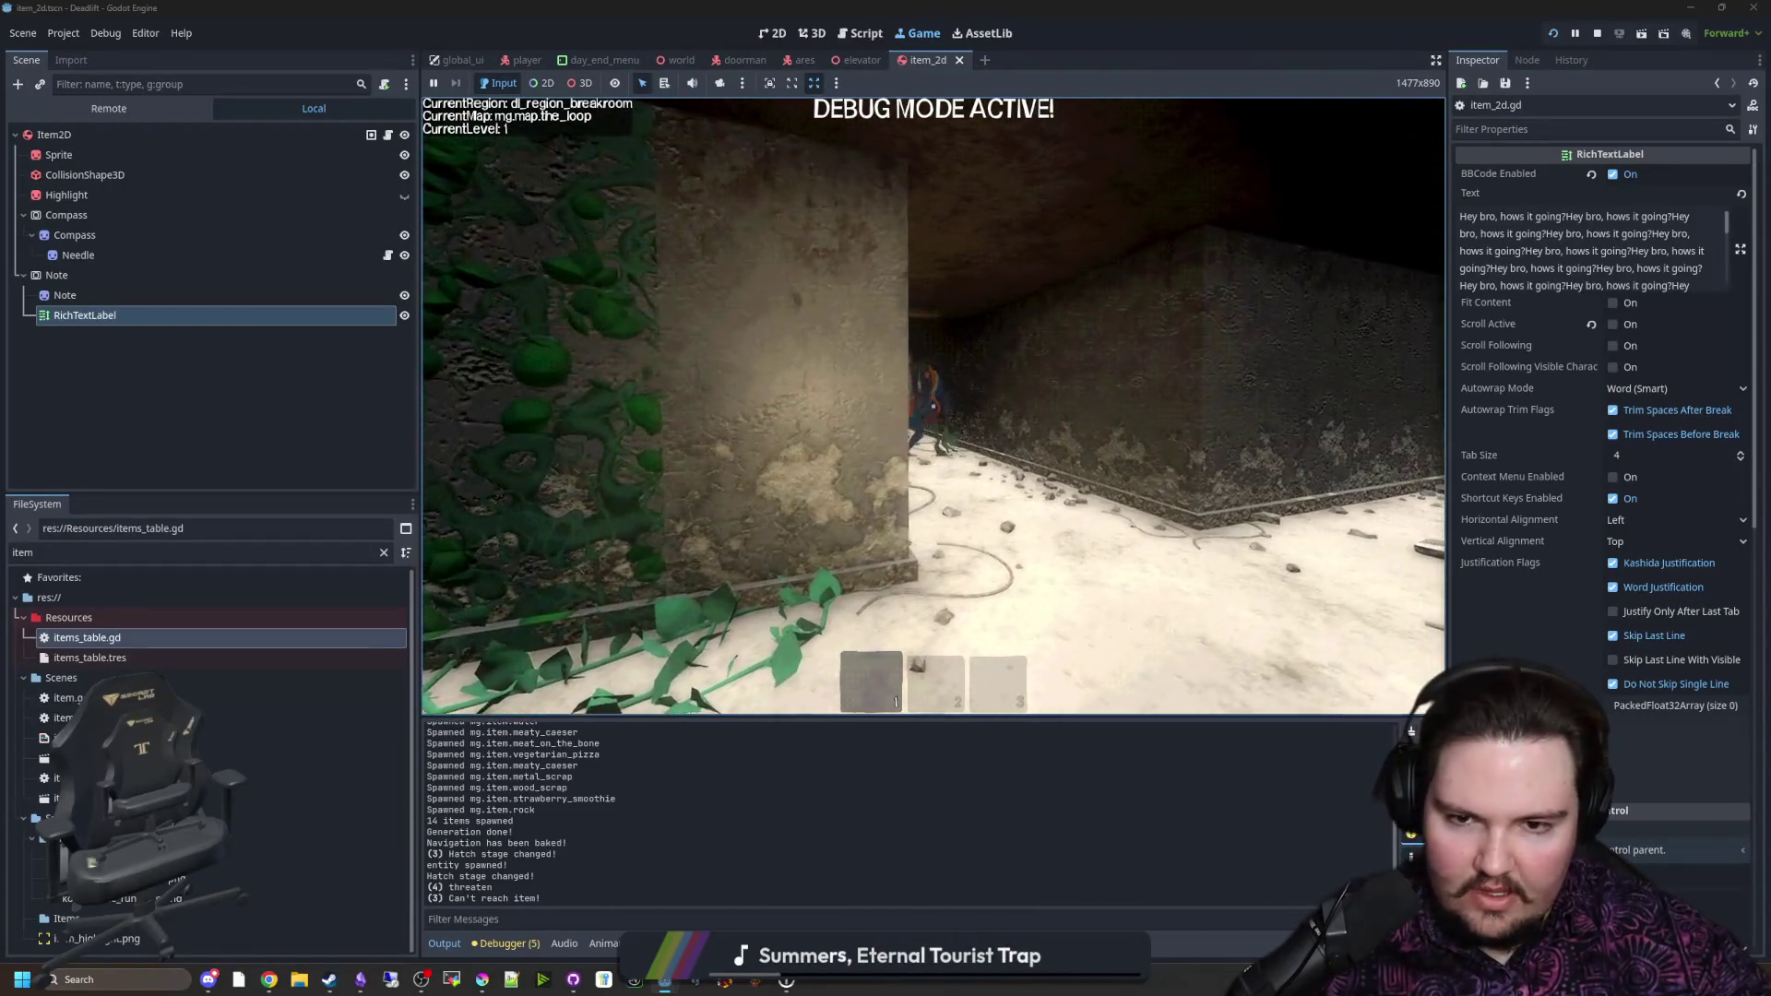
pyautogui.hotkey('shift', 'w')
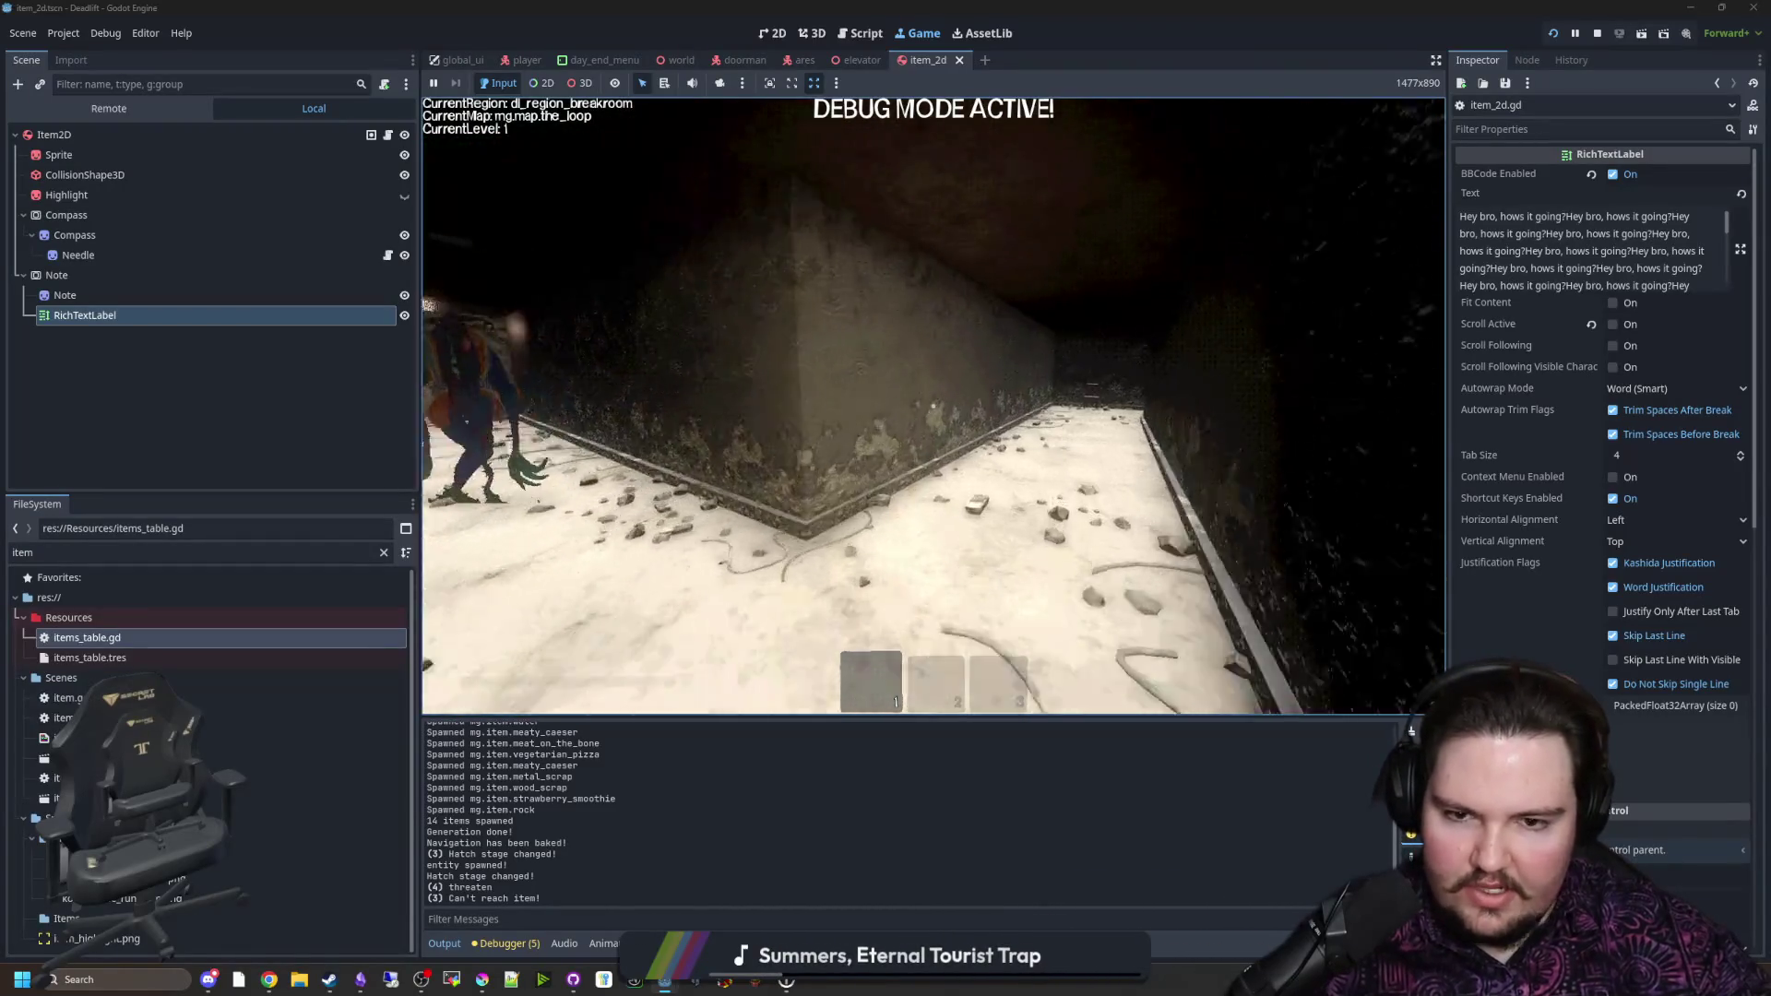
pyautogui.press('w')
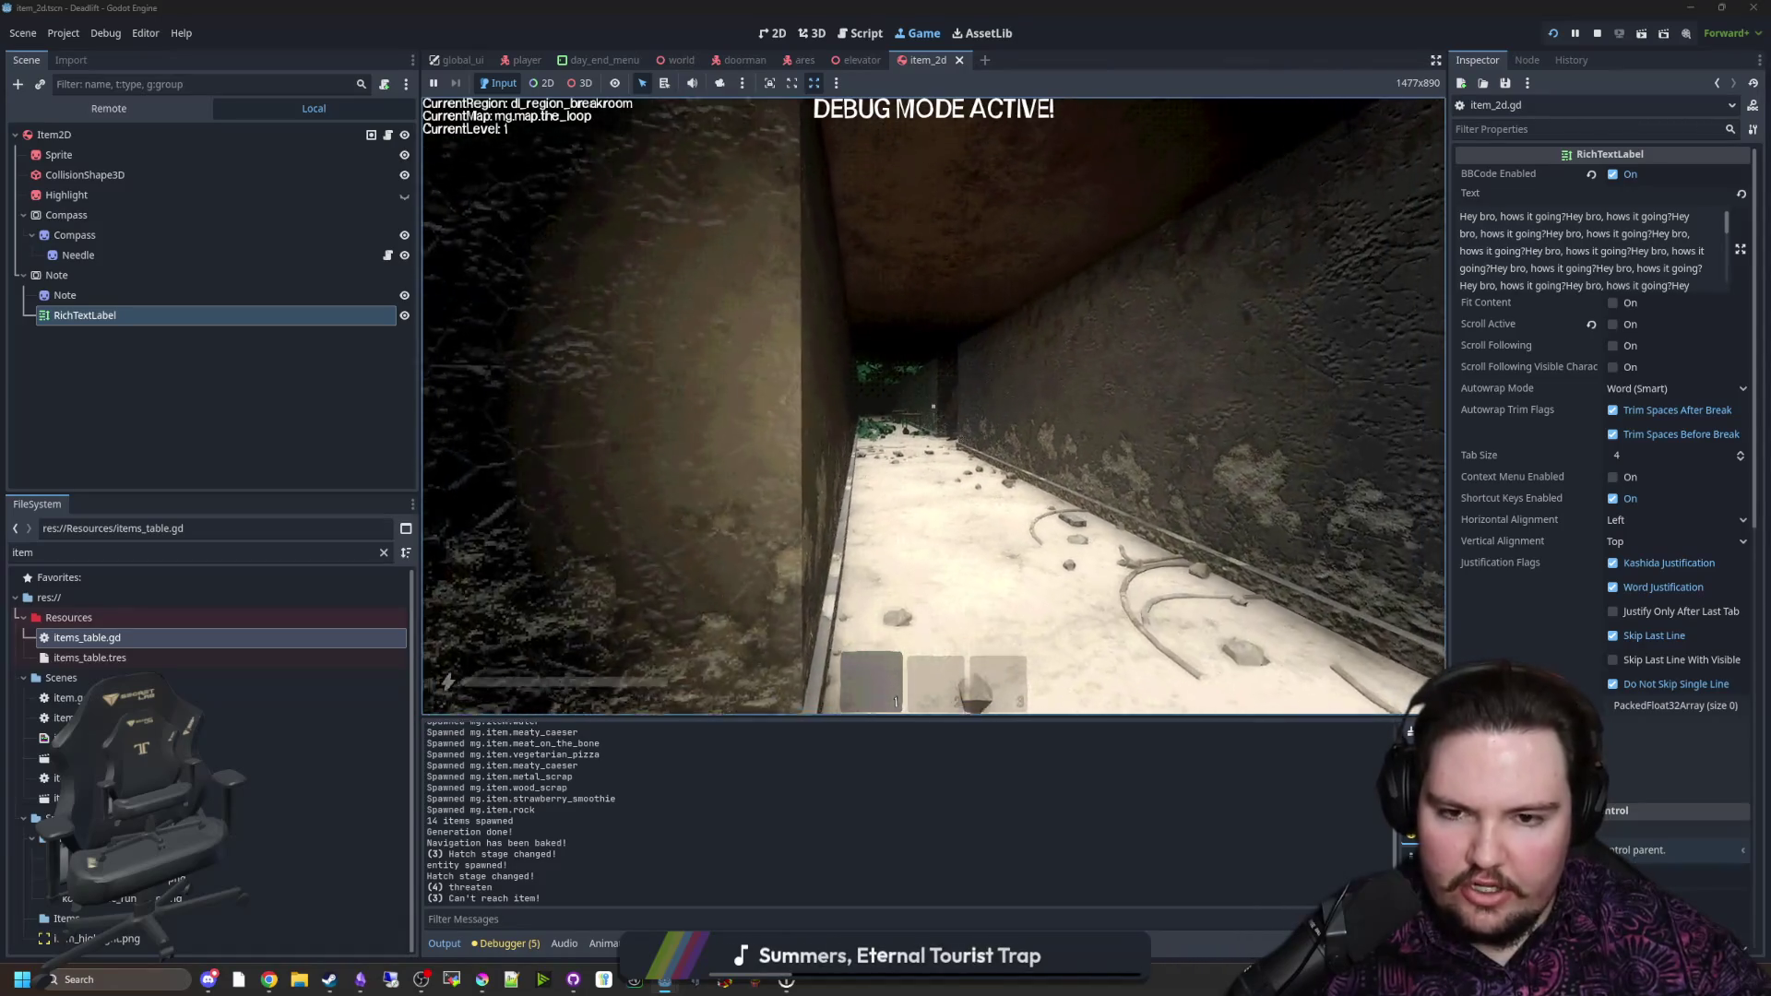
pyautogui.press('w')
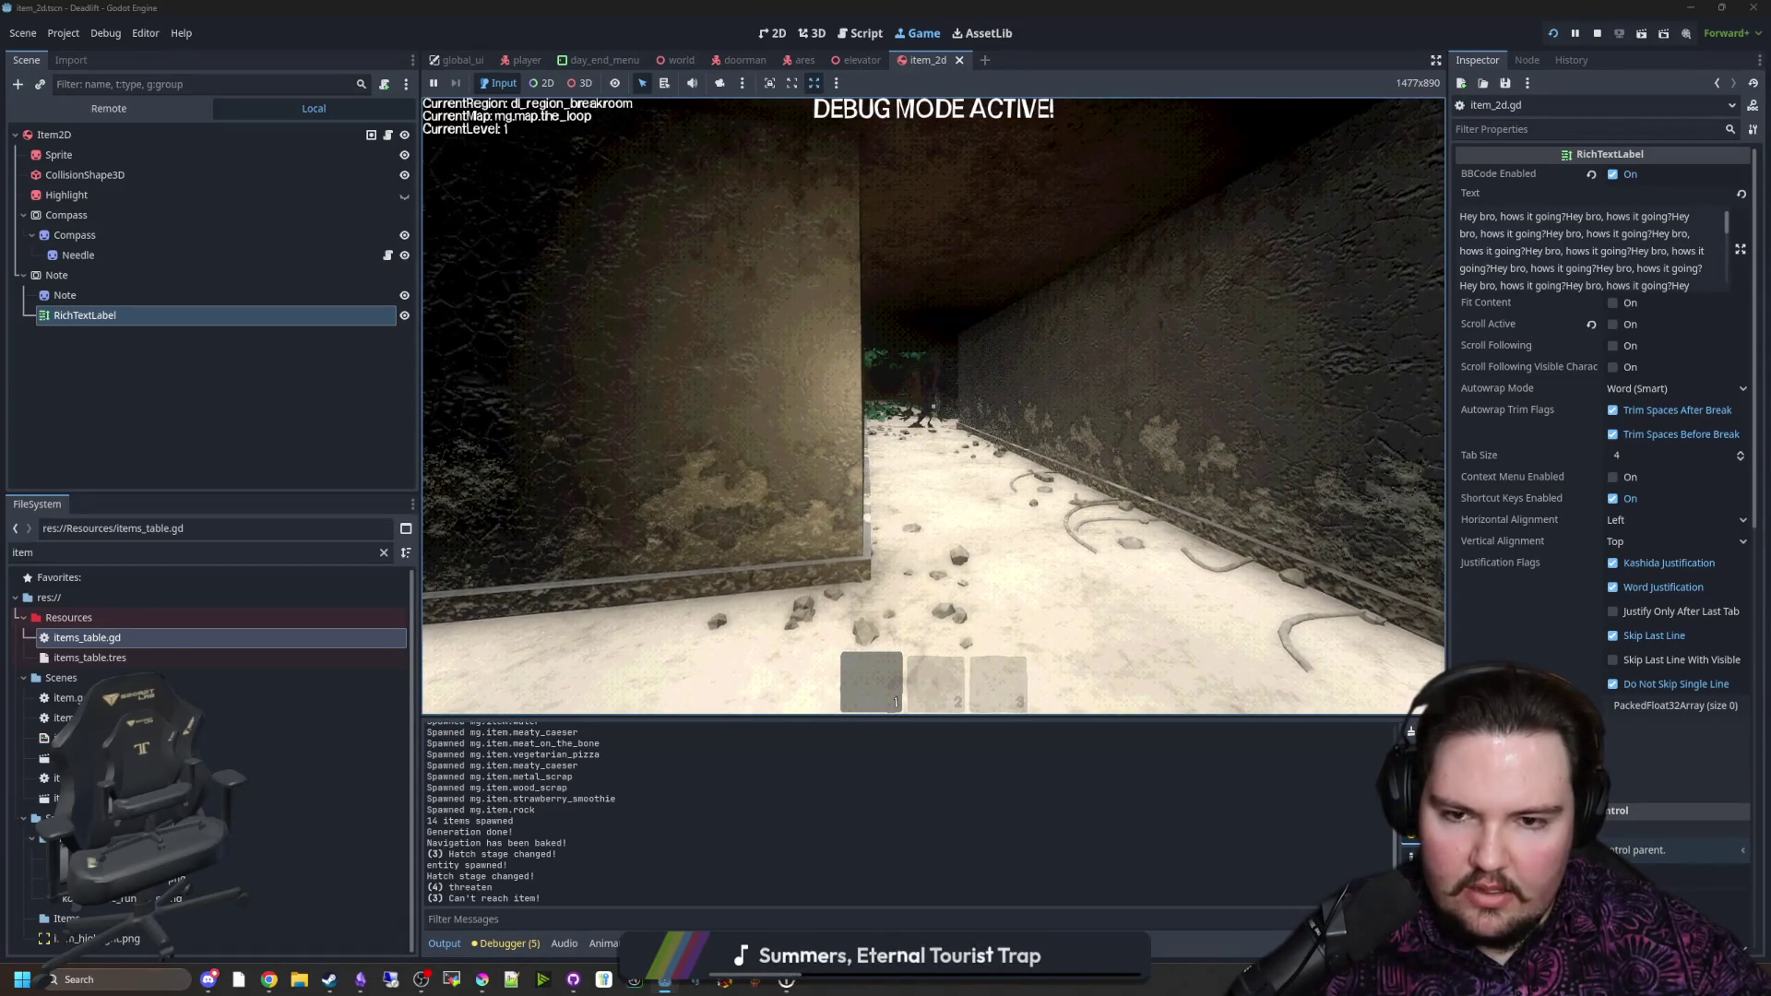
pyautogui.press('w')
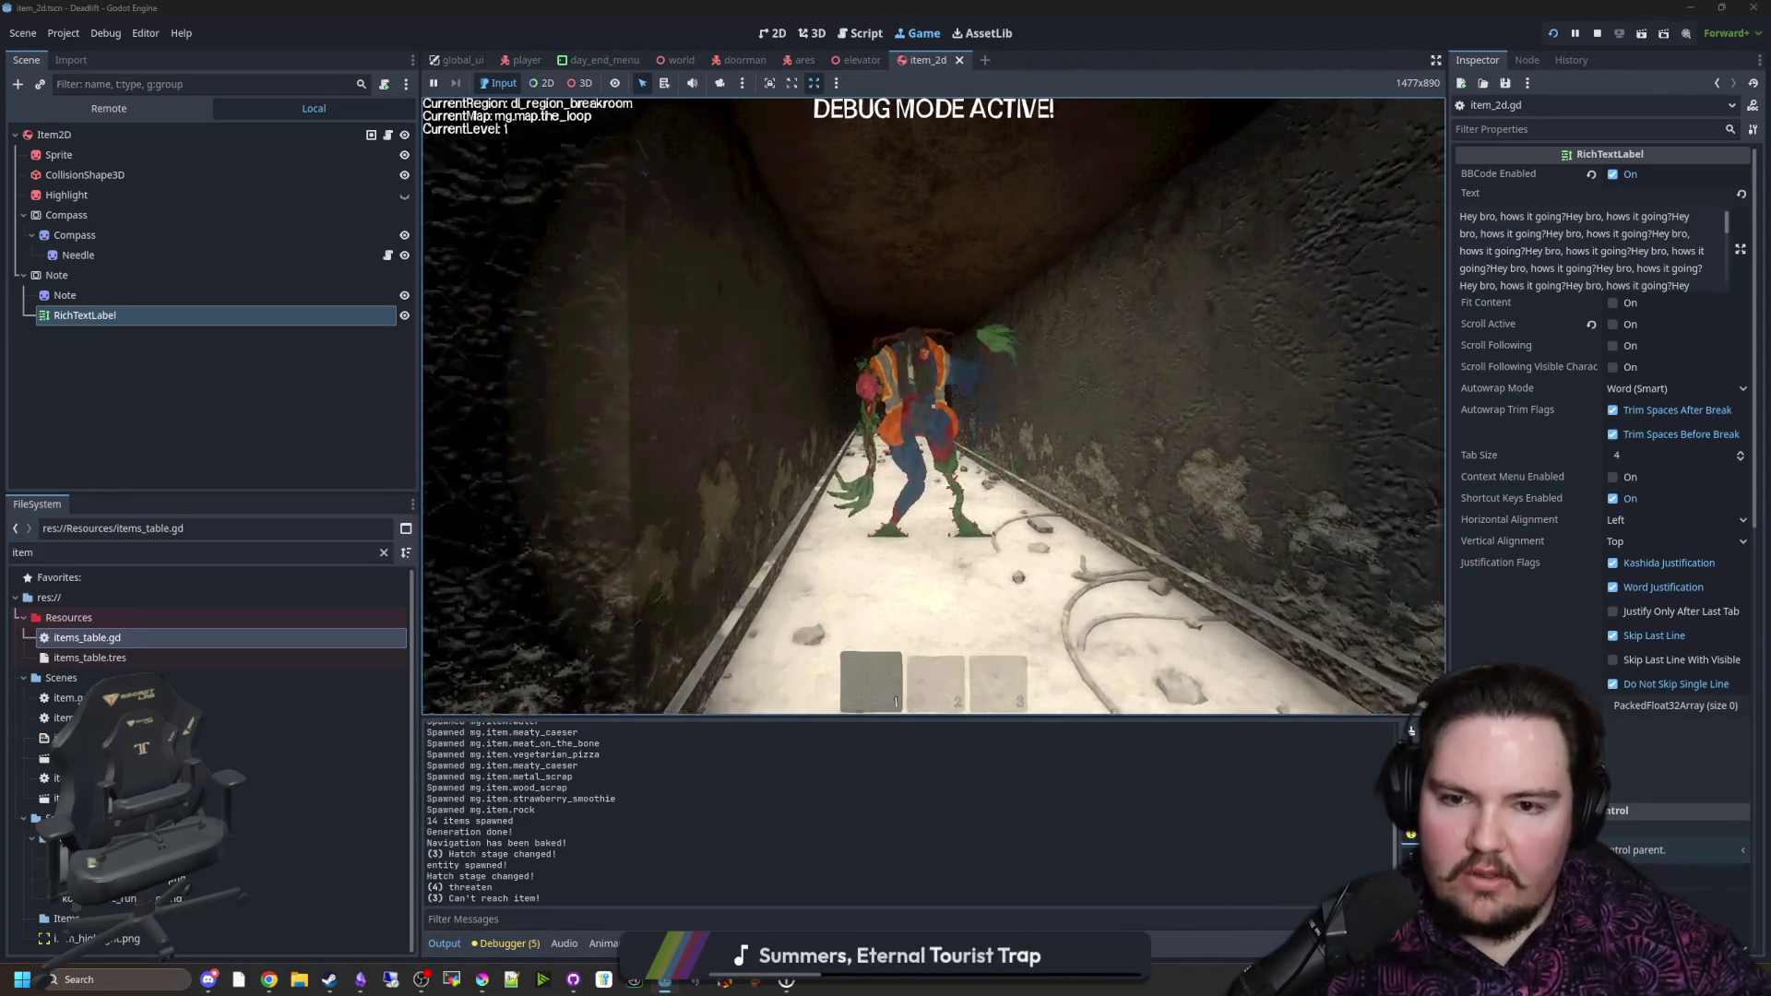
pyautogui.press('s')
pyautogui.press('w')
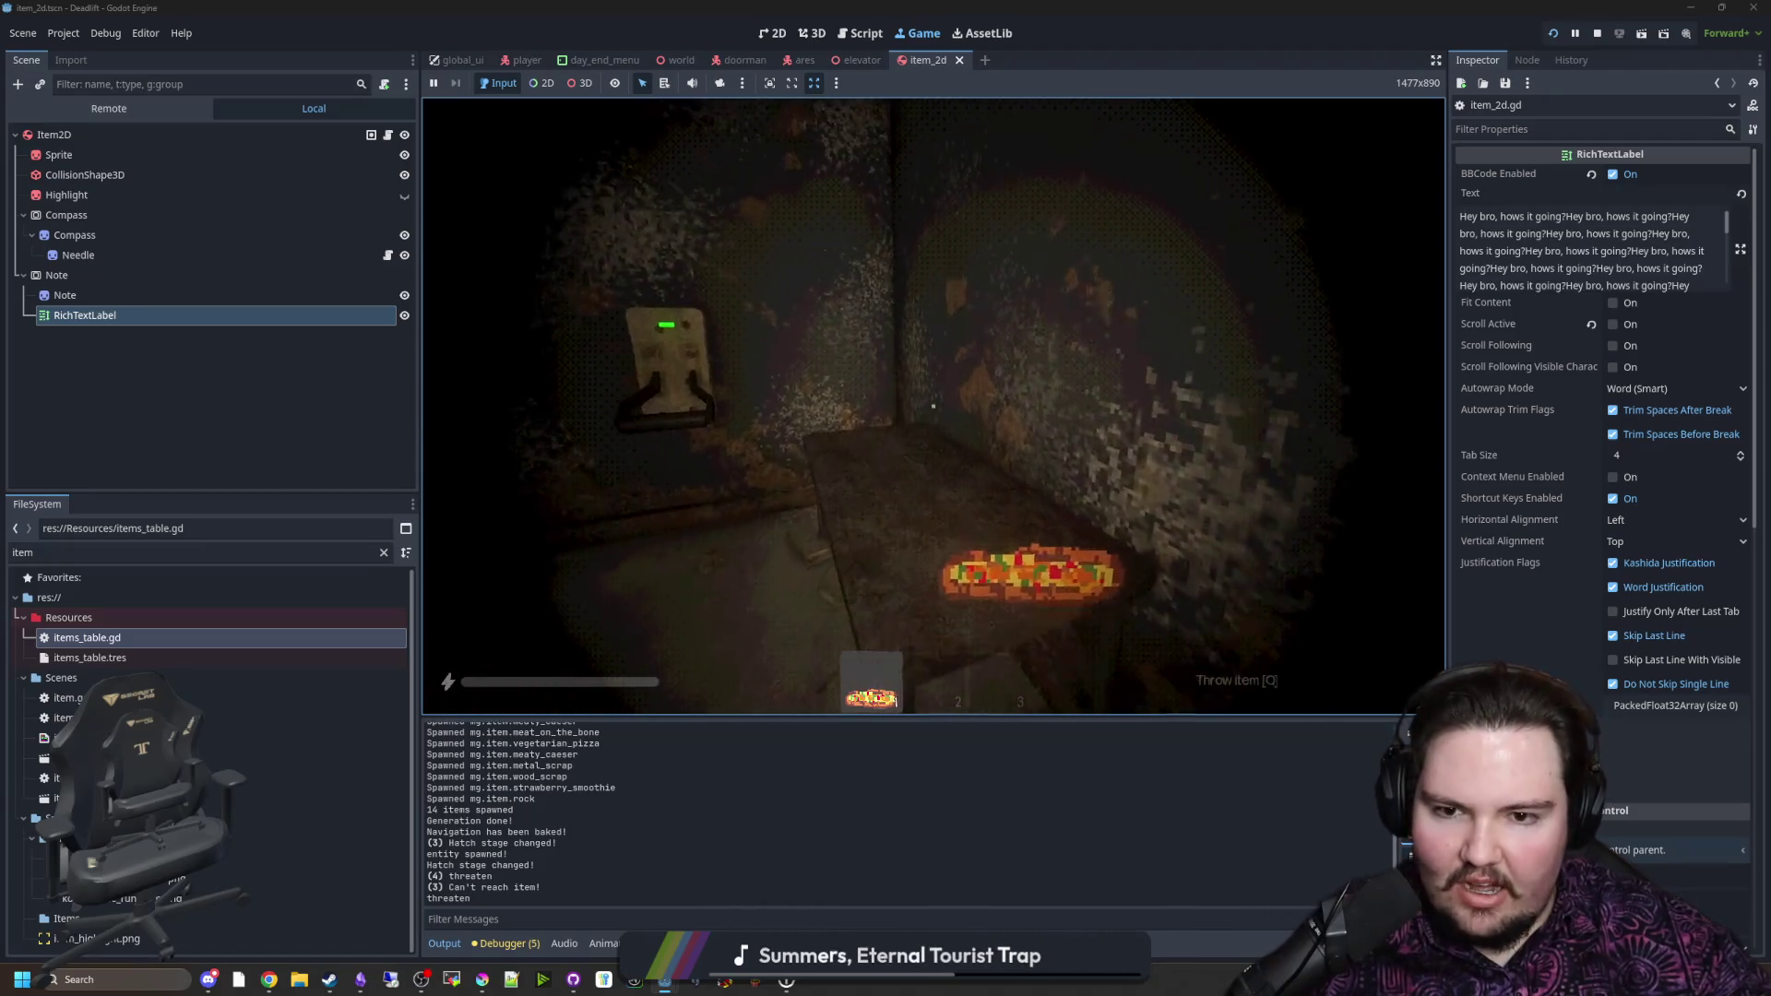
# Step: Turn toward the approaching monster and throw the held smoothie onto the ground
pyautogui.press('q')
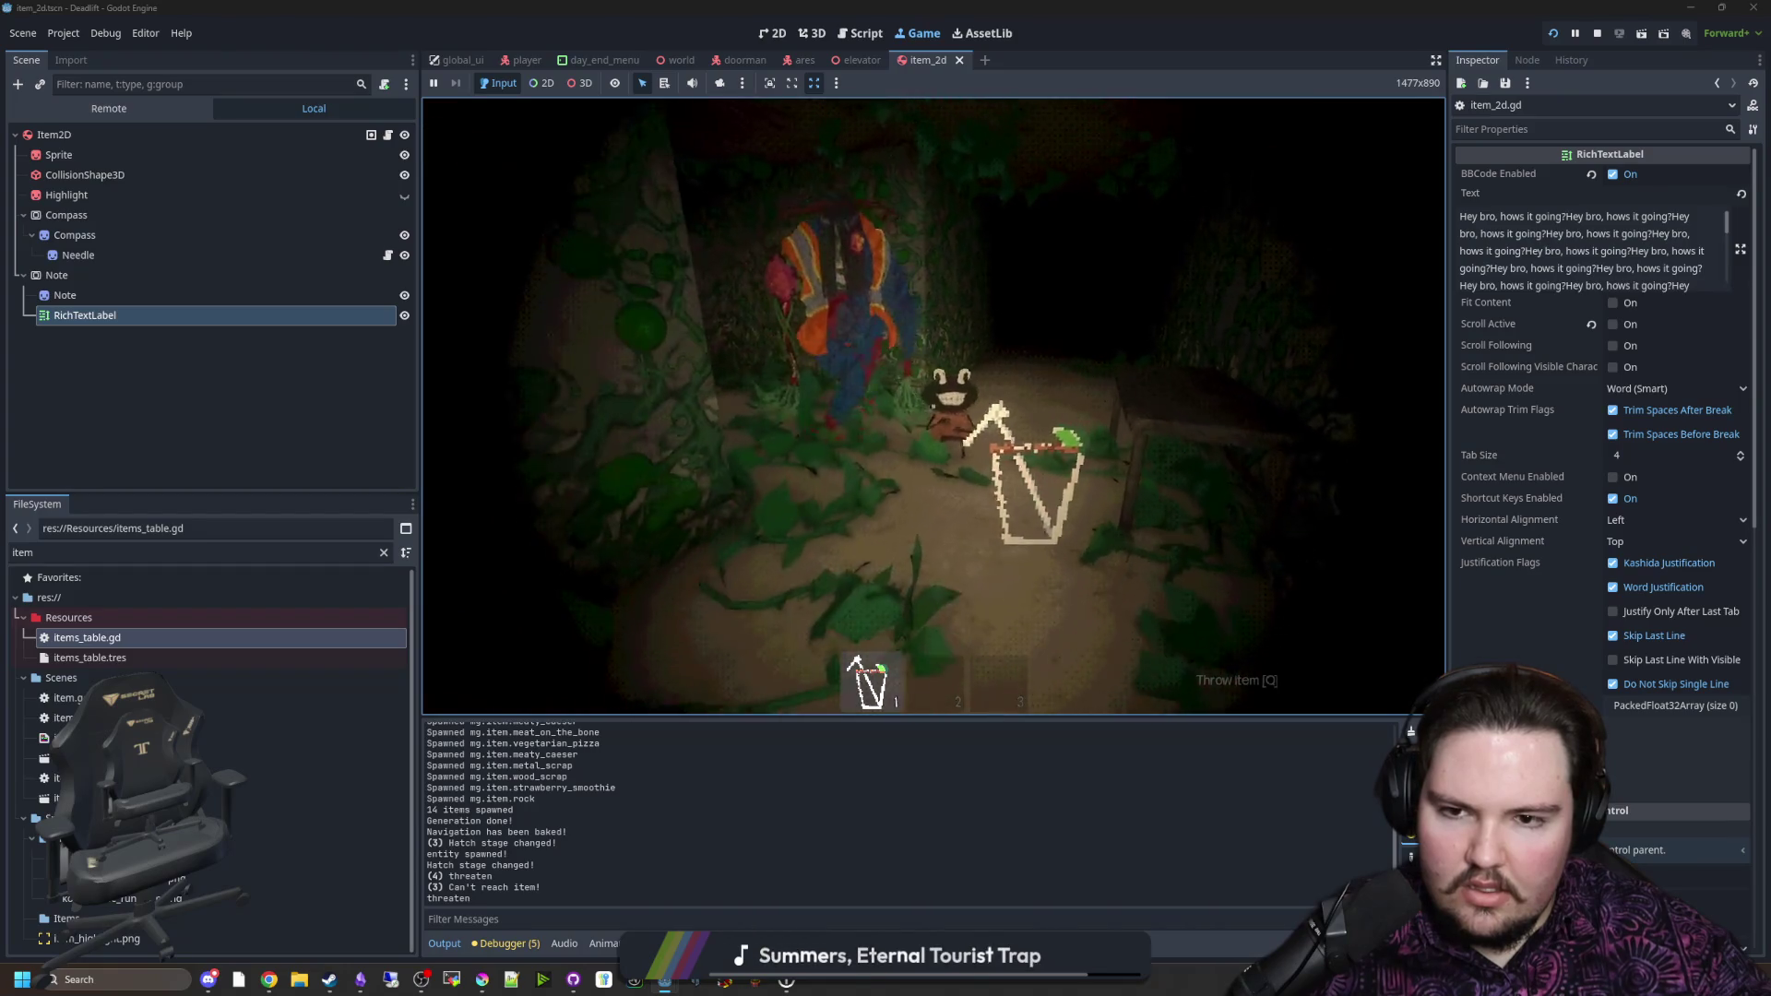
pyautogui.press('shift')
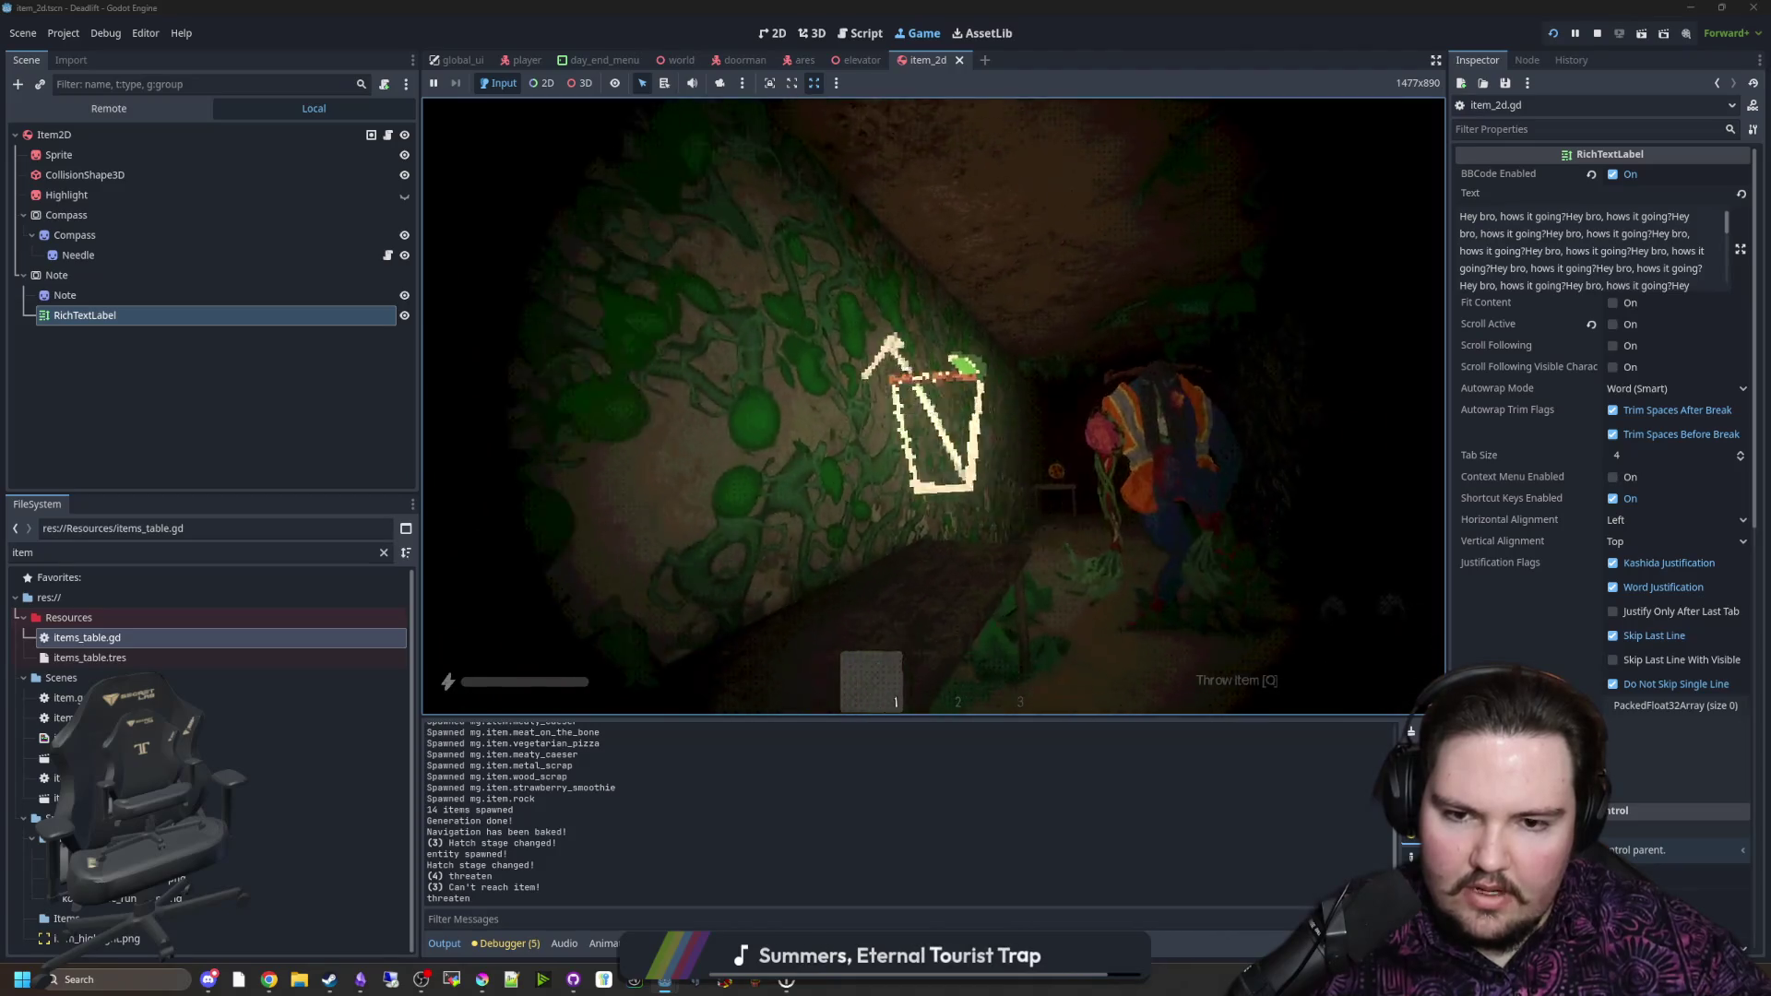
pyautogui.press('q')
# Step: Pick up the wood logs in the next room, charge and throw them, and move on
pyautogui.hotkey('shift', 'w')
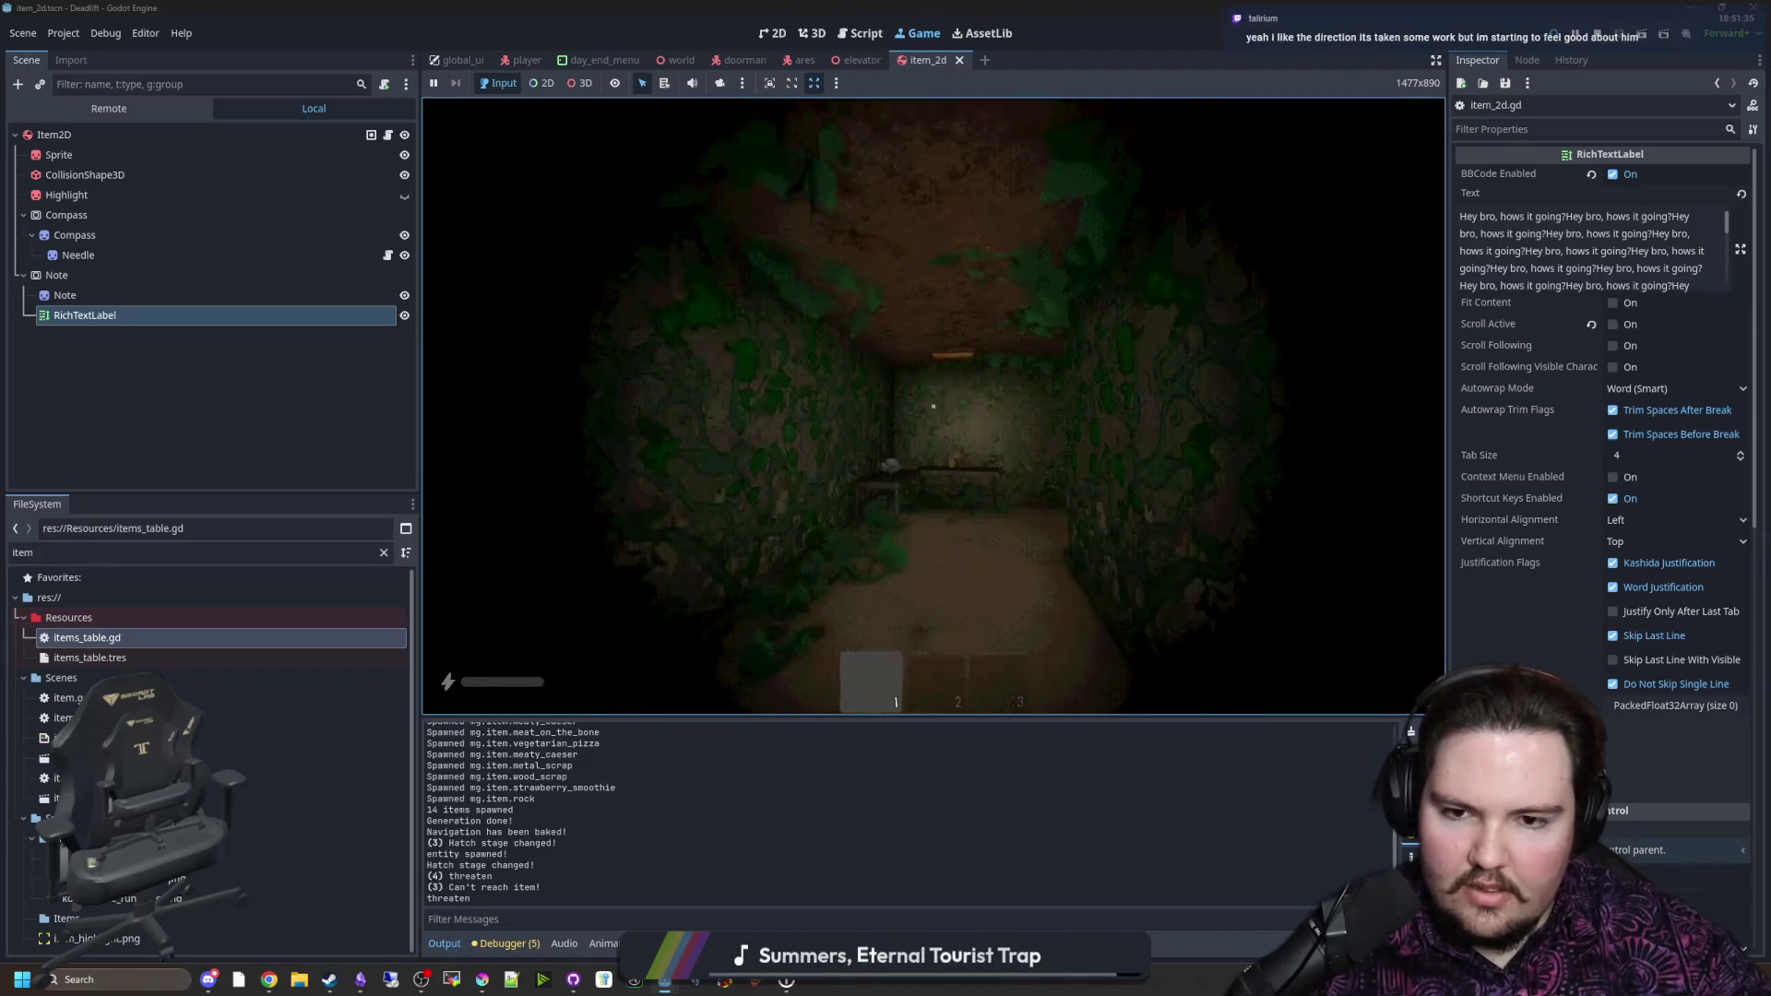
pyautogui.press('e')
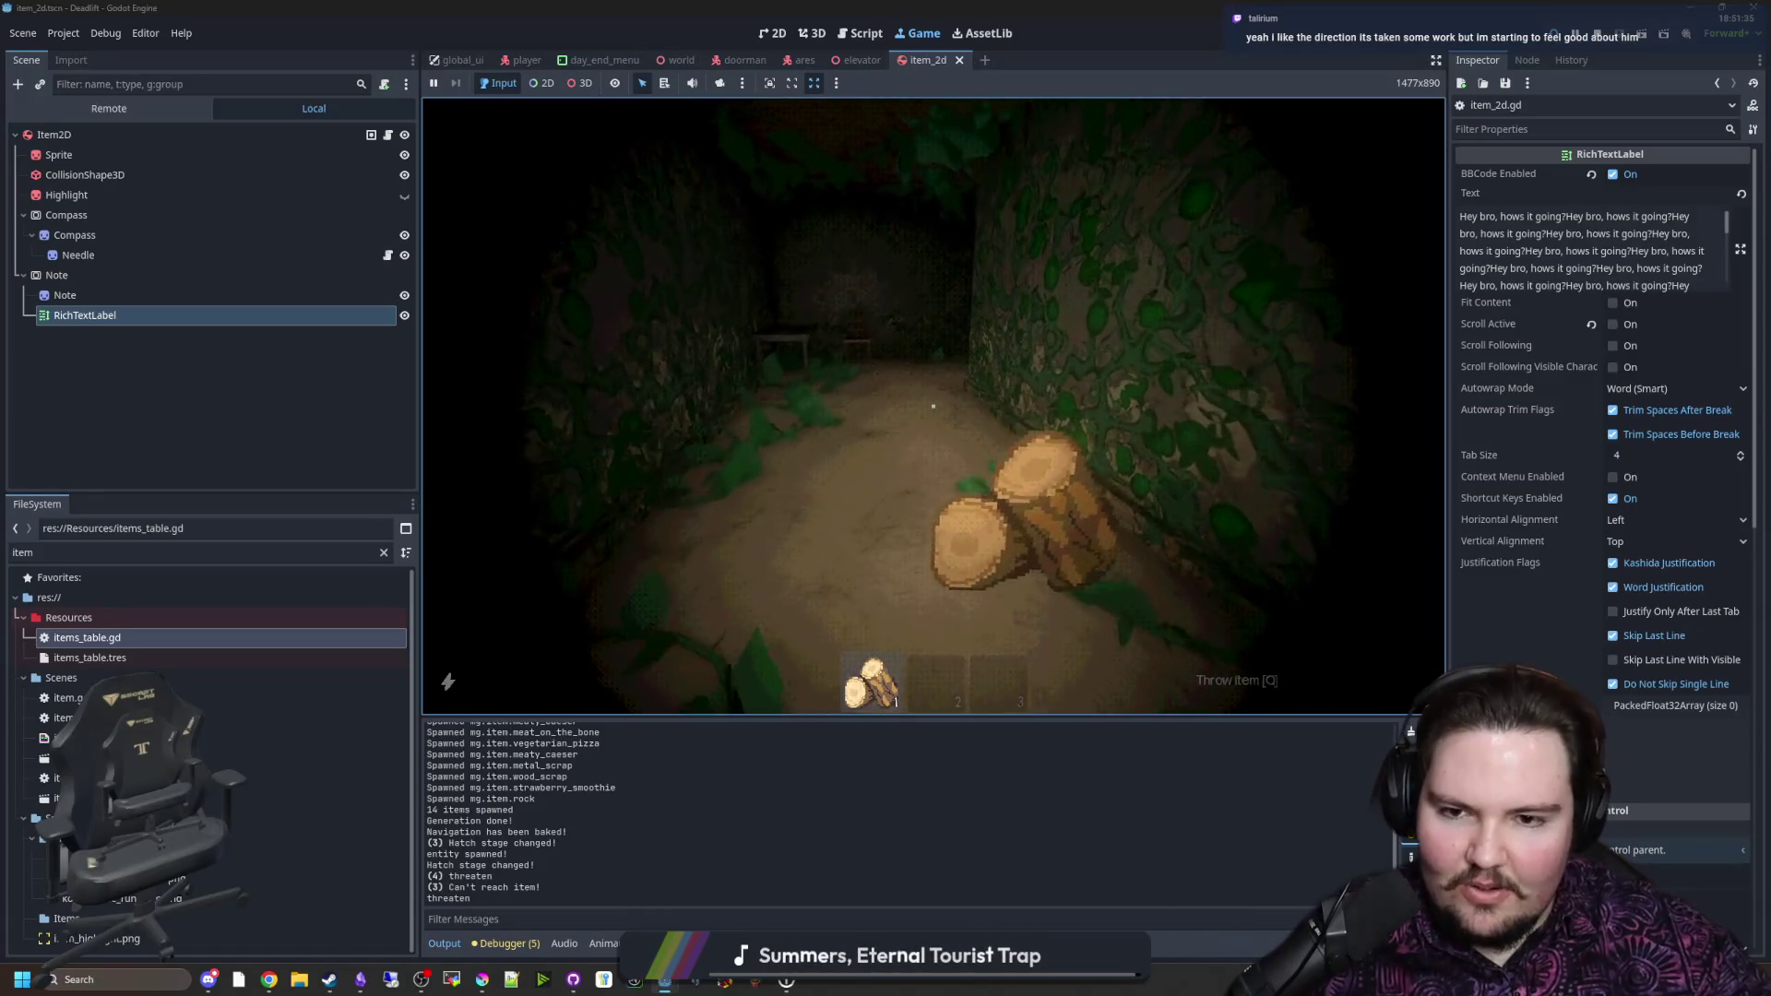
pyautogui.hotkey('shift', 'w')
pyautogui.hotkey('shift', 'w')
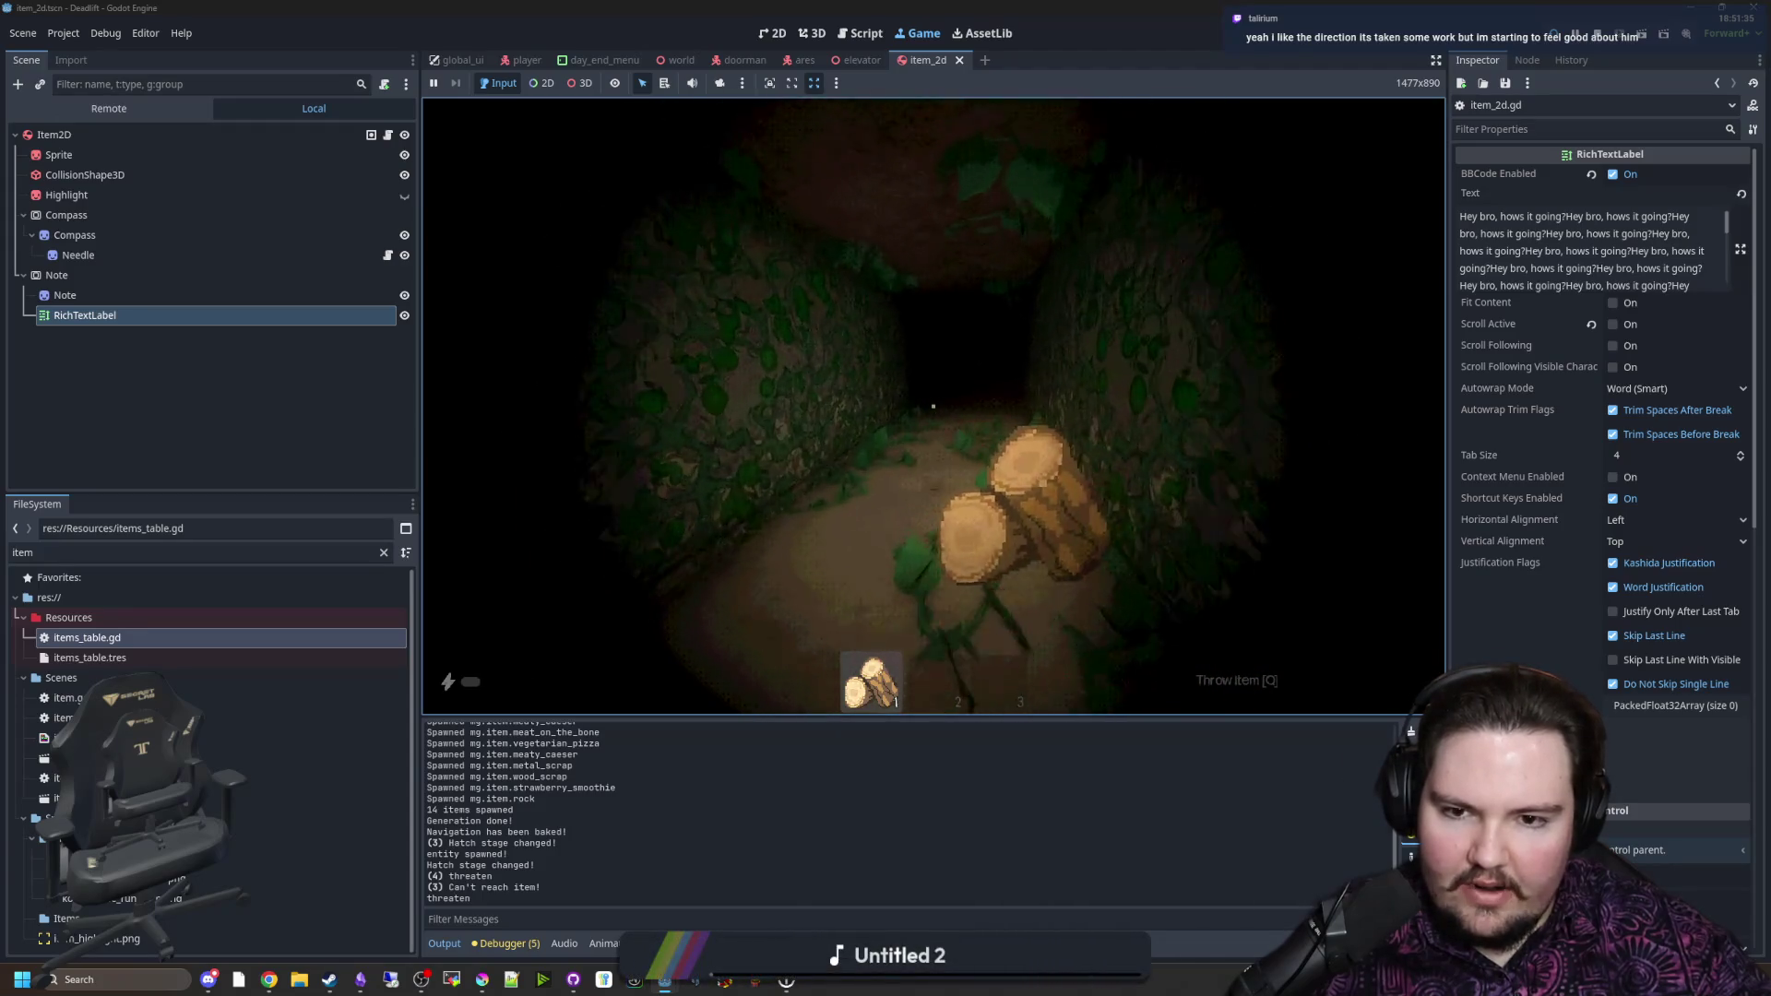
pyautogui.press('q')
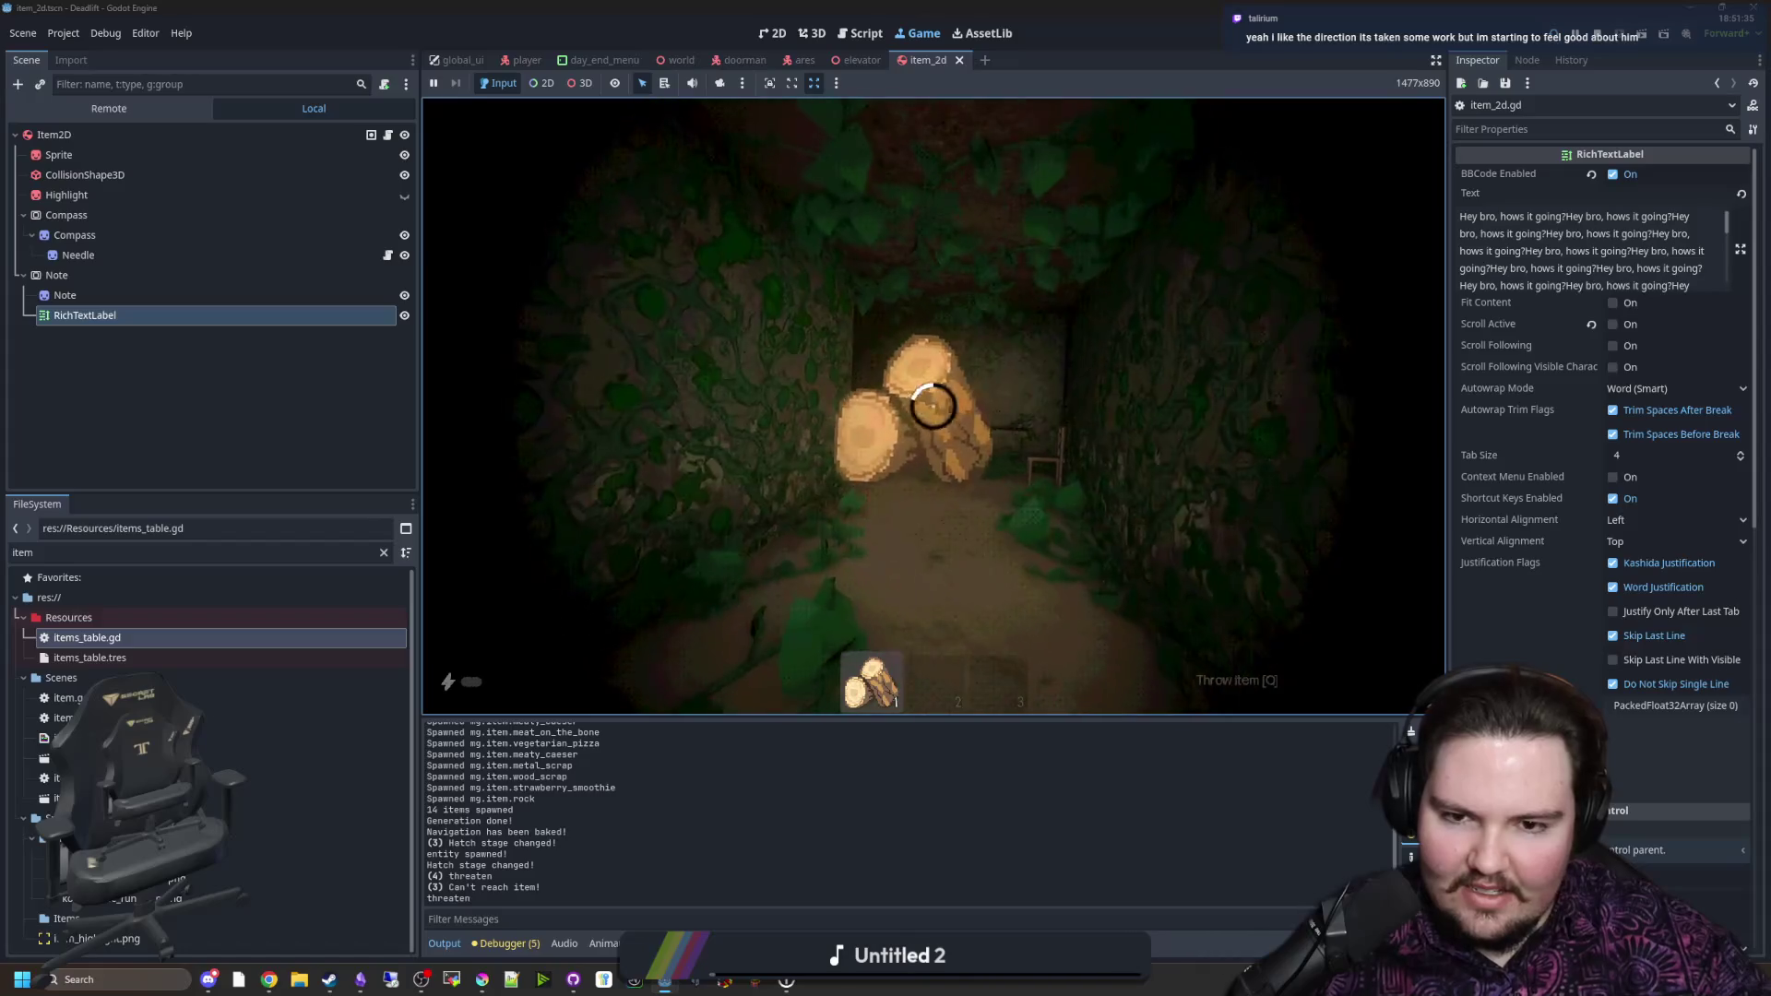
pyautogui.press('w')
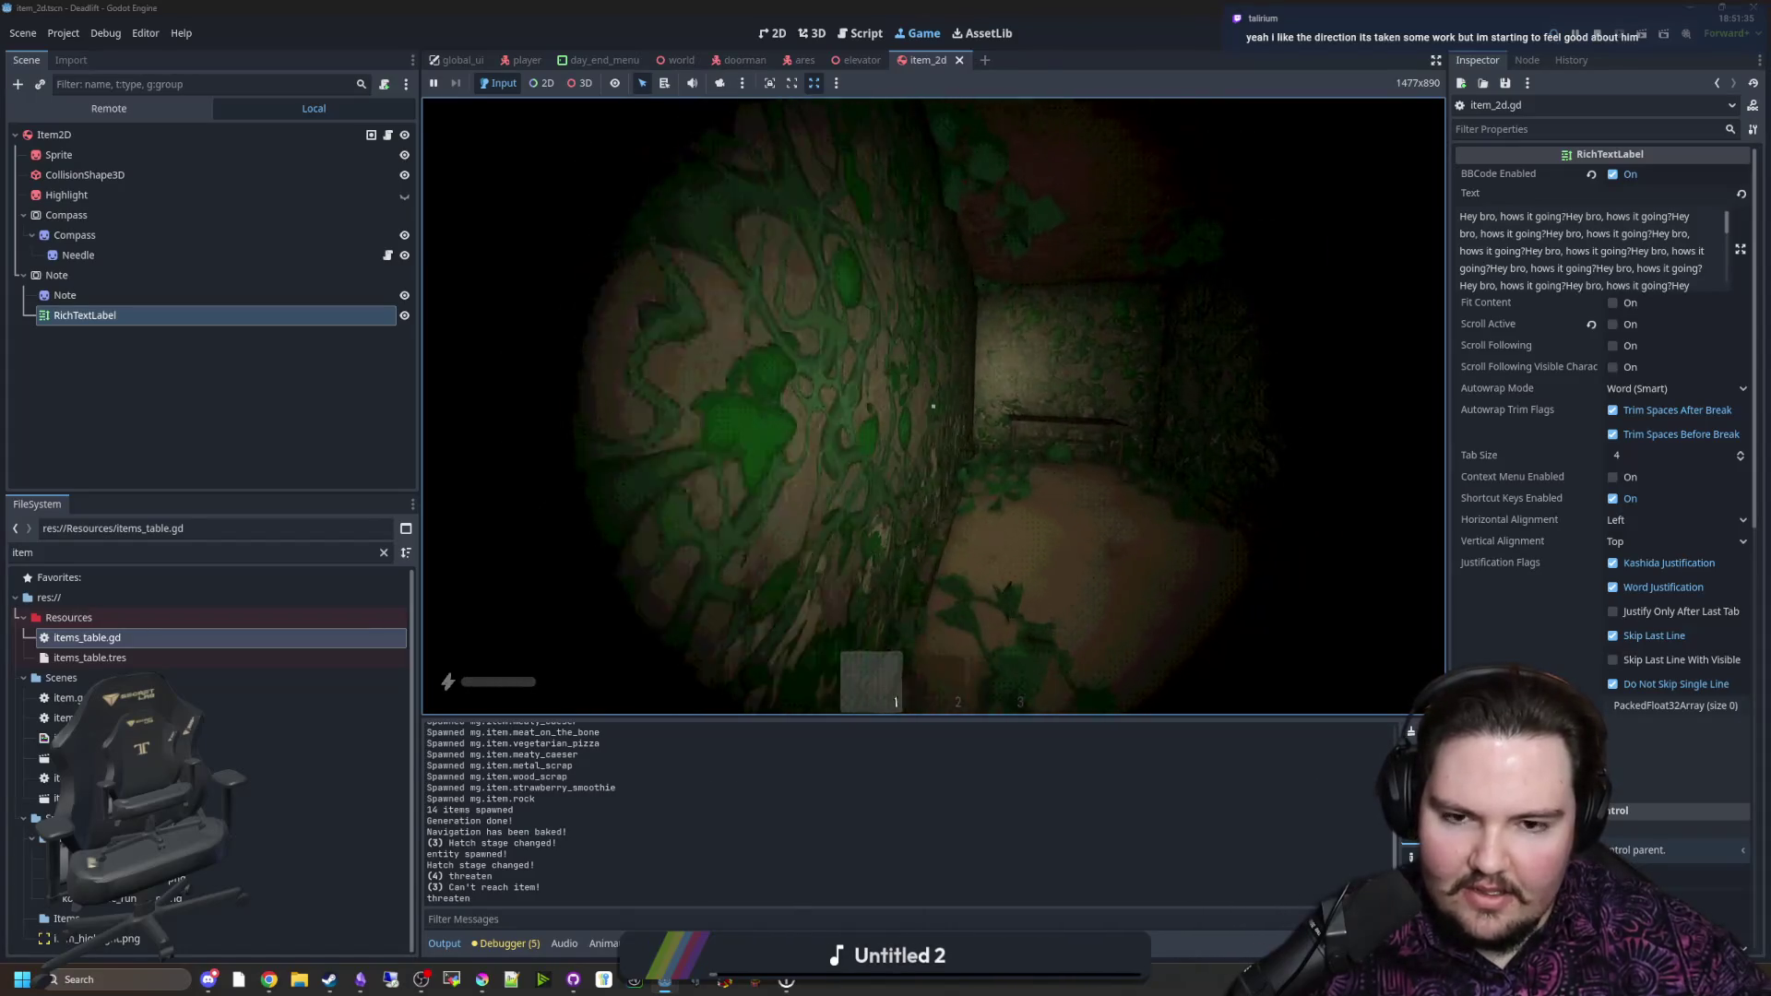
pyautogui.press('w')
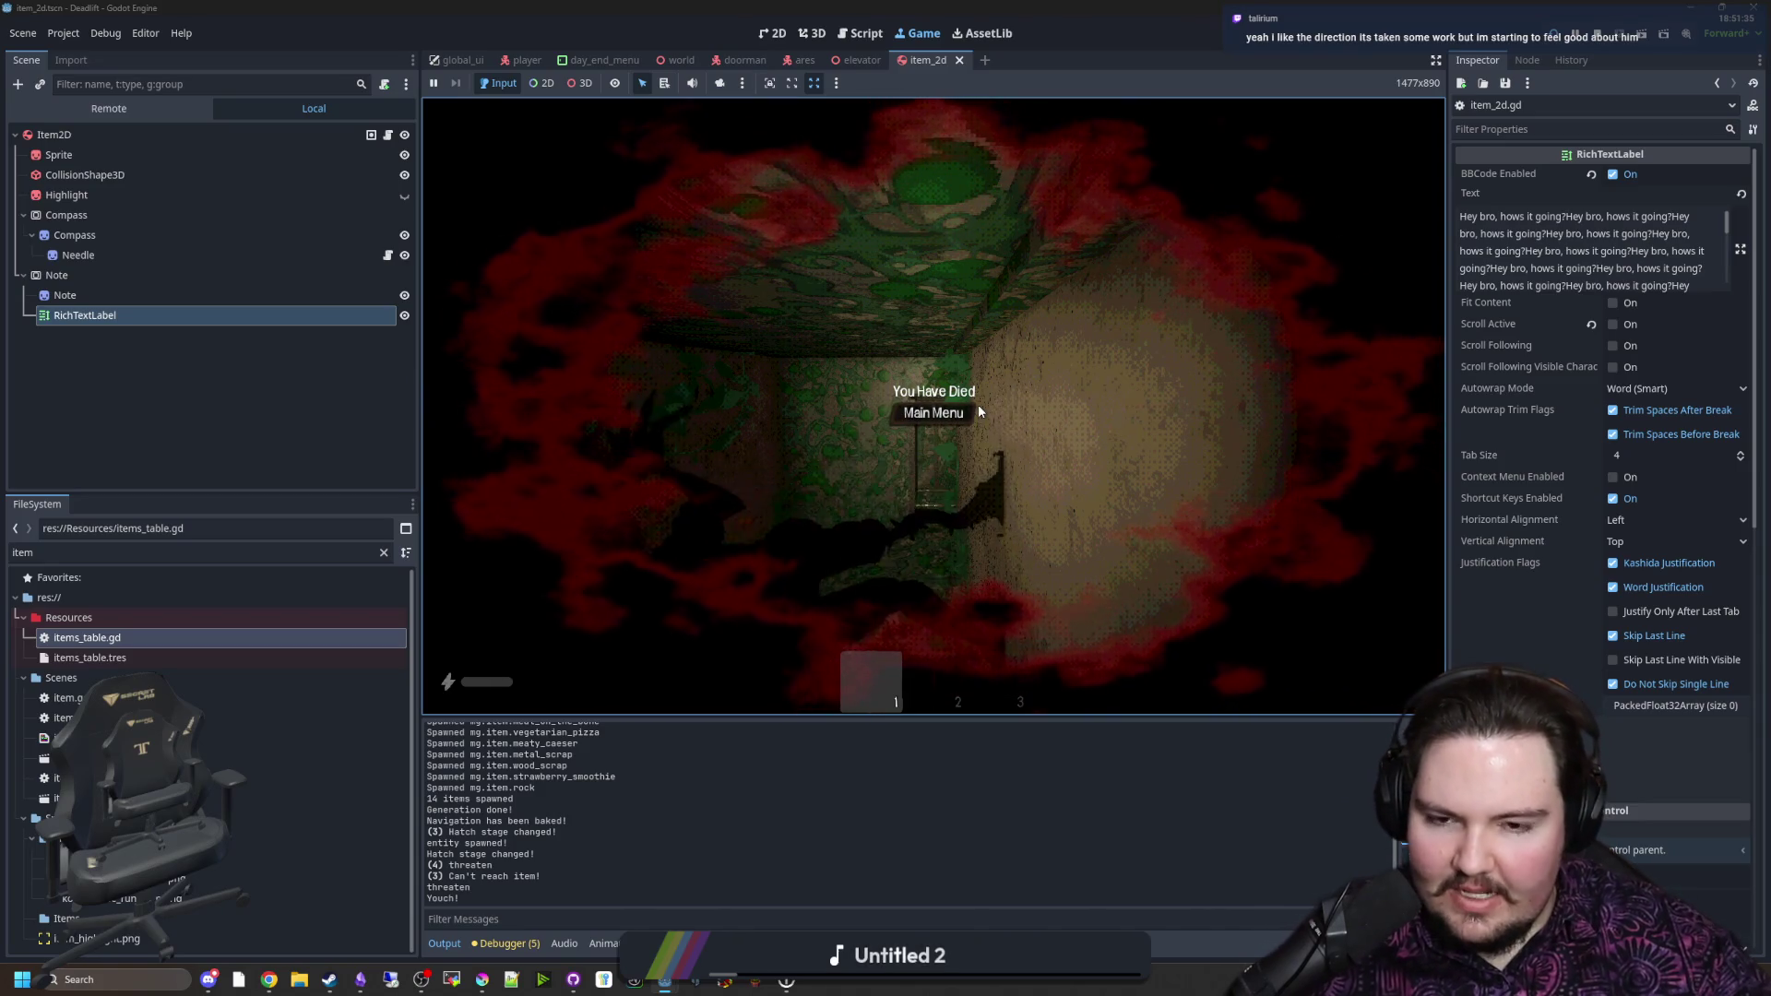
# Step: Go to the main menu, start a new game, and spawn items with /give wood_scrap and /give metal_scrap
pyautogui.click(931, 414)
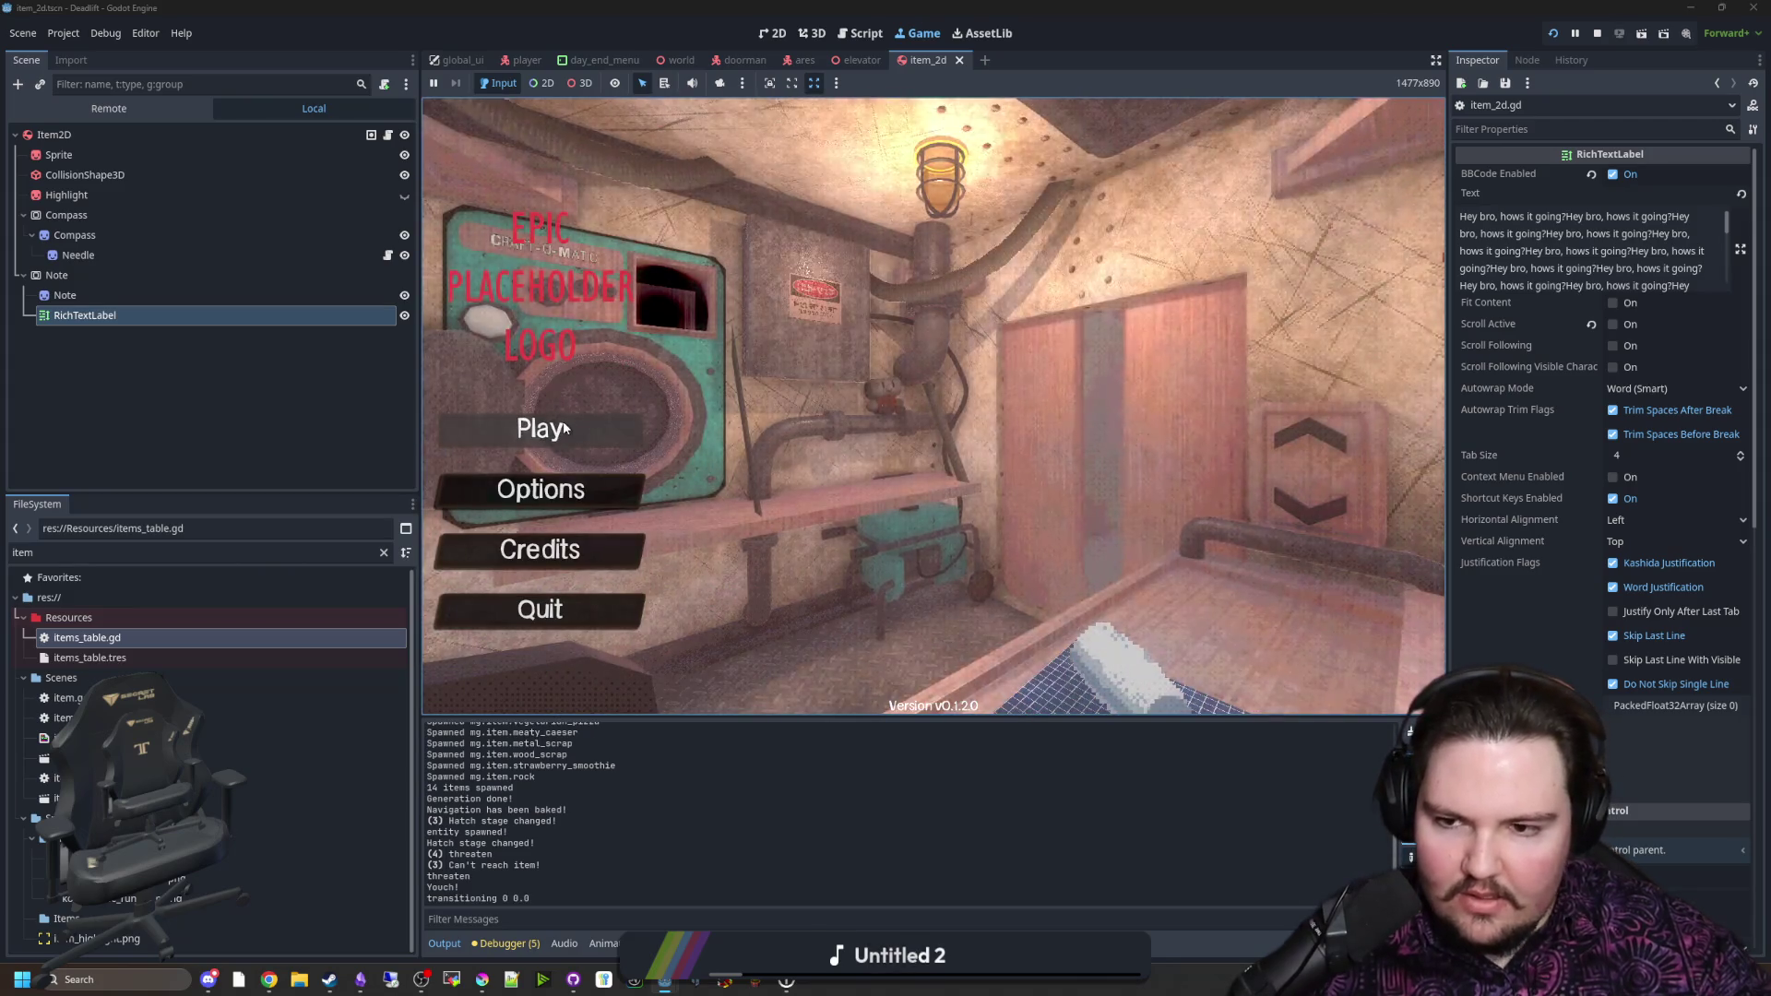
pyautogui.click(539, 430)
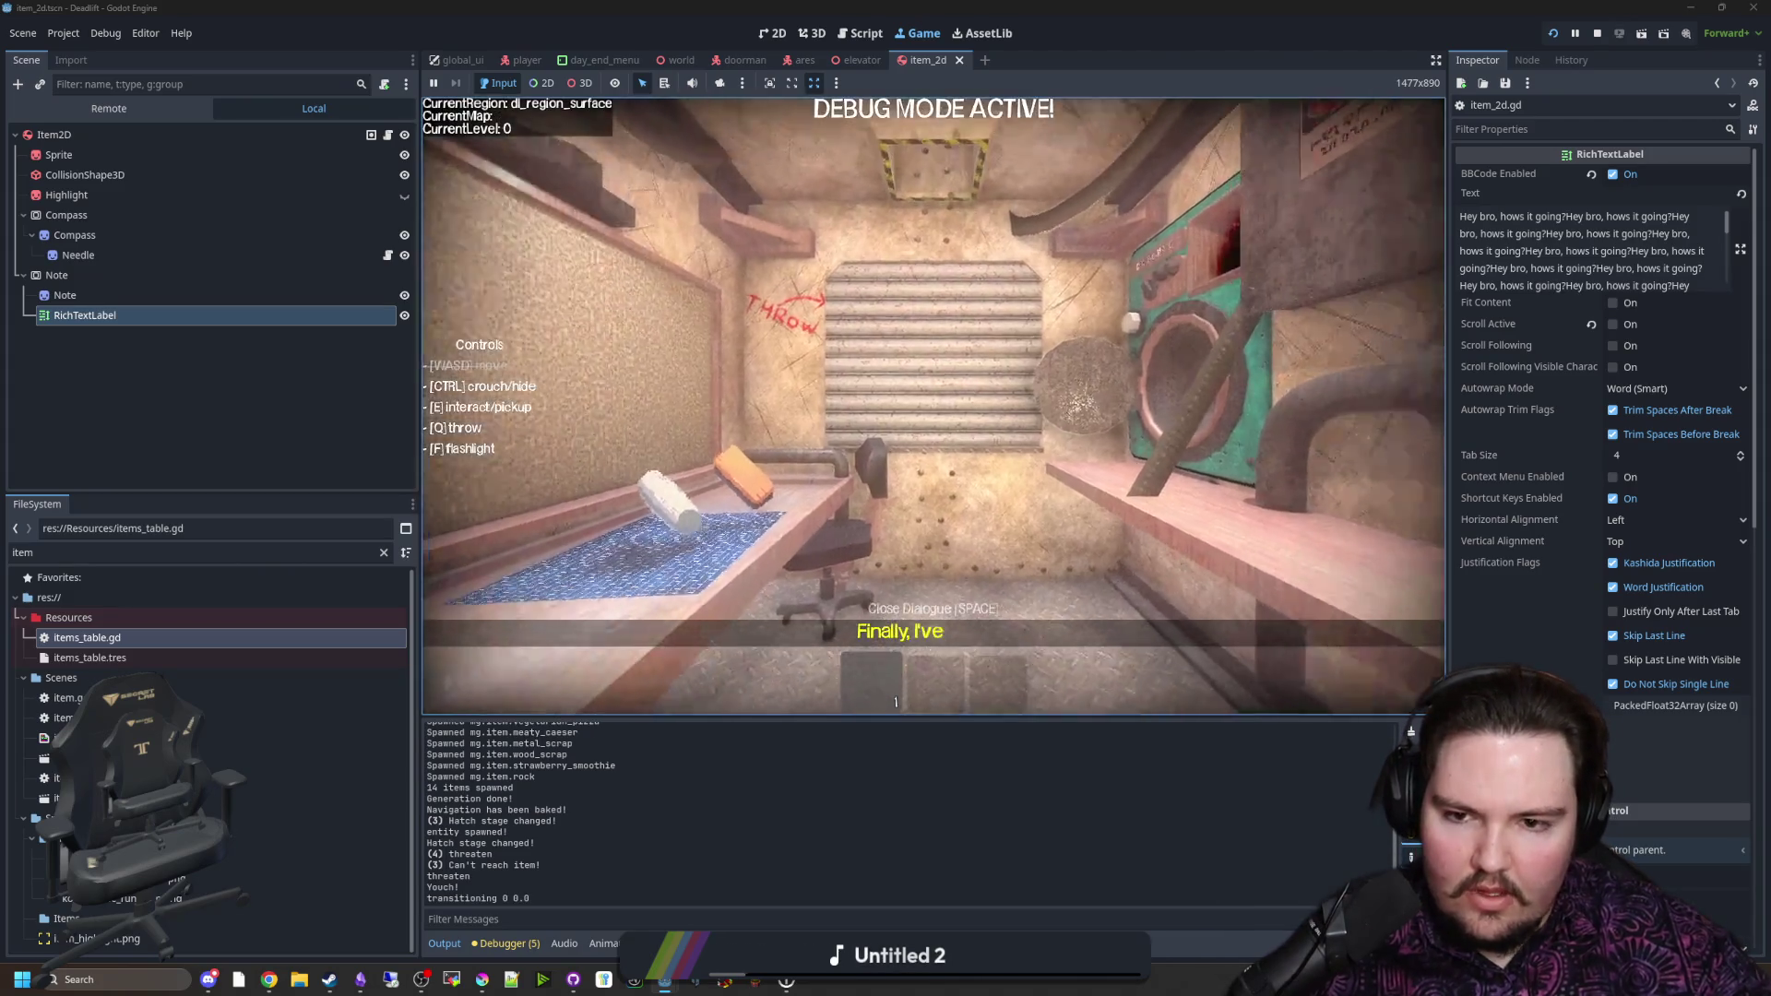
pyautogui.write('/')
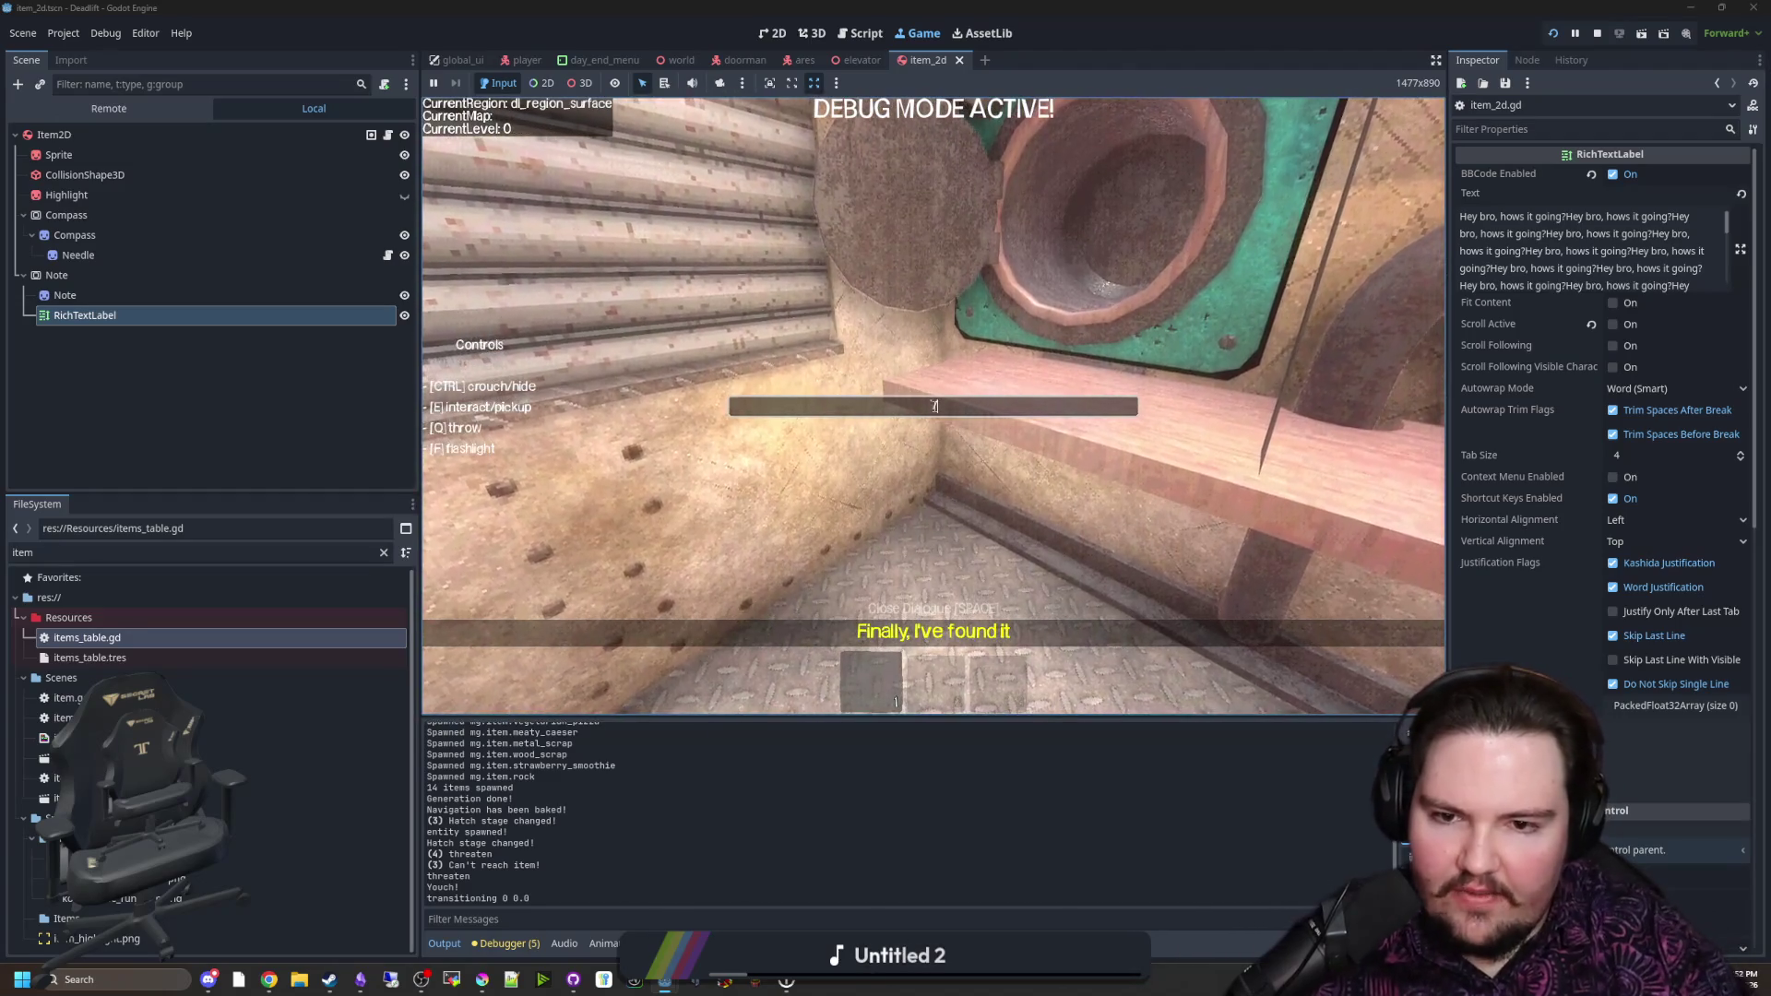
pyautogui.write('give wood_')
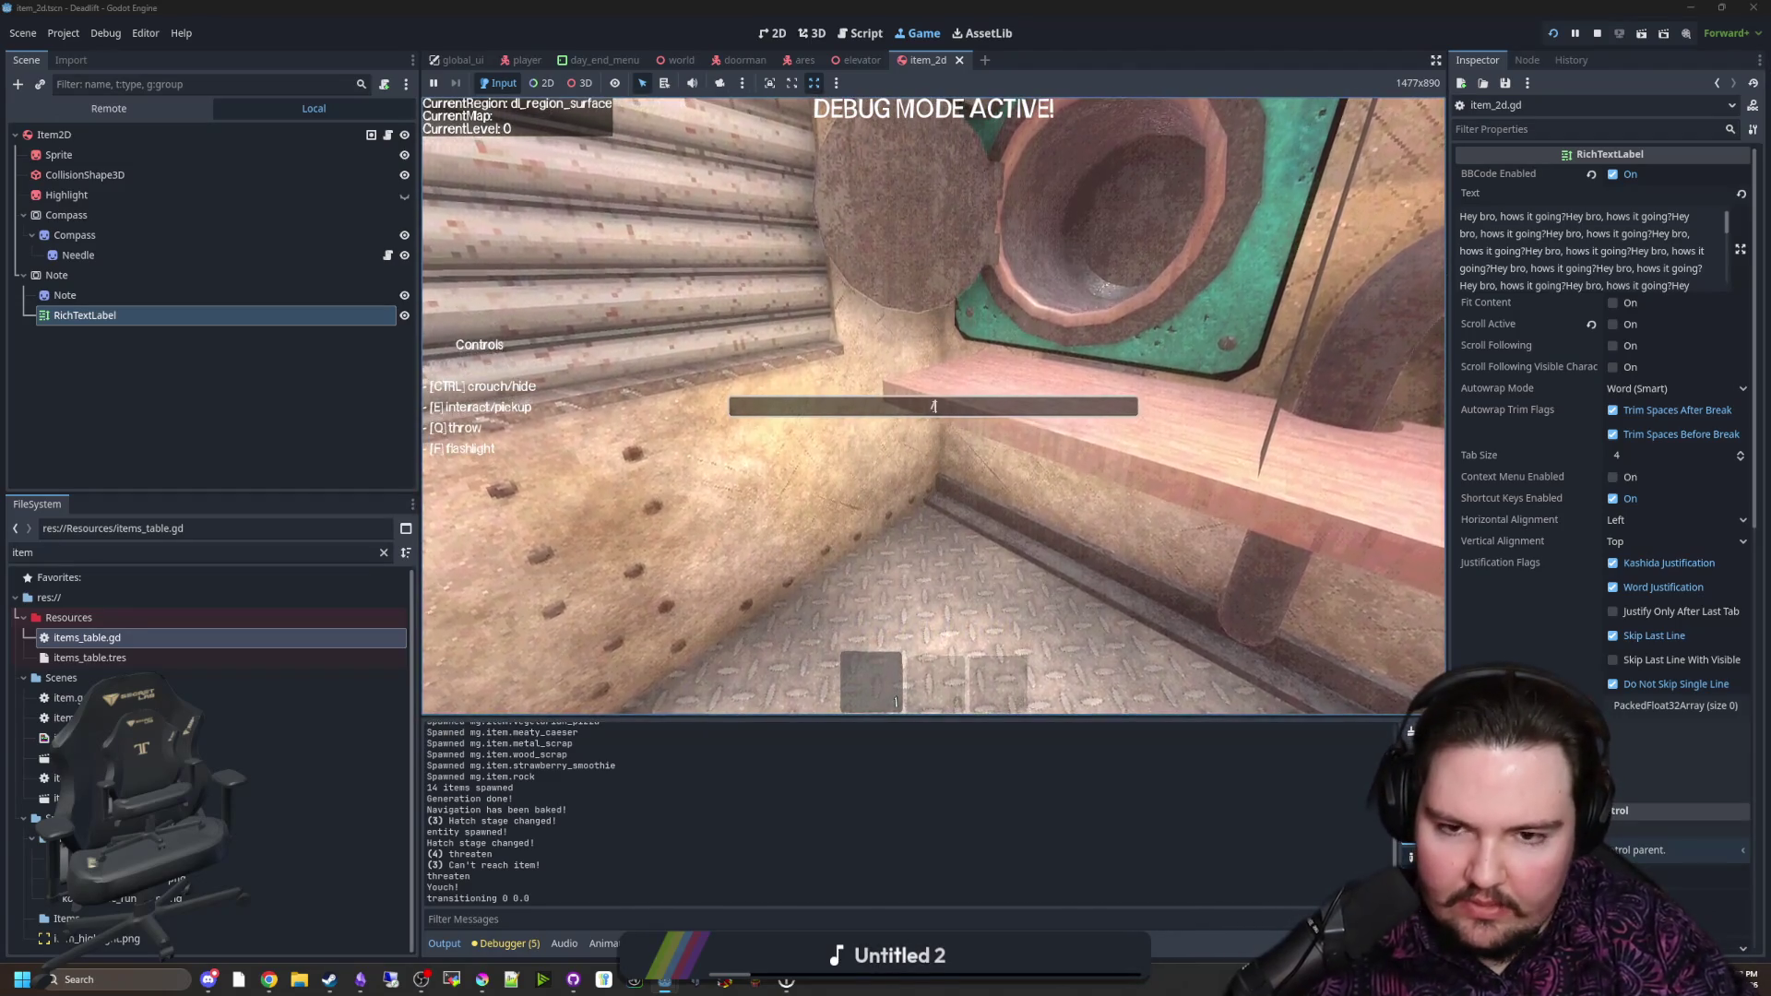
pyautogui.write('scrap')
pyautogui.press('Return')
pyautogui.write('/give metal_scrap')
pyautogui.press('Return')
pyautogui.press('e')
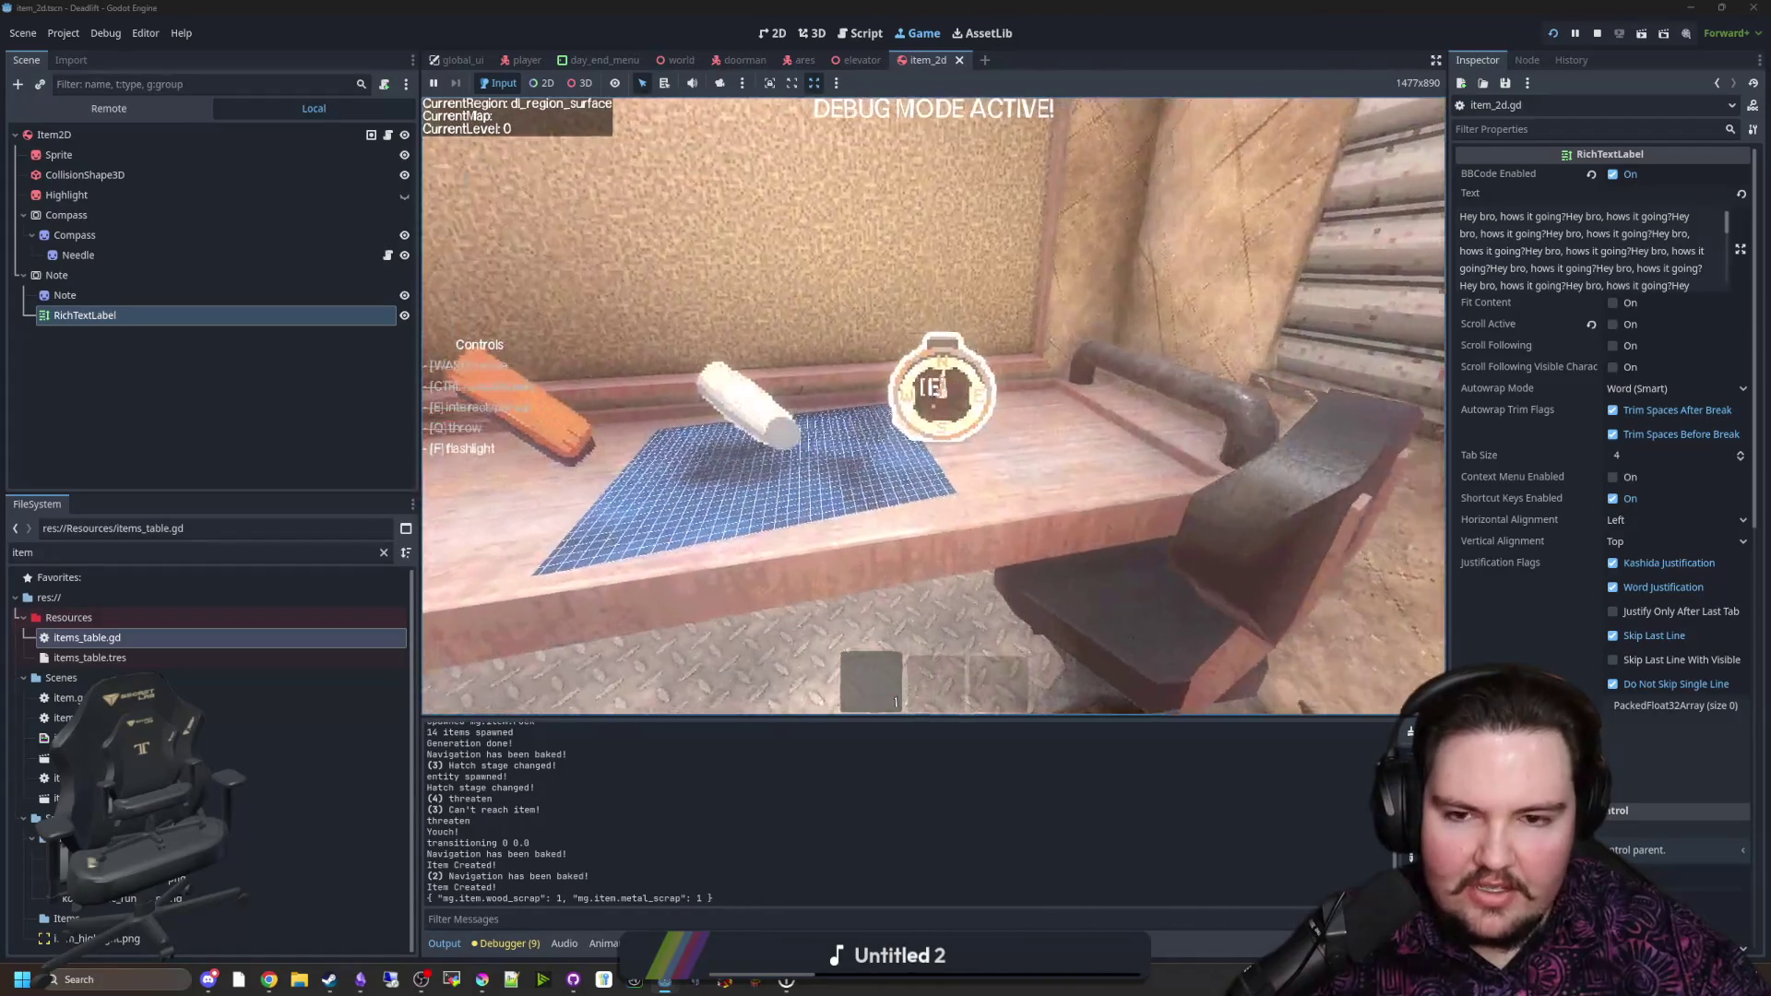
# Step: Pick up the compass, walk to the elevator, descend, and step out into the breakroom
pyautogui.press('e')
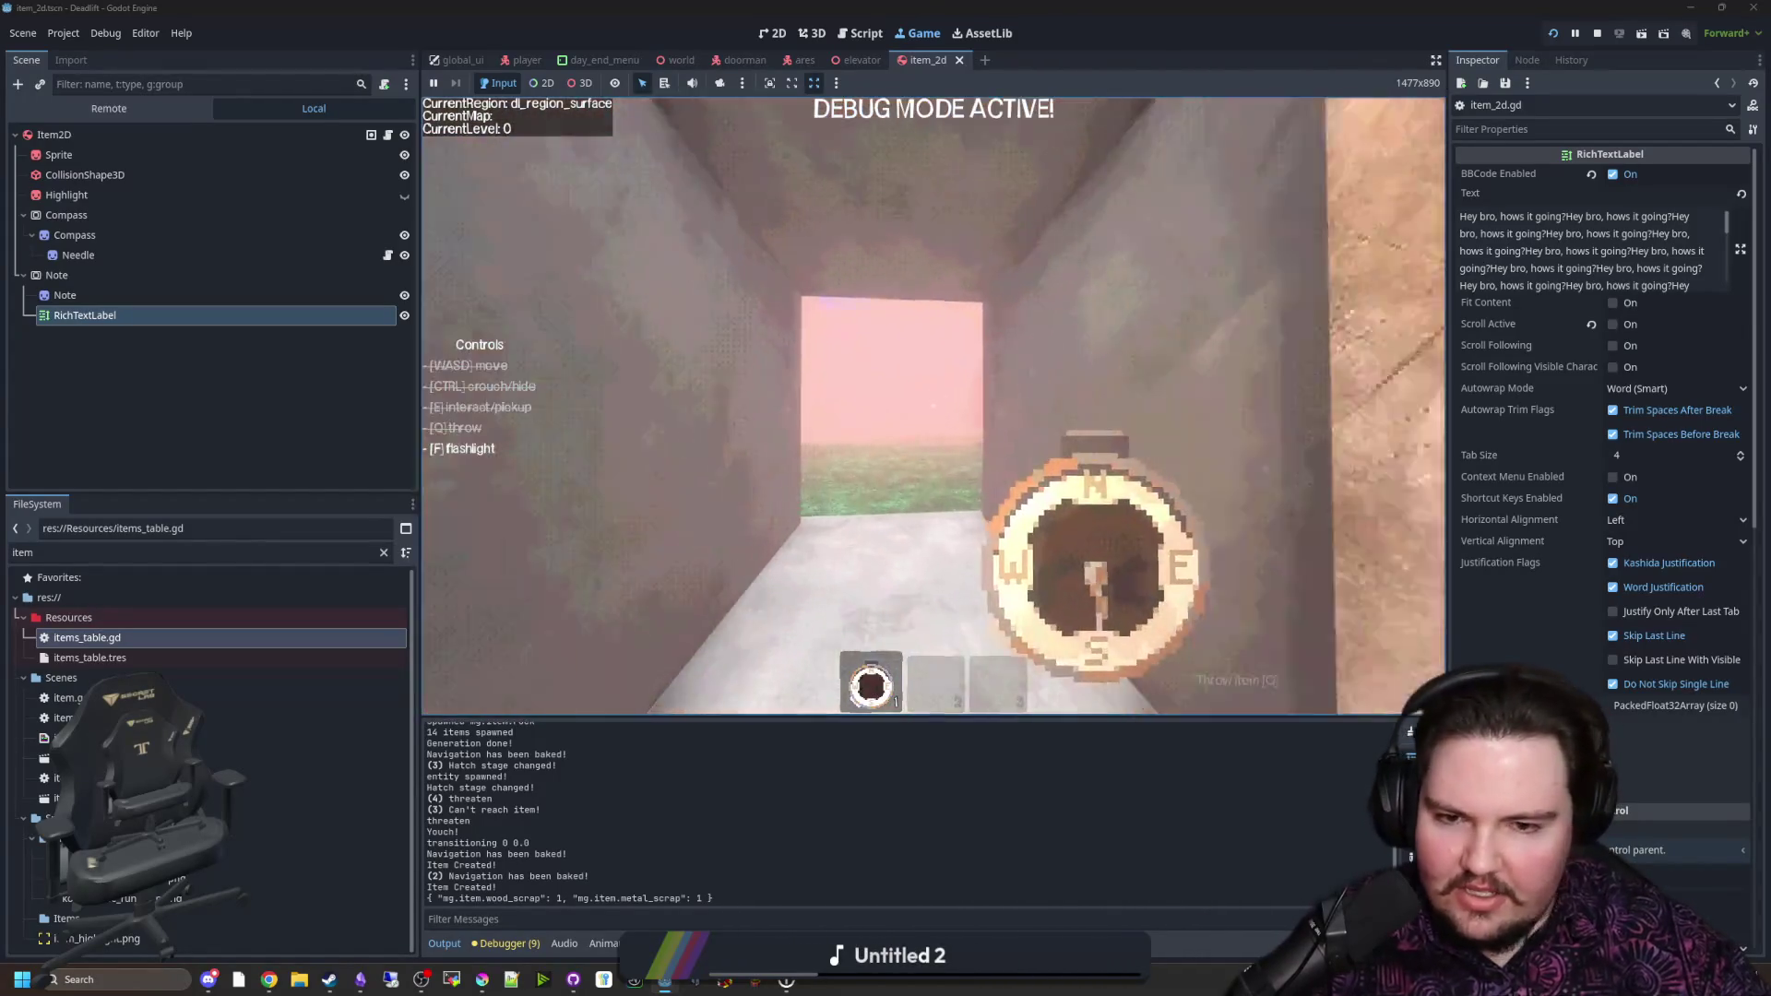
pyautogui.press('w')
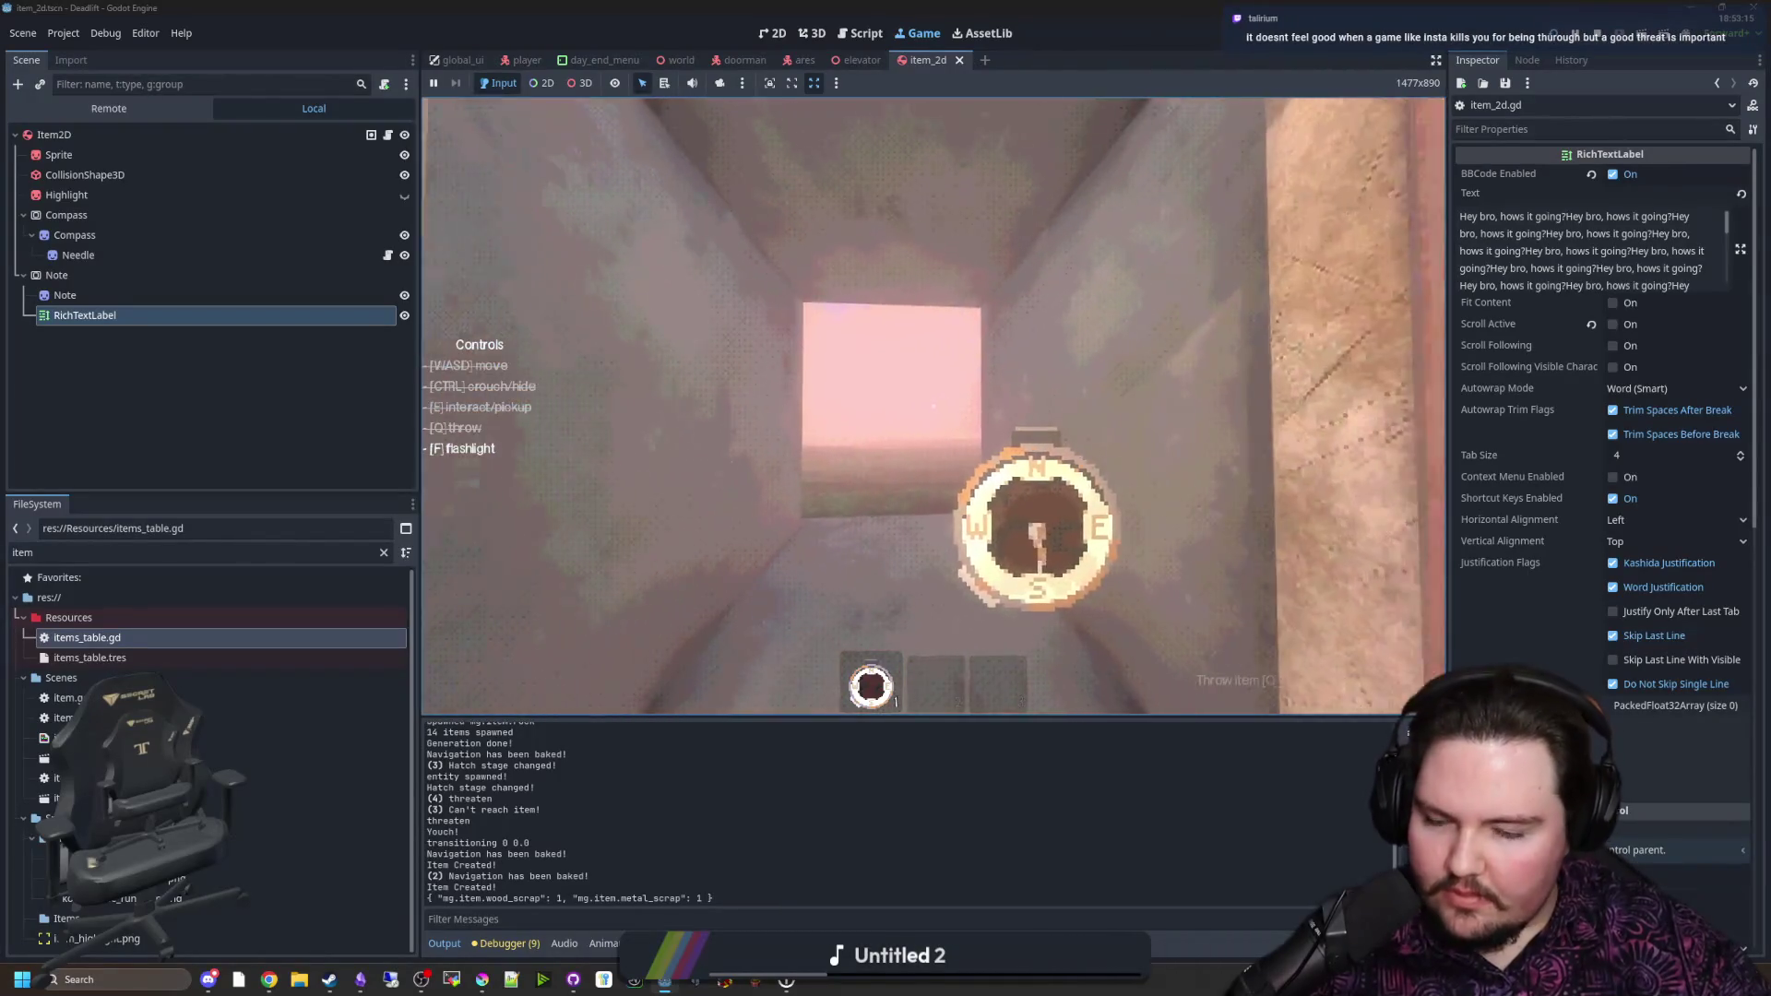
pyautogui.press('w')
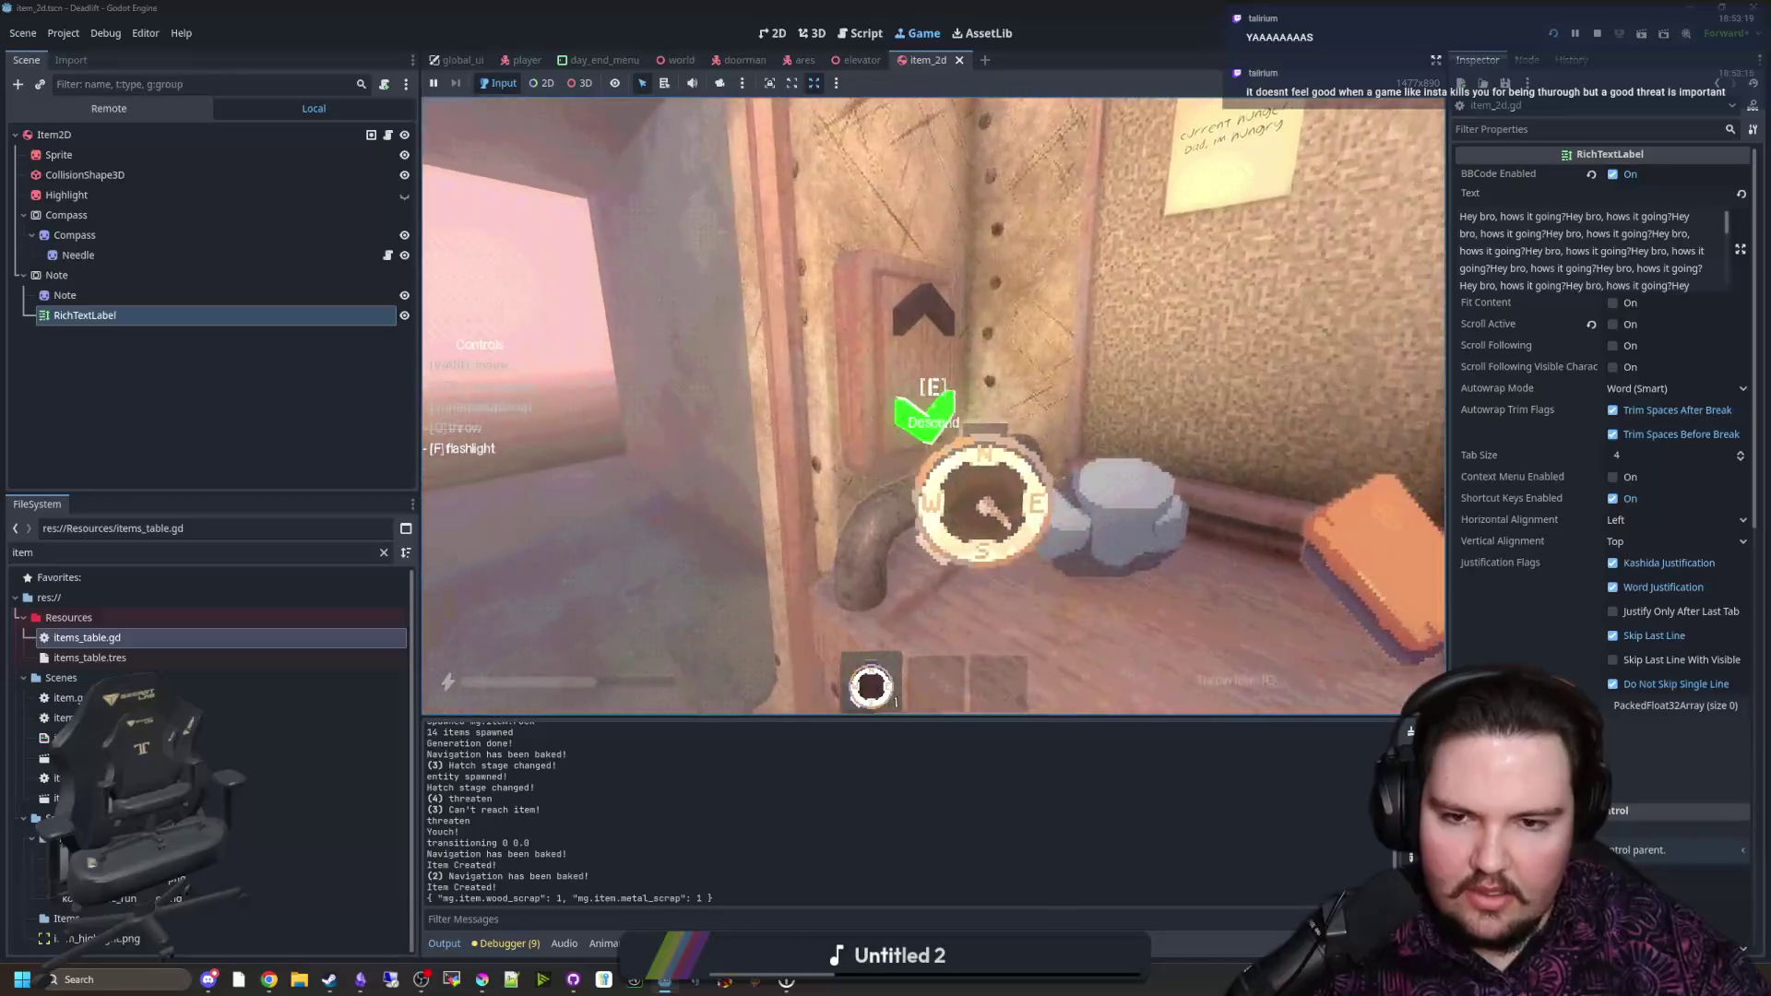
pyautogui.press('e')
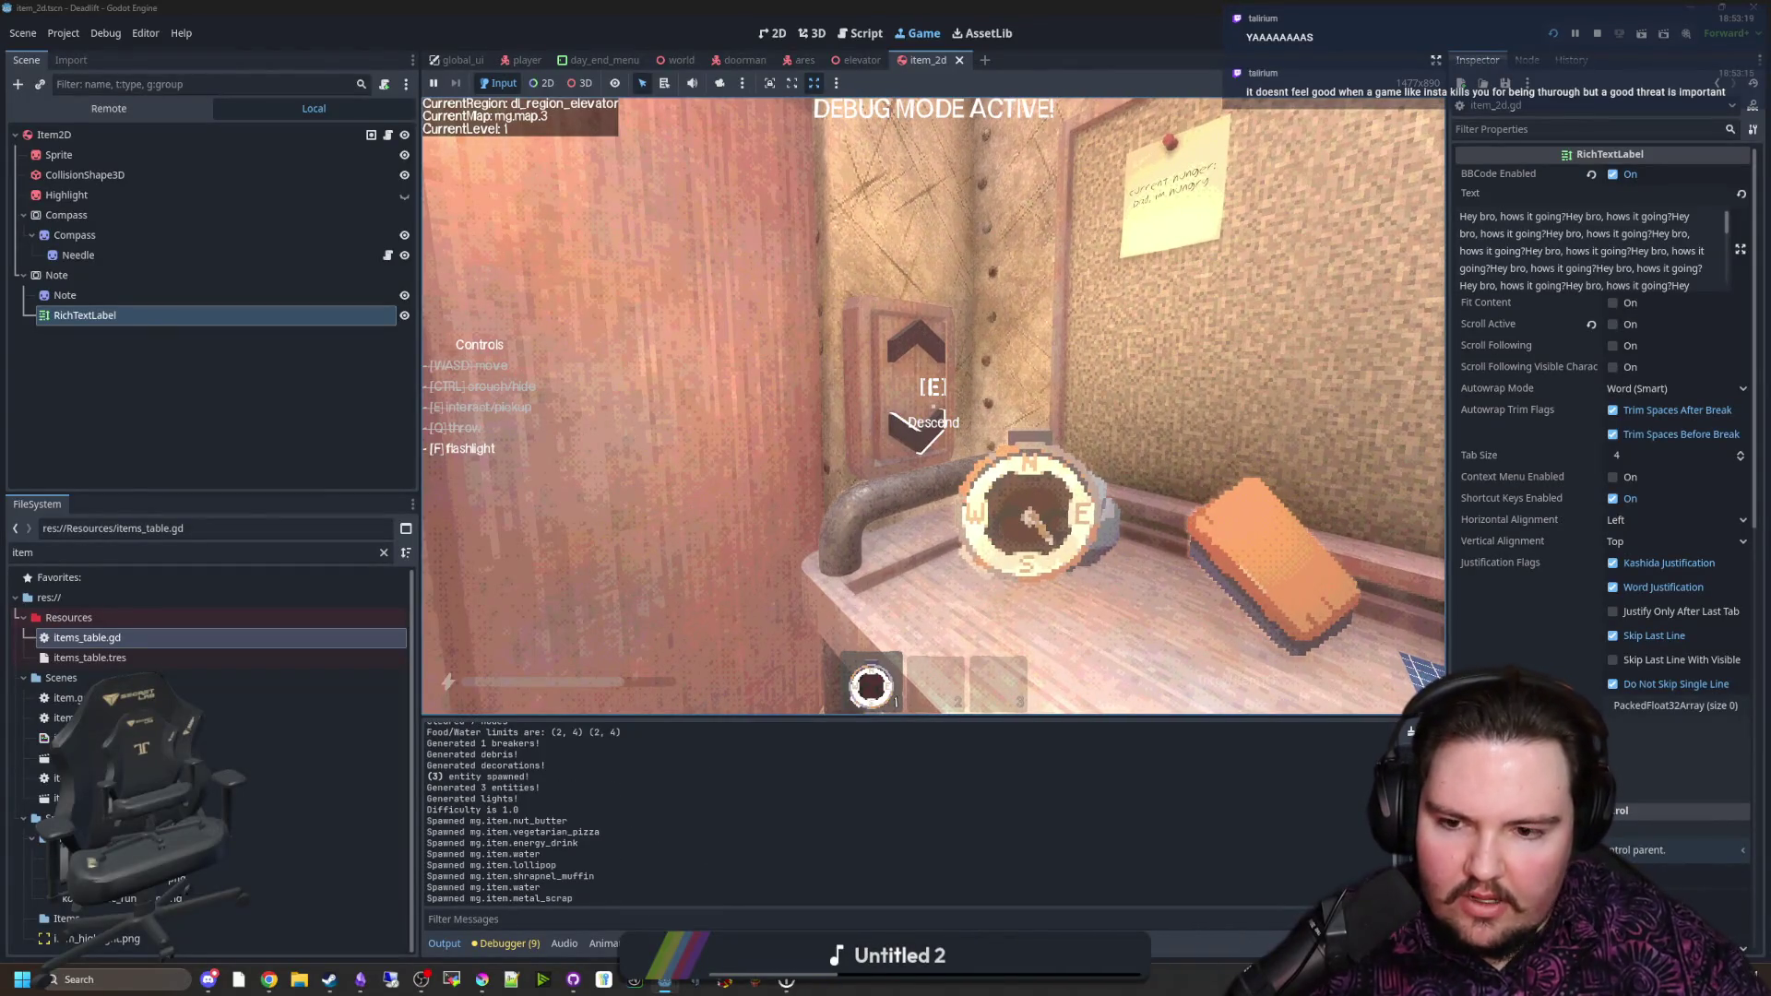
pyautogui.press('w')
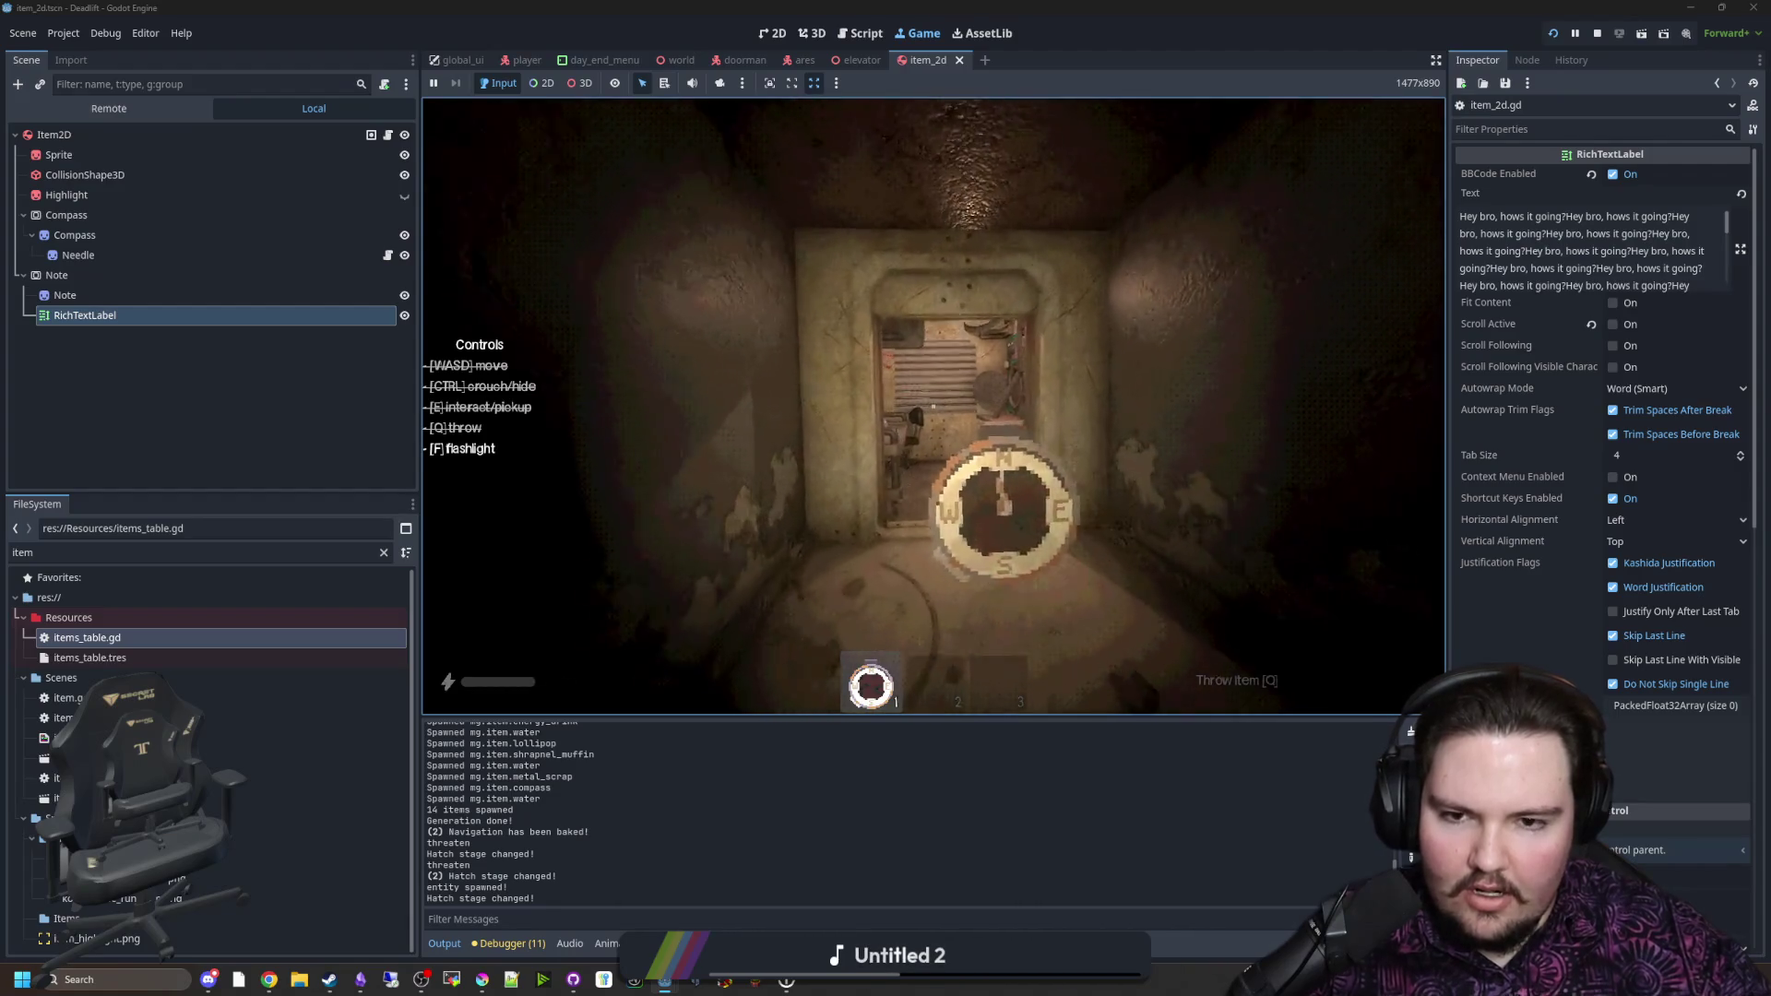
# Step: Move through the doorway, position in front of the bench, and pick up the compass
pyautogui.press('w')
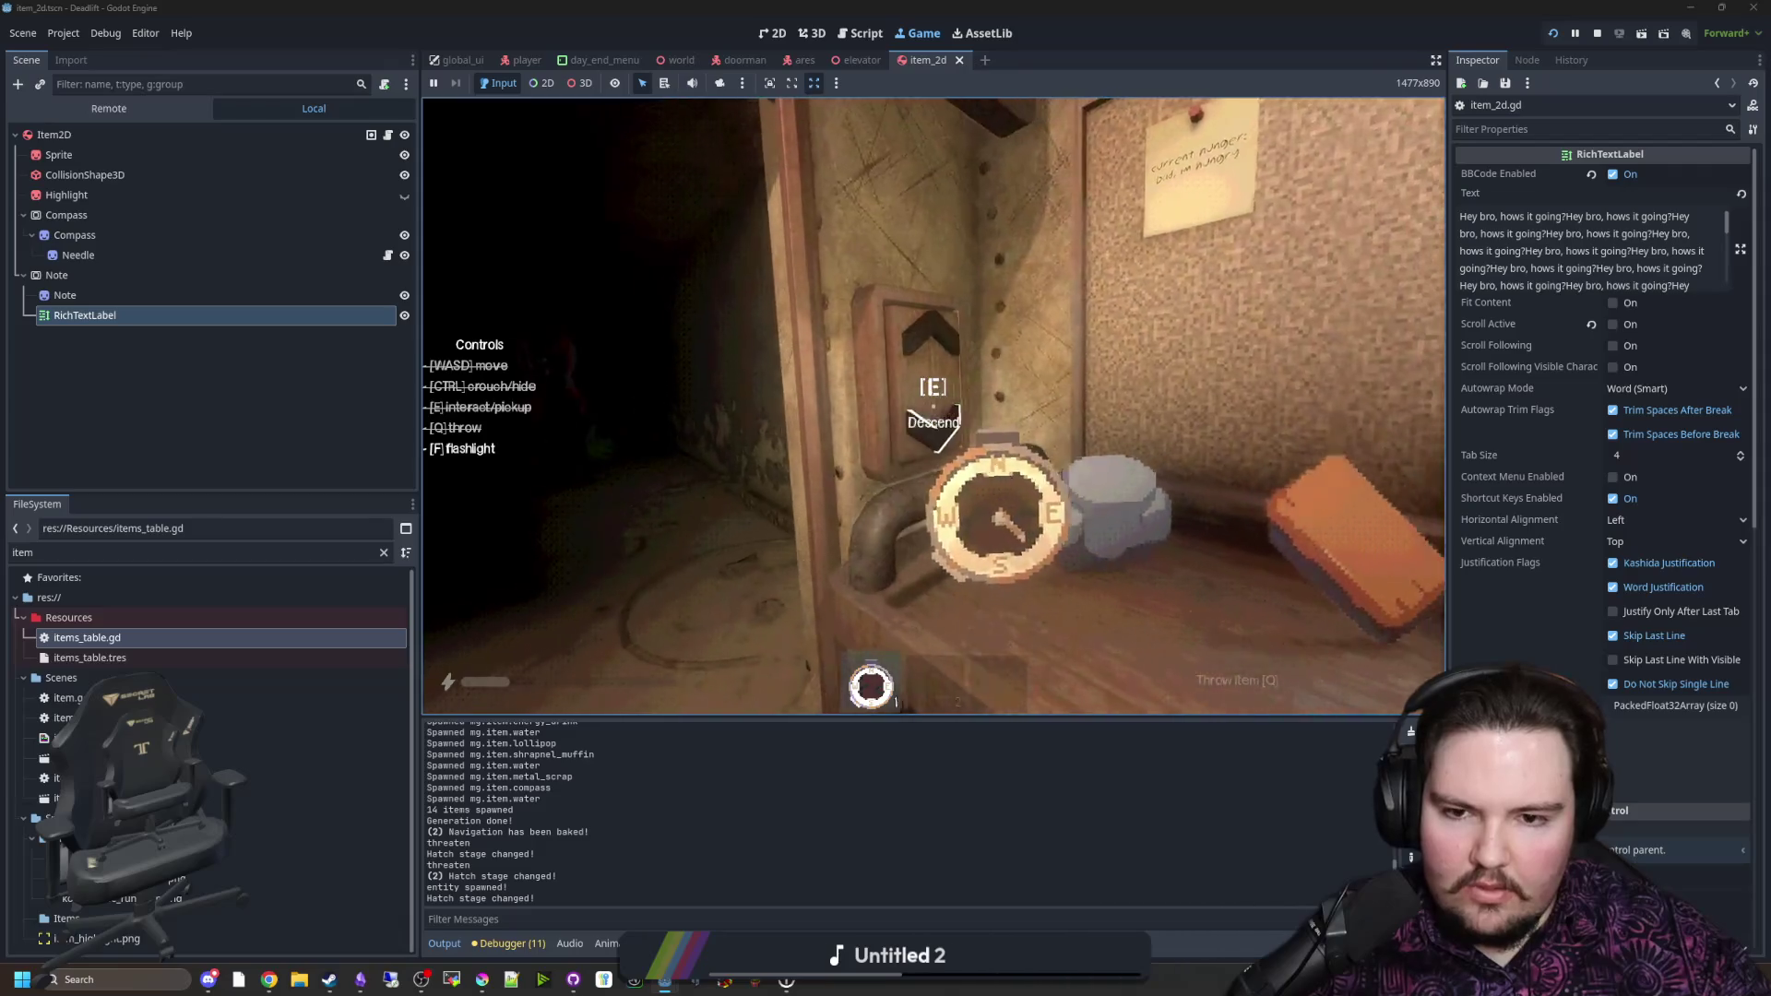
pyautogui.press('s')
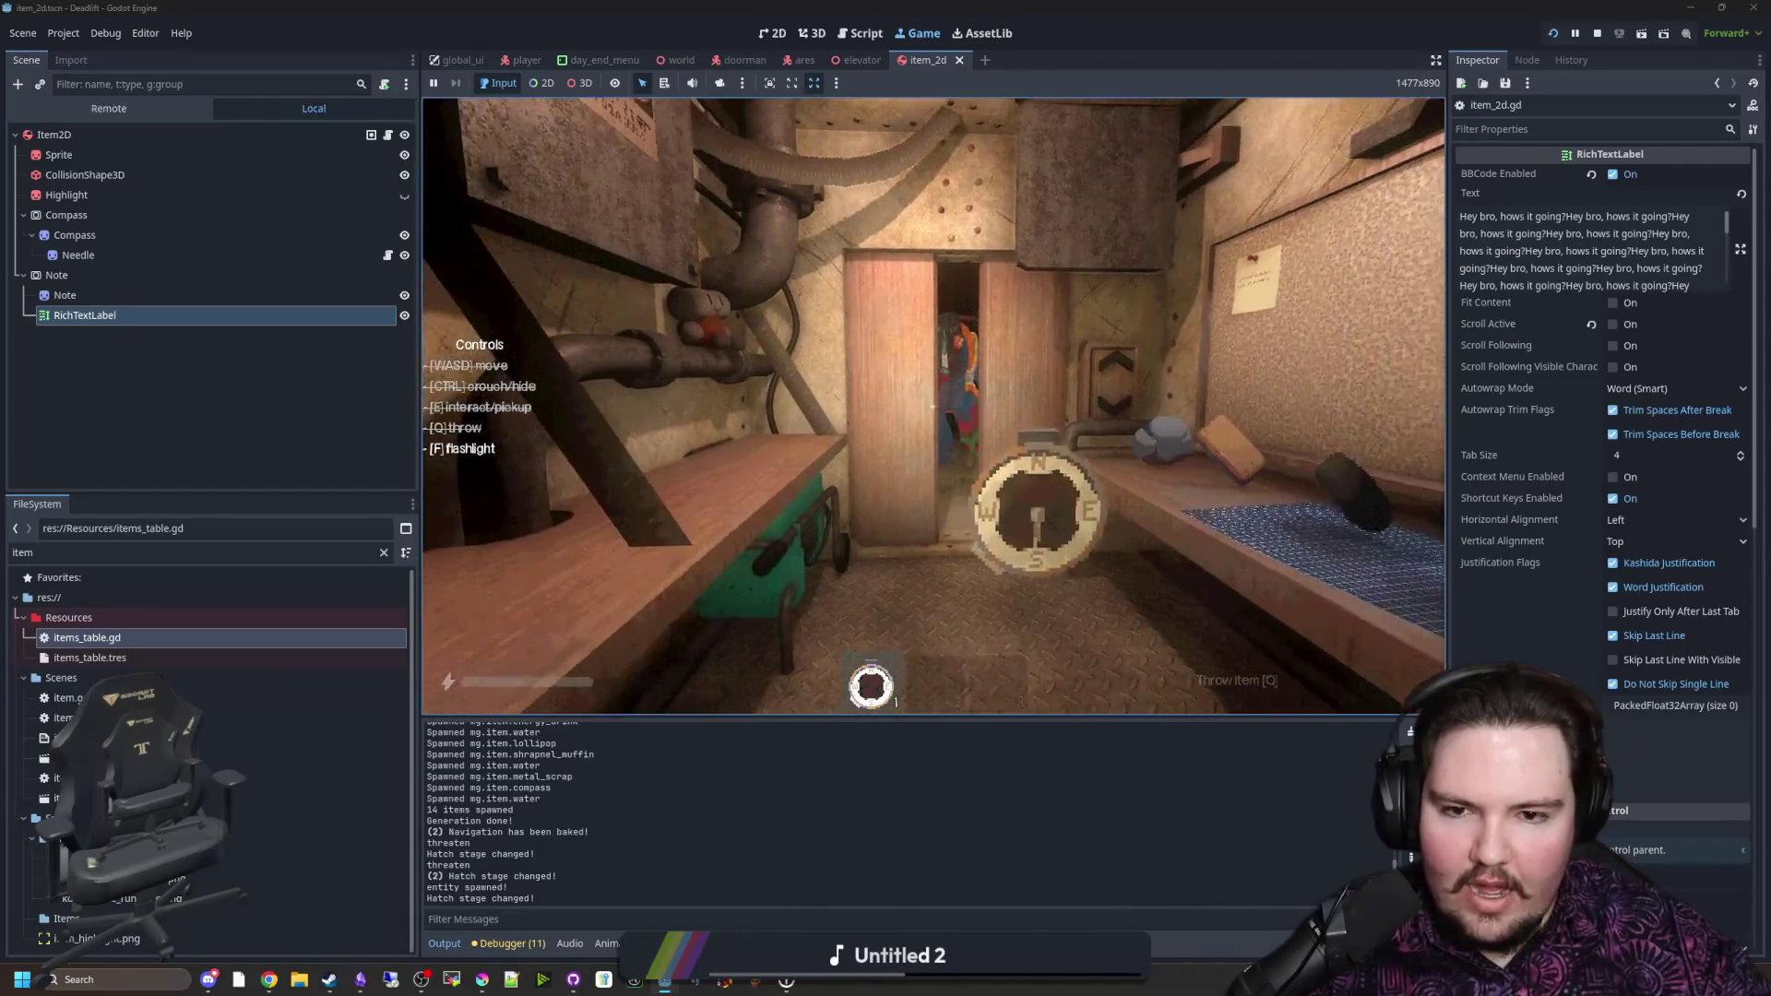
pyautogui.press('w')
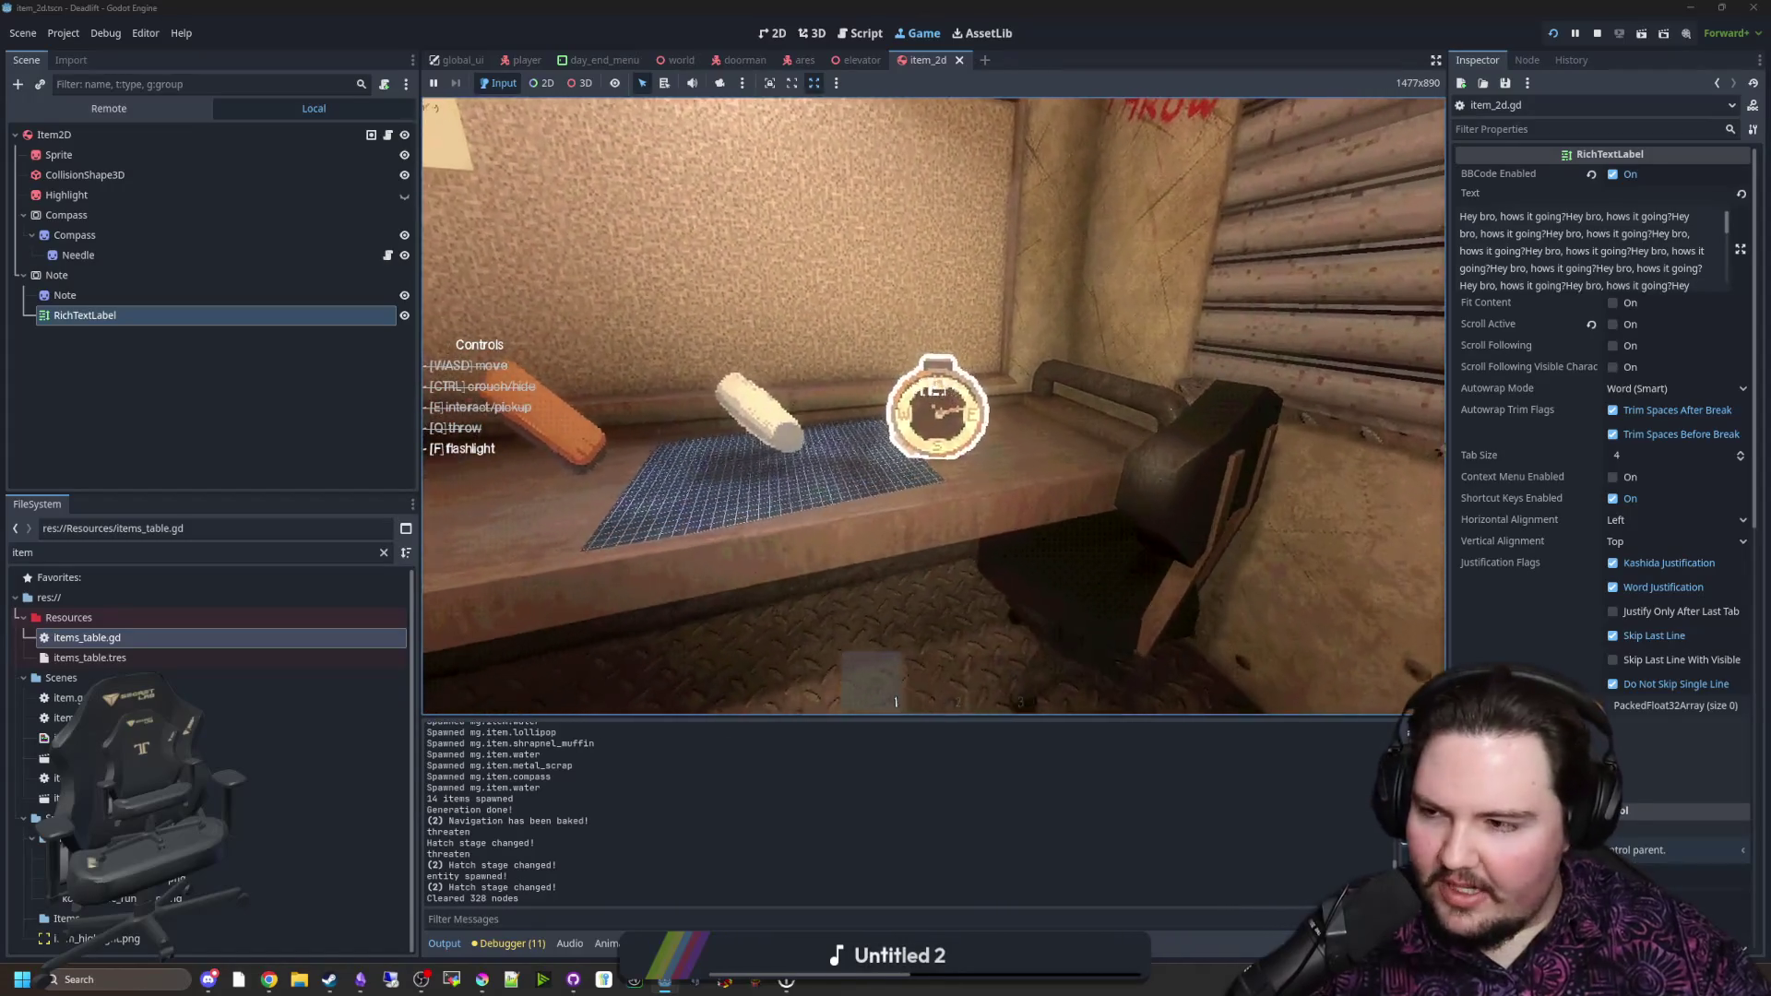
pyautogui.press('w')
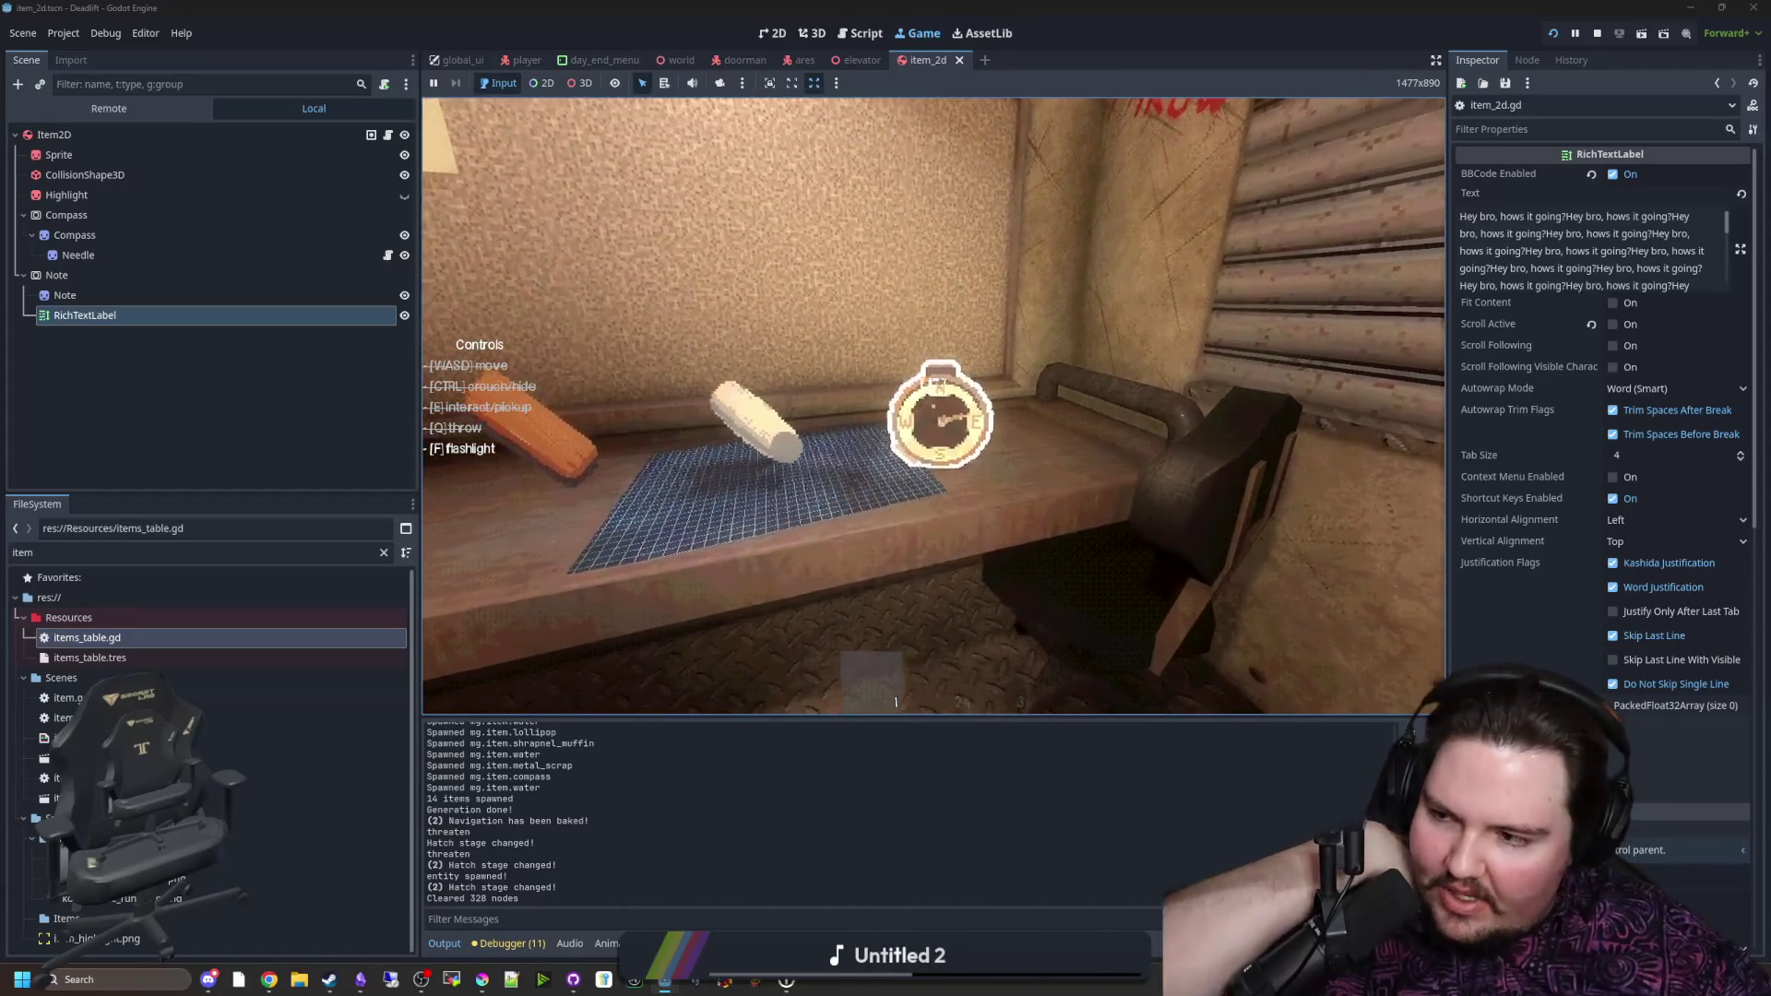
pyautogui.press('s')
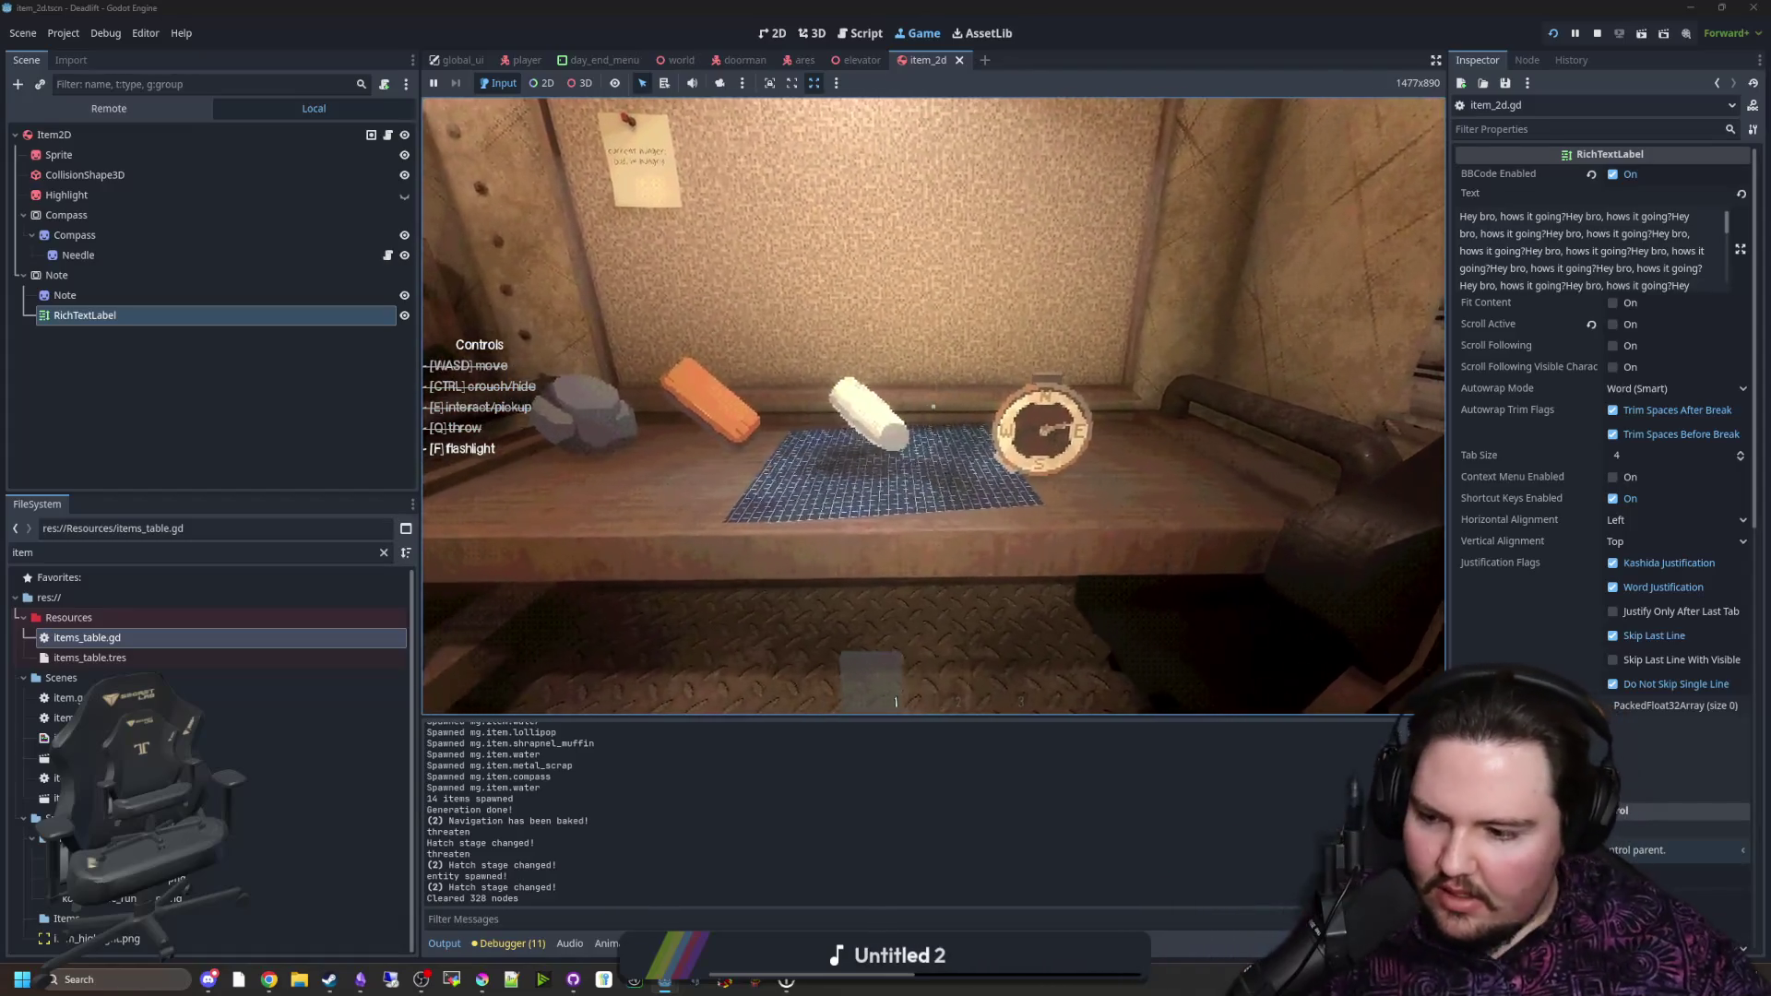
pyautogui.press('w')
pyautogui.press('s')
pyautogui.press('a')
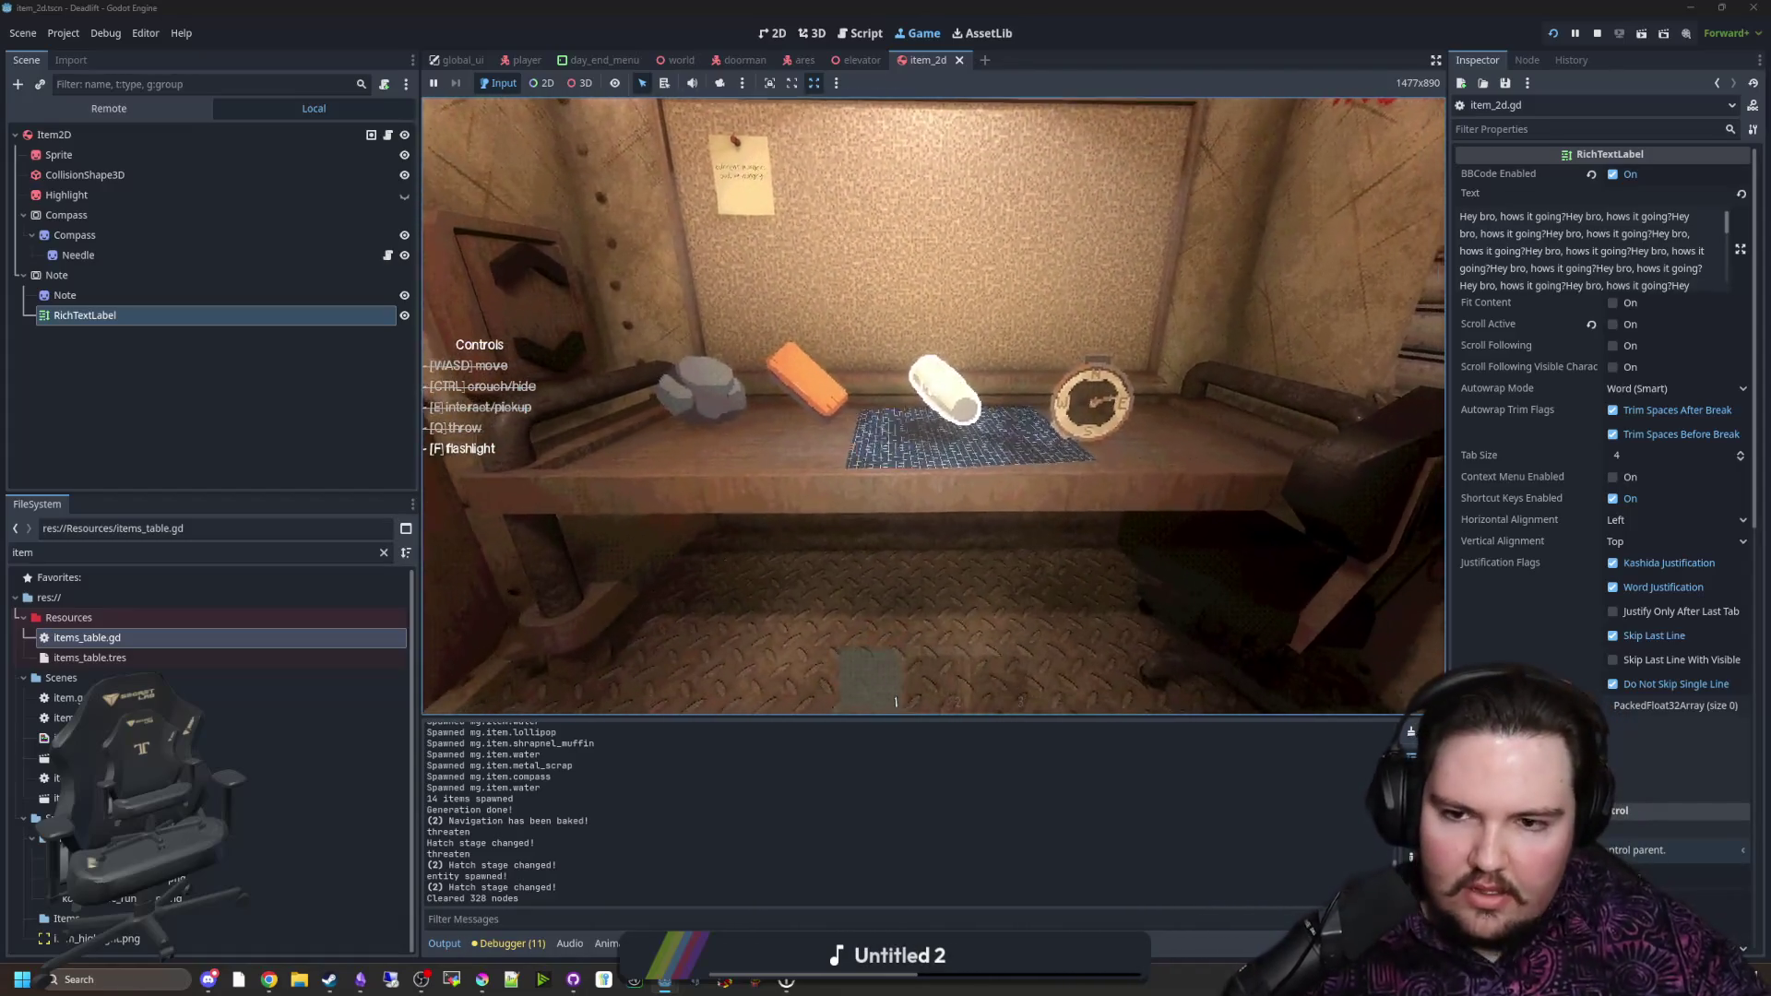
pyautogui.press('d')
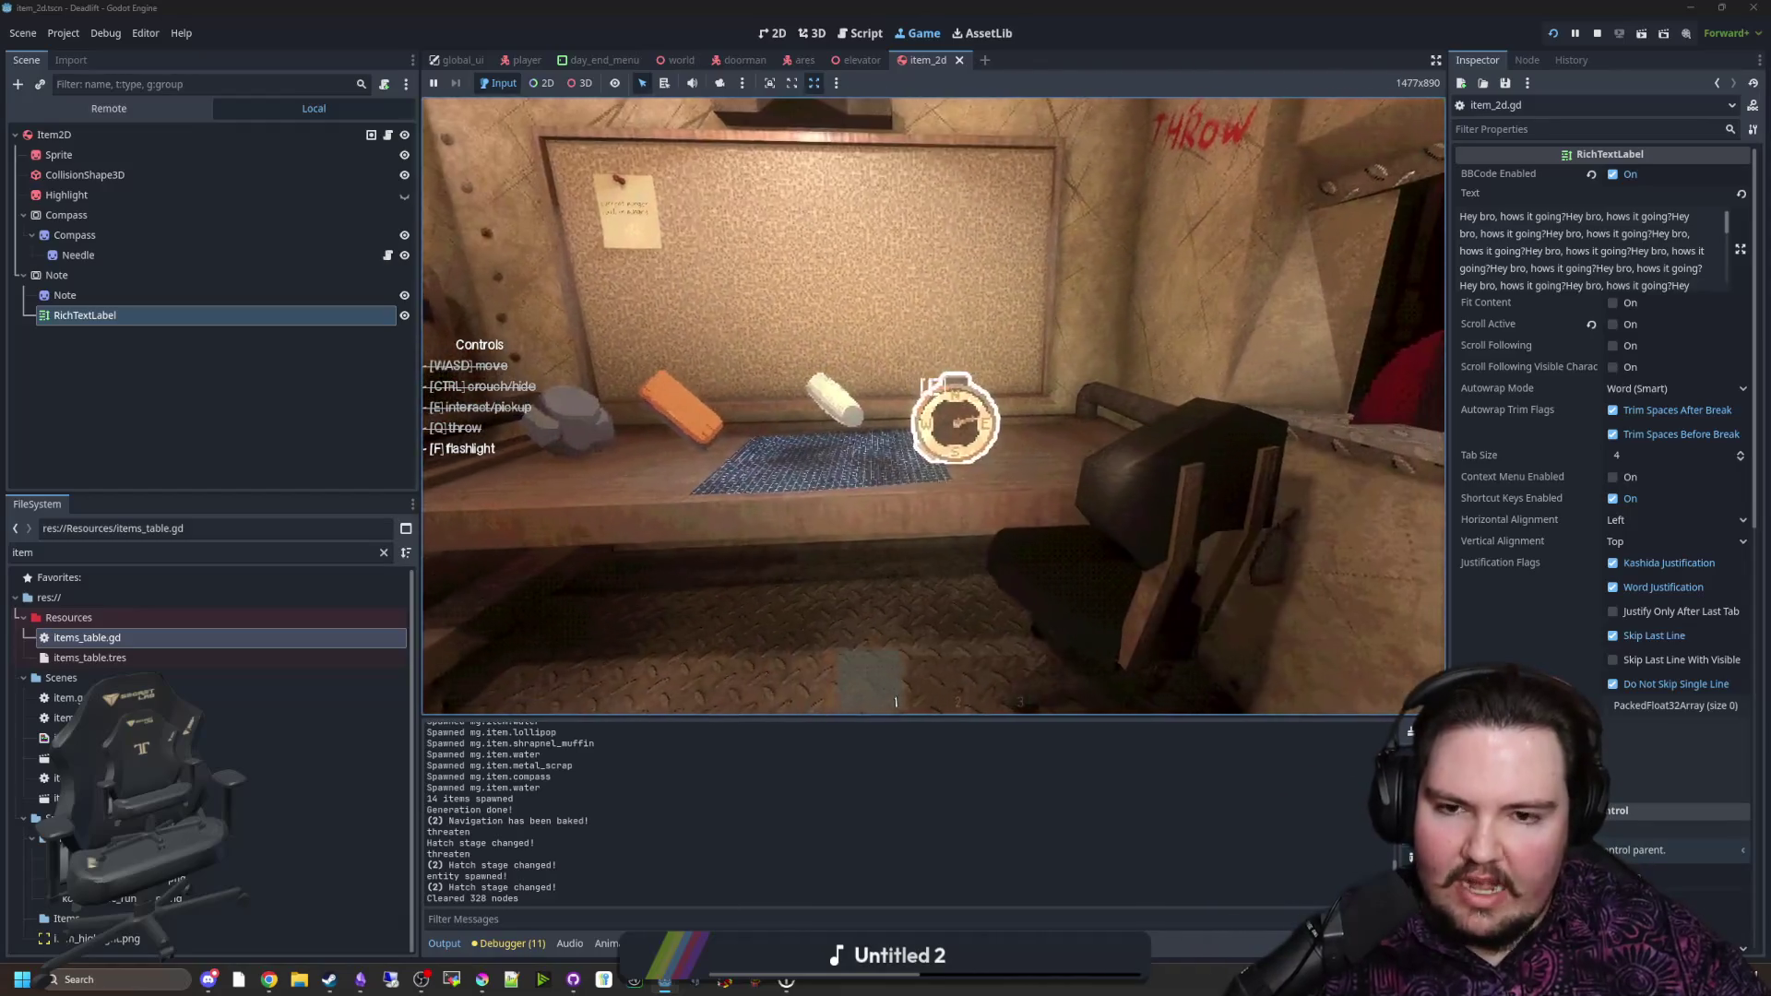
pyautogui.press('d')
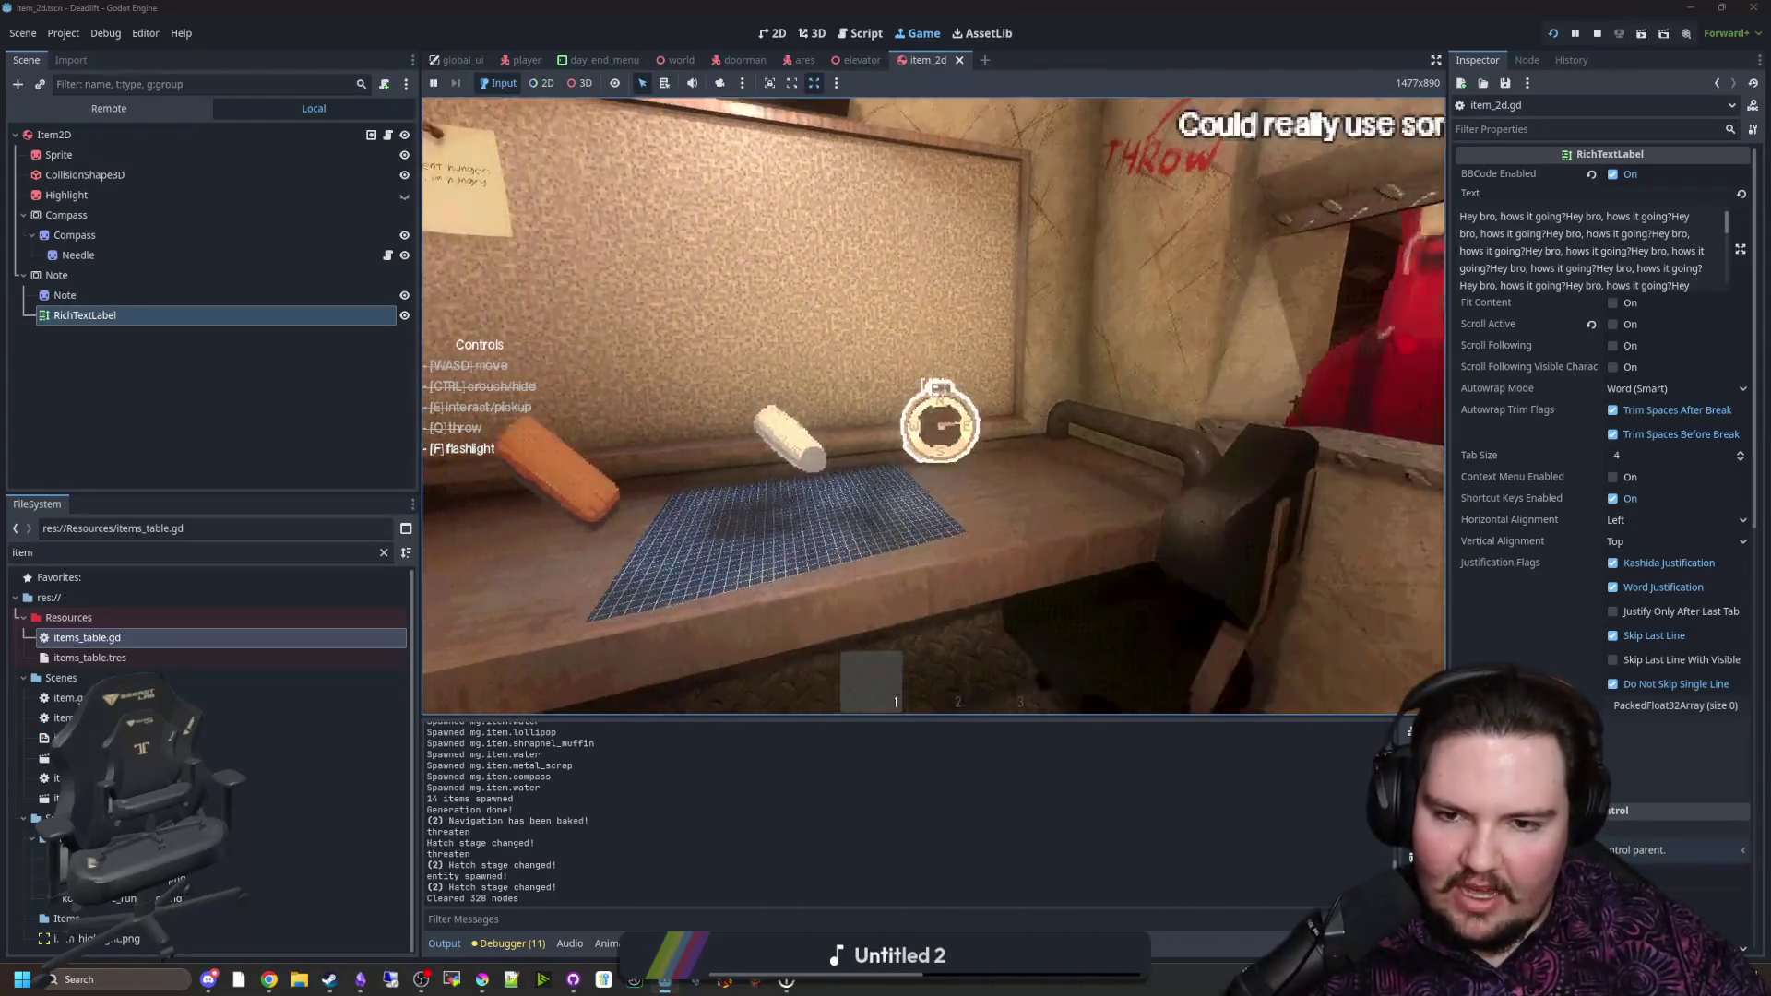
pyautogui.press('e')
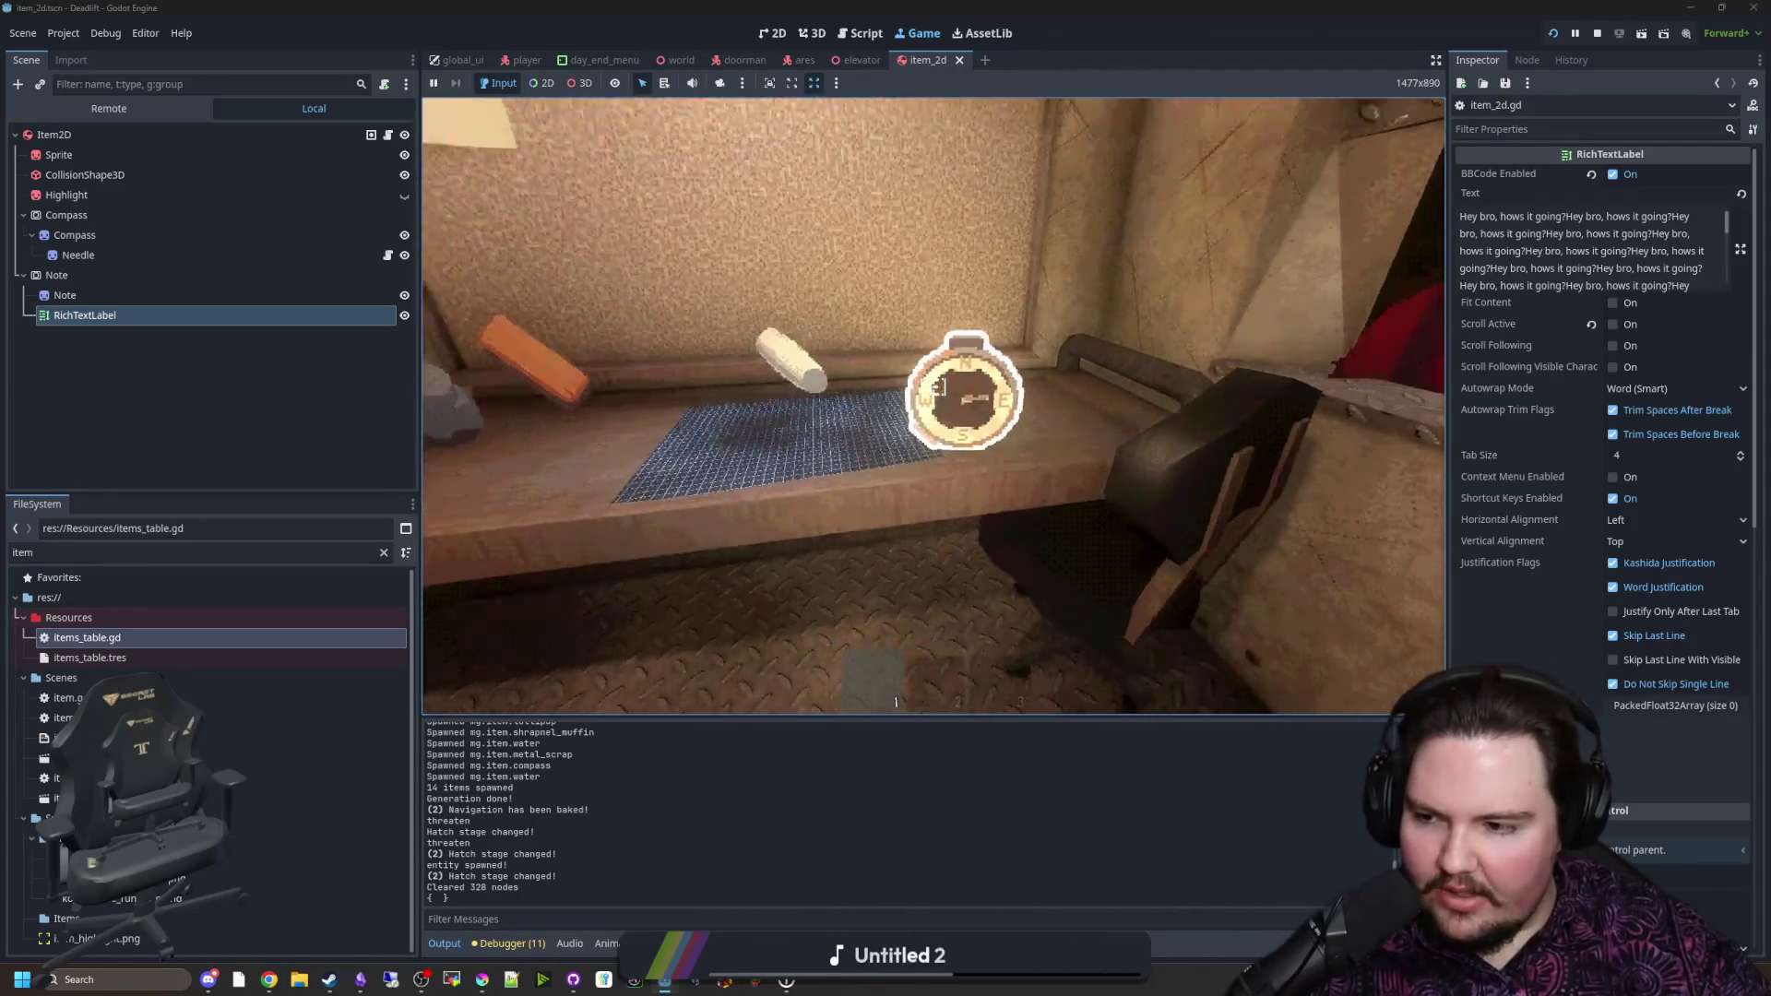
# Step: Grab the compass from the desk, drop it onto the bench, and pause the game
pyautogui.press('e')
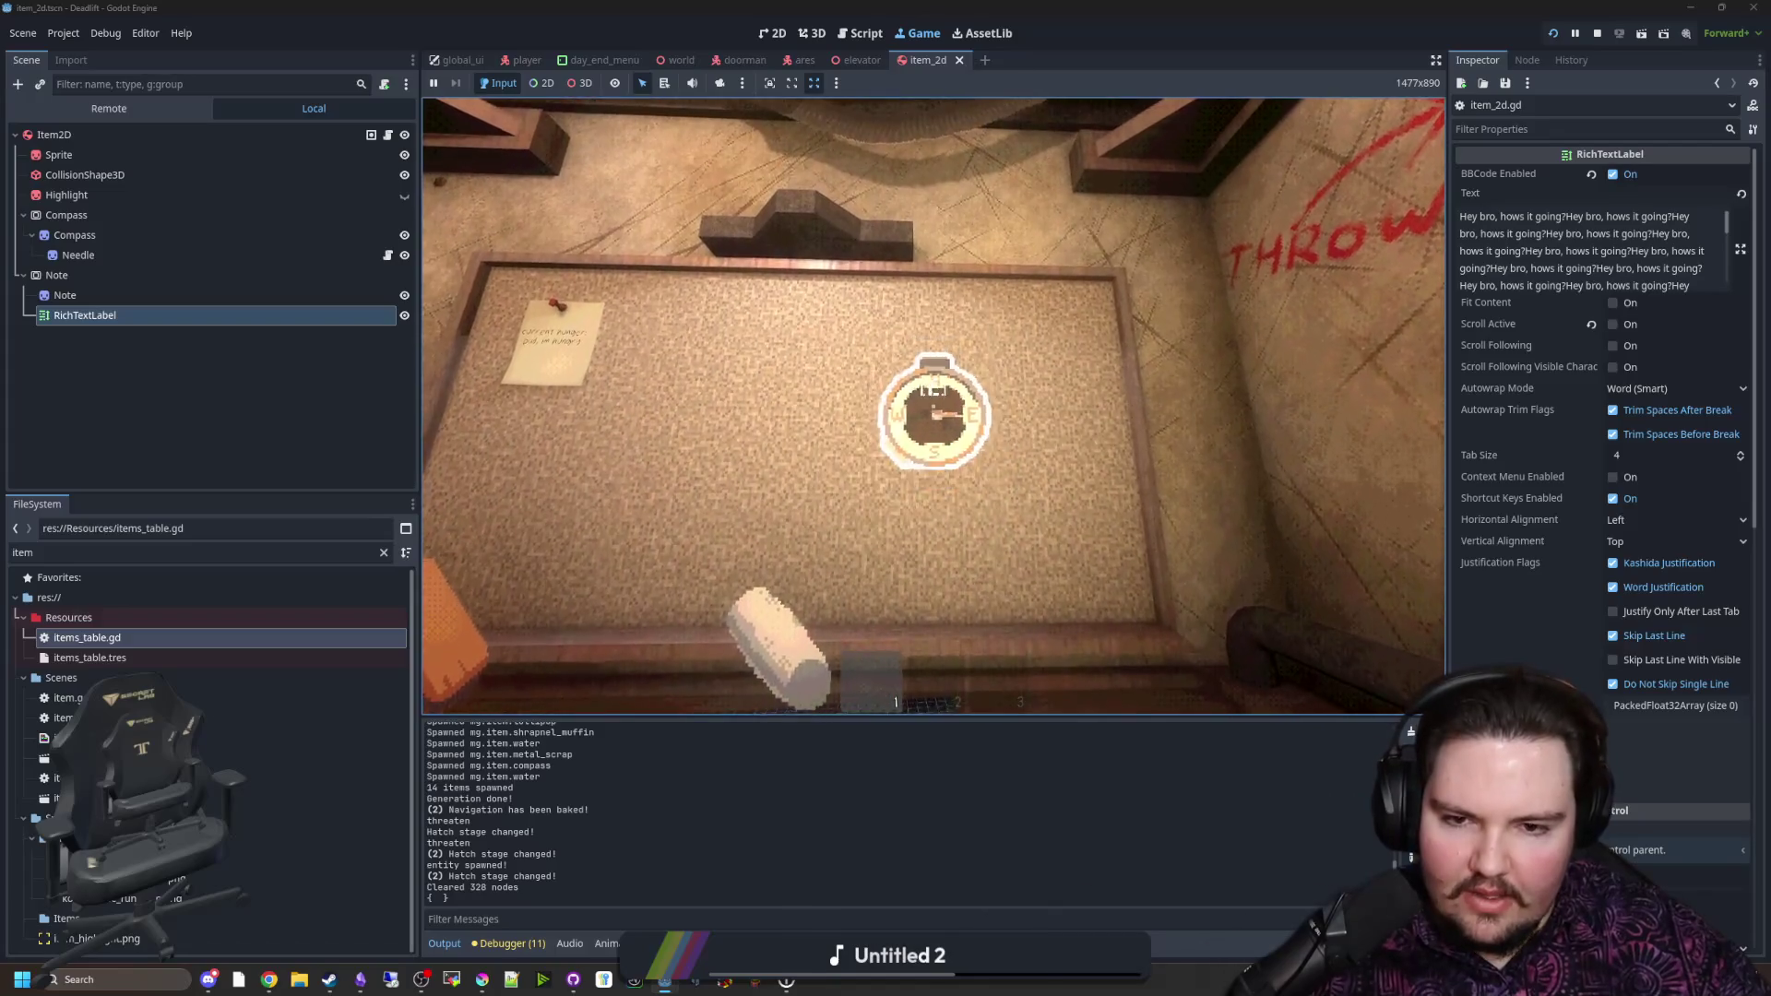
pyautogui.press('q')
pyautogui.press('Escape')
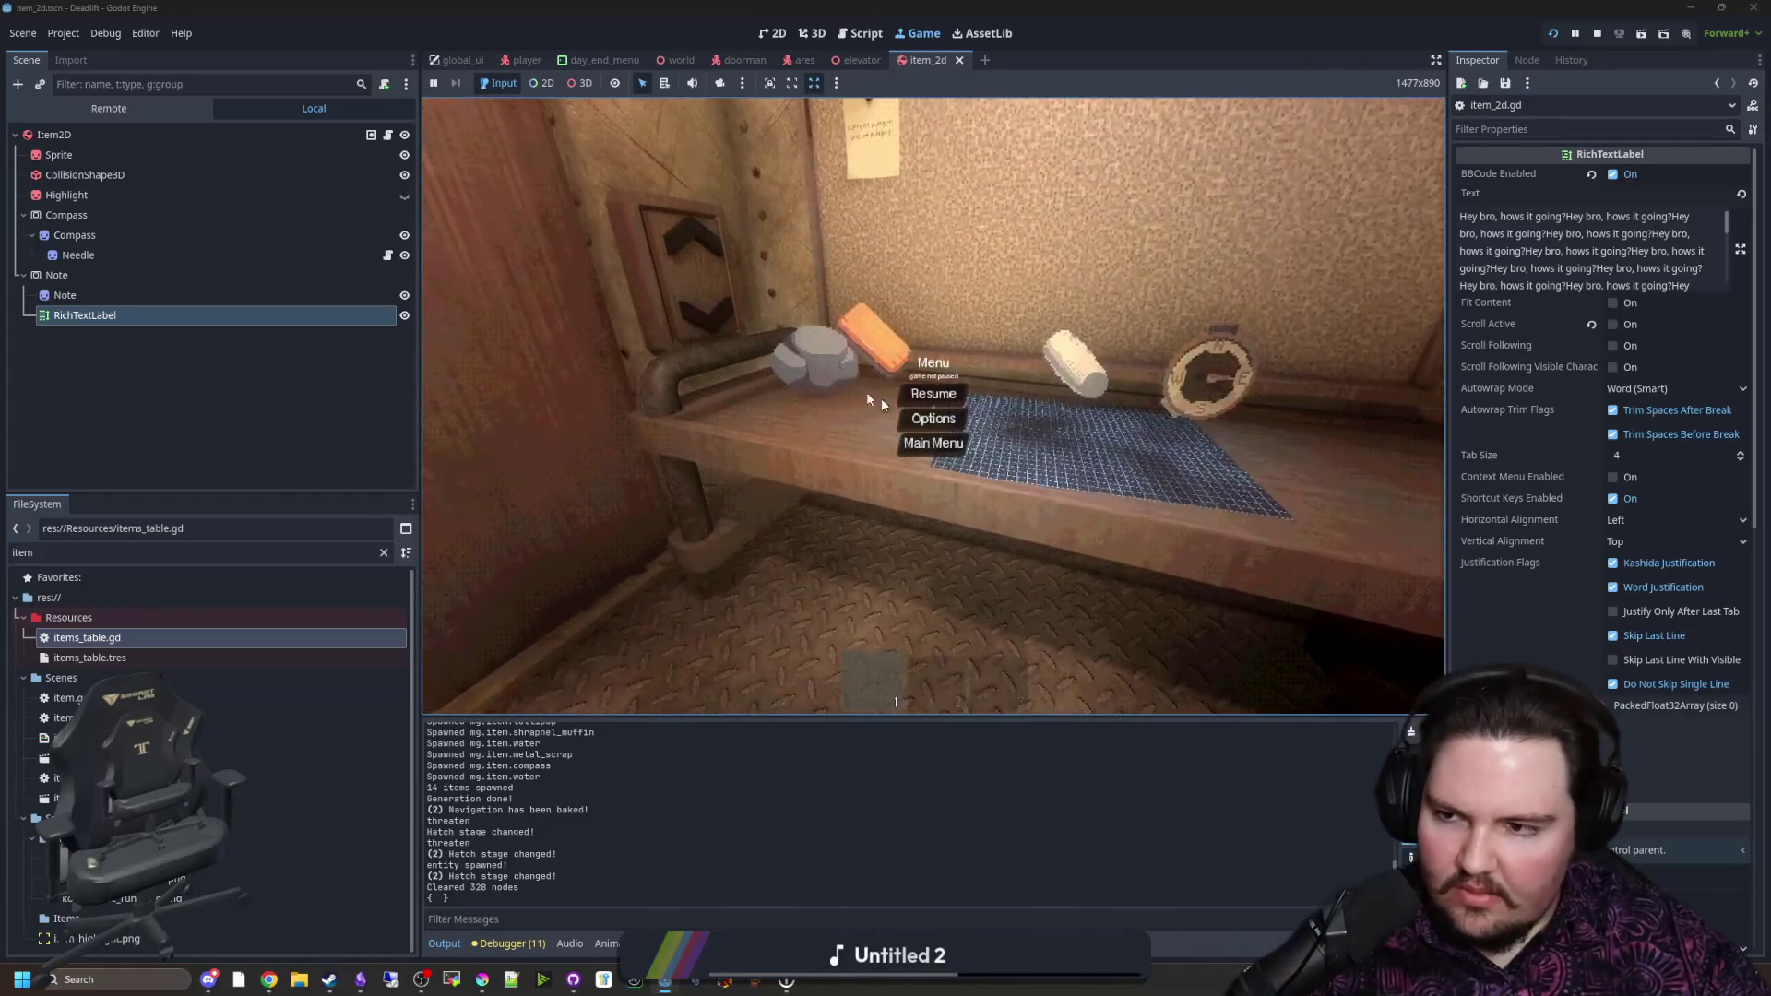
# Step: In item_2d.gd, delete the Sprite lookup line from the compass else branch
pyautogui.click(859, 32)
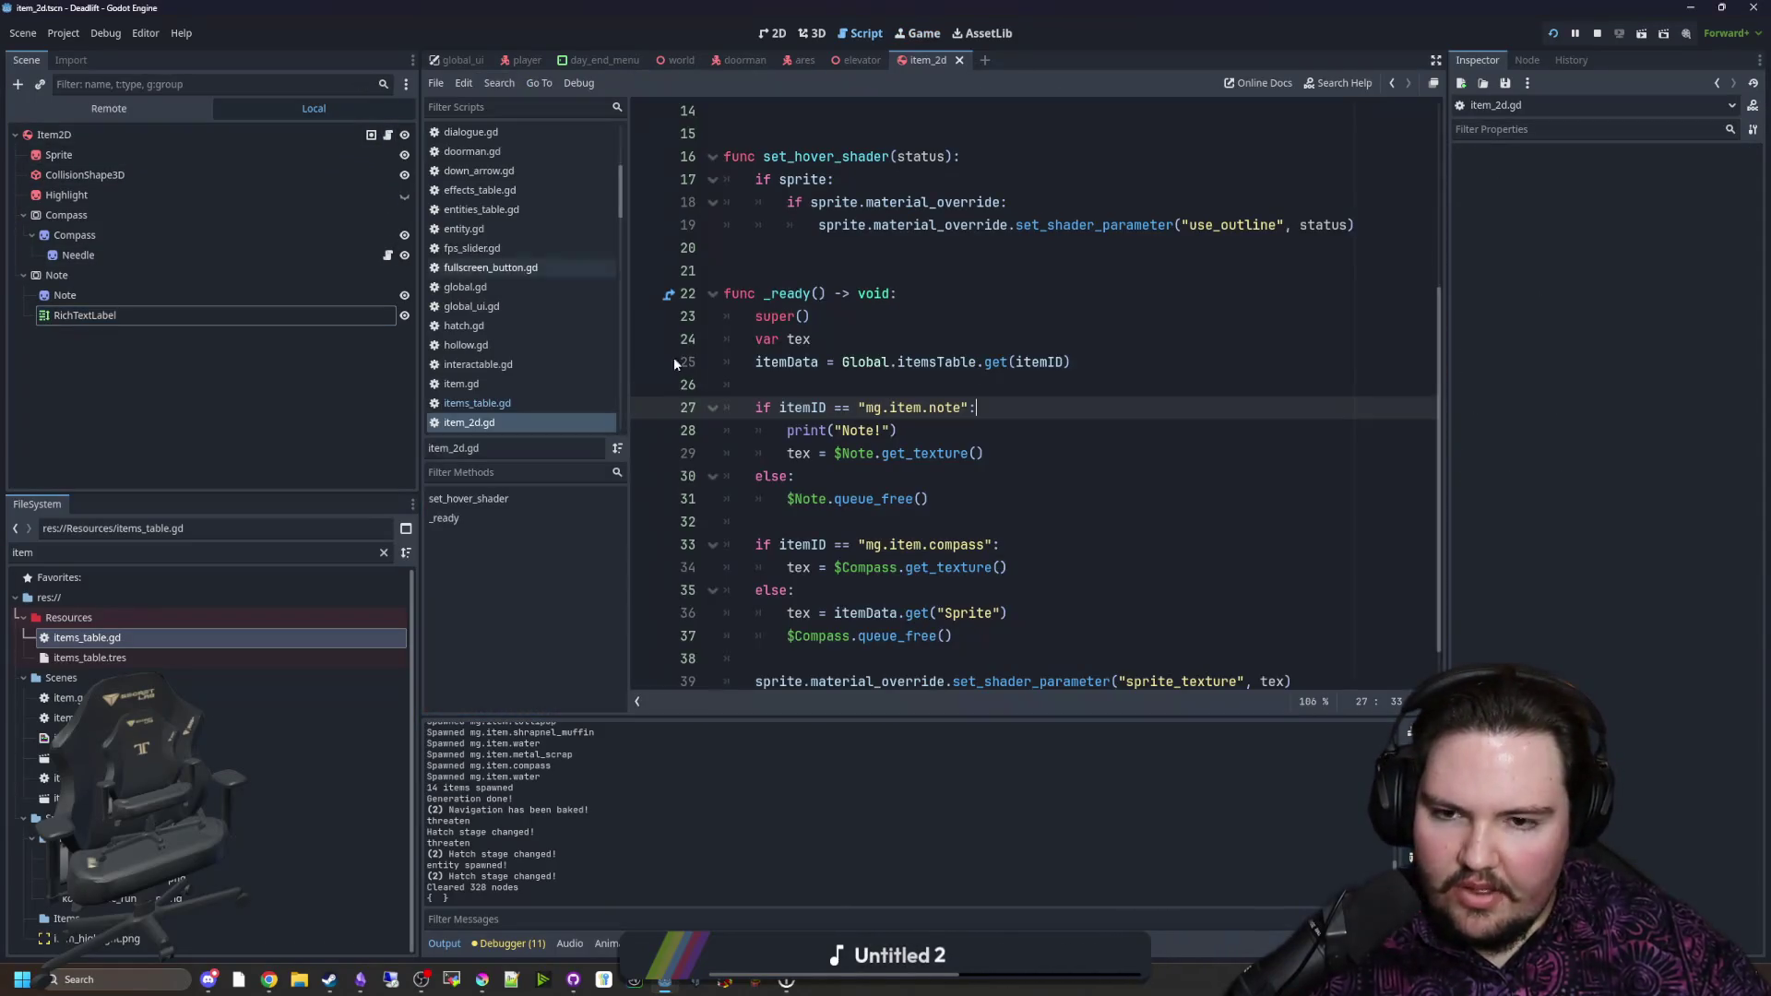
pyautogui.scroll(-1, 830, 415)
pyautogui.click(882, 499)
pyautogui.click(883, 476)
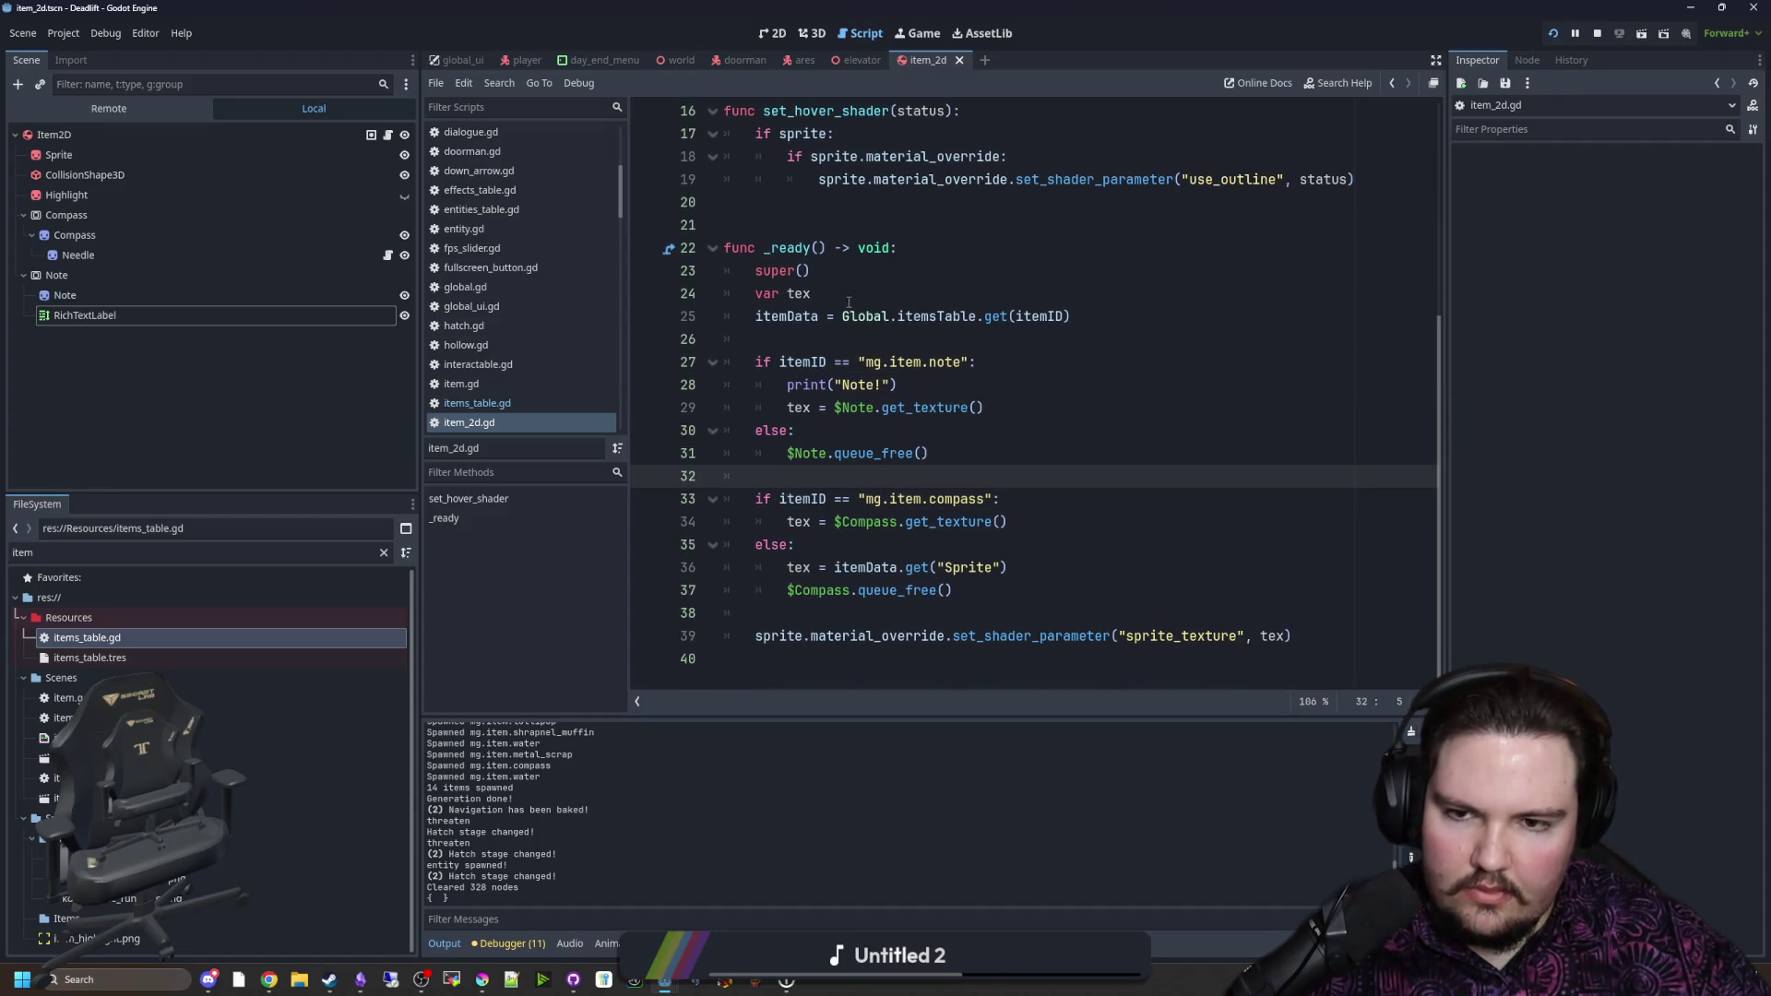
pyautogui.doubleClick(799, 293)
pyautogui.click(849, 340)
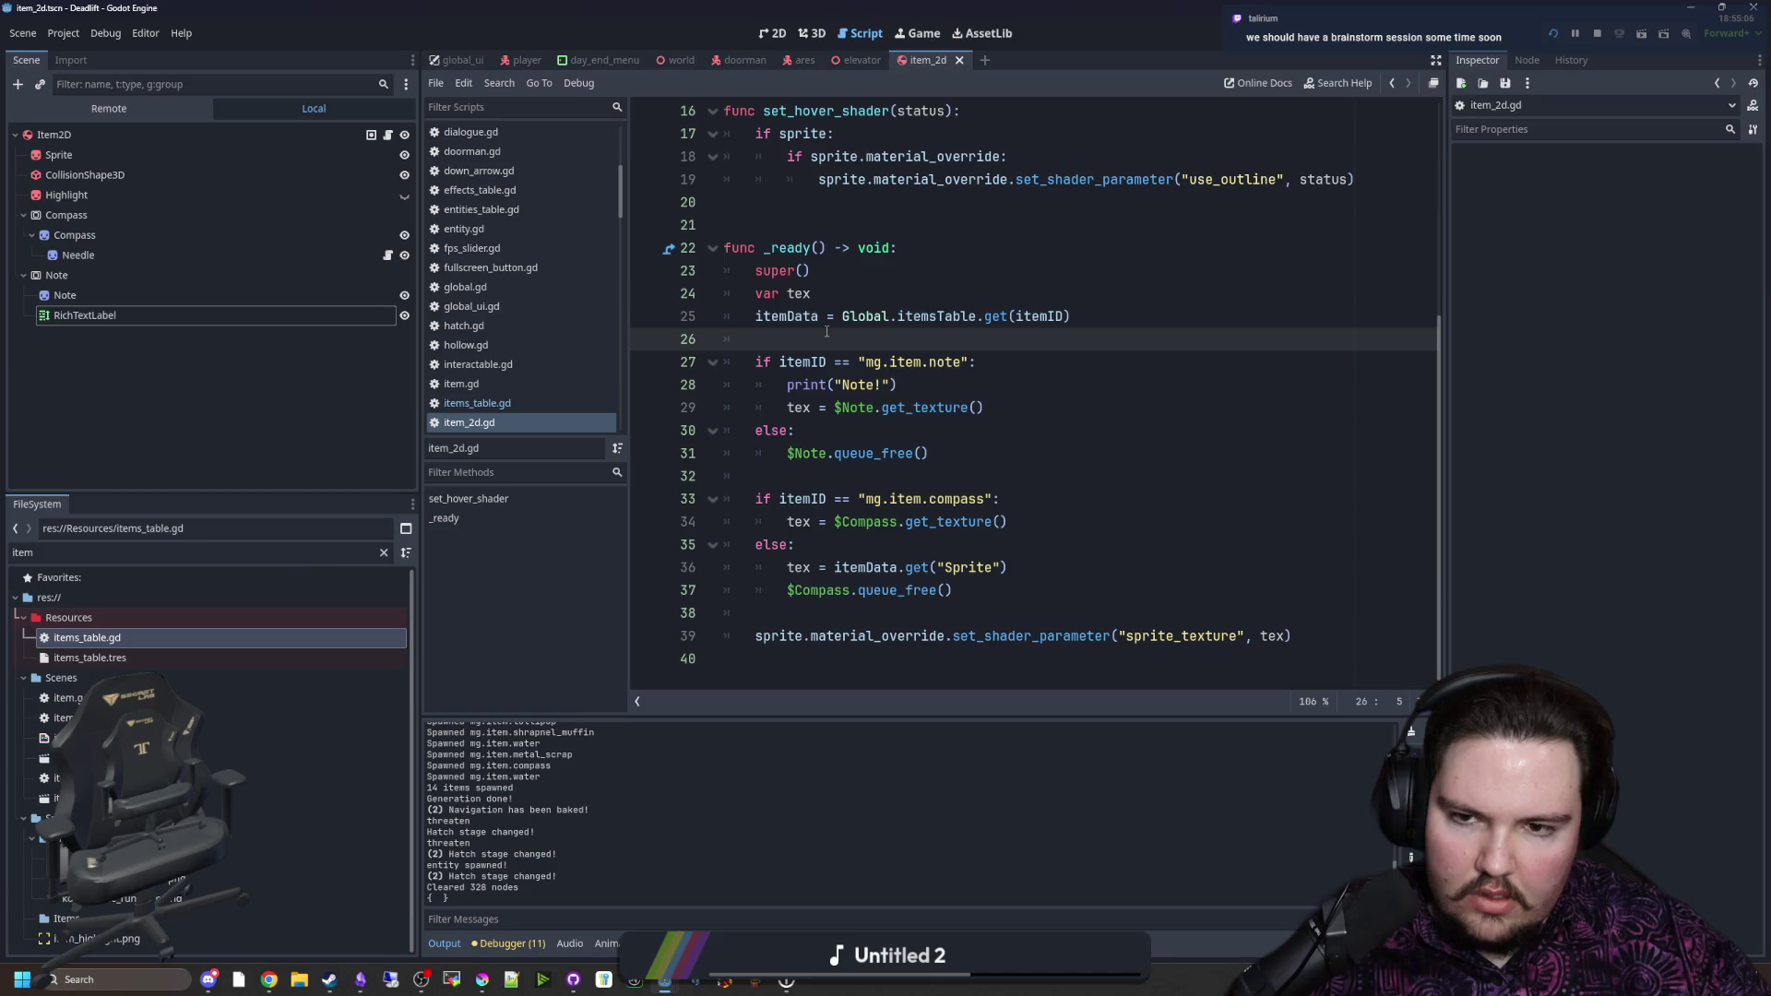
pyautogui.moveTo(1008, 567); pyautogui.dragTo(787, 568)
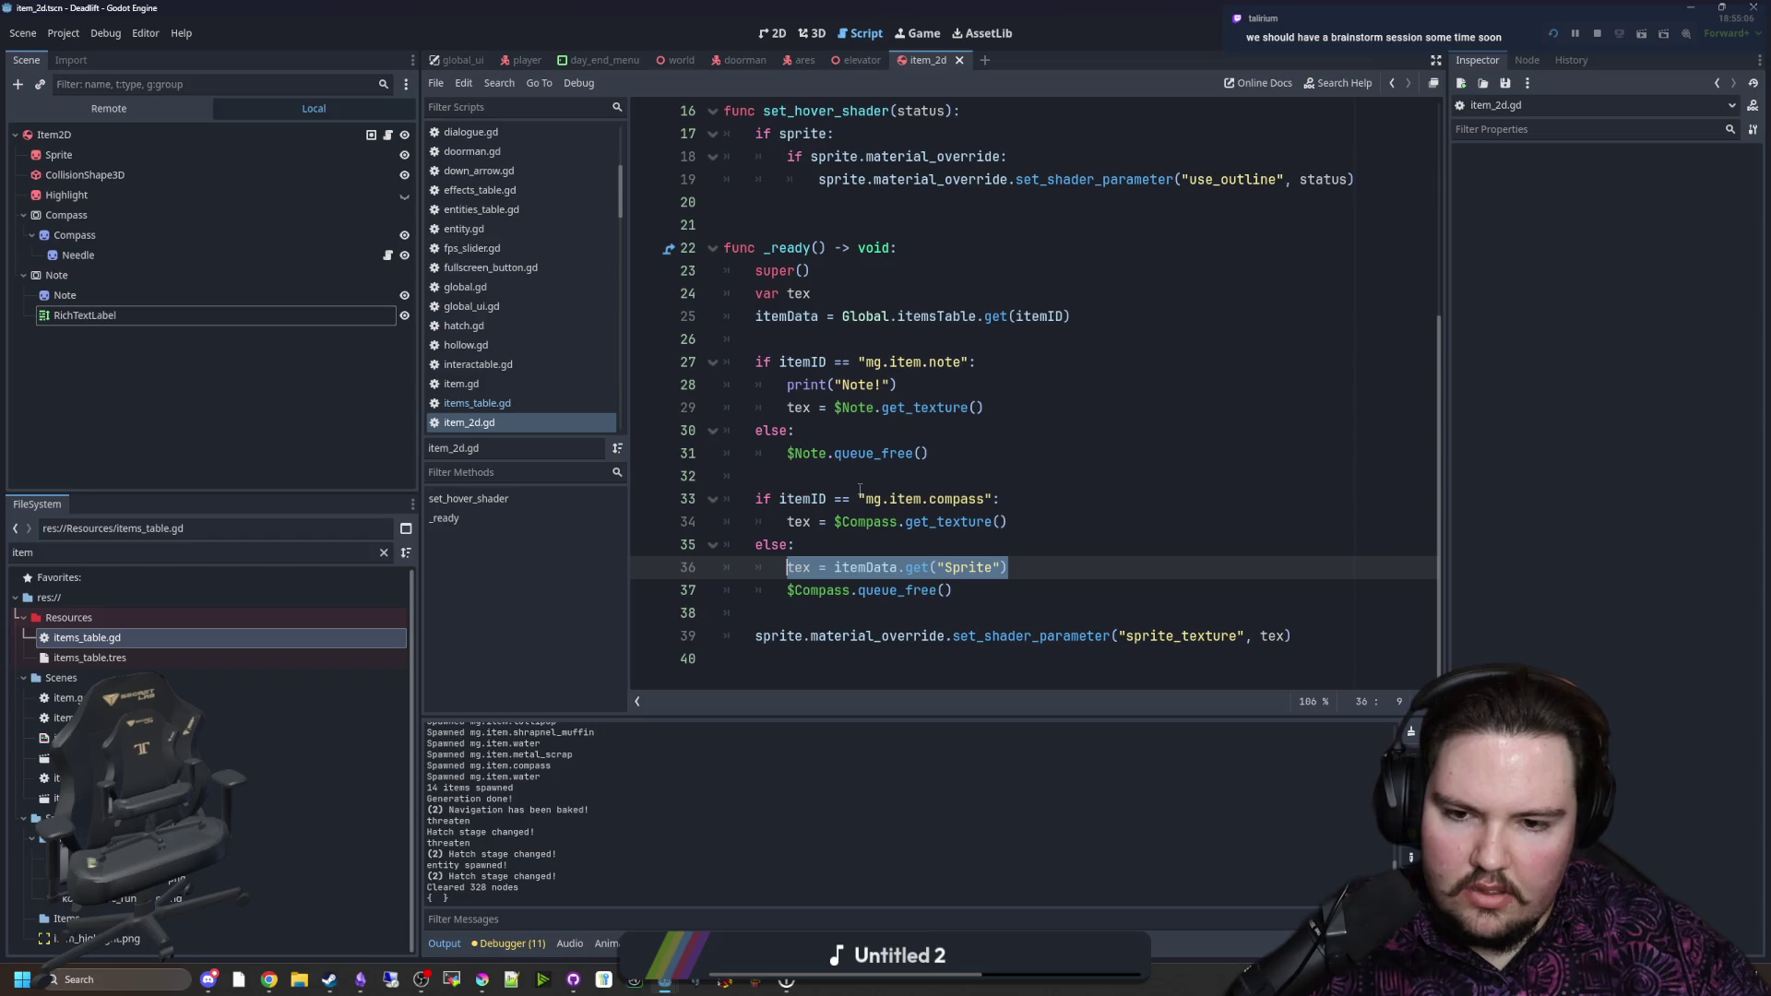
pyautogui.press('BackSpace')
pyautogui.hotkey('ctrl', 'shift', 'k')
# Step: Add 'if tex == null: tex = itemData.get("Sprite")' after the compass block
pyautogui.click(994, 559)
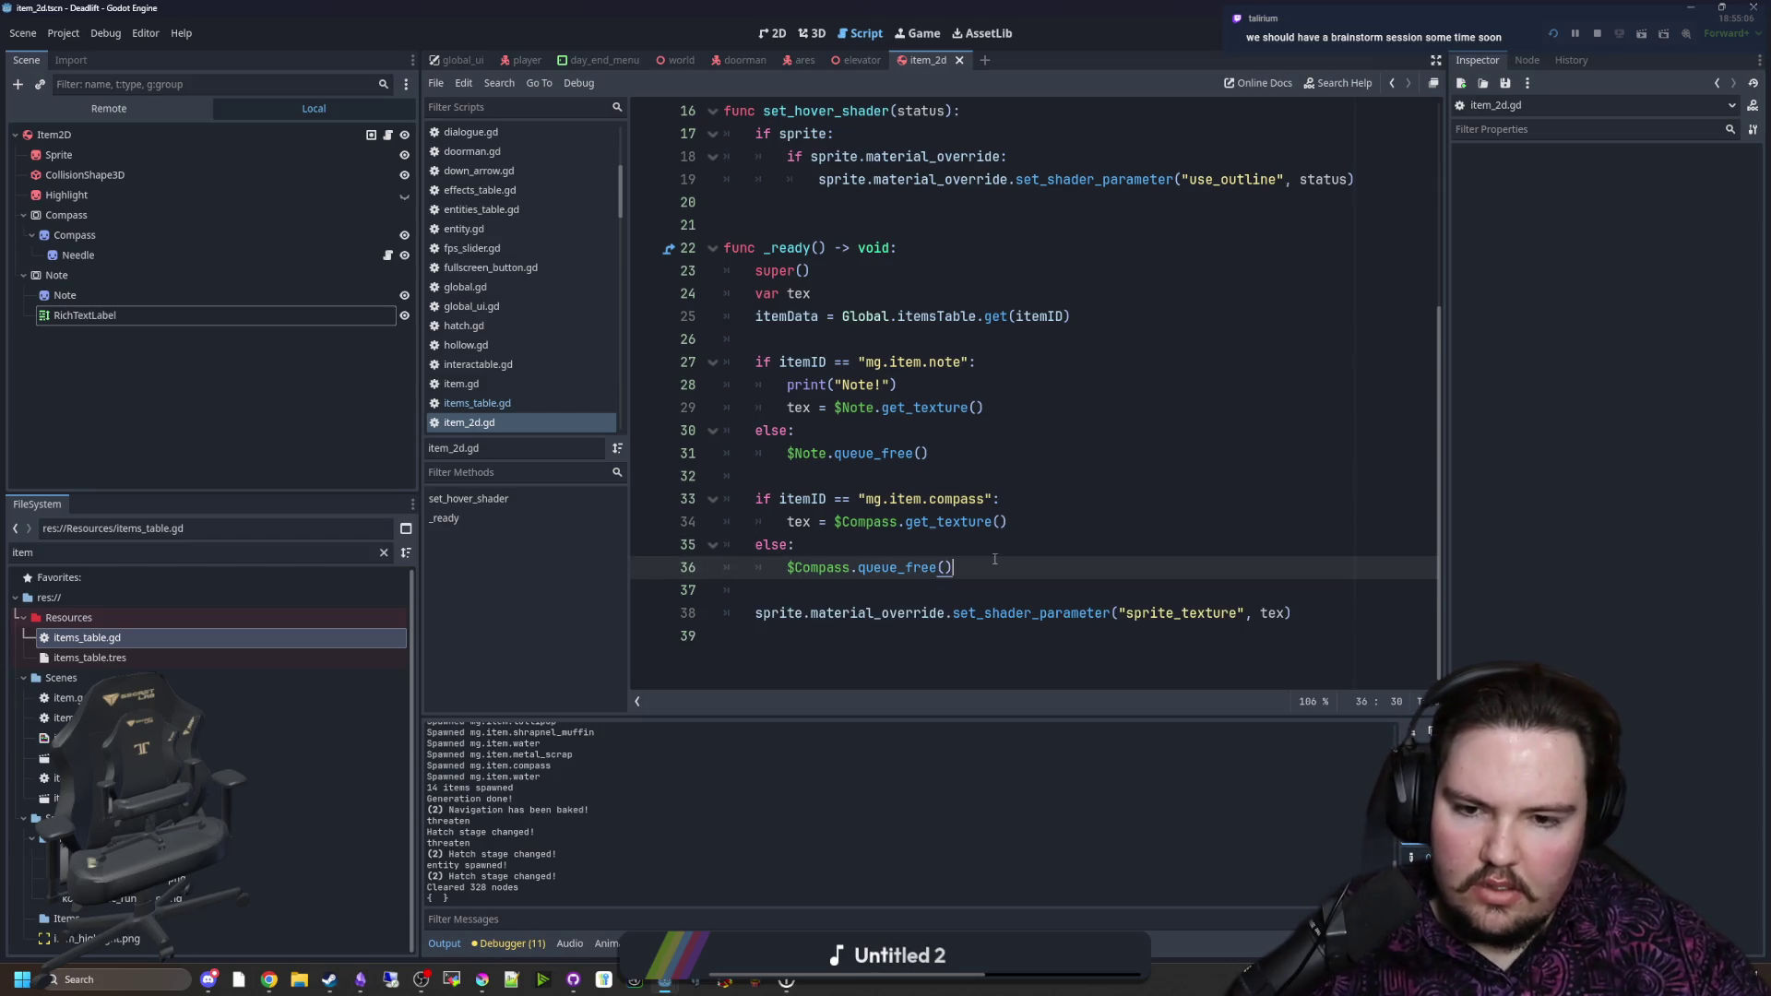
pyautogui.press('Down')
pyautogui.press('Return')
pyautogui.press('Return')
pyautogui.press('Up')
pyautogui.write('if ')
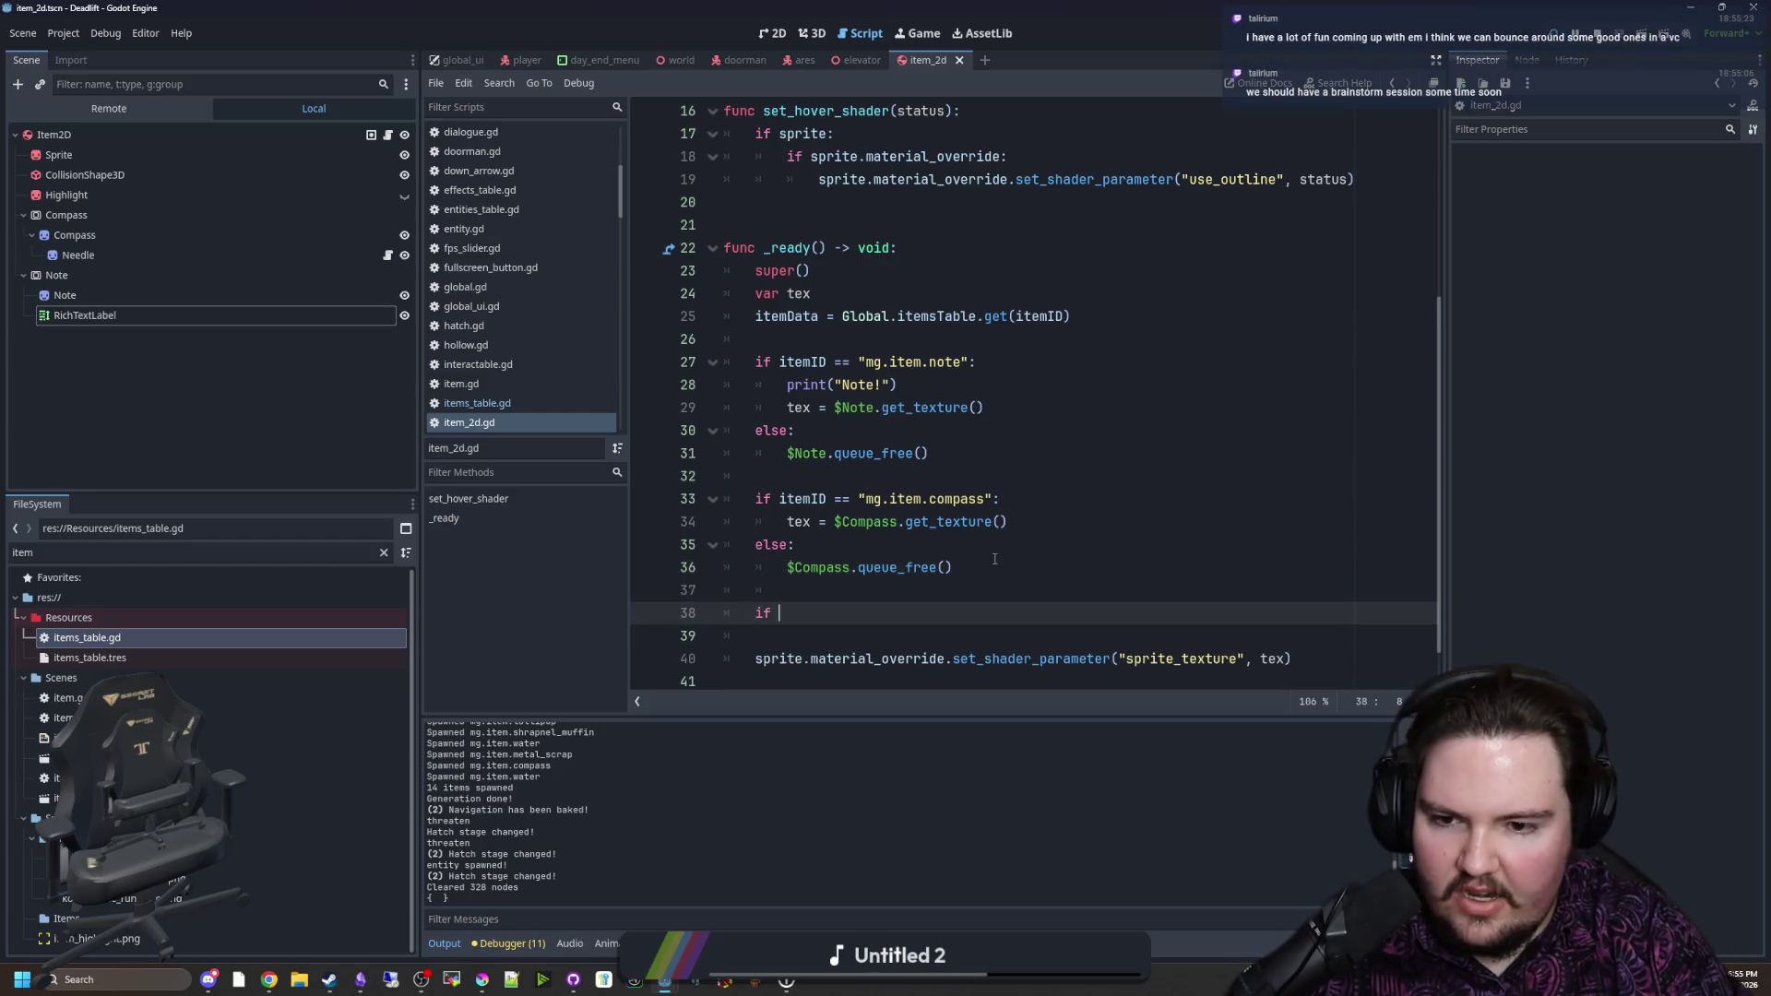
pyautogui.write('tex == null:')
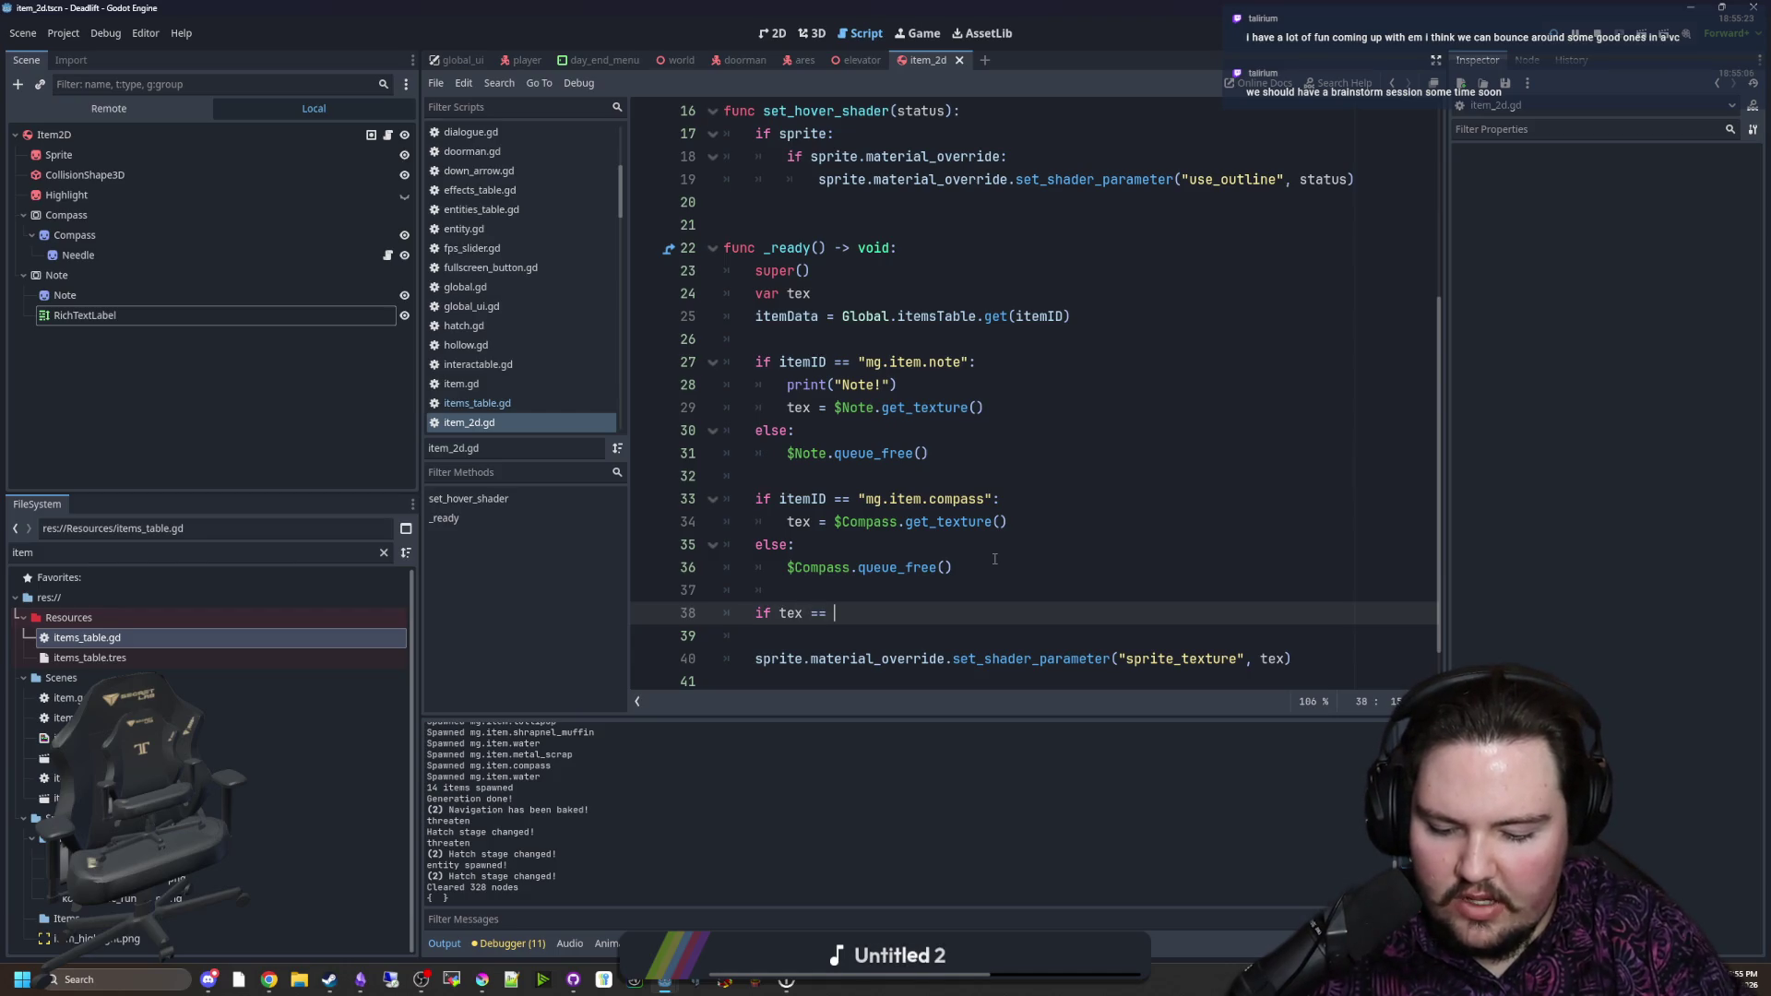
pyautogui.press('Return')
pyautogui.write('tex = itemData.get("Sprite")')
# Step: Save the edited item_2d.gd script with Ctrl+S
pyautogui.scroll(-1, 964, 559)
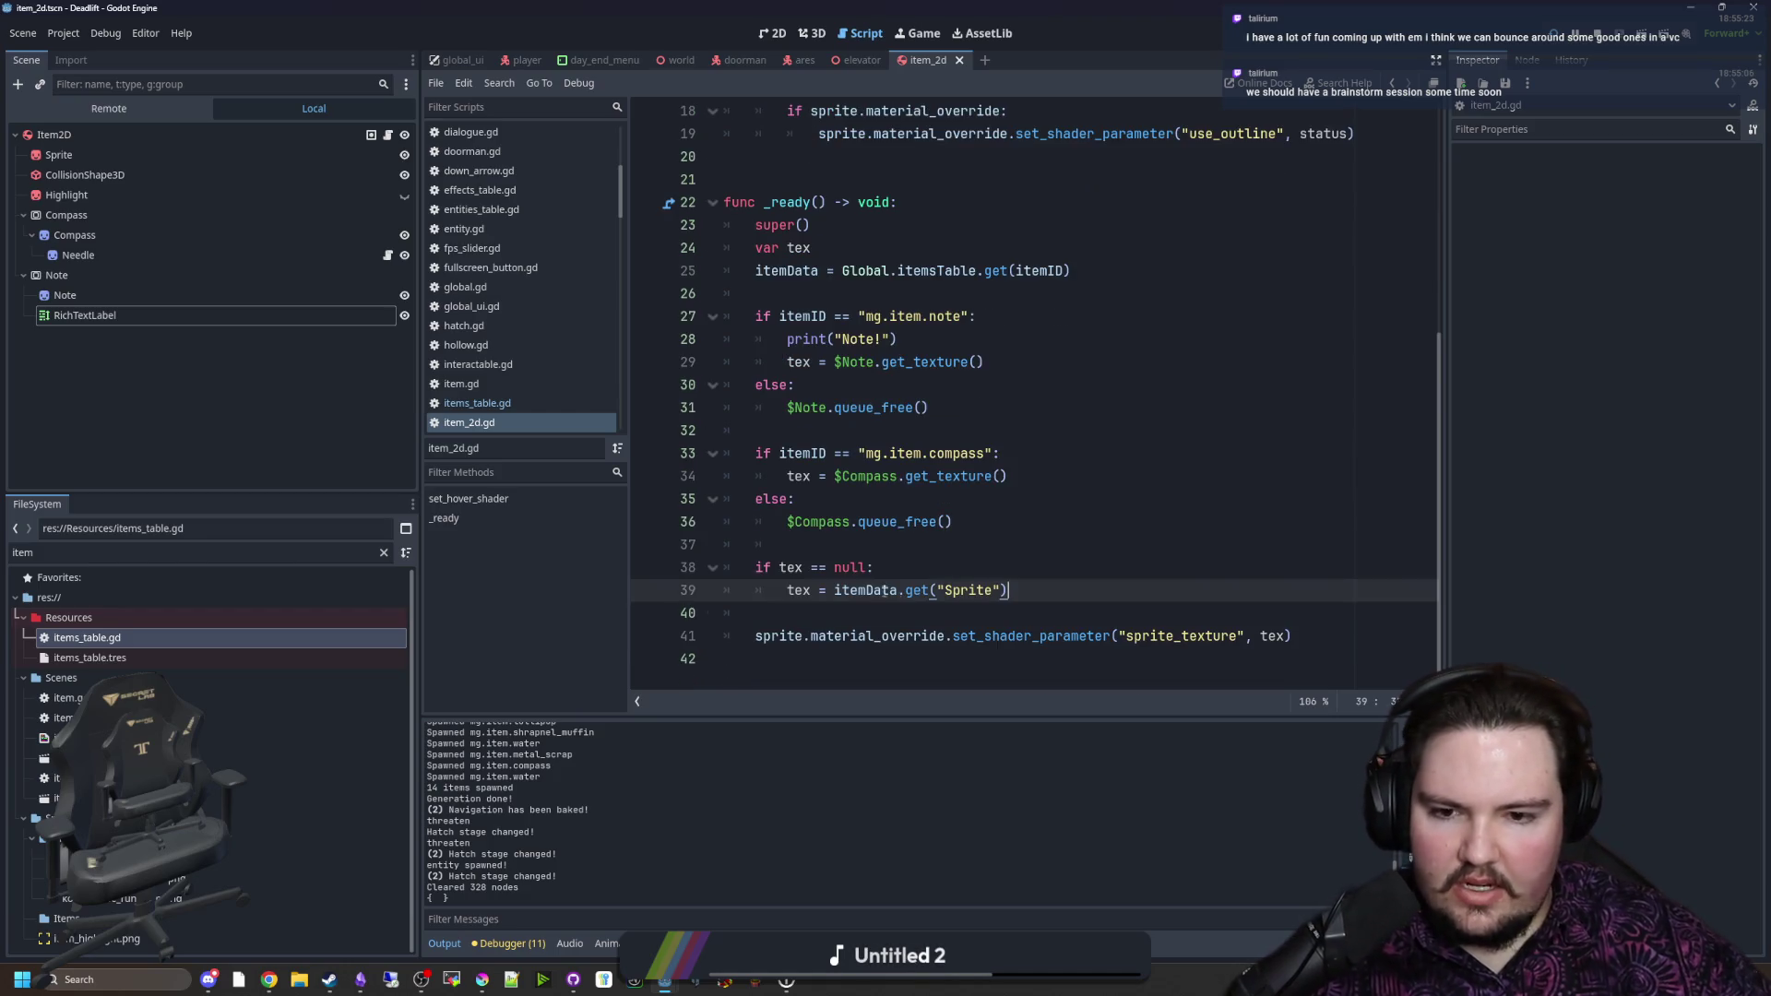
pyautogui.click(987, 565)
pyautogui.scroll(1, 922, 554)
pyautogui.click(858, 451)
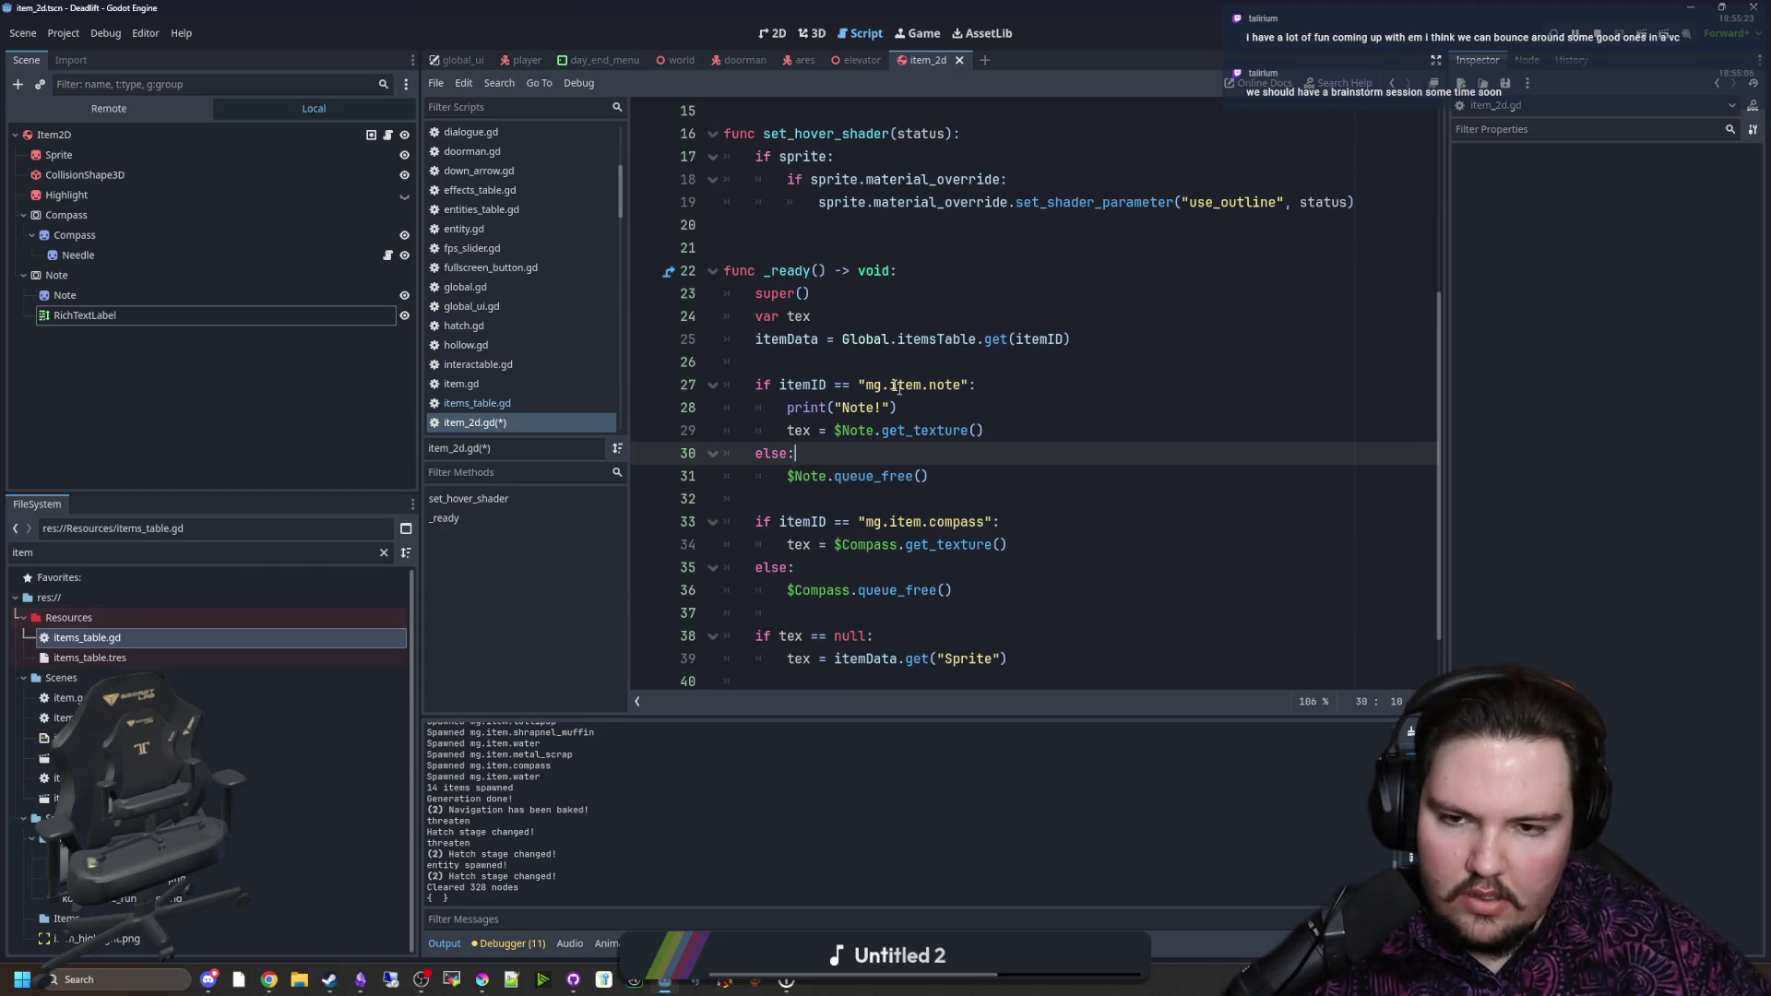
pyautogui.press('Up')
pyautogui.press('Up')
pyautogui.press('Up')
pyautogui.scroll(-1, 850, 492)
pyautogui.hotkey('ctrl', 's')
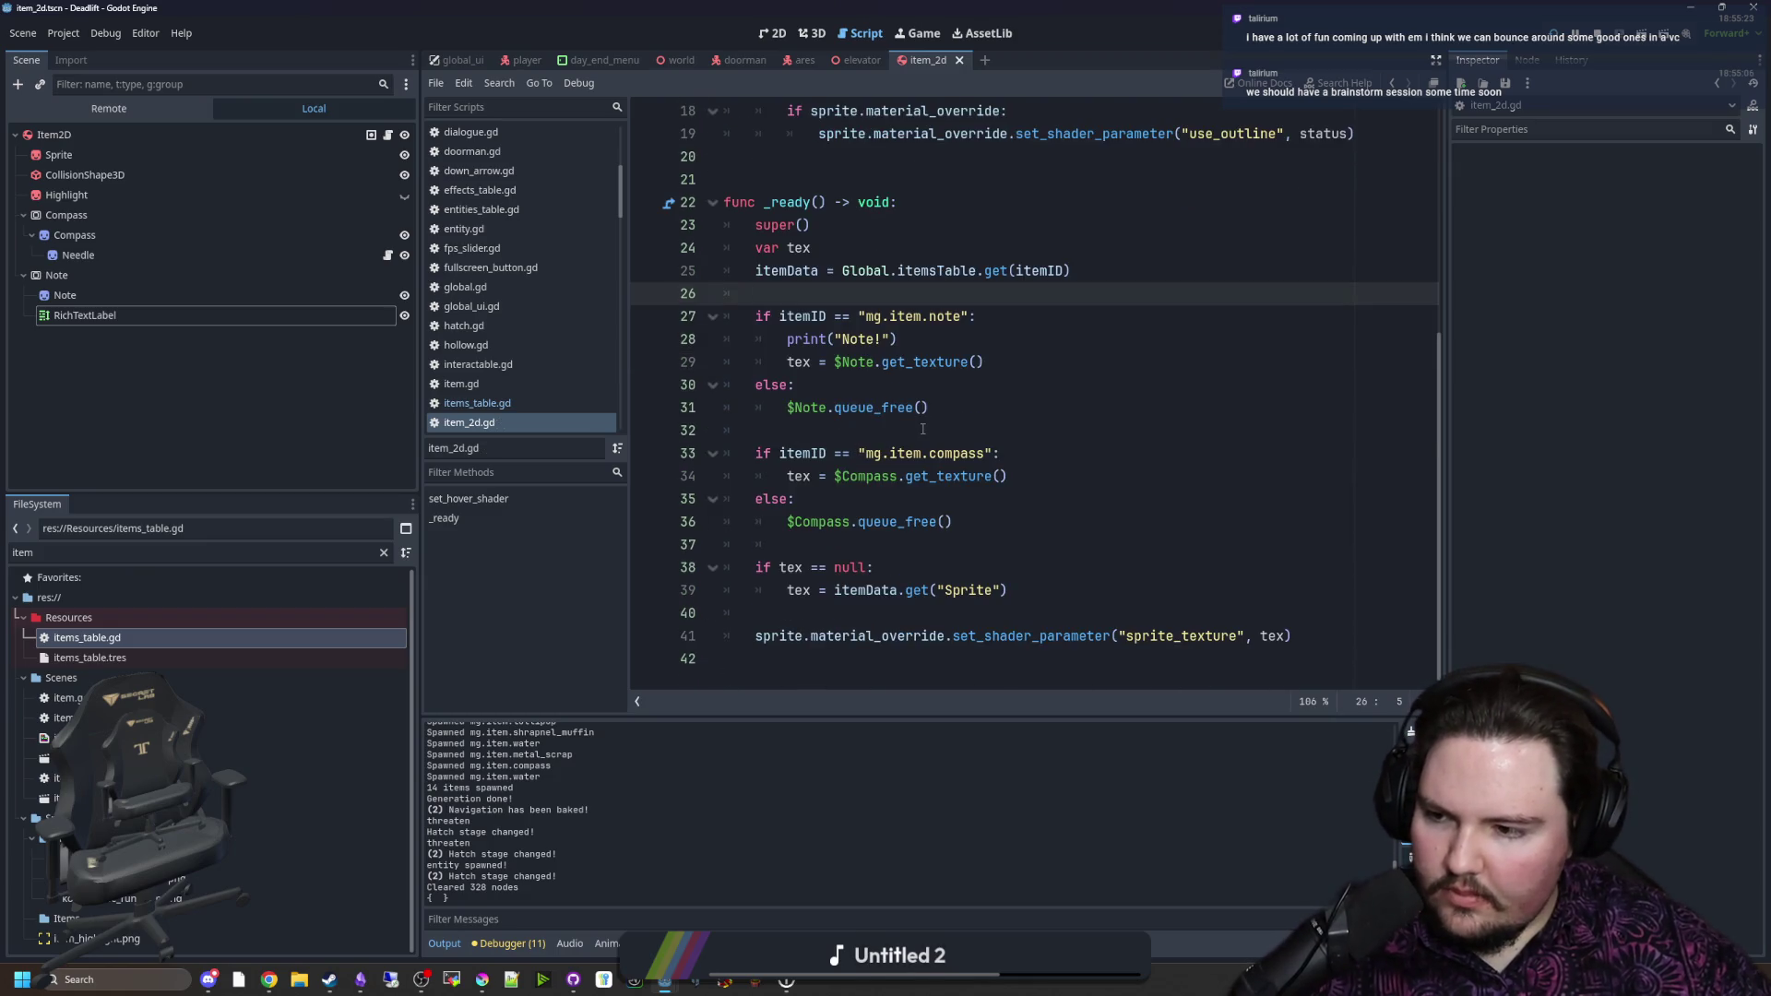
# Step: Review the note and compass texture branches and the get_texture call in _ready
pyautogui.click(922, 429)
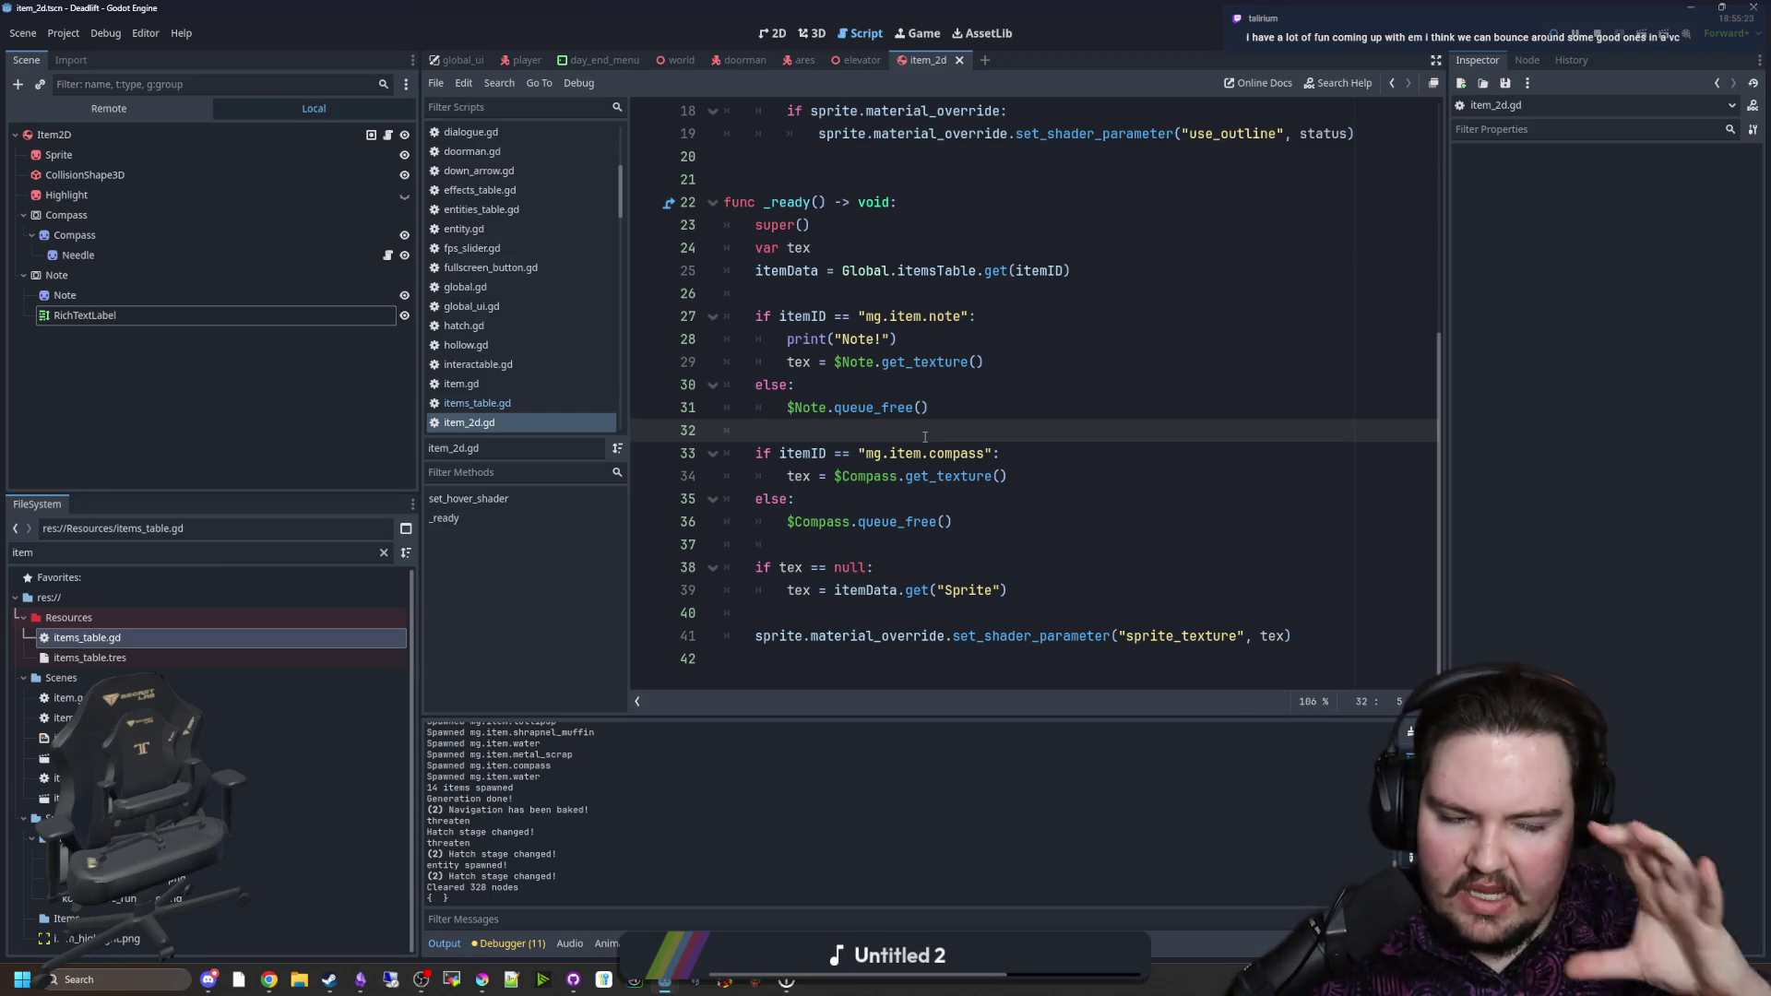
pyautogui.click(962, 476)
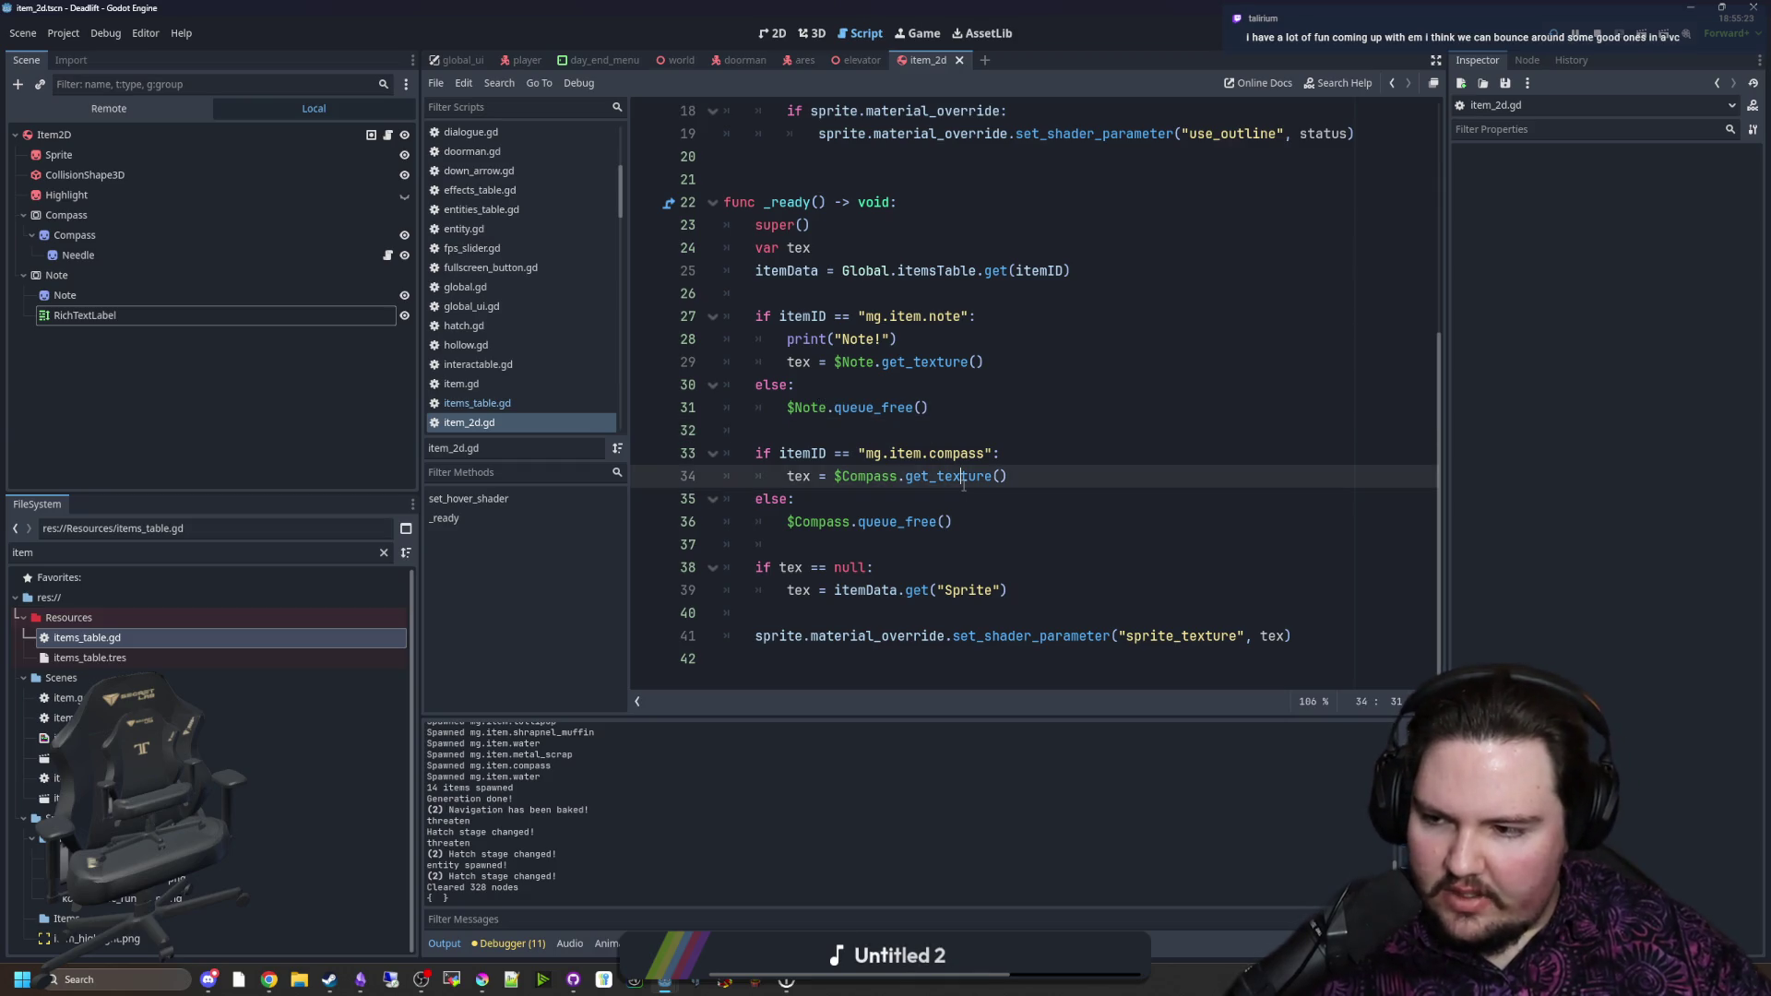
pyautogui.moveTo(963, 484)
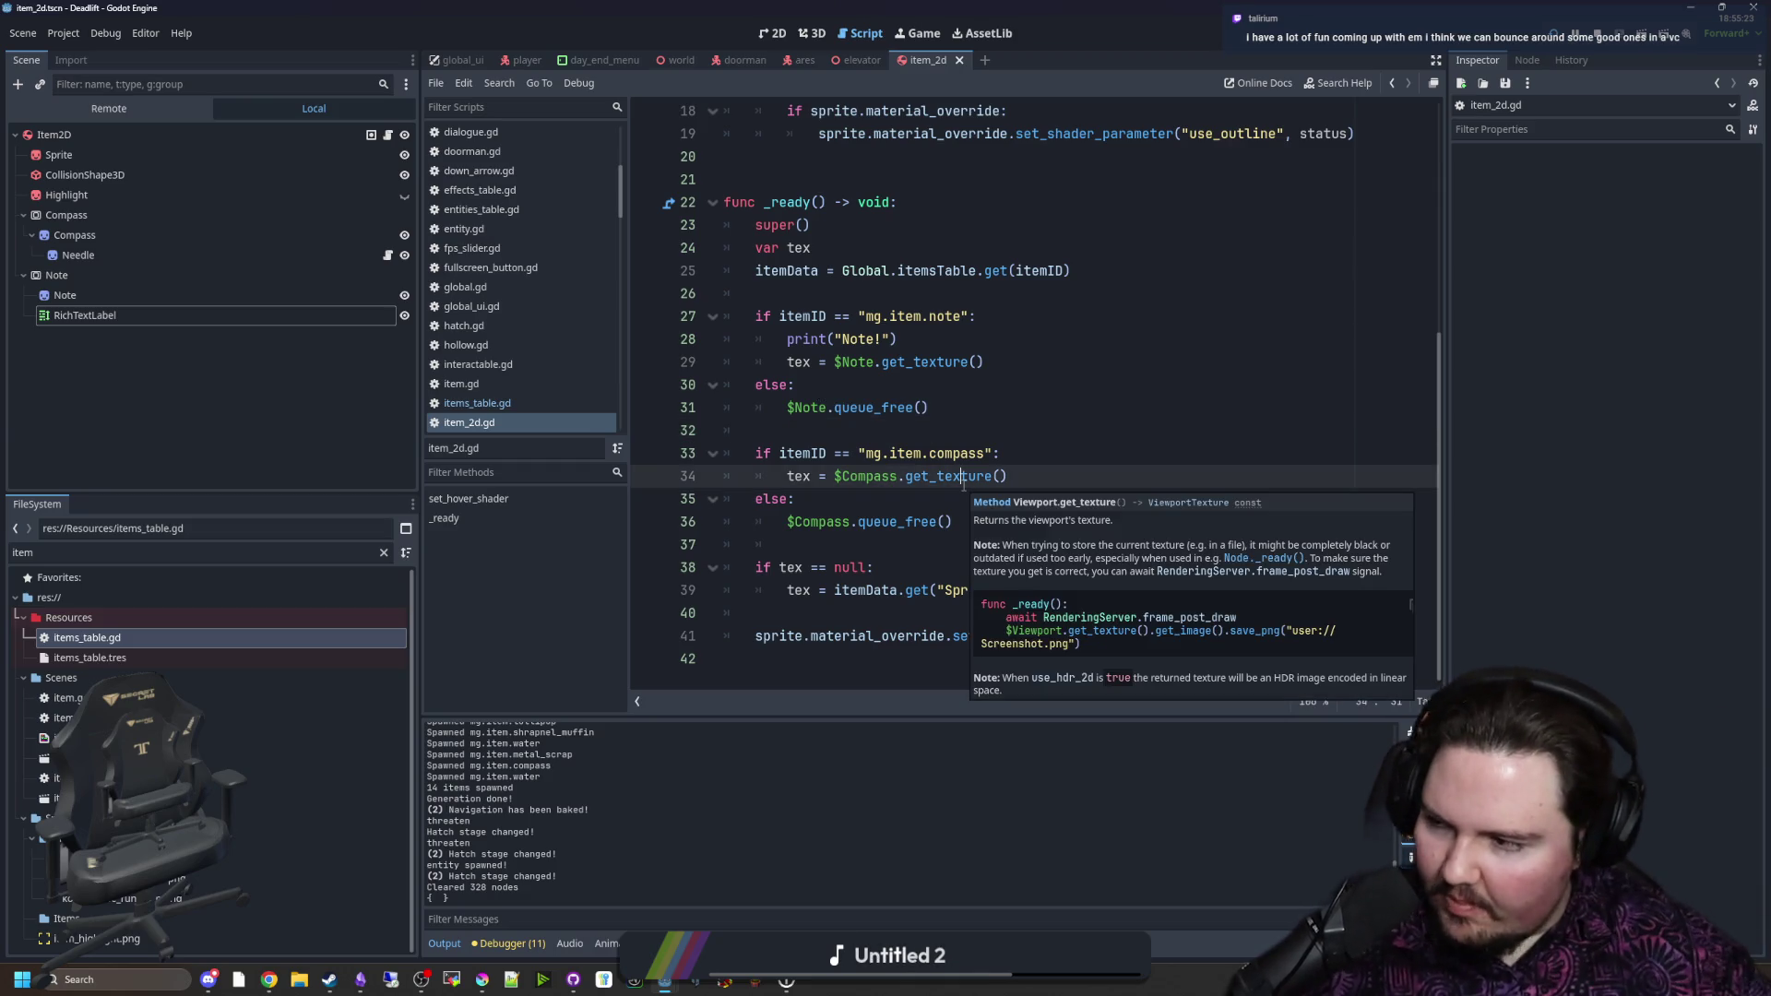
pyautogui.click(856, 453)
pyautogui.click(855, 498)
pyautogui.click(844, 547)
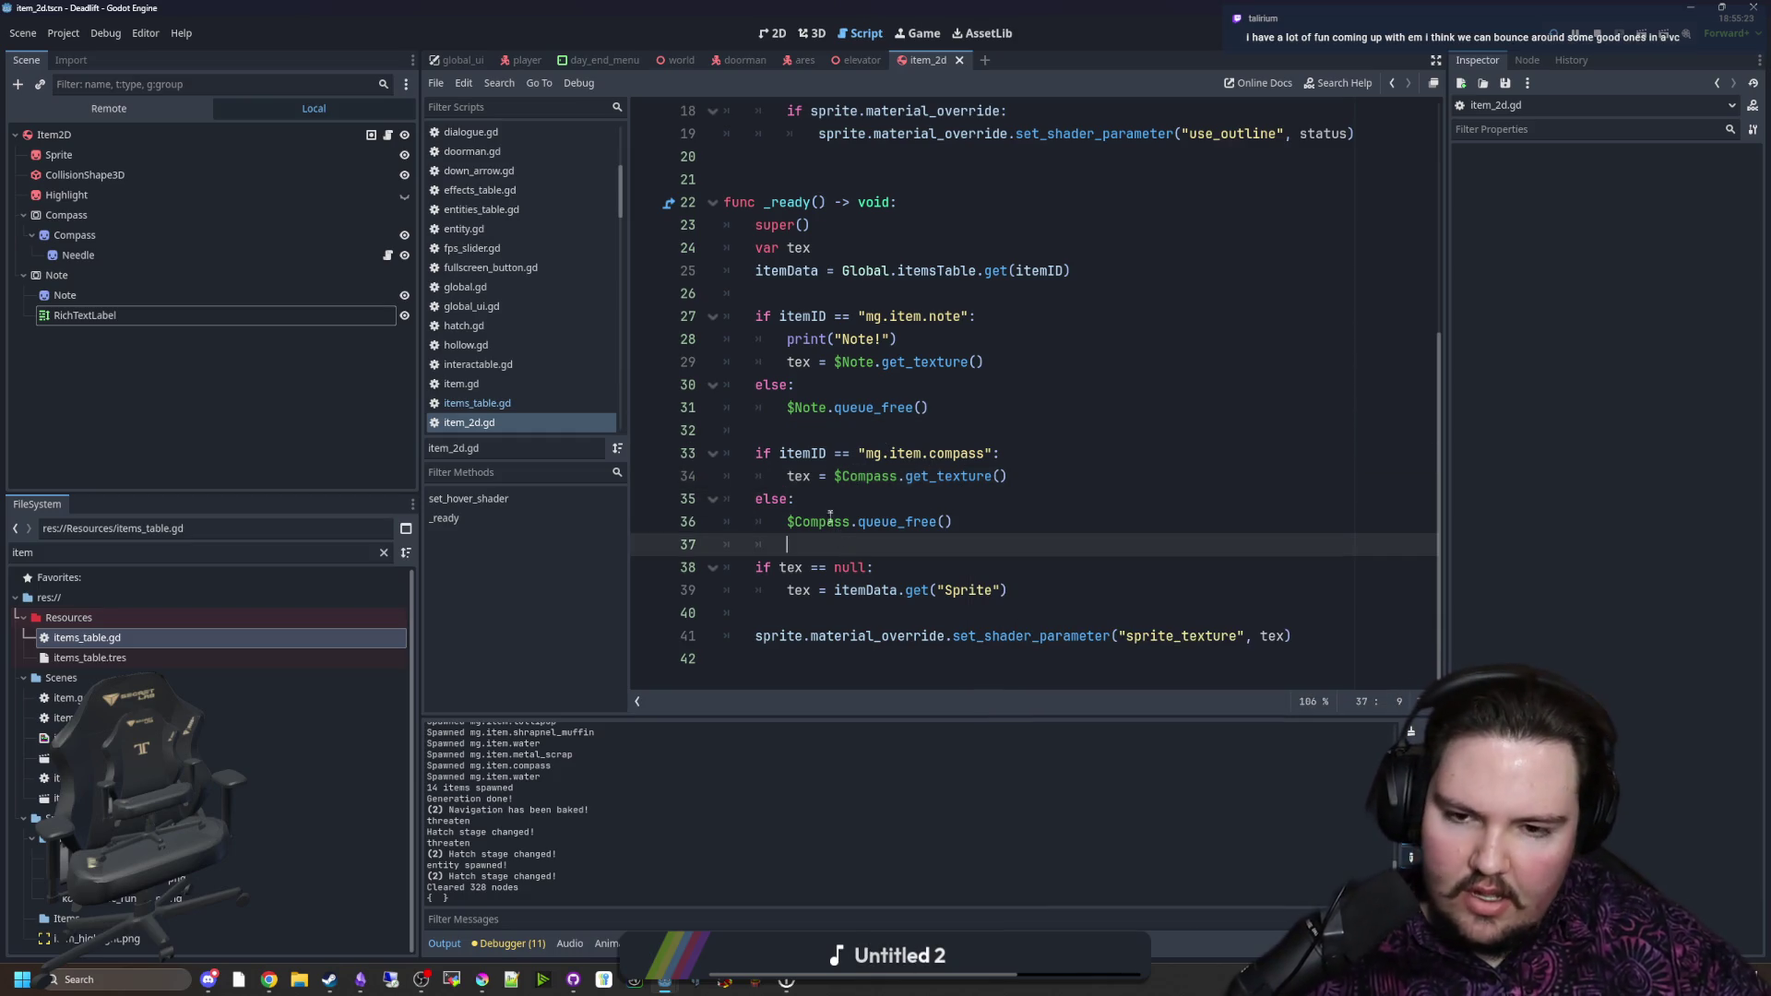
pyautogui.click(913, 503)
pyautogui.click(865, 428)
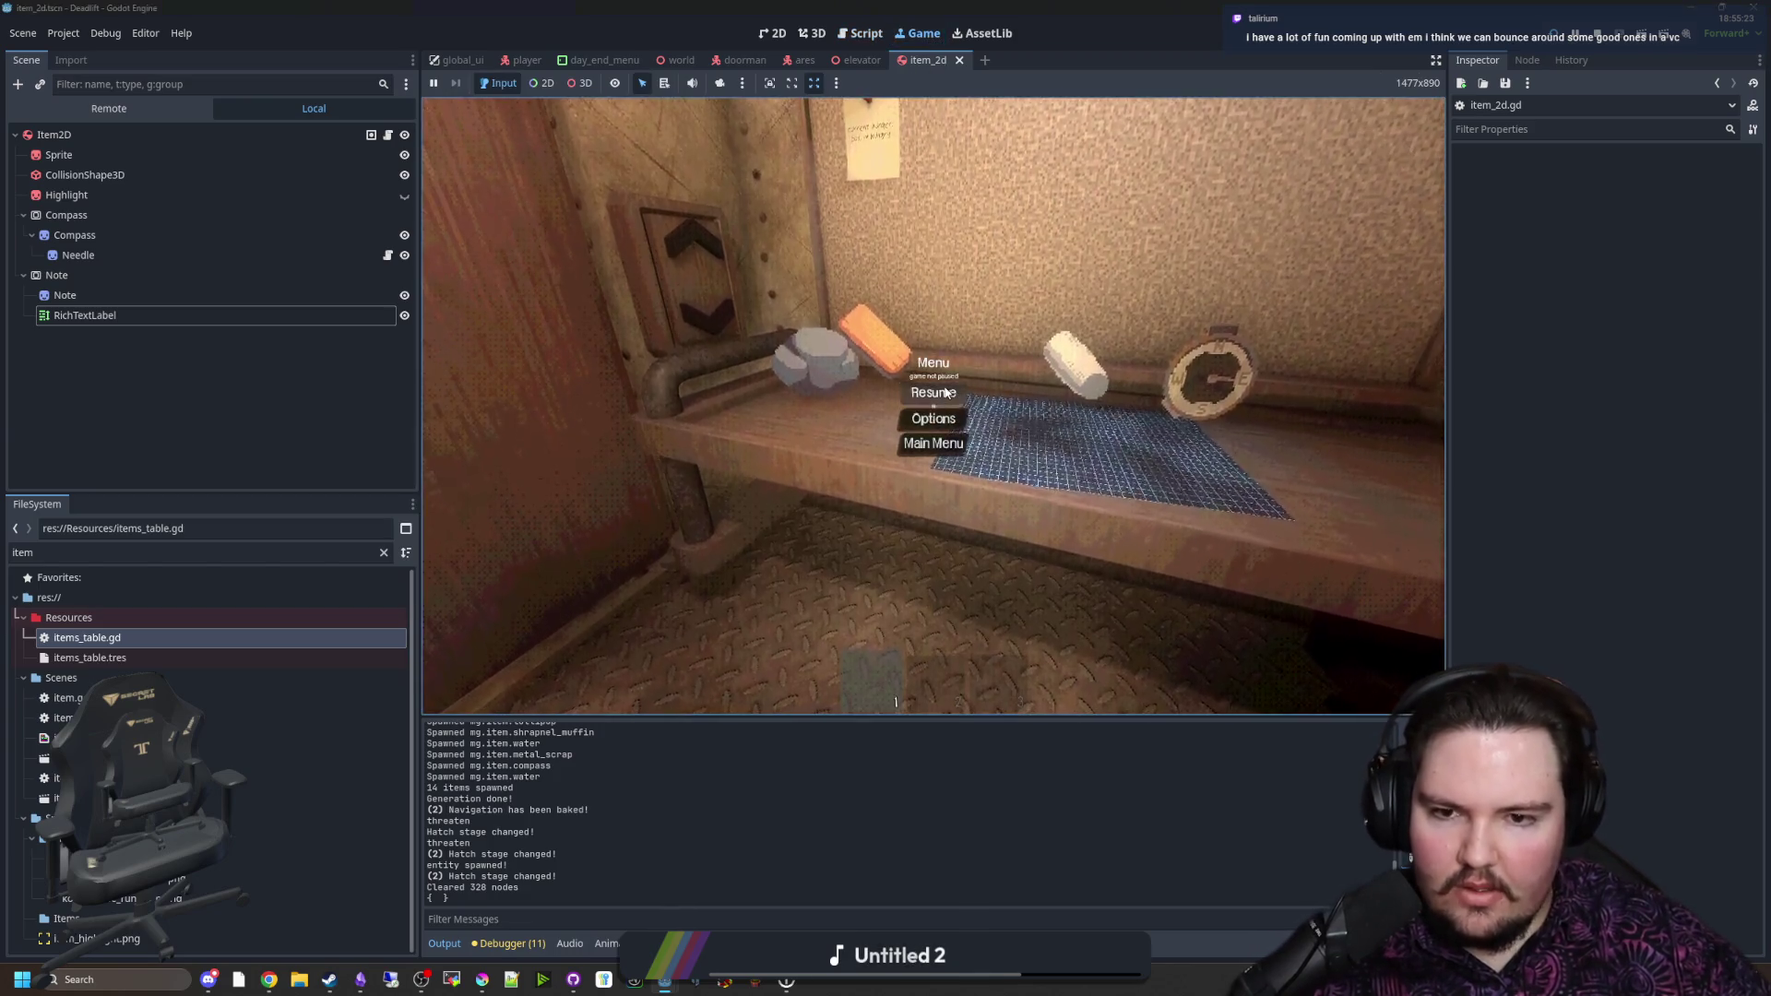
# Step: Resume the game, walk up to the bench and crouch to inspect the compass, then pause with Escape
pyautogui.click(946, 392)
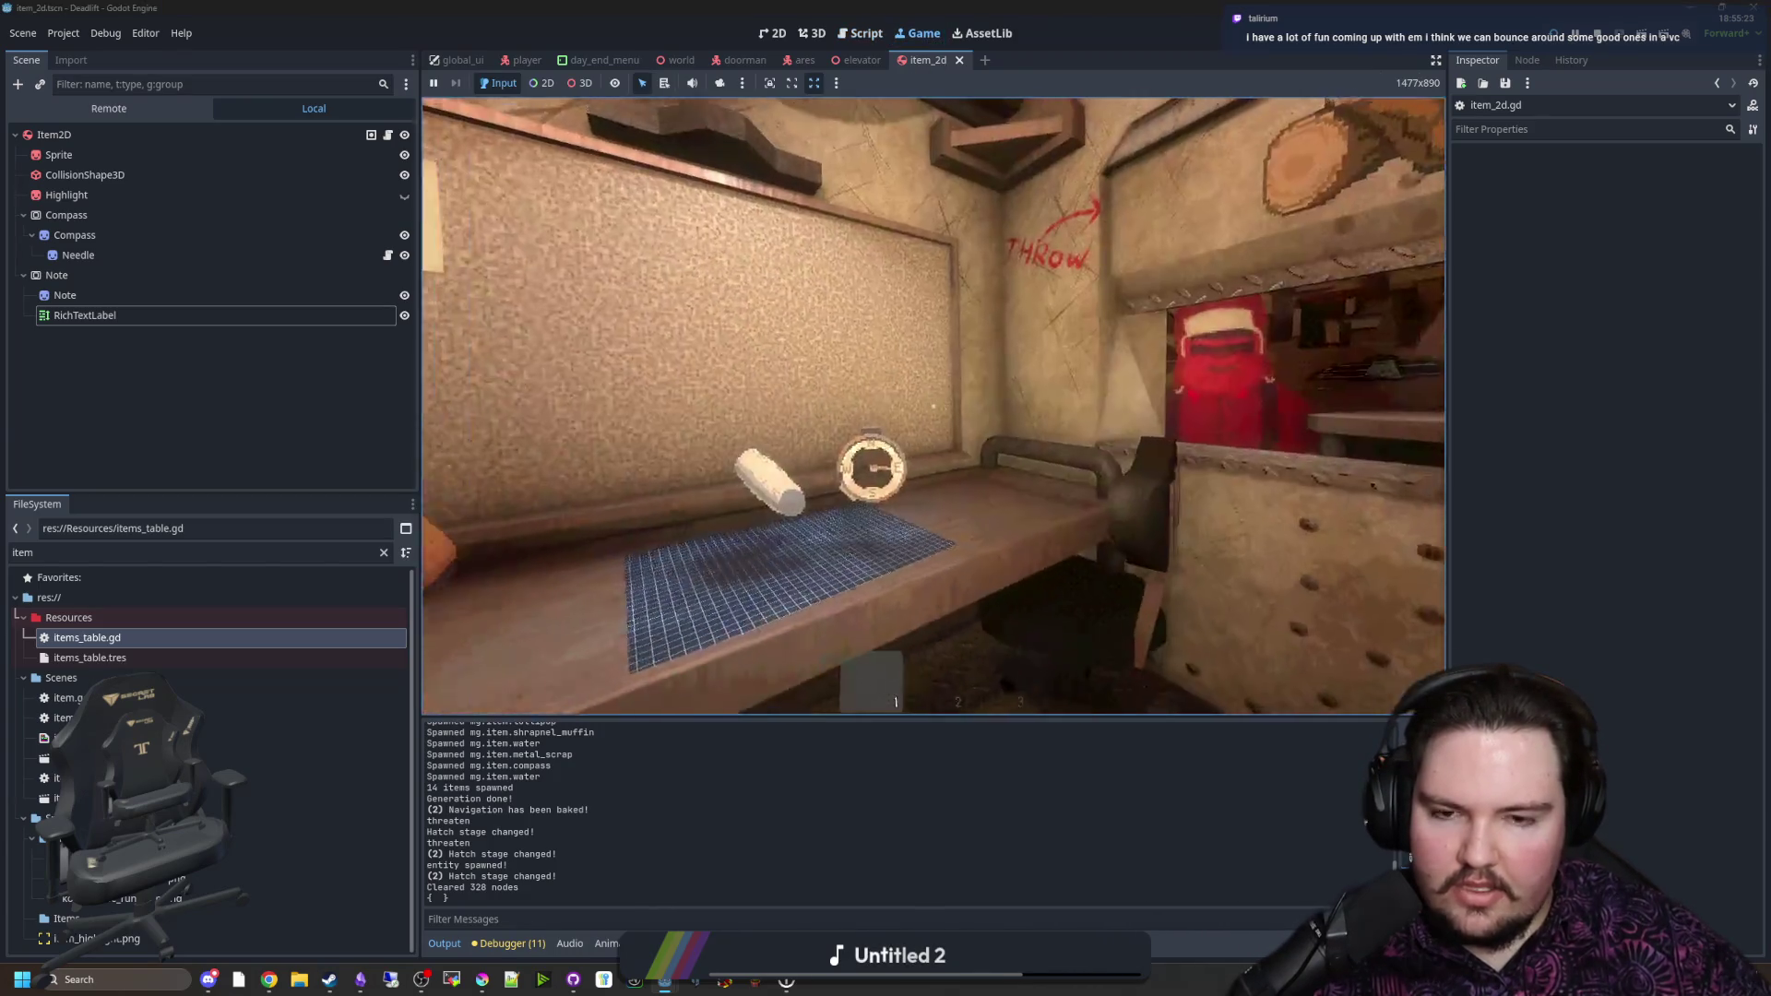
pyautogui.press('w')
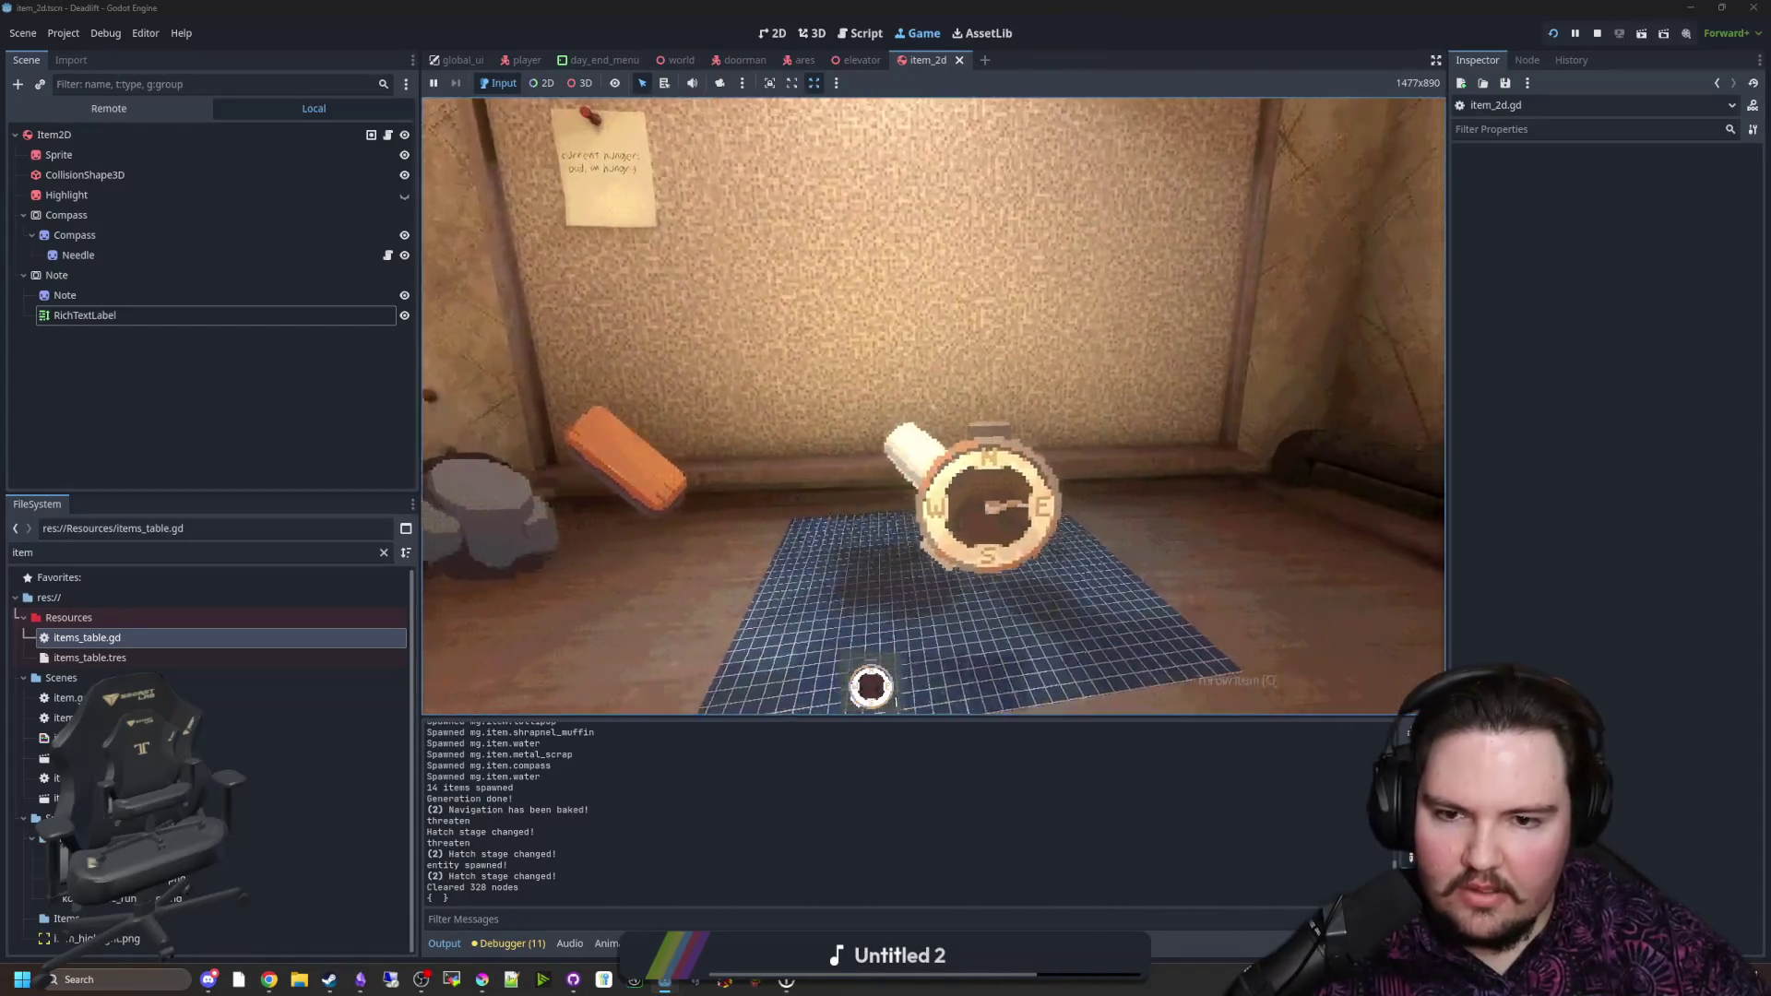
pyautogui.press('s')
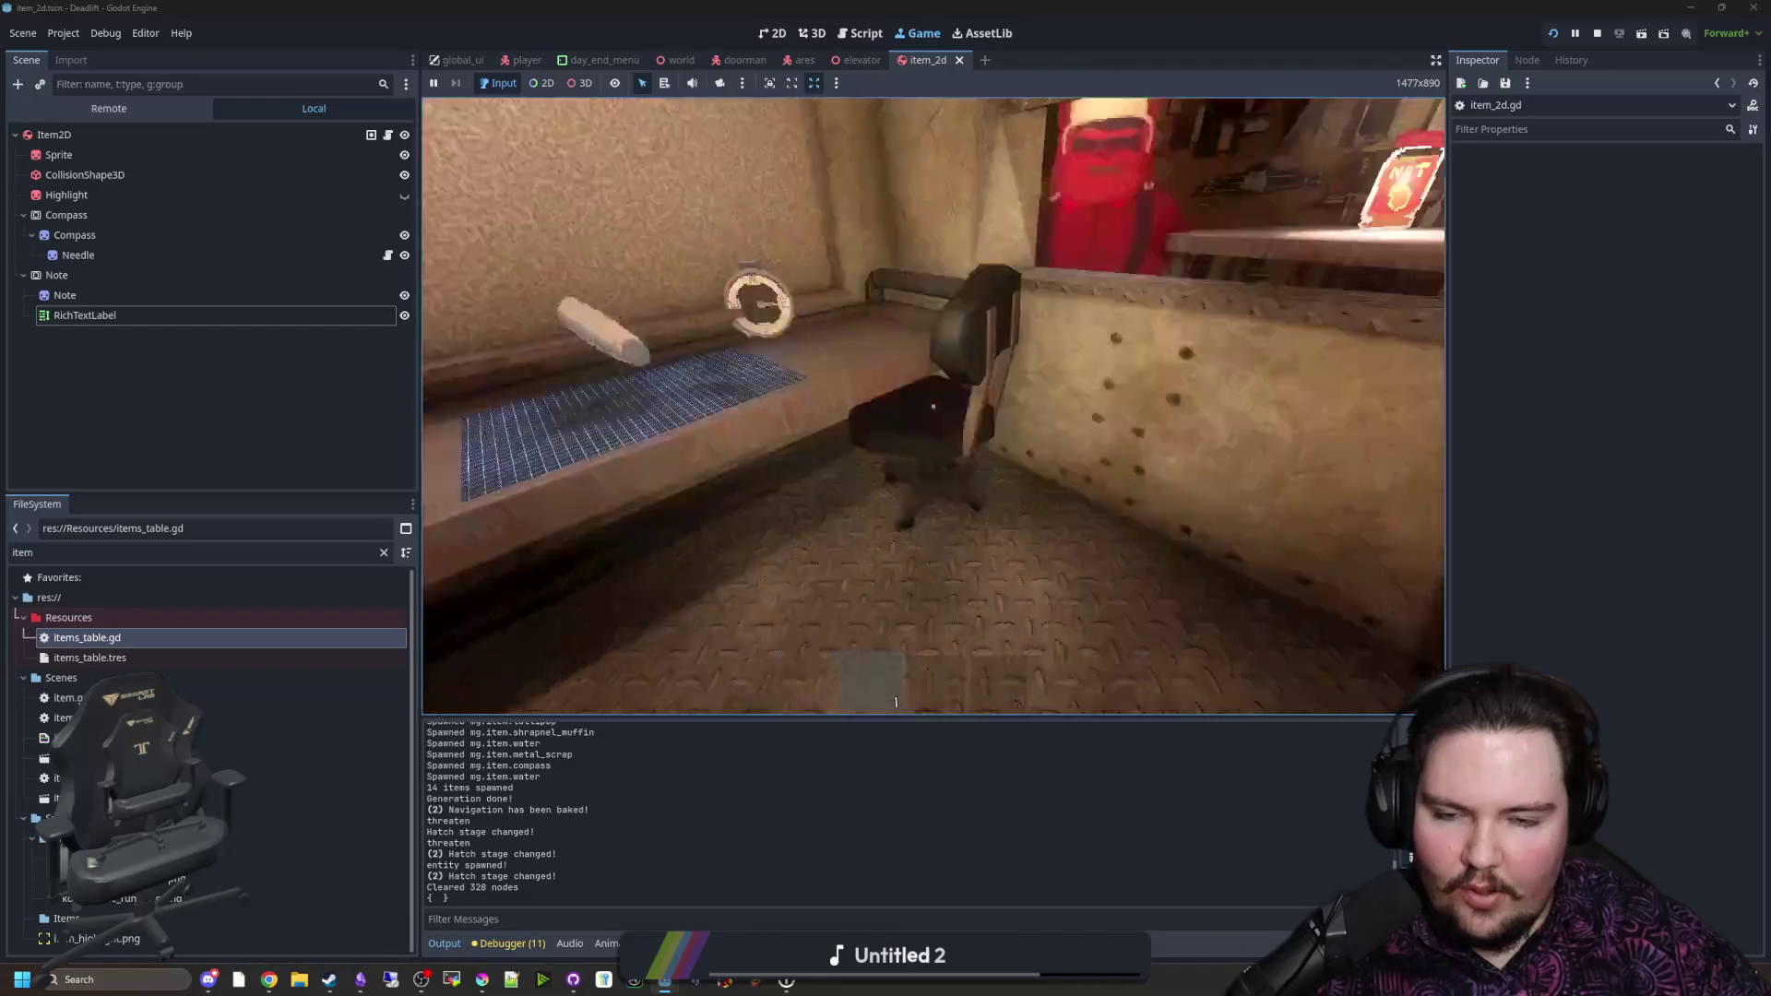
pyautogui.moveTo(933, 405)
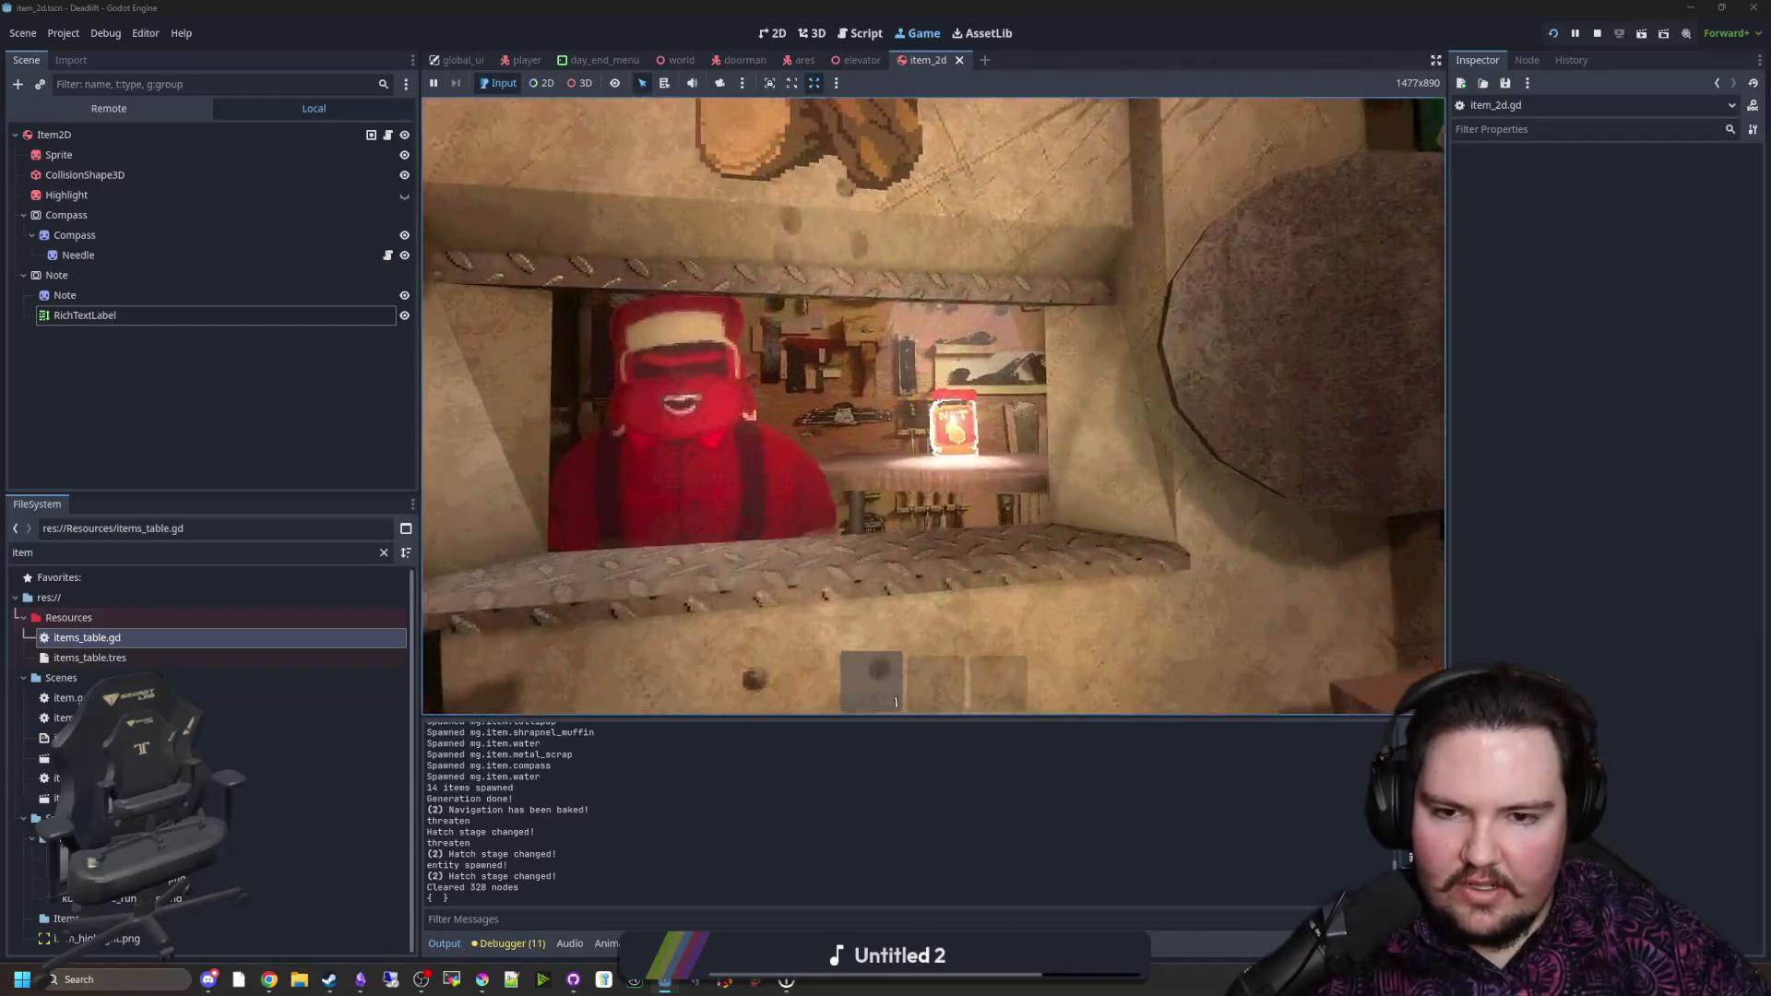
pyautogui.press('ctrl')
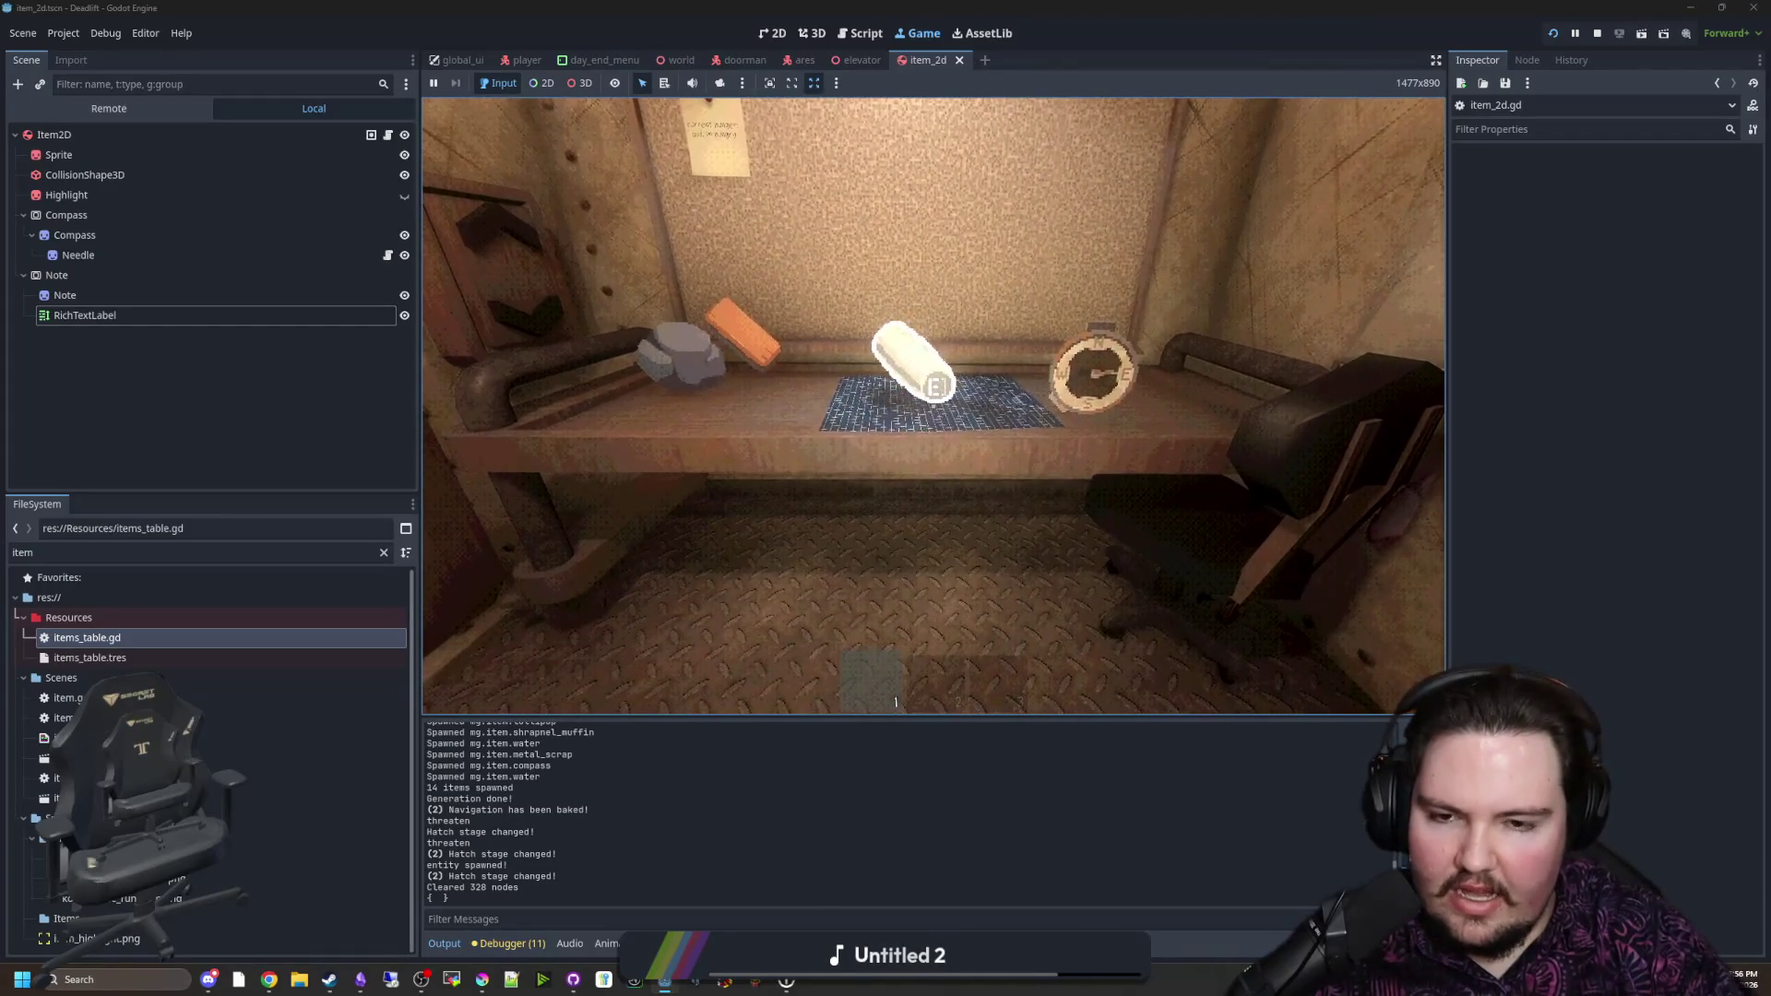
pyautogui.press('Escape')
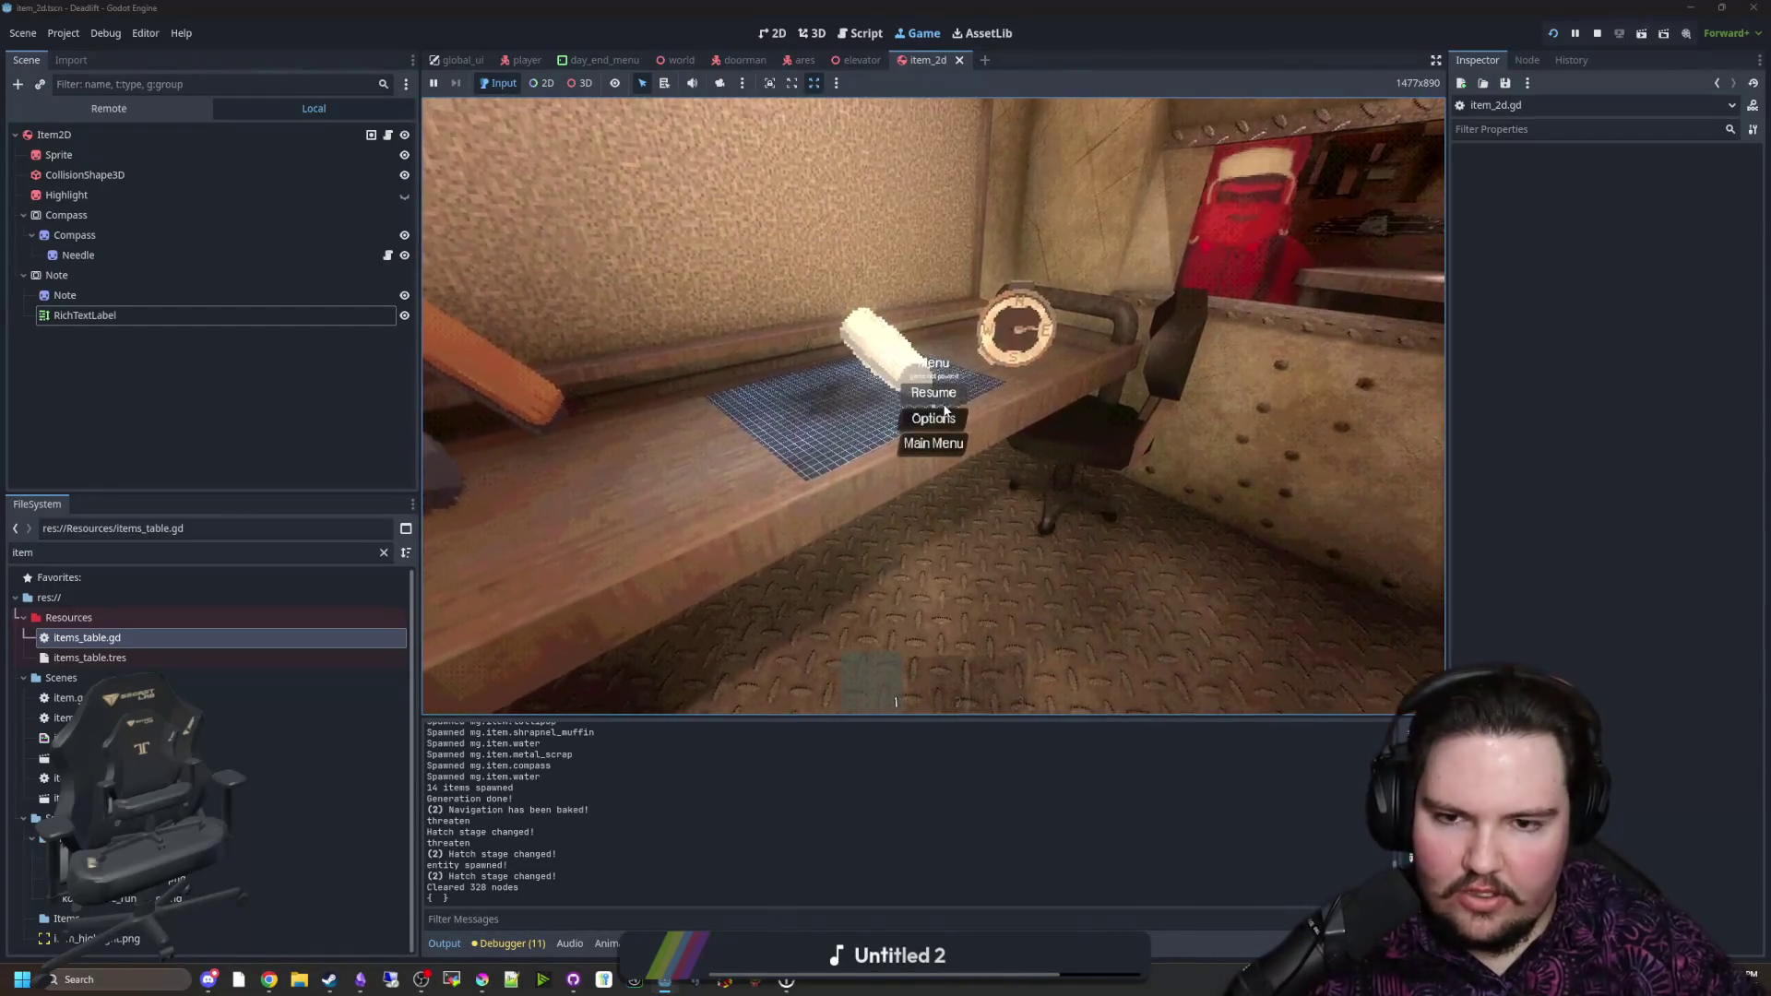
# Step: Spawn a note with the /gnote debug console command and walk toward it and the bench items
pyautogui.press('`')
pyautogui.write('/g')
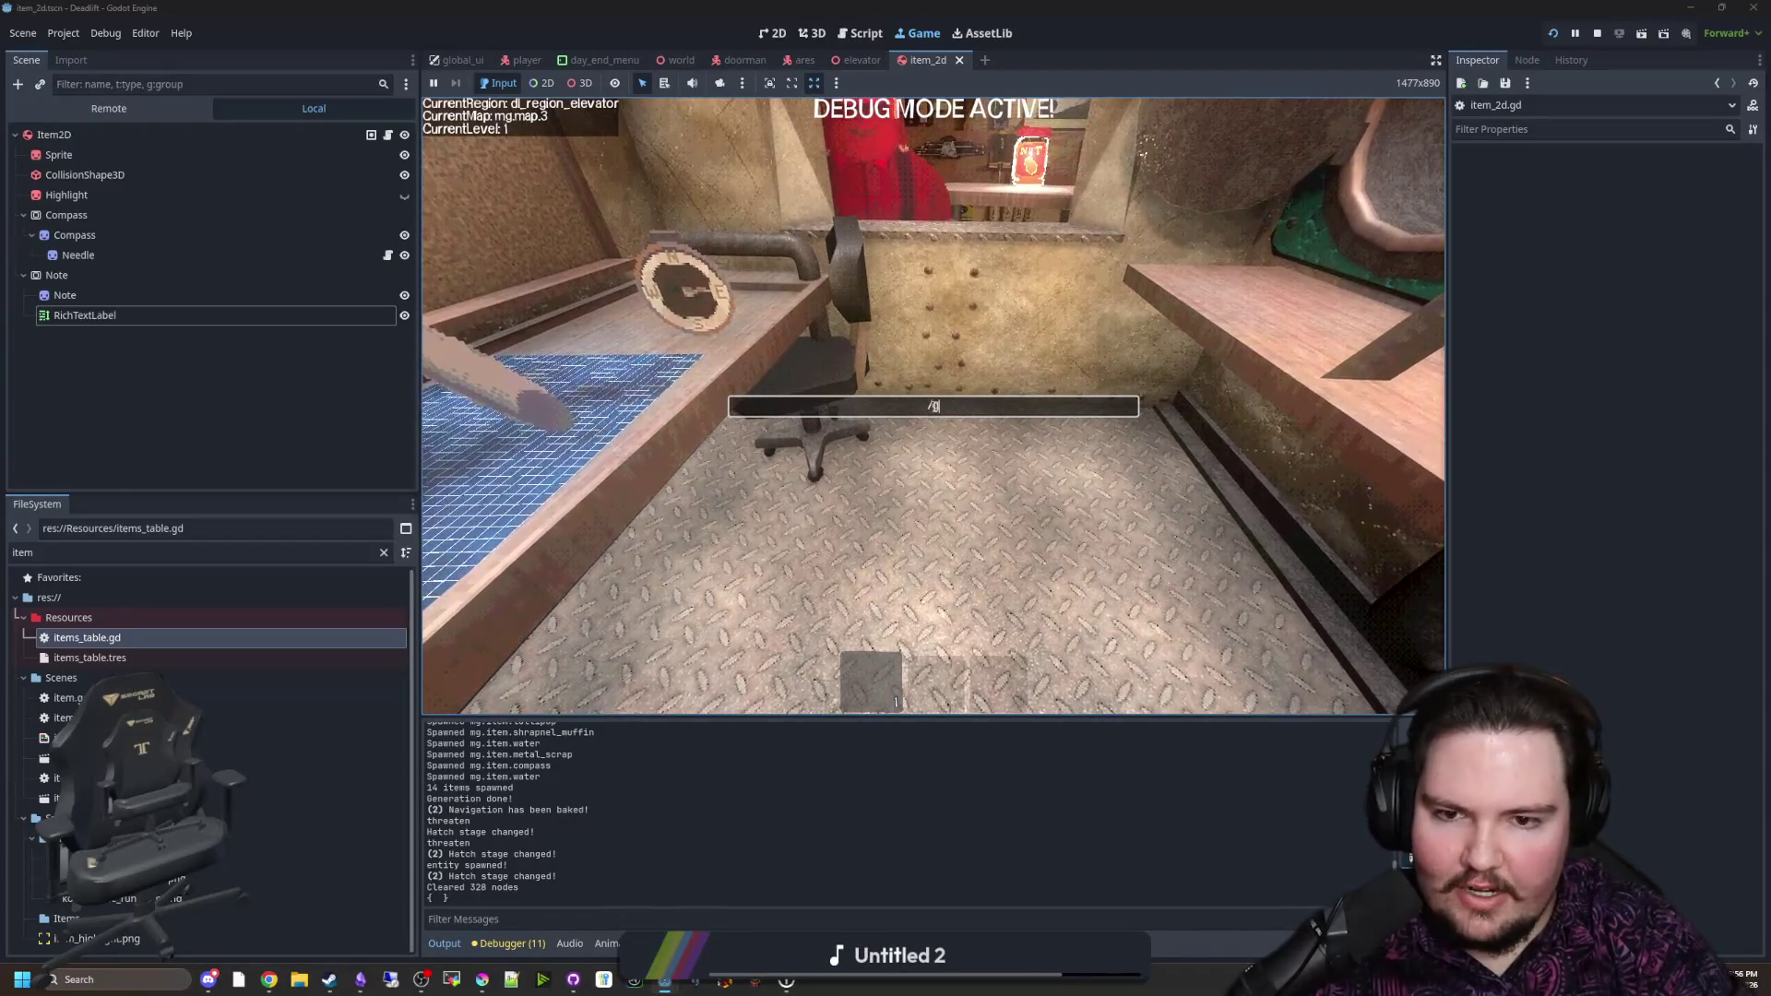
pyautogui.write('note')
pyautogui.press('Return')
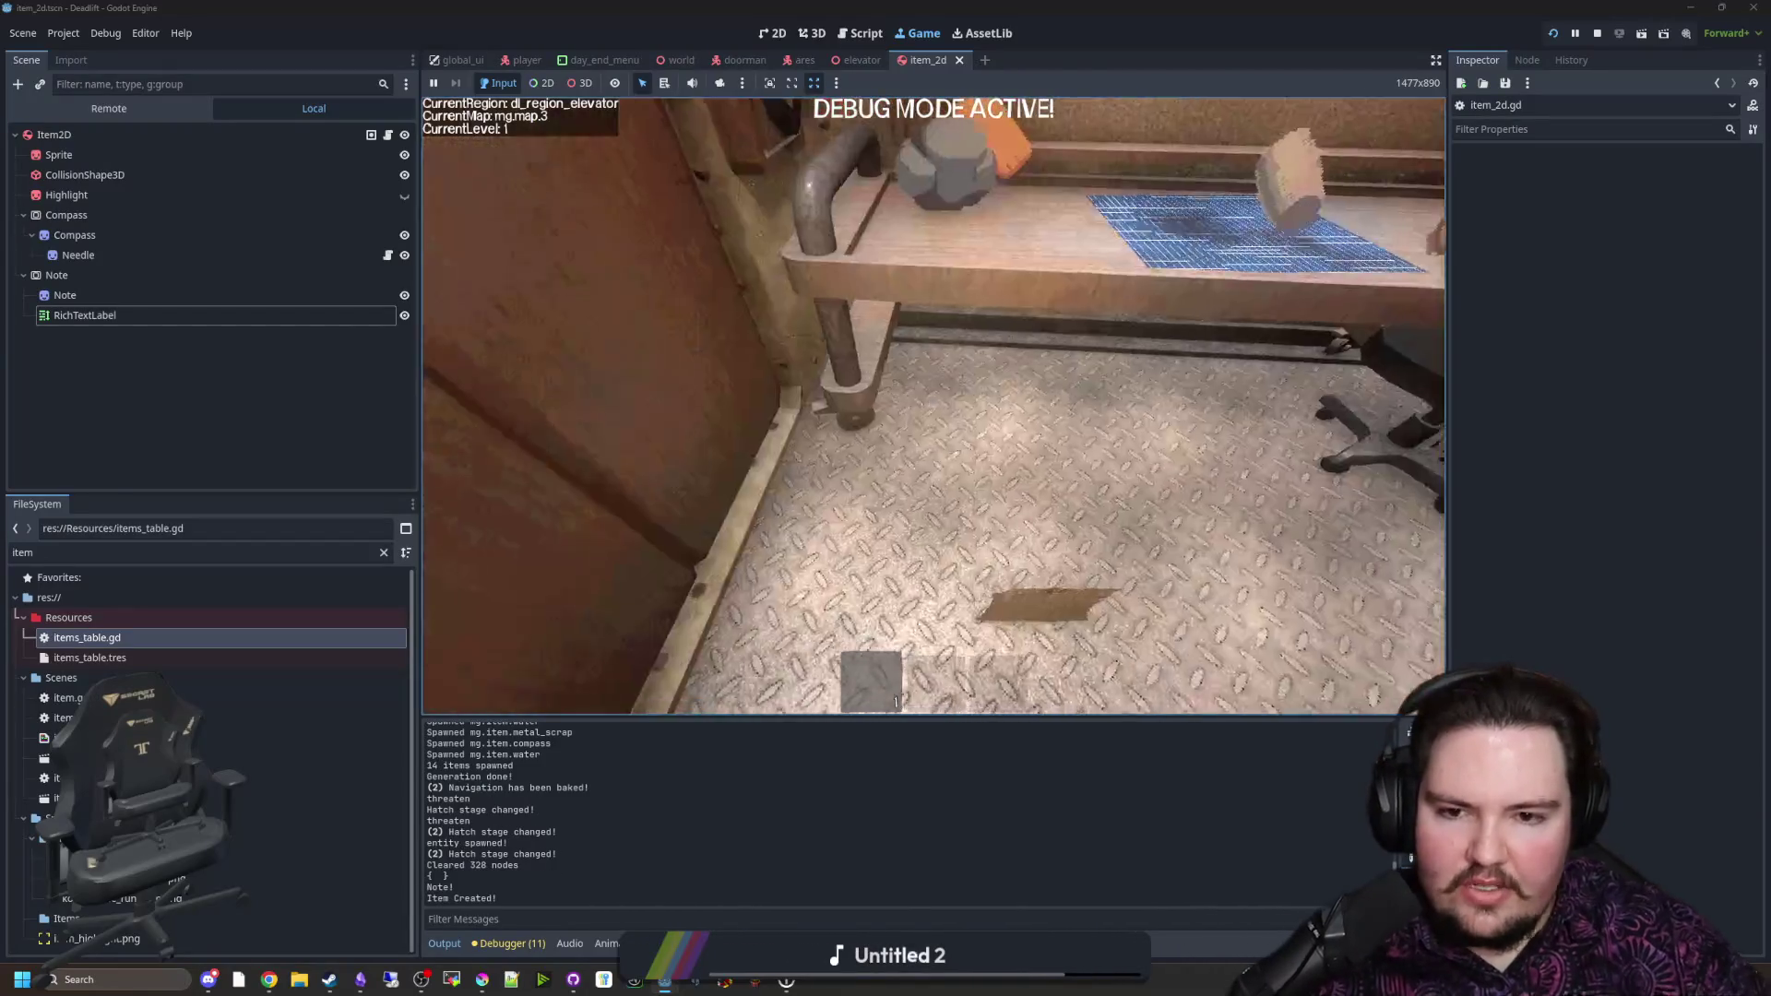
pyautogui.press('w')
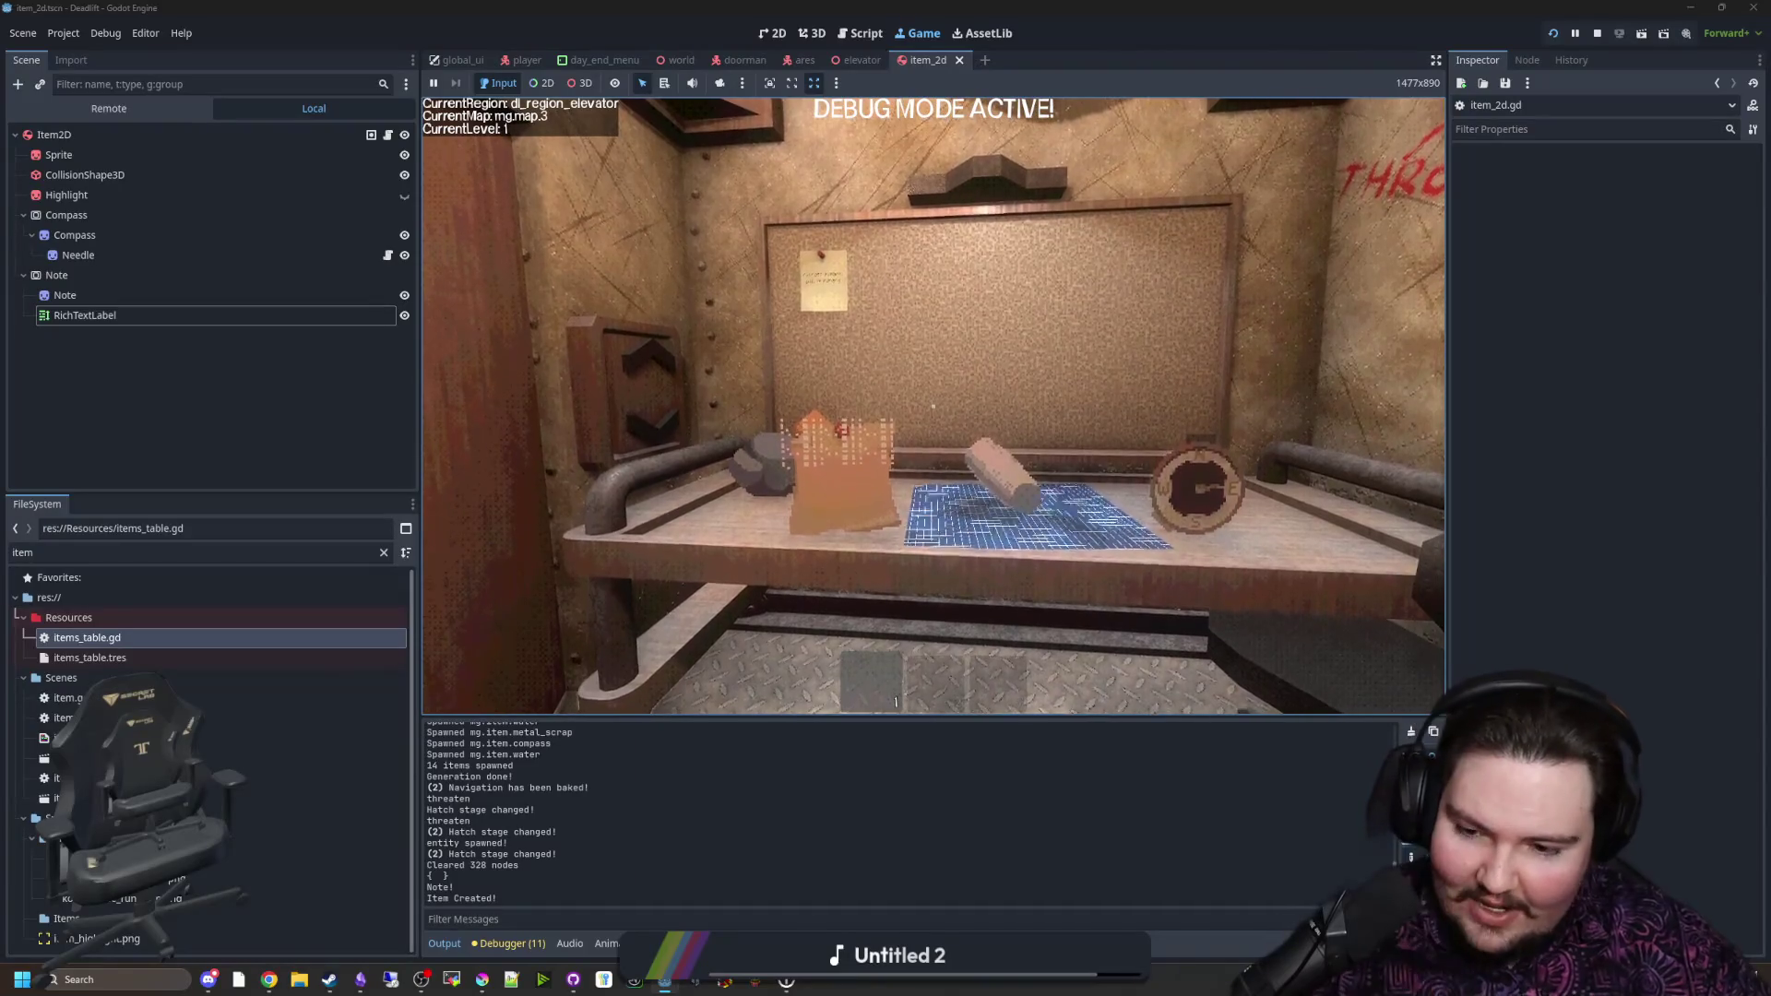
pyautogui.press('w')
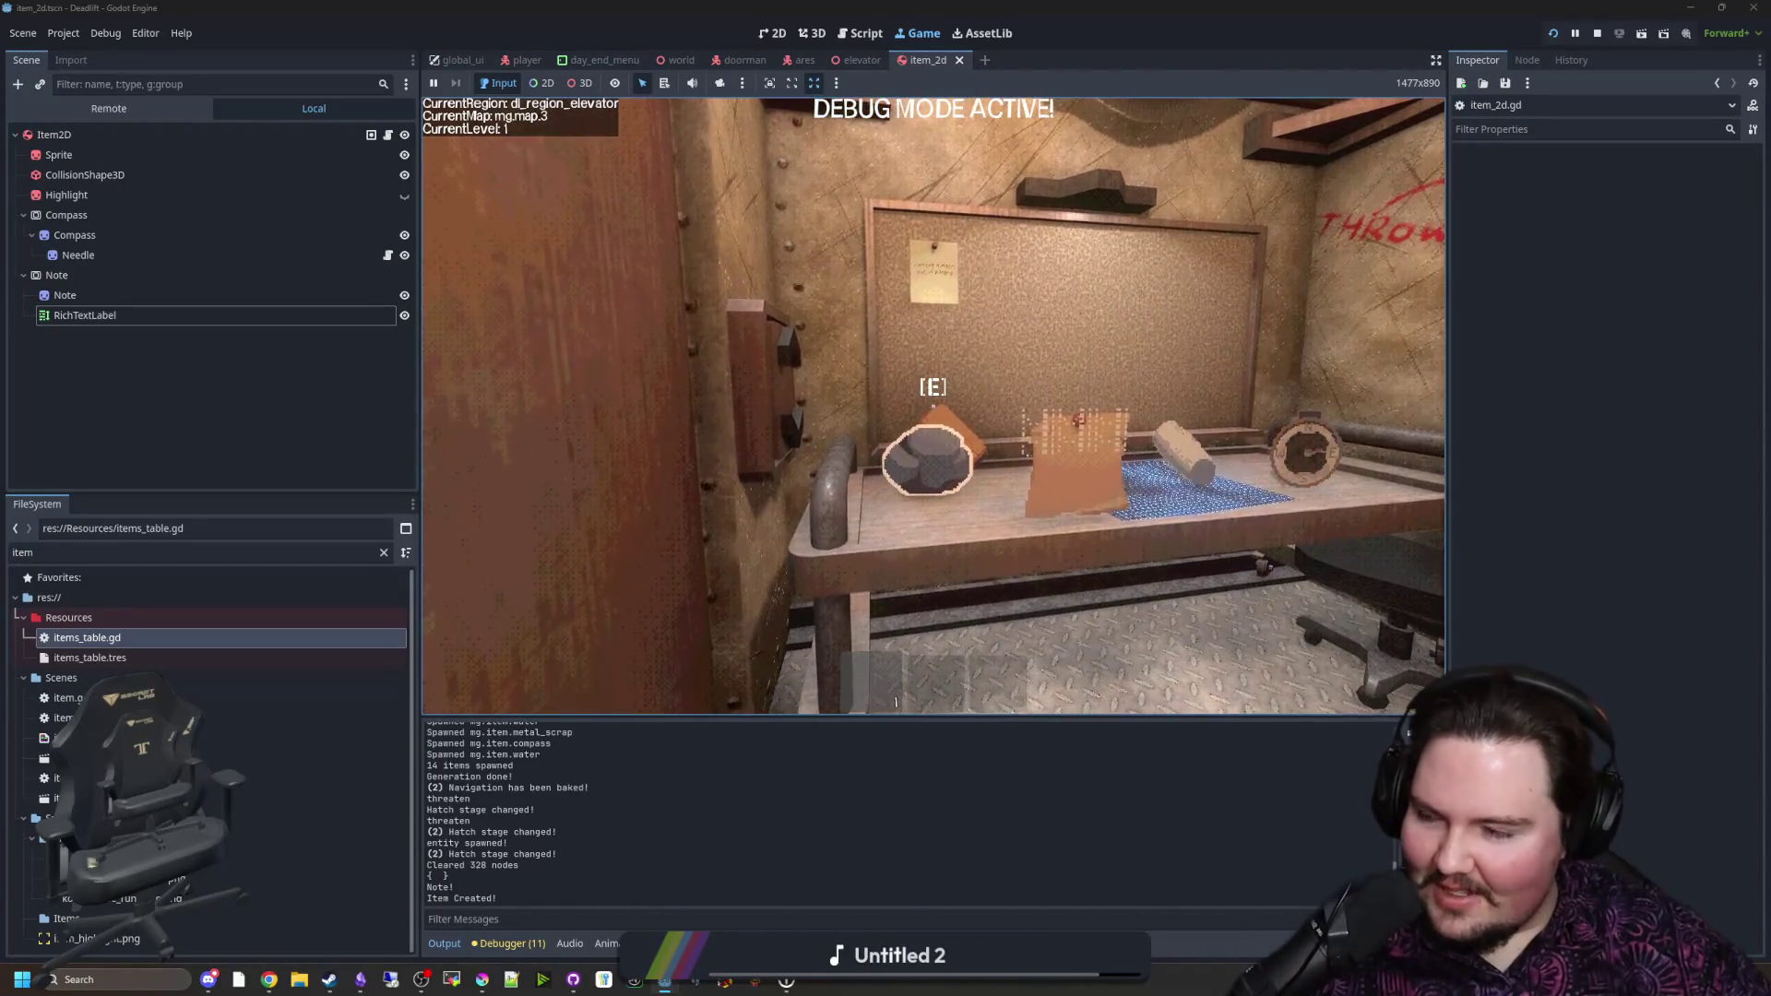
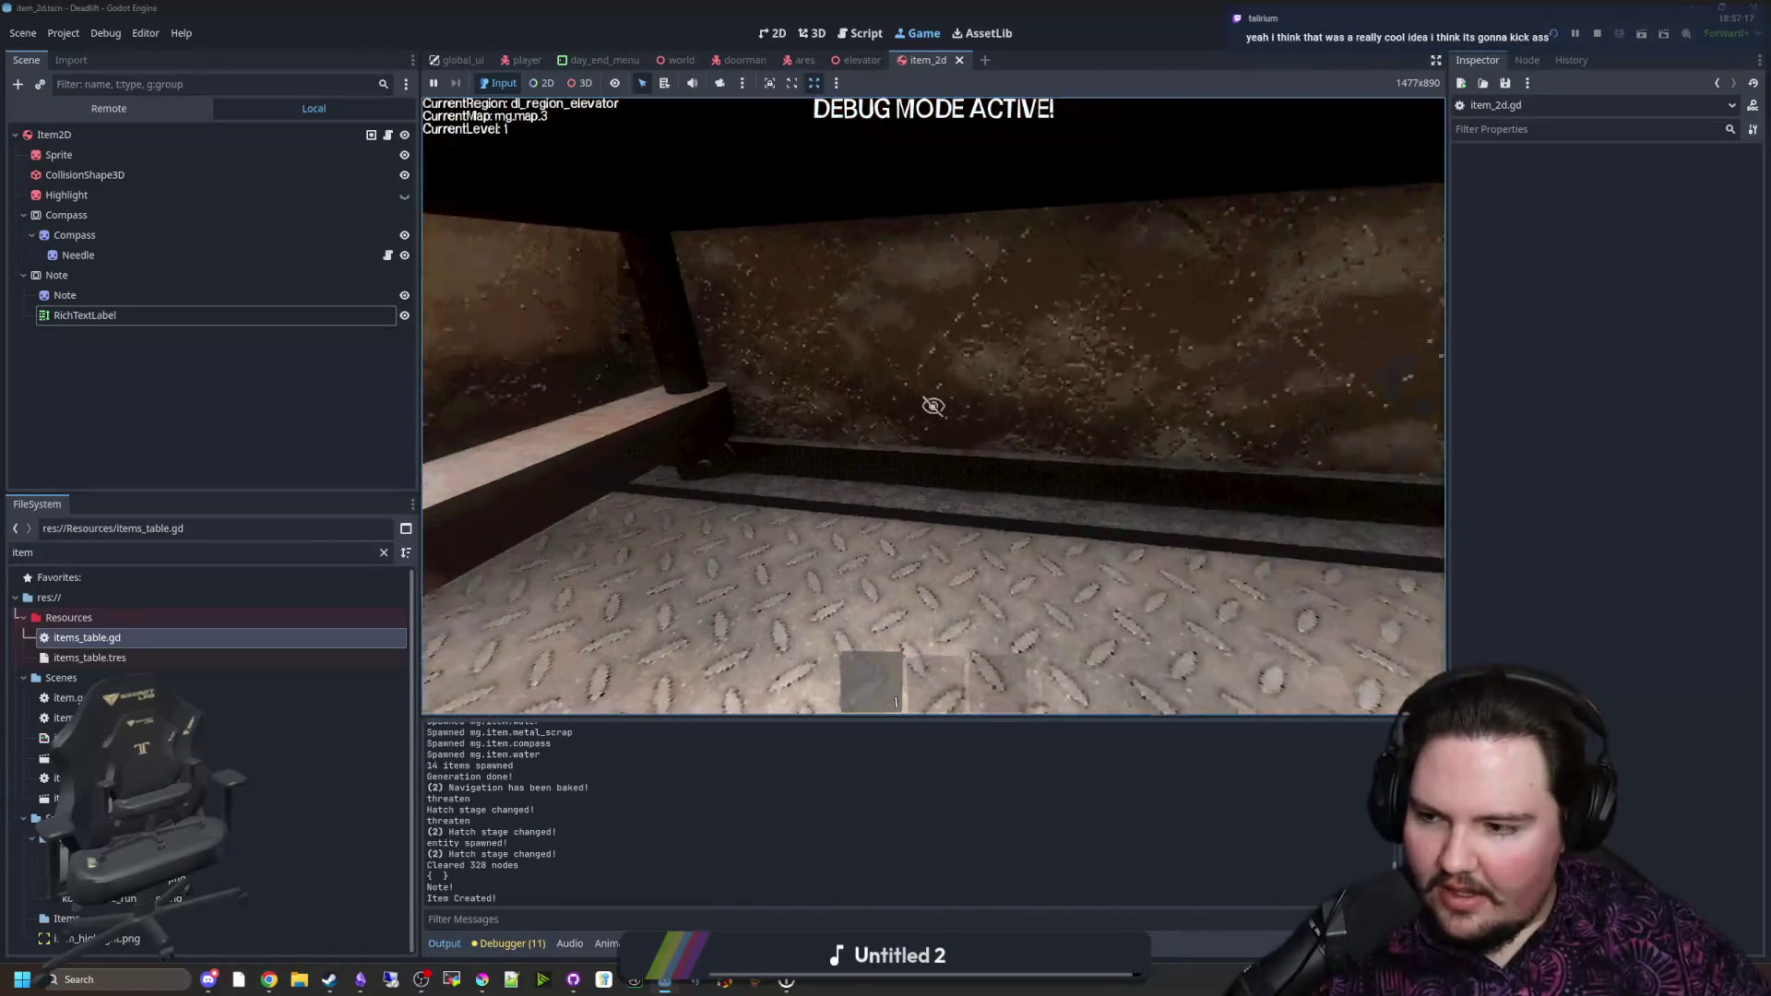
# Step: Walk up to the table in the game and set the compass and rock down on it
pyautogui.press('w')
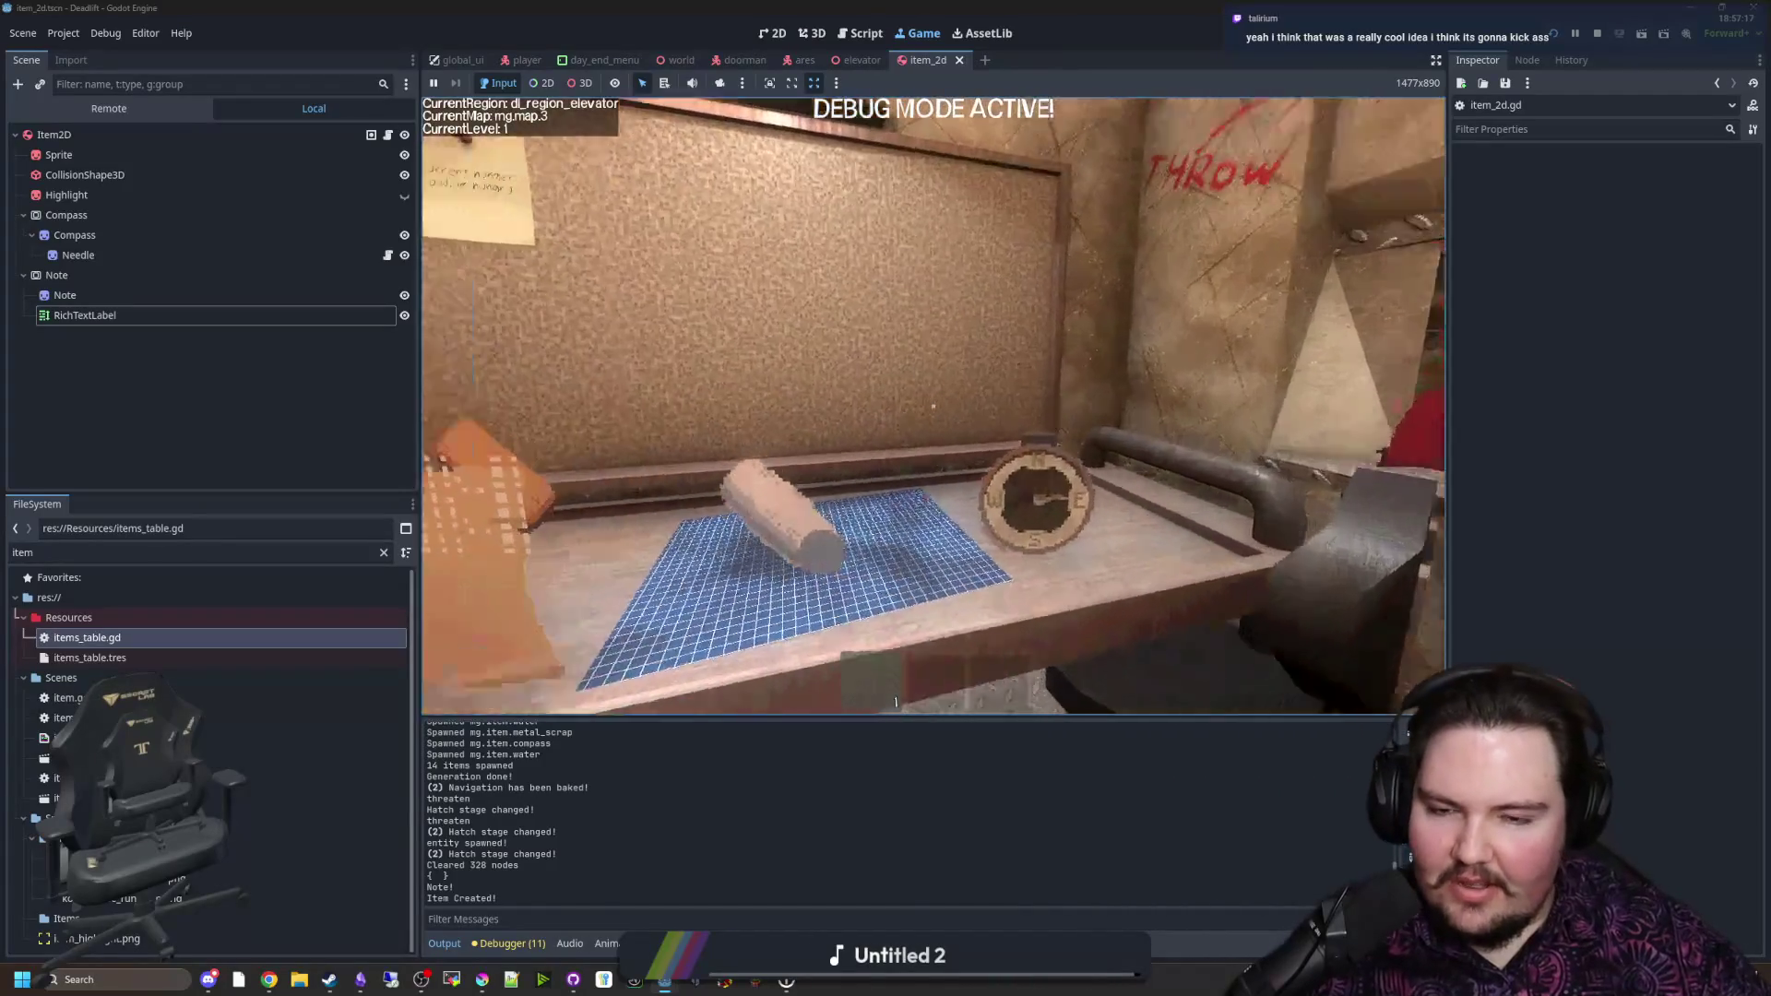
pyautogui.press('e')
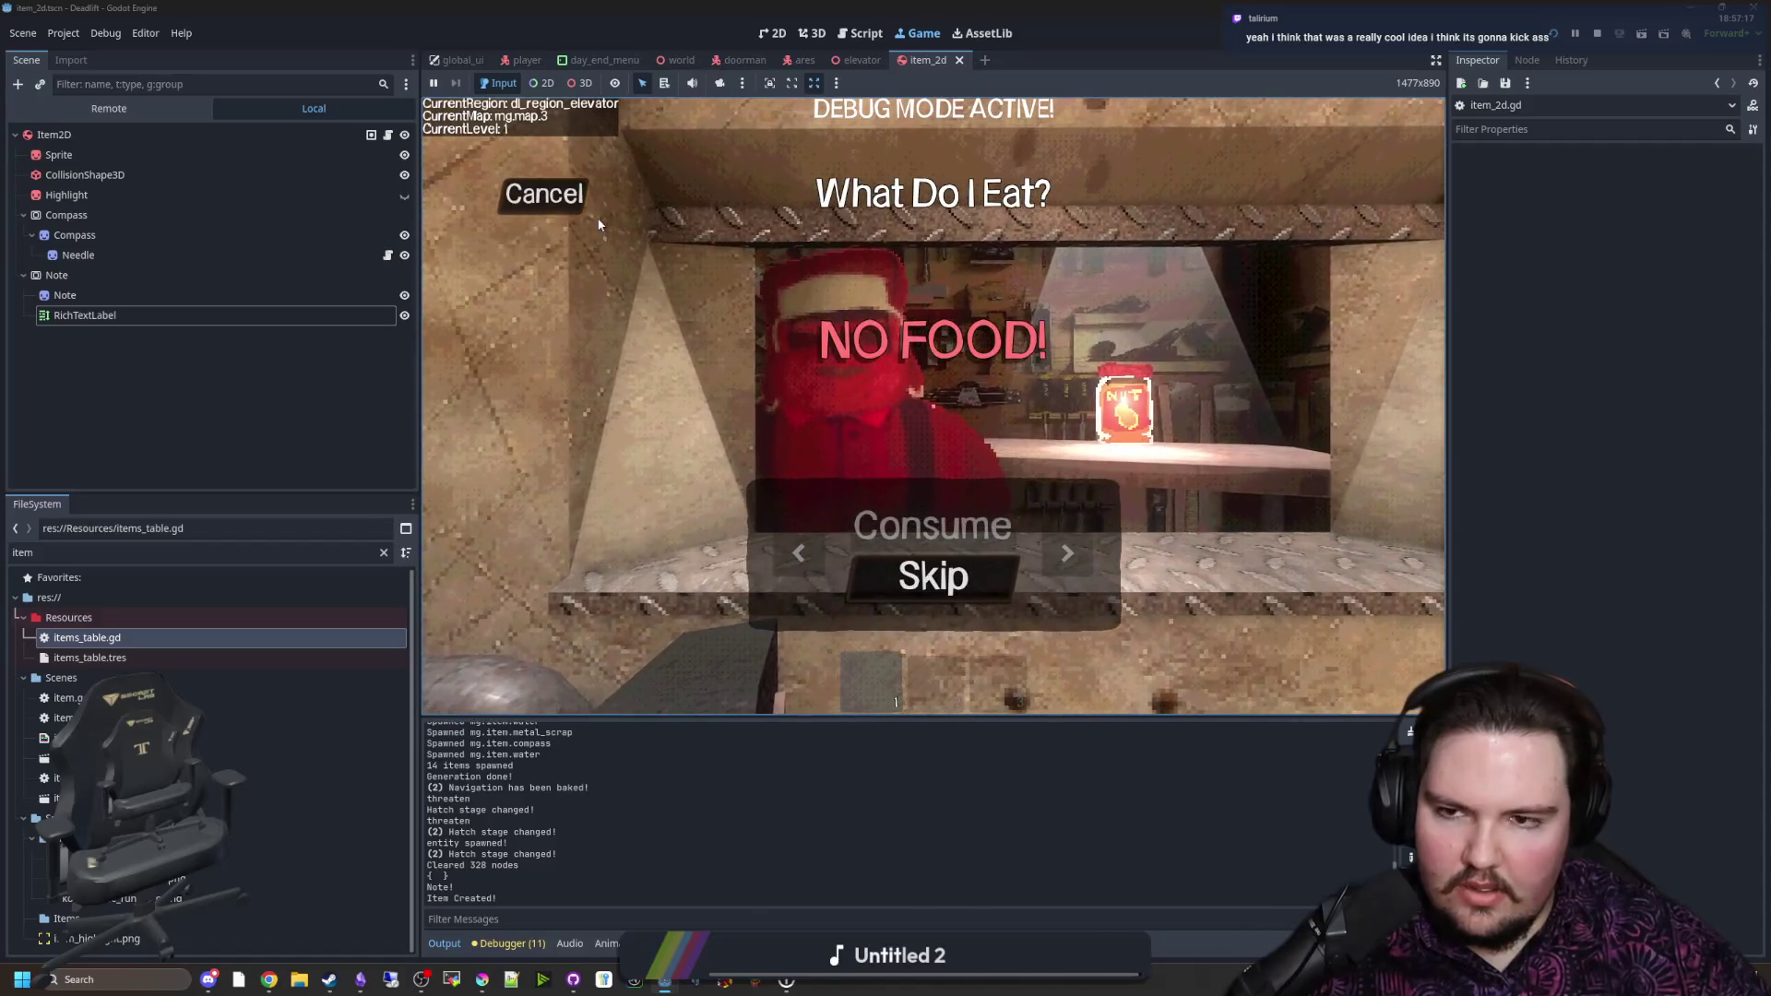
pyautogui.click(581, 201)
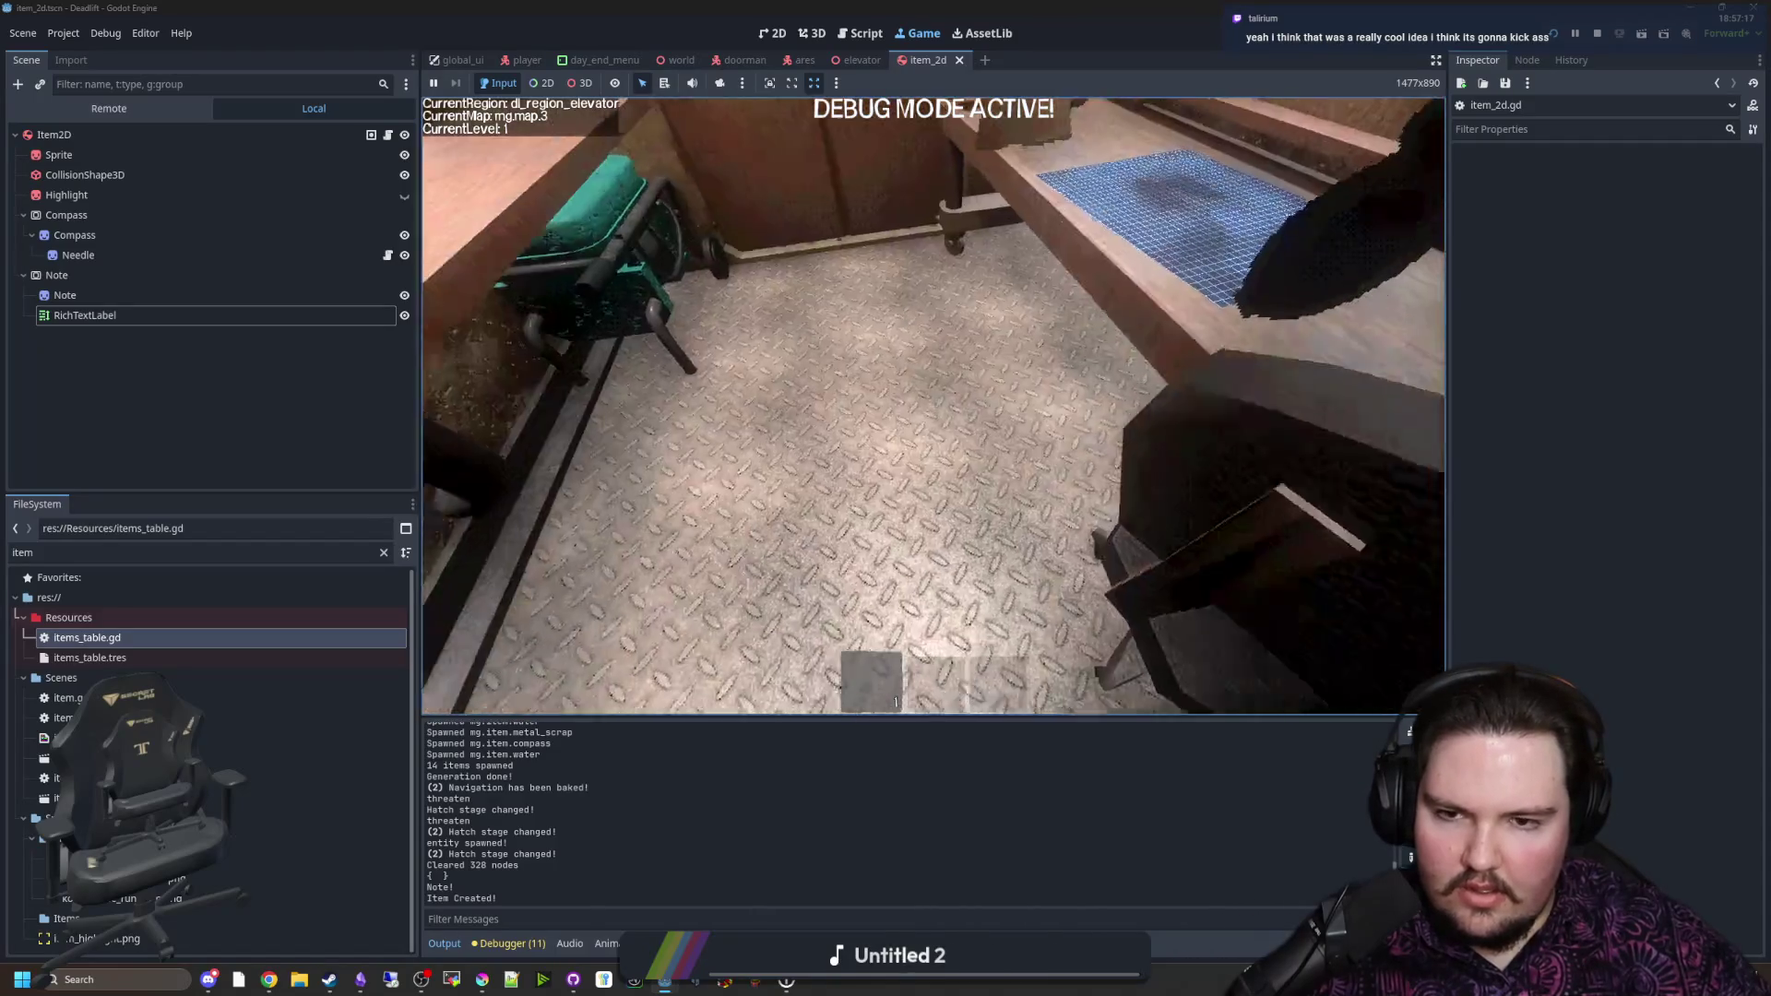
pyautogui.press('e')
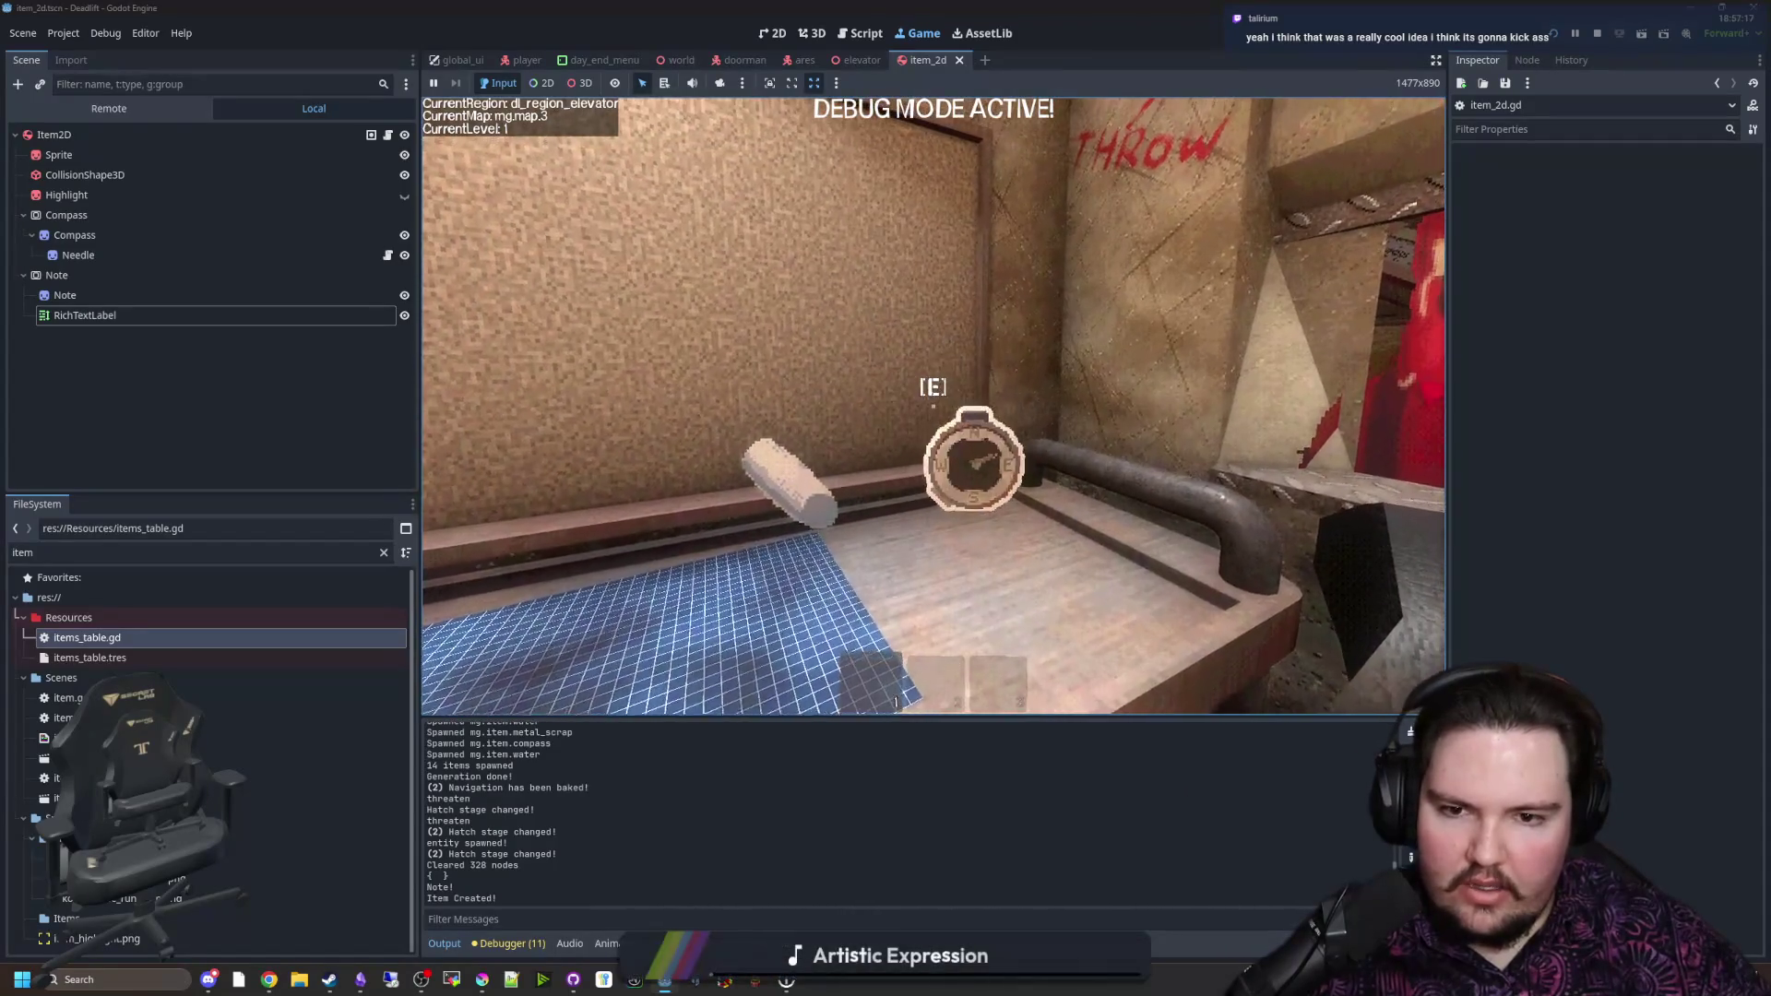
pyautogui.press('q')
pyautogui.press('e')
pyautogui.press('q')
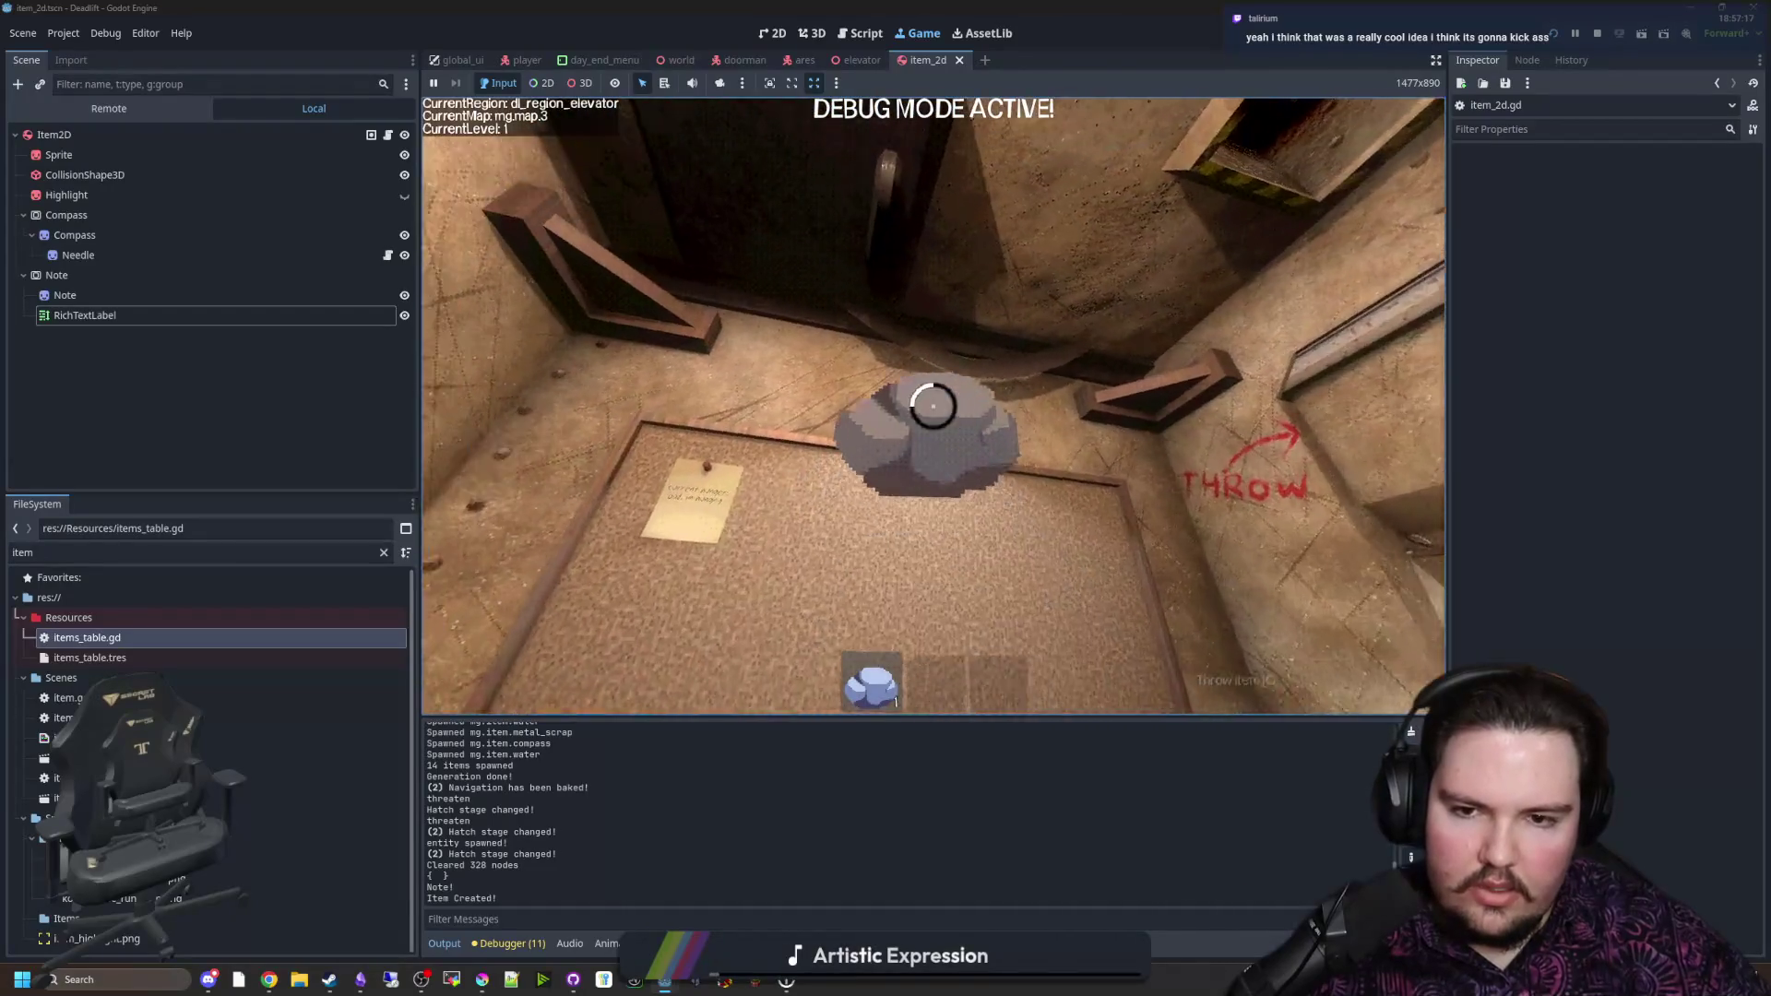
pyautogui.press('e')
pyautogui.press('q')
# Step: Pick up the note, place it on the table, and walk back toward it
pyautogui.press('e')
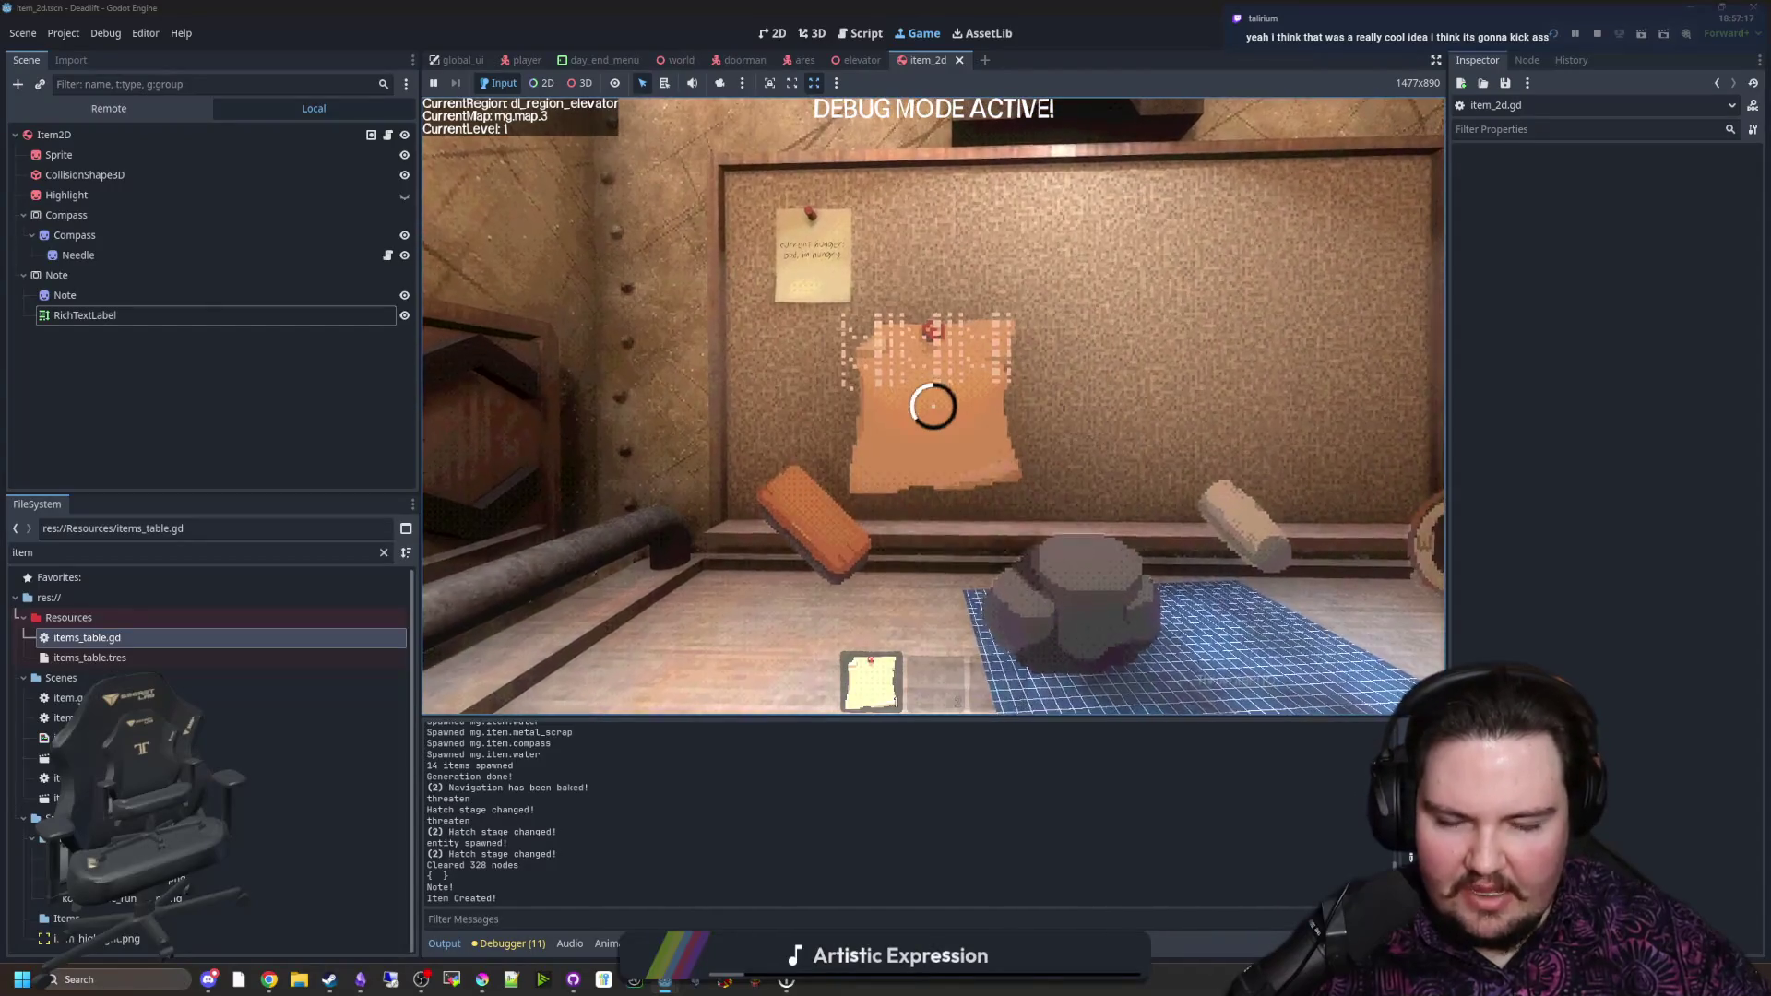
pyautogui.press('q')
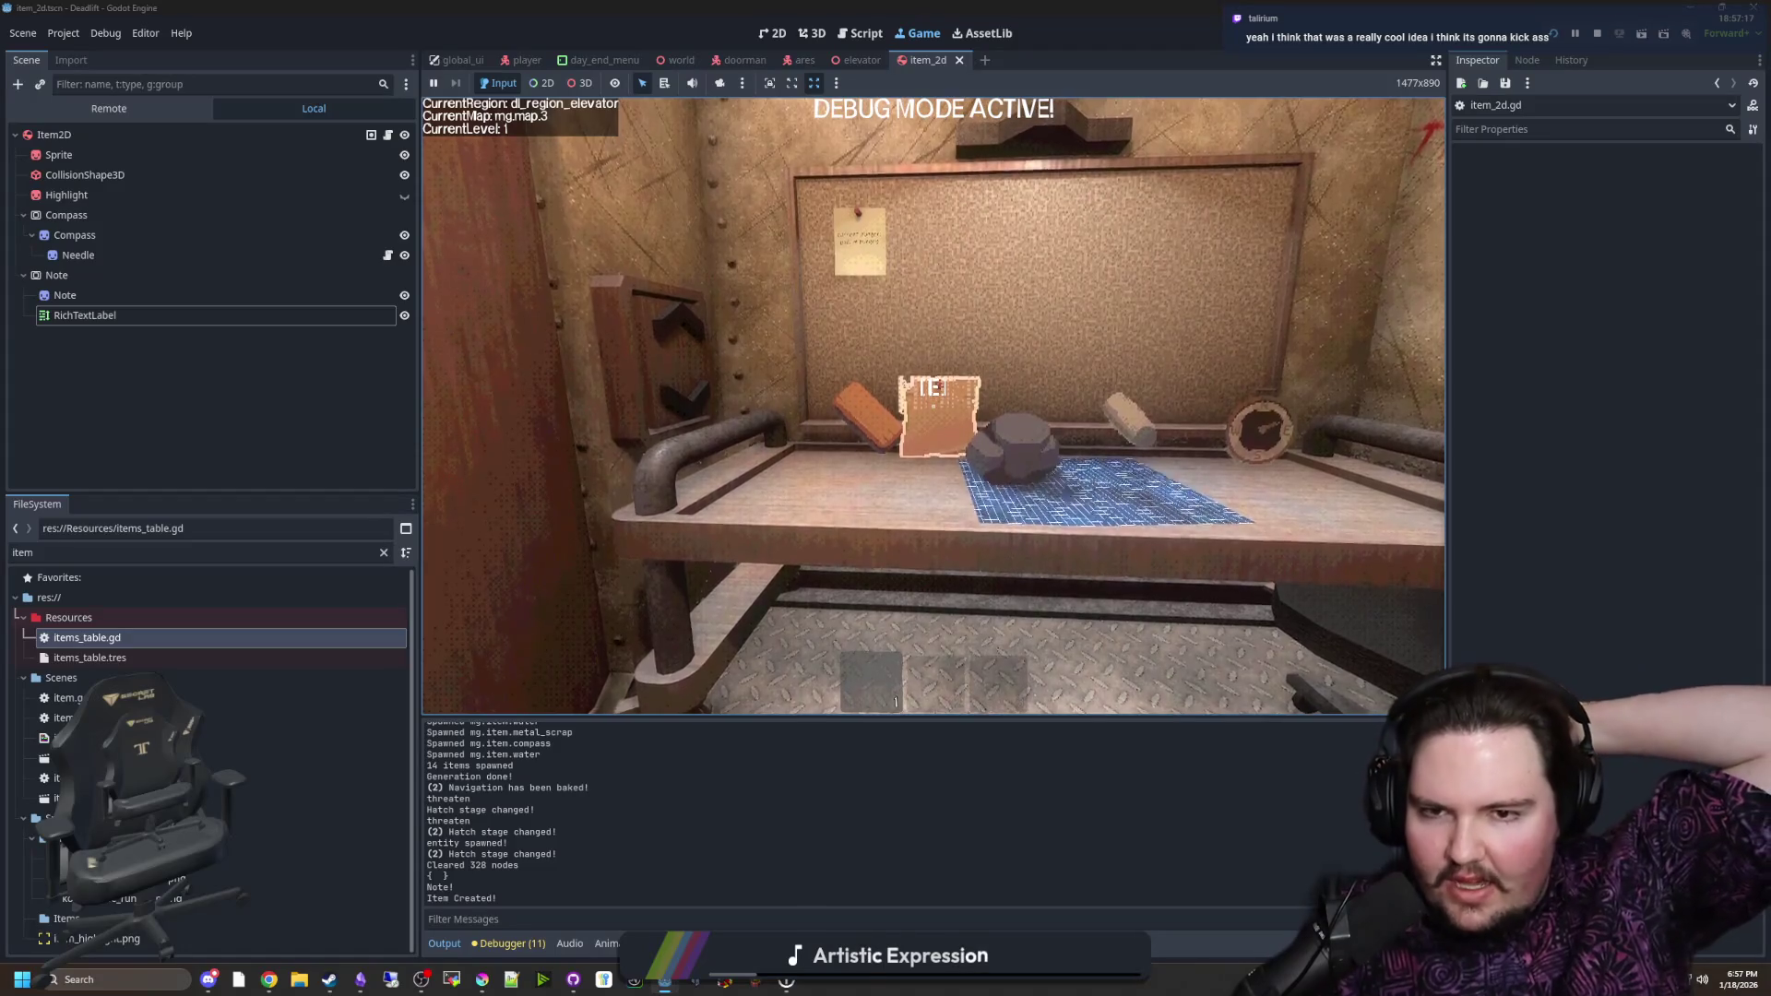
pyautogui.press('w')
pyautogui.press('w')
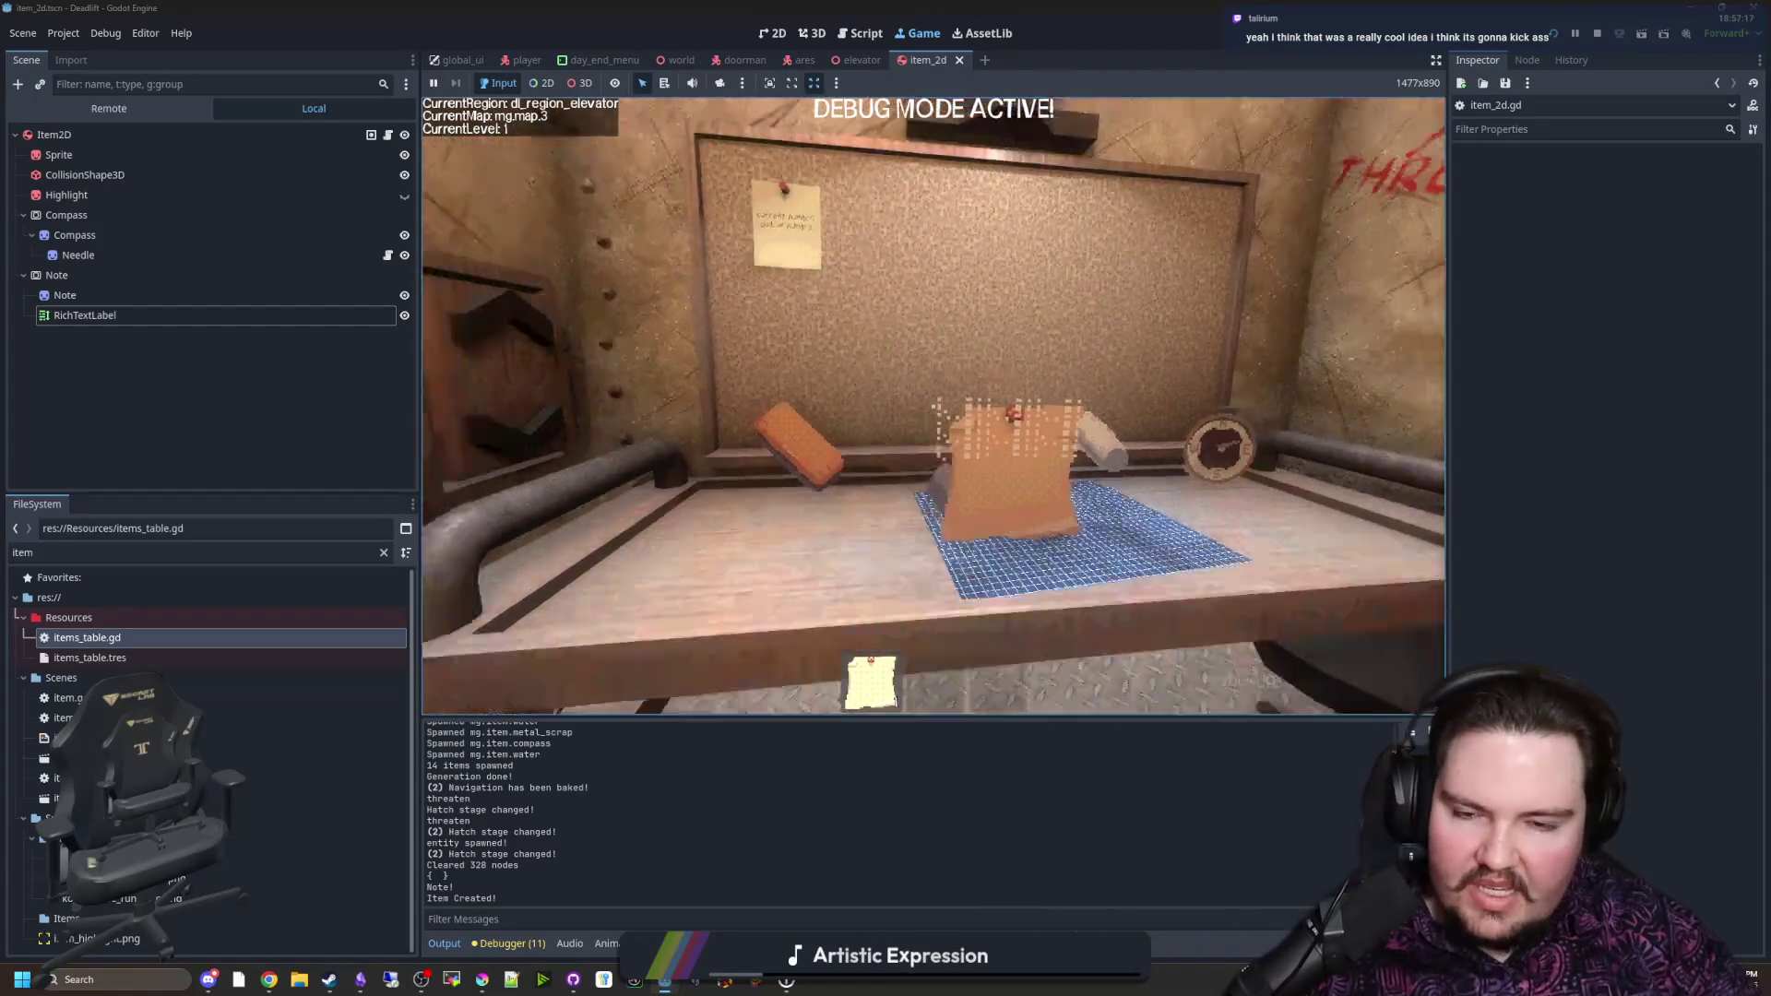
pyautogui.press('s')
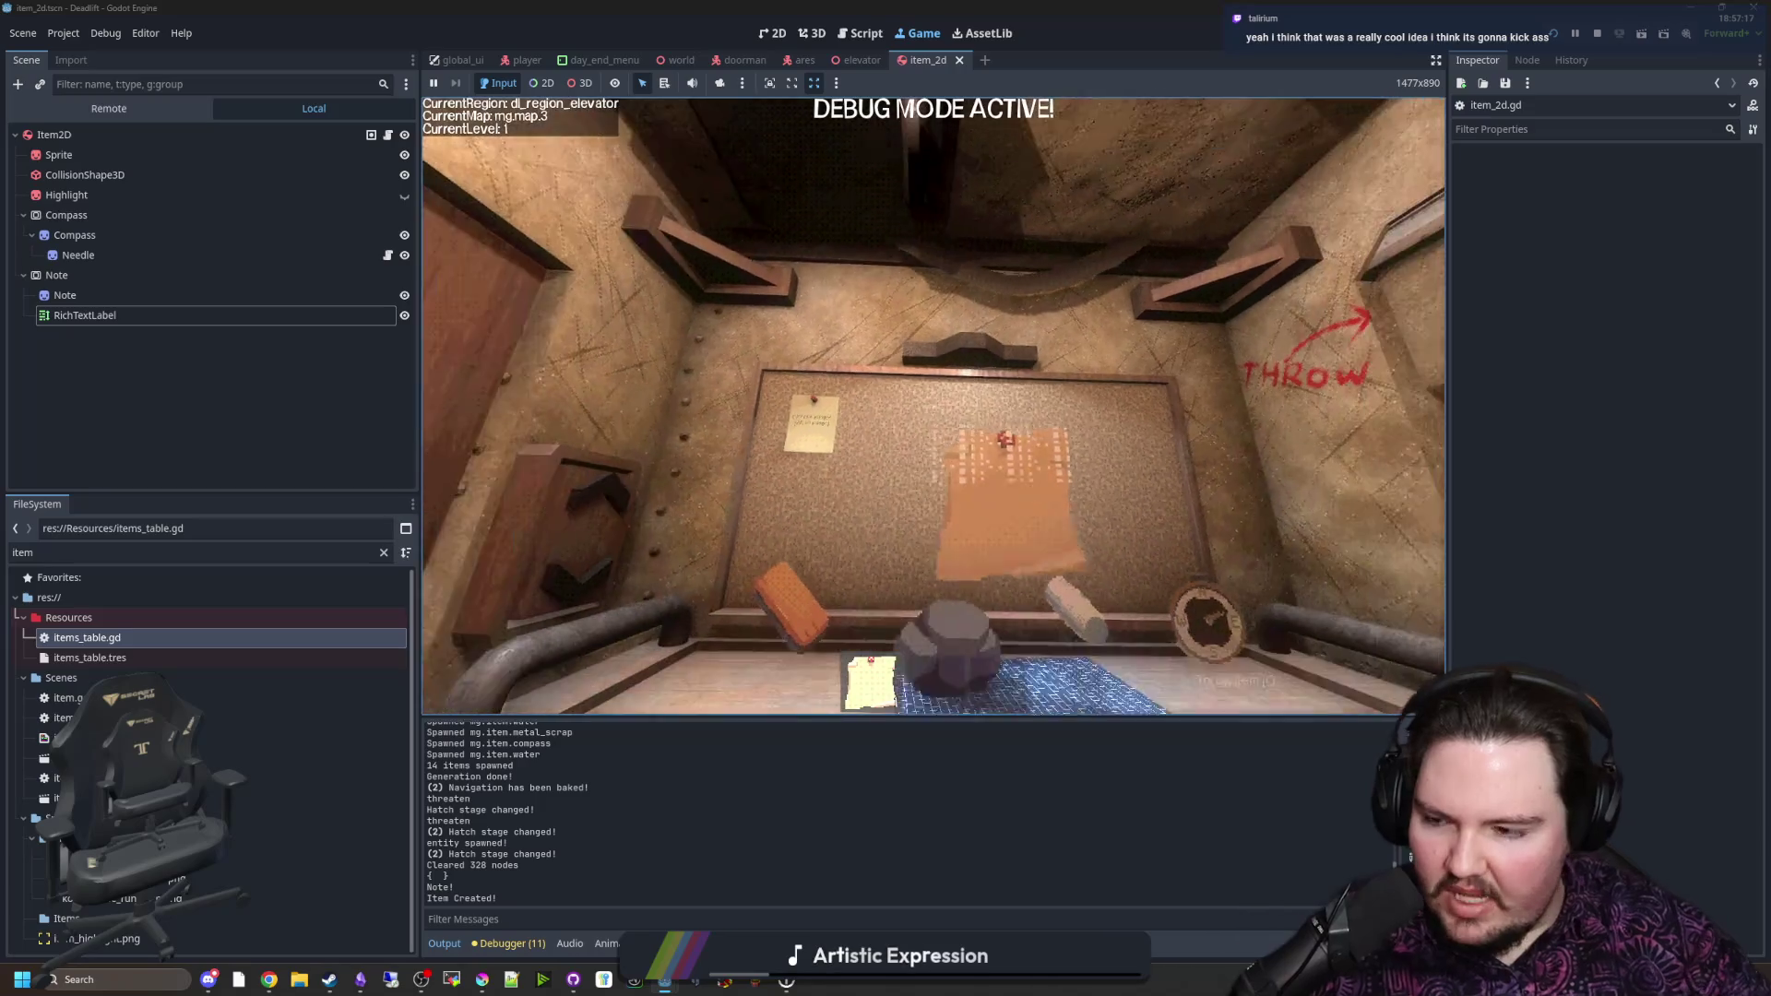
pyautogui.press('d')
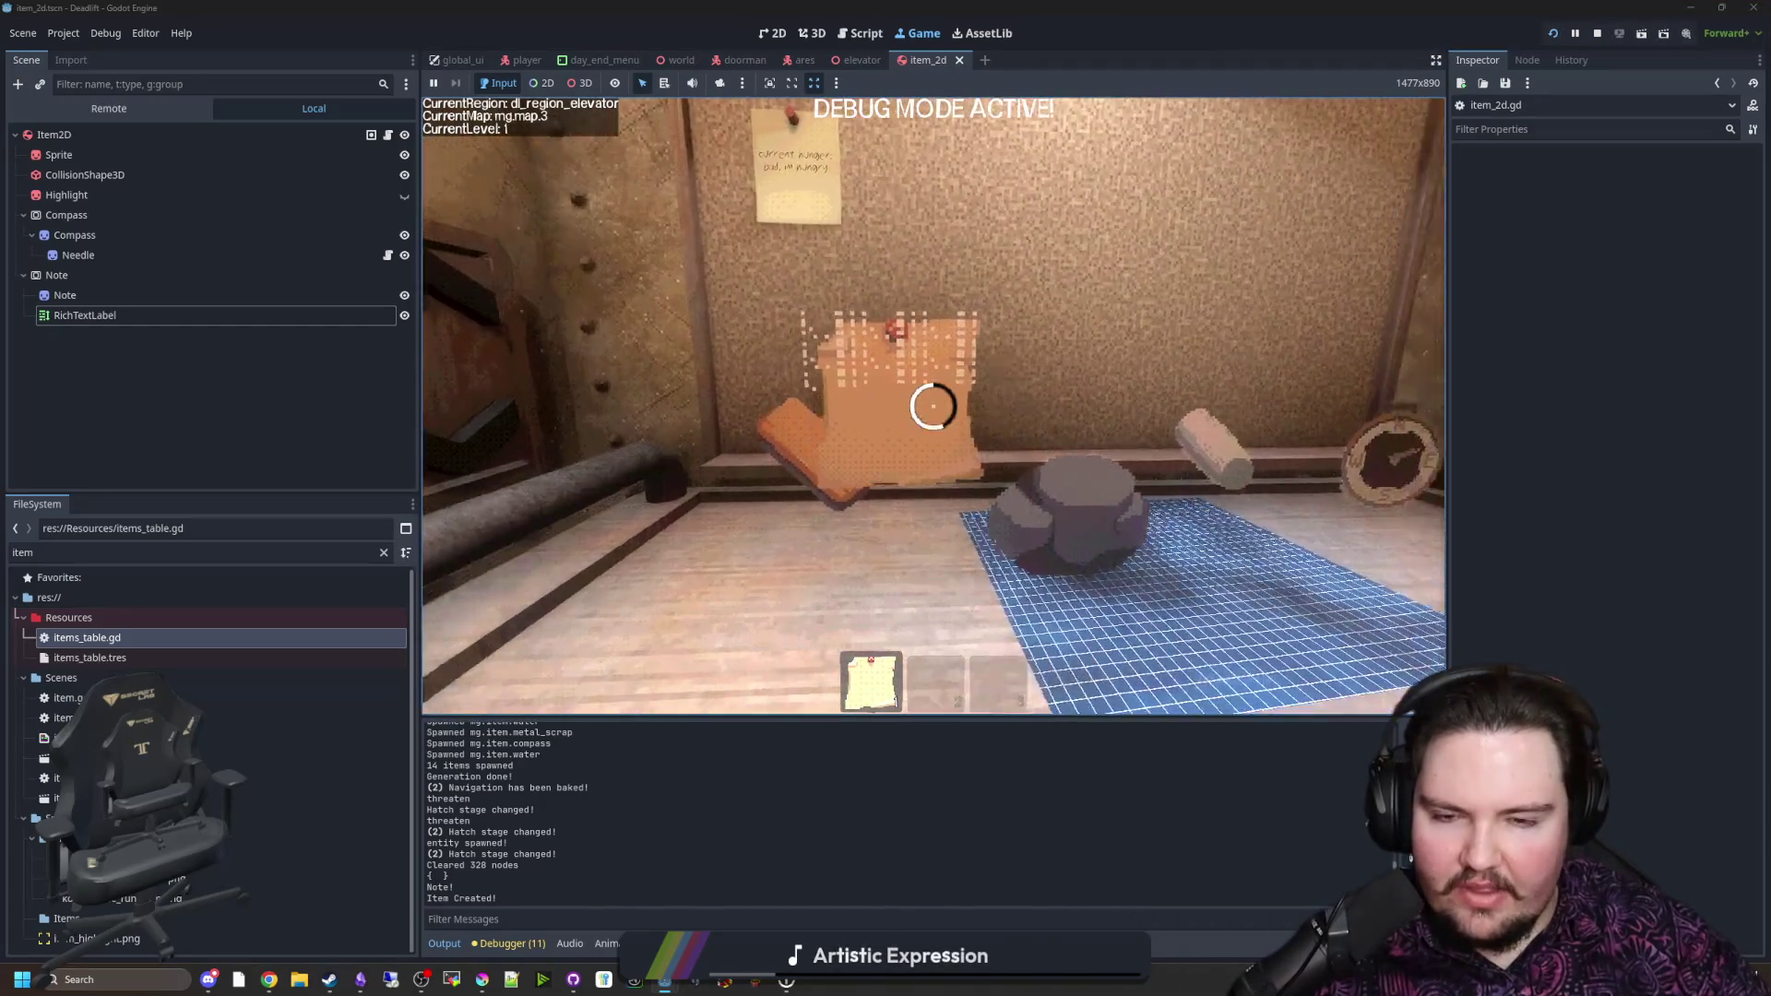
pyautogui.press('w')
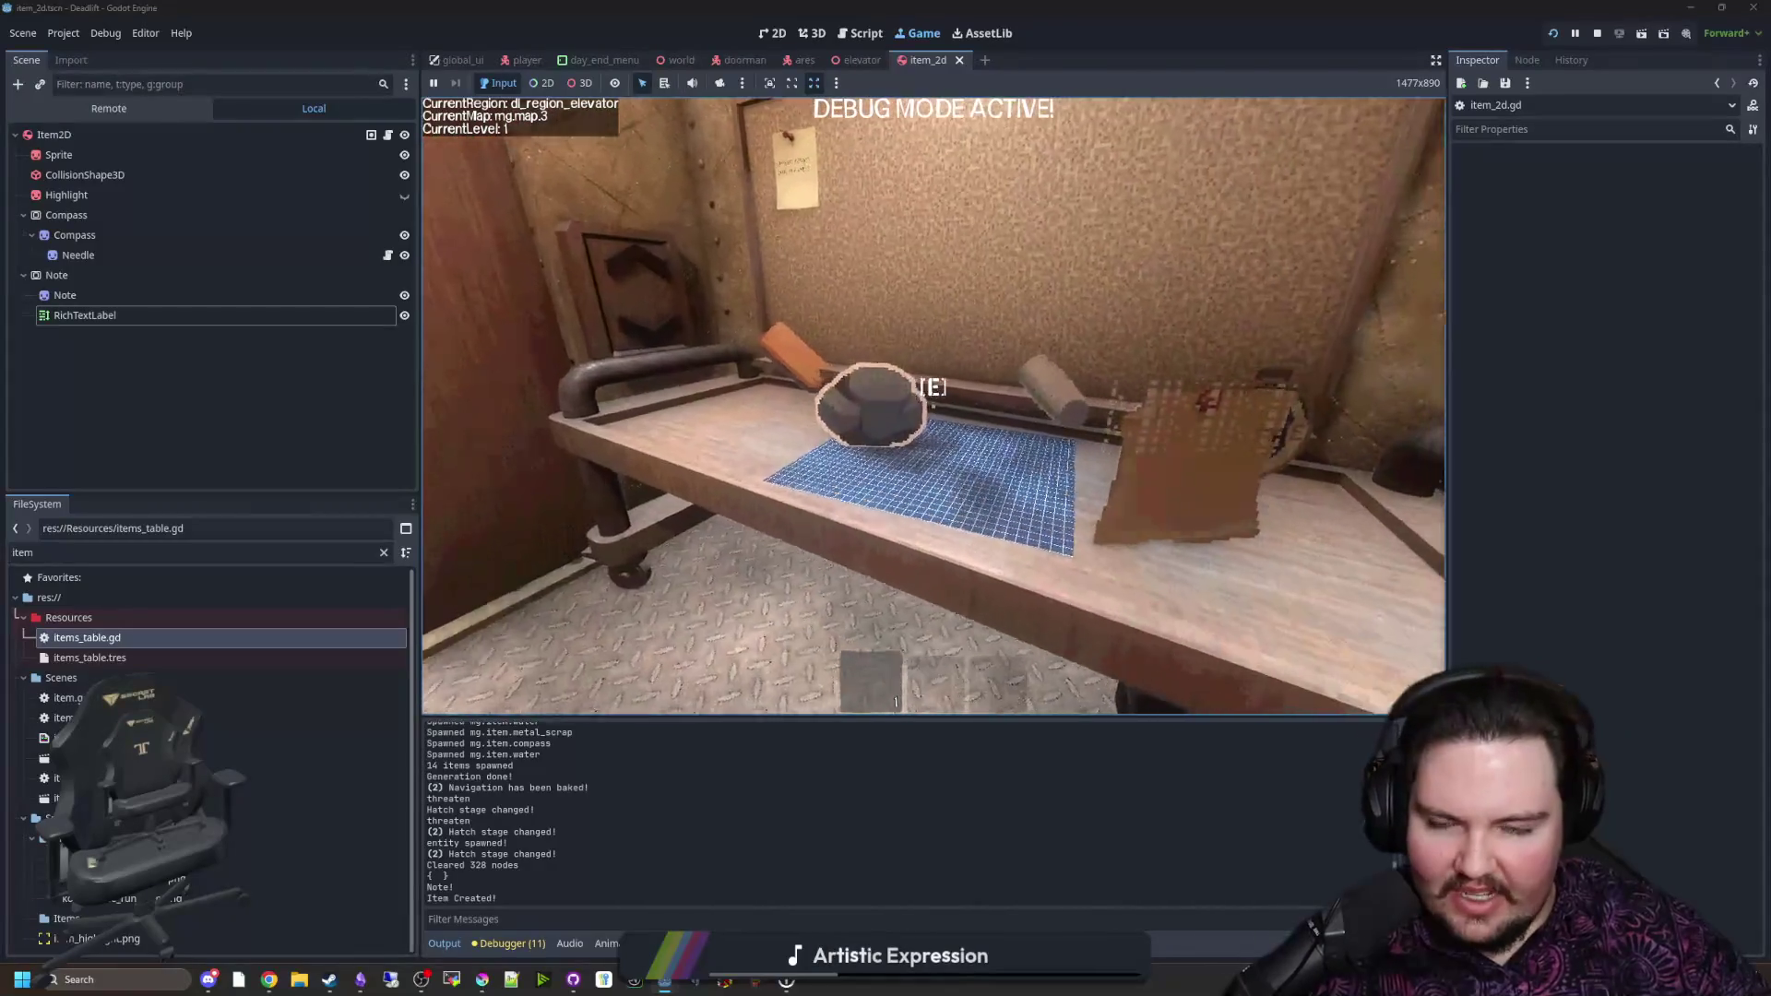
# Step: Pick up the rock, then the note from the table, look at it, and pause the game
pyautogui.press('e')
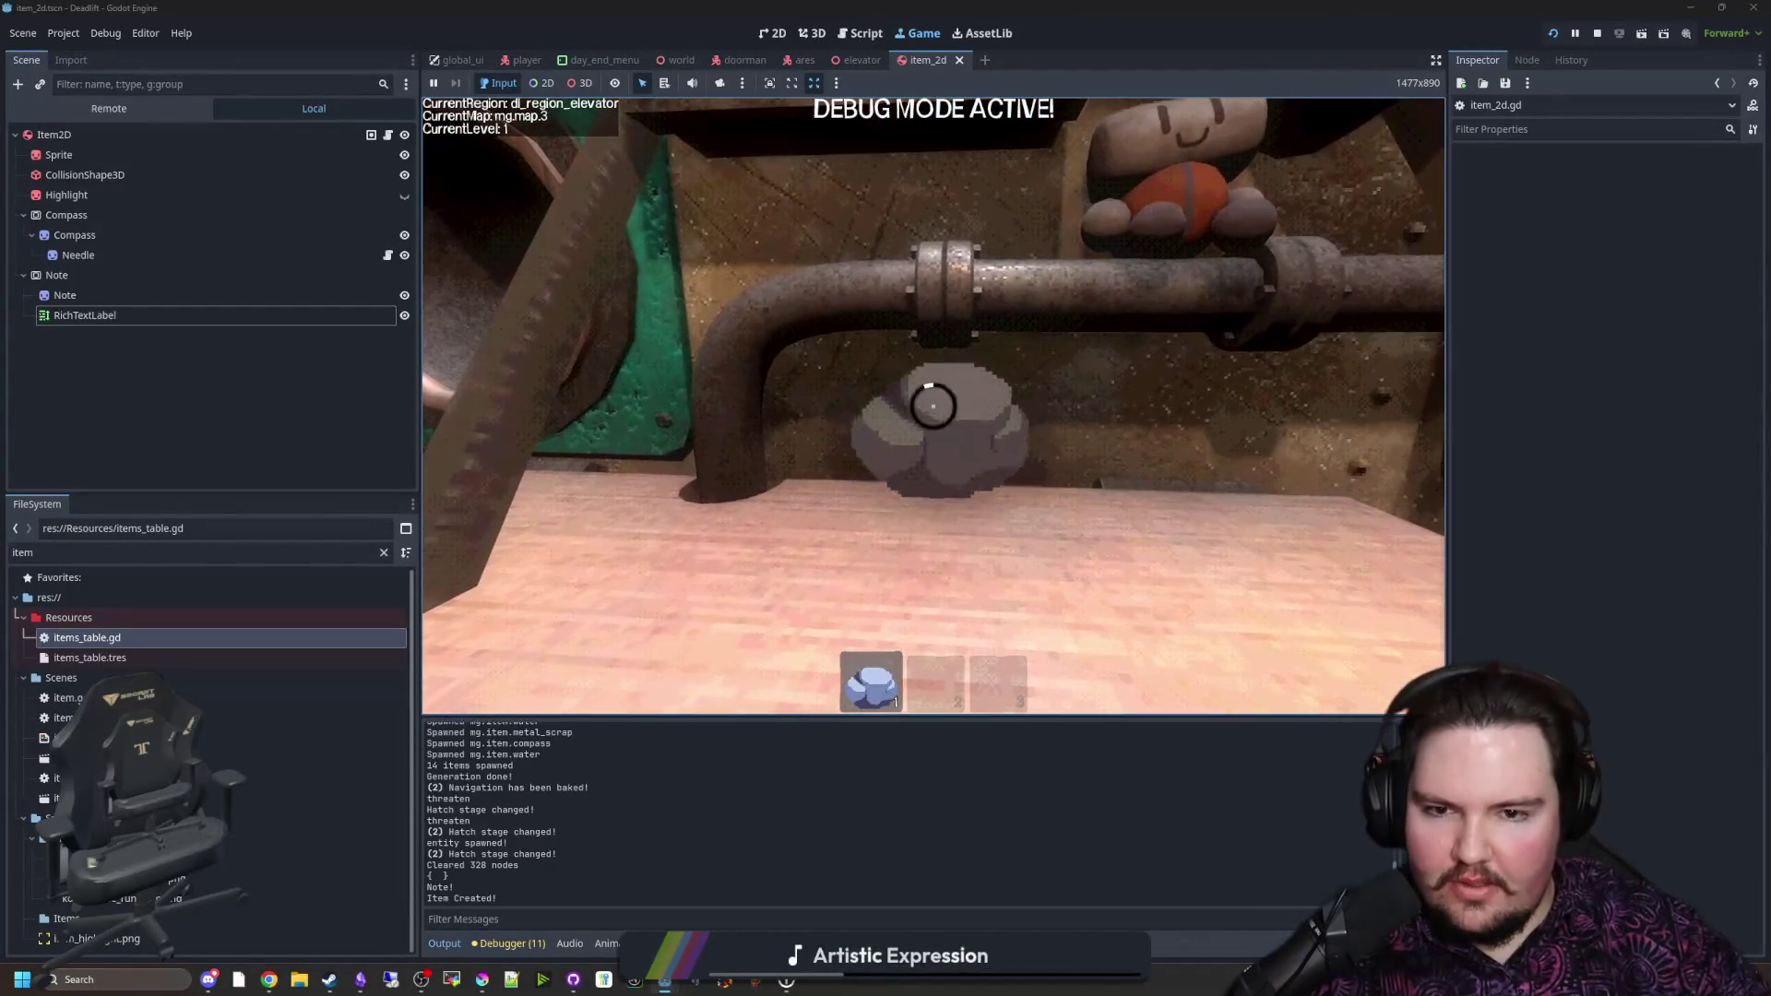
pyautogui.press('e')
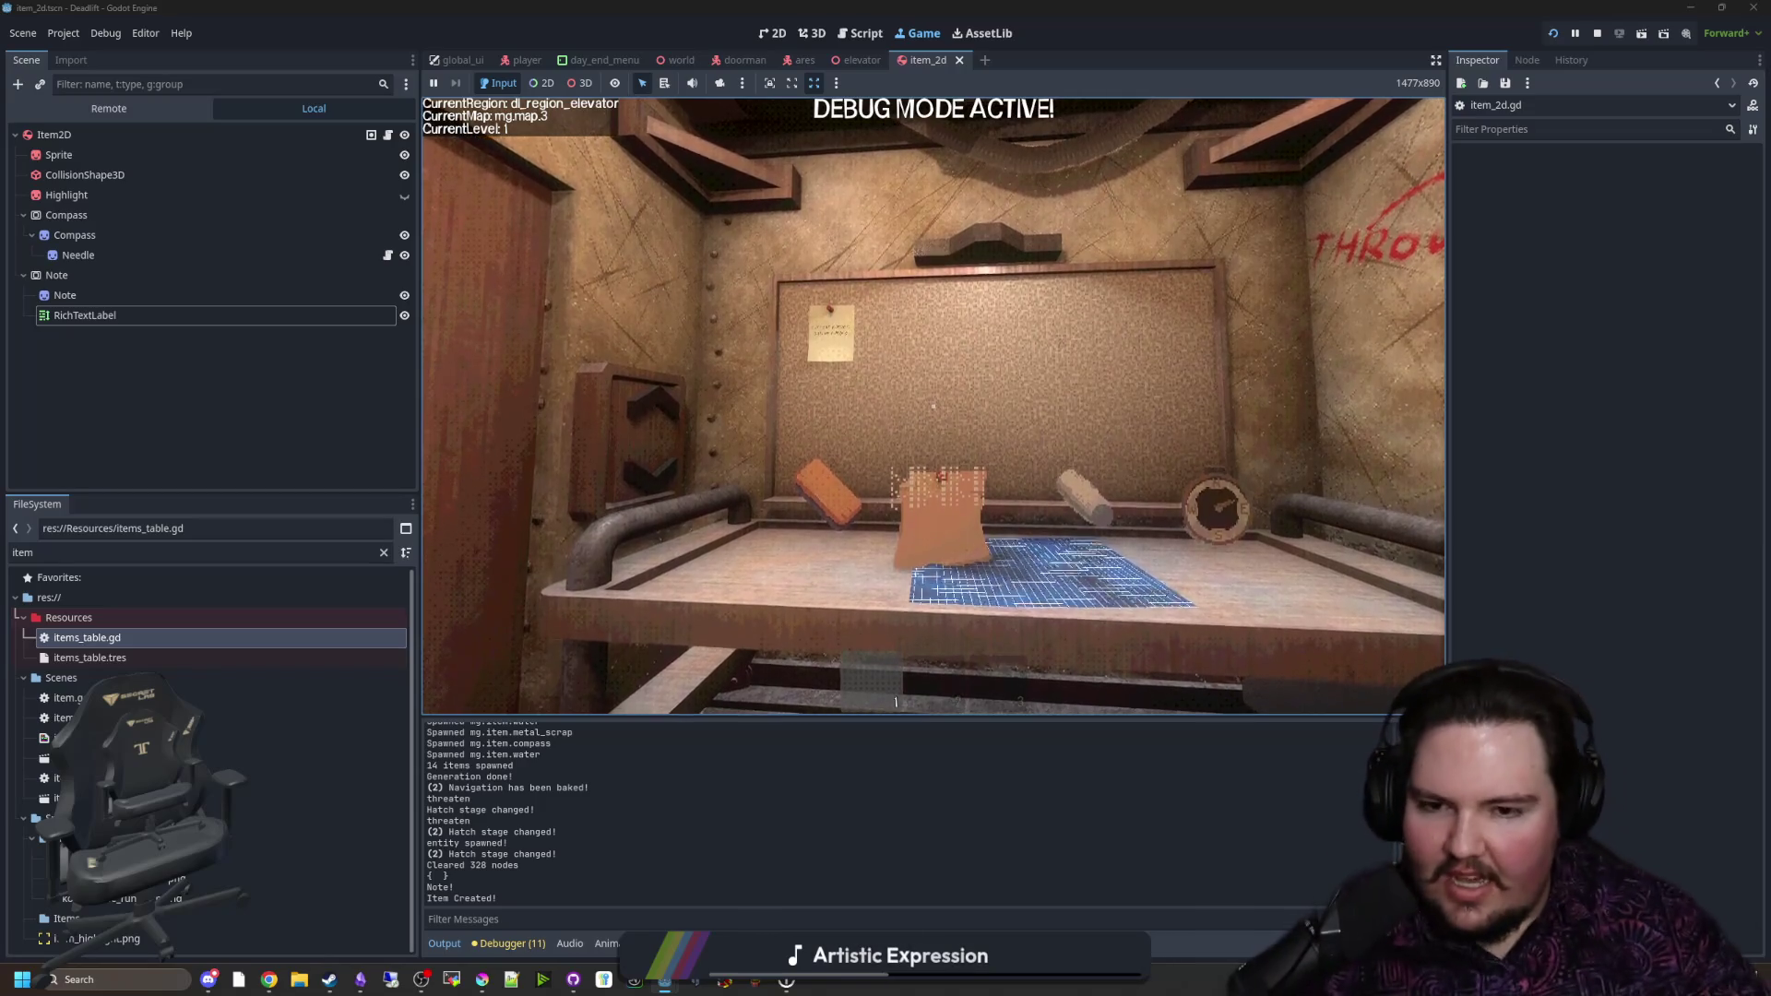
pyautogui.press('s')
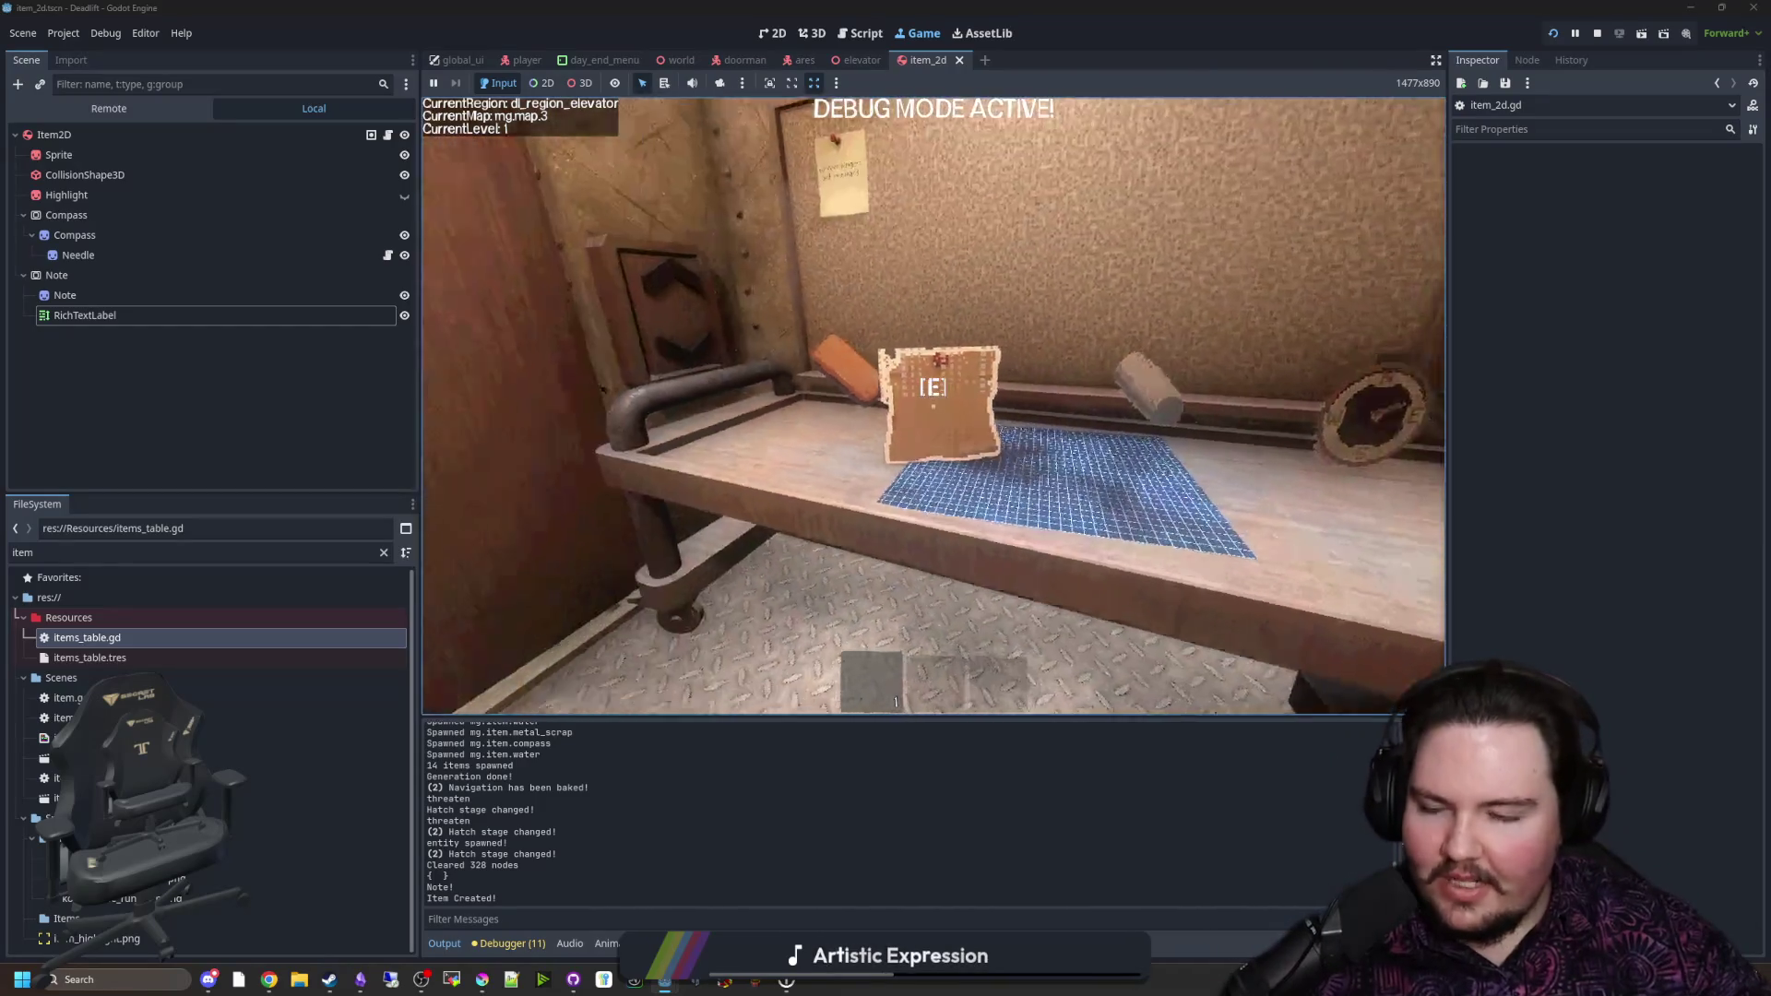
pyautogui.press('w')
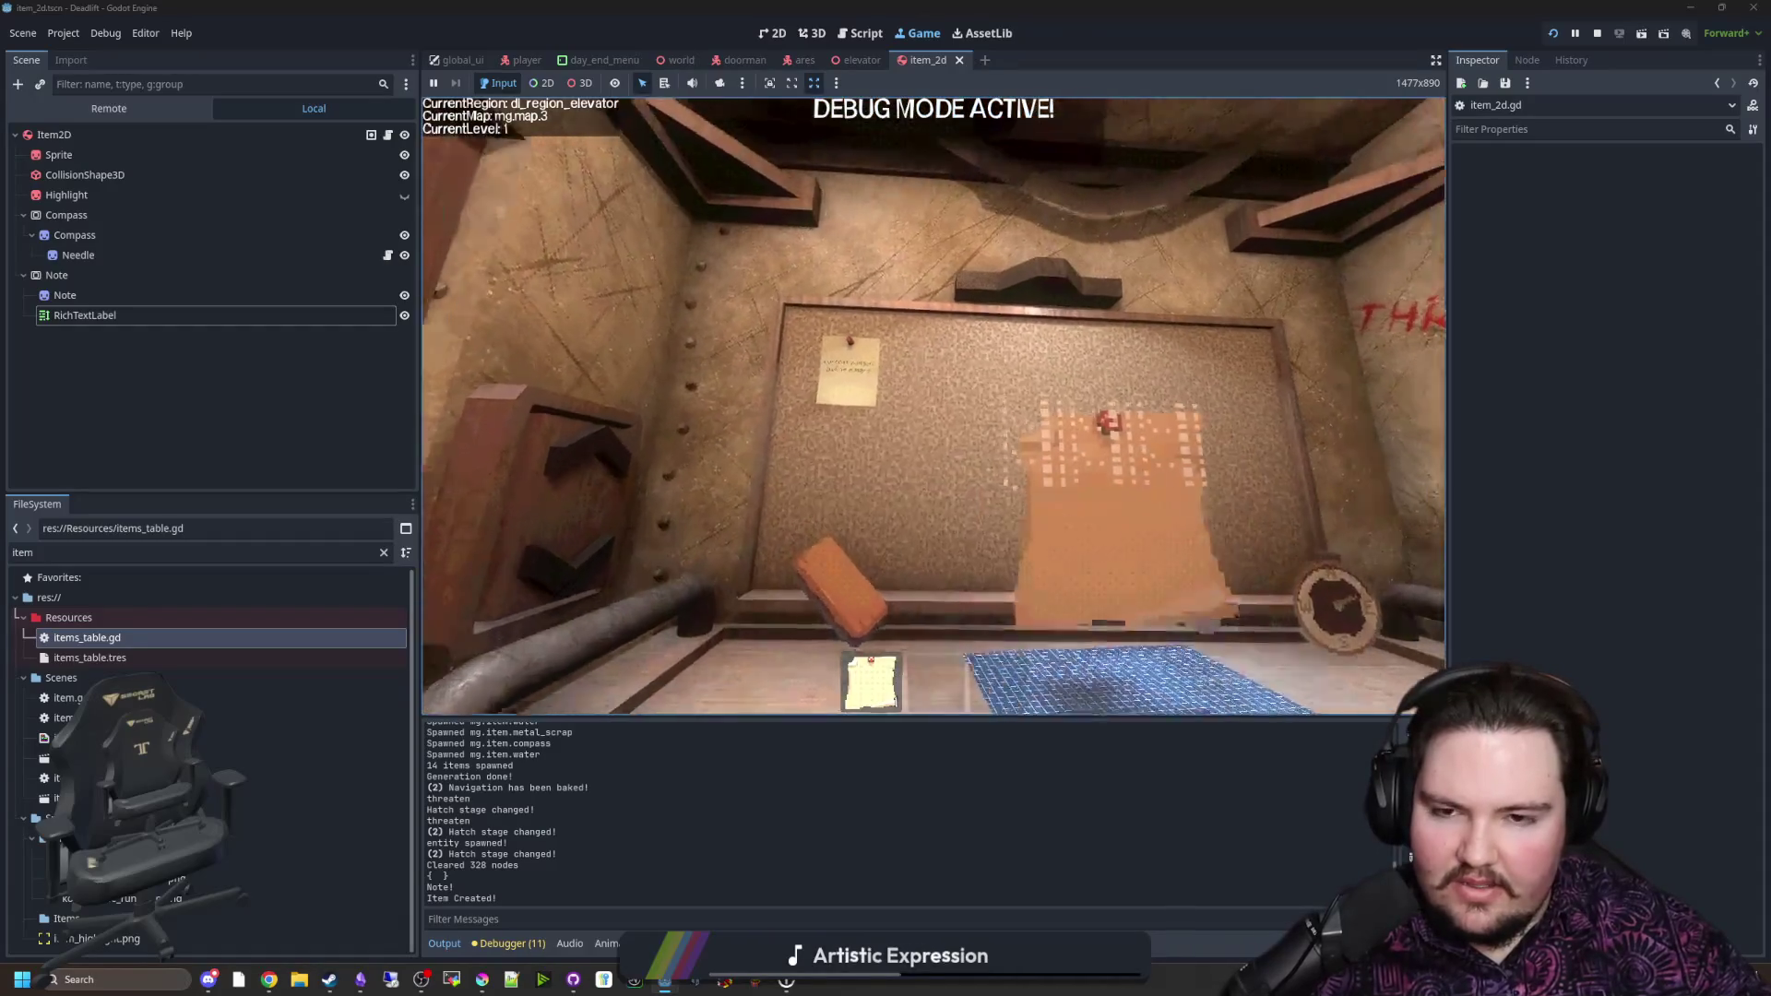
pyautogui.press('e')
pyautogui.press('e')
pyautogui.press('s')
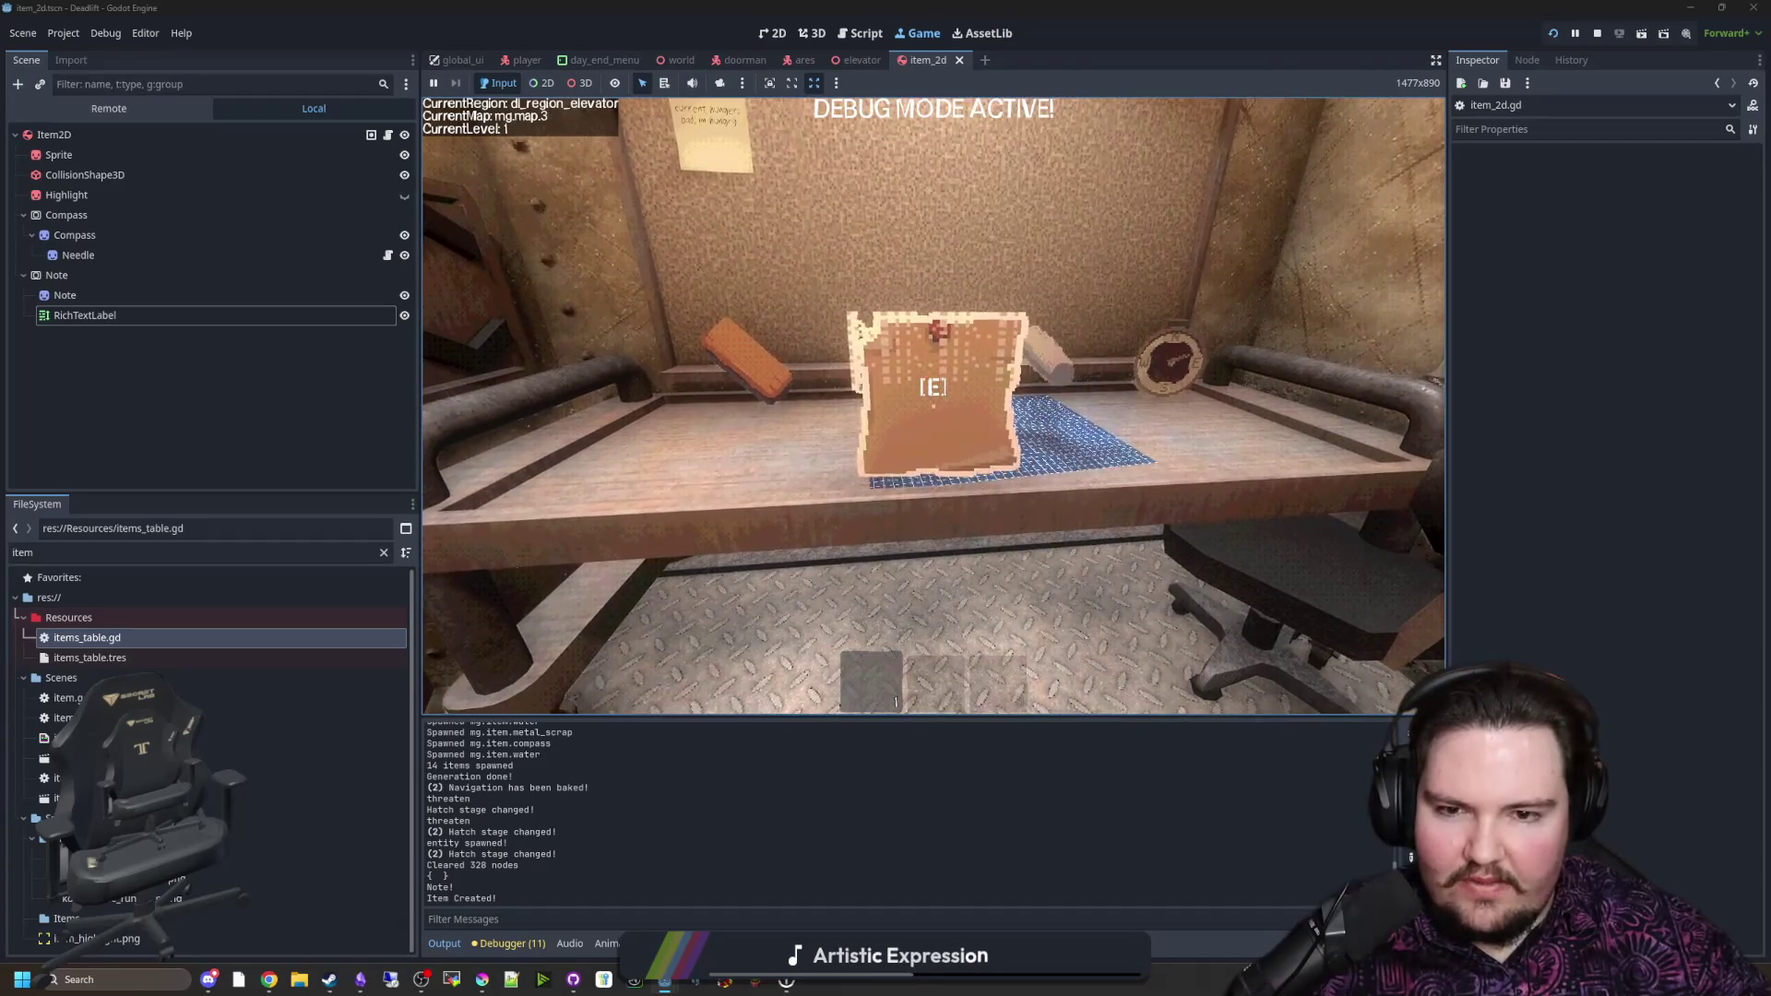
pyautogui.press('w')
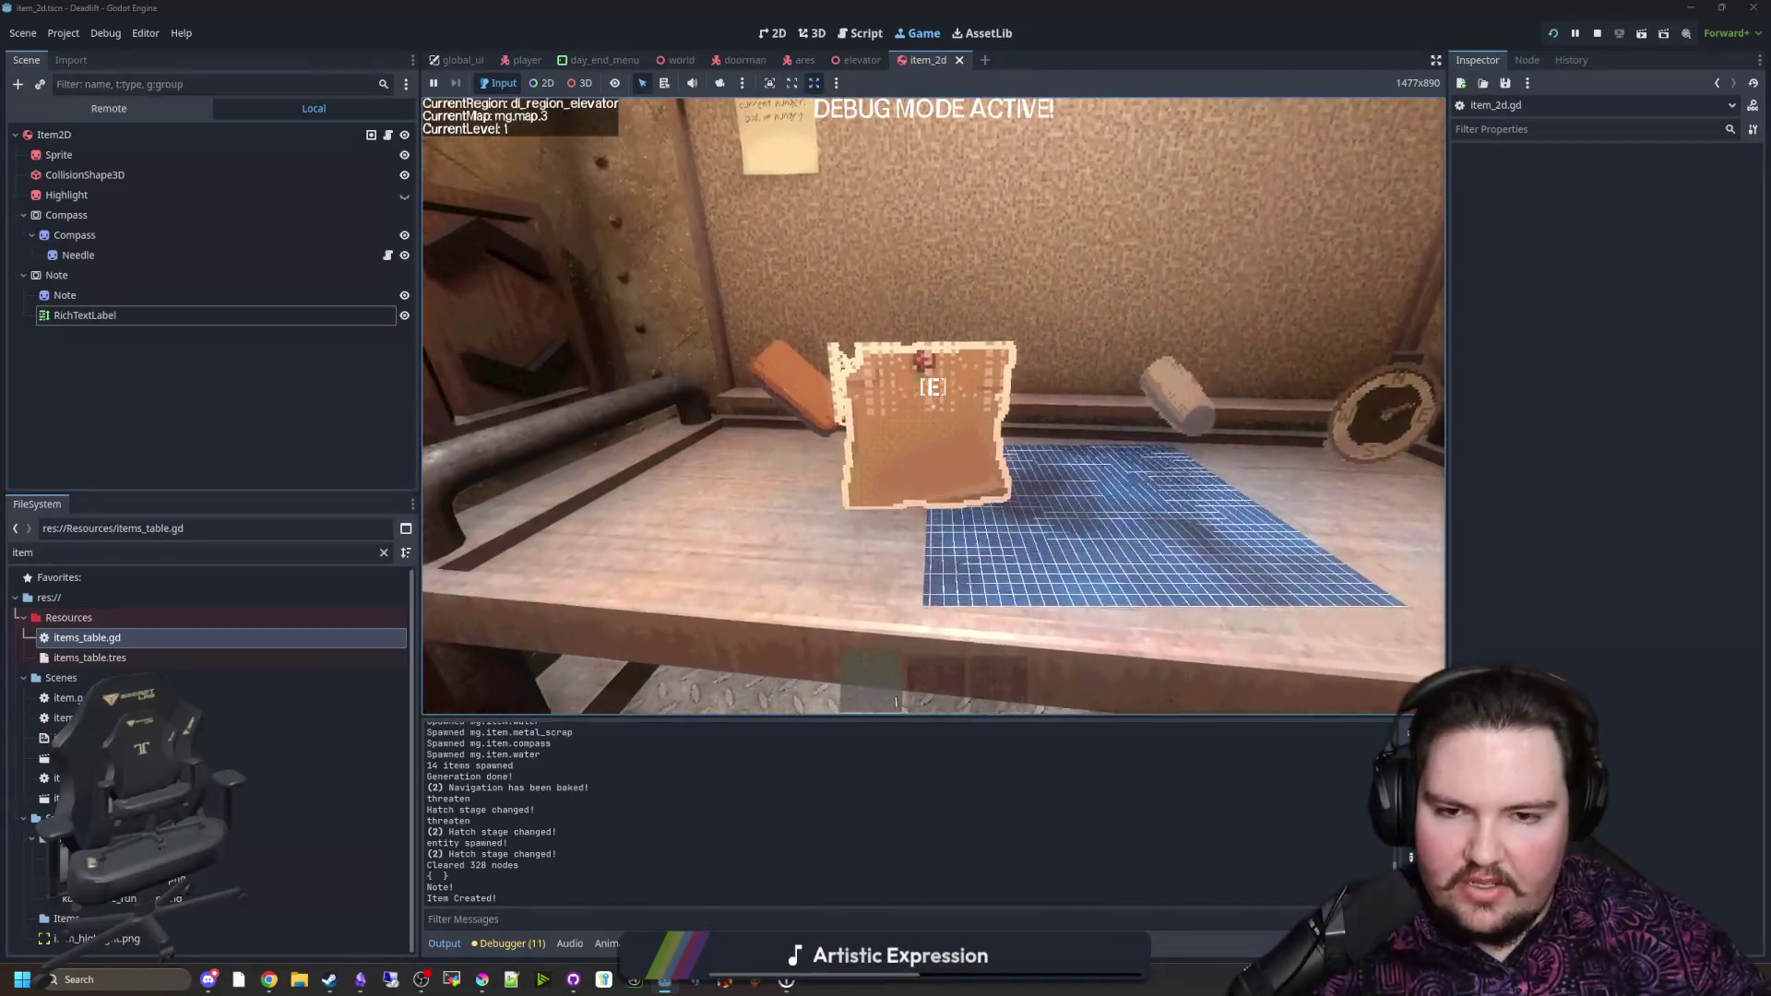
pyautogui.press('Escape')
# Step: Set the Note SubViewport's size to 256 × 256 px
pyautogui.click(56, 274)
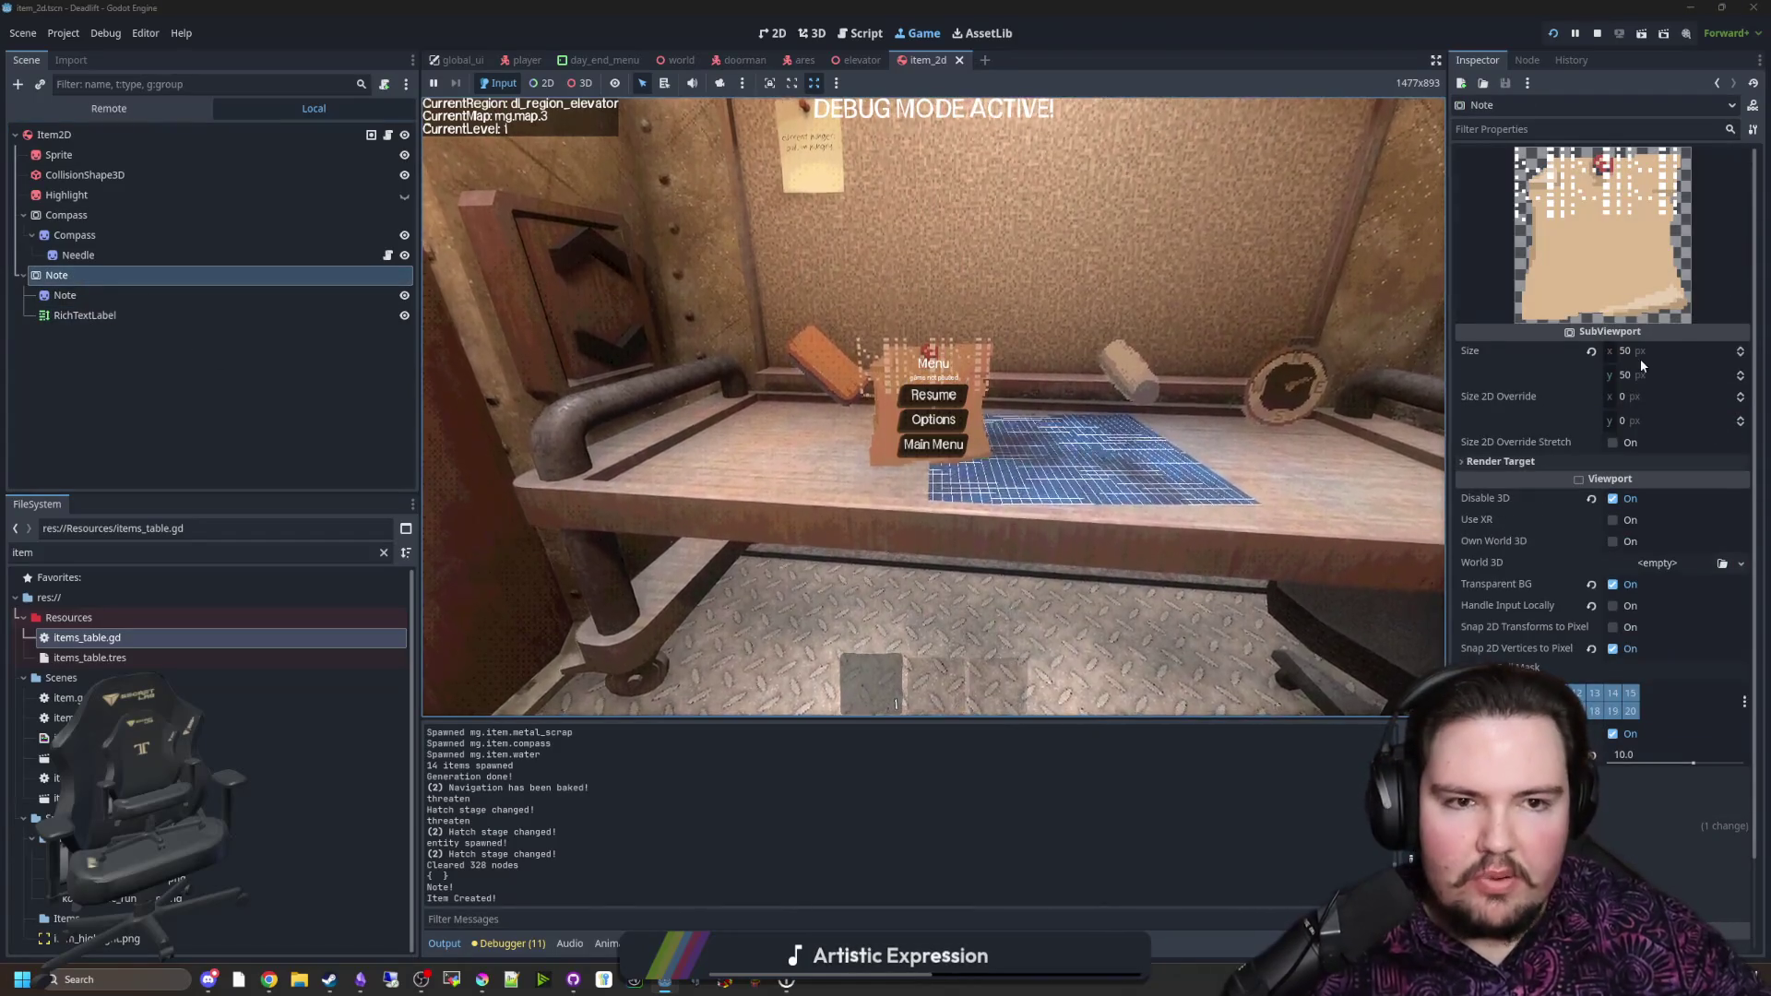
pyautogui.click(1638, 351)
pyautogui.write('256')
pyautogui.press('Return')
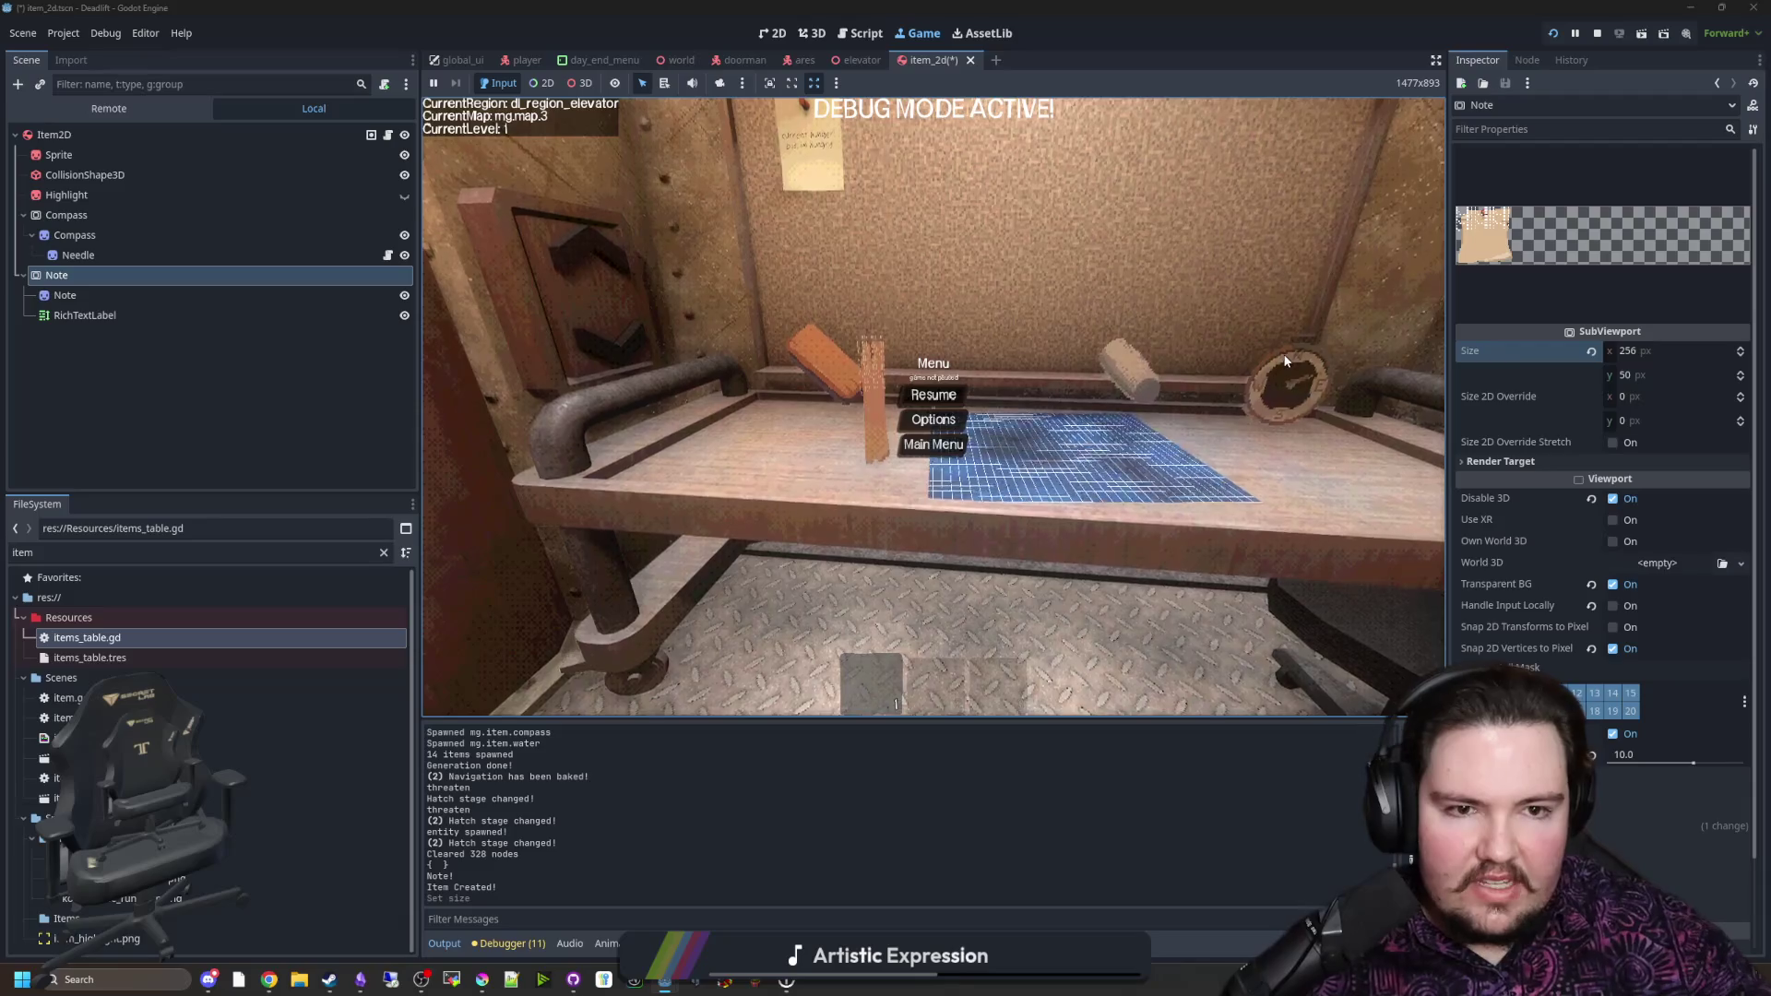
pyautogui.click(1651, 374)
pyautogui.write('256')
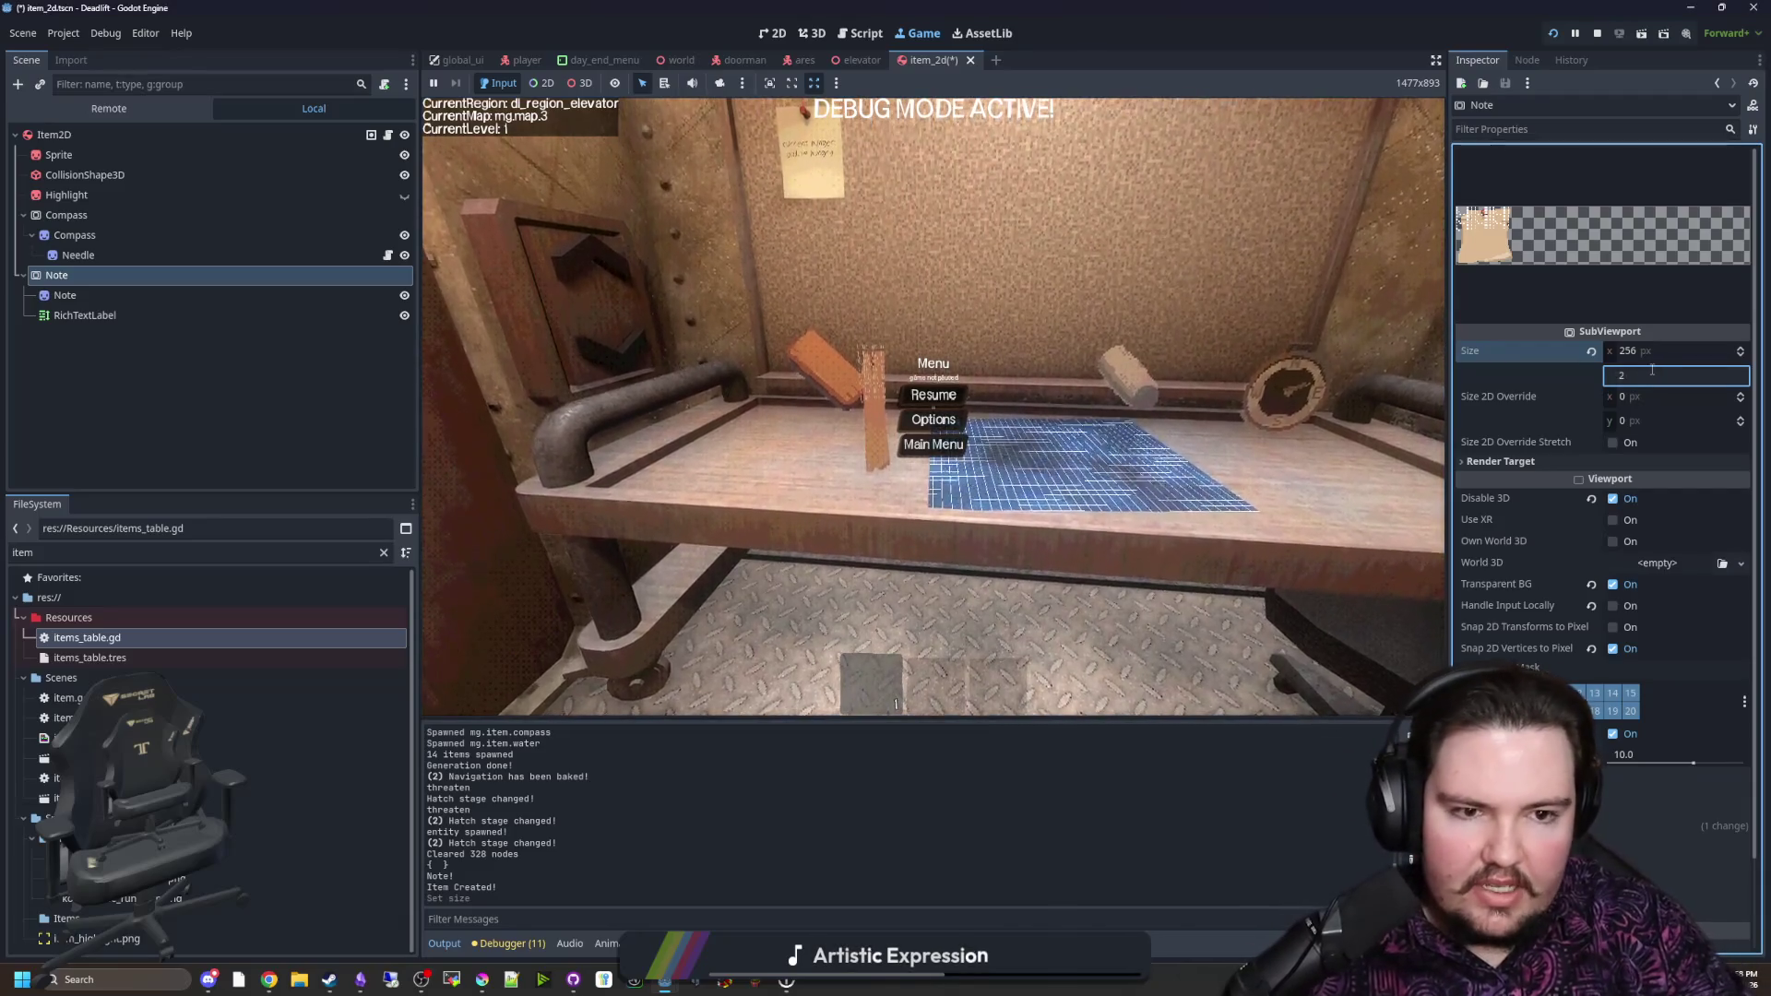
pyautogui.press('Return')
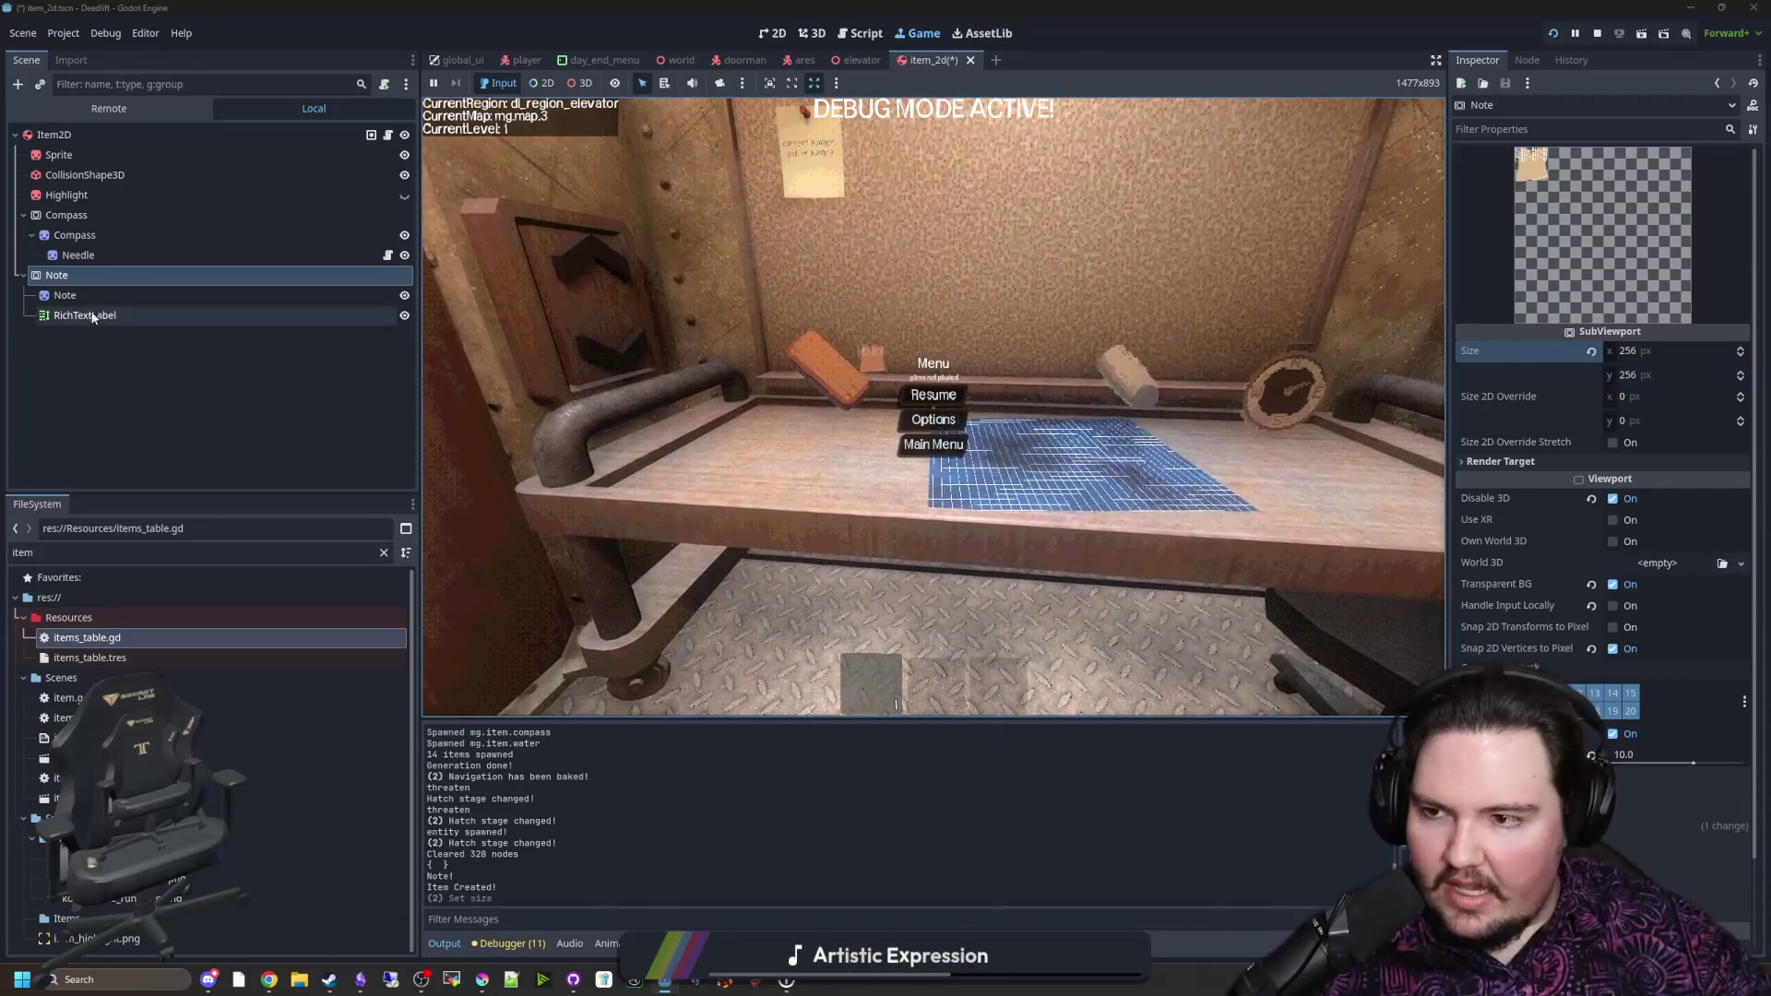
# Step: Select the paper sprite, then return to the 3D view and reselect the Note SubViewport
pyautogui.click(95, 297)
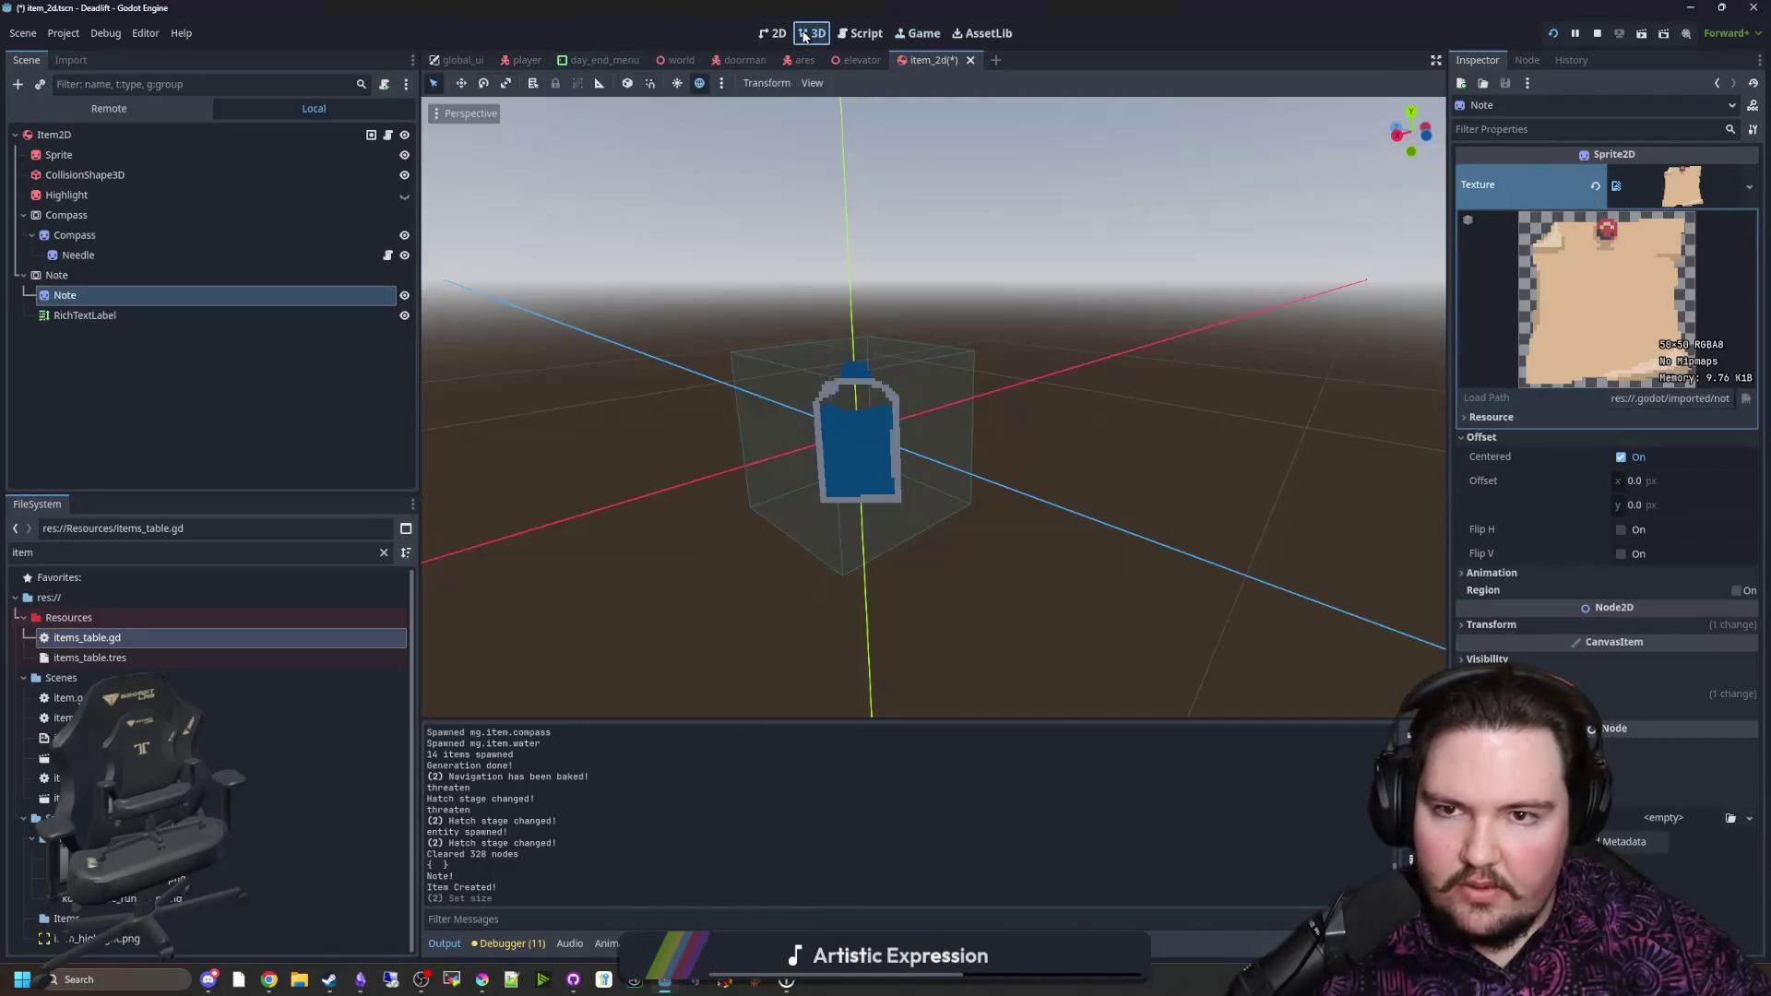
pyautogui.click(811, 33)
pyautogui.click(214, 276)
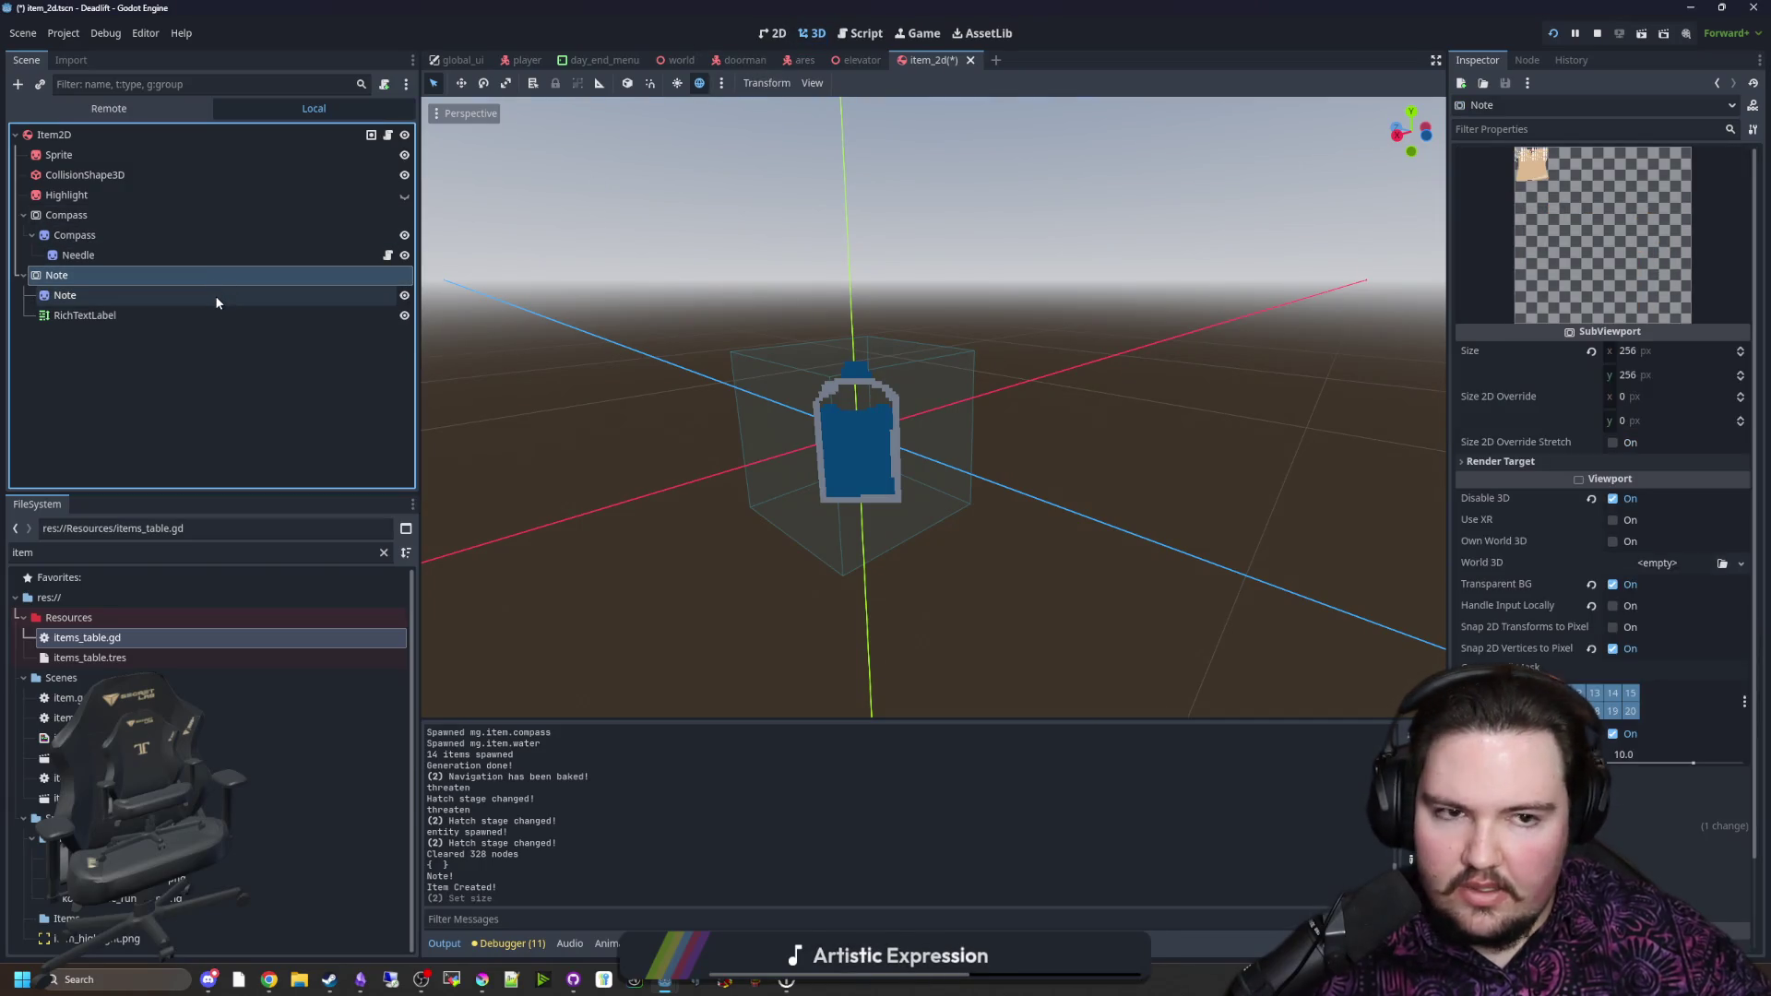
# Step: Resize the Note SubViewport to 500 × 500 px
pyautogui.click(1645, 352)
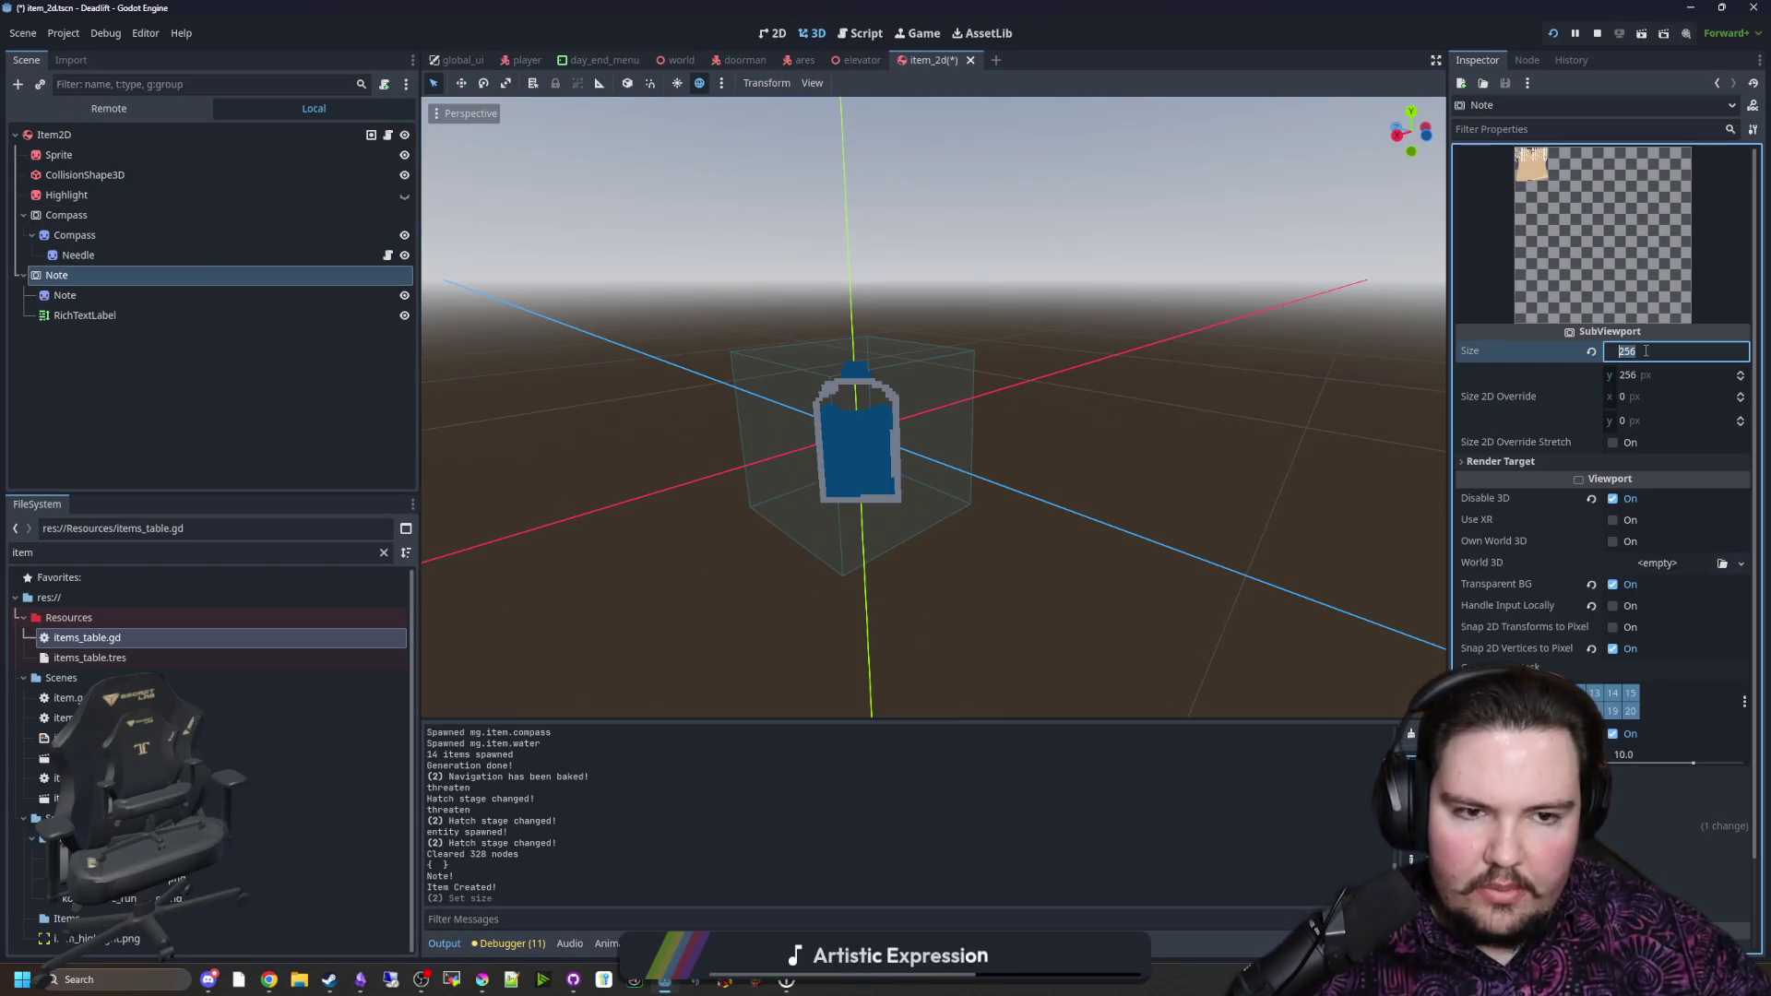
pyautogui.write('50')
pyautogui.press('Return')
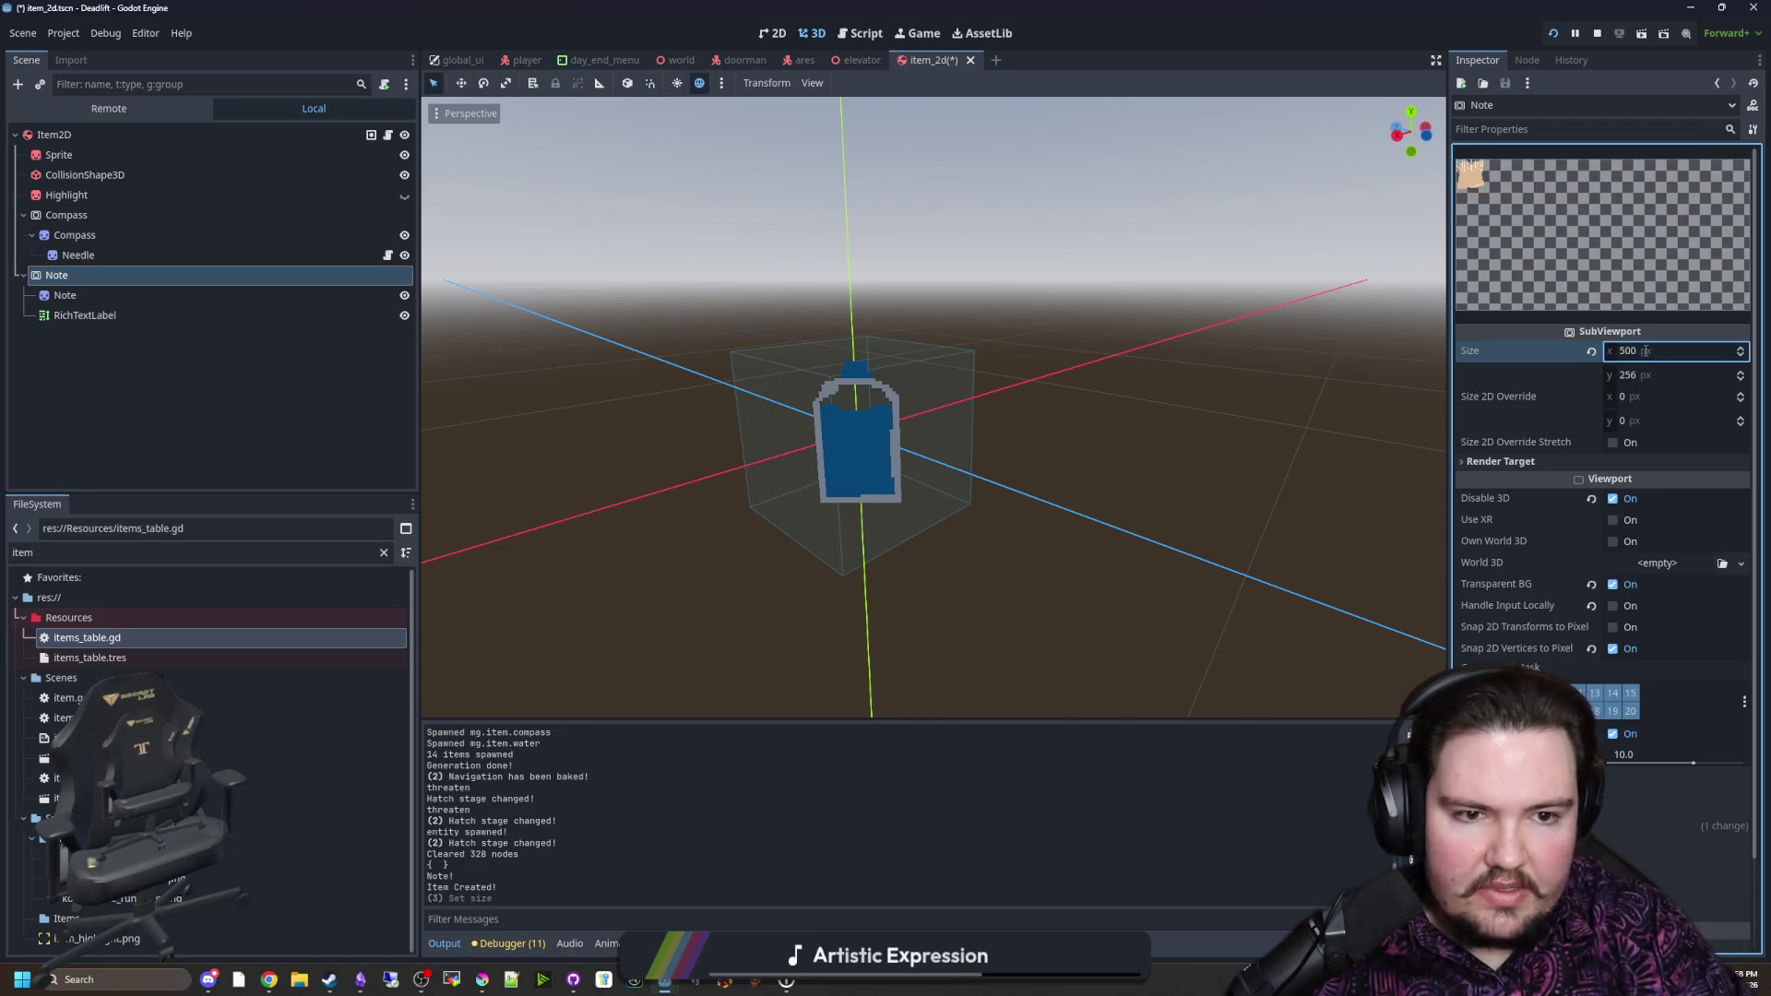
pyautogui.write('500')
pyautogui.press('Return')
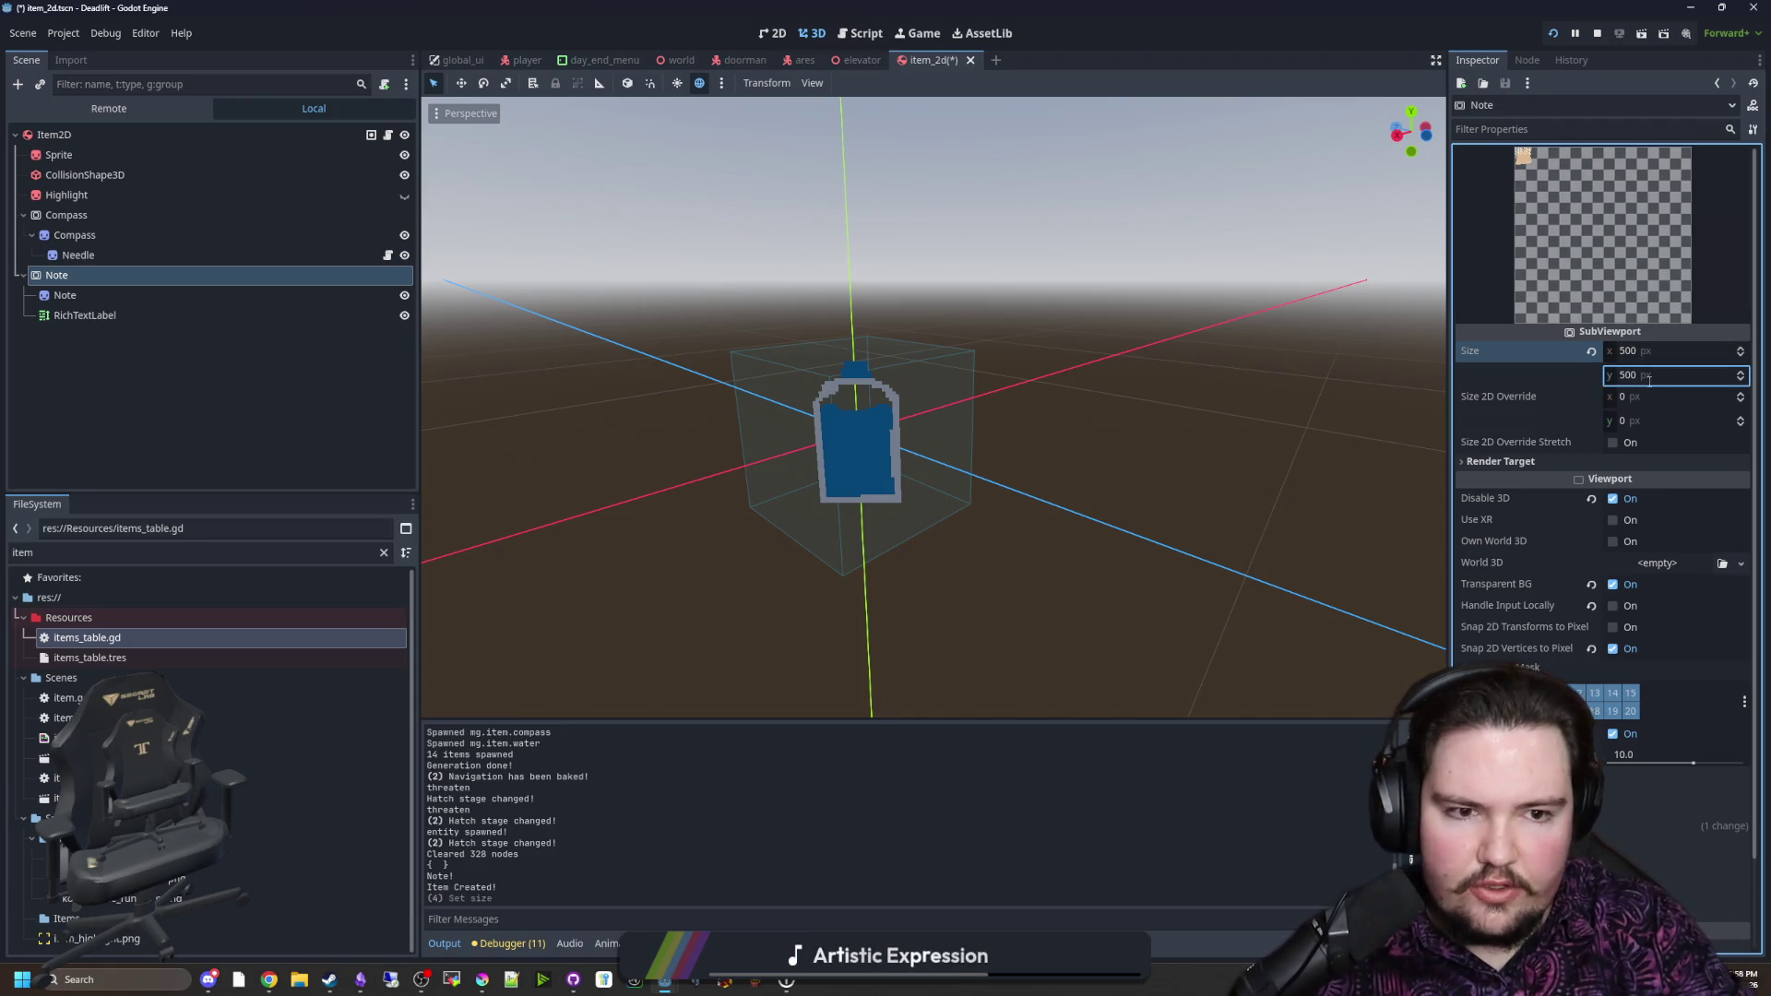
# Step: Give the Note paper sprite a scale of 10 and an x position of 250
pyautogui.click(129, 293)
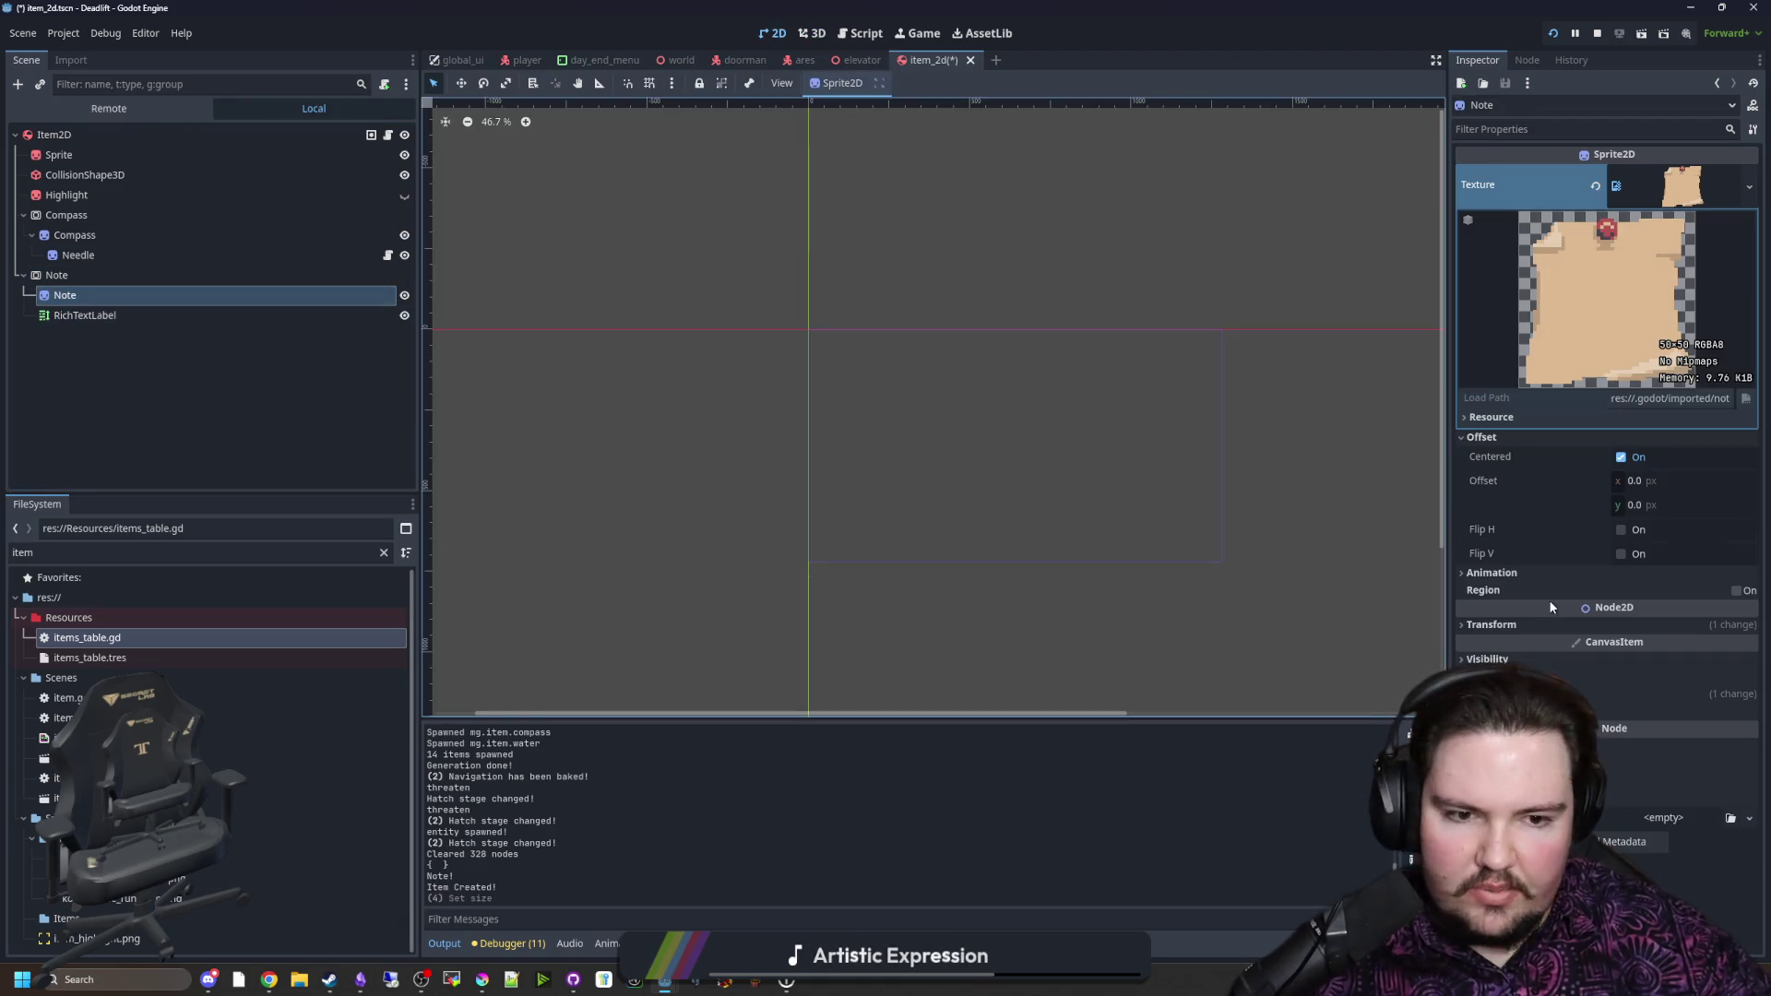
pyautogui.click(1491, 626)
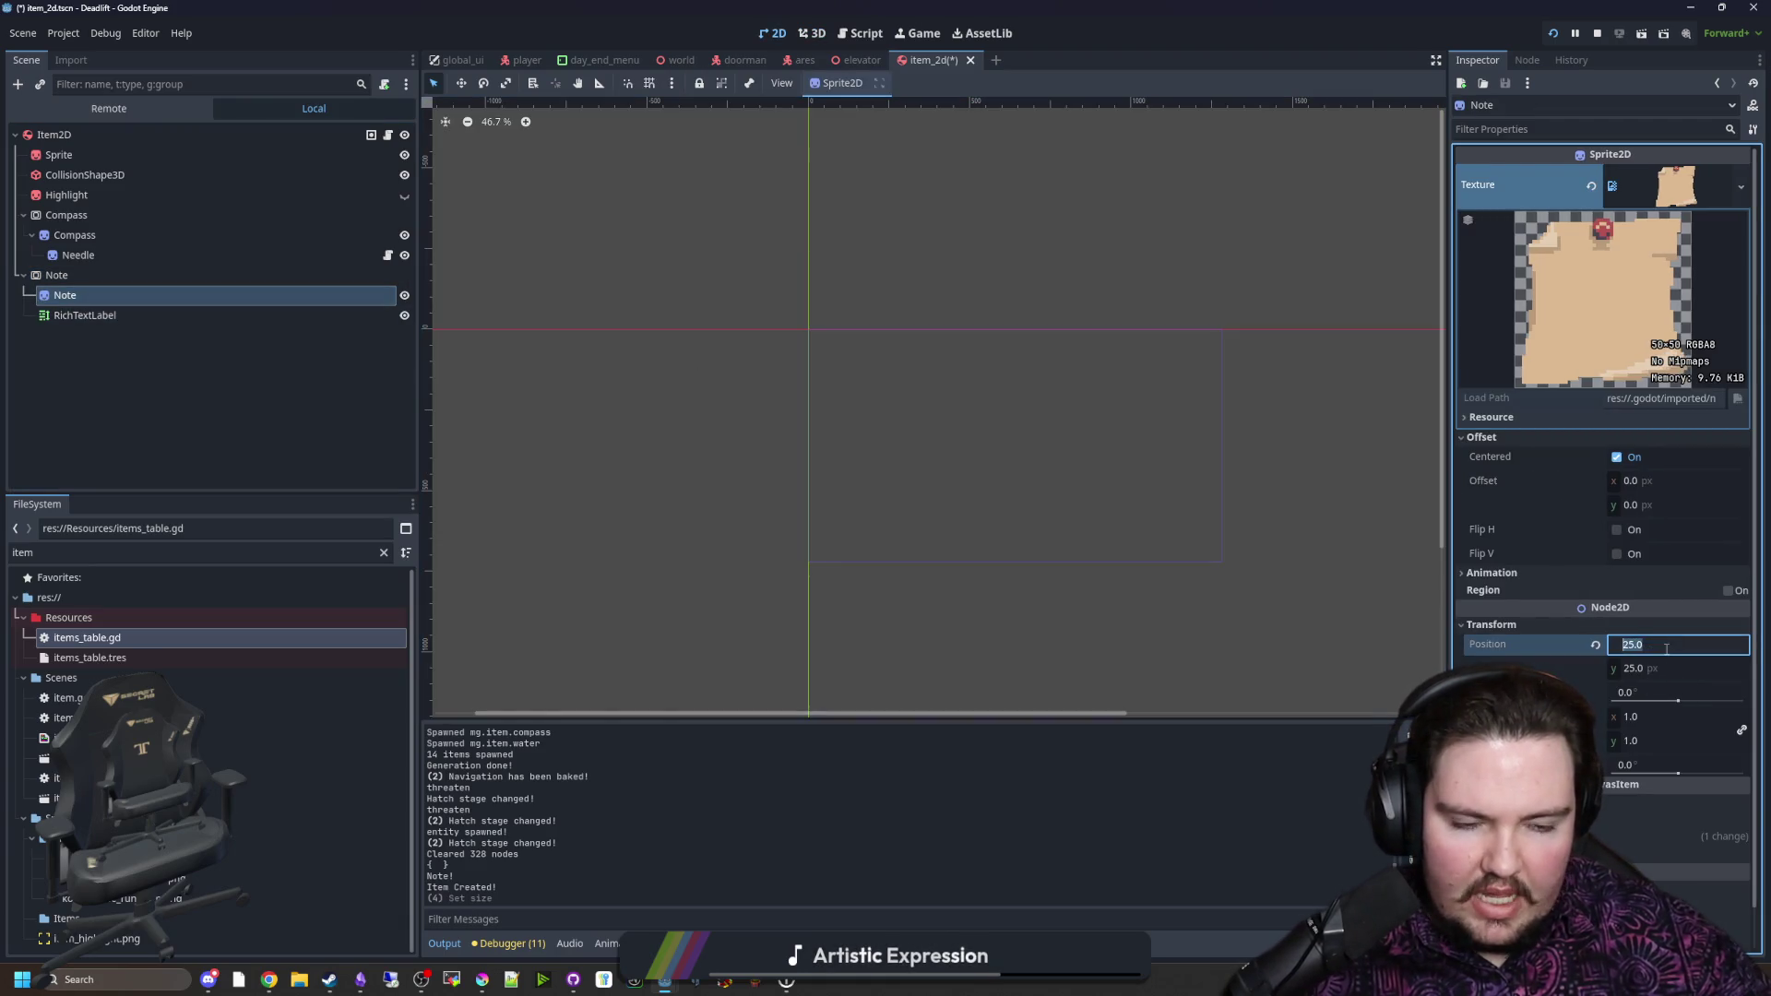
pyautogui.write('10')
pyautogui.press('Return')
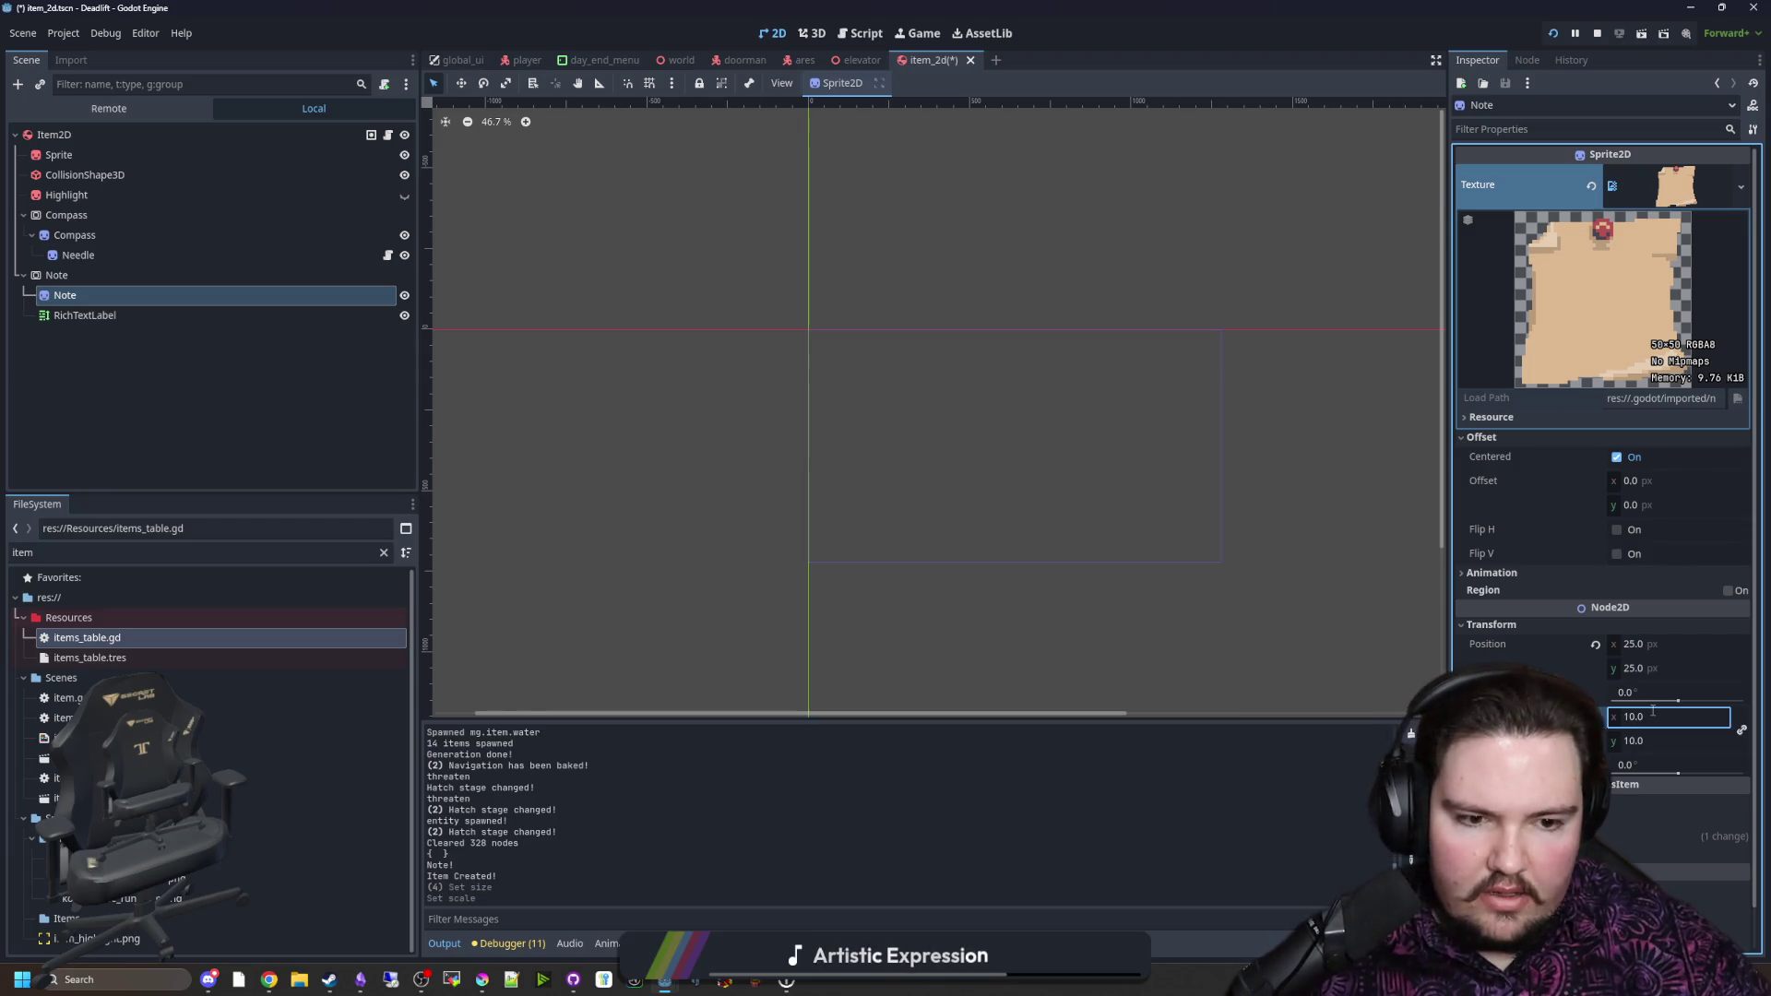
pyautogui.click(1663, 645)
pyautogui.write('250')
pyautogui.press('Return')
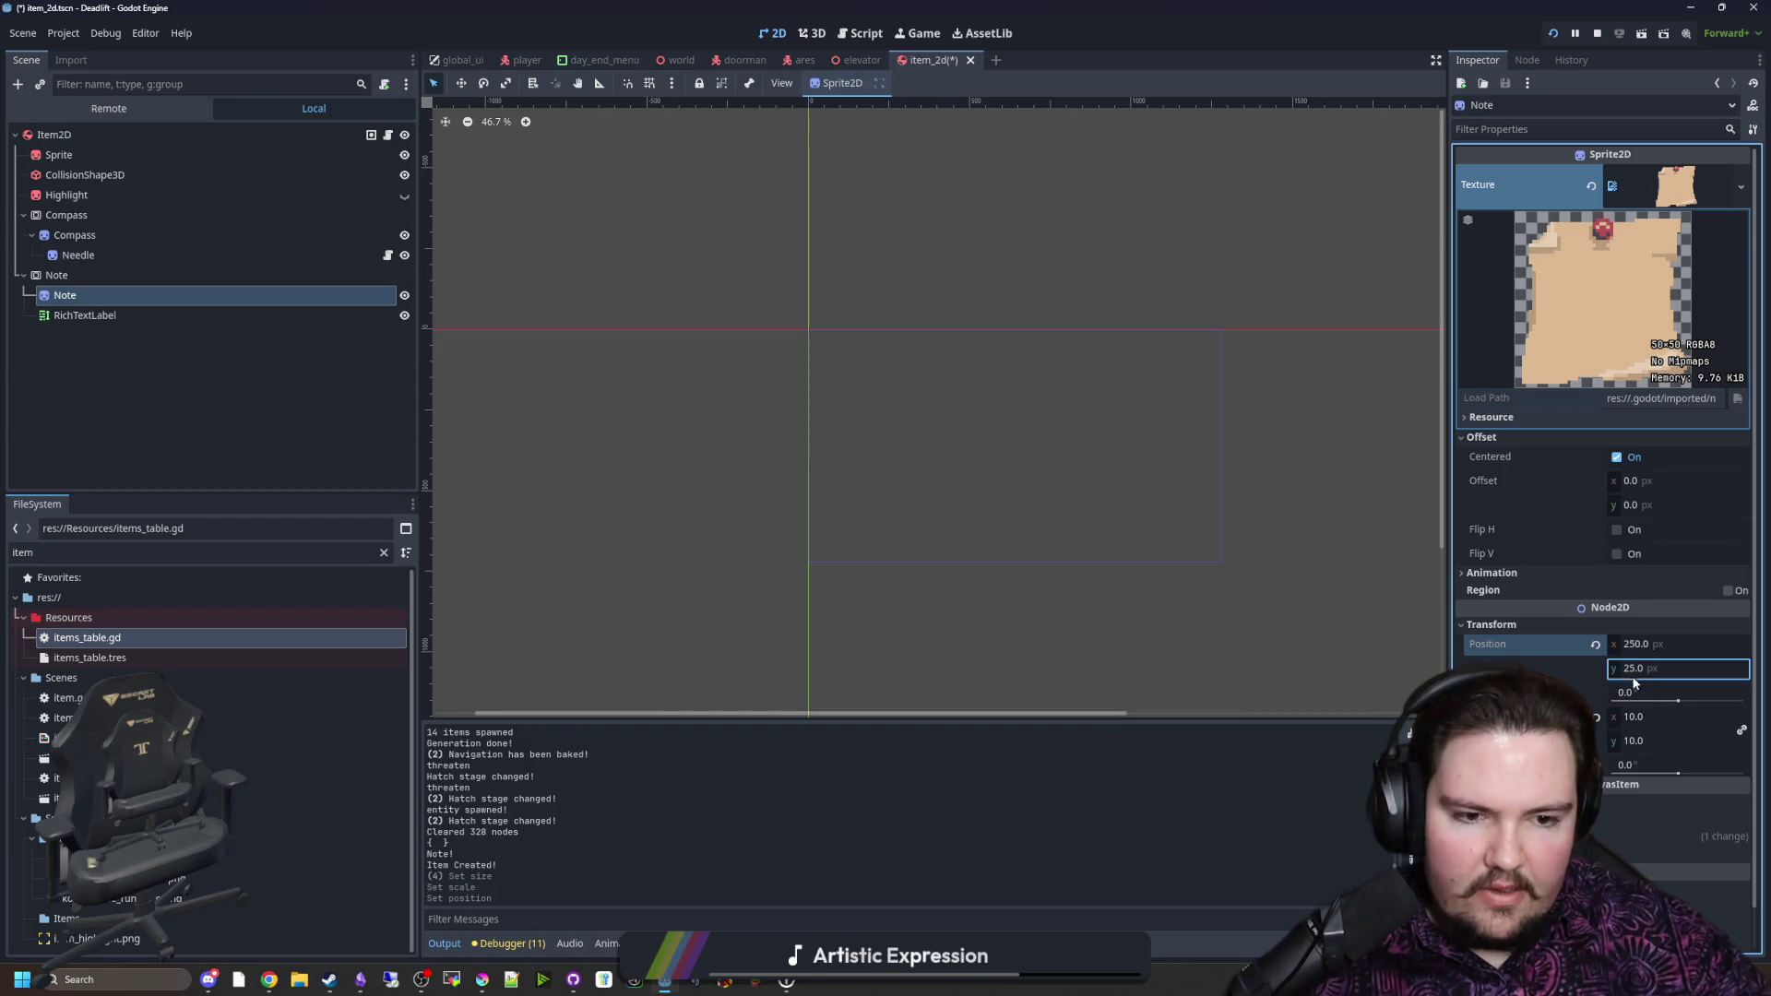
pyautogui.press('Return')
pyautogui.click(812, 34)
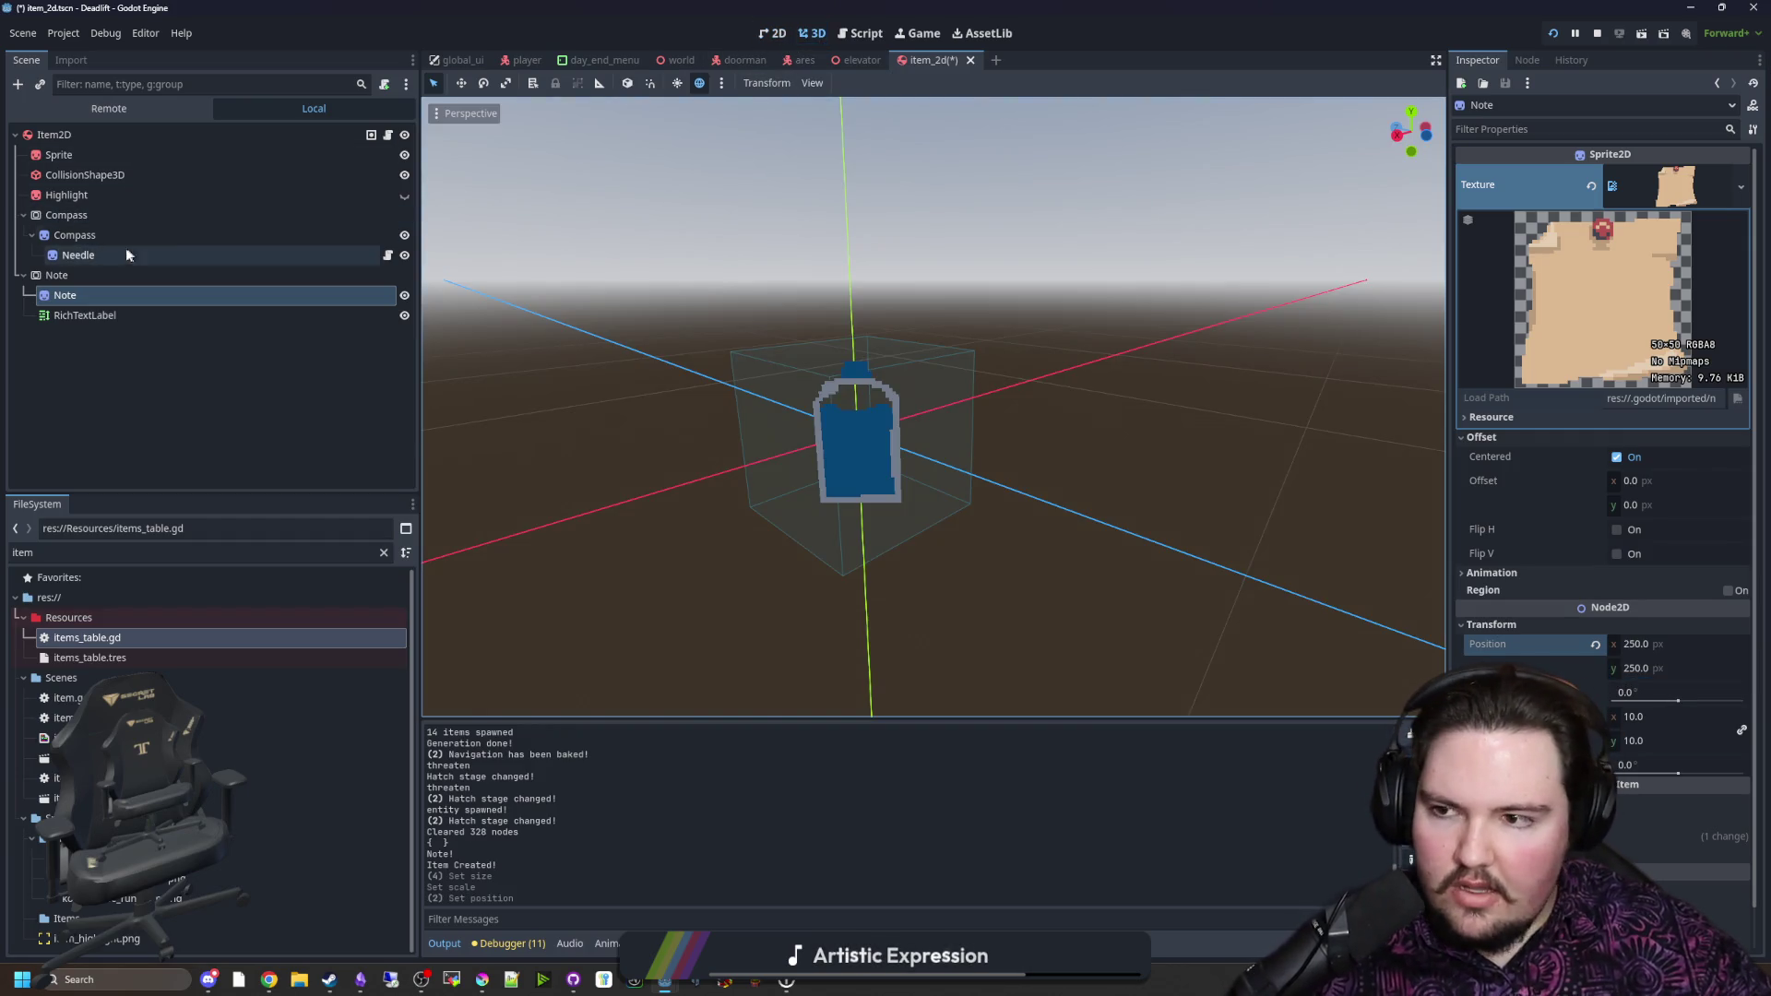
# Step: Set the RichTextLabel's Transform Scale back to 1.0 and save the scene
pyautogui.click(112, 278)
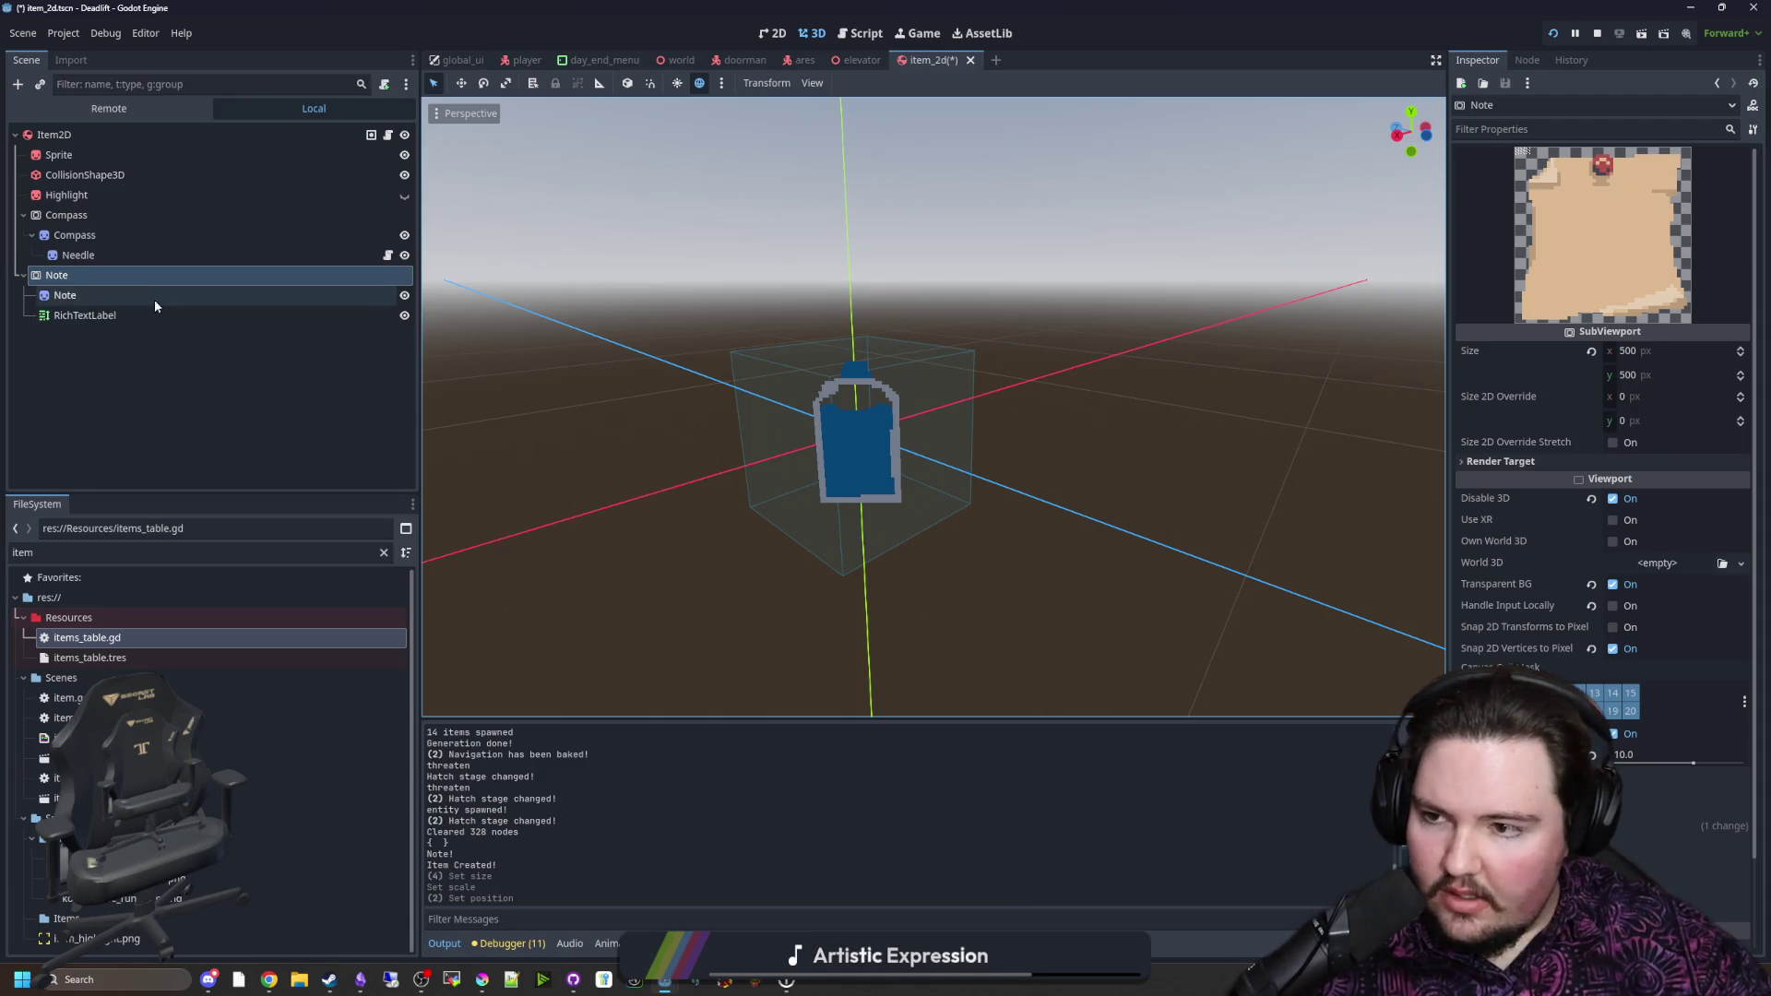
pyautogui.scroll(-2, 646, 374)
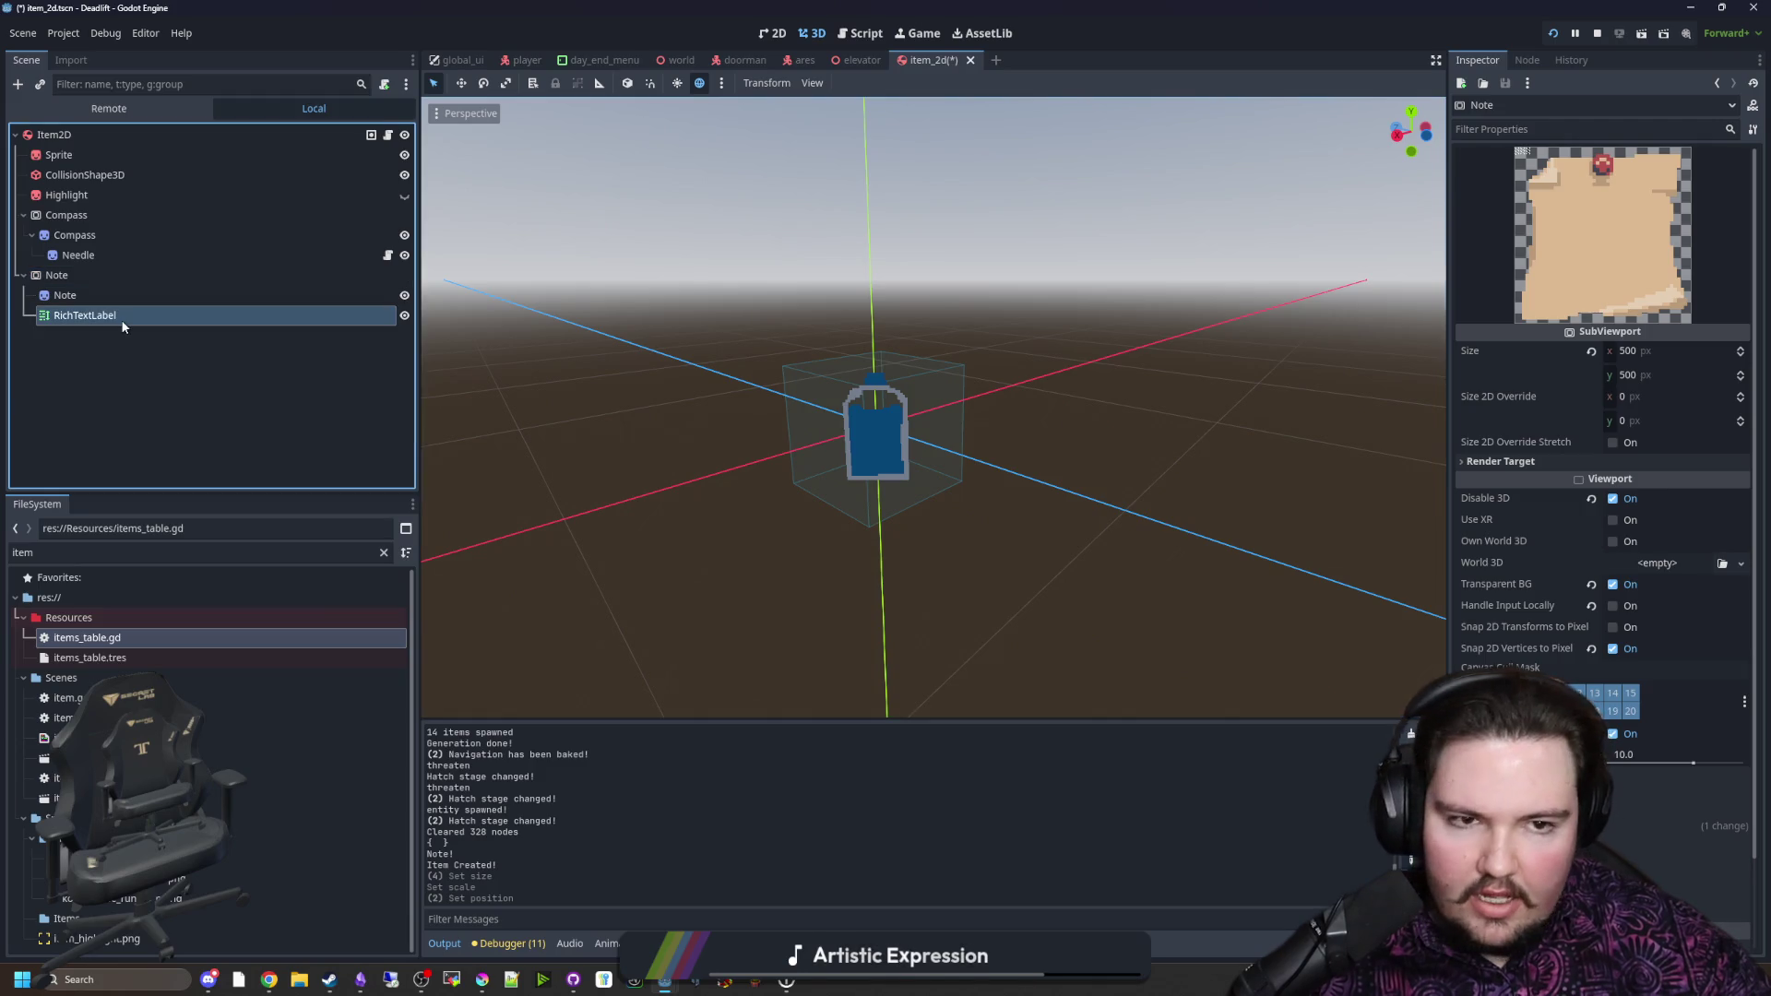
pyautogui.click(120, 317)
pyautogui.scroll(-10, 1607, 688)
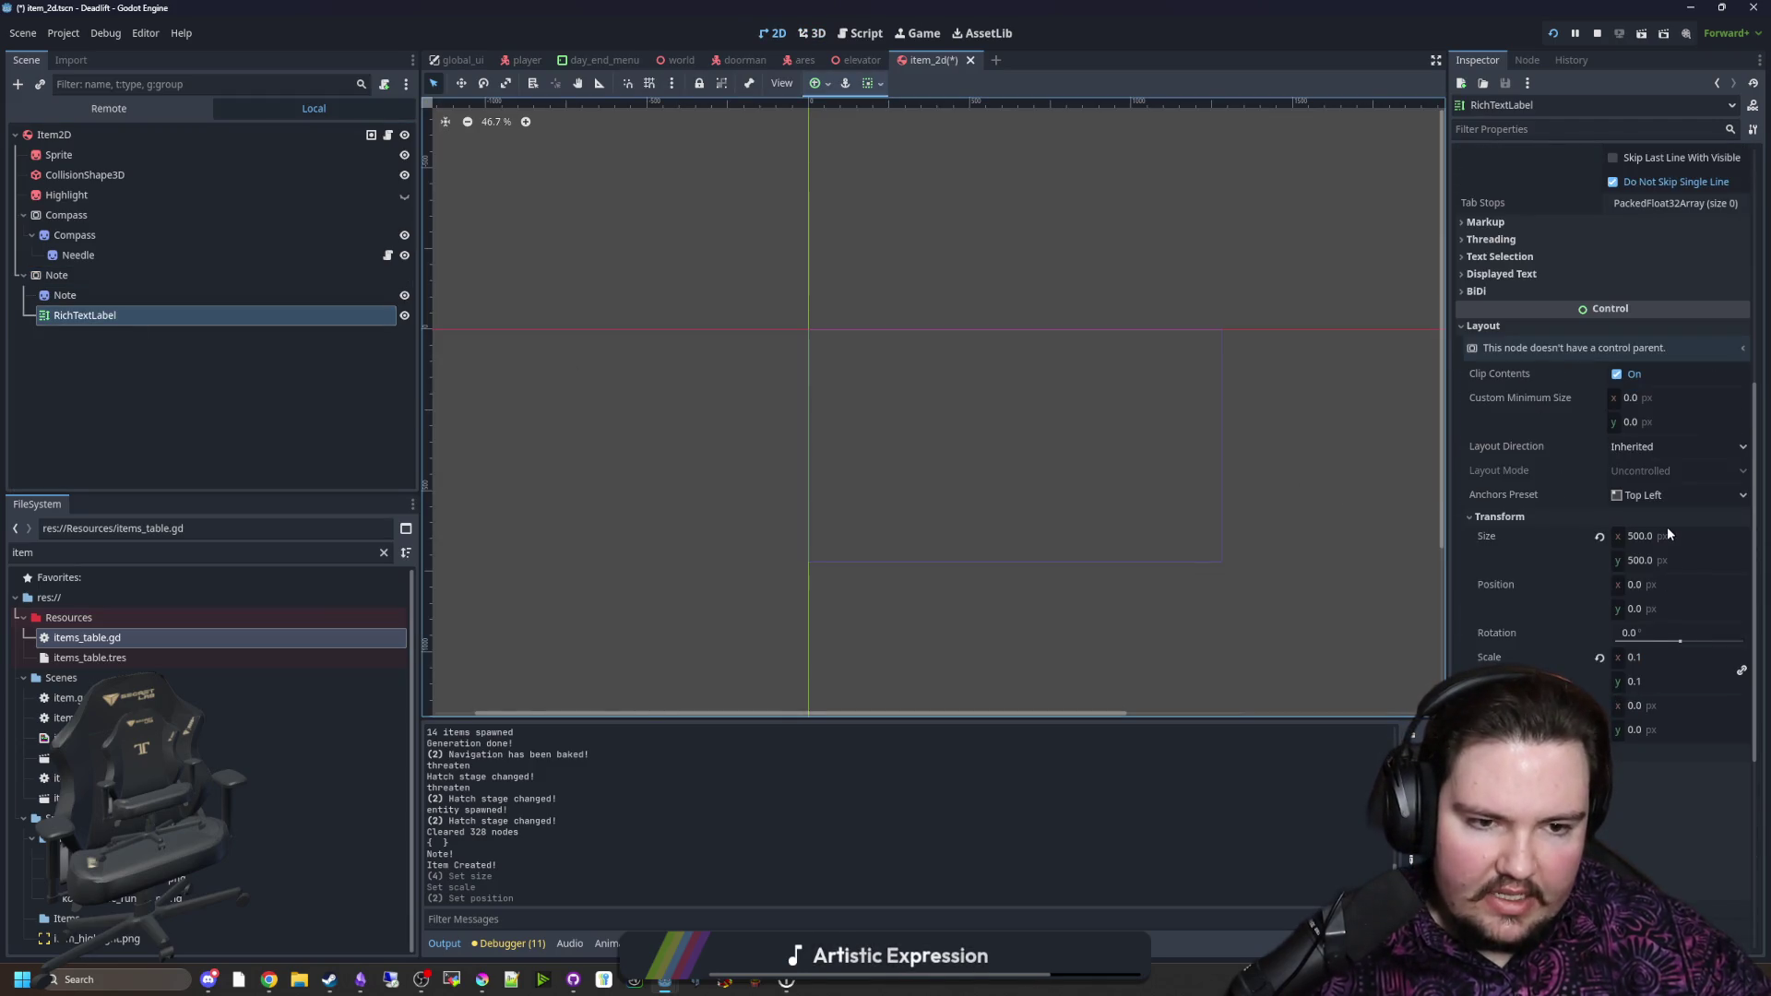
pyautogui.scroll(5, 1536, 638)
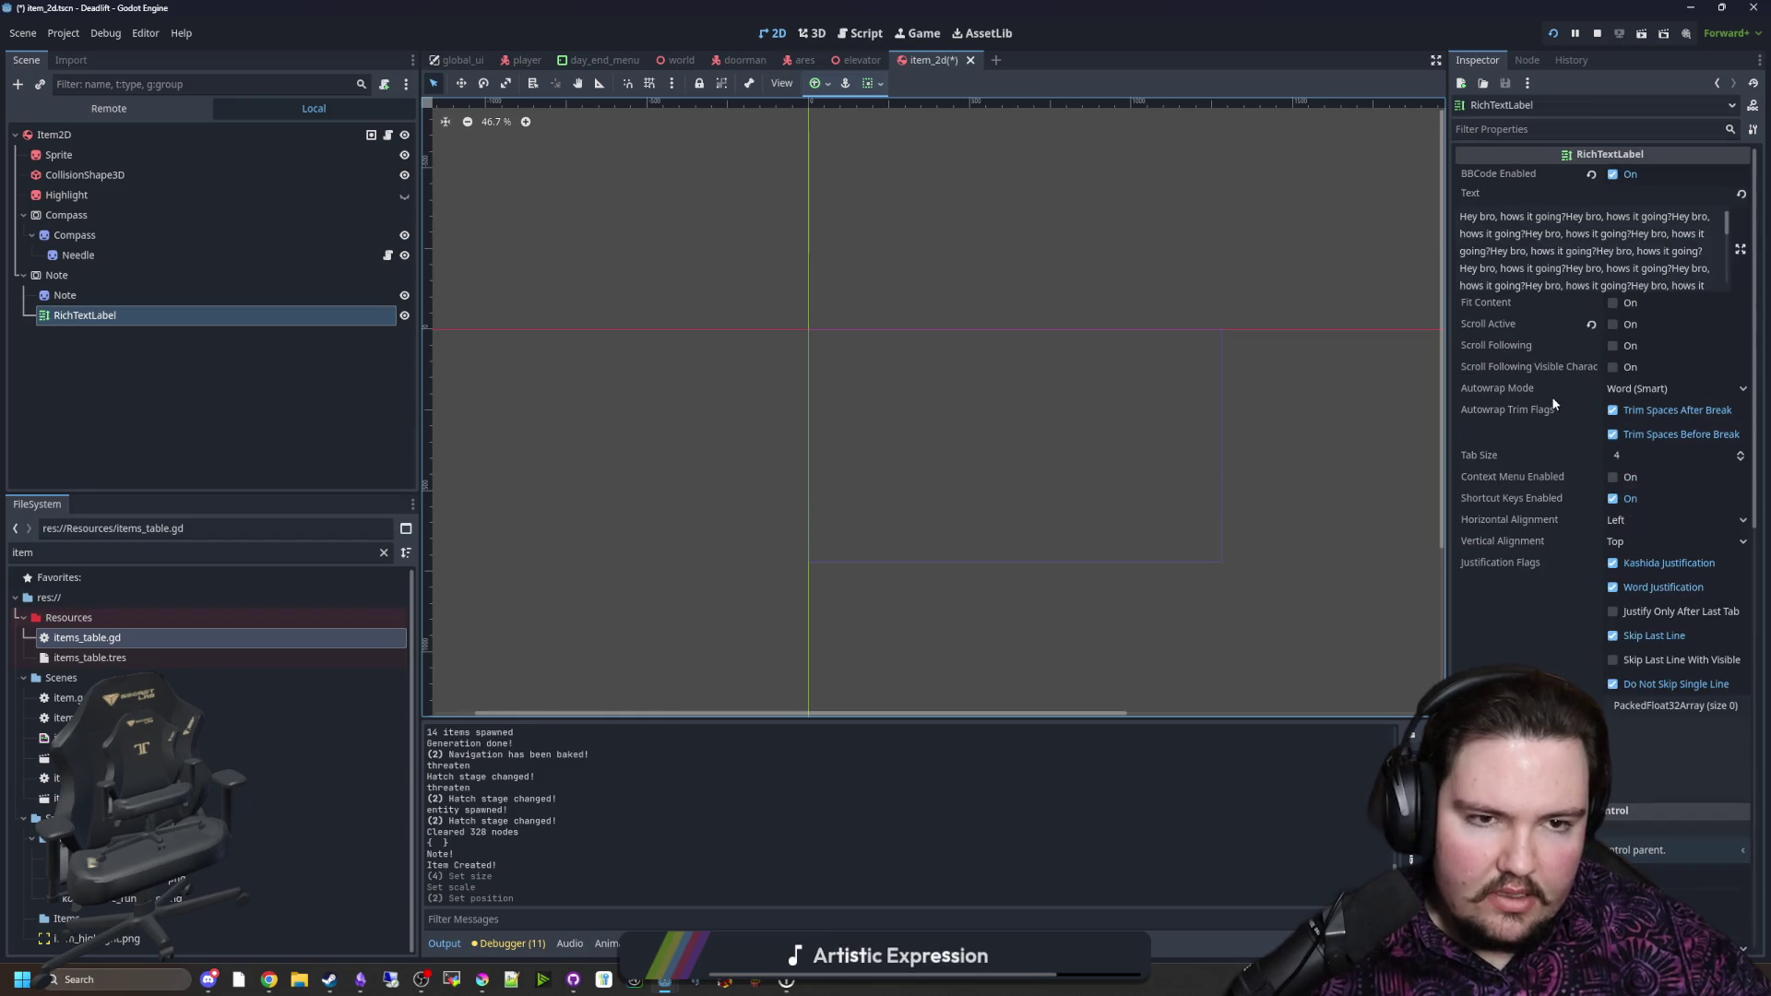
pyautogui.scroll(-5, 1538, 591)
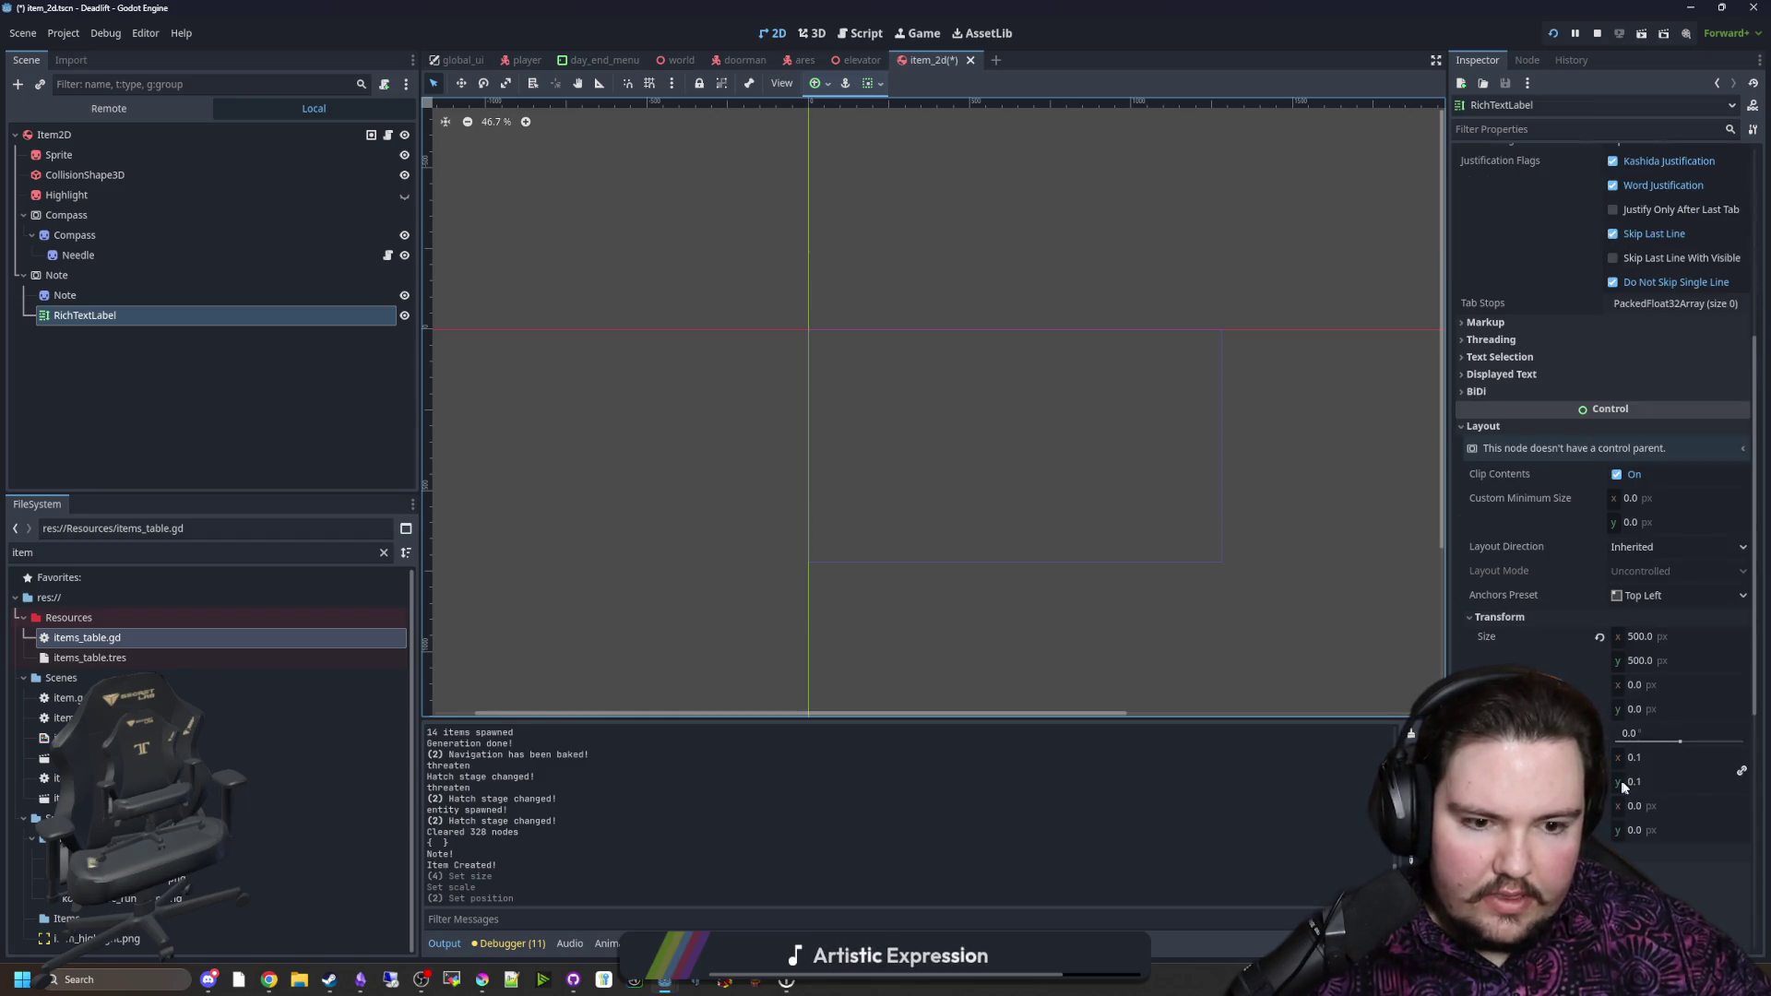
pyautogui.hotkey('ctrl', 's')
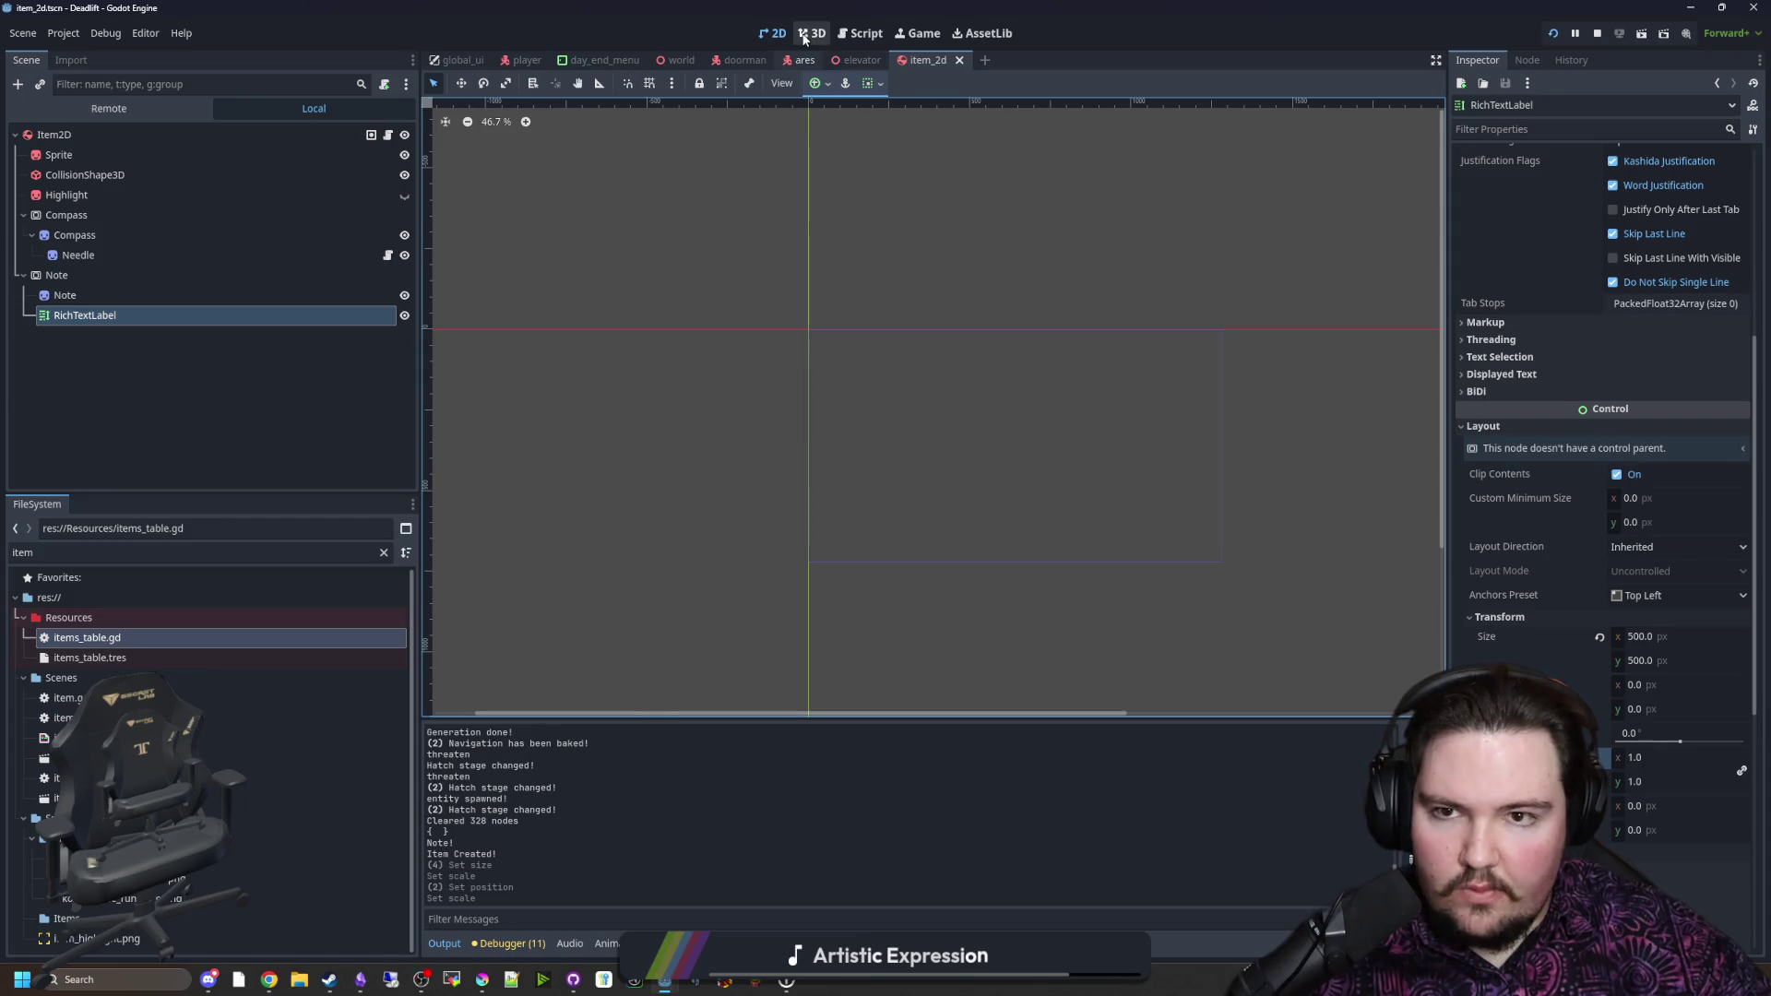
pyautogui.click(811, 33)
# Step: Raise the label's normal font size to 32, save, and check the Note SubViewport preview
pyautogui.click(220, 275)
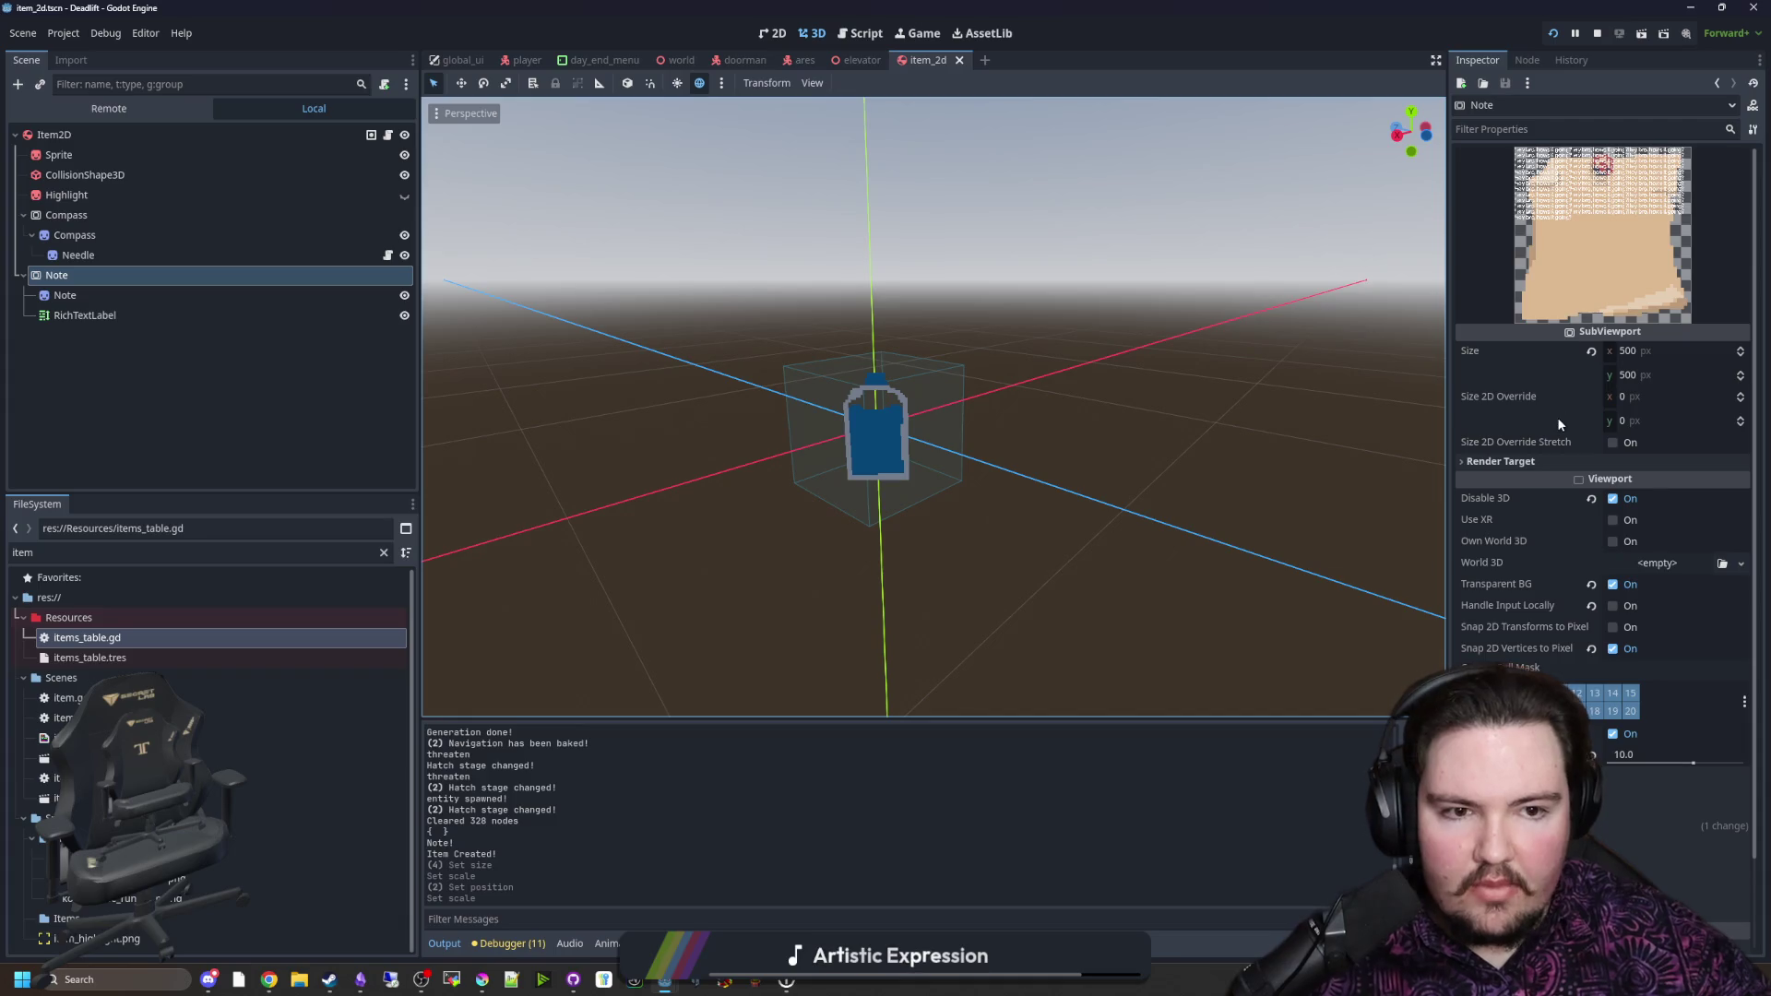
pyautogui.scroll(-3, 1512, 608)
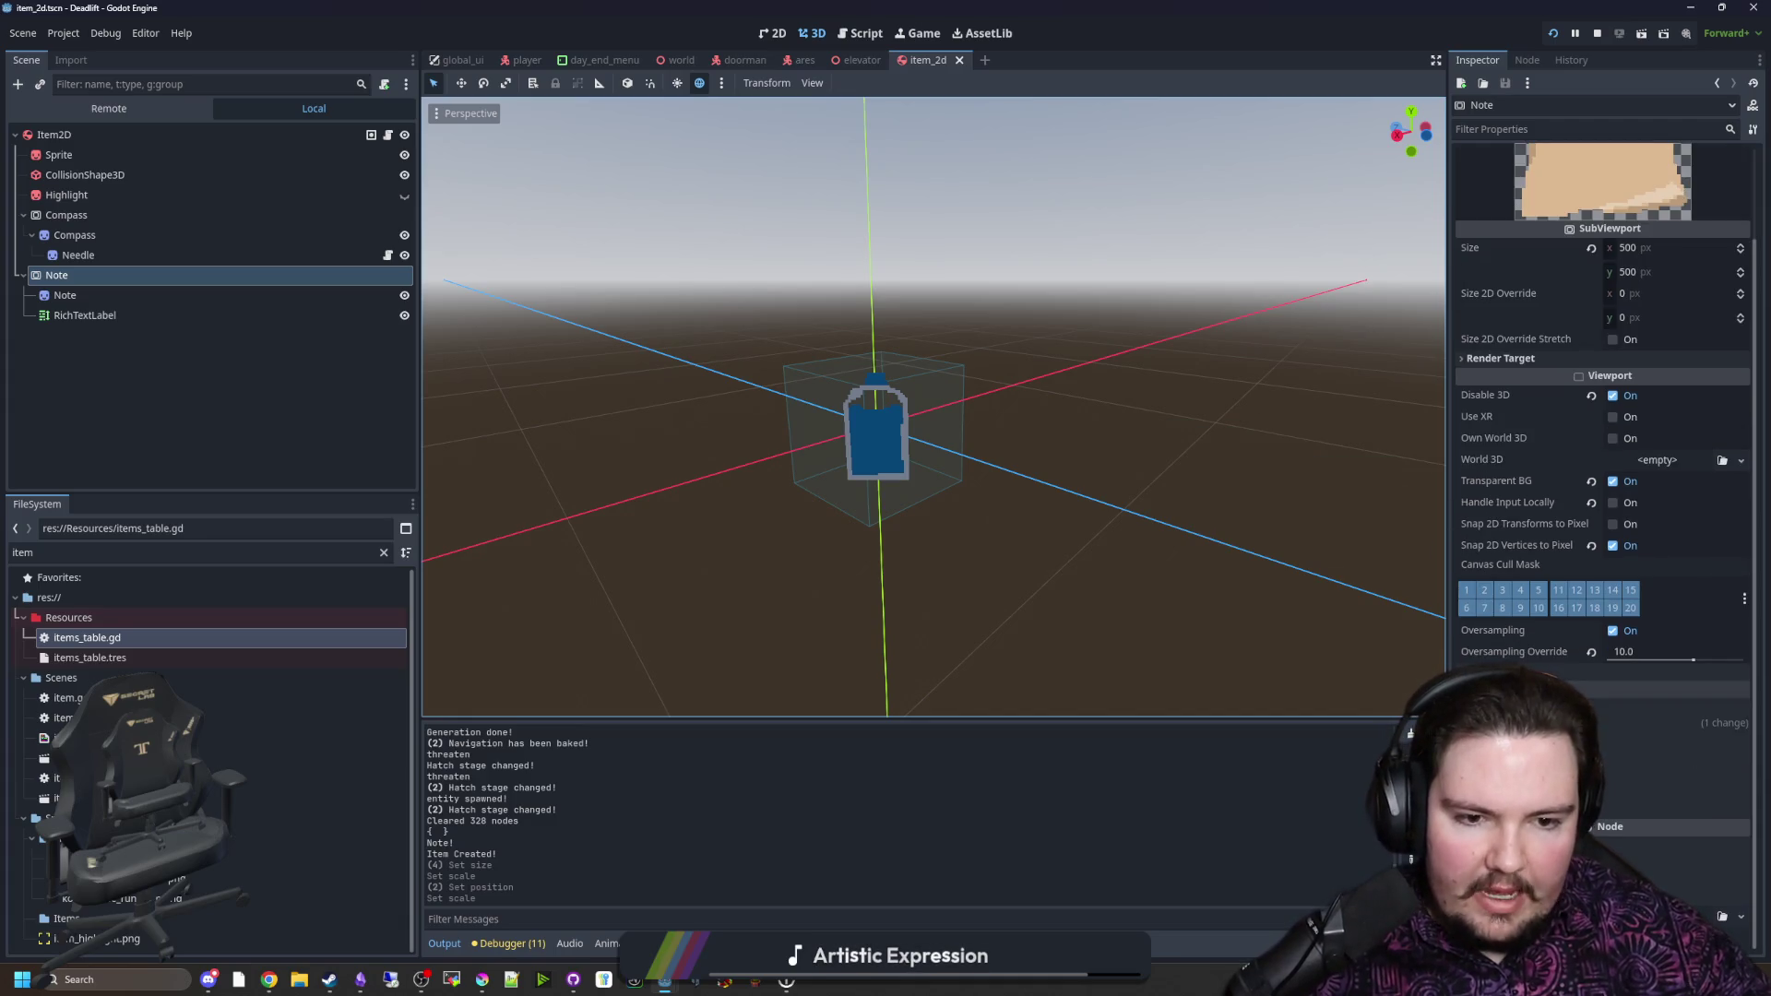
pyautogui.click(130, 316)
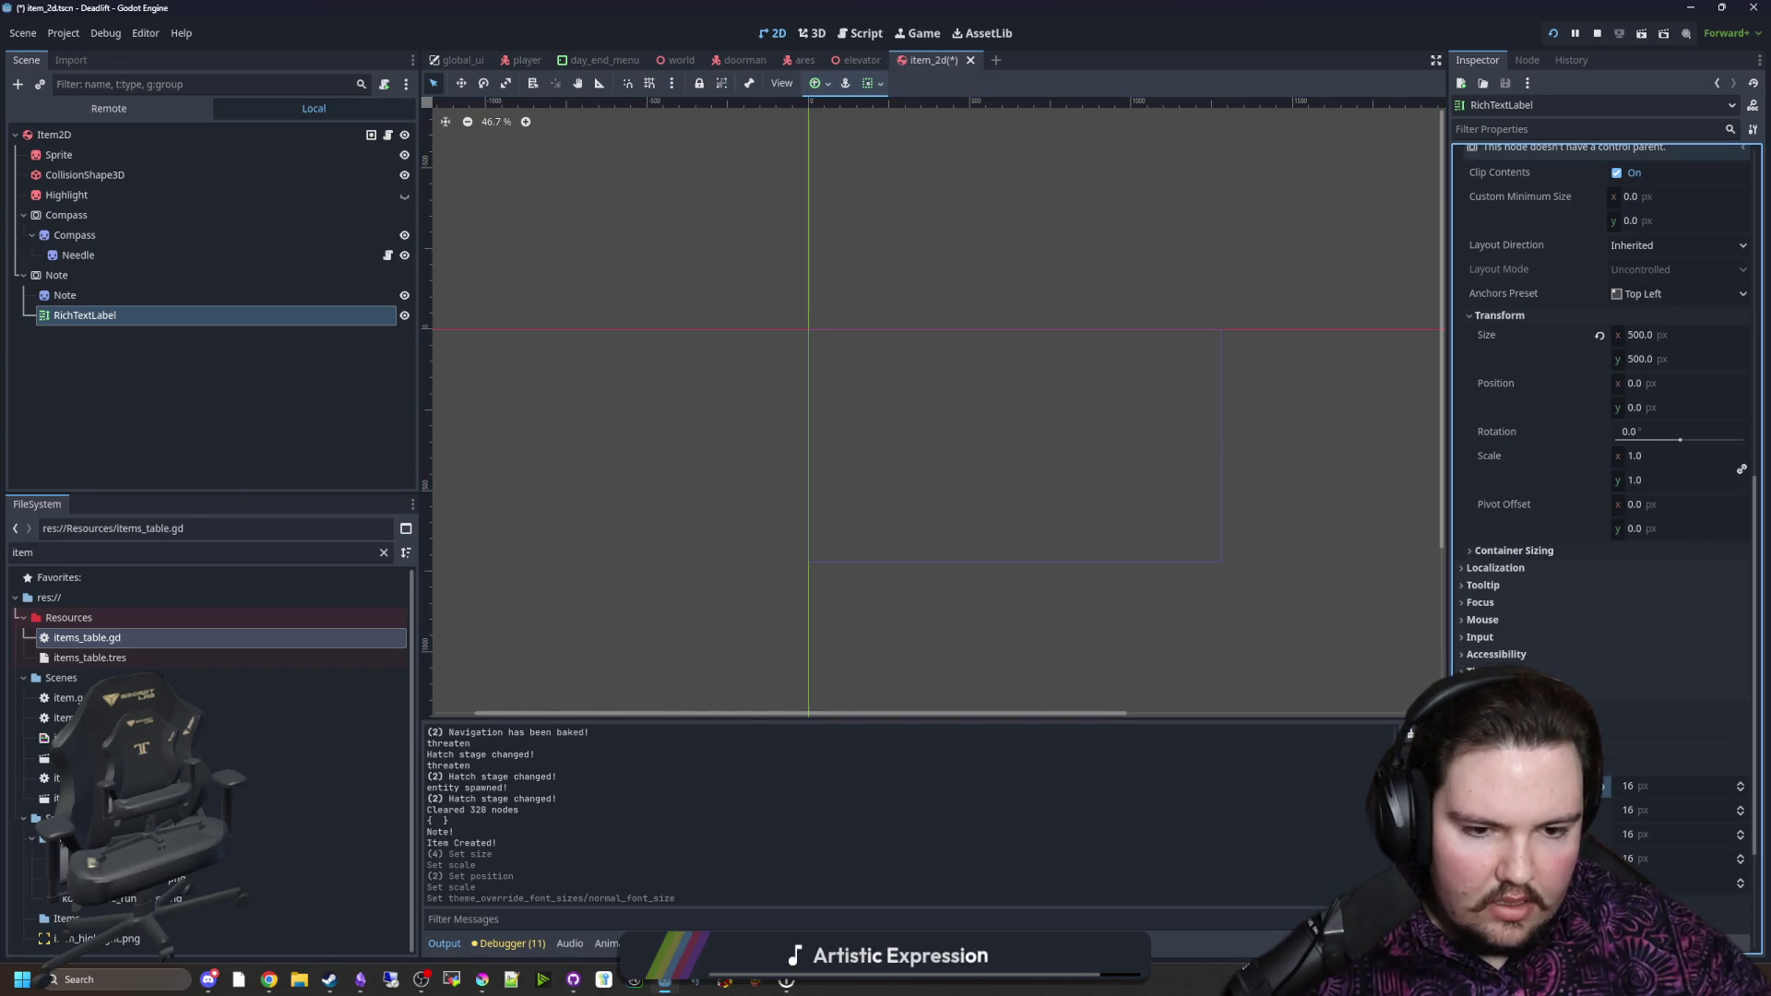
pyautogui.hotkey('ctrl', 's')
pyautogui.click(798, 37)
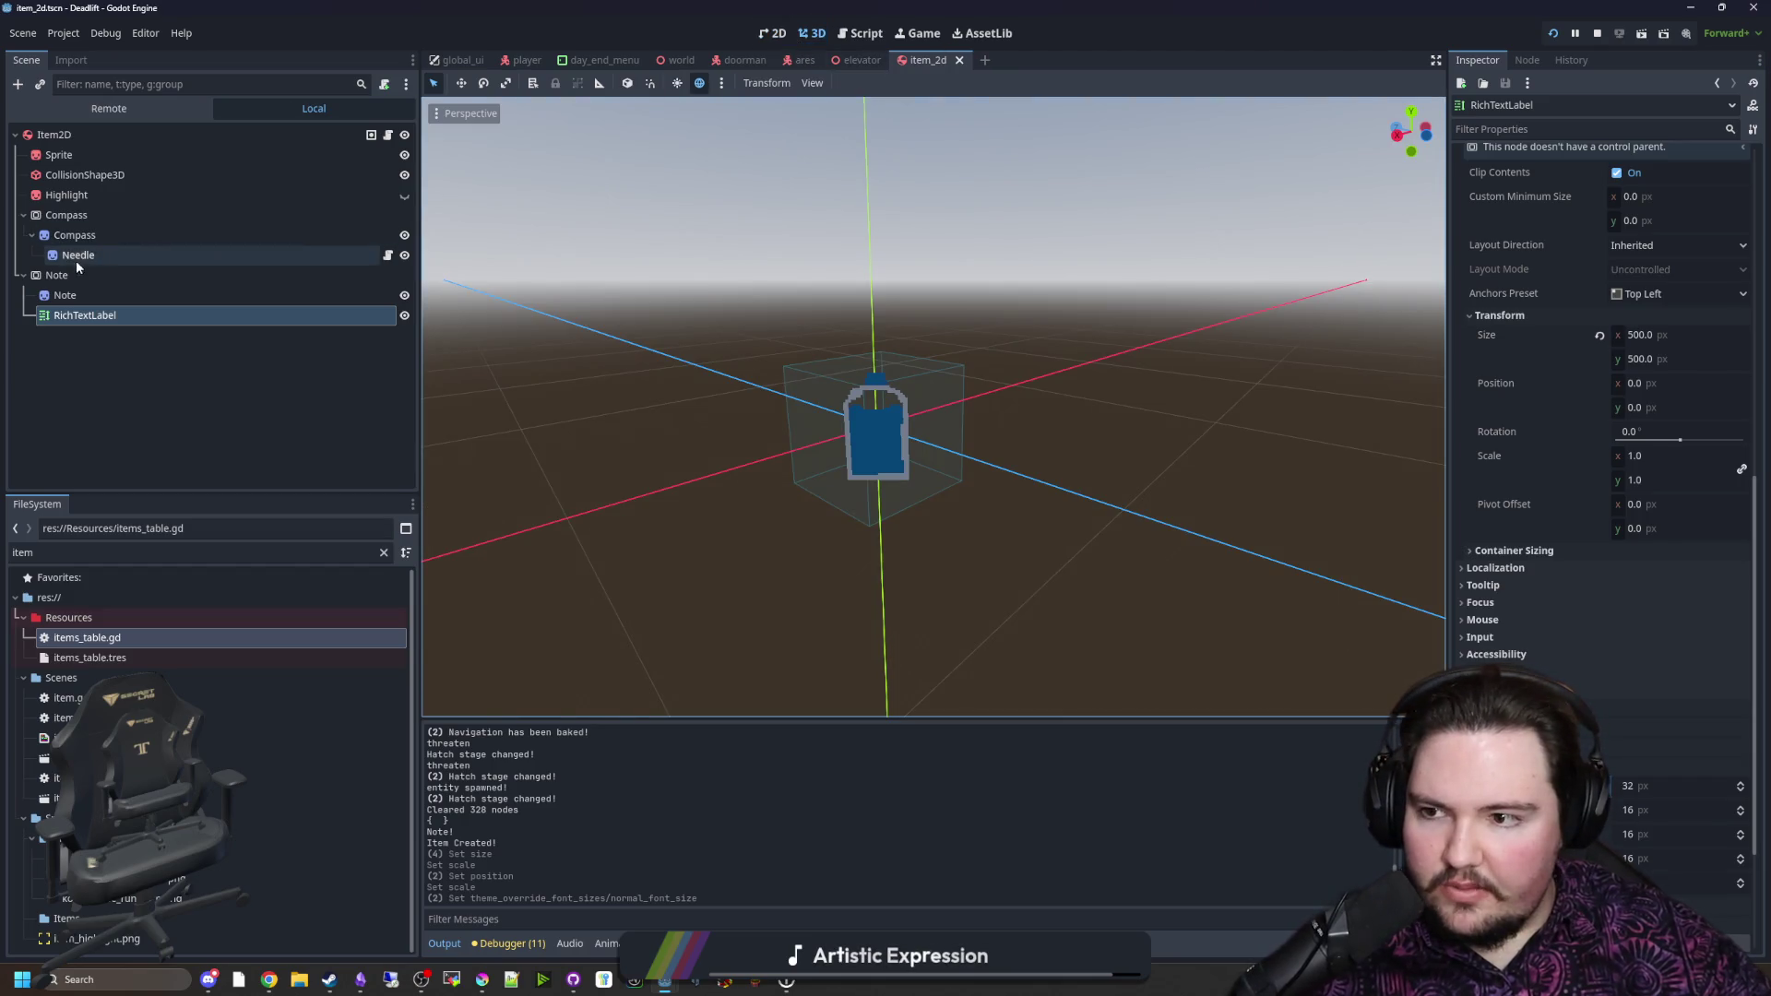
pyautogui.click(313, 277)
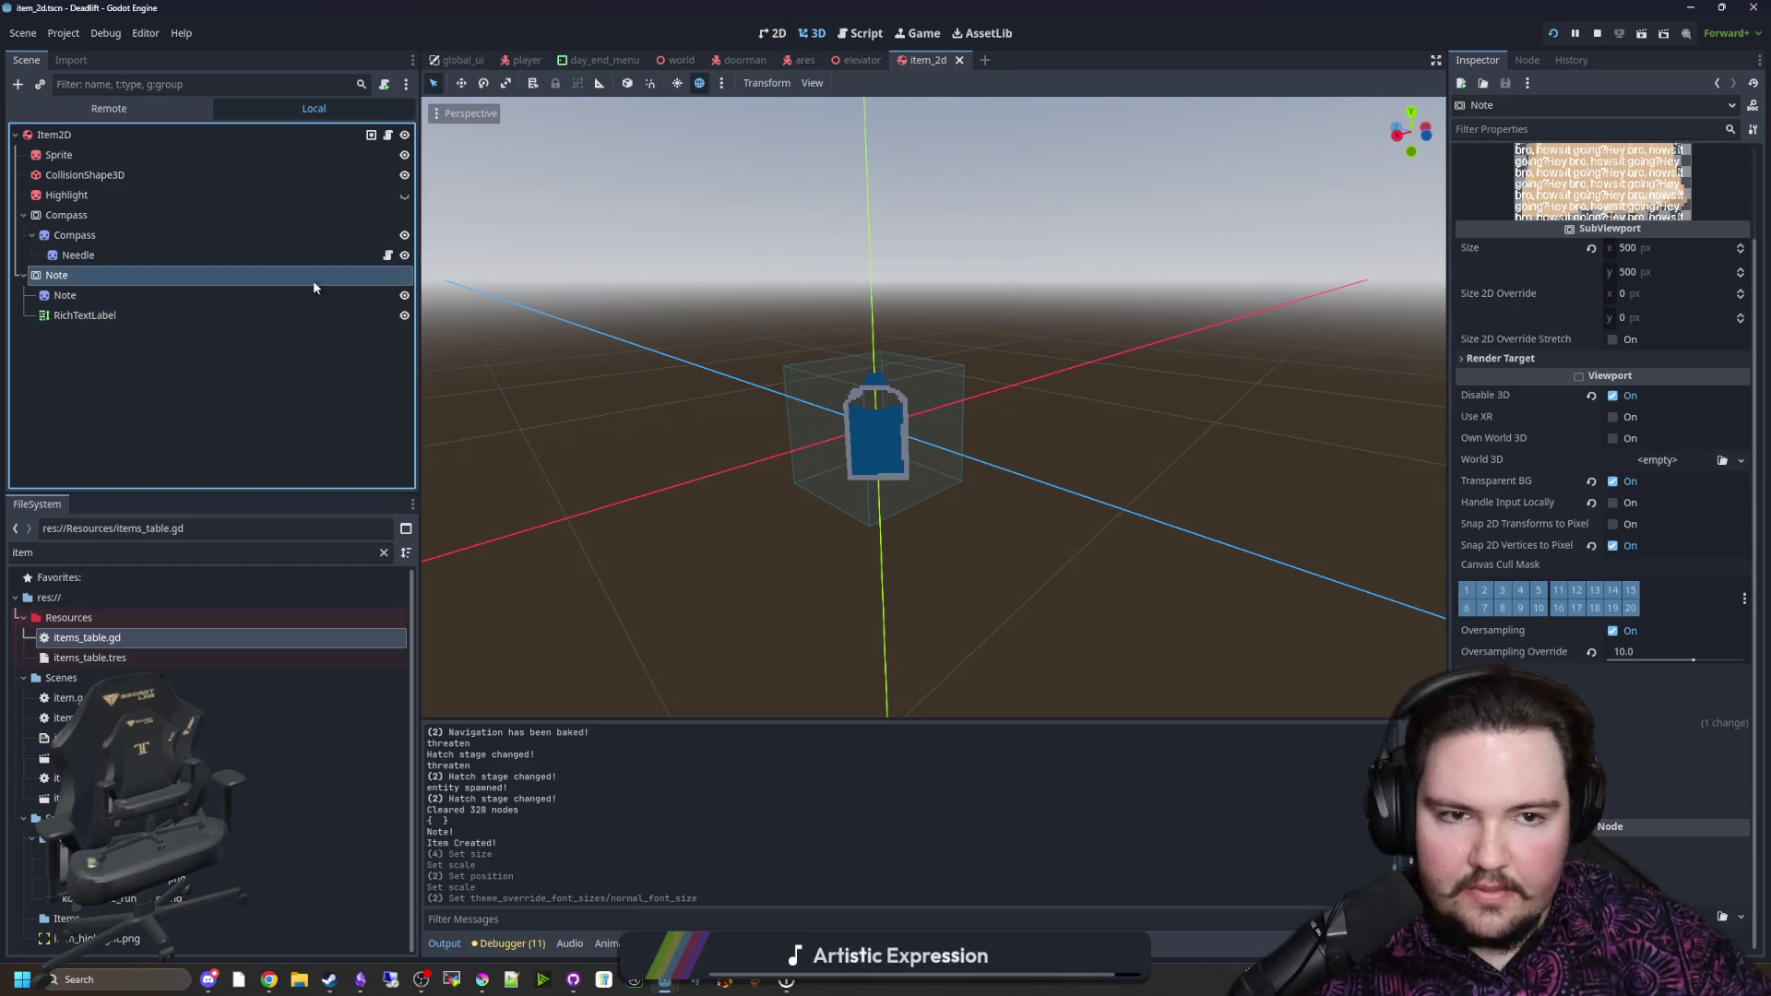
pyautogui.click(108, 315)
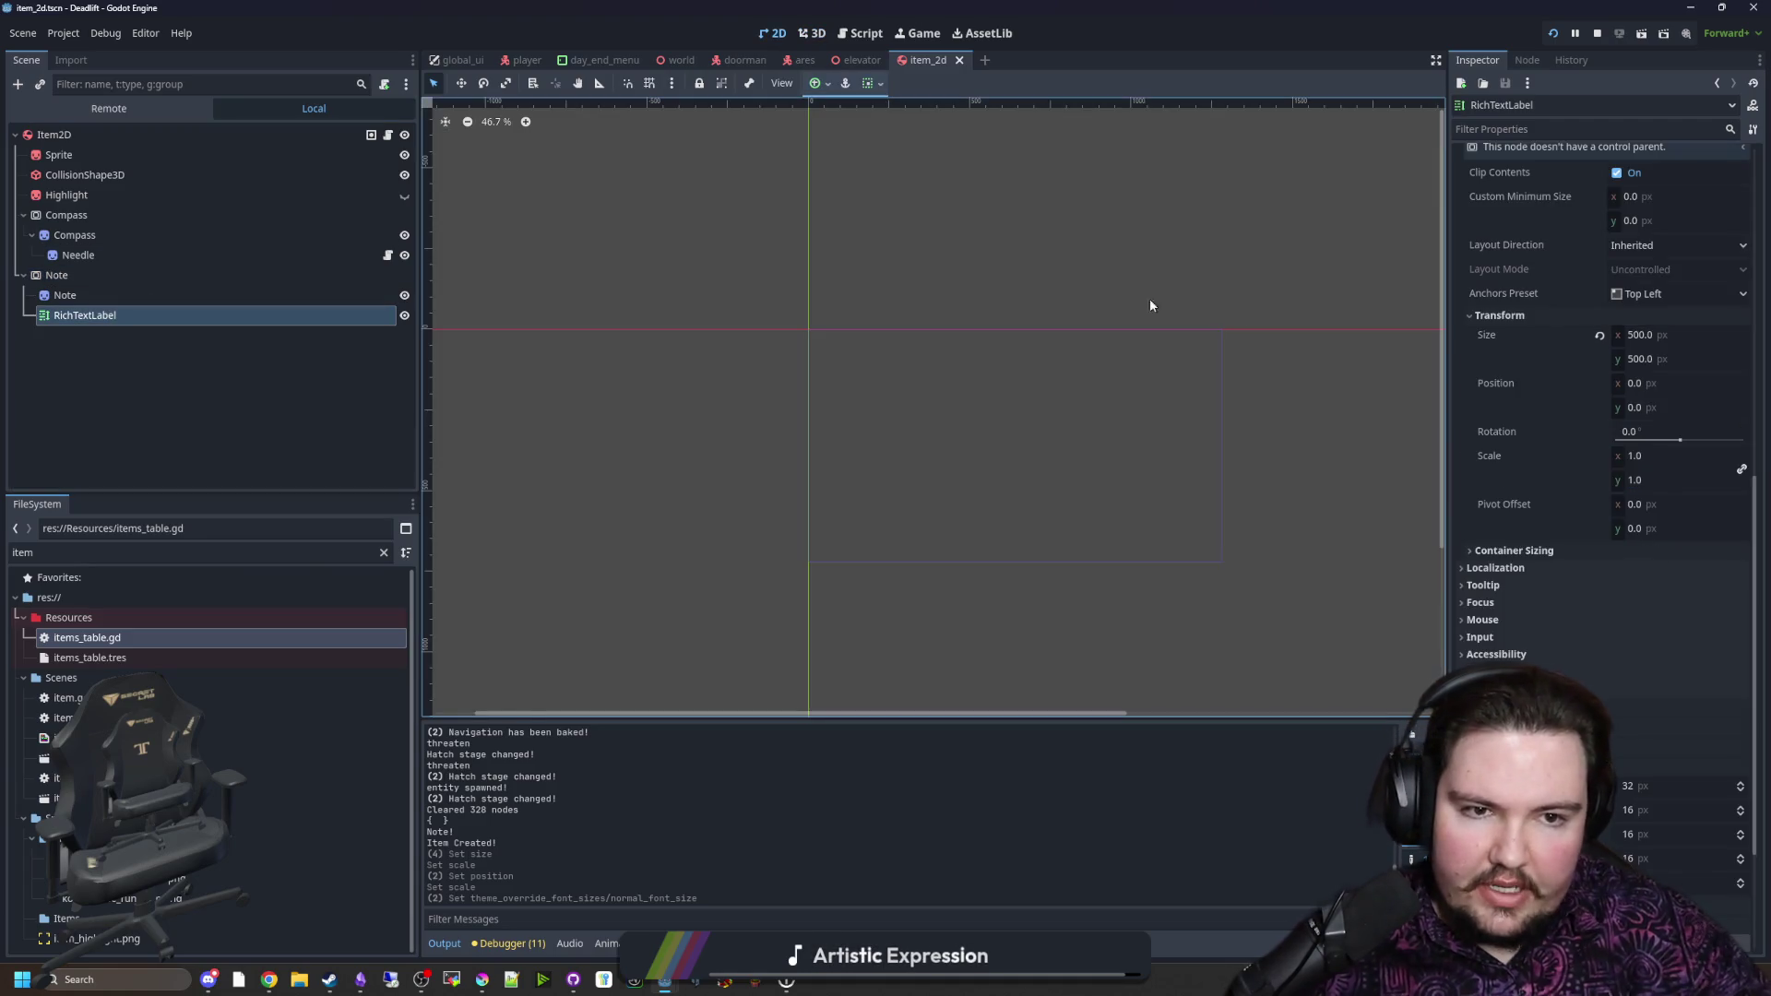
pyautogui.scroll(3, 1584, 407)
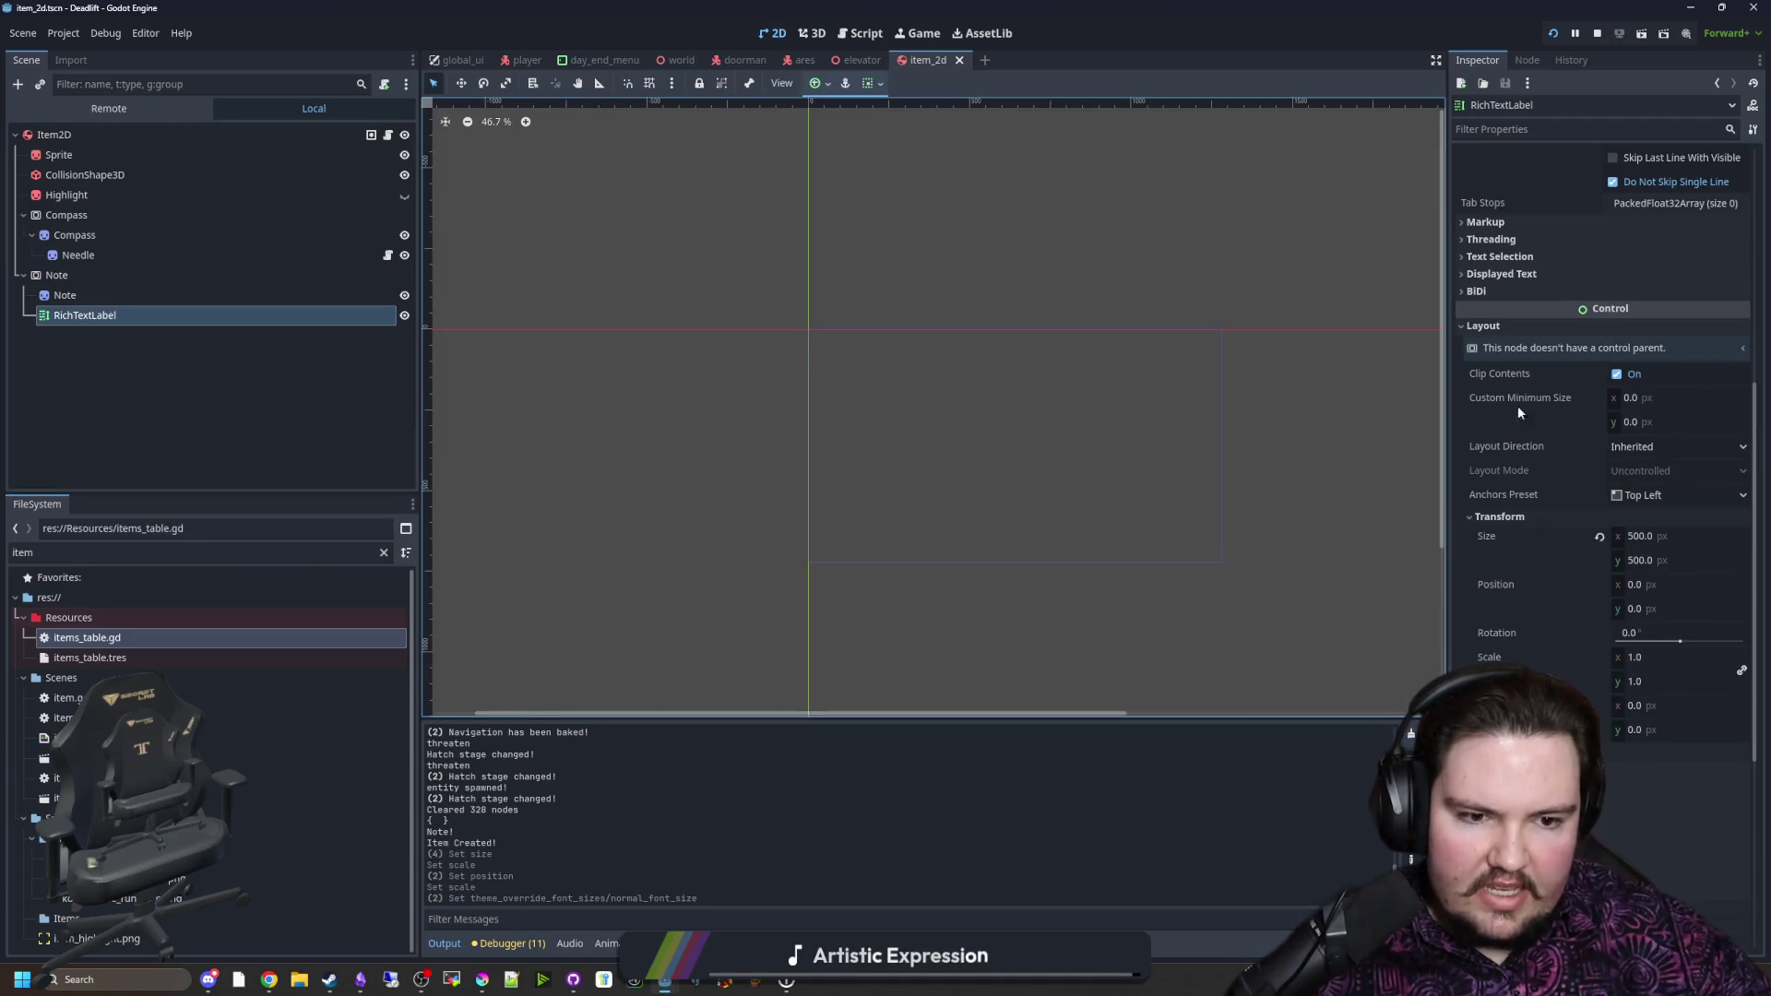
# Step: Add a MarginContainer under Note, move the RichTextLabel into it, and anchor it Full Rect
pyautogui.rightClick(74, 293)
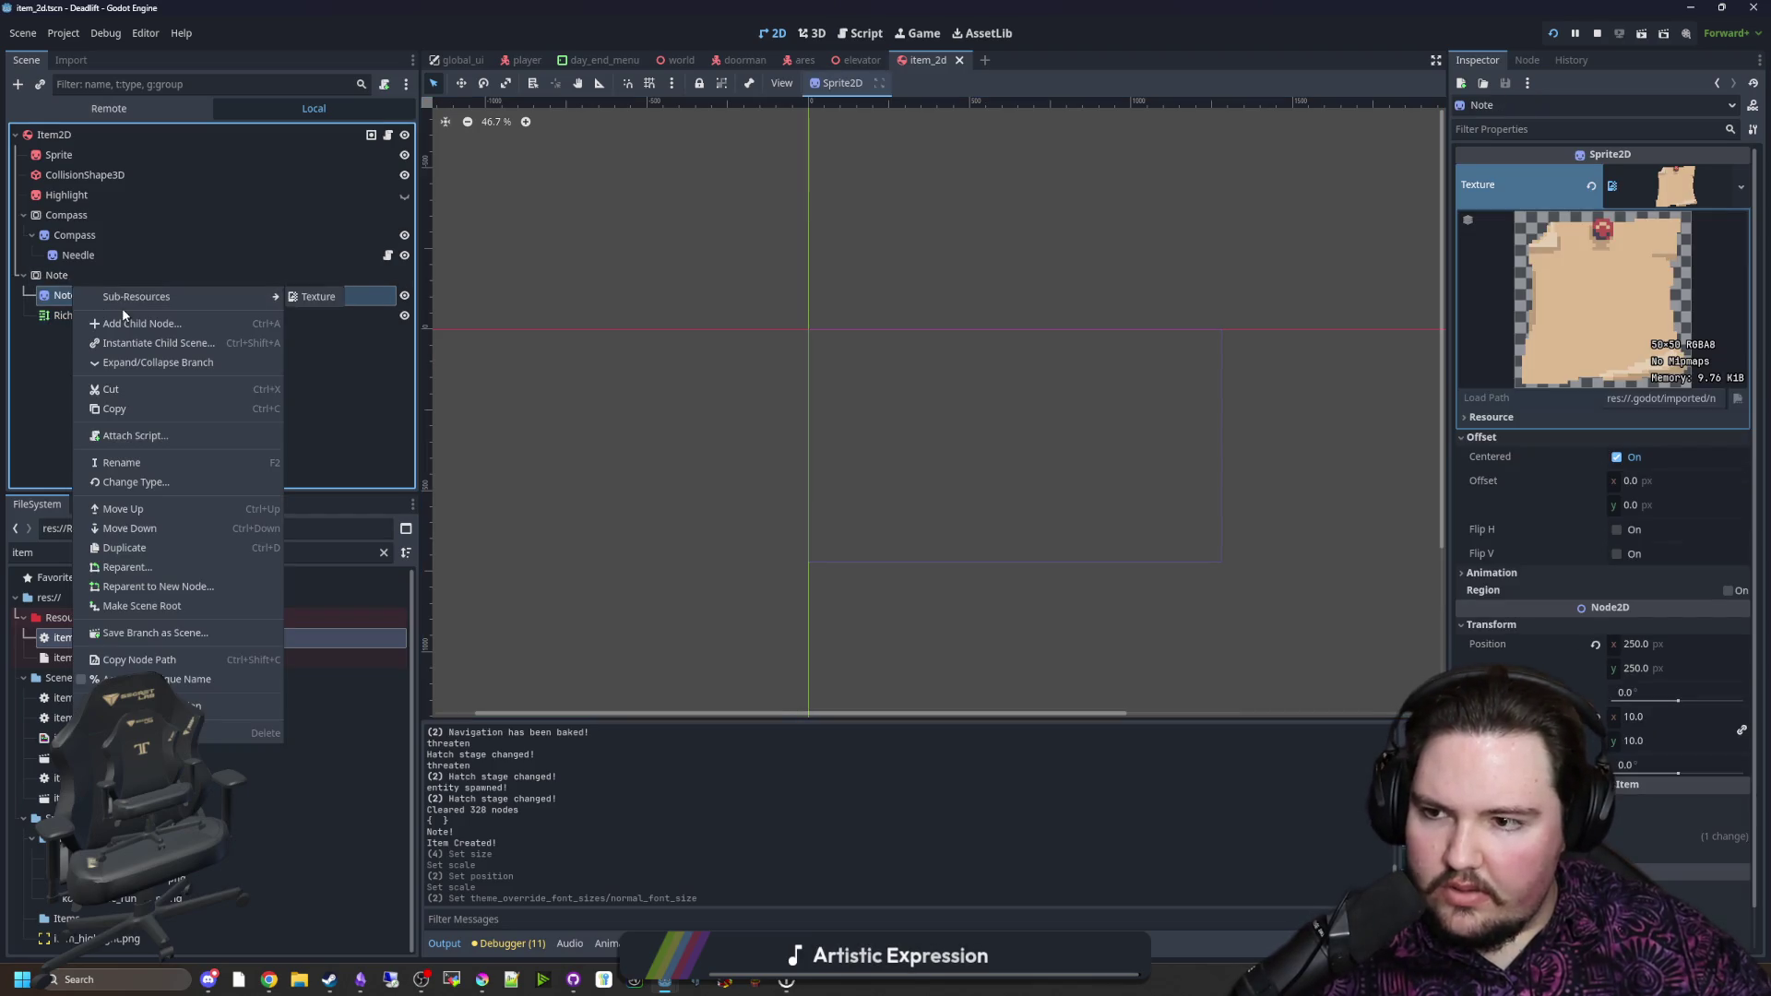
pyautogui.click(120, 319)
pyautogui.write('margin')
pyautogui.press('Return')
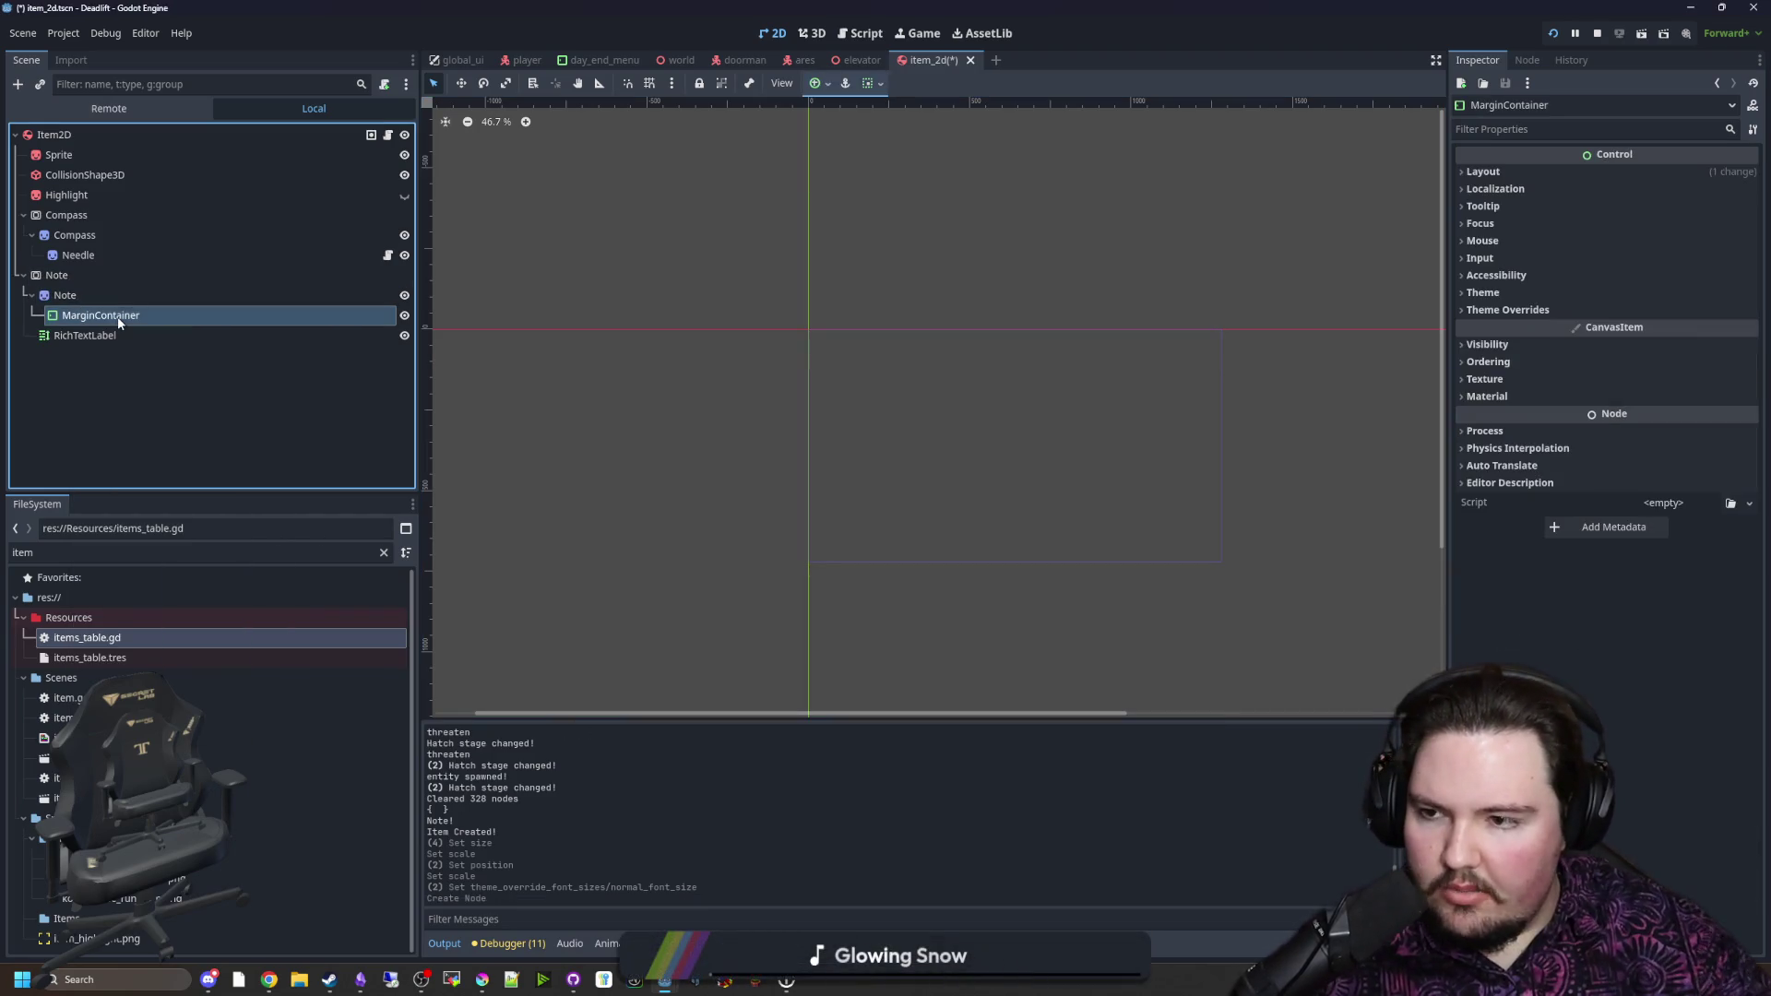
pyautogui.moveTo(95, 319); pyautogui.dragTo(70, 275)
pyautogui.click(1522, 172)
pyautogui.click(1660, 341)
pyautogui.click(1658, 390)
pyautogui.click(1530, 362)
# Step: Run the game to view the note, then bring up the MarginContainer's margin constants
pyautogui.press('F5')
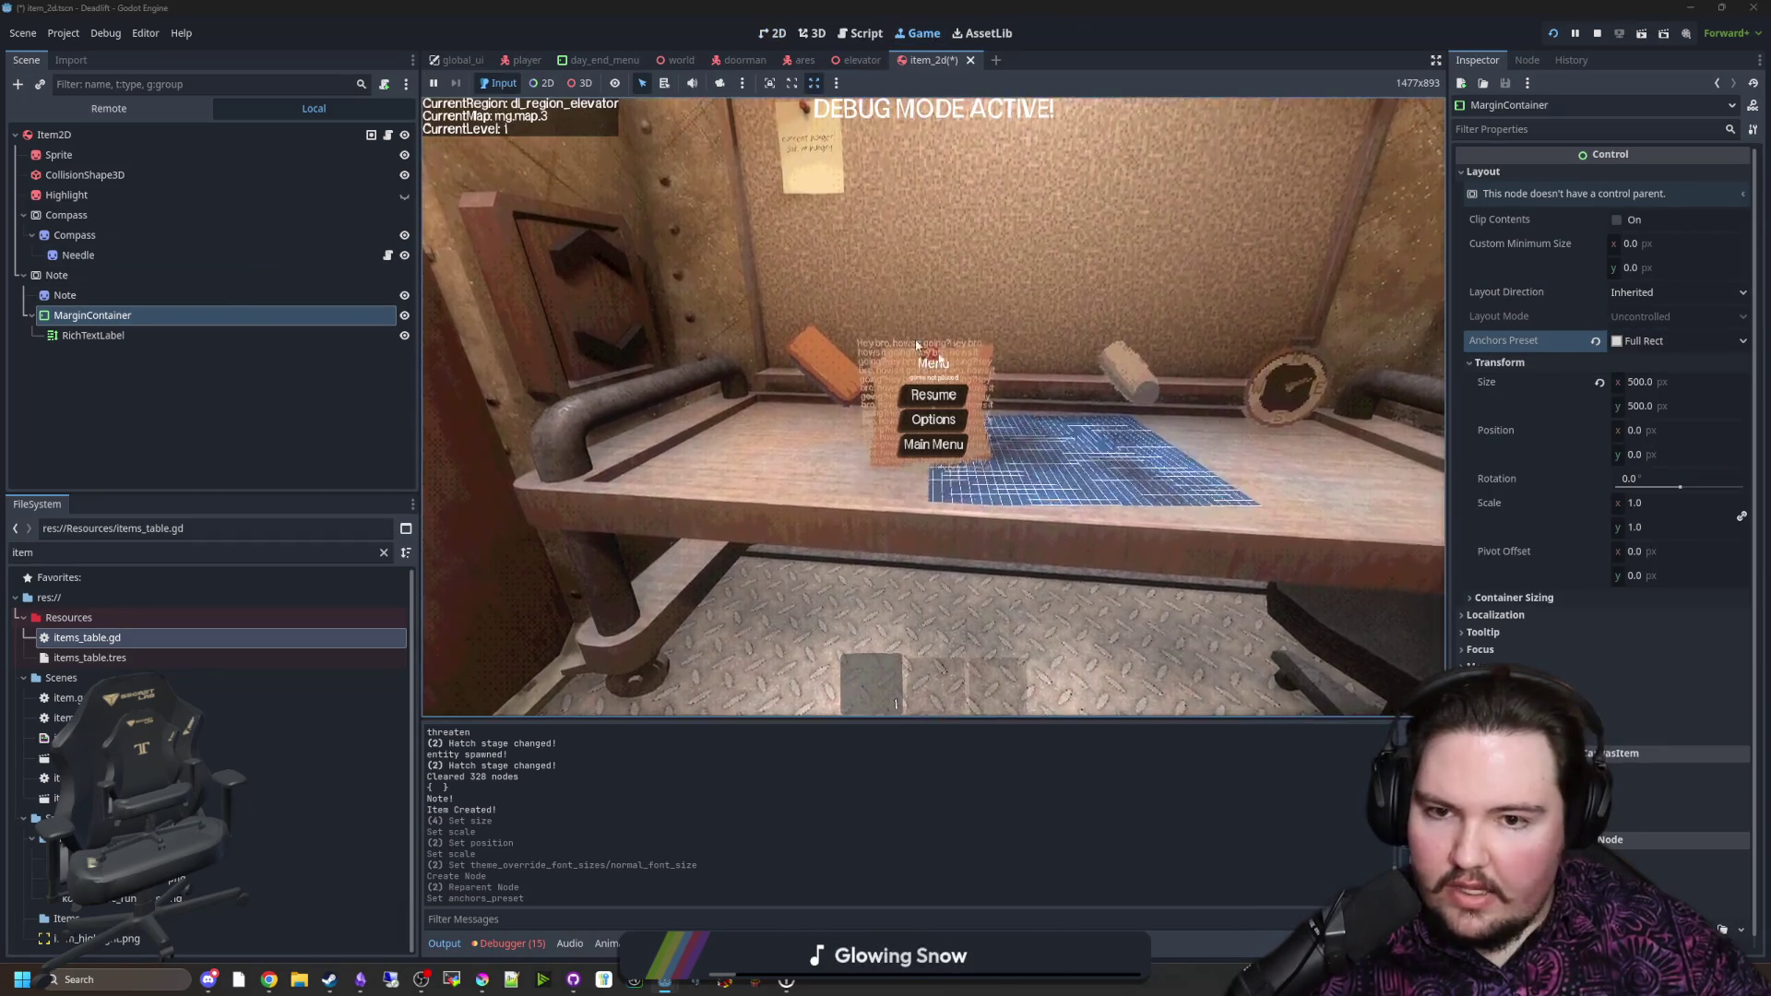
pyautogui.click(933, 395)
pyautogui.press('super')
pyautogui.press('super')
pyautogui.click(138, 334)
pyautogui.click(129, 317)
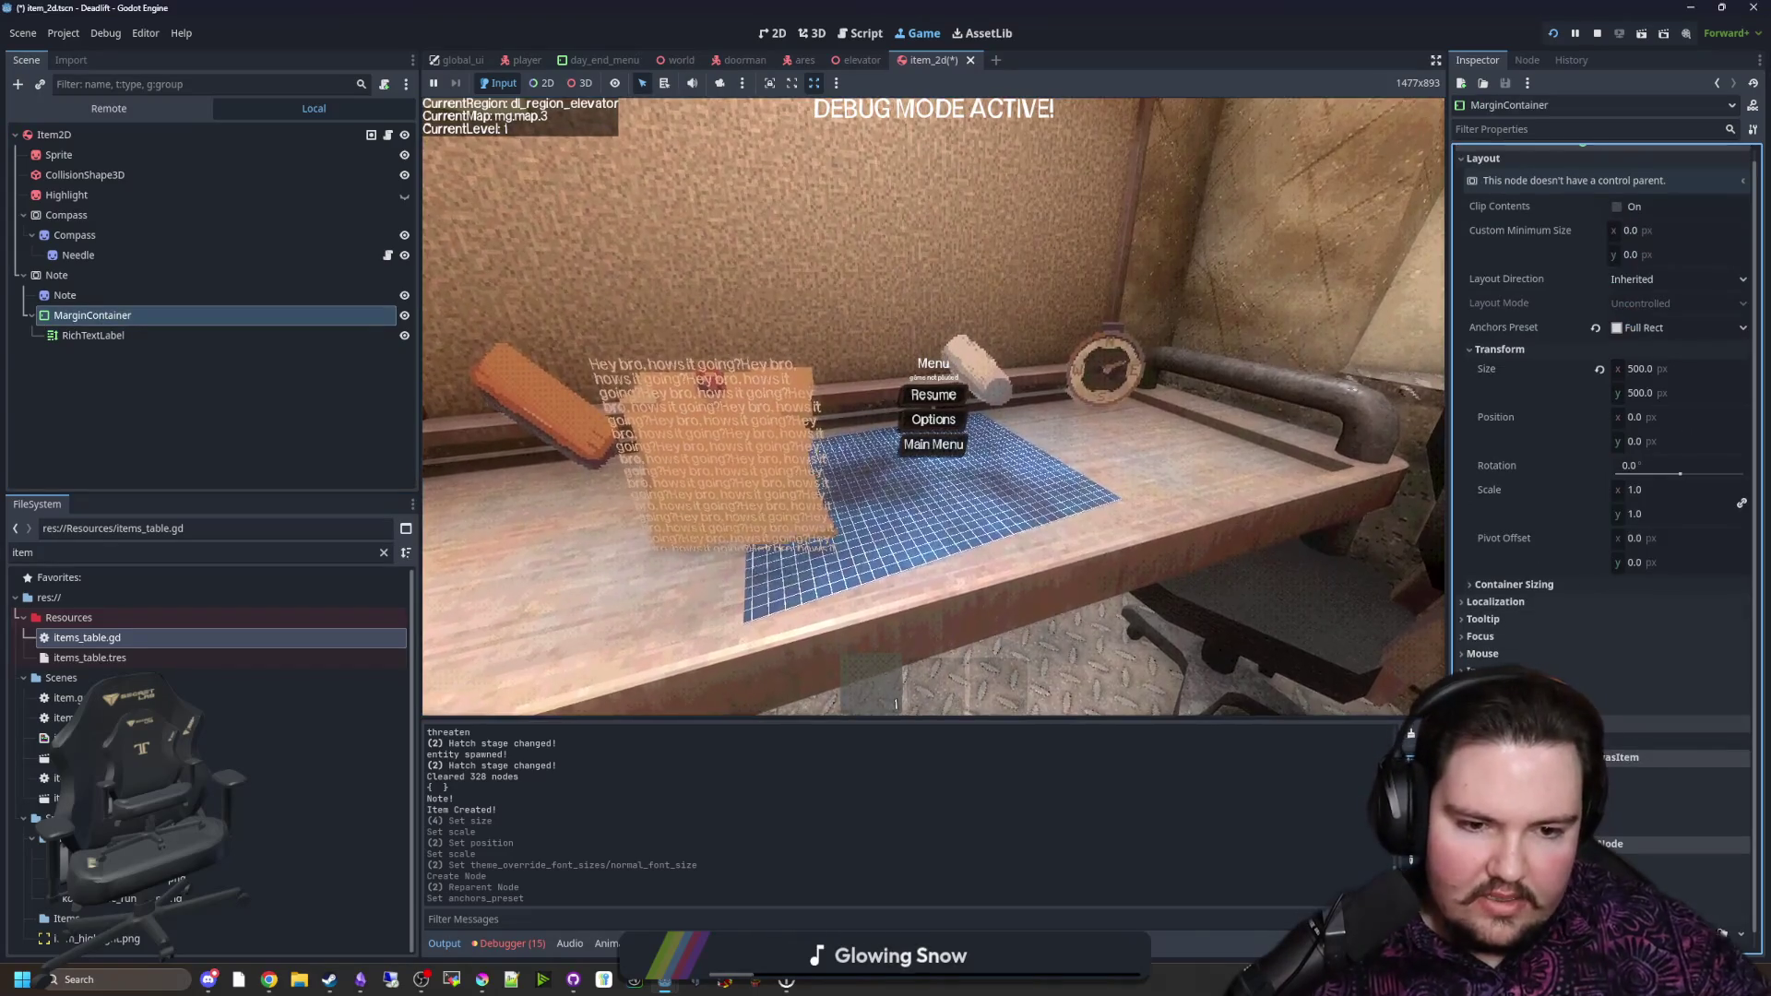
pyautogui.click(1638, 740)
# Step: Set the left and right margins to 75, trying top values of 70, 120 and 130
pyautogui.click(1636, 760)
pyautogui.write('75')
pyautogui.press('Return')
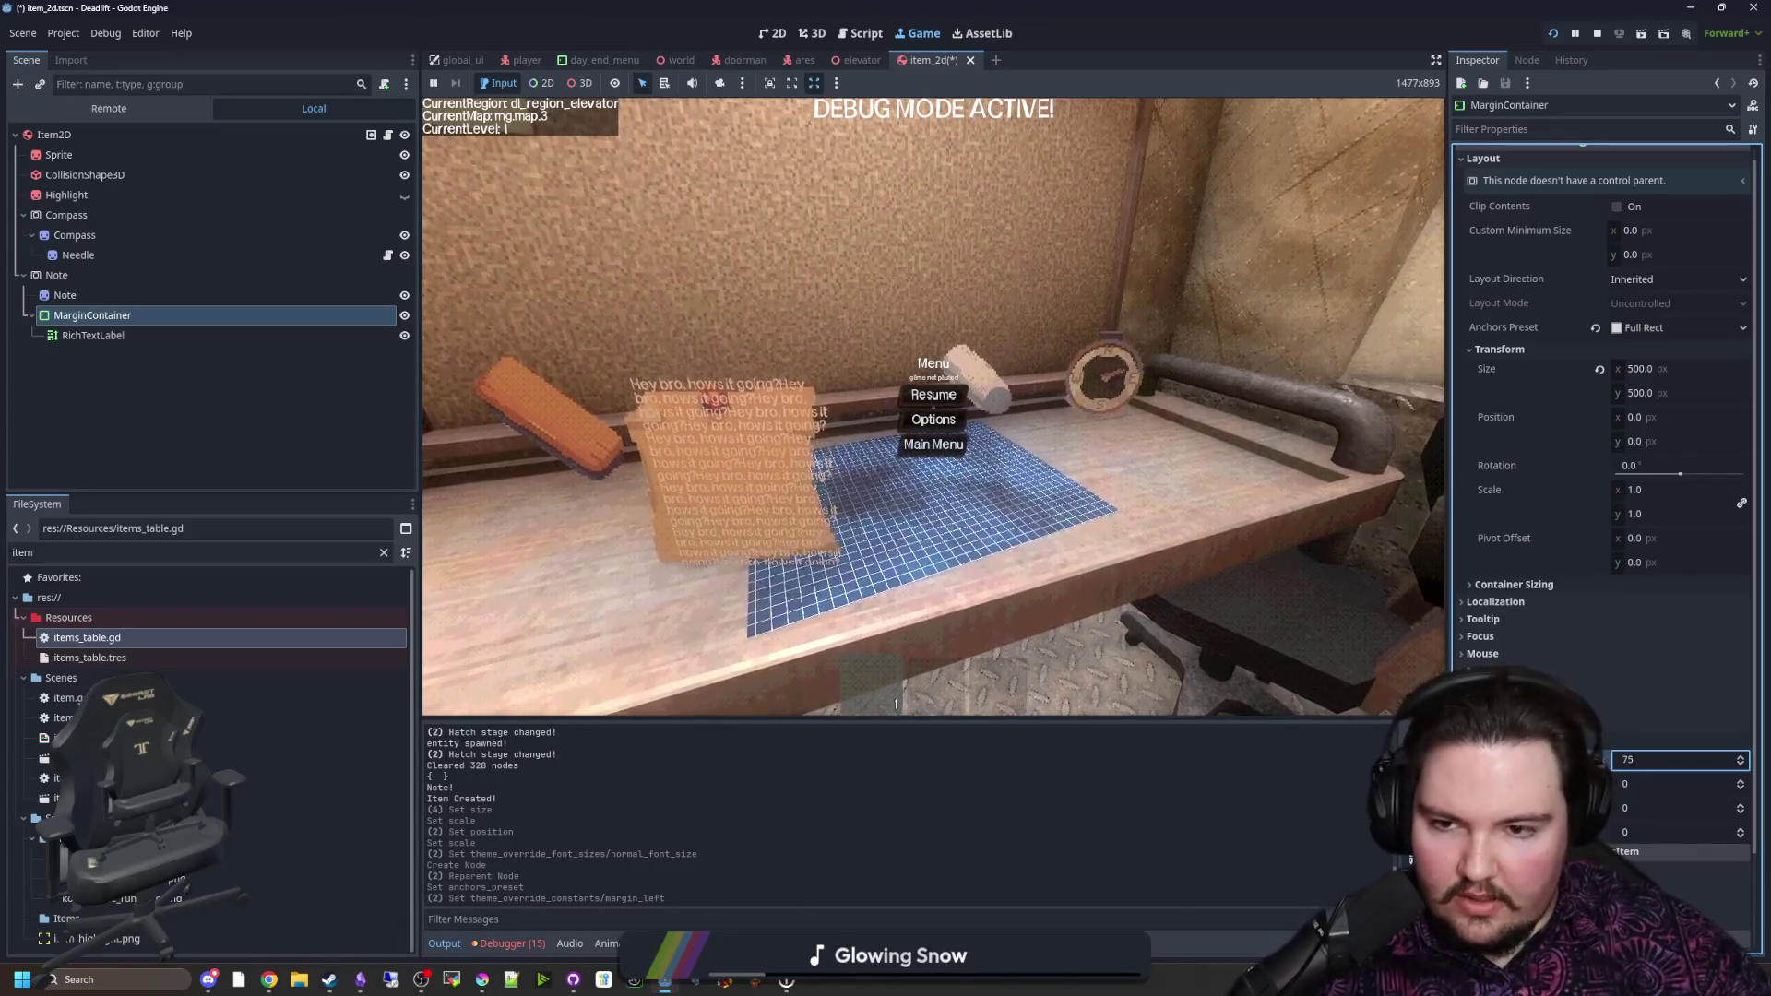
pyautogui.click(1647, 782)
pyautogui.write('70')
pyautogui.press('Return')
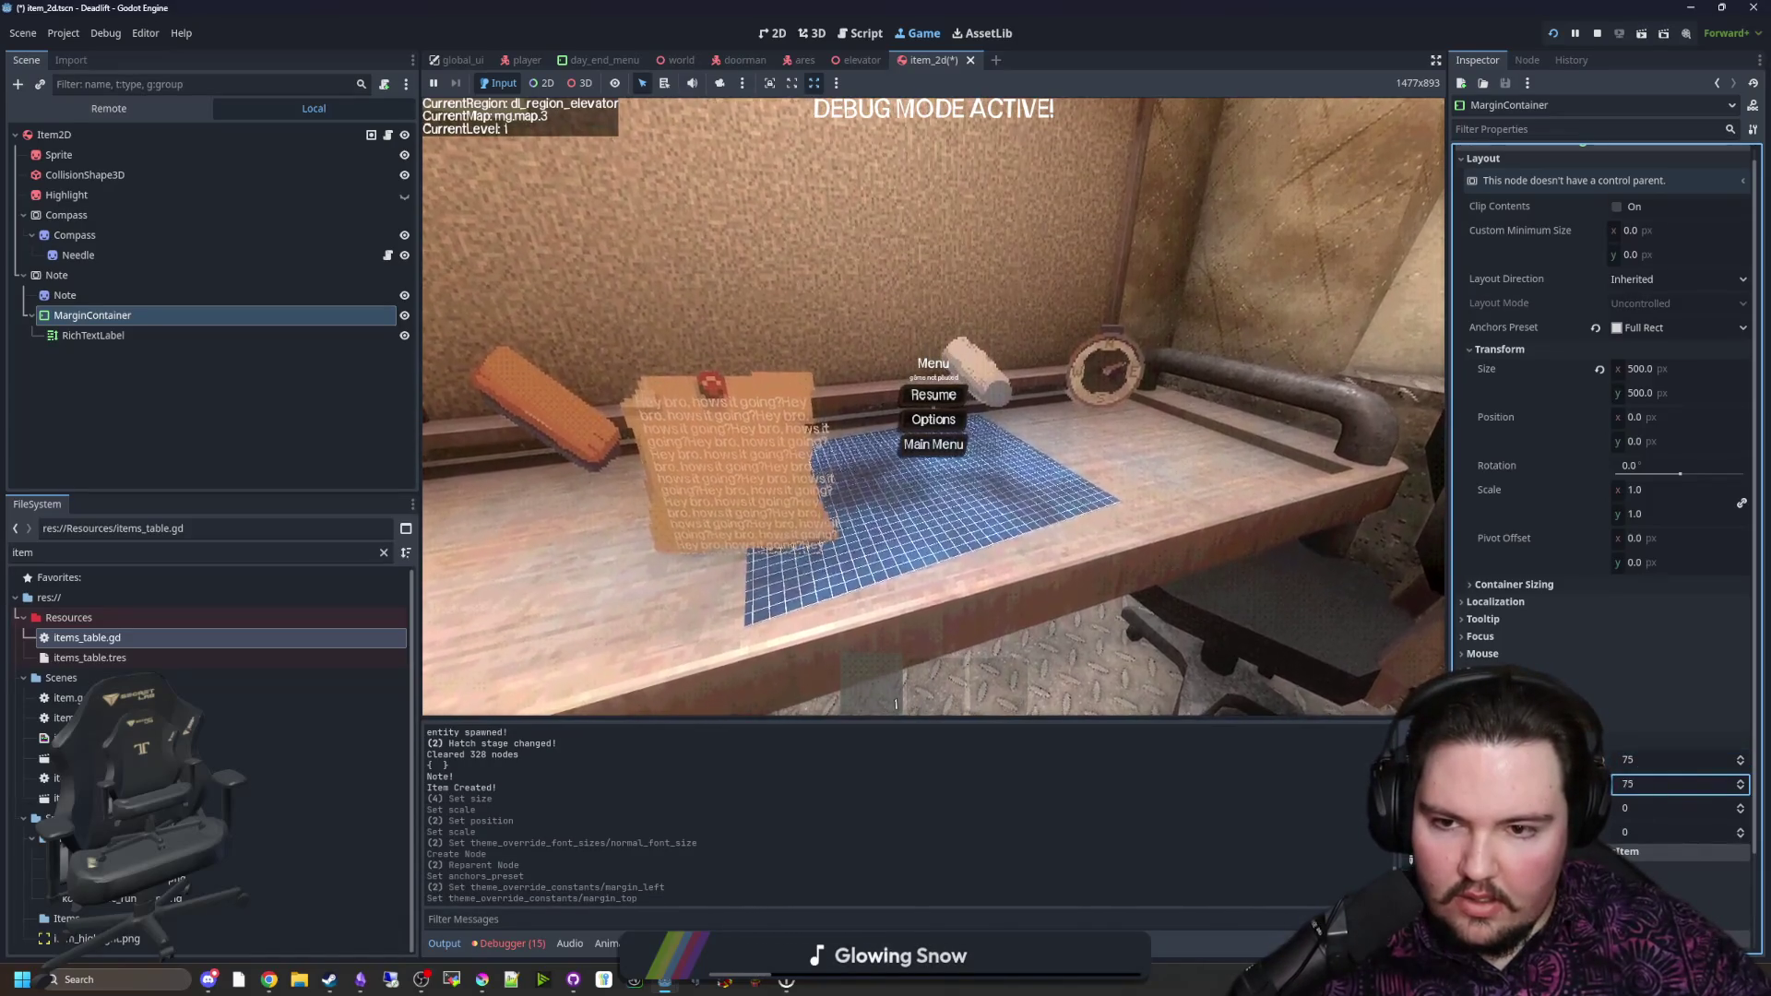
pyautogui.press('Return')
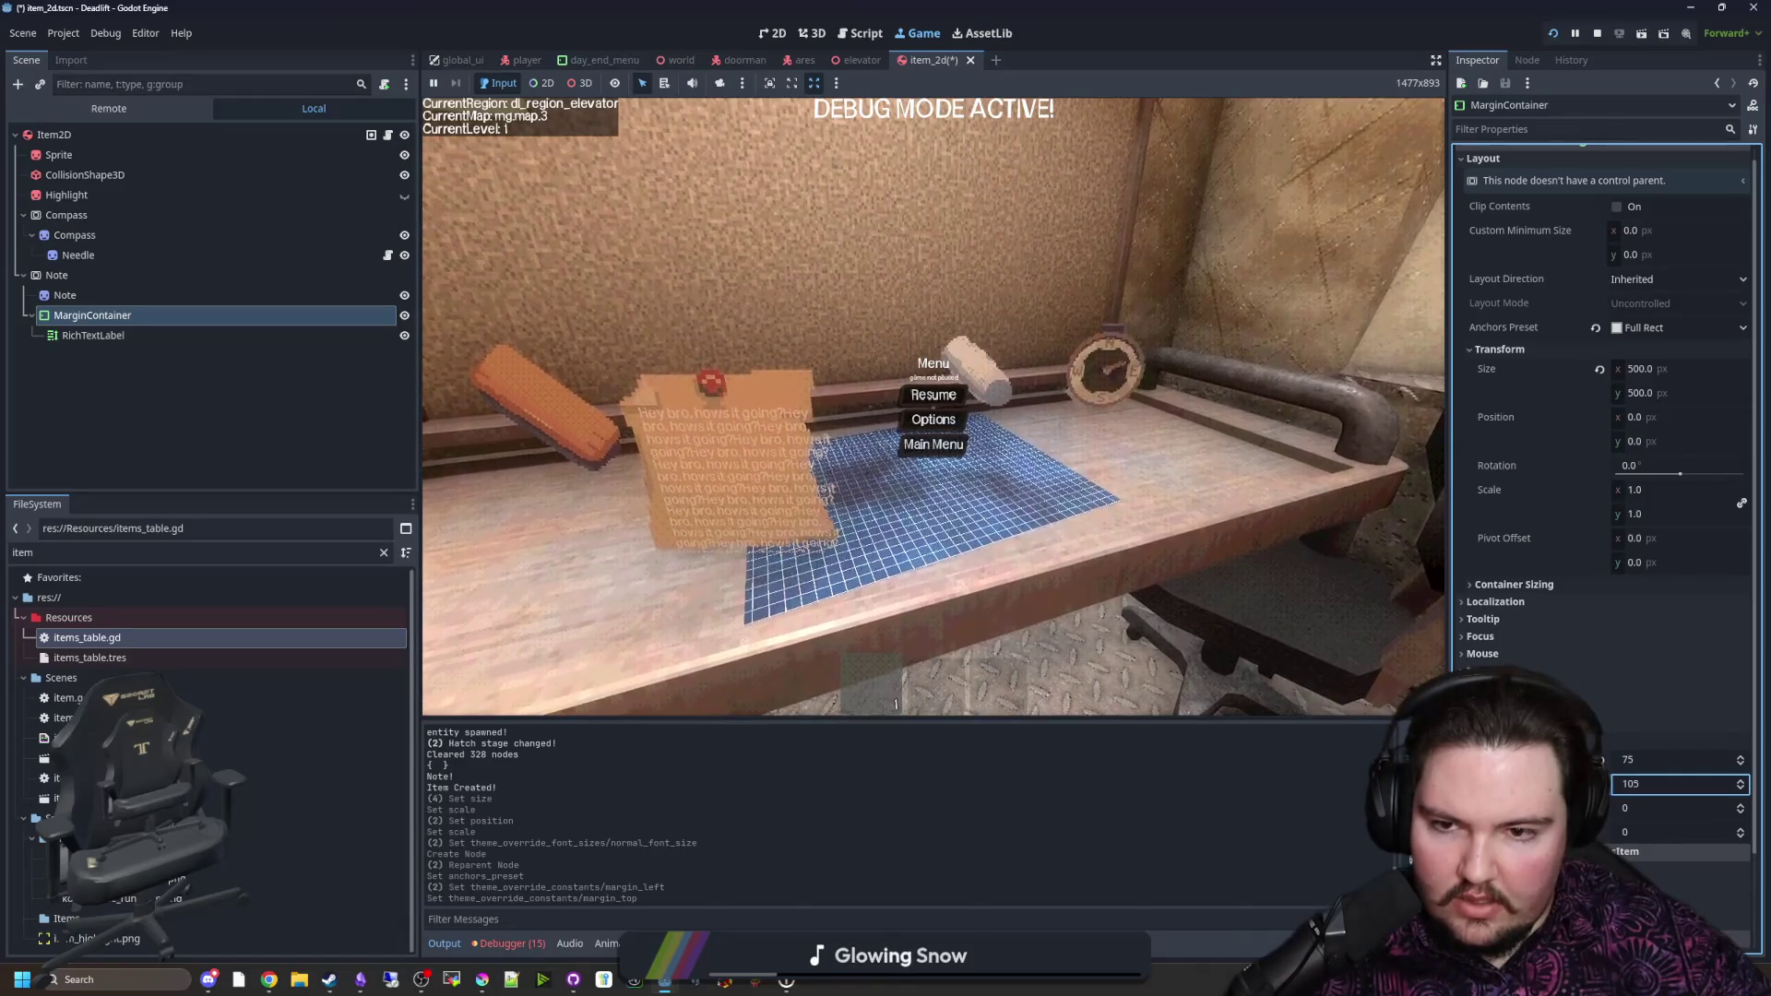
pyautogui.write('120')
pyautogui.press('Return')
pyautogui.write('130')
pyautogui.press('Return')
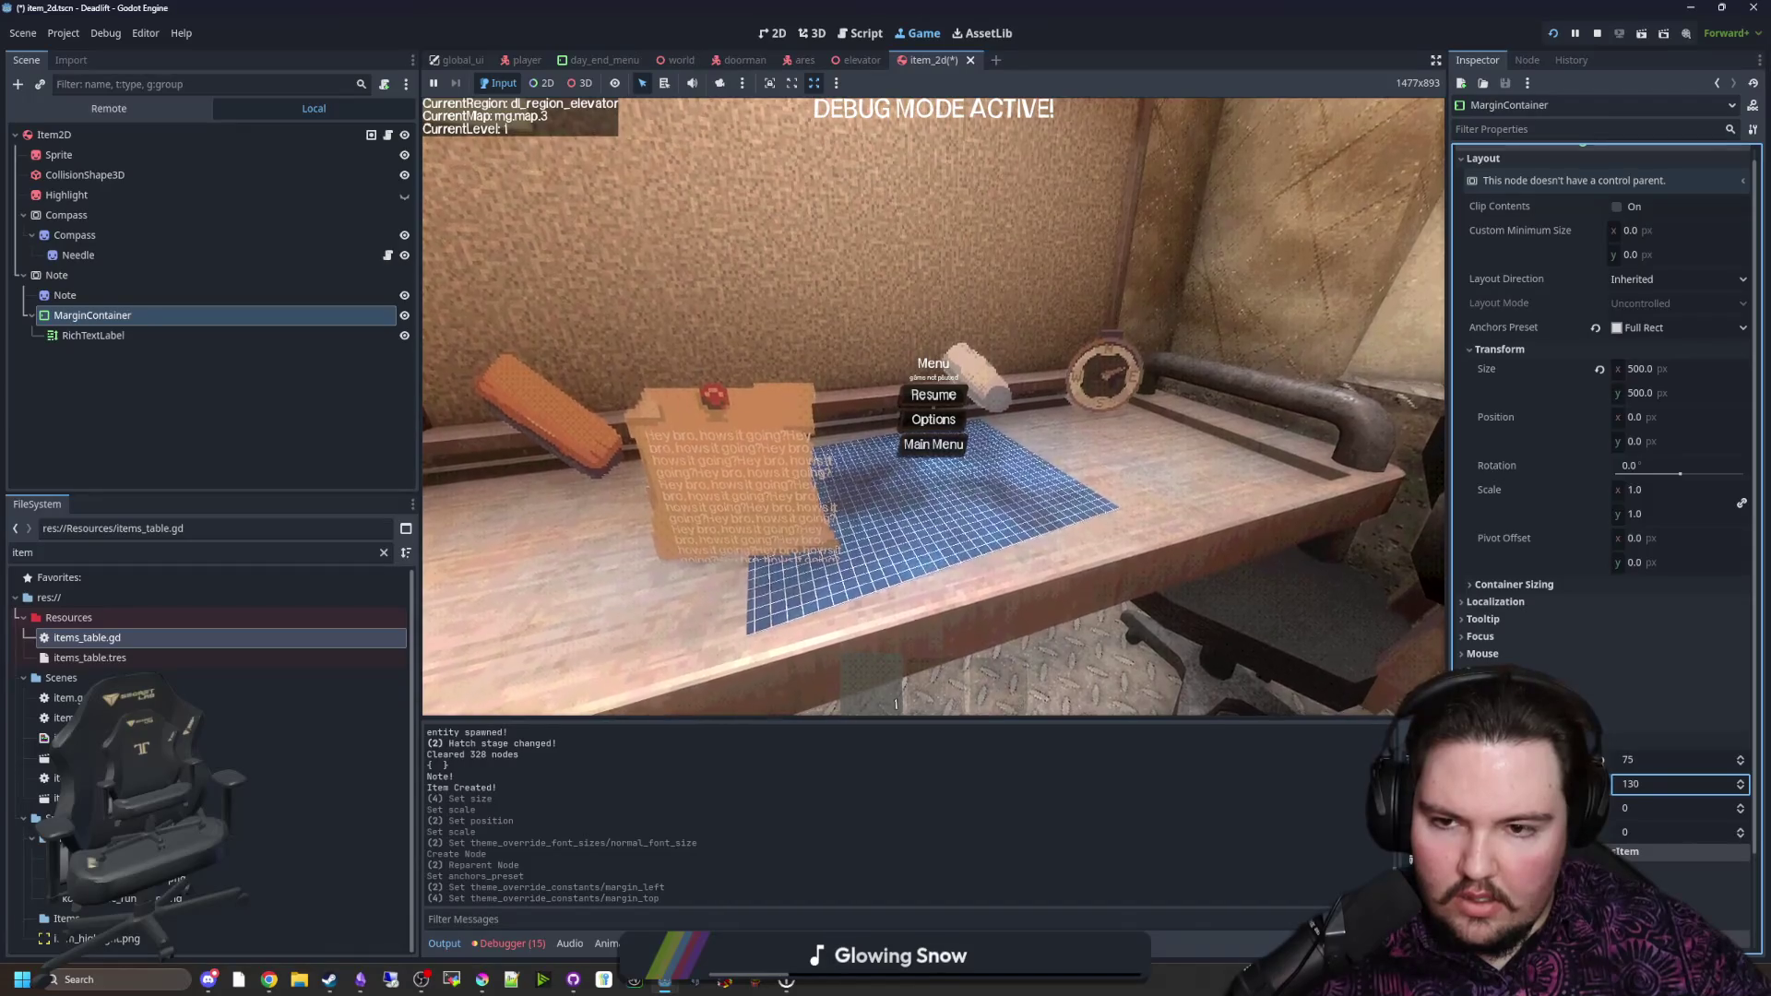
pyautogui.click(1640, 808)
pyautogui.write('30')
pyautogui.press('Return')
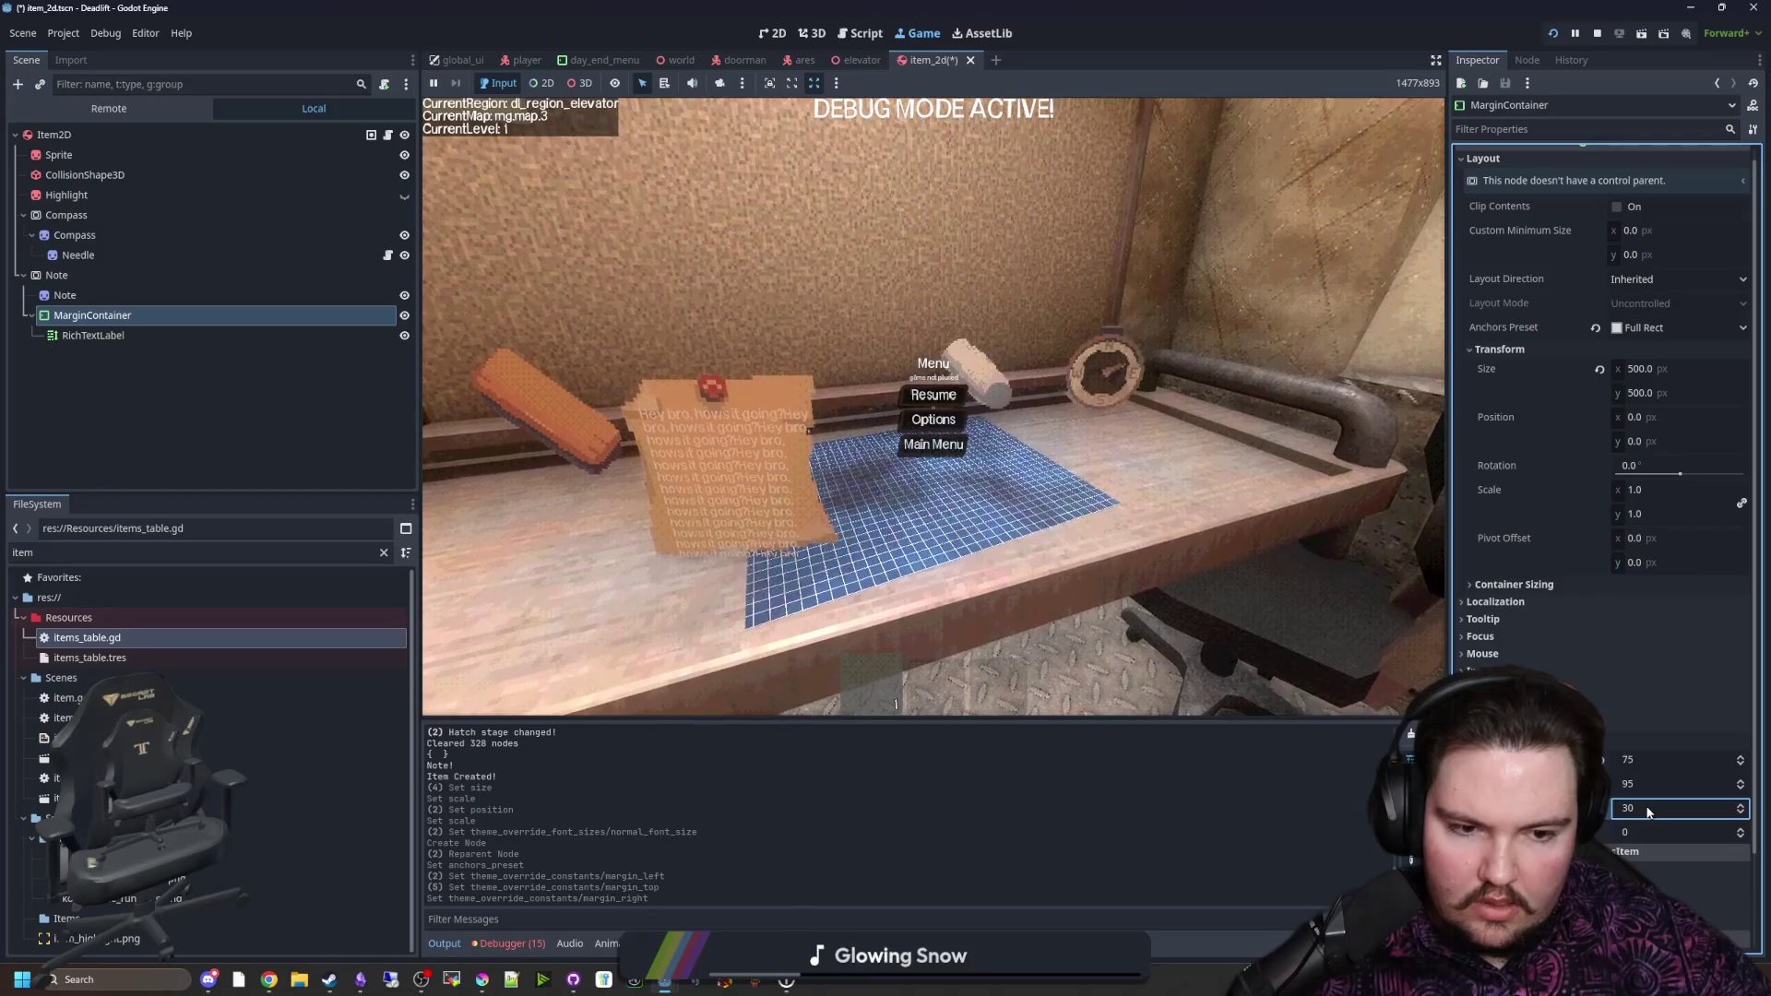
pyautogui.write('75')
pyautogui.press('Return')
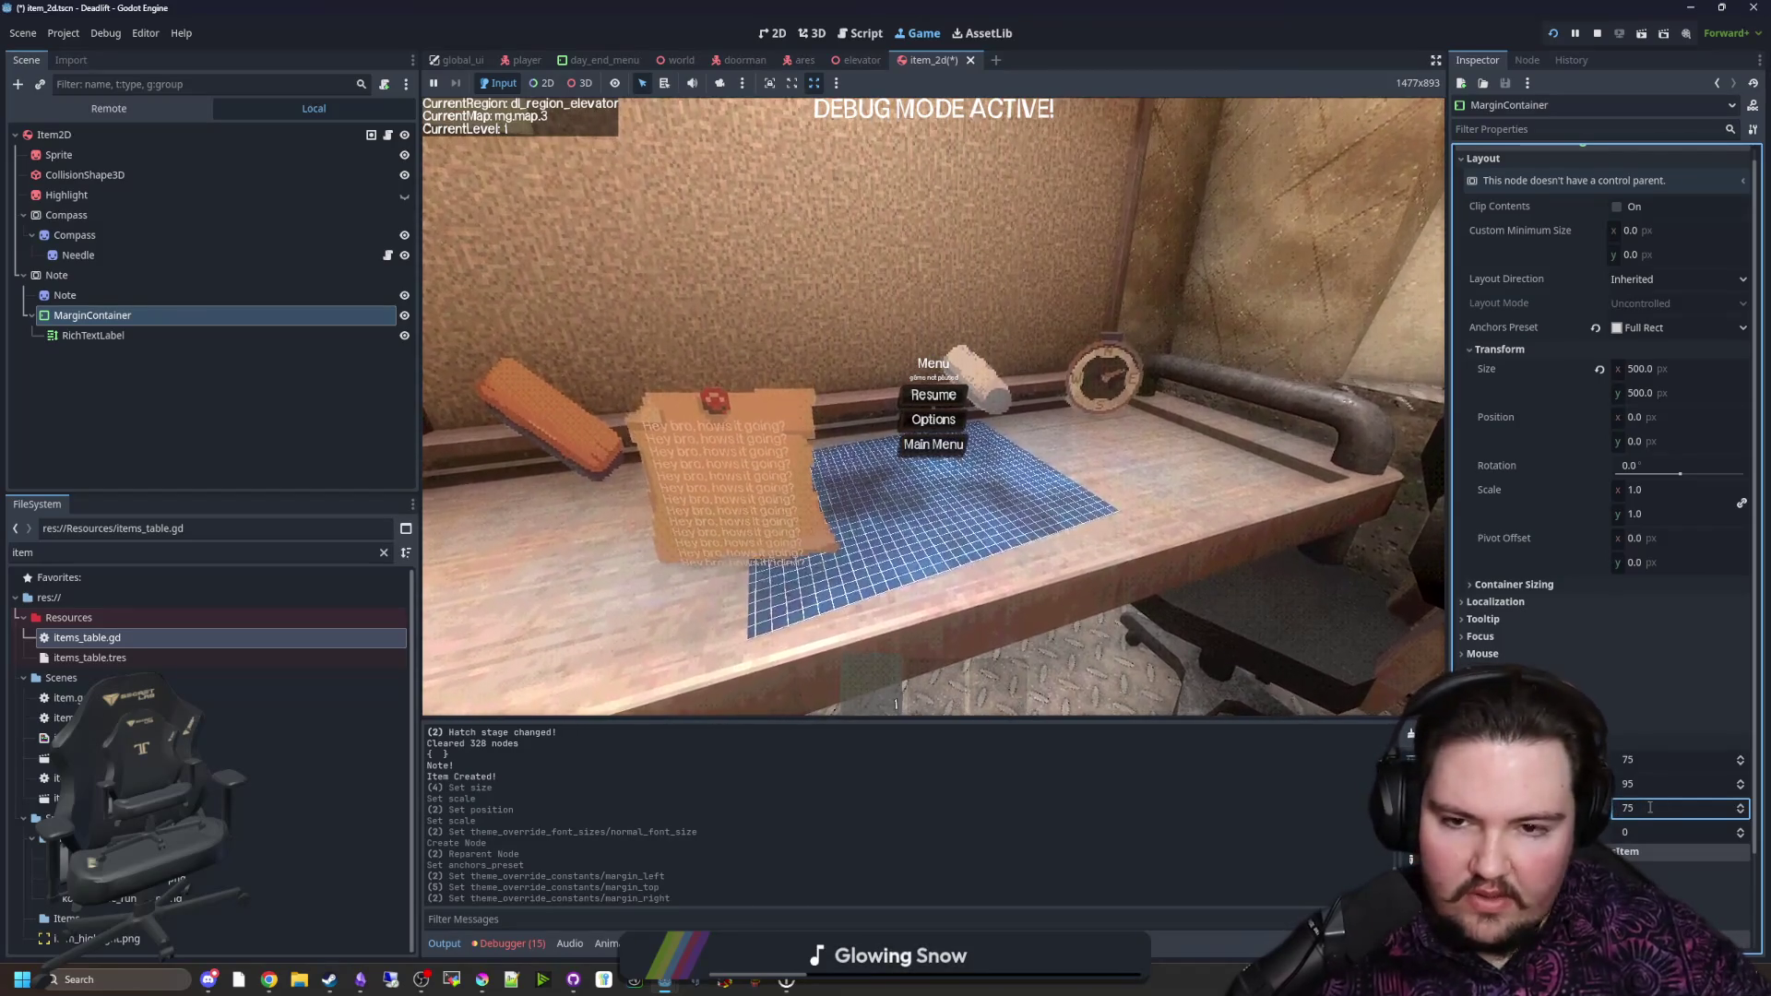
# Step: Set both the bottom and top margins to 90 and return to the running game
pyautogui.scroll(1, 1586, 304)
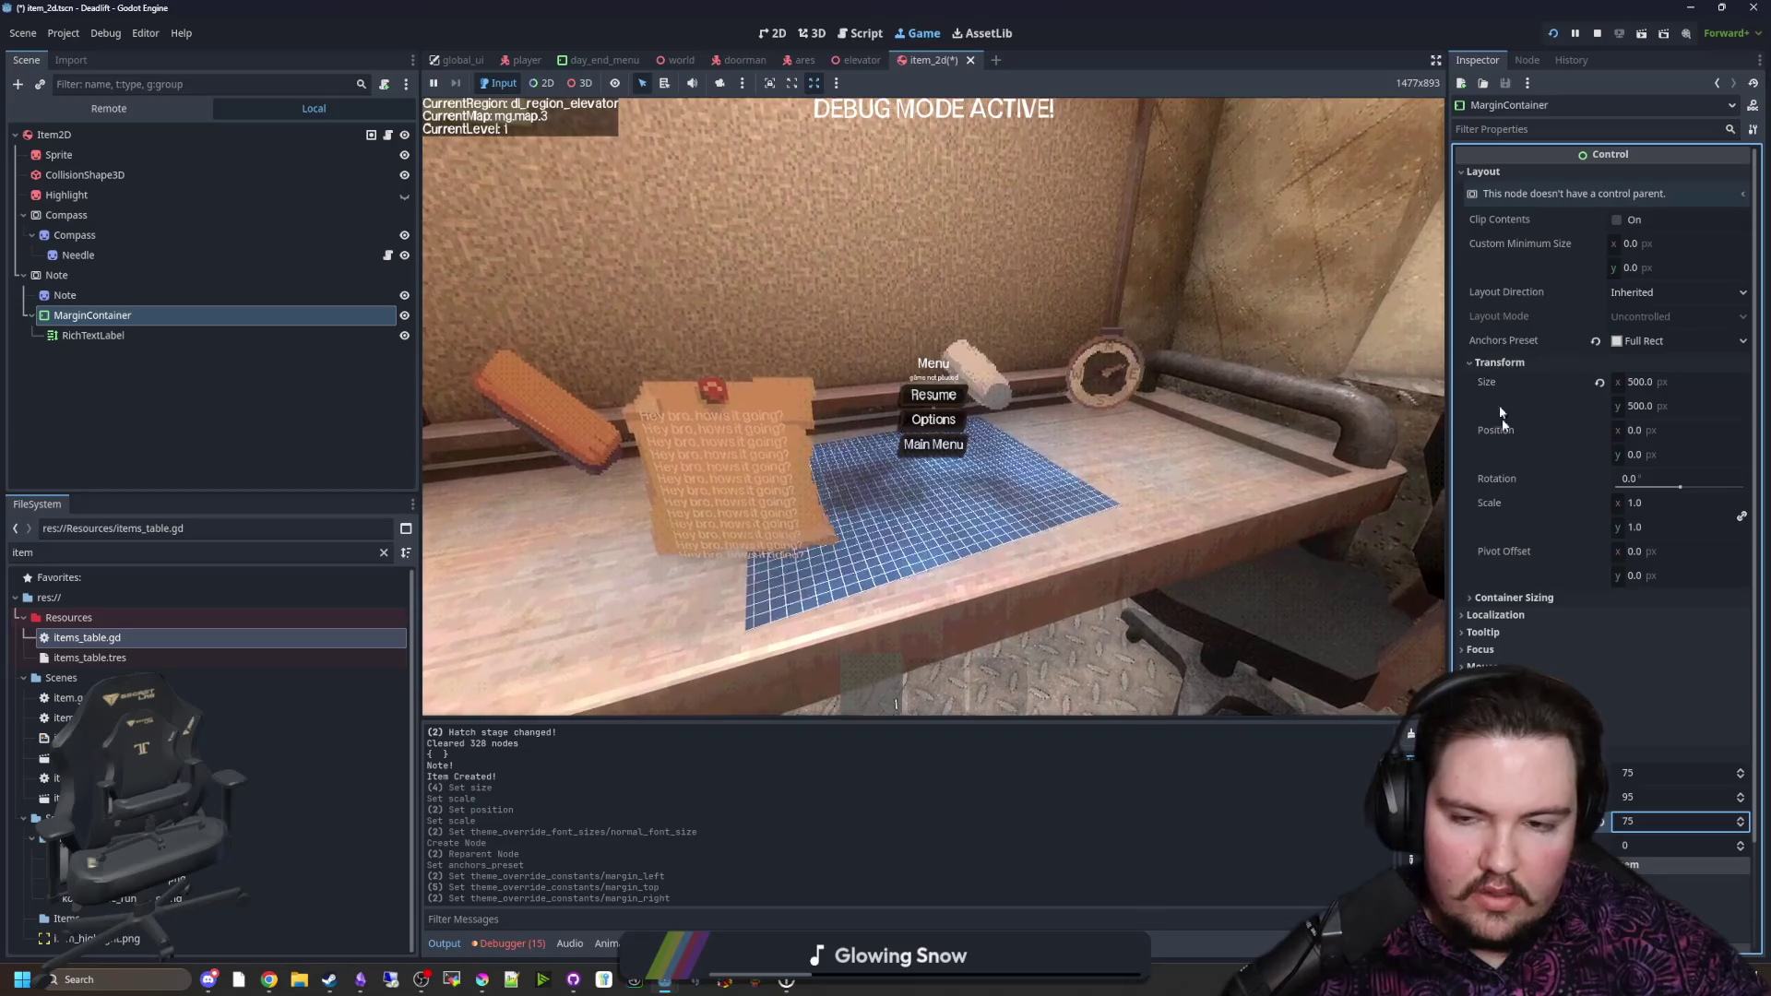
pyautogui.click(1660, 845)
pyautogui.write('80')
pyautogui.press('Return')
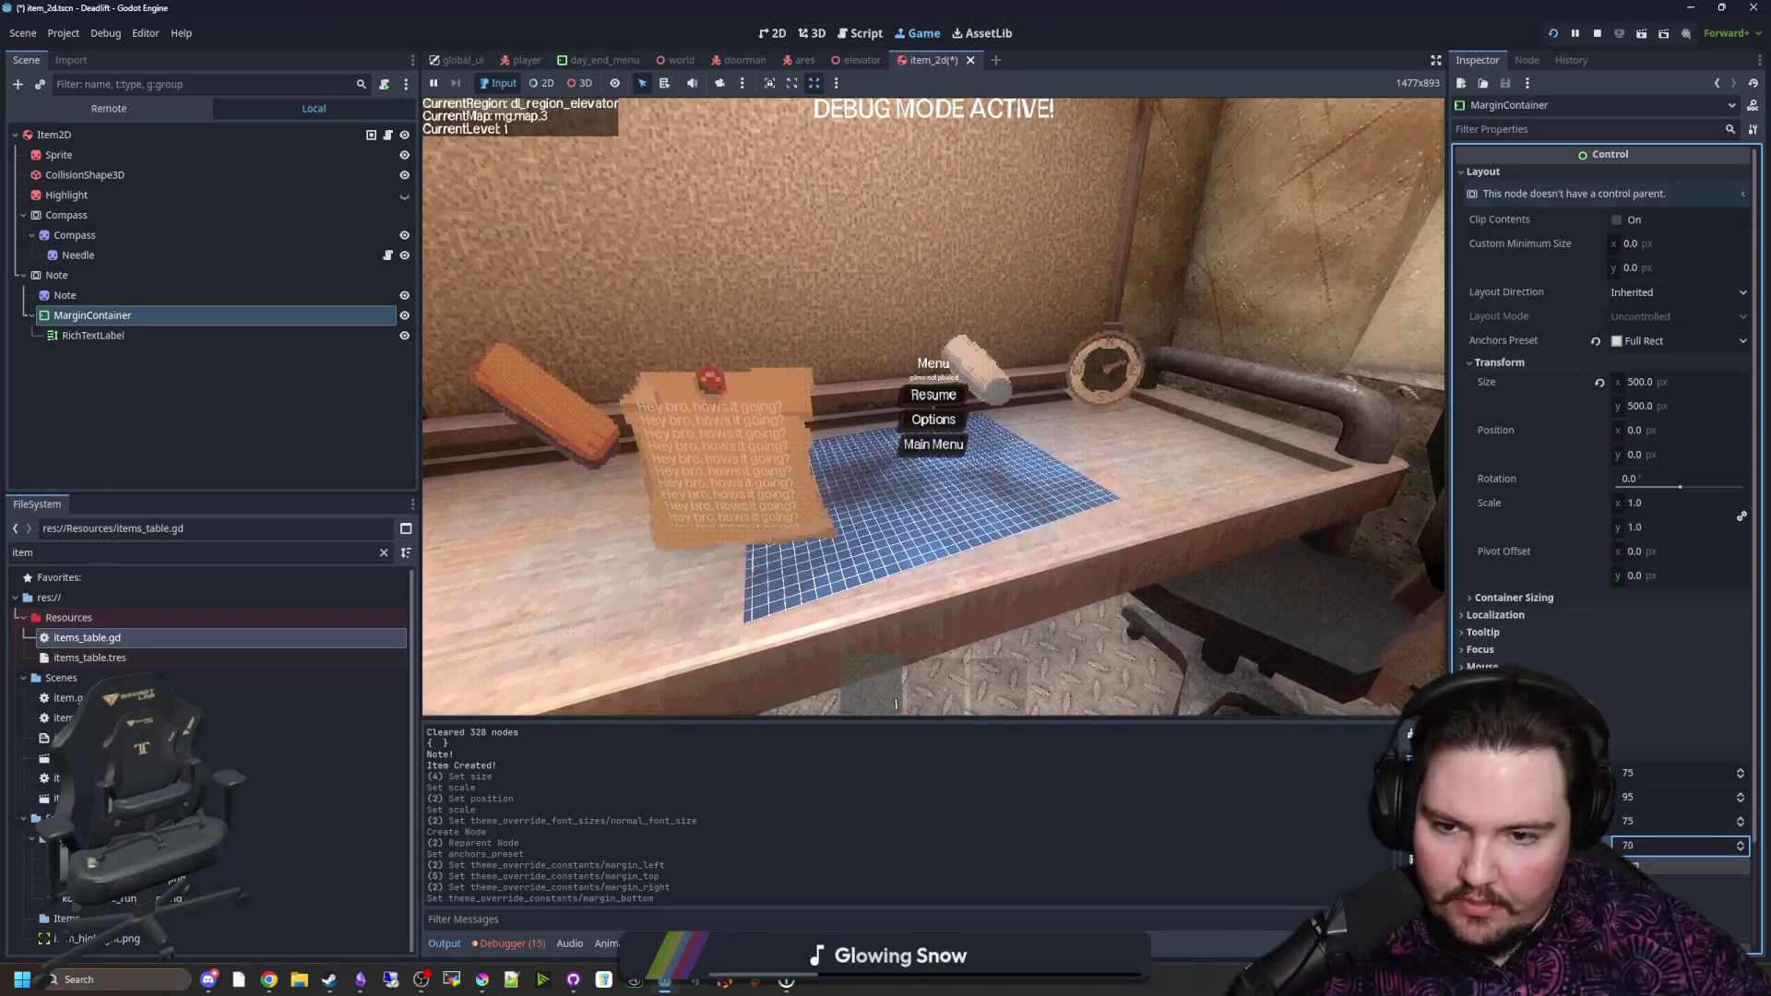
pyautogui.doubleClick(1660, 845)
pyautogui.write('90')
pyautogui.press('Return')
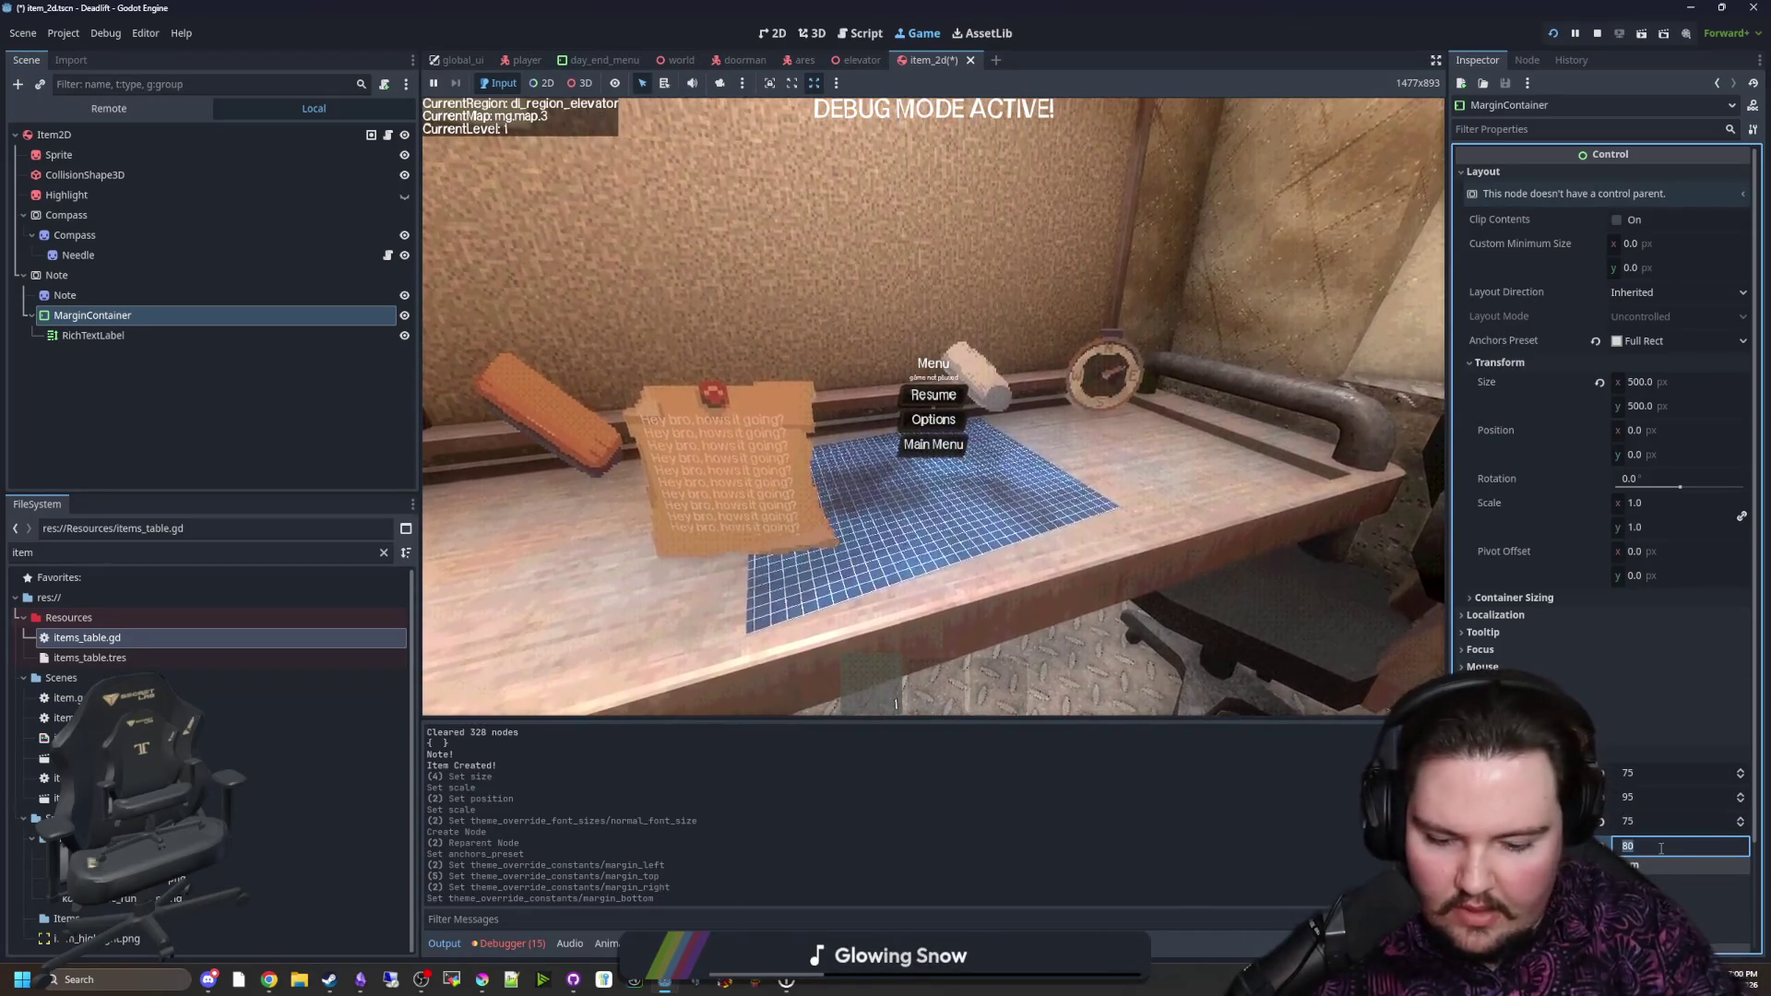
pyautogui.doubleClick(1680, 797)
pyautogui.write('90')
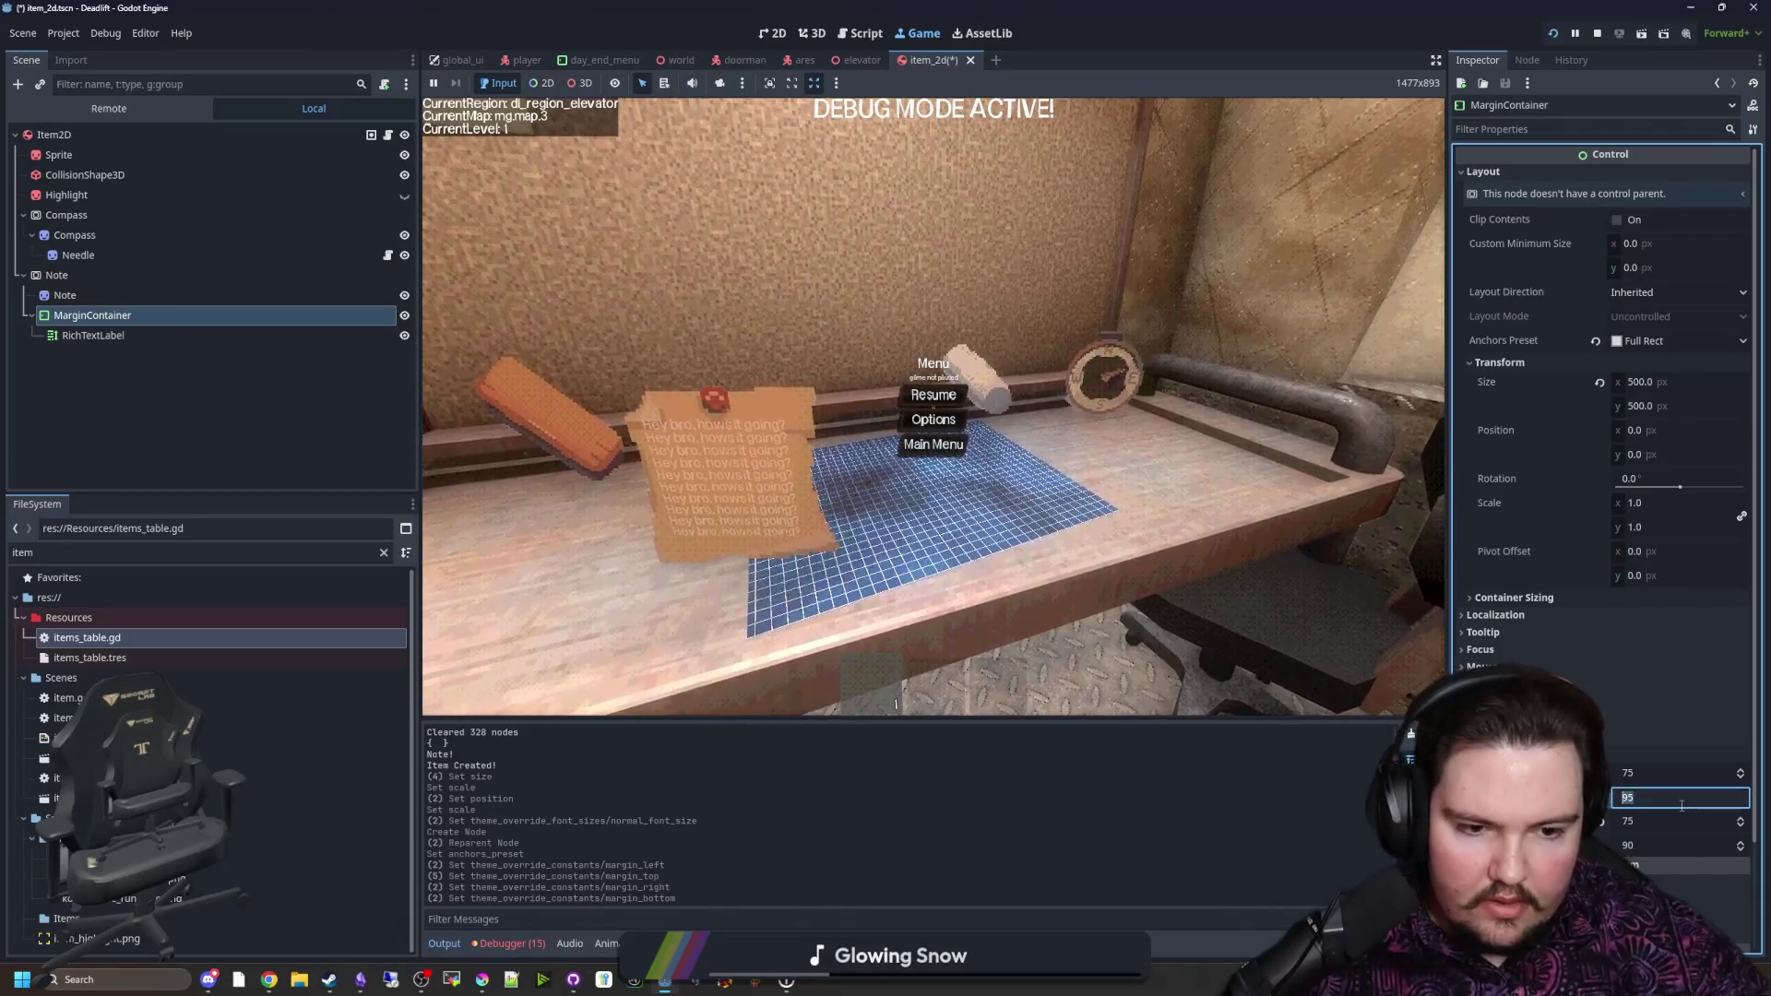
pyautogui.press('Return')
pyautogui.click(818, 497)
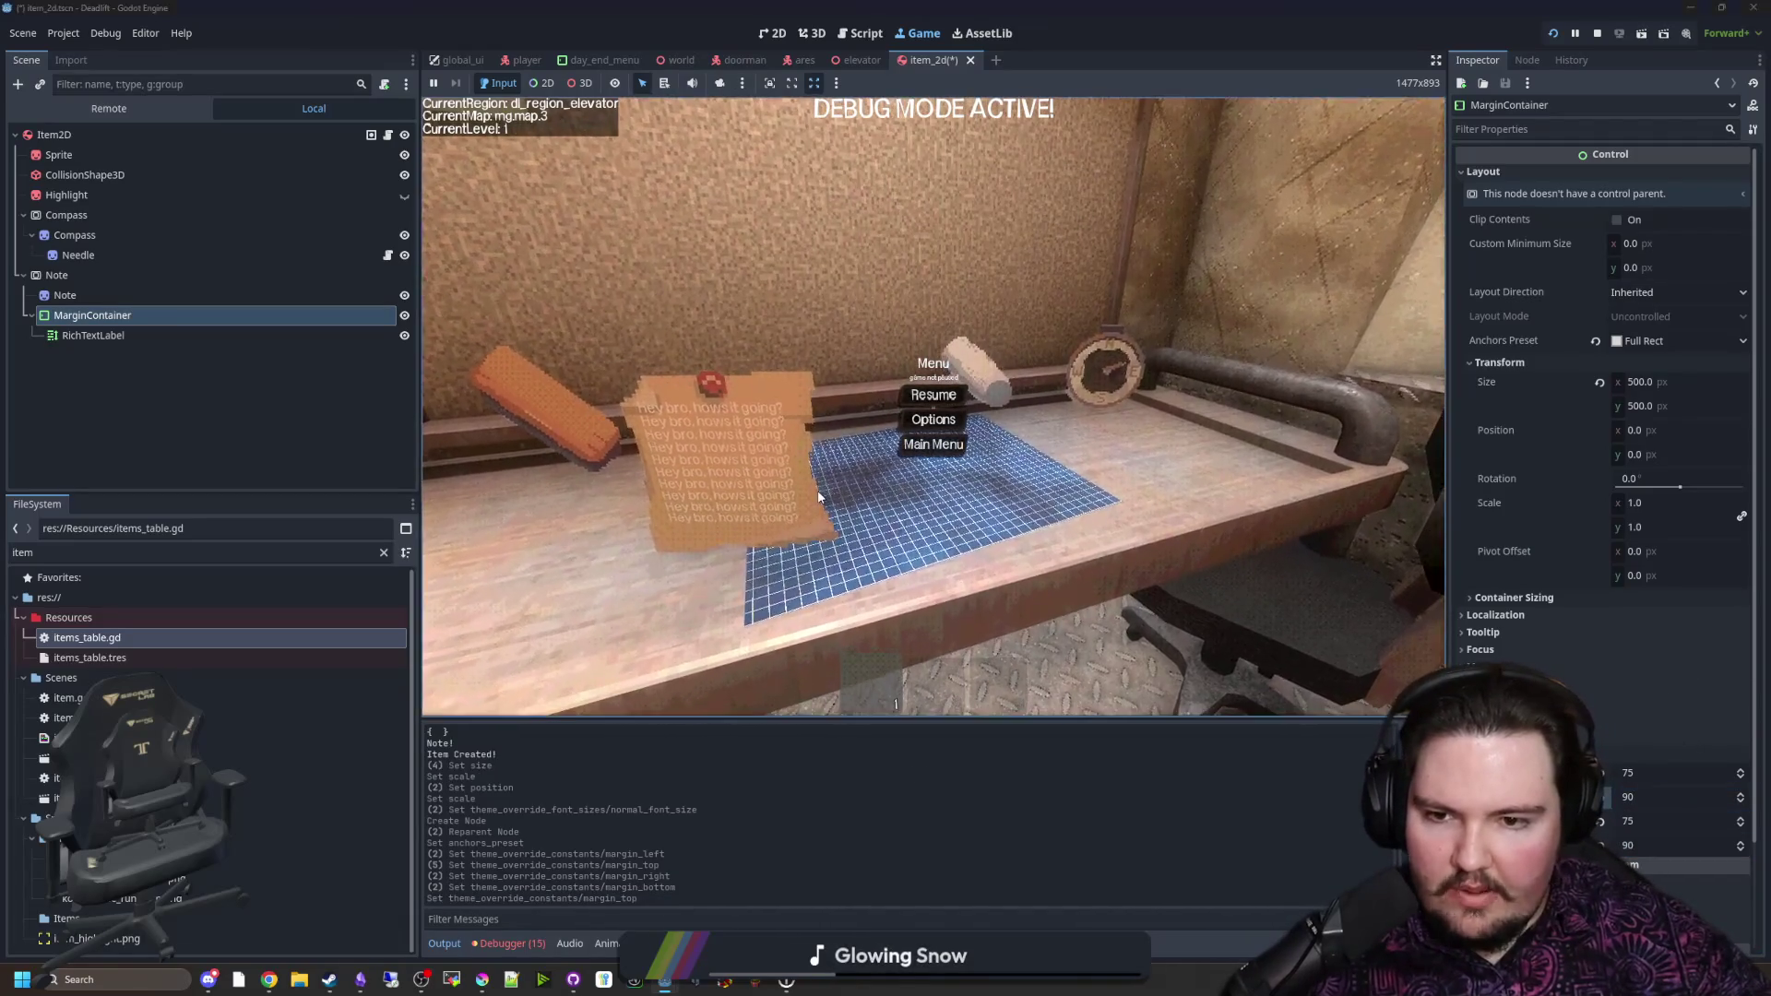
pyautogui.click(68, 335)
# Step: Replace the placeholder text with 'This is an epic note for the game Deadlift. How are you doing twitch chat?'
pyautogui.click(1539, 221)
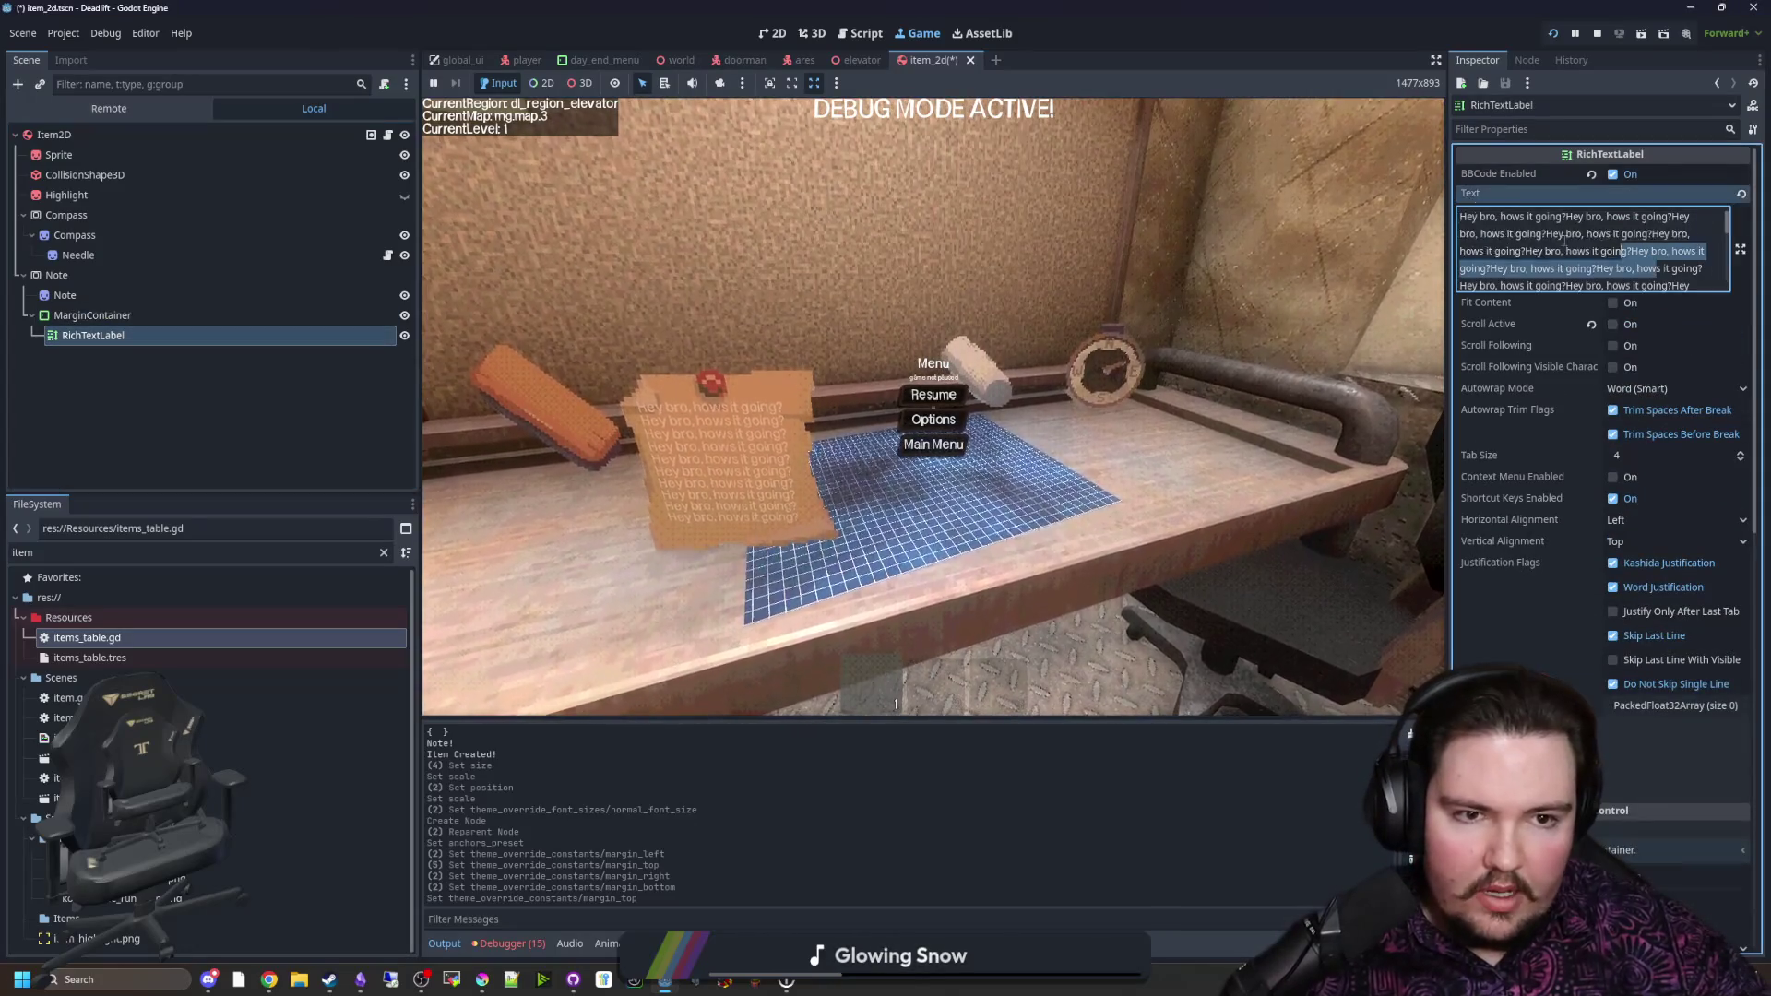
pyautogui.press('BackSpace')
pyautogui.press('BackSpace')
pyautogui.press('BackSpace')
pyautogui.moveTo(1509, 217); pyautogui.dragTo(1680, 273)
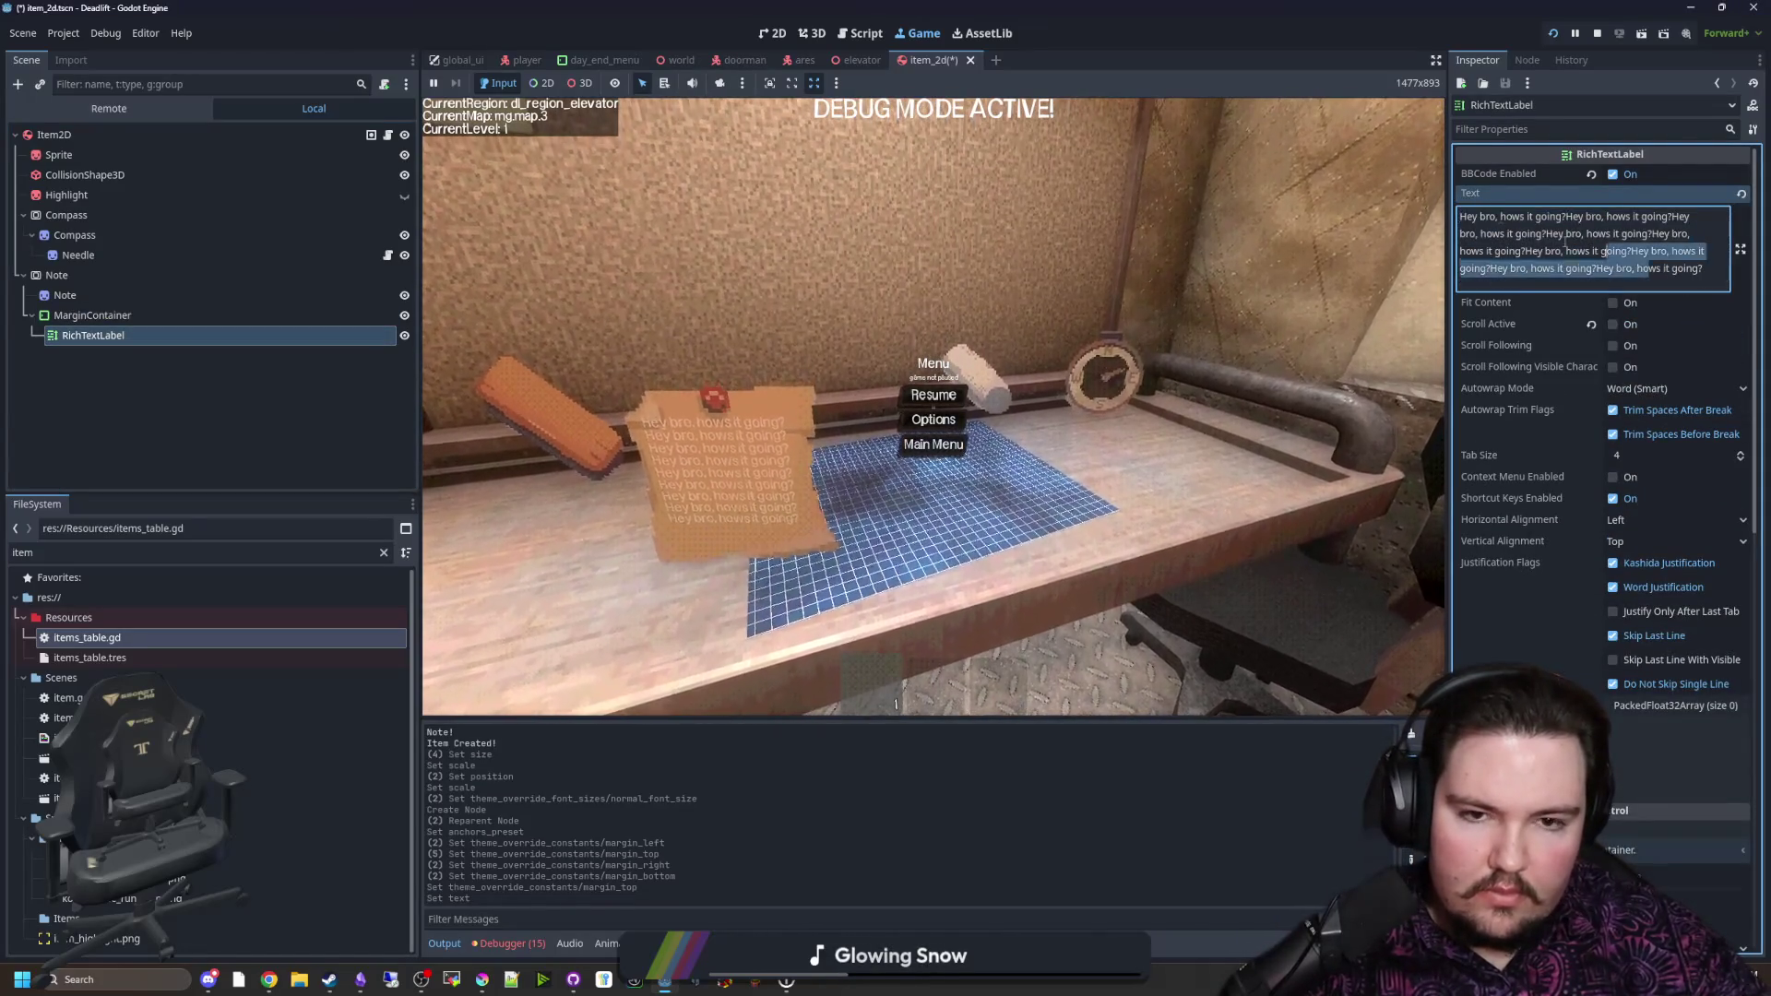
pyautogui.press('BackSpace')
pyautogui.hotkey('ctrl', 'a')
pyautogui.write('T')
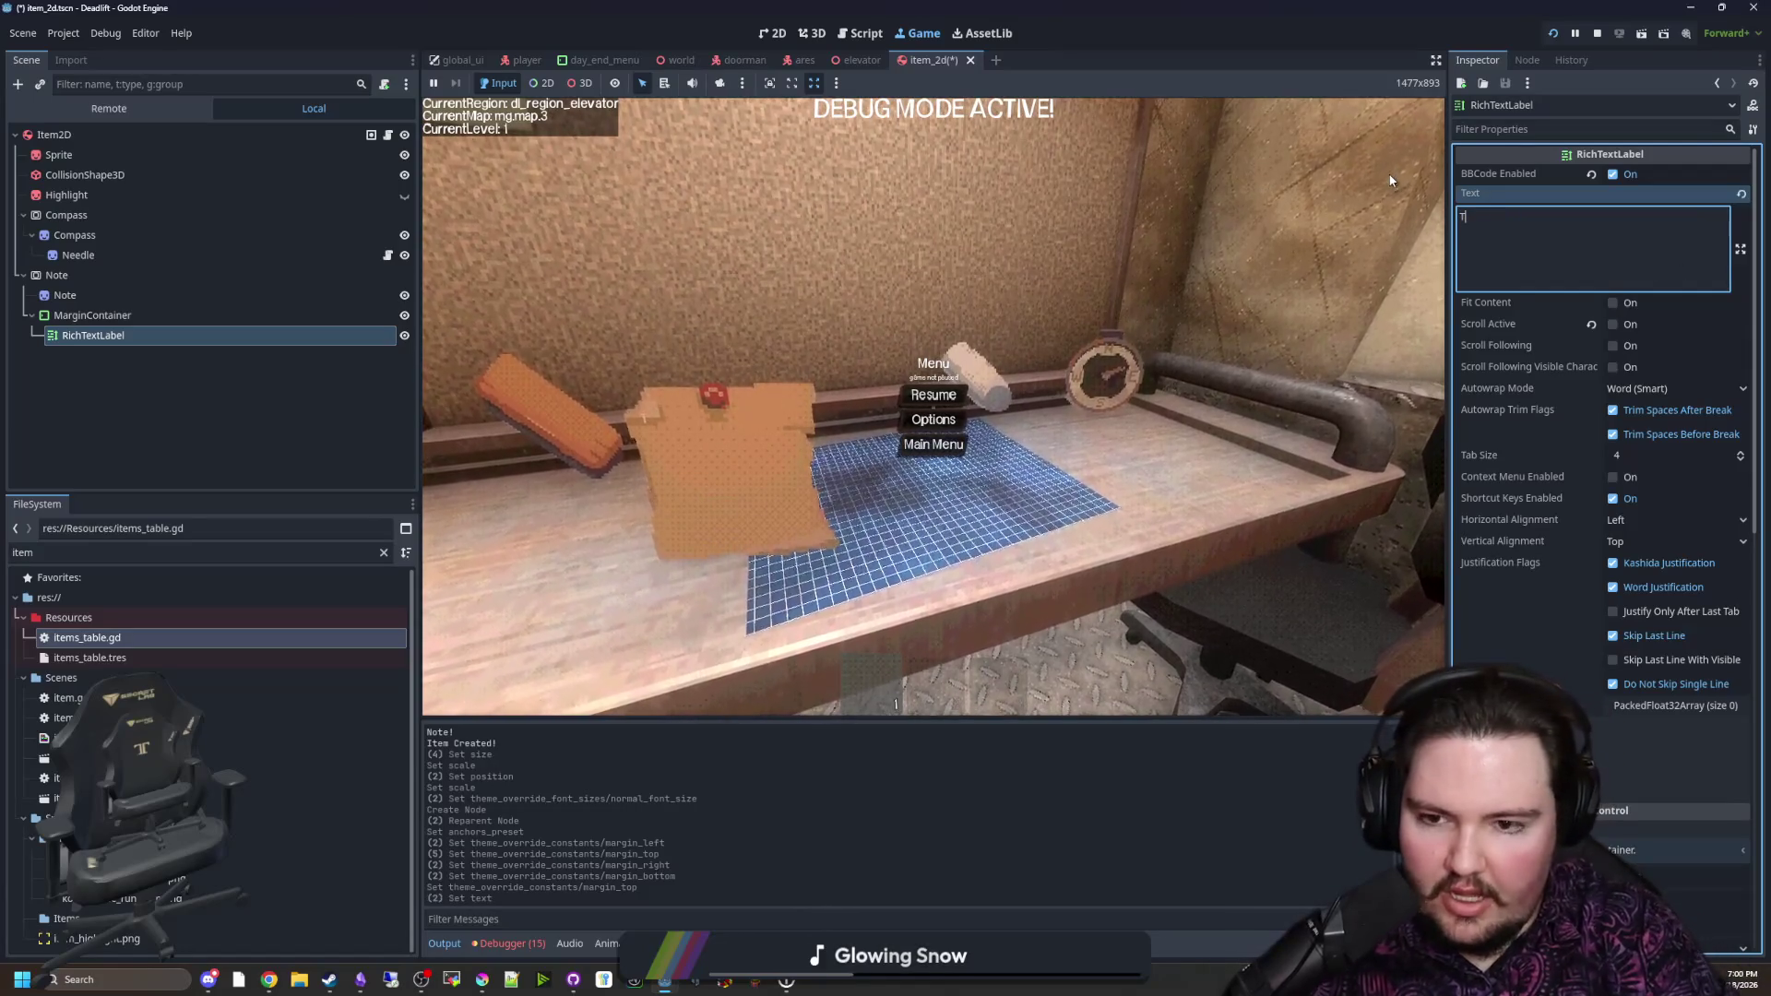
pyautogui.write('his is an epic note for the game ')
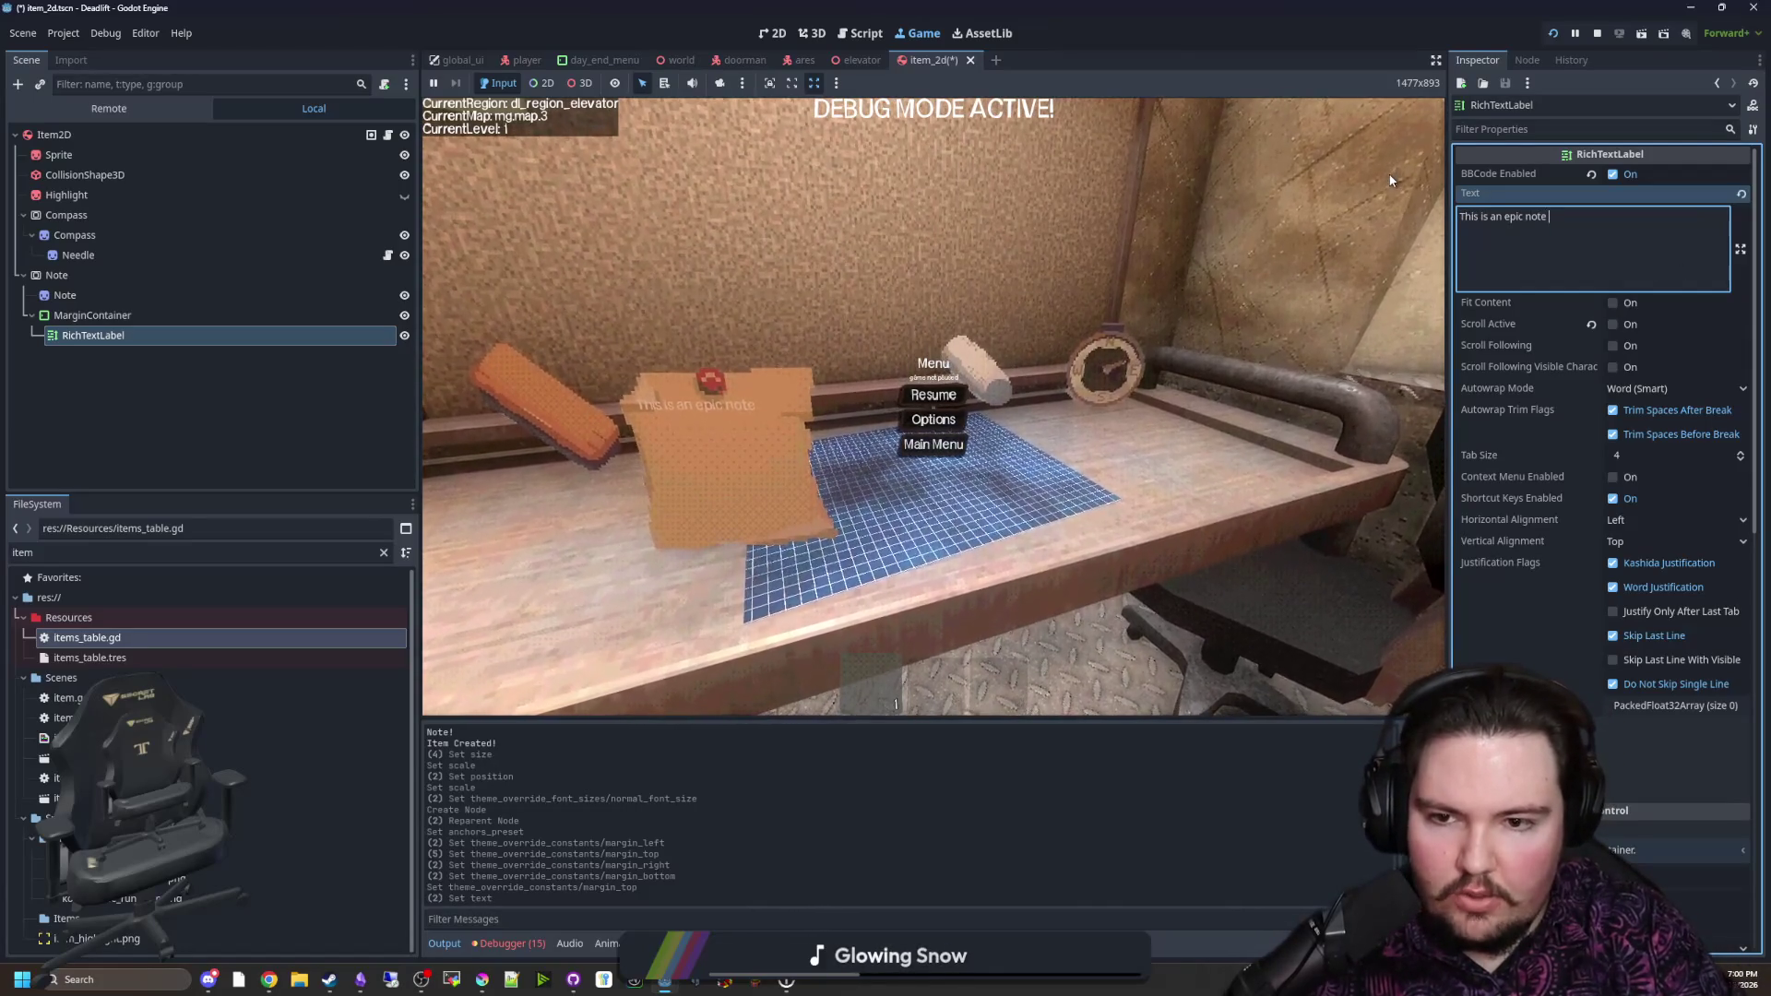
pyautogui.write('Deadl')
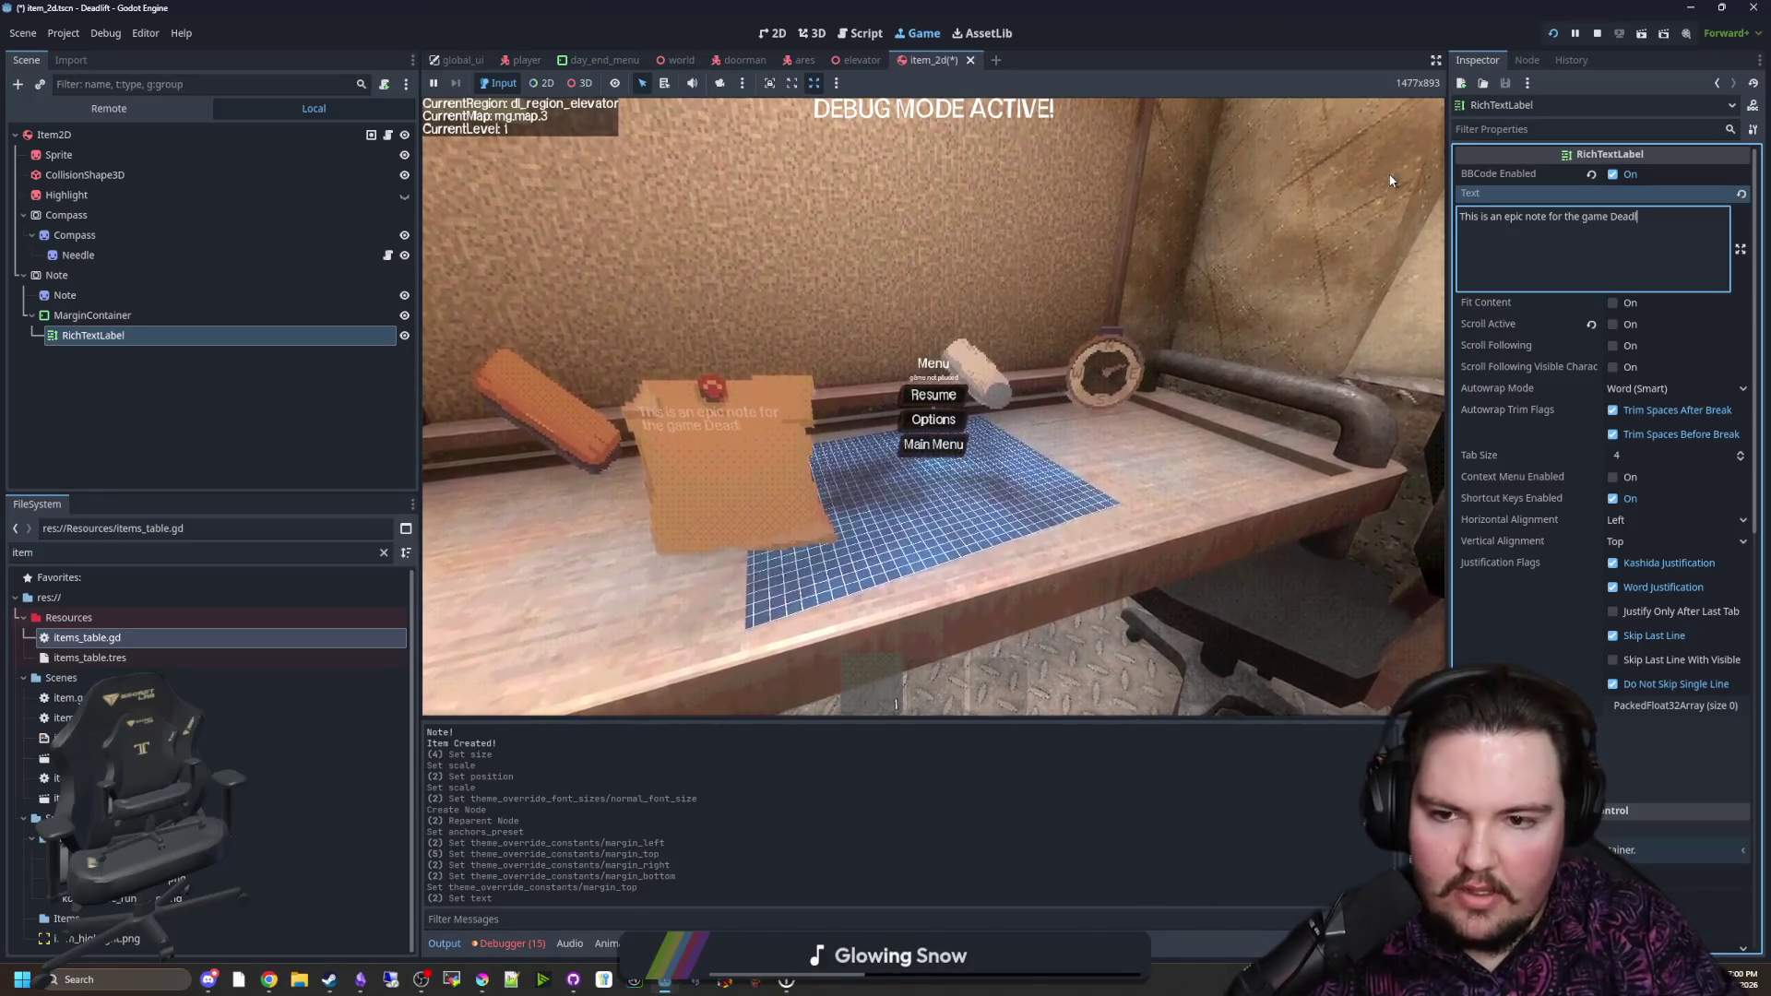
pyautogui.write('ift. H')
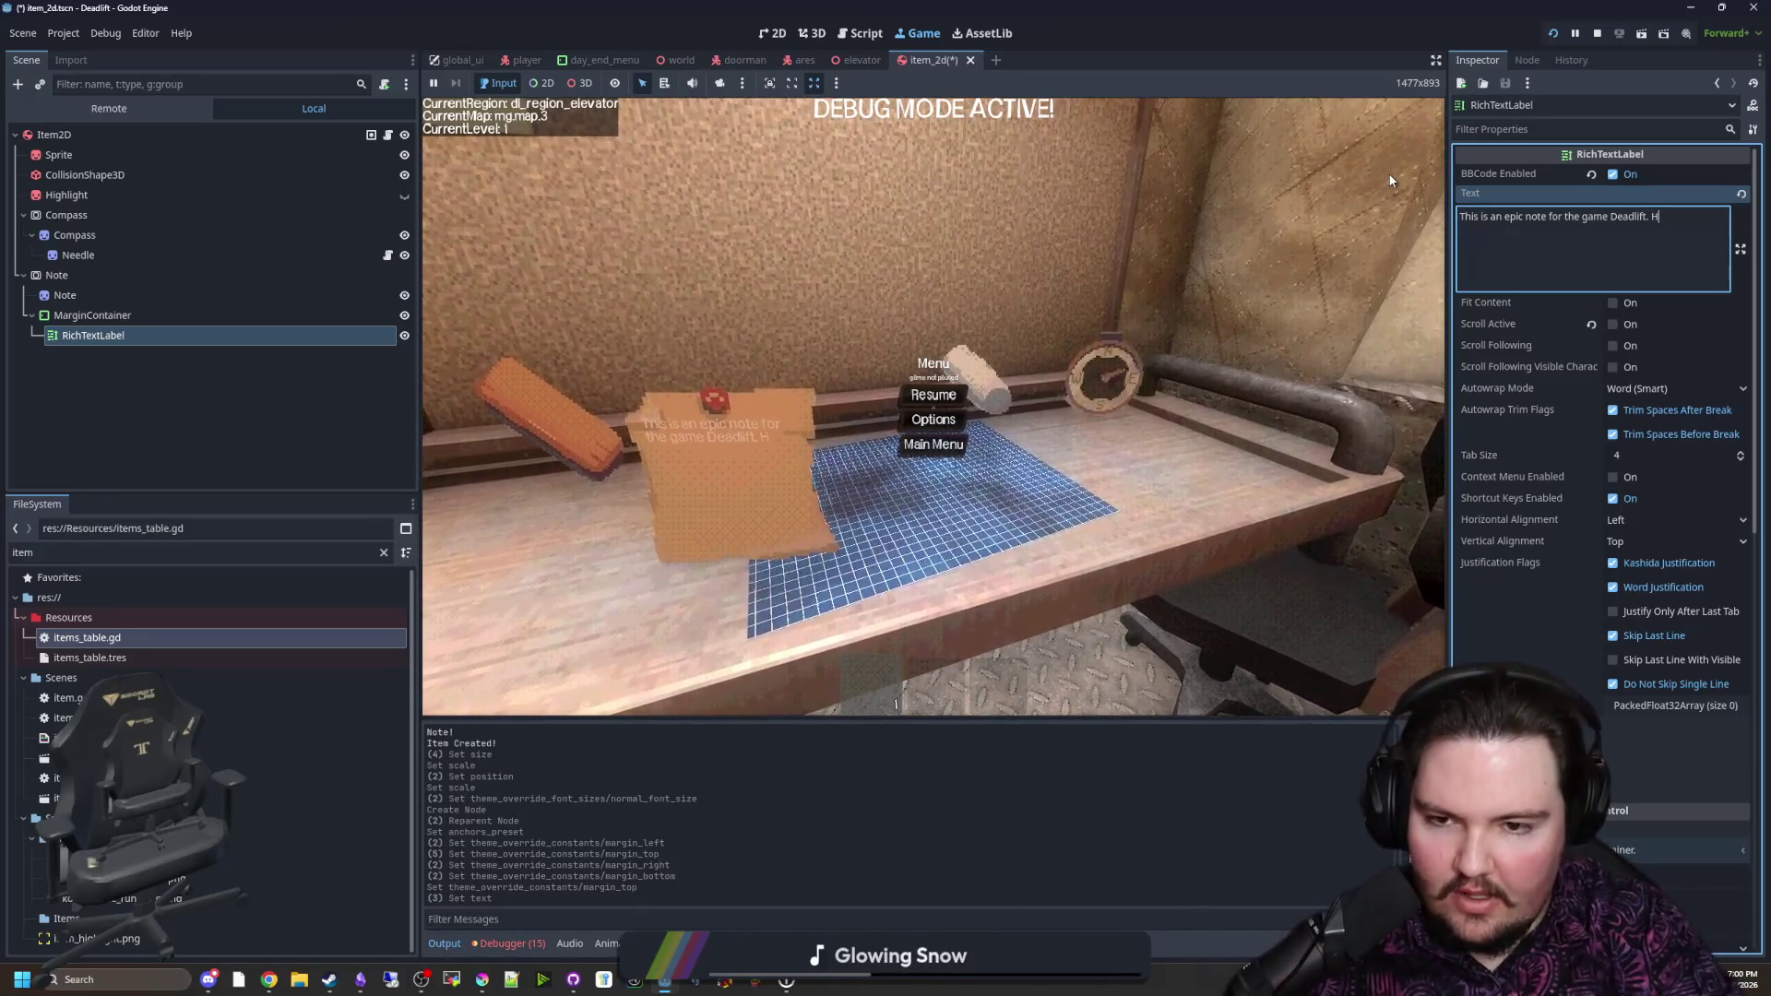
pyautogui.write('ow are you doing twitch chat?')
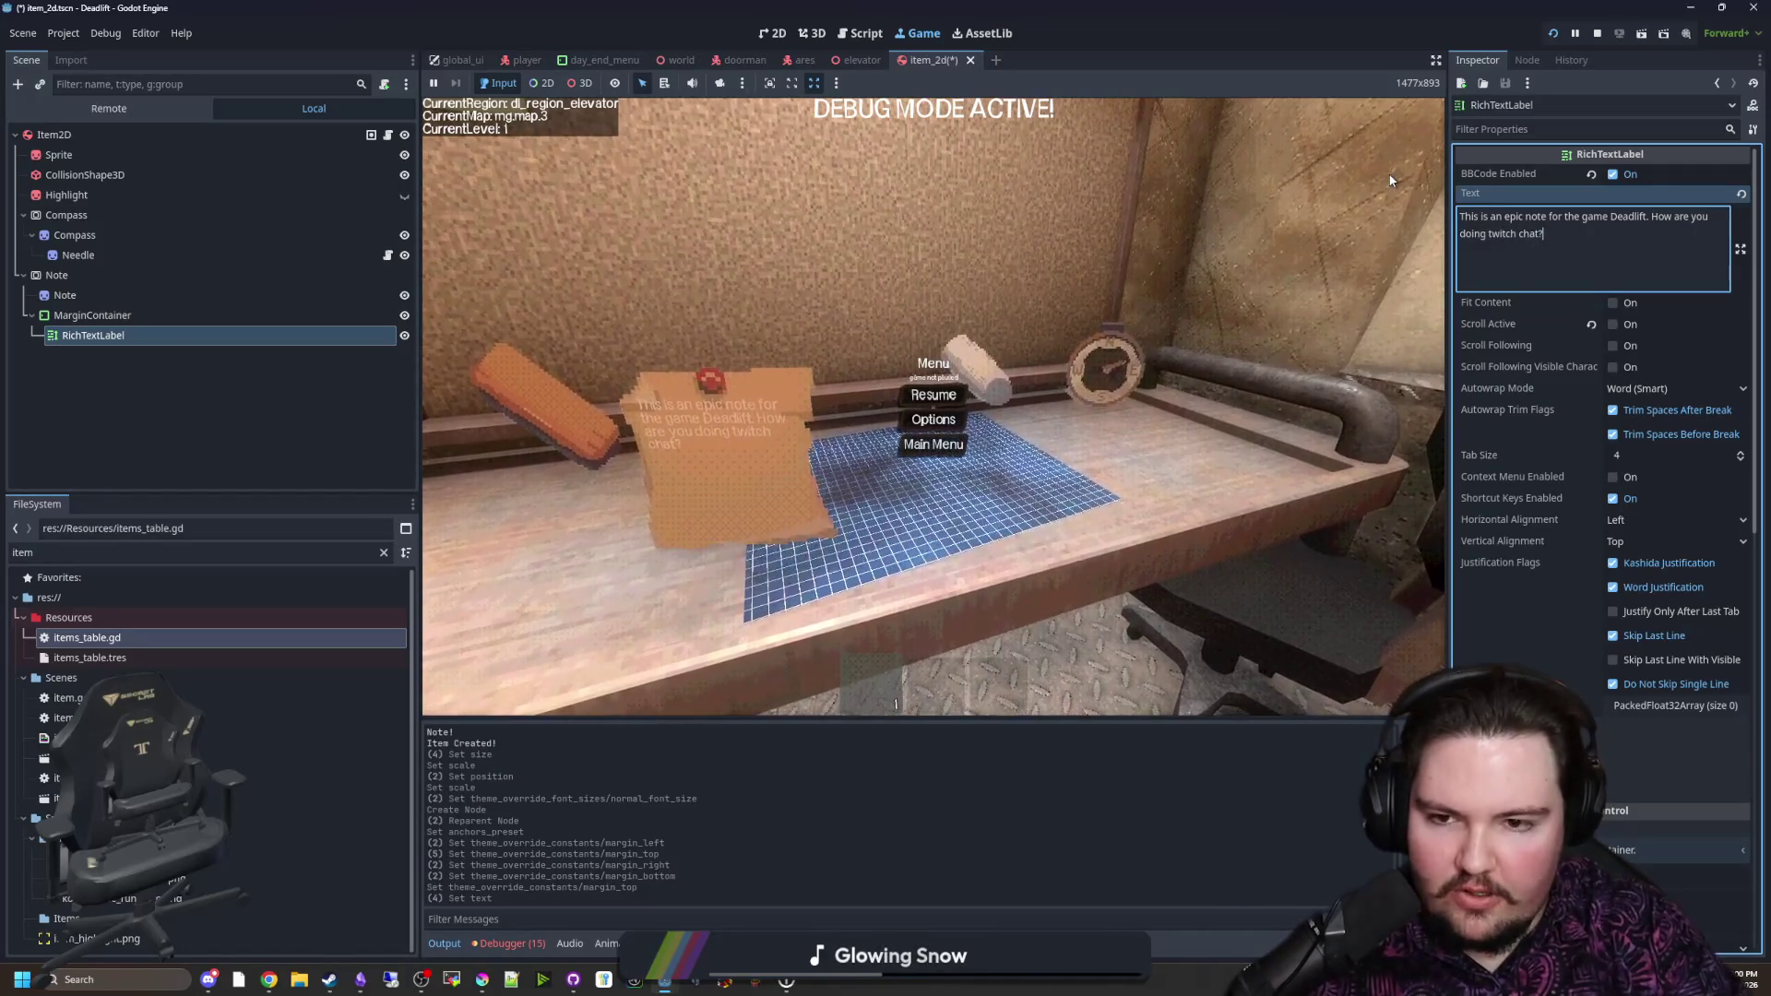
pyautogui.scroll(-10, 1499, 599)
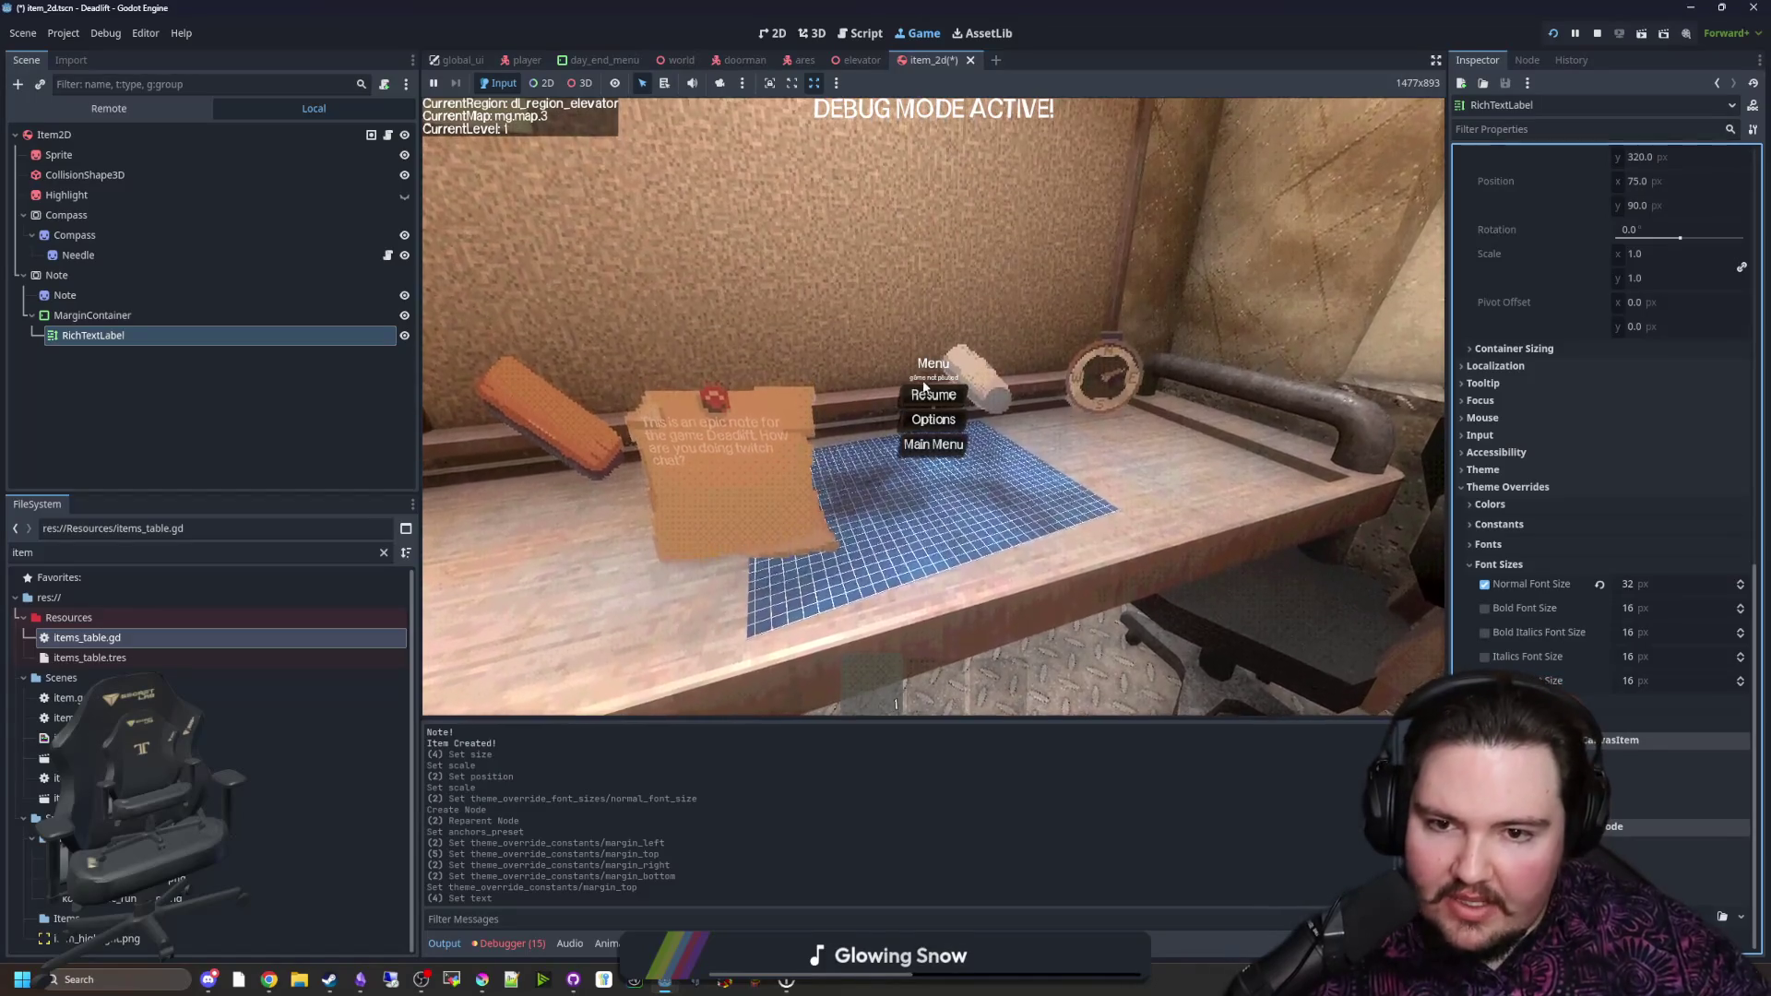
# Step: Resume the game to read the note on the table, then pause again
pyautogui.press('Escape')
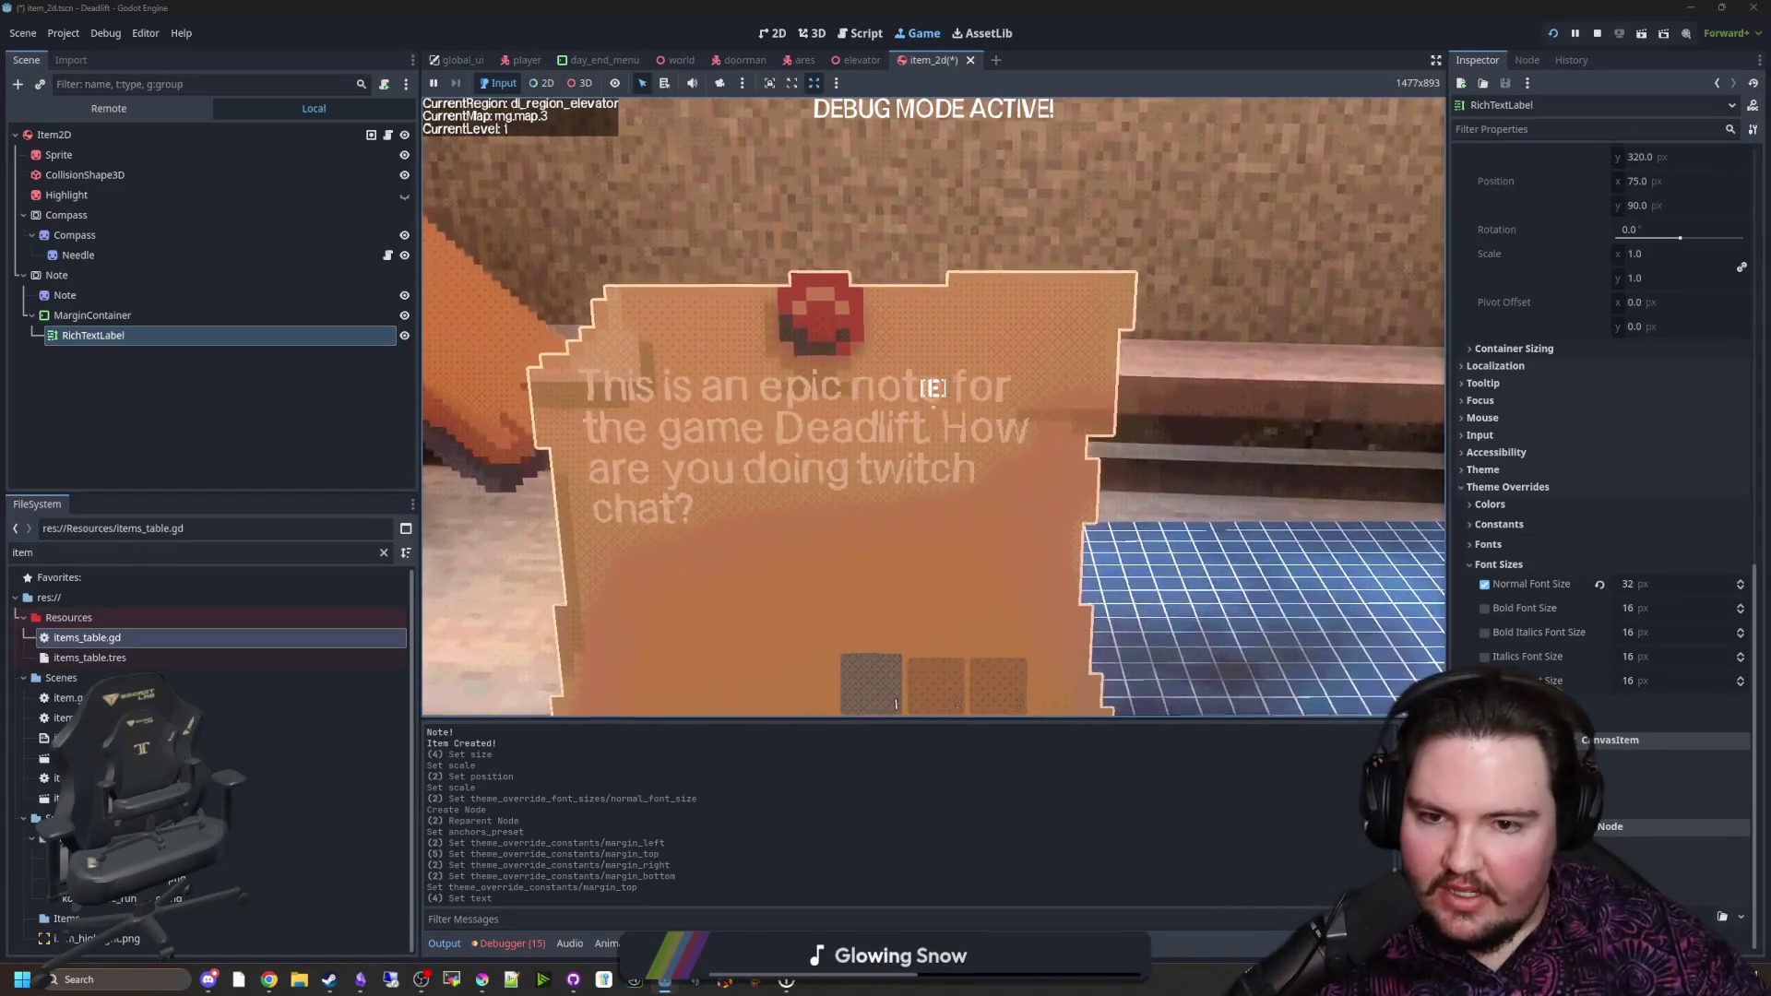
pyautogui.press('Escape')
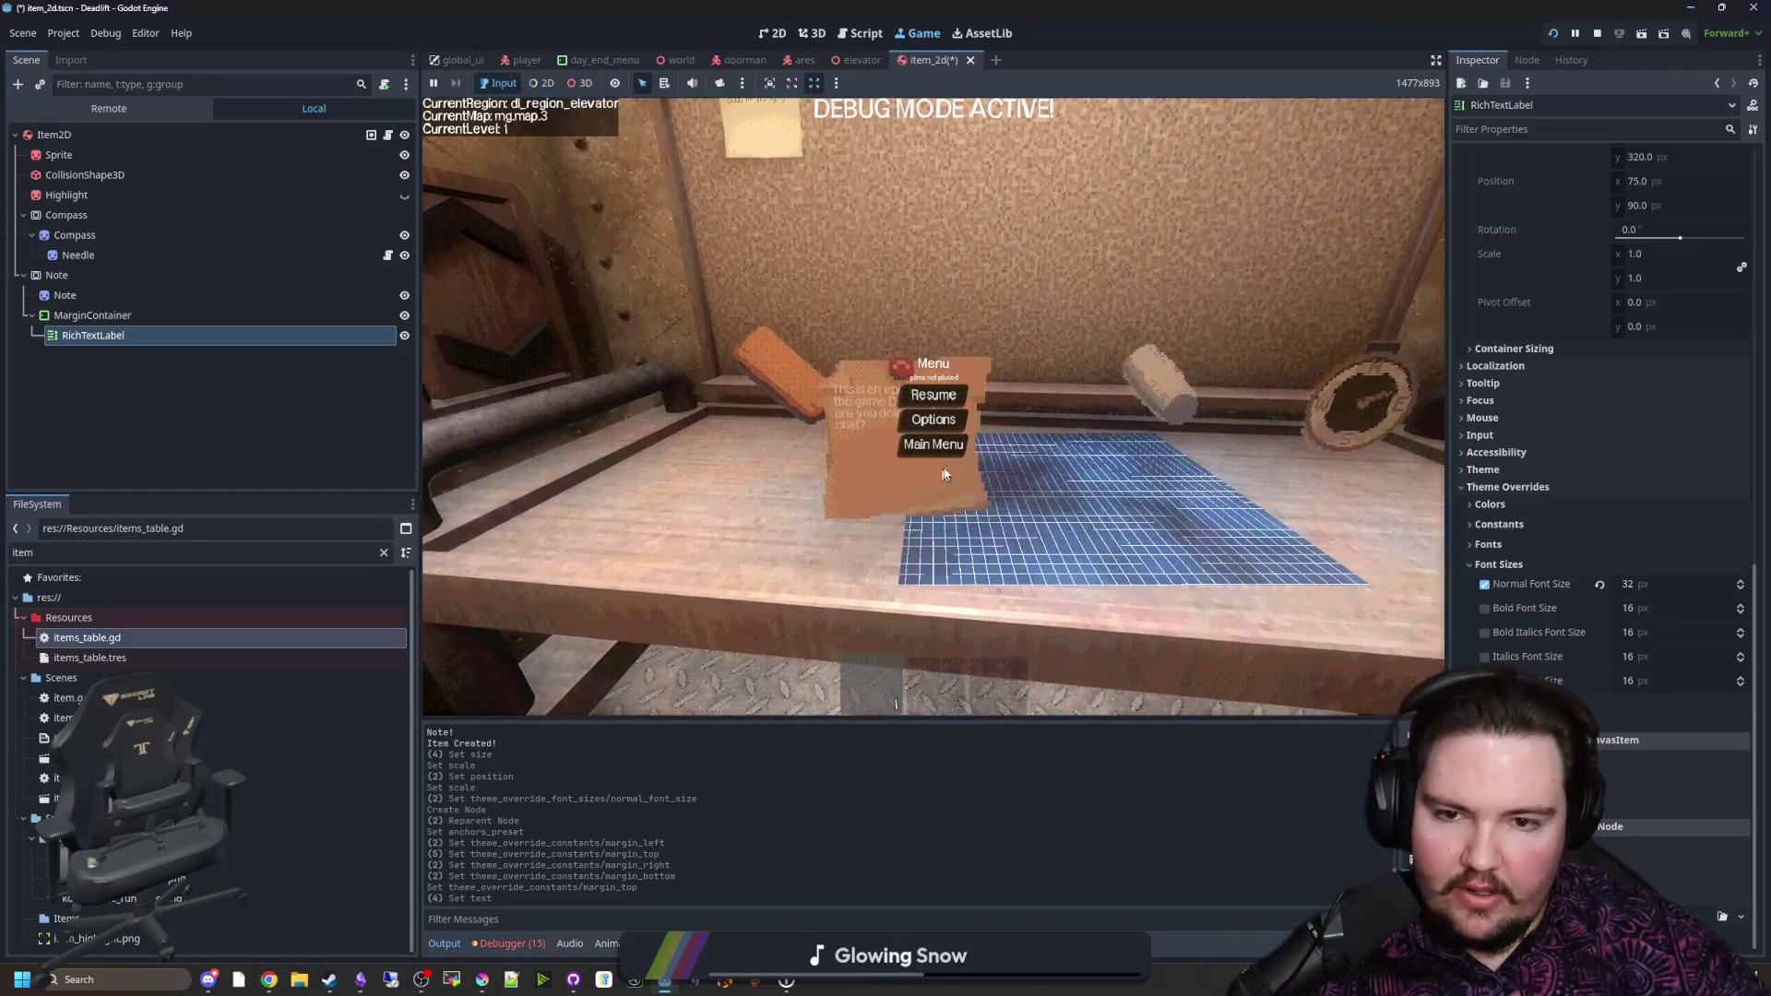
pyautogui.press('Escape')
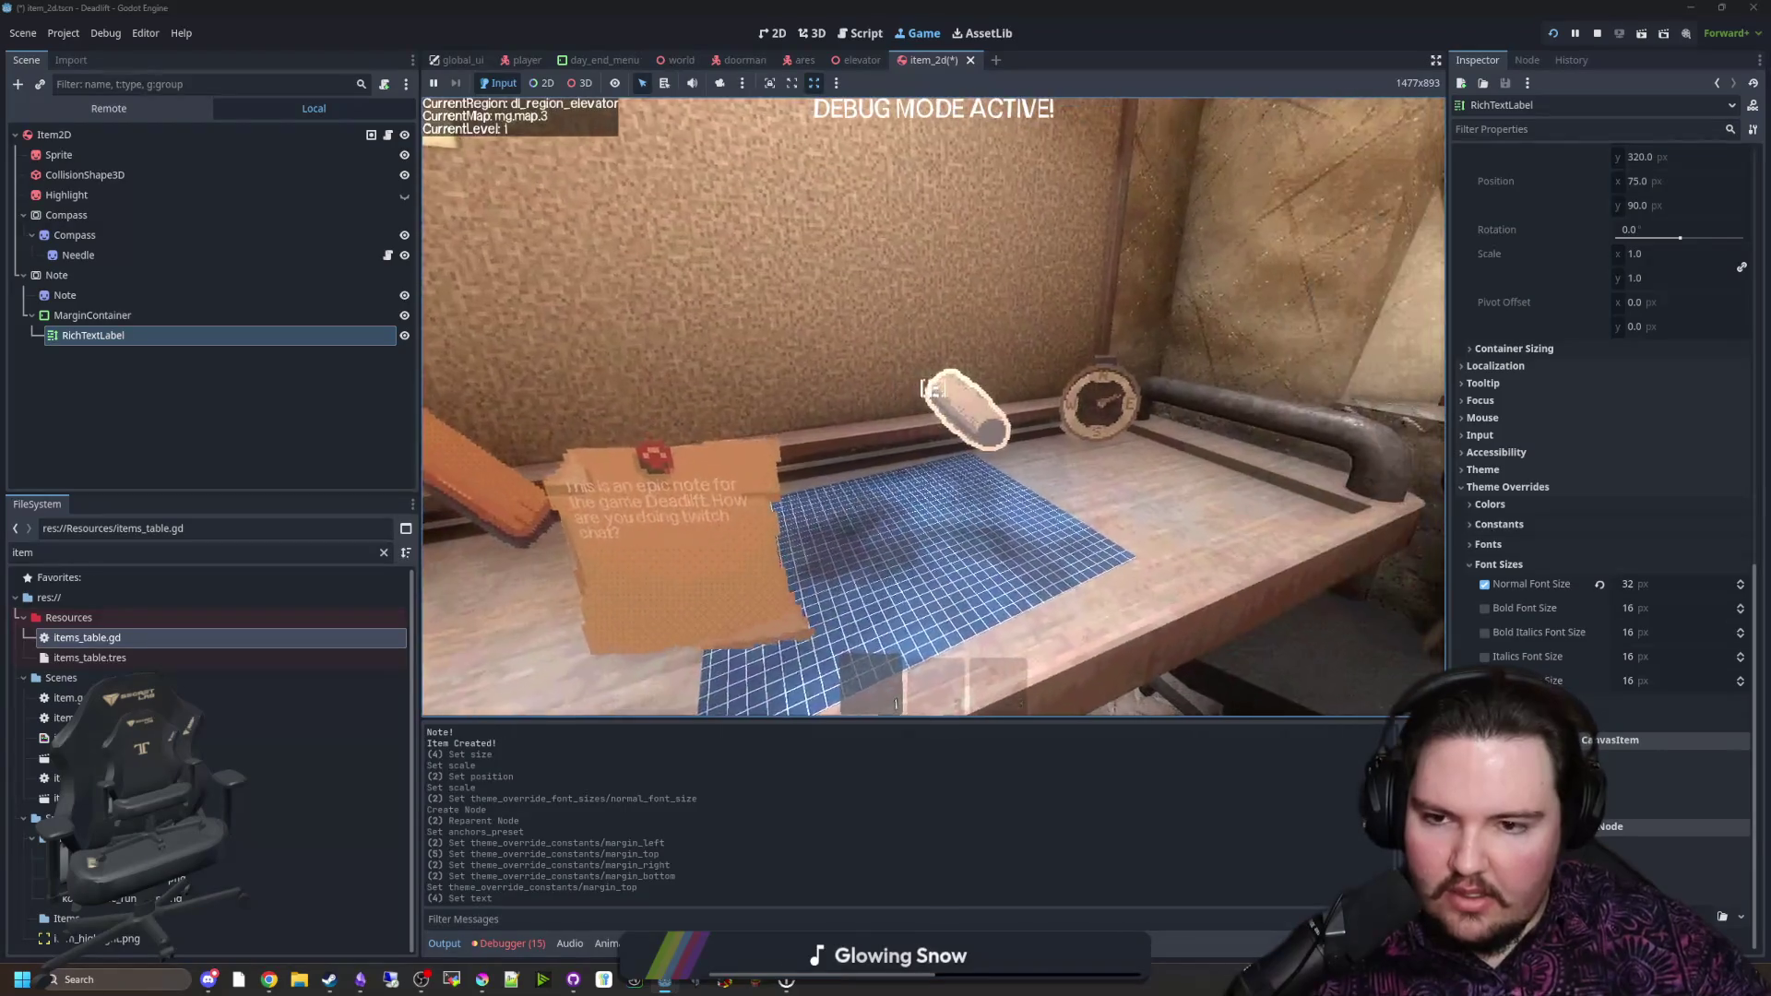
pyautogui.press('Escape')
pyautogui.click(92, 316)
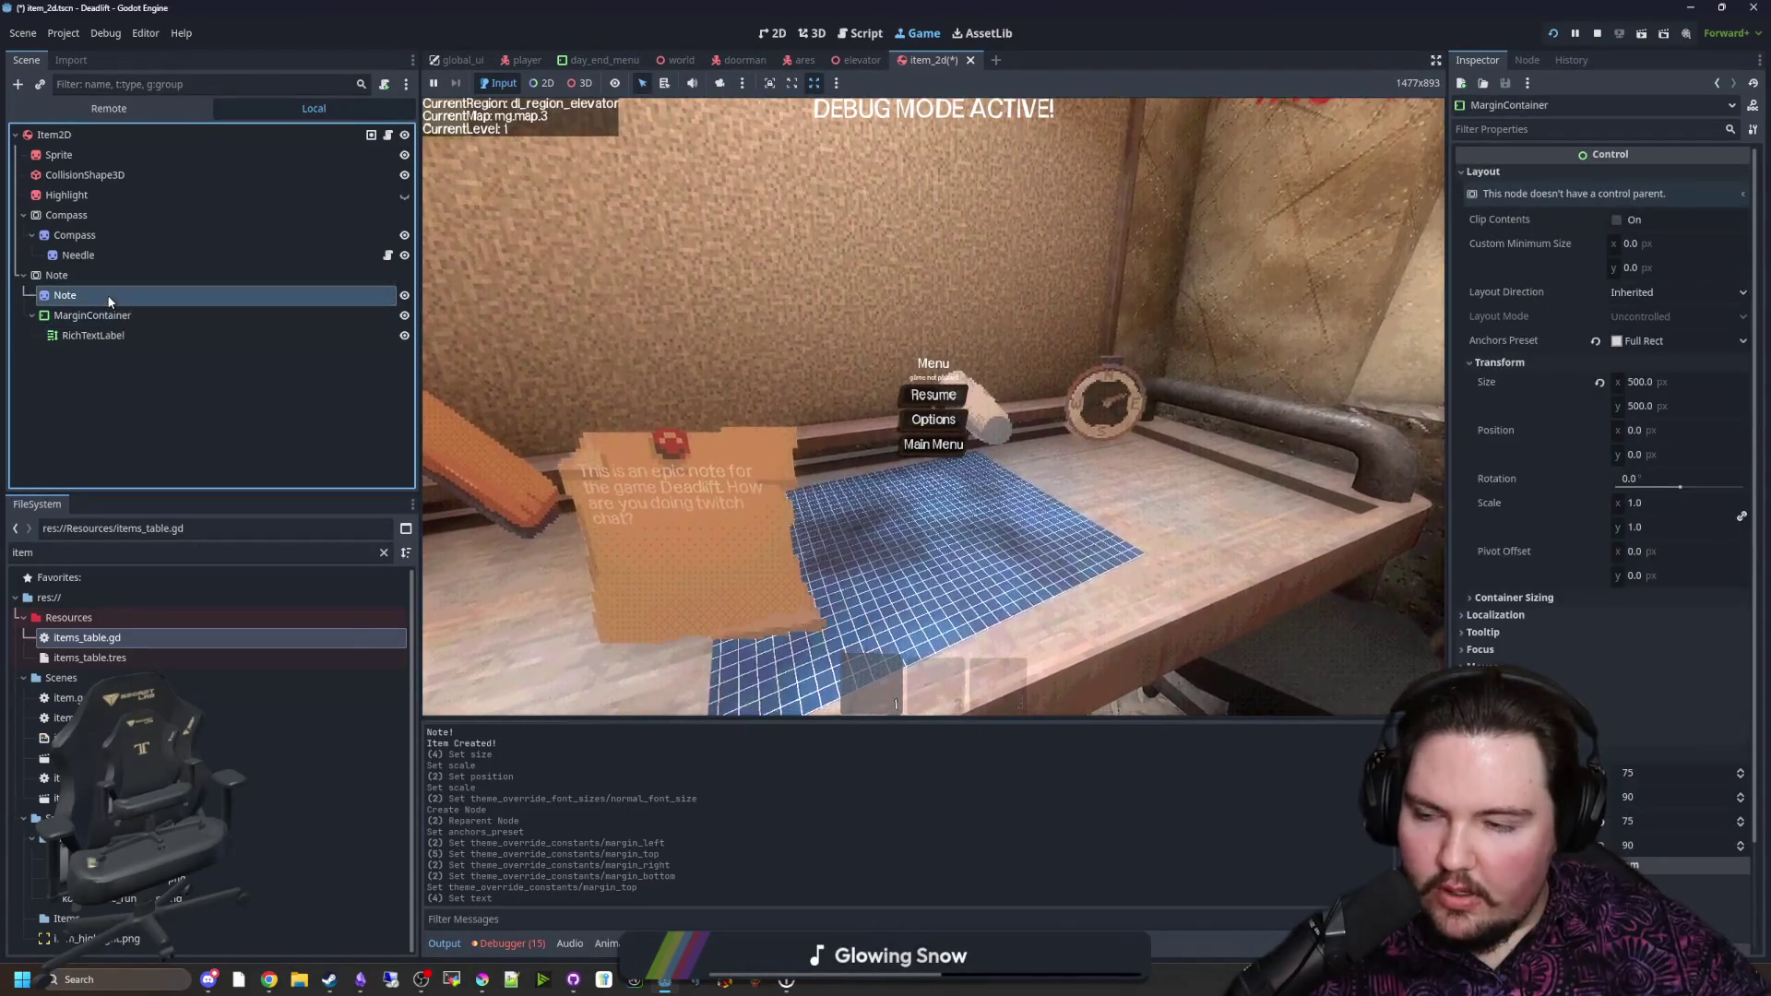
# Step: Set the Note SubViewport size to 250×250
pyautogui.click(106, 295)
pyautogui.click(92, 275)
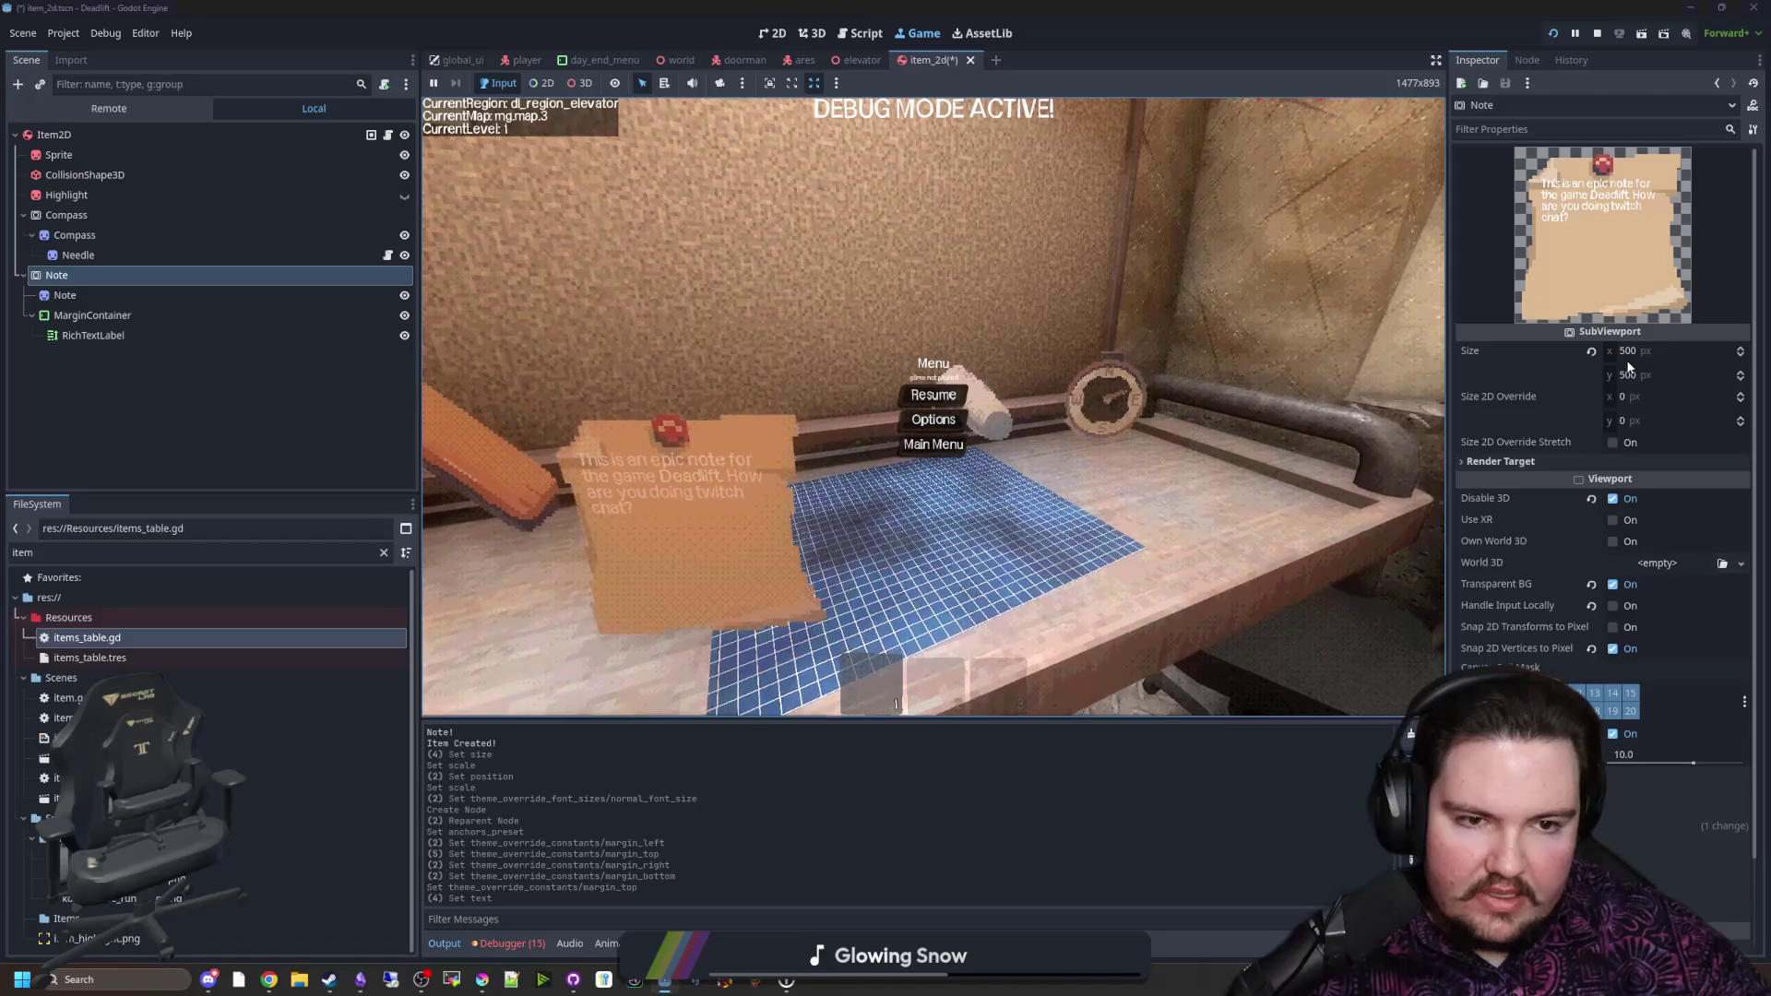
pyautogui.doubleClick(1628, 350)
pyautogui.write('250')
pyautogui.press('Return')
pyautogui.doubleClick(1628, 375)
pyautogui.write('250')
pyautogui.press('Return')
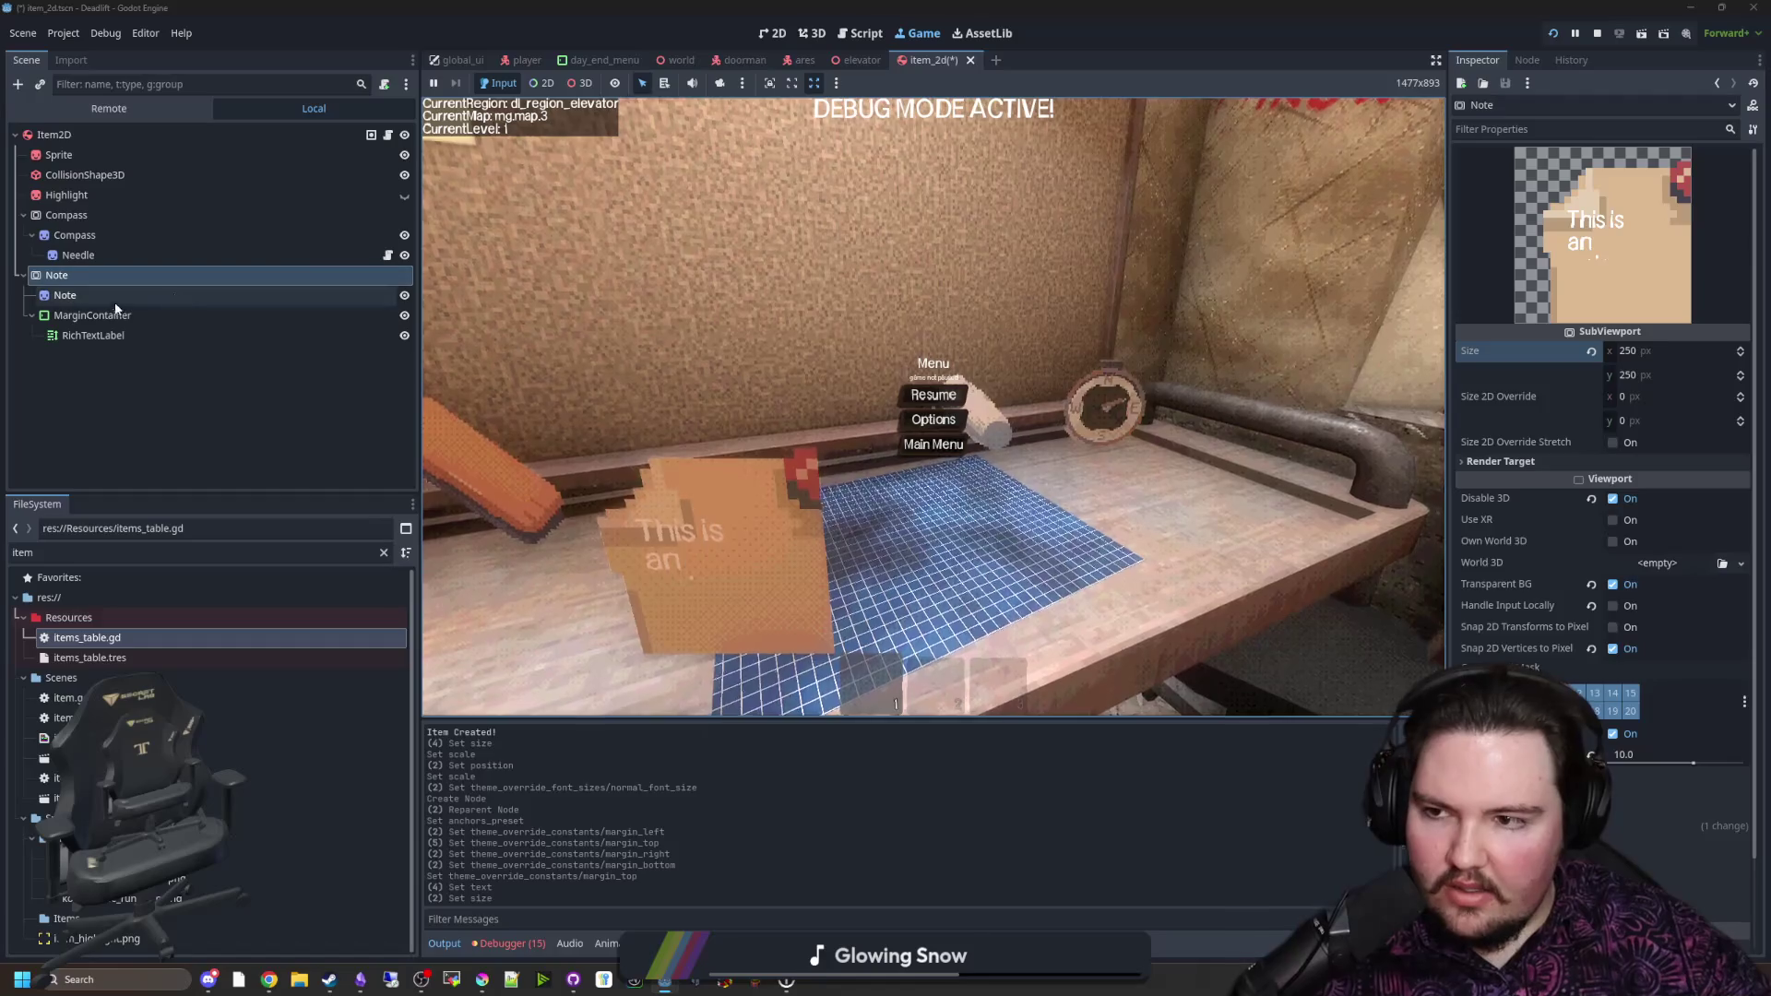
# Step: Set the RichTextLabel's normal font size to 16
pyautogui.click(93, 334)
pyautogui.doubleClick(1628, 584)
pyautogui.write('16')
pyautogui.press('Return')
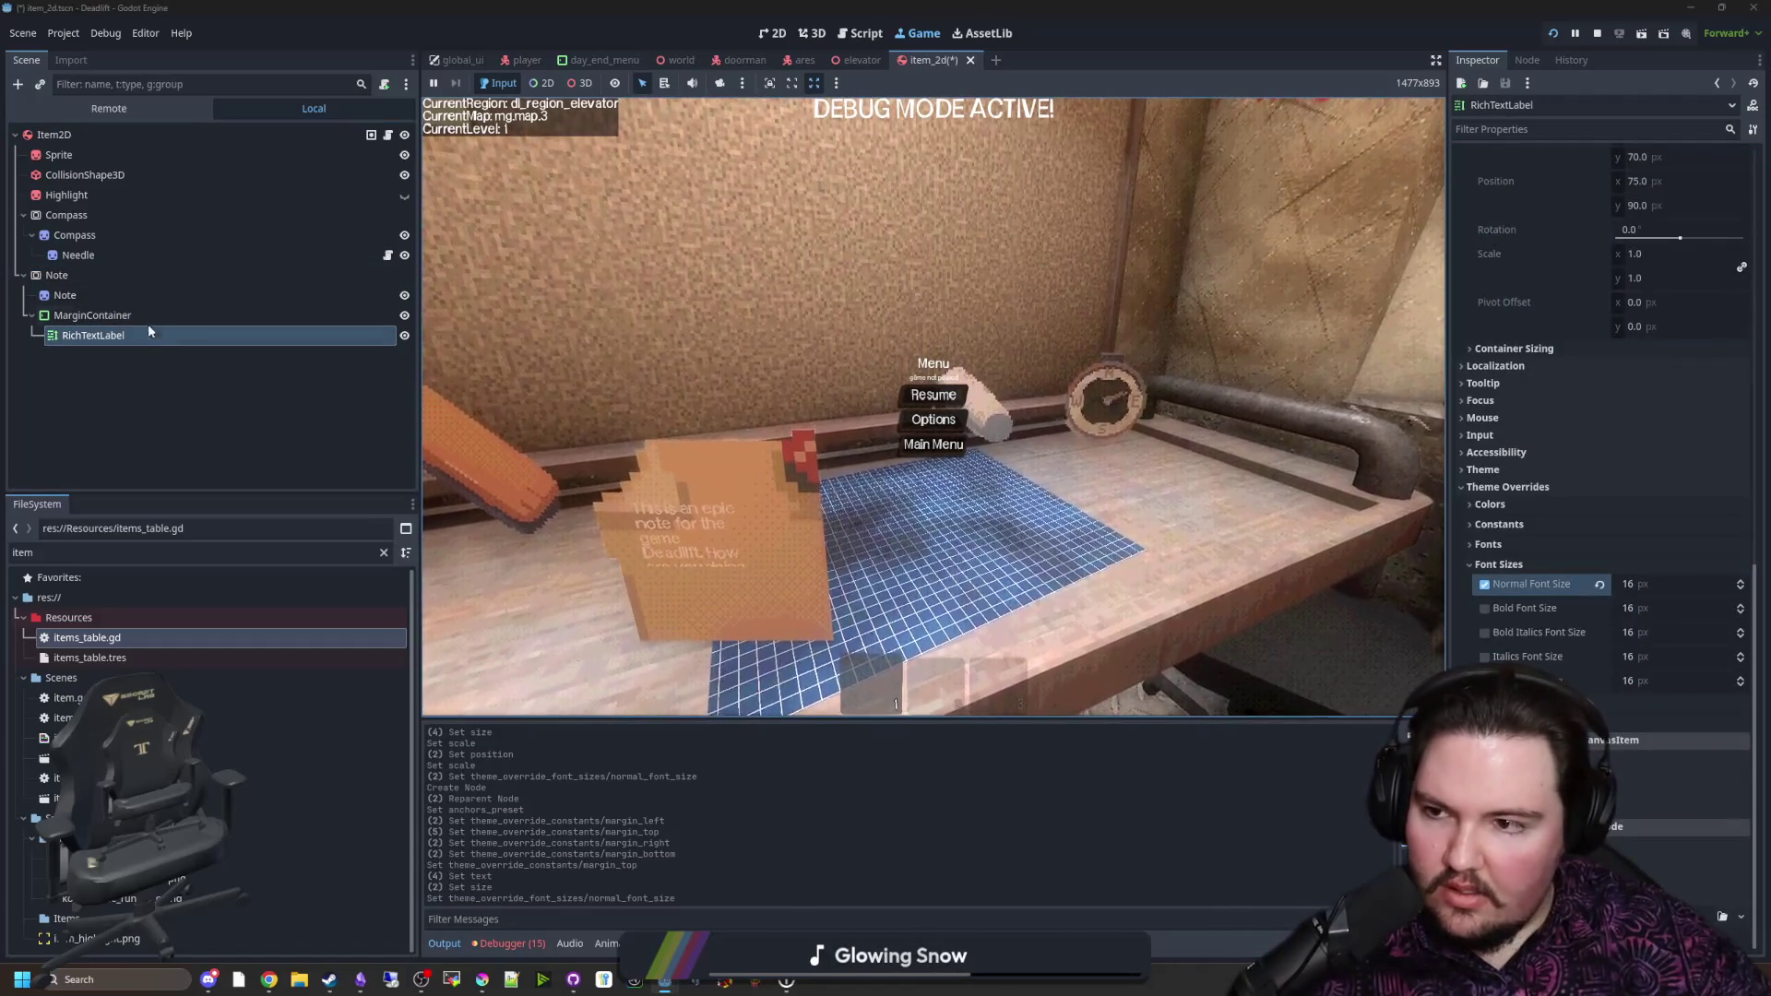
# Step: Move the Note sprite to position 125, 125 and scale it to 5
pyautogui.click(64, 295)
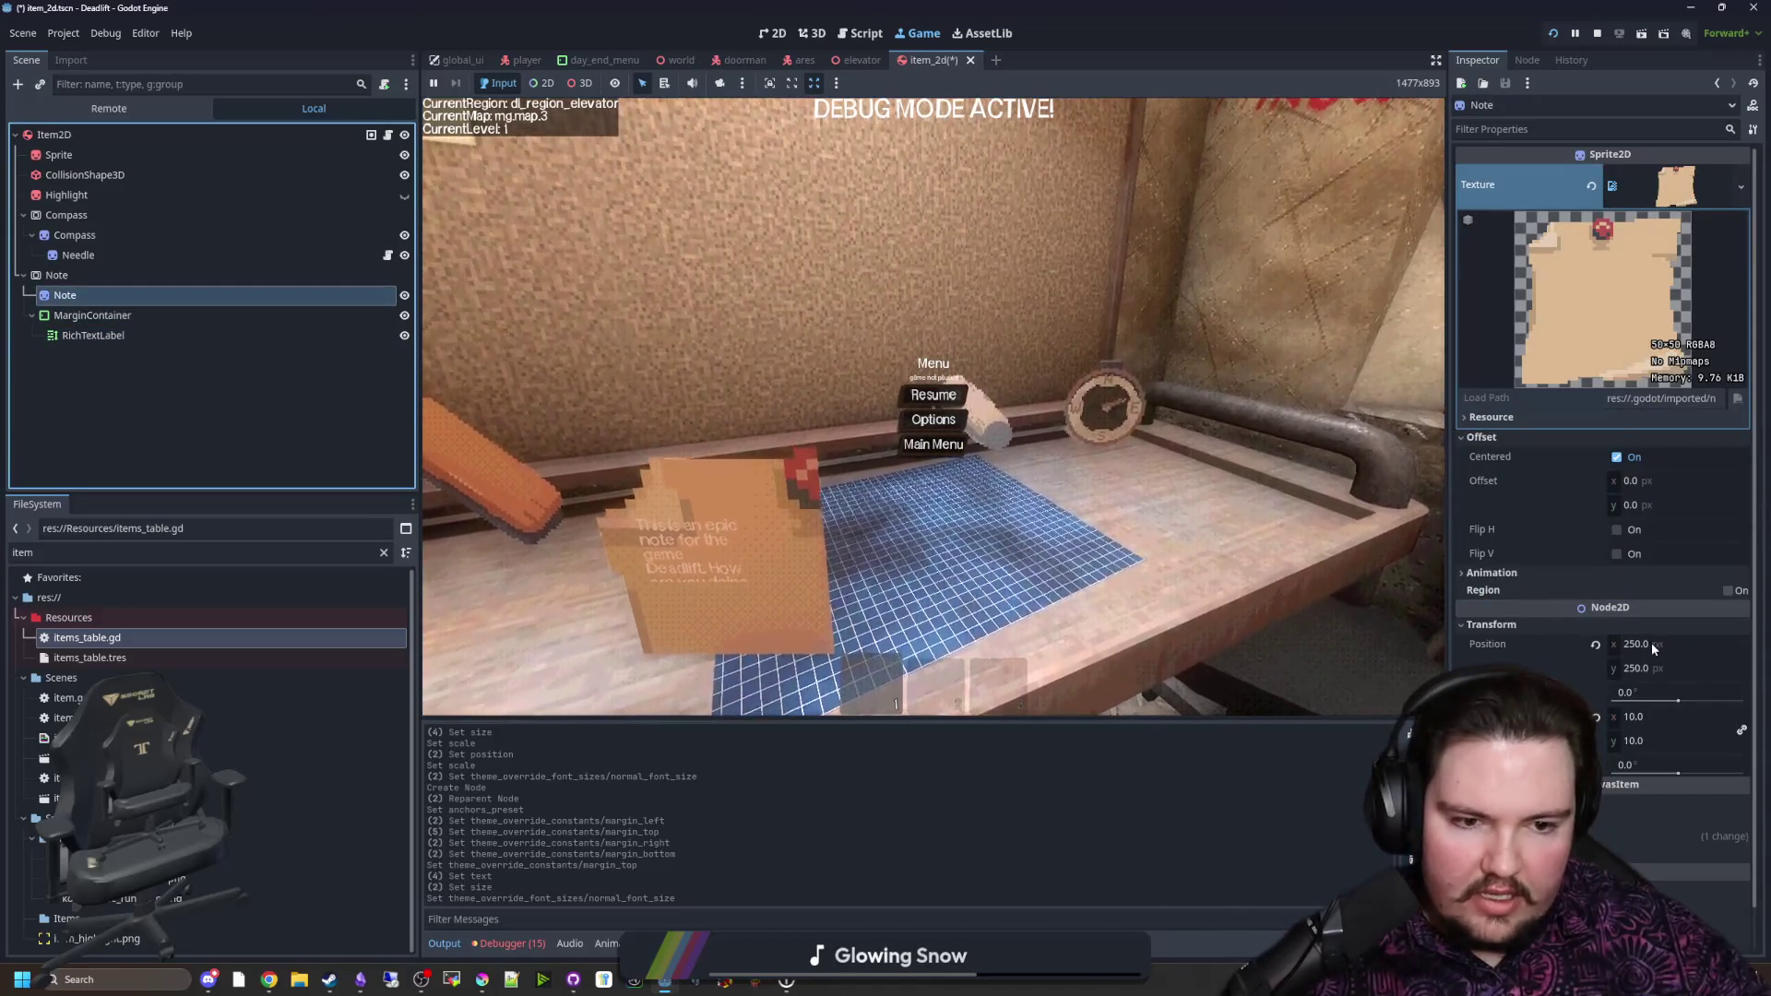
pyautogui.click(1704, 642)
pyautogui.write('125')
pyautogui.press('Return')
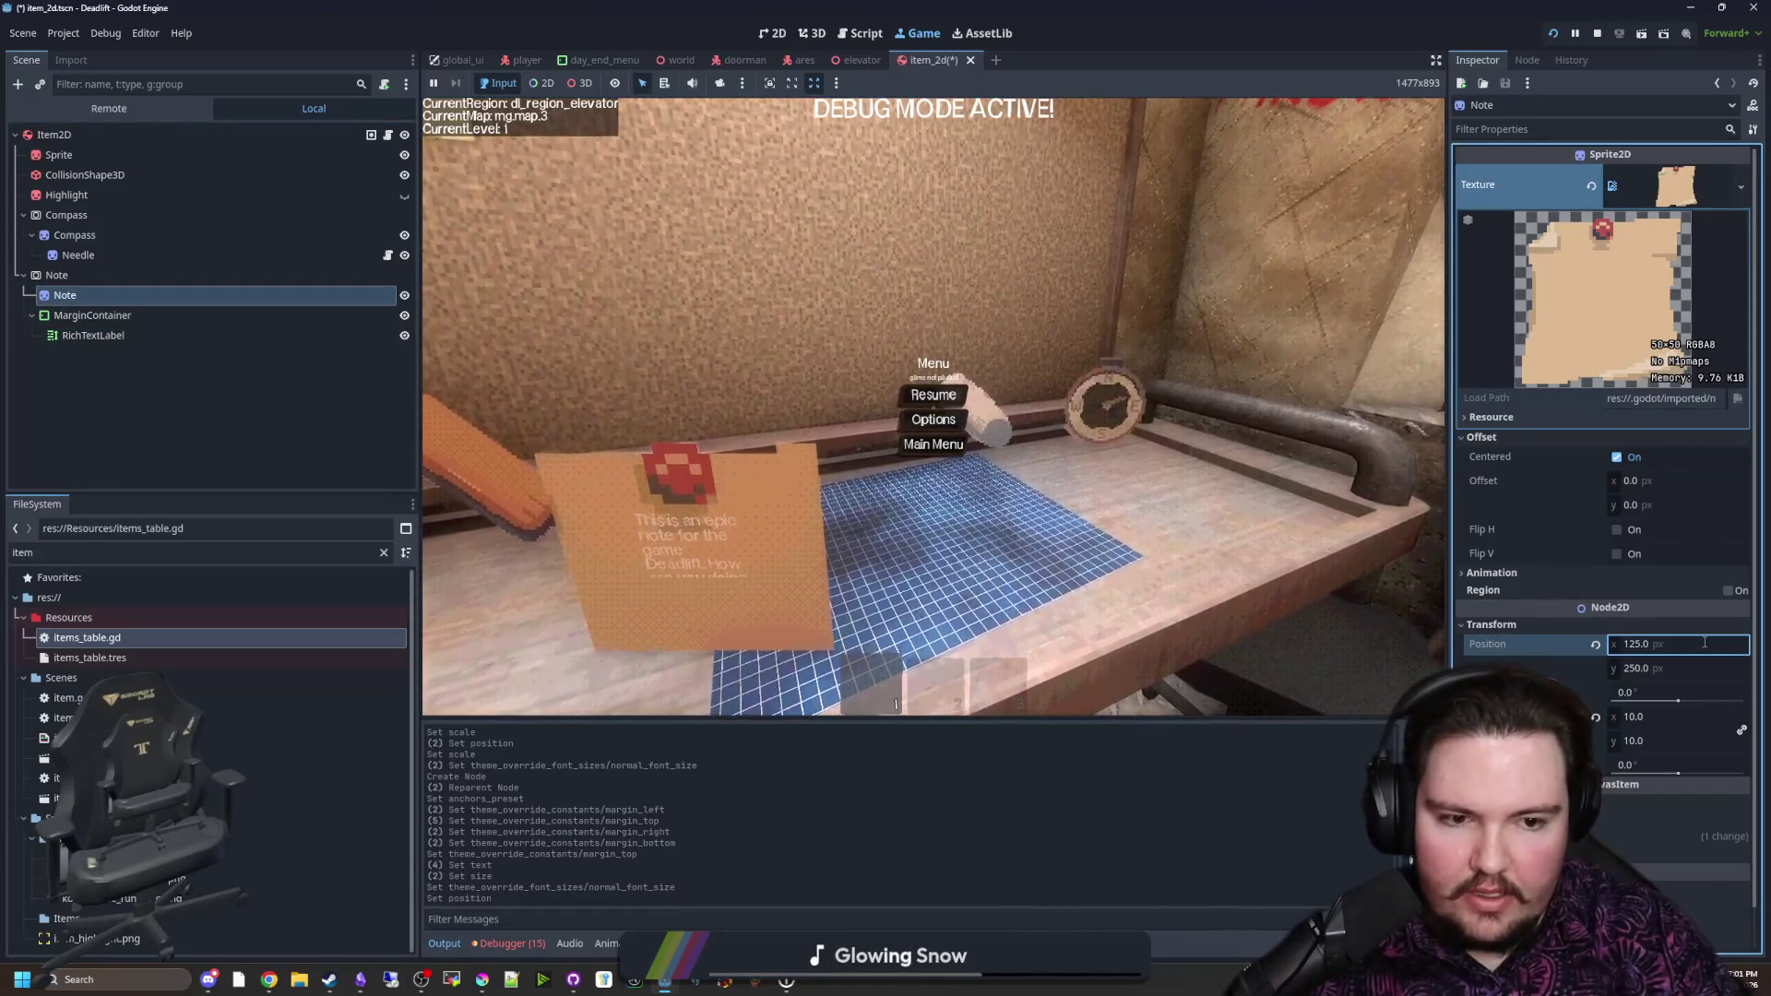
pyautogui.click(1693, 669)
pyautogui.write('125')
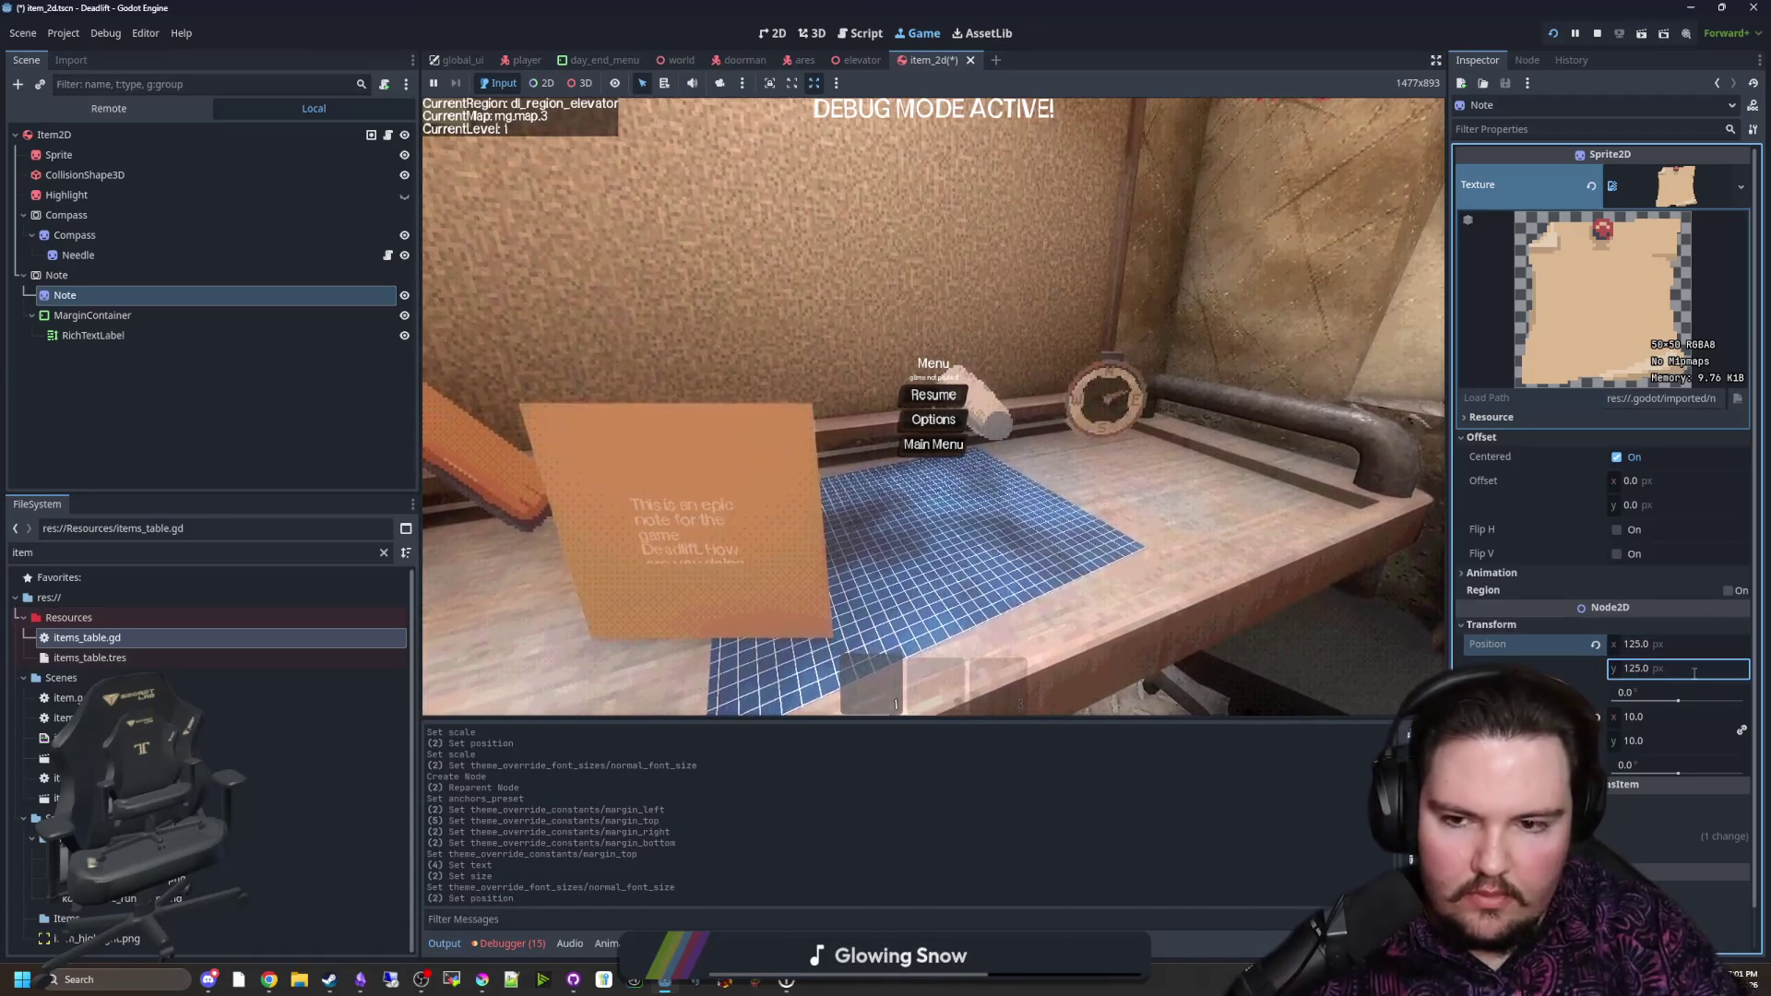
pyautogui.press('Return')
pyautogui.click(1650, 718)
pyautogui.write('5')
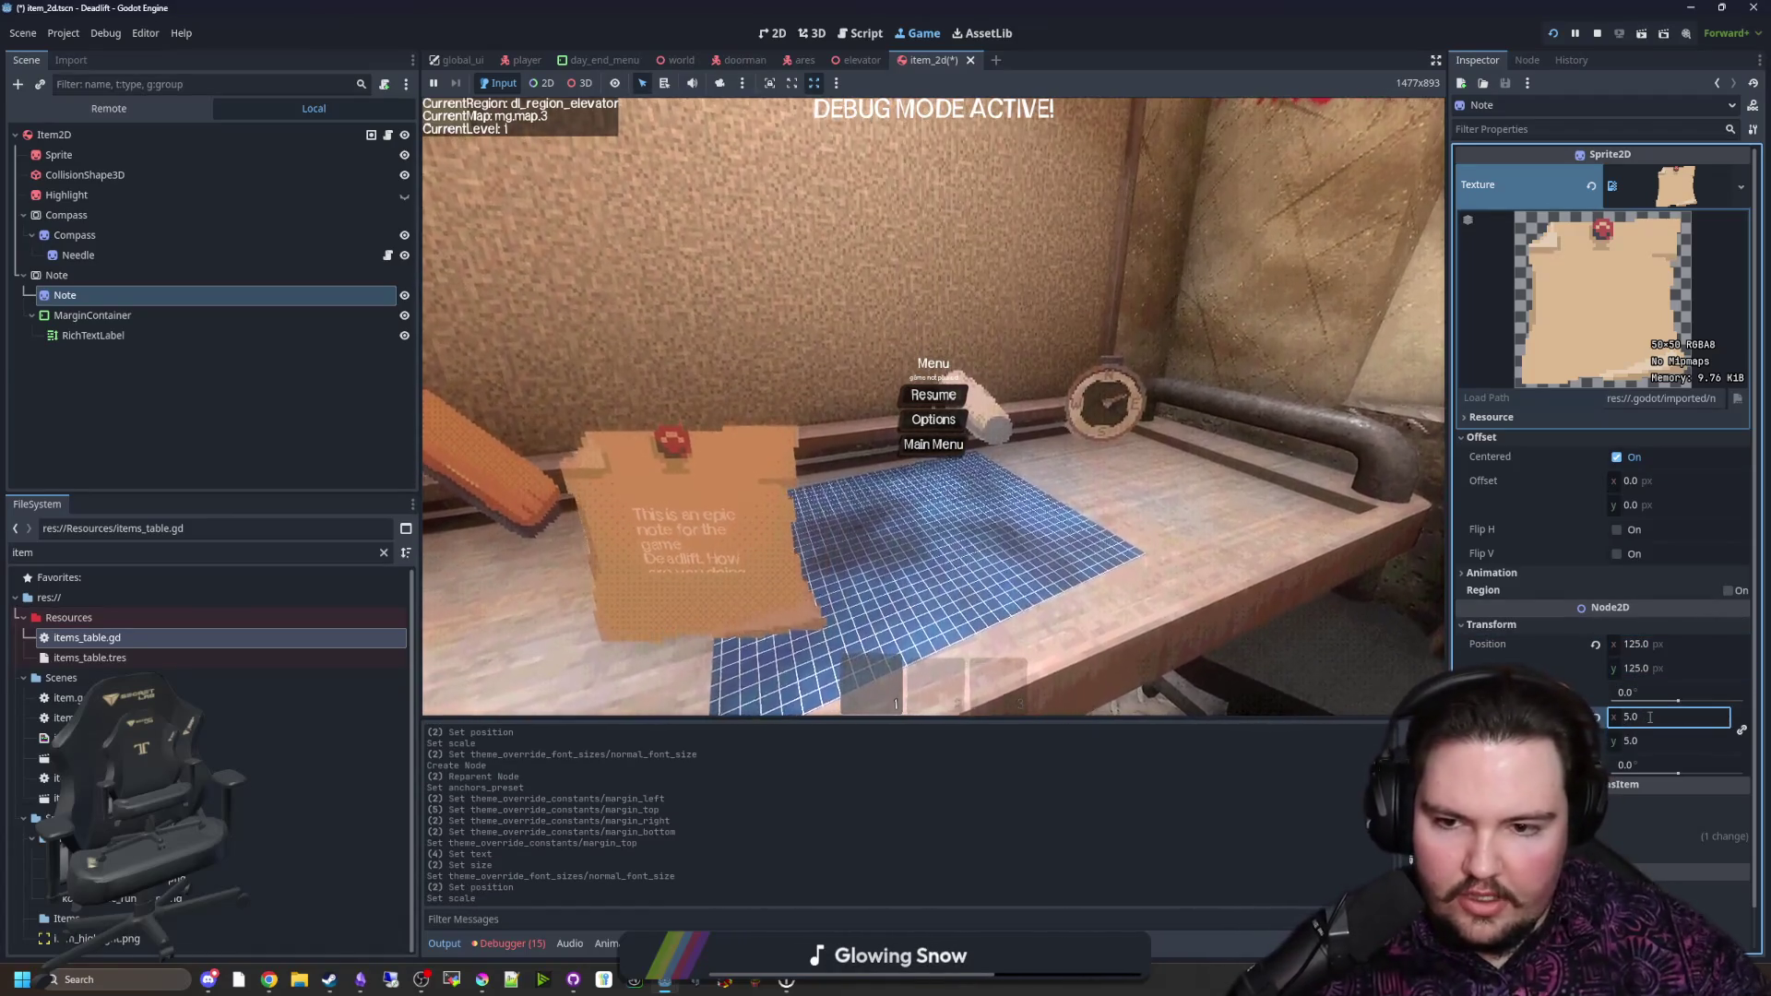
# Step: Set the MarginContainer margins to 37 left/right and 45 top/bottom
pyautogui.click(92, 315)
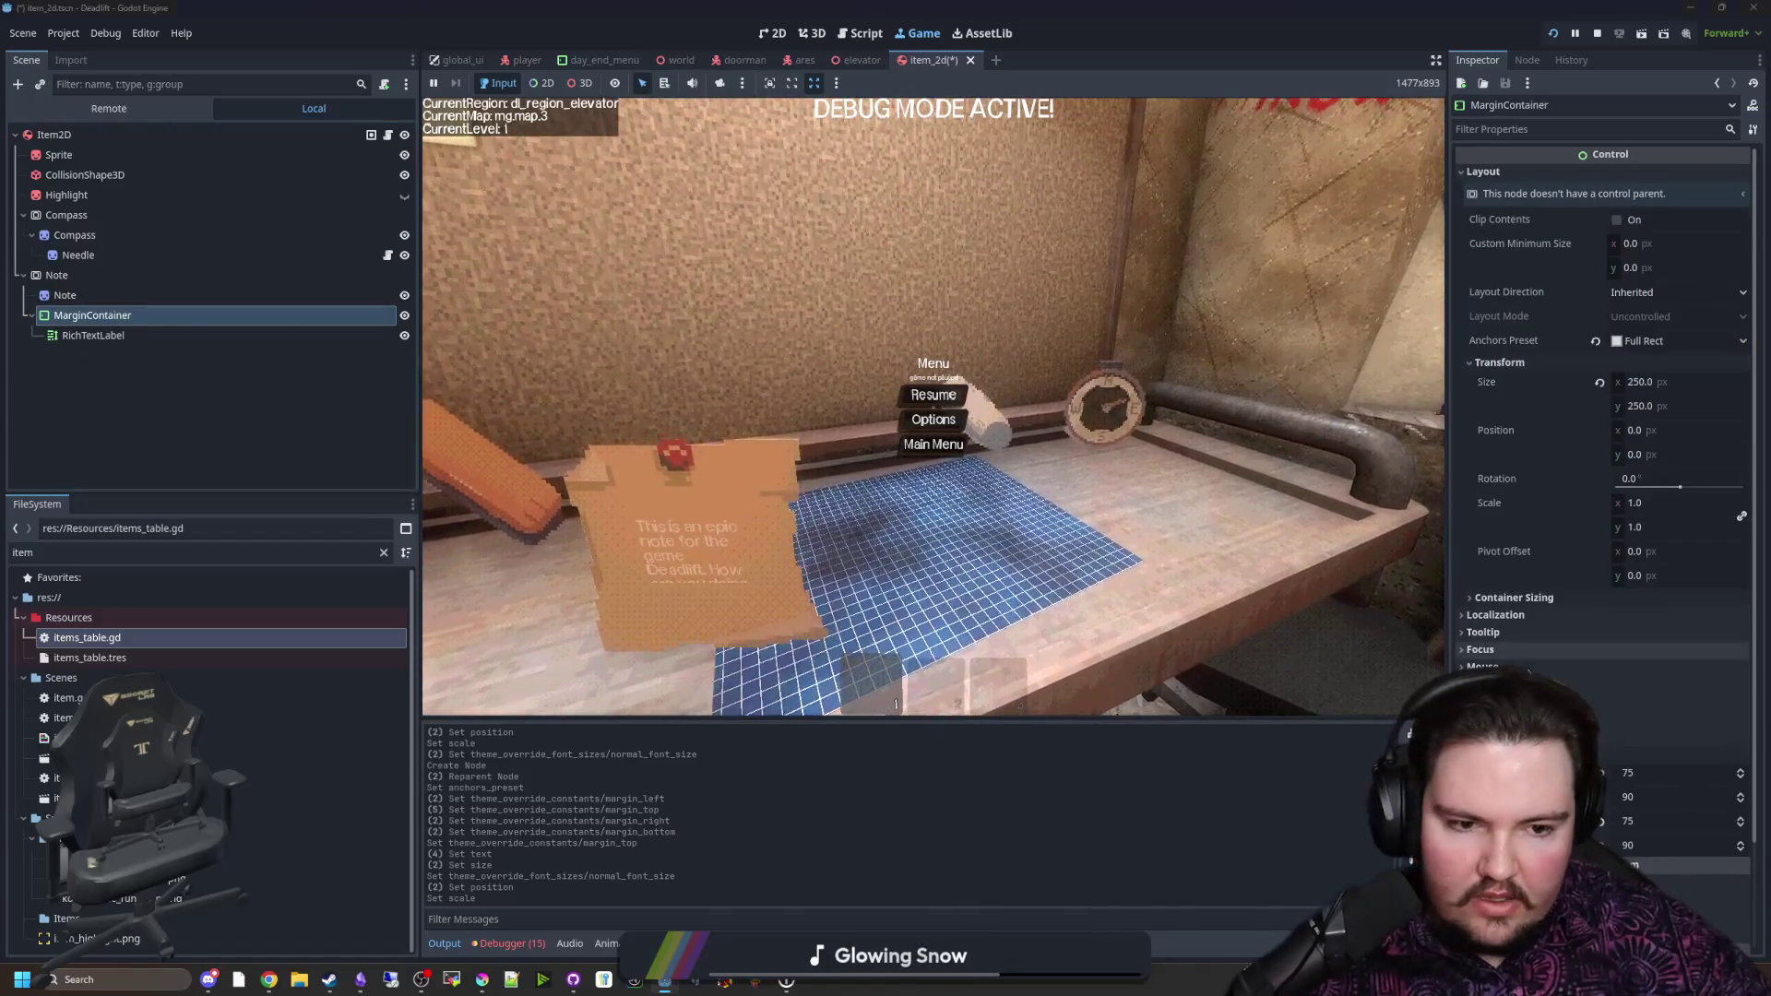
pyautogui.scroll(-2, 1522, 664)
pyautogui.click(1677, 674)
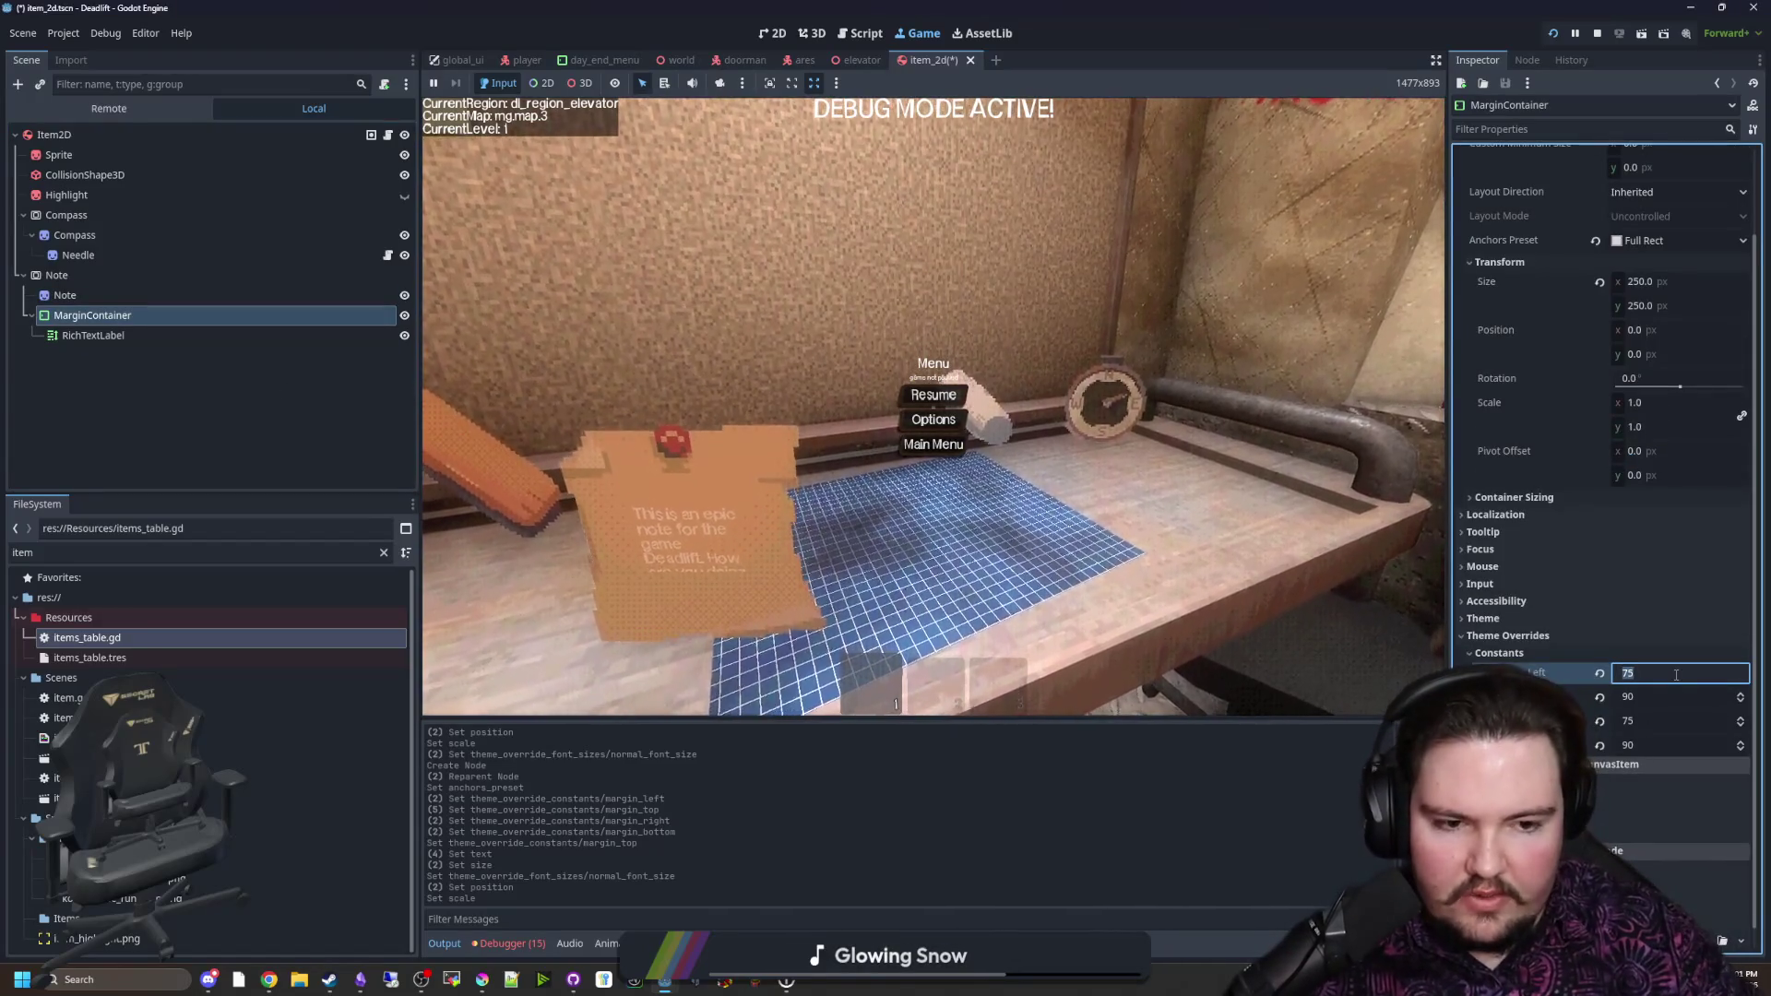
pyautogui.write('37')
pyautogui.click(1678, 697)
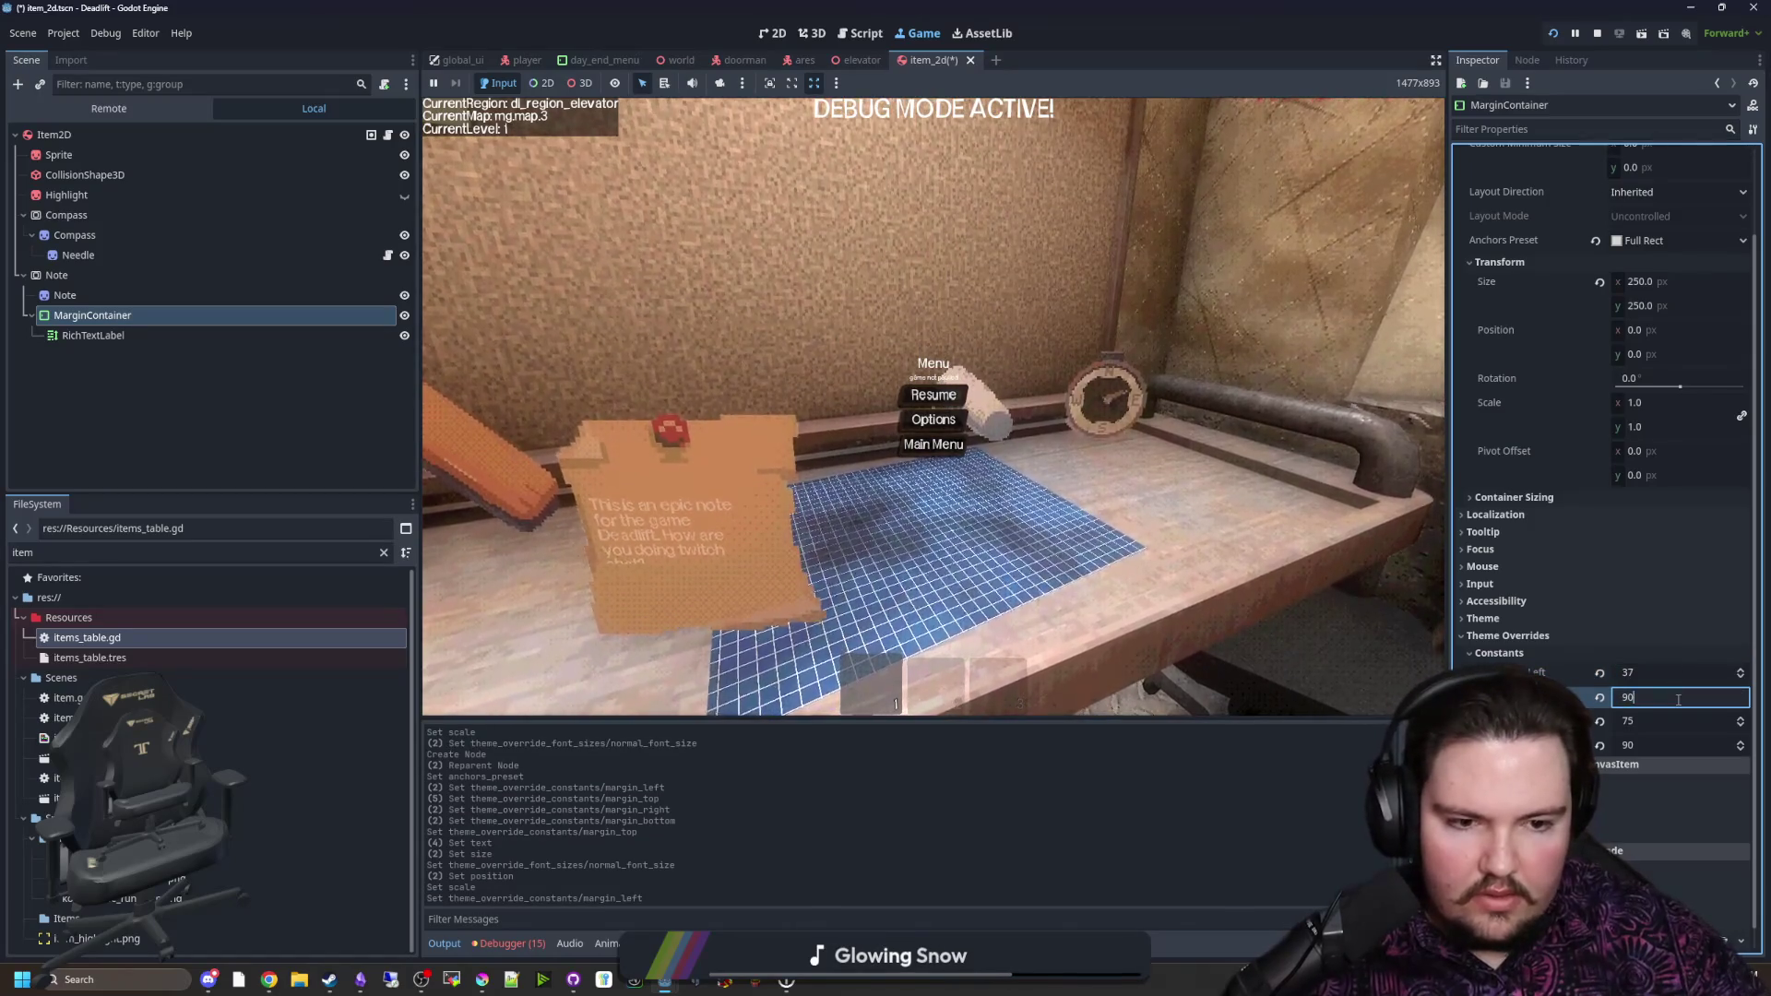
pyautogui.write('45')
pyautogui.click(1685, 720)
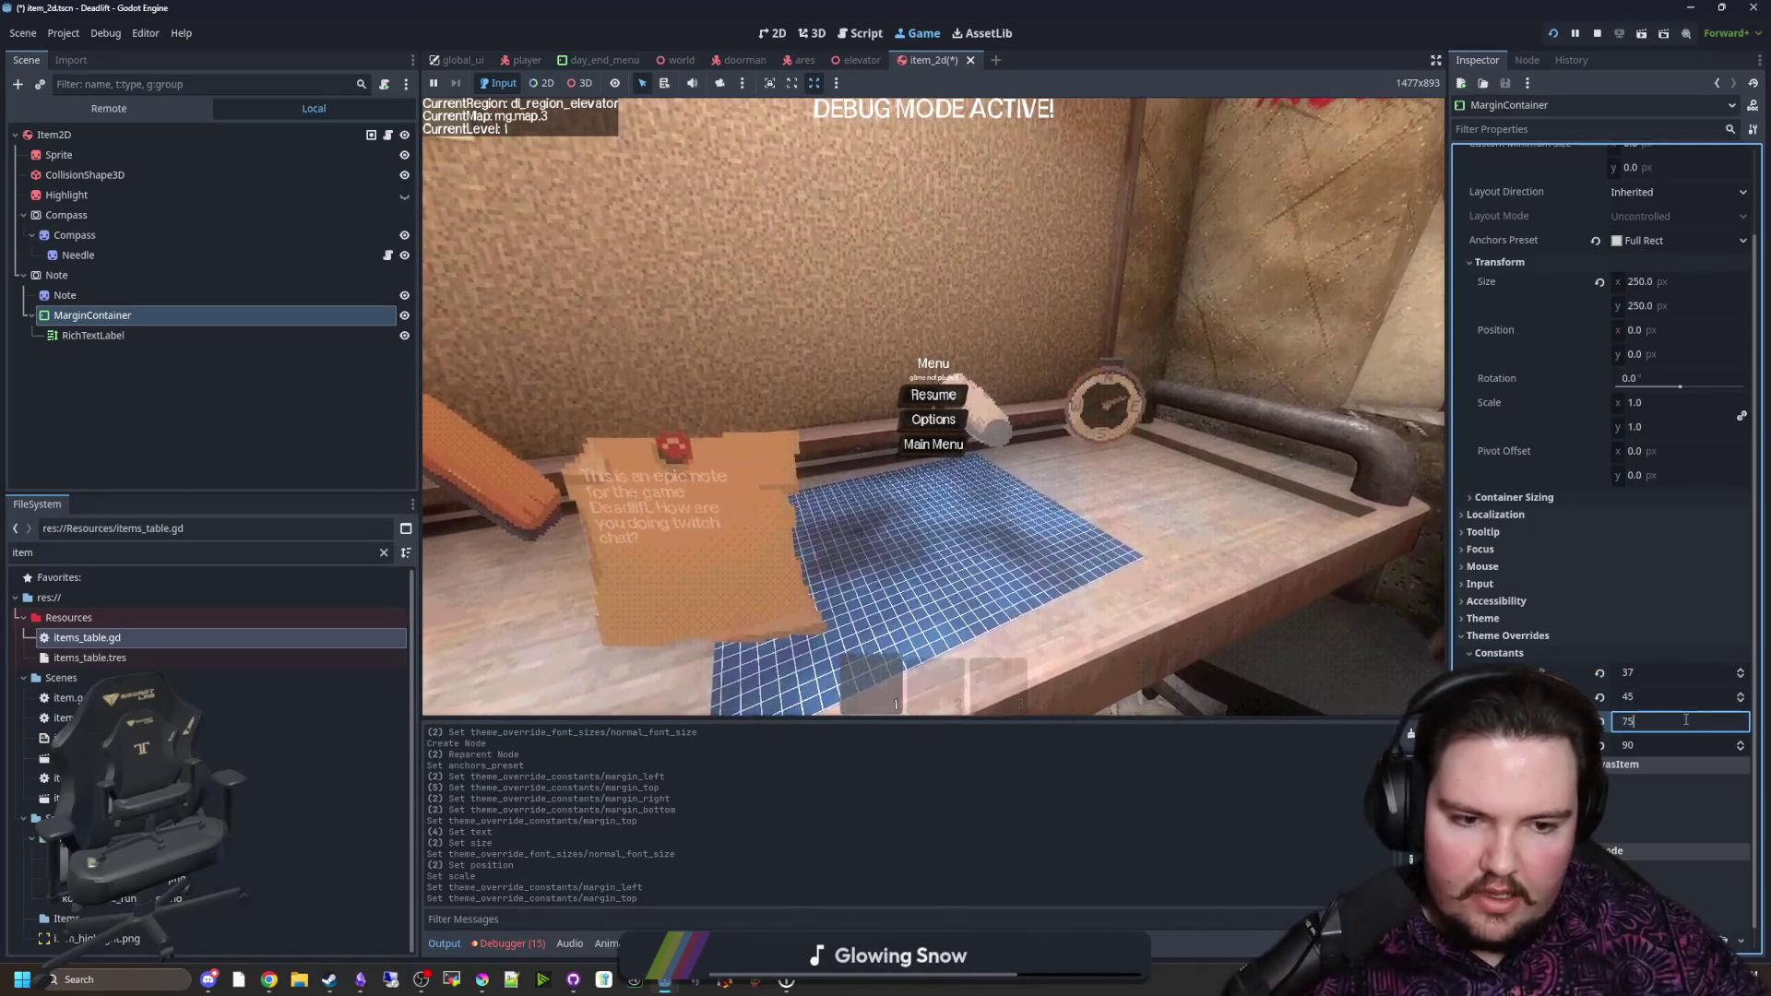
pyautogui.write('37')
pyautogui.click(1703, 746)
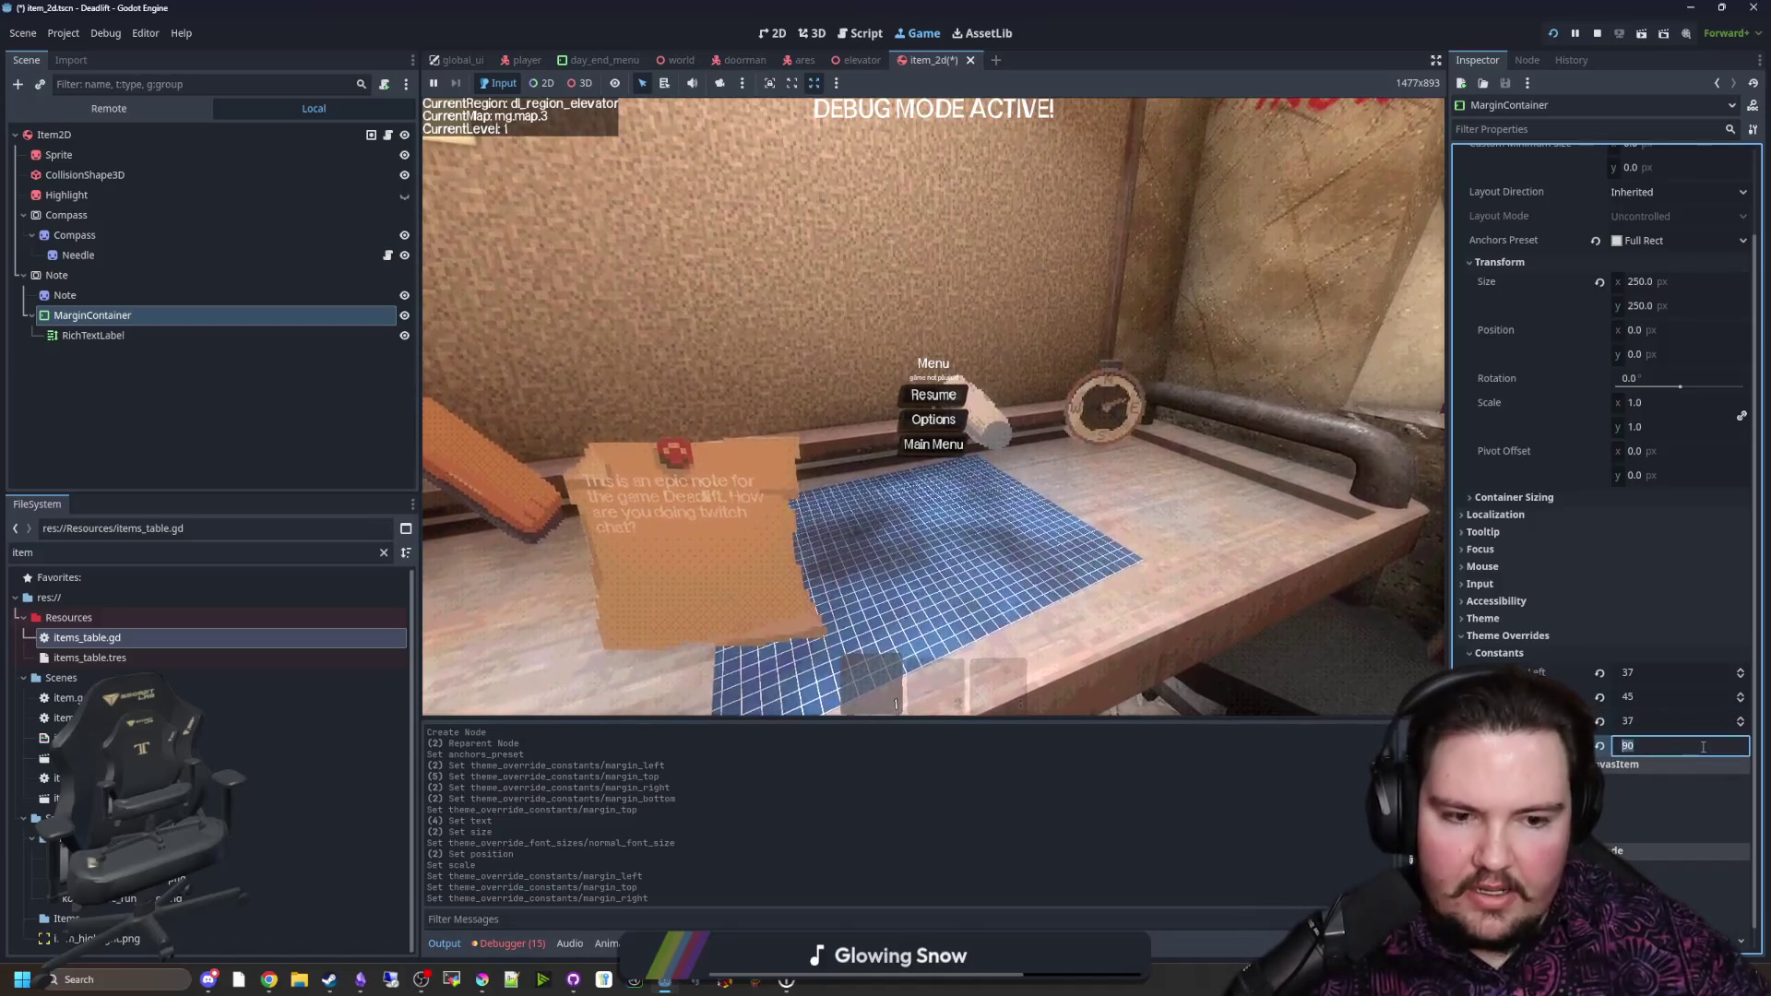
pyautogui.write('45')
pyautogui.click(1094, 508)
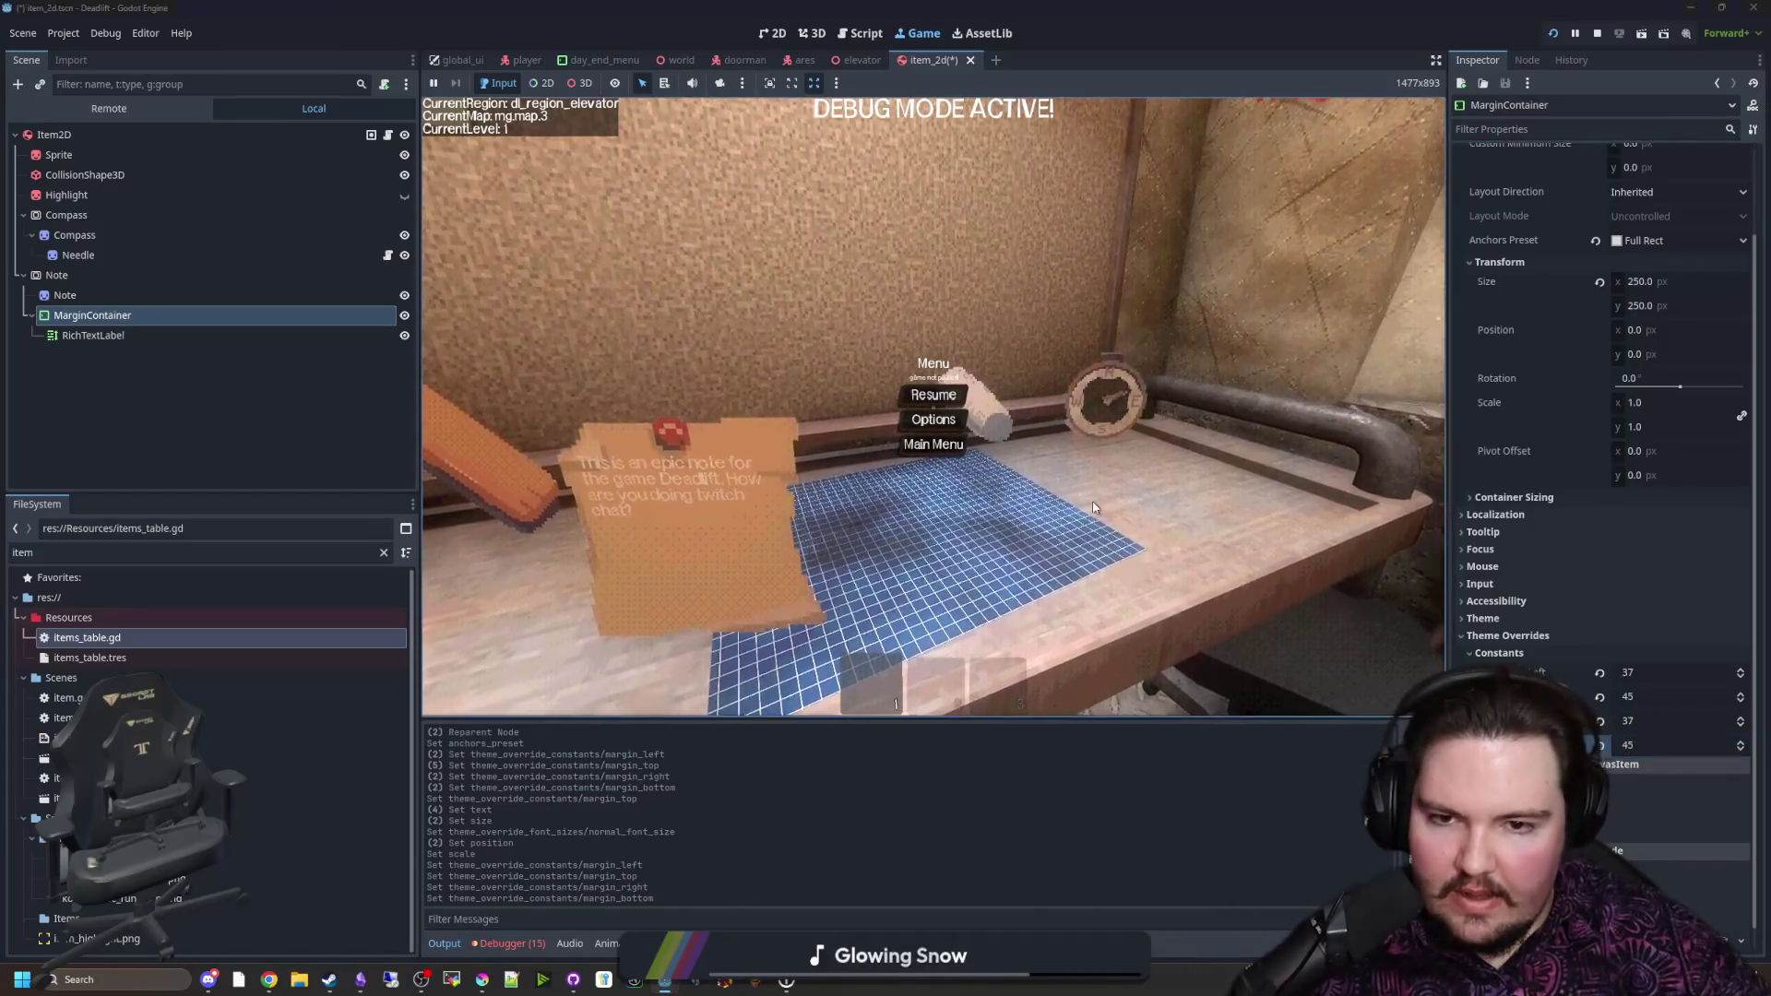
# Step: Walk up to the note, then give the RichTextLabel a black Default Color override
pyautogui.click(932, 394)
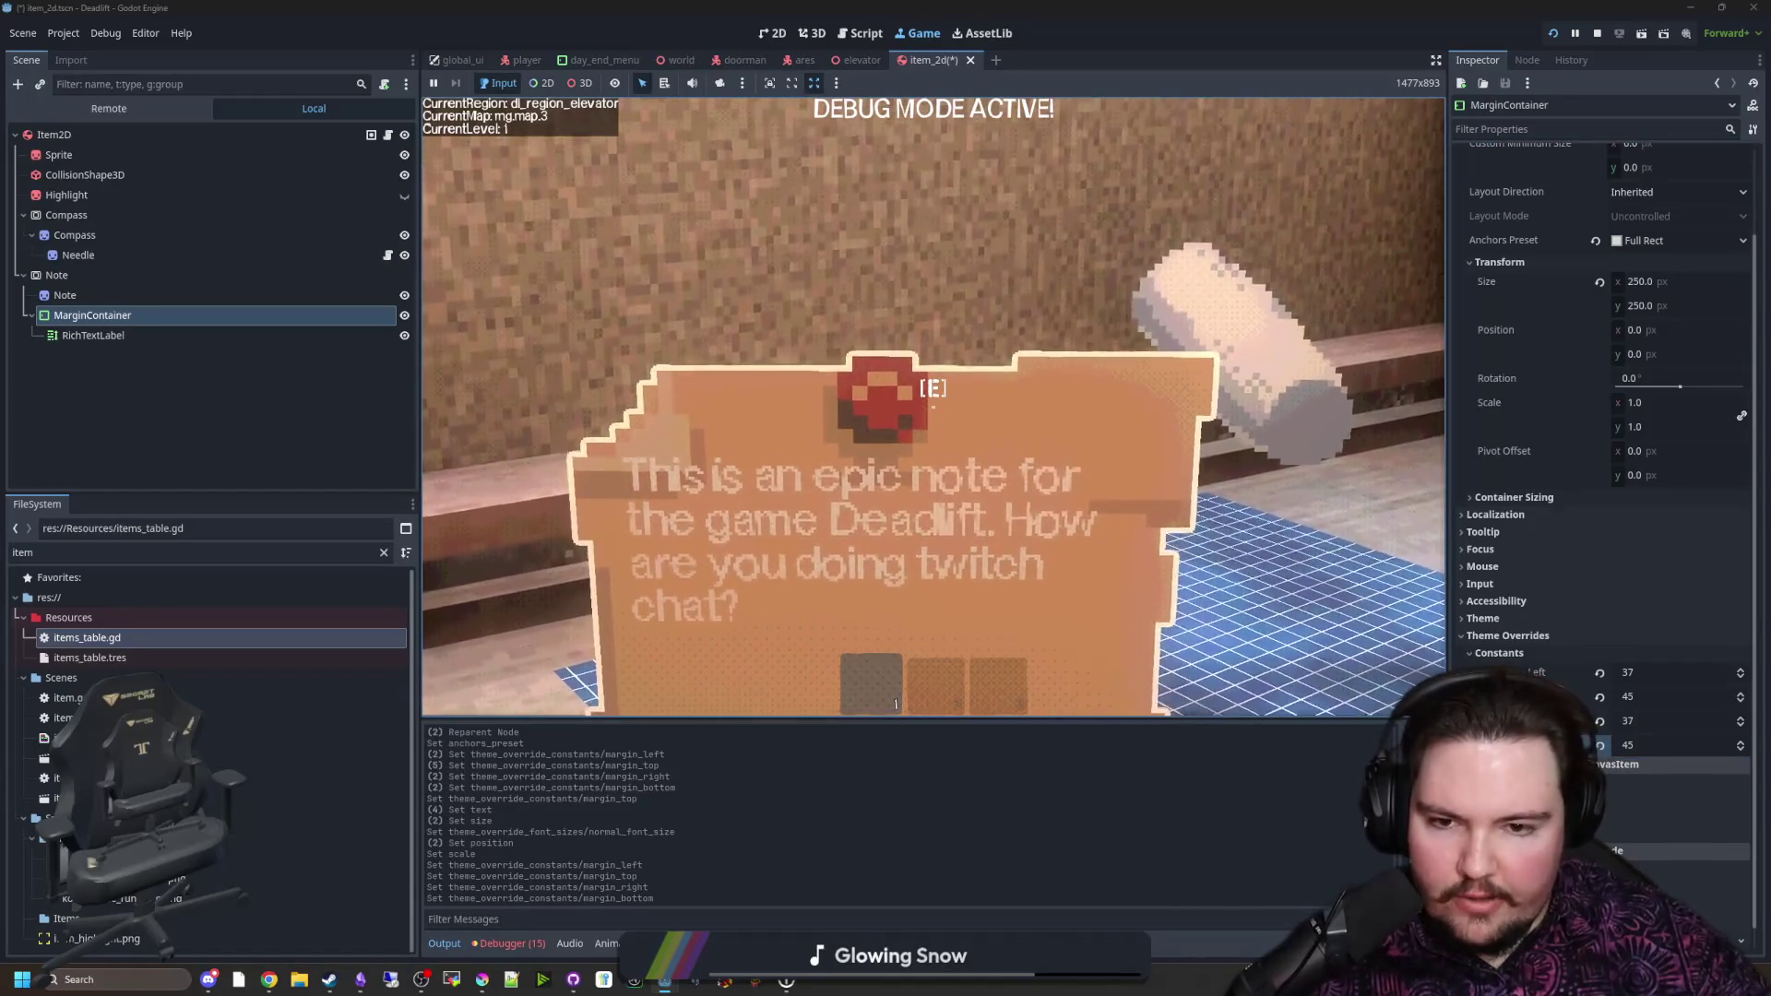
pyautogui.press('w')
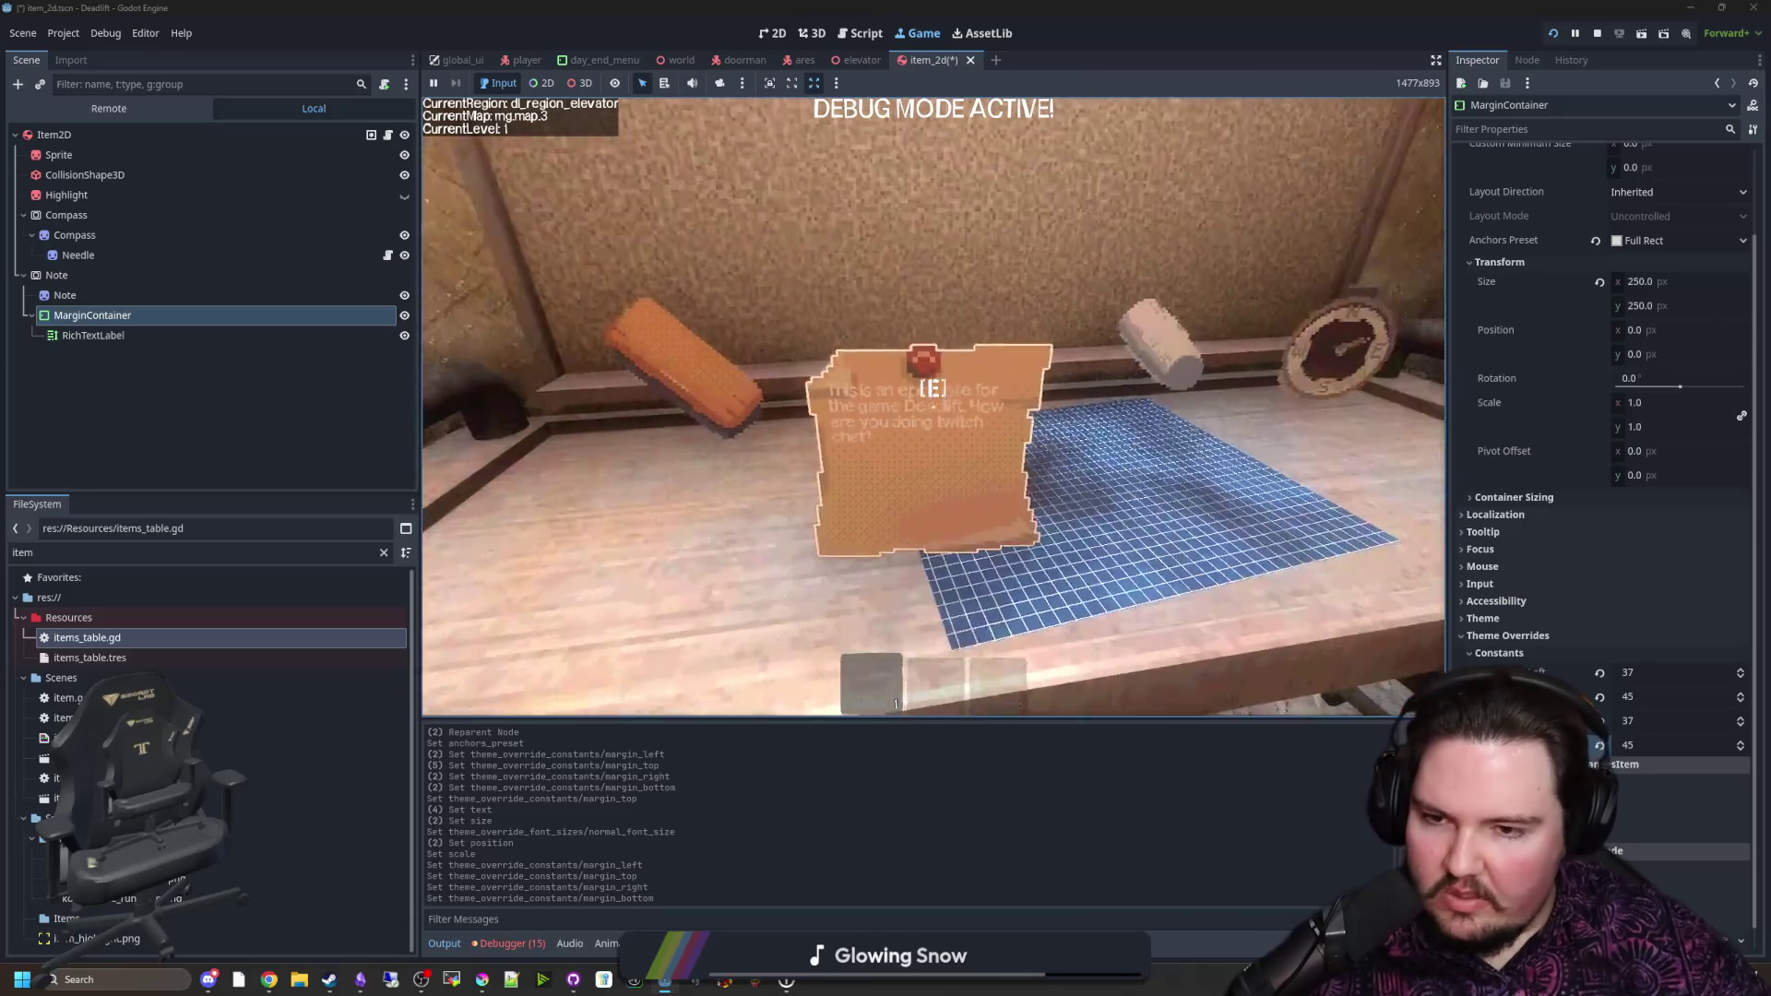
pyautogui.click(92, 334)
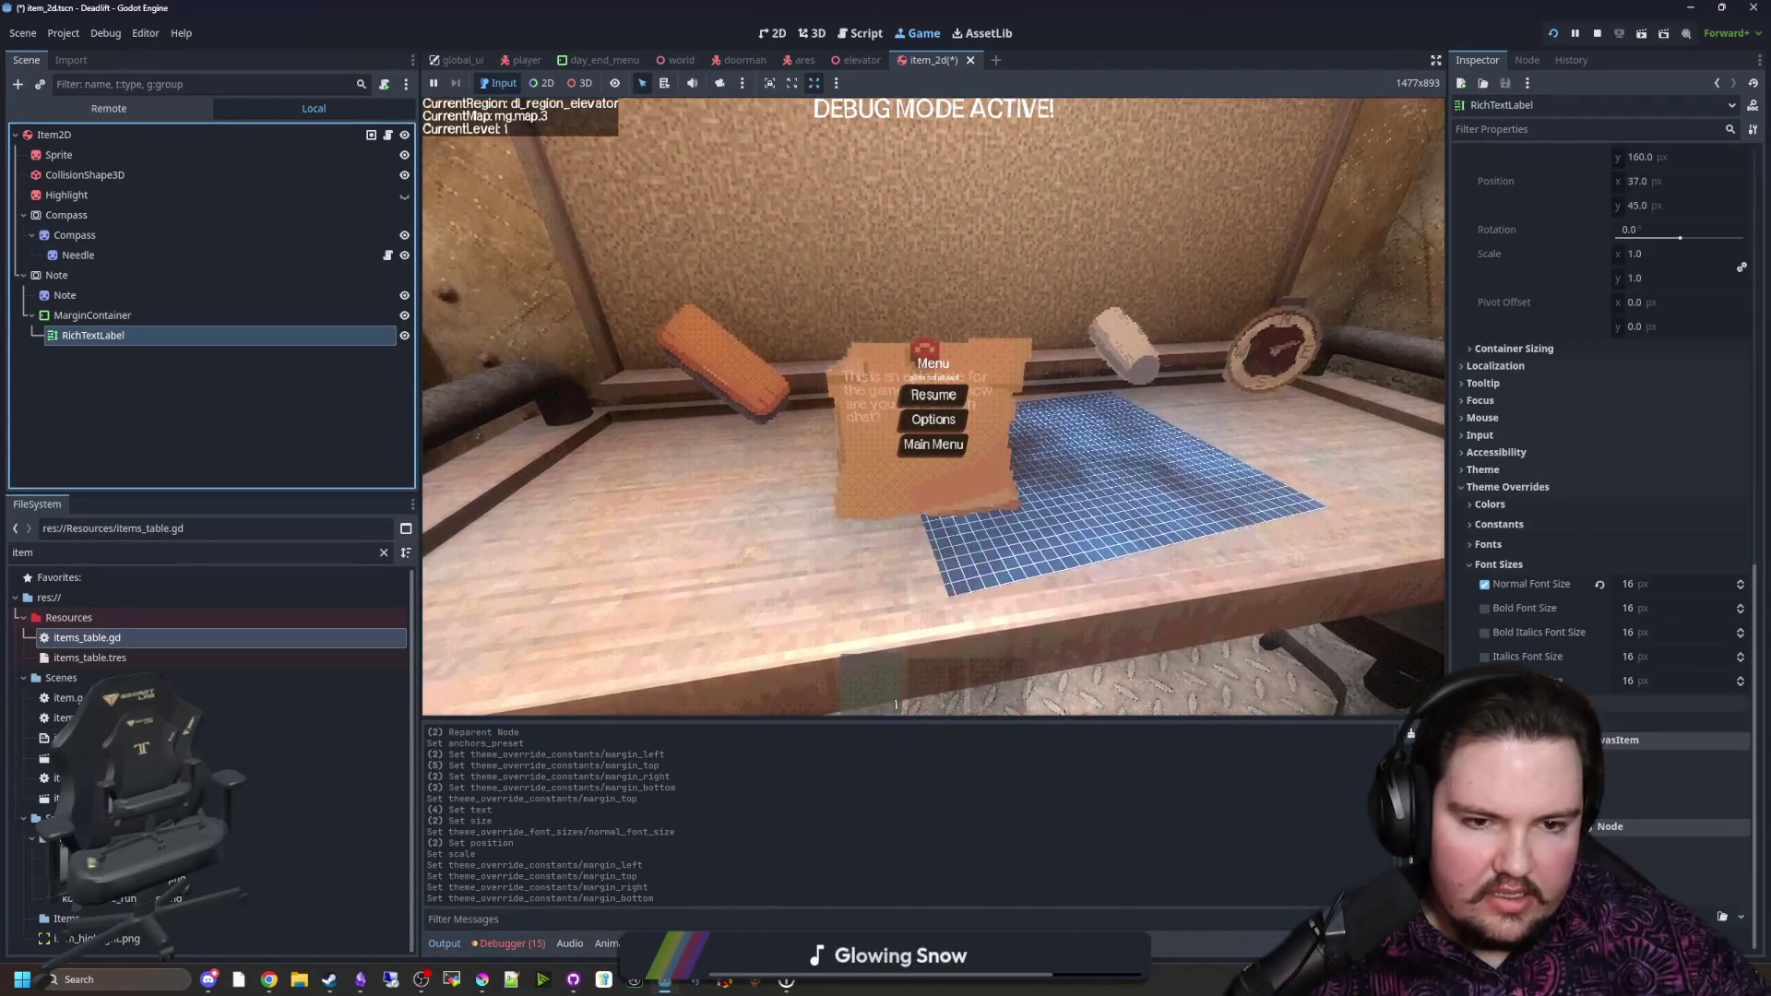
pyautogui.click(1488, 505)
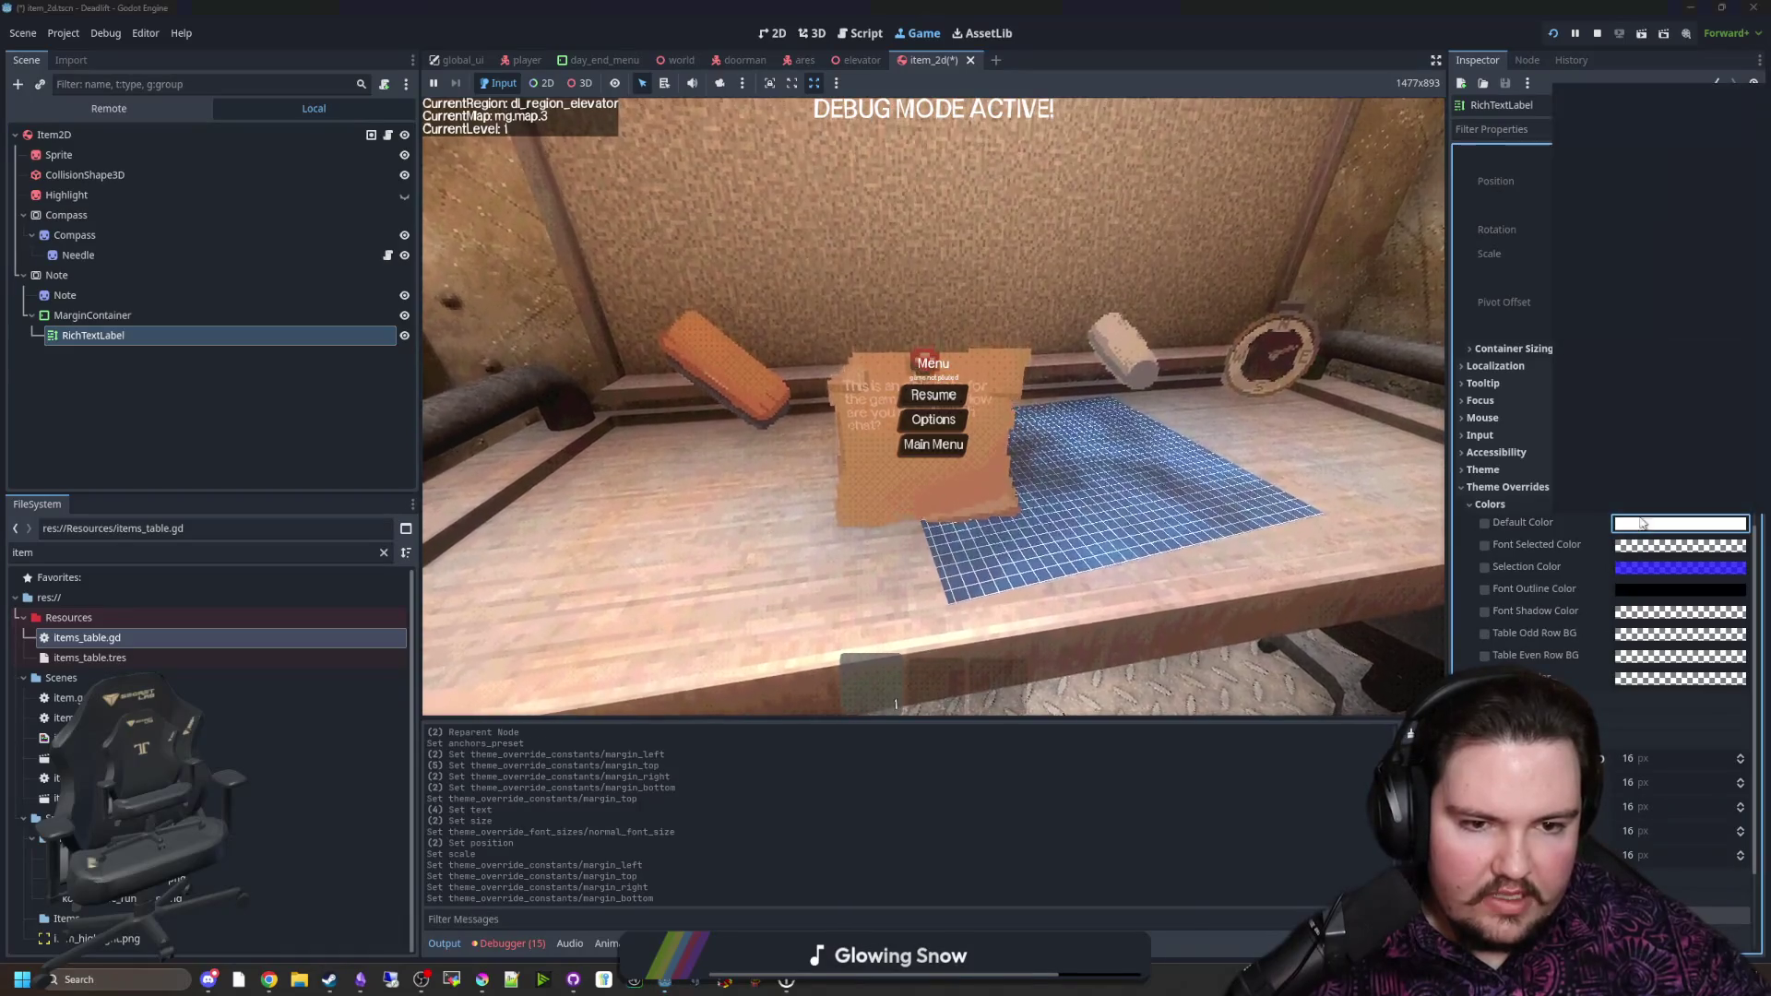
pyautogui.click(1640, 529)
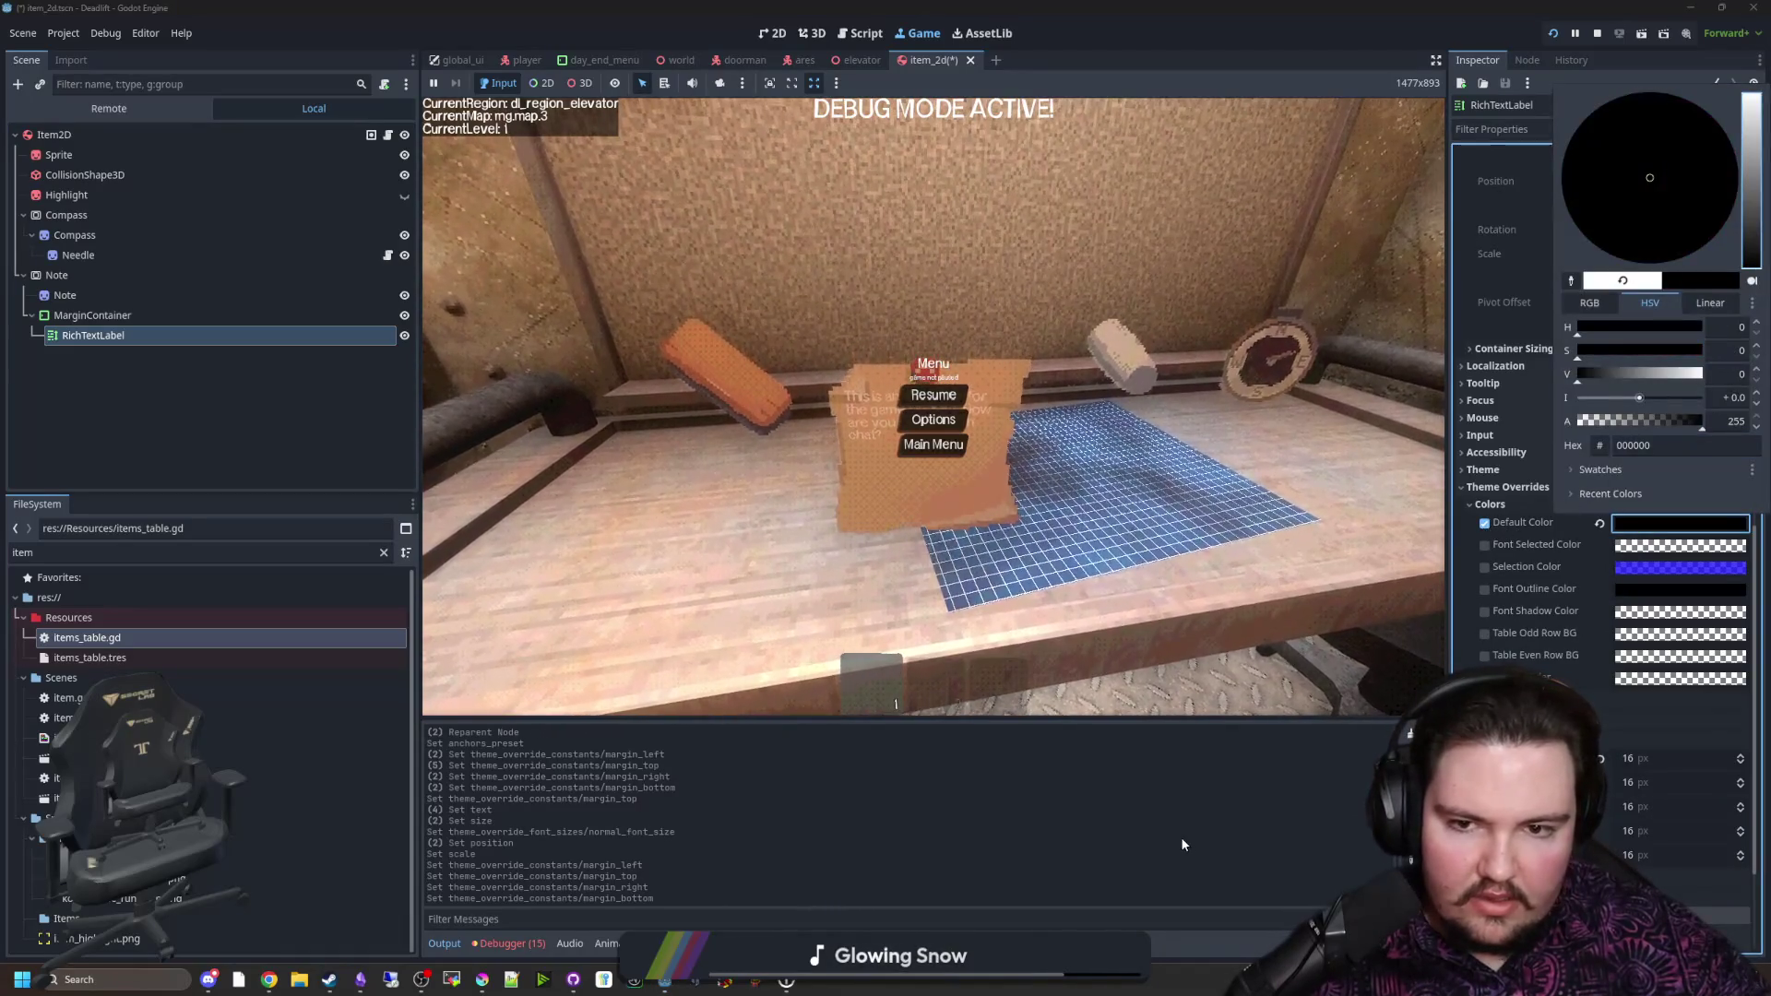
pyautogui.click(1180, 838)
# Step: Pick up the note in the running game to check the black text, then pause
pyautogui.click(934, 395)
pyautogui.press('e')
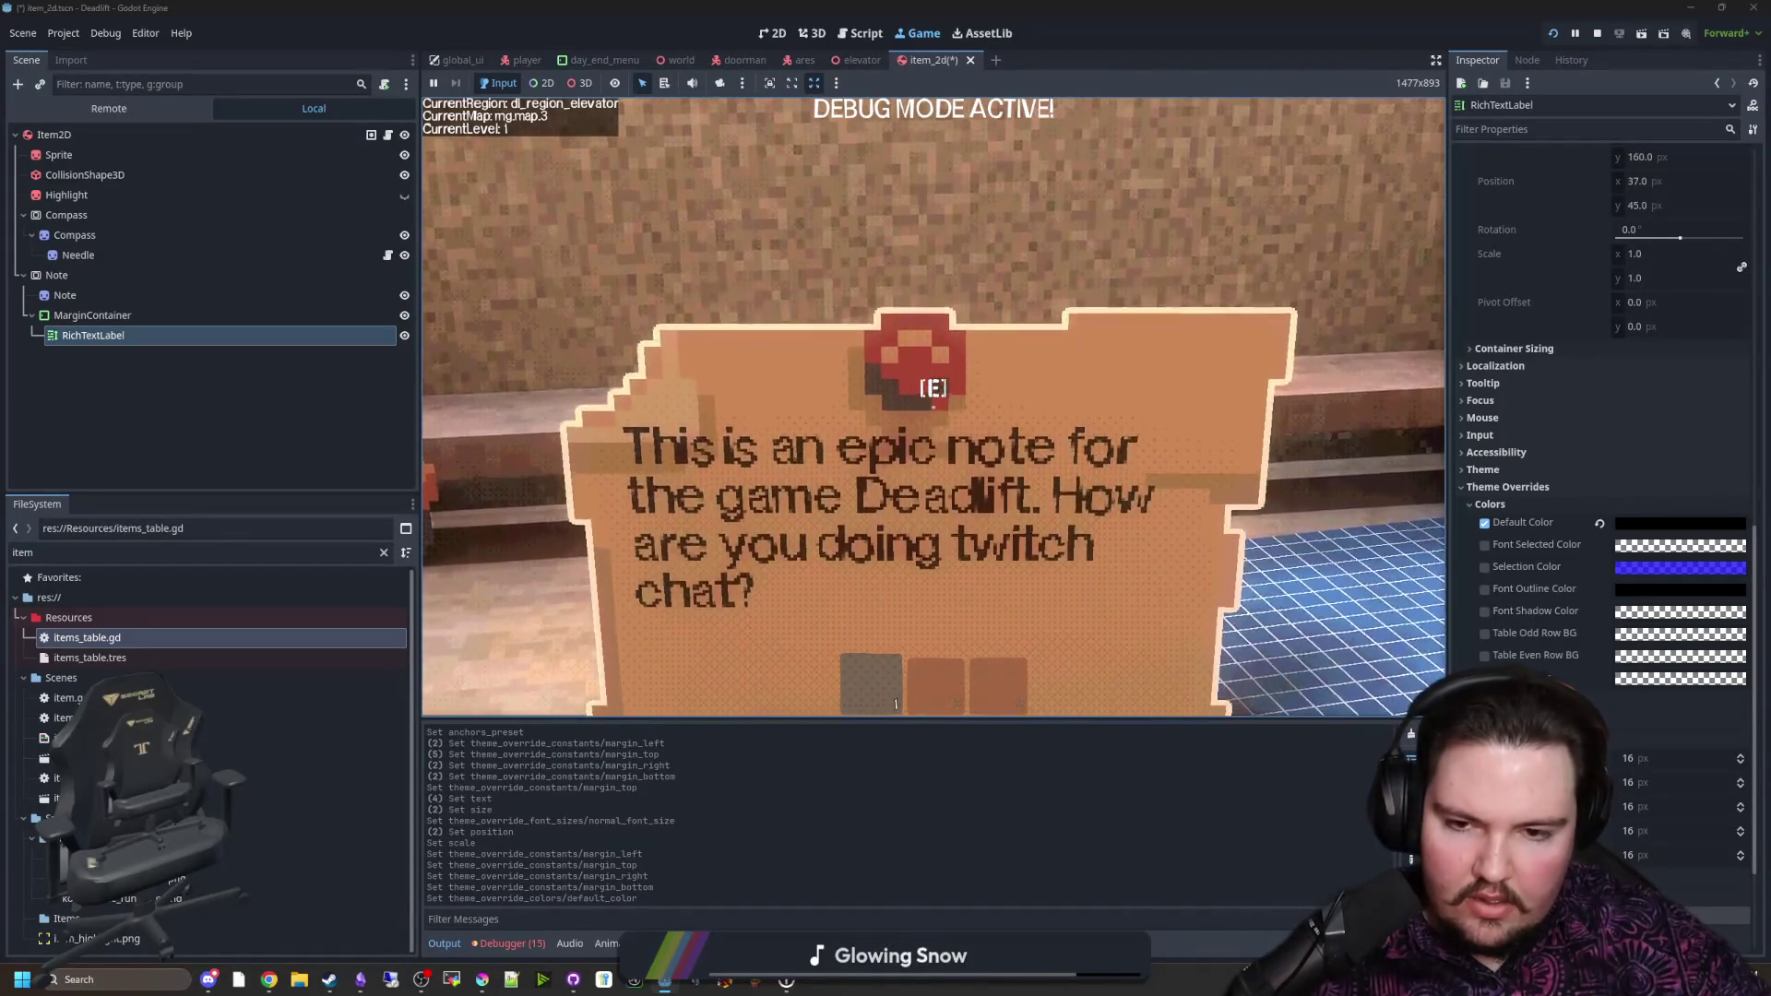
pyautogui.press('e')
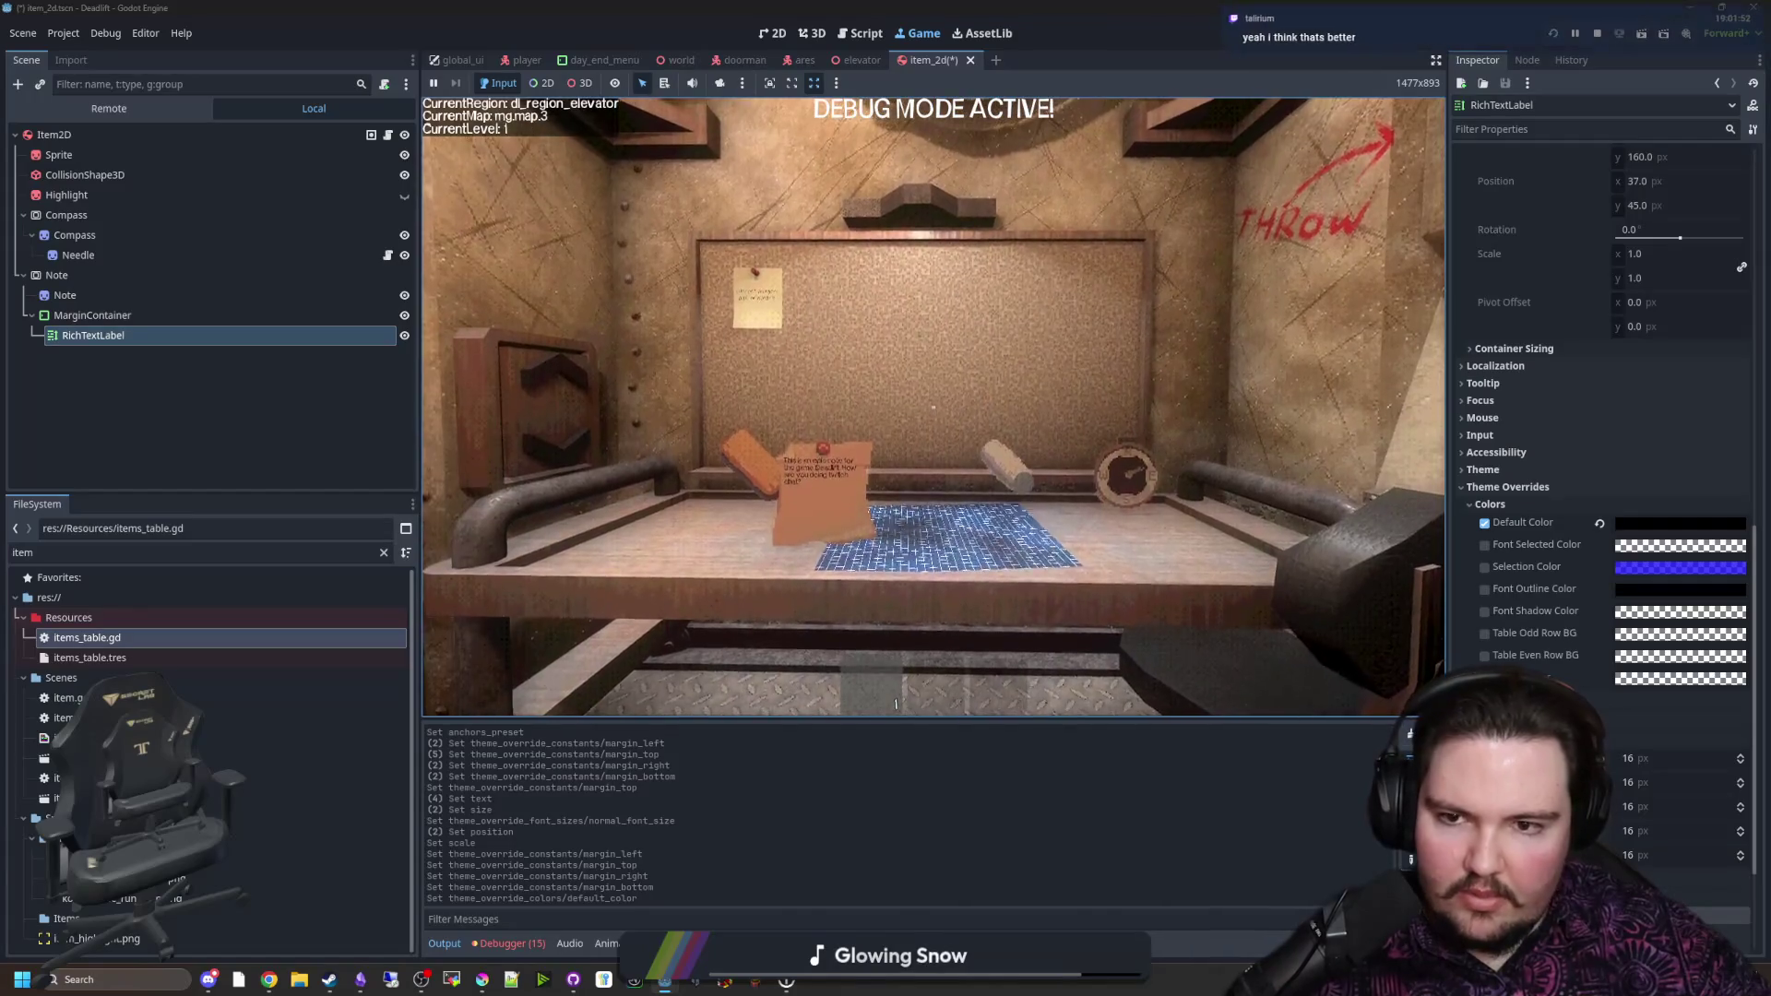
pyautogui.press('e')
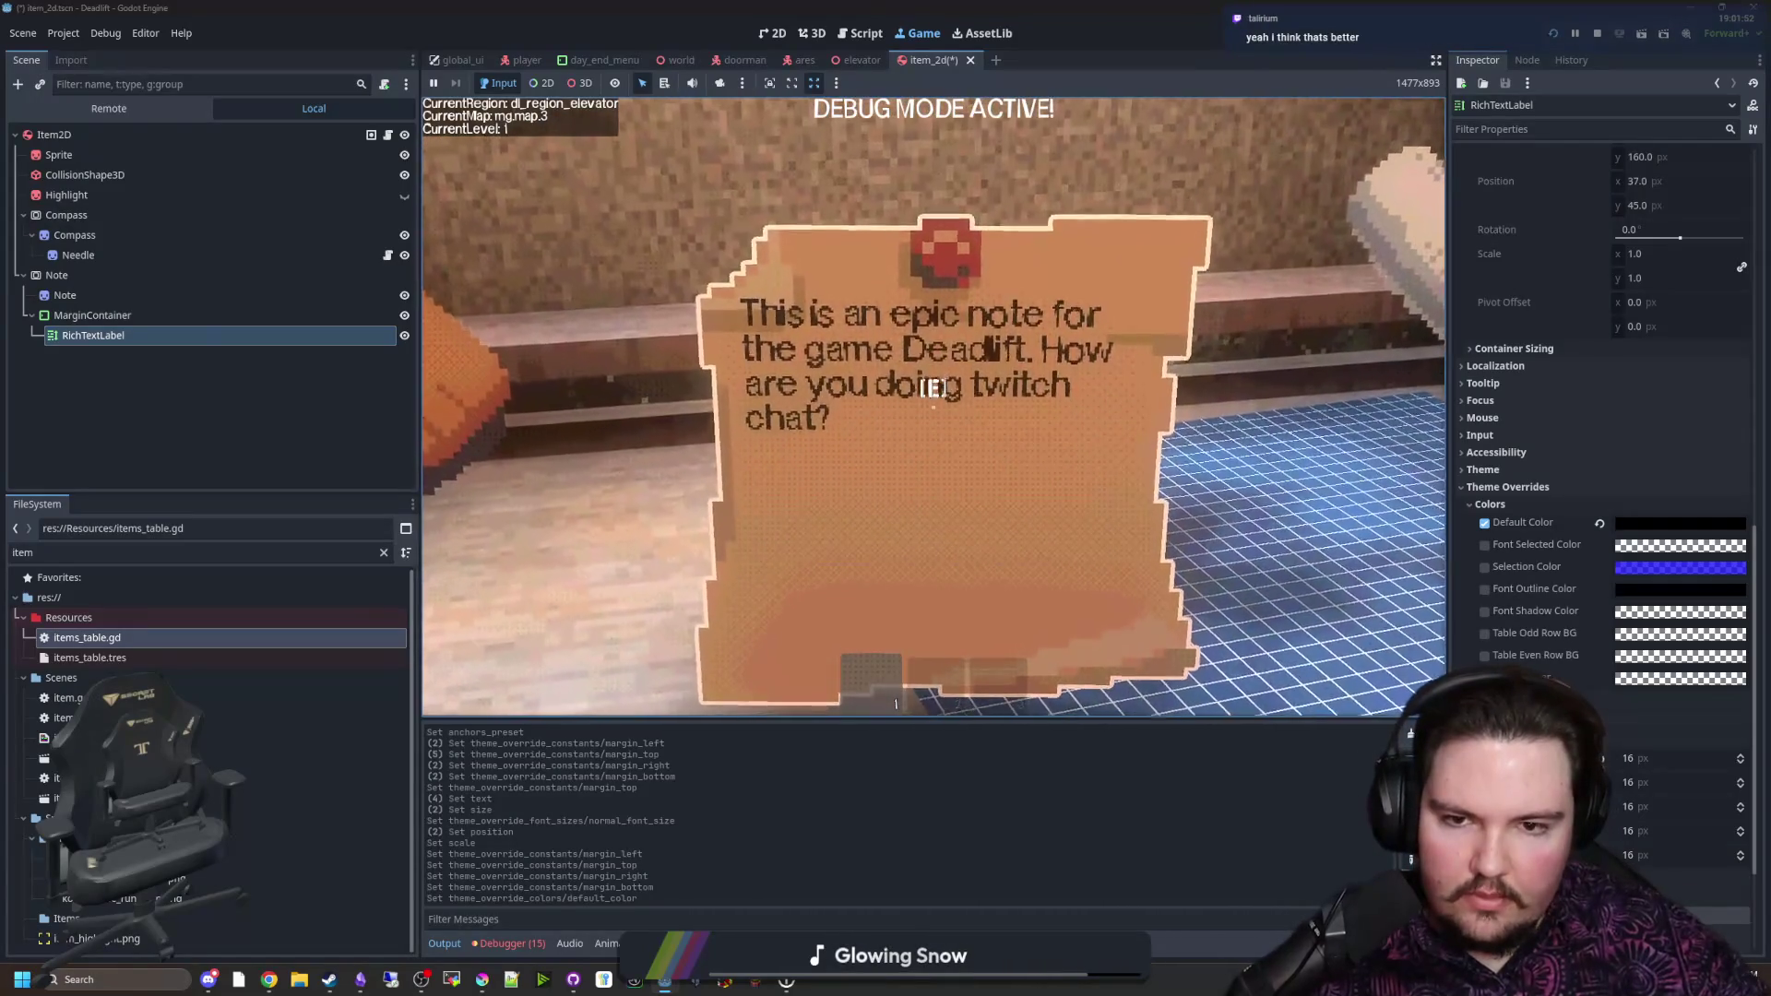
pyautogui.press('e')
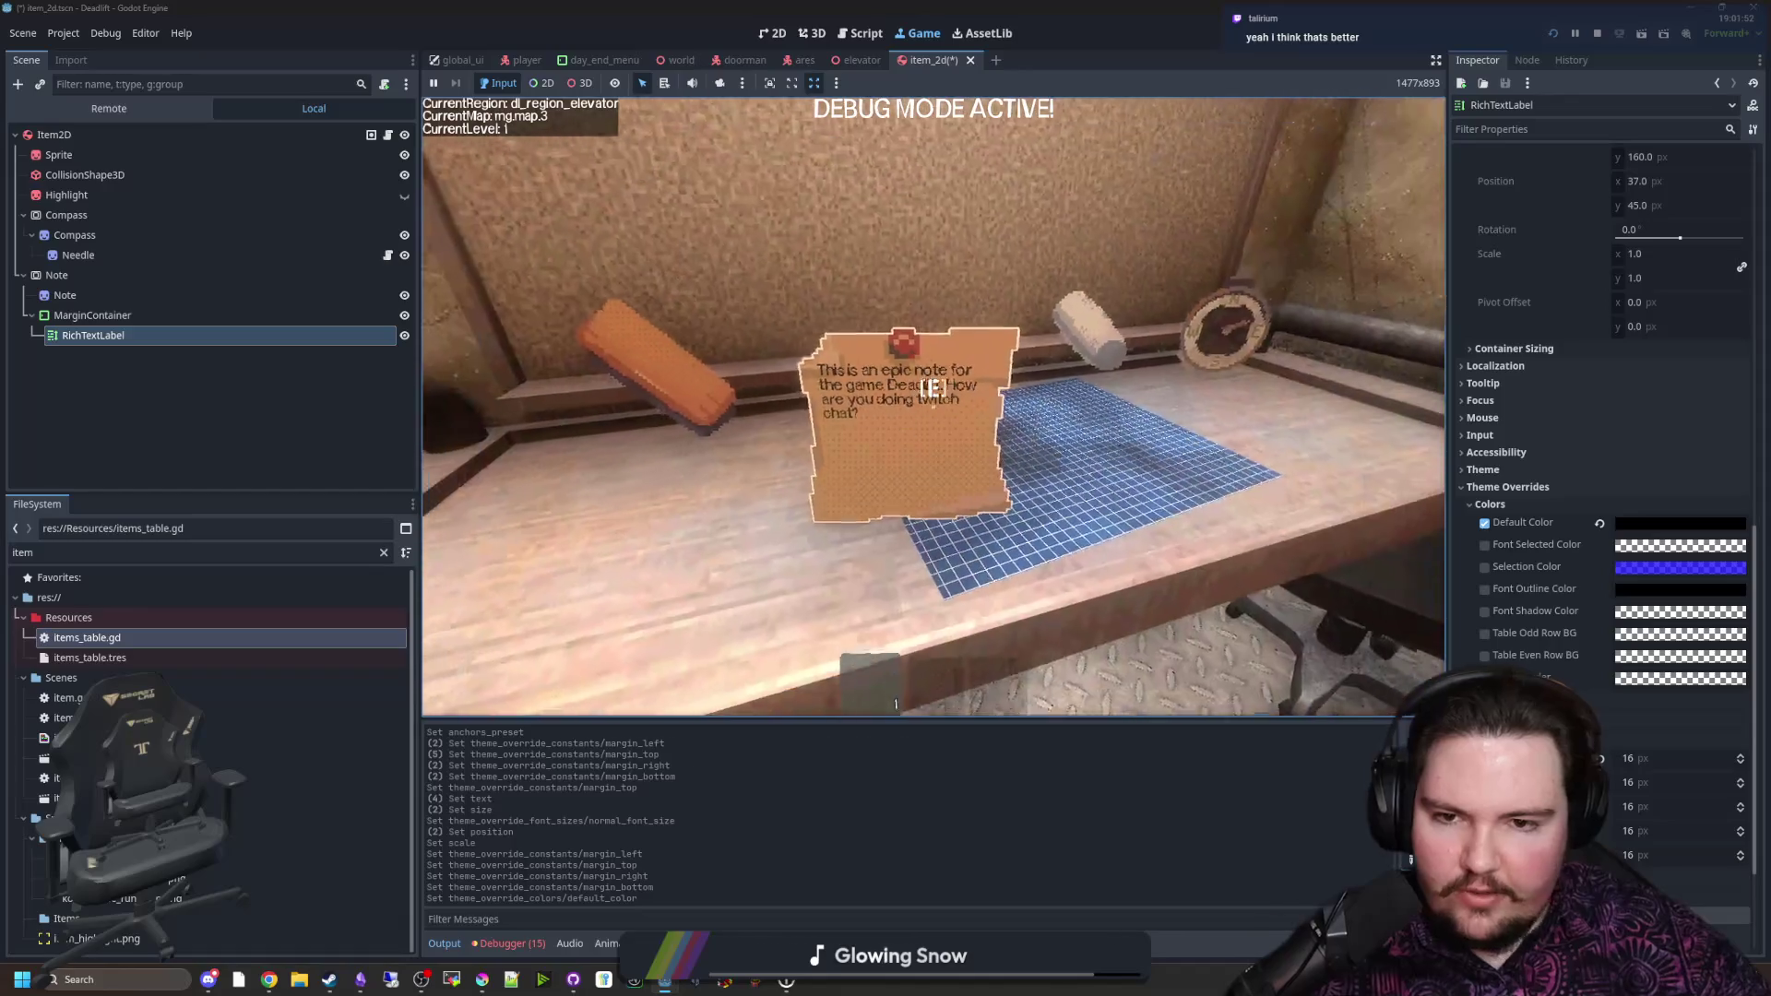
pyautogui.press('Escape')
pyautogui.click(57, 274)
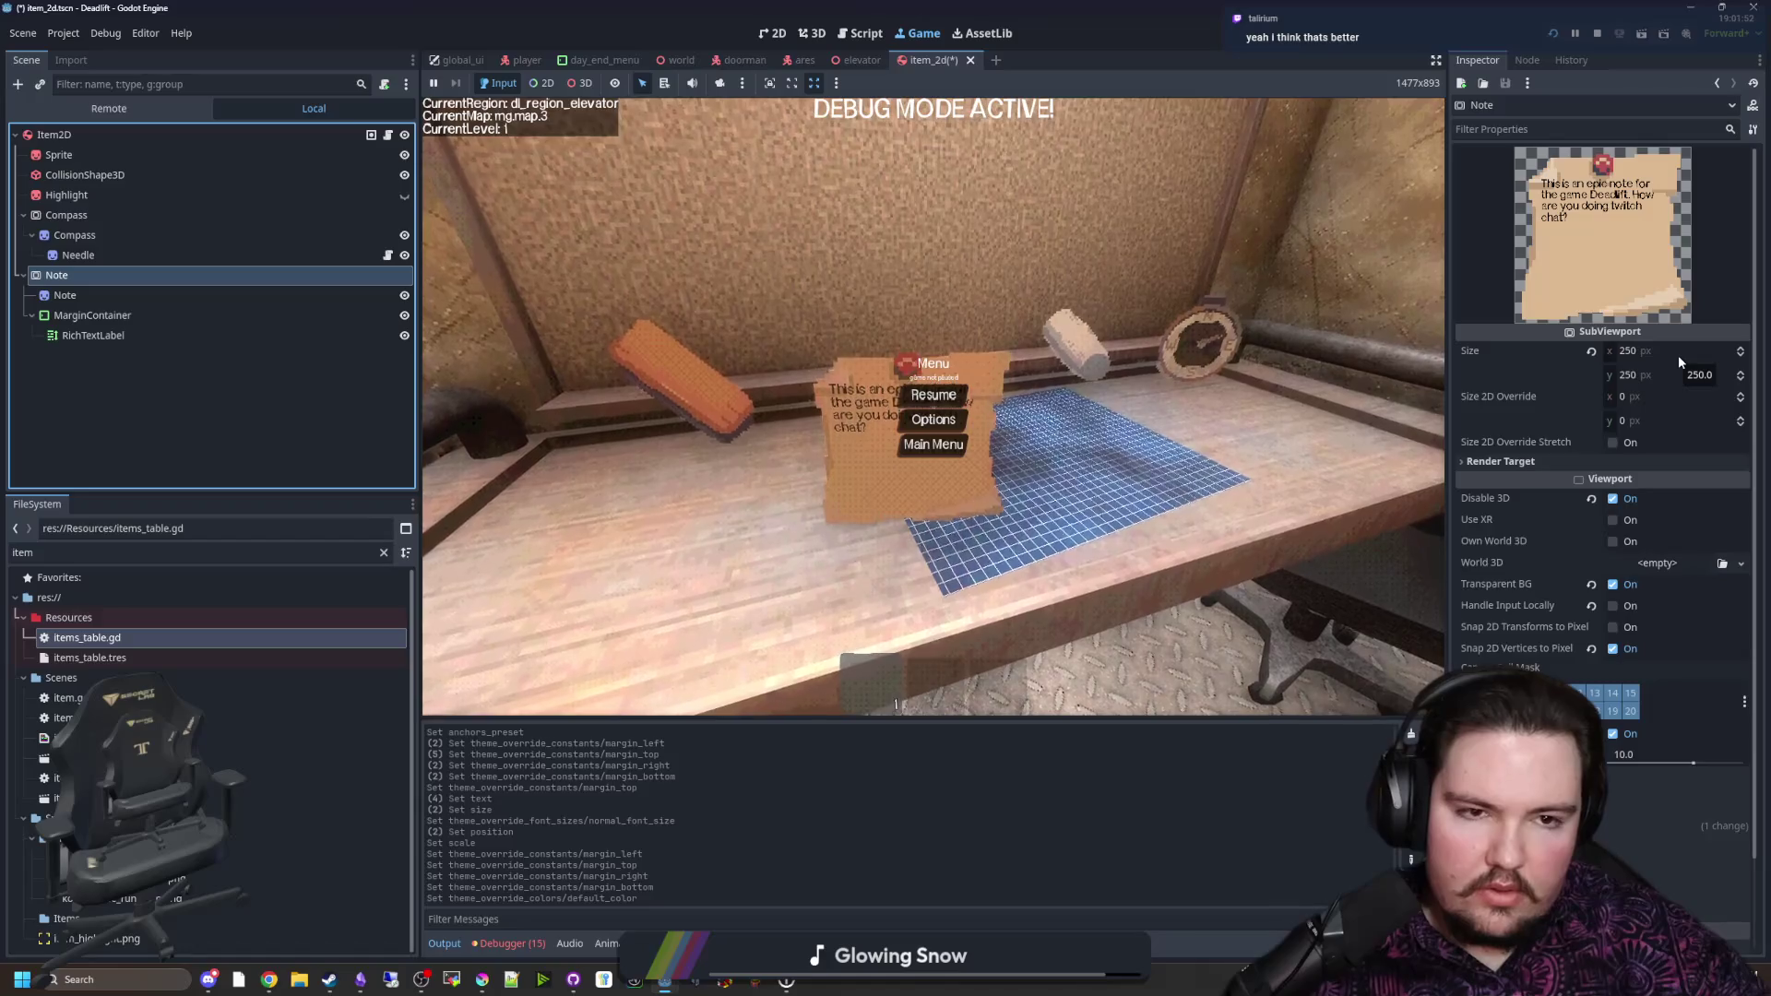
# Step: Set the Note SubViewport size to 150×150
pyautogui.click(1678, 353)
pyautogui.write('150')
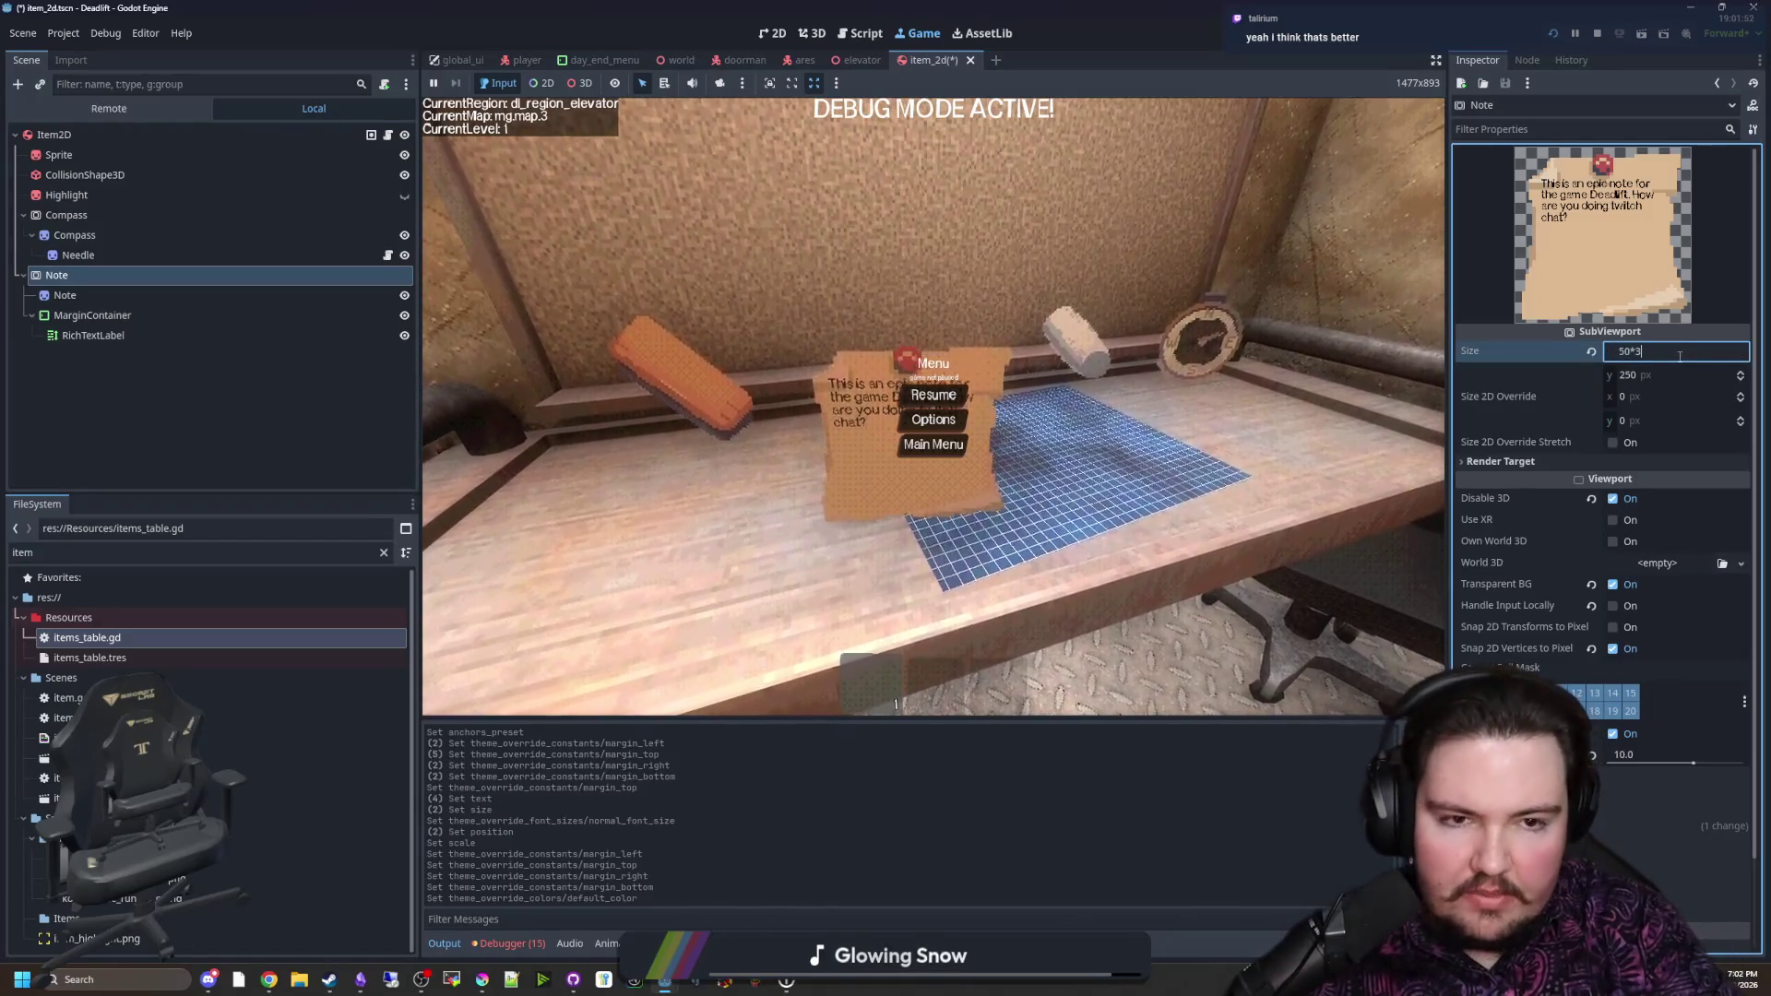
pyautogui.press('Return')
pyautogui.press('Tab')
pyautogui.write('150')
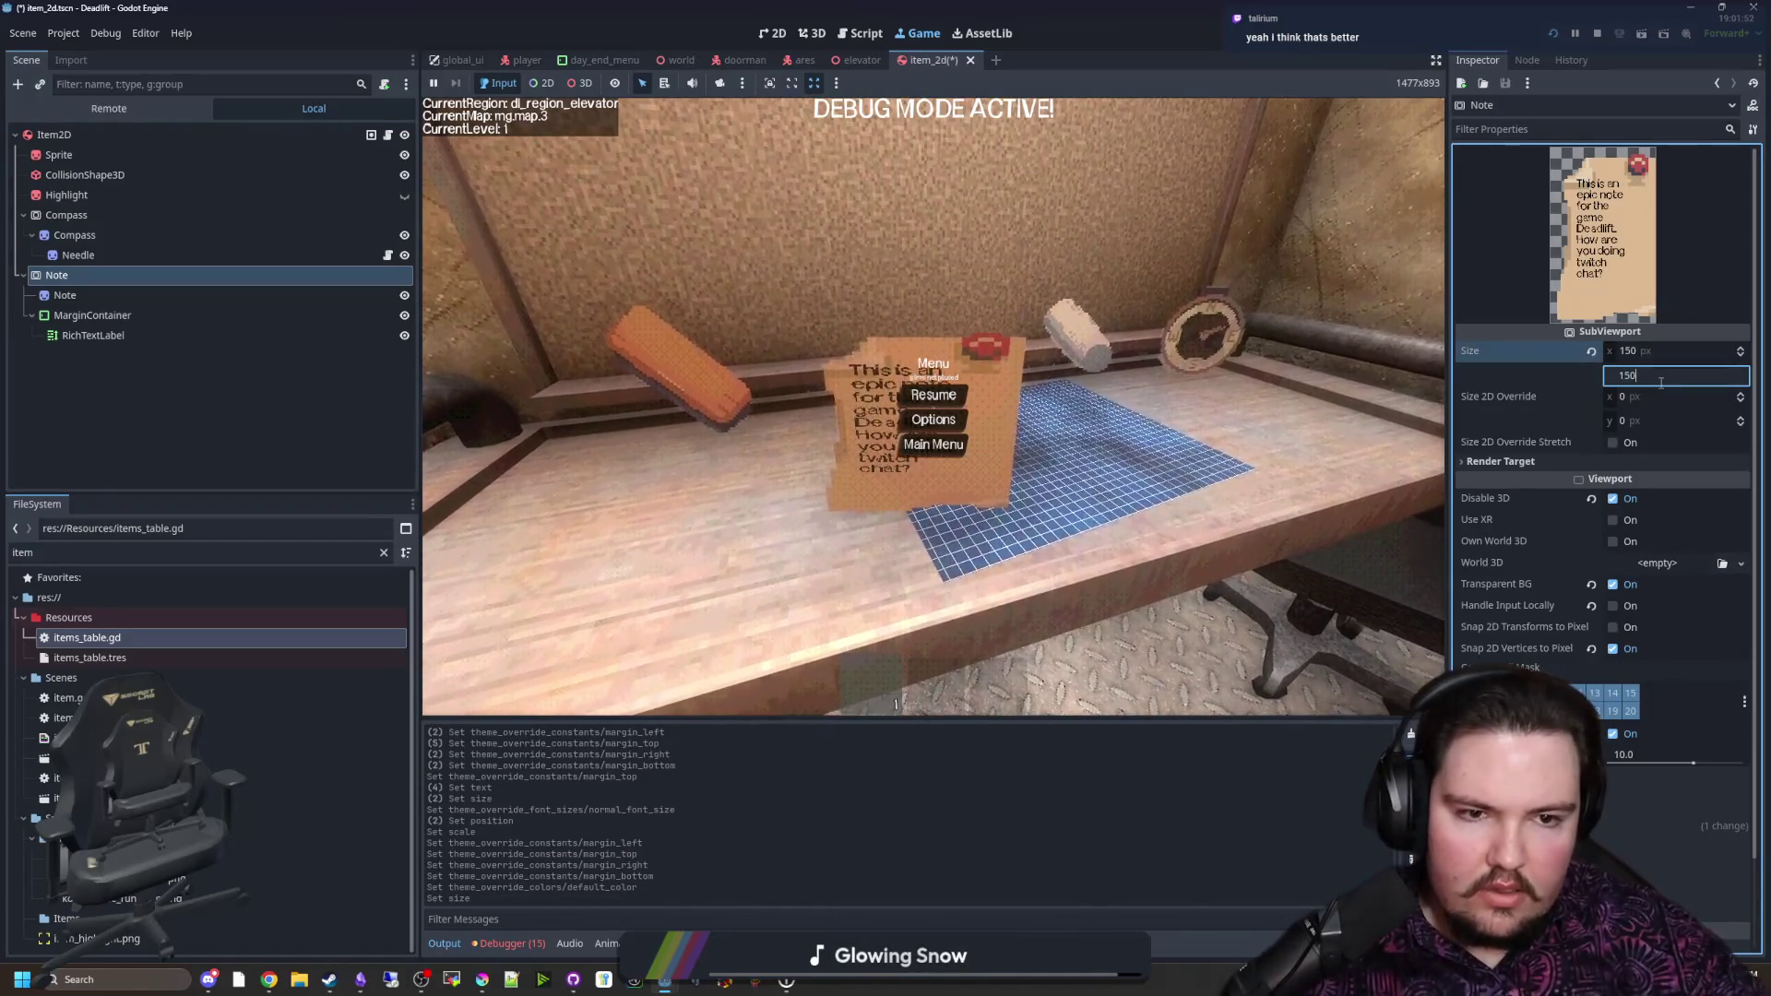
pyautogui.press('Return')
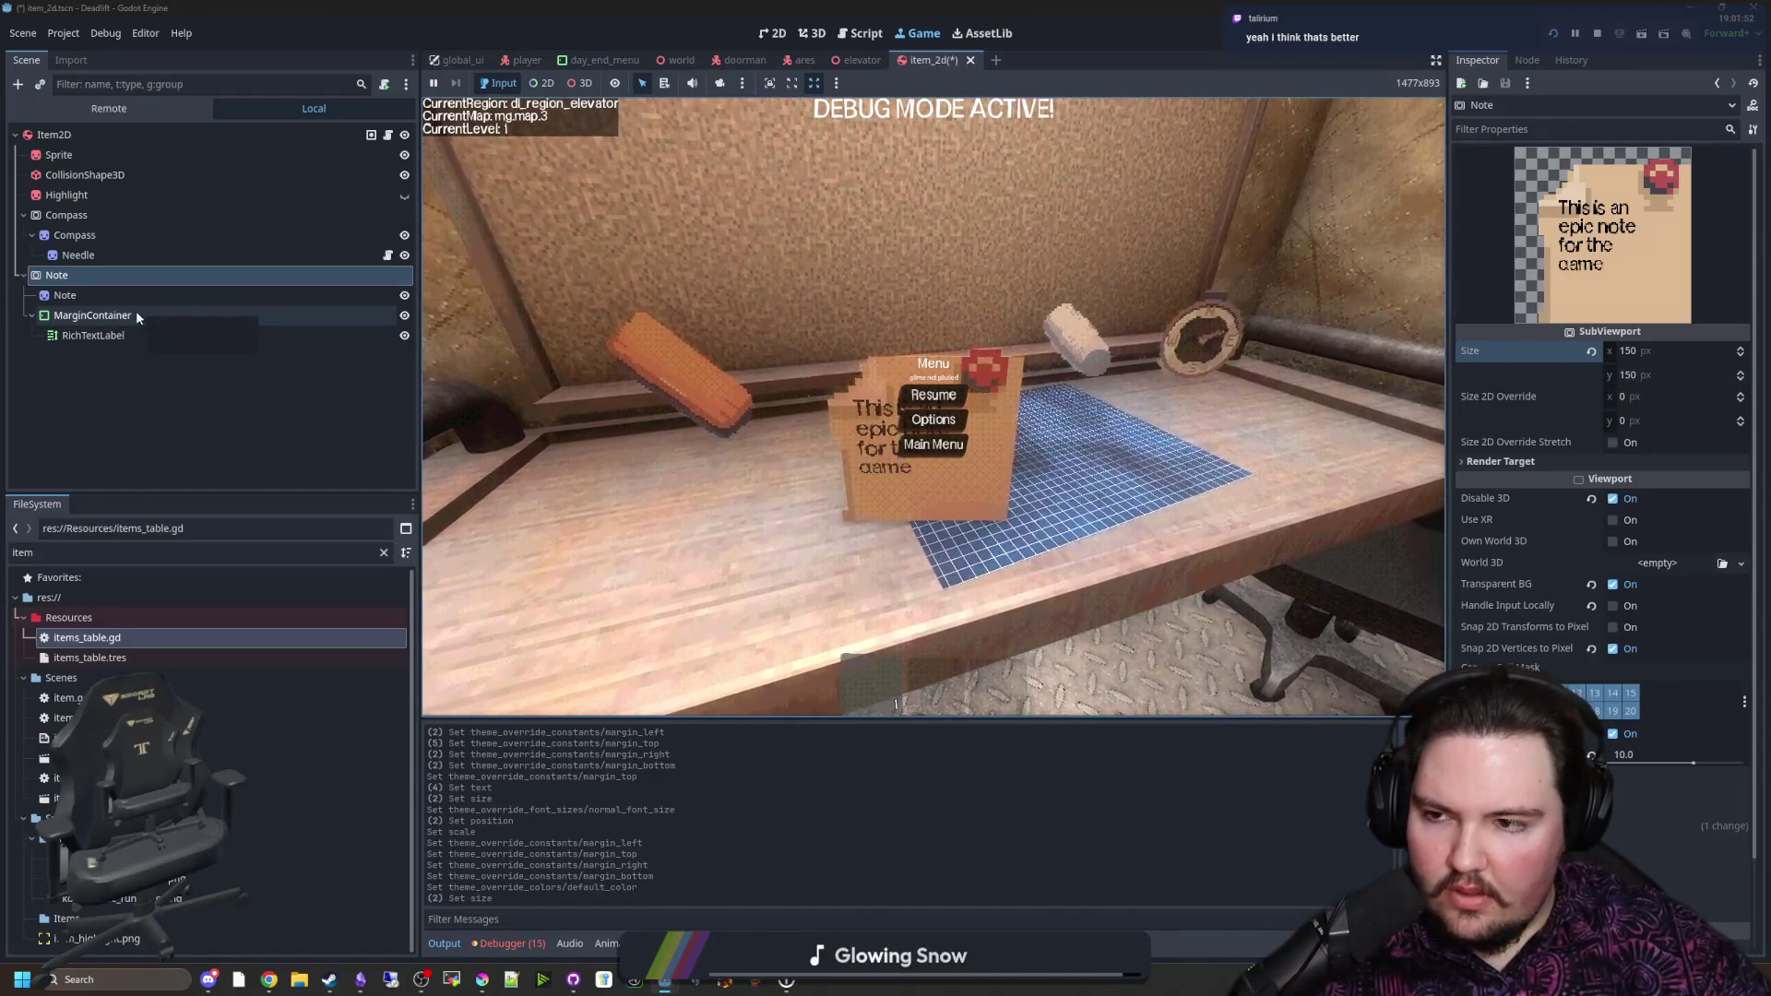
# Step: Select the MarginContainer and work out the scaled margins in the Calculator app
pyautogui.click(138, 313)
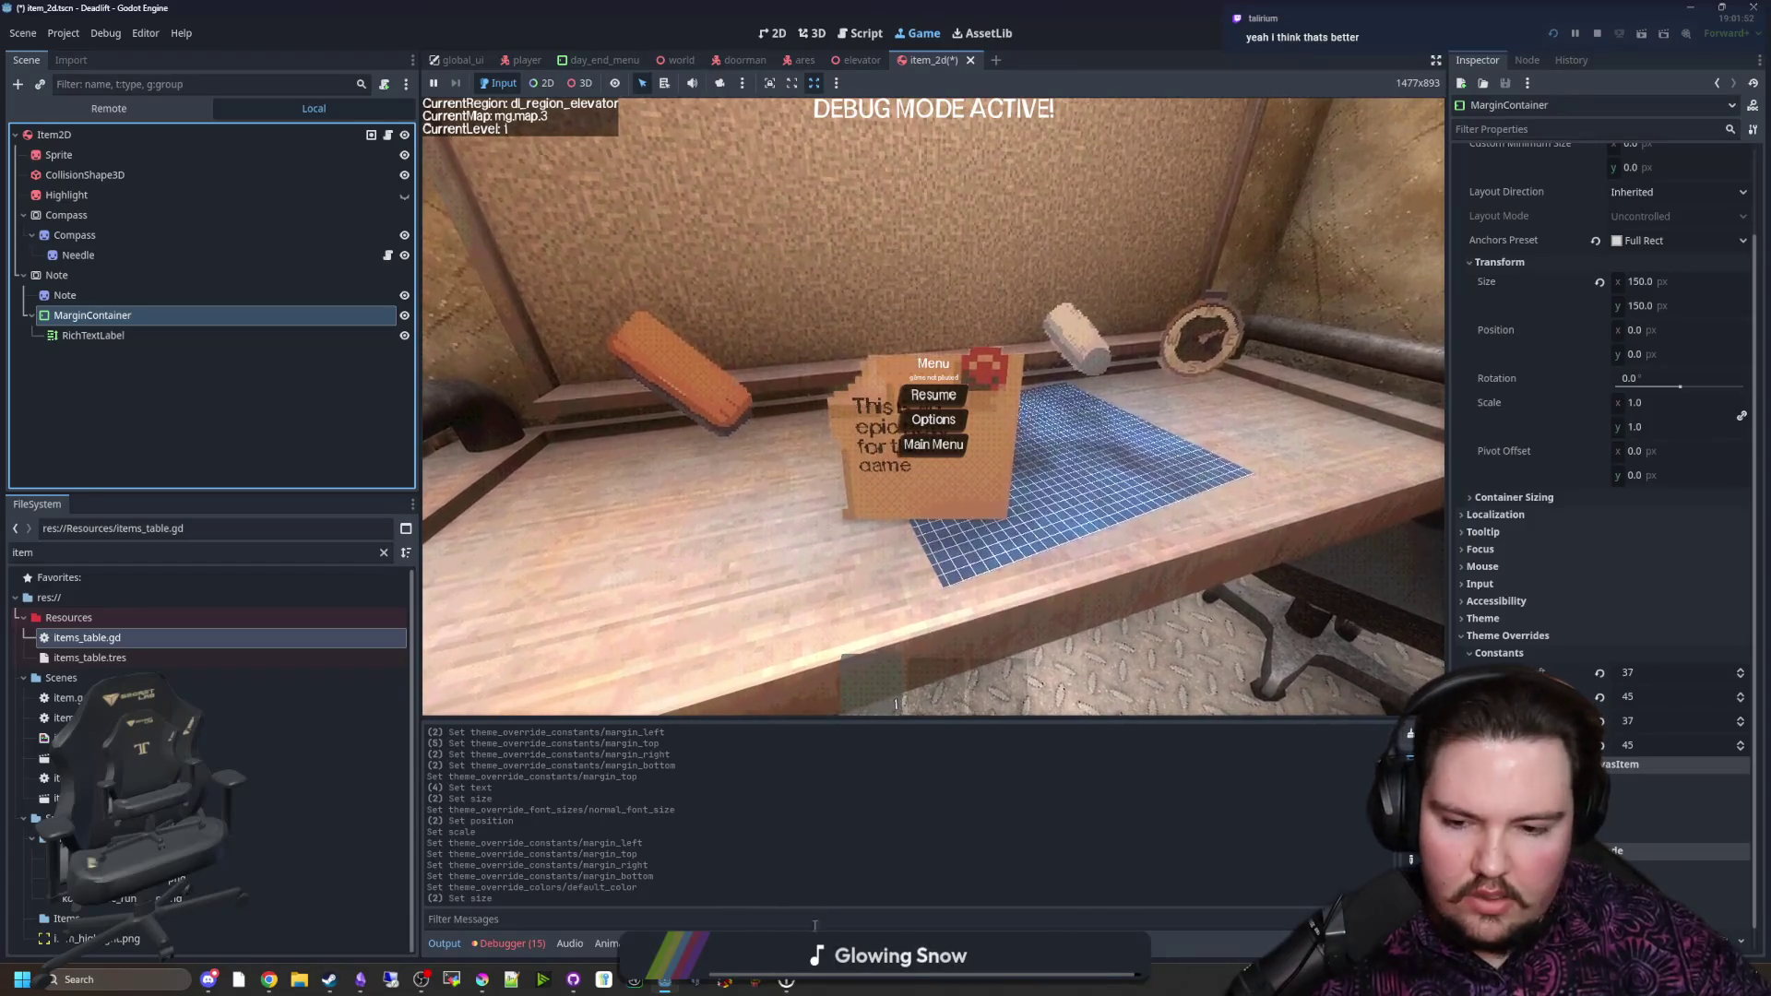
pyautogui.press('super')
pyautogui.write('calculator')
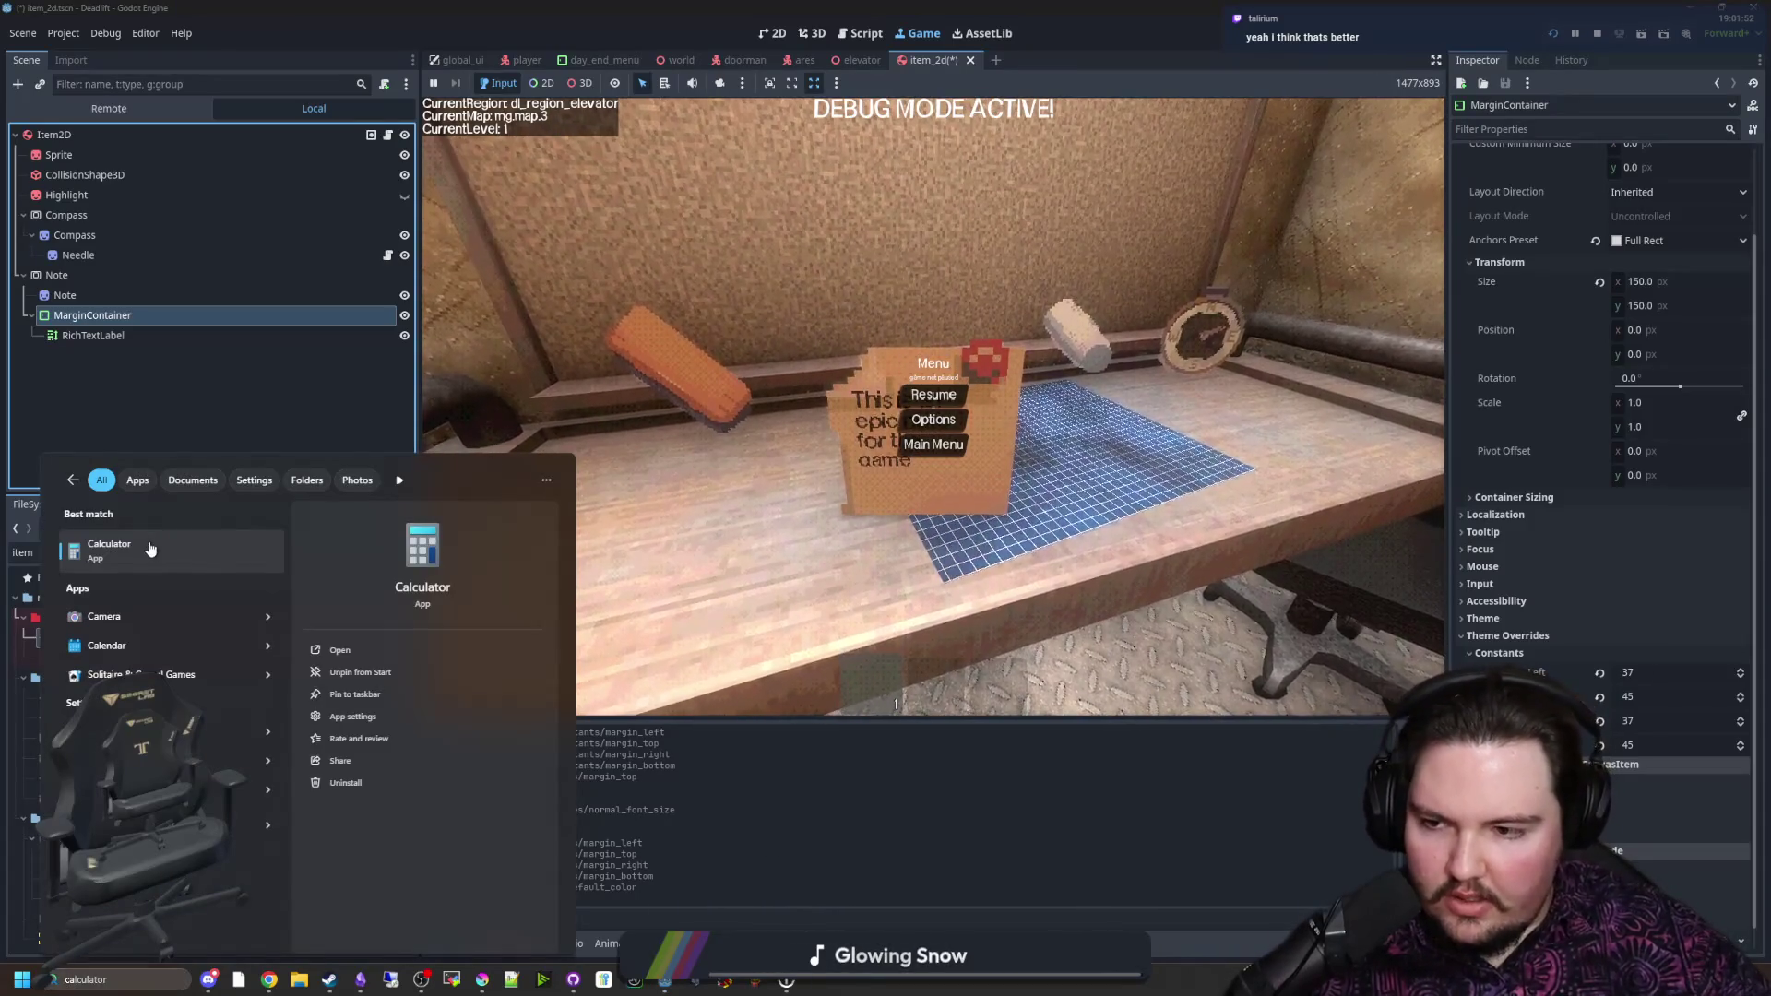
pyautogui.click(146, 545)
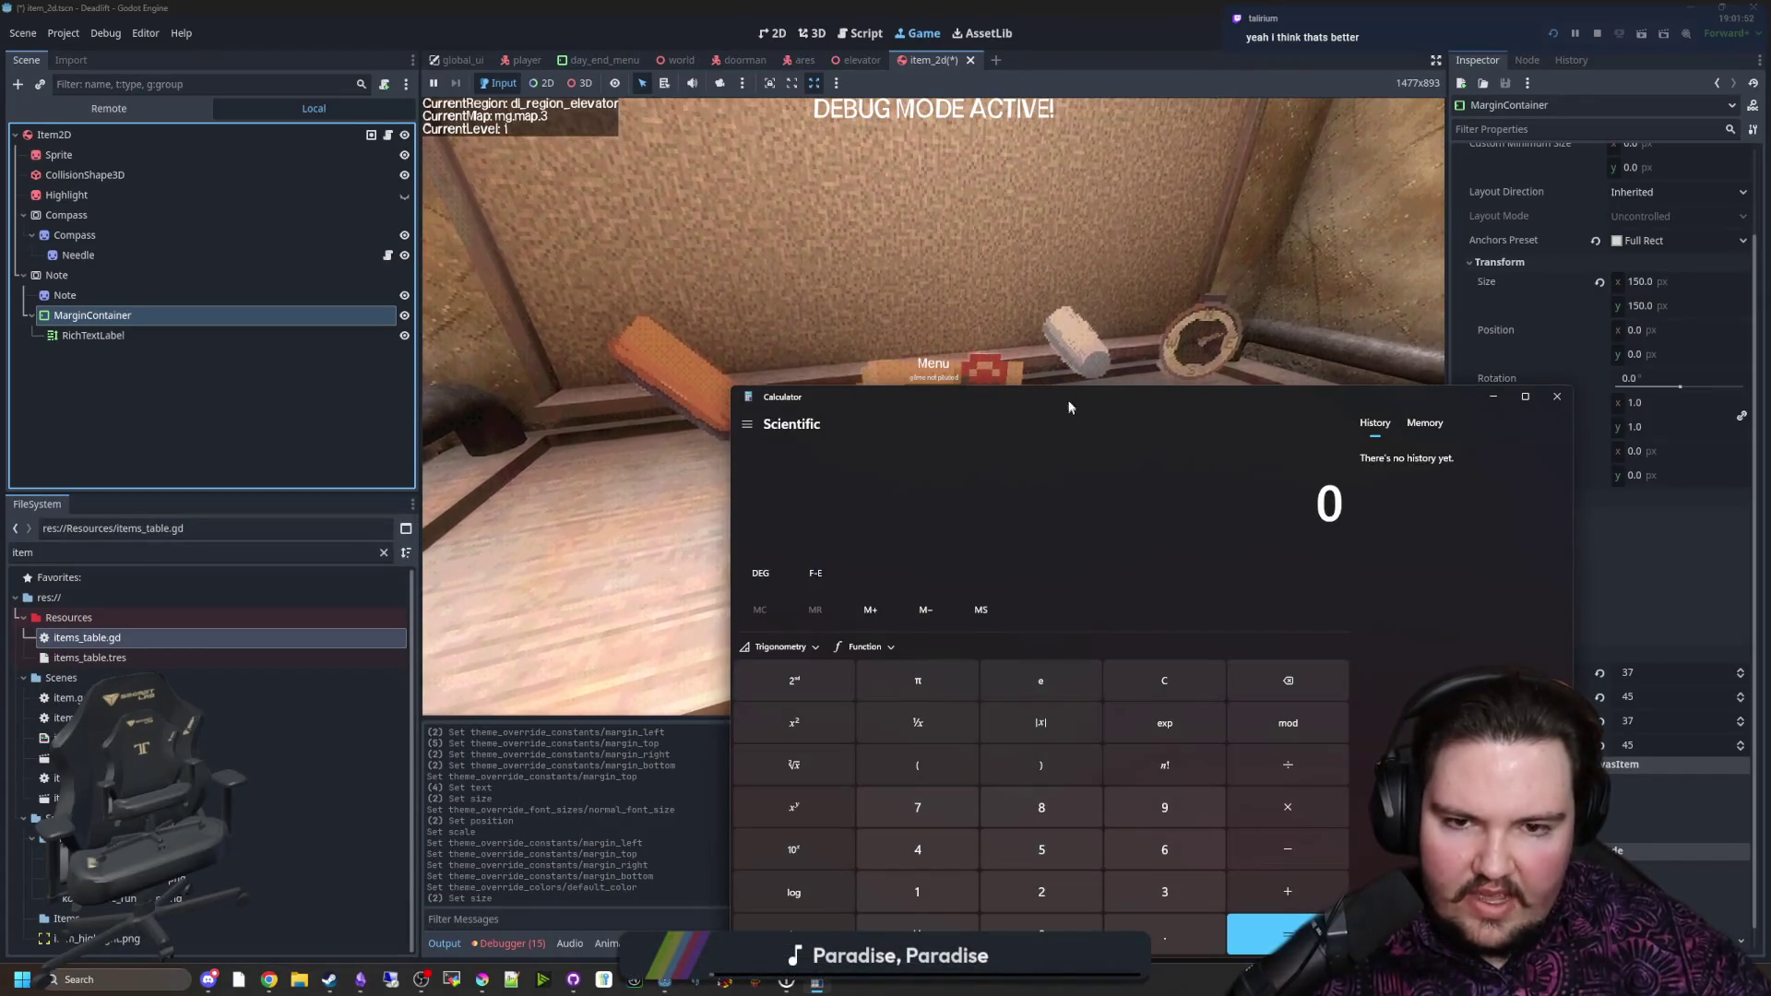
pyautogui.moveTo(1085, 406); pyautogui.dragTo(734, 242)
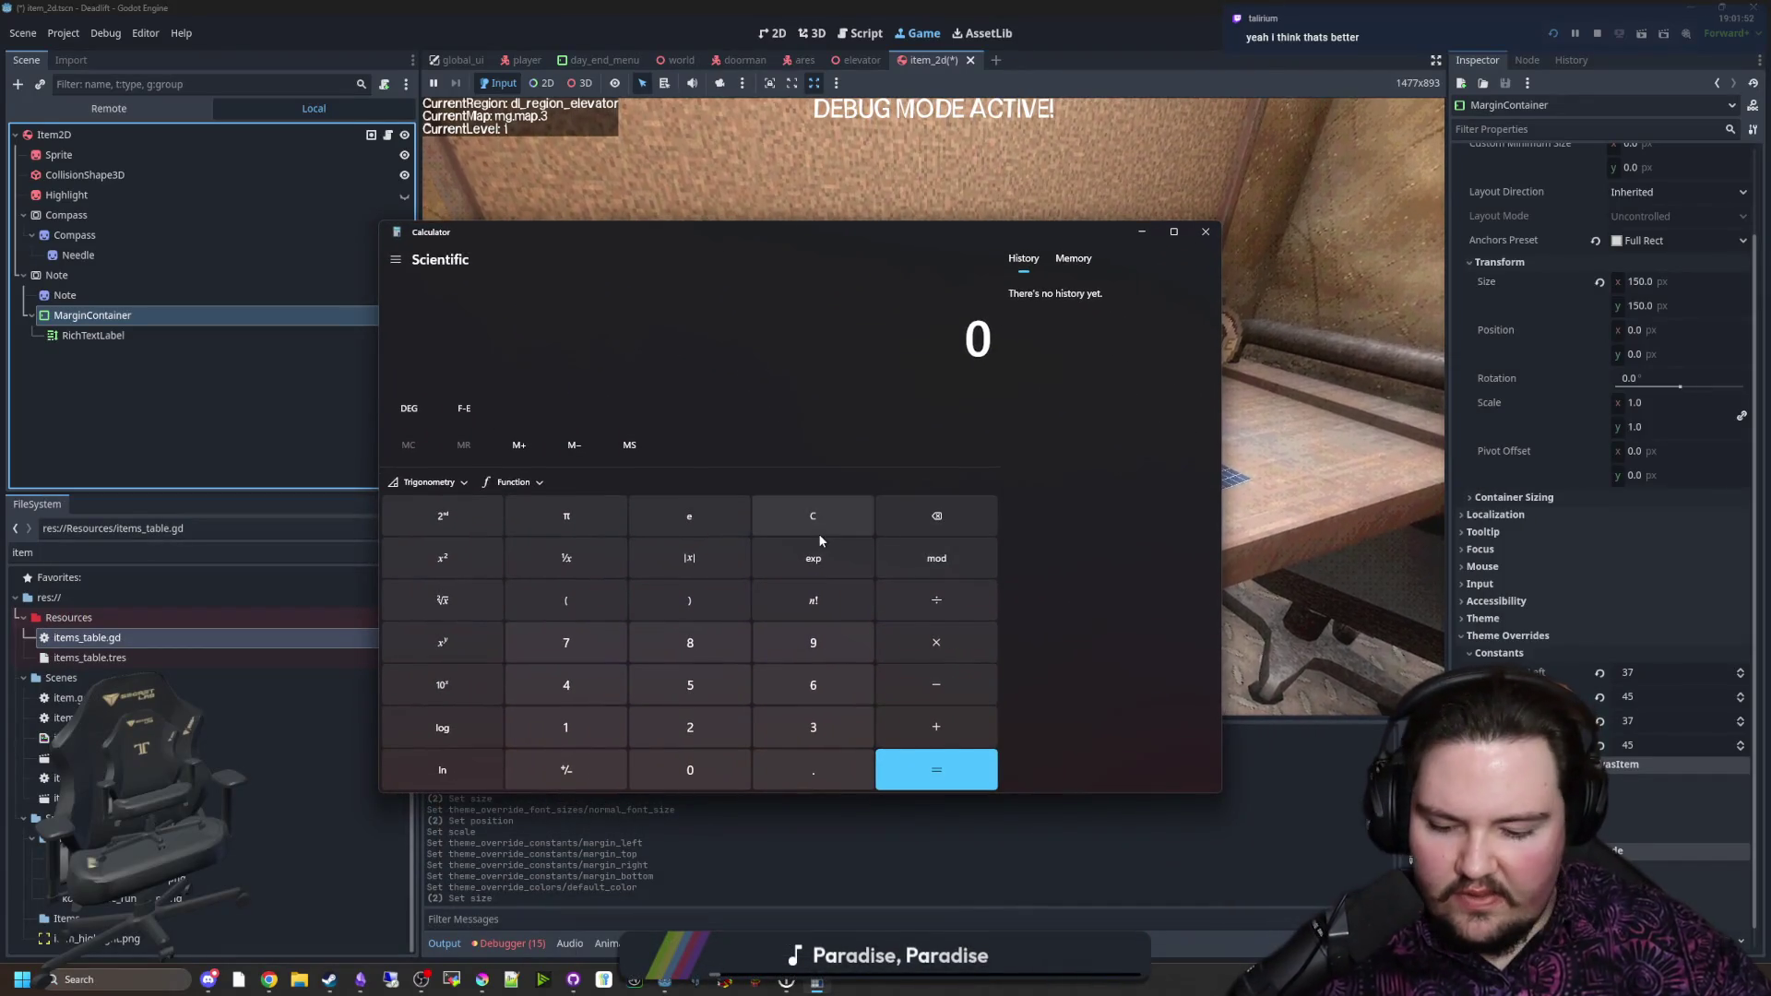
pyautogui.write('250')
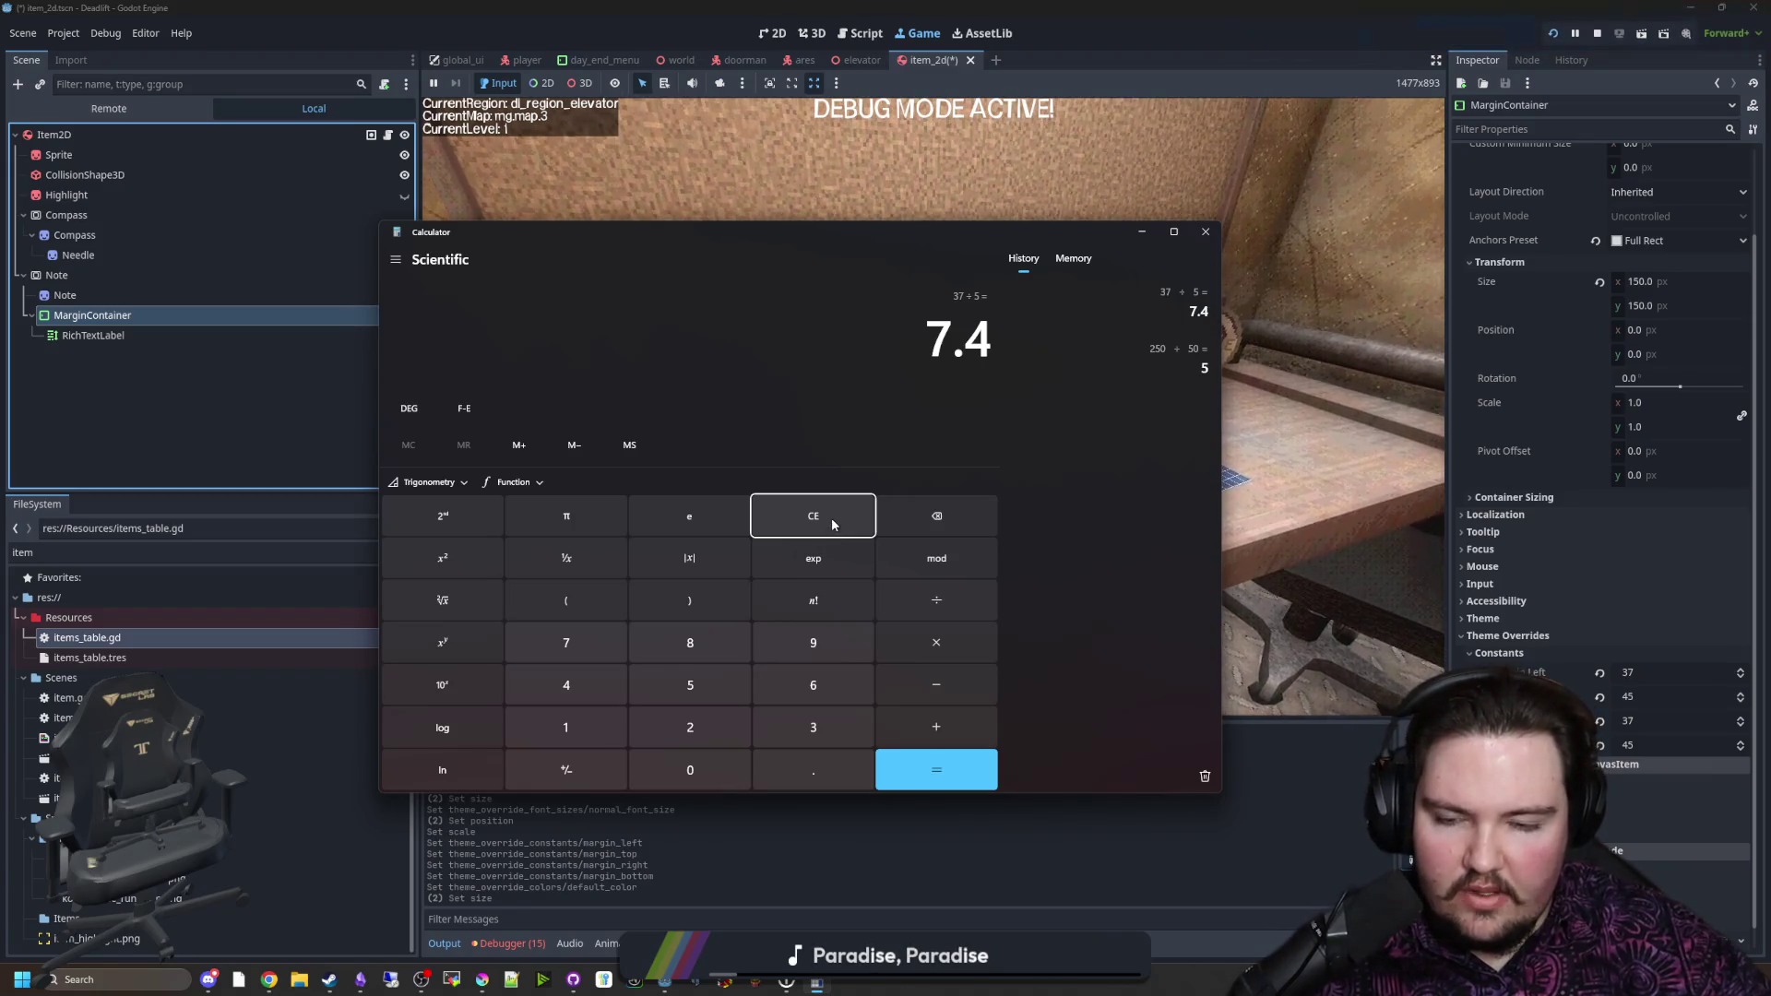
pyautogui.click(832, 517)
pyautogui.write('7.4 × 3')
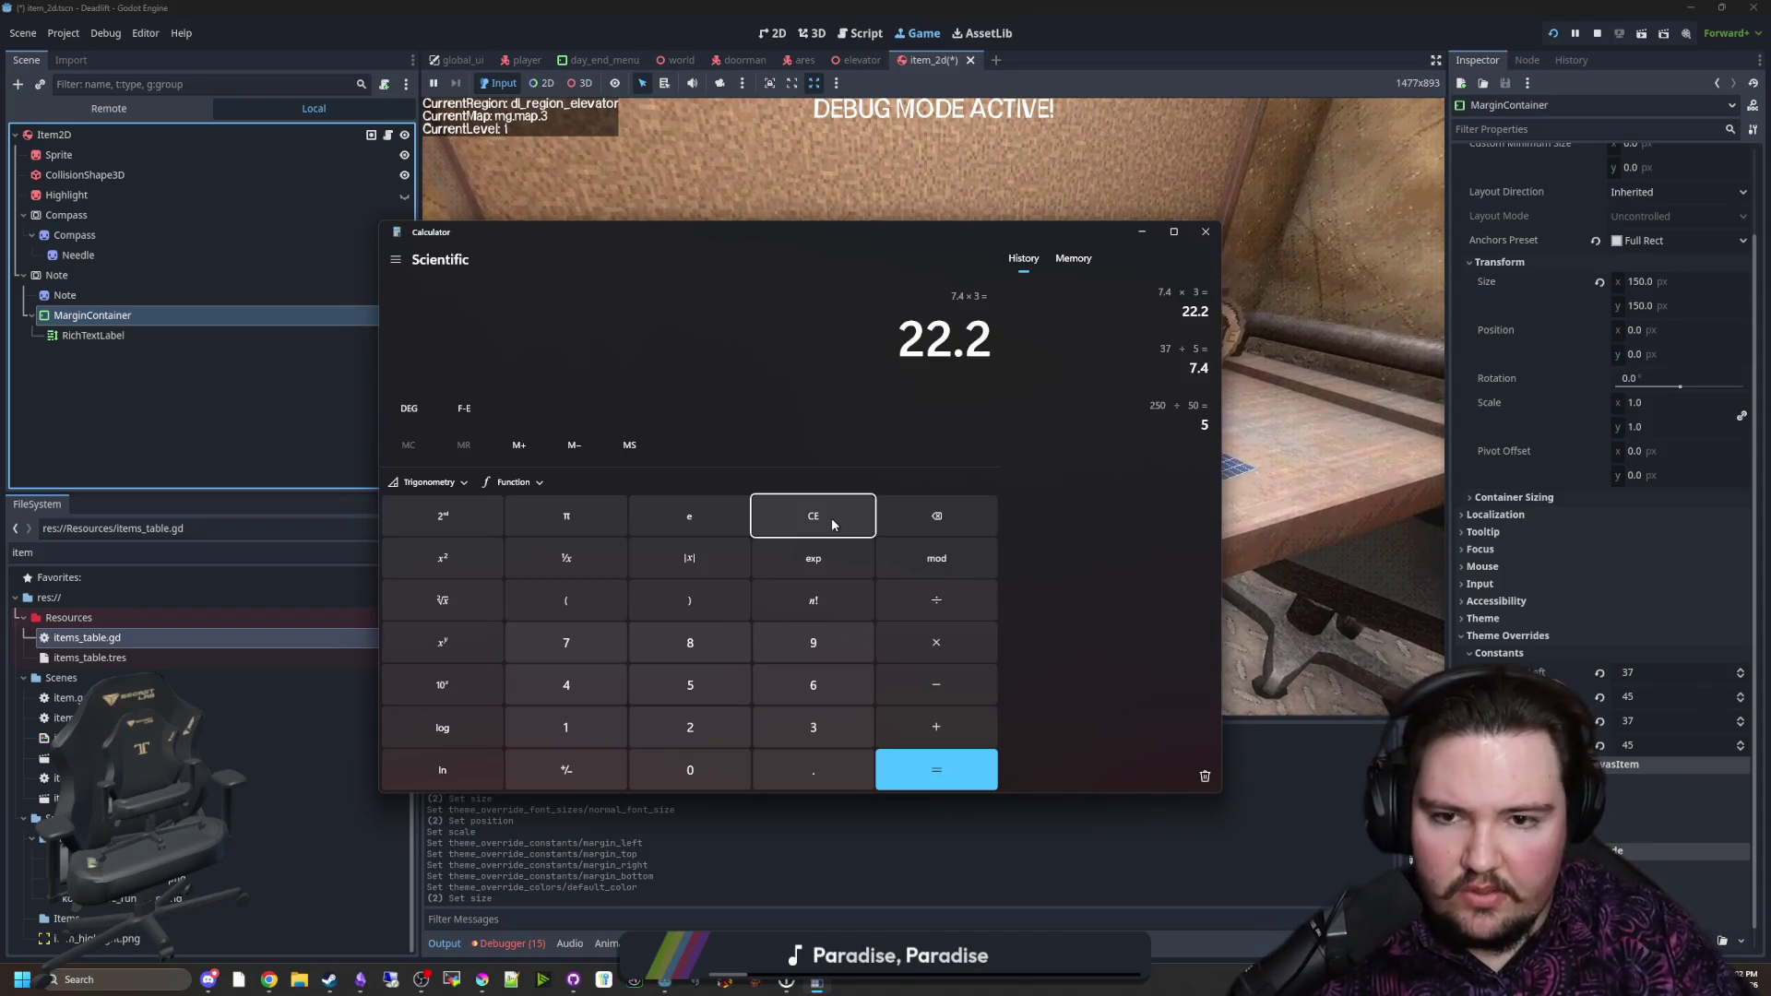
# Step: Set the MarginContainer margins to 22 left/right and 16 top/bottom
pyautogui.click(1638, 672)
pyautogui.write('22')
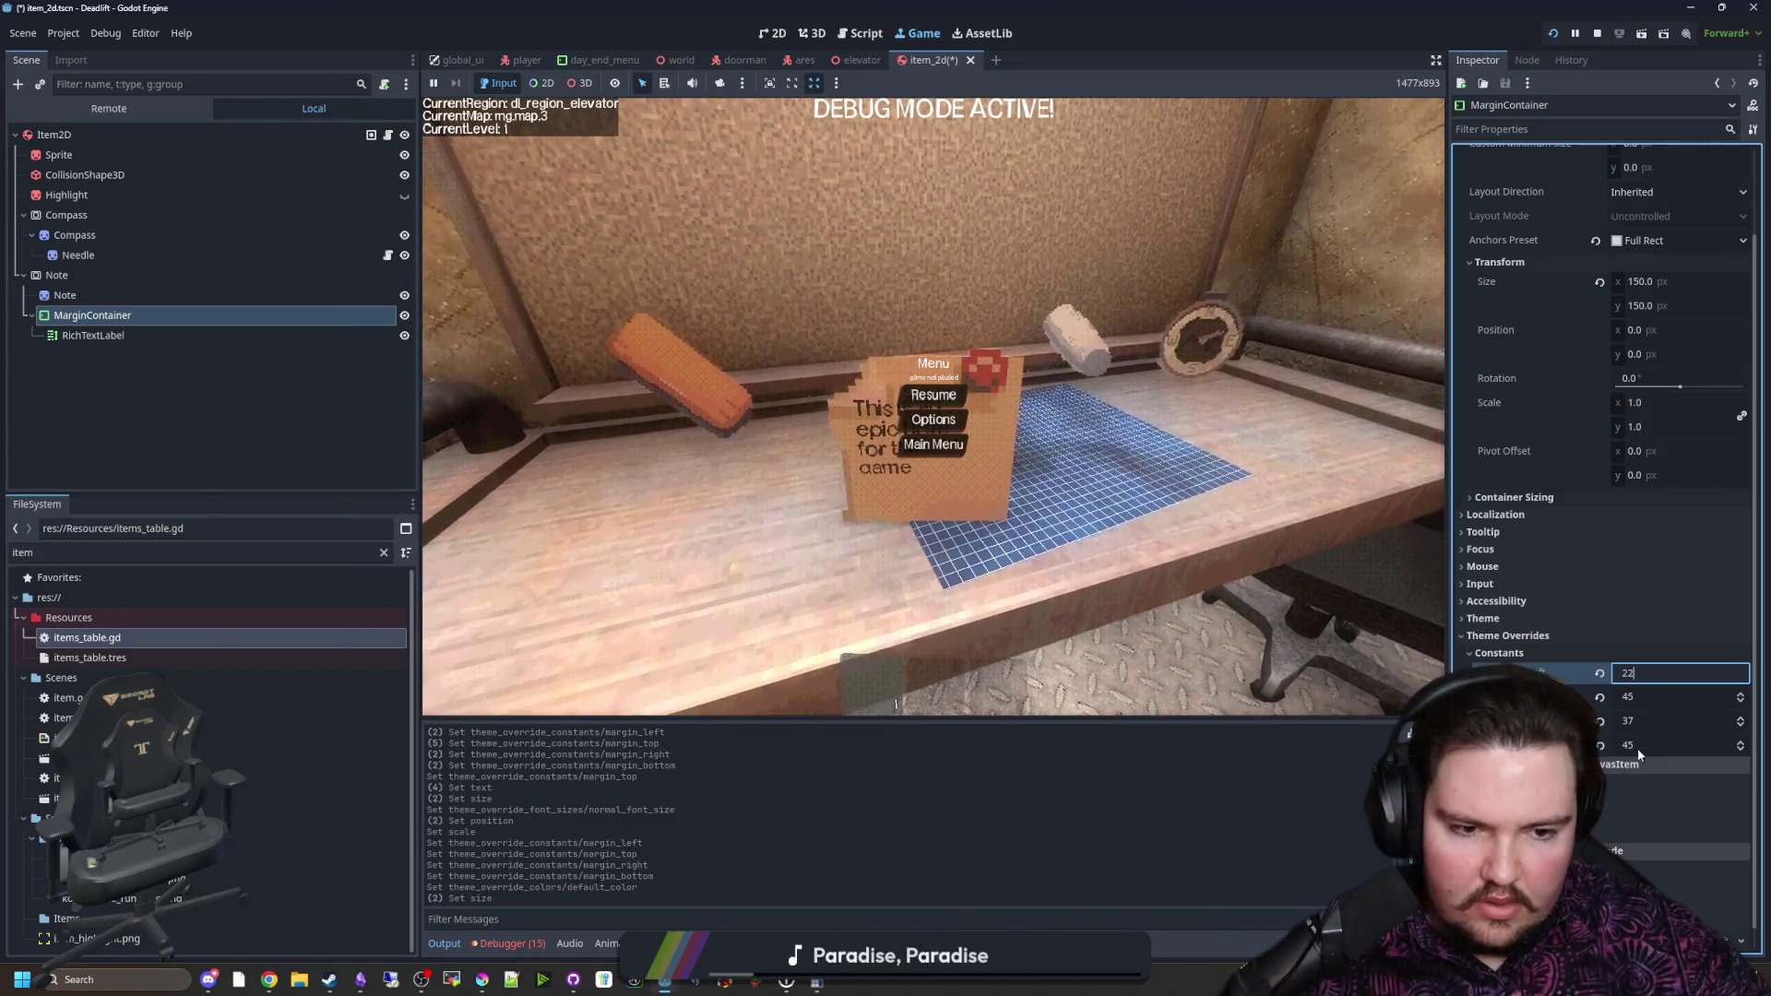
pyautogui.click(1647, 721)
pyautogui.write('22')
pyautogui.press('Return')
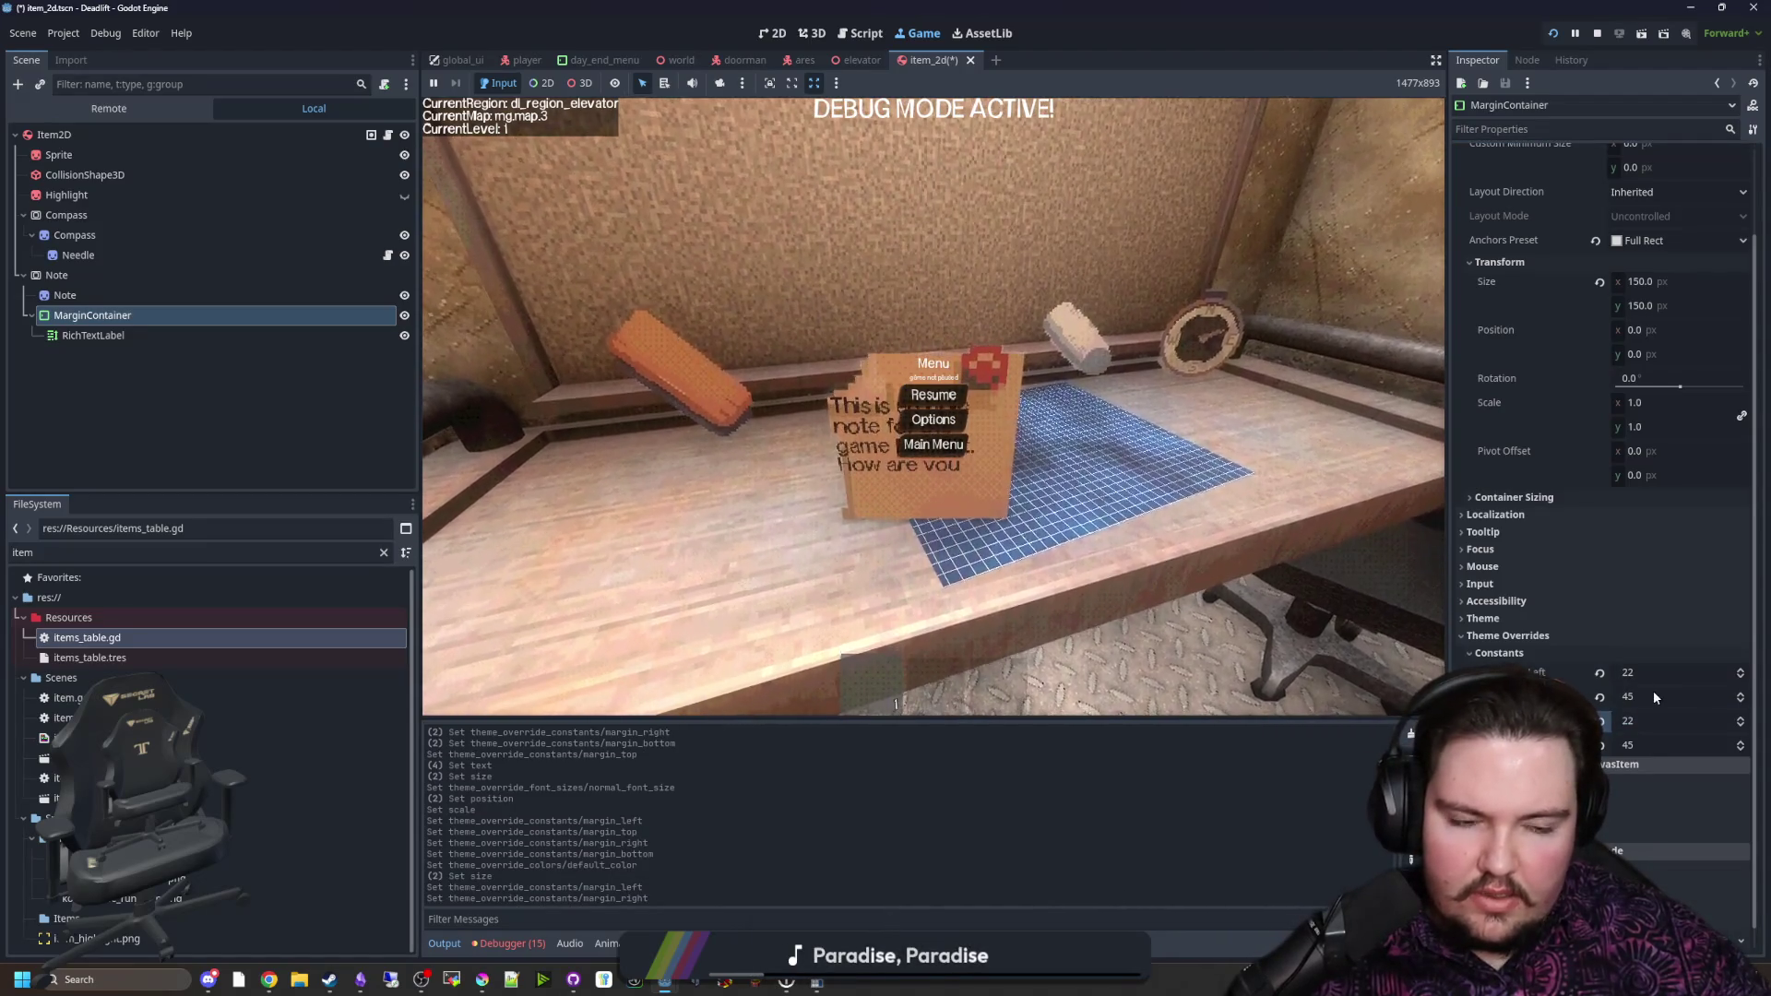
pyautogui.moveTo(823, 983)
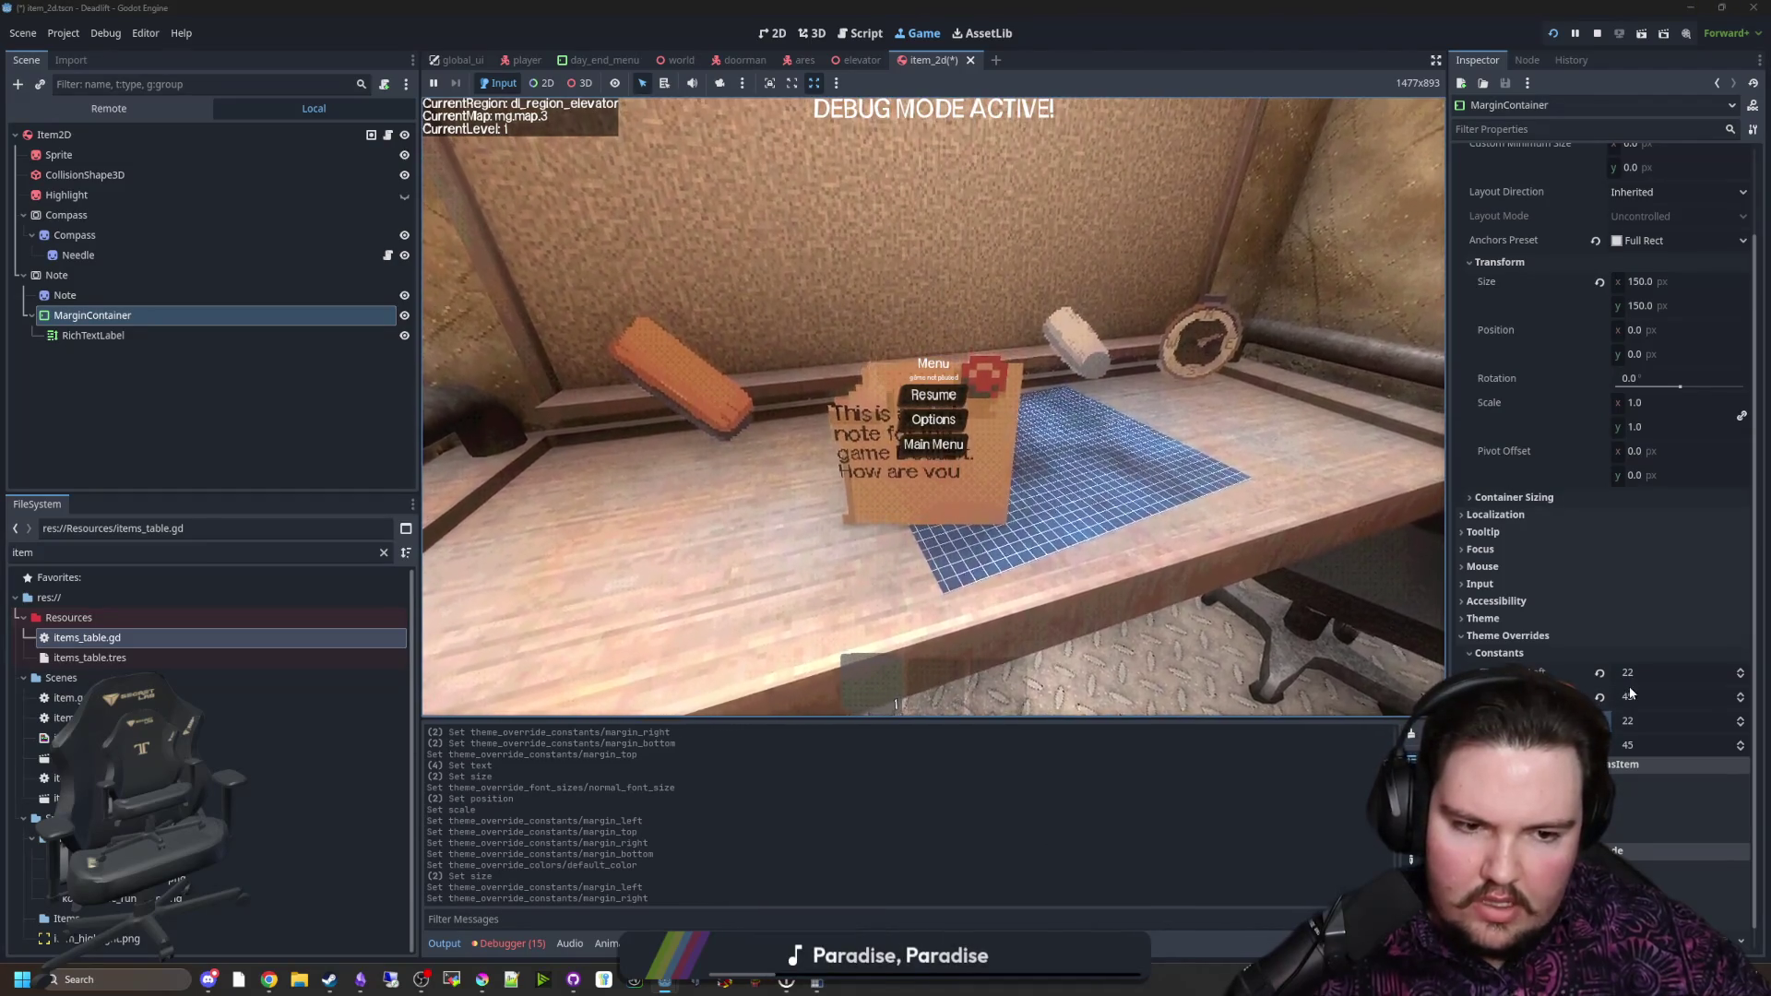
pyautogui.click(1629, 696)
pyautogui.write('16')
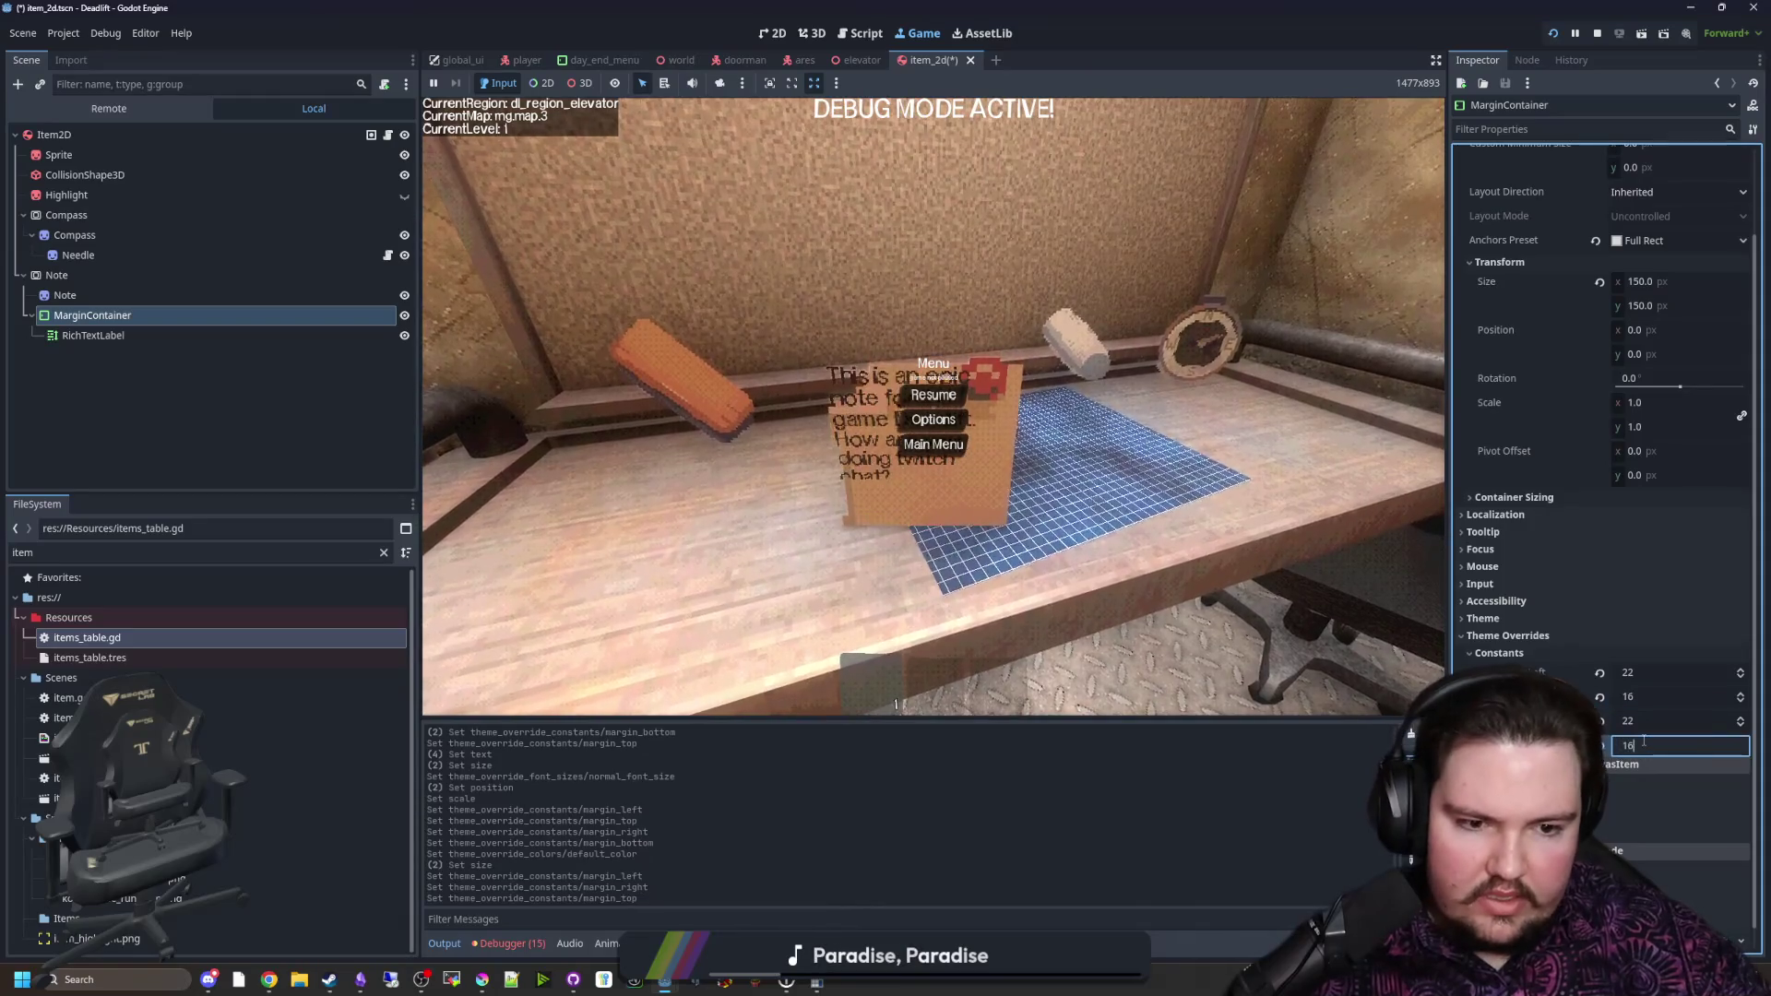
pyautogui.click(1640, 744)
pyautogui.write('16')
pyautogui.press('Return')
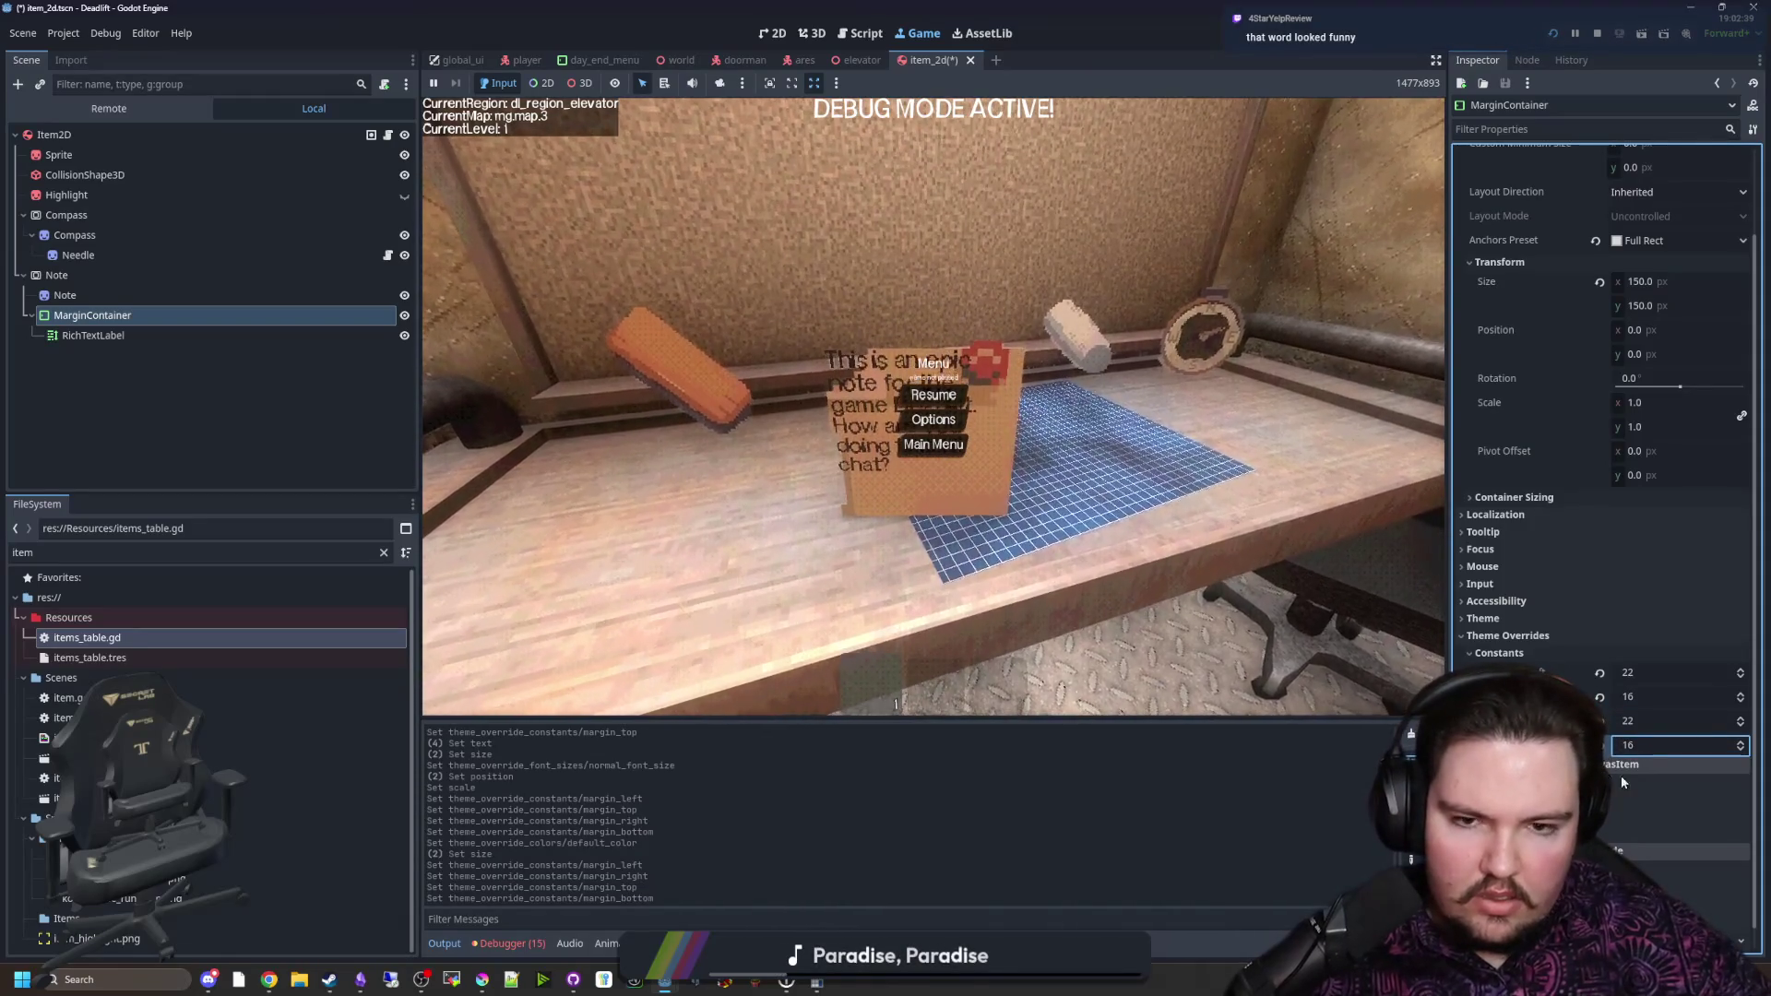
pyautogui.click(103, 293)
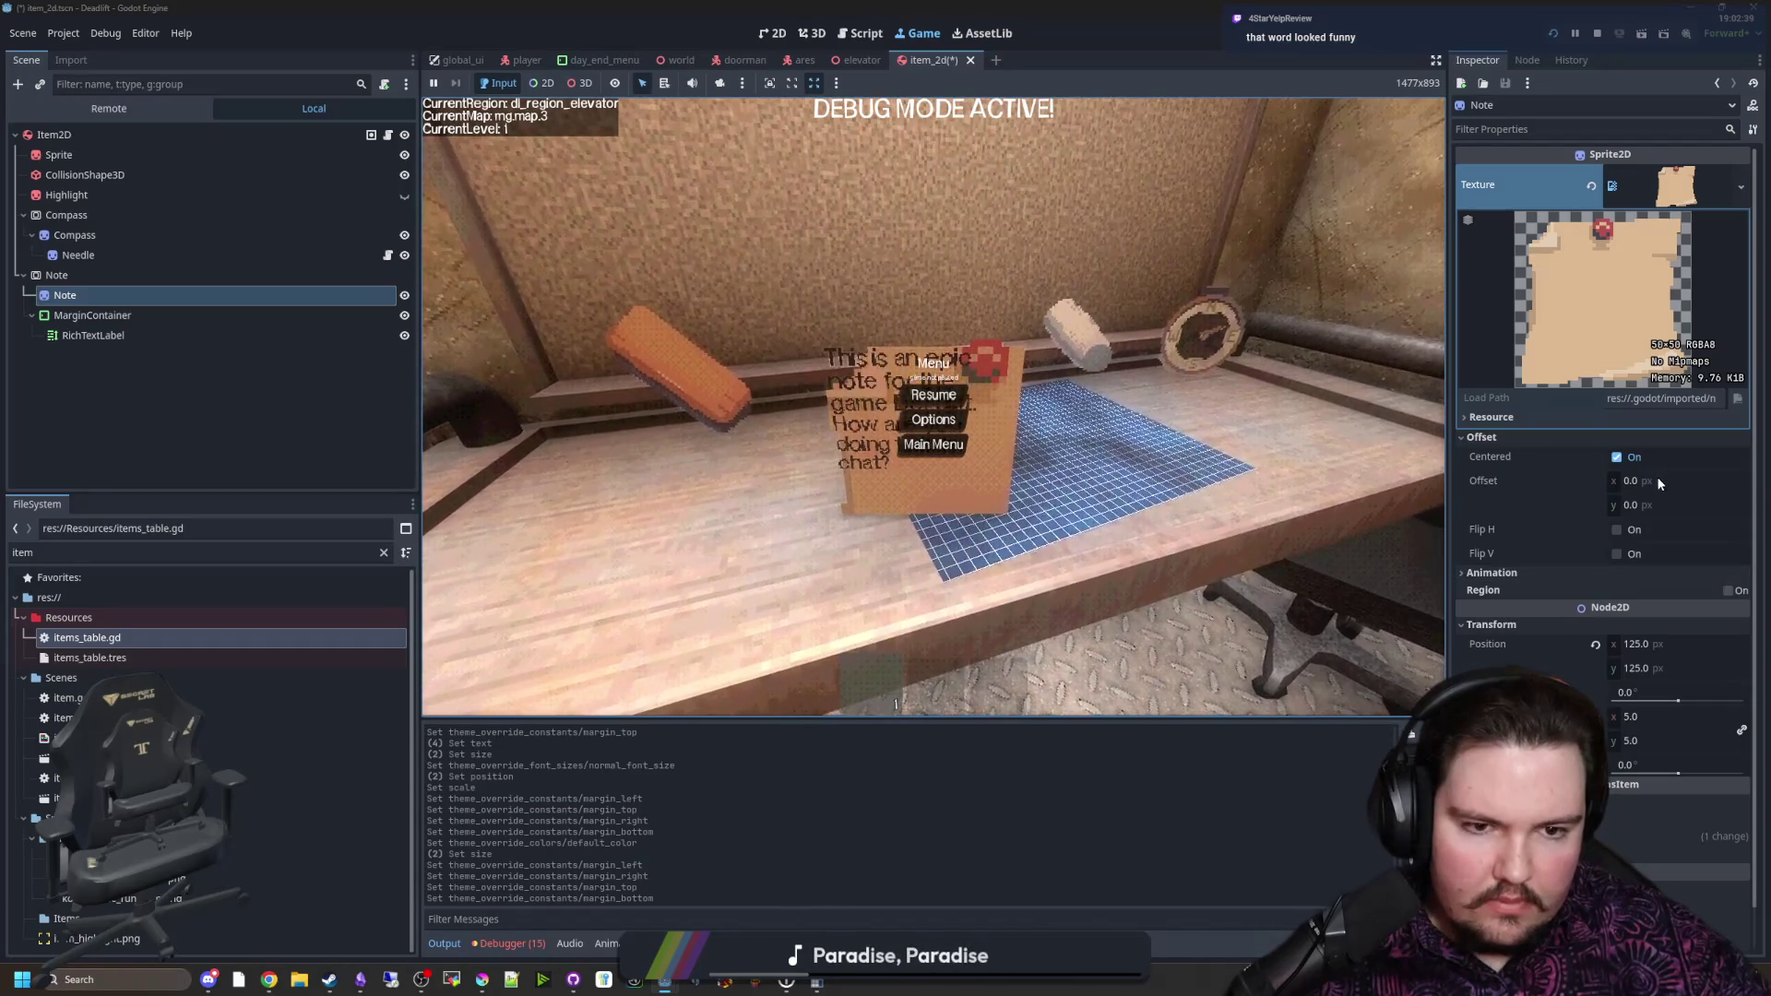
# Step: Scale the Note sprite to 3 and set the MarginContainer margins to 22
pyautogui.write('3')
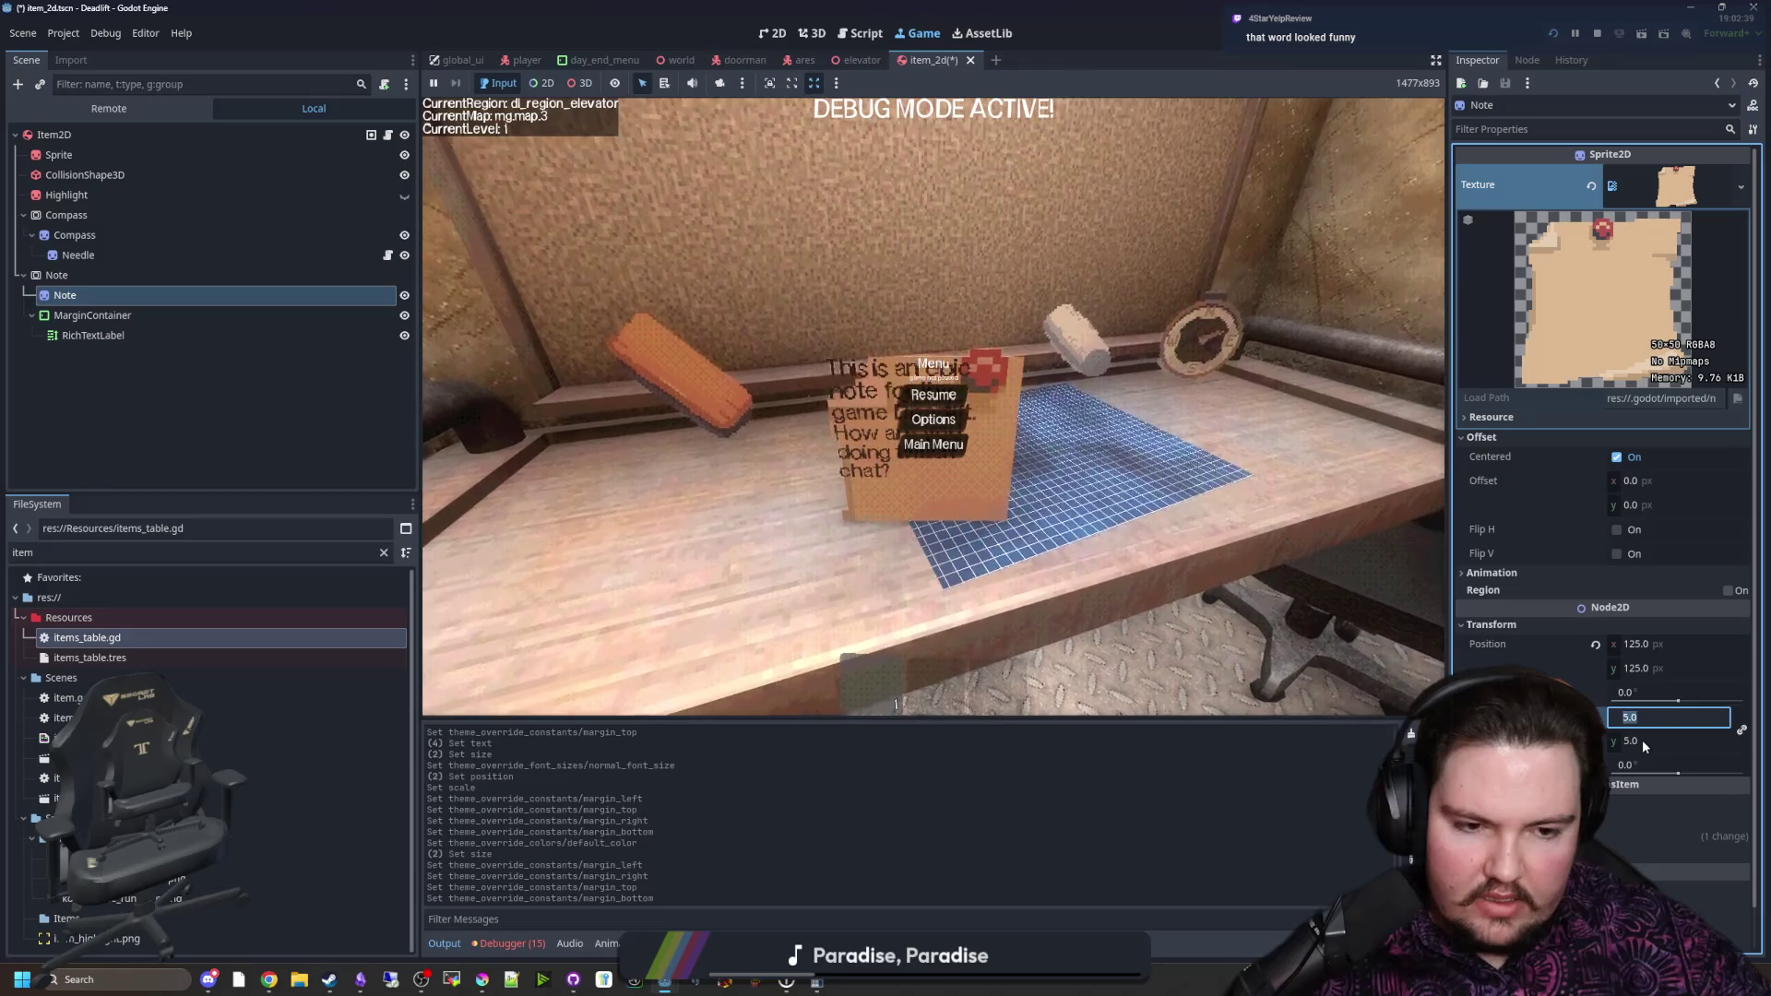
pyautogui.click(1641, 740)
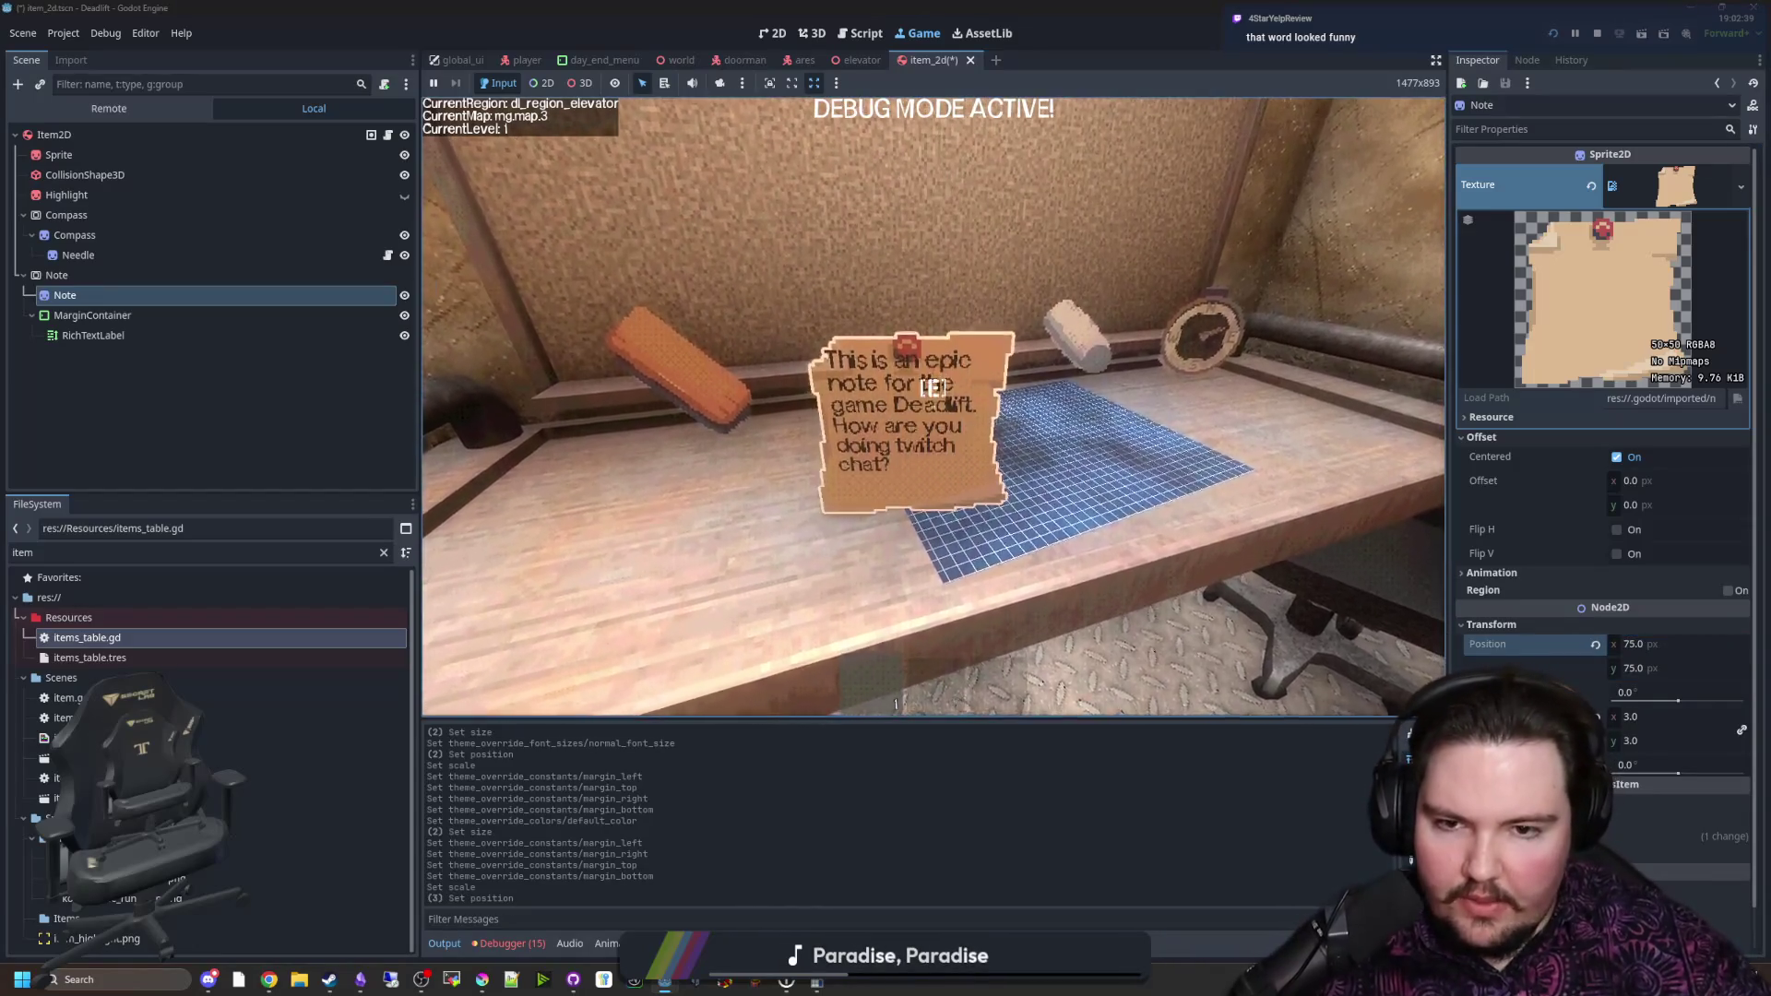
pyautogui.click(100, 315)
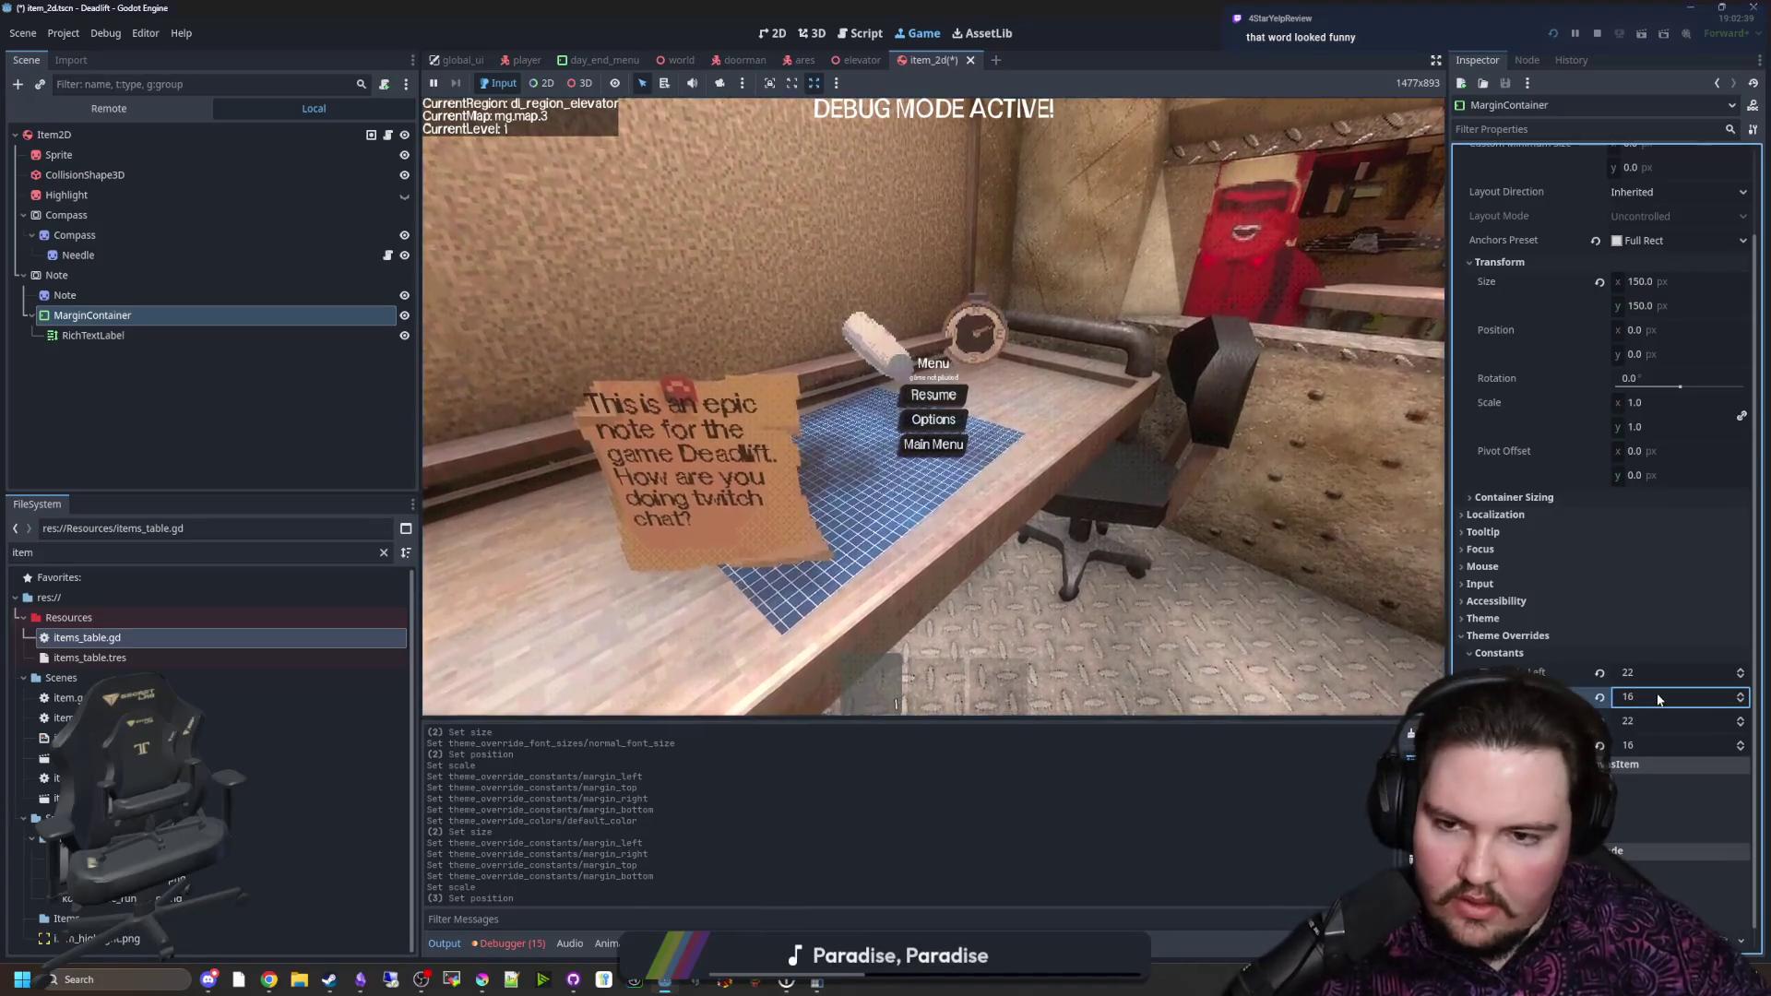
pyautogui.write('22')
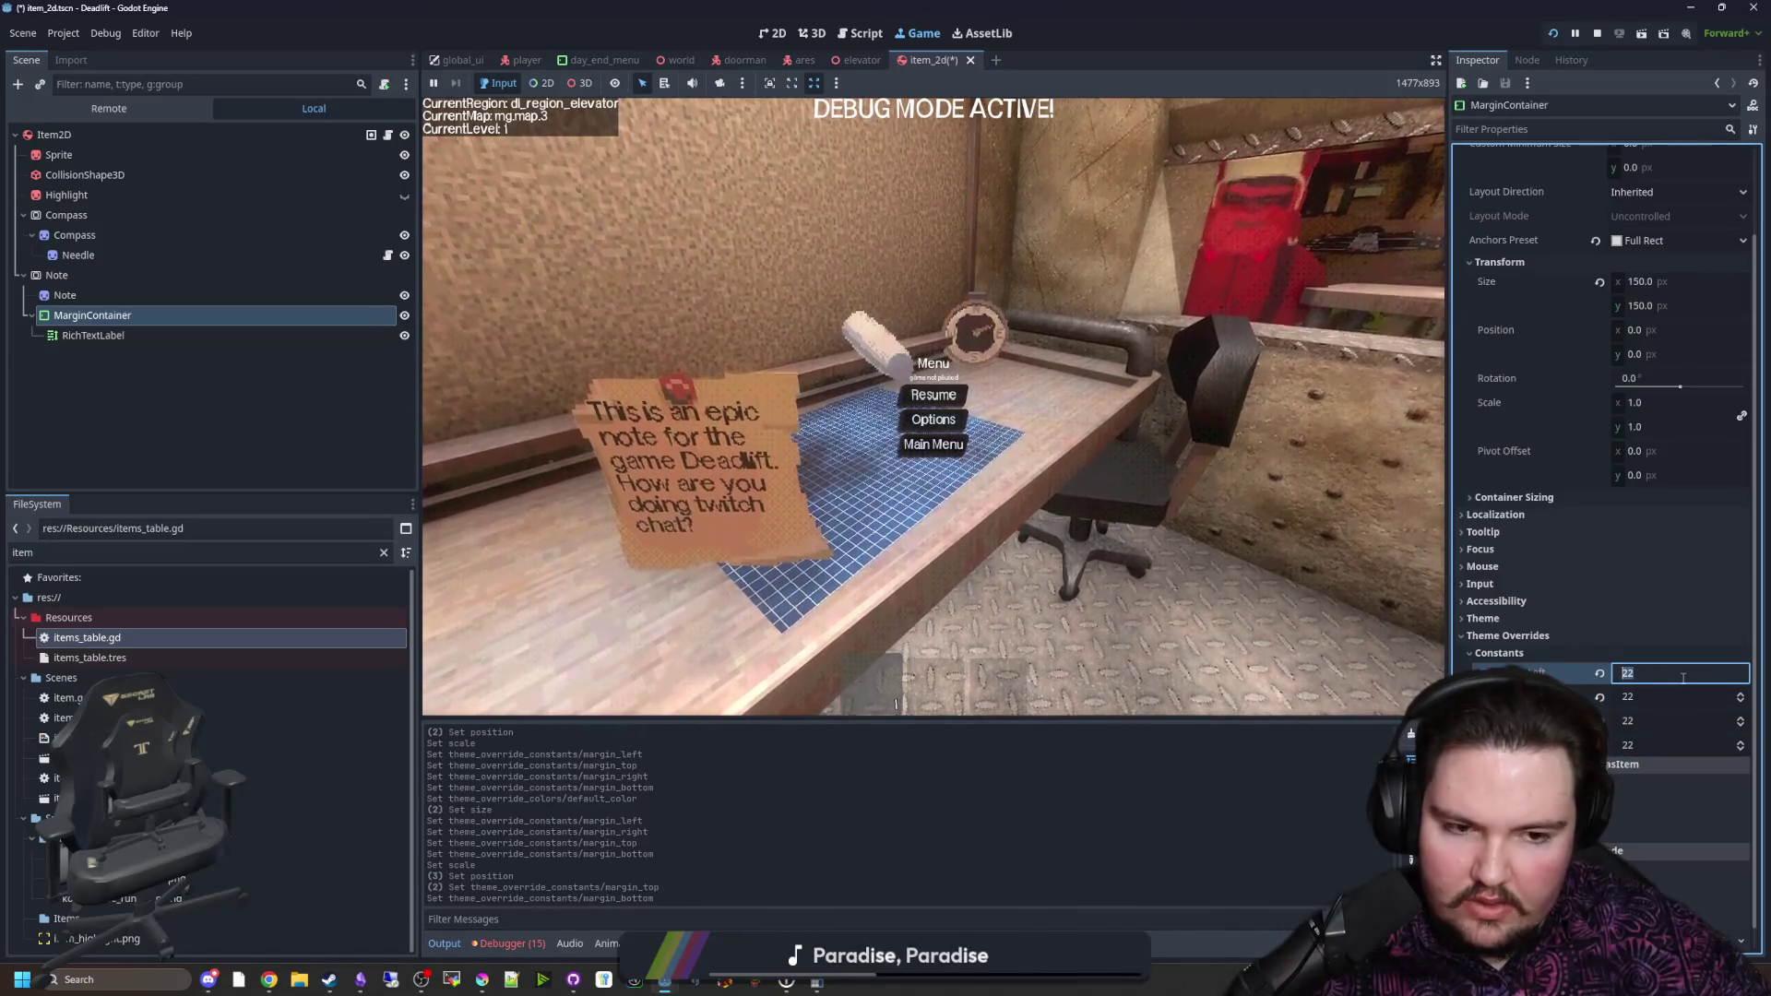
# Step: Walk up to the note in the running game to check the text fit, then pause
pyautogui.press('Escape')
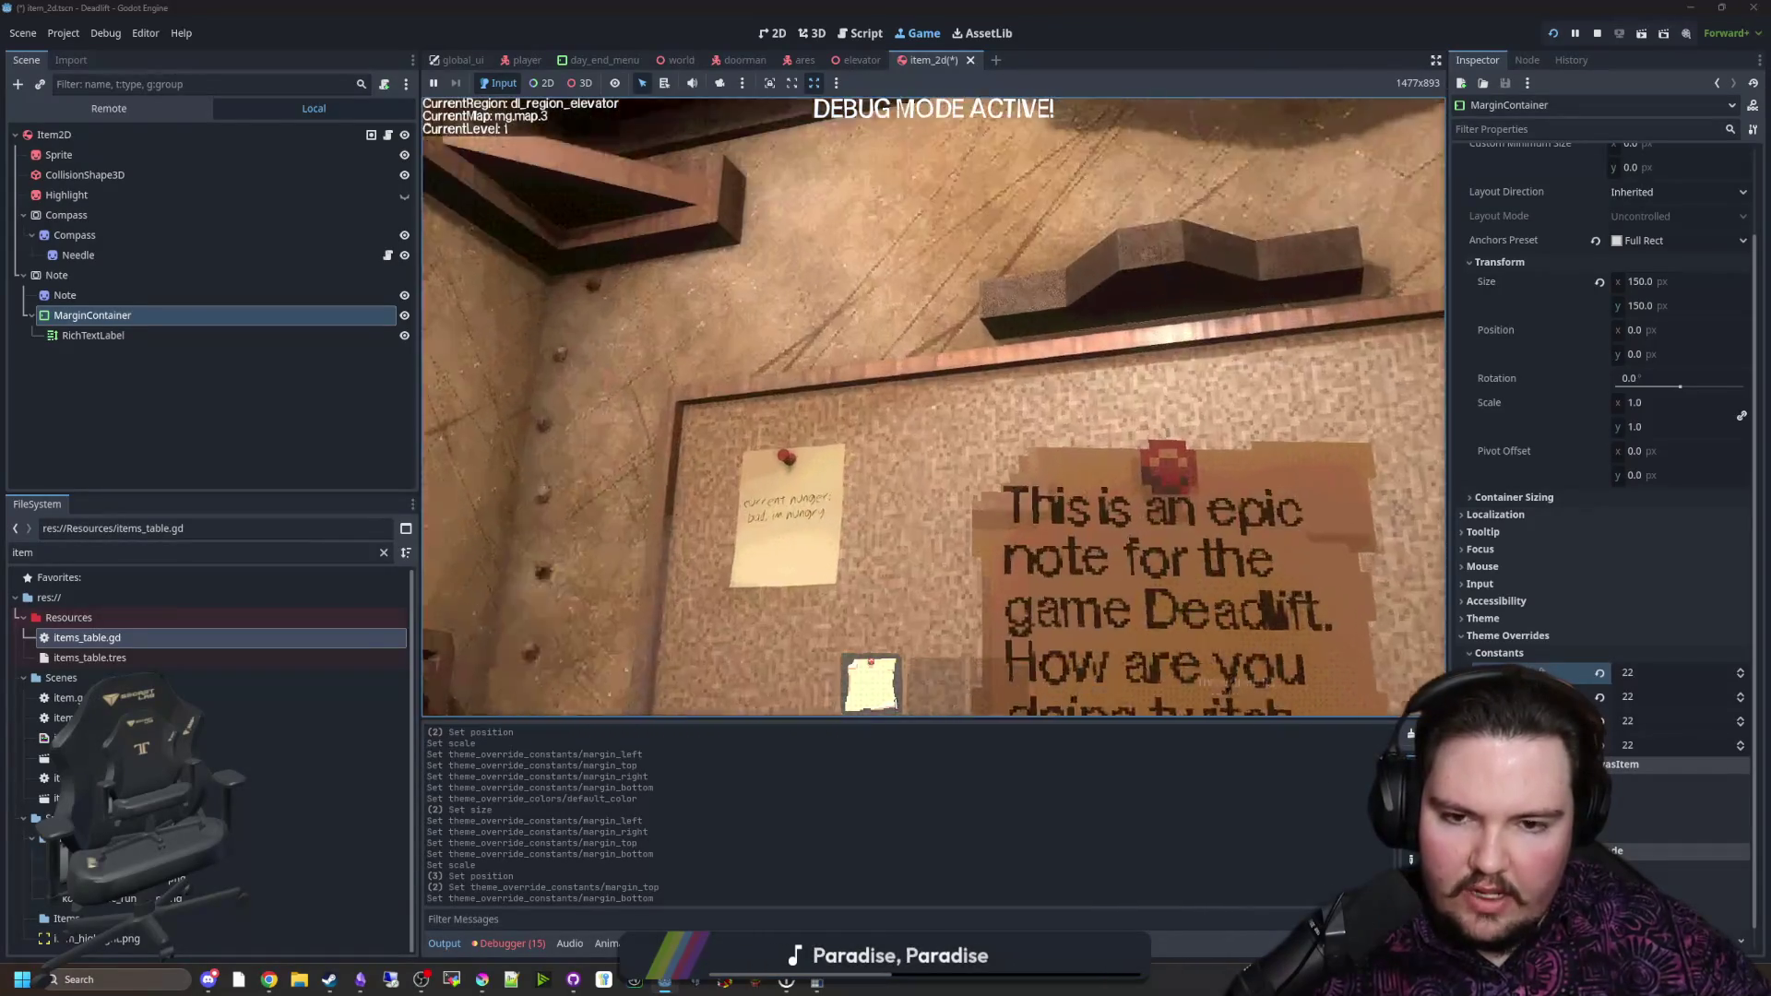
pyautogui.press('w')
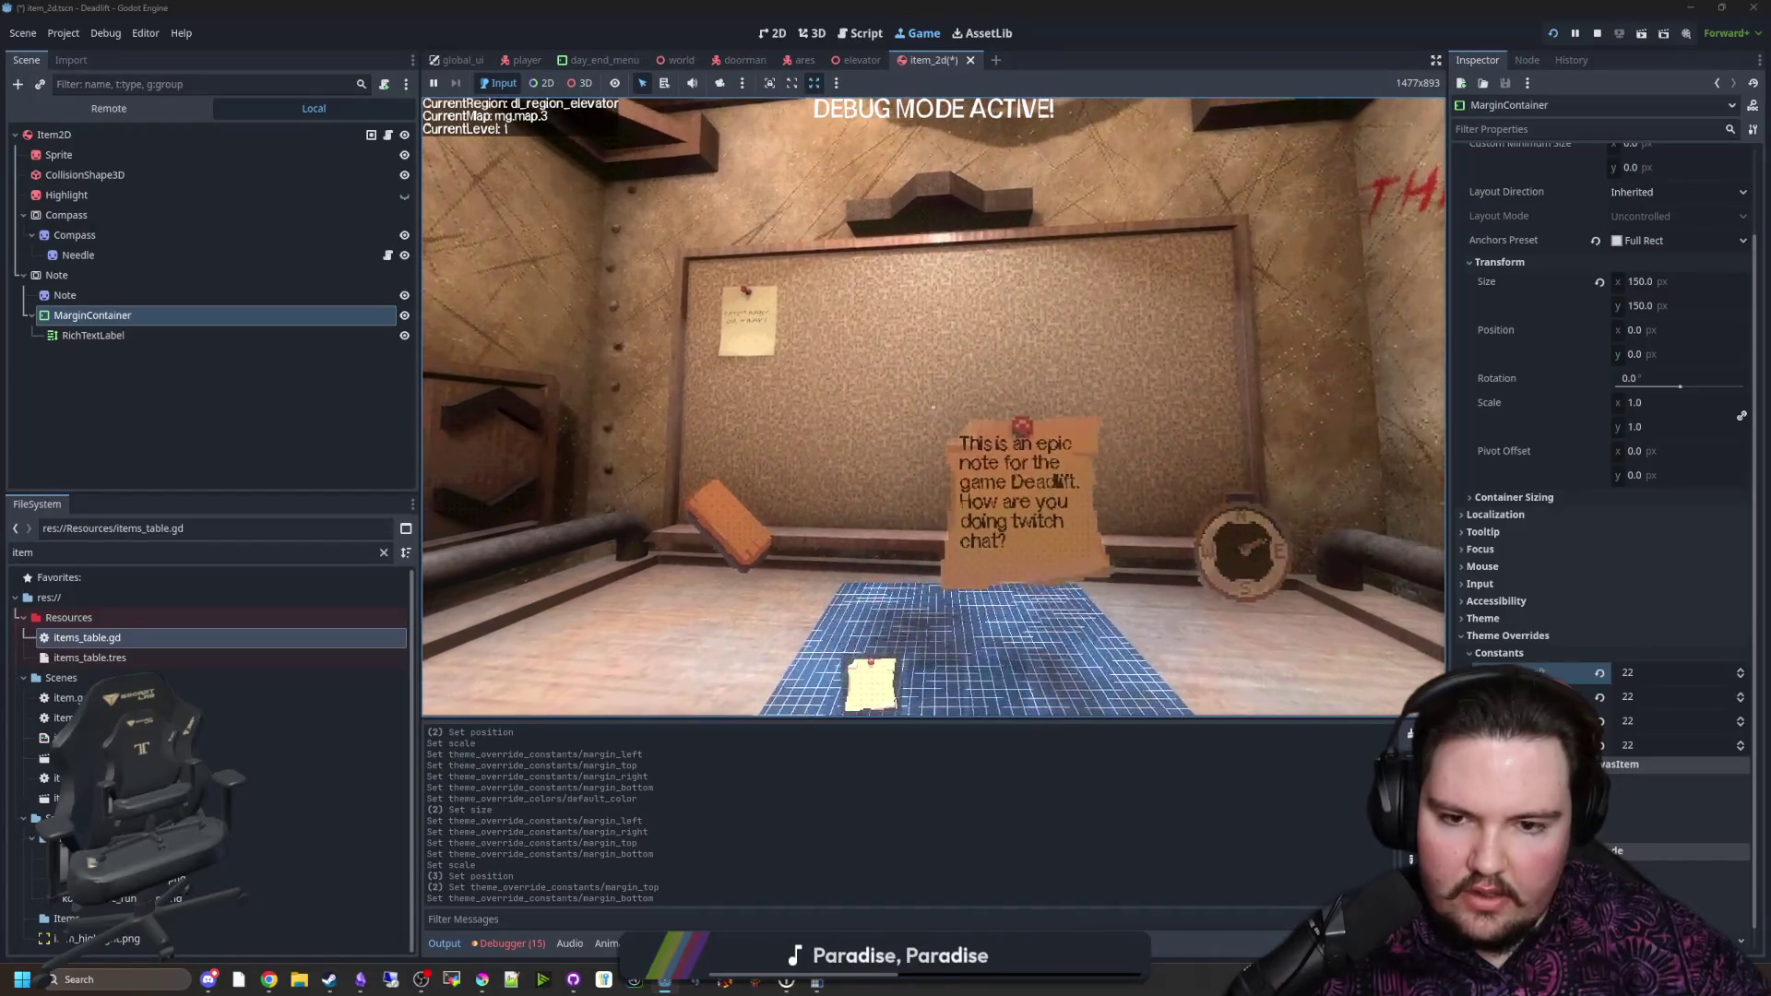
pyautogui.press('s')
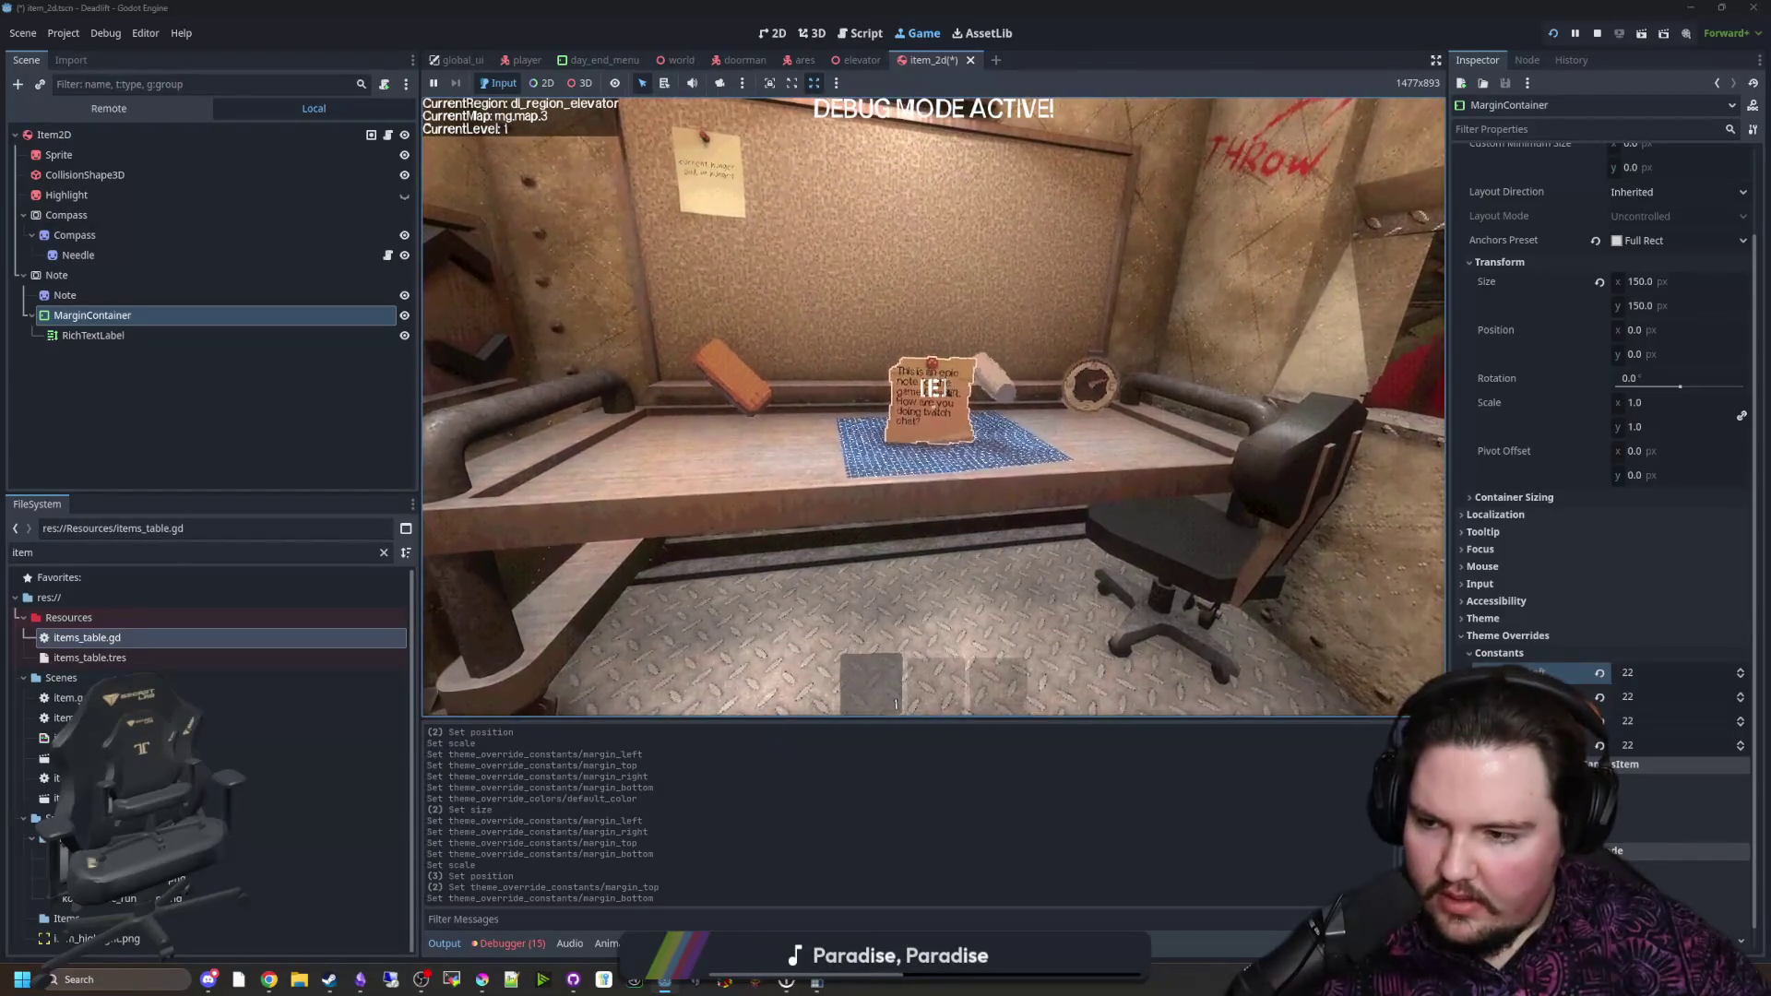
pyautogui.press('d')
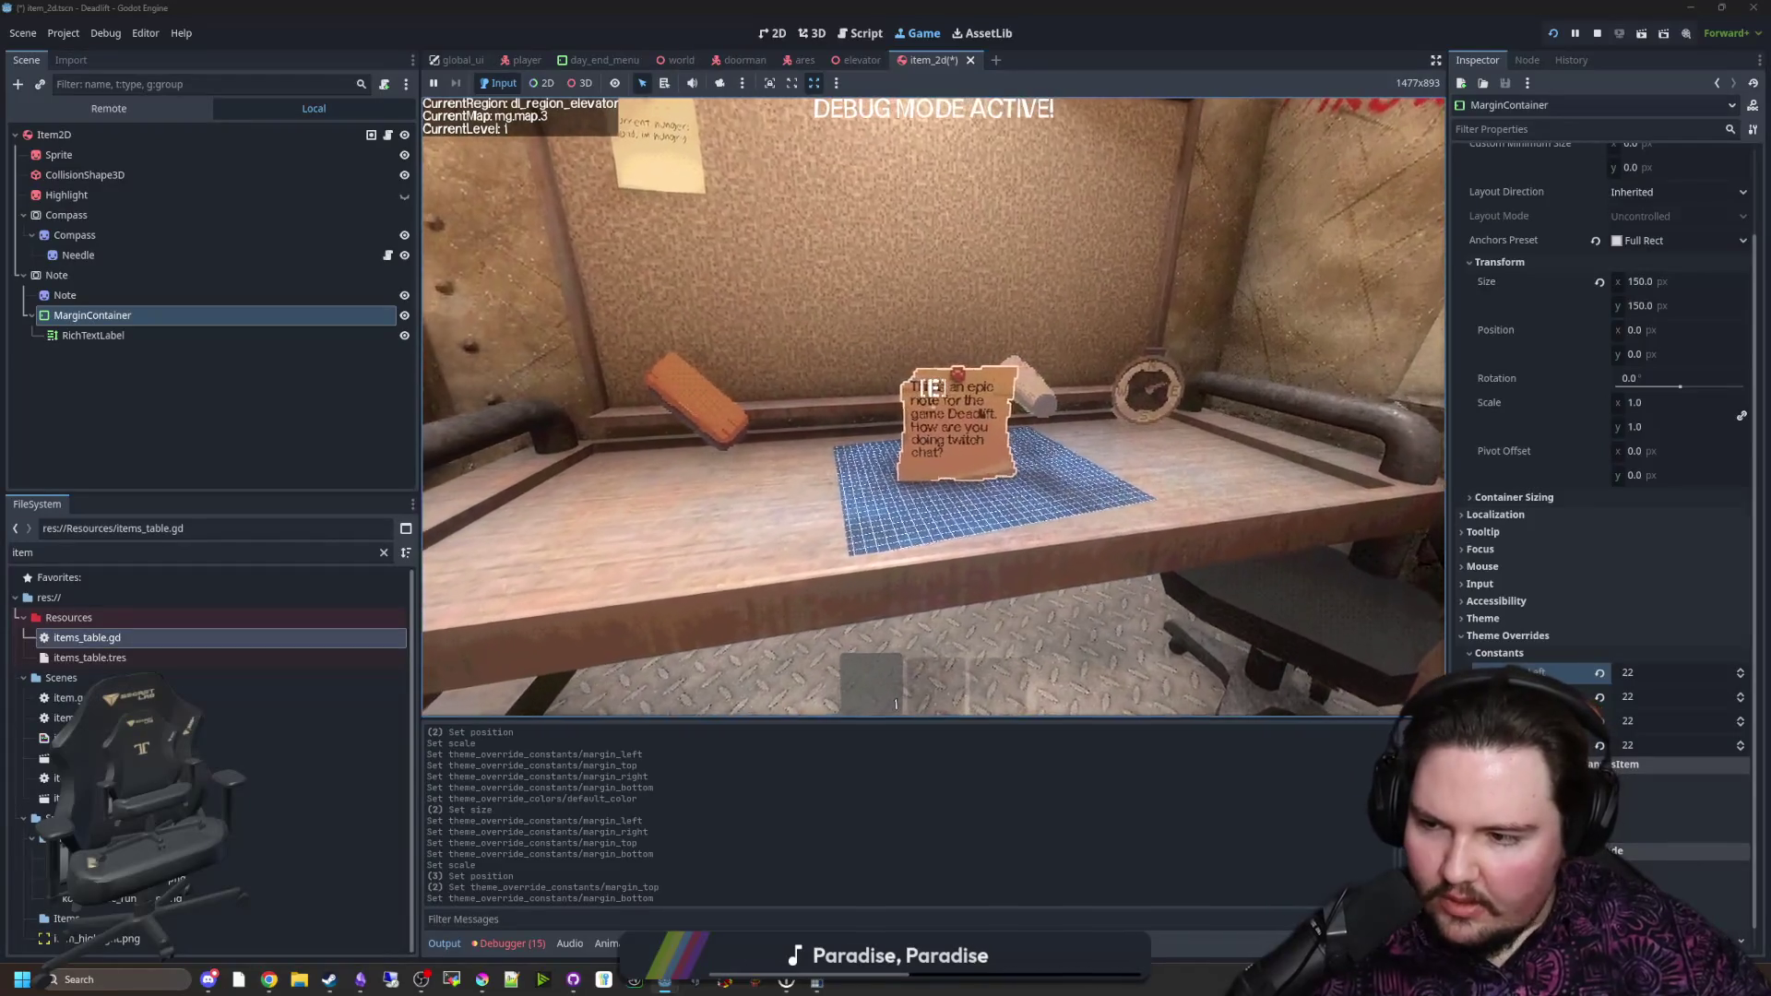
pyautogui.press('w')
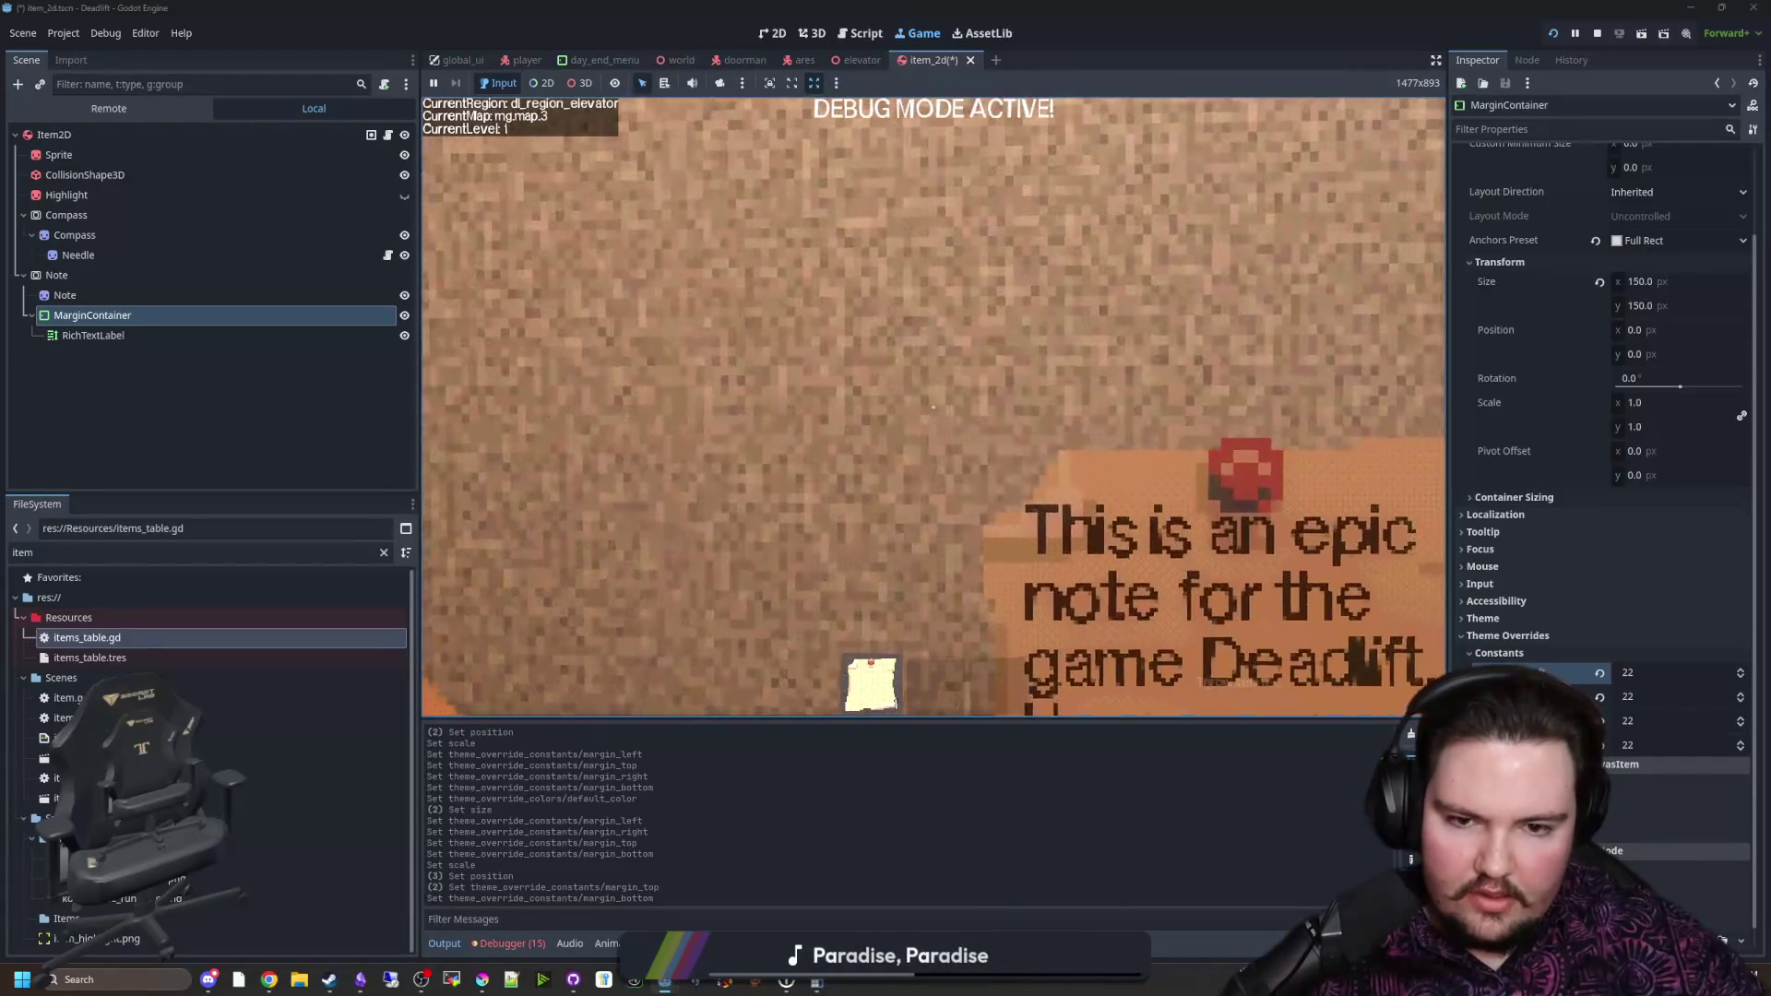
pyautogui.press('s')
pyautogui.press('w')
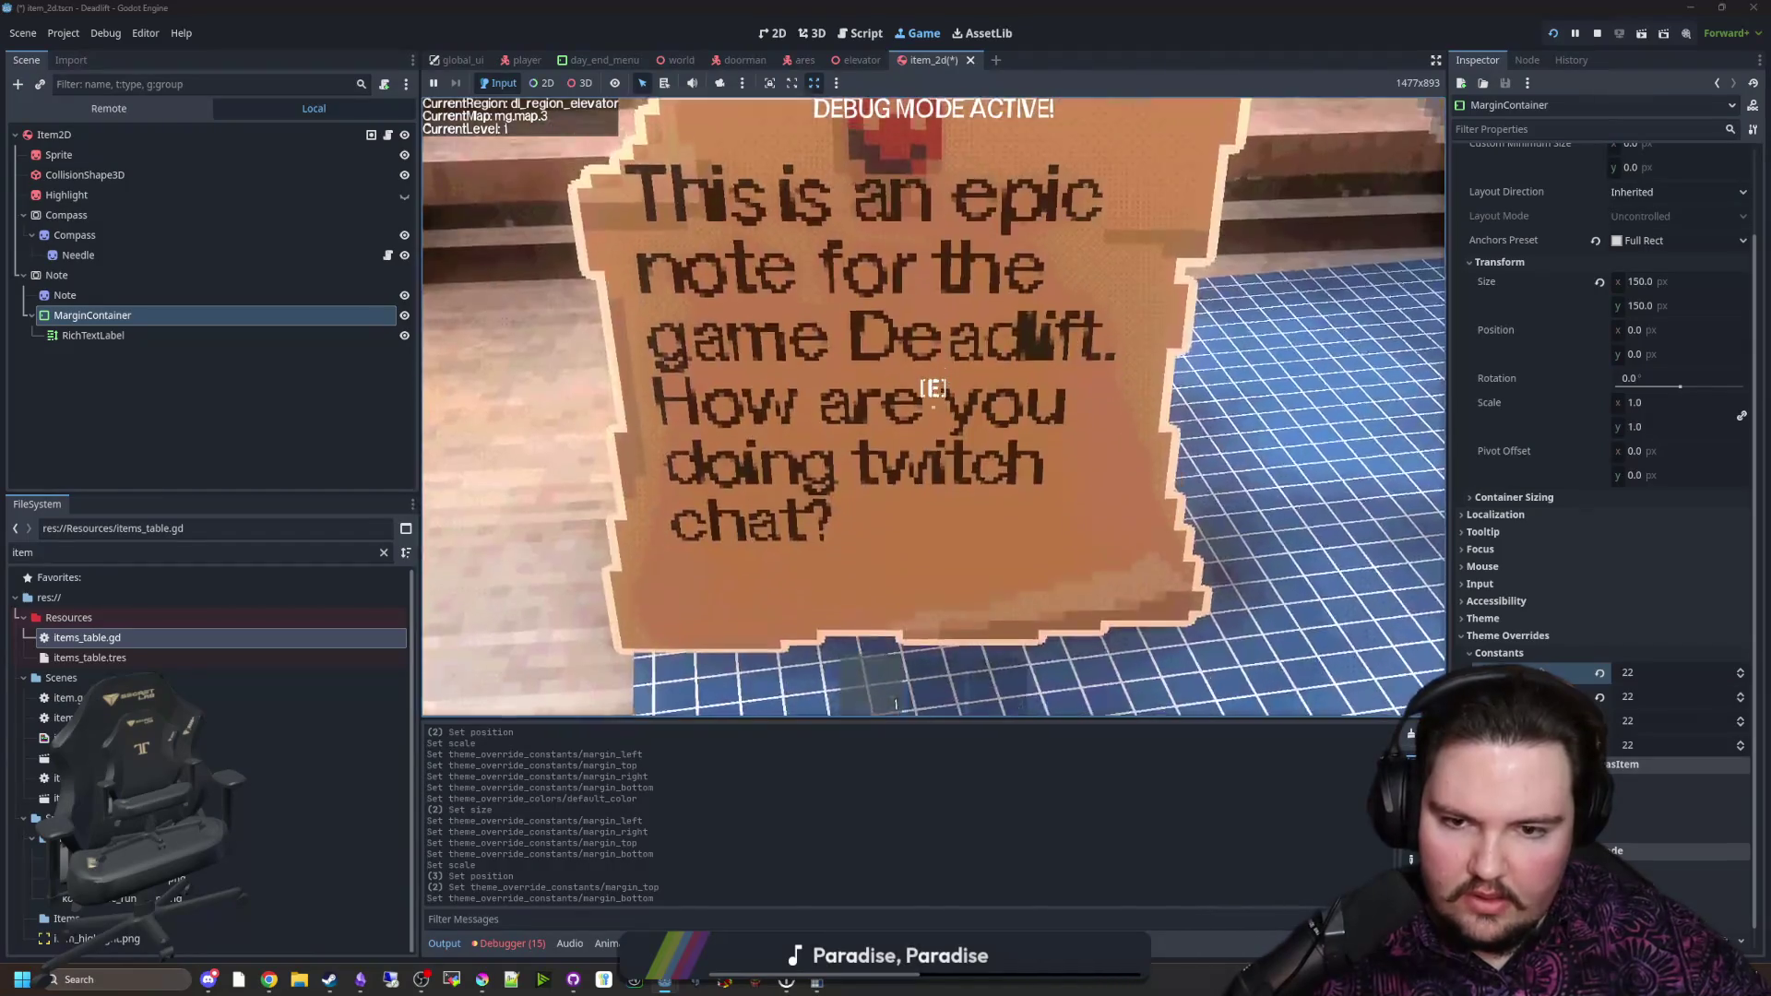
pyautogui.press('s')
pyautogui.press('Escape')
pyautogui.click(103, 334)
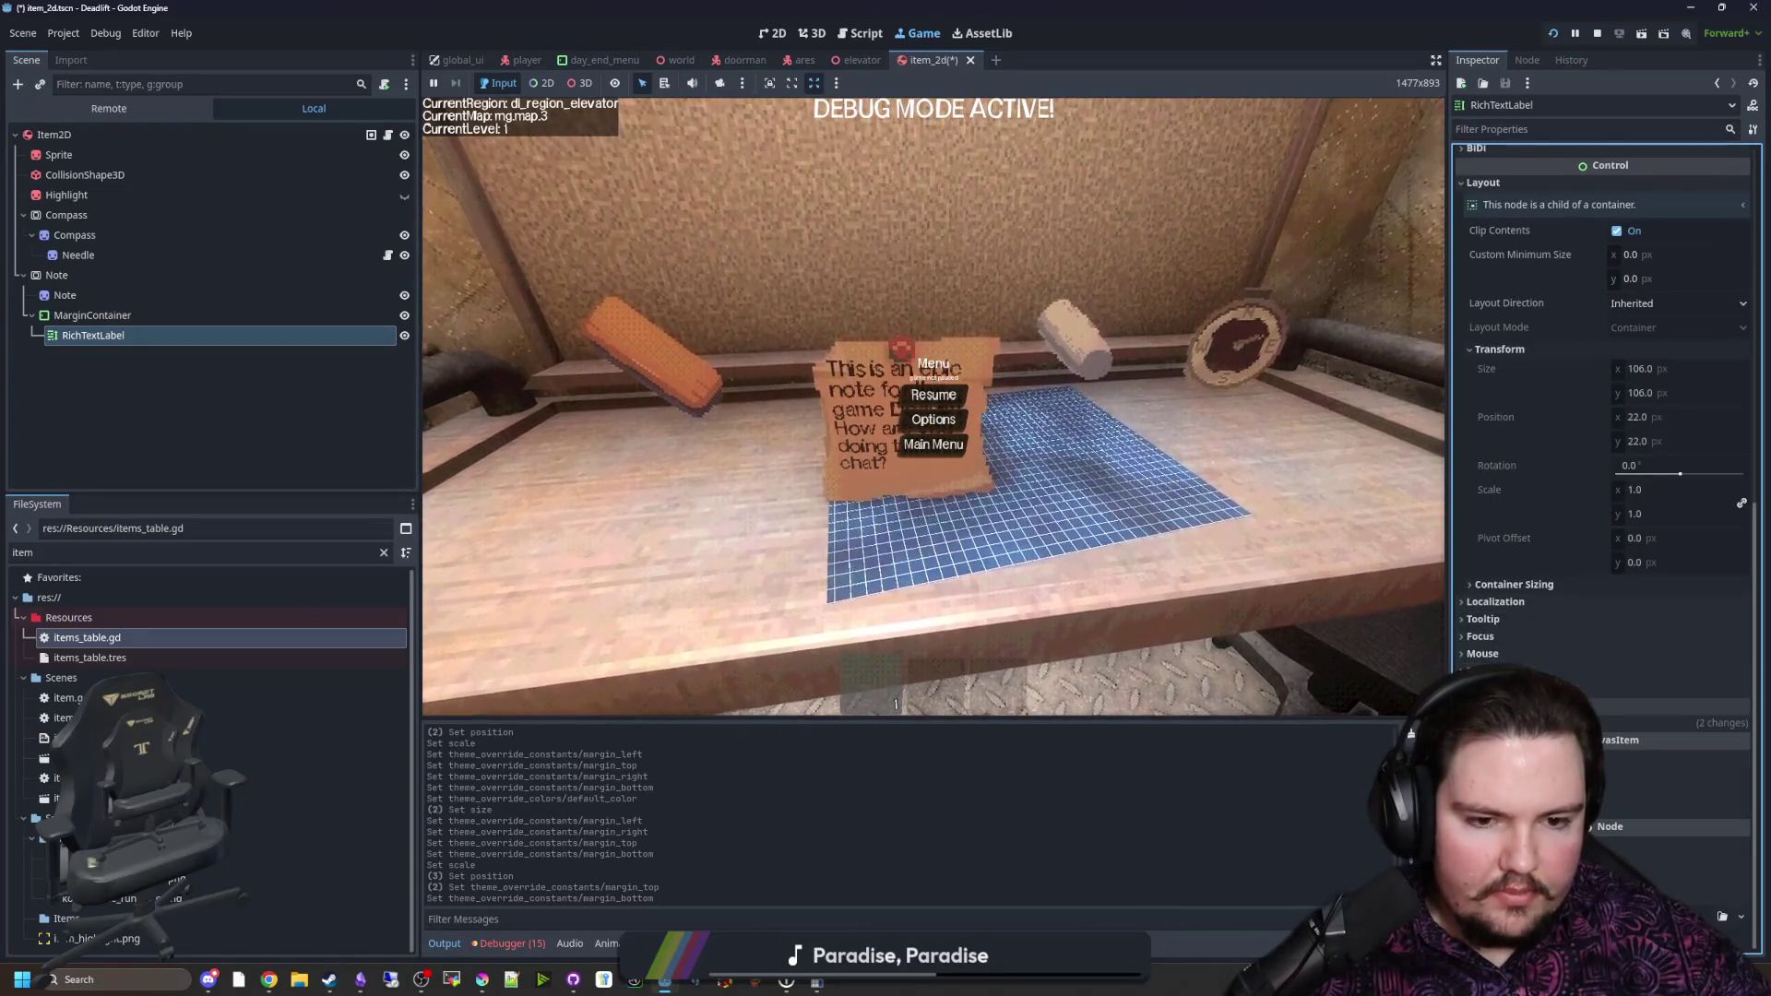
# Step: Try a Paragraph Separation override of 2 on the note text, then disable it
pyautogui.click(1513, 722)
pyautogui.scroll(-5, 1529, 661)
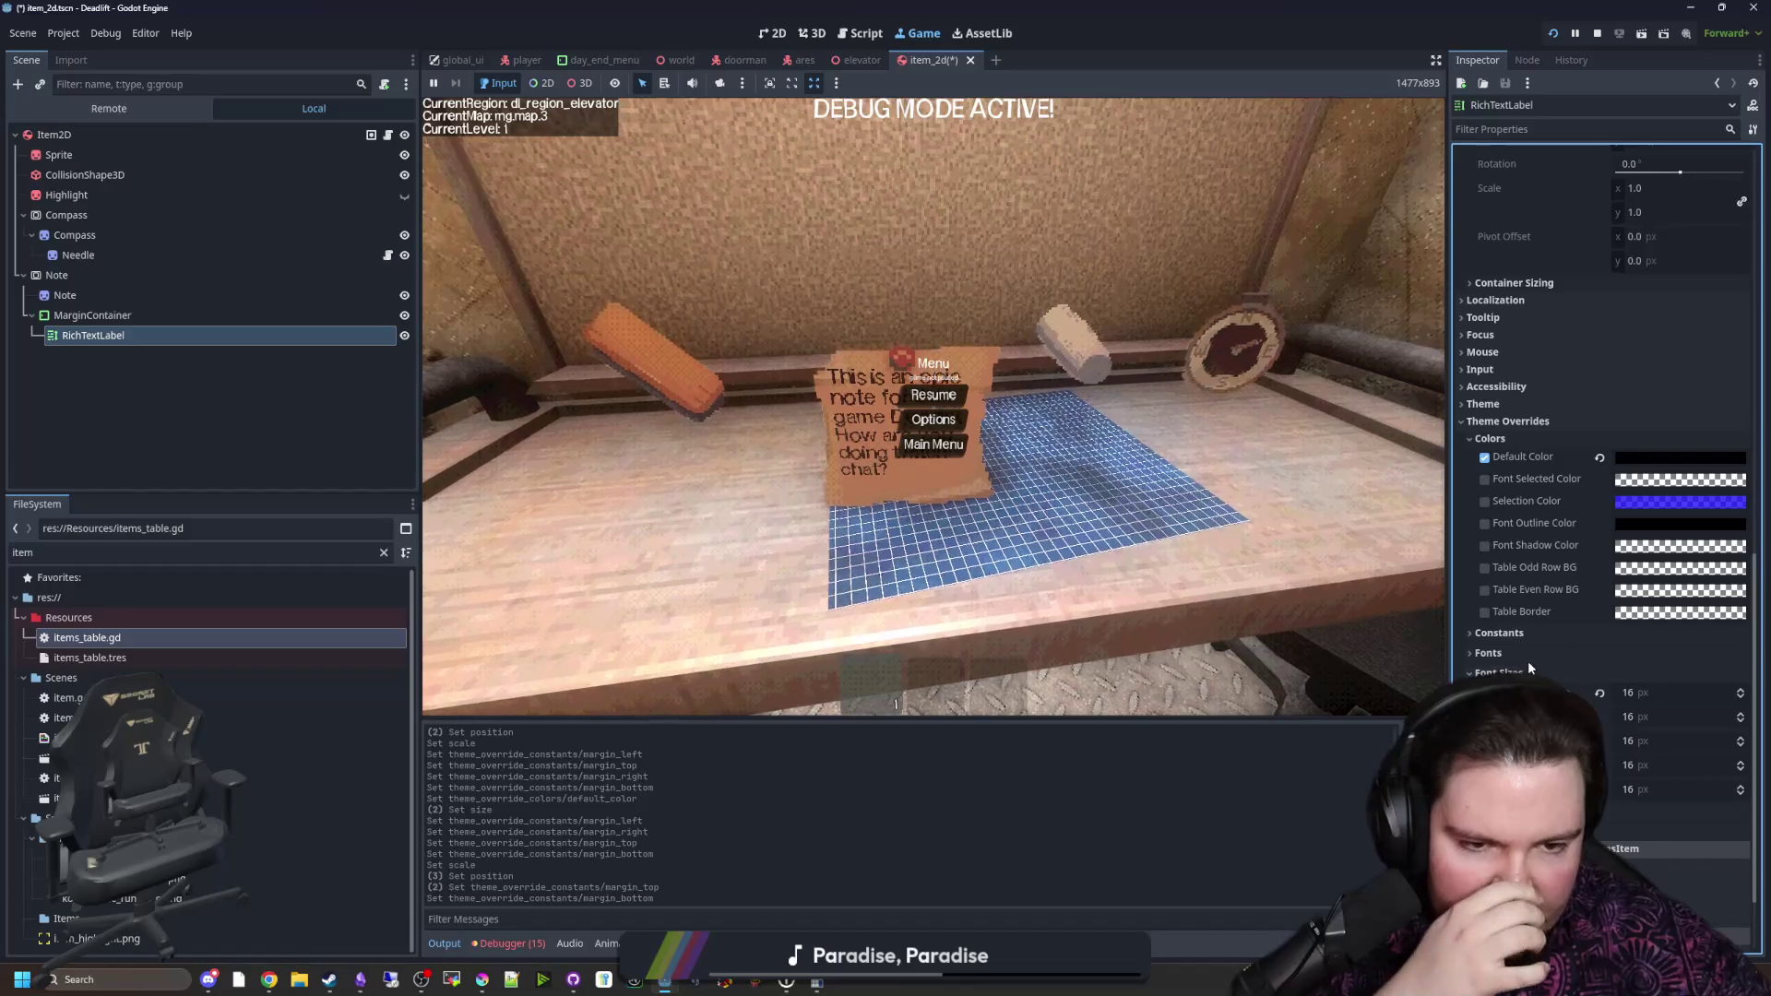
pyautogui.scroll(-2, 1531, 641)
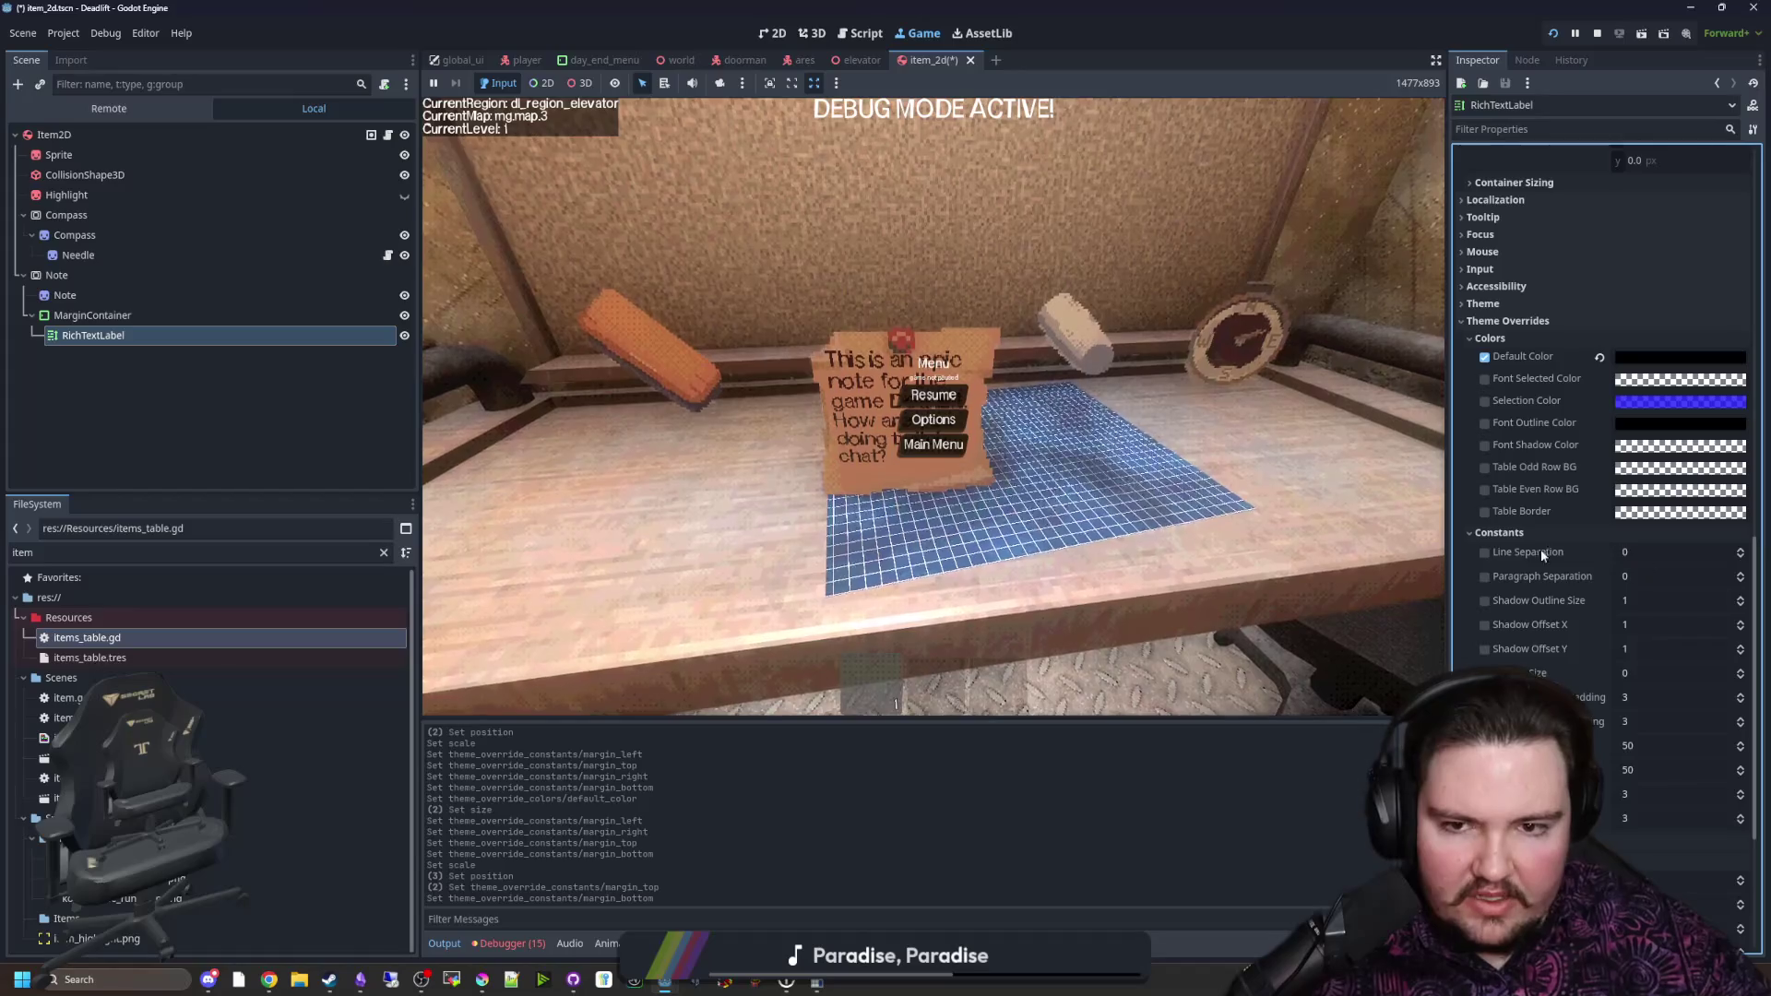
pyautogui.click(1640, 578)
pyautogui.write('22')
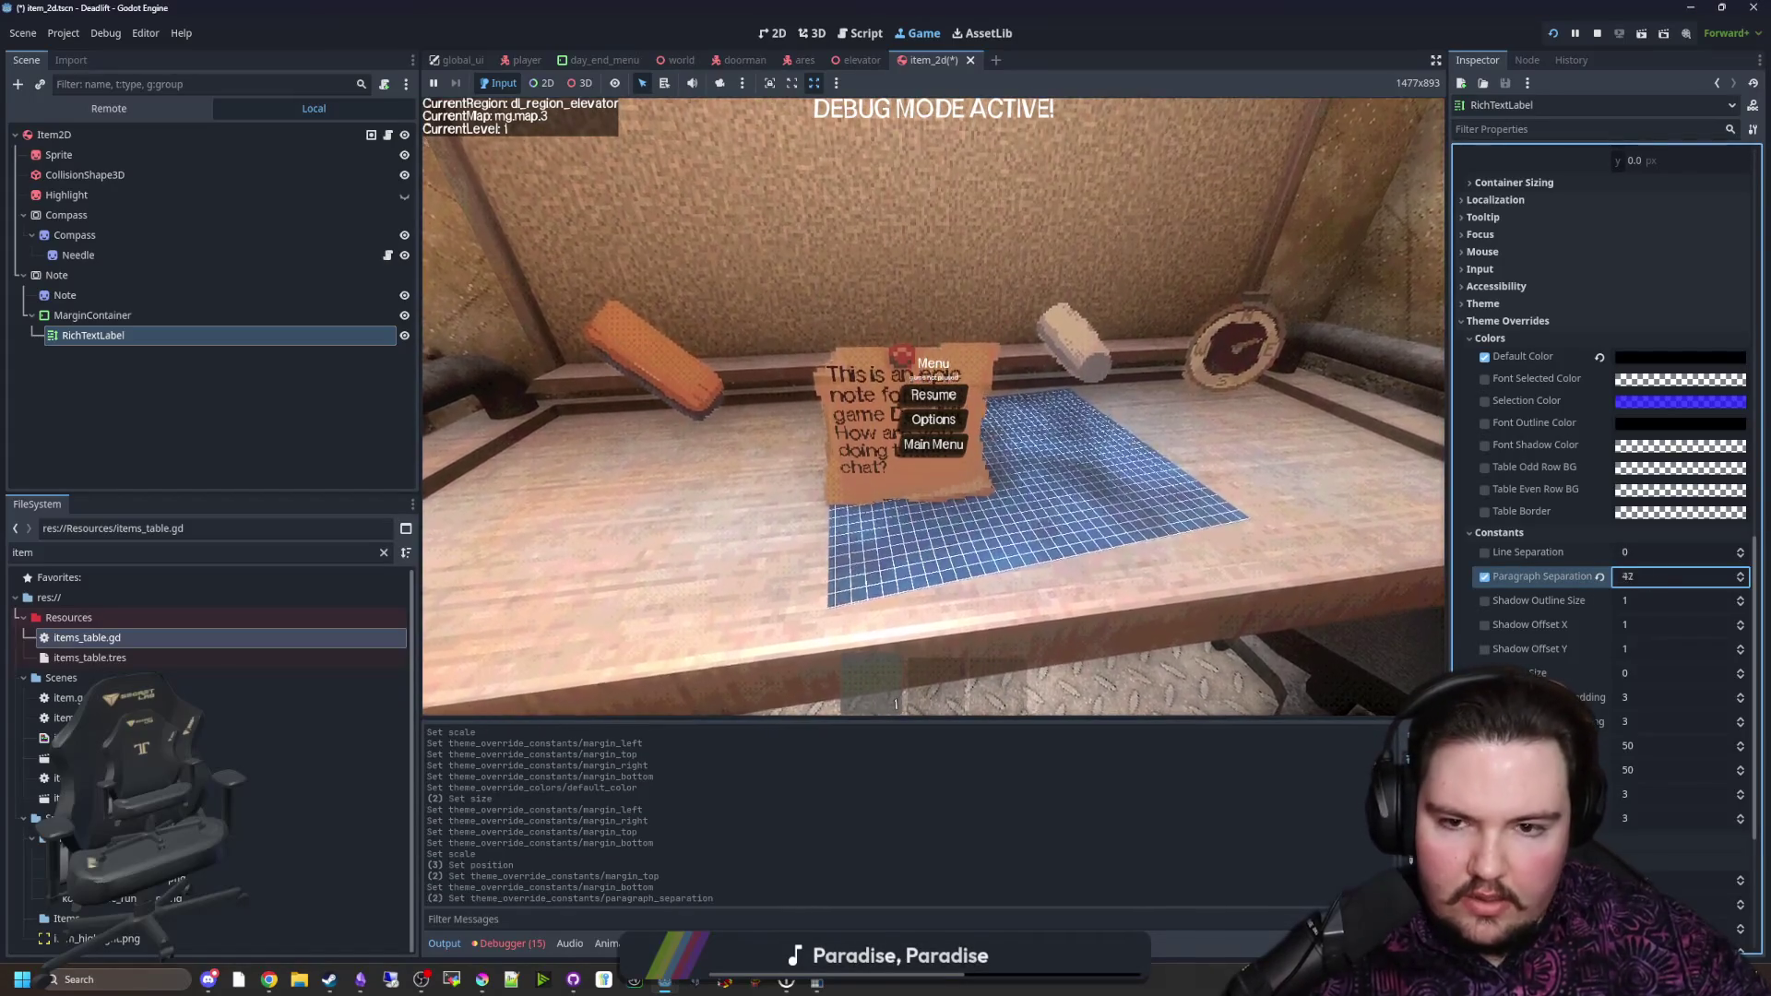
pyautogui.click(1486, 577)
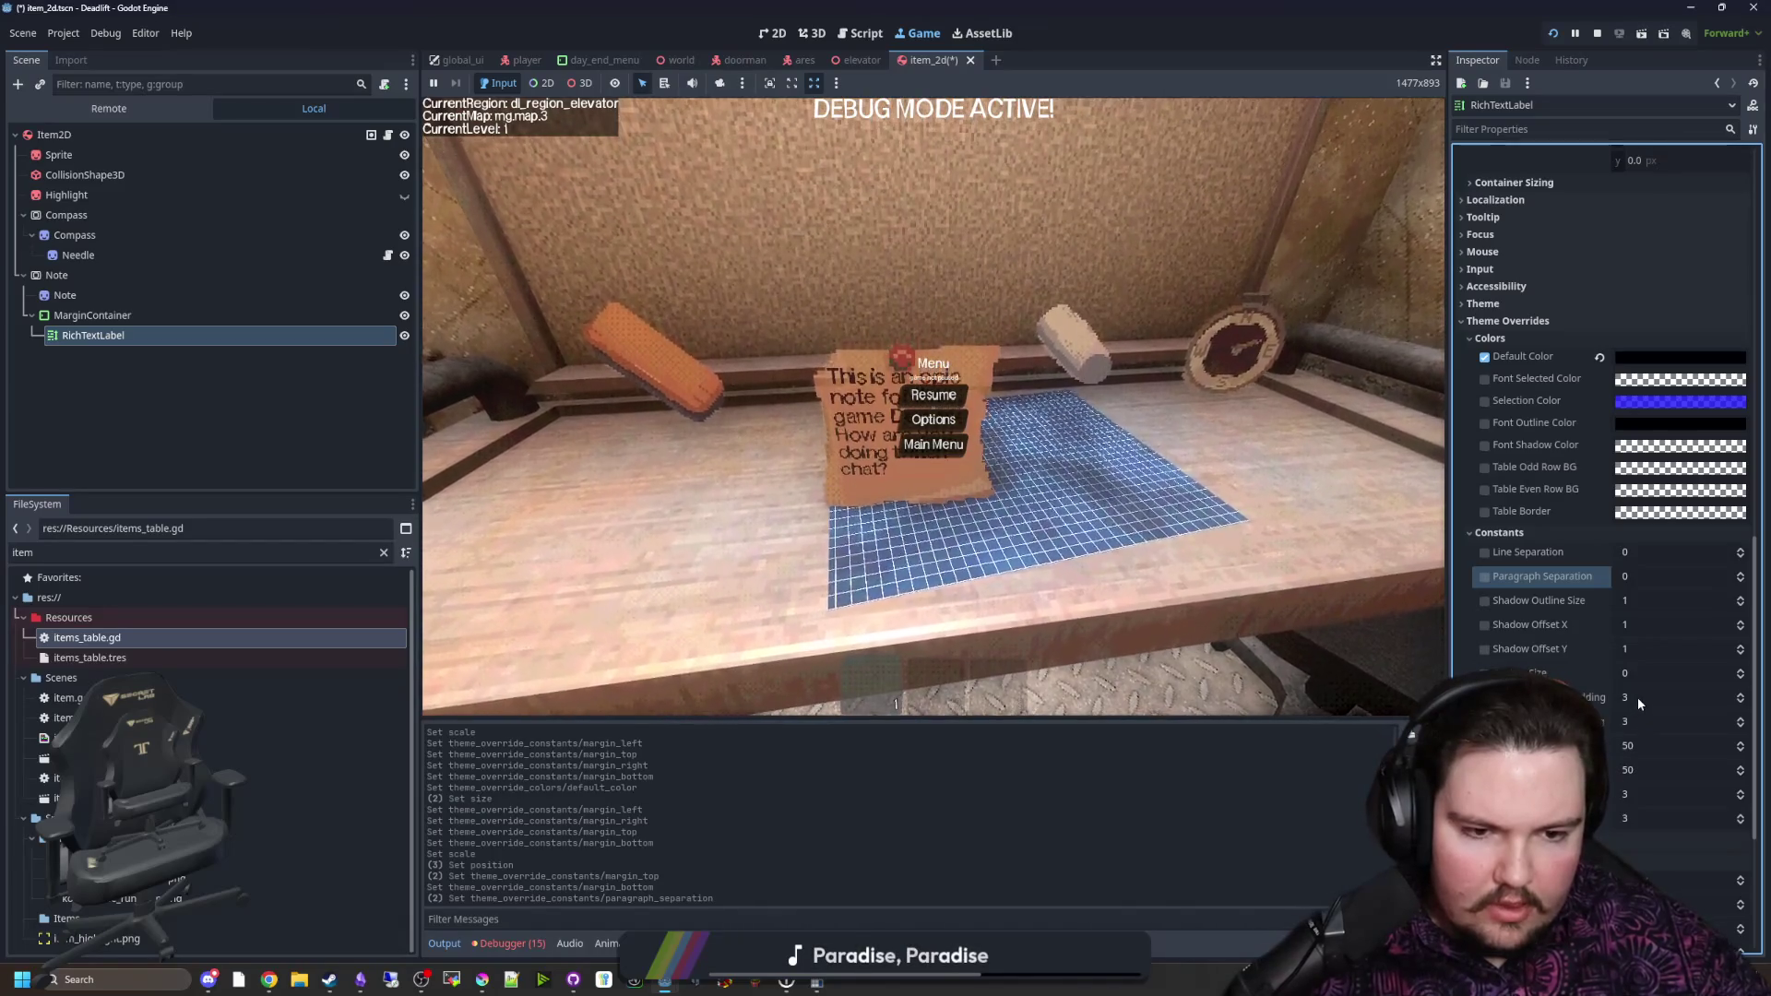
# Step: Set the note text's Outline Size override to 0 and check it in the running game
pyautogui.moveTo(1636, 697); pyautogui.dragTo(1669, 674)
pyautogui.click(1632, 675)
pyautogui.write('1')
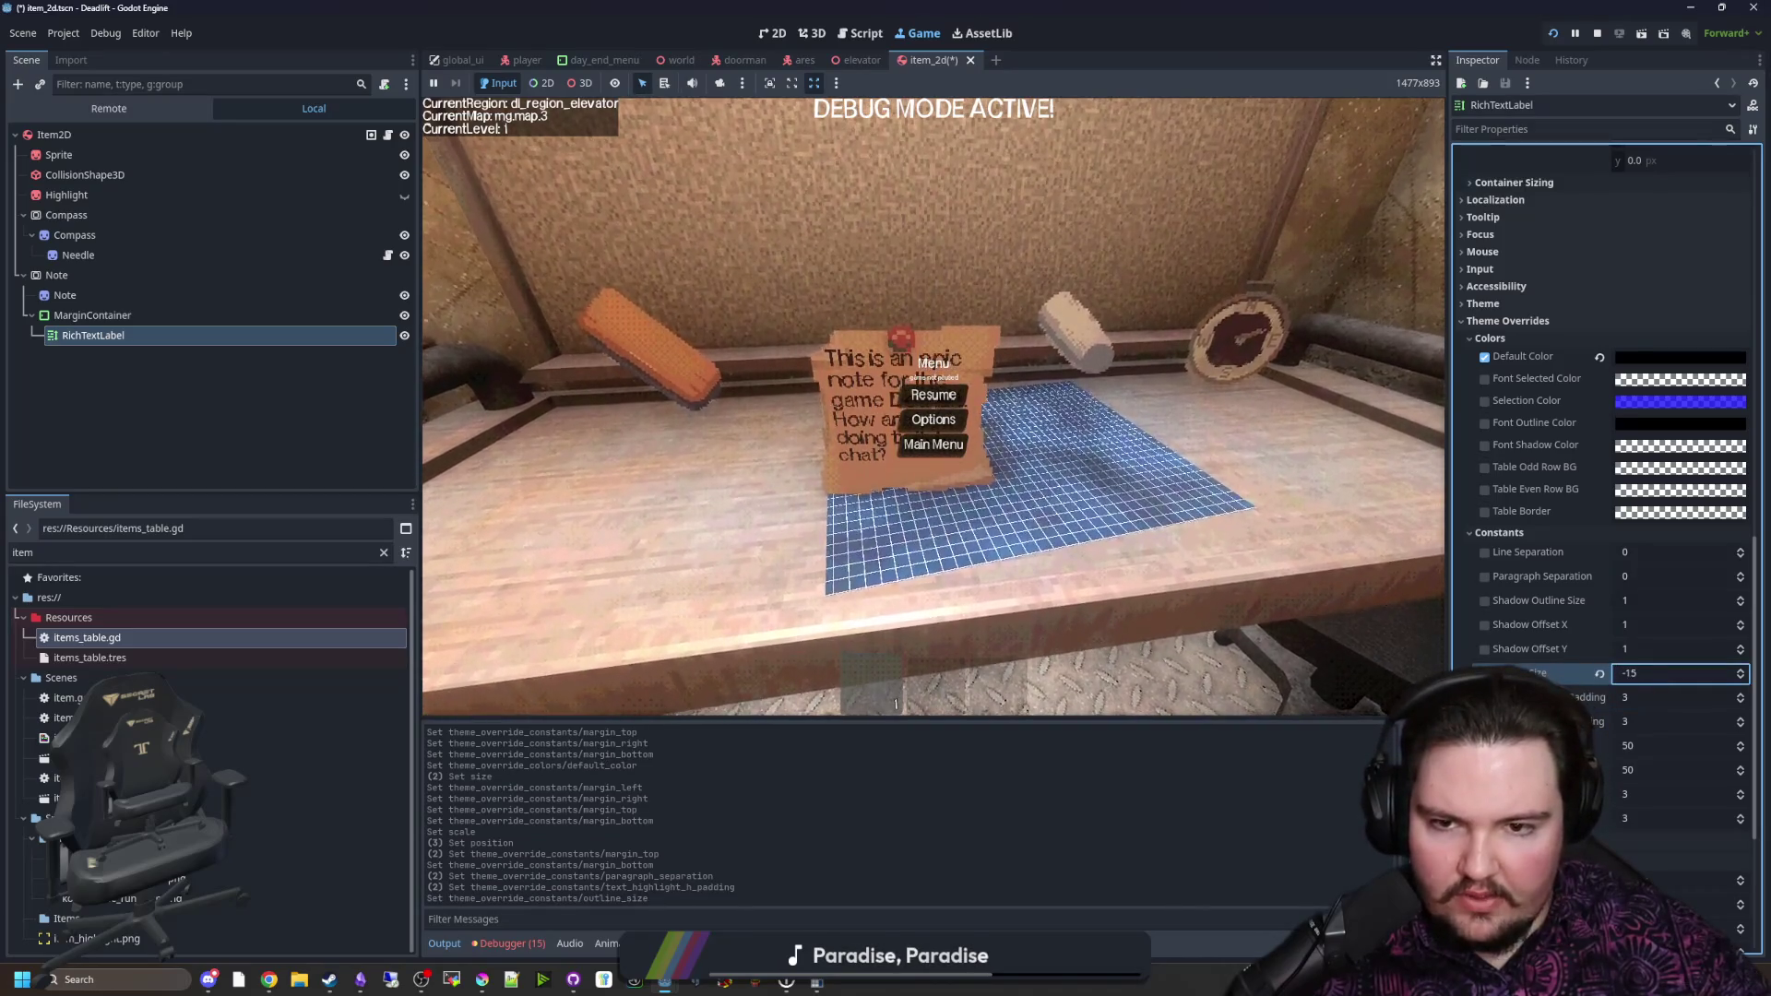
pyautogui.press('Return')
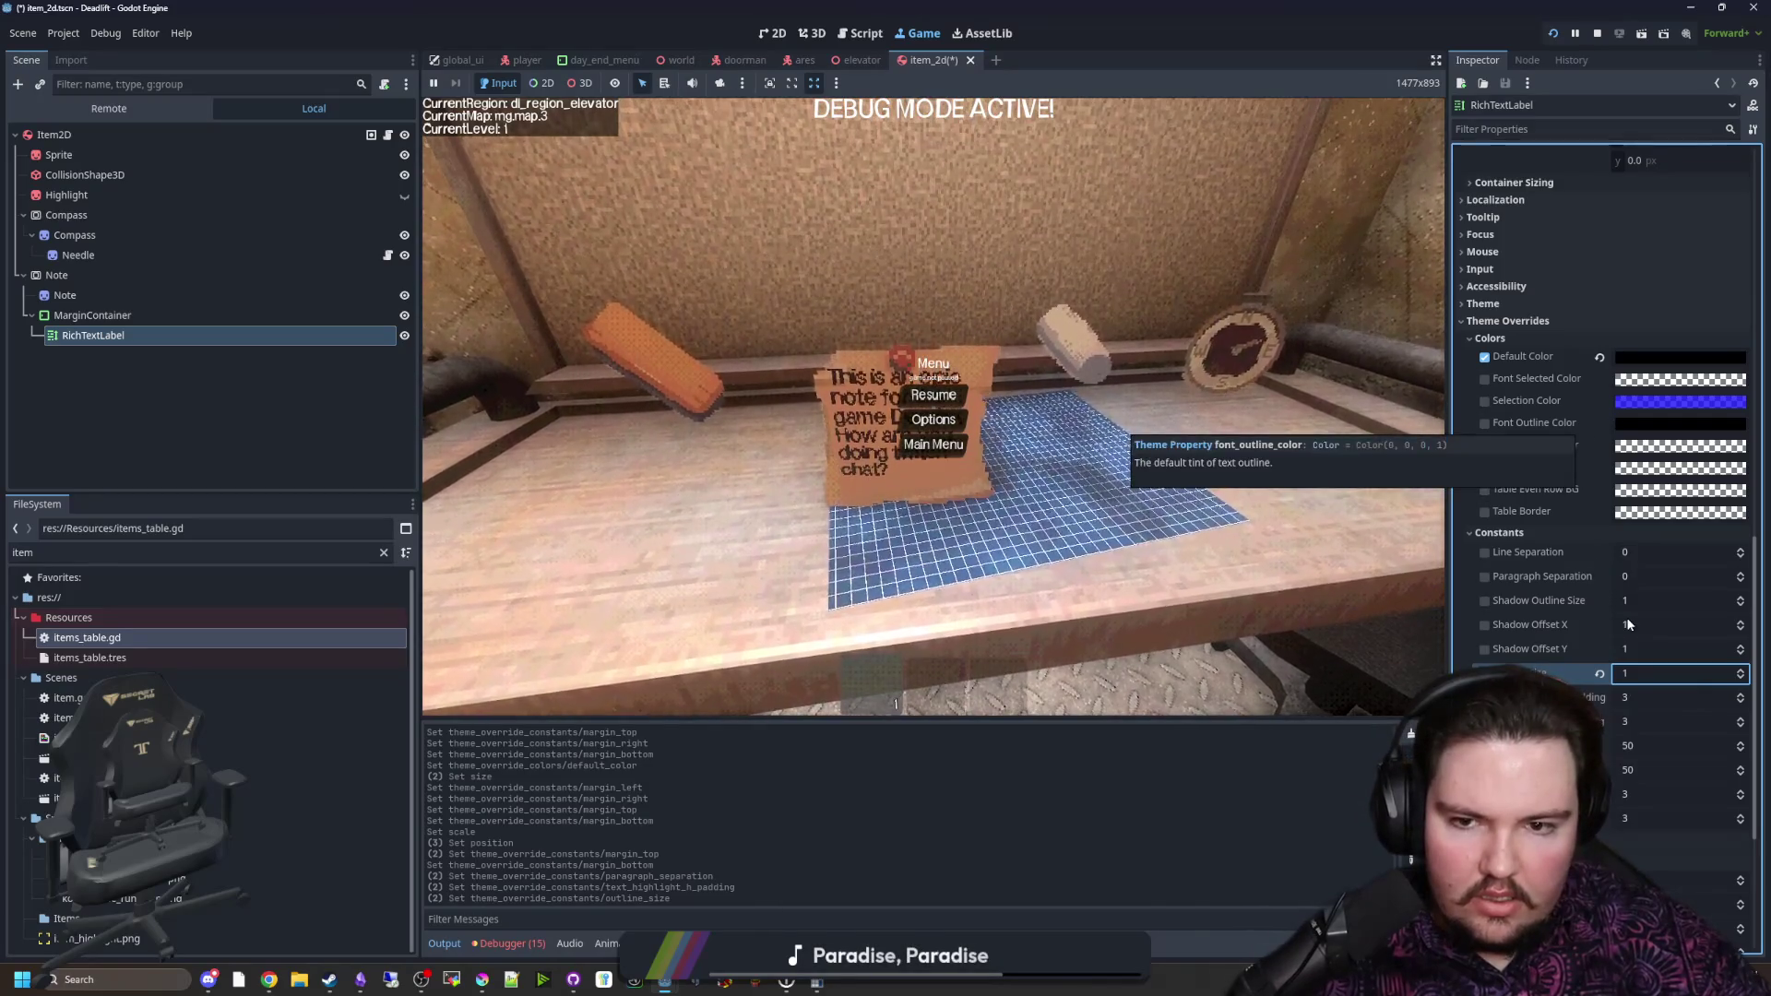
pyautogui.write('0')
pyautogui.press('Return')
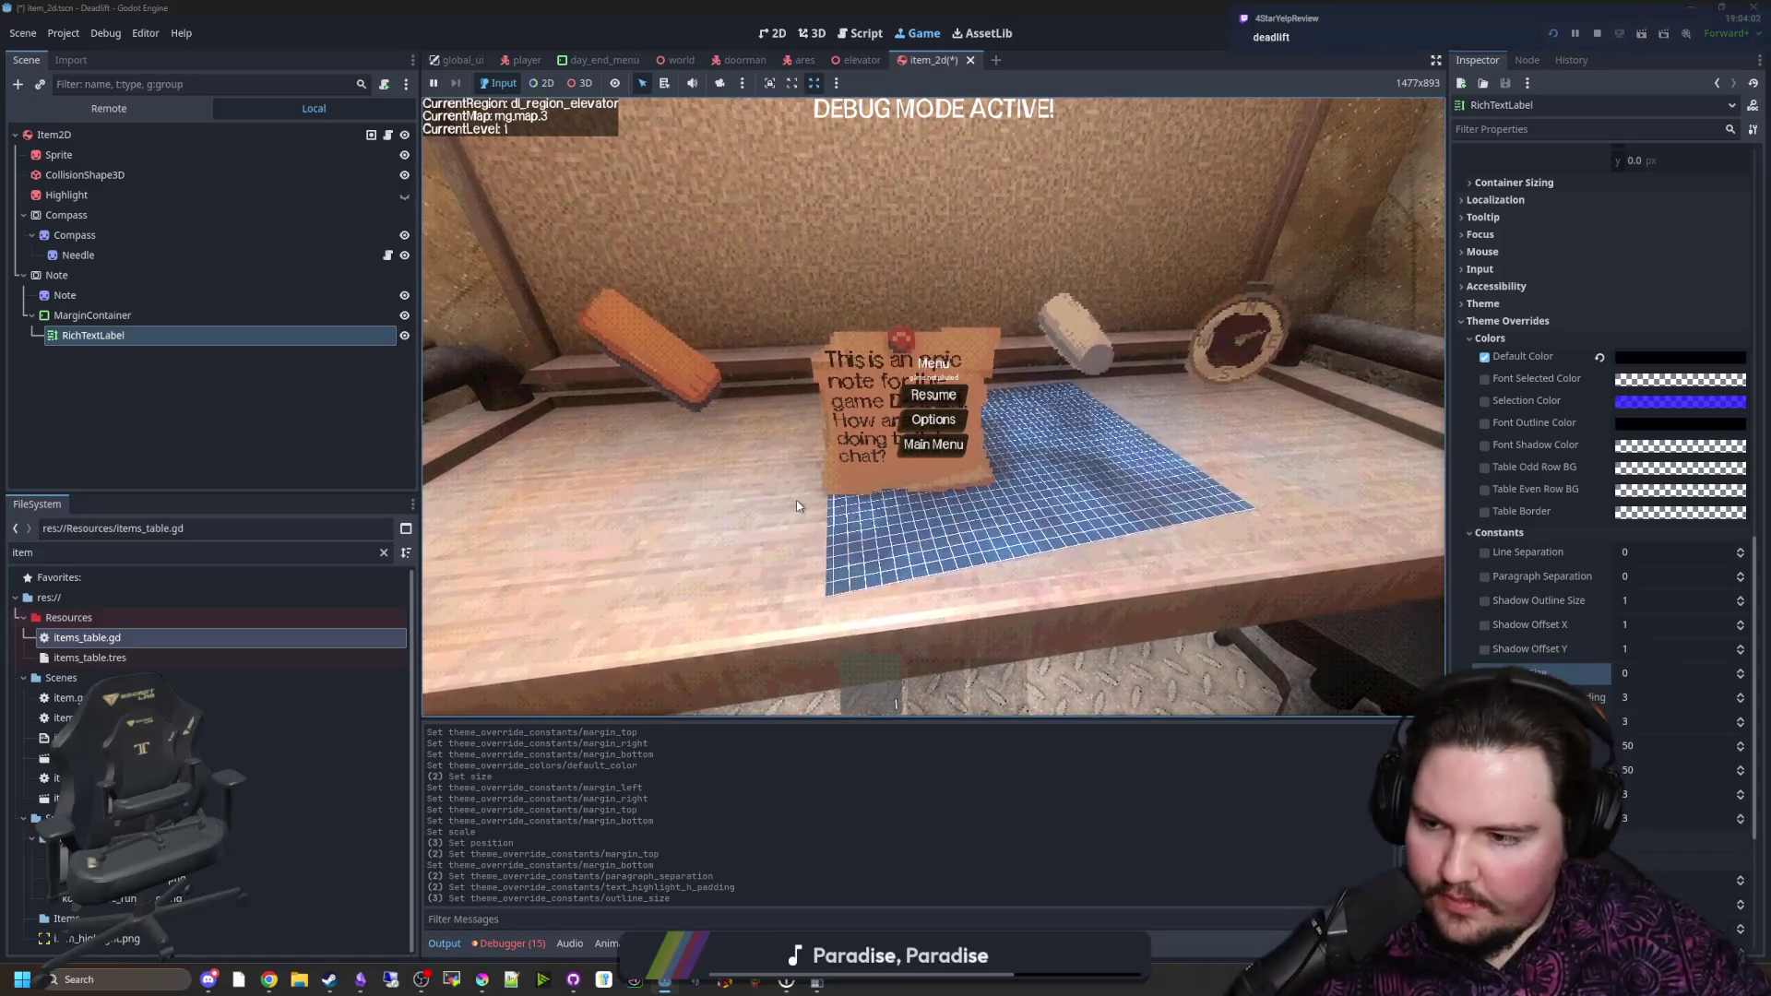
pyautogui.click(933, 394)
pyautogui.press('w')
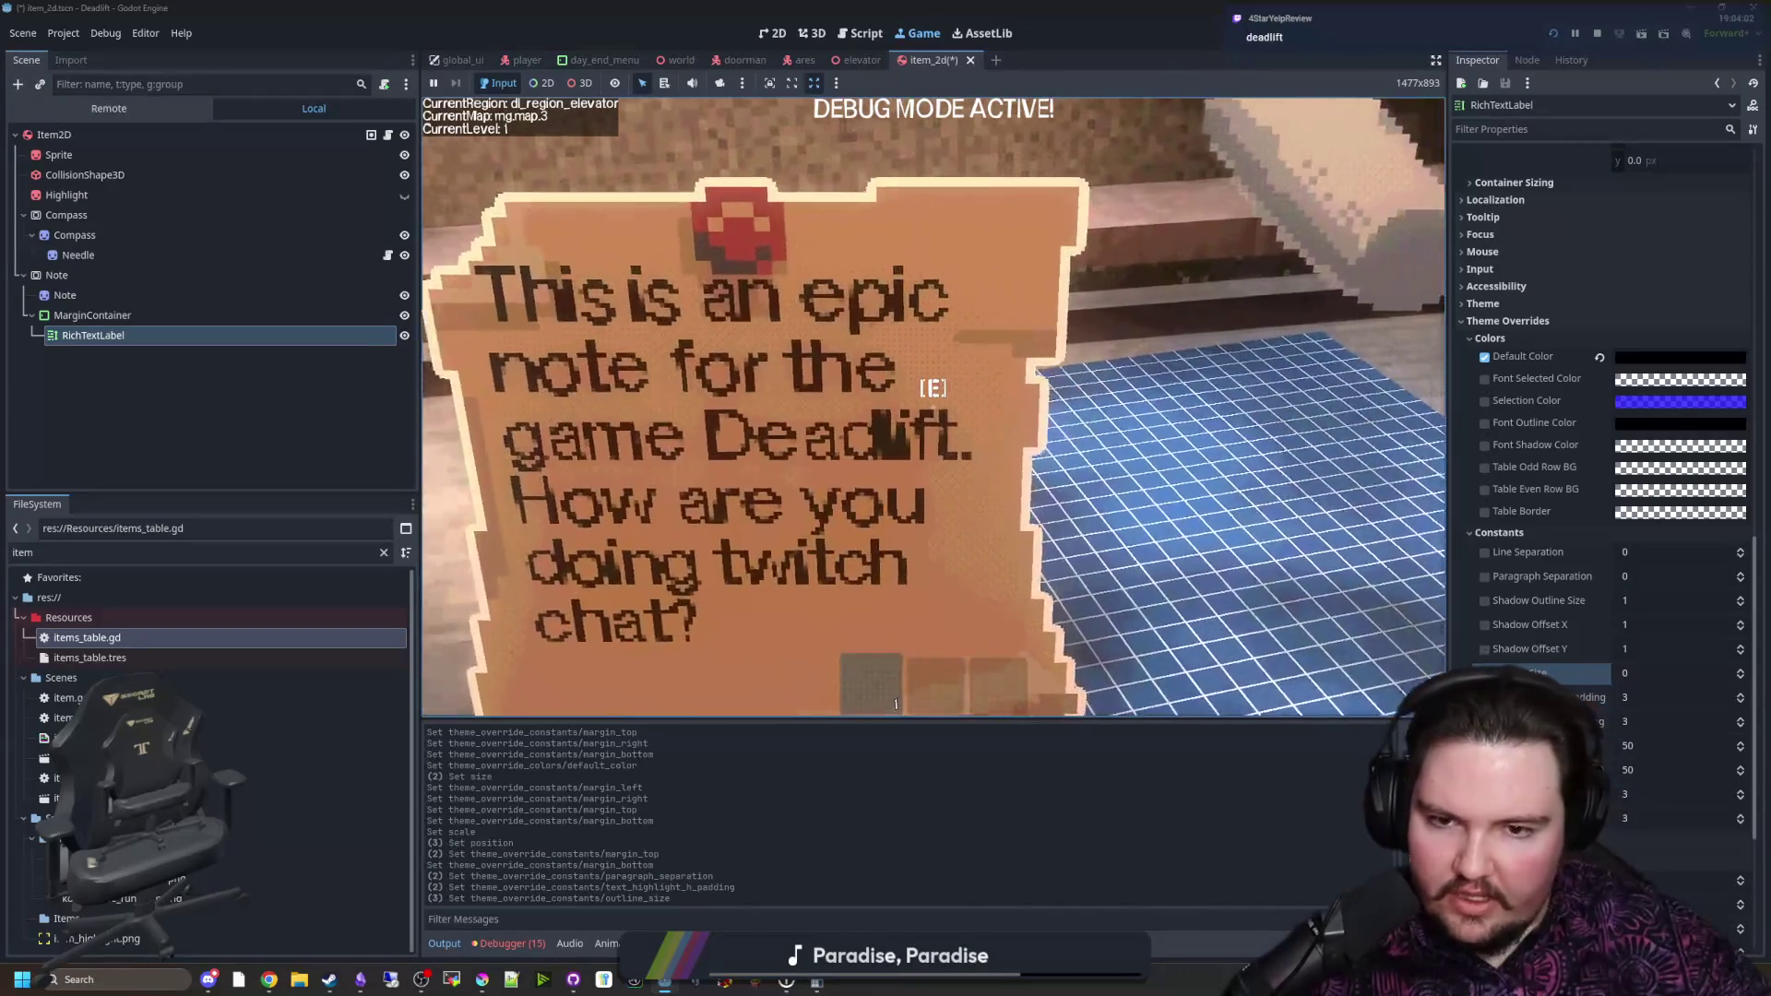
pyautogui.press('s')
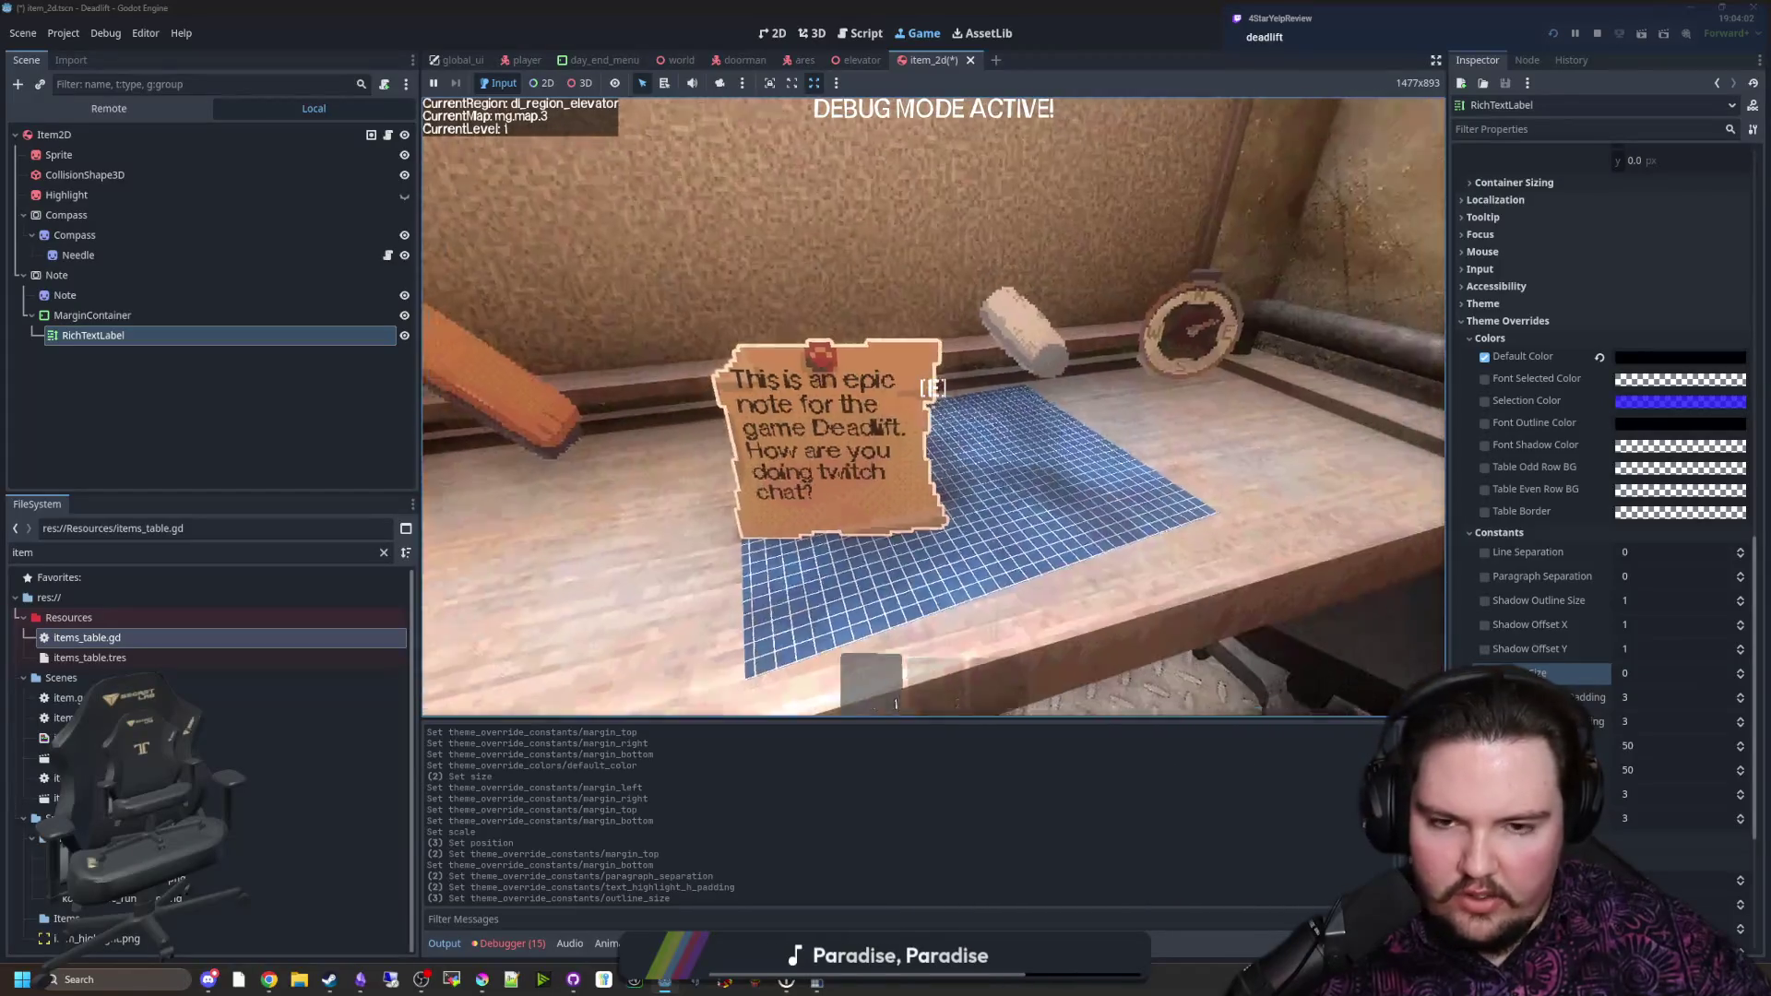
pyautogui.press('Escape')
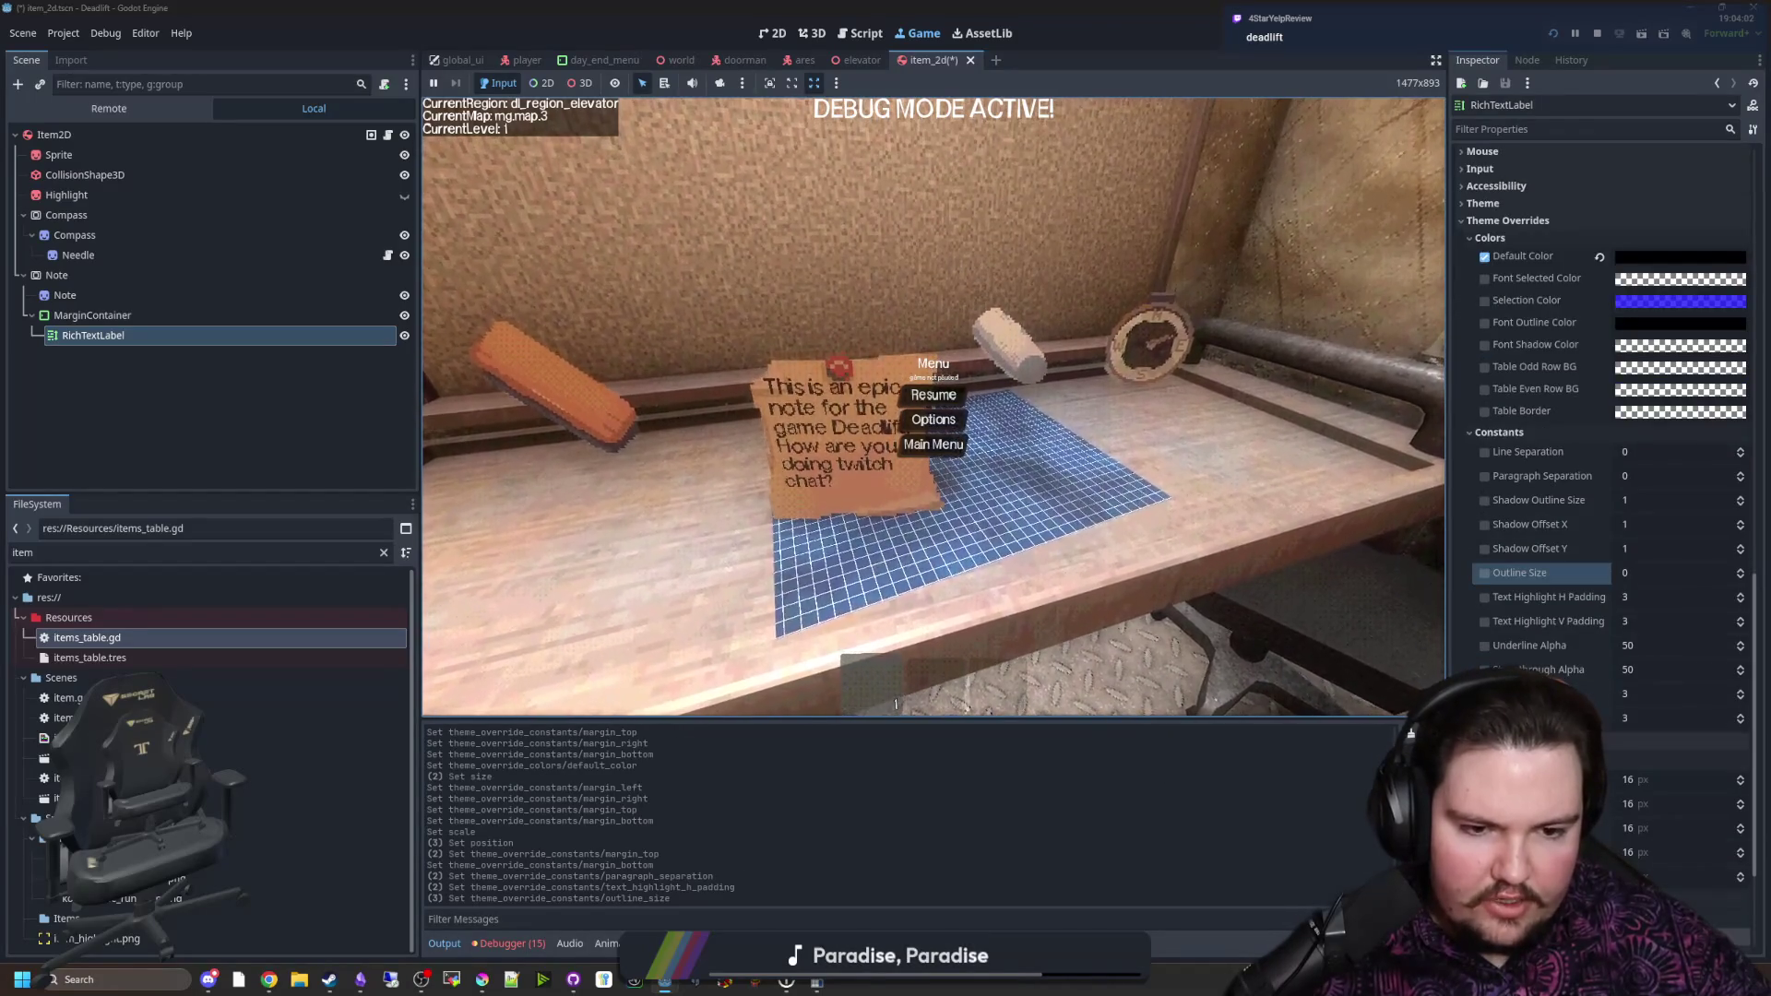
# Step: Try a Line Separation of 50, then revert it to the default
pyautogui.scroll(-3, 1604, 553)
pyautogui.scroll(-3, 1703, 671)
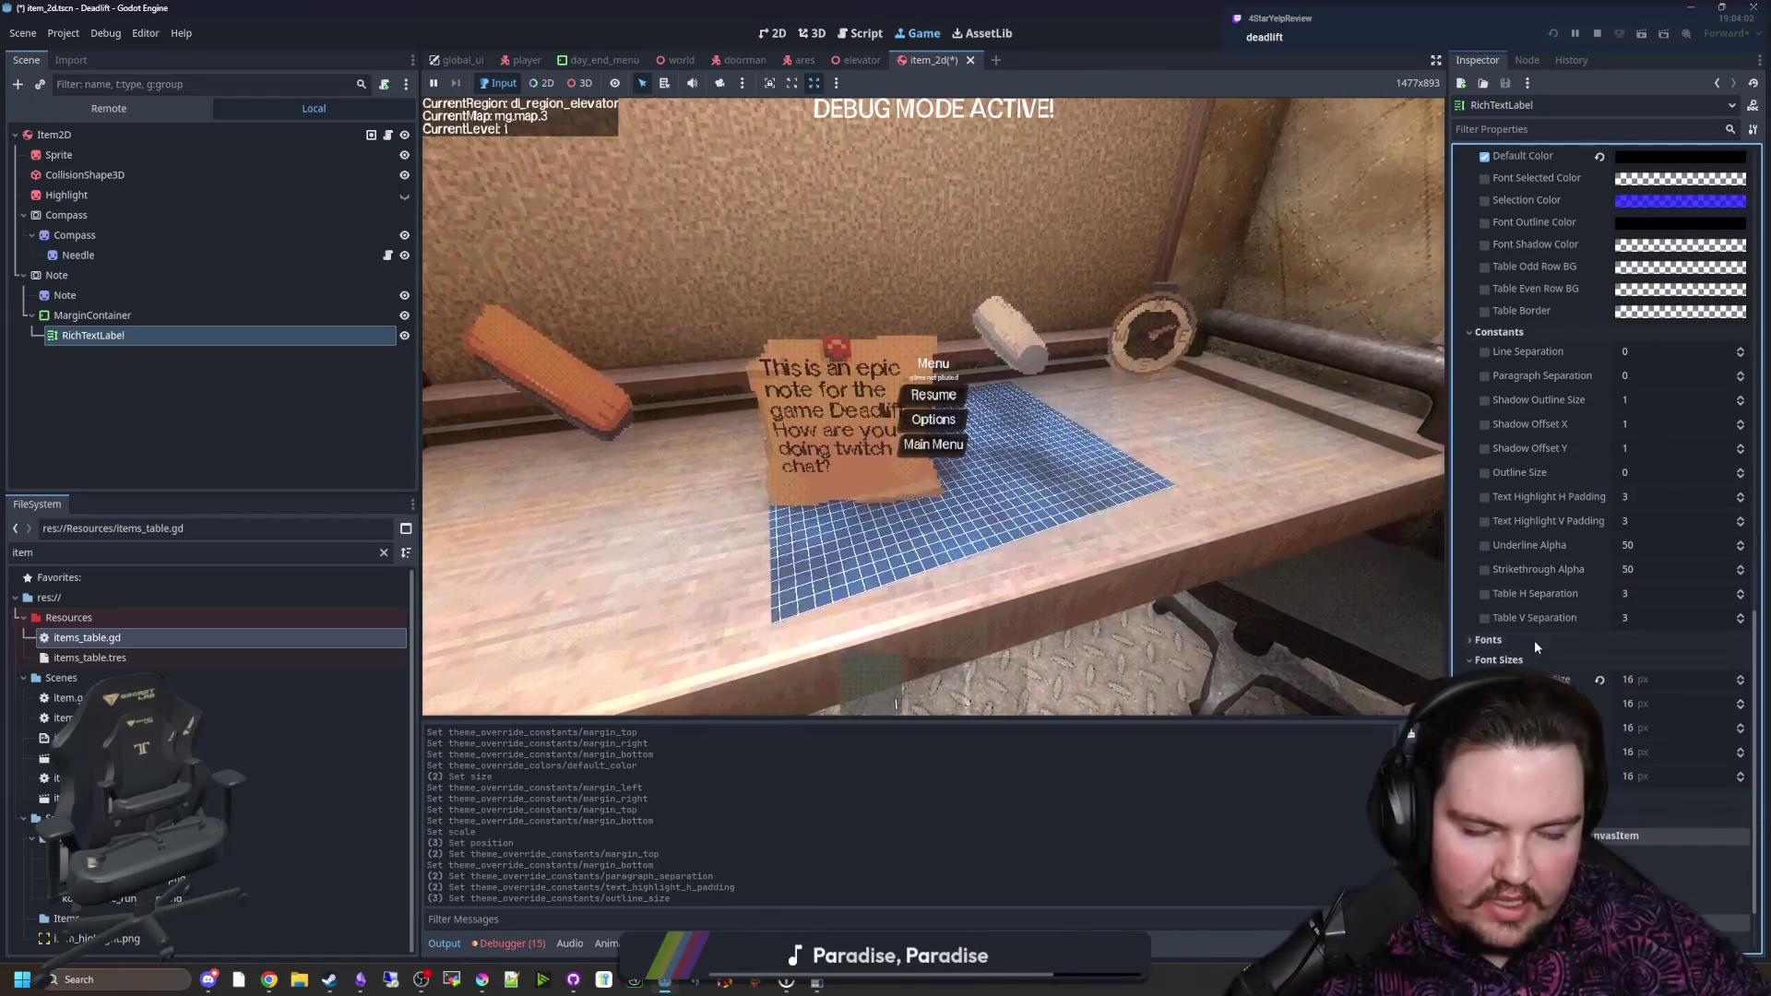
pyautogui.scroll(9, 1535, 640)
pyautogui.scroll(-1, 1515, 569)
pyautogui.click(1669, 553)
pyautogui.write('50')
pyautogui.press('Return')
pyautogui.click(1599, 552)
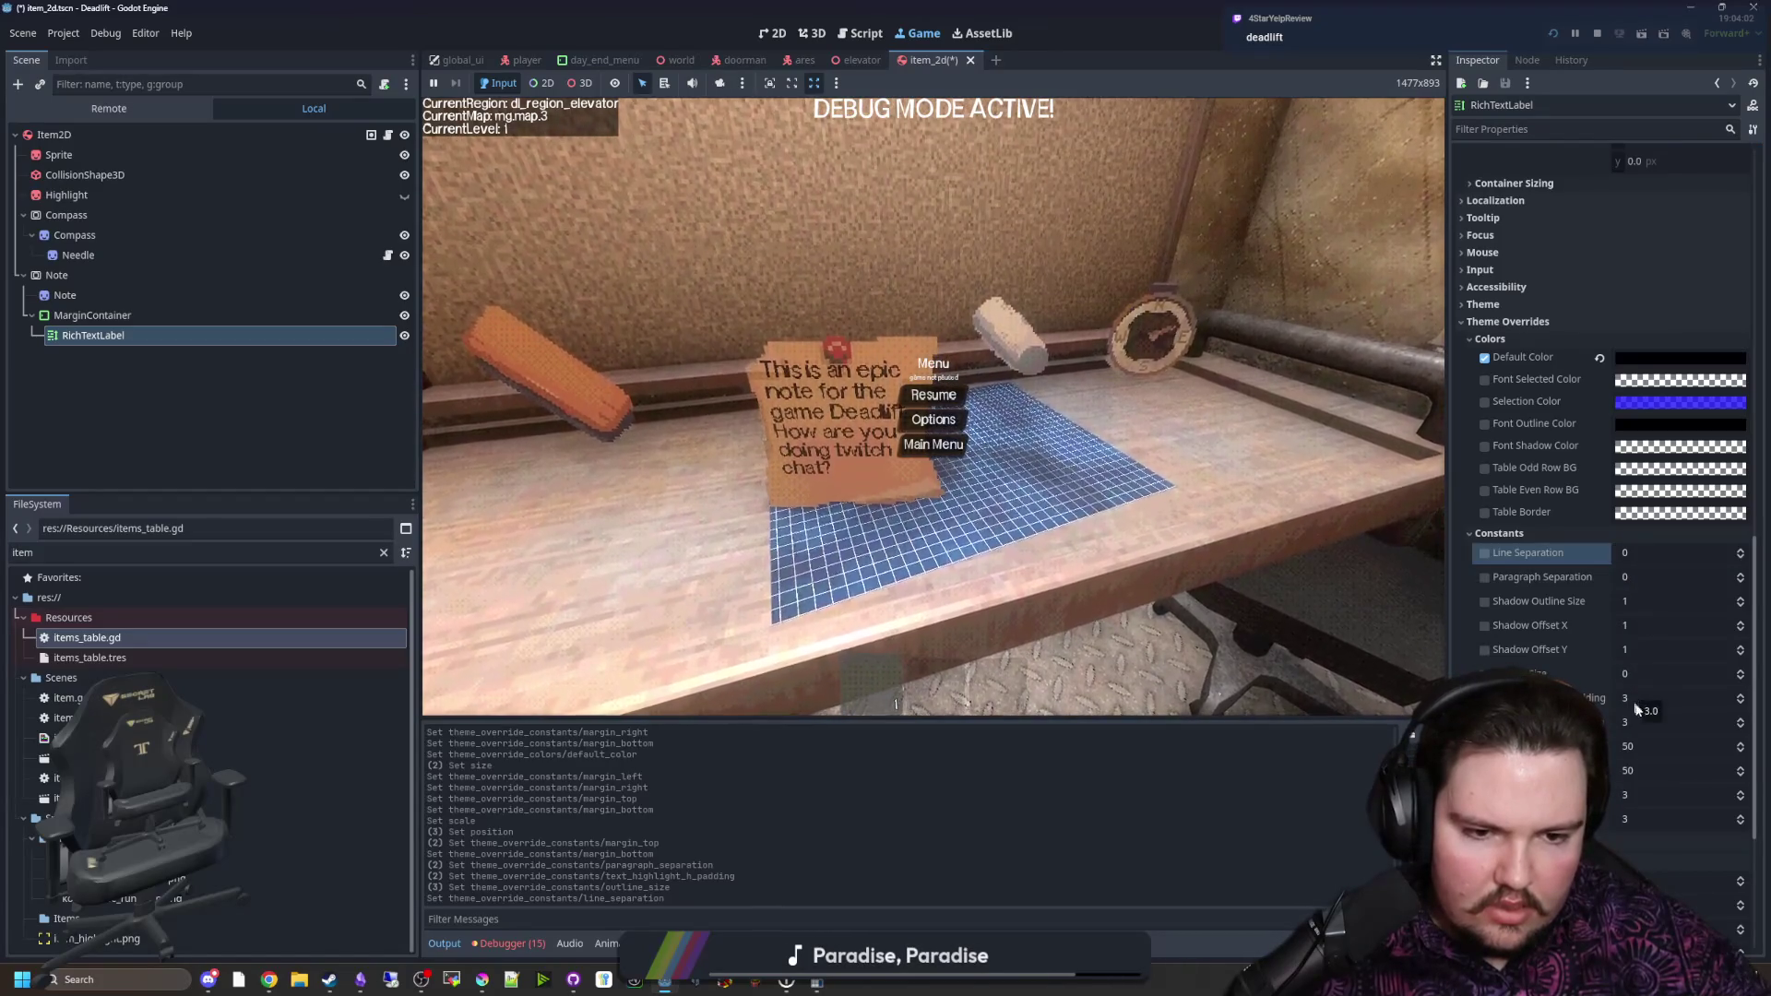
pyautogui.scroll(-3, 1641, 754)
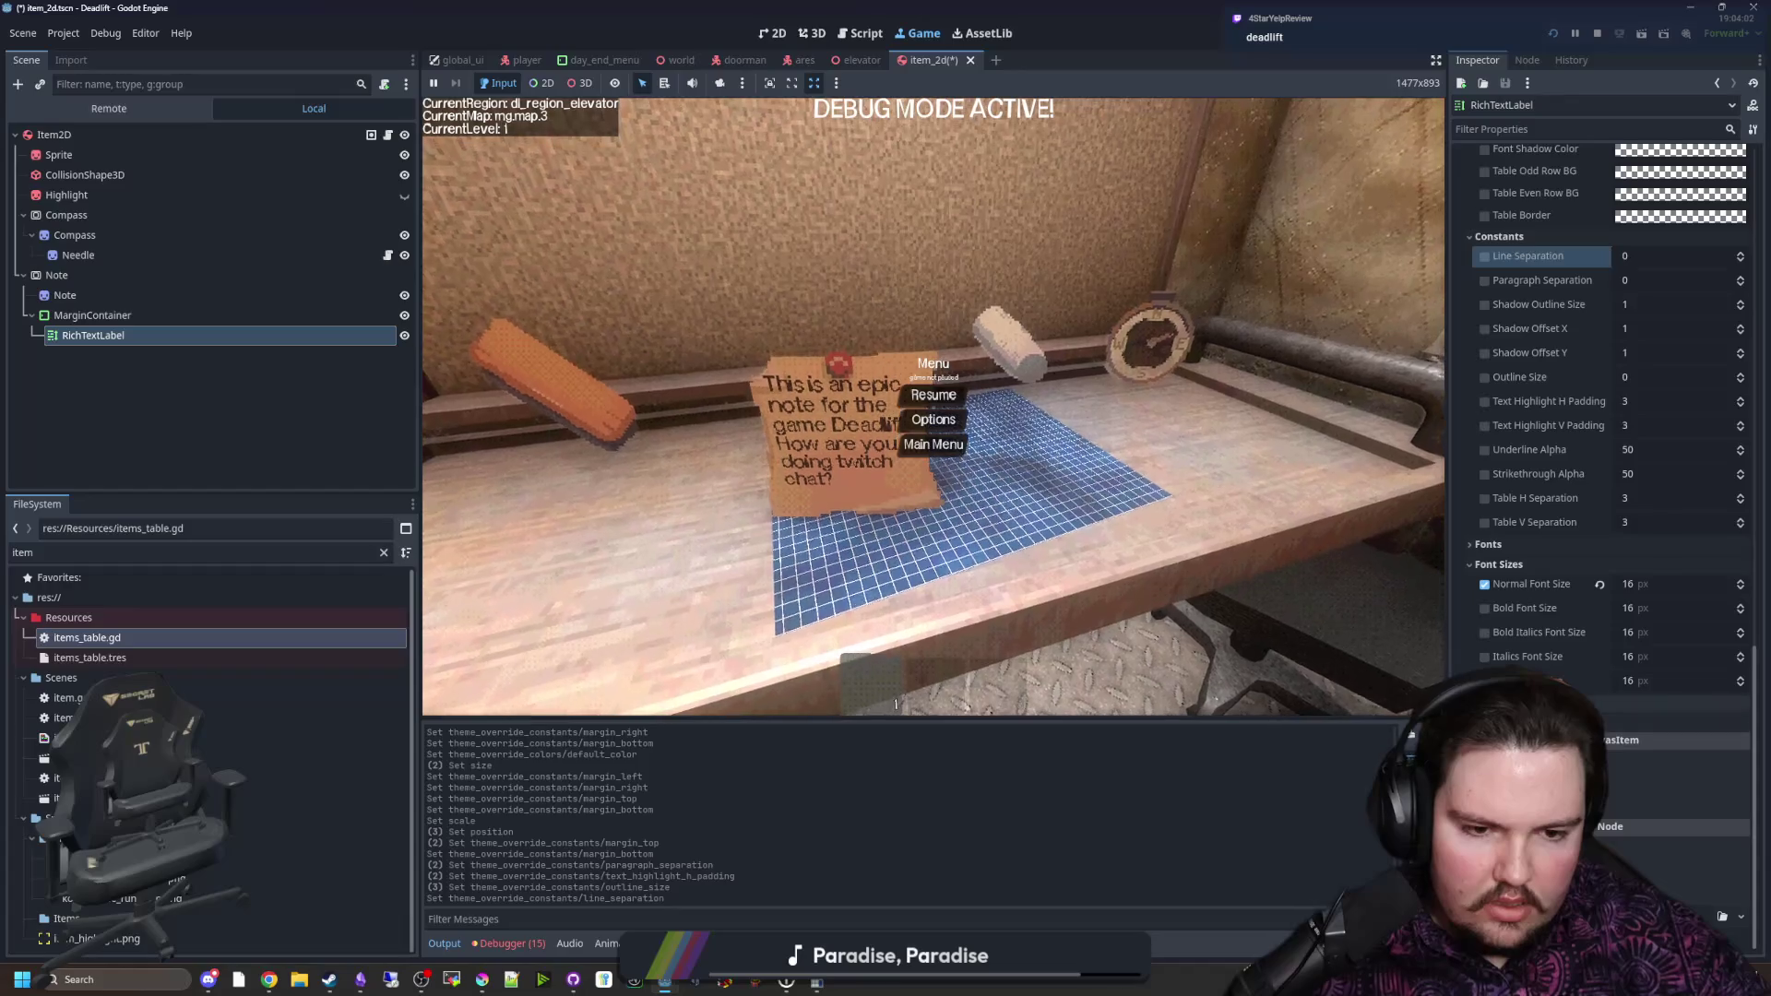
pyautogui.click(1488, 545)
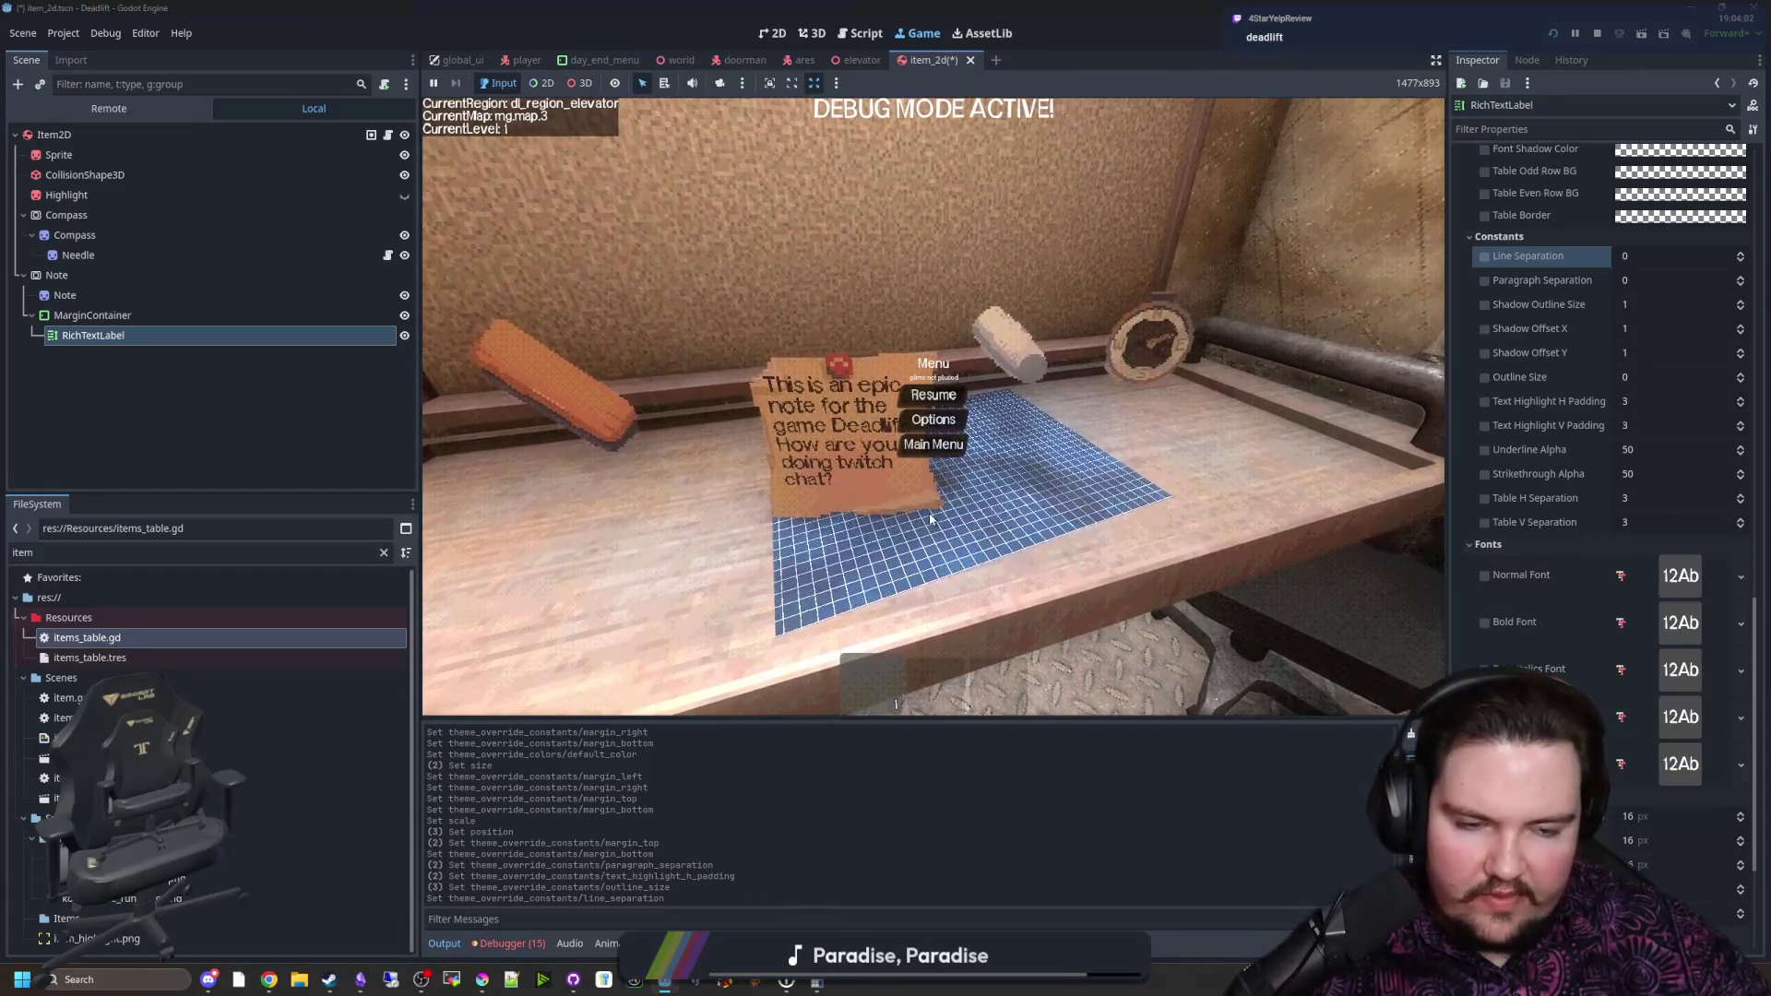
# Step: Filter the FileSystem to the Fonts folder and try Chipo-Regular, Frail-SansBold and Frail-SansLight as Normal Font
pyautogui.click(384, 553)
pyautogui.write('font')
pyautogui.click(57, 619)
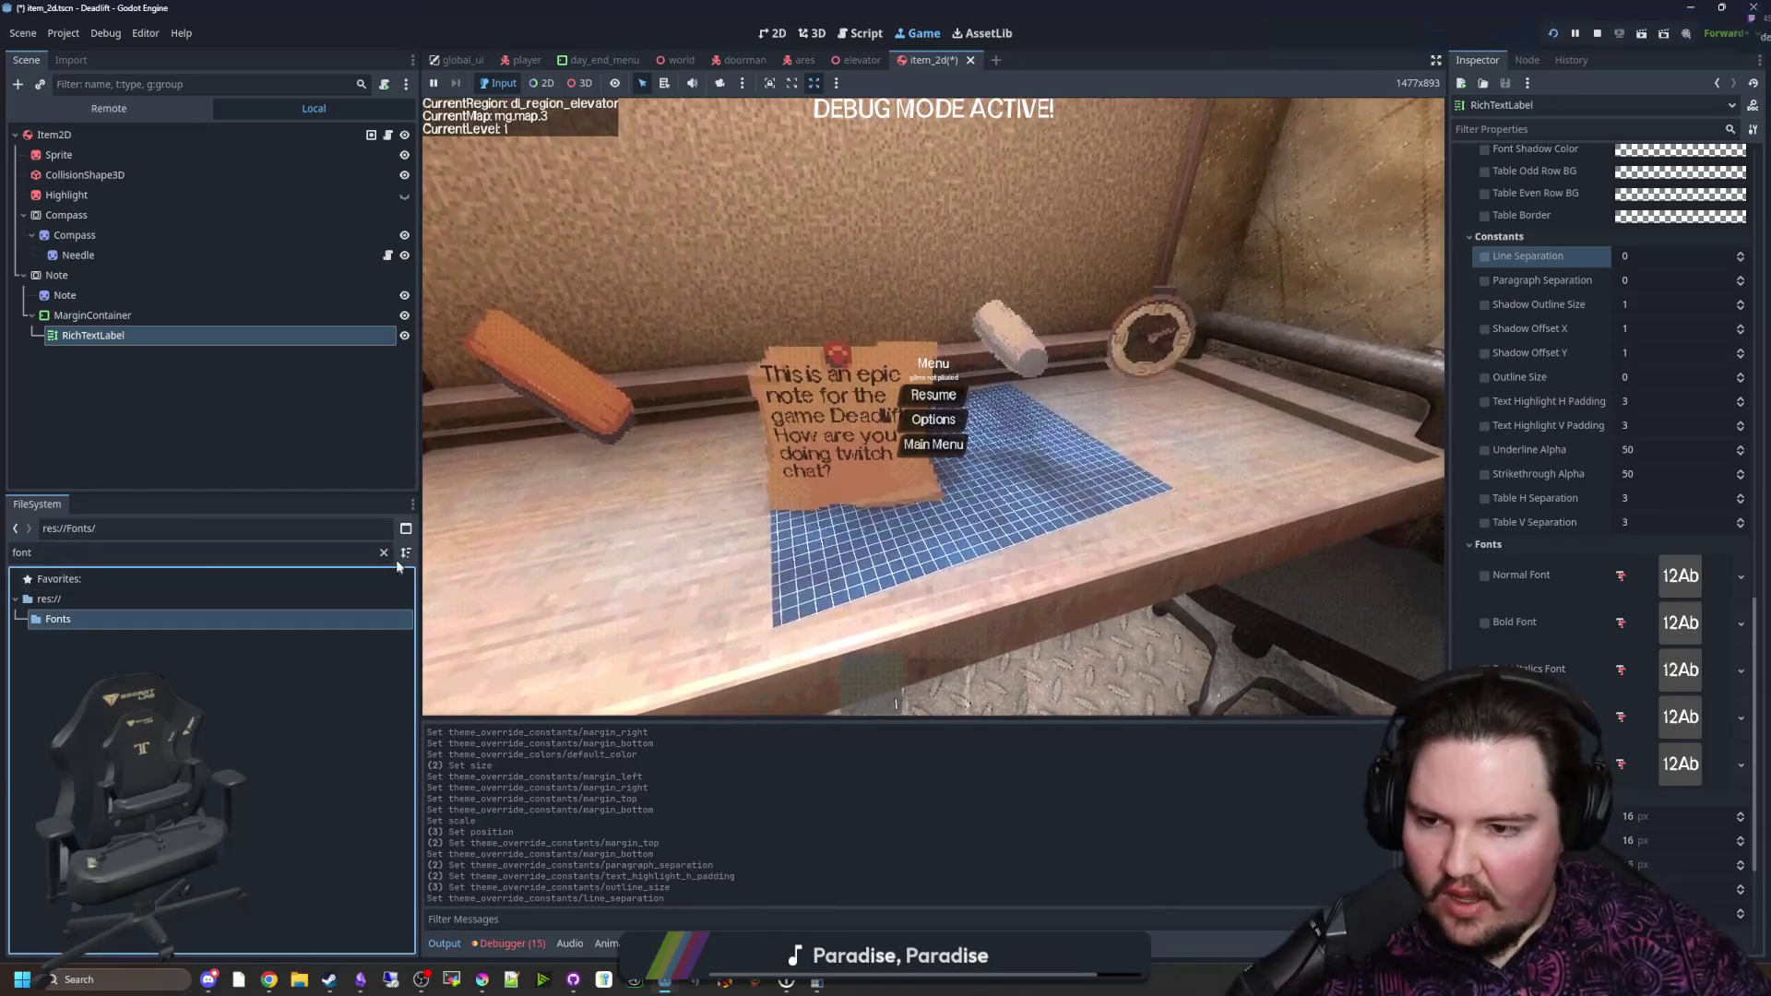
pyautogui.click(383, 553)
pyautogui.moveTo(100, 655); pyautogui.dragTo(1671, 566)
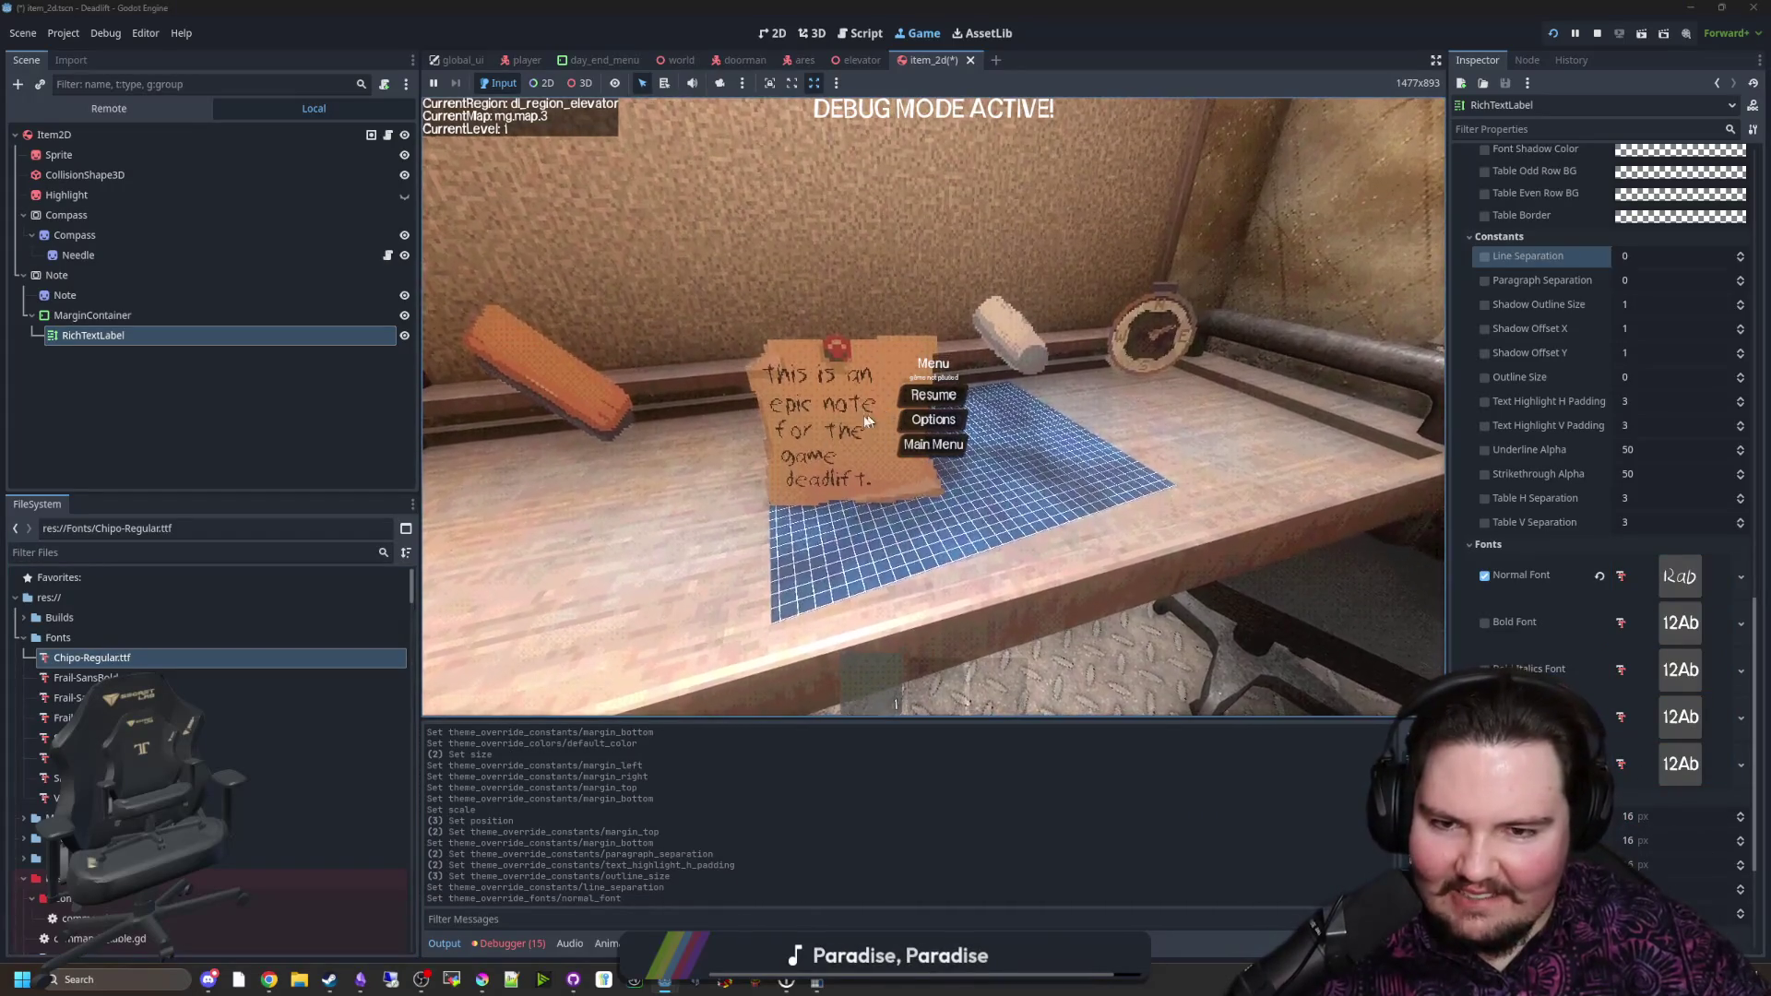
pyautogui.moveTo(83, 677)
pyautogui.mouseDown()
pyautogui.moveTo(1737, 582)
pyautogui.moveTo(1680, 575)
pyautogui.mouseUp()
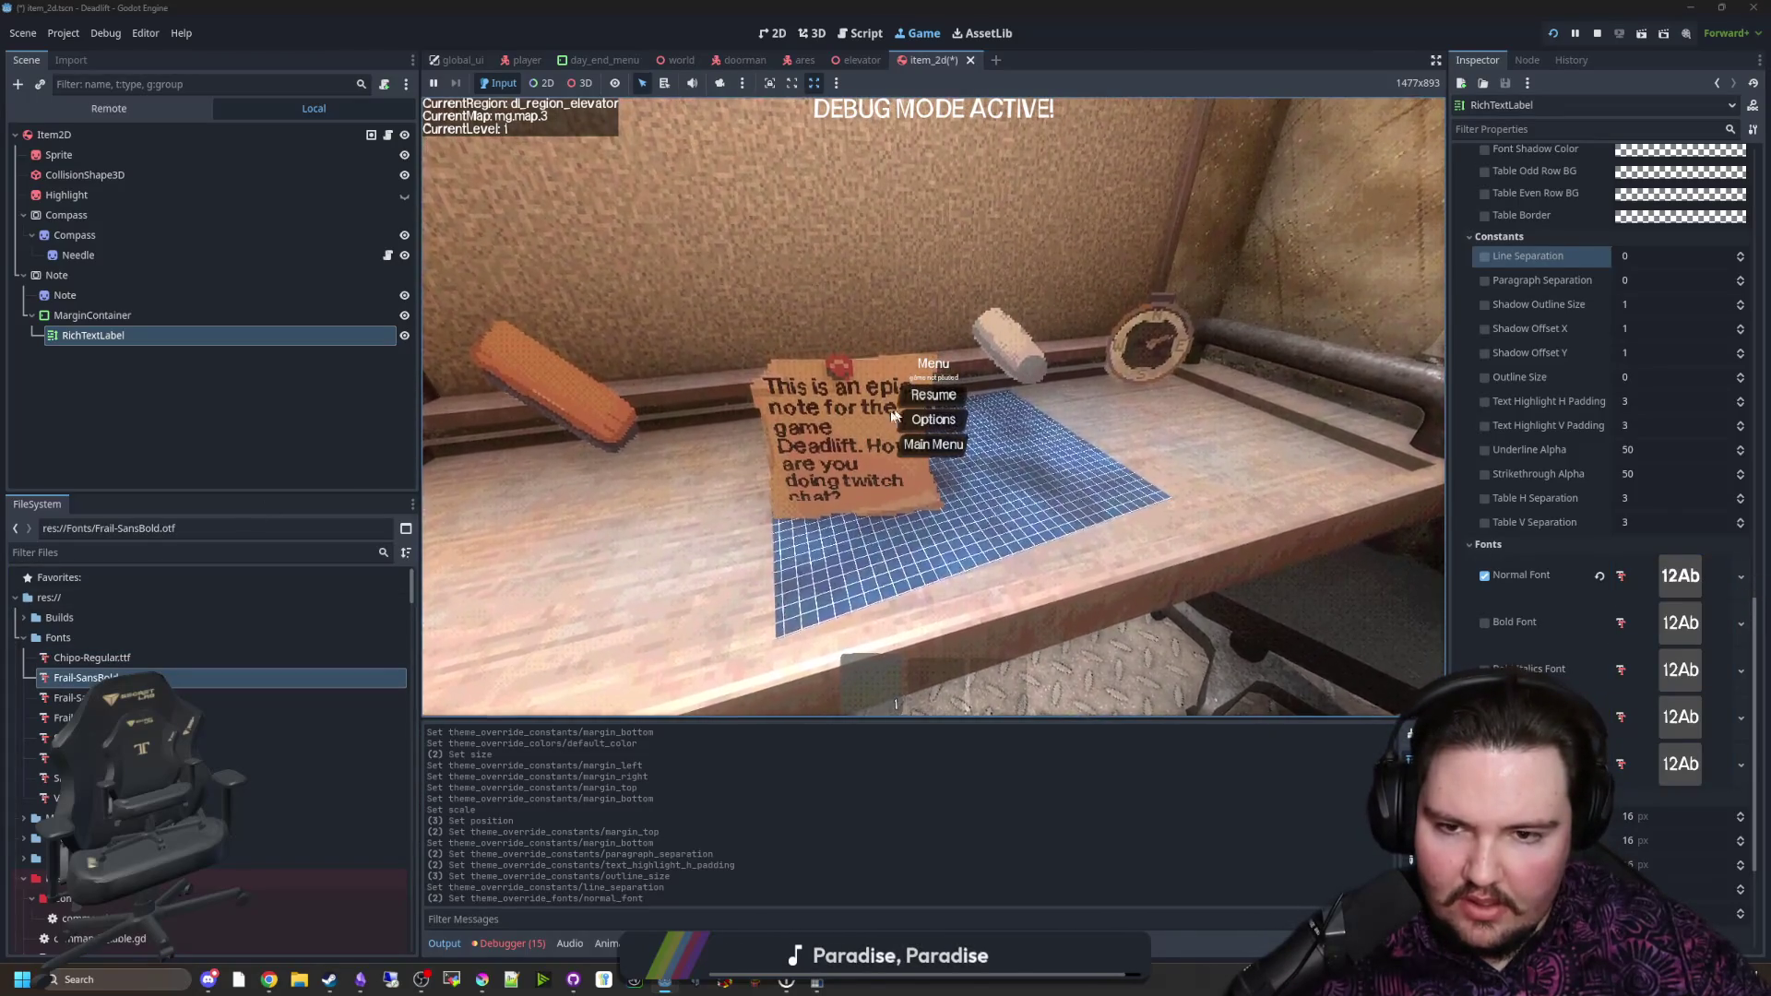
pyautogui.moveTo(83, 697); pyautogui.dragTo(1680, 578)
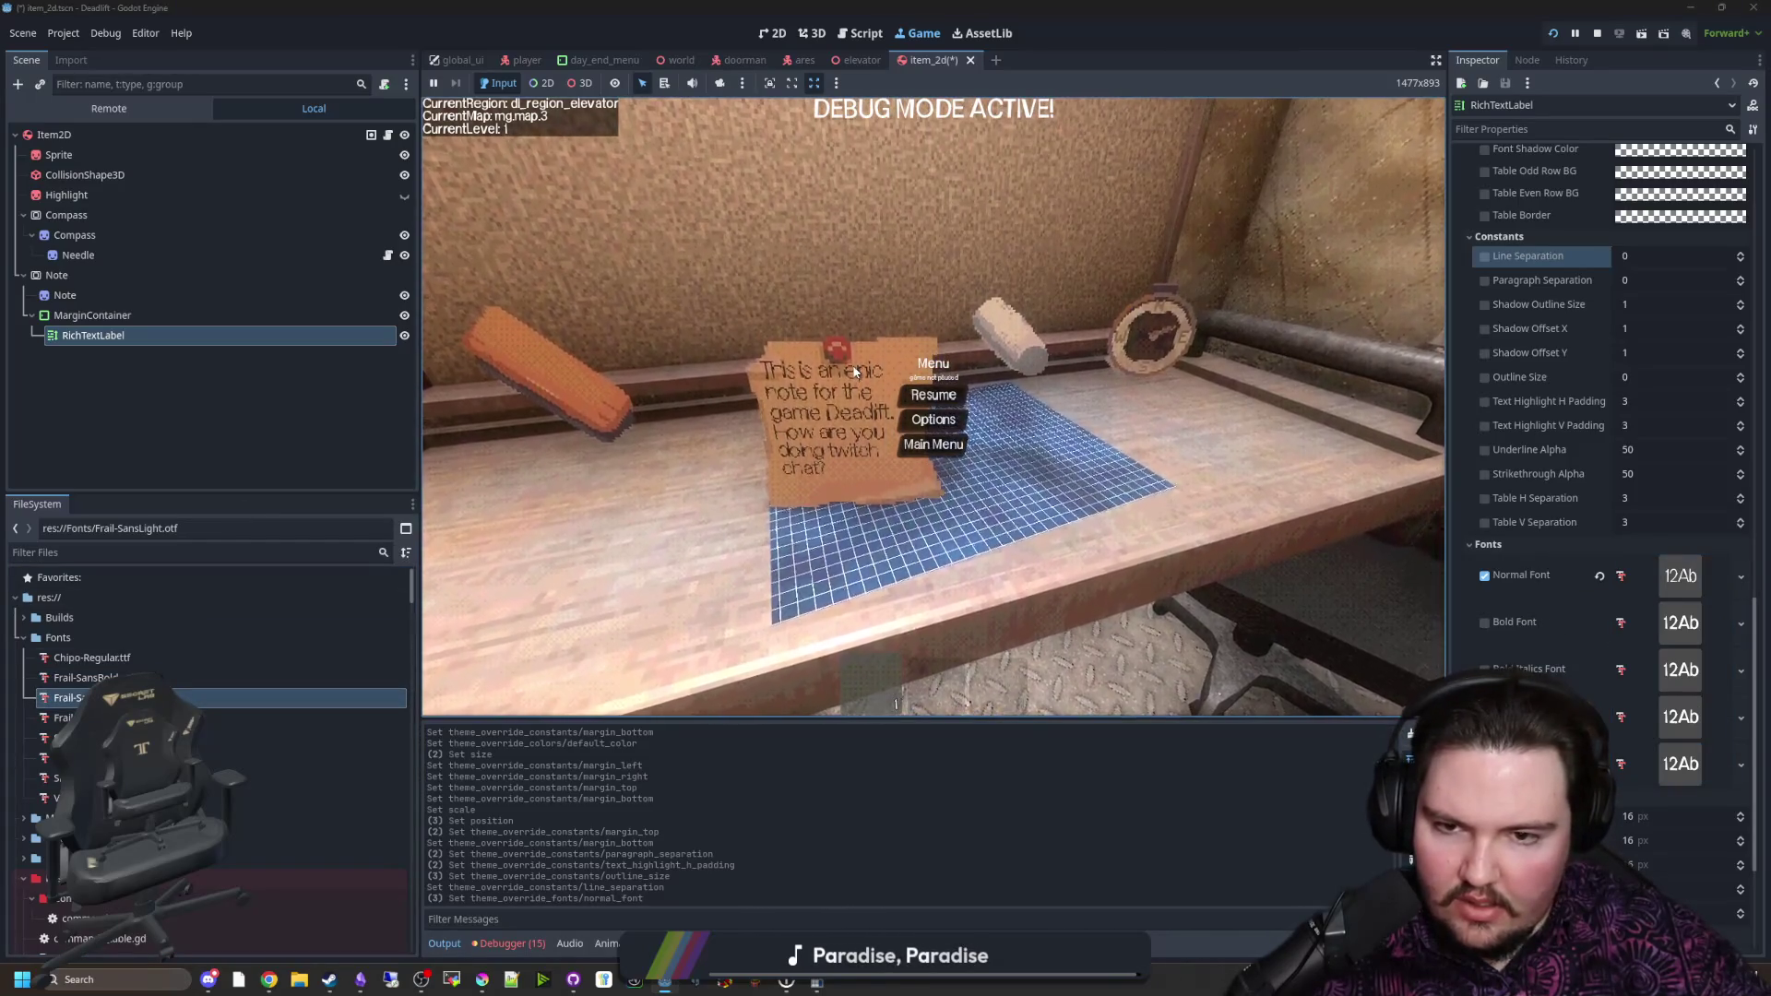
# Step: Try SLNTHLN, then settle on VCR_OSD_MONO_1.001.ttf as the note's Normal Font
pyautogui.click(360, 688)
pyautogui.press('Down')
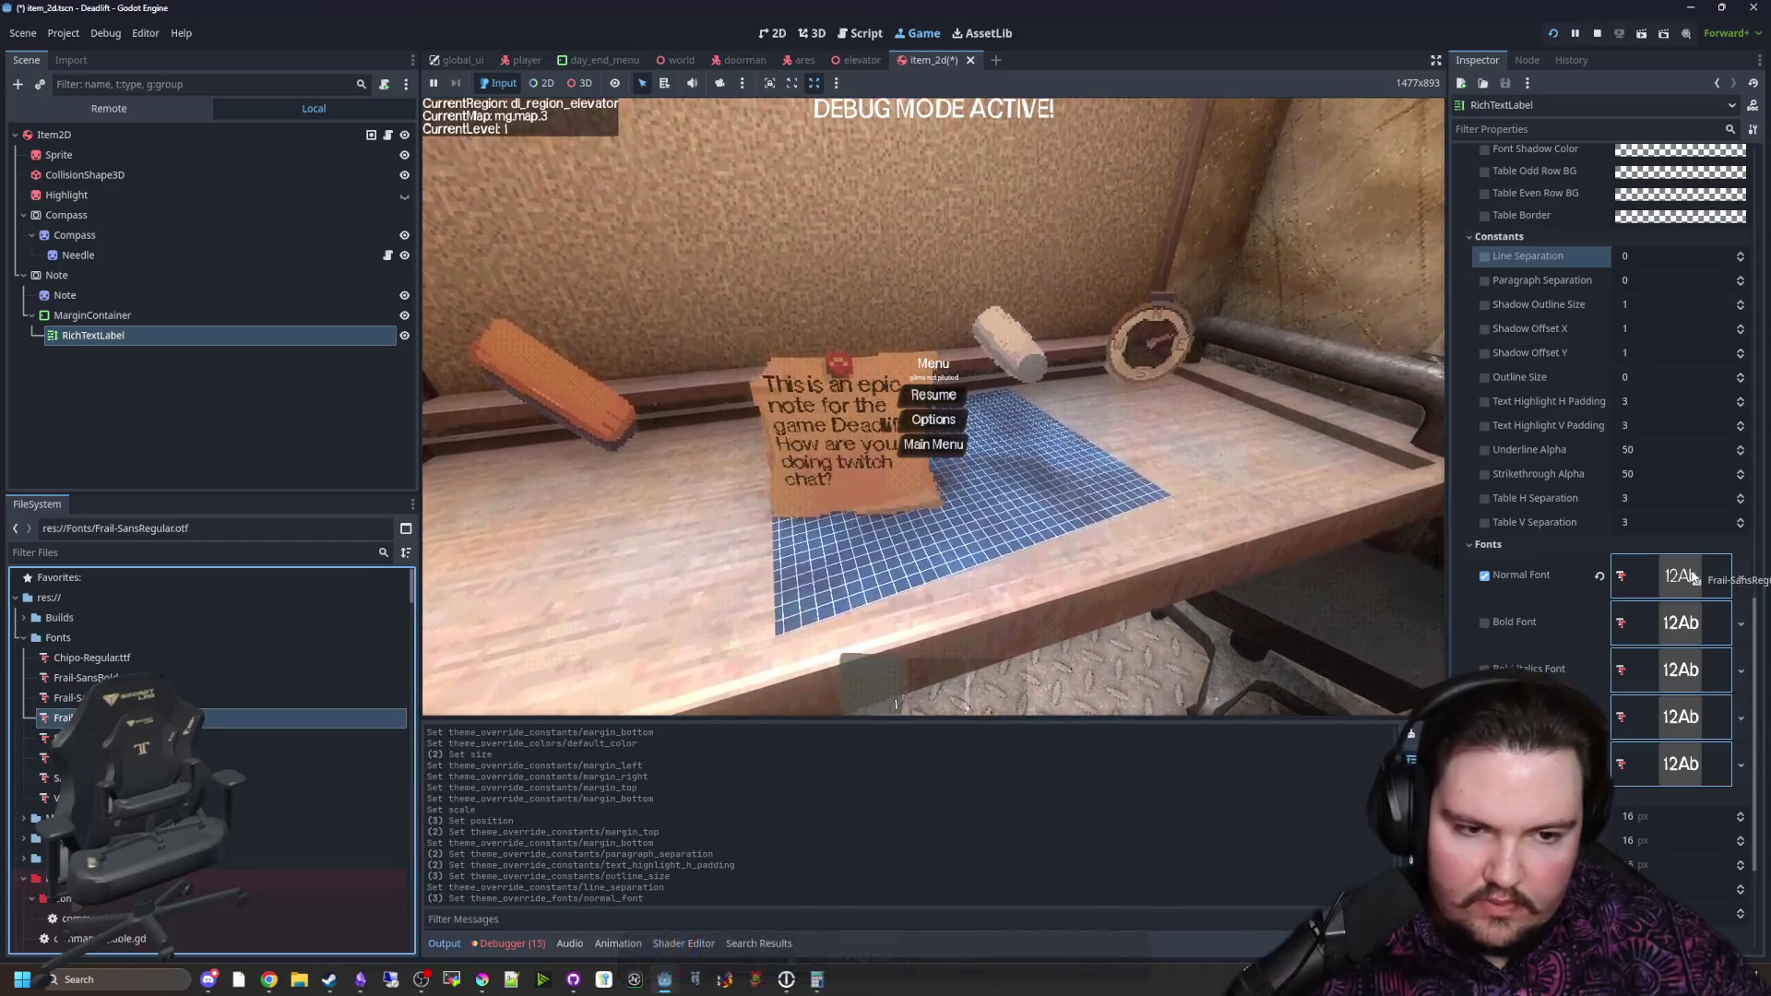
pyautogui.press('Down')
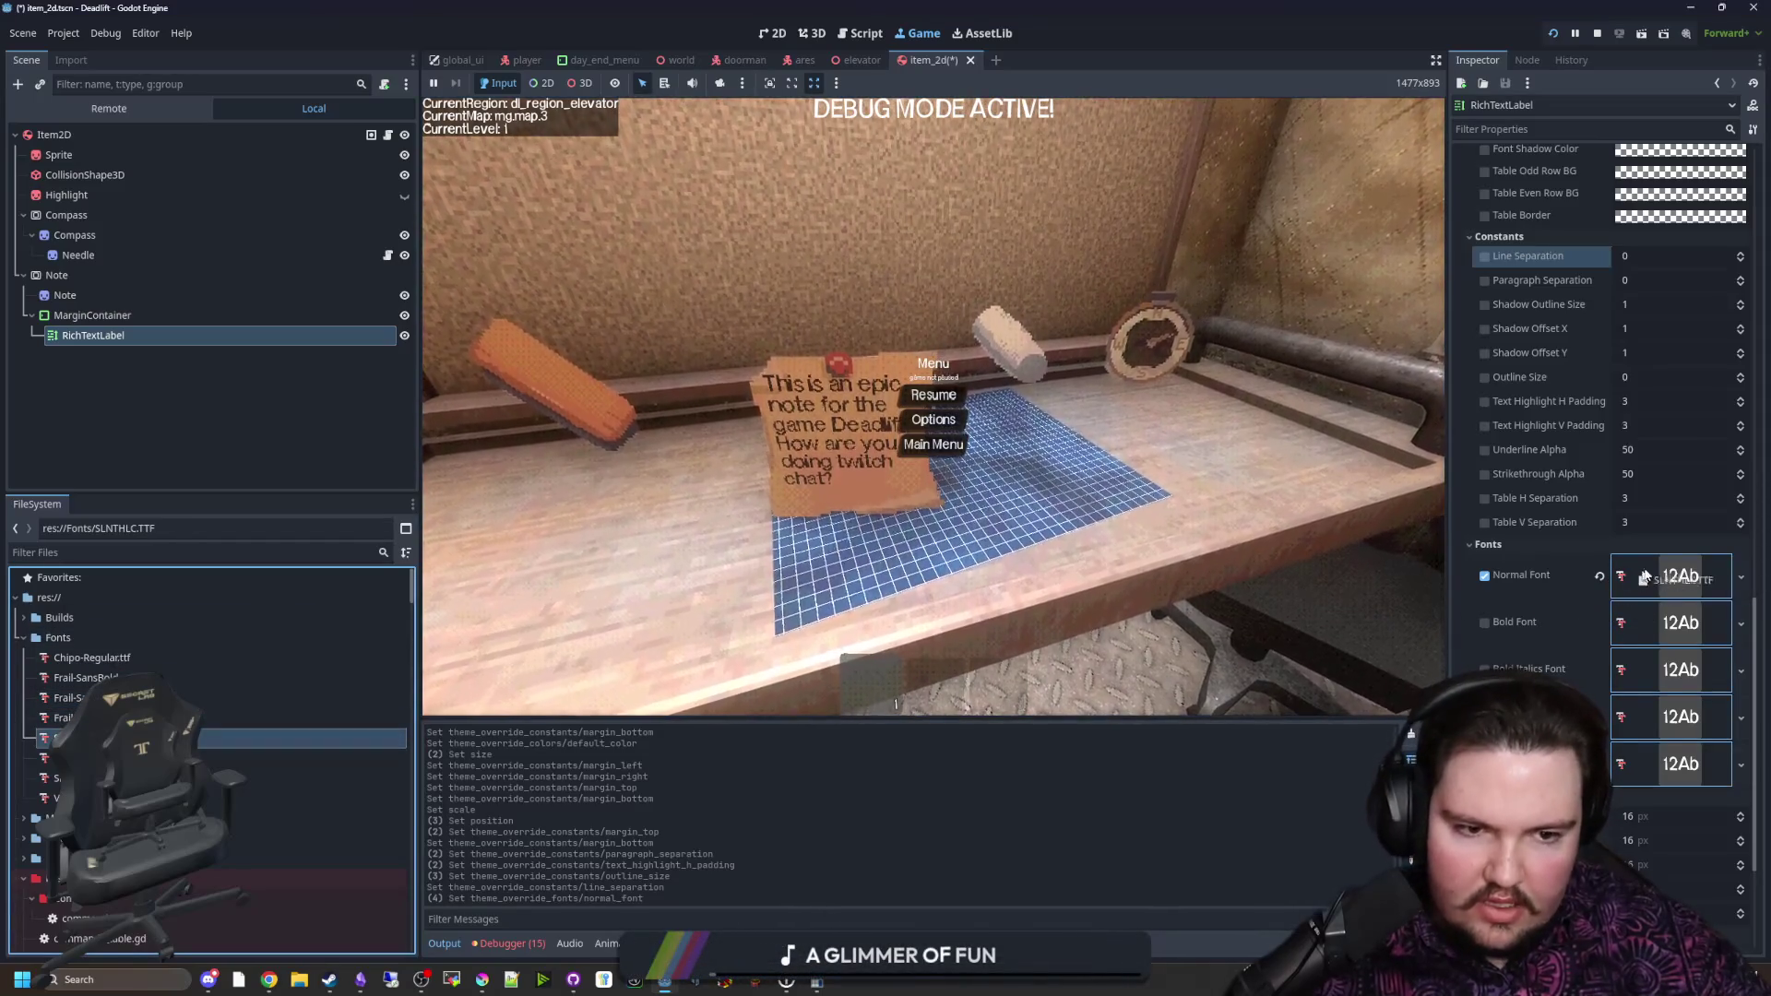
pyautogui.press('Down')
pyautogui.press('Down')
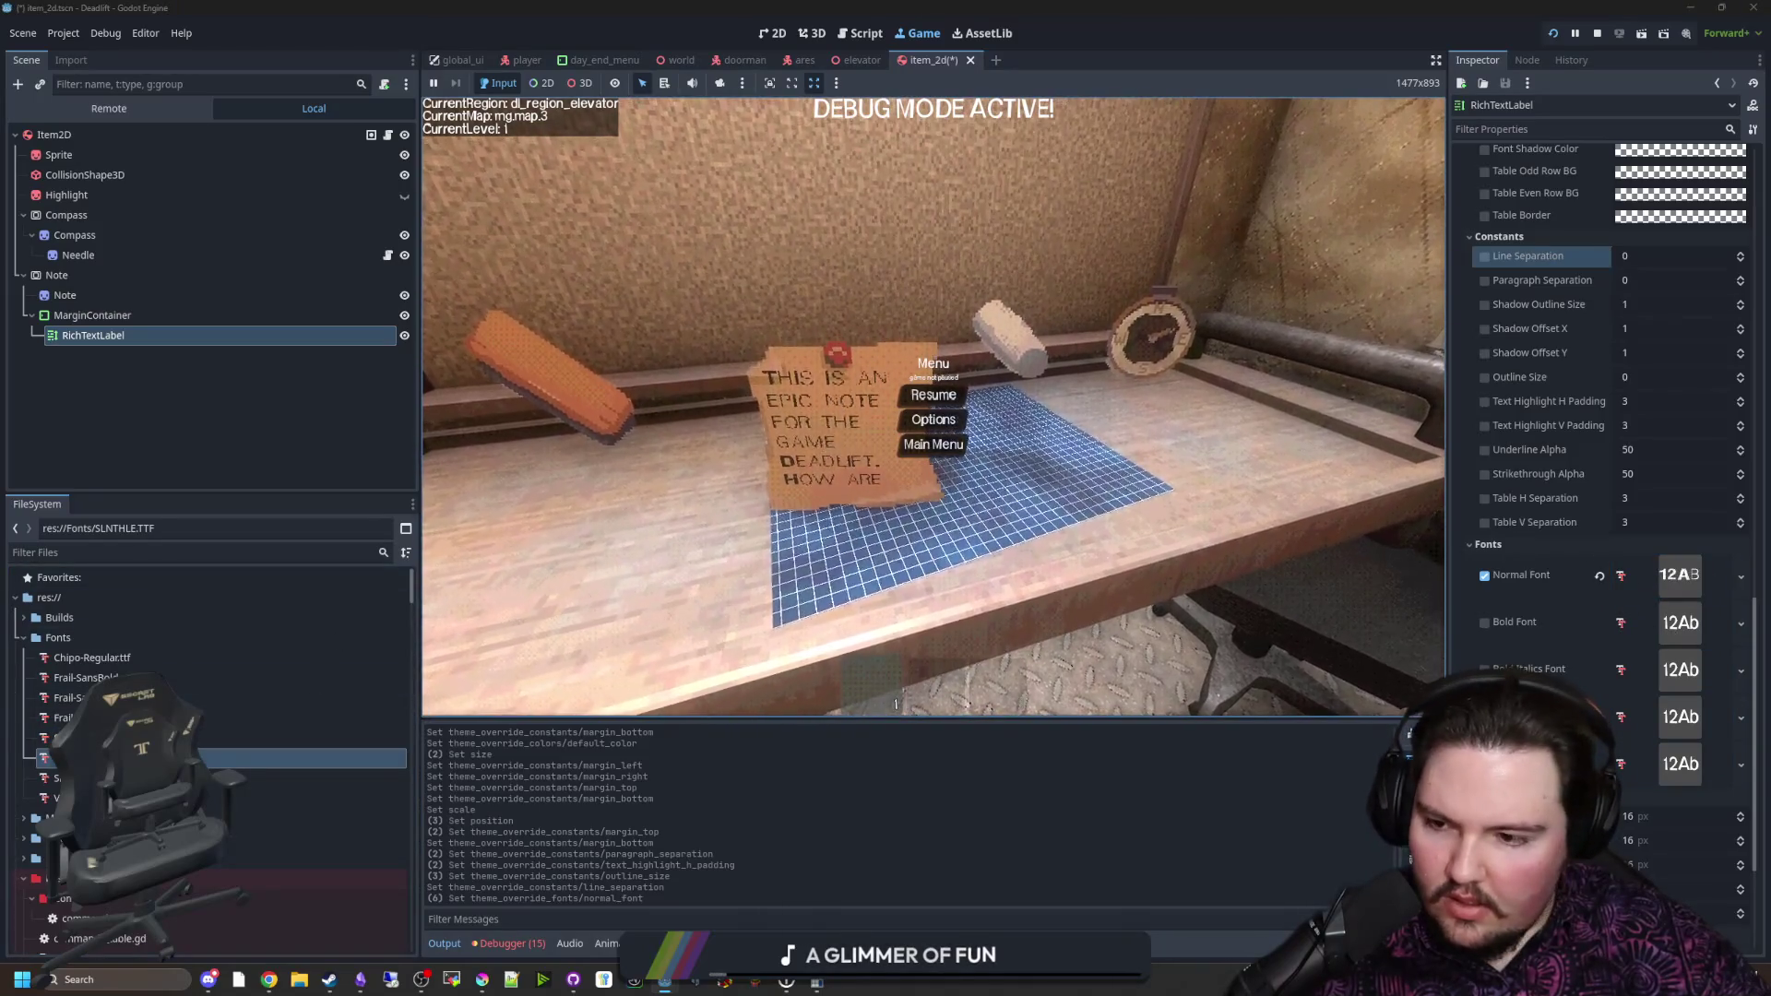
pyautogui.moveTo(277, 777); pyautogui.dragTo(316, 761)
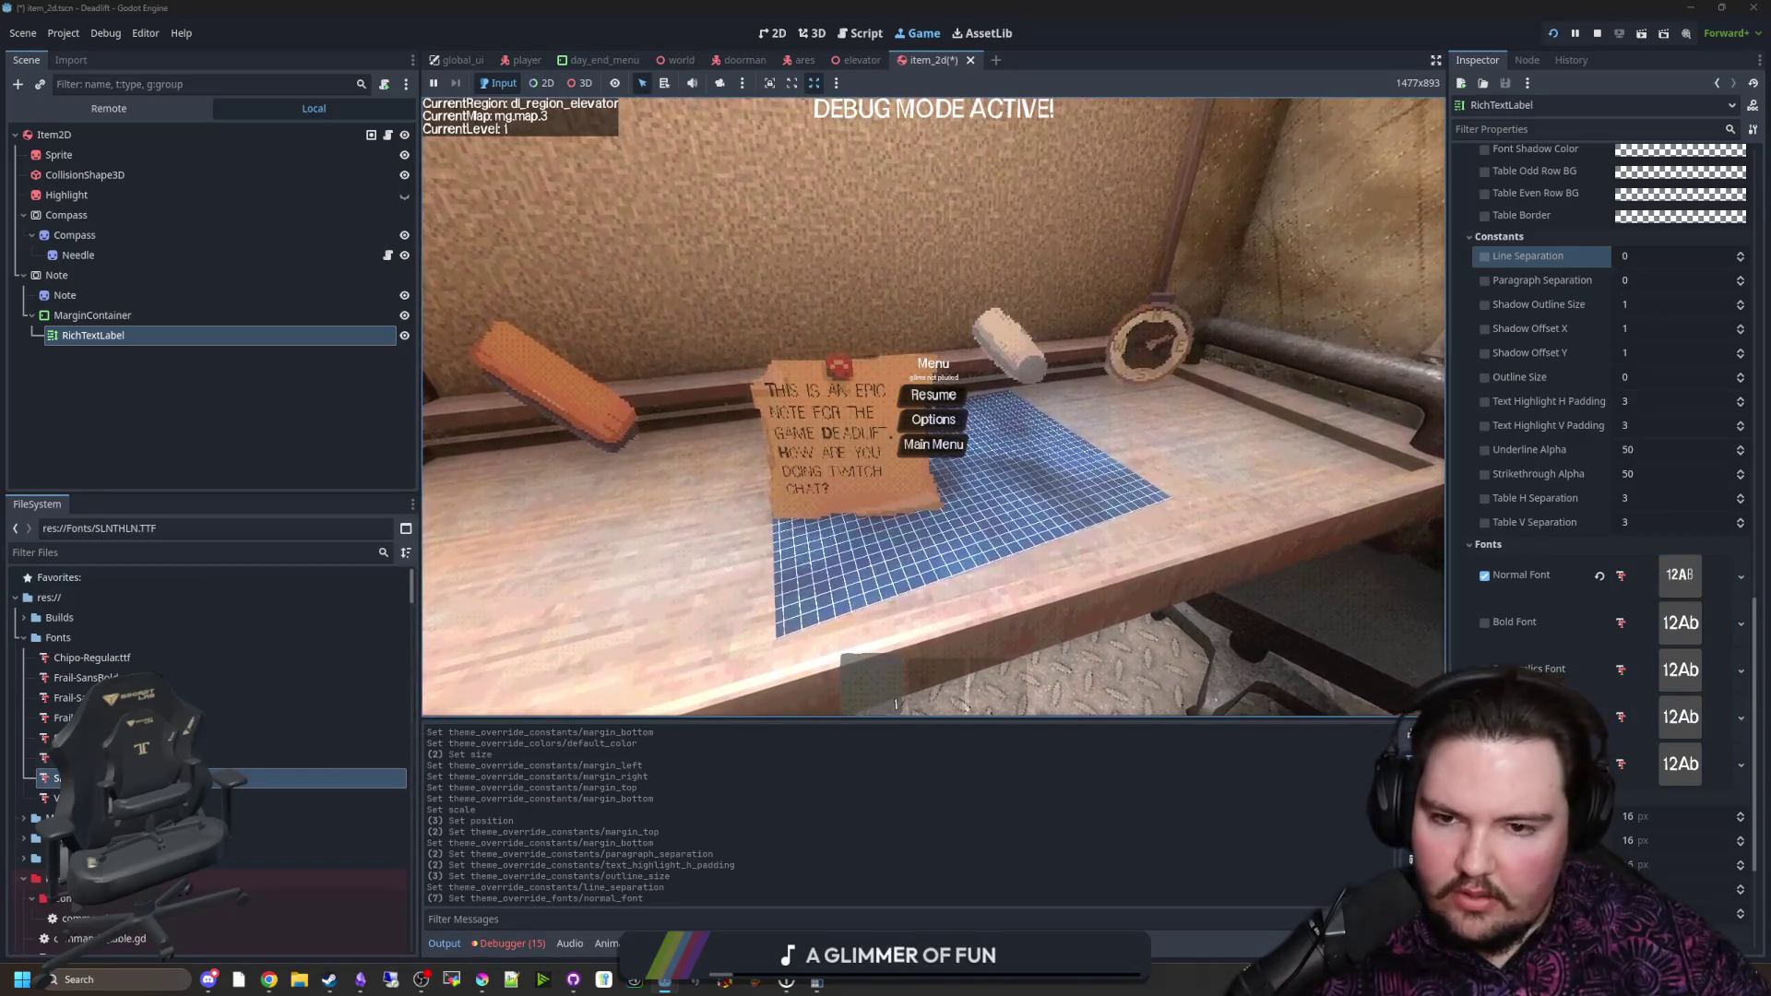
pyautogui.click(231, 798)
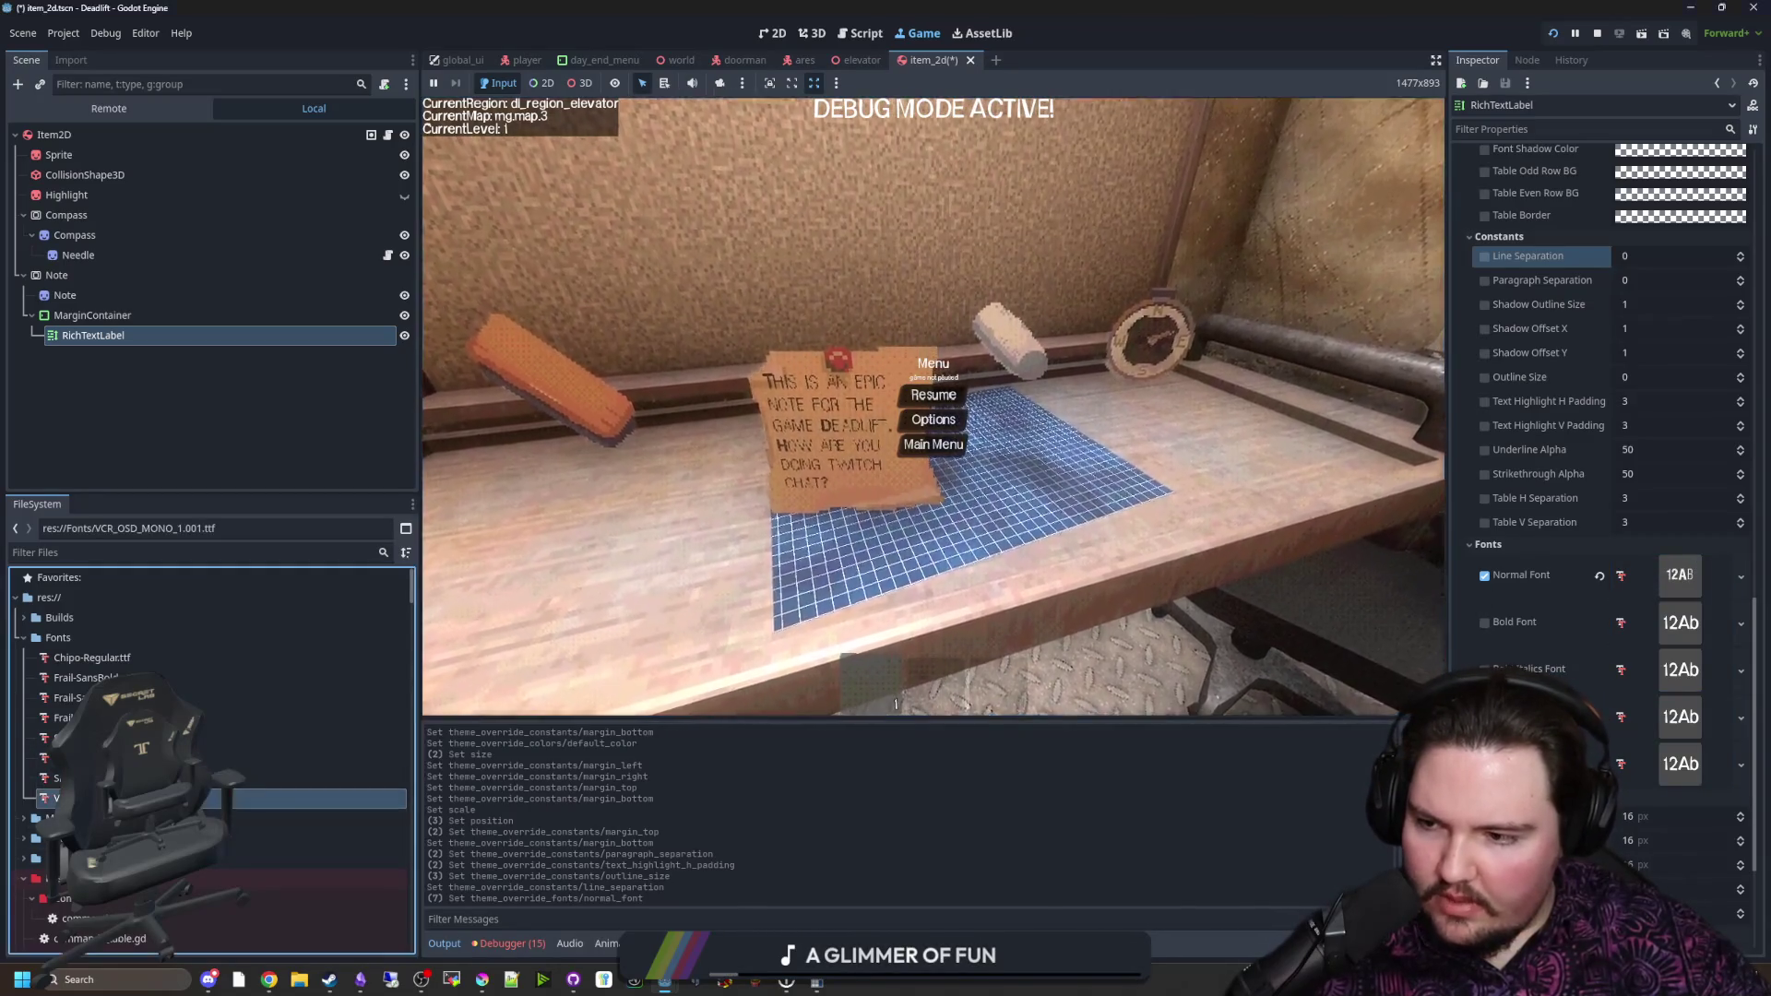
pyautogui.moveTo(231, 798); pyautogui.dragTo(1680, 575)
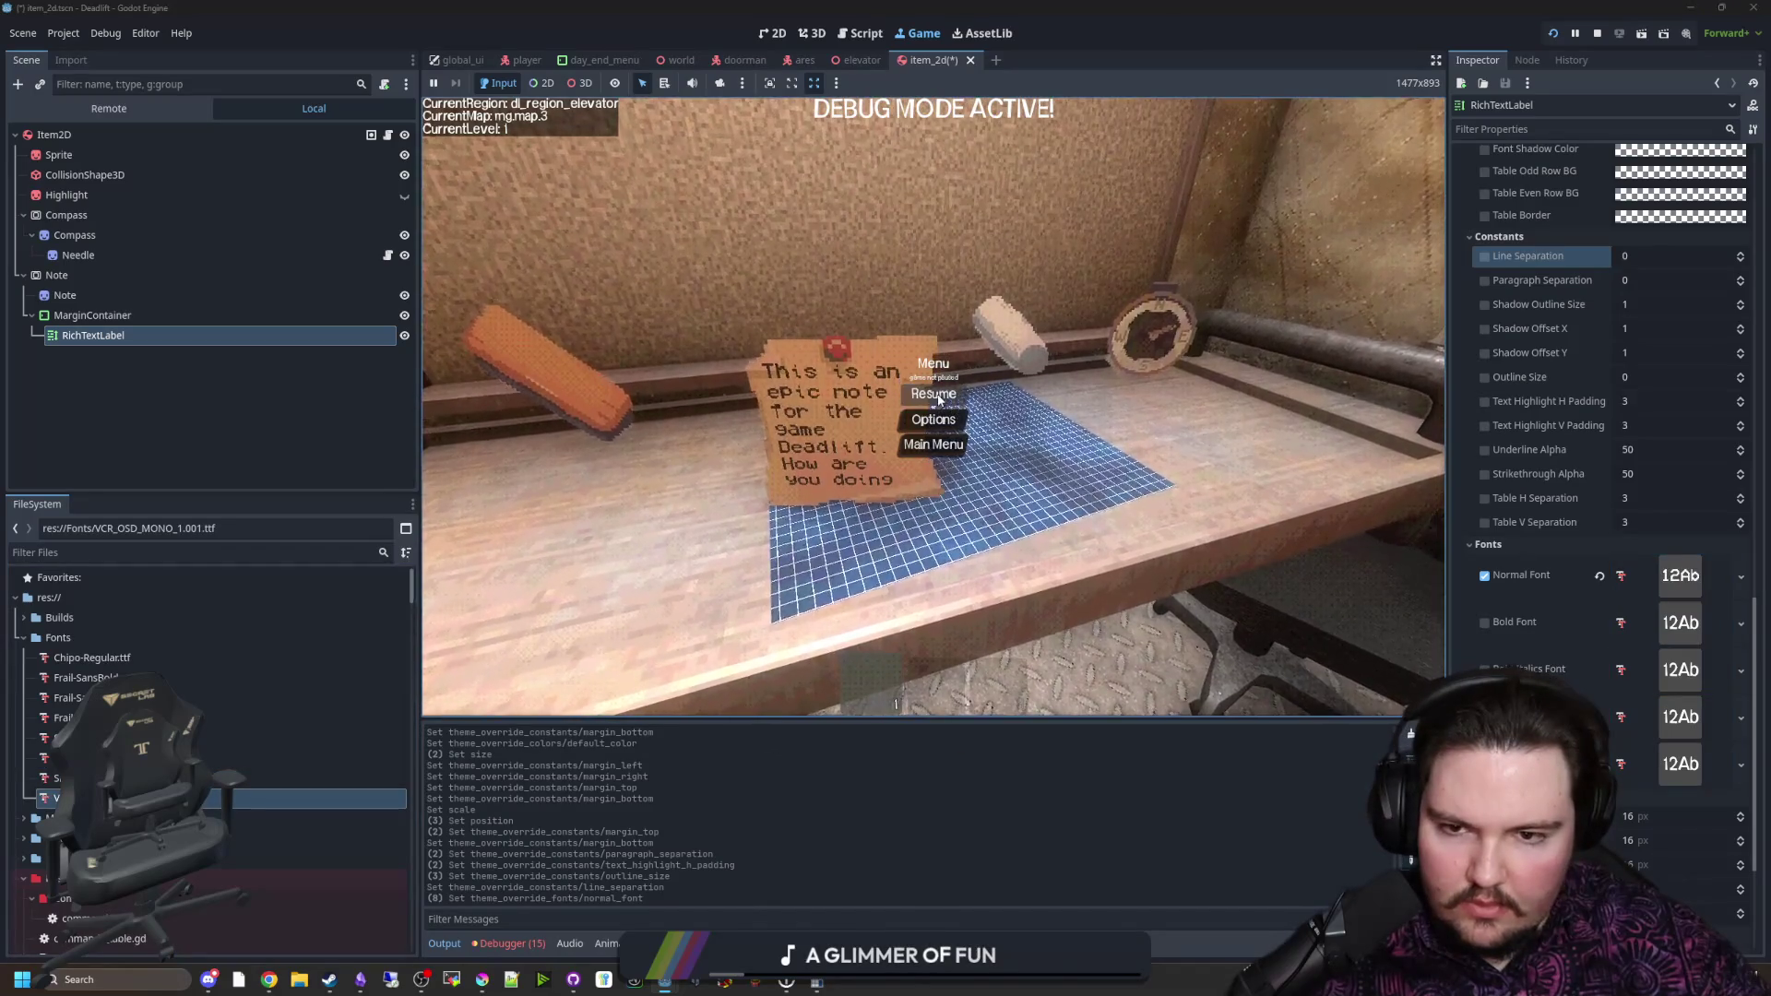
# Step: Pick up the note in the running game to read the VCR_OSD_MONO text
pyautogui.click(939, 398)
pyautogui.press('e')
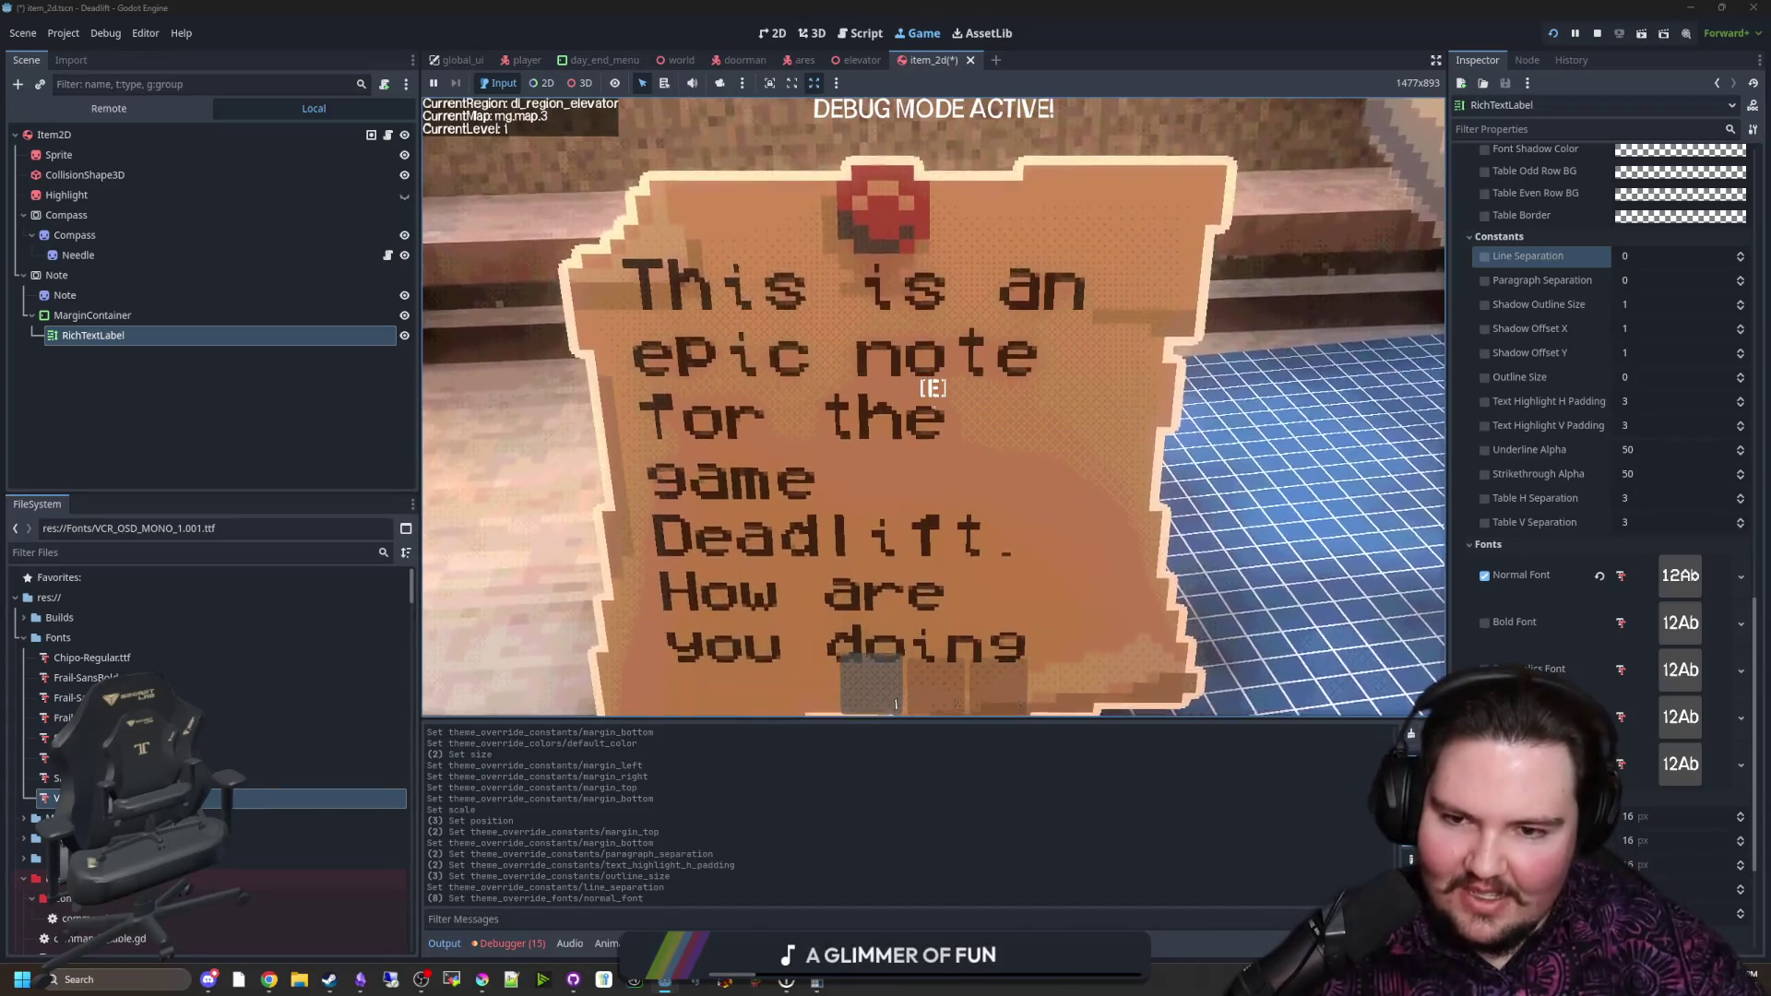
pyautogui.press('e')
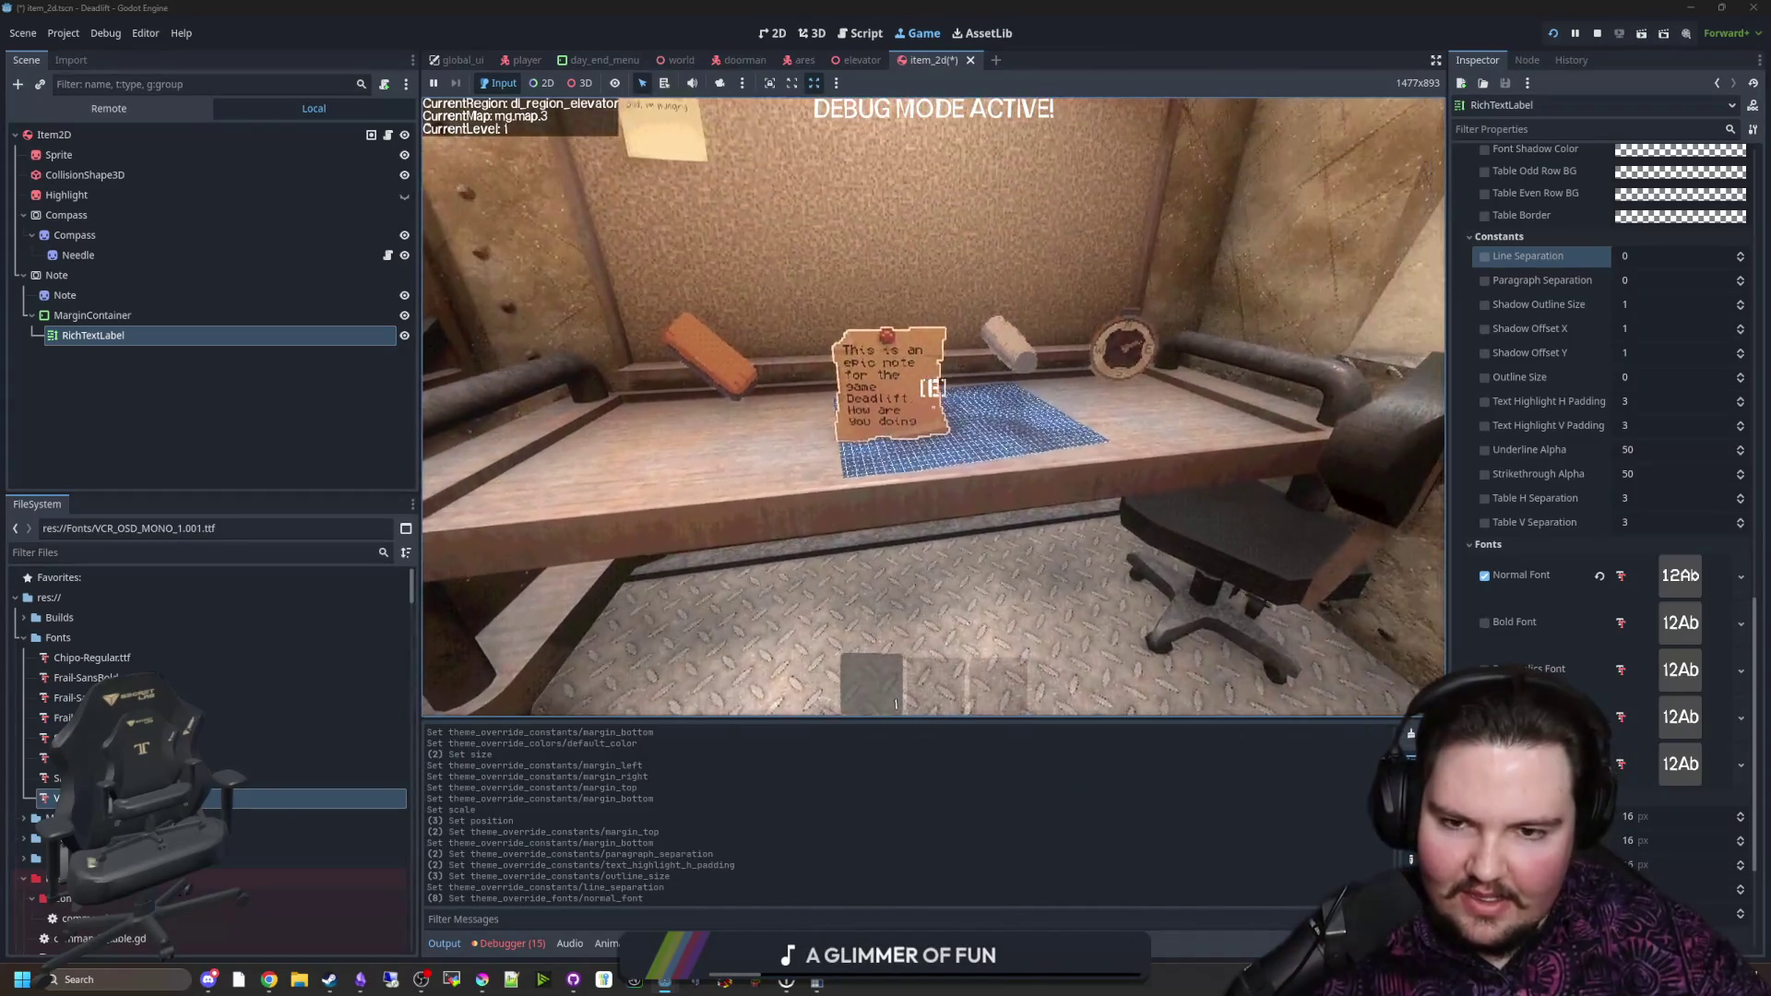
pyautogui.press('e')
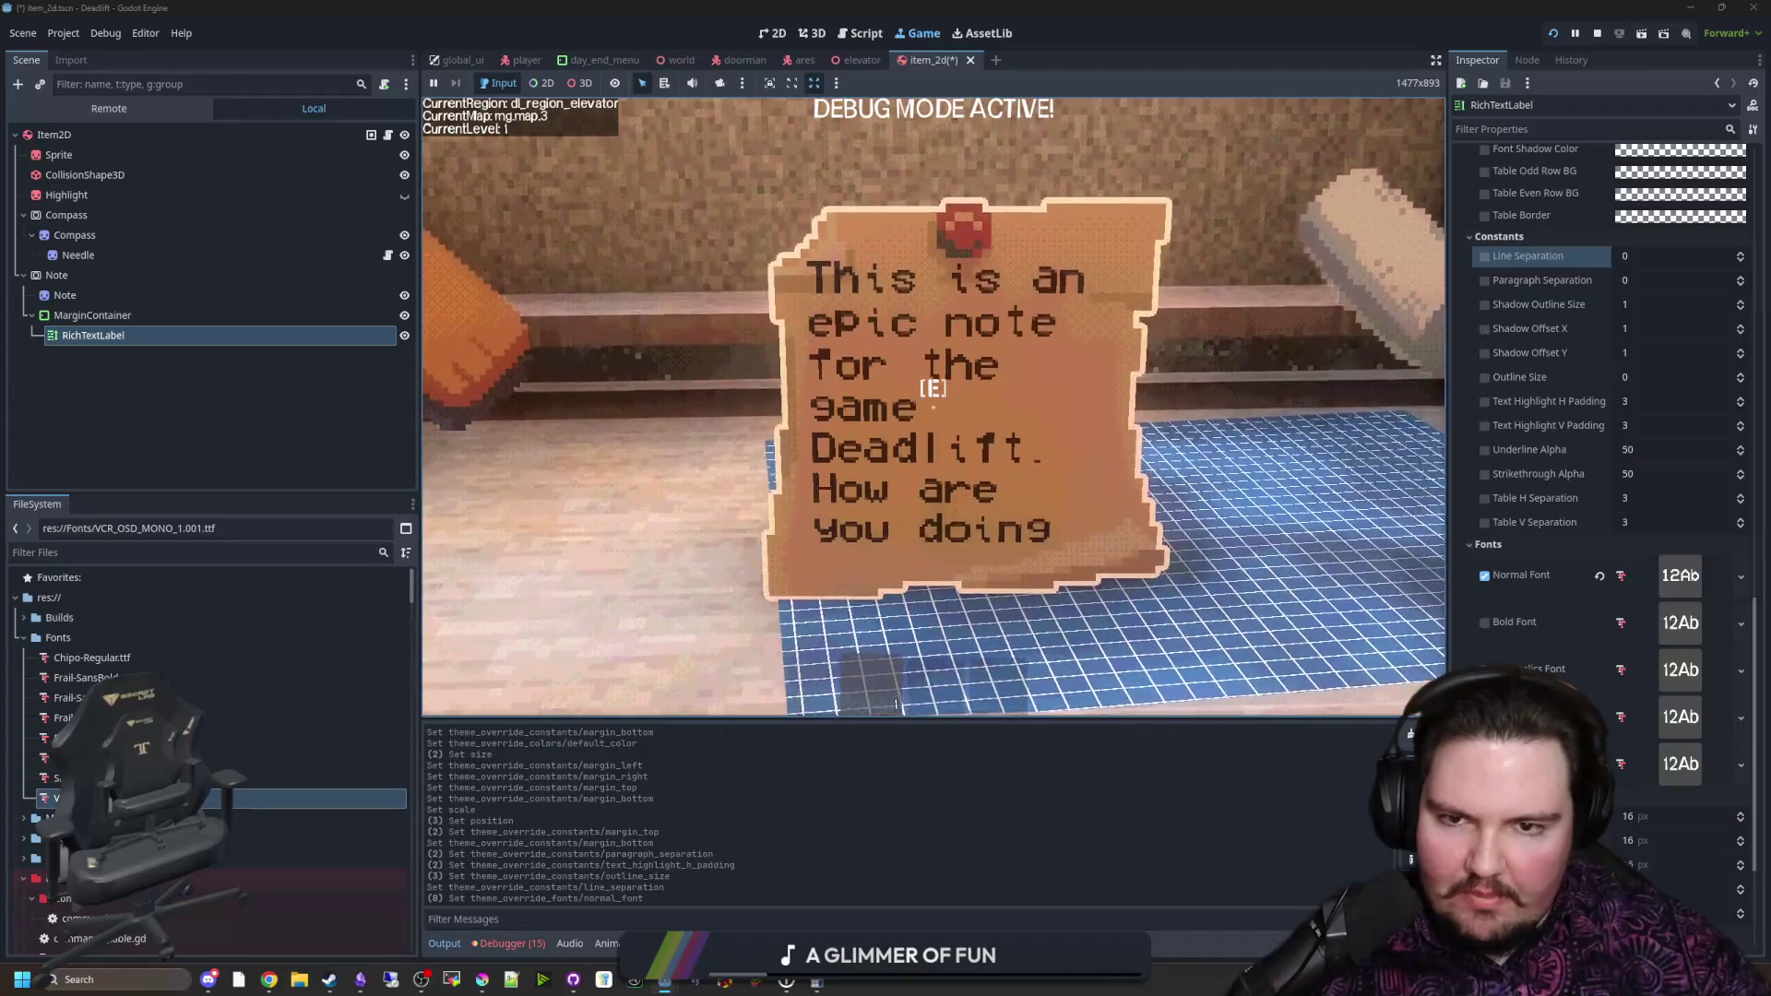
pyautogui.press('e')
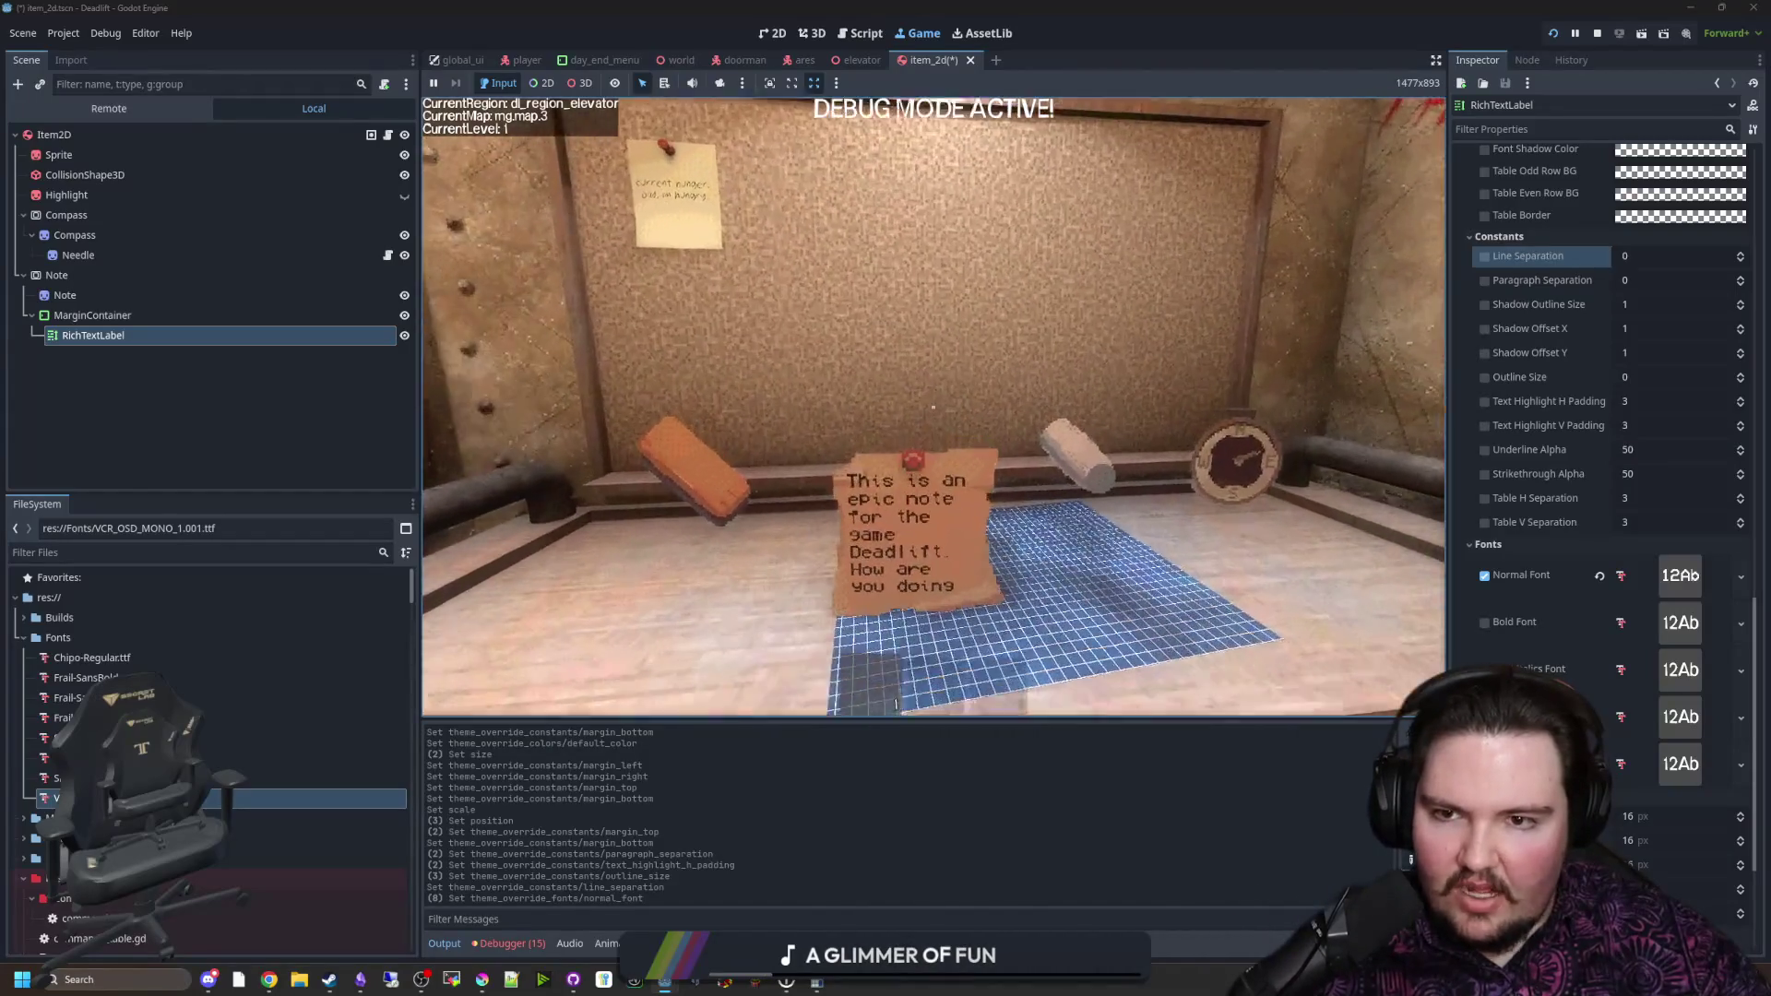
# Step: Restore Chipo-Regular.ttf as the Normal Font, inspect the note in game, then switch to Chrome
pyautogui.moveTo(92, 658); pyautogui.dragTo(1680, 574)
pyautogui.click(934, 394)
pyautogui.press('e')
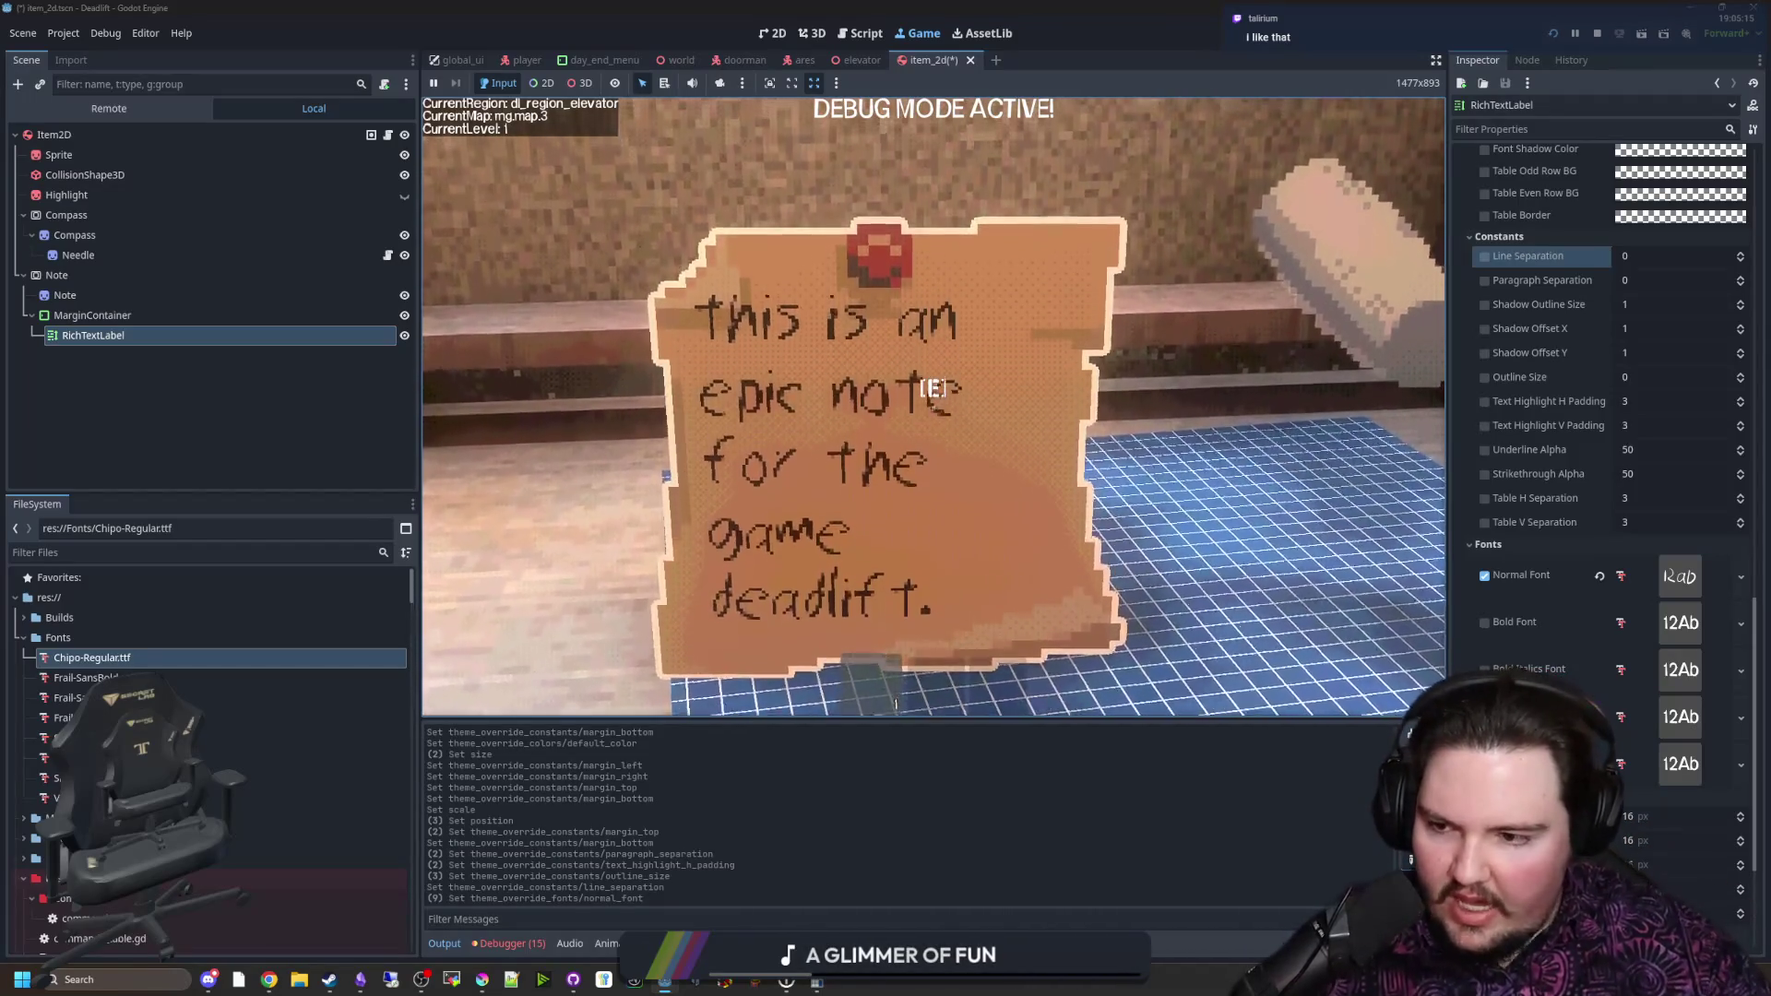
pyautogui.press('w')
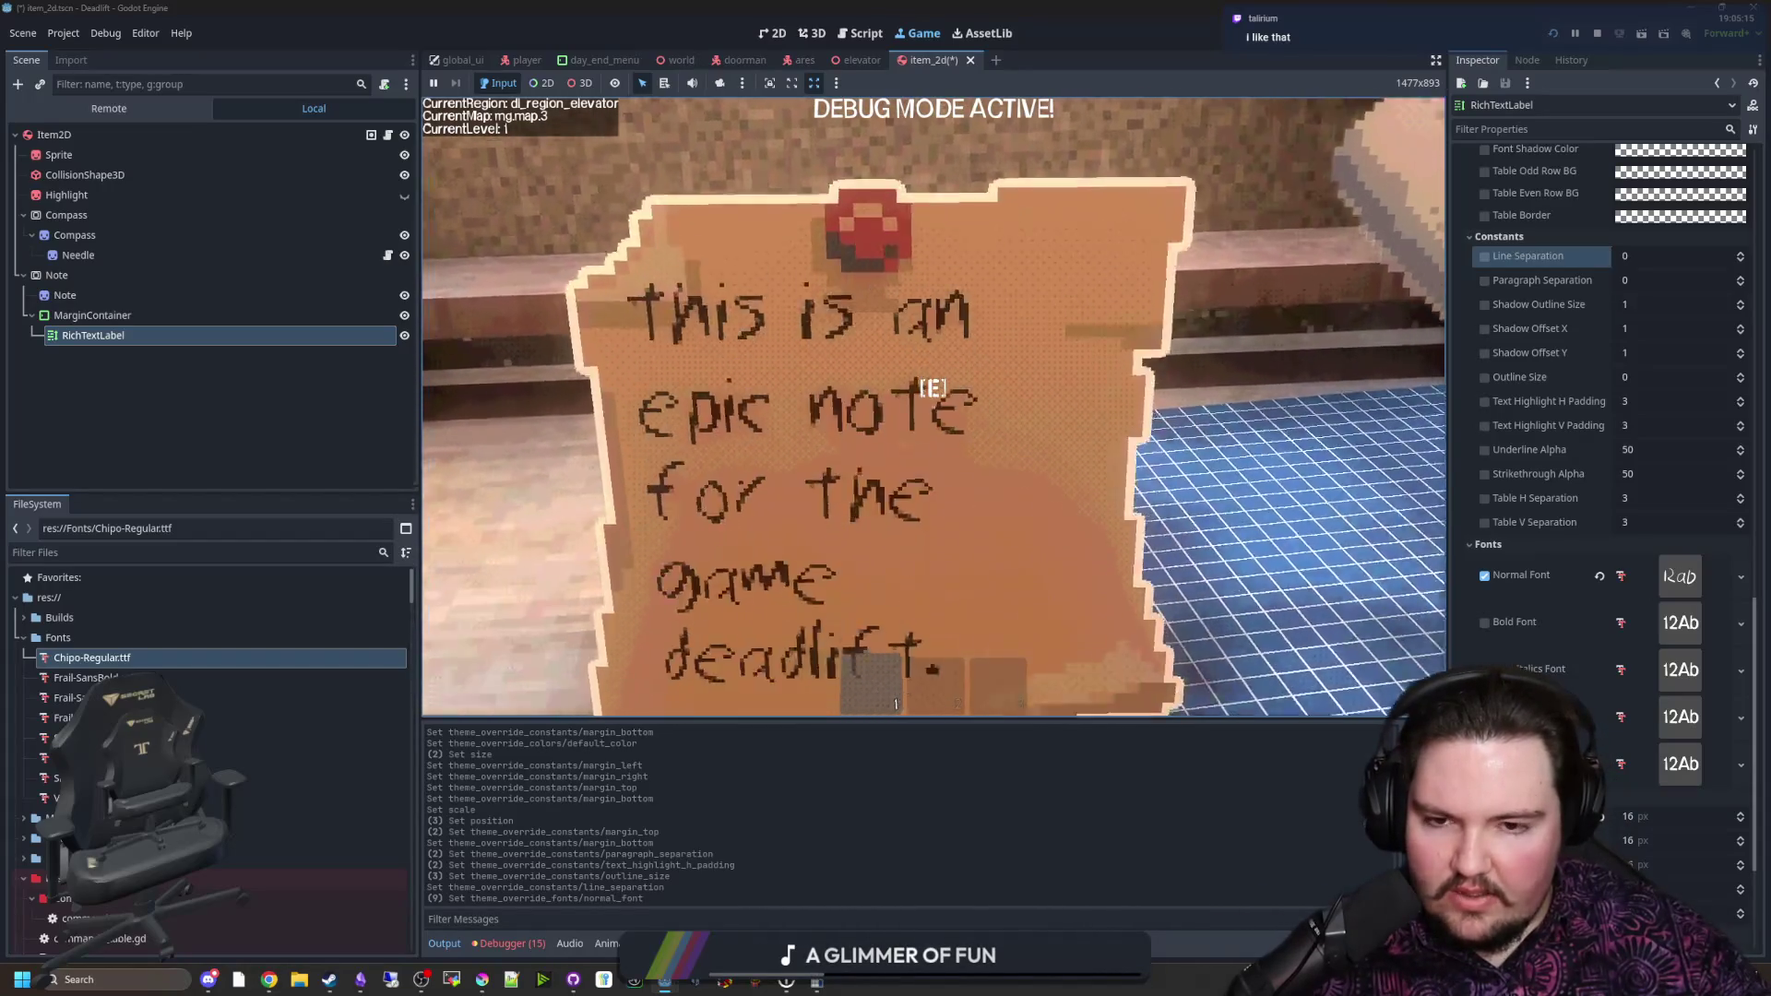
pyautogui.press('s')
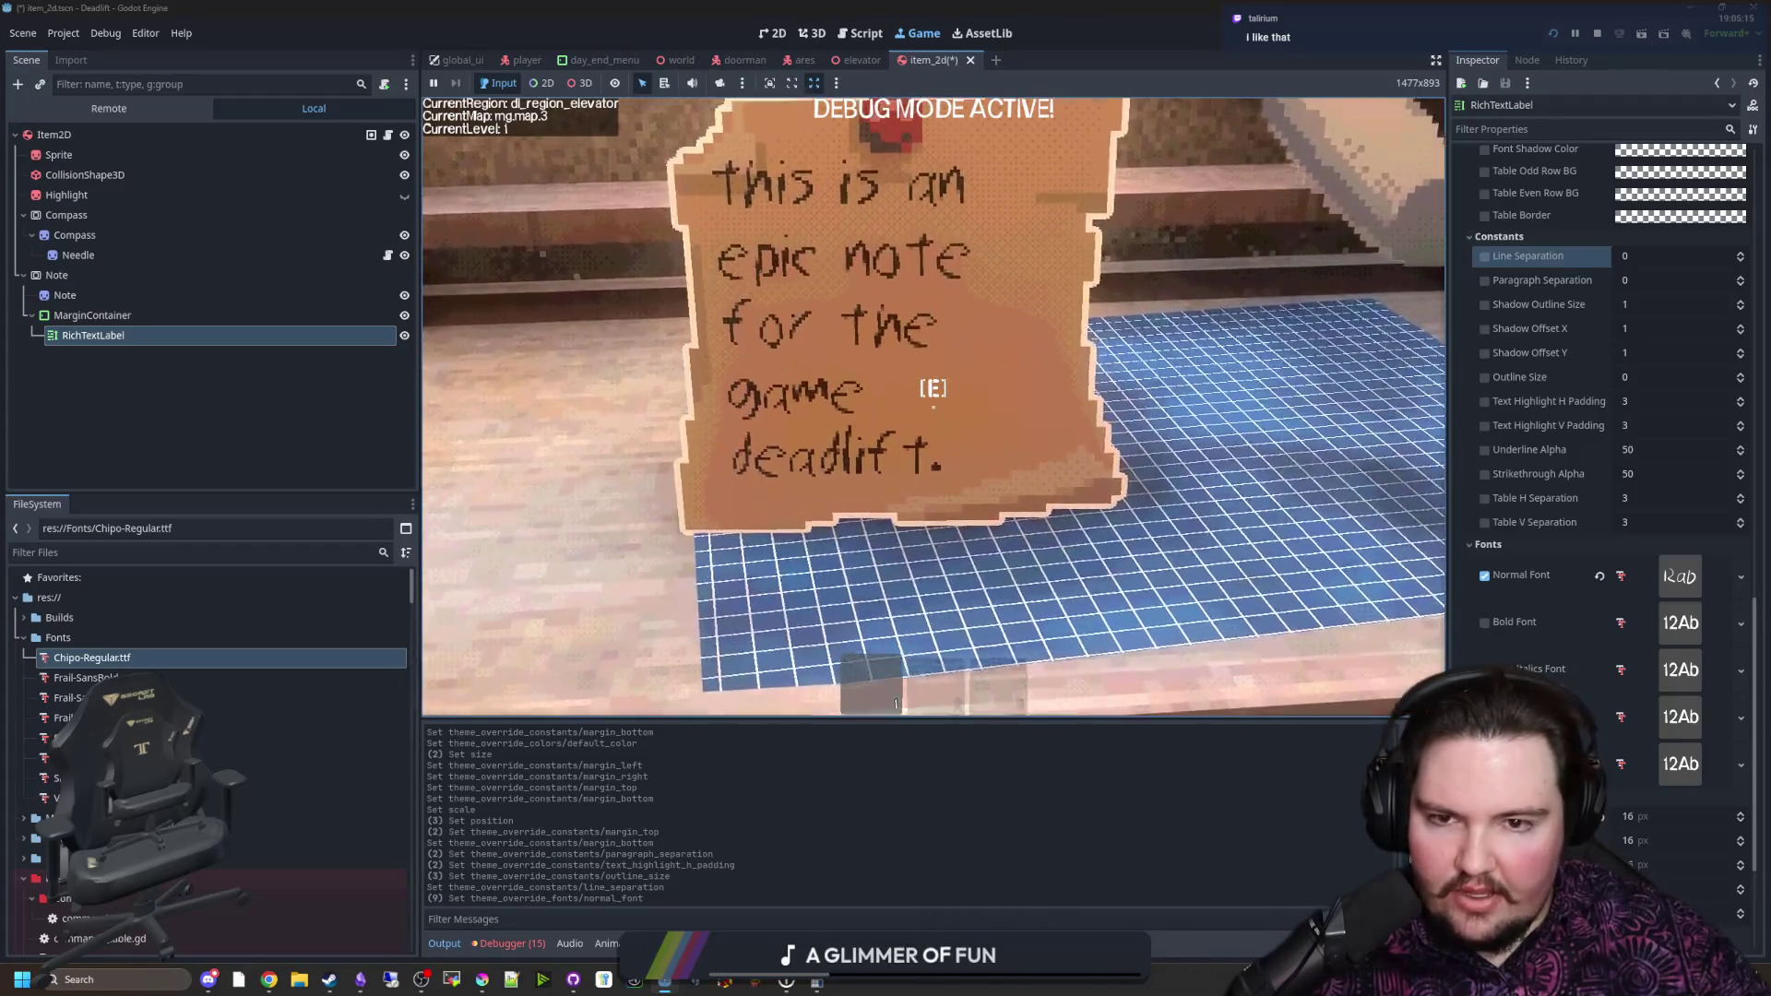
pyautogui.press('s')
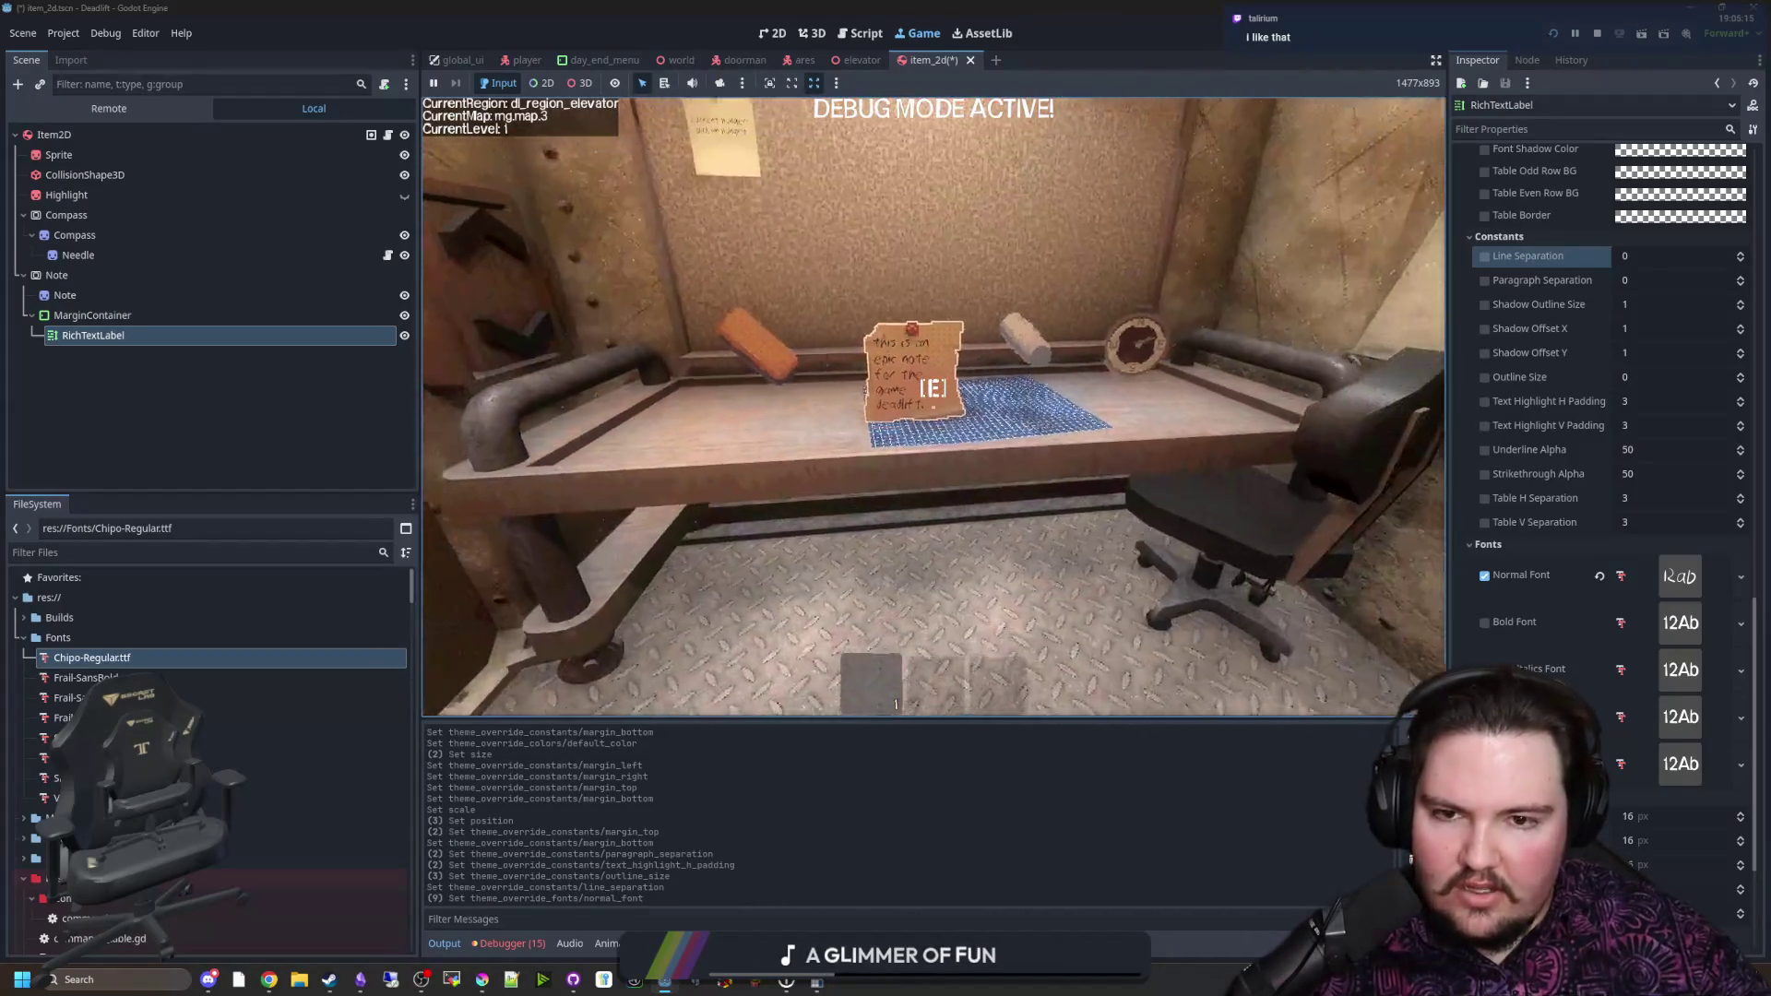
pyautogui.press('Escape')
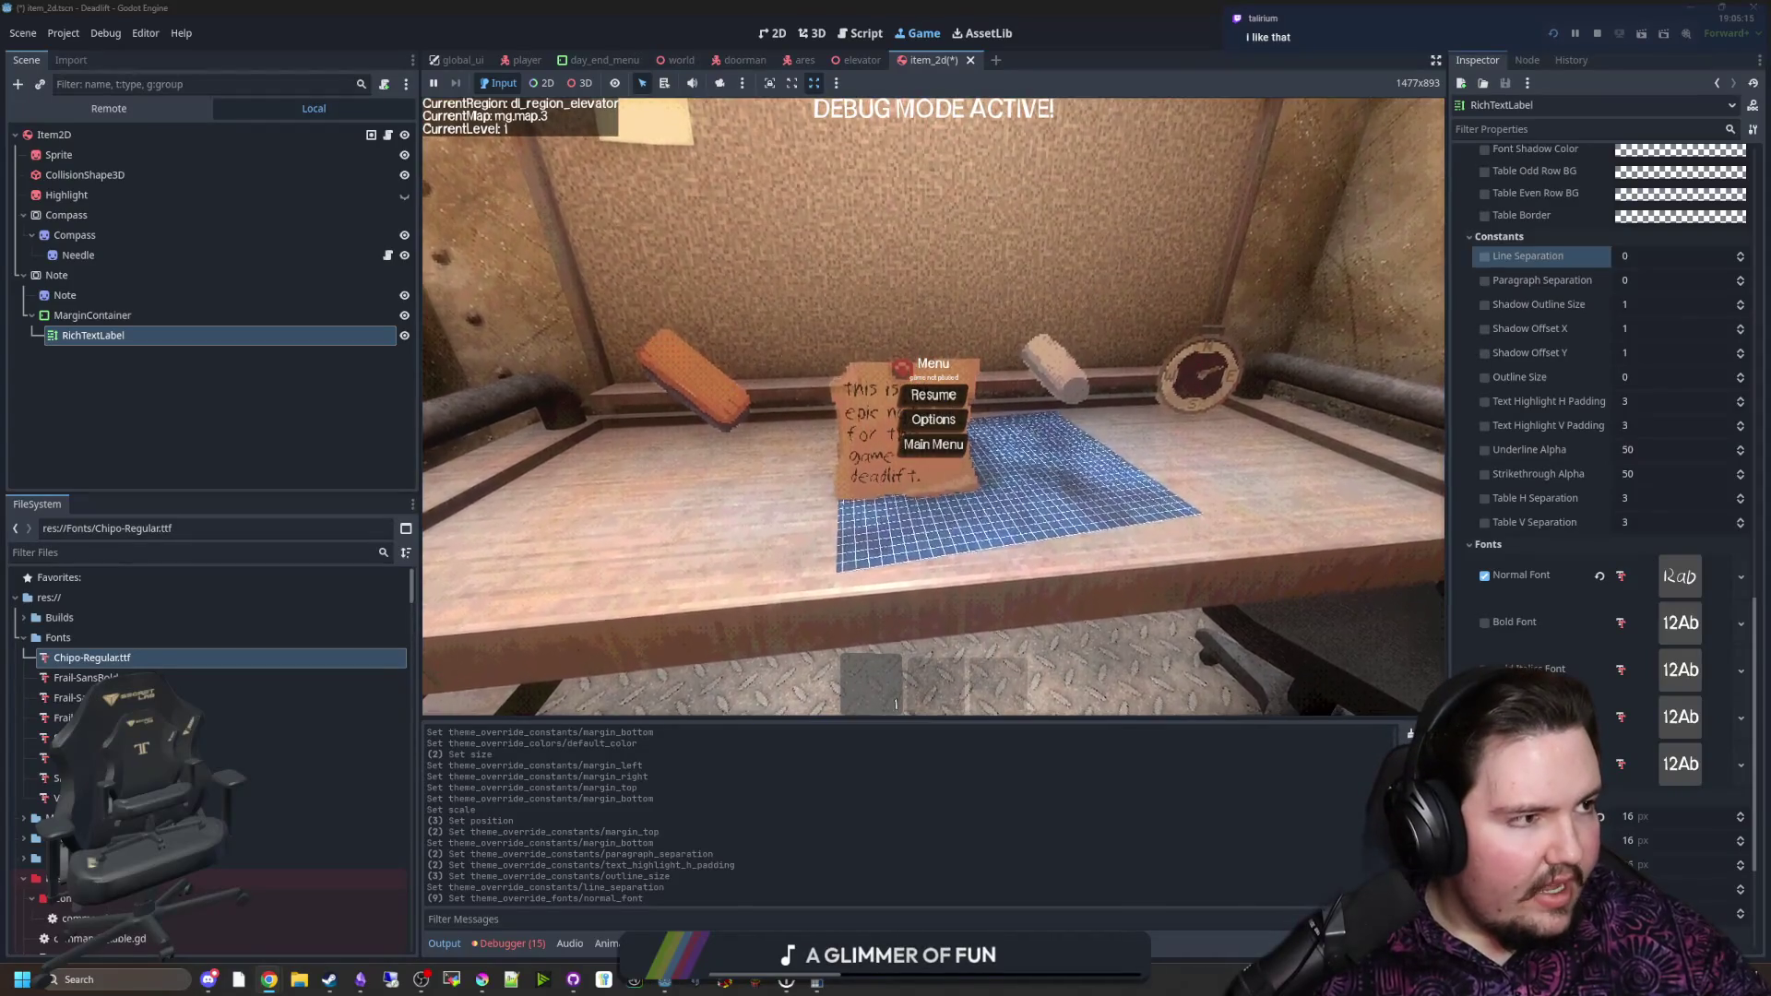
pyautogui.hotkey('alt', 'Tab')
# Step: Go to dafont.com's Script > Handwritten listing and scroll through the font previews
pyautogui.write('daf')
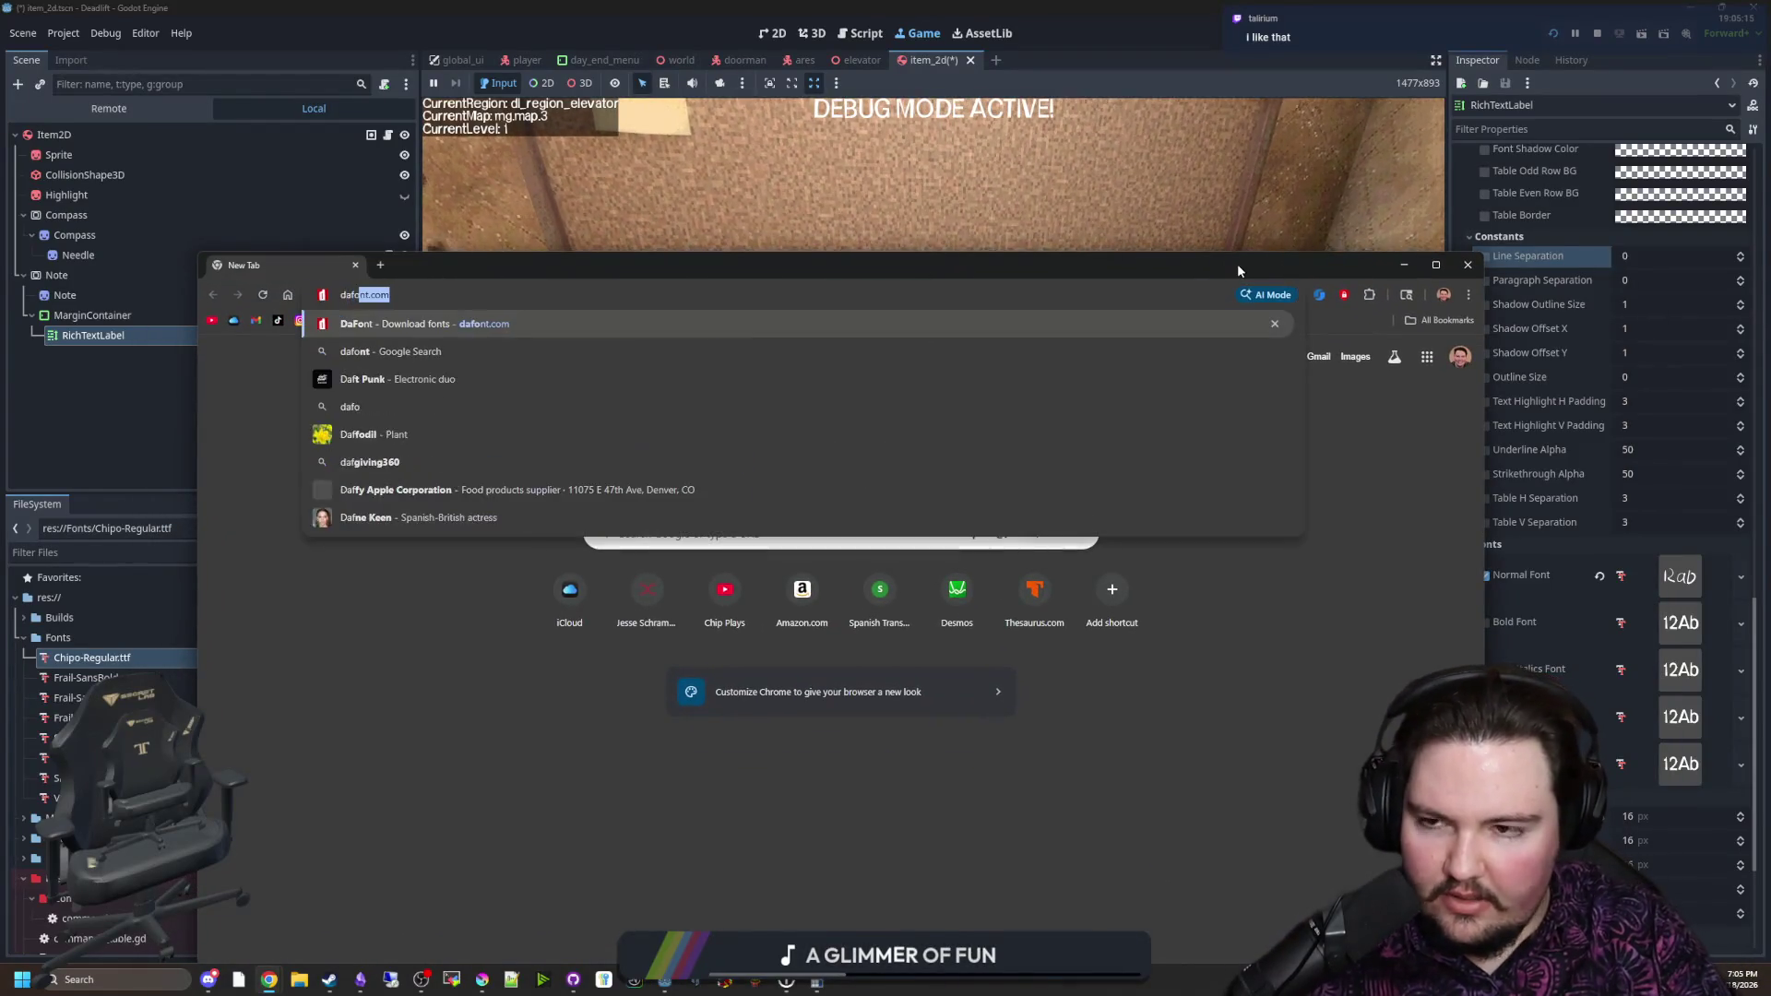
pyautogui.press('Return')
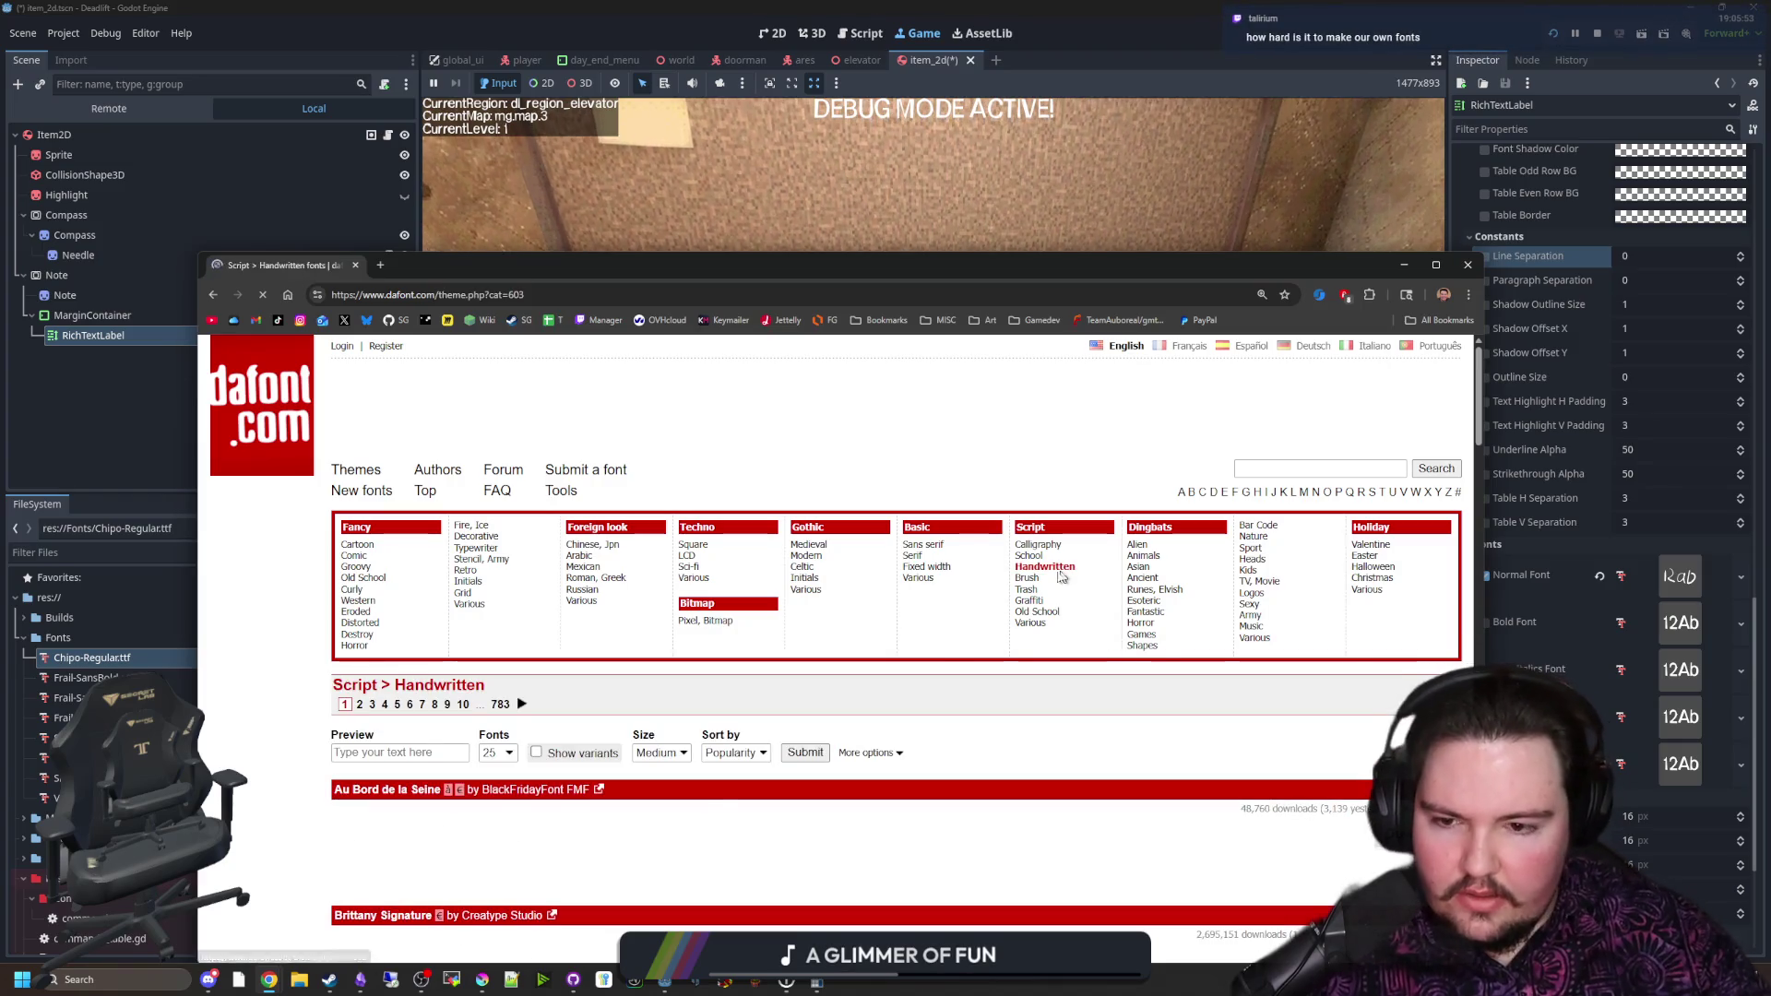
pyautogui.scroll(-7, 1004, 593)
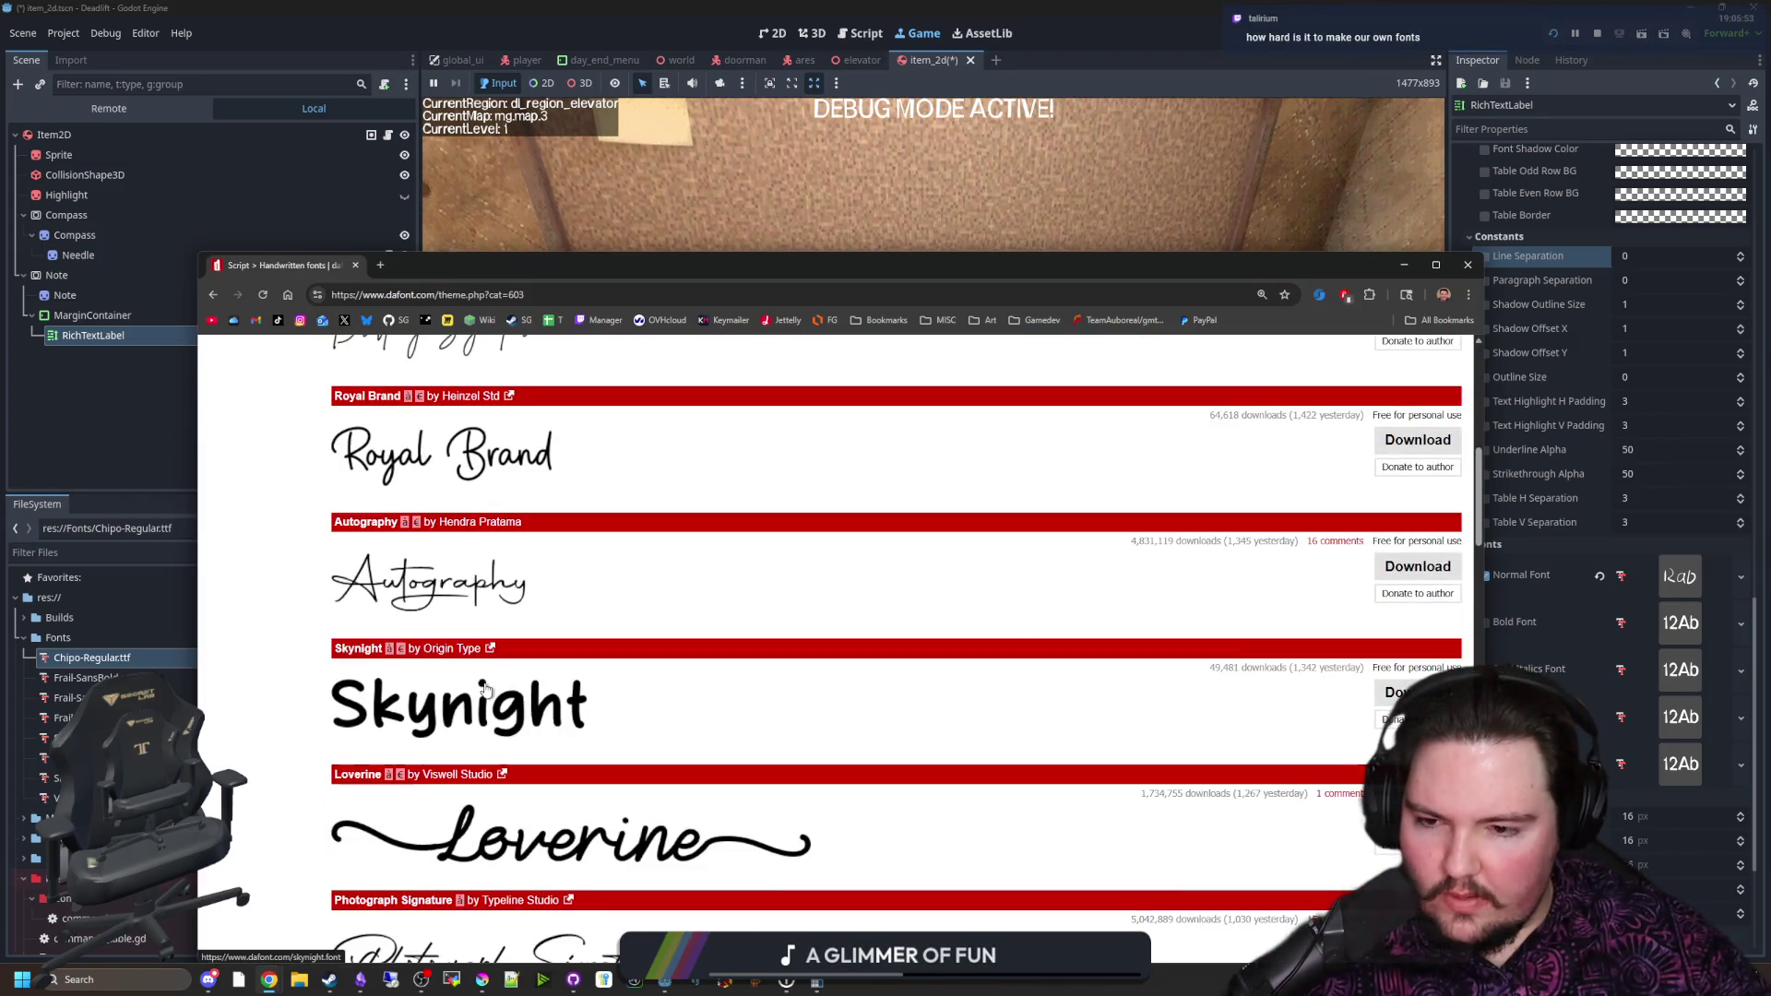
pyautogui.scroll(8, 486, 688)
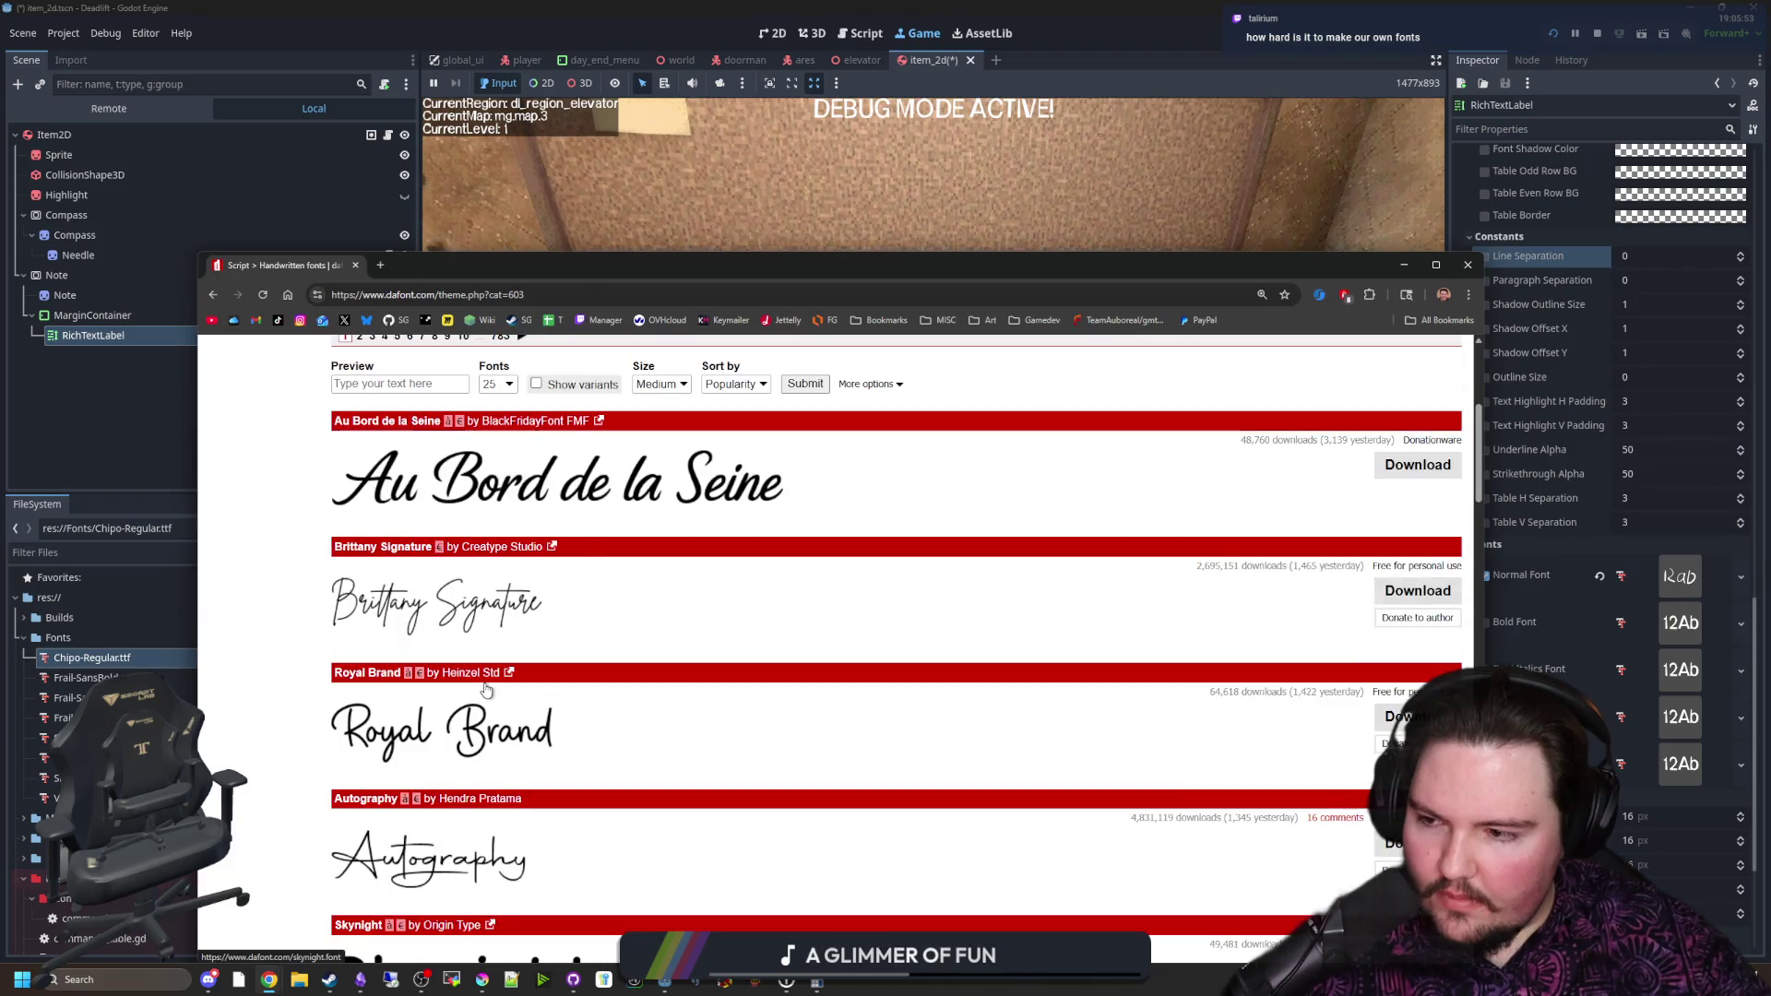
# Step: Check the note's current lettering in the running game, then return to DaFont
pyautogui.hotkey('alt', 'Tab')
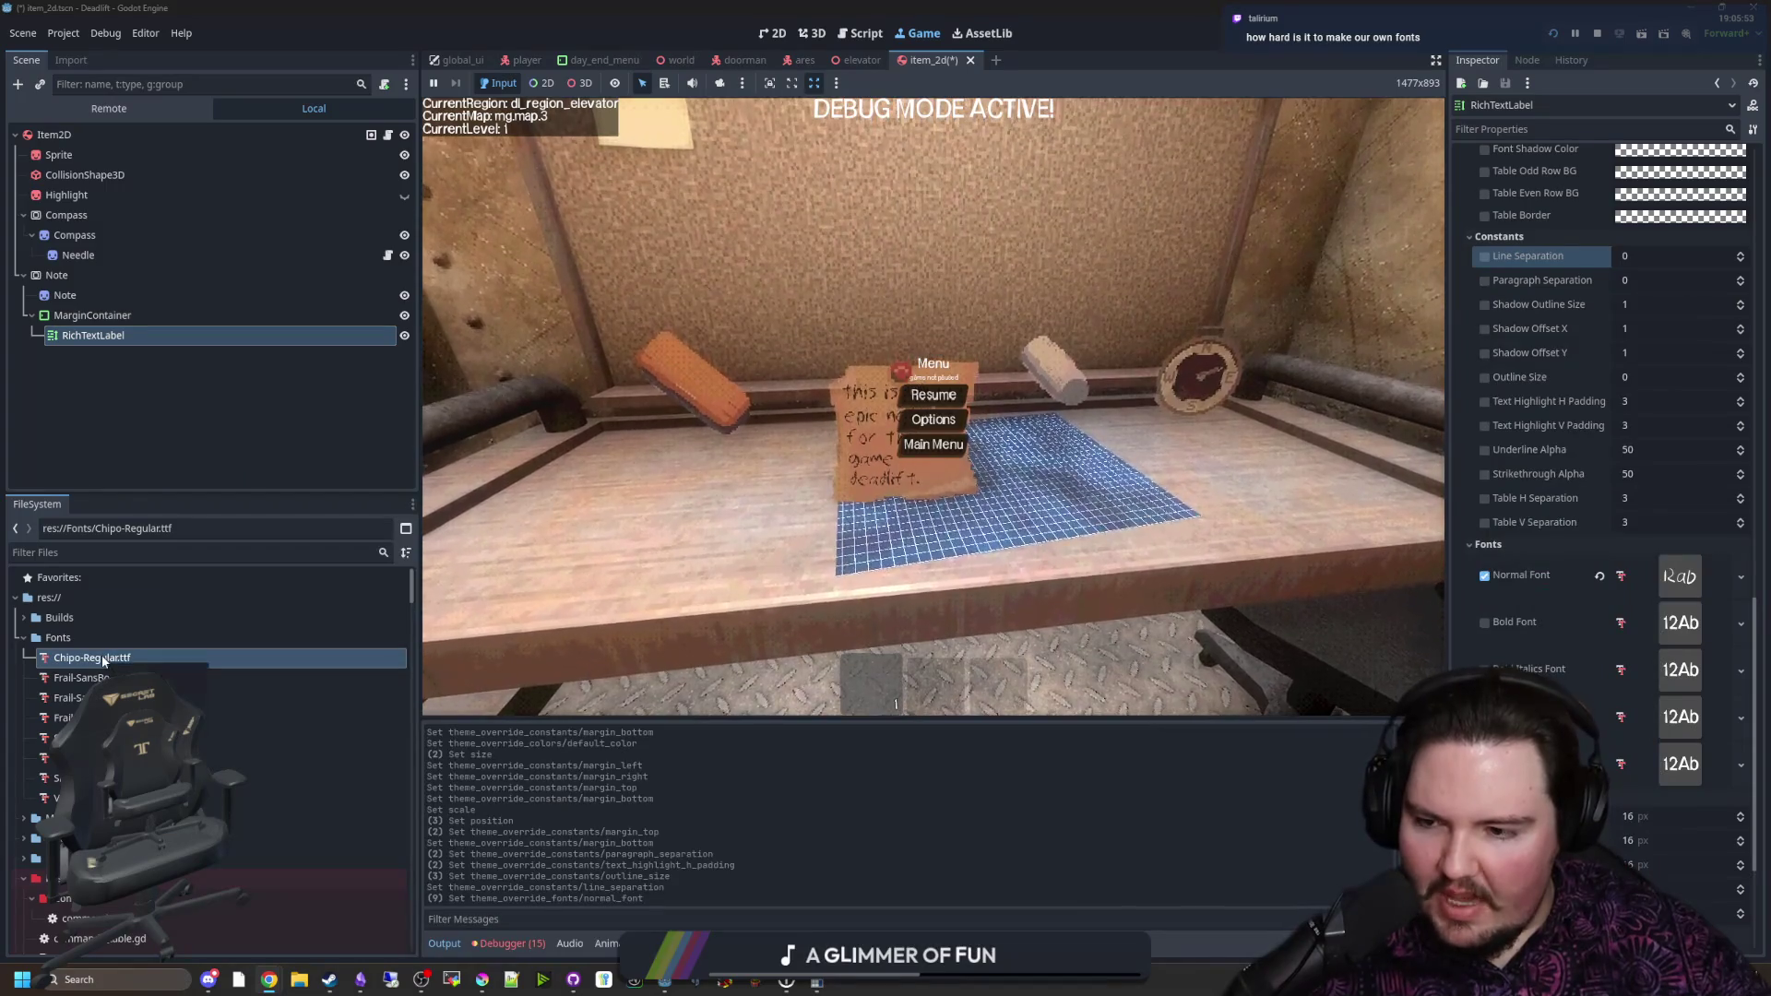
pyautogui.click(959, 396)
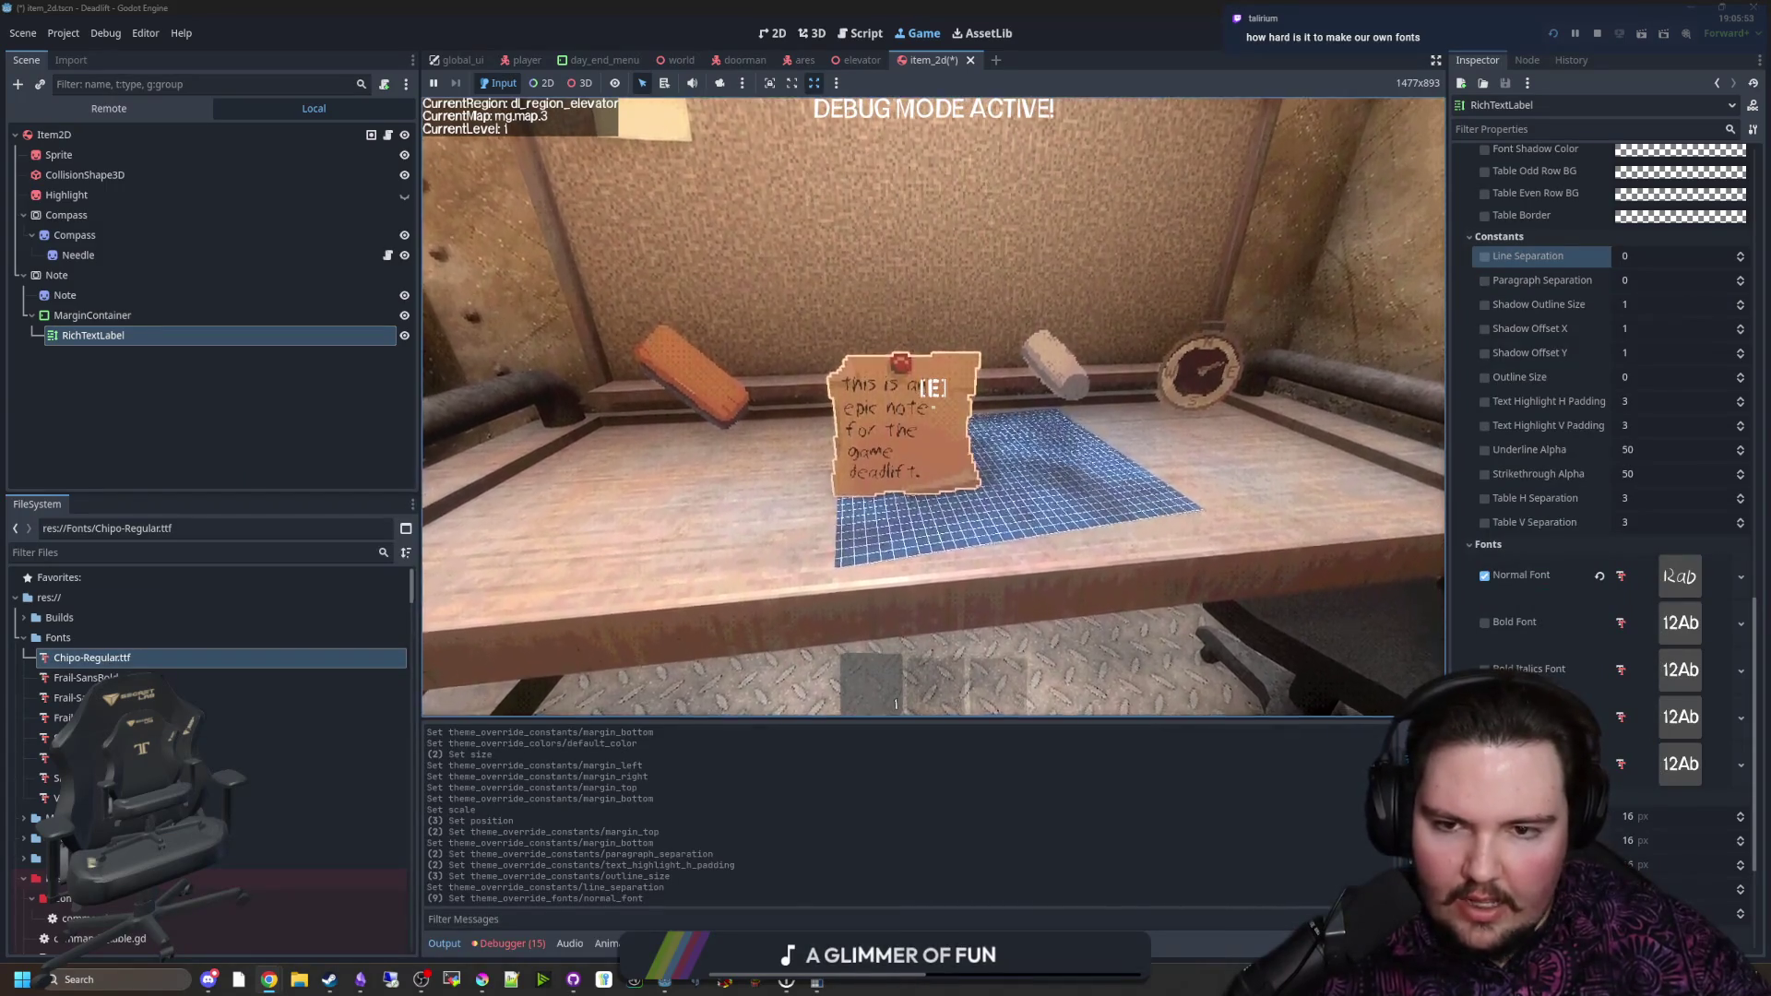
pyautogui.press('Escape')
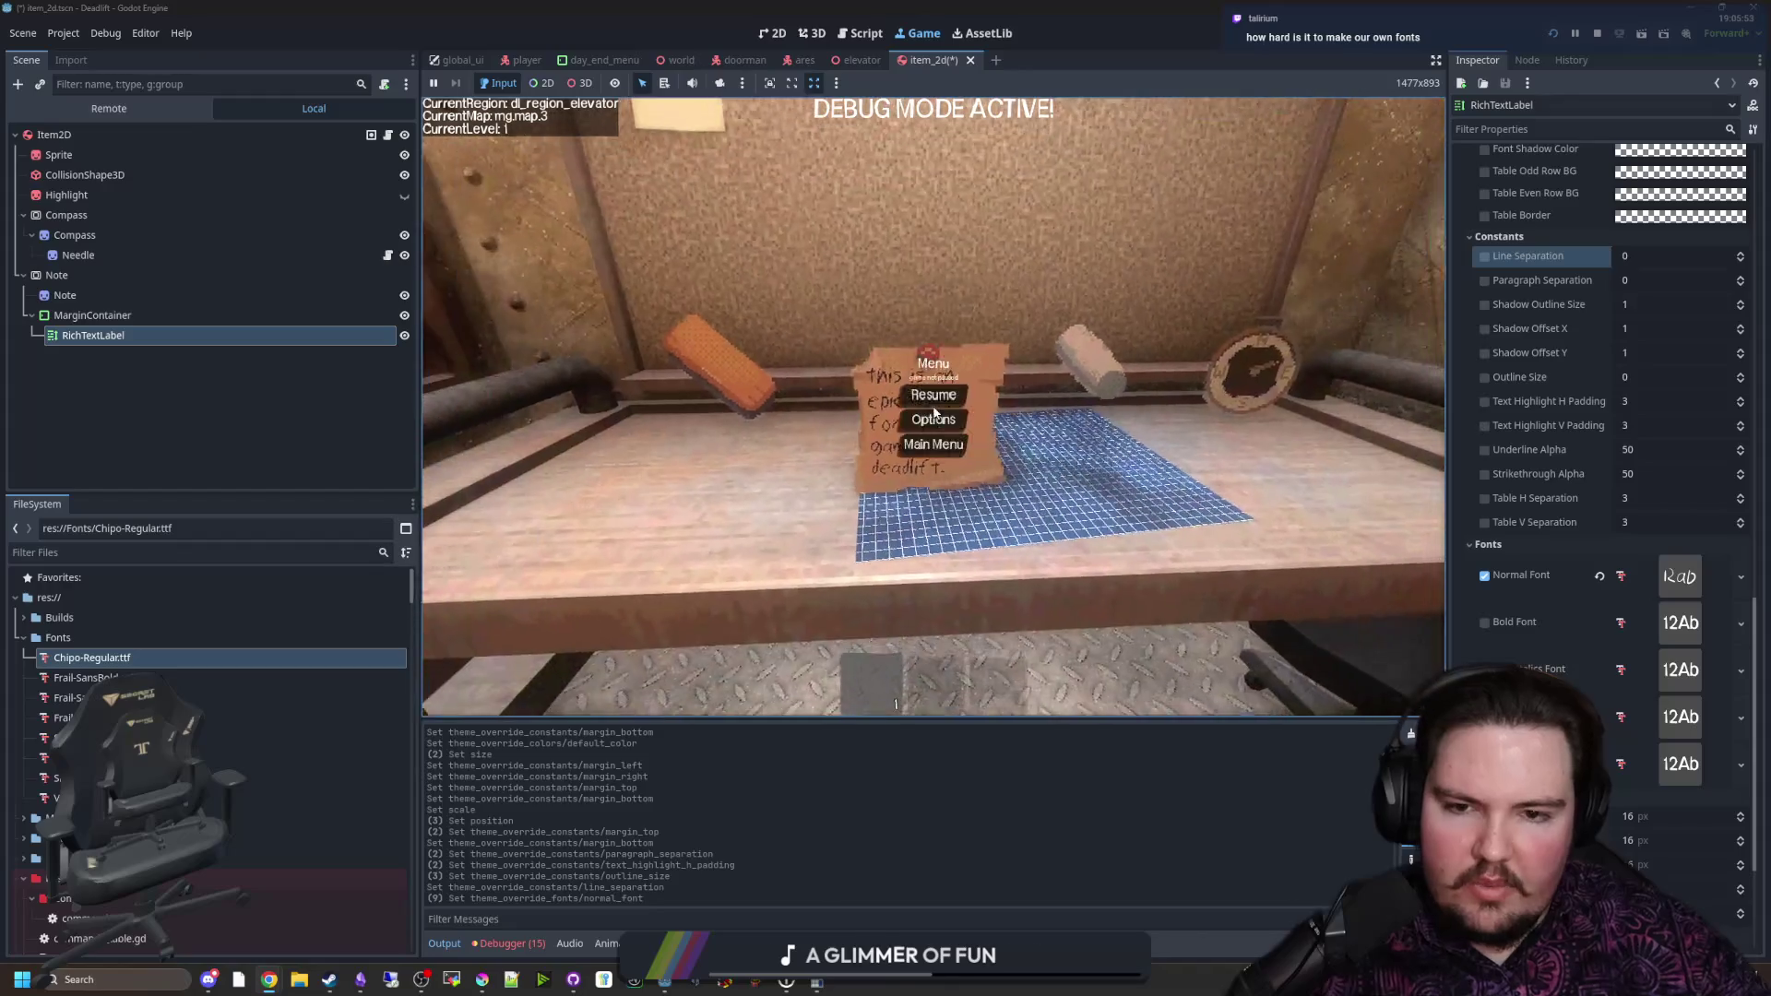
pyautogui.hotkey('alt', 'Tab')
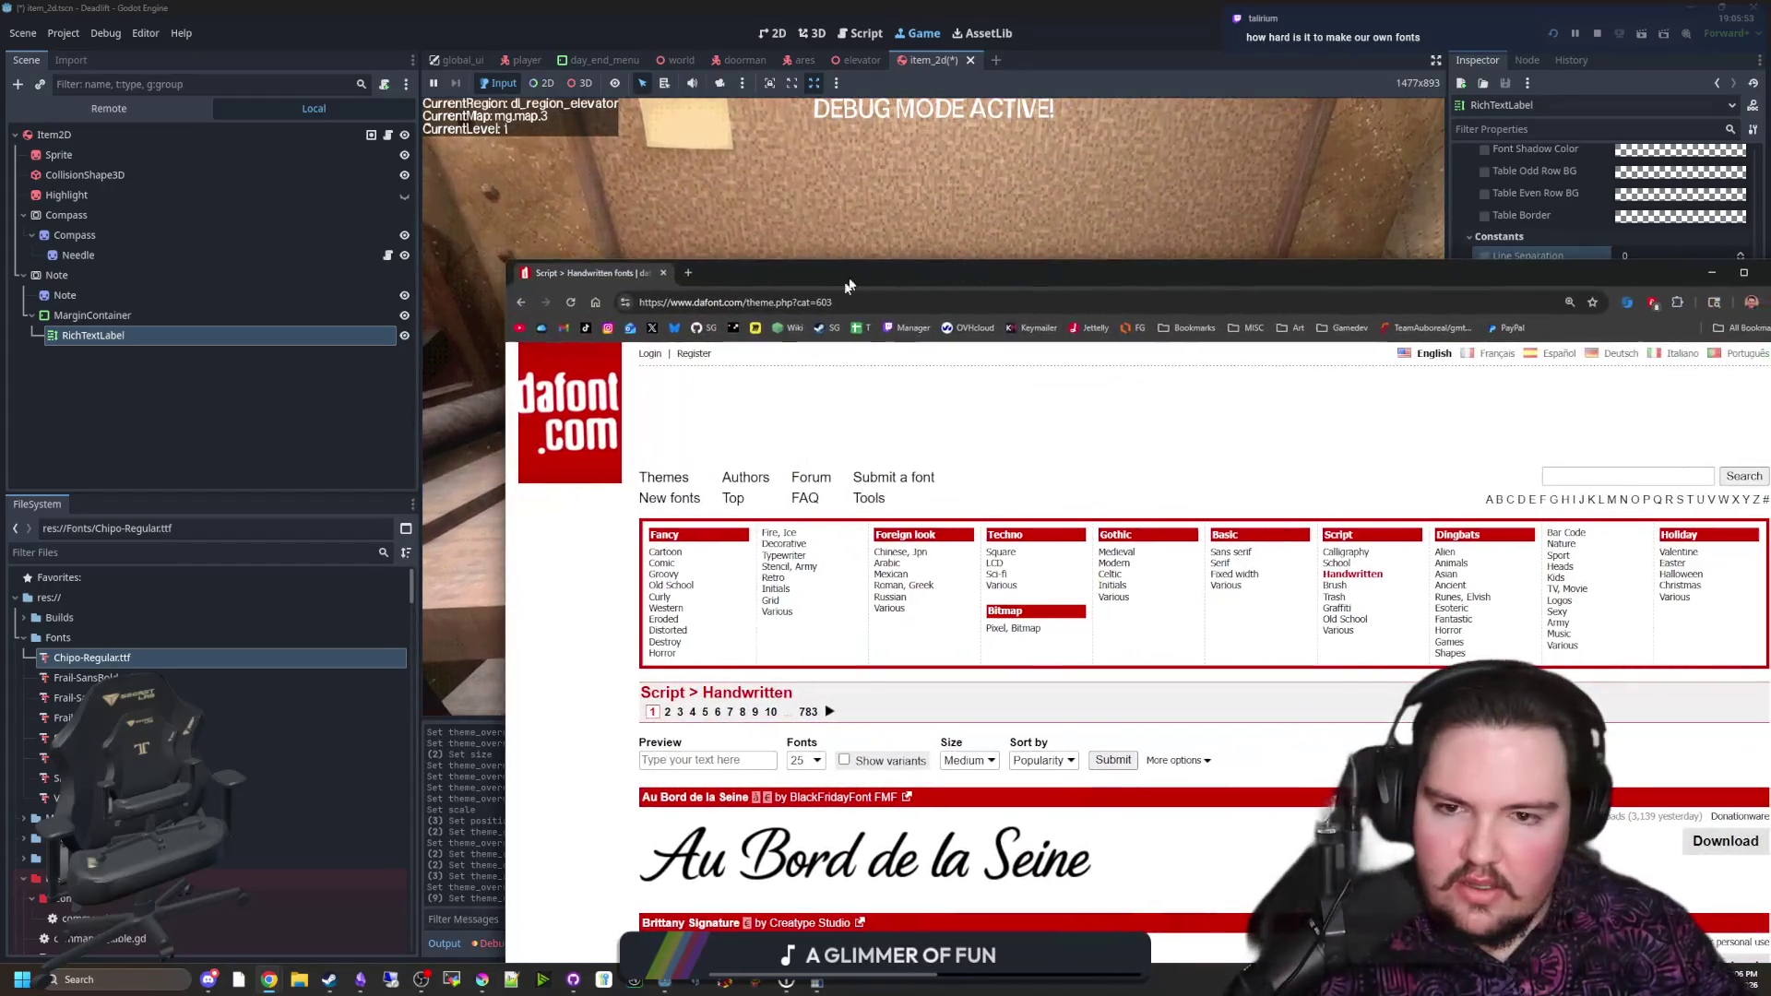
# Step: Search Google for 'font creators' and open the FontStruct result in a new tab
pyautogui.click(836, 299)
pyautogui.write('font creators')
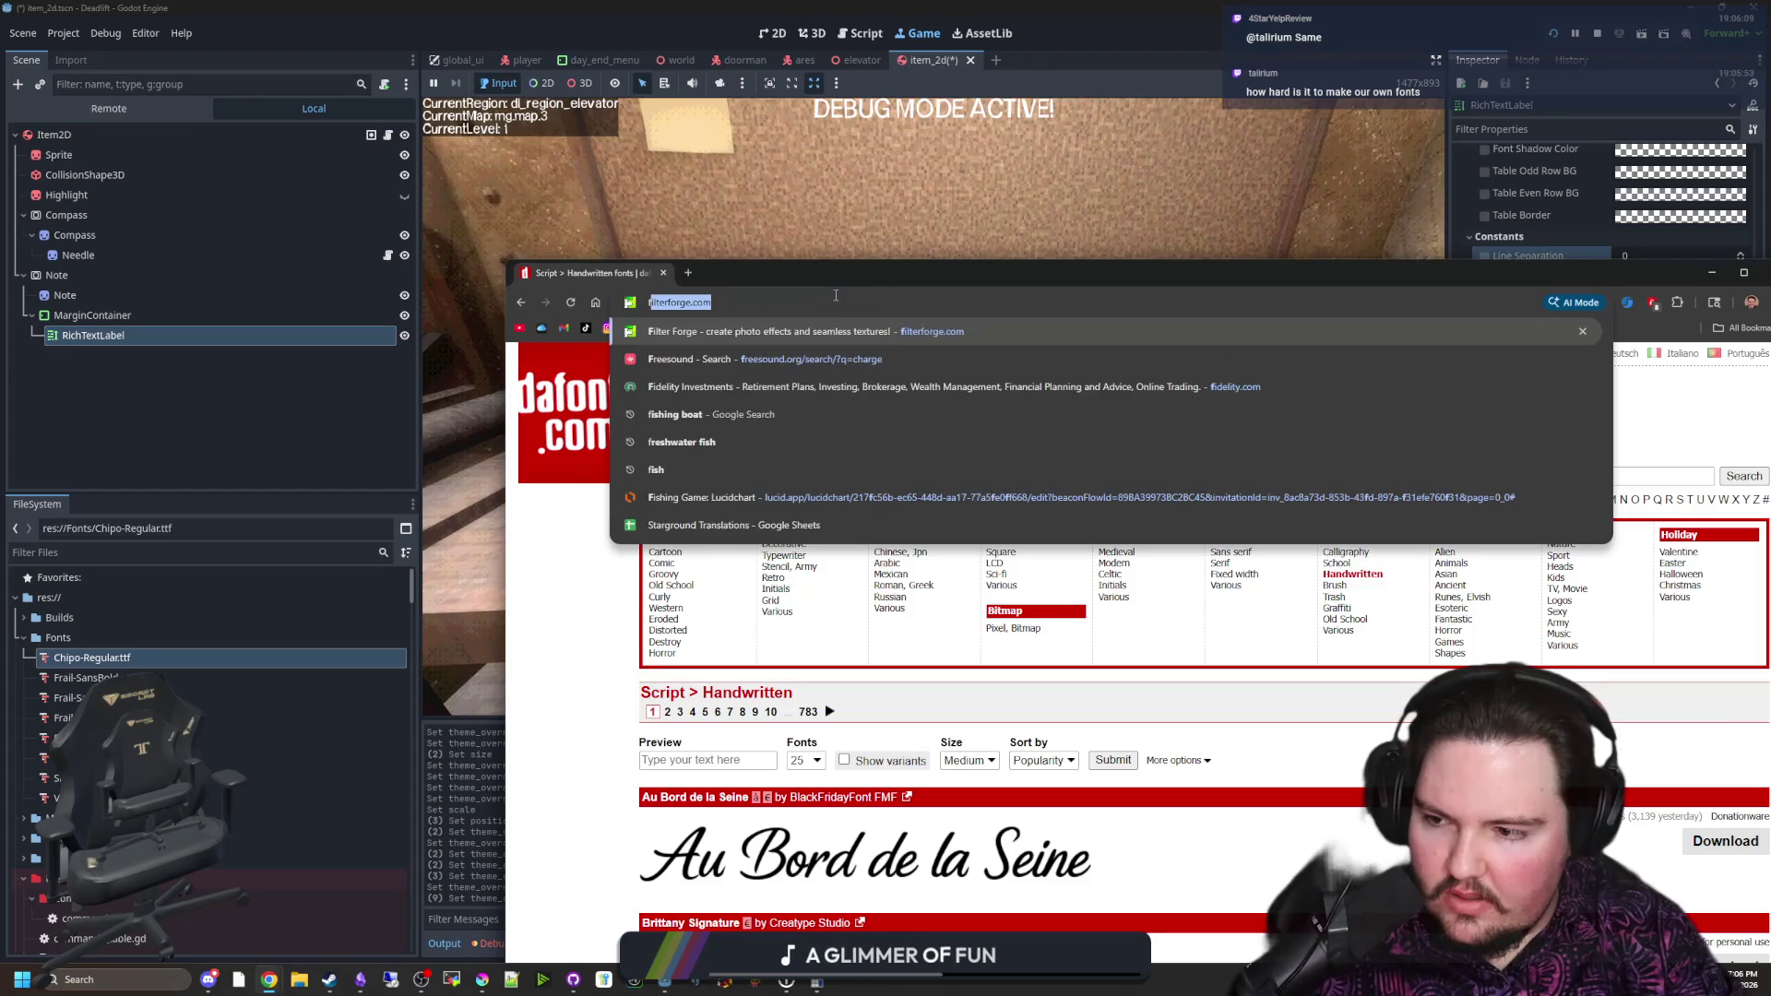
pyautogui.press('Return')
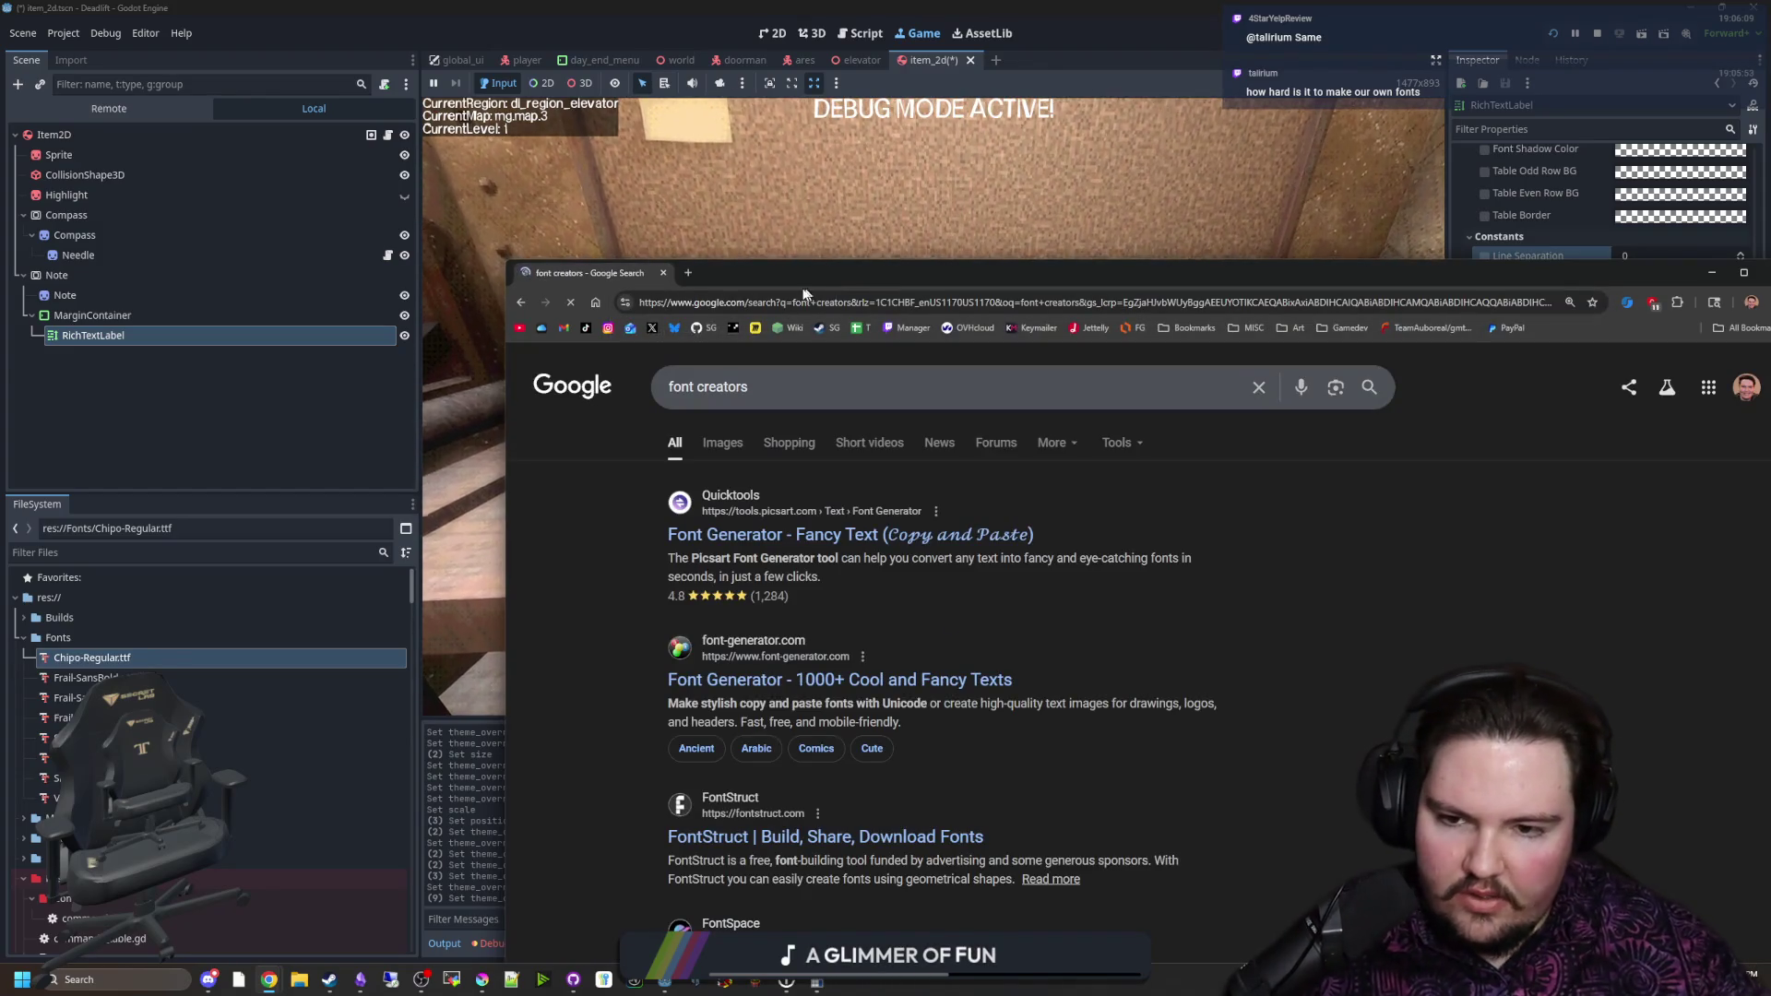
pyautogui.scroll(-1, 793, 612)
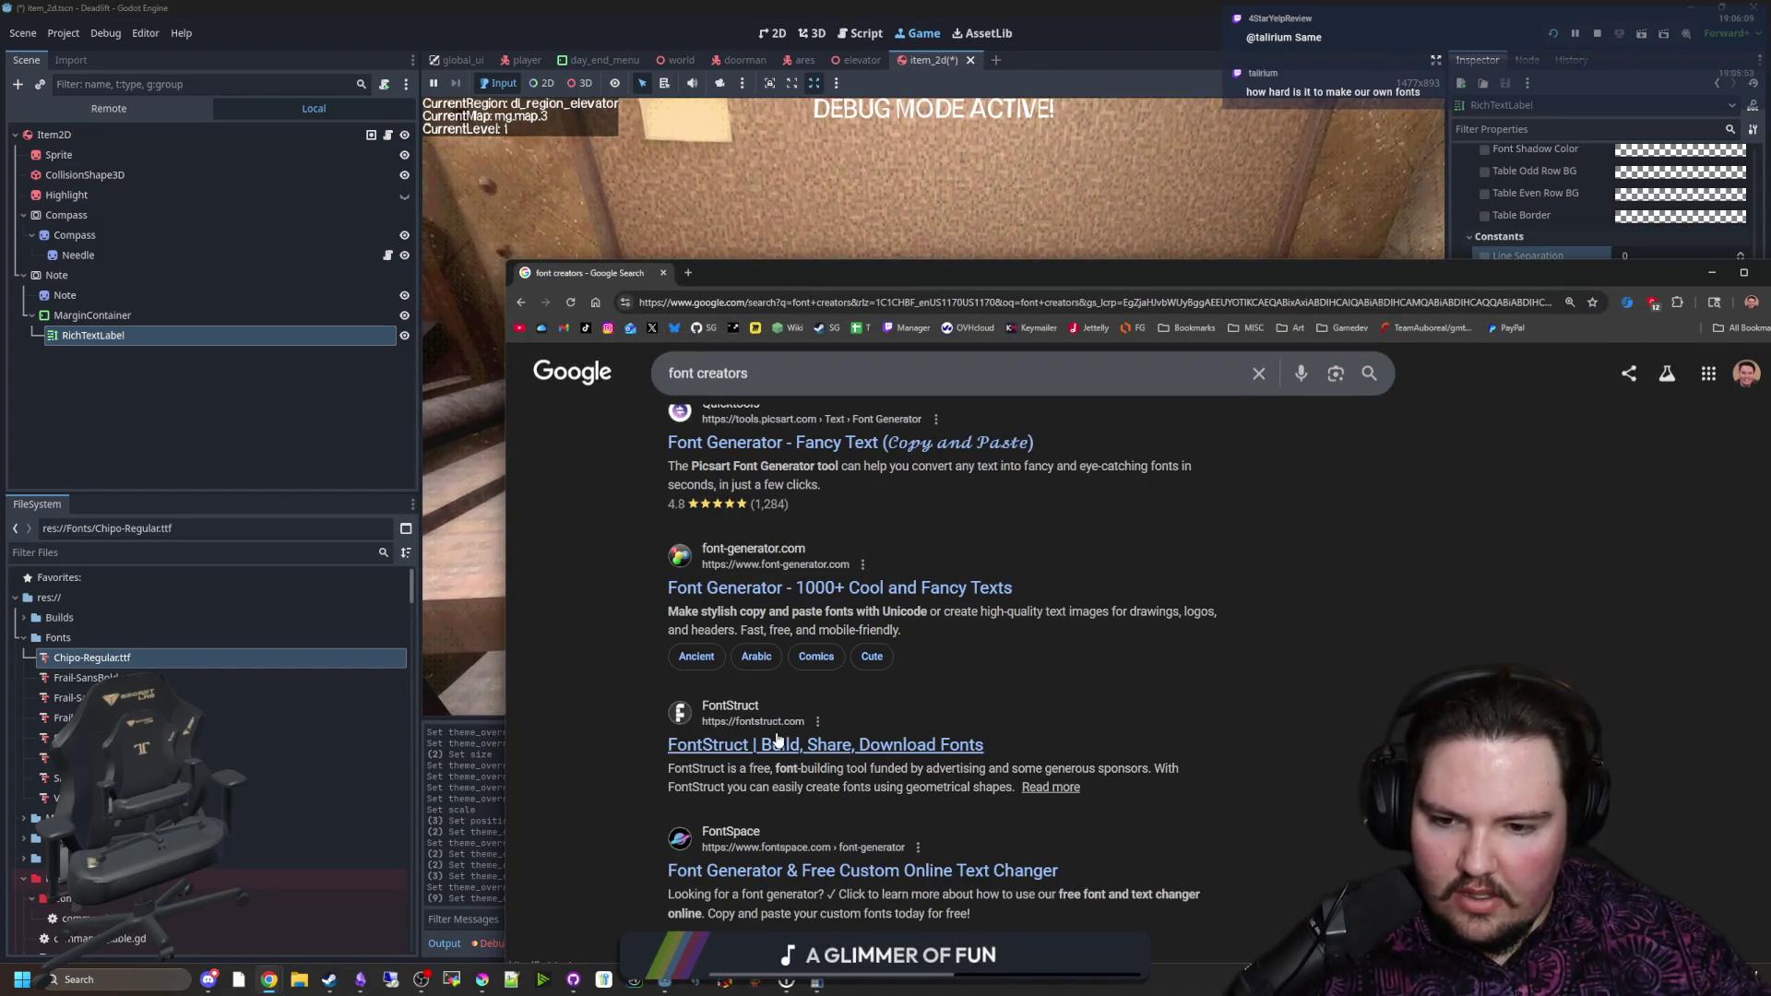
pyautogui.middleClick(737, 744)
pyautogui.click(751, 273)
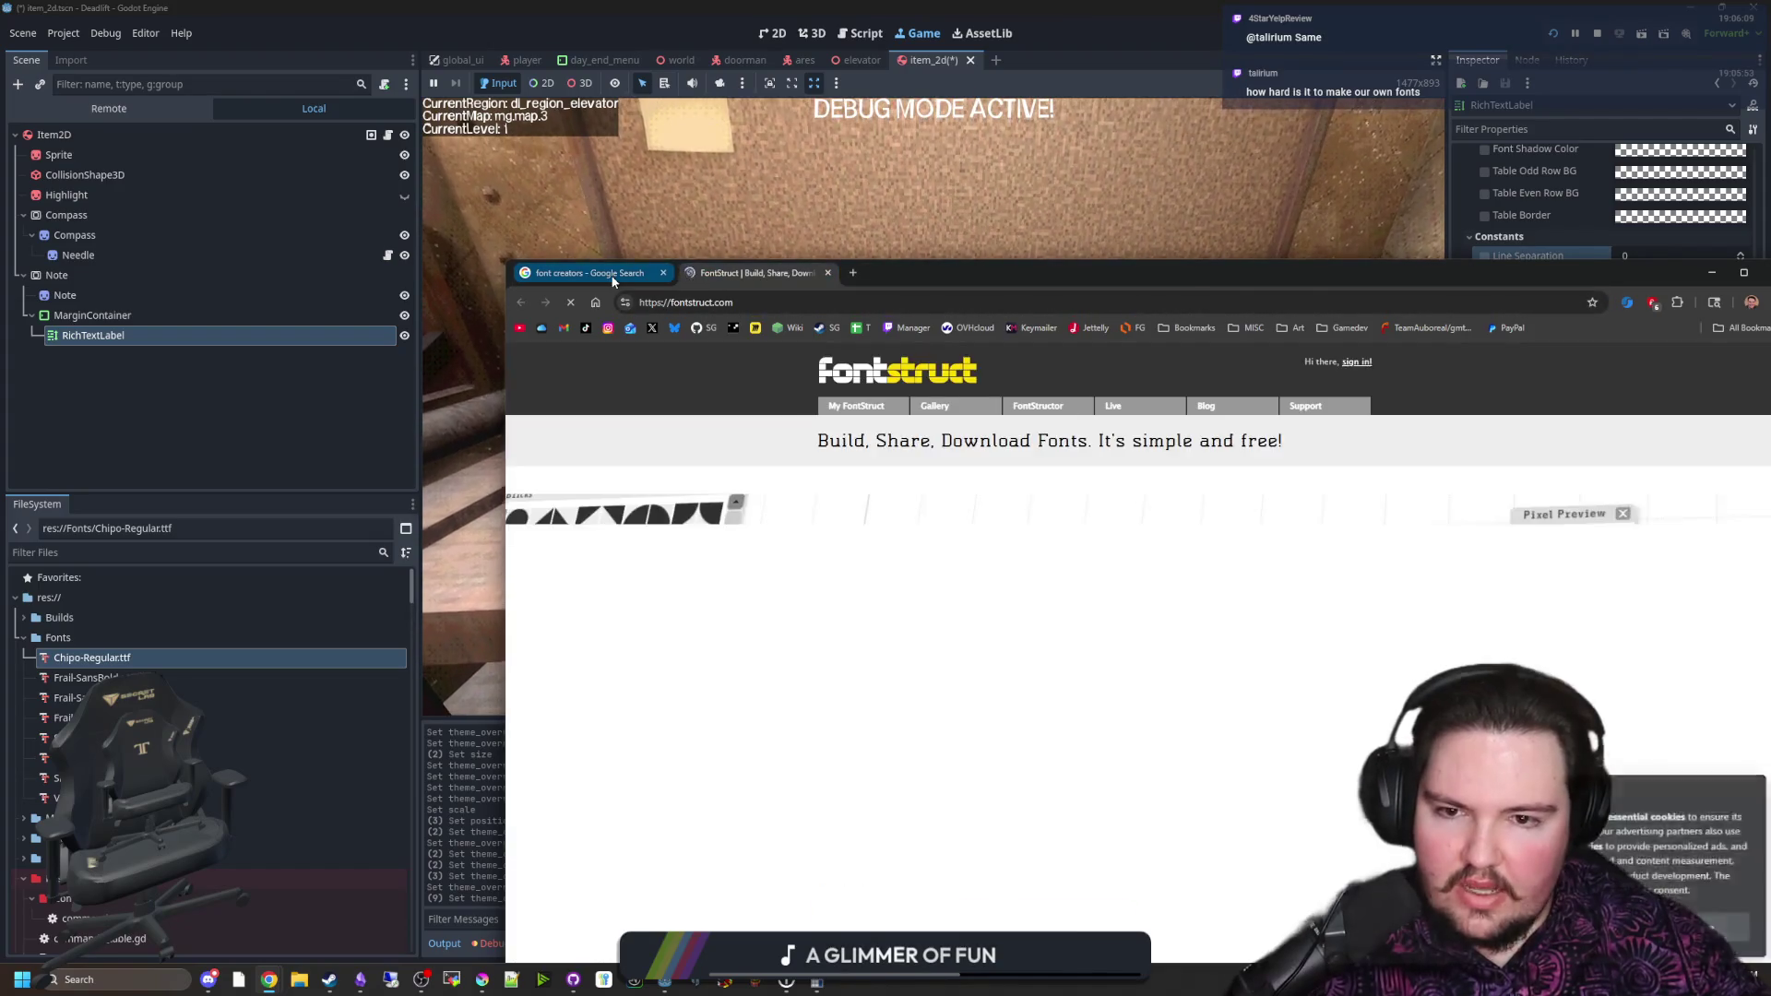
pyautogui.click(612, 274)
# Step: Search 'caligrapher' in a new tab and open the Calligraphr website
pyautogui.click(852, 273)
pyautogui.write('caligrapher')
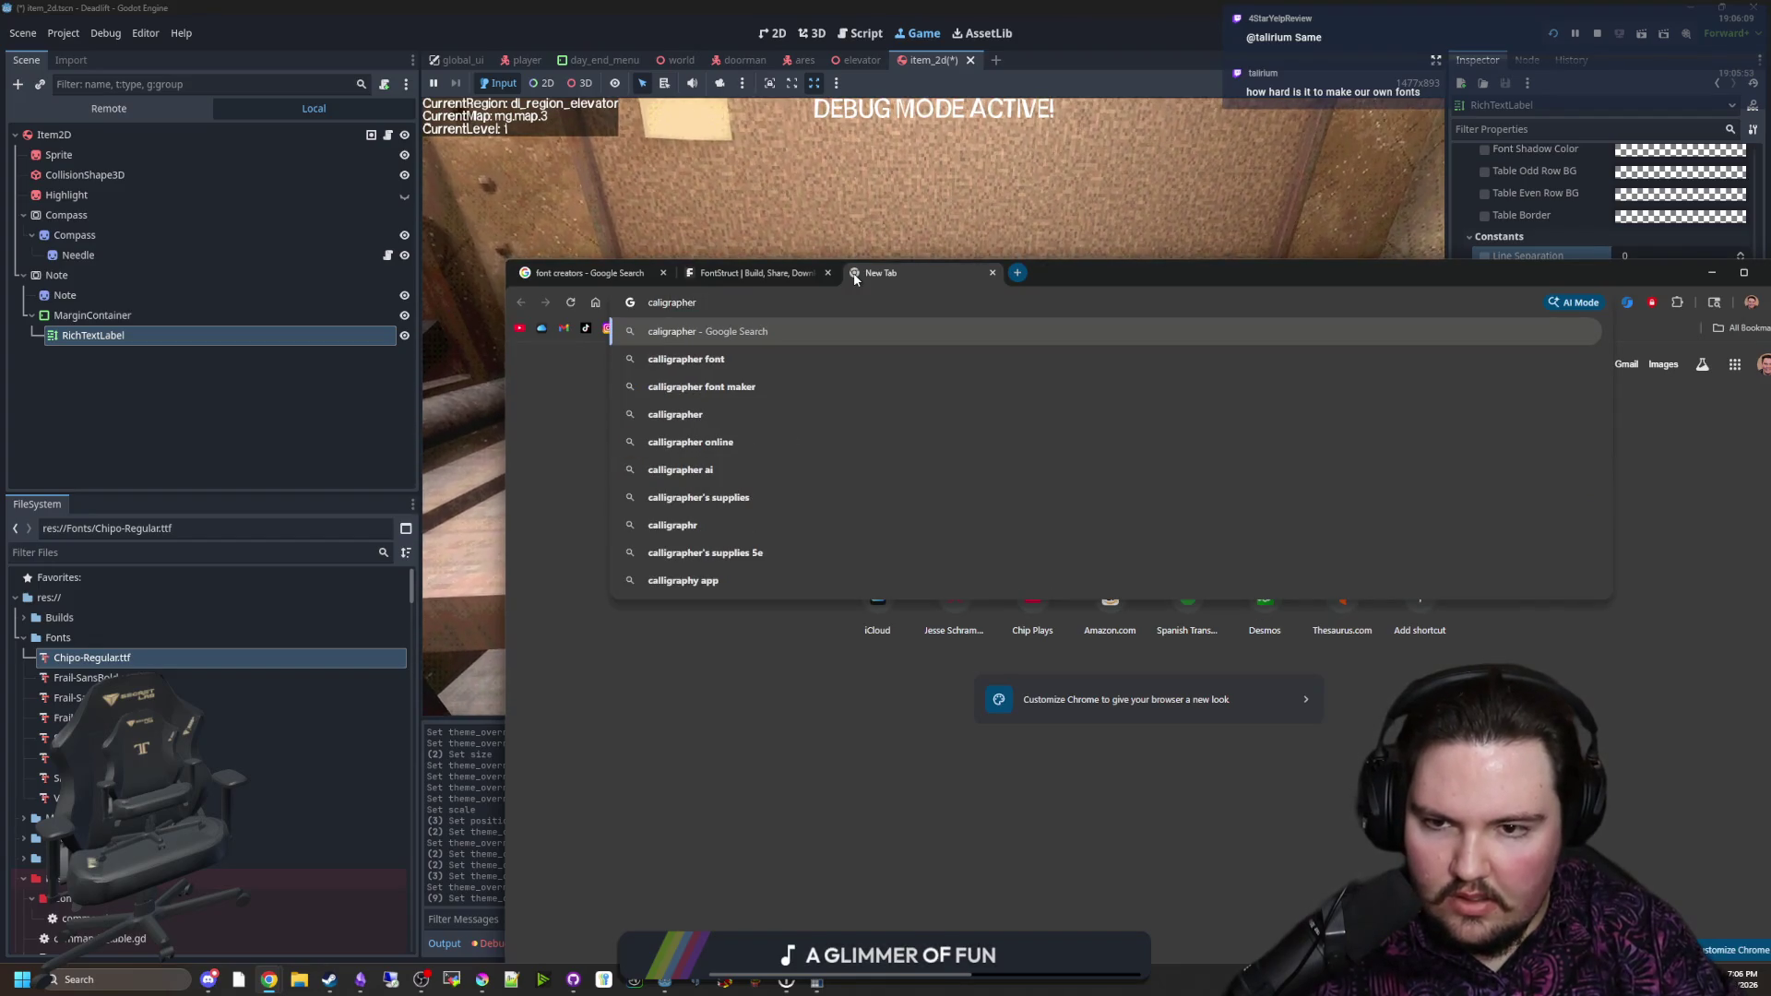
pyautogui.press('Return')
pyautogui.click(782, 656)
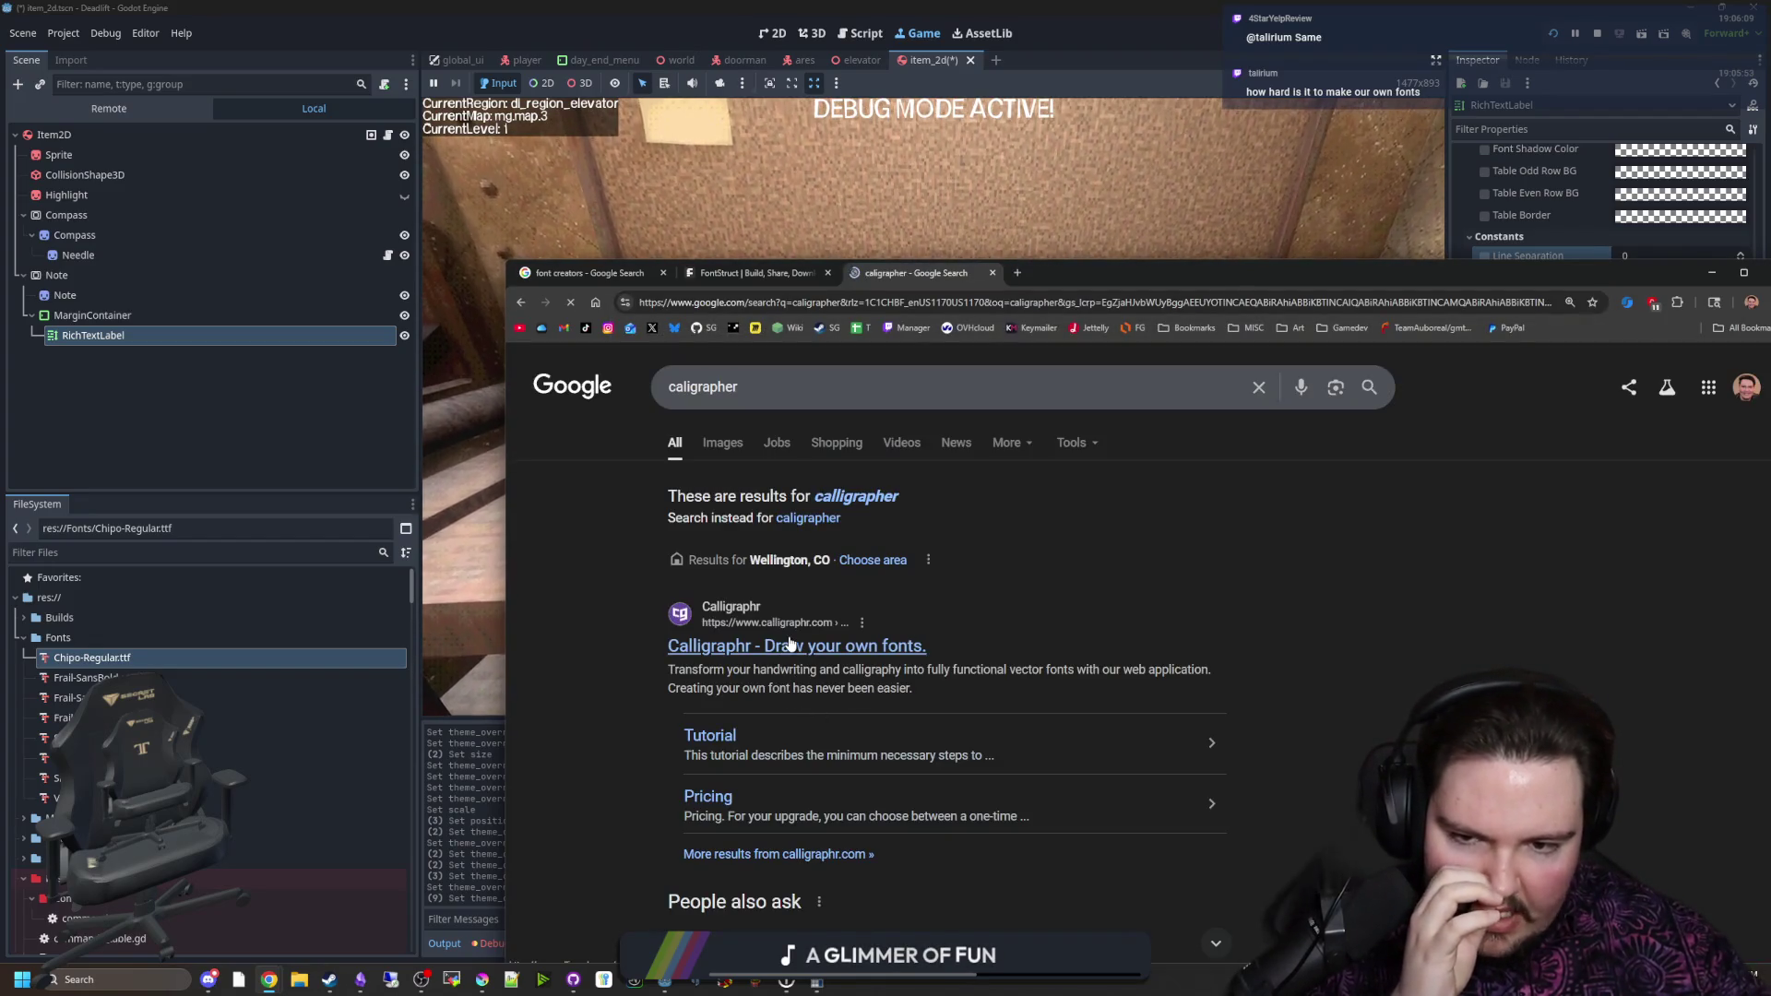
pyautogui.scroll(-4, 941, 639)
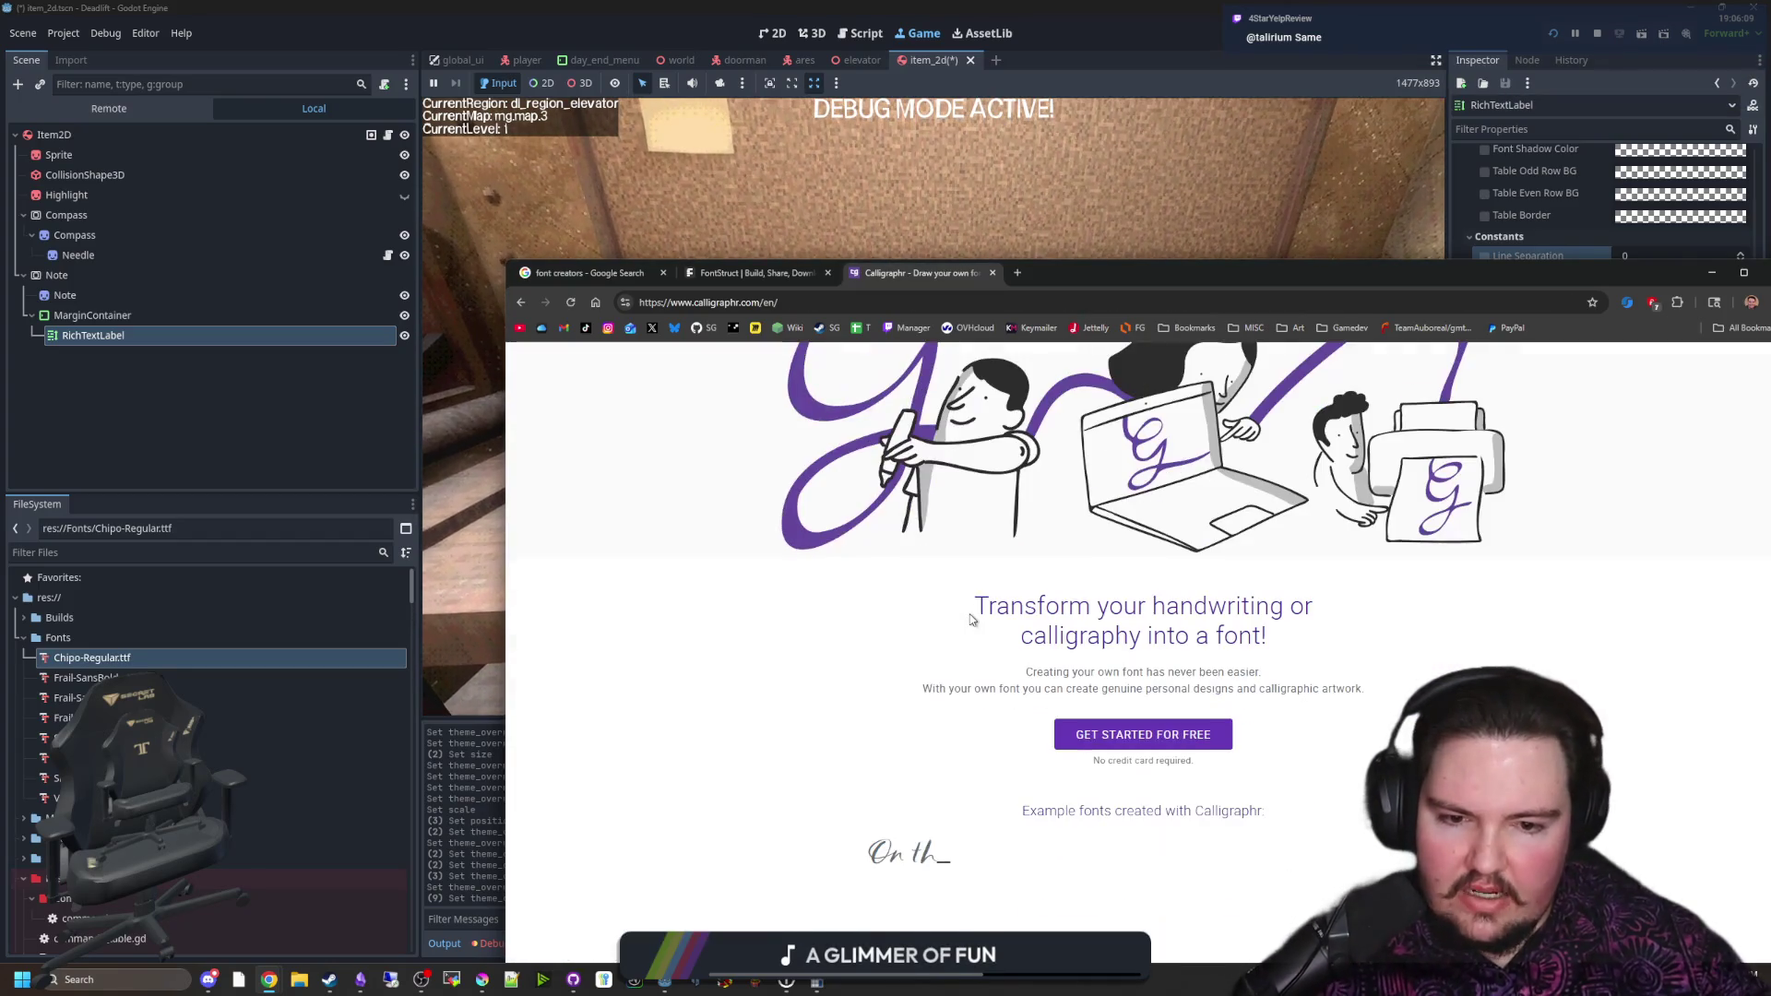
# Step: Enlarge Calligraphr's app screenshots, including Adjust Baseline and Size, then open the Pricing page
pyautogui.scroll(-5, 969, 613)
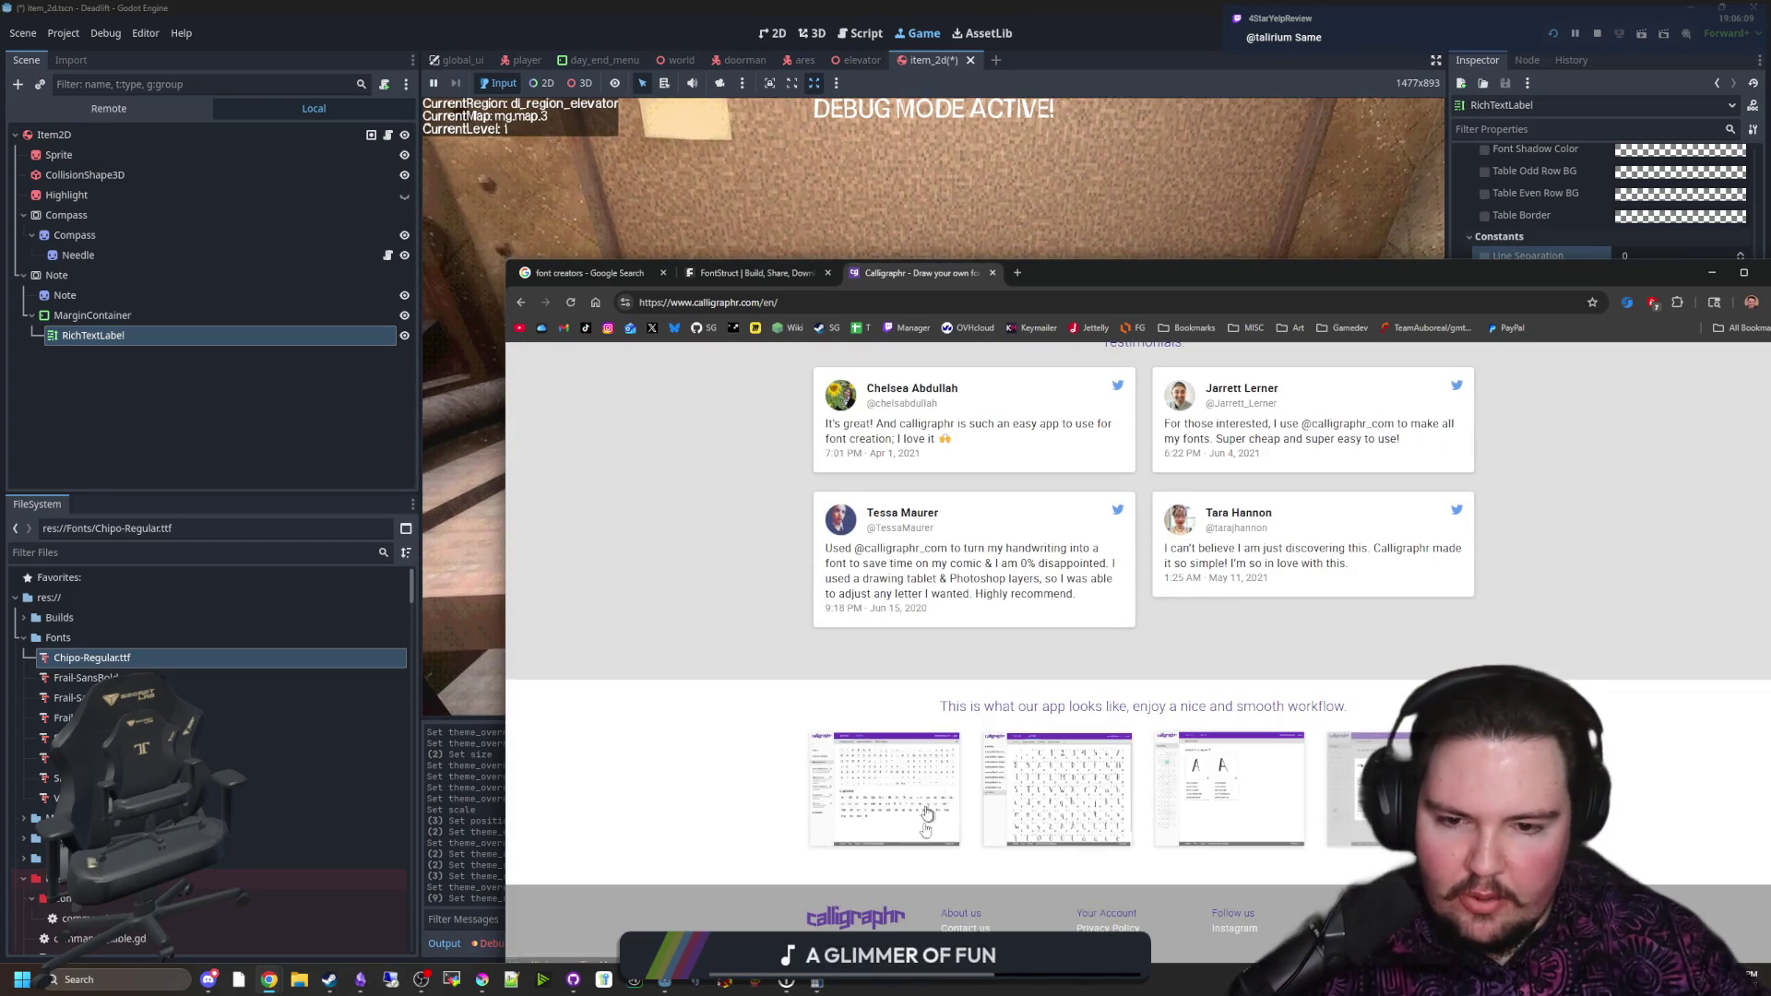
pyautogui.click(896, 820)
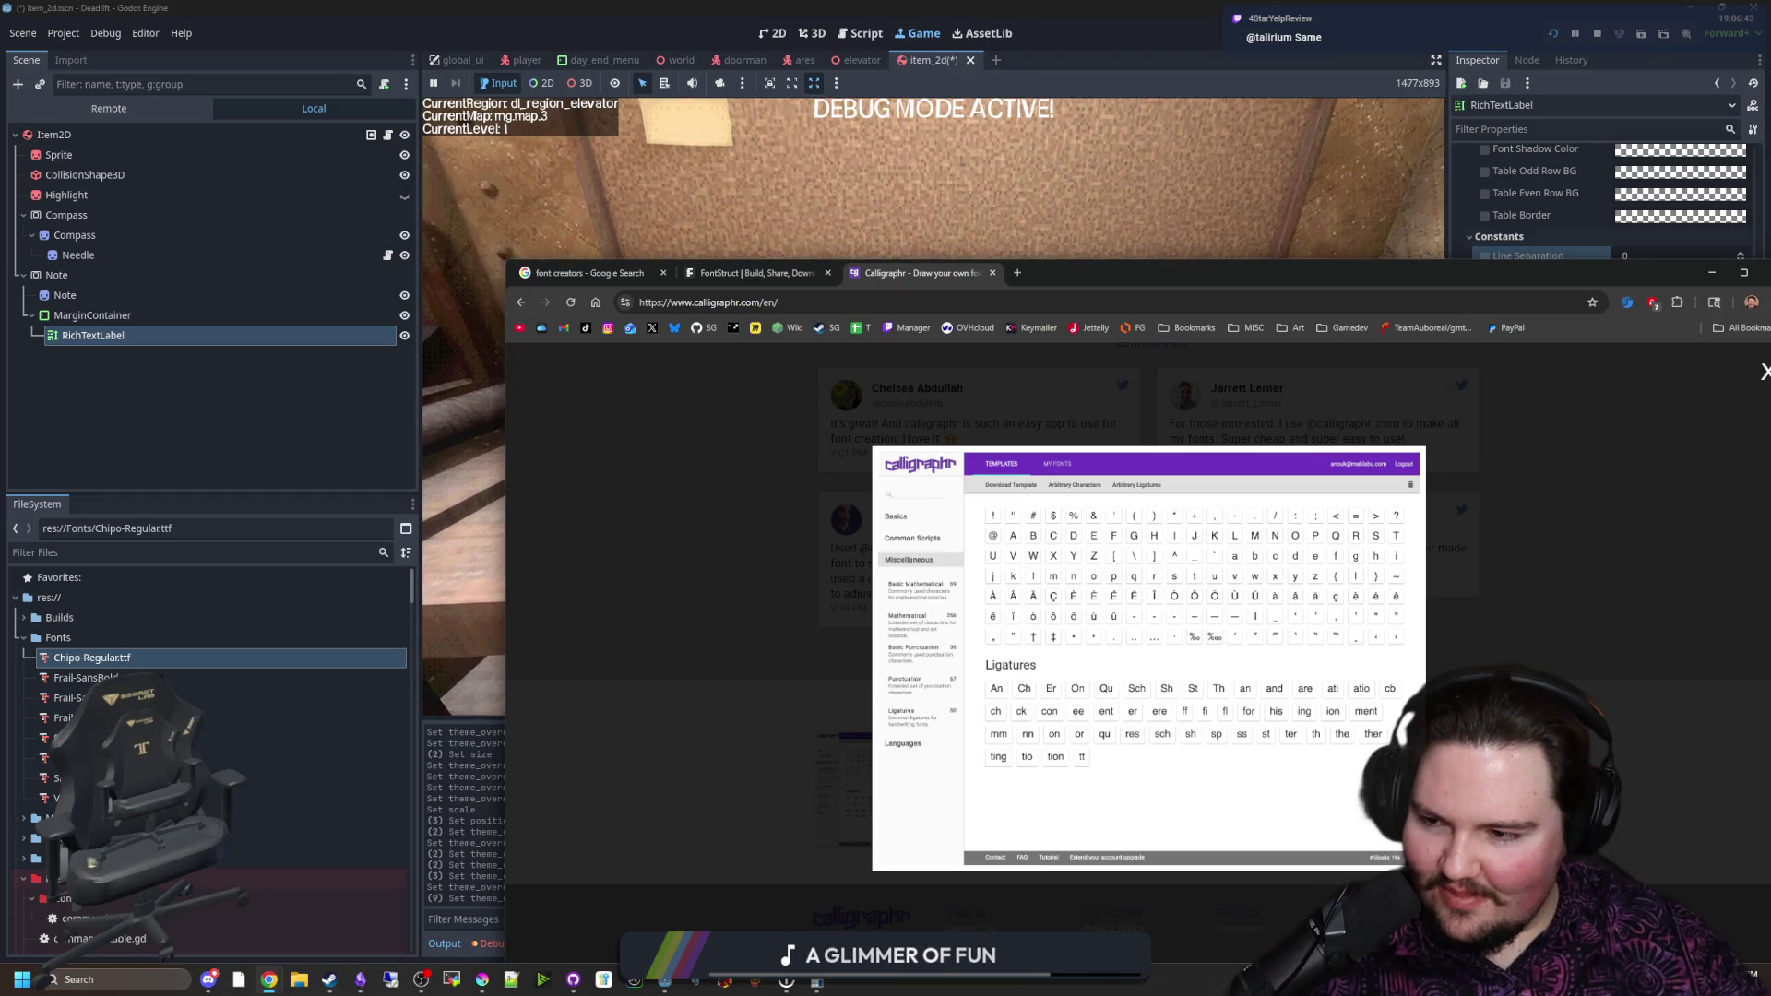
pyautogui.click(780, 600)
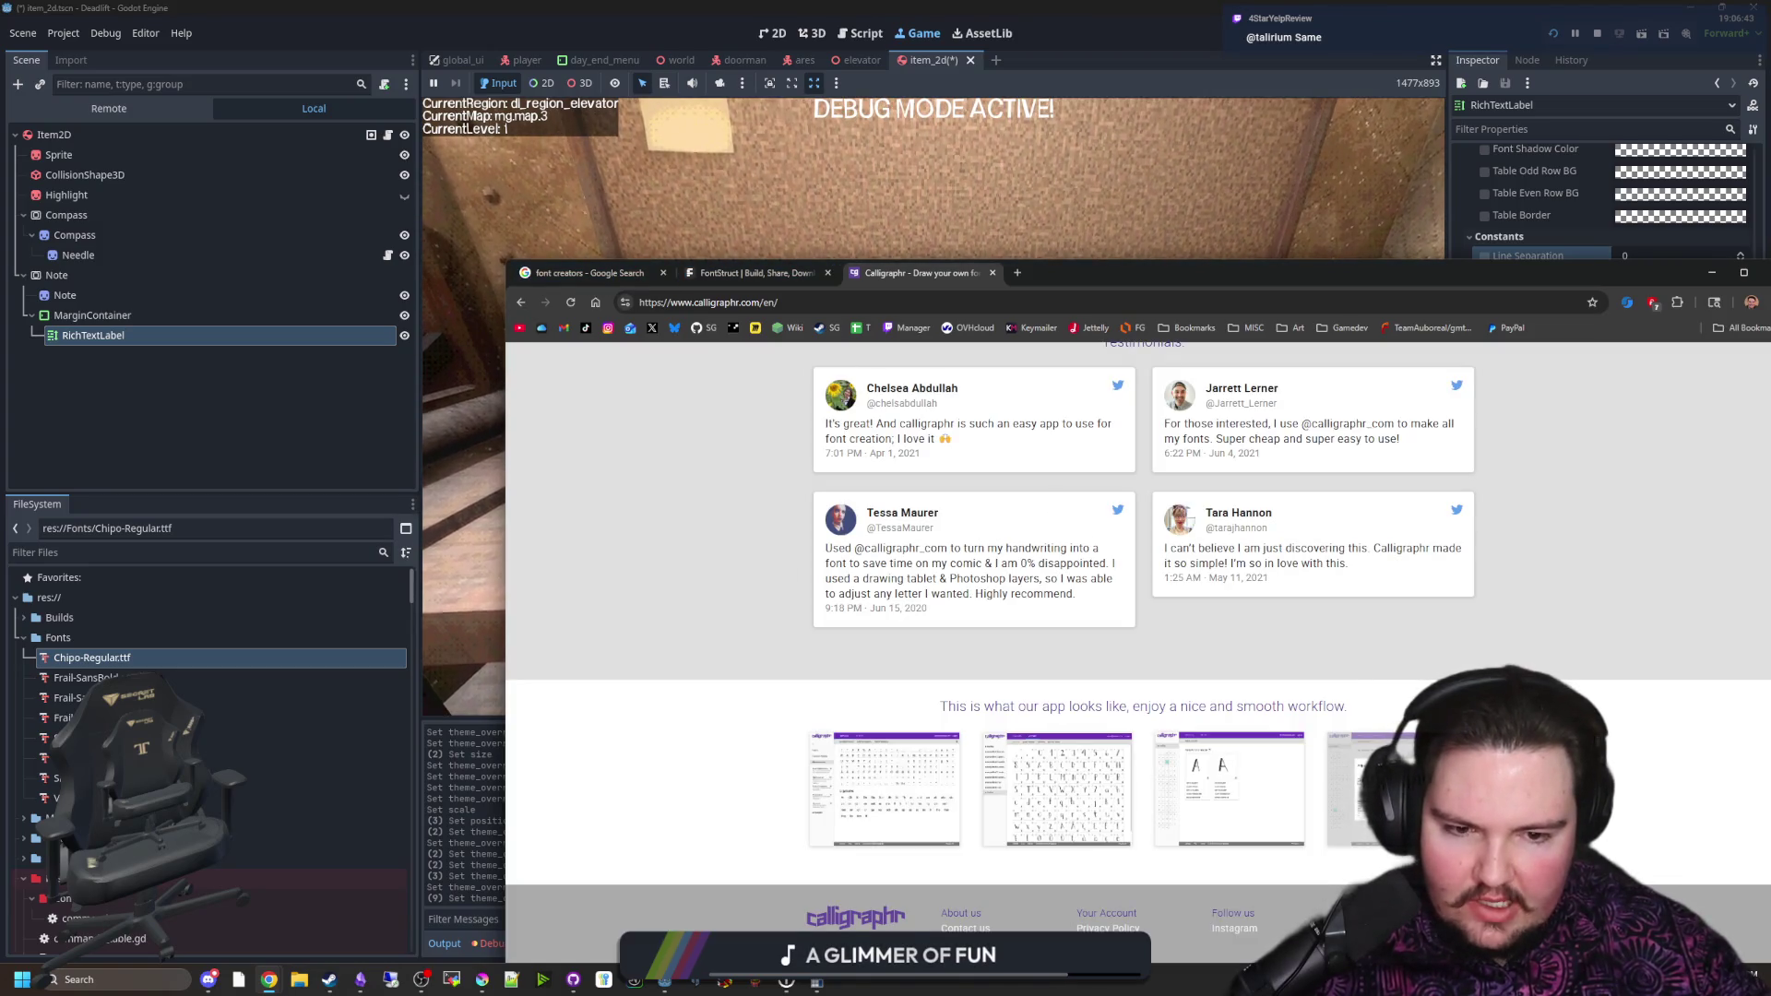
pyautogui.click(884, 788)
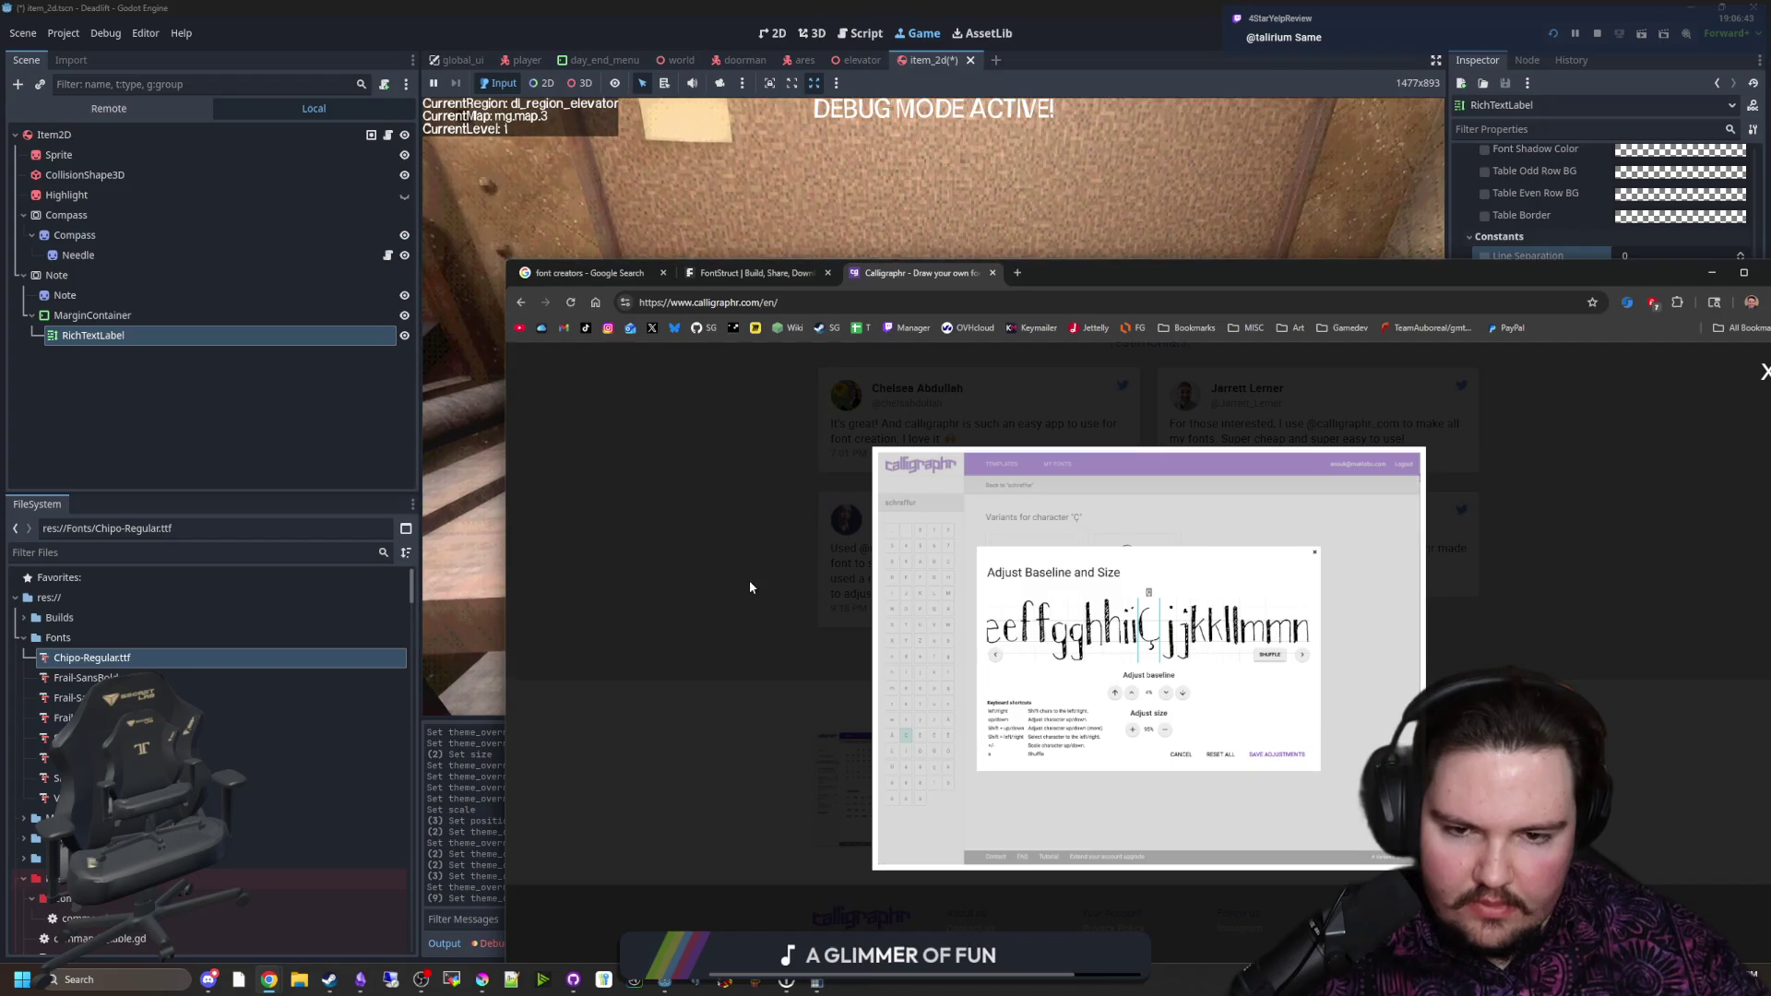
pyautogui.click(843, 584)
pyautogui.scroll(10, 1127, 653)
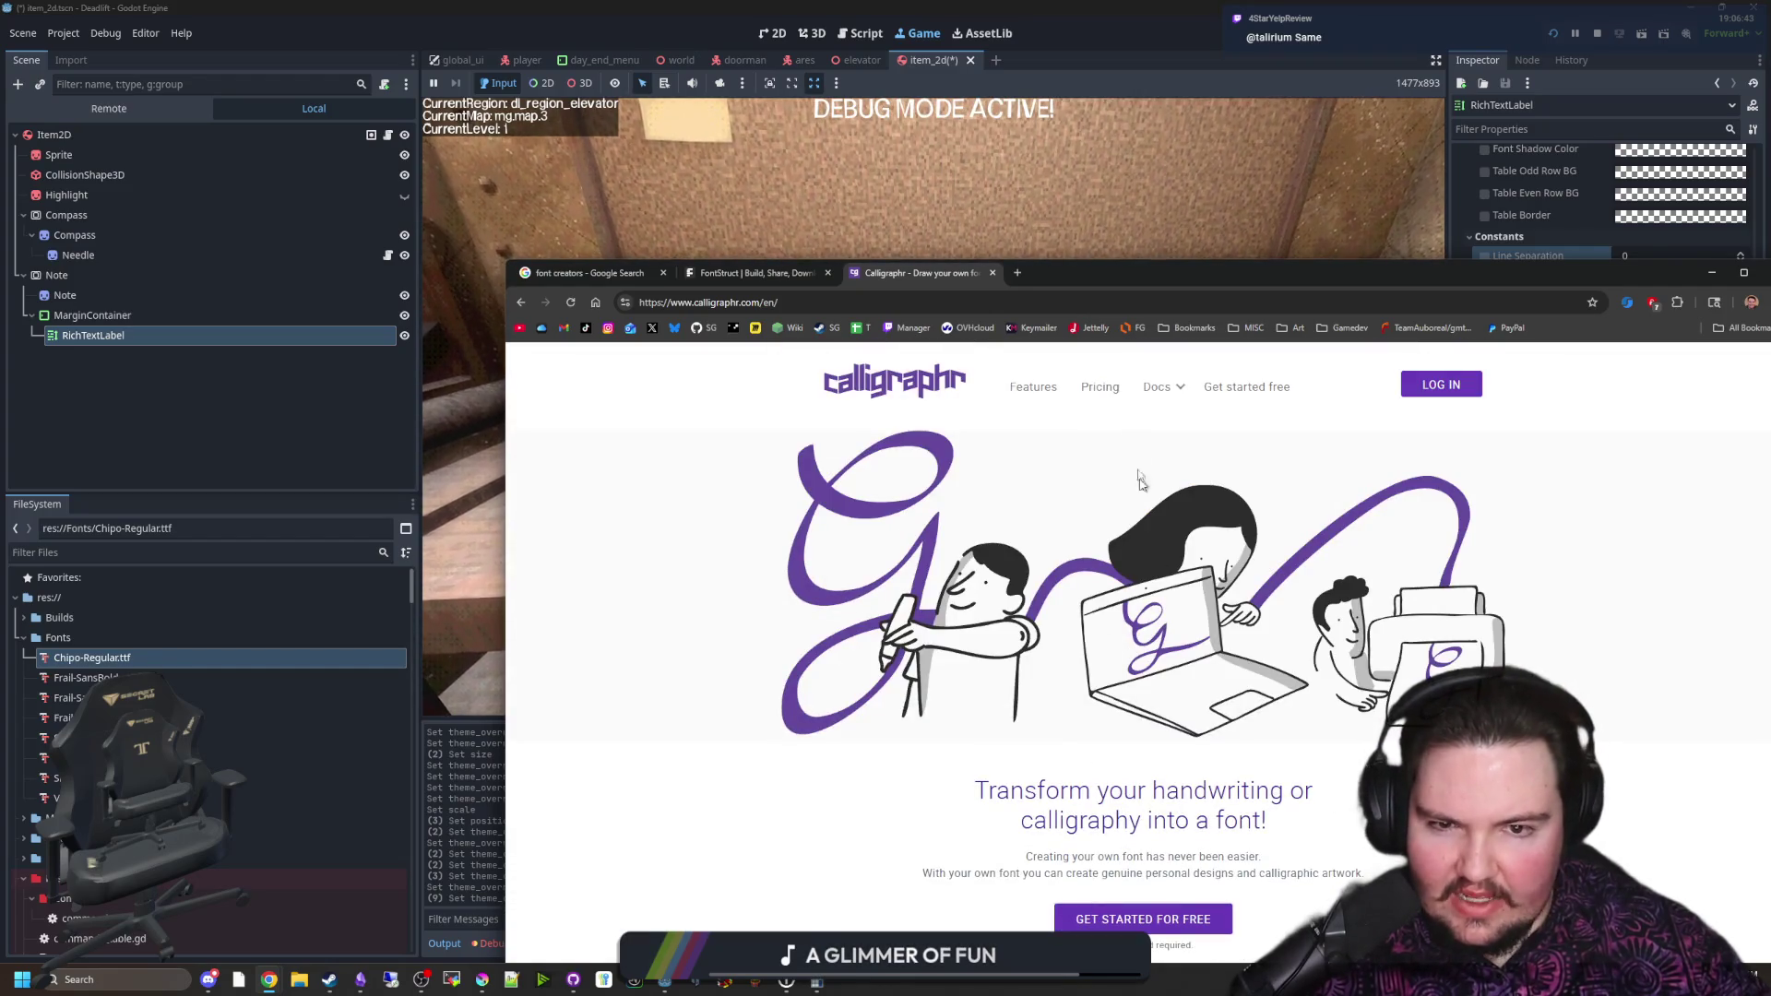
pyautogui.click(1102, 388)
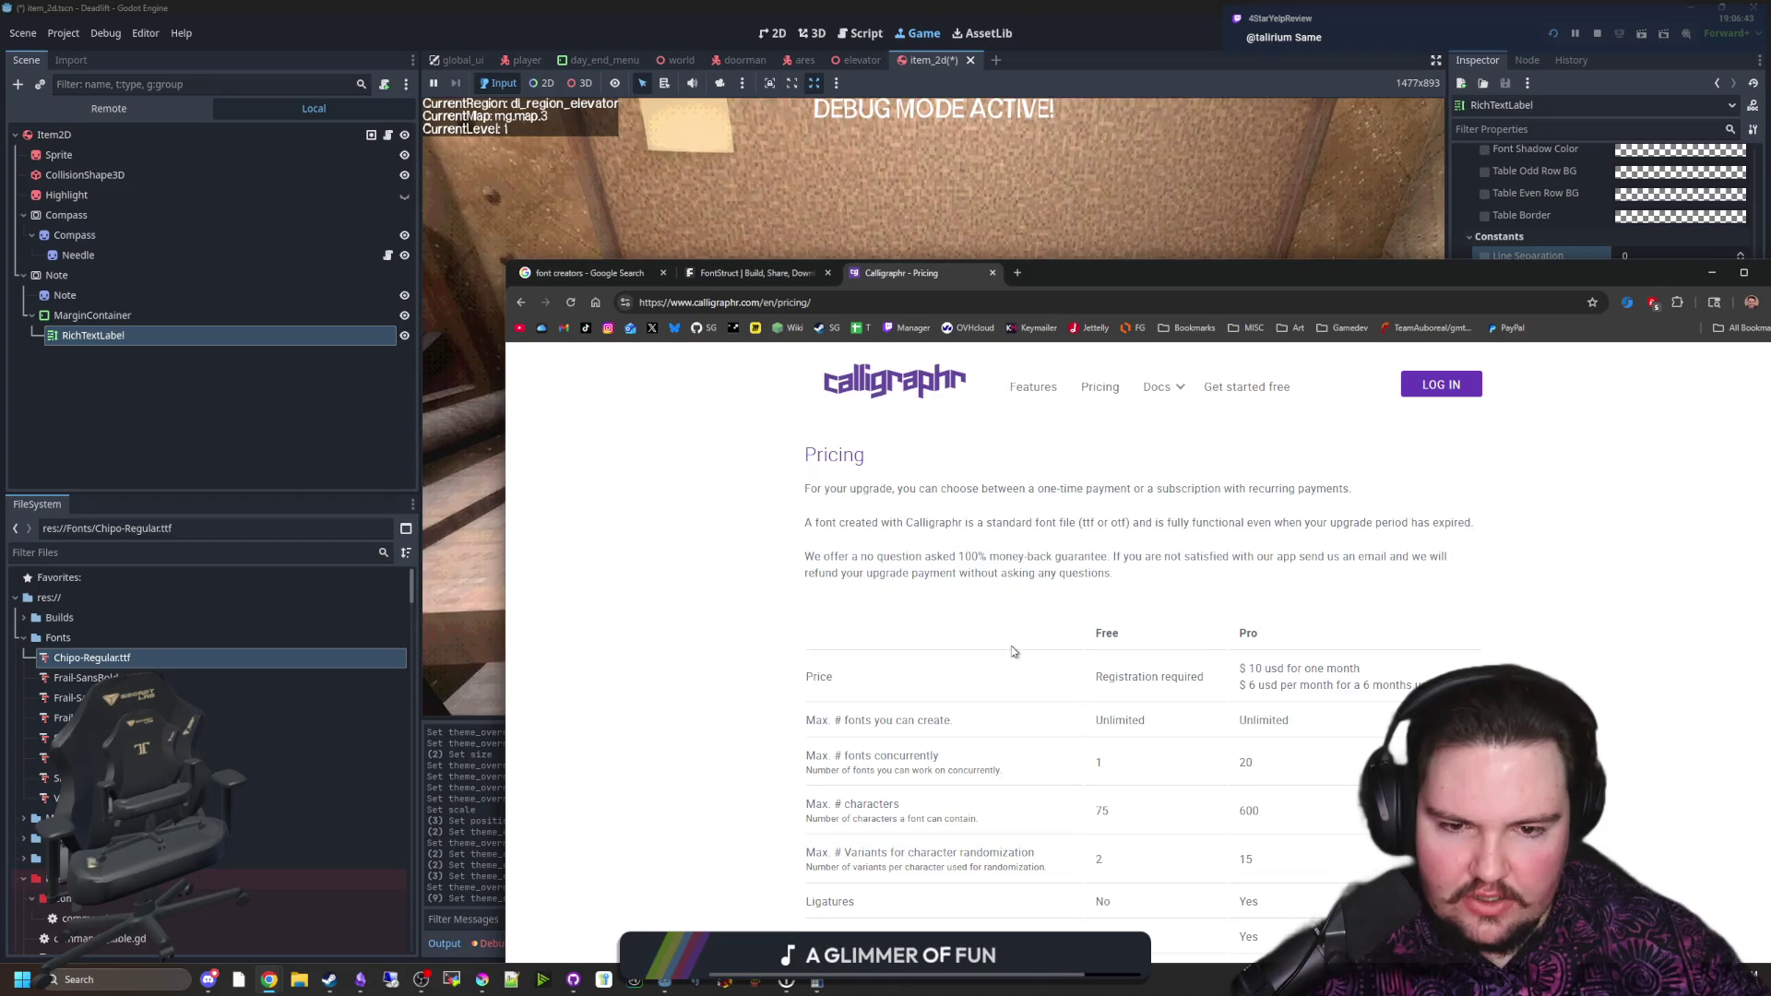
# Step: Compare Calligraphr's Free and Pro limits, noting Pro's 600 characters per font, then view FontStruct
pyautogui.scroll(-1, 1013, 651)
pyautogui.scroll(-1, 1166, 656)
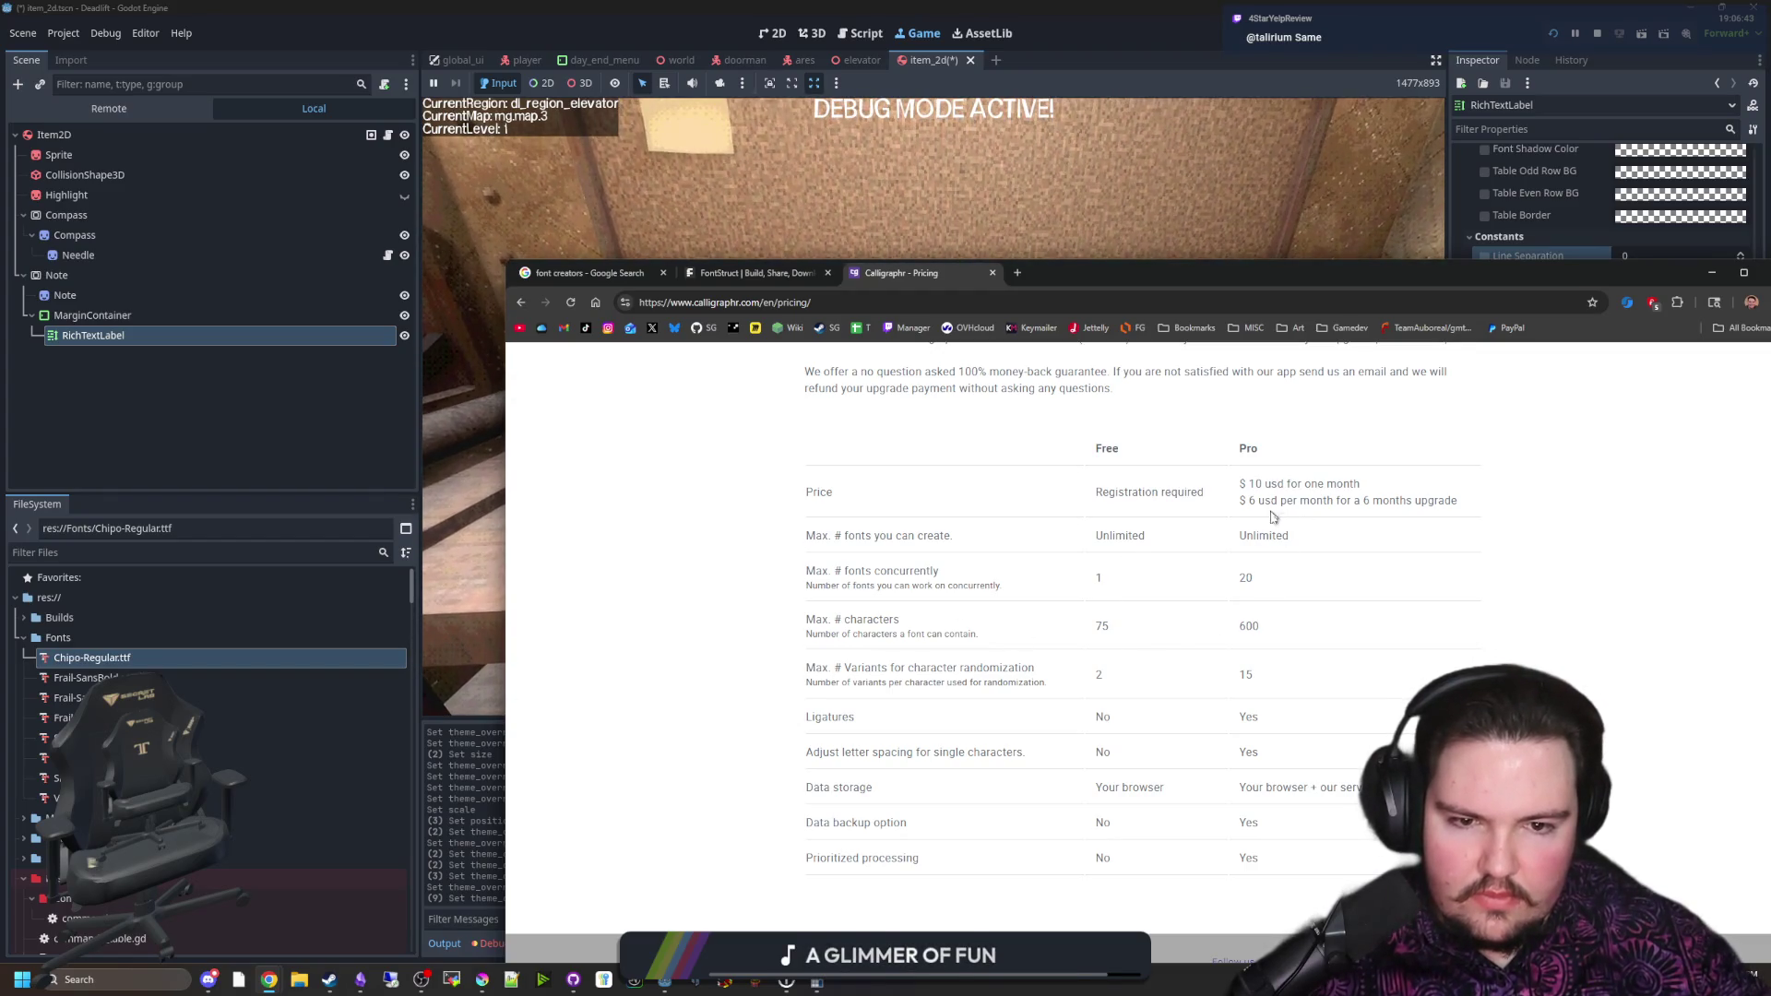
pyautogui.scroll(2, 1248, 619)
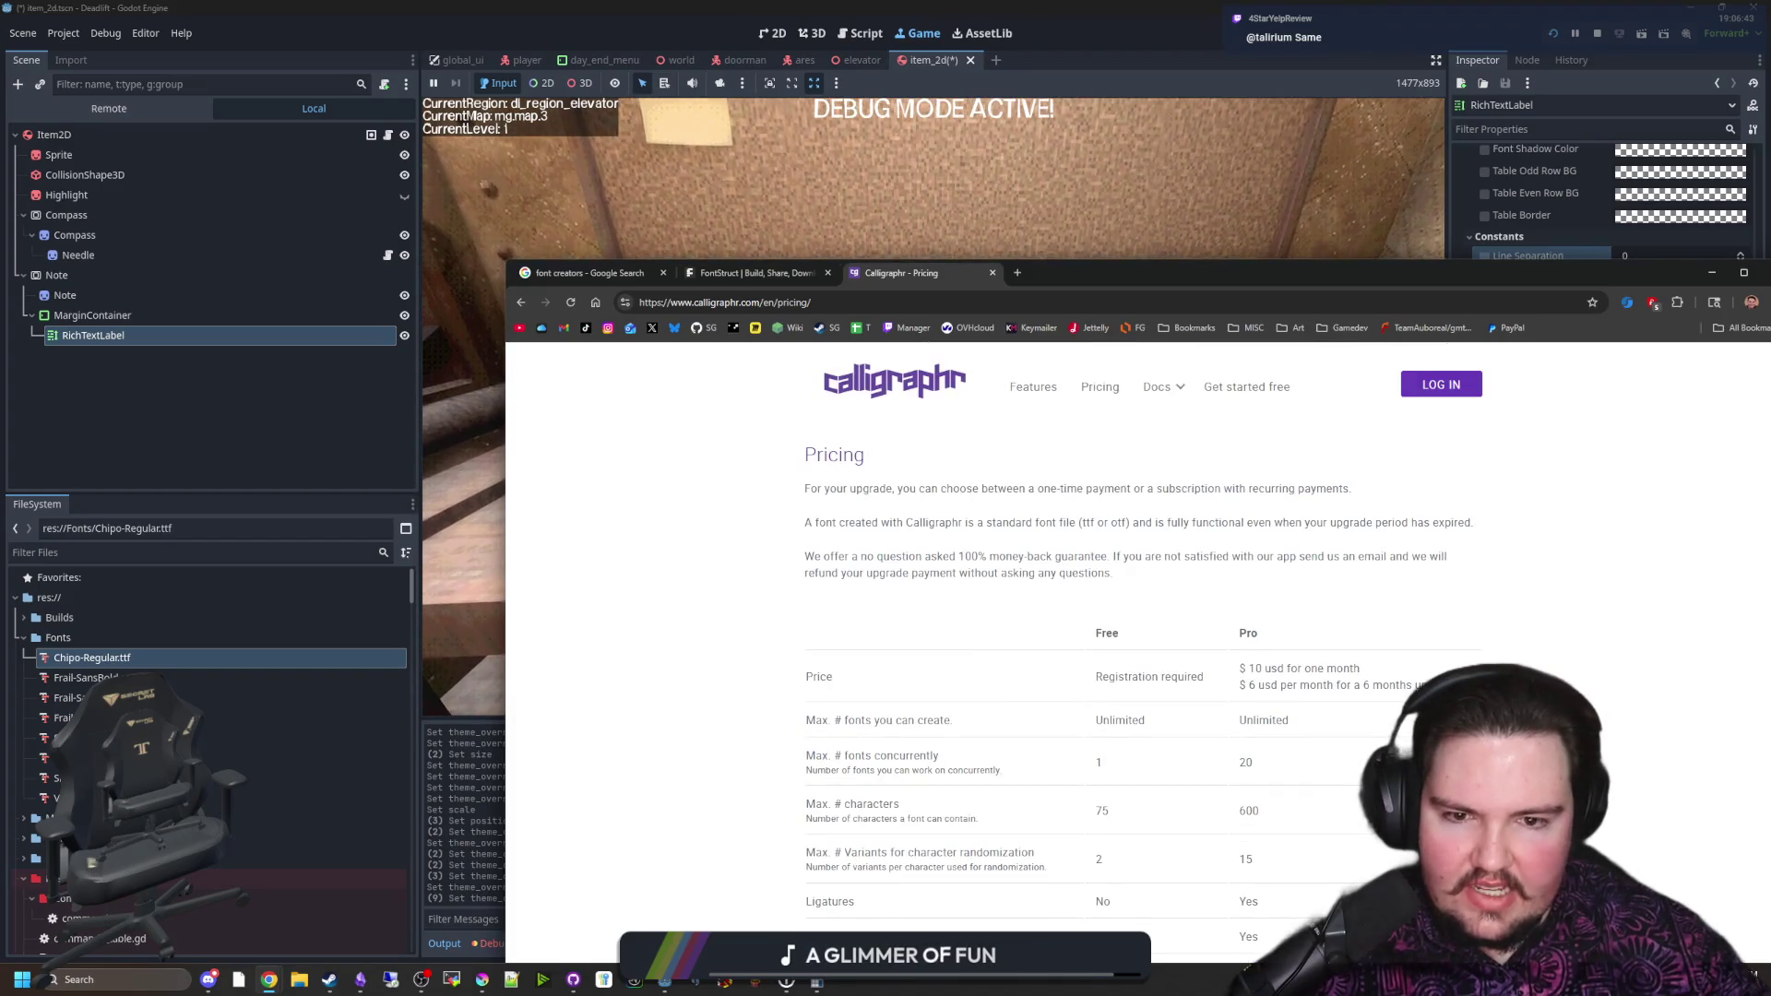
pyautogui.scroll(-2, 1248, 620)
pyautogui.doubleClick(1246, 626)
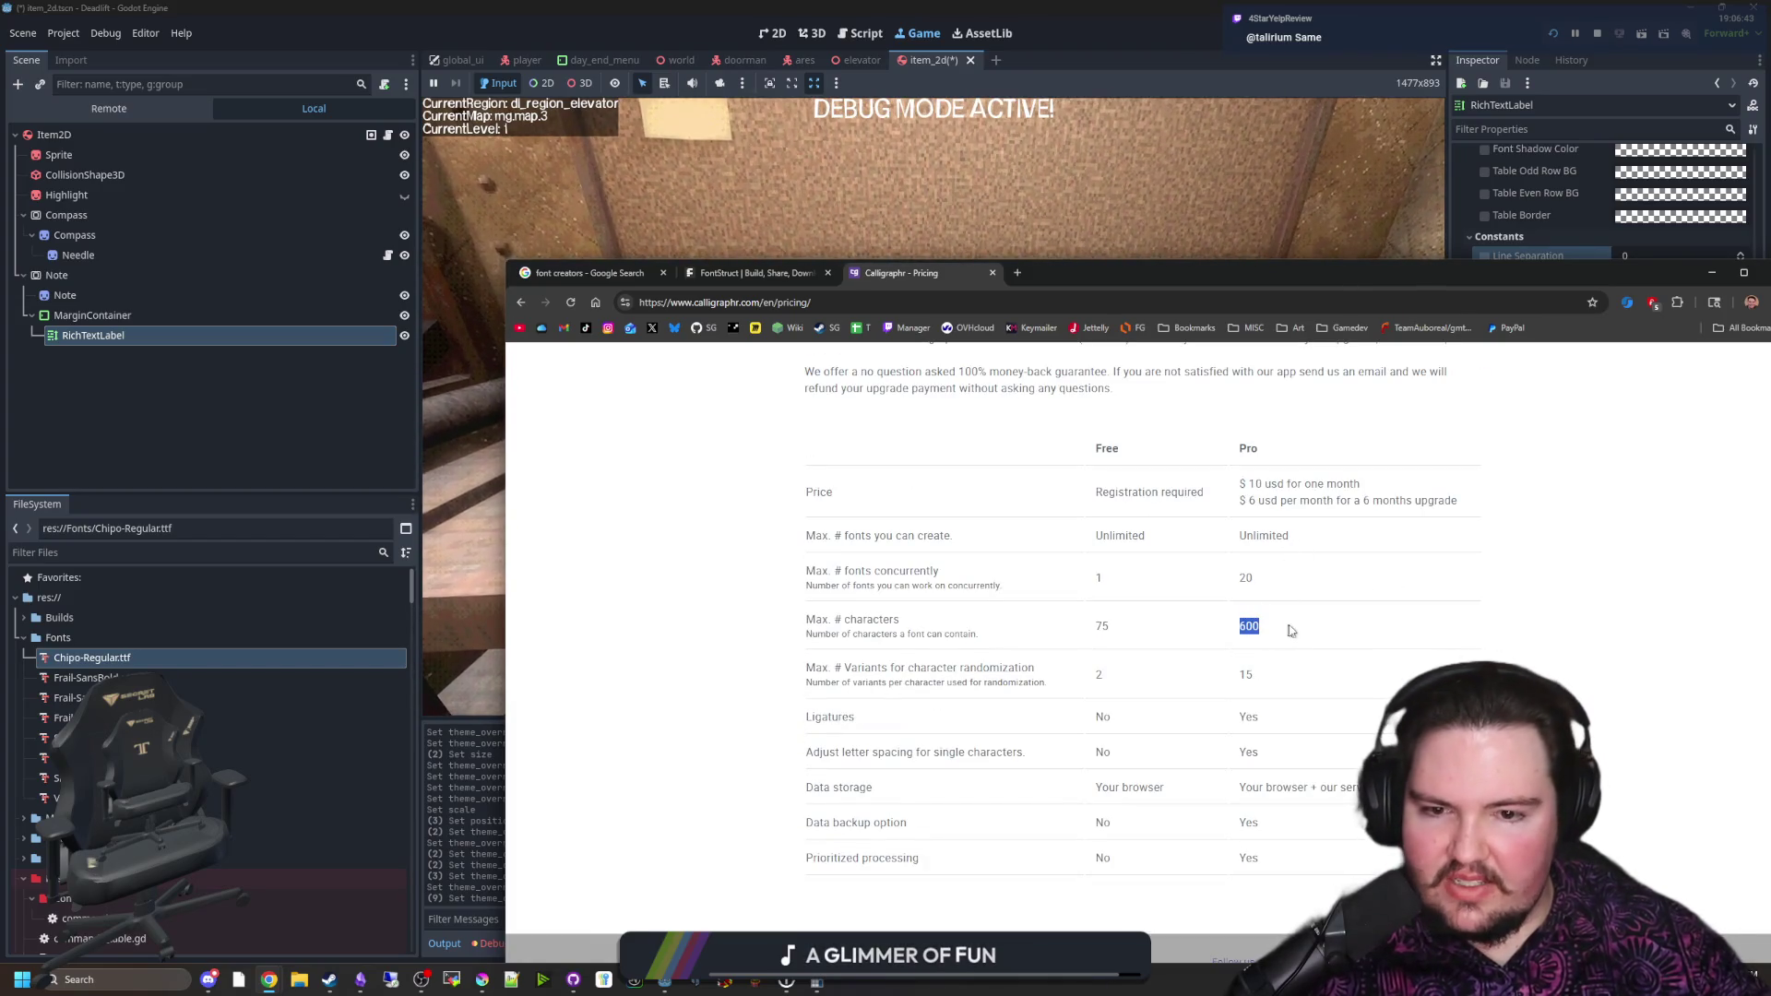
pyautogui.click(1300, 630)
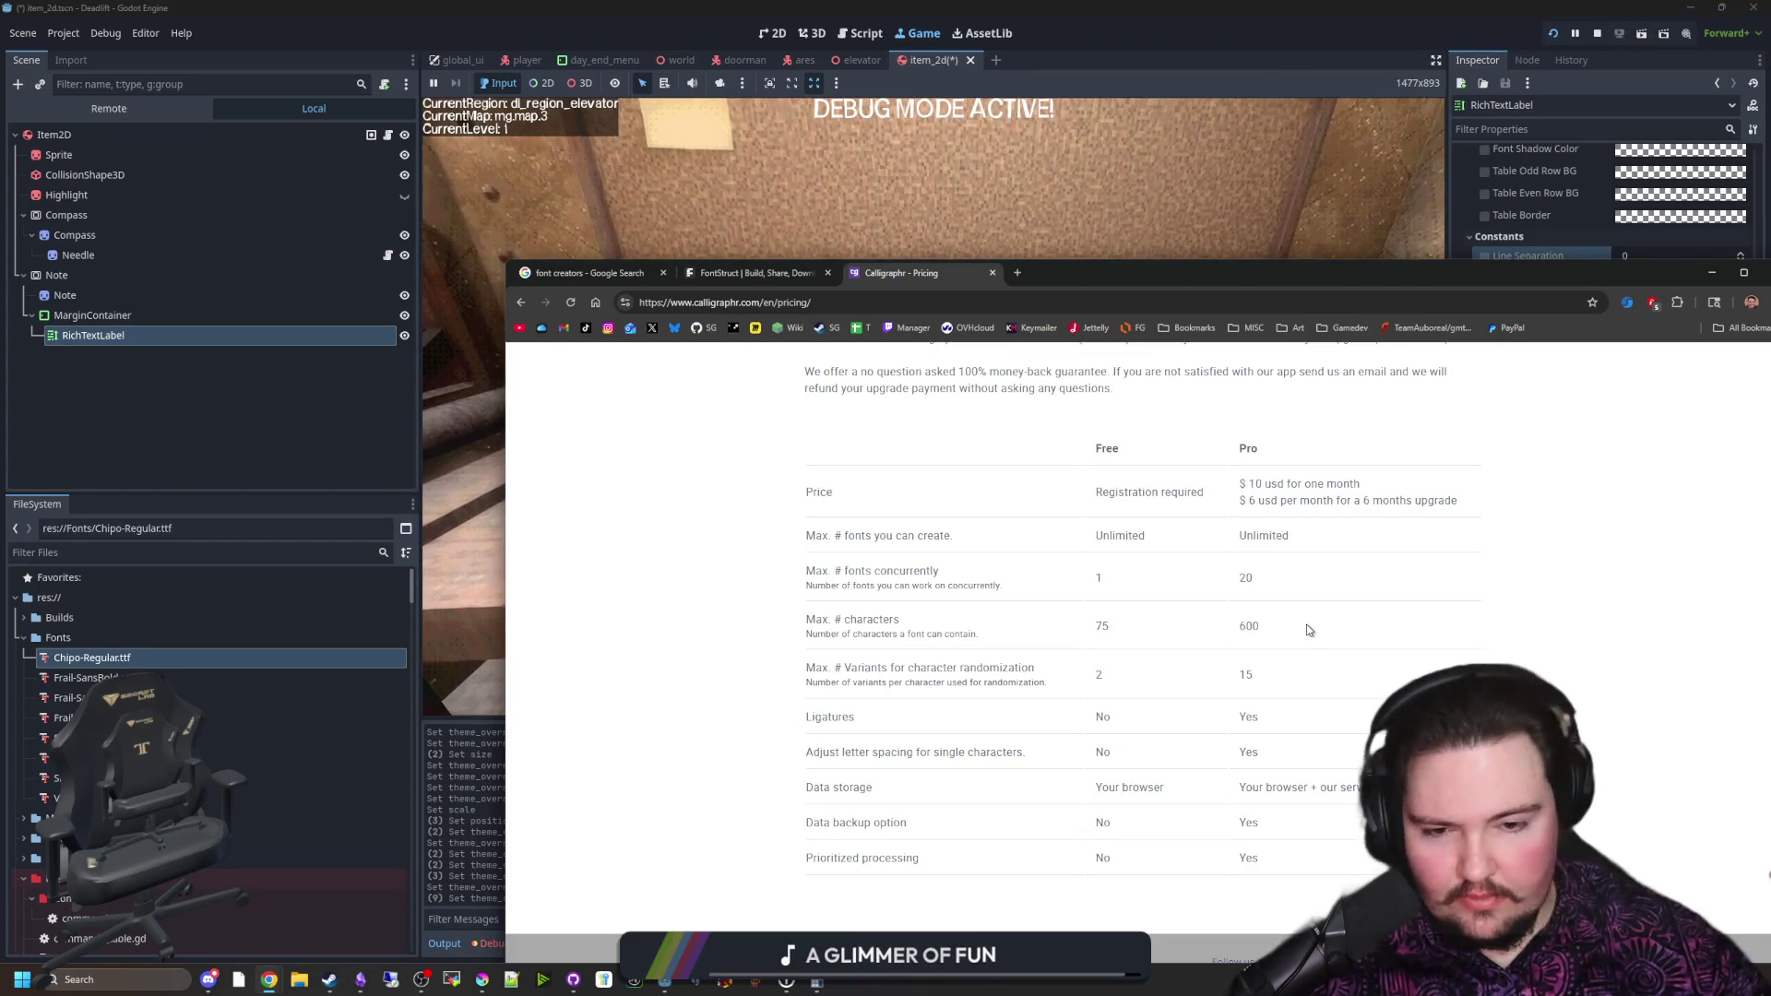
pyautogui.scroll(-1, 1308, 630)
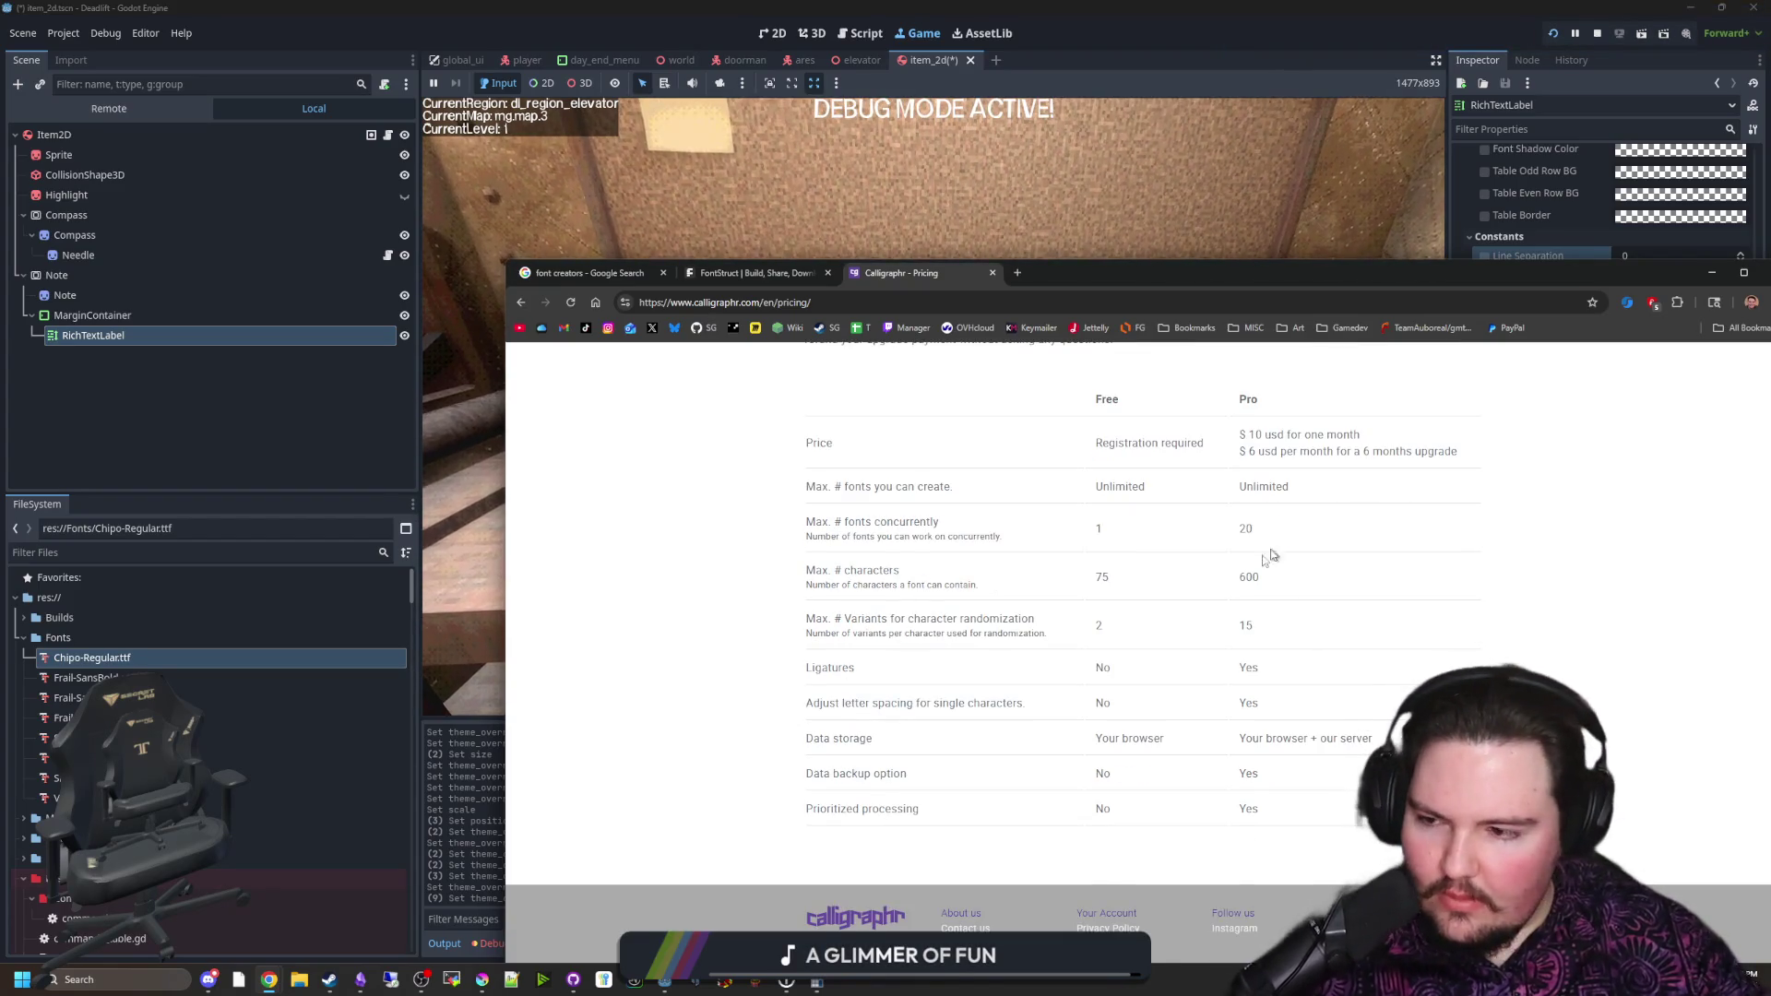
pyautogui.scroll(5, 1277, 545)
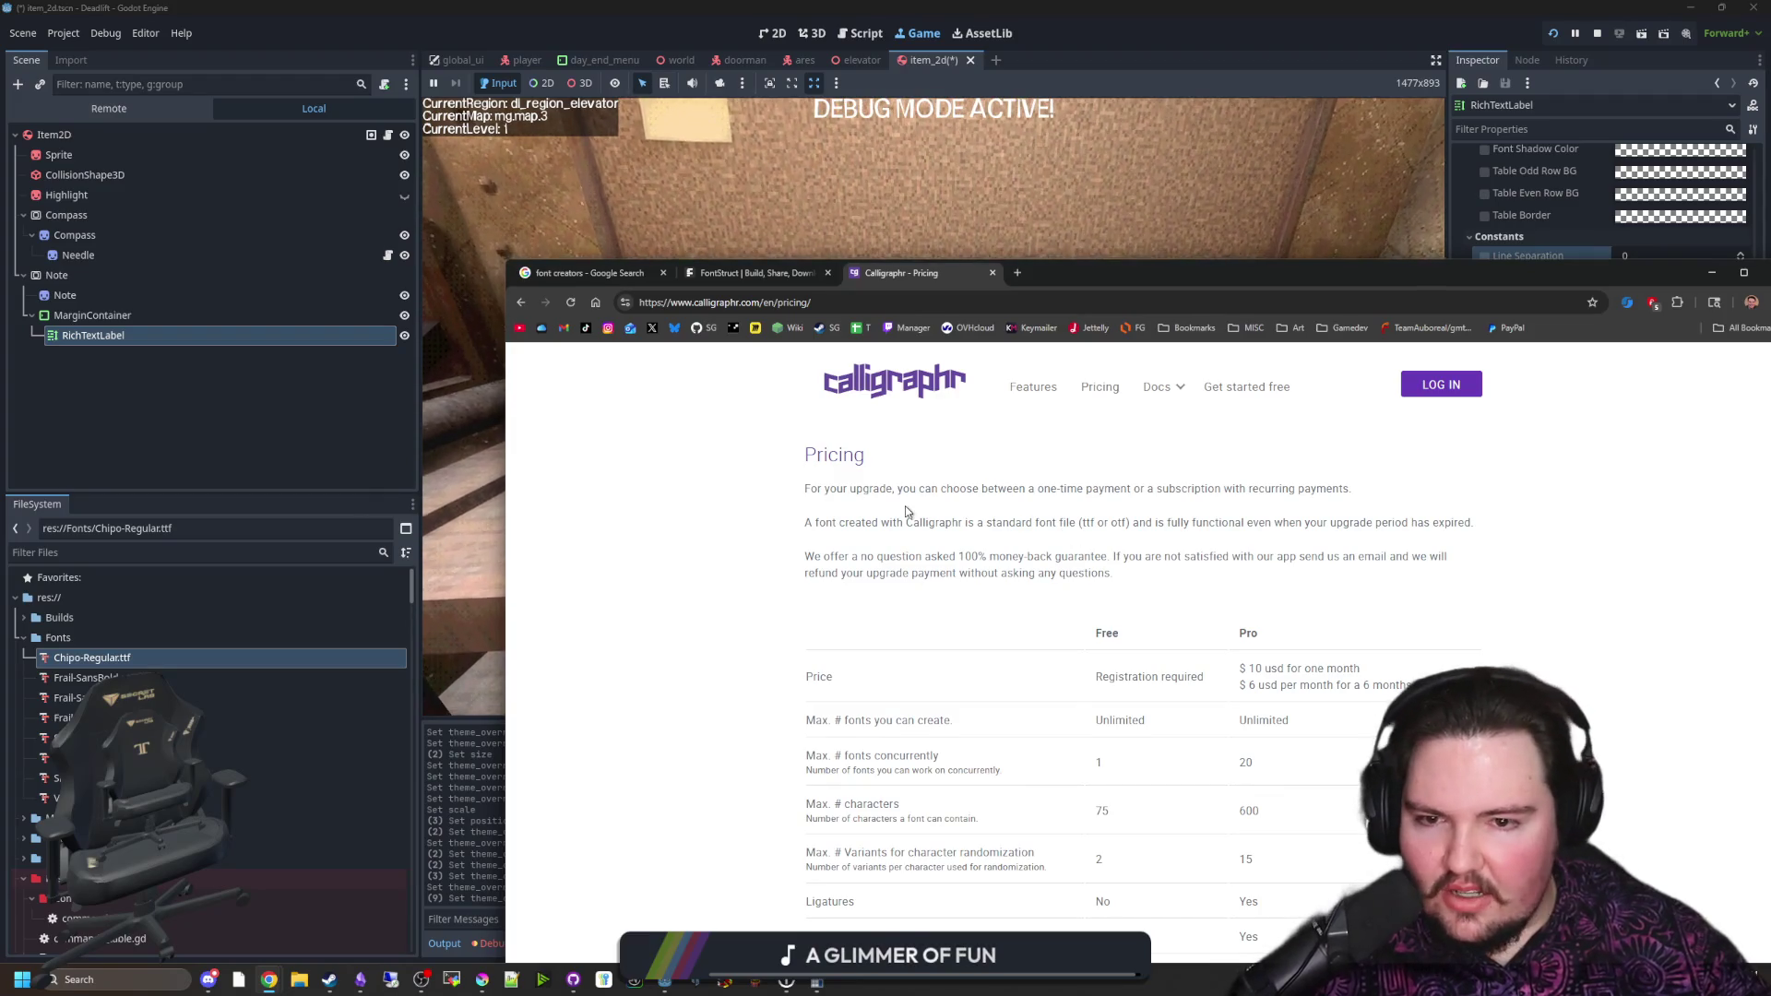
pyautogui.click(650, 274)
pyautogui.click(752, 273)
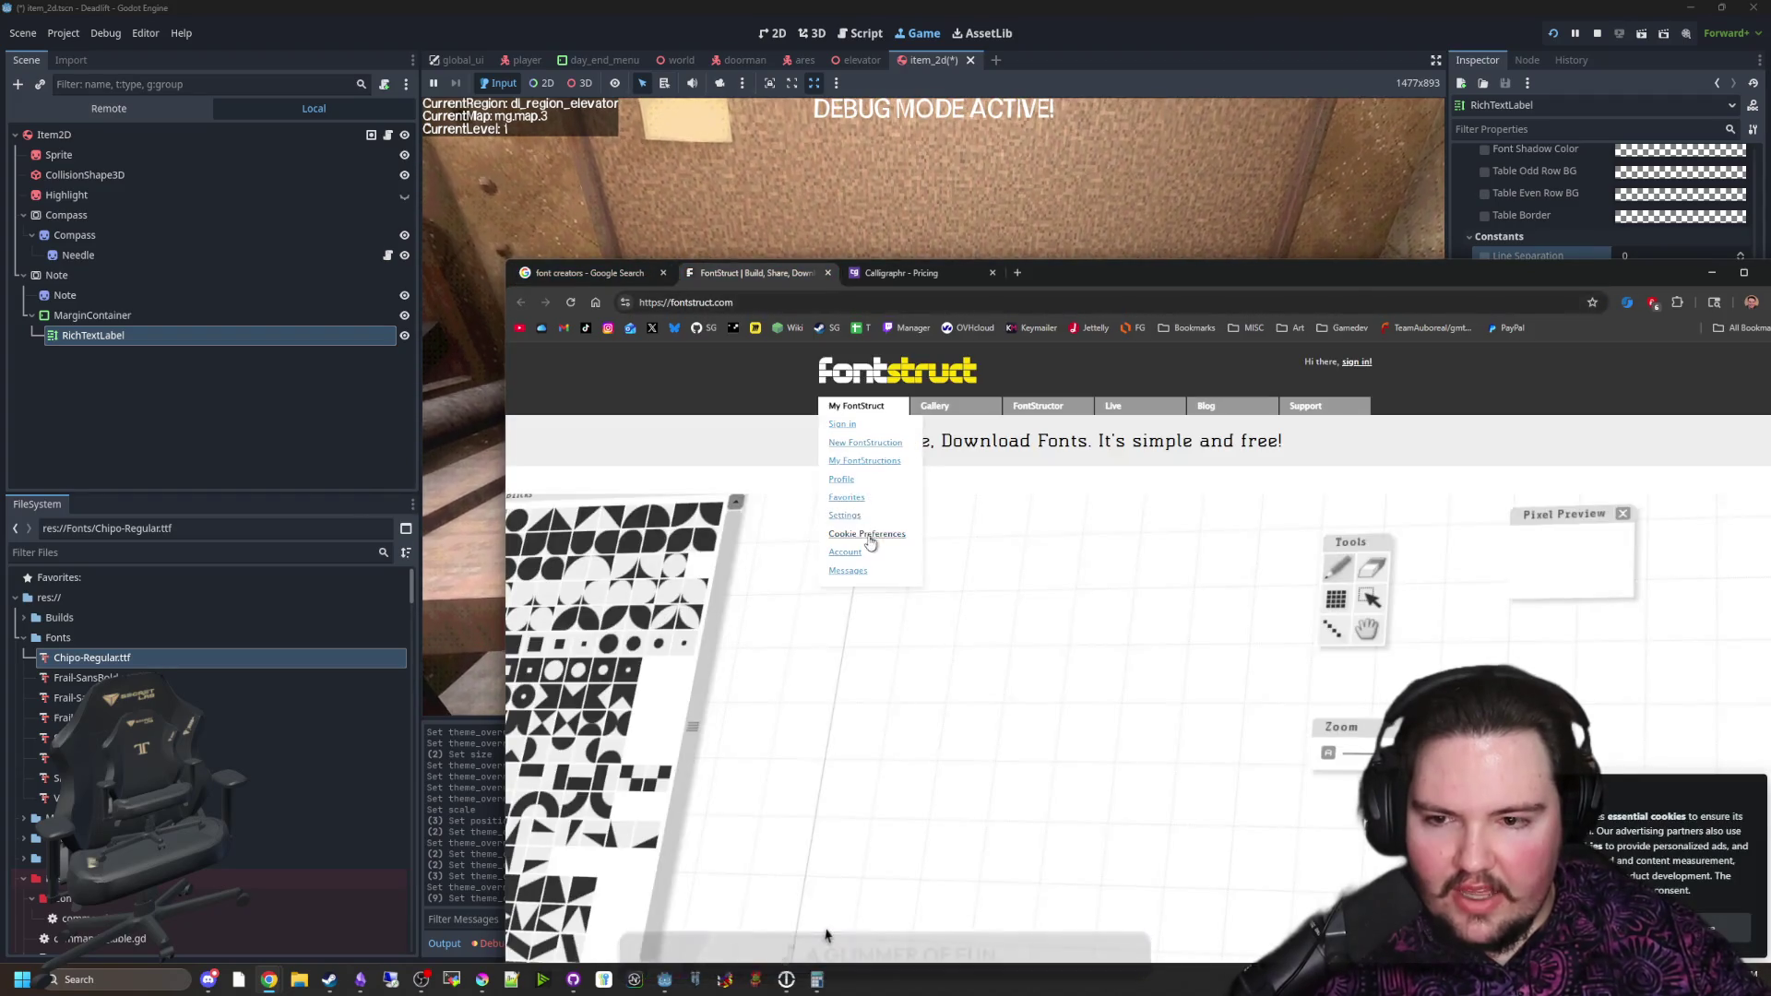
# Step: Return to the 'font creators' results tab, reposition the window, and navigate back toward DaFont
pyautogui.click(567, 275)
pyautogui.scroll(2, 830, 553)
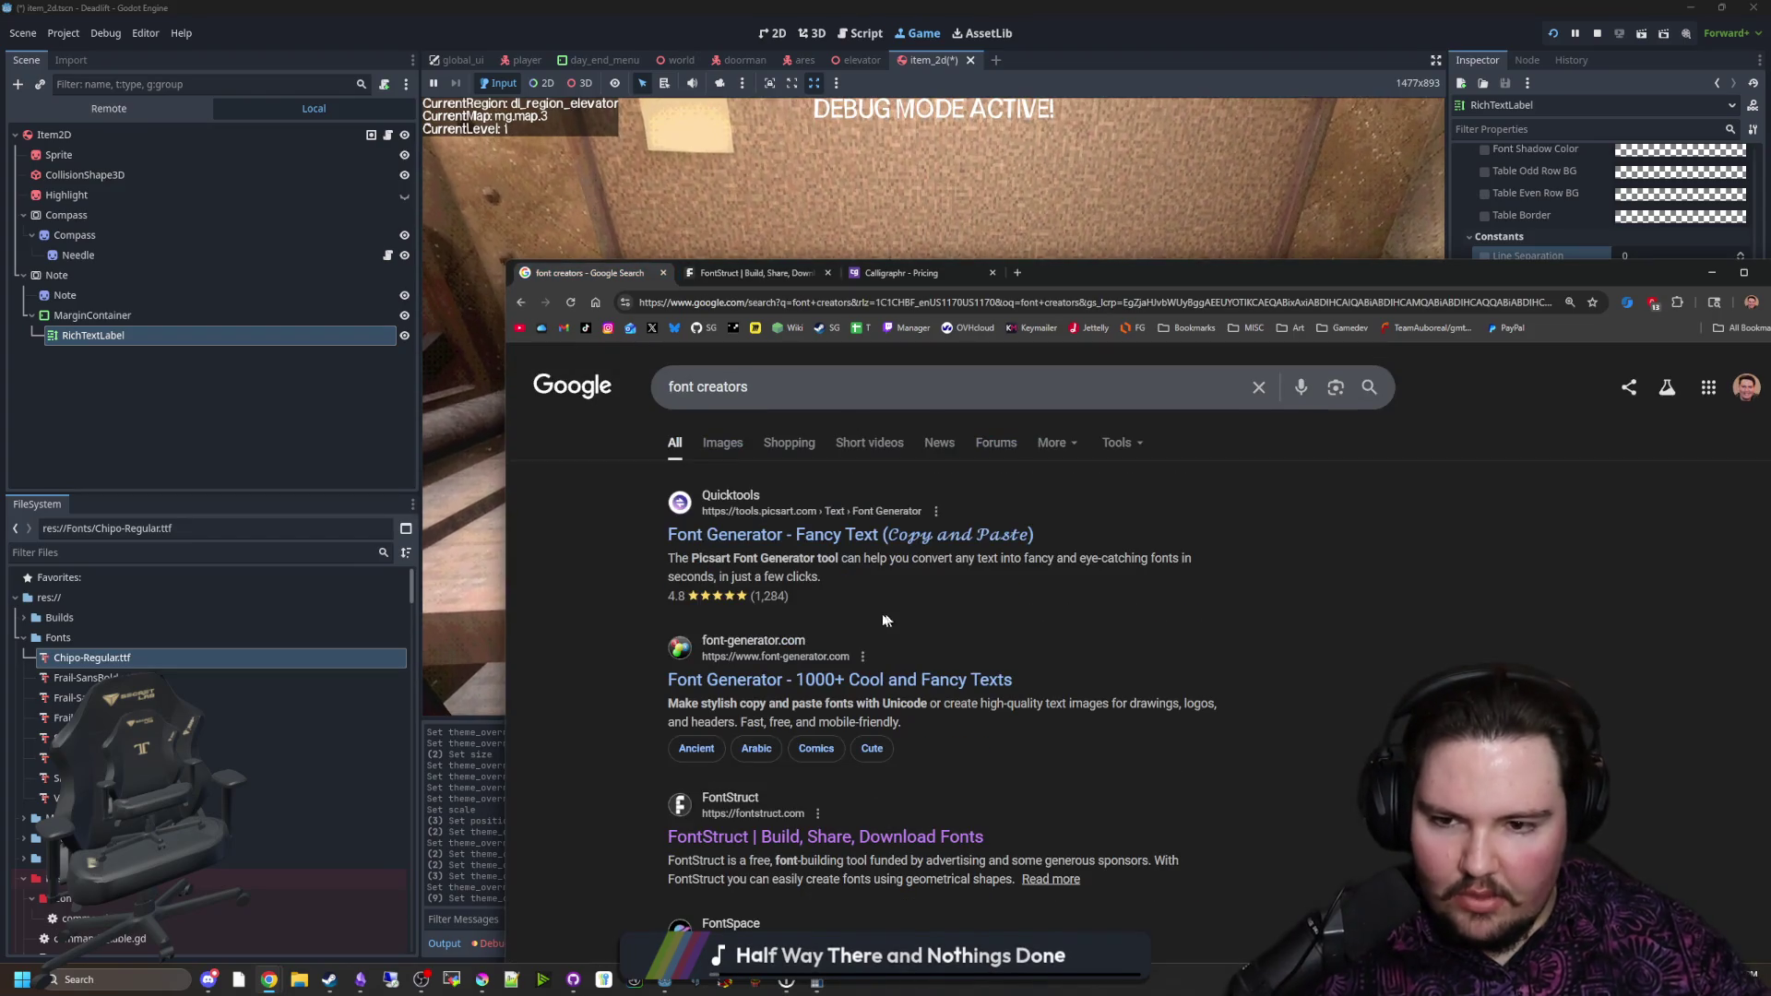
pyautogui.click(899, 273)
pyautogui.click(752, 273)
pyautogui.click(590, 273)
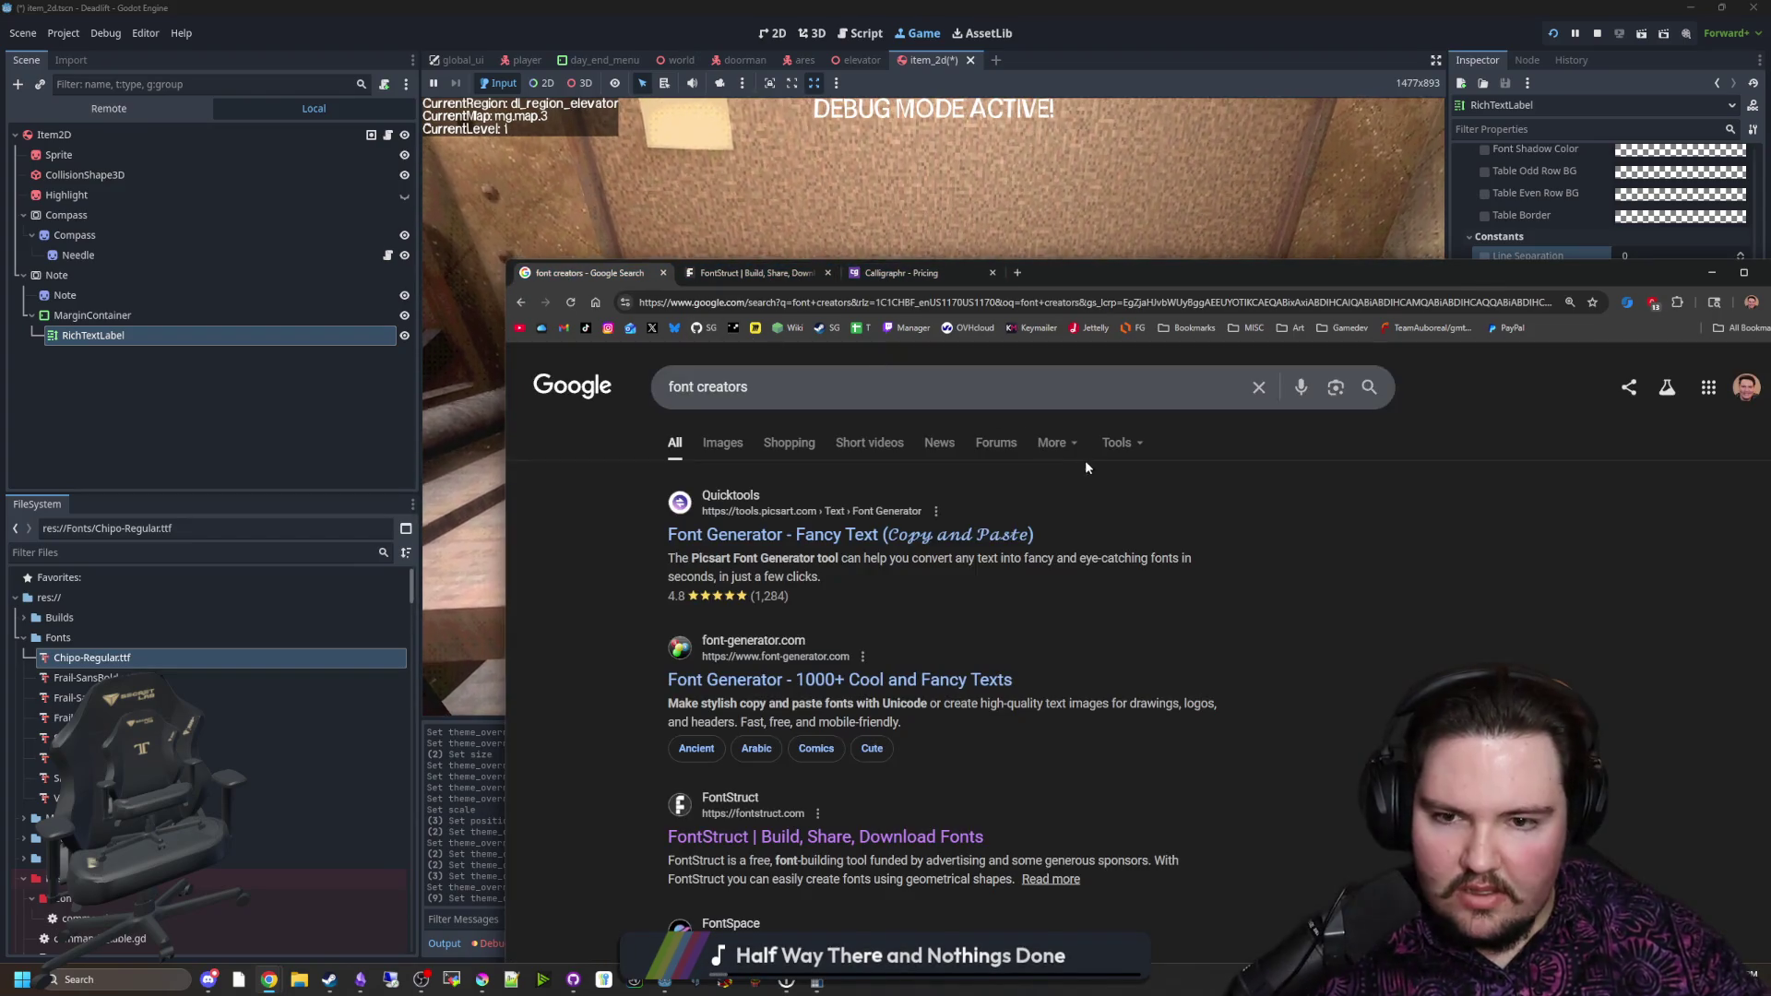
pyautogui.moveTo(1152, 278)
pyautogui.mouseDown()
pyautogui.moveTo(1334, 831)
pyautogui.moveTo(1035, 230)
pyautogui.mouseUp()
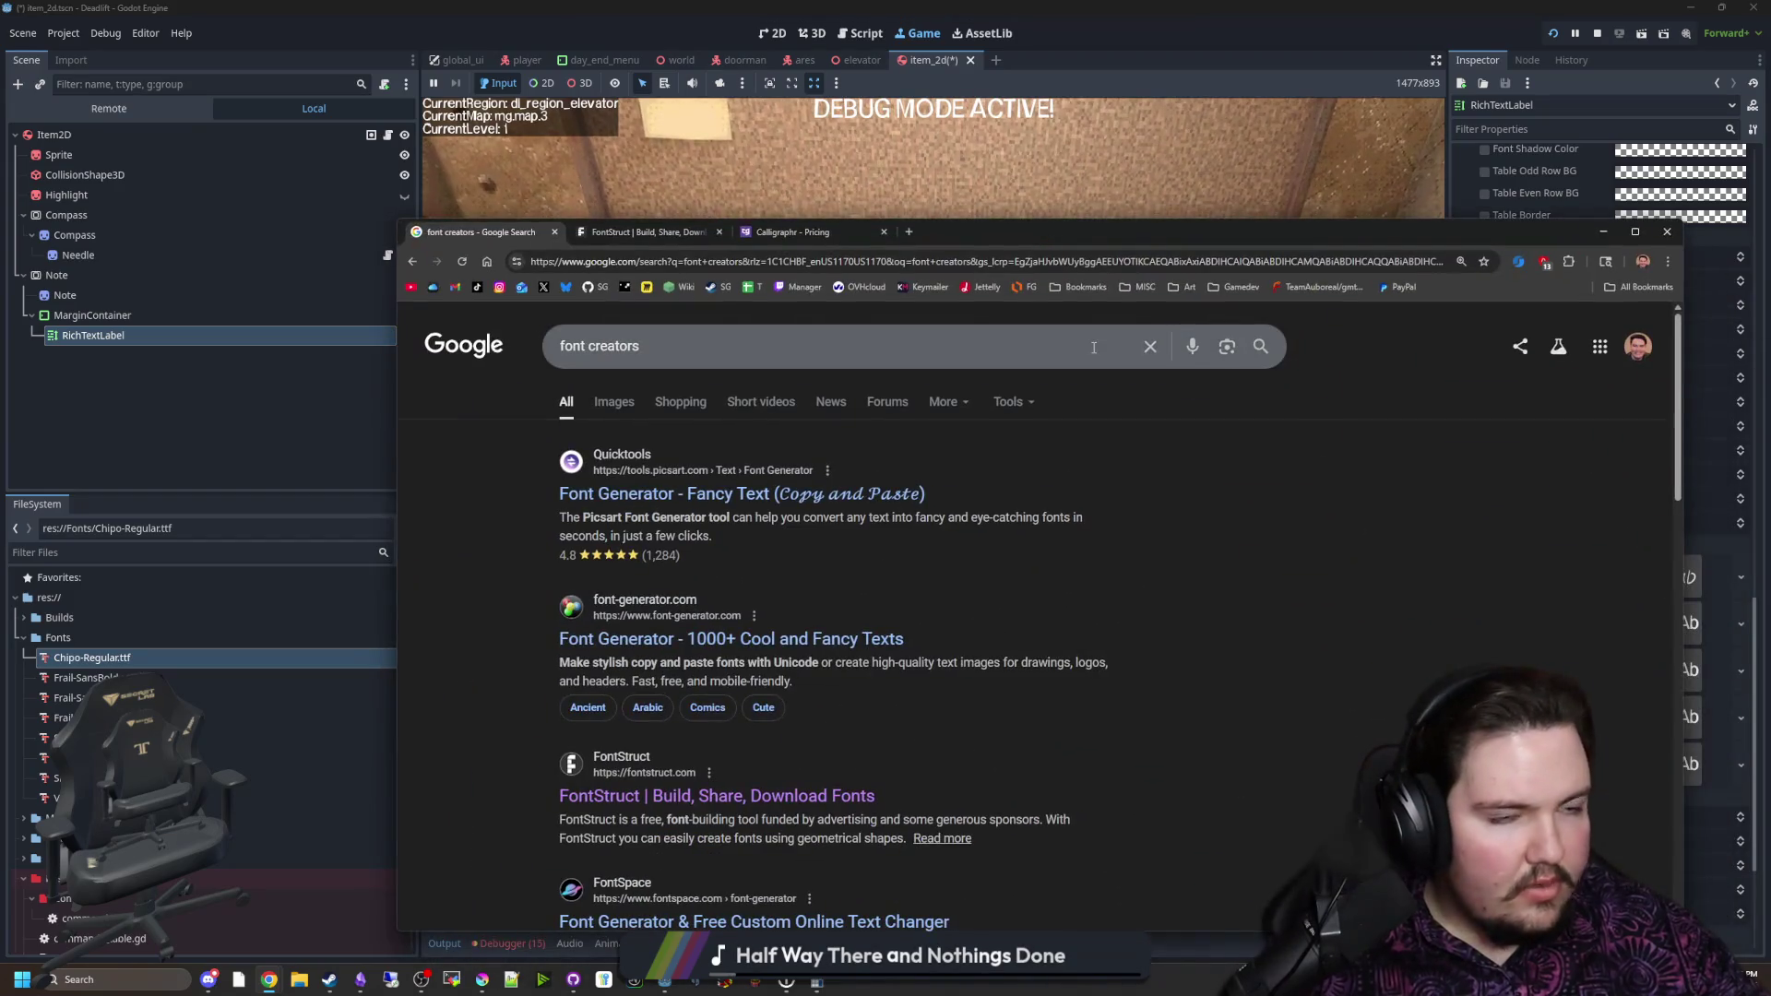
pyautogui.hotkey('alt', 'Left')
pyautogui.hotkey('alt', 'Left')
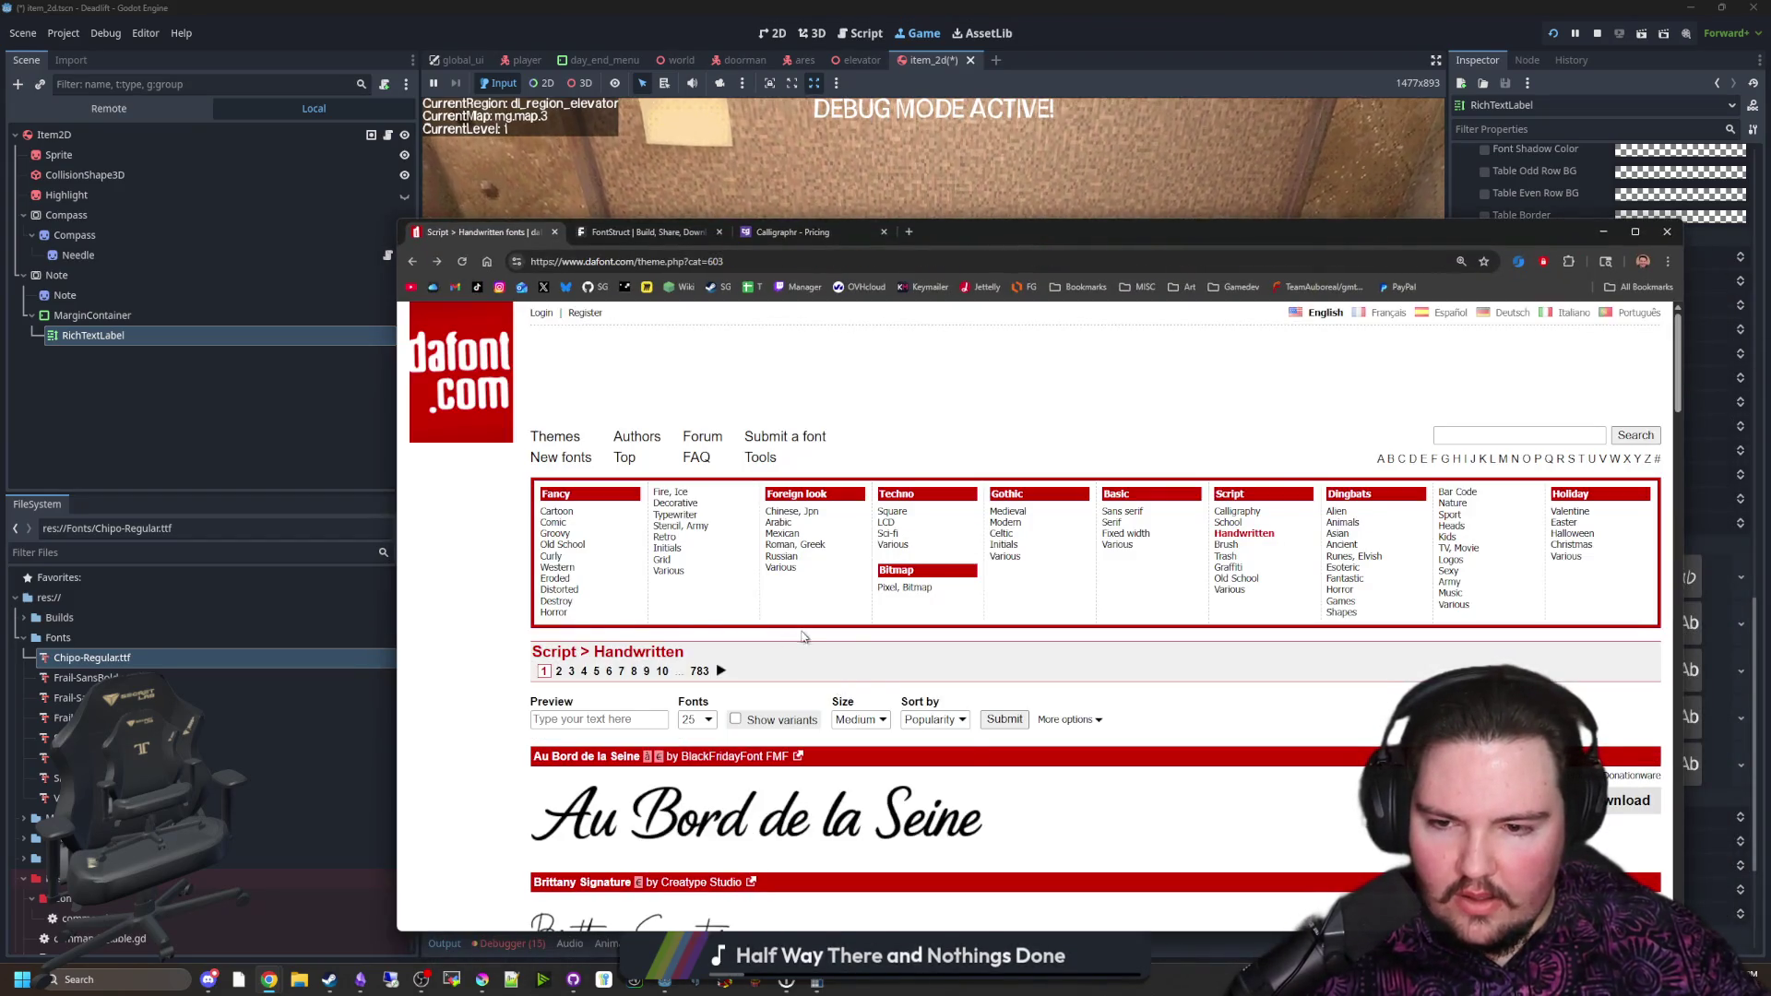
# Step: Filter the Handwritten list to 100% Free and Public domain / GPL / OFL fonts
pyautogui.scroll(-5, 797, 637)
pyautogui.scroll(3, 803, 636)
pyautogui.scroll(1, 870, 528)
pyautogui.click(710, 558)
pyautogui.click(578, 558)
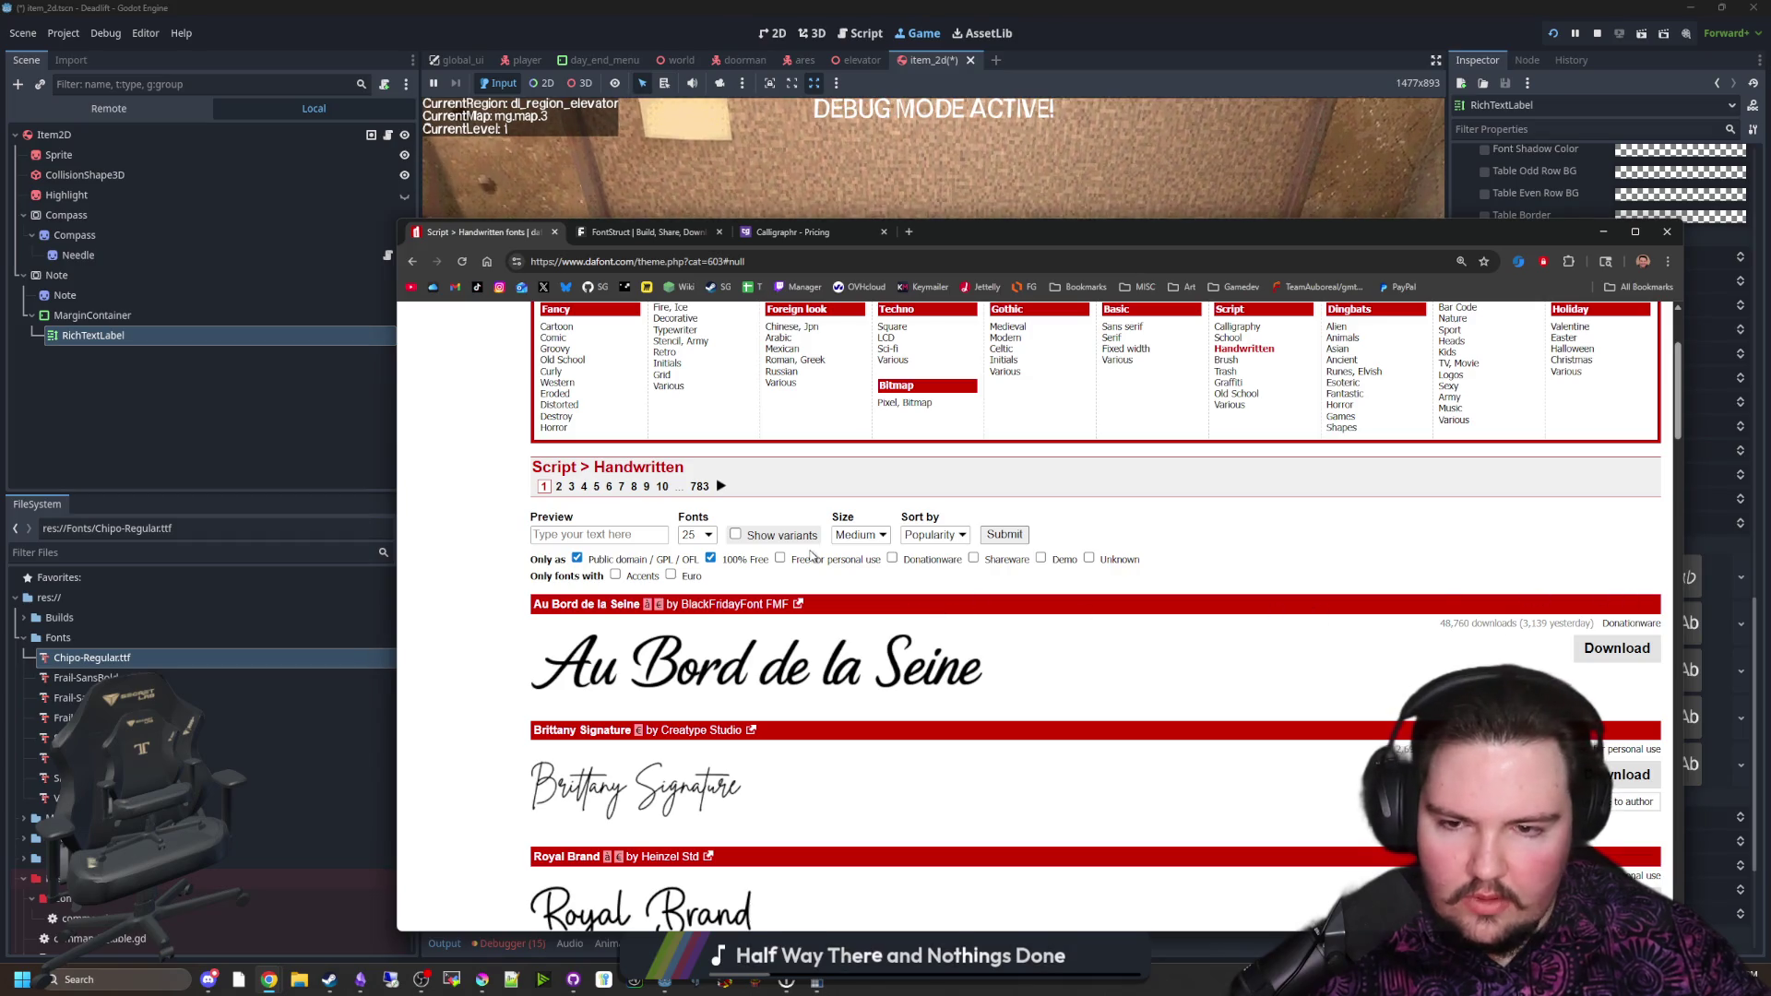
# Step: Scroll through the filtered fonts, led by Thesignature, Mayonice and Love
pyautogui.scroll(-5, 644, 772)
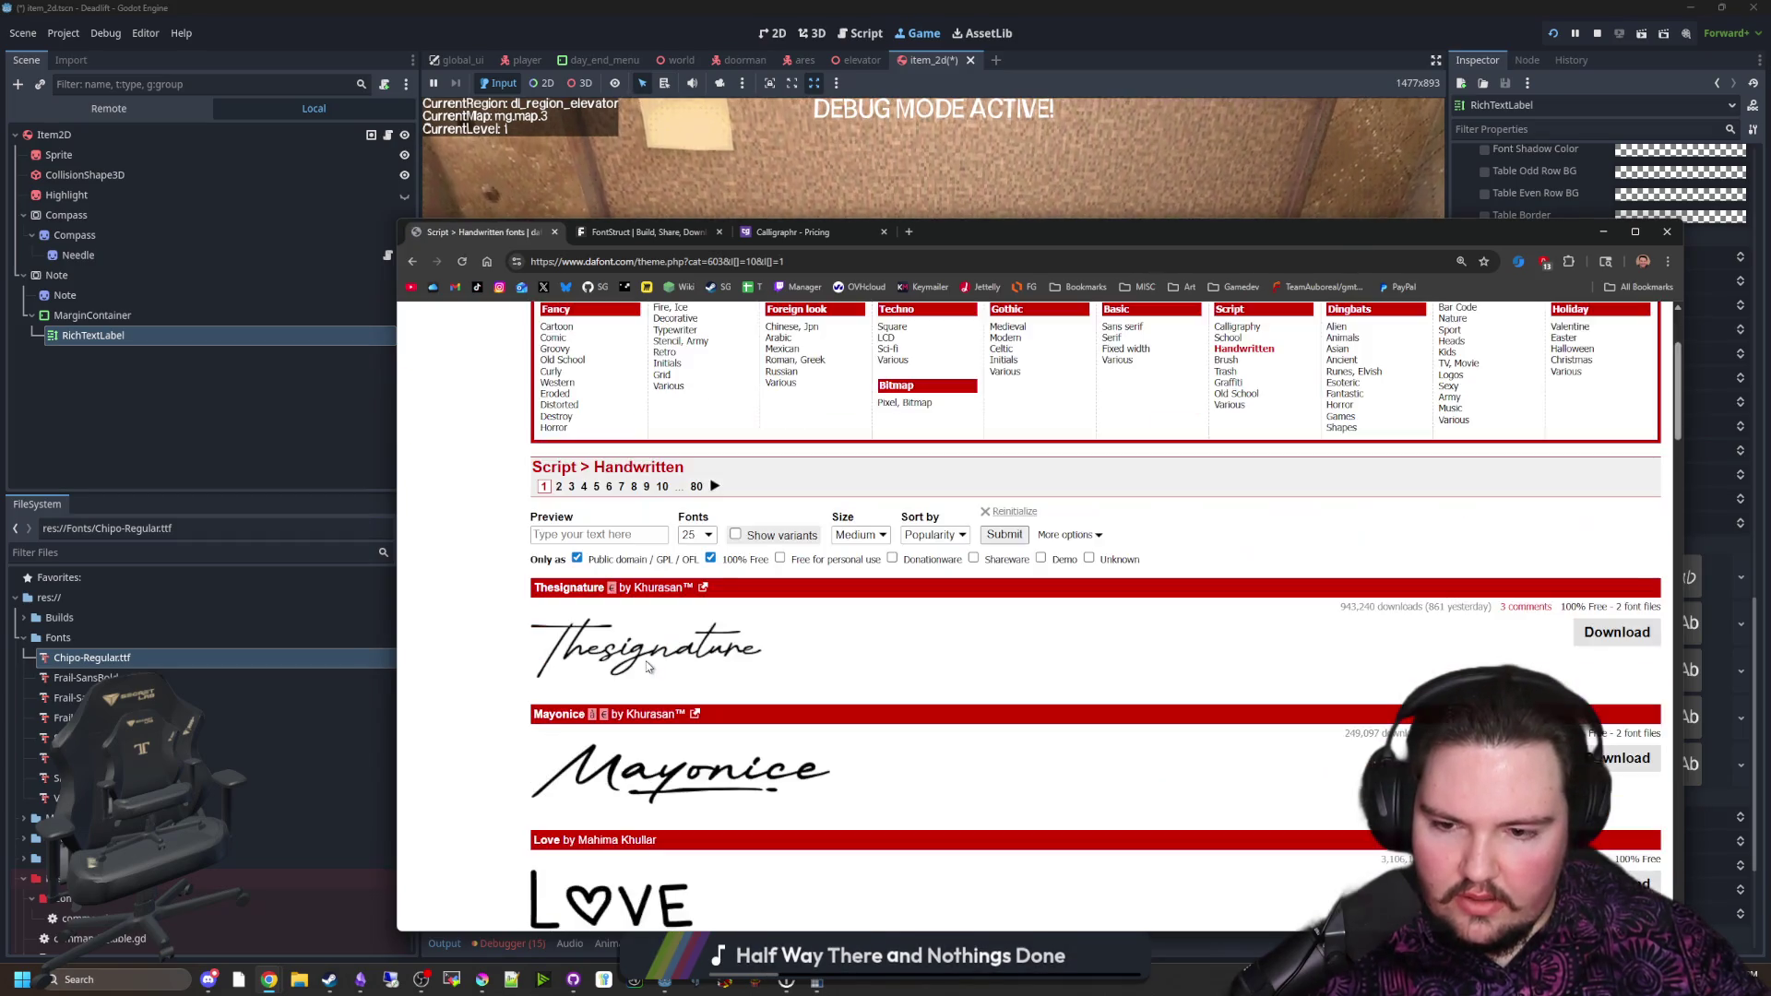
pyautogui.scroll(-2, 643, 772)
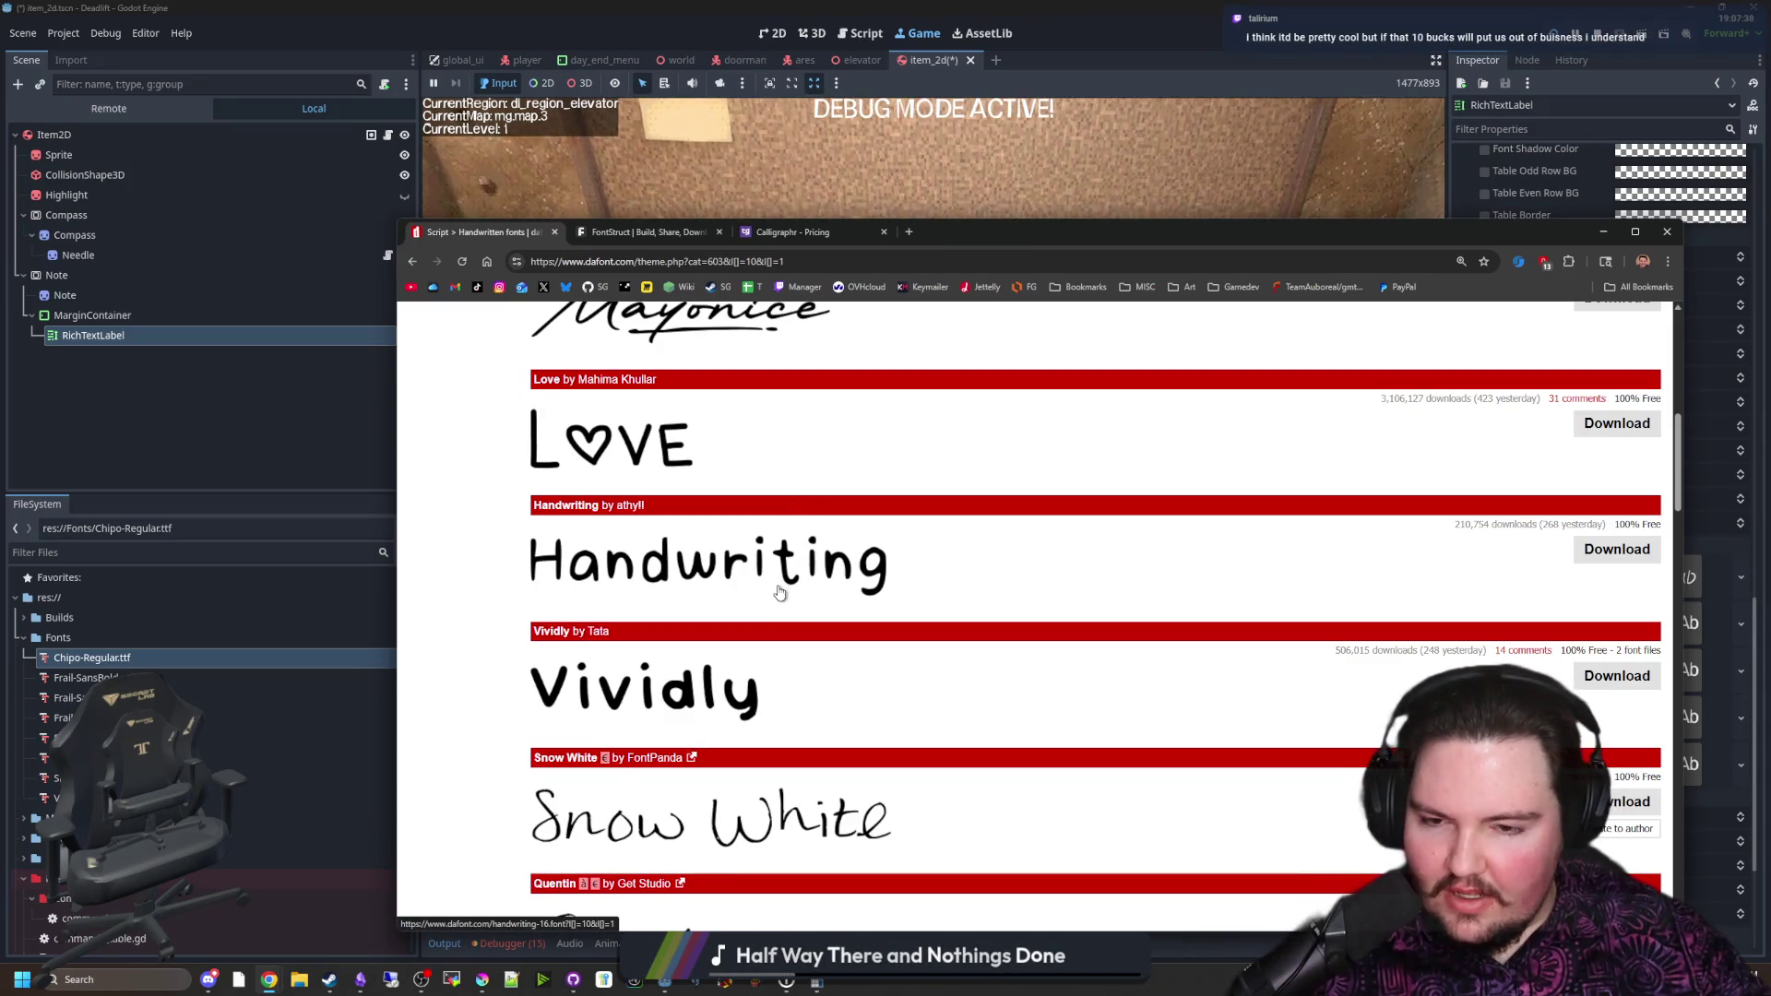
pyautogui.scroll(-4, 782, 588)
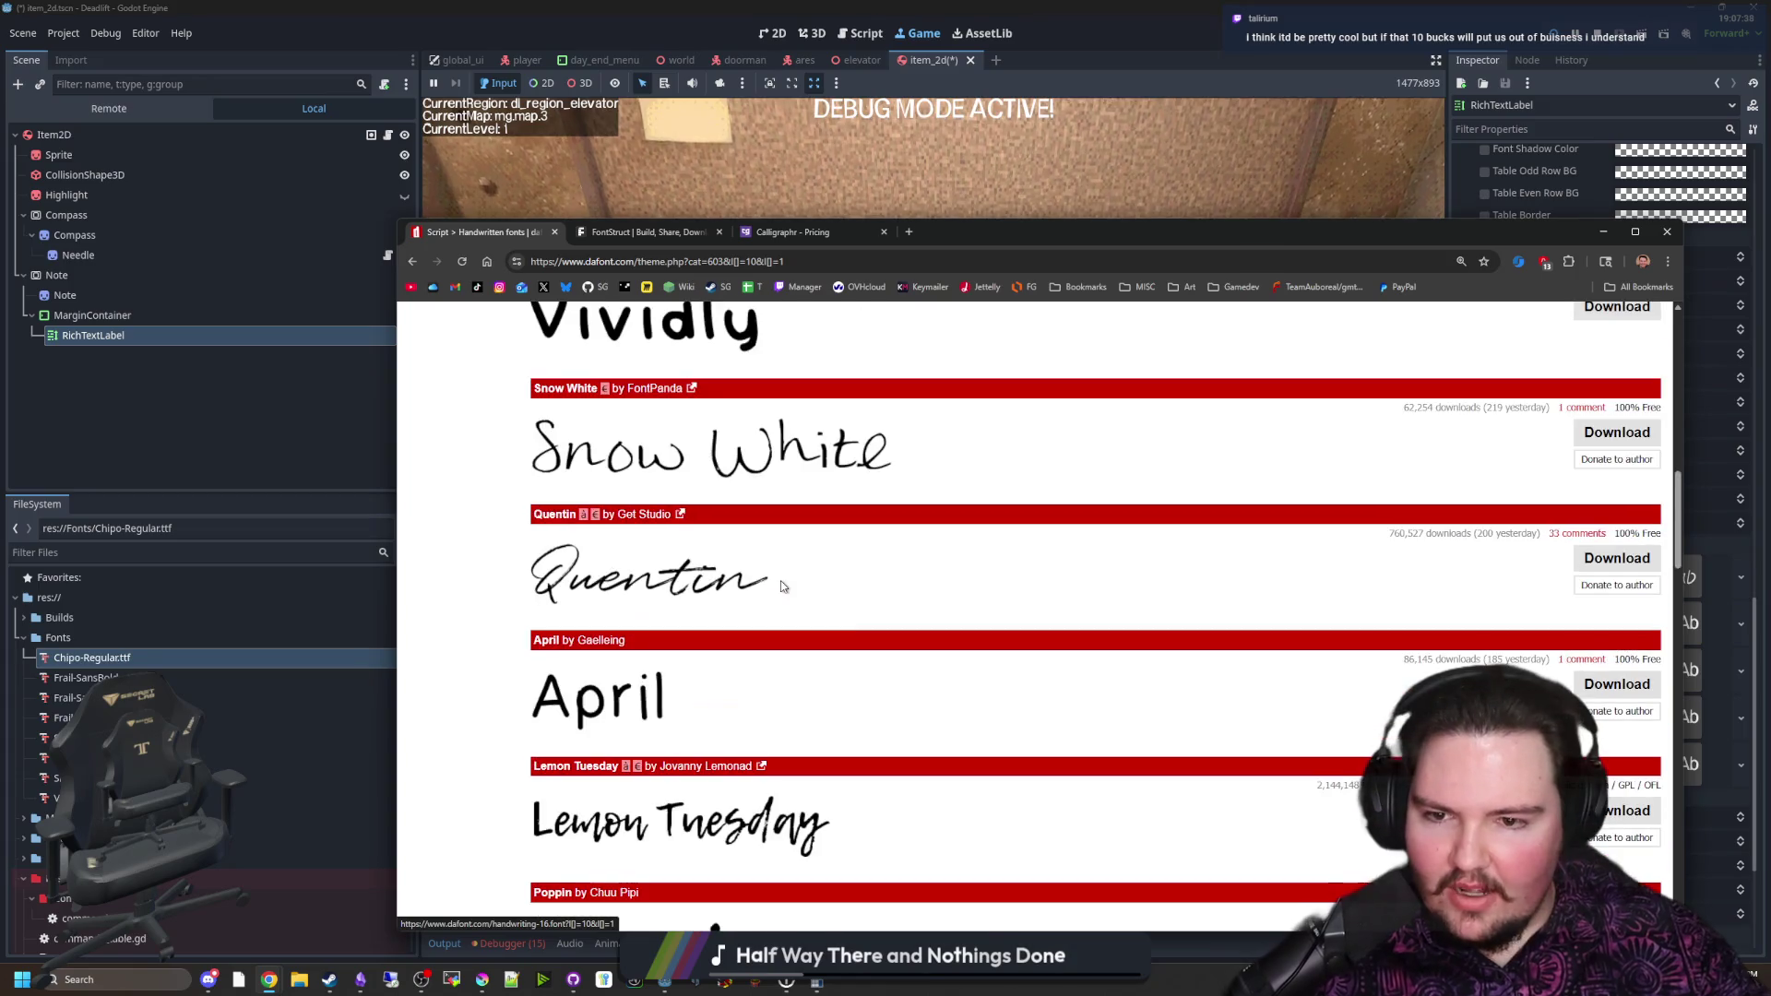
pyautogui.scroll(-2, 782, 588)
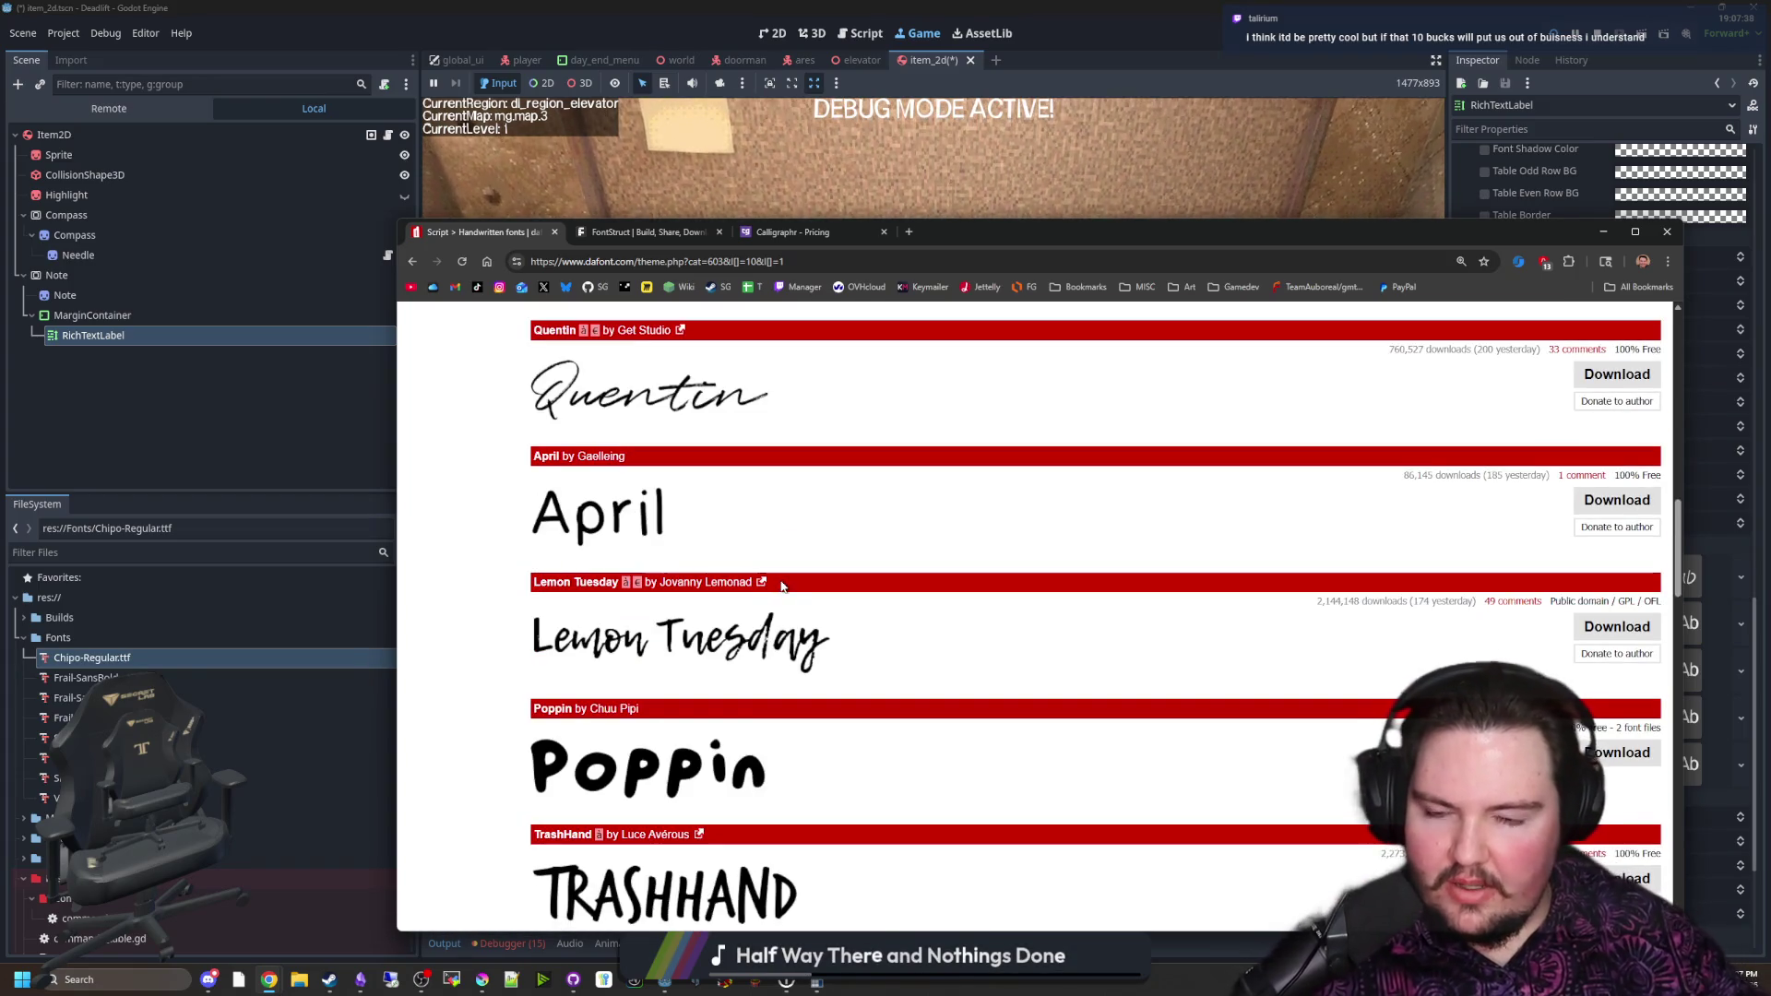
pyautogui.scroll(-3, 793, 618)
pyautogui.scroll(-2, 732, 620)
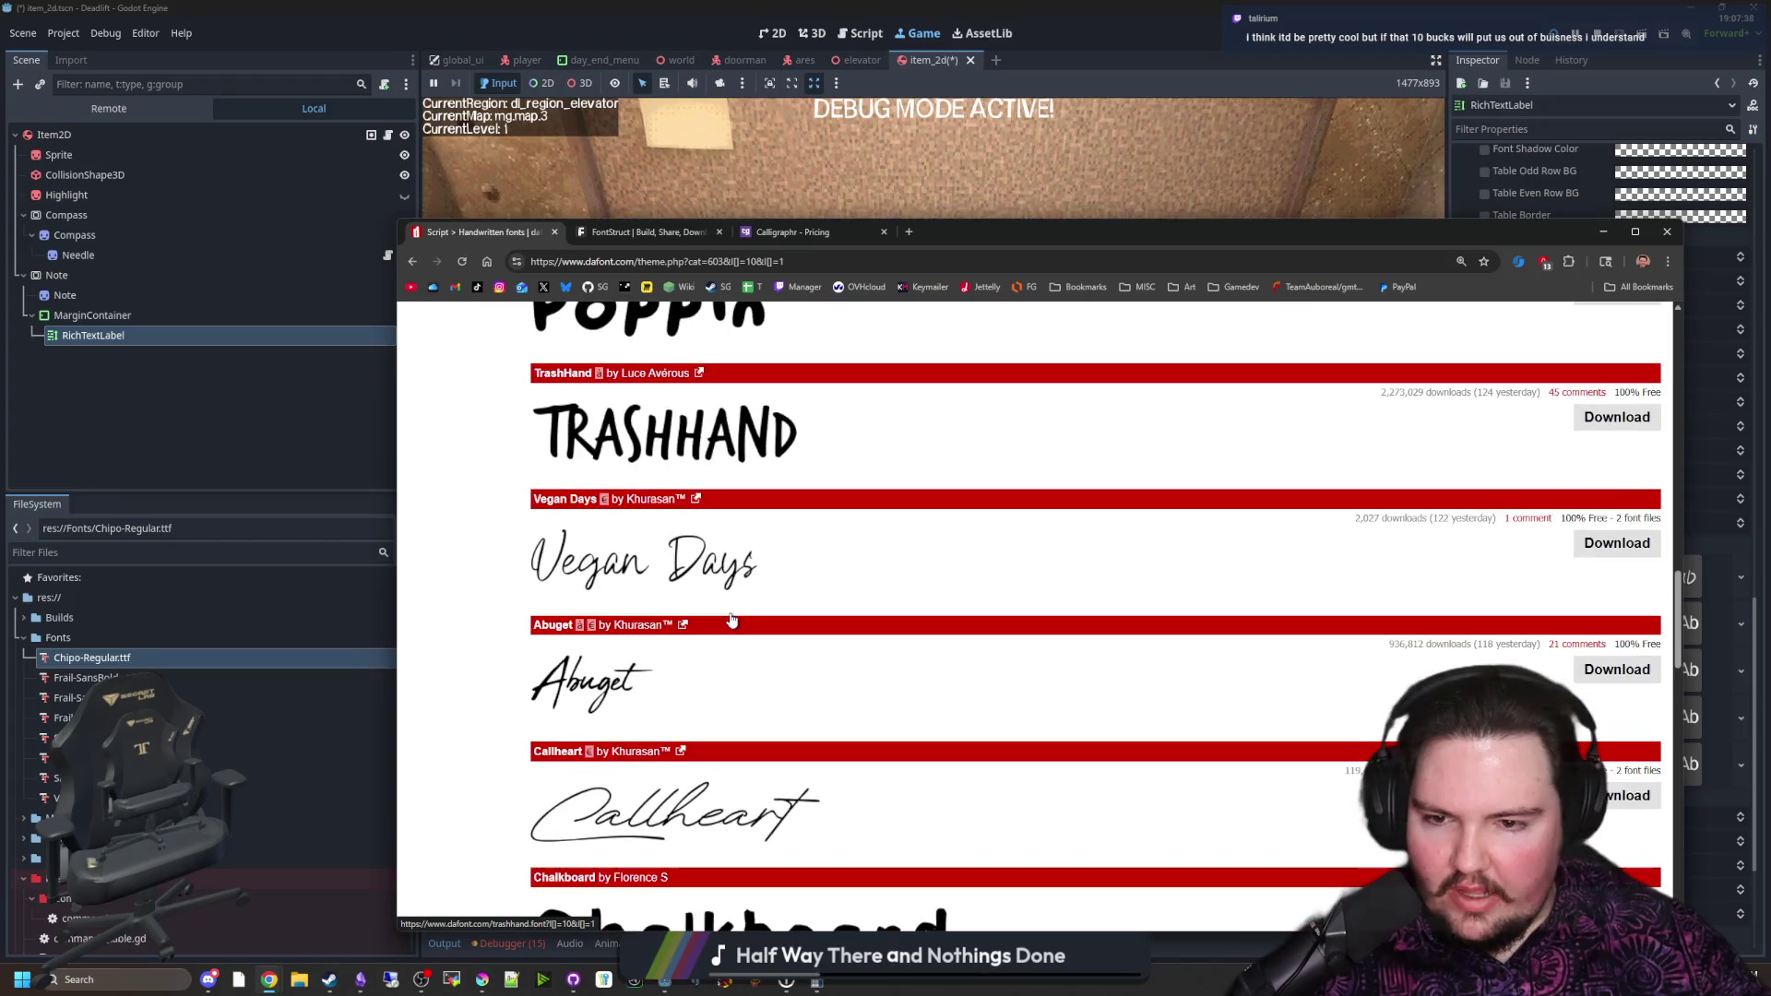
pyautogui.scroll(-3, 730, 605)
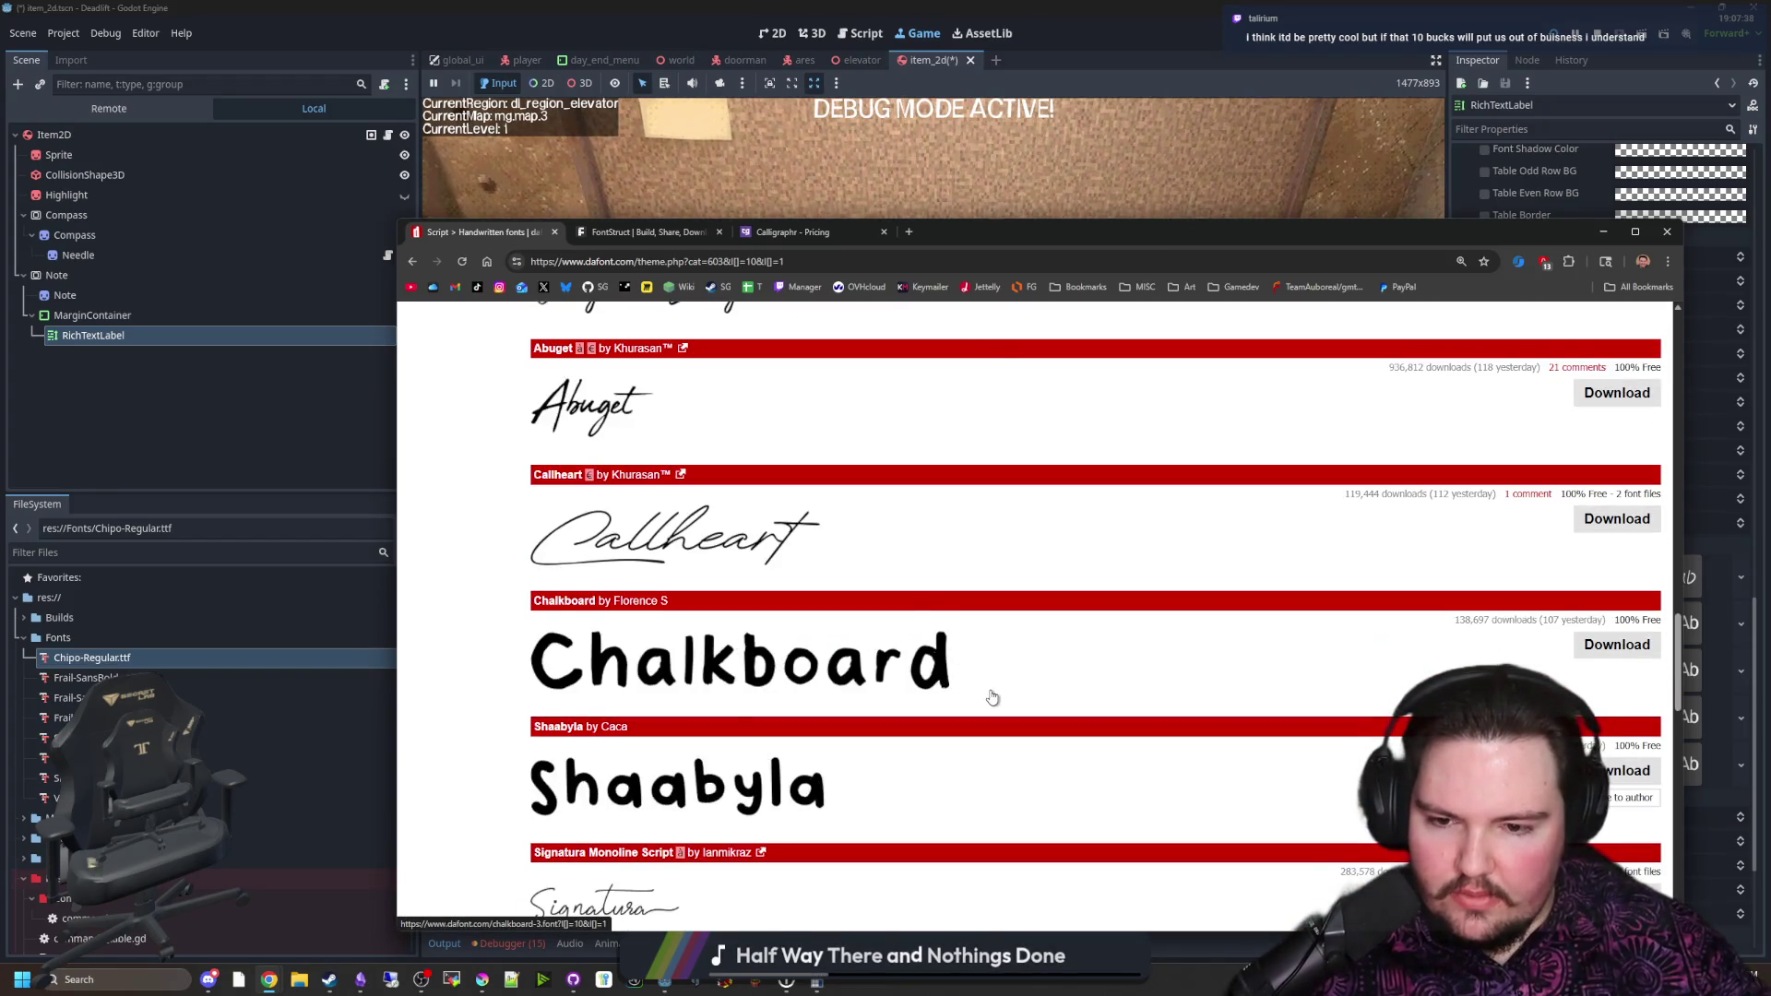
pyautogui.scroll(-6, 992, 697)
pyautogui.scroll(15, 1055, 680)
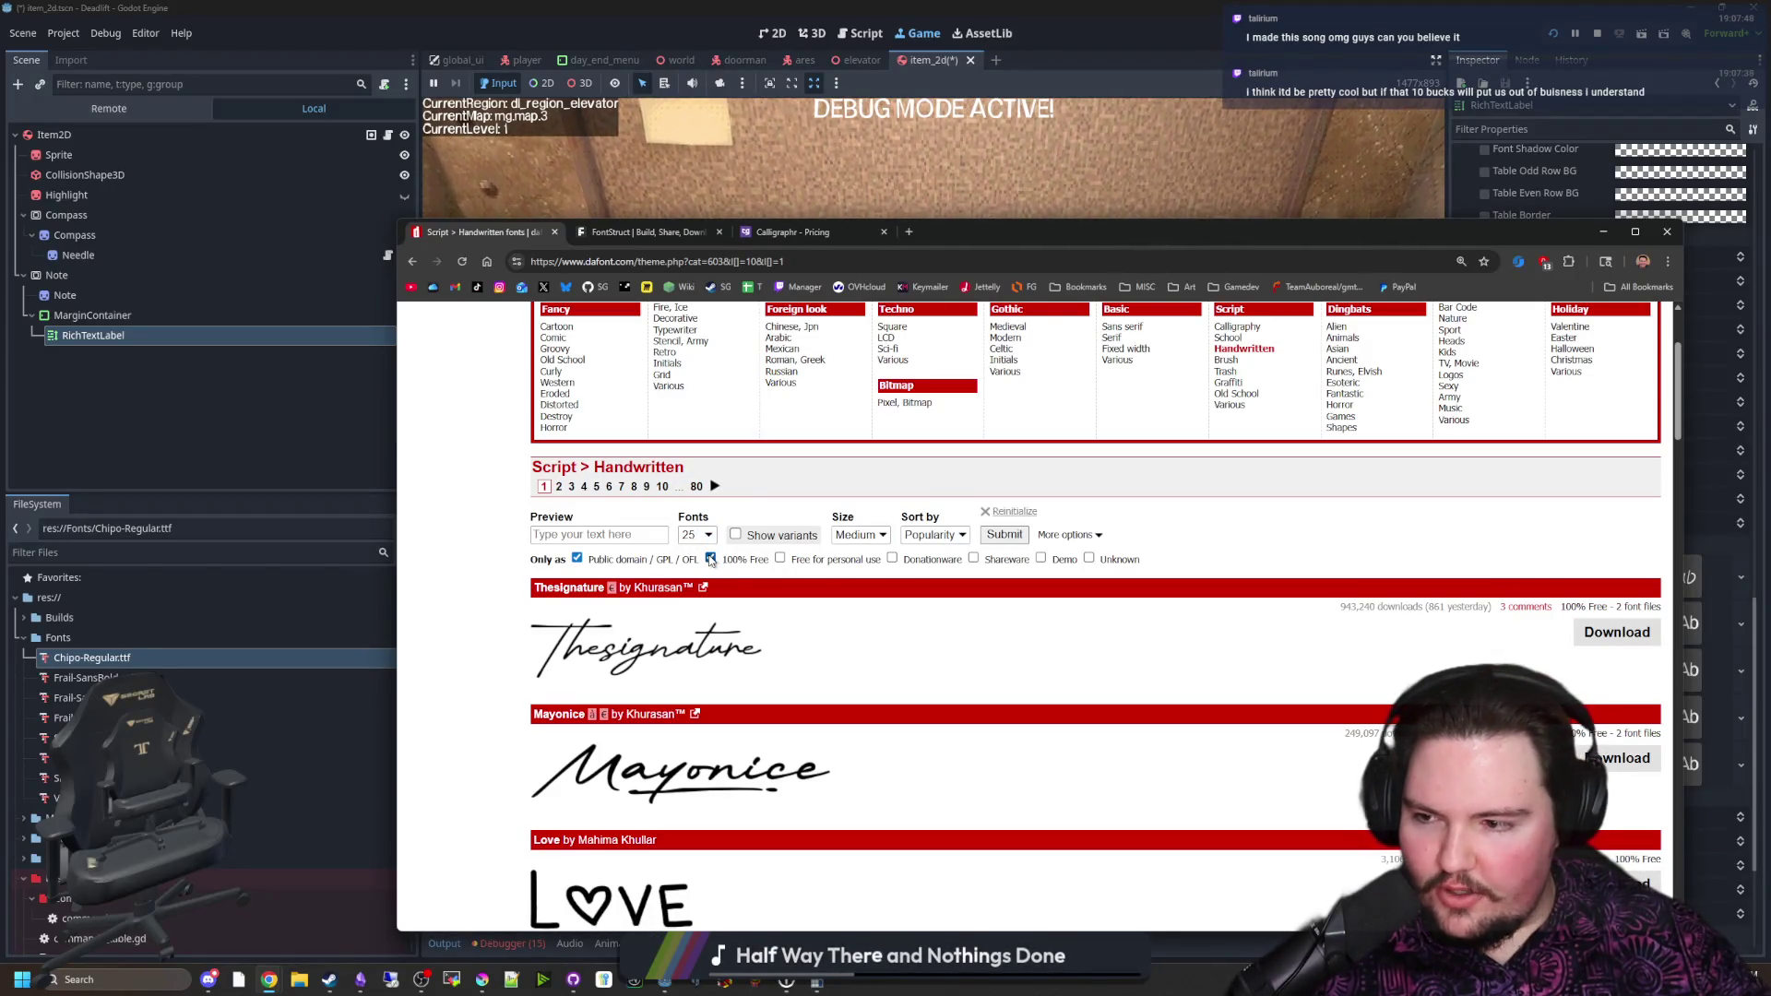
pyautogui.scroll(1, 774, 628)
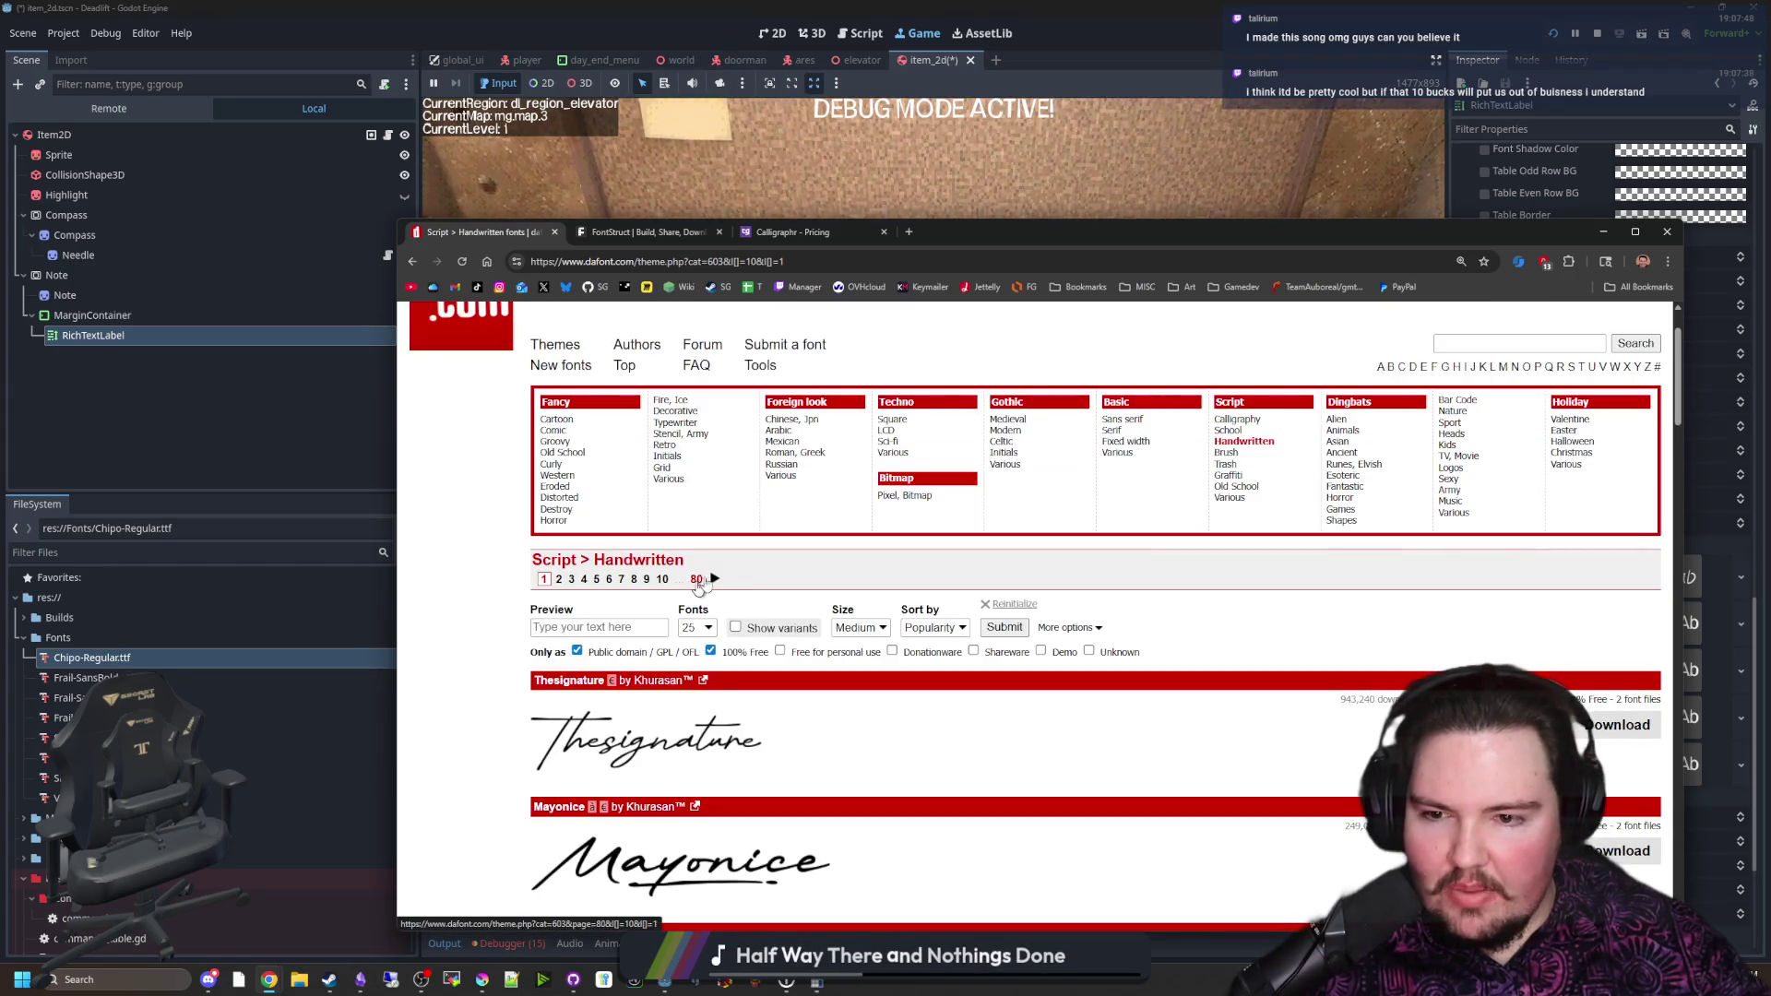
pyautogui.scroll(-20, 731, 561)
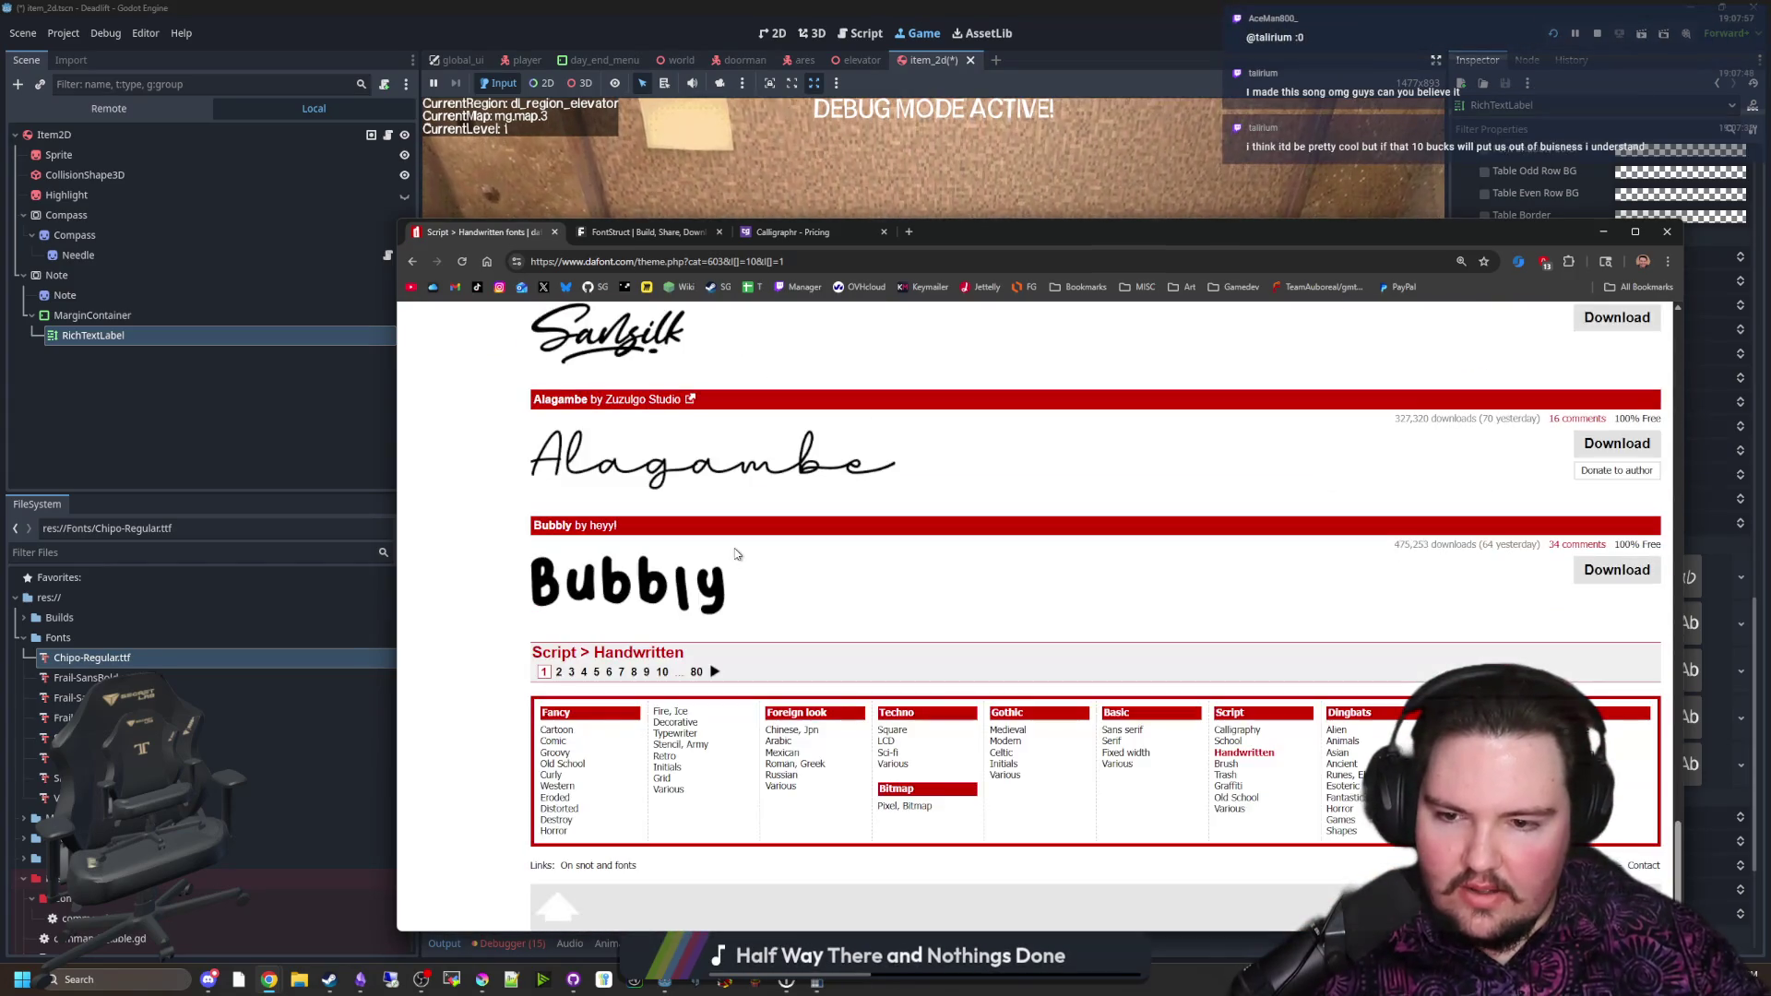
pyautogui.scroll(20, 747, 569)
pyautogui.scroll(-1, 689, 617)
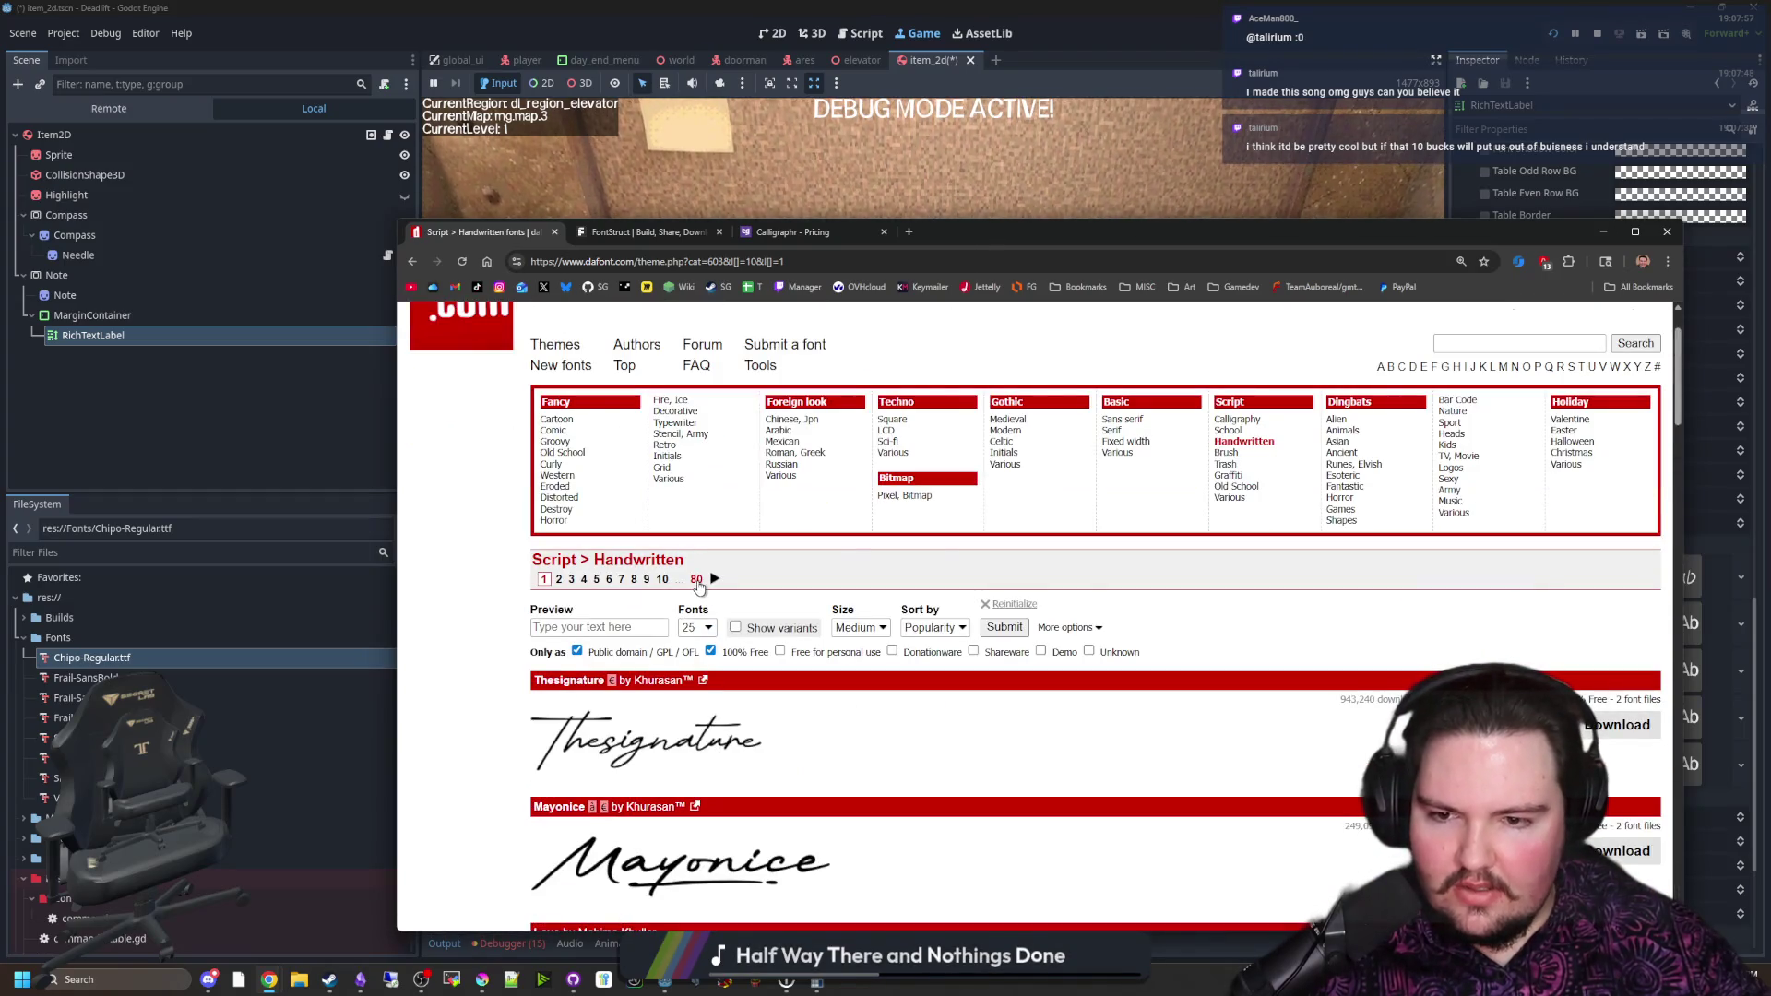
pyautogui.scroll(-12, 701, 579)
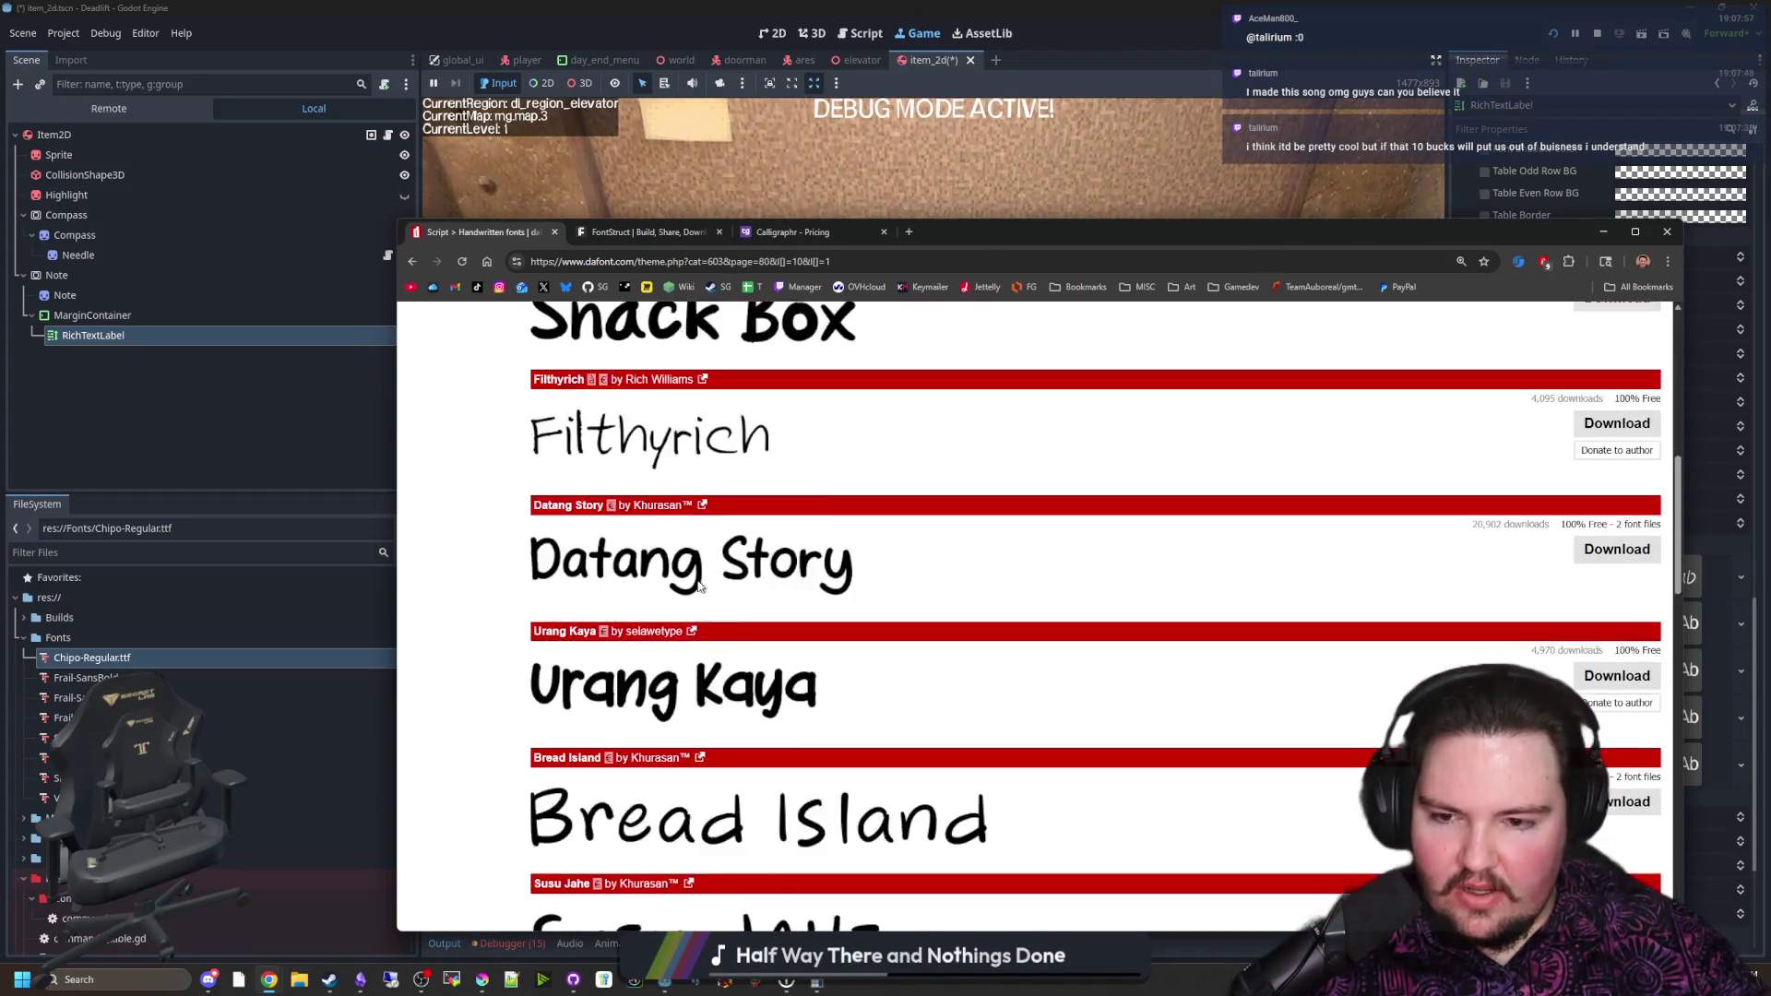
pyautogui.scroll(-7, 706, 578)
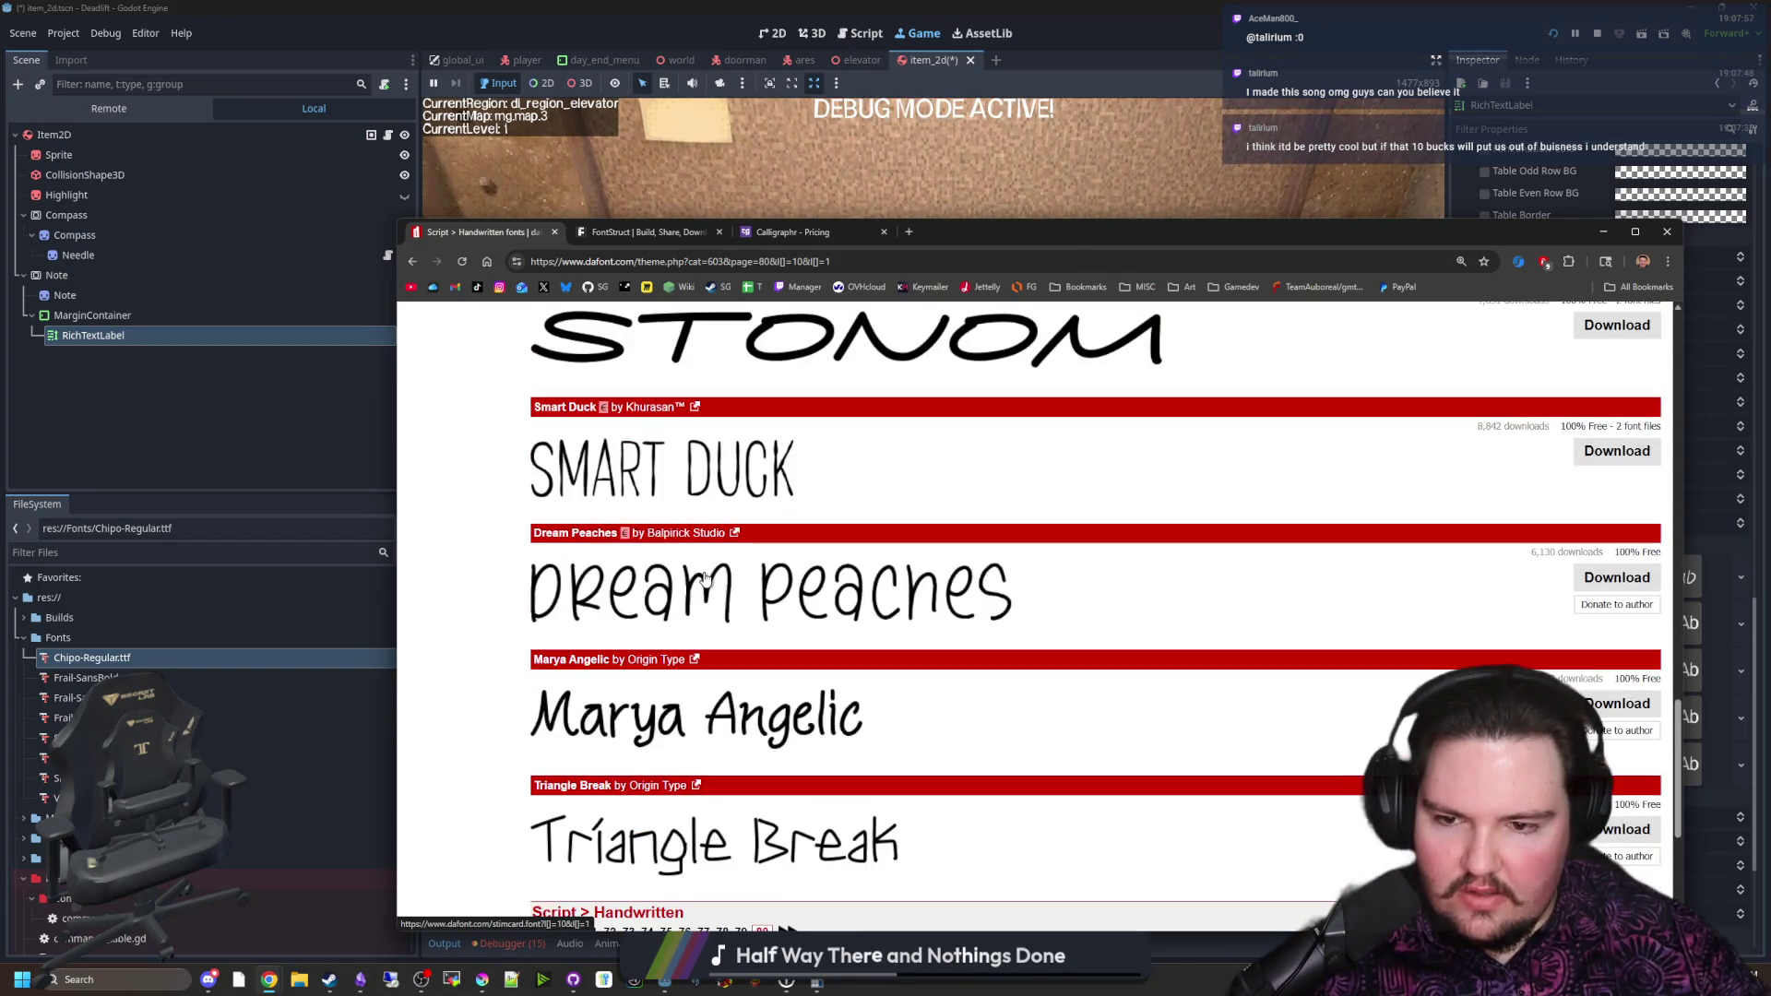
pyautogui.scroll(-2, 706, 578)
pyautogui.scroll(3, 706, 578)
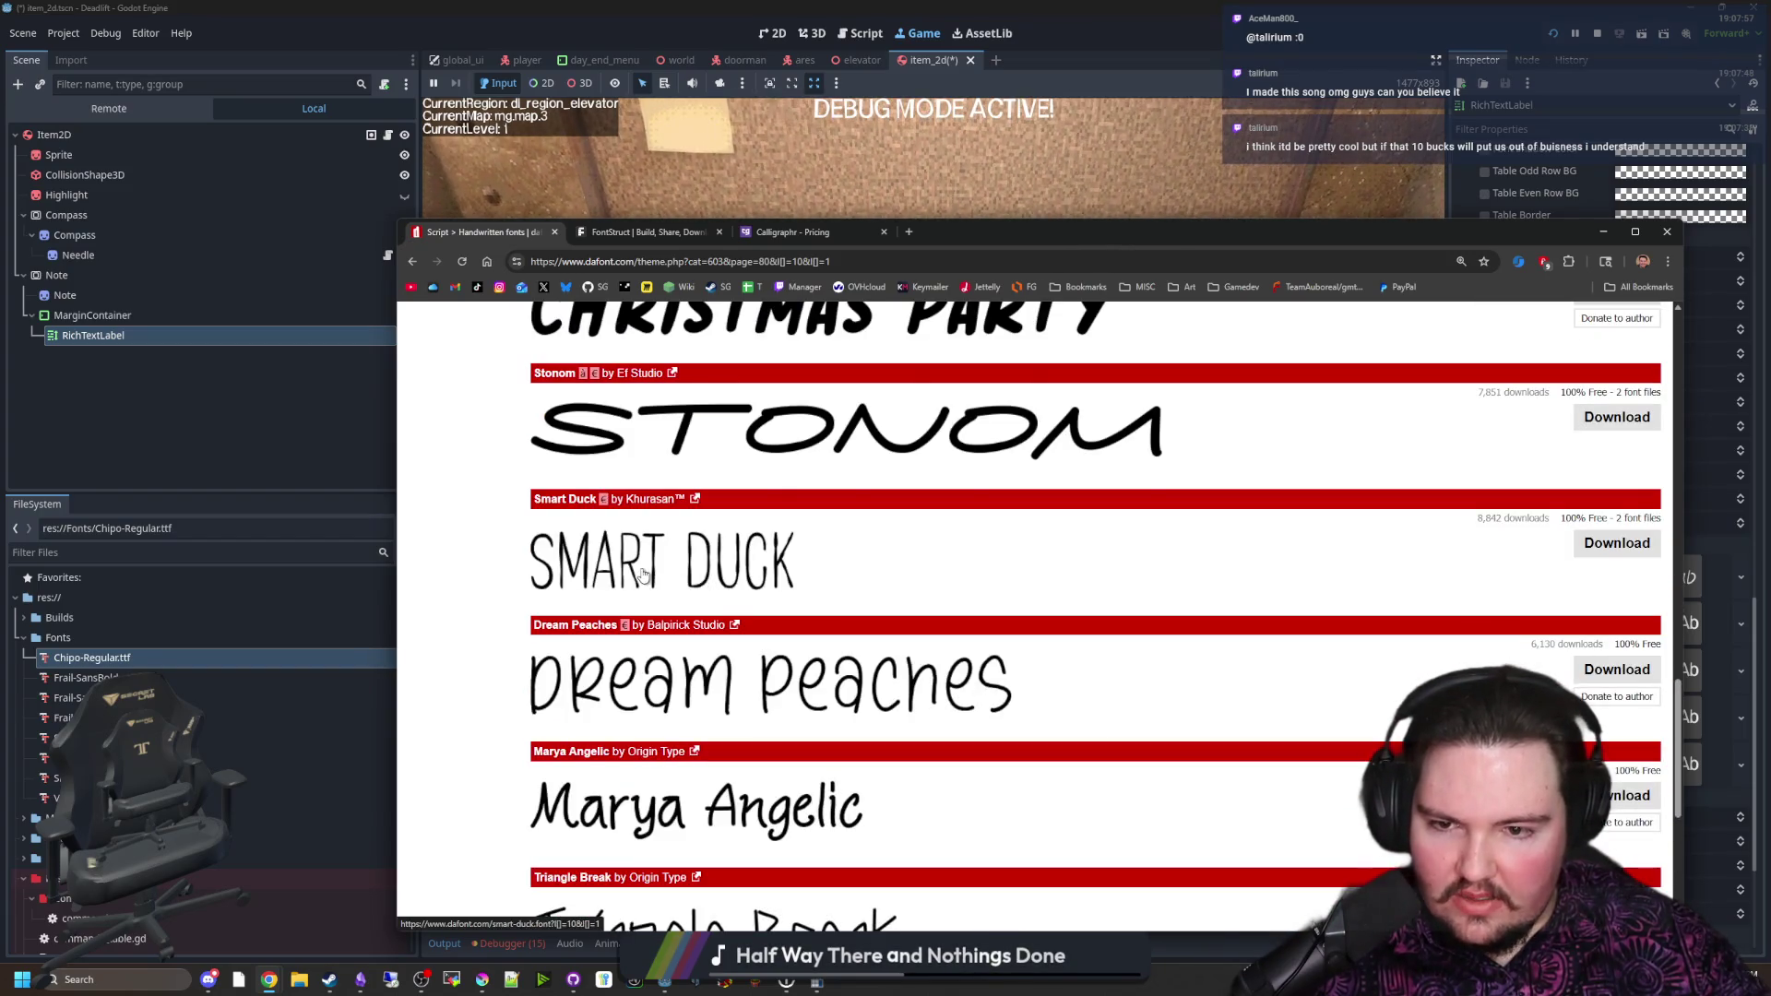
pyautogui.scroll(18, 643, 573)
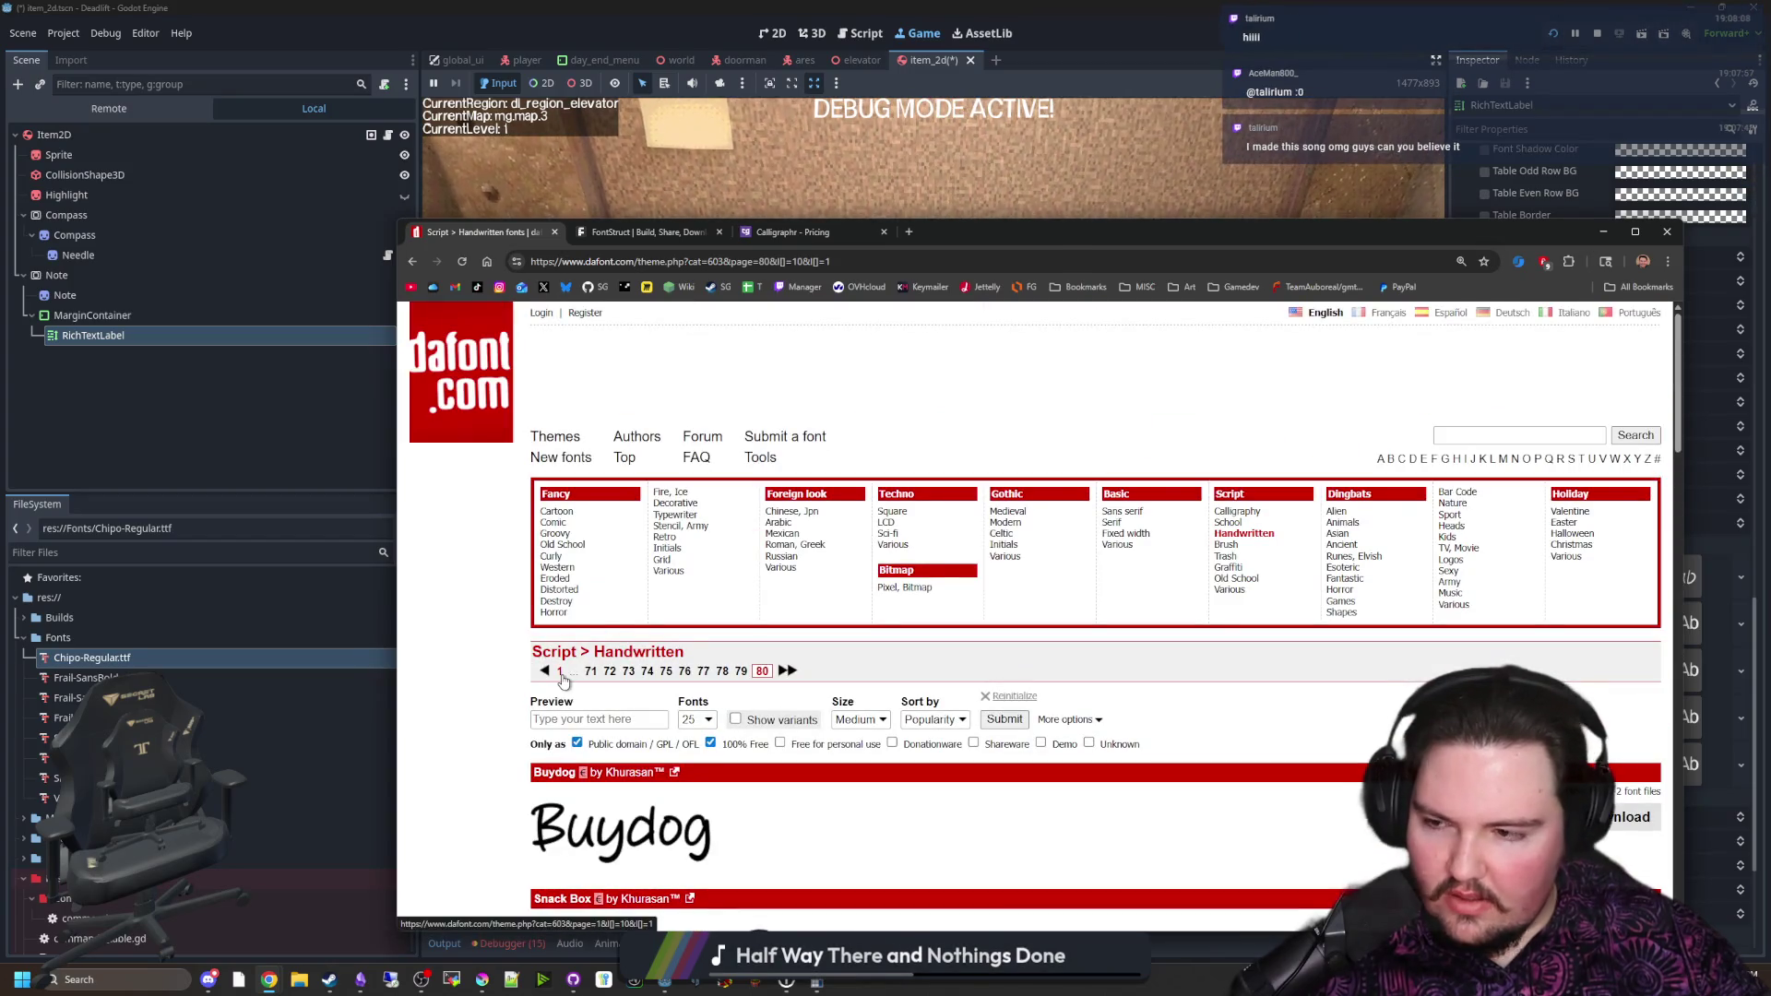
pyautogui.scroll(-4, 626, 704)
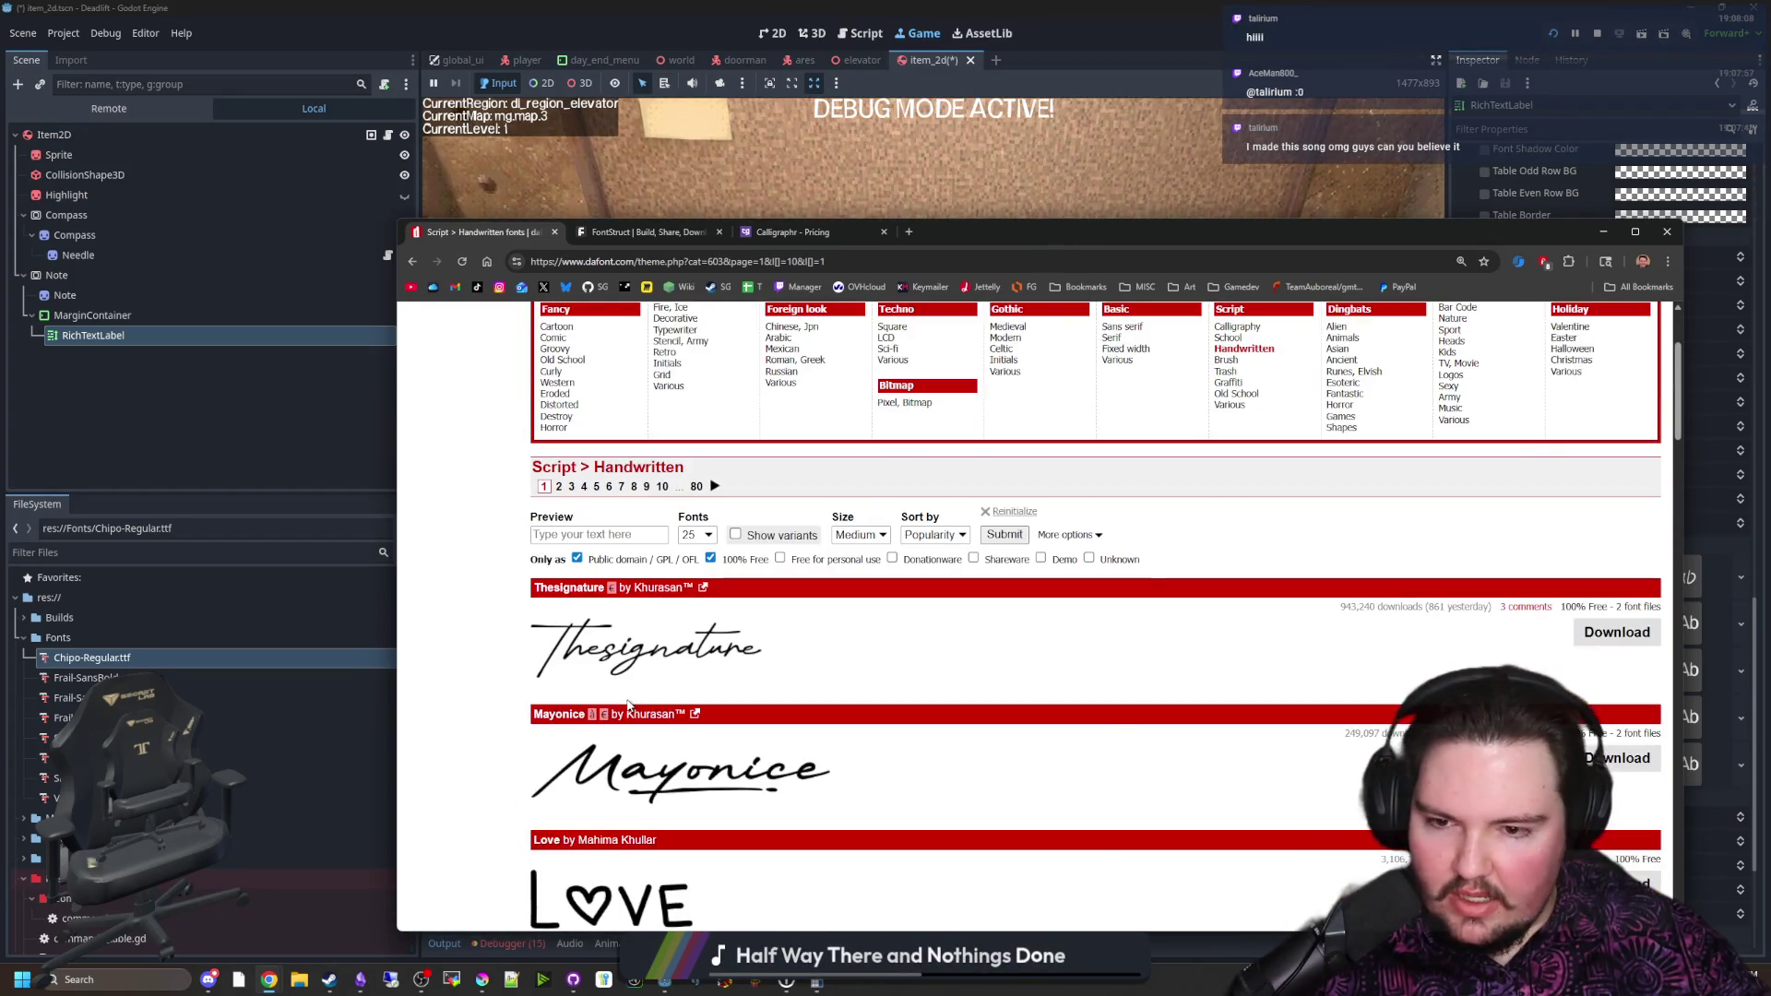
pyautogui.scroll(-6, 695, 591)
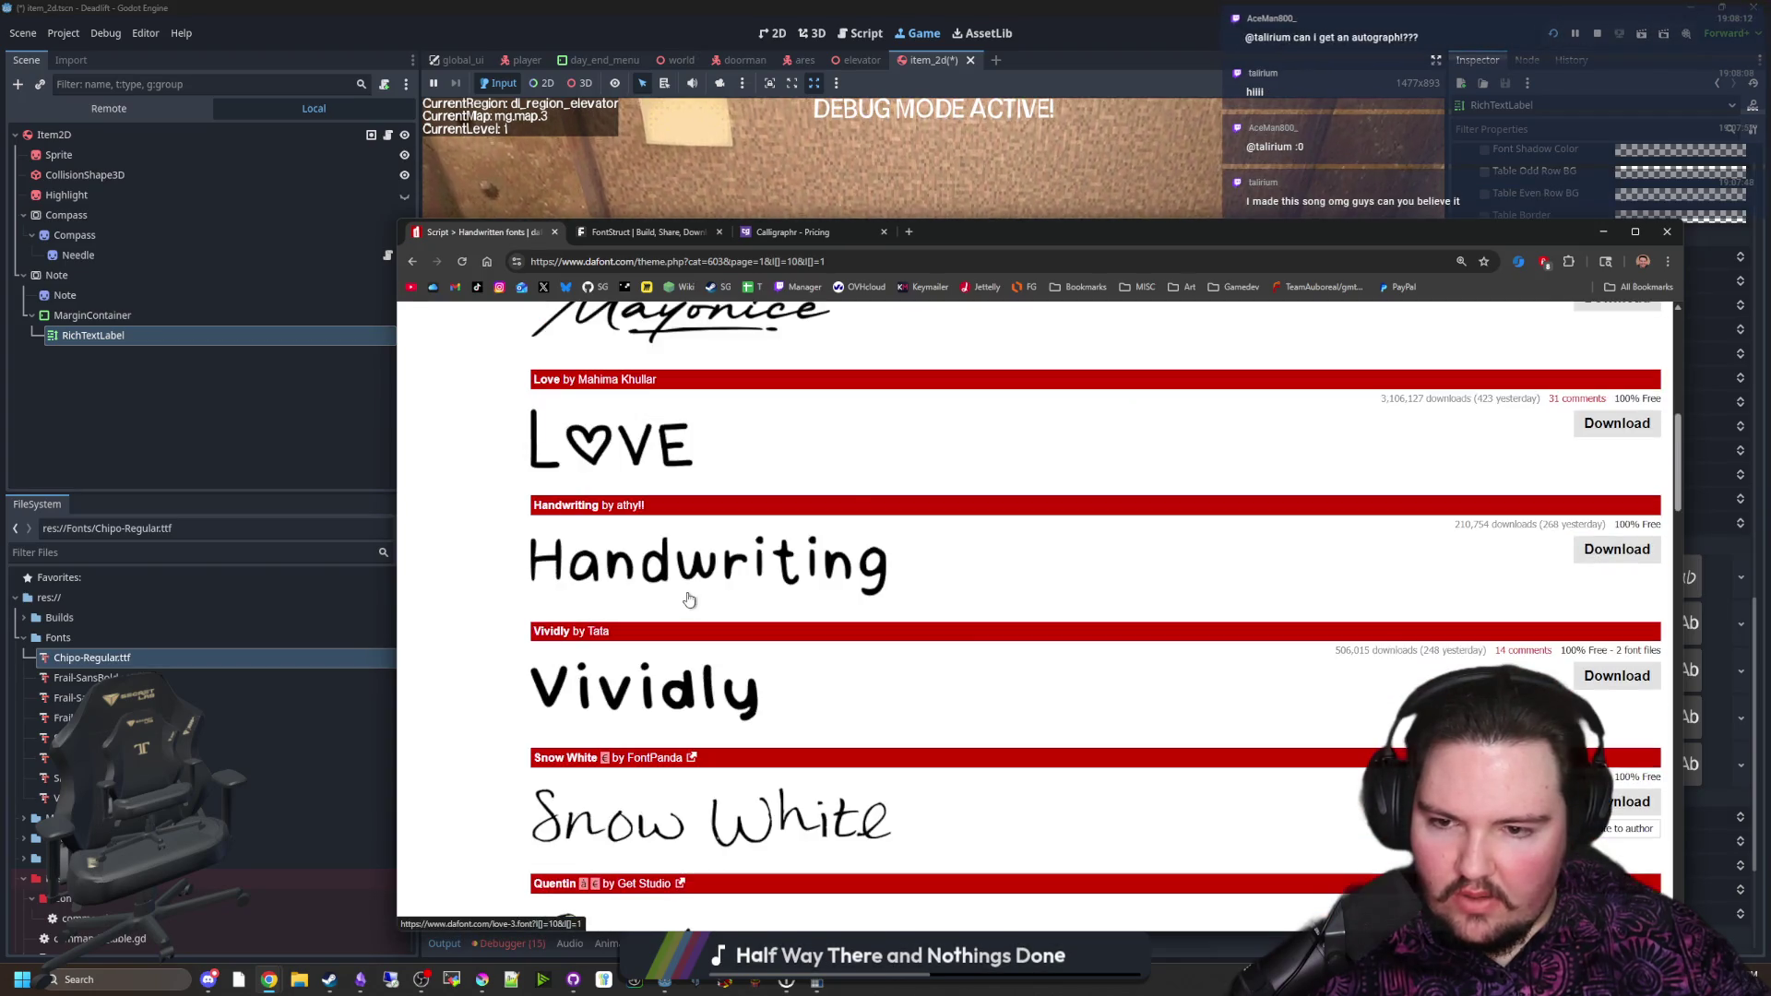
pyautogui.scroll(-7, 687, 590)
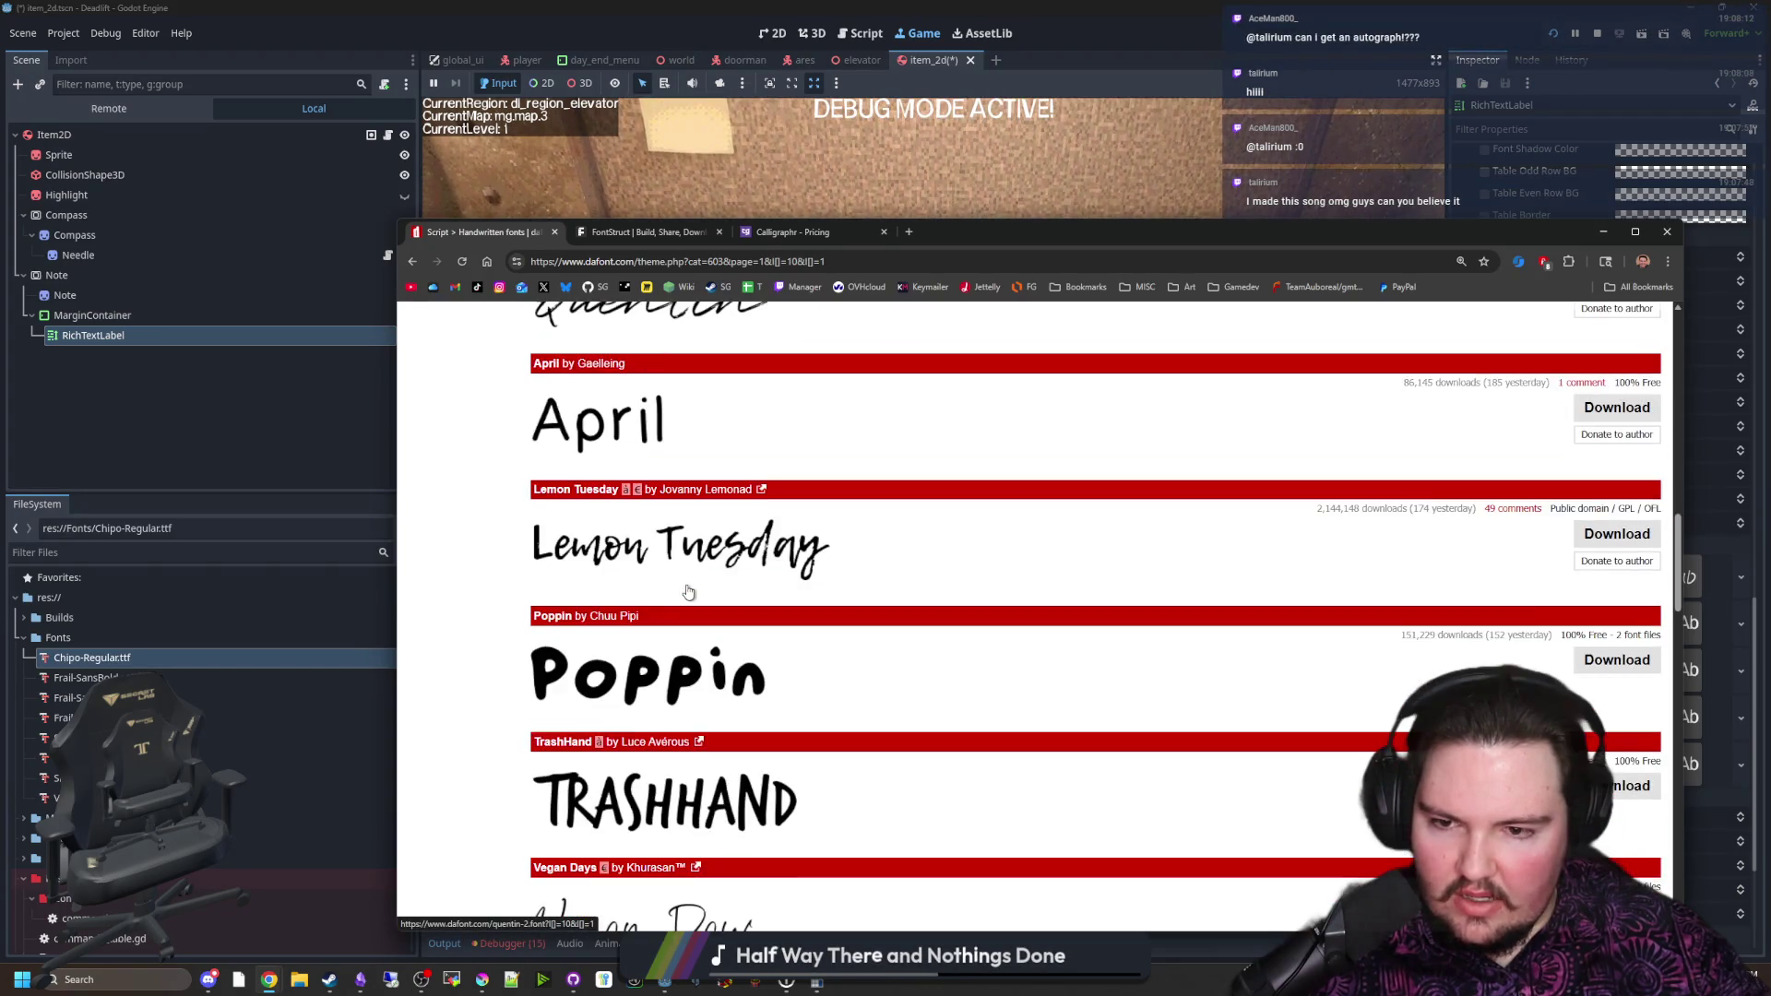
pyautogui.scroll(-6, 687, 578)
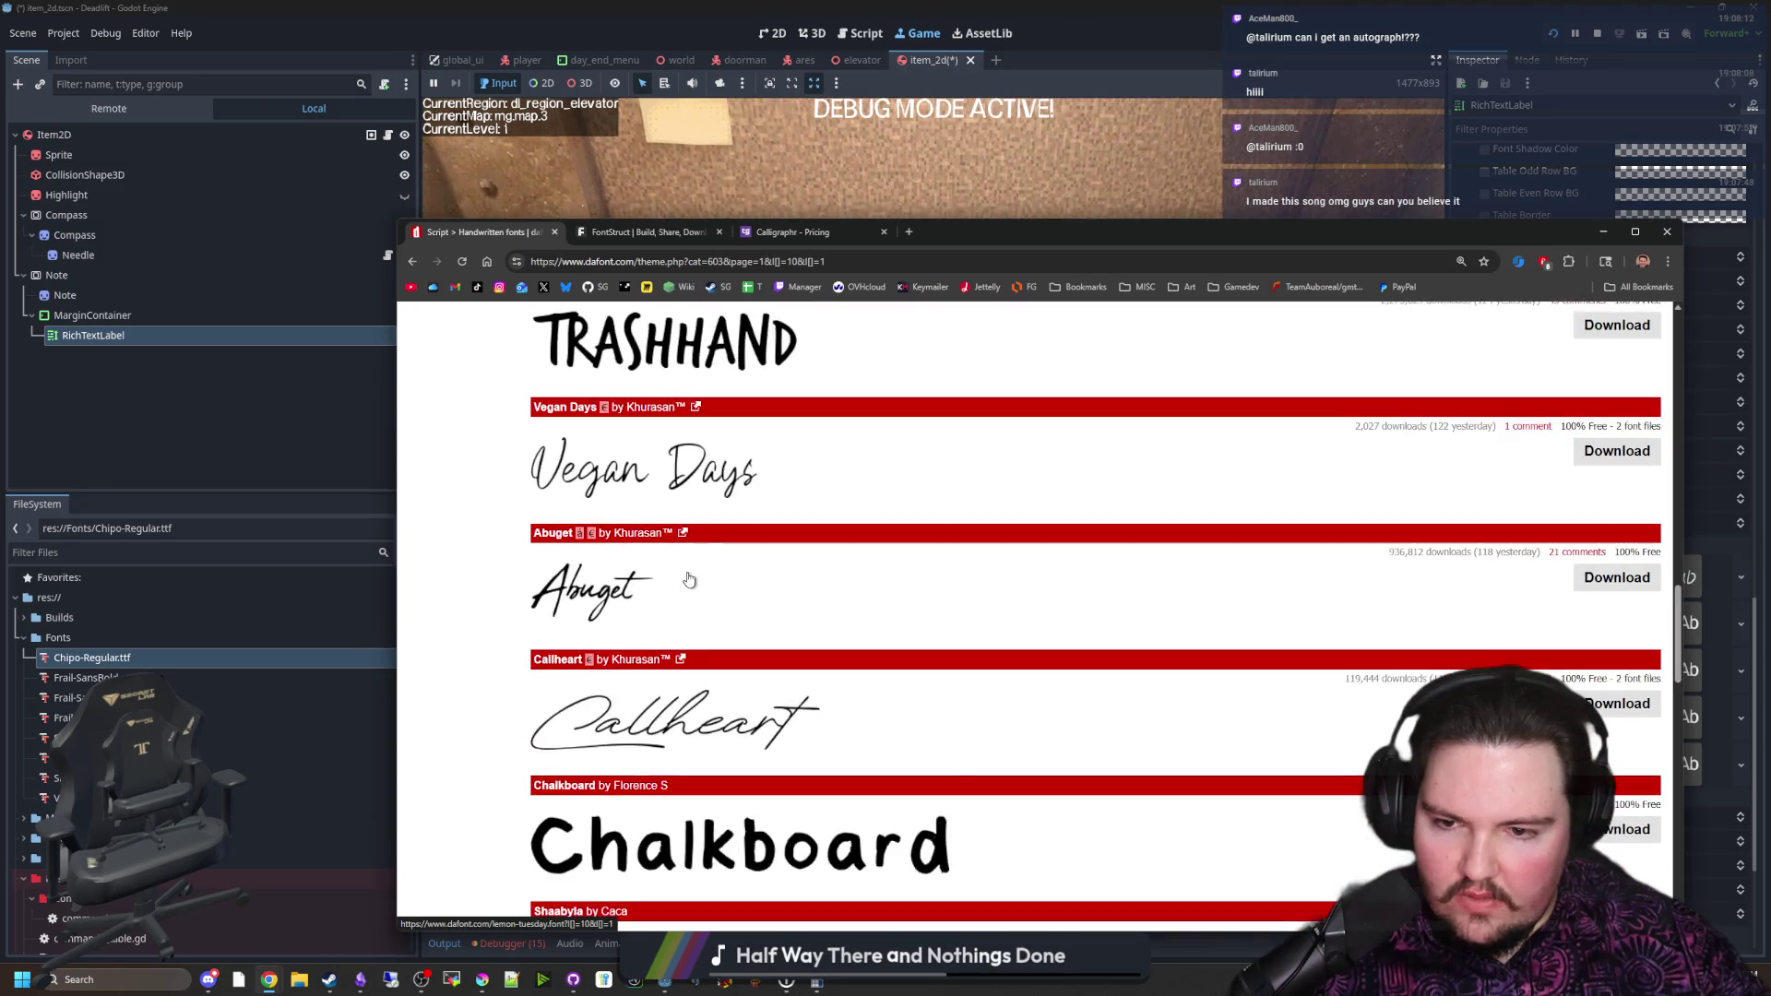
pyautogui.scroll(-2, 688, 578)
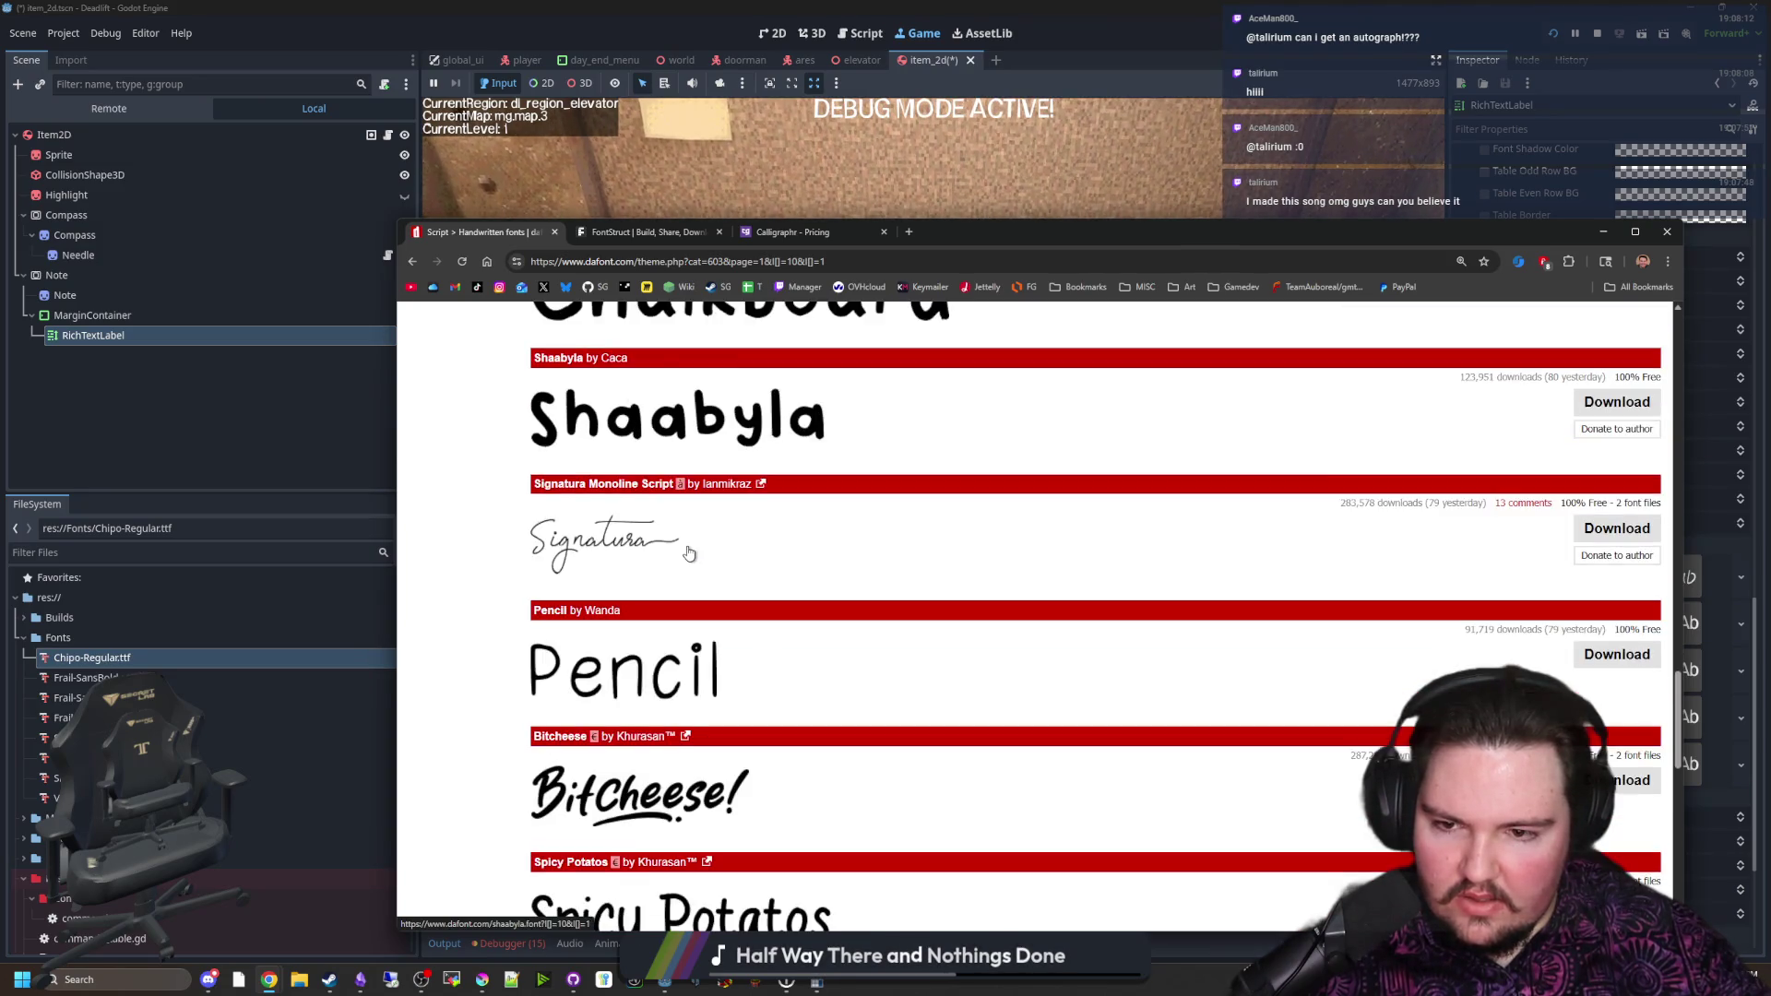
pyautogui.press('Home')
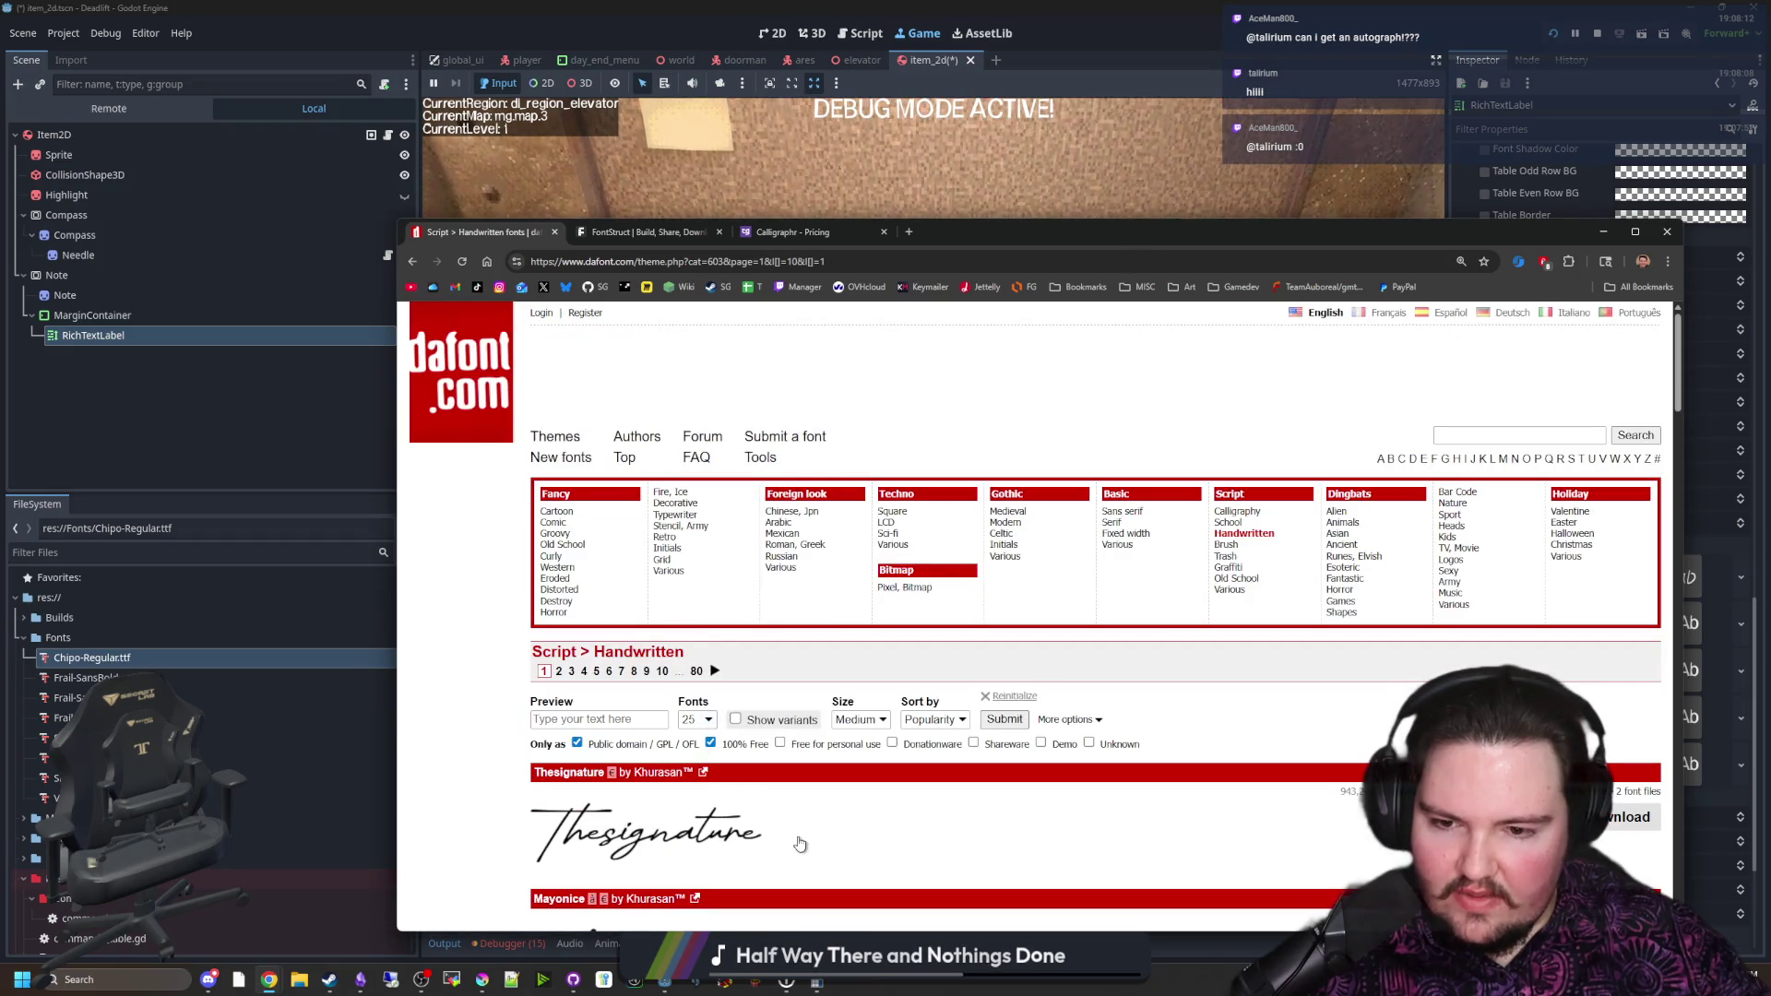
# Step: Calculate 25*80 in the calculator to estimate the total number of free fonts
pyautogui.click(827, 984)
pyautogui.click(843, 533)
pyautogui.write('25*80')
pyautogui.press('Return')
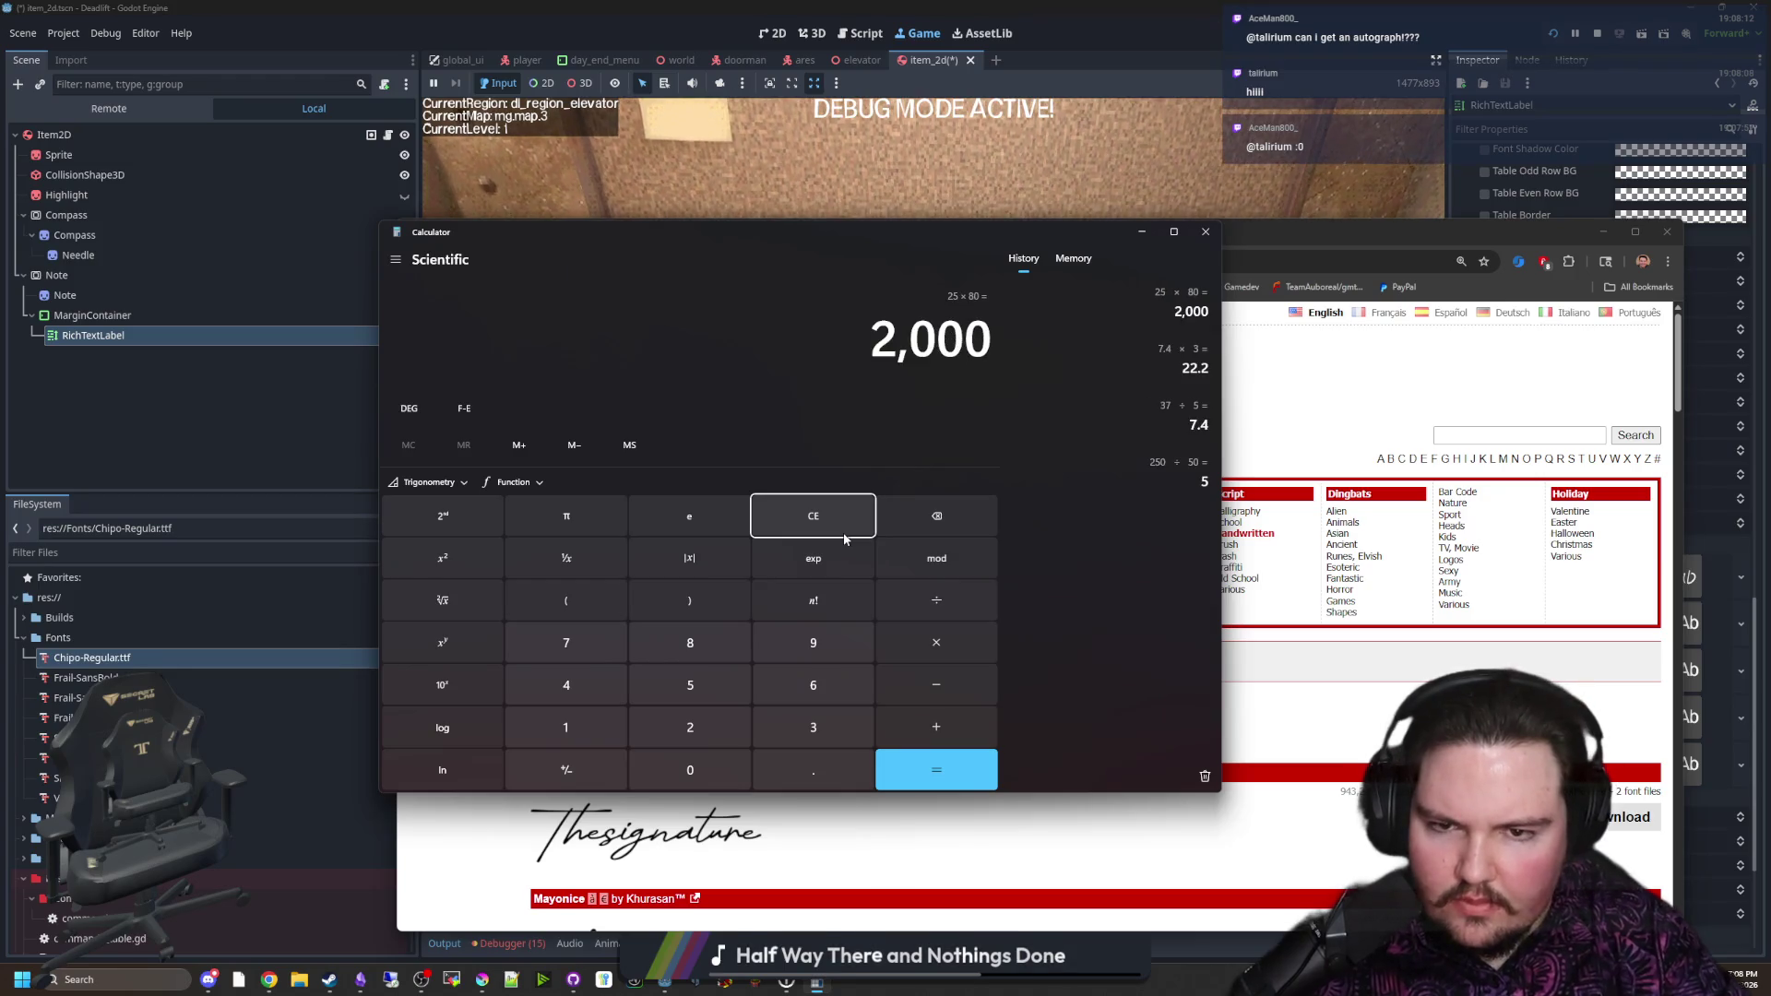
pyautogui.click(1205, 232)
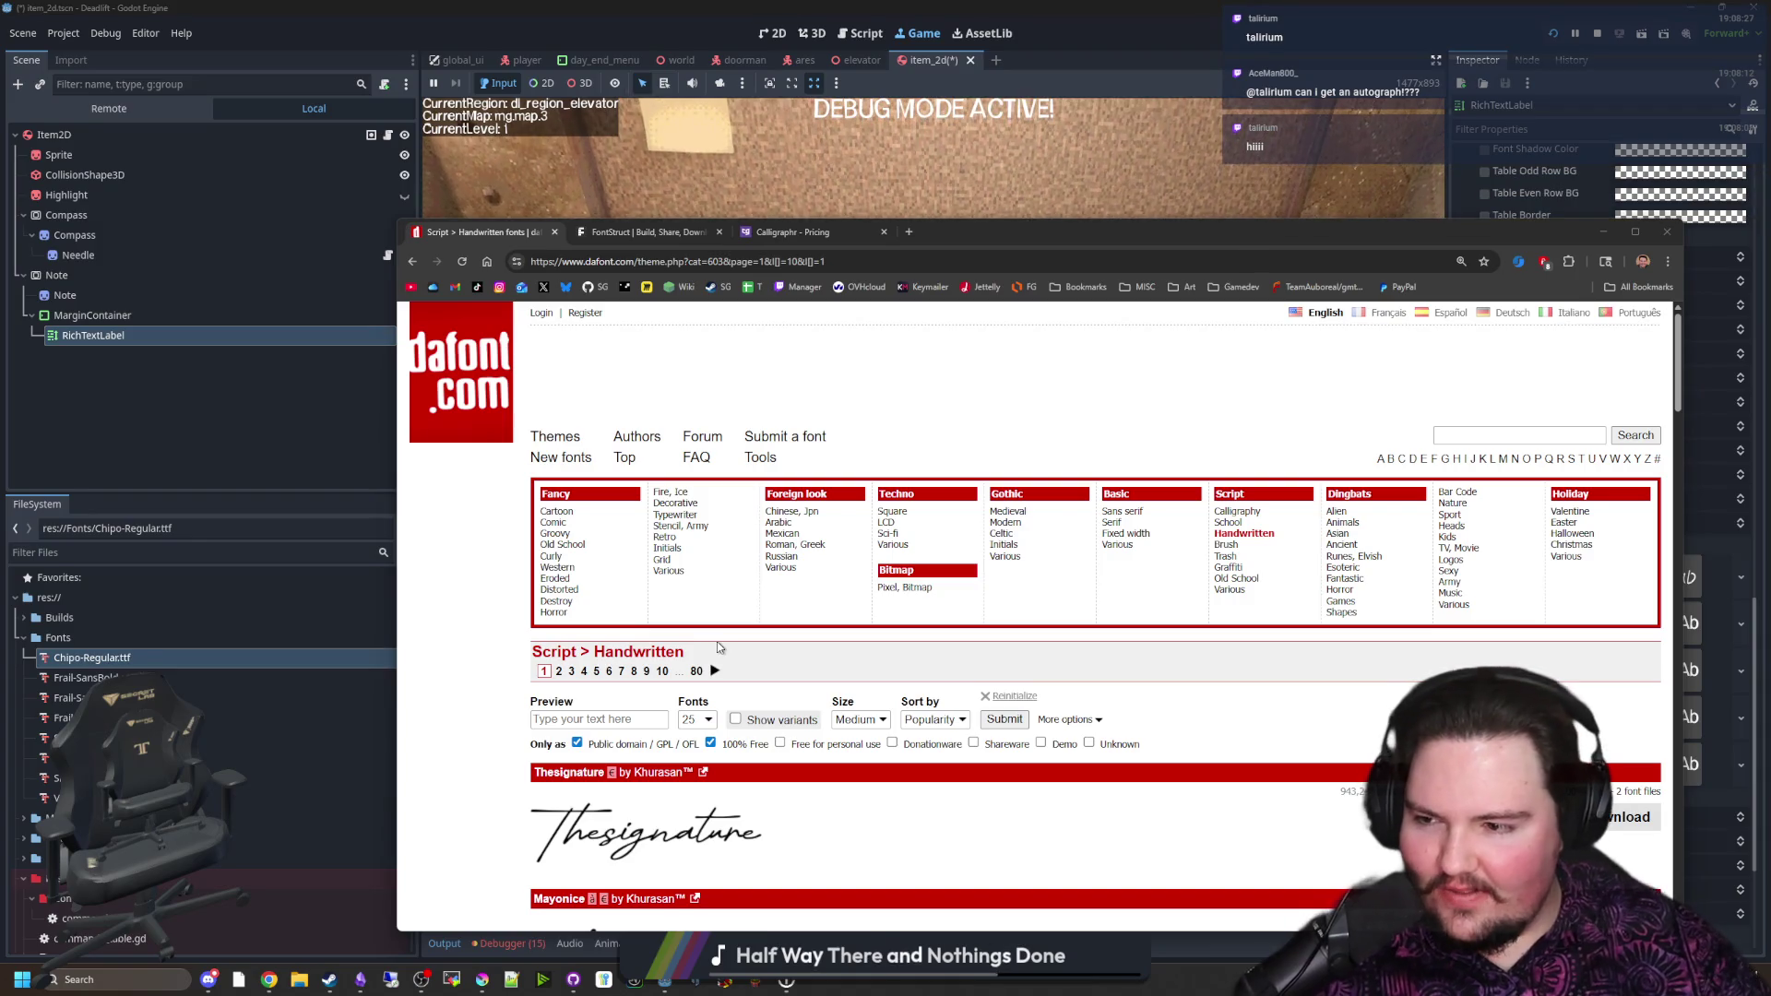
# Step: Reload the filtered font list and scroll through the first page of previews
pyautogui.scroll(-1, 718, 648)
pyautogui.scroll(-1, 728, 636)
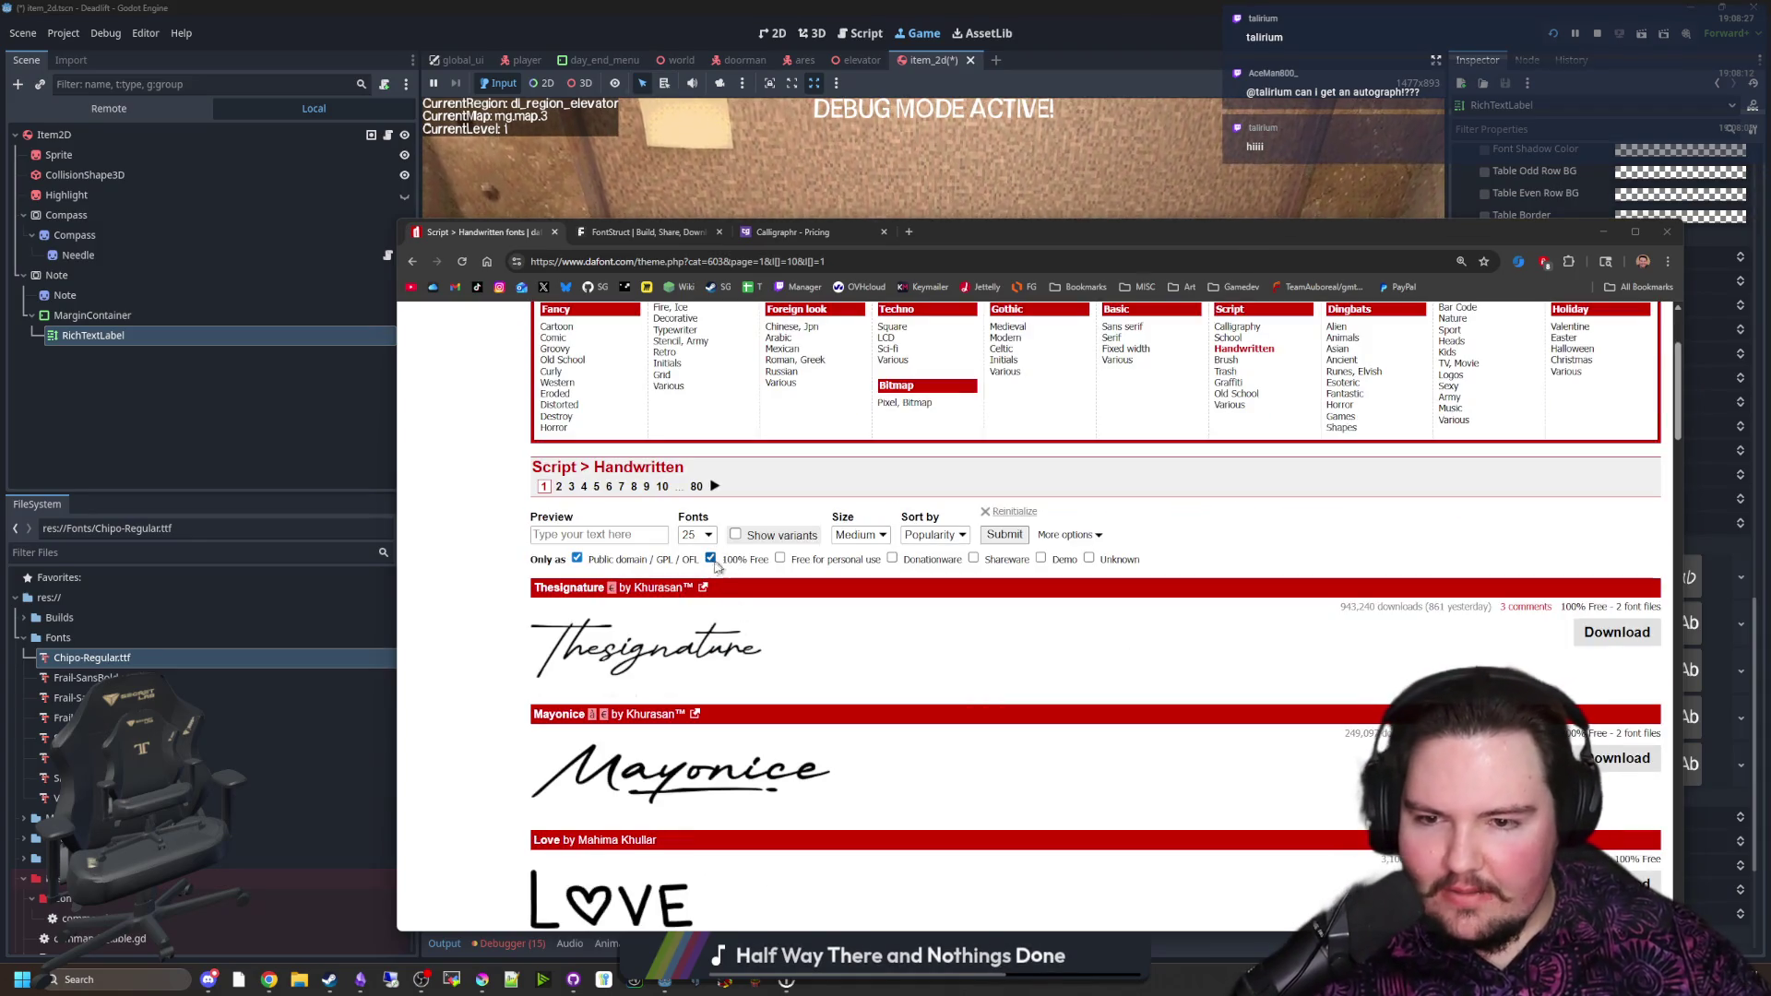
pyautogui.click(1005, 535)
pyautogui.scroll(-20, 1003, 535)
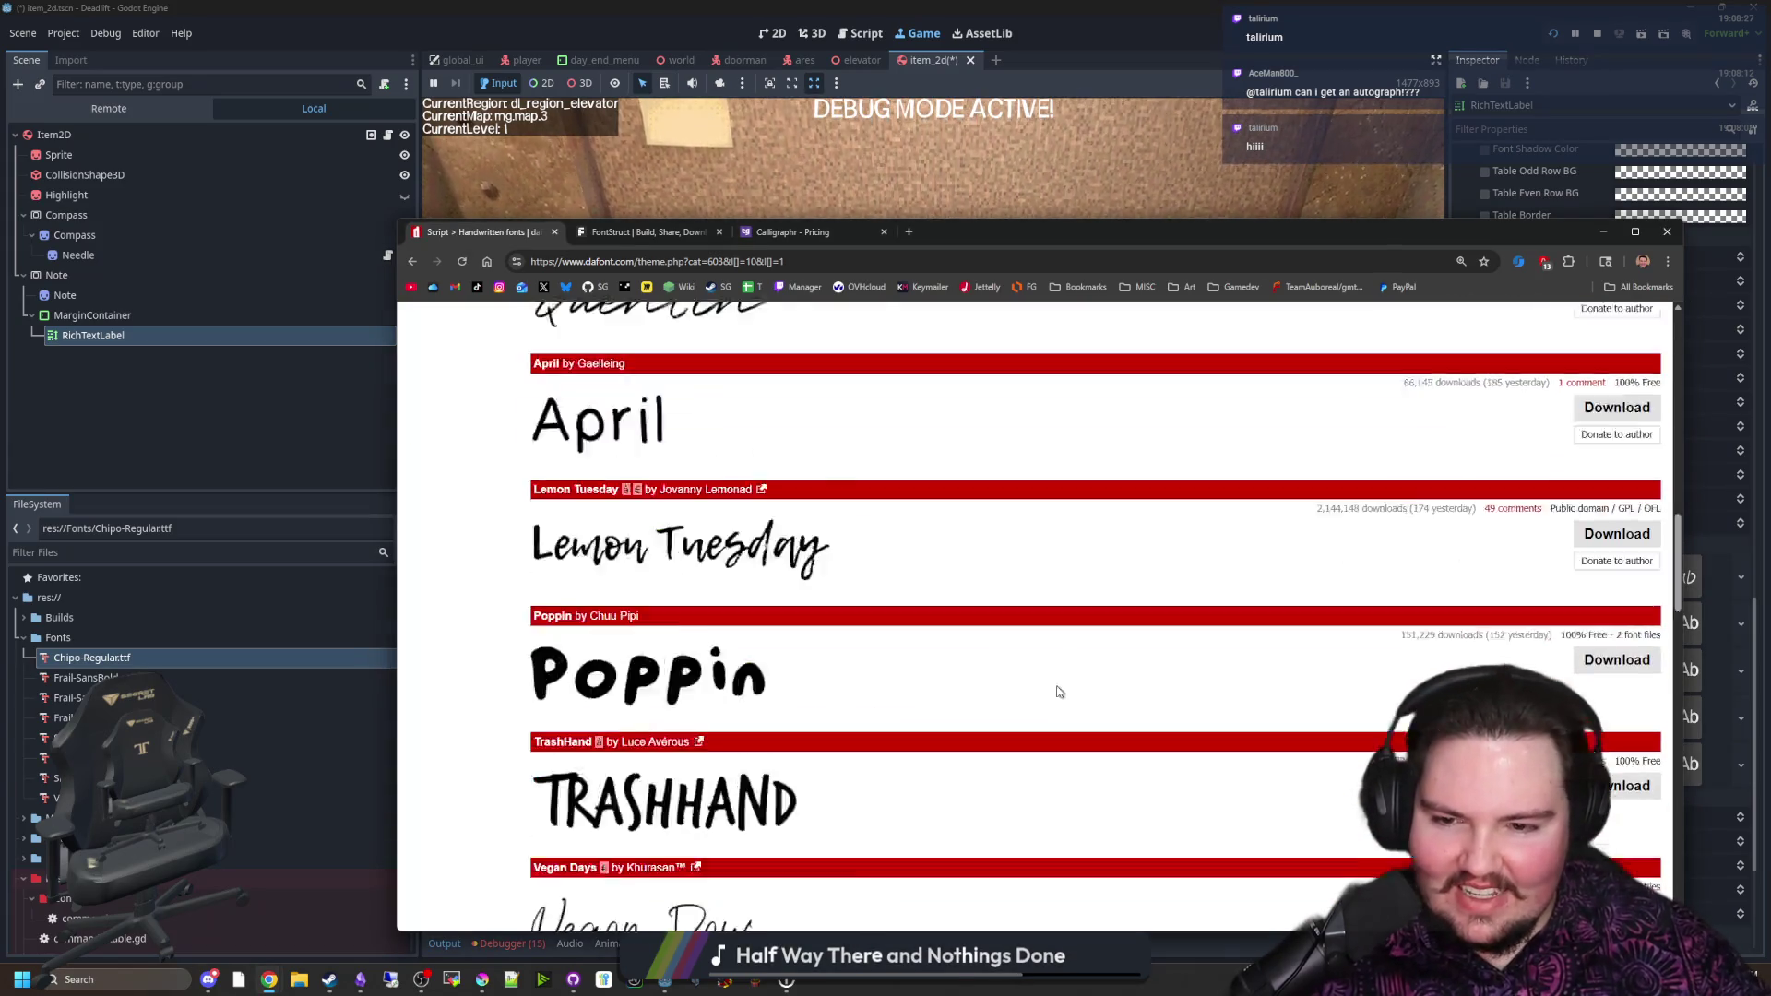
pyautogui.scroll(20, 940, 632)
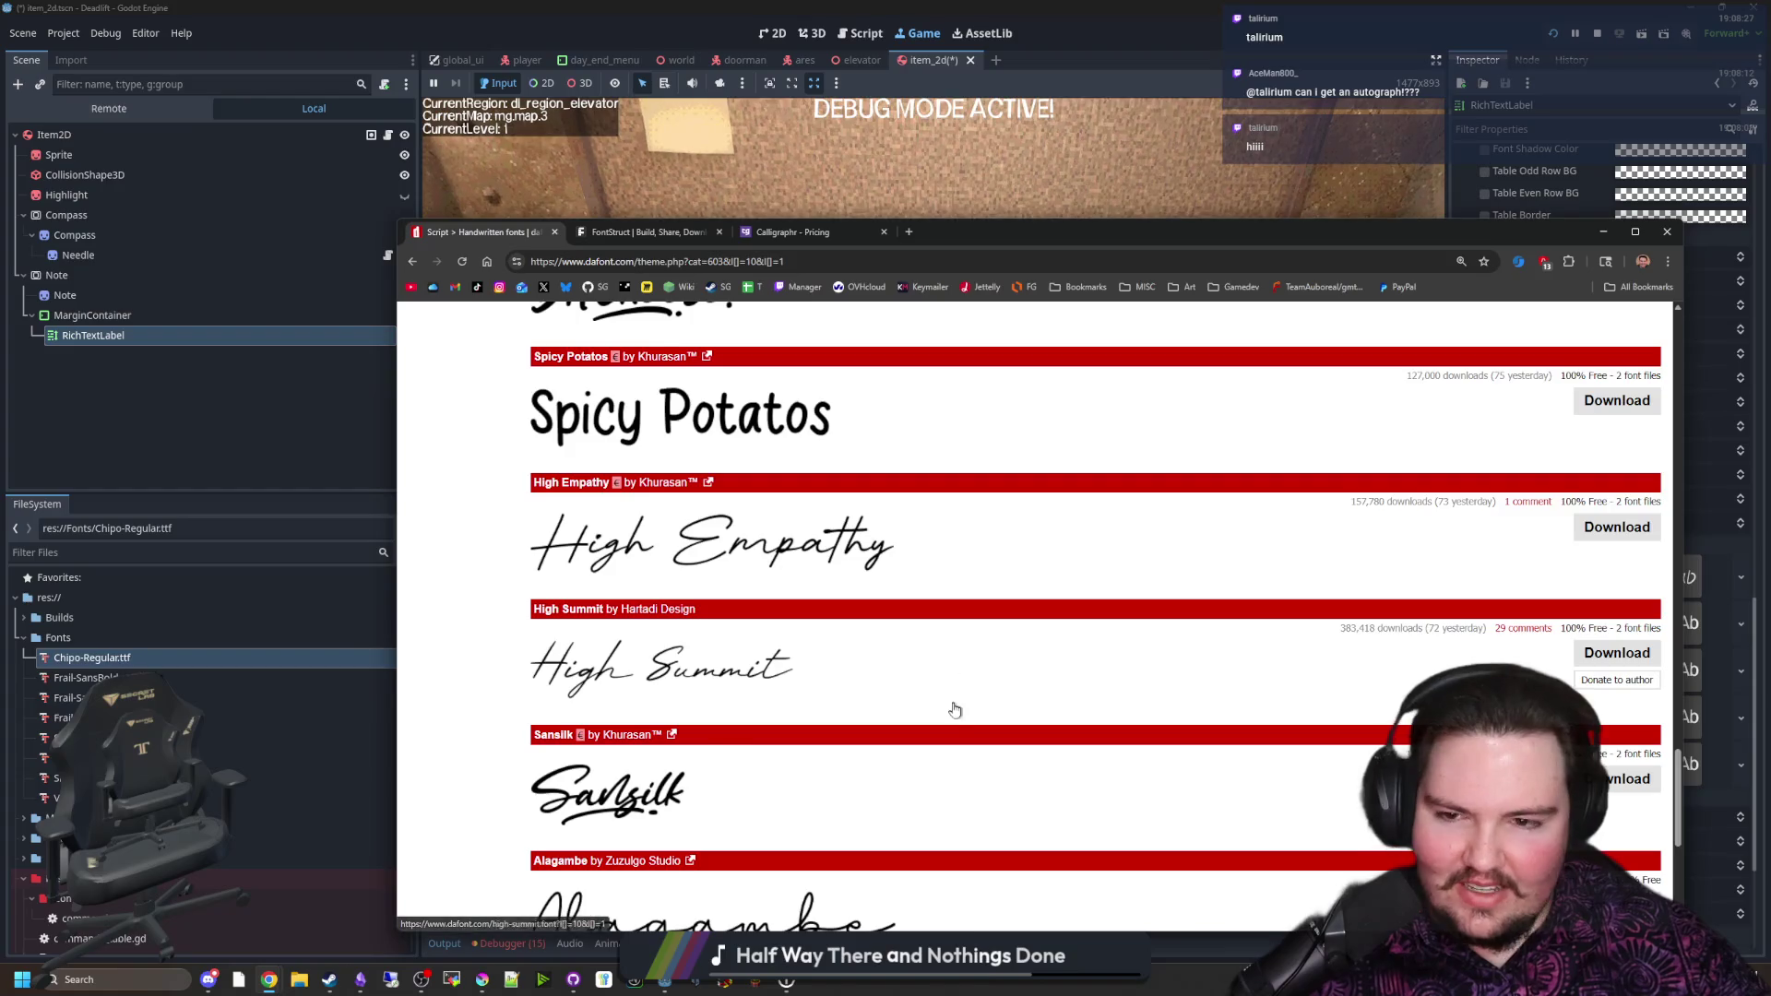
pyautogui.scroll(15, 765, 723)
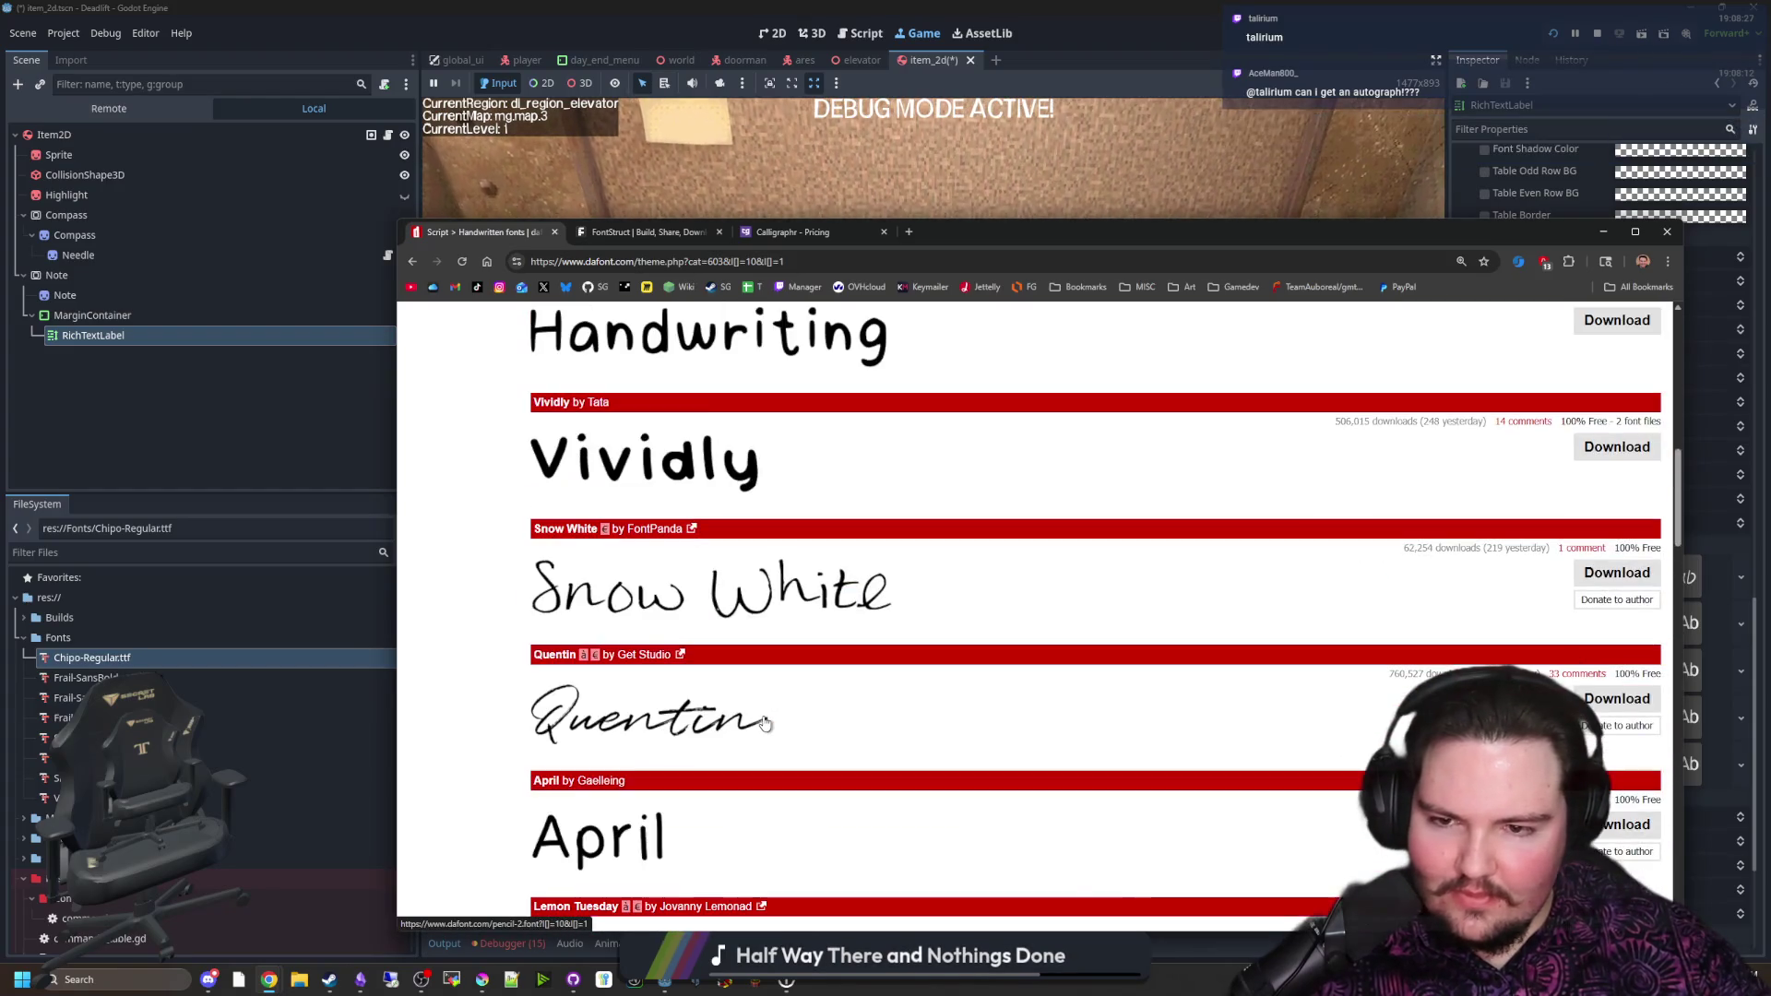
pyautogui.scroll(-2, 764, 723)
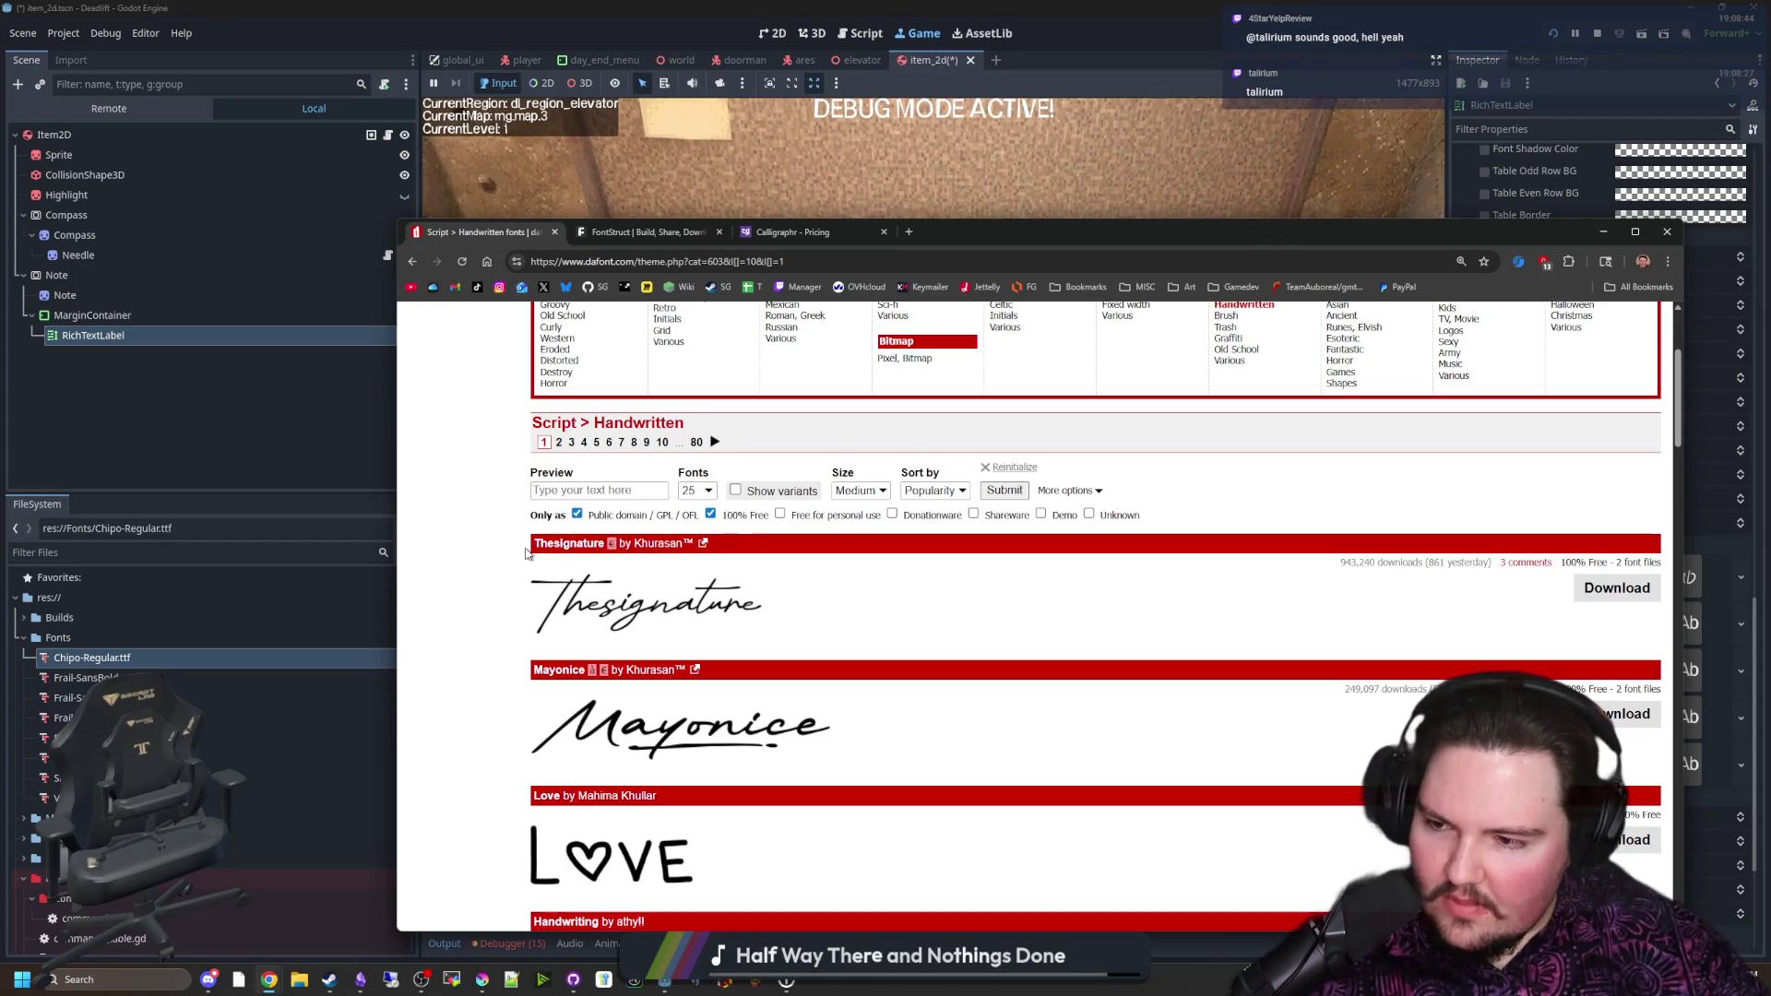
pyautogui.scroll(-19, 1001, 643)
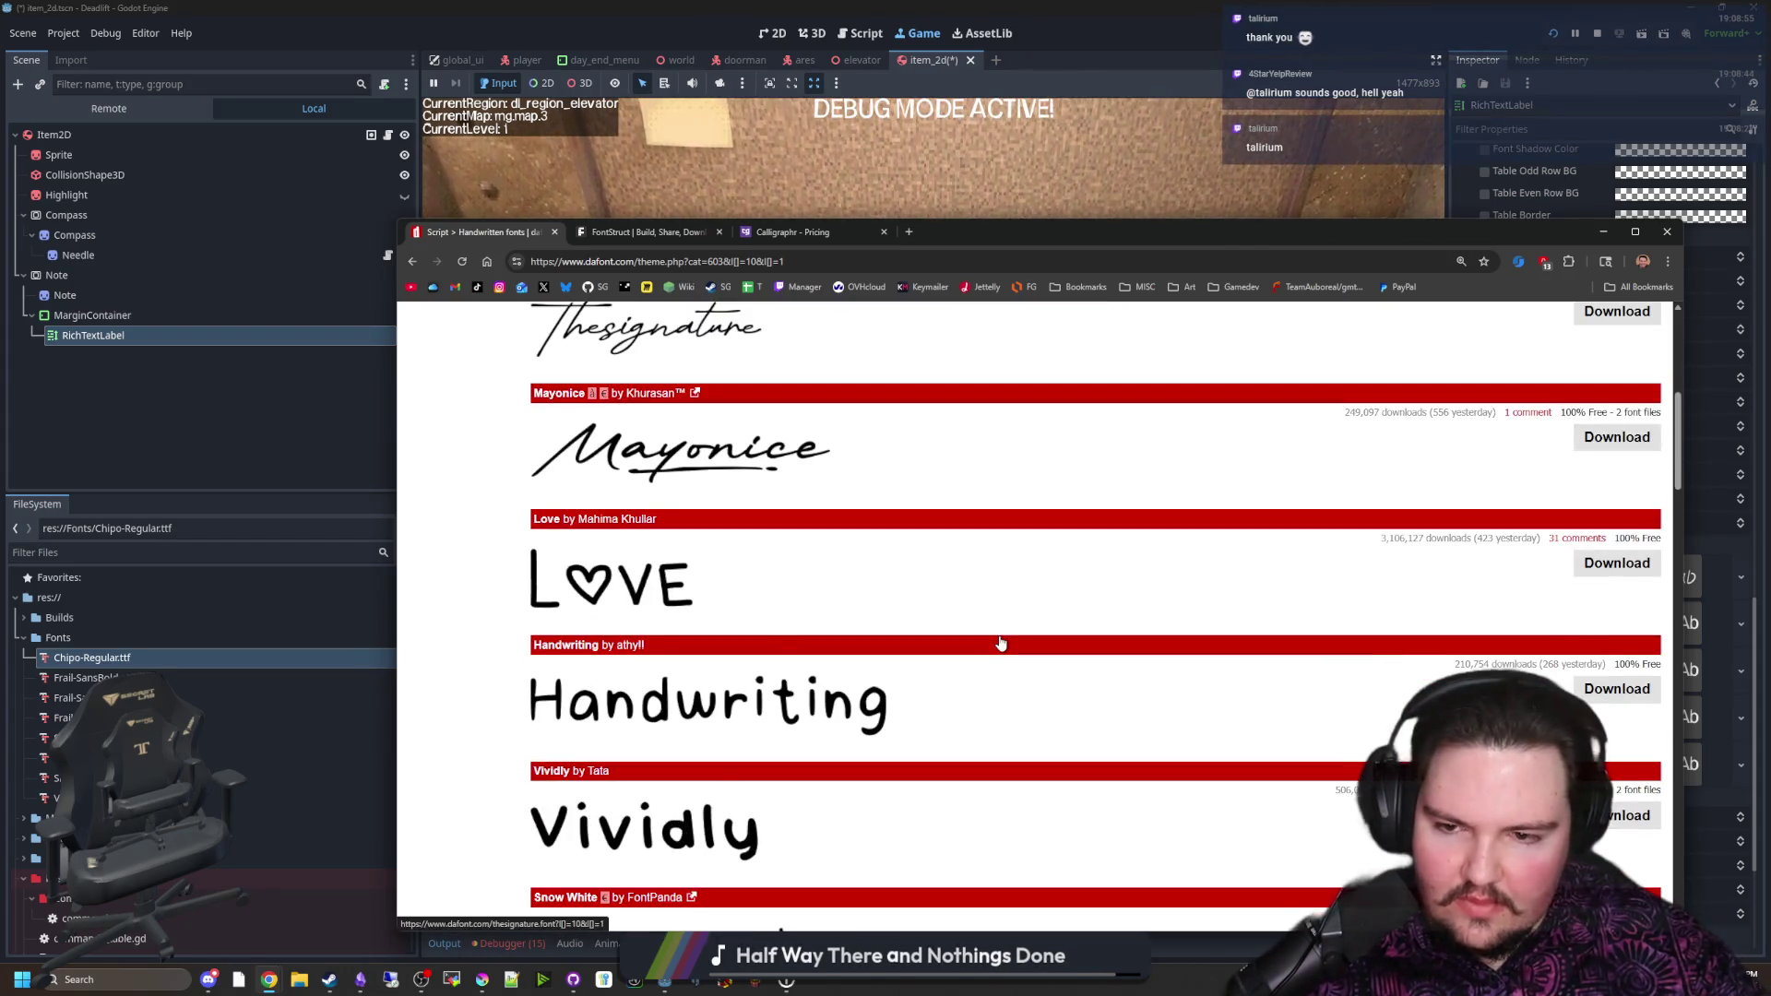
pyautogui.scroll(-1, 720, 641)
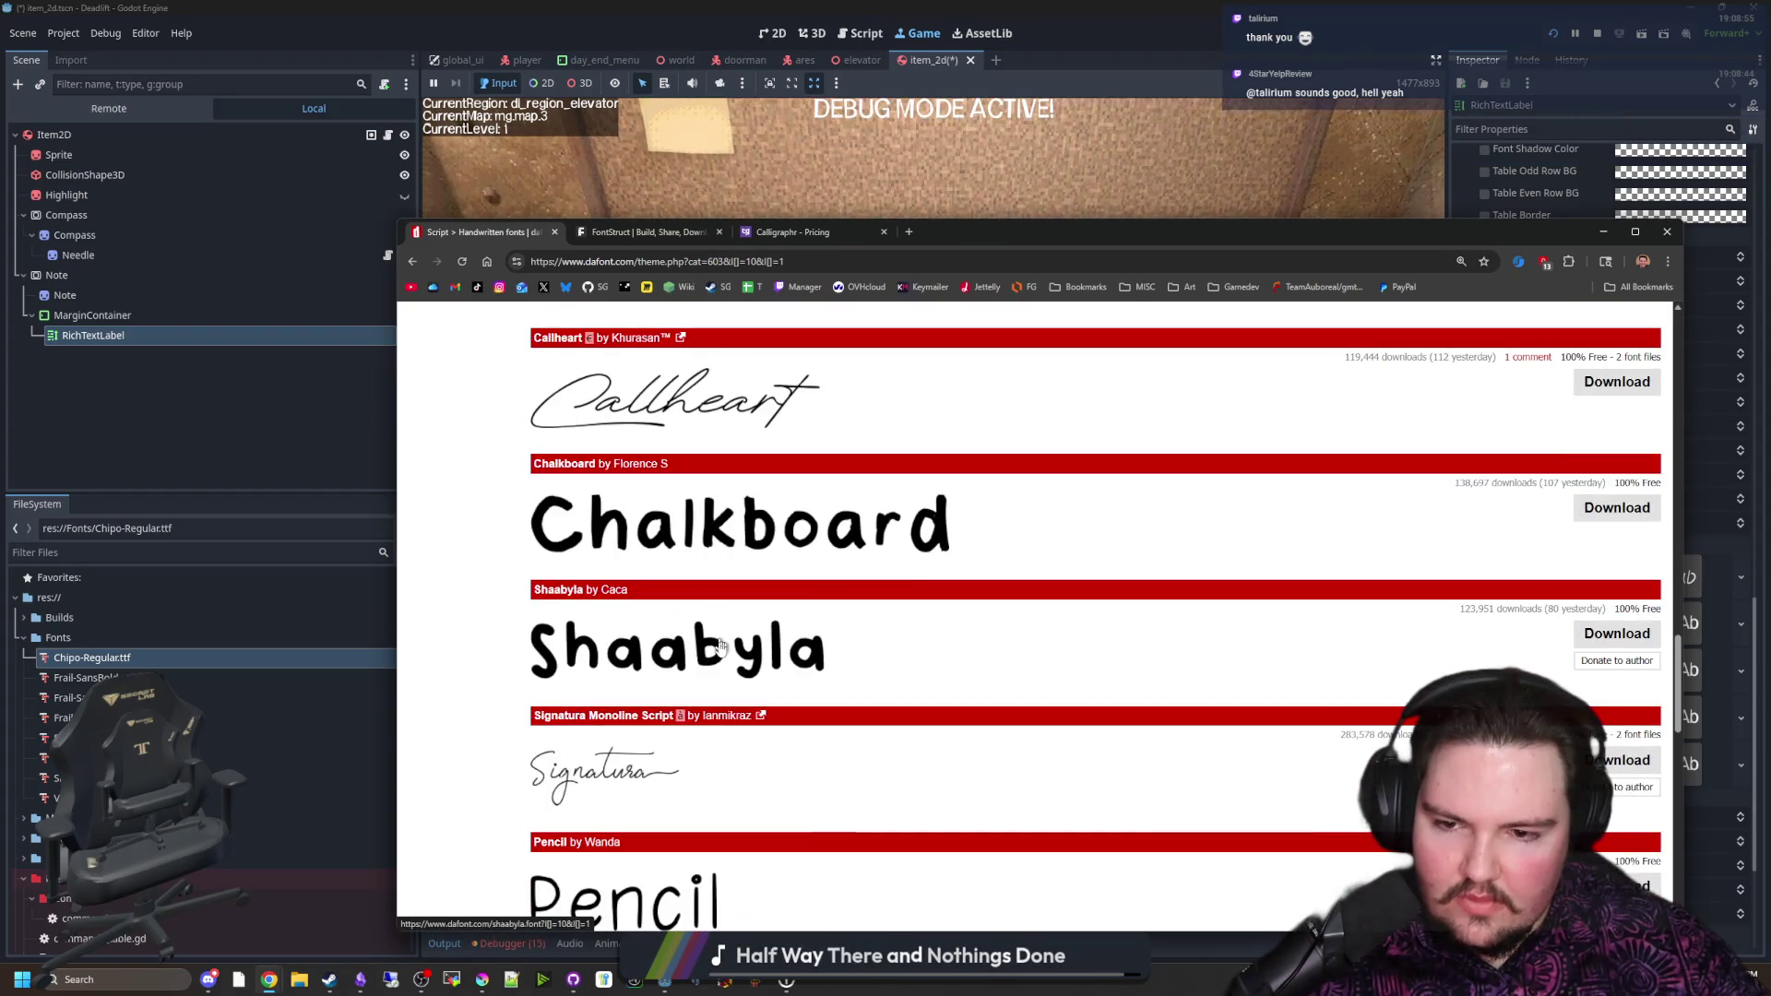
pyautogui.scroll(-3, 687, 661)
pyautogui.scroll(-3, 663, 579)
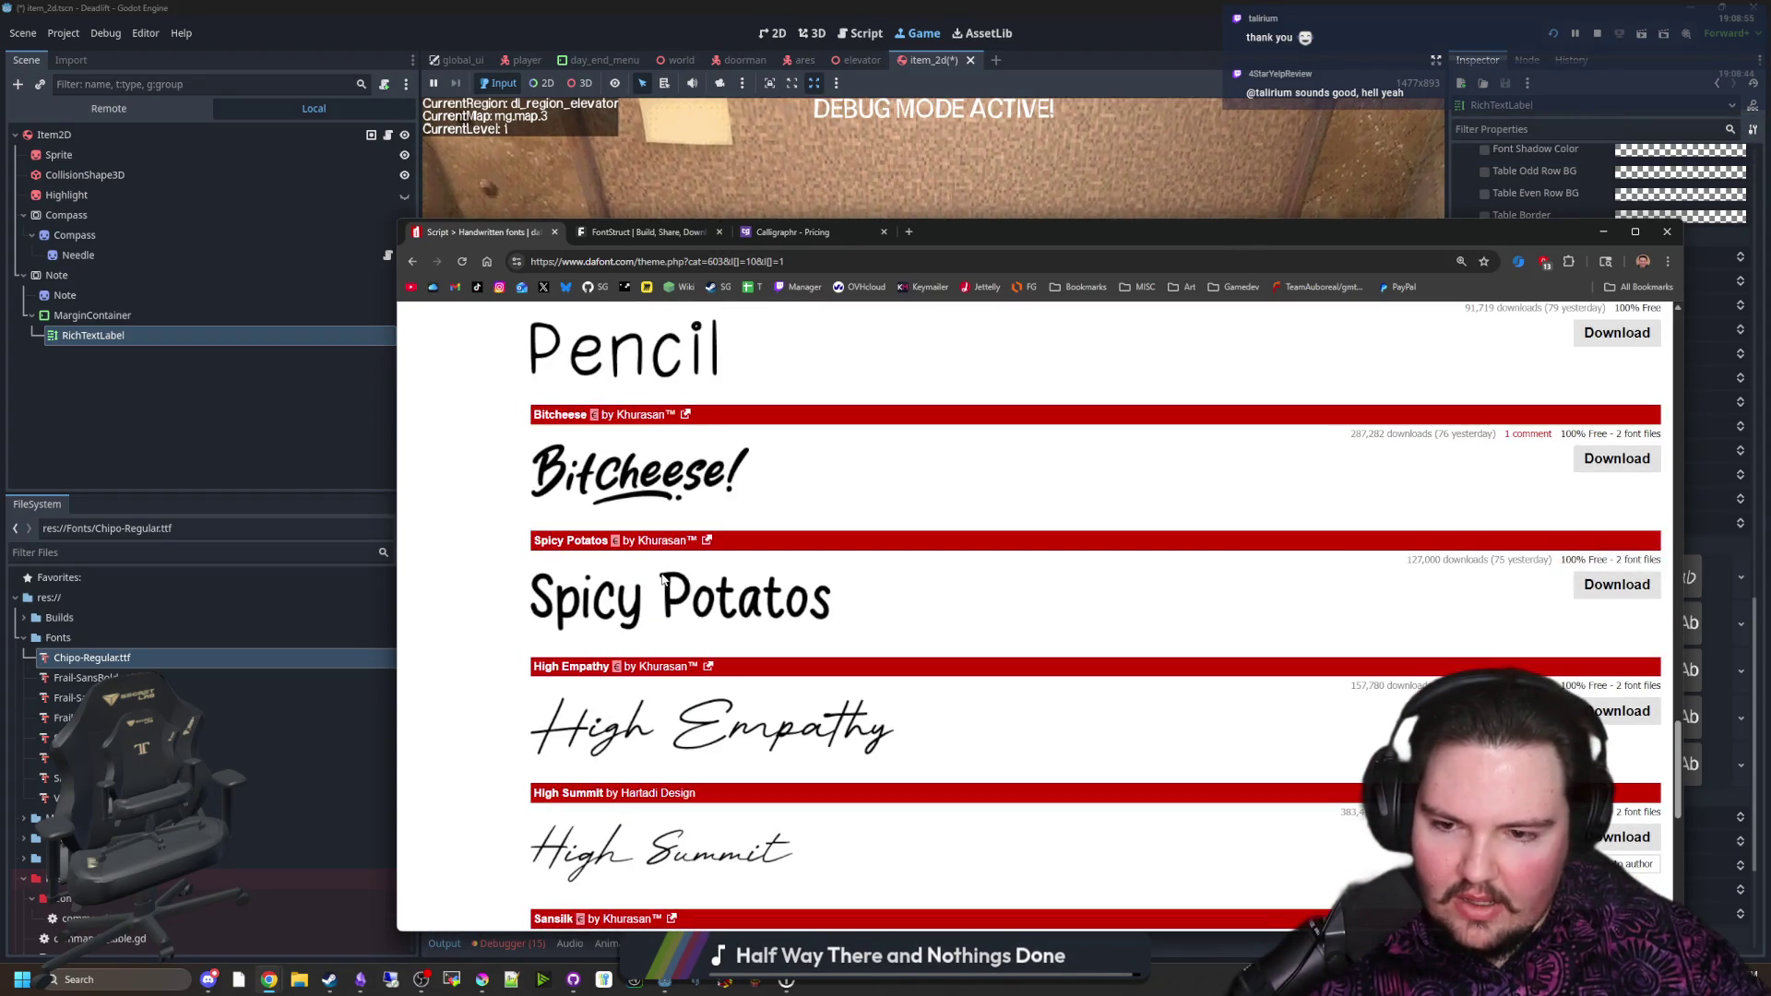
pyautogui.scroll(-3, 663, 579)
pyautogui.scroll(-2, 663, 579)
pyautogui.scroll(-1, 701, 766)
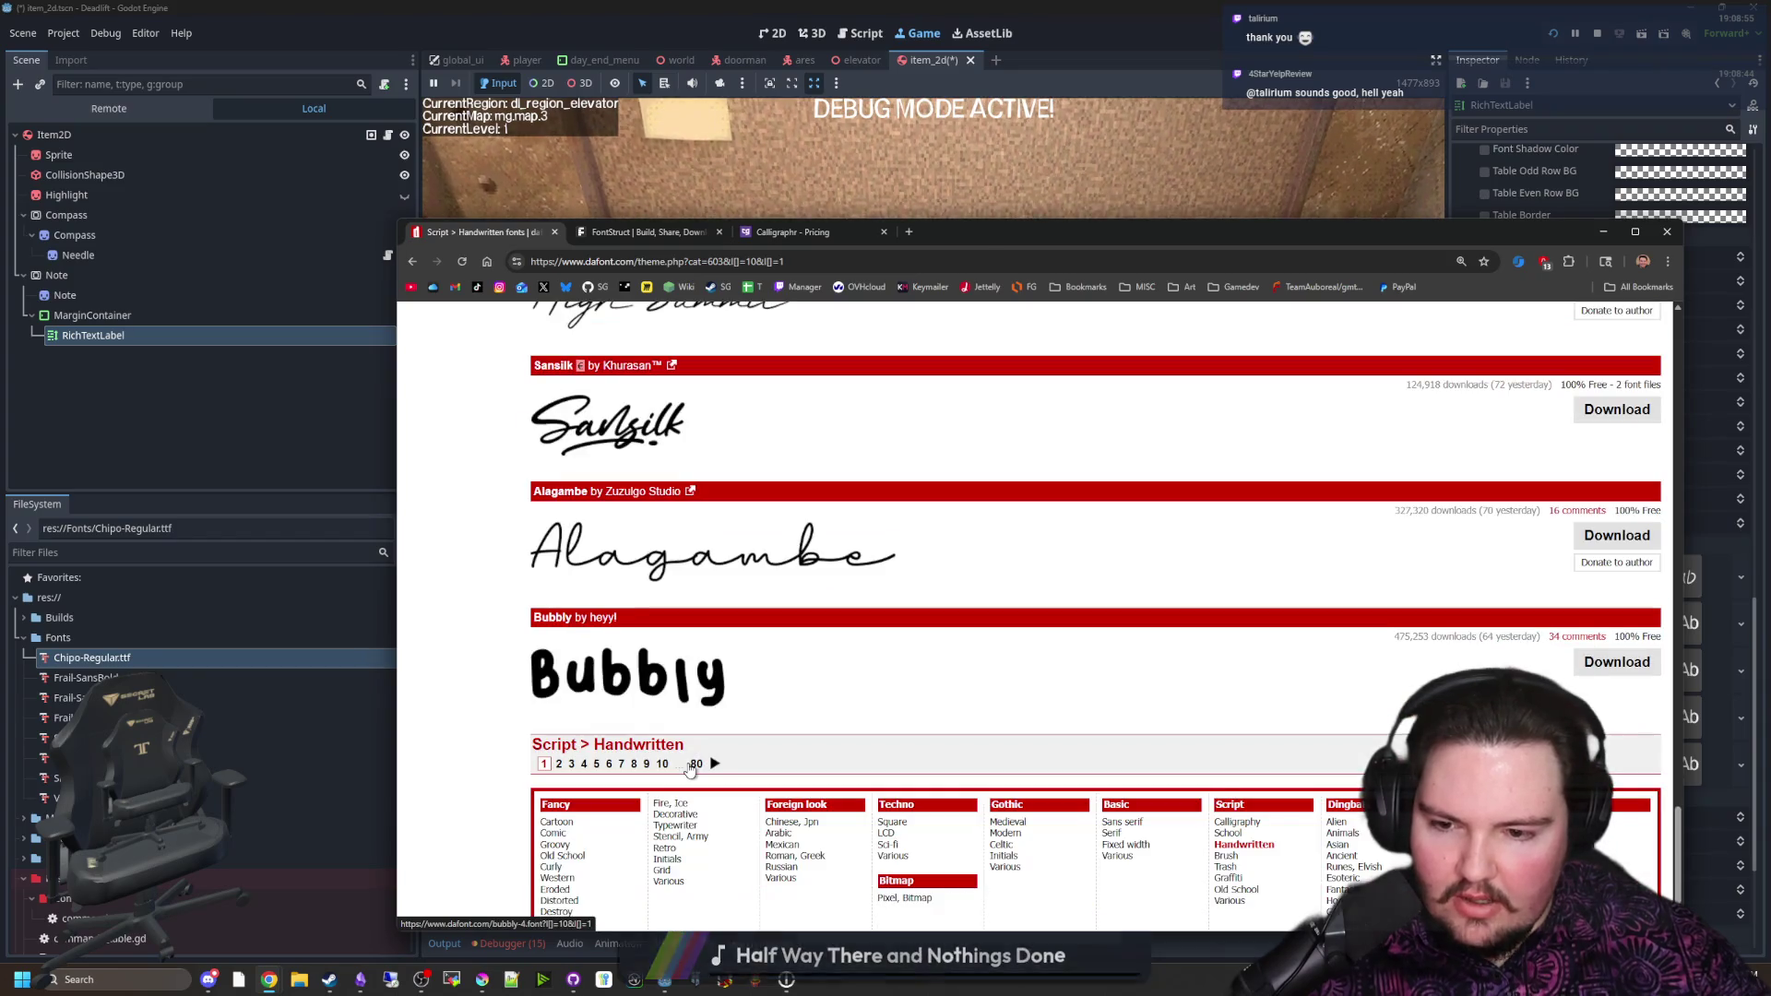
# Step: Open page 2 and browse fonts such as Tahu!, Gorillaz 1, Lazy Dog and Angelina
pyautogui.click(713, 765)
pyautogui.scroll(-2, 705, 765)
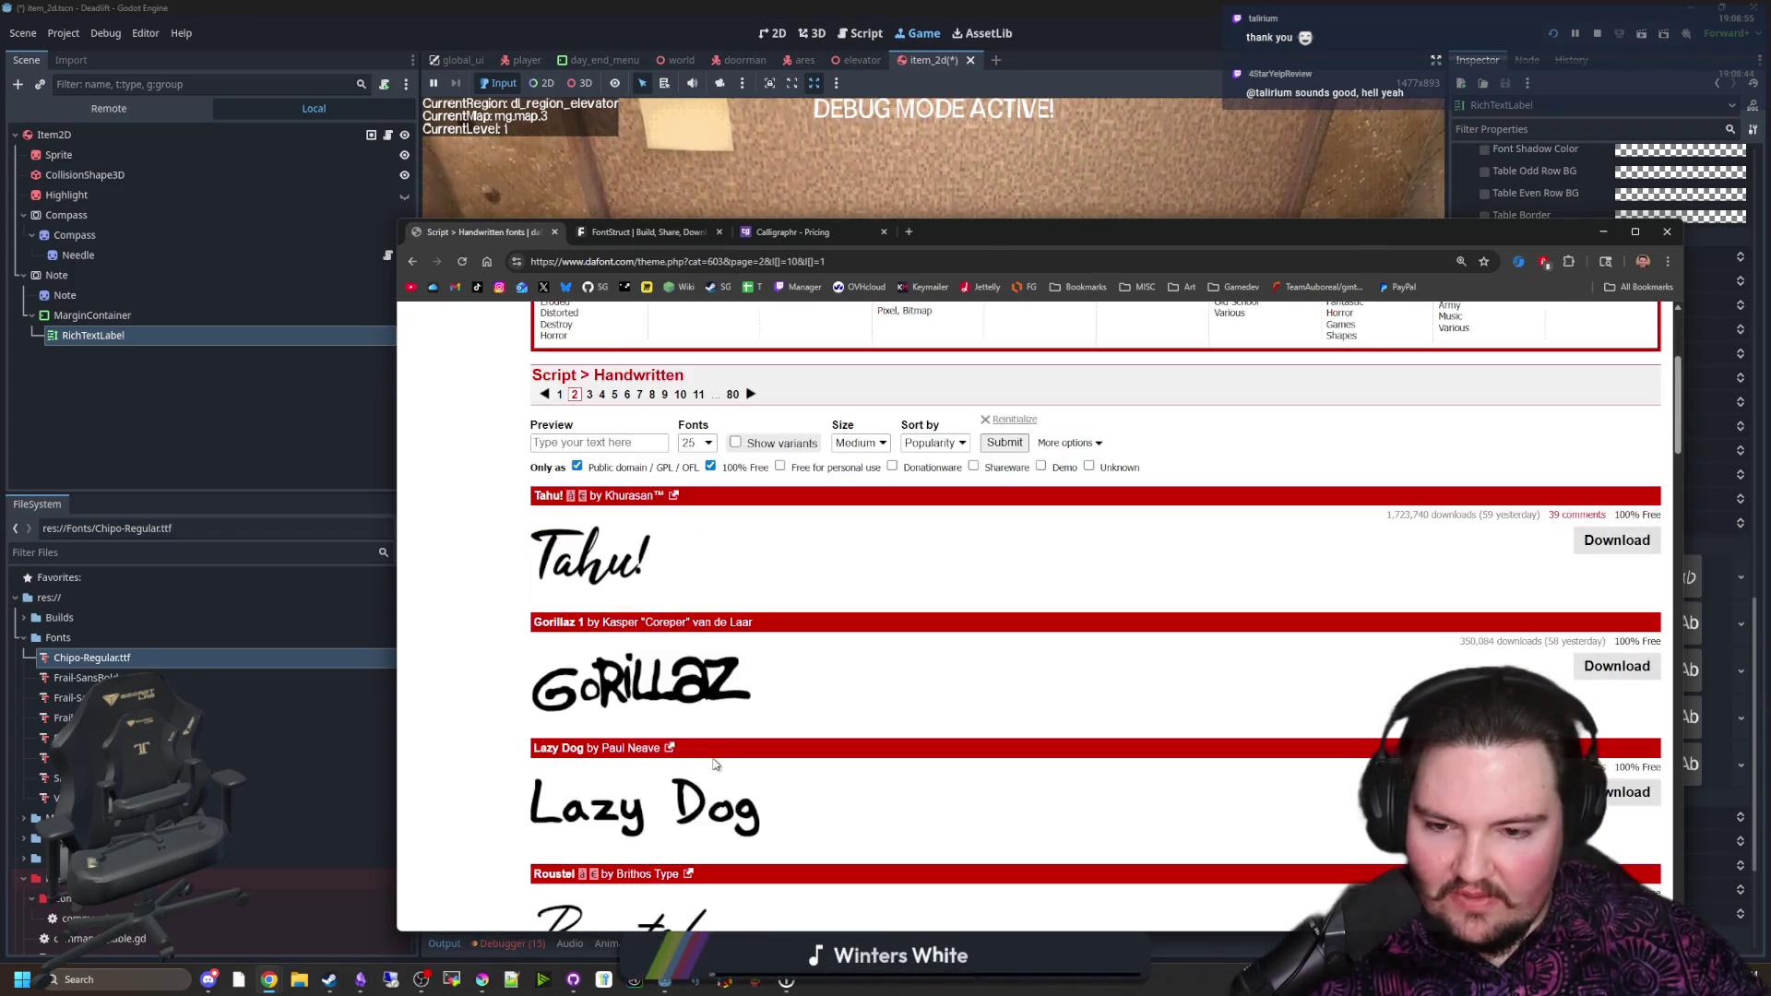
pyautogui.scroll(-1, 703, 765)
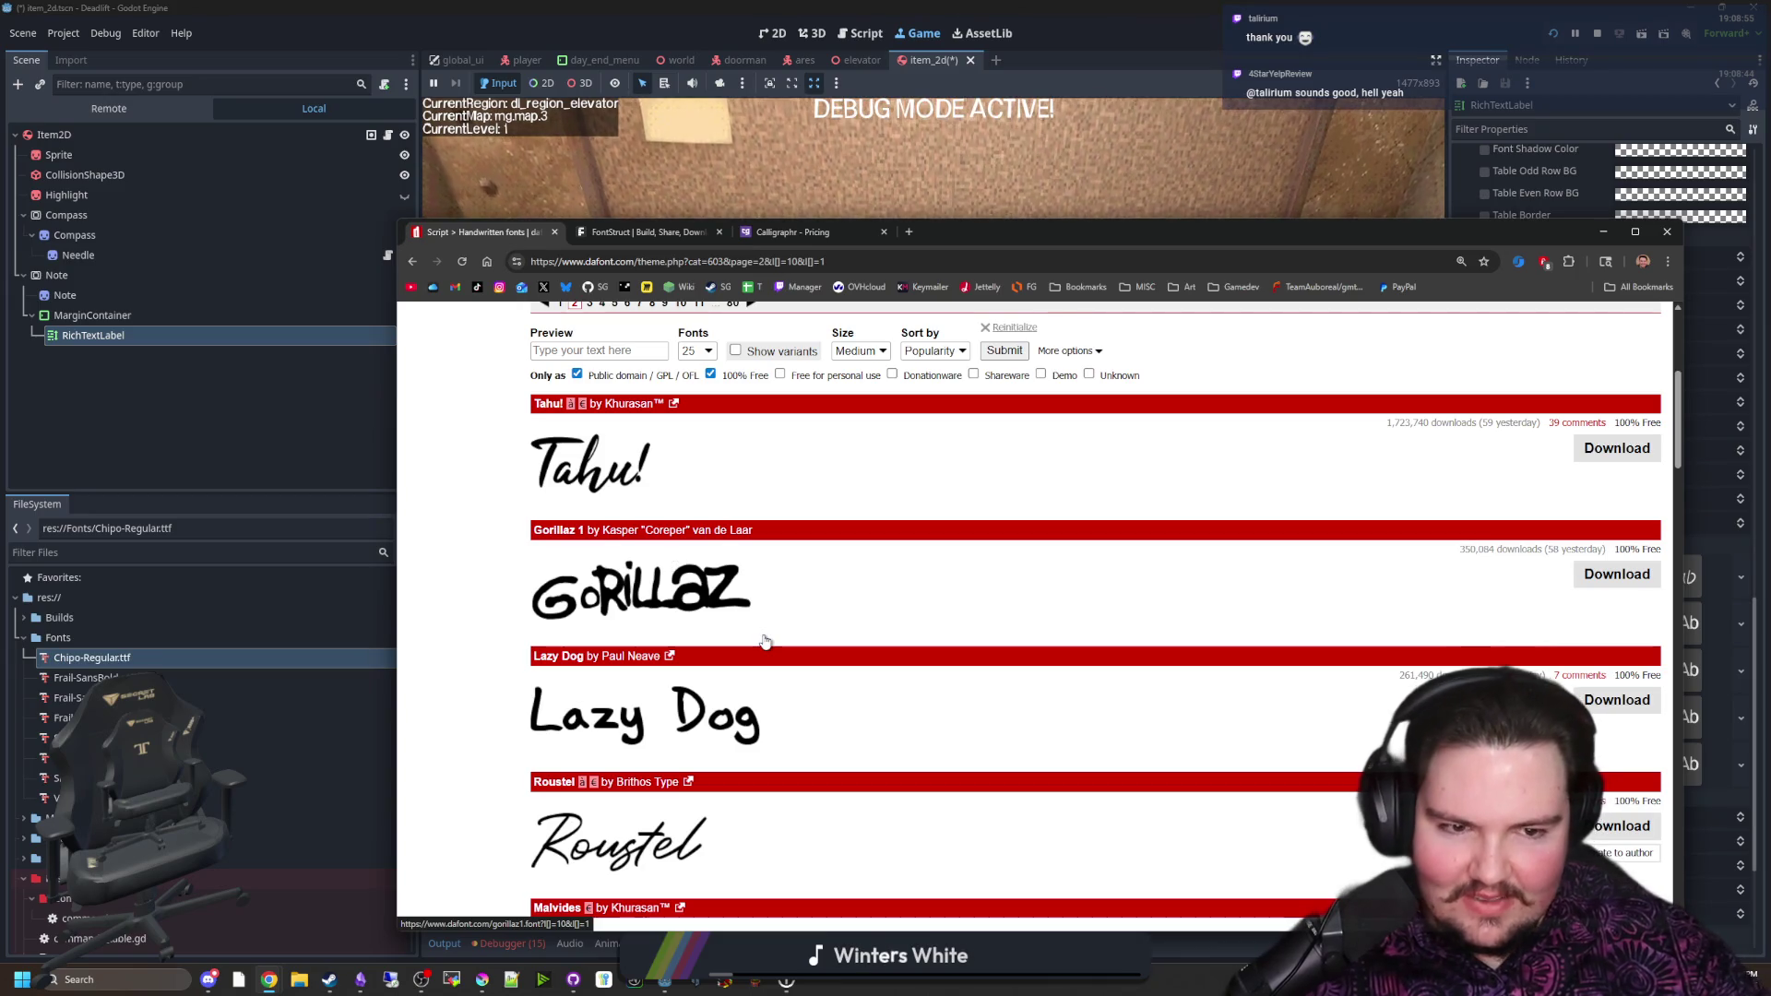
pyautogui.scroll(-2, 765, 641)
pyautogui.scroll(-3, 728, 551)
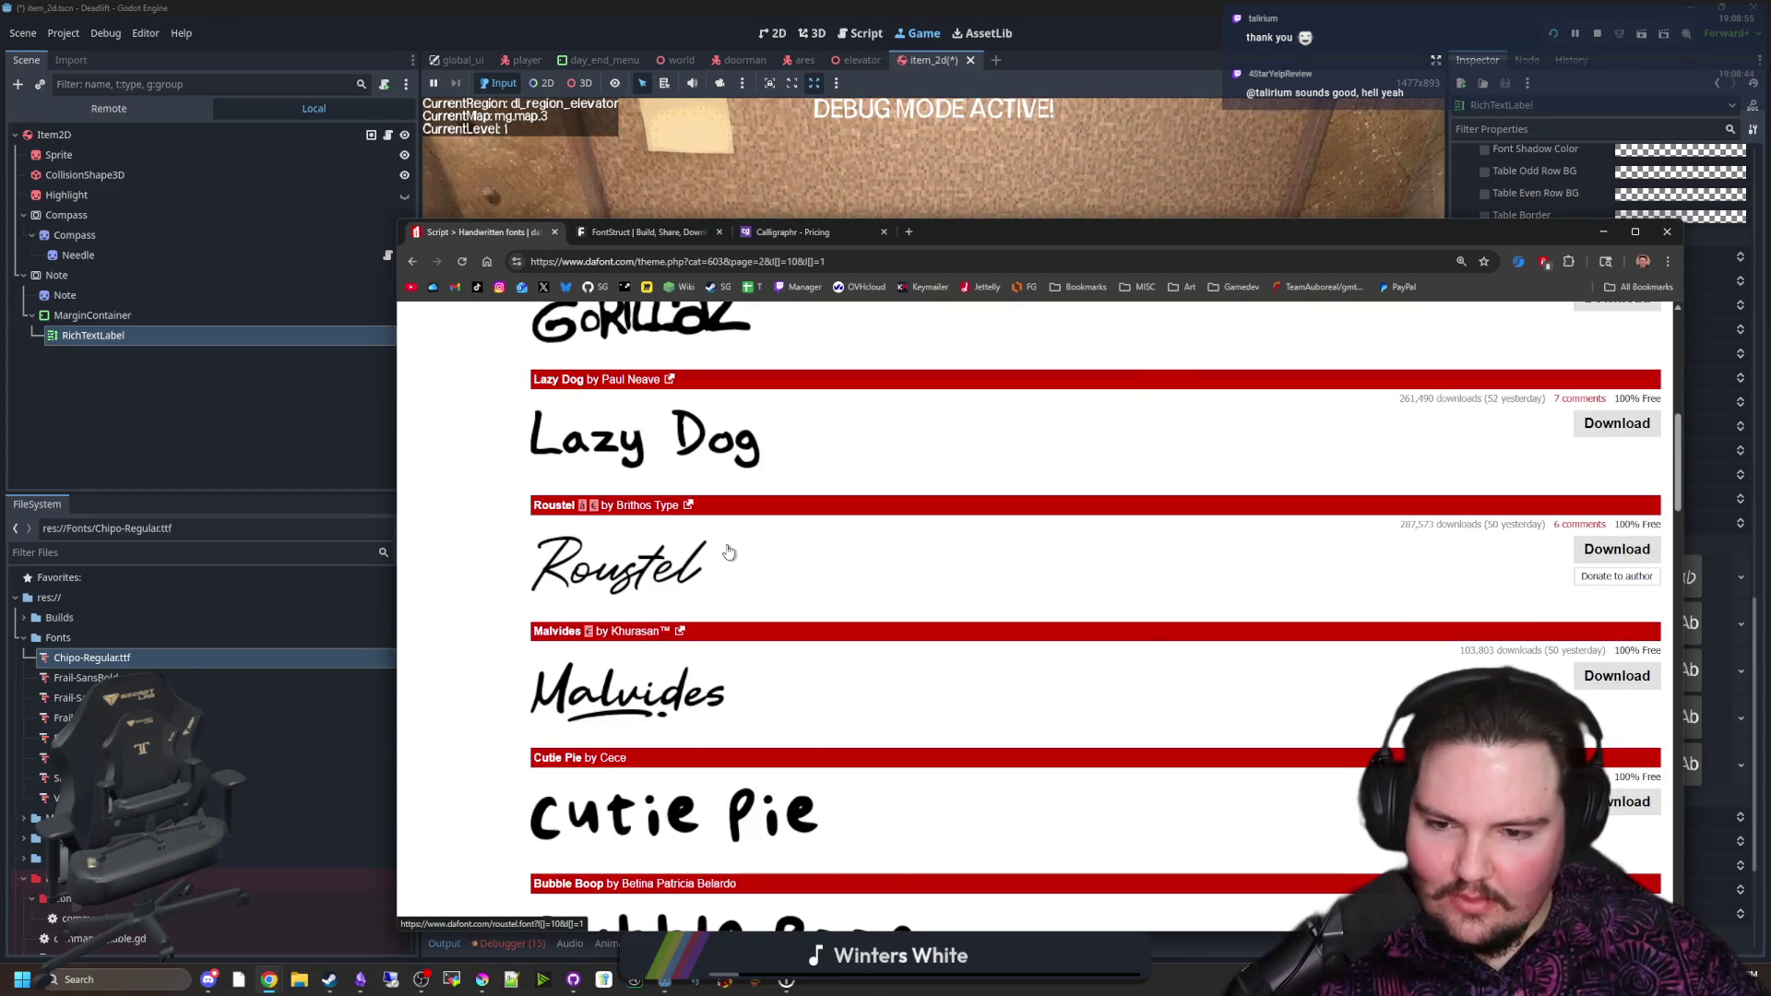
pyautogui.scroll(-6, 719, 635)
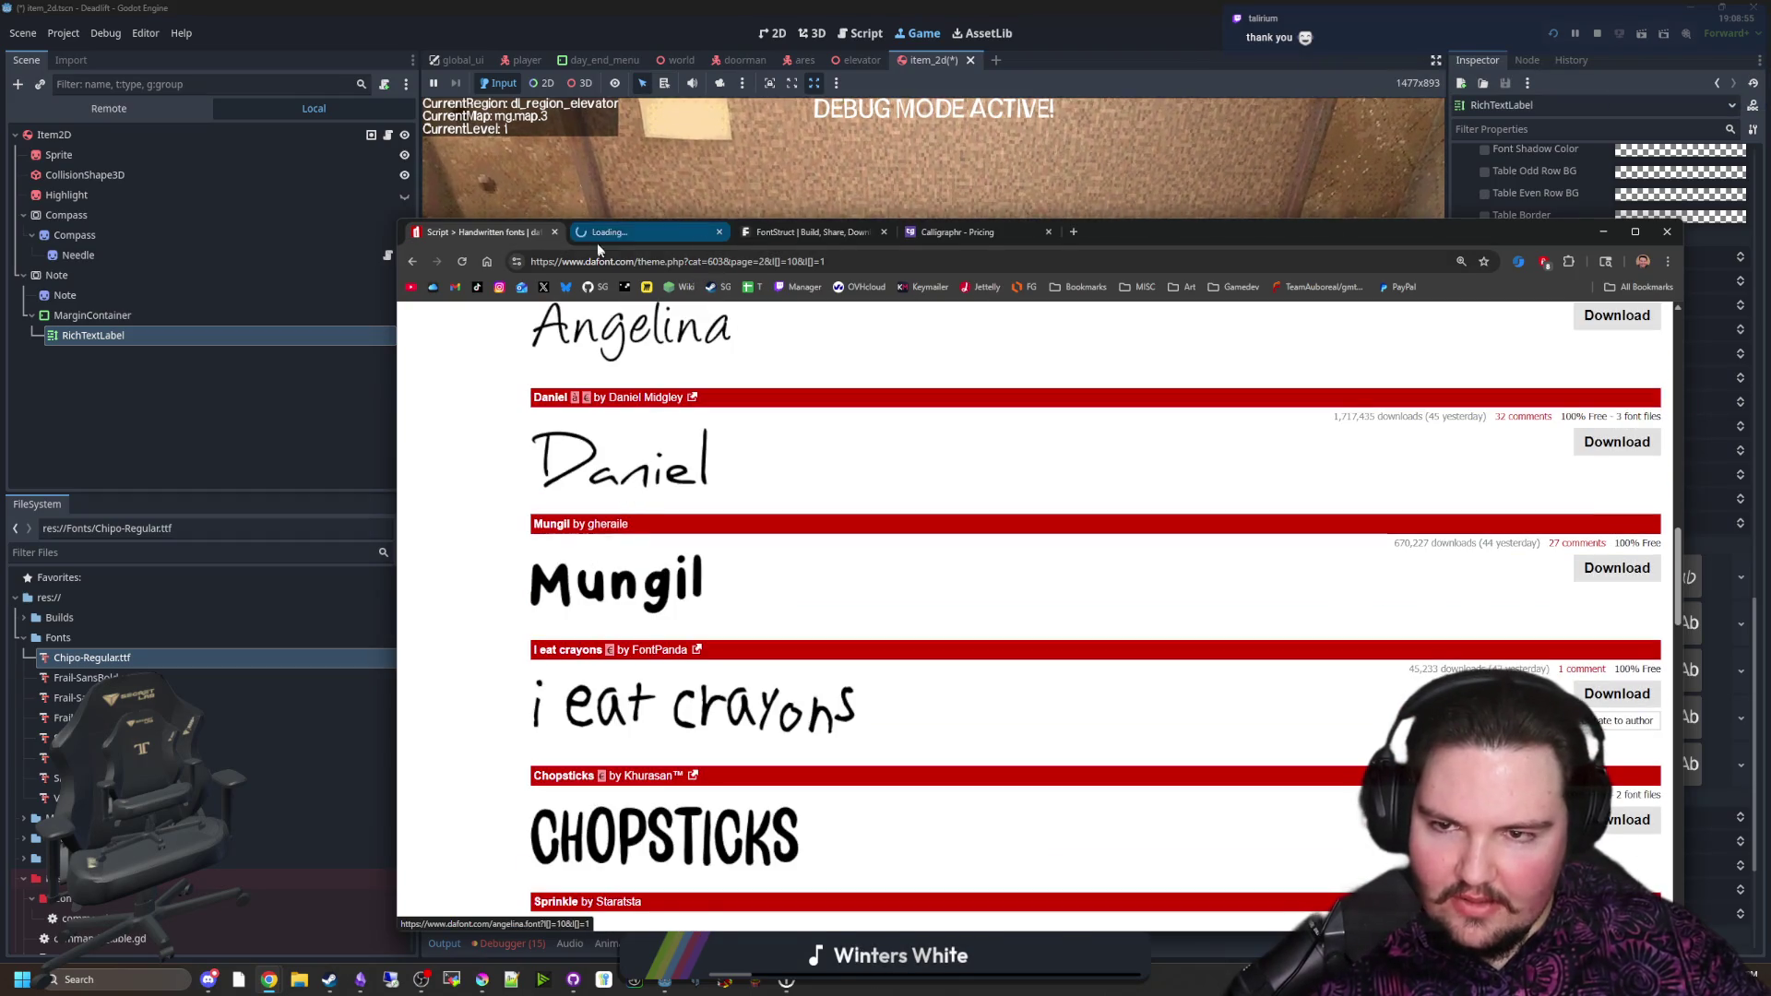
# Step: Open the Daniel font's detail page and scroll through it
pyautogui.click(639, 464)
pyautogui.scroll(-1, 670, 578)
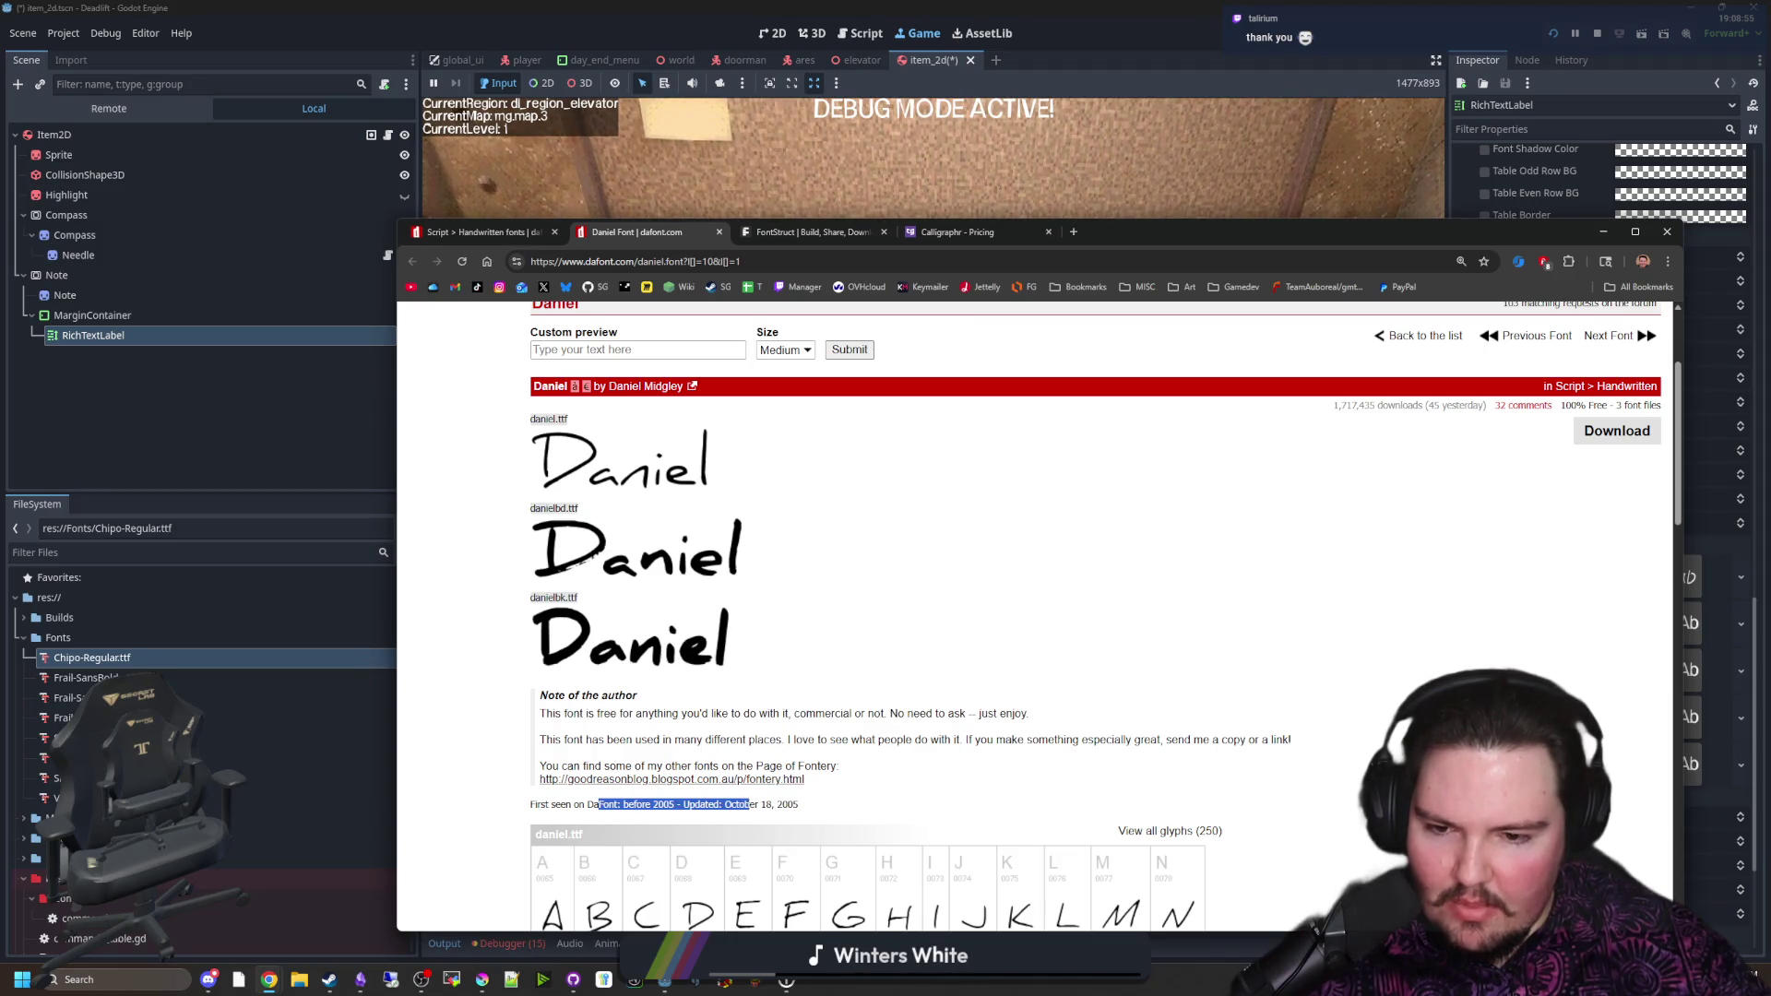
pyautogui.scroll(-1, 801, 808)
pyautogui.scroll(-9, 800, 807)
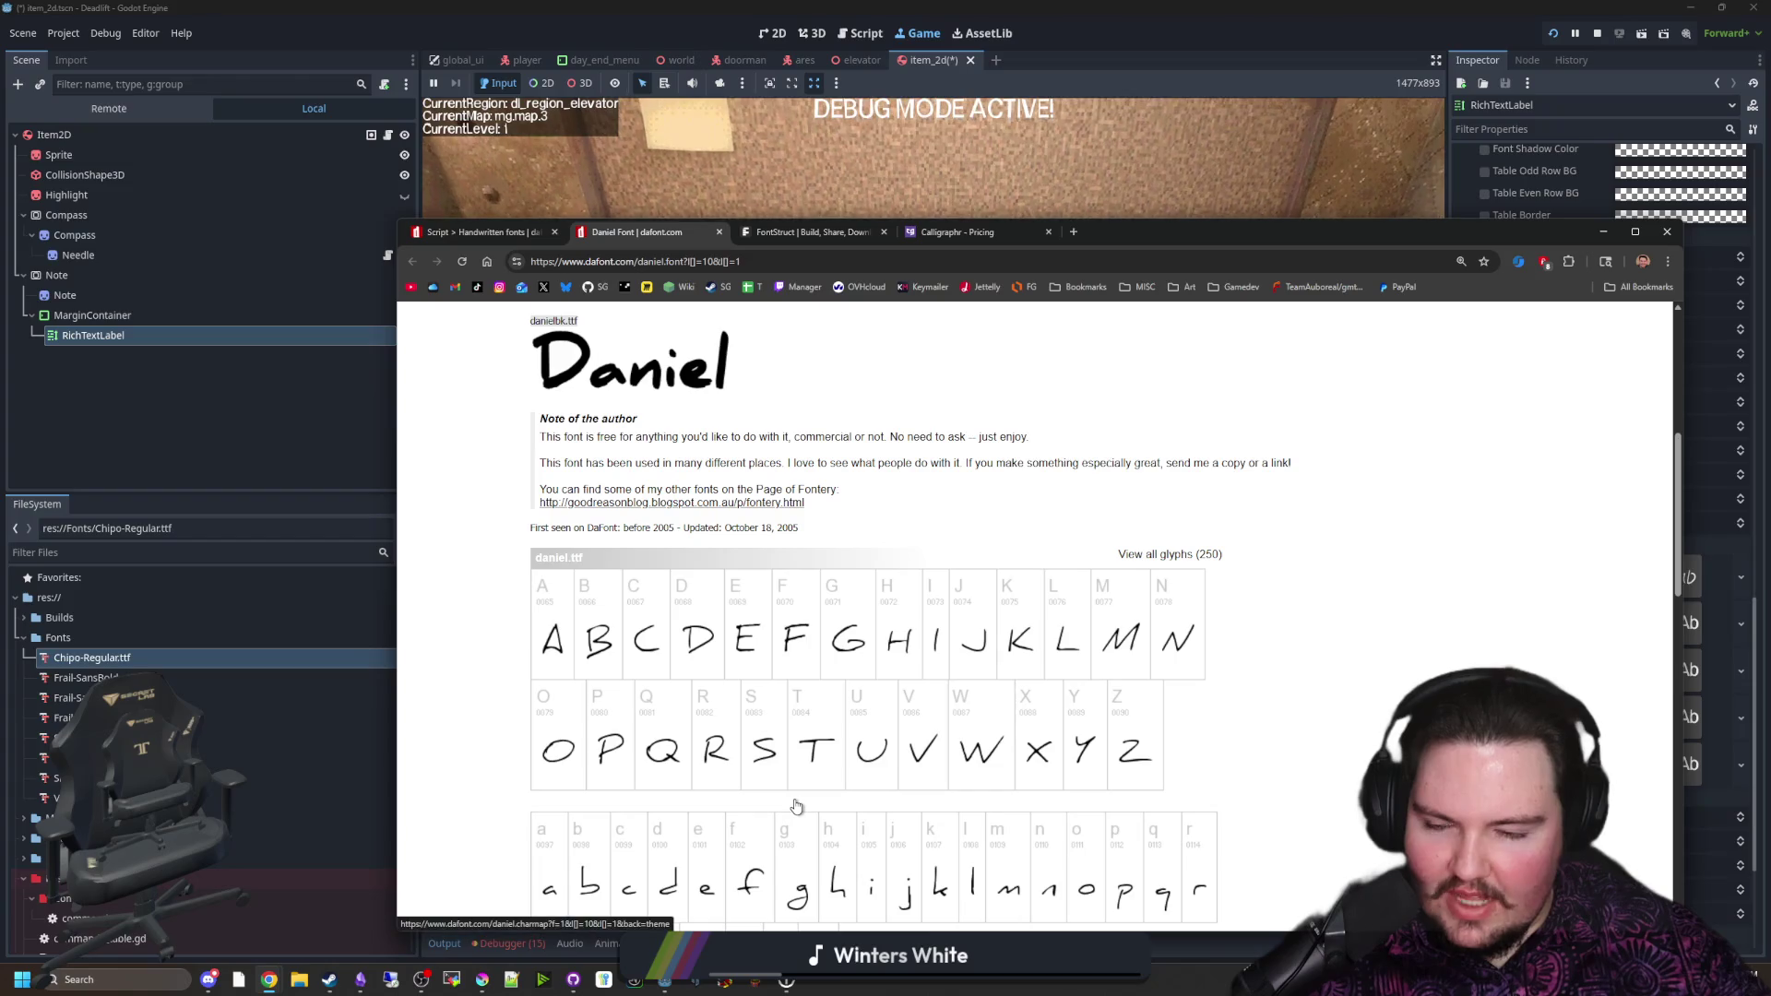
pyautogui.scroll(-6, 795, 795)
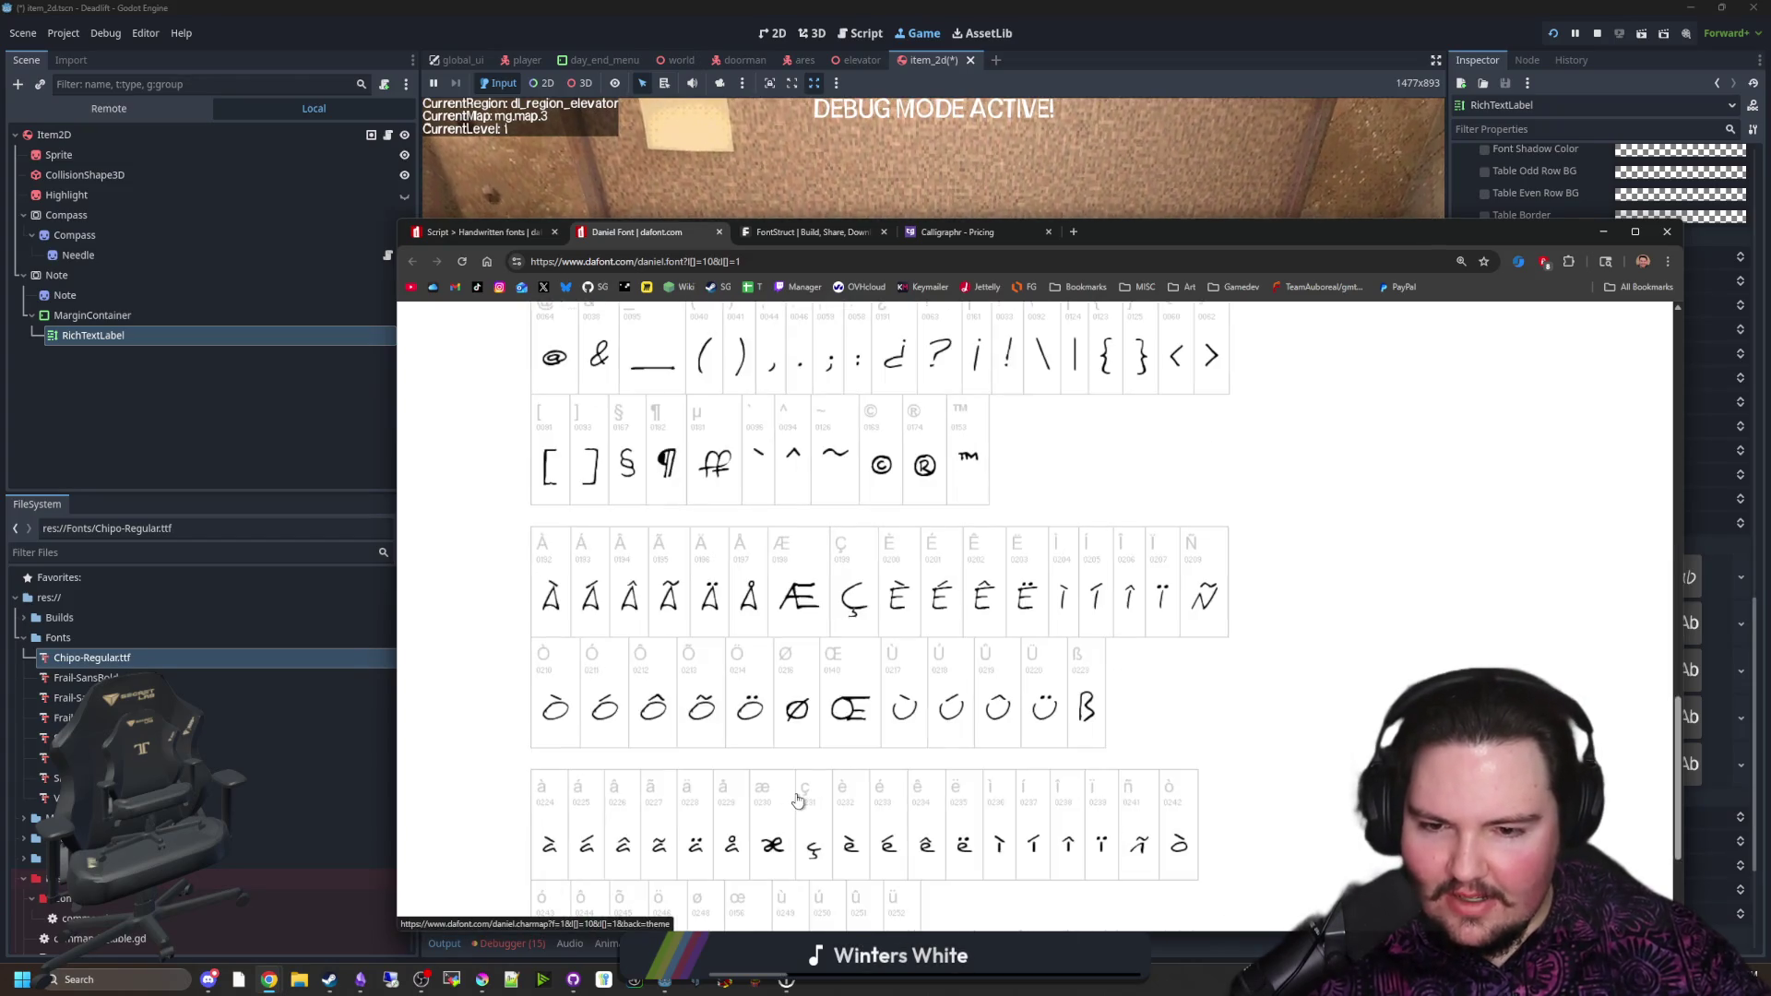
pyautogui.scroll(18, 830, 793)
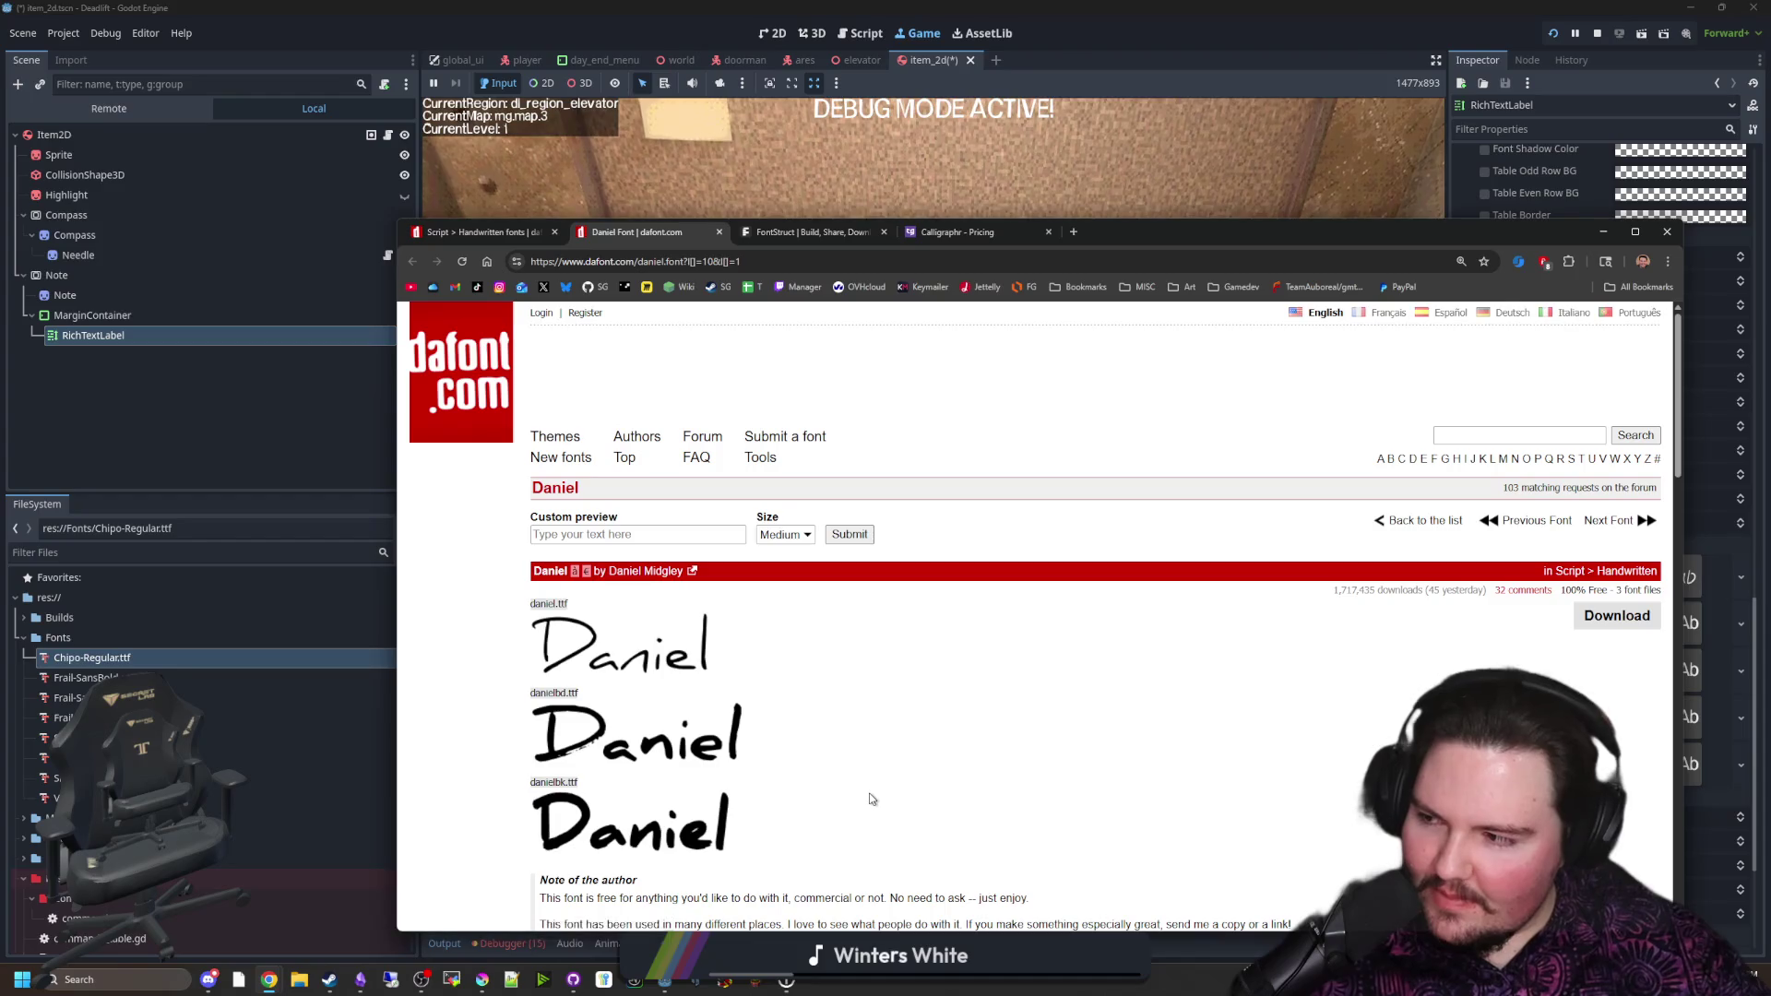
pyautogui.scroll(-1, 693, 723)
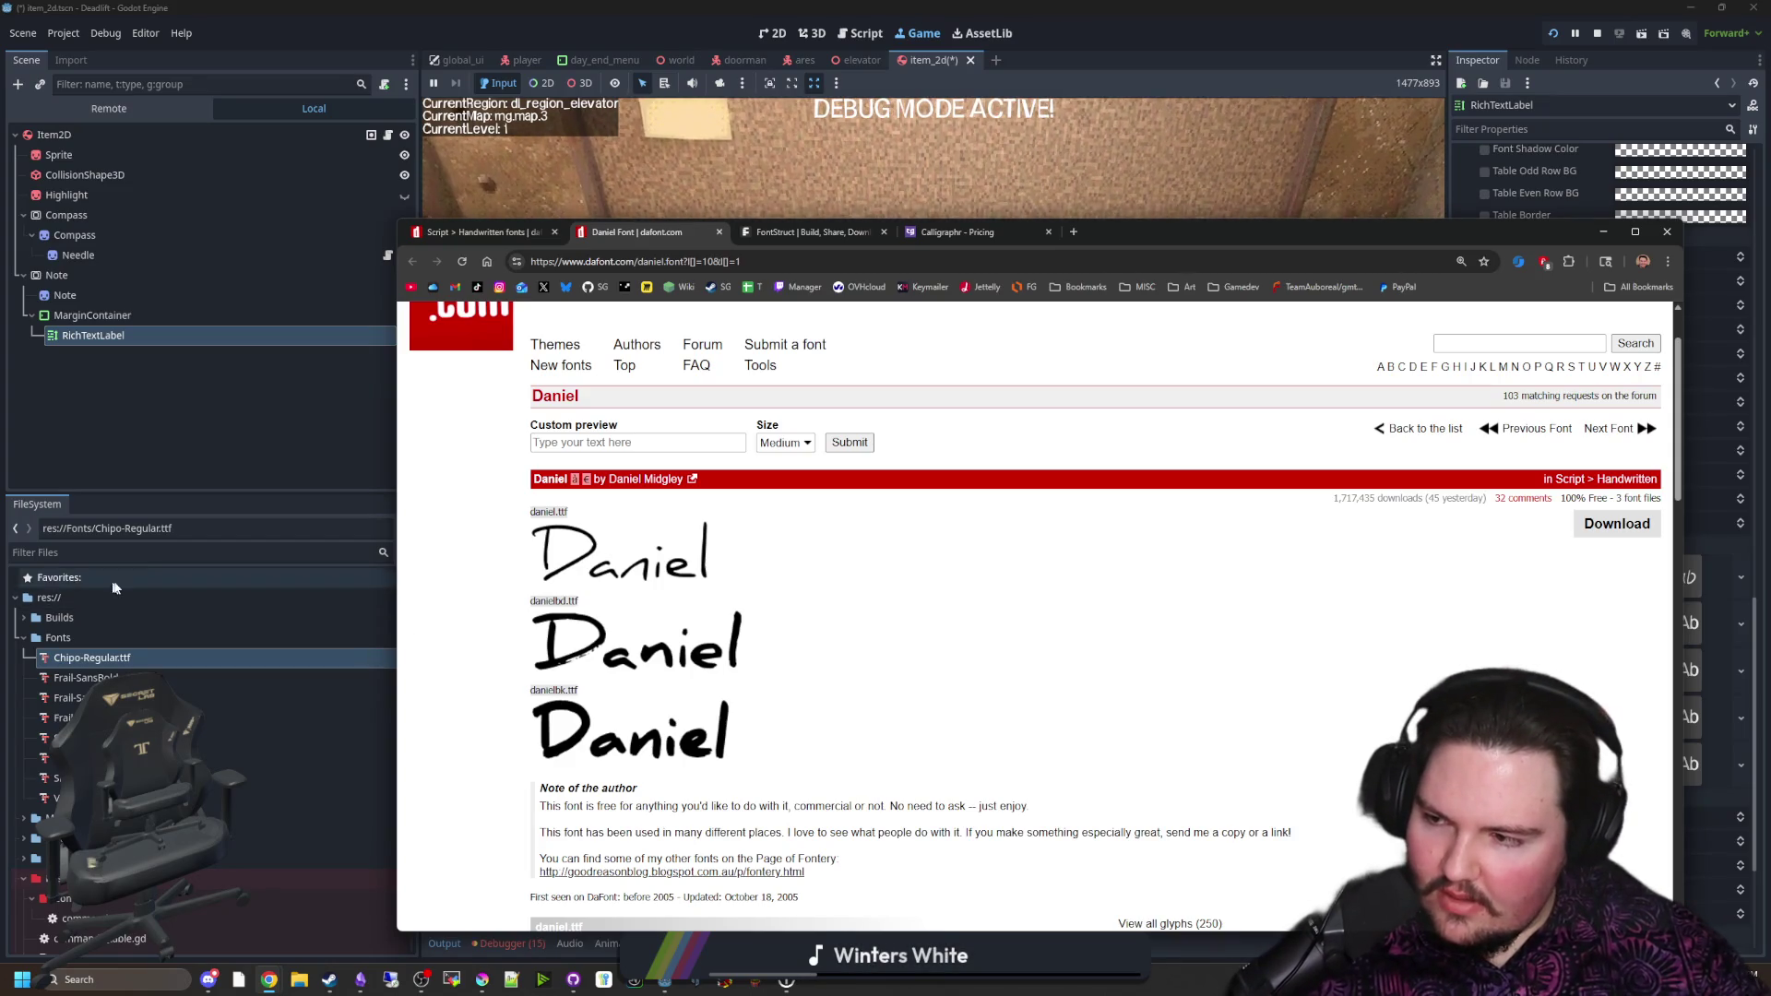
# Step: Preview the Daniel font with the custom text 'Hello there' and review its three font files
pyautogui.click(650, 443)
pyautogui.write('Hello the')
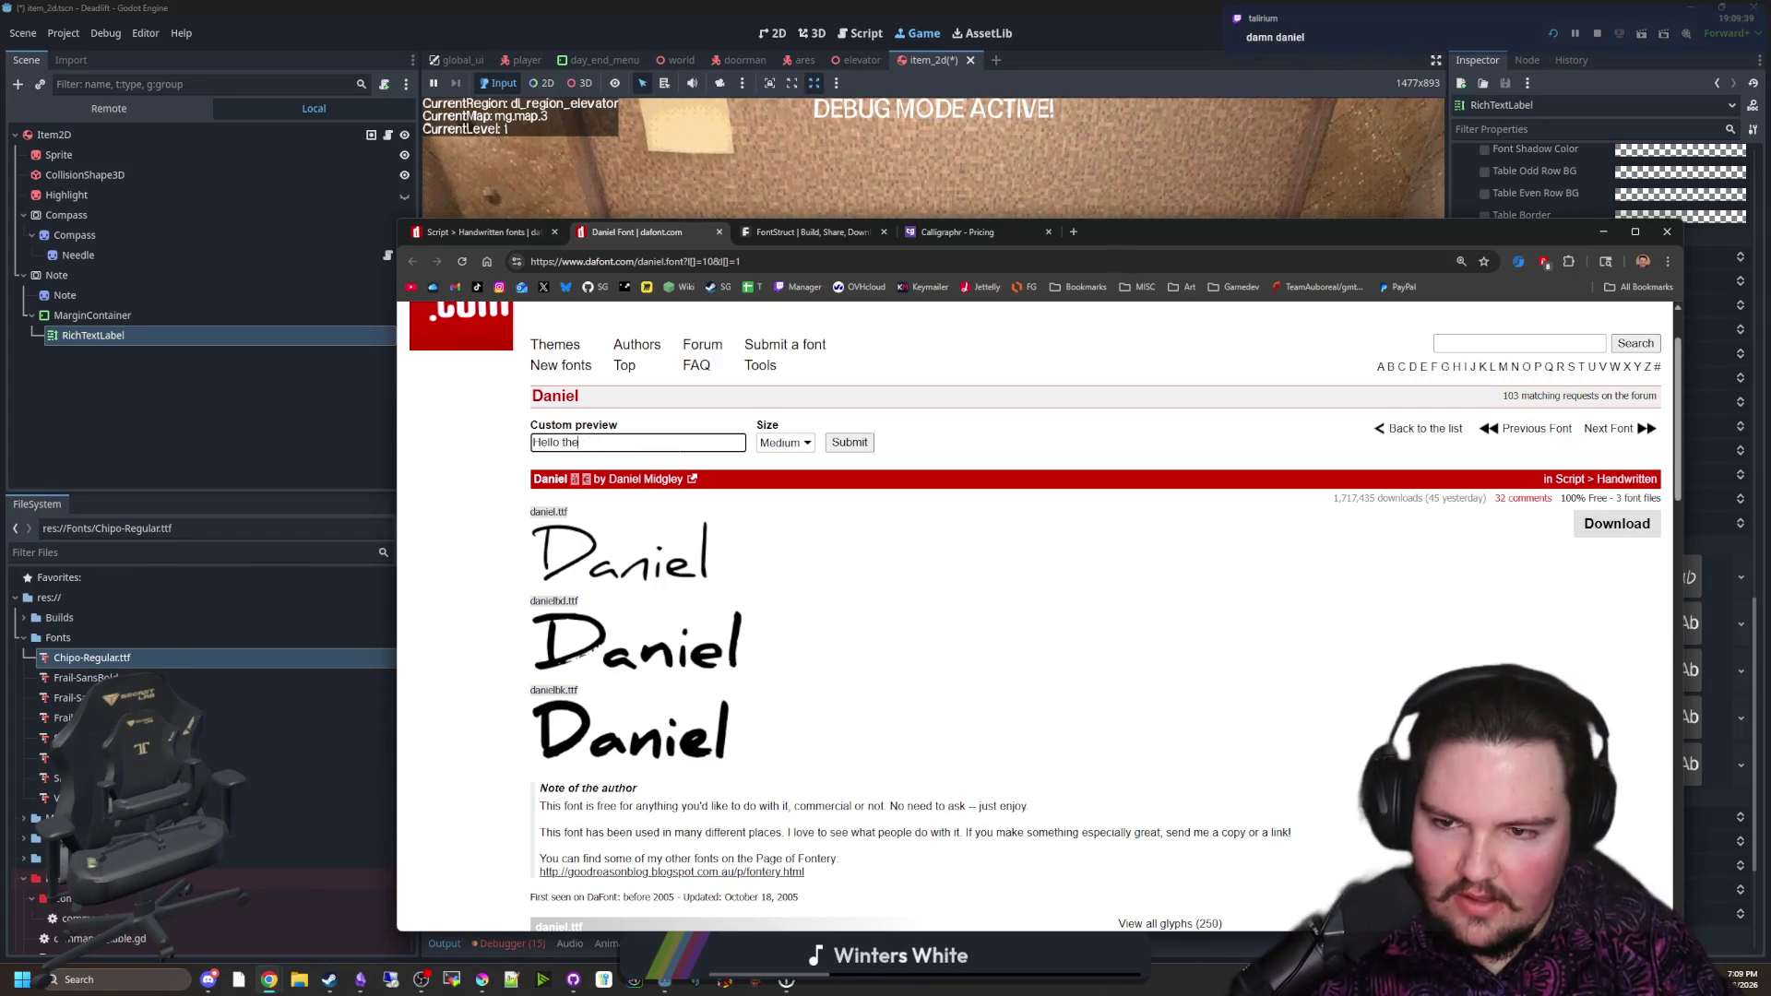
pyautogui.write('re')
pyautogui.click(846, 442)
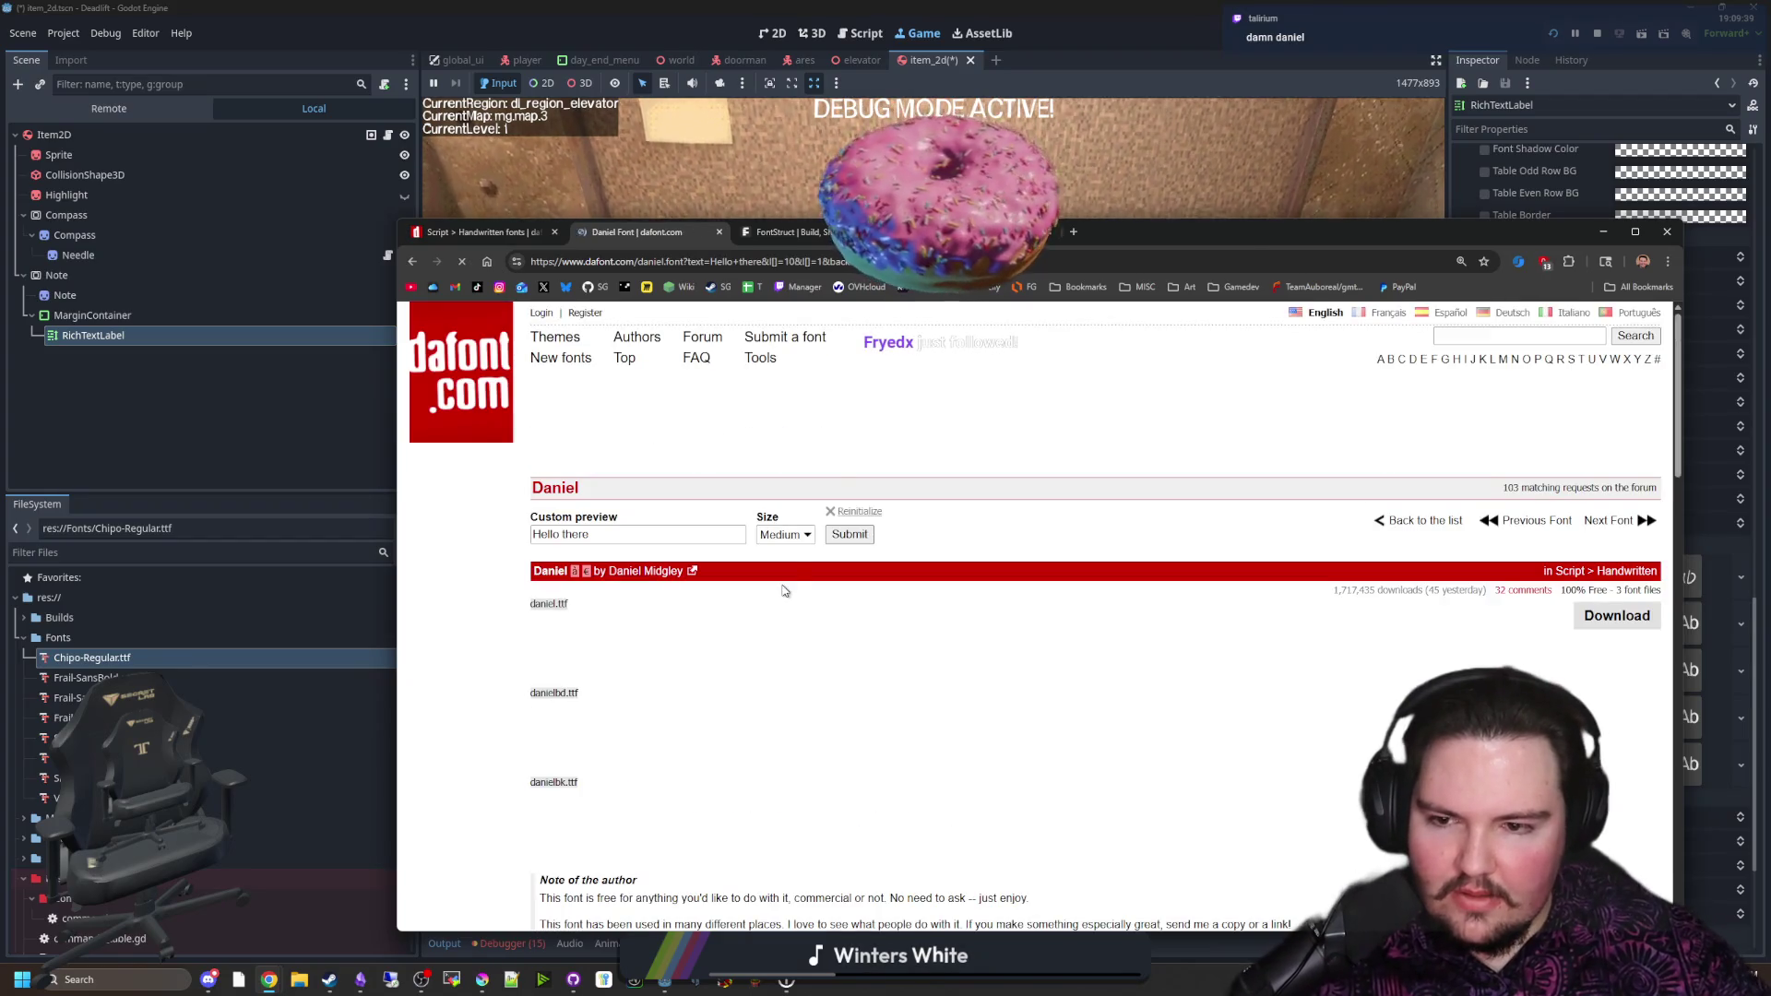
pyautogui.scroll(-2, 673, 664)
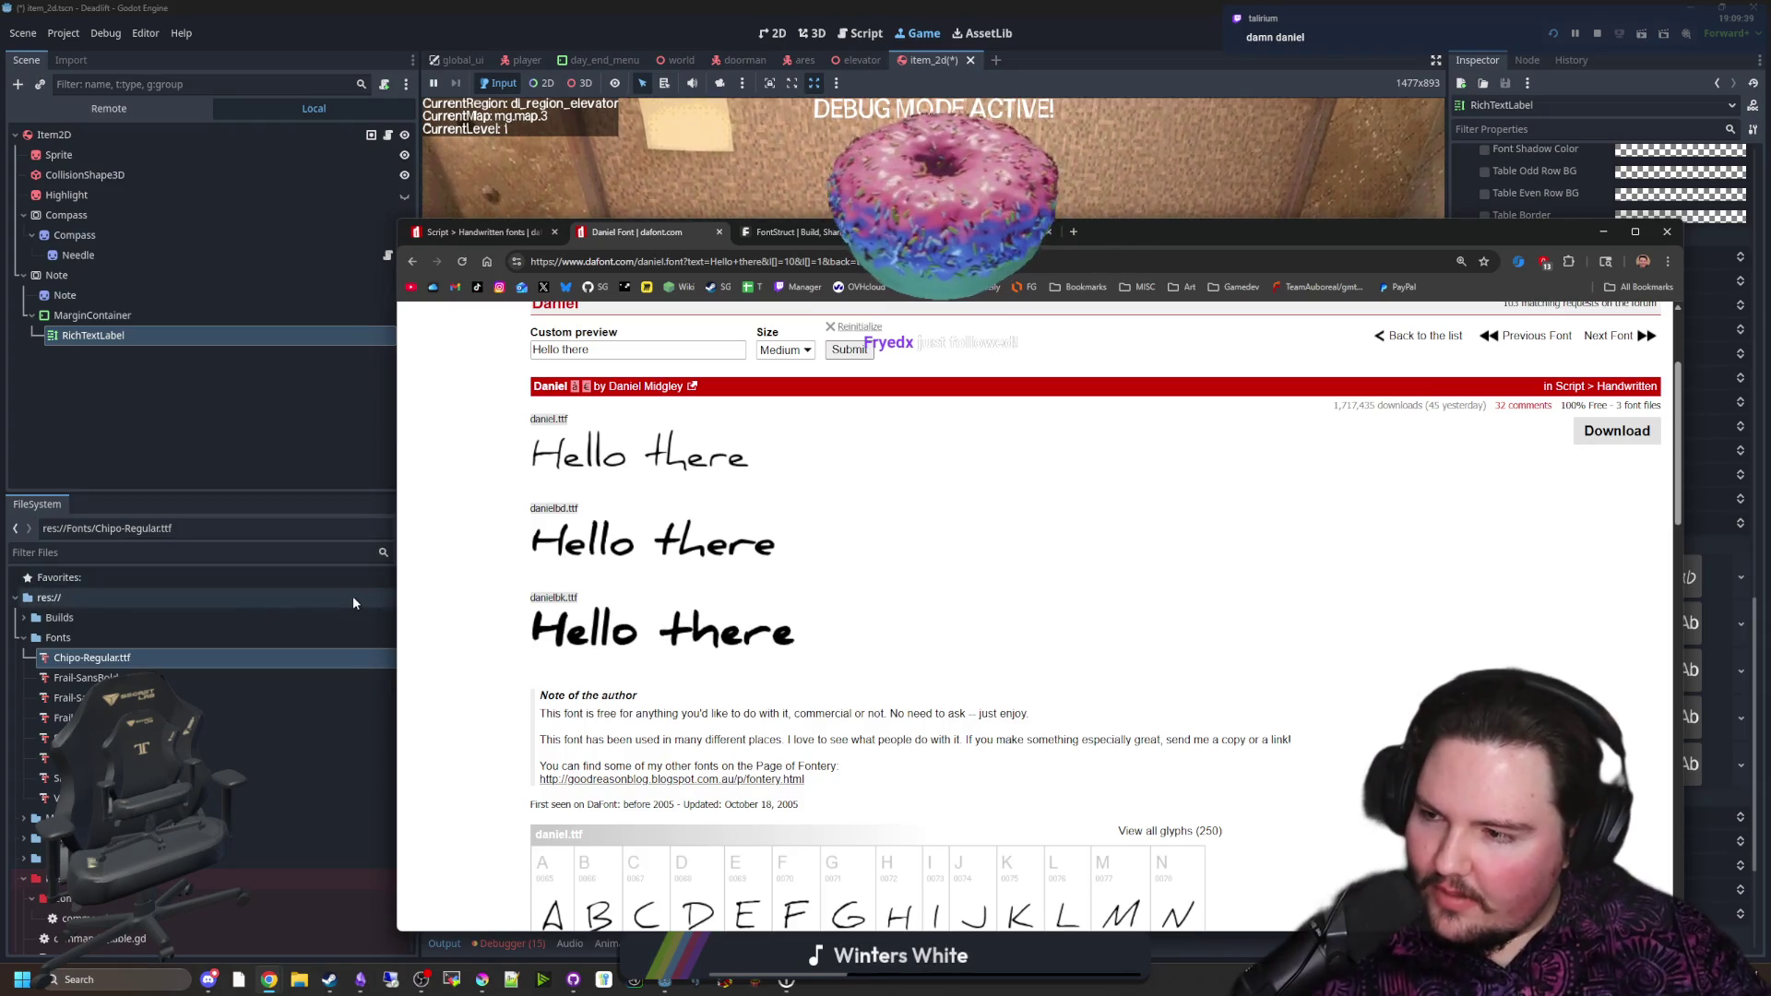
pyautogui.scroll(-2, 969, 616)
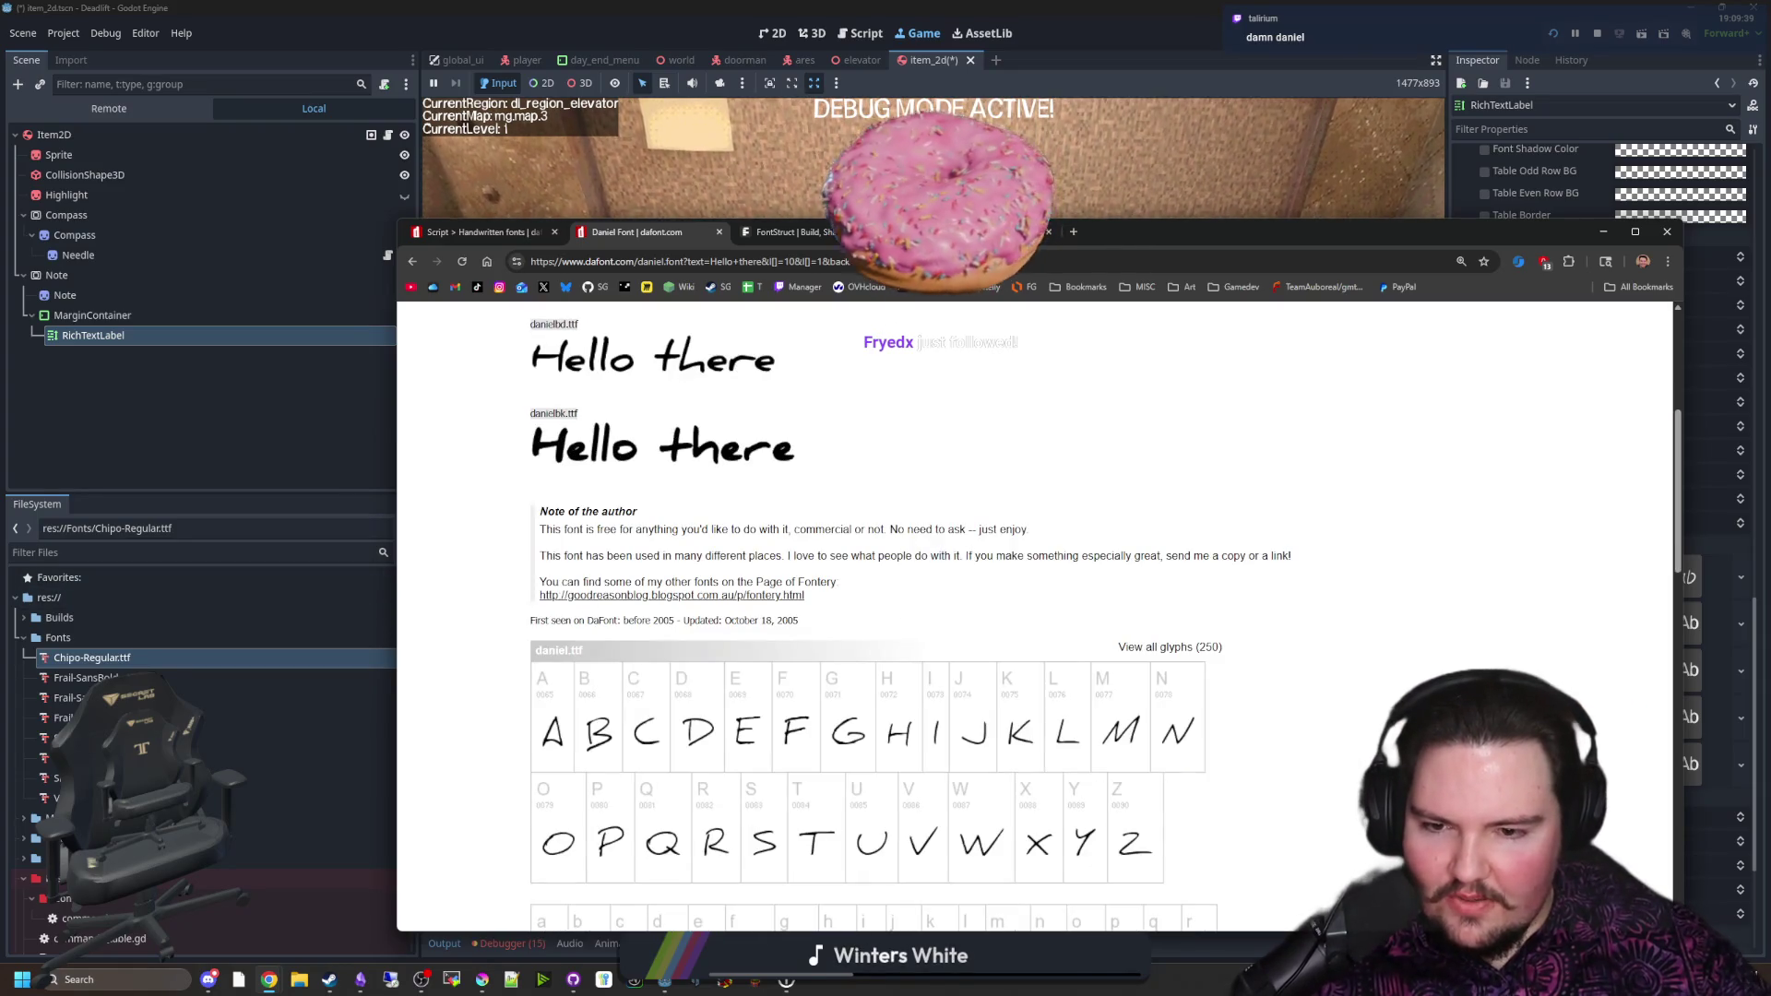
pyautogui.scroll(-4, 785, 627)
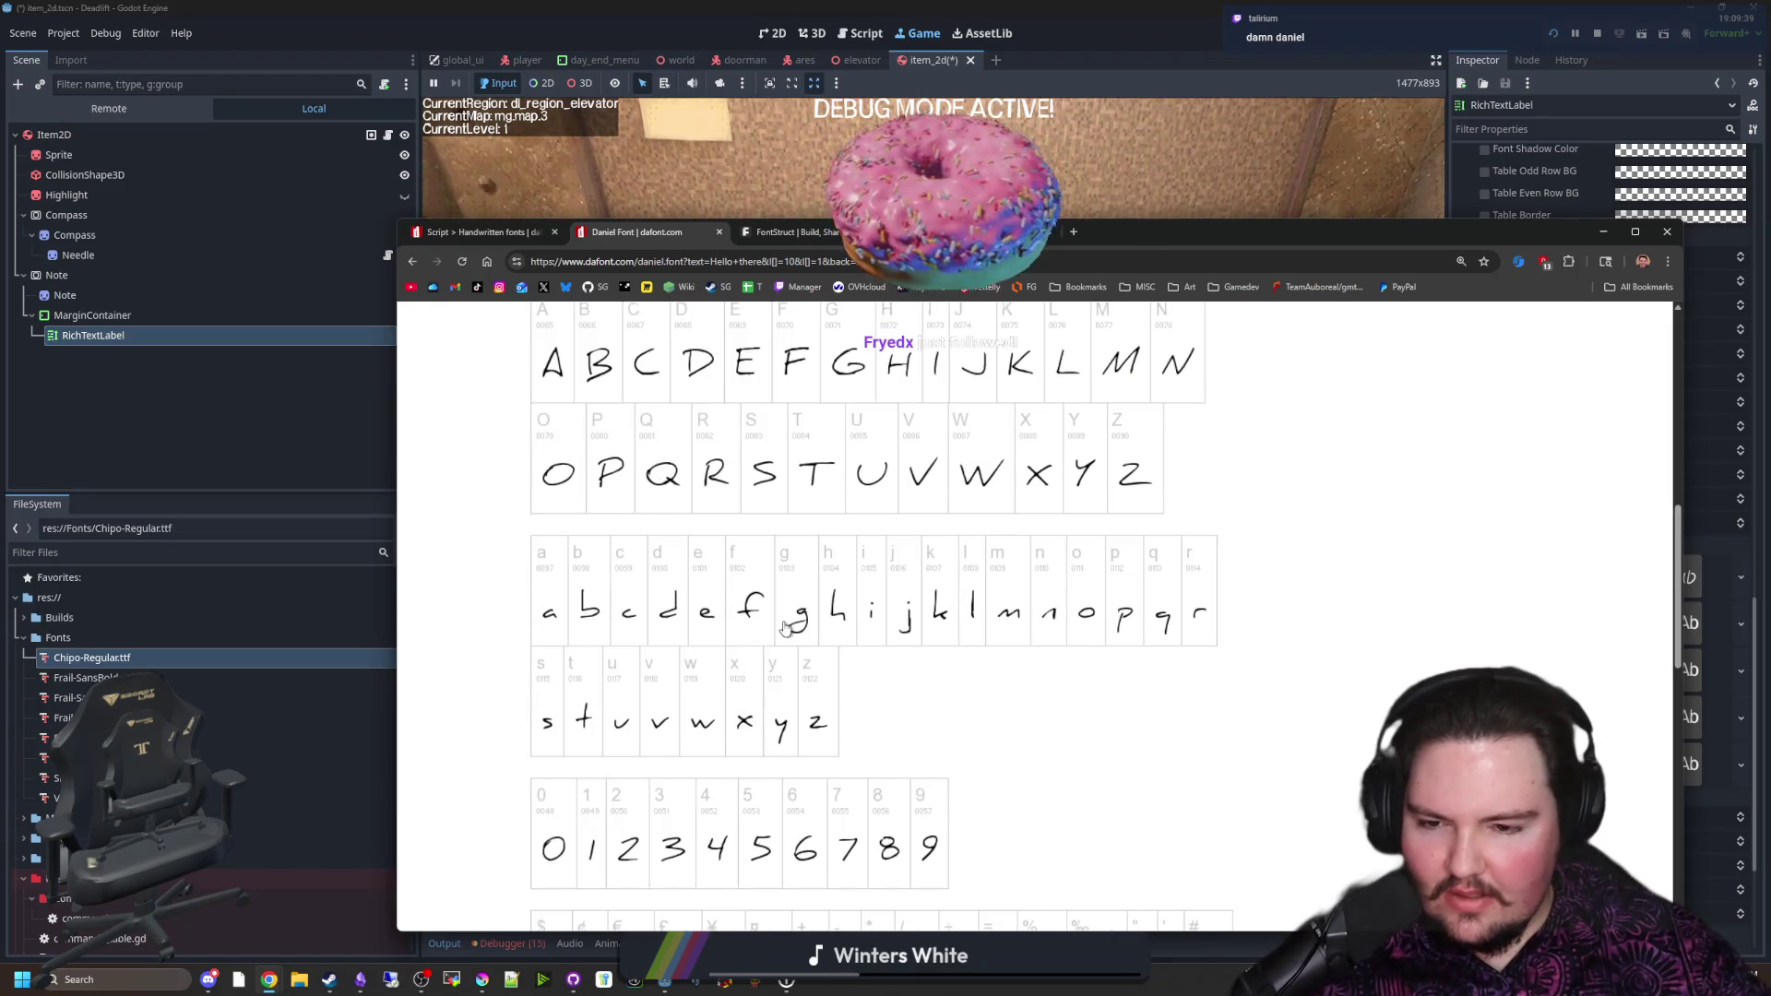
pyautogui.scroll(-3, 785, 628)
pyautogui.scroll(-3, 785, 627)
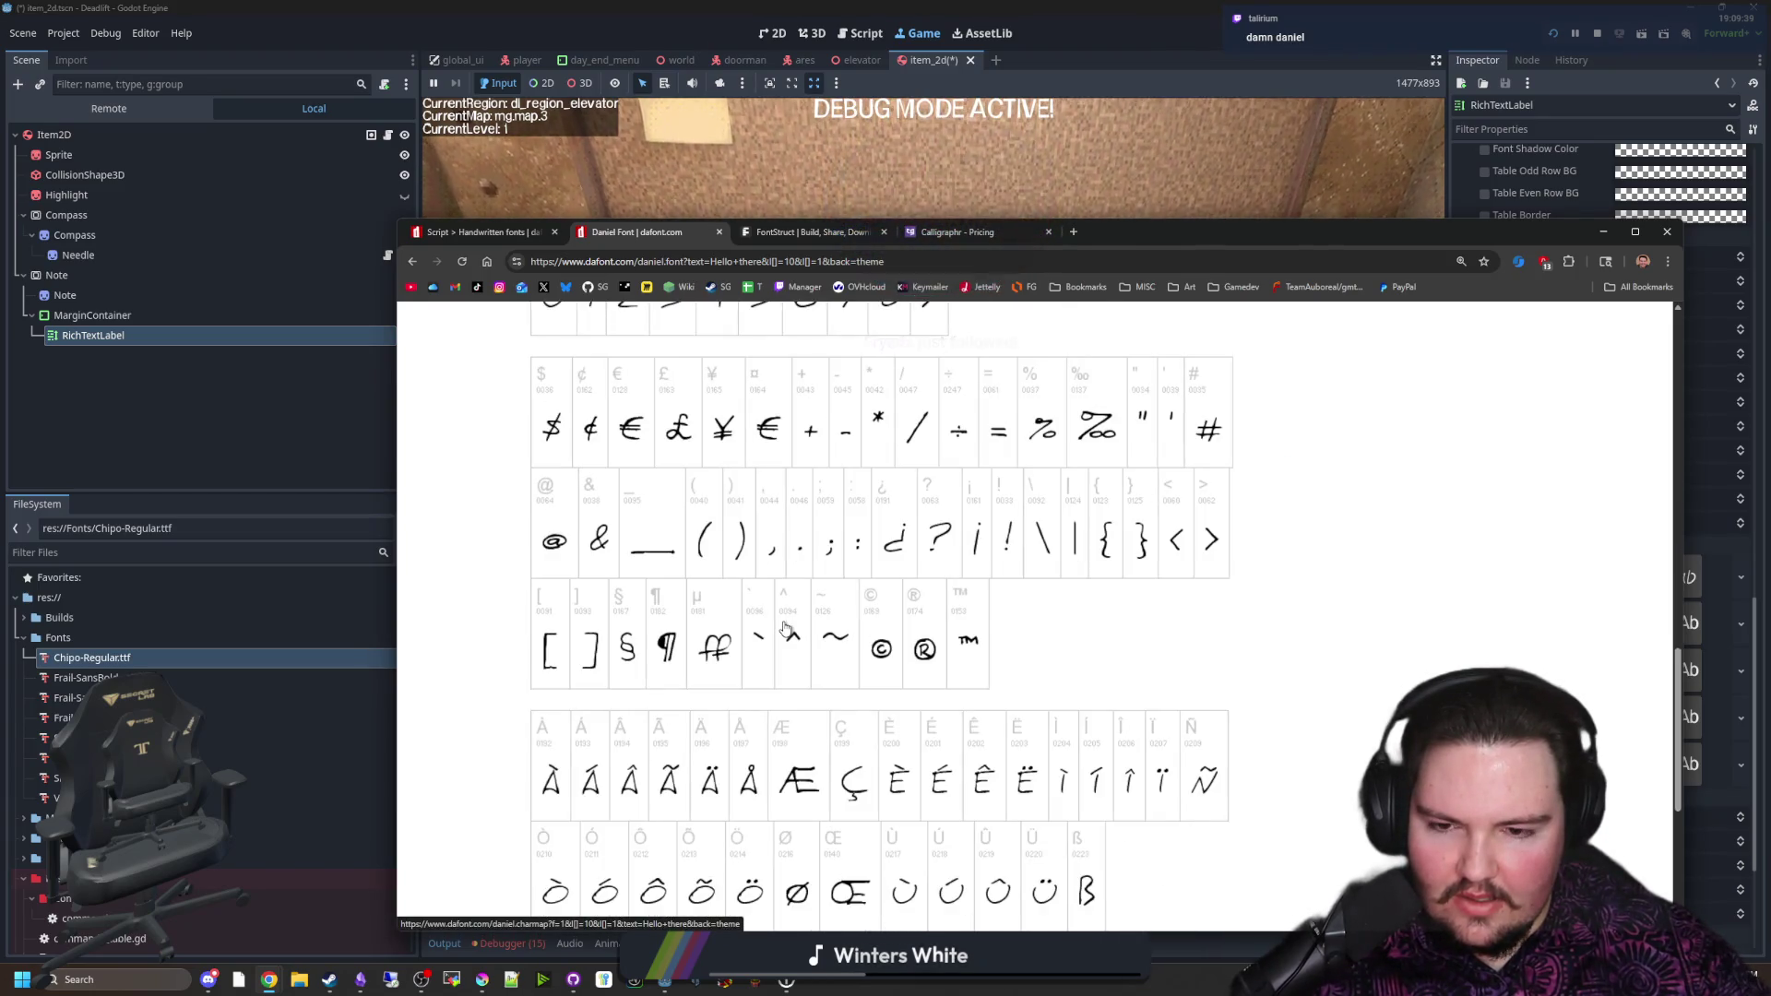
pyautogui.scroll(-3, 785, 629)
pyautogui.scroll(-2, 779, 636)
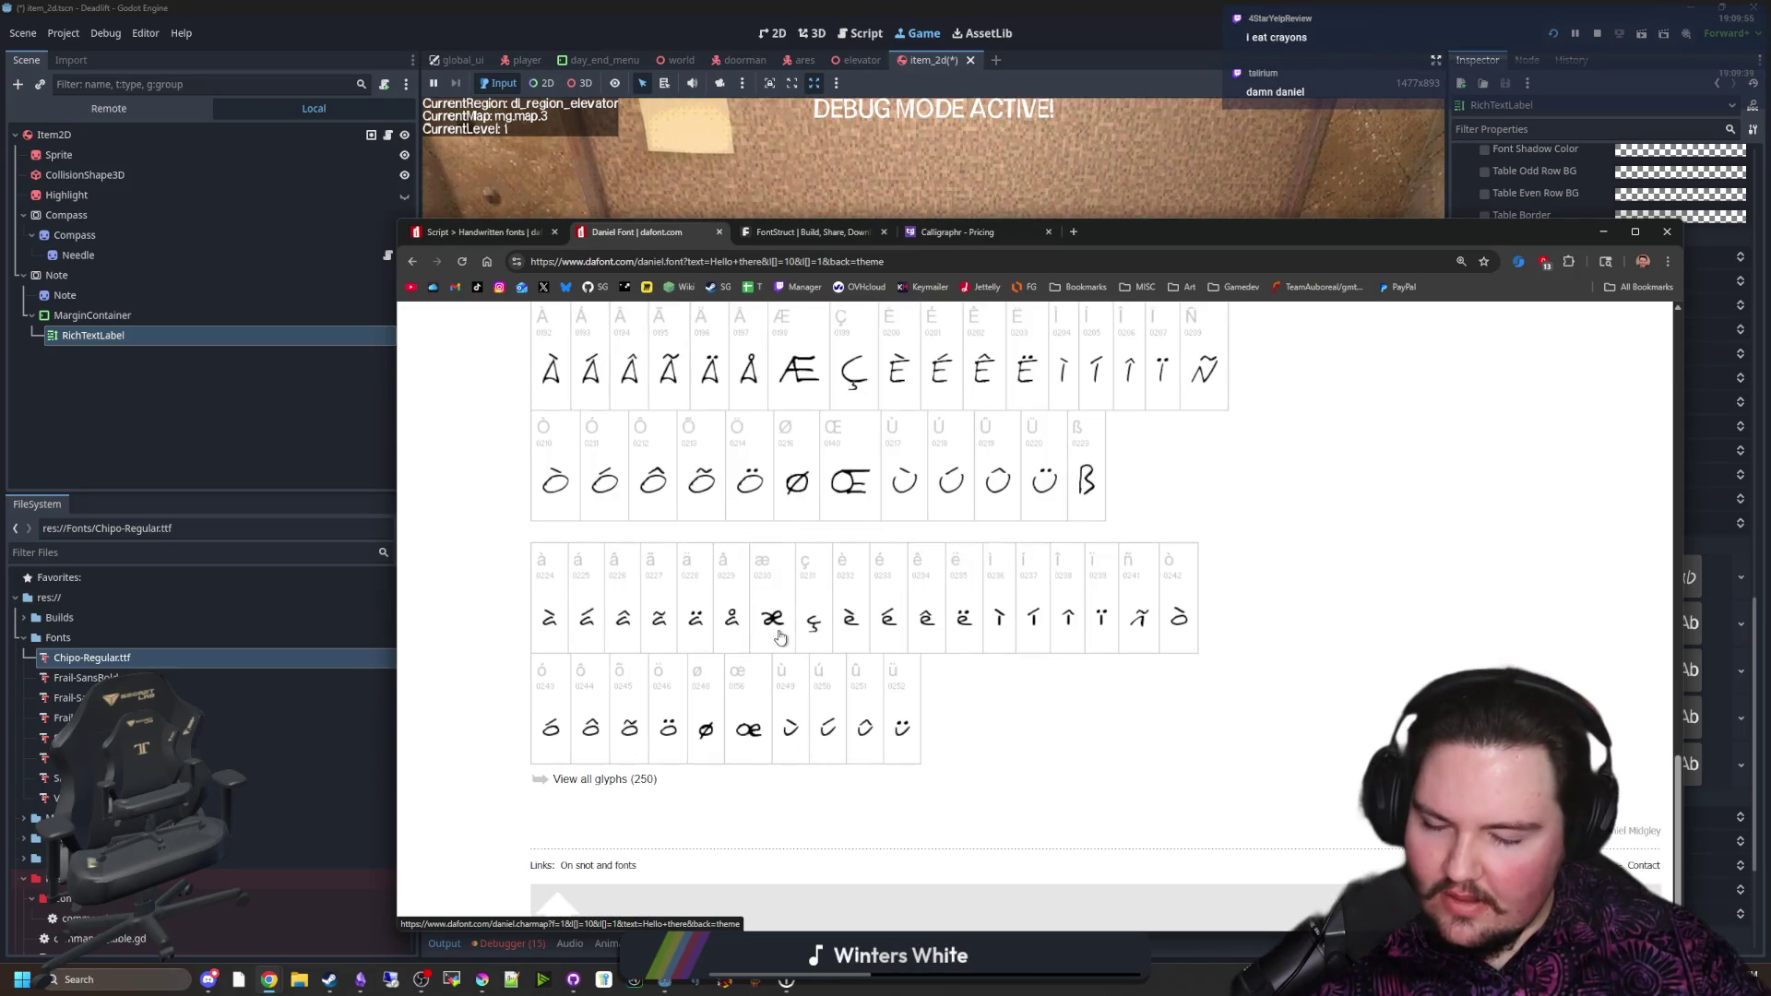
pyautogui.scroll(8, 842, 687)
pyautogui.scroll(5, 920, 763)
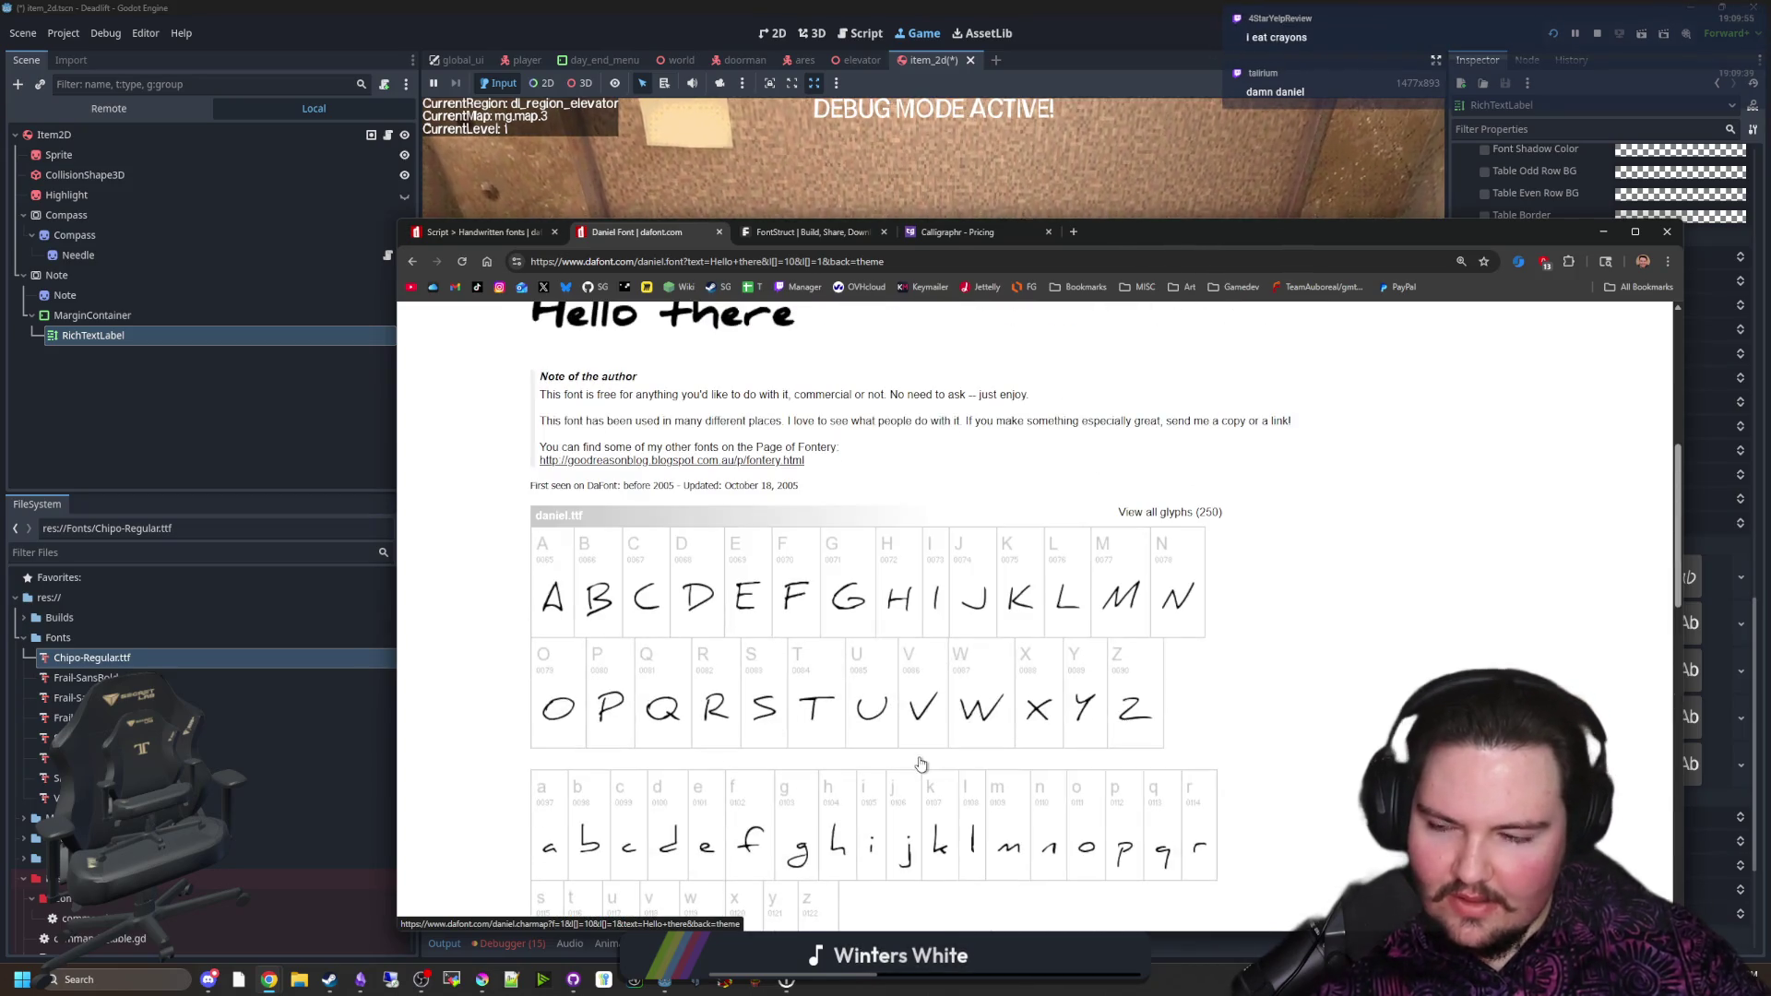
pyautogui.scroll(3, 926, 748)
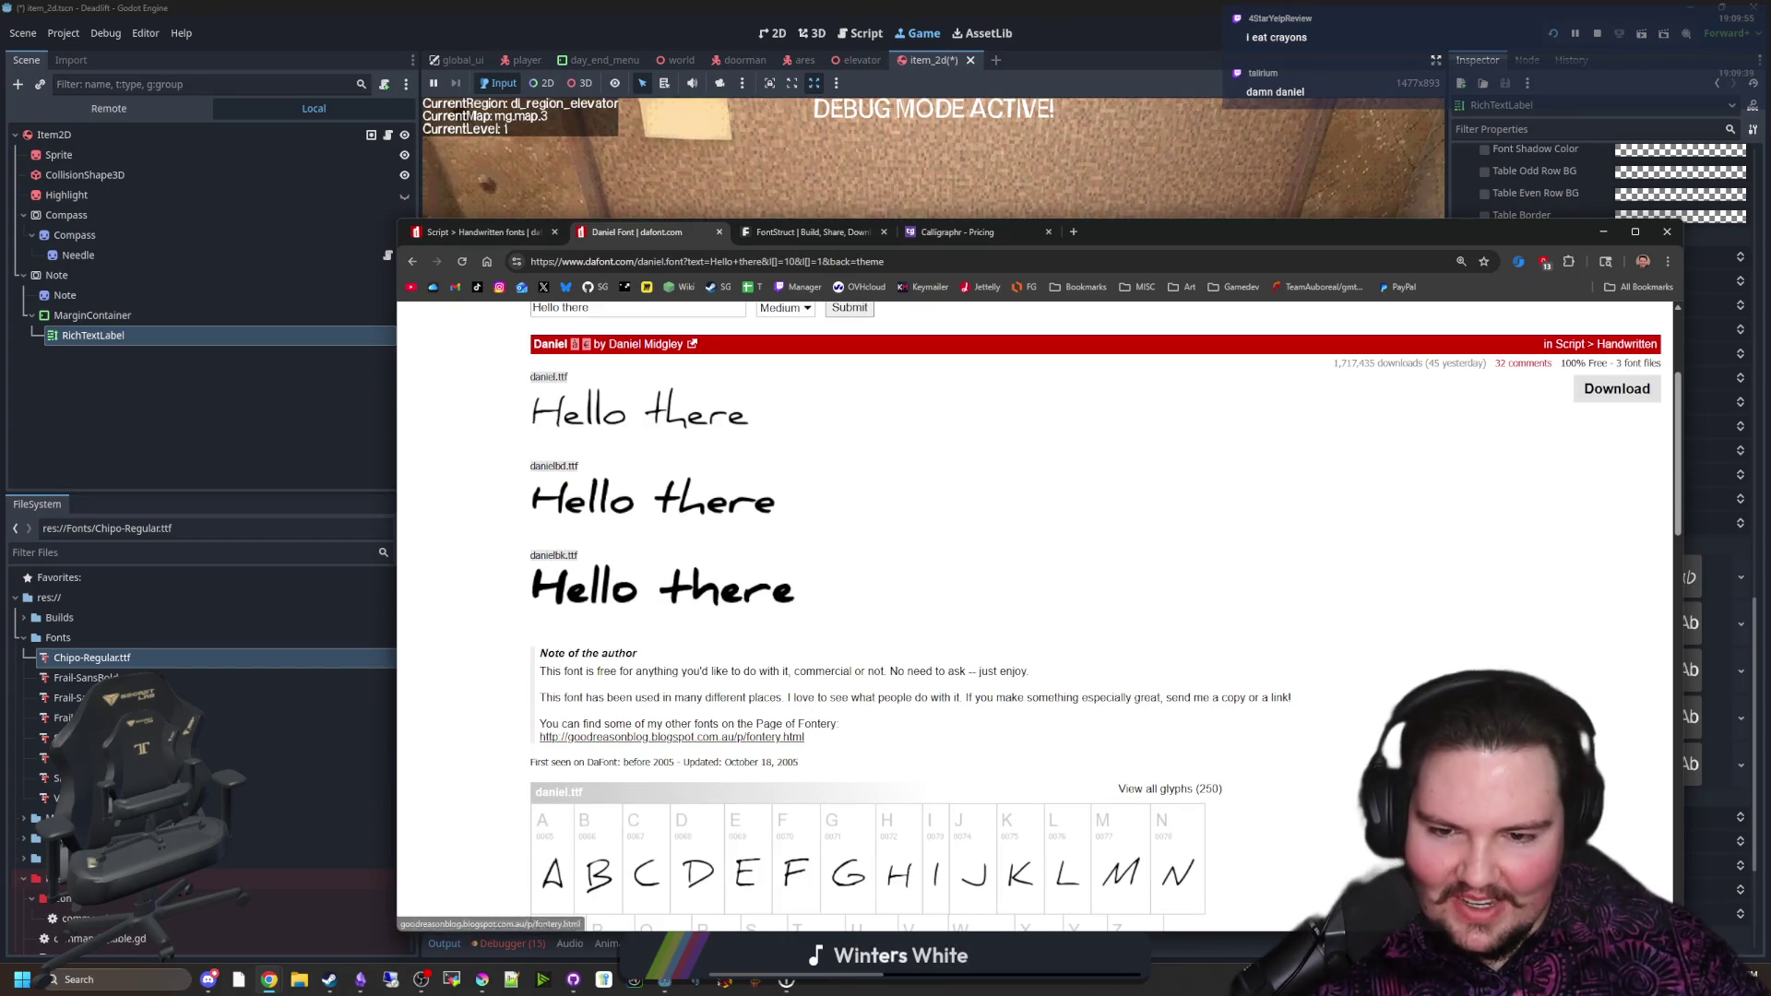
pyautogui.scroll(-3, 673, 673)
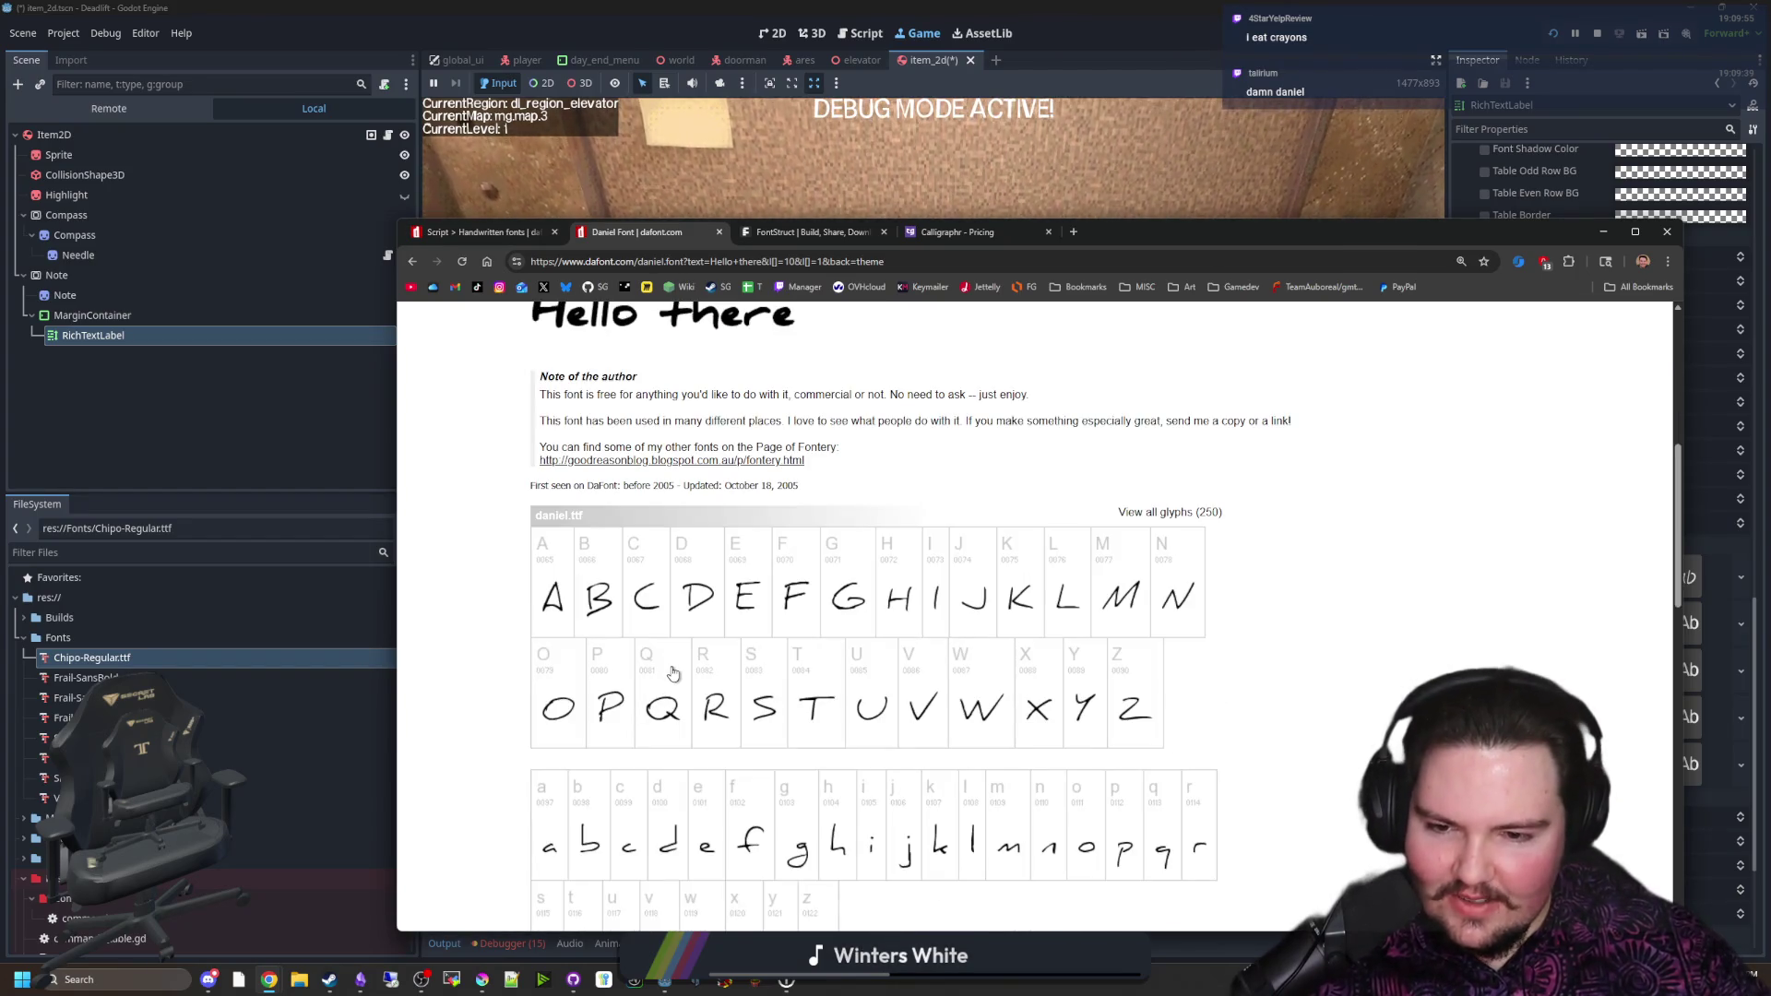
pyautogui.scroll(5, 627, 516)
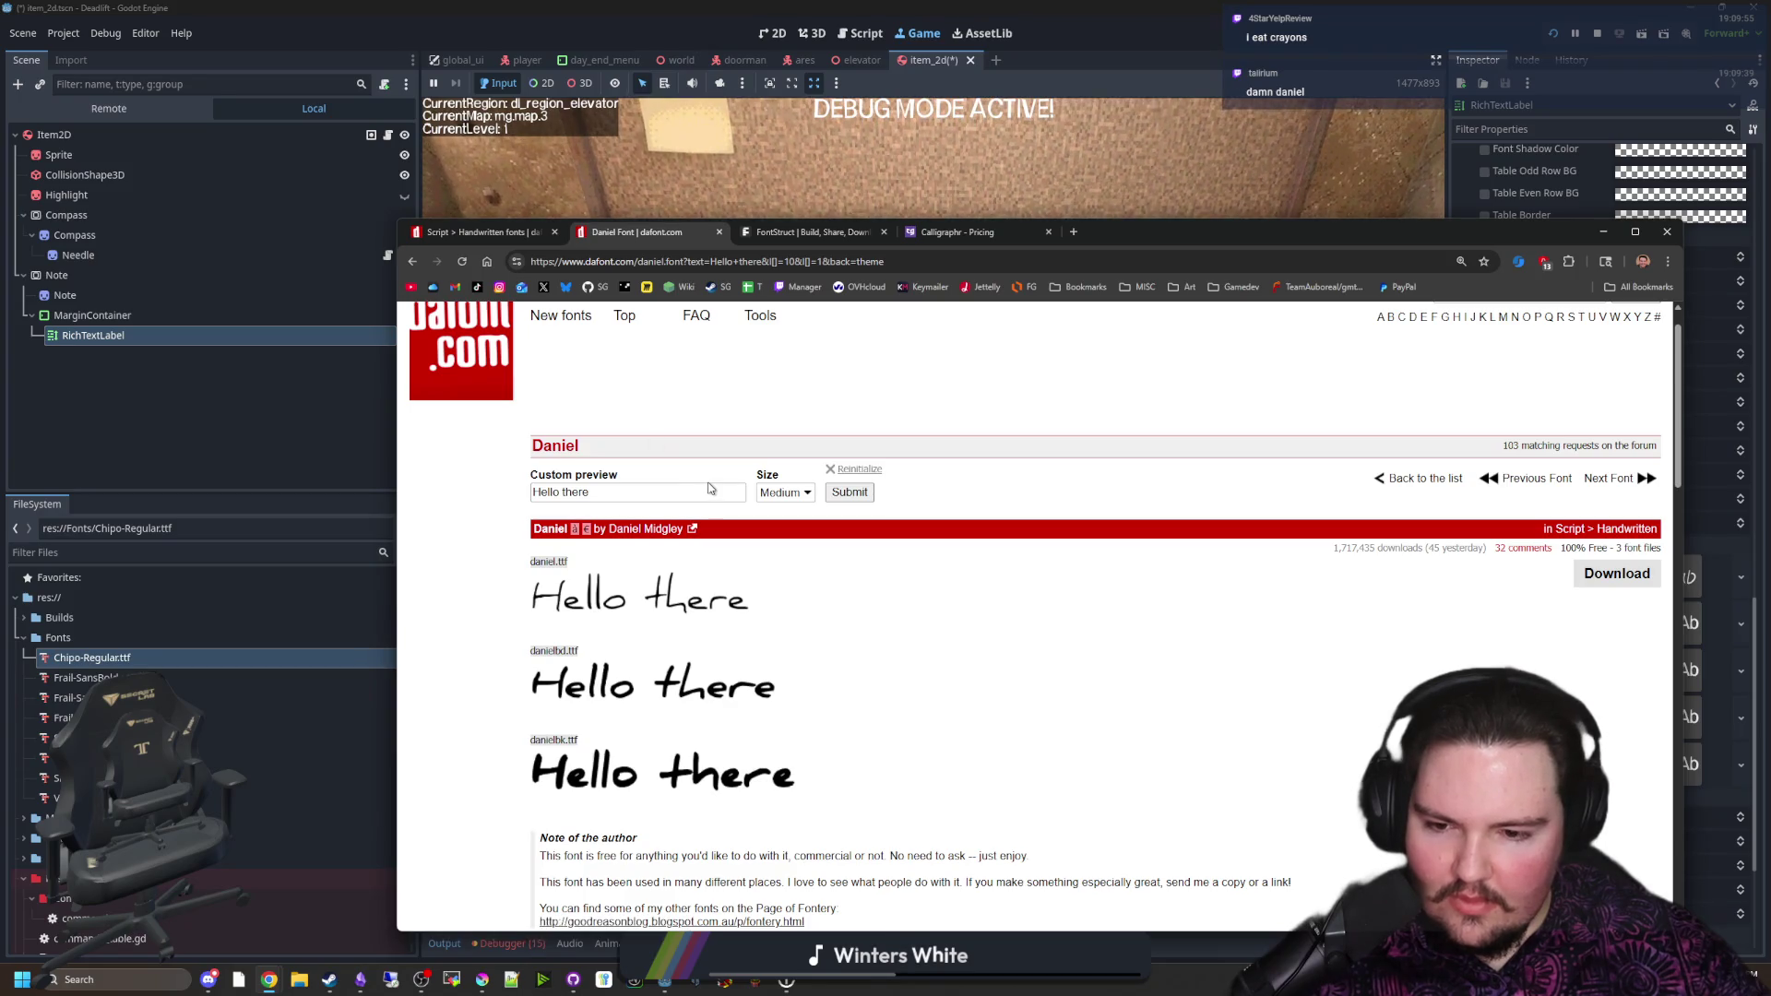
pyautogui.scroll(-2, 710, 488)
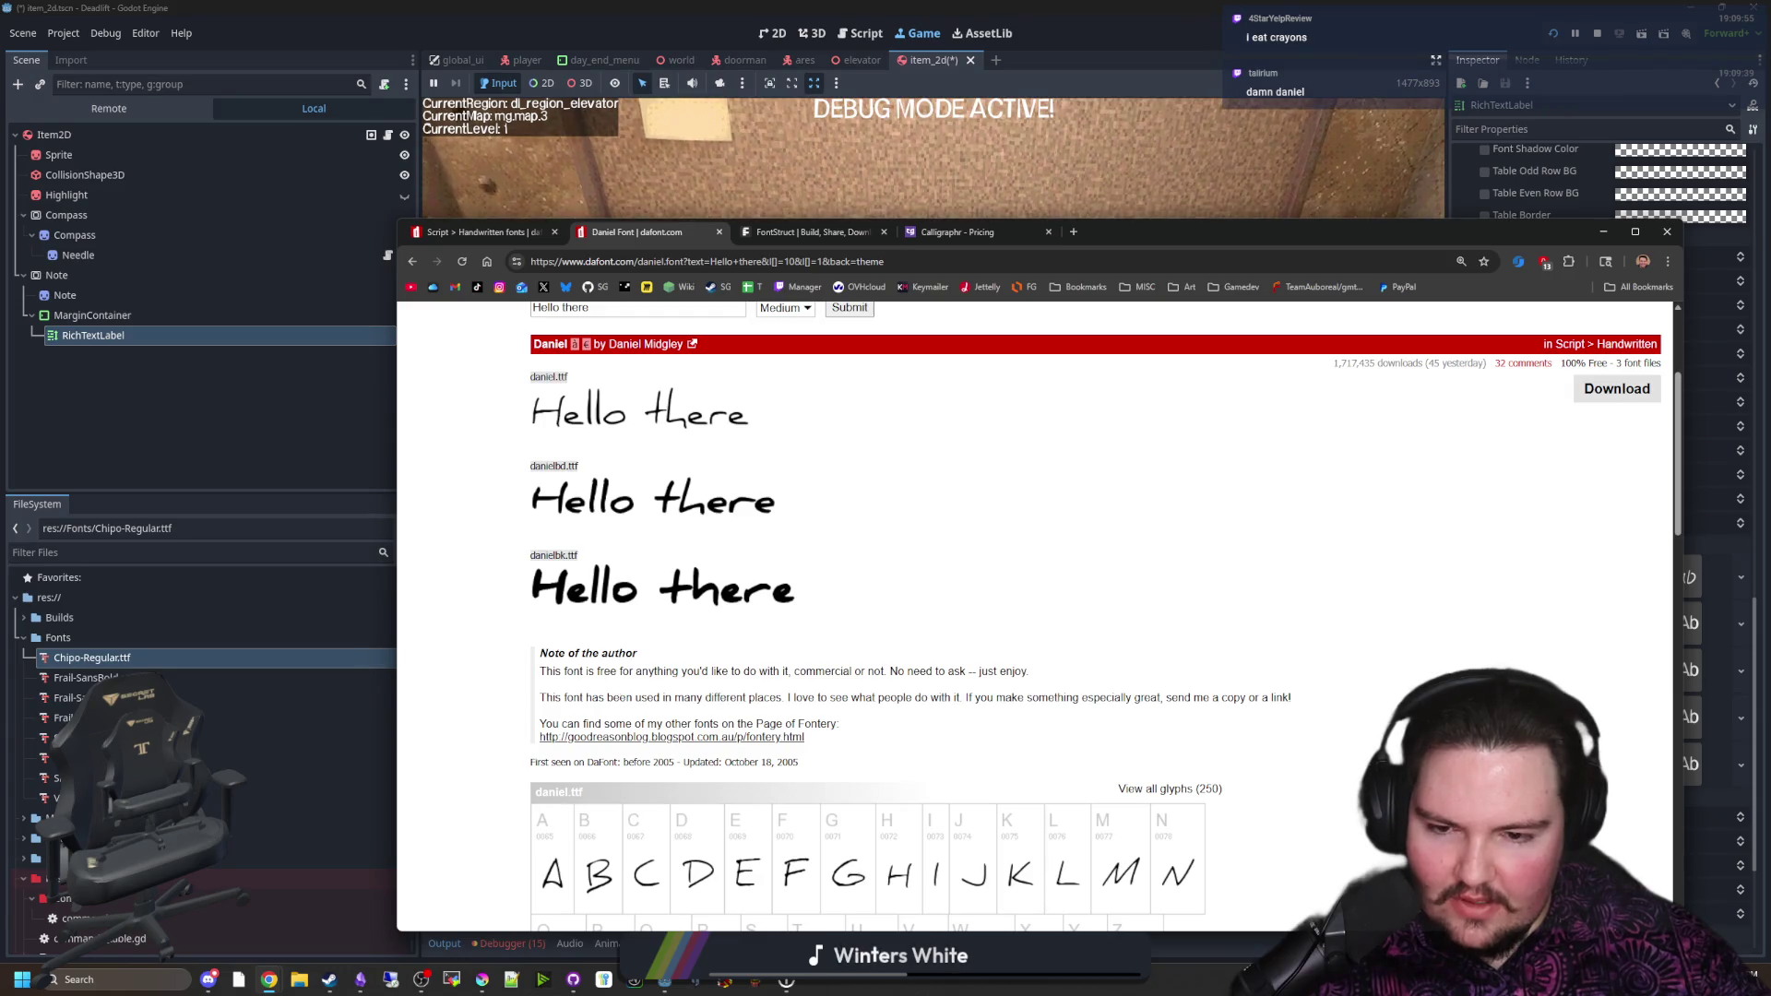
# Step: Read the author's licence and usage note, then open the author's Fontery page in a new tab
pyautogui.moveTo(585, 672); pyautogui.dragTo(1027, 671)
pyautogui.click(1028, 672)
pyautogui.moveTo(570, 697); pyautogui.dragTo(1296, 698)
pyautogui.click(885, 697)
pyautogui.click(1079, 697)
pyautogui.click(1295, 699)
pyautogui.scroll(-1, 830, 664)
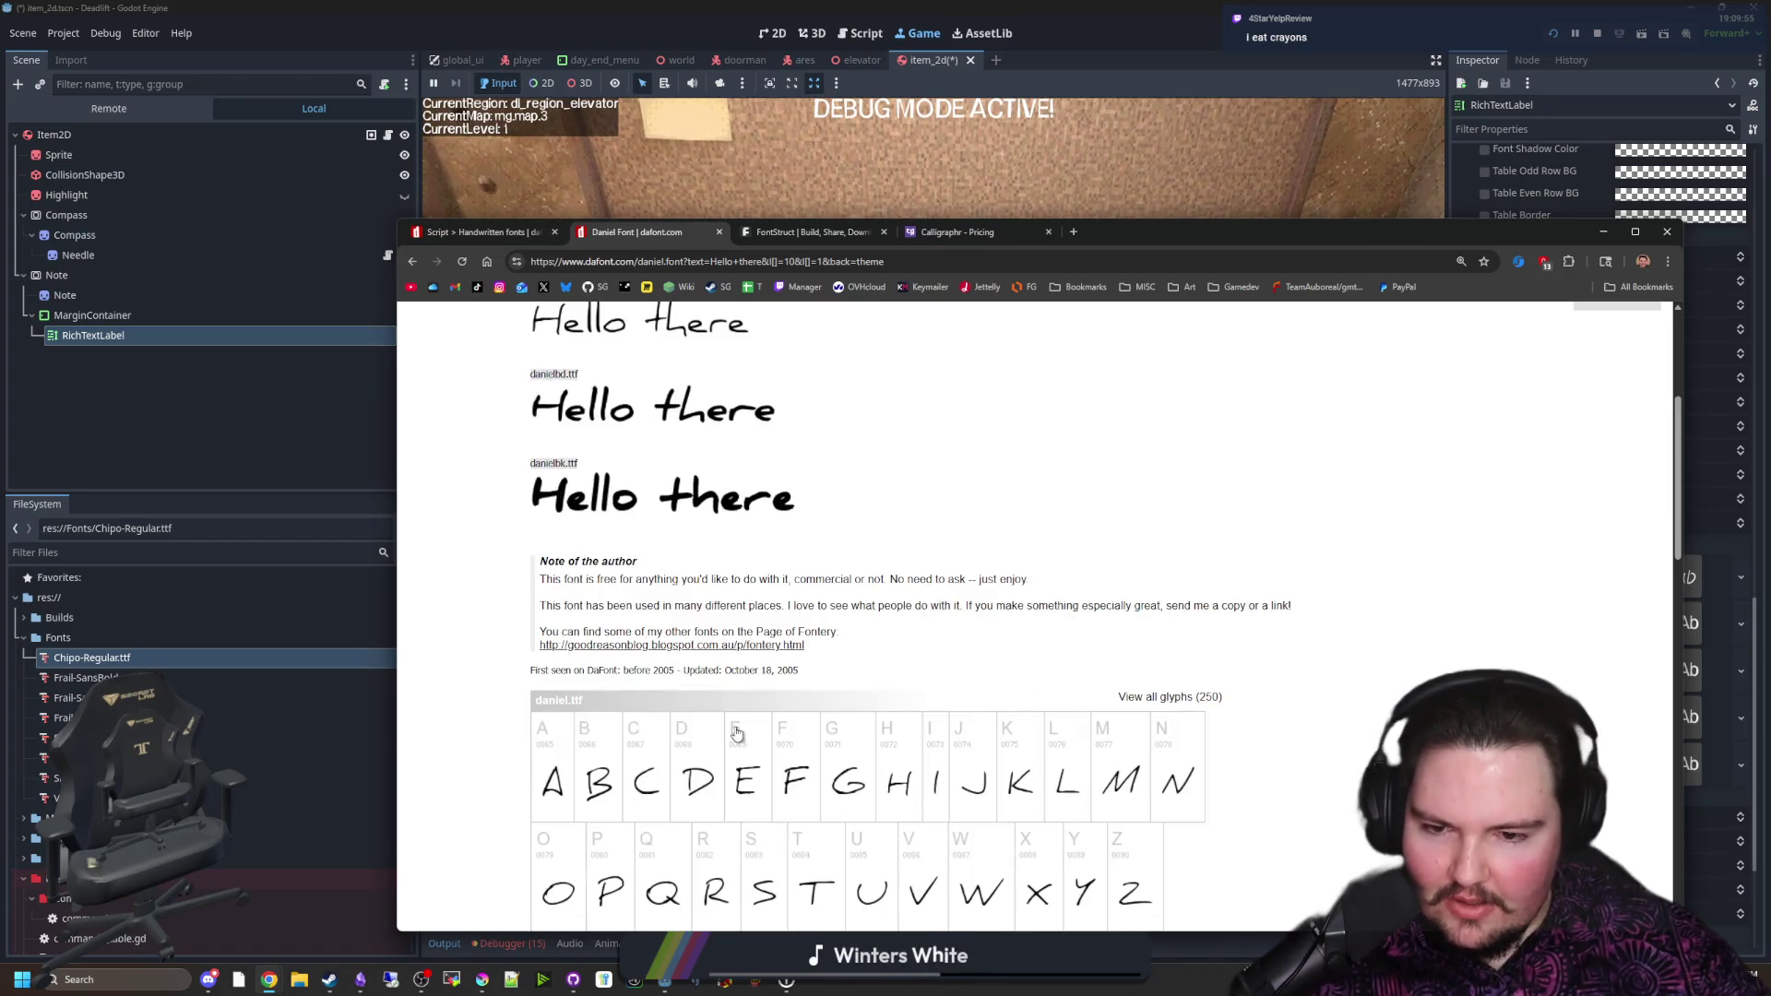
pyautogui.middleClick(745, 644)
pyautogui.scroll(4, 756, 553)
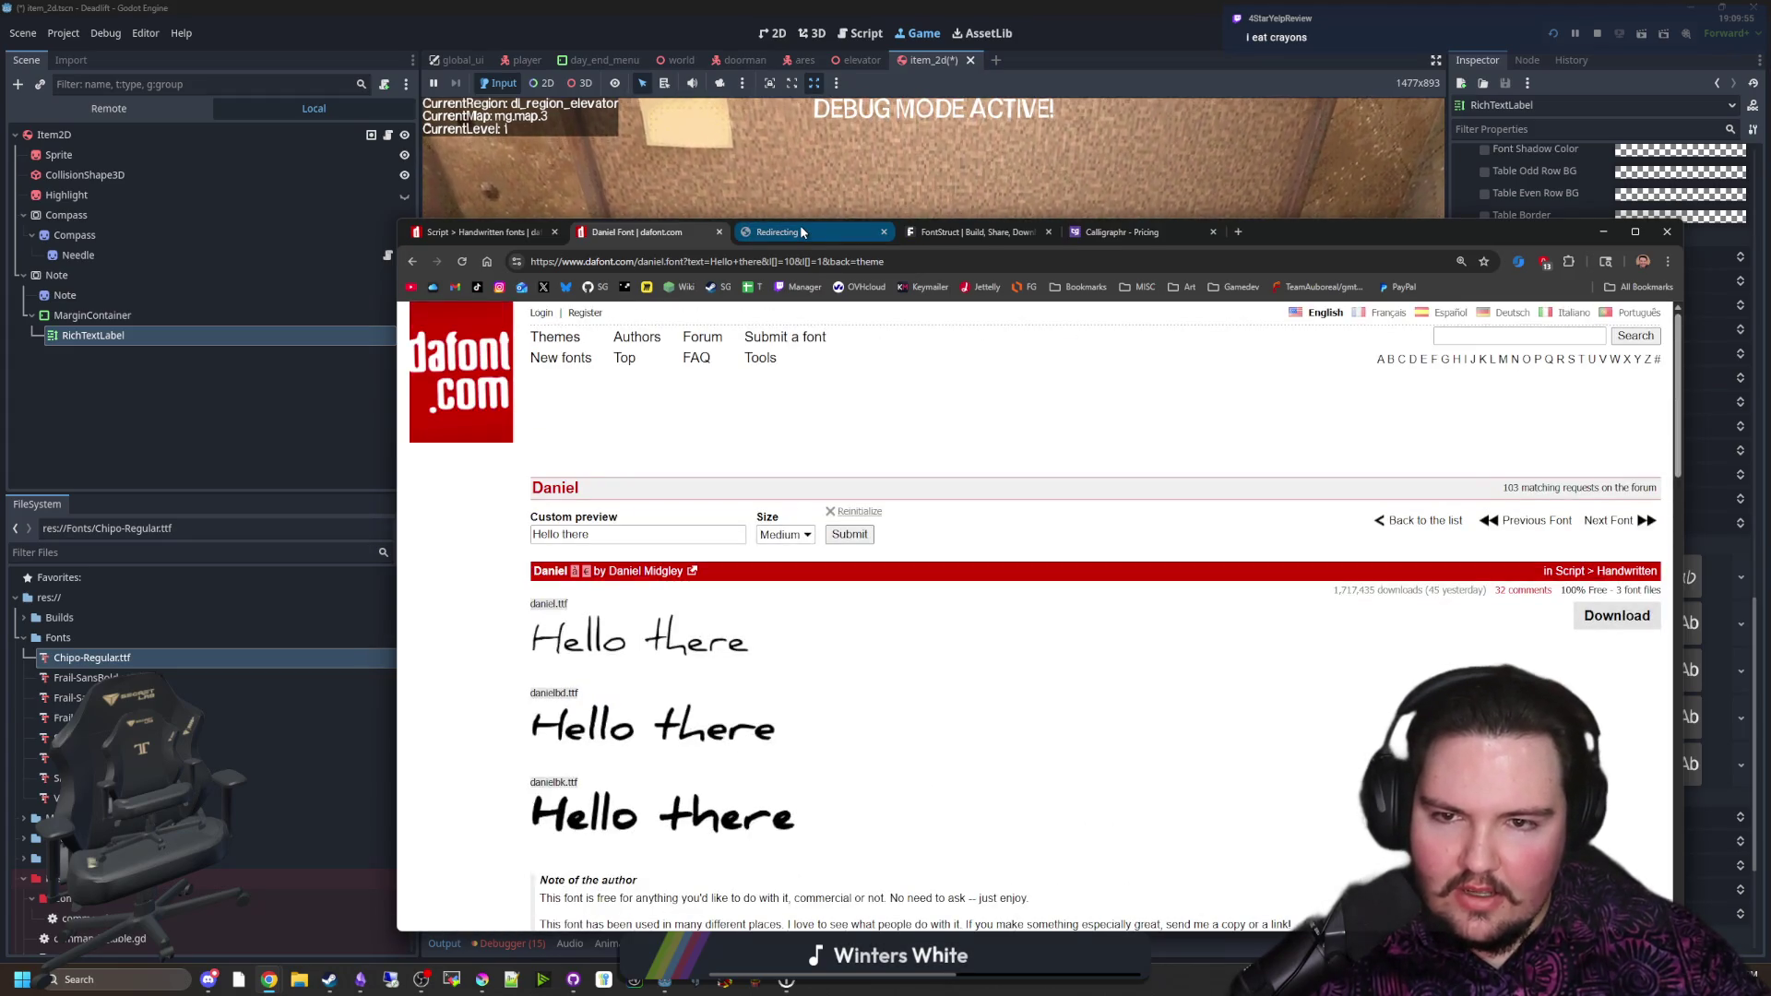
# Step: Continue to the Good Reason blog, browse Daniel's fonts, then minimize Chrome and resume the game
pyautogui.click(799, 231)
pyautogui.click(717, 516)
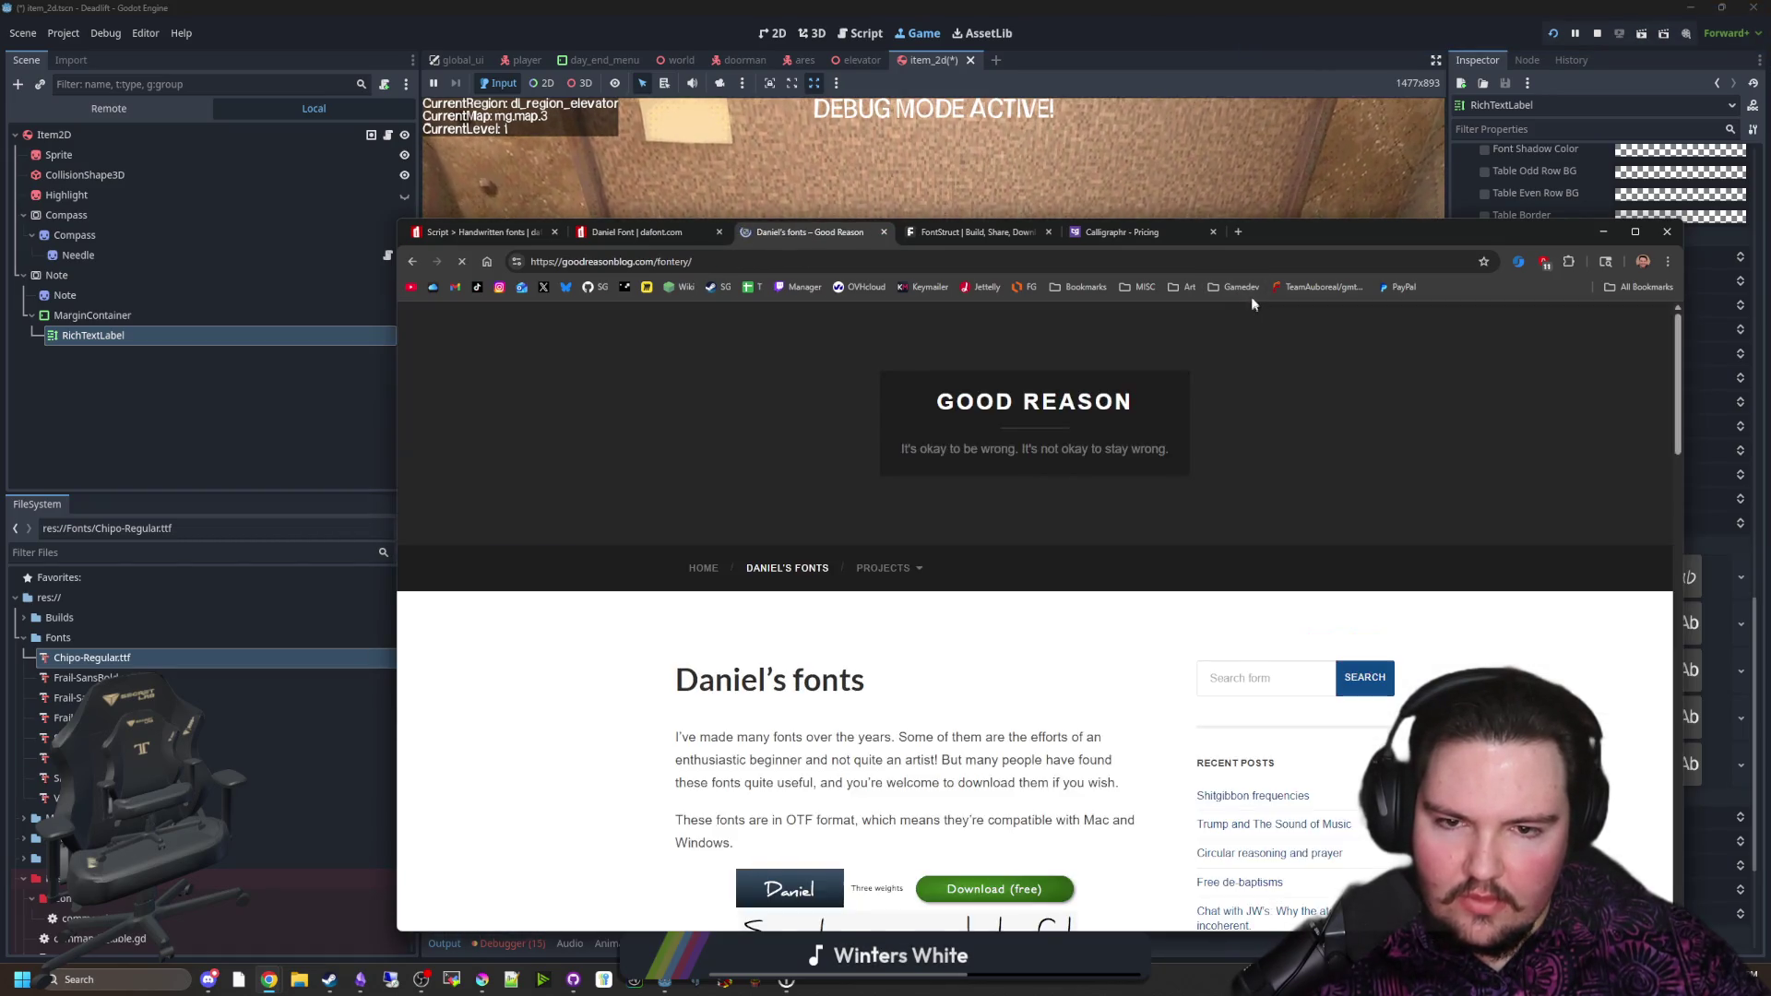
pyautogui.scroll(-3, 777, 473)
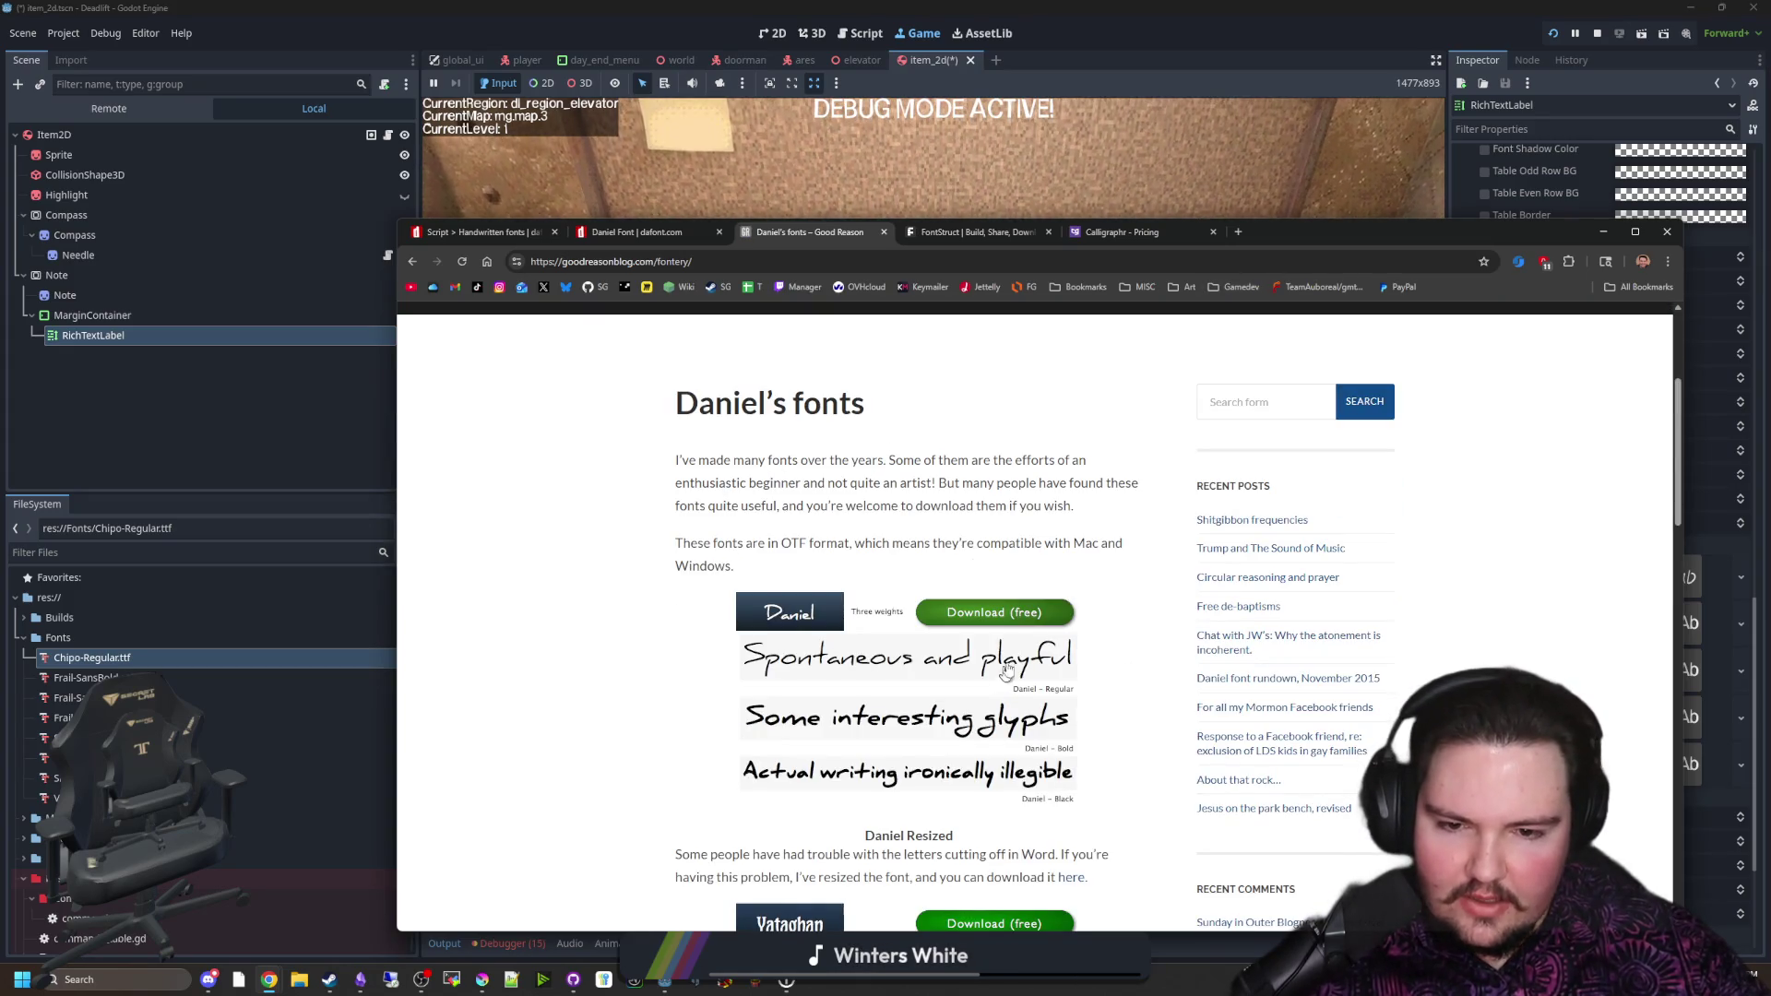
pyautogui.scroll(-2, 786, 612)
pyautogui.scroll(-5, 785, 613)
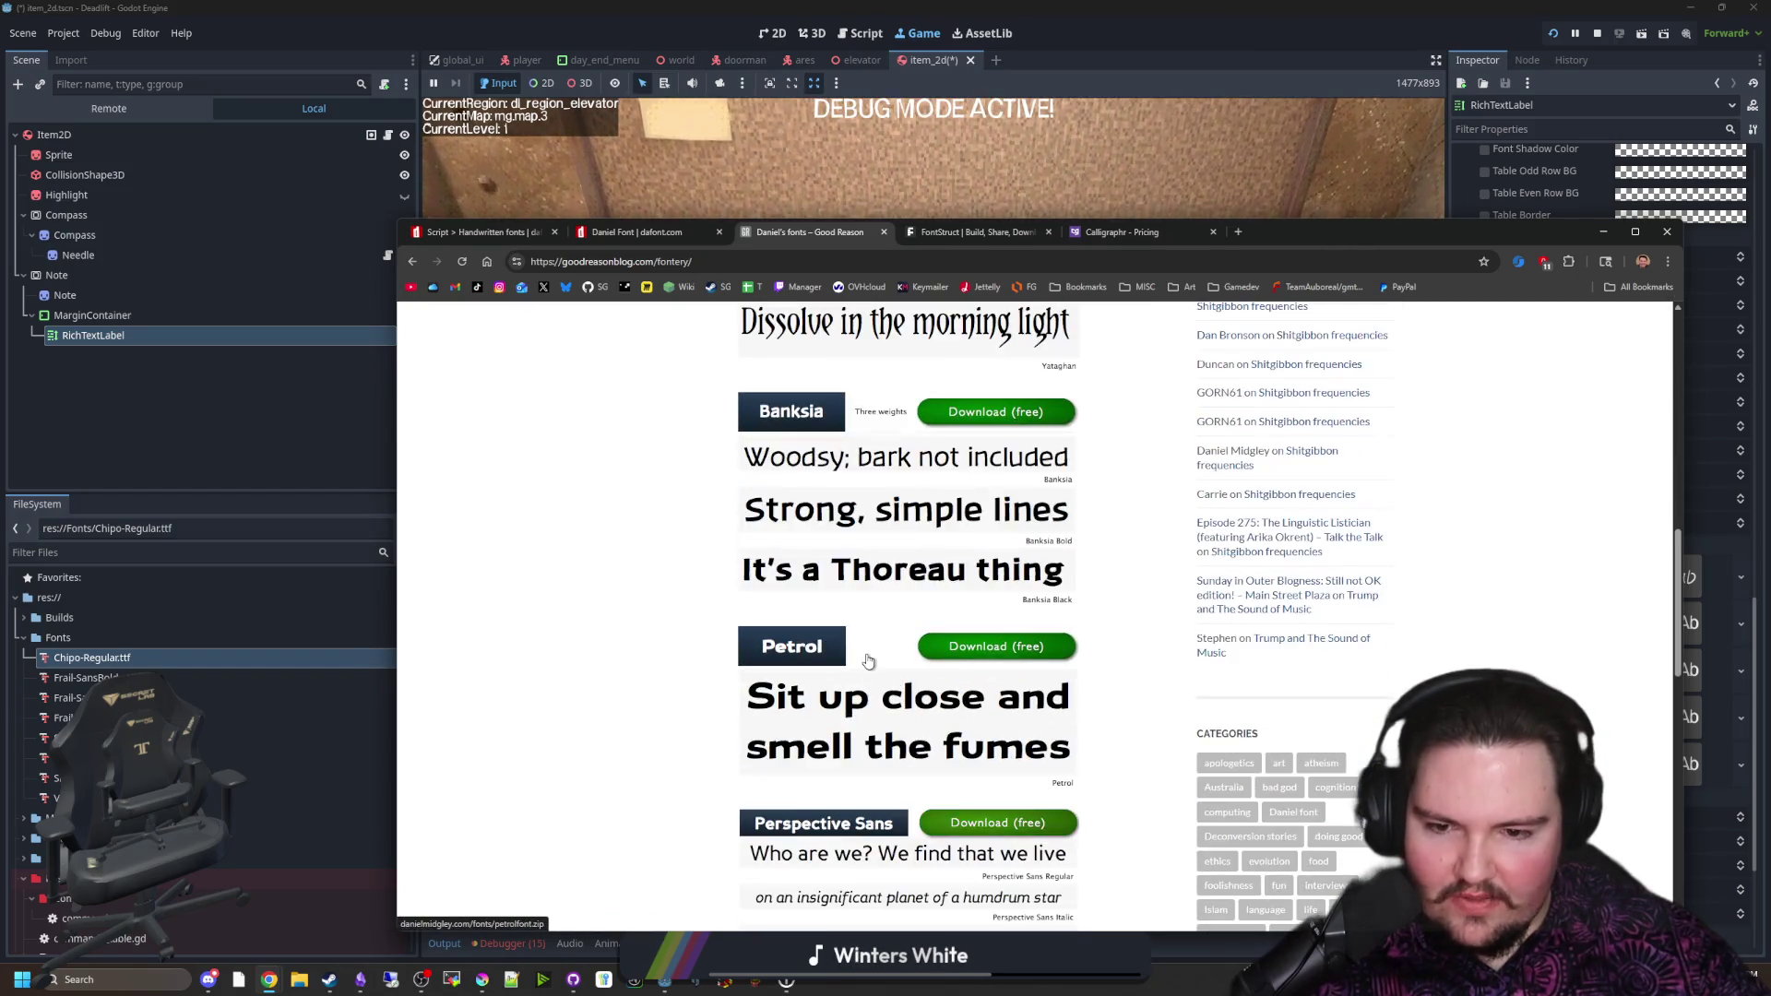
pyautogui.scroll(-3, 867, 660)
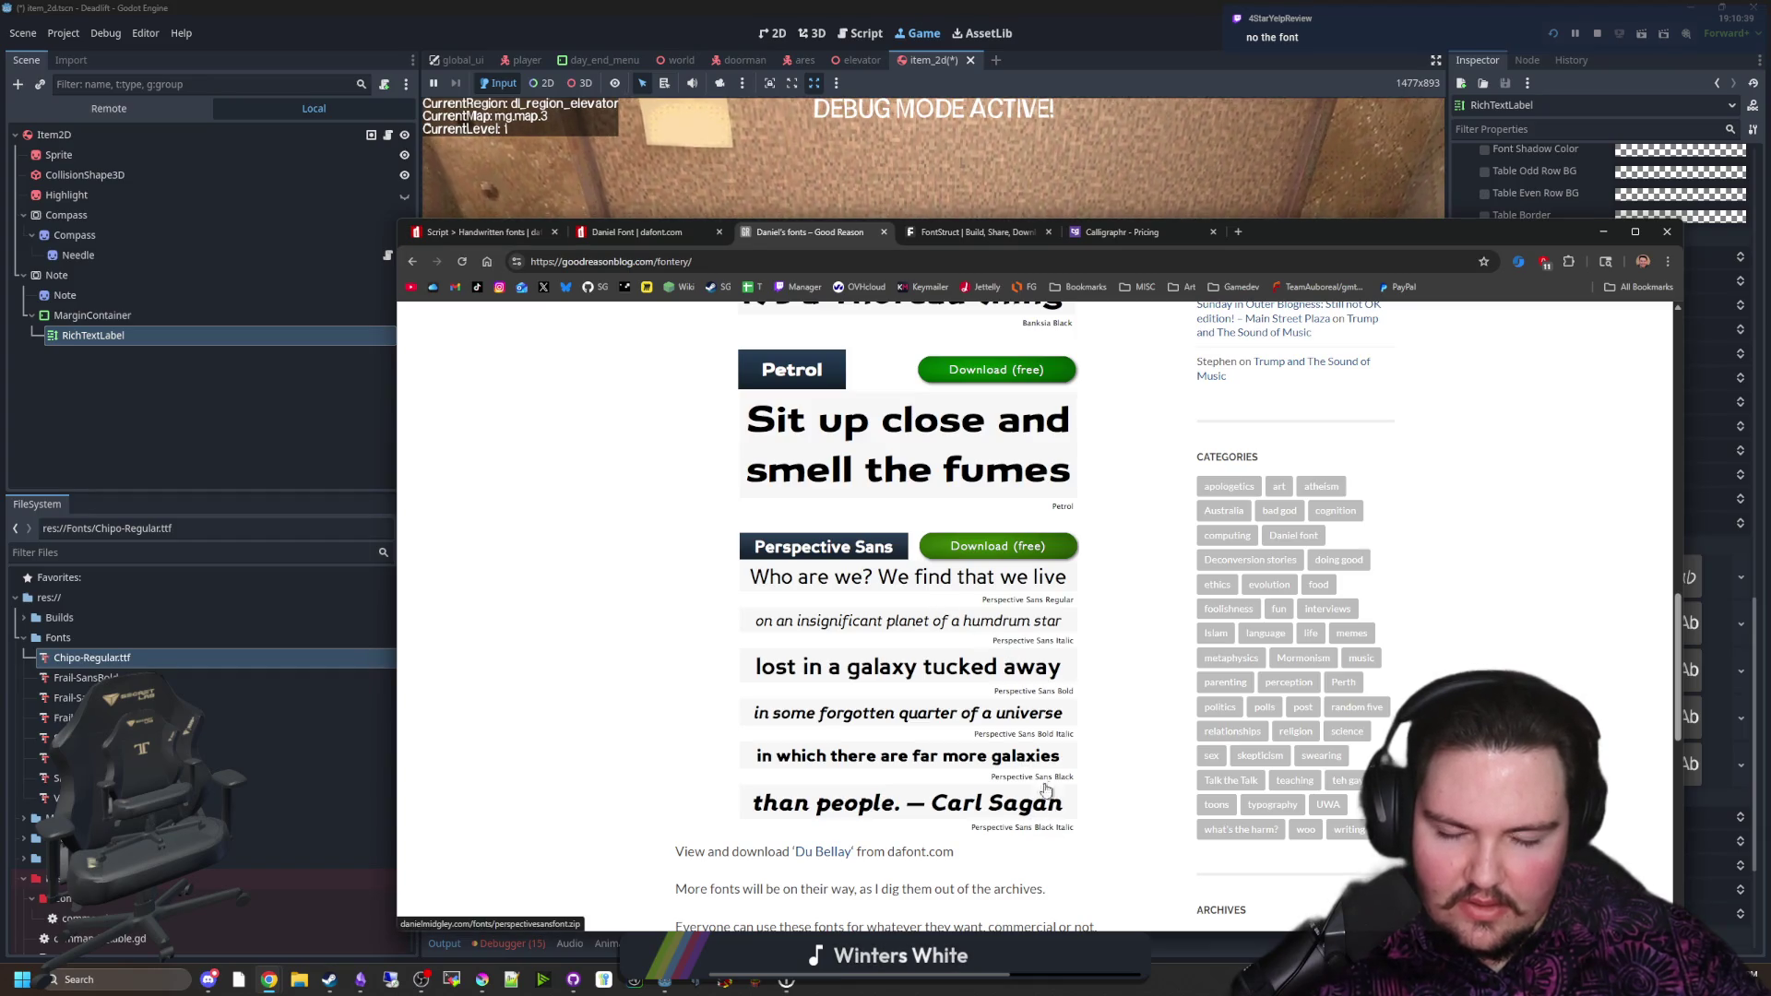
pyautogui.scroll(-5, 799, 626)
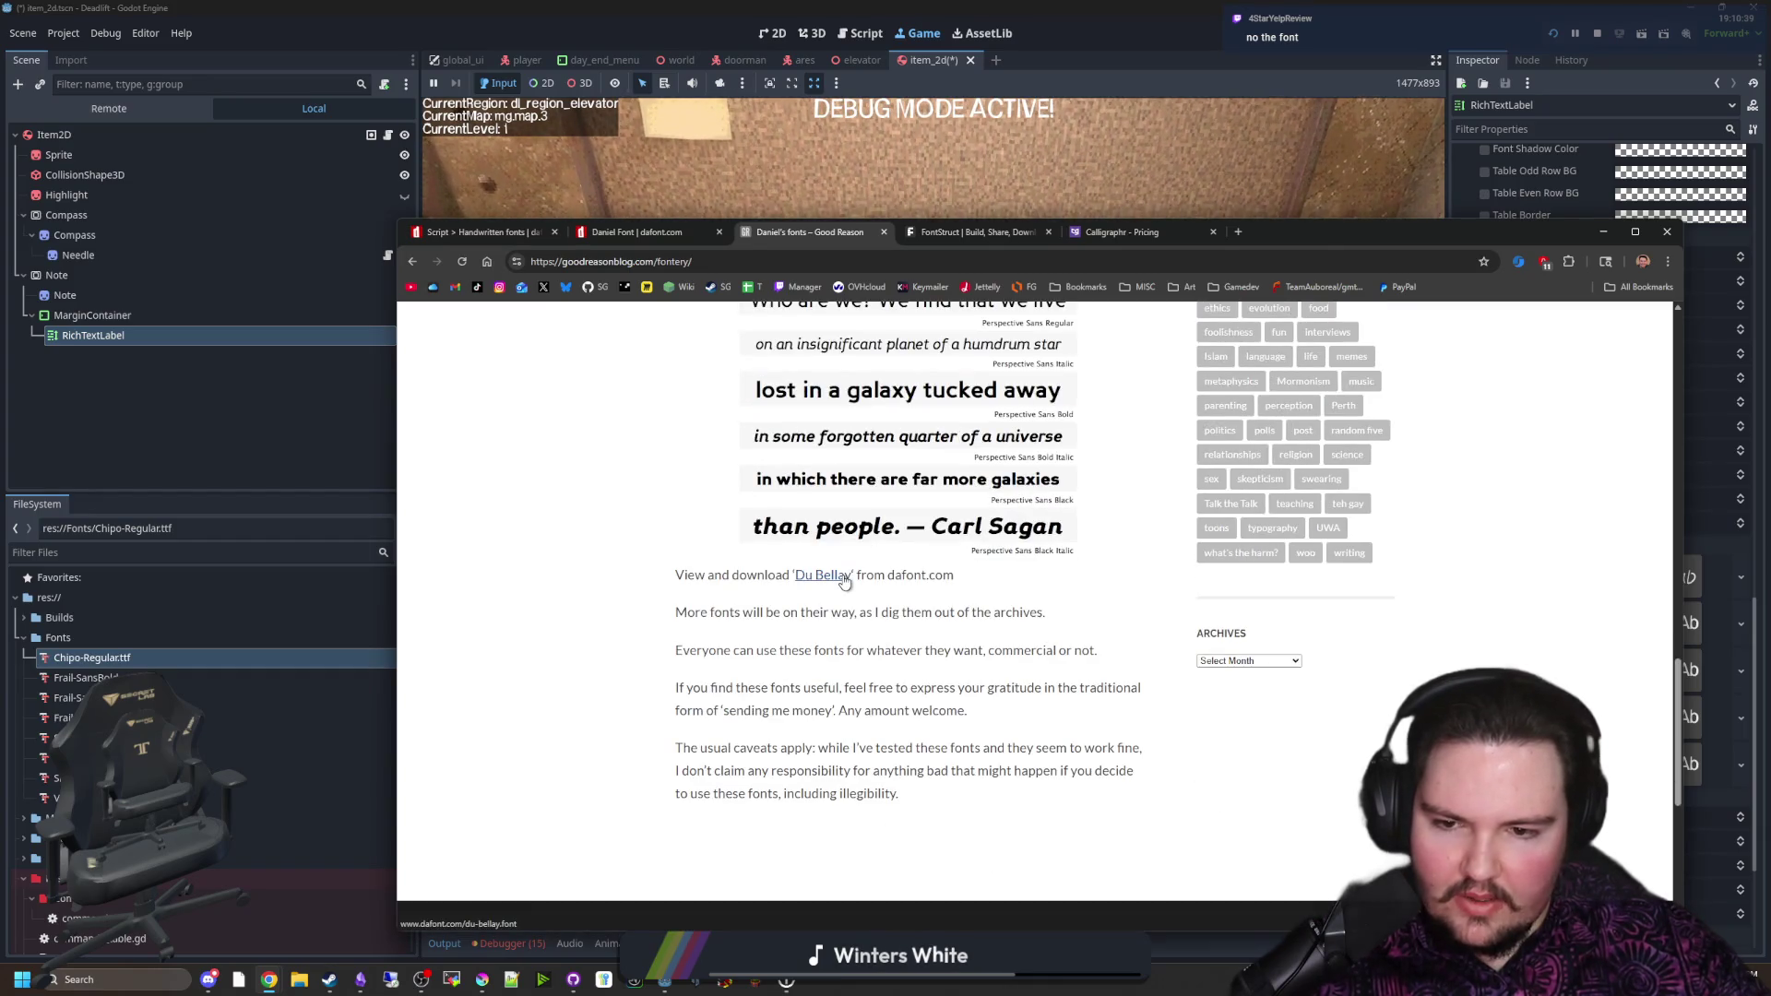
pyautogui.scroll(15, 704, 477)
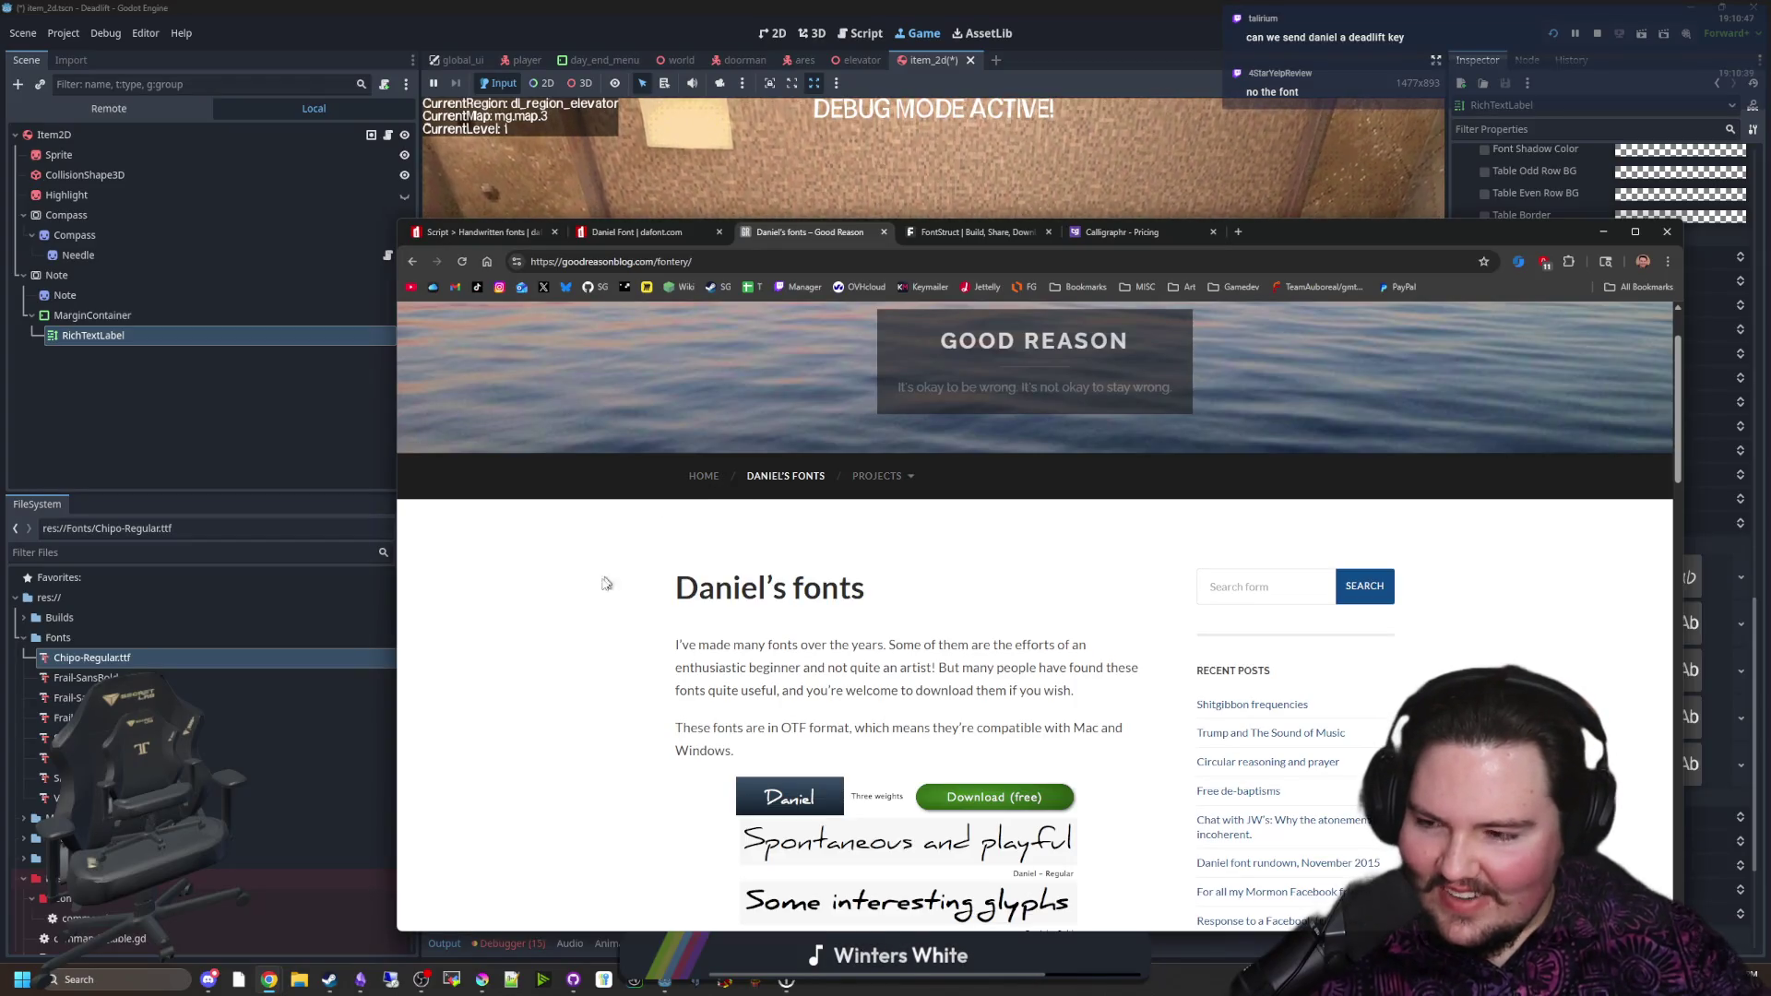
pyautogui.click(1603, 232)
pyautogui.click(933, 395)
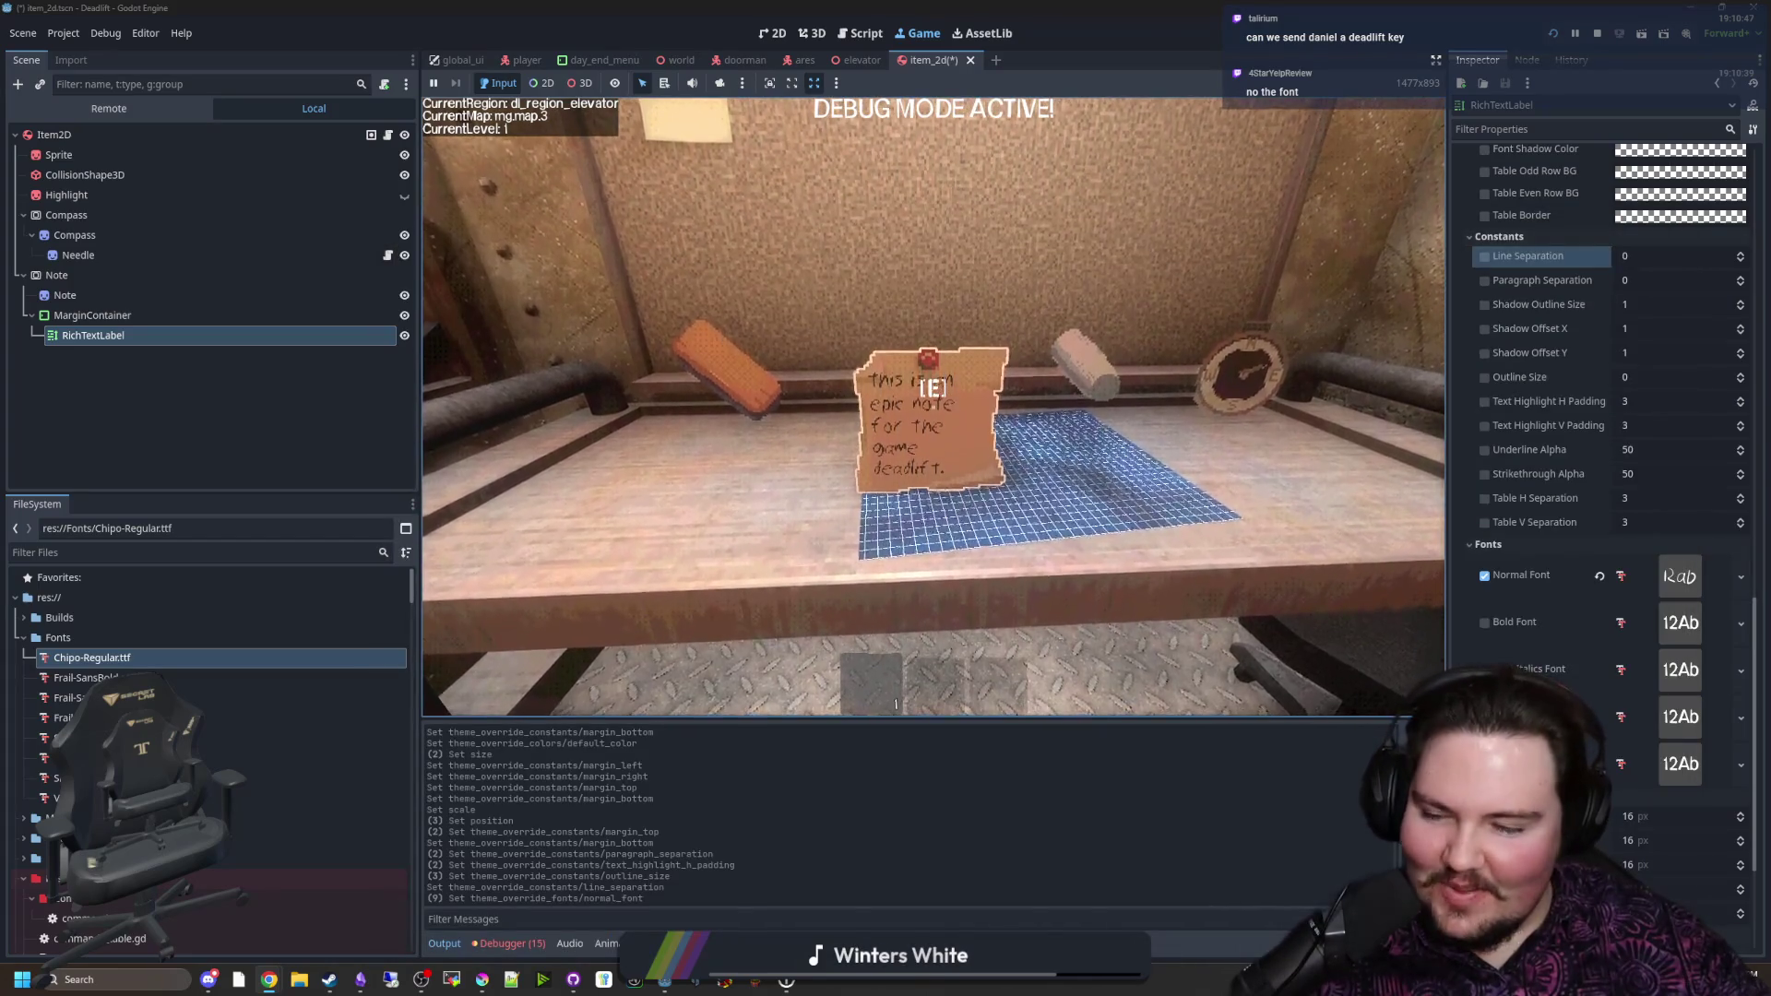
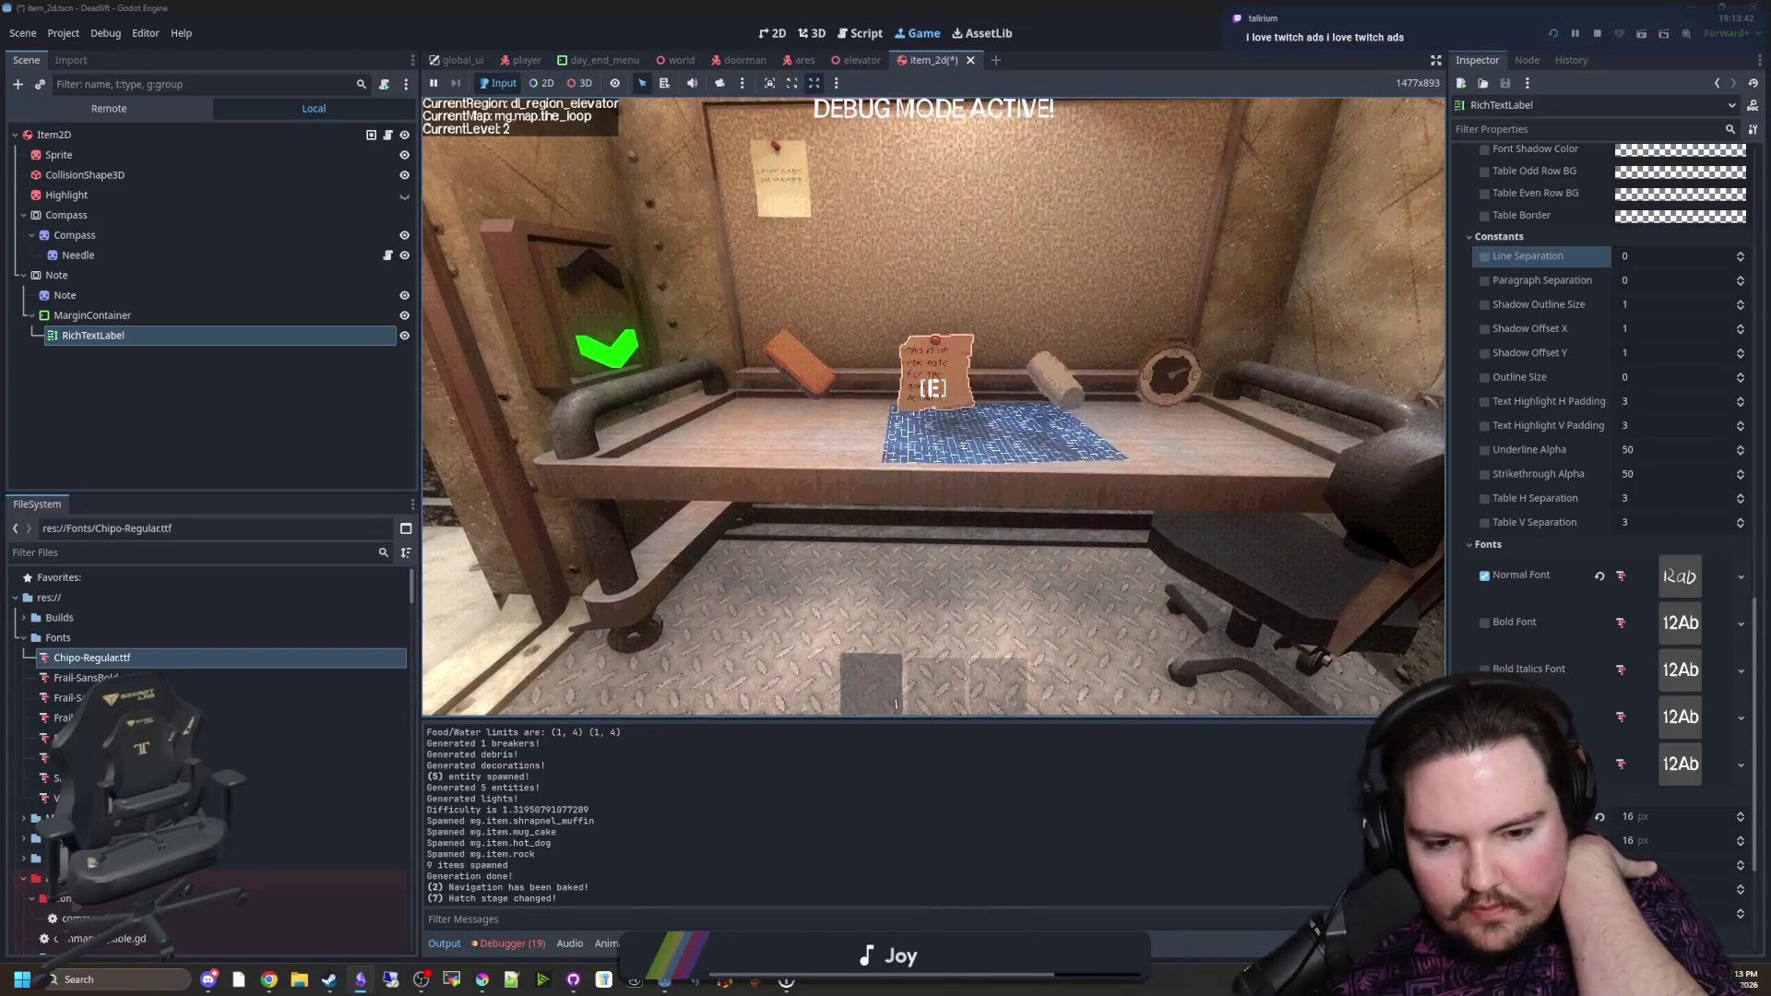
# Step: Walk the player out of the elevator through the dark corridor toward the overgrown region
pyautogui.press('w')
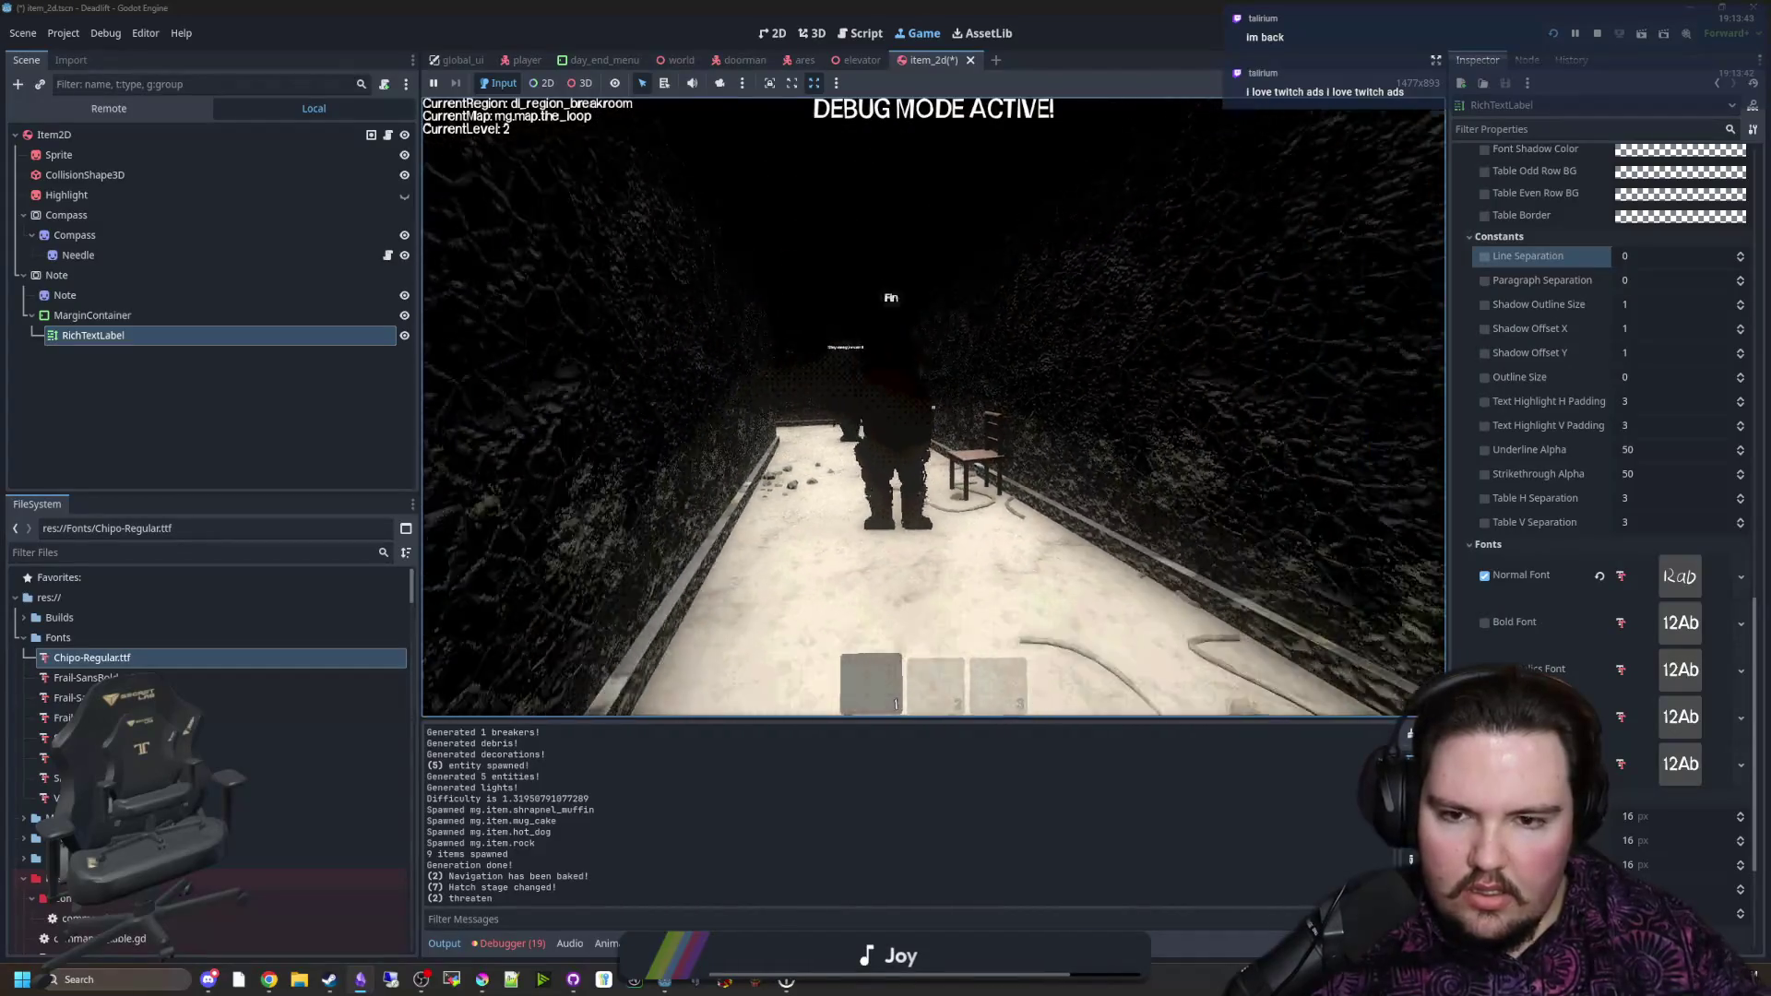
pyautogui.press('s')
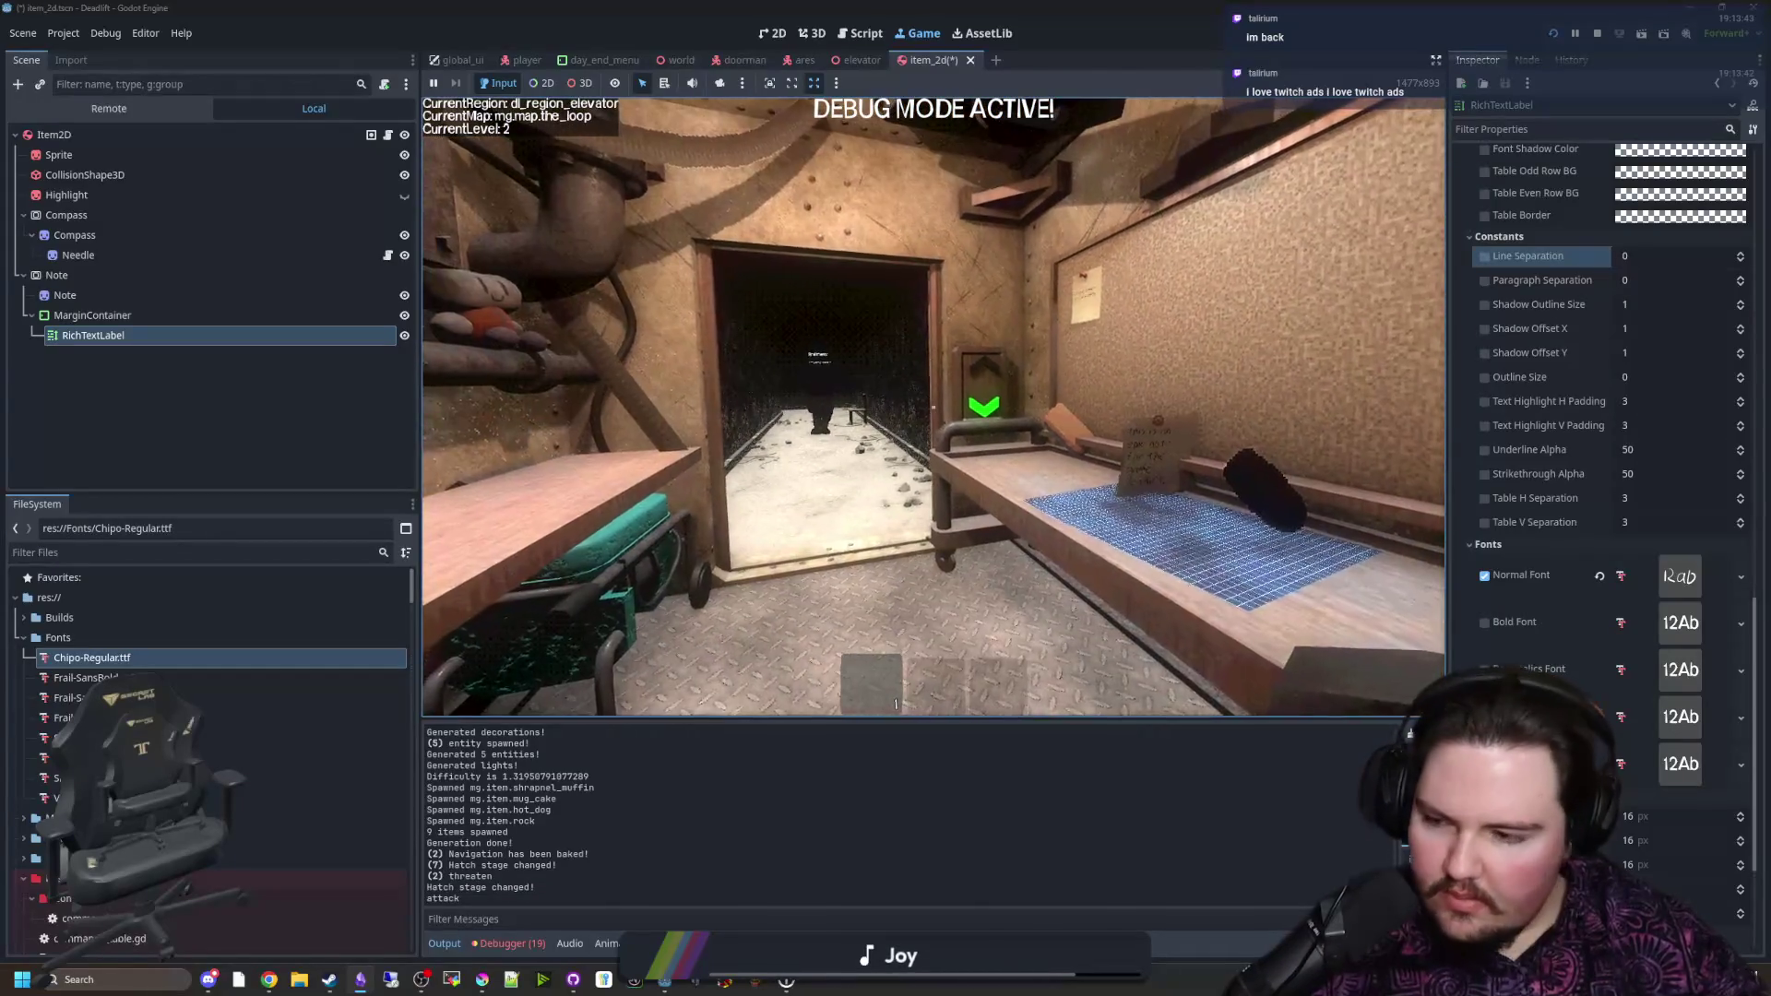
pyautogui.press('w')
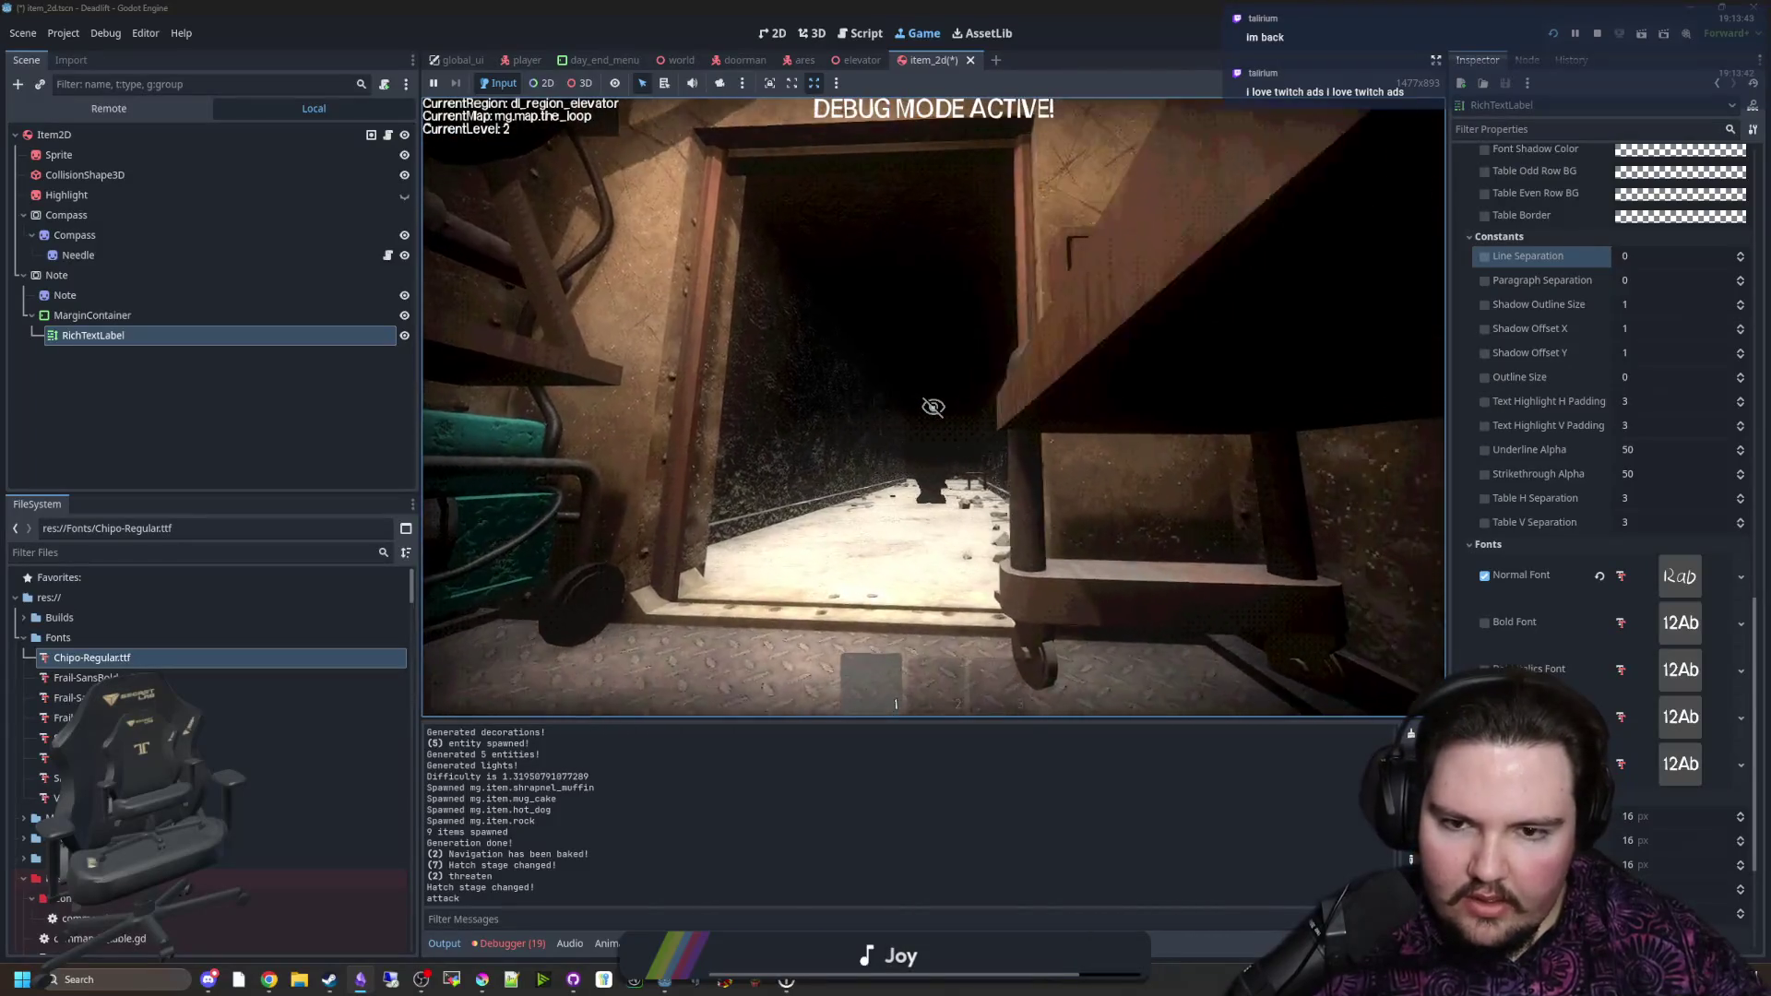
pyautogui.press('w')
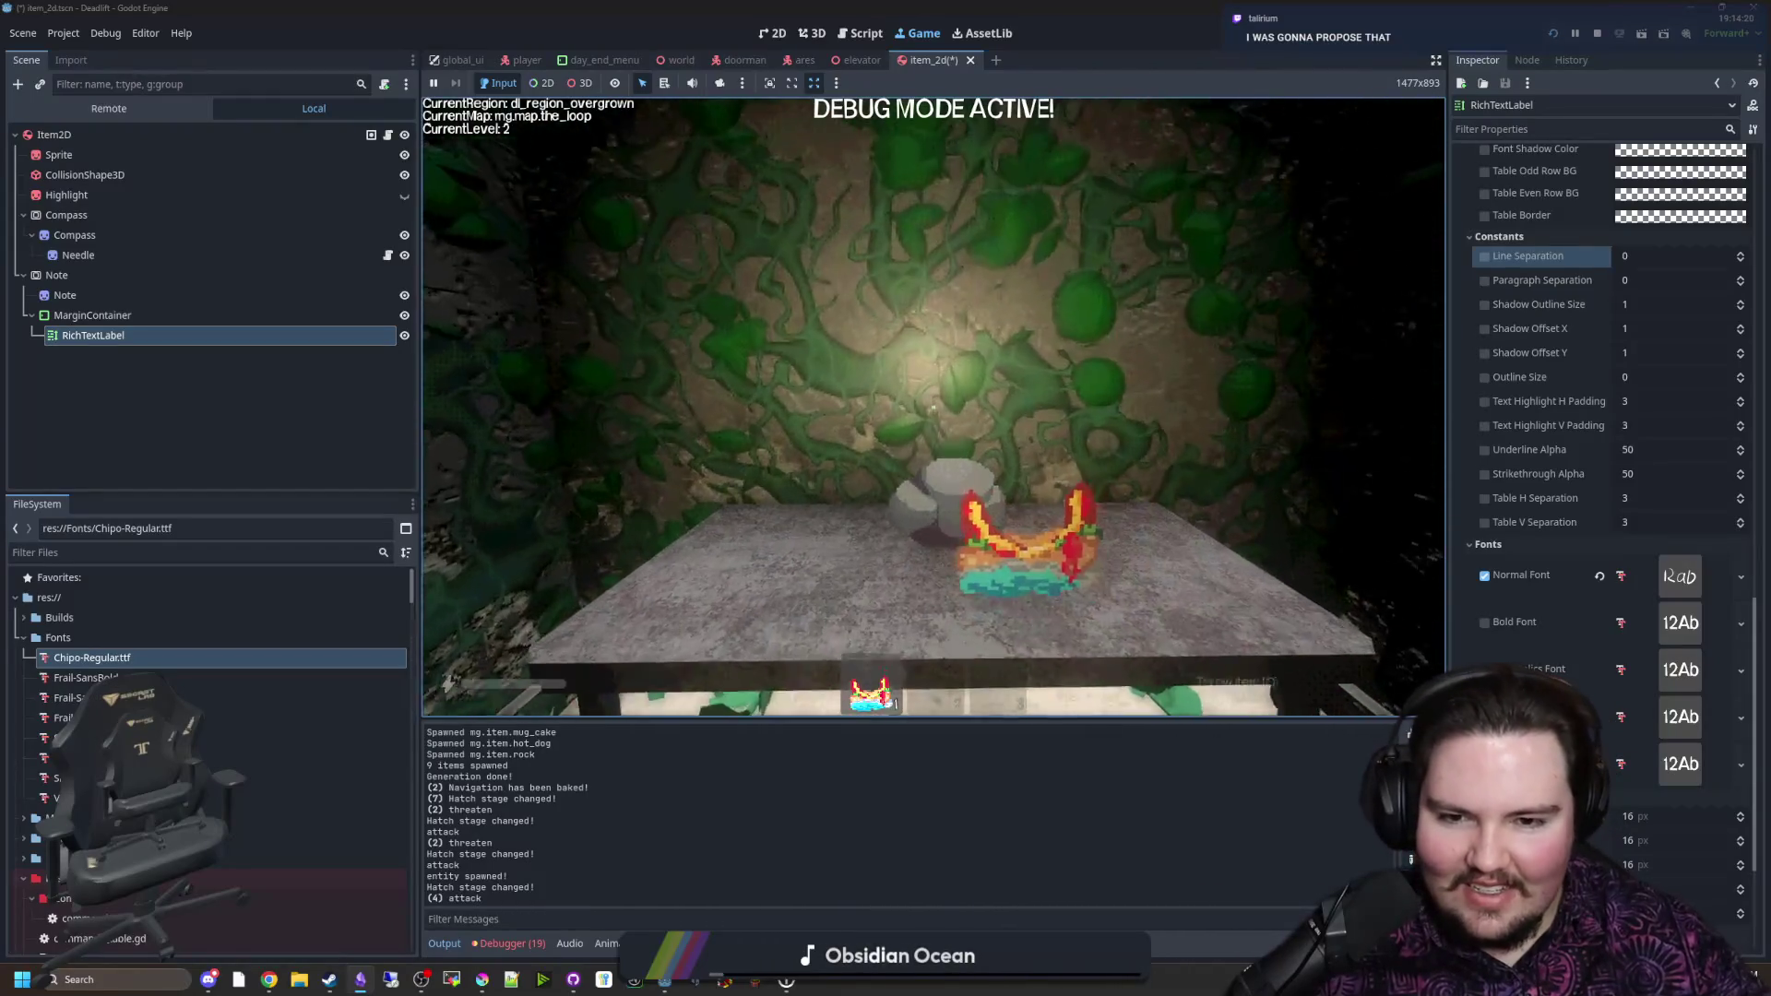
# Step: Leave the held item on the overgrown room's table, return to the elevator desk and pause
pyautogui.press('q')
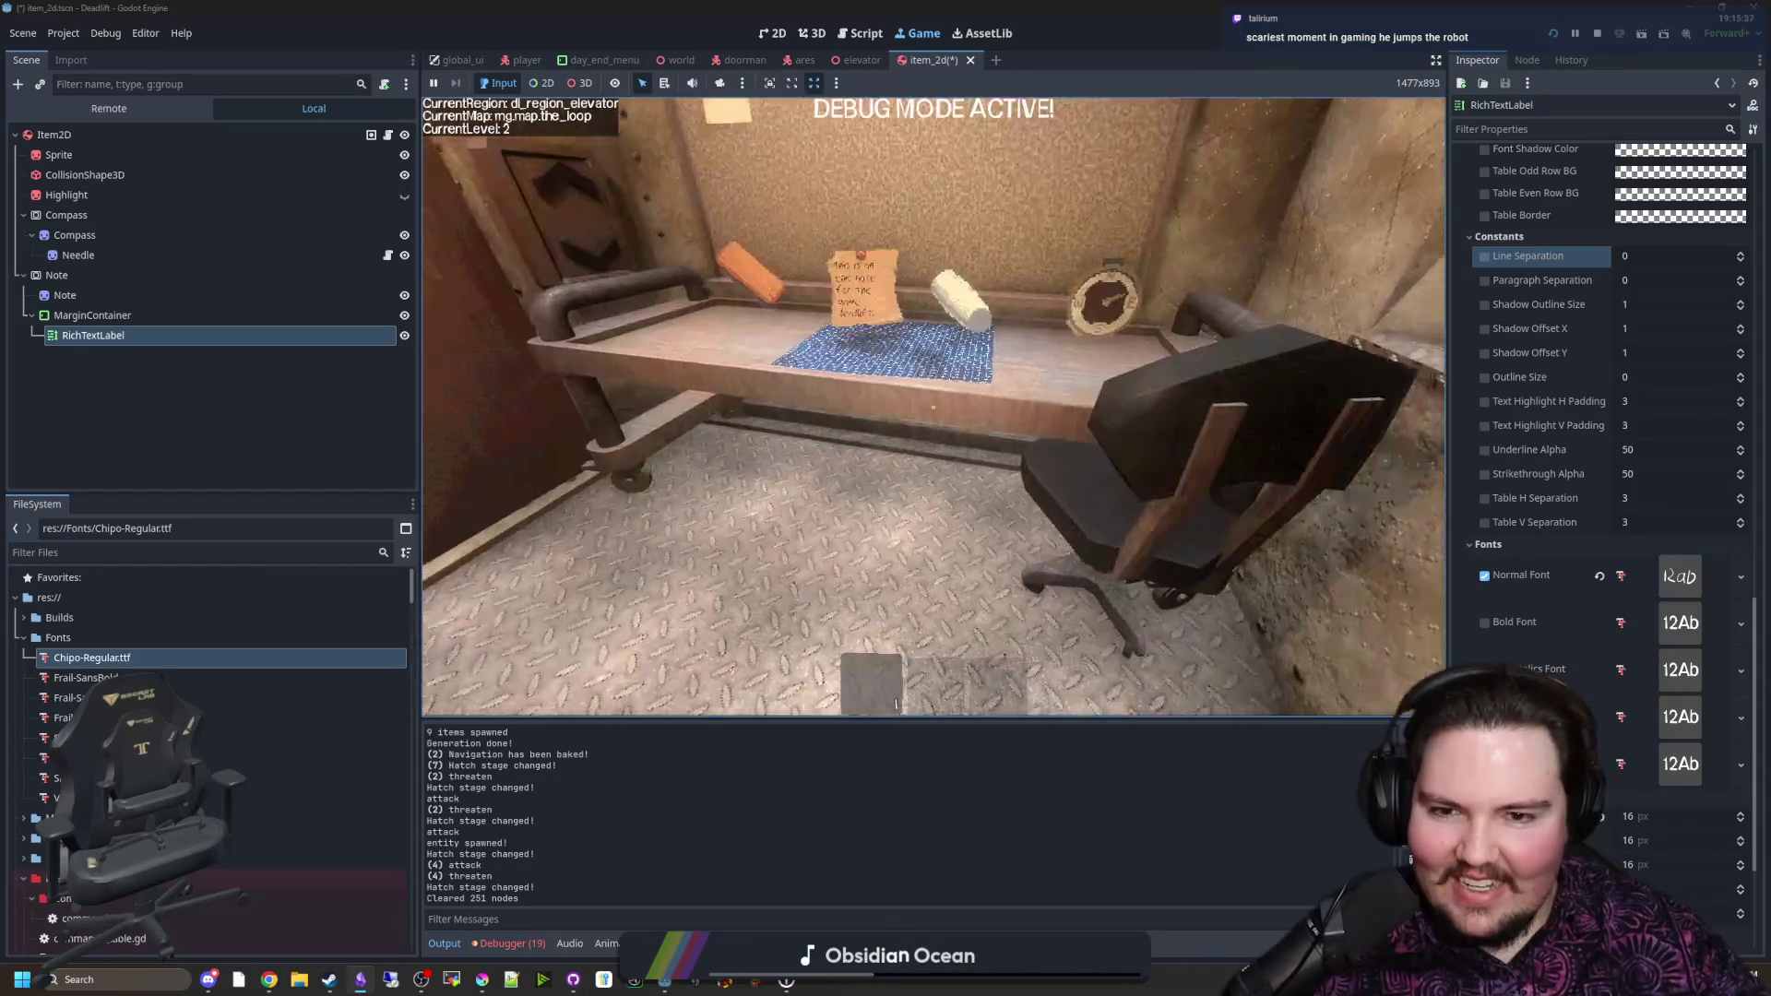
pyautogui.press('super')
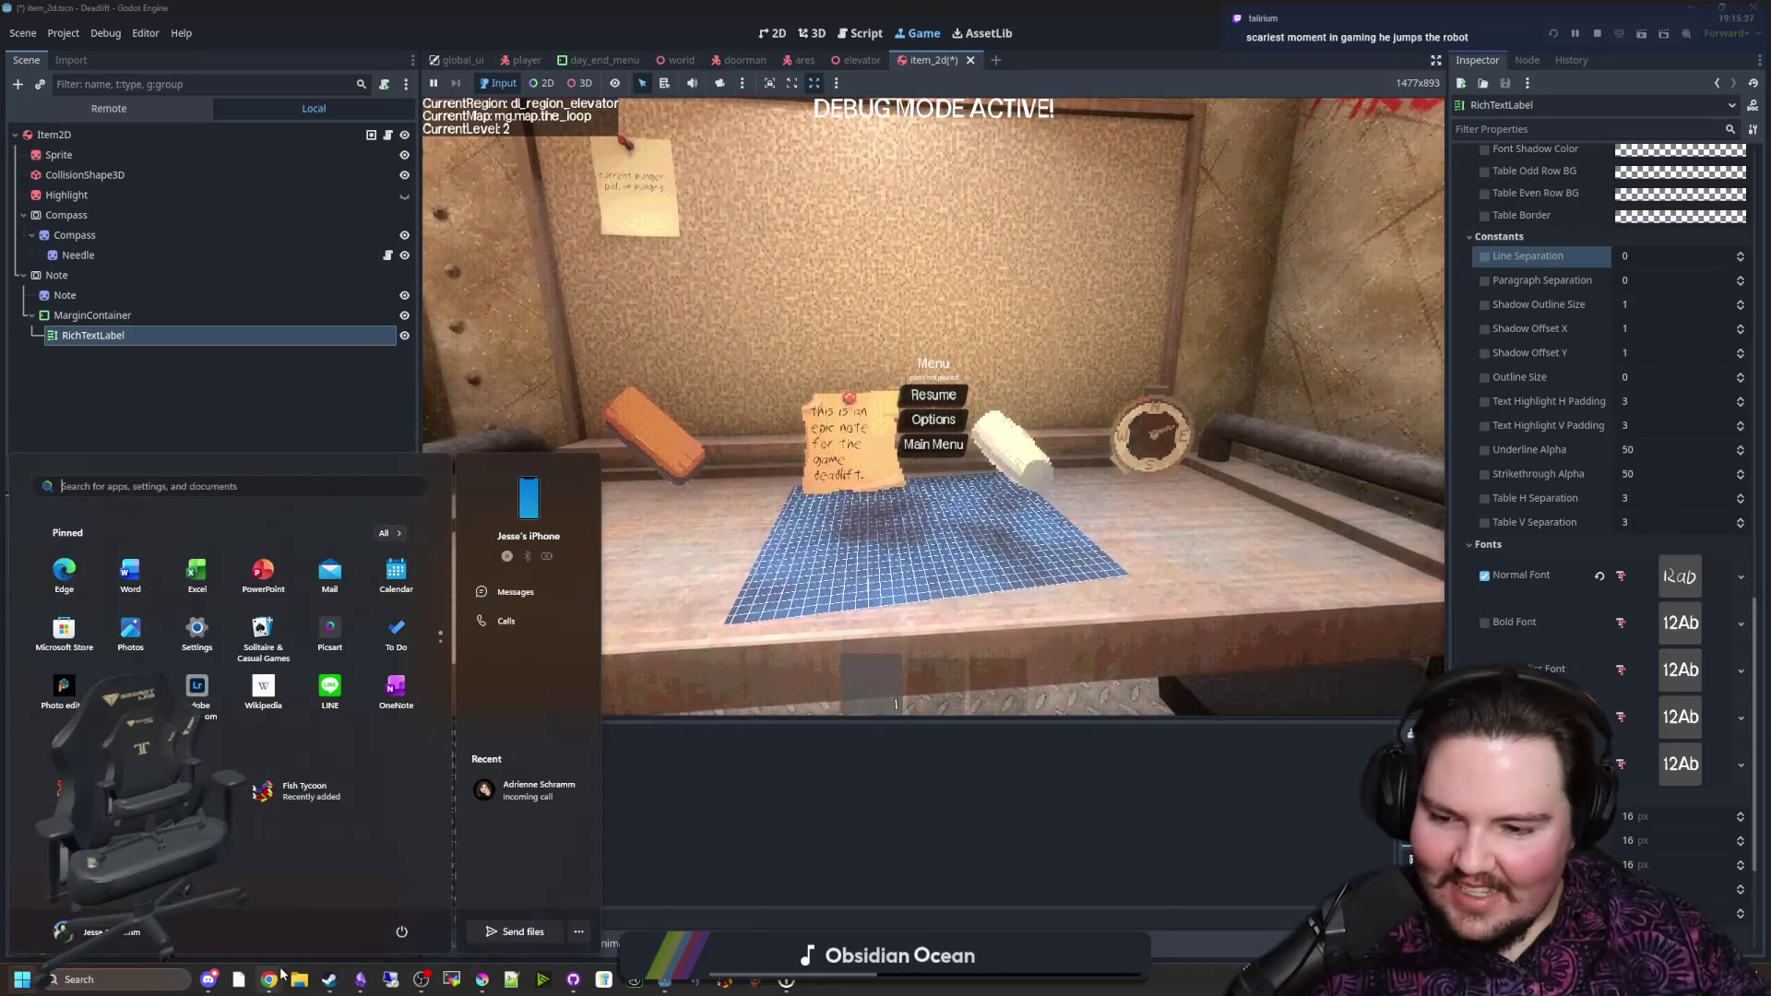
pyautogui.moveTo(269, 977)
pyautogui.click(673, 886)
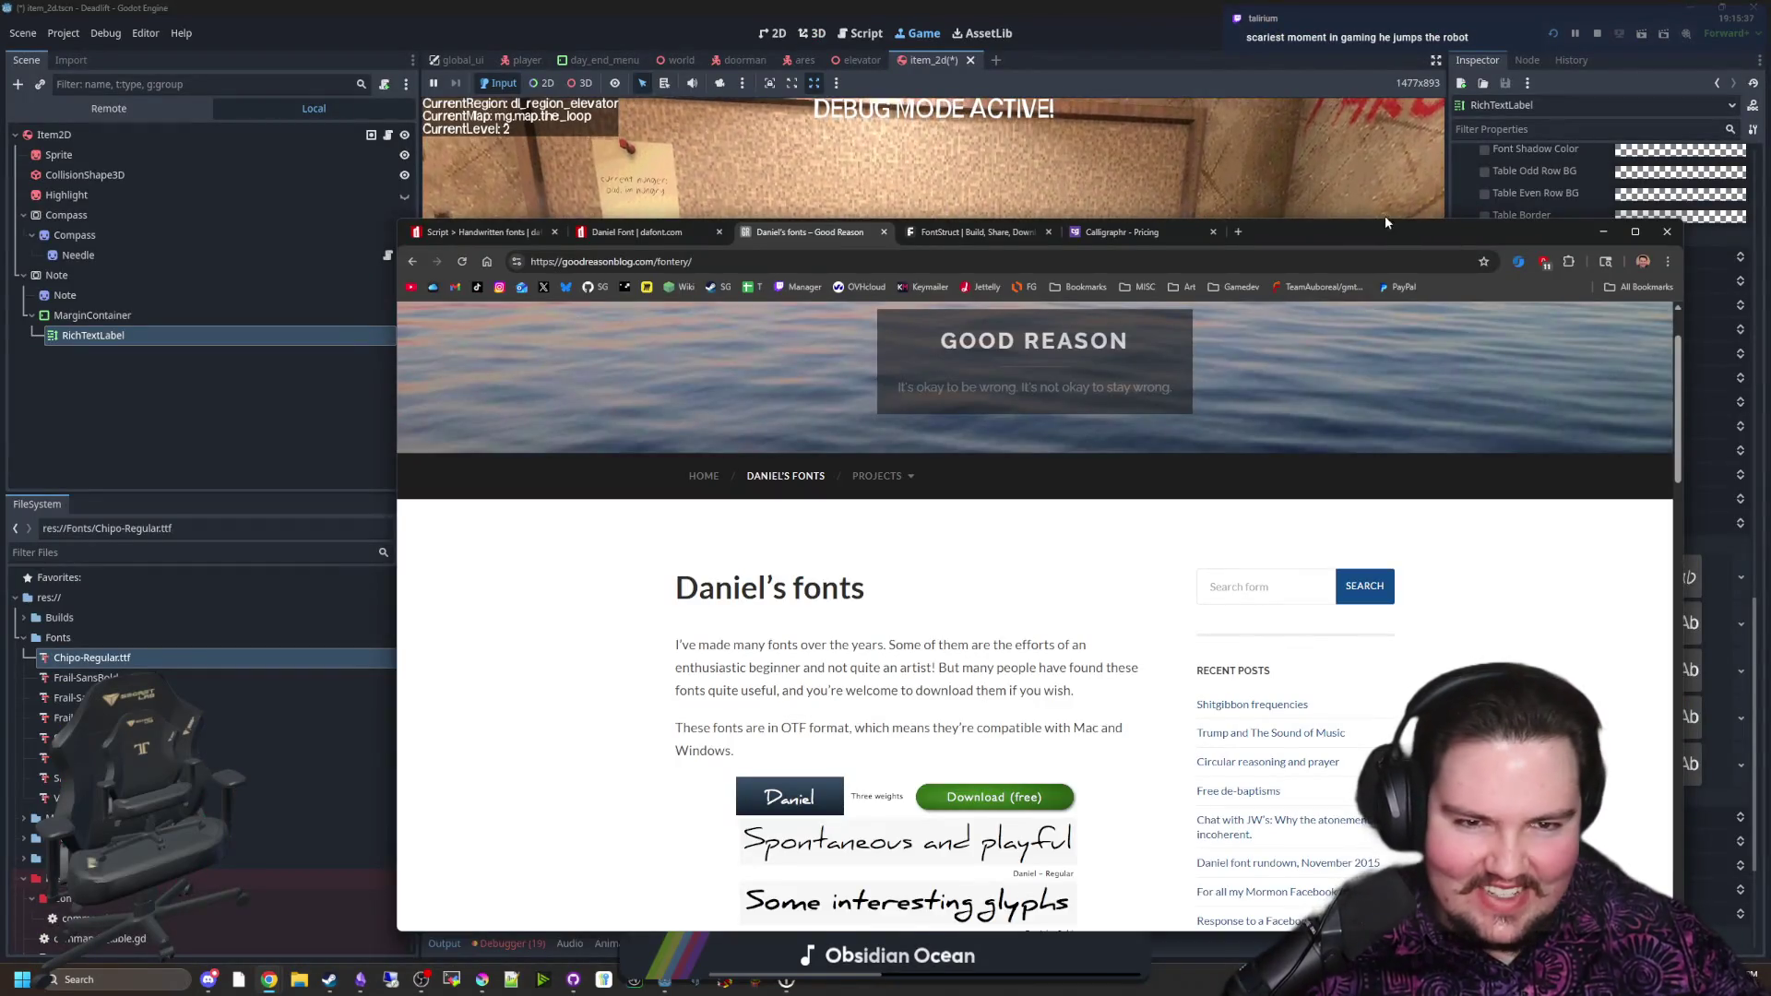
pyautogui.moveTo(1363, 223)
pyautogui.mouseDown()
pyautogui.moveTo(1690, 181)
pyautogui.moveTo(1420, 181)
pyautogui.mouseUp()
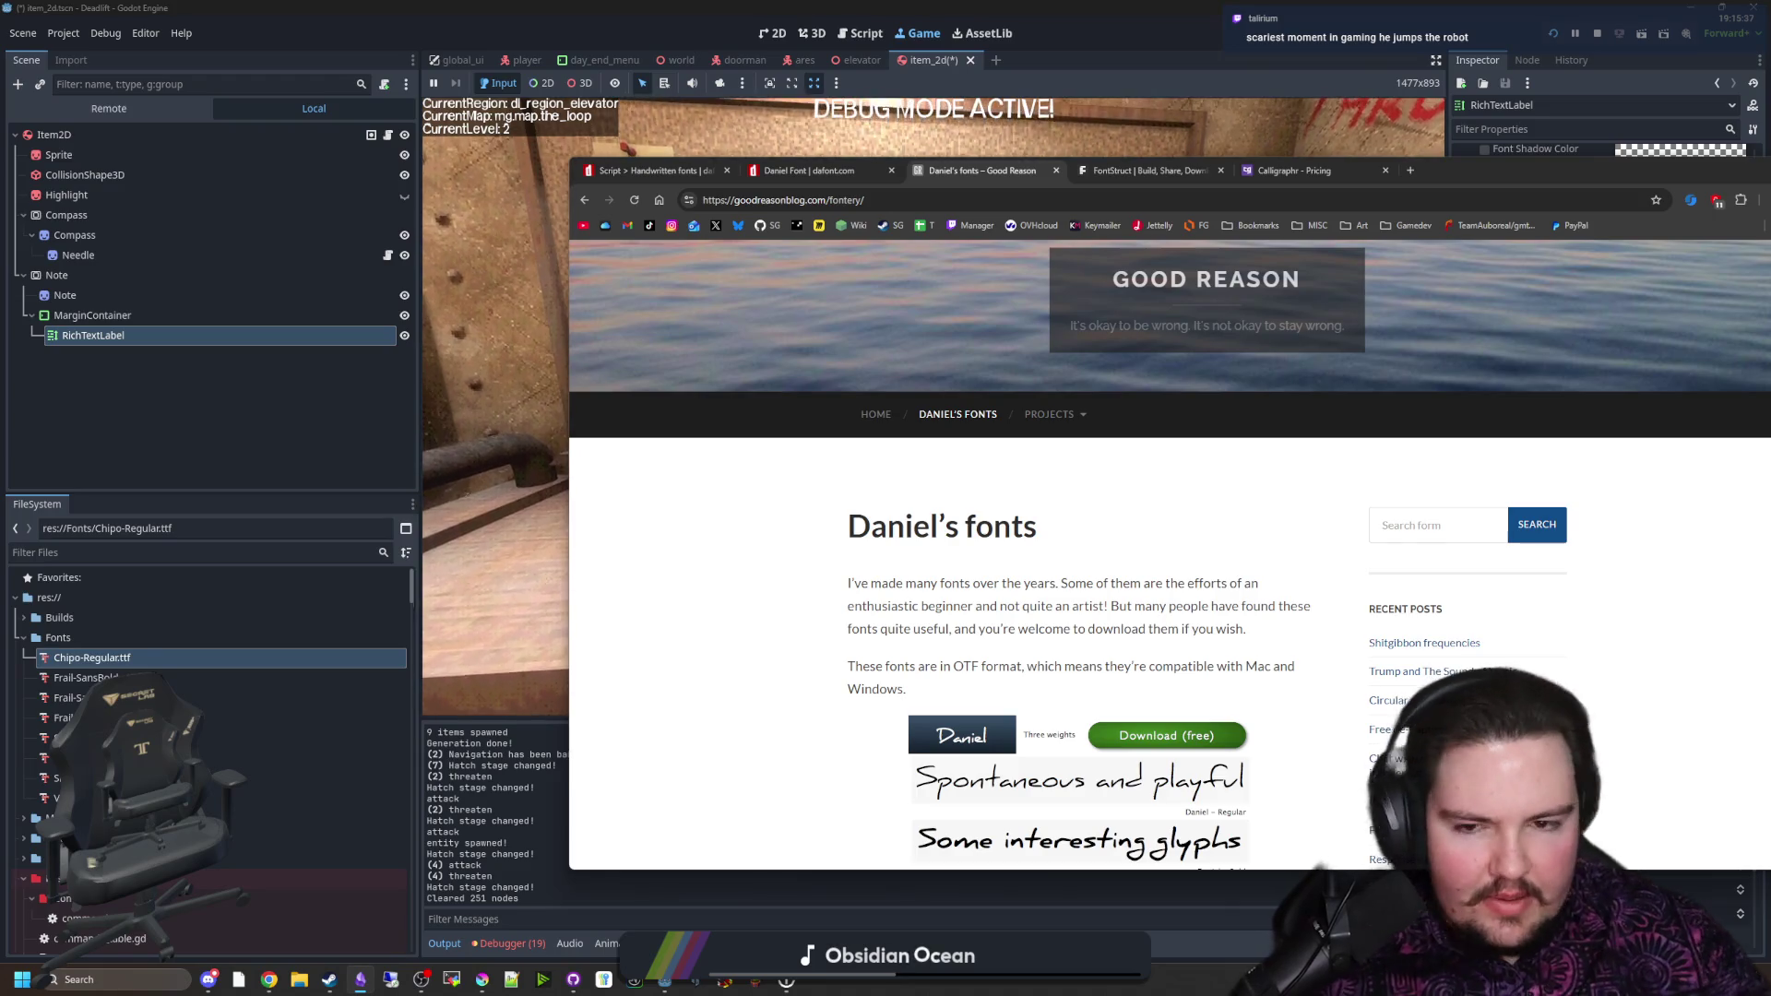
pyautogui.moveTo(1476, 181); pyautogui.dragTo(1770, 181)
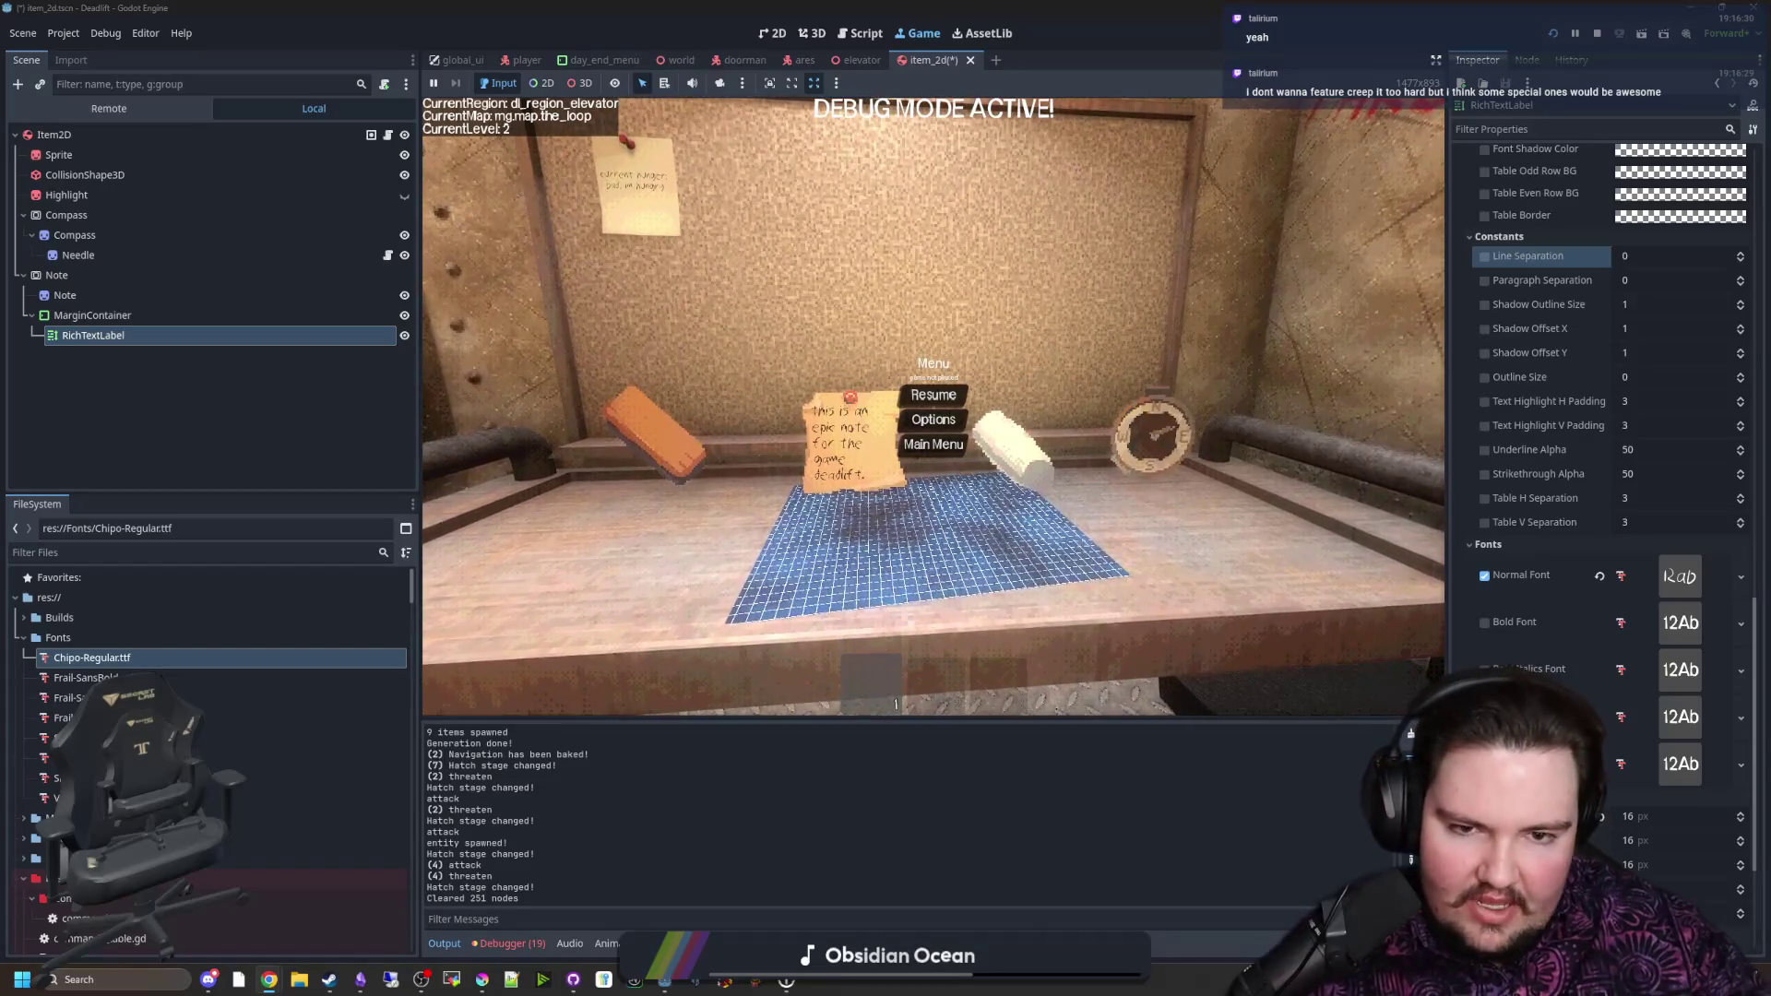
# Step: Resume the game, read the updated desk note, then view the TV and step back
pyautogui.press('Escape')
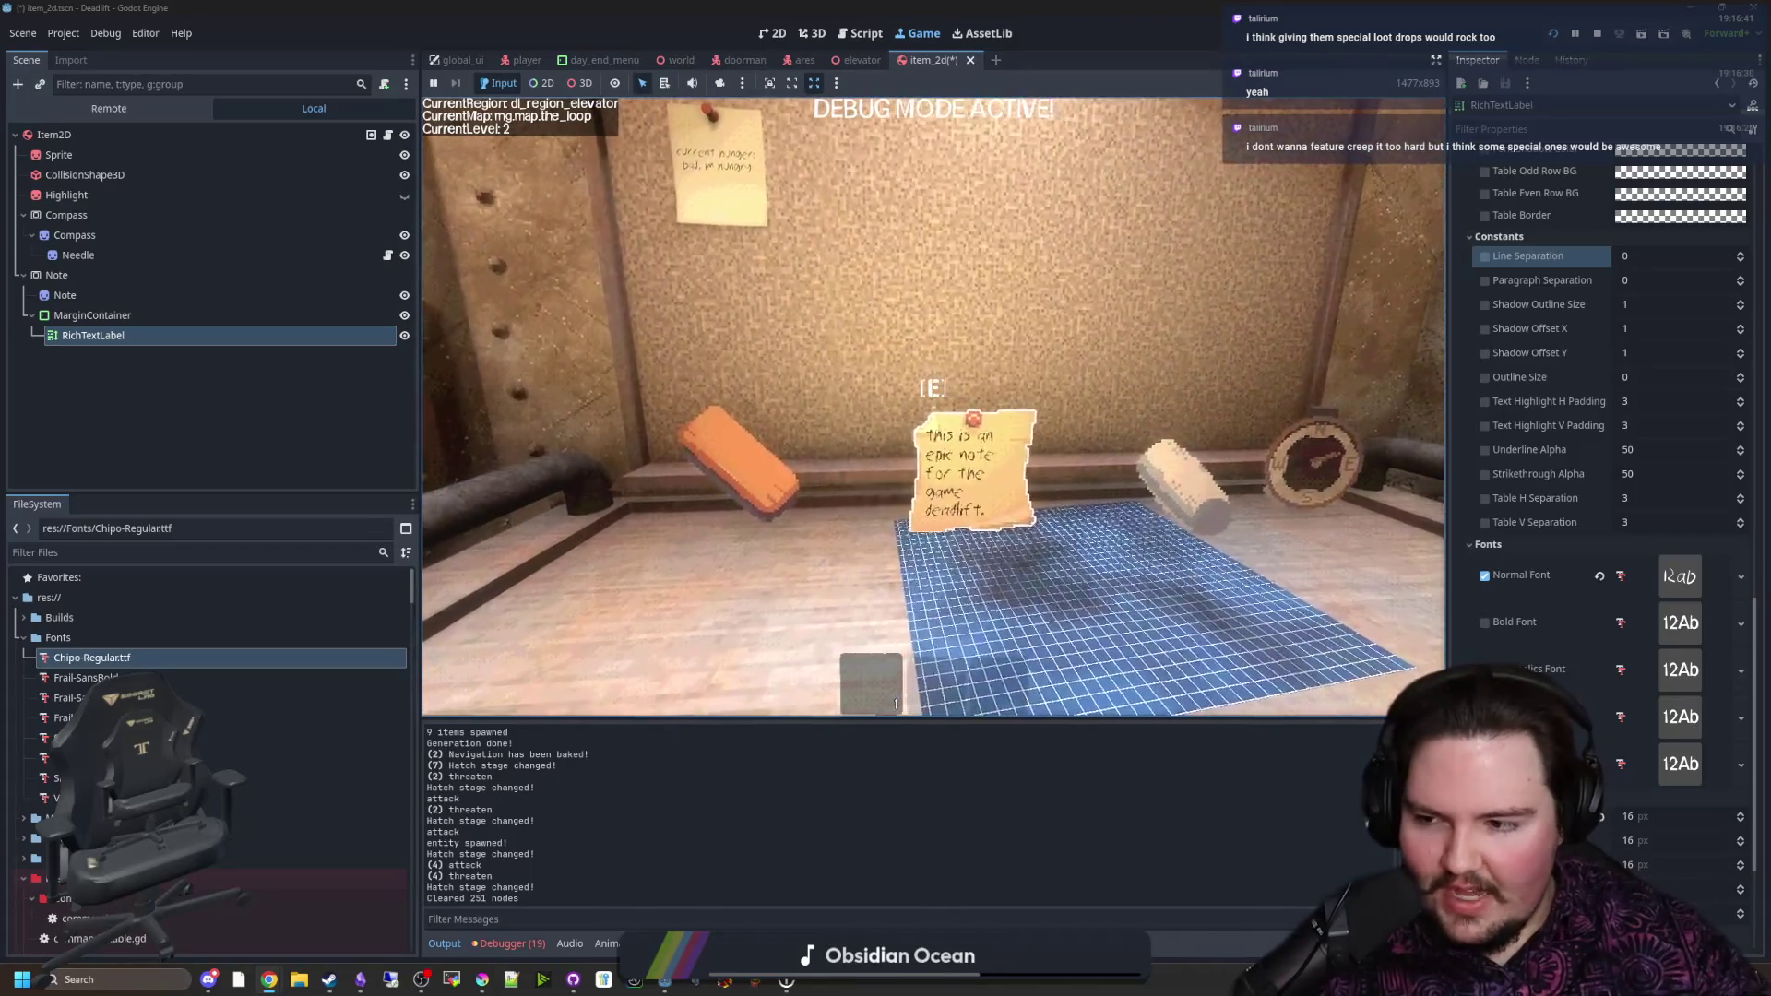
pyautogui.press('e')
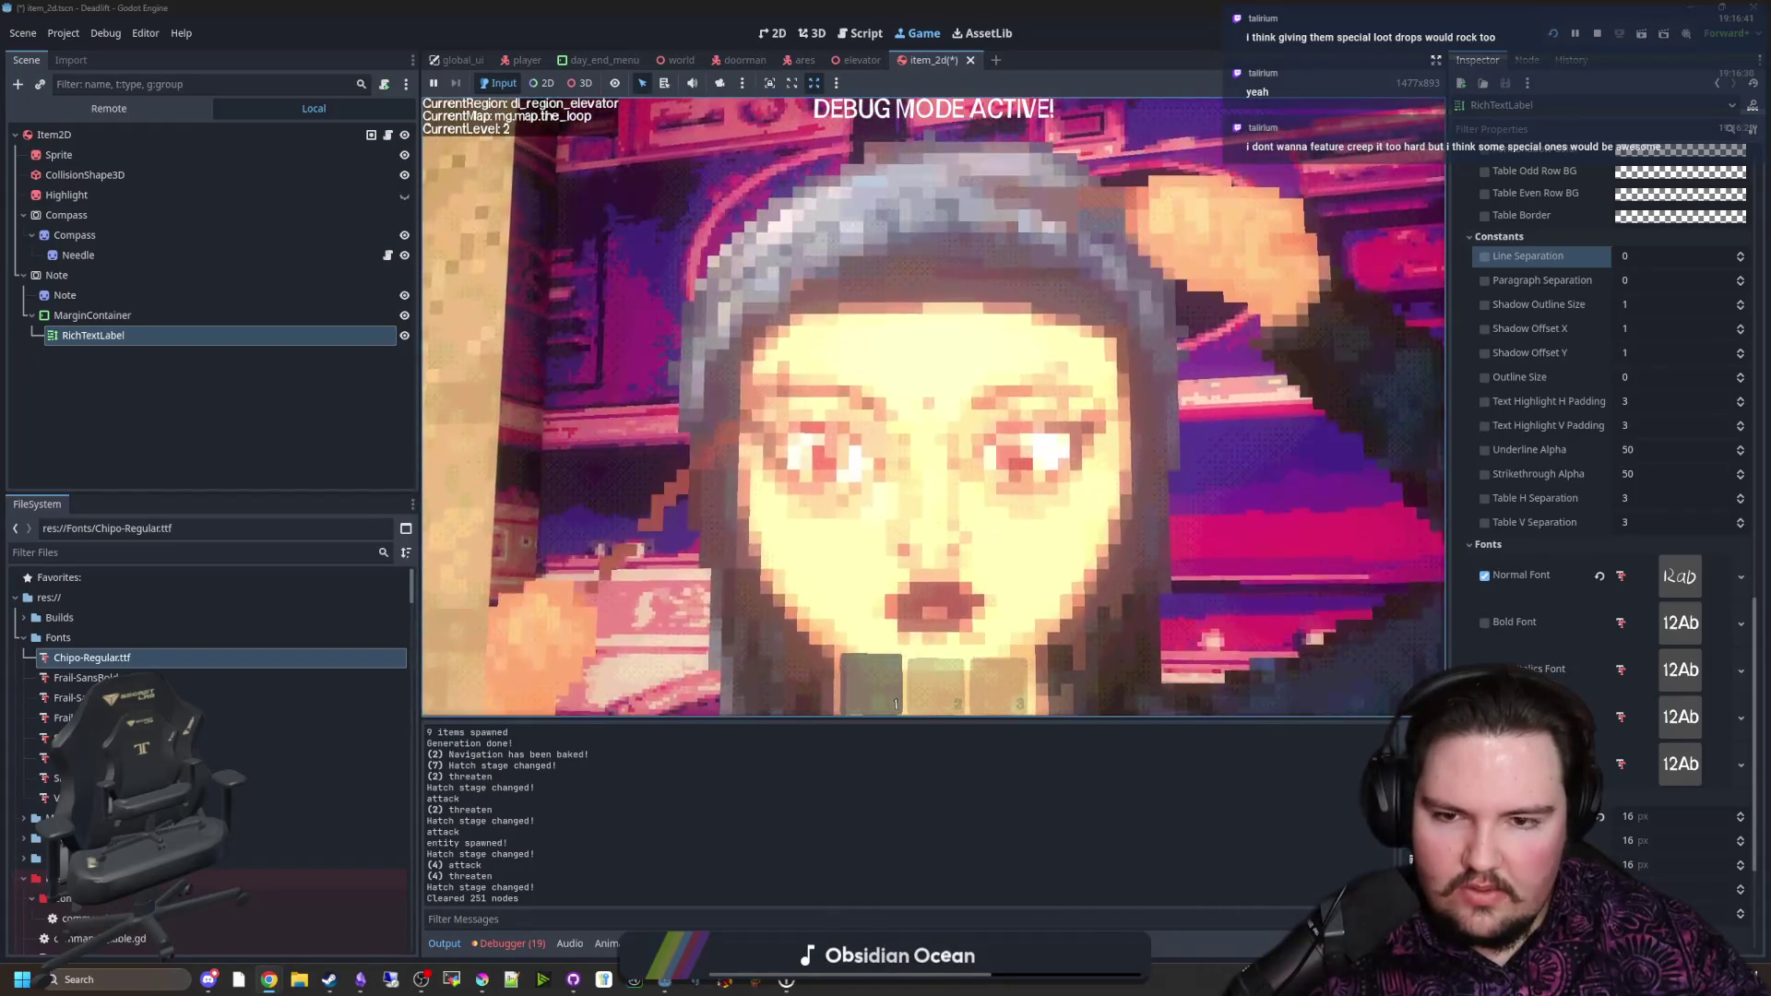
pyautogui.press('e')
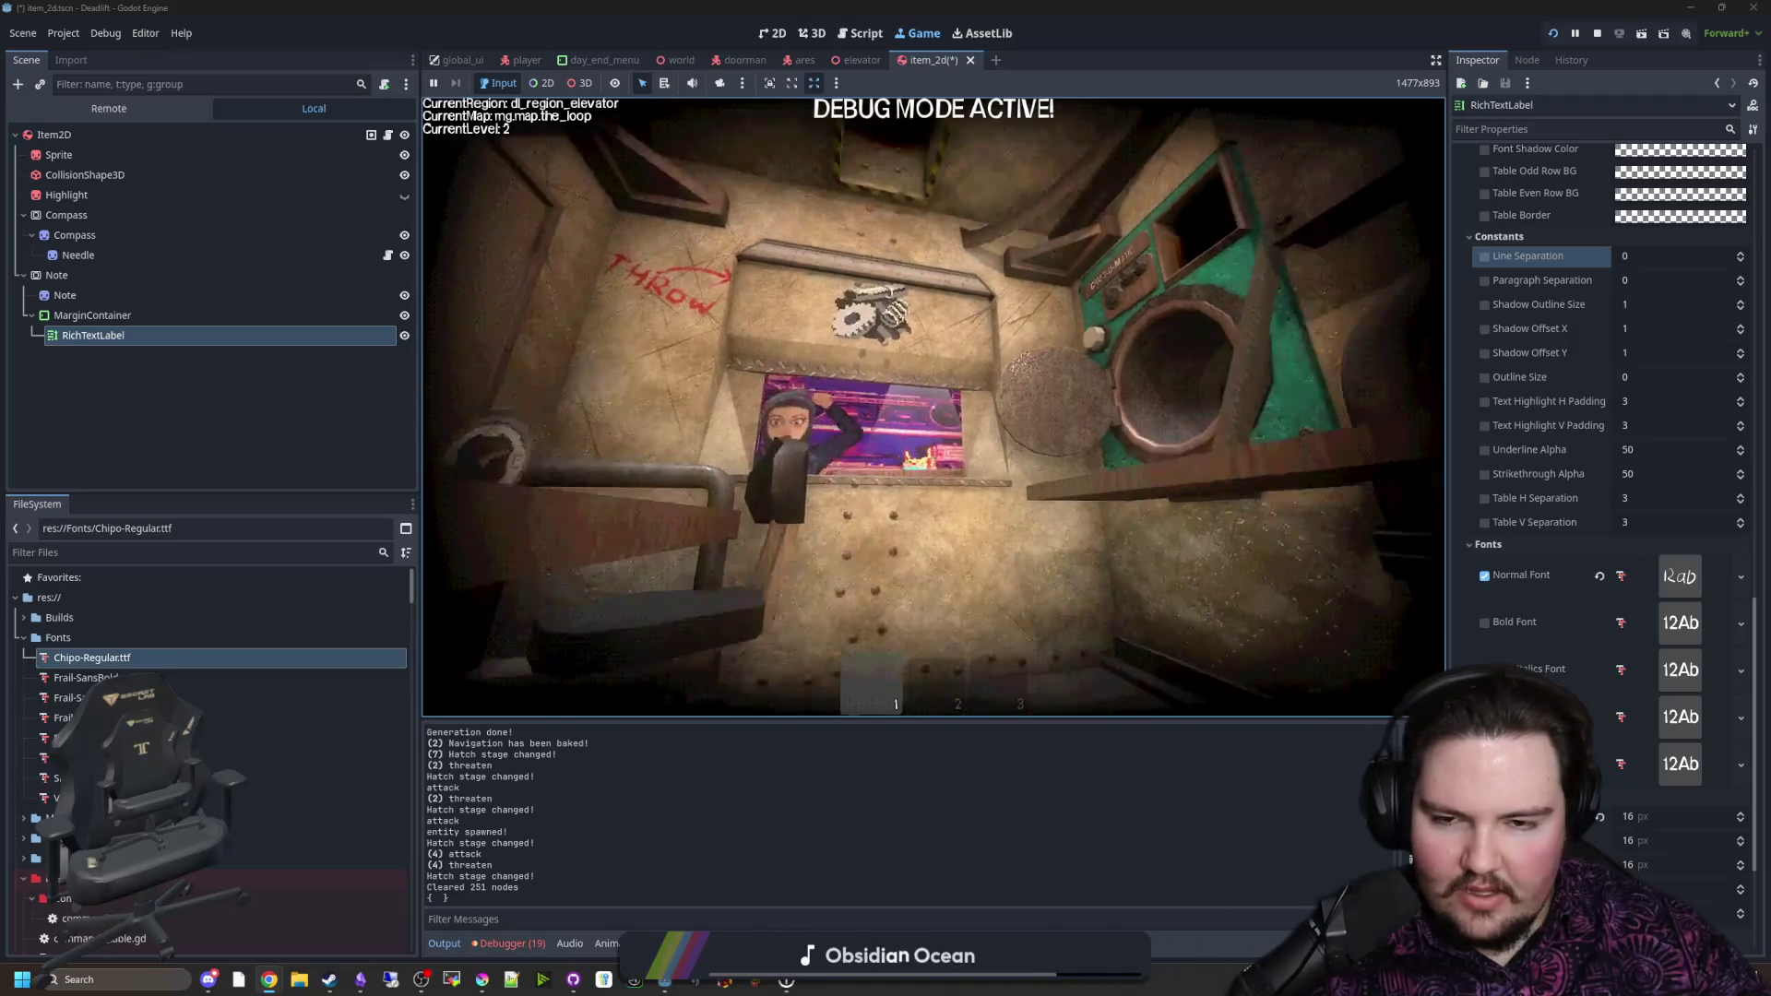
# Step: Pause, show and scroll the Debugger's Errors list, then resume play
pyautogui.press('Escape')
pyautogui.click(509, 943)
pyautogui.scroll(-5, 627, 804)
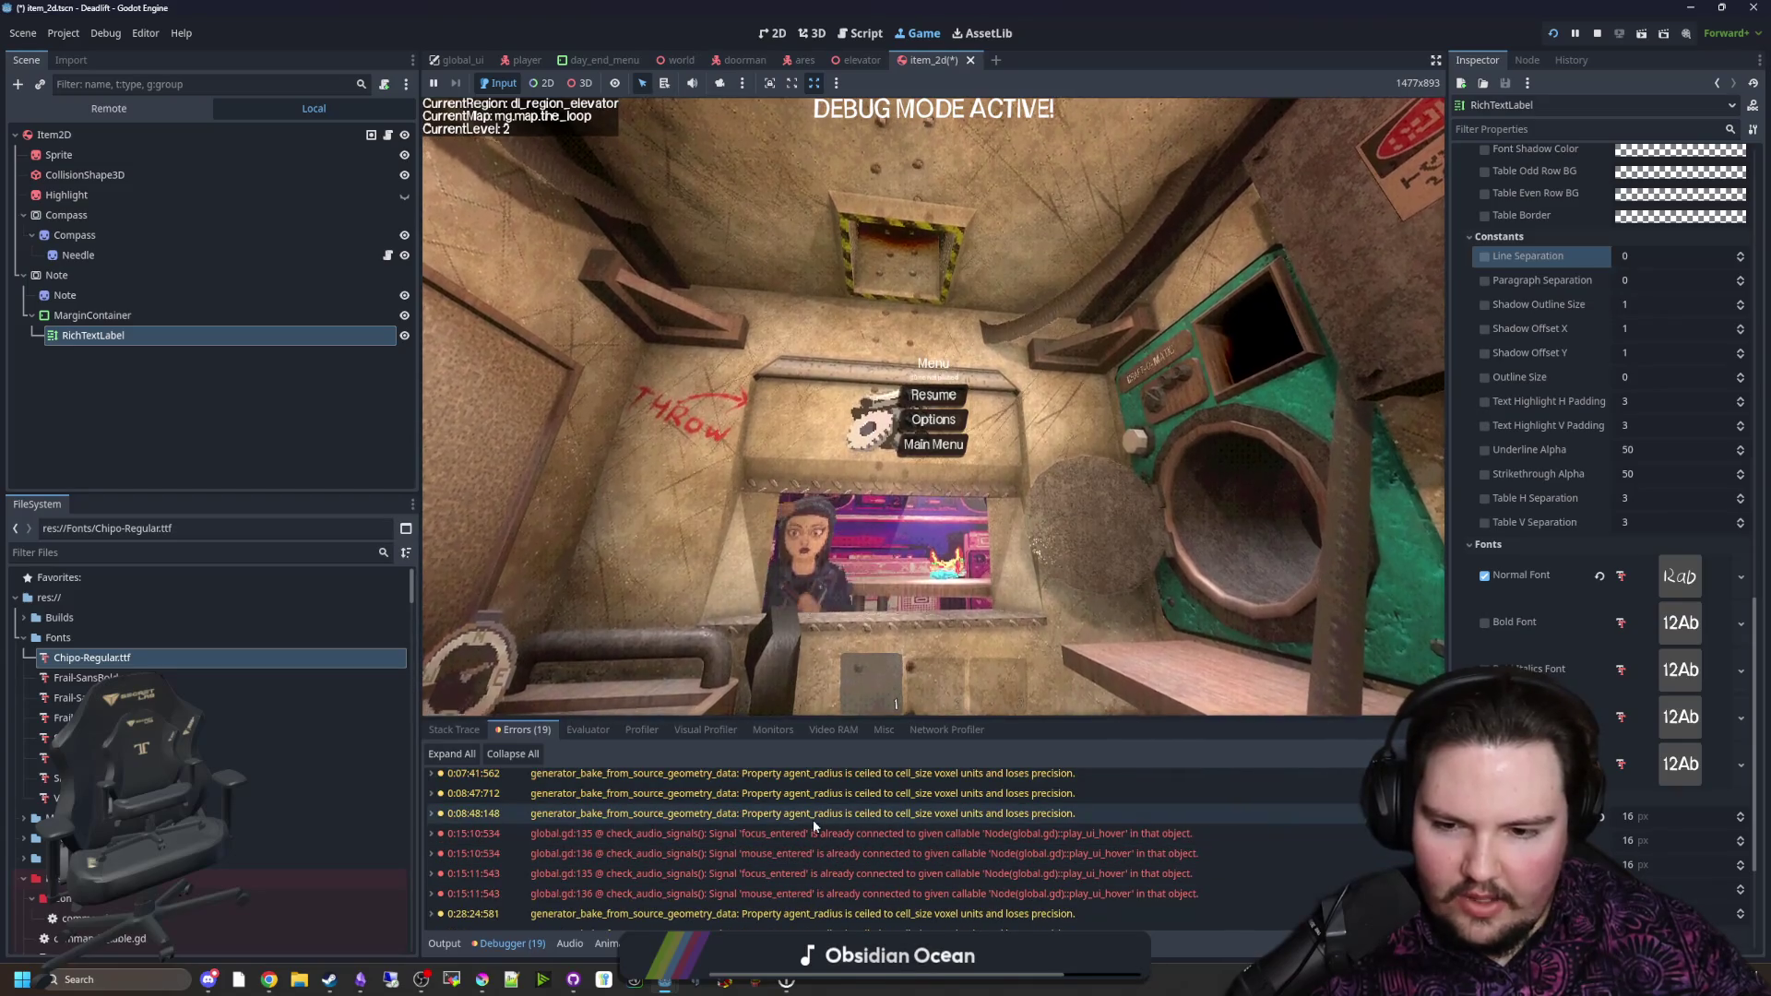
pyautogui.click(933, 395)
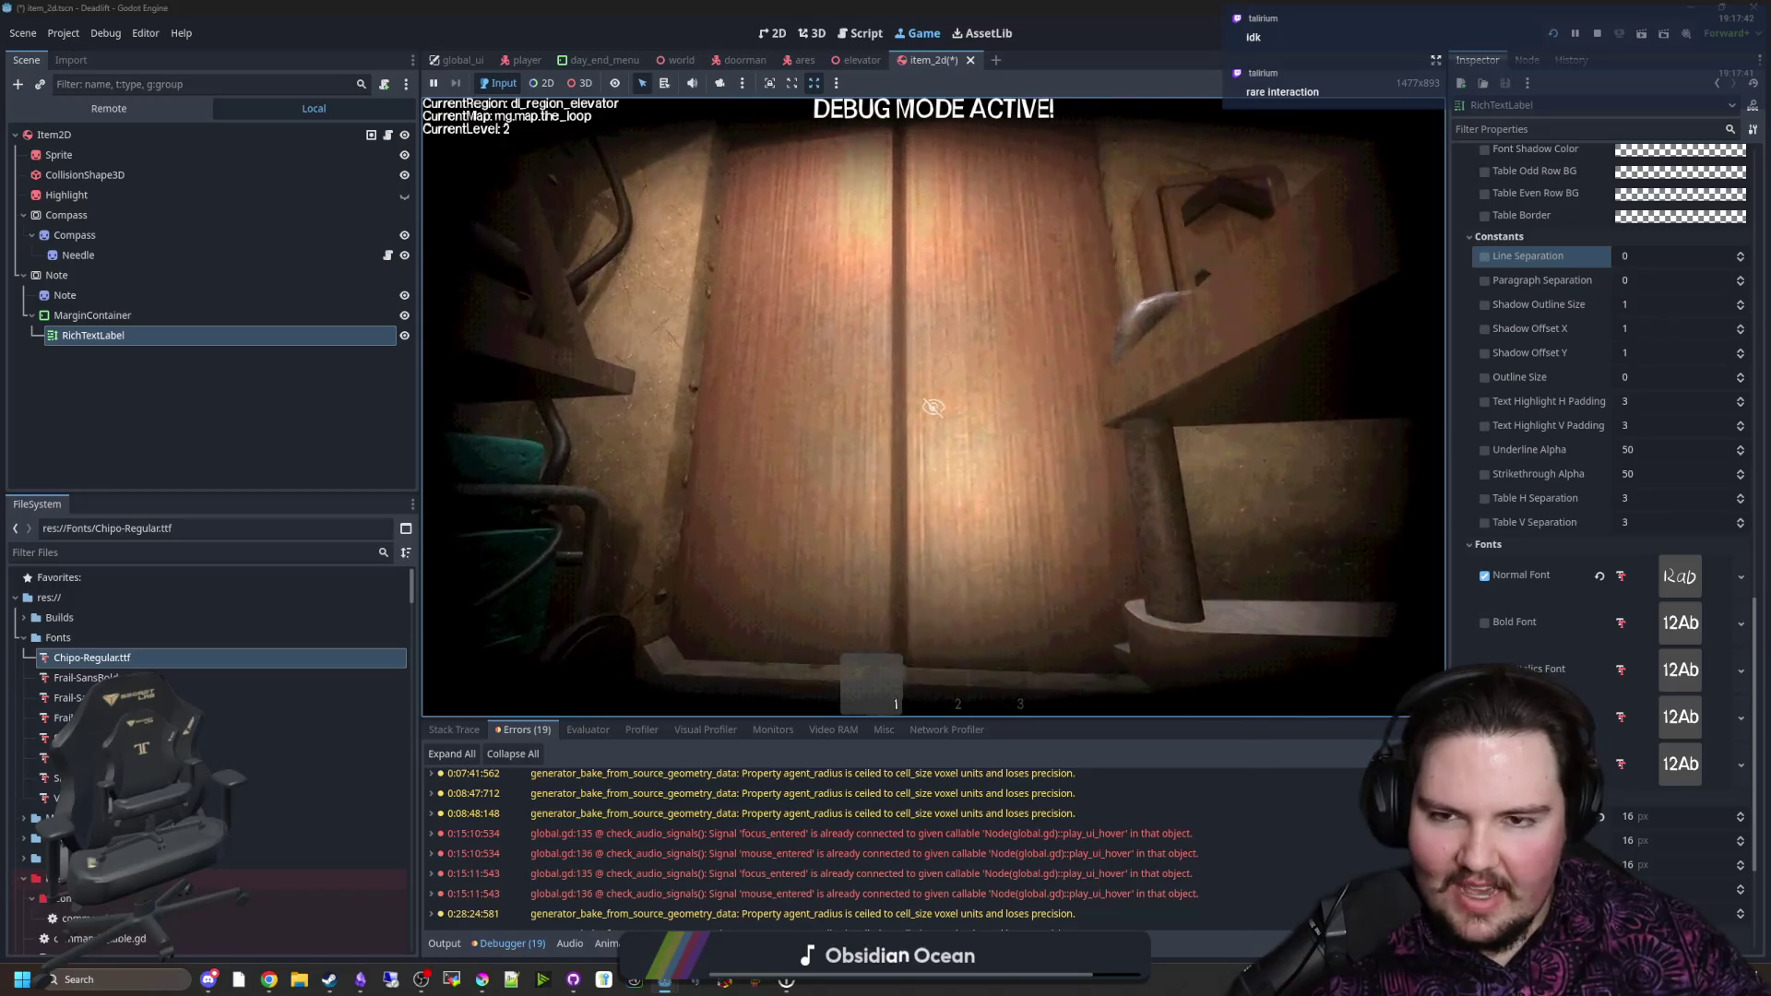
# Step: Walk under the counter to the elevator chair and end the day, skipping food and drink
pyautogui.press('e')
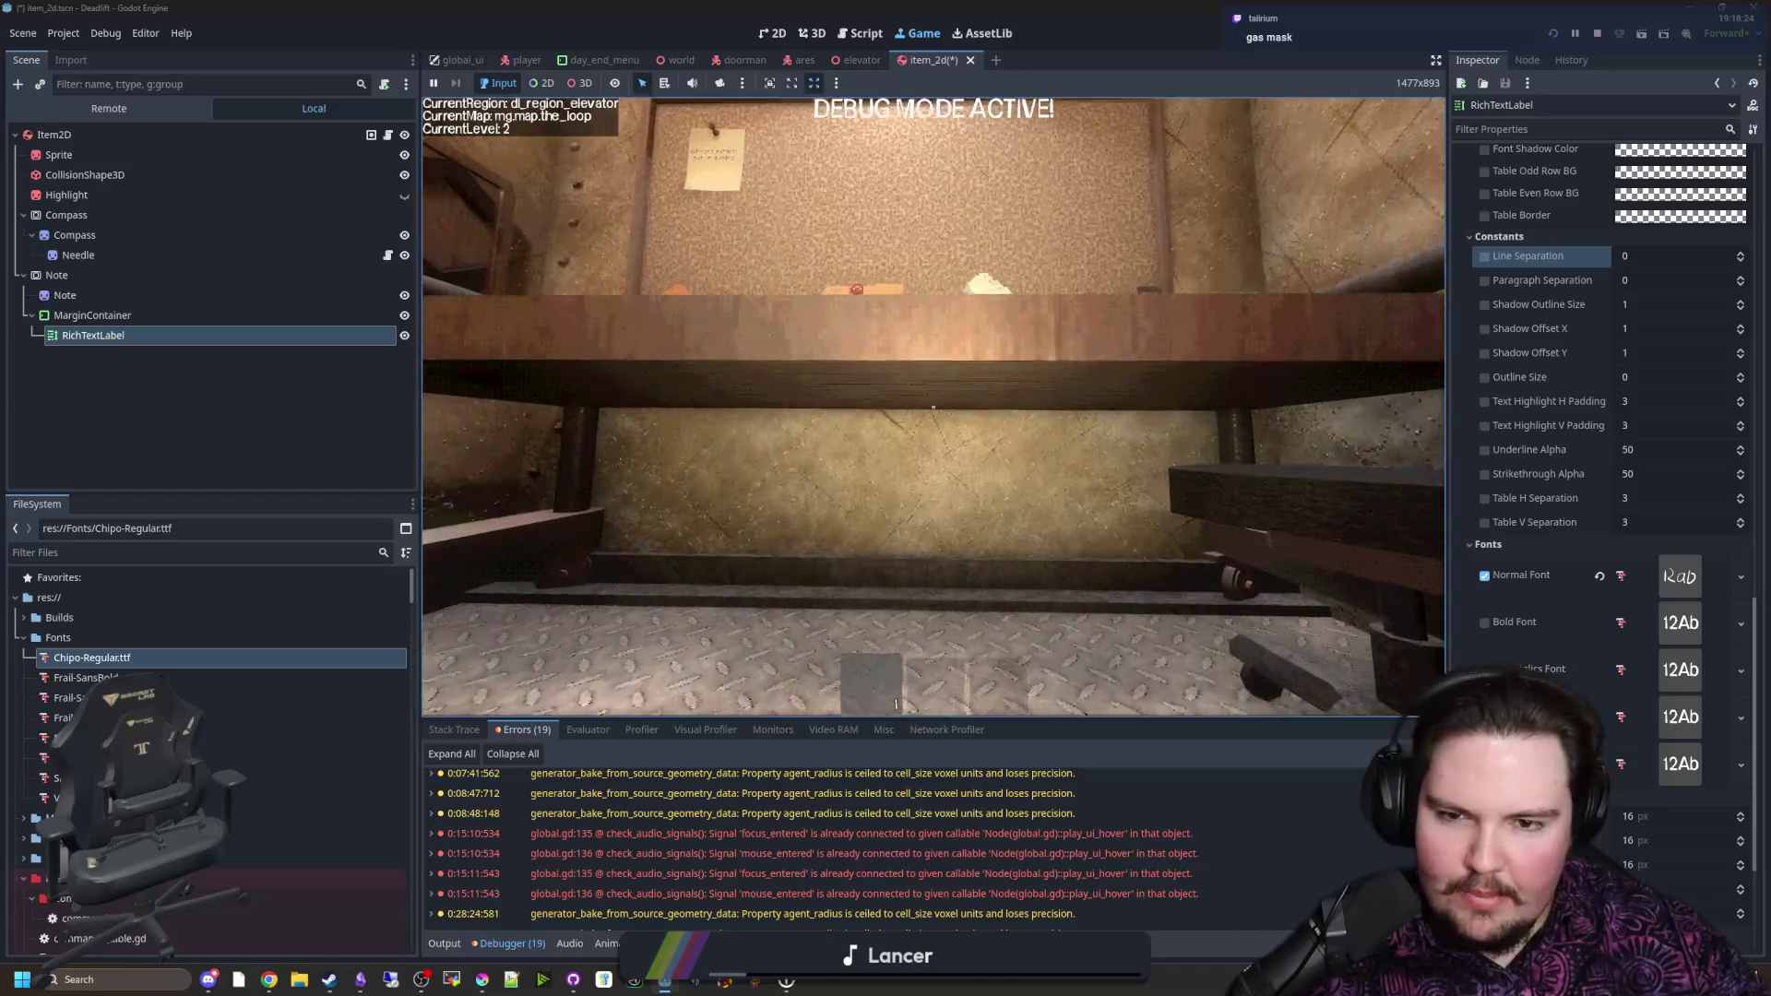
pyautogui.press('w')
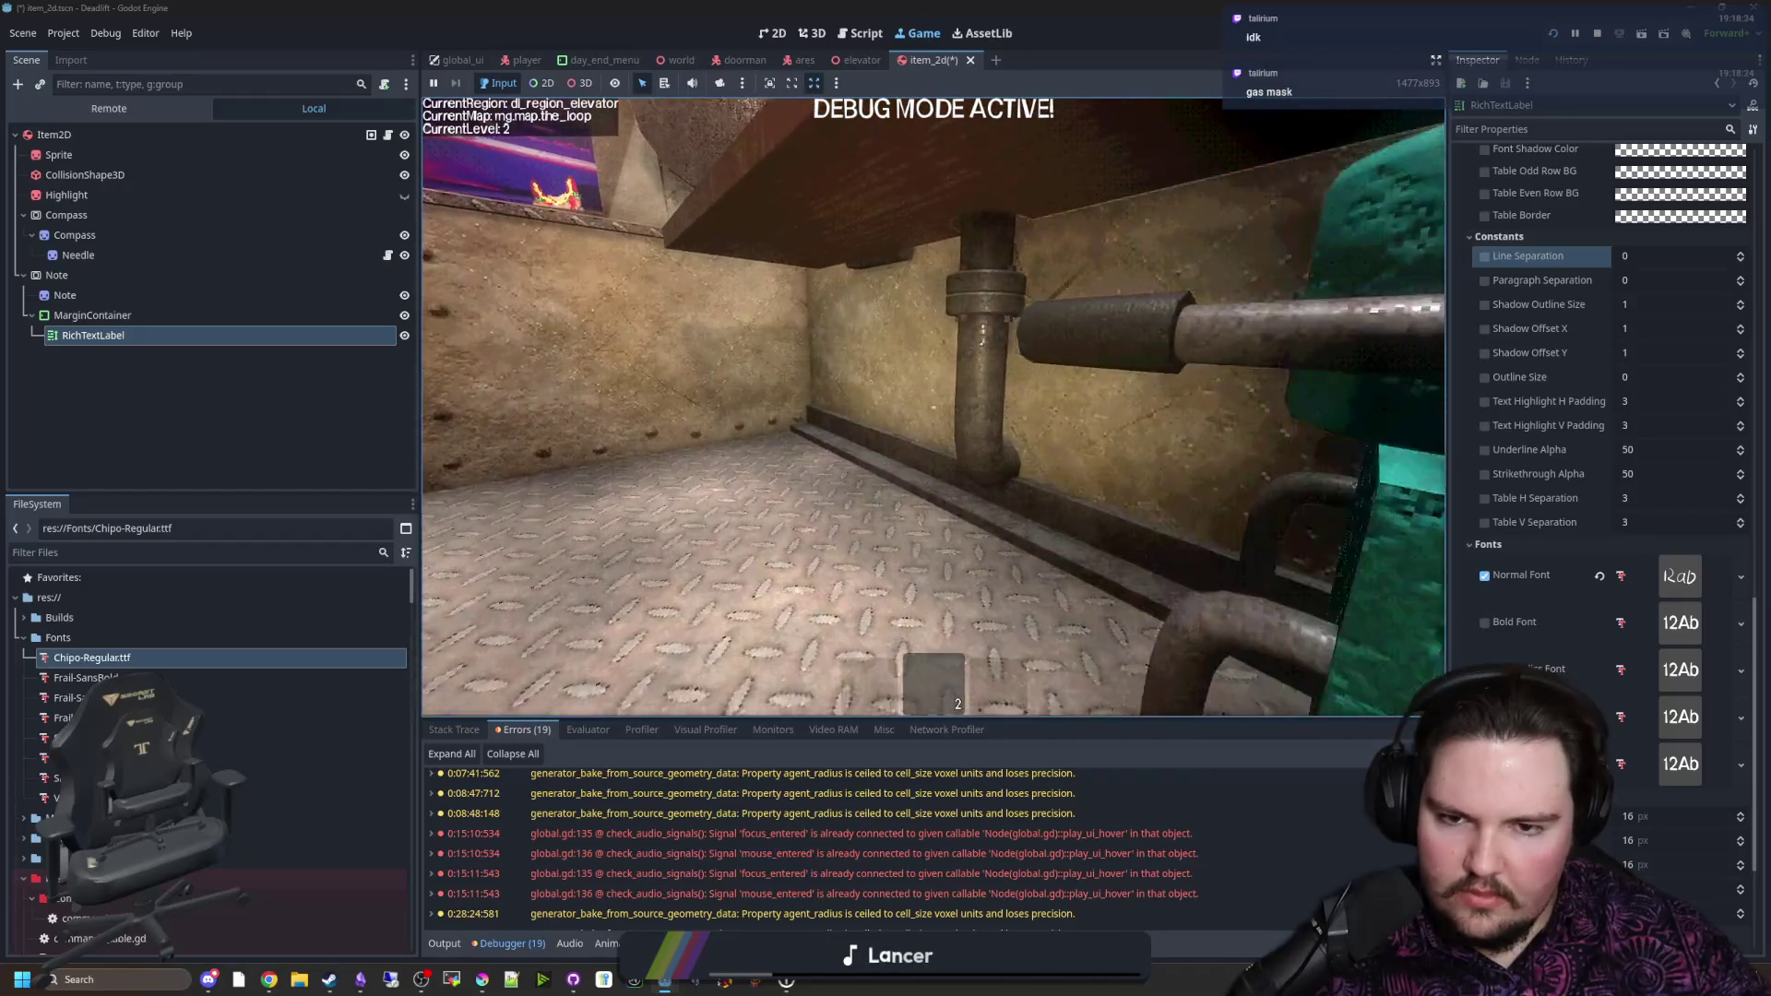
pyautogui.press('w')
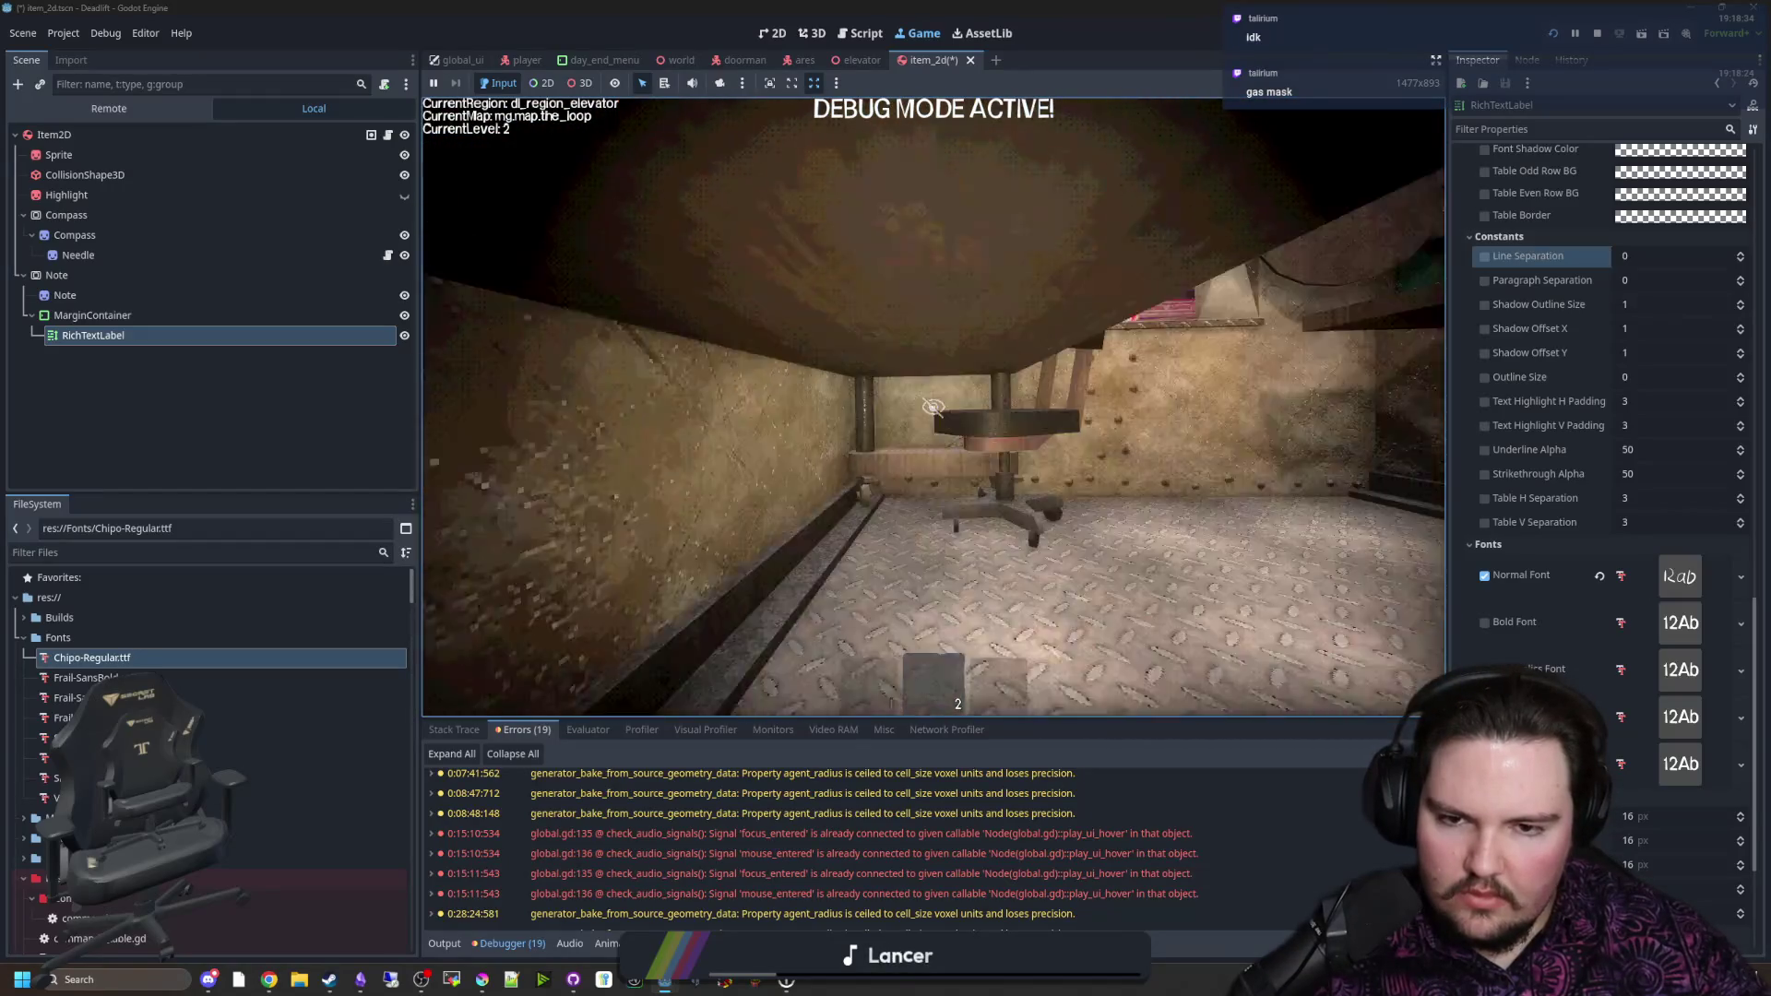
pyautogui.press('w')
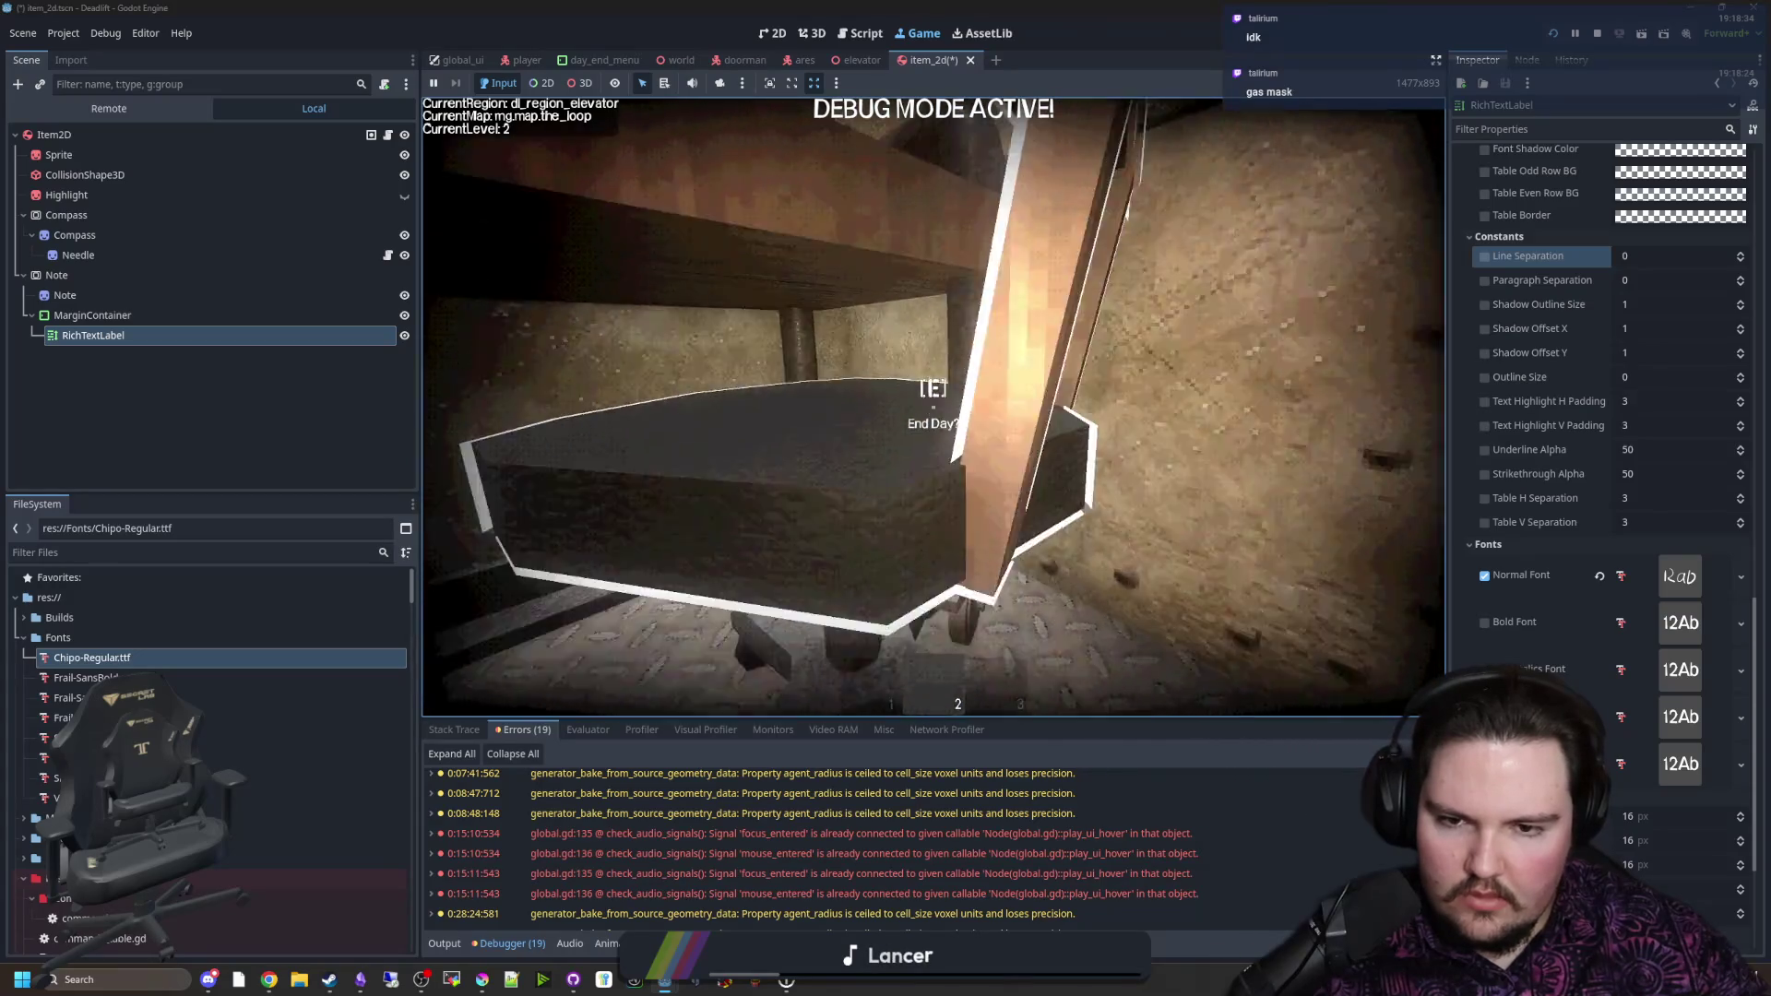
pyautogui.press('s')
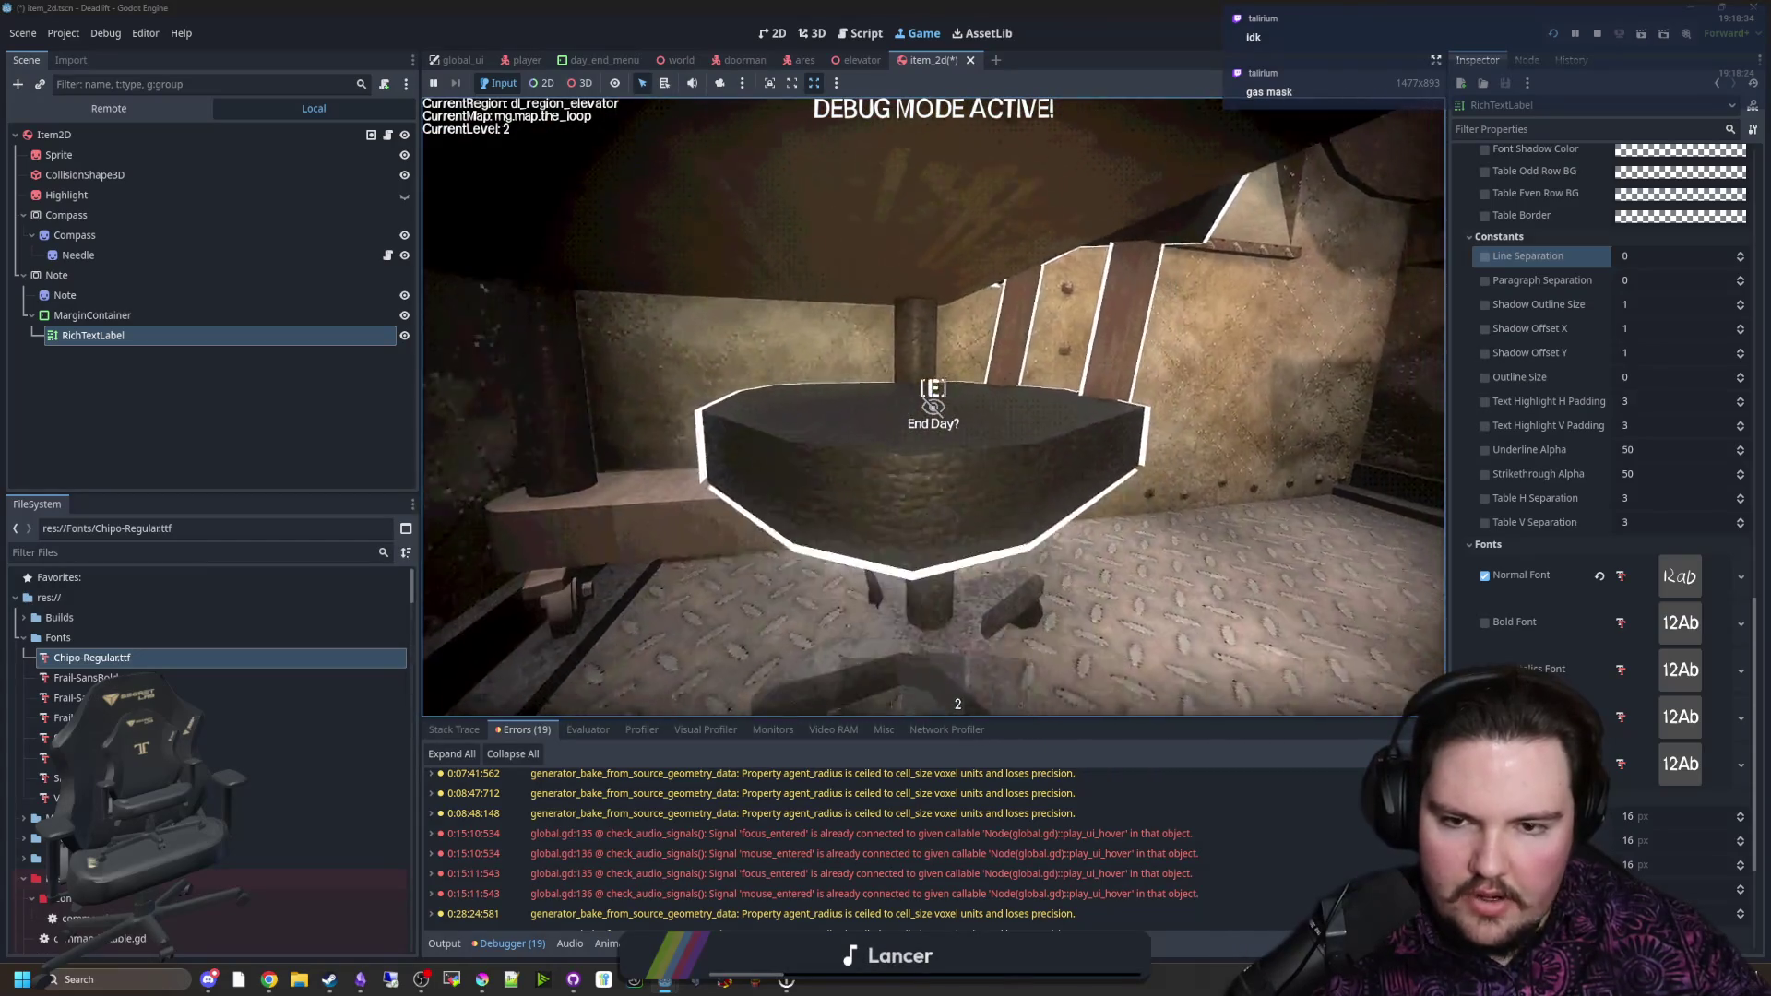
pyautogui.press('s')
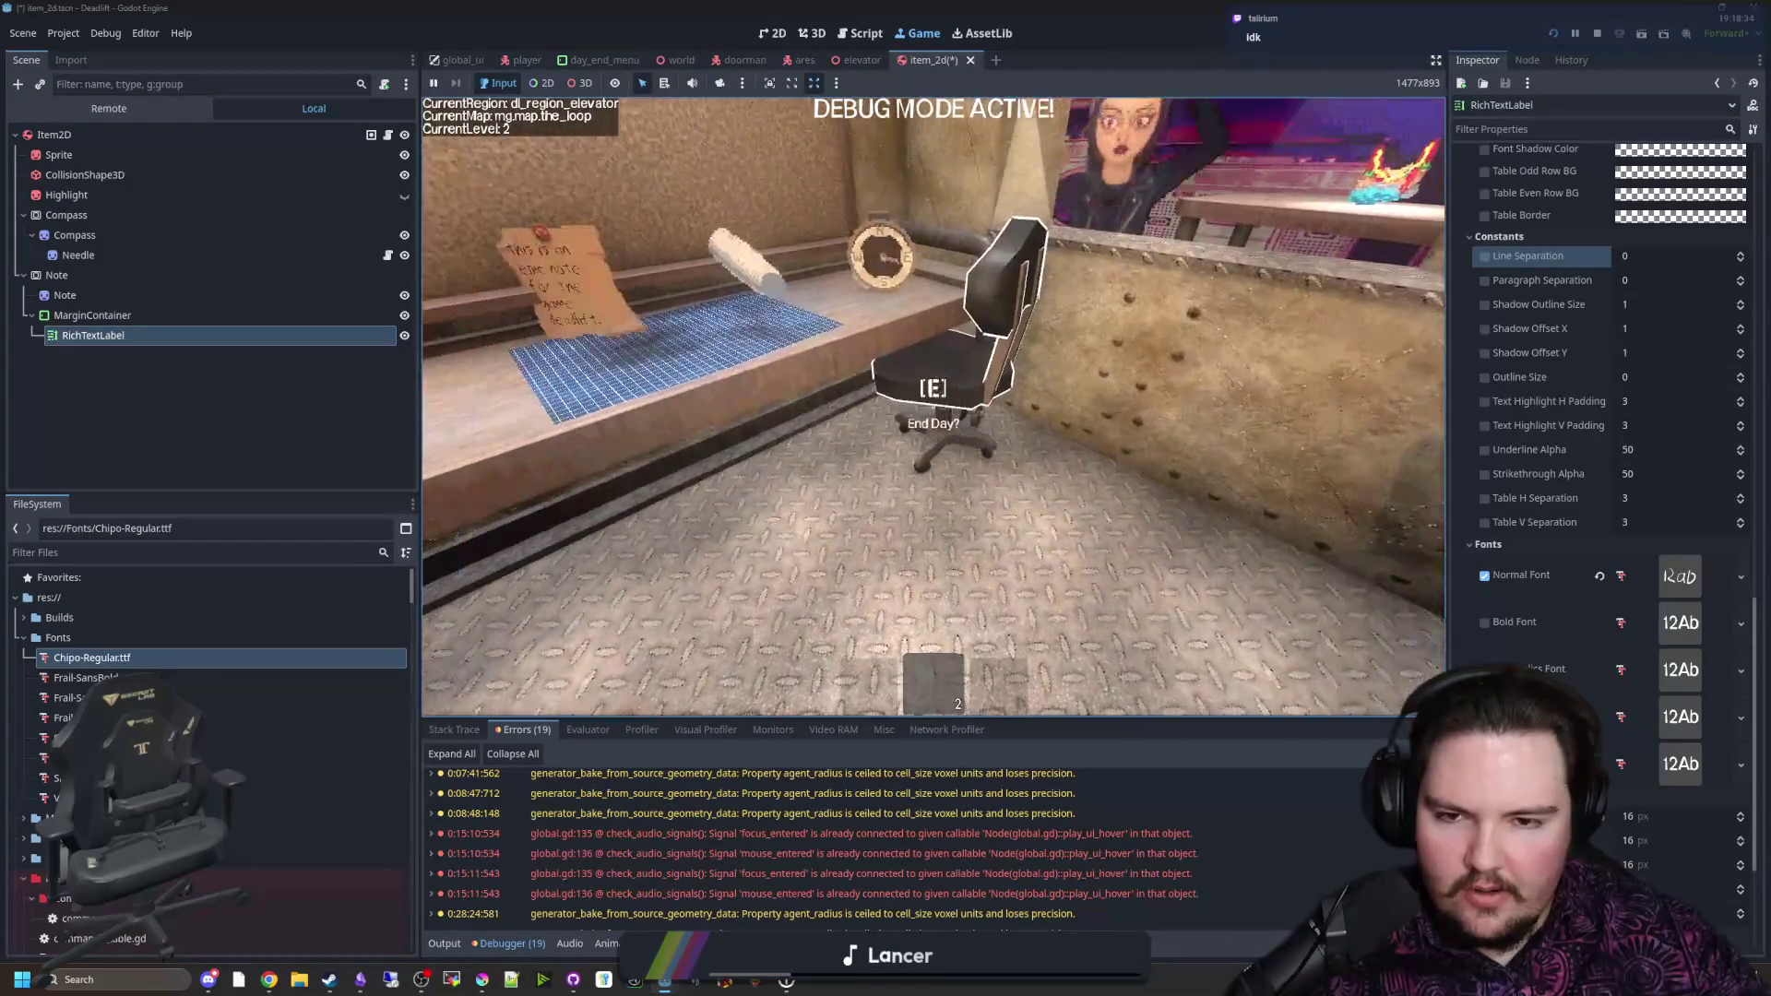
pyautogui.press('e')
pyautogui.press('e')
pyautogui.press('e')
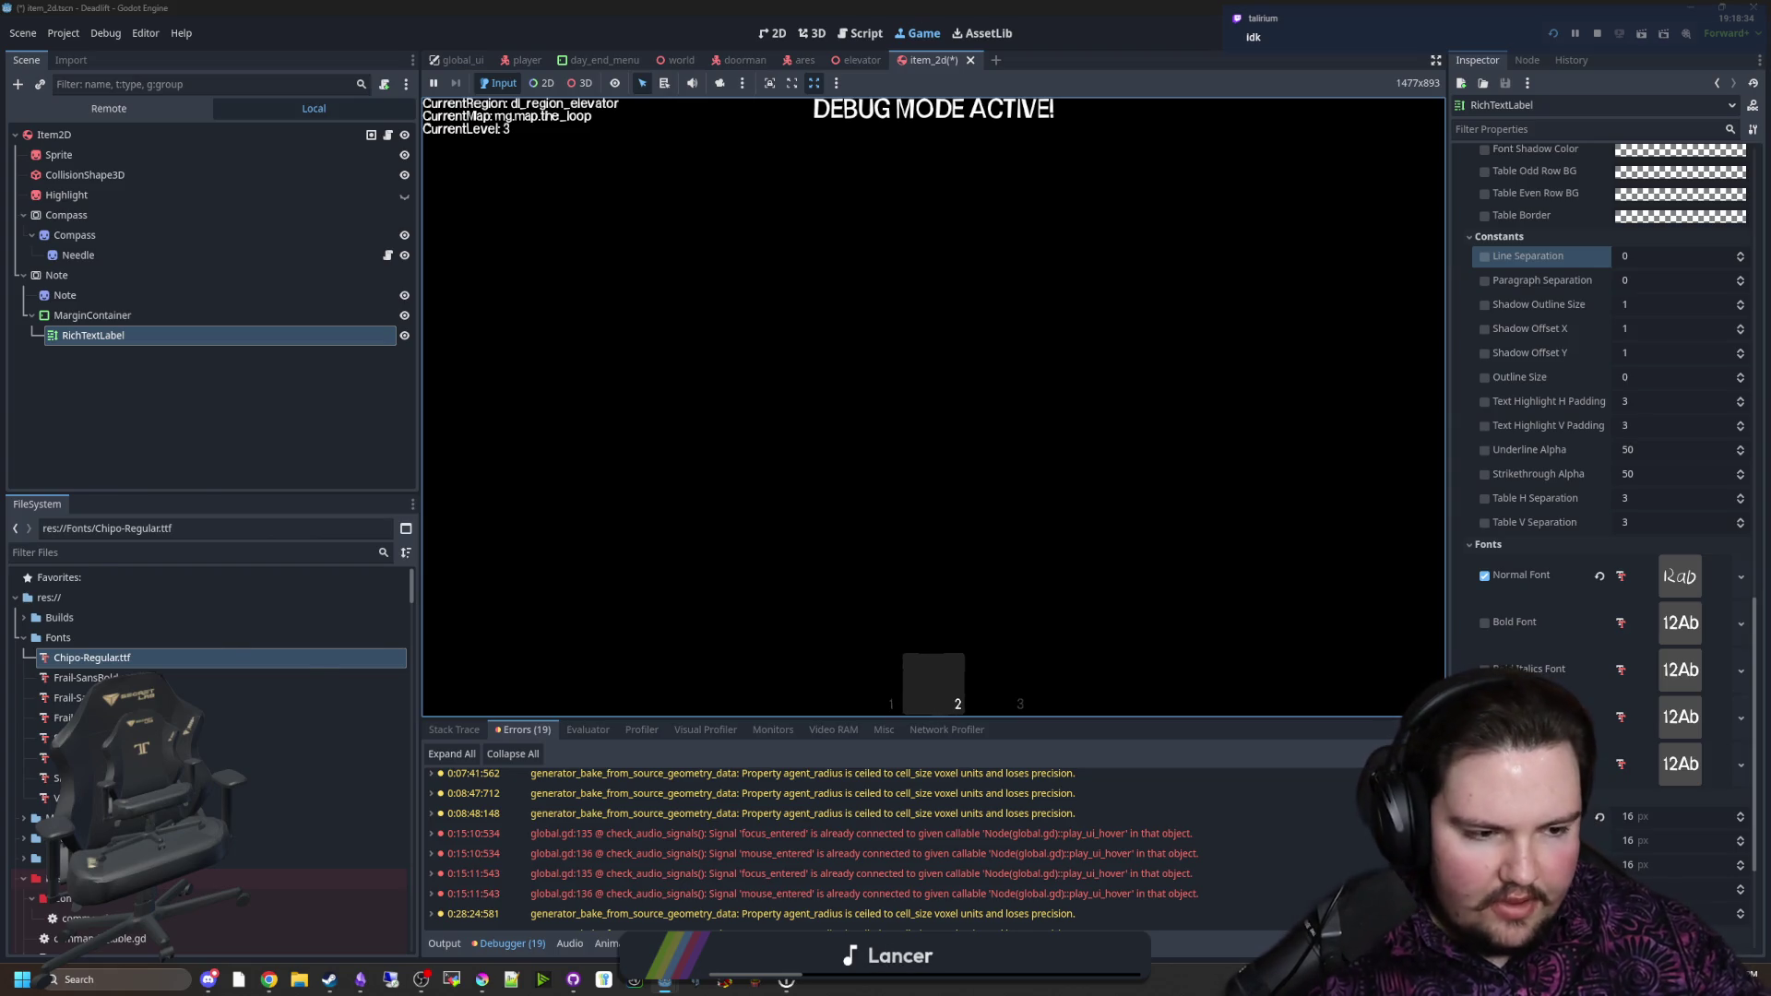
# Step: Dismiss the Start menu and resume the game on level 3
pyautogui.press('super')
pyautogui.press('Escape')
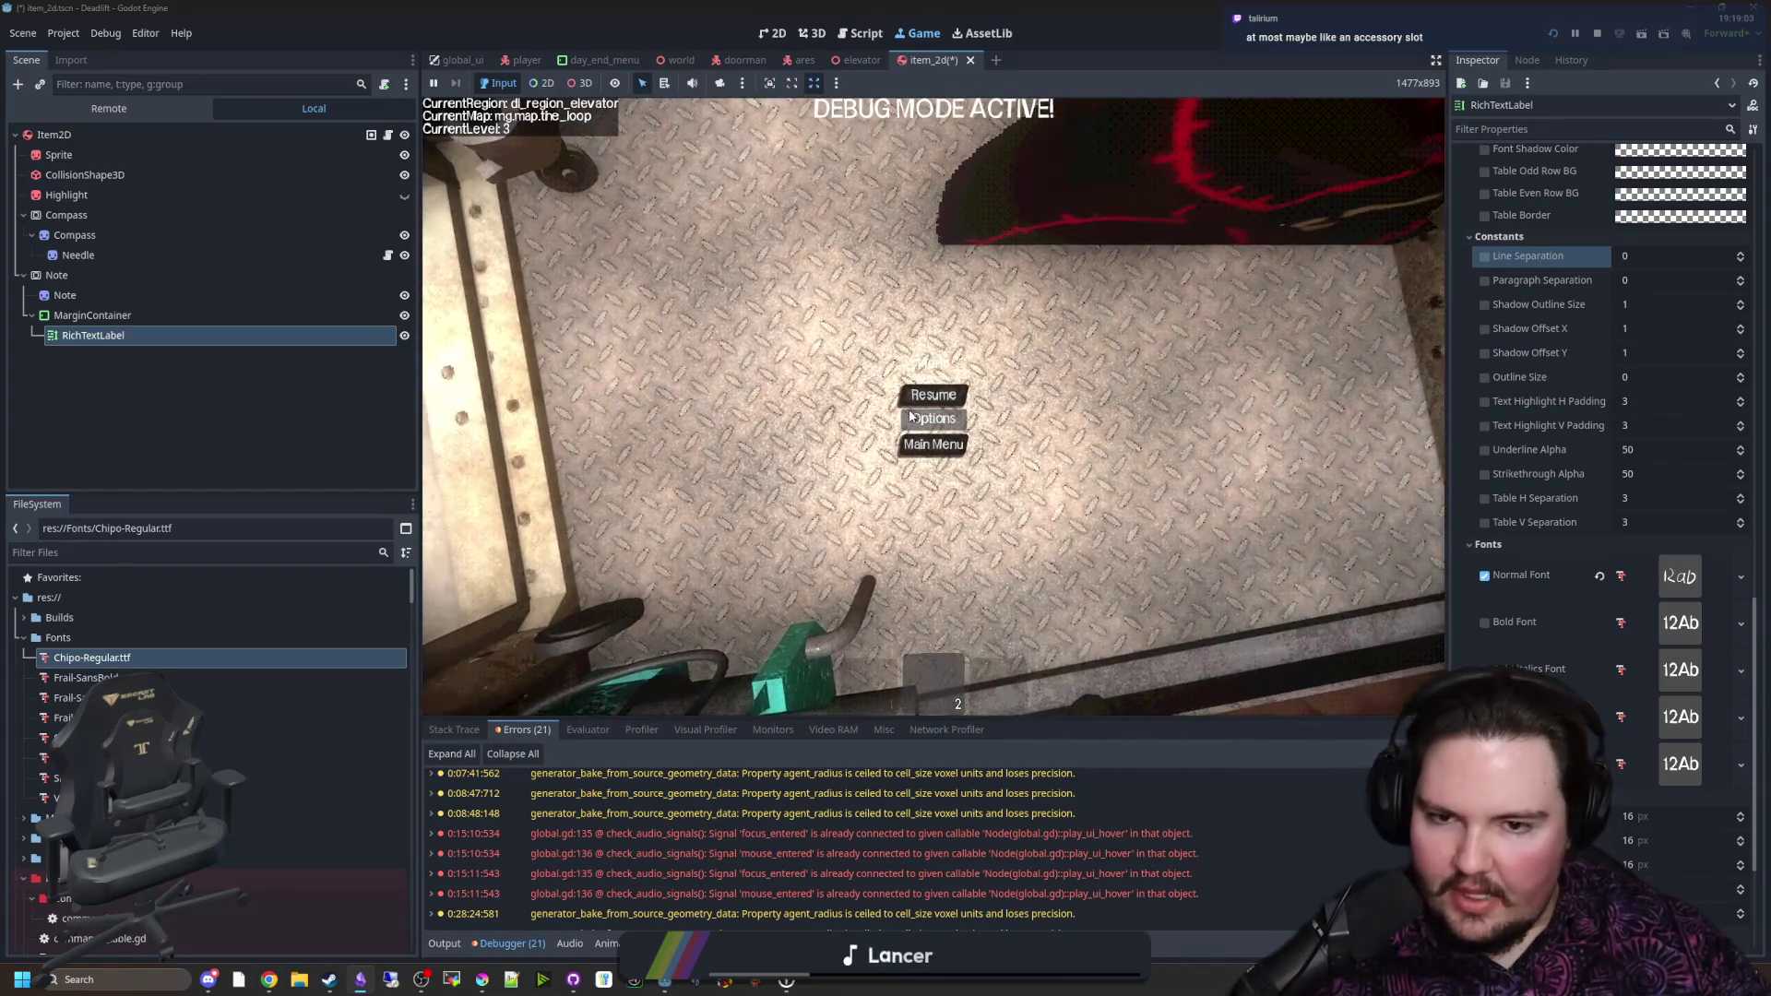
pyautogui.press('Escape')
# Step: Walk from the elevator through the breakroom and down the leaf-covered corridor
pyautogui.press('w')
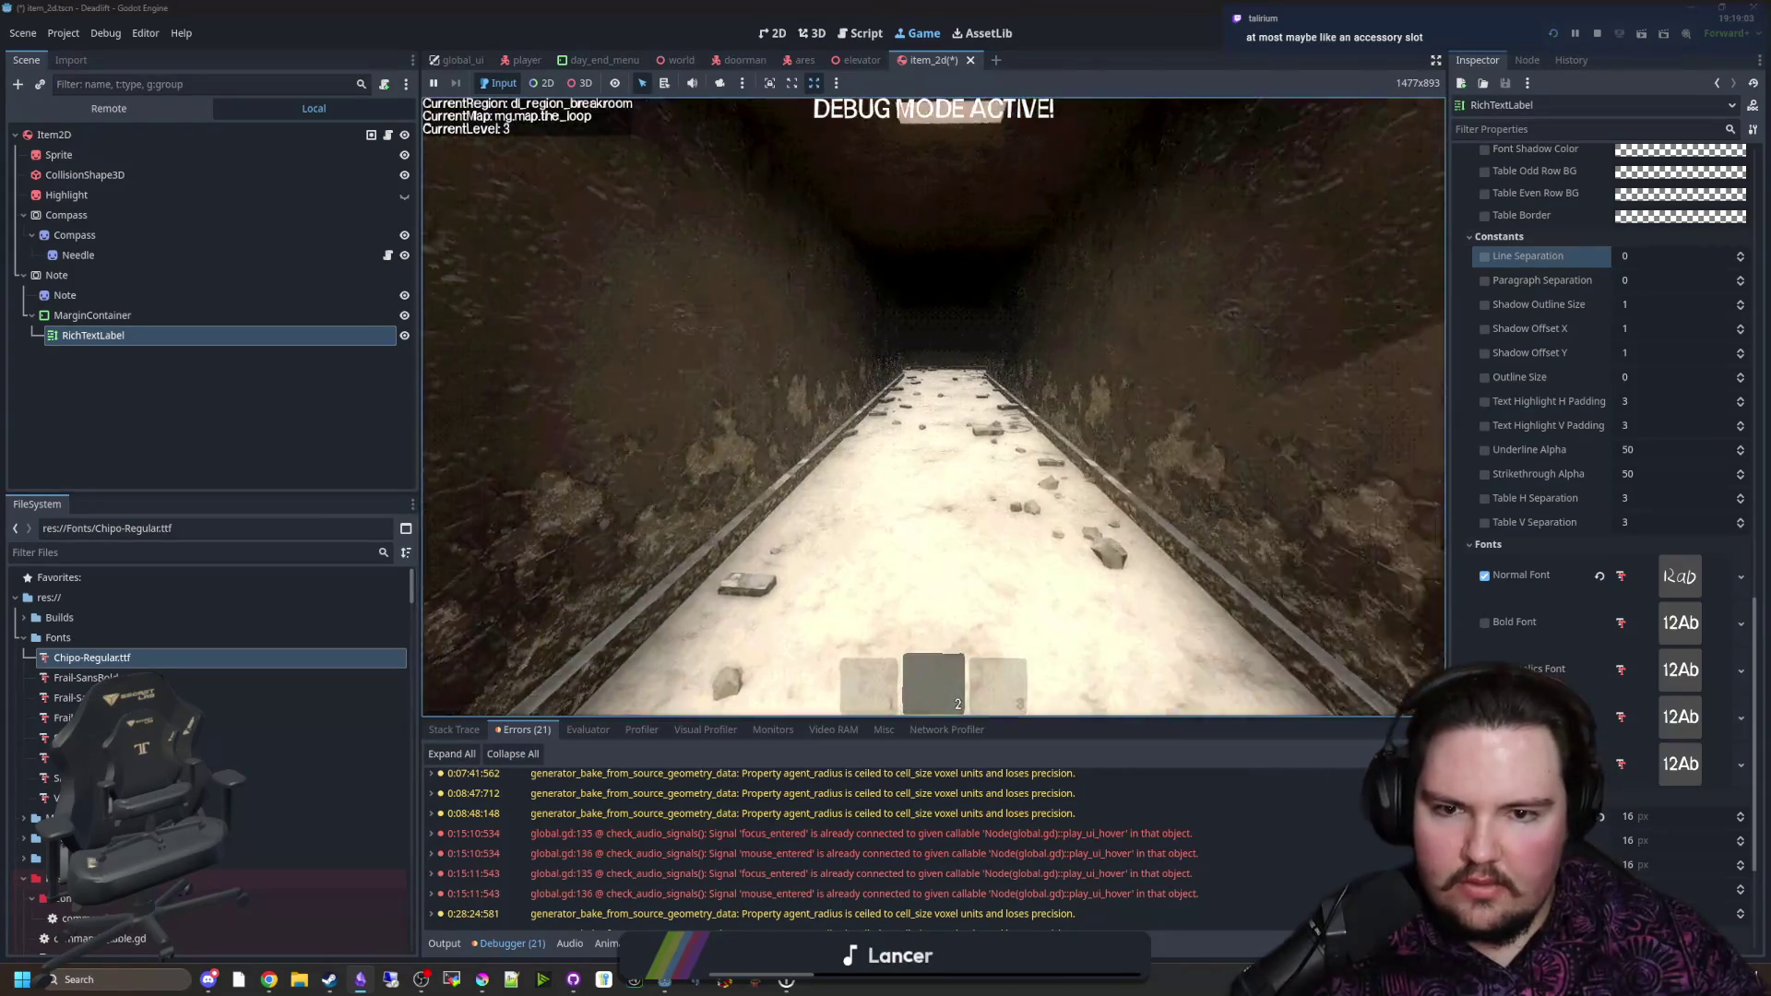
pyautogui.press('w')
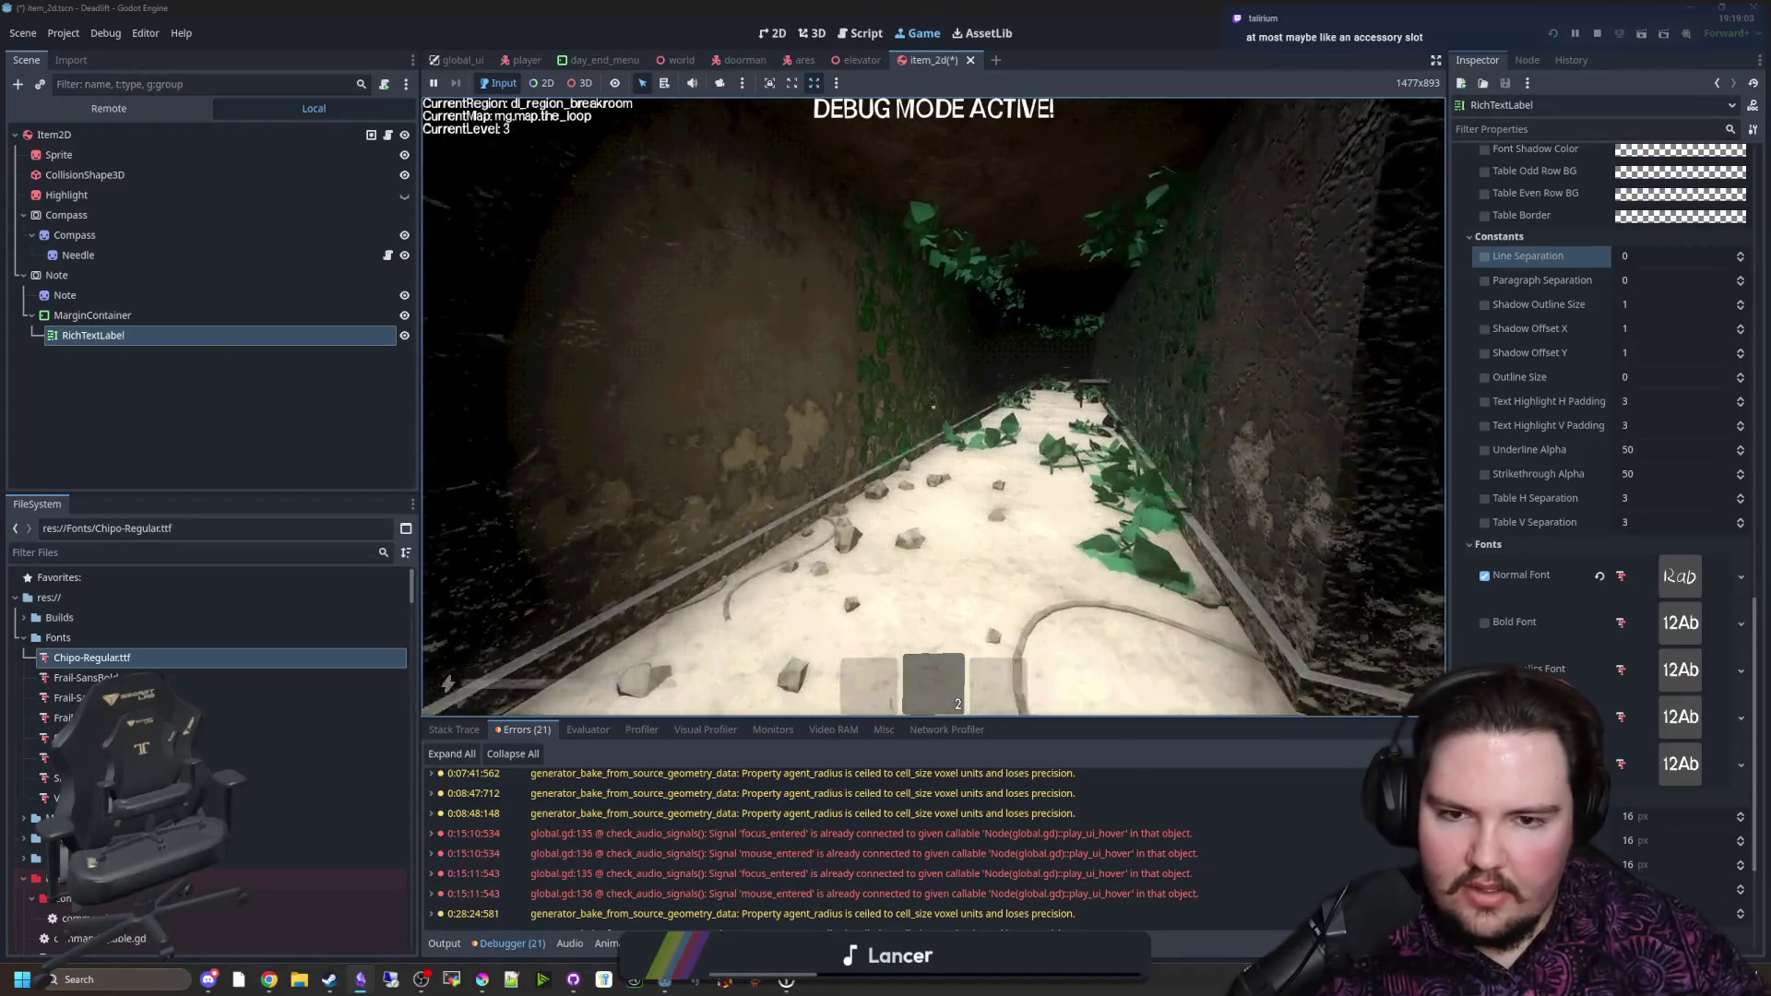
pyautogui.press('w')
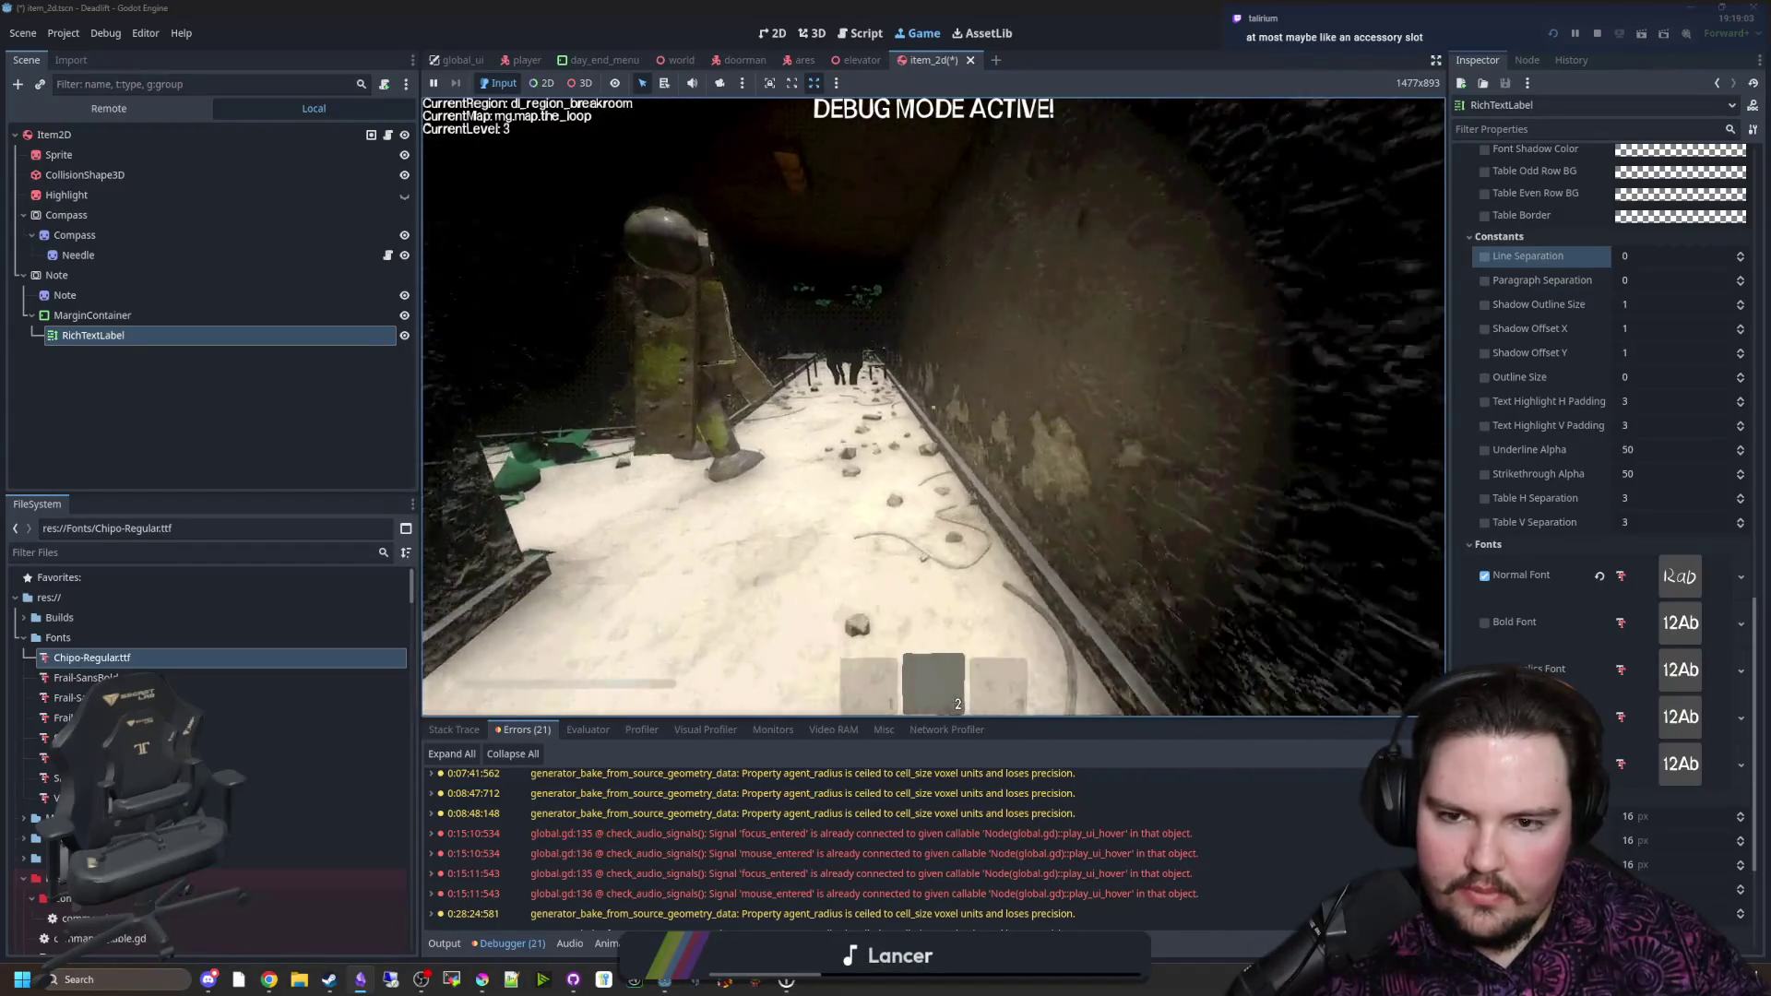
pyautogui.press('w')
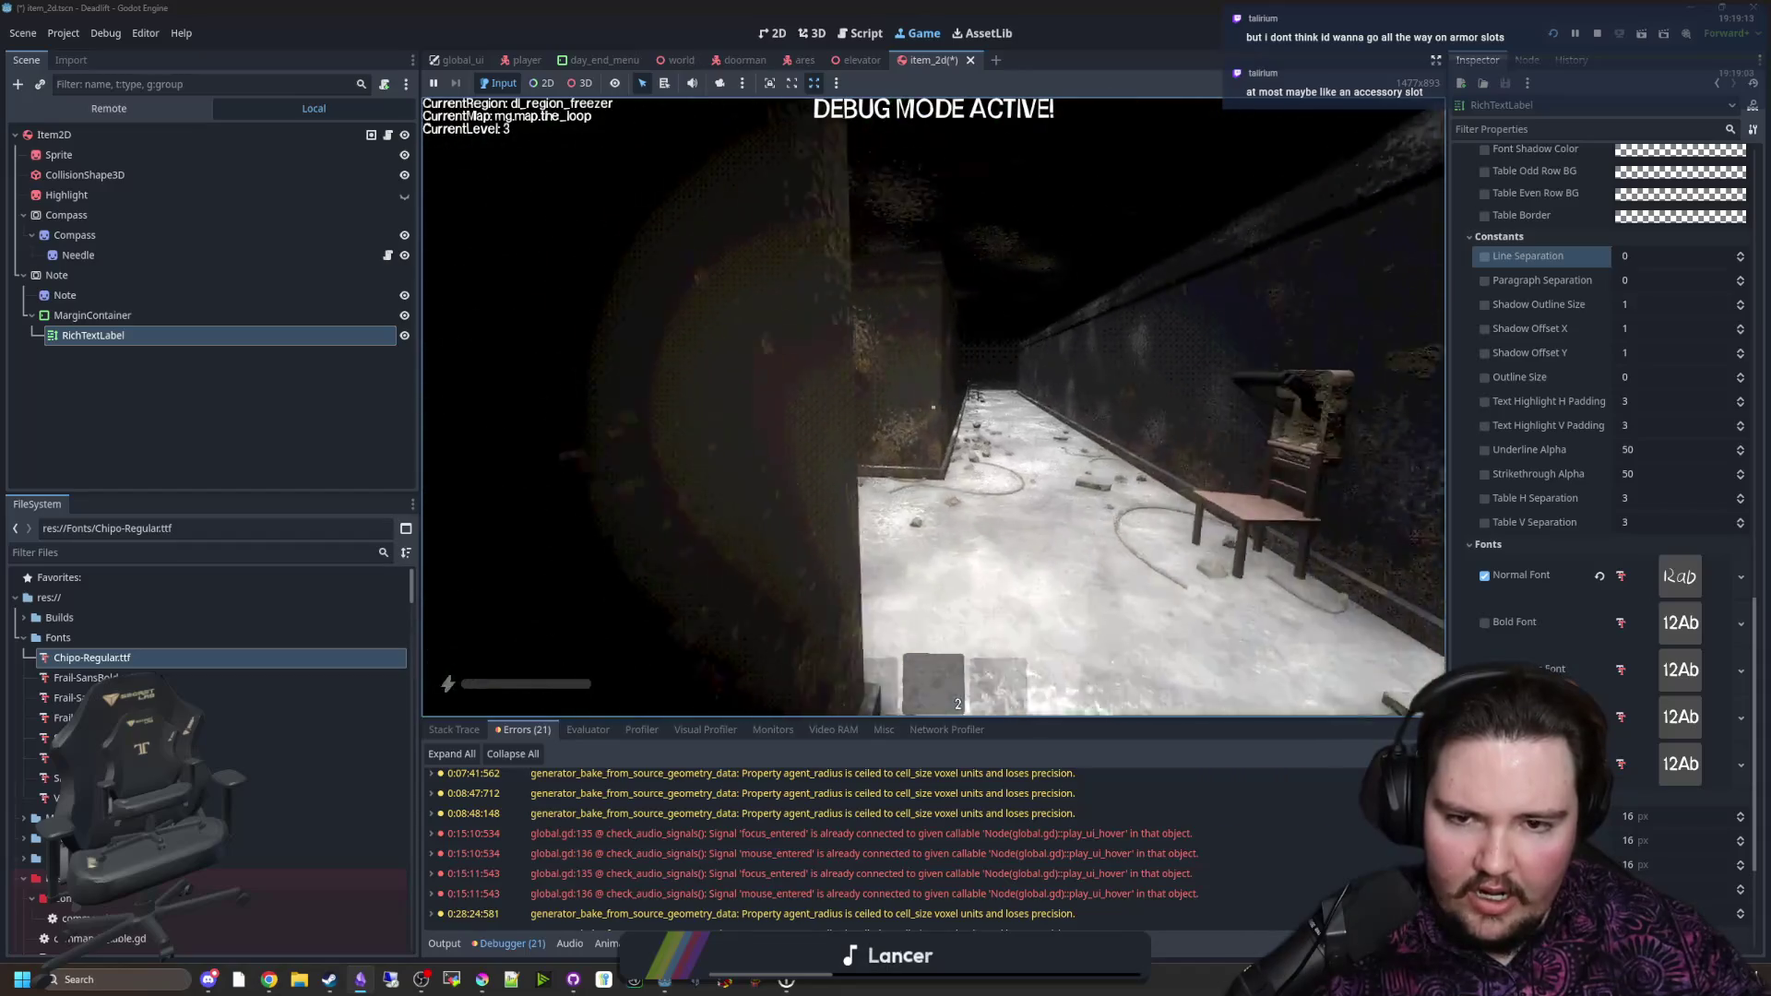
pyautogui.press('w')
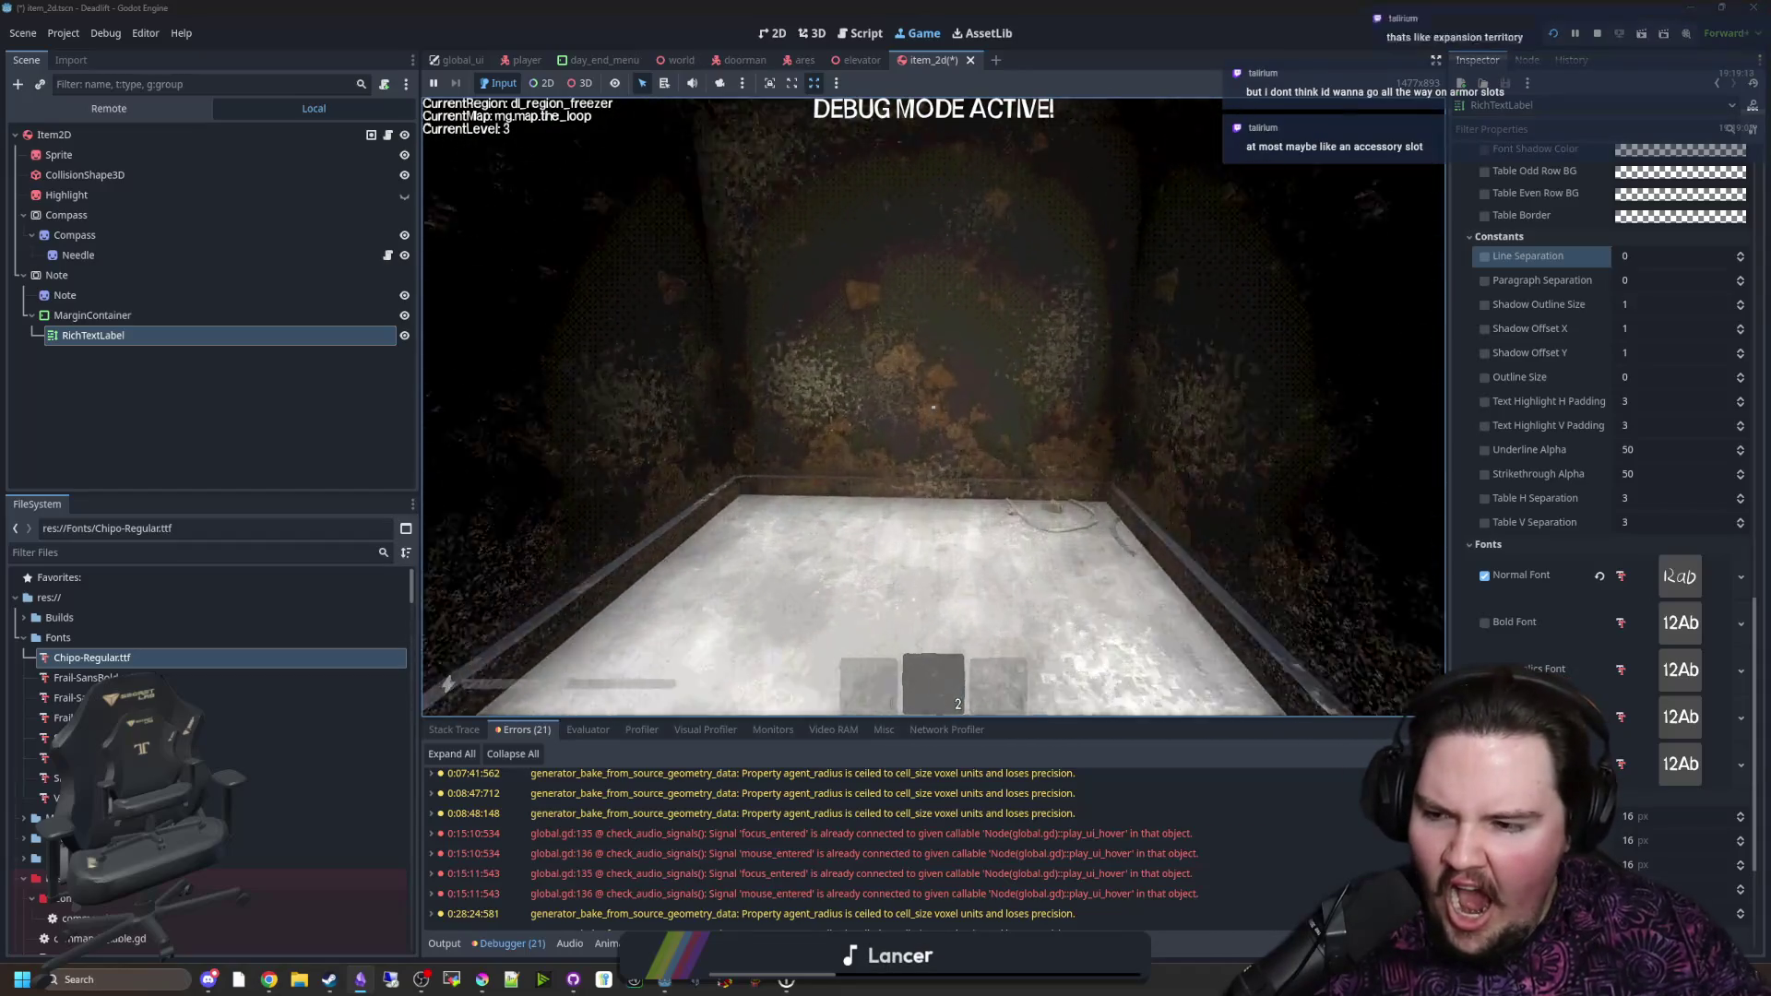
pyautogui.press('w')
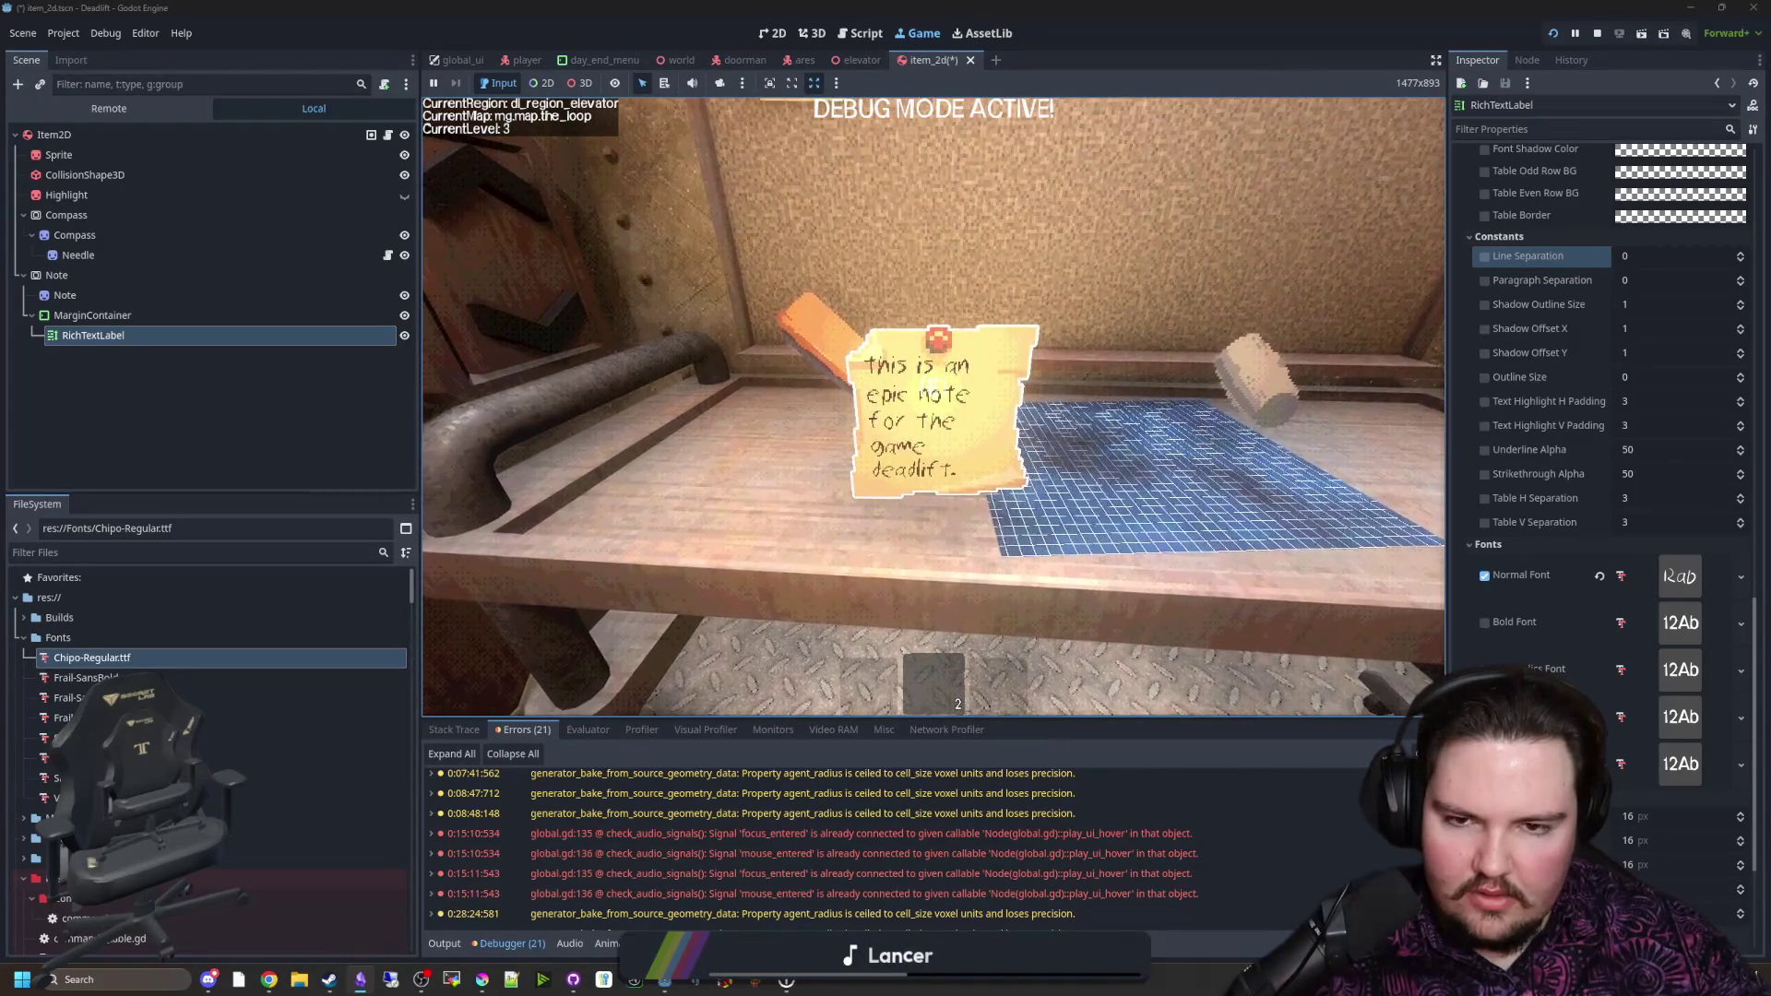
# Step: Pause, check the Daniel handwritten font page on dafont, then open the project's Fonts folder
pyautogui.press('super')
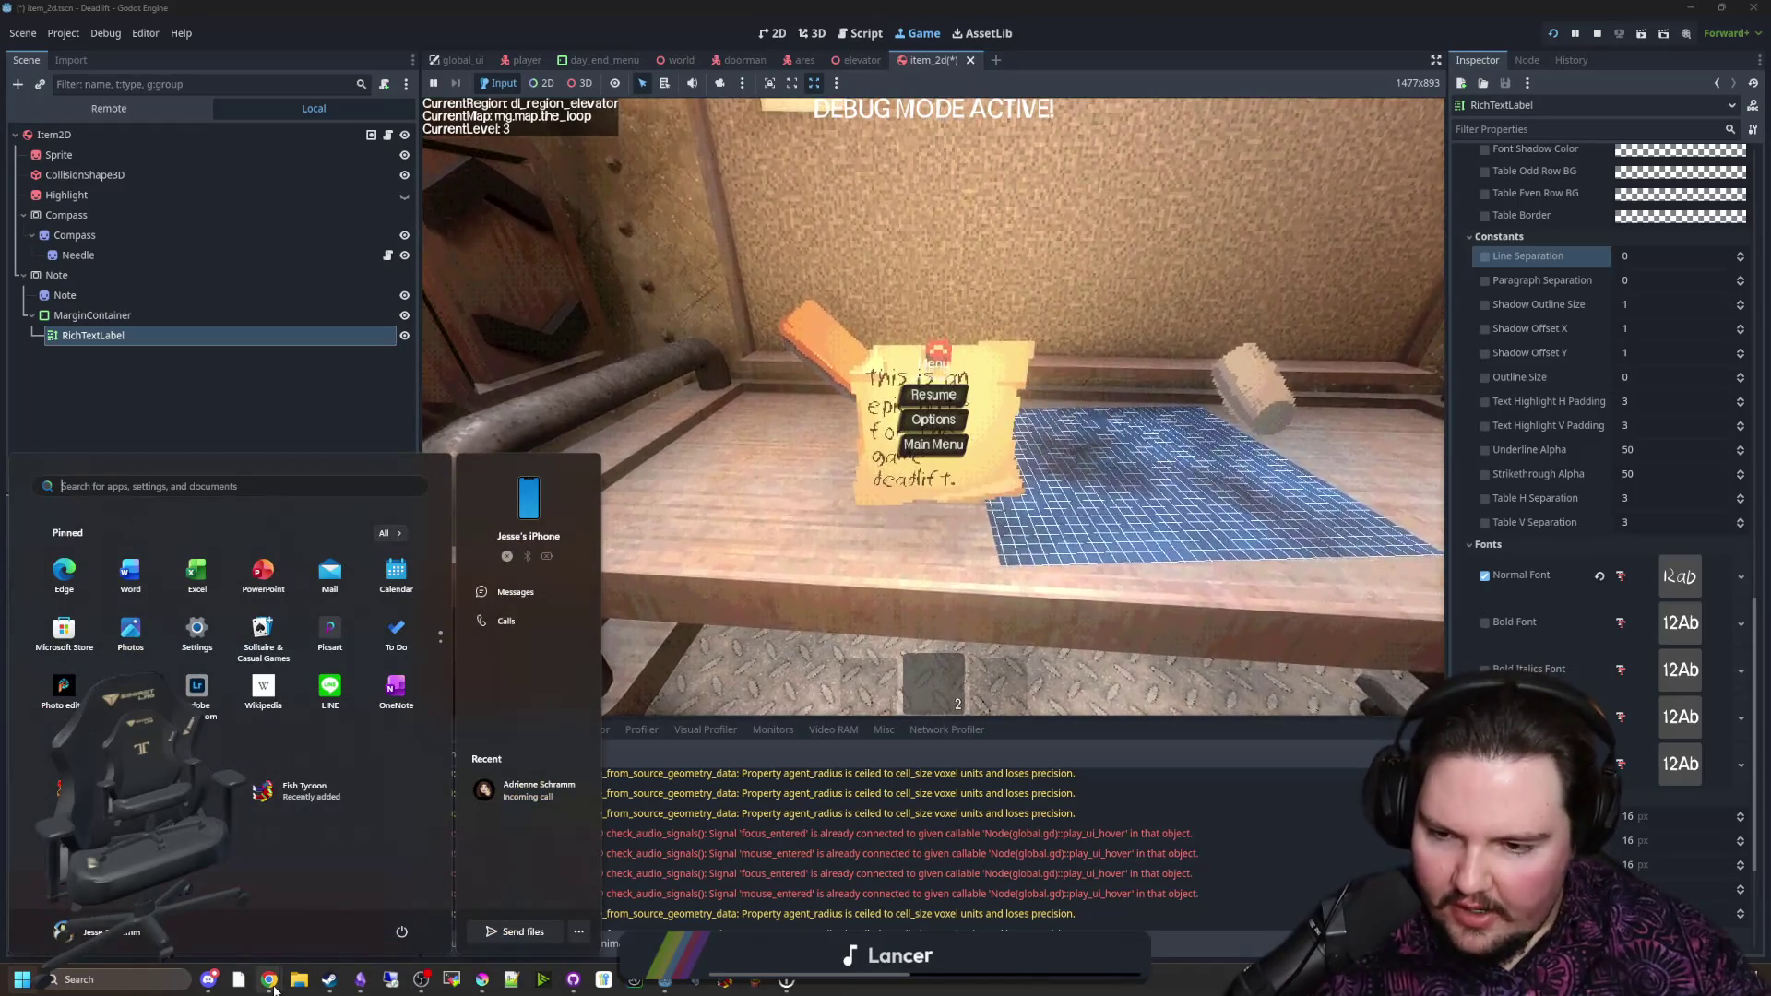
pyautogui.moveTo(268, 979)
pyautogui.click(666, 927)
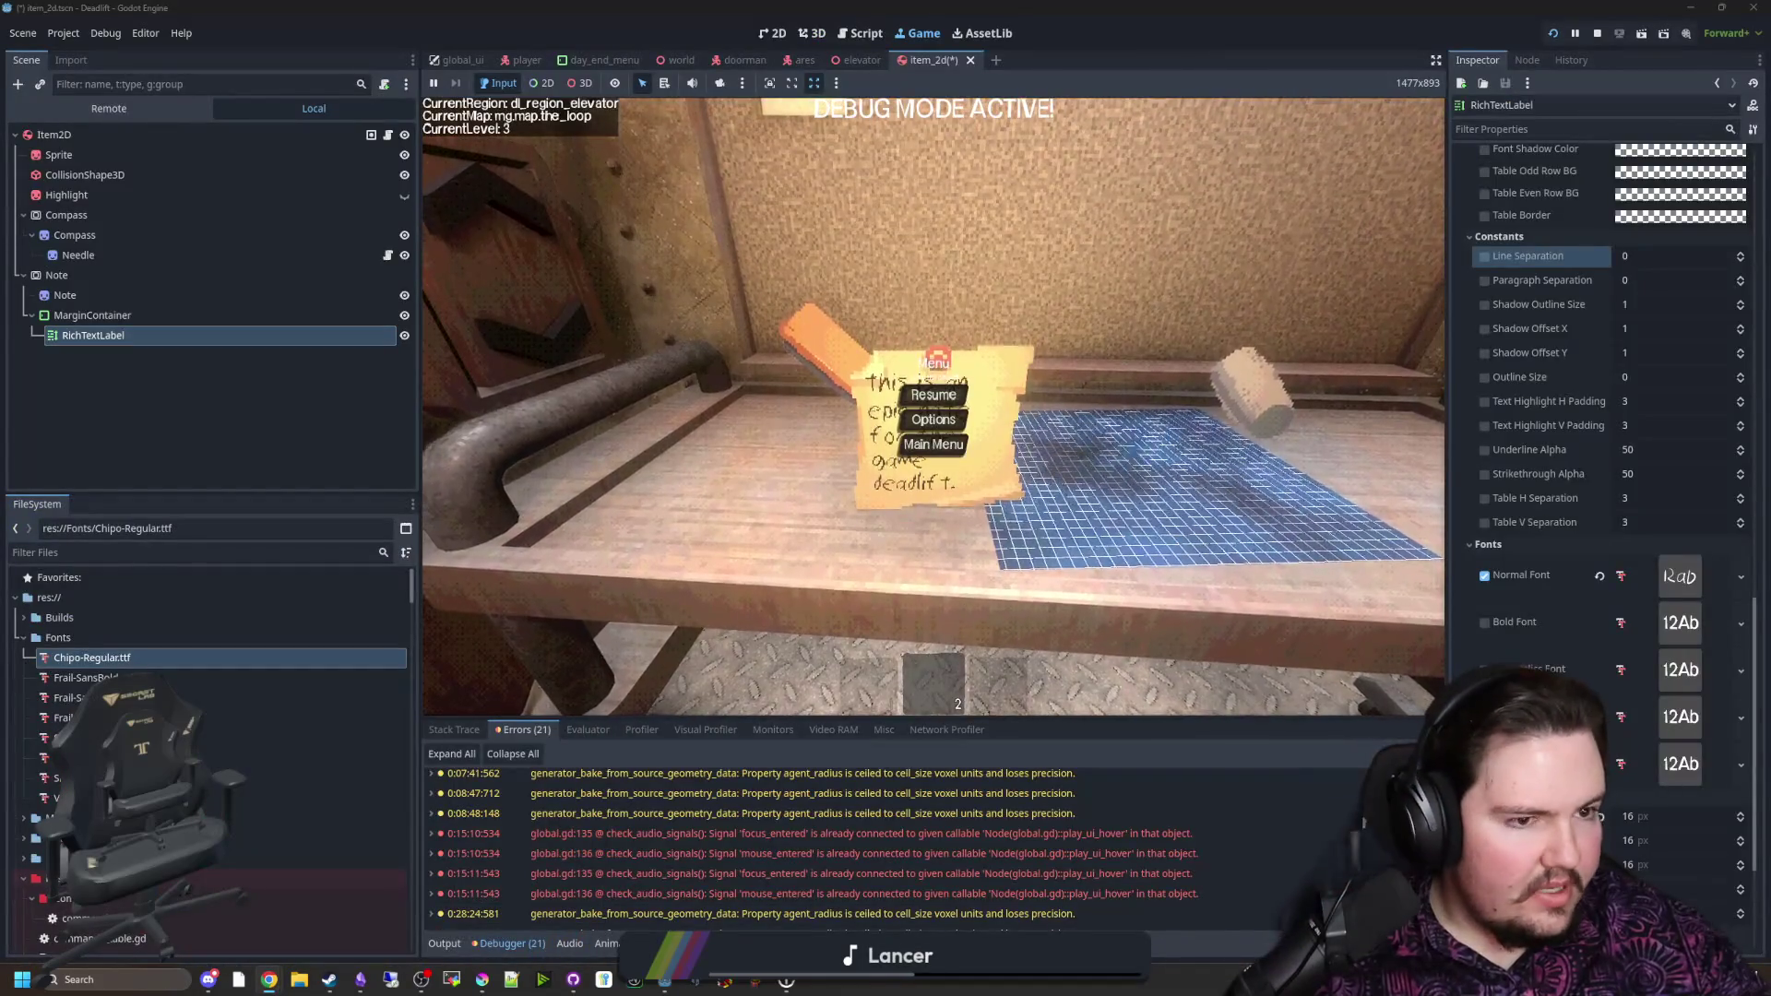
pyautogui.scroll(1, 550, 397)
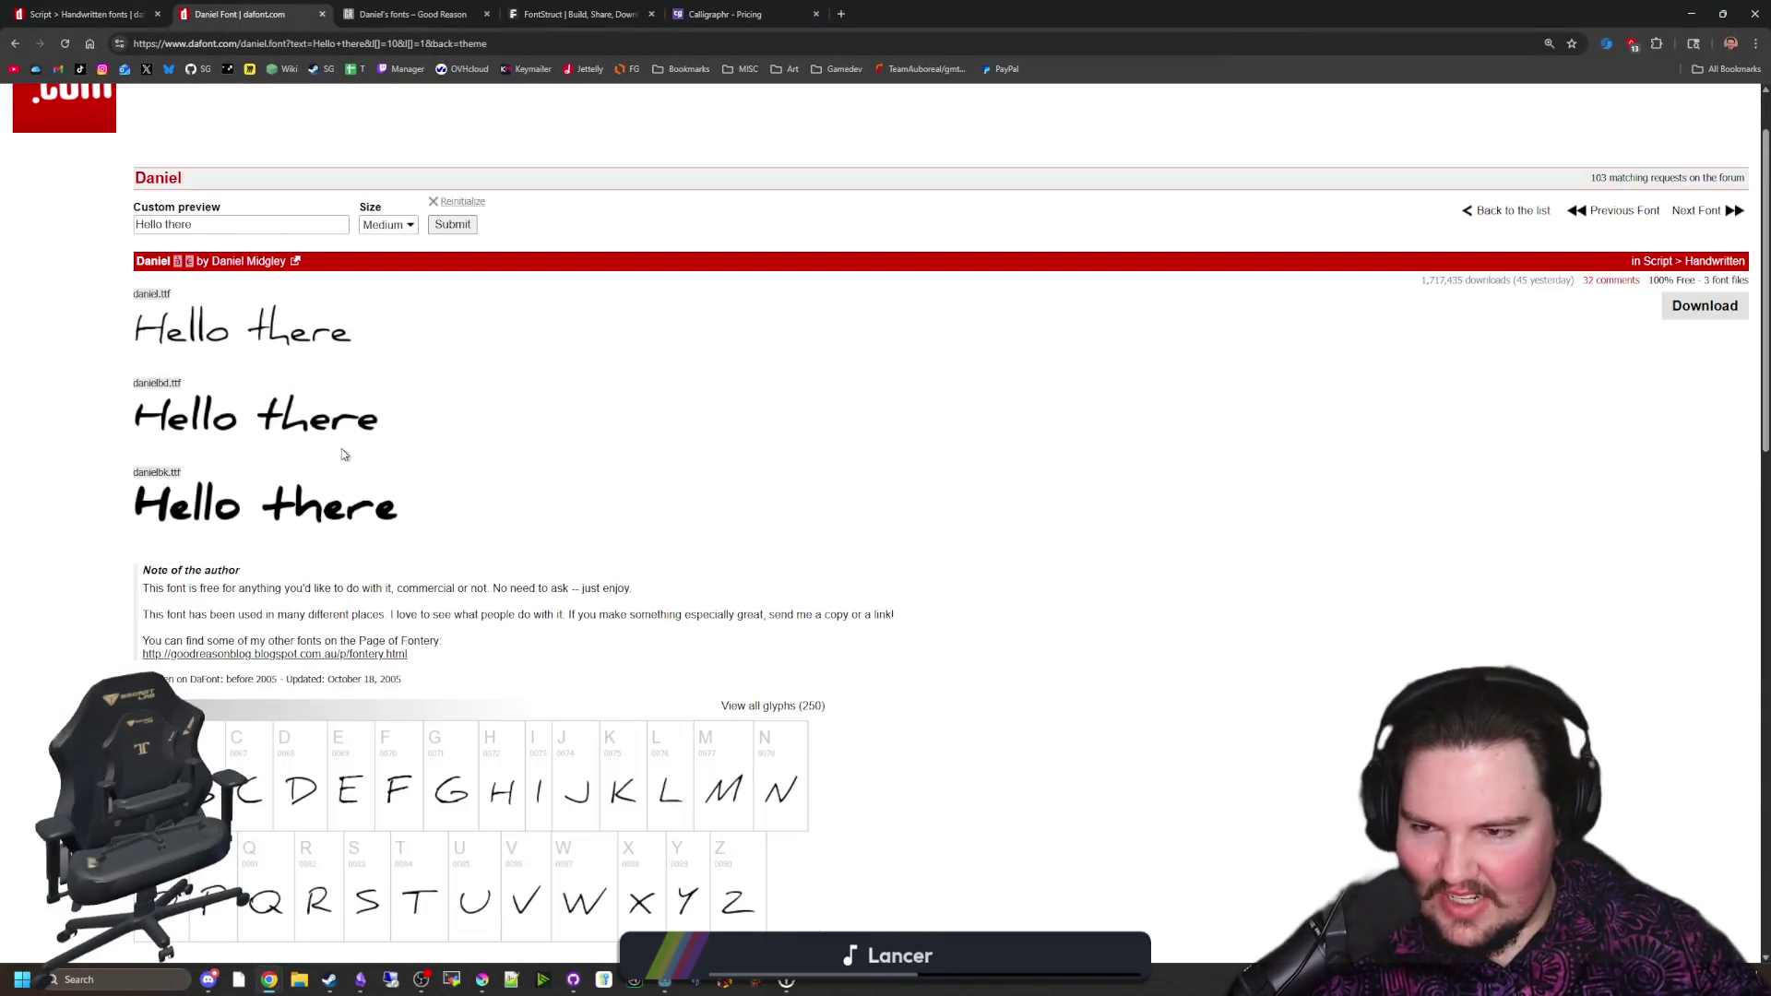
pyautogui.scroll(1, 343, 453)
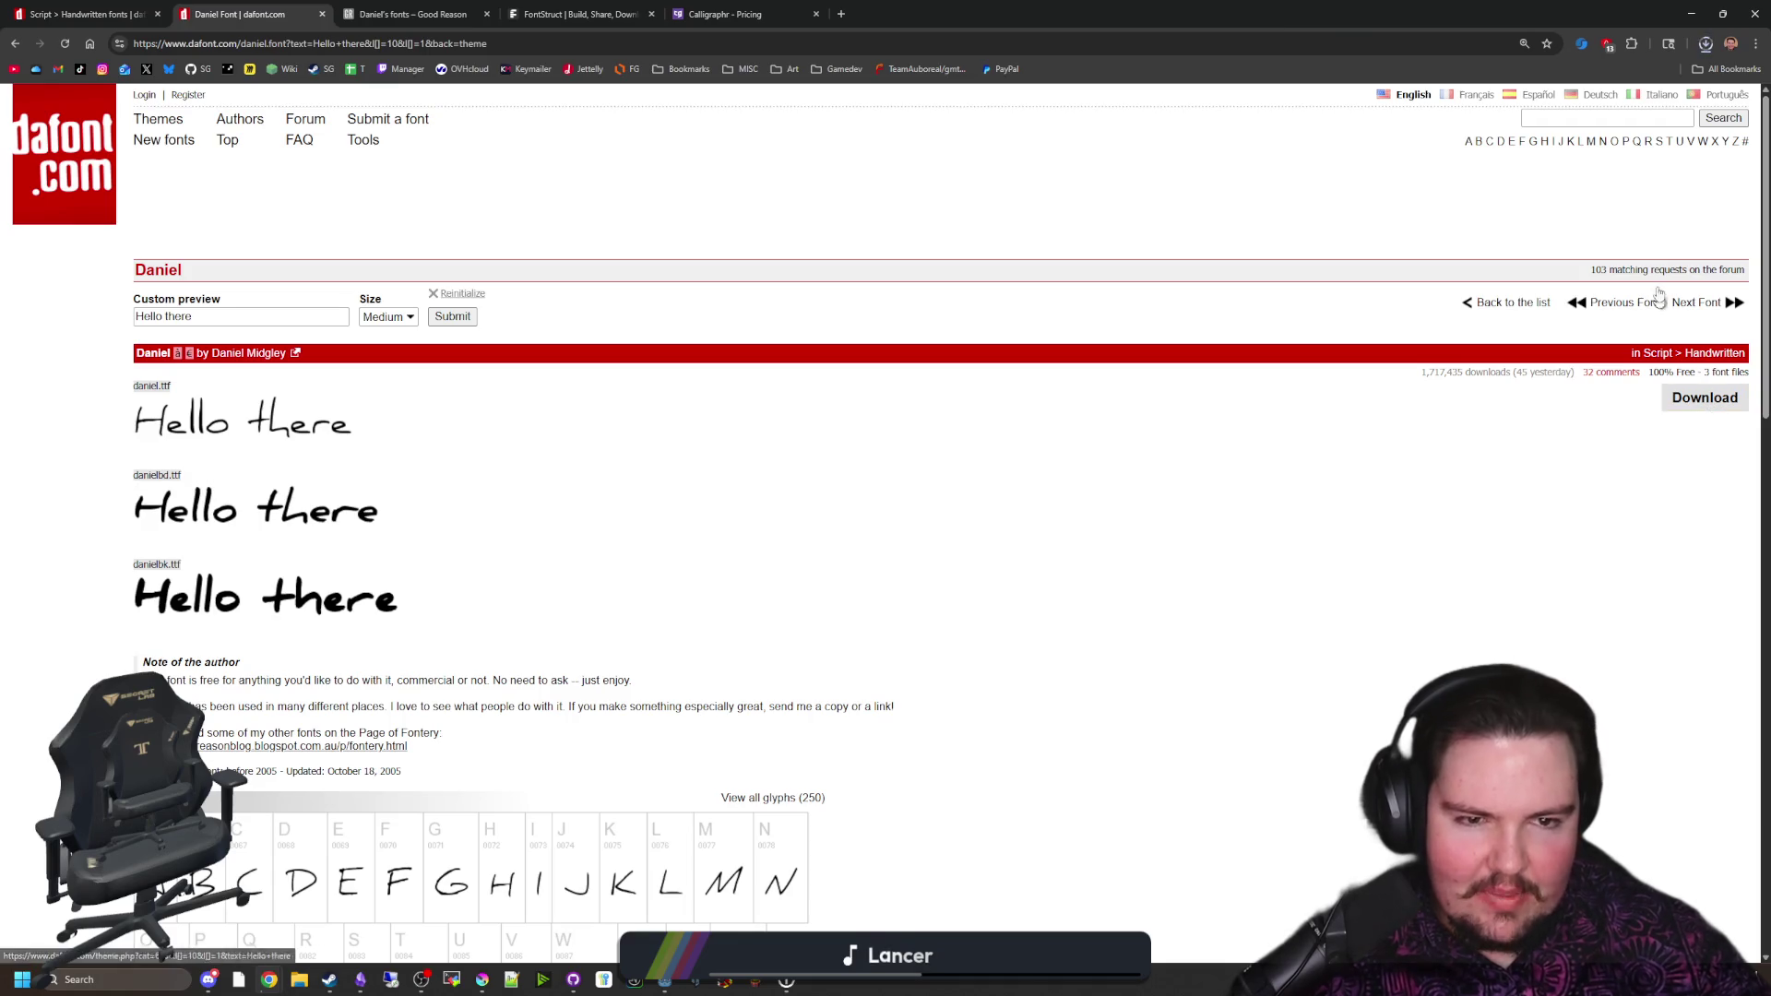
pyautogui.hotkey('alt', 'Tab')
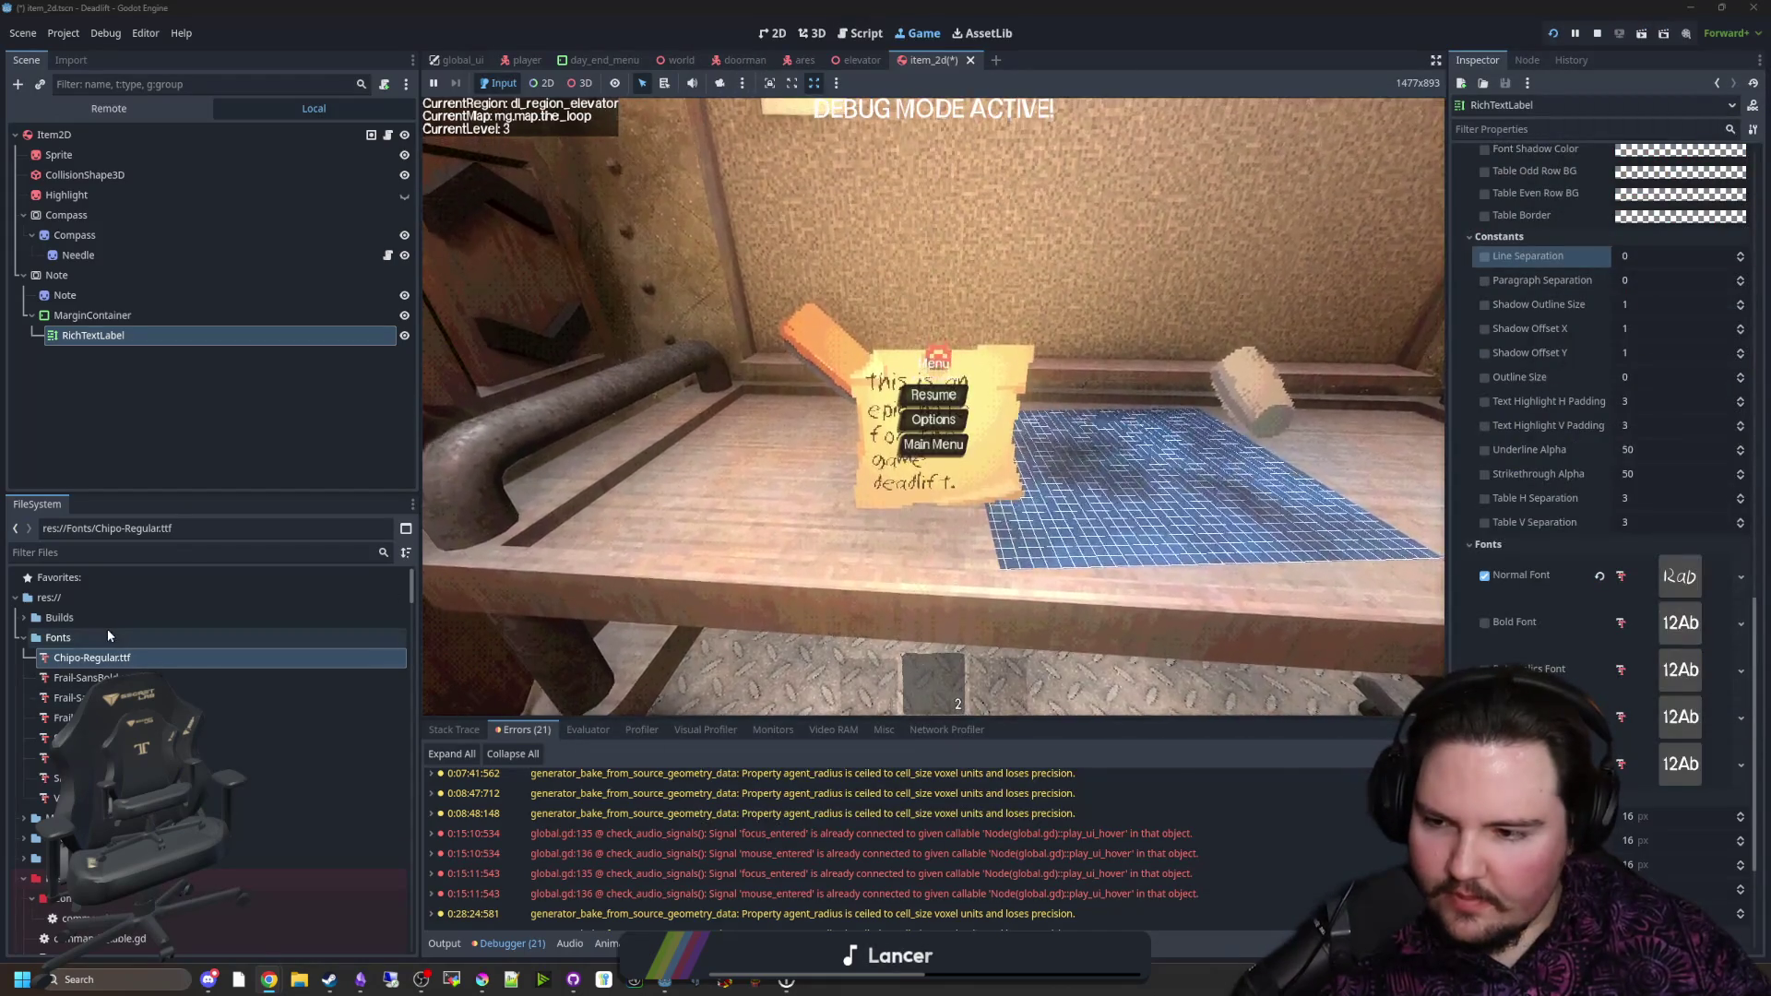
pyautogui.click(107, 633)
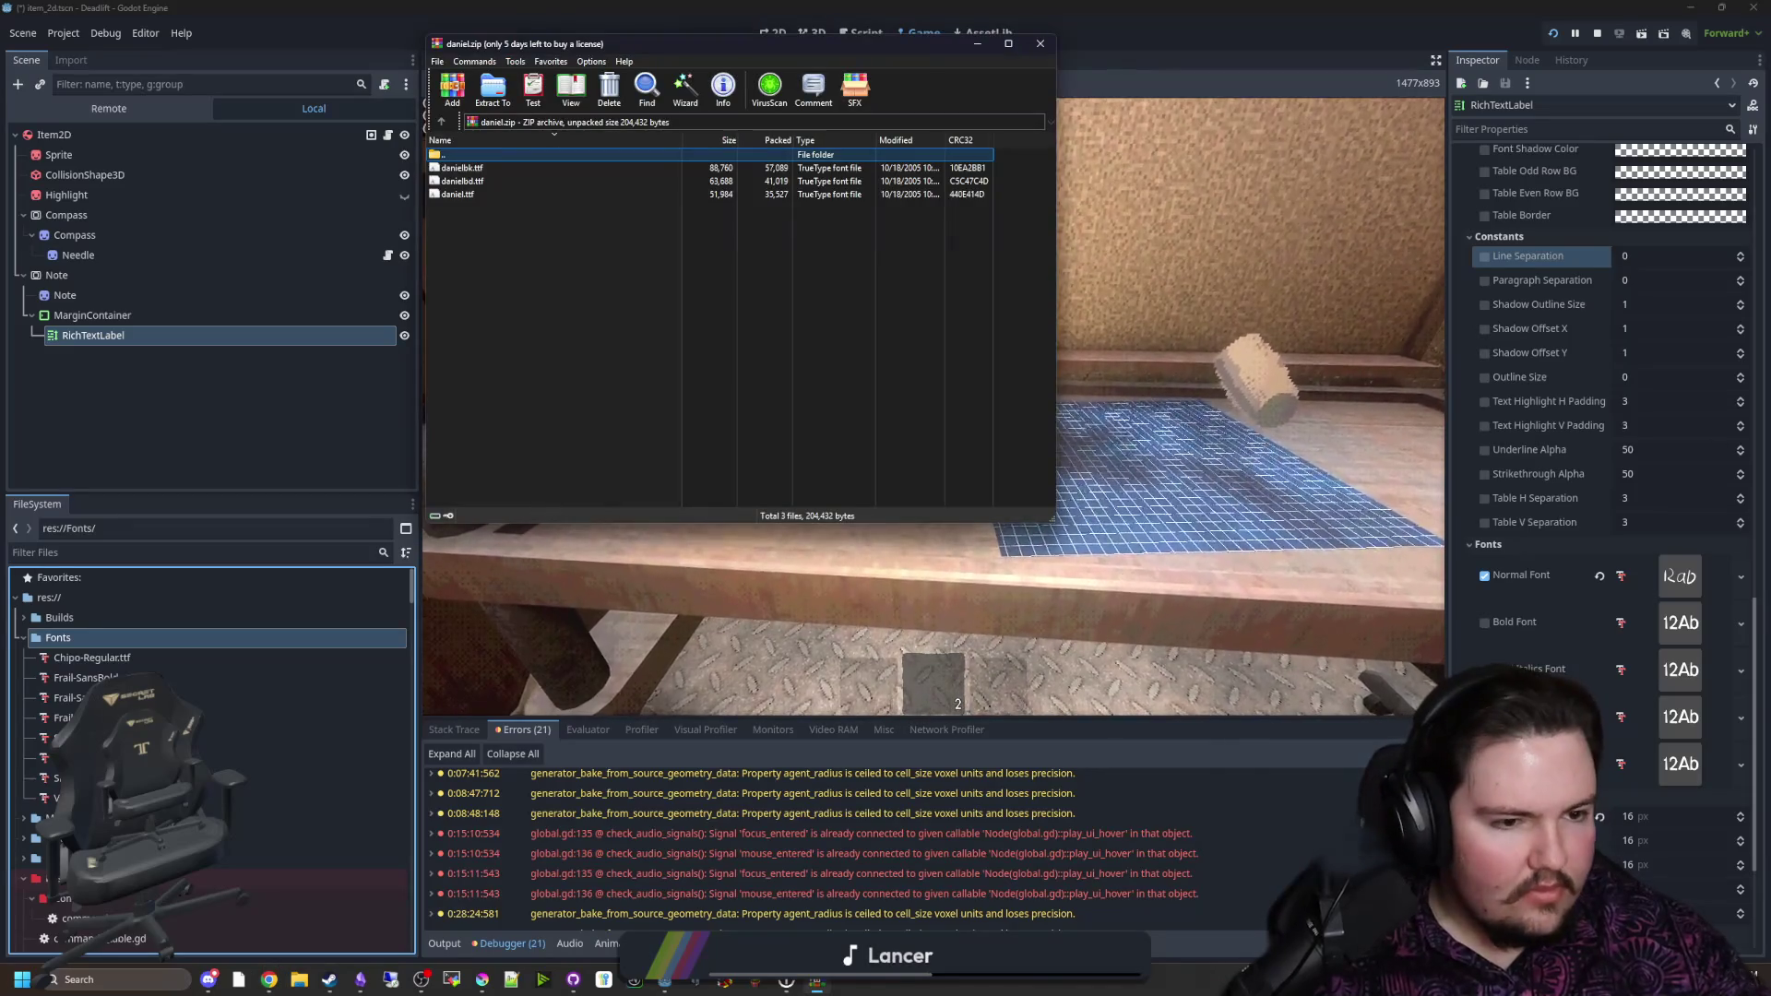
# Step: Drag danielbd.ttf from the daniel.zip archive into the Godot project's Fonts folder
pyautogui.click(478, 182)
pyautogui.click(478, 183)
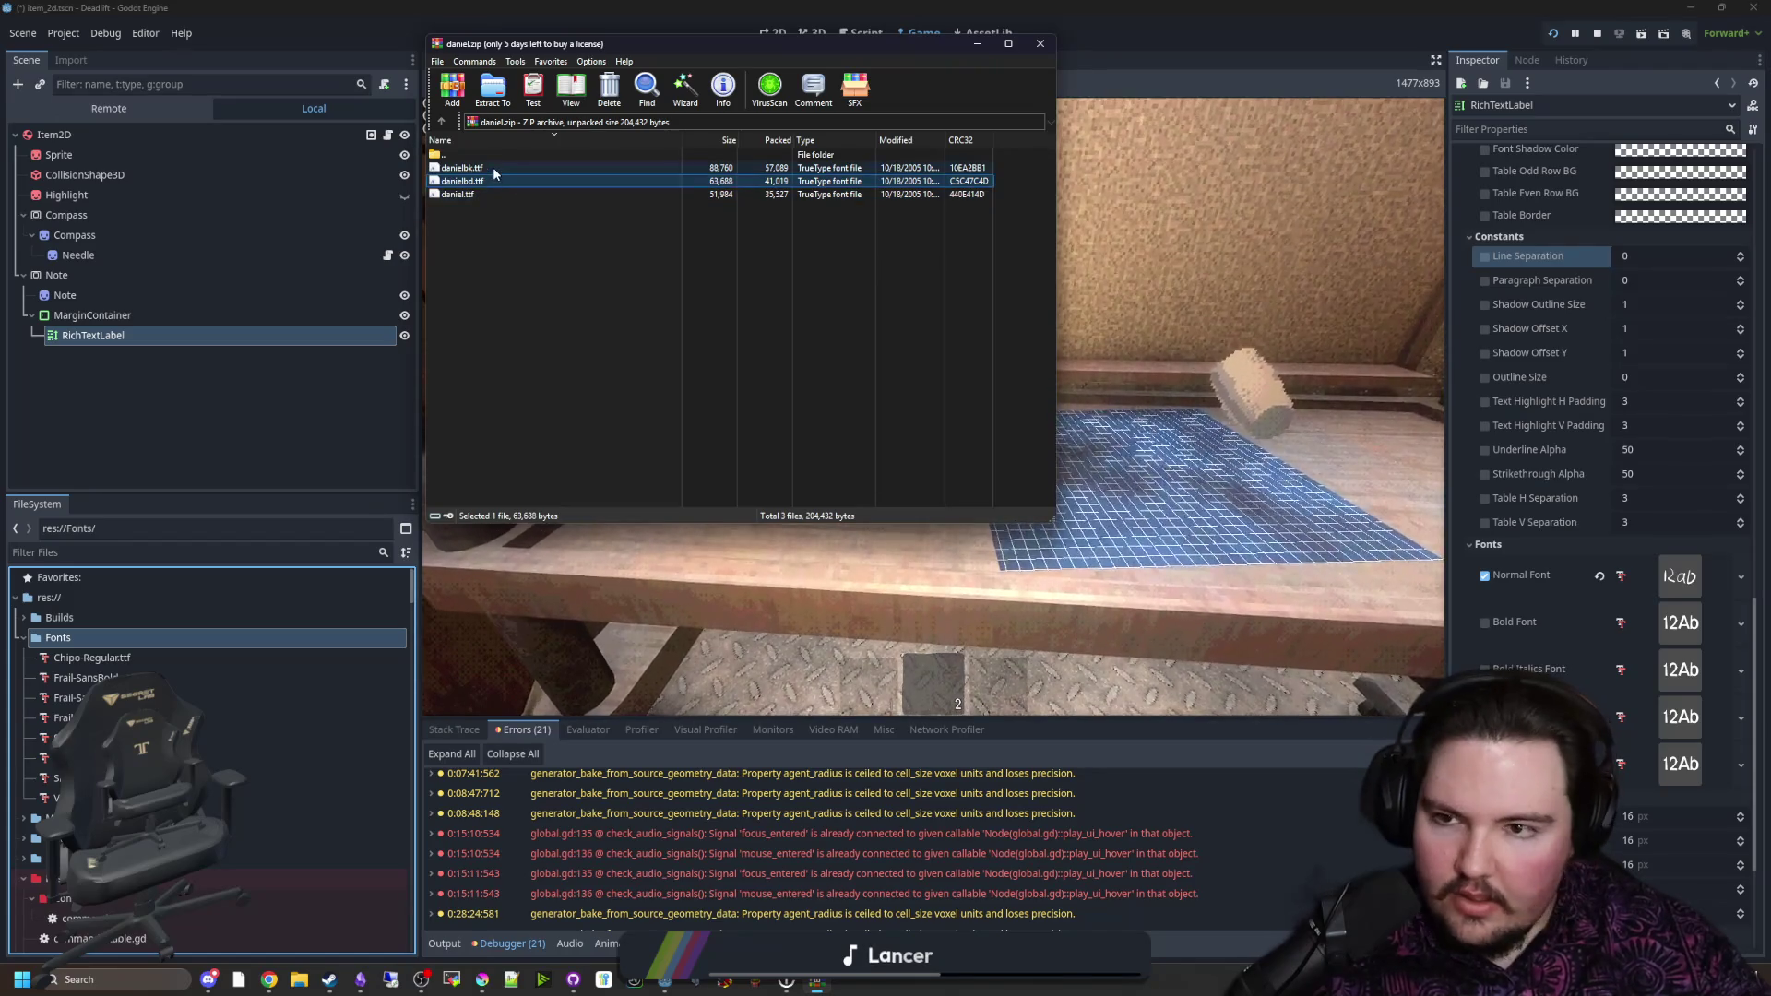
pyautogui.moveTo(491, 184)
pyautogui.mouseDown()
pyautogui.moveTo(439, 281)
pyautogui.moveTo(71, 643)
pyautogui.mouseUp()
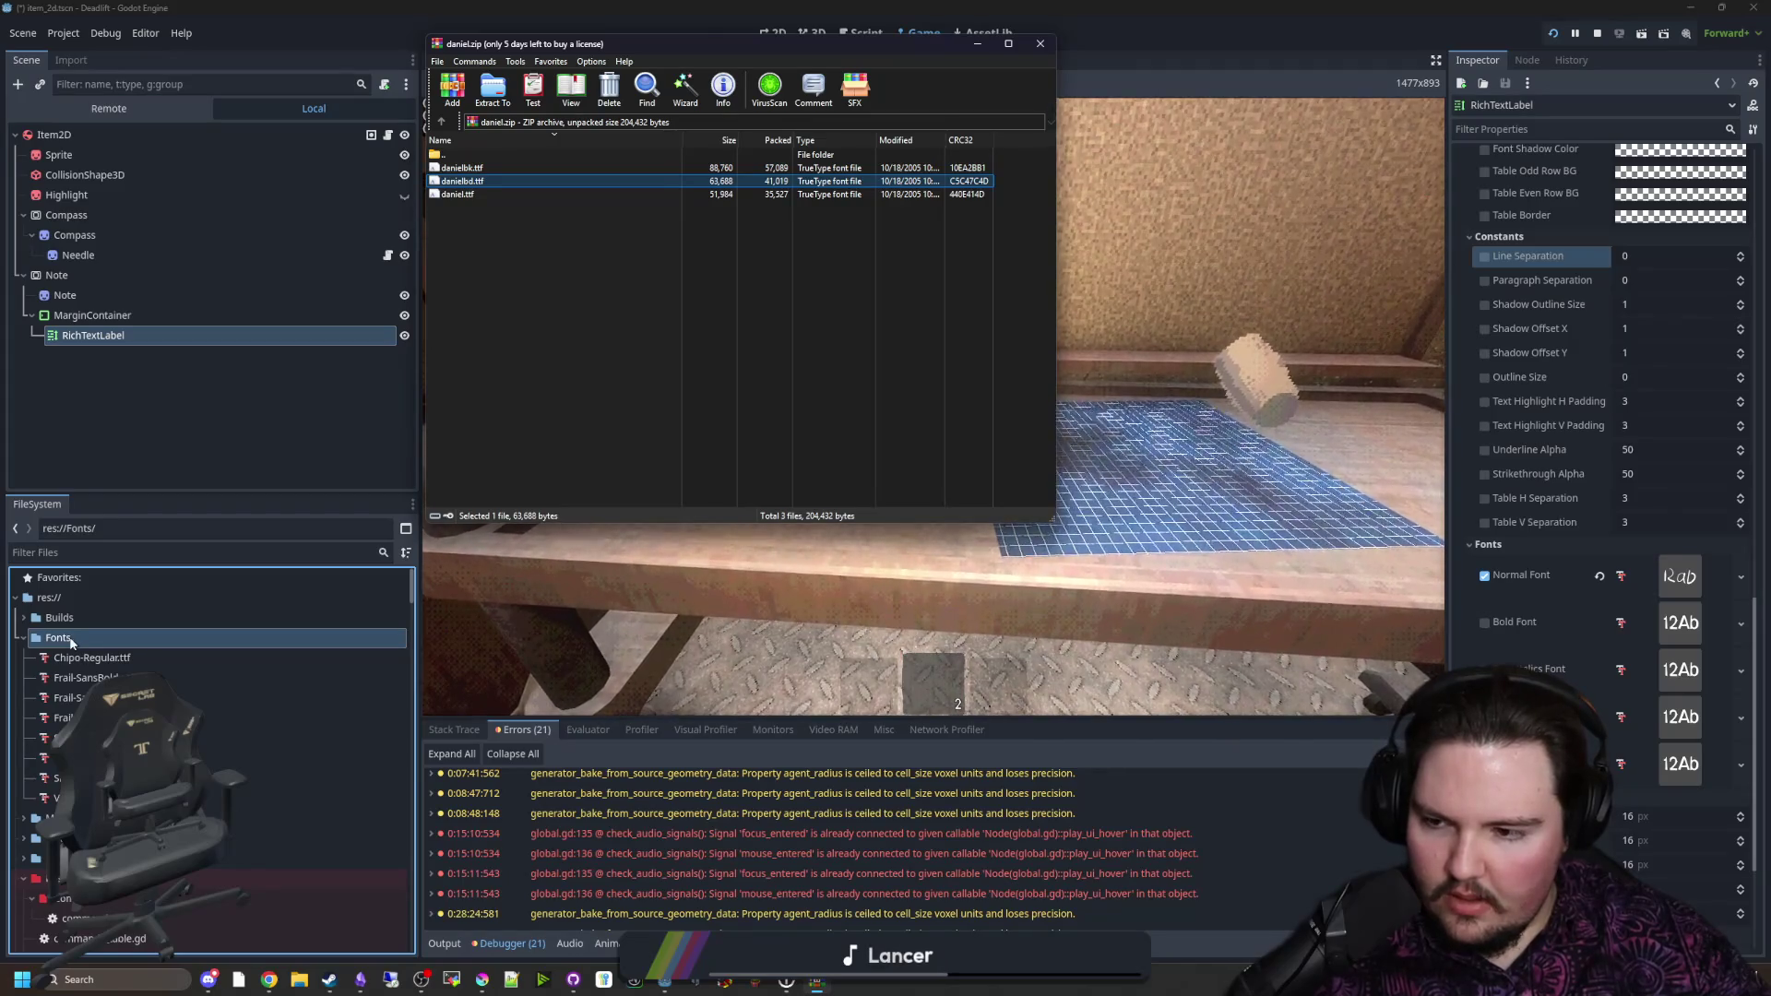
pyautogui.click(1211, 428)
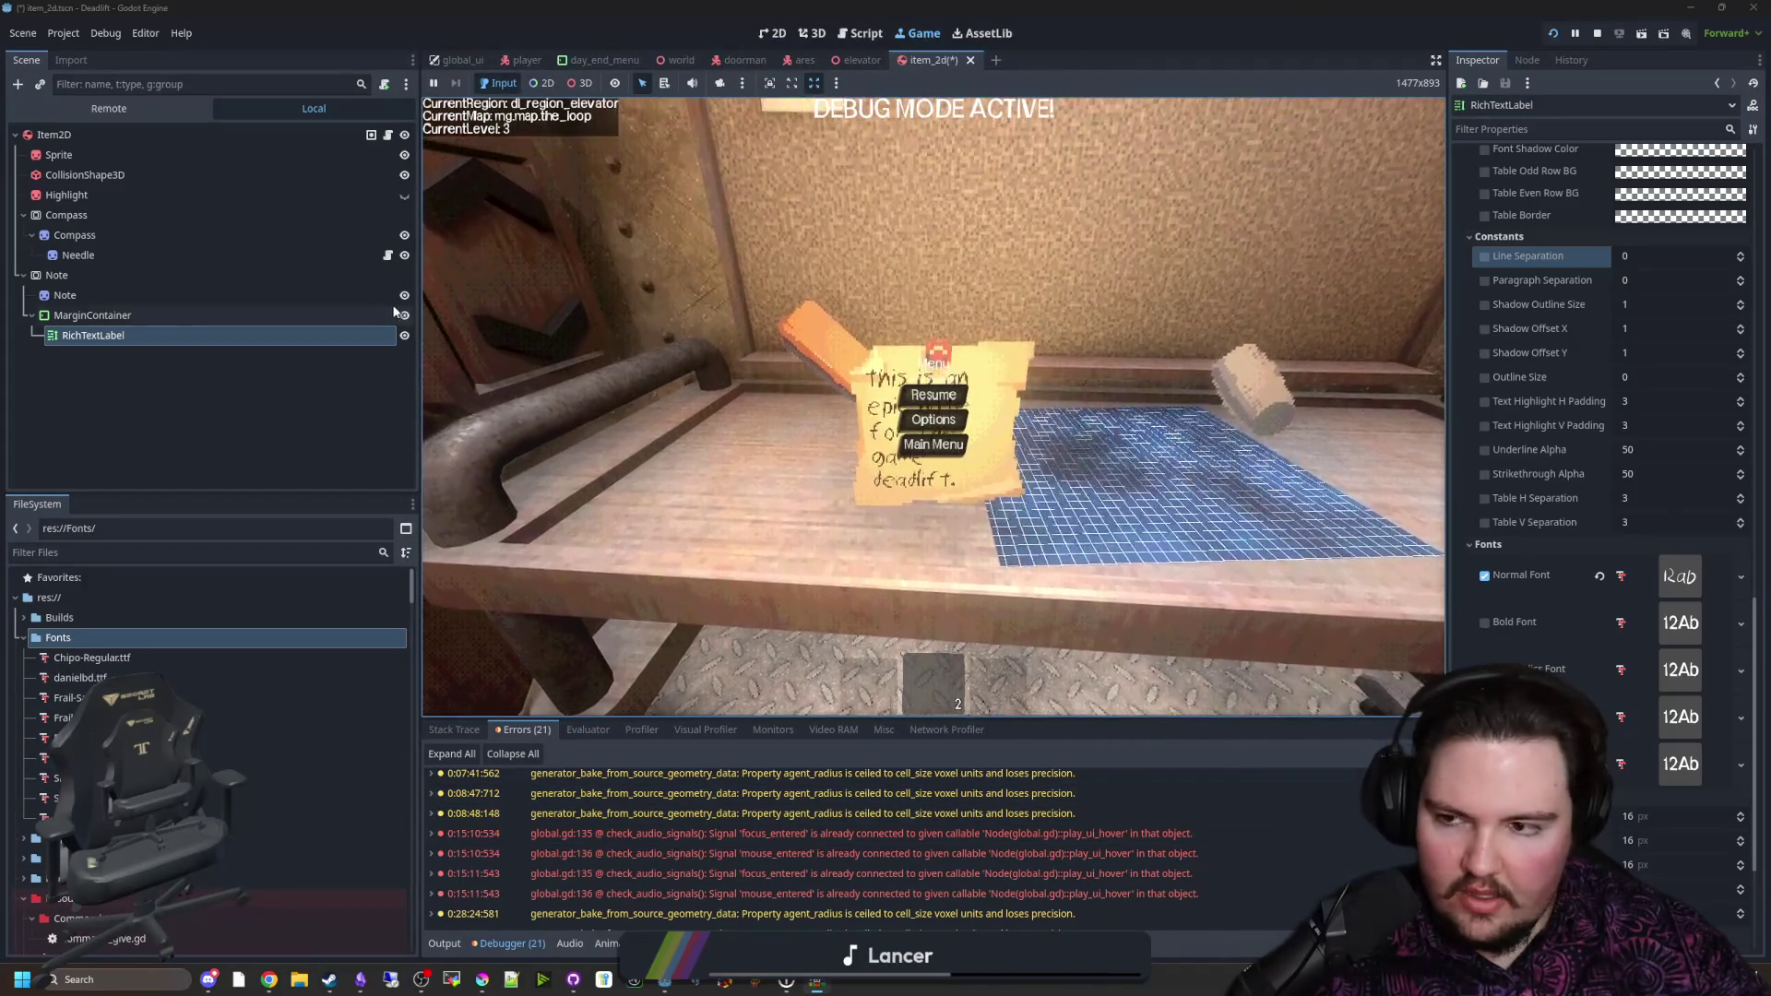
# Step: Select the note's RichTextLabel and drop danielbd.ttf into its Theme Overrides Normal Font slot
pyautogui.press('Escape')
pyautogui.press('super')
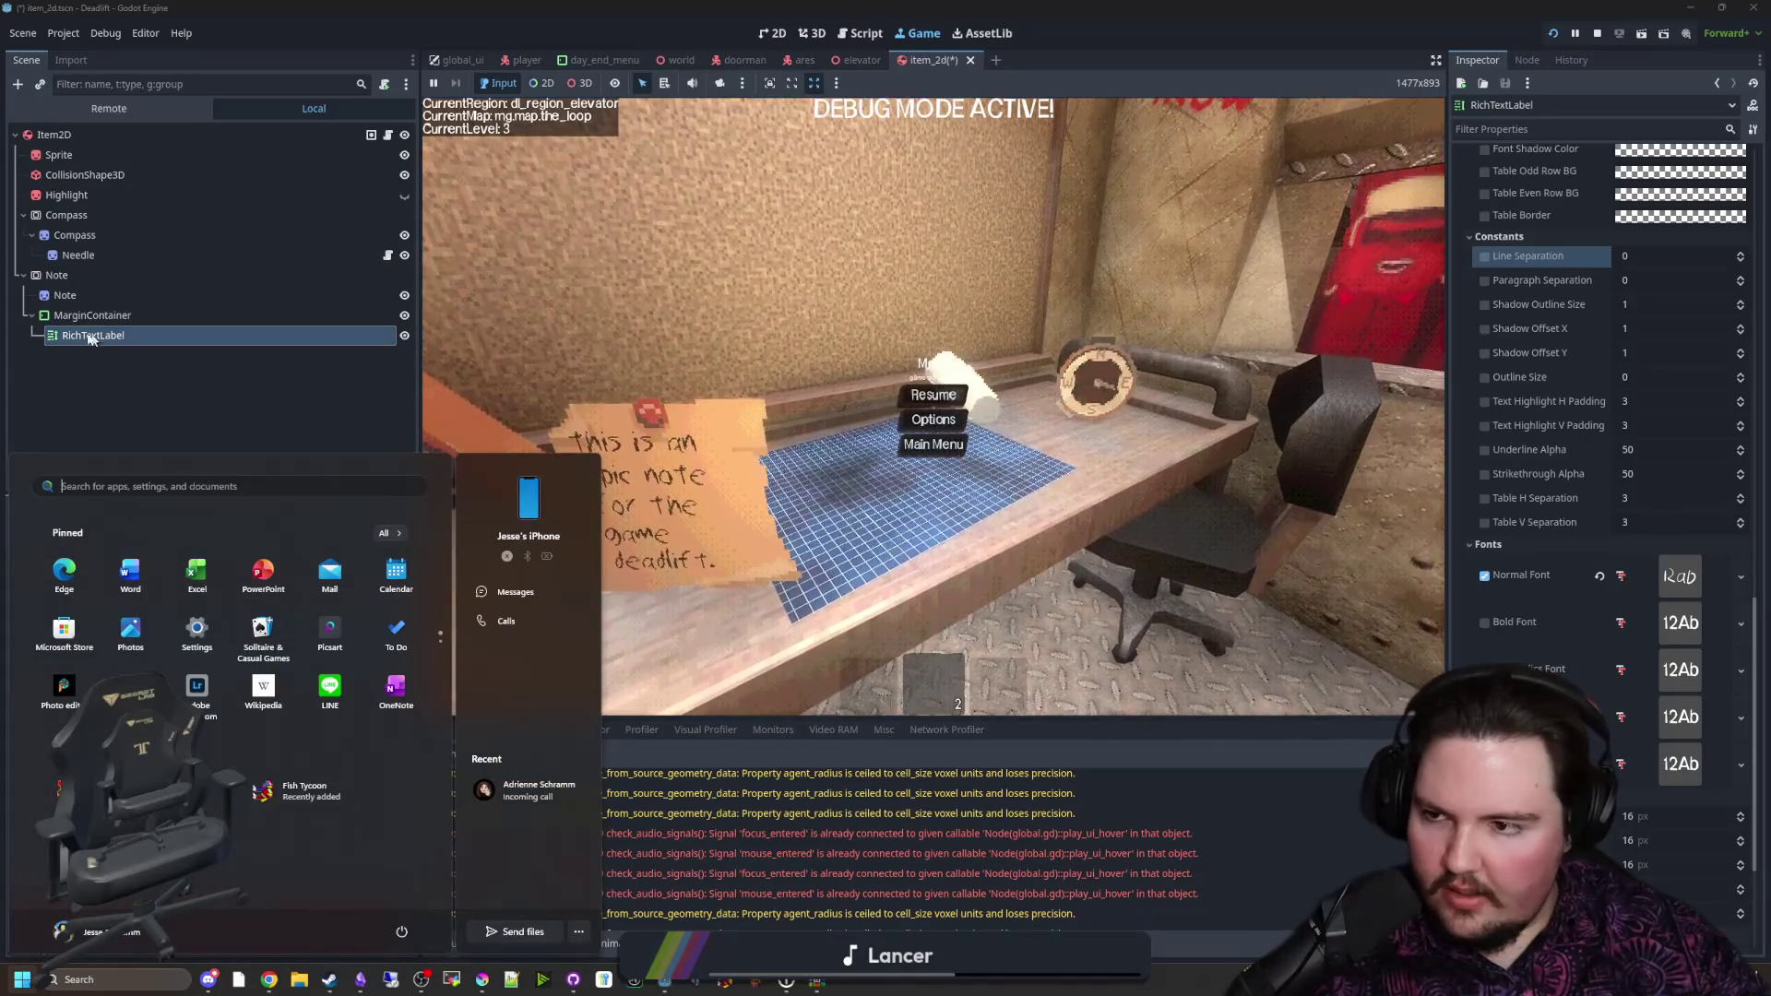
pyautogui.click(85, 345)
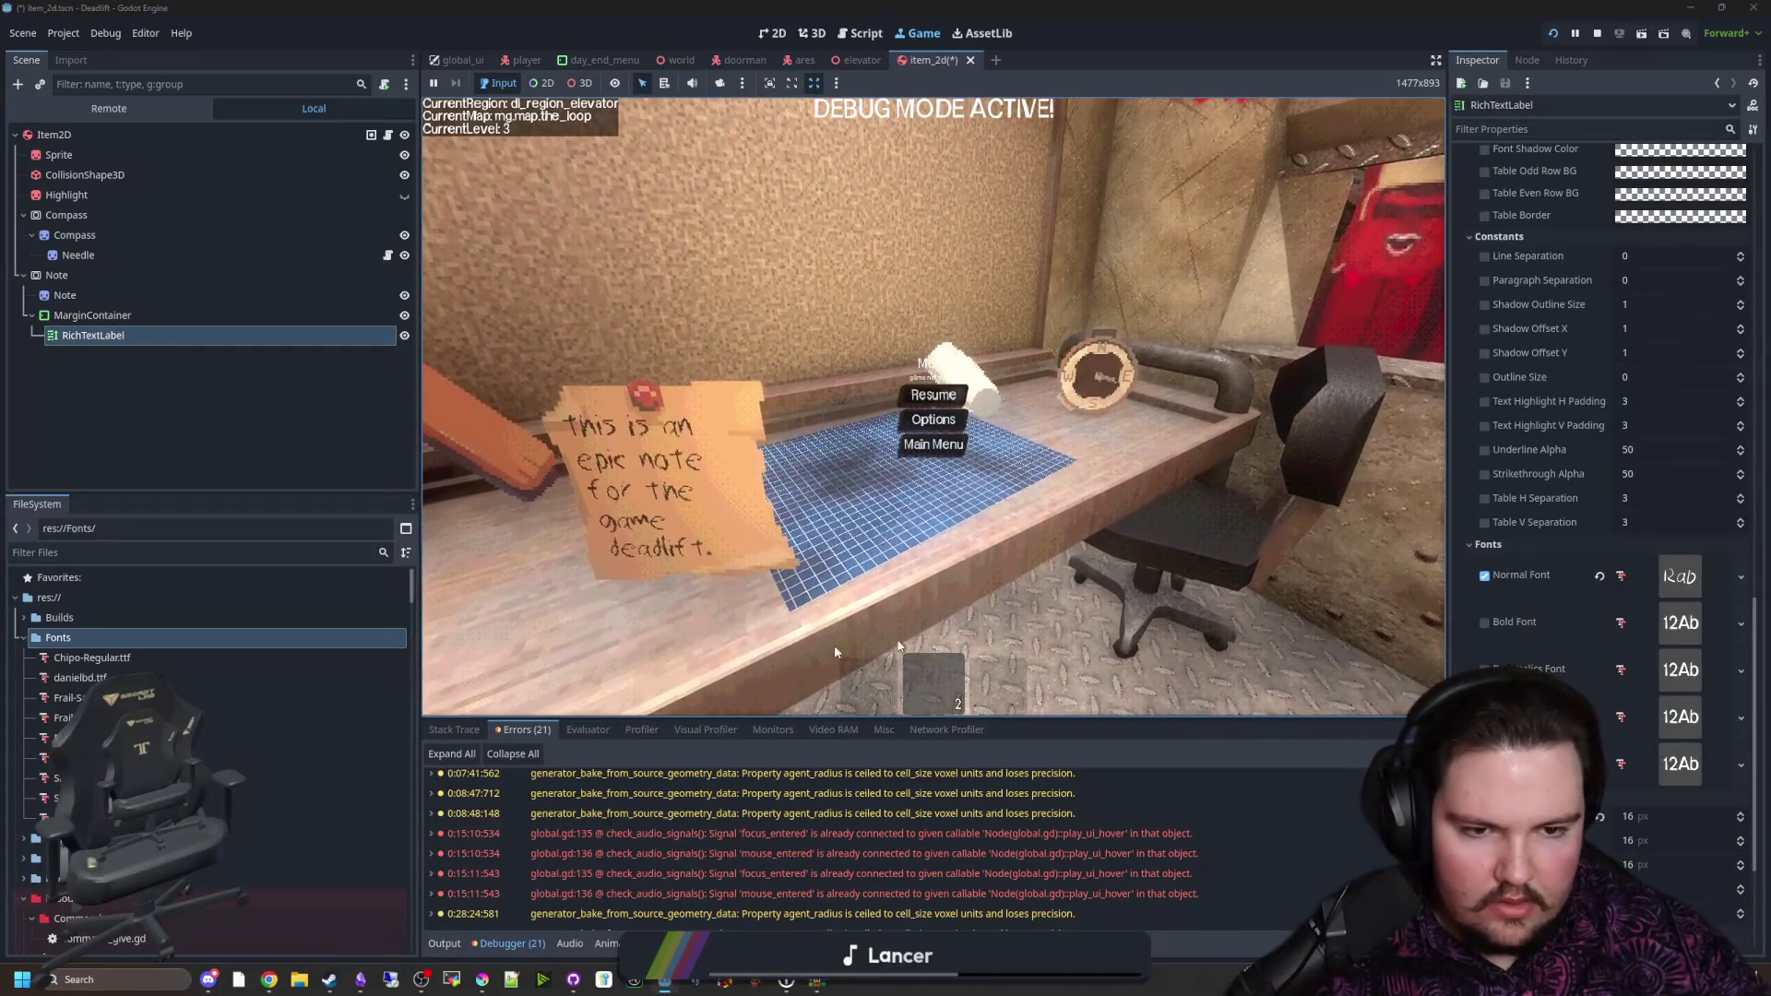
pyautogui.moveTo(81, 677); pyautogui.dragTo(1645, 590)
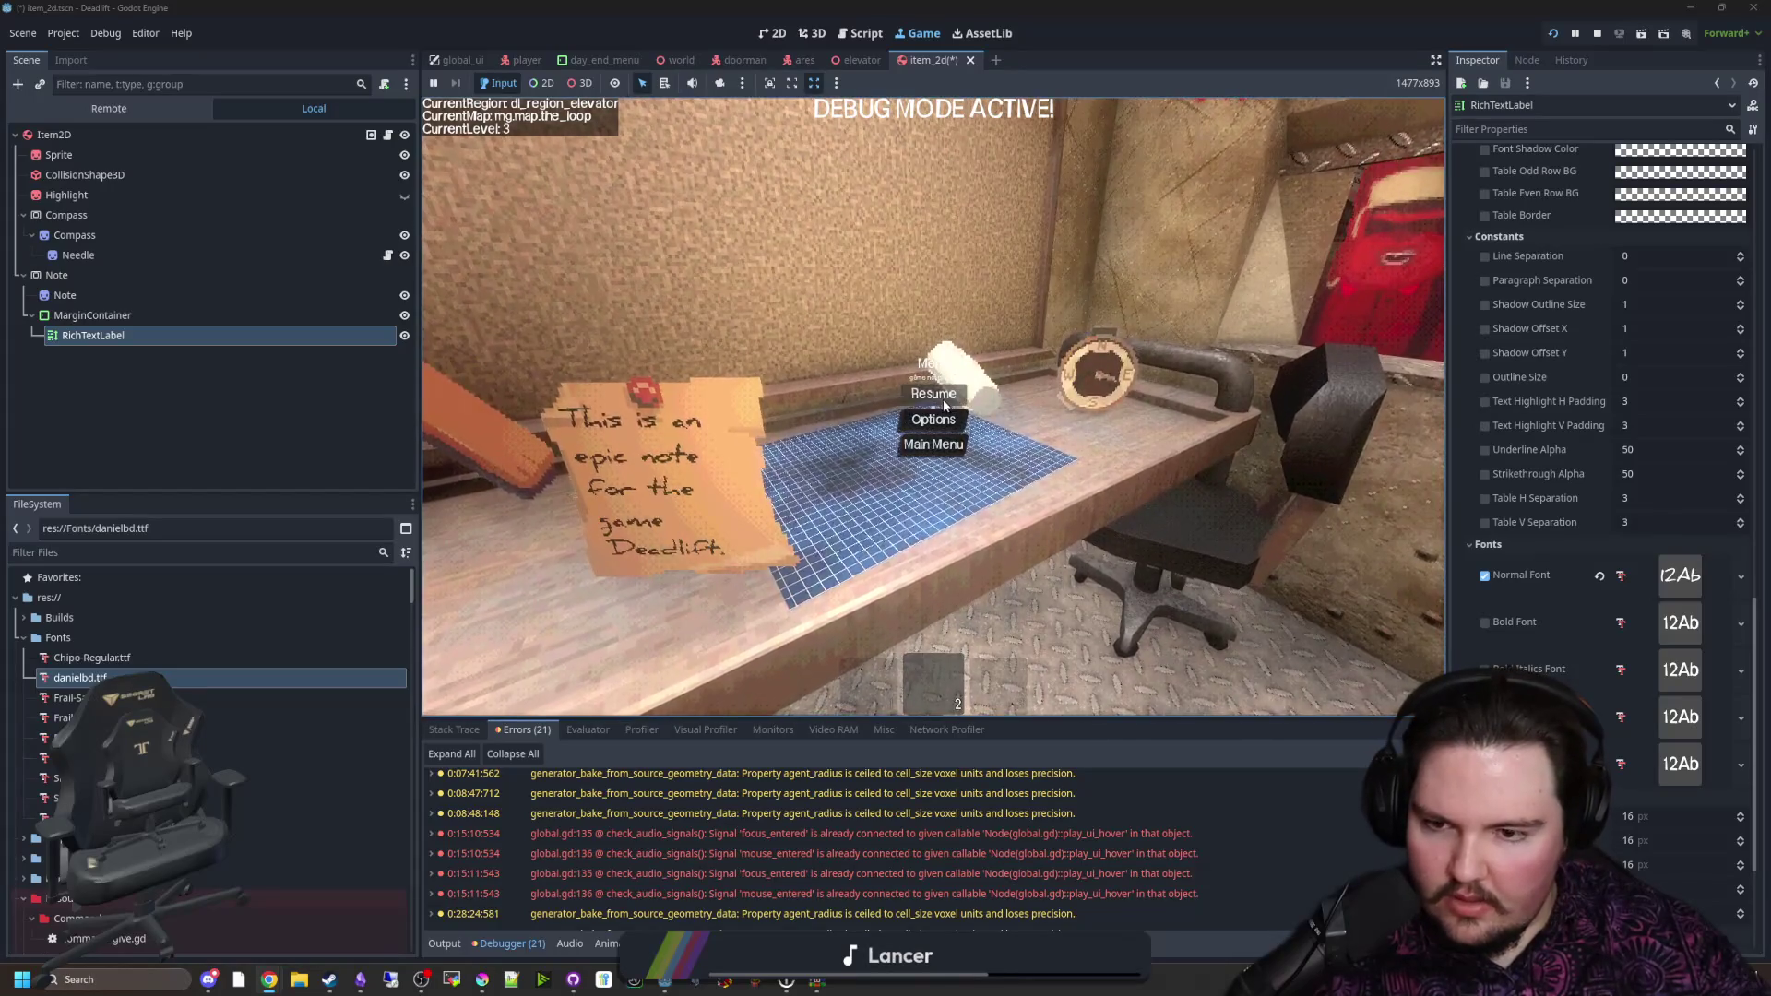
# Step: Resume the game, drop the held item, and place the bulletin-board note on the table
pyautogui.press('Escape')
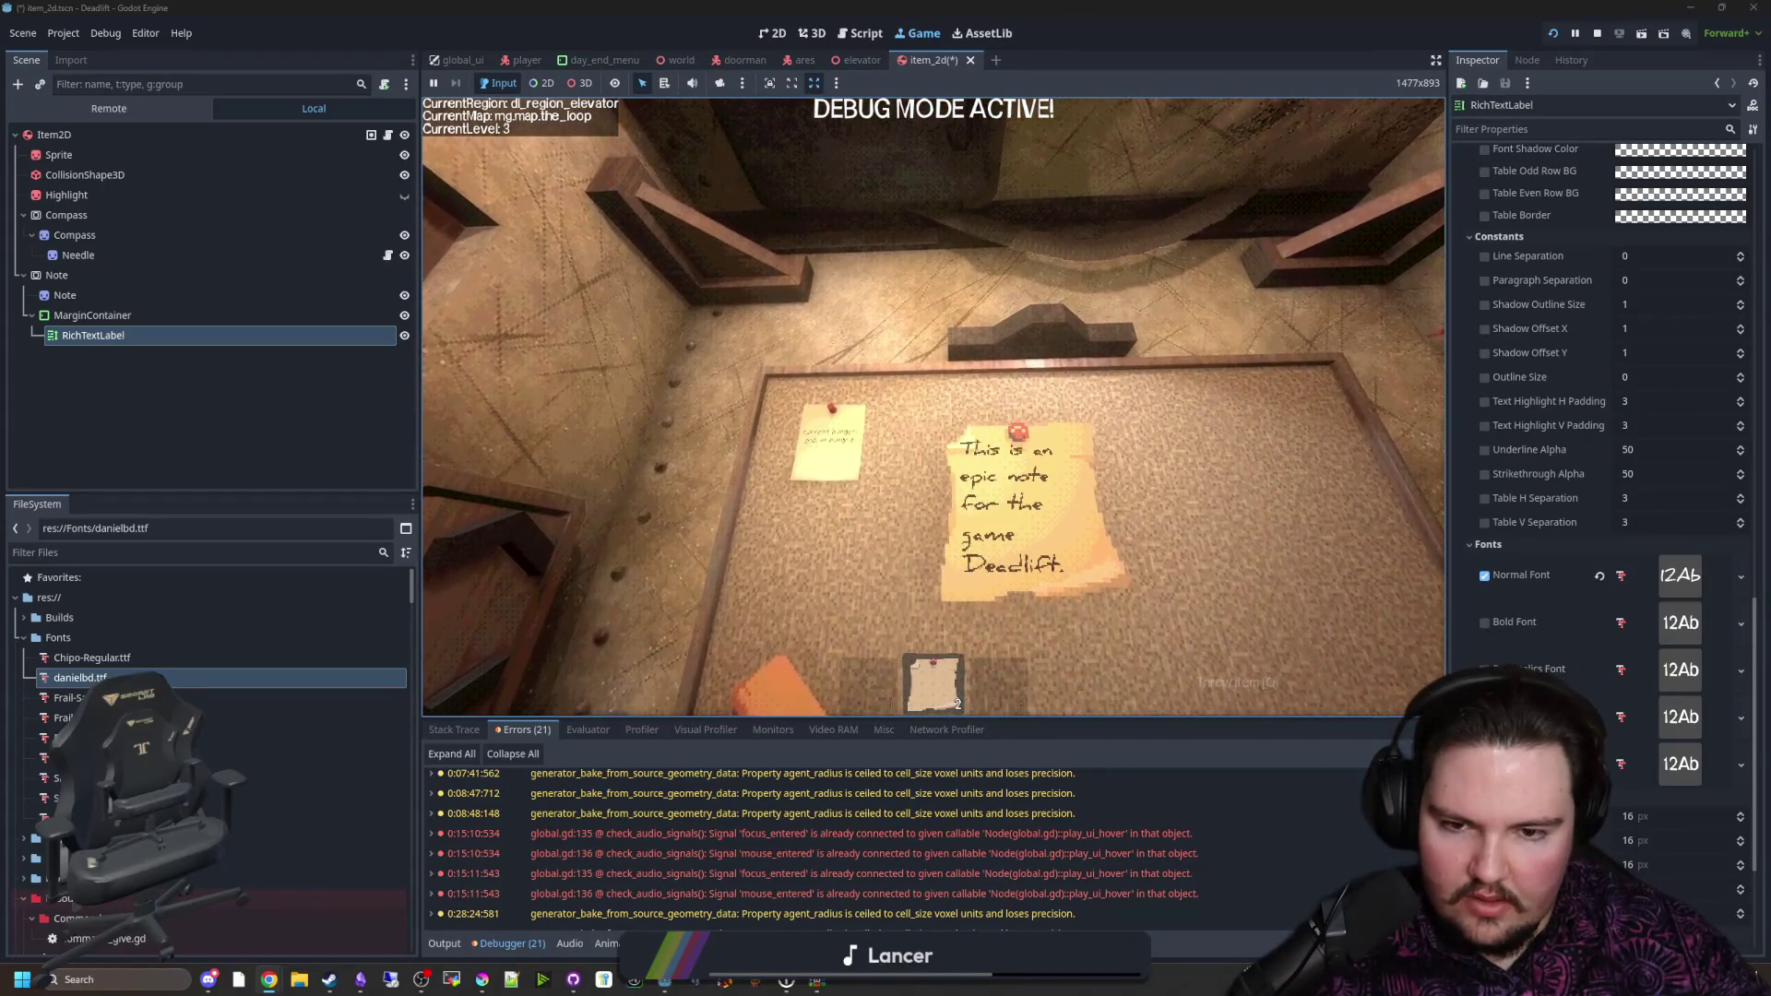
pyautogui.press('q')
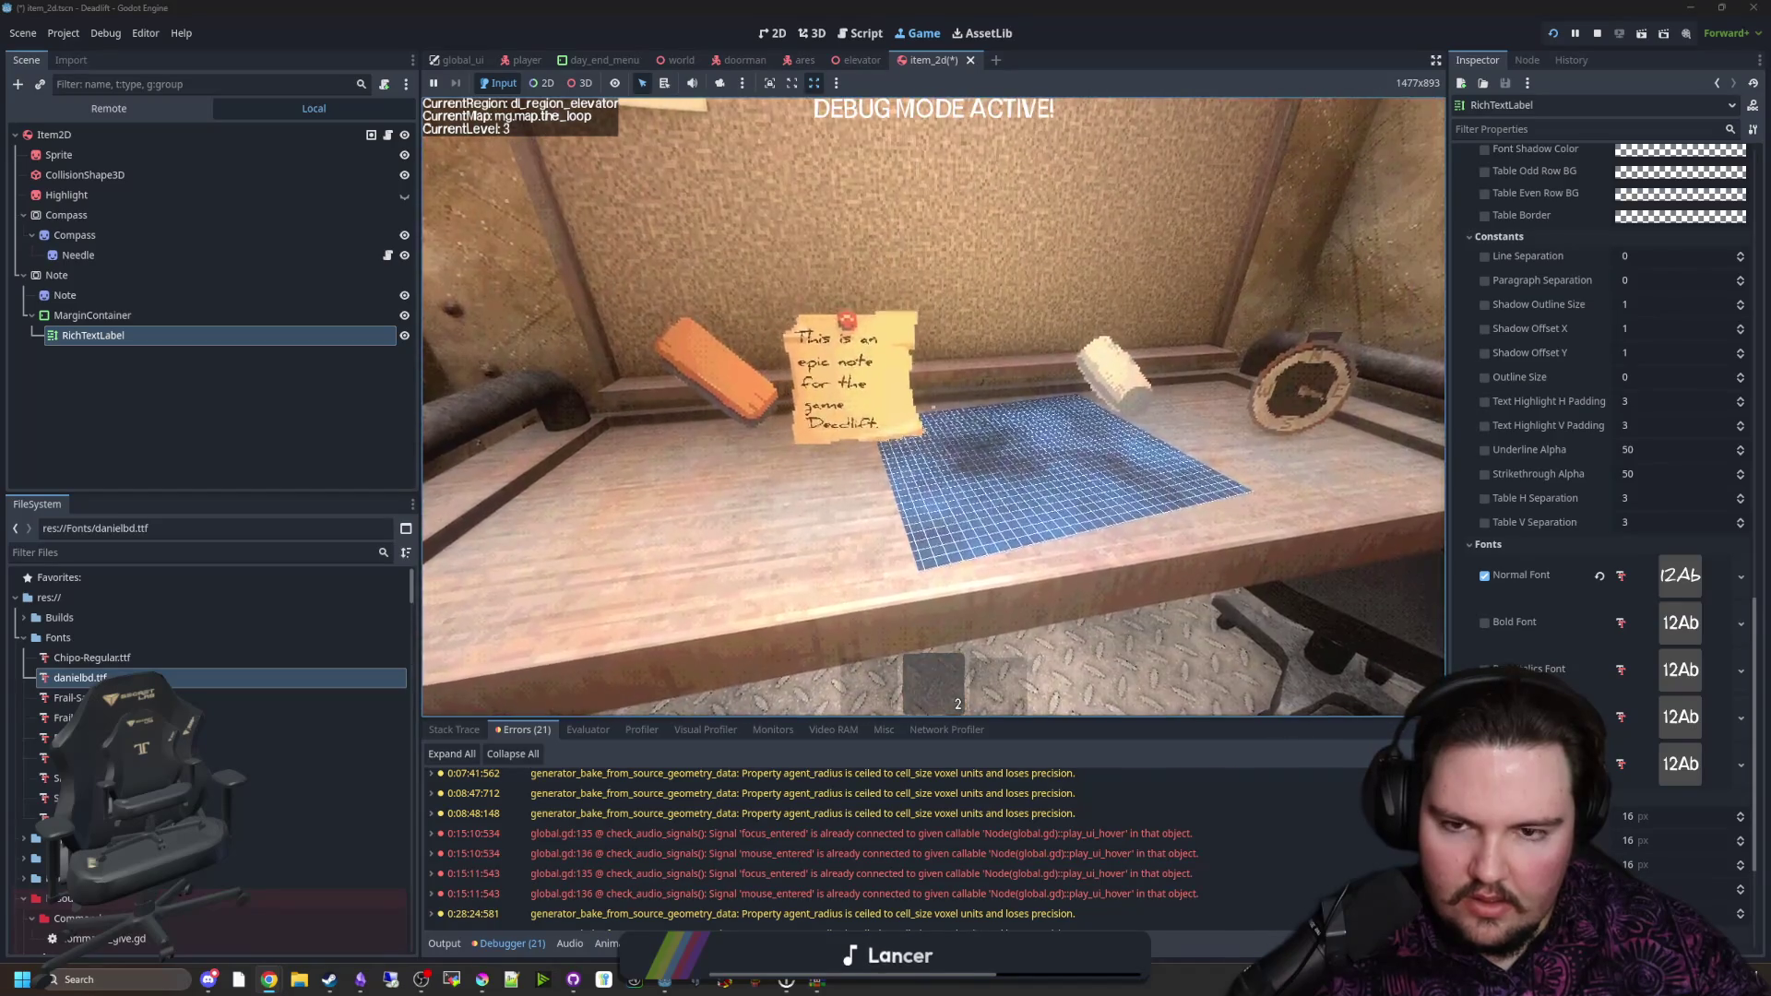
pyautogui.press('e')
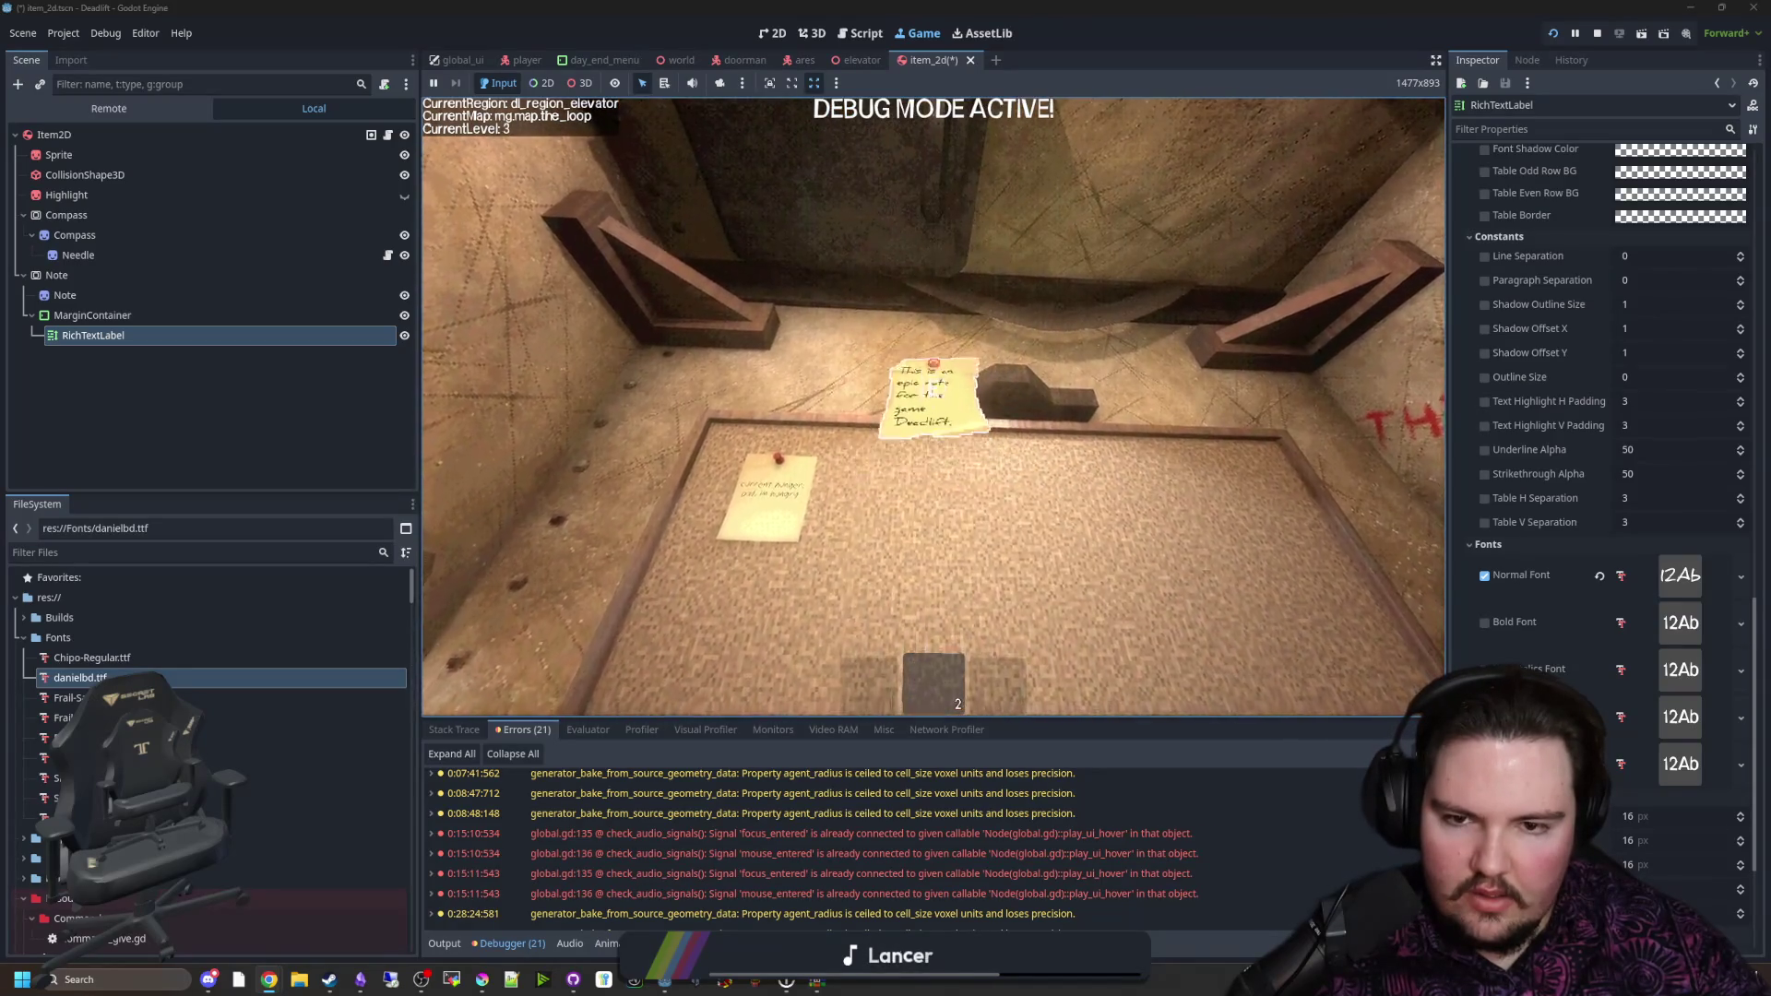
pyautogui.press('q')
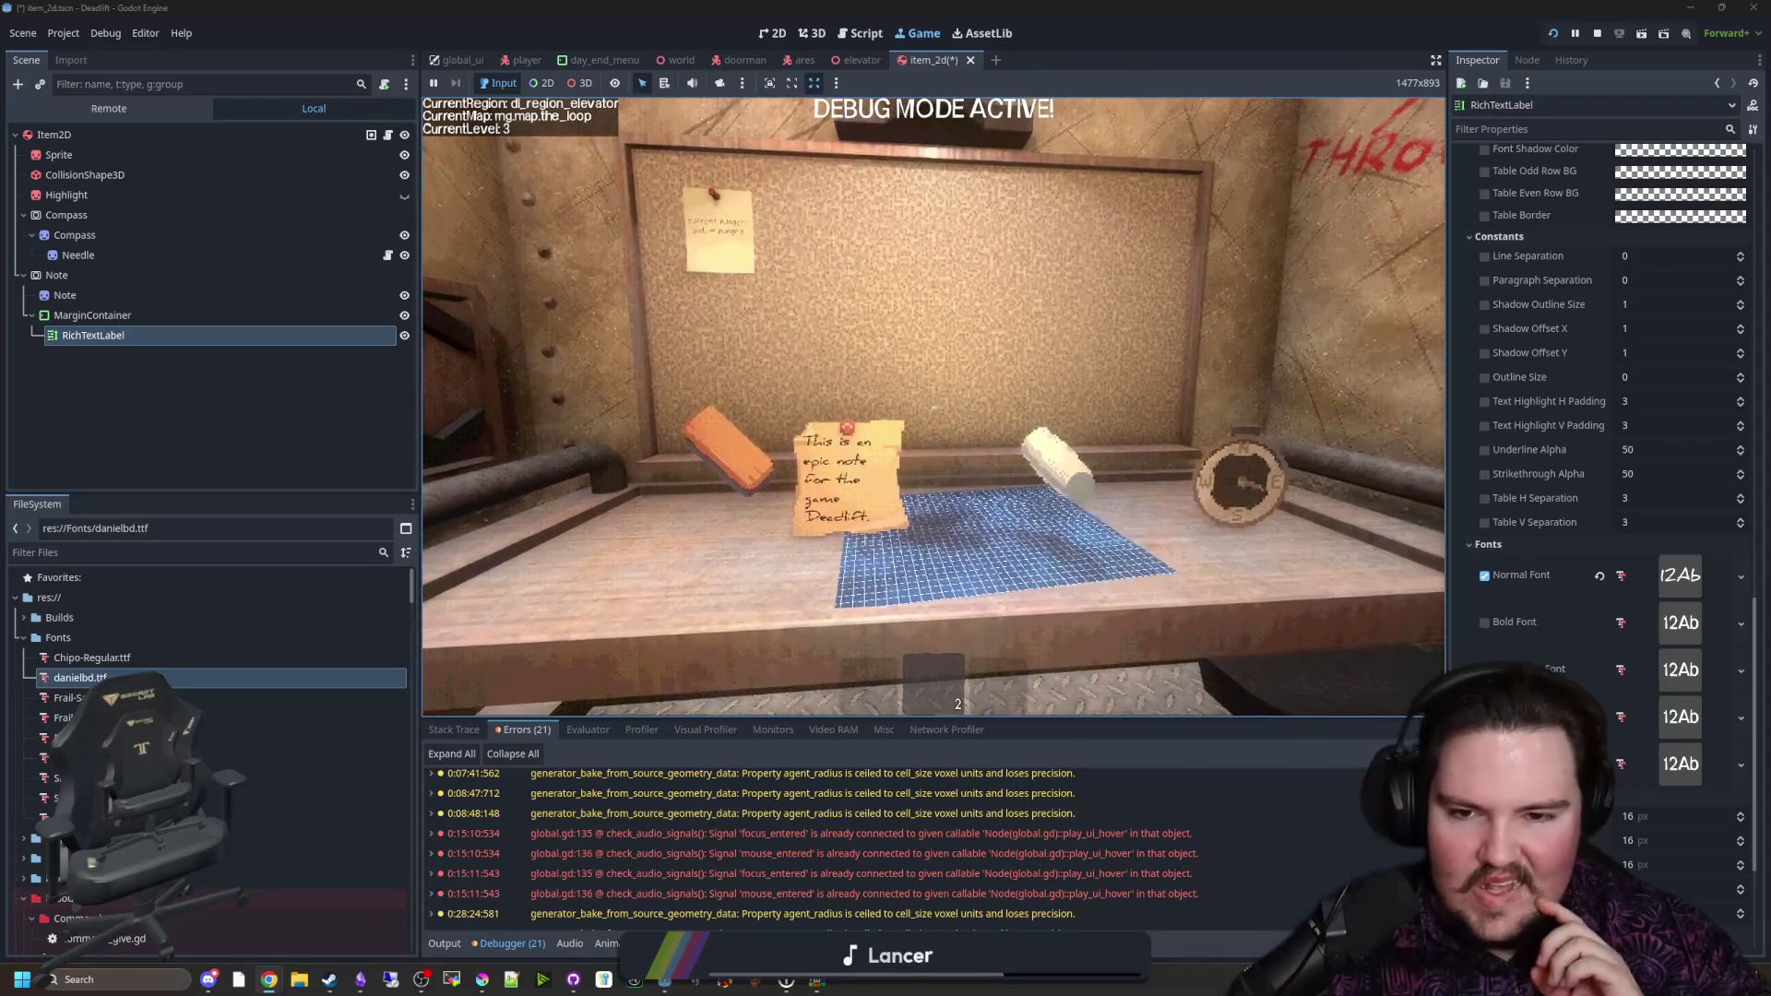
# Step: Reduce the note's Normal Font Size from 16 to 12 px and inspect it in game
pyautogui.press('super')
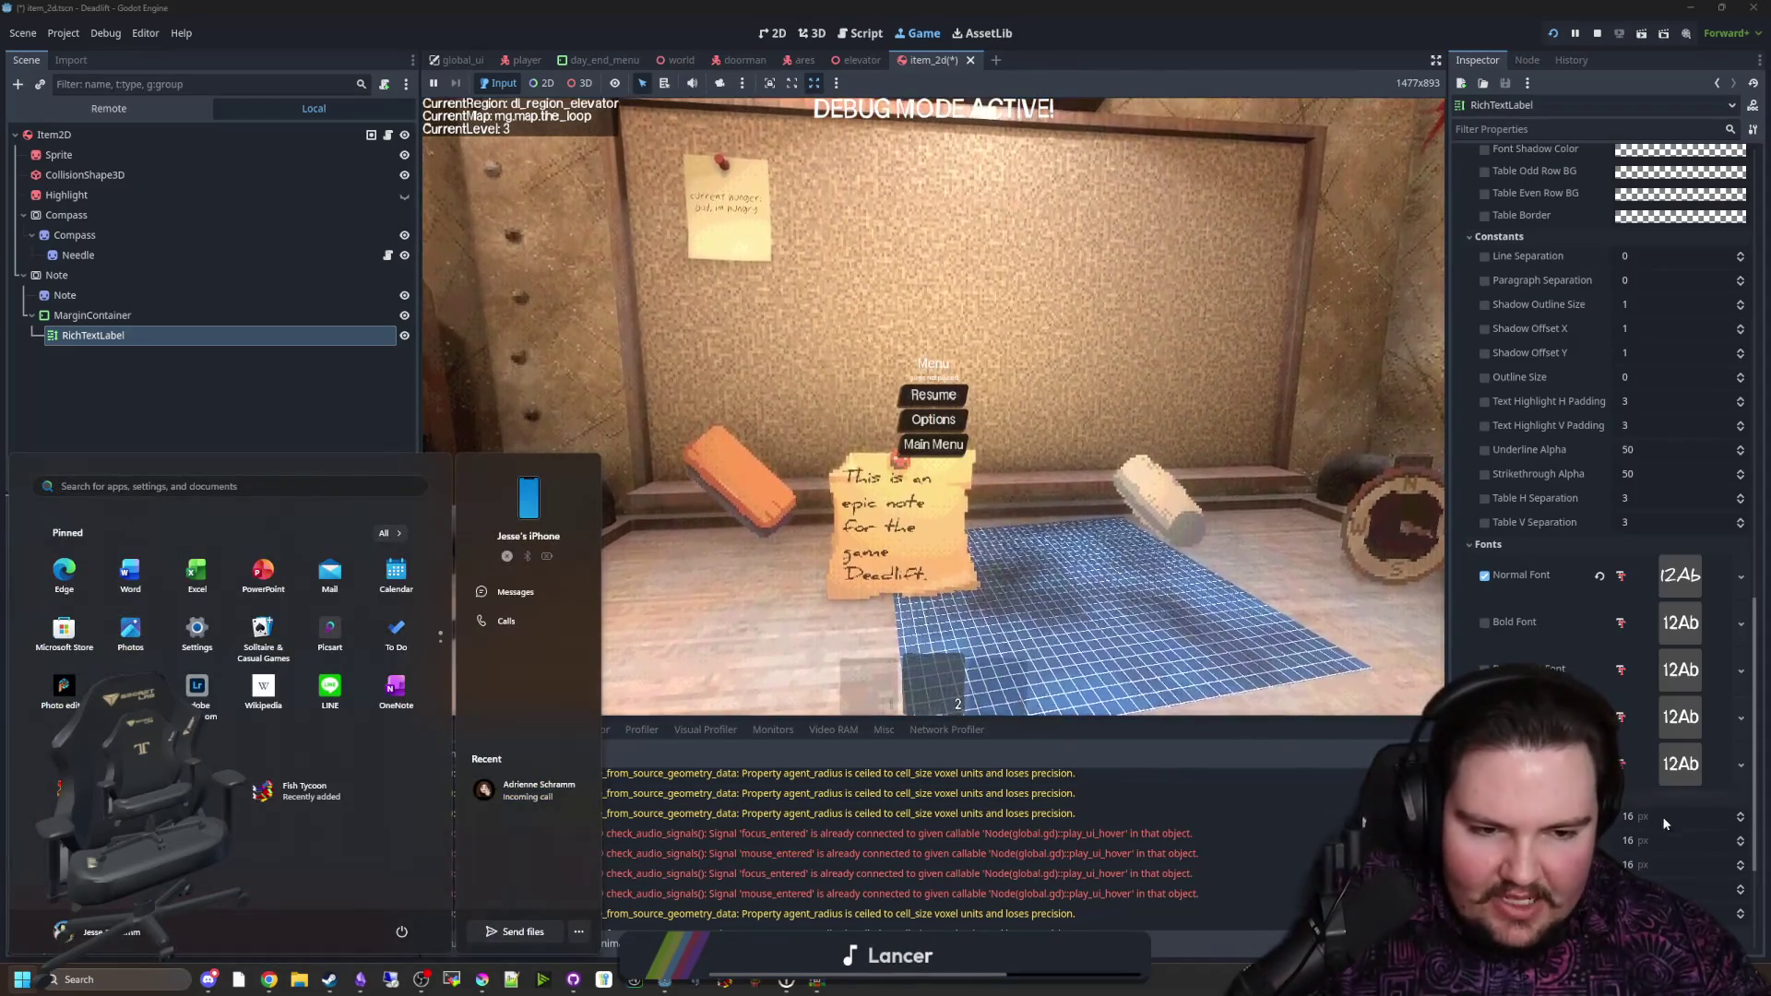
pyautogui.moveTo(1662, 816); pyautogui.dragTo(1660, 853)
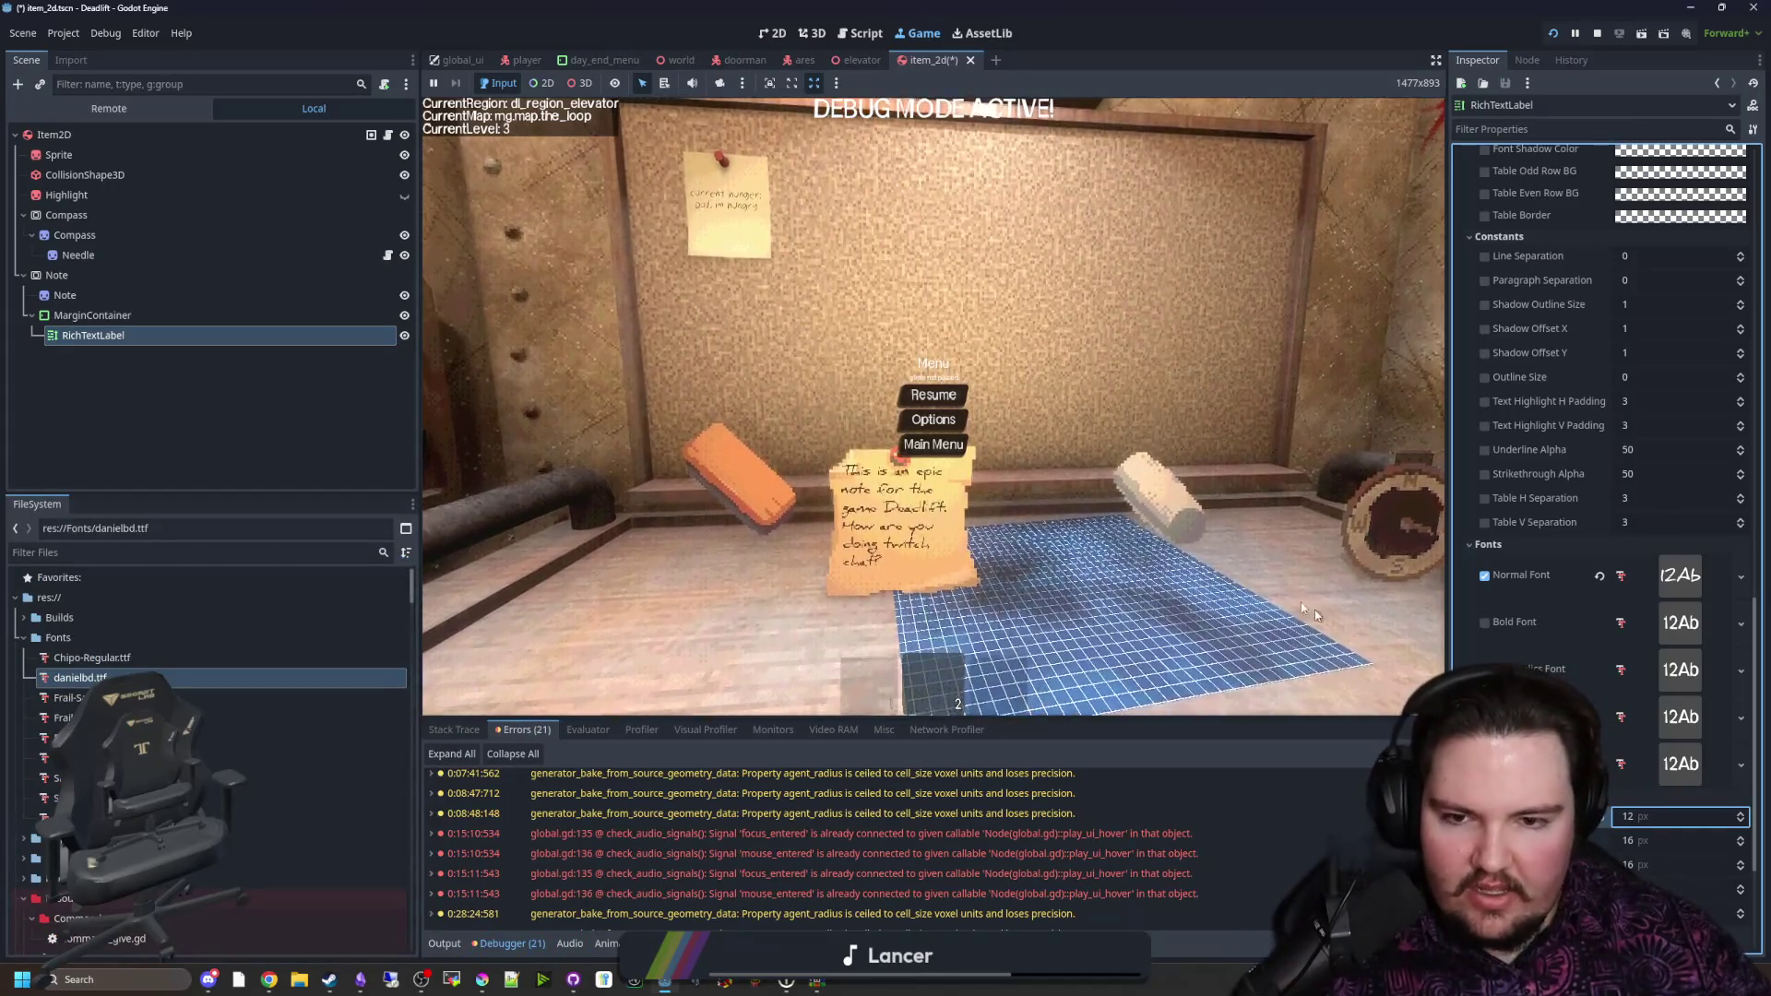
pyautogui.click(934, 395)
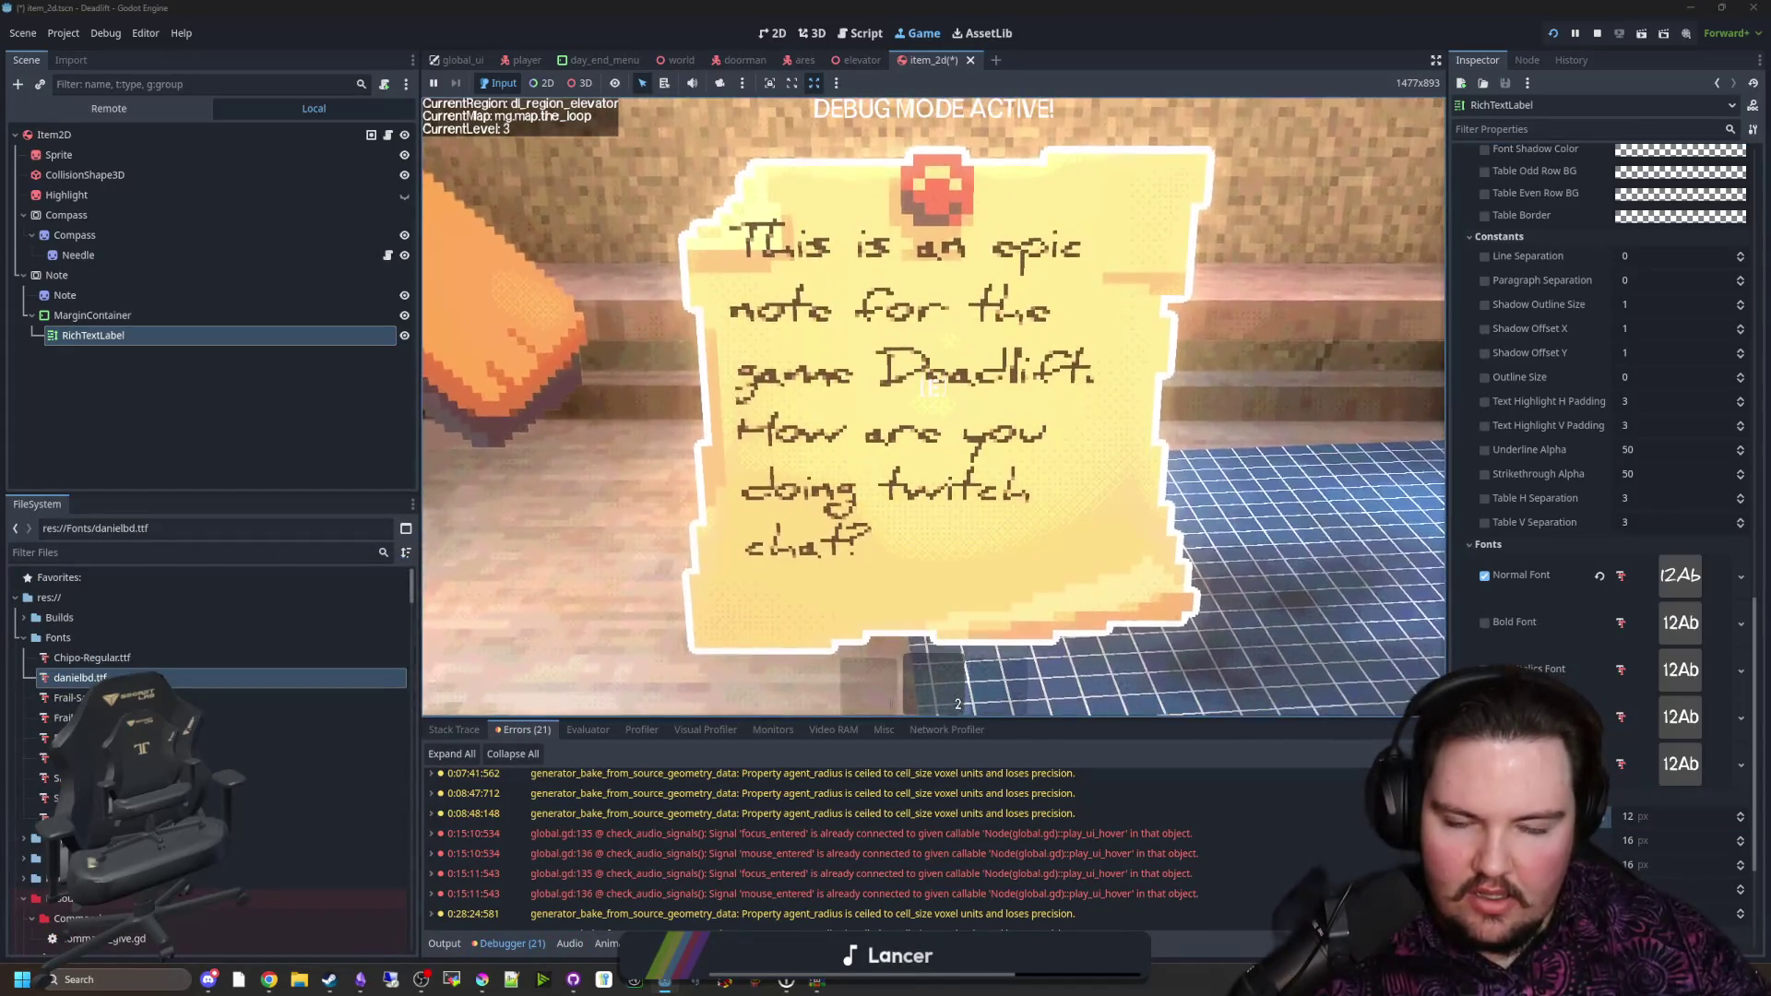
pyautogui.press('Escape')
pyautogui.scroll(15, 1551, 429)
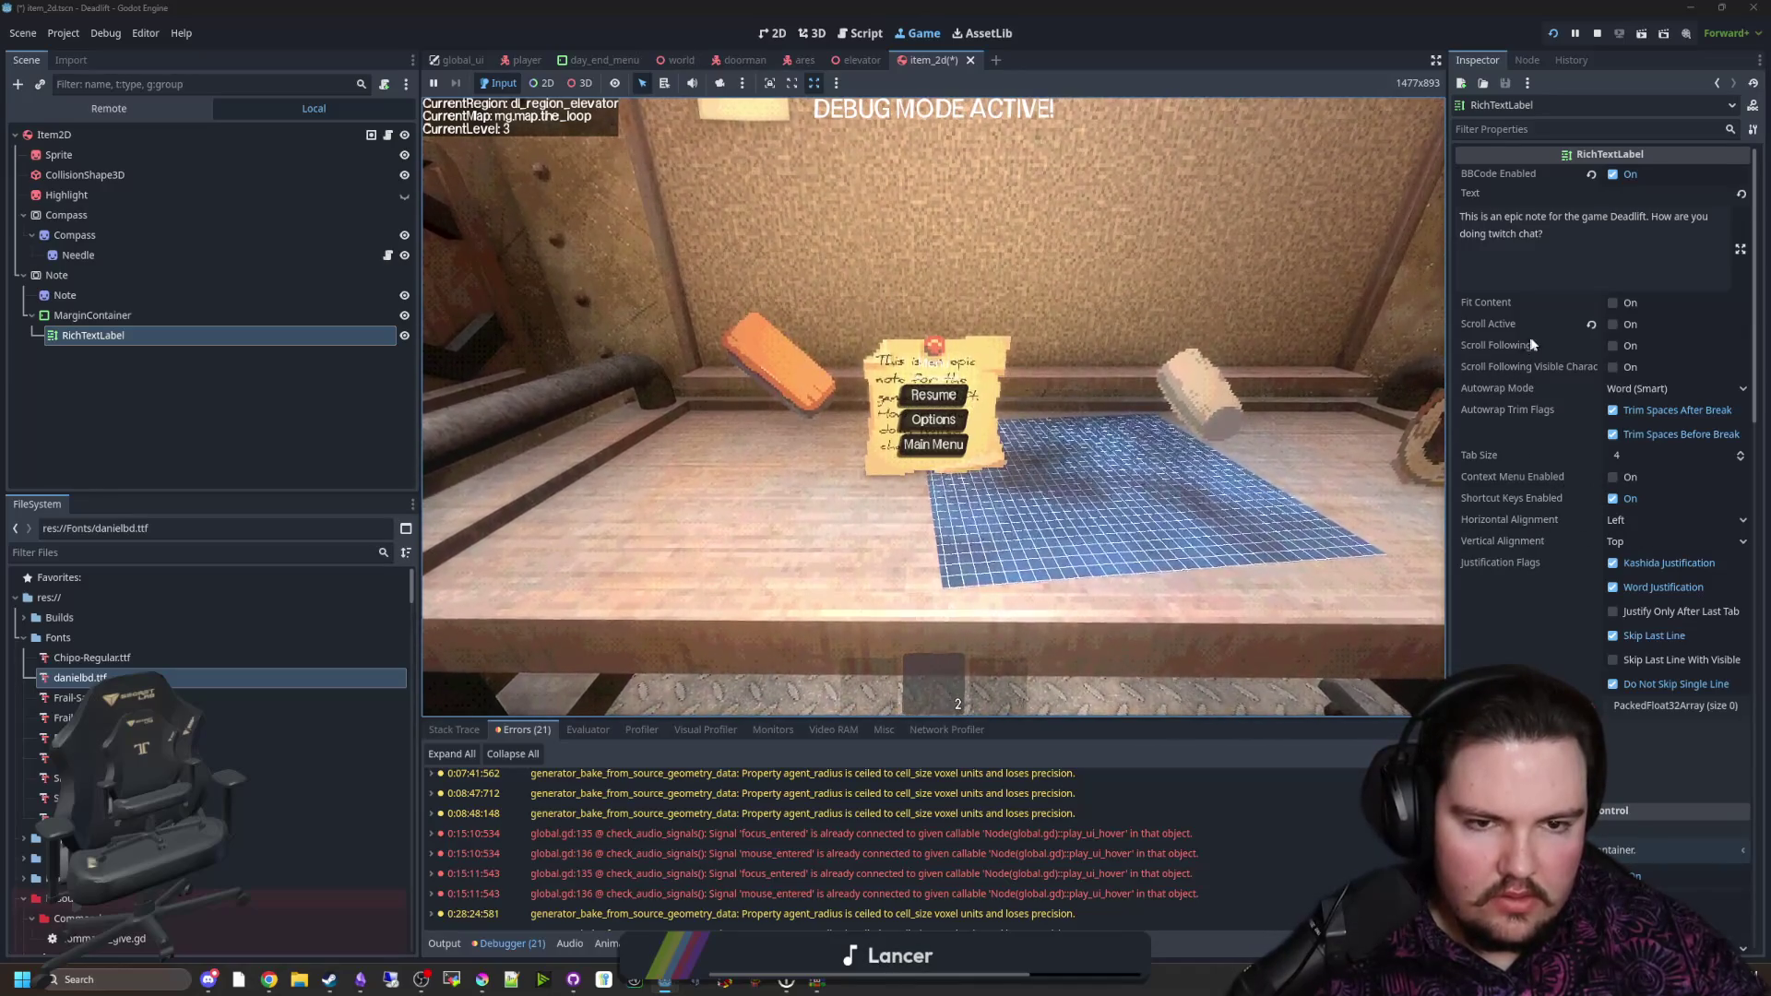
pyautogui.click(1609, 322)
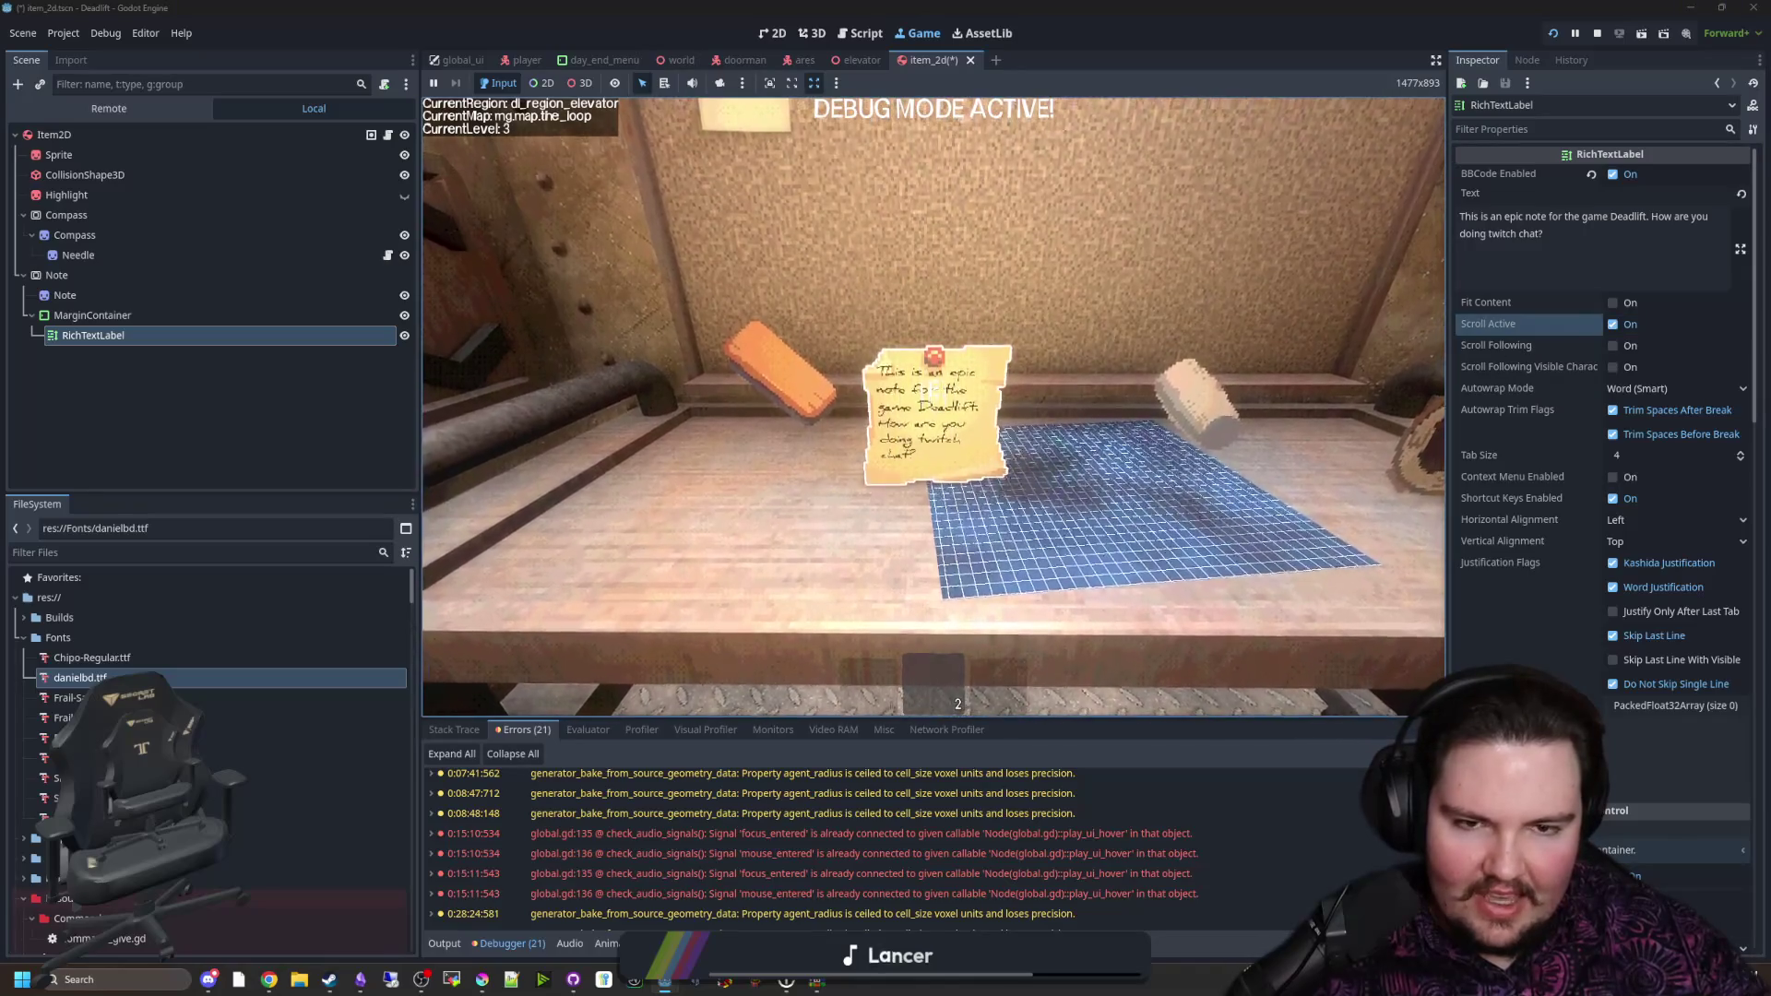
pyautogui.click(1565, 230)
pyautogui.write('ddddddddddddddddddd')
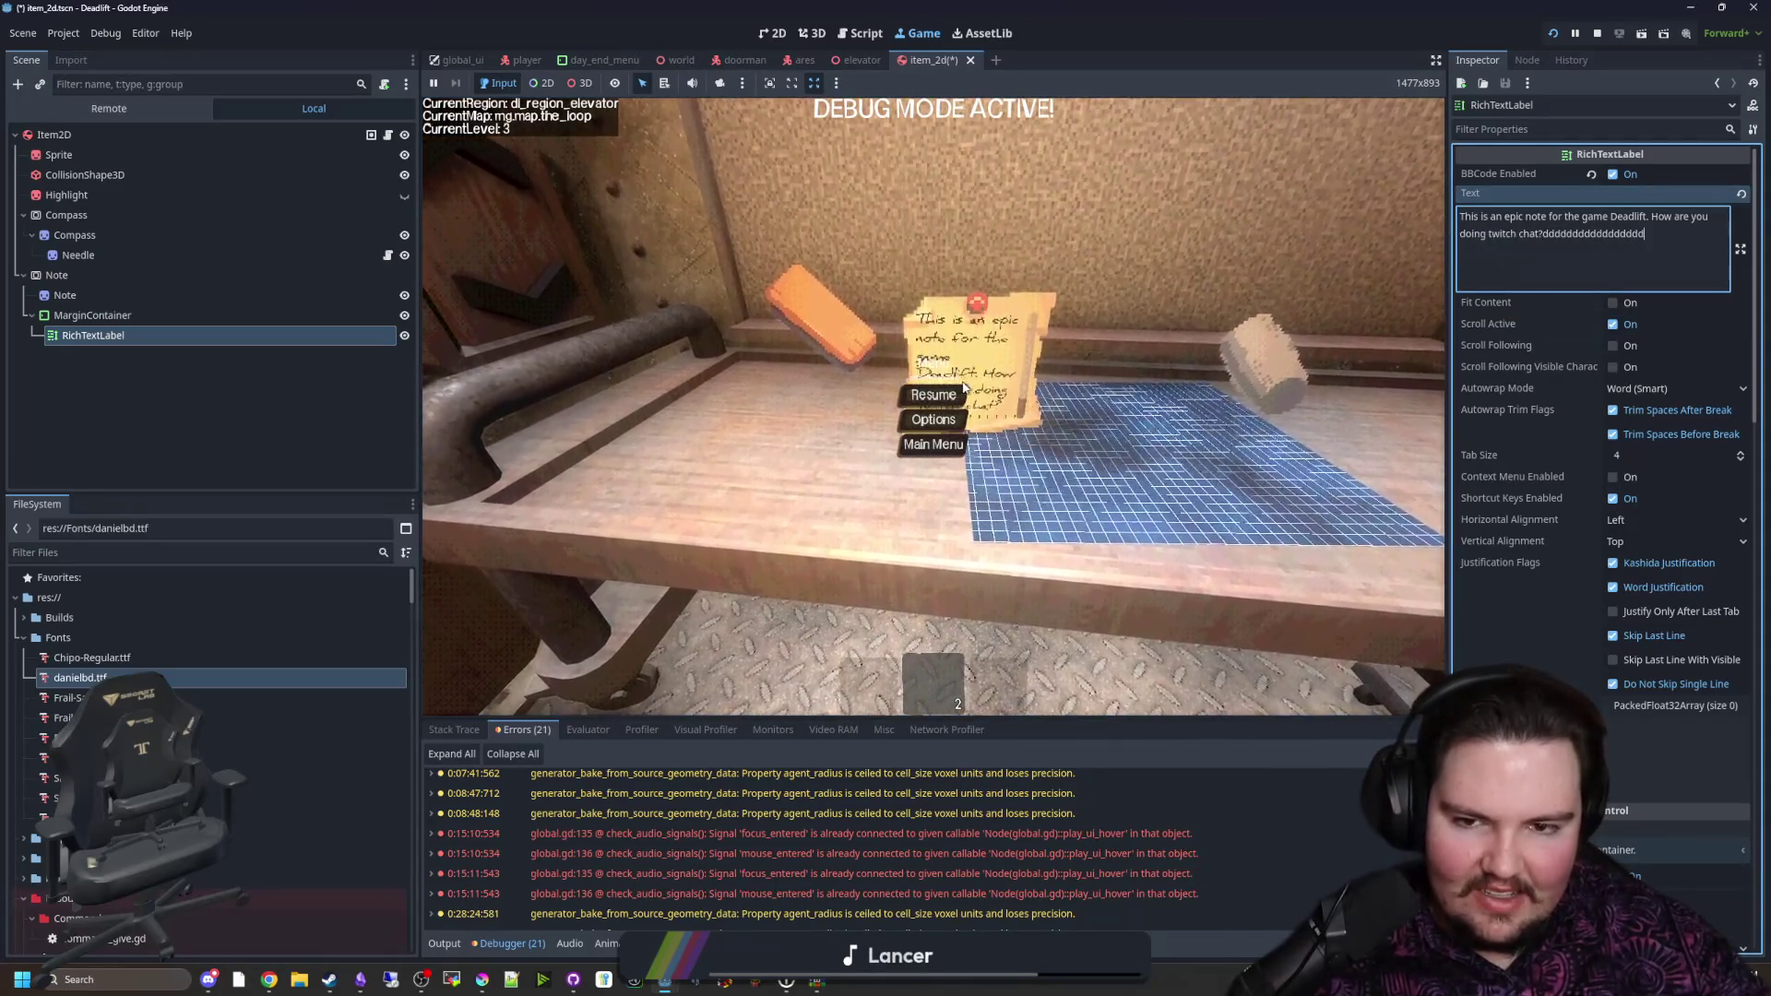
pyautogui.click(933, 395)
pyautogui.press('e')
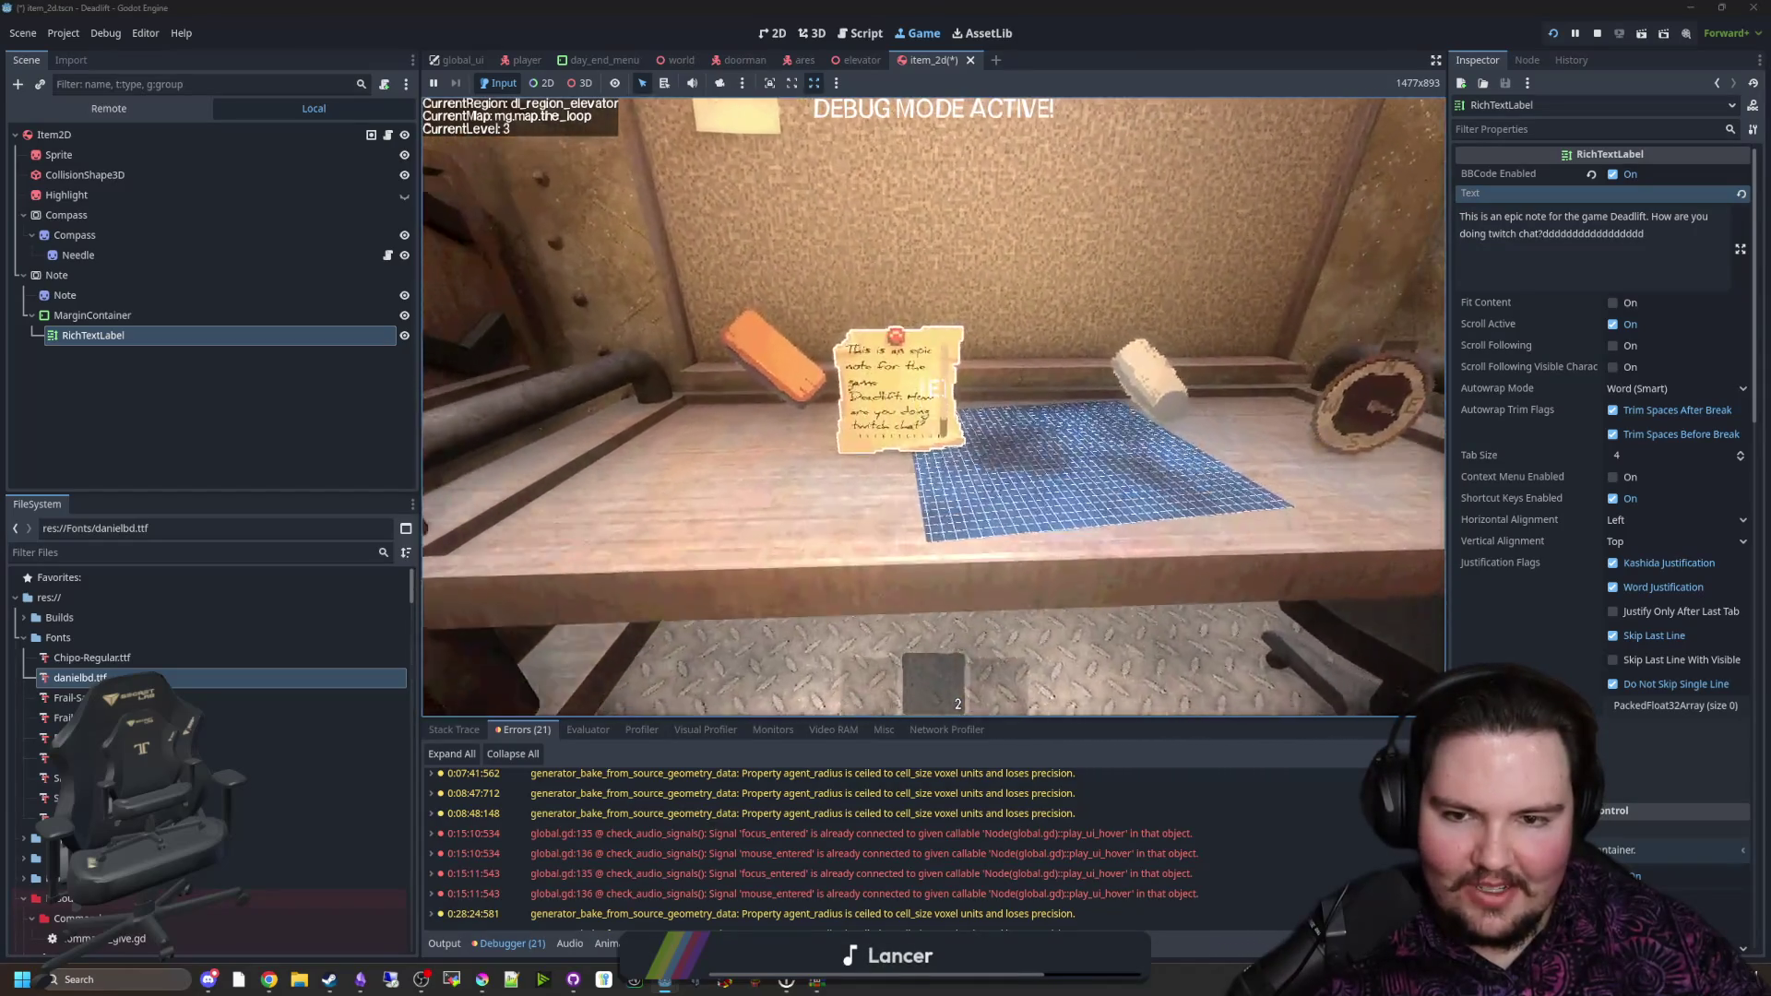
pyautogui.press('Escape')
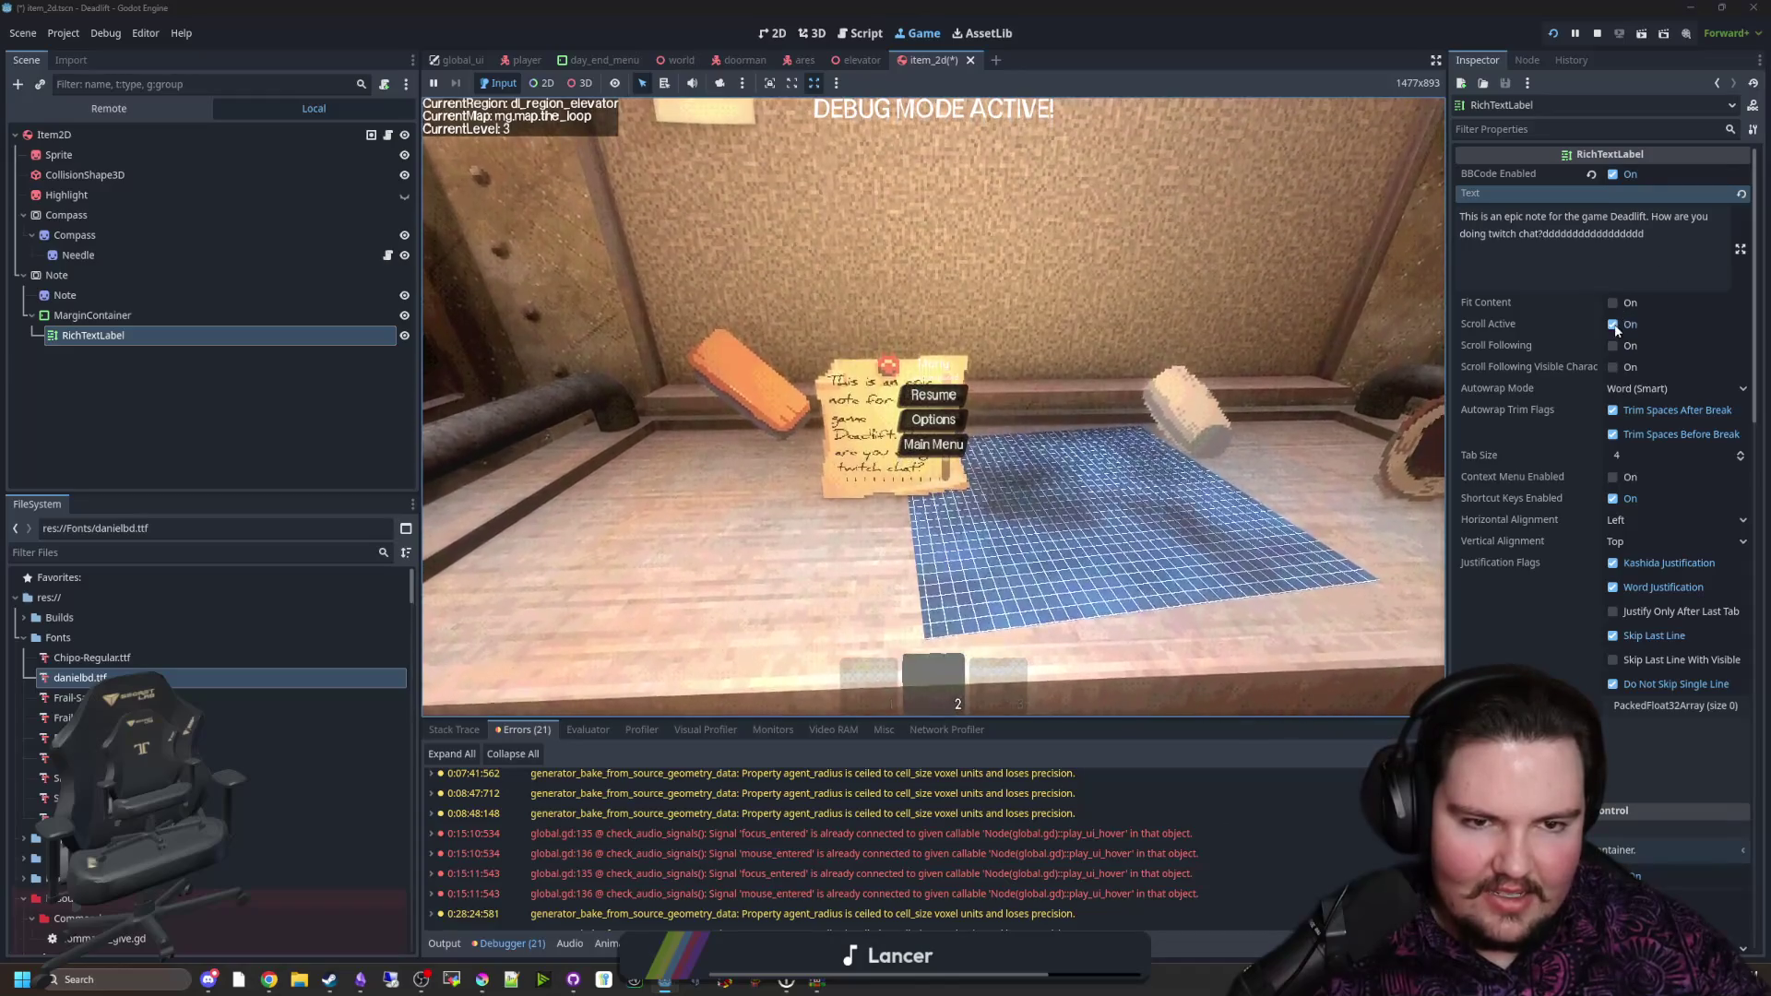
pyautogui.click(1612, 324)
pyautogui.doubleClick(1596, 233)
pyautogui.press('BackSpace')
pyautogui.write('!')
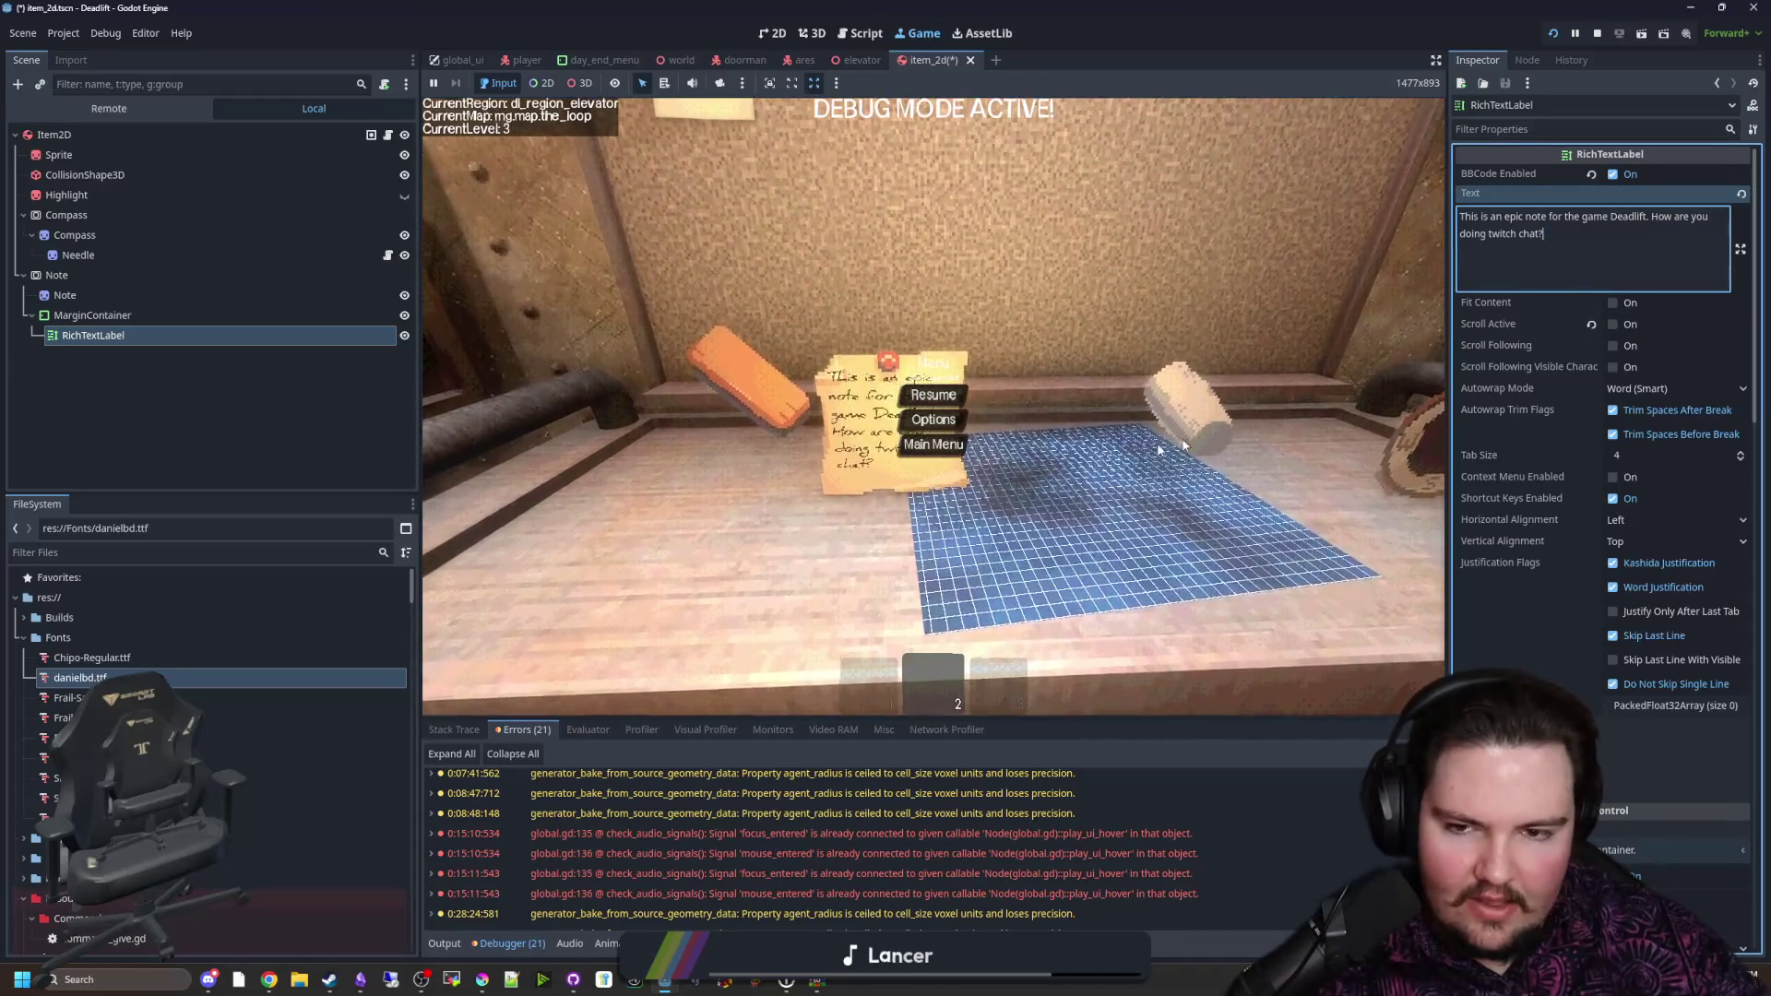
pyautogui.press('Escape')
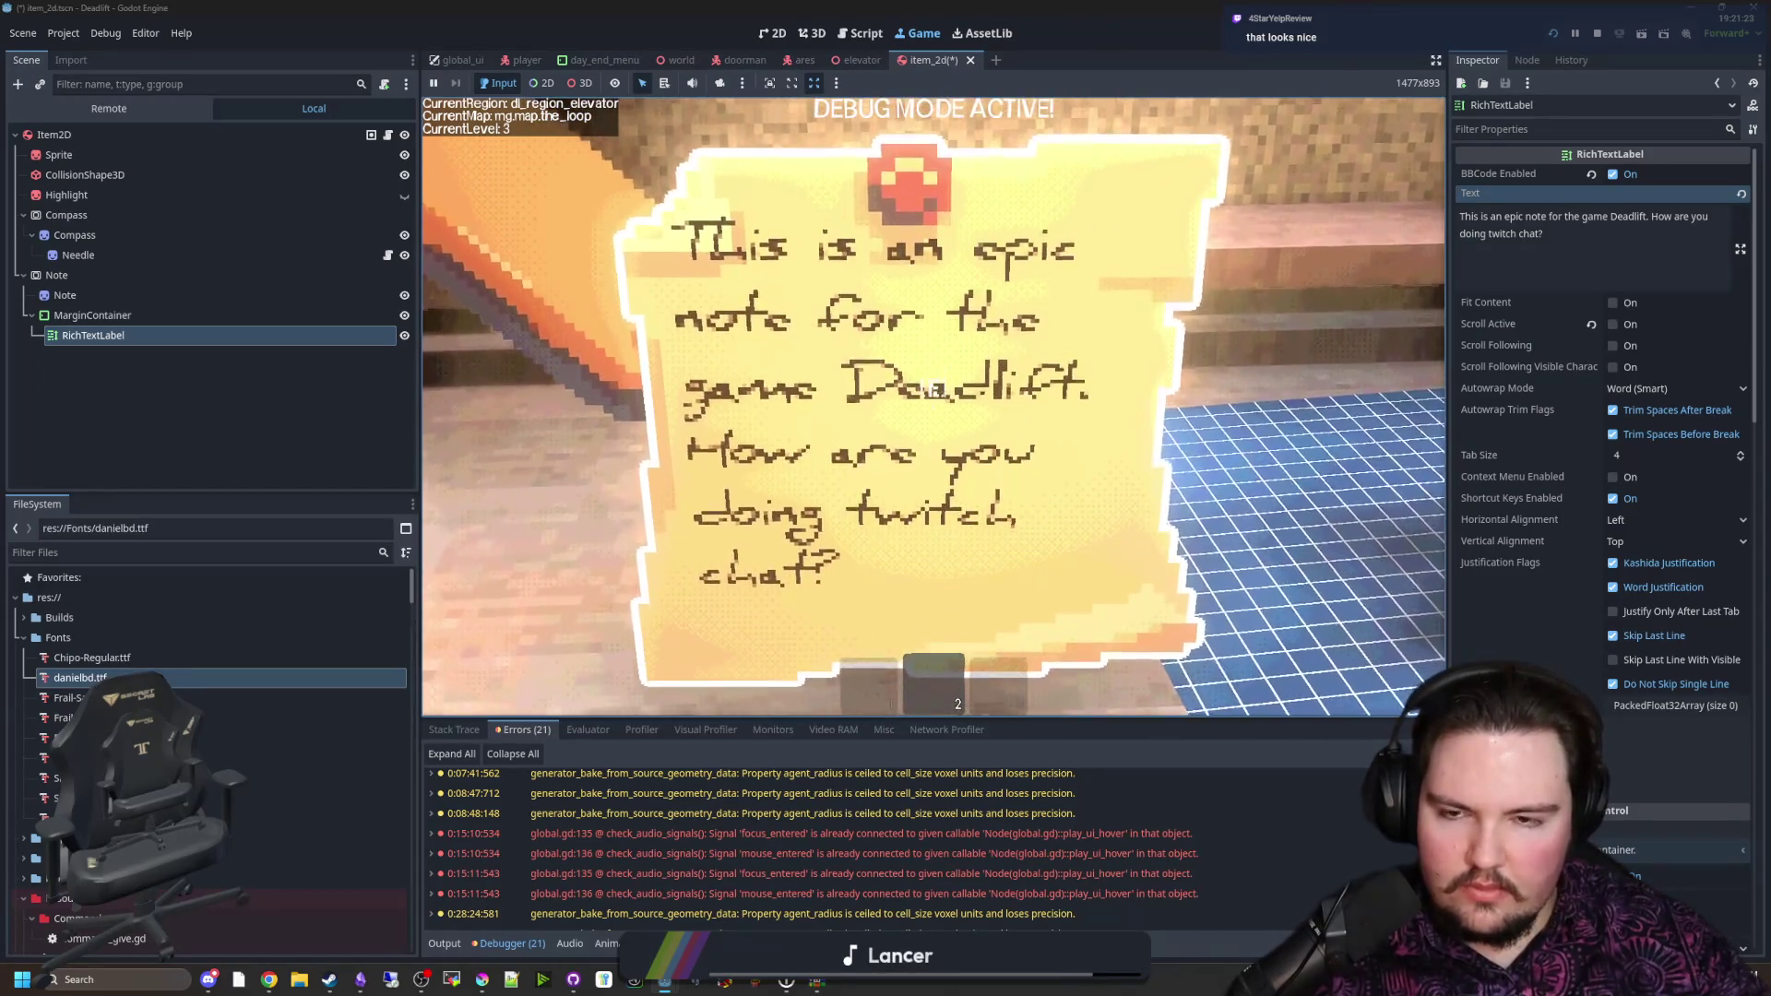
# Step: Set the note RichTextLabel's Normal Font Size to 14 and check it in game
pyautogui.press('Escape')
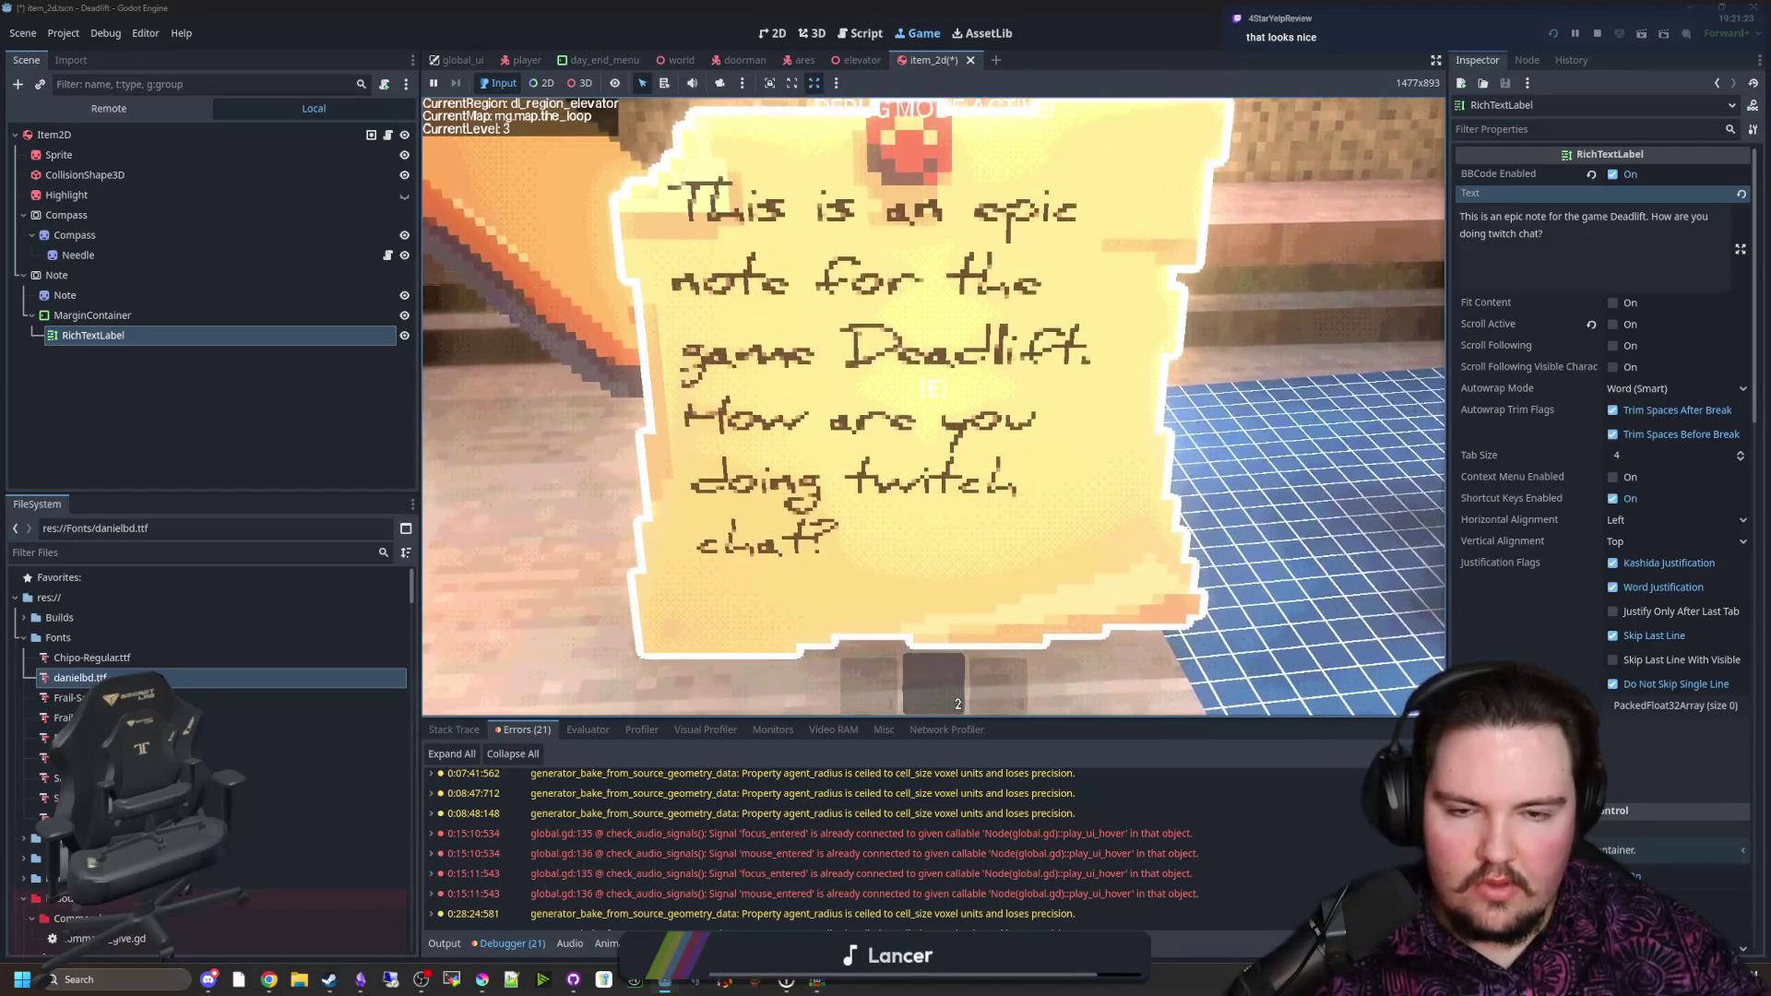
pyautogui.scroll(-5, 1656, 647)
pyautogui.scroll(-15, 1656, 647)
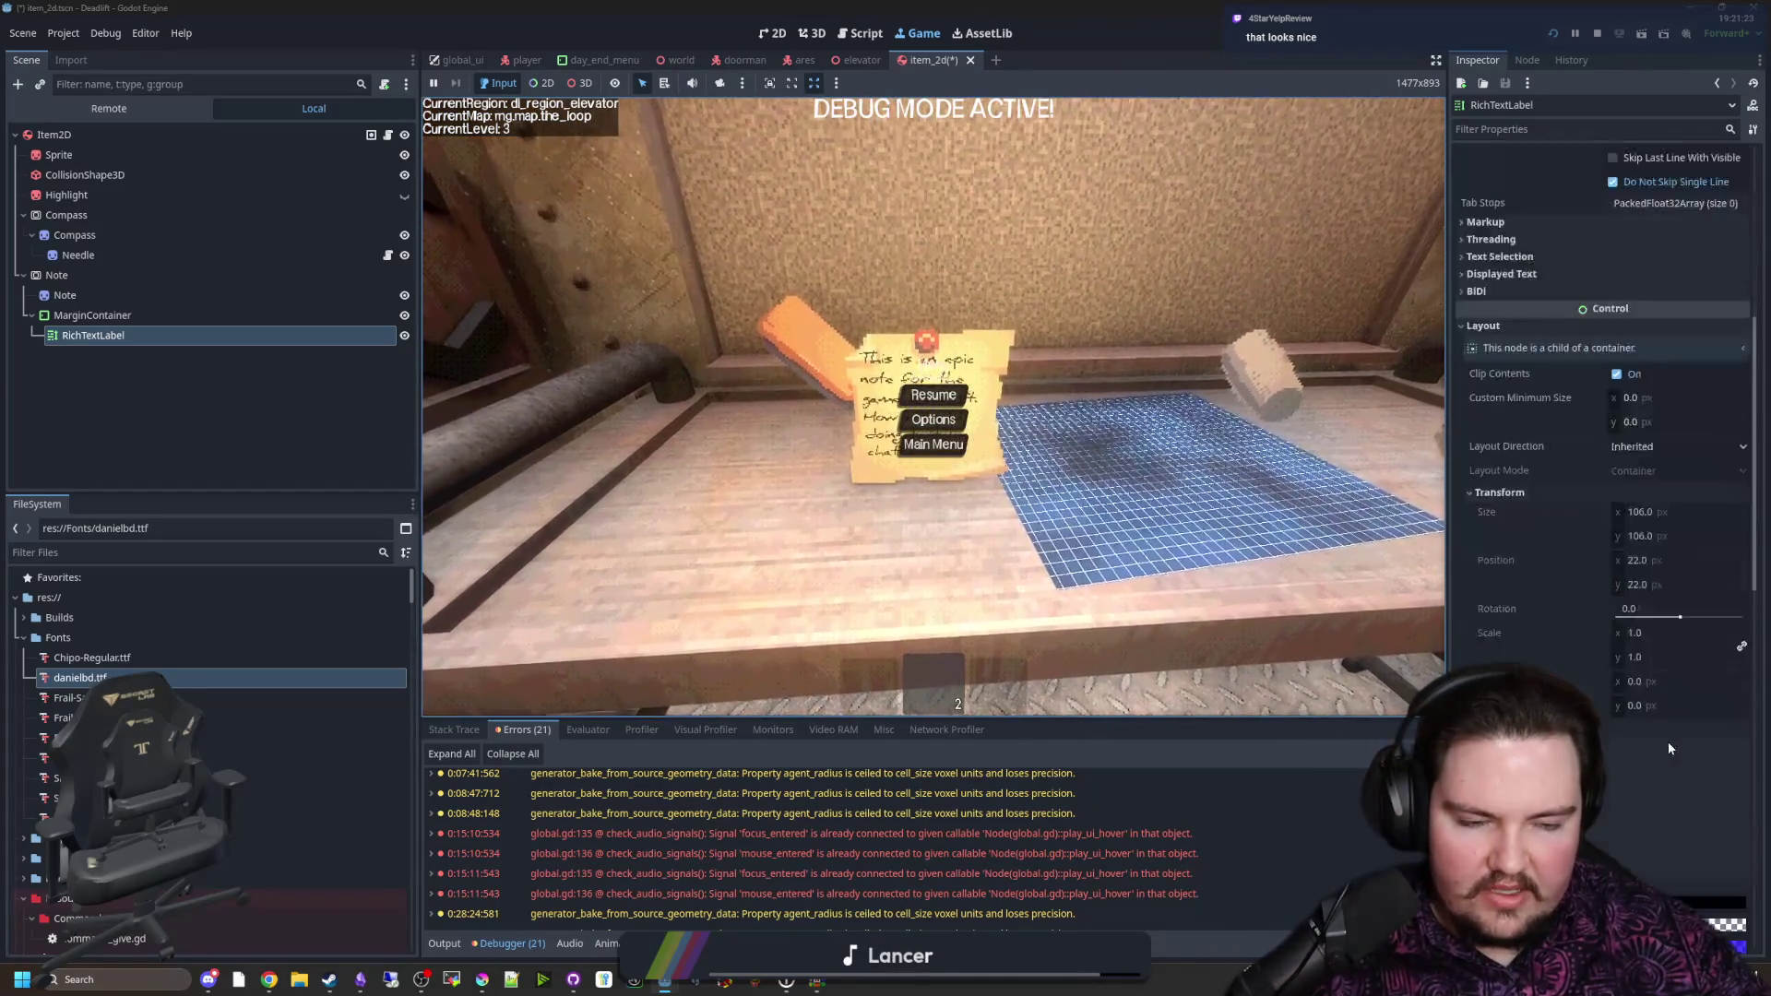
pyautogui.click(1628, 583)
pyautogui.write('14')
pyautogui.press('Return')
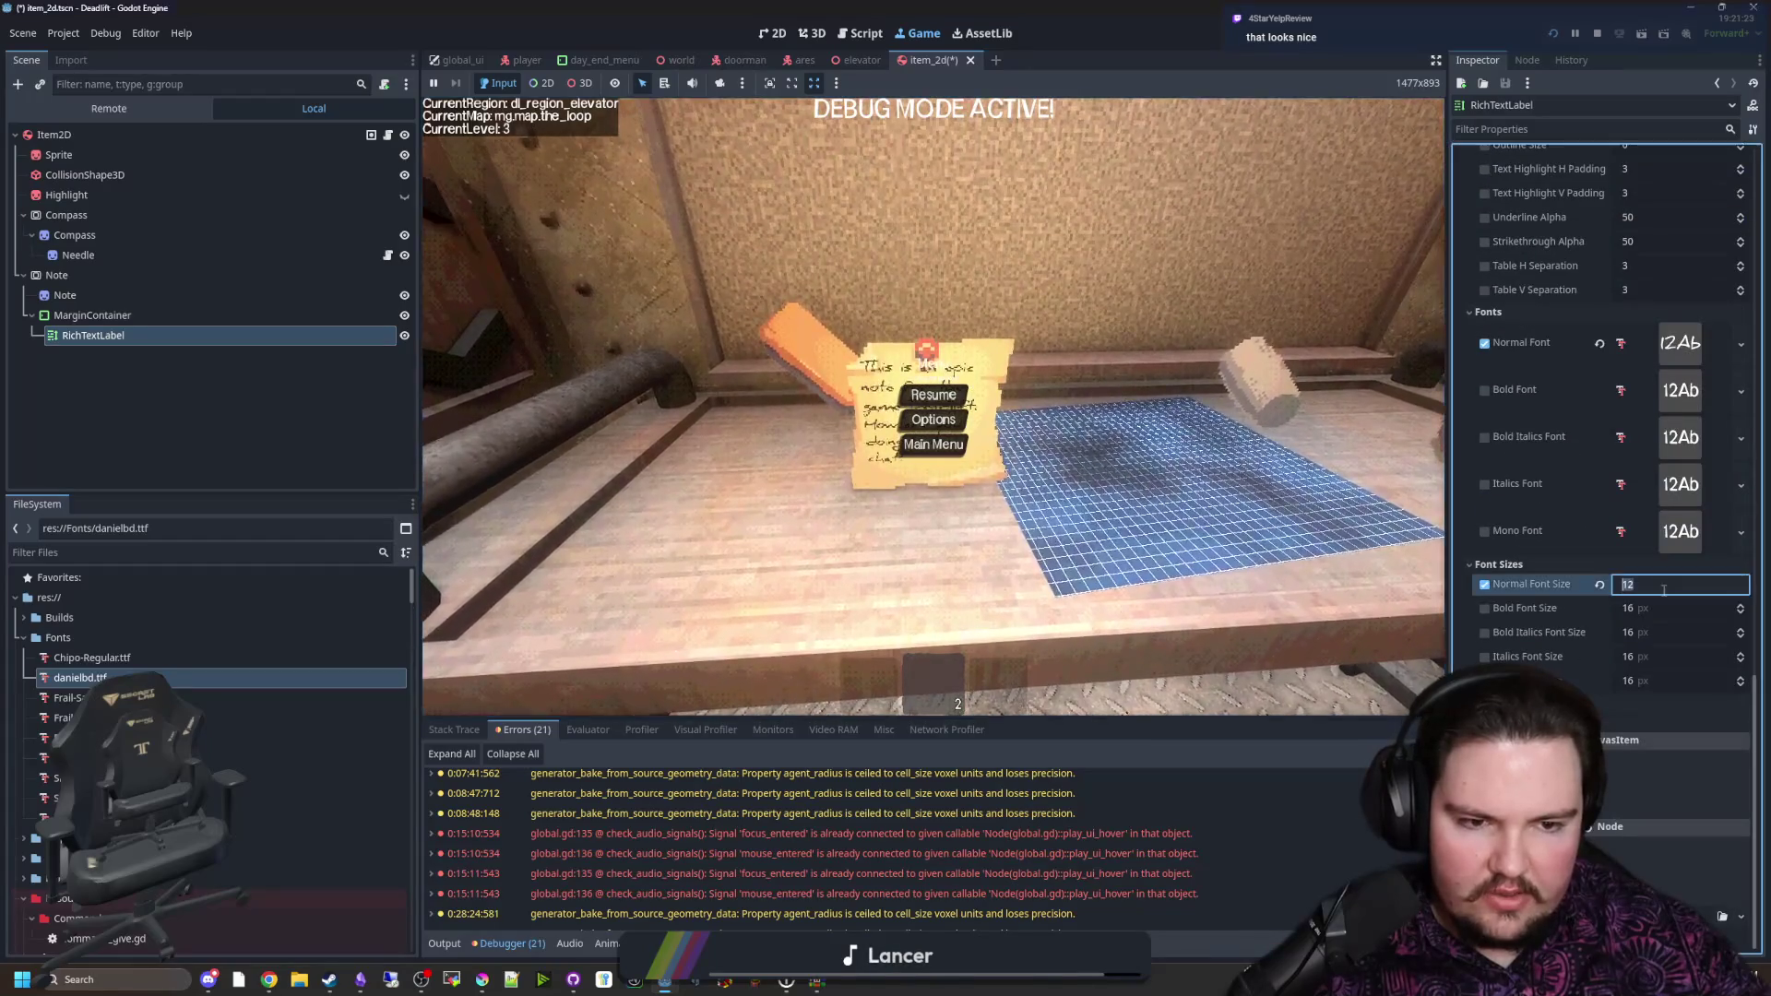
pyautogui.click(932, 392)
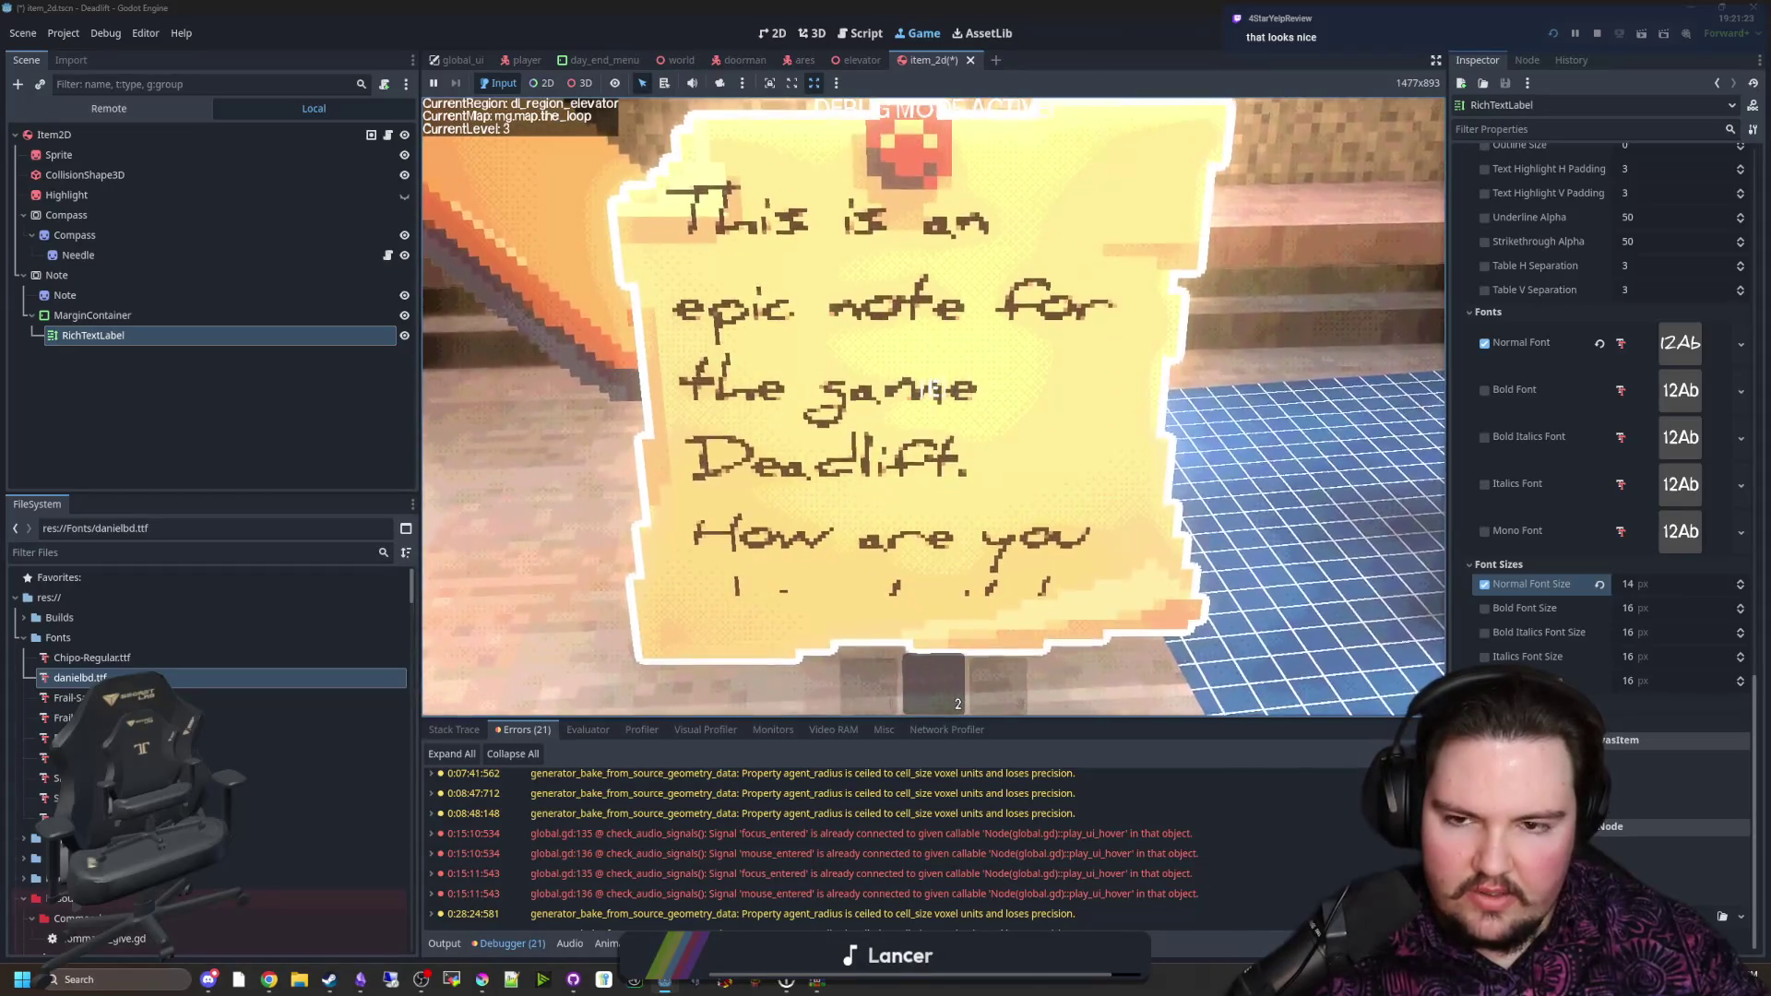
pyautogui.press('Escape')
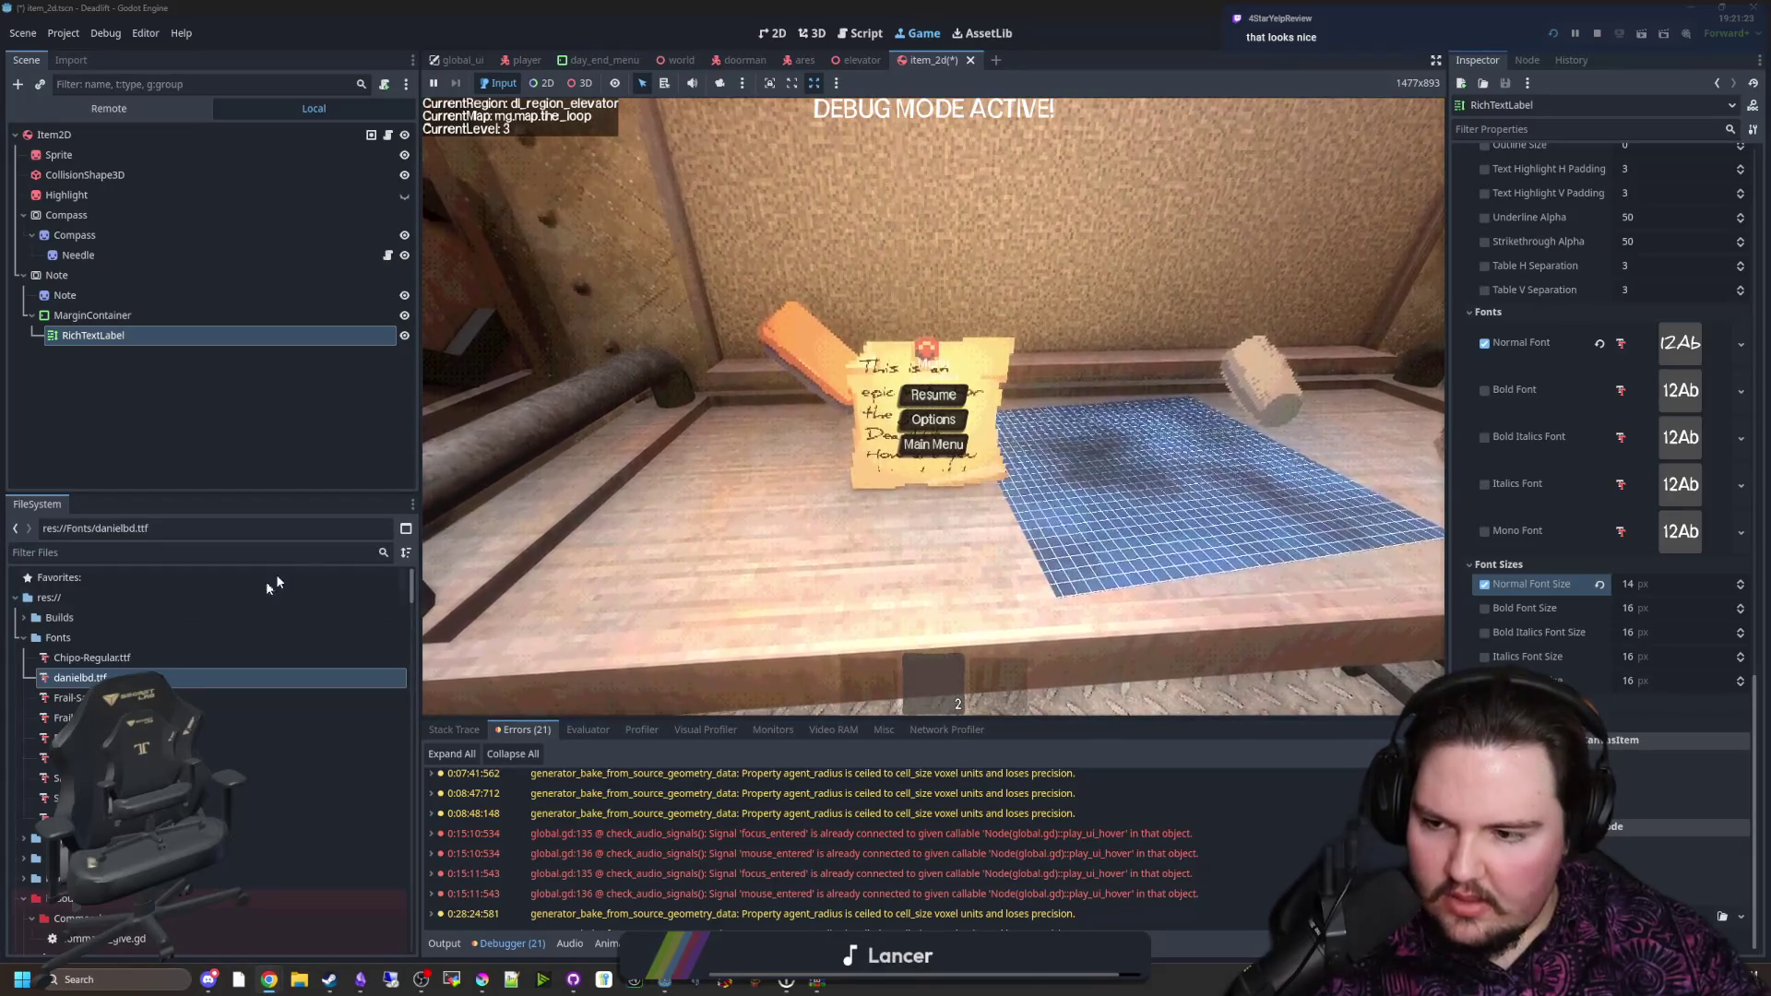
# Step: Copy danielbk.ttf from the archive into res://Fonts and apply it as the note's normal font
pyautogui.hotkey('alt', 'Tab')
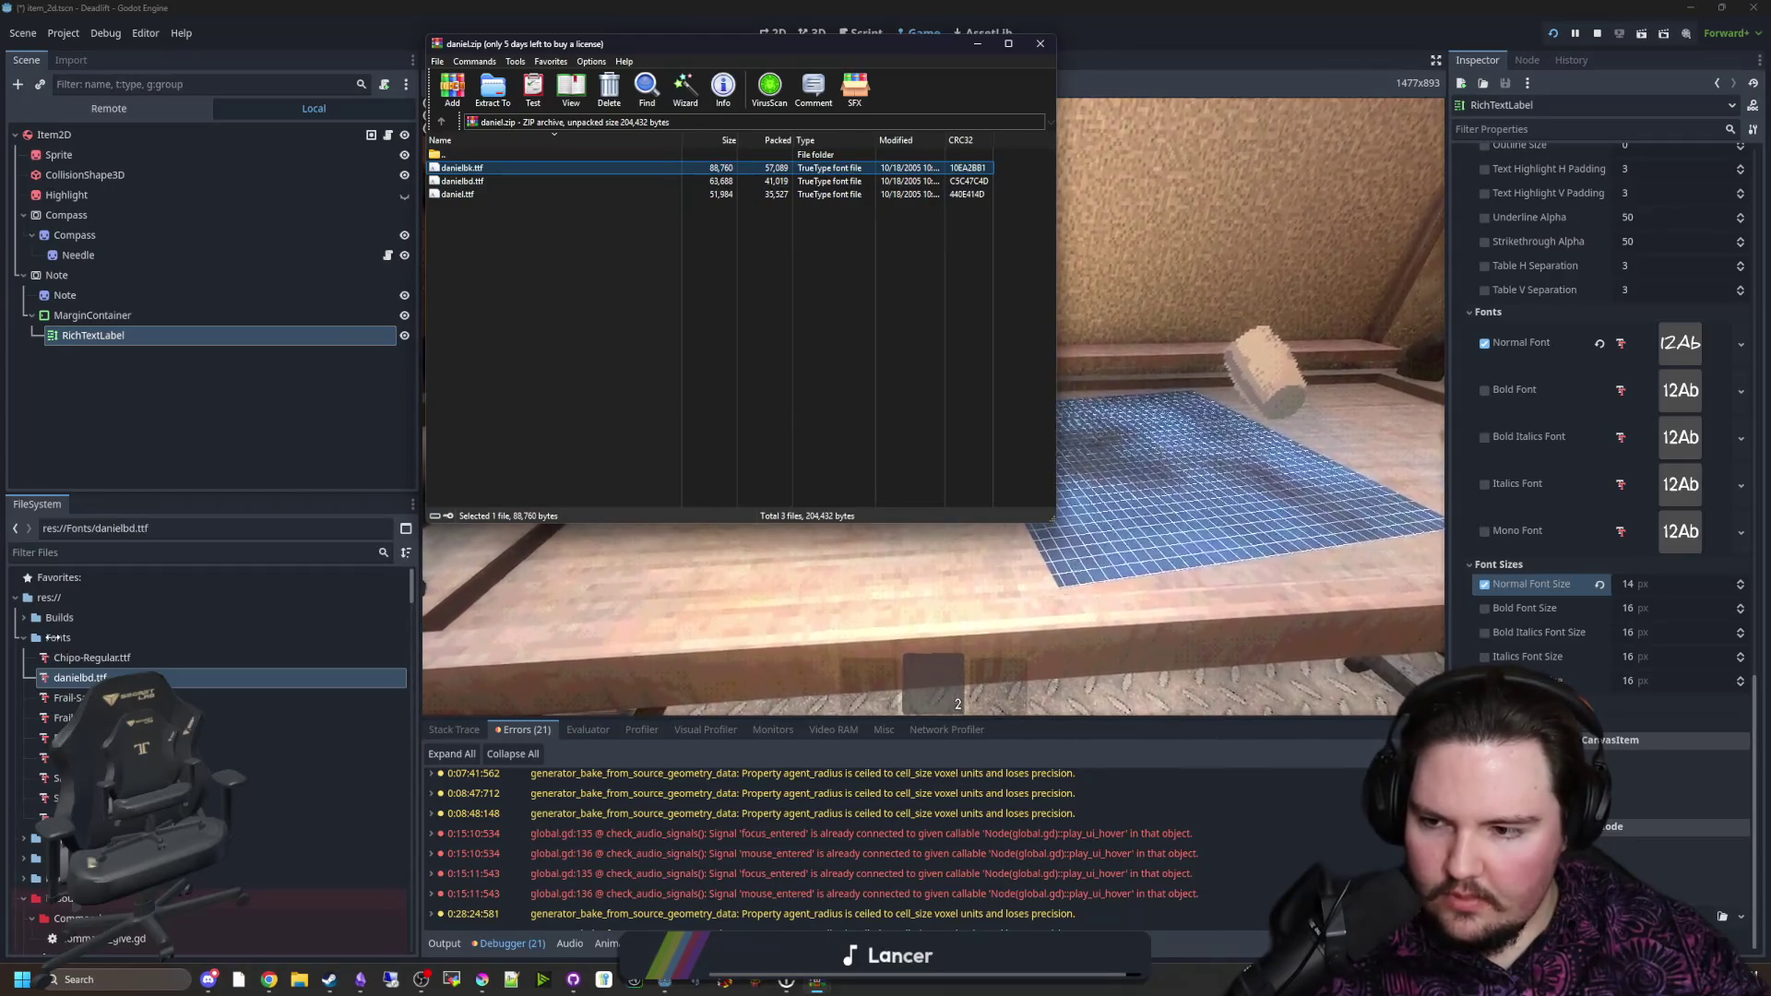
pyautogui.moveTo(55, 643); pyautogui.dragTo(55, 643)
pyautogui.hotkey('alt', 'Tab')
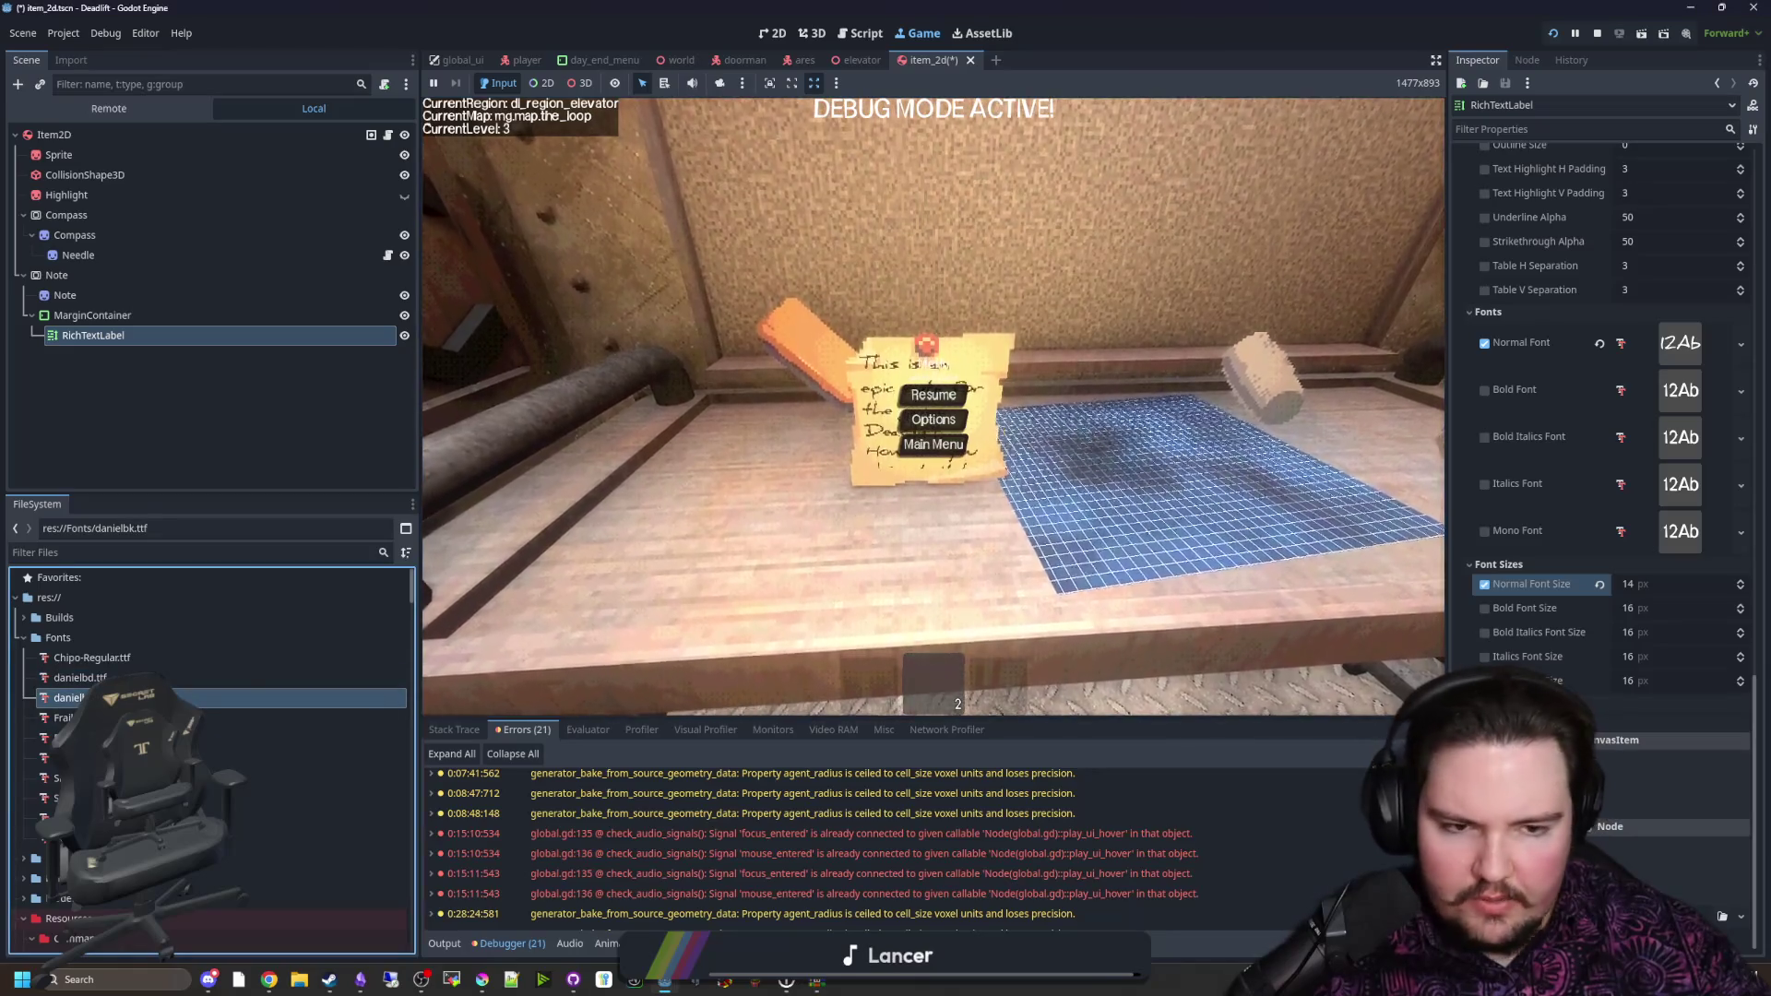
pyautogui.moveTo(69, 697)
pyautogui.mouseDown()
pyautogui.moveTo(1568, 388)
pyautogui.moveTo(1640, 341)
pyautogui.mouseUp()
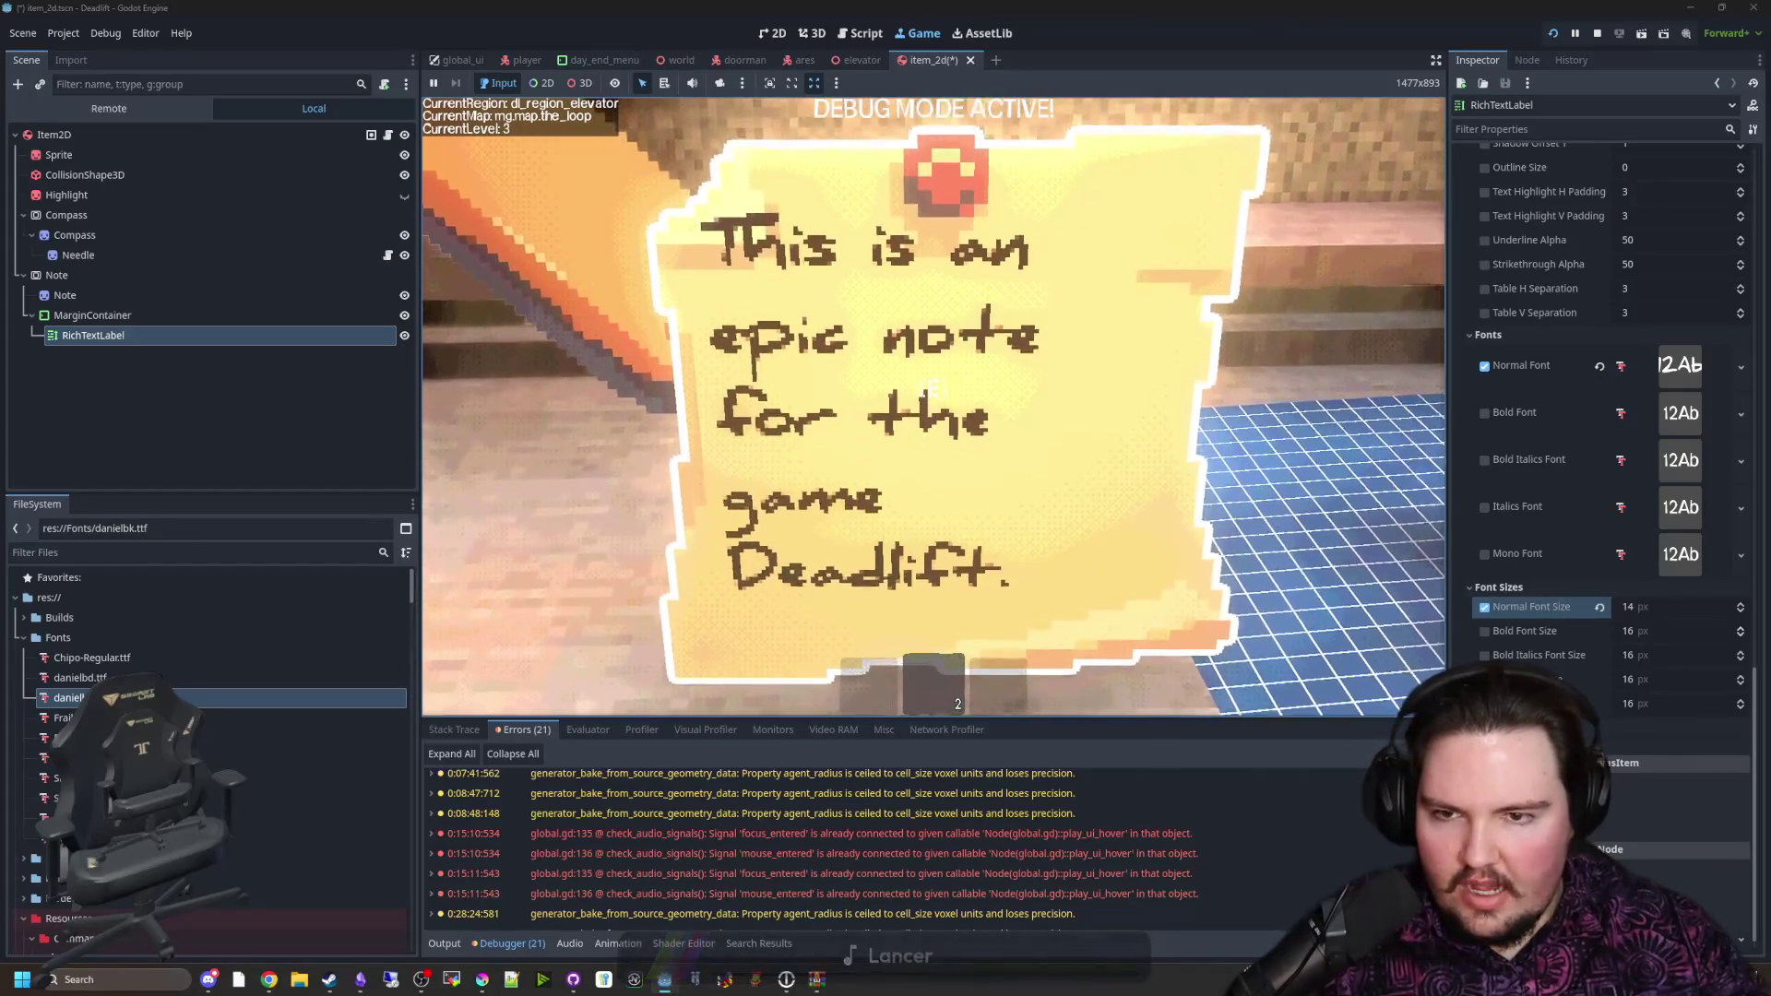
# Step: Pick up and read the note at size 14 in game, then pause
pyautogui.press('e')
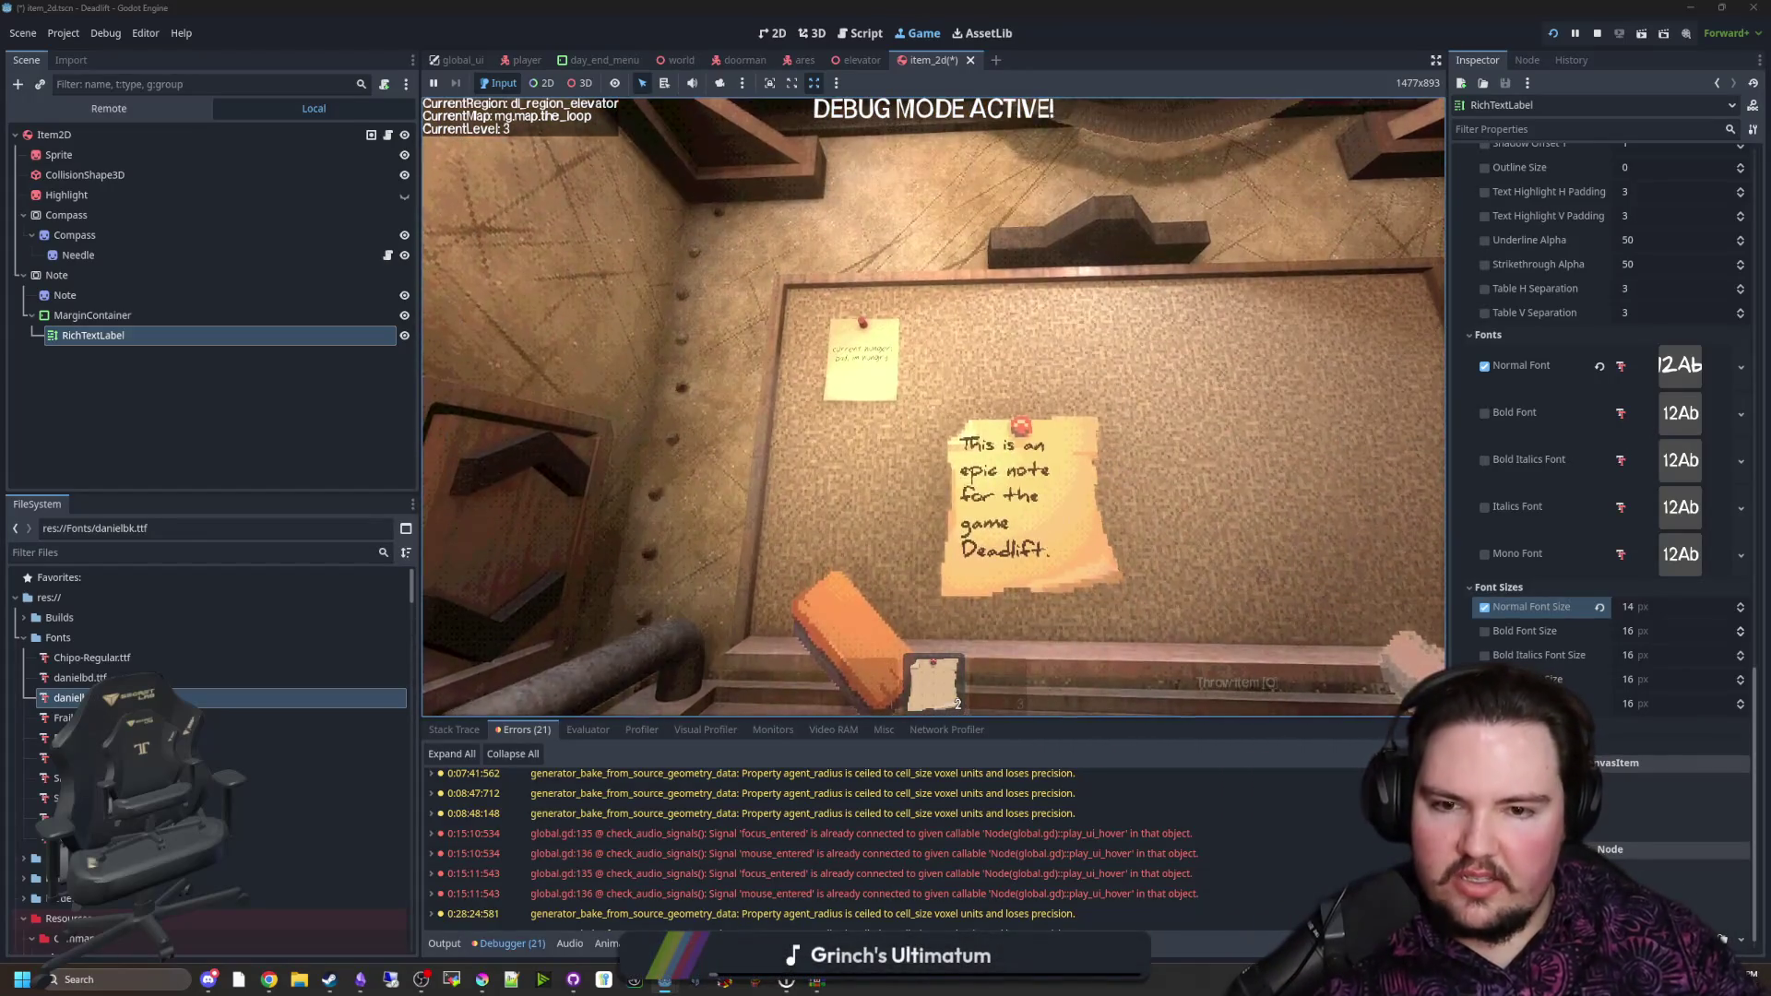
pyautogui.press('e')
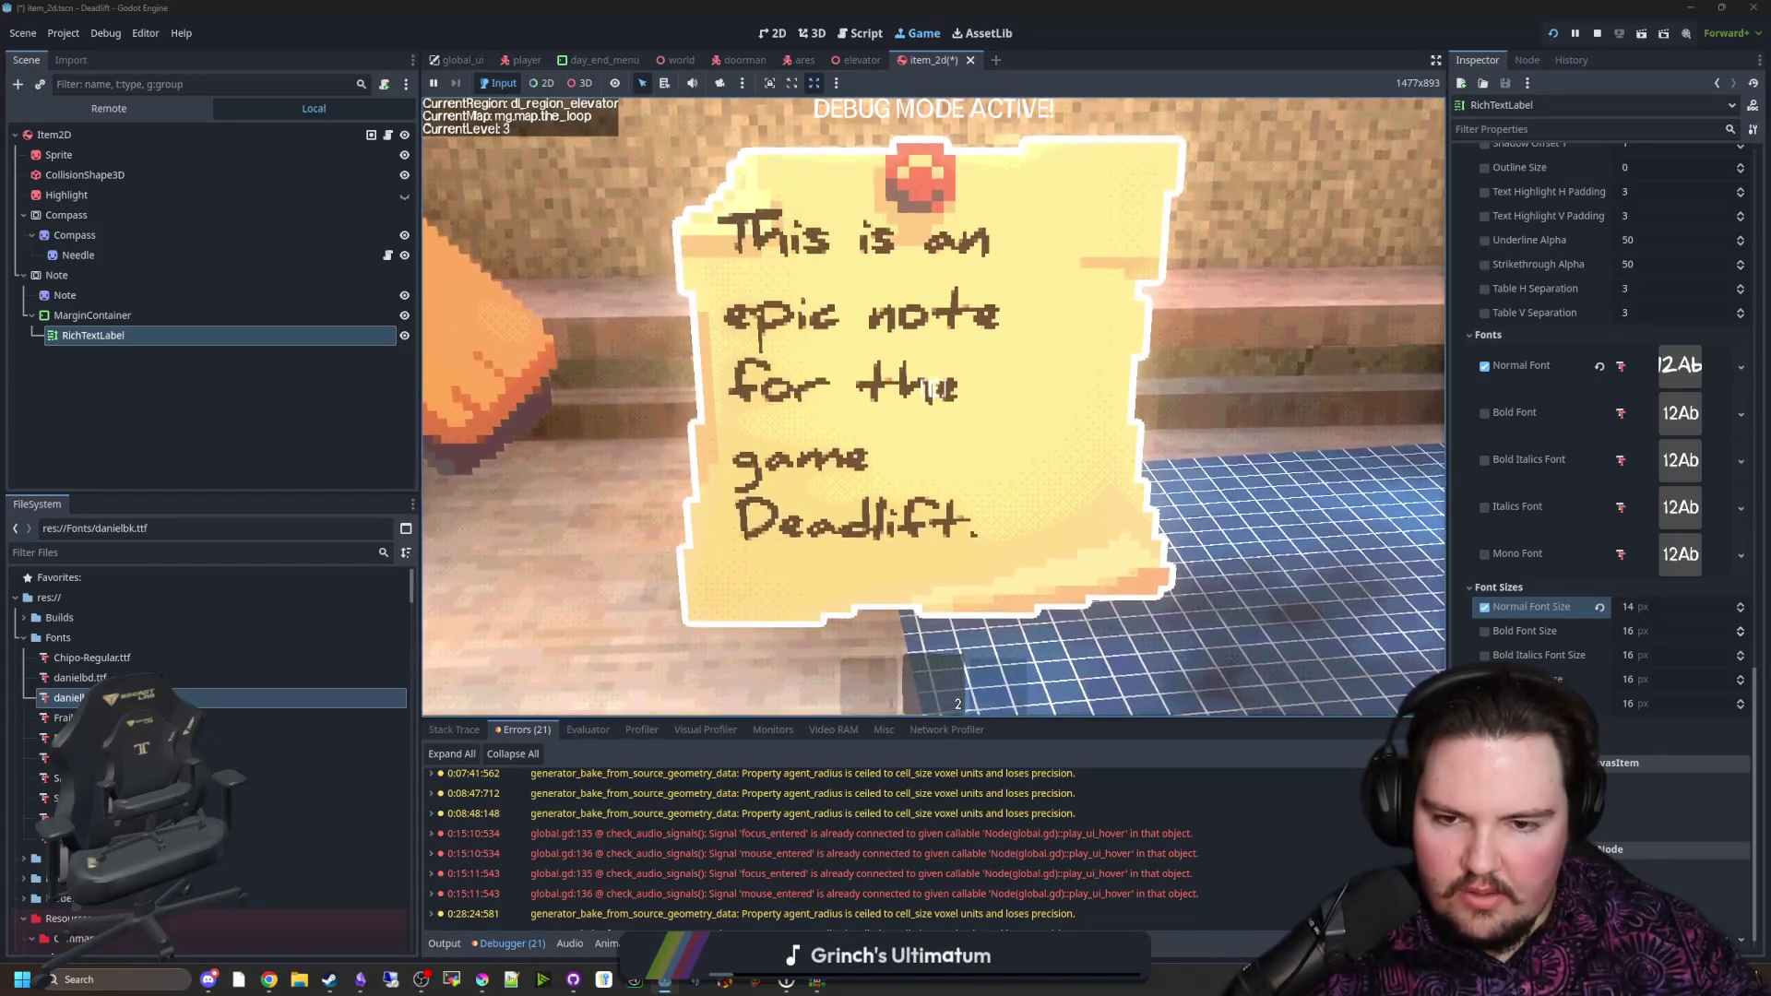
pyautogui.press('e')
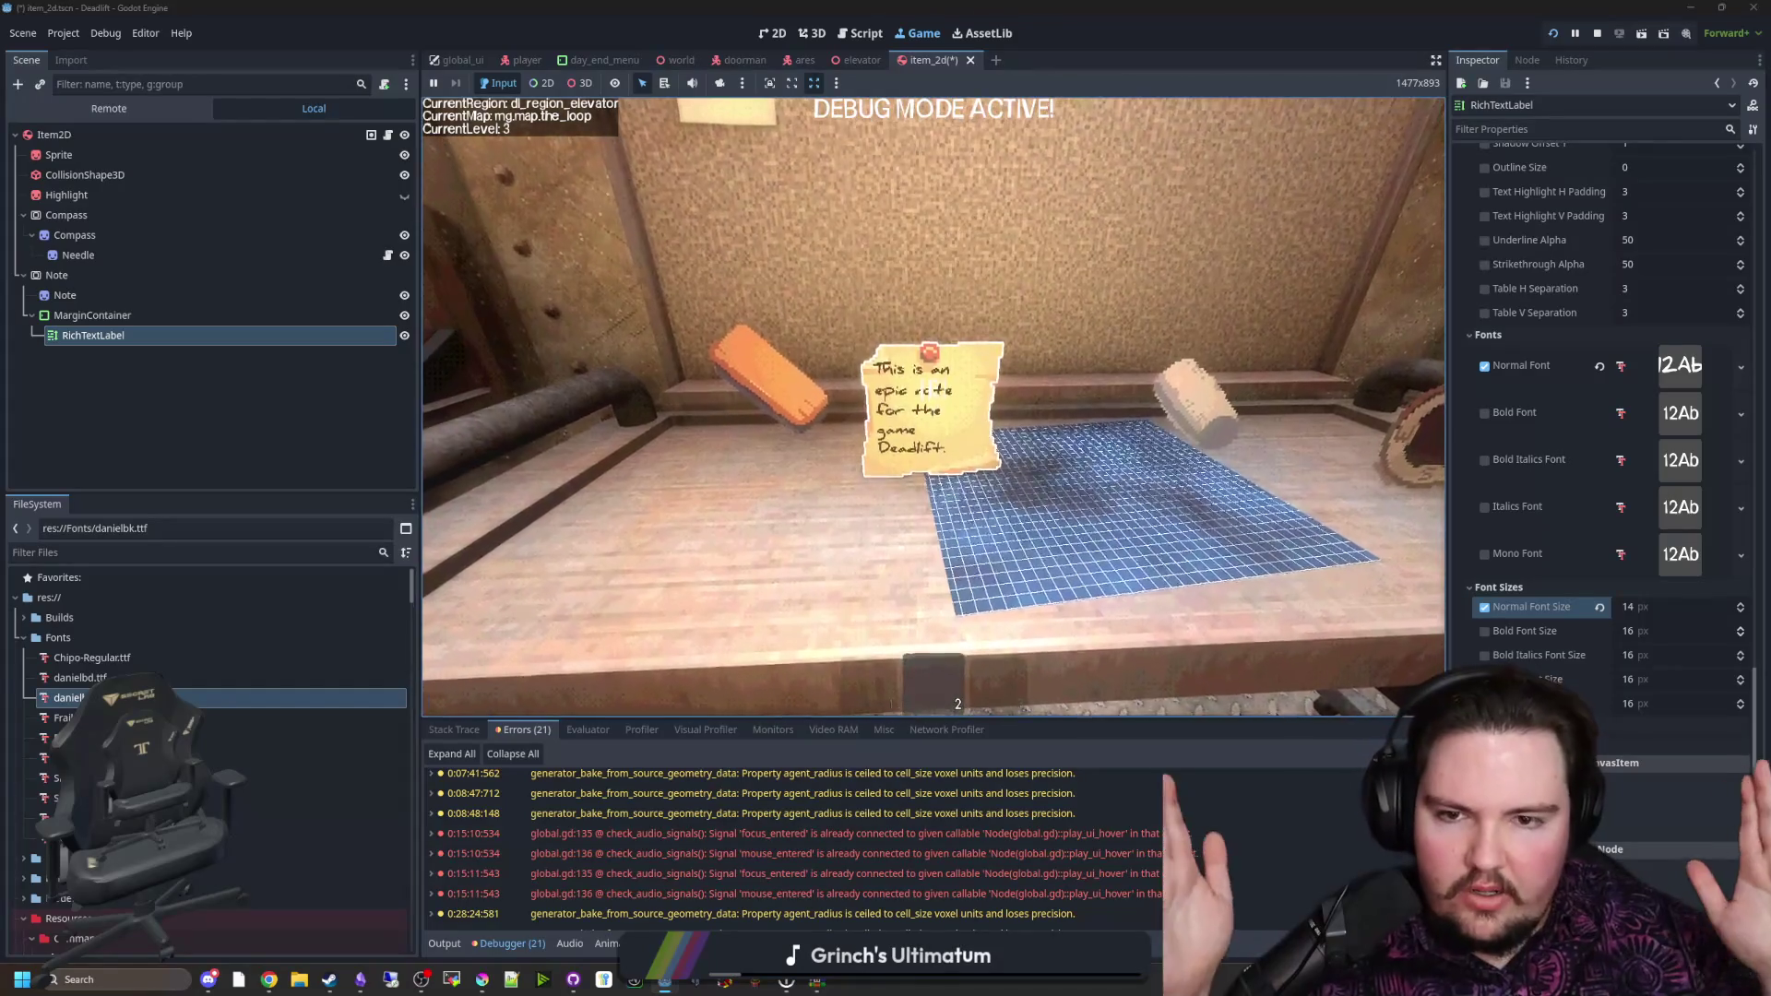
pyautogui.press('Escape')
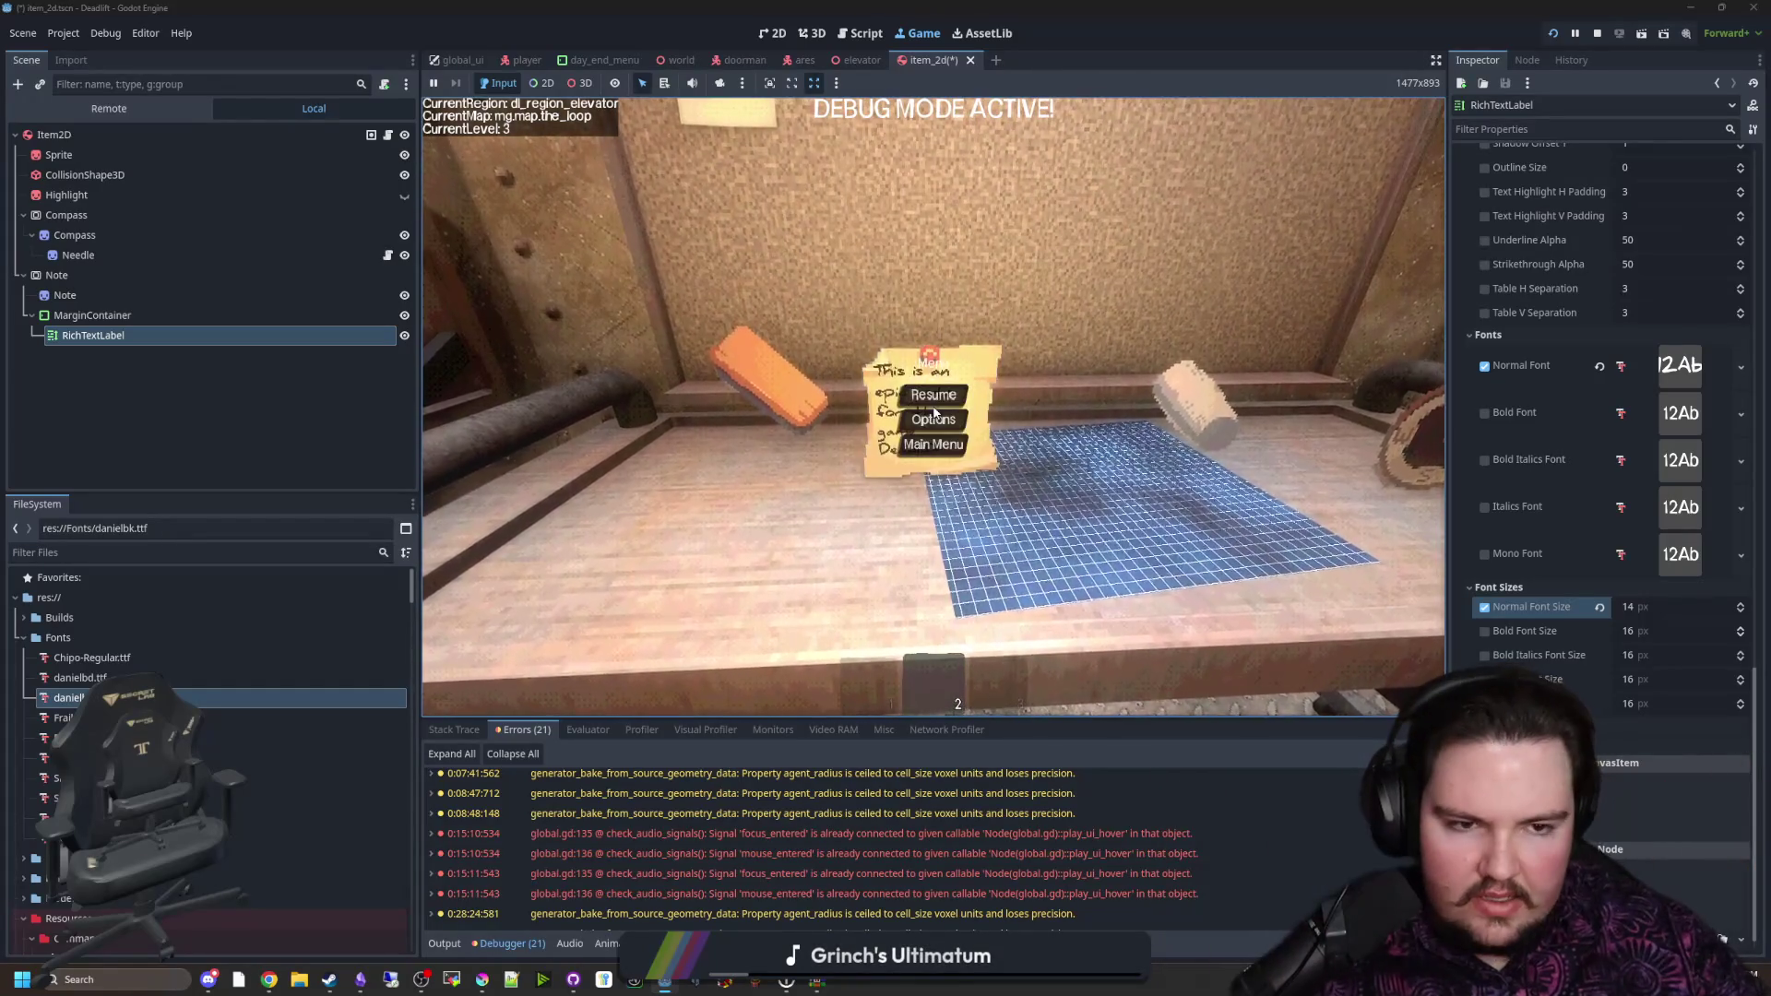
# Step: Set Normal Font Size back to 12 and recheck the note in game
pyautogui.click(1627, 606)
pyautogui.write('12')
pyautogui.press('Return')
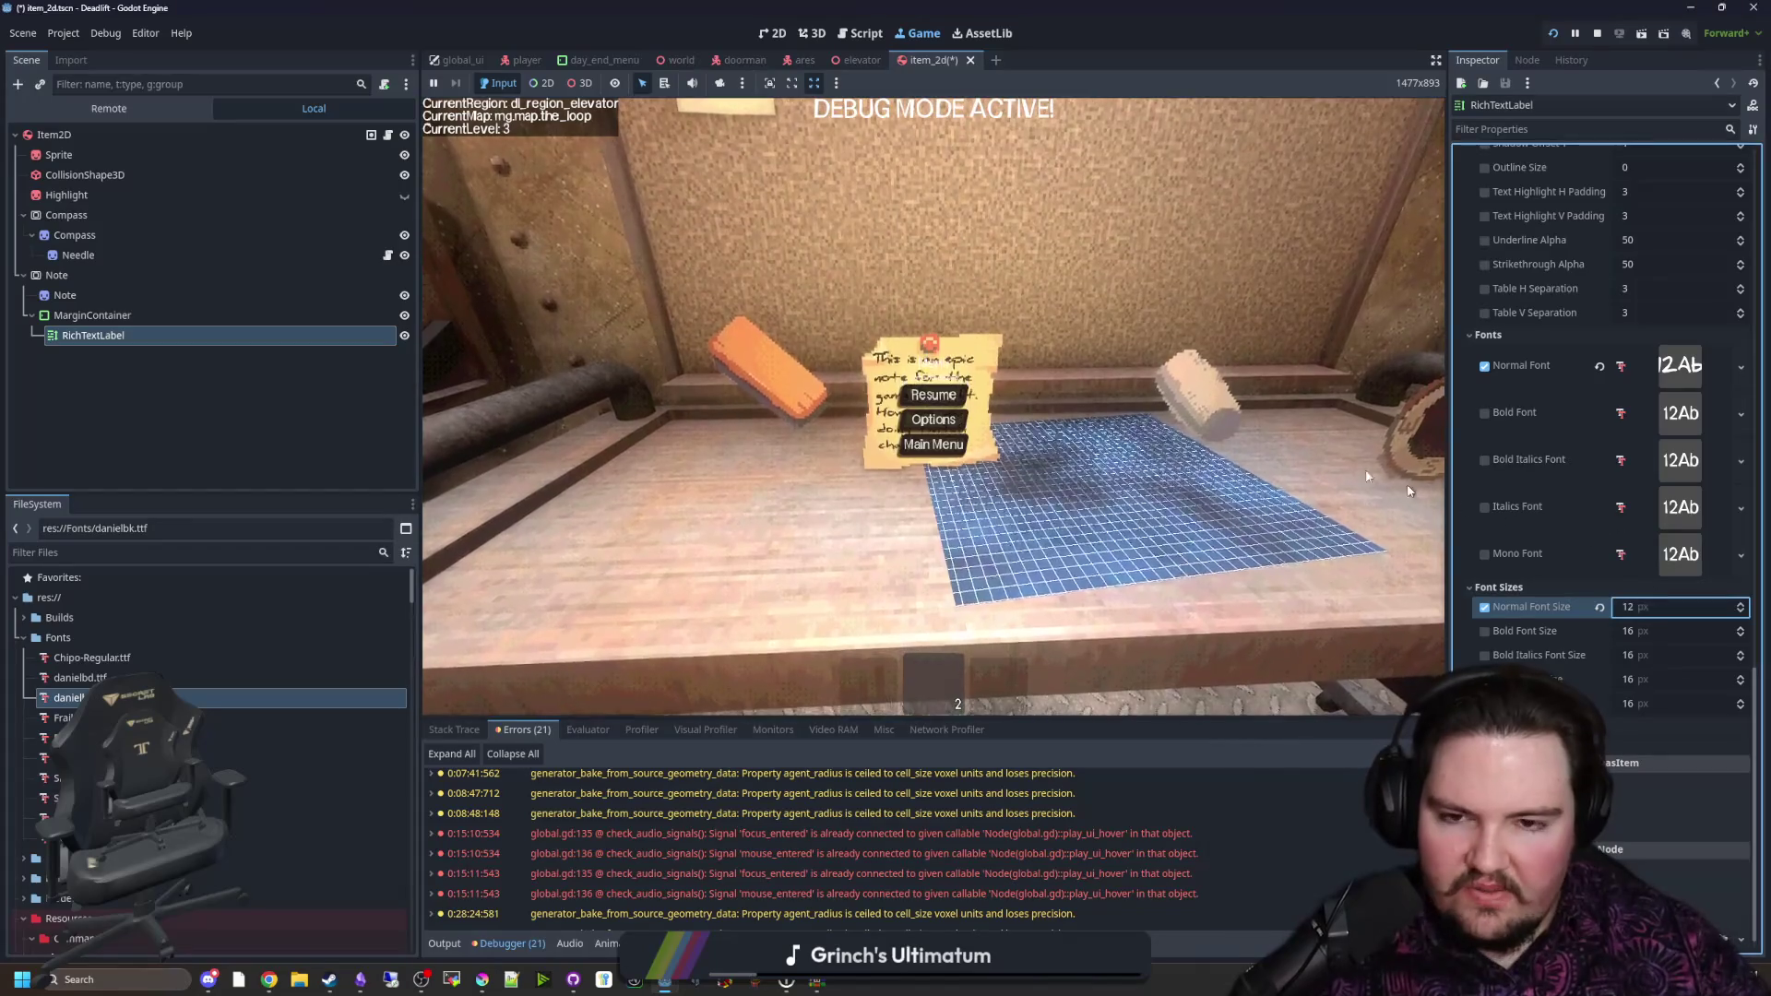
pyautogui.click(916, 407)
pyautogui.press('e')
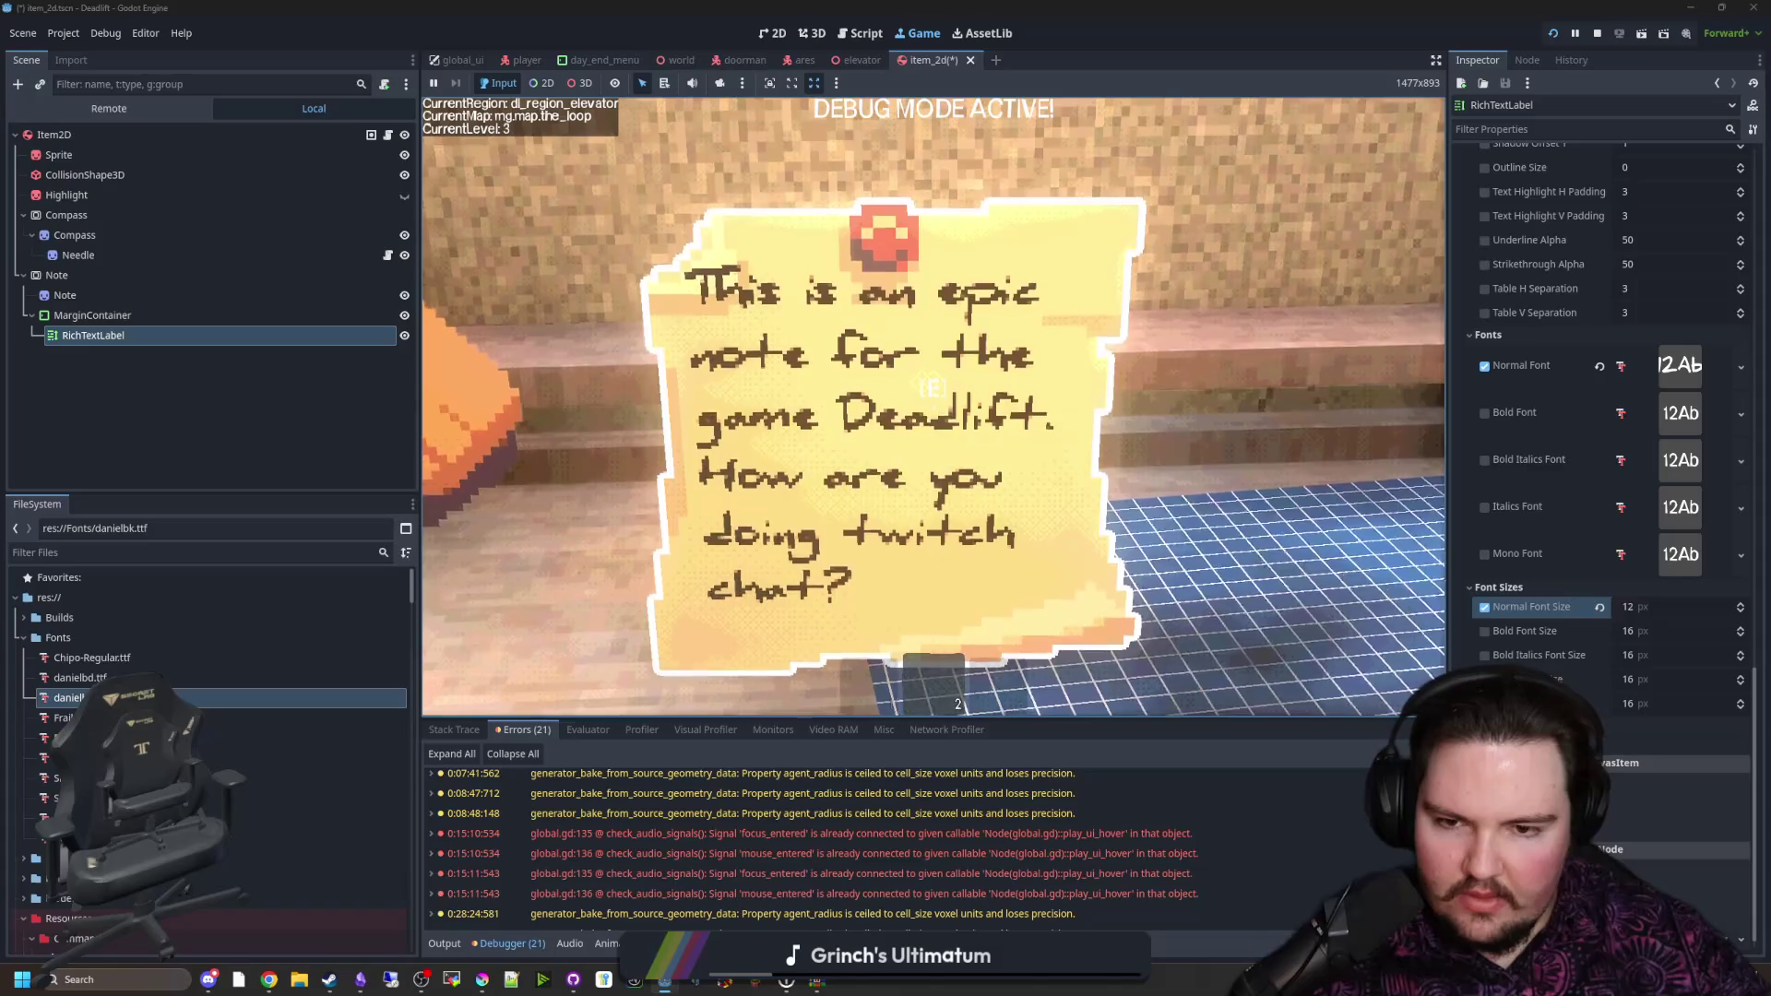
pyautogui.press('e')
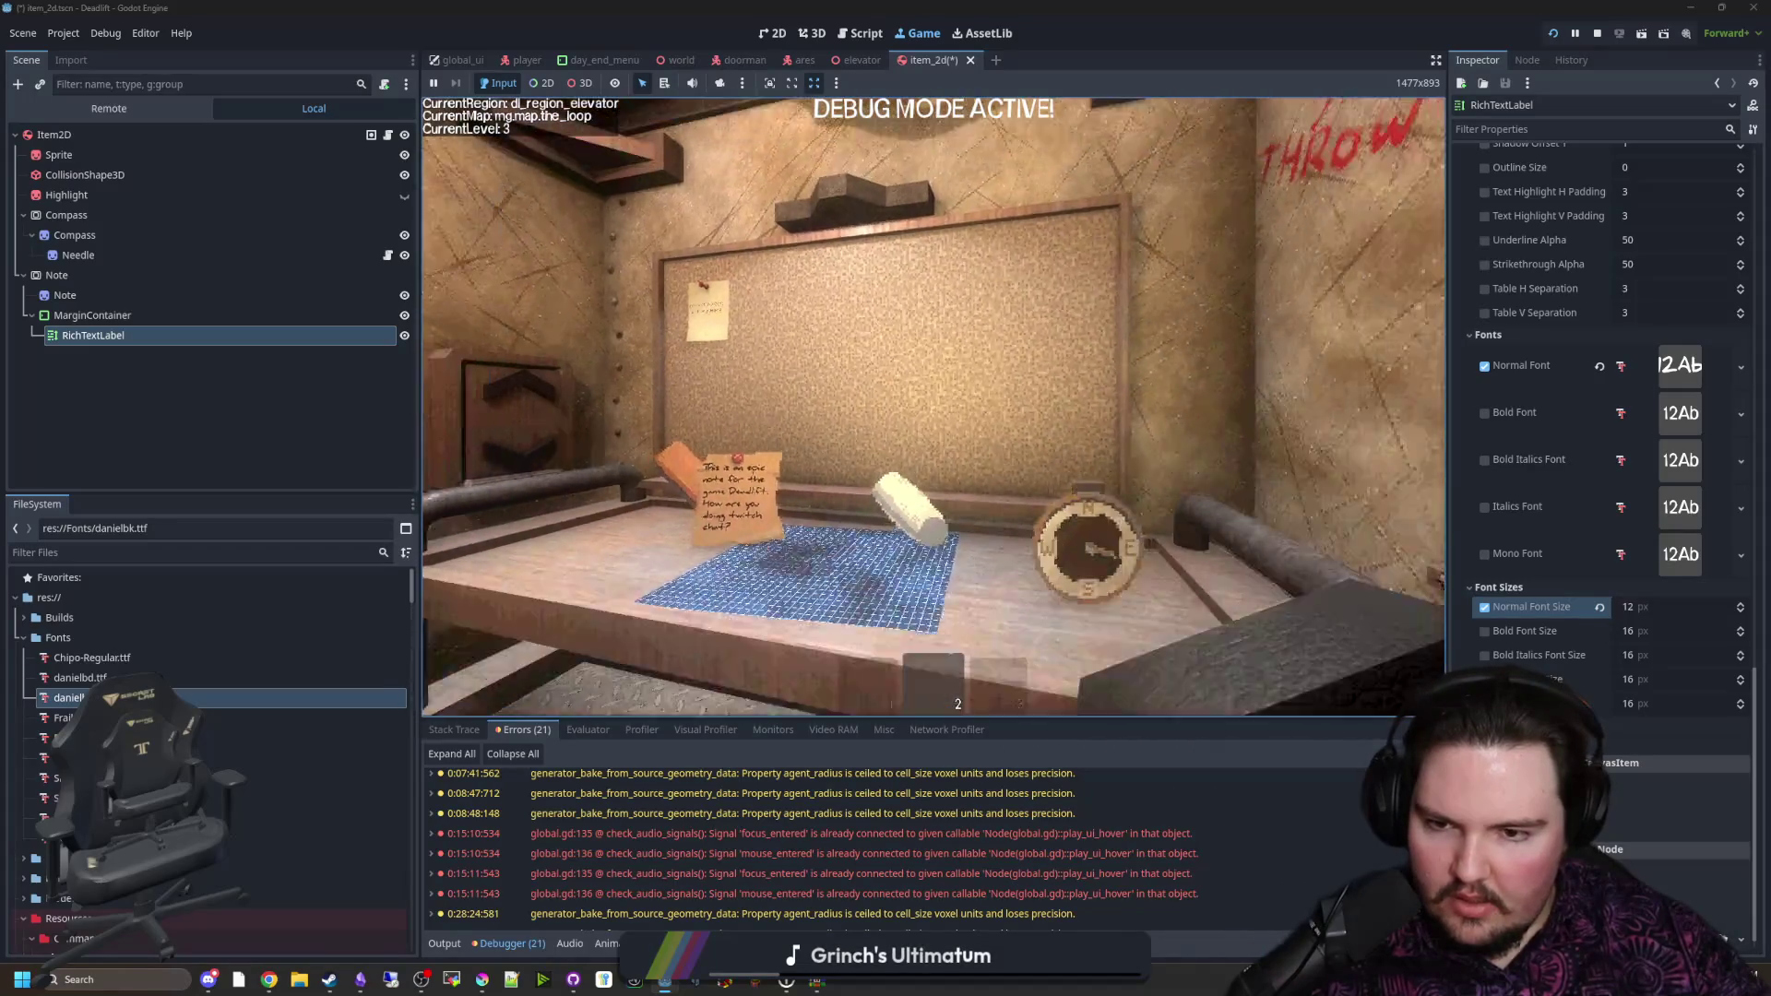
pyautogui.press('e')
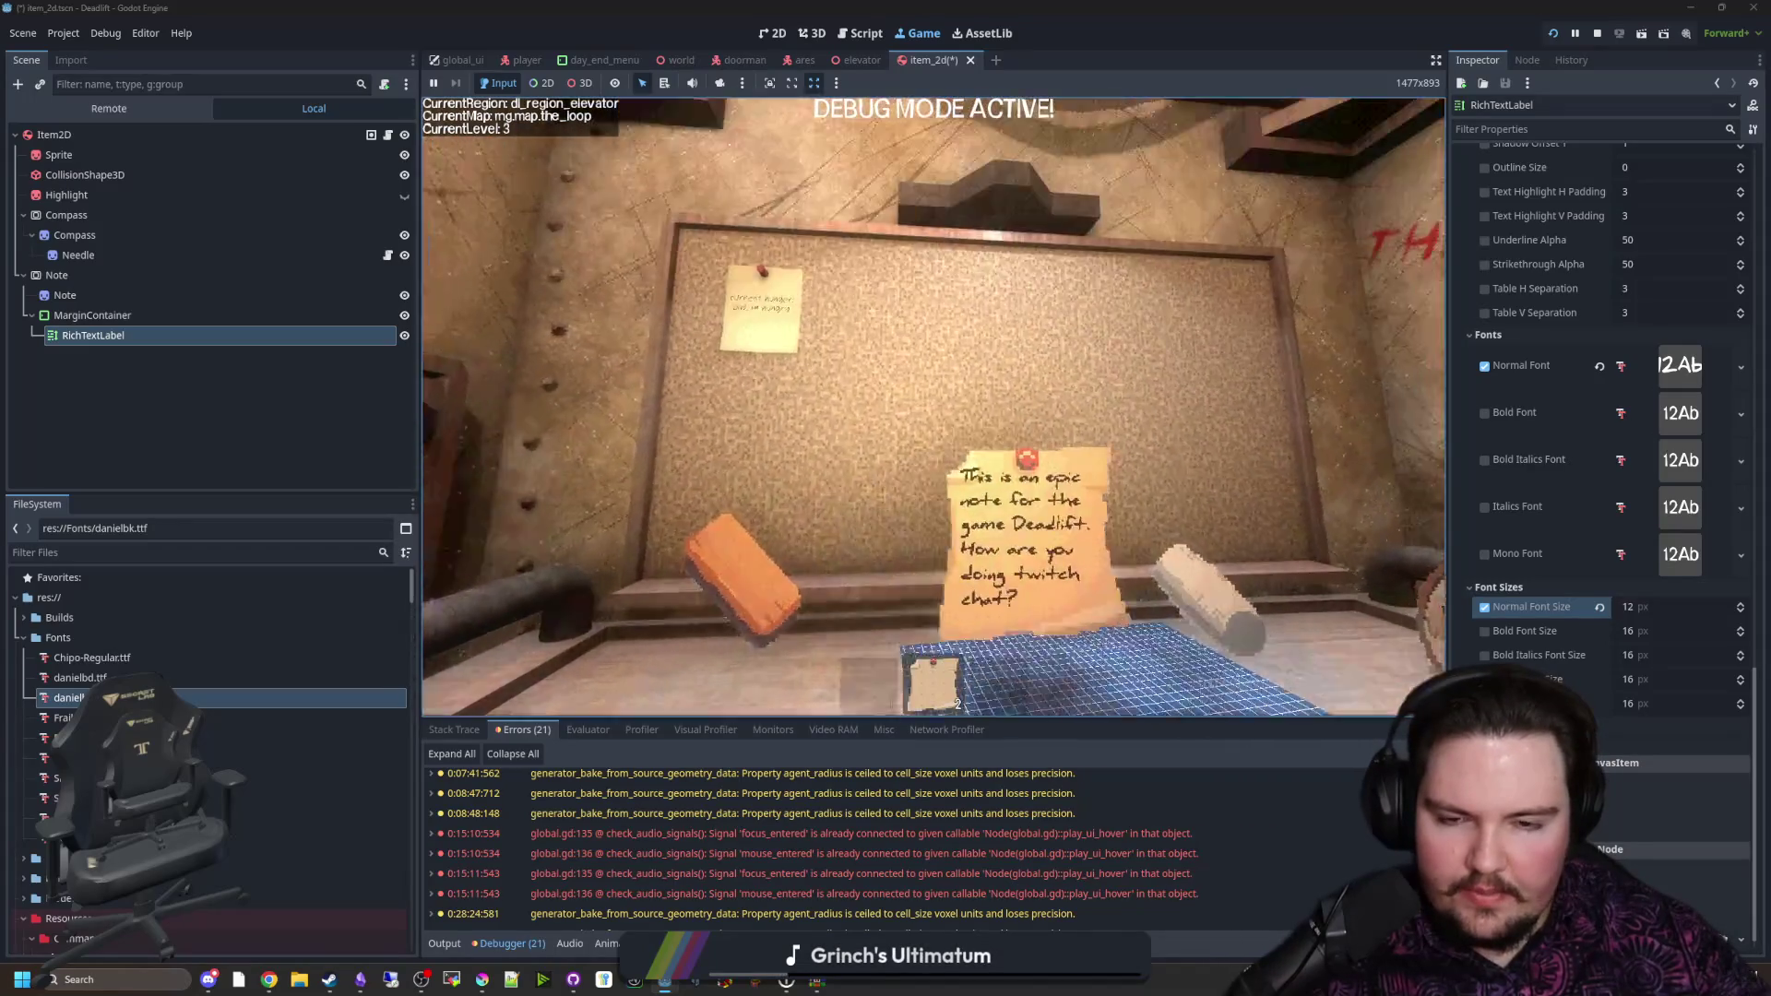
pyautogui.press('Escape')
# Step: Set Horizontal Alignment to Center, trying vertical Center before returning it to Top
pyautogui.scroll(10, 1651, 303)
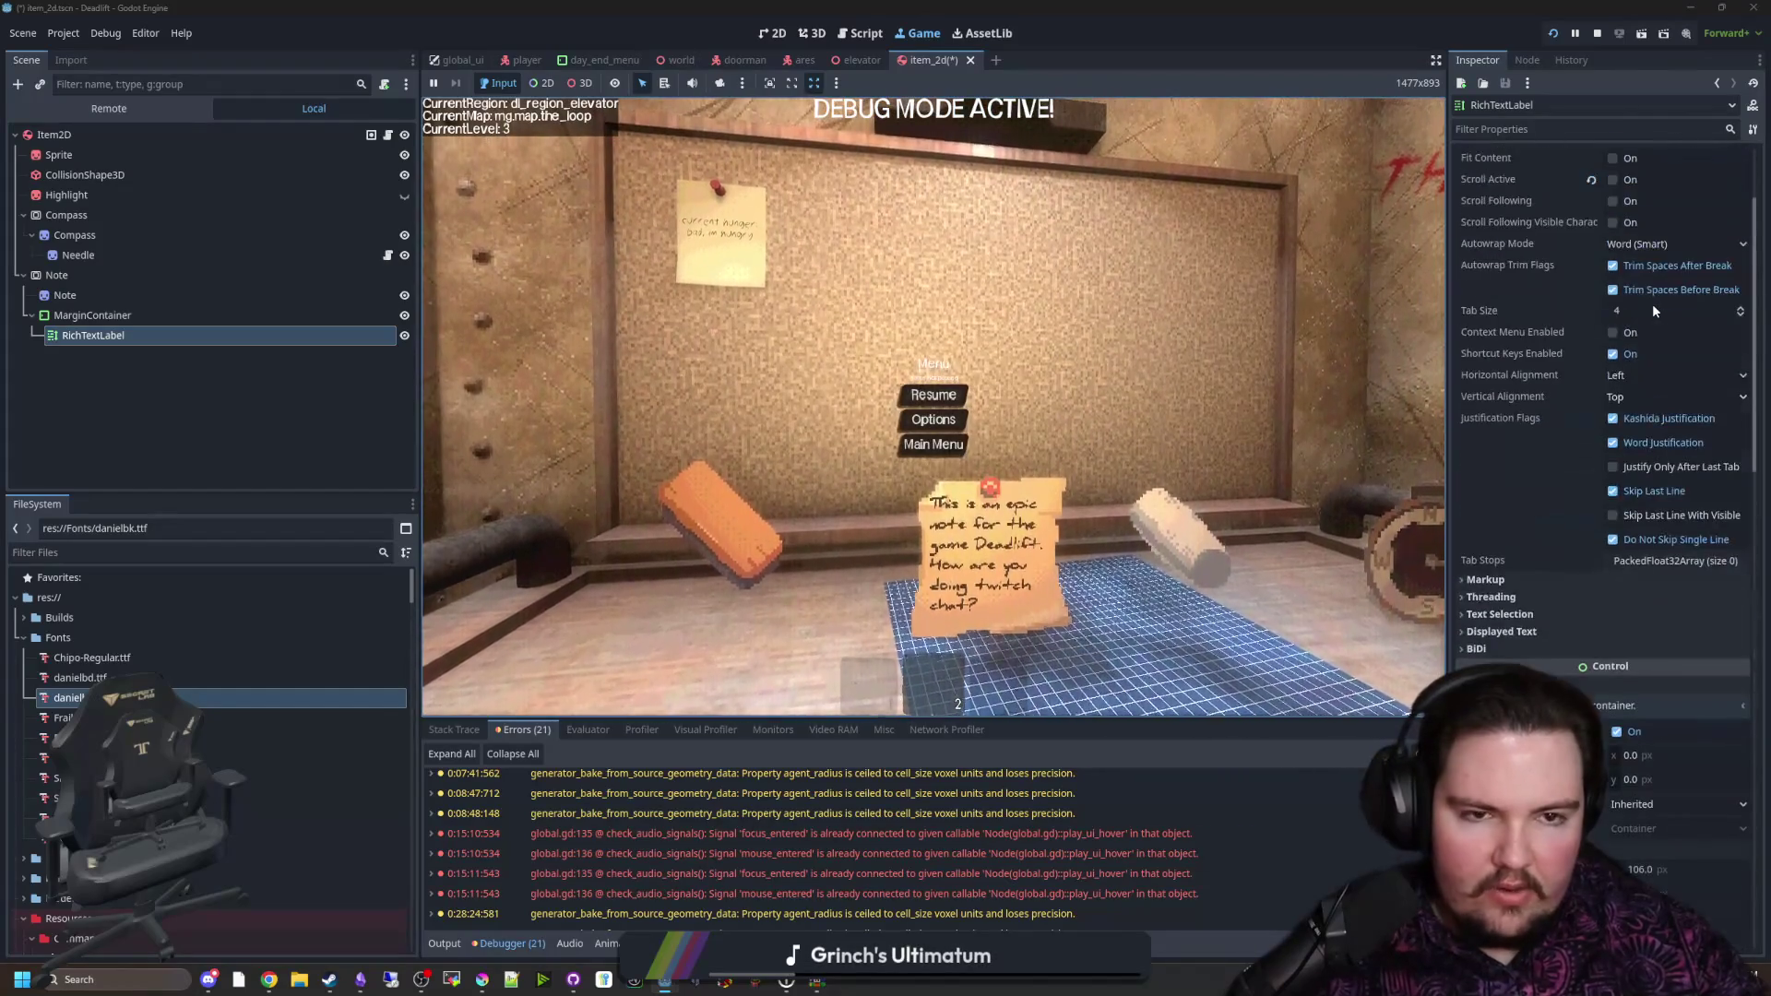
pyautogui.scroll(1, 1645, 480)
pyautogui.click(1646, 480)
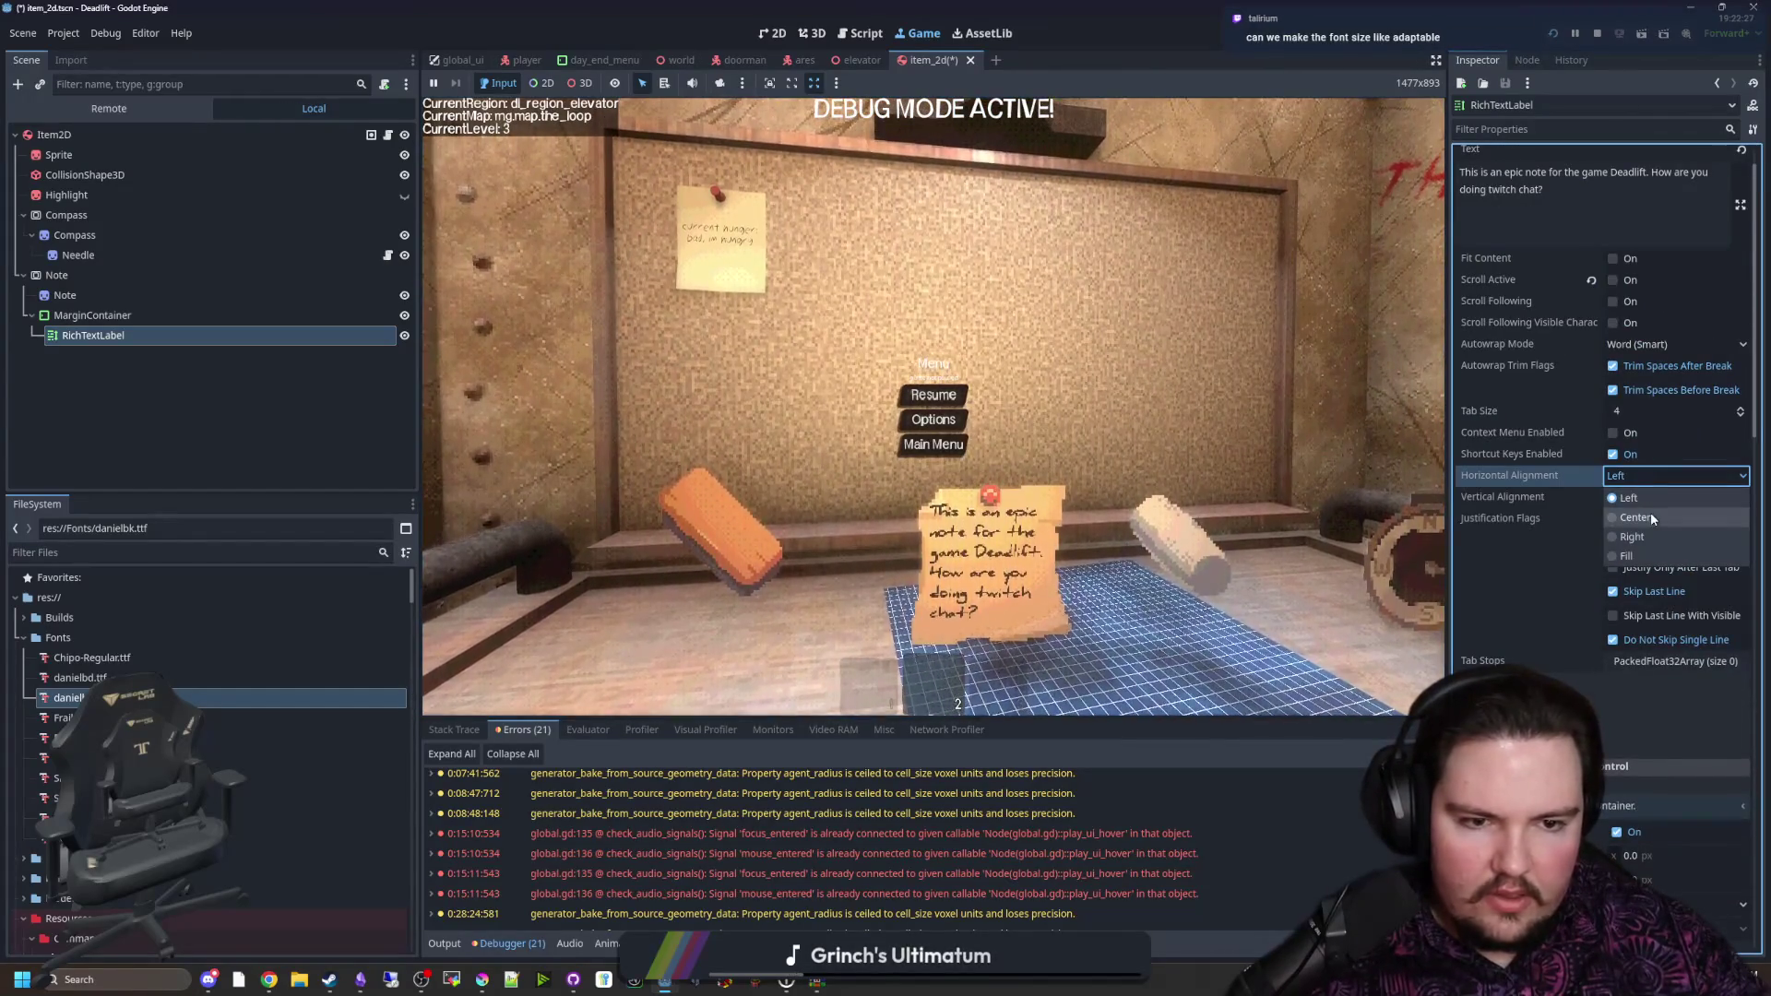
pyautogui.click(1651, 512)
pyautogui.click(1638, 501)
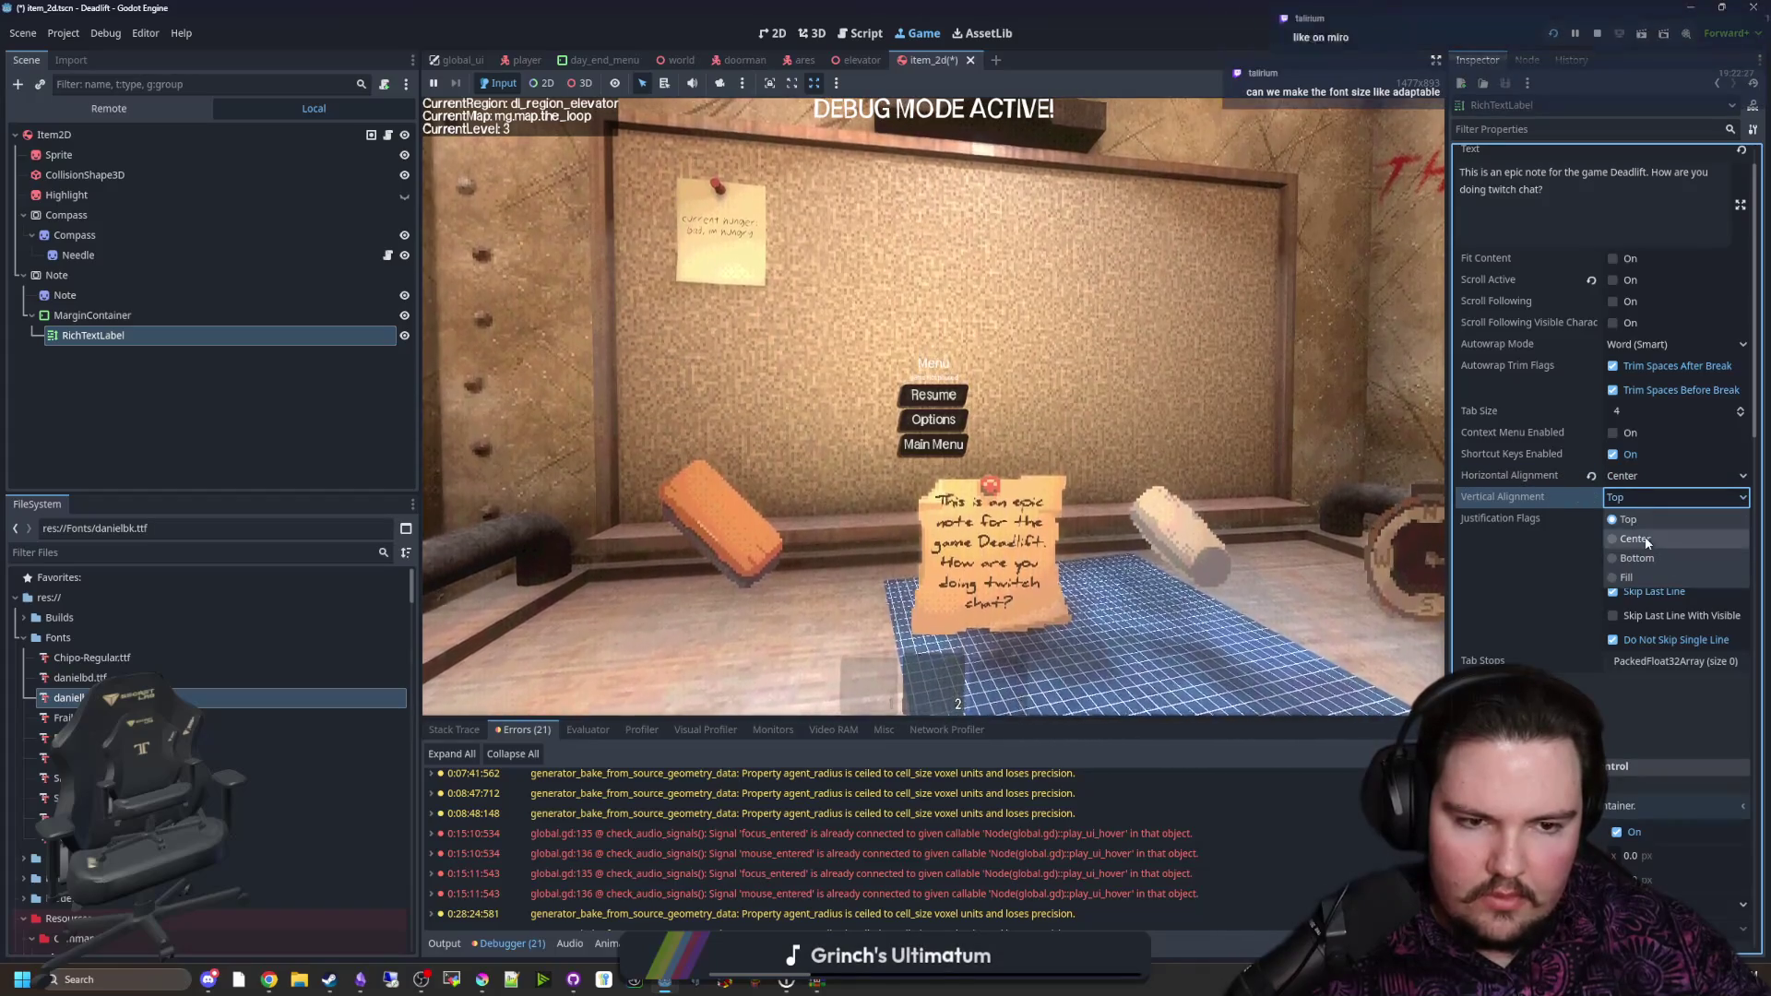
pyautogui.click(1645, 534)
pyautogui.click(1638, 511)
pyautogui.click(1638, 517)
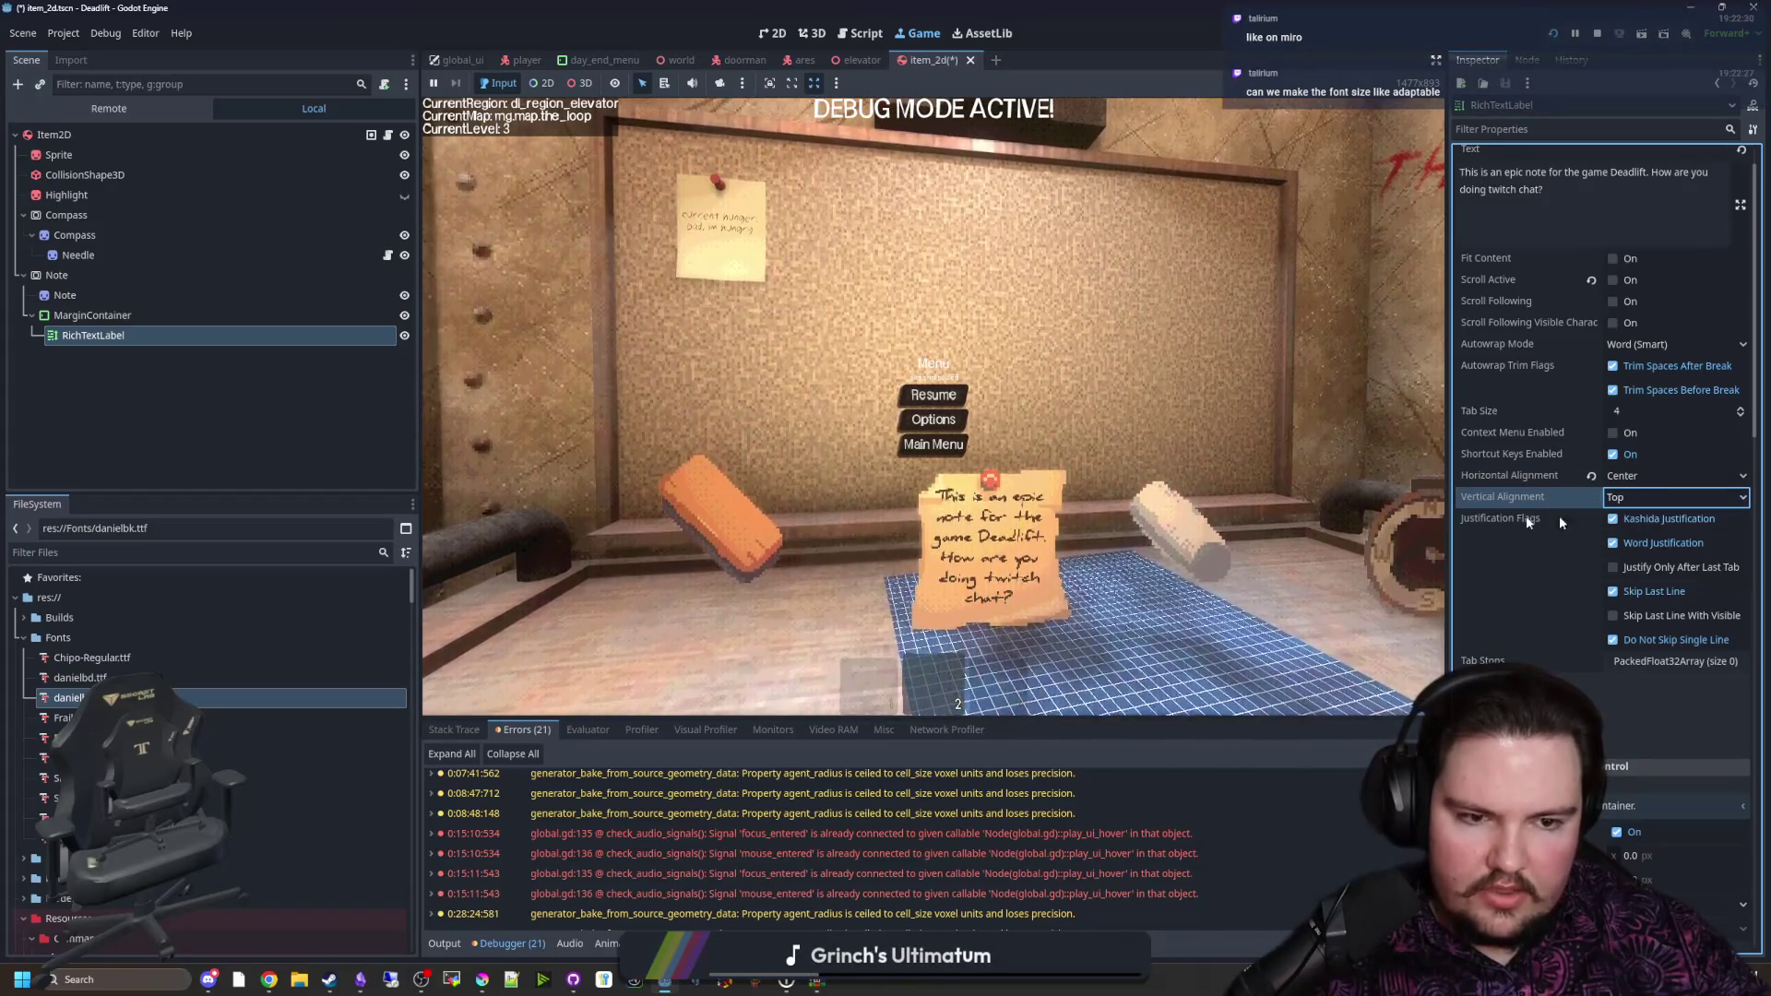
pyautogui.press('Escape')
pyautogui.press('Escape')
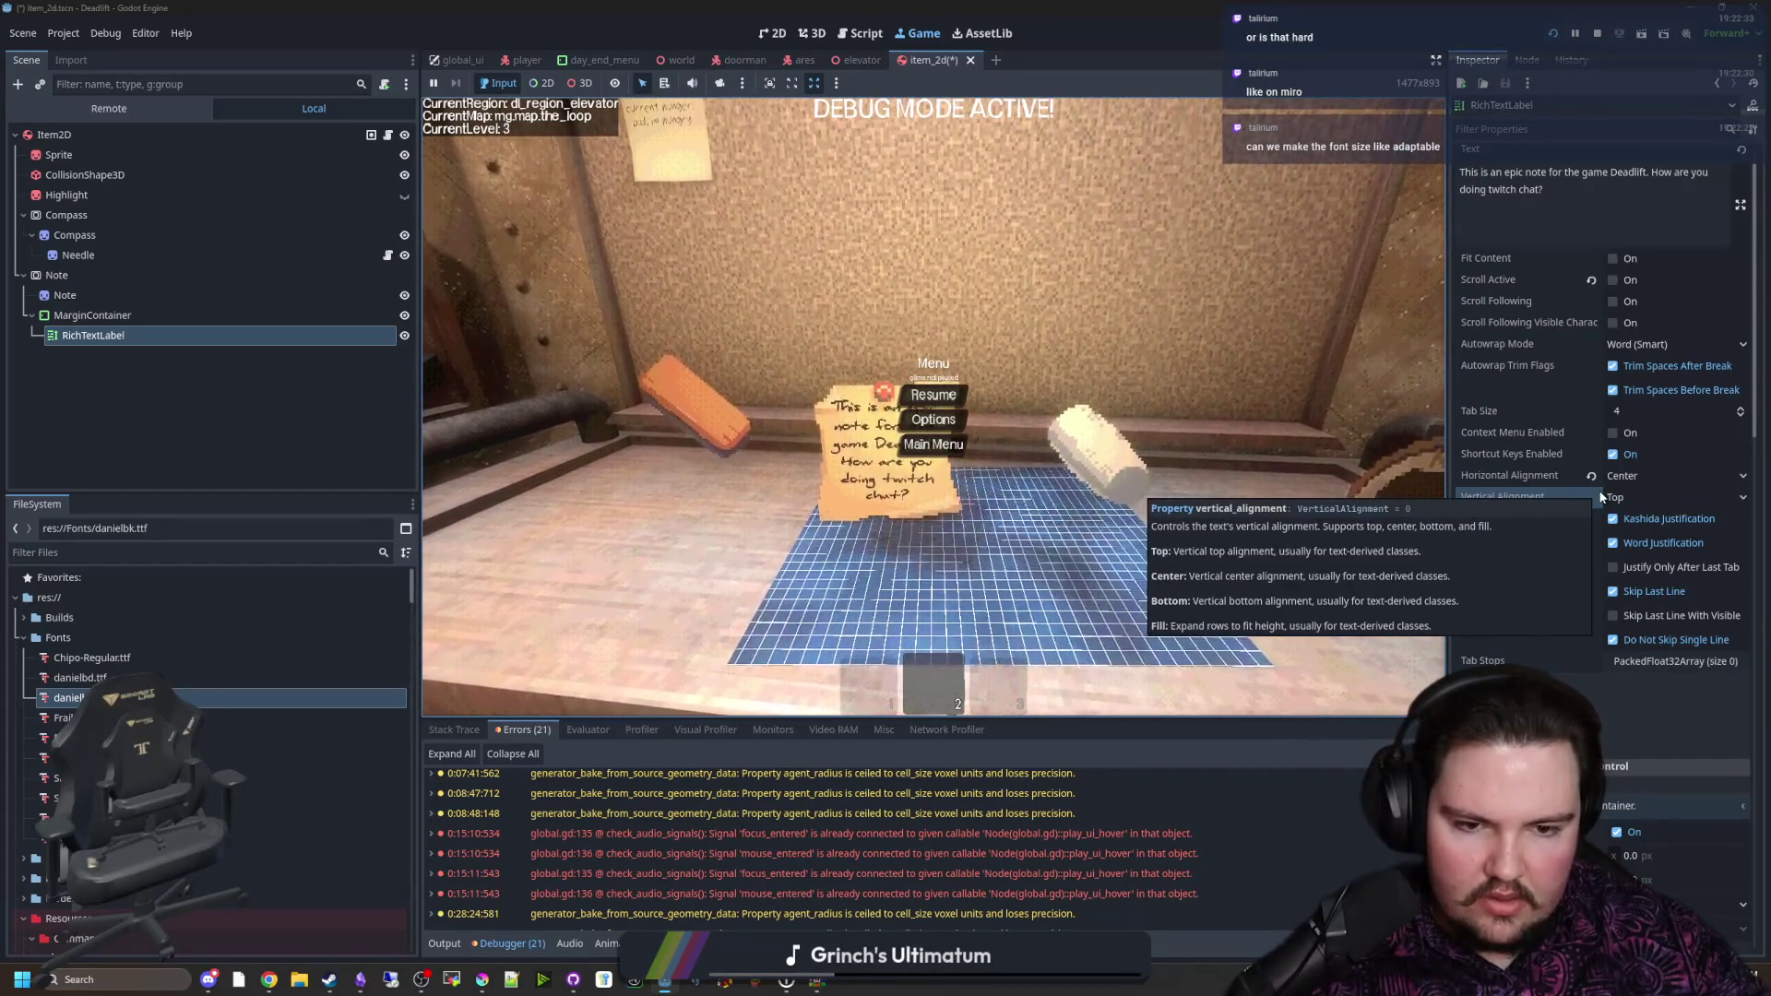
# Step: Try Fill vertical alignment, then restore Top and resume the game
pyautogui.click(1631, 496)
pyautogui.click(1645, 572)
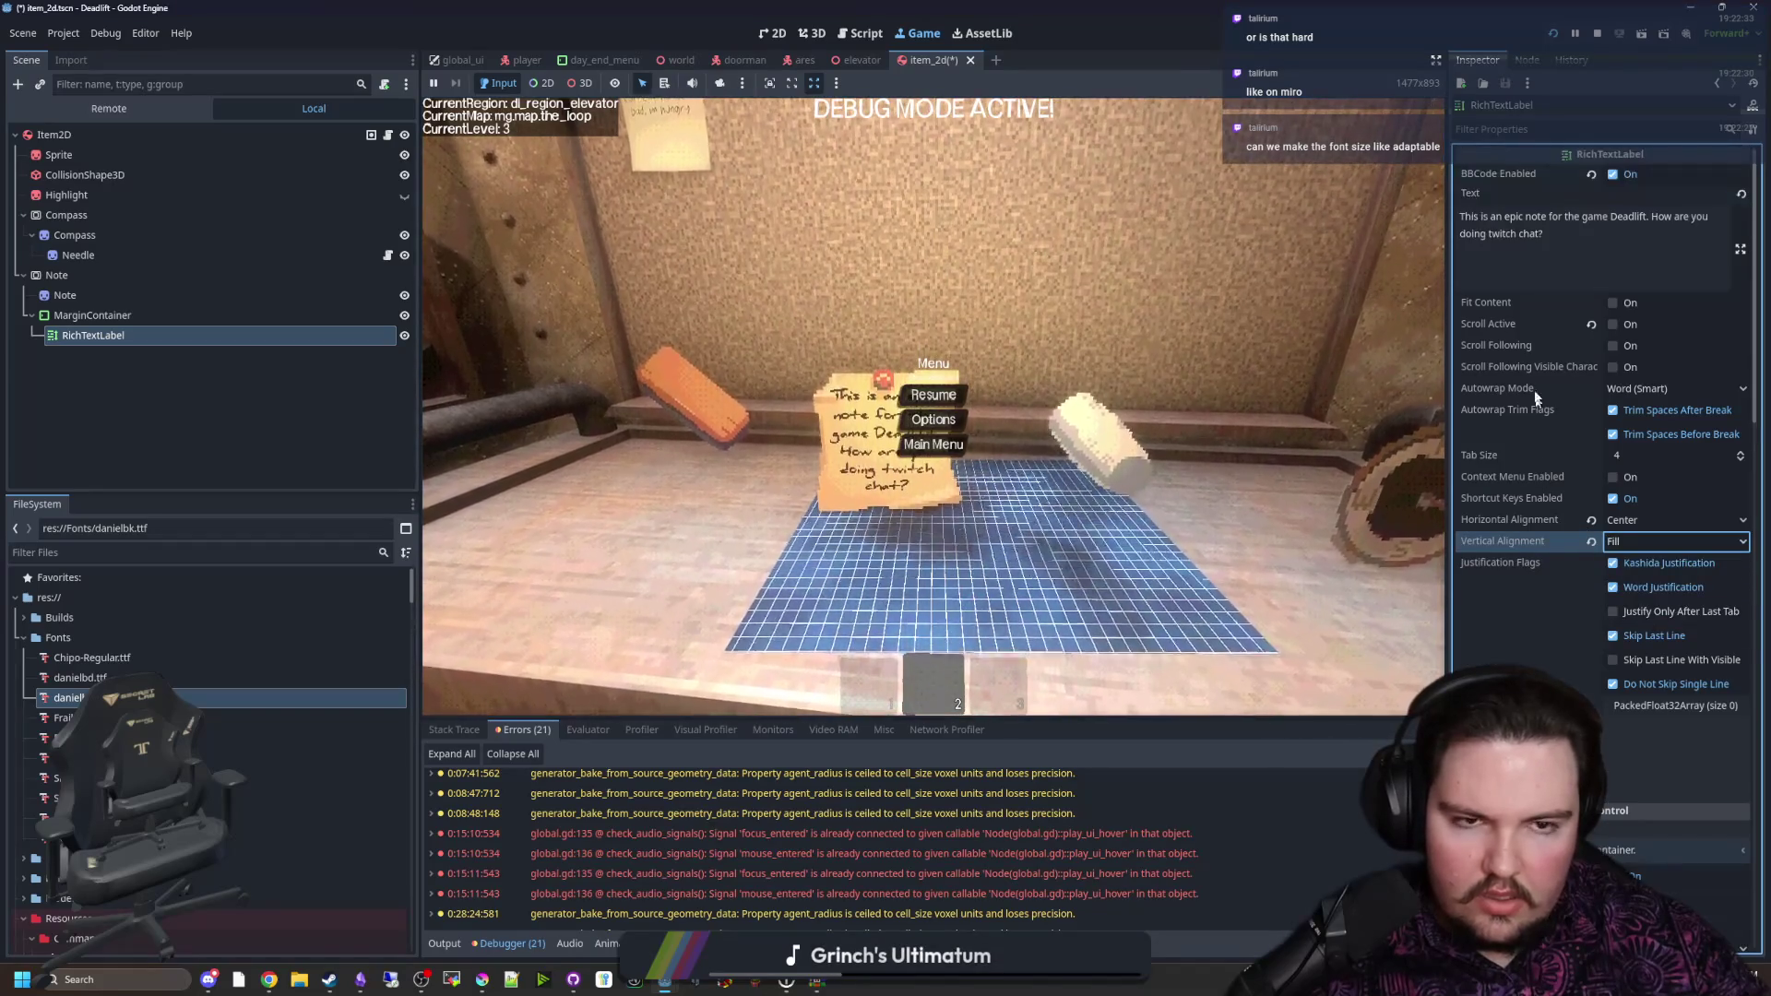
pyautogui.click(1542, 233)
pyautogui.press('BackSpace')
pyautogui.press('BackSpace')
pyautogui.press('BackSpace')
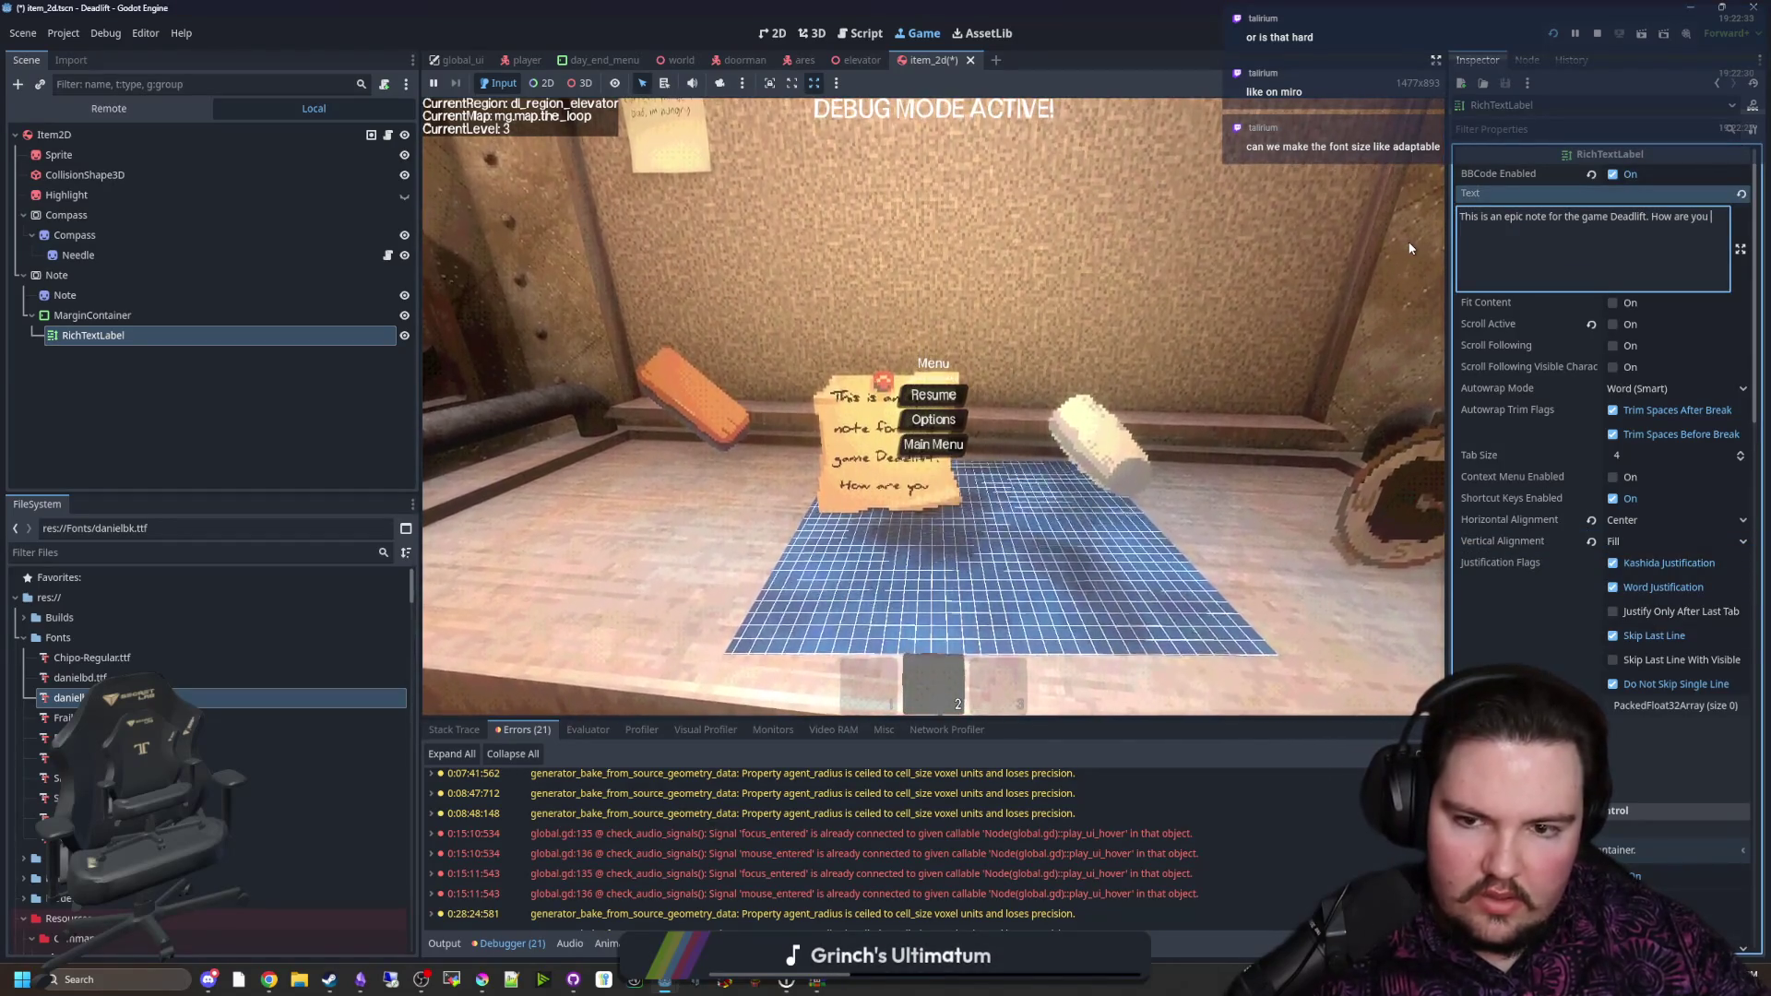
pyautogui.hotkey('ctrl', 'z')
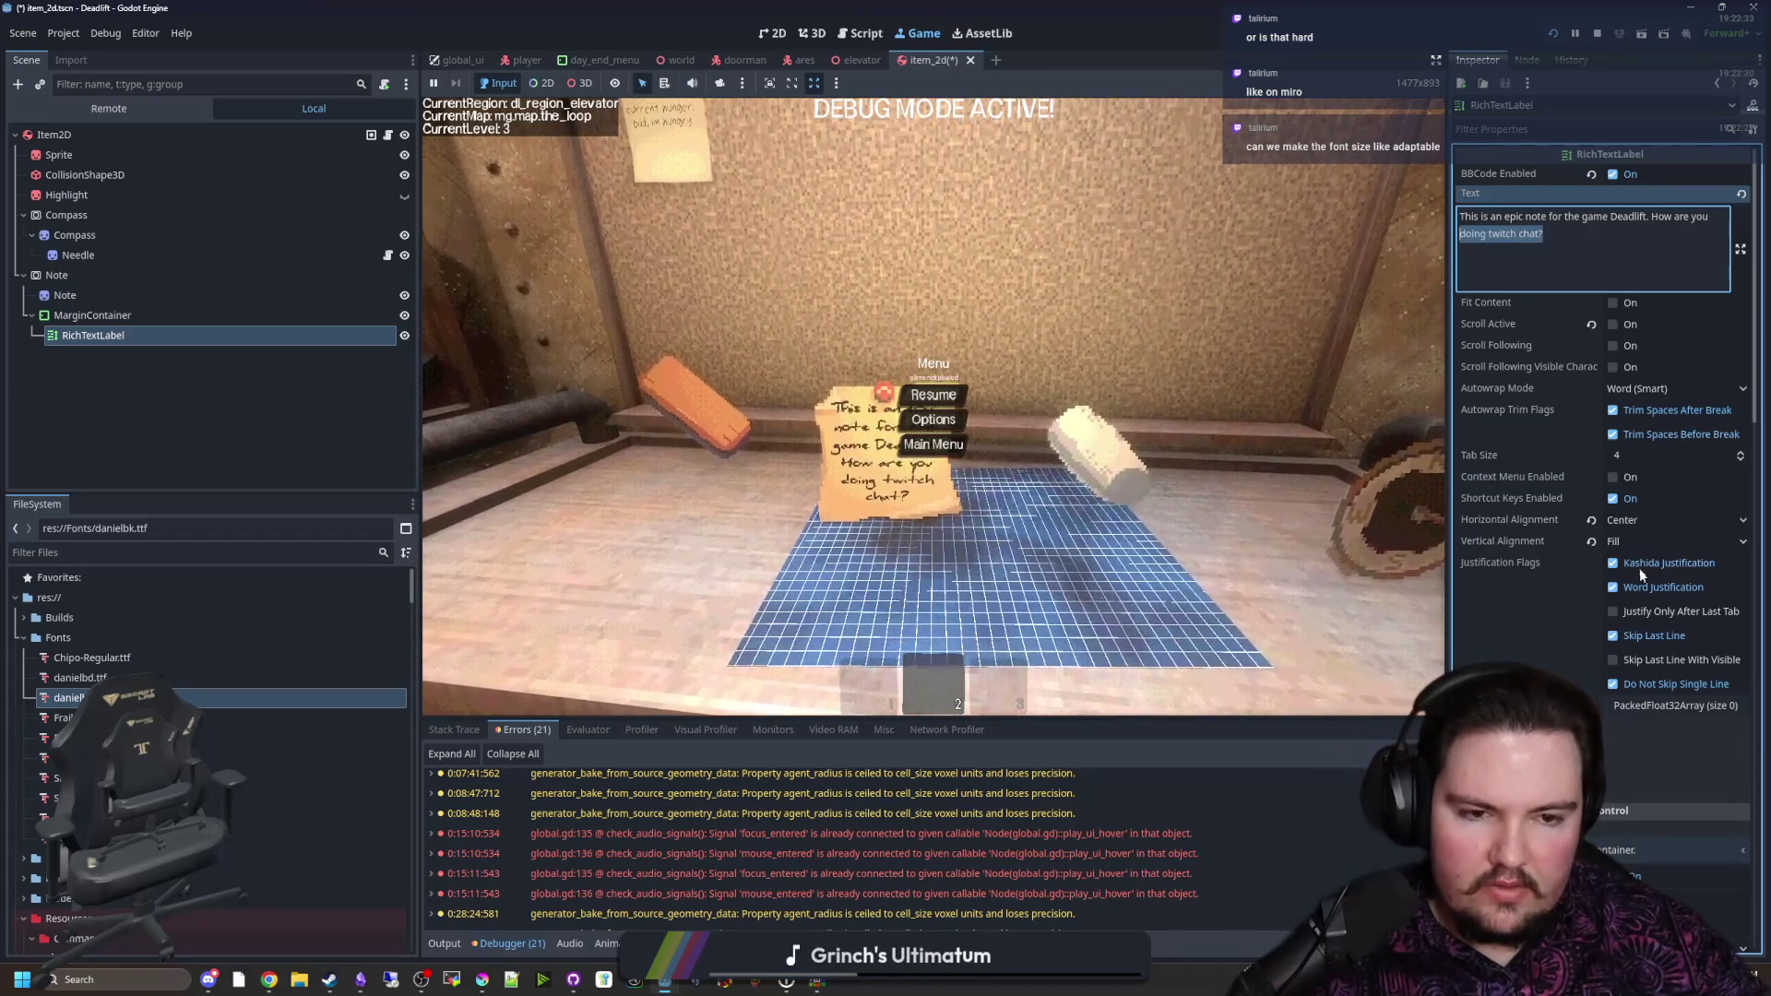
pyautogui.click(1645, 535)
pyautogui.click(1651, 561)
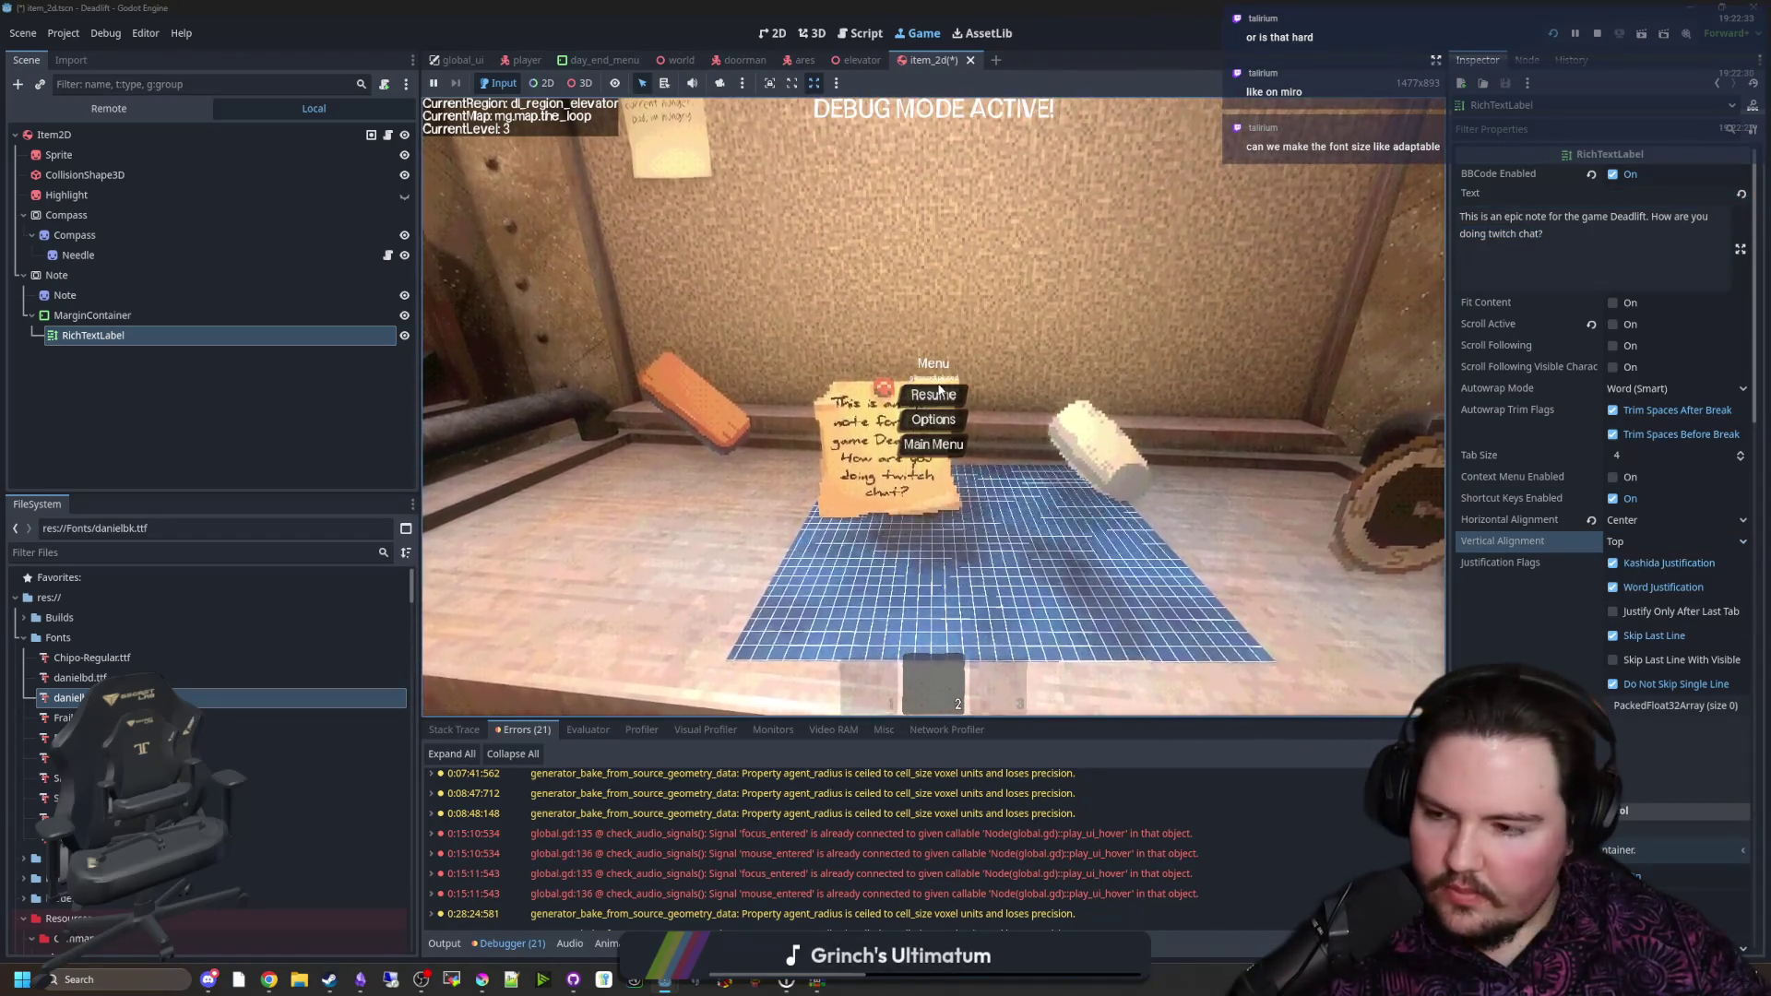
pyautogui.click(934, 394)
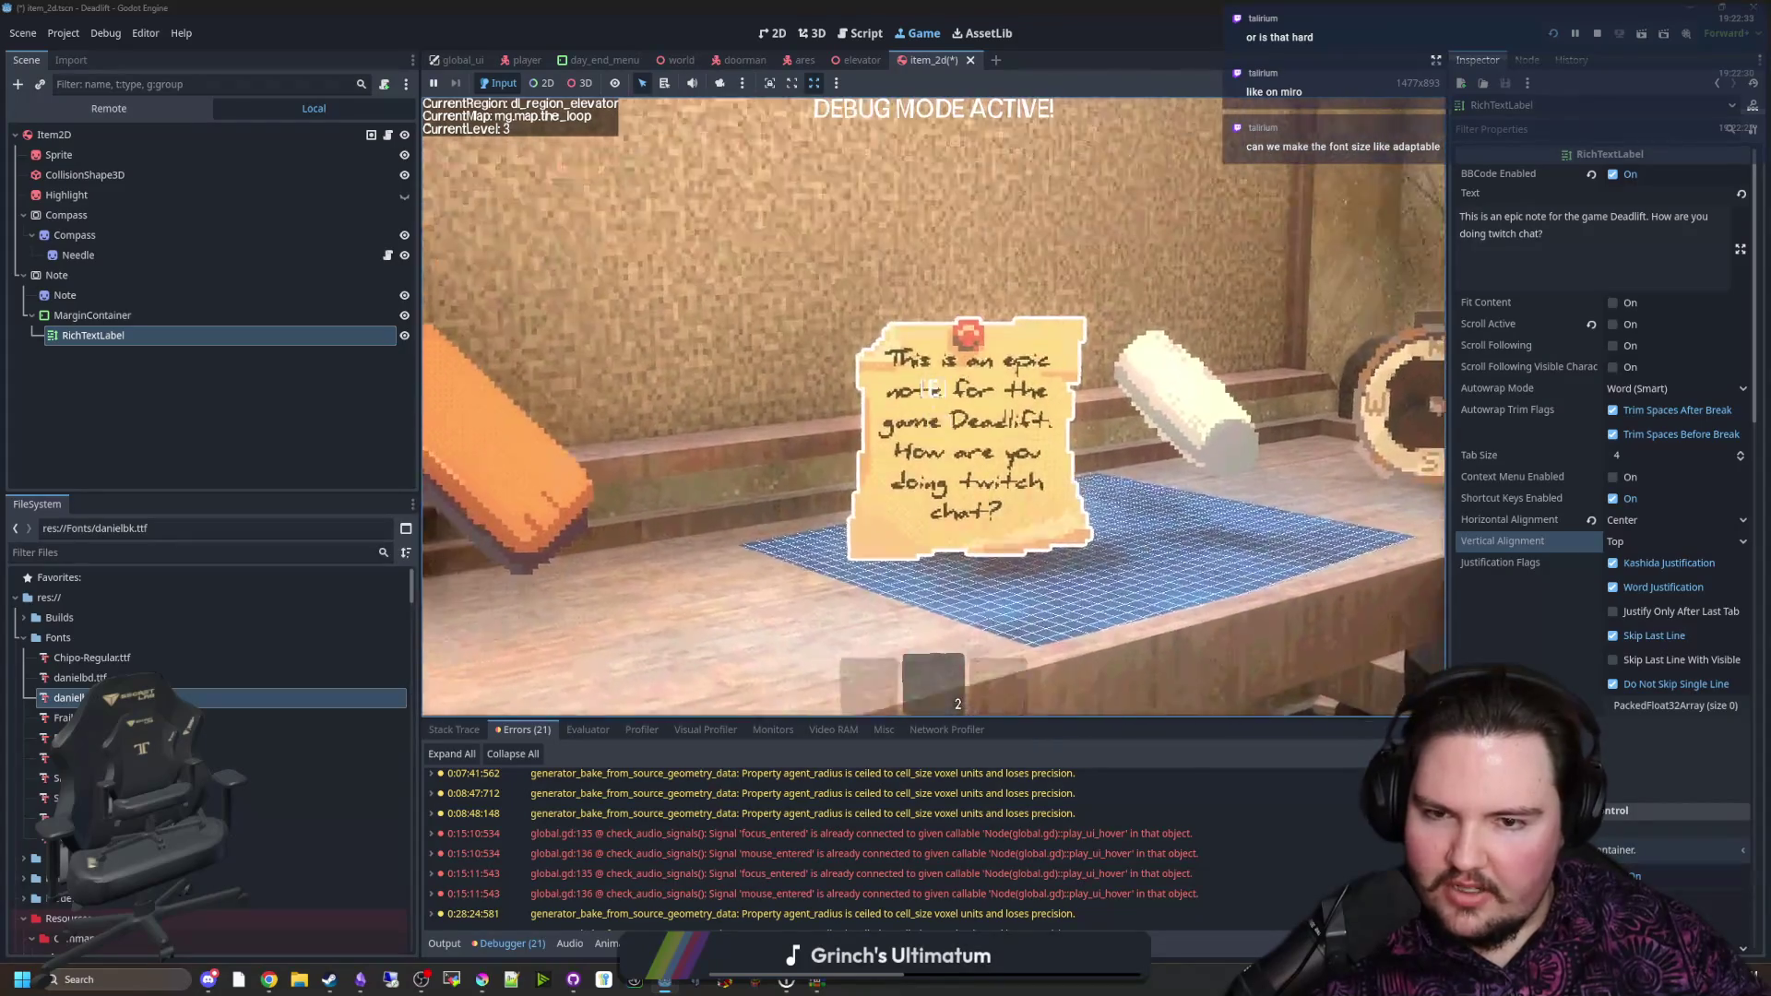
pyautogui.press('s')
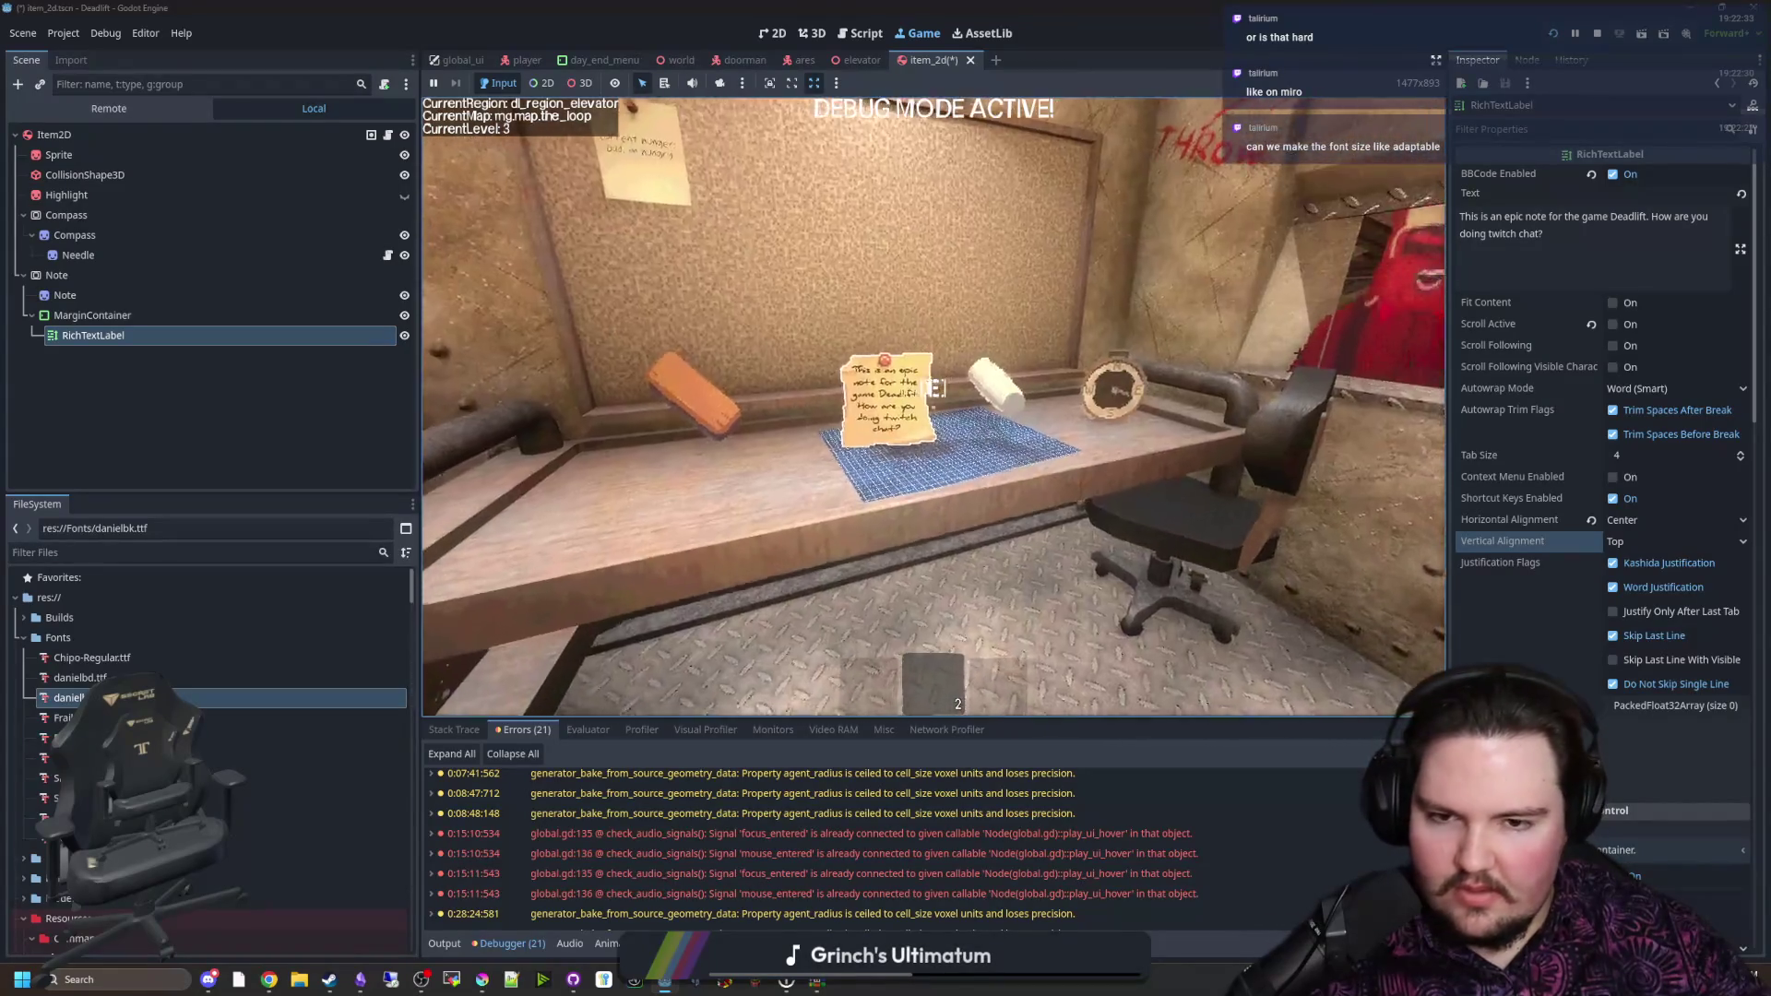
pyautogui.press('Escape')
pyautogui.scroll(-5, 1654, 638)
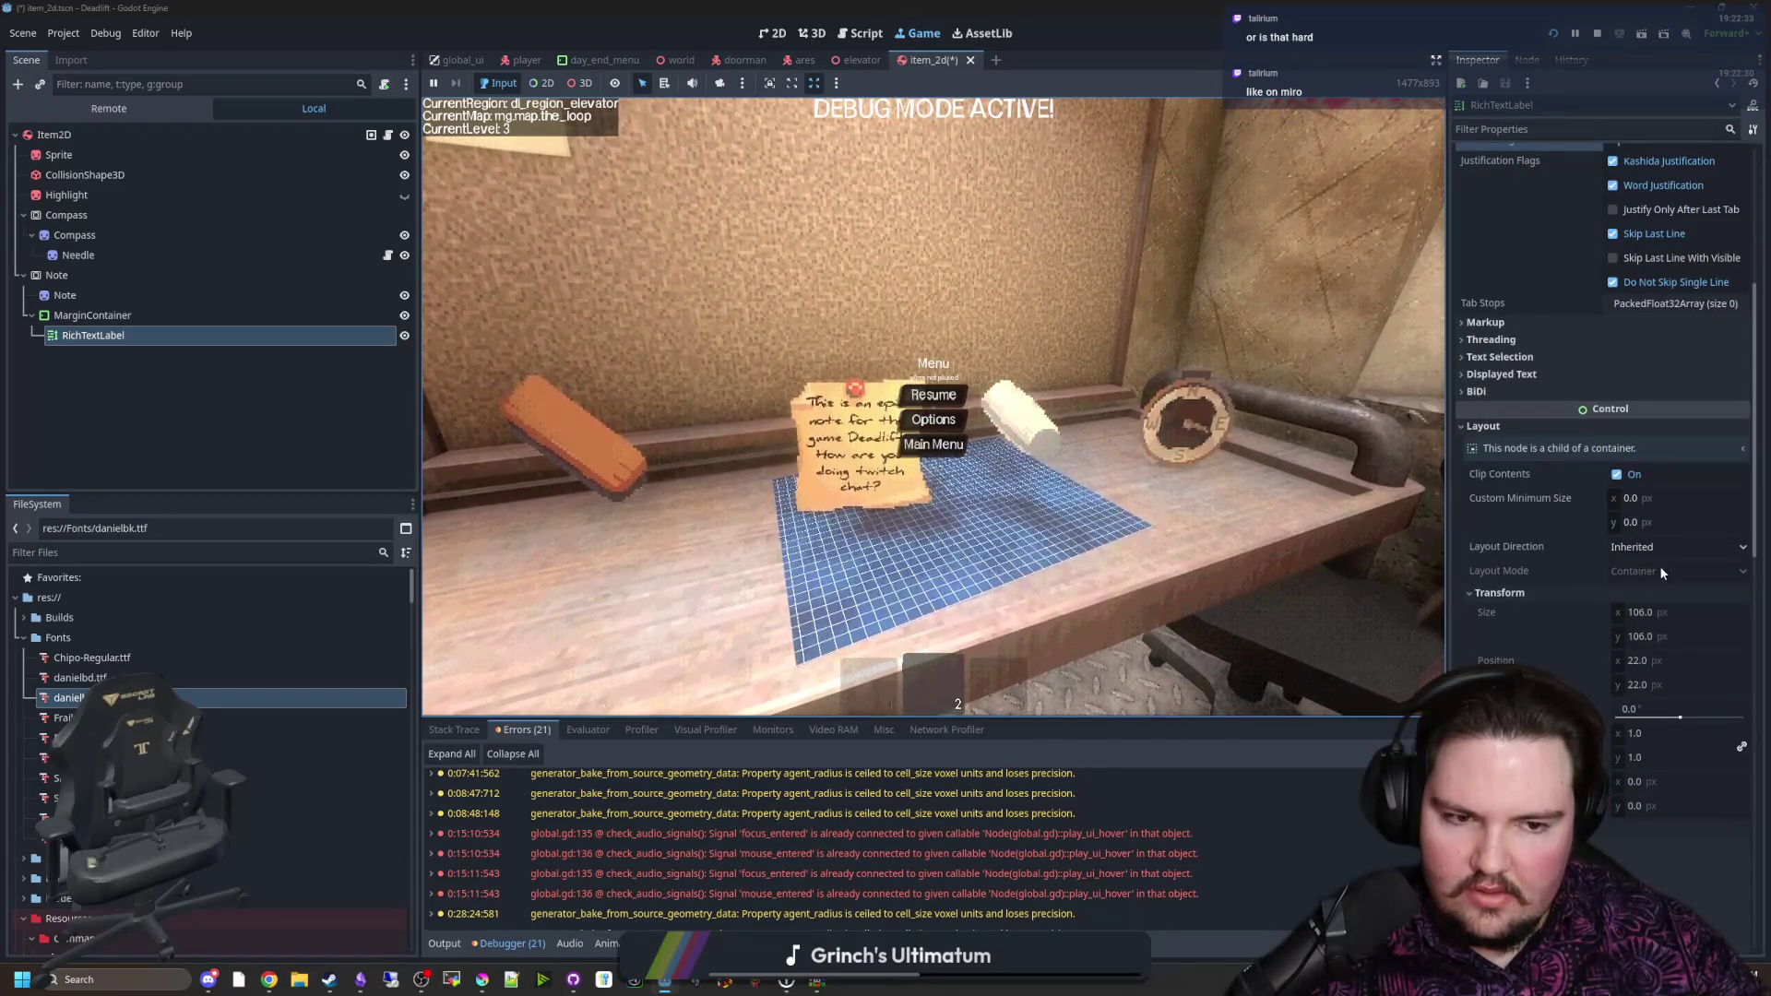
pyautogui.scroll(-5, 1612, 574)
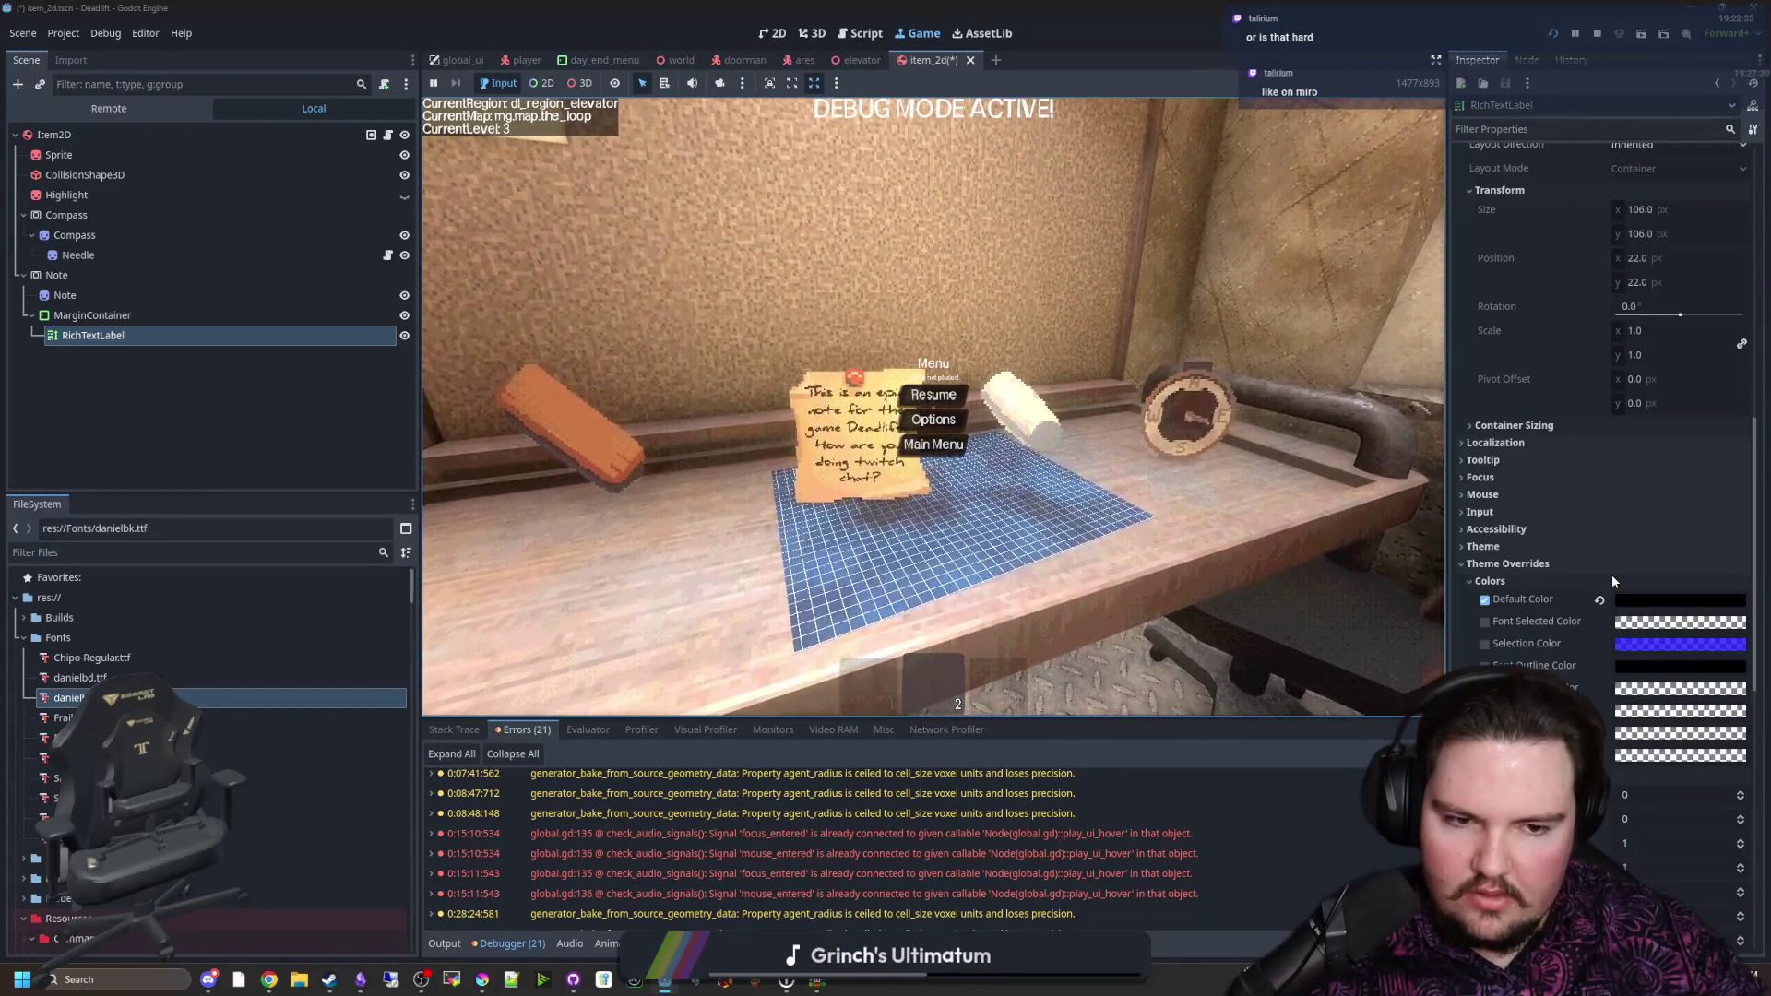
pyautogui.scroll(-5, 1612, 579)
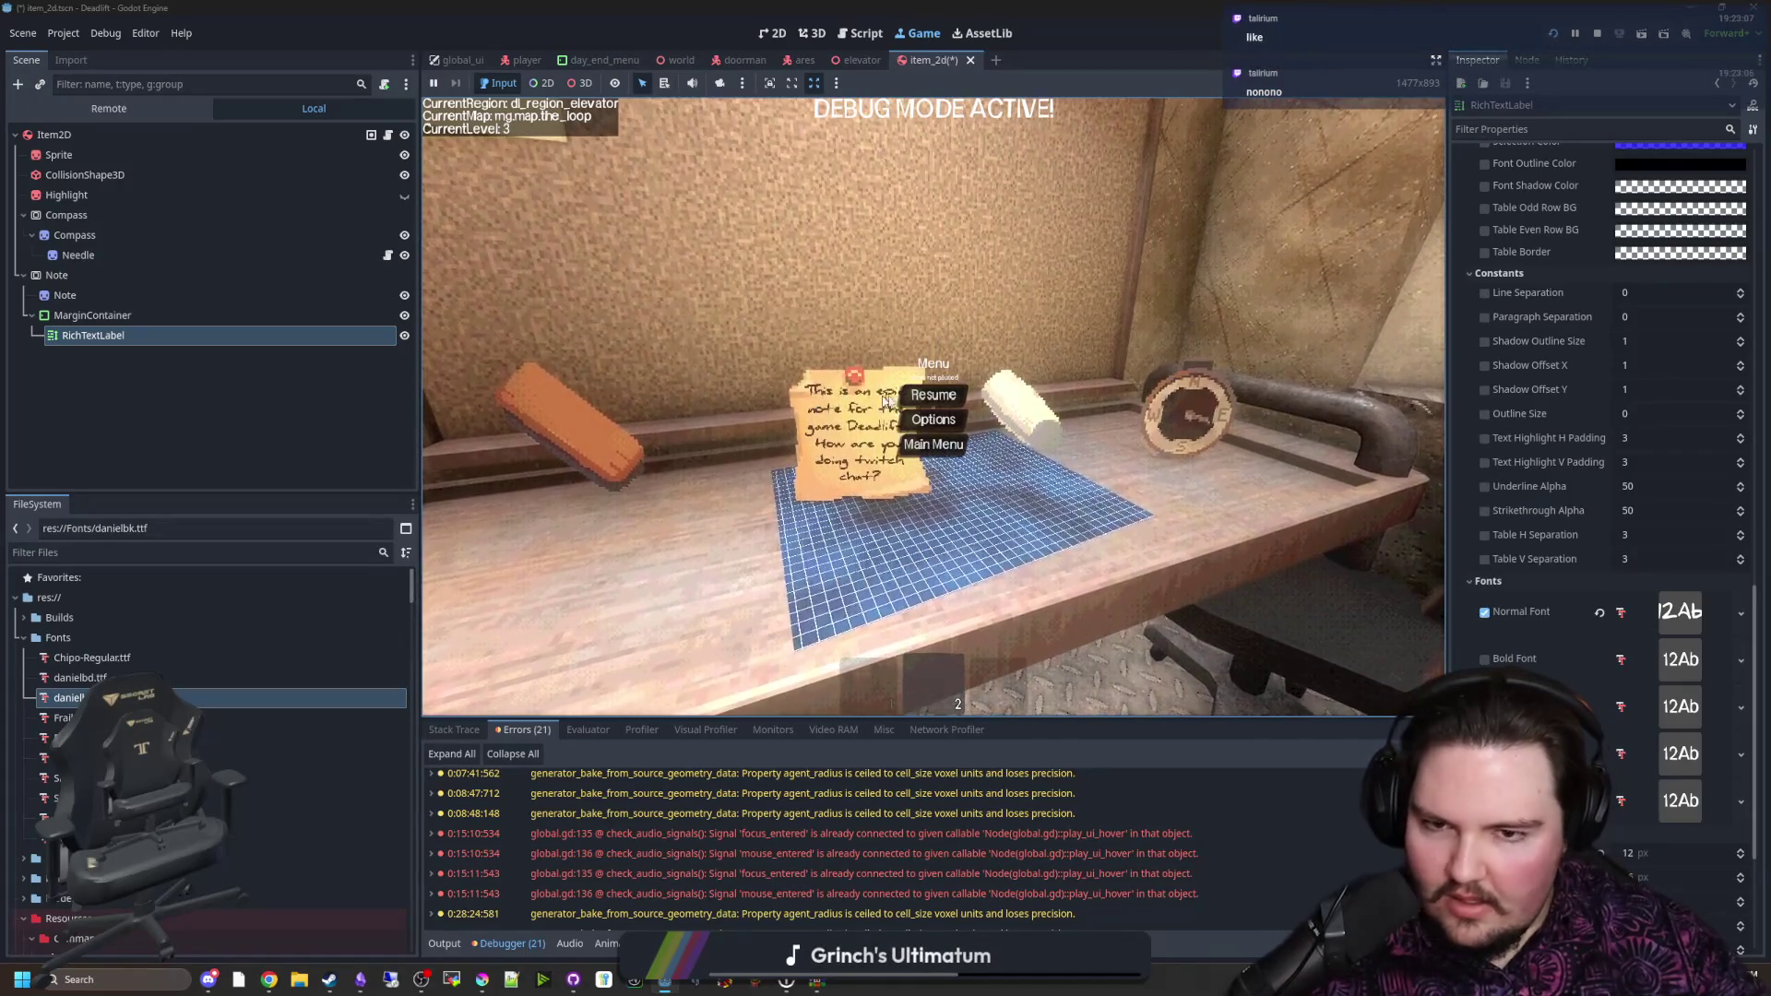
pyautogui.press('Escape')
pyautogui.press('s')
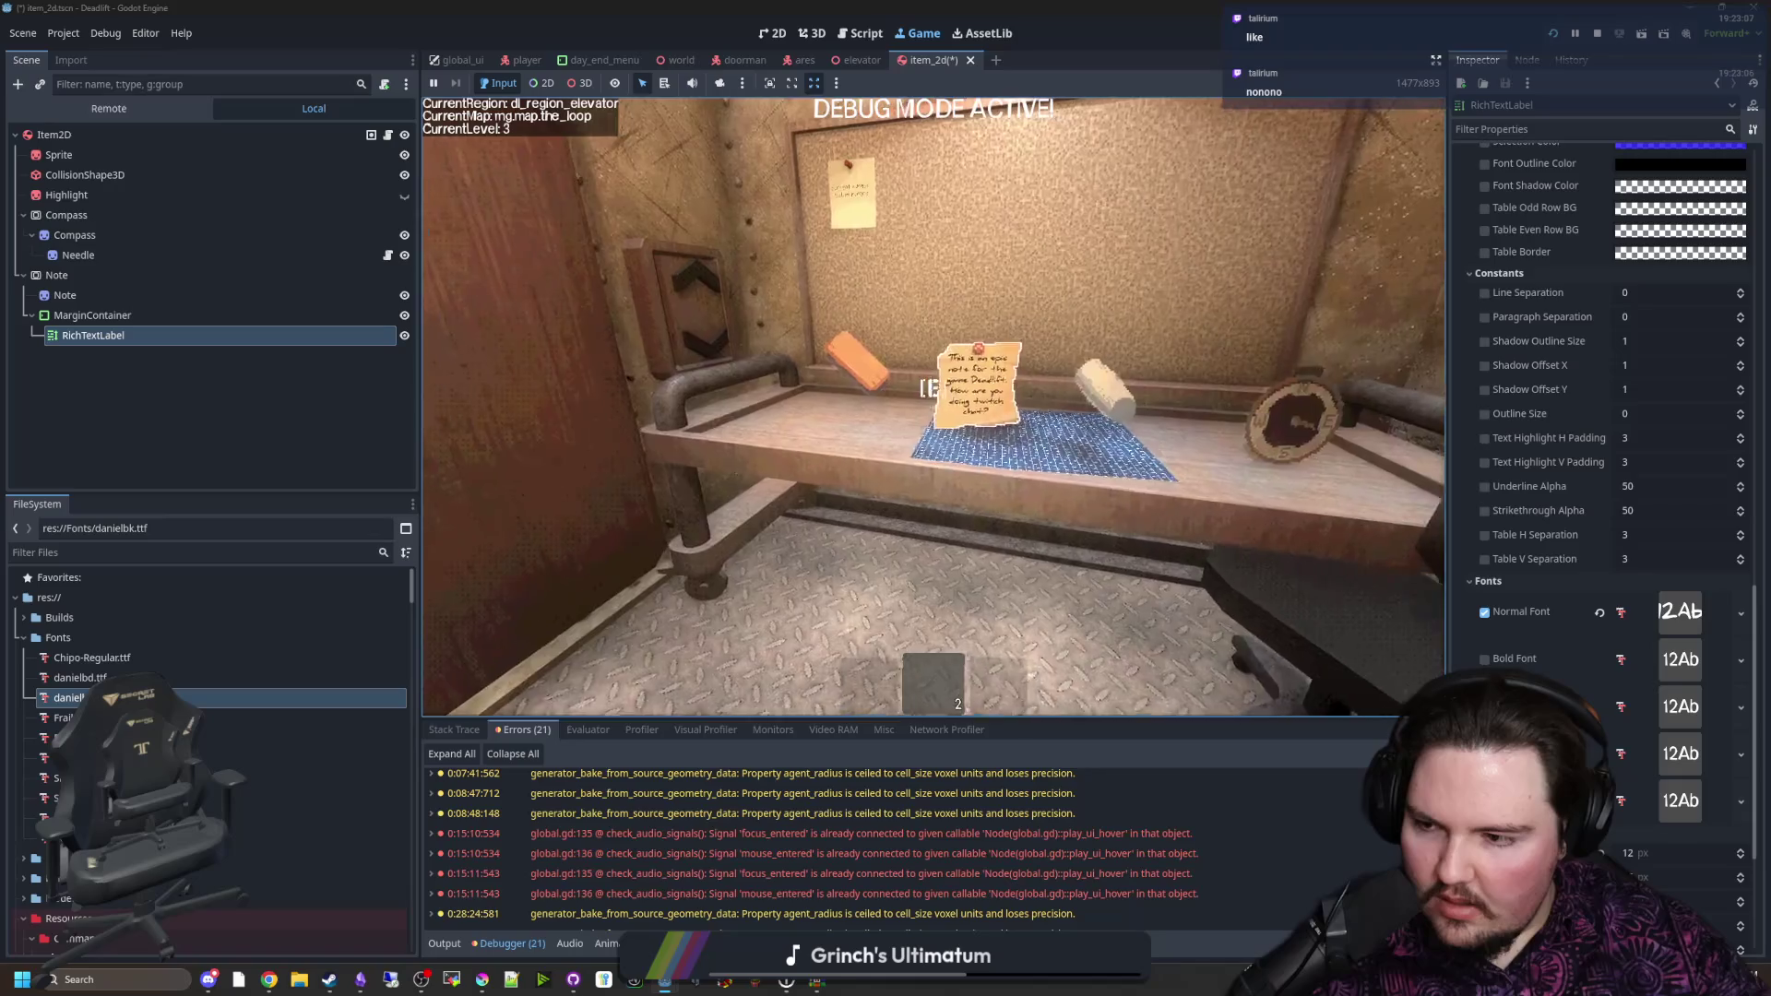
pyautogui.press('w')
pyautogui.press('s')
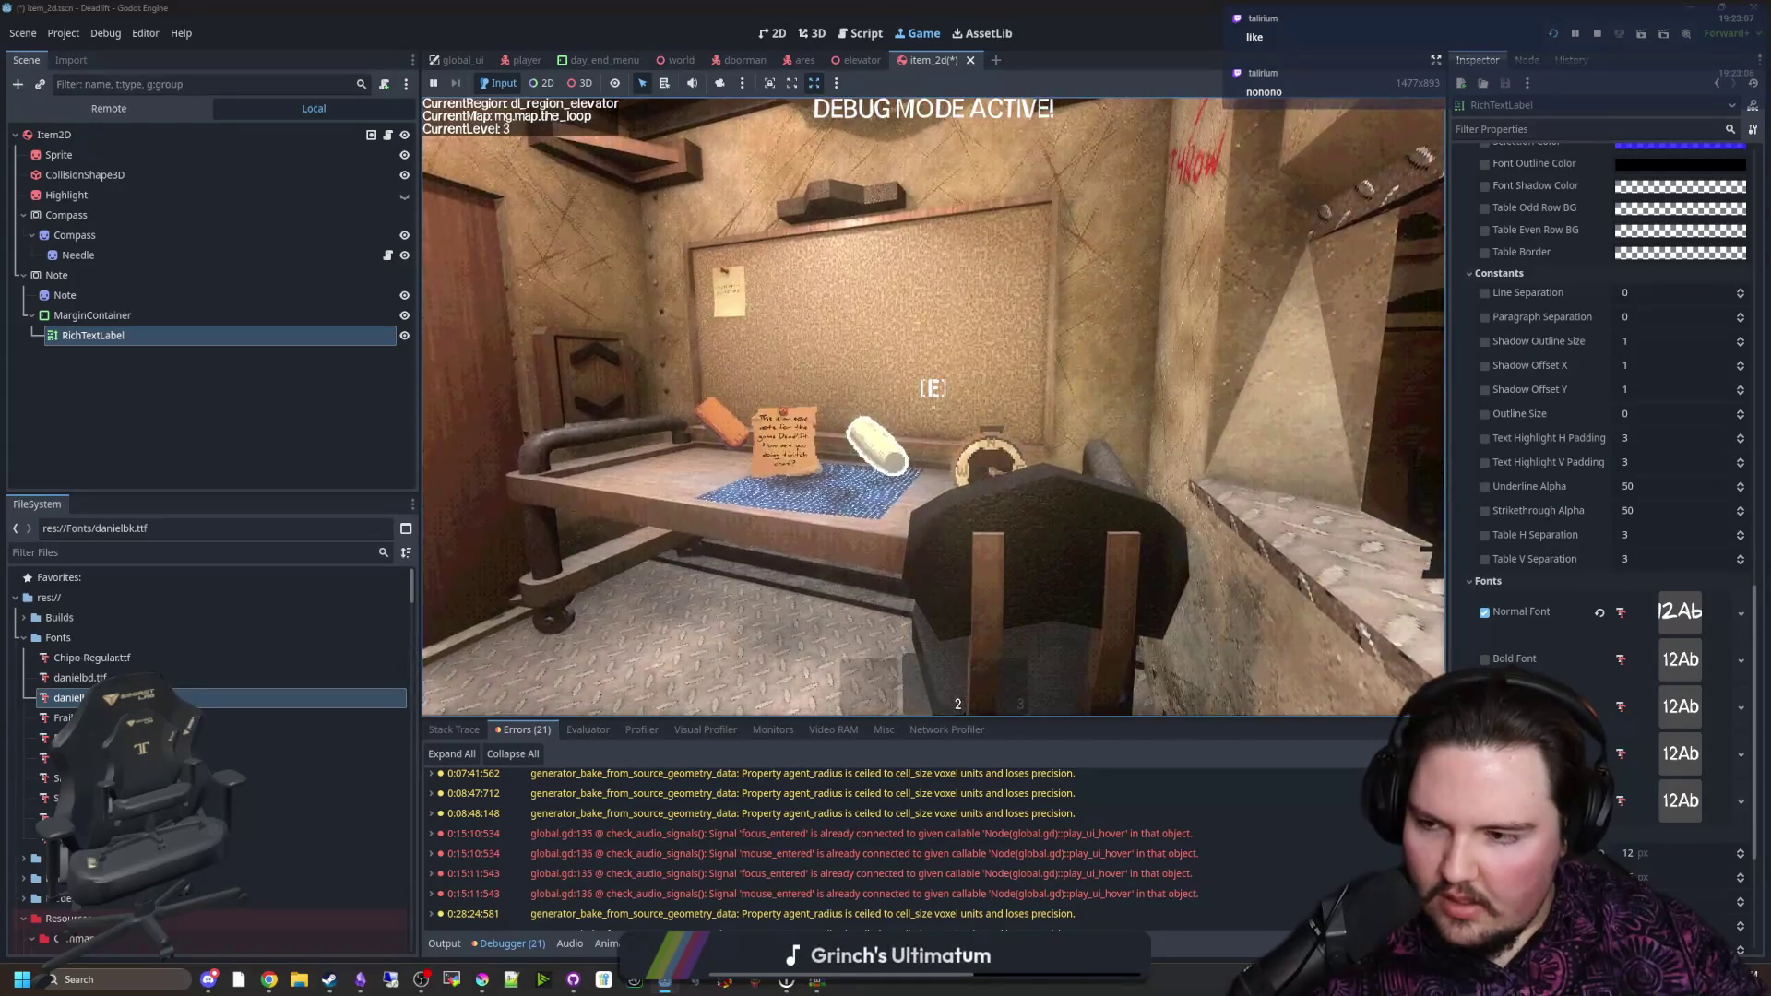
pyautogui.press('w')
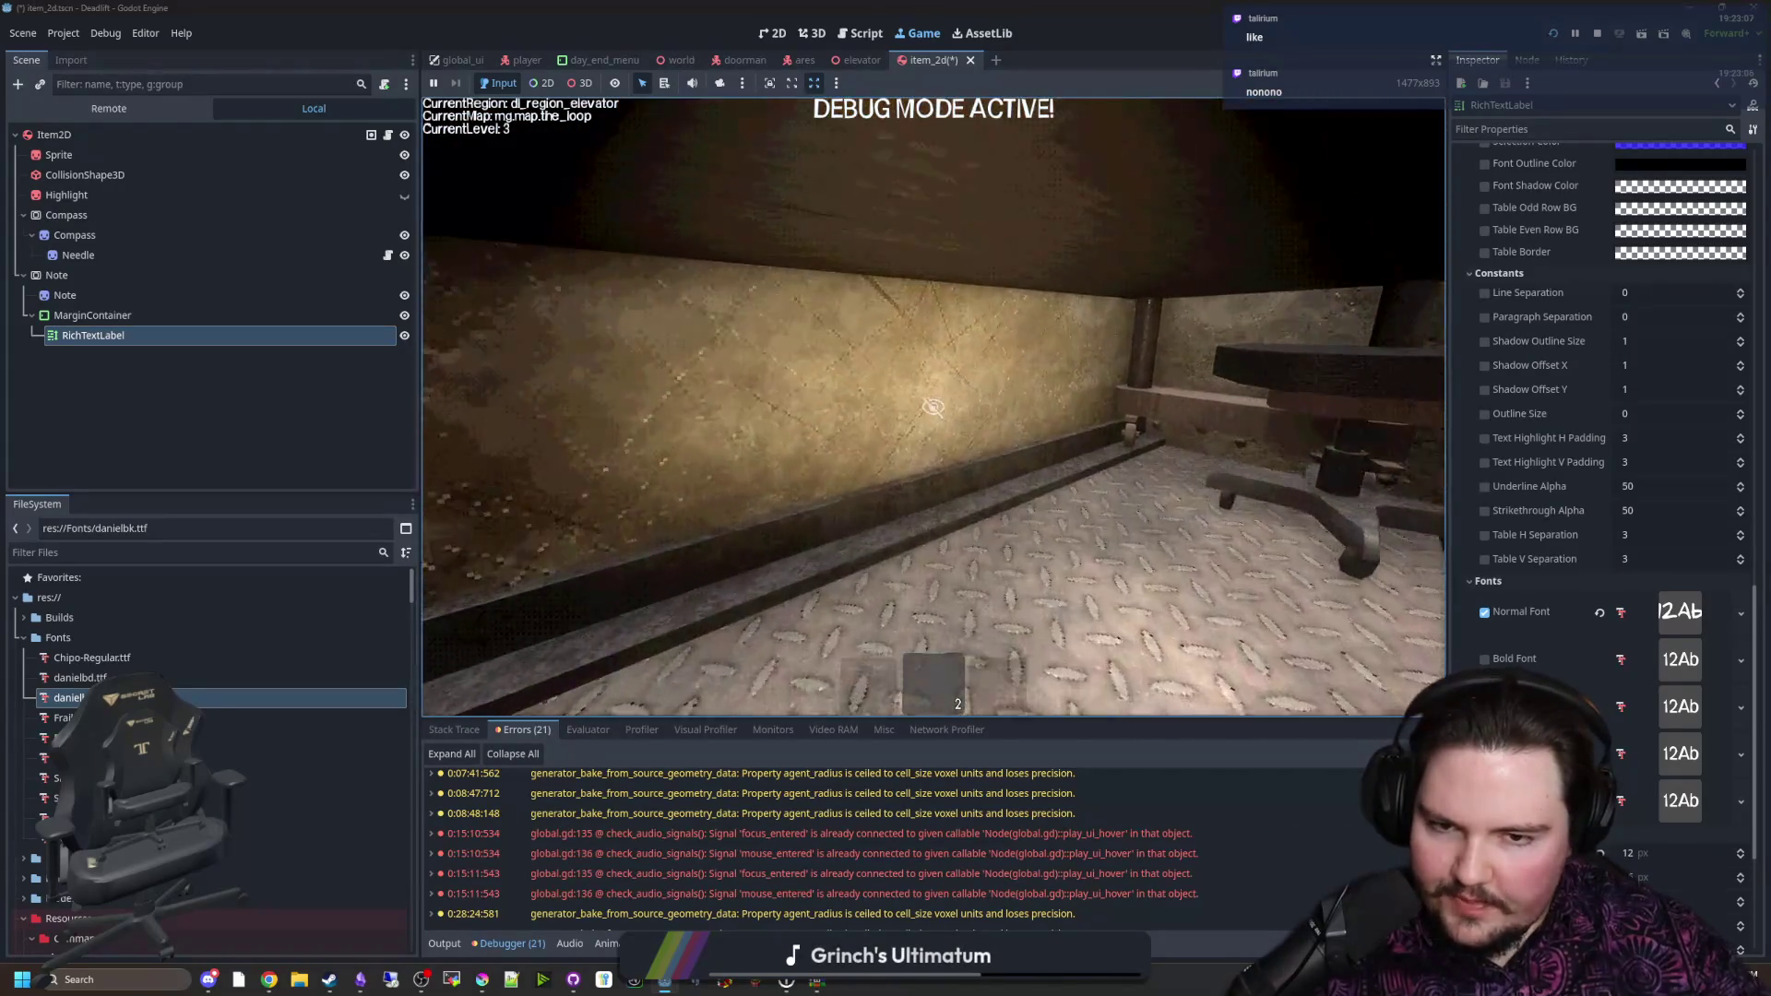
pyautogui.press('s')
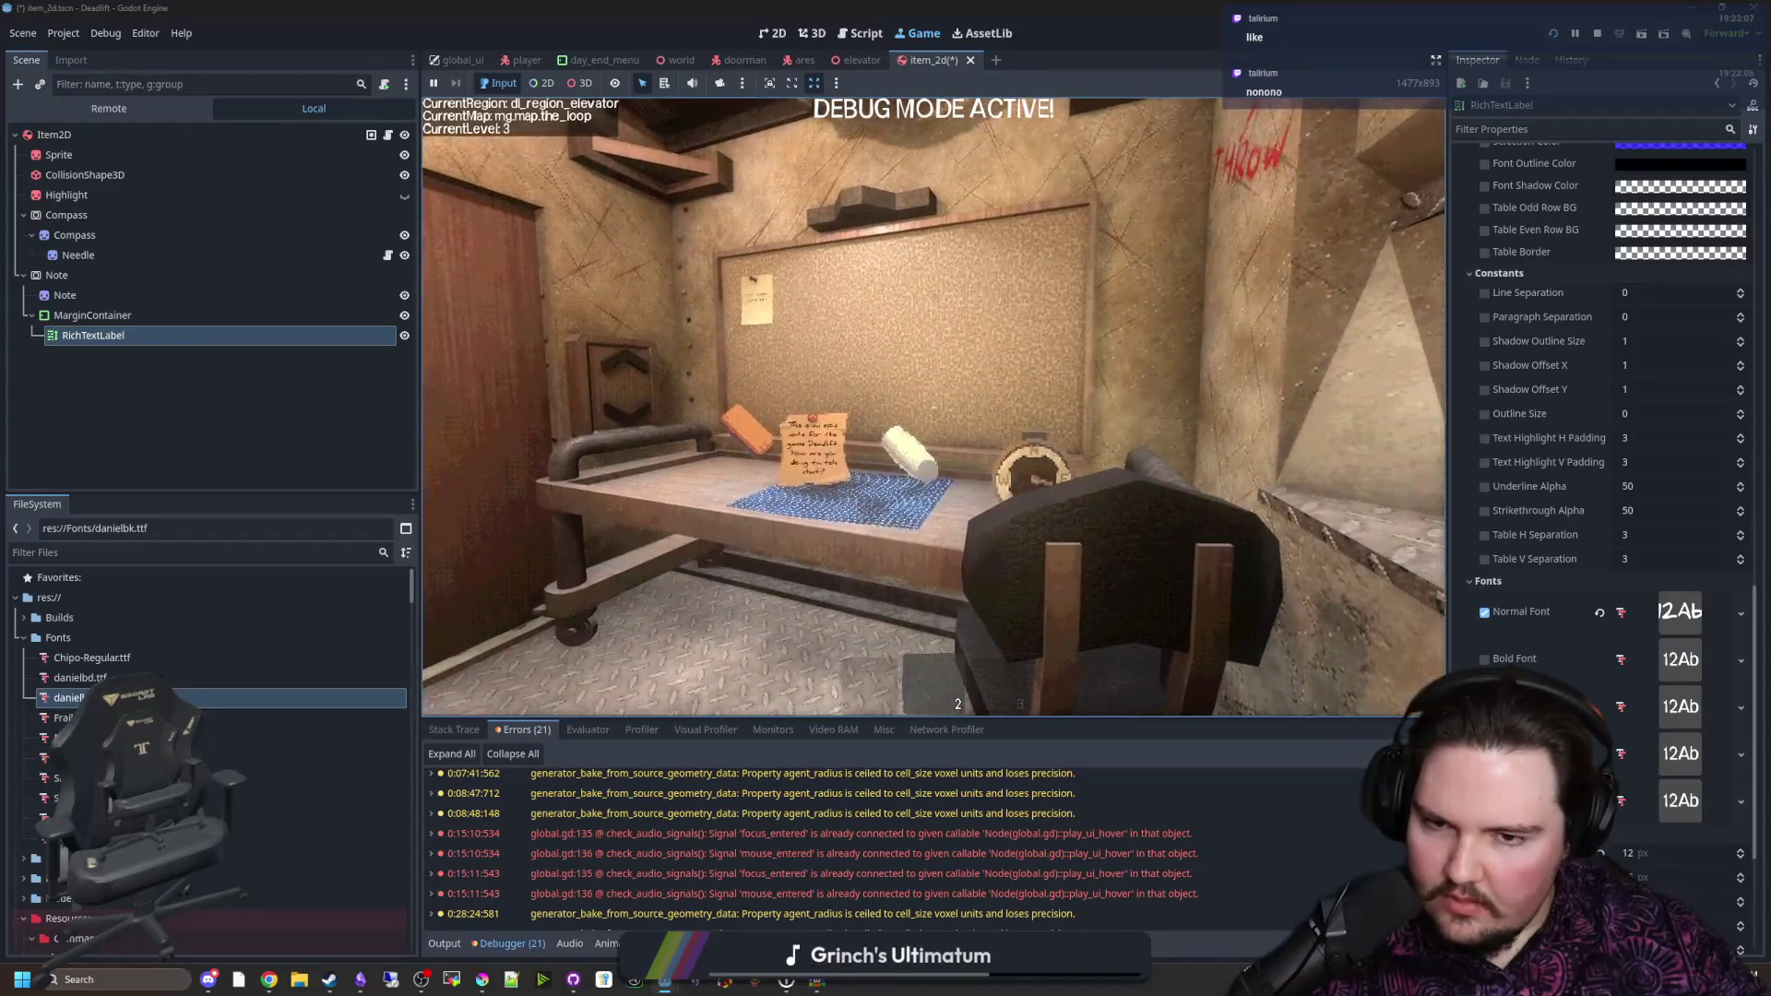
pyautogui.press('w')
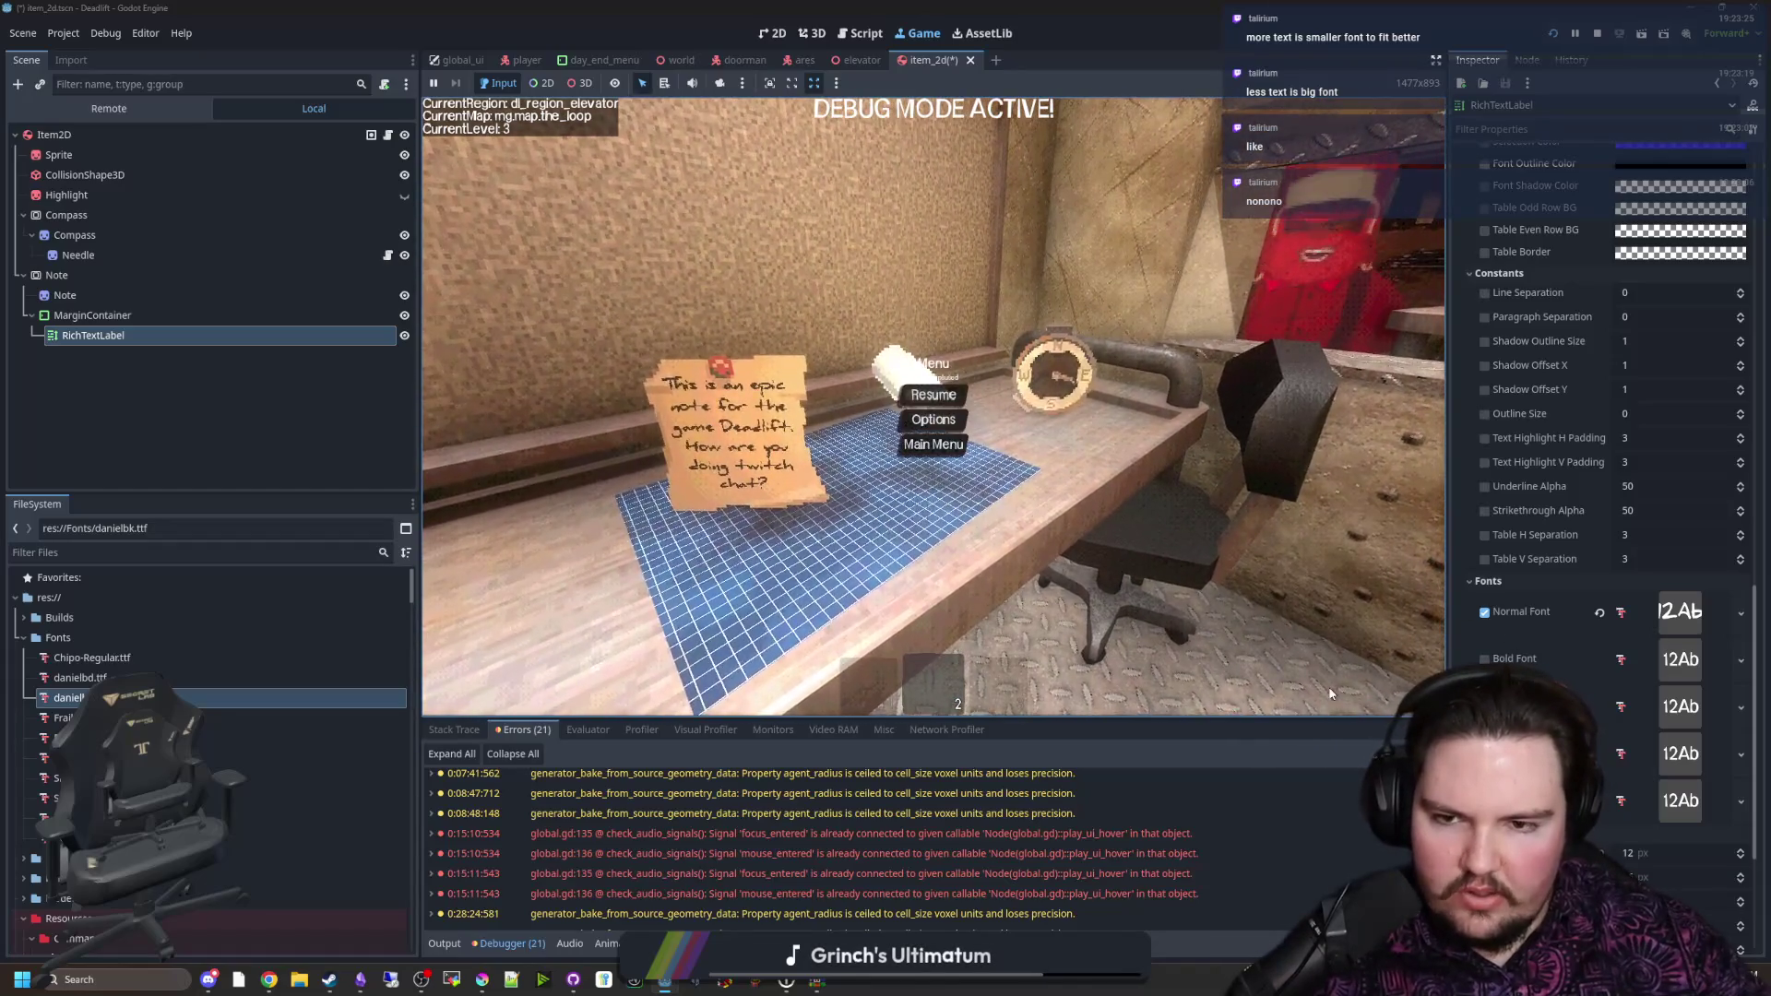
# Step: Try Normal Font Size values 42, 17, 8 and 10 on the note, settling on 12 px
pyautogui.scroll(-3, 1567, 645)
pyautogui.moveTo(1647, 653); pyautogui.dragTo(1688, 652)
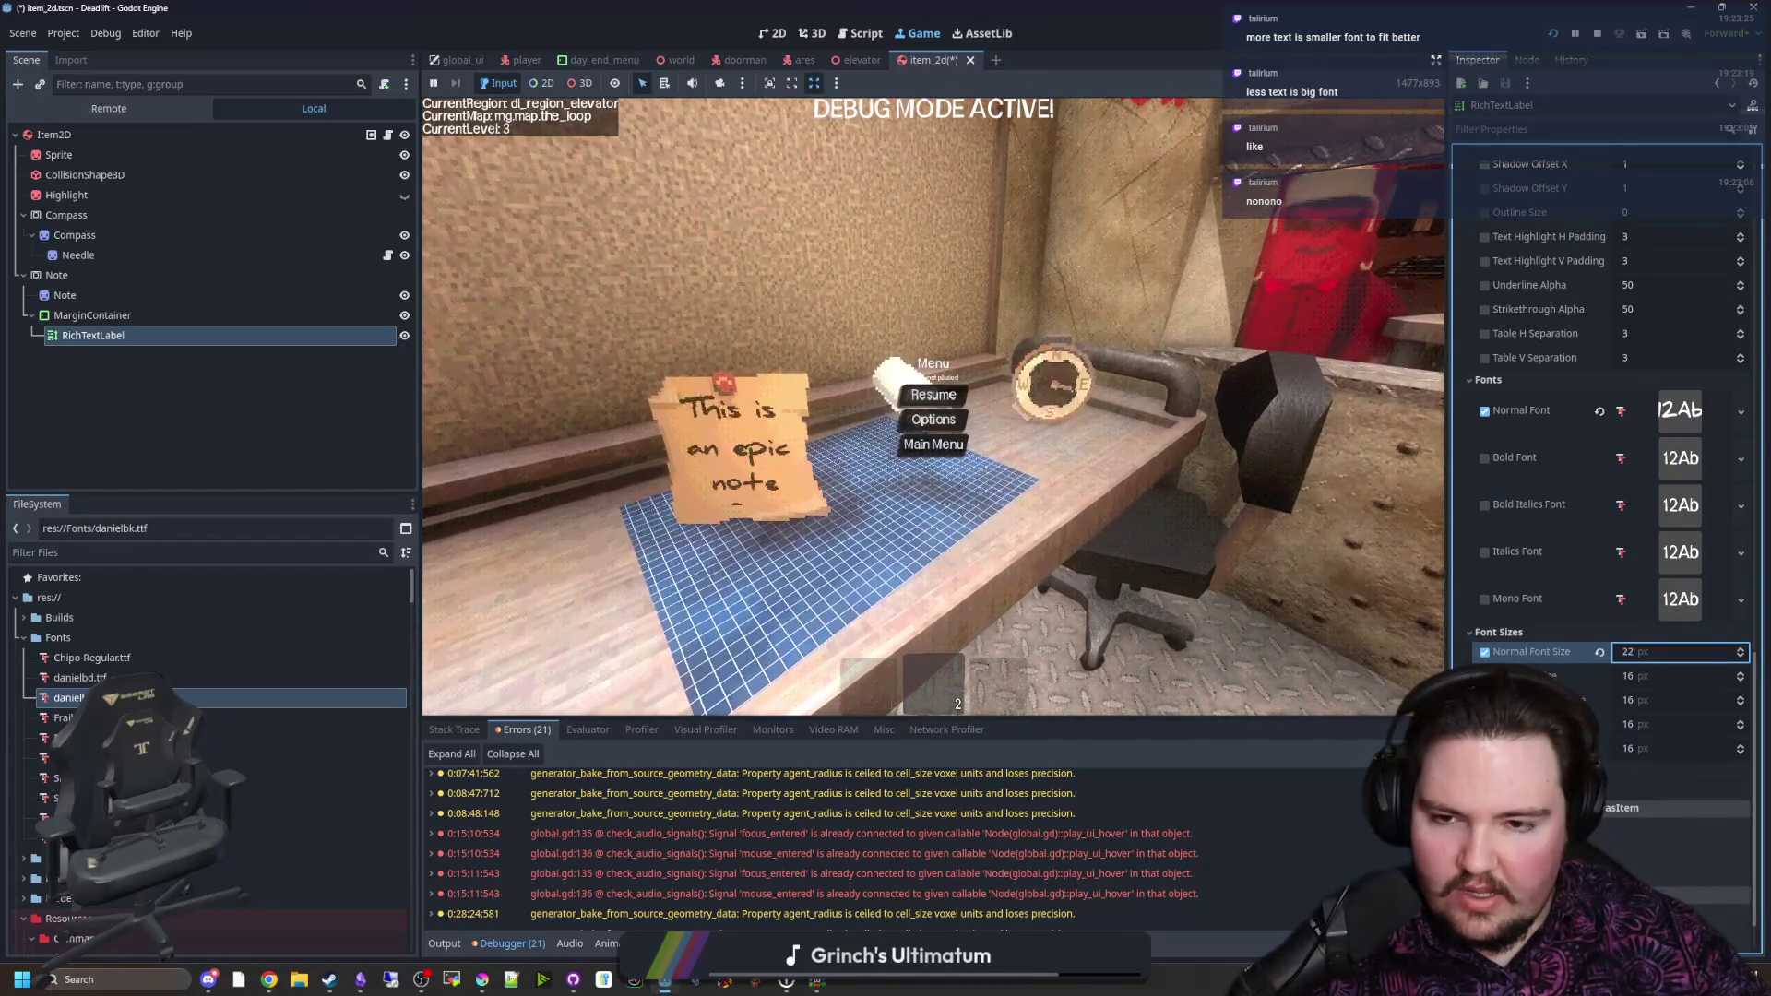
pyautogui.moveTo(1688, 653); pyautogui.dragTo(1649, 653)
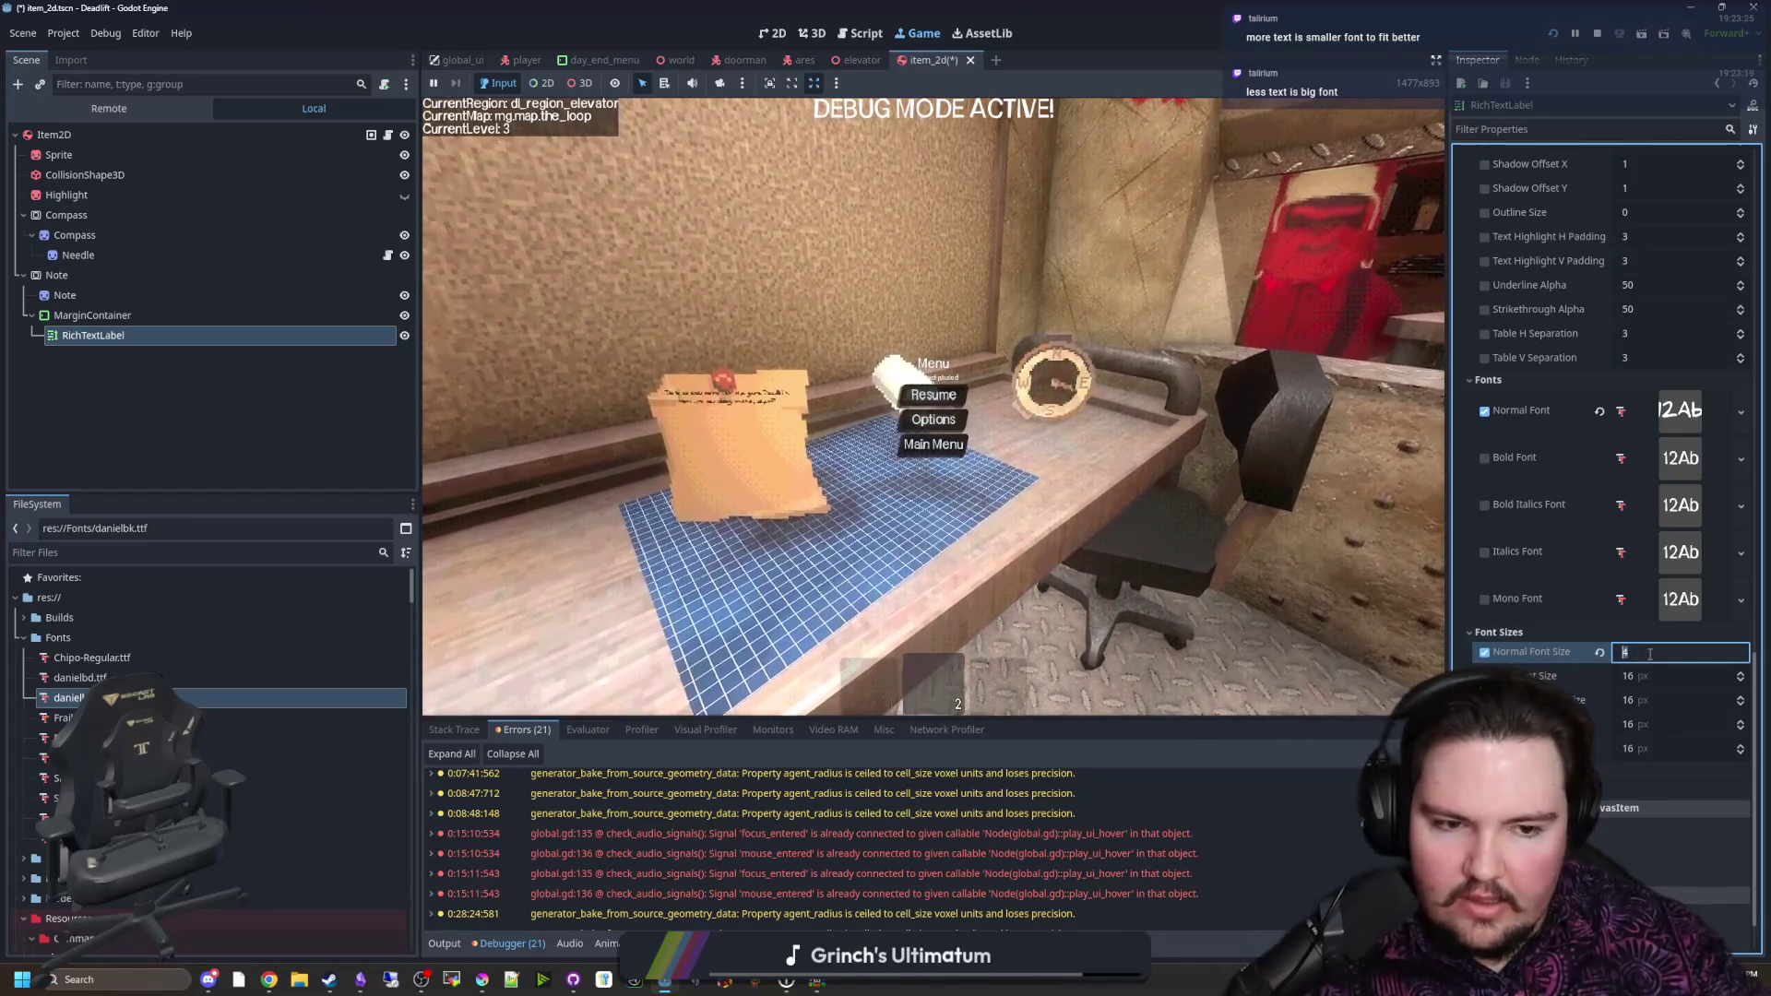
pyautogui.click(899, 403)
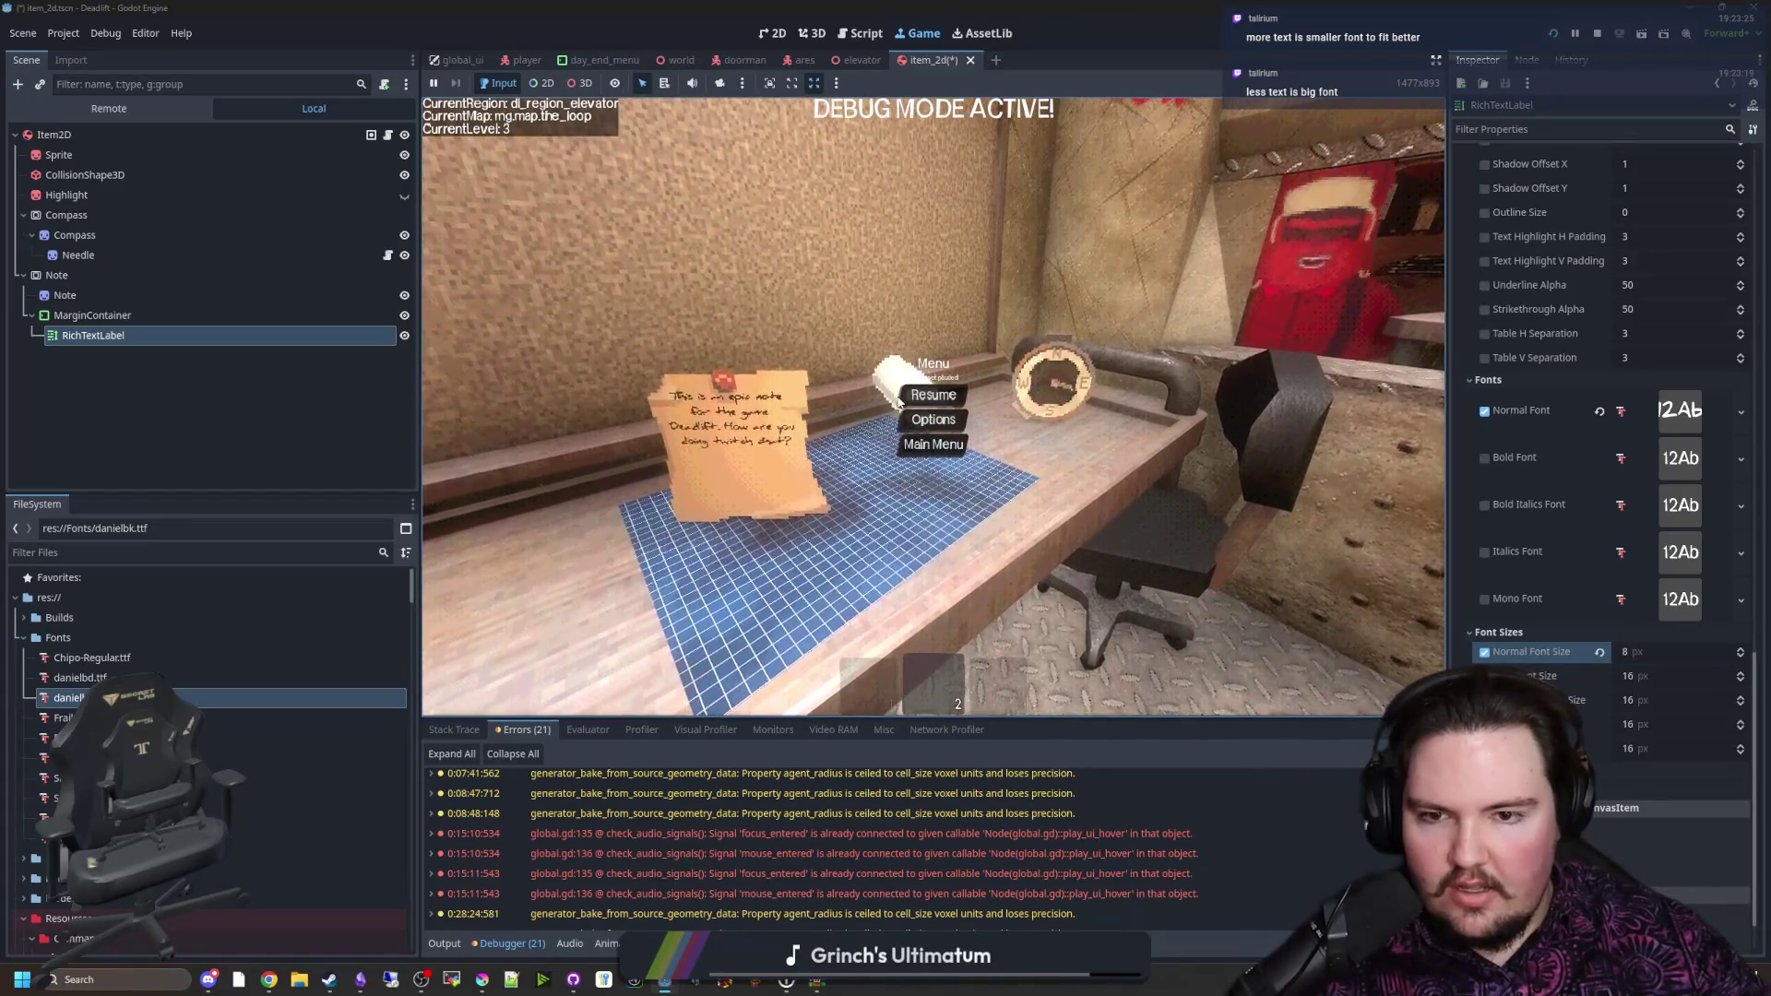
pyautogui.press('e')
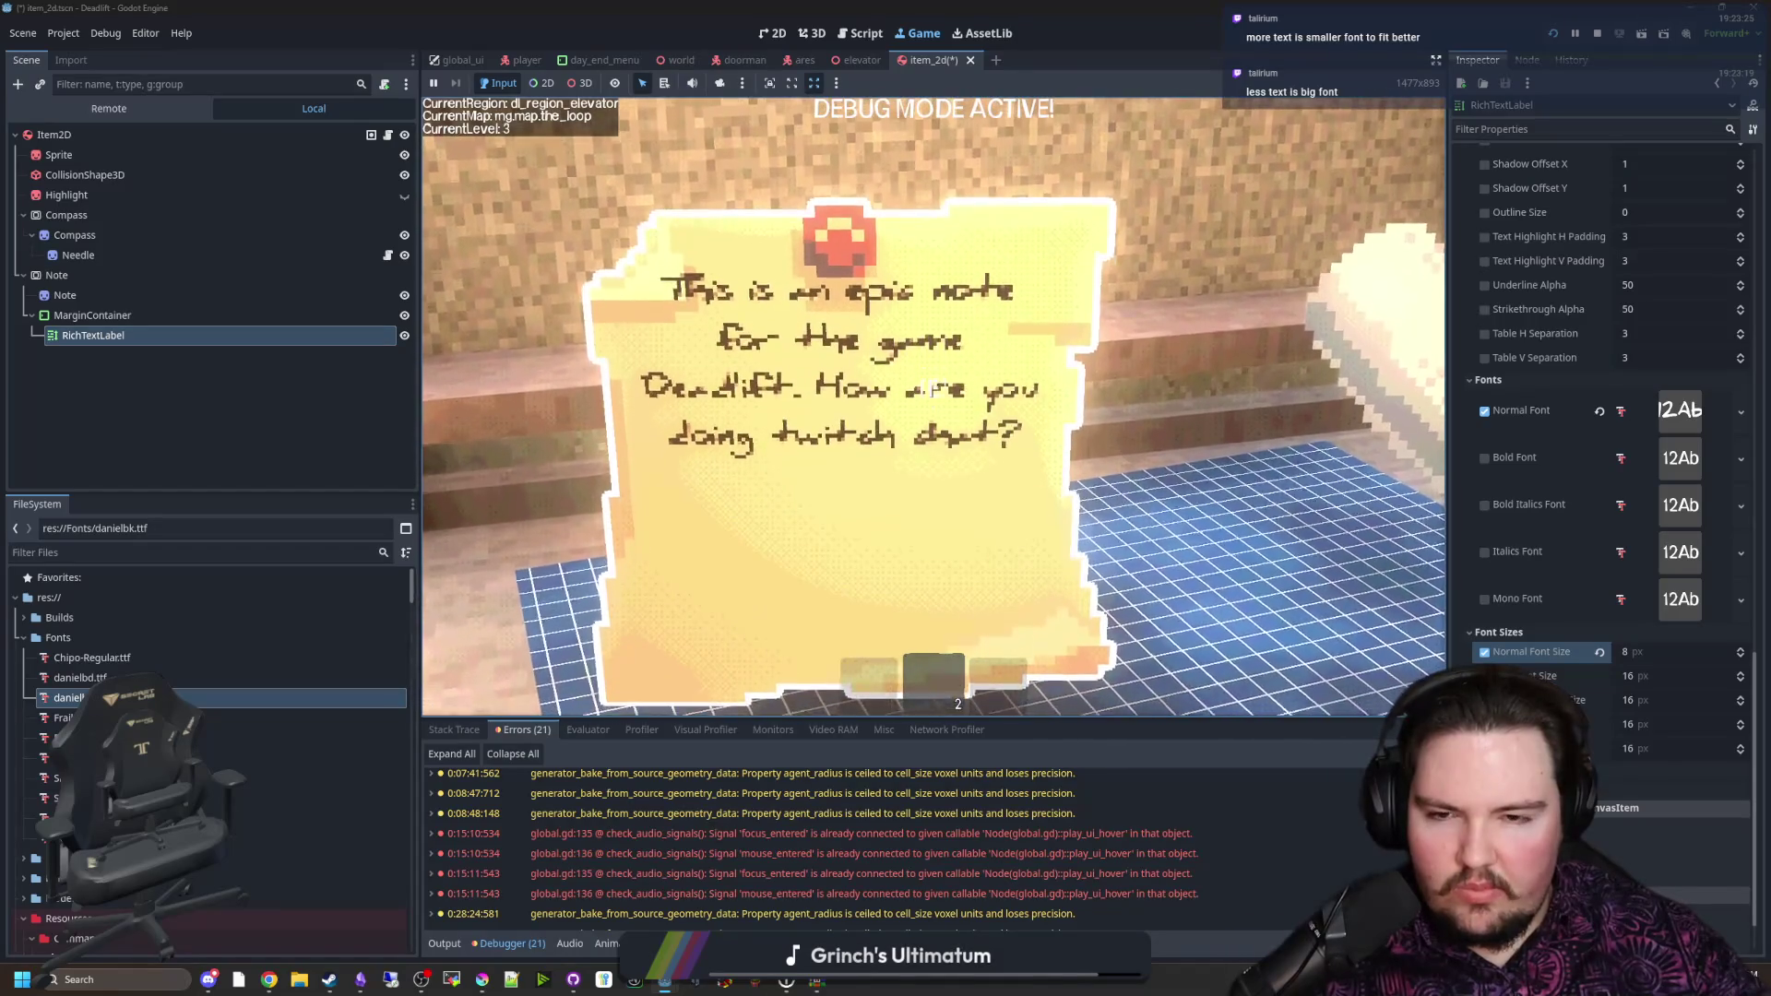
pyautogui.press('Escape')
pyautogui.click(1665, 654)
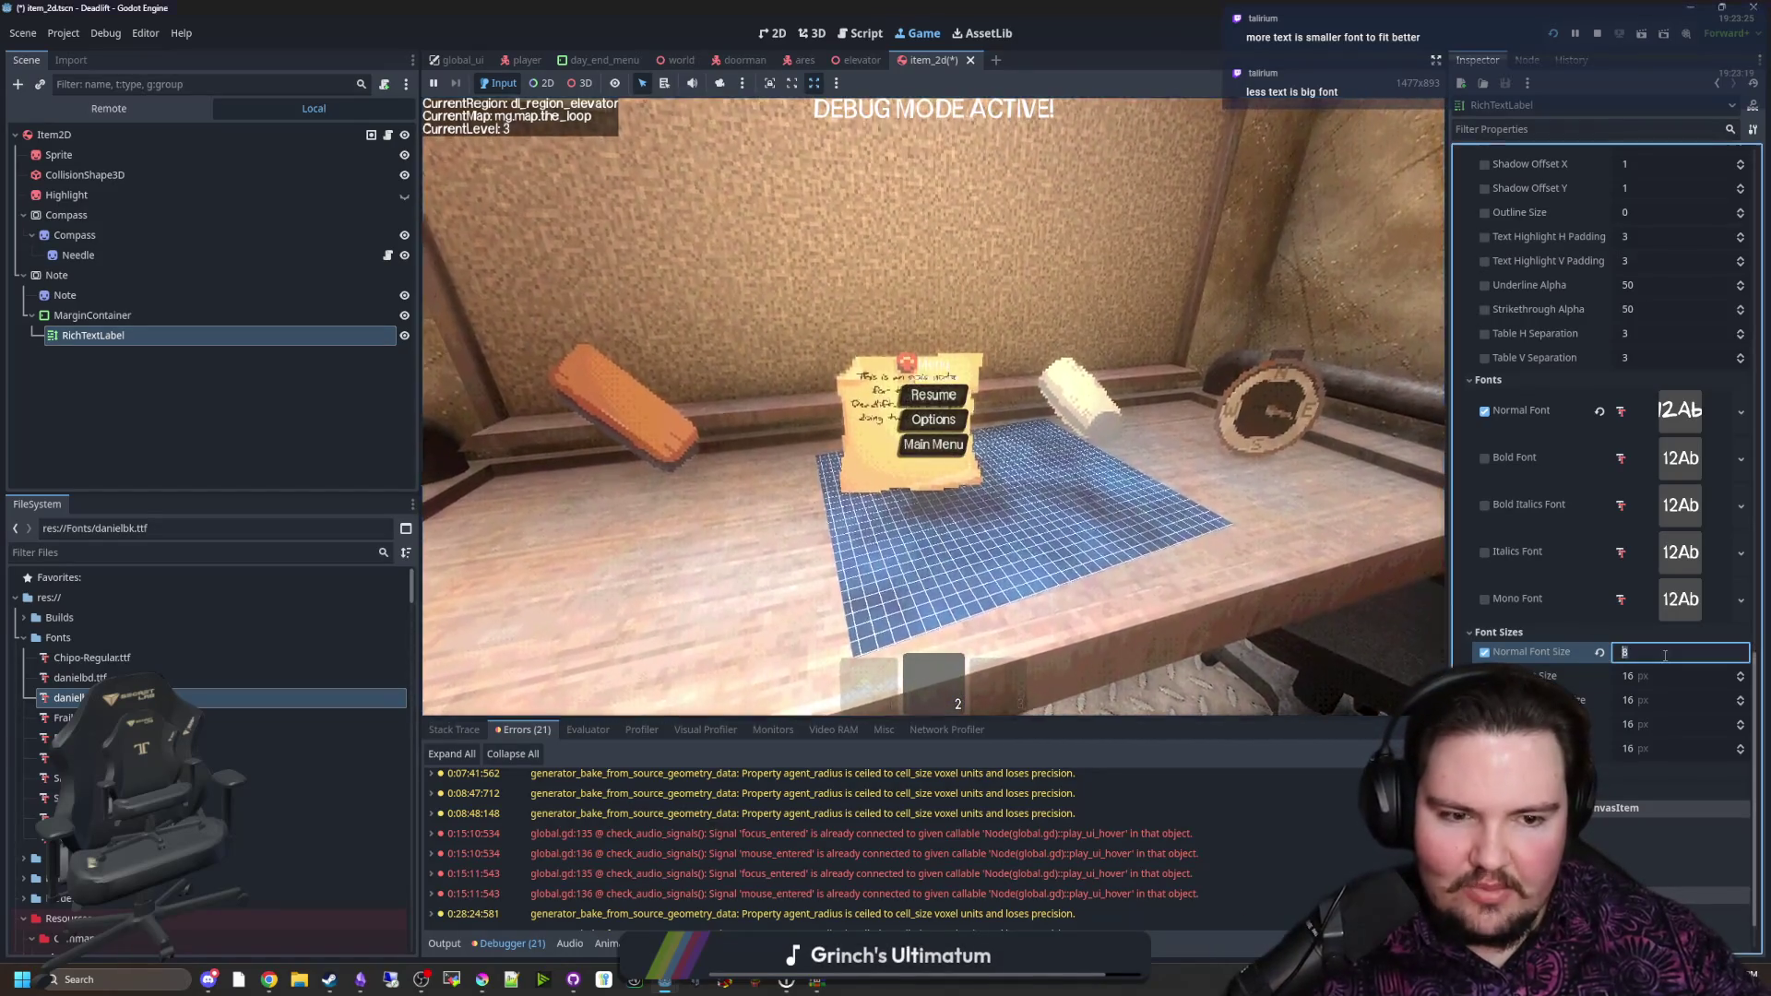
pyautogui.click(933, 395)
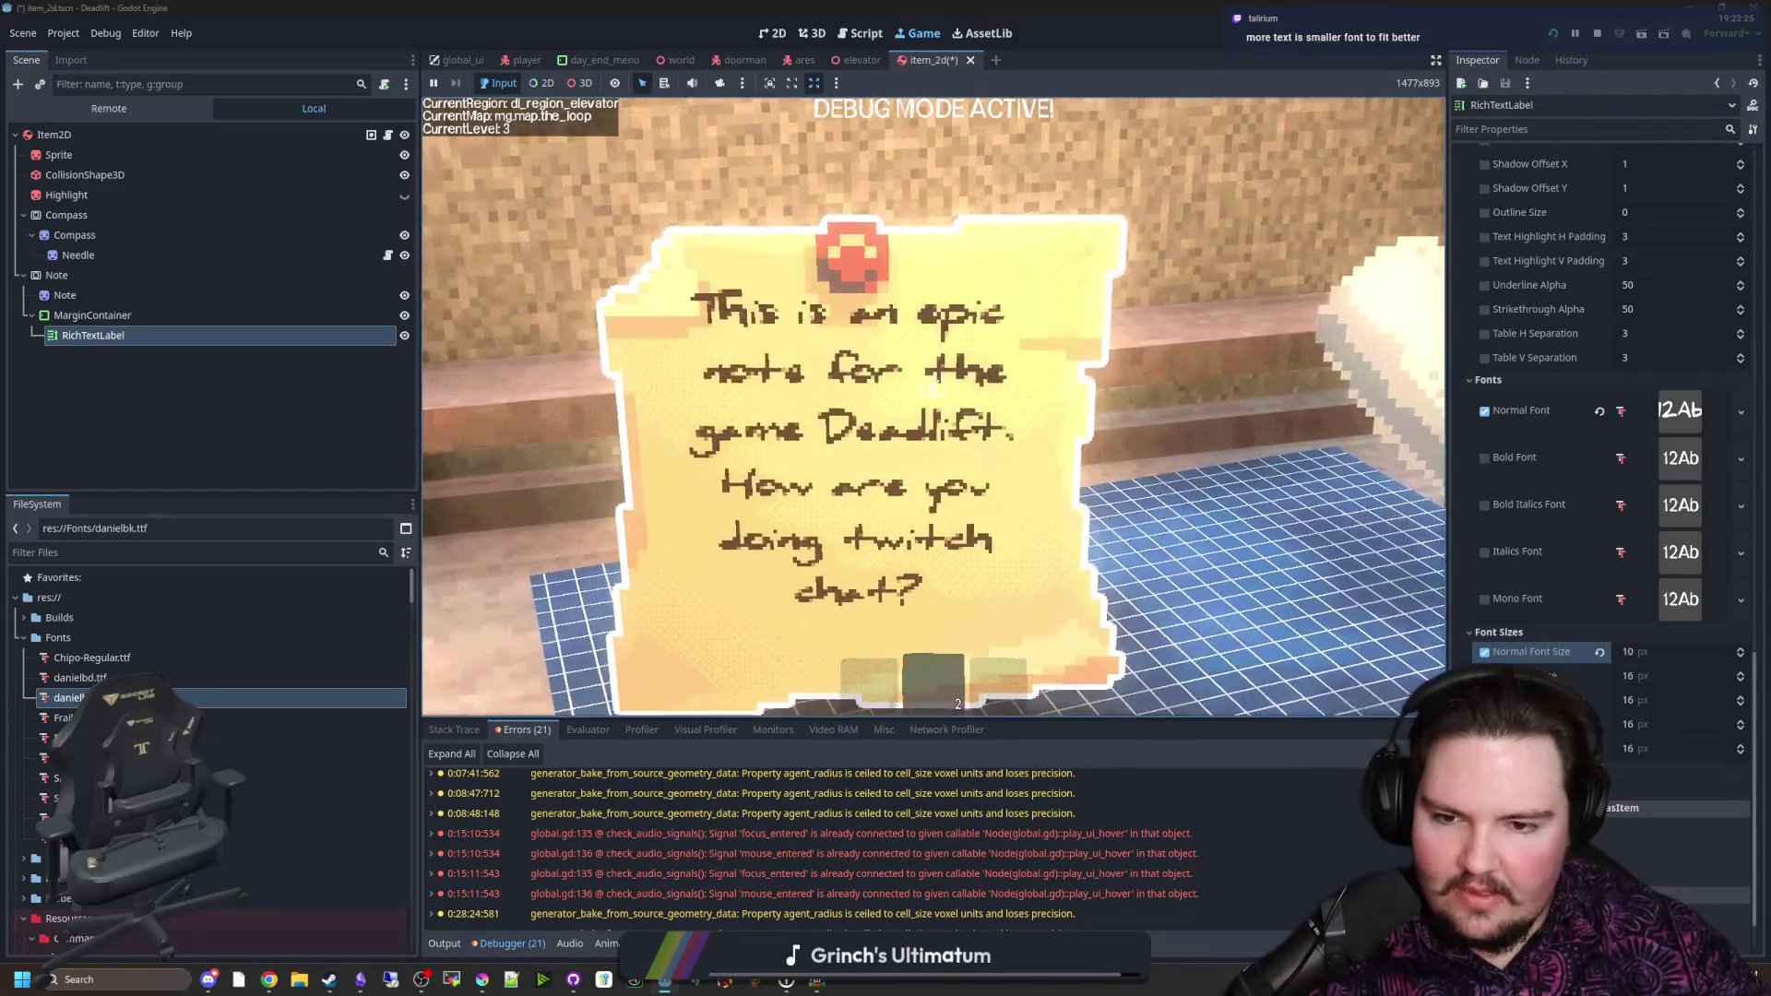
pyautogui.press('e')
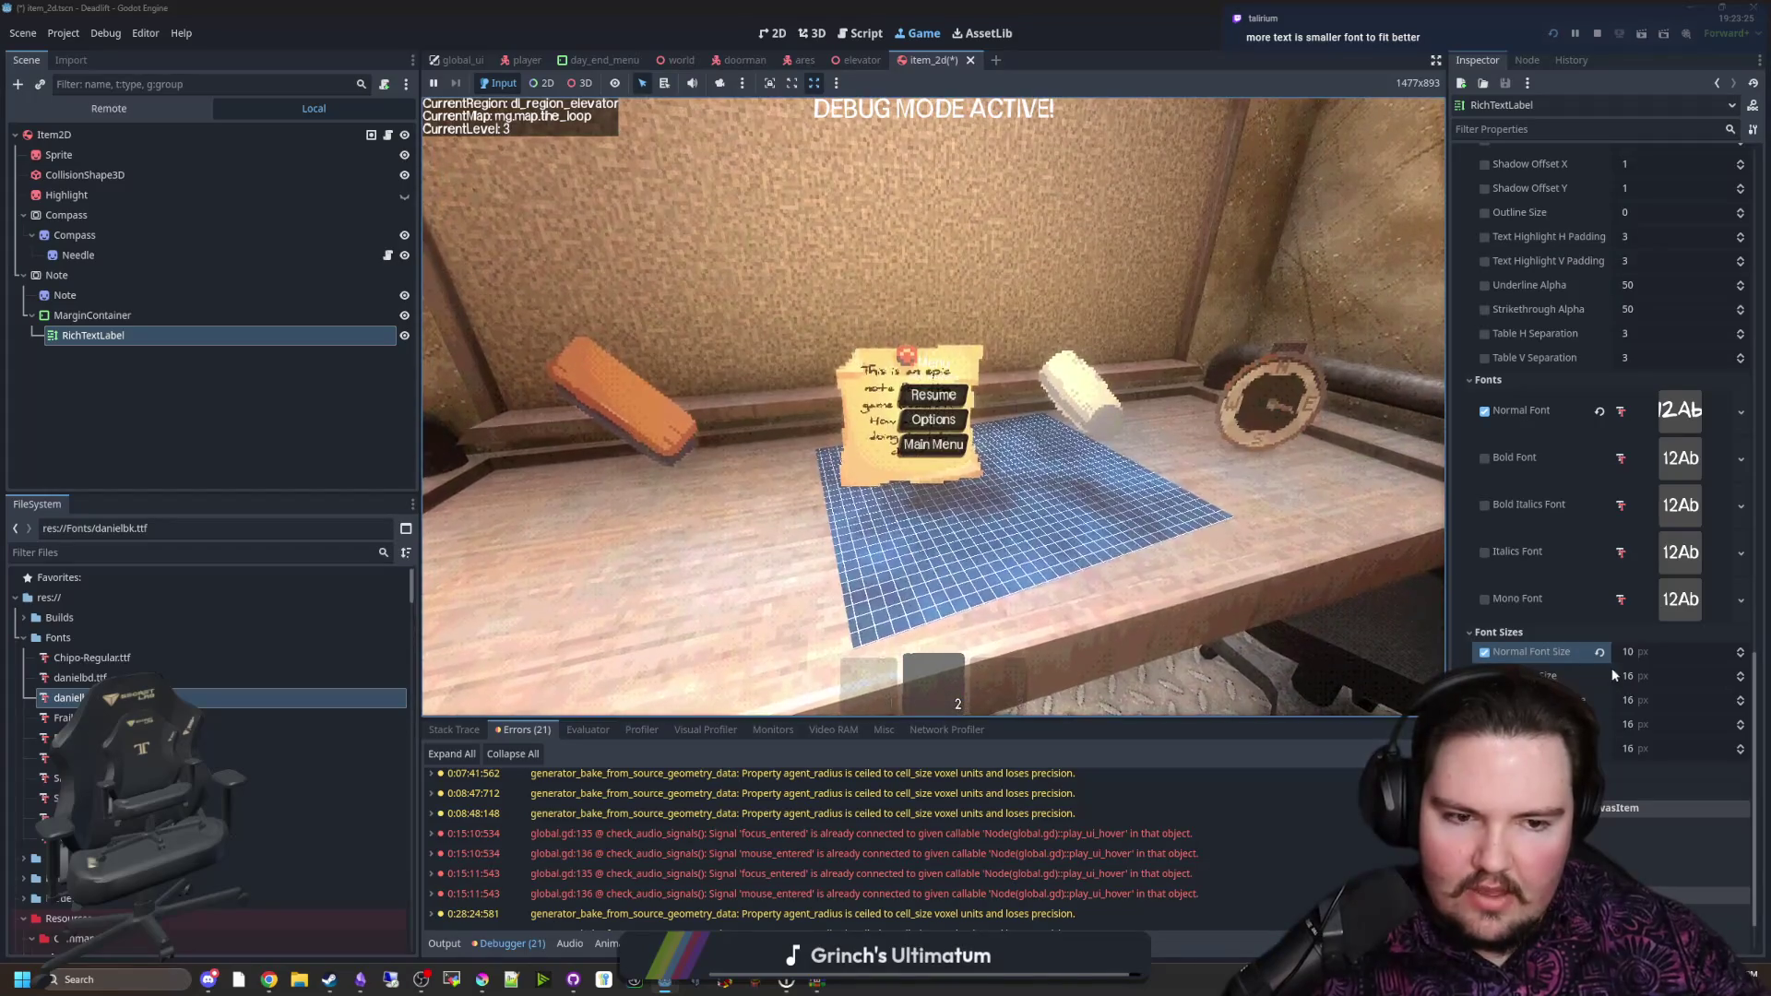
pyautogui.click(1643, 654)
pyautogui.write('12')
pyautogui.press('Return')
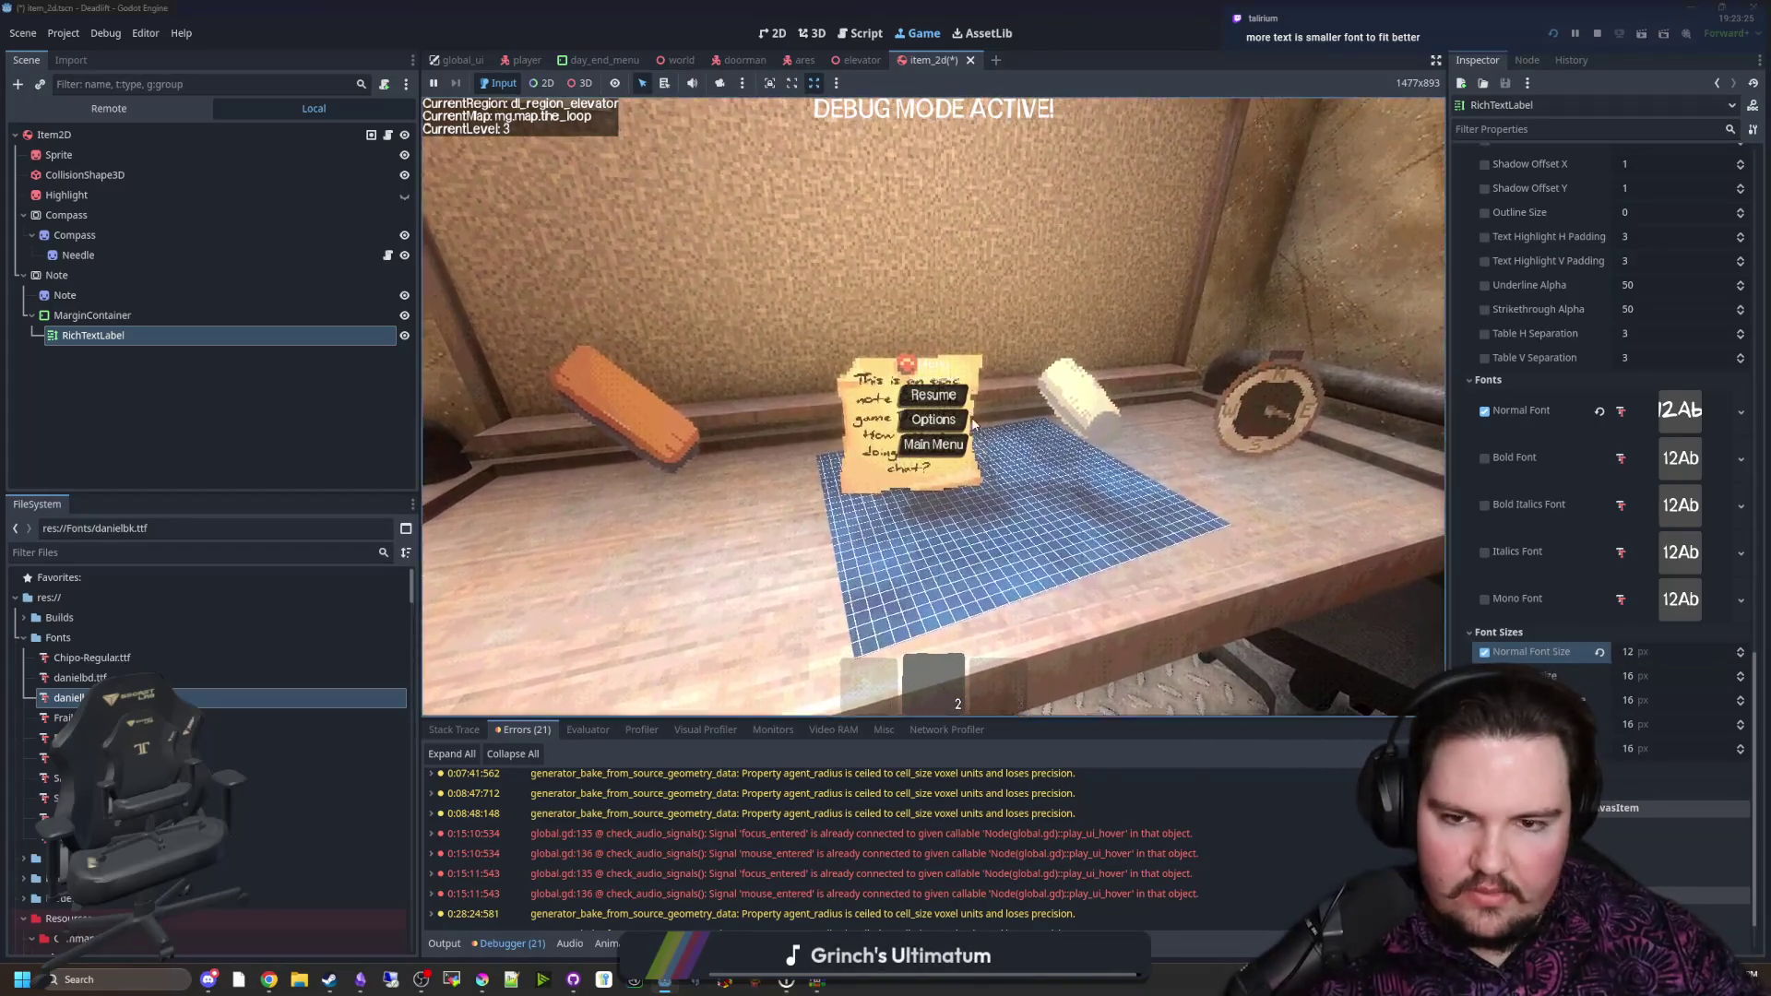
pyautogui.press('Escape')
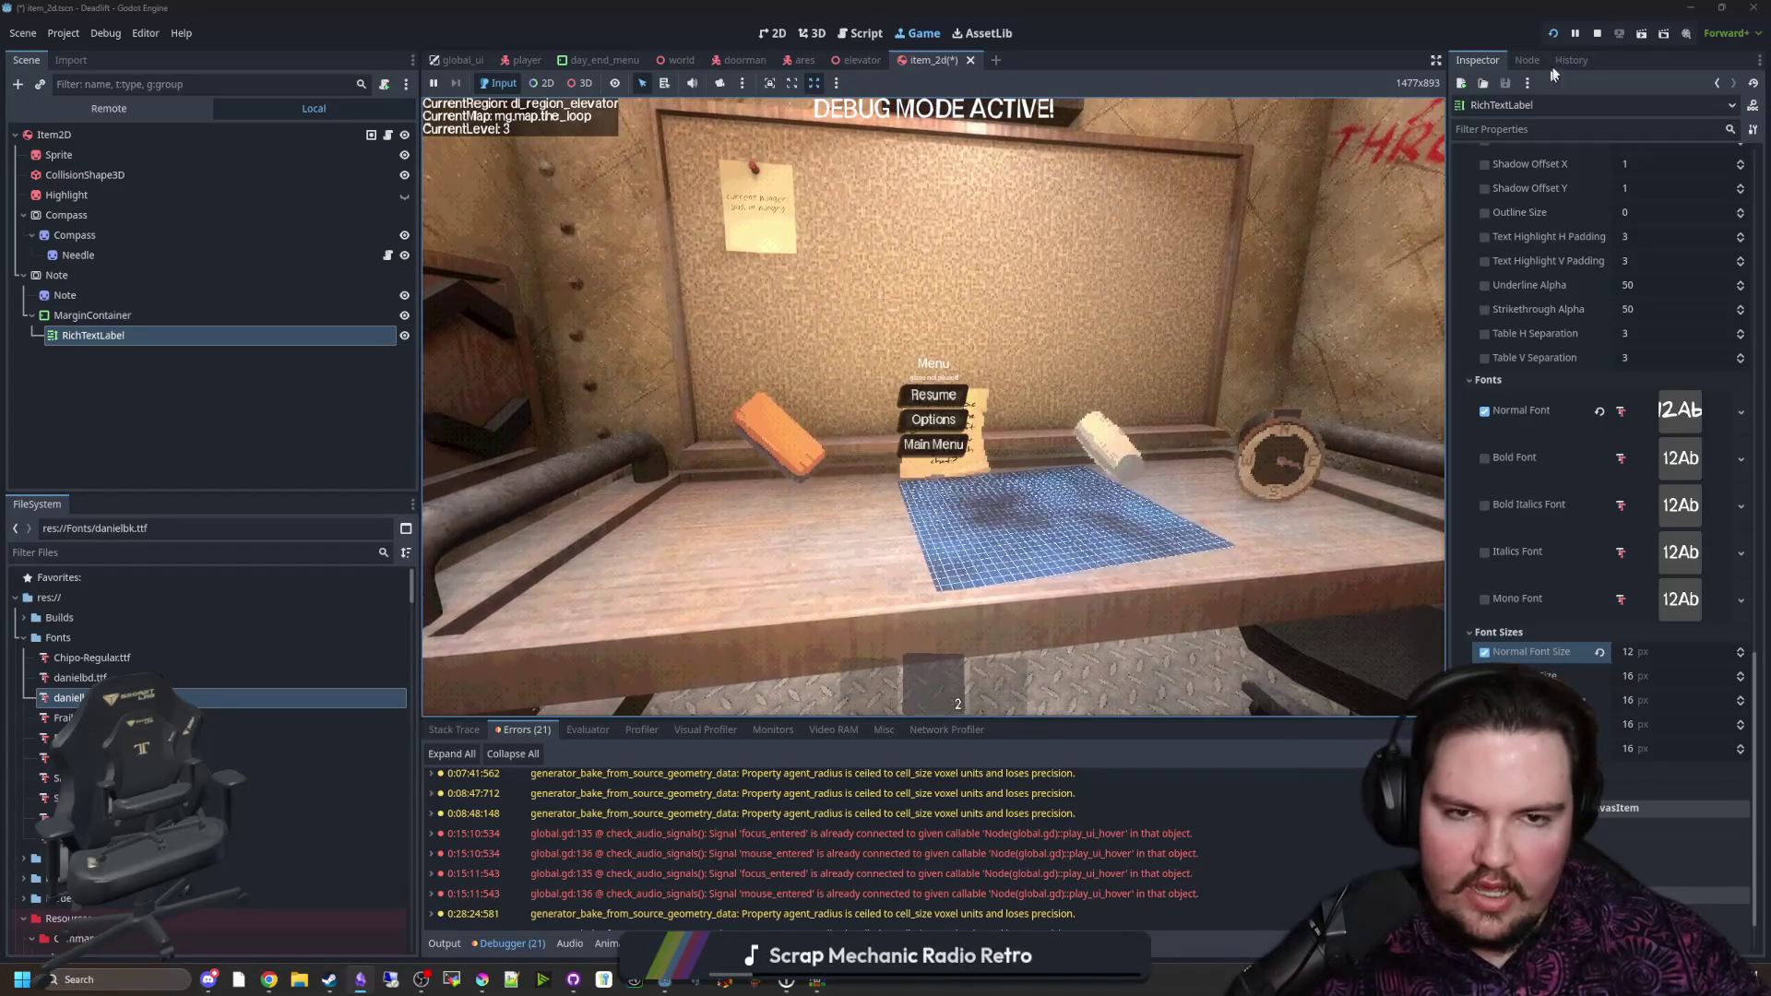
# Step: Stop the game and review item_2d.gd's note branch and data Dictionary declaration
pyautogui.press('F8')
pyautogui.click(865, 389)
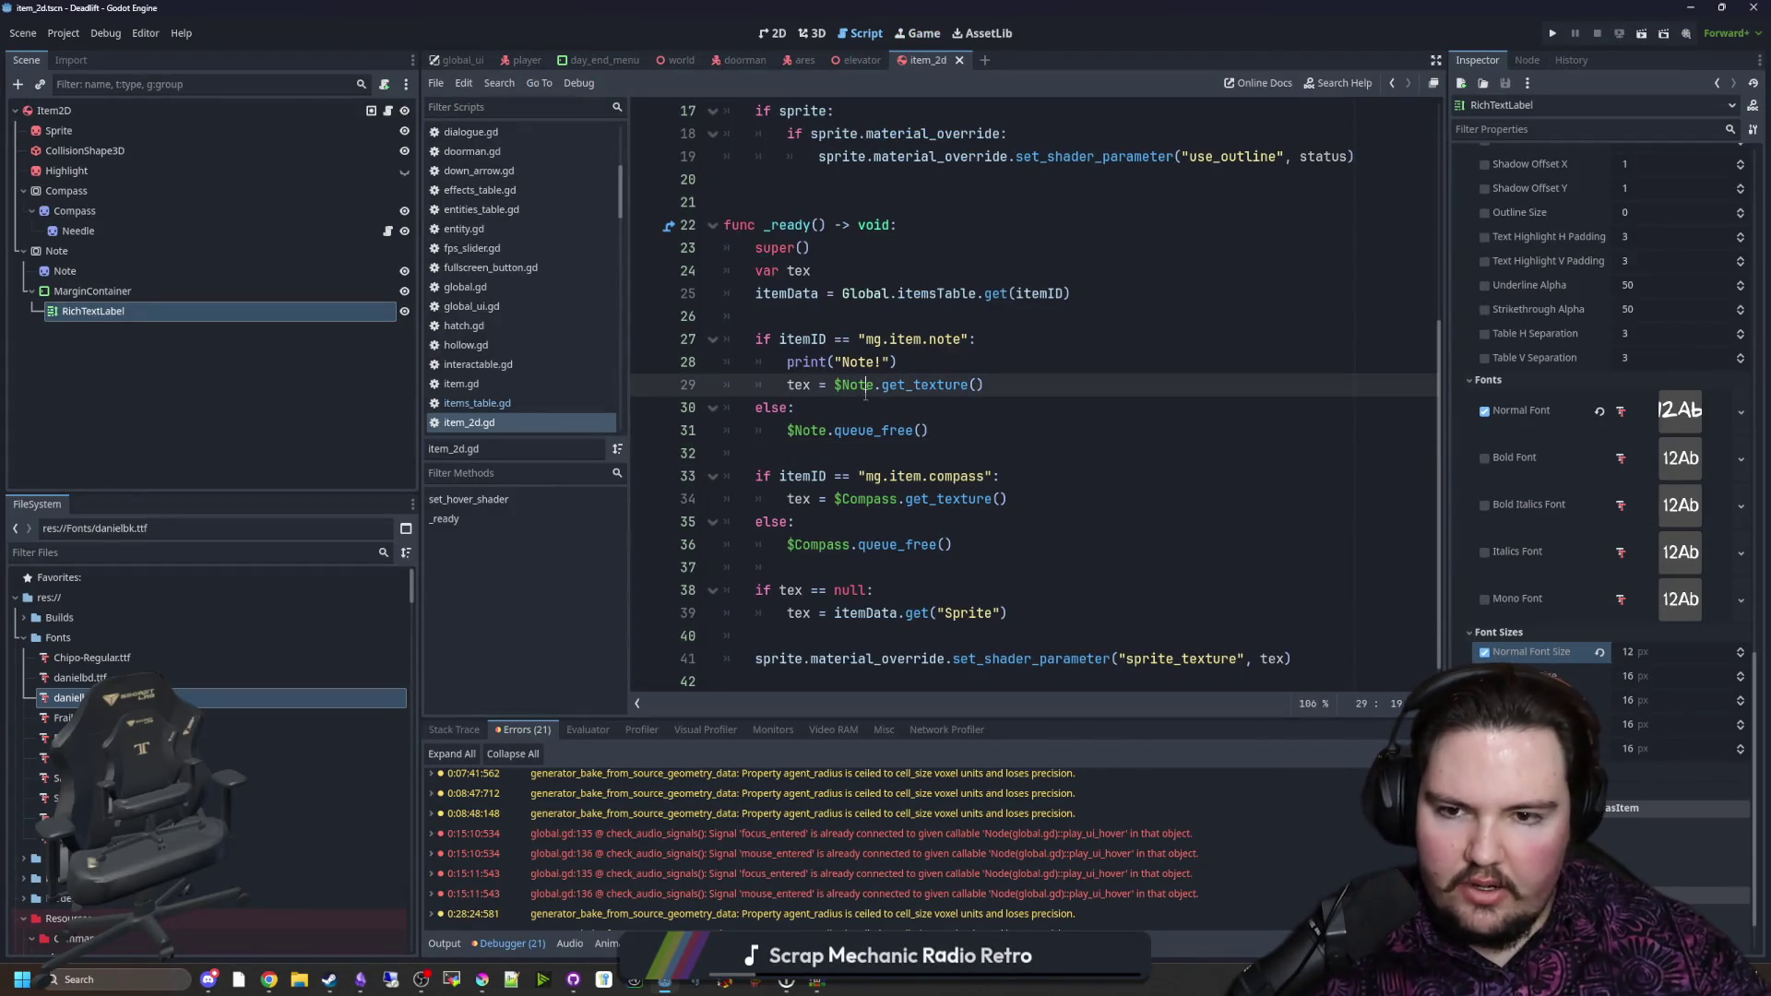
pyautogui.click(859, 338)
pyautogui.click(870, 317)
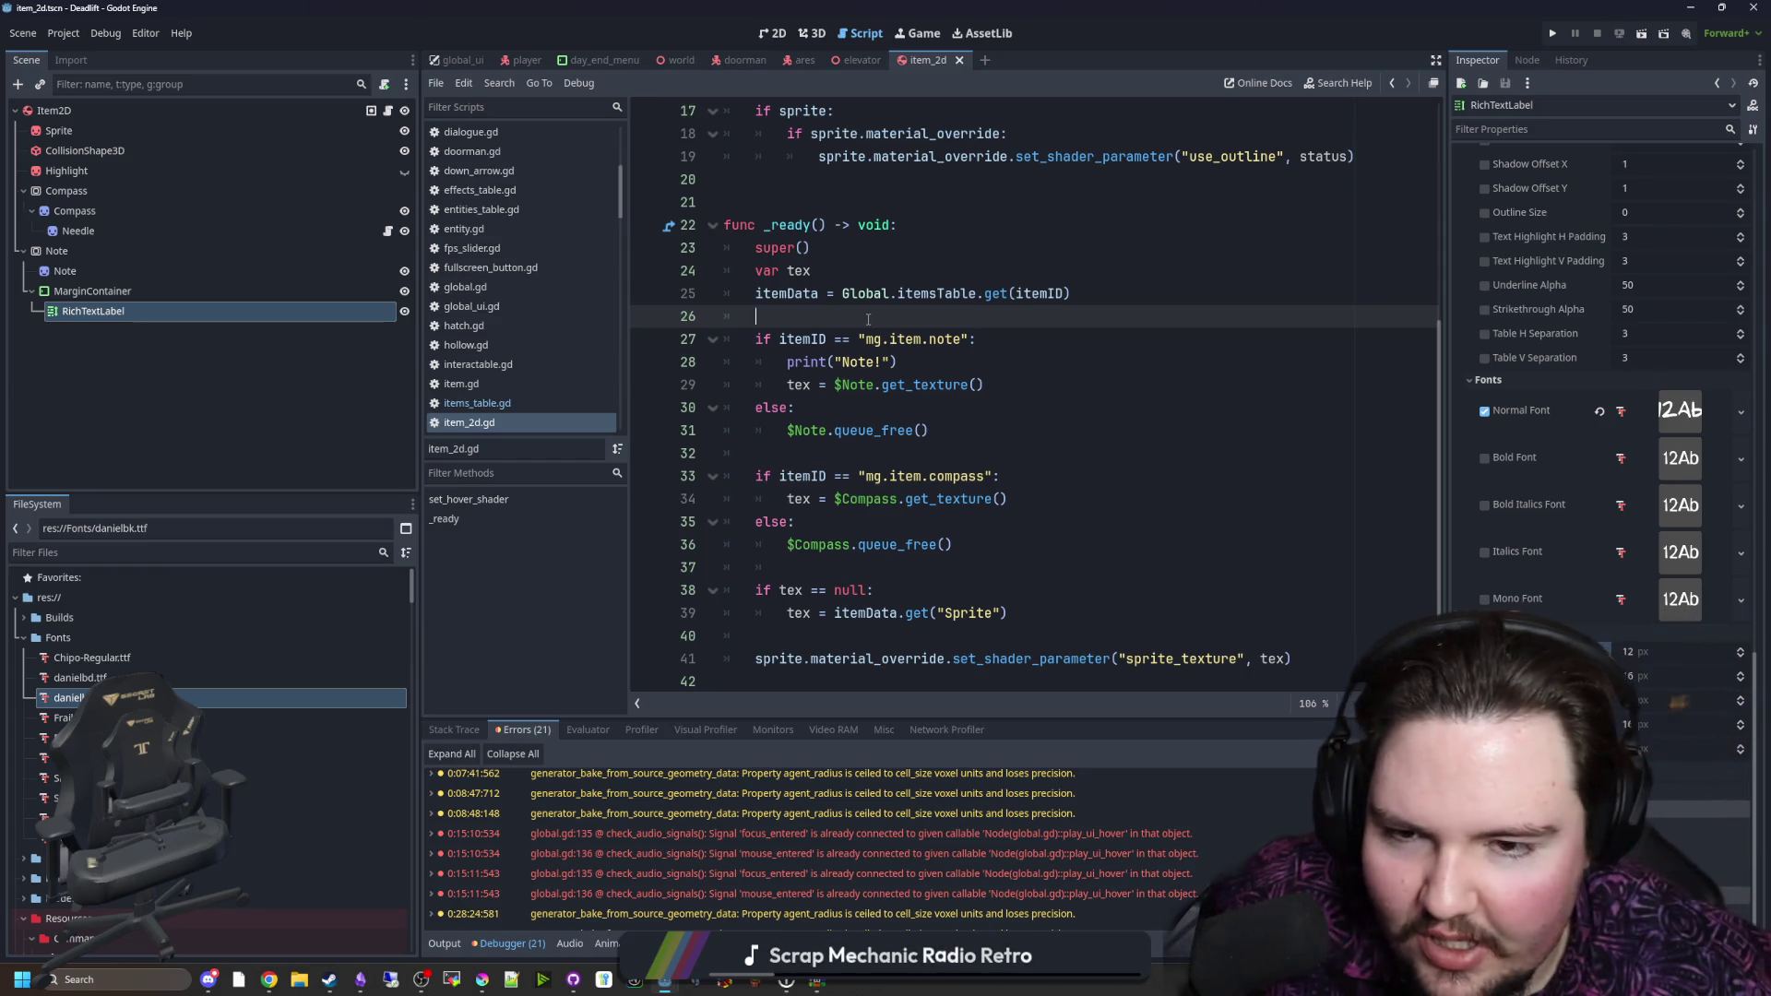
pyautogui.press('Return')
pyautogui.press('BackSpace')
pyautogui.press('BackSpace')
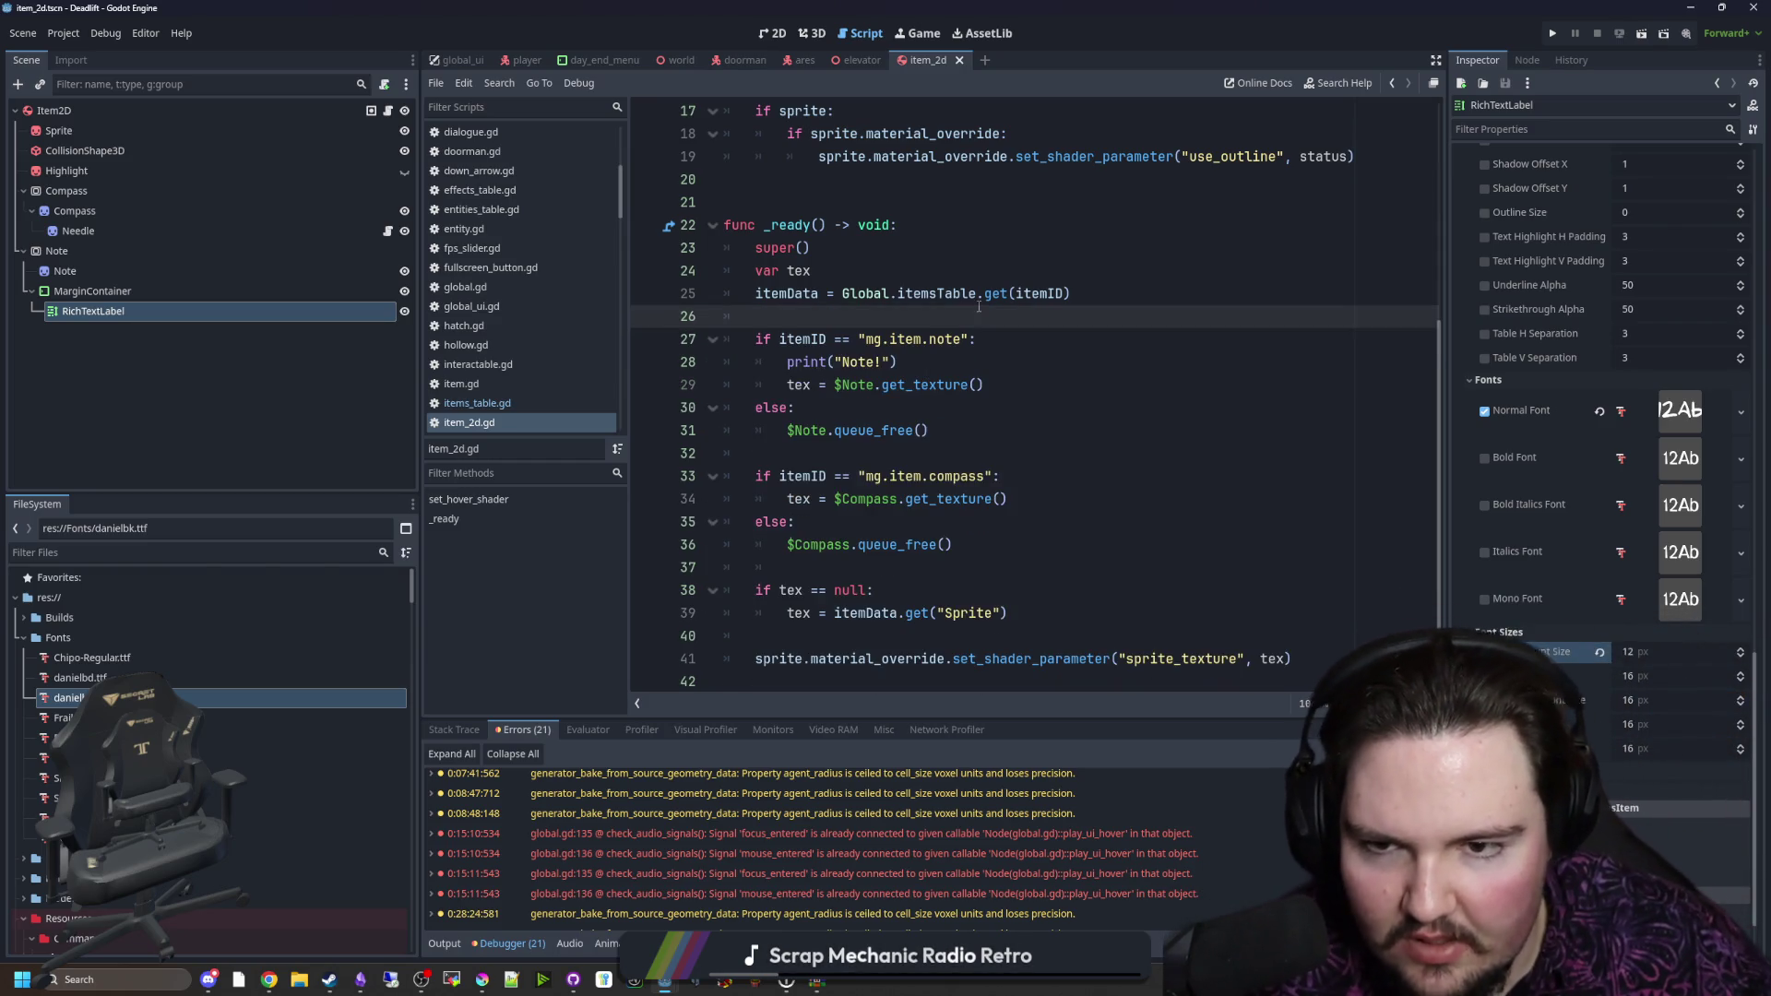
pyautogui.scroll(5, 1003, 329)
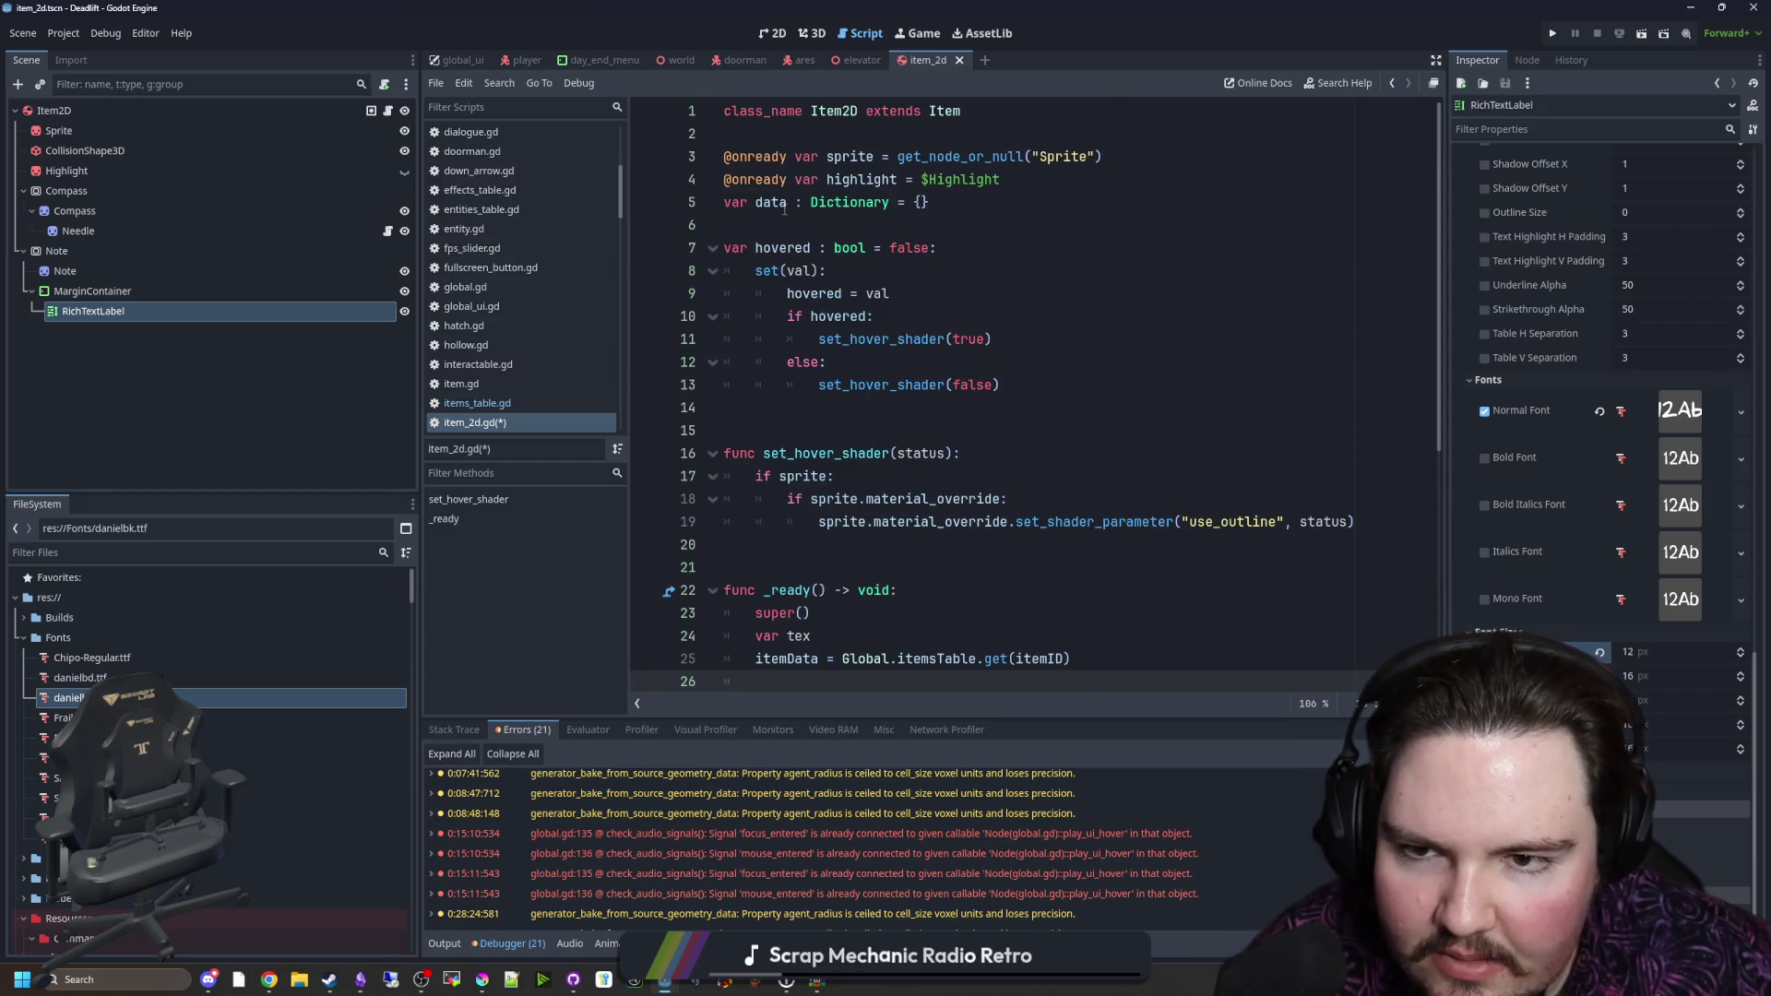
pyautogui.click(784, 209)
pyautogui.scroll(-5, 784, 210)
pyautogui.click(1008, 411)
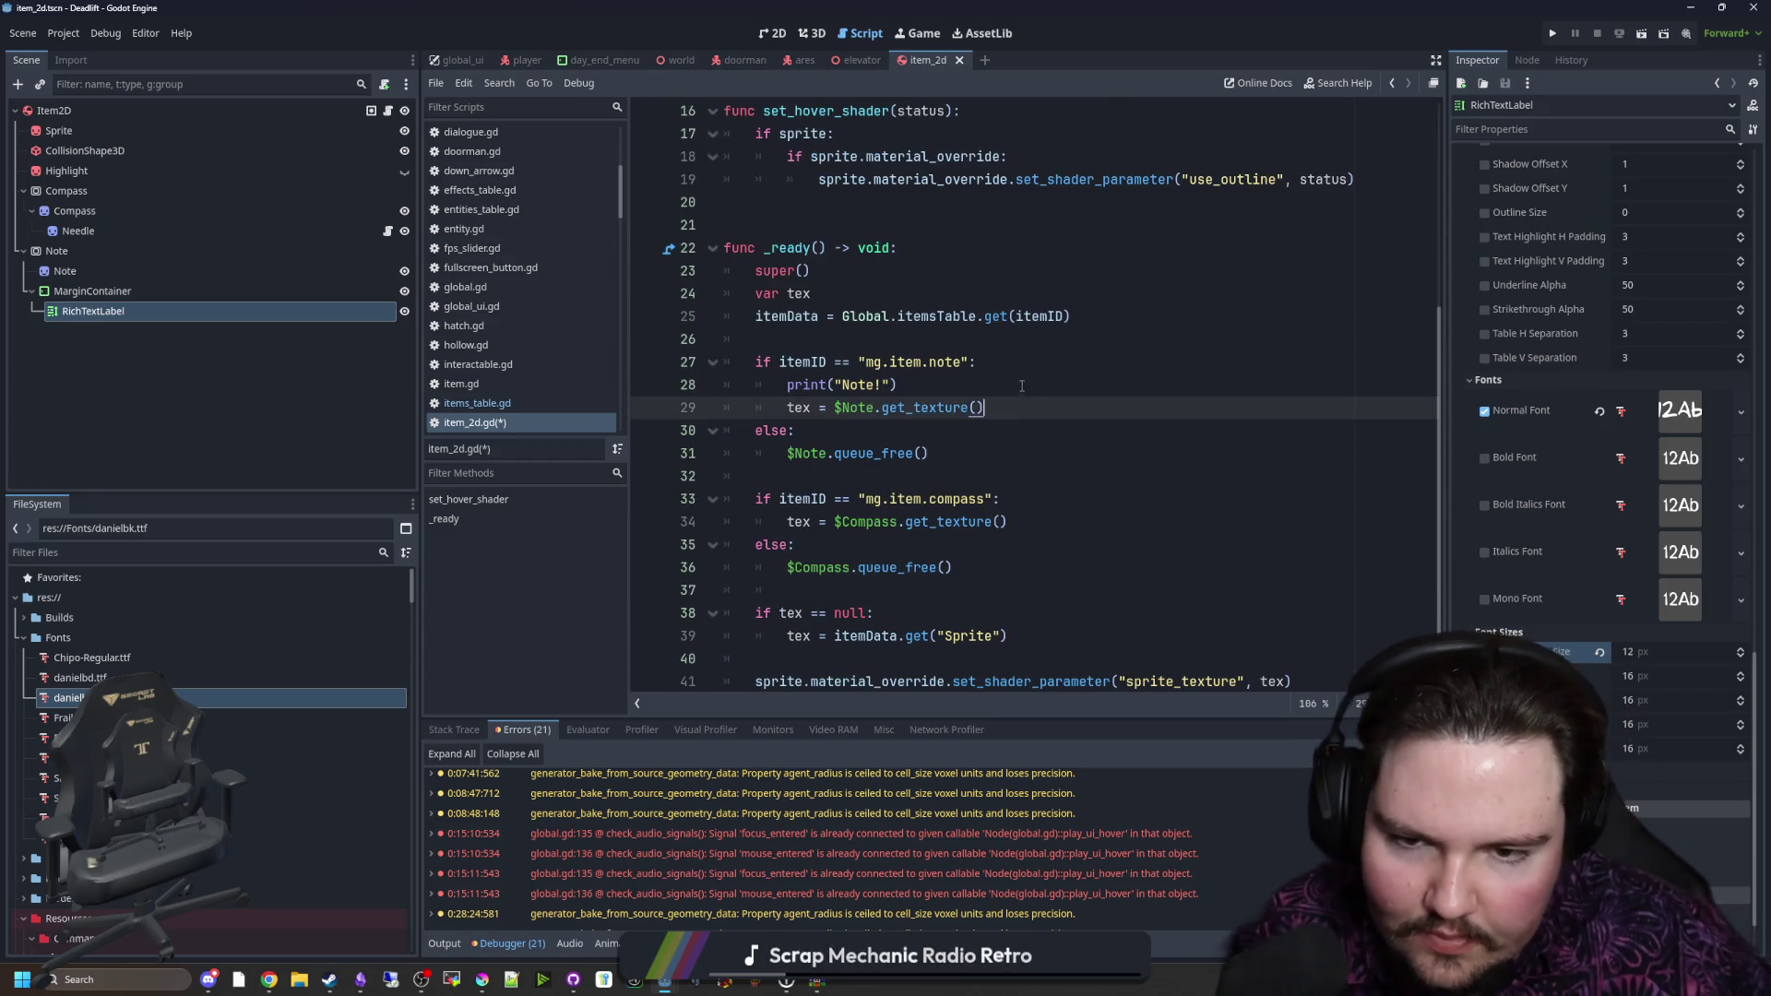
pyautogui.click(1033, 391)
pyautogui.click(1046, 398)
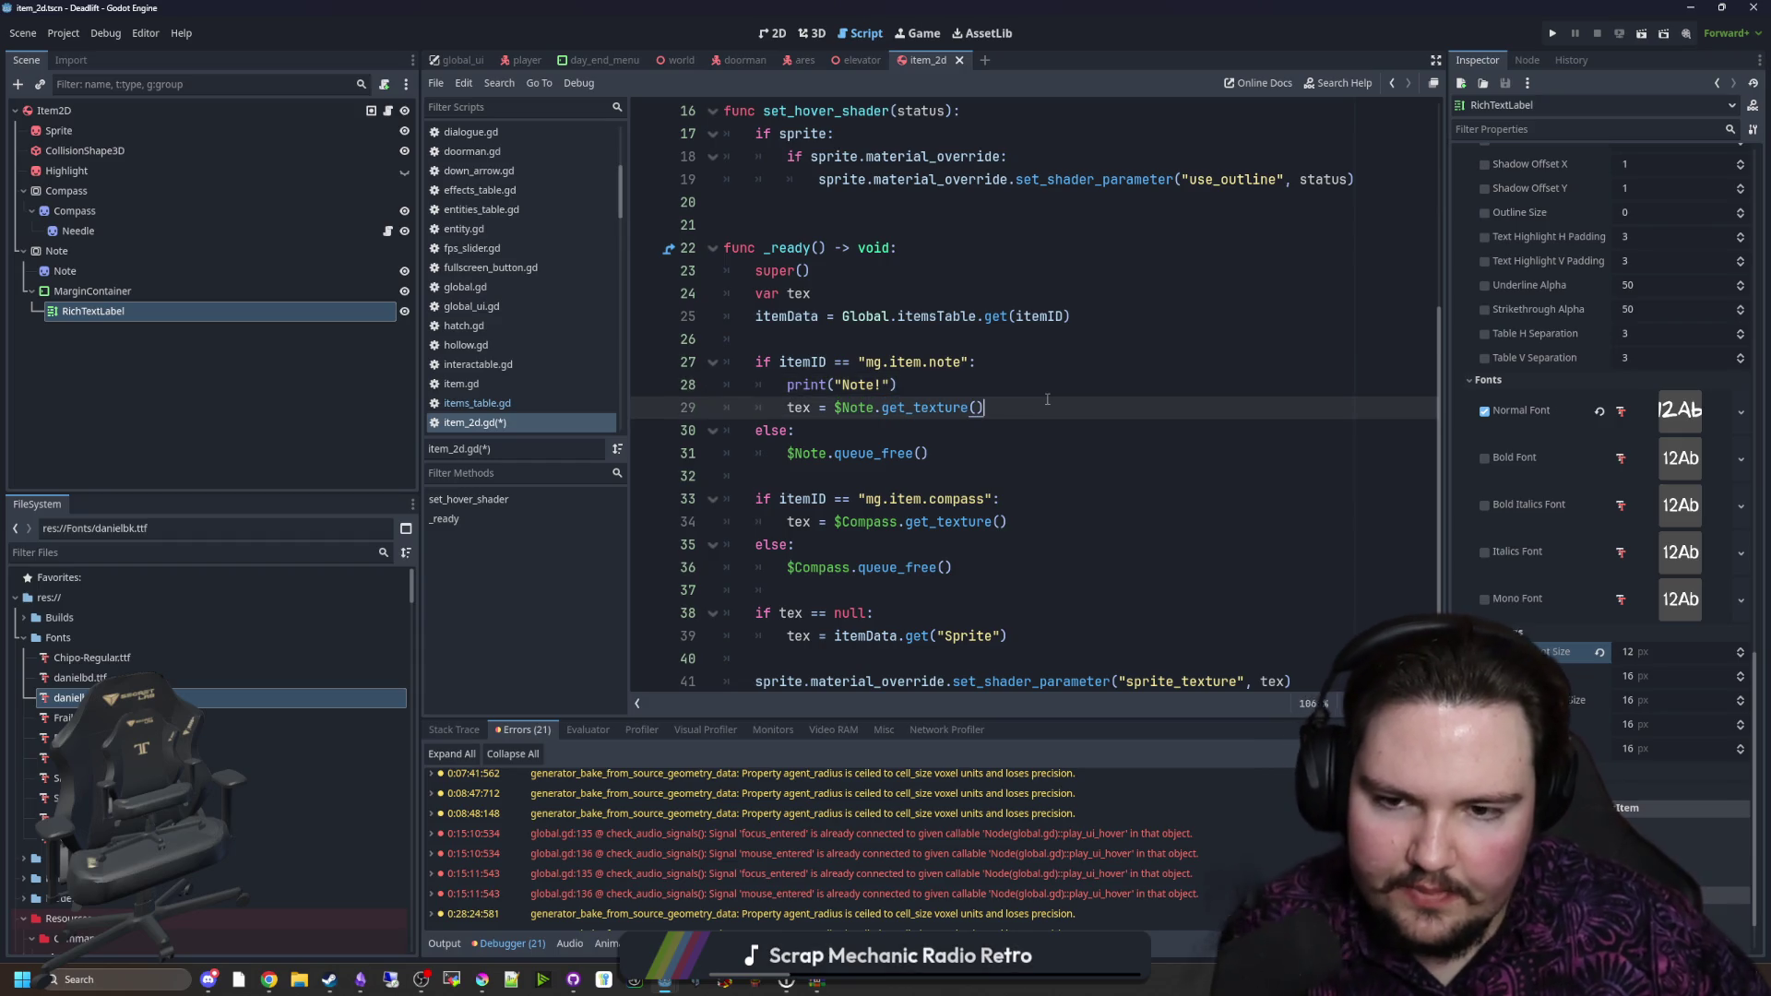
# Step: Add a line in the note branch fetching the note text with data.get("Text")
pyautogui.press('Return')
pyautogui.write('data')
pyautogui.click(1046, 398)
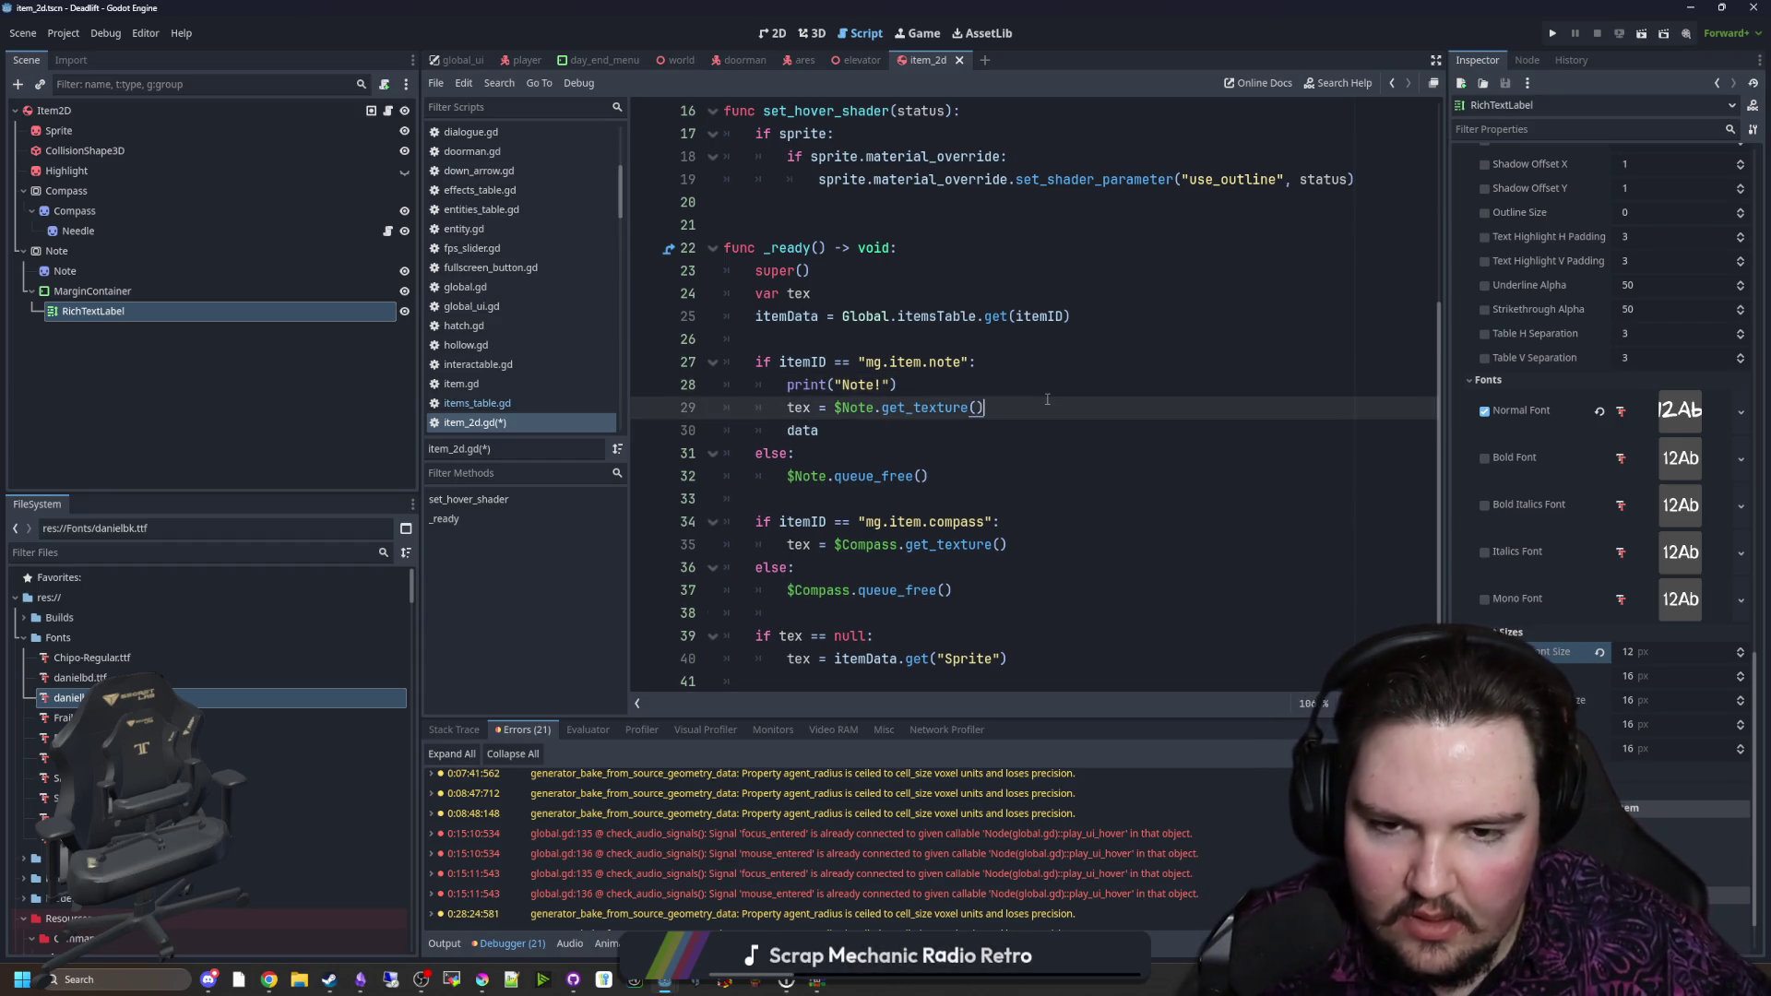
pyautogui.press('Down')
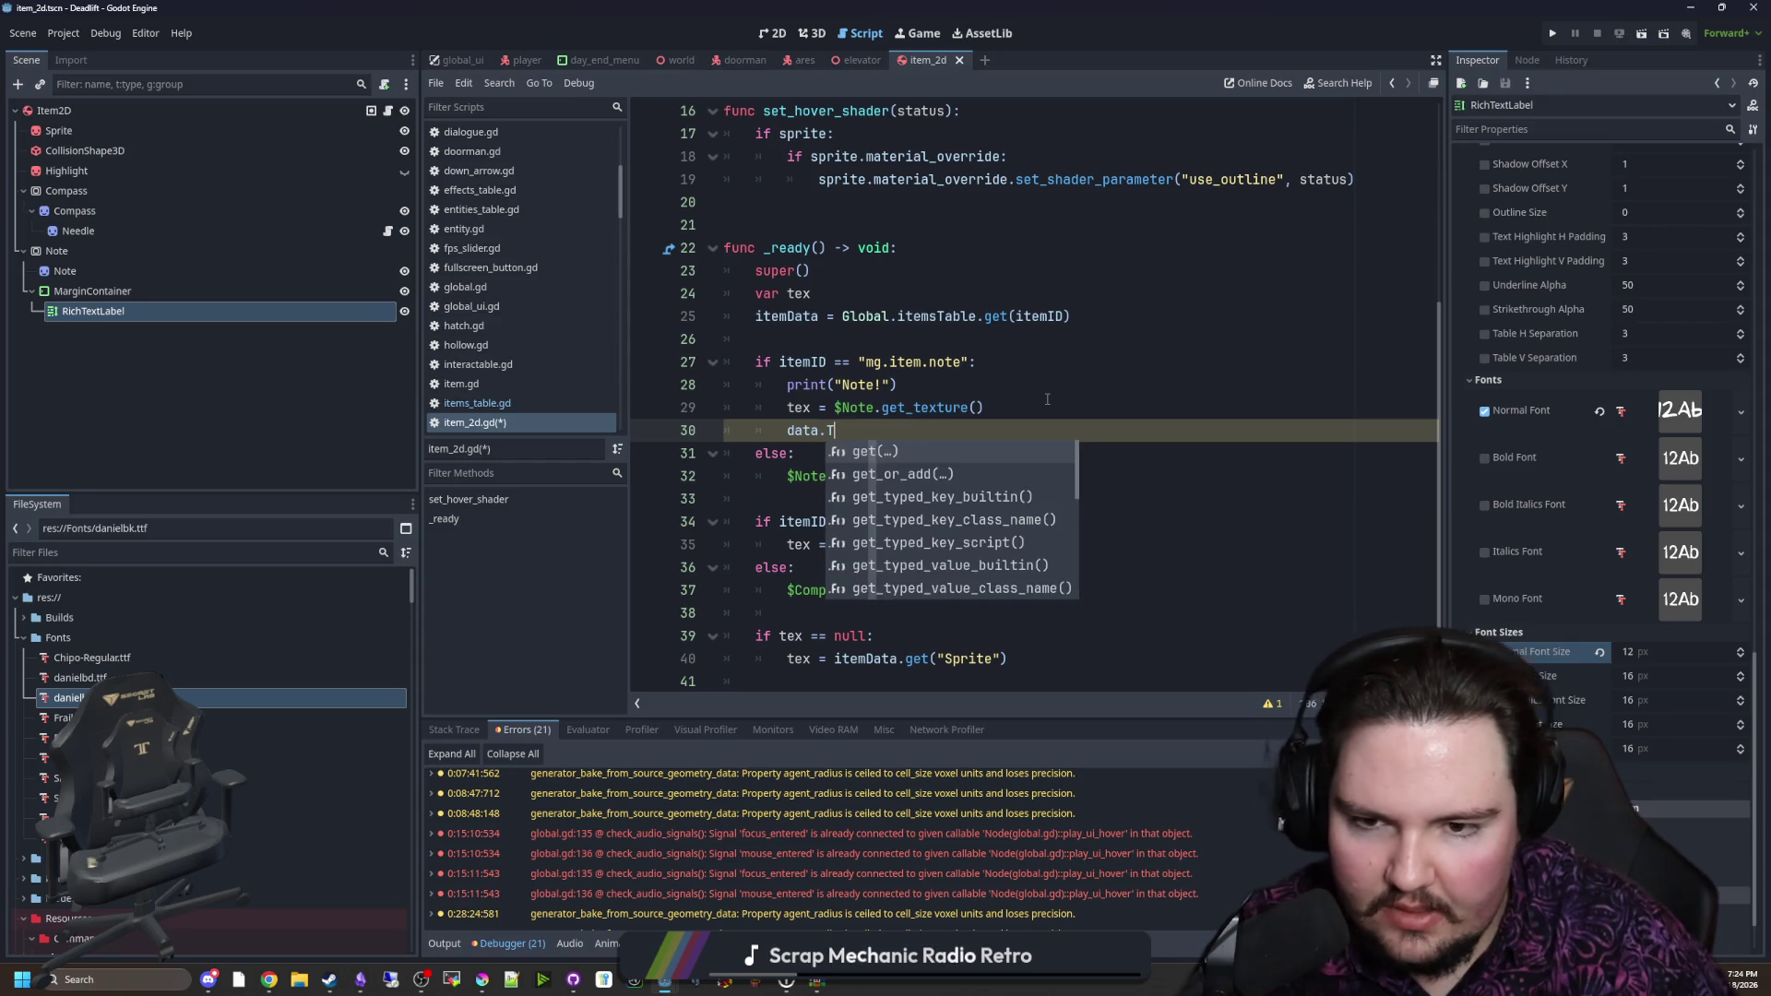
pyautogui.write('Text')
pyautogui.click(1034, 403)
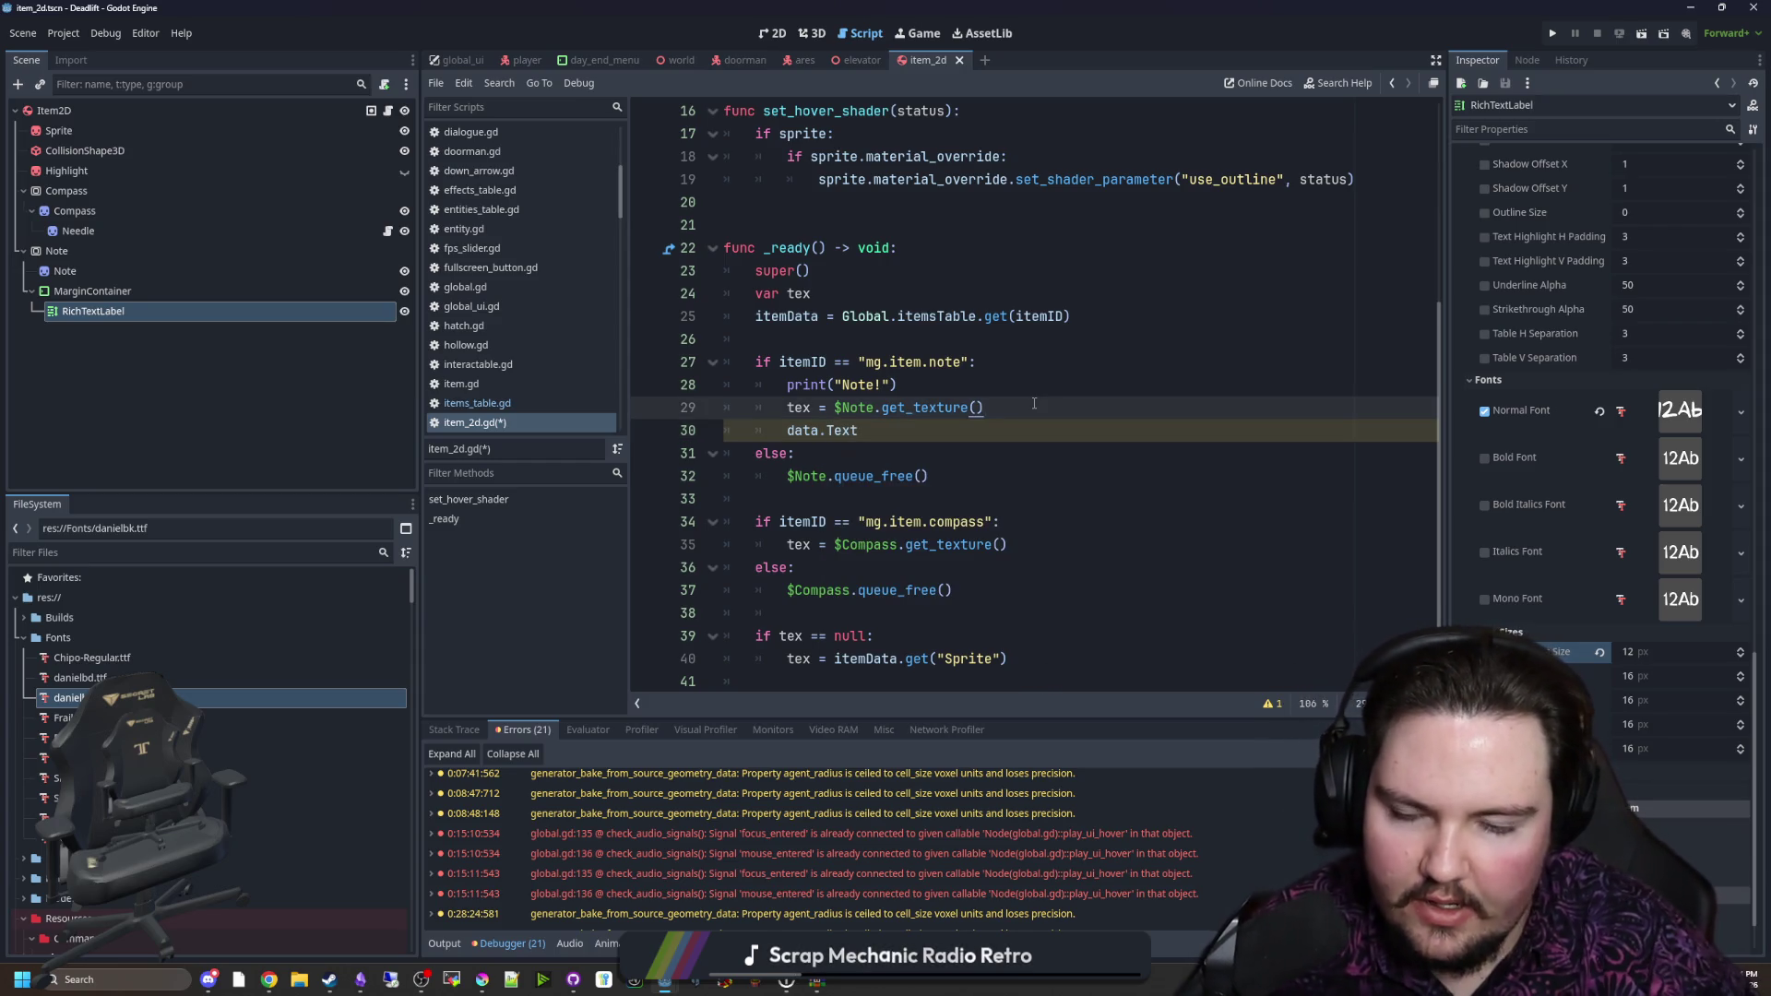
pyautogui.press('Return')
pyautogui.press('BackSpace')
pyautogui.press('BackSpace')
pyautogui.press('BackSpace')
pyautogui.write('var text =')
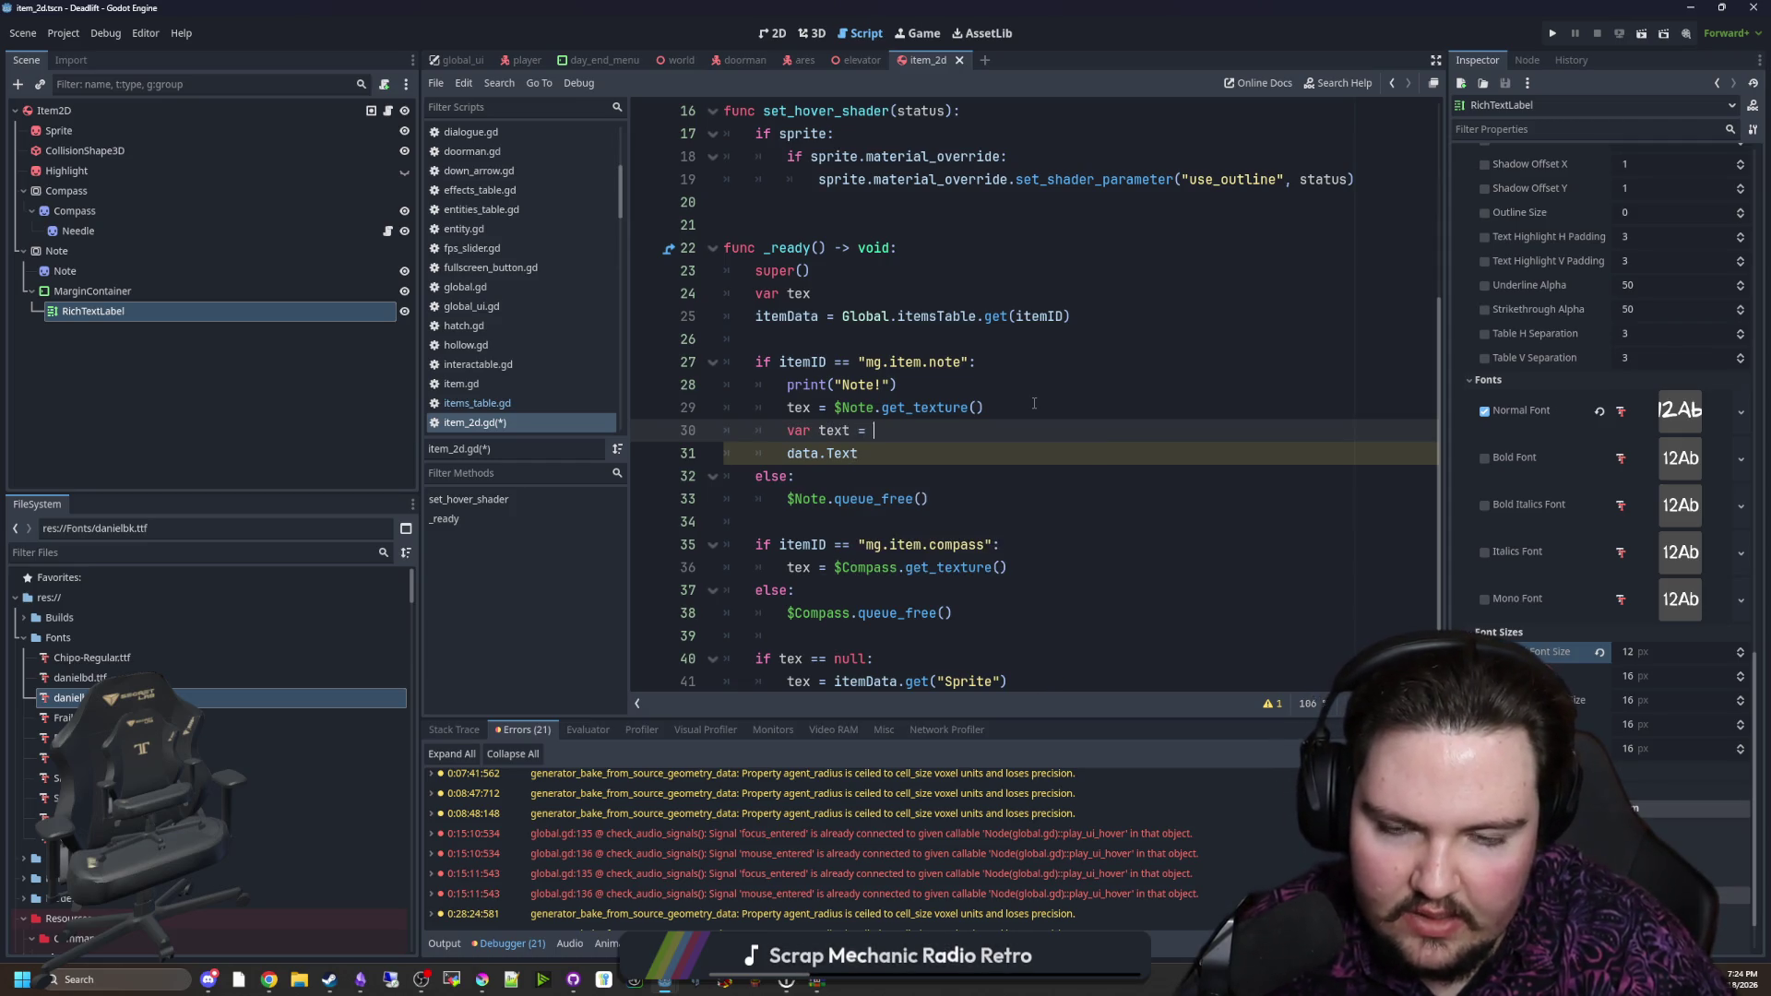
pyautogui.write('data.get("Text')
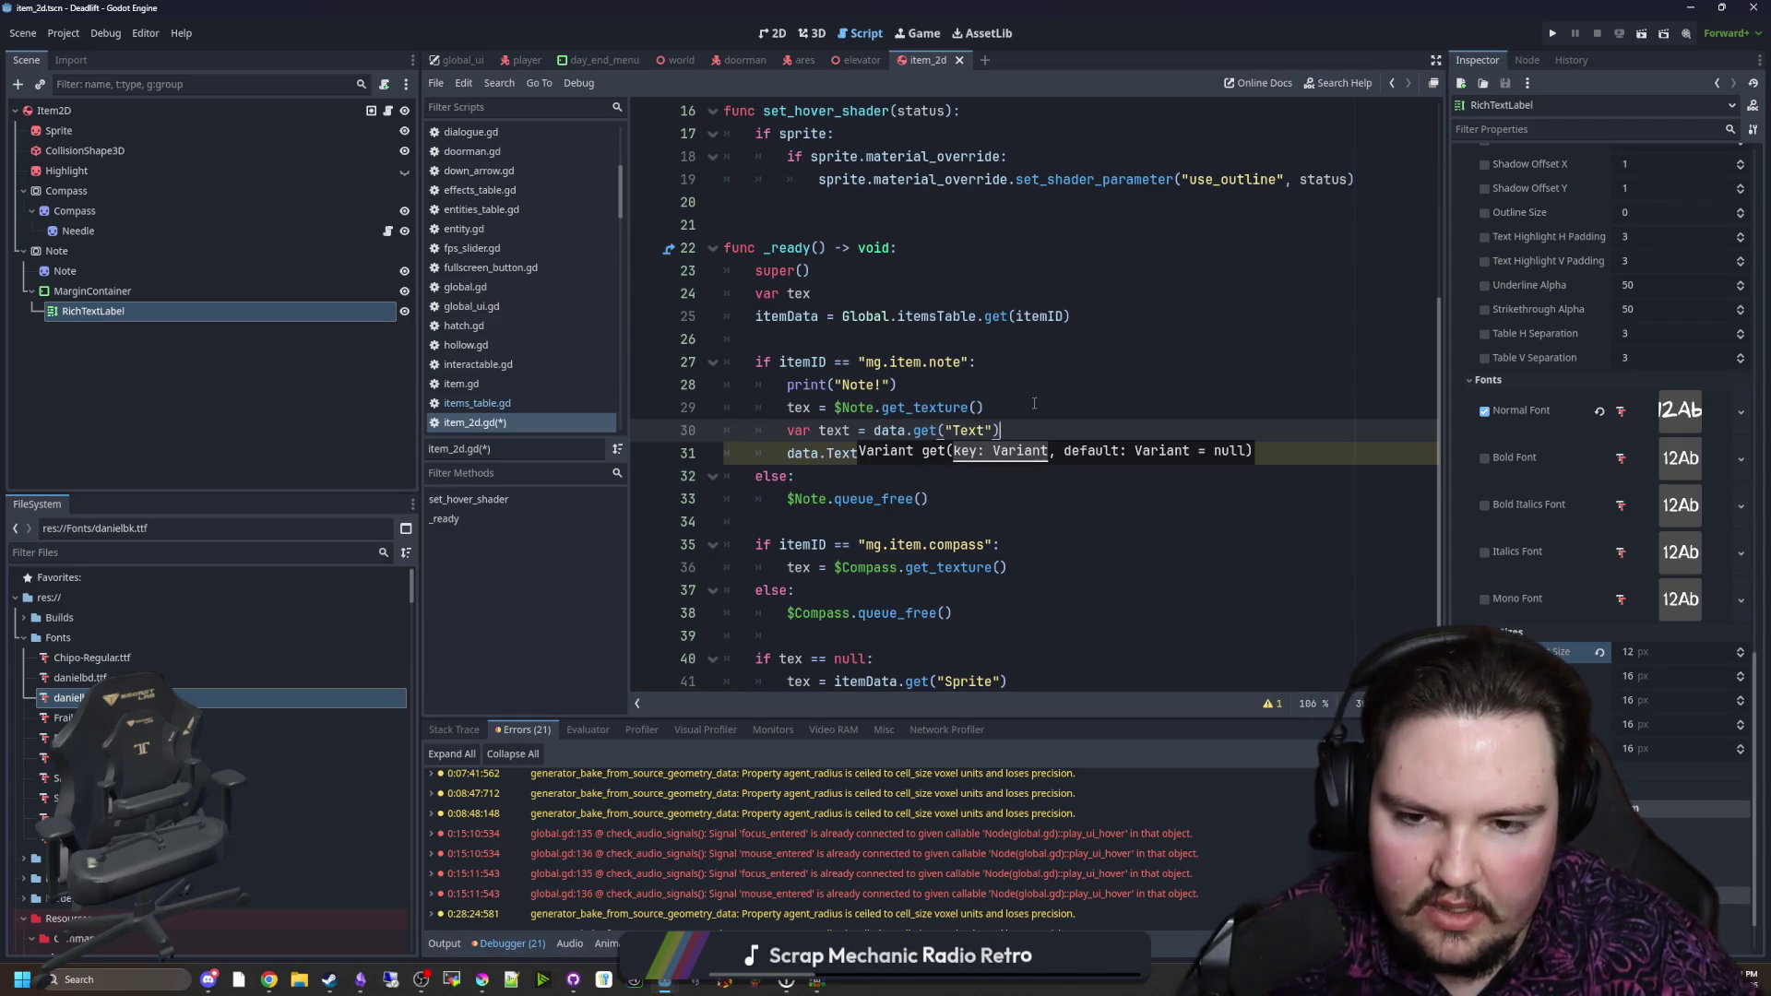
pyautogui.press('Return')
pyautogui.write('if')
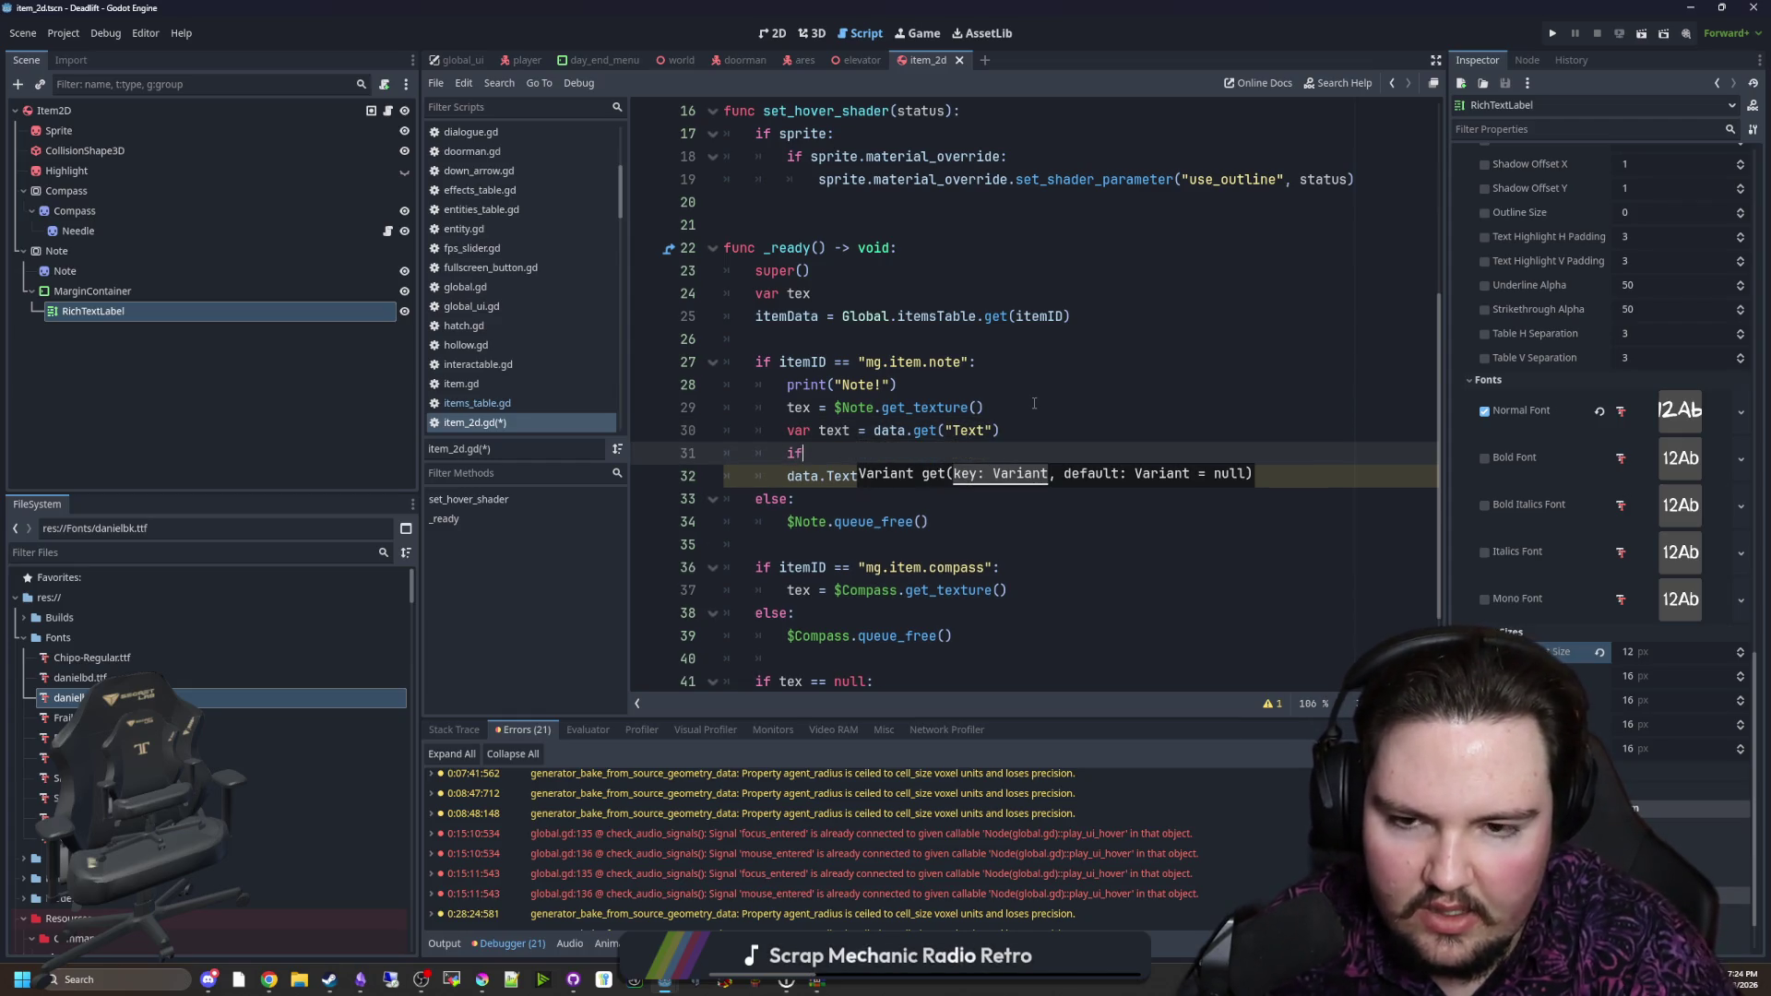
pyautogui.press('BackSpace')
pyautogui.press('BackSpace')
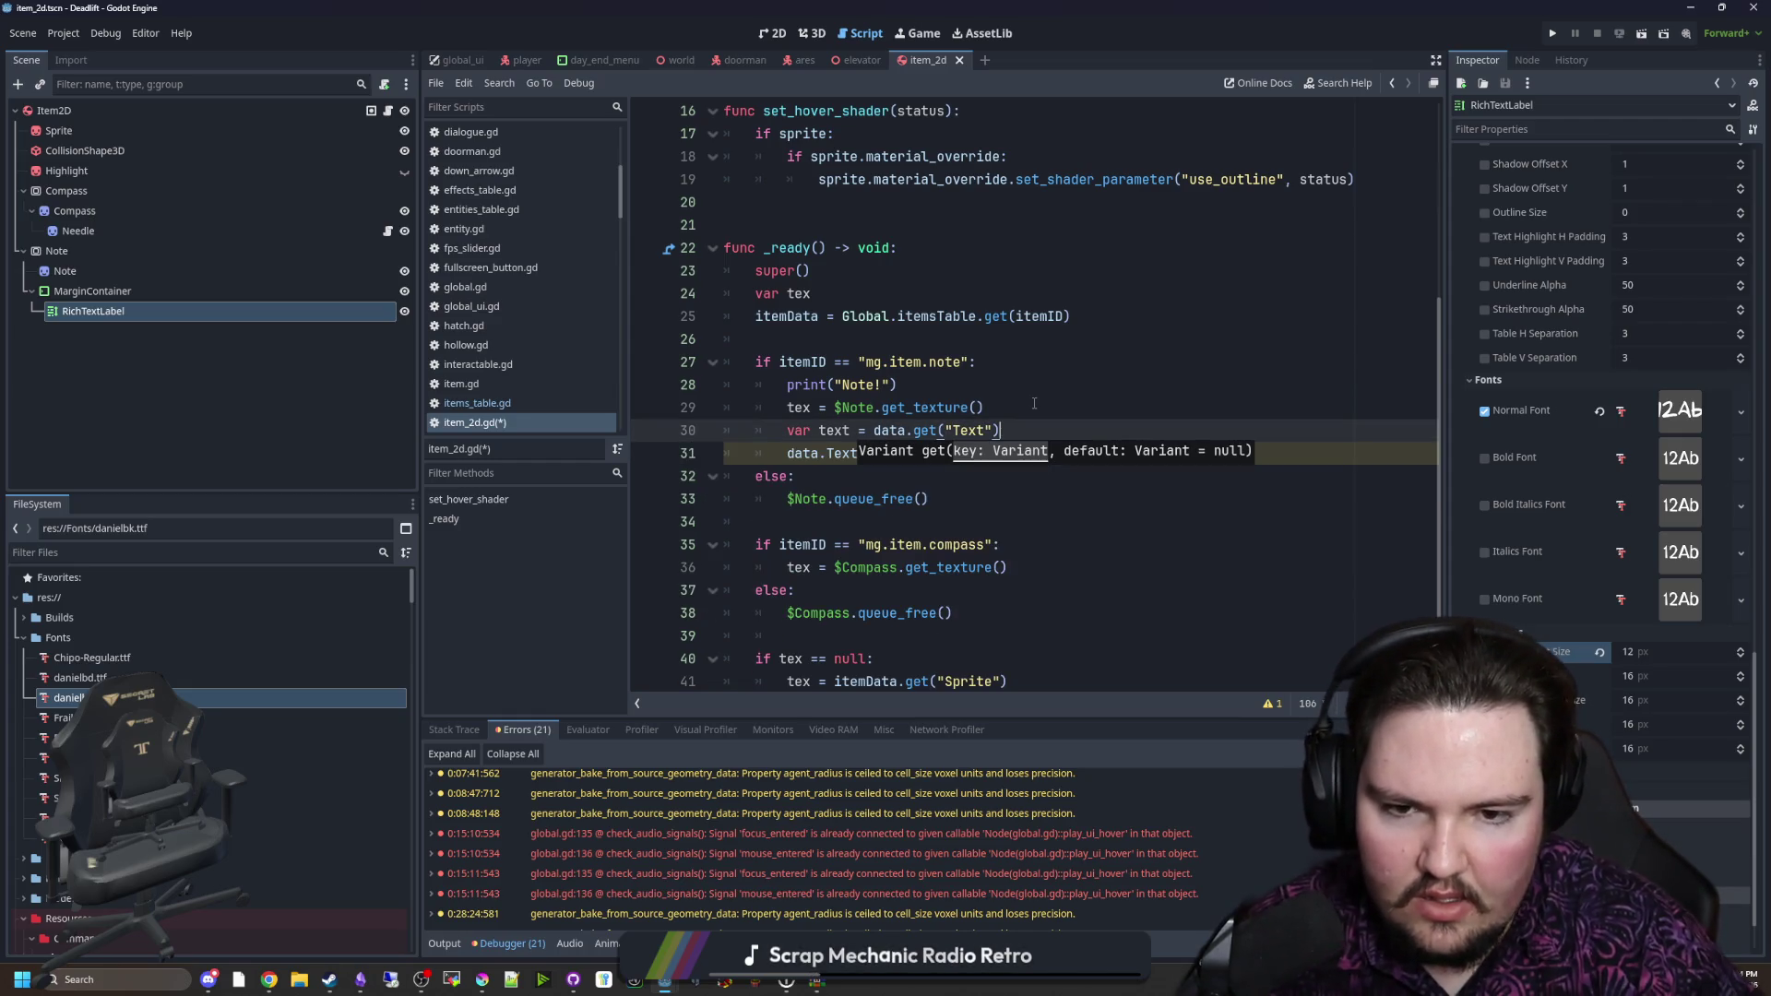
pyautogui.click(1077, 430)
pyautogui.write(', ""')
pyautogui.click(1034, 403)
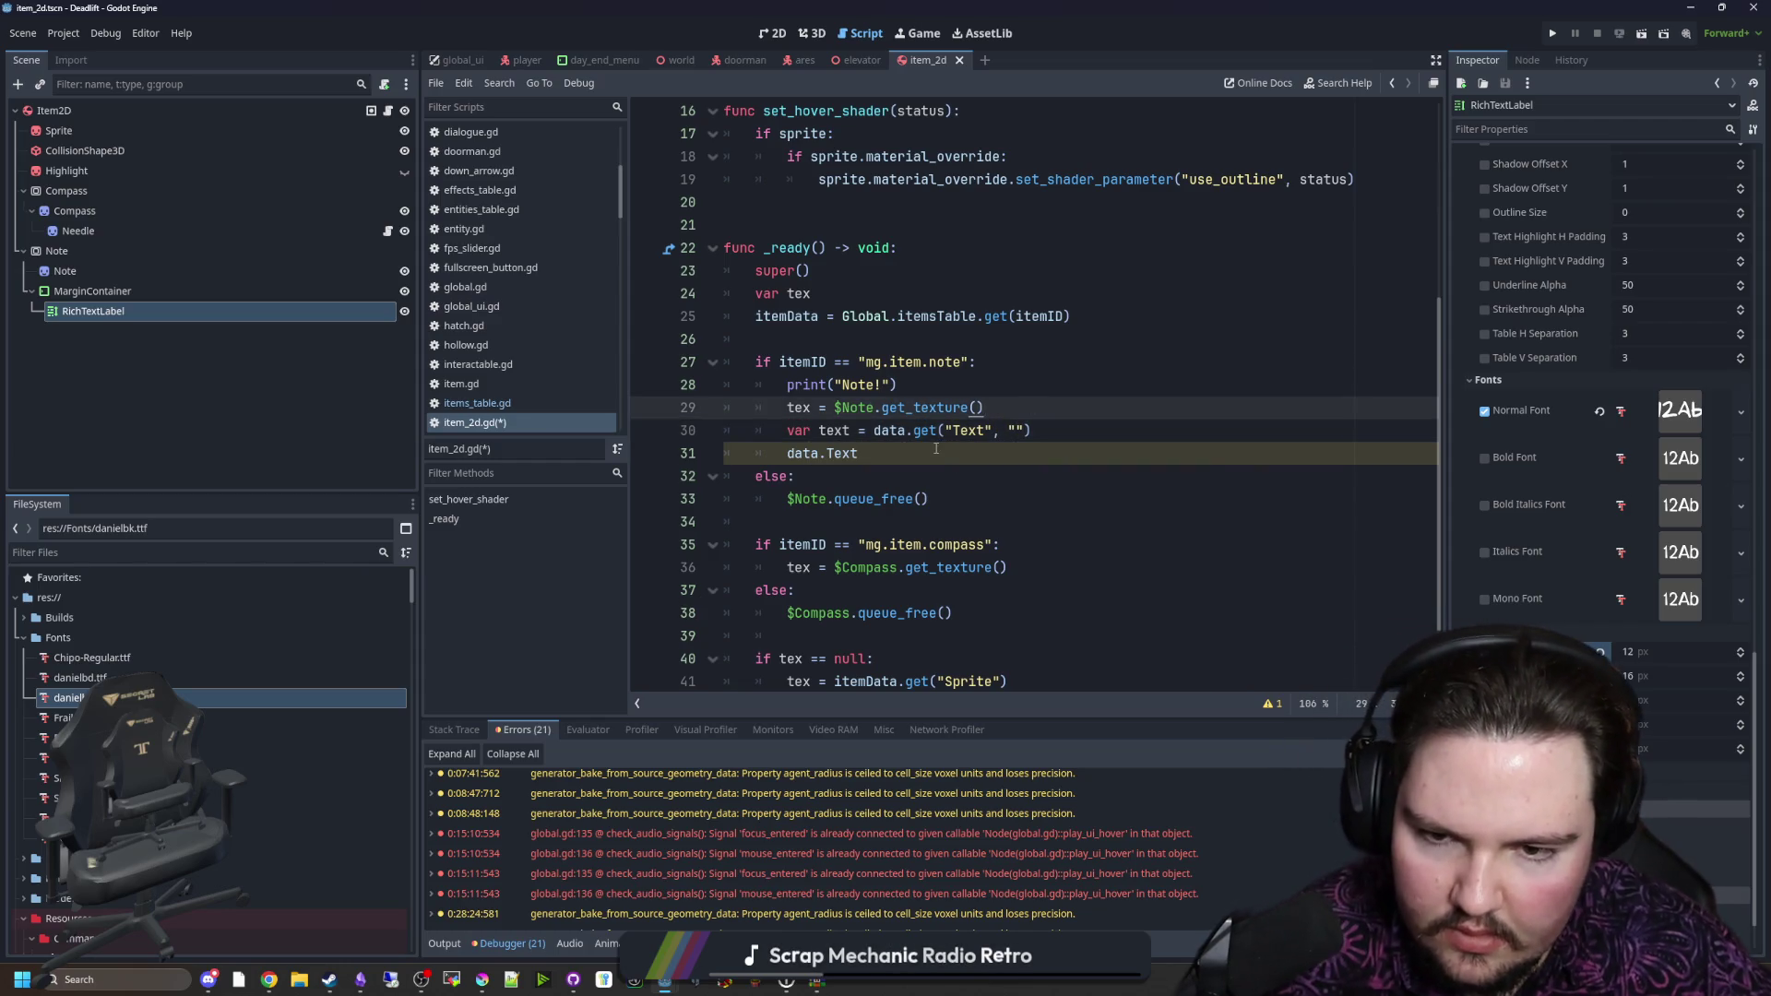
# Step: Replace data.Text on line 31 with the RichTextLabel node path and save the script
pyautogui.moveTo(935, 448); pyautogui.dragTo(787, 453)
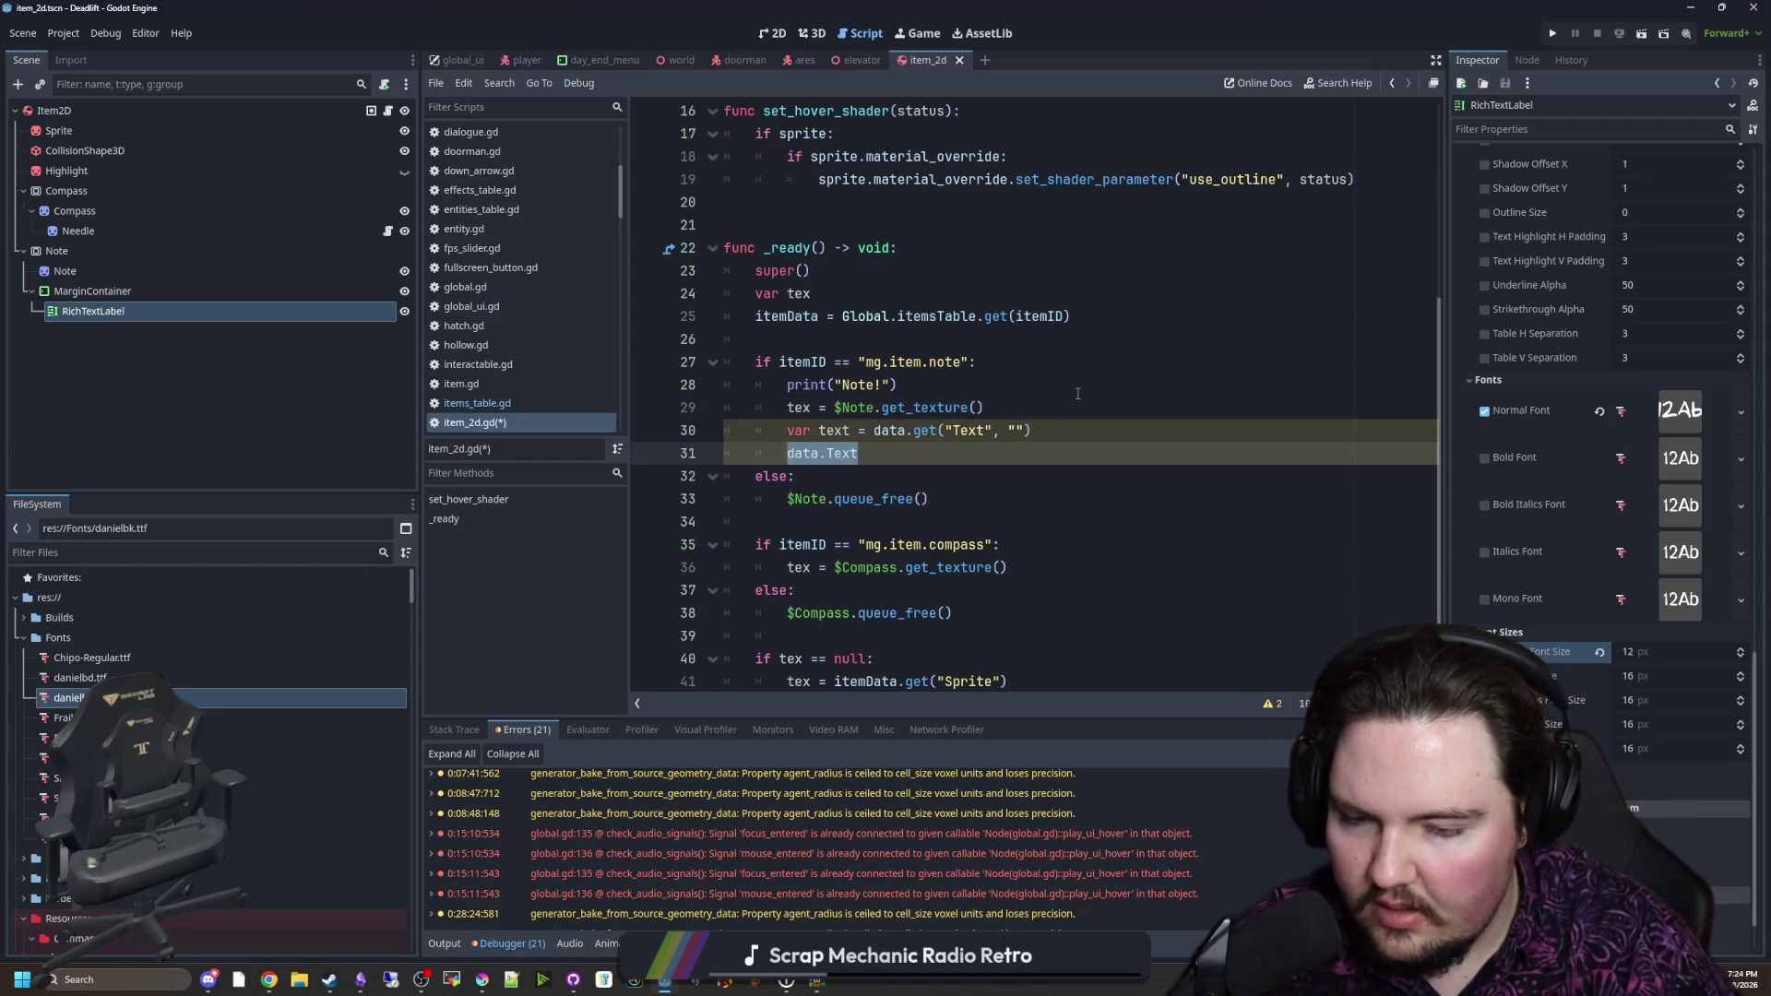
pyautogui.moveTo(235, 310); pyautogui.dragTo(908, 457)
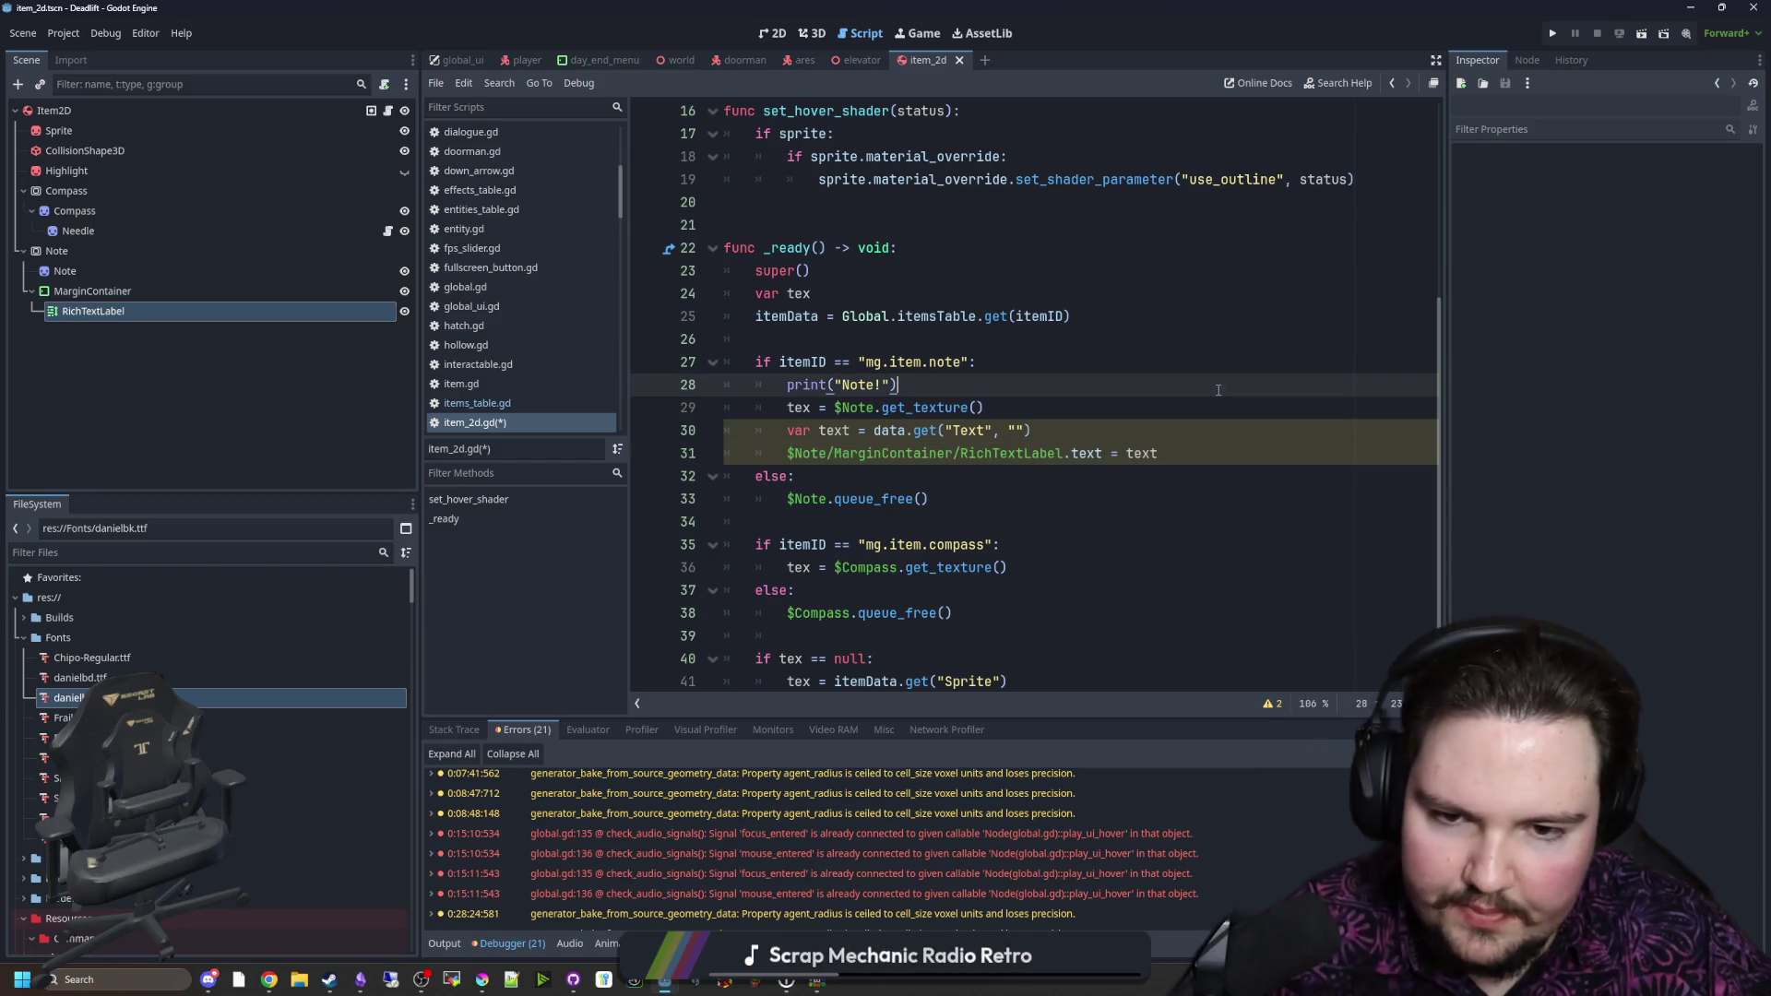
pyautogui.click(1073, 364)
pyautogui.hotkey('ctrl', 's')
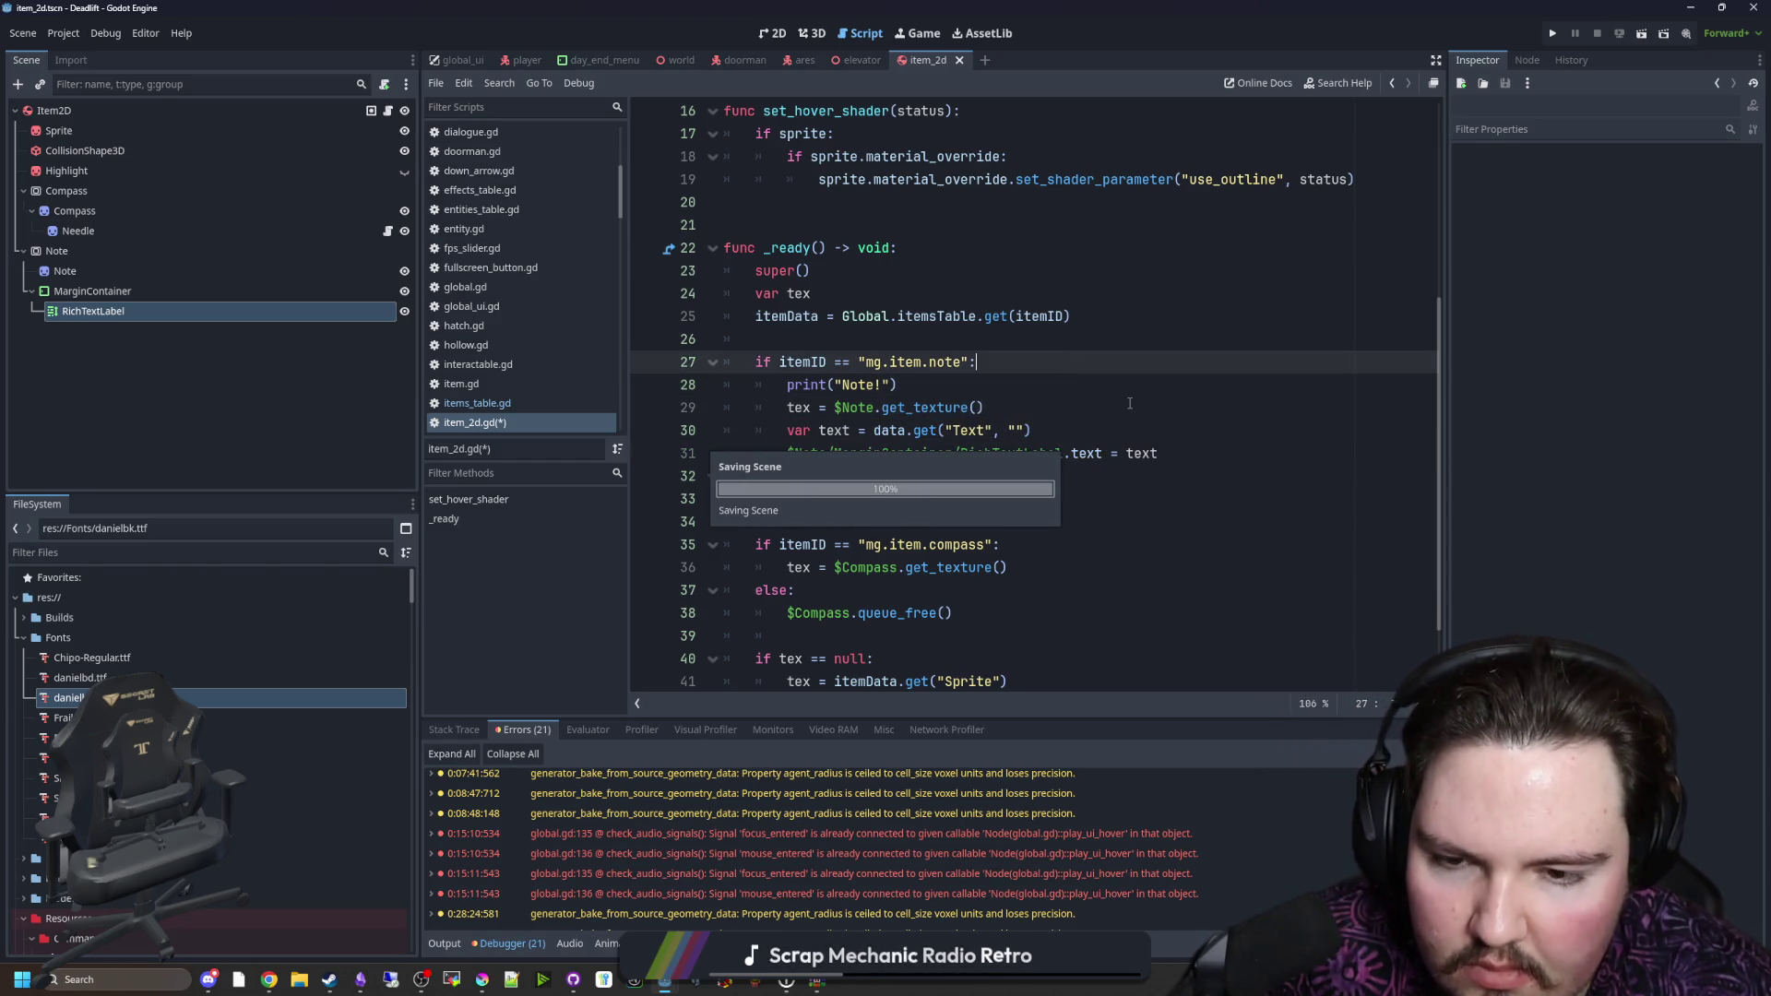
# Step: Check where the tex and data variables are used in item_2d.gd
pyautogui.scroll(-1, 804, 524)
pyautogui.scroll(3, 804, 524)
pyautogui.click(838, 453)
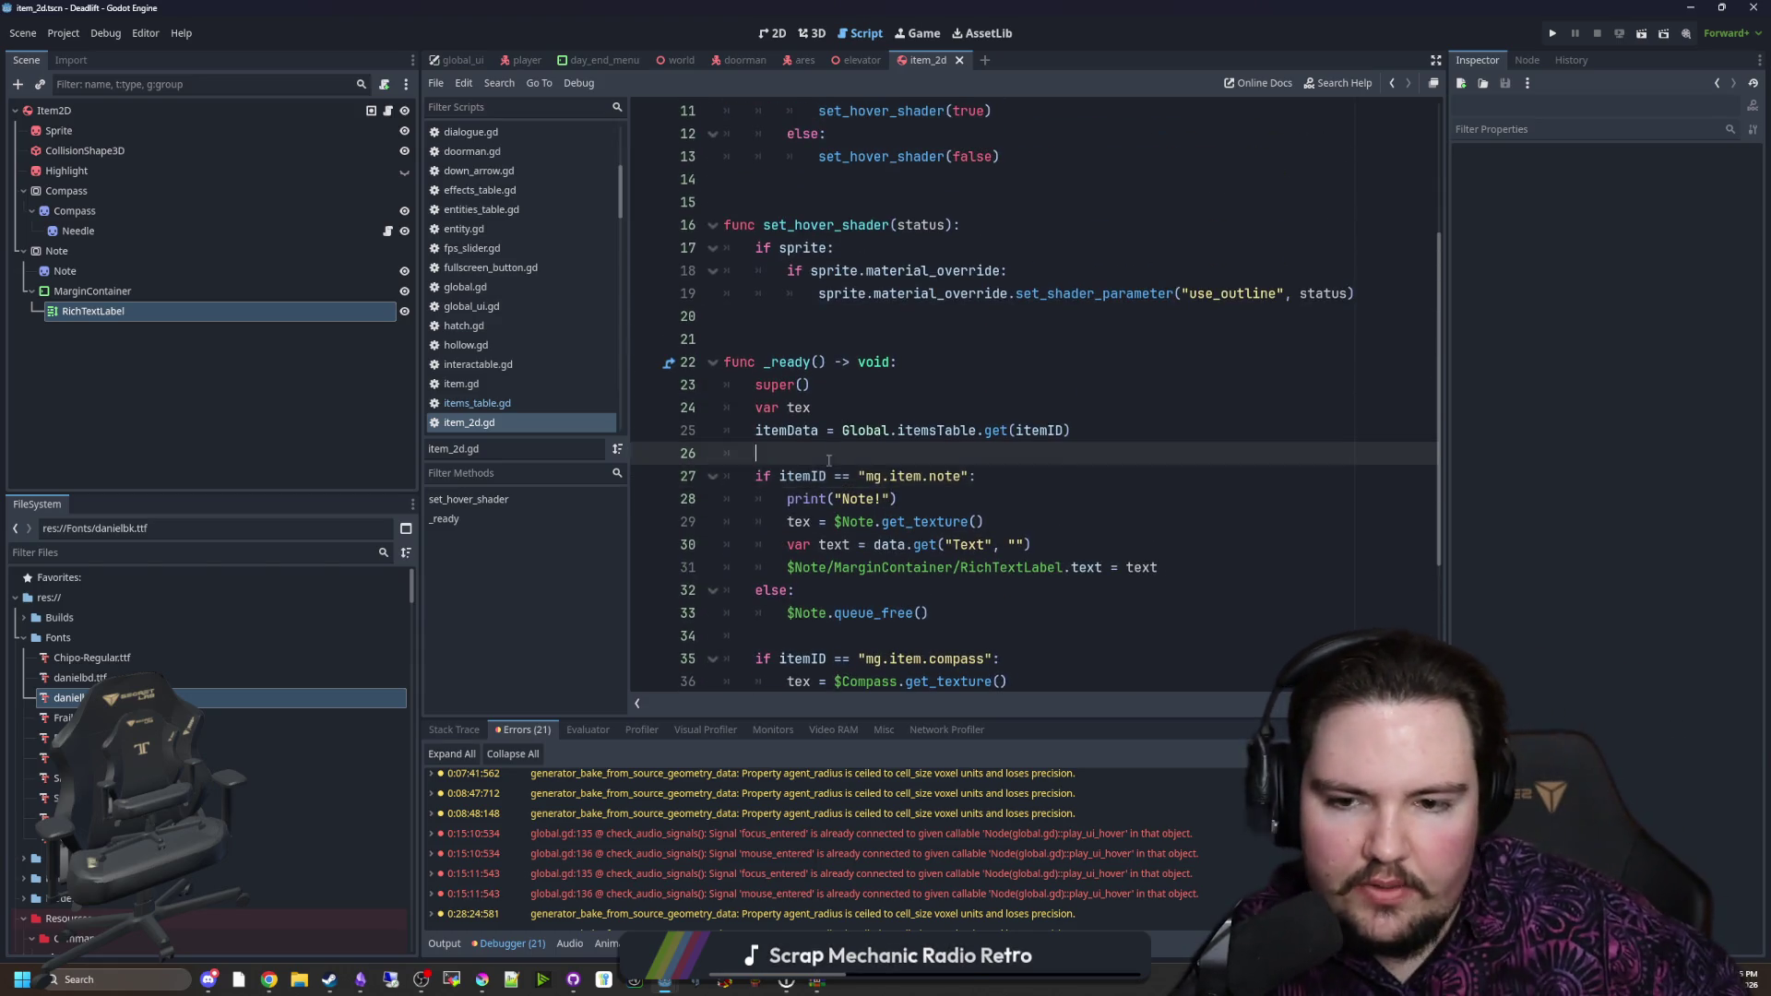
pyautogui.doubleClick(810, 521)
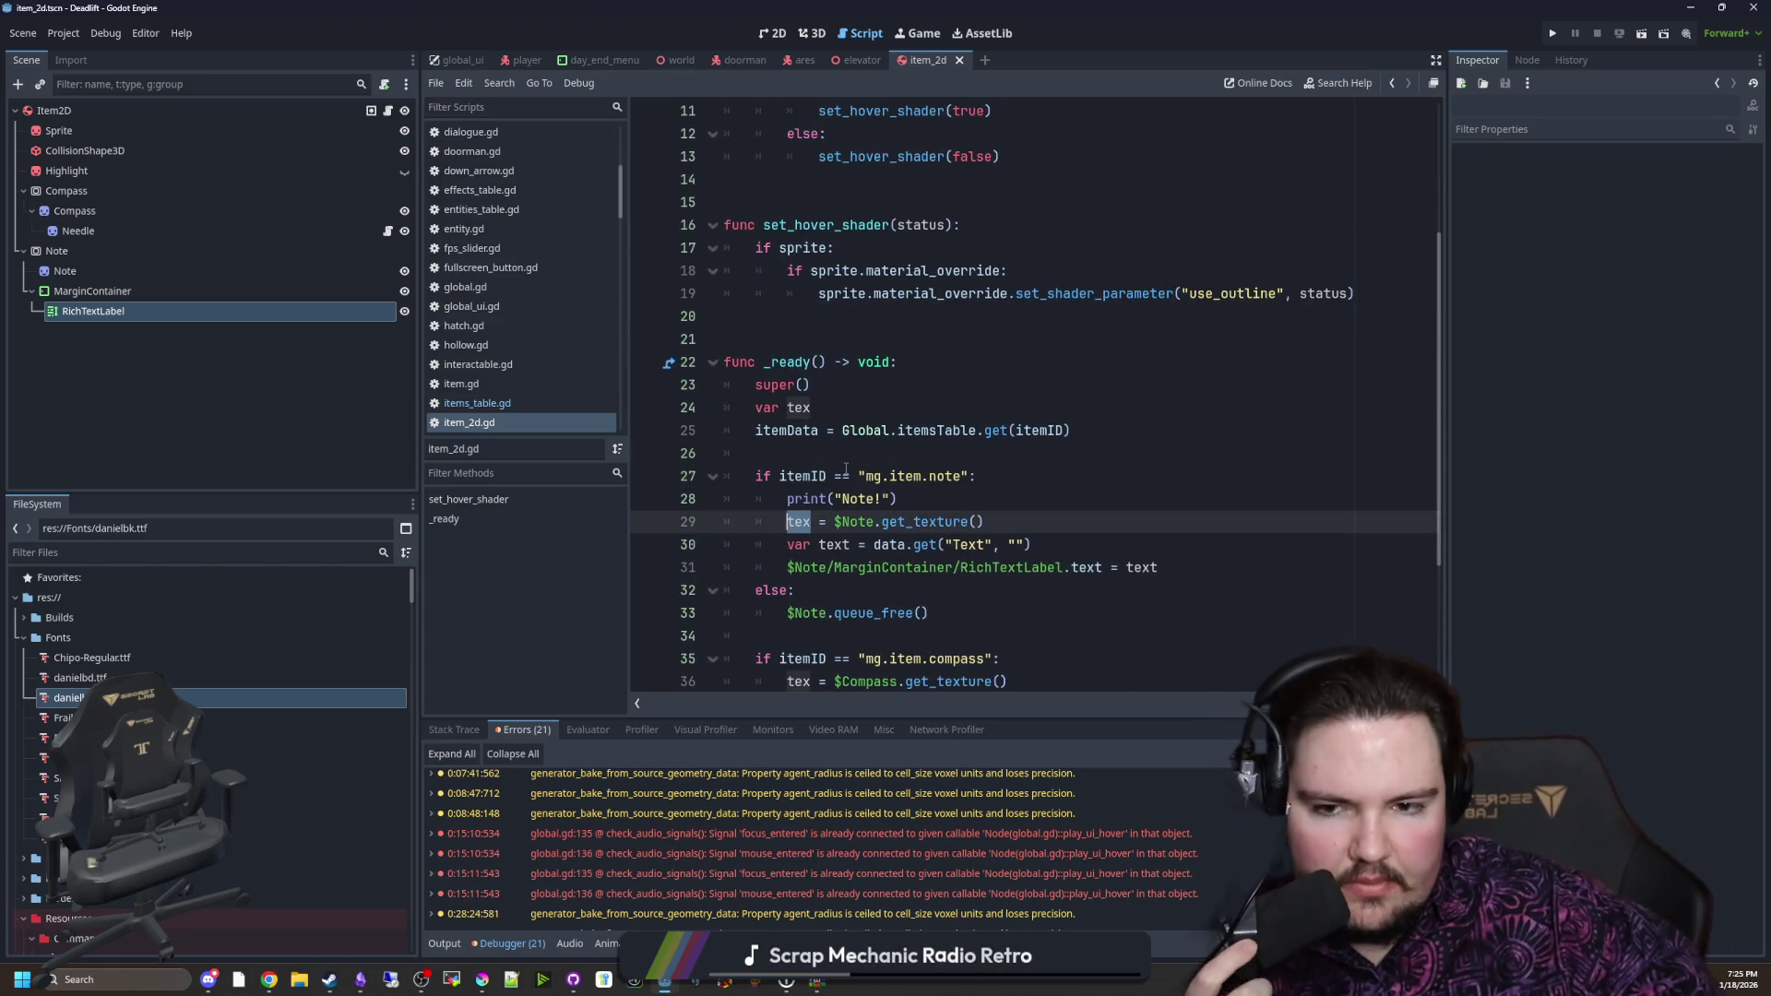
pyautogui.click(865, 433)
pyautogui.doubleClick(900, 545)
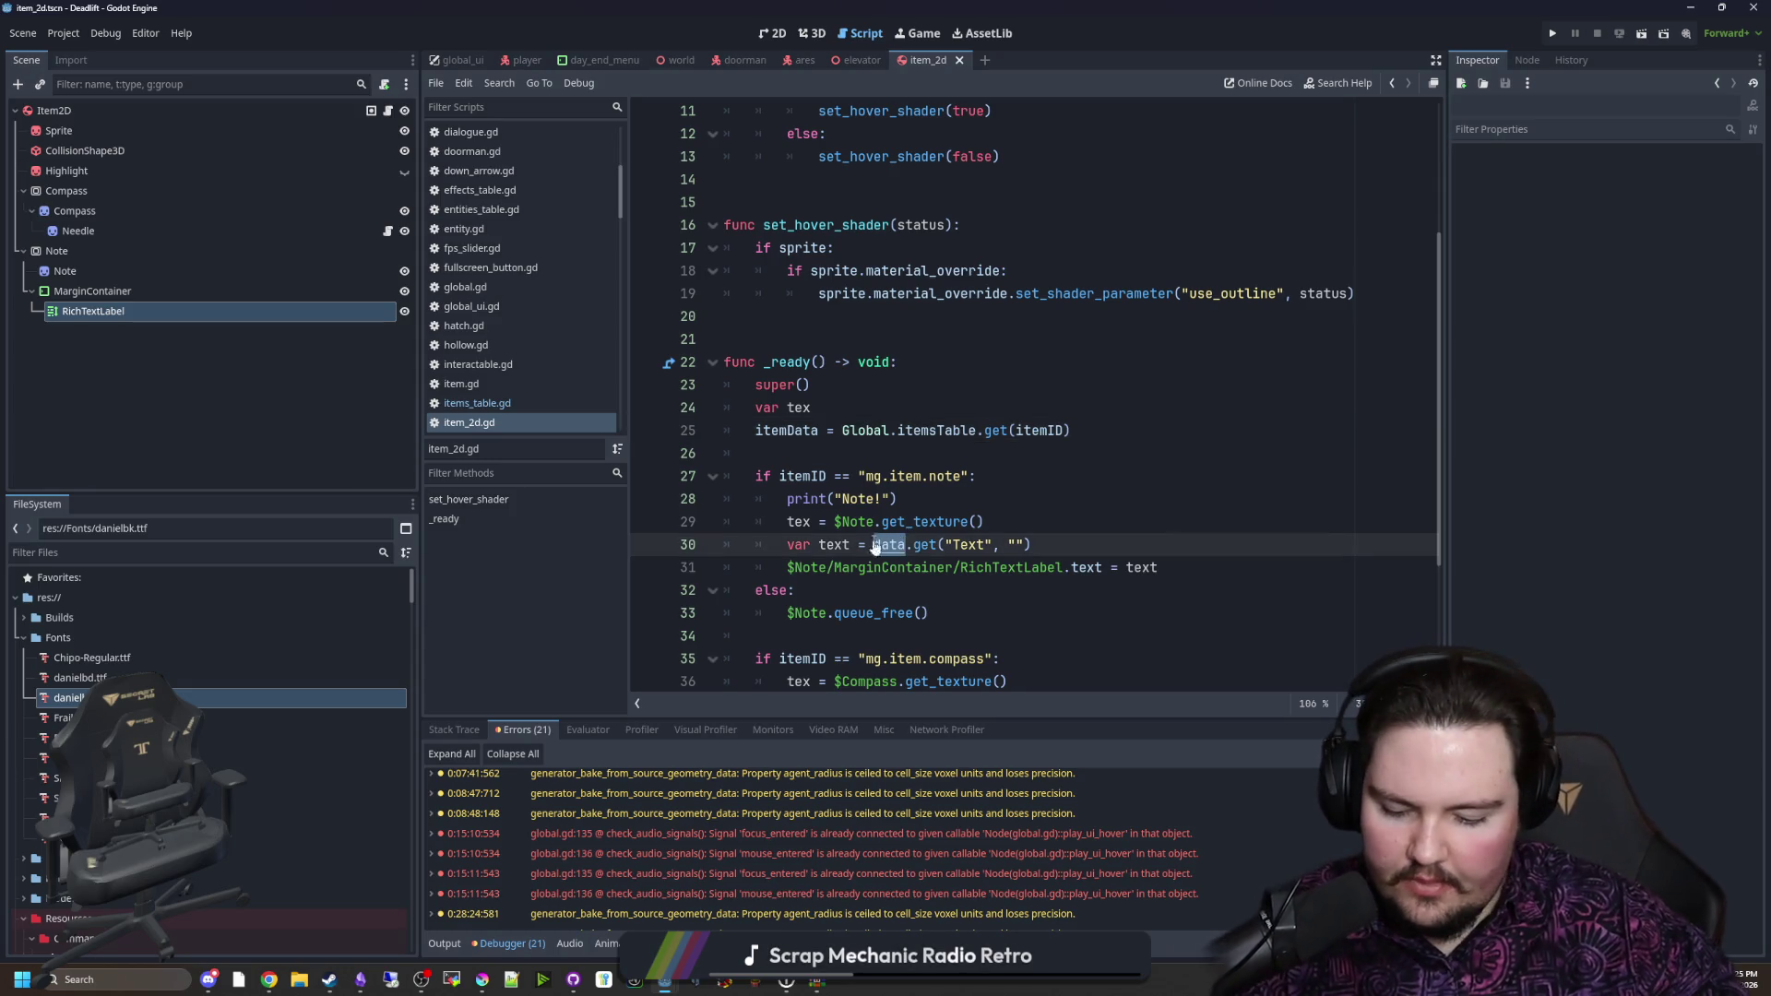
pyautogui.click(911, 499)
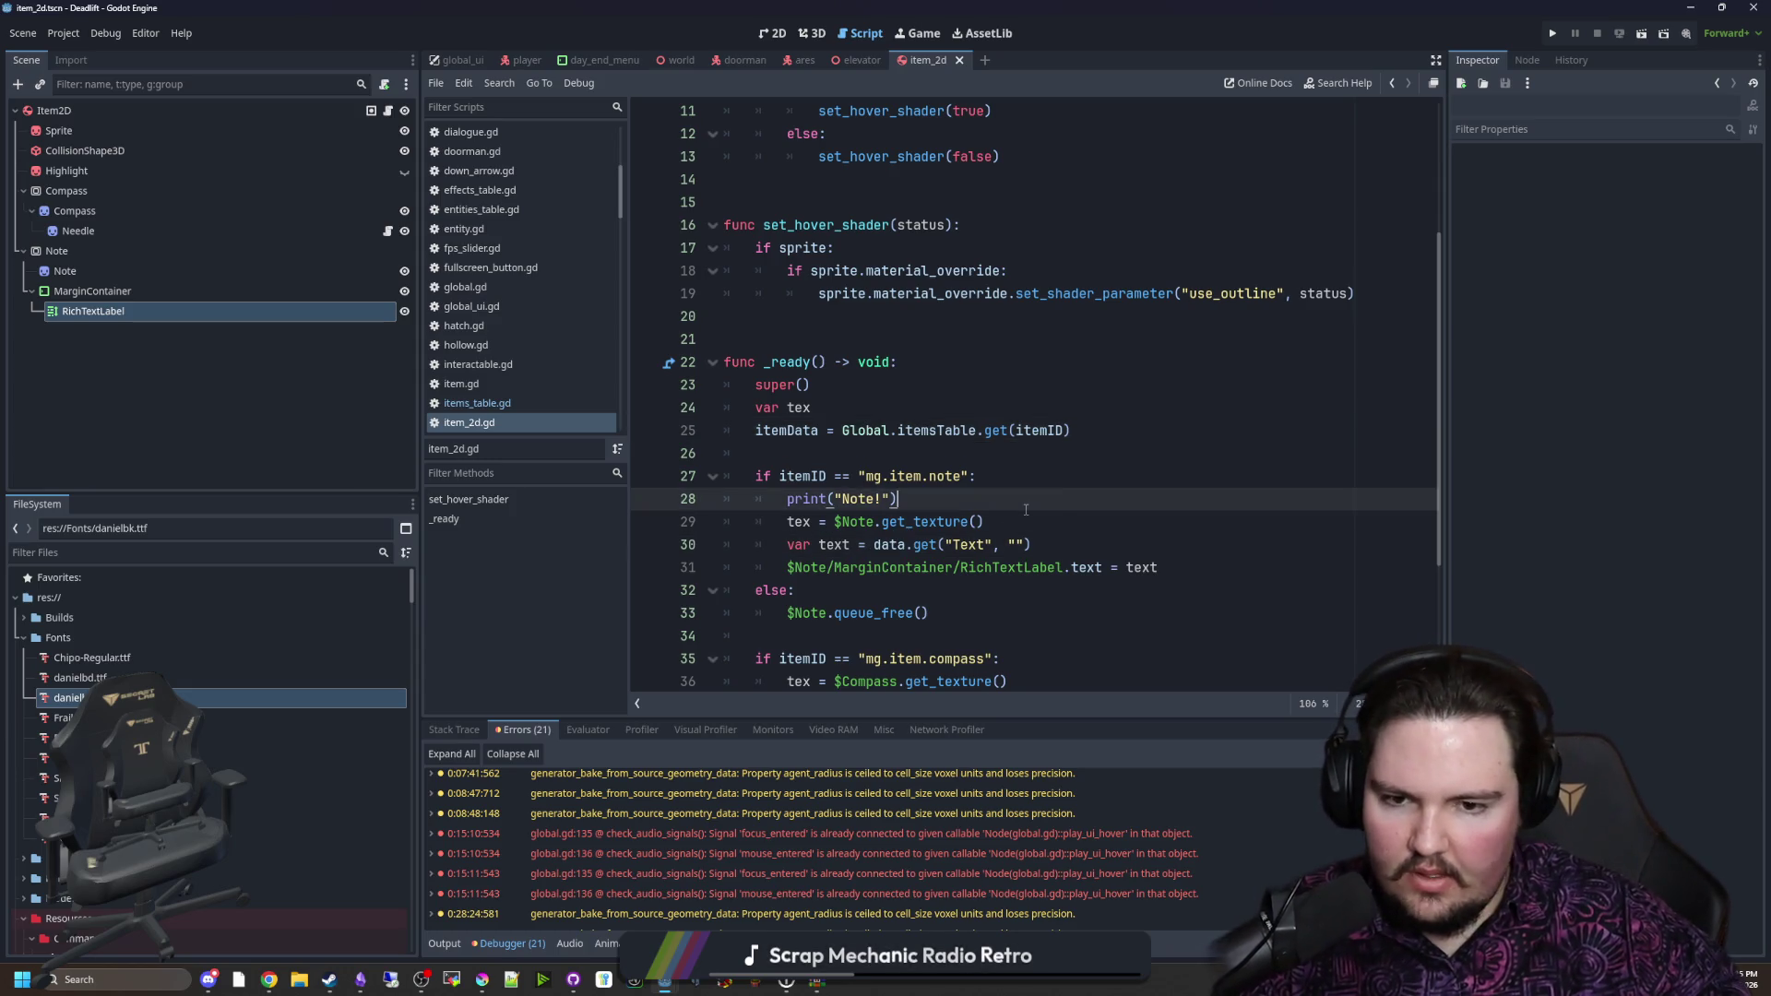
pyautogui.click(965, 453)
# Step: Toggle between 2D and 3D views, select the Note node, and run the project
pyautogui.click(783, 33)
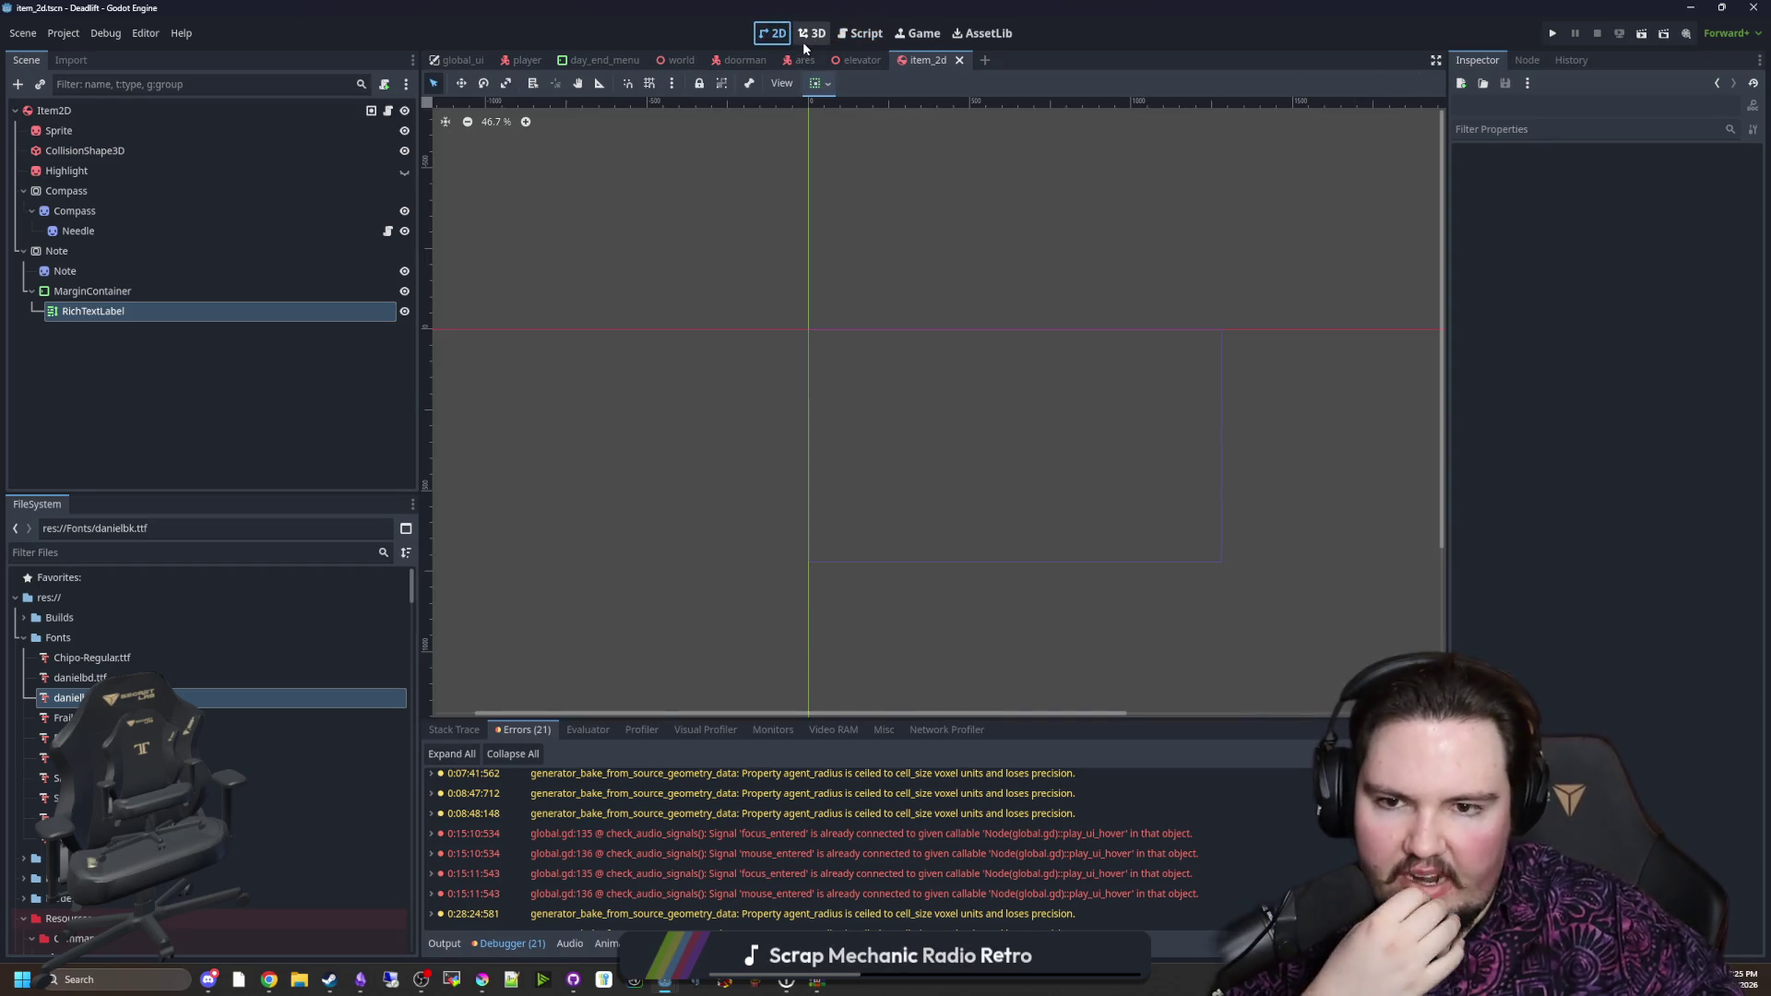
pyautogui.click(804, 35)
pyautogui.click(773, 34)
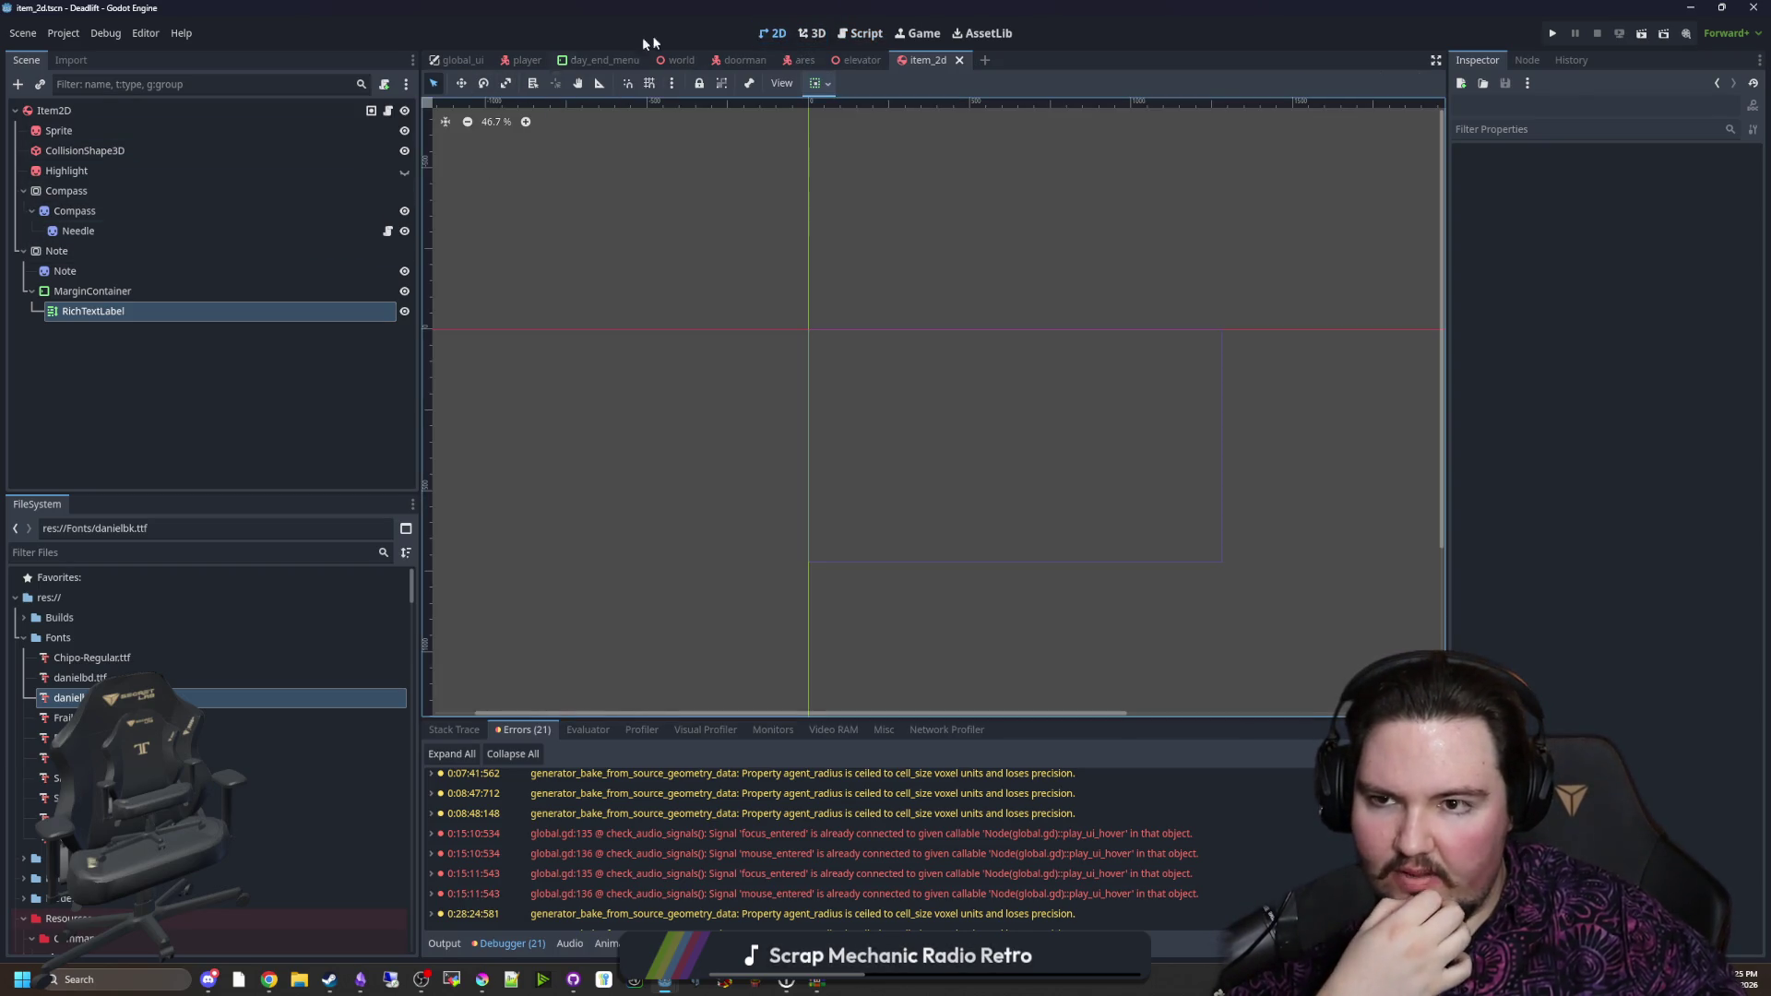
pyautogui.click(810, 35)
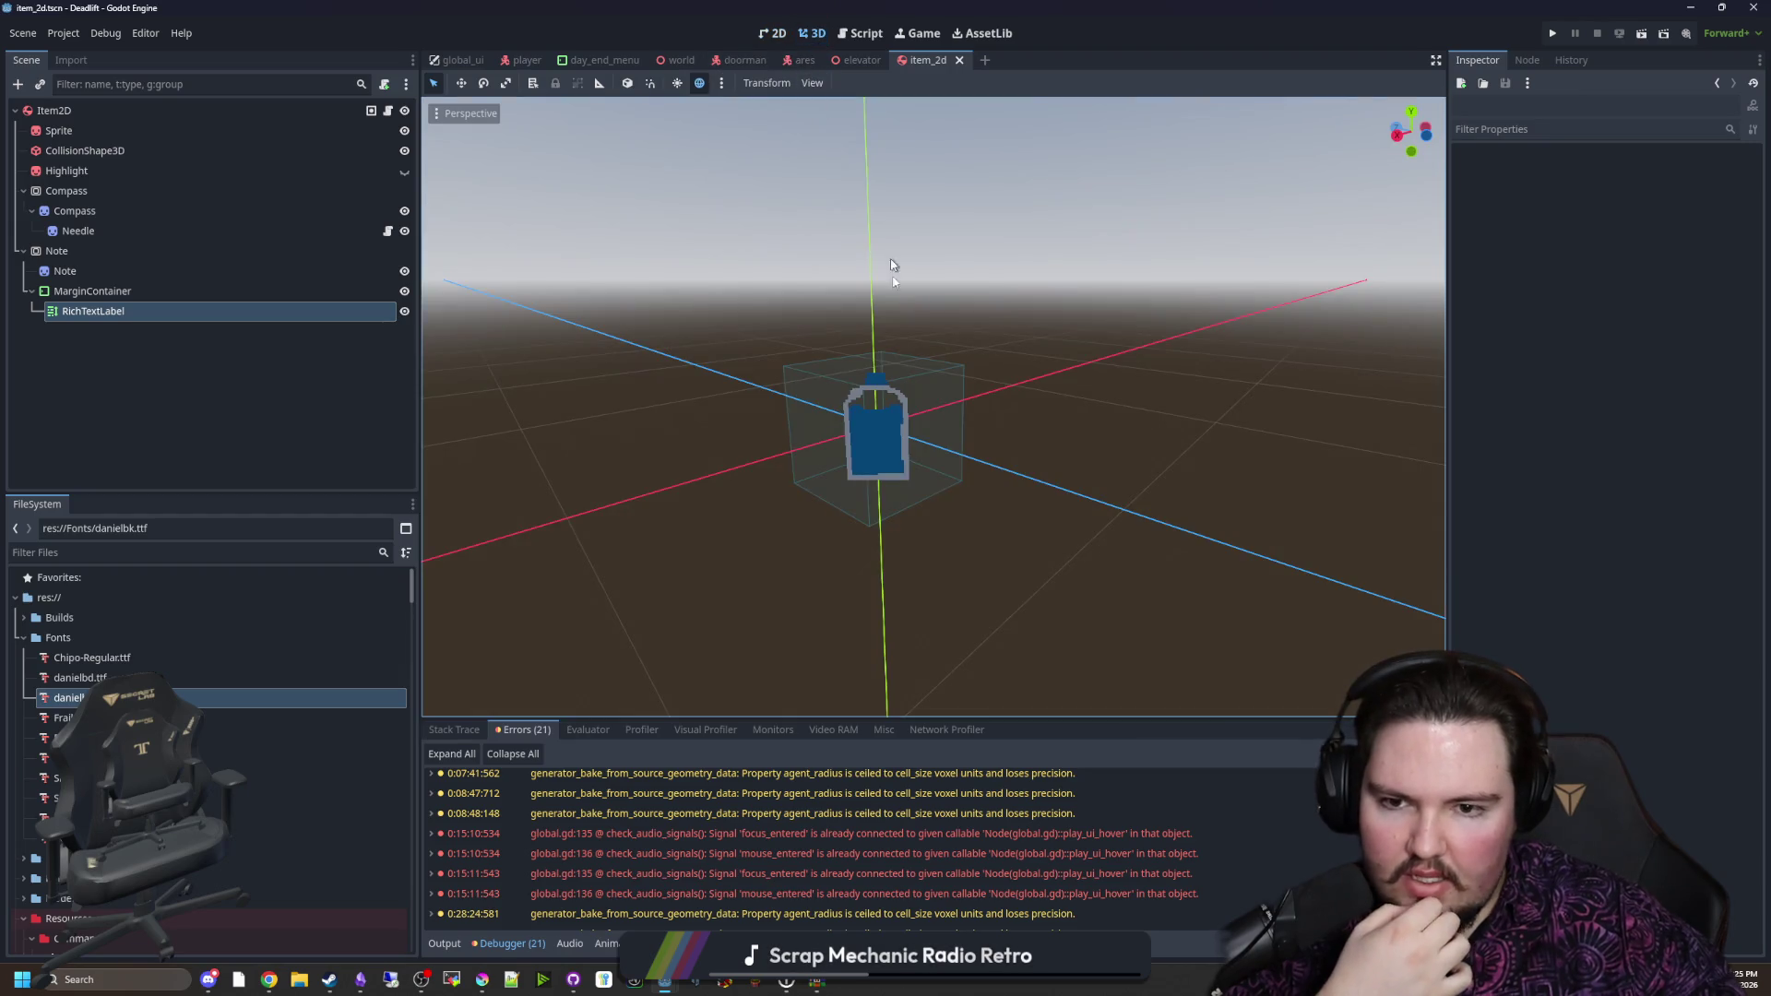
pyautogui.click(92, 251)
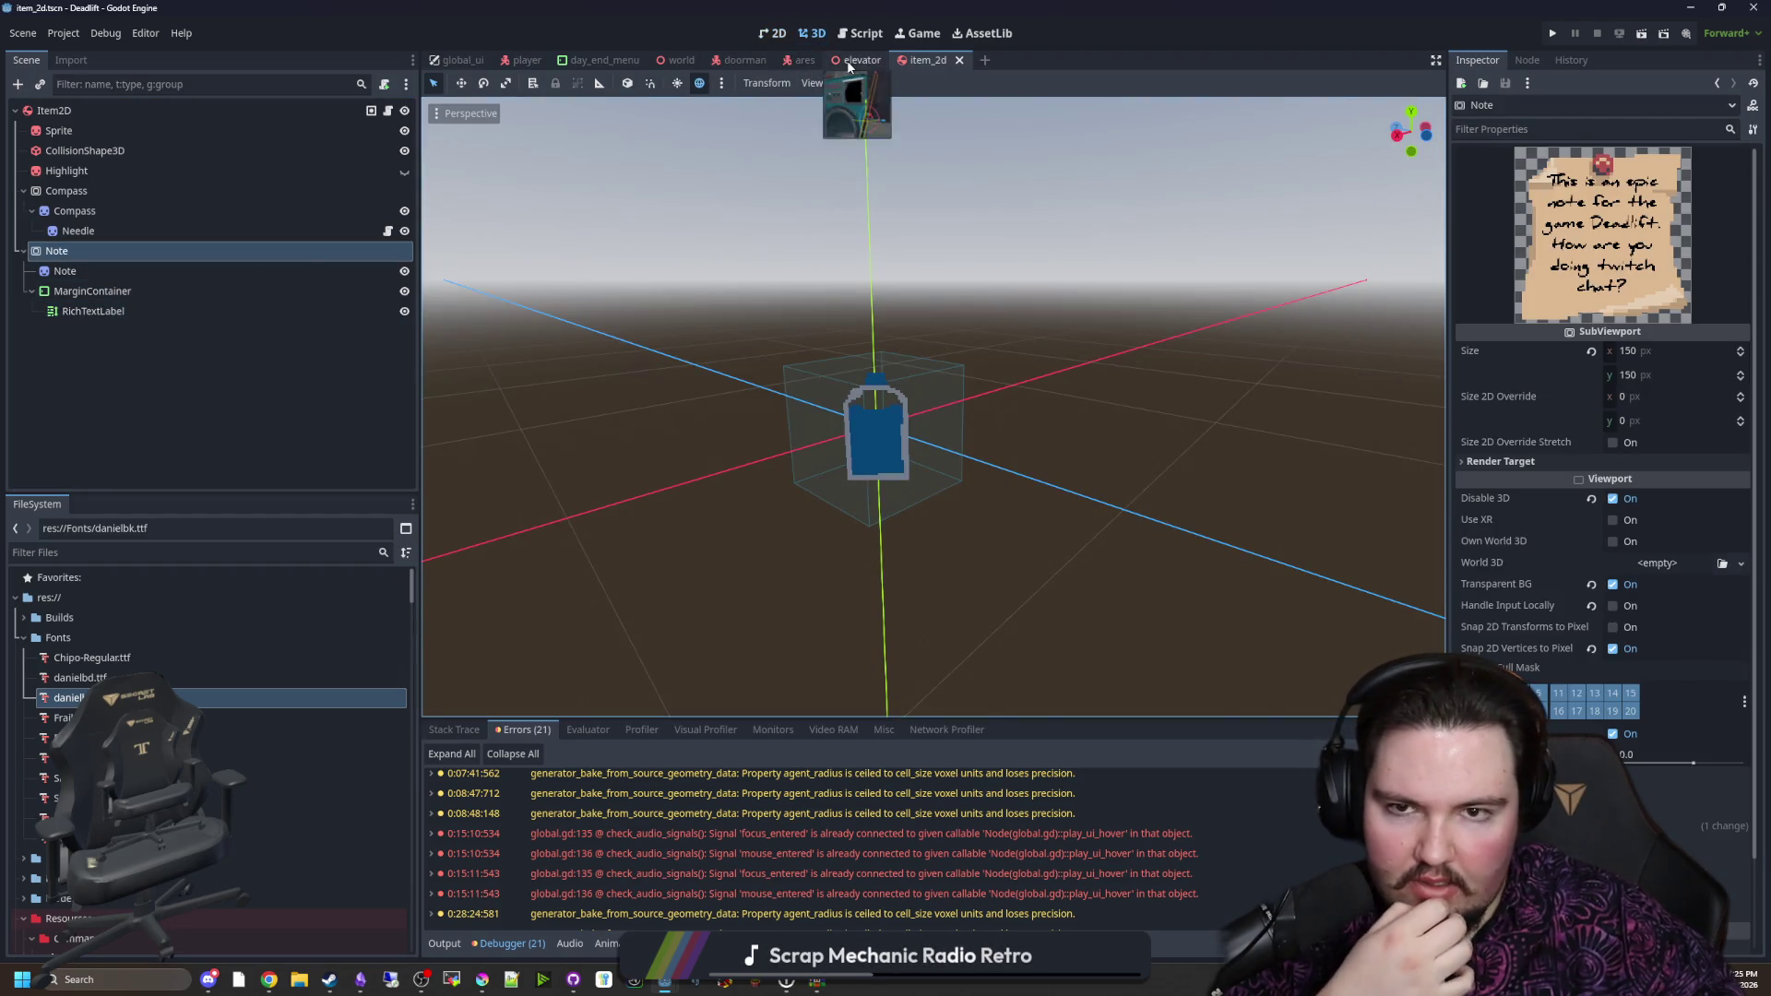
pyautogui.click(924, 35)
pyautogui.click(1550, 35)
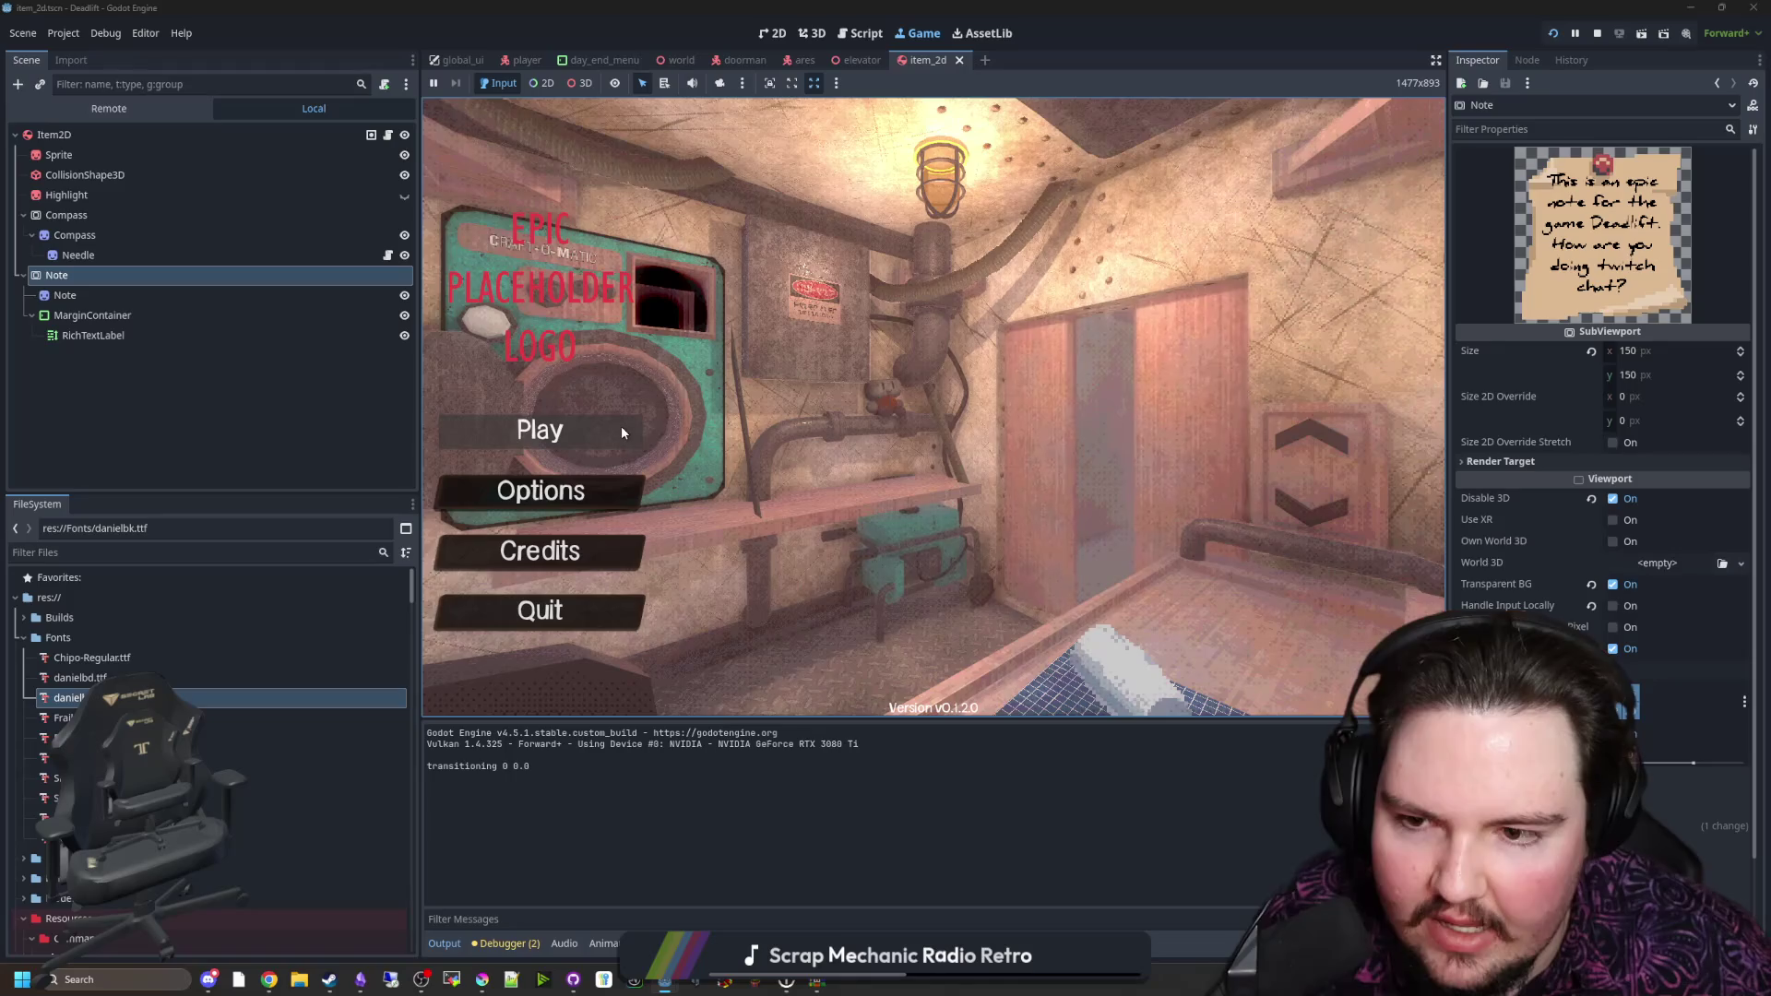
# Step: Start a game and enter the 'note' console command to spawn a note
pyautogui.press('Return')
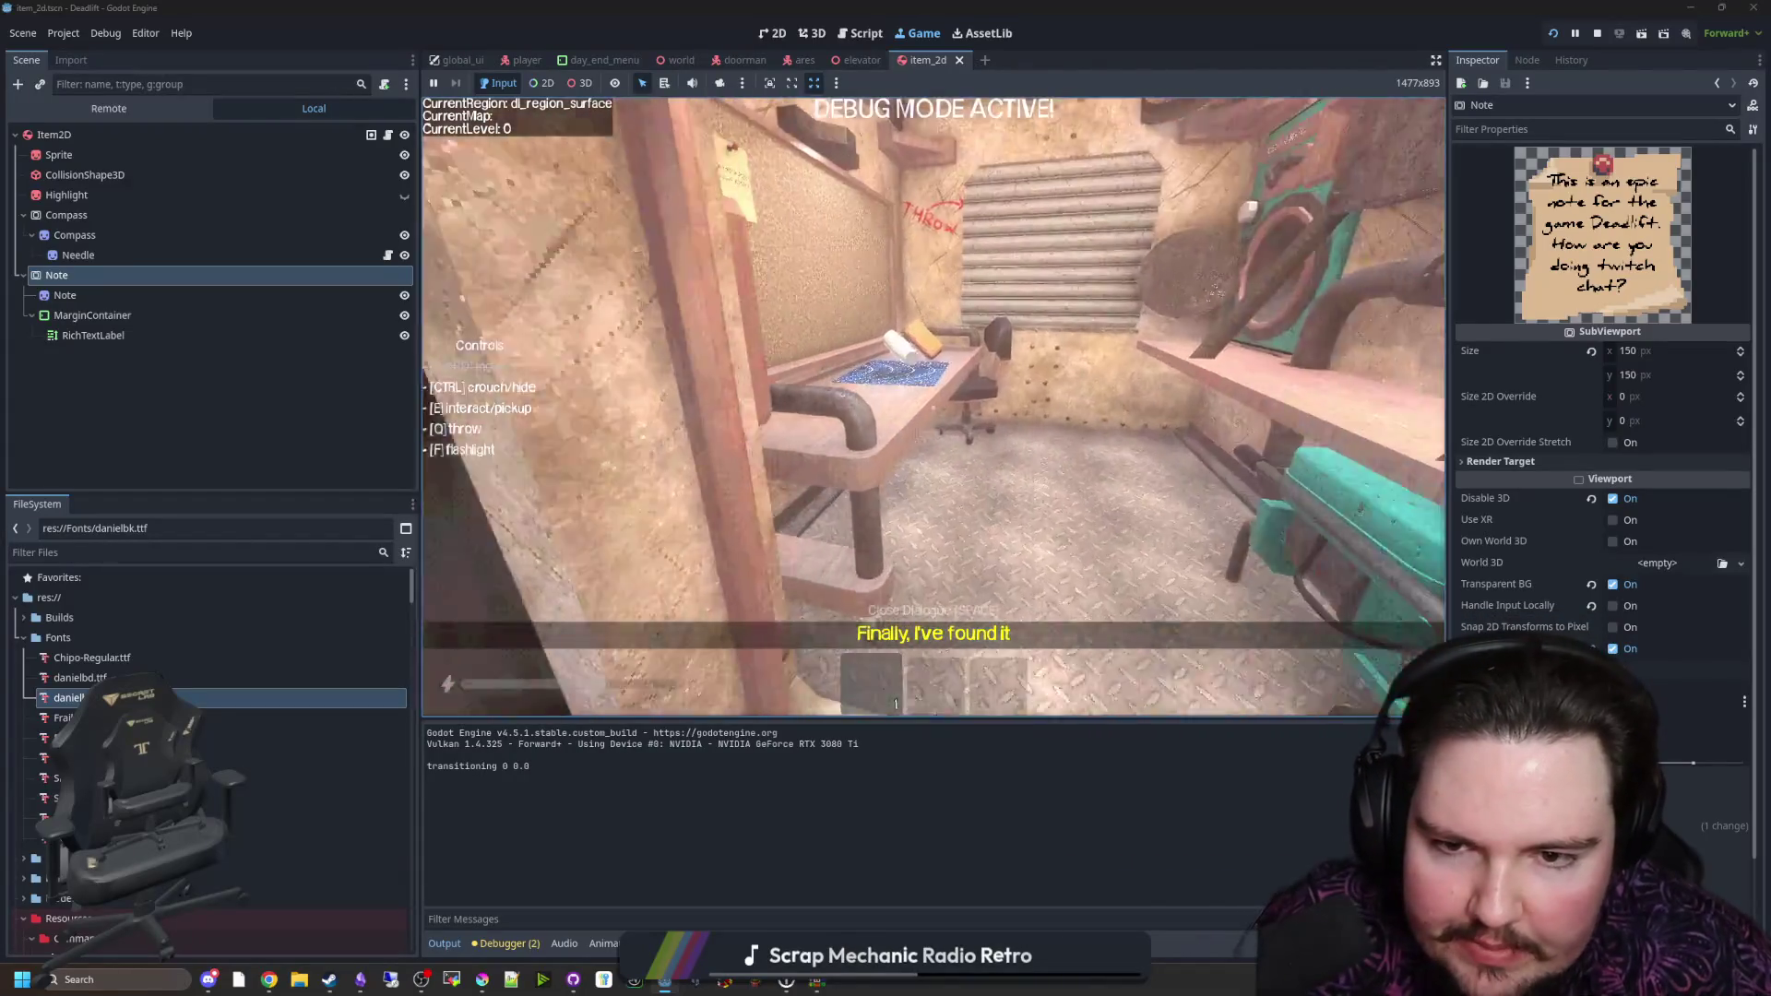
pyautogui.press('`')
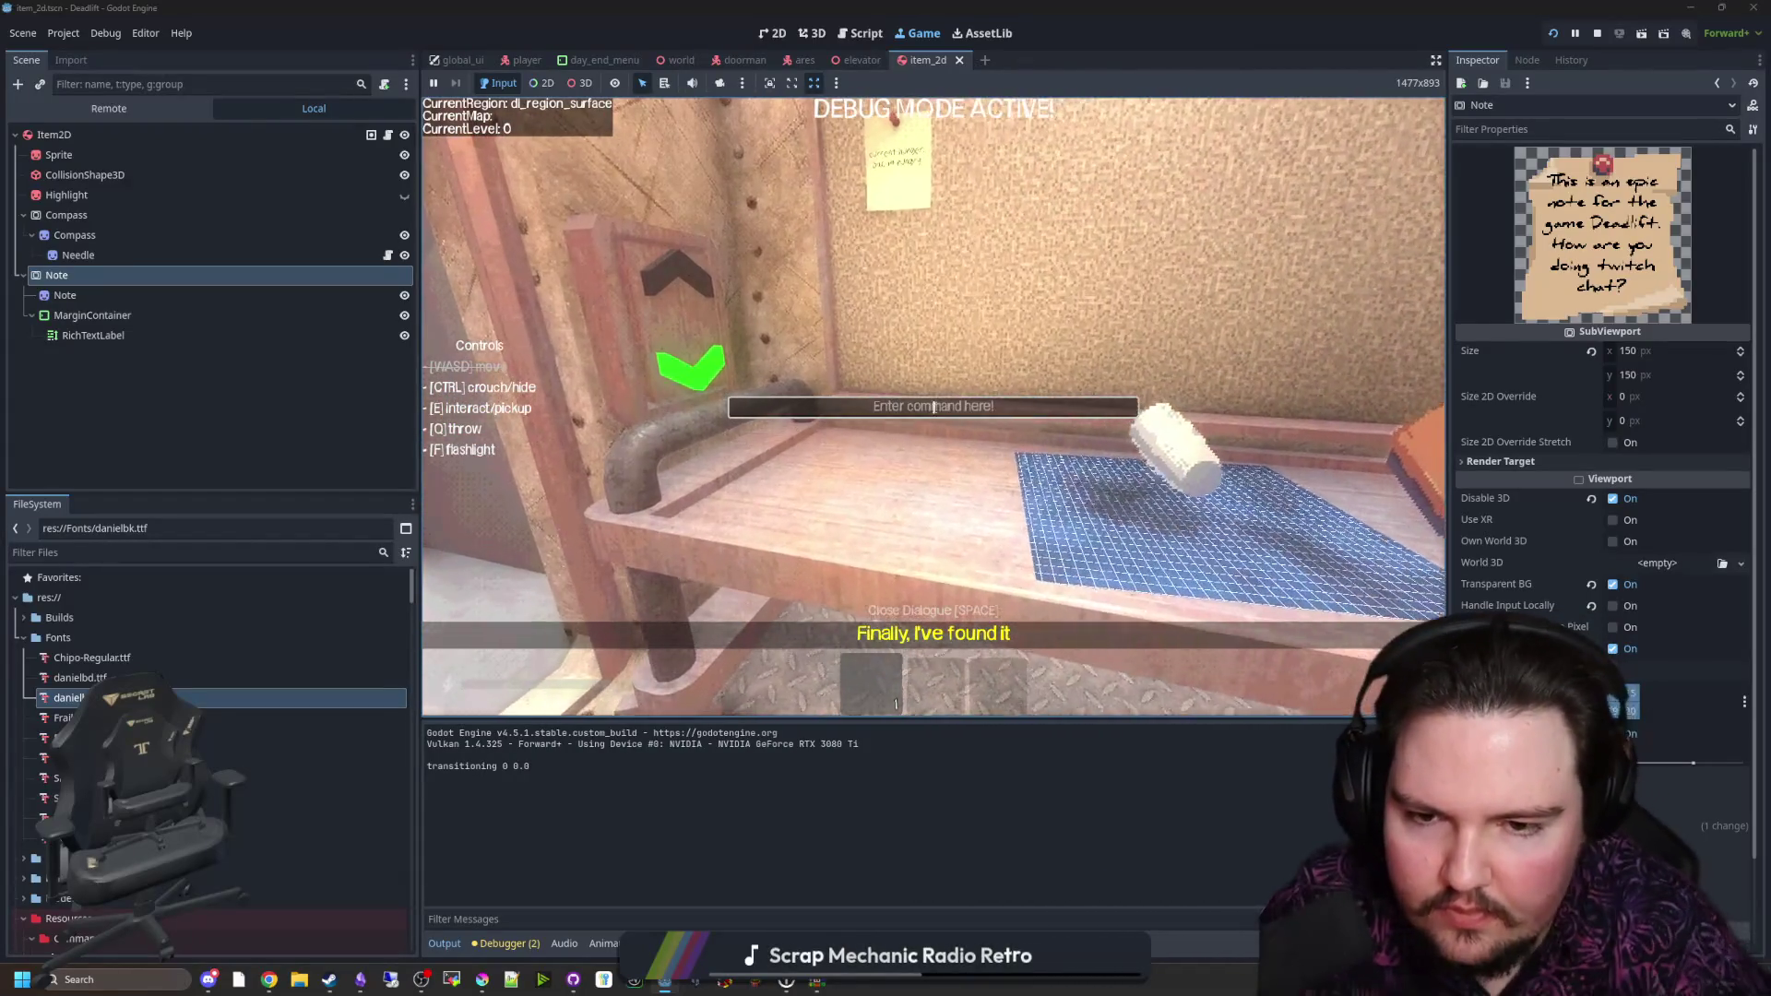
pyautogui.write('note')
pyautogui.press('Return')
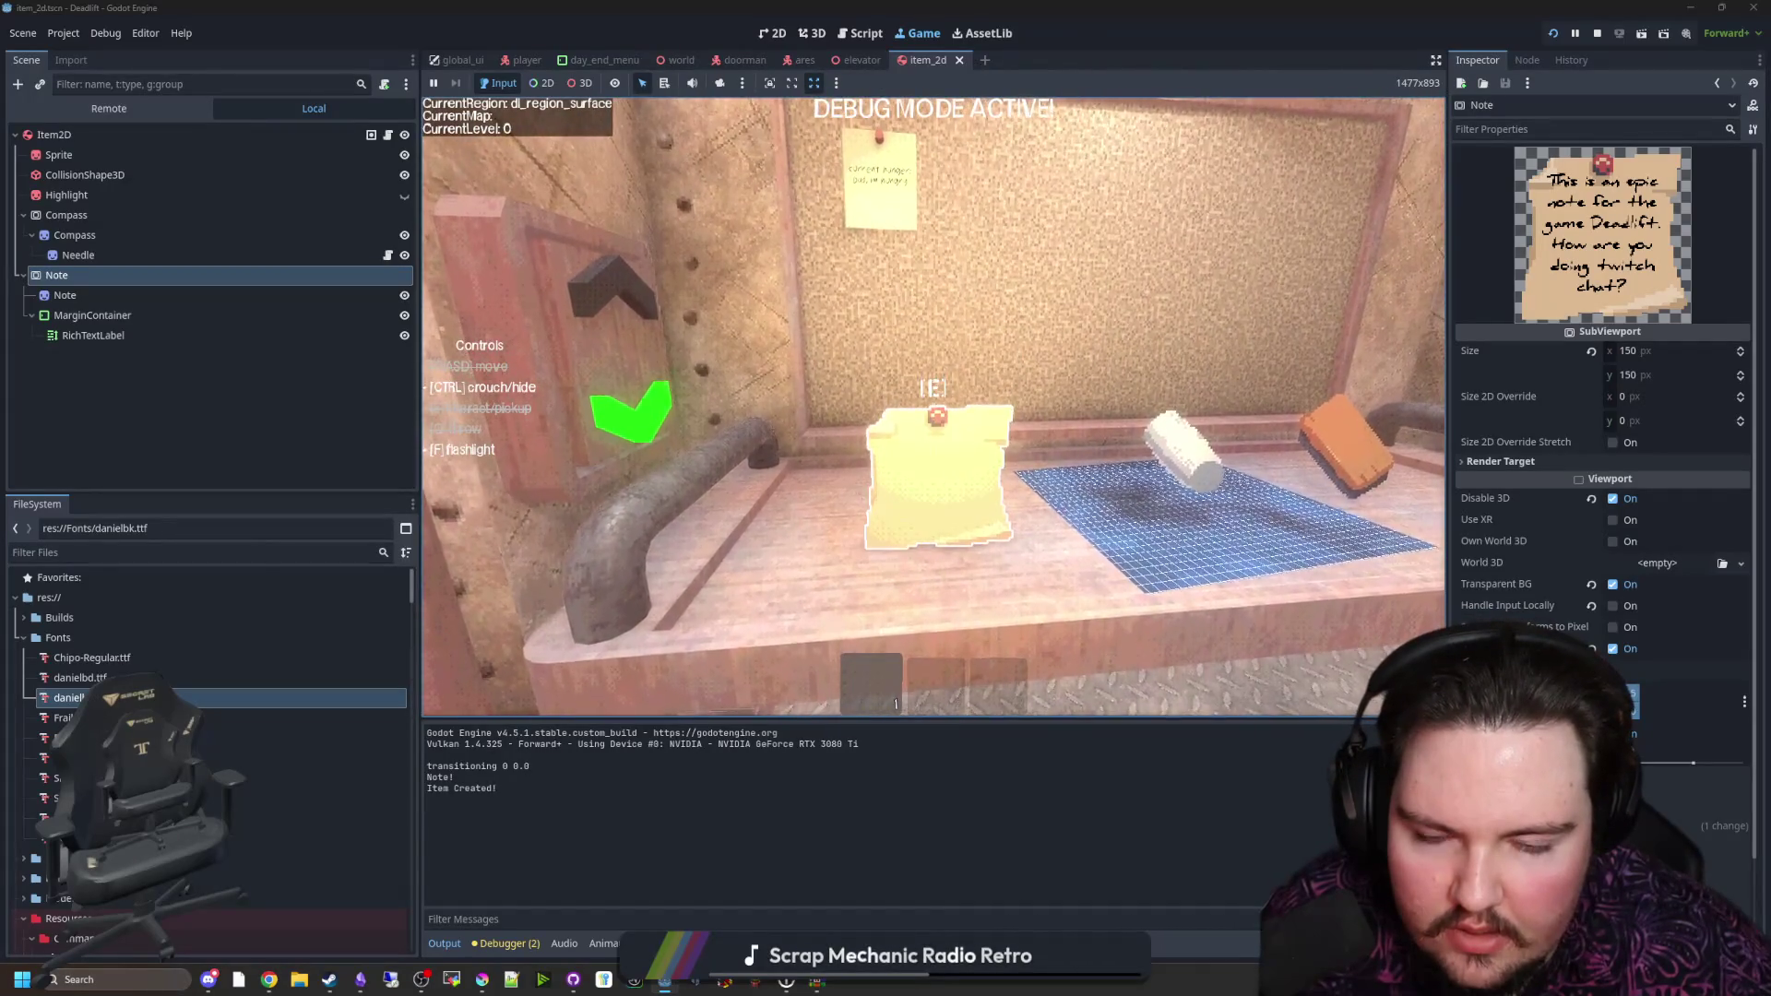
# Step: Walk to the desk note, pause, and replace its remote RichTextLabel text with '[][/img]'
pyautogui.press('a')
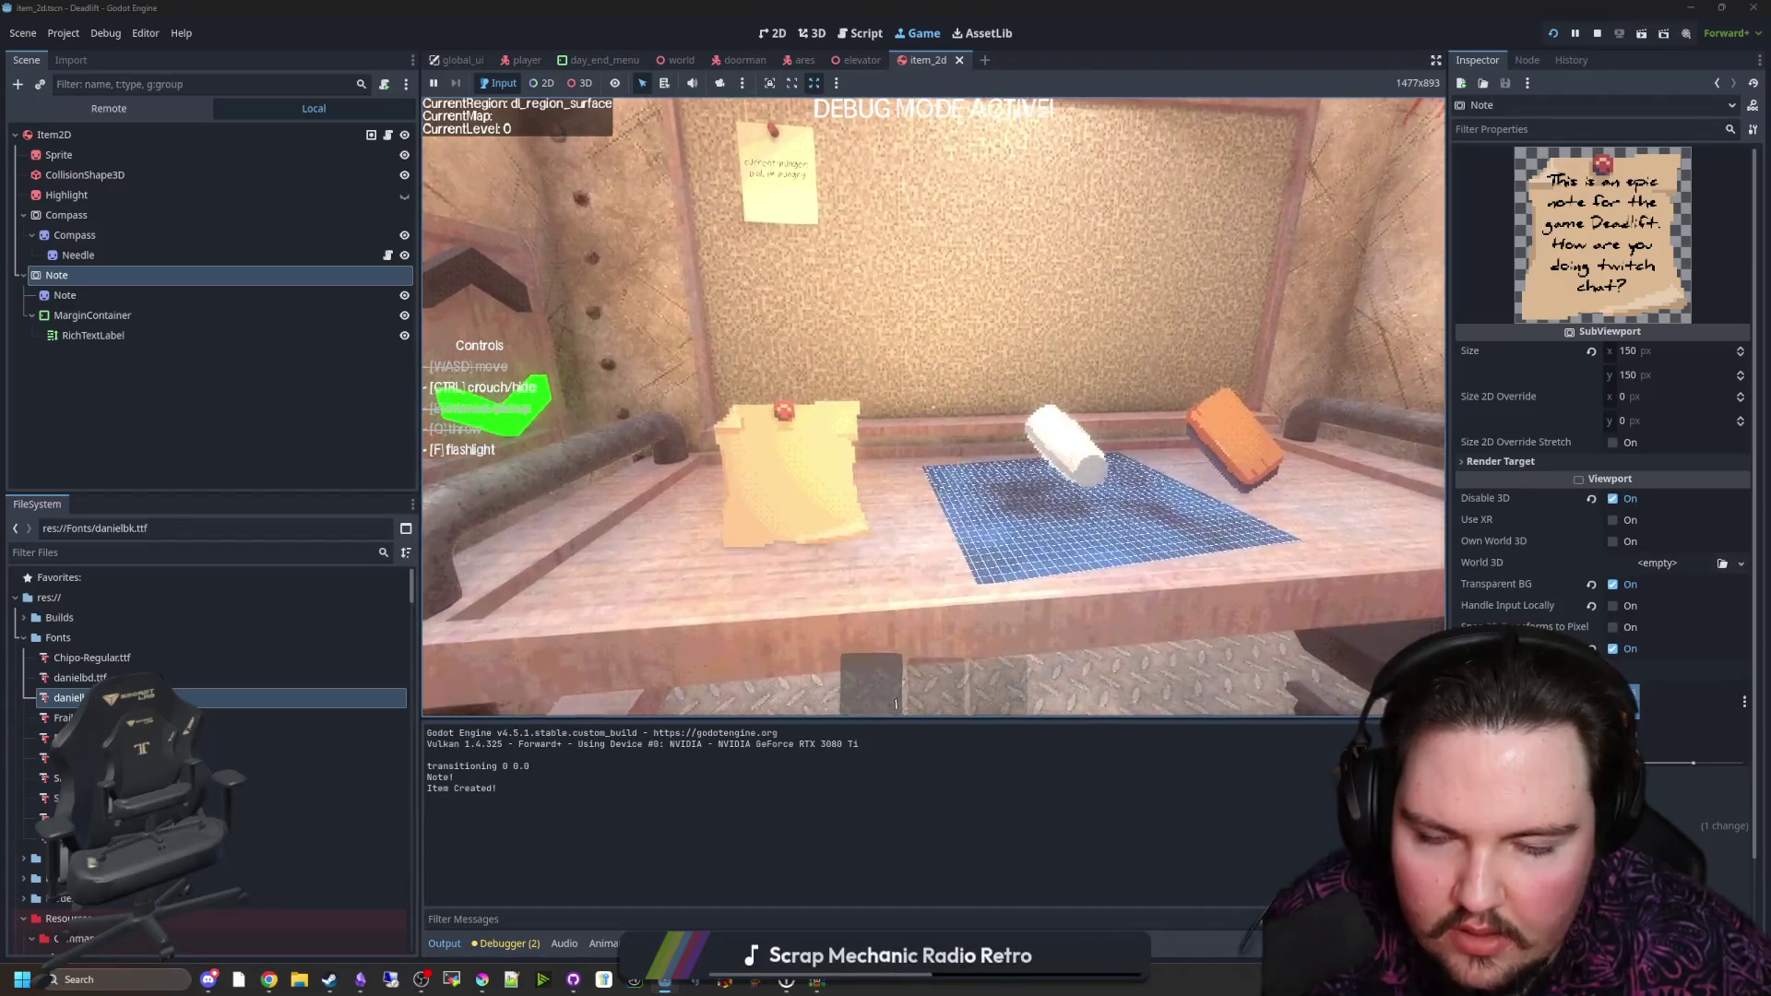
pyautogui.press('d')
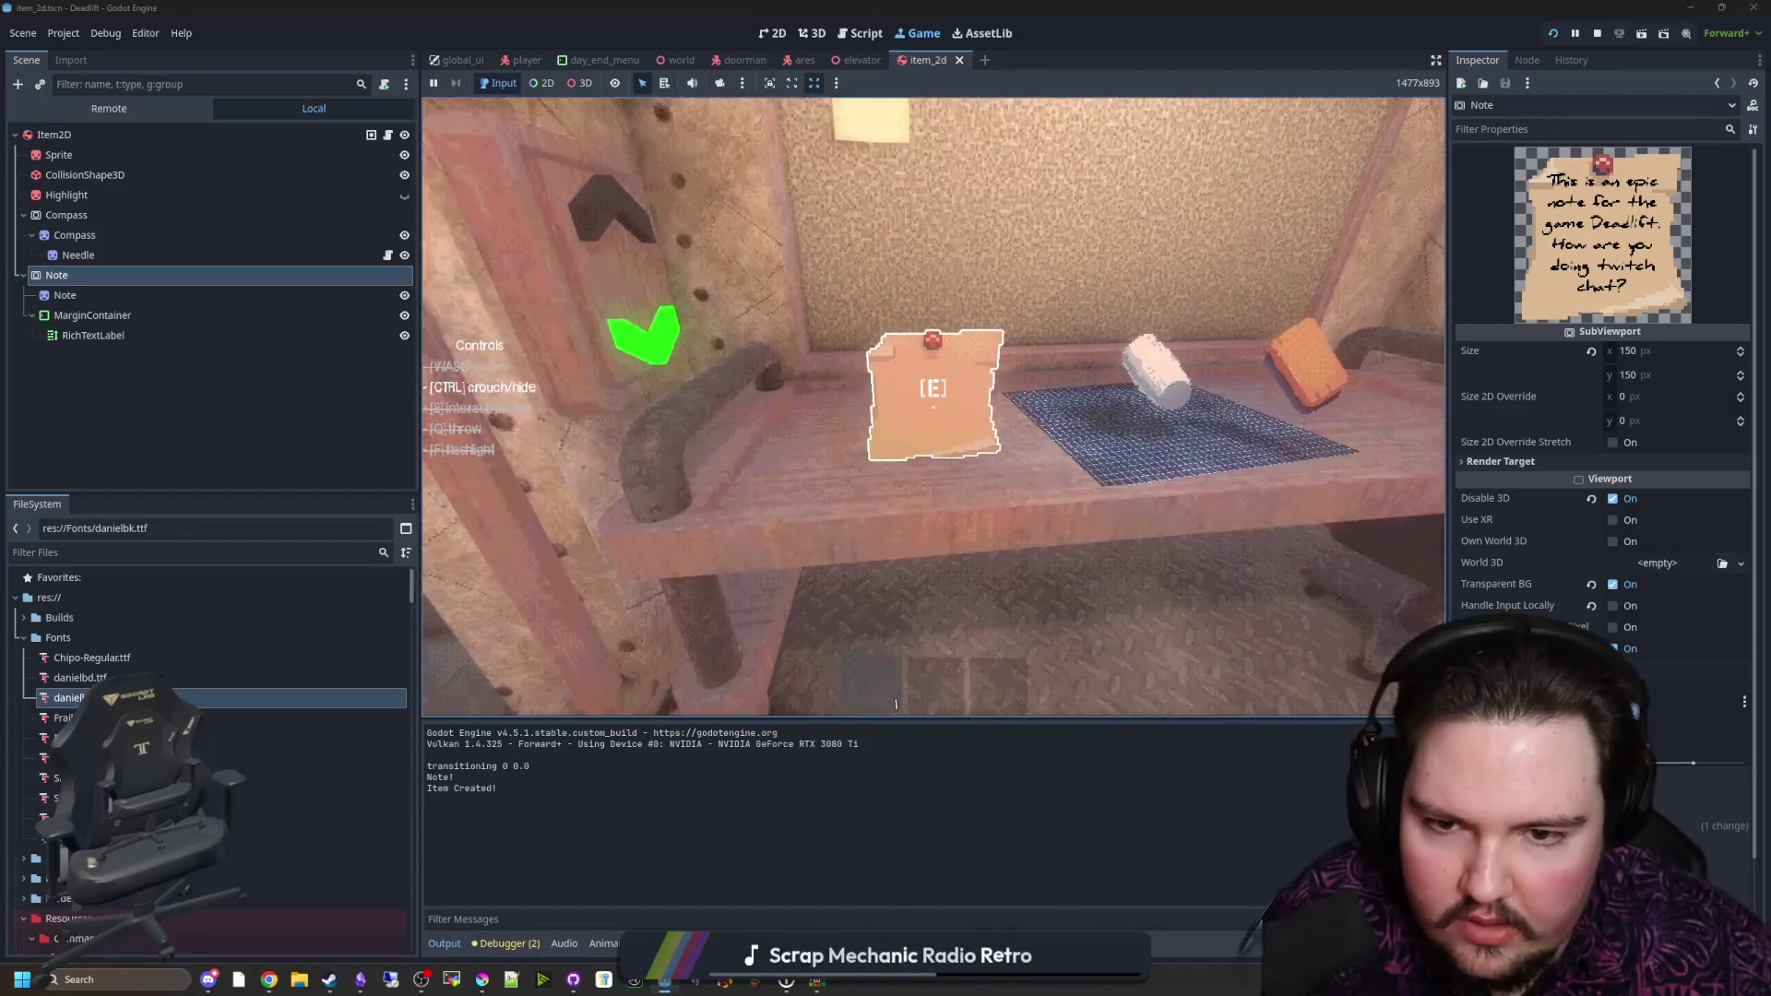
pyautogui.press('super')
pyautogui.click(206, 336)
pyautogui.click(92, 335)
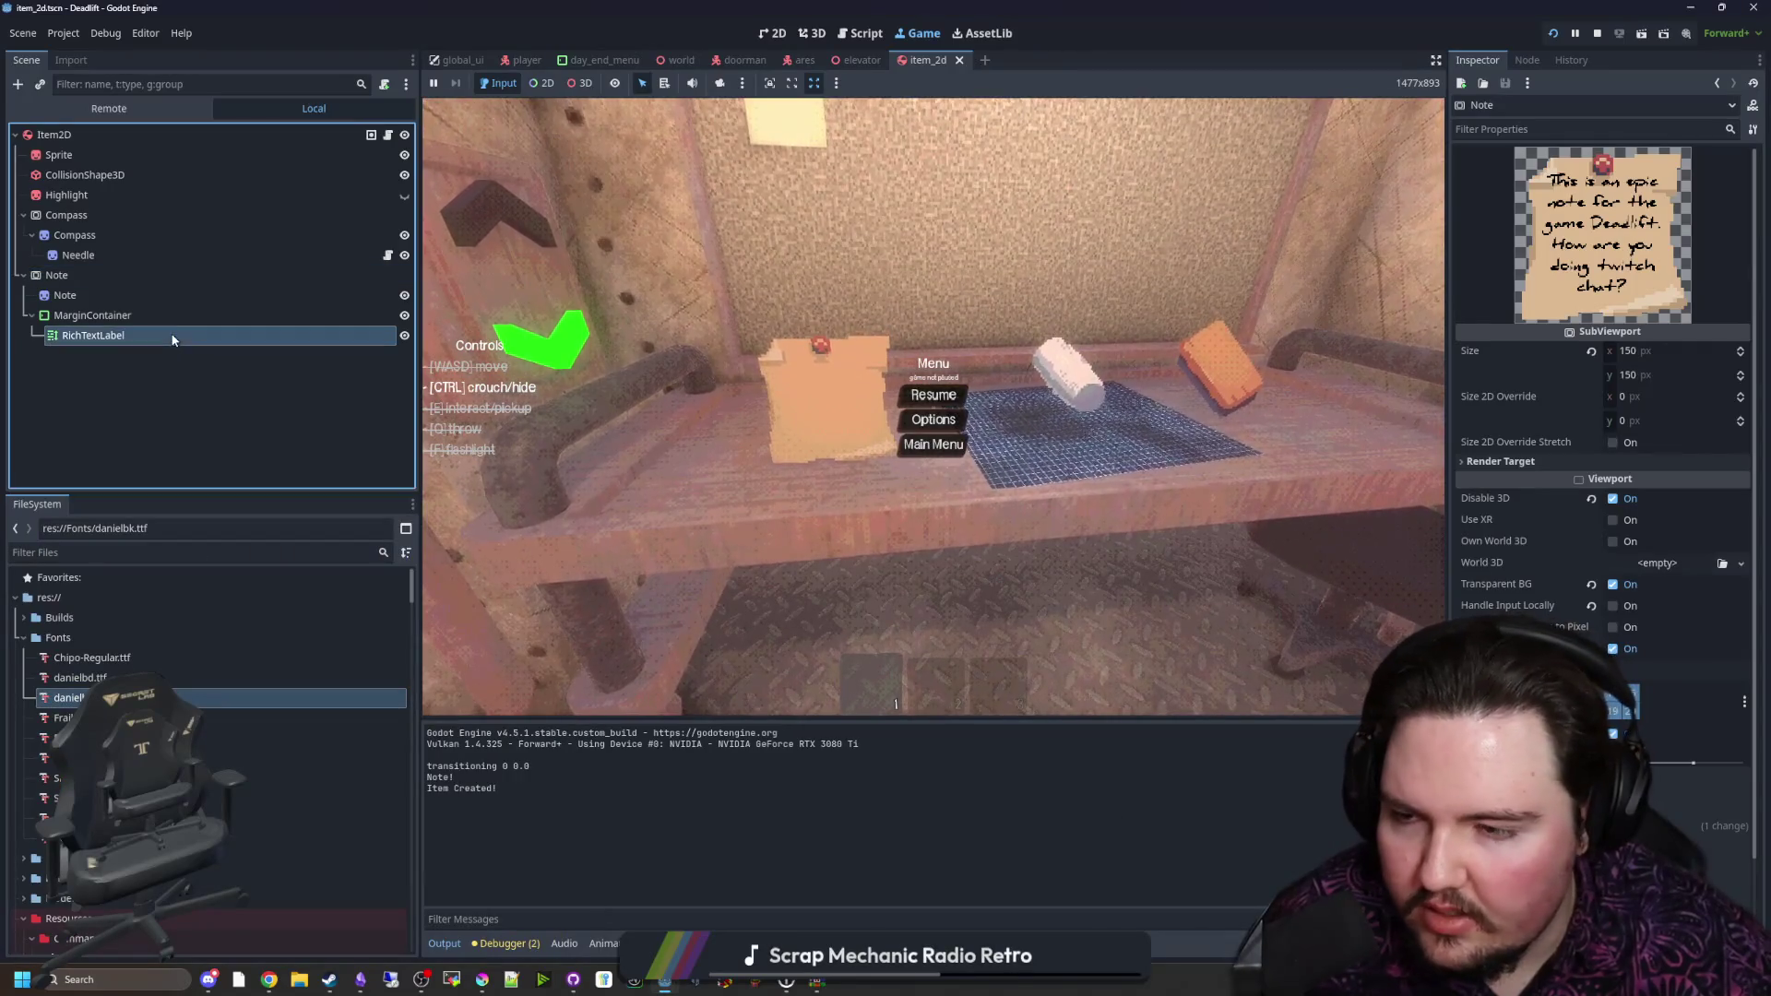
pyautogui.scroll(15, 1591, 260)
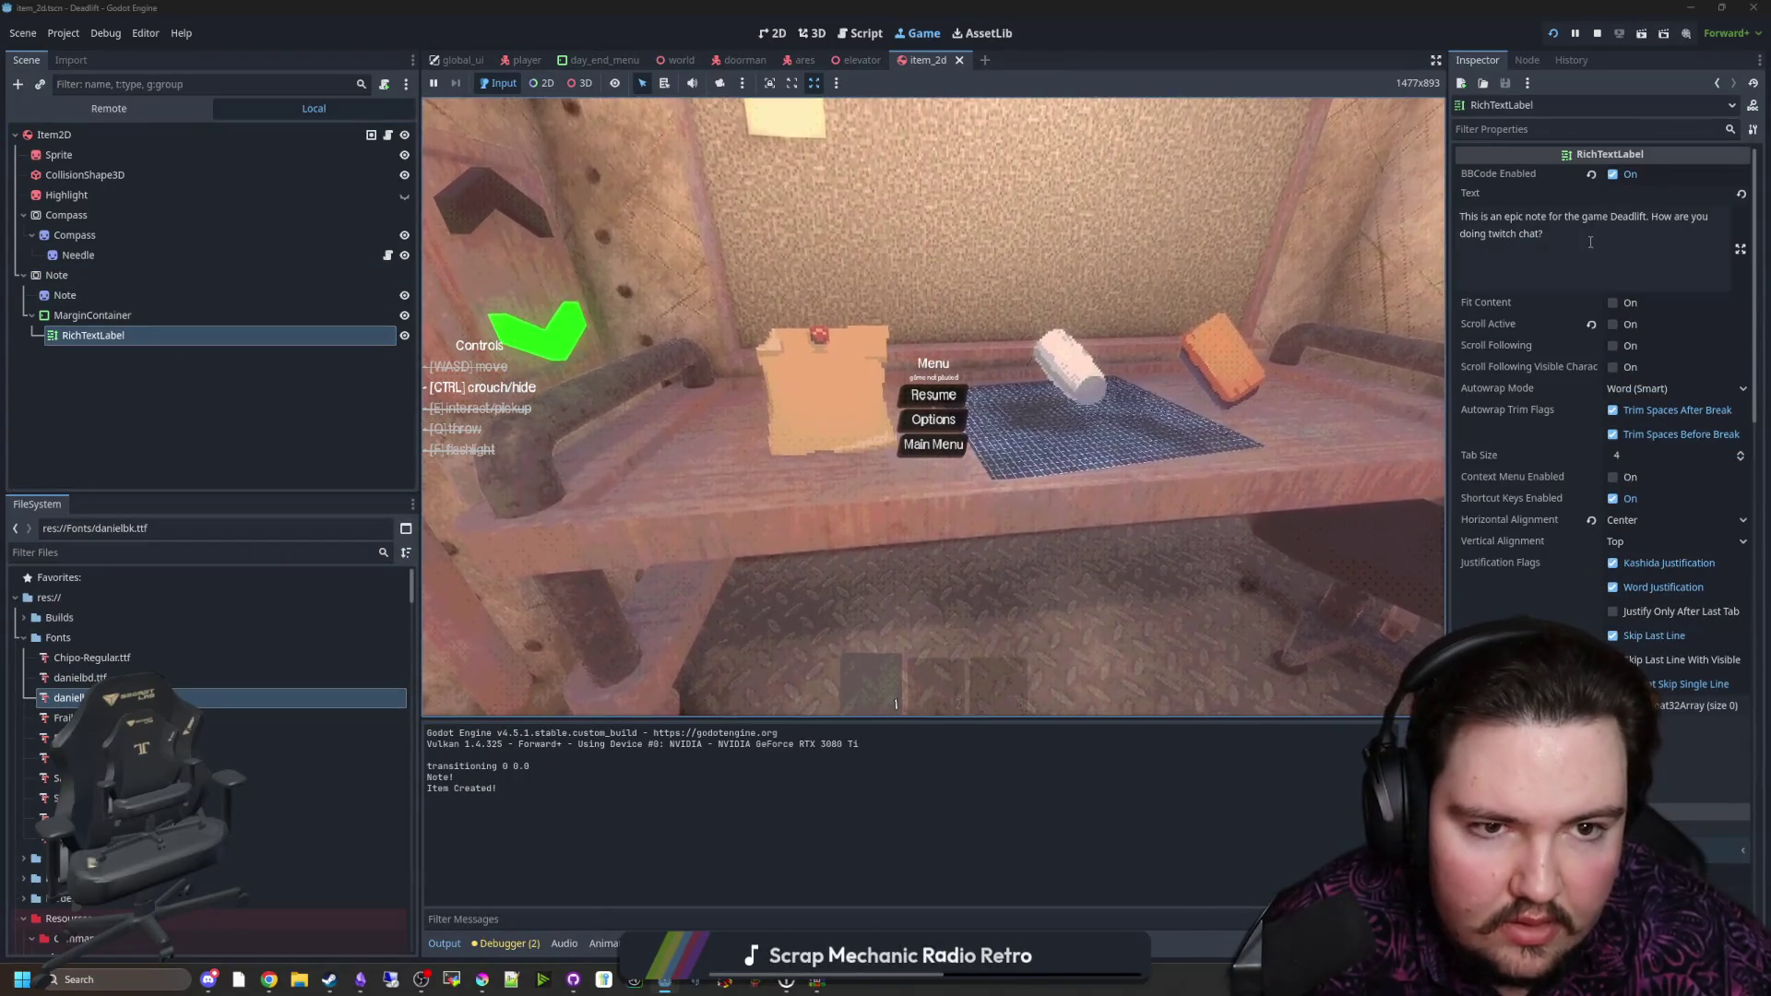
pyautogui.click(1649, 250)
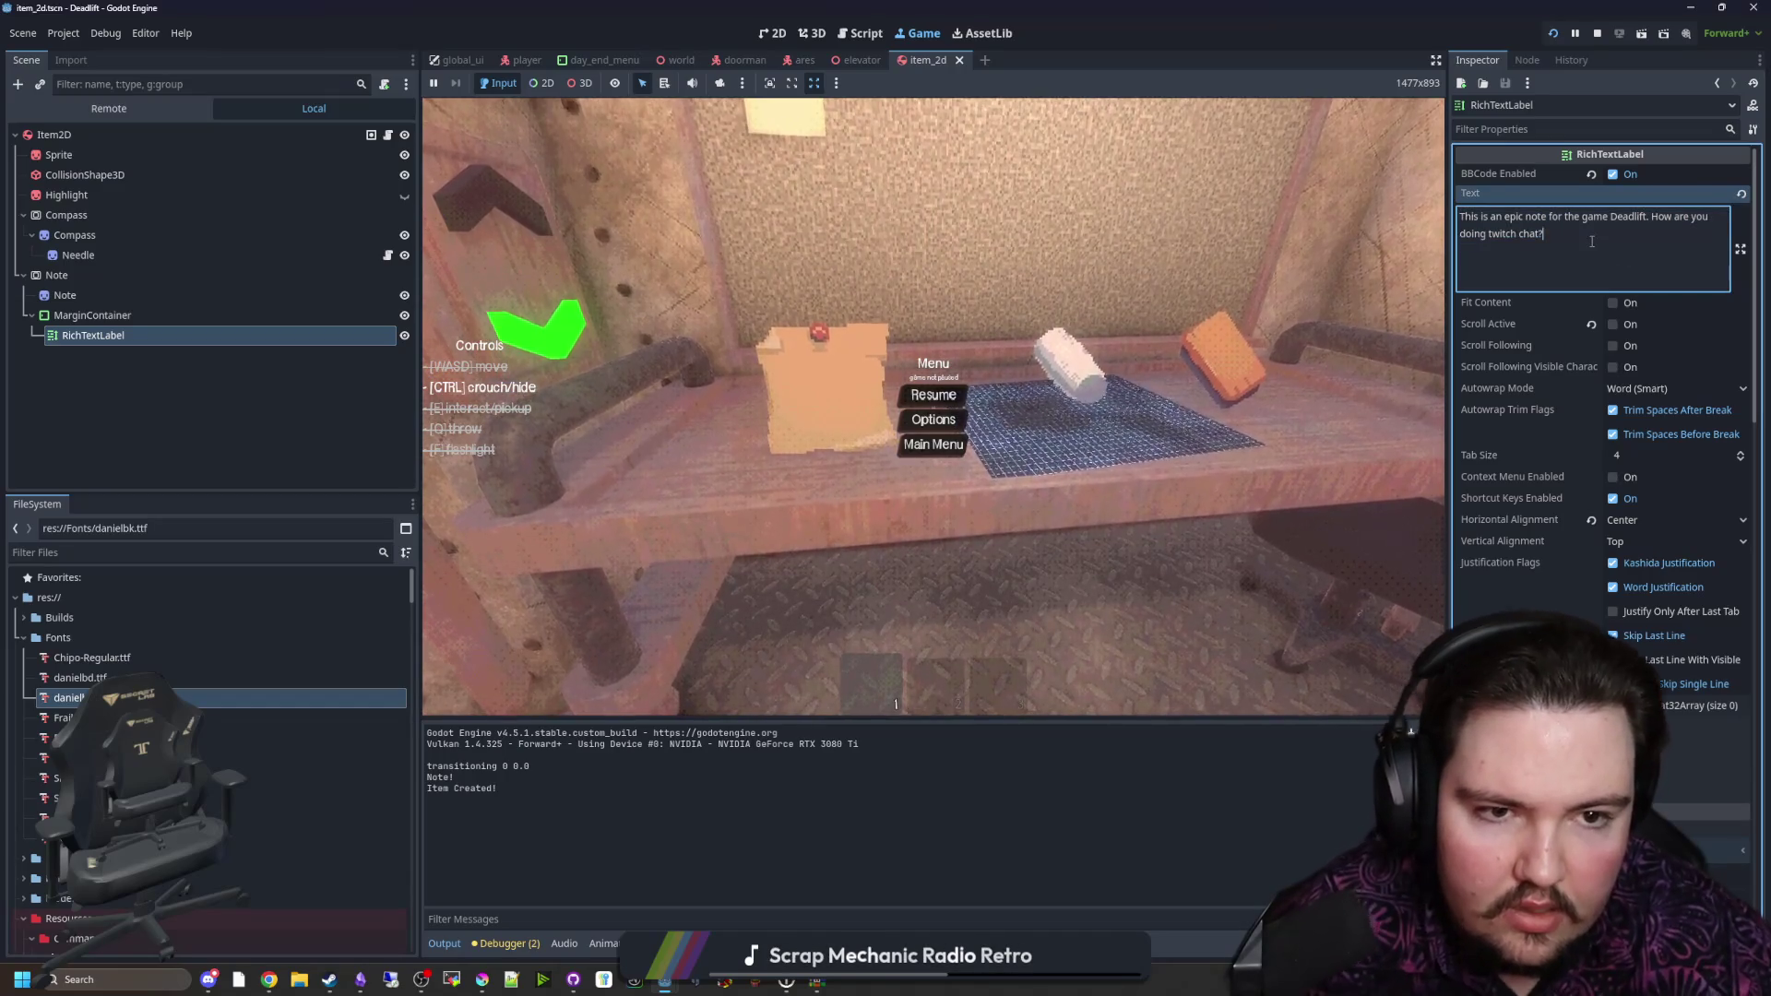
pyautogui.press('BackSpace')
pyautogui.press('BackSpace')
pyautogui.press('BackSpace')
pyautogui.press('BackSpace')
pyautogui.press('BackSpace')
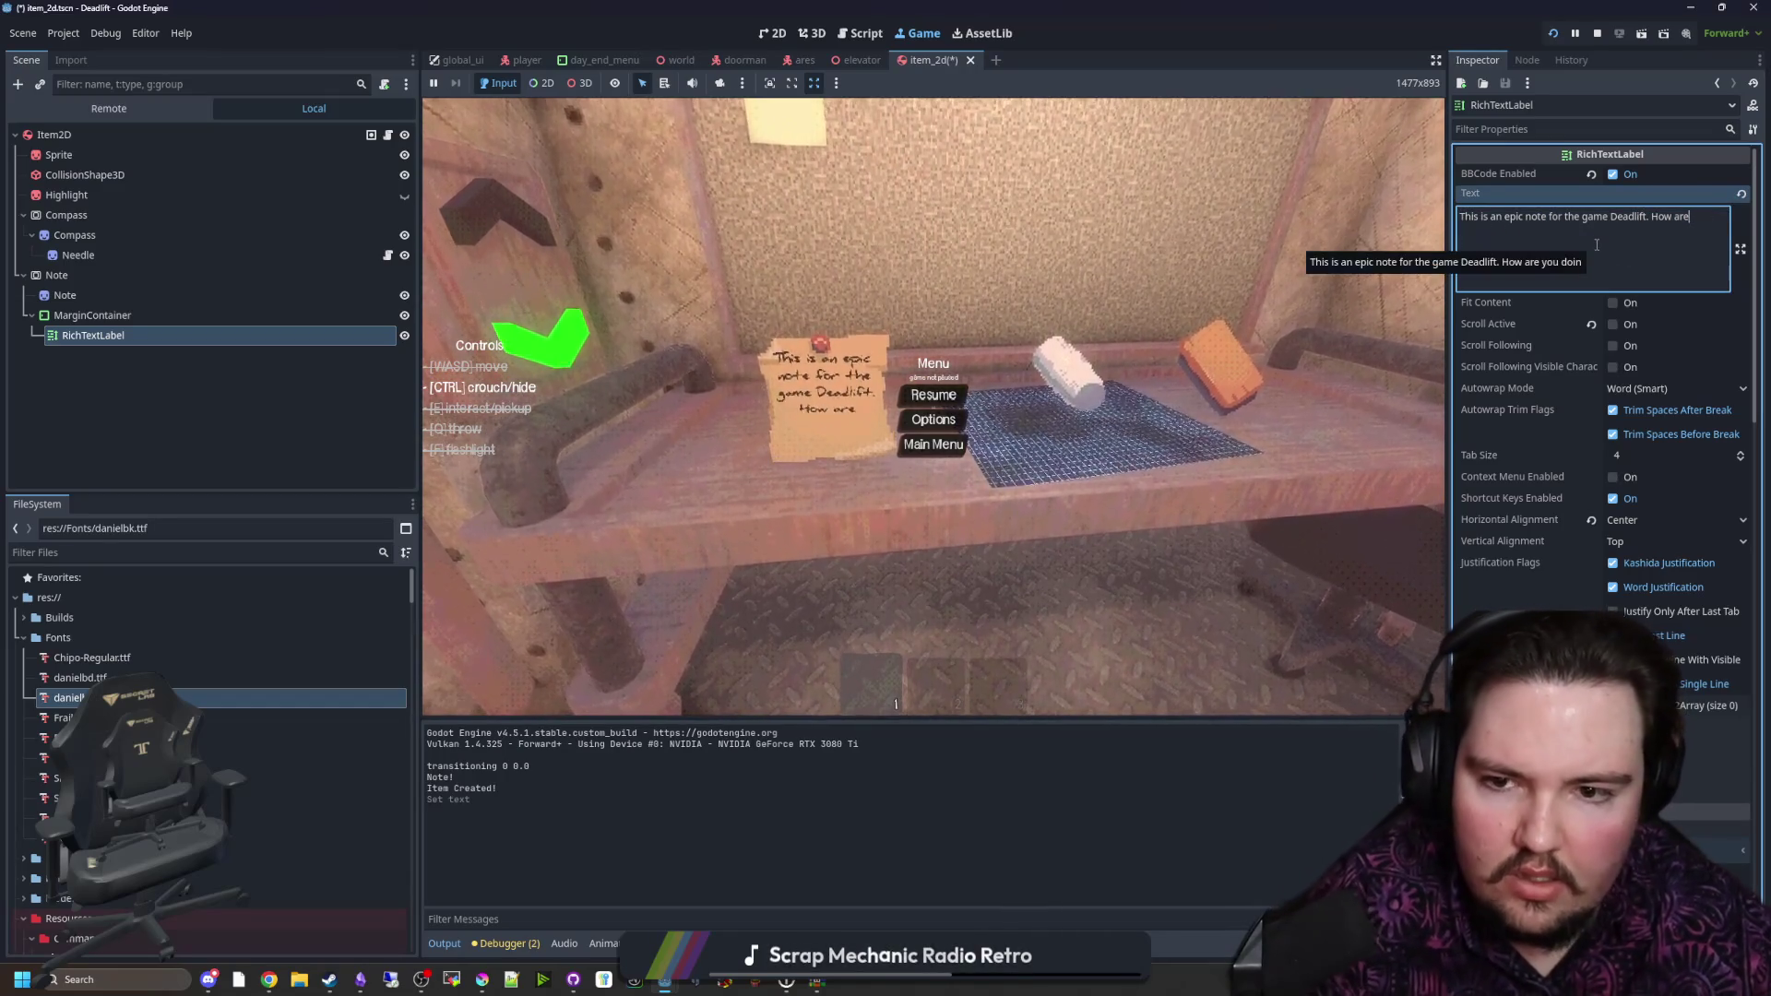
pyautogui.moveTo(1586, 246); pyautogui.dragTo(1418, 219)
pyautogui.write('[]')
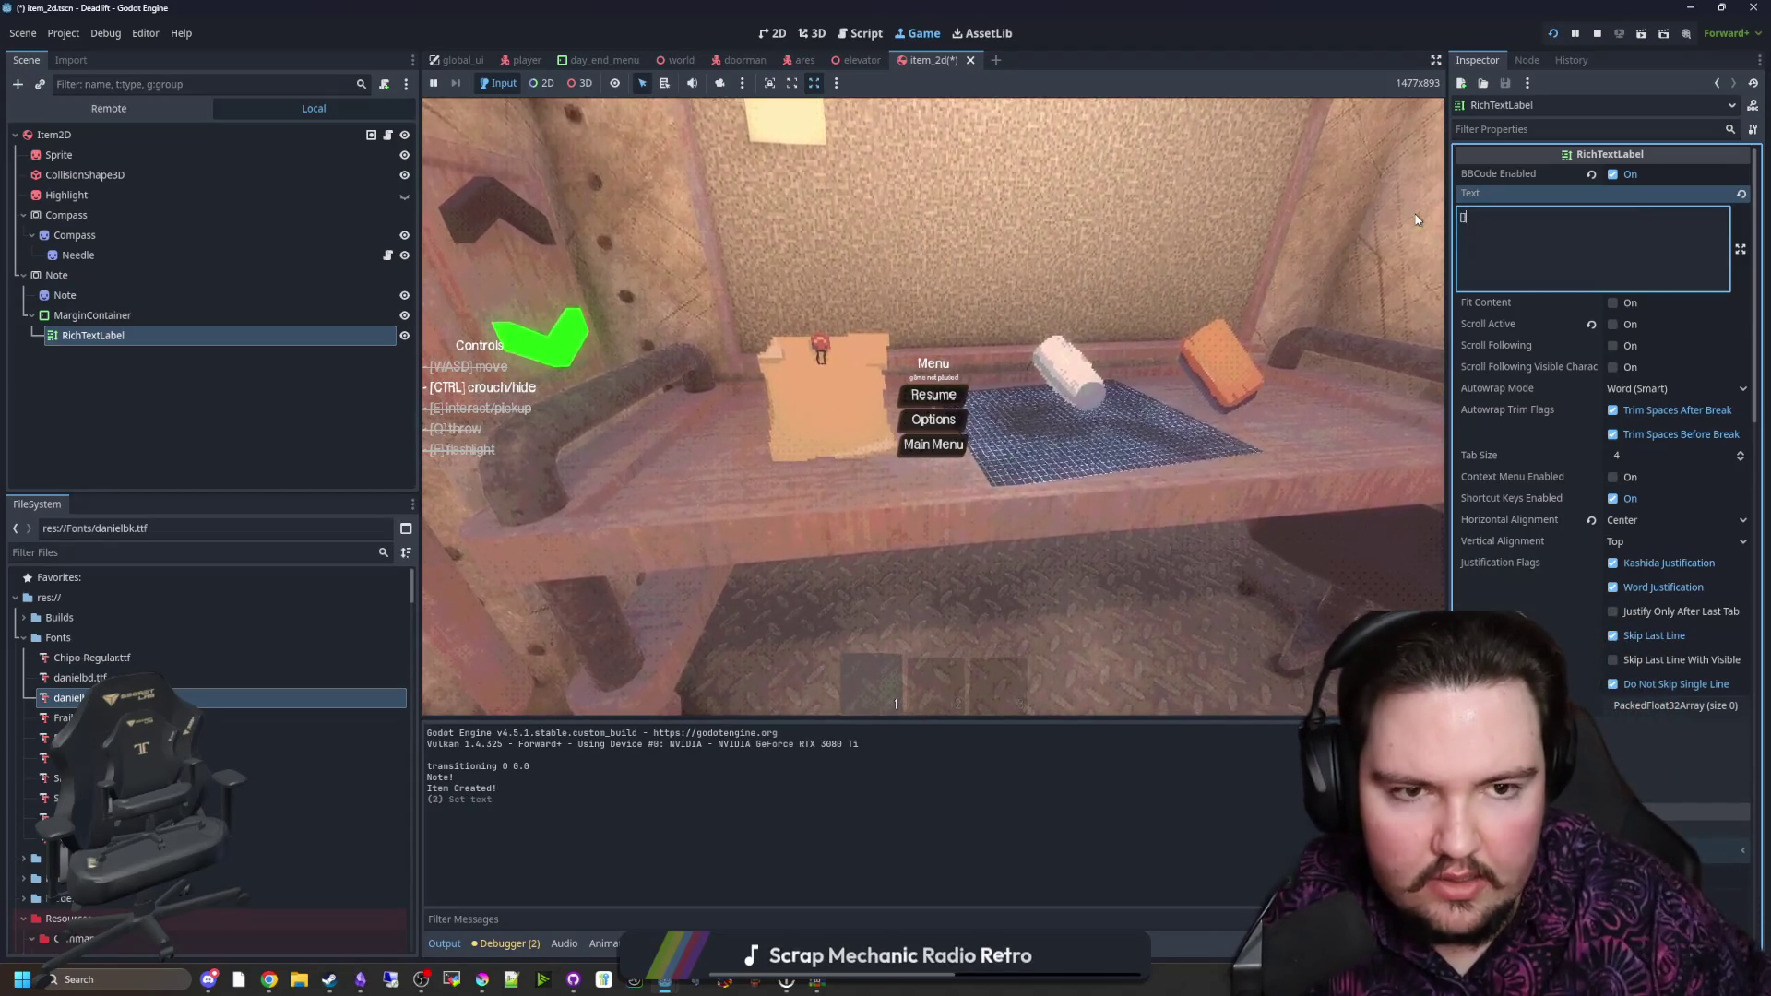
pyautogui.write('[/img]')
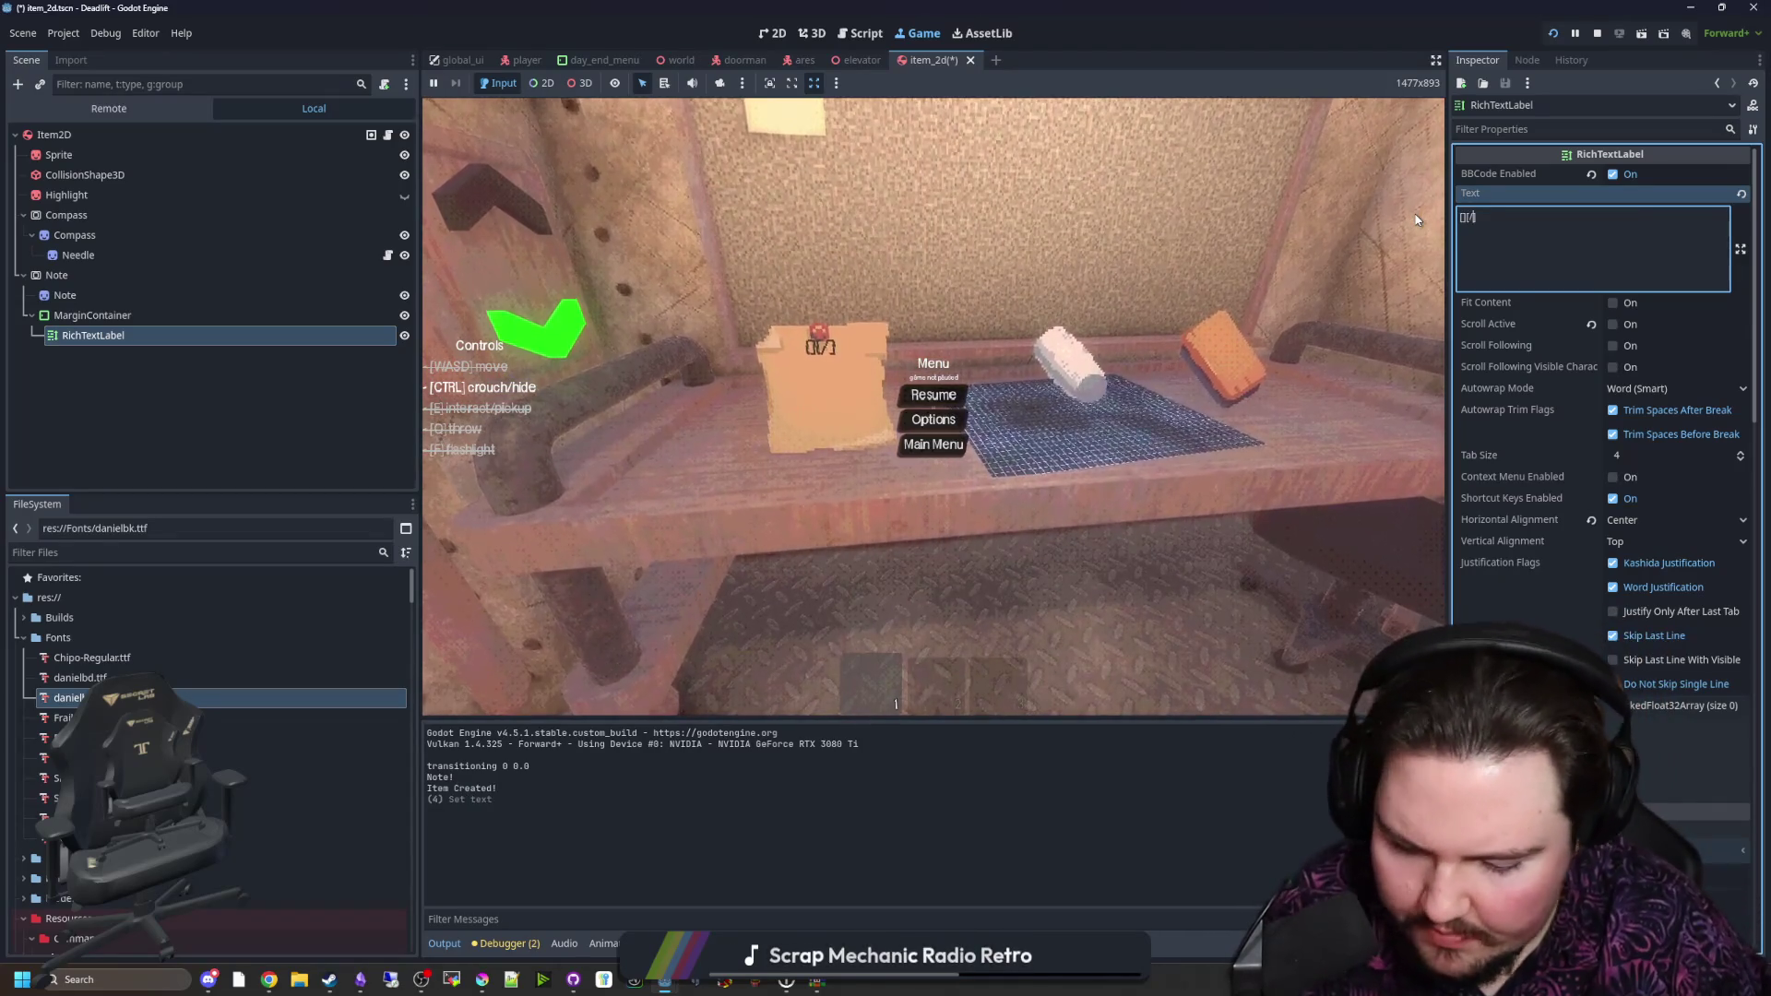